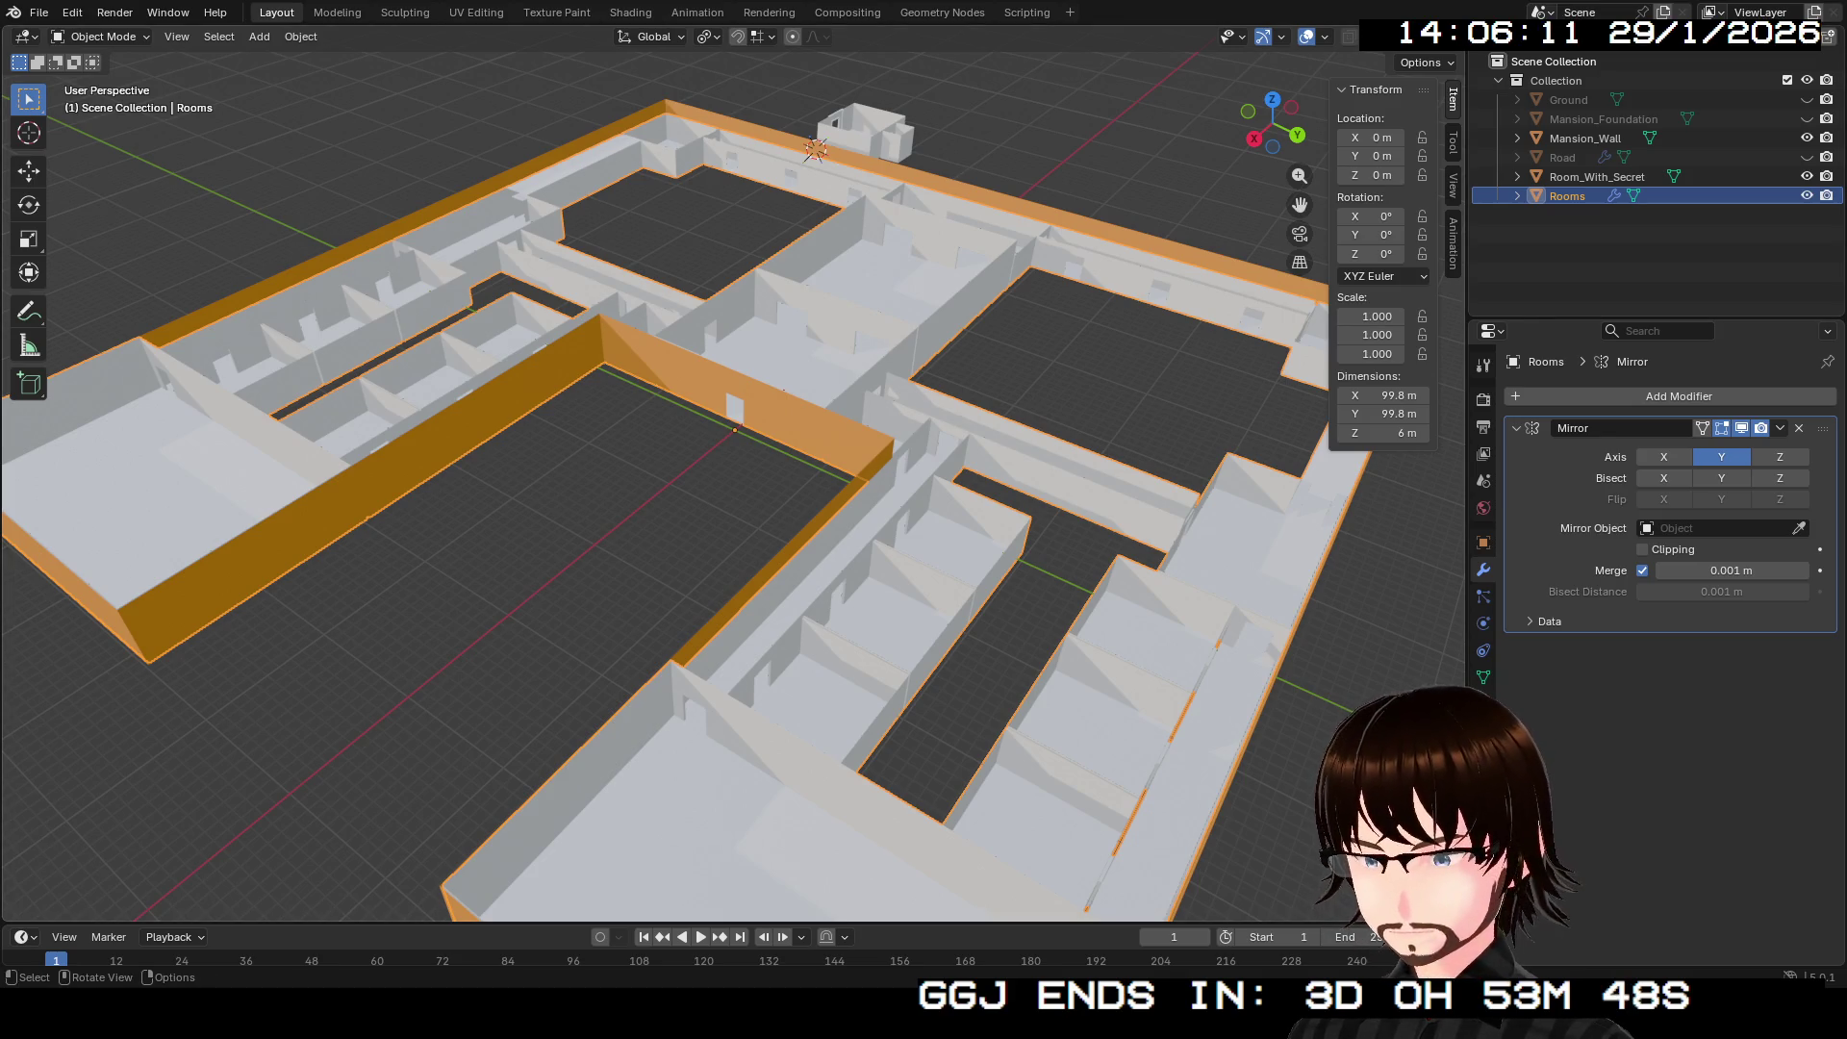
Step: Orbit and zoom around the mansion rooms to inspect the courtyard and gaps between rooms
scroll(664, 471, "up", 3)
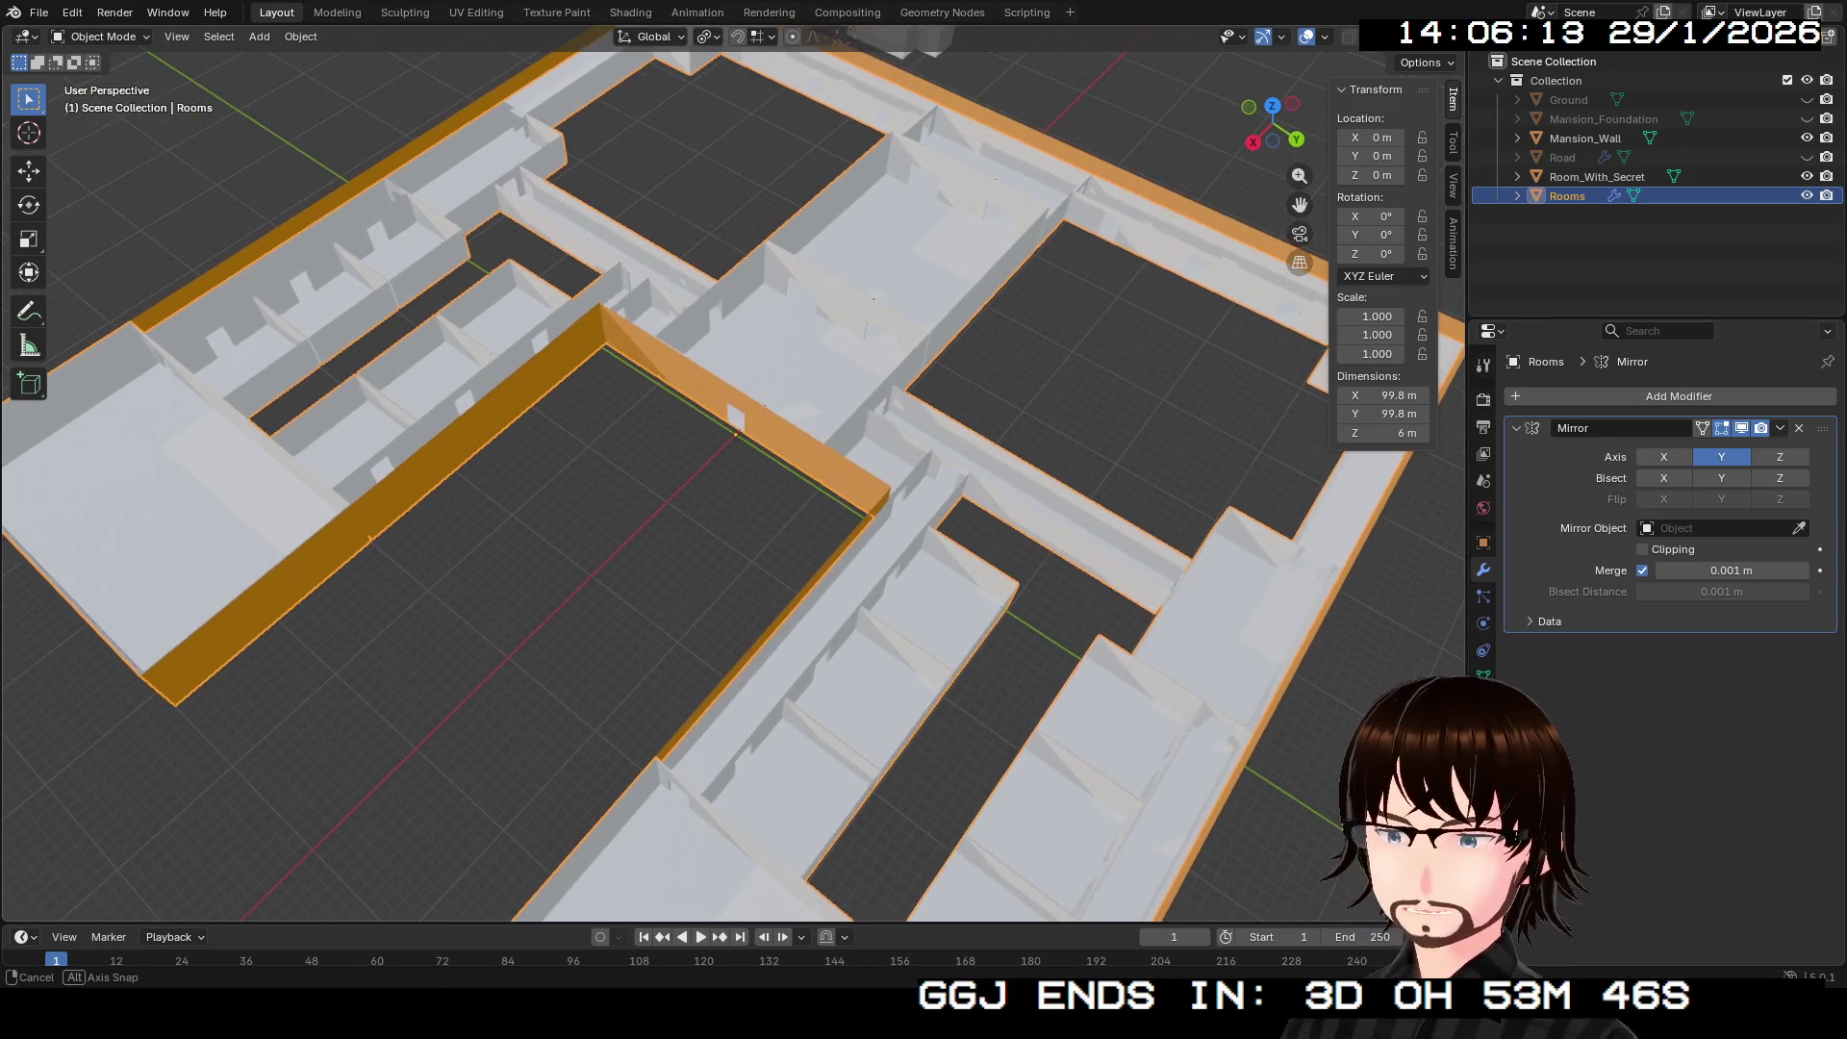
left_click_drag(731, 433, 664, 413)
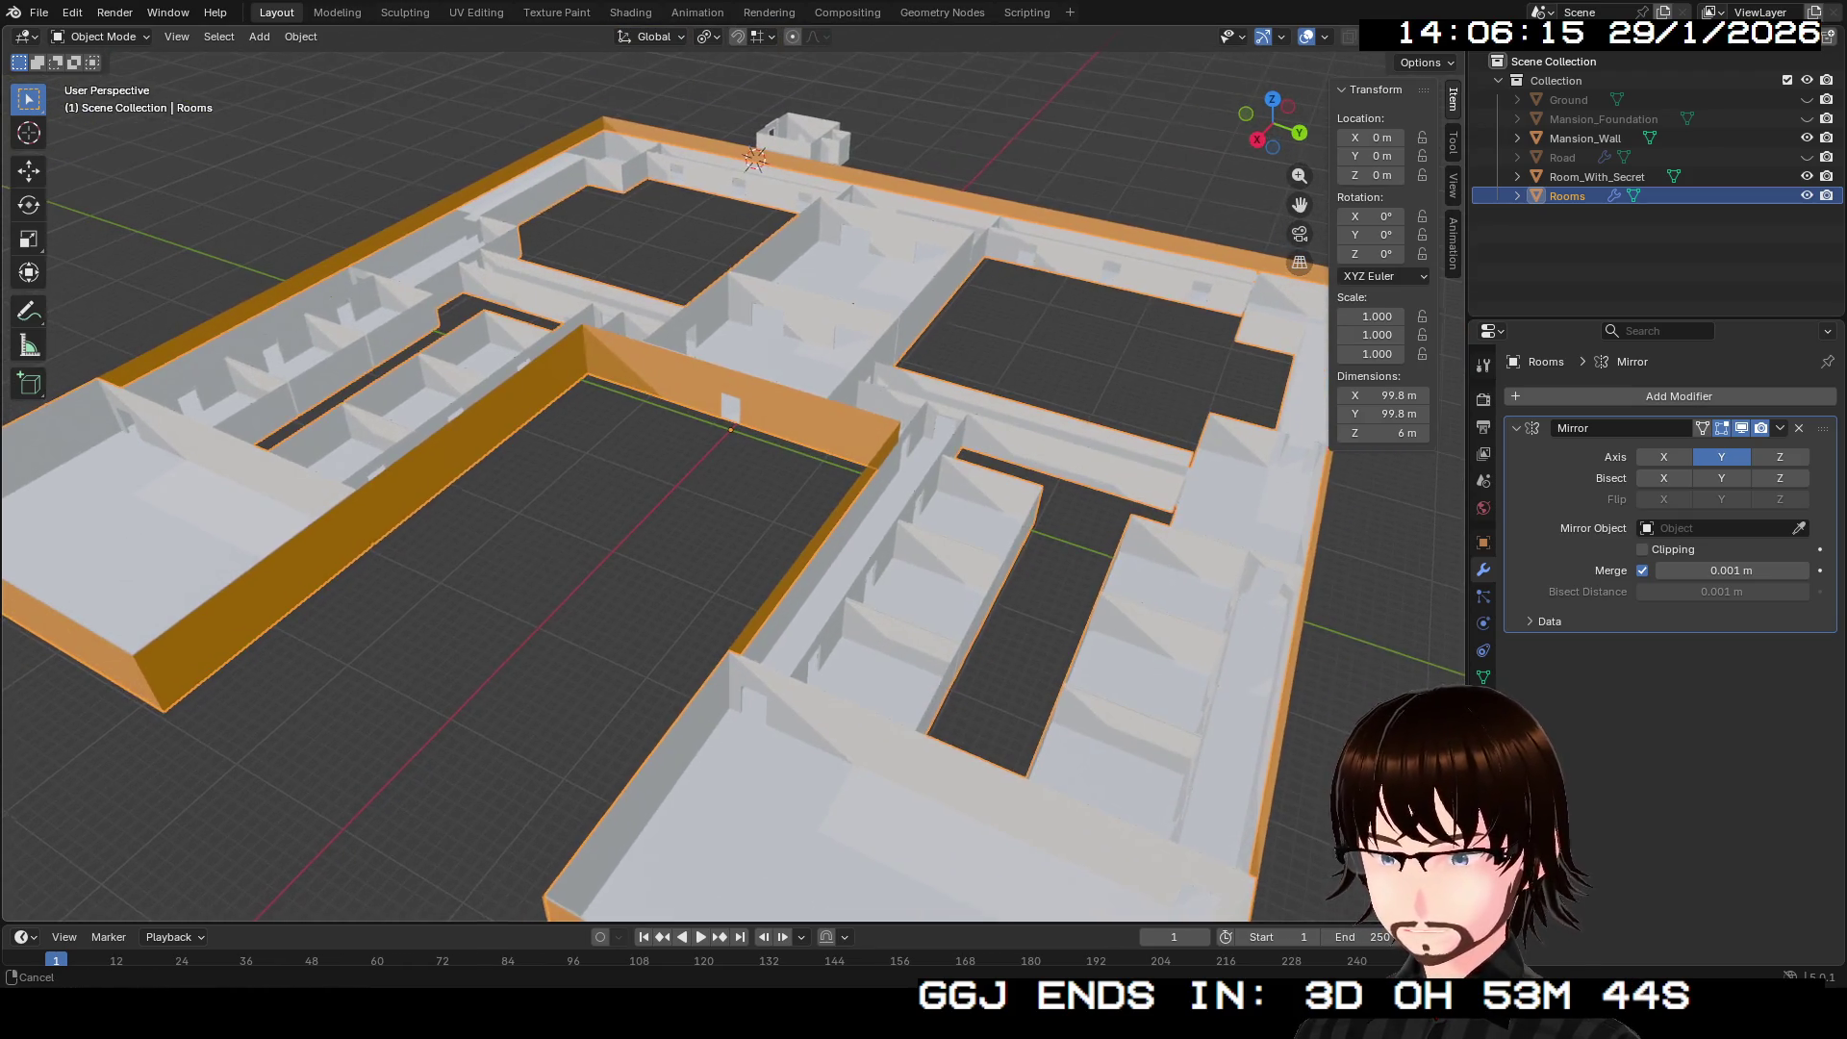
scroll(664, 472, "up", 2)
scroll(731, 481, "down", 3)
left_click_drag(731, 481, 587, 423)
scroll(654, 461, "up", 2)
scroll(707, 377, "down", 3)
mouse_move(709, 373)
left_mouse_down()
mouse_move(695, 389)
mouse_move(691, 346)
mouse_move(691, 402)
mouse_move(712, 389)
left_mouse_up()
scroll(691, 395, "up", 3)
scroll(691, 402, "down", 8)
scroll(827, 578, "down", 2)
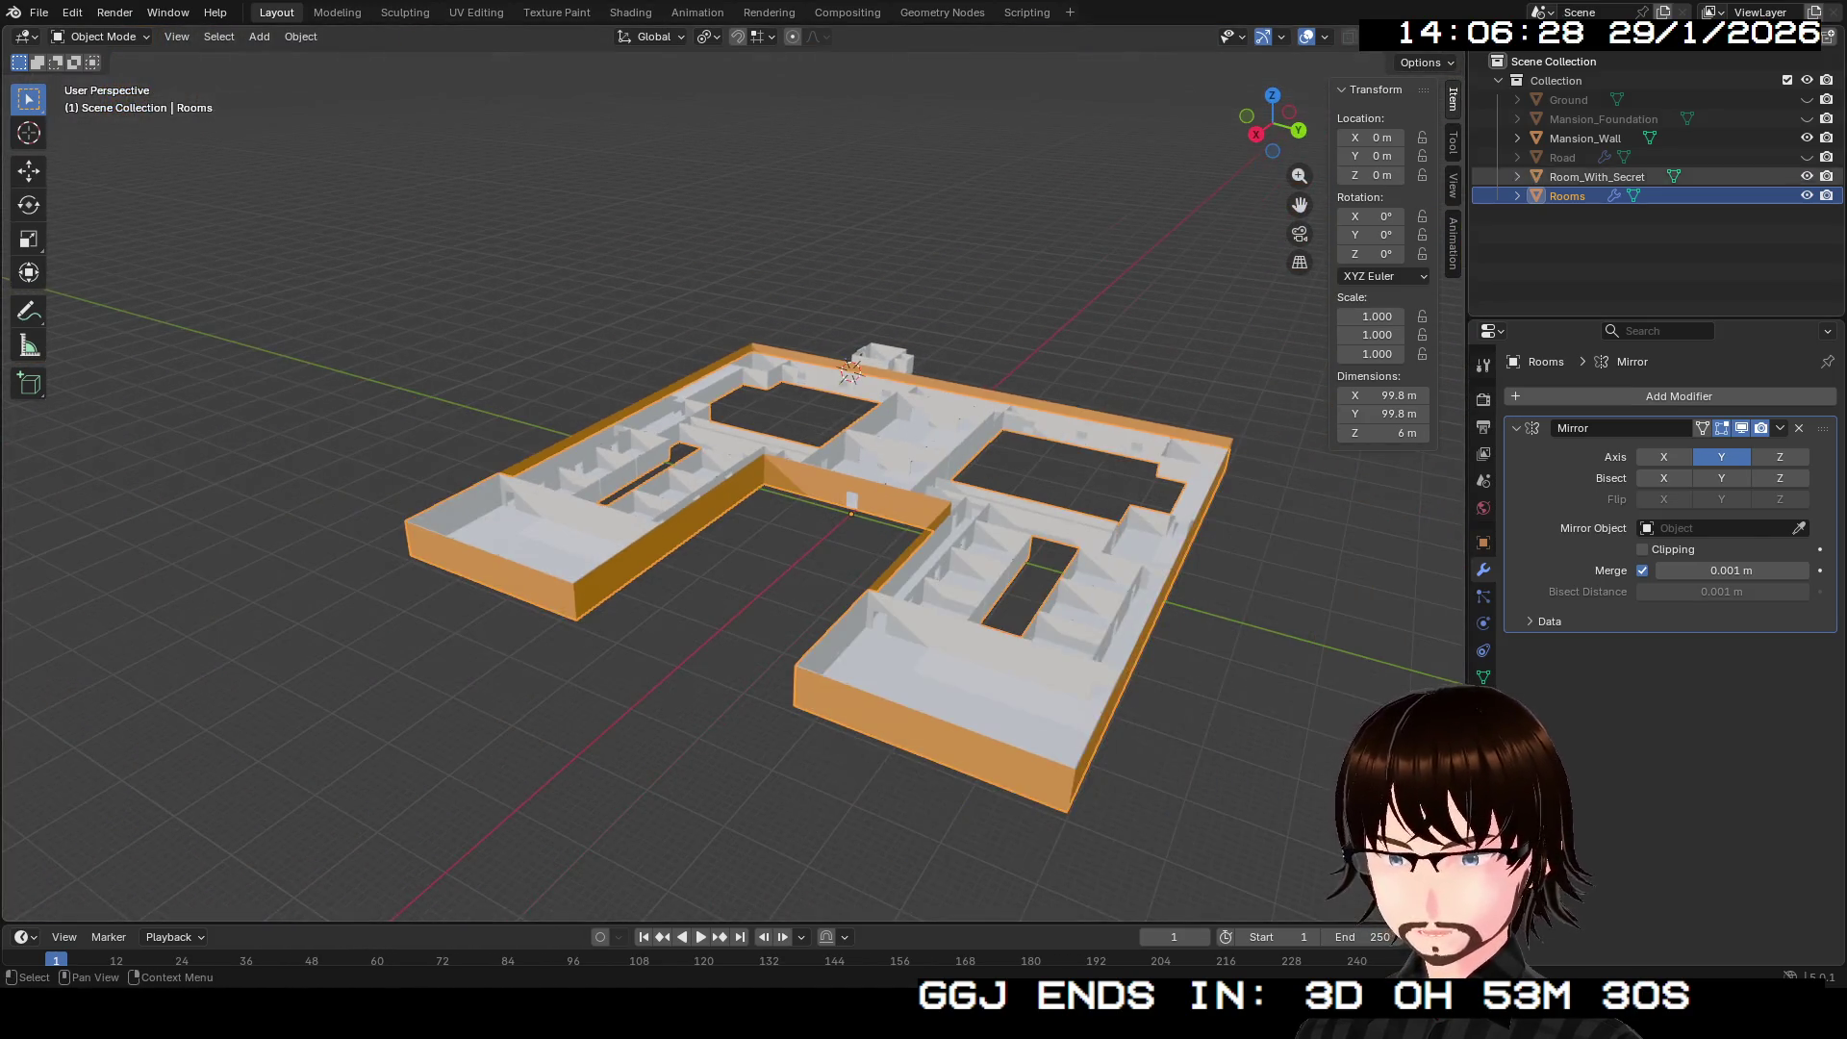
Step: Show the Road and Ground plane to see the mansion sitting on the ground
left_click(1807, 157)
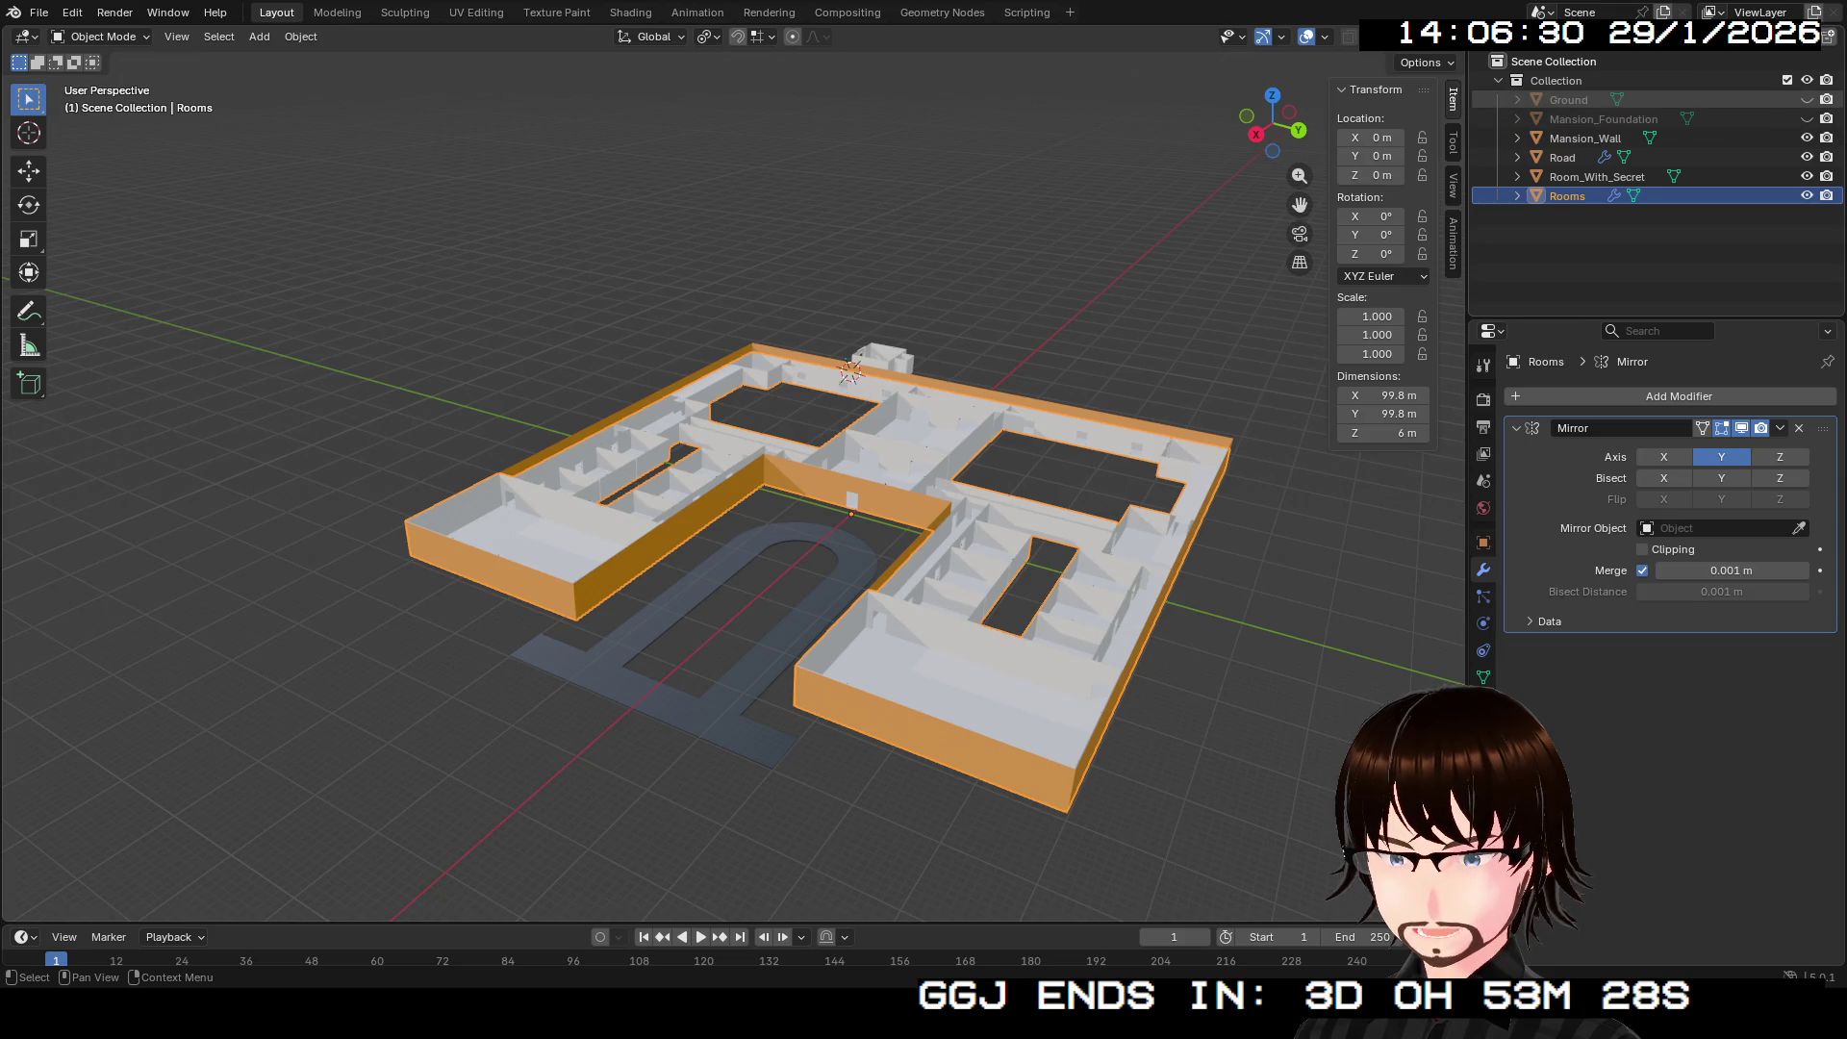
left_click(1806, 99)
mouse_move(827, 577)
left_mouse_down()
mouse_move(827, 674)
mouse_move(827, 442)
mouse_move(924, 616)
mouse_move(962, 413)
mouse_move(1020, 539)
mouse_move(1000, 413)
mouse_move(847, 501)
mouse_move(827, 462)
mouse_move(827, 481)
mouse_move(837, 317)
mouse_move(866, 471)
mouse_move(866, 404)
left_mouse_up()
scroll(731, 481, "down", 6)
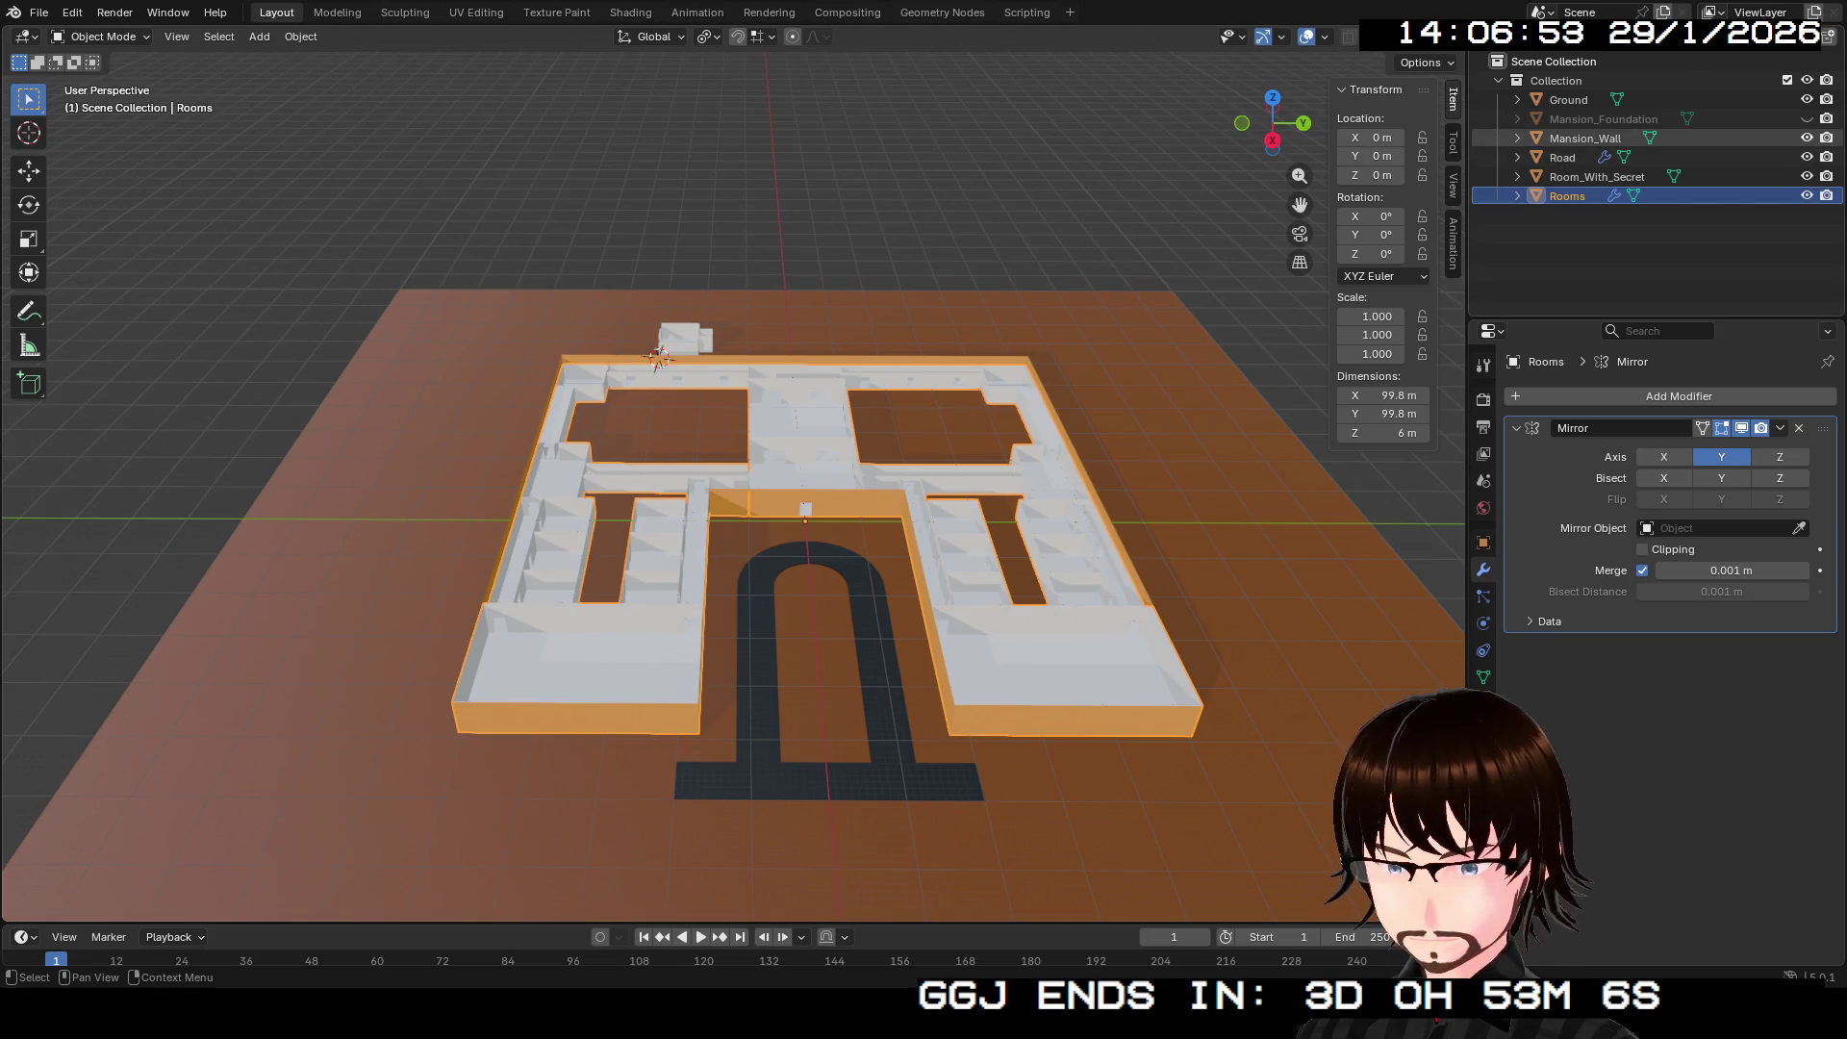
Step: Hide the Ground, Road and Mansion_Wall objects, leaving only the rooms visible
left_click(1807, 99)
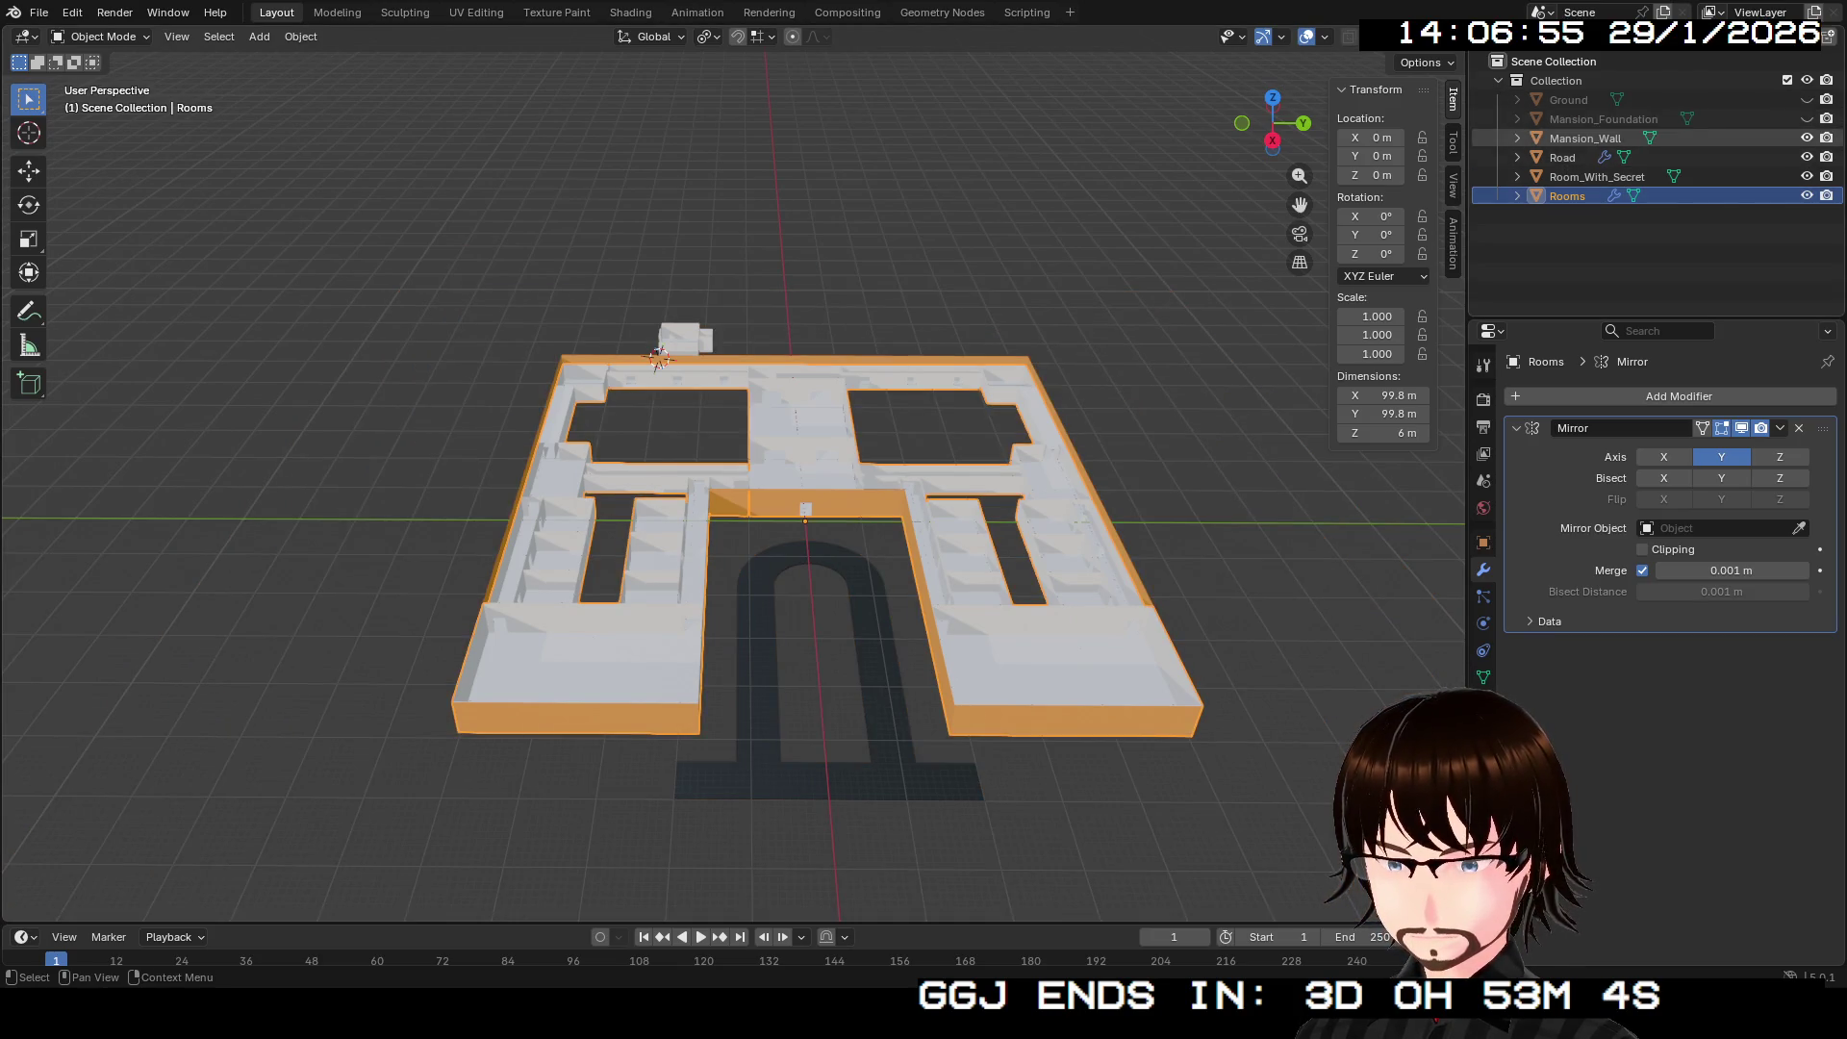
left_click(1807, 157)
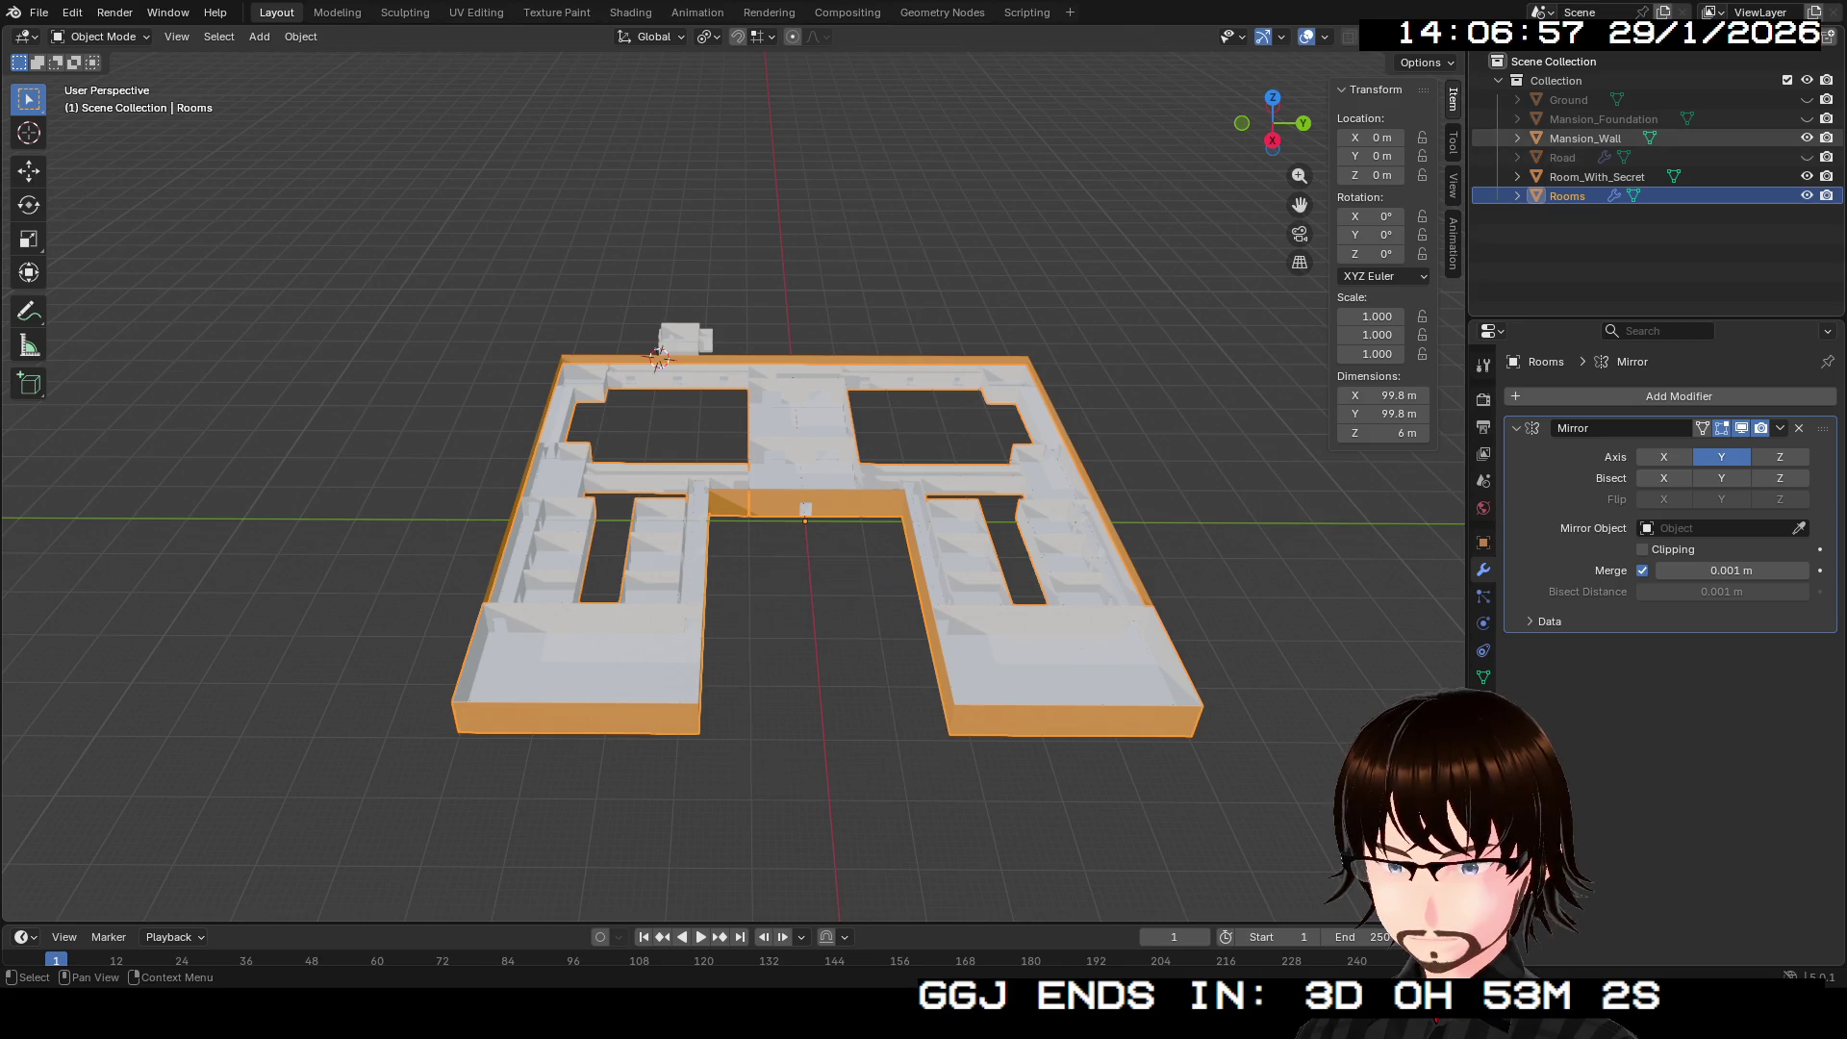
left_click(1807, 157)
left_click(1807, 157)
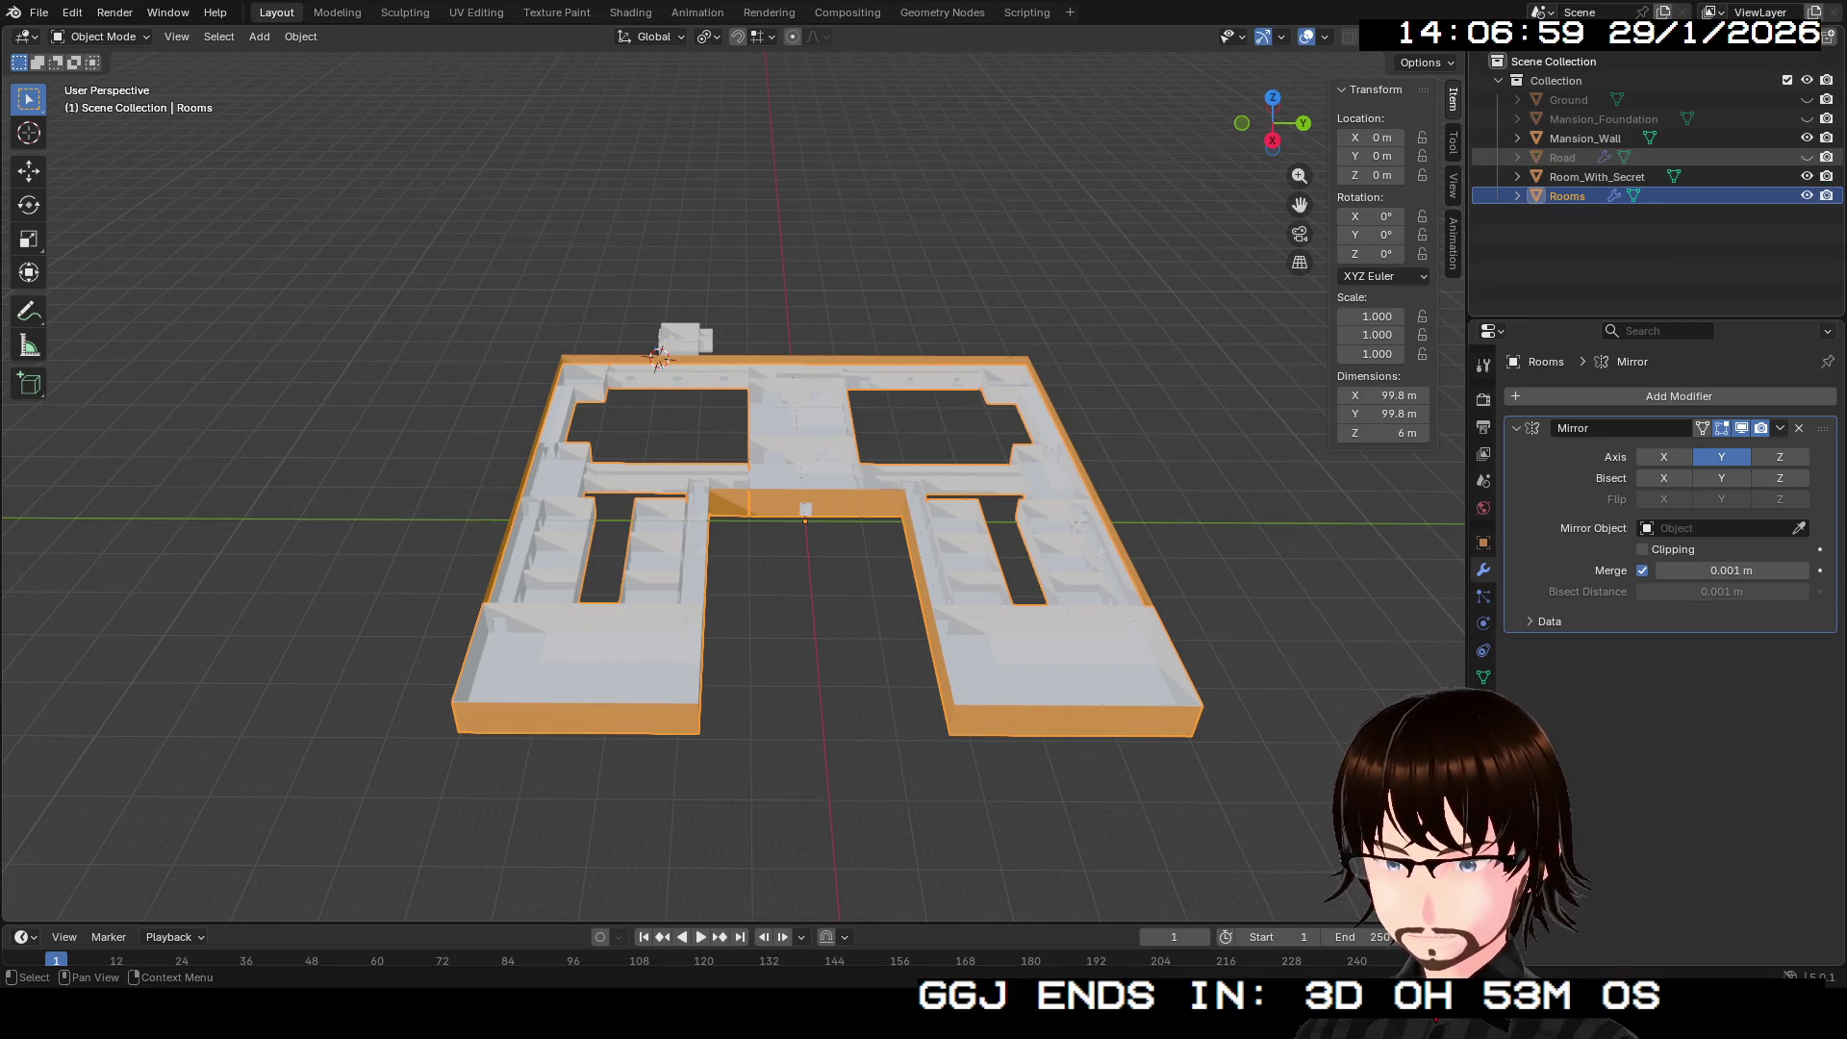
left_click(1807, 137)
mouse_move(1273, 124)
left_mouse_down()
mouse_move(1145, 106)
mouse_move(1120, 188)
mouse_move(1107, 91)
left_mouse_up()
Step: Fly over the room walls, briefly entering and leaving Edit Mode on the Rooms mesh
key("shift+grave")
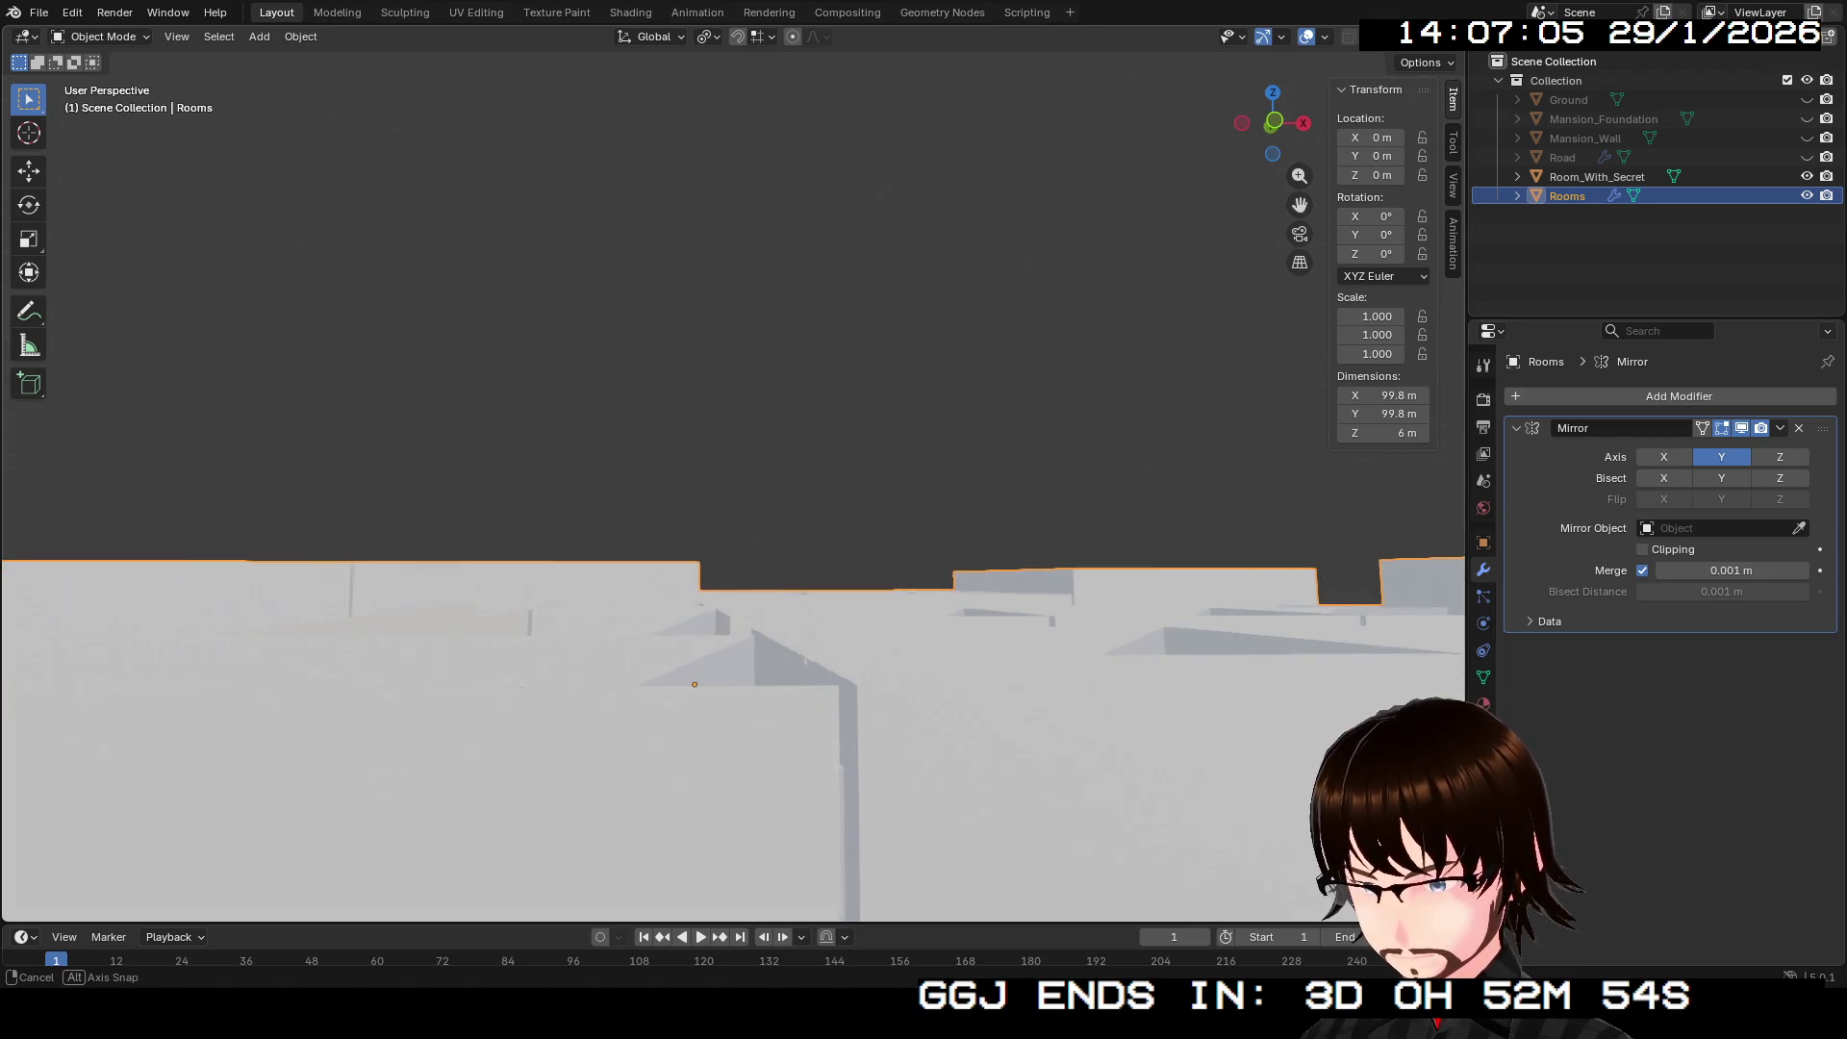
mouse_move(731, 462)
left_mouse_down()
mouse_move(731, 366)
mouse_move(712, 443)
mouse_move(703, 385)
mouse_move(692, 500)
mouse_move(702, 375)
mouse_move(726, 476)
mouse_move(731, 423)
mouse_move(728, 501)
mouse_move(673, 360)
mouse_move(692, 376)
mouse_move(722, 346)
mouse_move(625, 240)
left_mouse_up()
key("Tab")
scroll(731, 481, "down", 5)
left_click_drag(596, 676, 597, 676)
scroll(597, 676, "up", 4)
scroll(731, 481, "down", 5)
key("Tab")
scroll(732, 481, "up", 6)
scroll(731, 481, "down", 5)
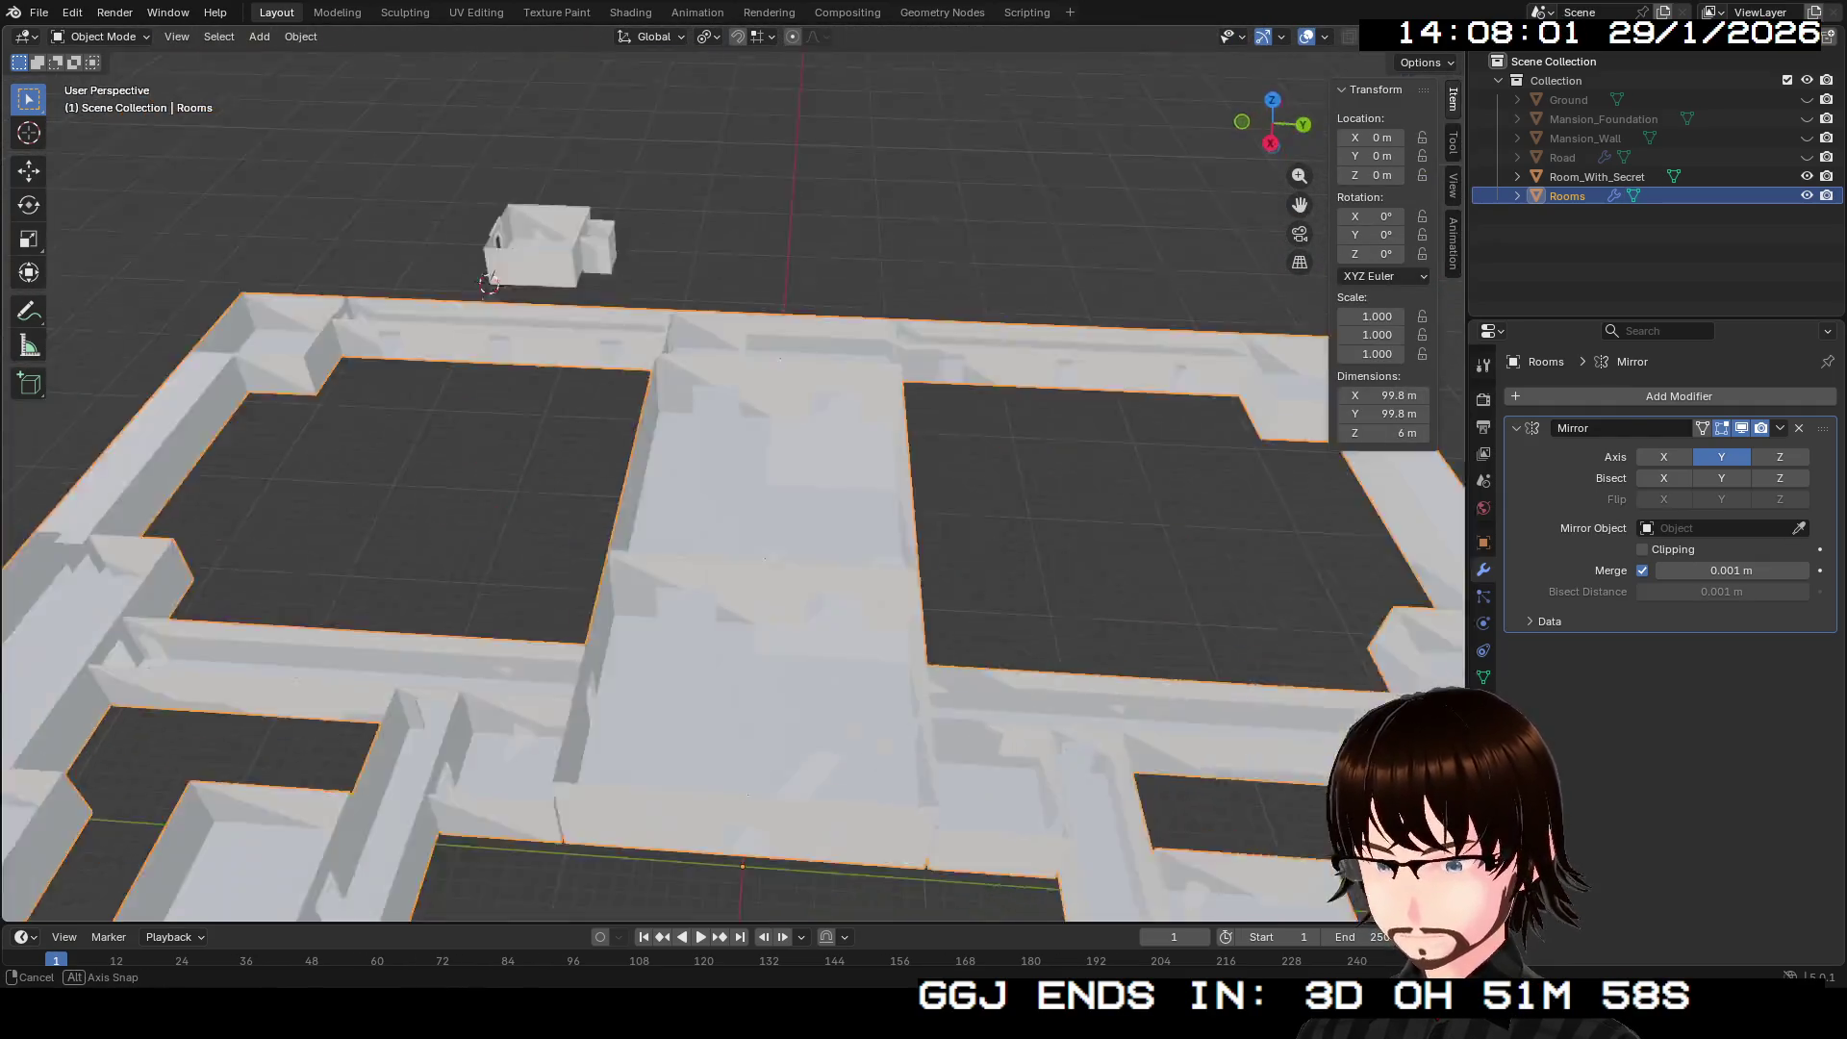
scroll(731, 481, "up", 3)
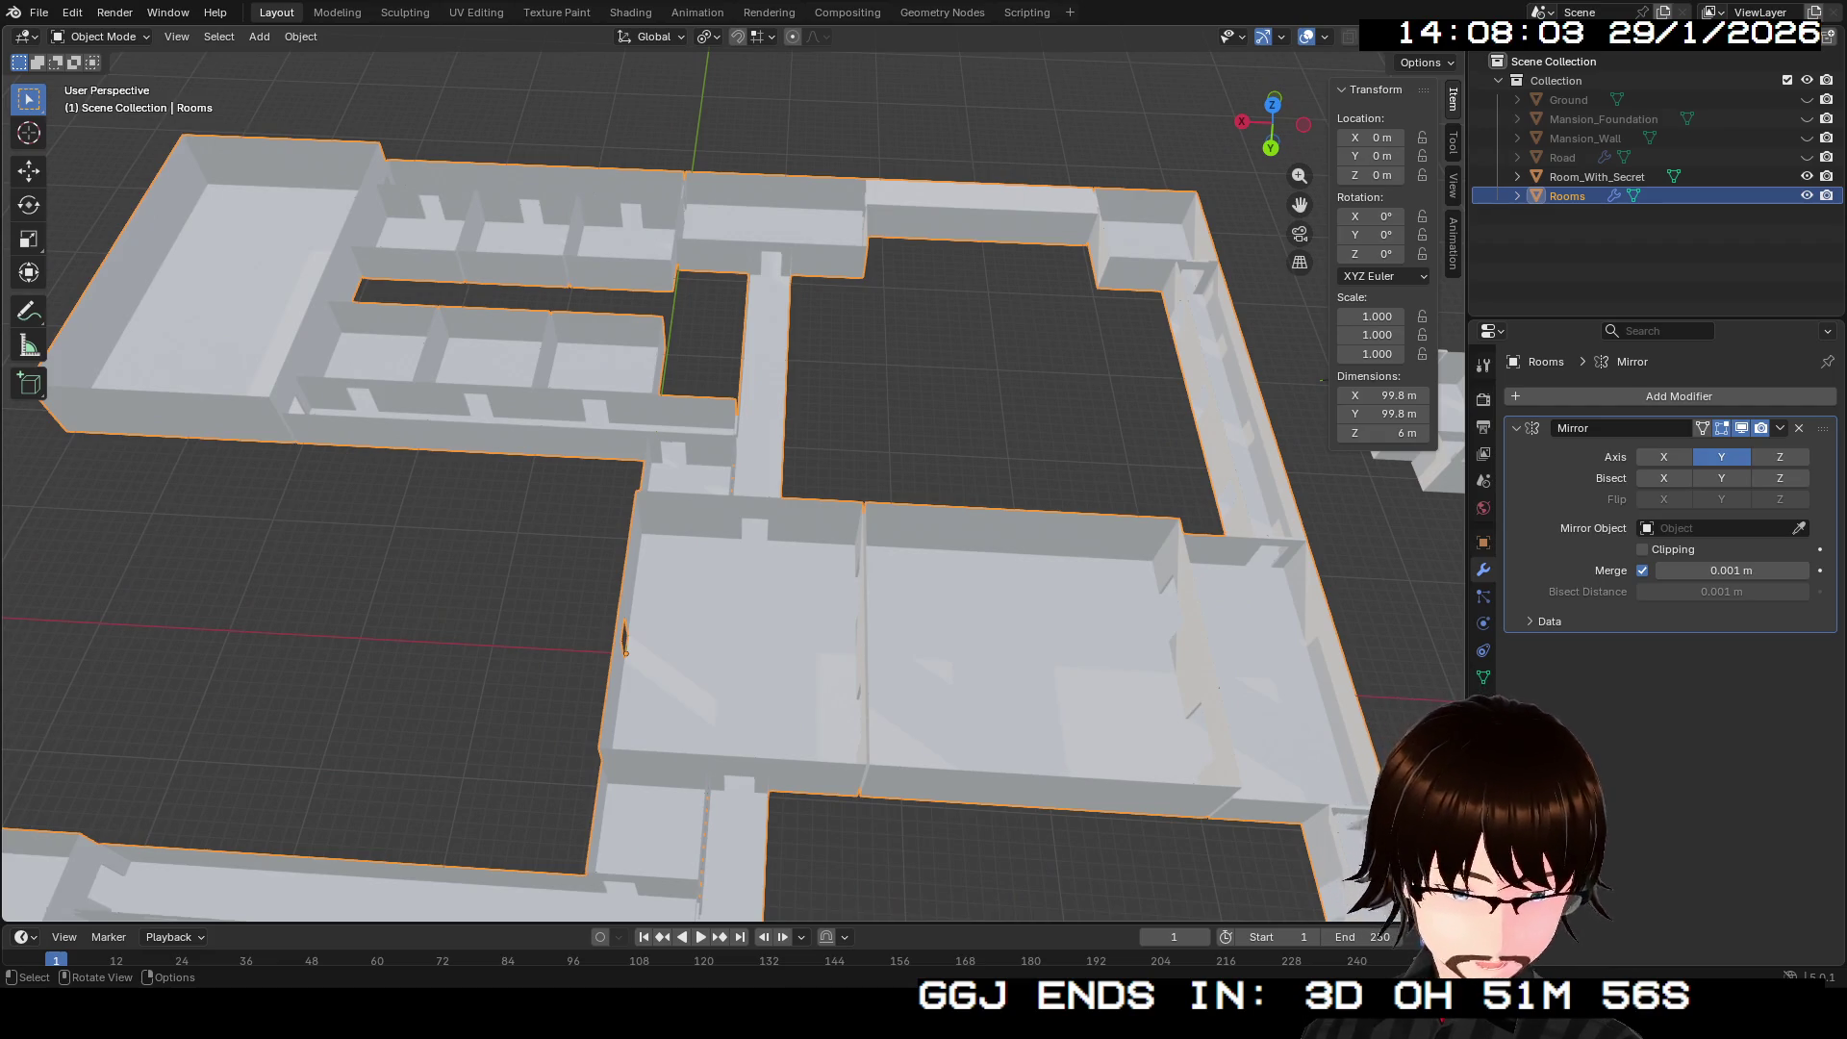
Step: Save the scene as Mansion.blend and return to Edit Mode on Rooms
left_click(39, 11)
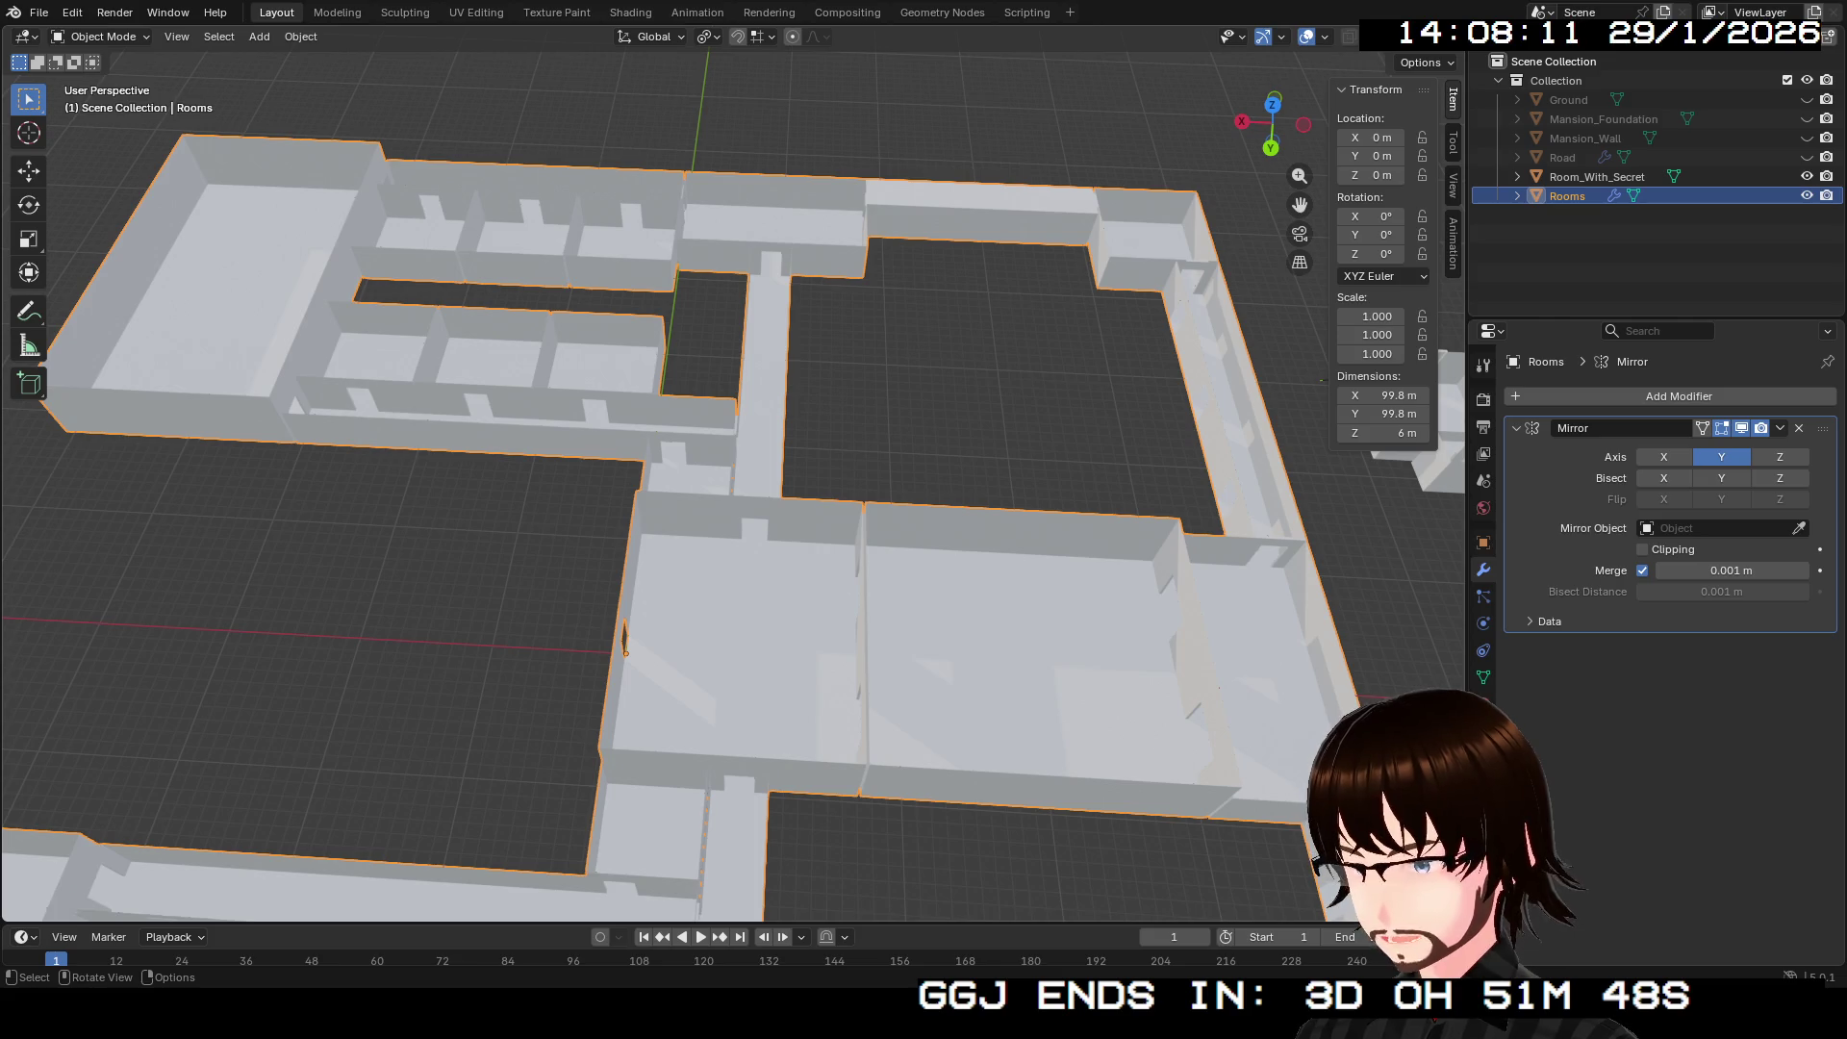
key("ctrl+s")
left_click_drag(625, 643, 673, 481)
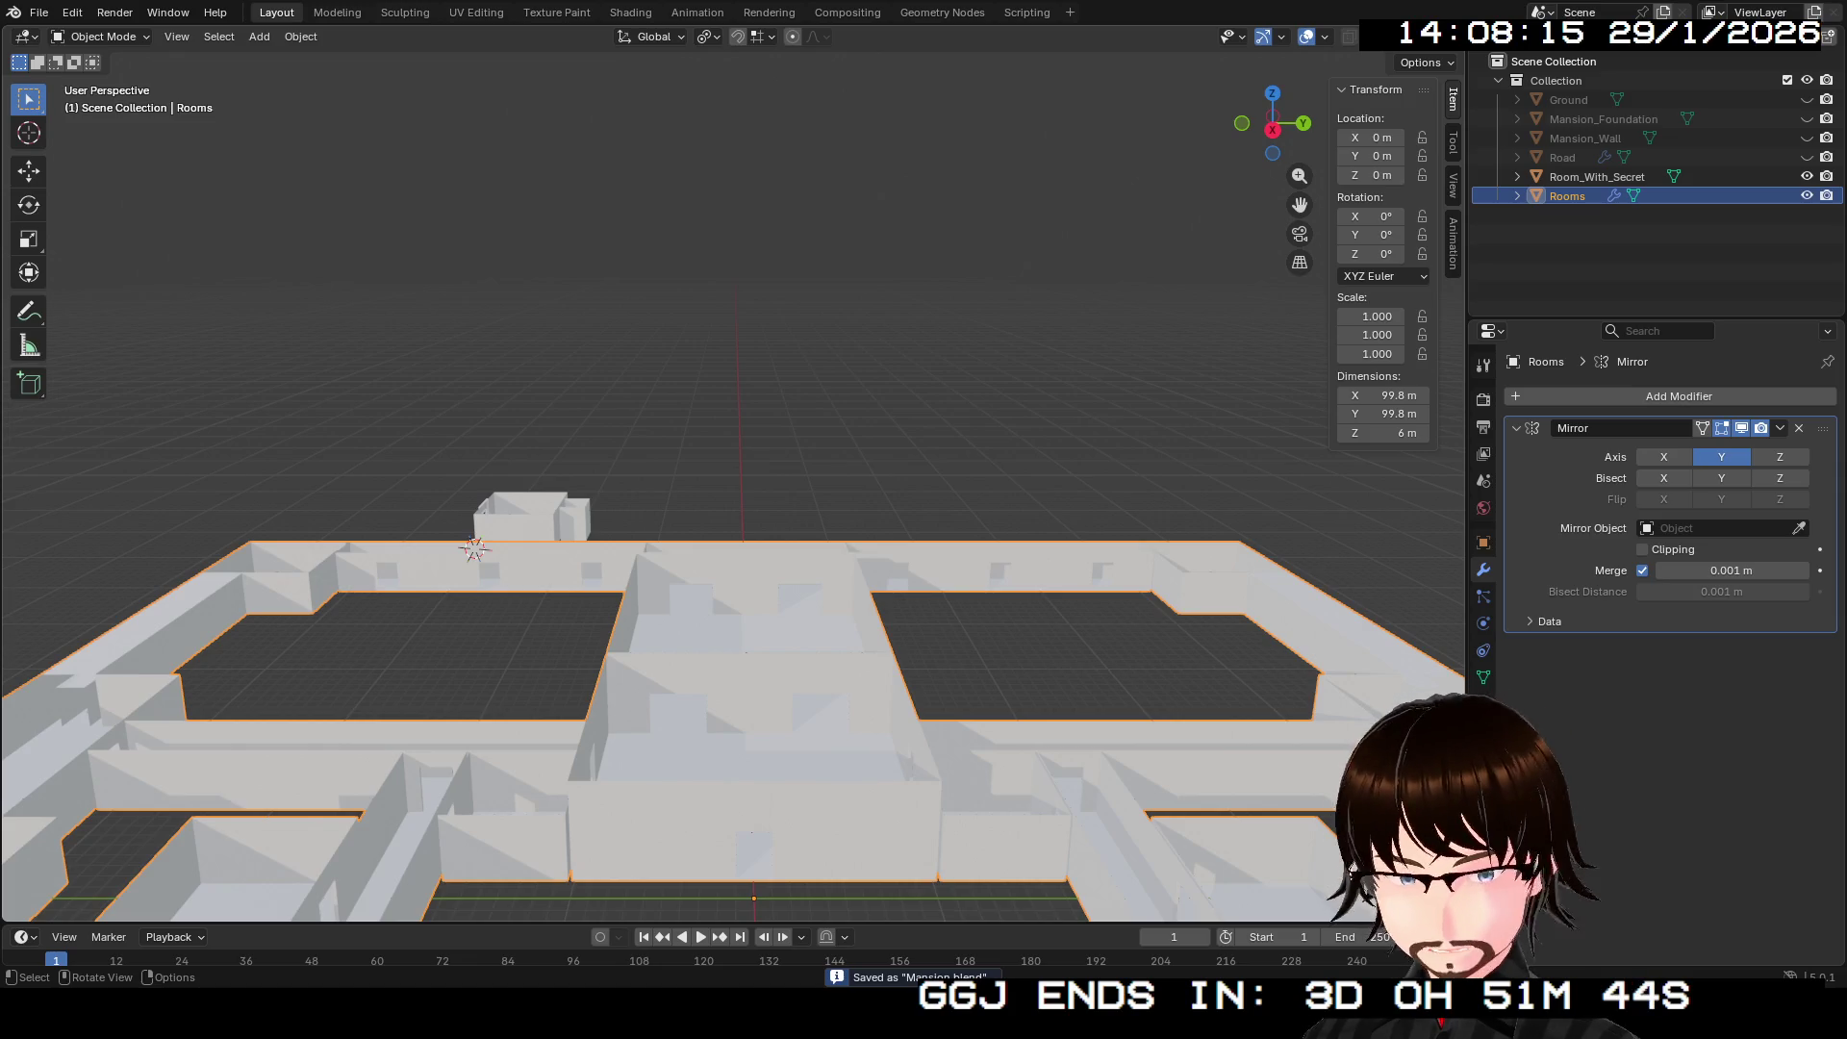
mouse_move(474, 549)
left_mouse_down()
mouse_move(578, 414)
mouse_move(500, 491)
mouse_move(500, 519)
mouse_move(486, 476)
left_mouse_up()
key("Tab")
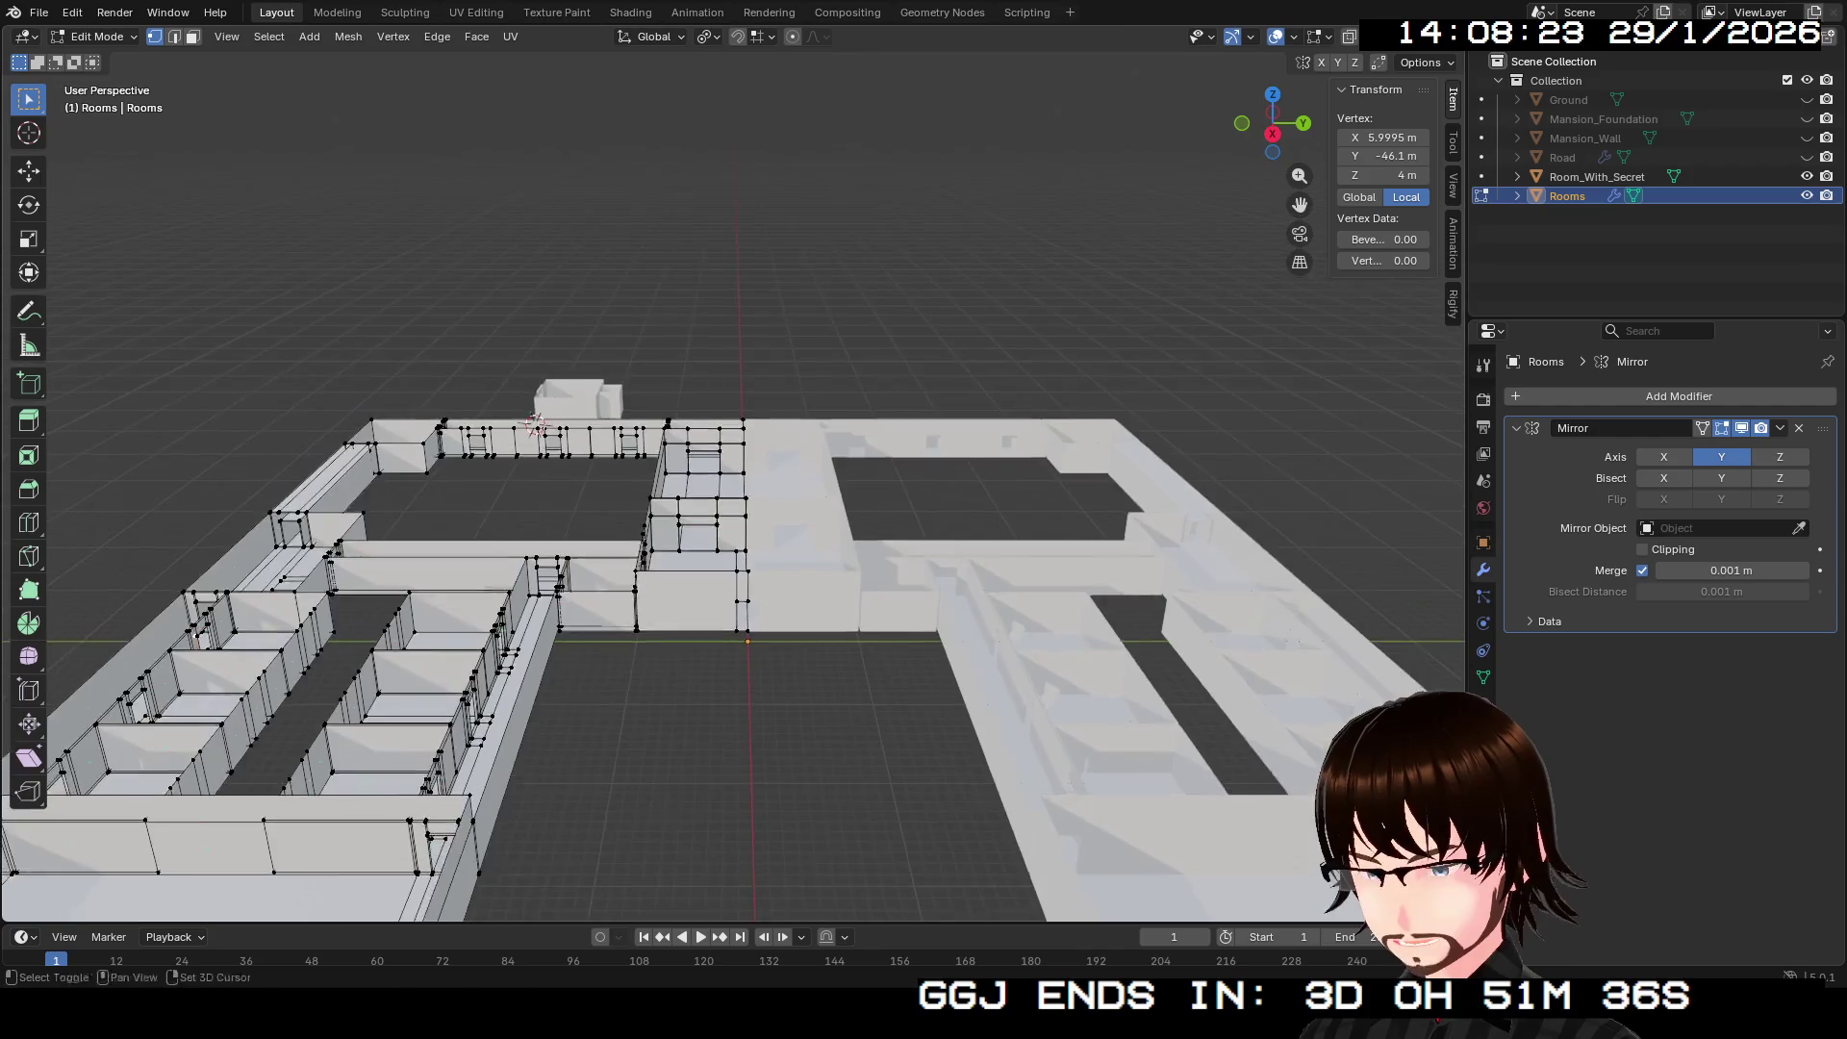
Step: Zoom to the doorway wall and select three corner vertices of the narrow wall panel
scroll(731, 482, "up", 5)
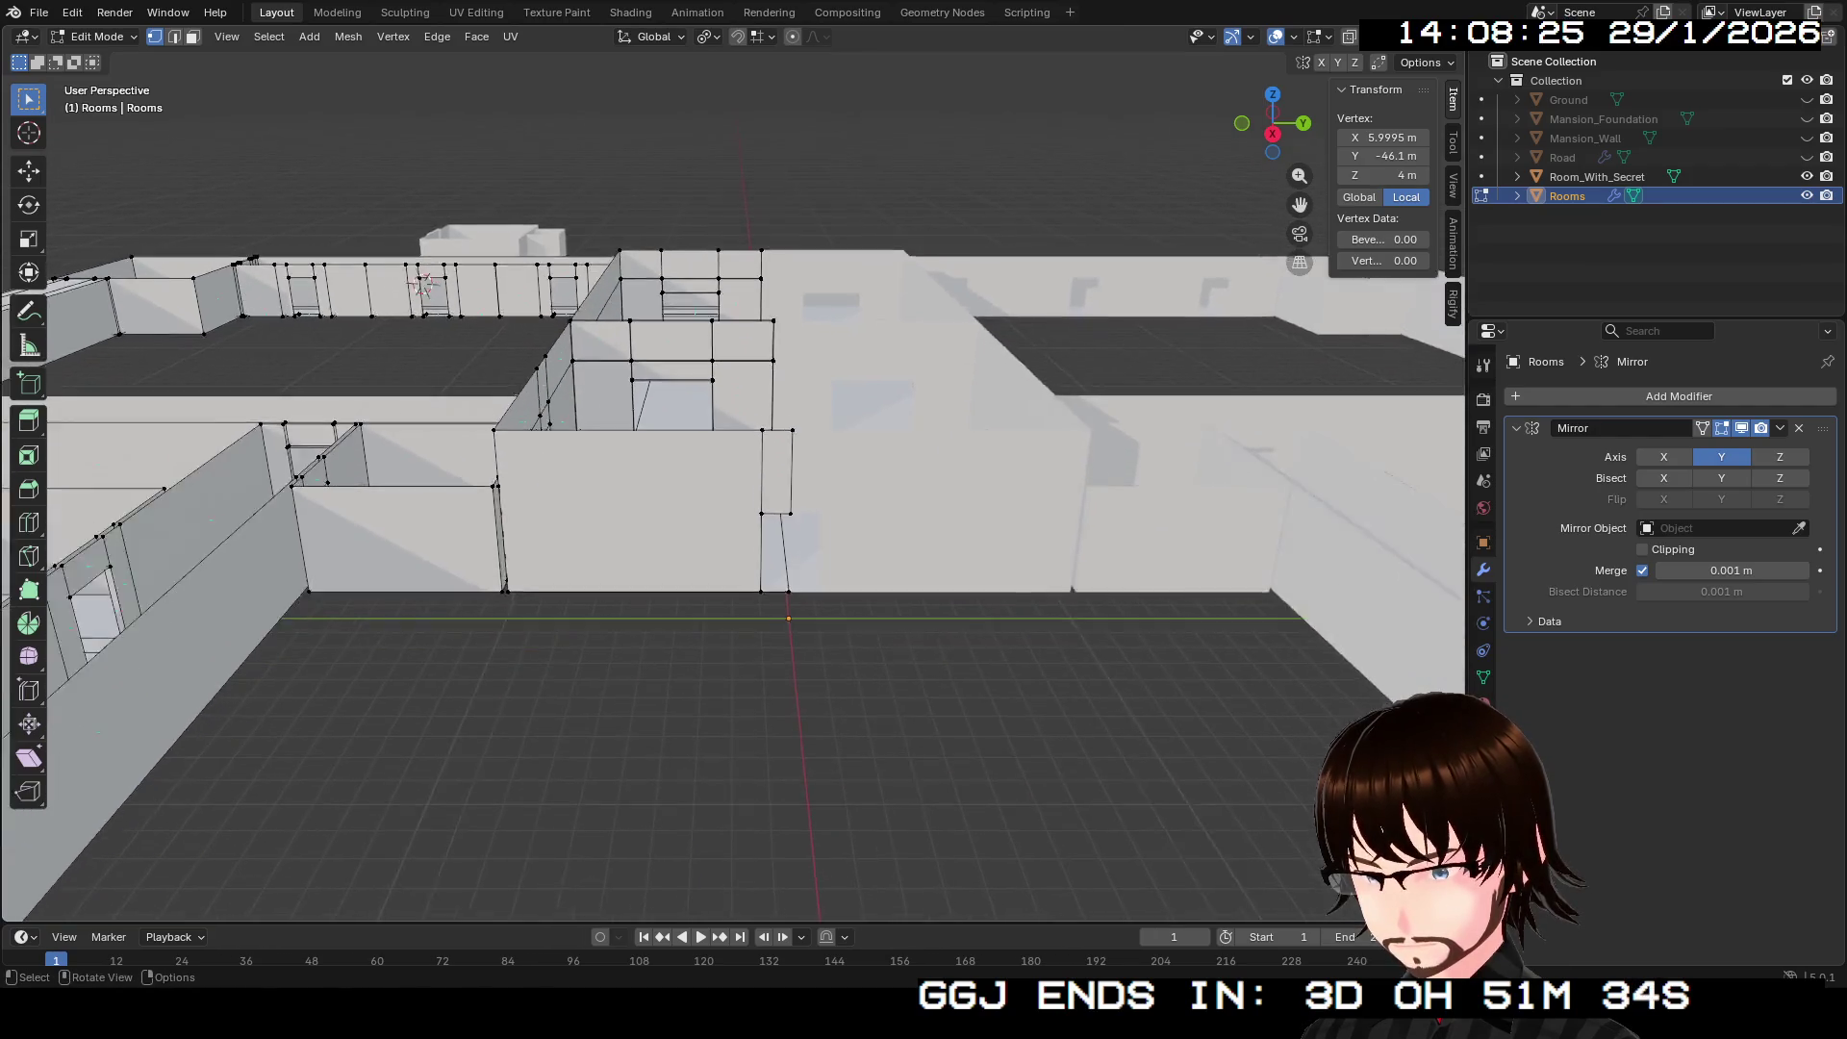
scroll(731, 481, "up", 4)
left_click_drag(732, 481, 731, 404)
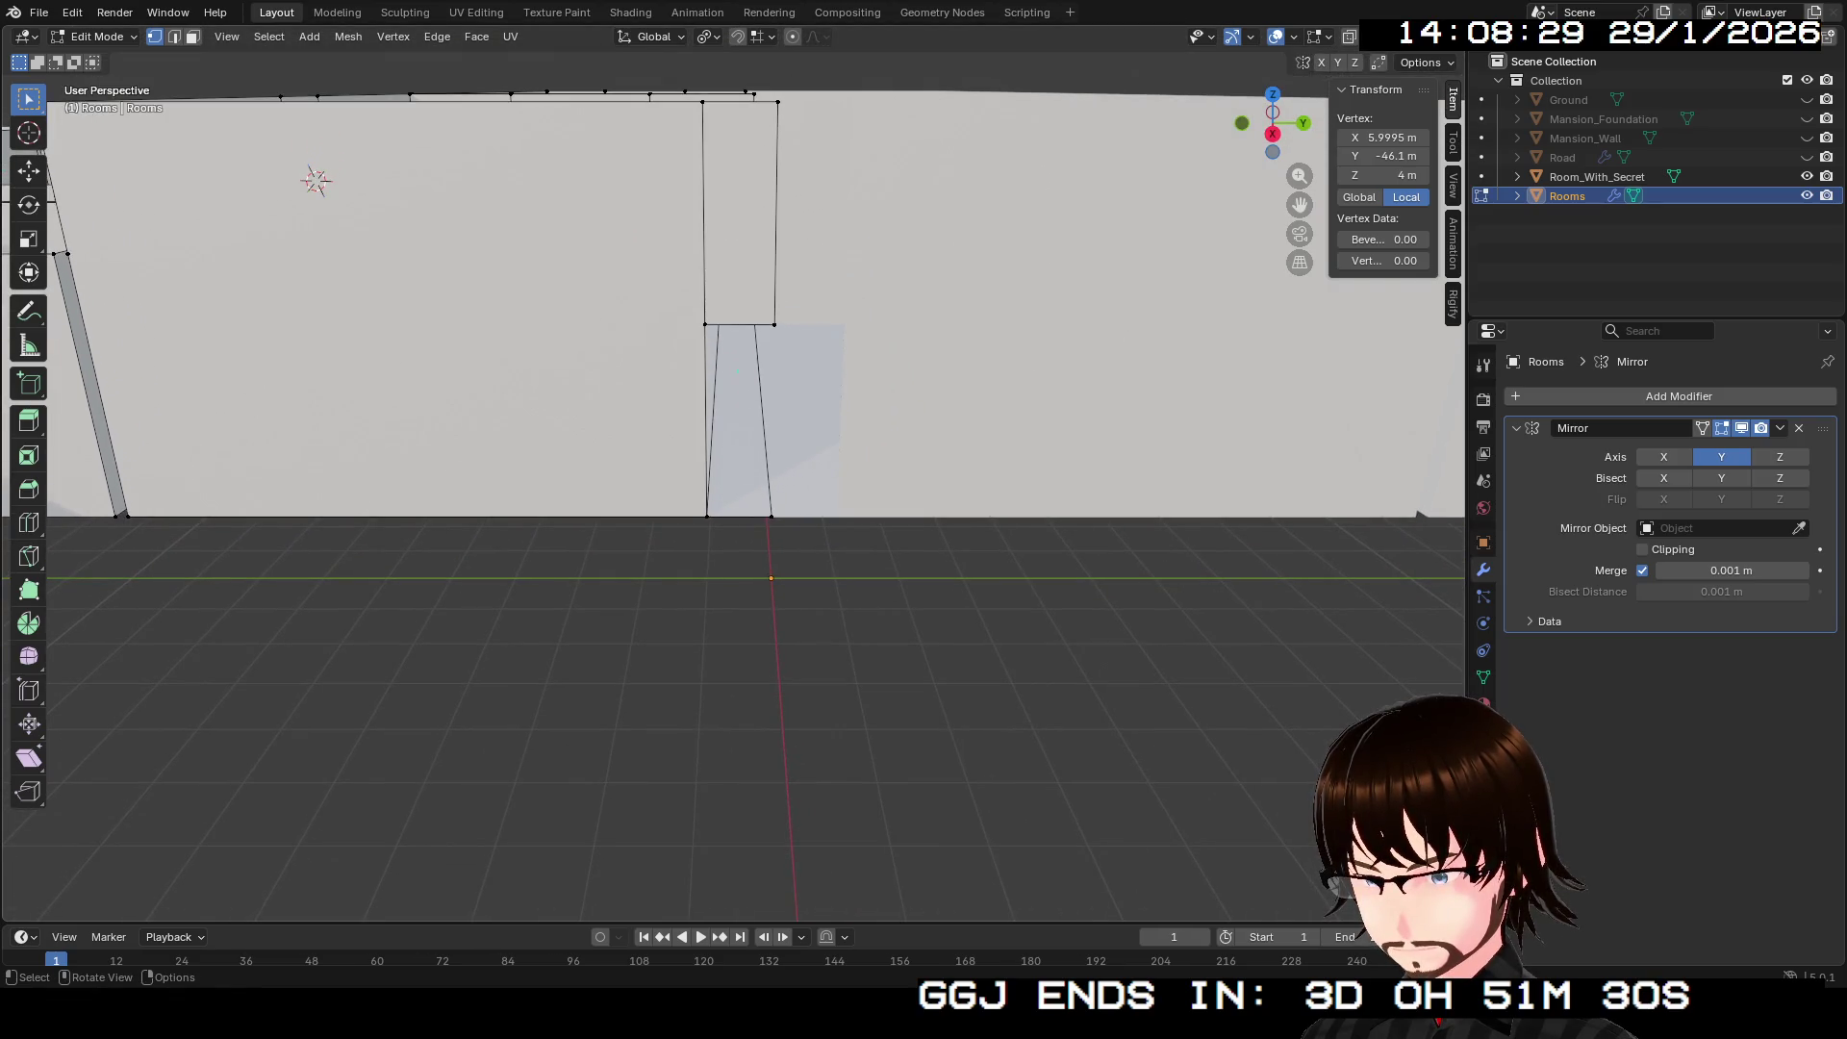
left_click(770, 517, "shift")
left_click(707, 516, "shift")
left_click(706, 325, "shift")
mouse_move(705, 324)
left_mouse_down()
mouse_move(710, 500)
mouse_move(674, 539)
mouse_move(654, 520)
mouse_move(693, 462)
mouse_move(707, 519)
mouse_move(919, 538)
left_mouse_up()
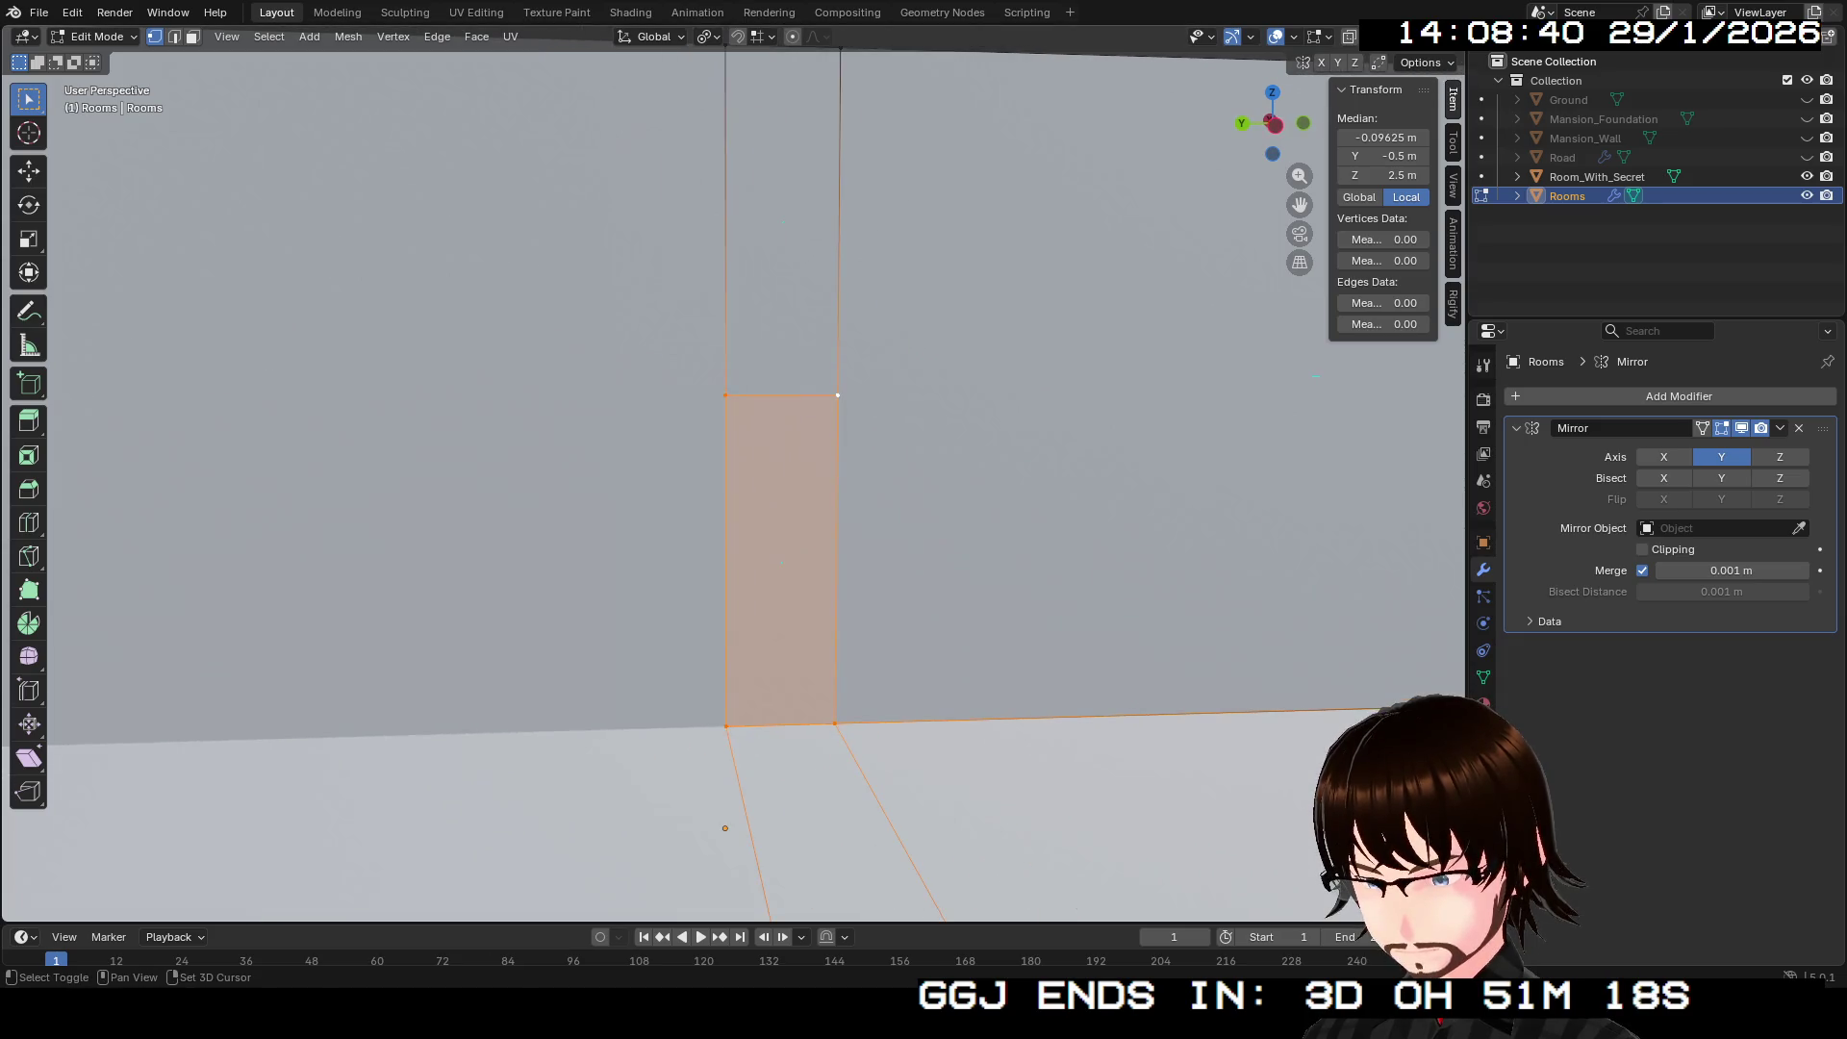
Step: Switch to edge select and pick the panel's top and right vertical edges
scroll(769, 529, "down", 2)
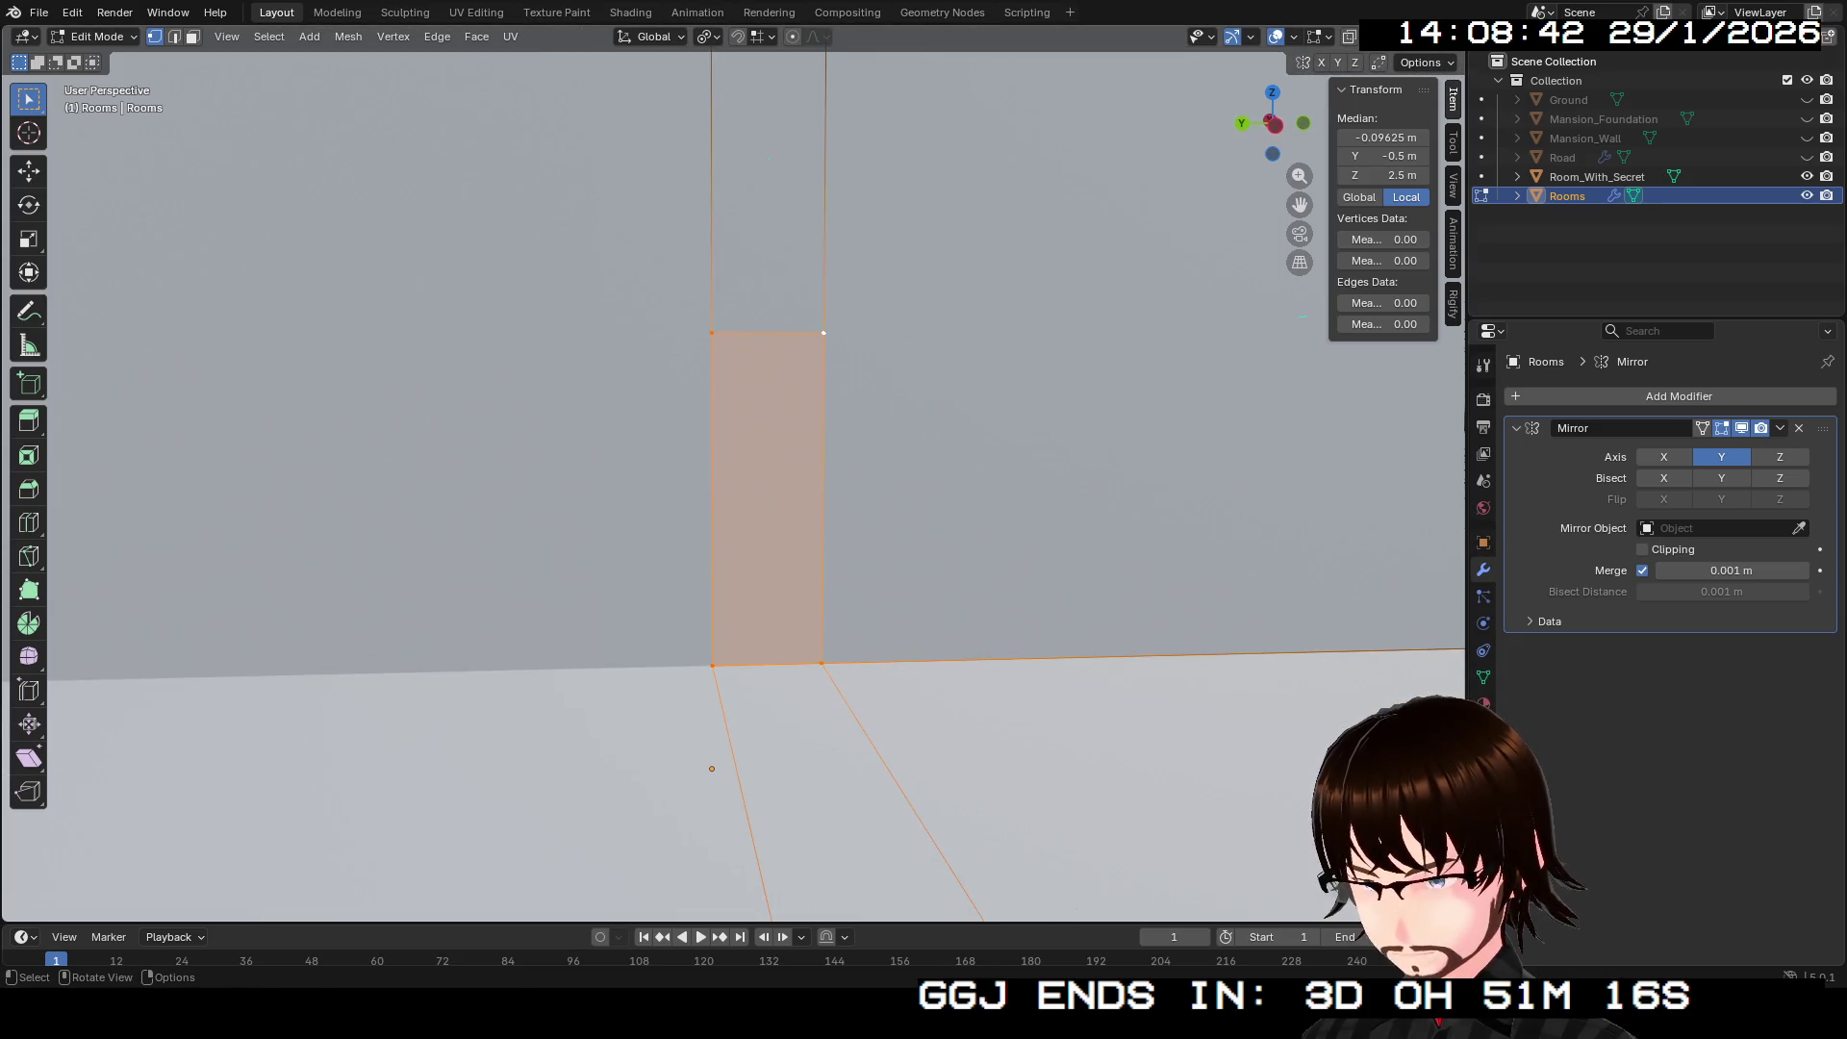
key("3")
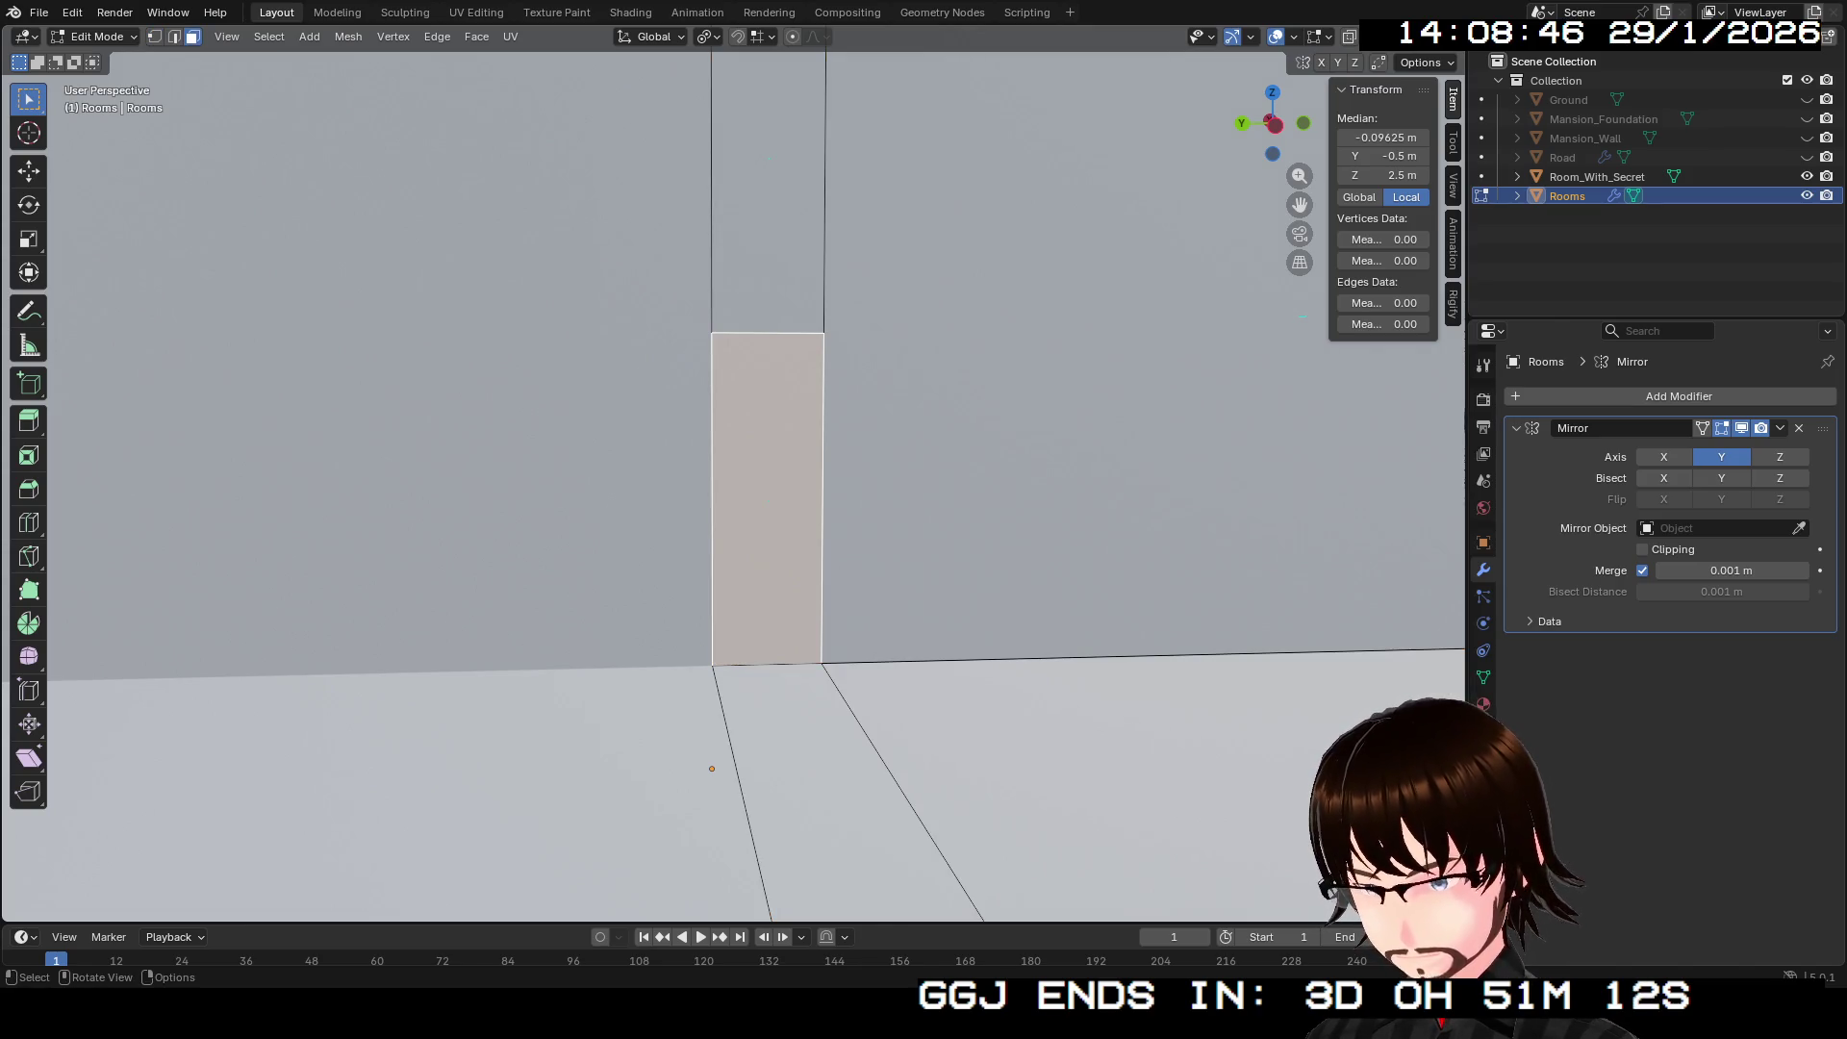
key("shift")
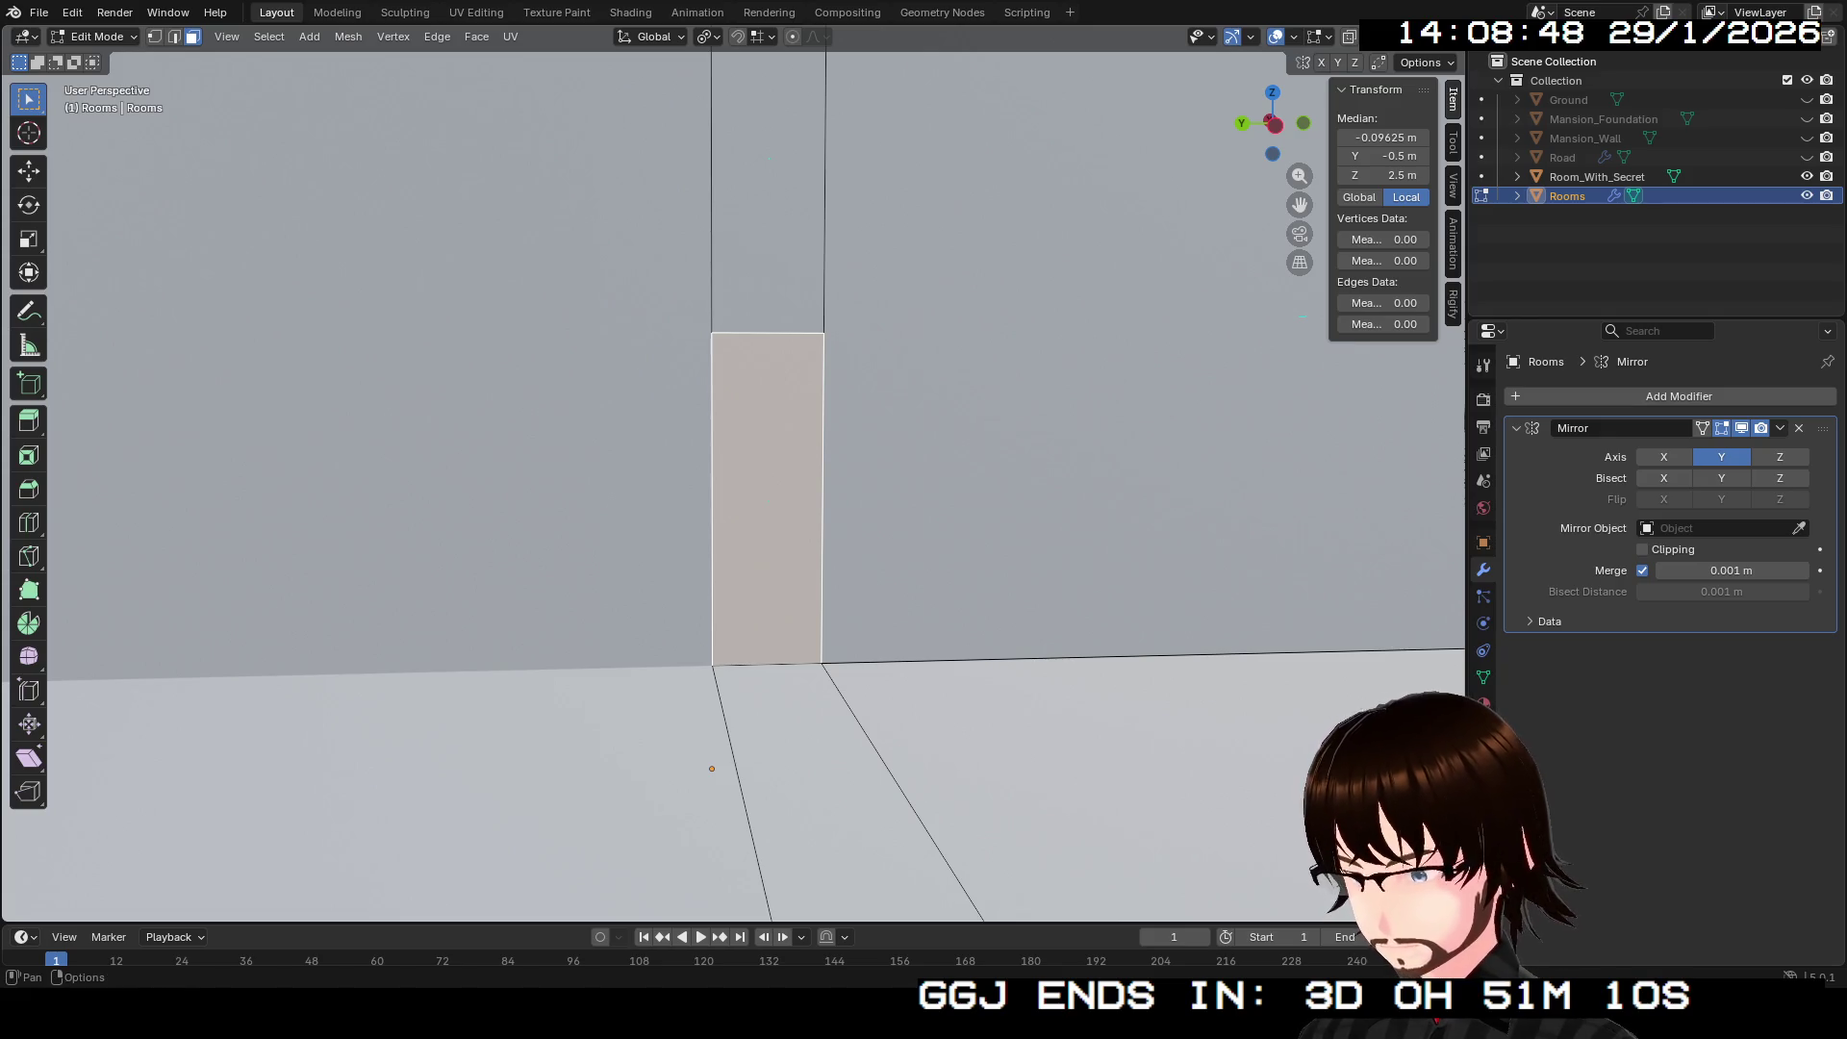
key("2")
left_click(768, 332)
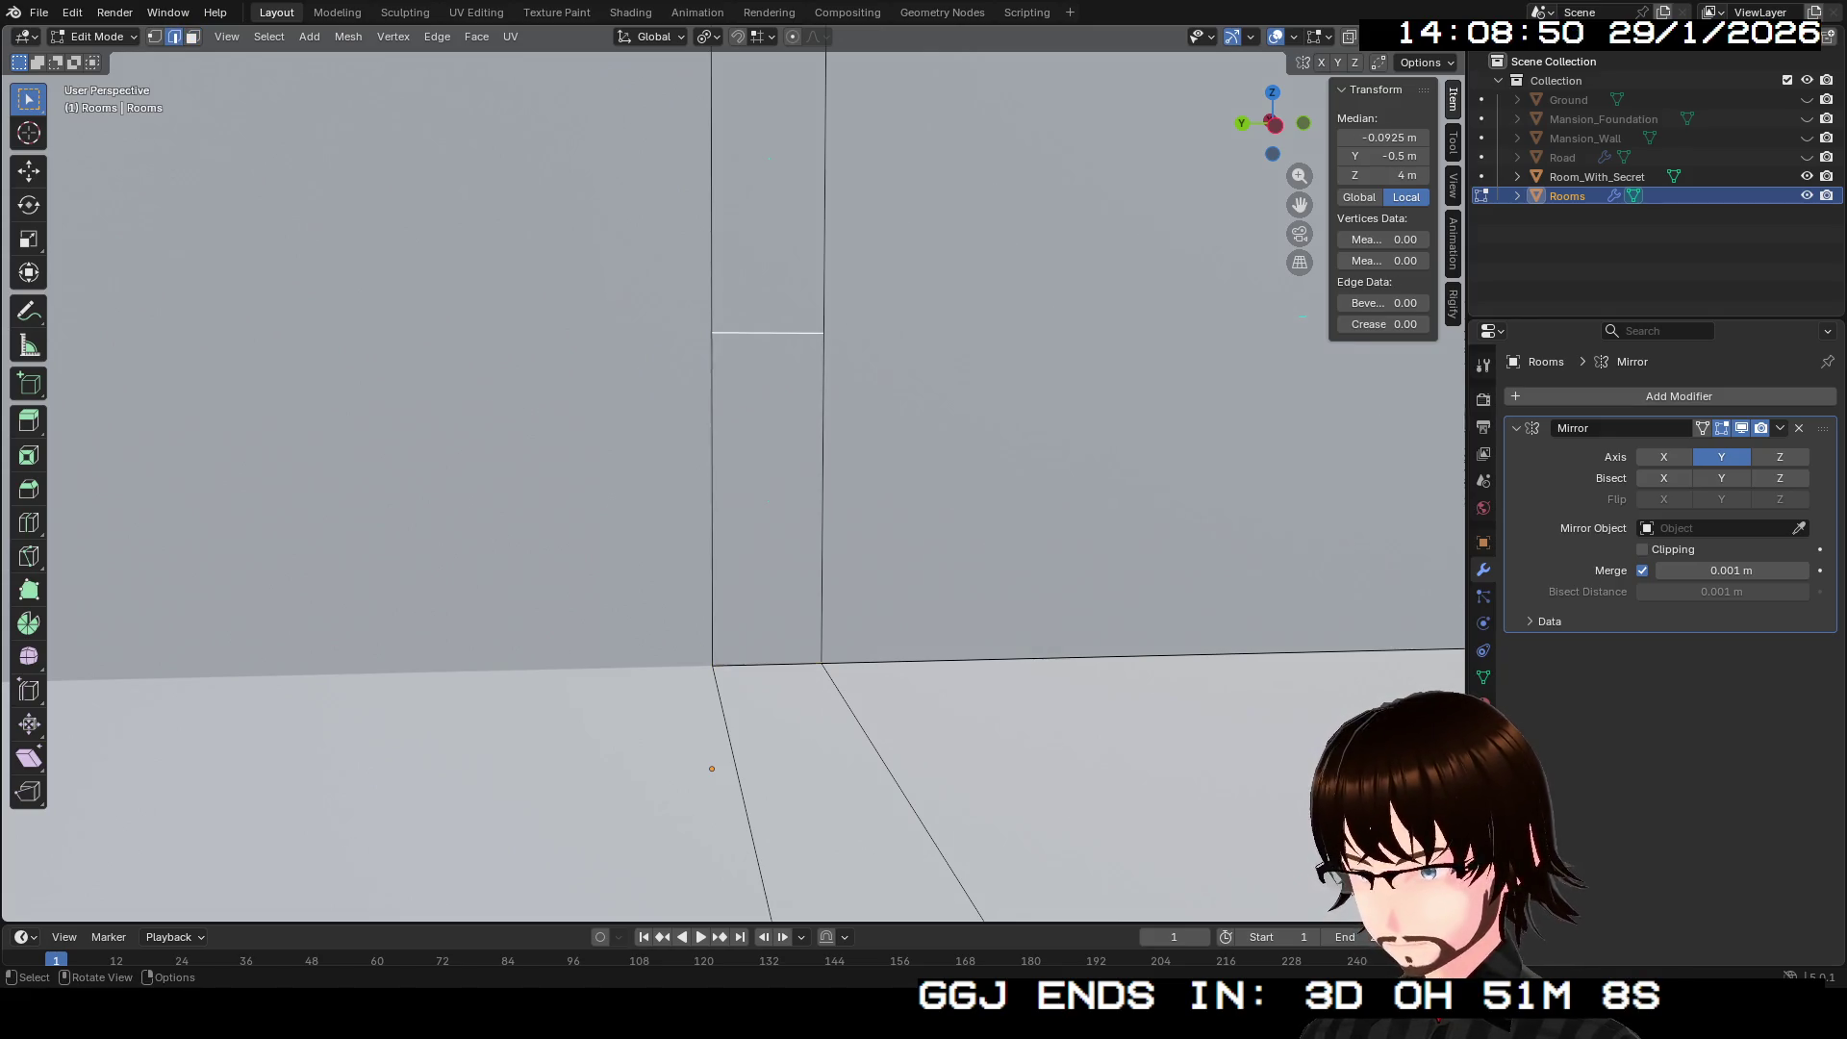
left_click(822, 500)
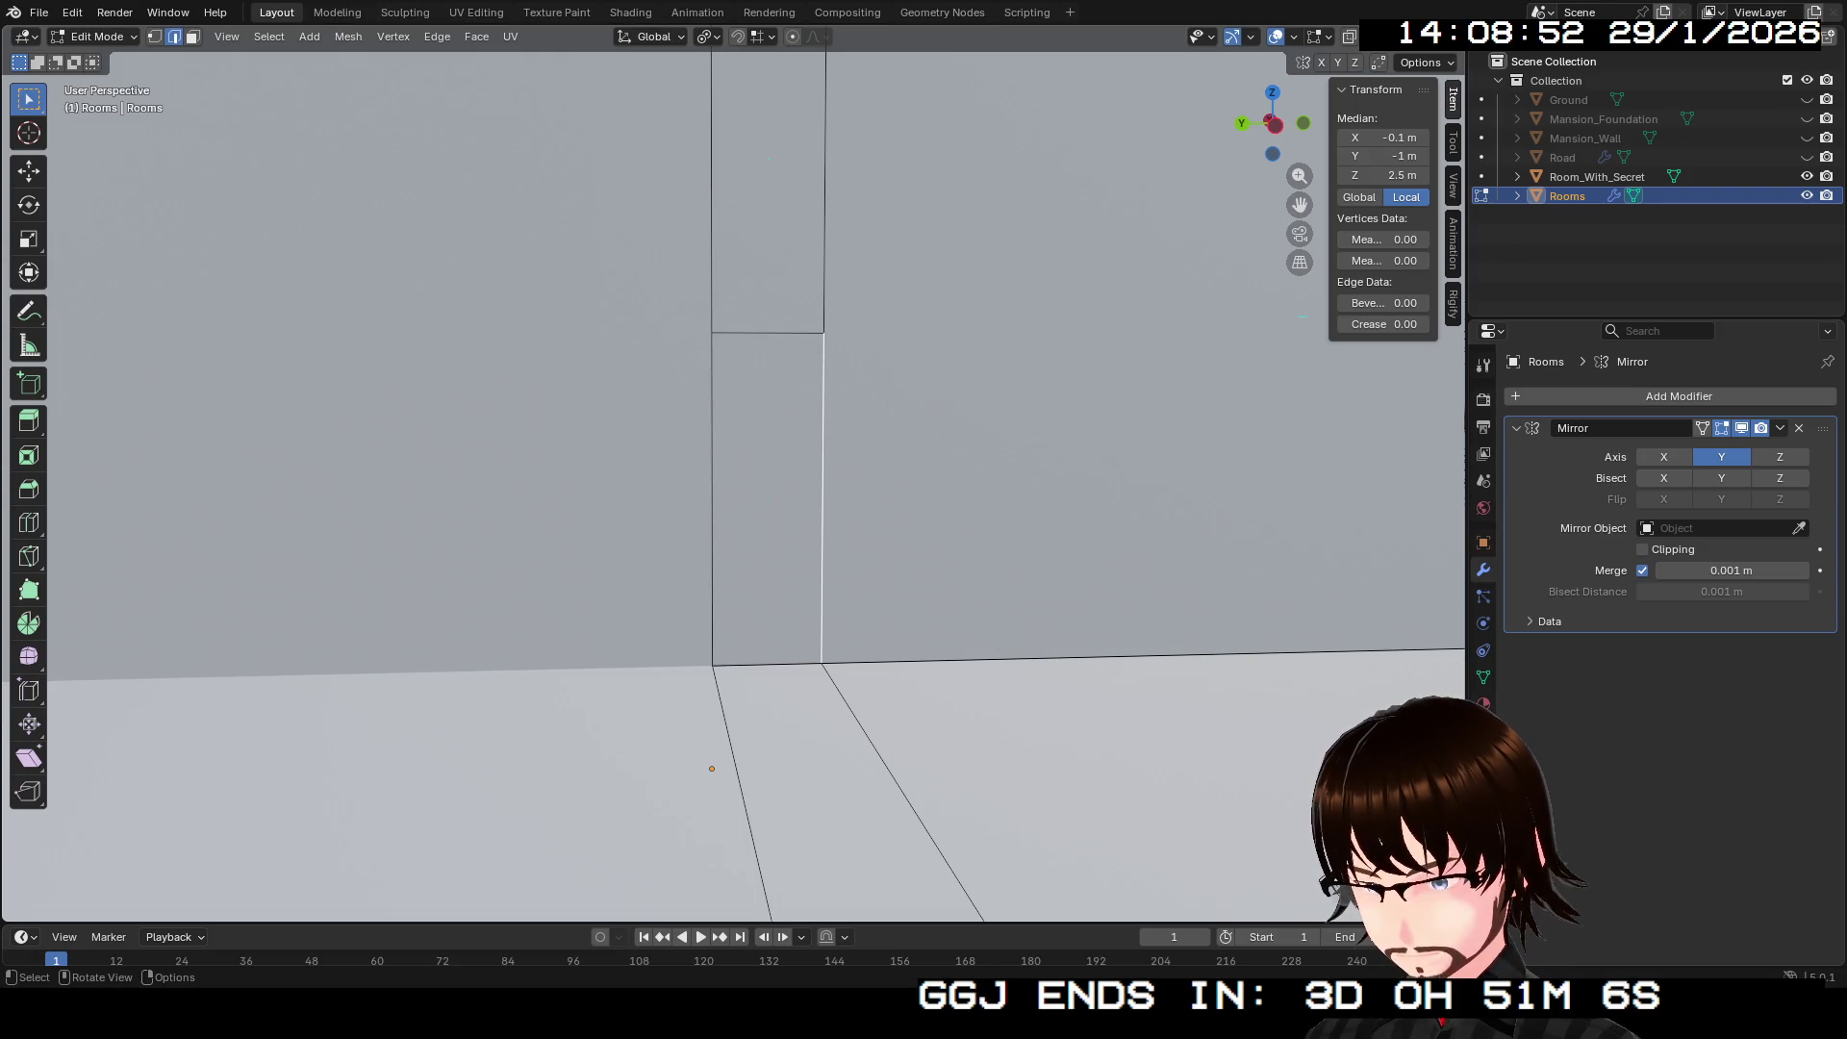
Step: Add a horizontal loop cut across the panel and select the face between the cuts
key("ctrl+r")
left_click(821, 433)
left_click(820, 433)
key("3")
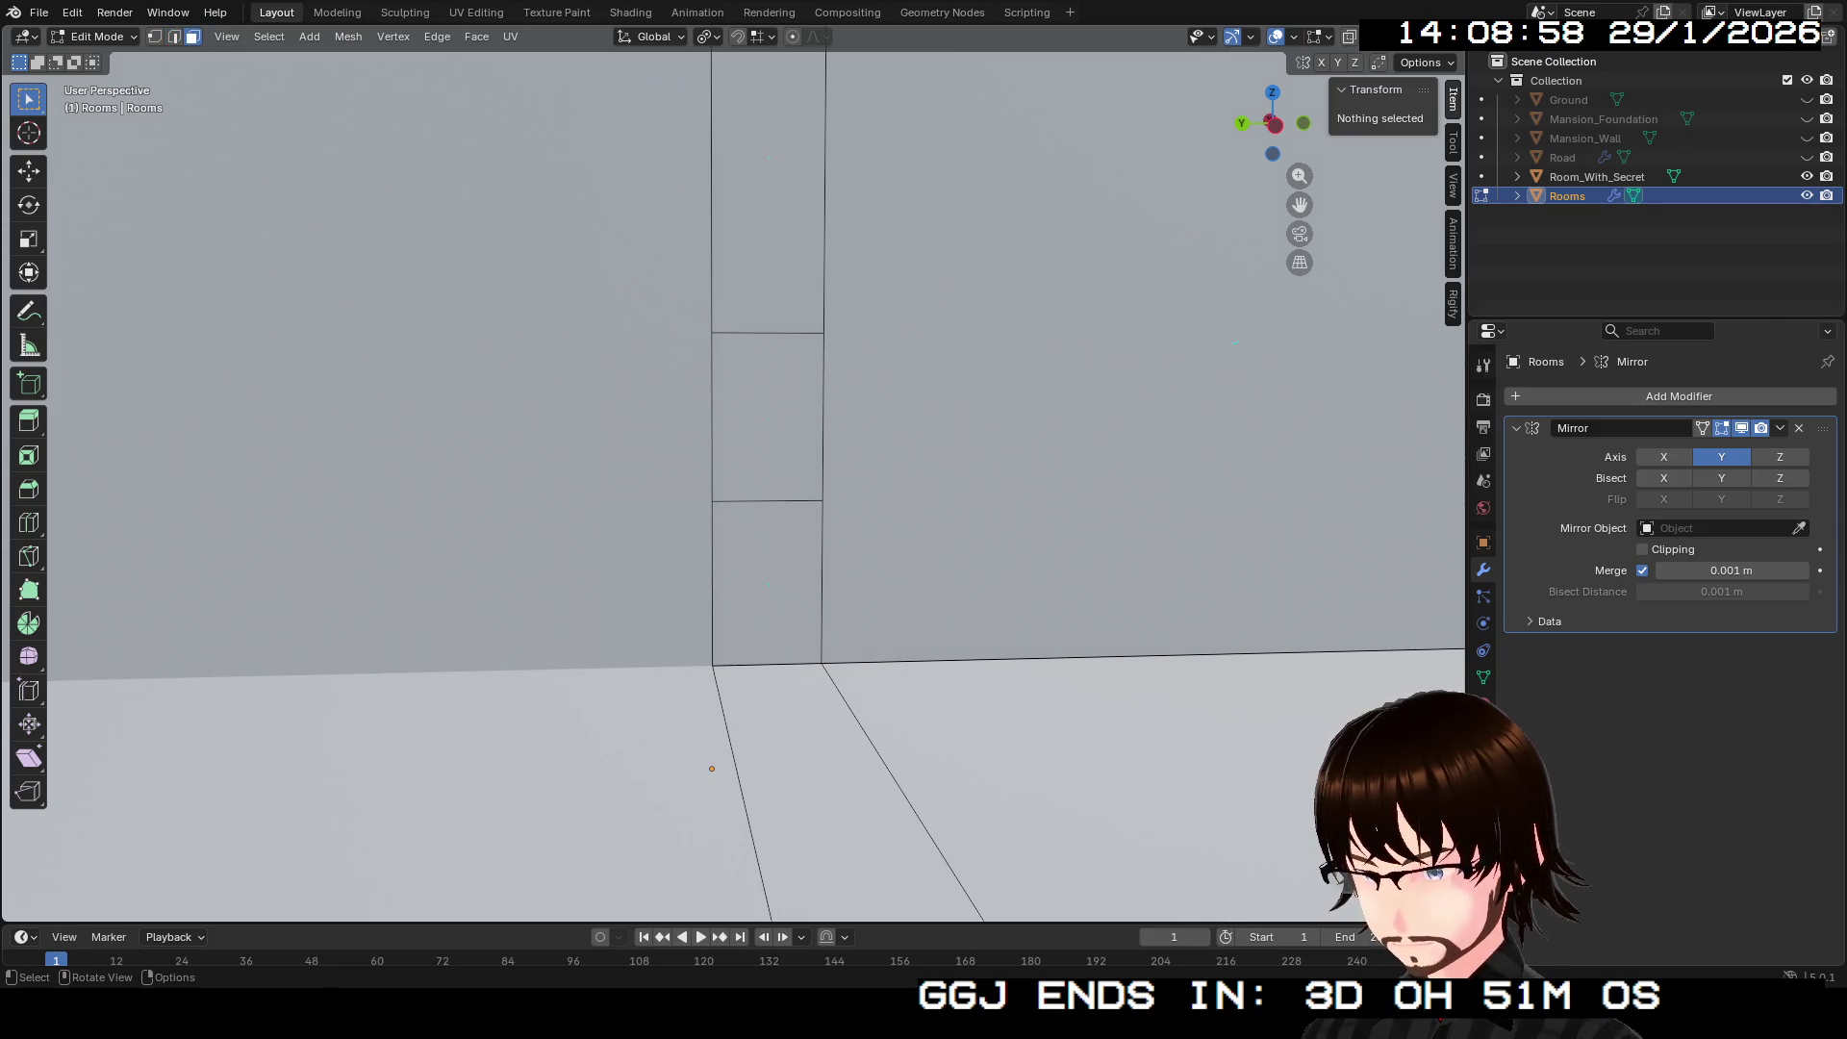
left_click(768, 416)
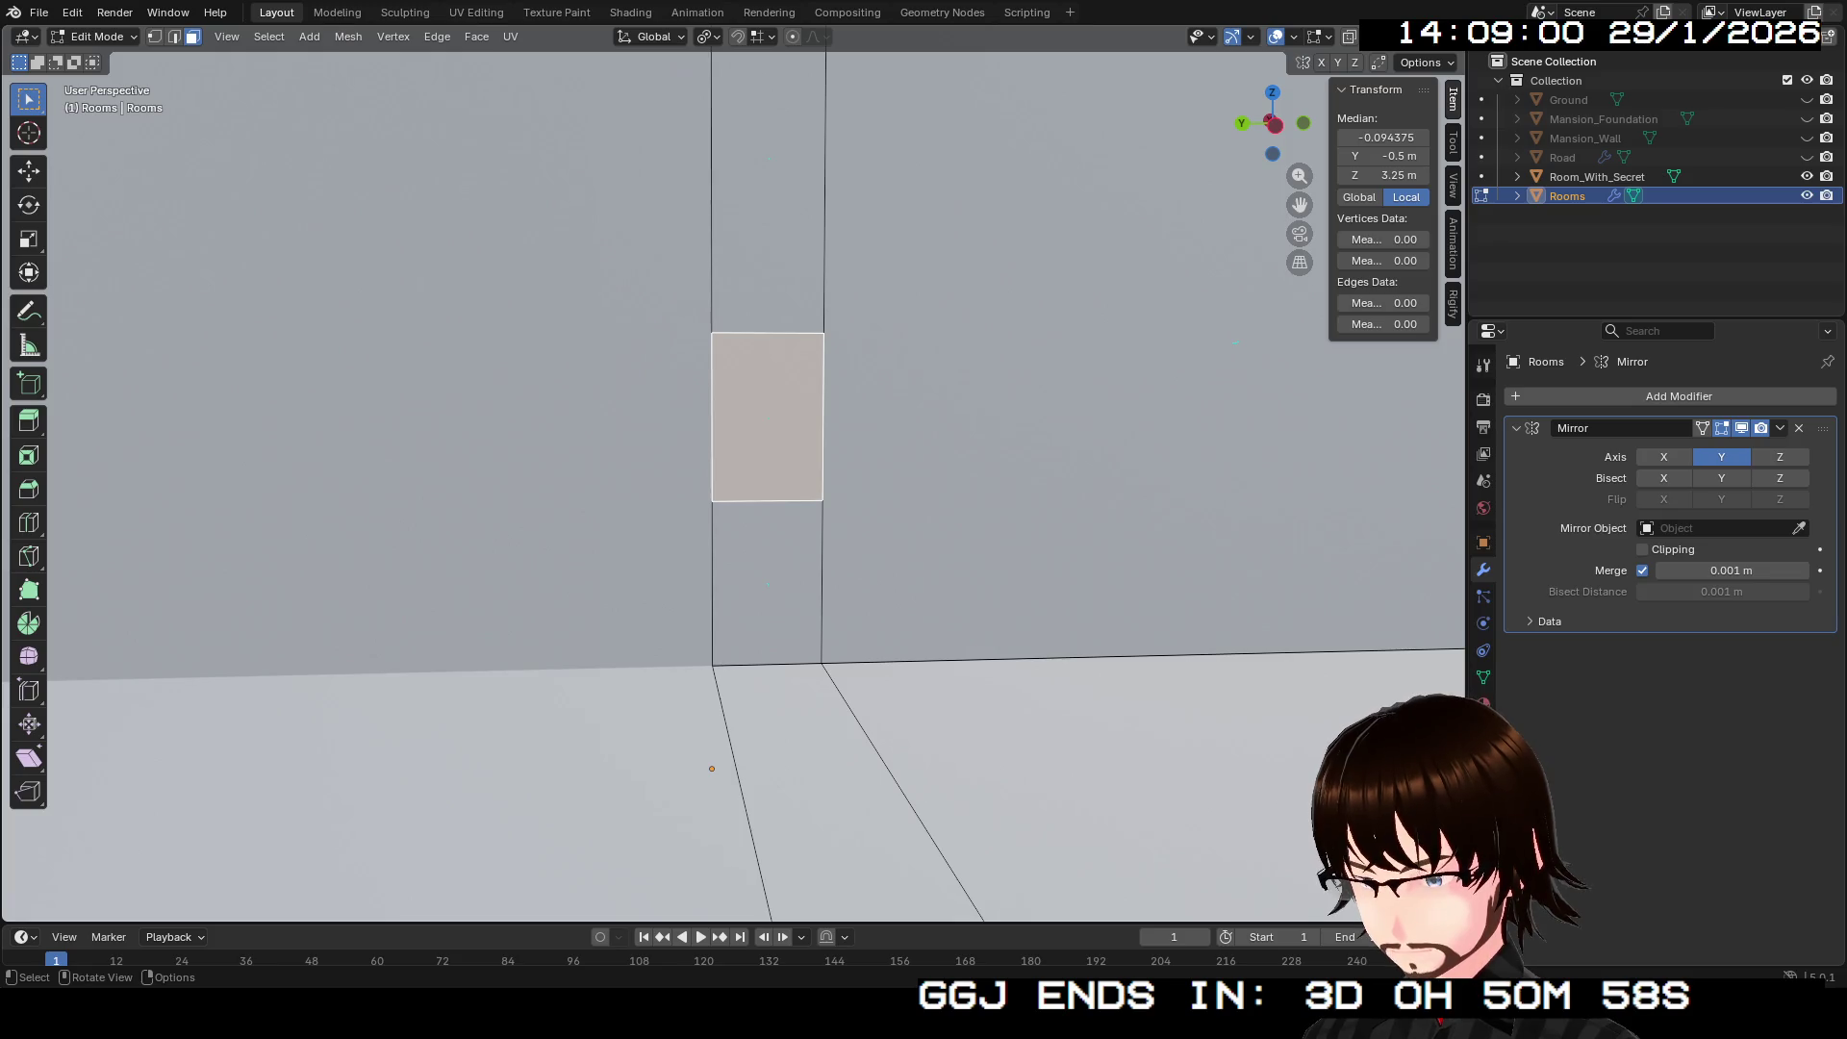
scroll(731, 472, "down", 5)
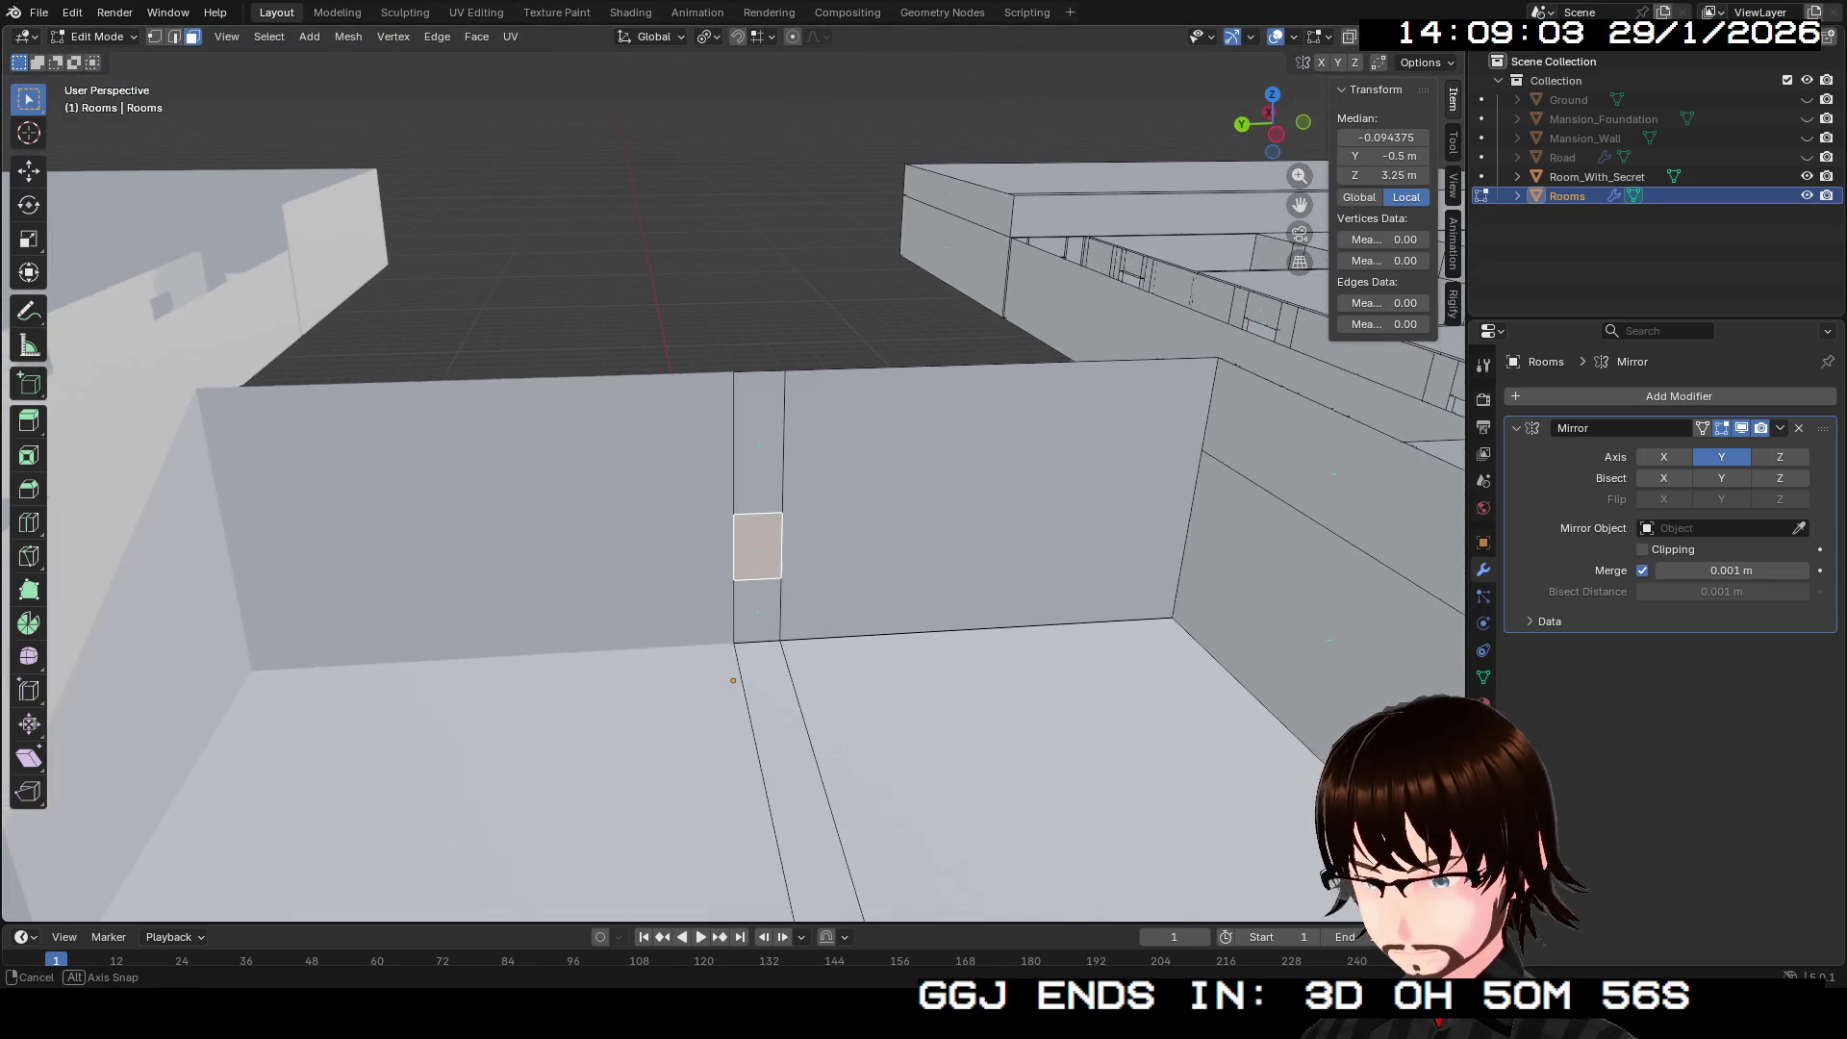
mouse_move(731, 472)
left_mouse_down()
mouse_move(616, 404)
mouse_move(481, 376)
mouse_move(433, 298)
mouse_move(192, 284)
left_mouse_up()
scroll(289, 284, "up", 5)
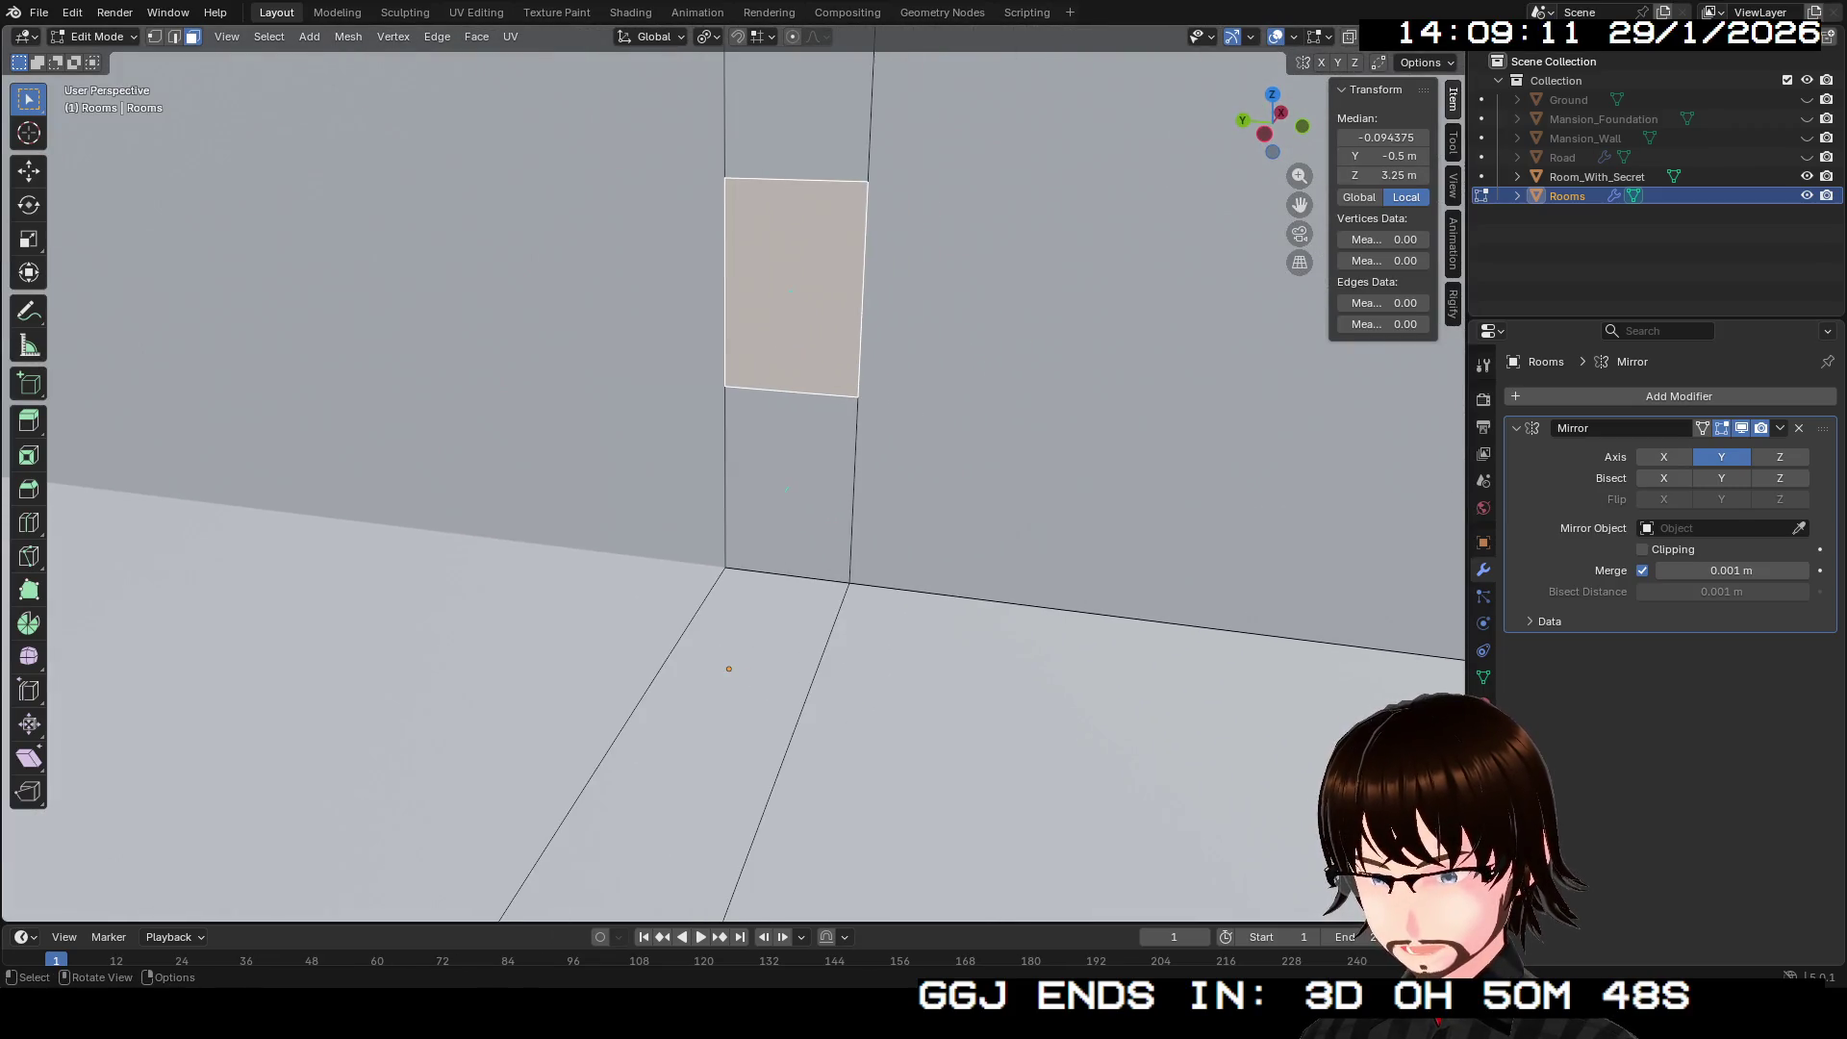
scroll(792, 433, "up", 3)
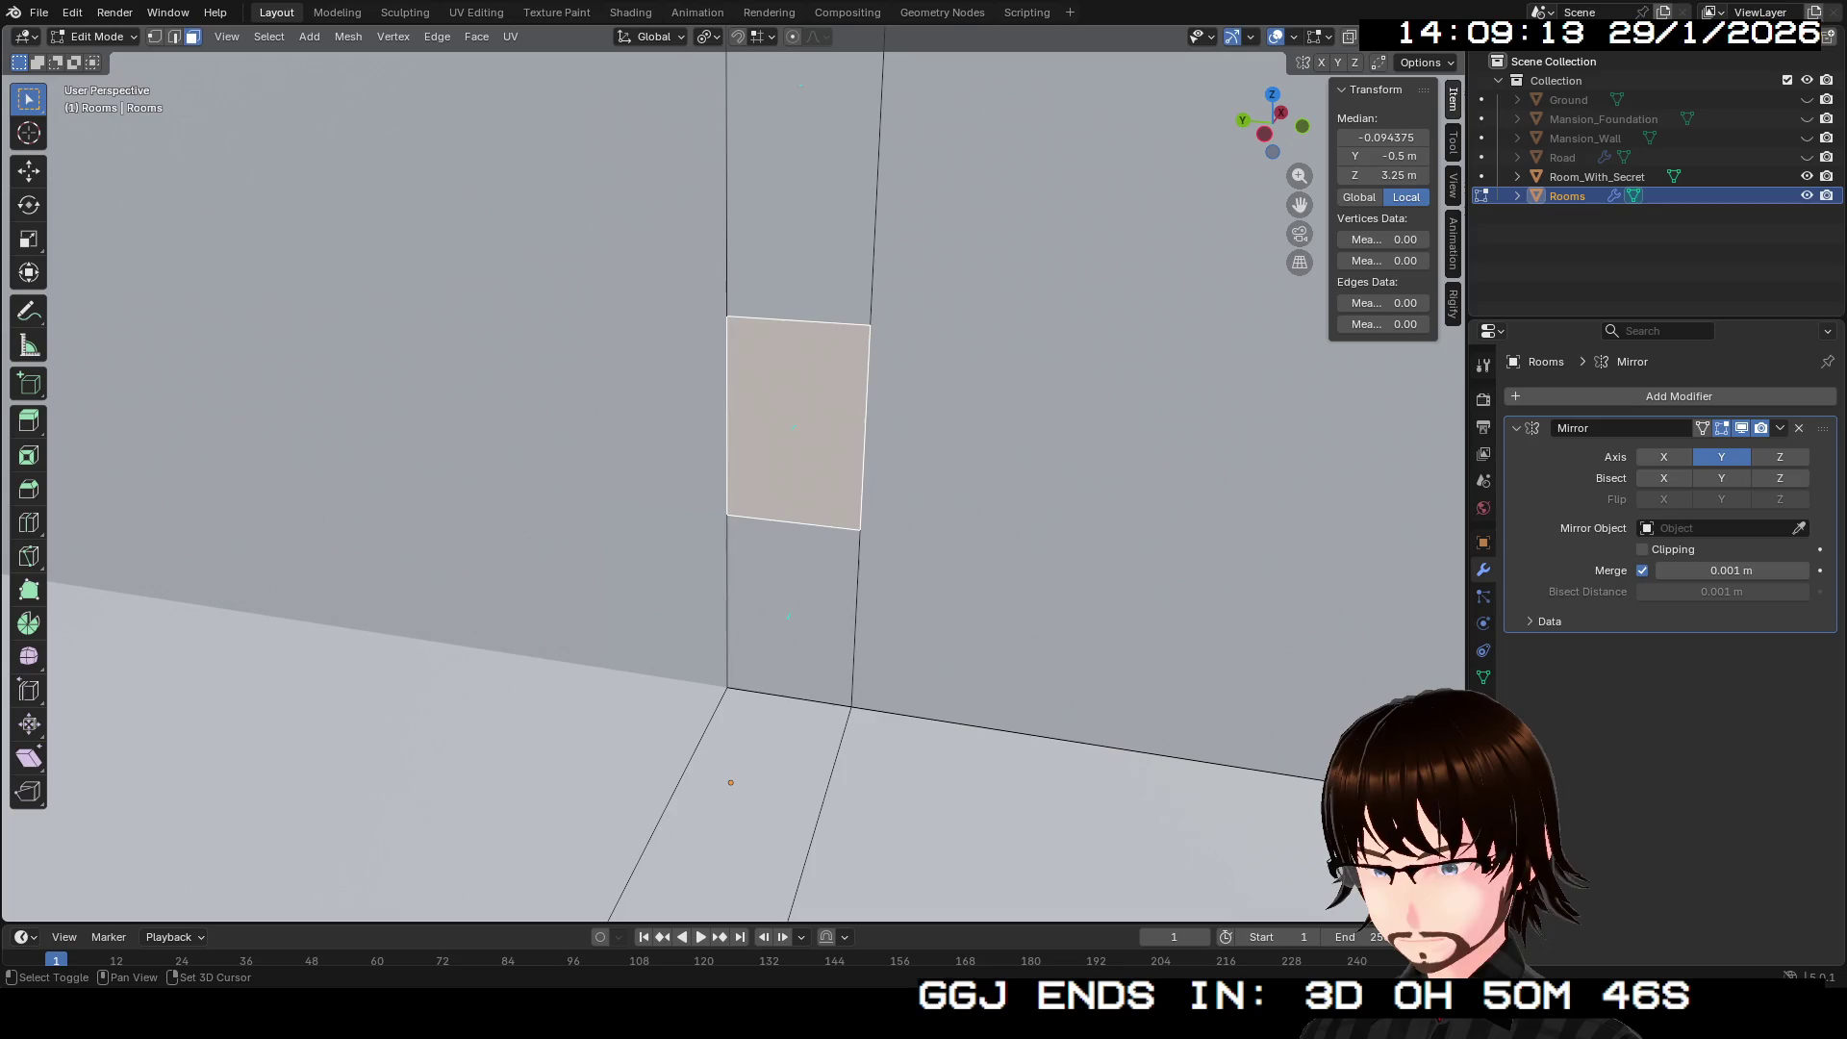
Step: Inset the two door faces together, then try and cancel a vertical move of the upper face
left_click(792, 615, "shift")
key("i")
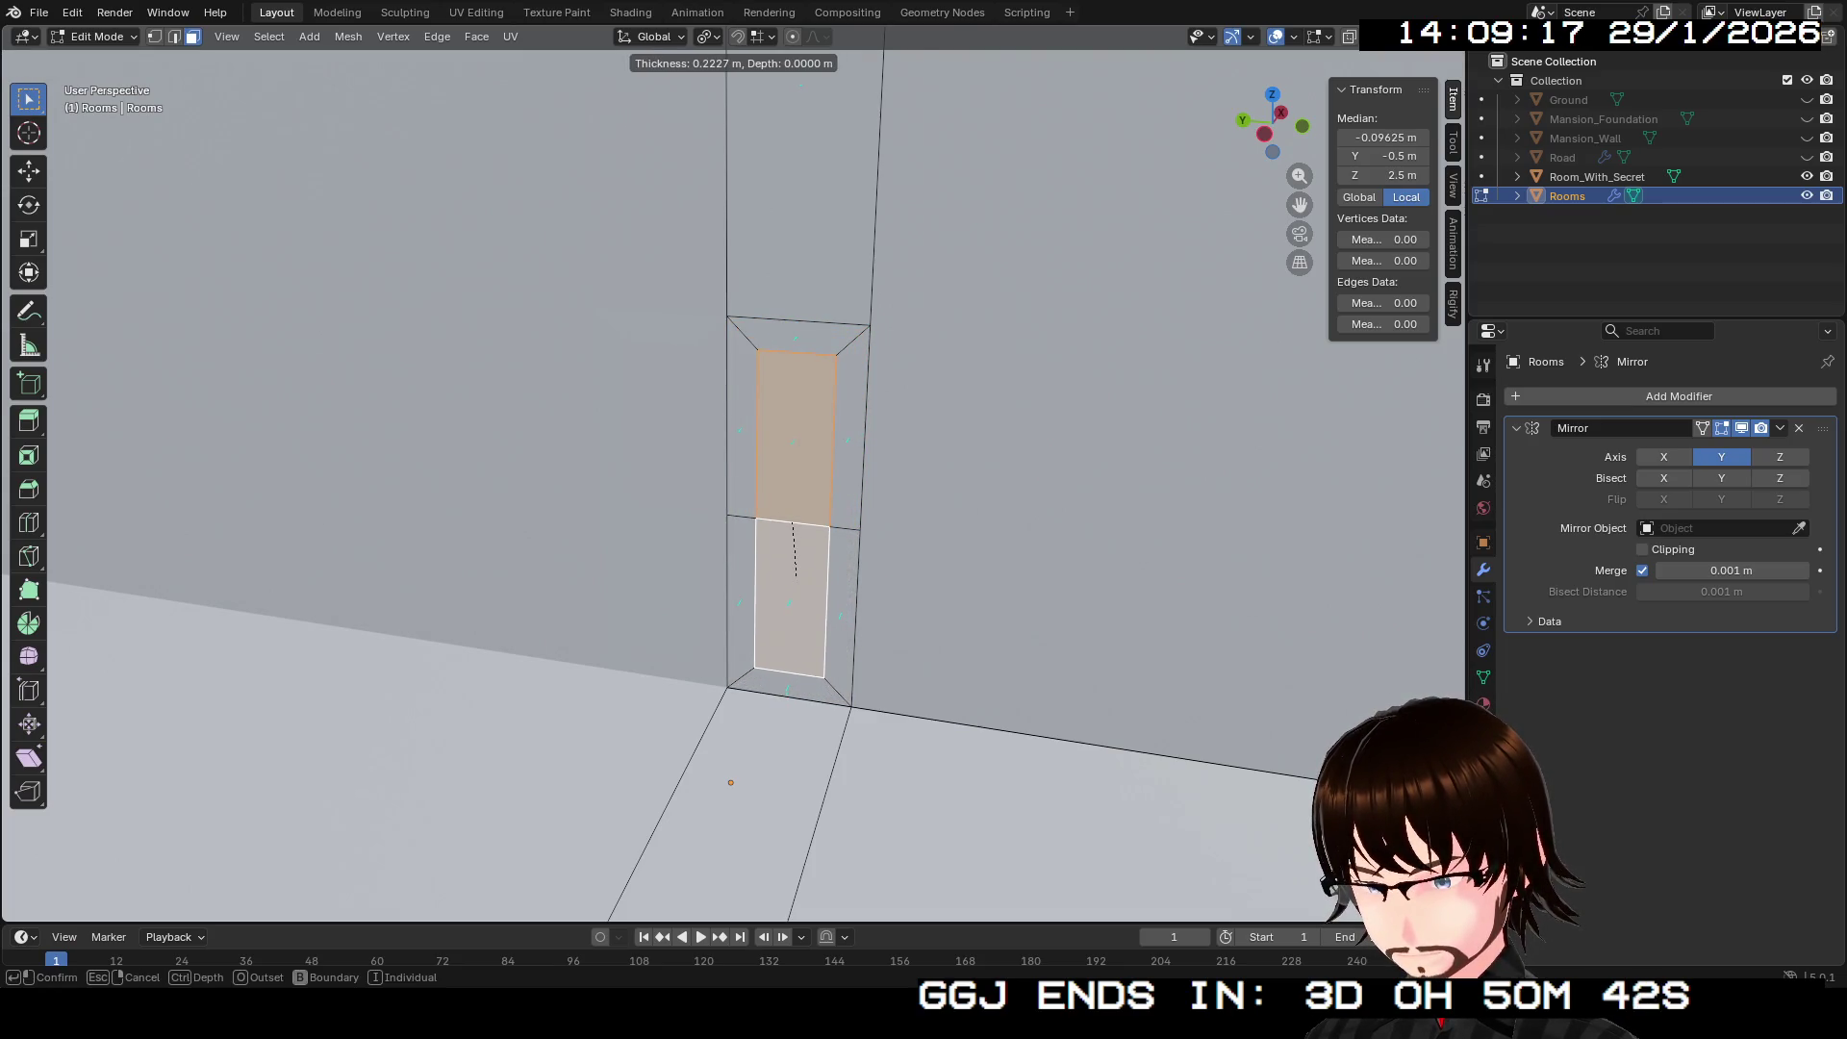
left_click(803, 581)
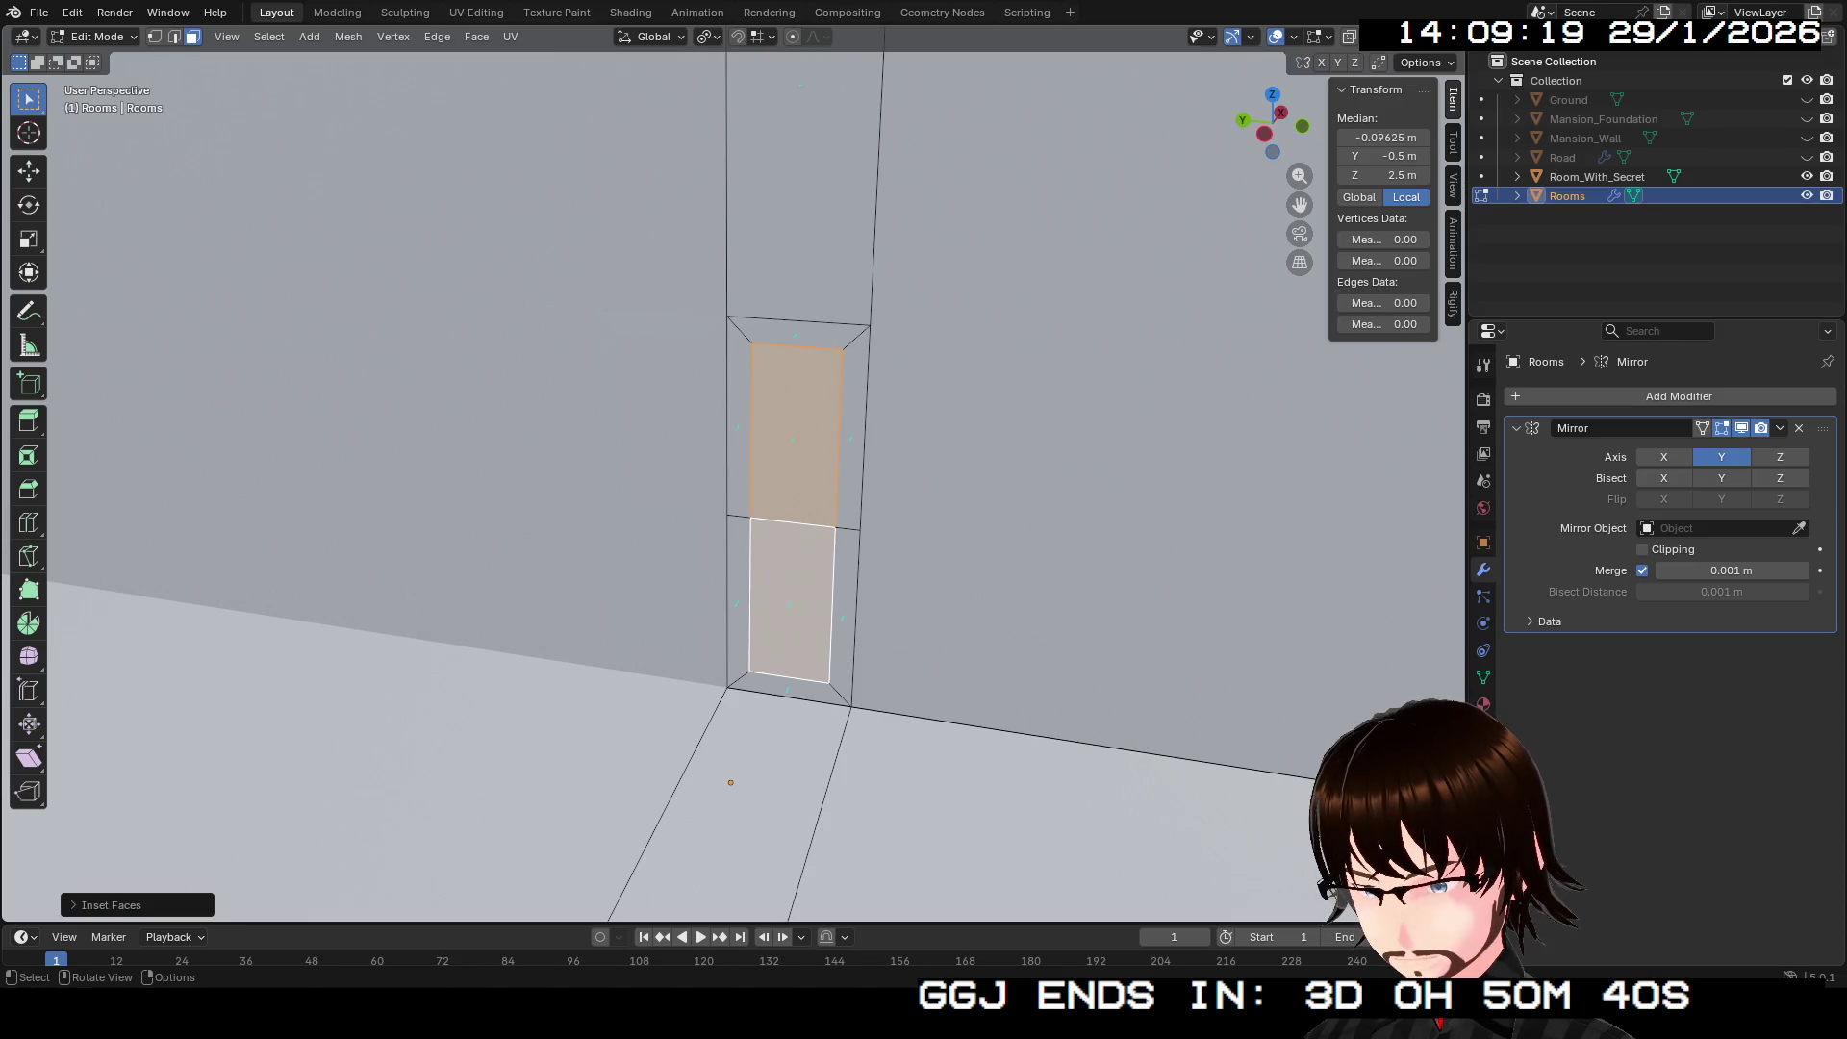
left_click(797, 435)
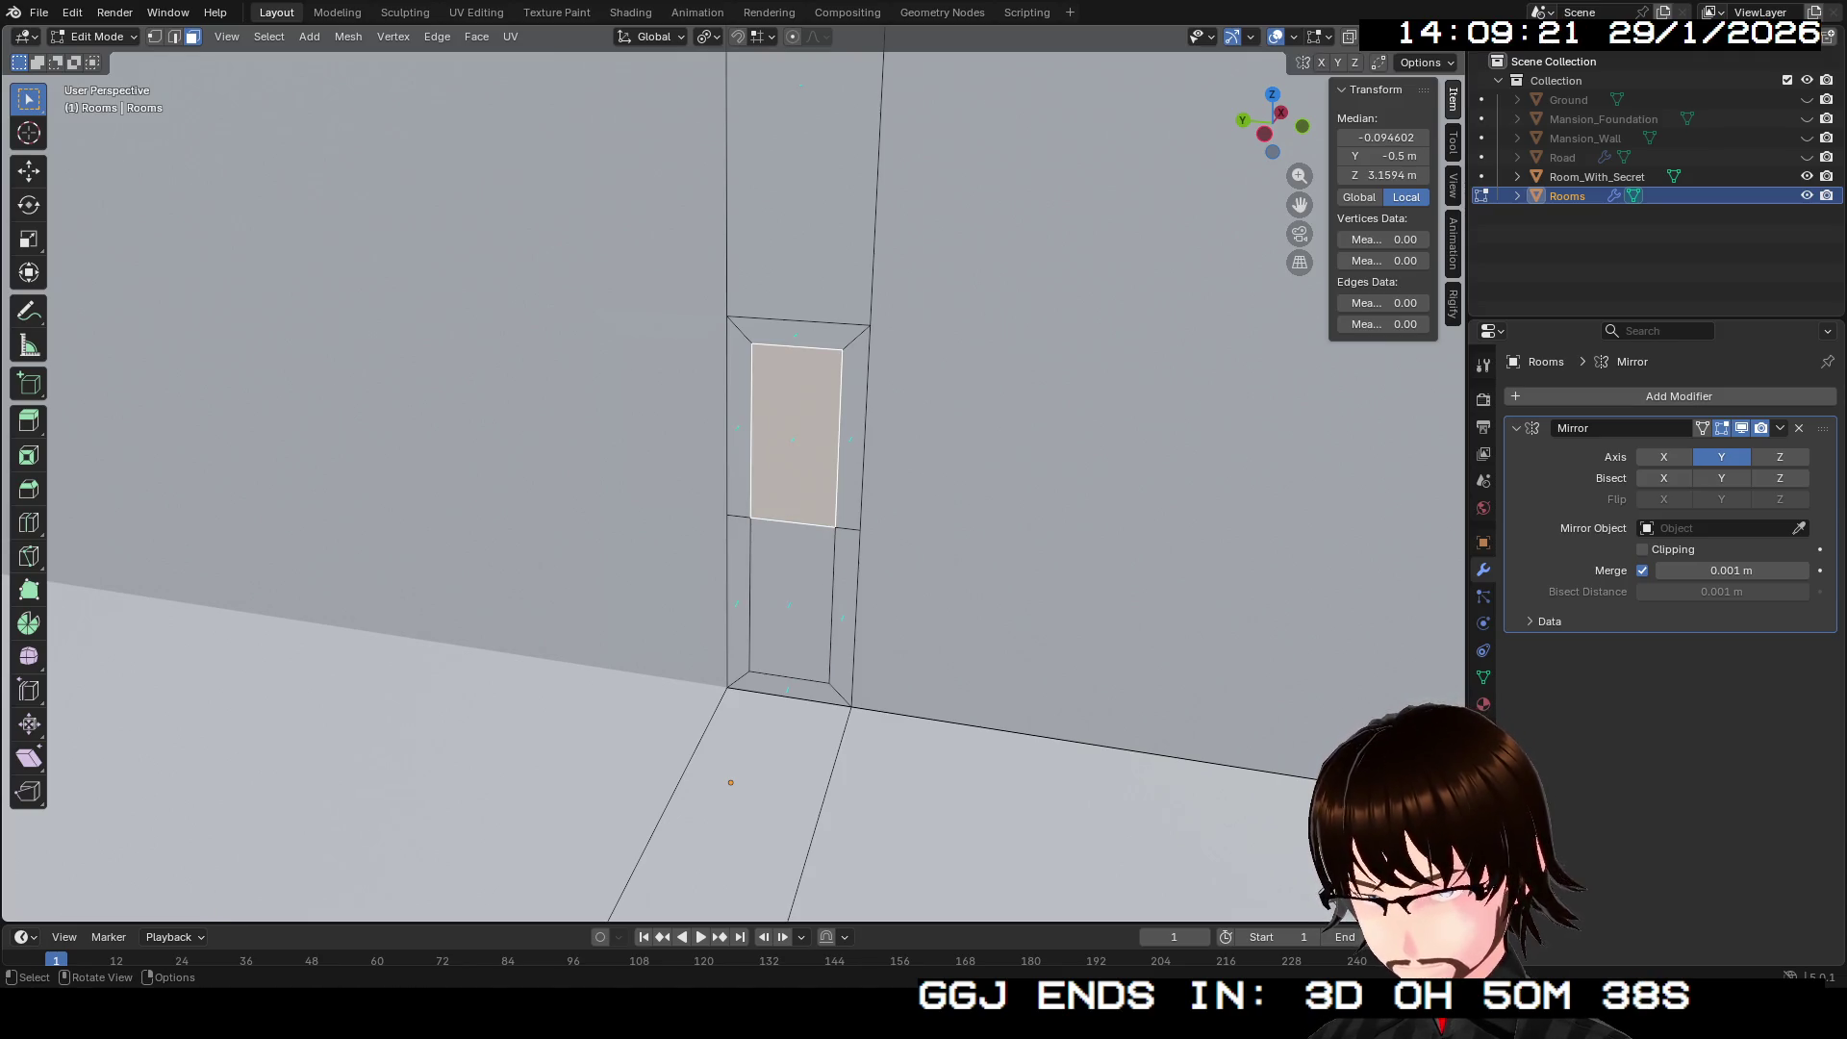
key("g")
key("z")
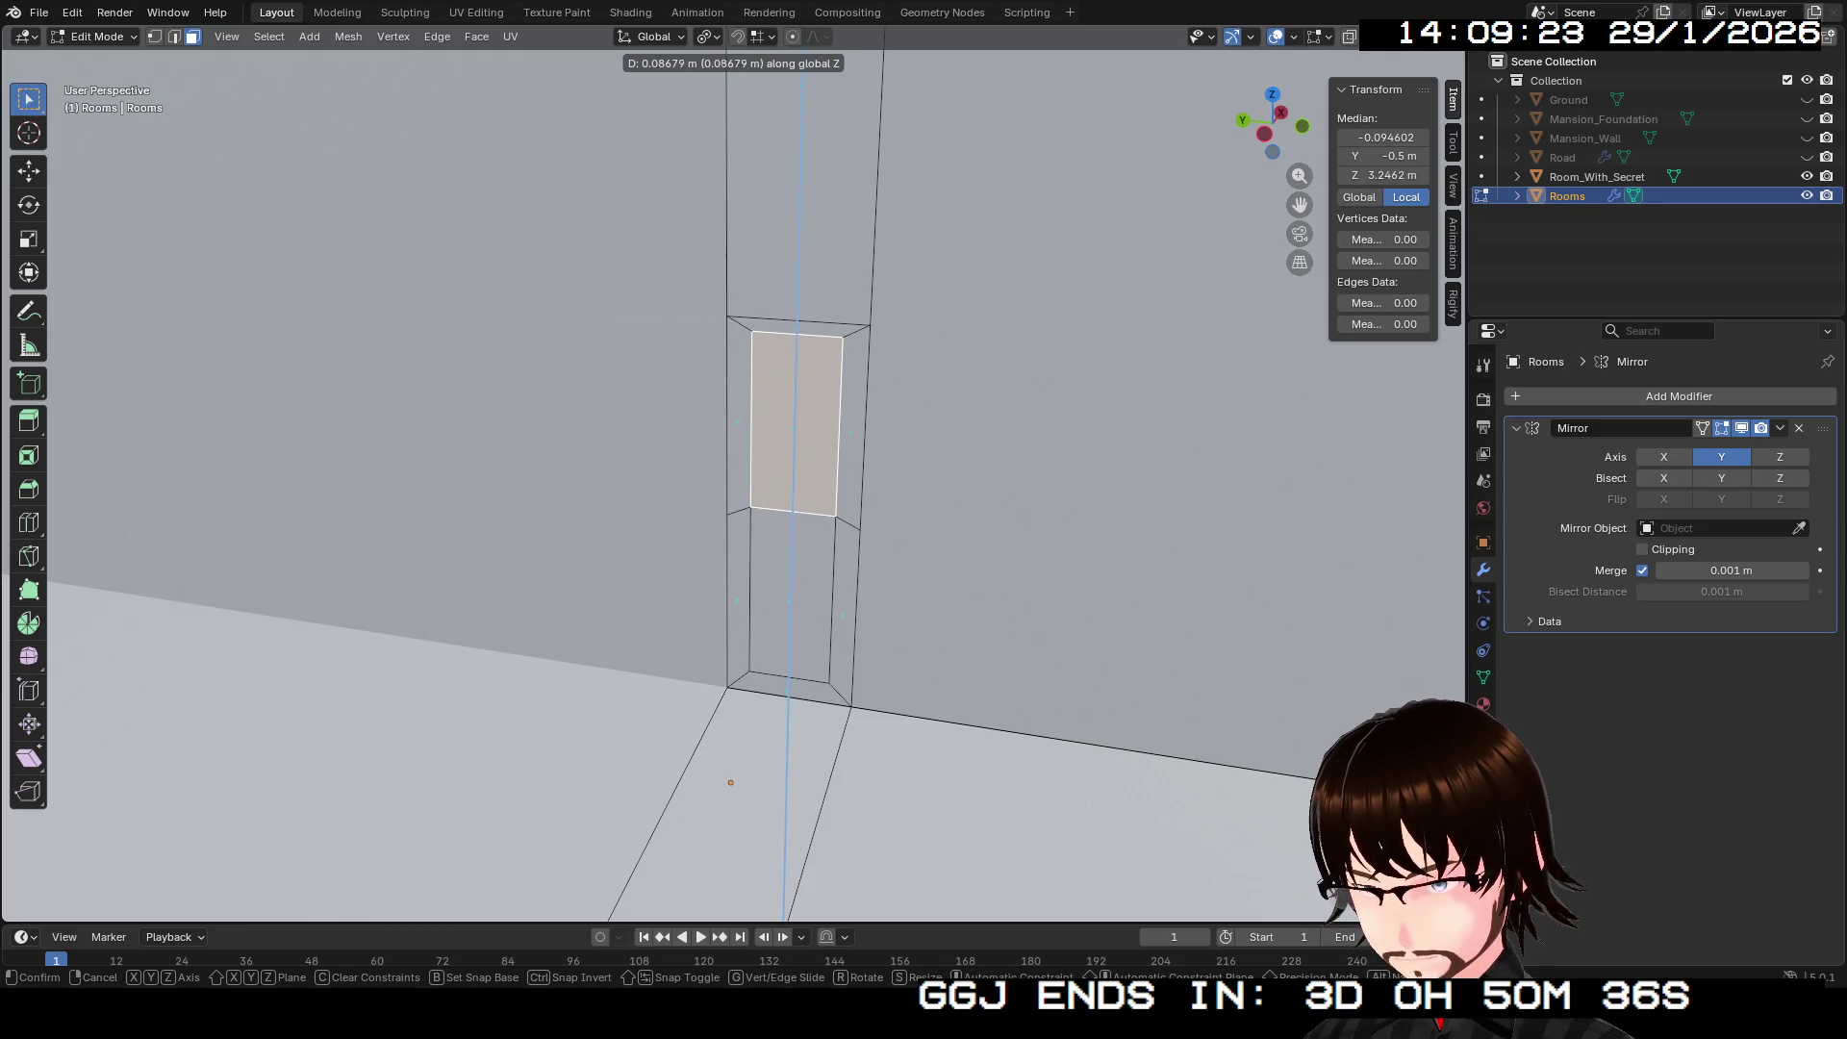
key("Escape")
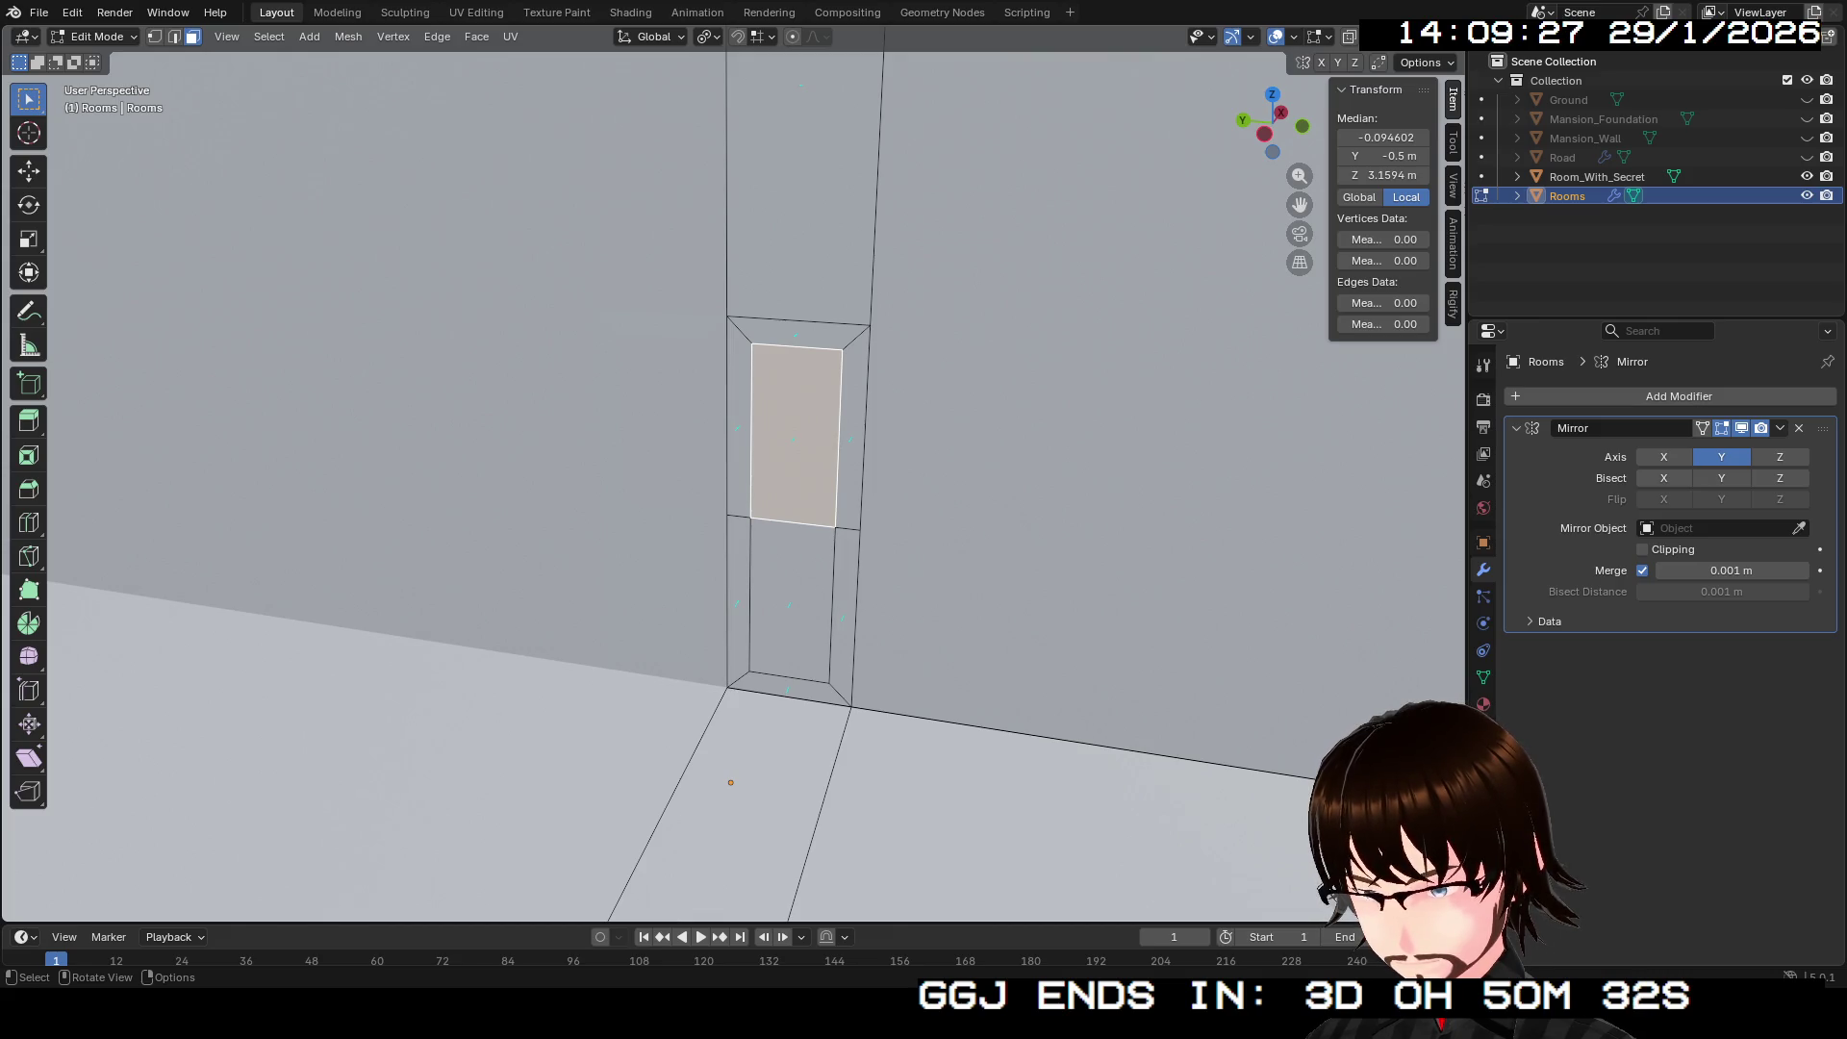
Step: Experiment with insetting the upper and lower door faces, undoing back to the upper face
left_click(790, 601)
left_click(795, 481)
key("i")
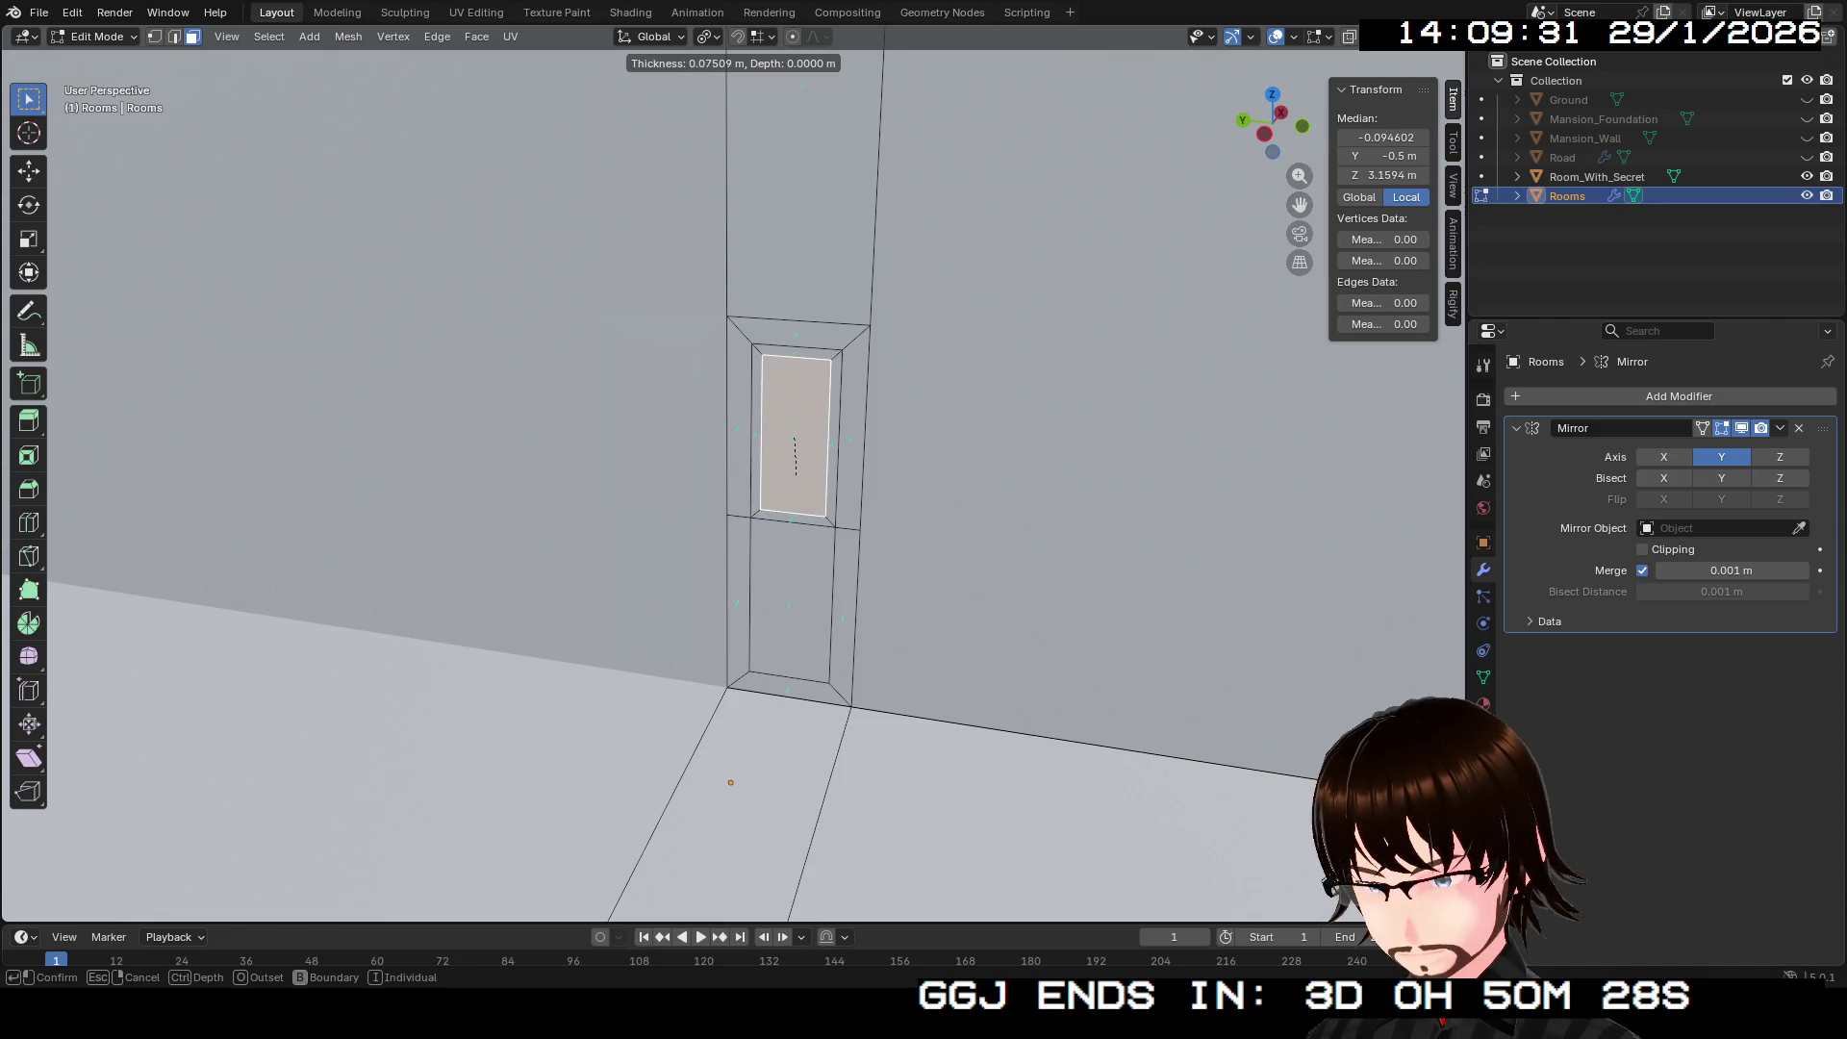
left_click(795, 476)
left_click(790, 601)
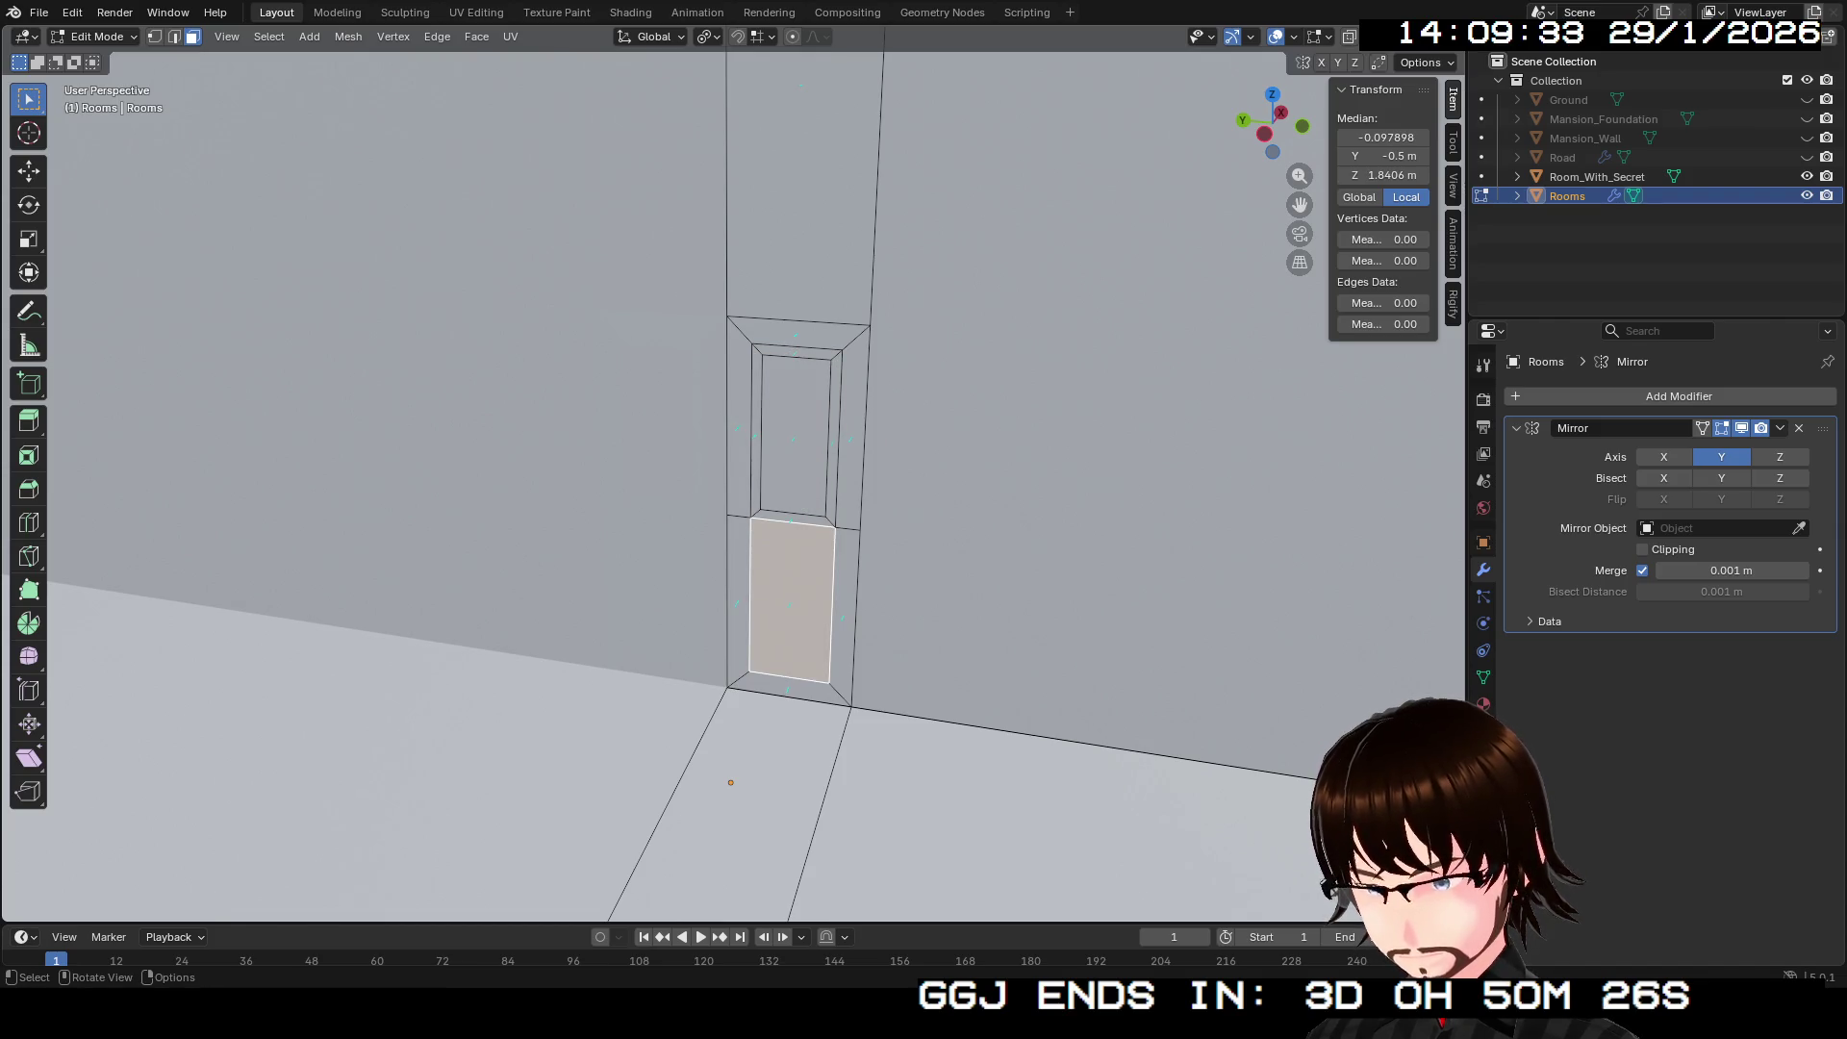
key("i")
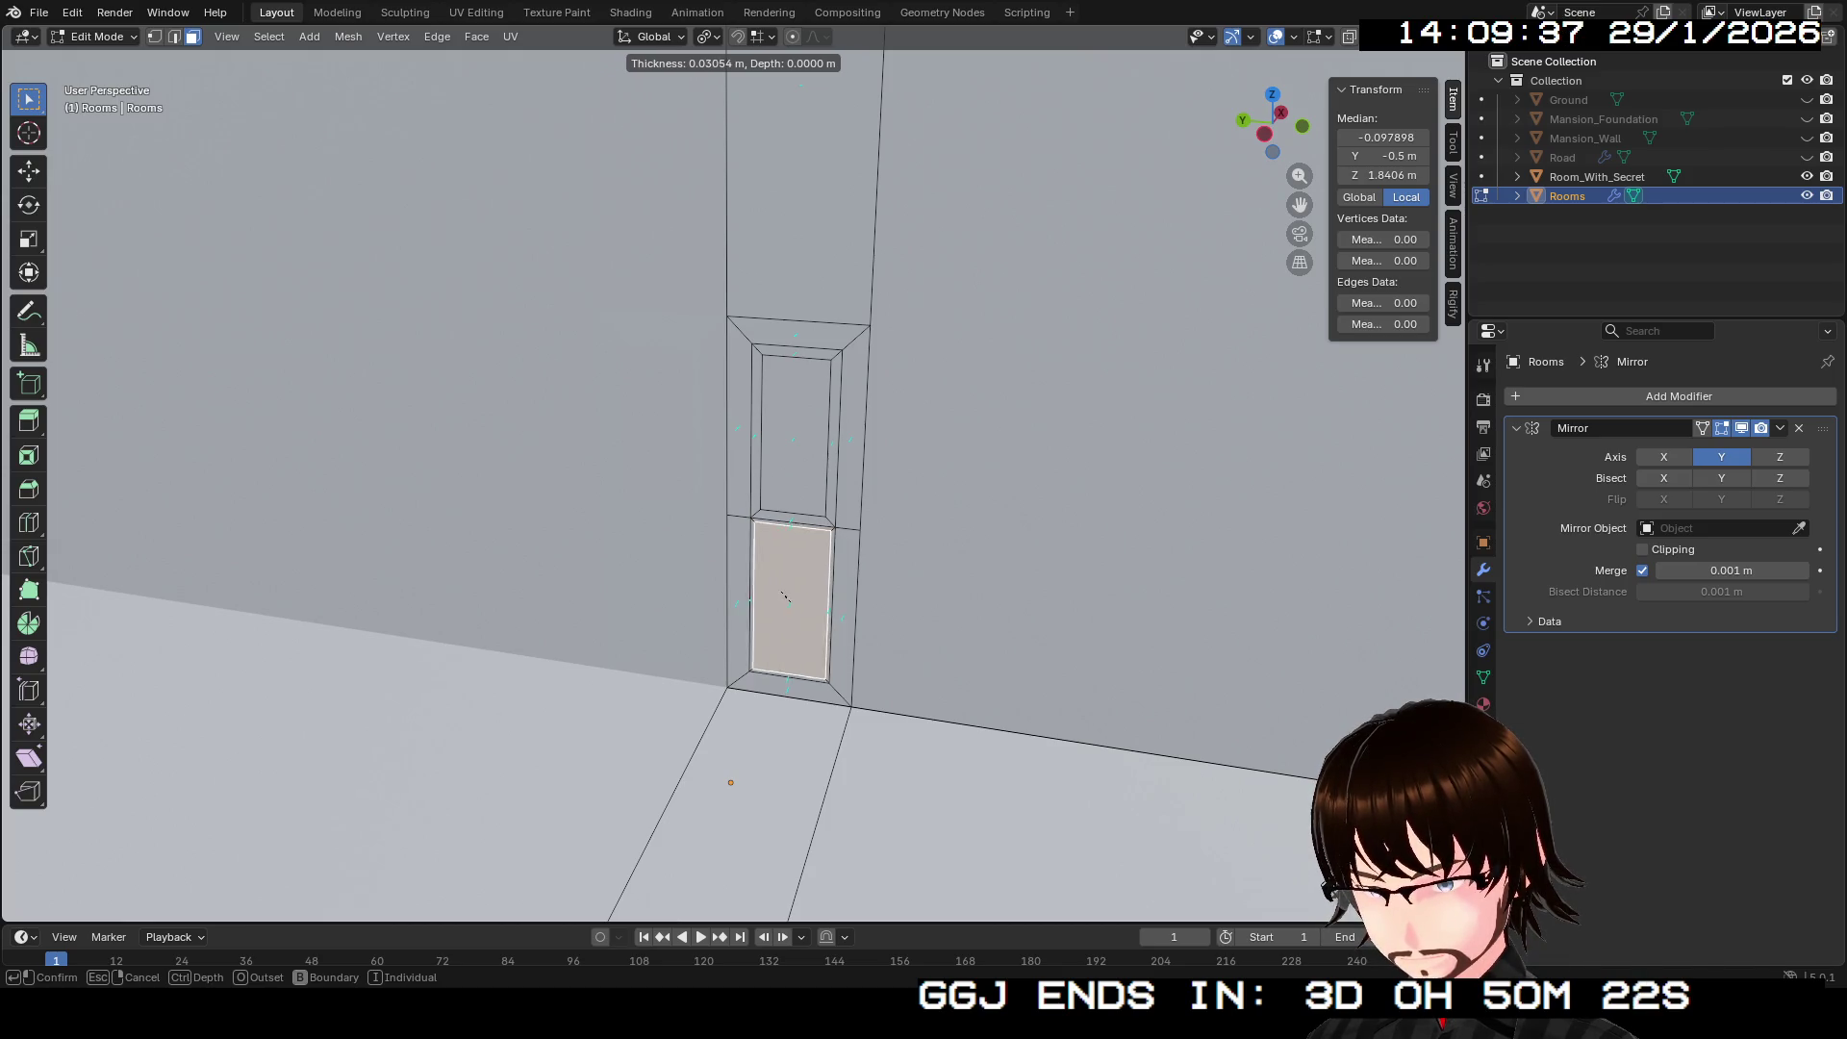
key("Escape")
key("ctrl+z")
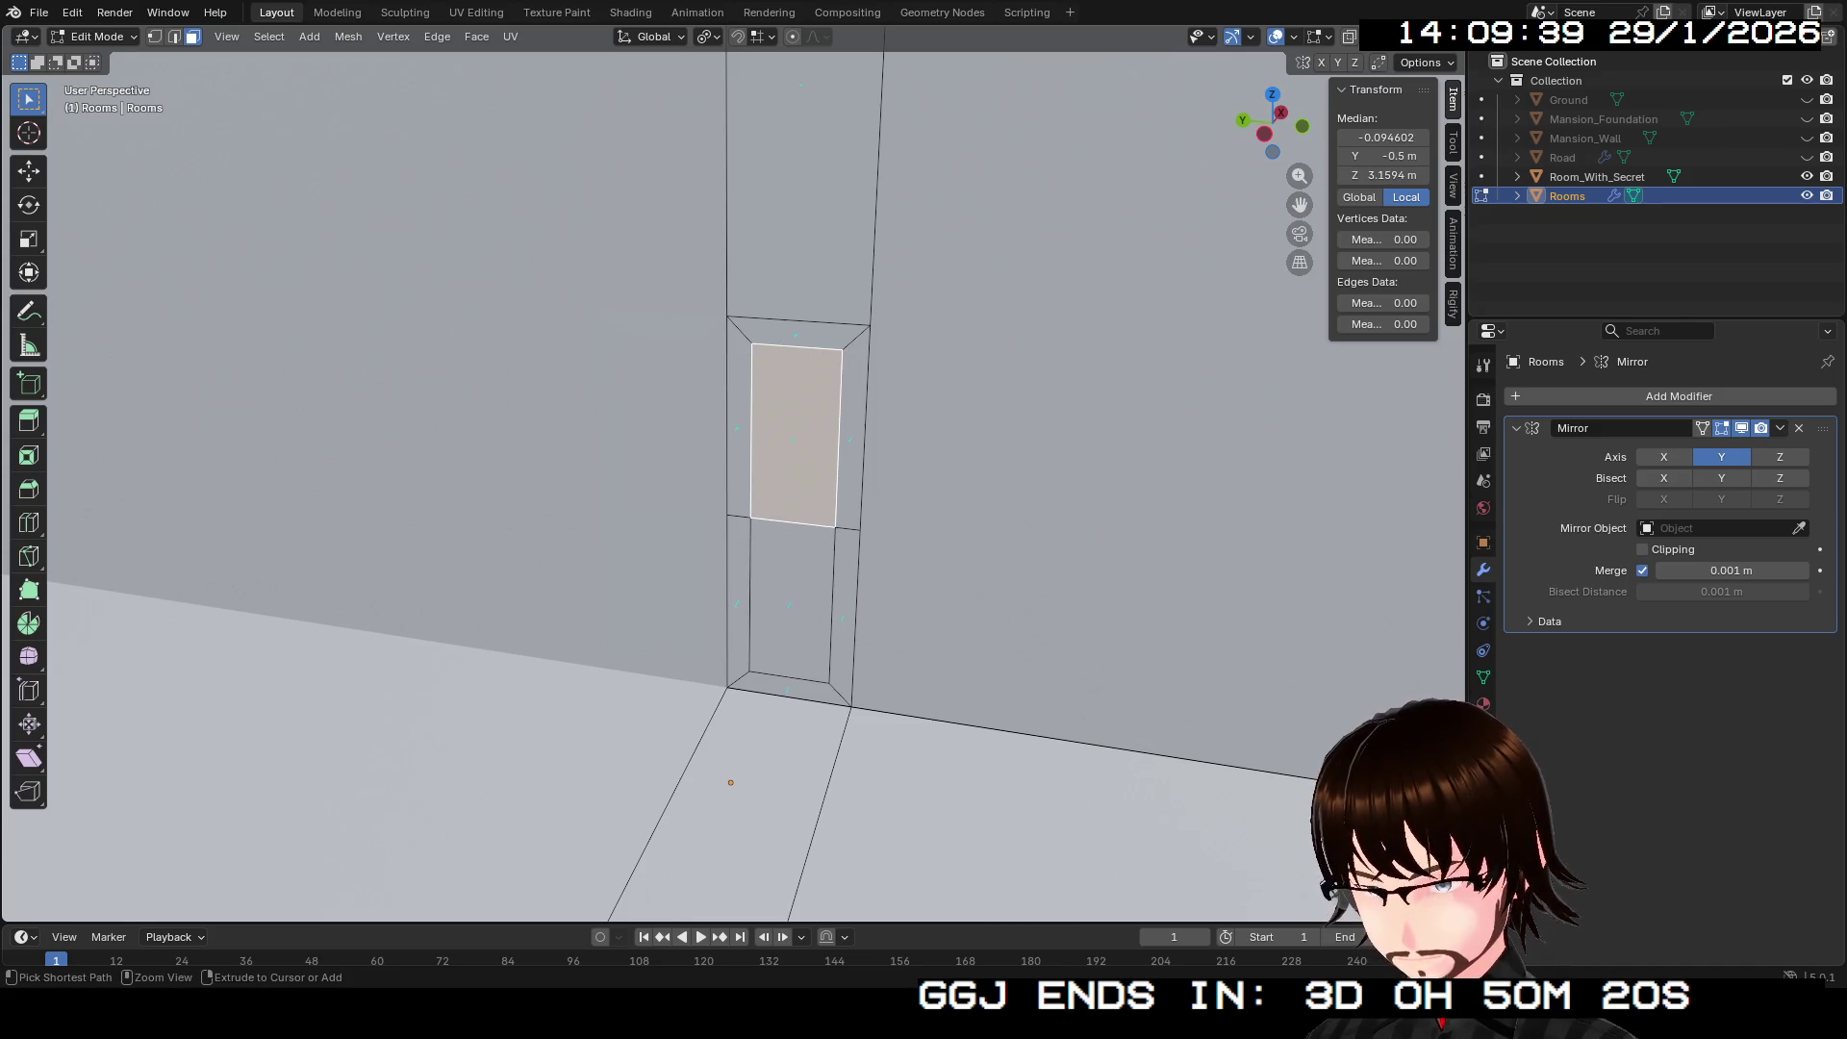
left_click(790, 598, "shift")
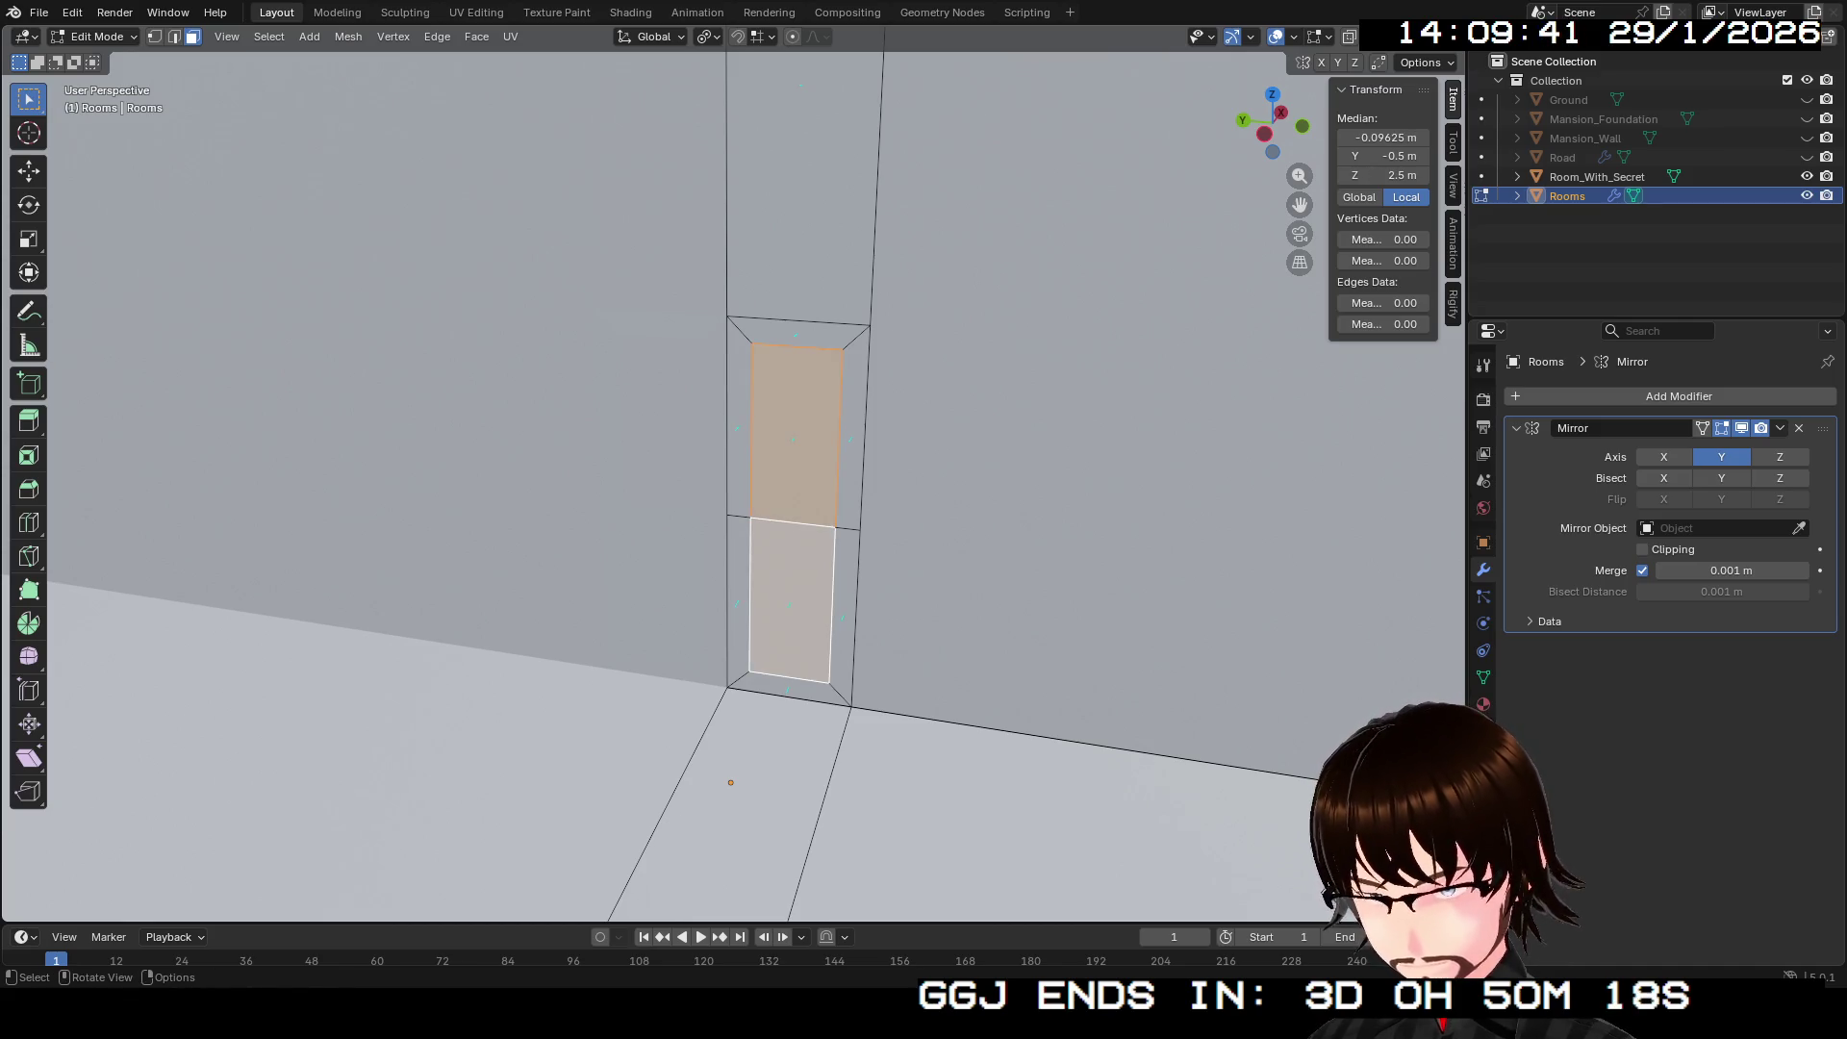
key("i")
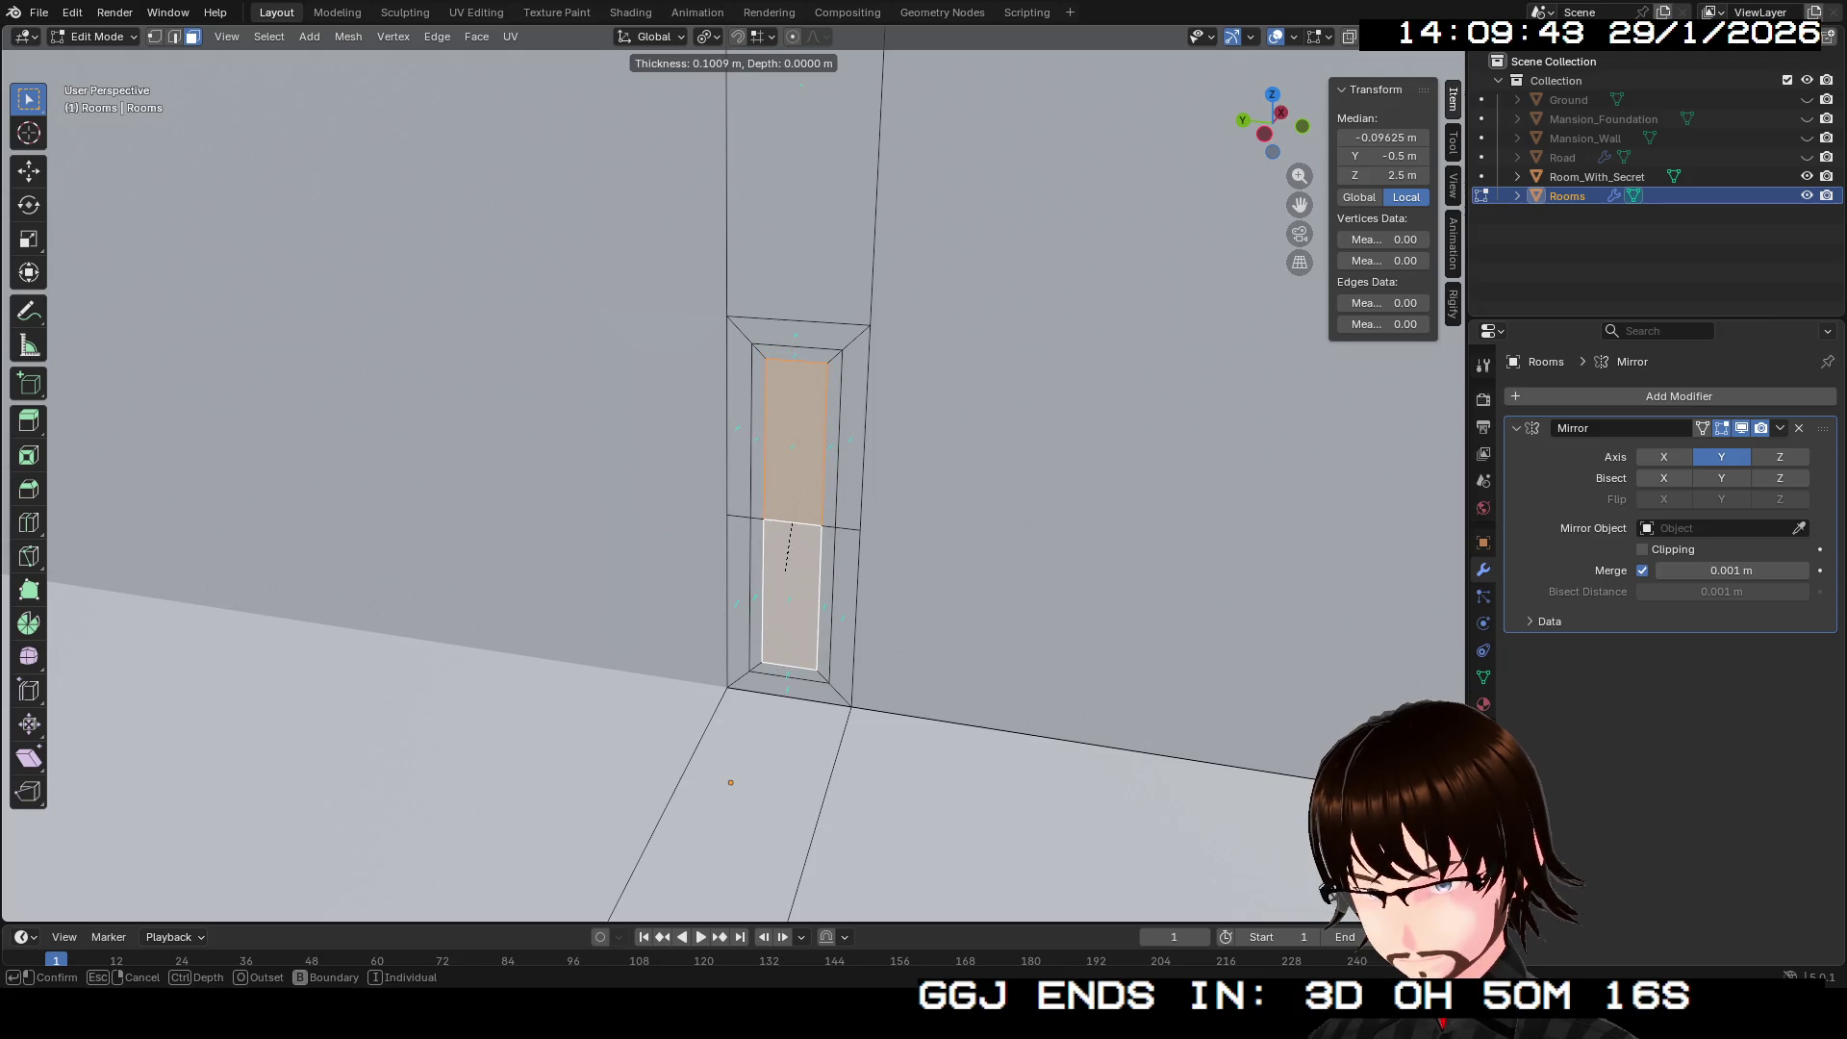
key("Escape")
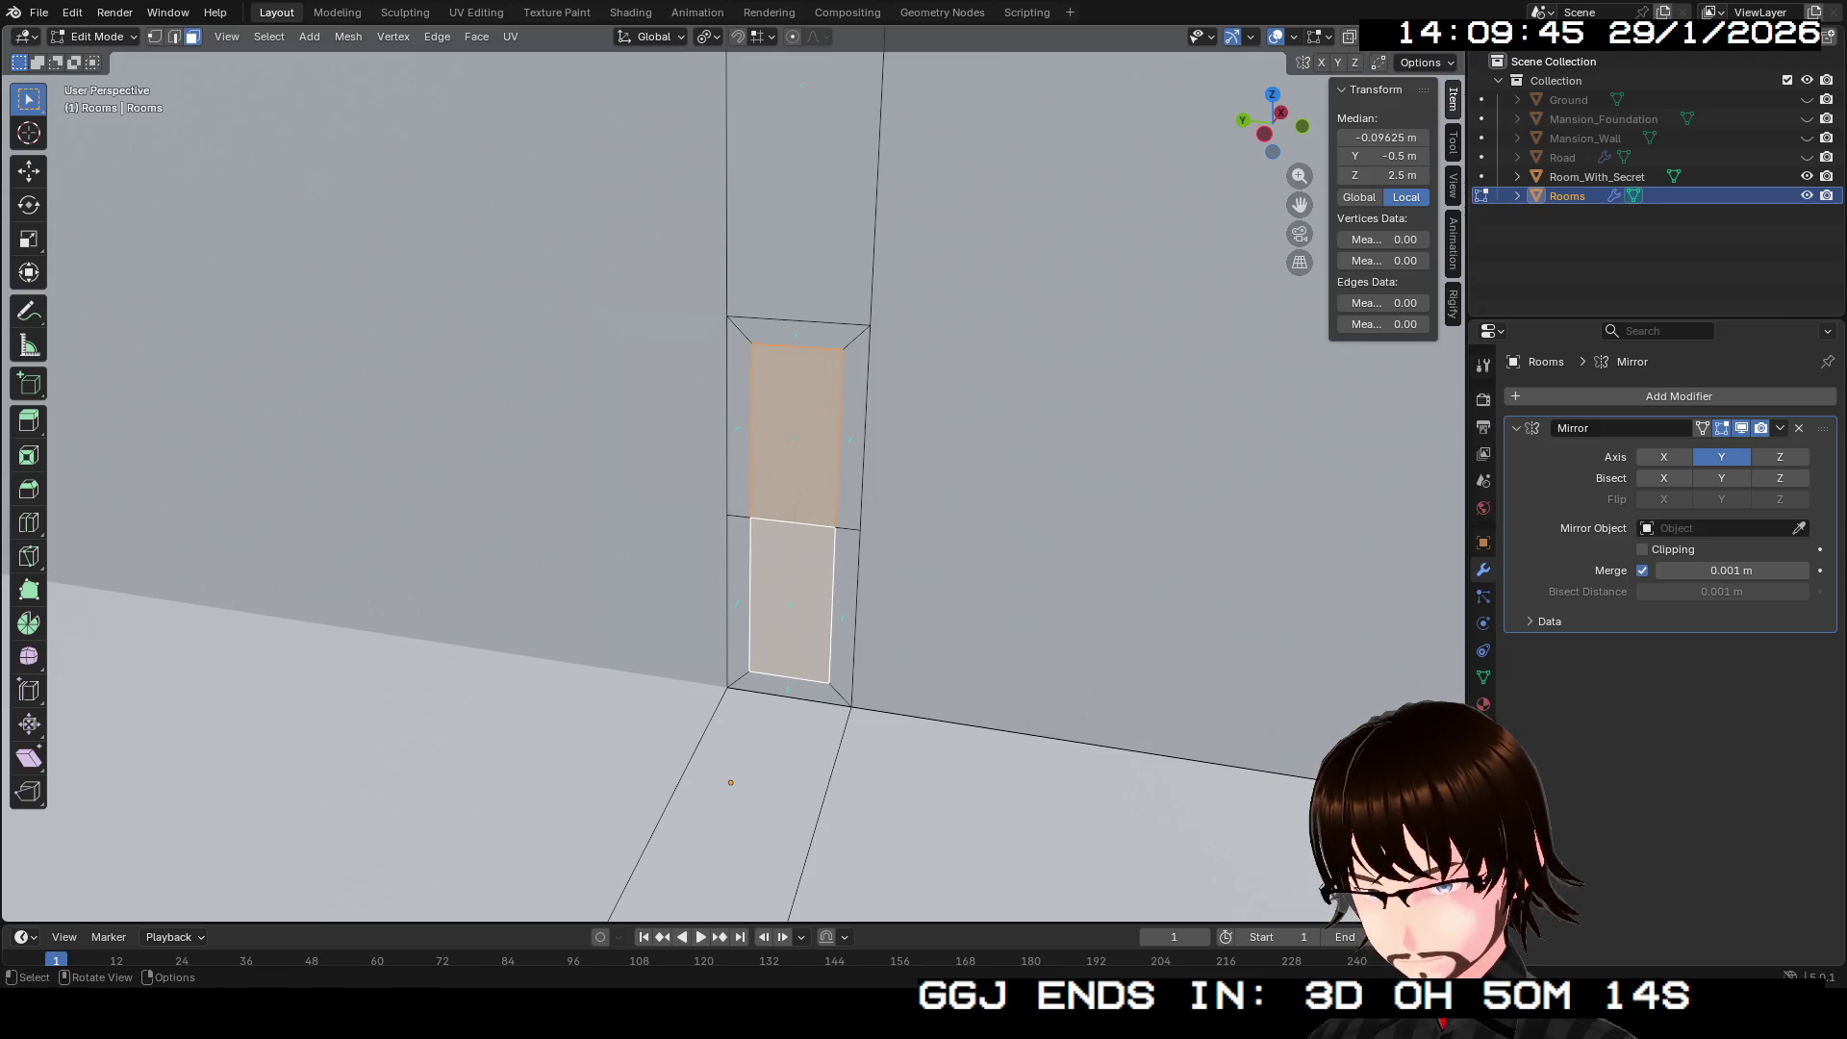
key("ctrl+z")
key("ctrl+z")
key("ctrl+shift+z")
key("ctrl+shift+z")
key("ctrl+z")
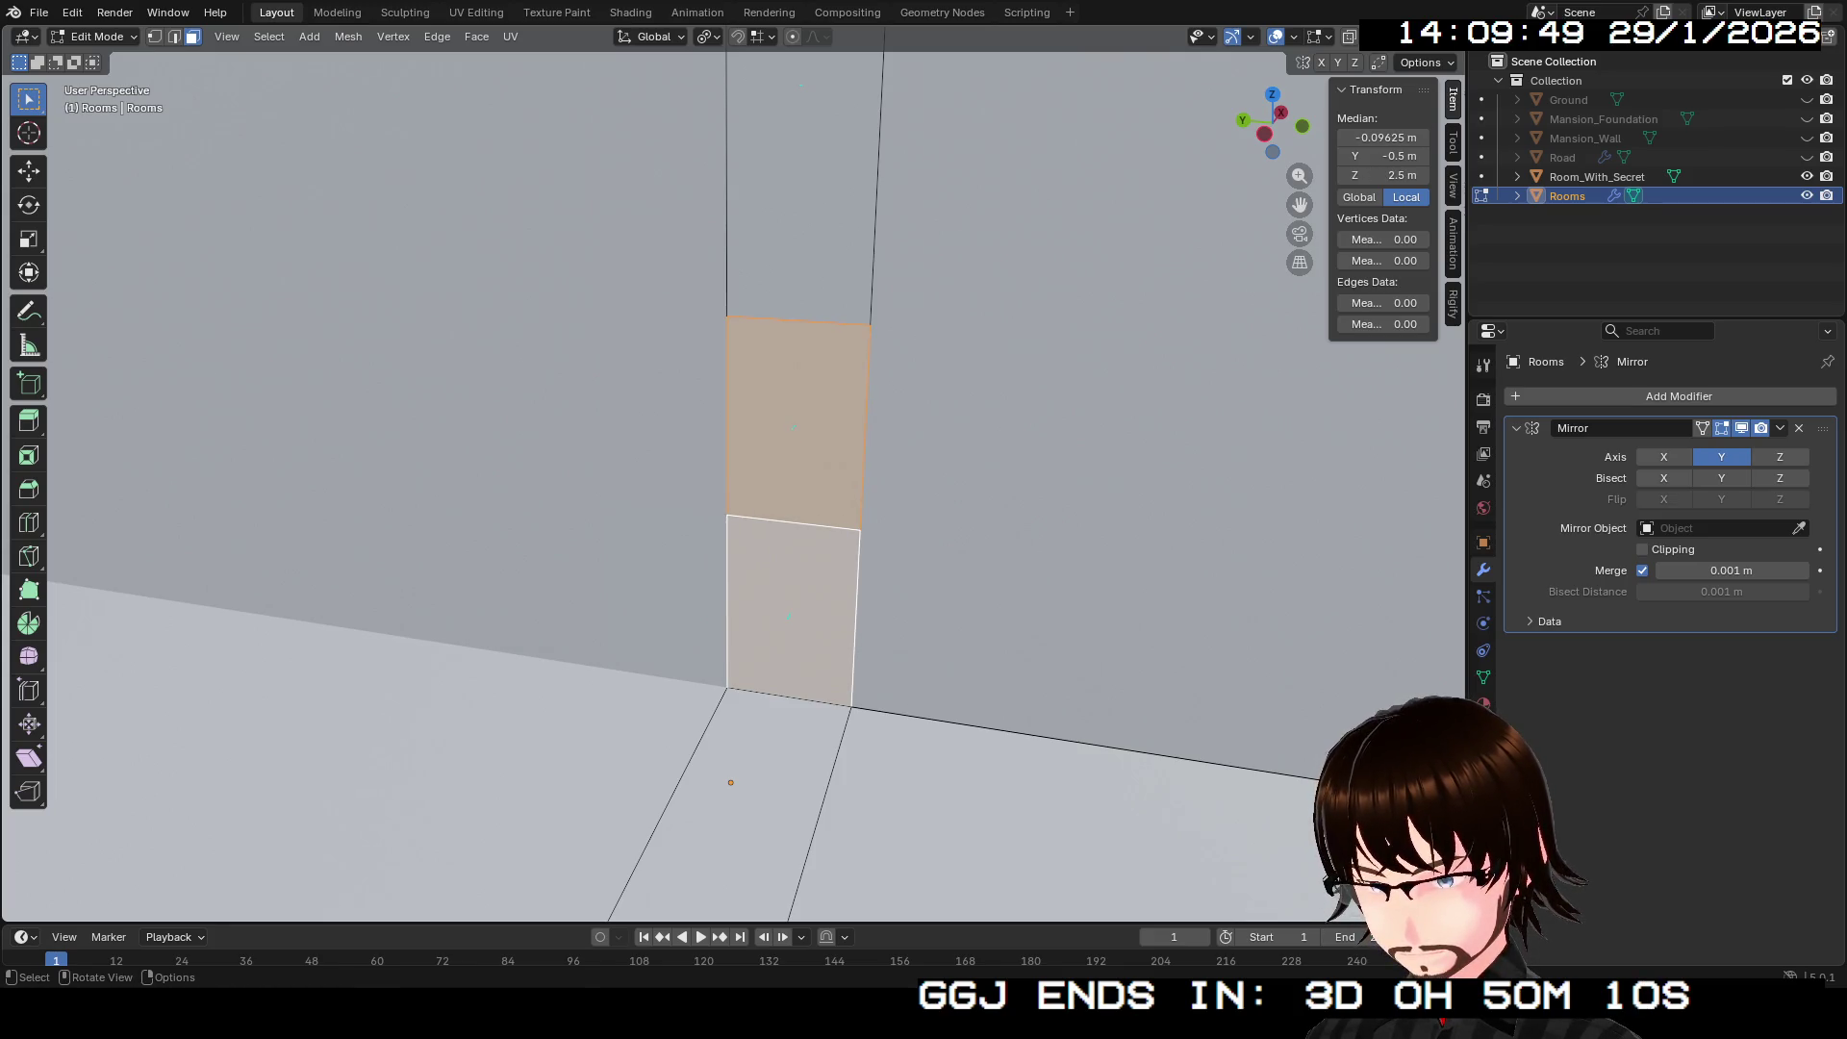
key("ctrl+z")
Step: Inset the upper and lower door faces separately to form two panel borders
key("i")
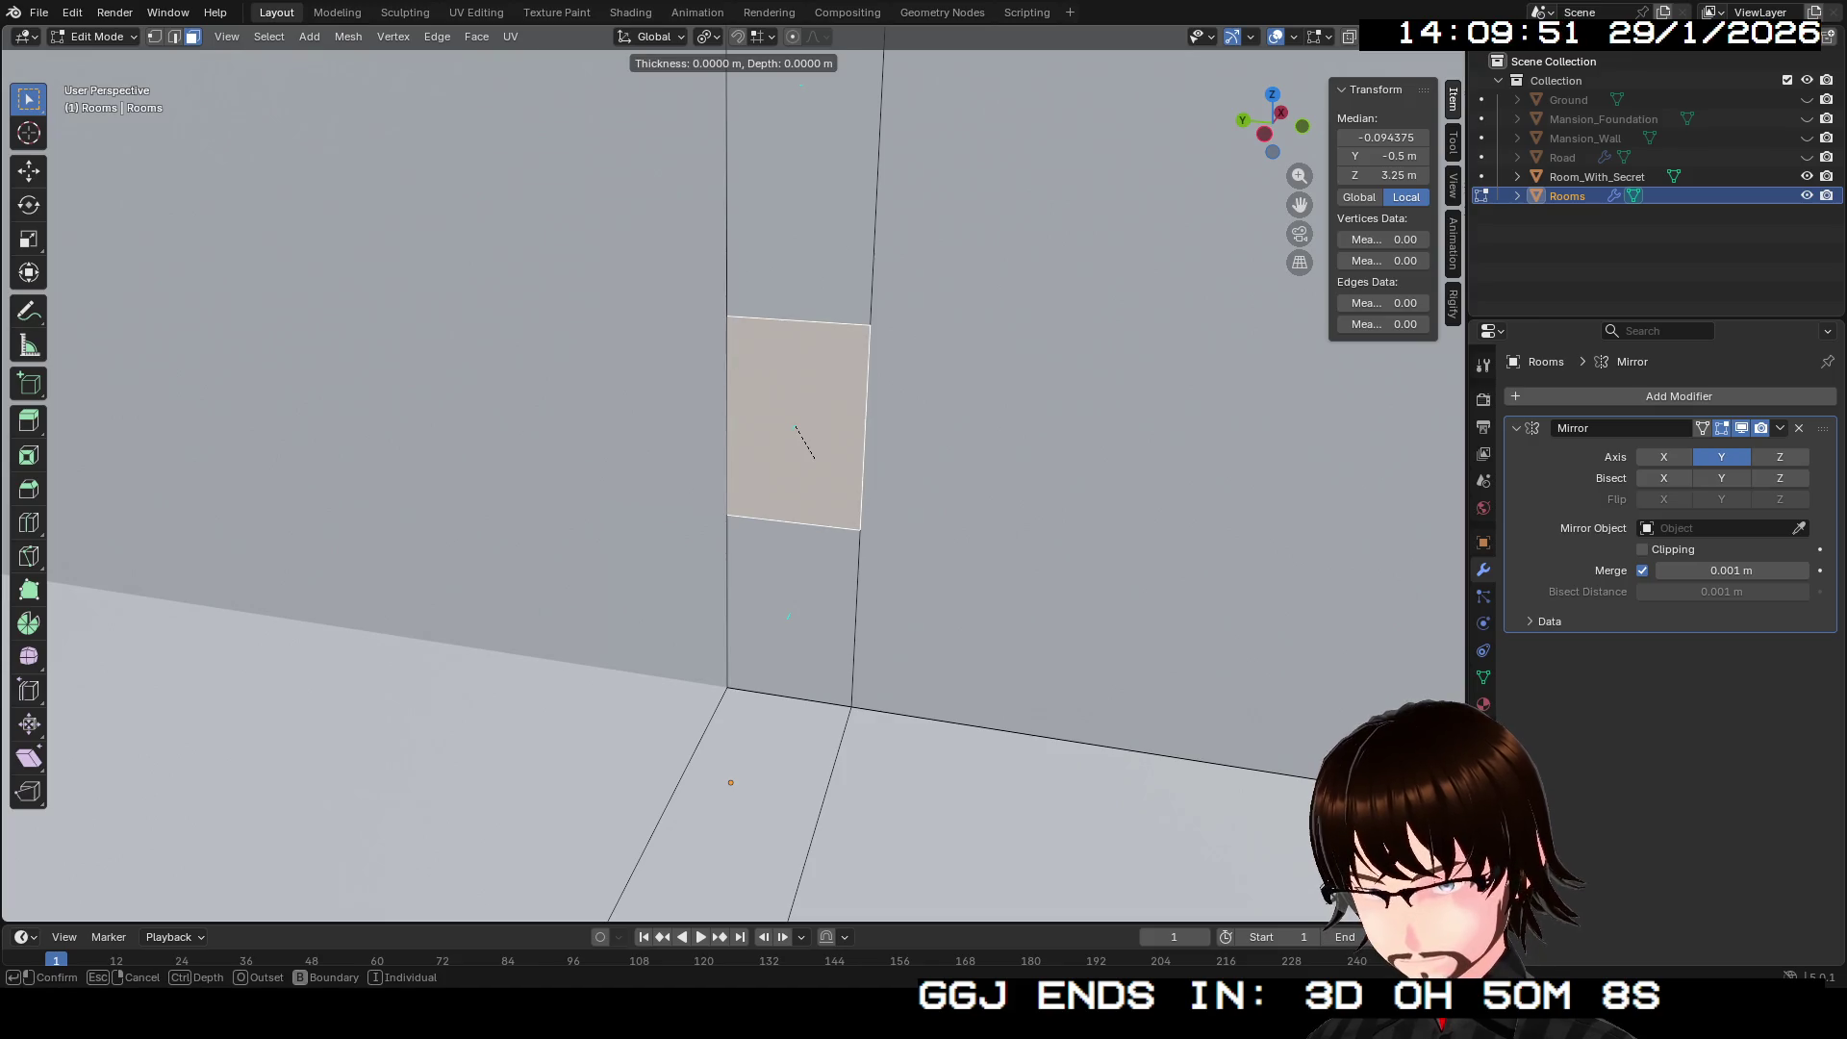
key("Return")
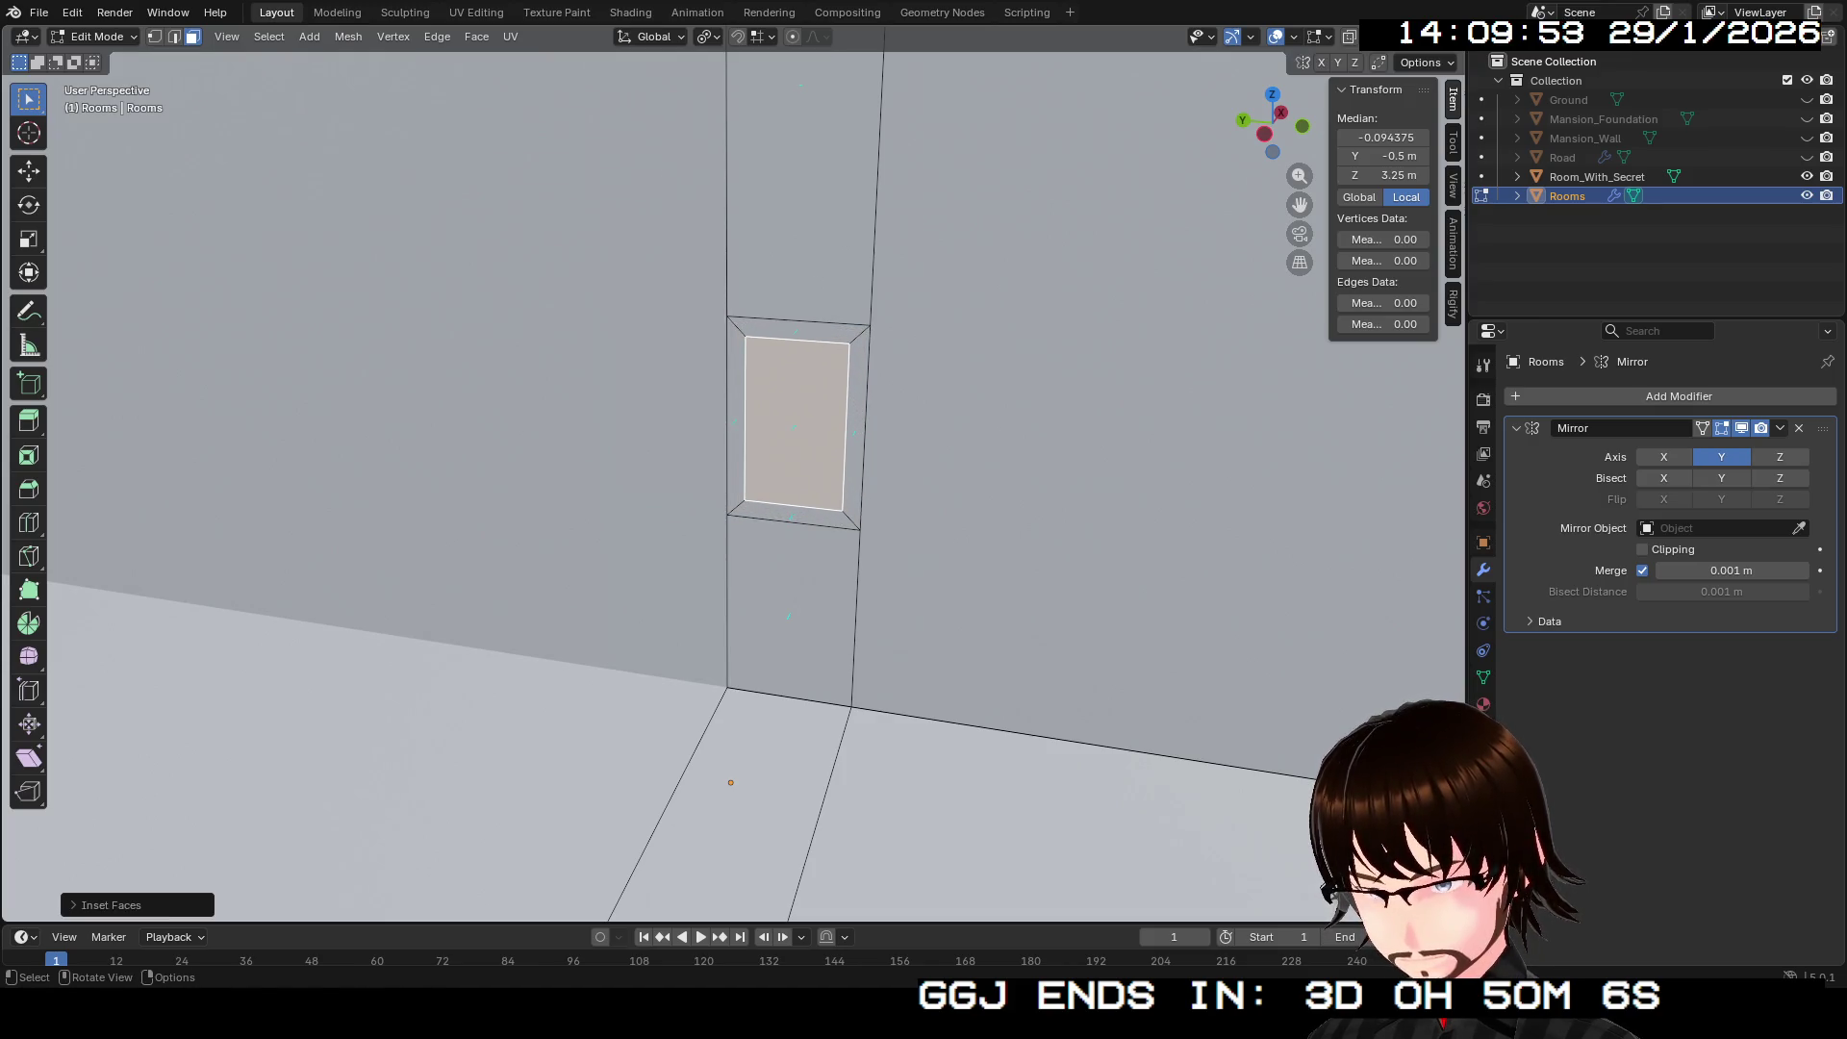
left_click(803, 589)
key("i")
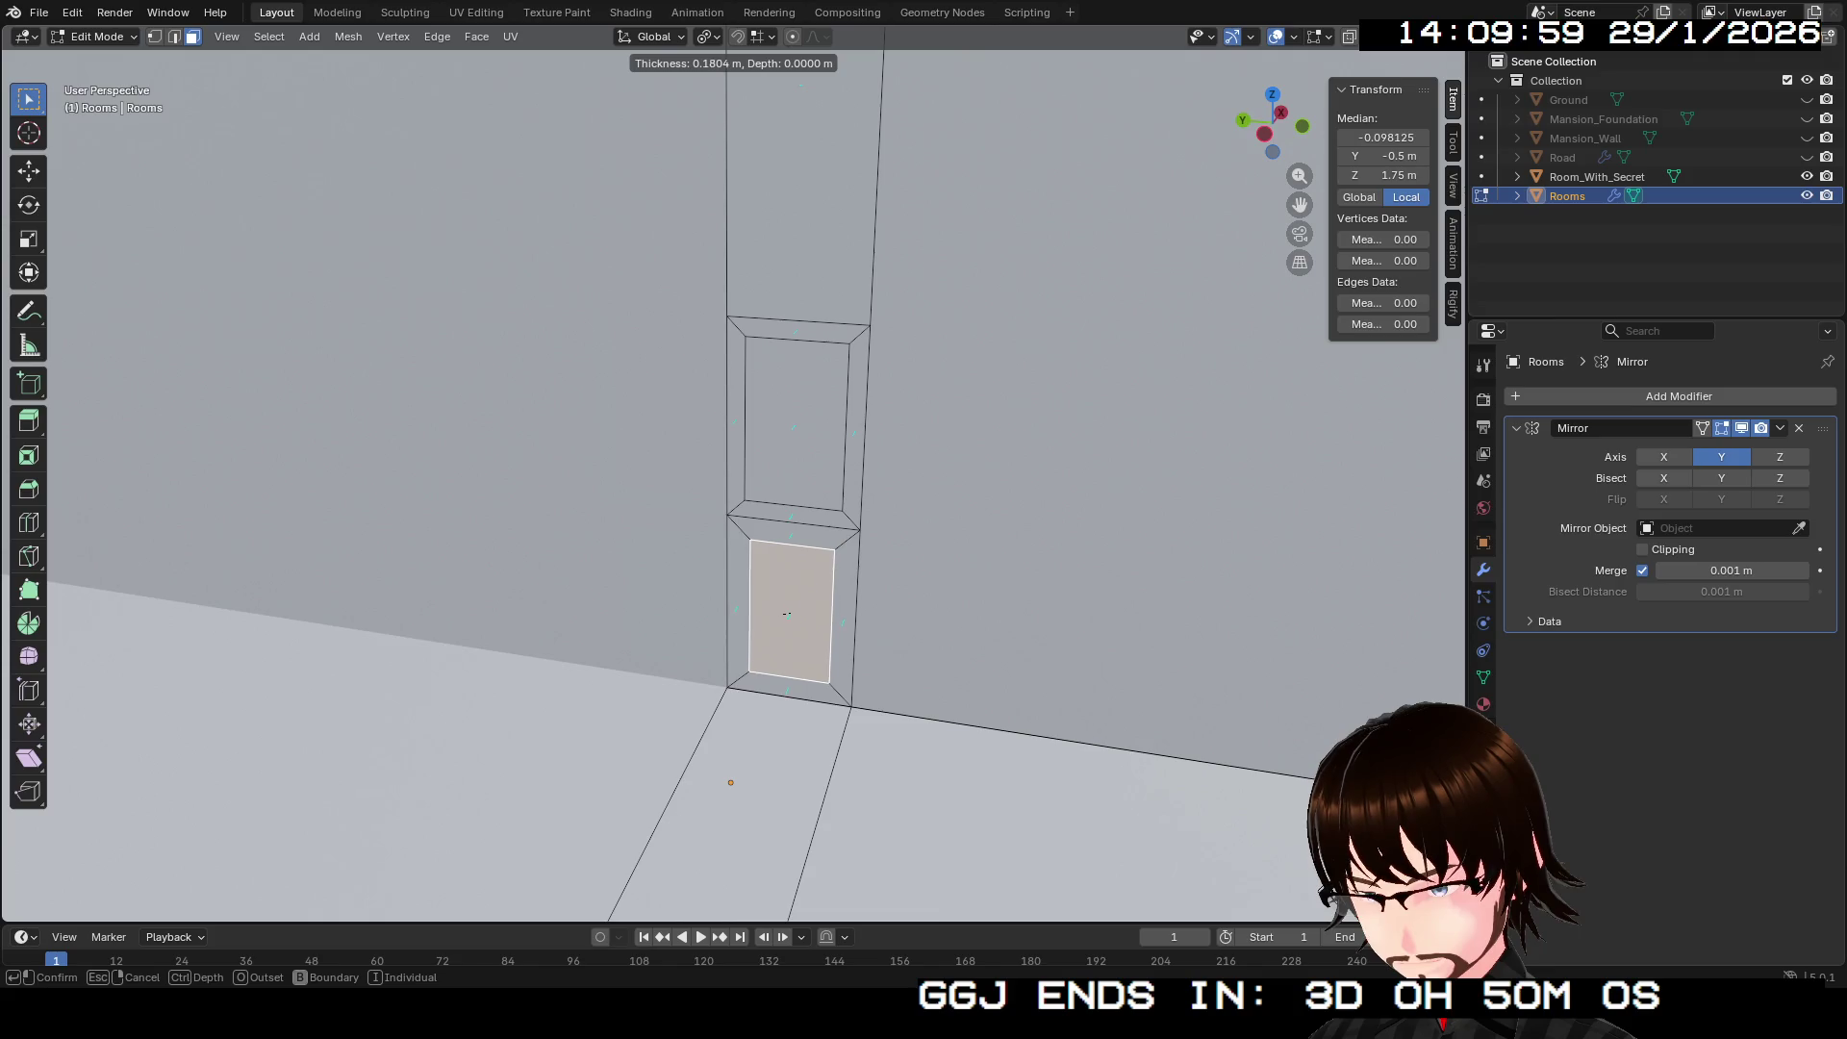
left_click(786, 613)
Step: Recess the upper inner panel slightly into the wall along the X axis
left_click(1058, 404)
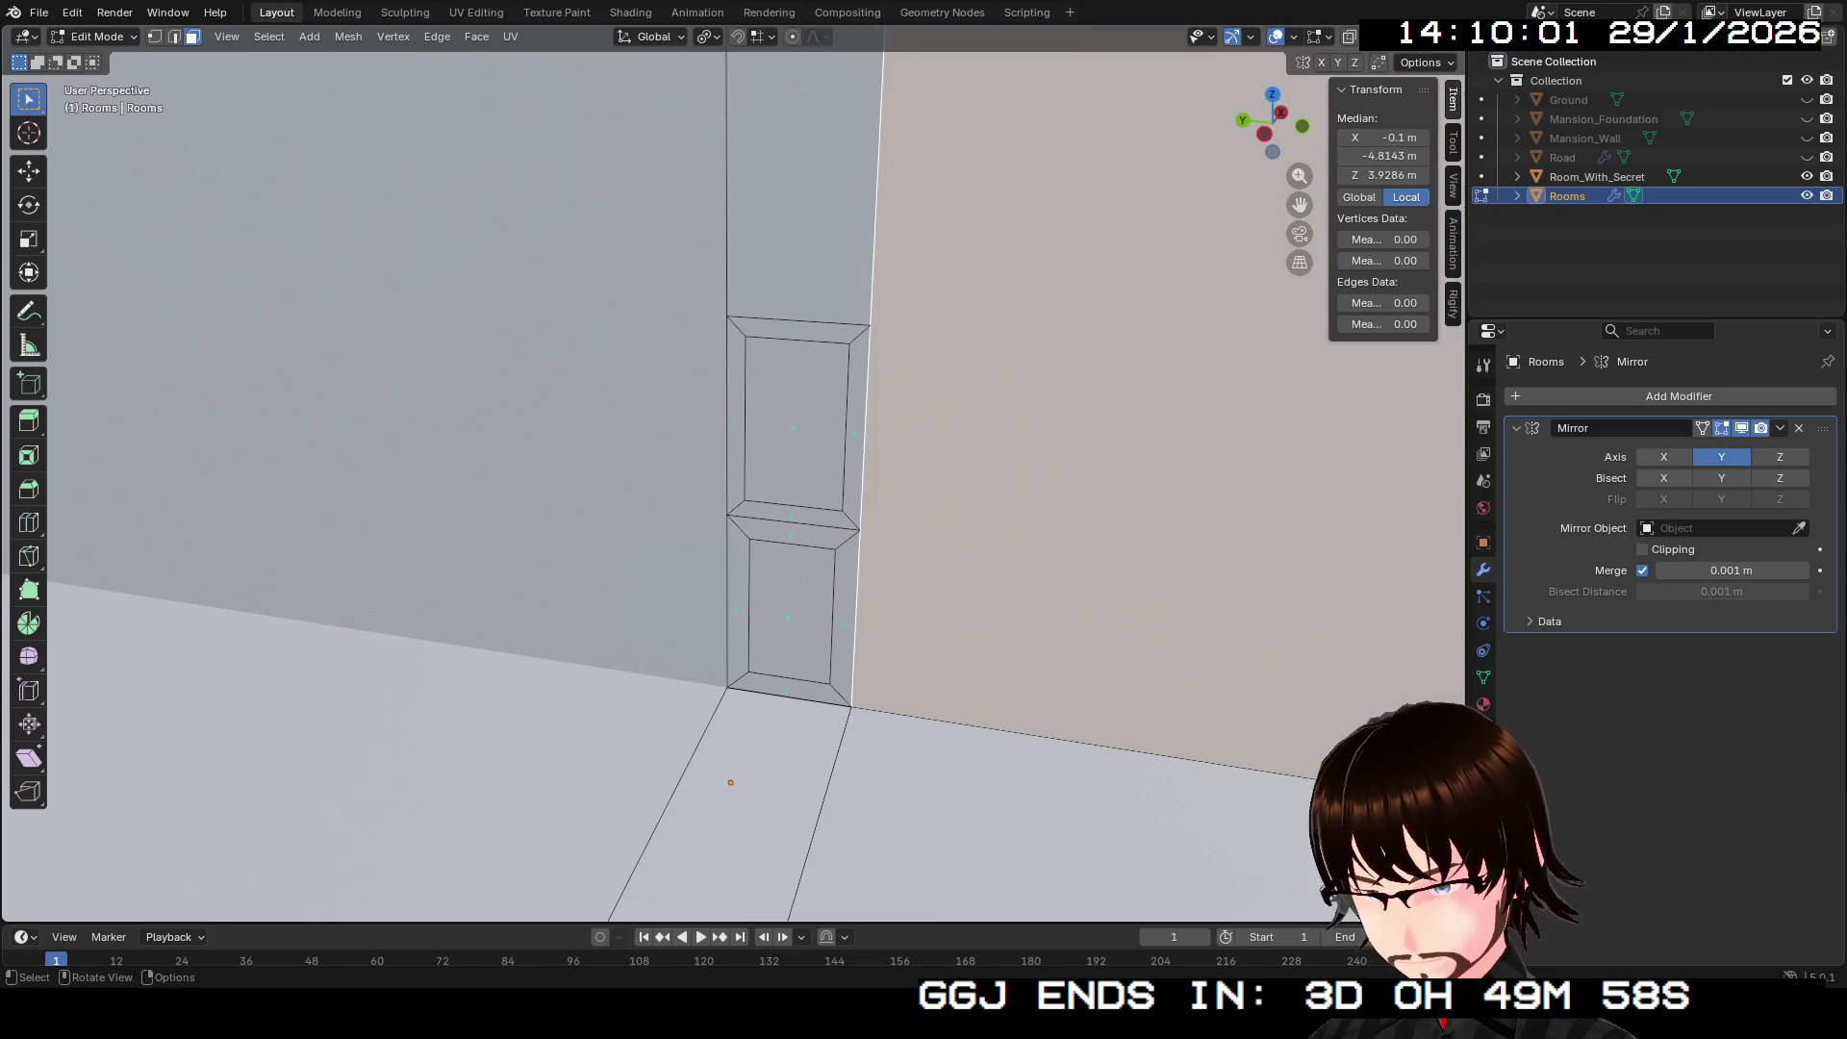
left_click_drag(923, 481, 760, 495)
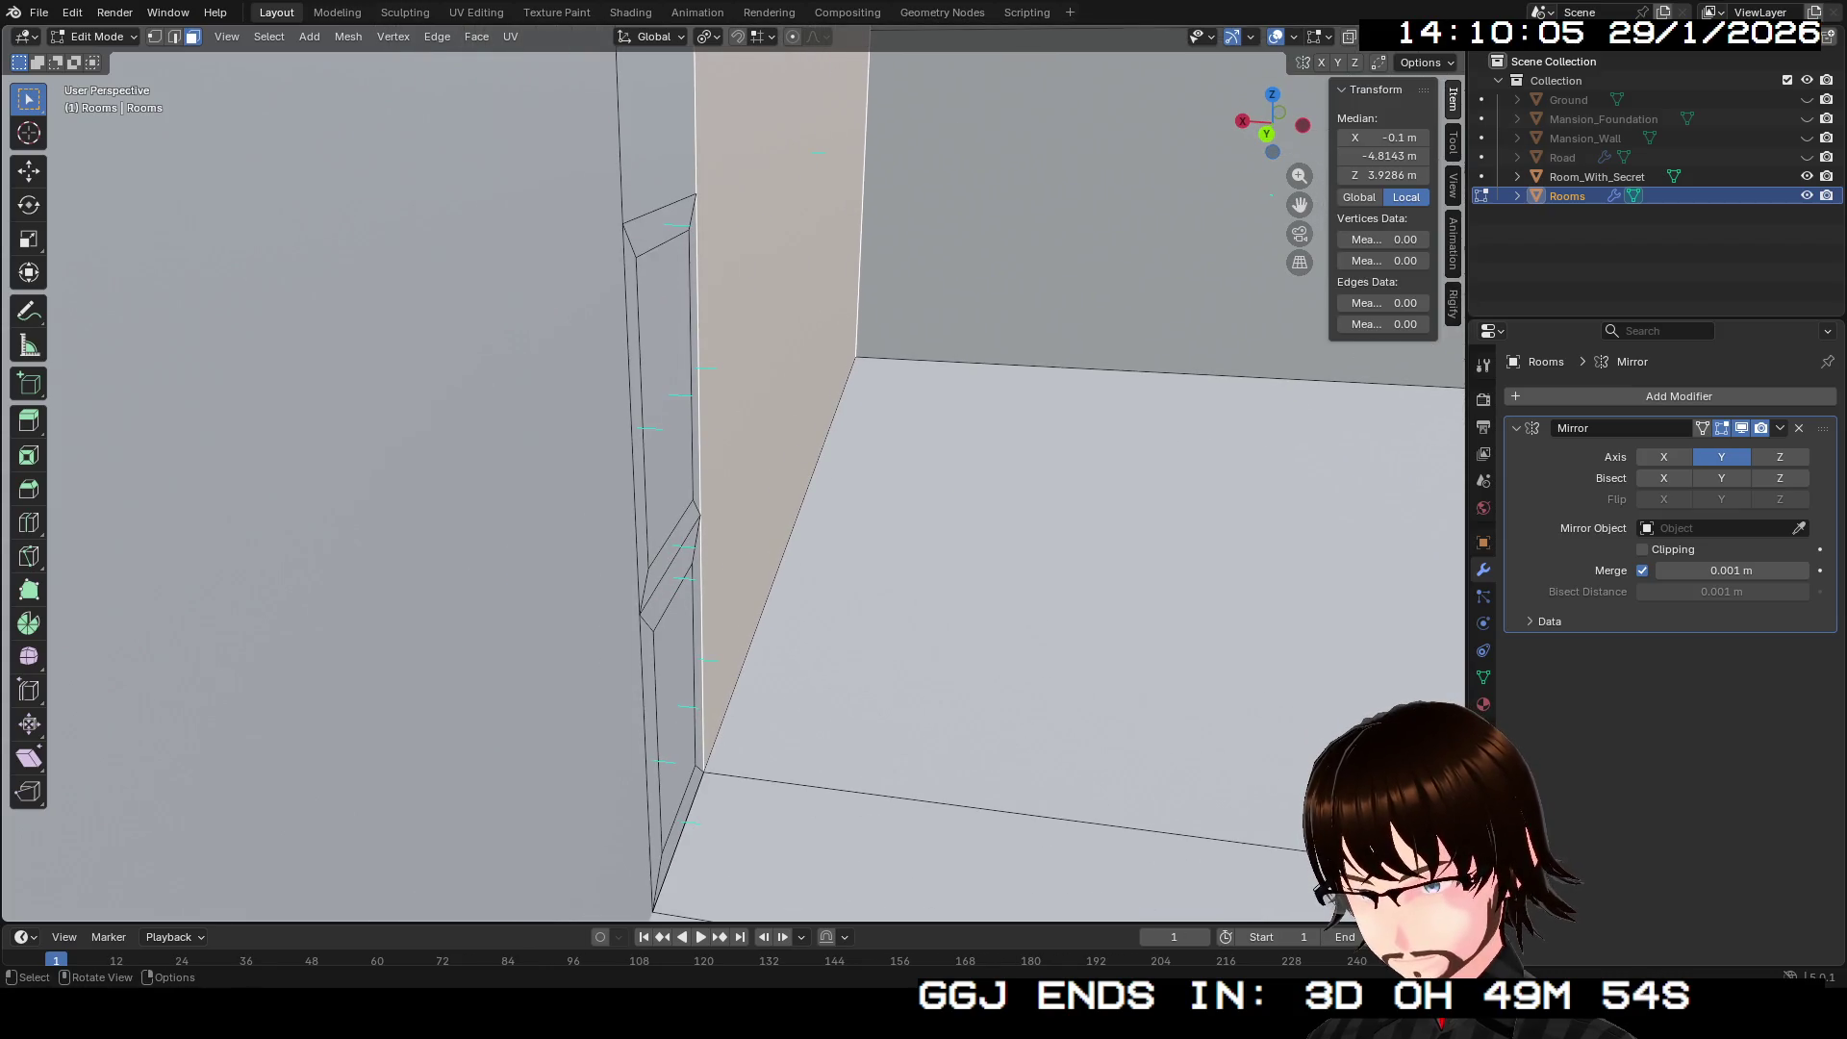
left_click(664, 399)
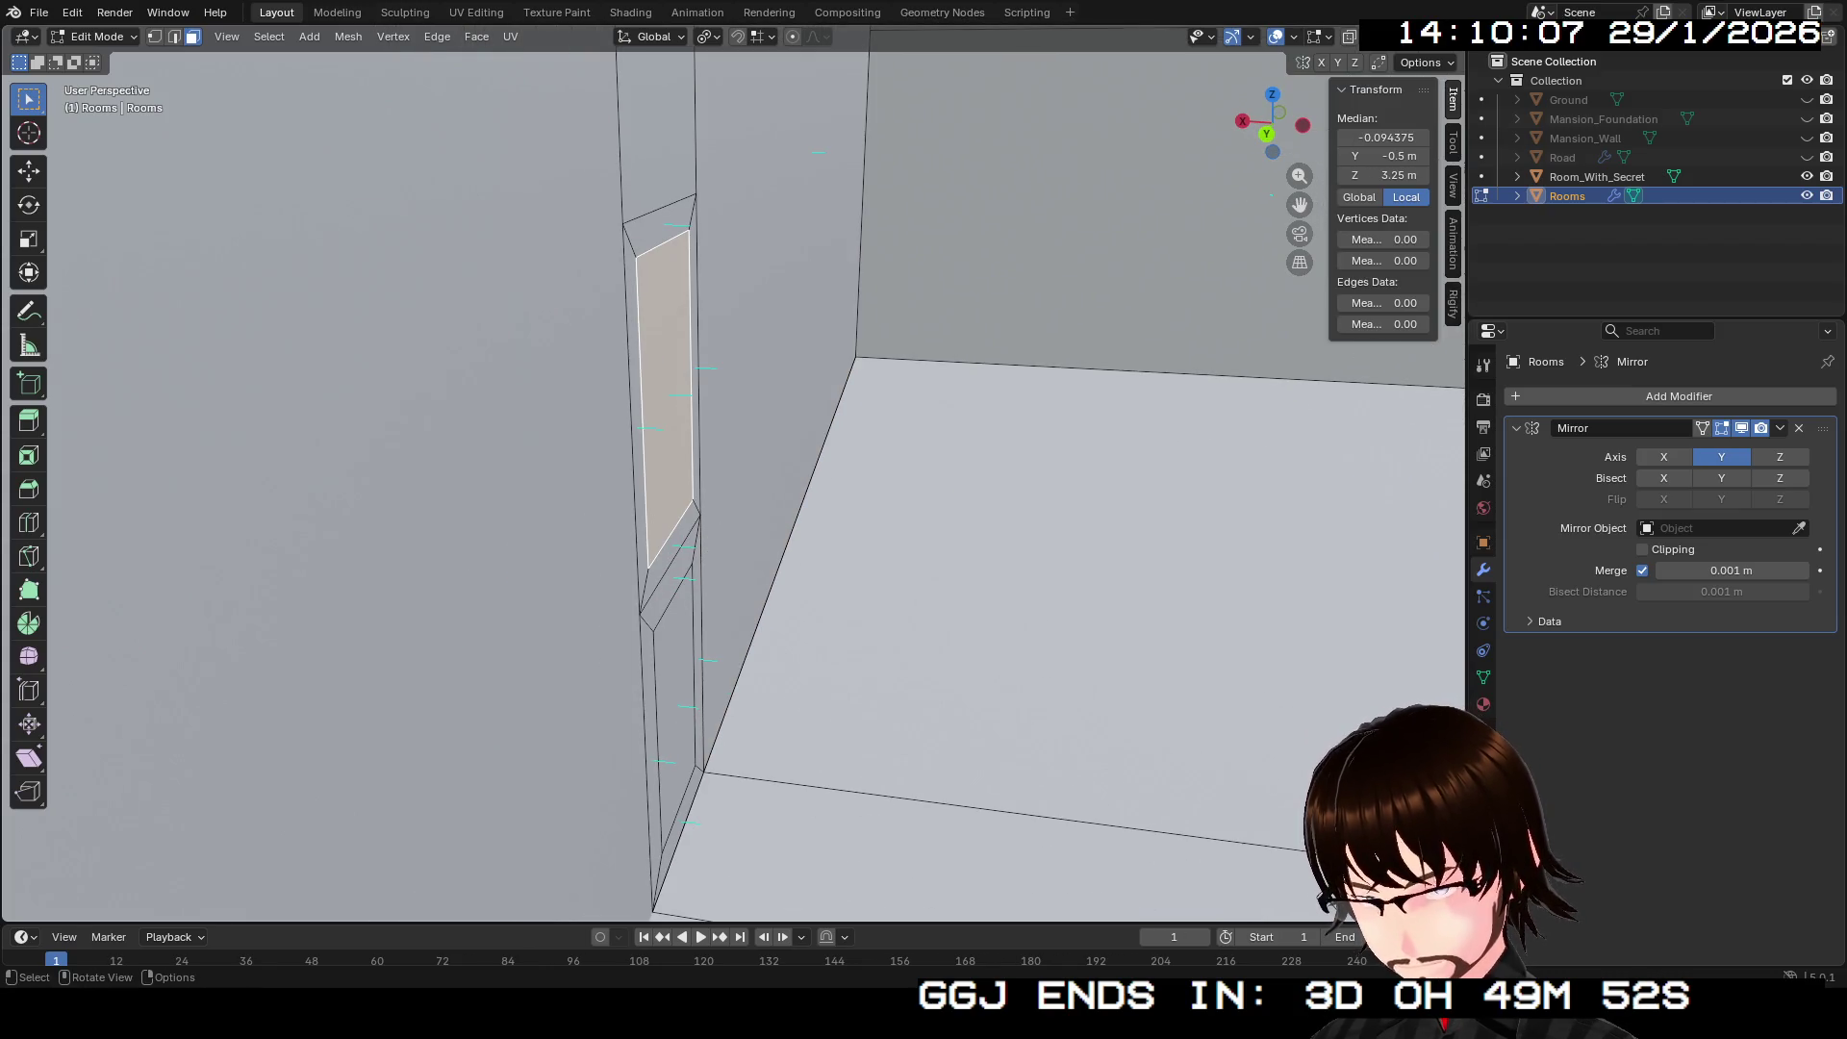
key("g")
key("y")
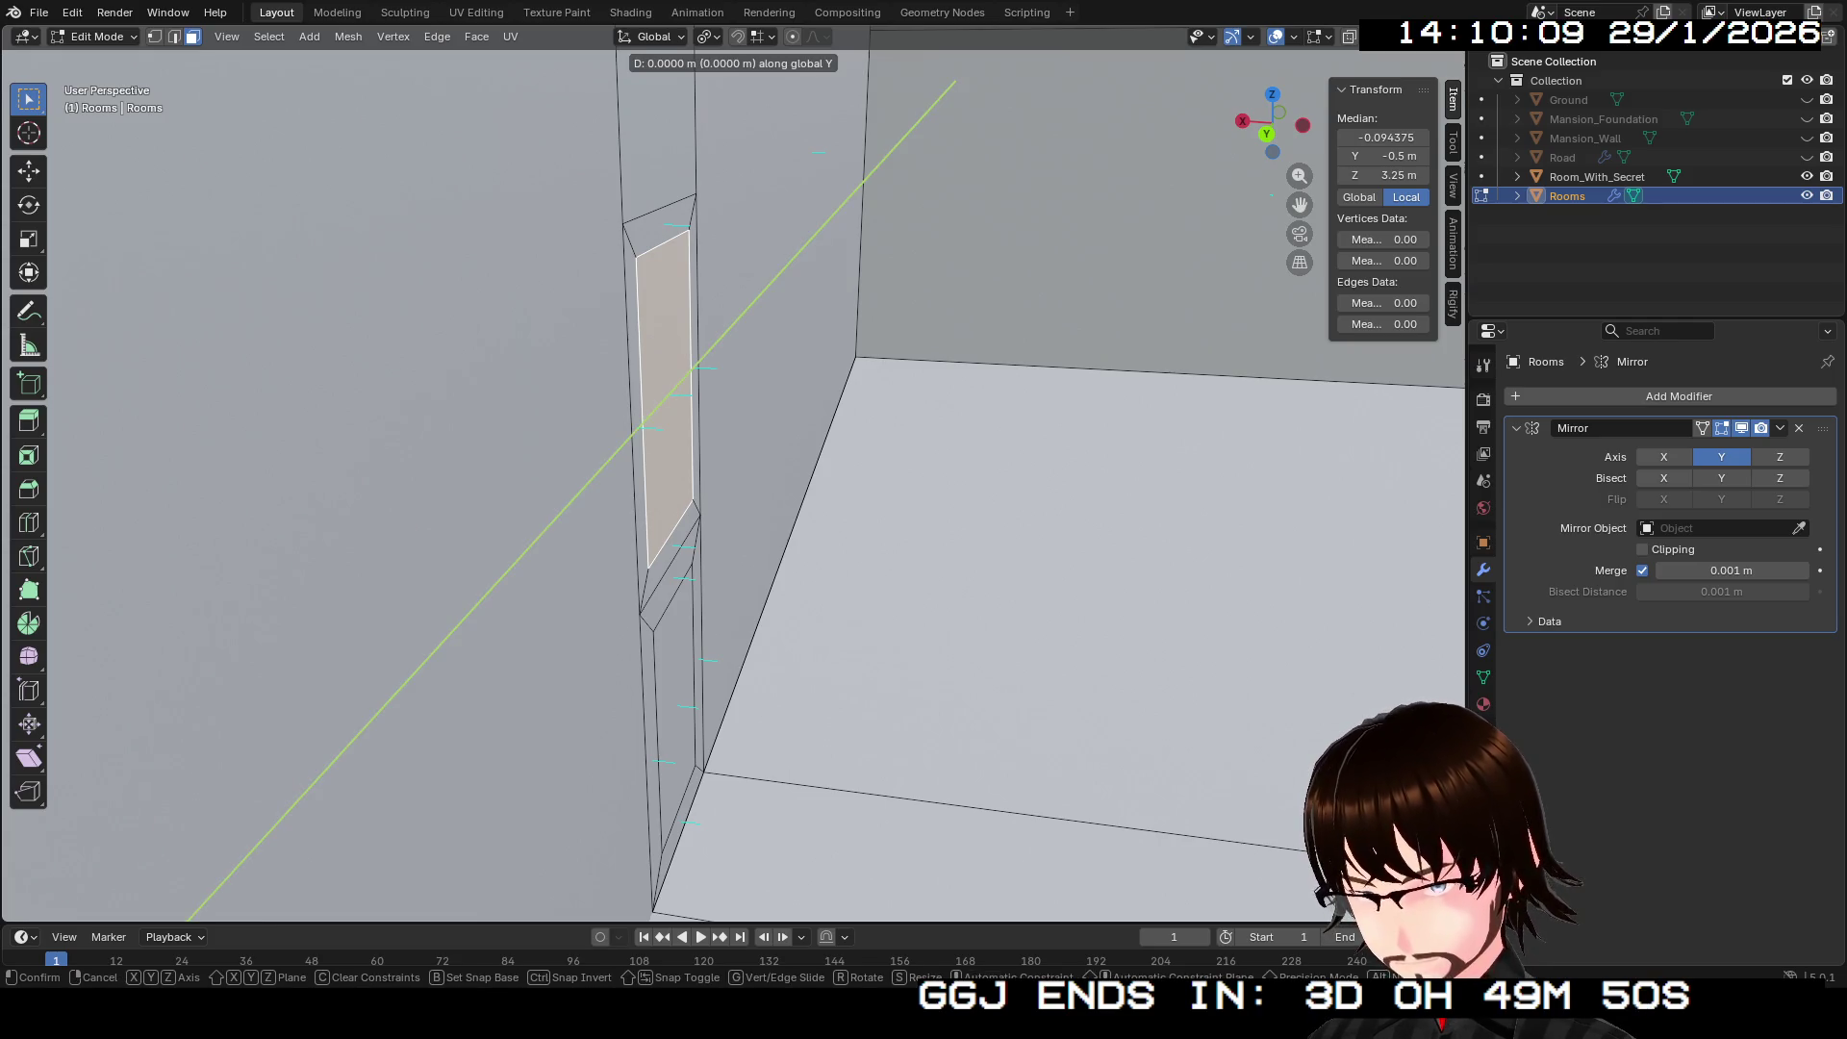
key("x")
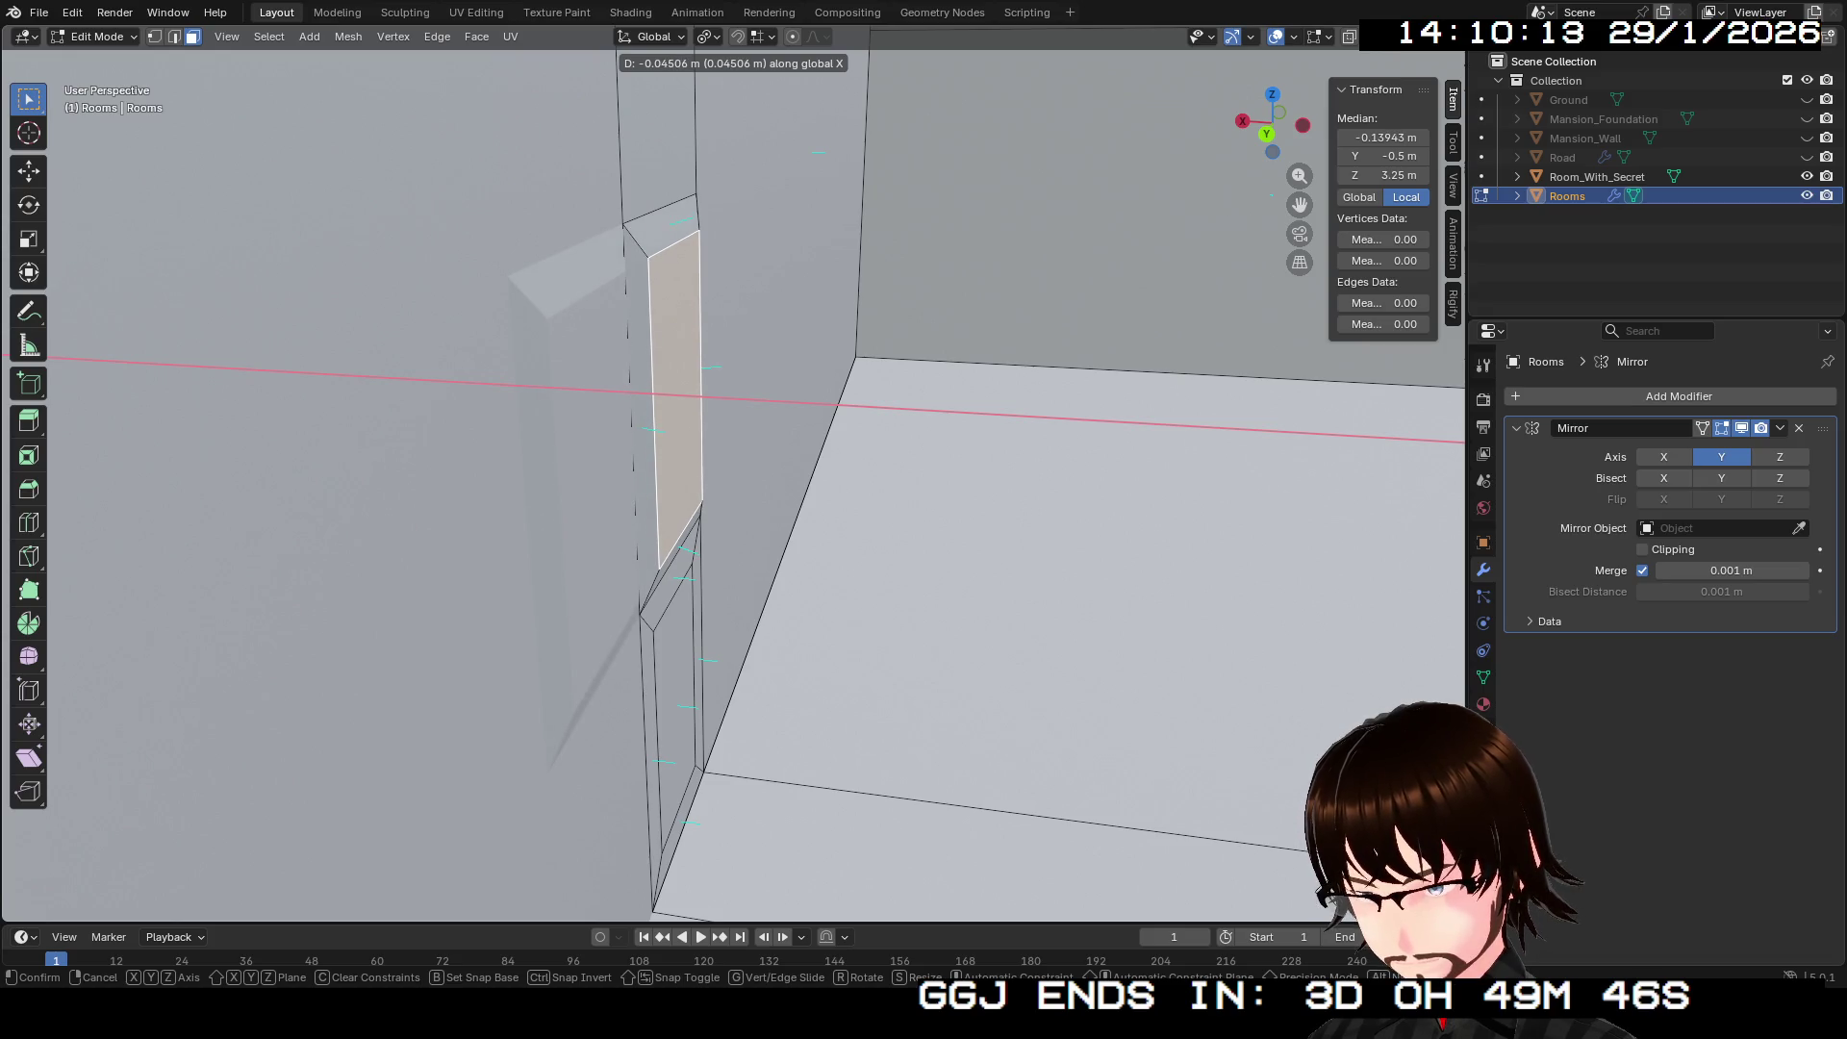
key("Return")
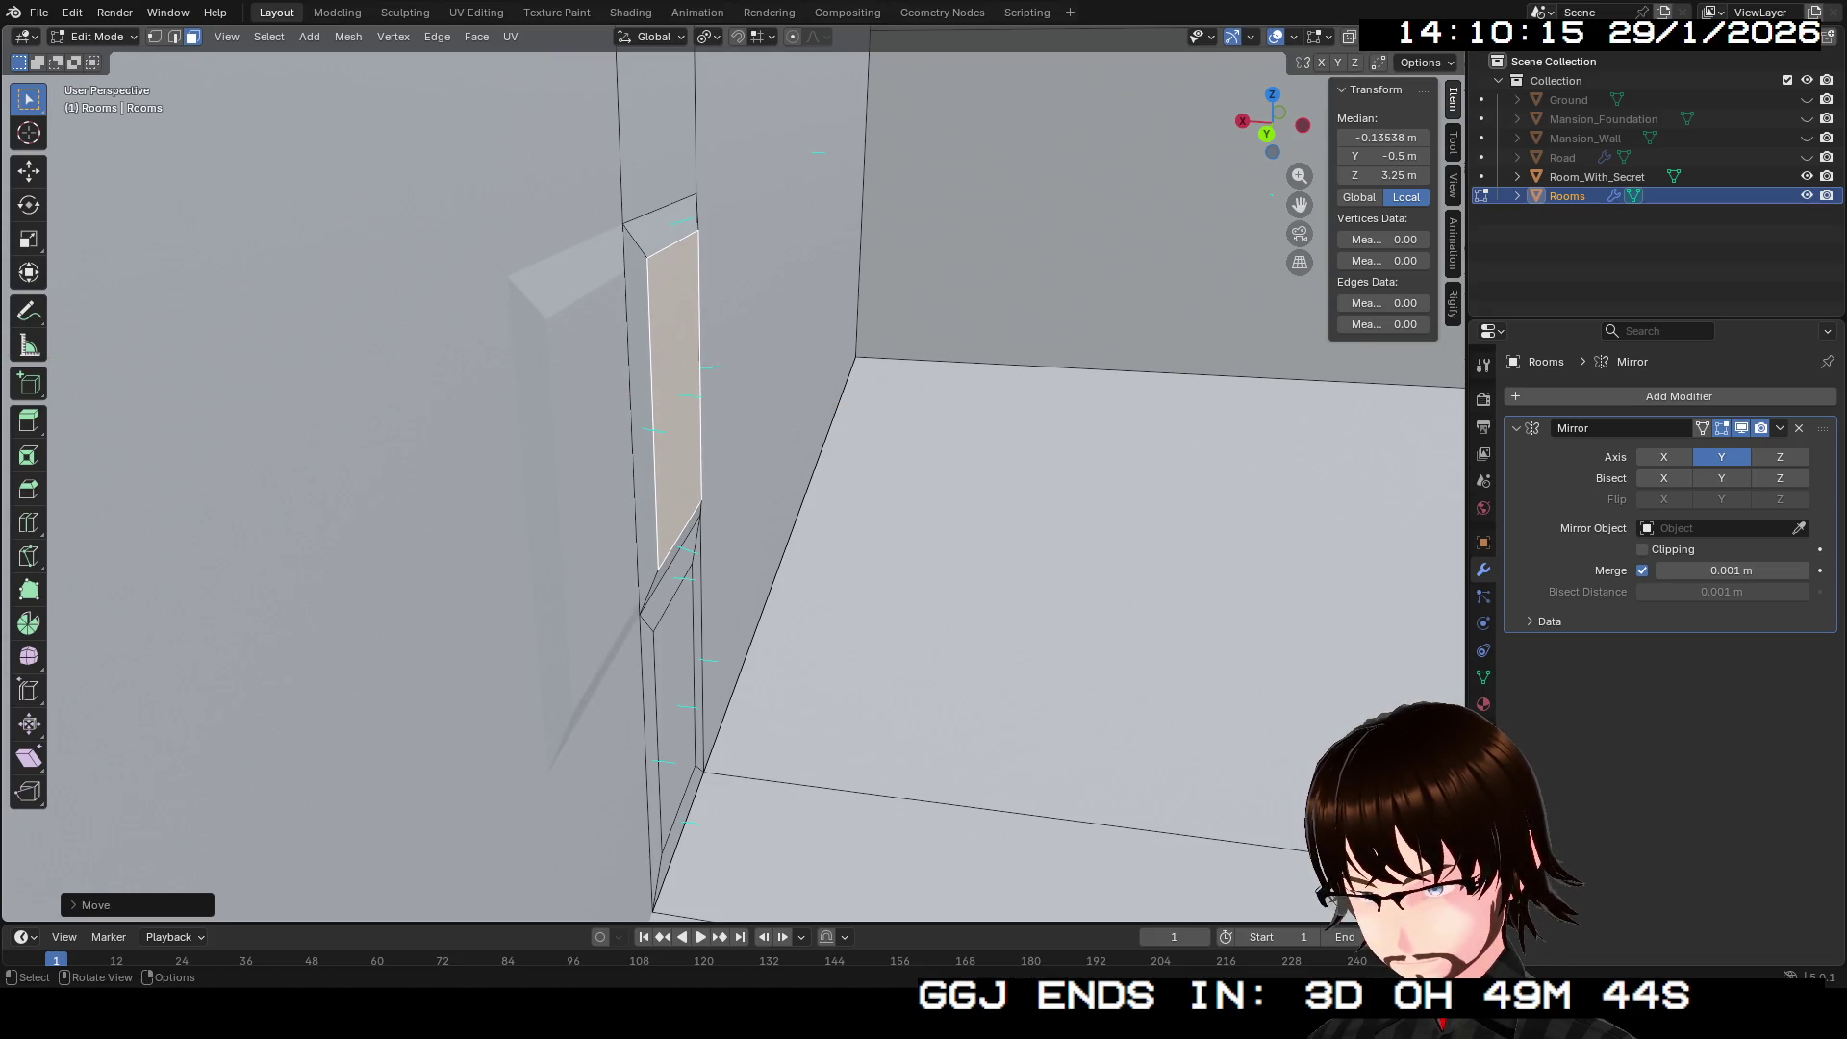
Step: Recess the lower inner panel along the X axis and select the ledge and upper bevel faces
left_click(678, 717)
key("g")
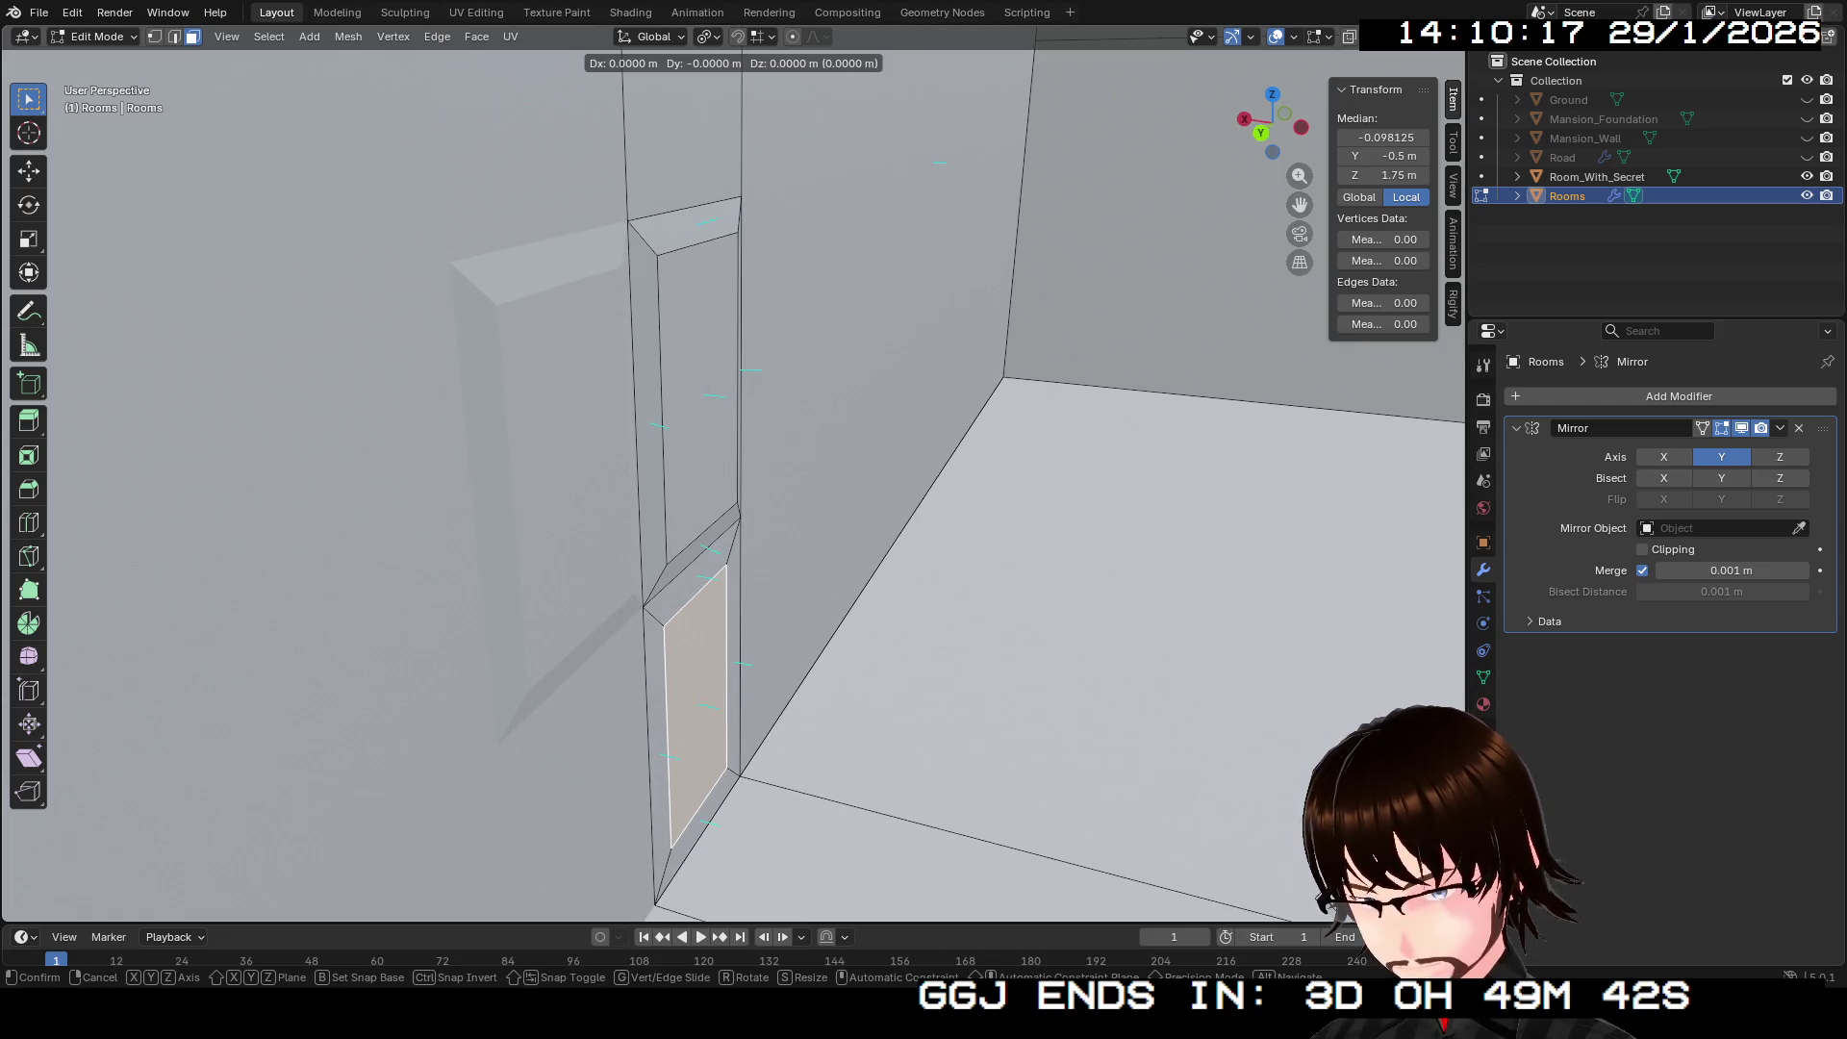
key("x")
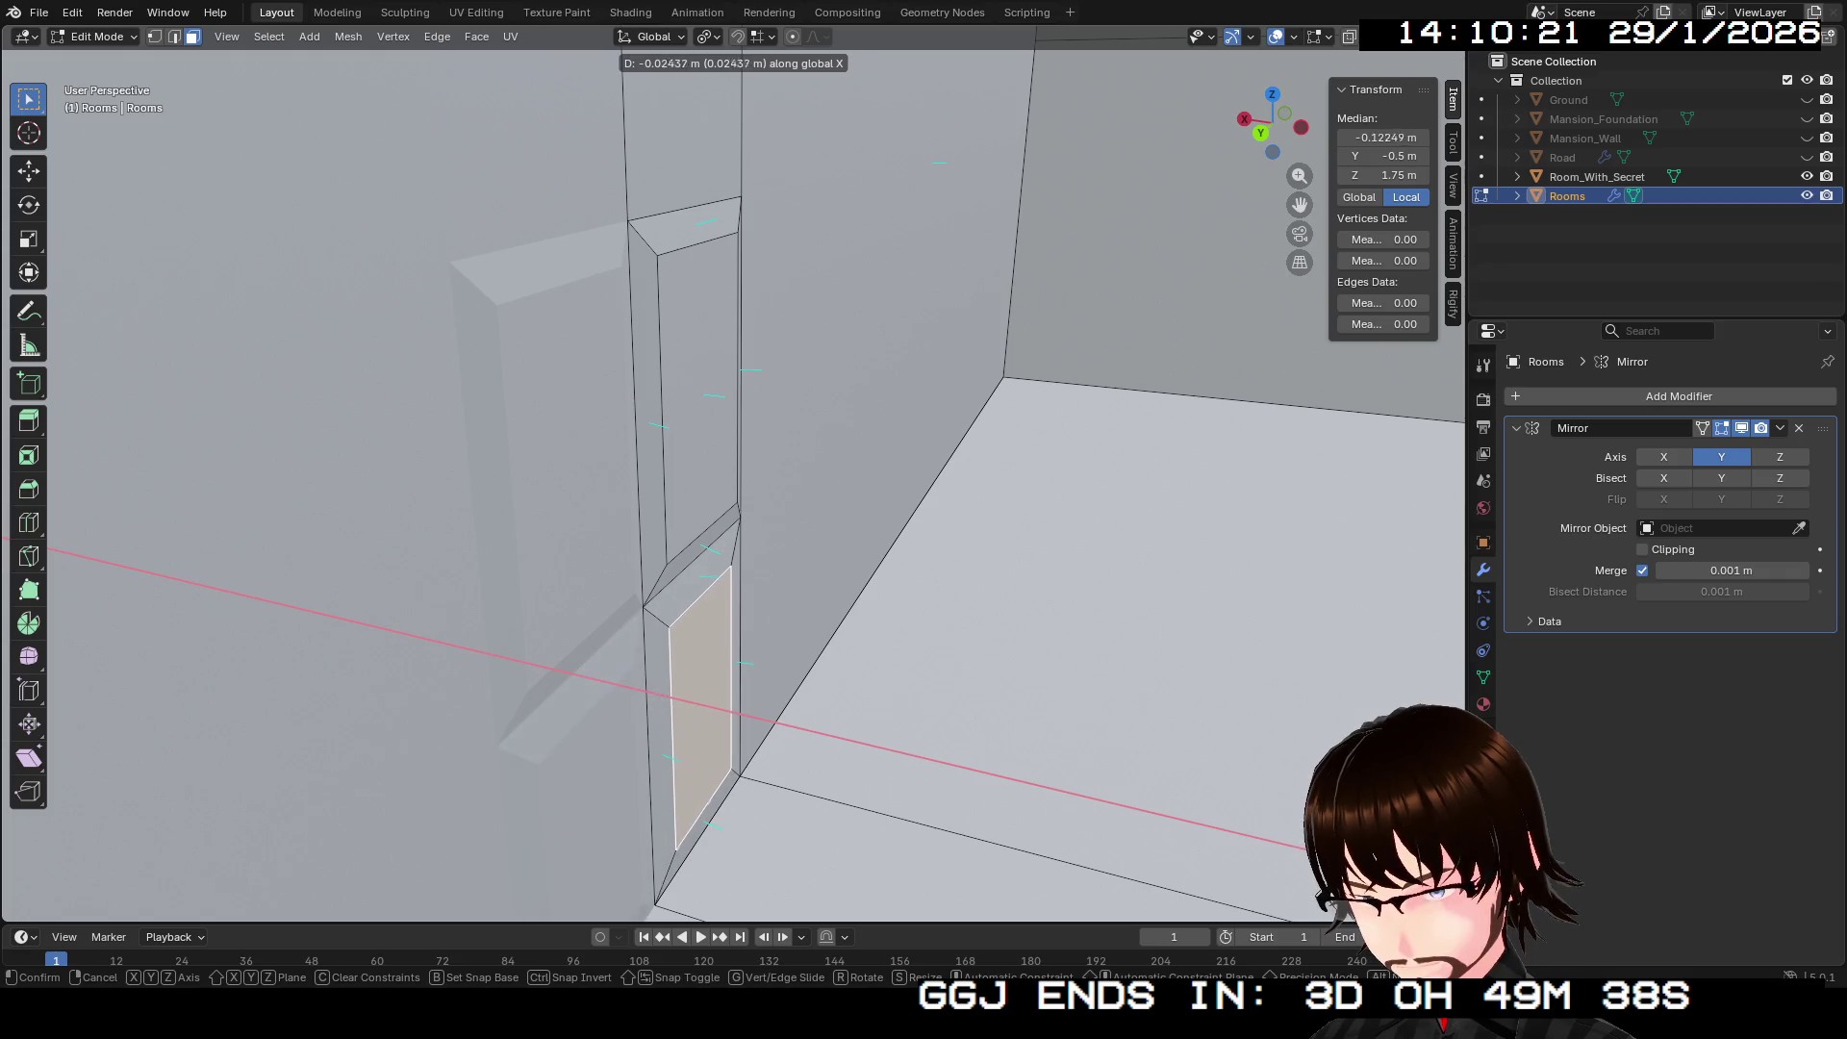
key("Return")
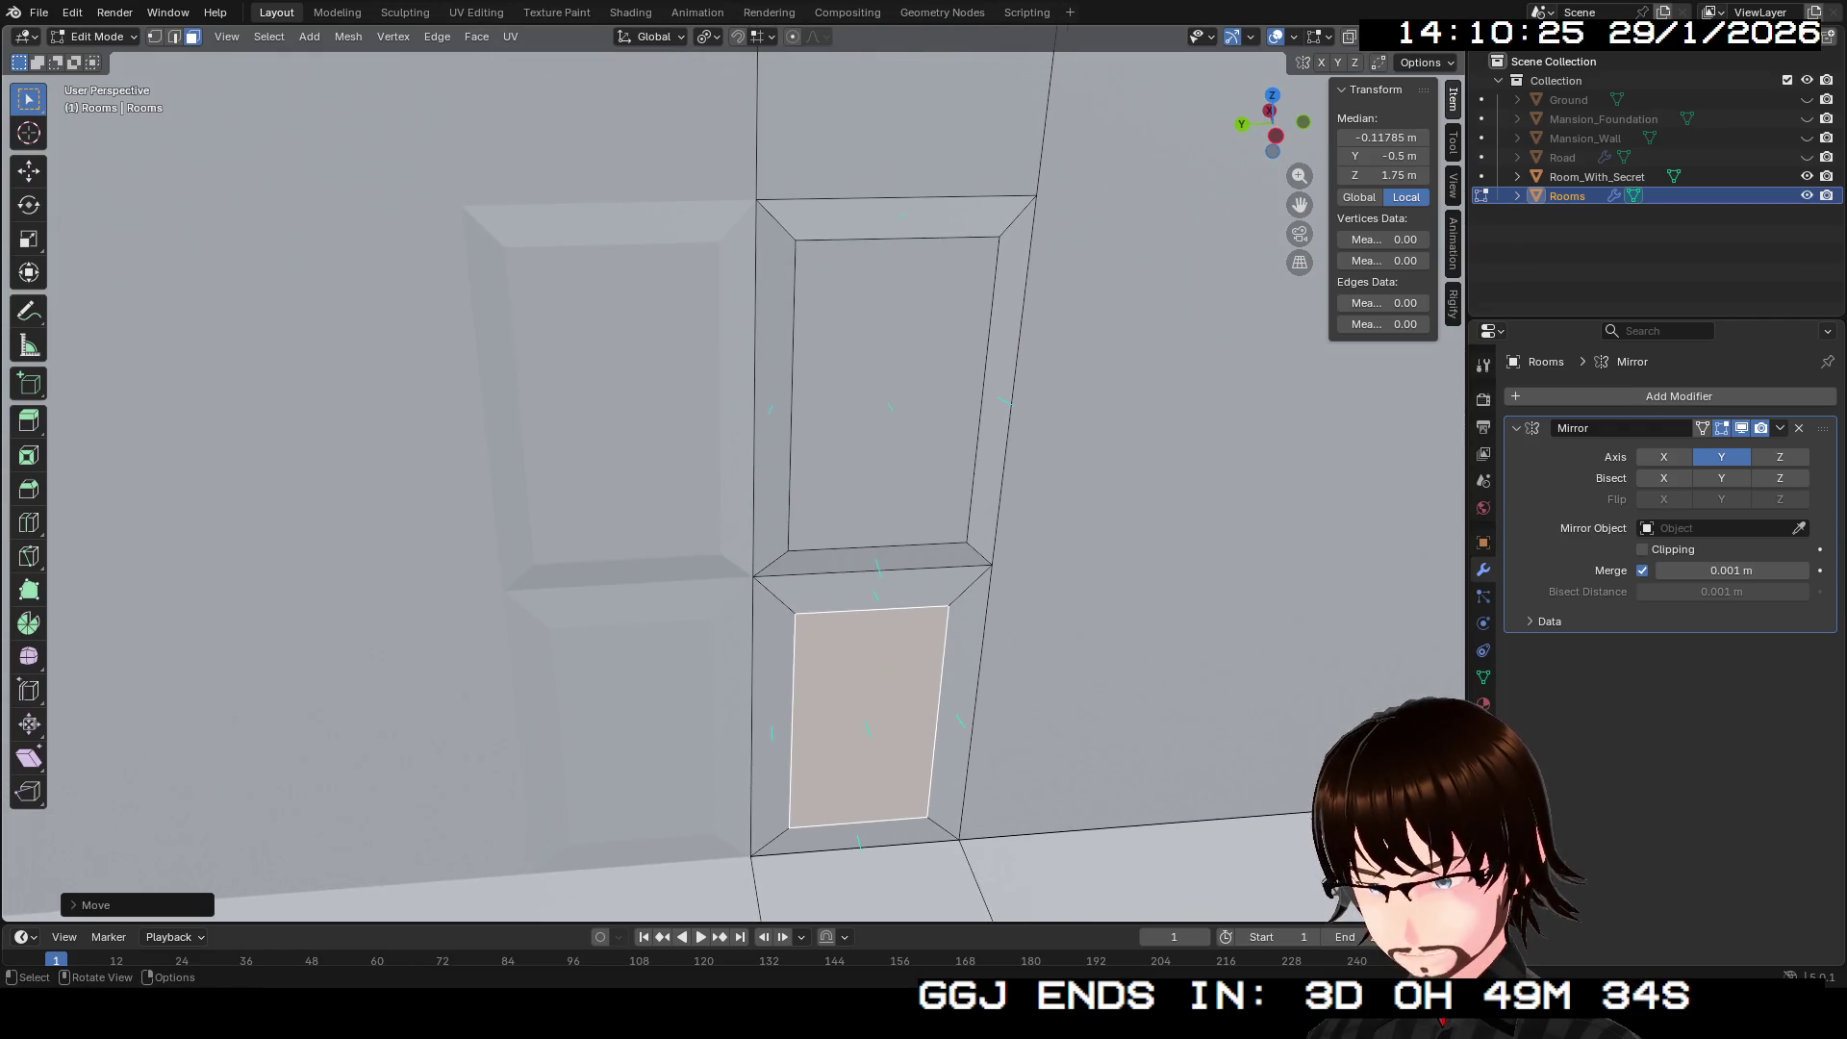
left_click(872, 558)
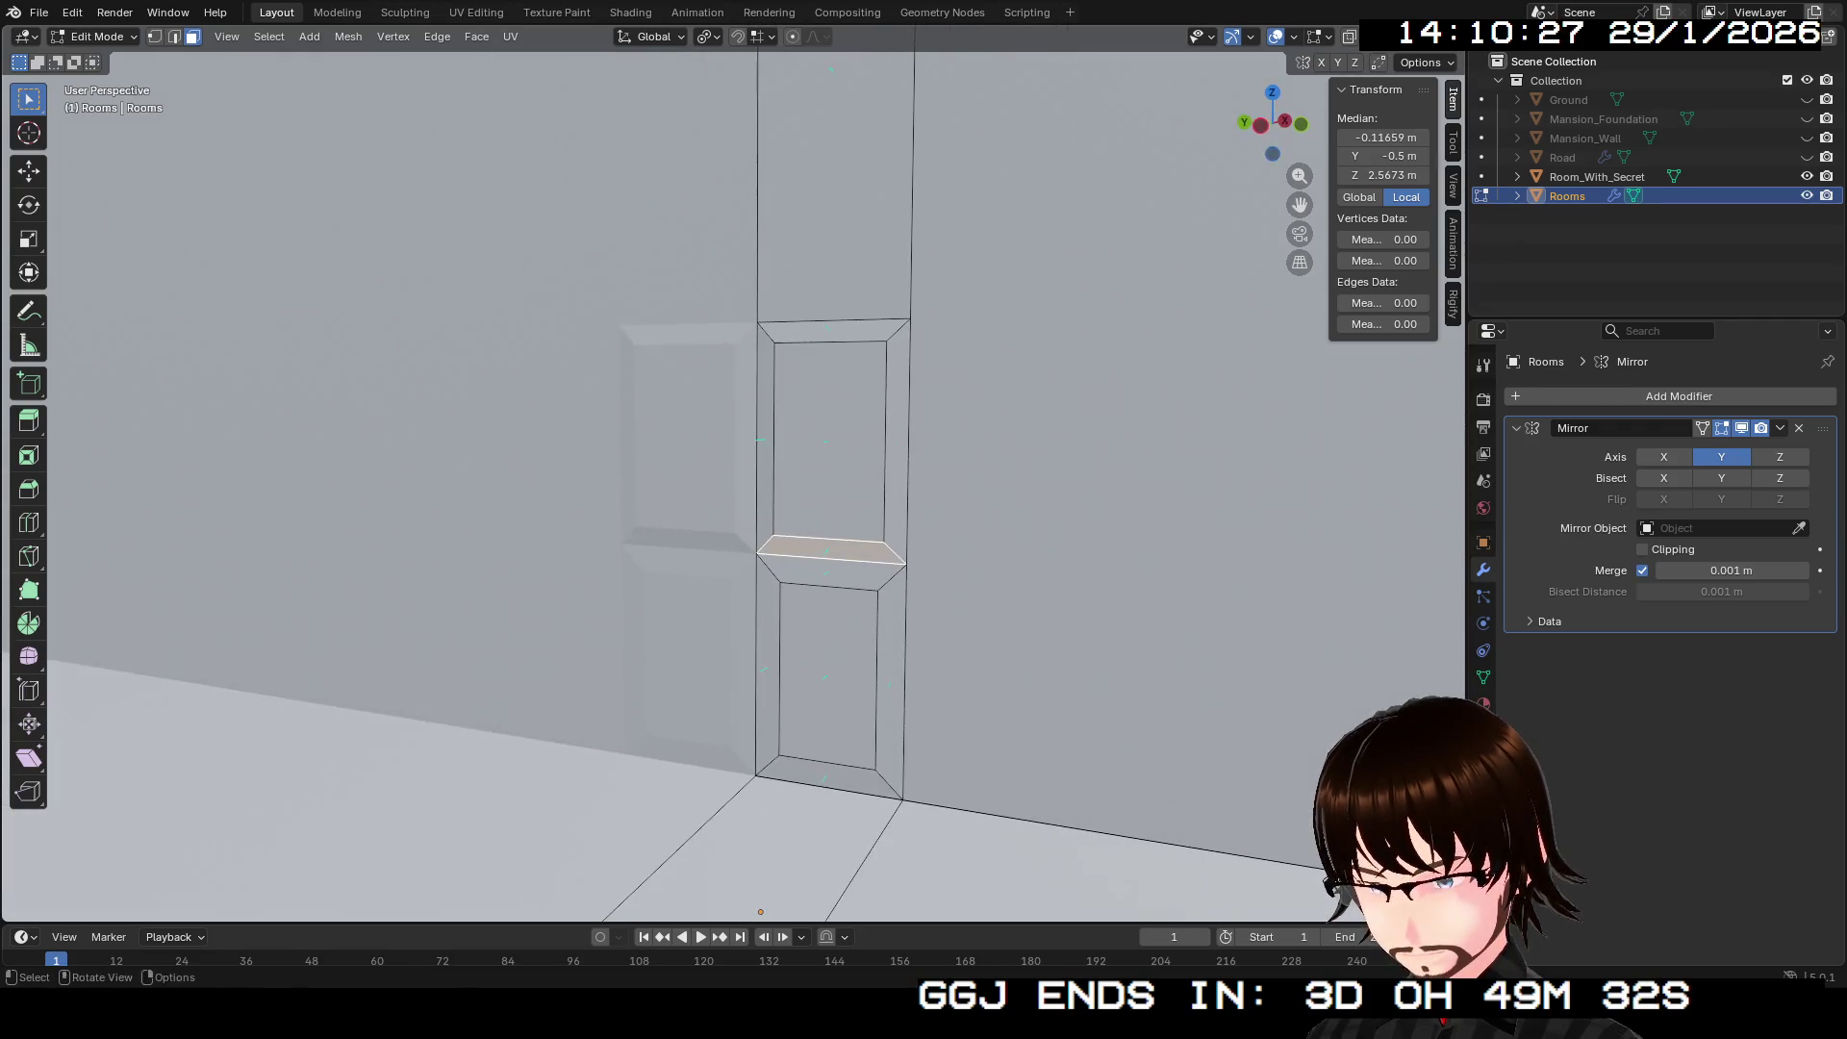
left_click(794, 453)
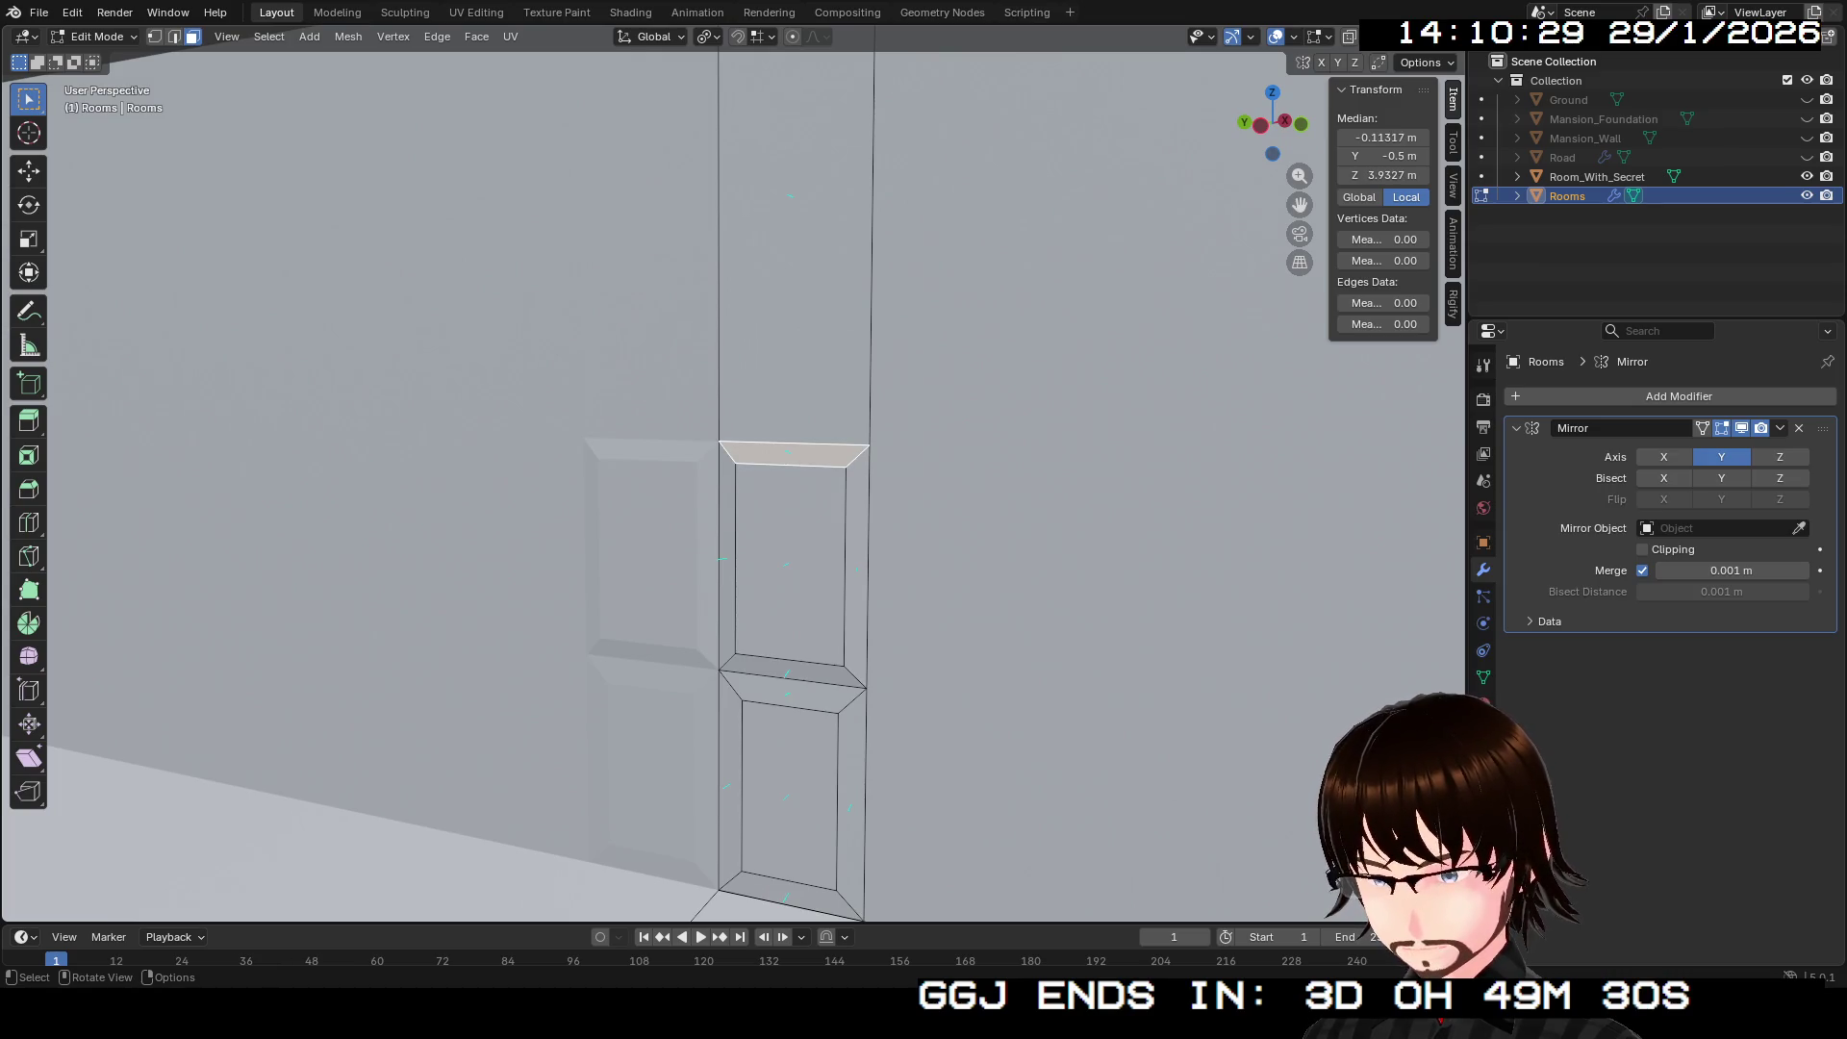
Step: Select all the bevel and panel faces of the upper and lower door sections
left_click(726, 558, "shift")
left_click(789, 563, "shift")
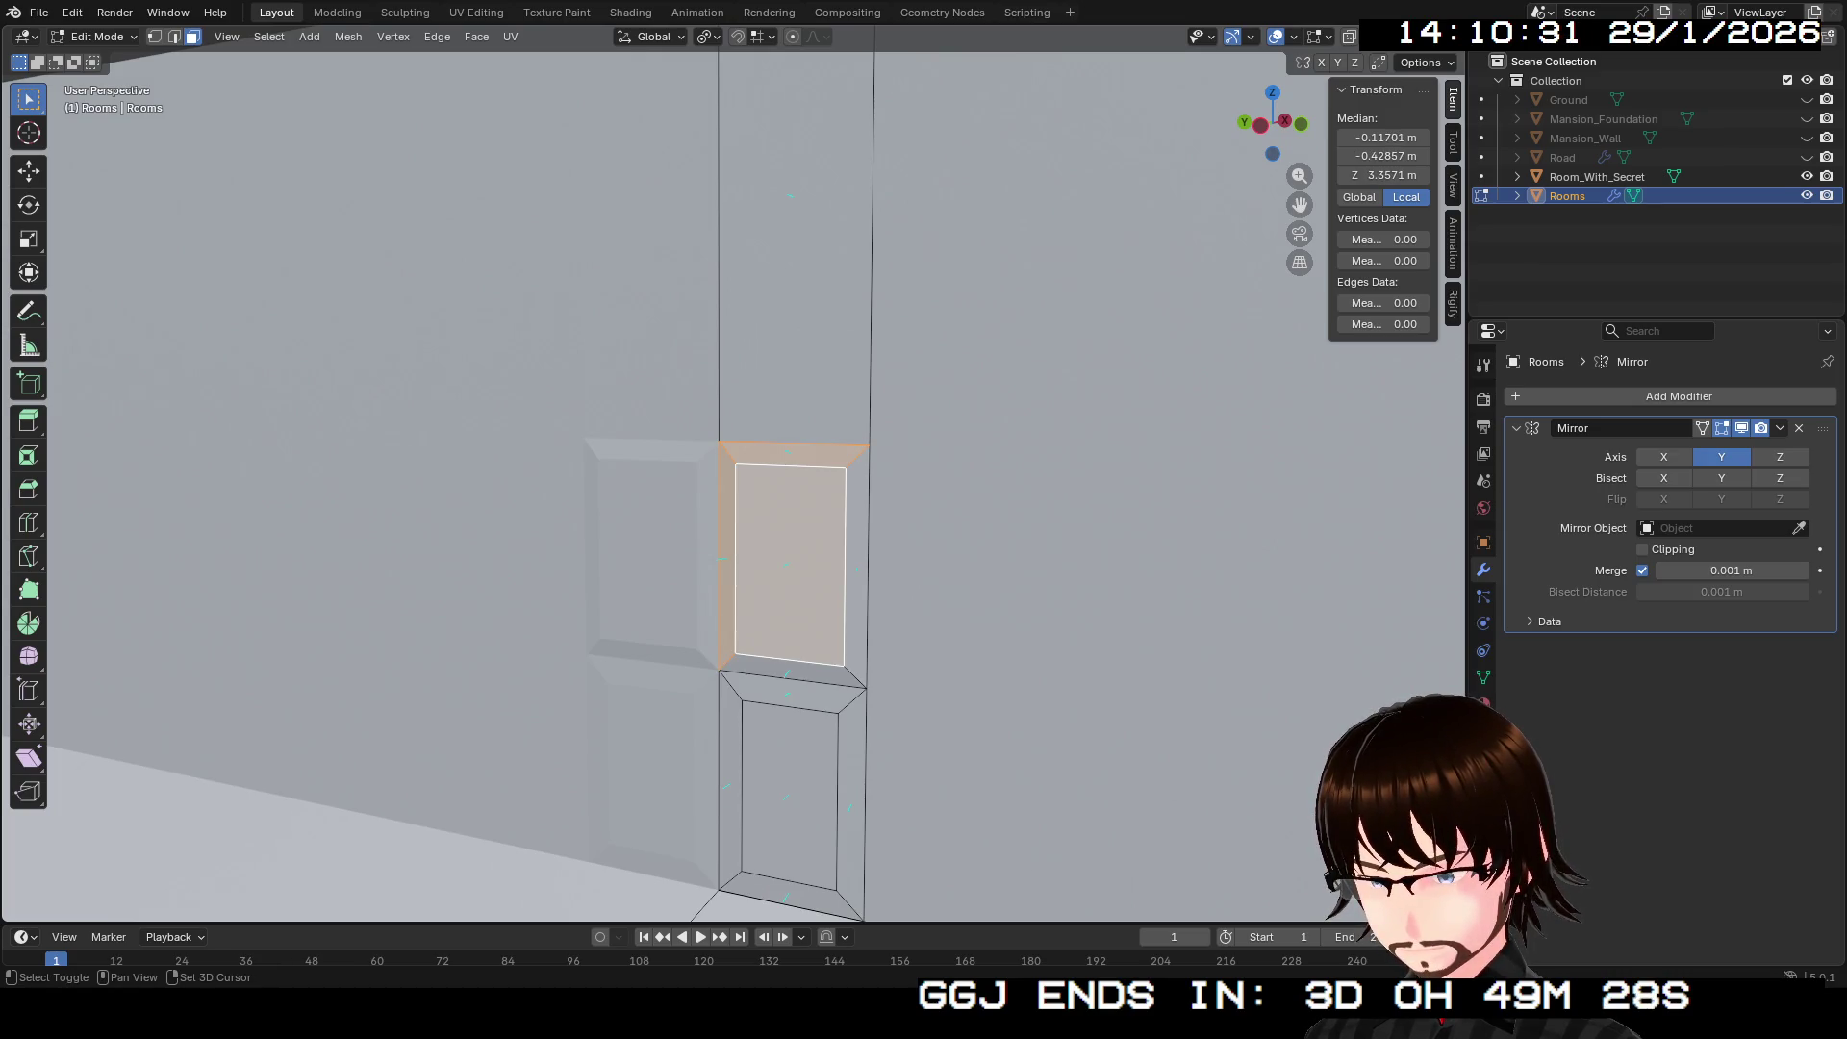
left_click(857, 567, "shift")
left_click(791, 691, "shift")
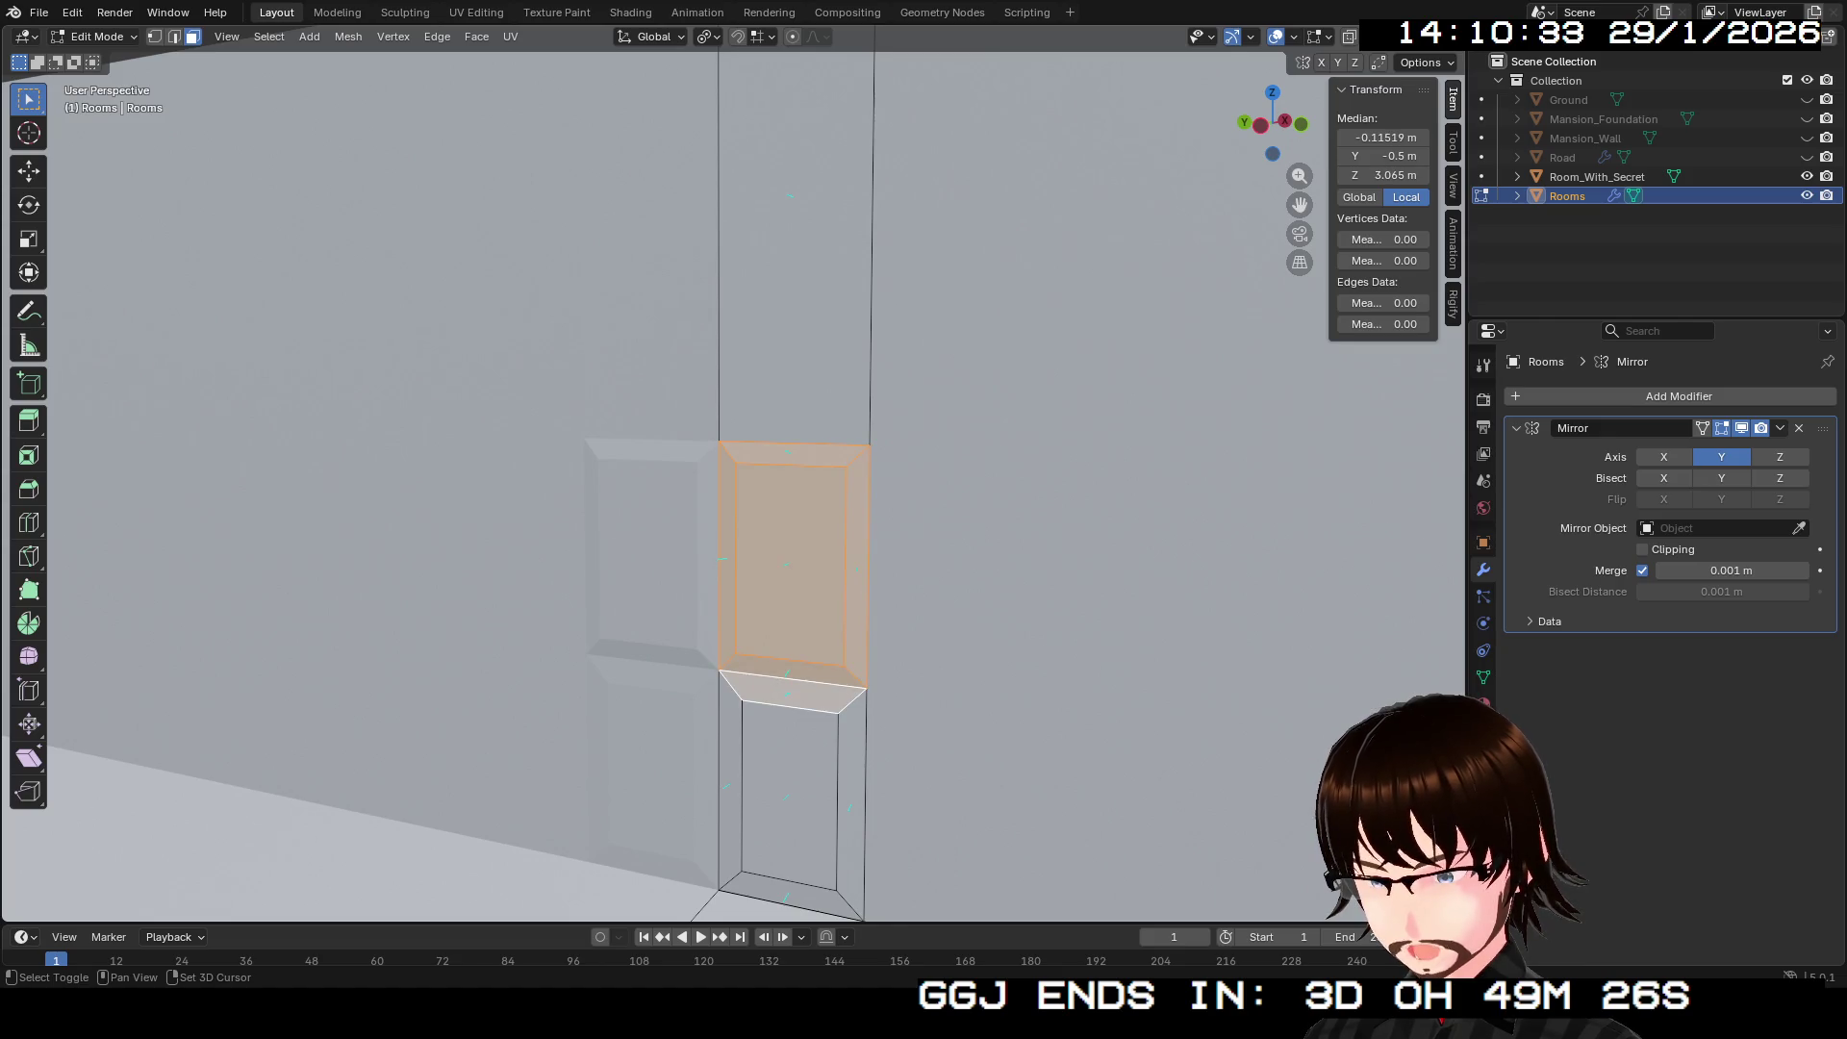
left_click(729, 784, "shift")
left_click(789, 799, "shift")
left_click(854, 798, "shift")
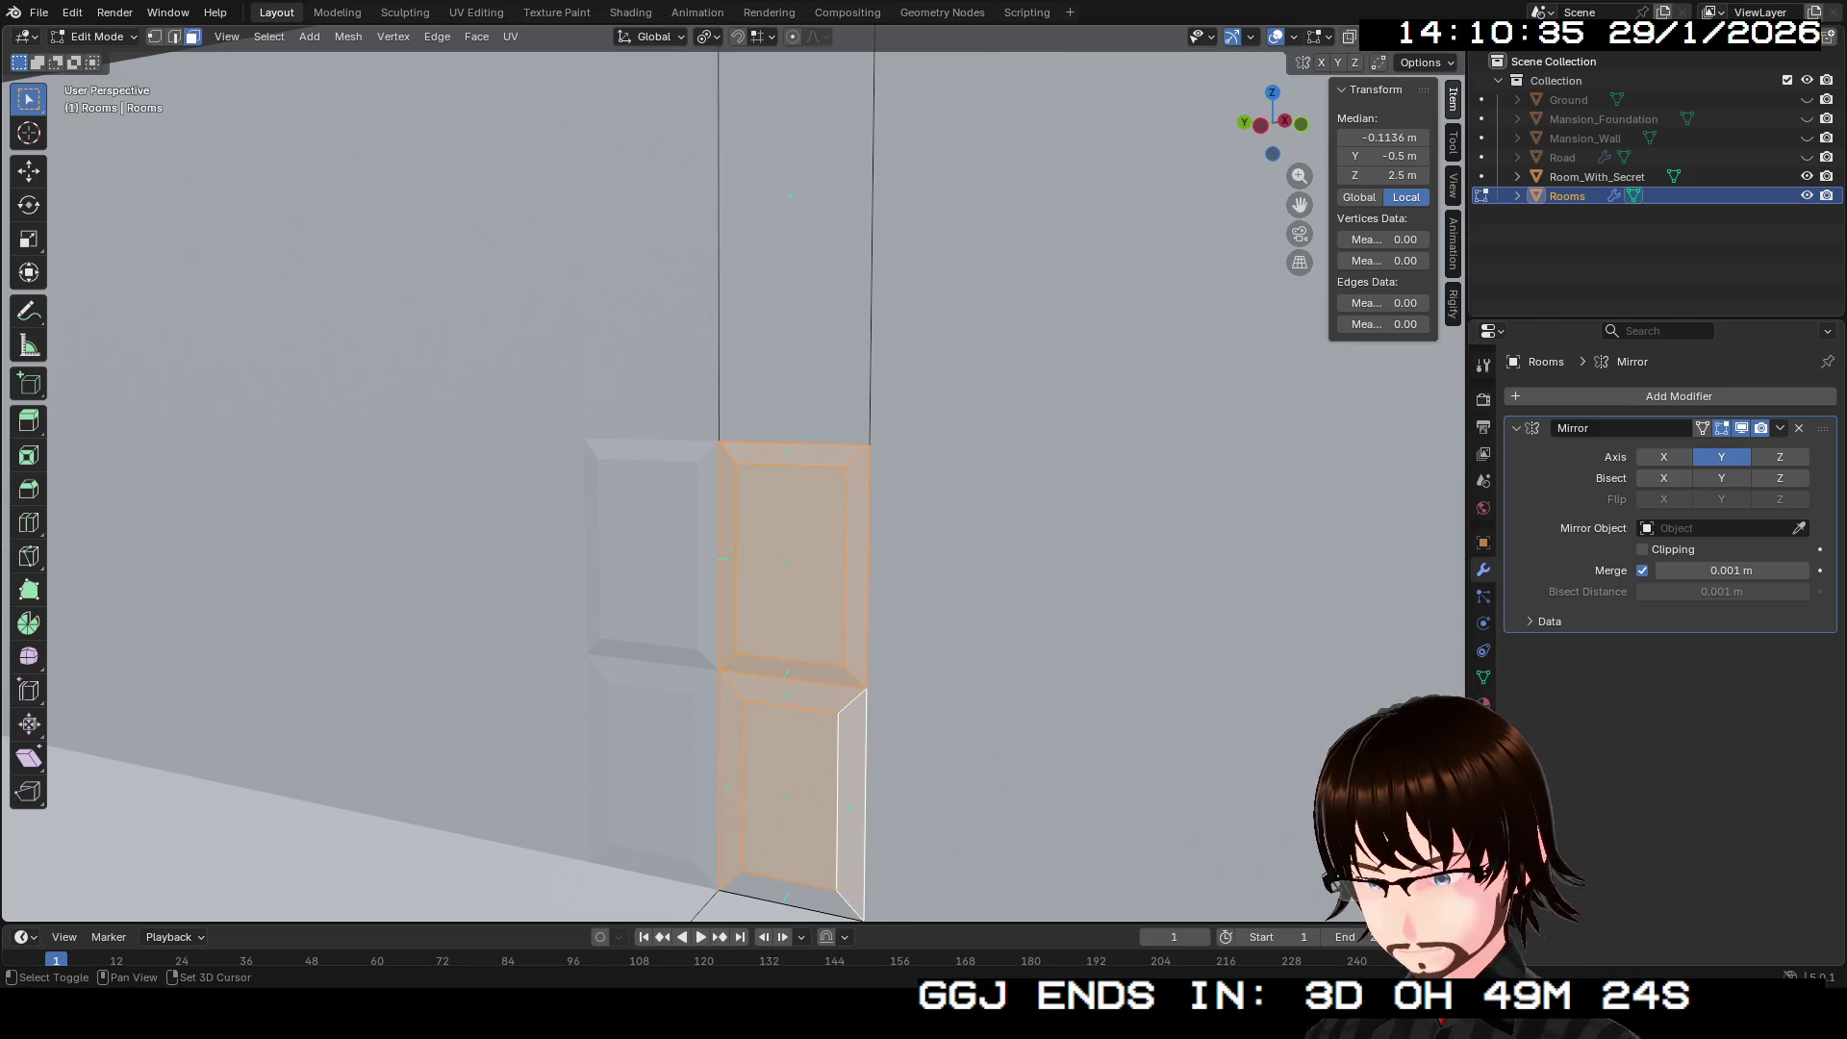
left_click(791, 897, "shift")
Step: Add a second material slot on Rooms with a new material named Door
left_click(1482, 703)
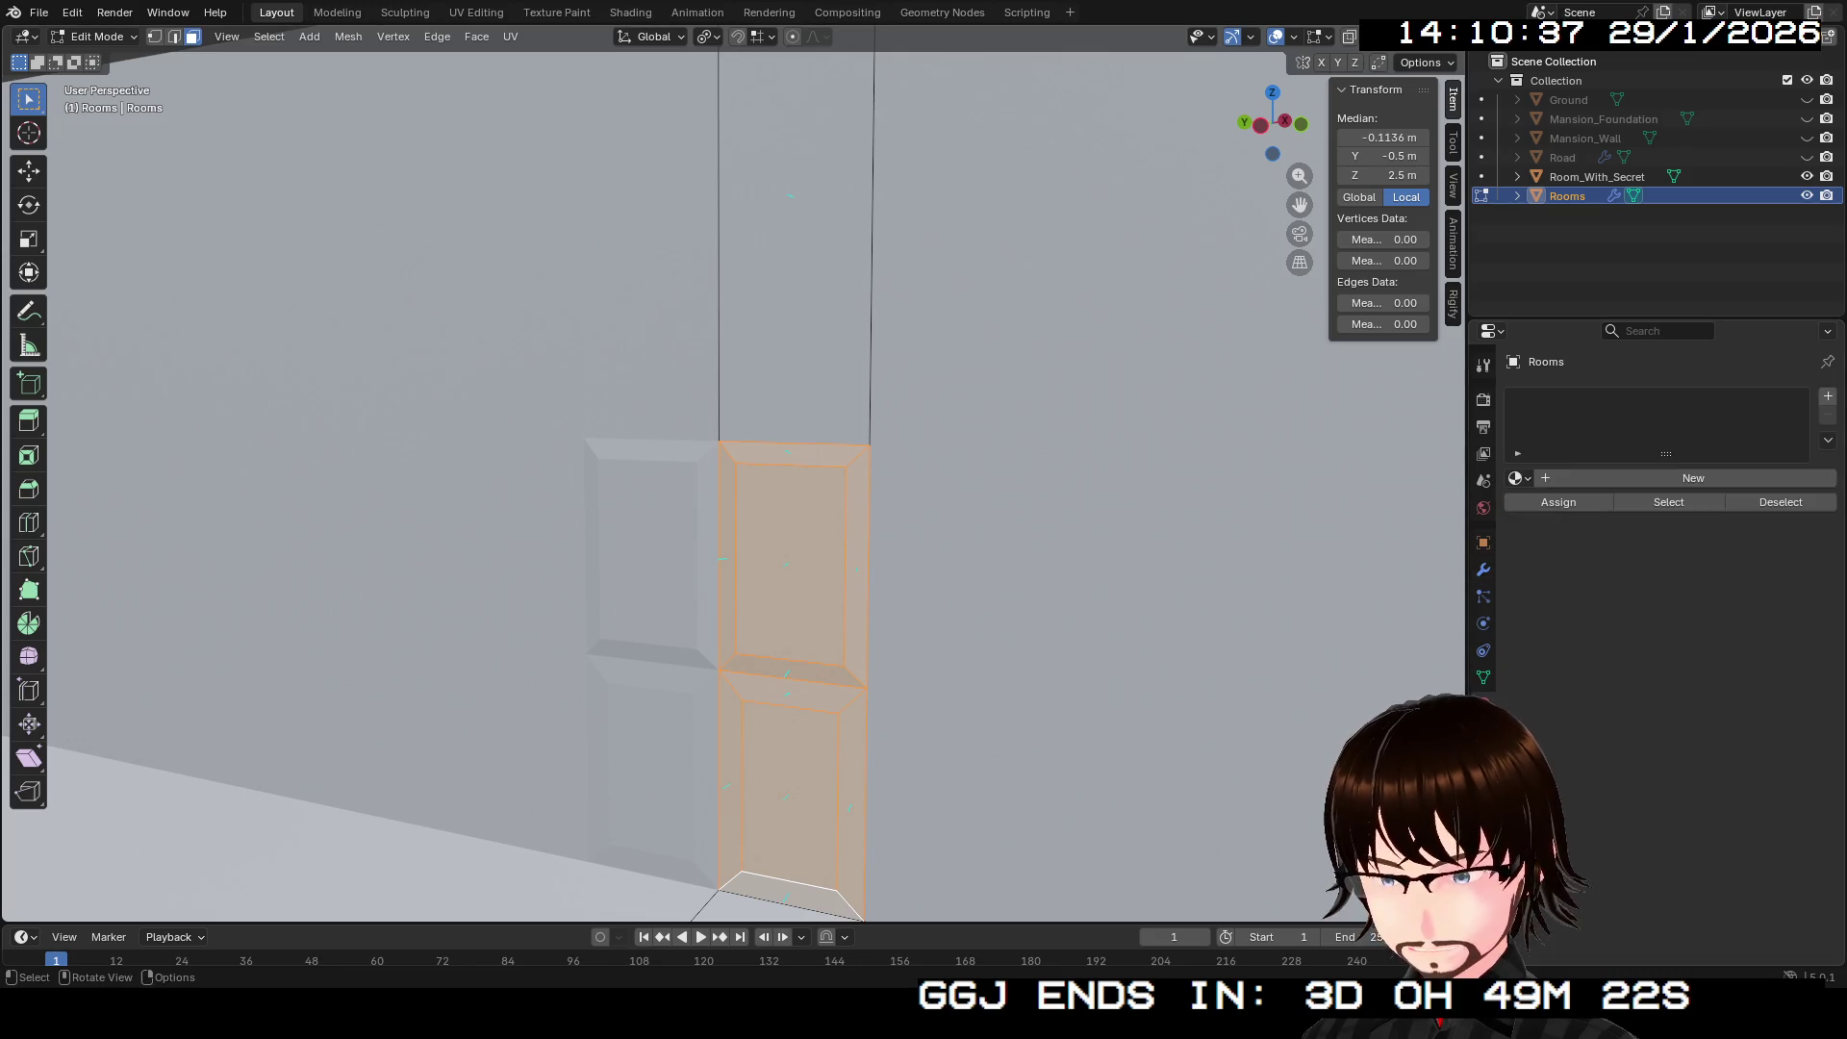
key("ctrl+i")
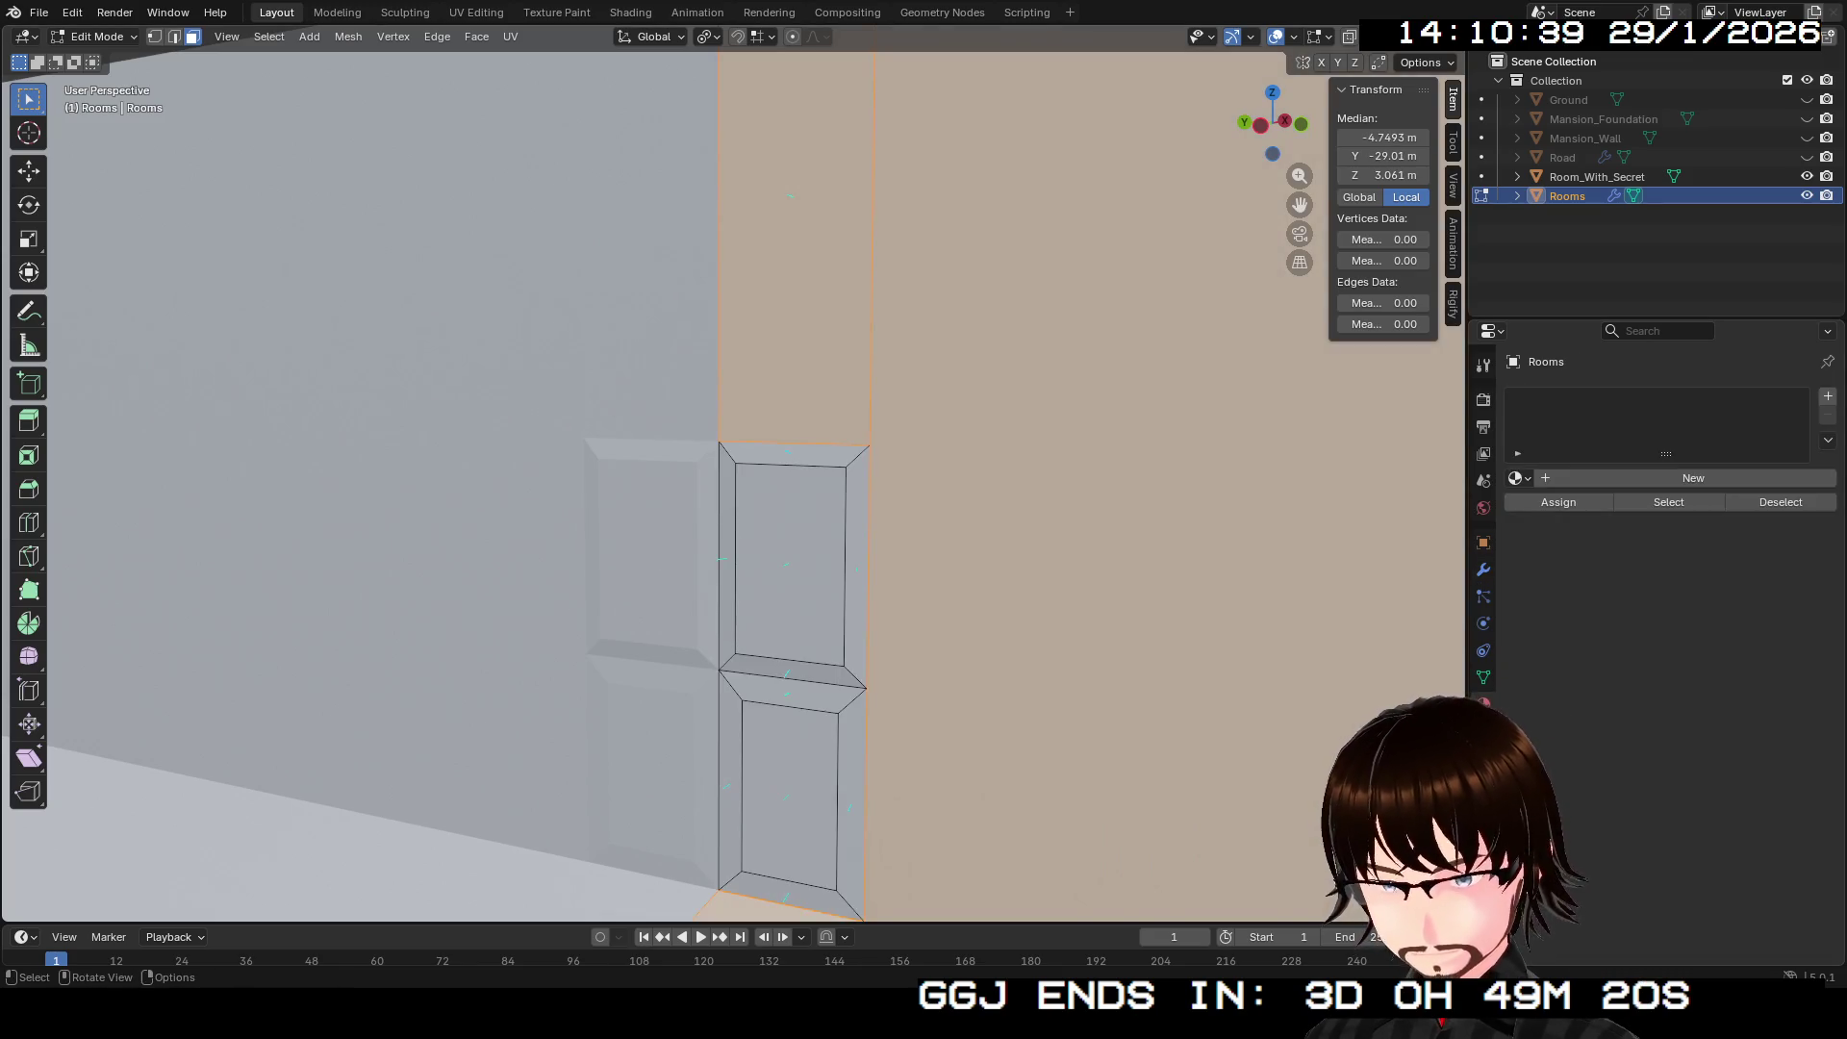
left_click(1693, 478)
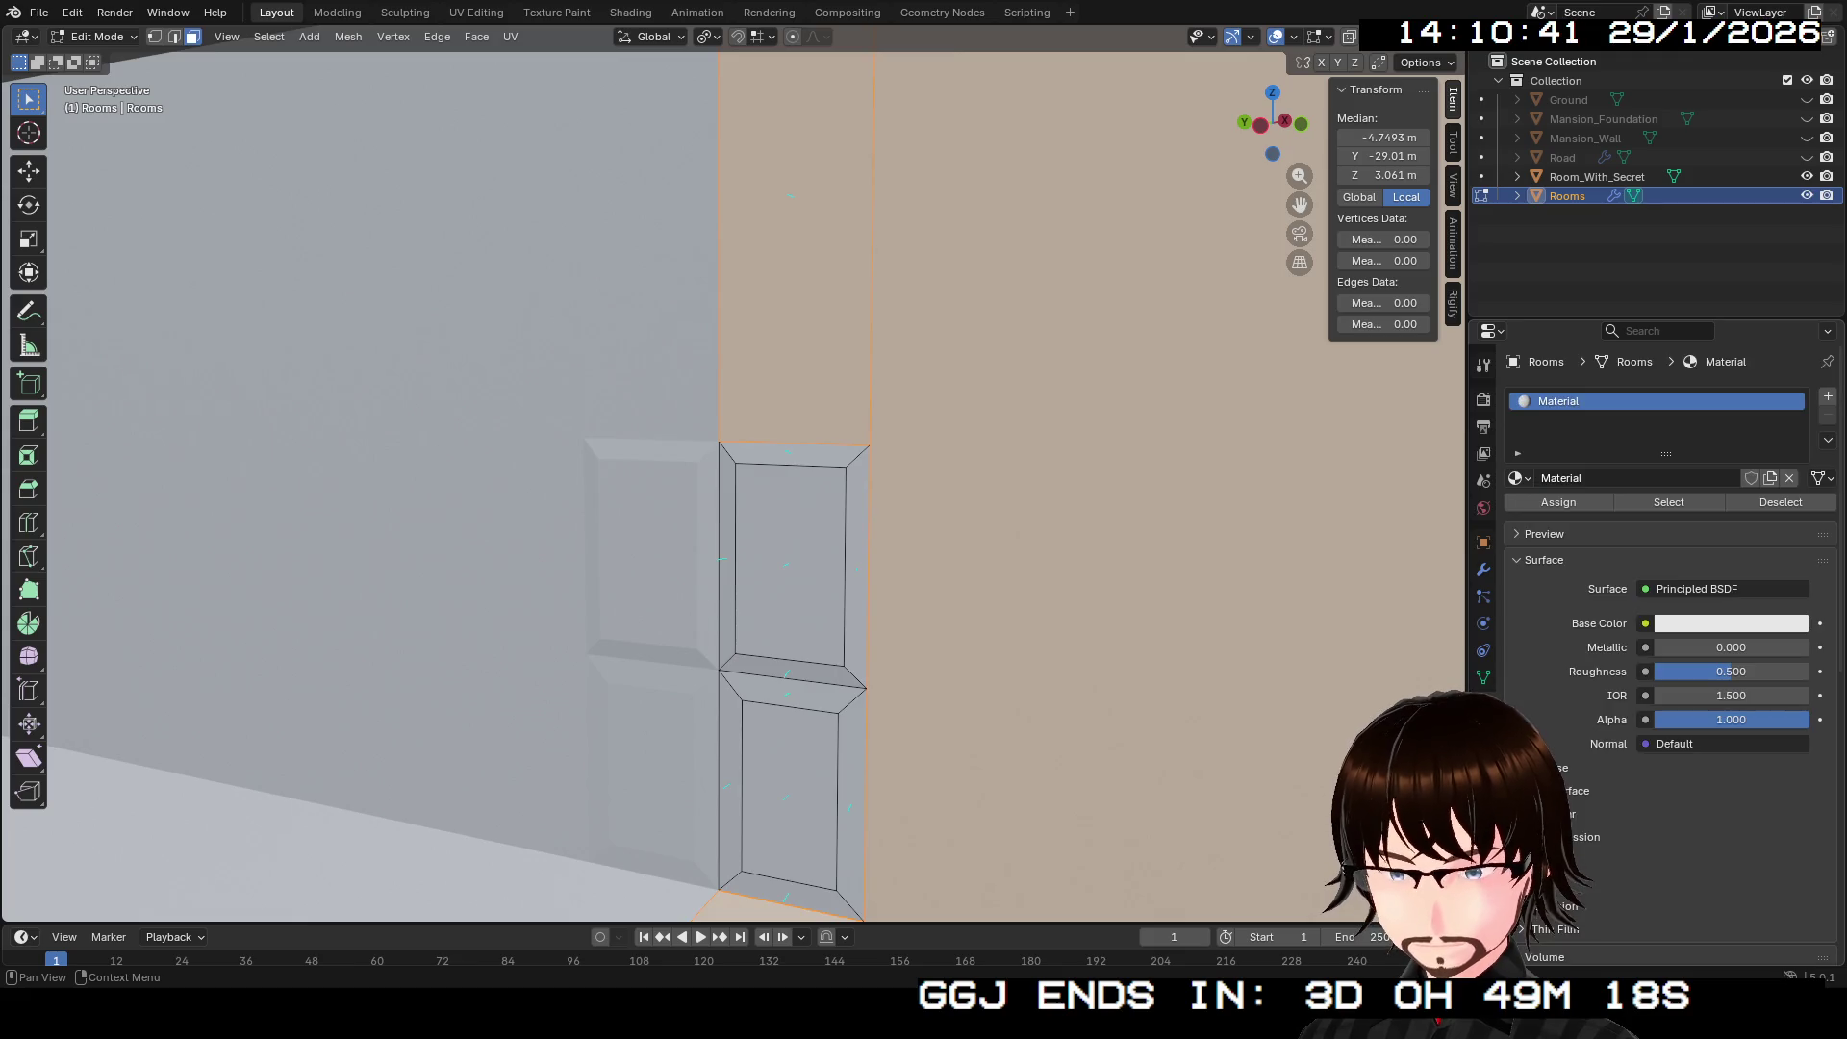
left_click(1828, 395)
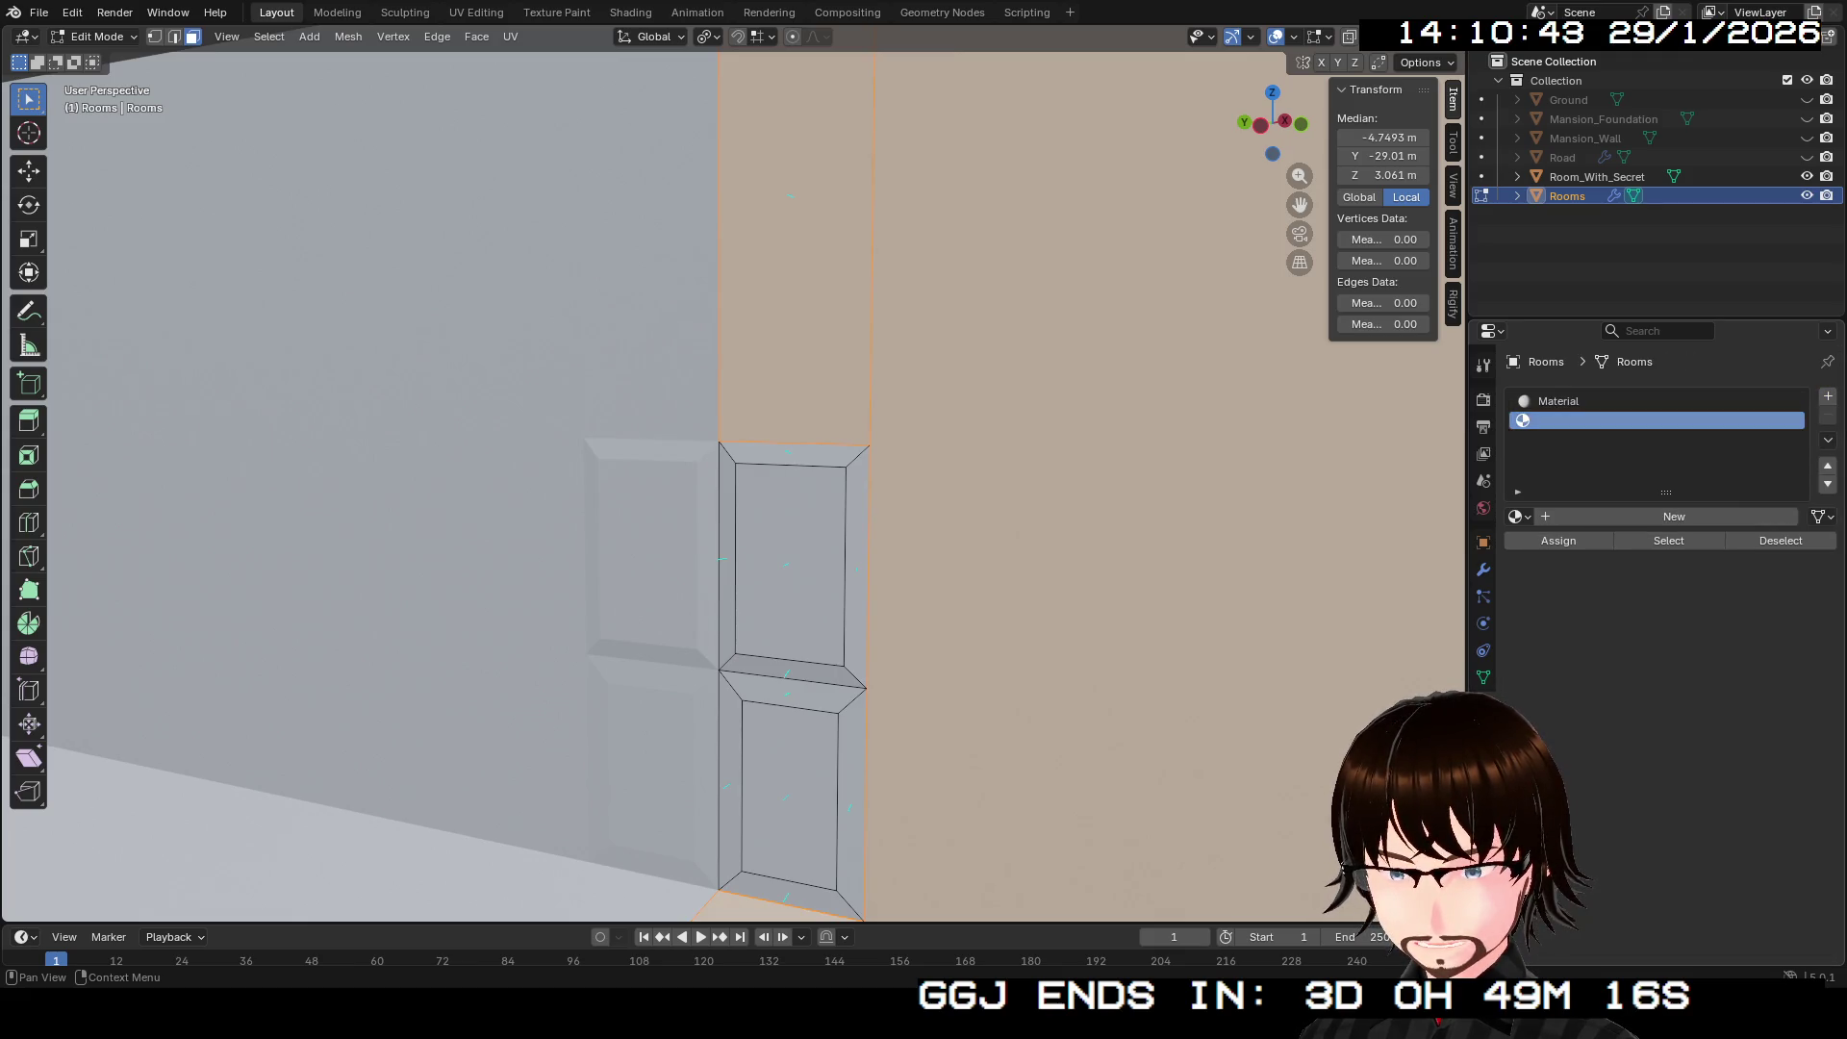
left_click(1655, 517)
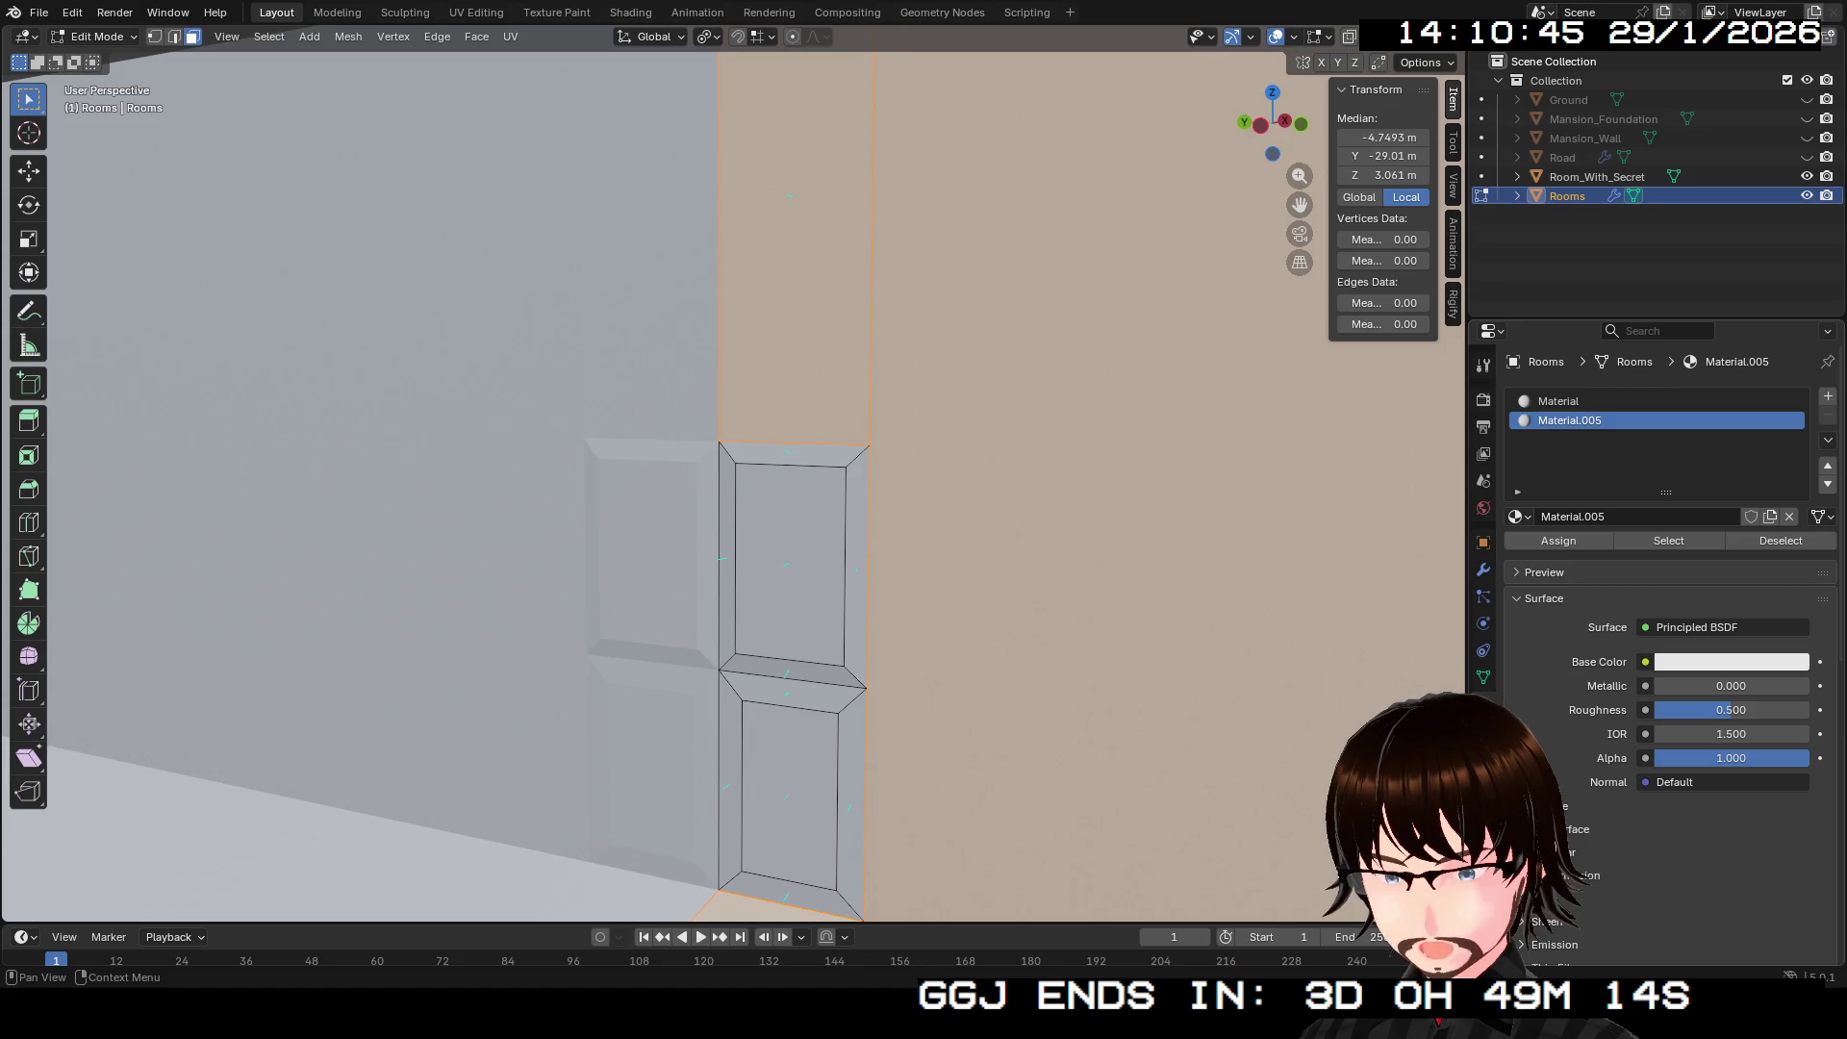
key("F2")
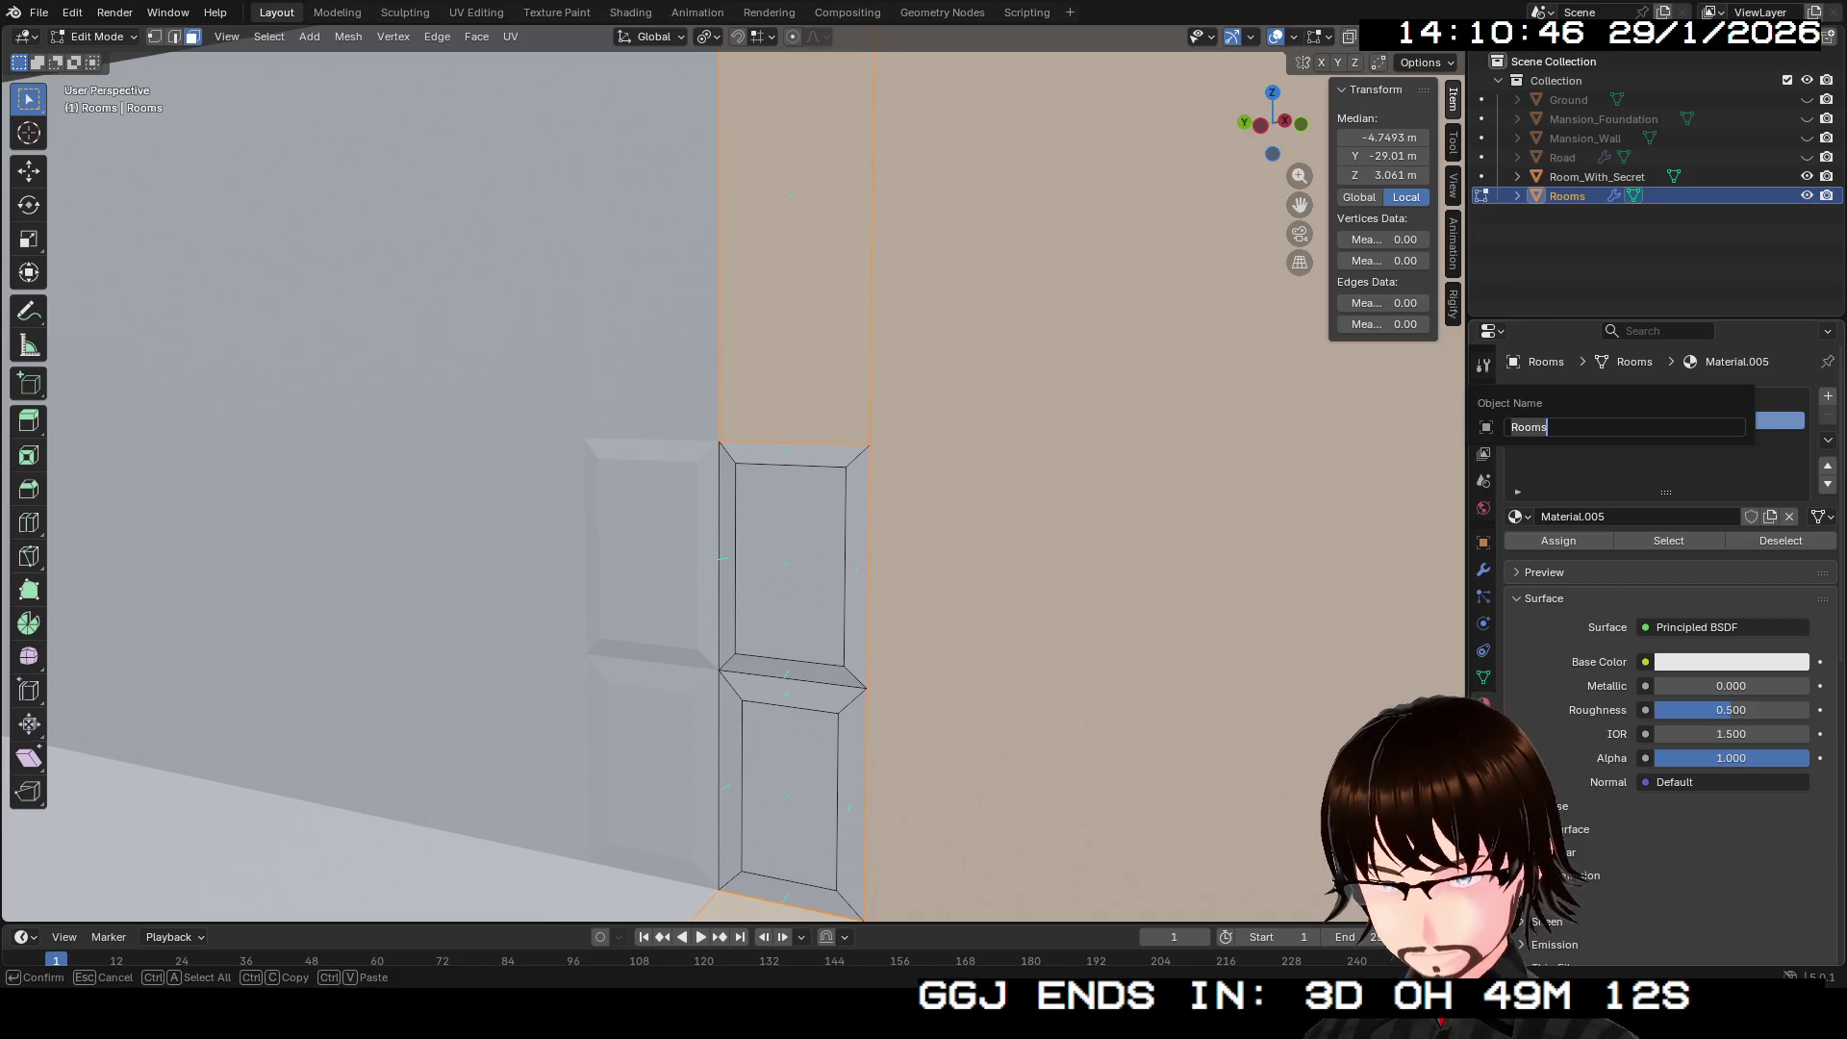
key("Escape")
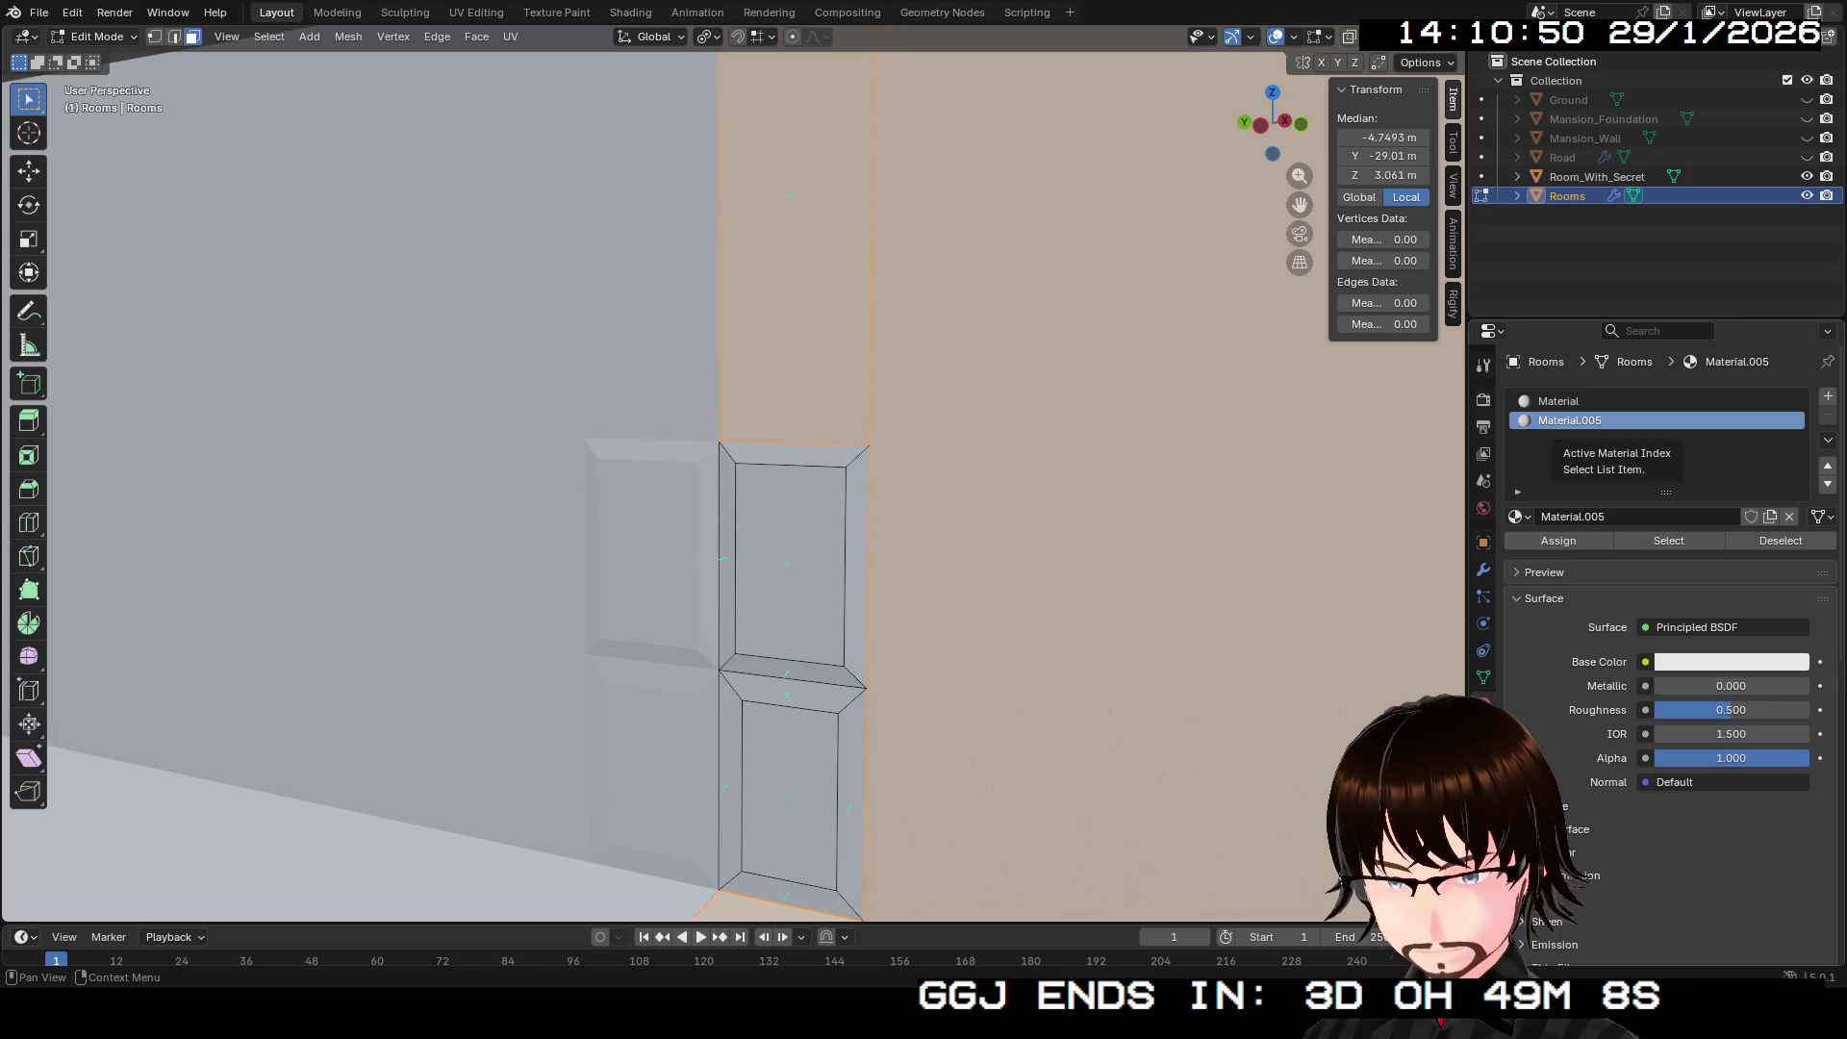
left_click(1588, 517)
type("Do")
key("Return")
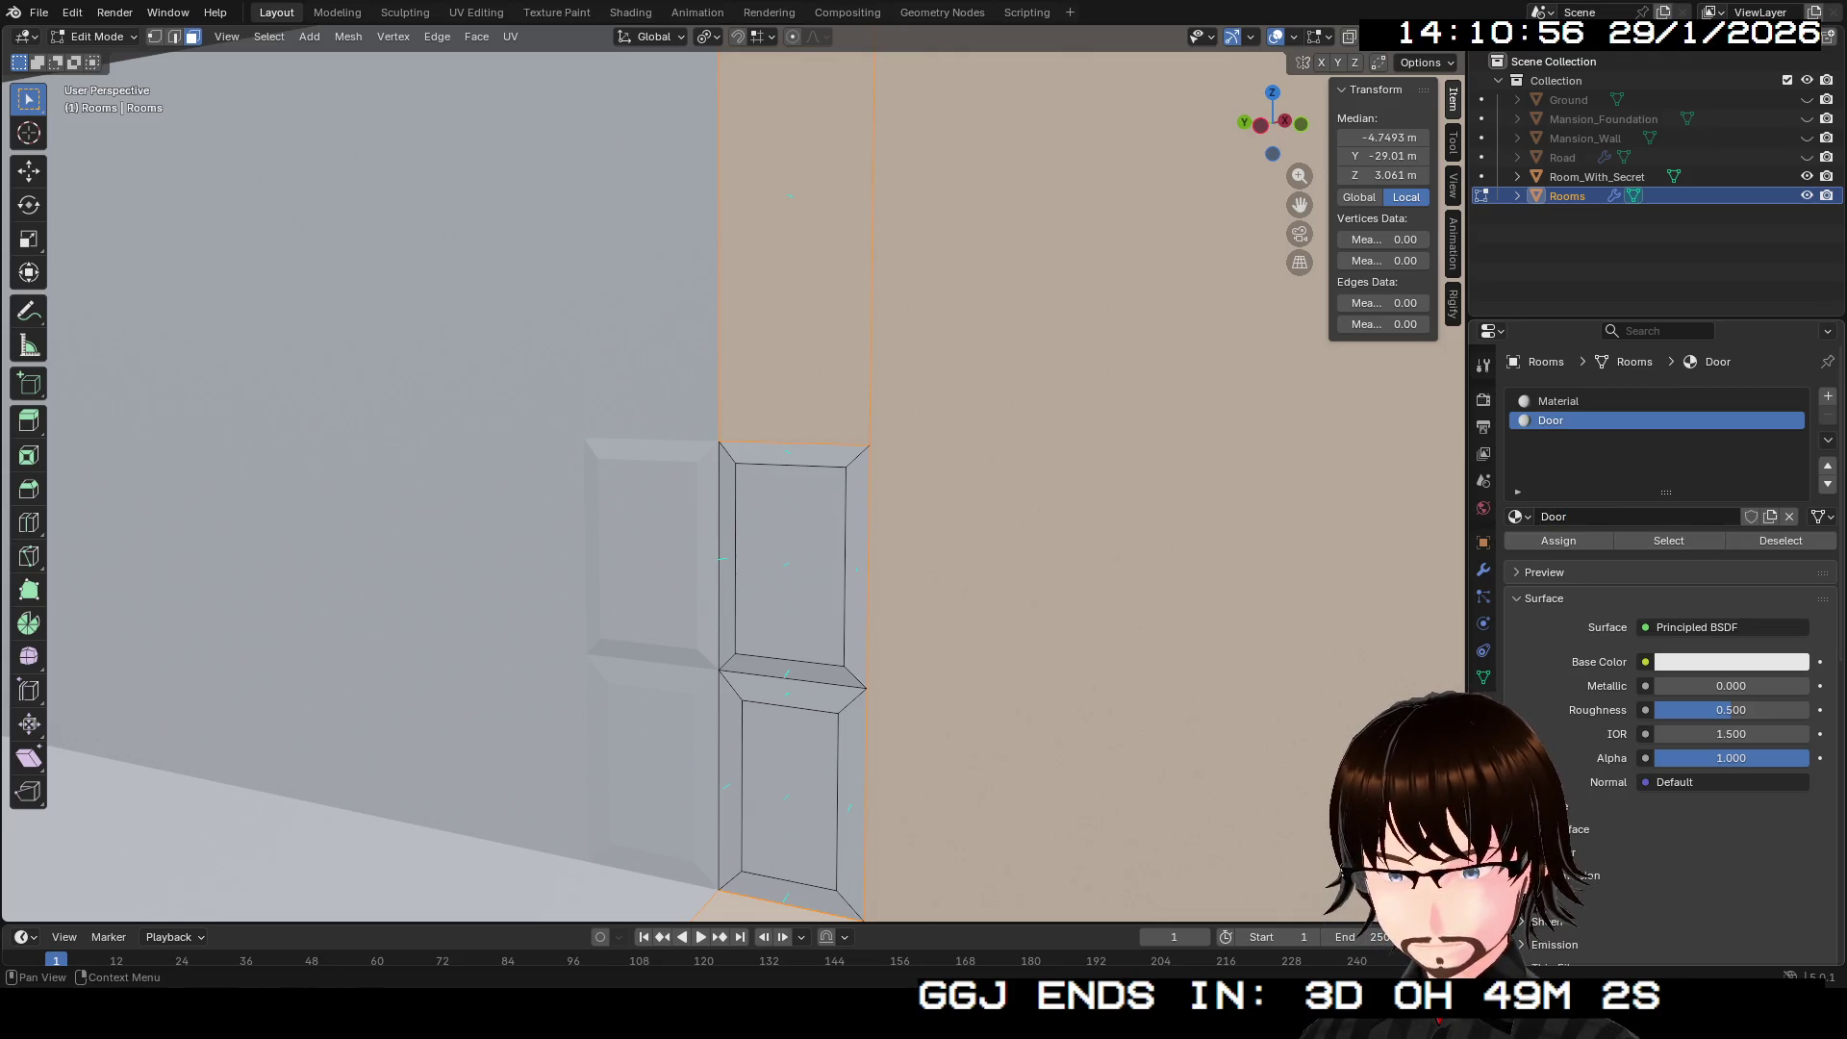
Step: Give the Door material a dark brown base colour and roughness 0.630
left_click(1732, 662)
left_click_drag(1704, 402, 1675, 462)
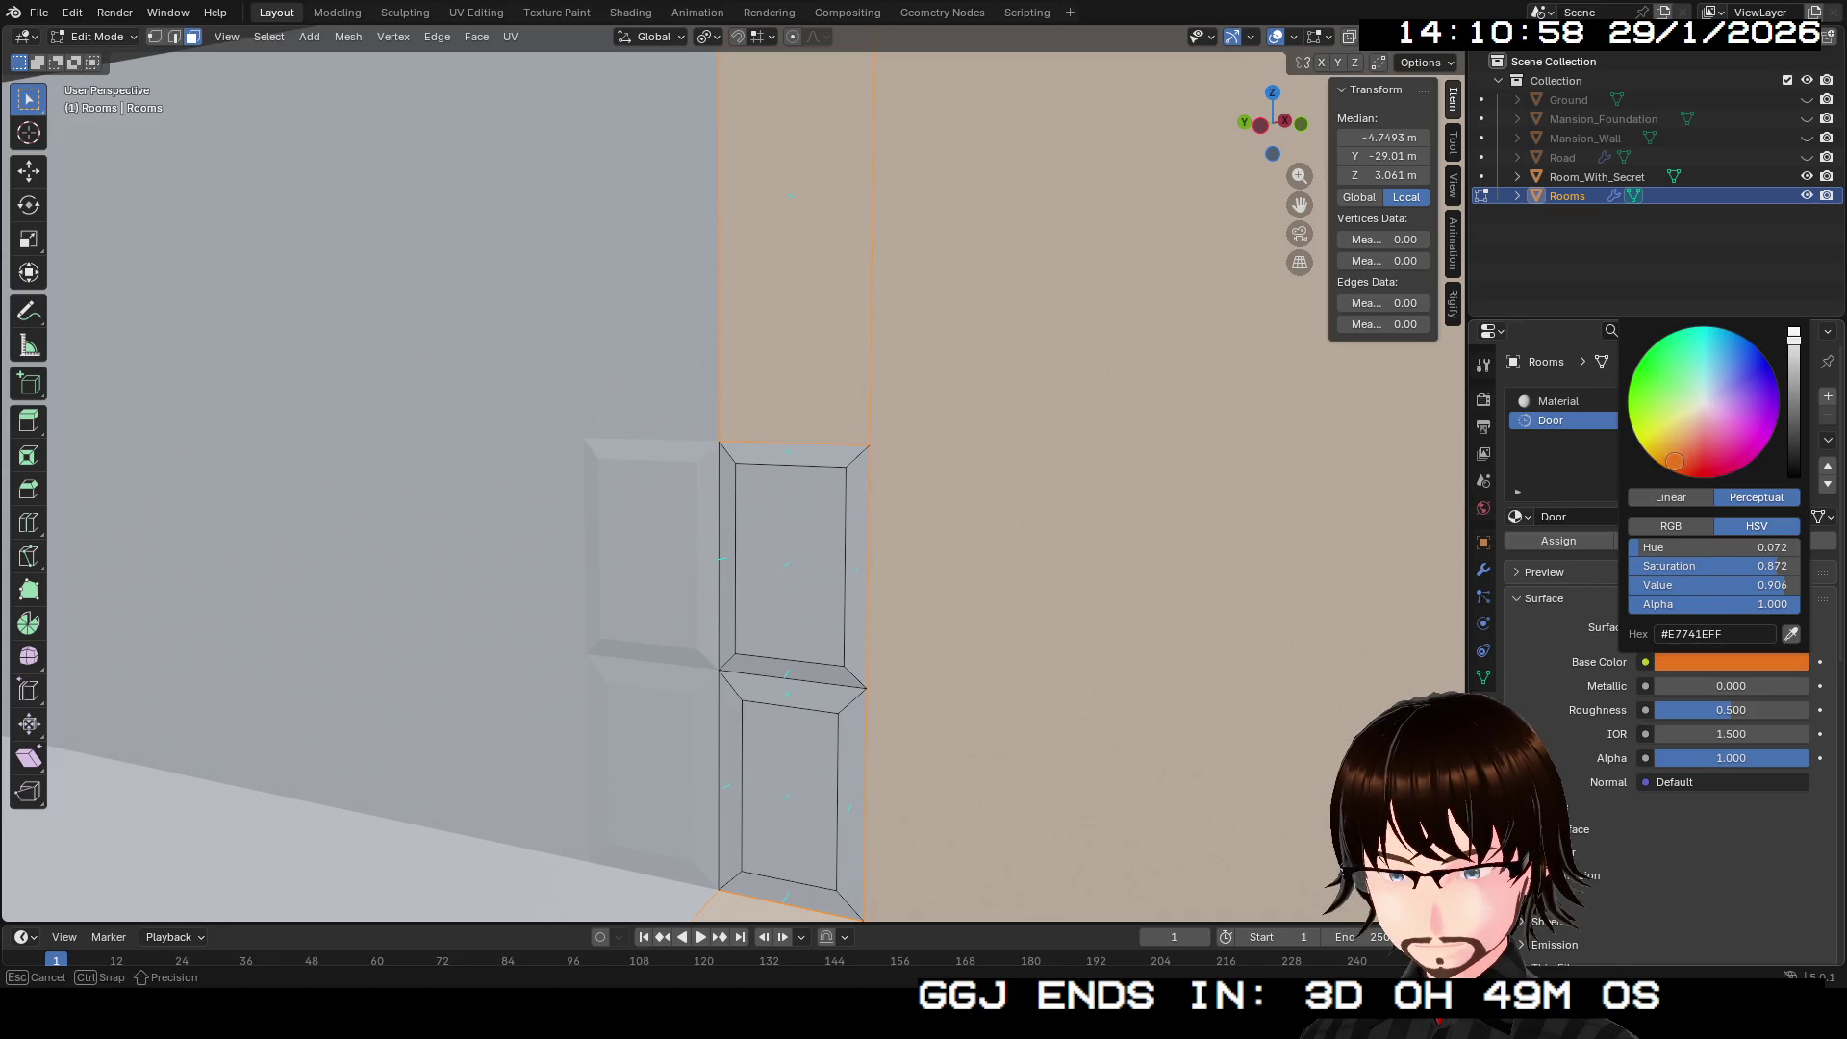
left_click_drag(1795, 334, 1795, 428)
left_click(1732, 710)
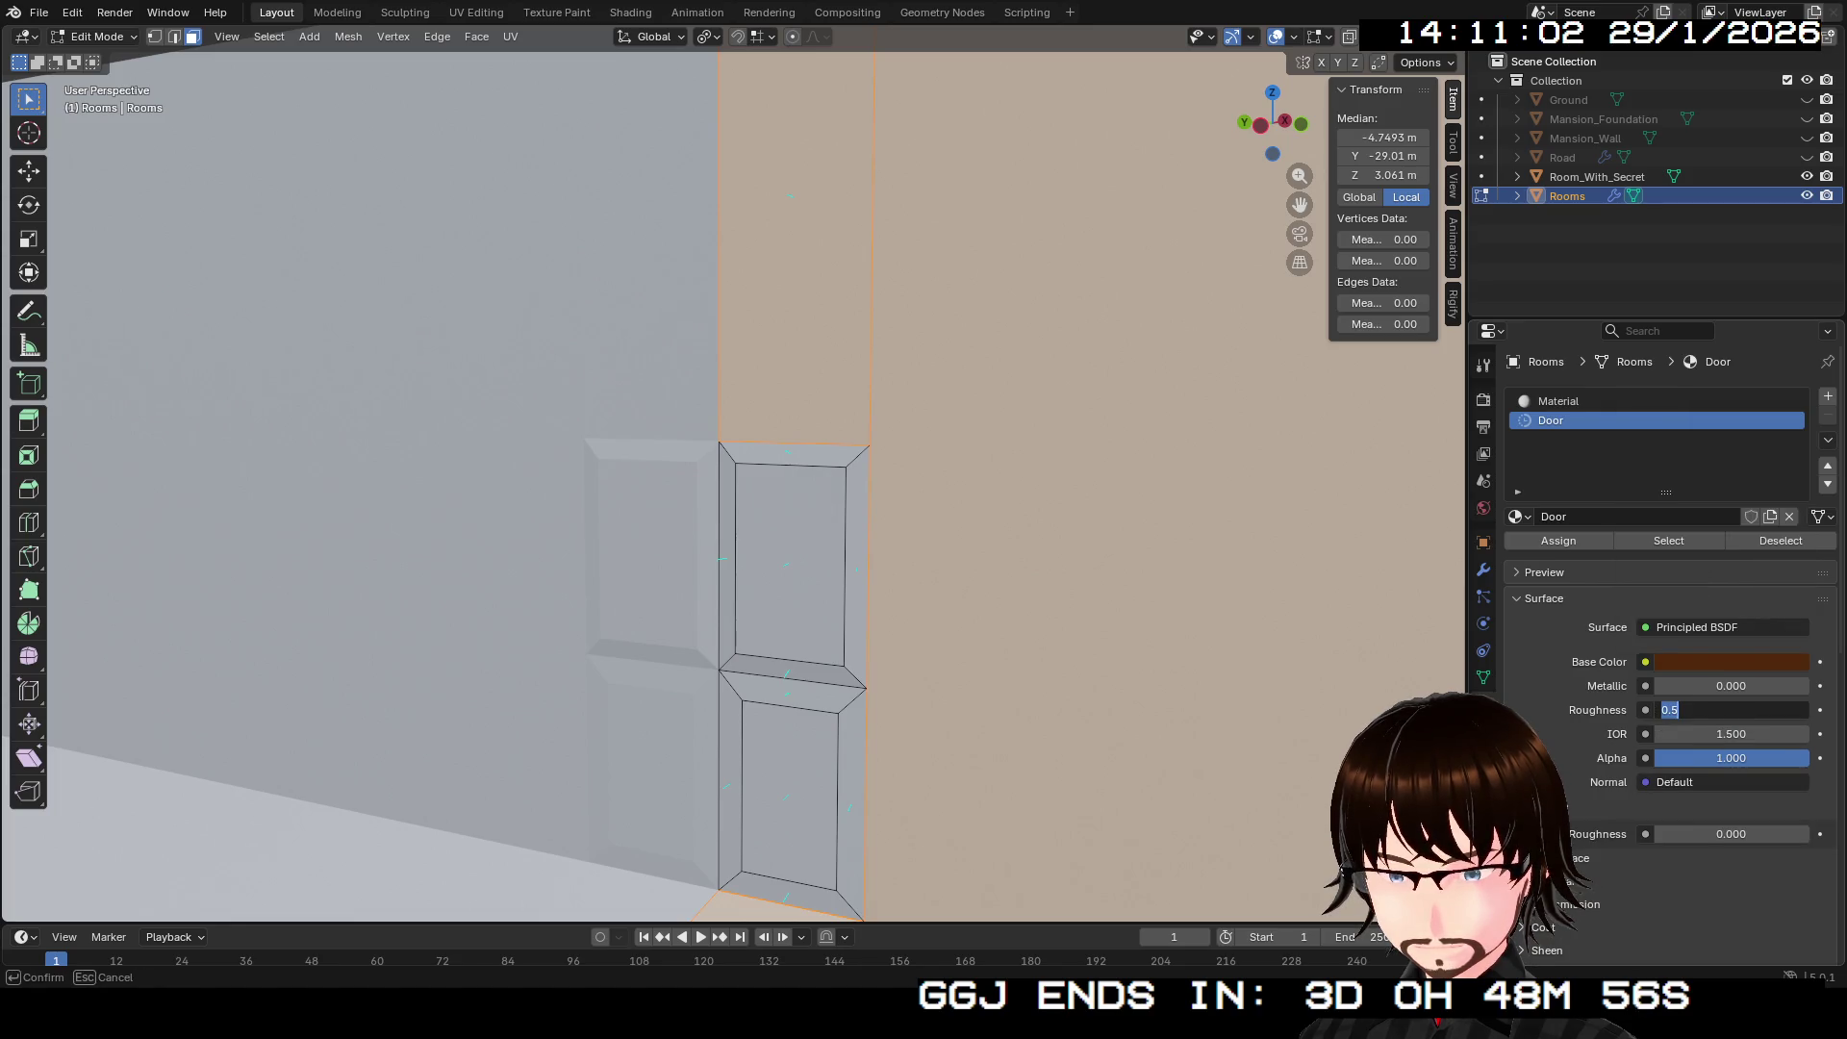
key("Return")
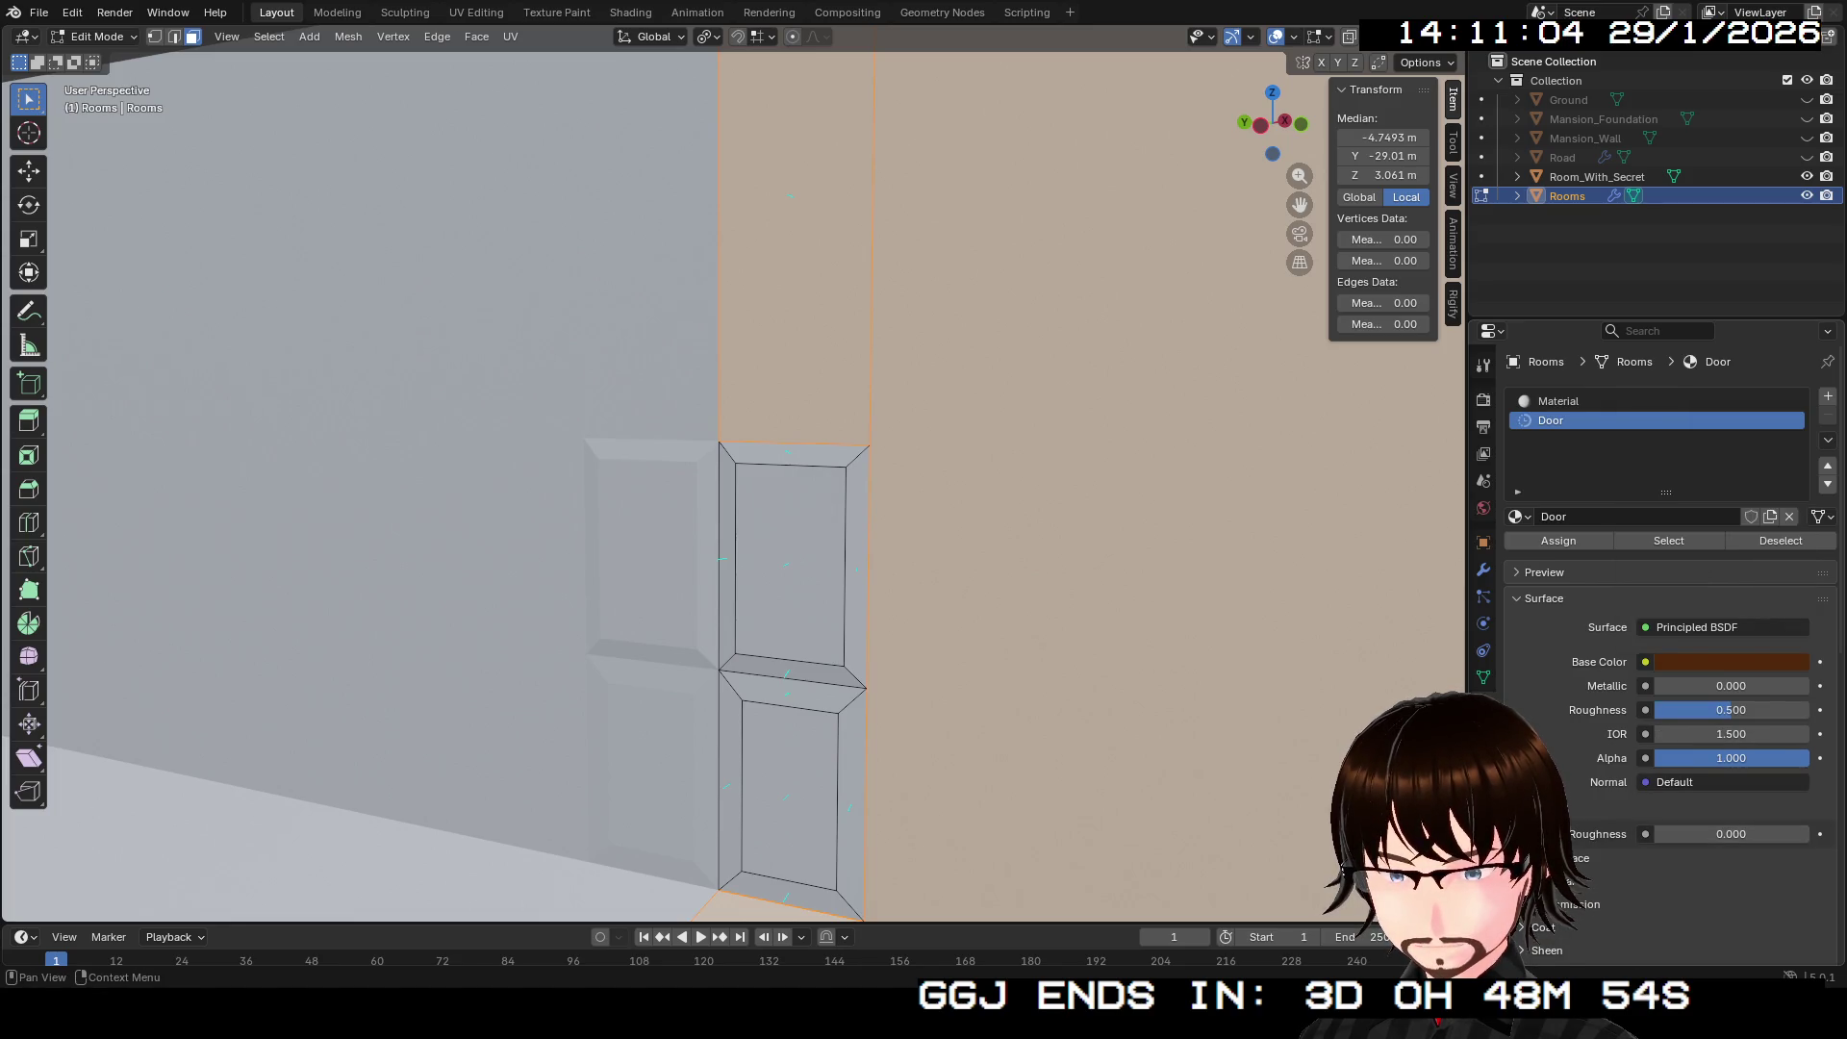
left_click_drag(1732, 710, 1752, 710)
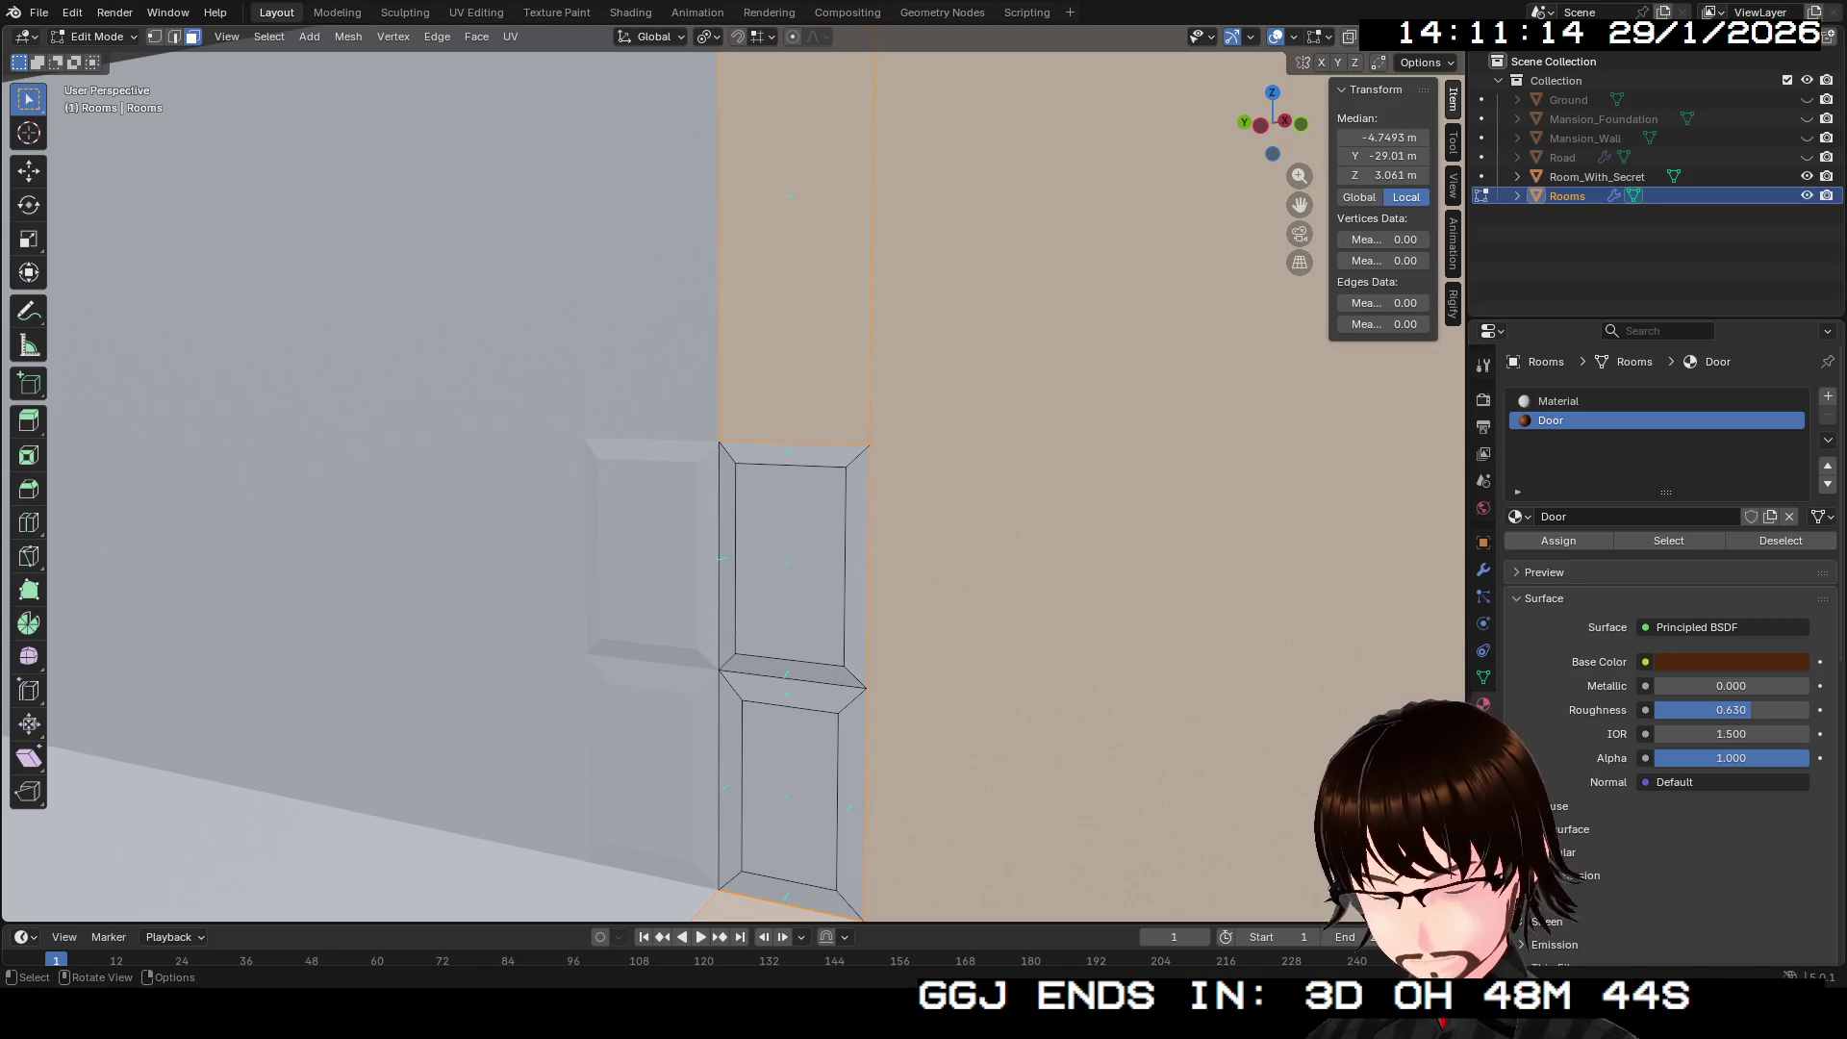
Step: Select all connected door faces and assign them the dark brown Door material
left_click(789, 568)
key("ctrl+l")
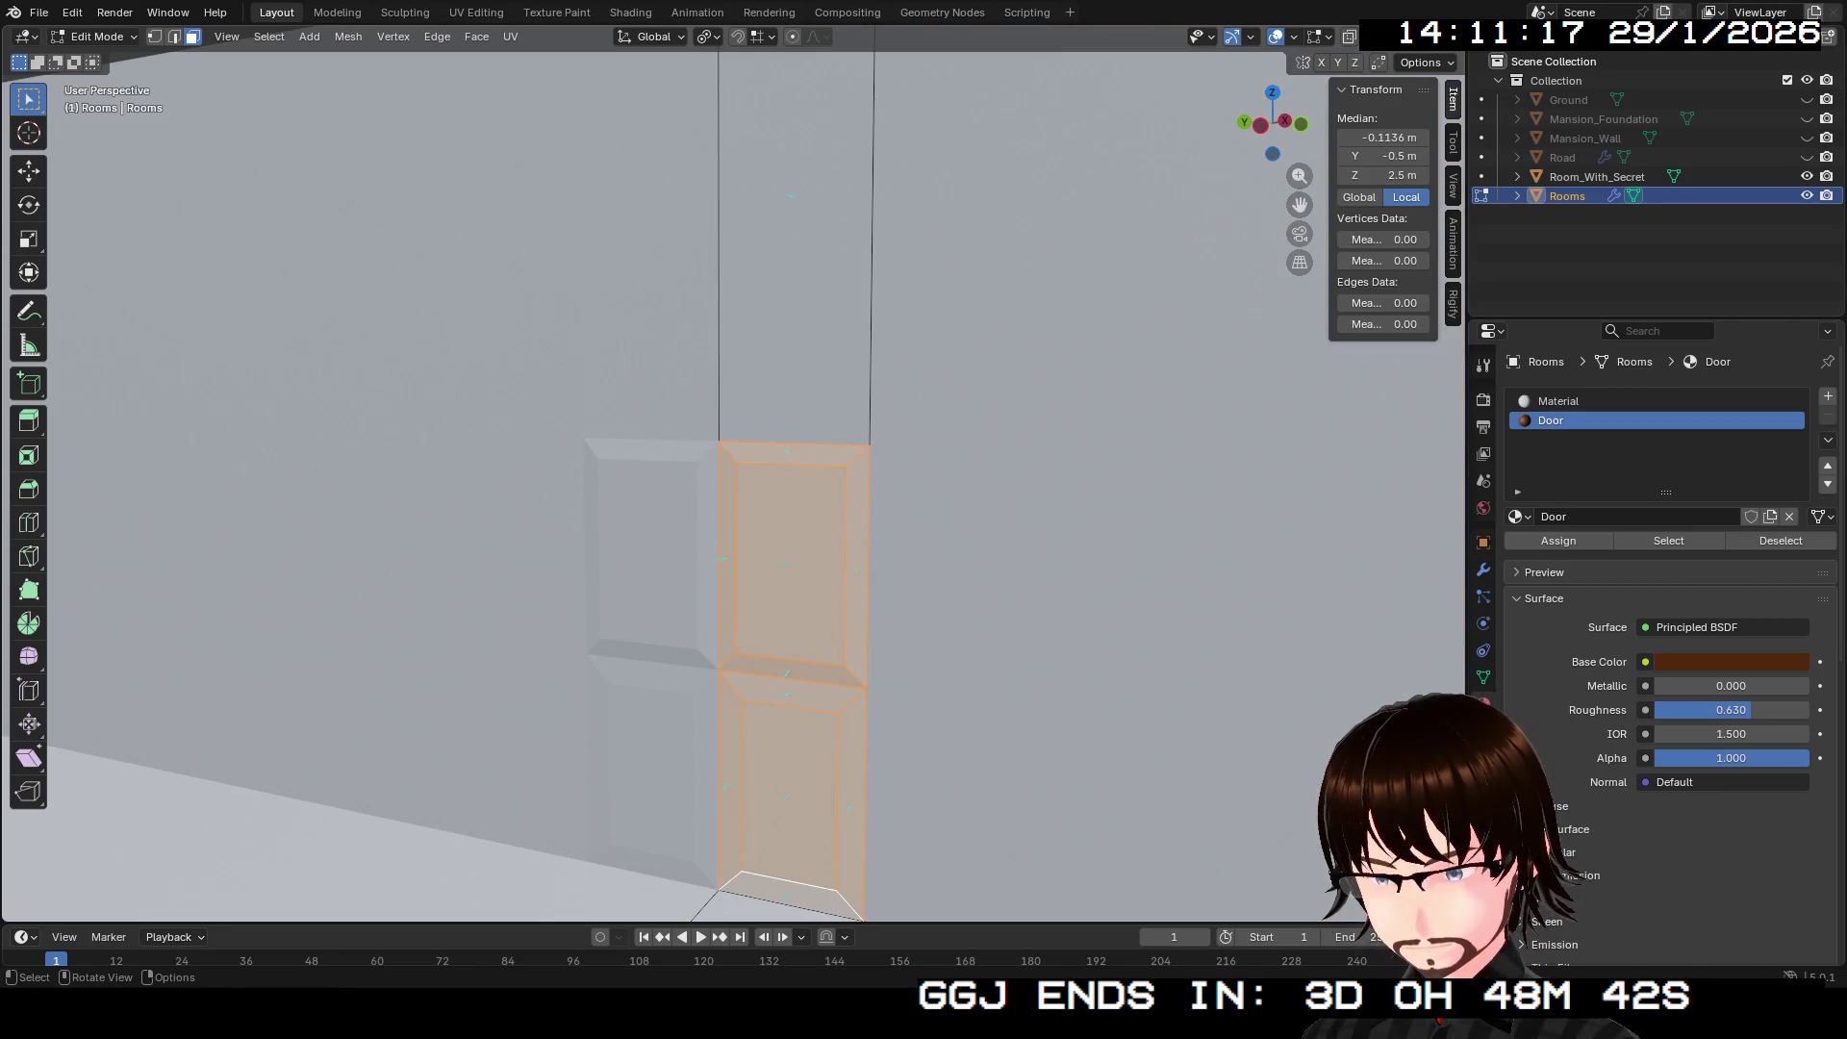
left_click(1559, 541)
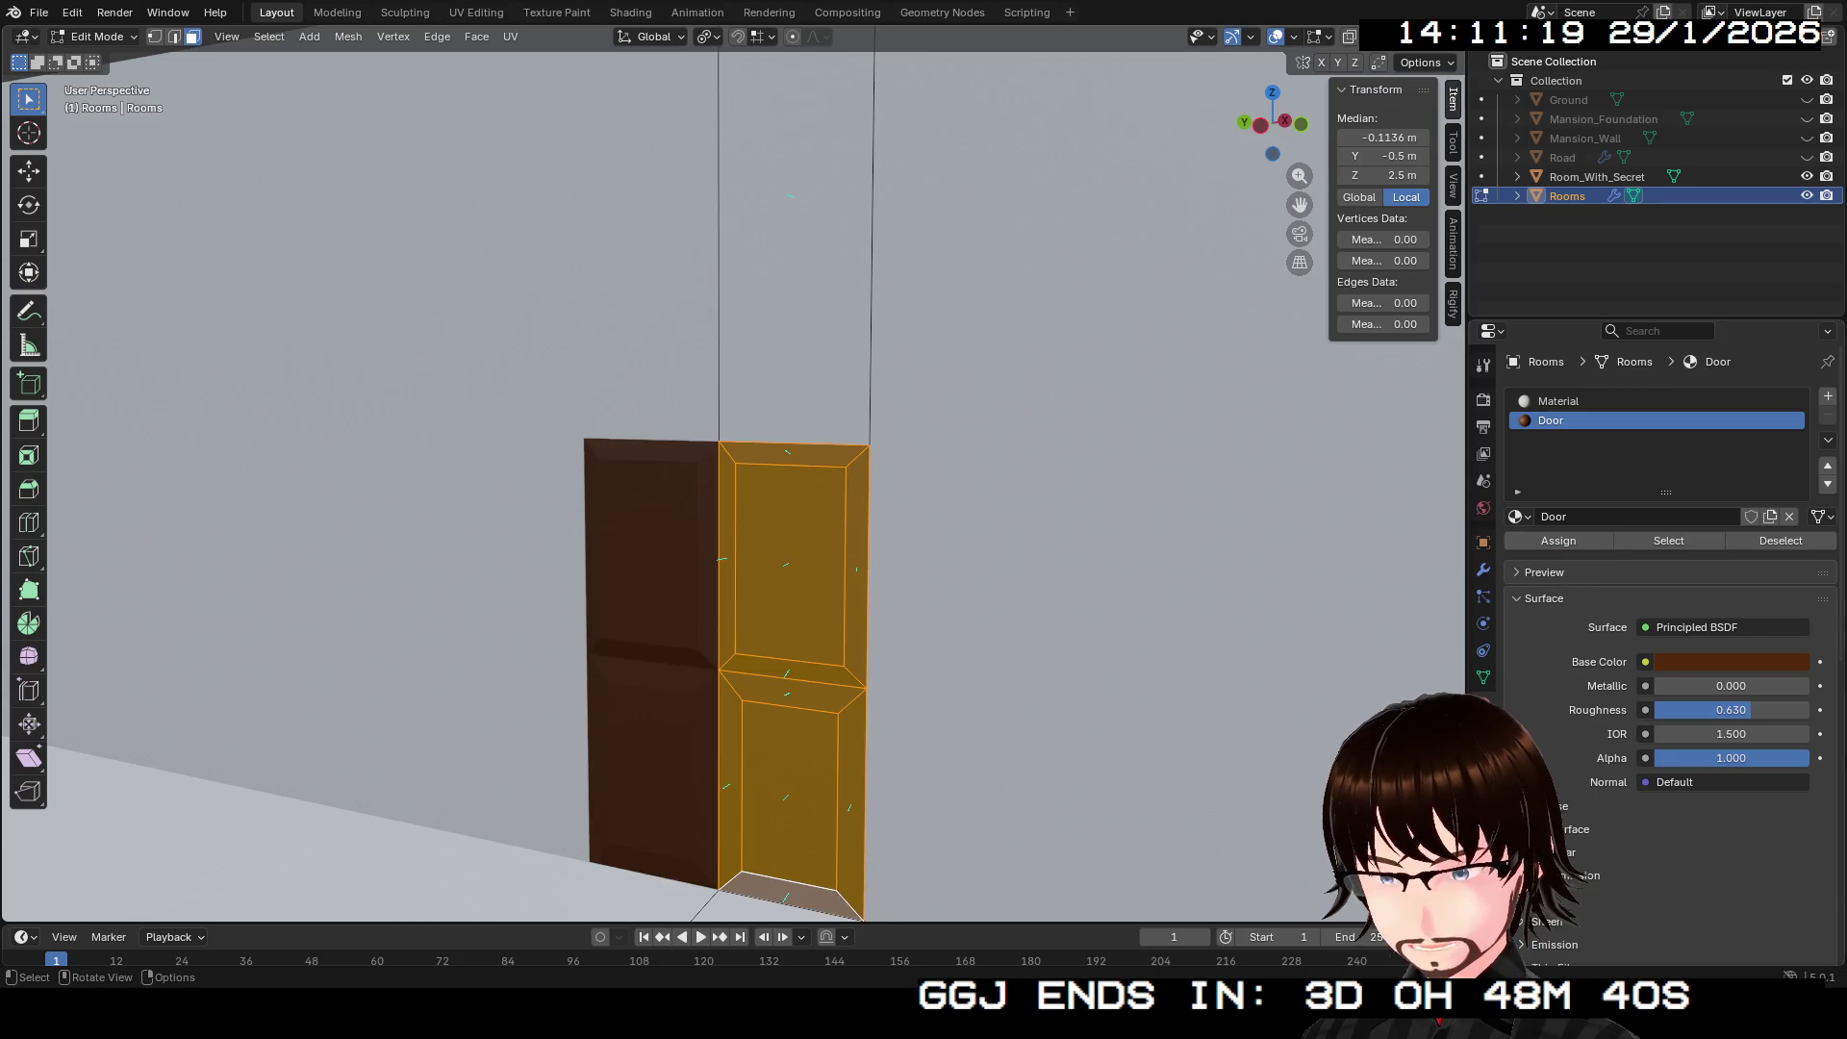
mouse_move(731, 481)
left_mouse_down()
mouse_move(789, 481)
mouse_move(597, 482)
mouse_move(770, 405)
mouse_move(731, 423)
mouse_move(750, 404)
mouse_move(750, 433)
mouse_move(693, 404)
mouse_move(741, 414)
left_mouse_up()
left_click(981, 443)
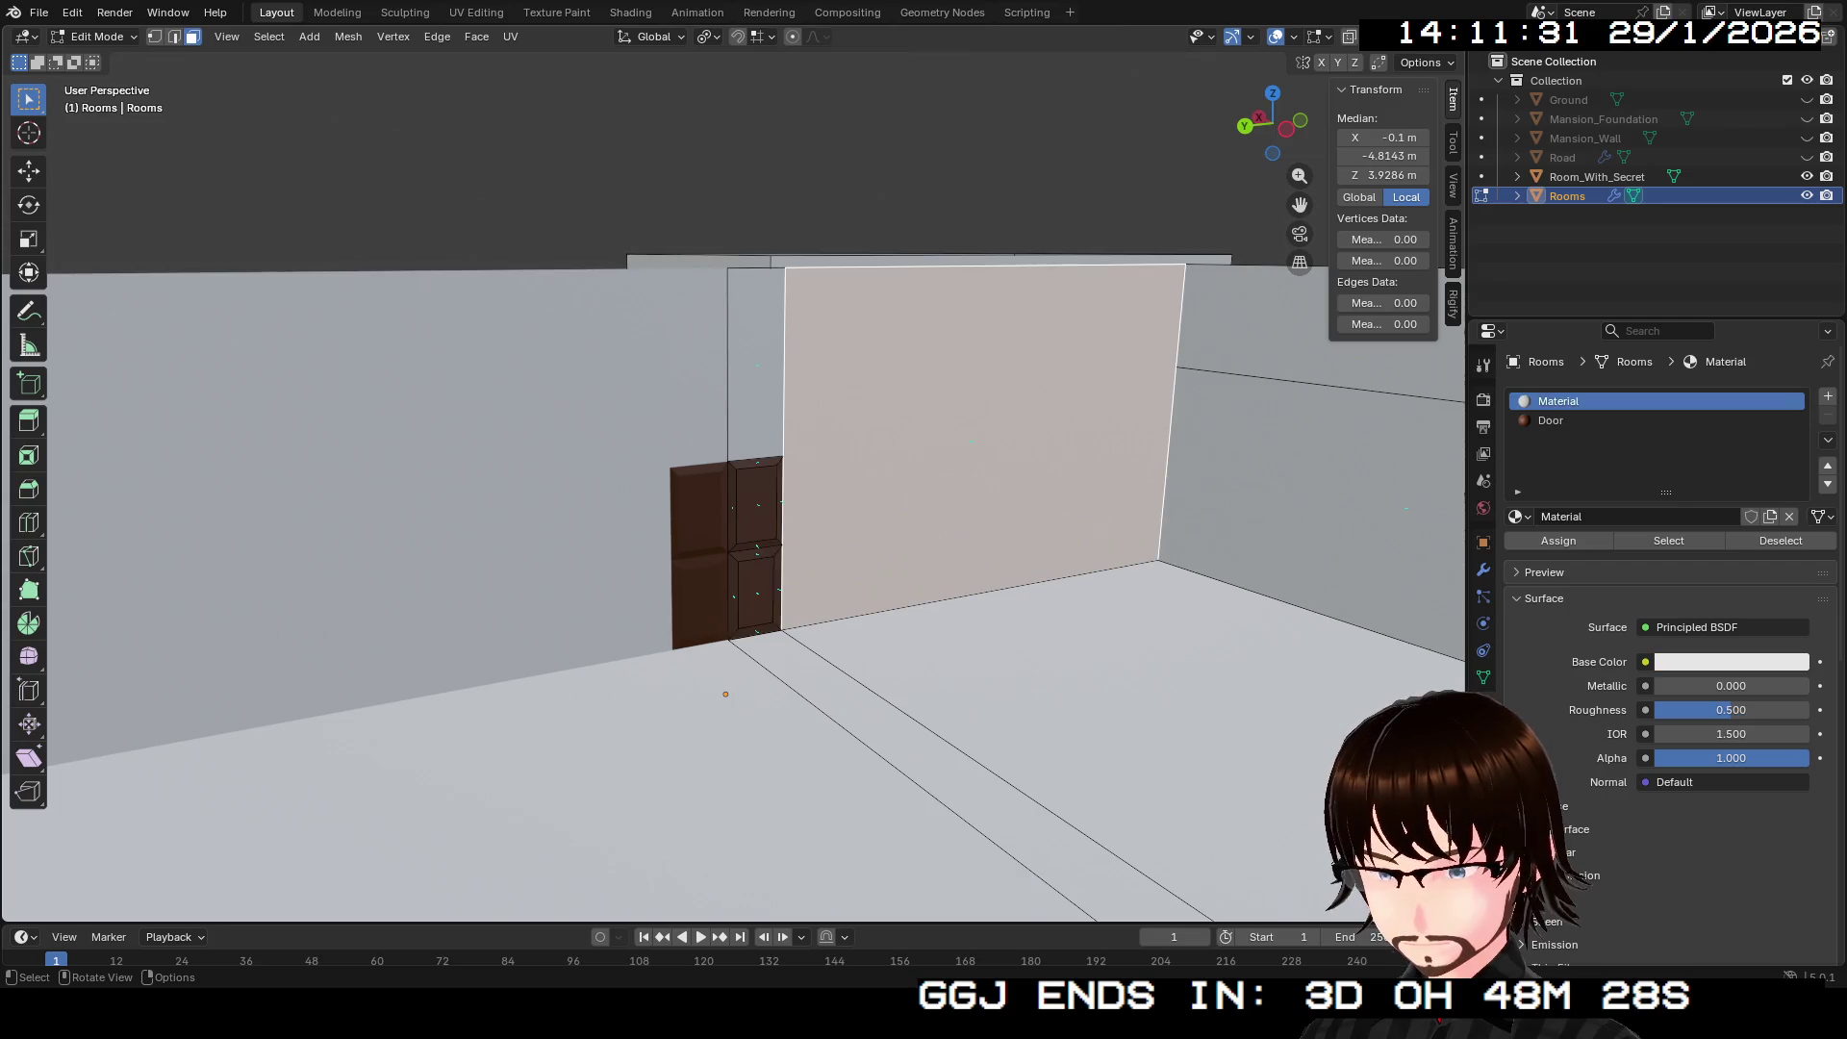
Step: Add the strip above the door, the back wall faces and the faces on both sides of the doorway to the selection
left_click(757, 384, "shift")
mouse_move(757, 384)
left_mouse_down()
mouse_move(692, 414)
mouse_move(673, 448)
left_mouse_up()
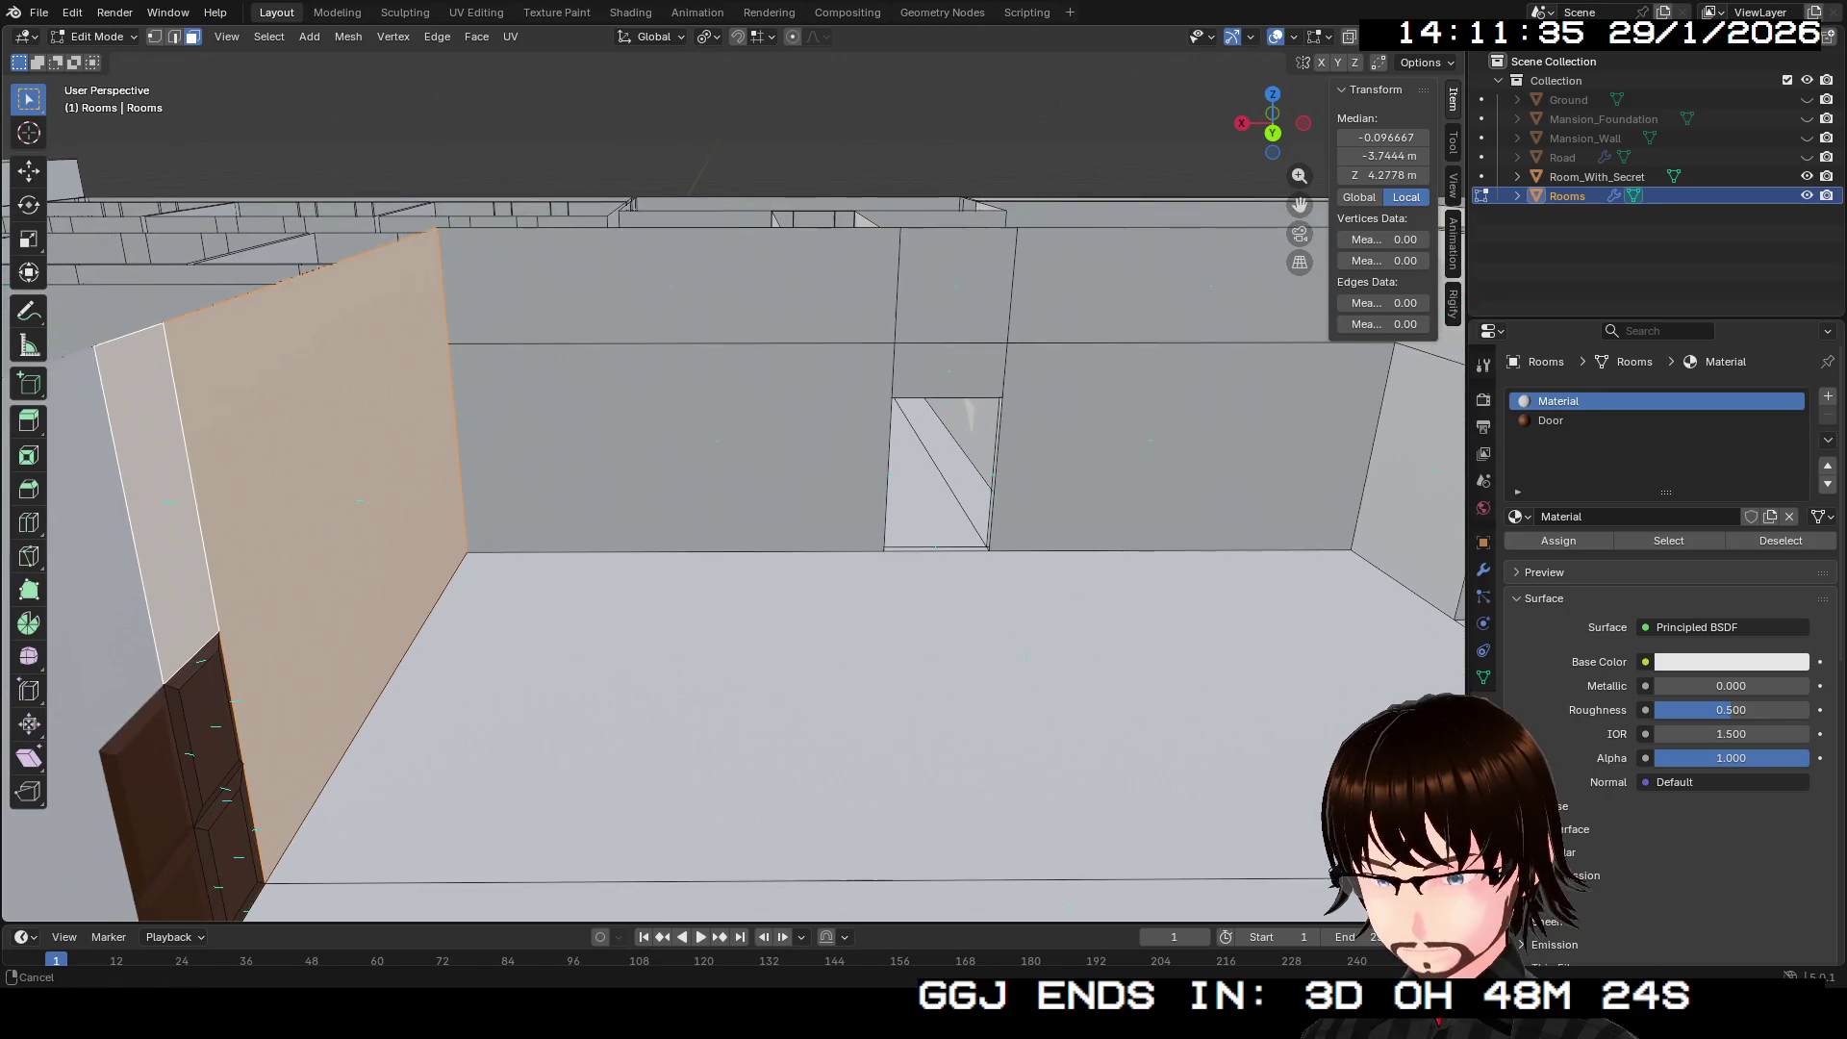
left_click(673, 447, "shift")
left_click(669, 286, "shift")
left_click(948, 371, "shift")
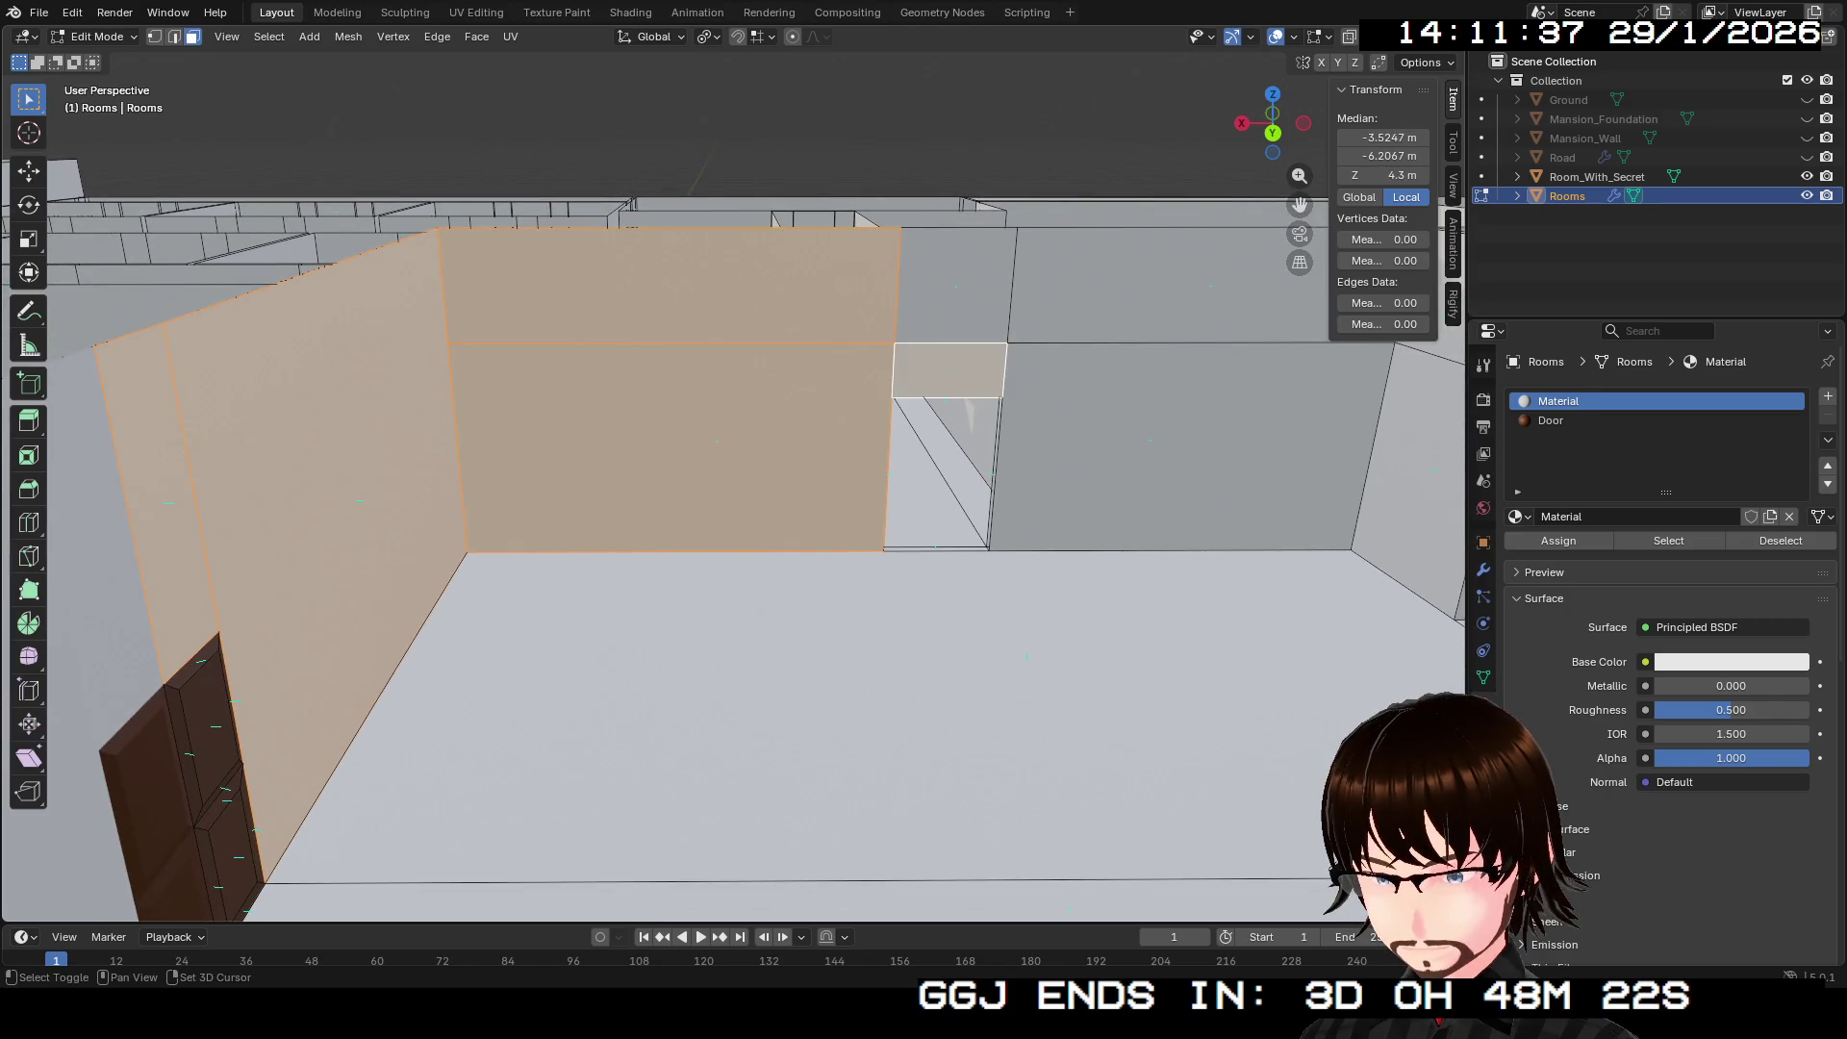
left_click(952, 288, "shift")
left_click(1203, 288, "shift")
left_click(1203, 442, "shift")
mouse_move(1203, 443)
left_mouse_down()
mouse_move(1173, 452)
mouse_move(1030, 404)
left_mouse_up()
left_click(736, 500, "shift")
left_click(736, 385, "shift")
left_click(866, 418, "shift")
left_click(861, 481, "shift")
left_click(1015, 447, "shift")
left_click(1001, 578, "shift")
Step: Add the faces above and below the next doorways plus the large right wall face
mouse_move(1001, 577)
left_mouse_down()
mouse_move(866, 558)
mouse_move(818, 654)
mouse_move(741, 567)
left_mouse_up()
scroll(731, 577, "up", 2)
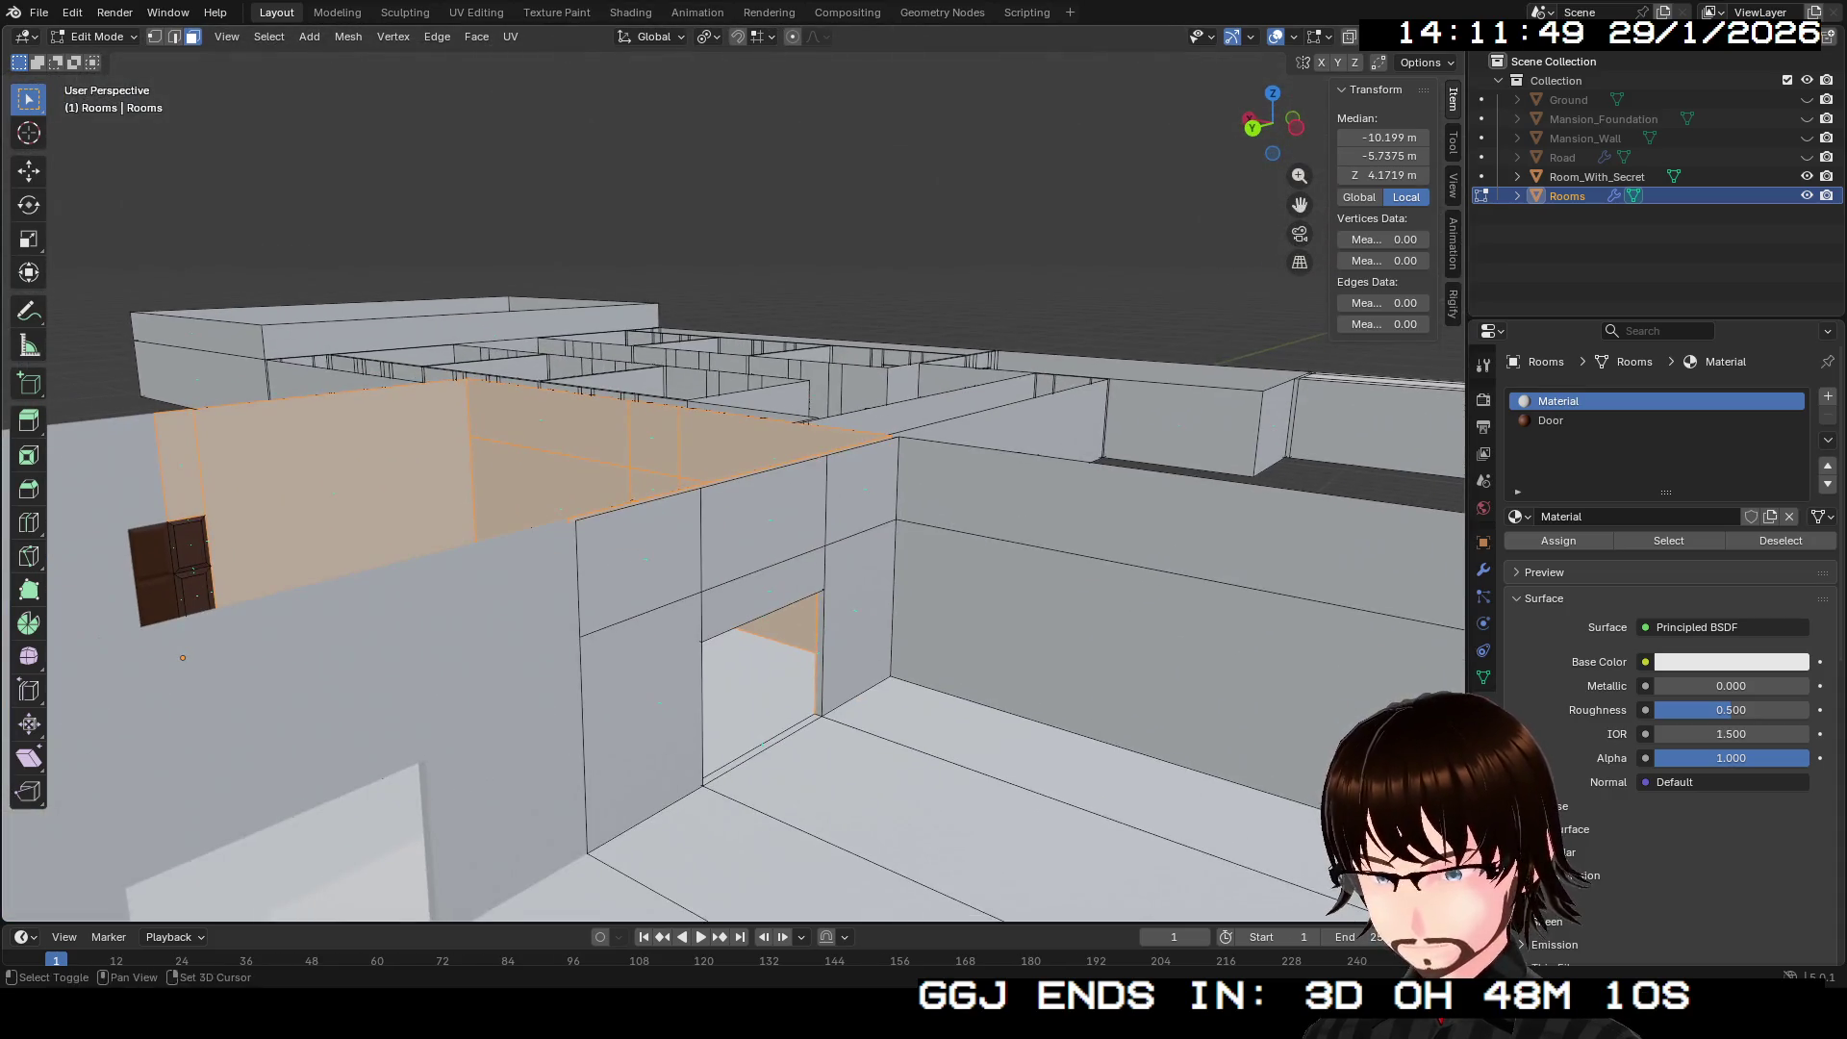
left_click(640, 563, "shift")
left_click(643, 721, "shift")
left_click(764, 524, "shift")
left_click(765, 525, "shift")
left_click(765, 525, "shift")
left_click(861, 491, "shift")
left_click(861, 490, "shift")
left_click(861, 490, "shift")
left_click(1155, 654, "shift")
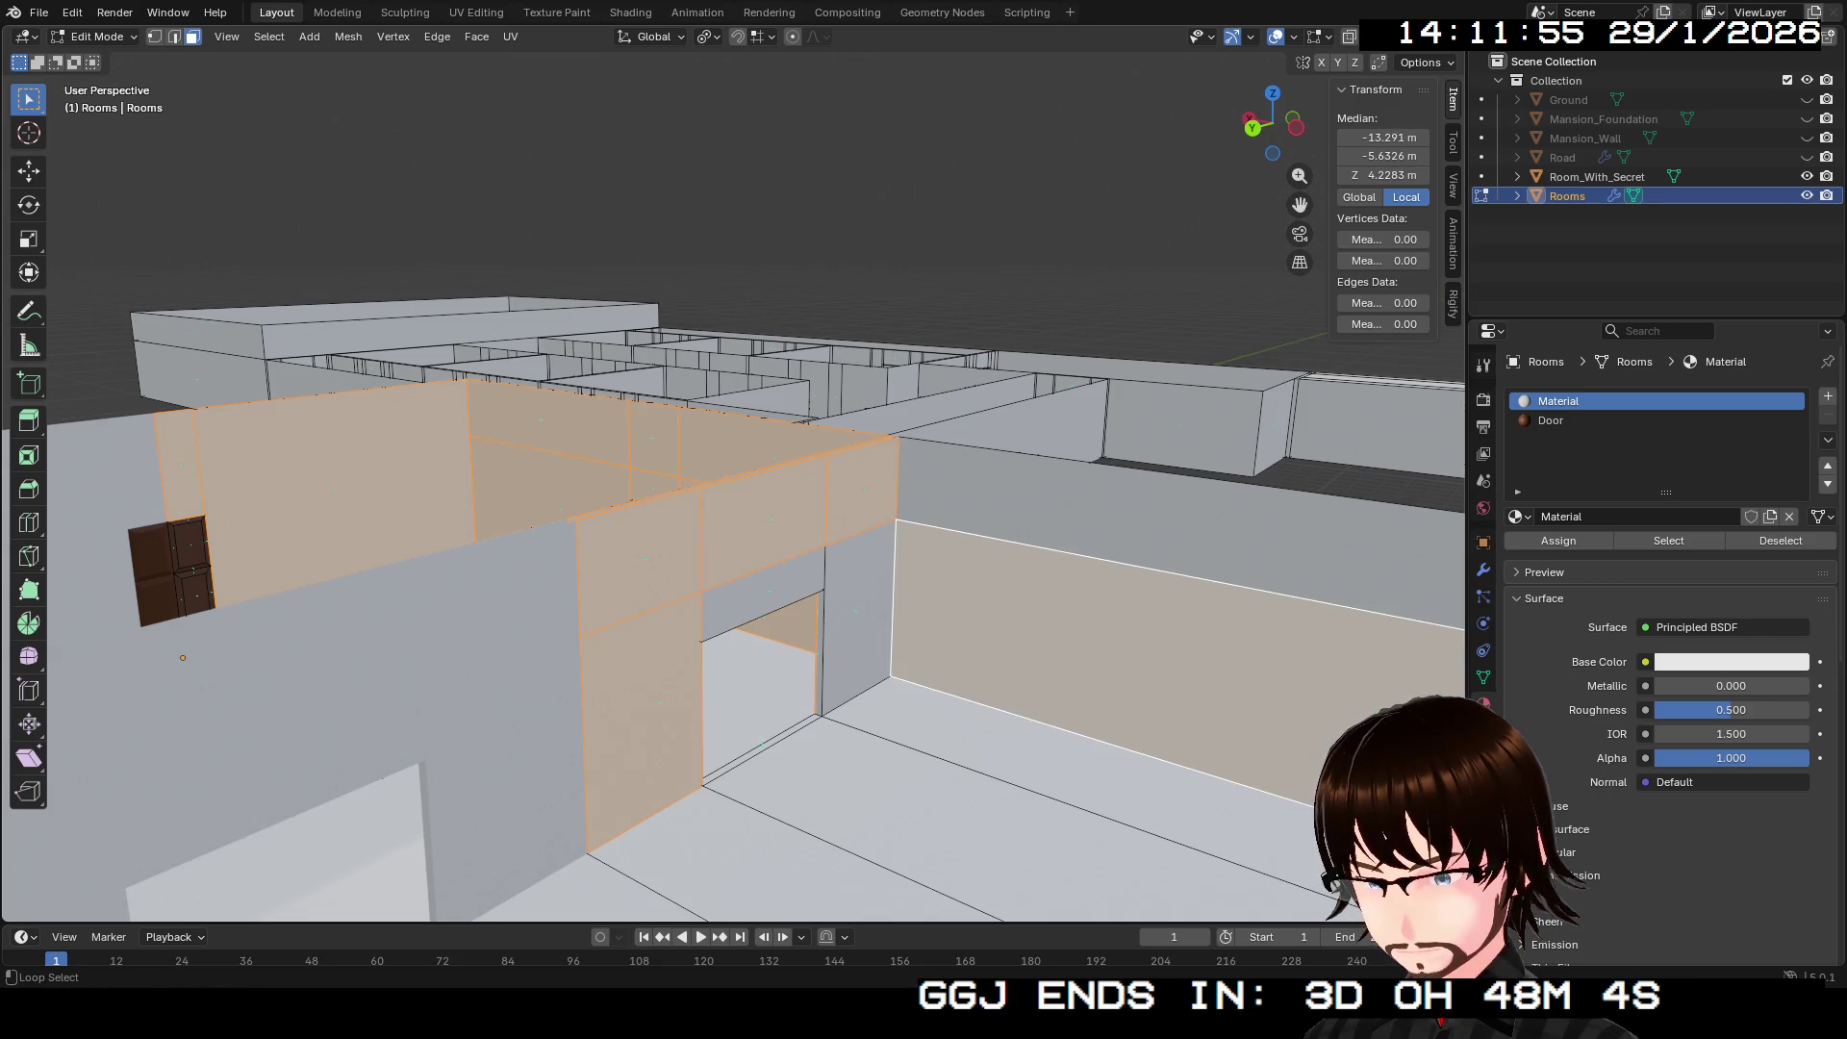
left_click(1155, 655, "shift")
left_click(1155, 654, "shift")
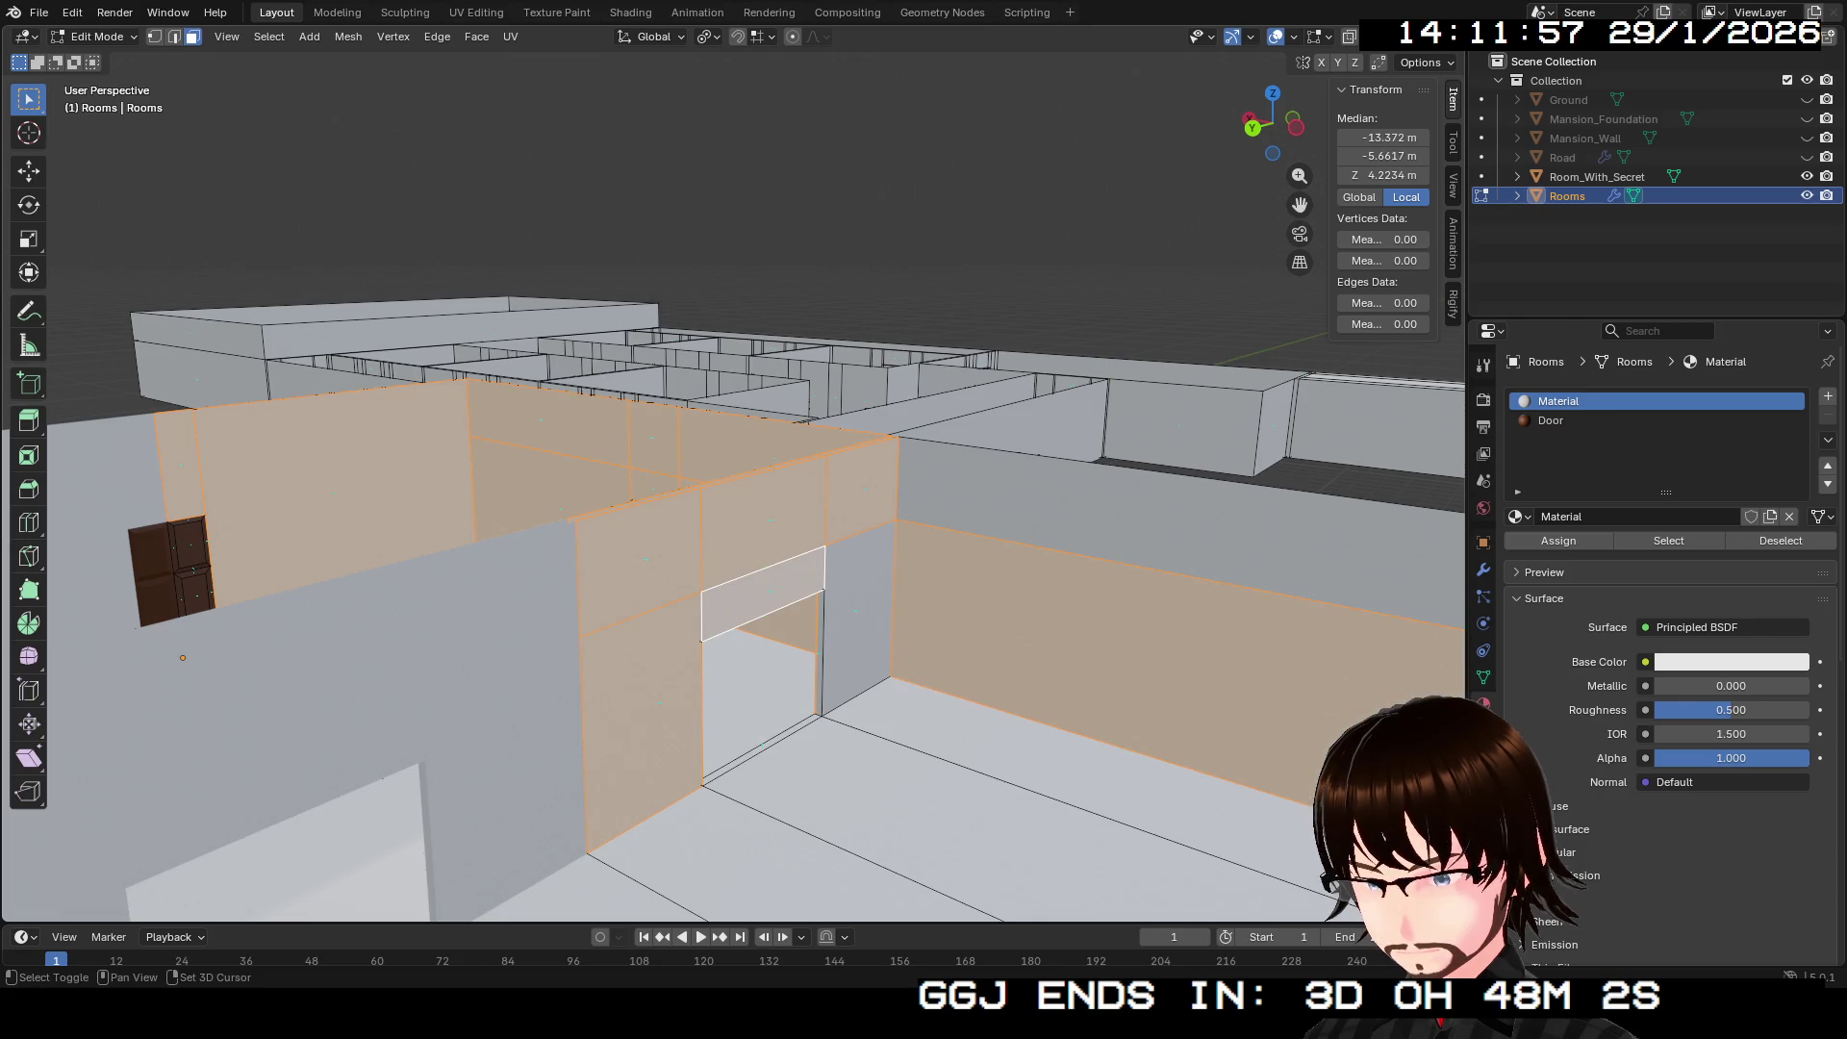
Step: Add the wall-top strip, the wall's end face, the faces above the doorway and the right wall face
left_click_drag(731, 481, 404, 481)
left_click(471, 527, "shift")
left_click(877, 519, "shift")
left_click(962, 477, "shift")
left_click(1063, 481, "shift")
mouse_move(731, 481)
left_mouse_down()
mouse_move(501, 337)
mouse_move(596, 461)
mouse_move(462, 442)
left_mouse_up()
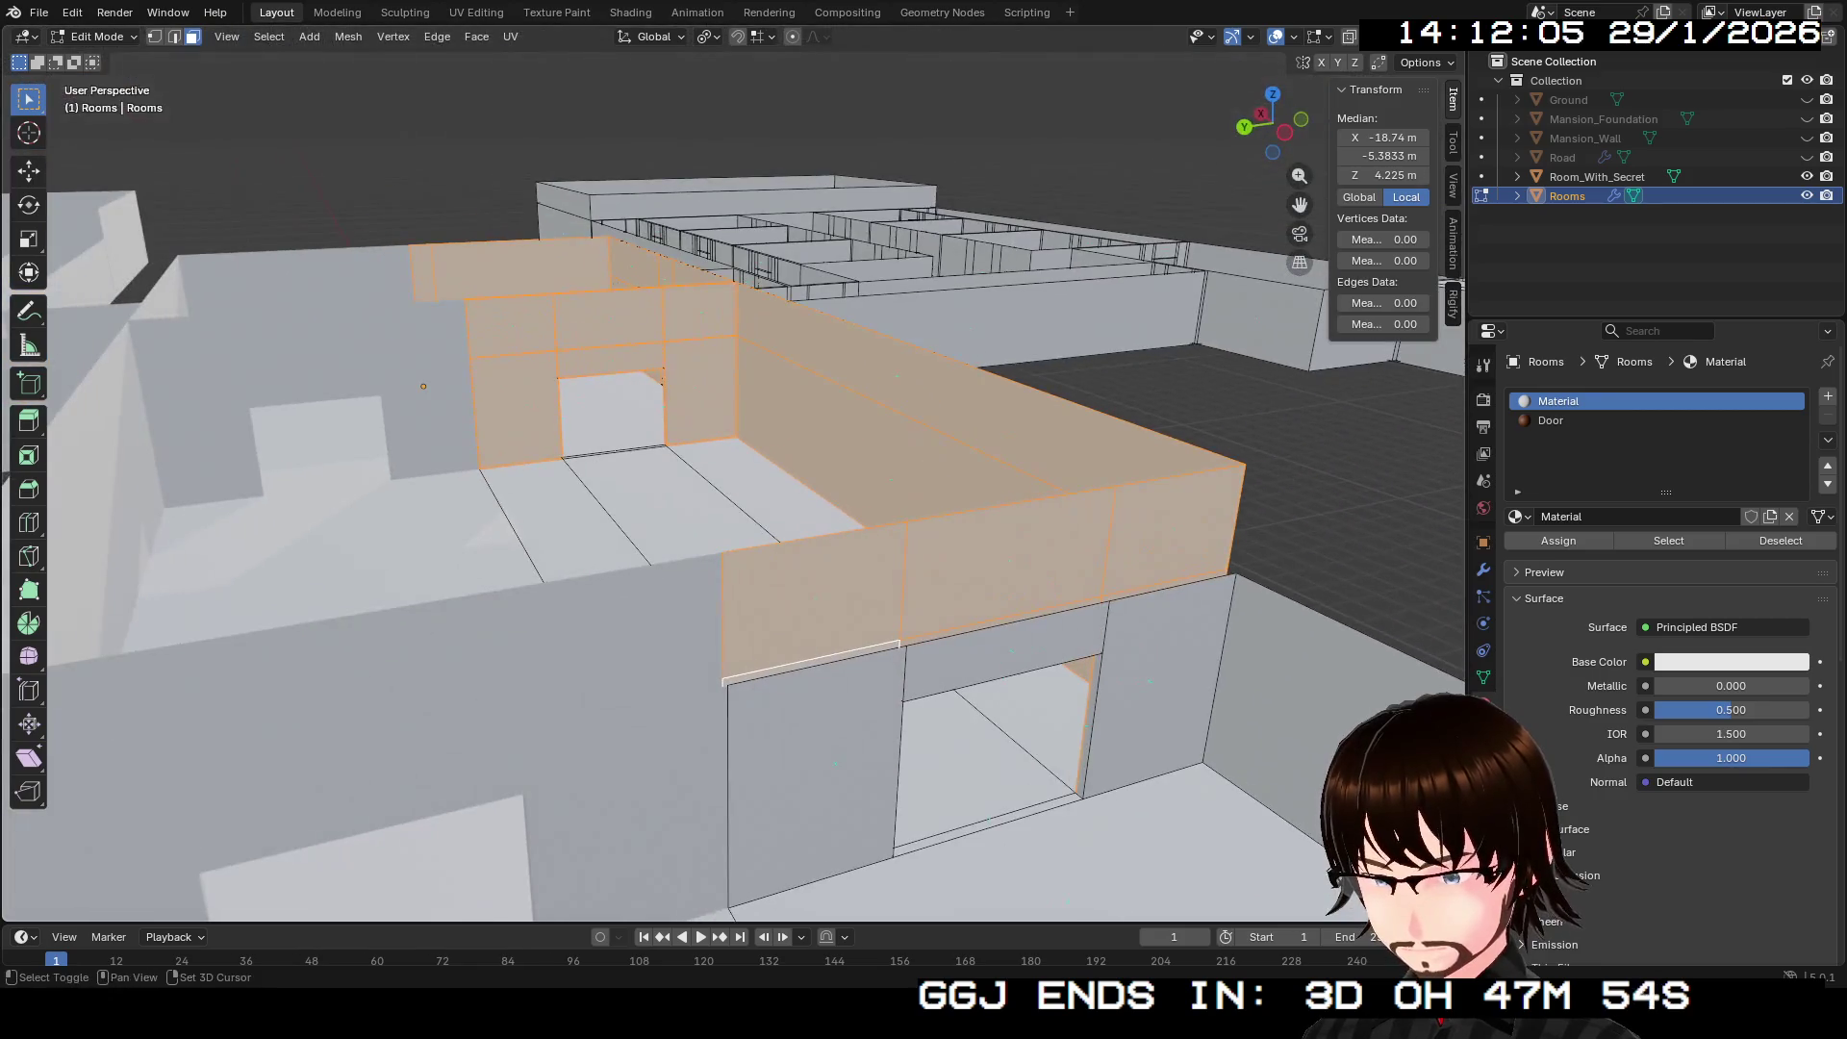
mouse_move(731, 481)
left_mouse_down()
mouse_move(626, 558)
mouse_move(692, 530)
mouse_move(606, 572)
left_mouse_up()
Step: Add the faces right of the doorway, the corridor's left wall and the faces above the doorway
left_click(1184, 654, "shift")
left_click(1290, 731, "shift")
left_click(839, 428, "shift")
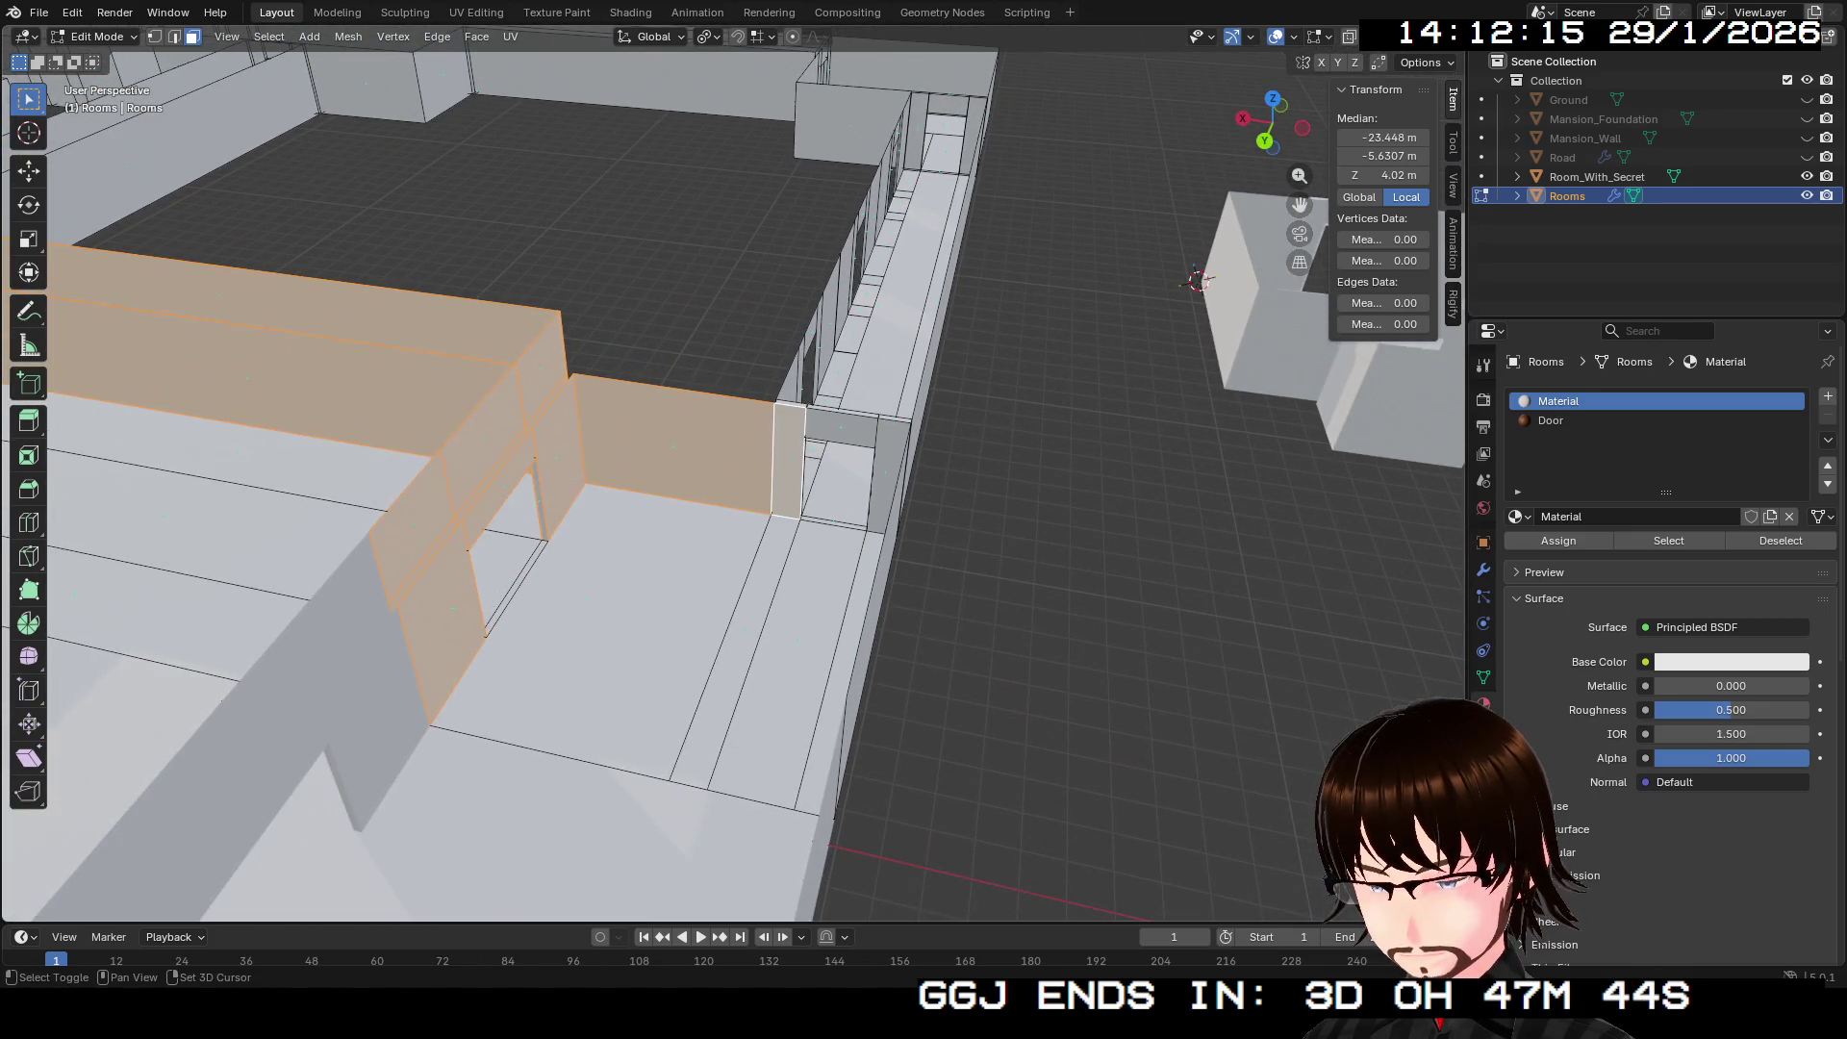
scroll(673, 481, "down", 5)
left_click(508, 714, "shift")
mouse_move(615, 568)
left_mouse_down()
mouse_move(654, 577)
mouse_move(731, 538)
mouse_move(760, 481)
mouse_move(692, 462)
mouse_move(712, 452)
mouse_move(663, 471)
left_mouse_up()
left_click(729, 500, "shift")
left_click(794, 452, "shift")
left_click(610, 538, "shift")
left_click(681, 491, "shift")
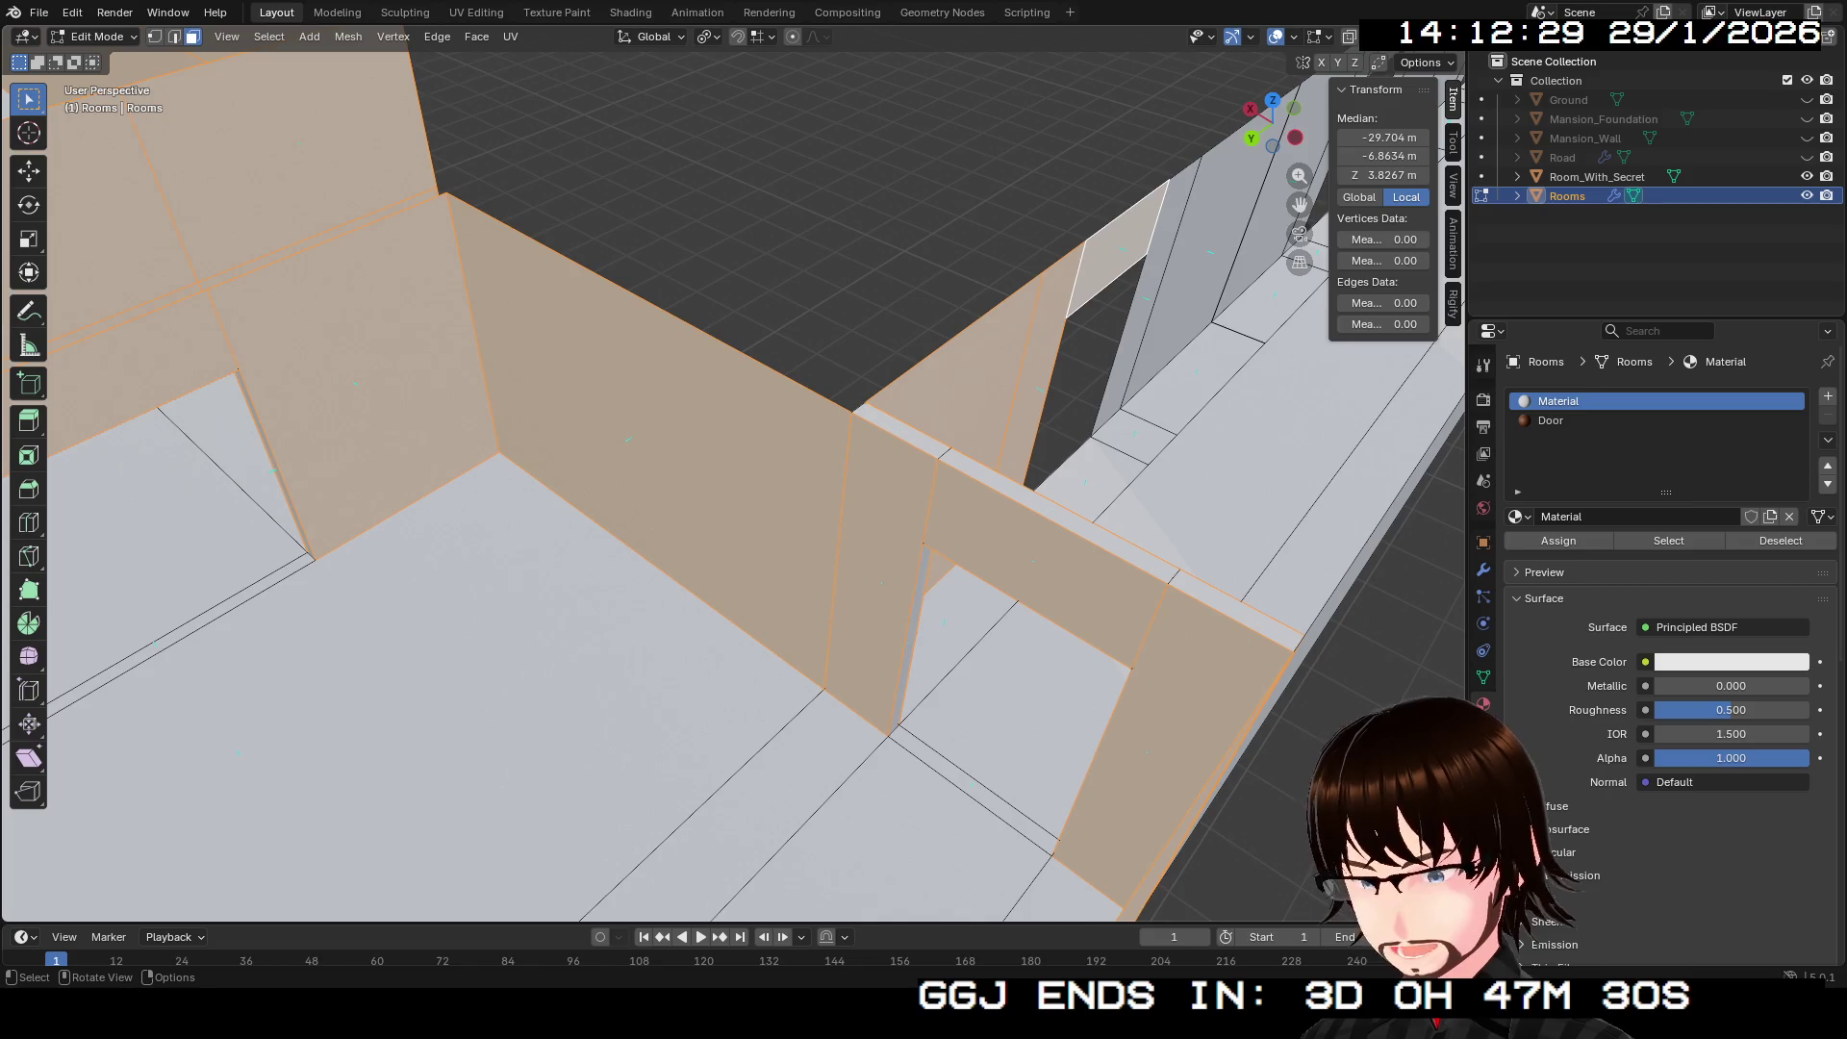
Step: Add the corridor wall faces, the faces around the second door and the end panel
mouse_move(664, 471)
left_mouse_down()
mouse_move(765, 390)
mouse_move(818, 404)
left_mouse_up()
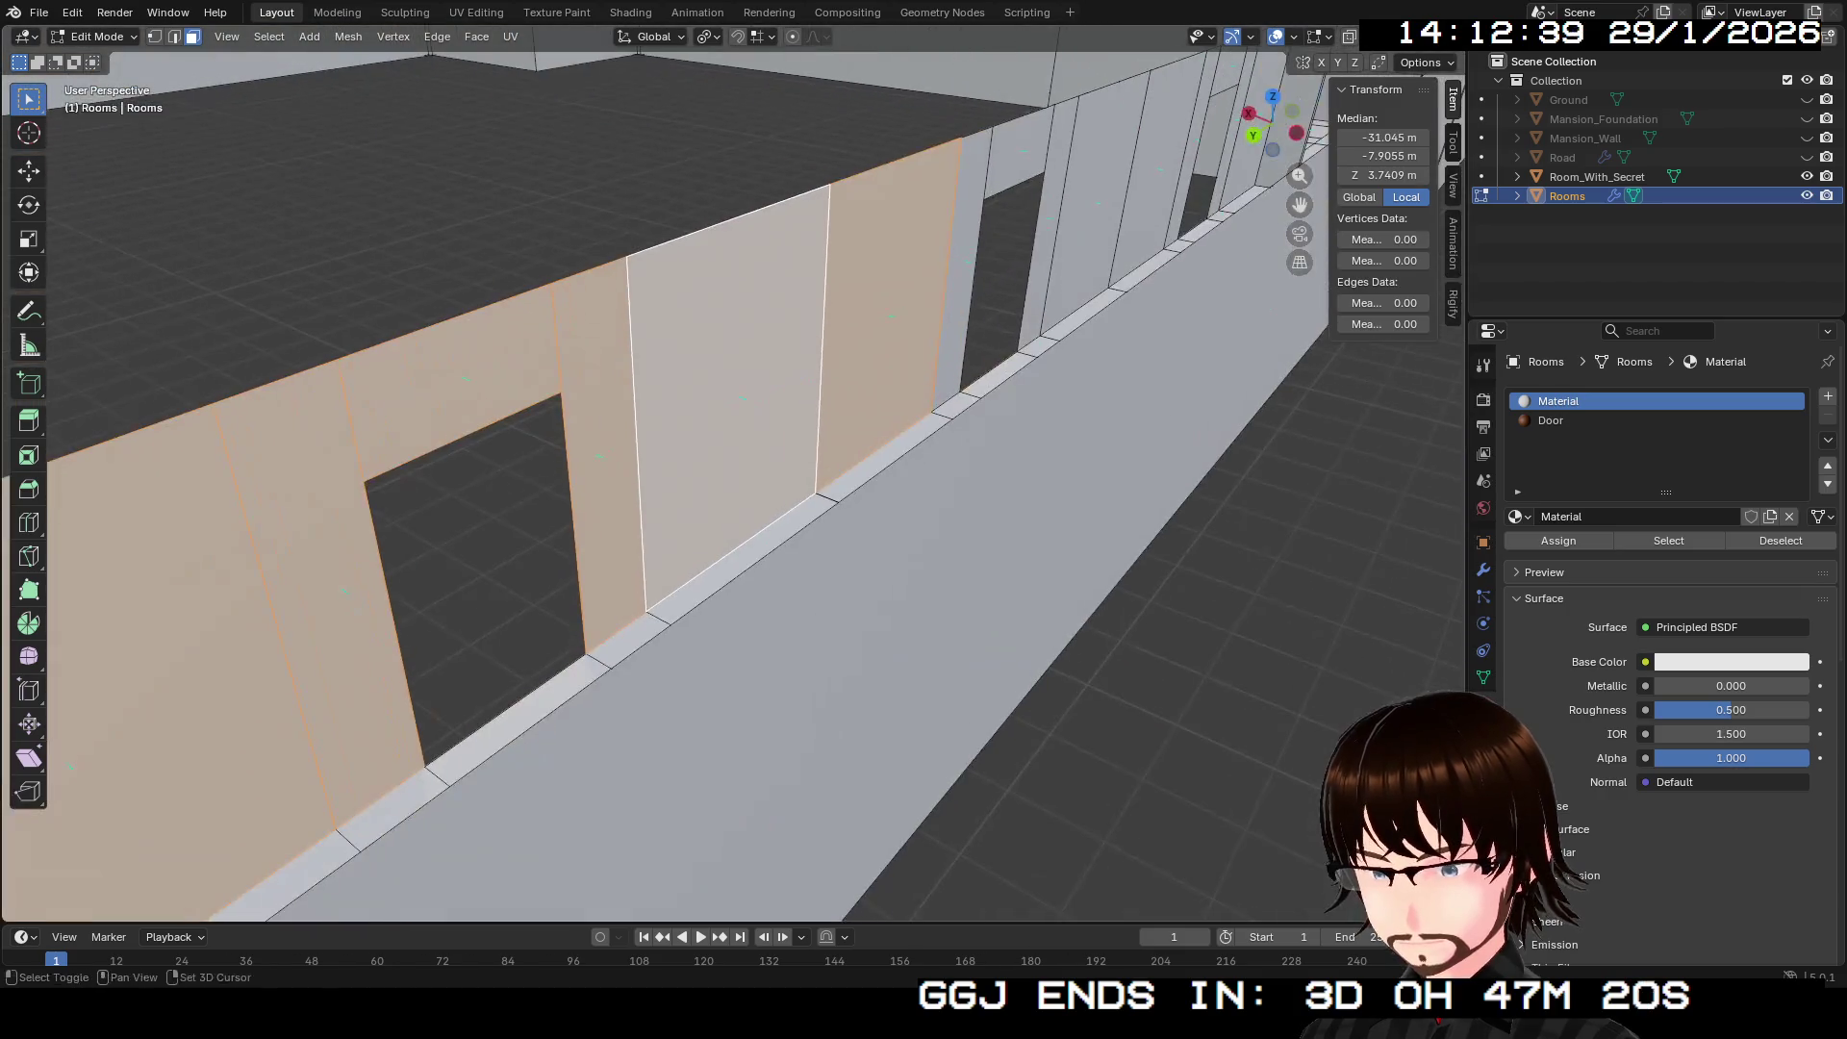
scroll(673, 433, "down", 4)
left_click(717, 452, "shift")
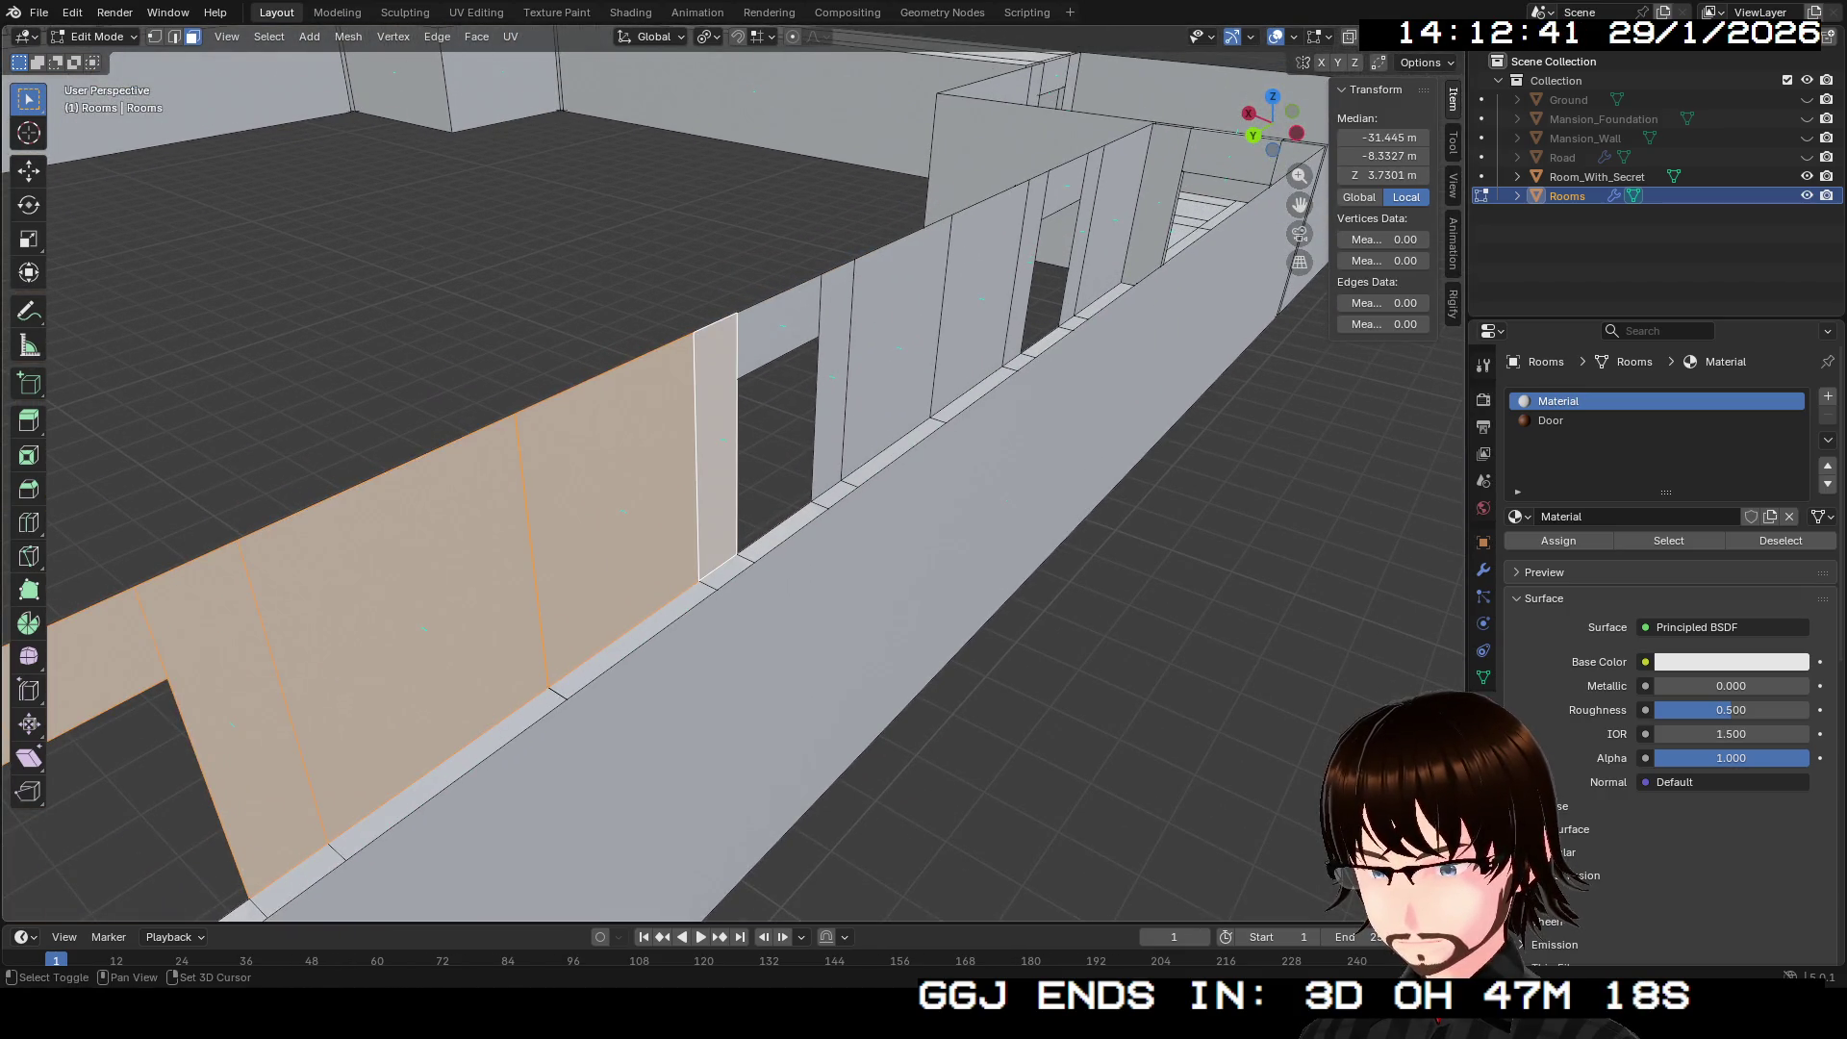
left_click(780, 327, "shift")
left_click(894, 327, "shift")
left_click(832, 375, "shift")
left_click_drag(832, 375, 943, 332)
scroll(943, 332, "up", 3)
scroll(732, 471, "down", 3)
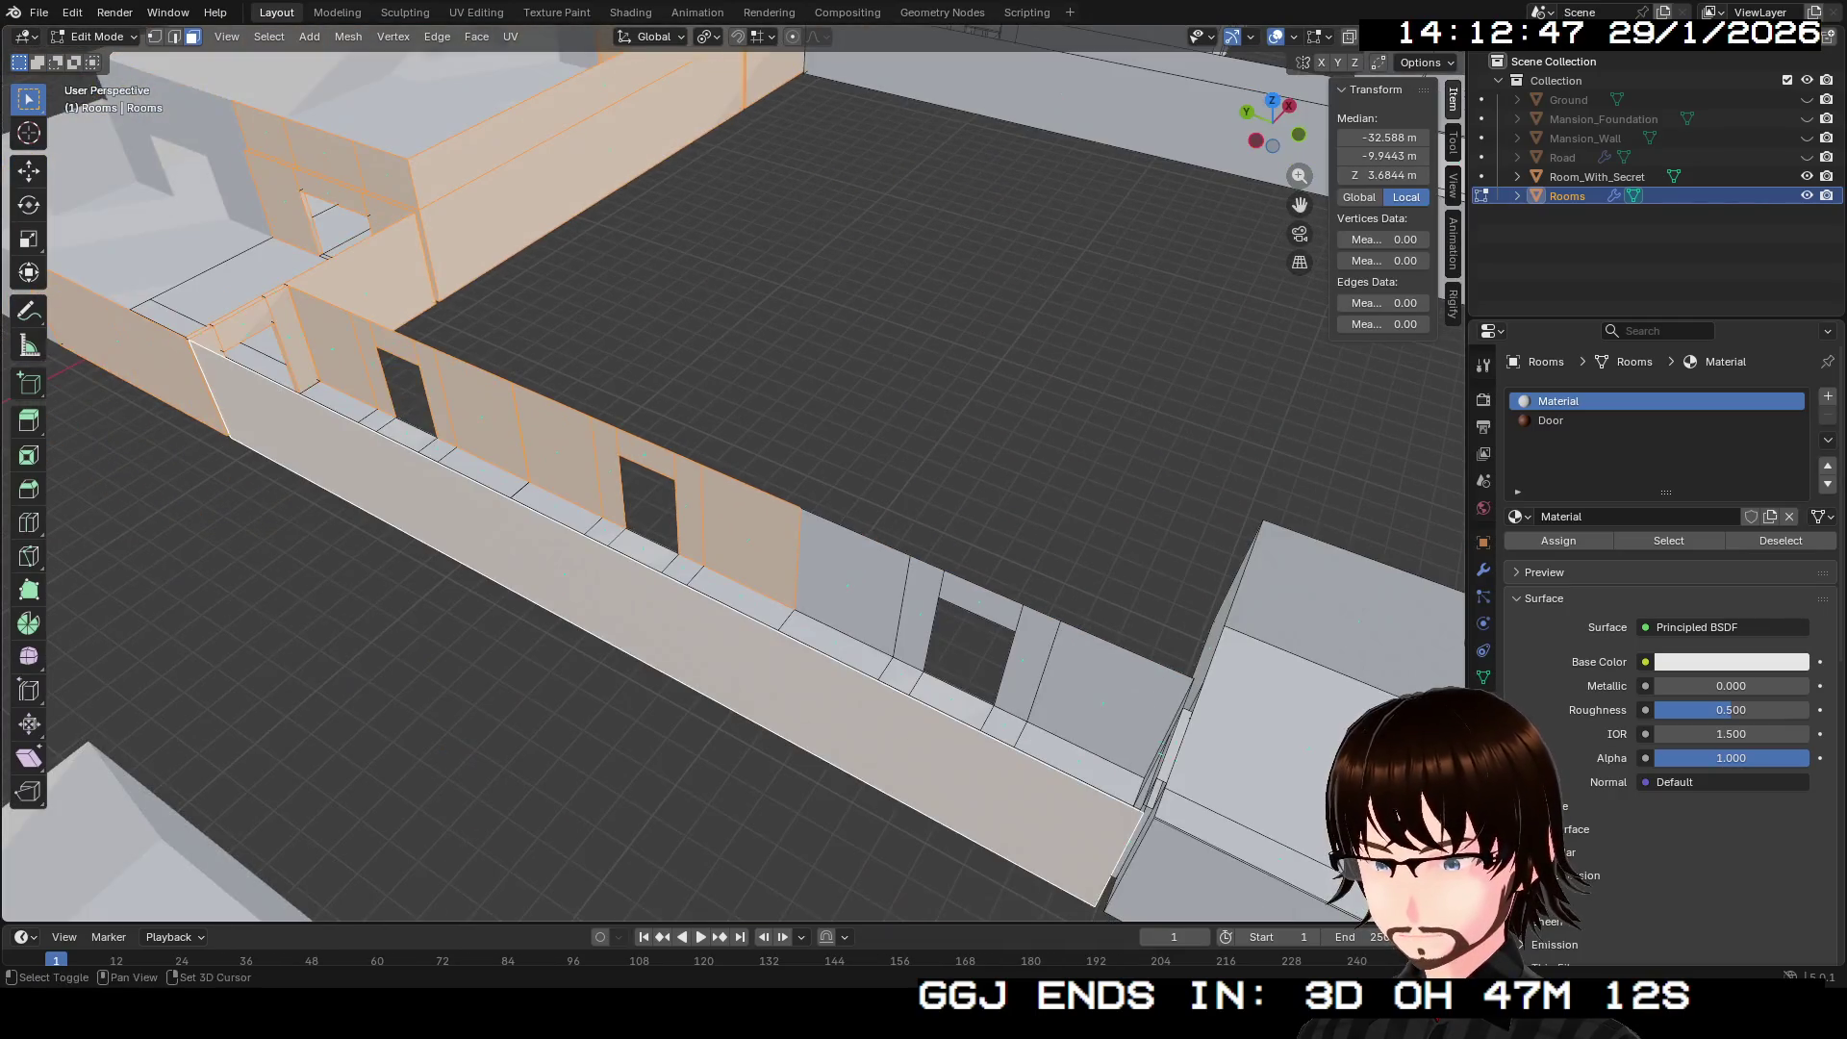
left_click(771, 525, "shift")
left_click(837, 554, "shift")
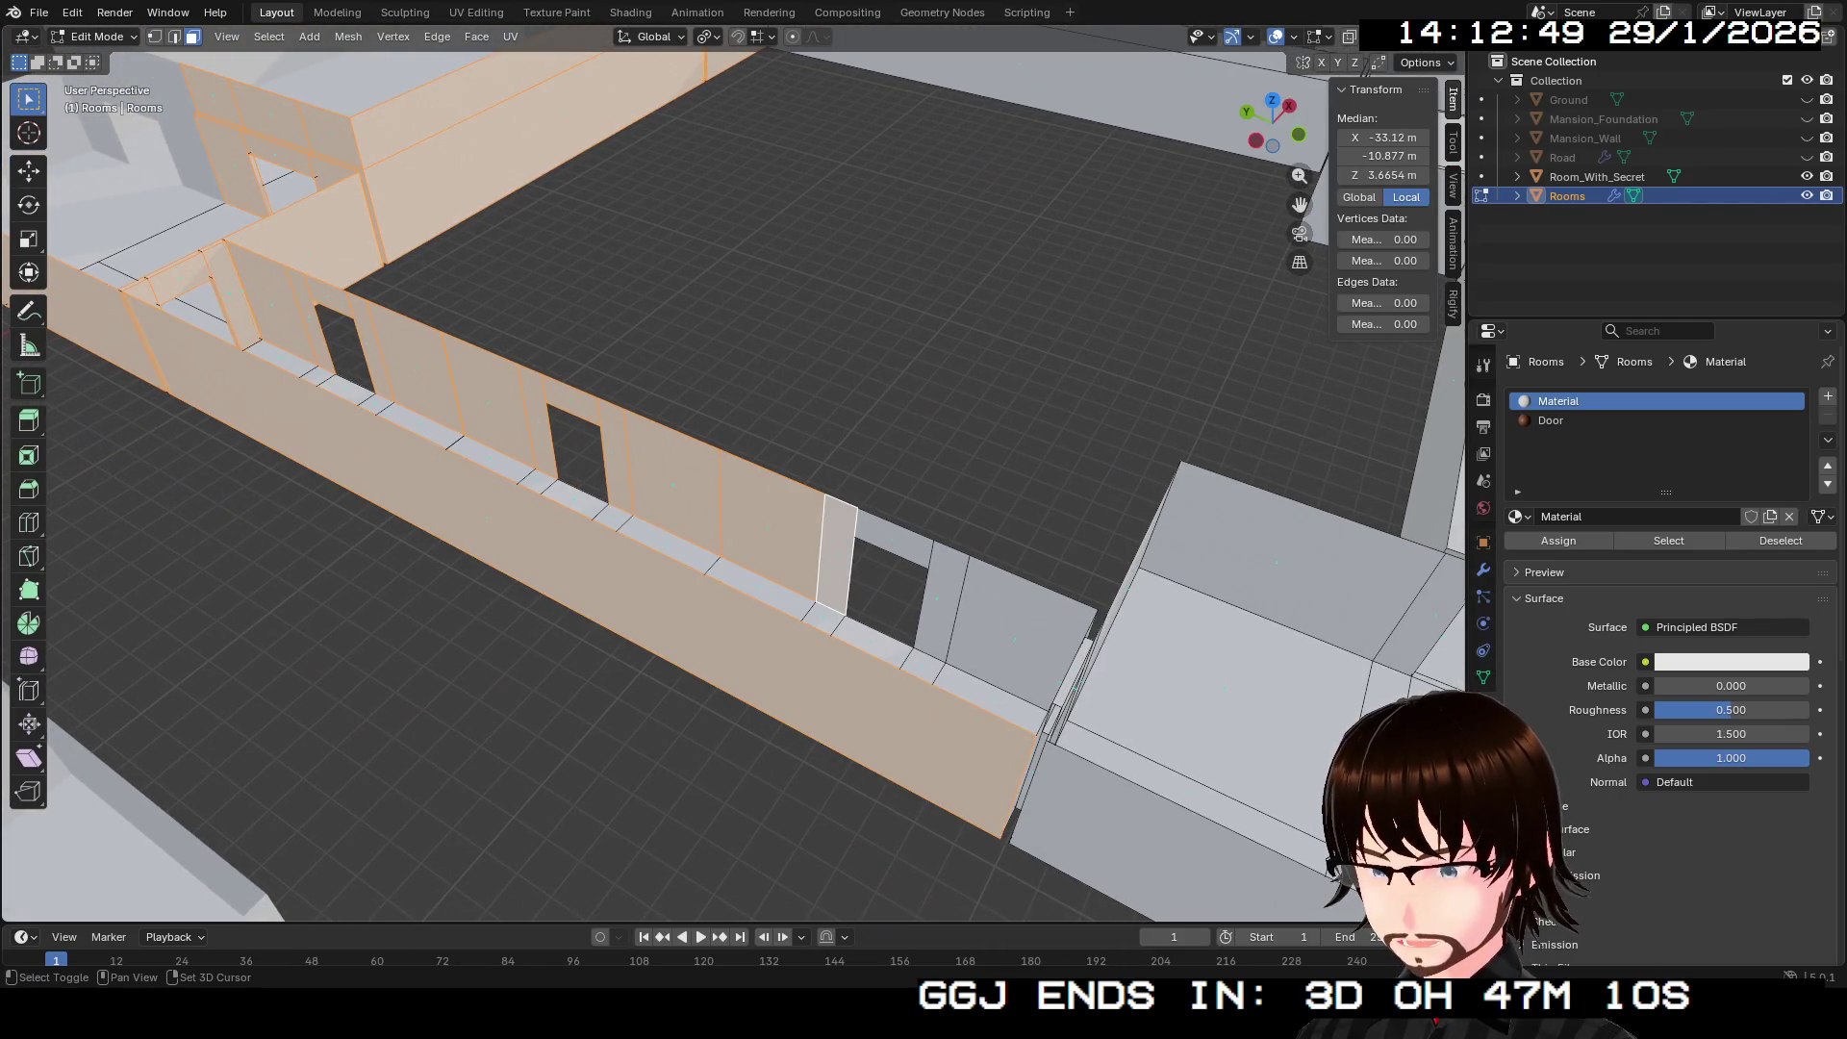
left_click(890, 529, "shift")
left_click(943, 601, "shift")
left_click(1020, 635, "shift")
Step: Add the jamb and lintel faces around the corridor door openings
left_click_drag(1019, 635, 894, 529)
left_click(738, 621, "shift")
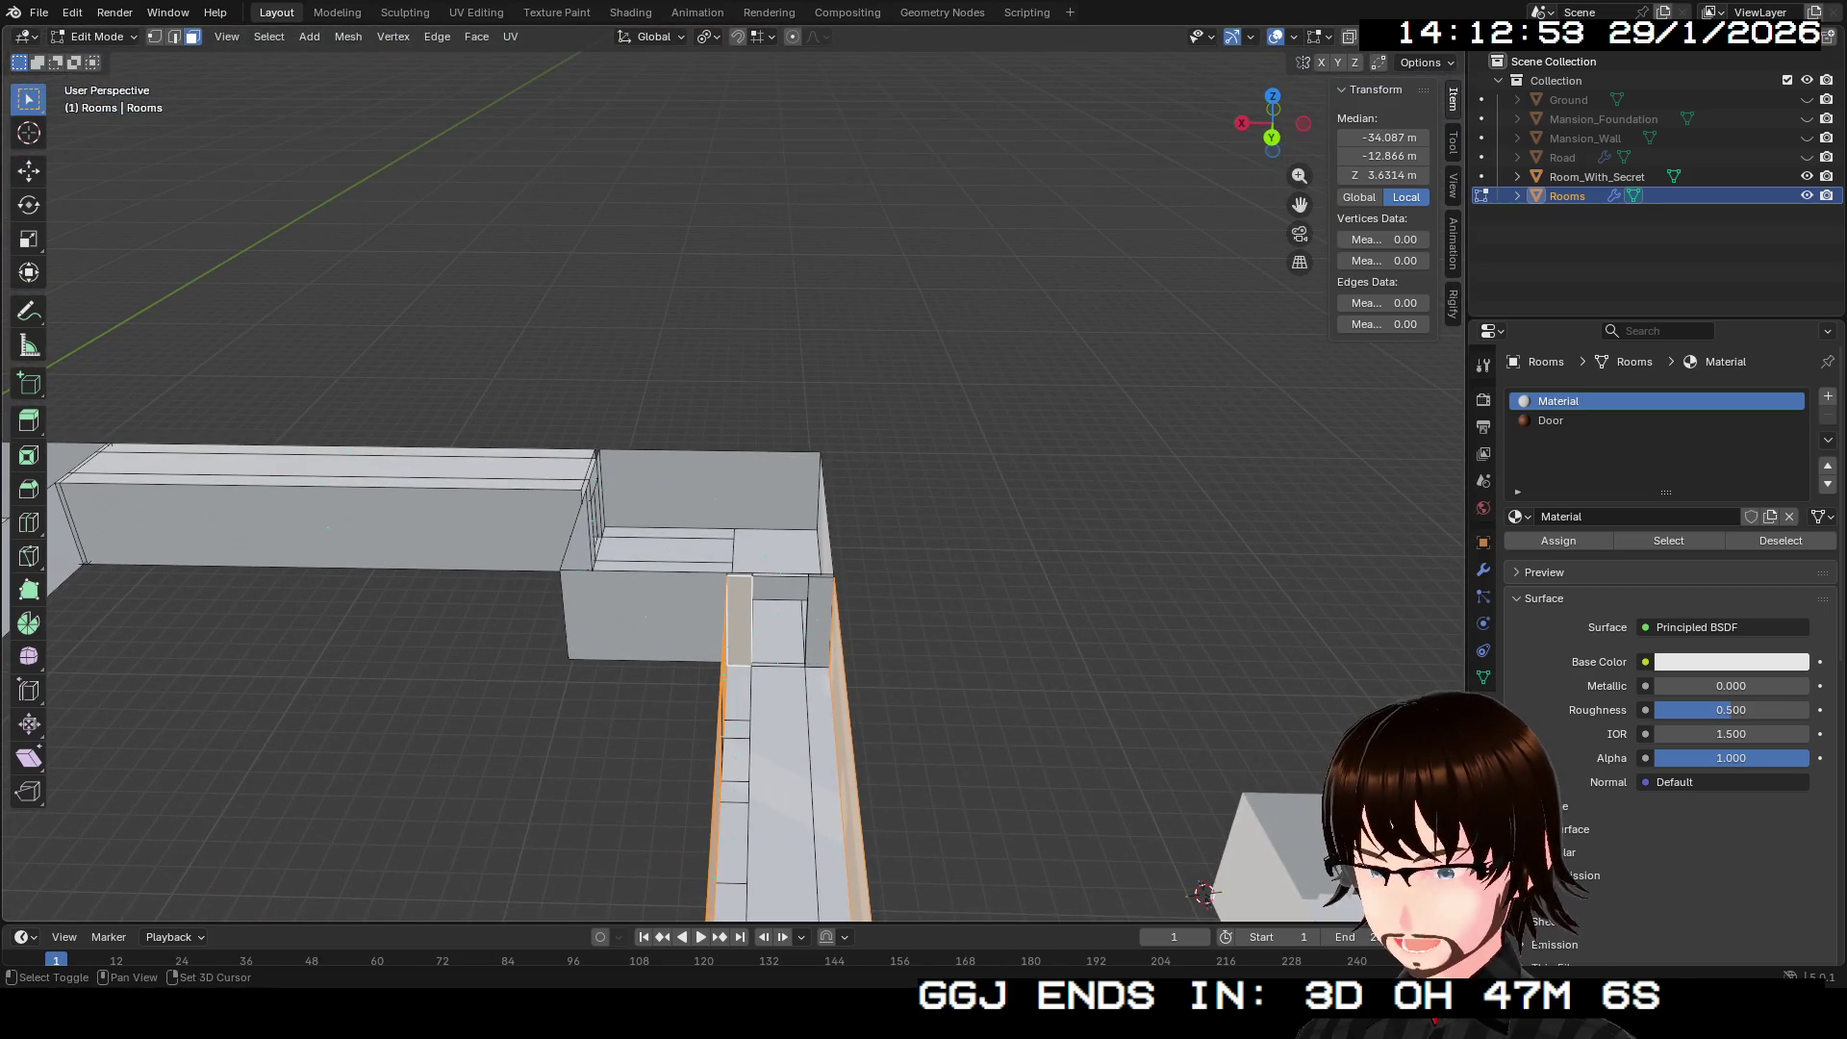
left_click(780, 588, "shift")
left_click(819, 615, "shift")
scroll(779, 616, "down", 5)
left_click_drag(779, 616, 616, 520)
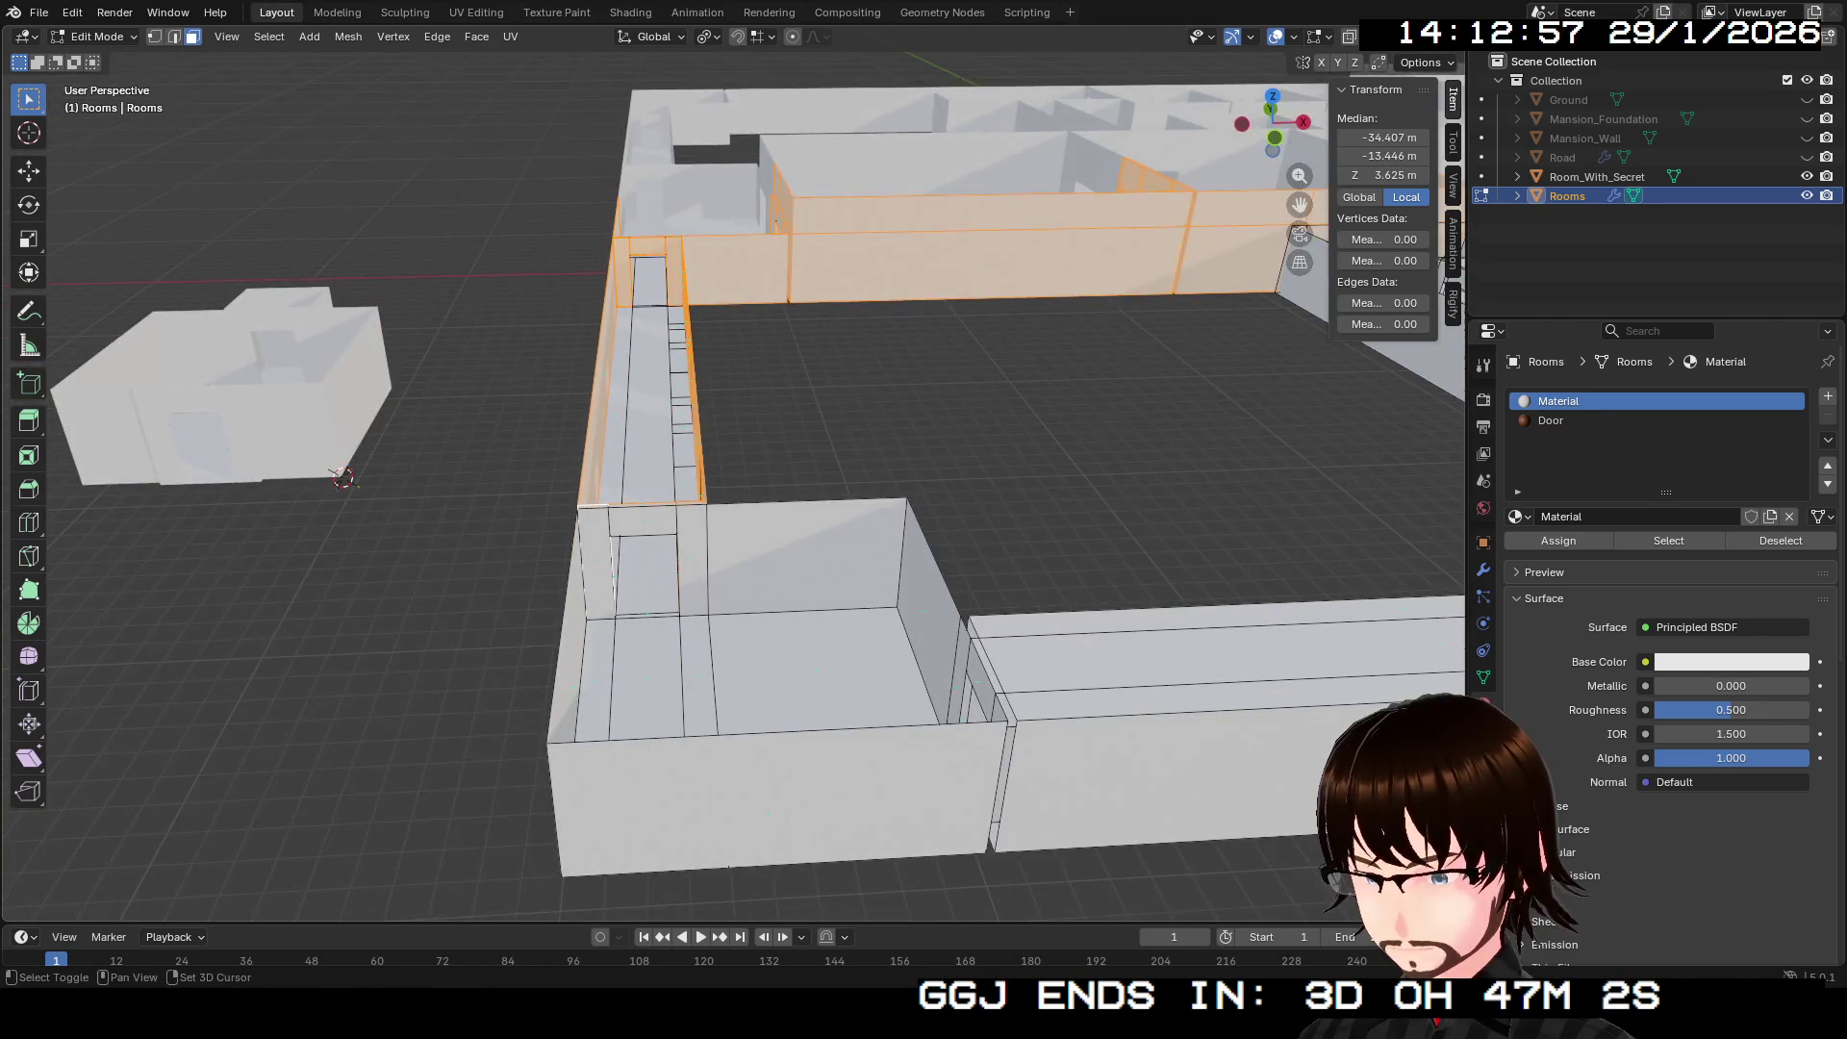
left_click(646, 563, "shift")
left_click(693, 563, "shift")
left_click(807, 556, "shift")
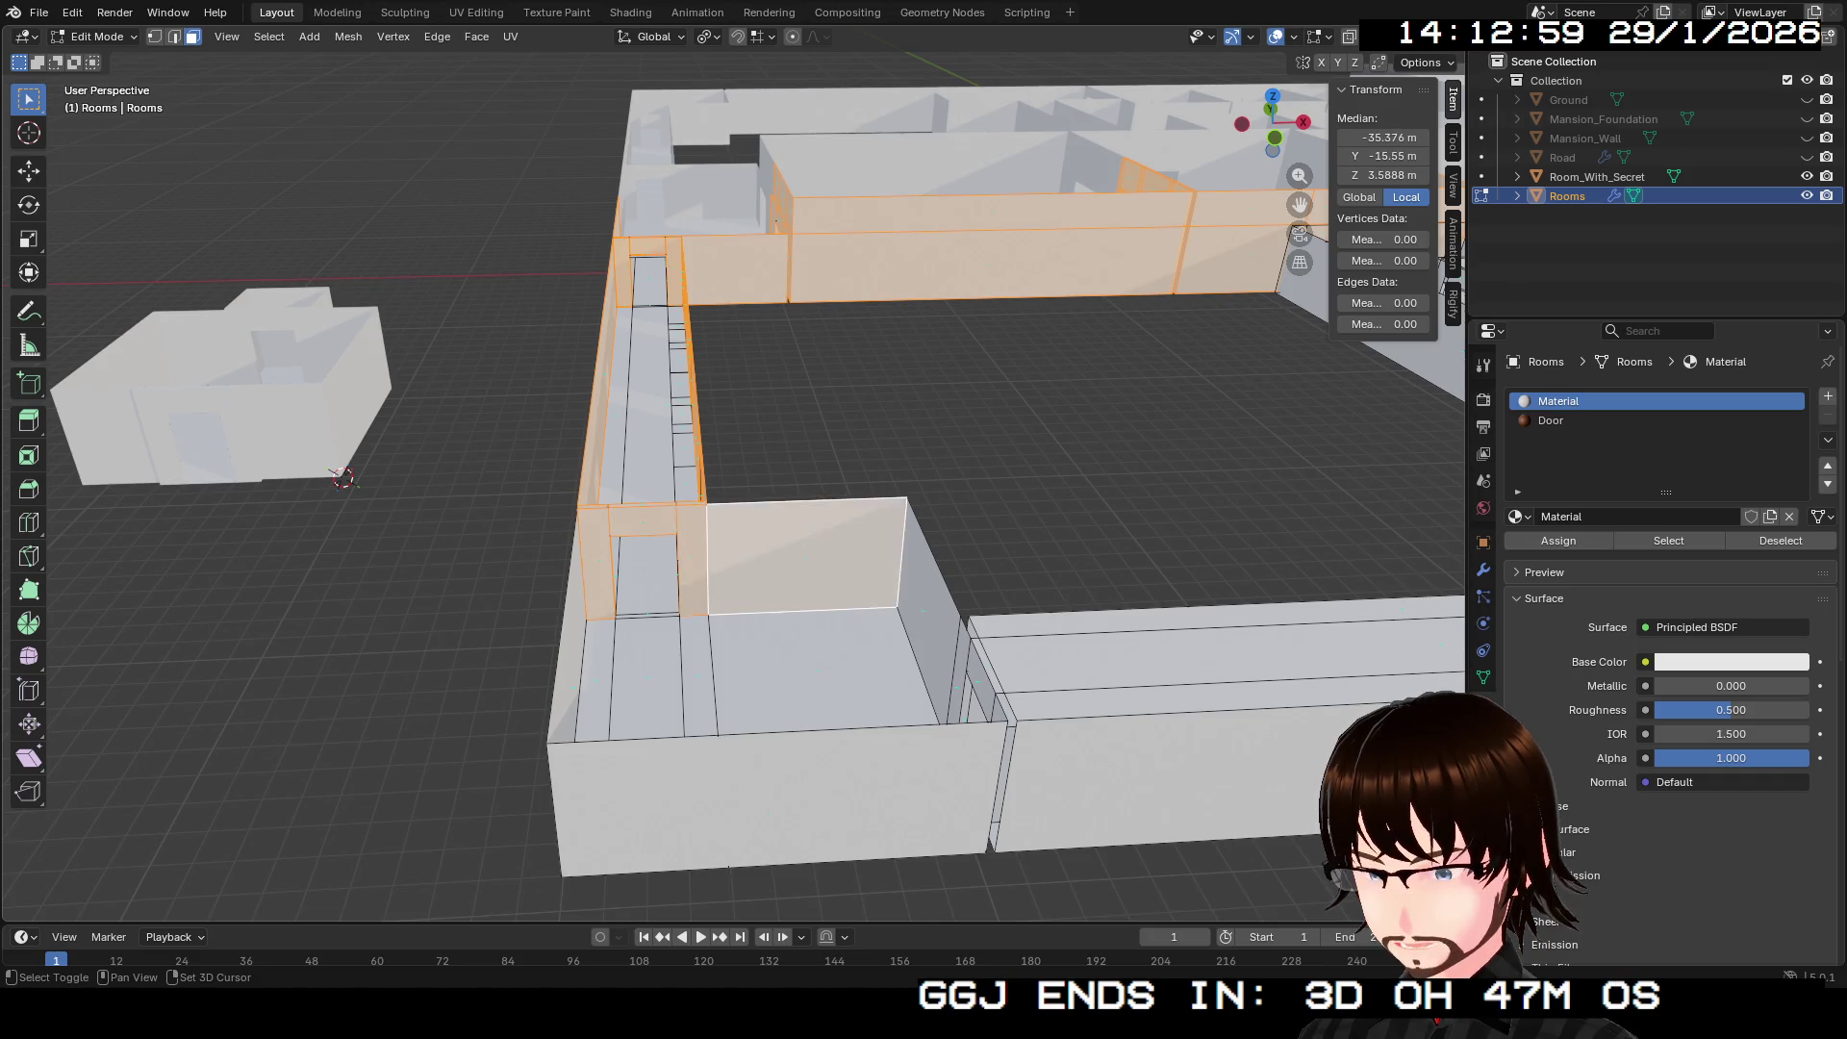
Step: Add the remaining room wall faces to the selection
left_click_drag(615, 519, 577, 539)
left_click(674, 673, "shift")
left_click_drag(673, 673, 538, 577)
left_click(904, 616, "shift")
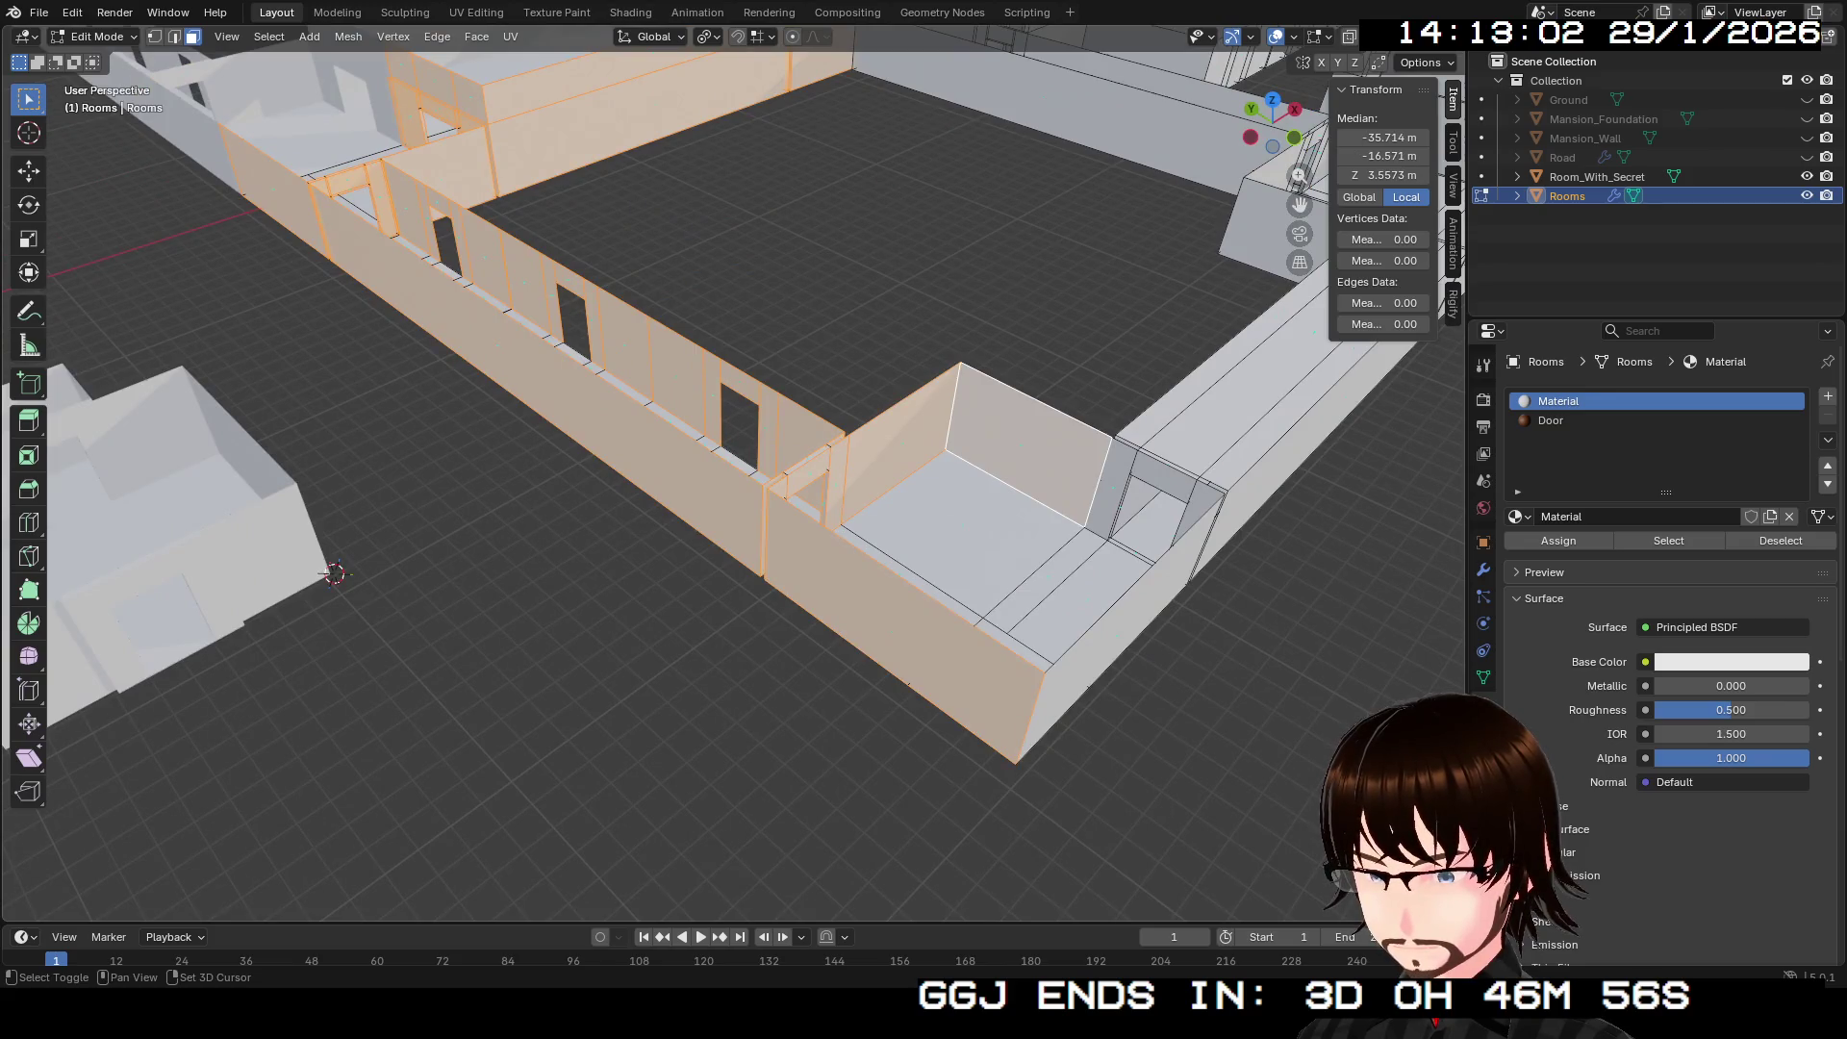
left_click(1039, 453, "shift")
left_click(1140, 491, "shift")
left_click_drag(1140, 490, 948, 674)
mouse_move(948, 919)
left_mouse_down()
mouse_move(712, 673)
mouse_move(652, 639)
mouse_move(433, 385)
left_mouse_up()
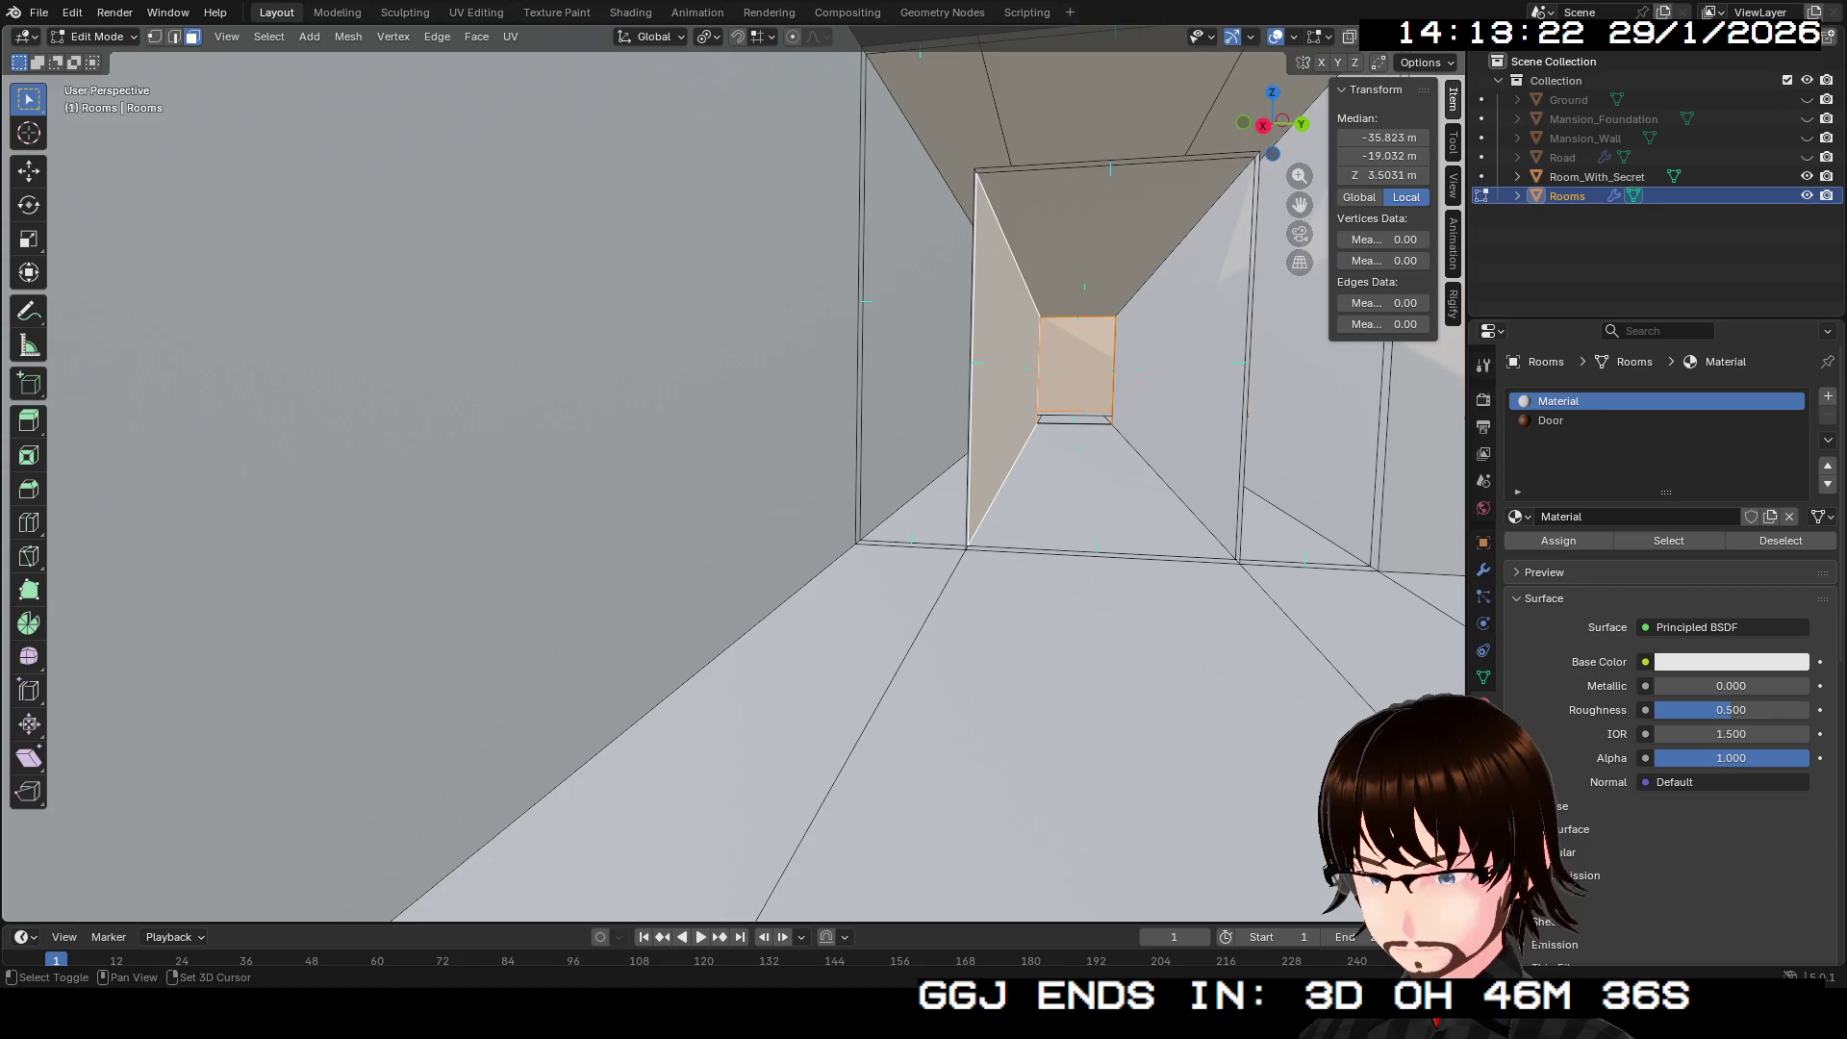
Step: Select the big left wall face and the back wall faces around the corridor
left_click_drag(732, 481, 654, 443)
left_click_drag(1299, 404, 1405, 408)
left_click_drag(731, 481, 558, 433)
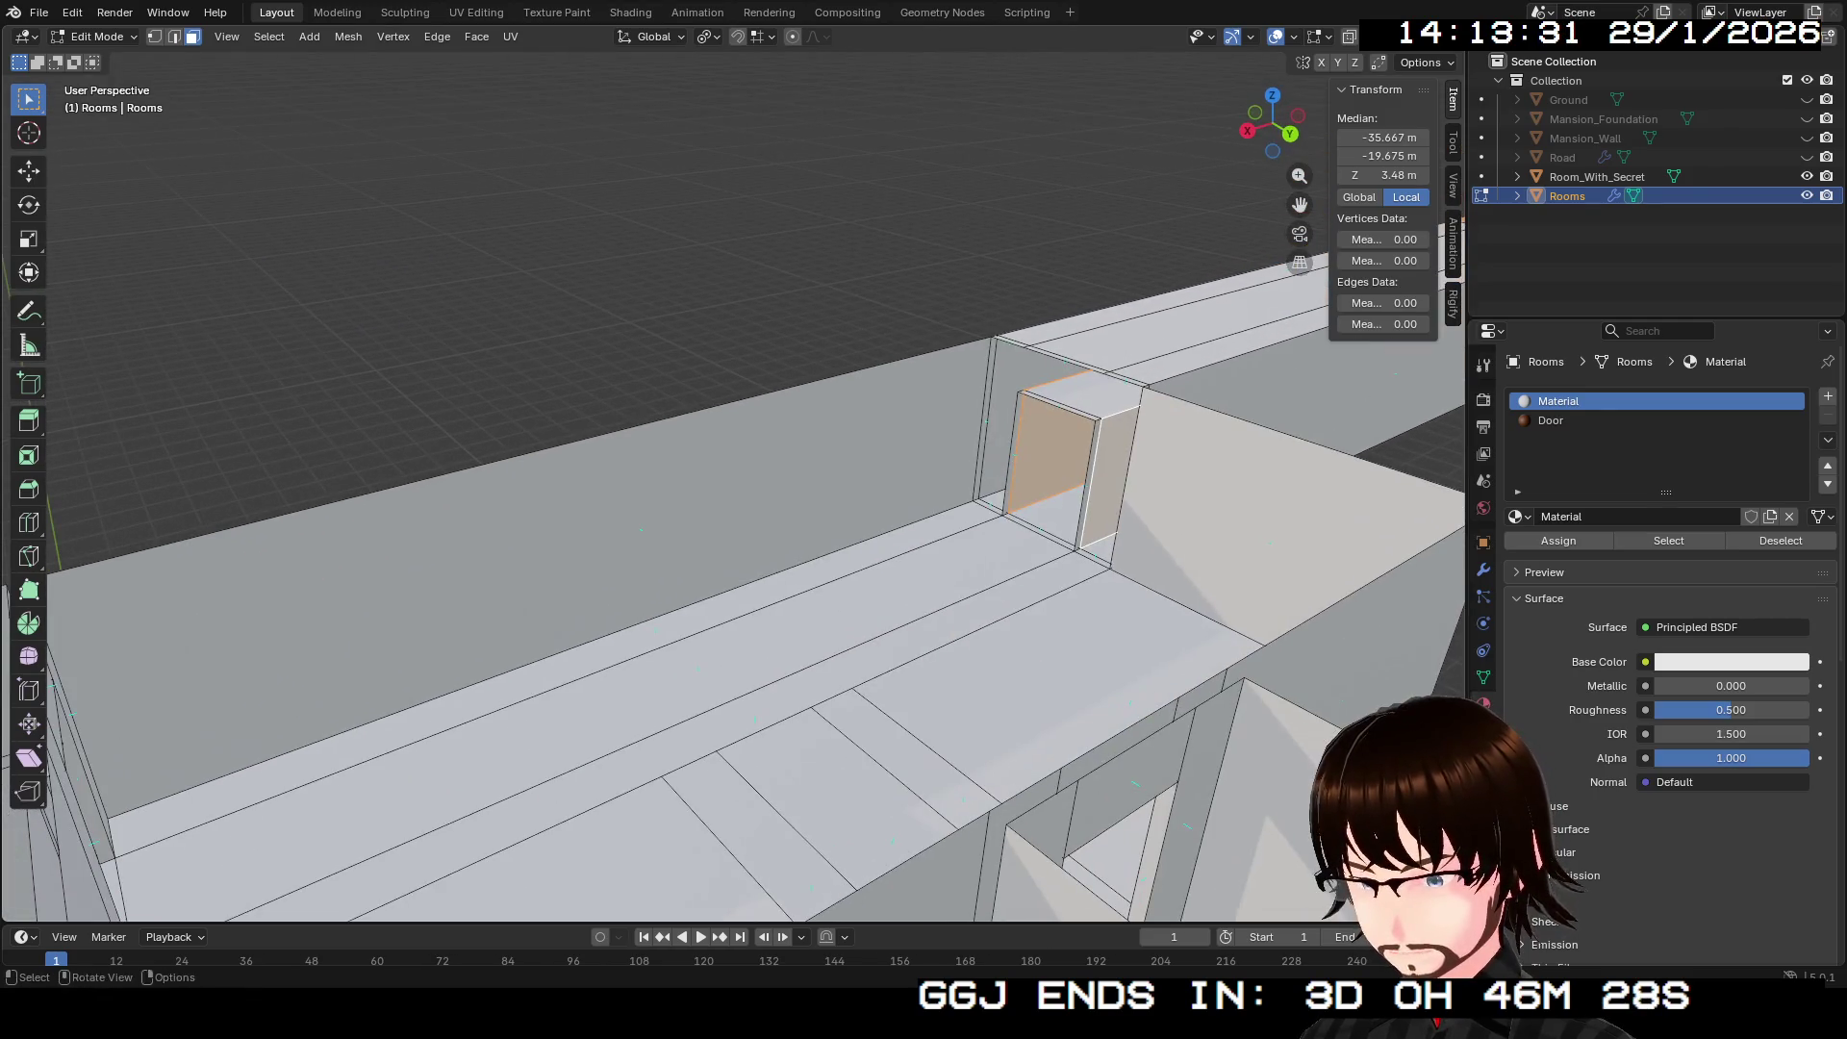
left_click(481, 578, "shift")
left_click_drag(731, 481, 626, 453)
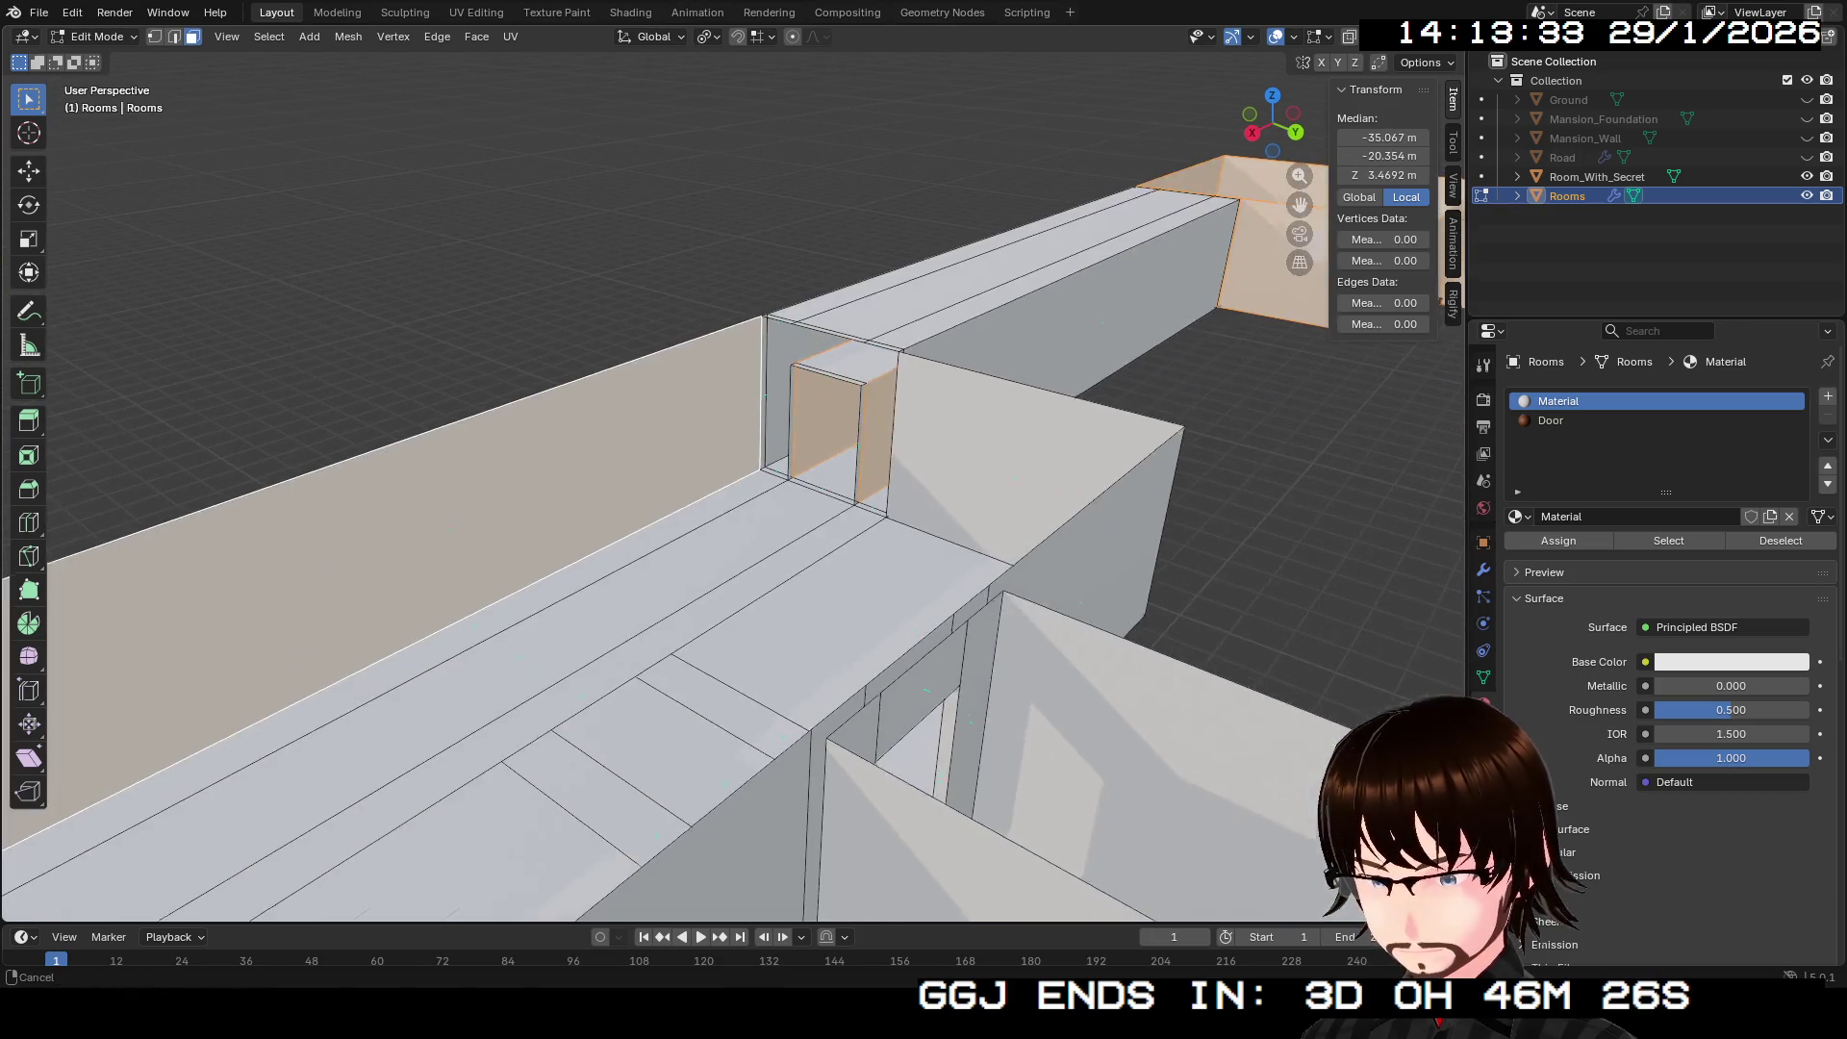
left_click(385, 539, "shift")
left_click_drag(731, 481, 625, 433)
left_click(821, 385, "shift")
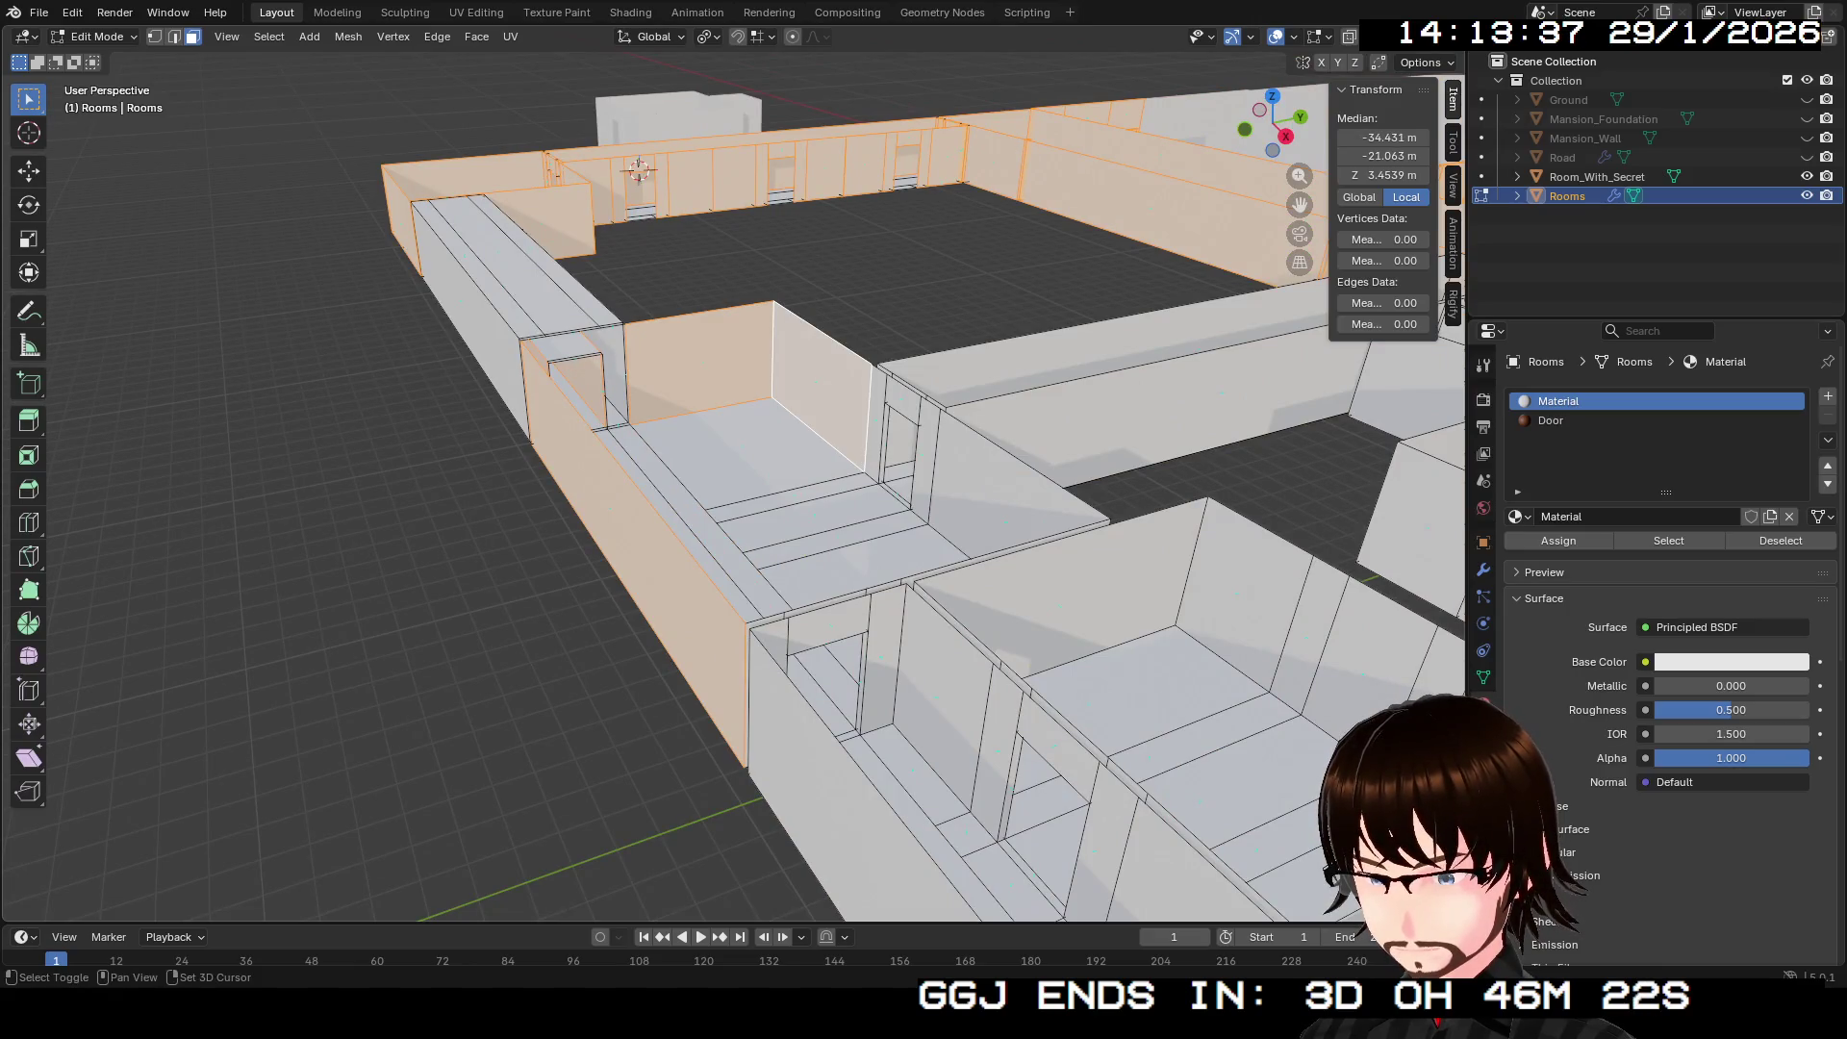
Step: Deselect everything with Alt+A and move the view inside the corridor
key("alt+a")
mouse_move(732, 481)
left_mouse_down()
mouse_move(663, 443)
mouse_move(626, 385)
left_mouse_up()
mouse_move(1184, 452)
left_mouse_down()
mouse_move(1203, 475)
mouse_move(1265, 474)
mouse_move(1266, 453)
mouse_move(1248, 456)
left_mouse_up()
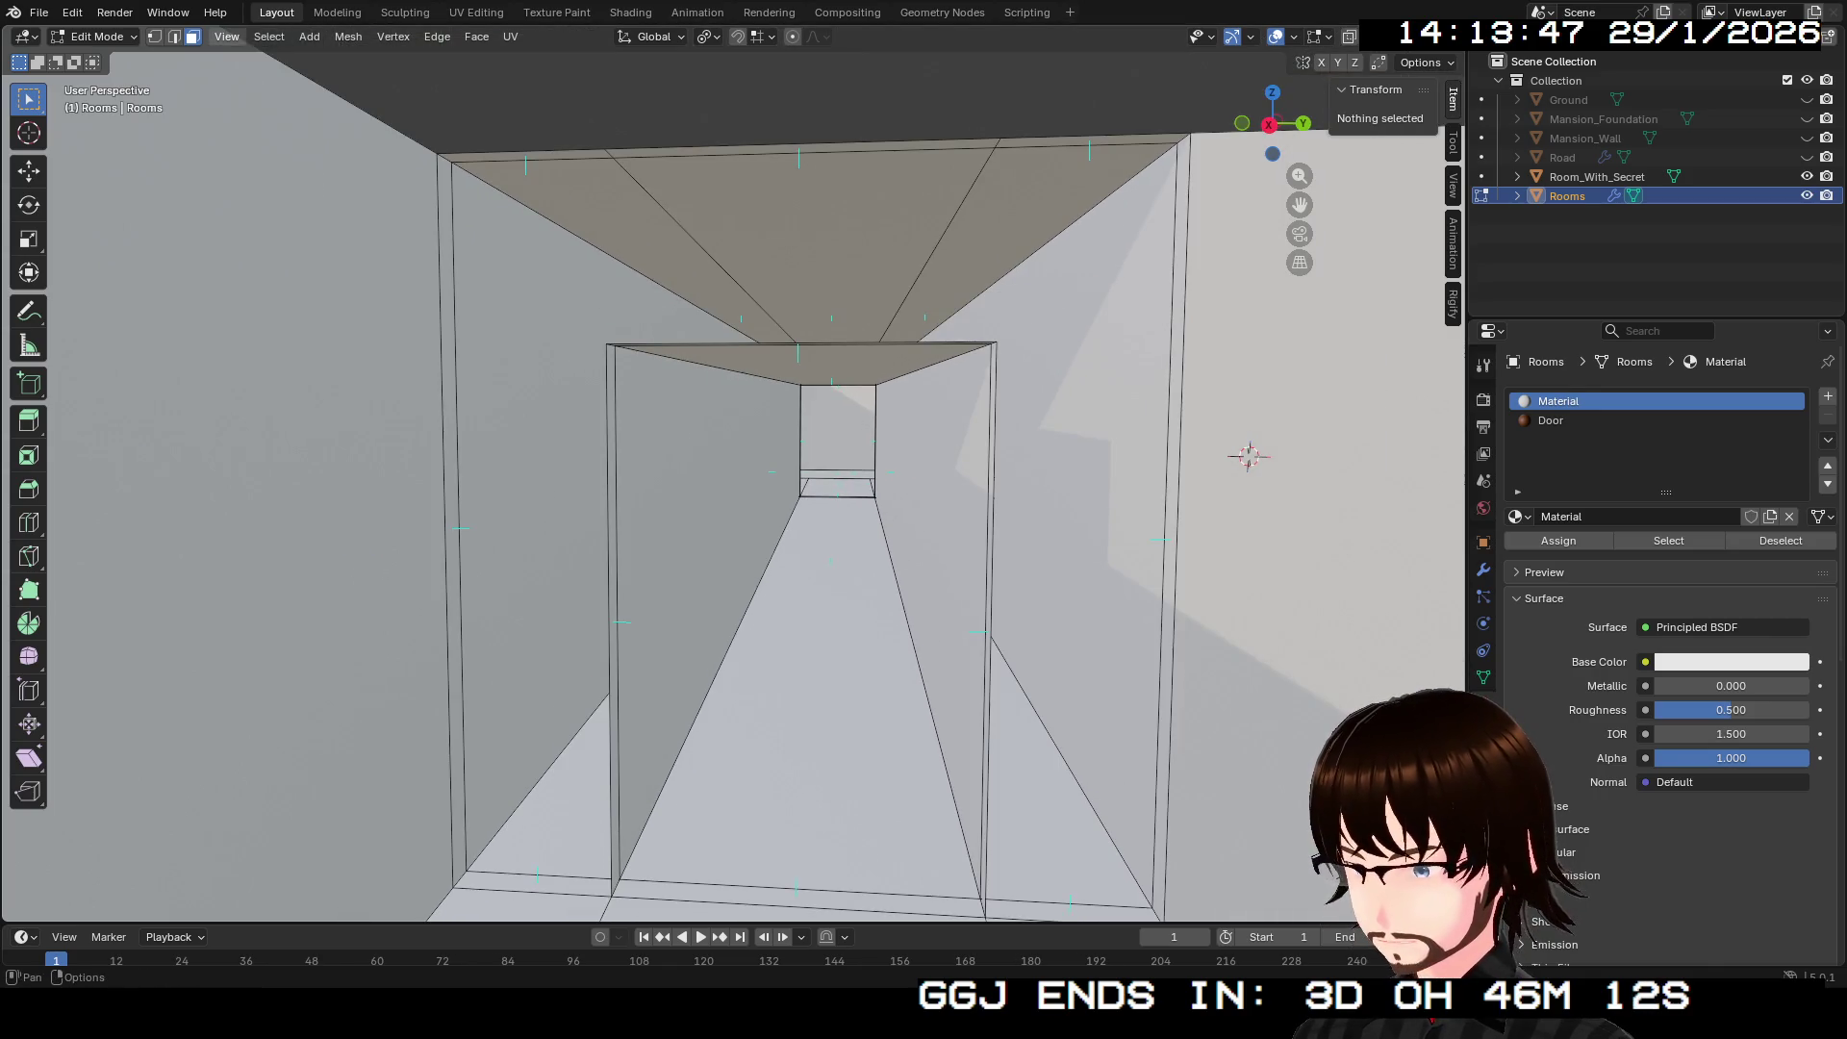
Step: Join the ceiling corner vertex to the doorway's top corner with a new edge
scroll(1249, 457, "up", 5)
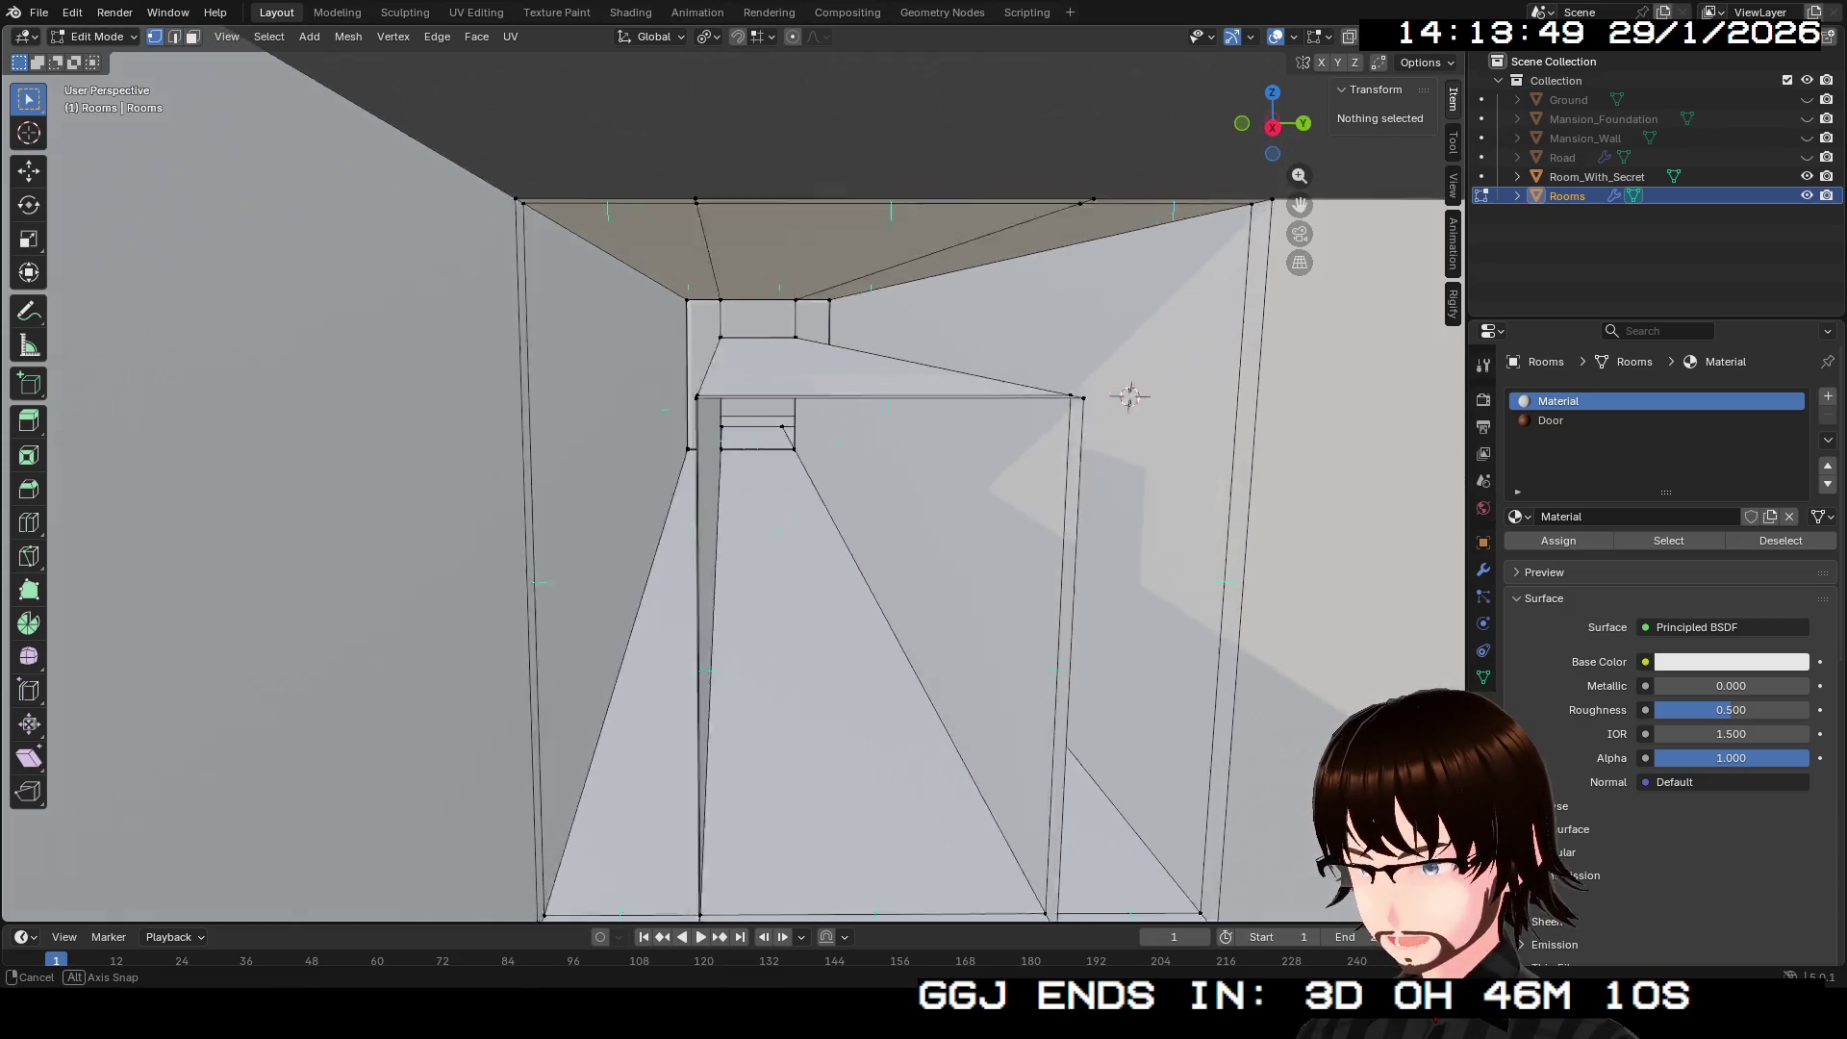
left_click_drag(1076, 384, 1078, 411)
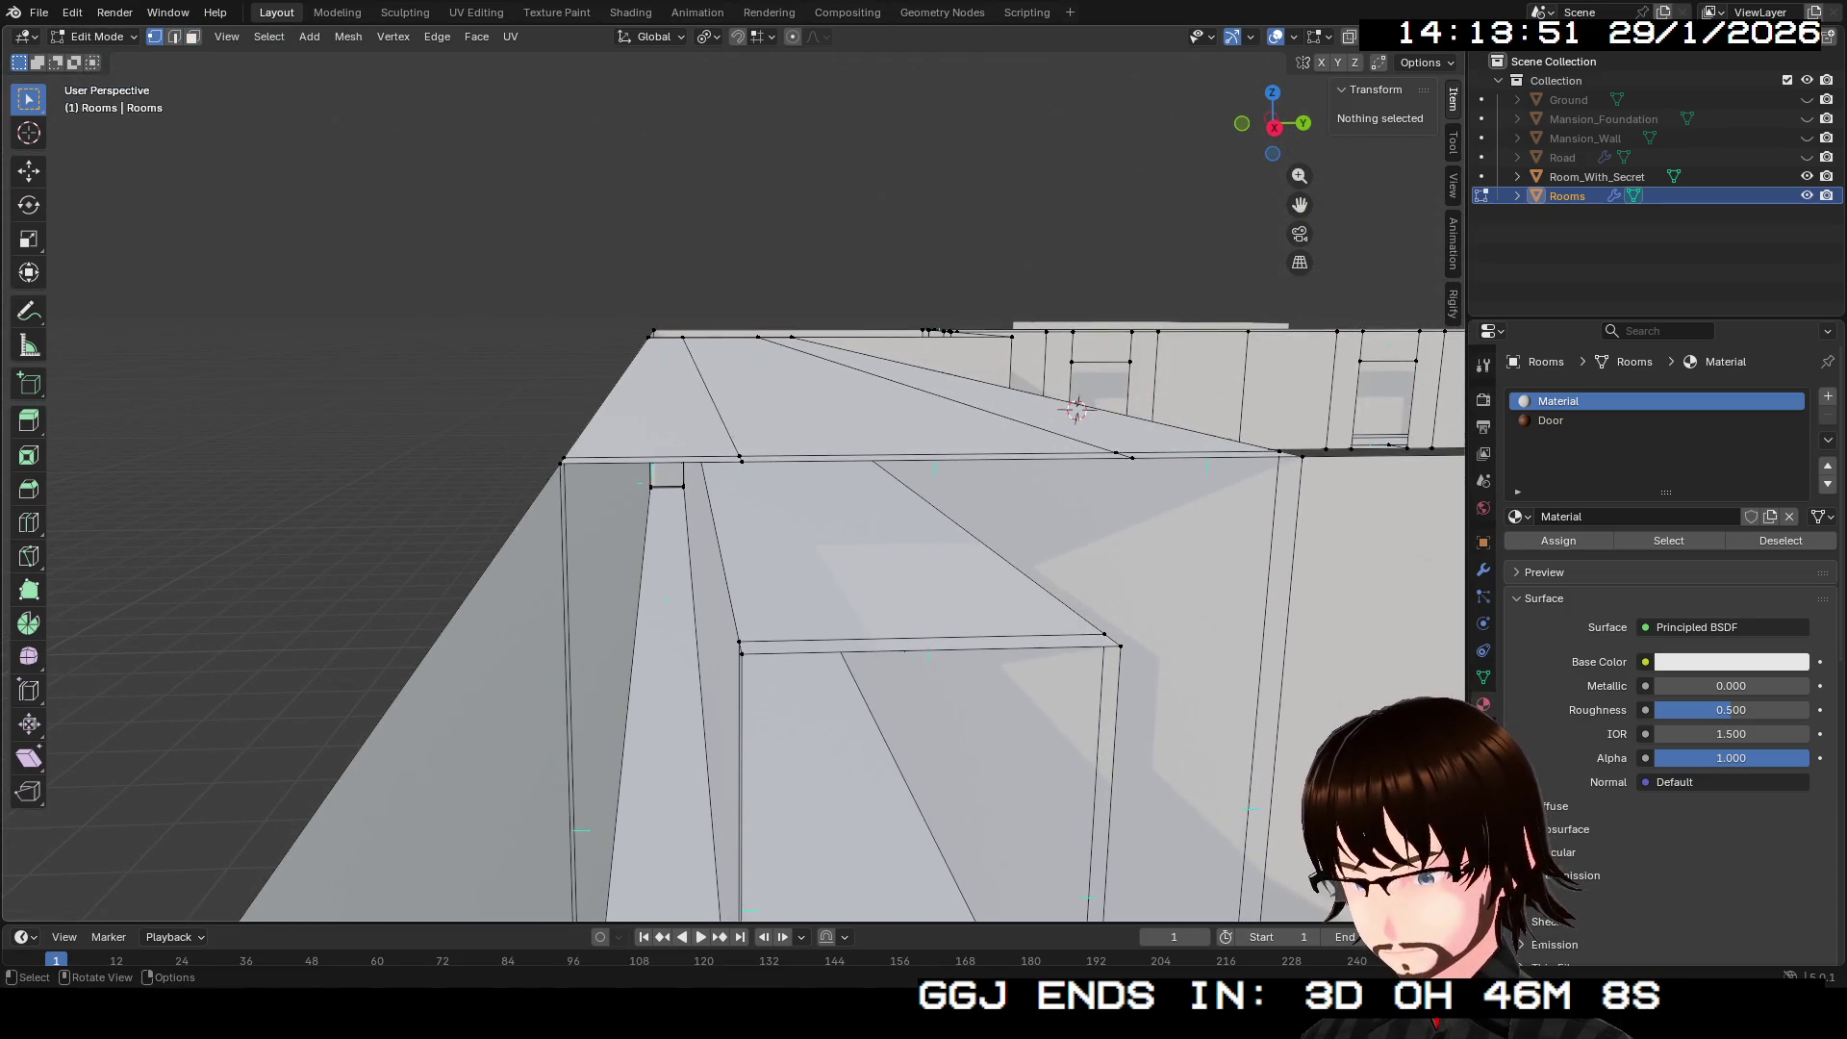
left_click(741, 462)
left_click(742, 654, "shift")
scroll(731, 472, "up", 6)
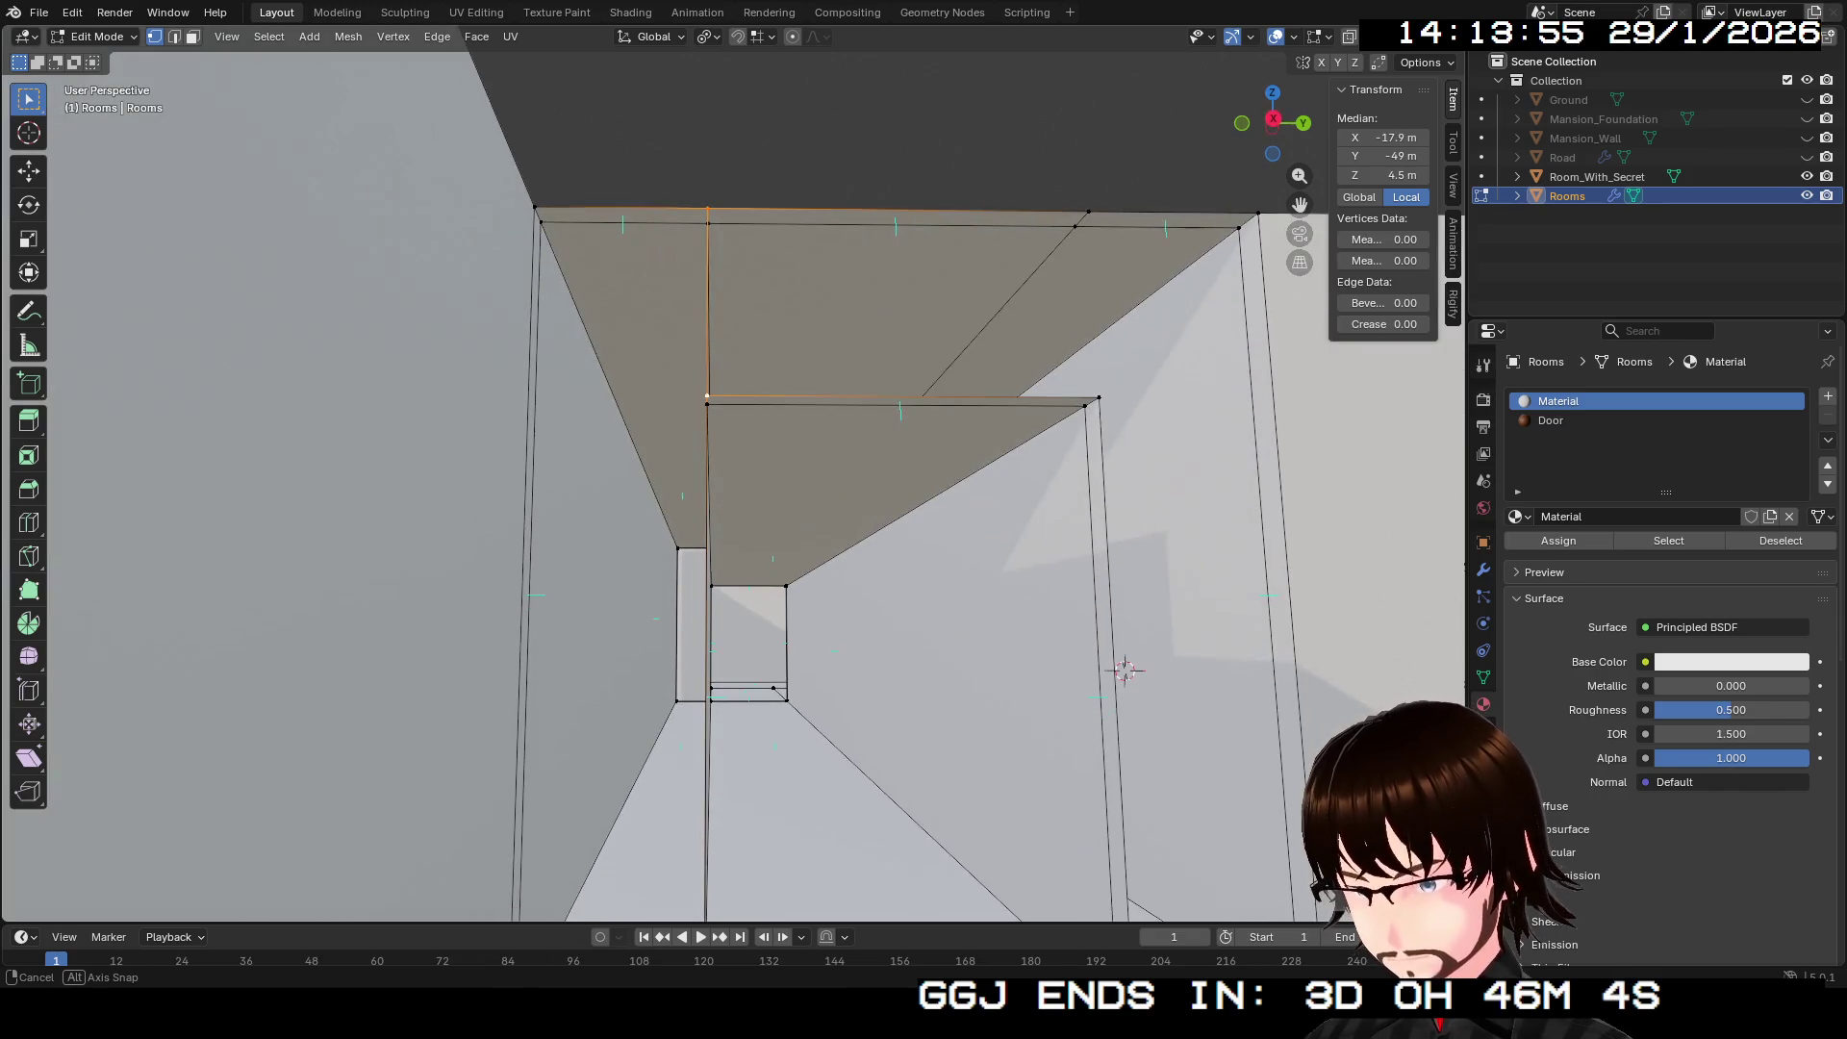
scroll(731, 471, "up", 3)
scroll(731, 471, "down", 3)
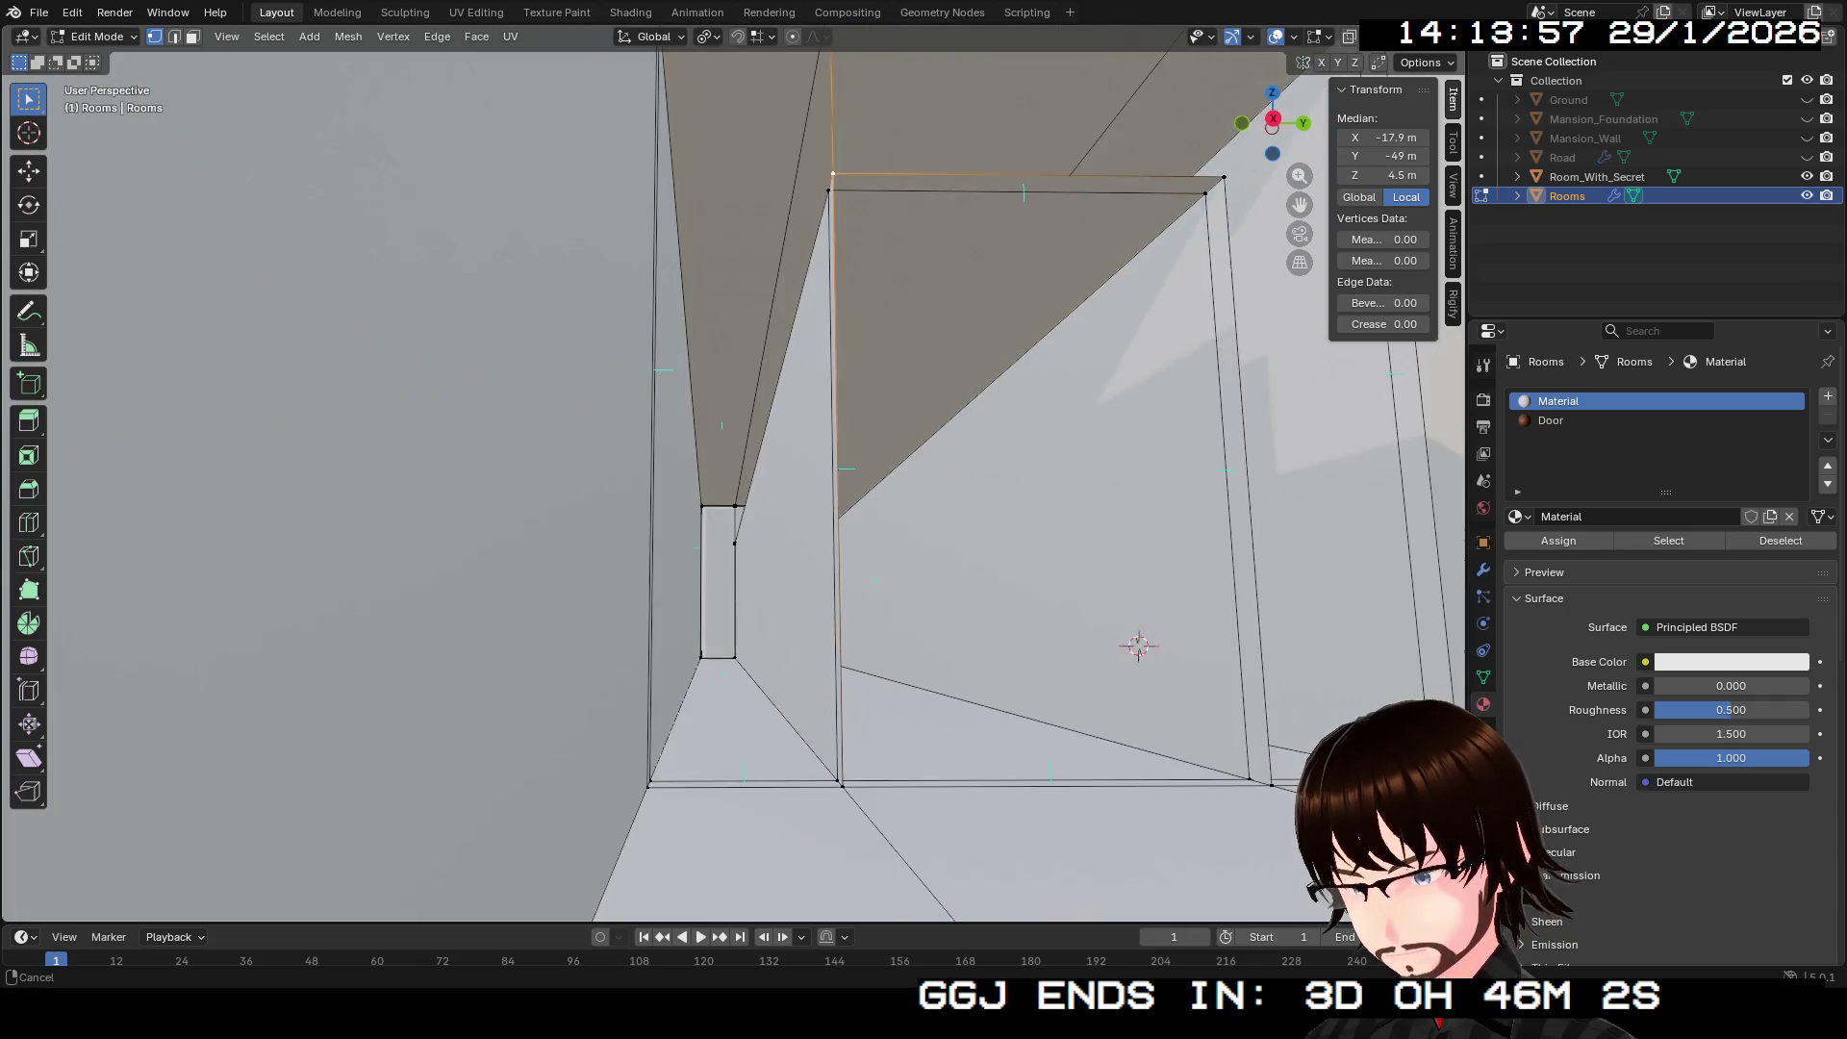
left_click_drag(731, 471, 865, 433)
left_click_drag(1275, 545, 1345, 459)
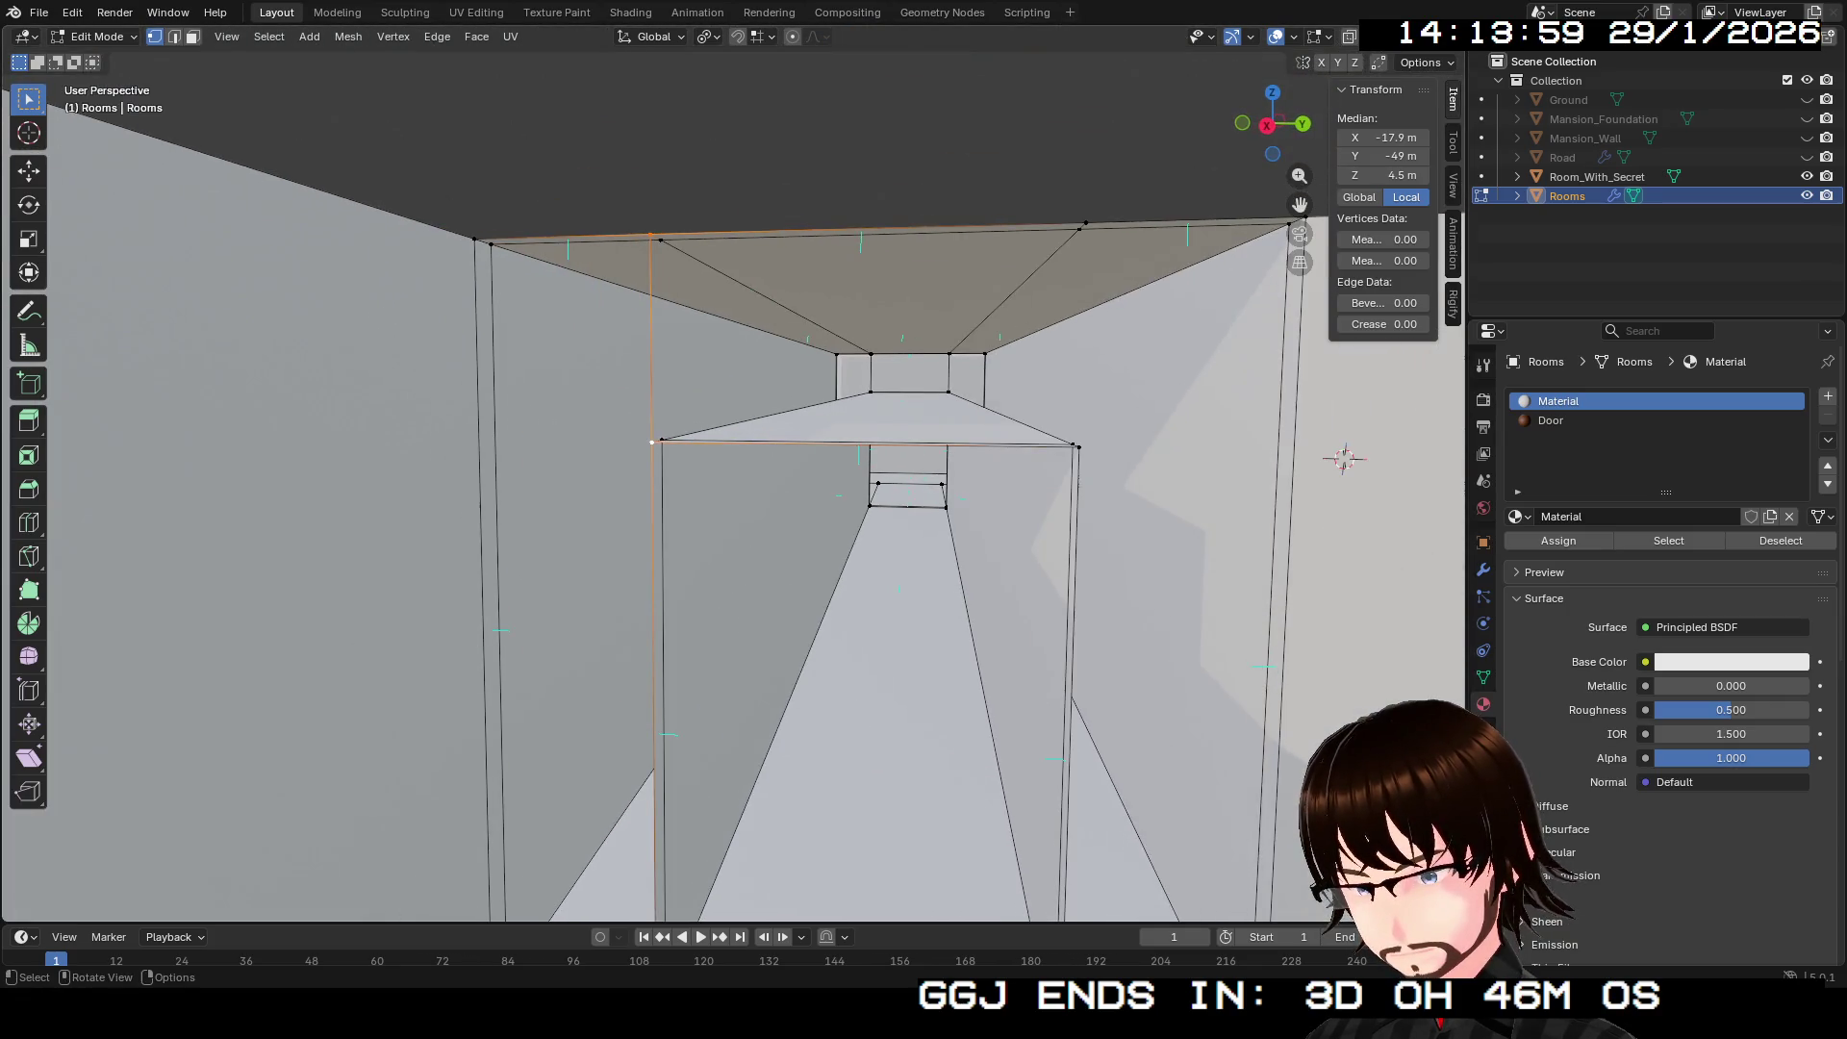
left_click(1086, 223)
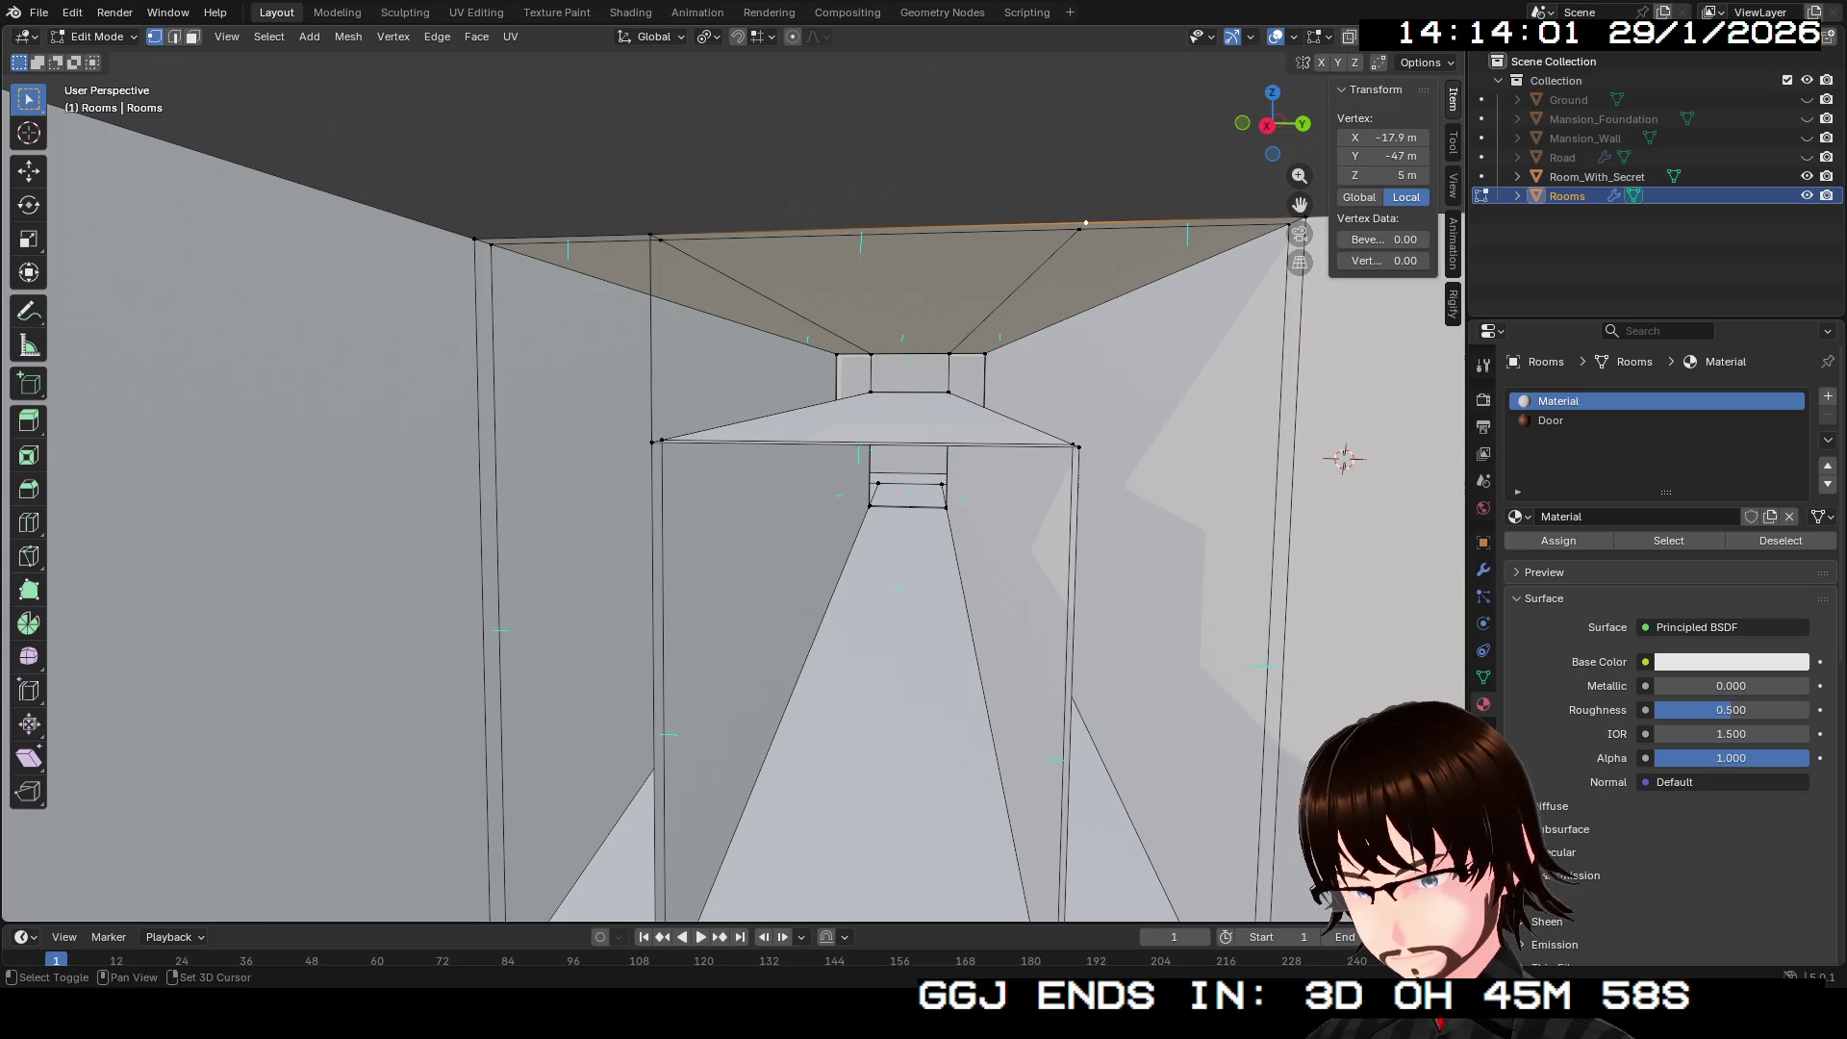
left_click(1079, 446, "shift")
key("f")
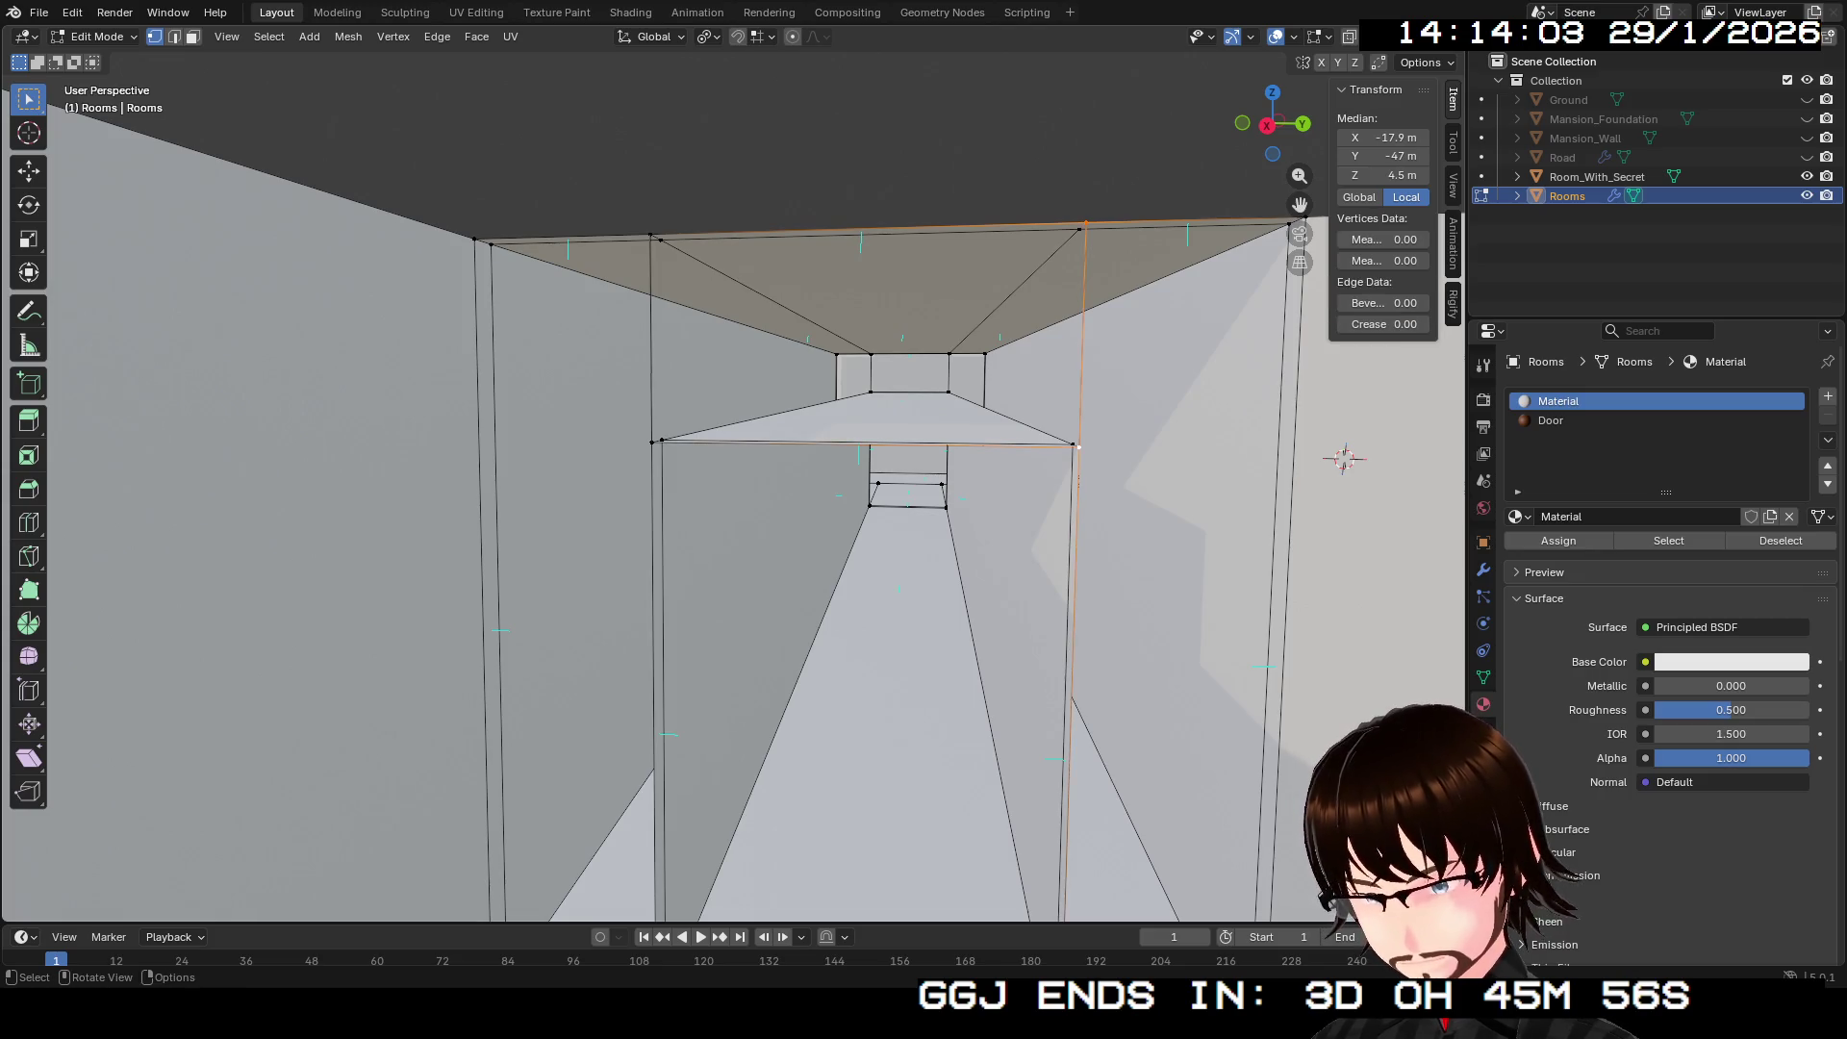
Step: In face select mode, select the large right wall face and bring up the Face menu
key("shift+grave")
key("w")
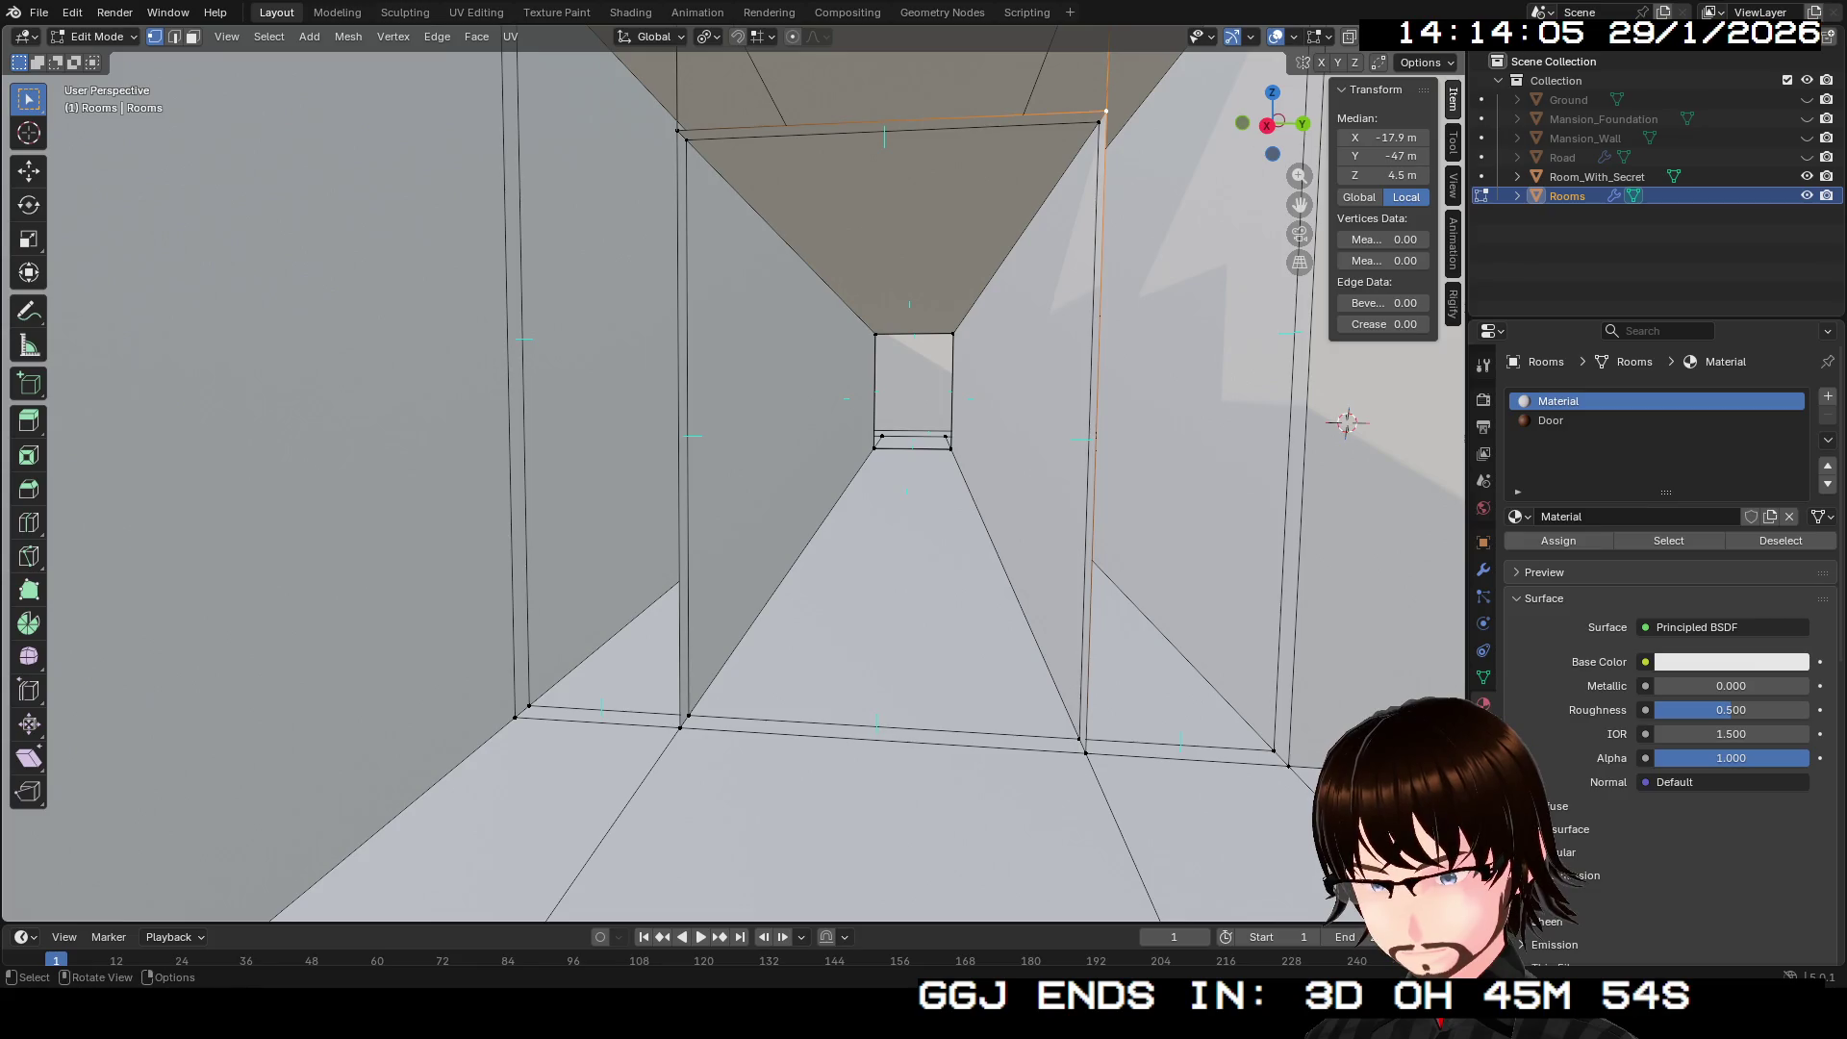
scroll(731, 481, "down", 5)
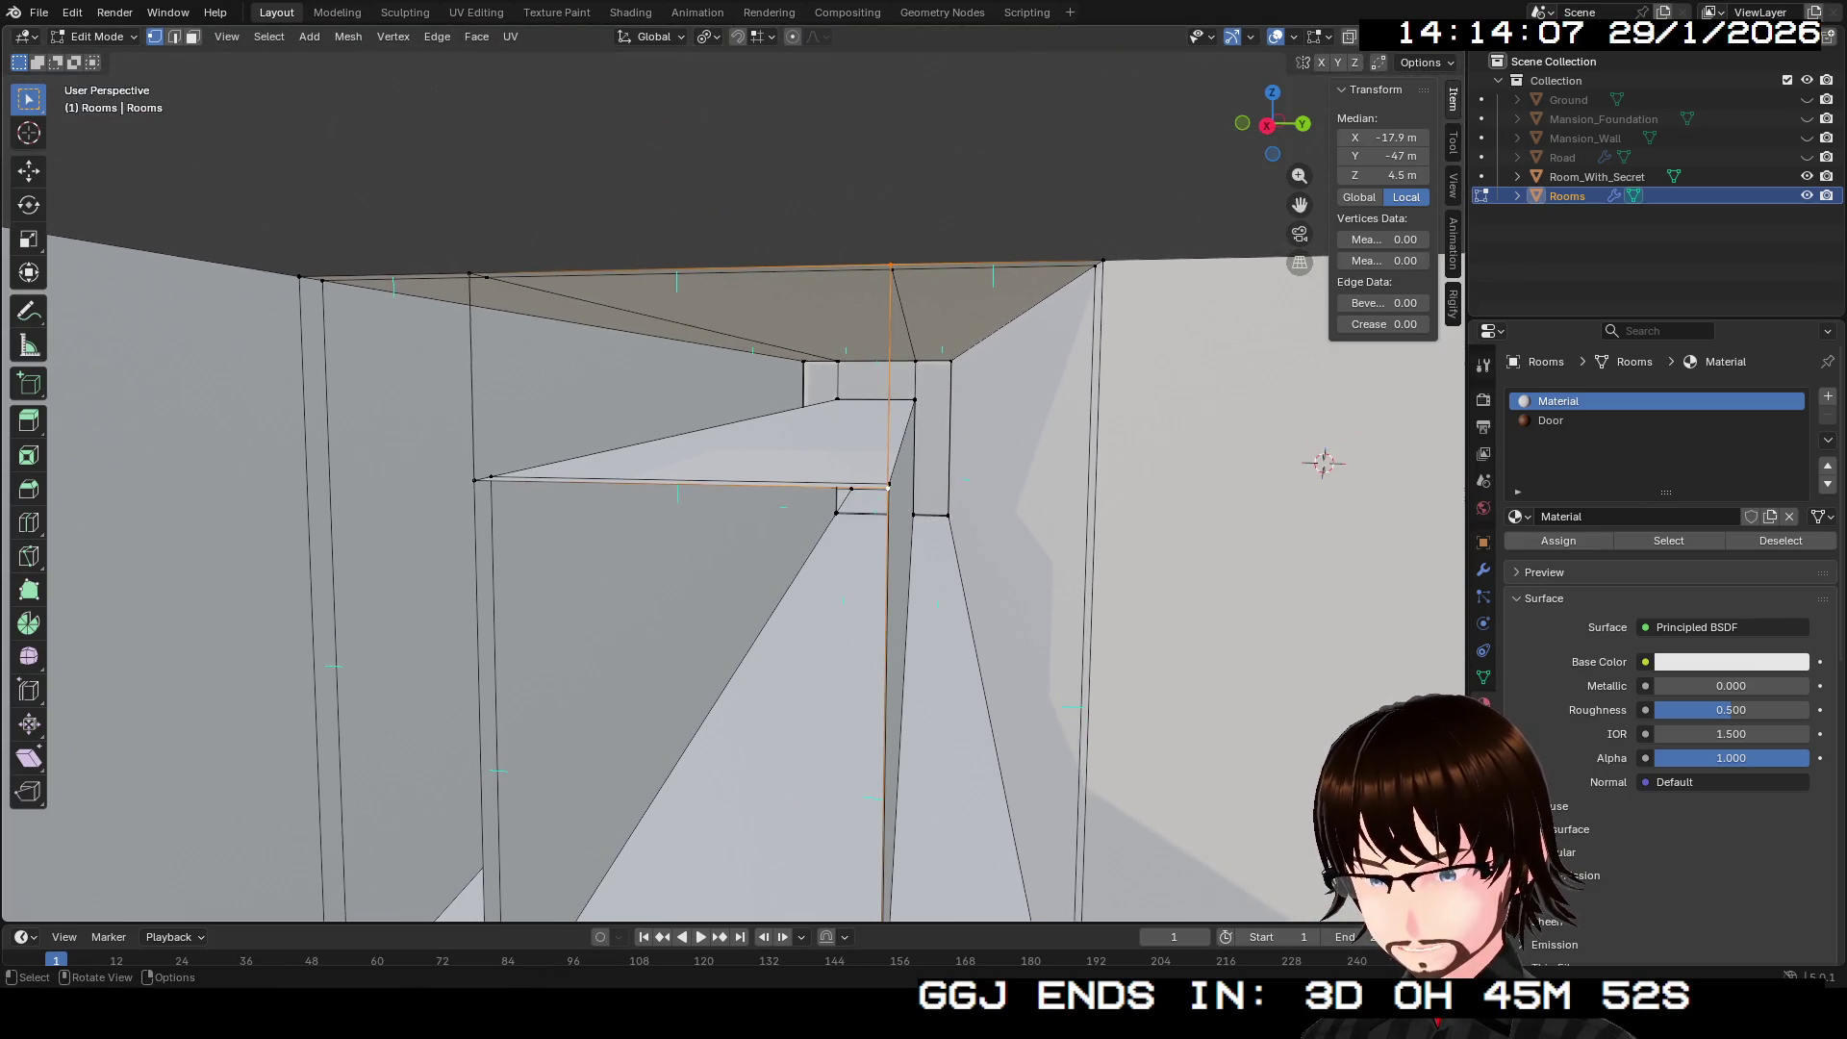
scroll(1003, 301, "up", 3)
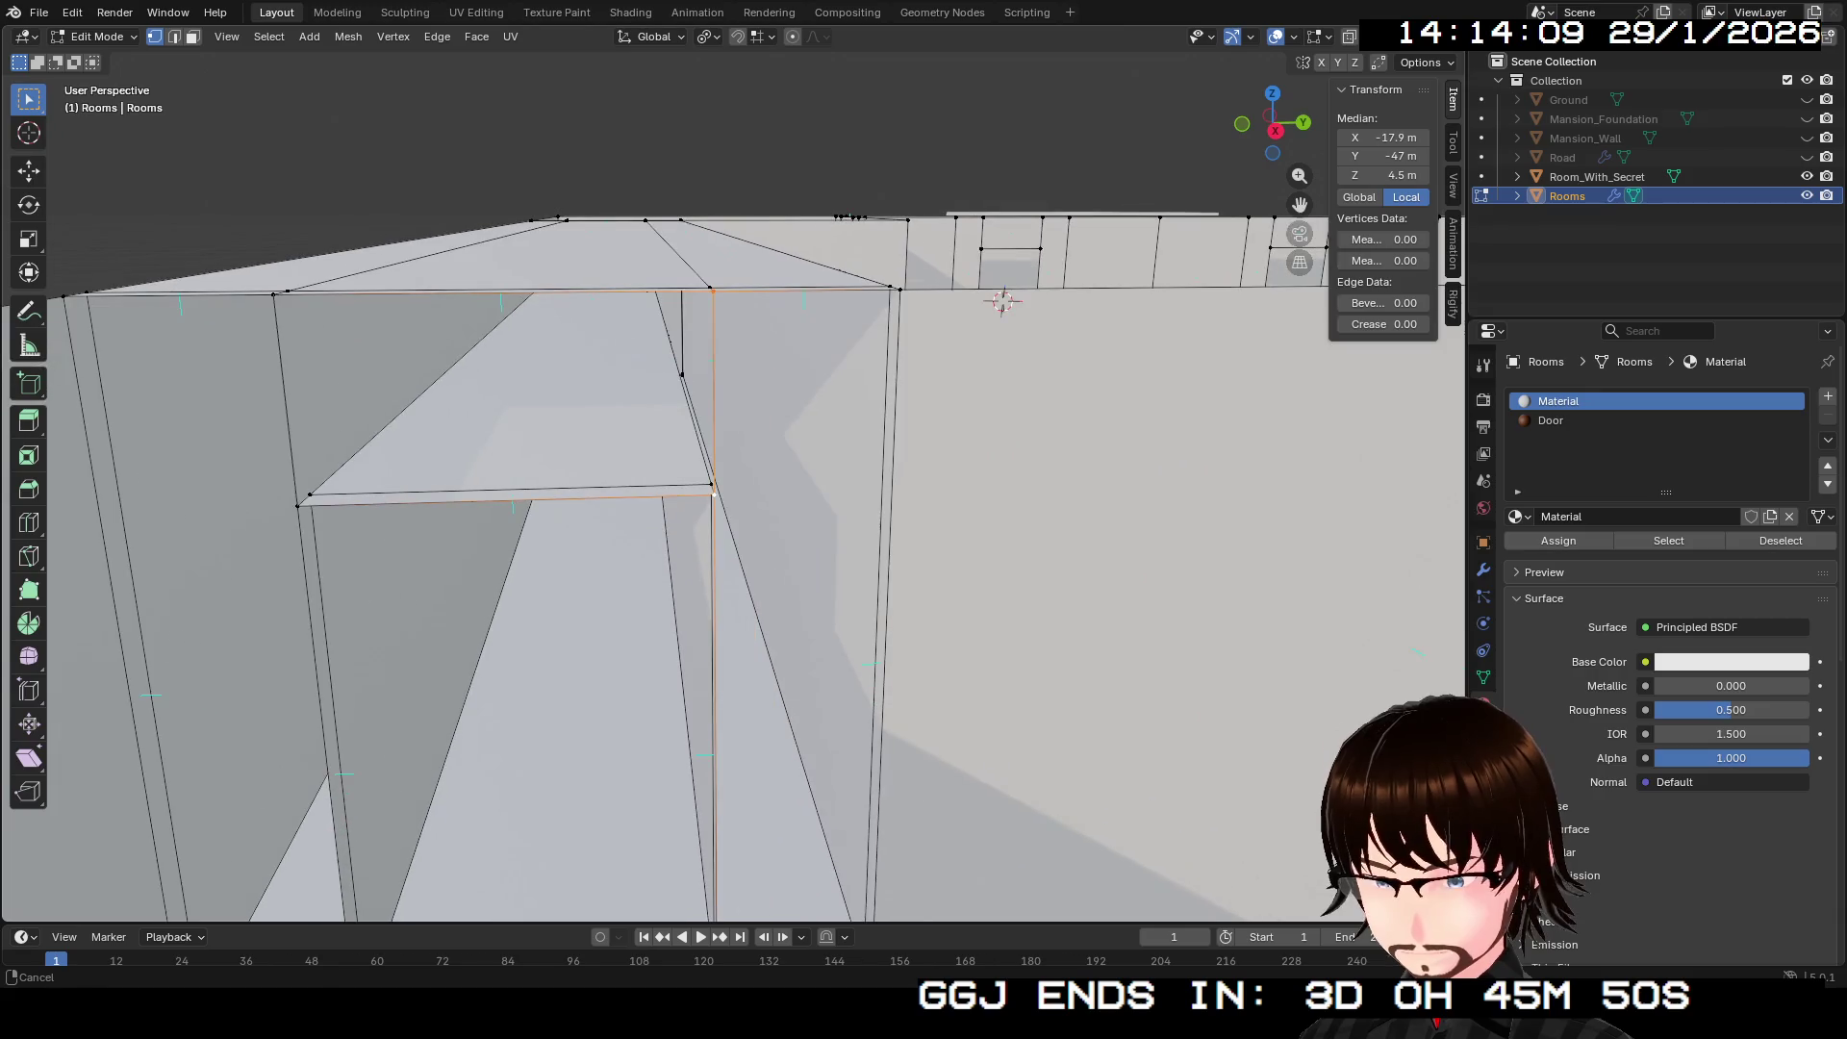
scroll(732, 481, "down", 3)
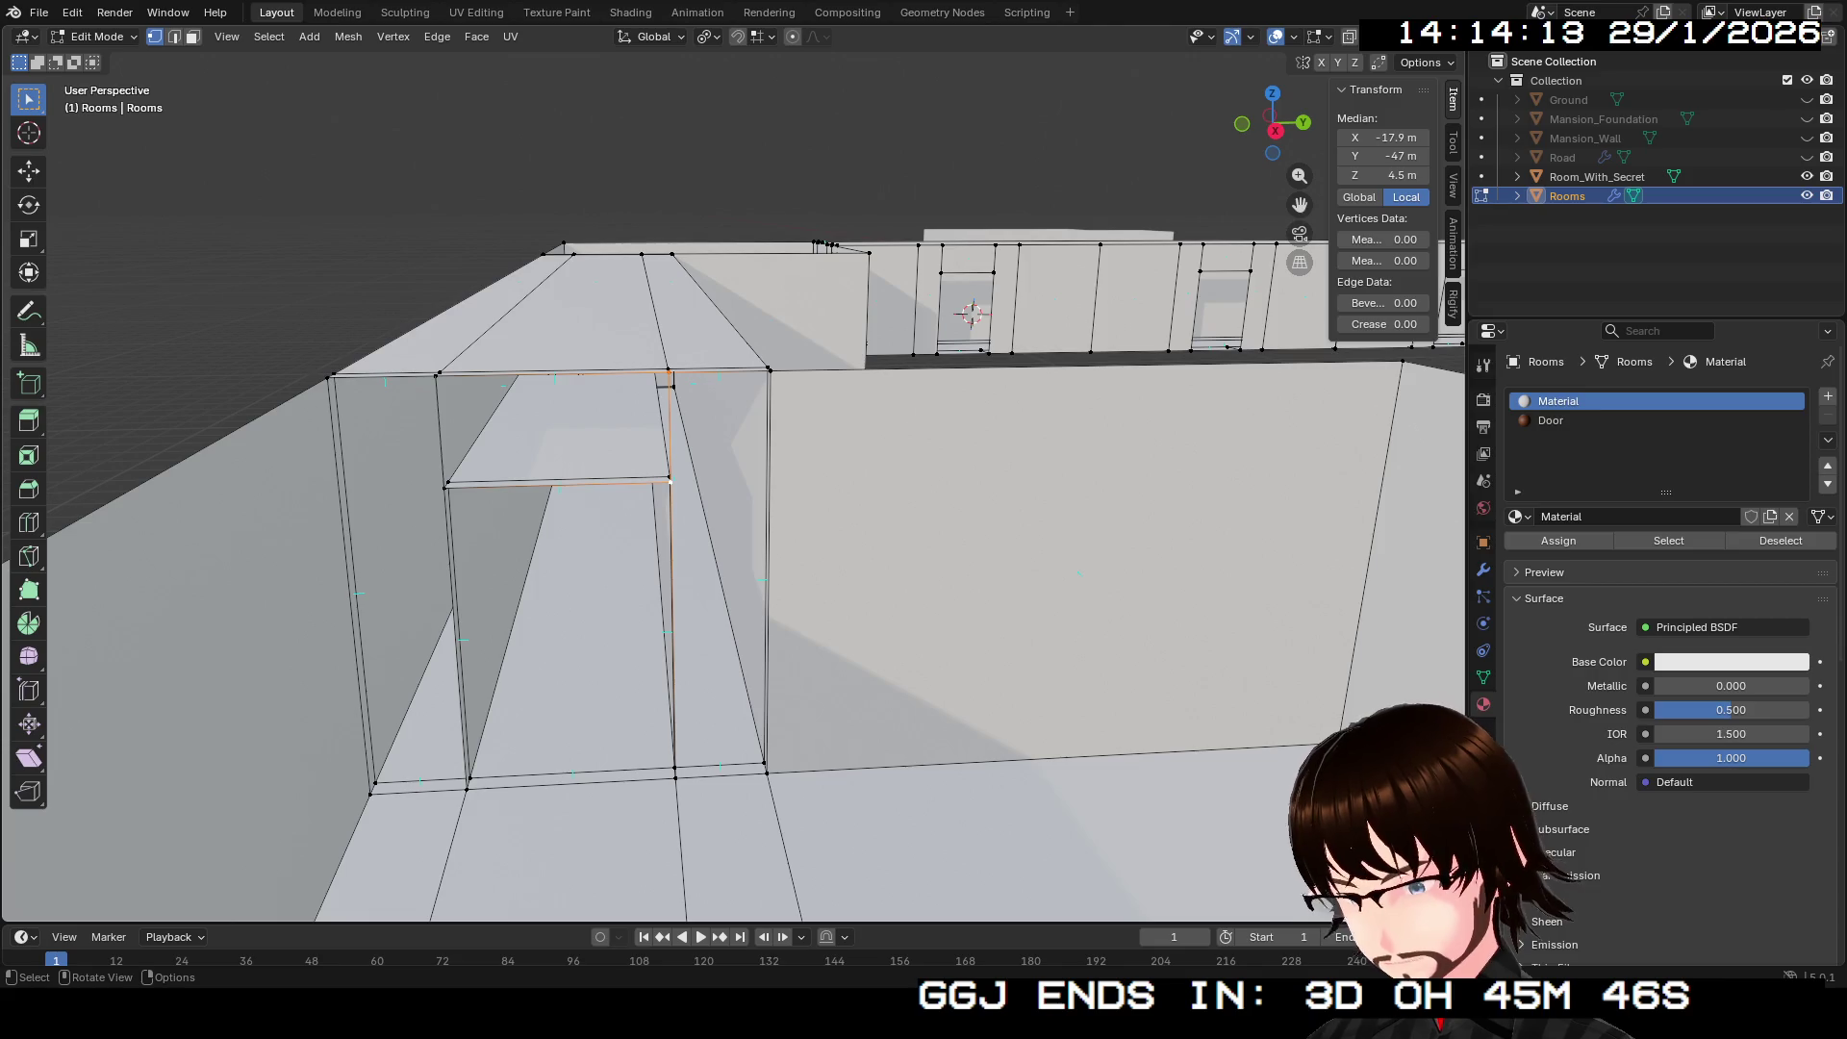
scroll(732, 481, "up", 5)
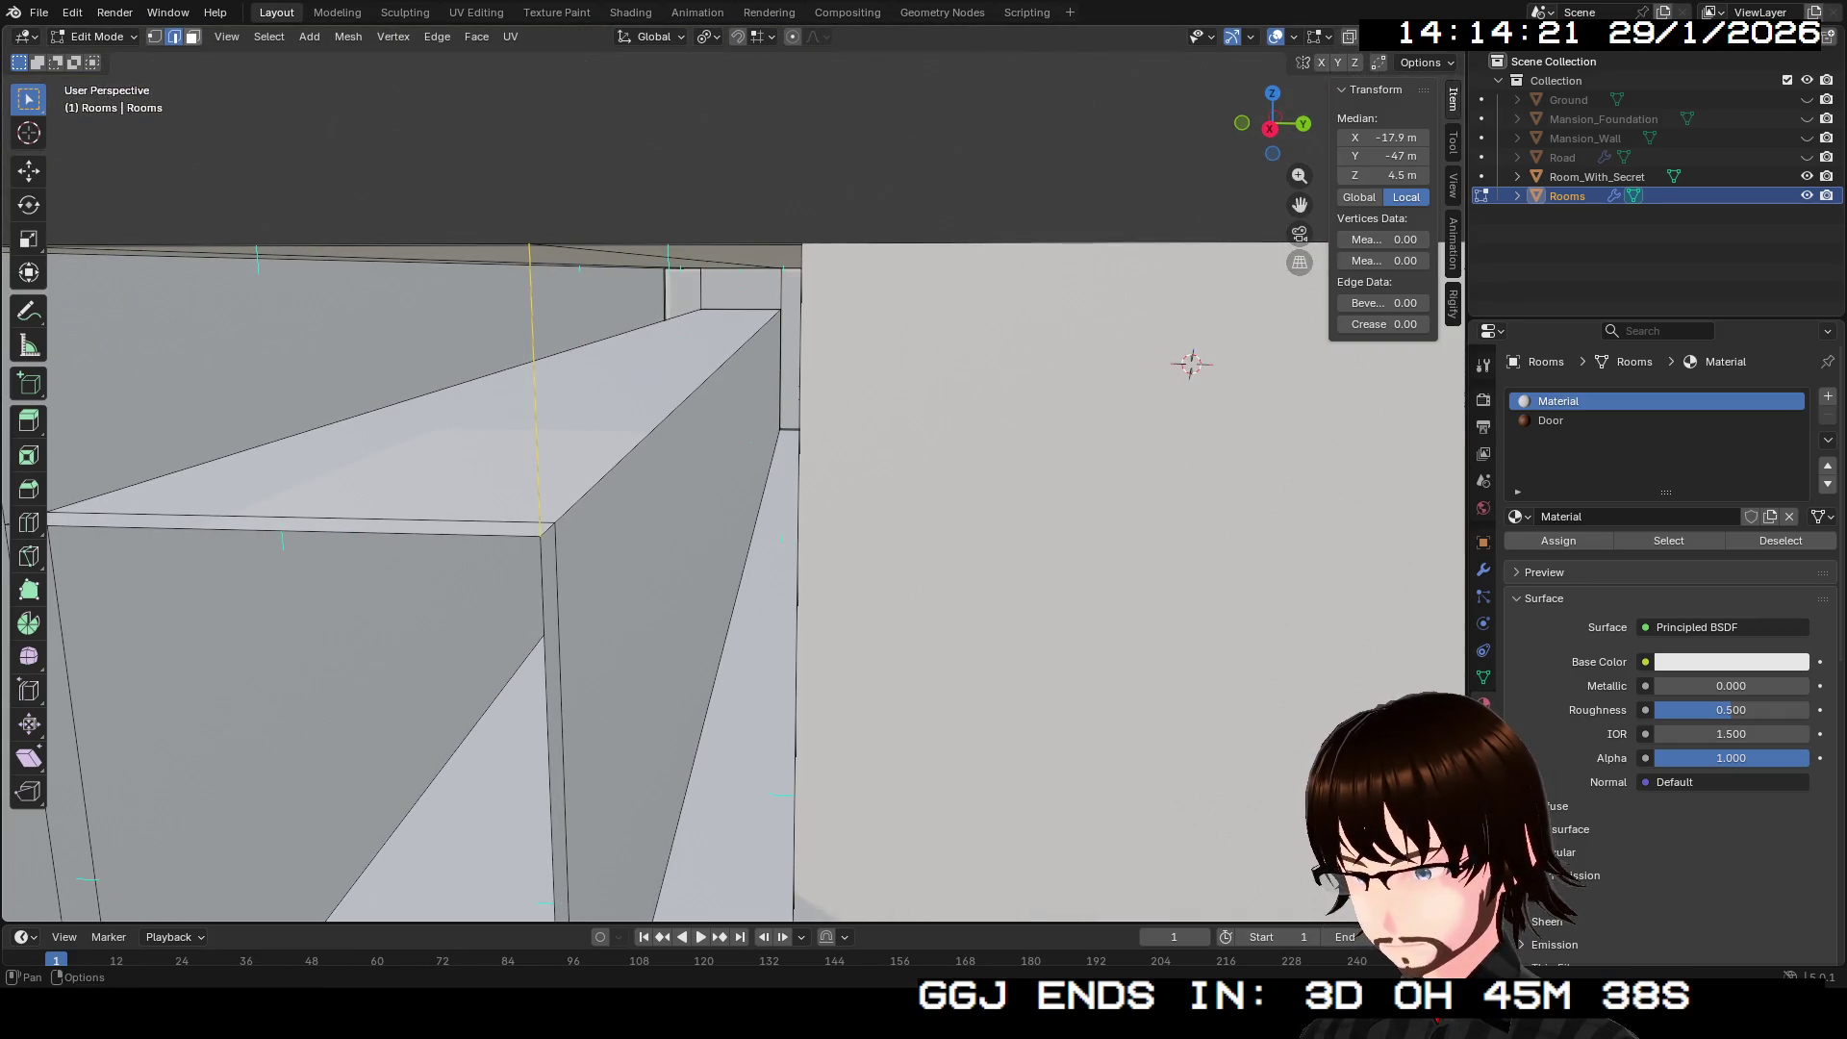
key("3")
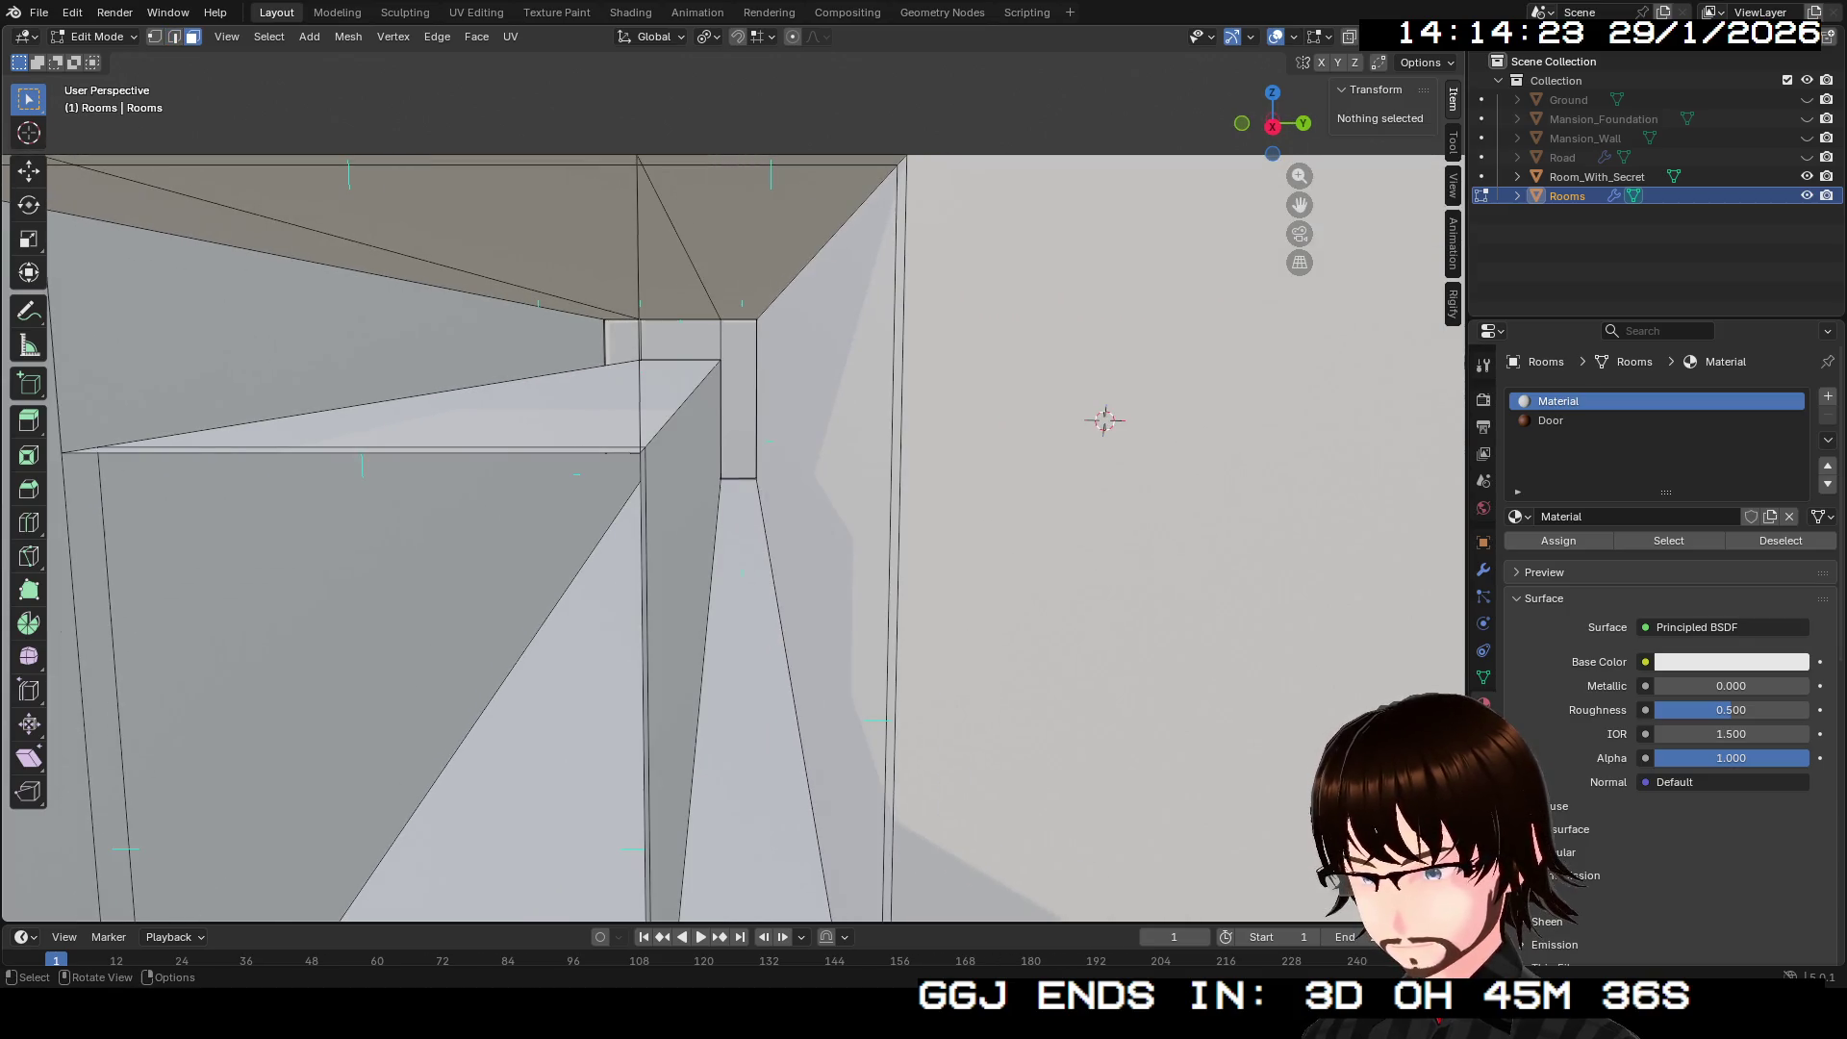
left_click(644, 165)
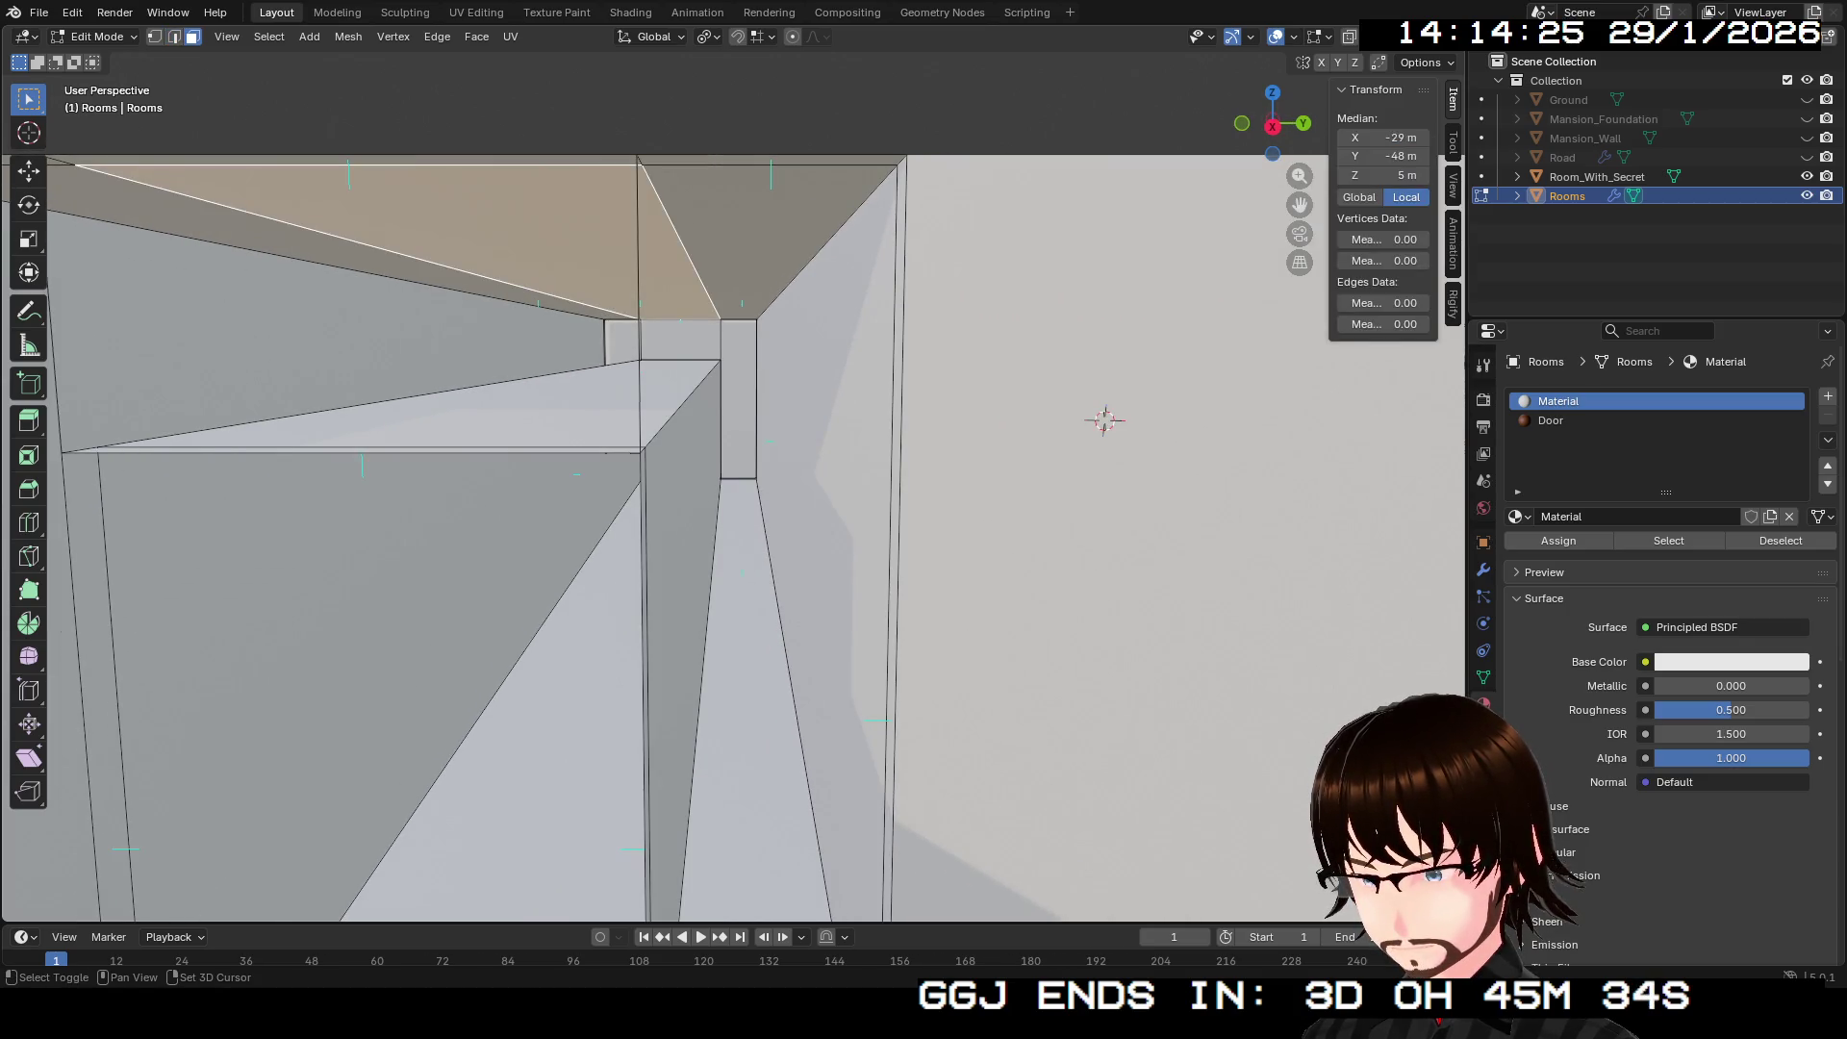
left_click(643, 166)
left_click(1107, 539)
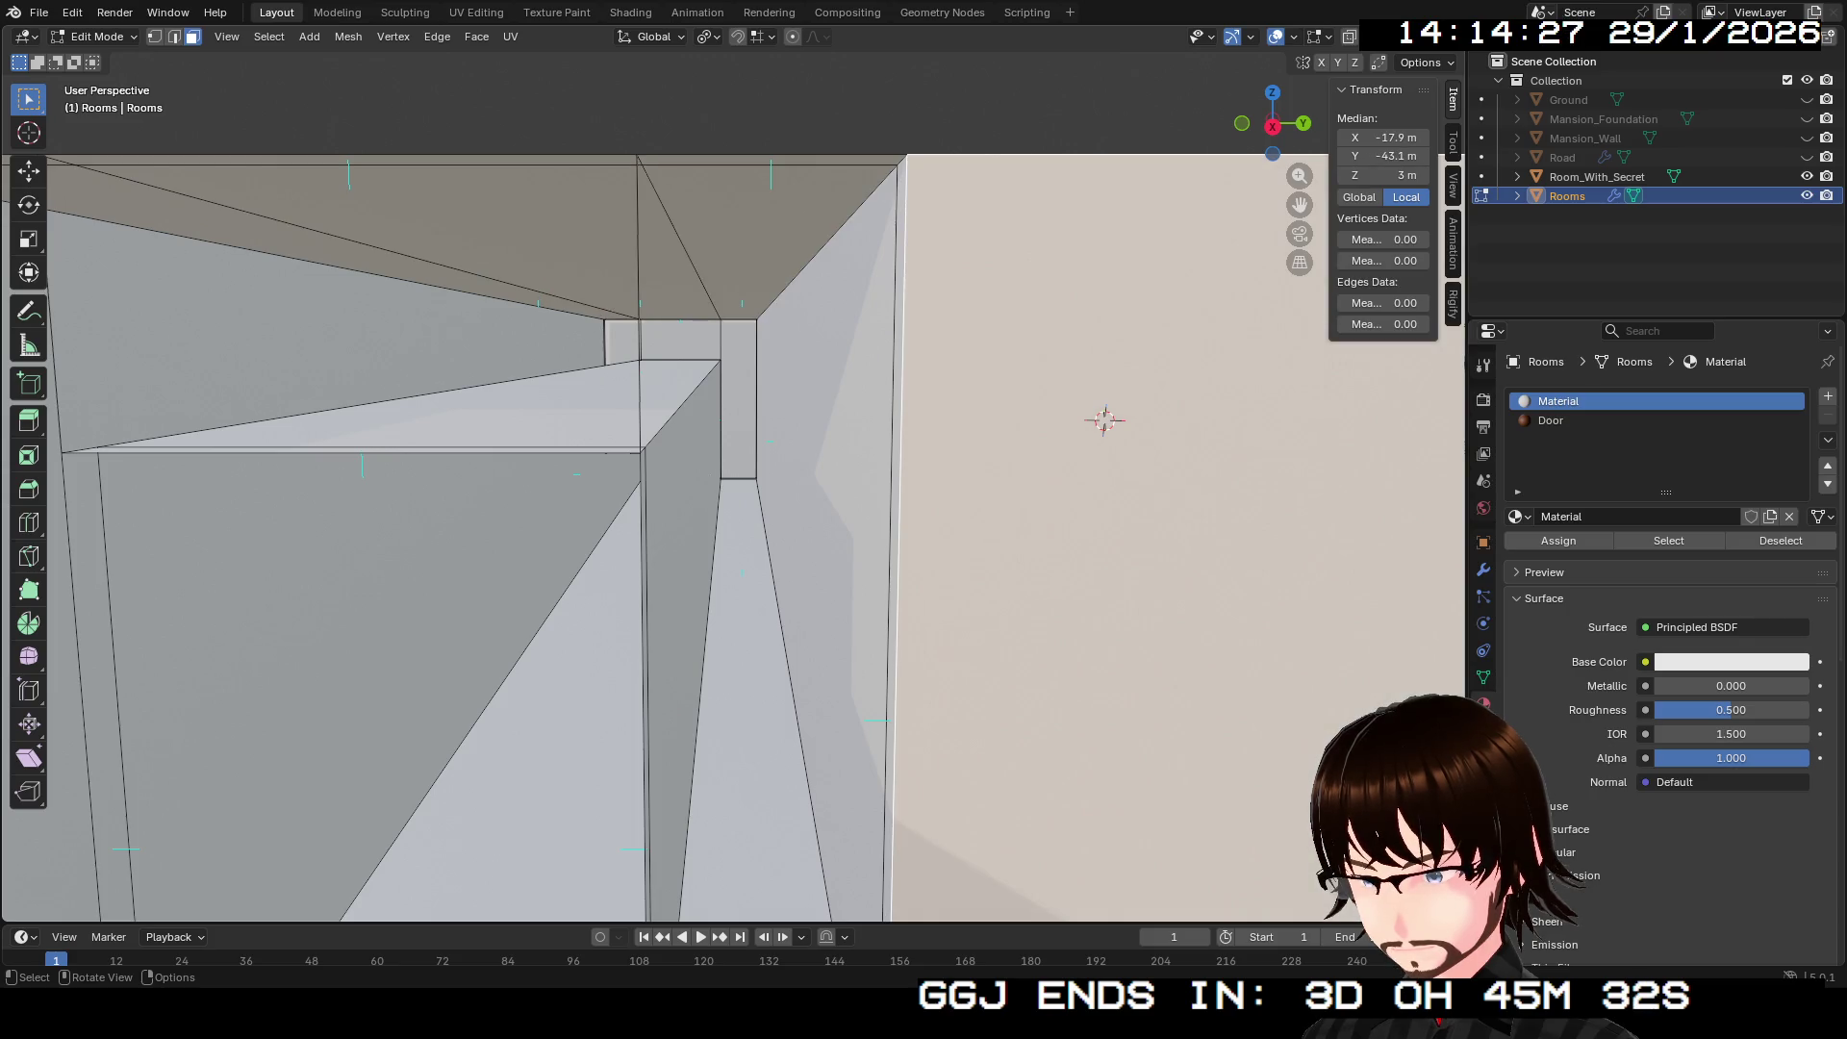
key("ctrl+f")
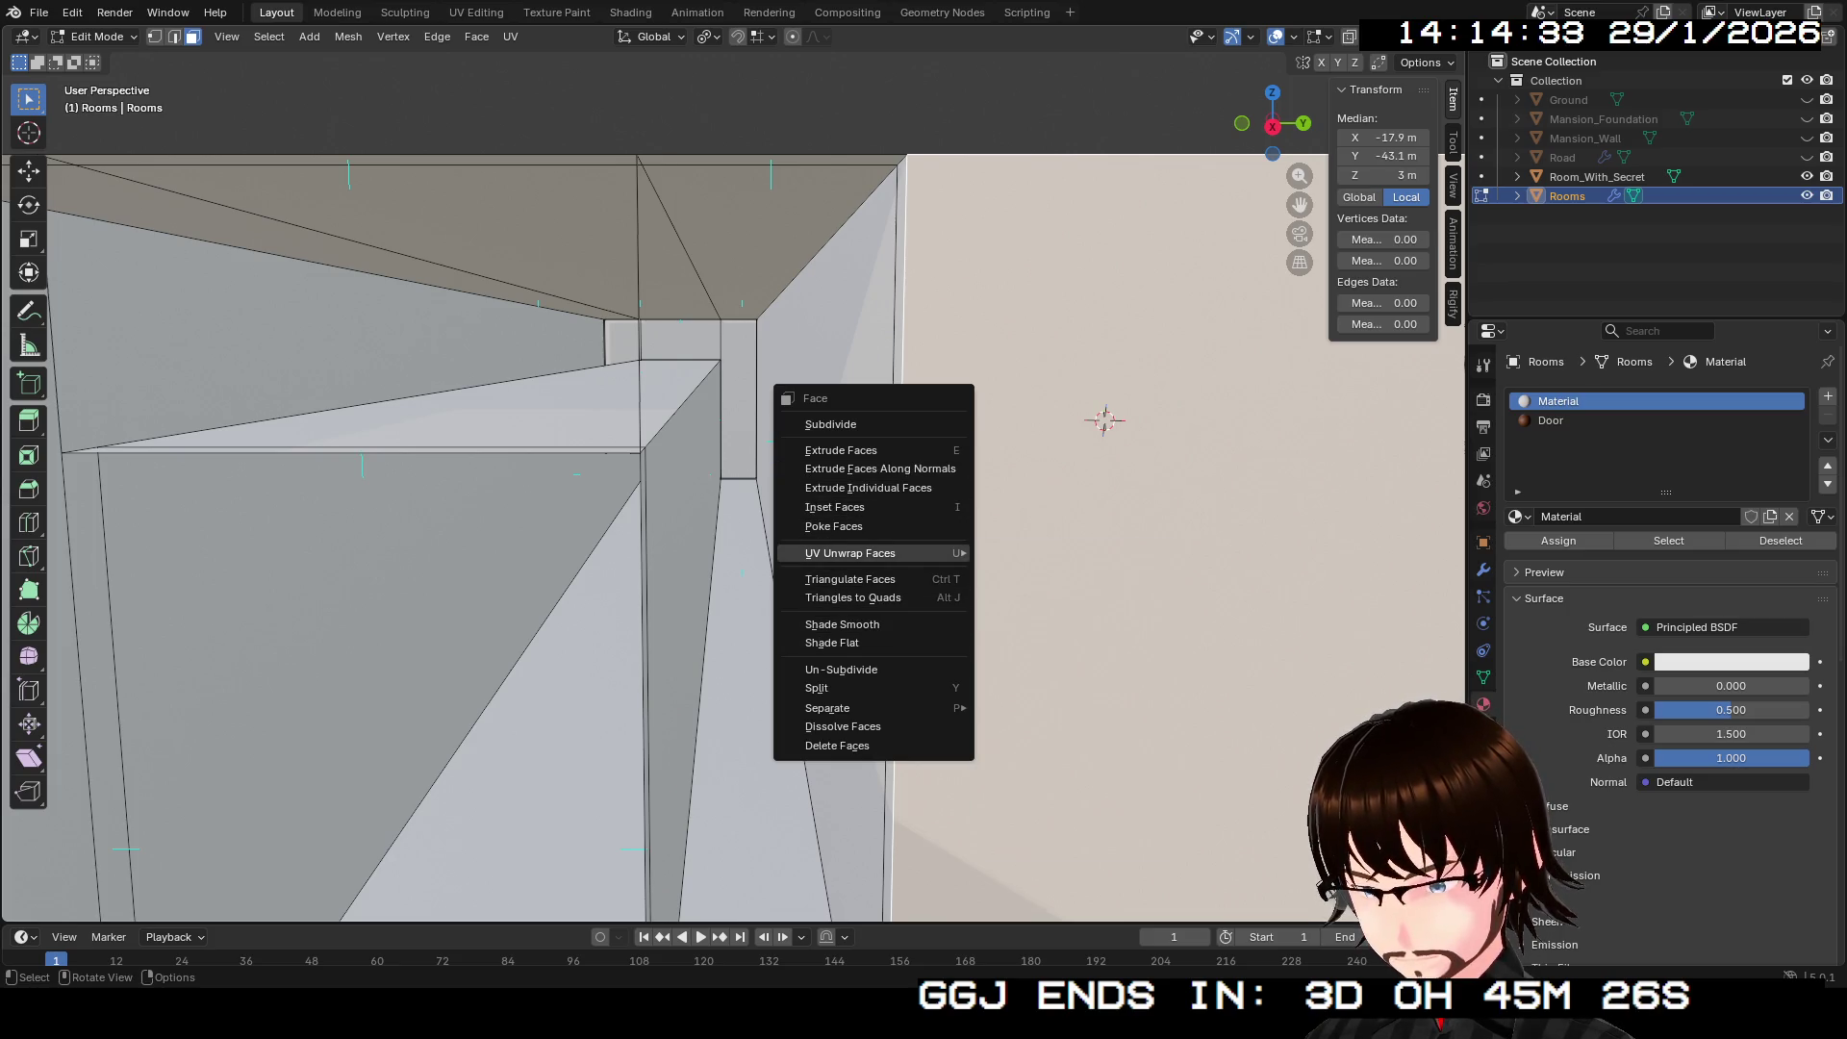
Step: Dismiss the Face menu, switch to edge select and select the right wall's vertical edge
mouse_move(851, 553)
key("Escape")
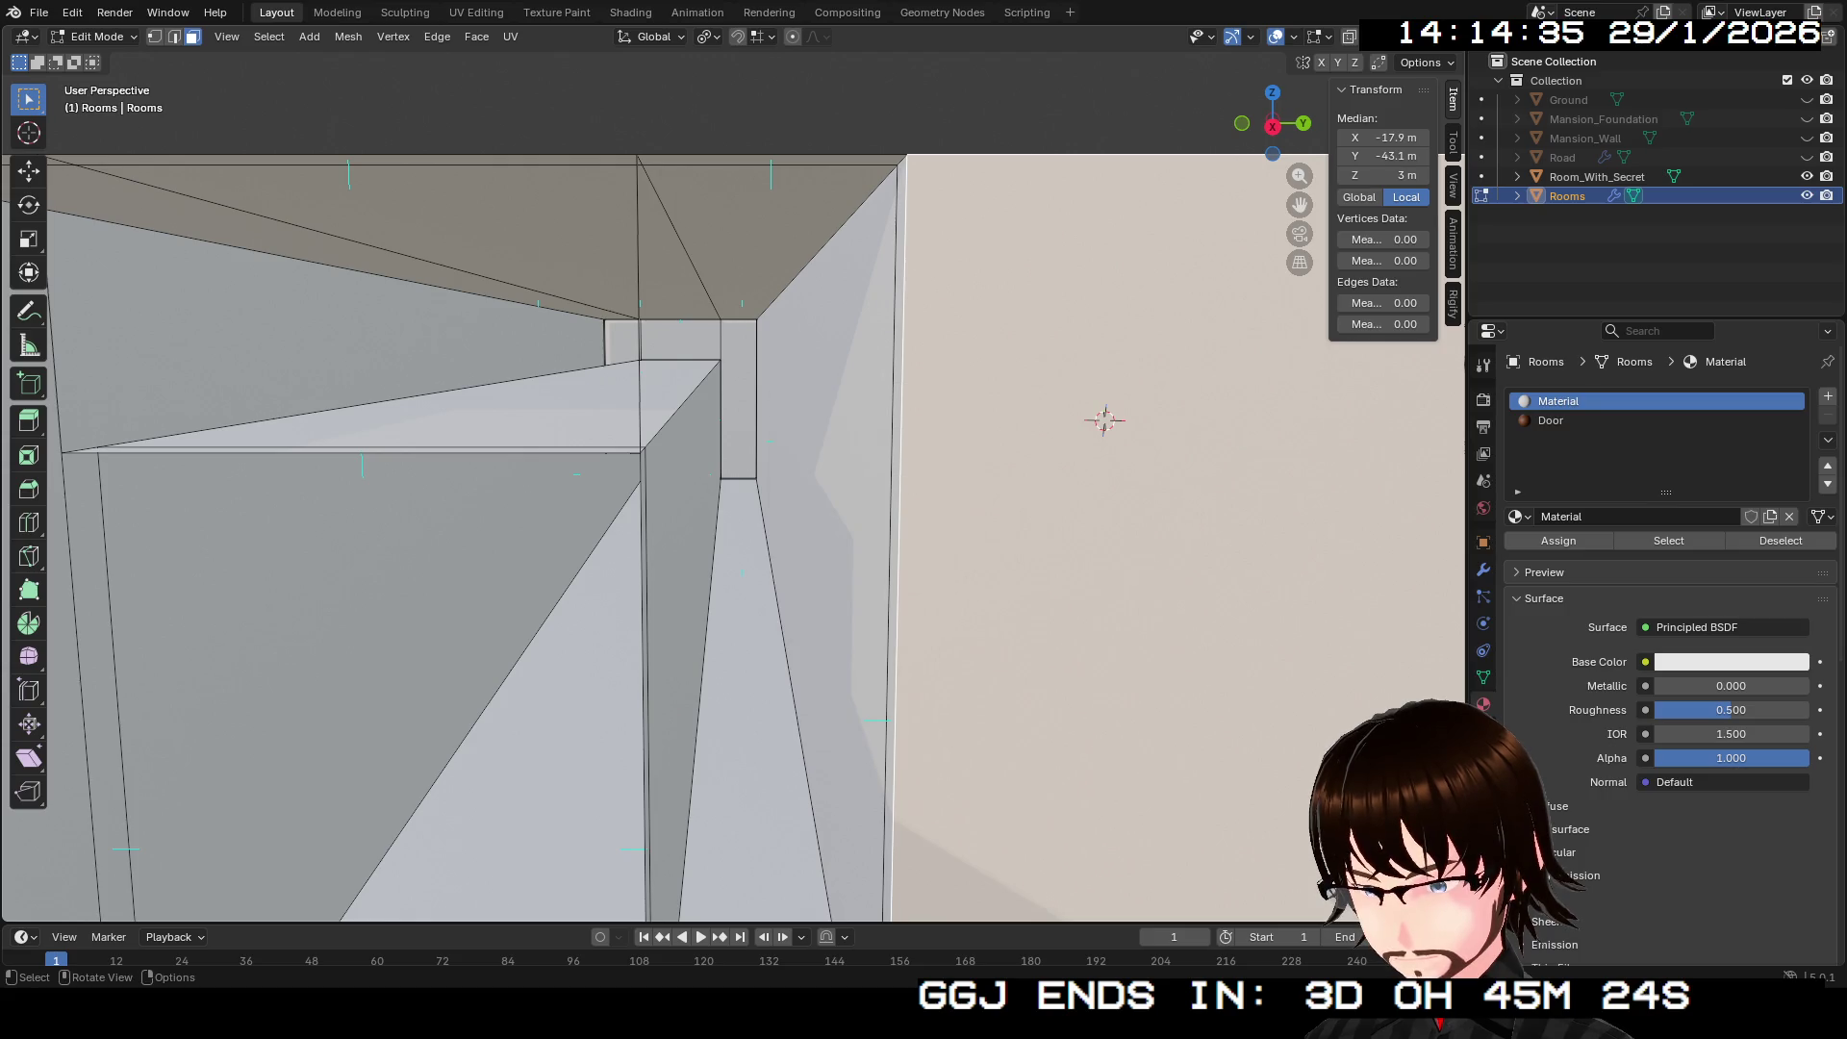
key("2")
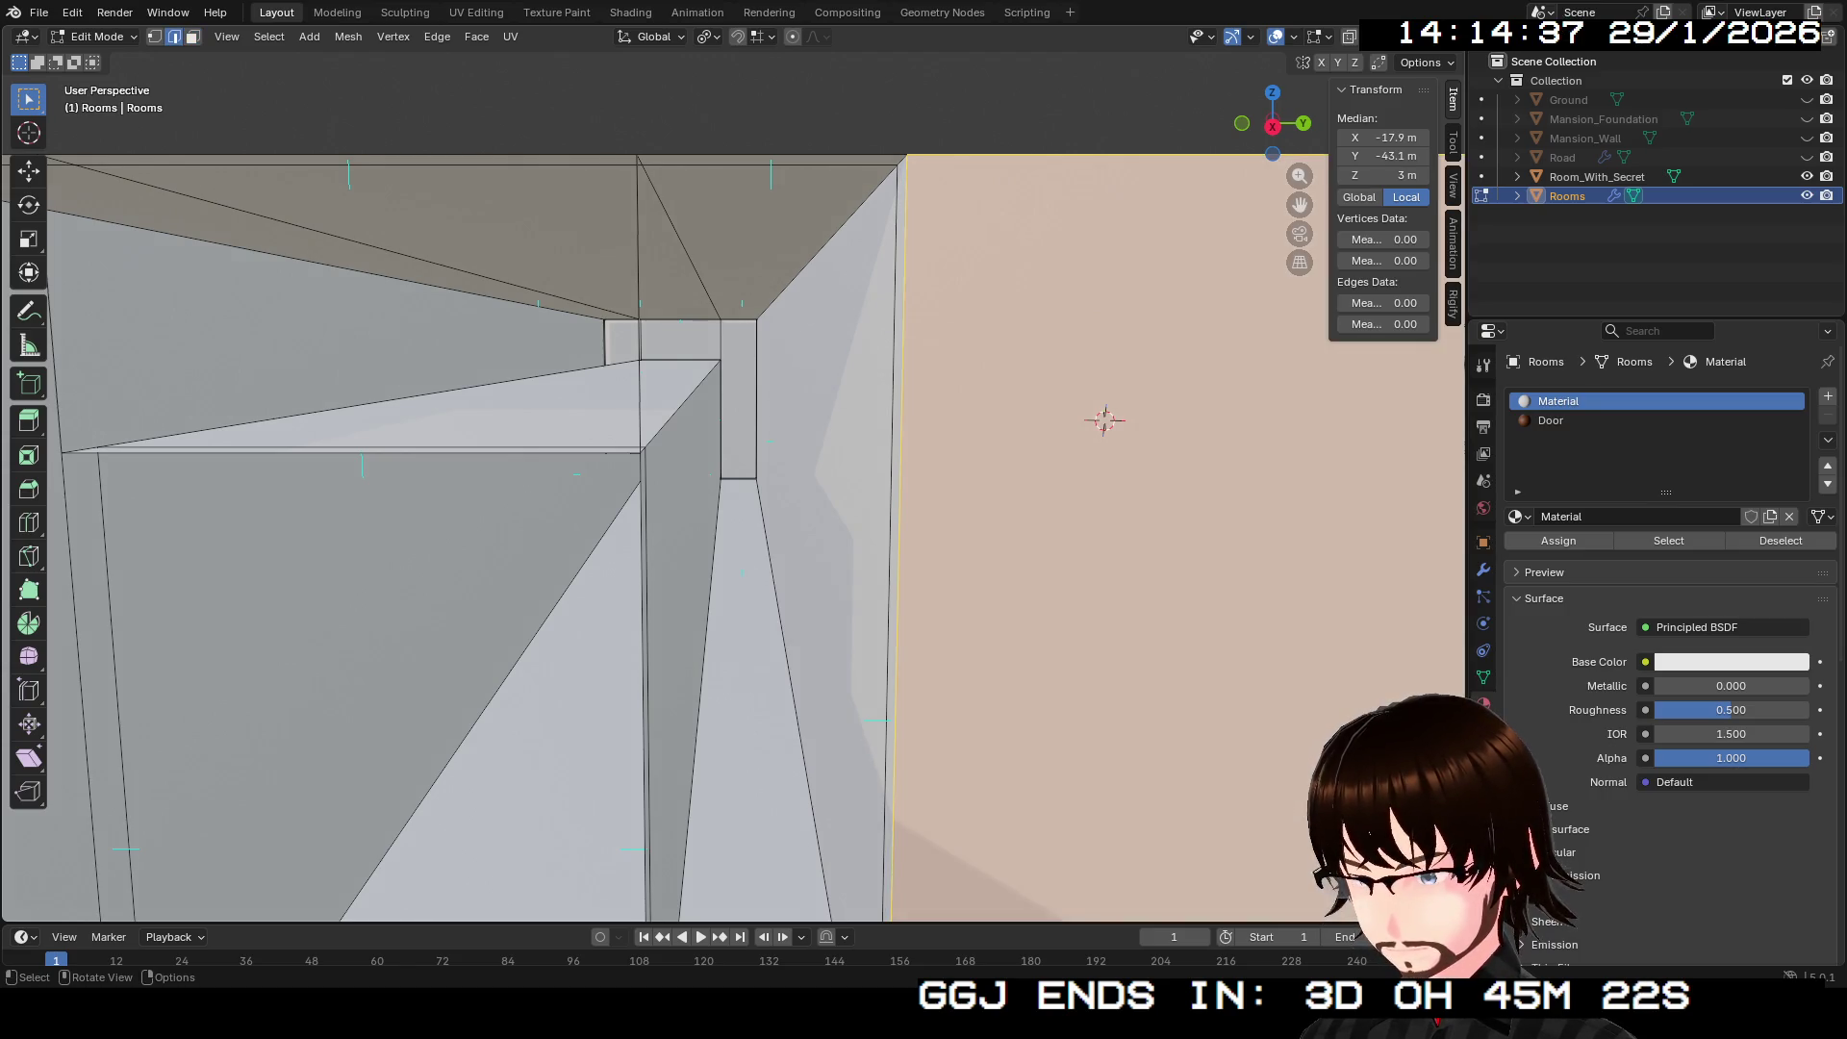
left_click(351, 453)
left_click(639, 288)
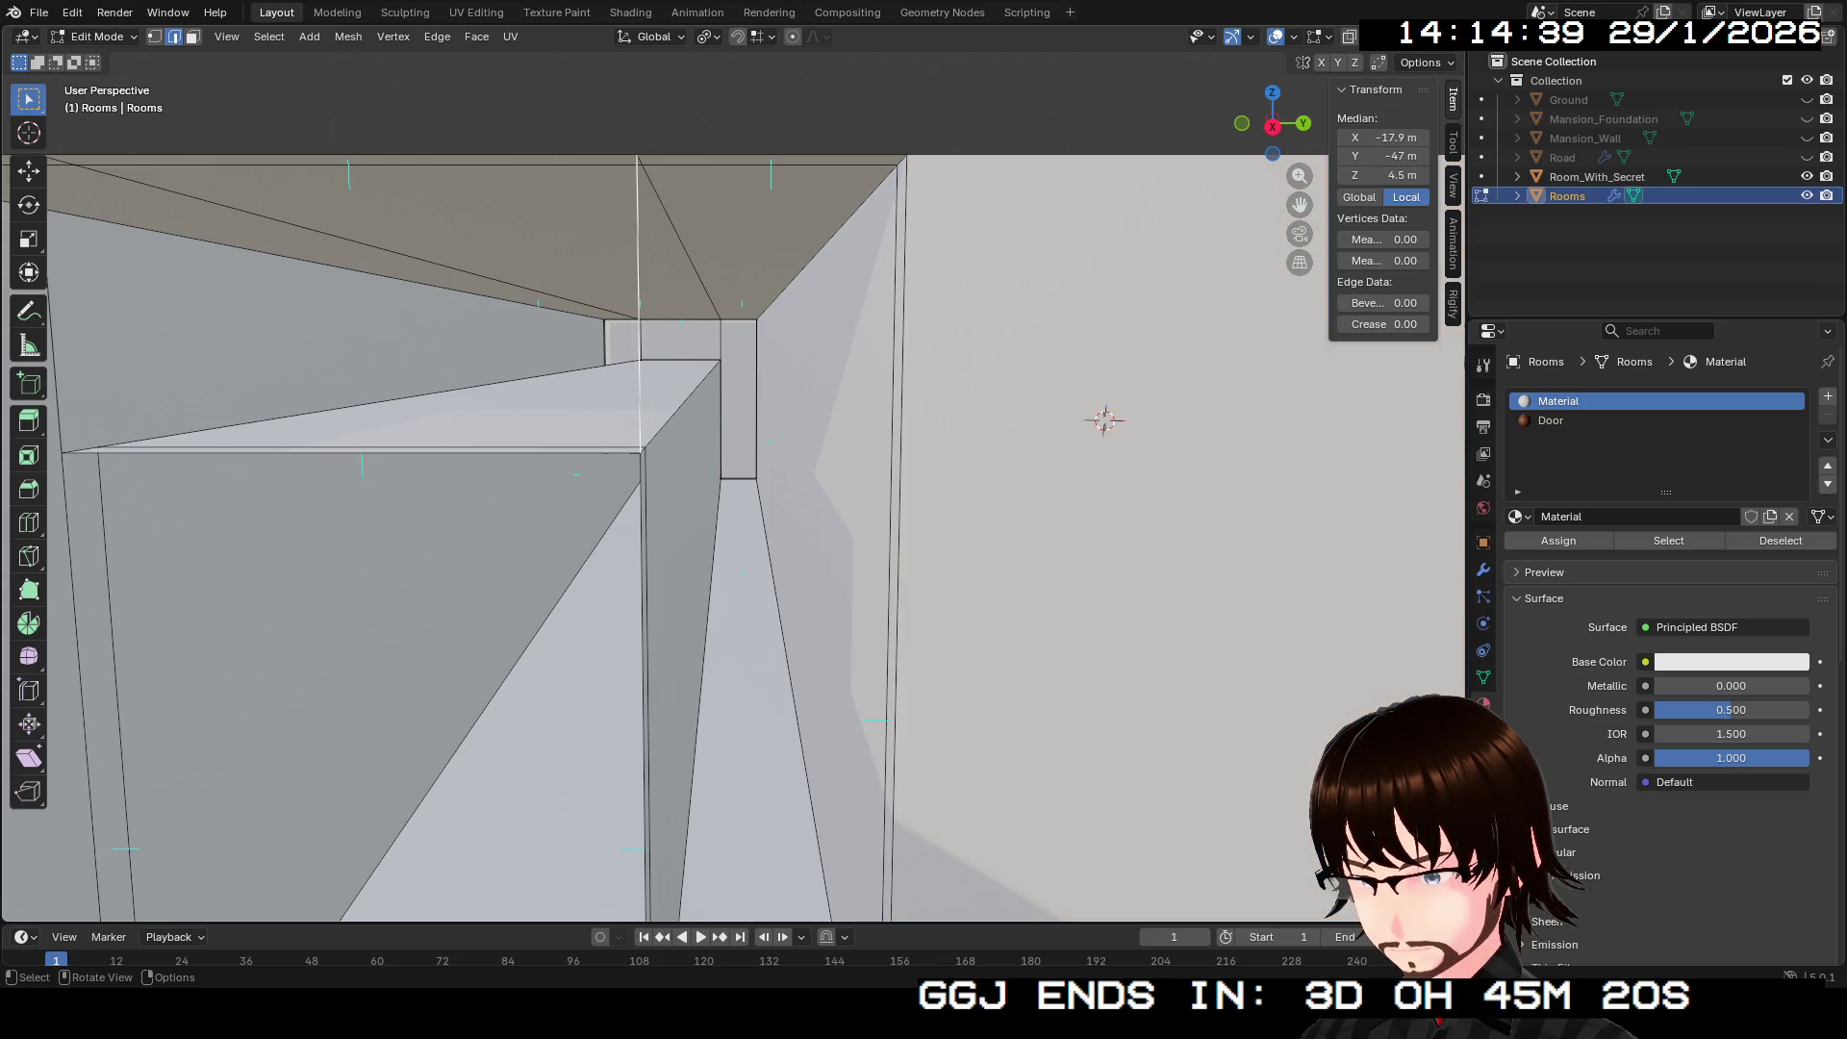
key("ctrl+e")
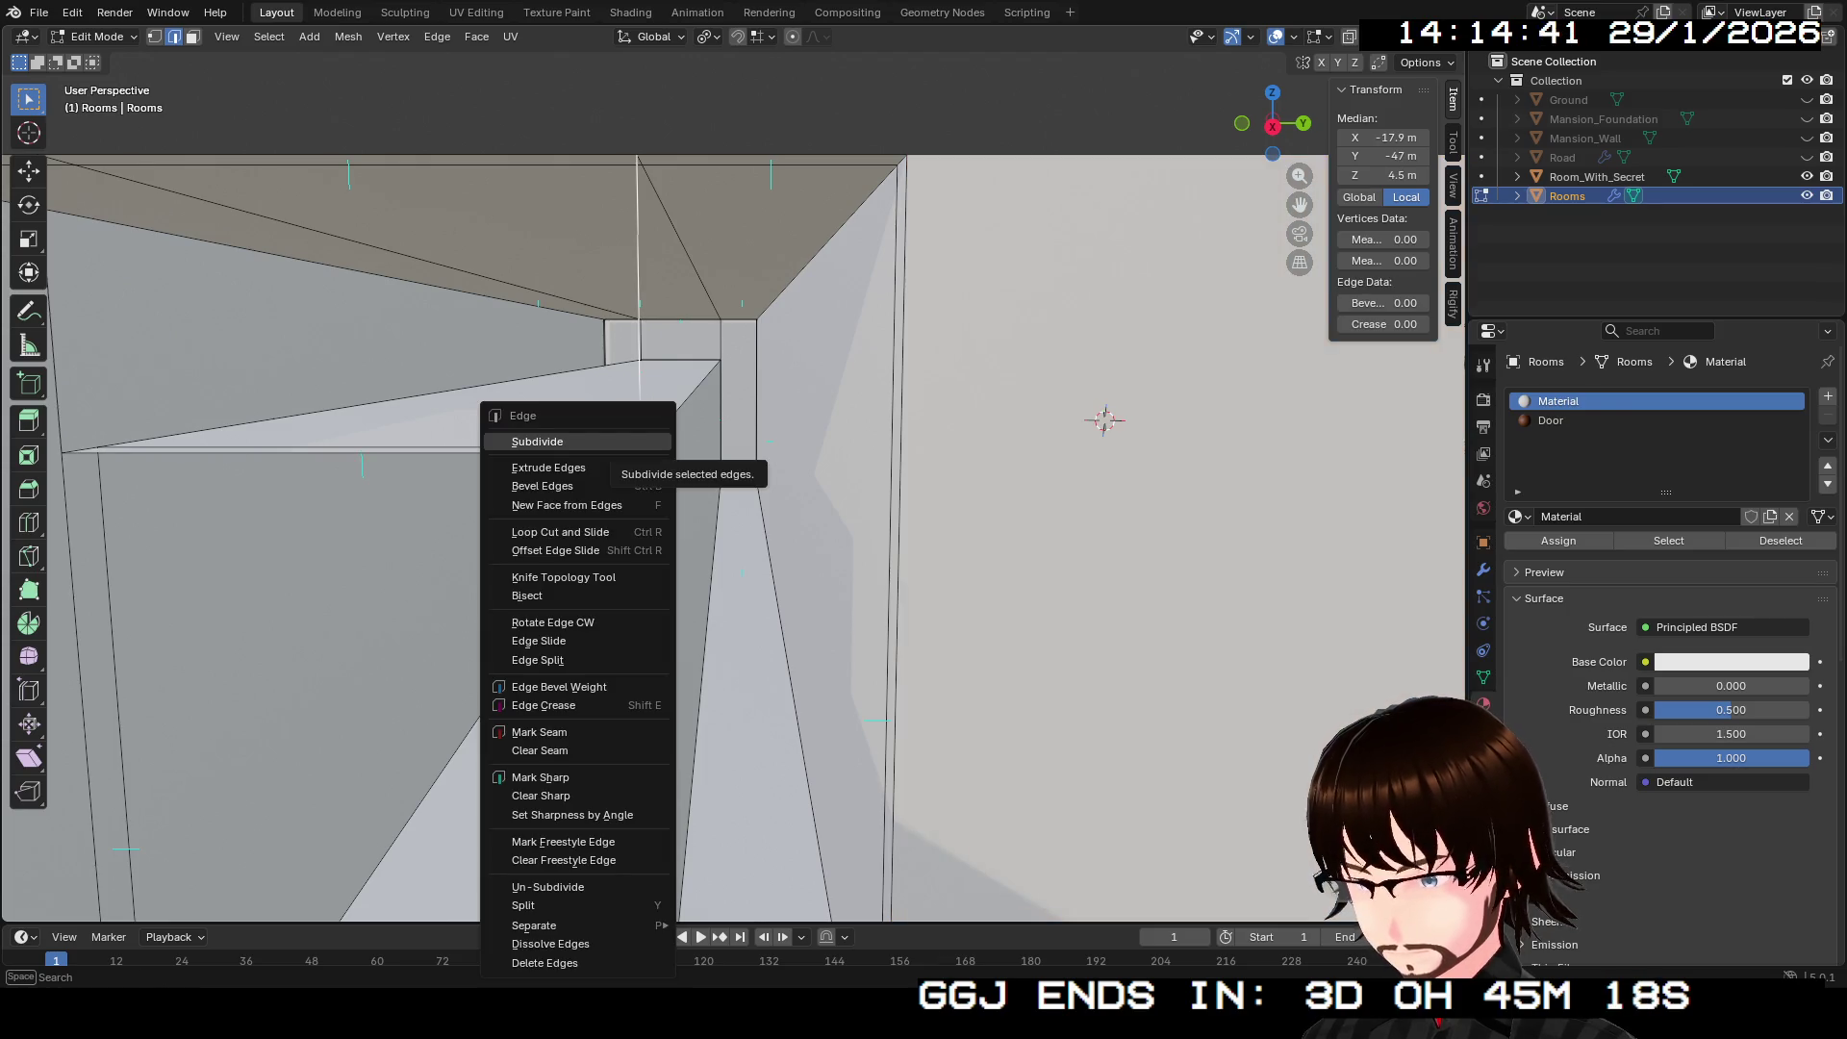
Step: Knife-cut from the inner wall's top corner across to the right wall's vertical edge
left_click(563, 577)
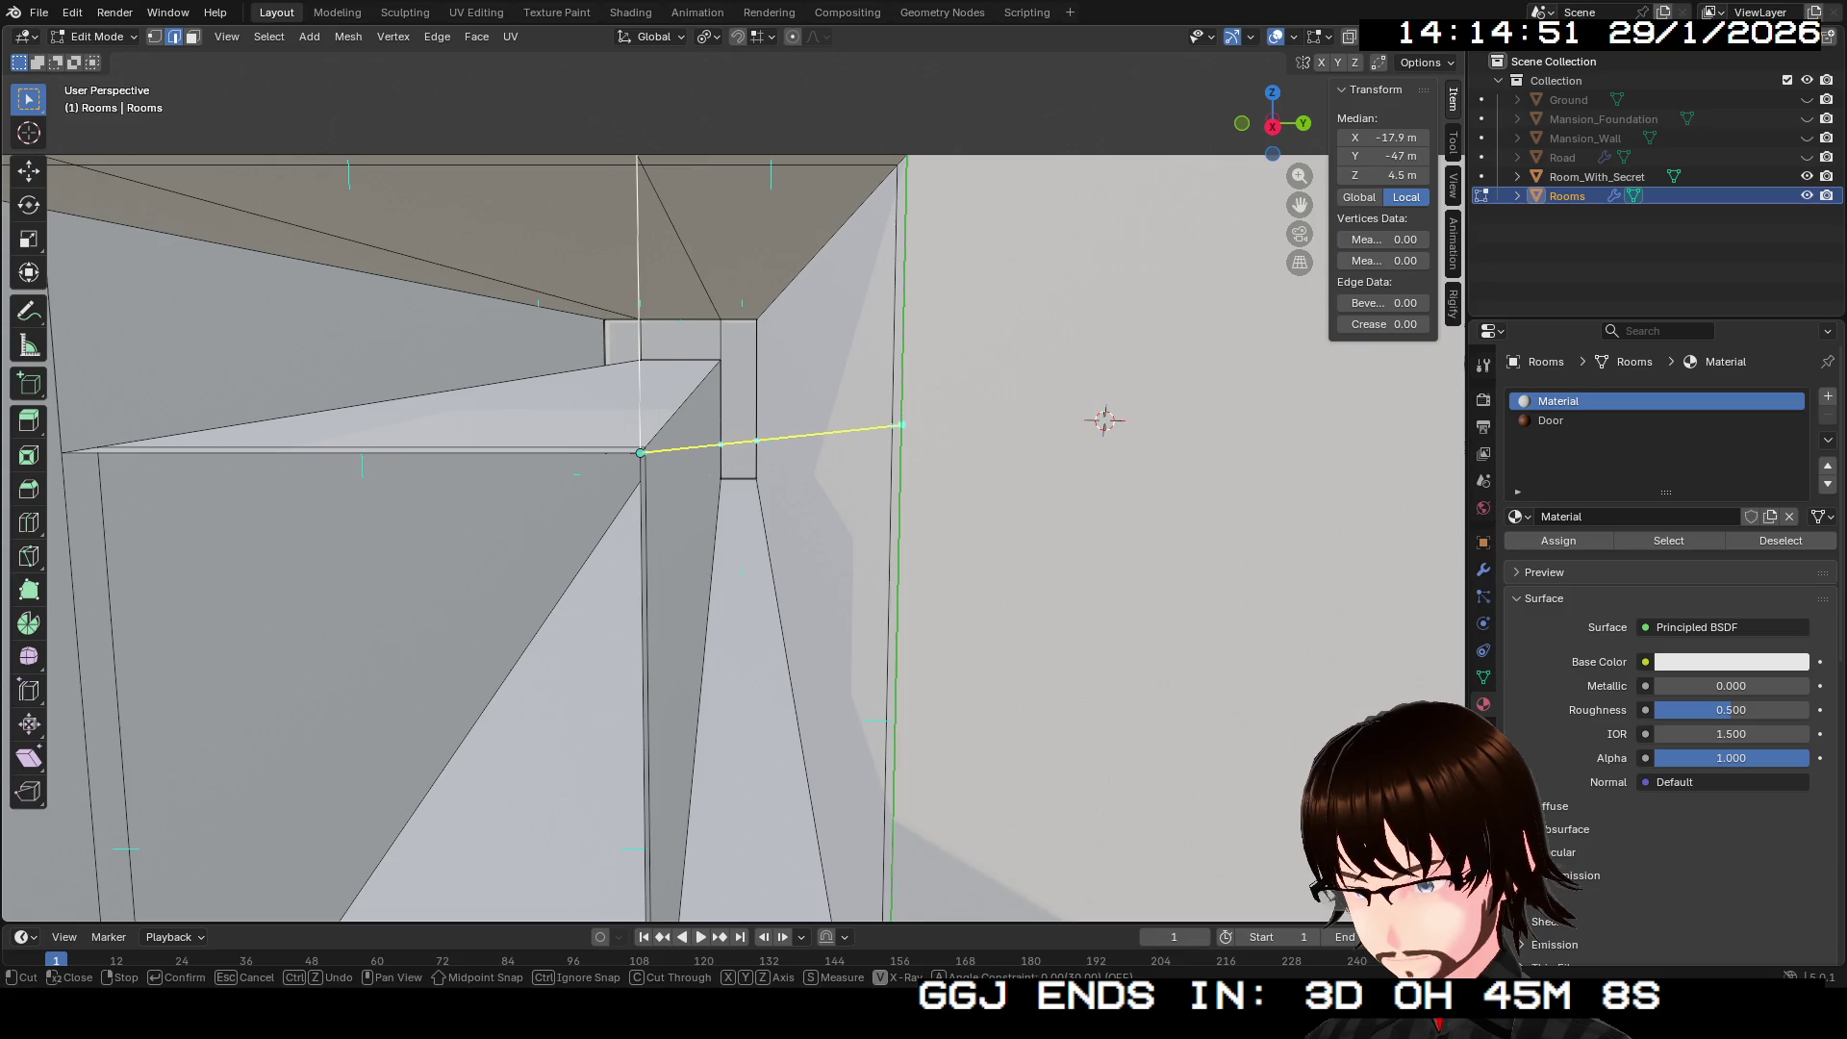
key("ctrl")
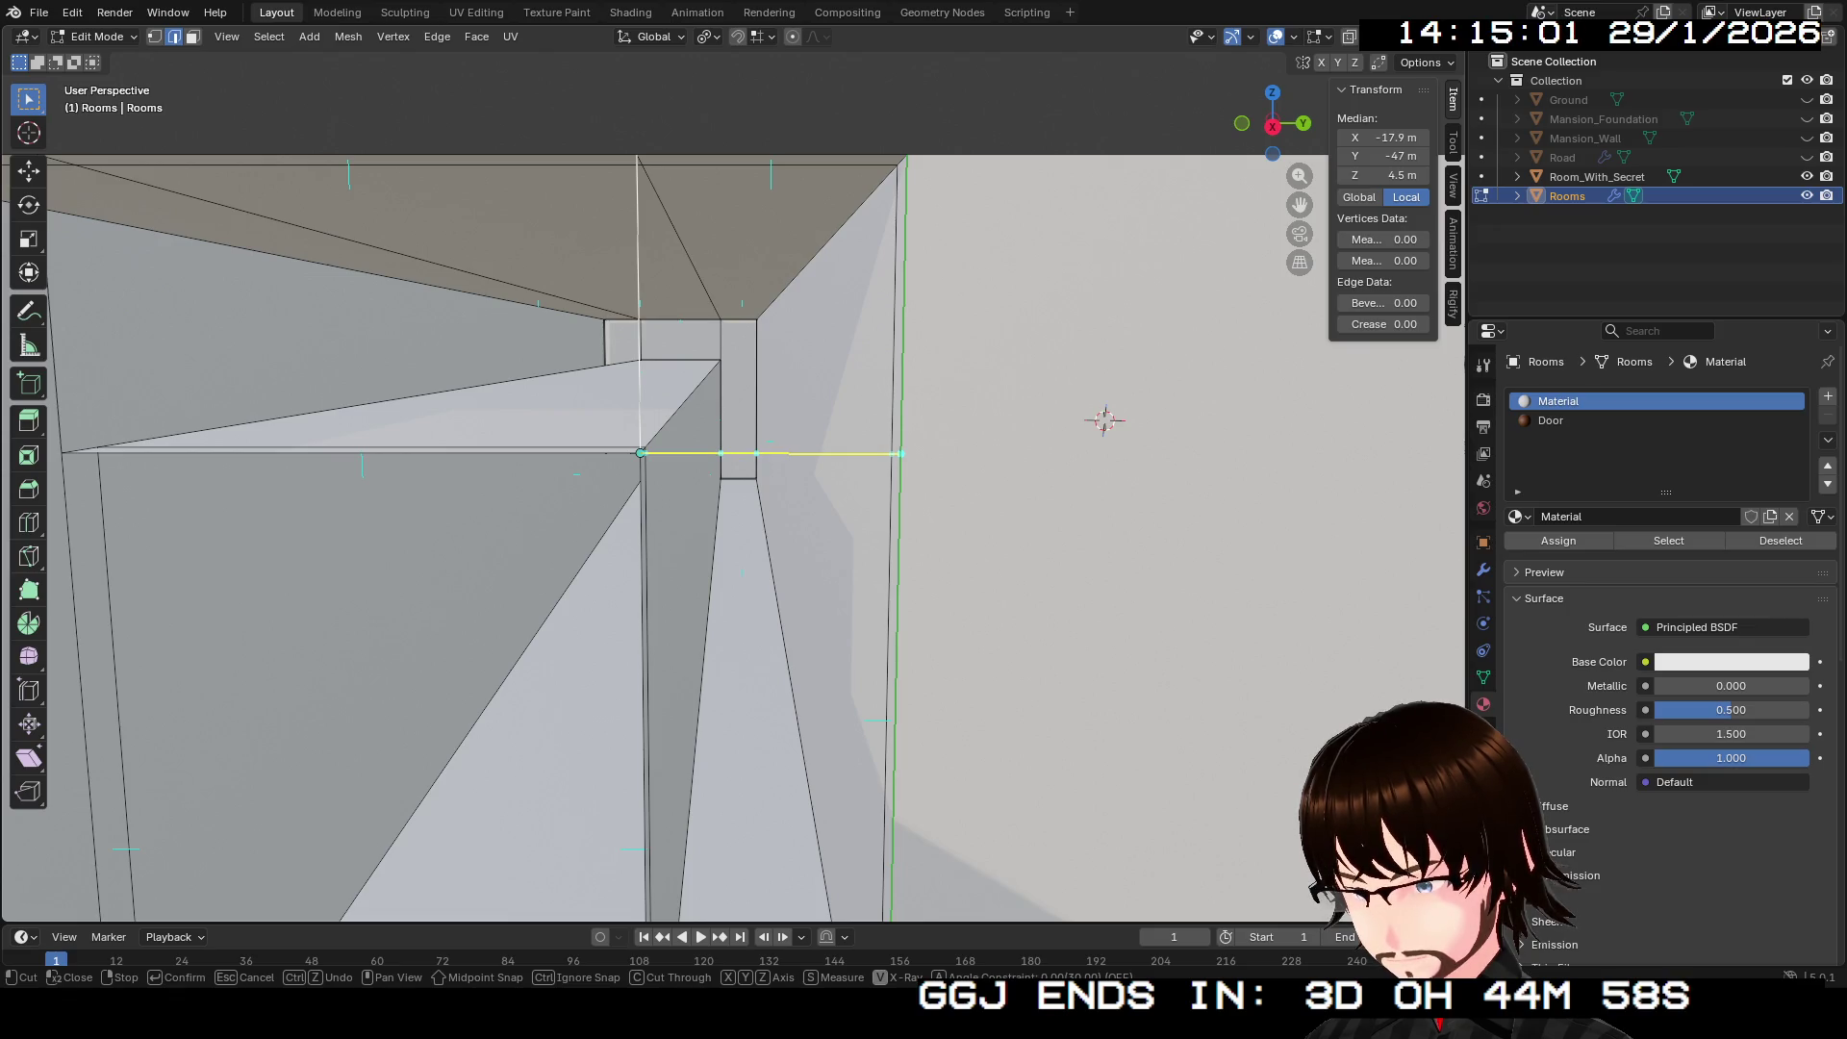
left_click(901, 451)
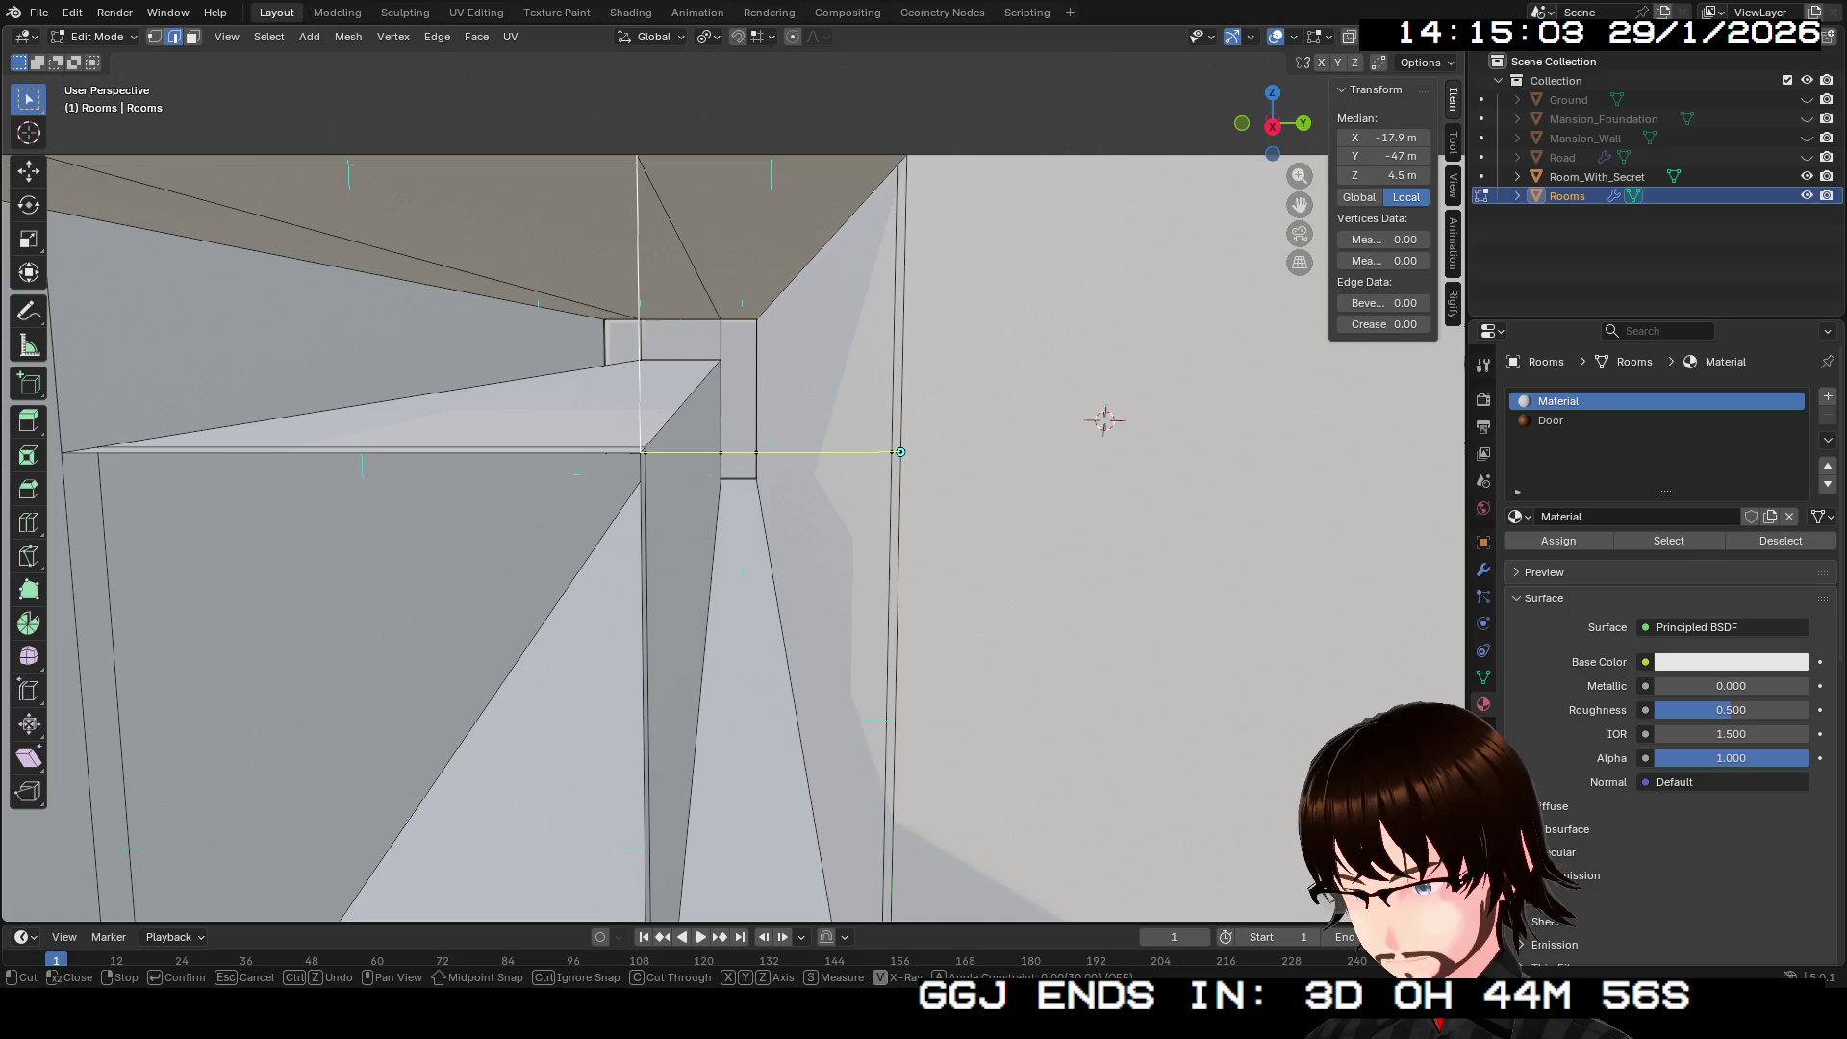
left_click_drag(900, 451, 916, 571)
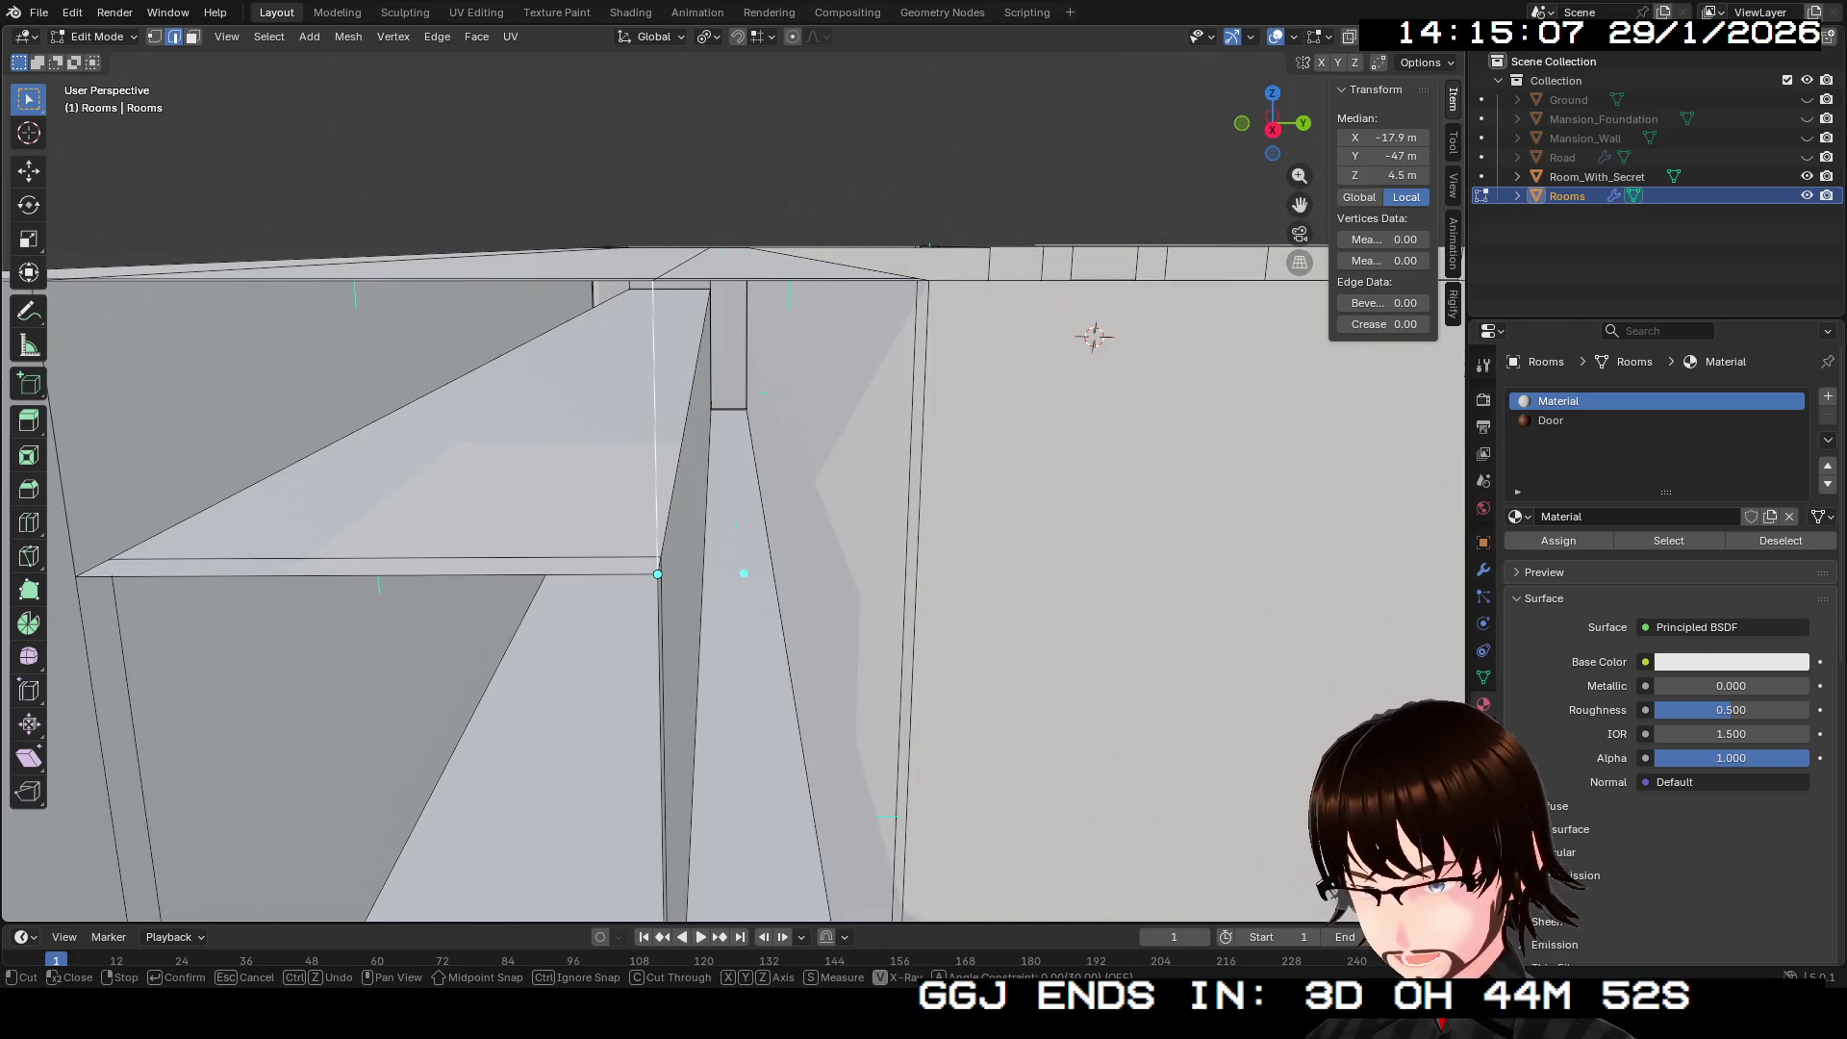
mouse_move(745, 565)
left_mouse_down()
mouse_move(760, 692)
mouse_move(779, 635)
mouse_move(775, 390)
mouse_move(826, 450)
left_mouse_up()
key("ctrl+e")
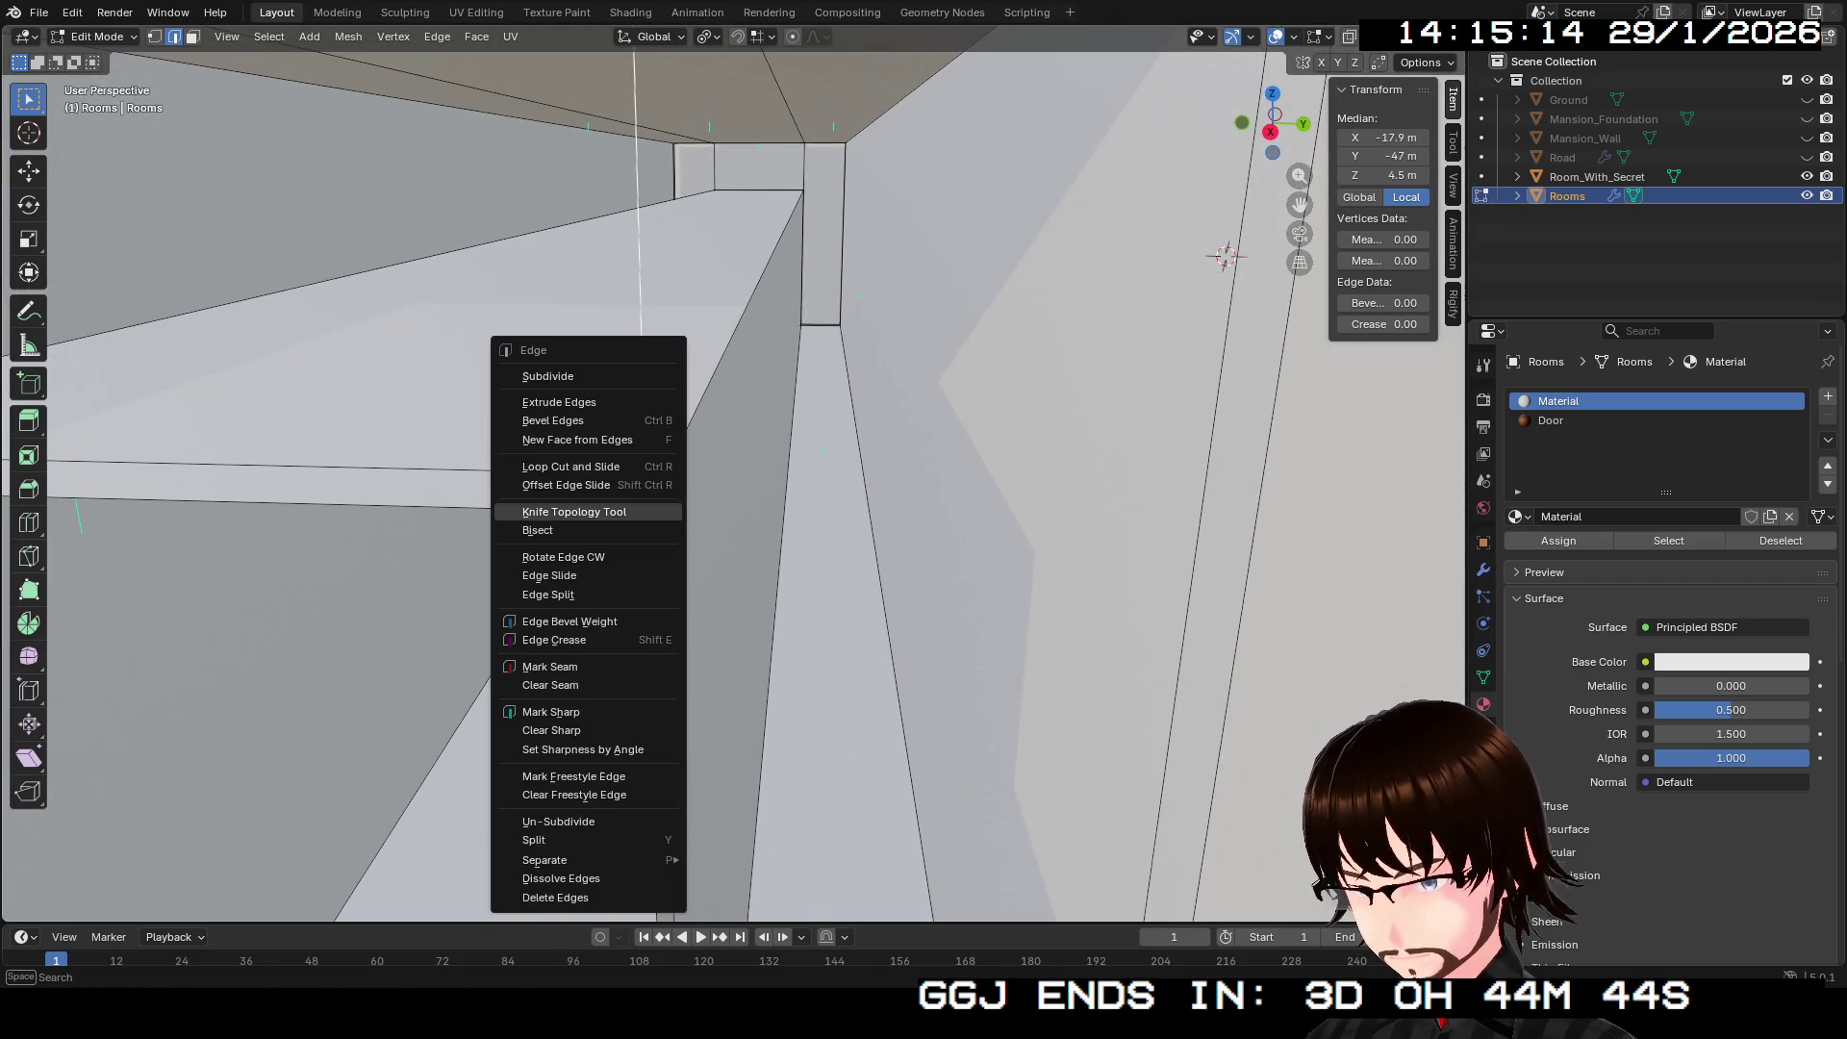
Step: Cut another knife edge down the corridor wall and confirm it with Enter
left_click(644, 512)
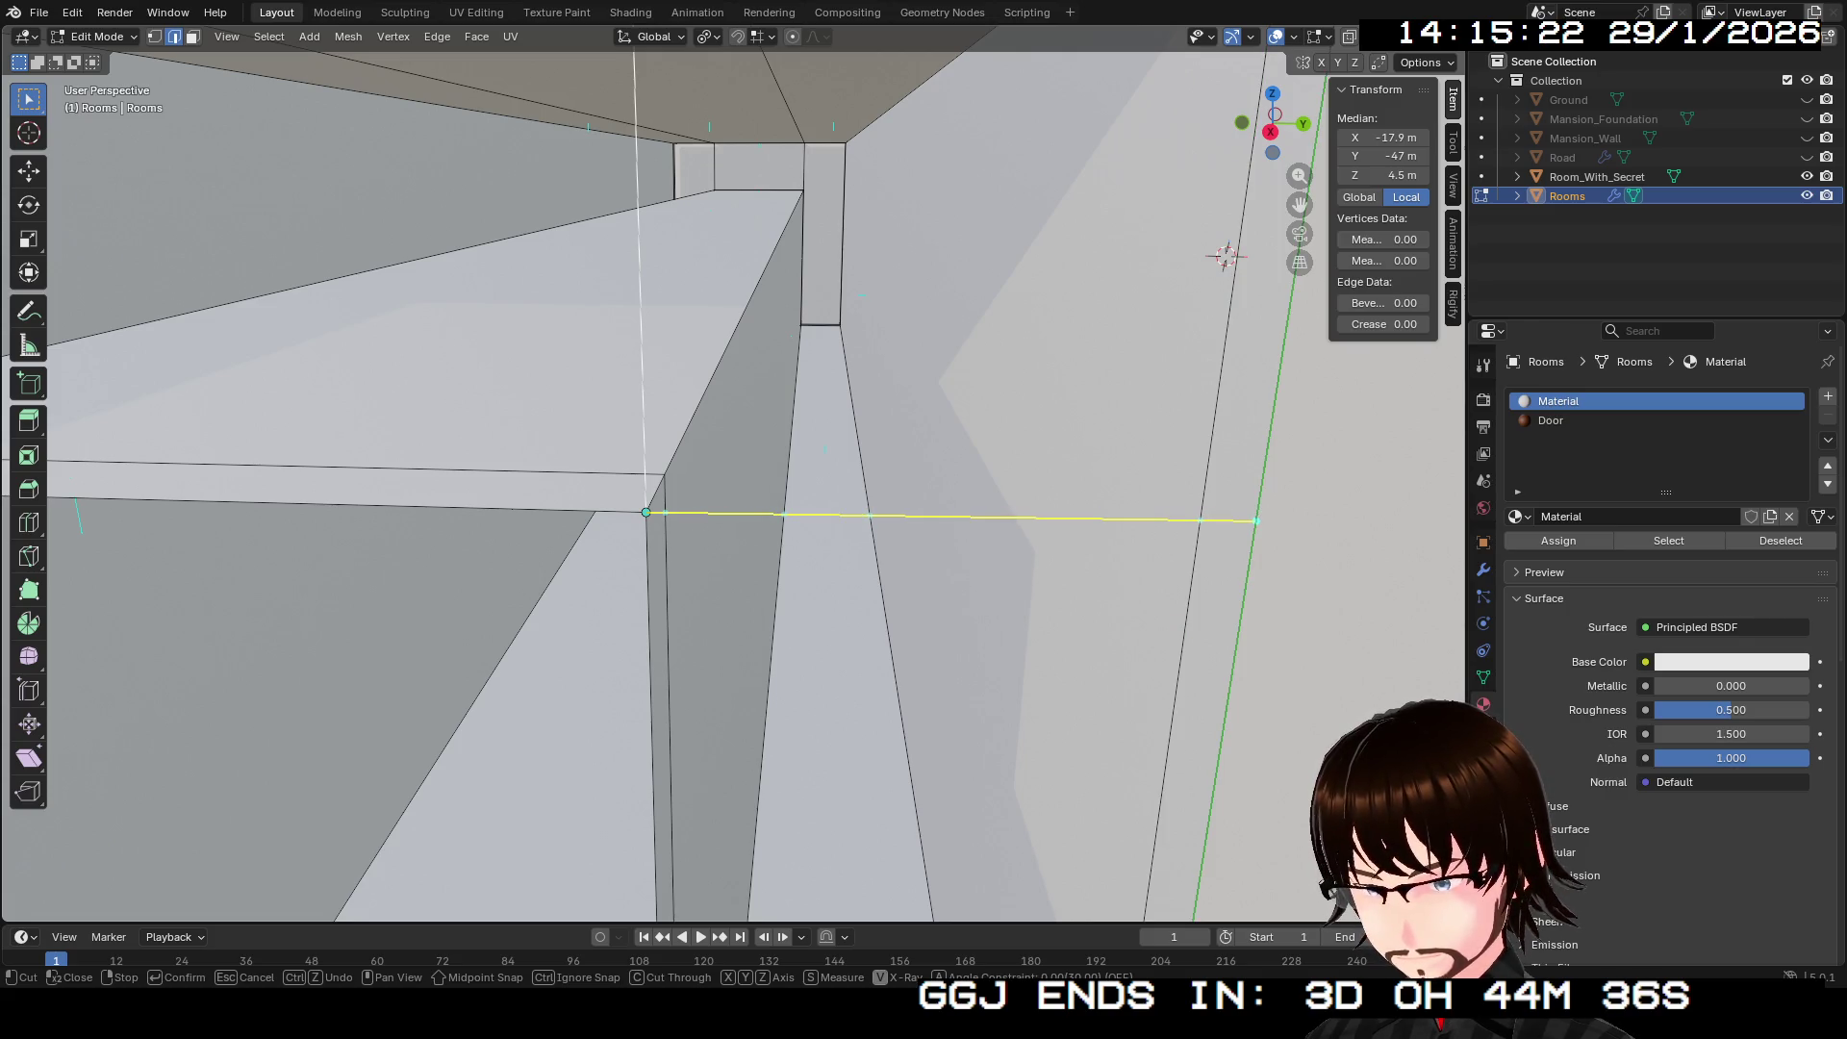
mouse_move(1255, 520)
left_mouse_down()
mouse_move(1298, 247)
mouse_move(1241, 327)
mouse_move(1280, 206)
left_mouse_up()
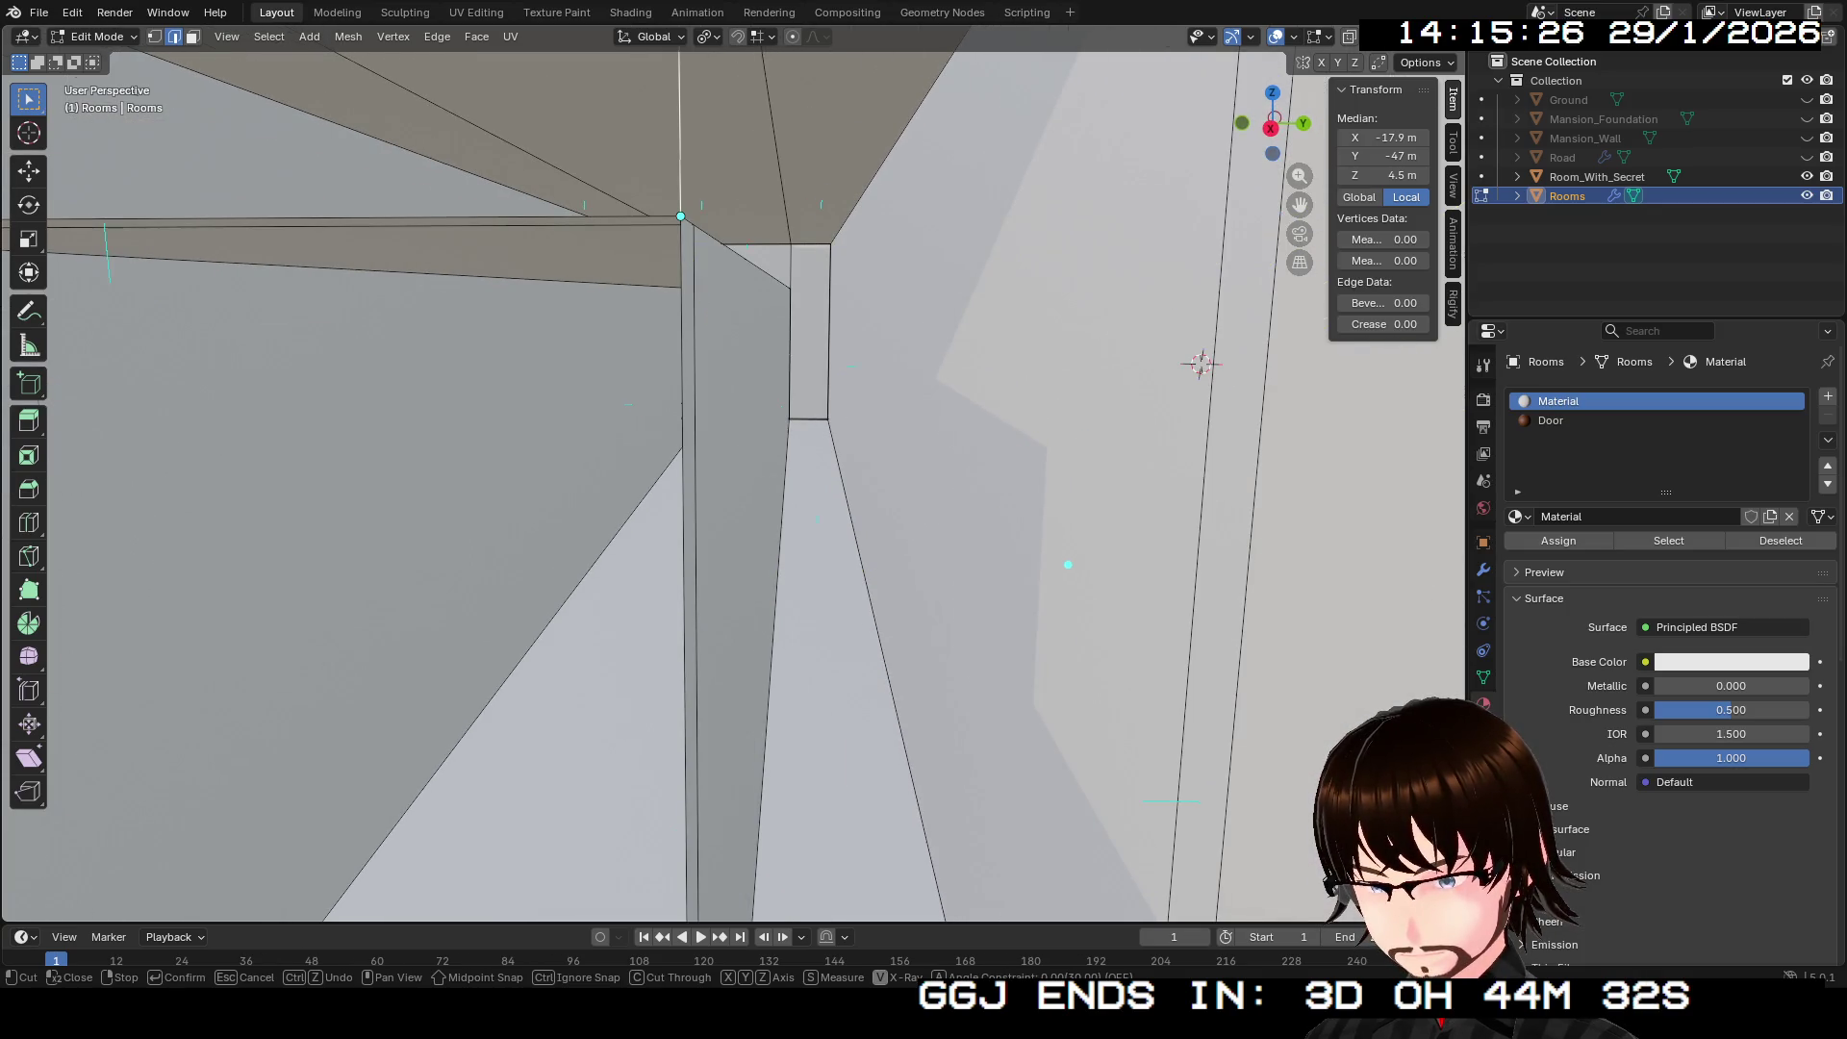
scroll(681, 216, "up", 5)
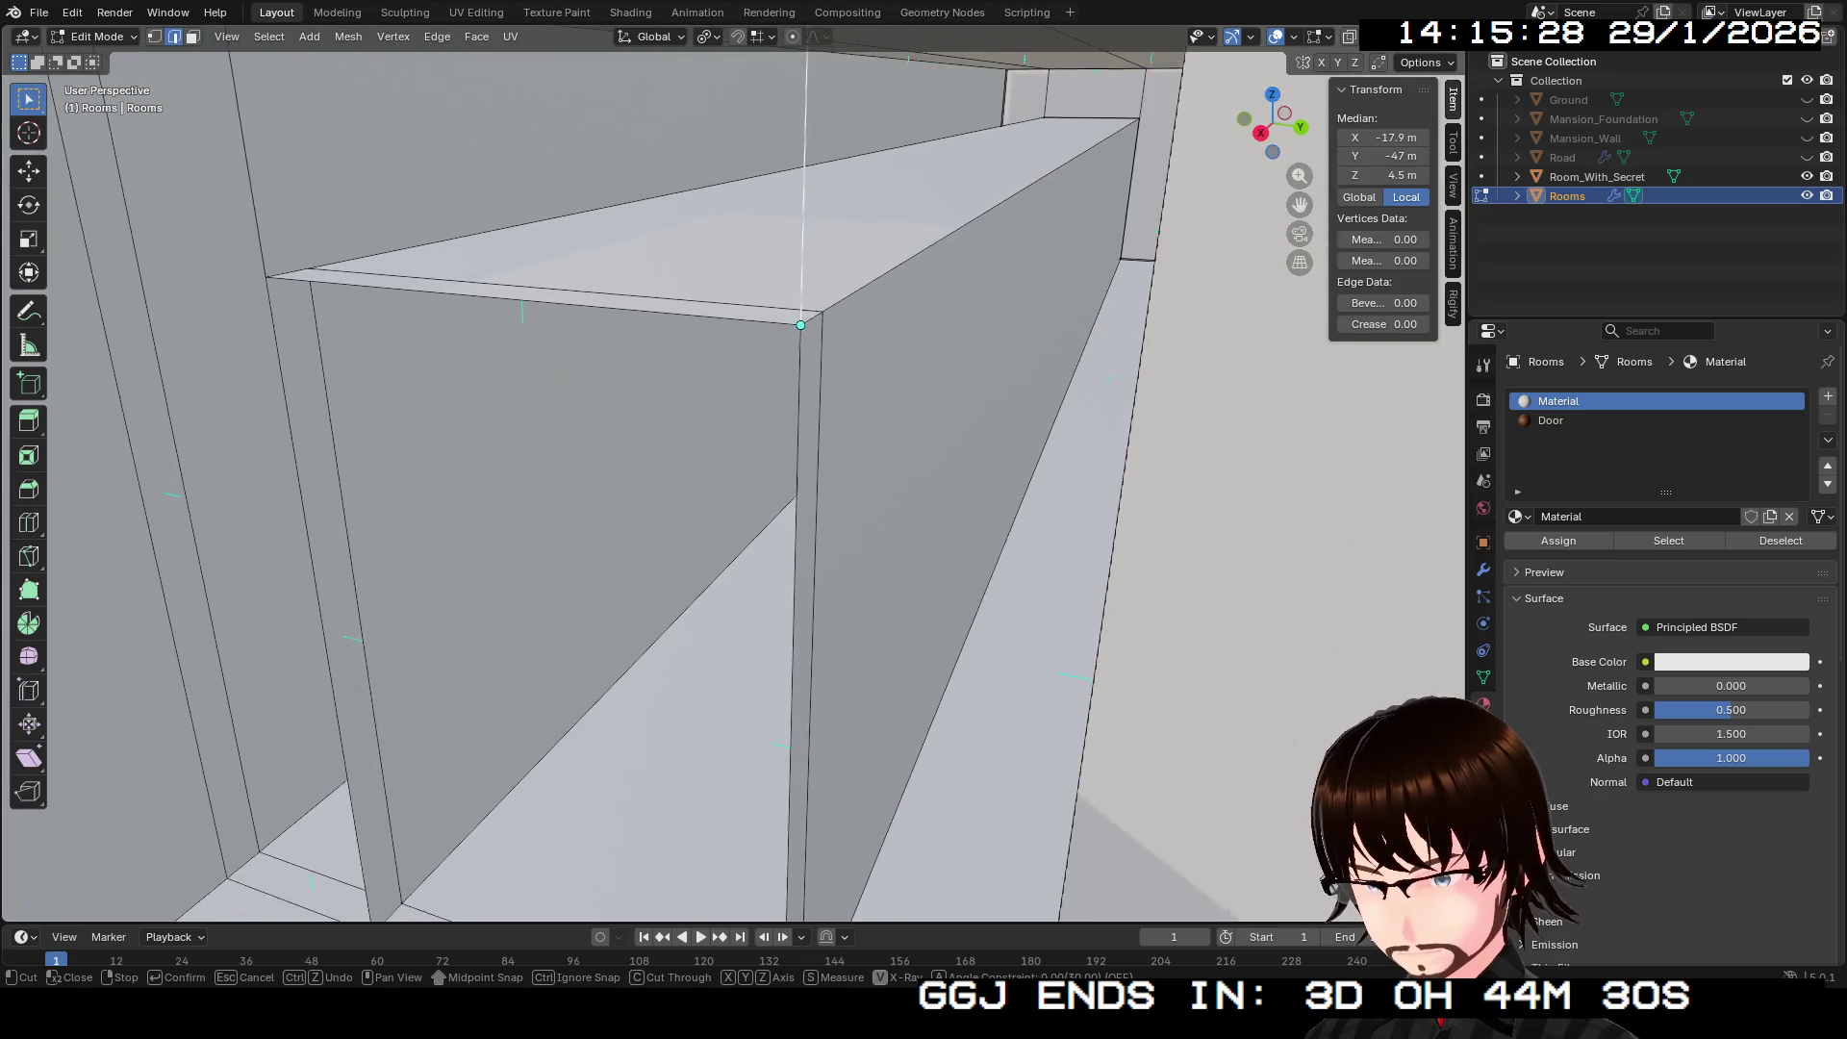
scroll(801, 324, "down", 5)
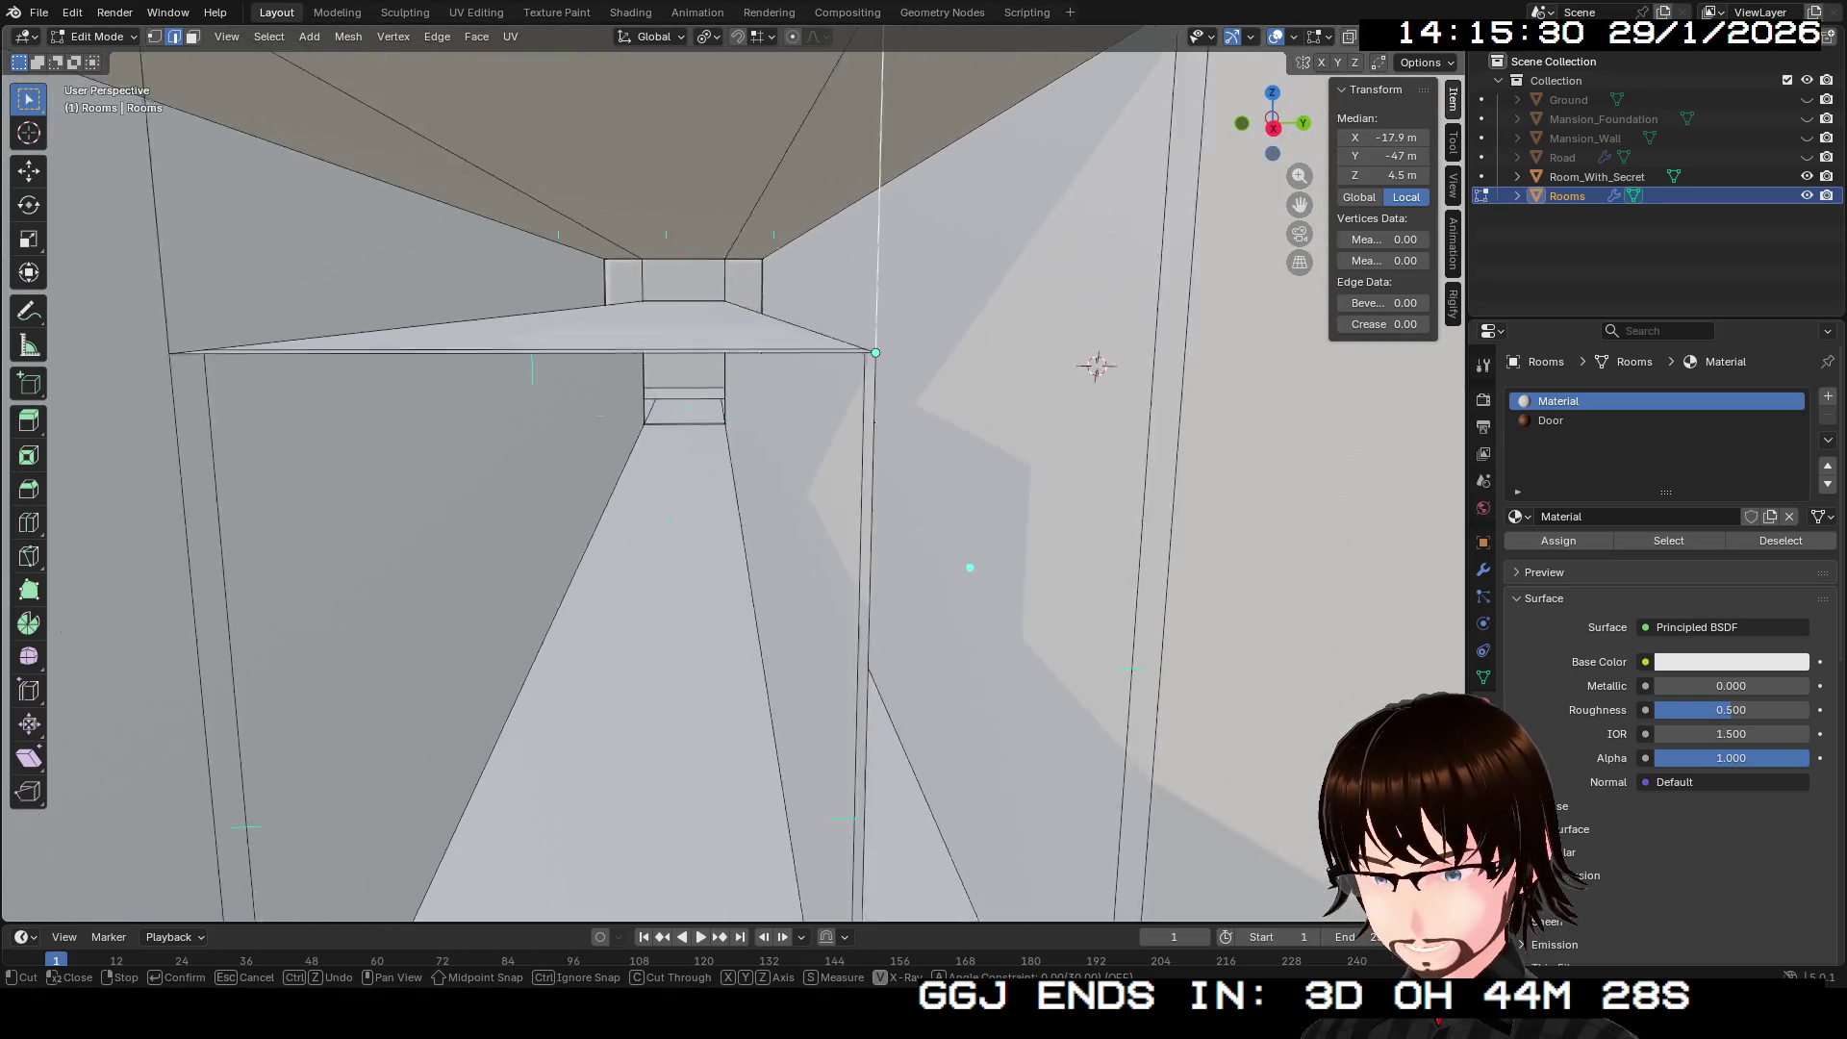
scroll(969, 567, "up", 2)
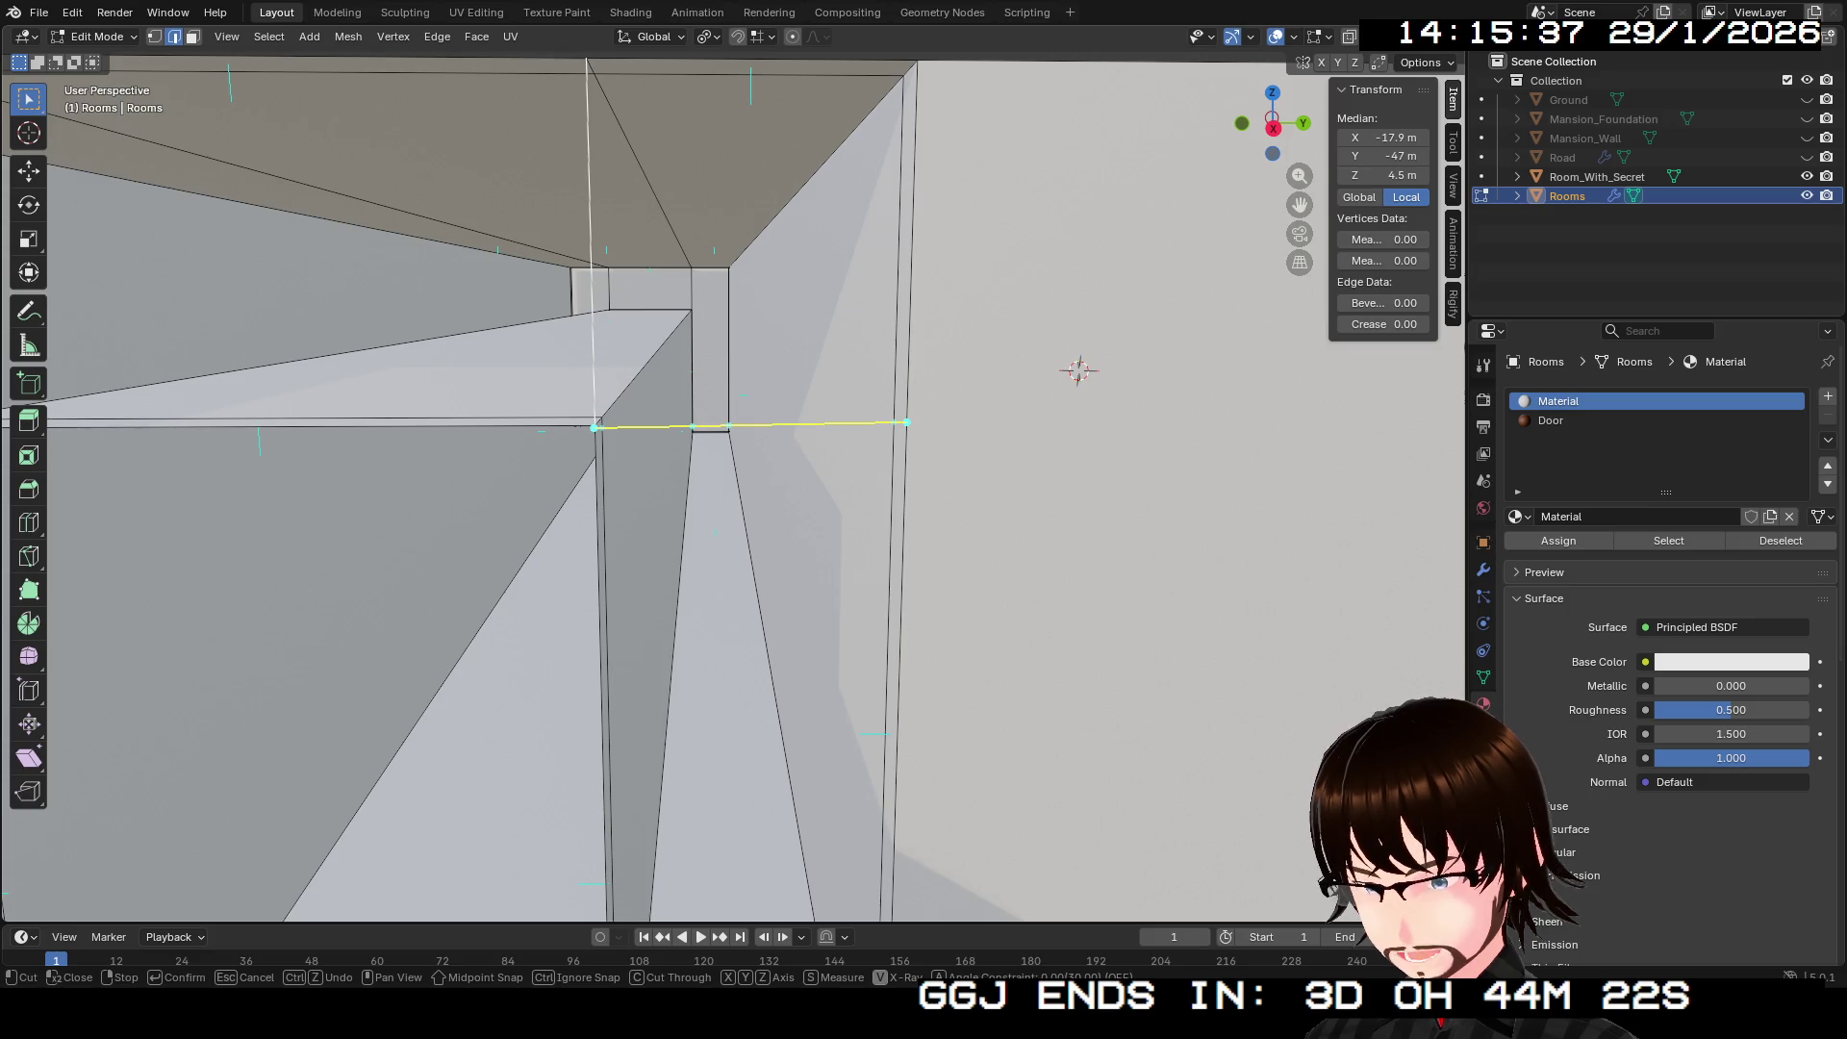
scroll(985, 436, "up", 2)
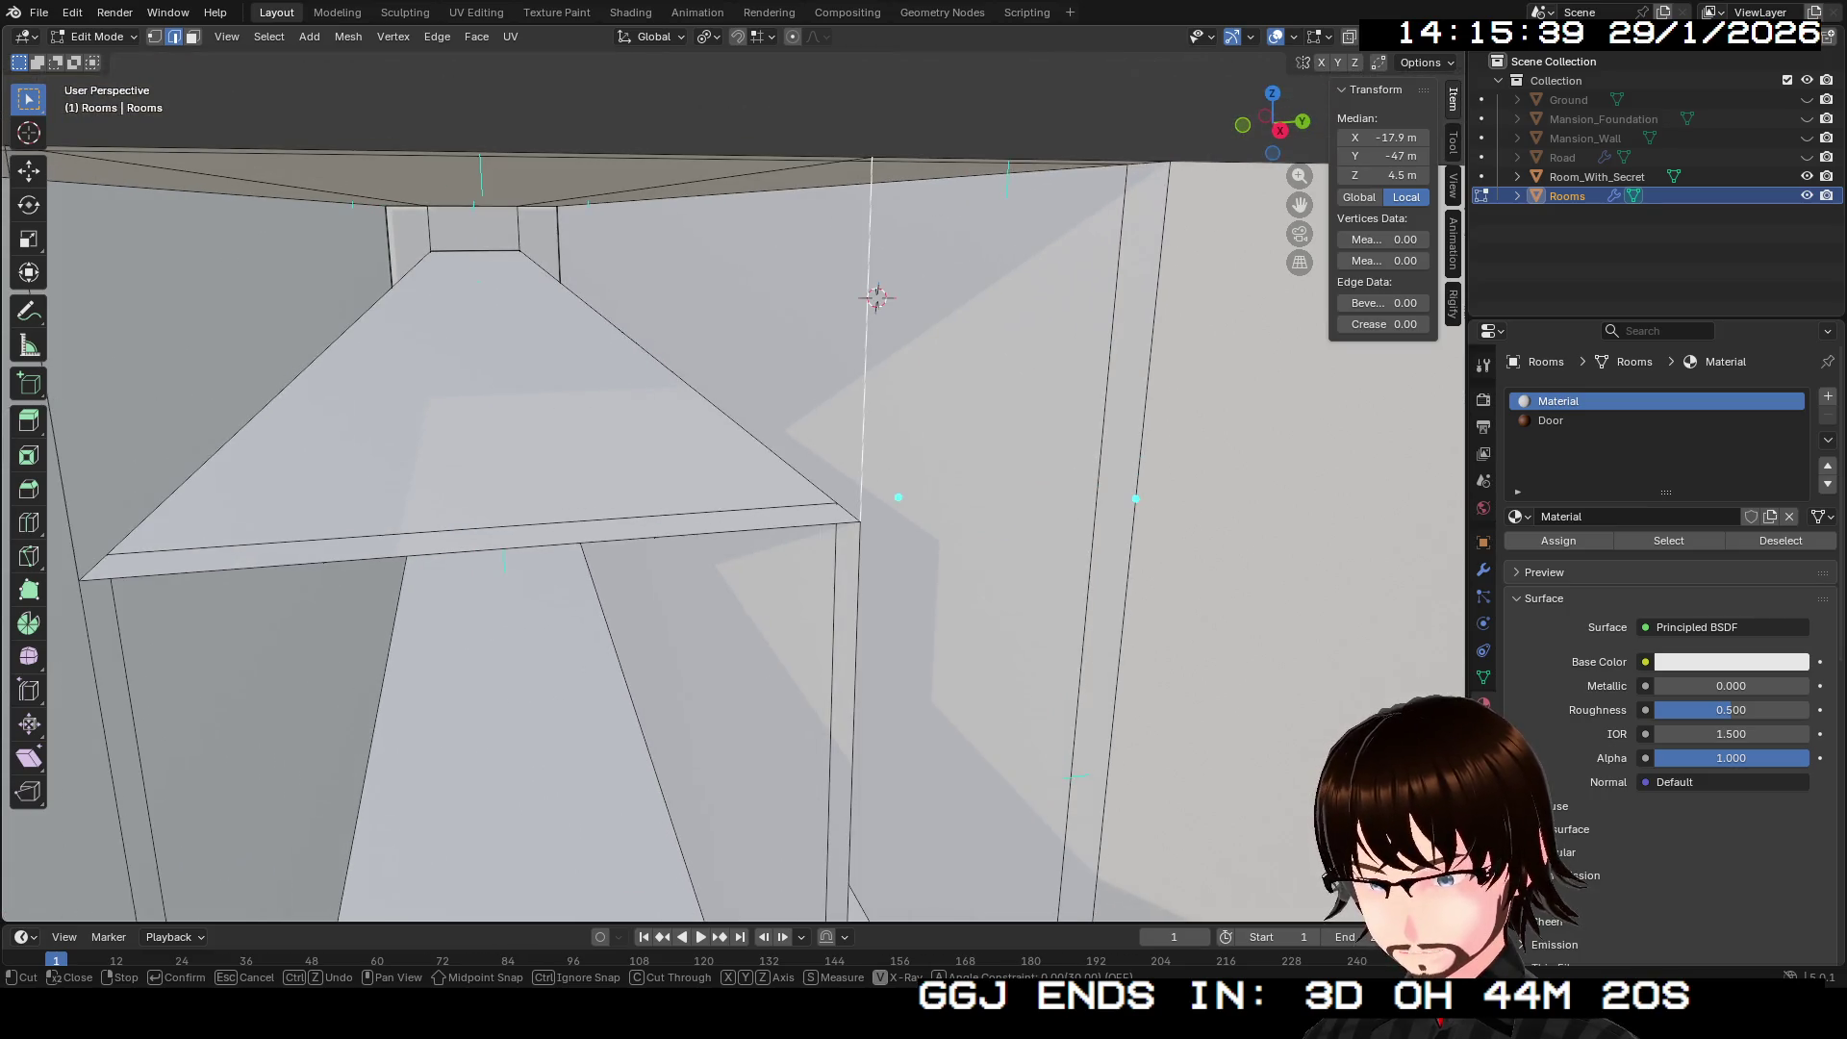
key("Return")
Step: Select the right vertical wall edge and begin a loop cut with Ctrl+R
left_click(1132, 539)
scroll(664, 481, "down", 3)
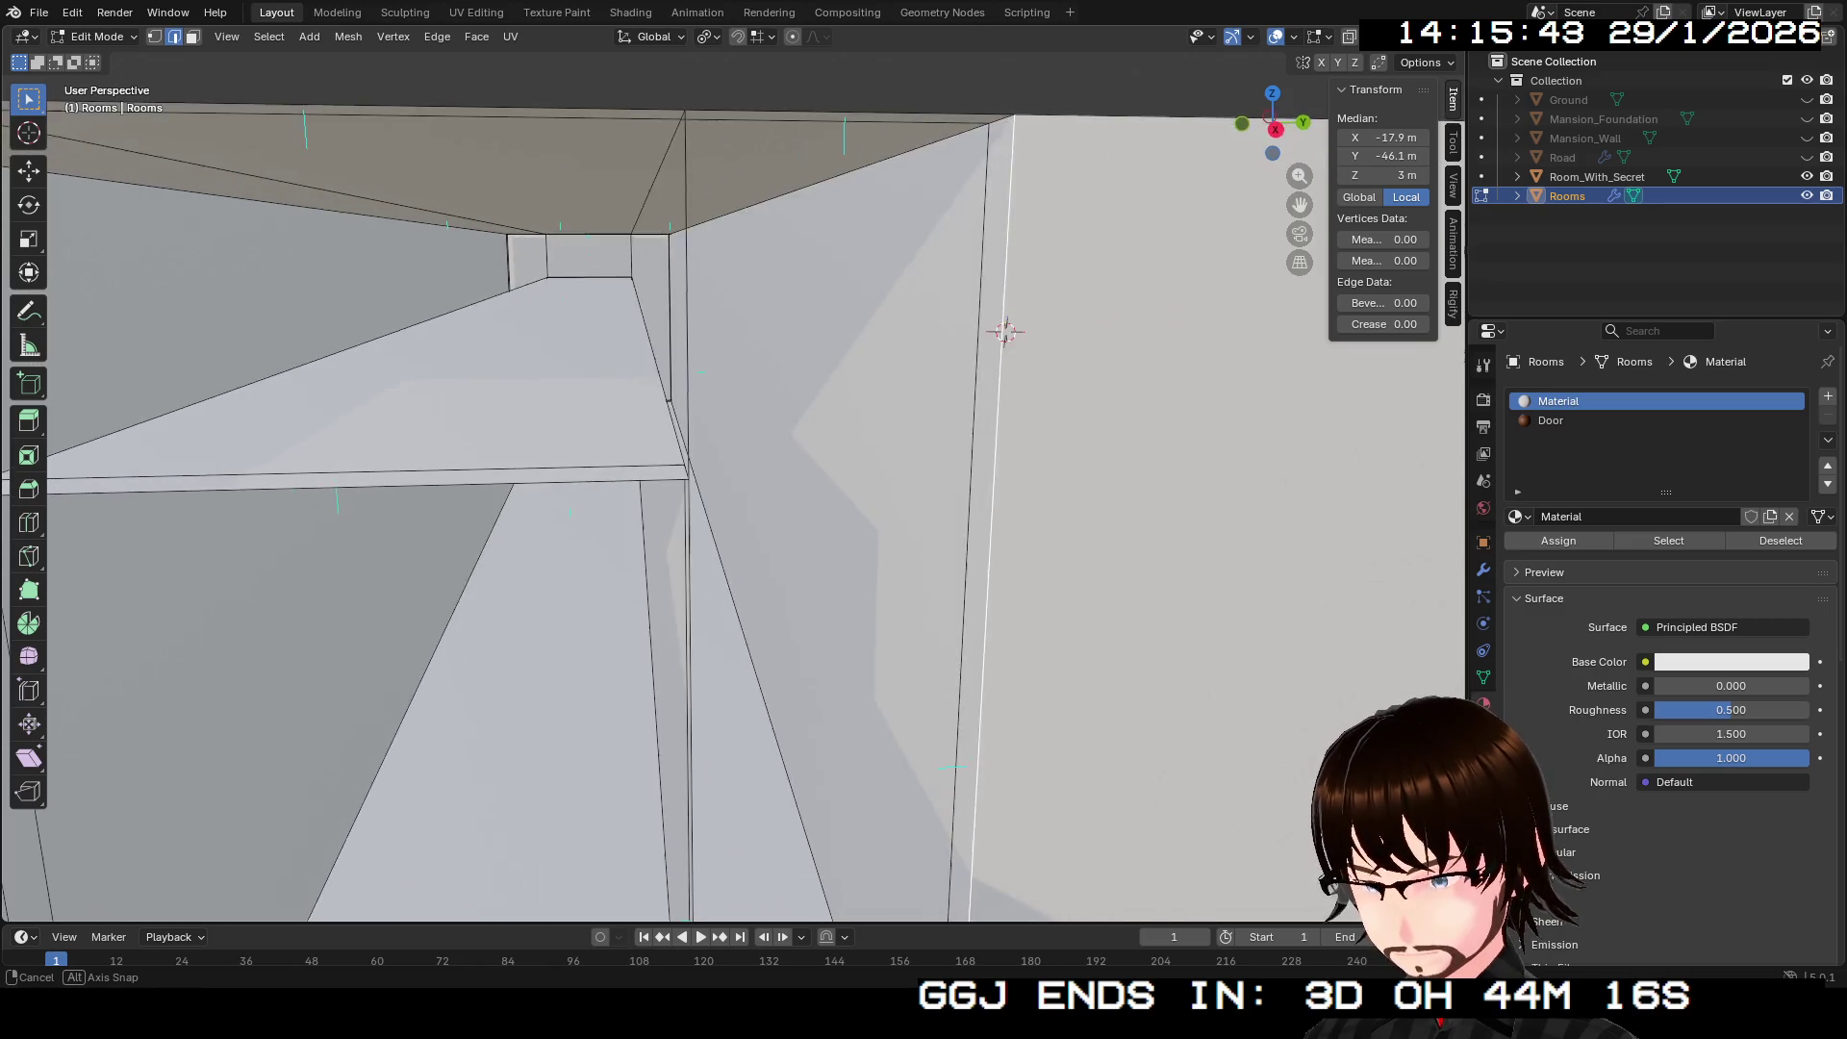
key("ctrl+r")
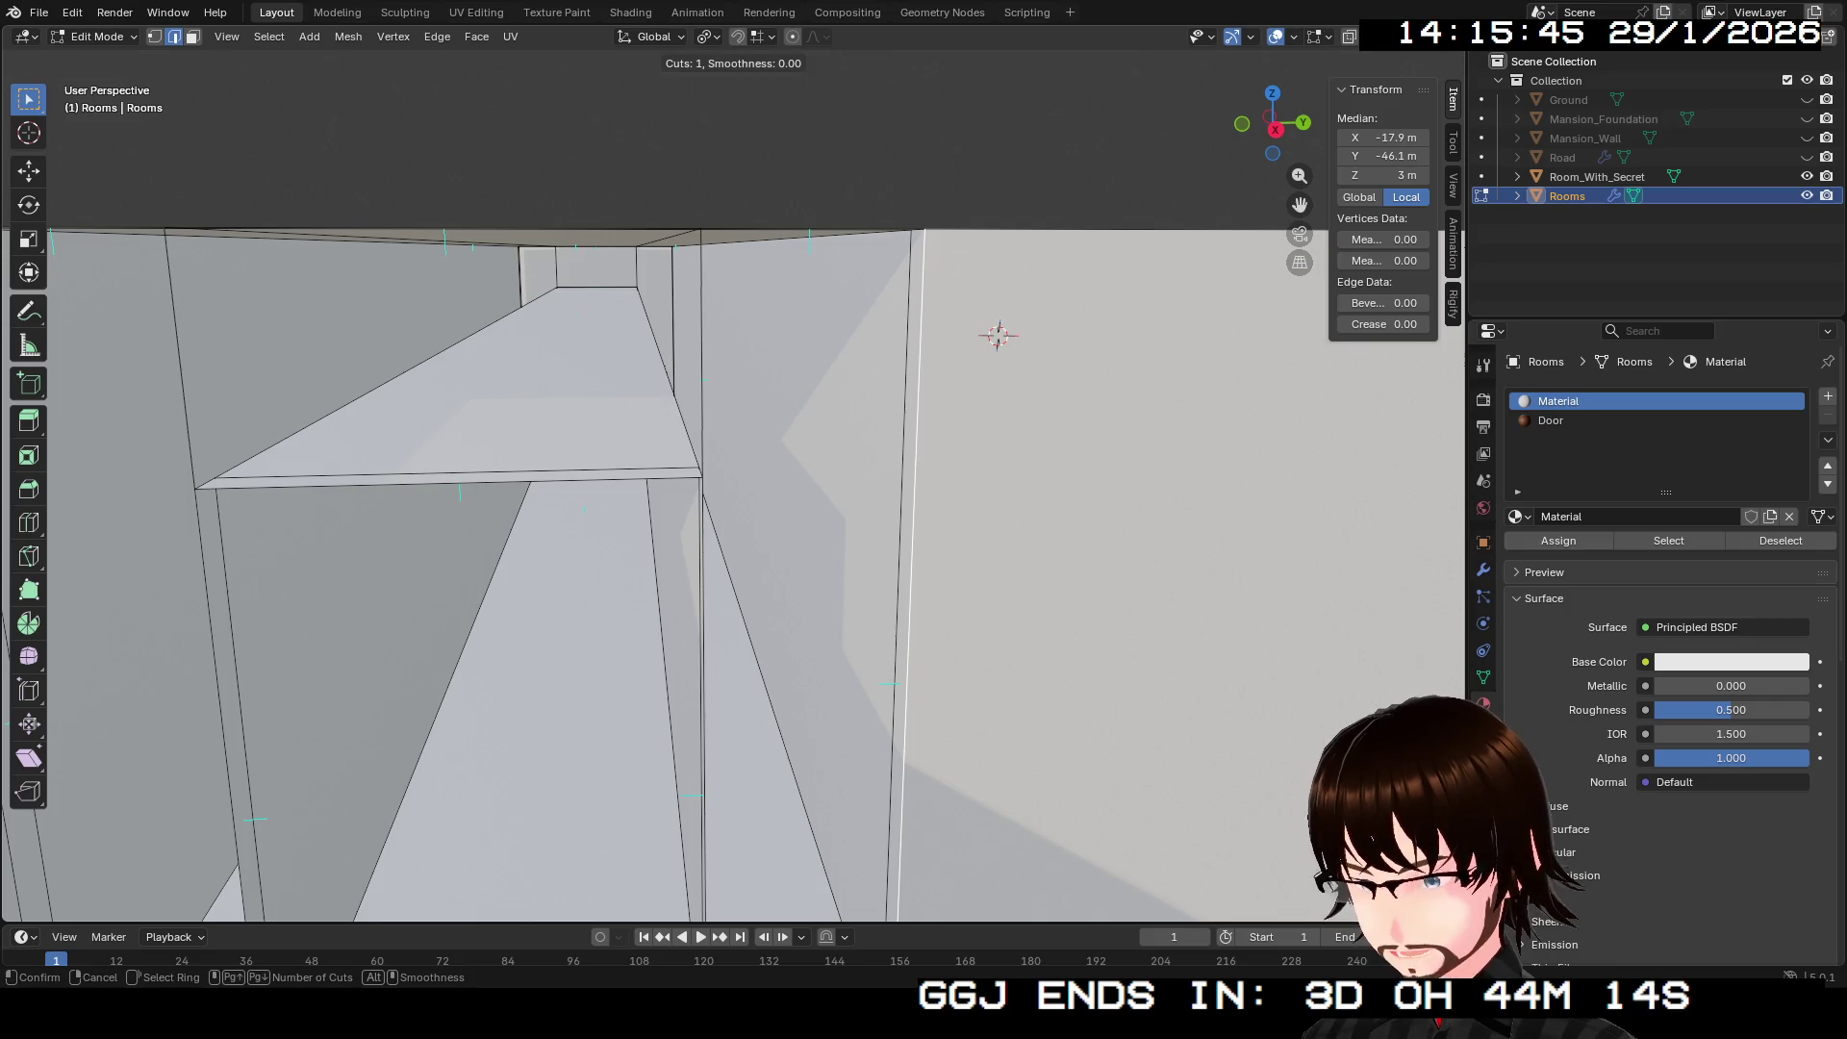
Step: Insert a horizontal edge loop around the Rooms walls and slide it upward
left_click(940, 429)
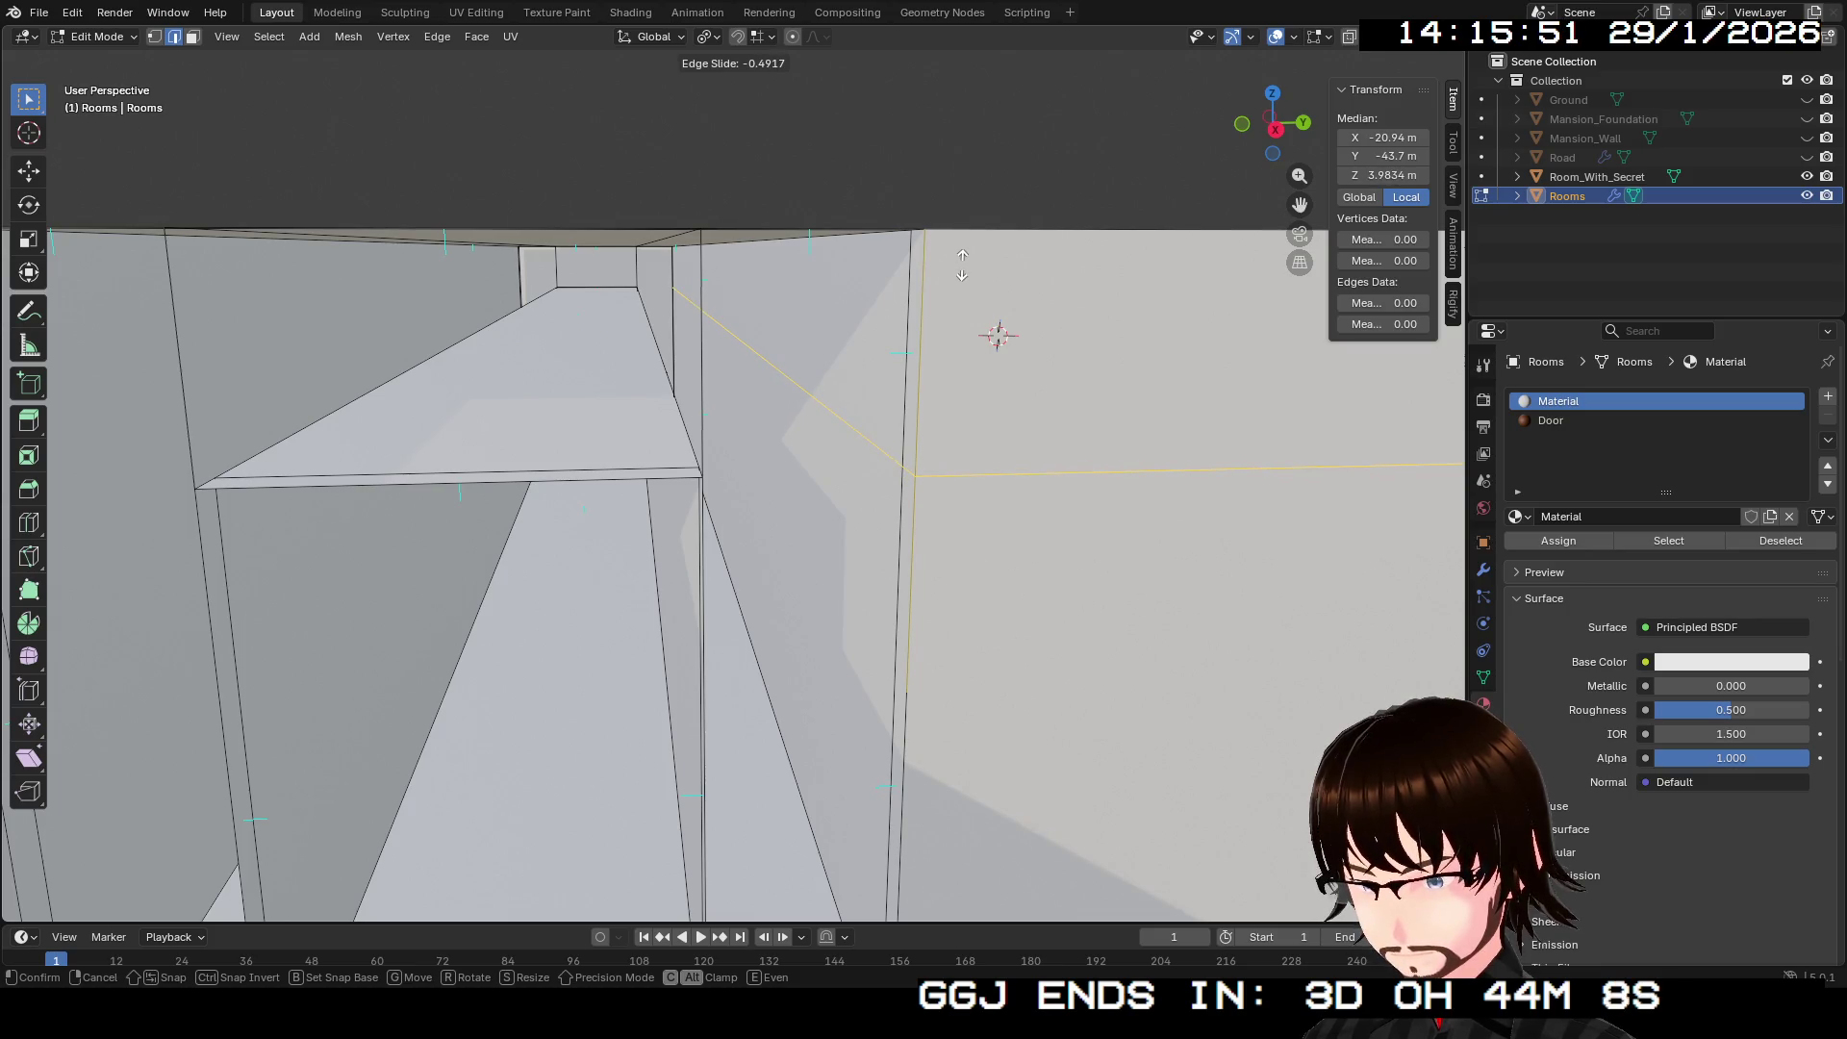
left_click(962, 265)
right_click(948, 352)
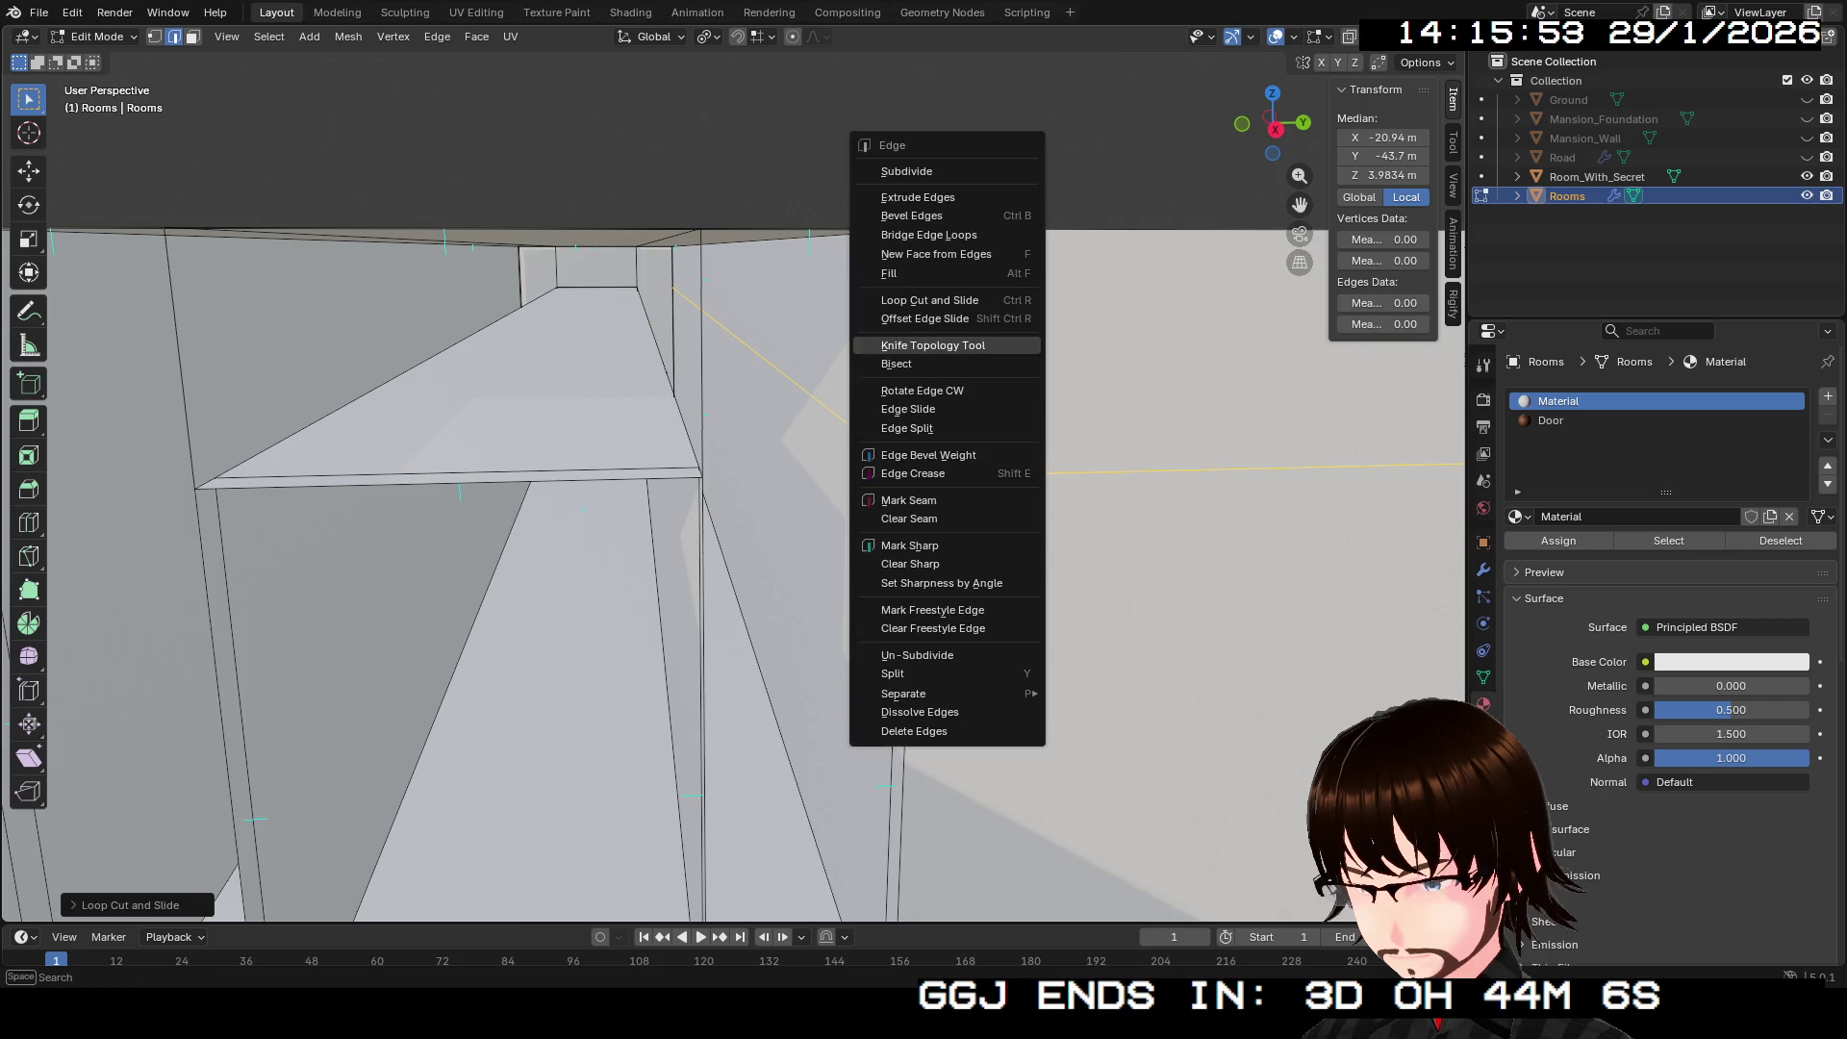
scroll(948, 351, "down", 3)
scroll(731, 481, "up", 5)
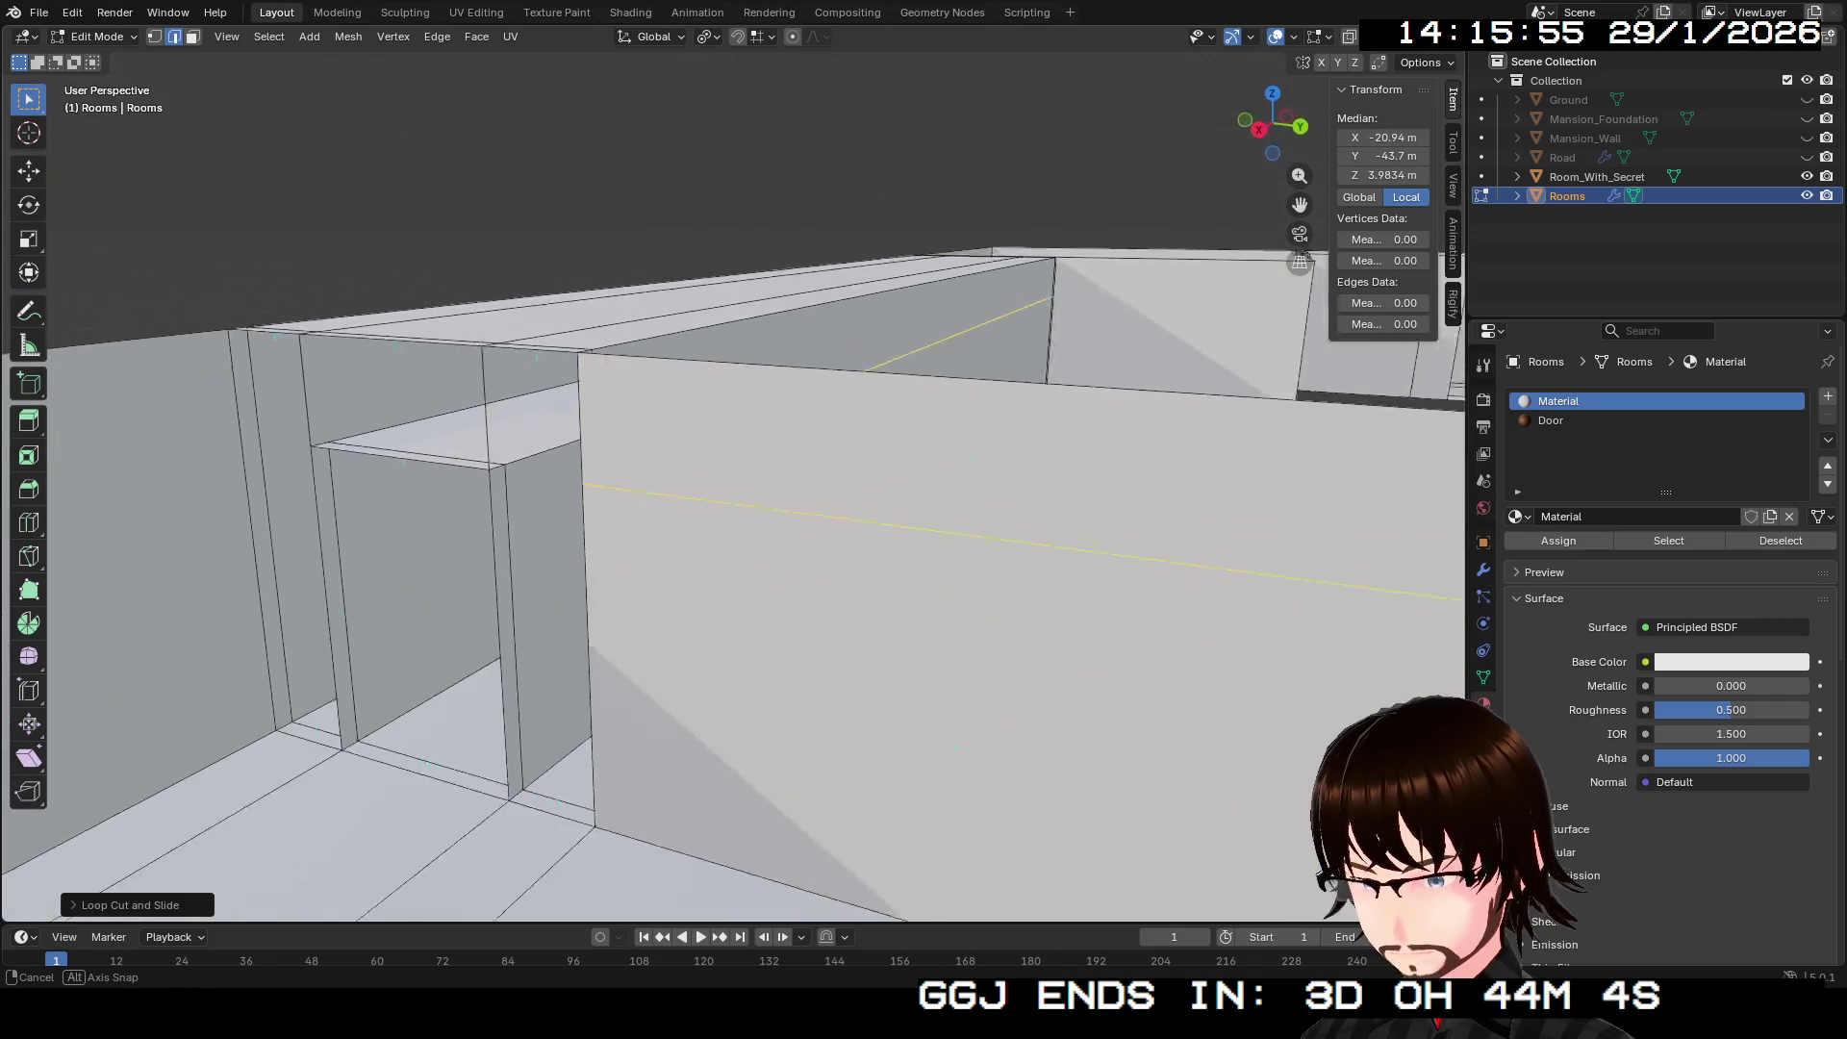
Step: Walk into the corridor and edge-slide the loop up to about 4 m height
key("shift+grave")
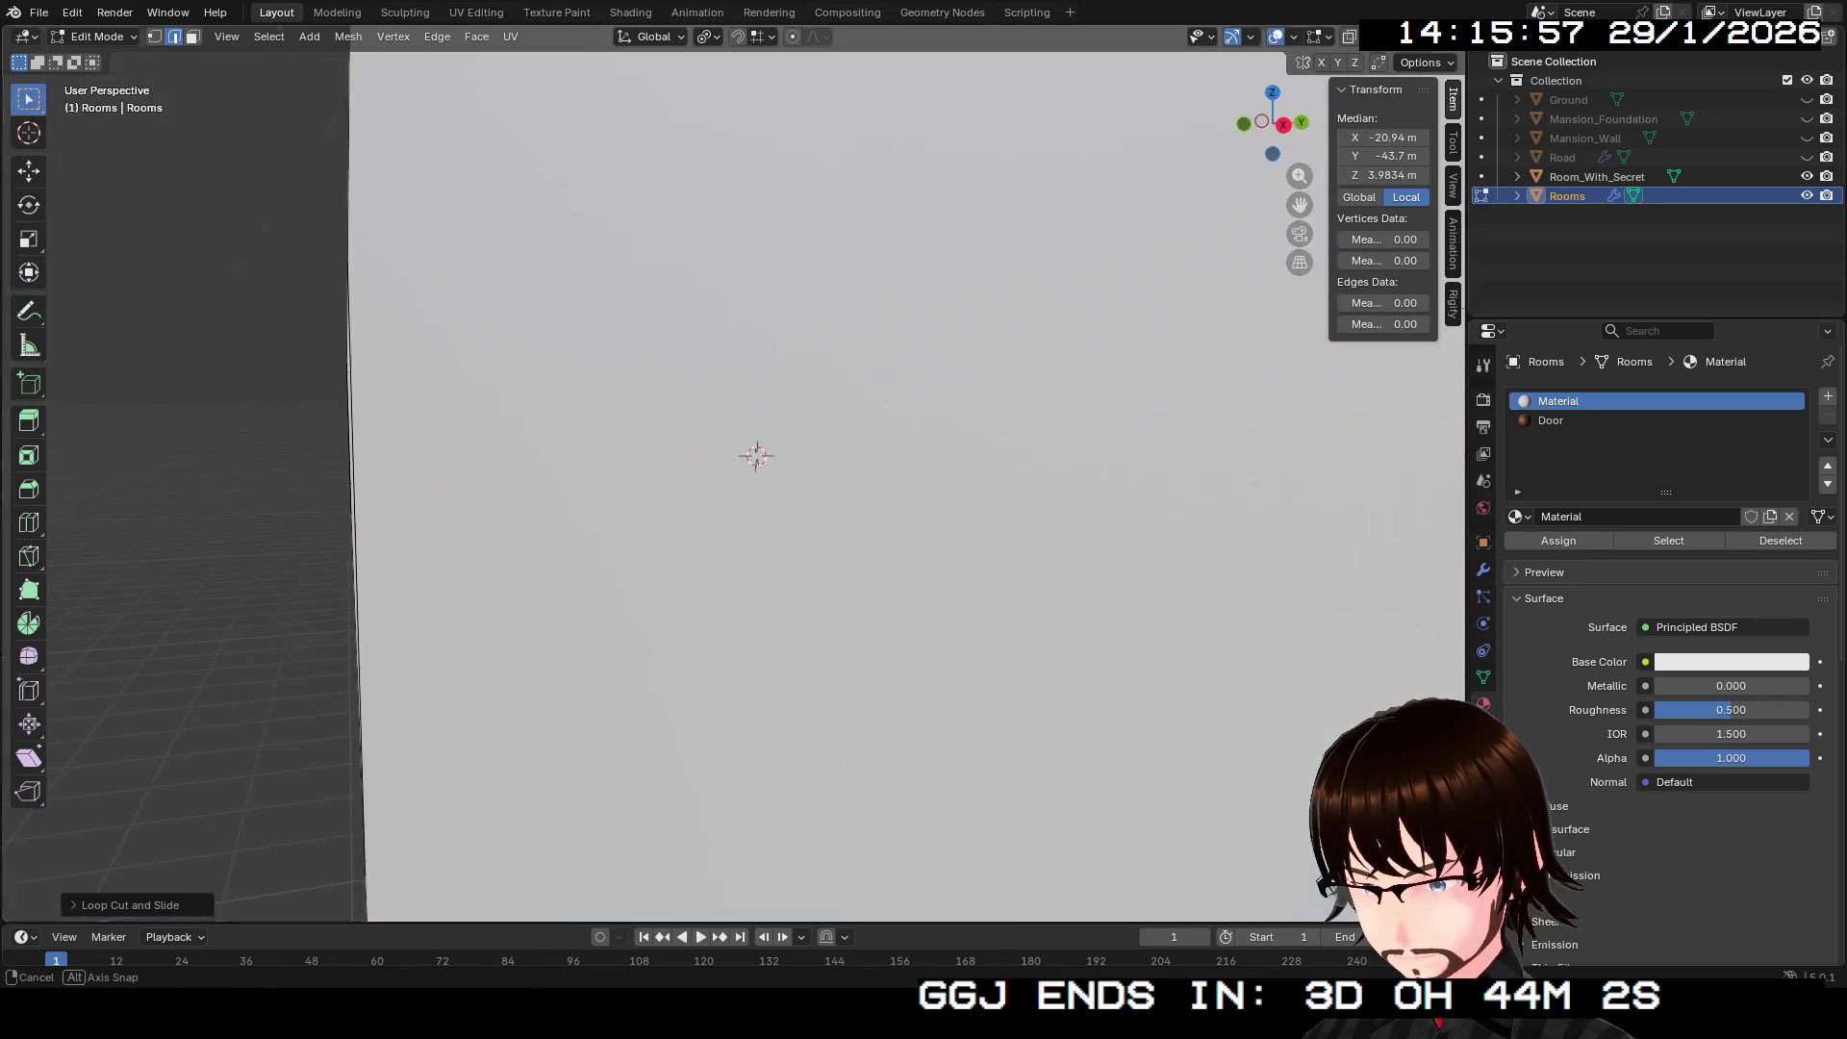
key("w")
key("w")
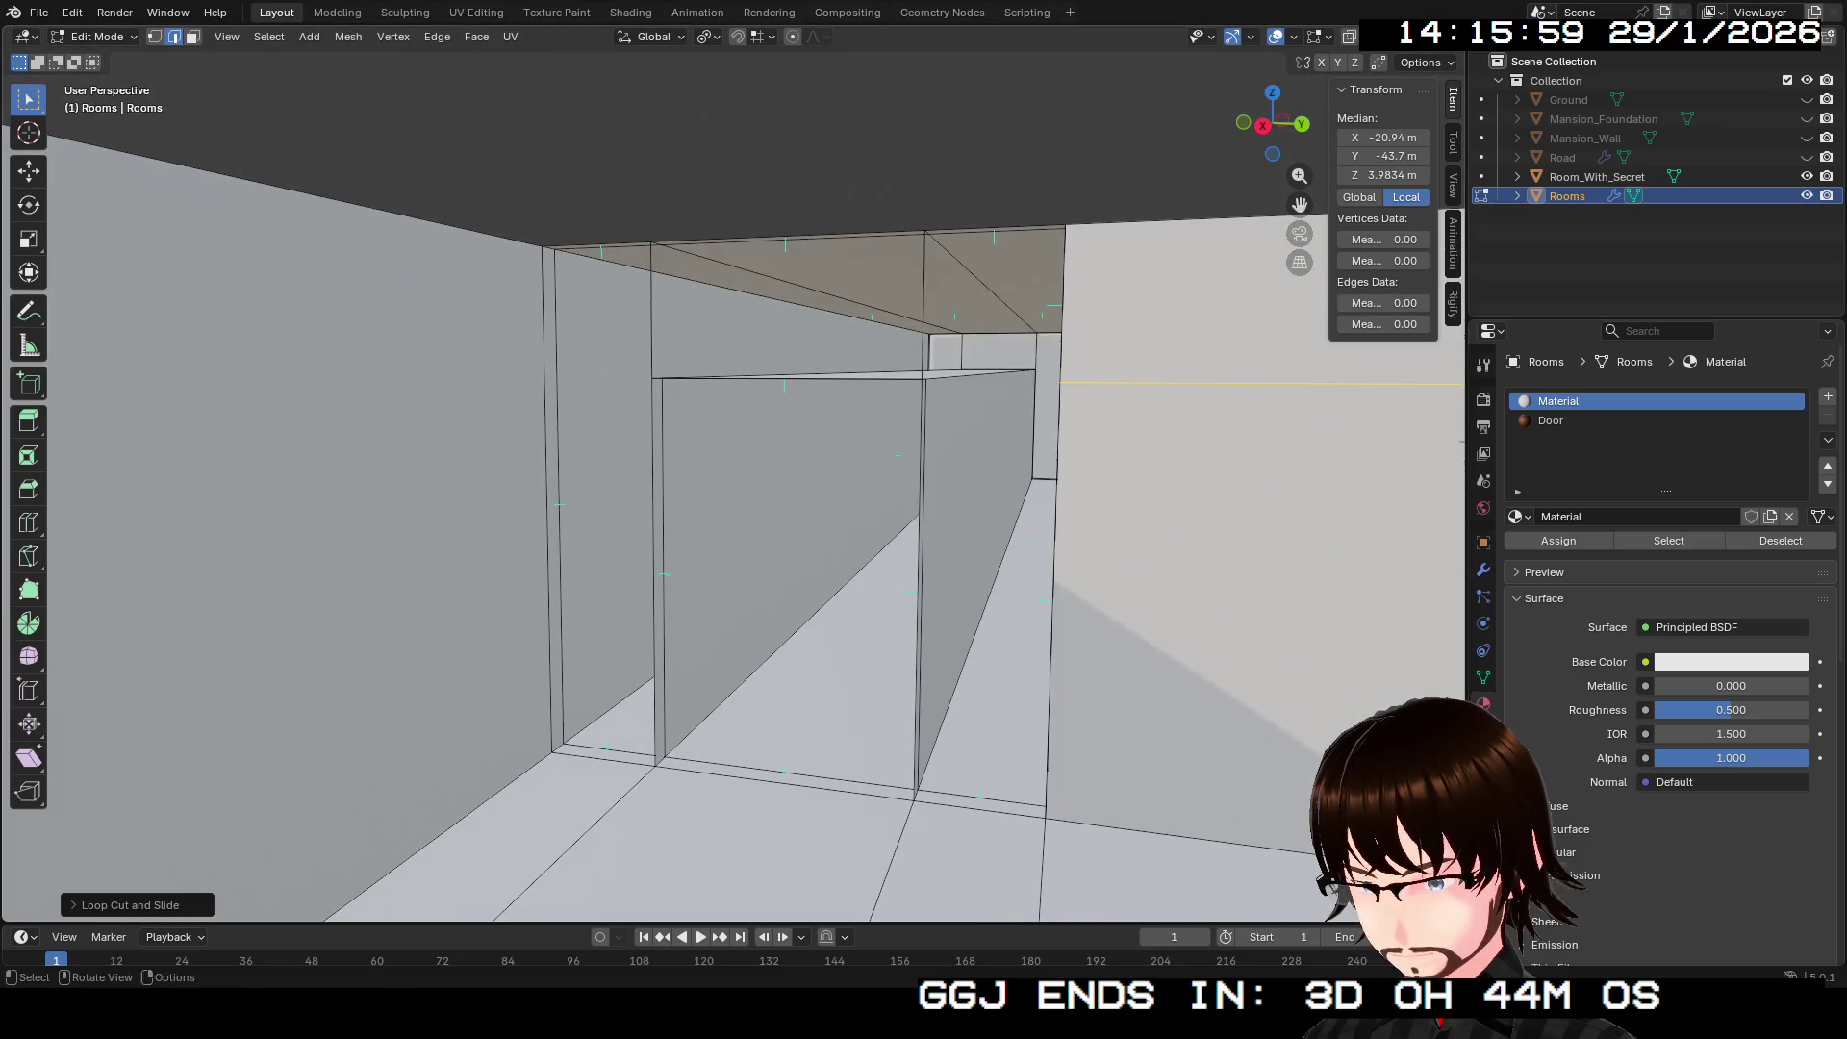
key("Return")
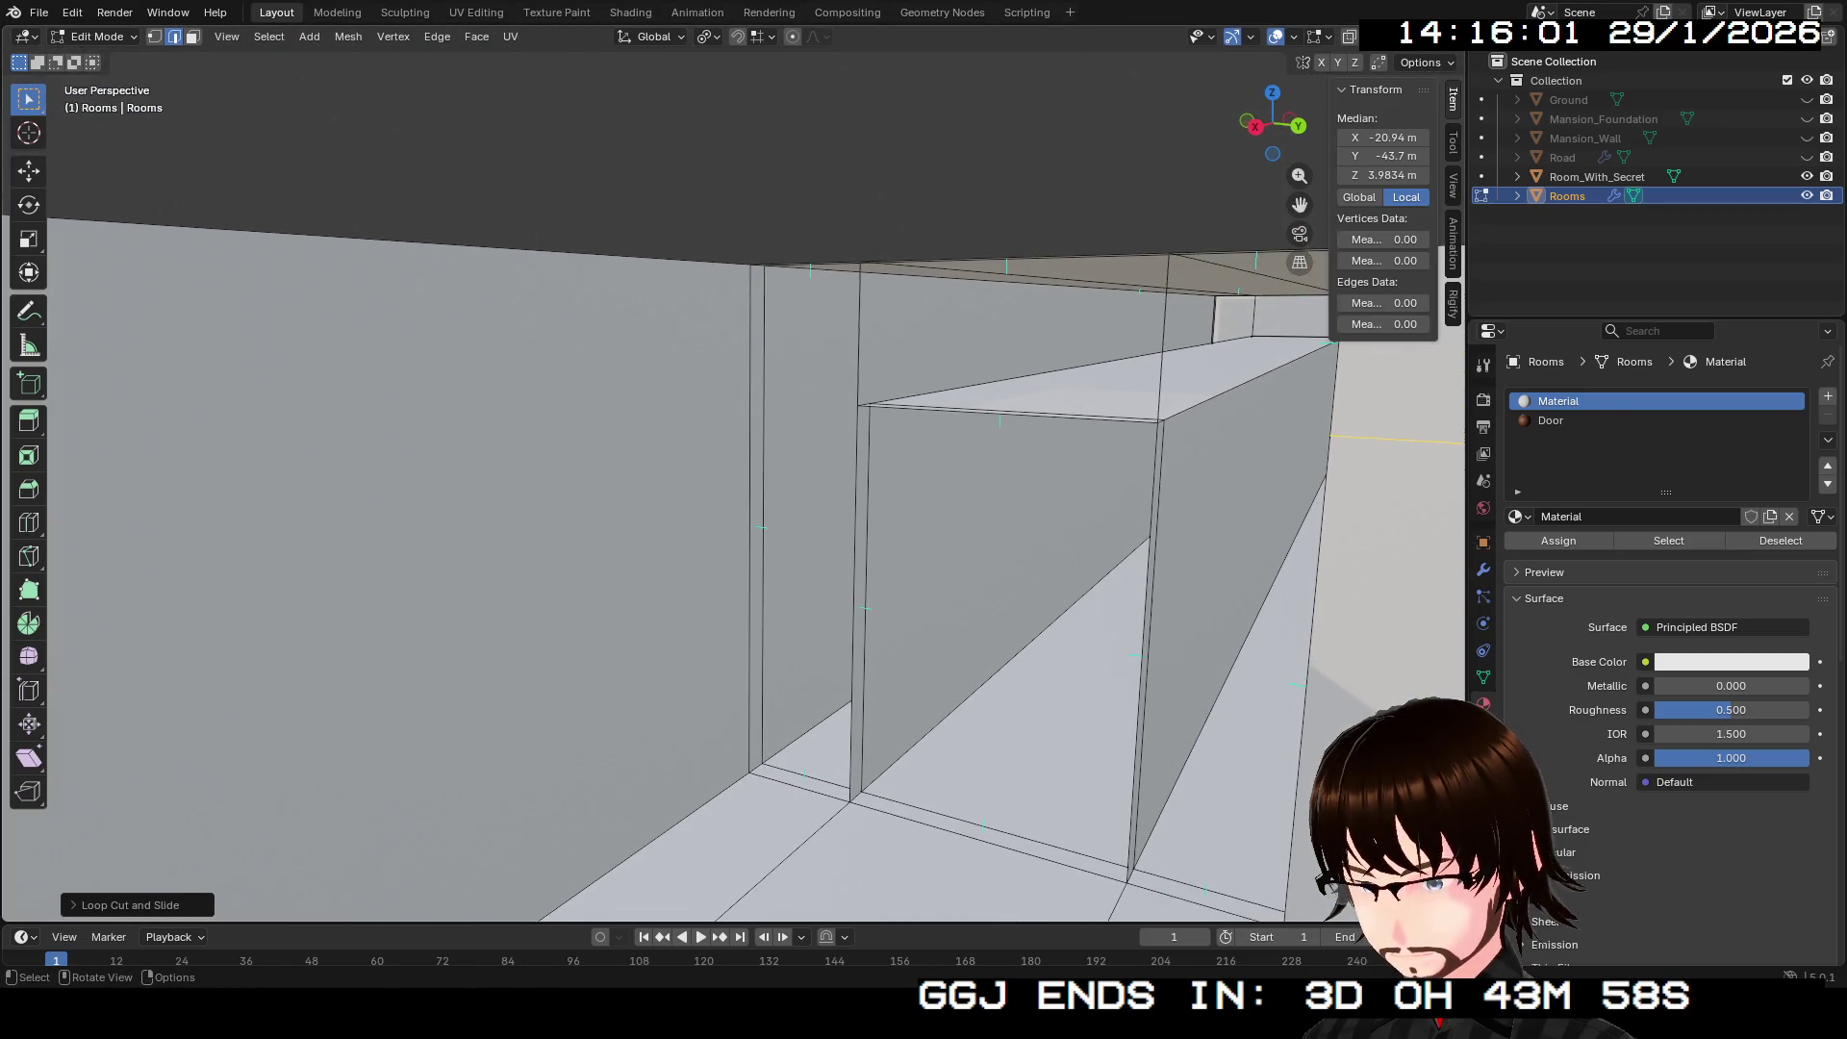
left_click(763, 519)
key("g")
key("g")
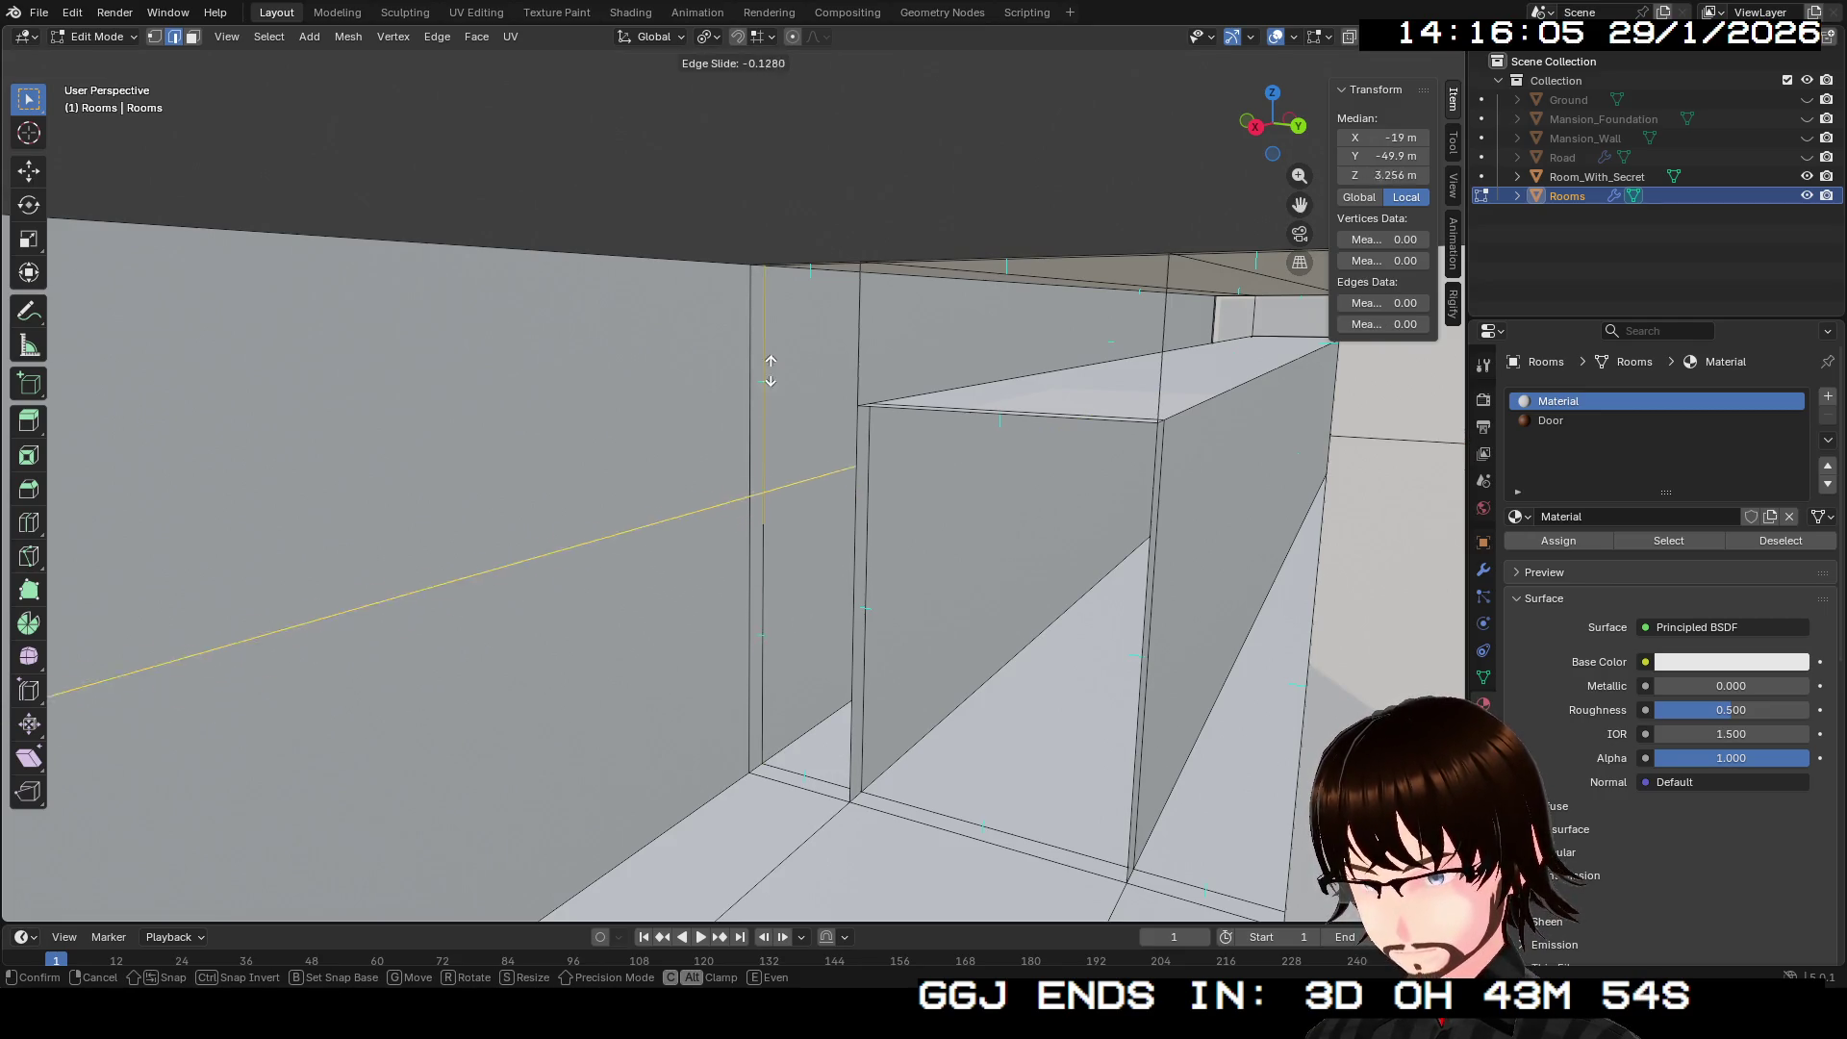
left_click(797, 279)
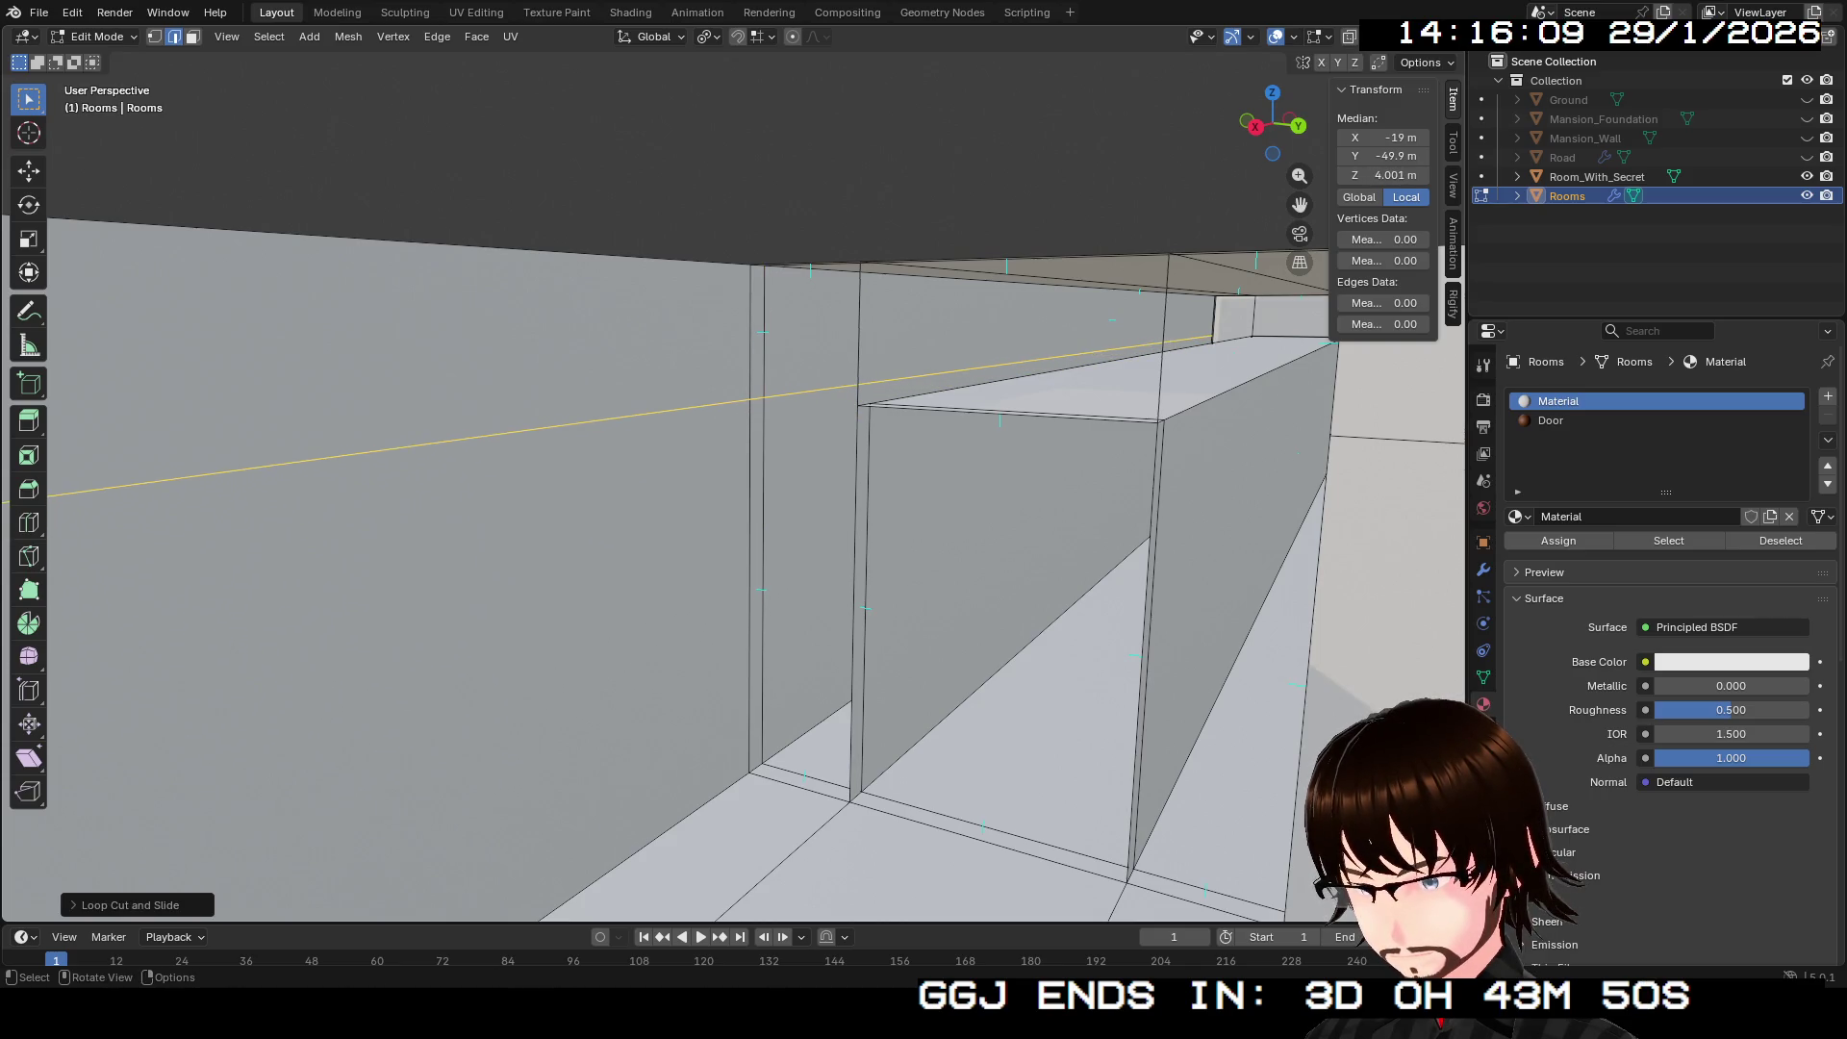
scroll(1297, 174, "up", 3)
left_click_drag(1298, 174, 1298, 129)
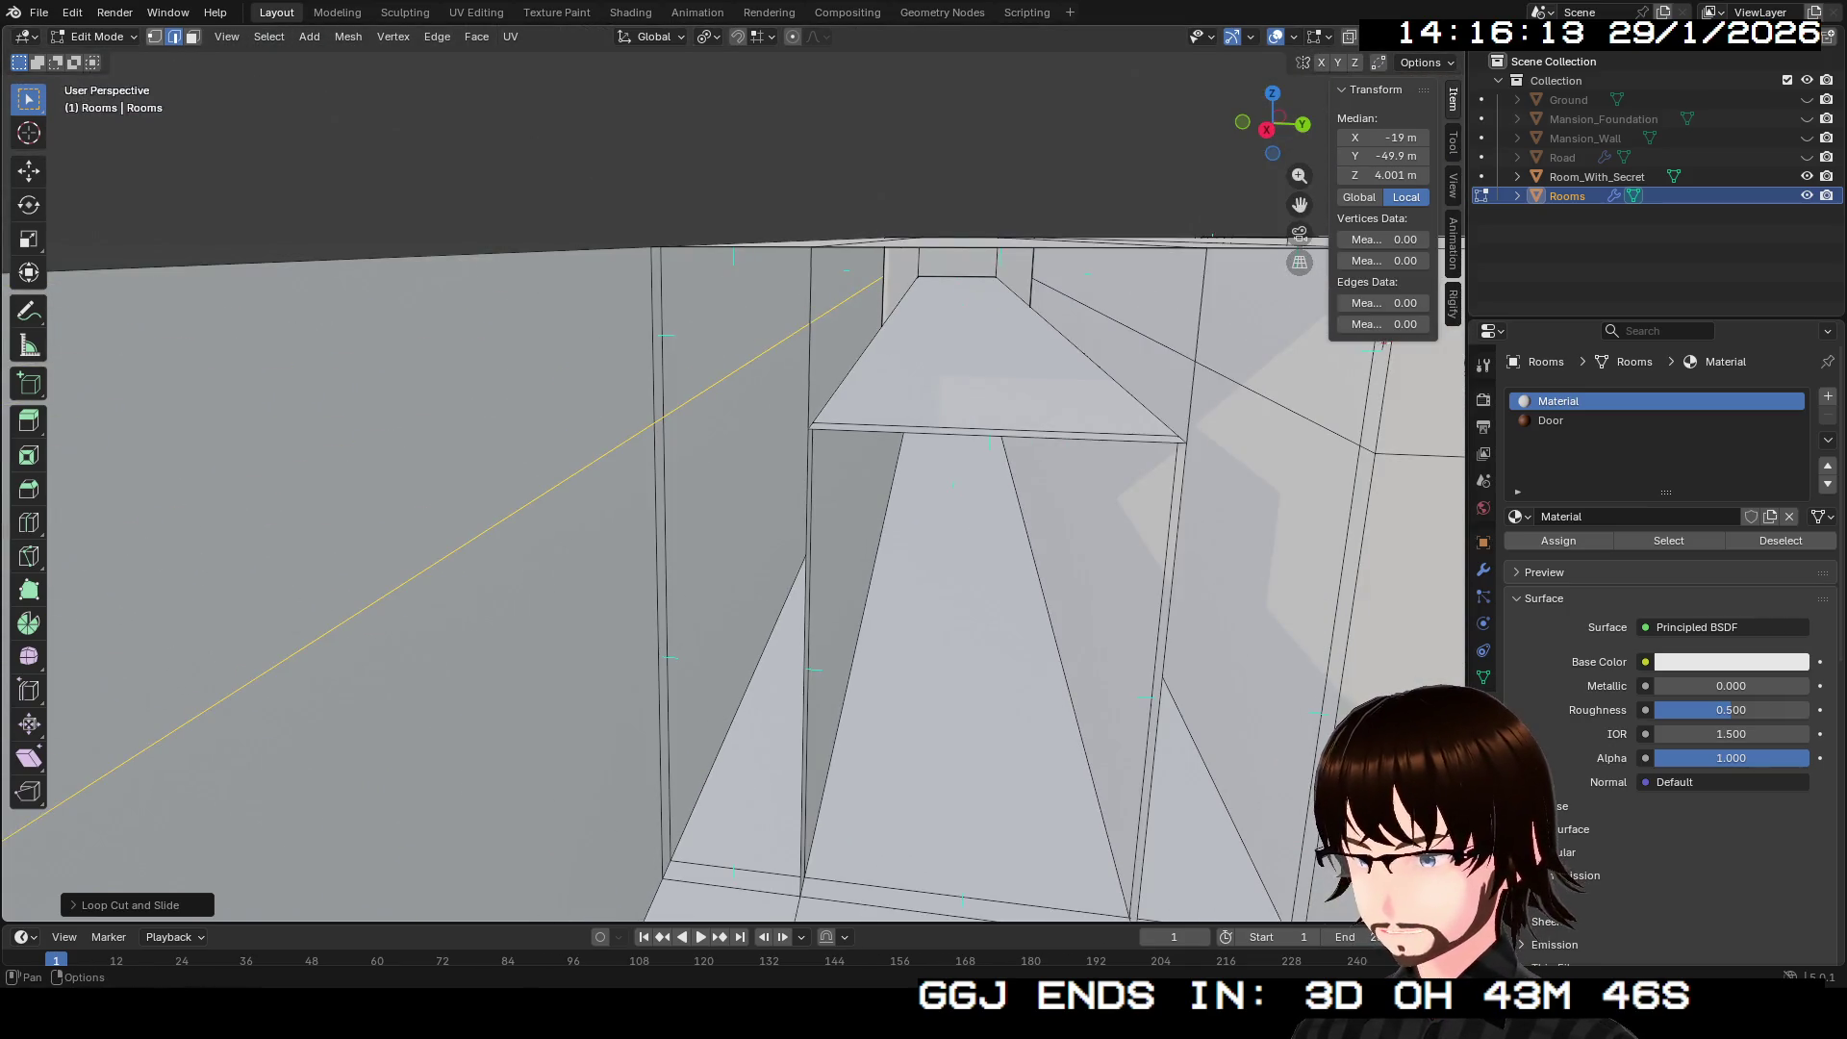
Step: Join the two loop vertices across the corridor wall with a new edge at about 4 m
left_click(663, 577)
scroll(731, 529, "up", 4)
scroll(731, 481, "up", 3)
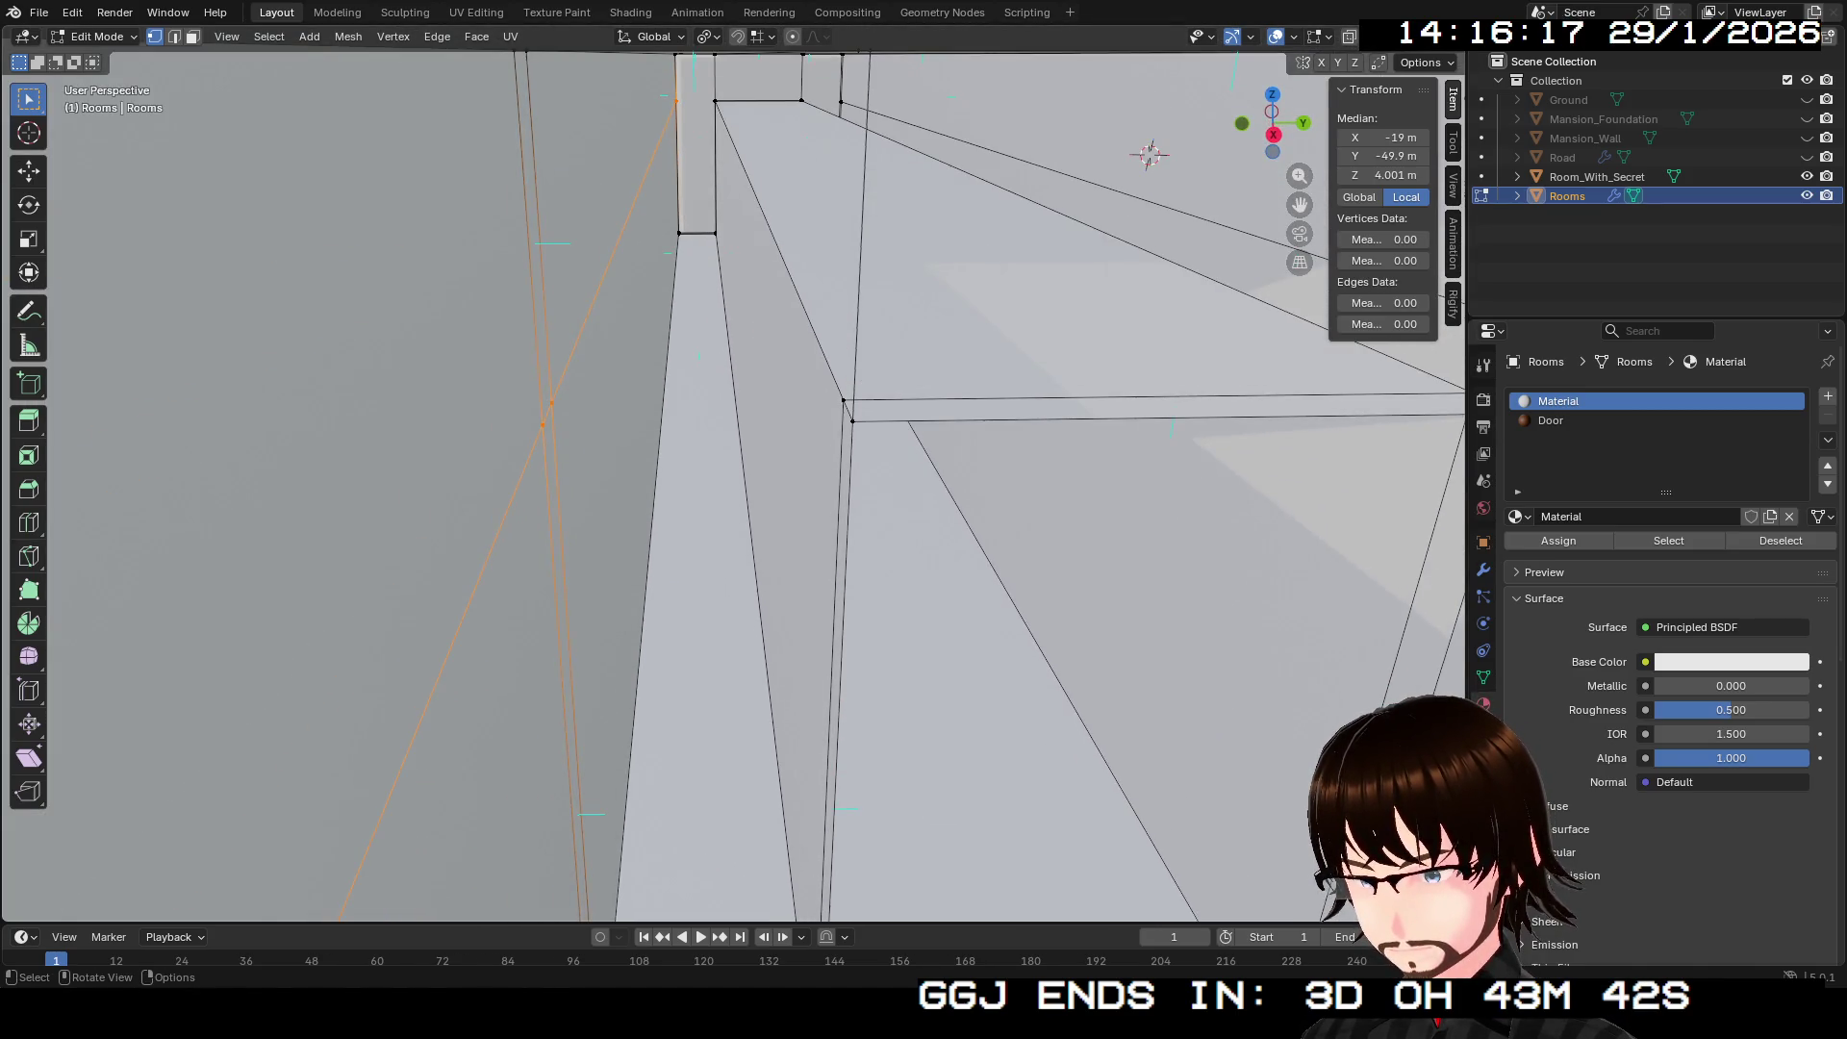
scroll(731, 481, "up", 3)
left_click(553, 444)
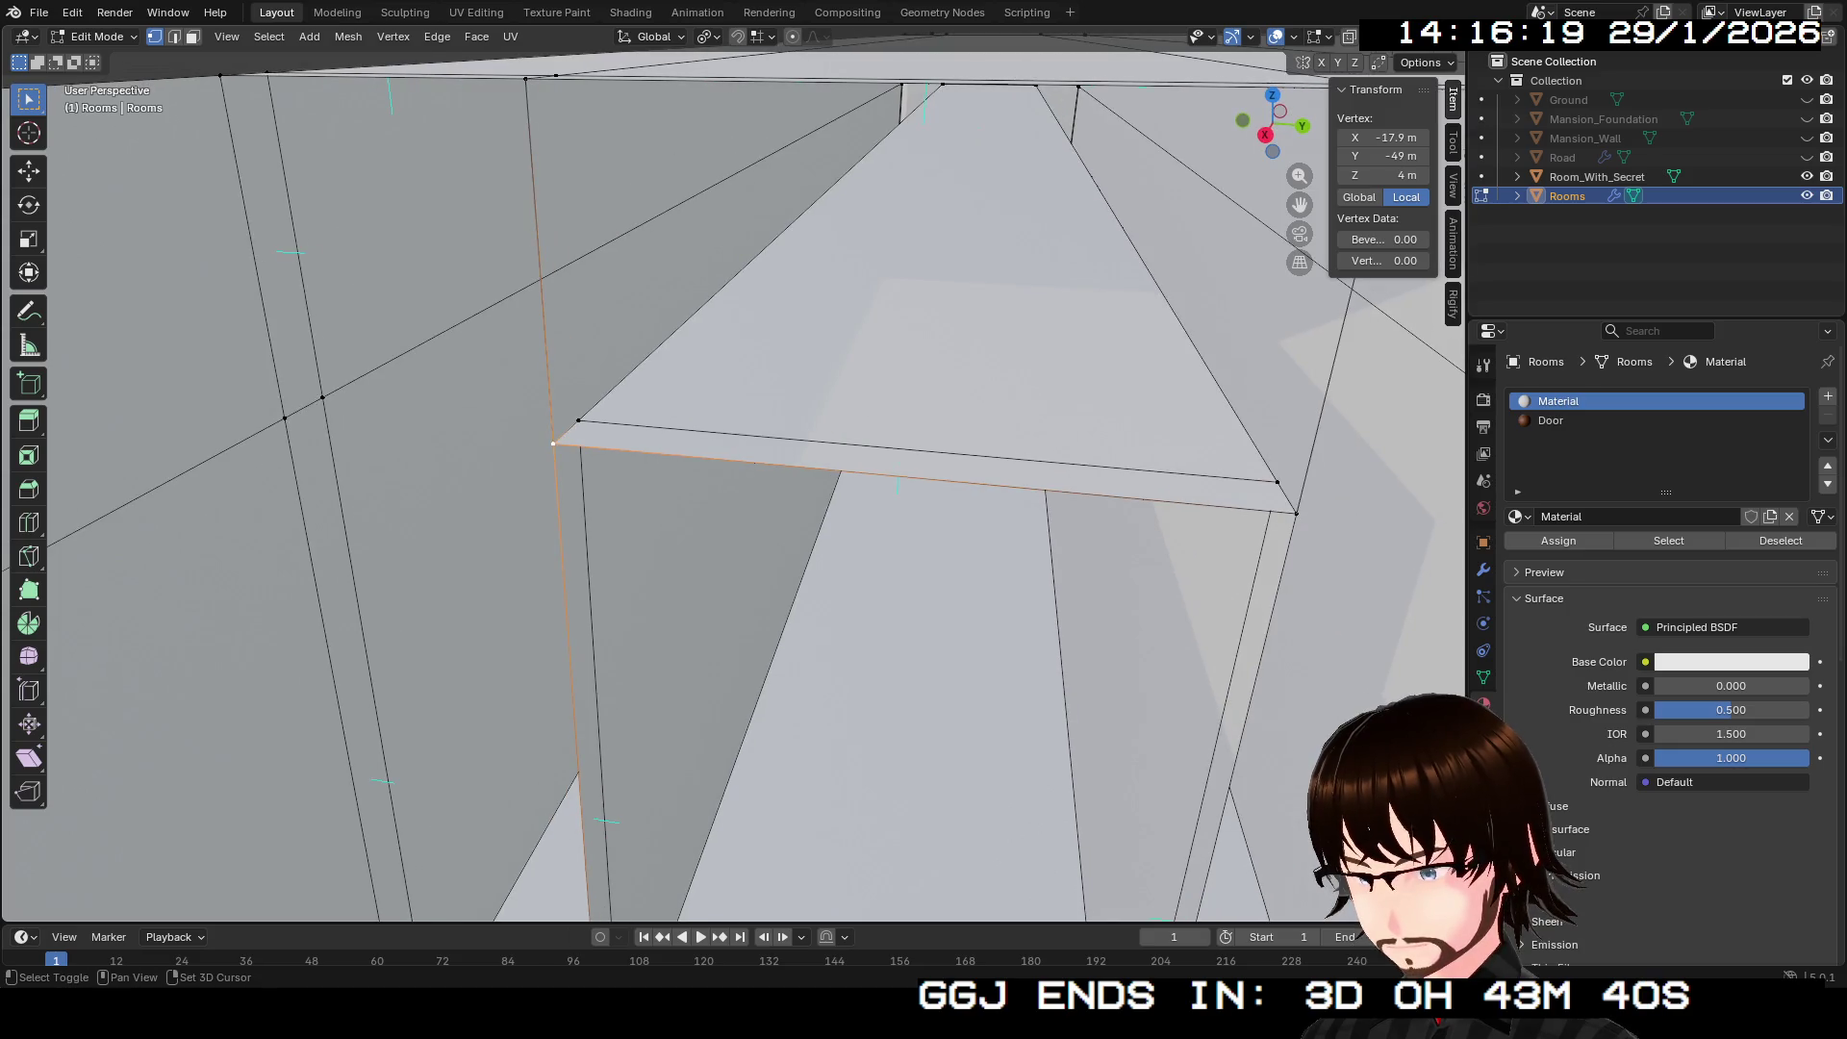
left_click(1297, 512, "shift")
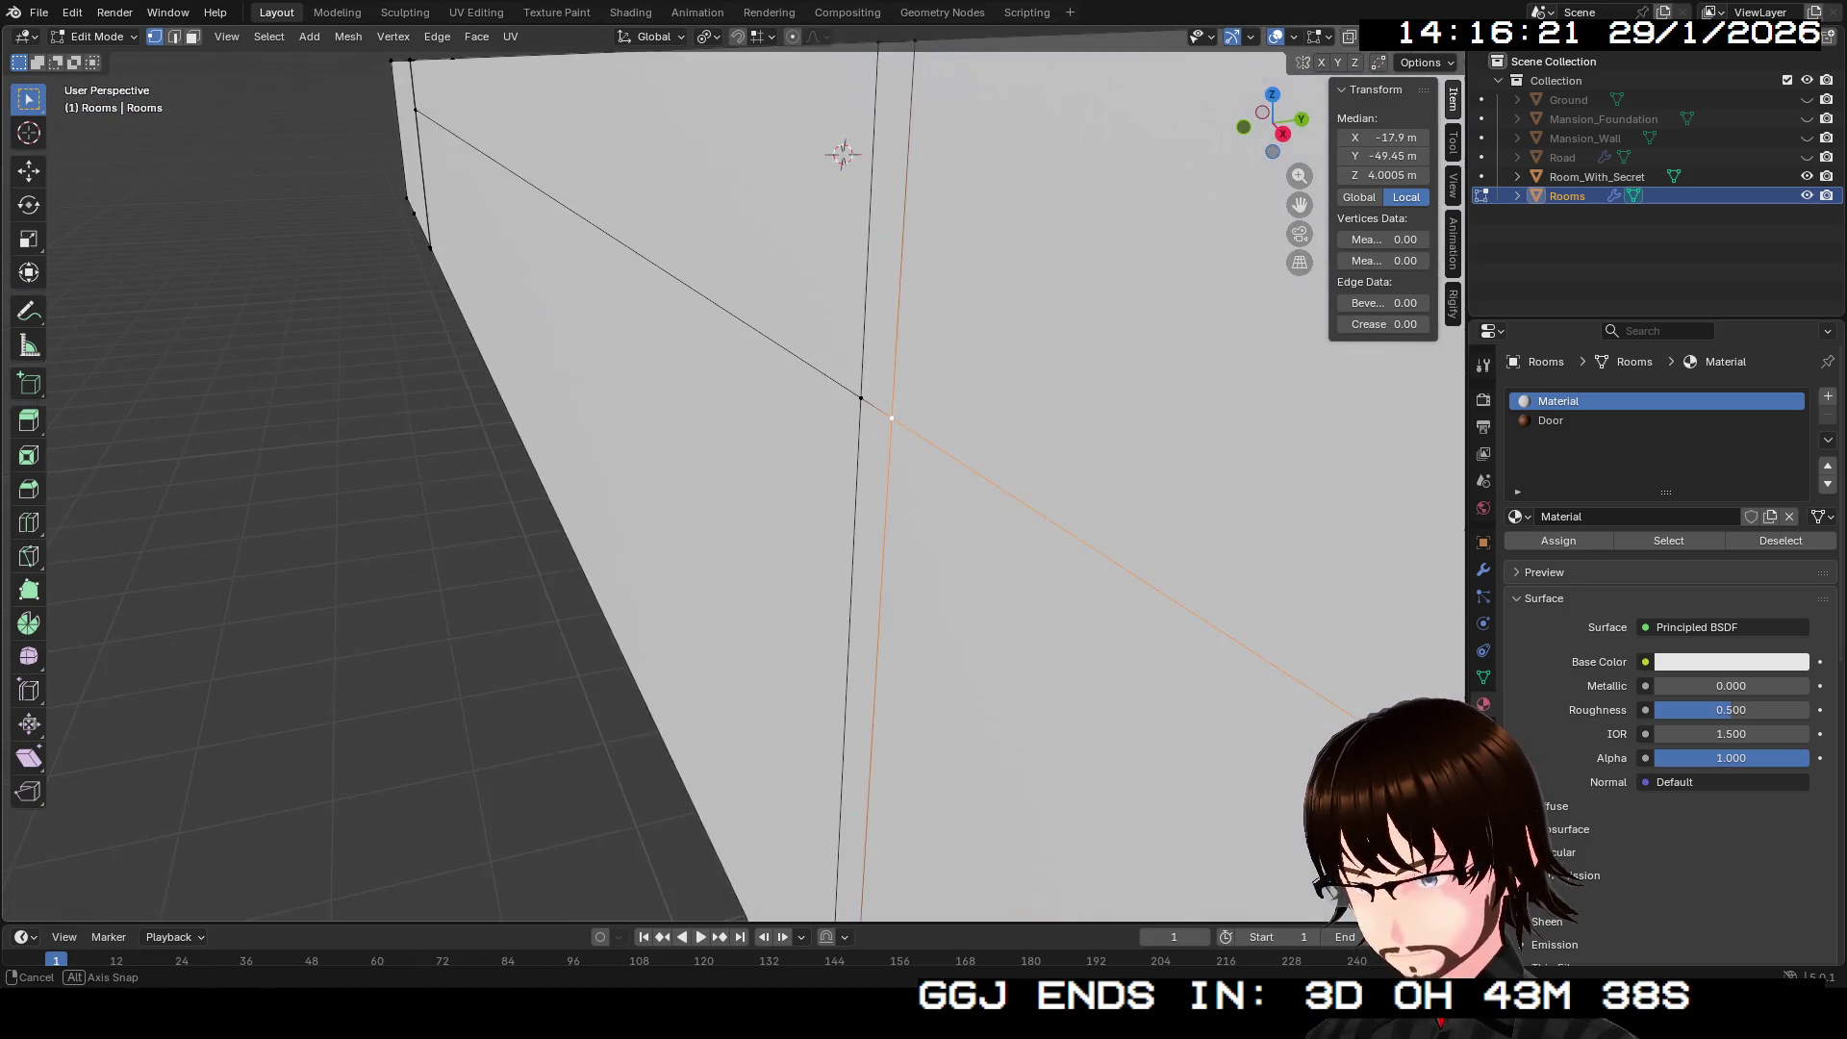
scroll(732, 481, "up", 3)
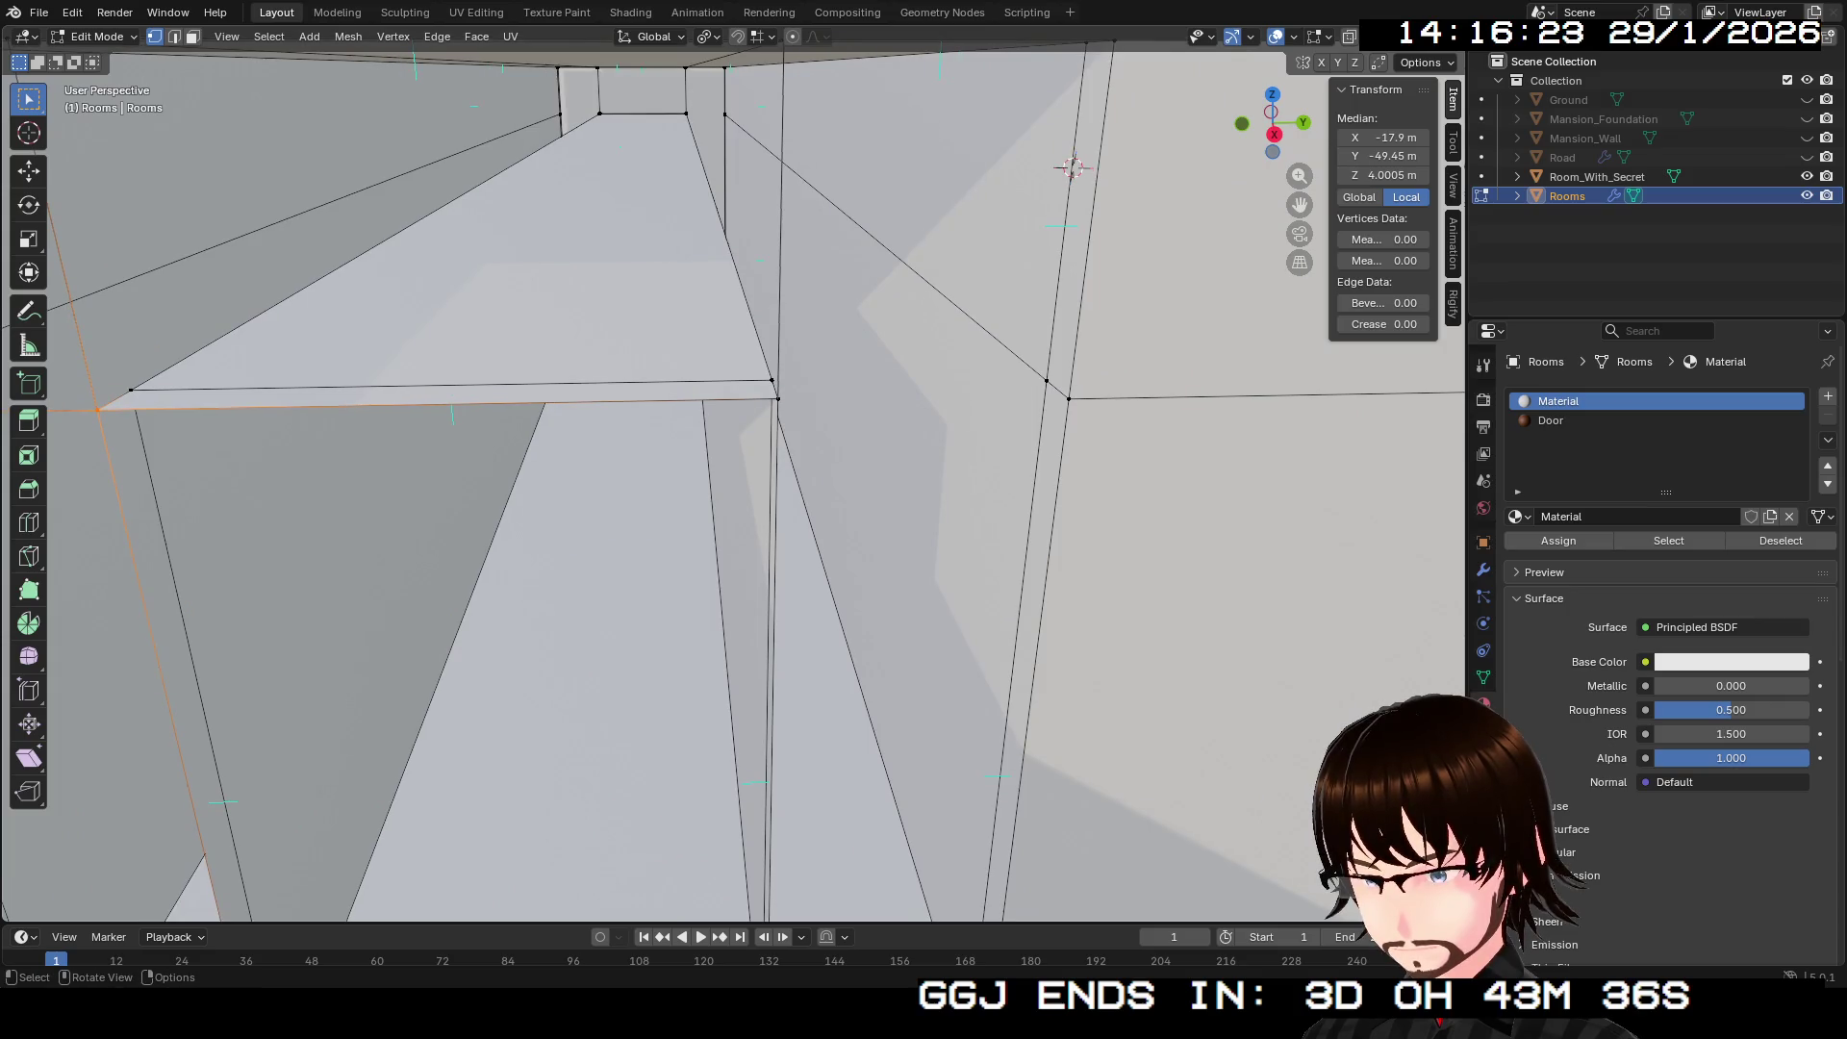
left_click(777, 398)
left_click(1068, 398, "shift")
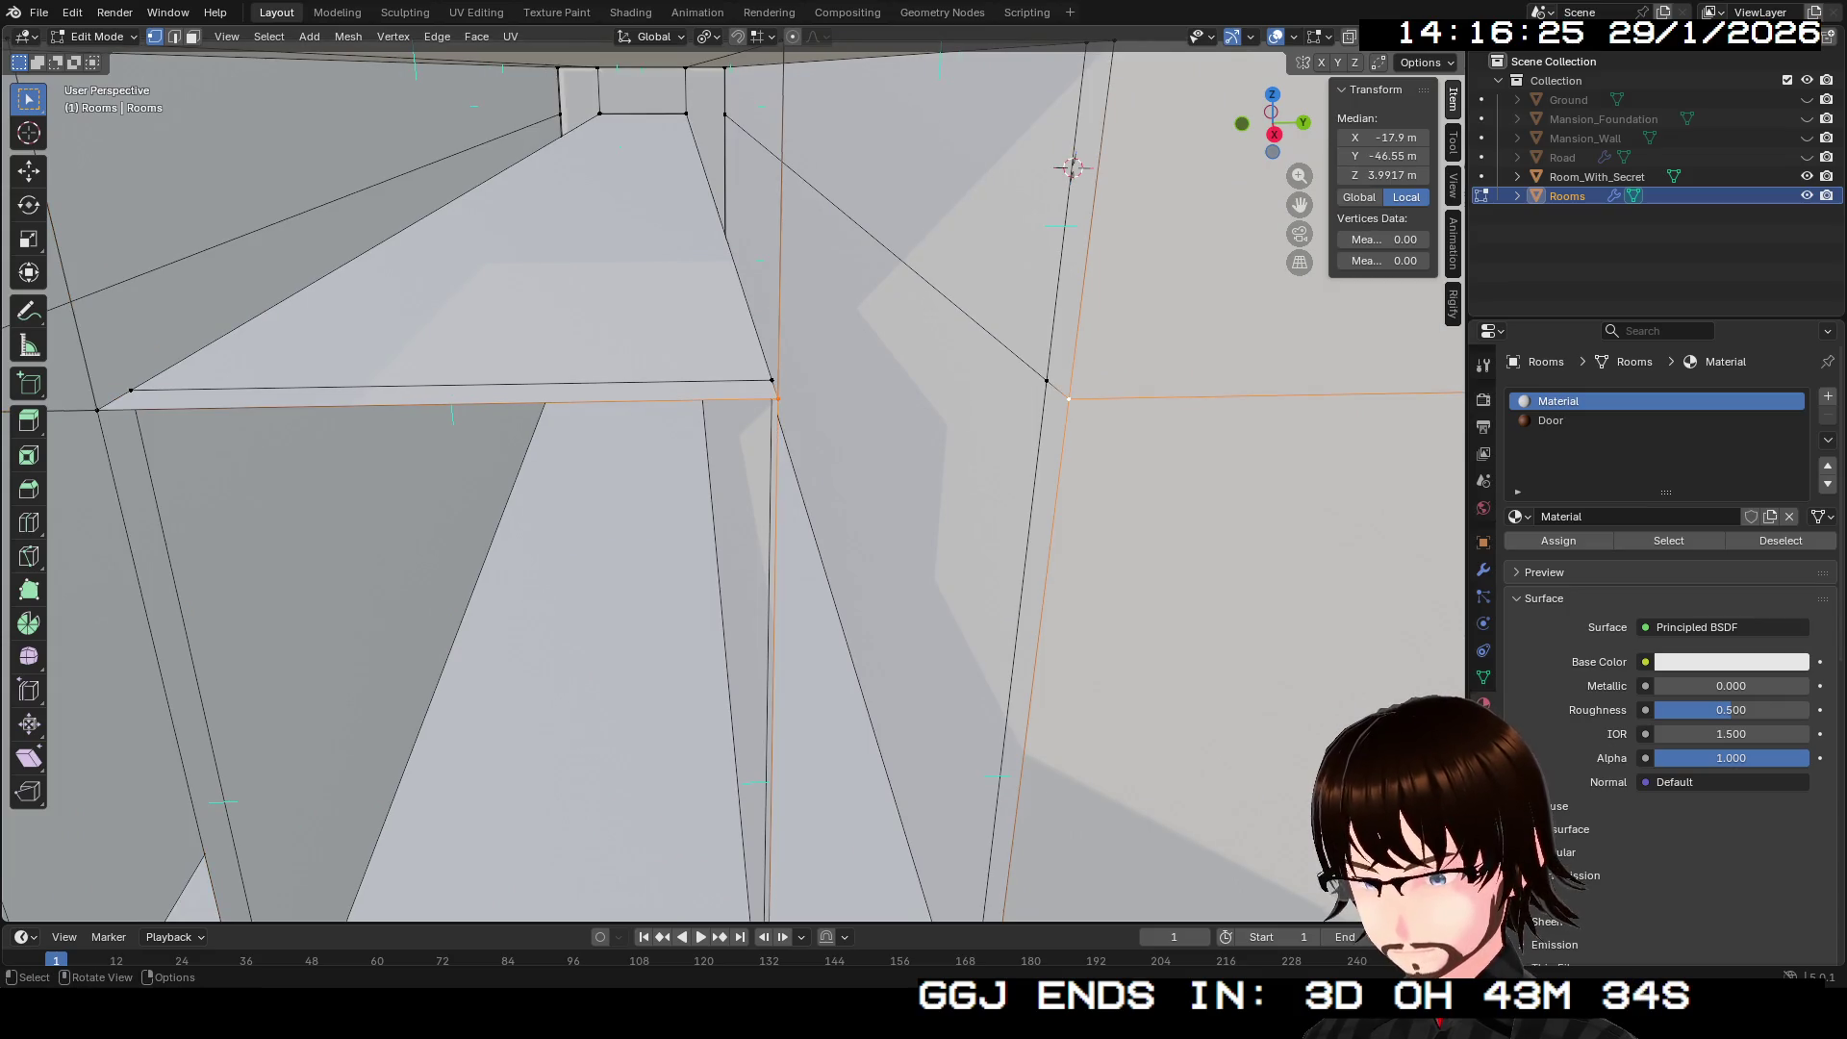
key("f")
scroll(731, 481, "down", 3)
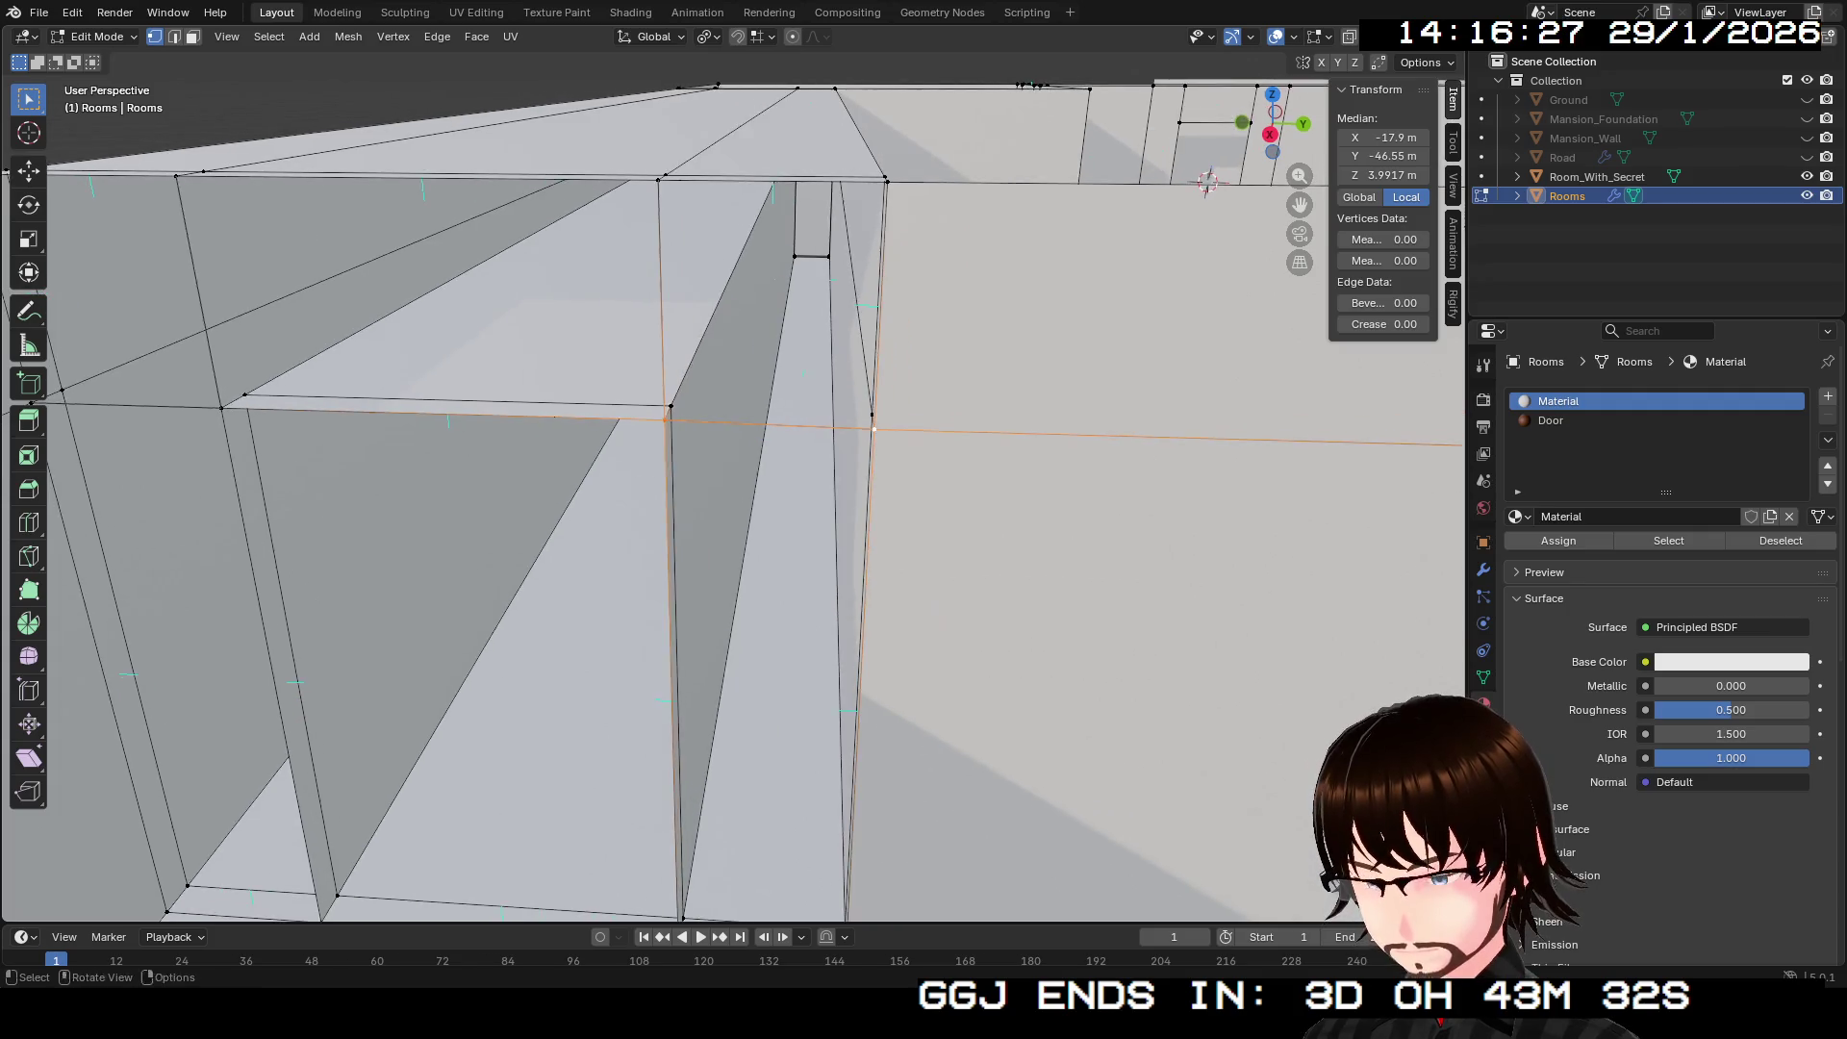
scroll(732, 481, "down", 3)
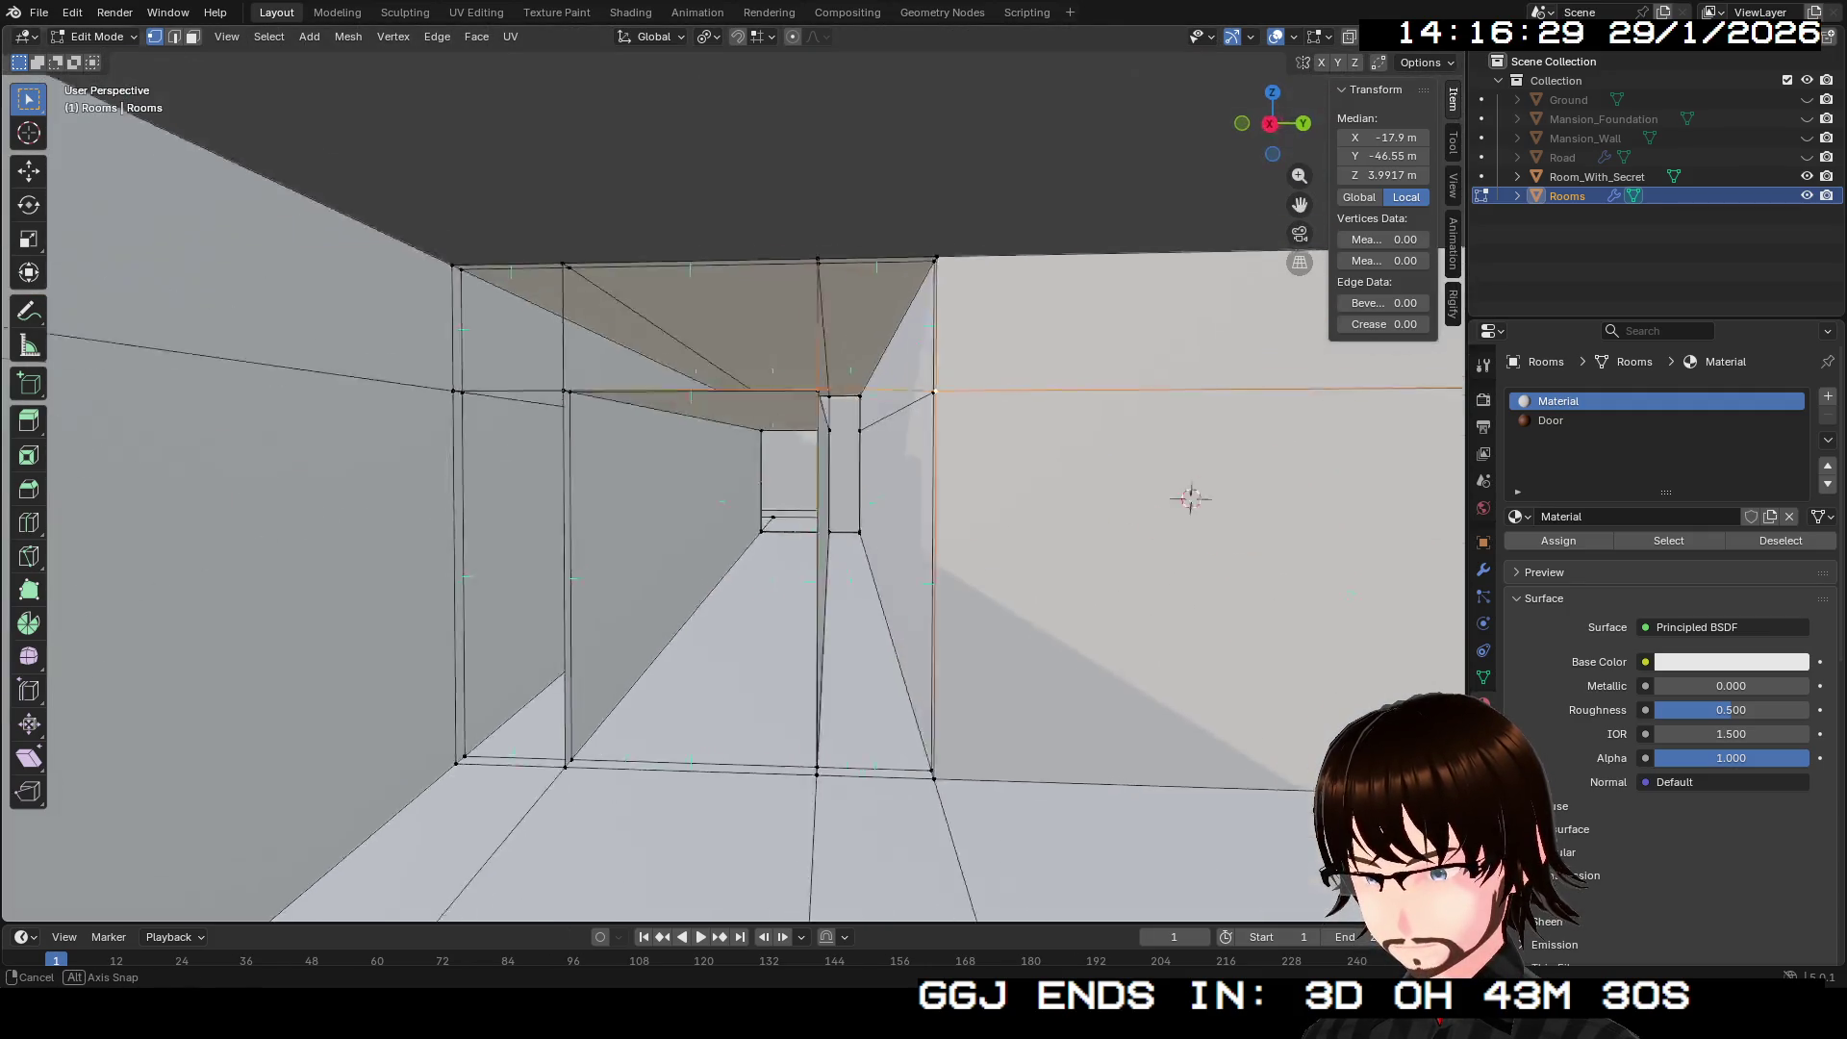
scroll(731, 481, "down", 2)
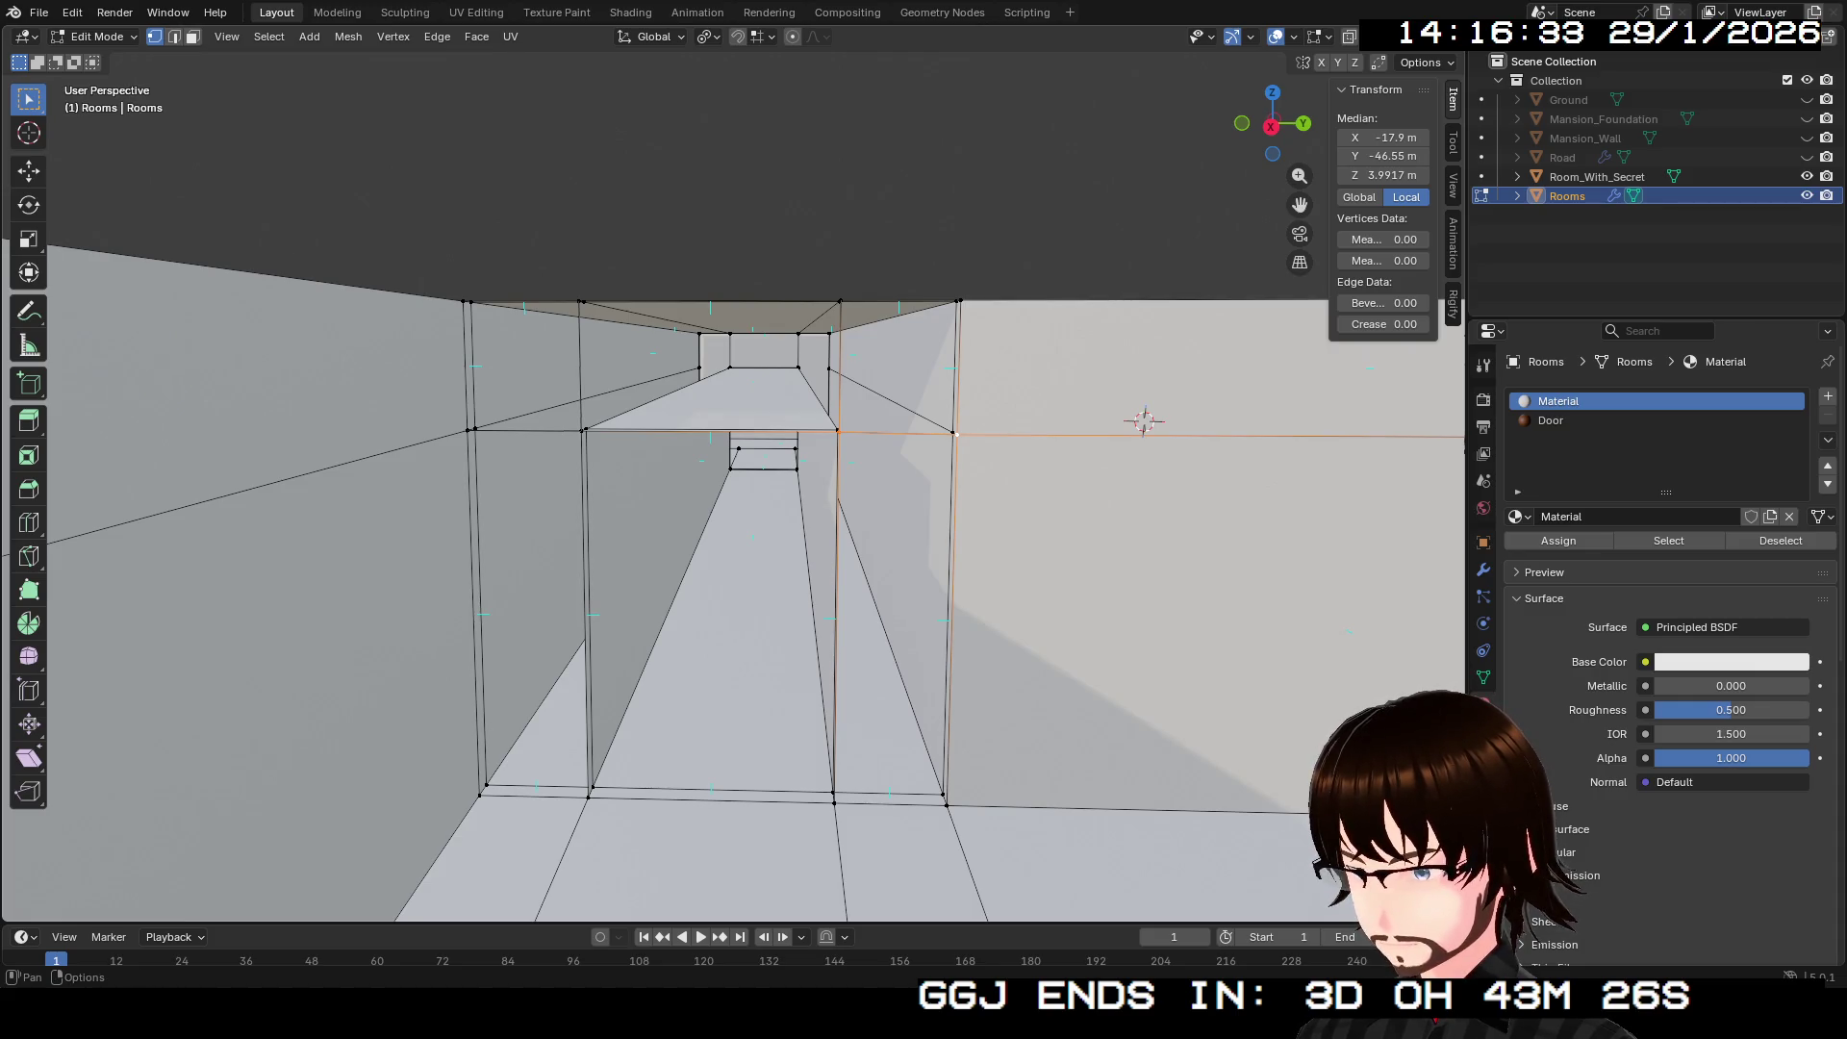
Step: In edge select mode, select the ceiling corner edge and the top ceiling edge
key("2")
scroll(731, 481, "up", 3)
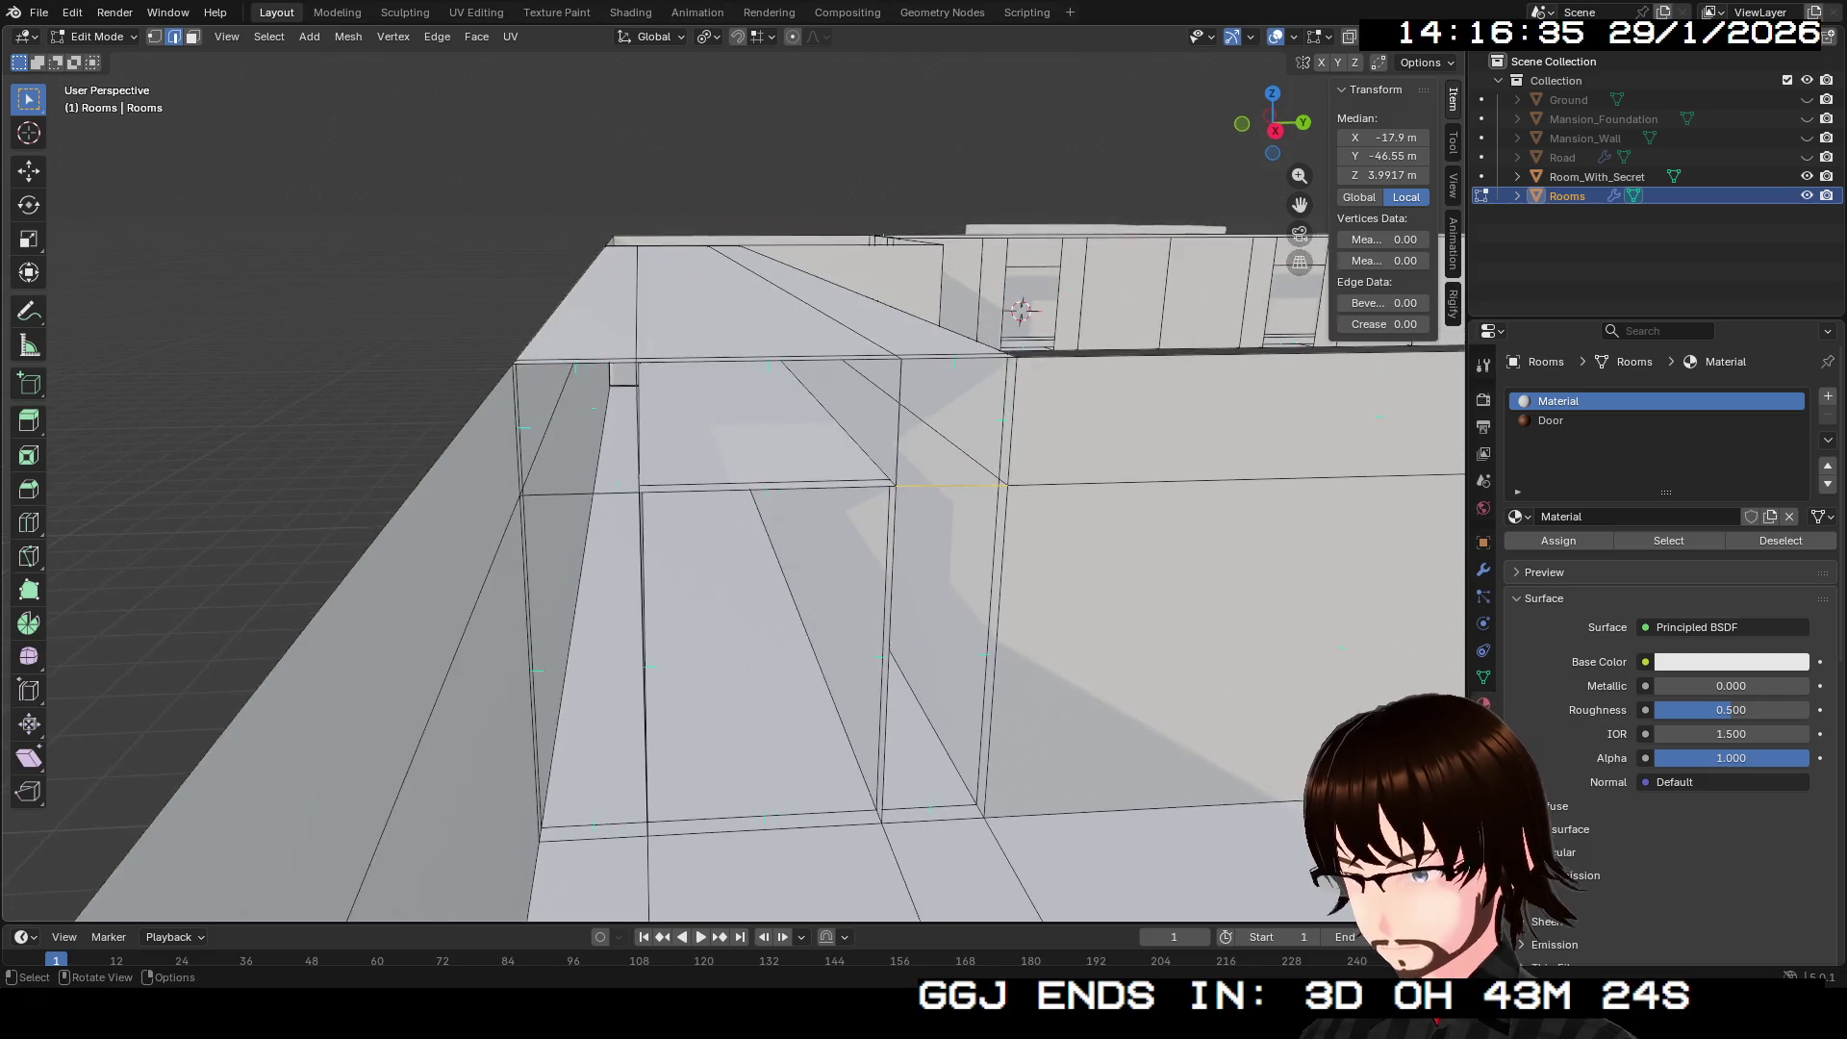
scroll(731, 481, "up", 3)
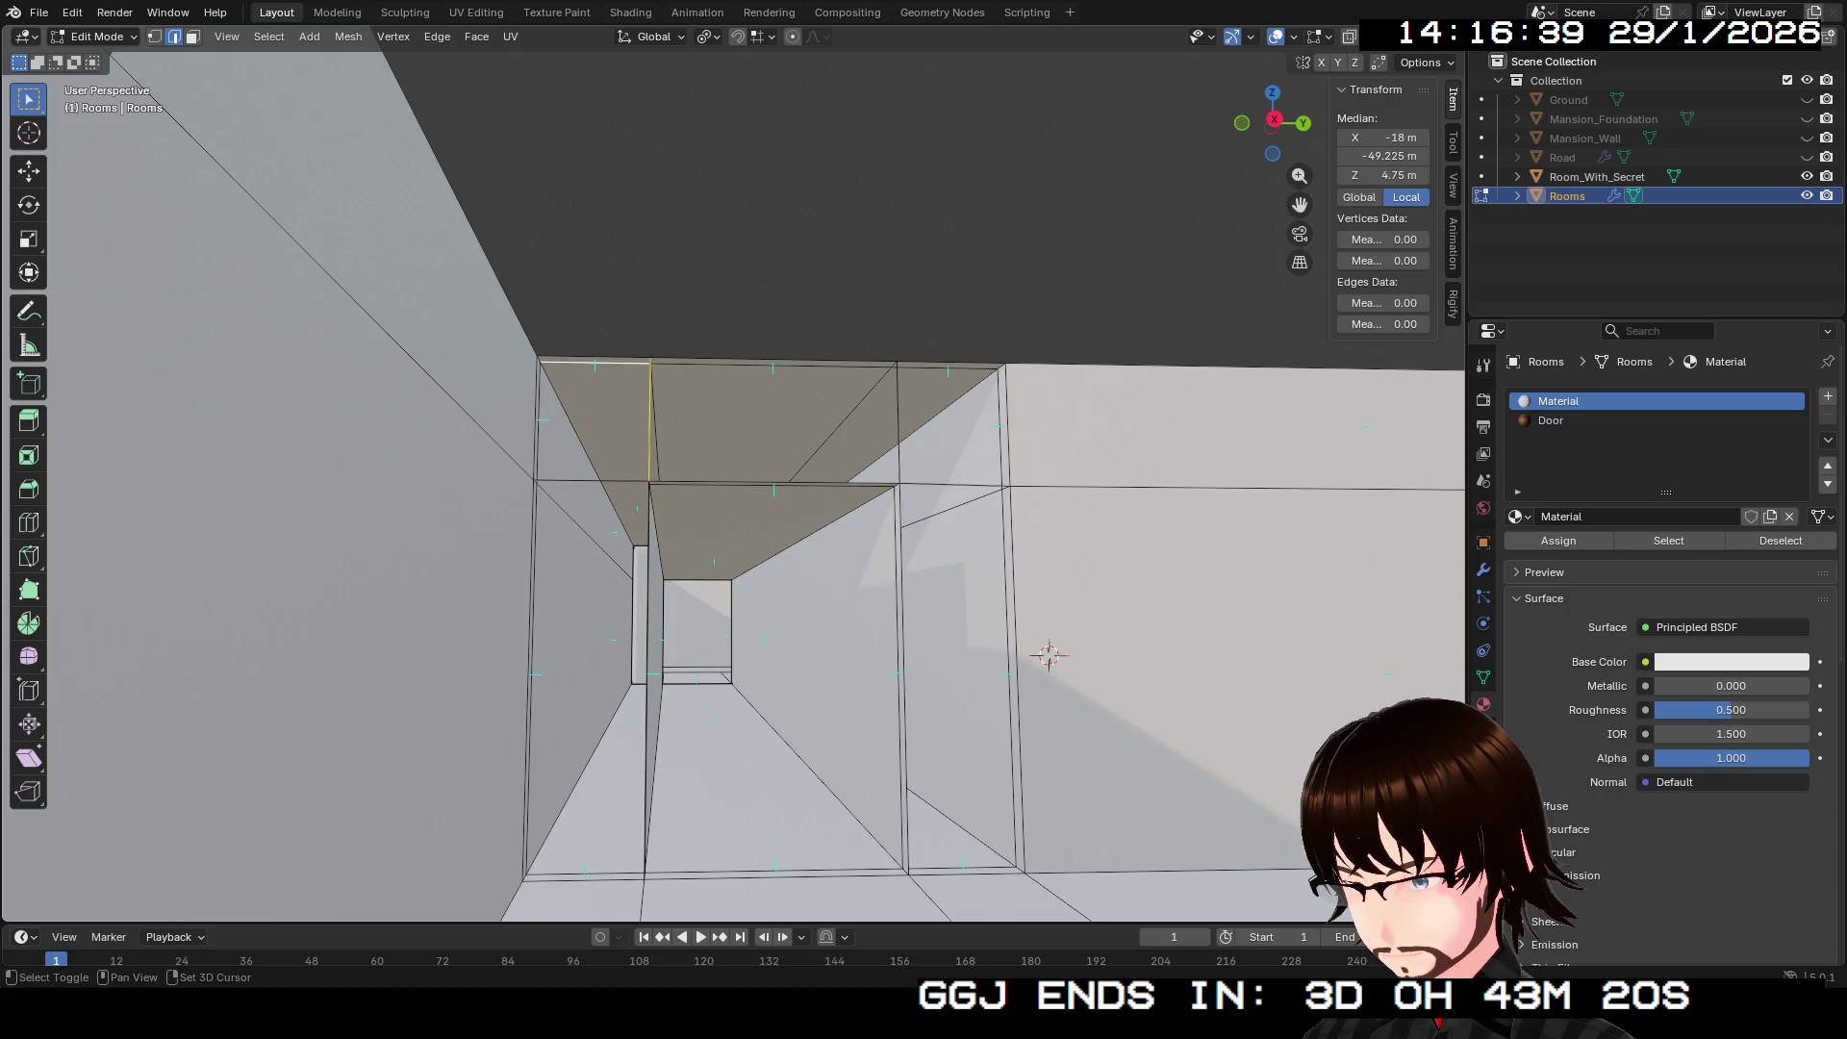
scroll(731, 481, "up", 2)
left_click(491, 393, "shift")
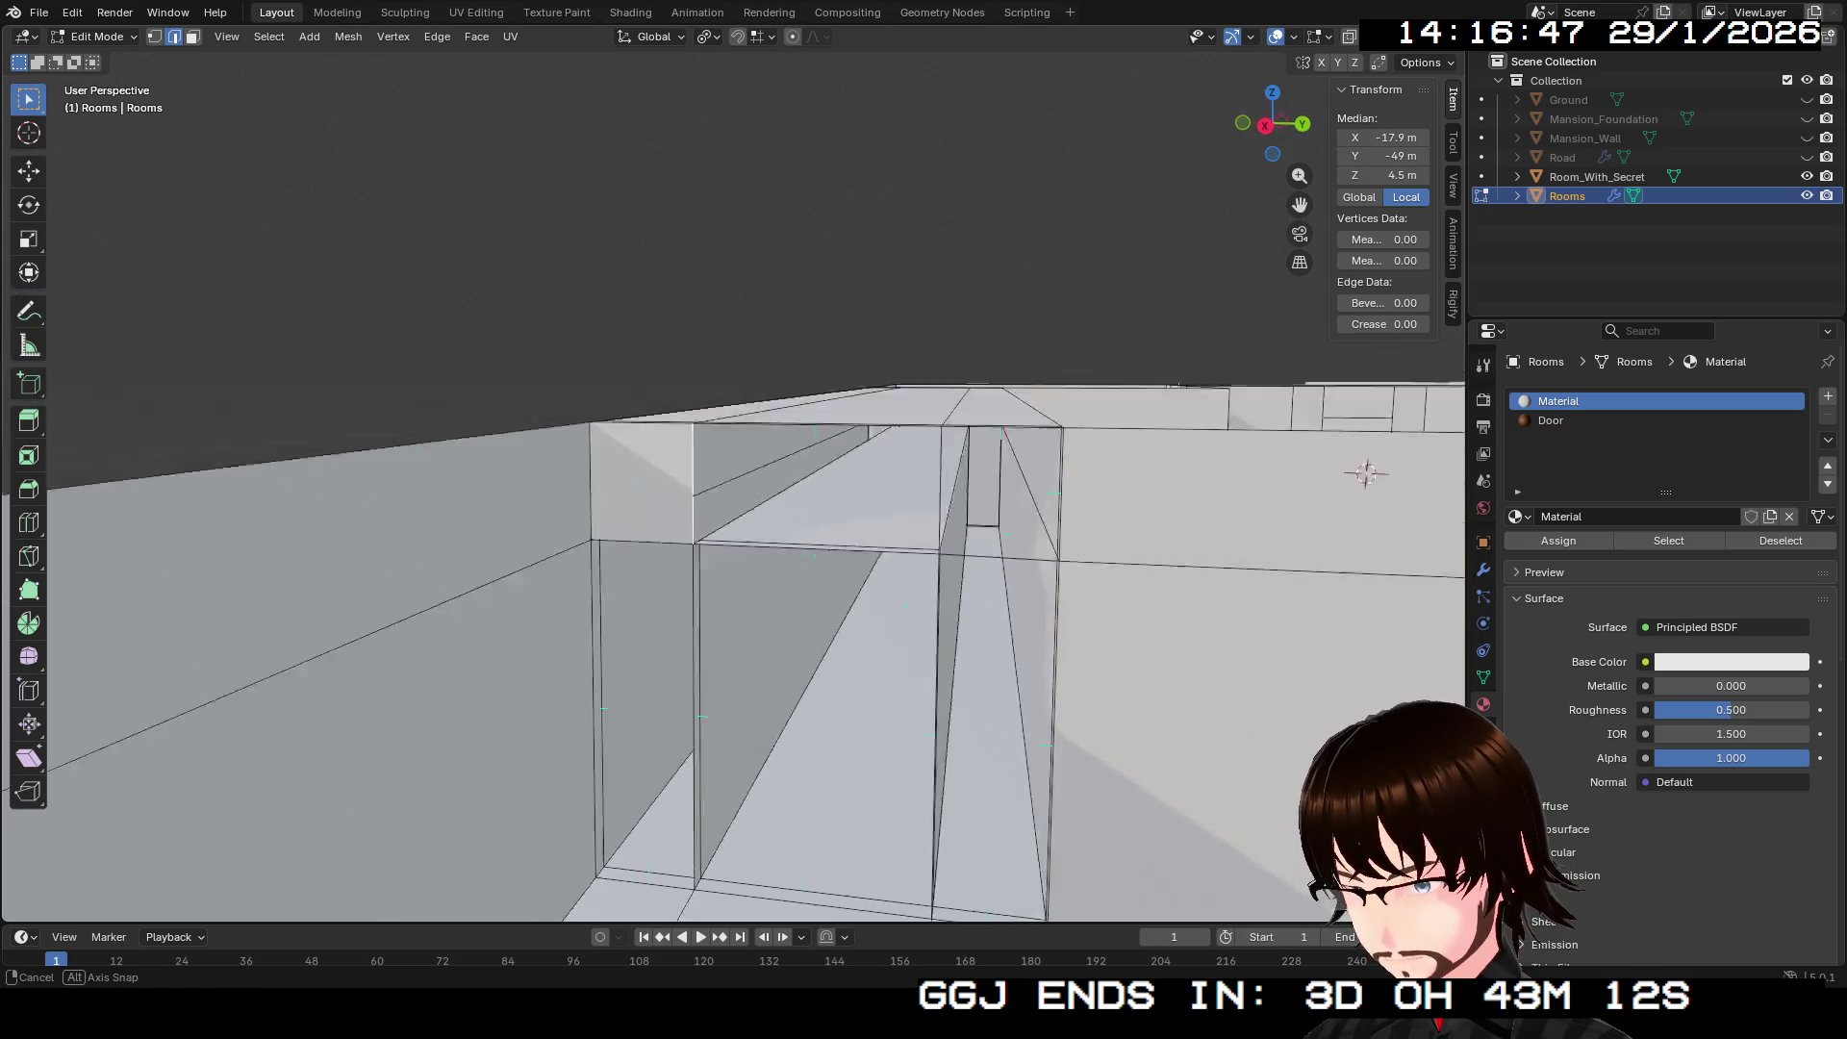
left_click(914, 559, "shift")
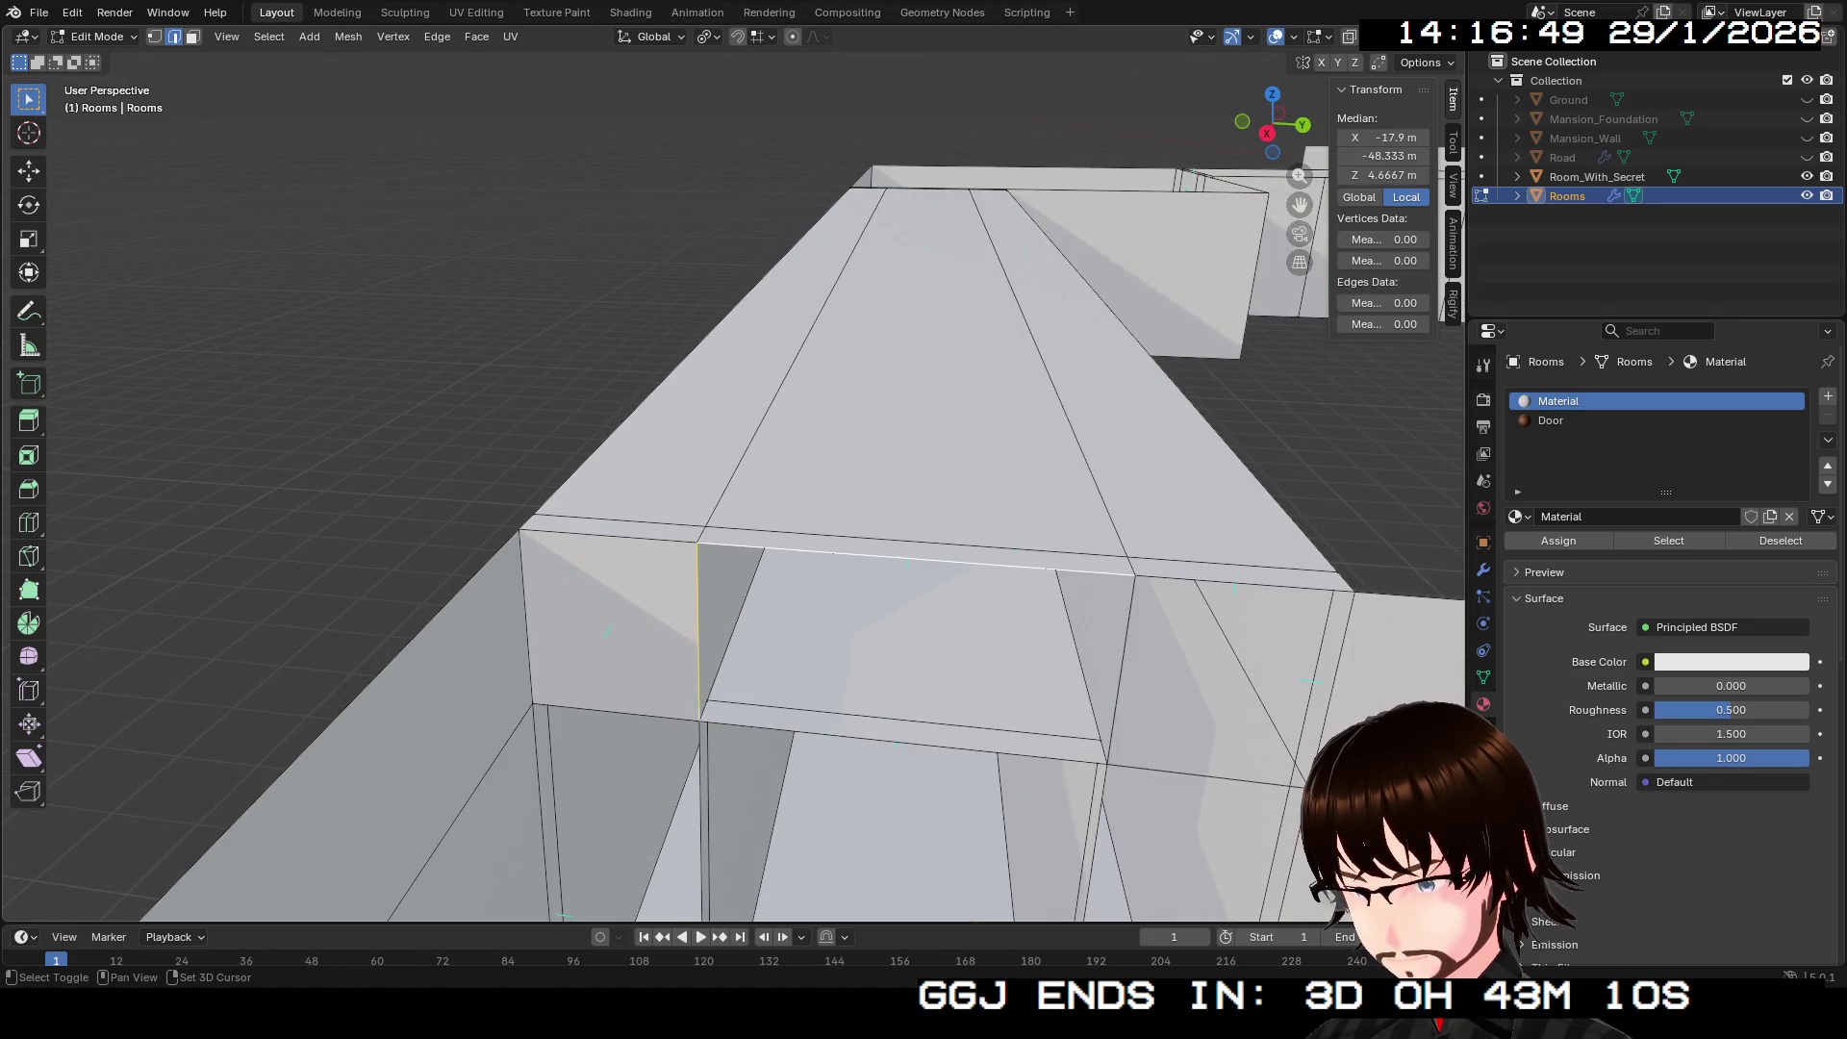
left_click(904, 742, "shift")
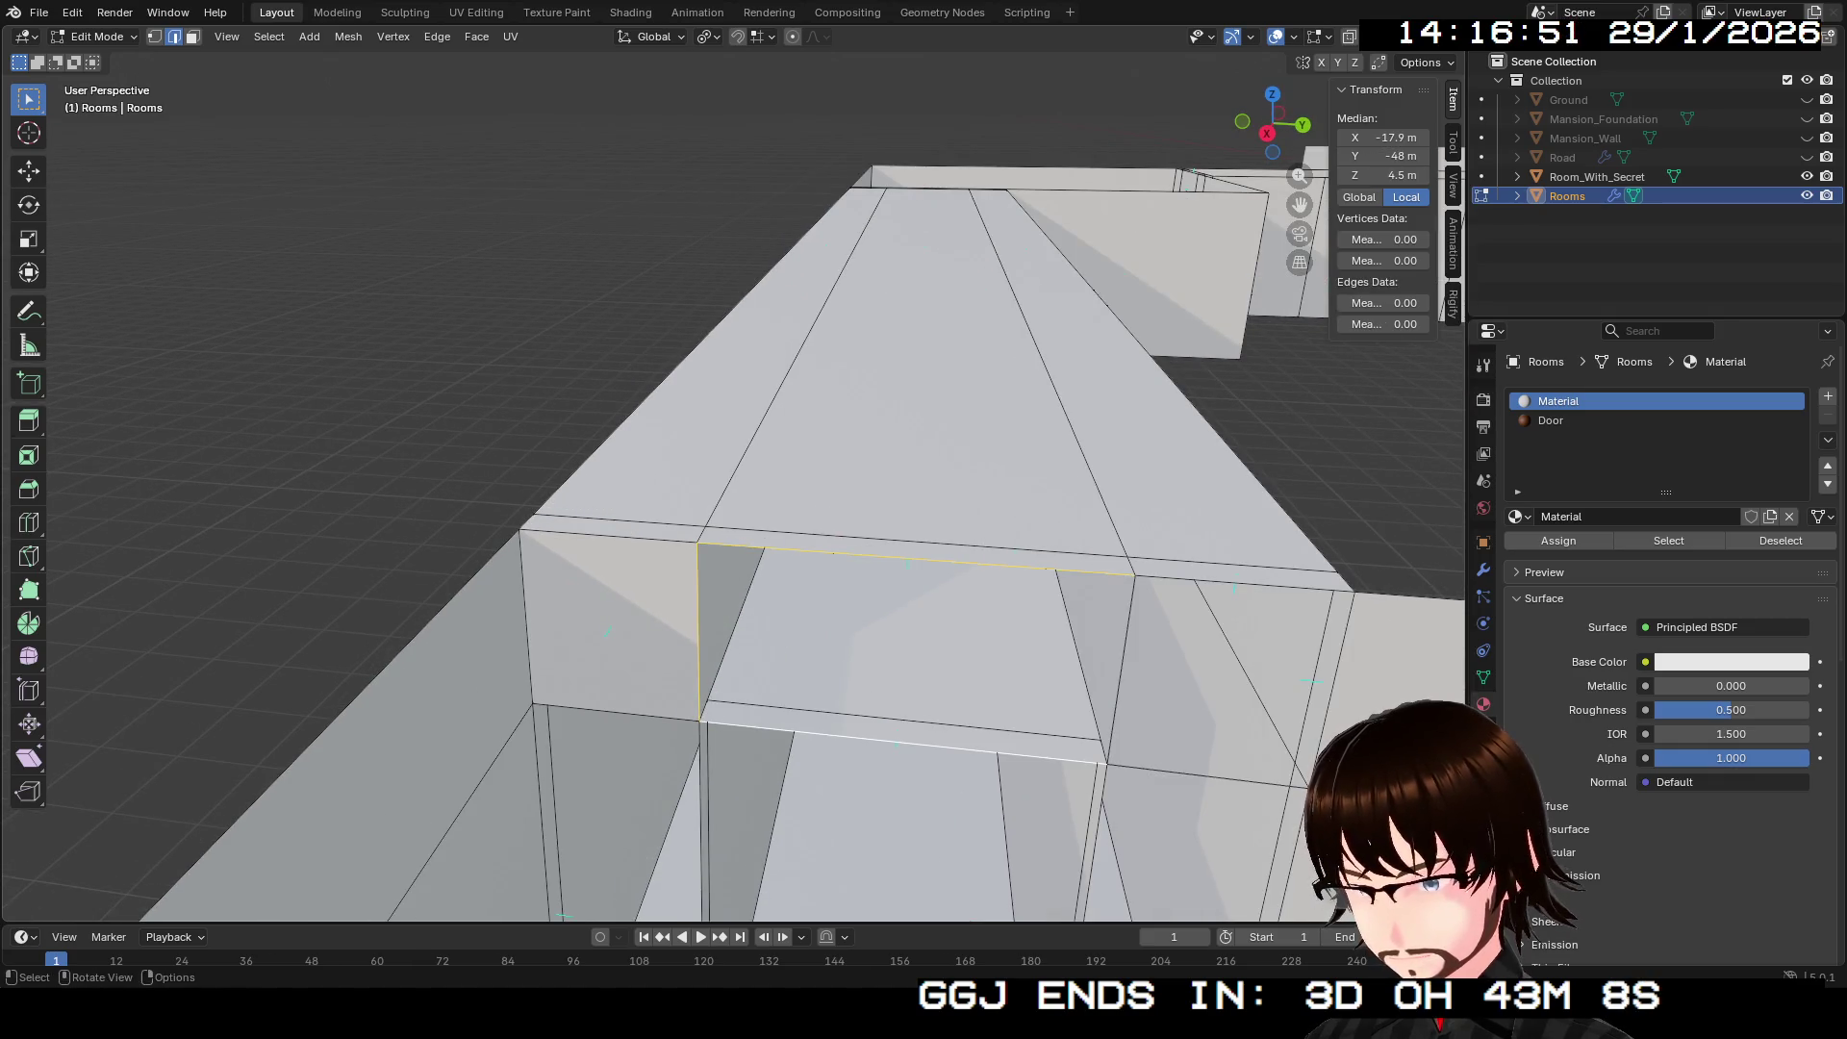
key("f")
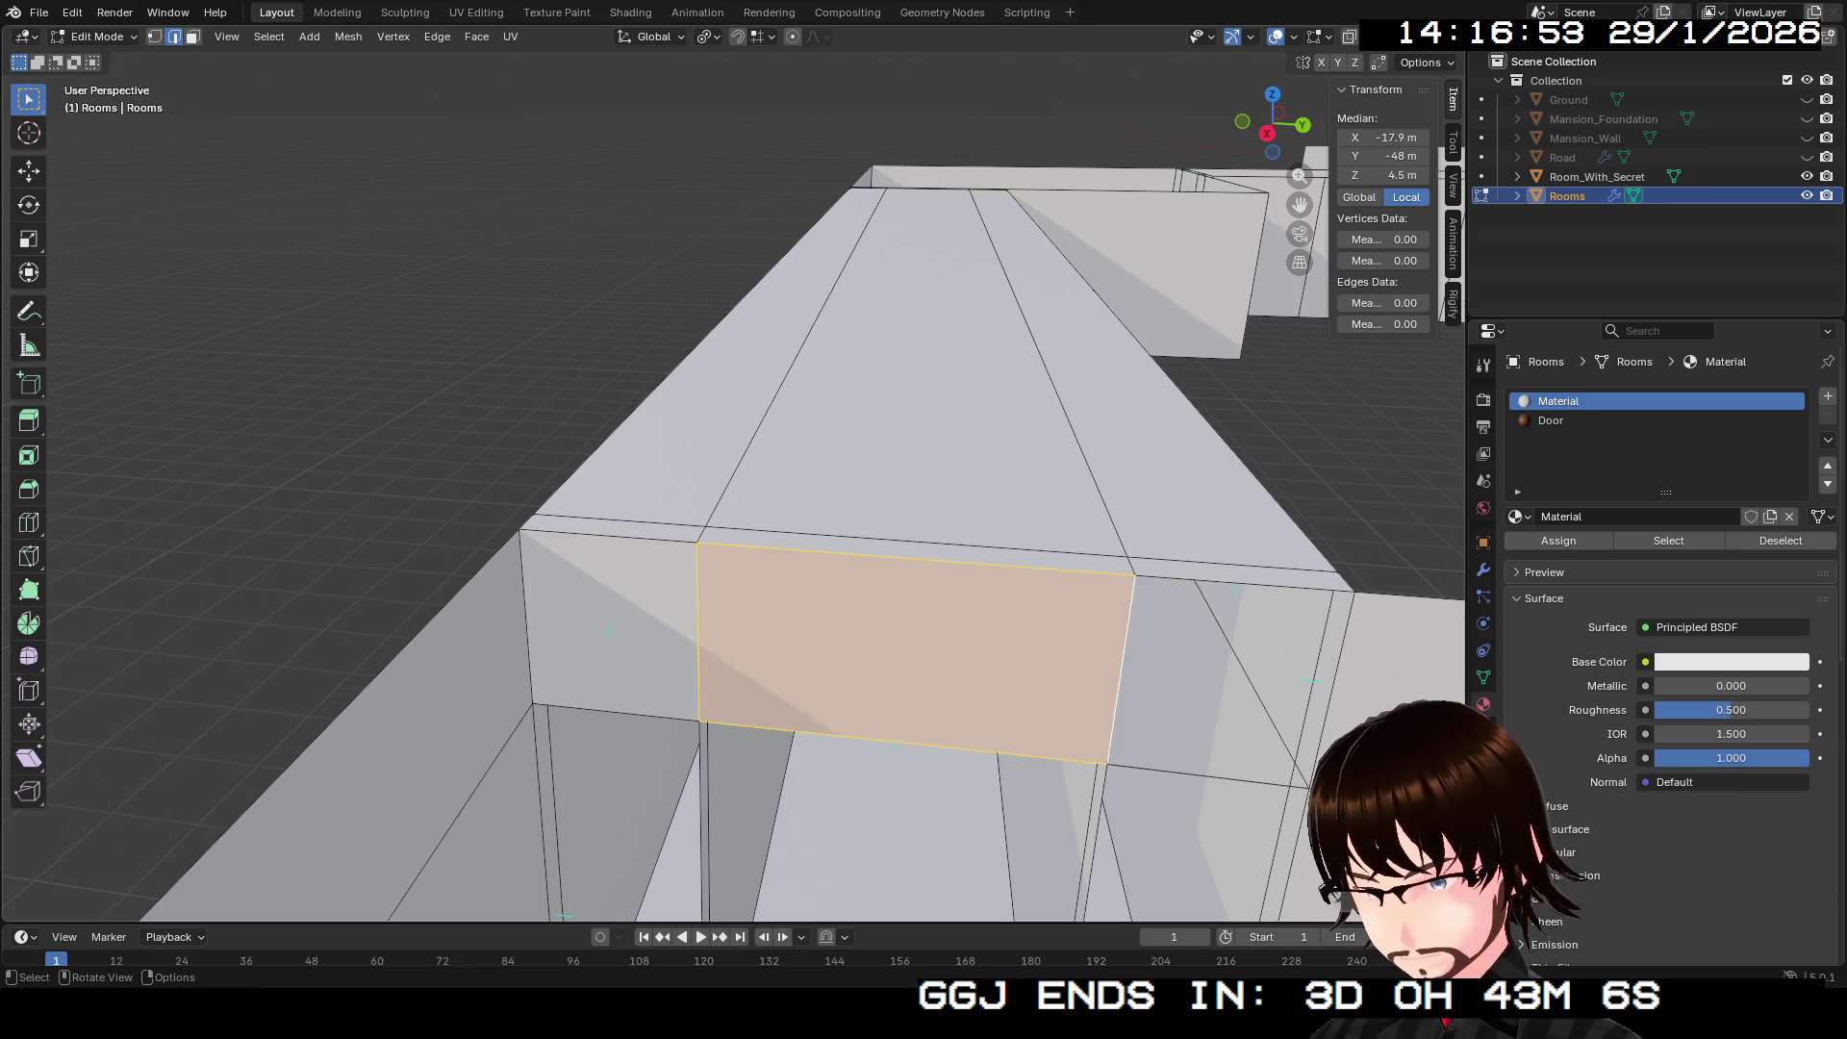
left_click(1122, 671)
left_click(1241, 584, "shift")
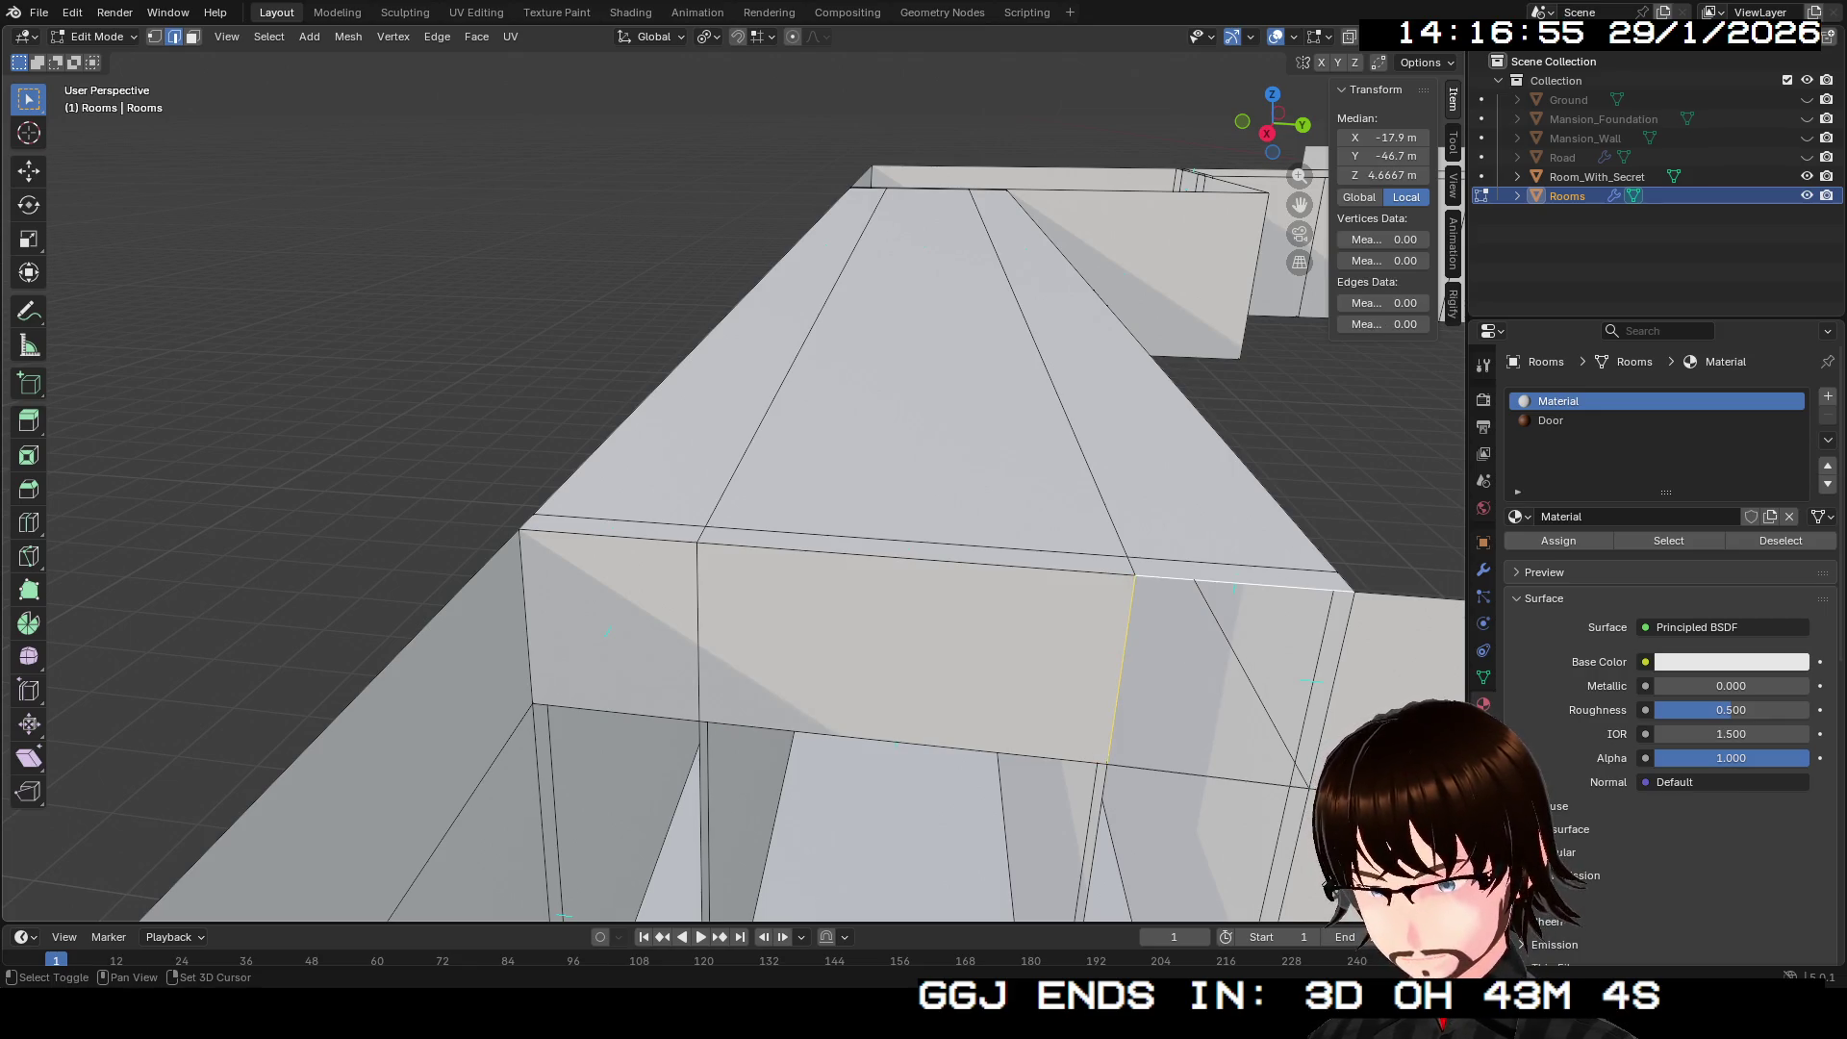
key("f")
left_click_drag(731, 481, 731, 577)
left_click(736, 433)
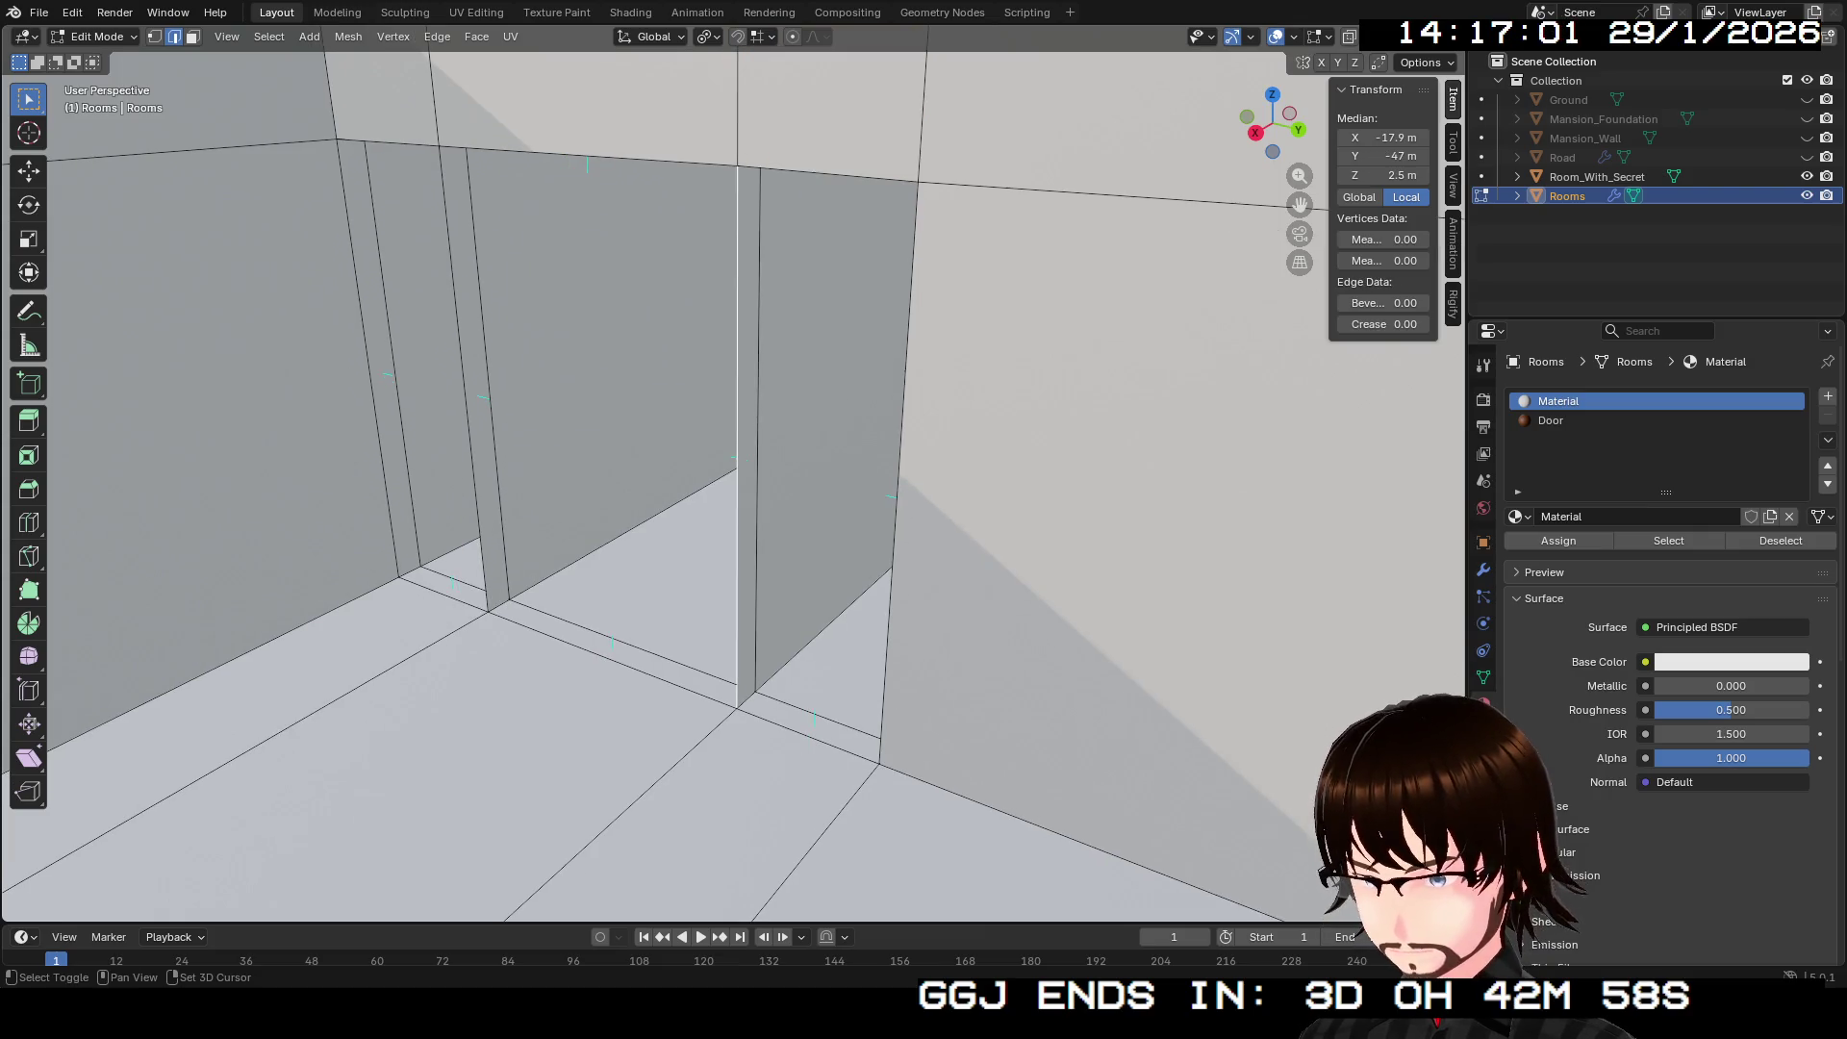
left_click(828, 174, "shift")
left_click(897, 433, "shift")
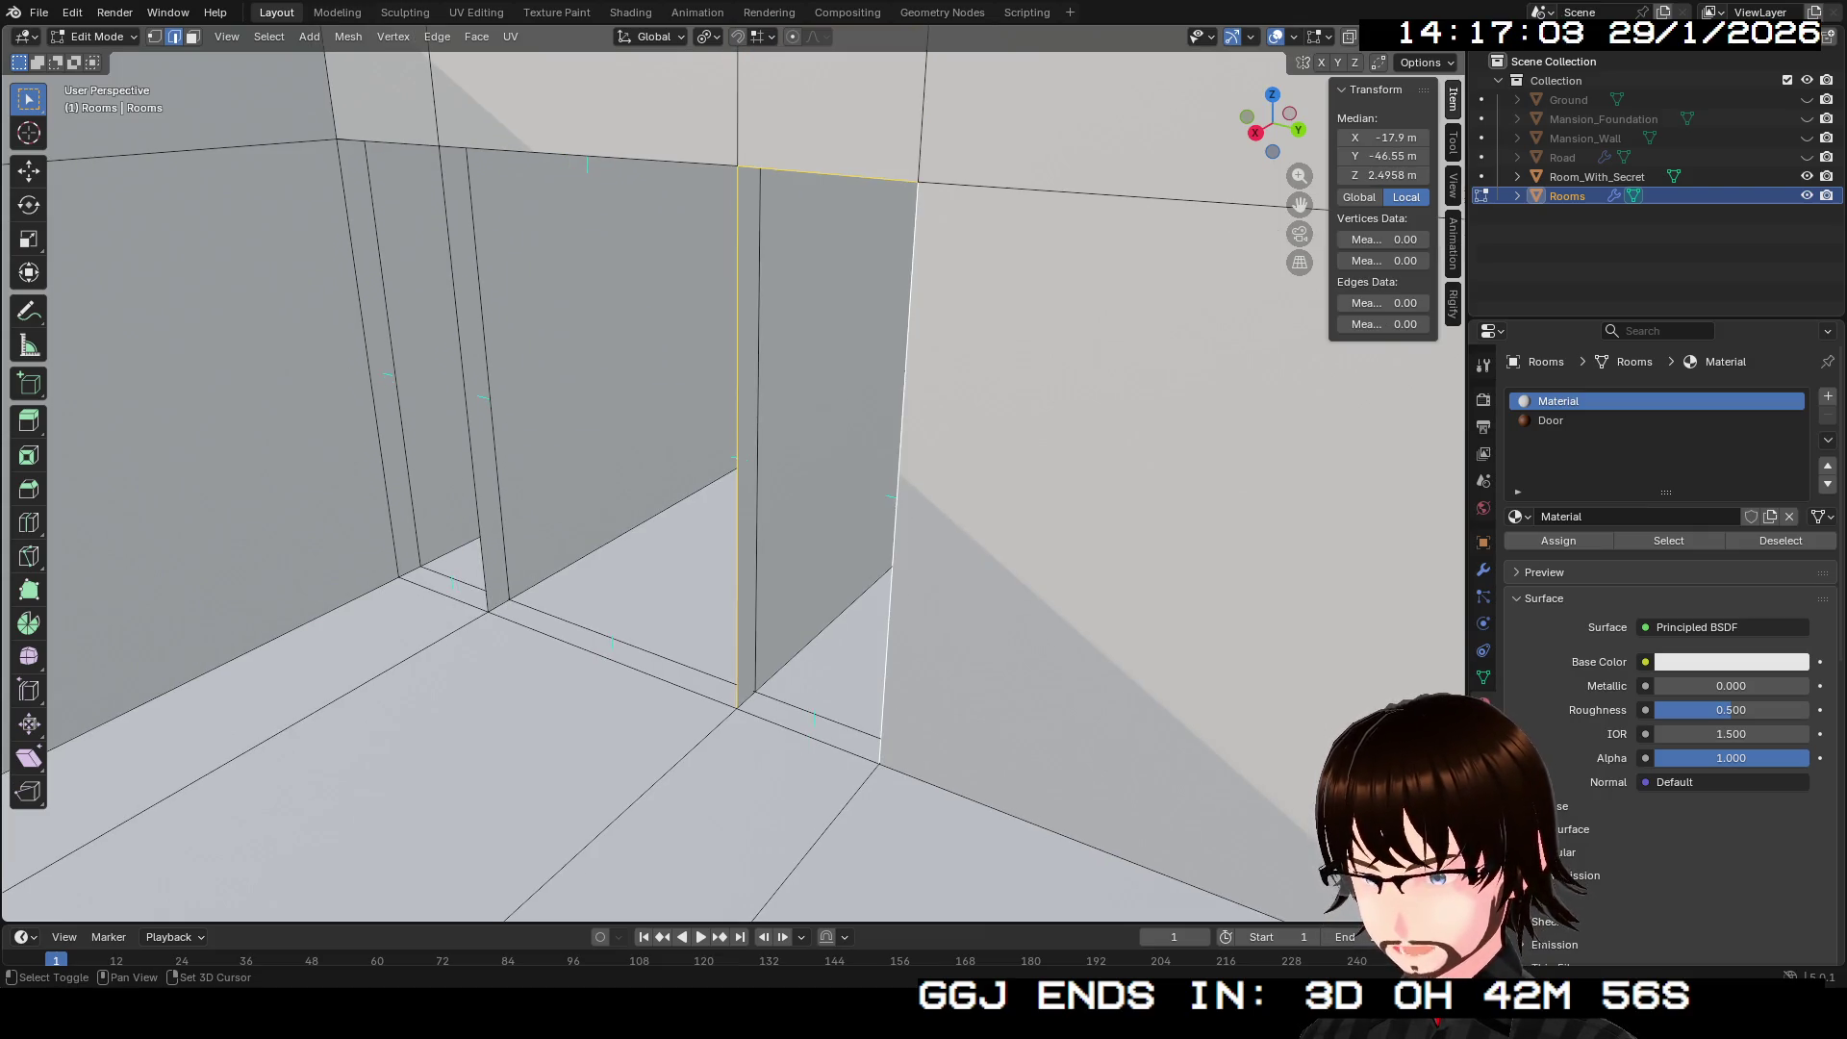
key("f")
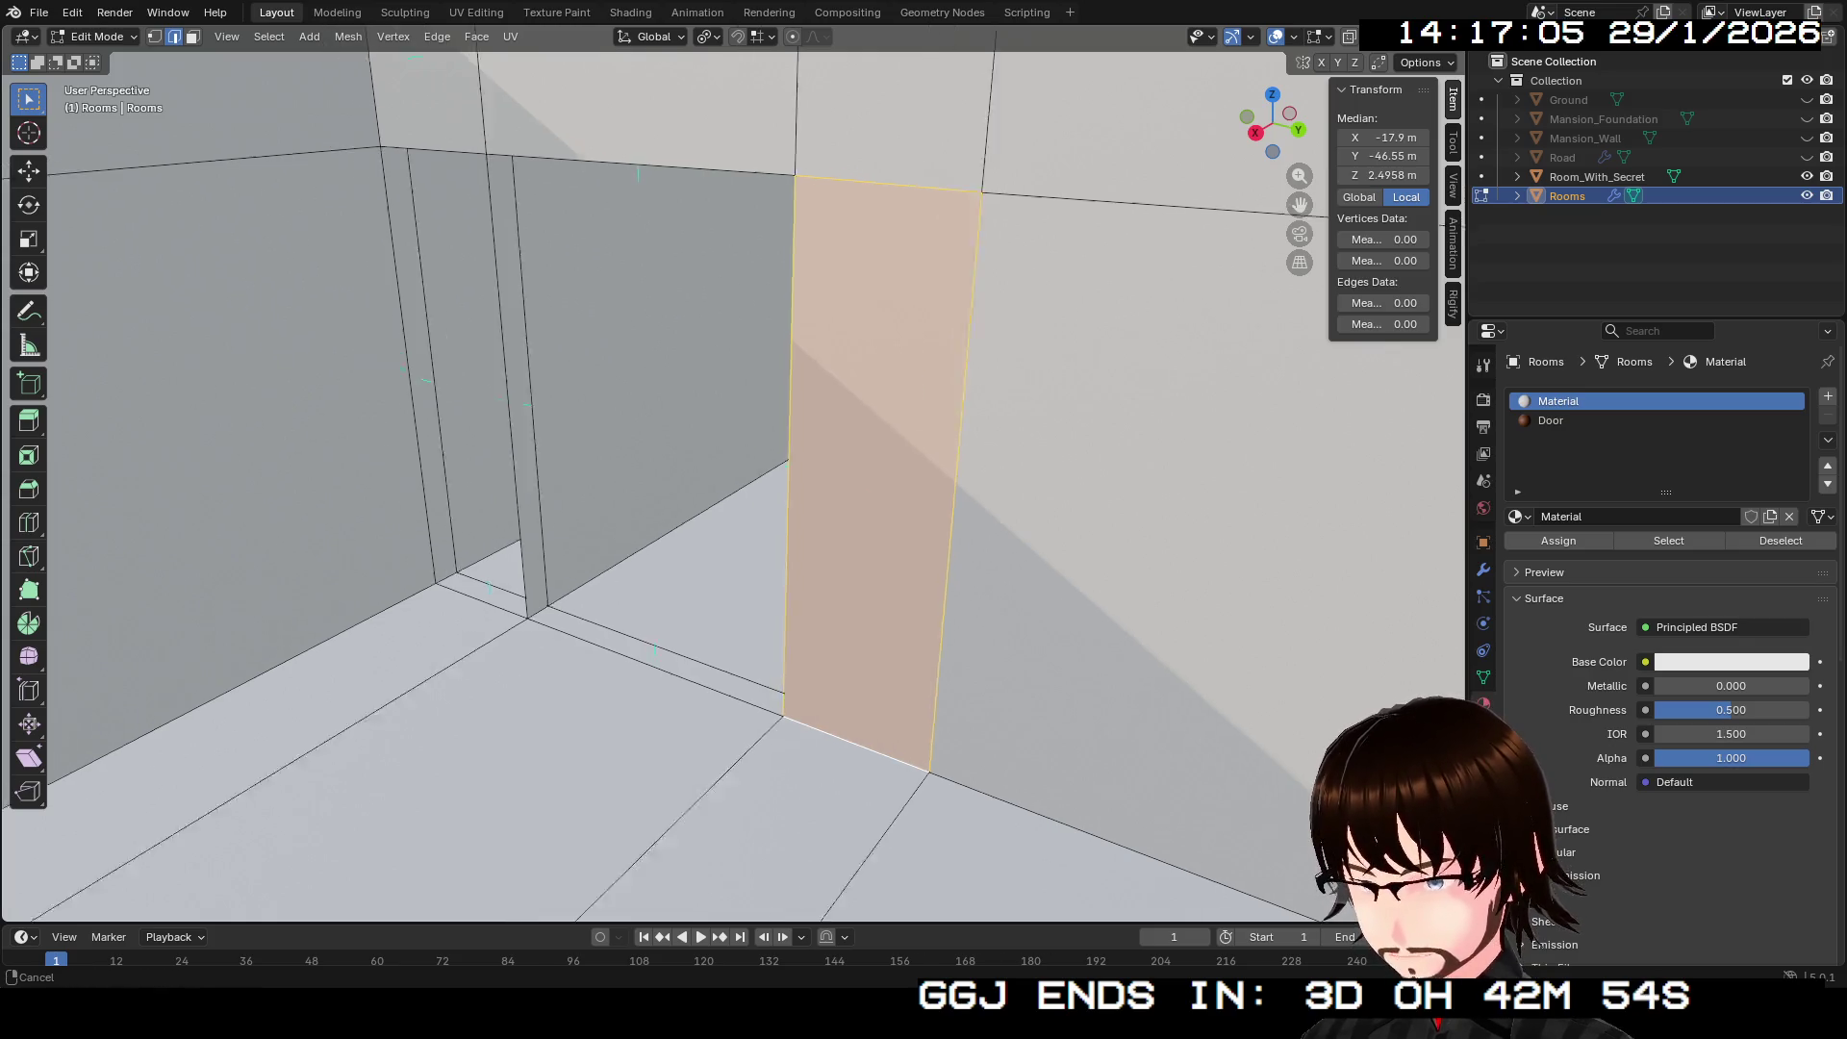
left_click(741, 246)
left_click(680, 433, "shift")
left_click(737, 682, "shift")
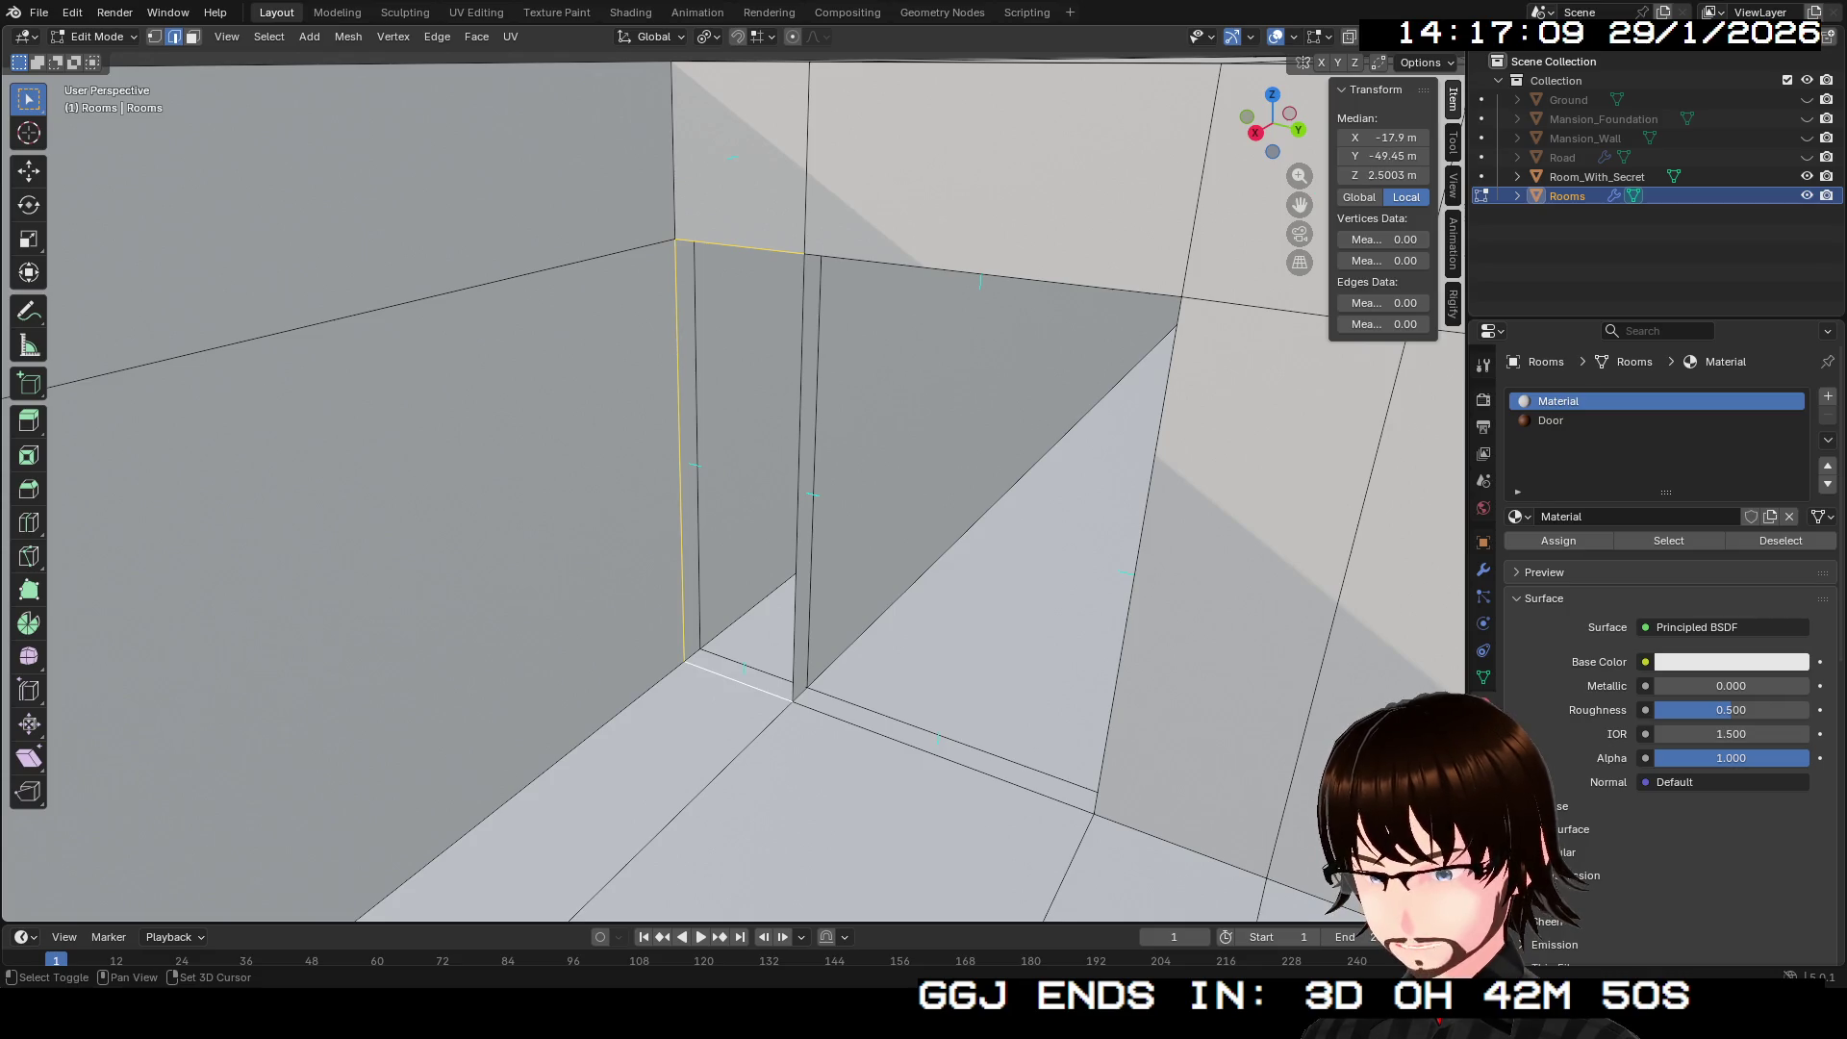
left_click(799, 481, "shift")
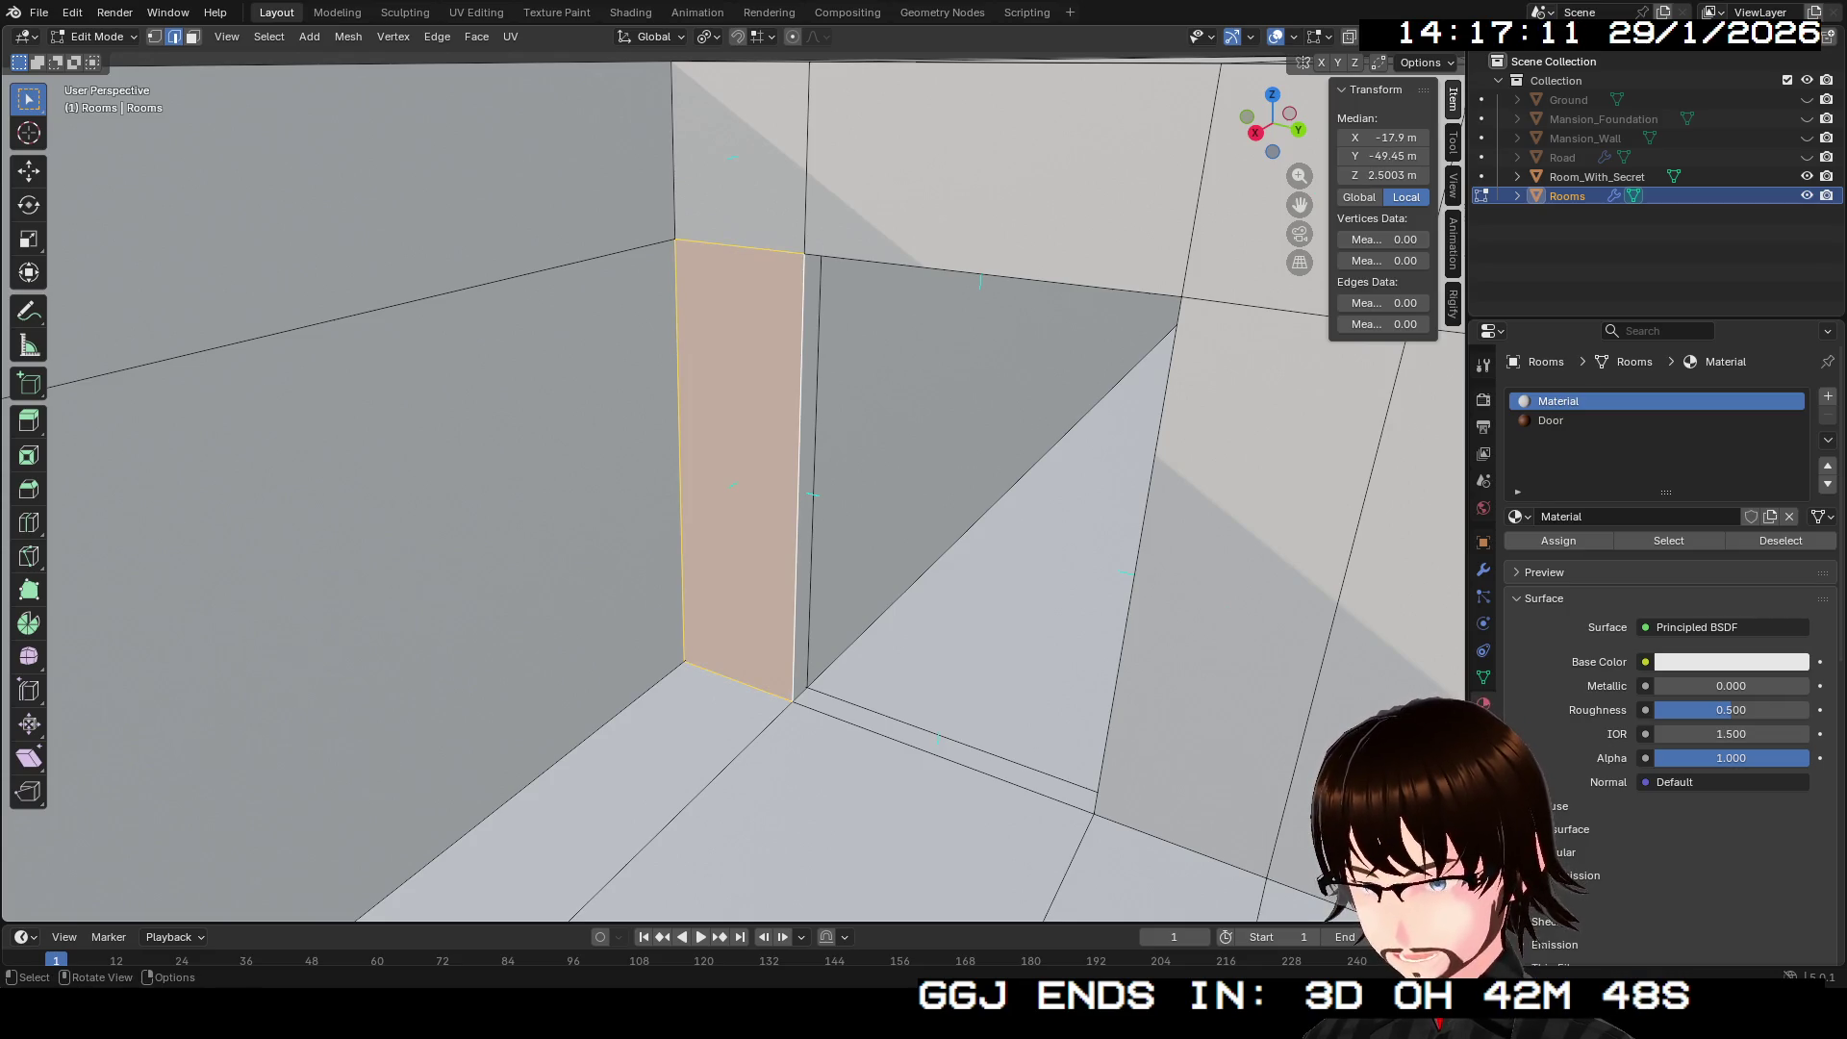
key("shift+grave")
key("w")
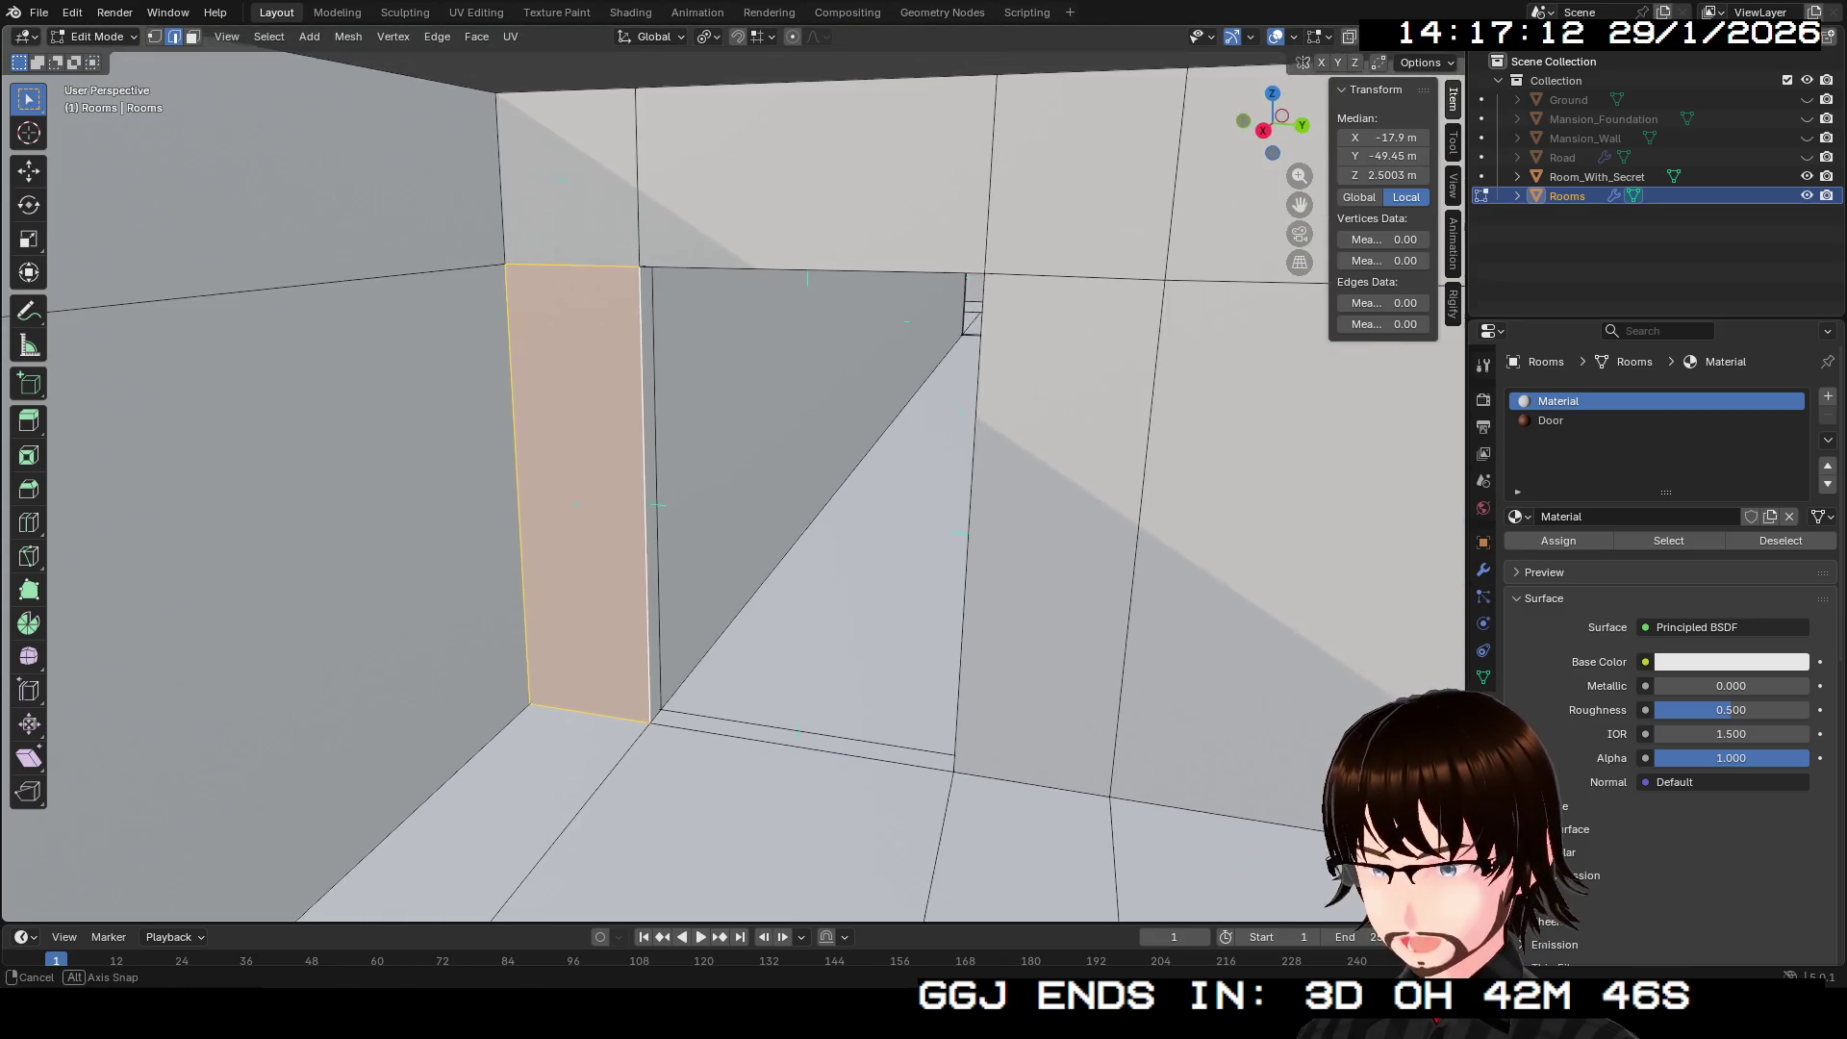
key("e")
key("s")
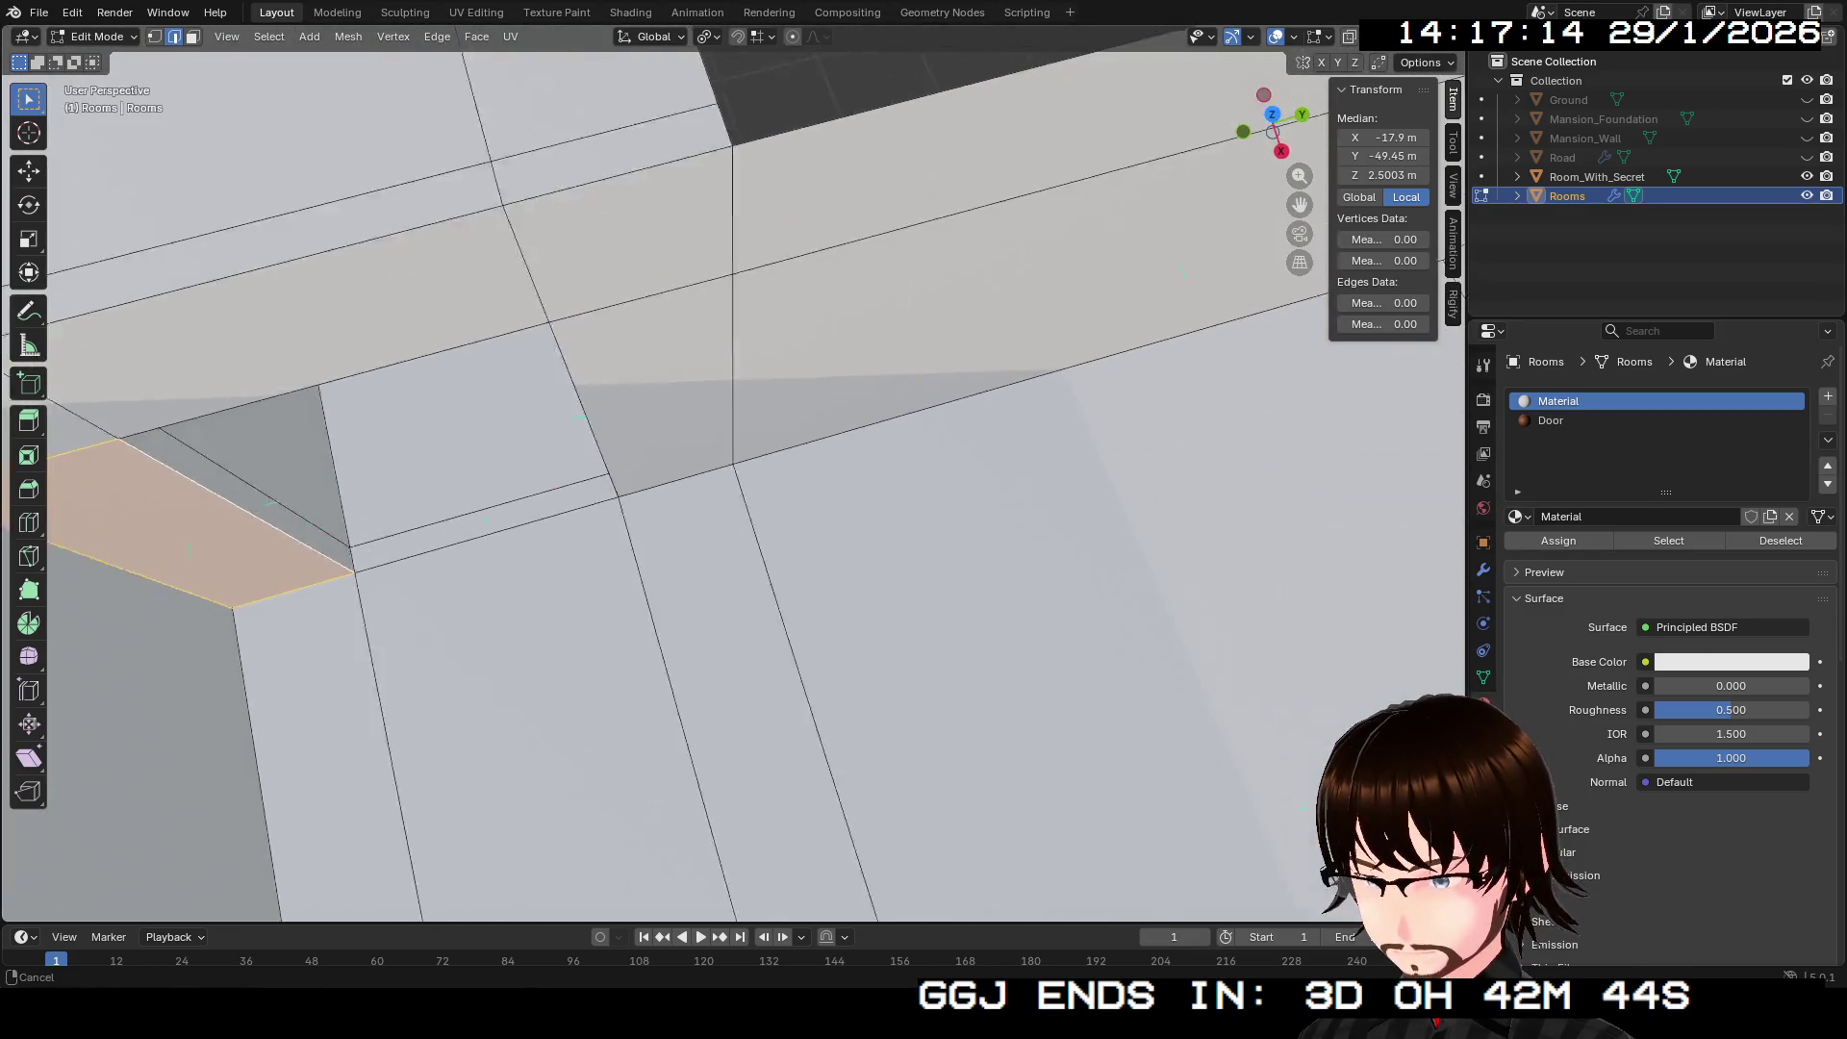
key("w")
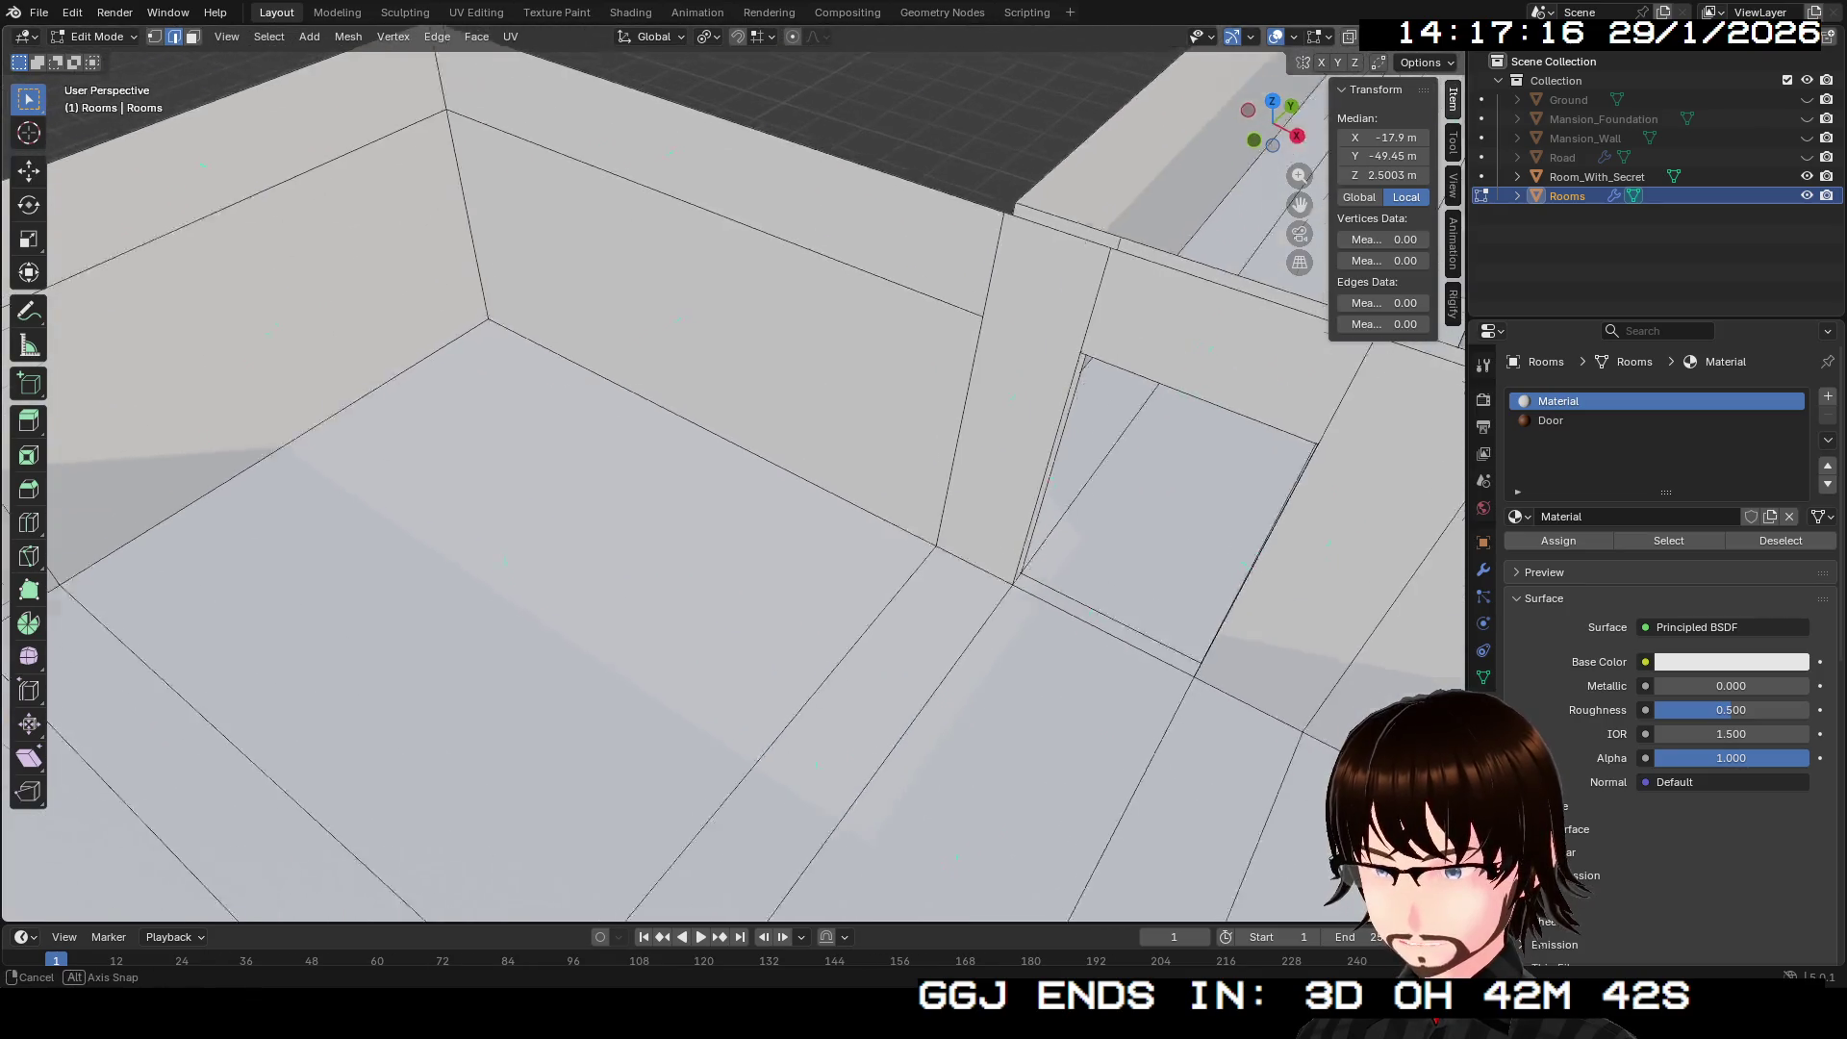
key("Return")
key("s")
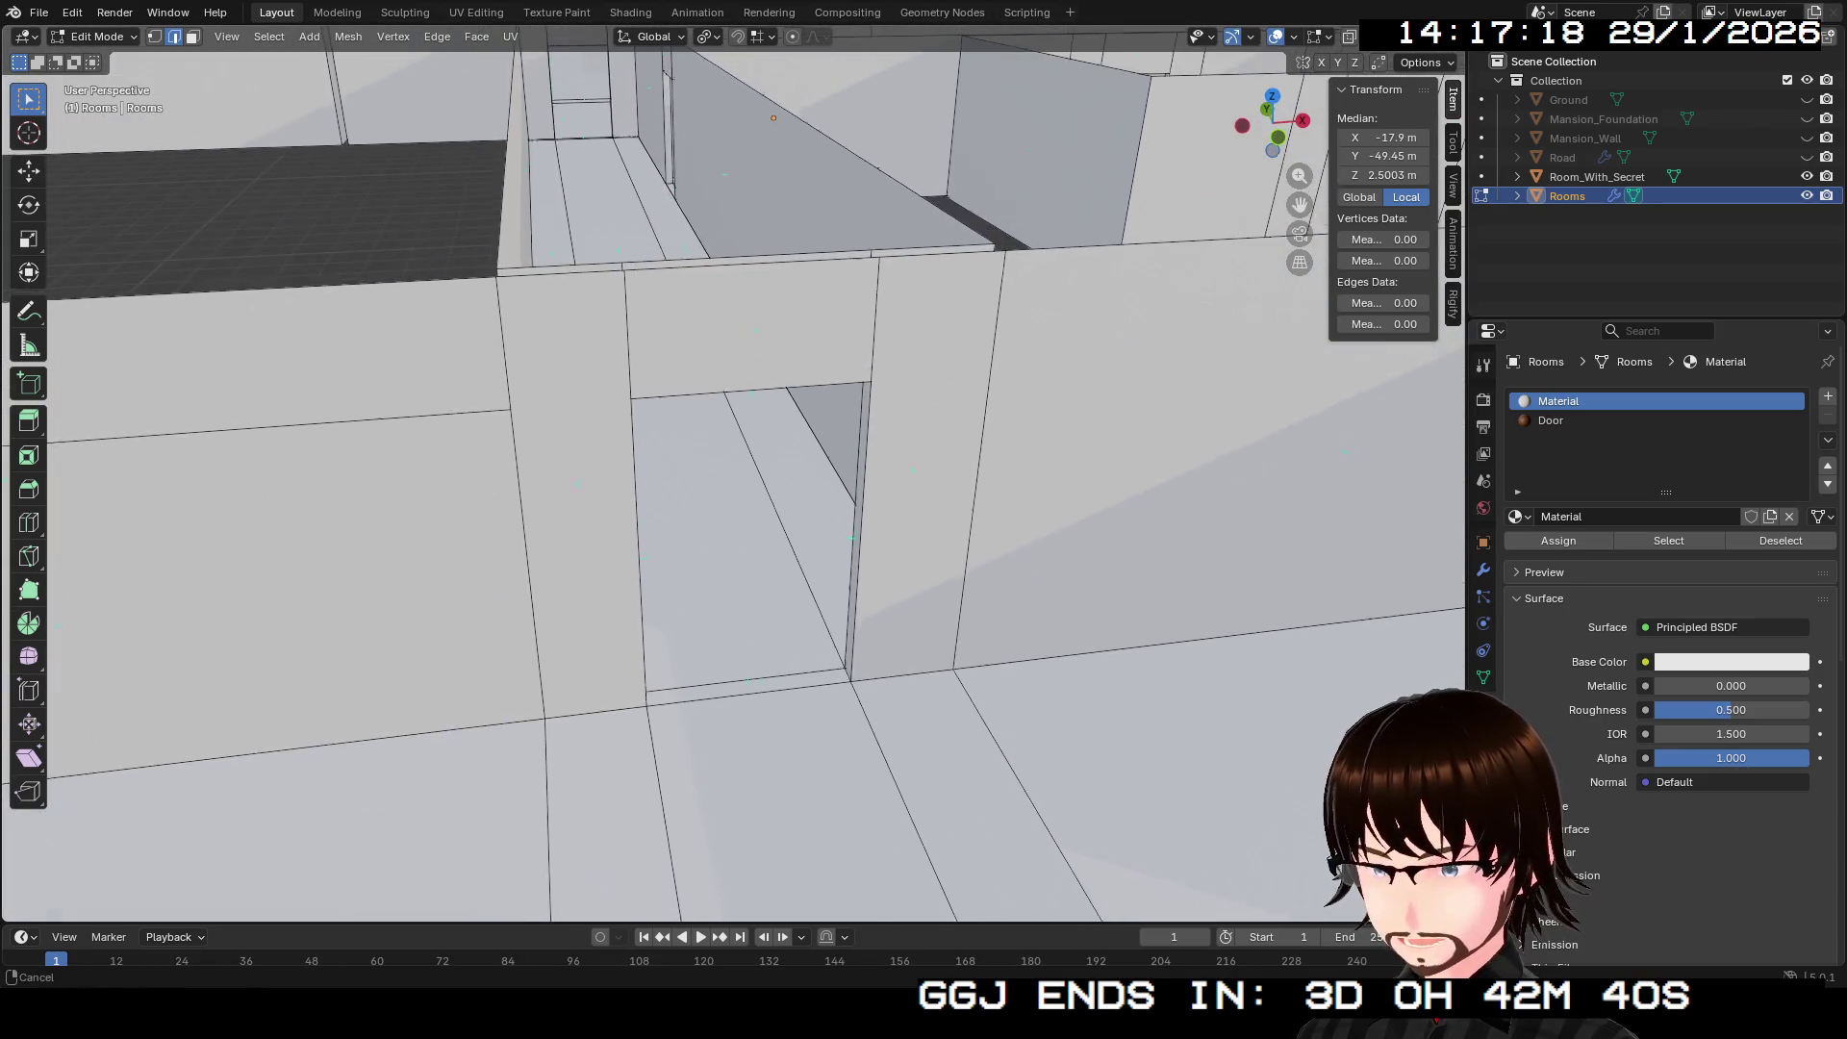
key("w")
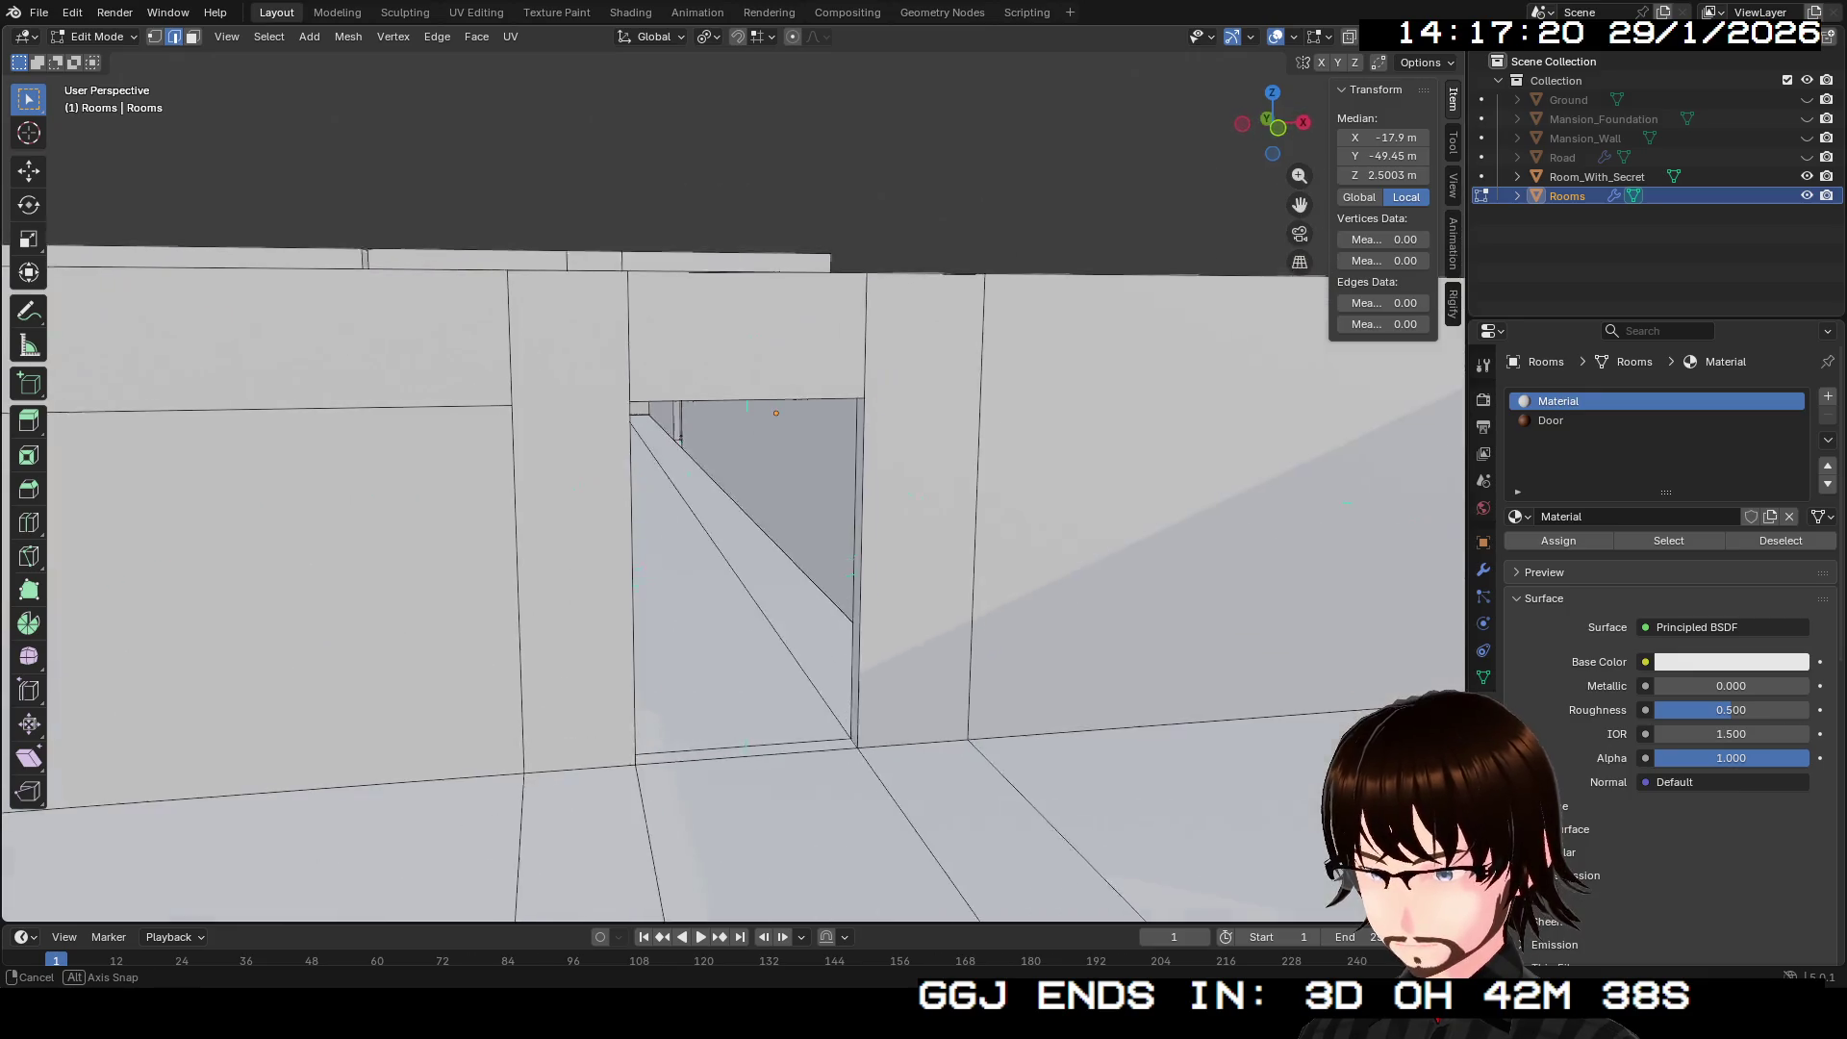
key("shift+grave")
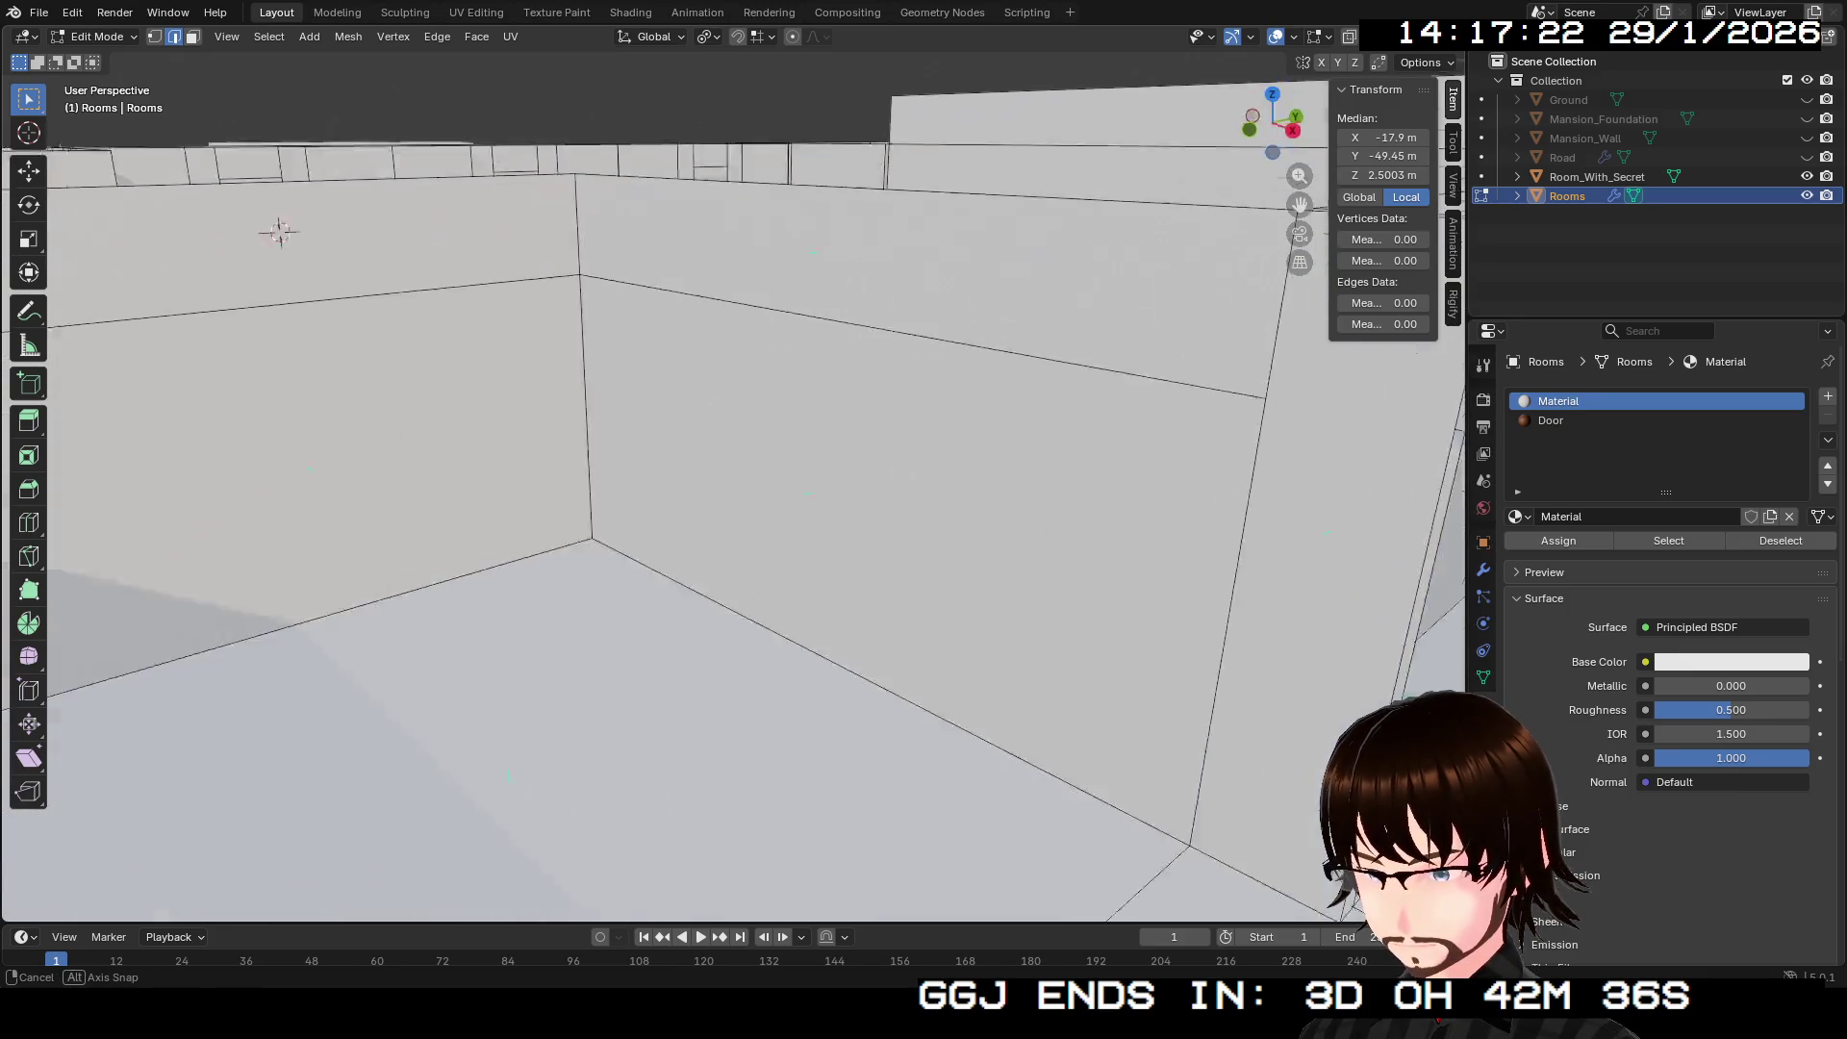
key("Escape")
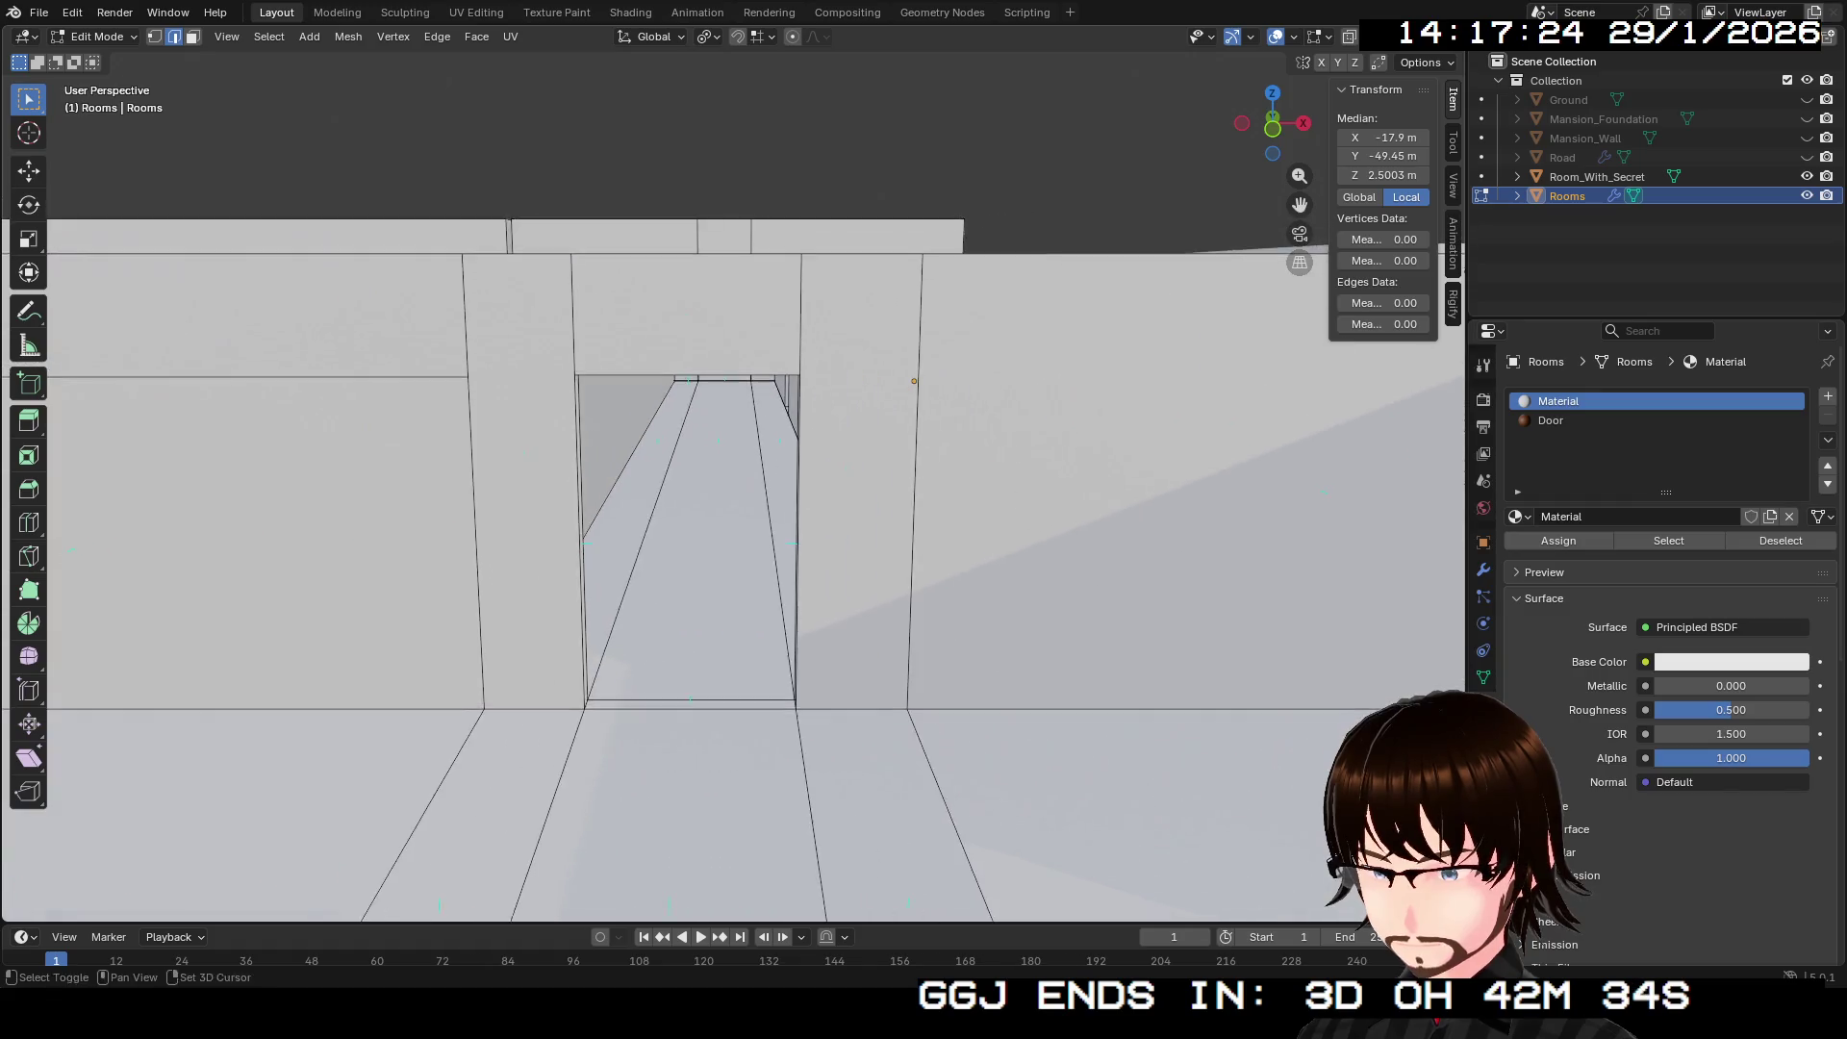
mouse_move(731, 481)
left_mouse_down()
mouse_move(731, 404)
mouse_move(674, 346)
left_mouse_up()
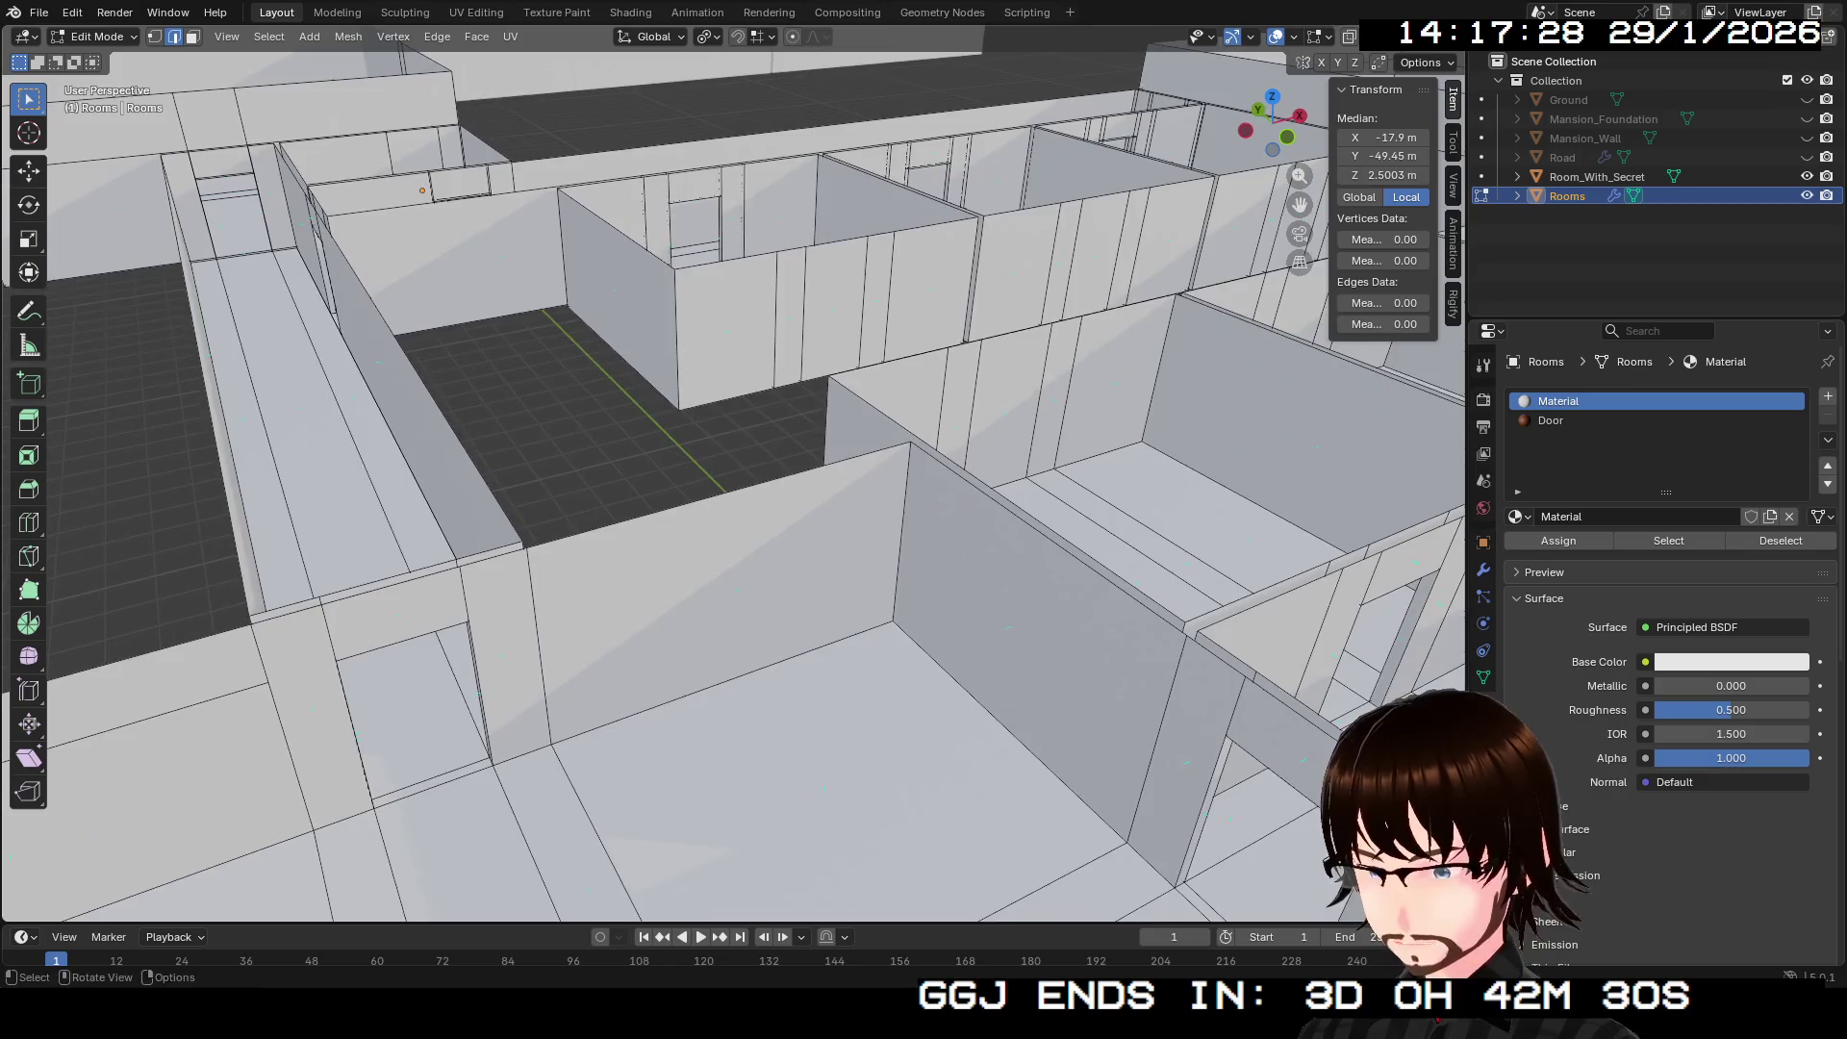
Step: Select the door opening's top and right edges, try a face fill, and undo it
scroll(673, 346, "up", 3)
scroll(732, 462, "down", 5)
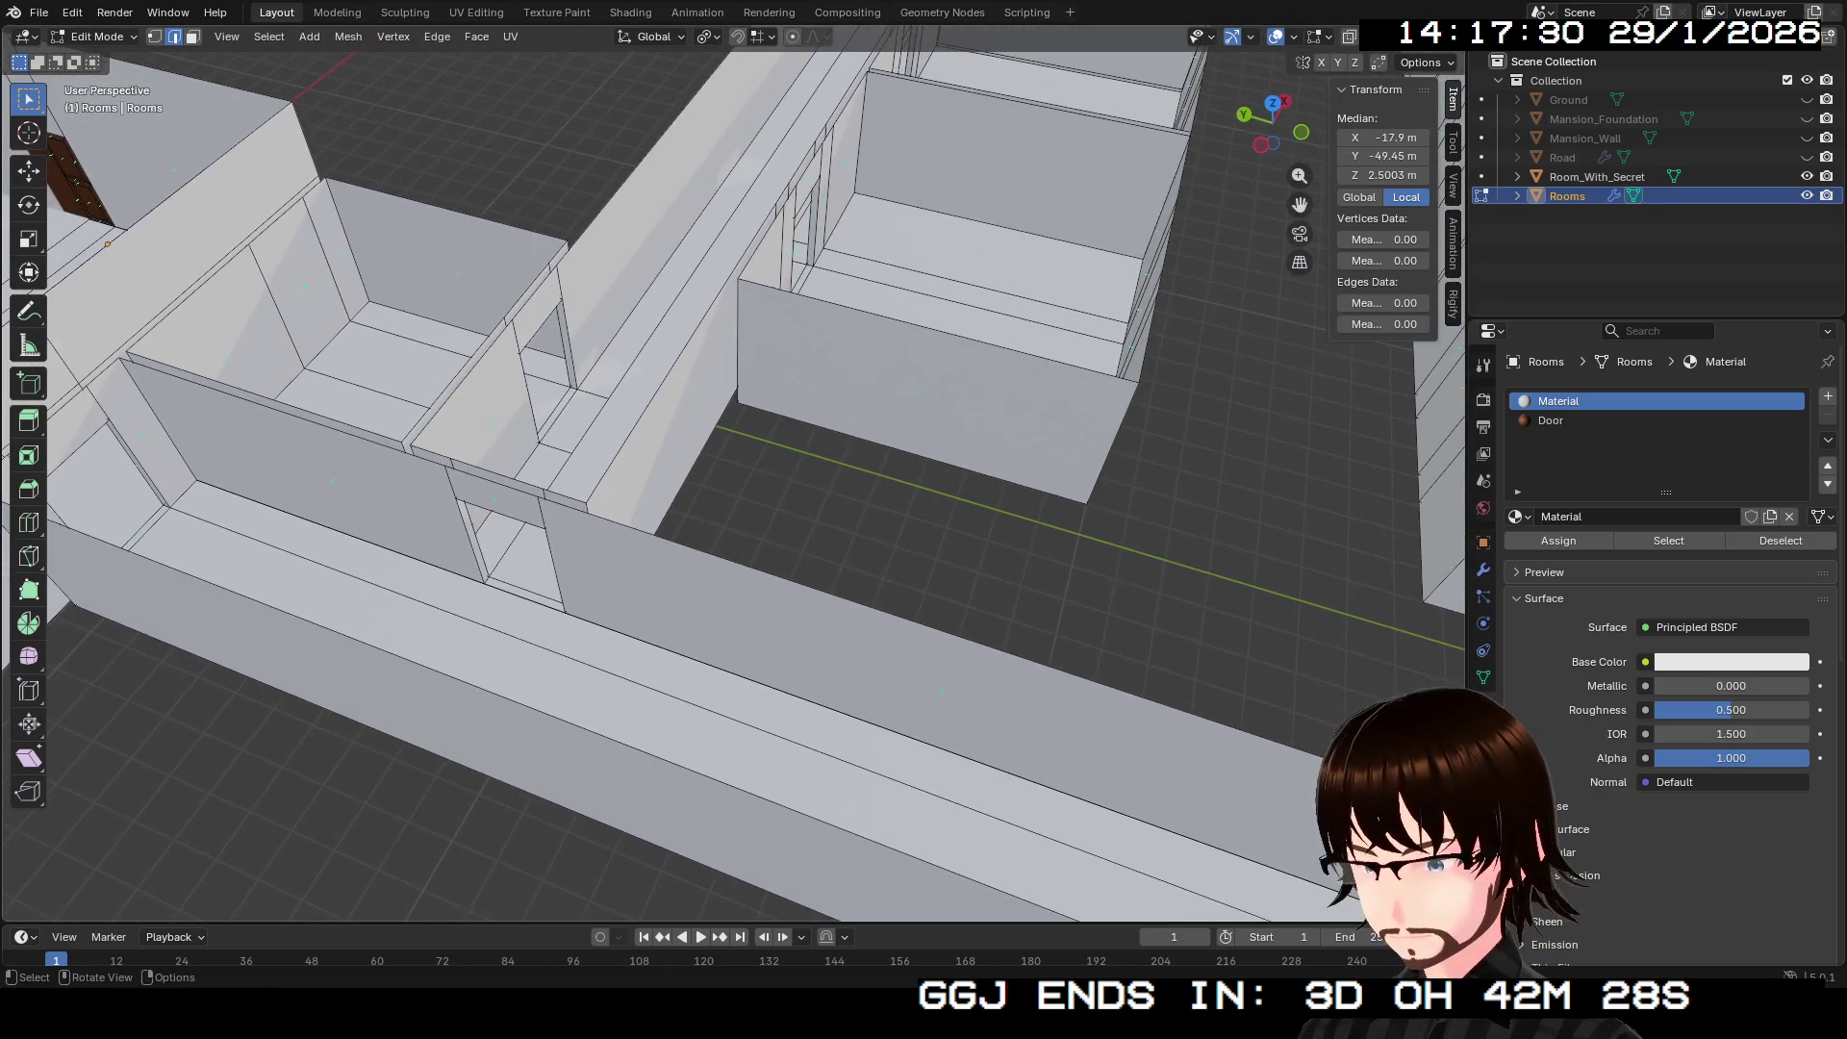
scroll(732, 462, "down", 8)
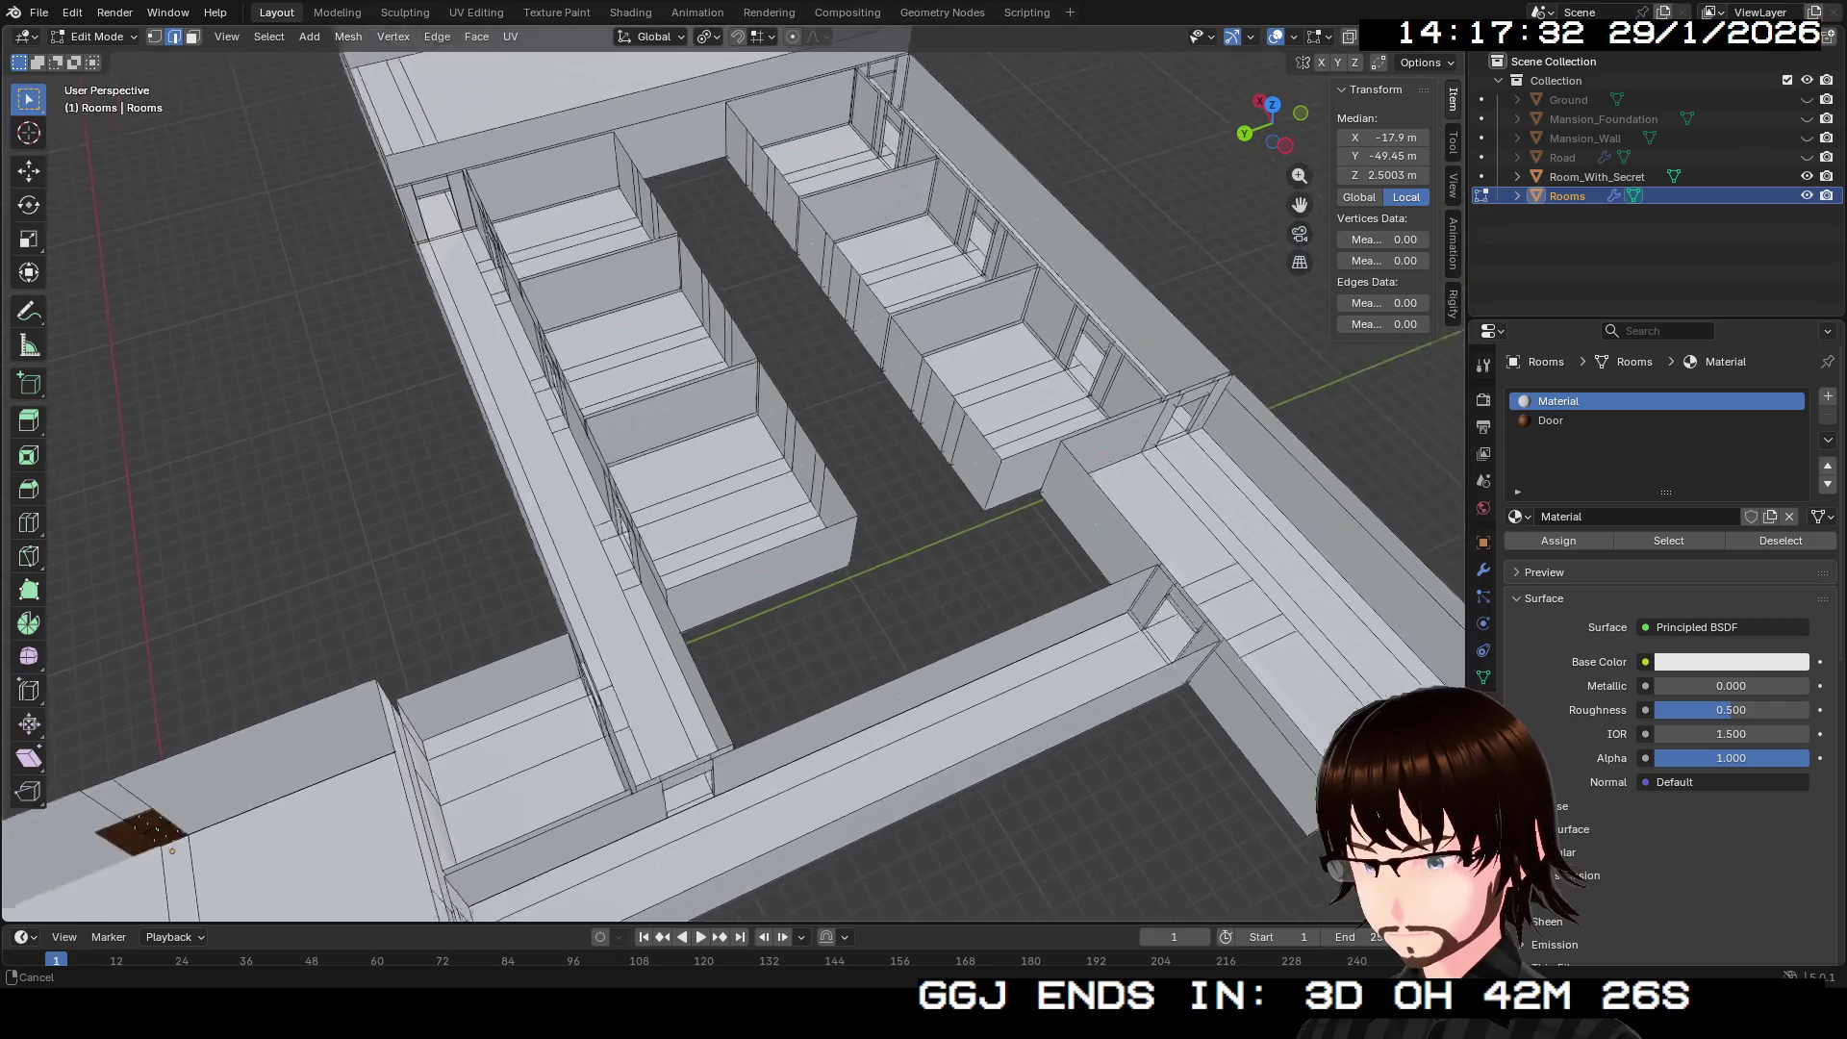
mouse_move(731, 461)
left_mouse_down()
mouse_move(693, 385)
mouse_move(549, 241)
left_mouse_up()
left_click(808, 383, "shift")
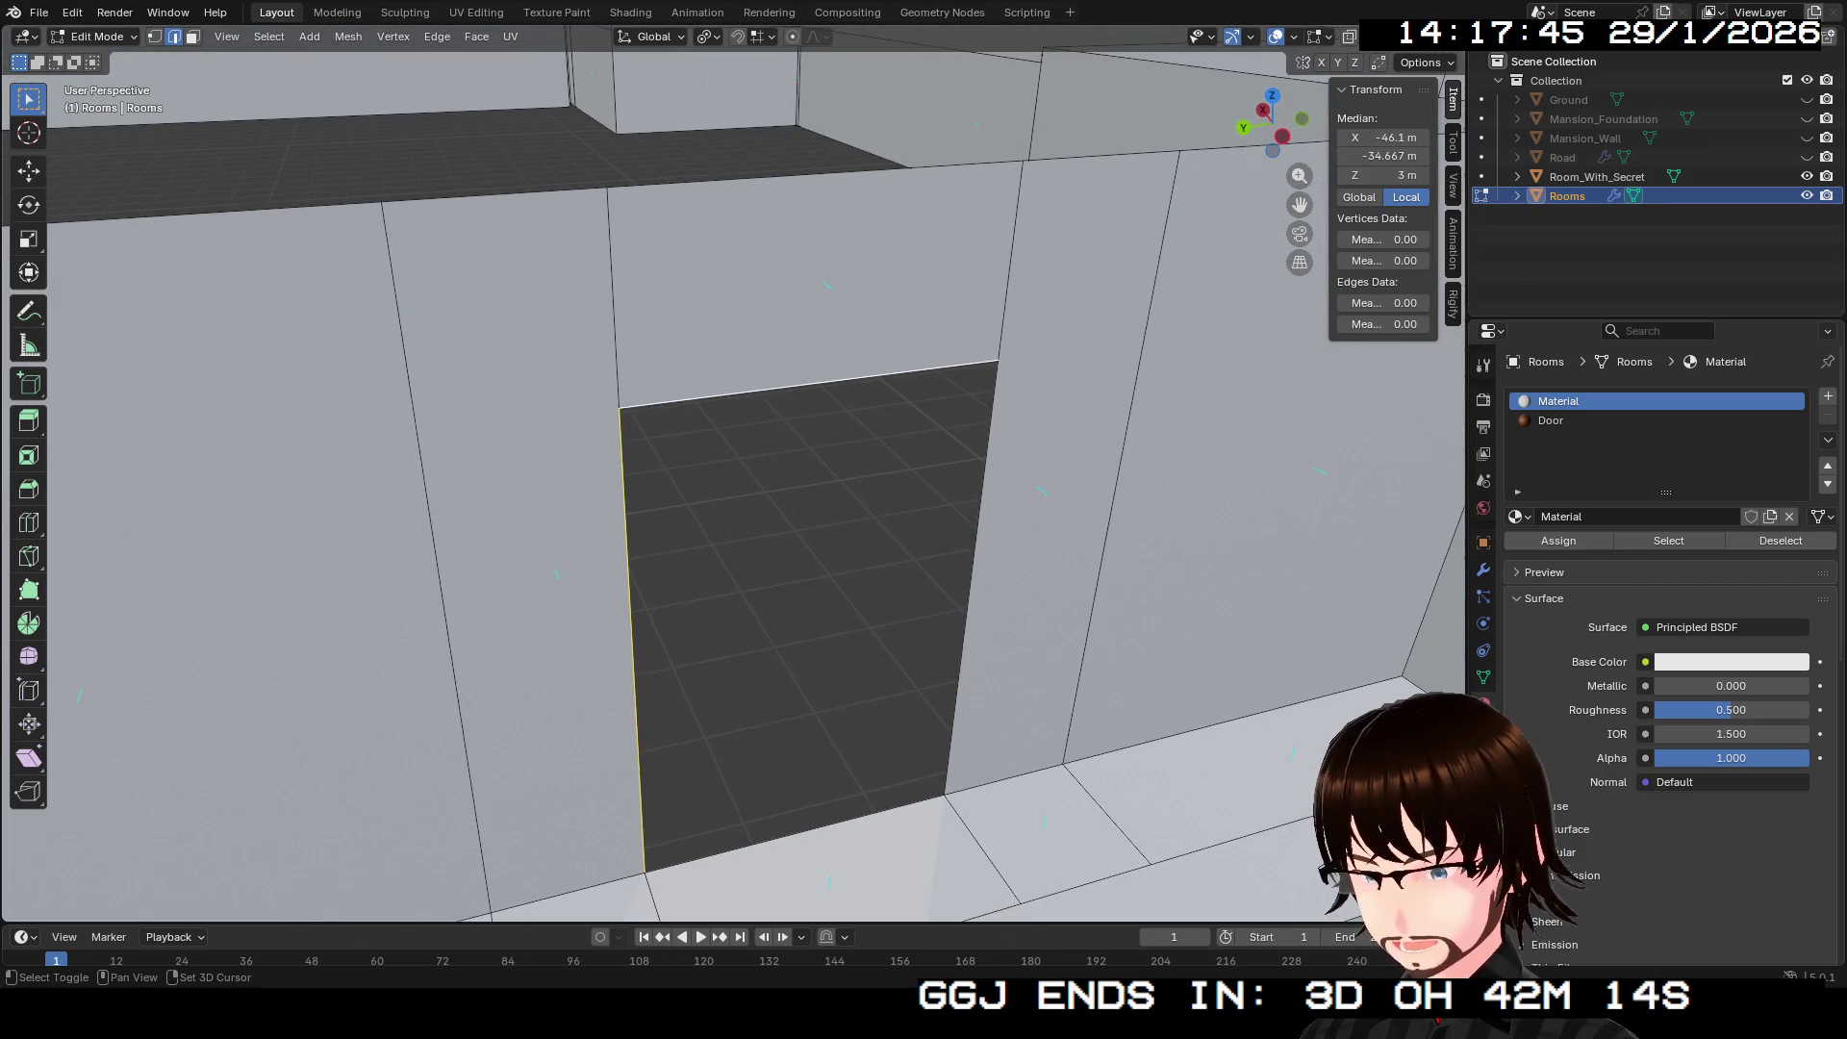
left_click(972, 577, "shift")
key("f")
left_click_drag(732, 481, 654, 443)
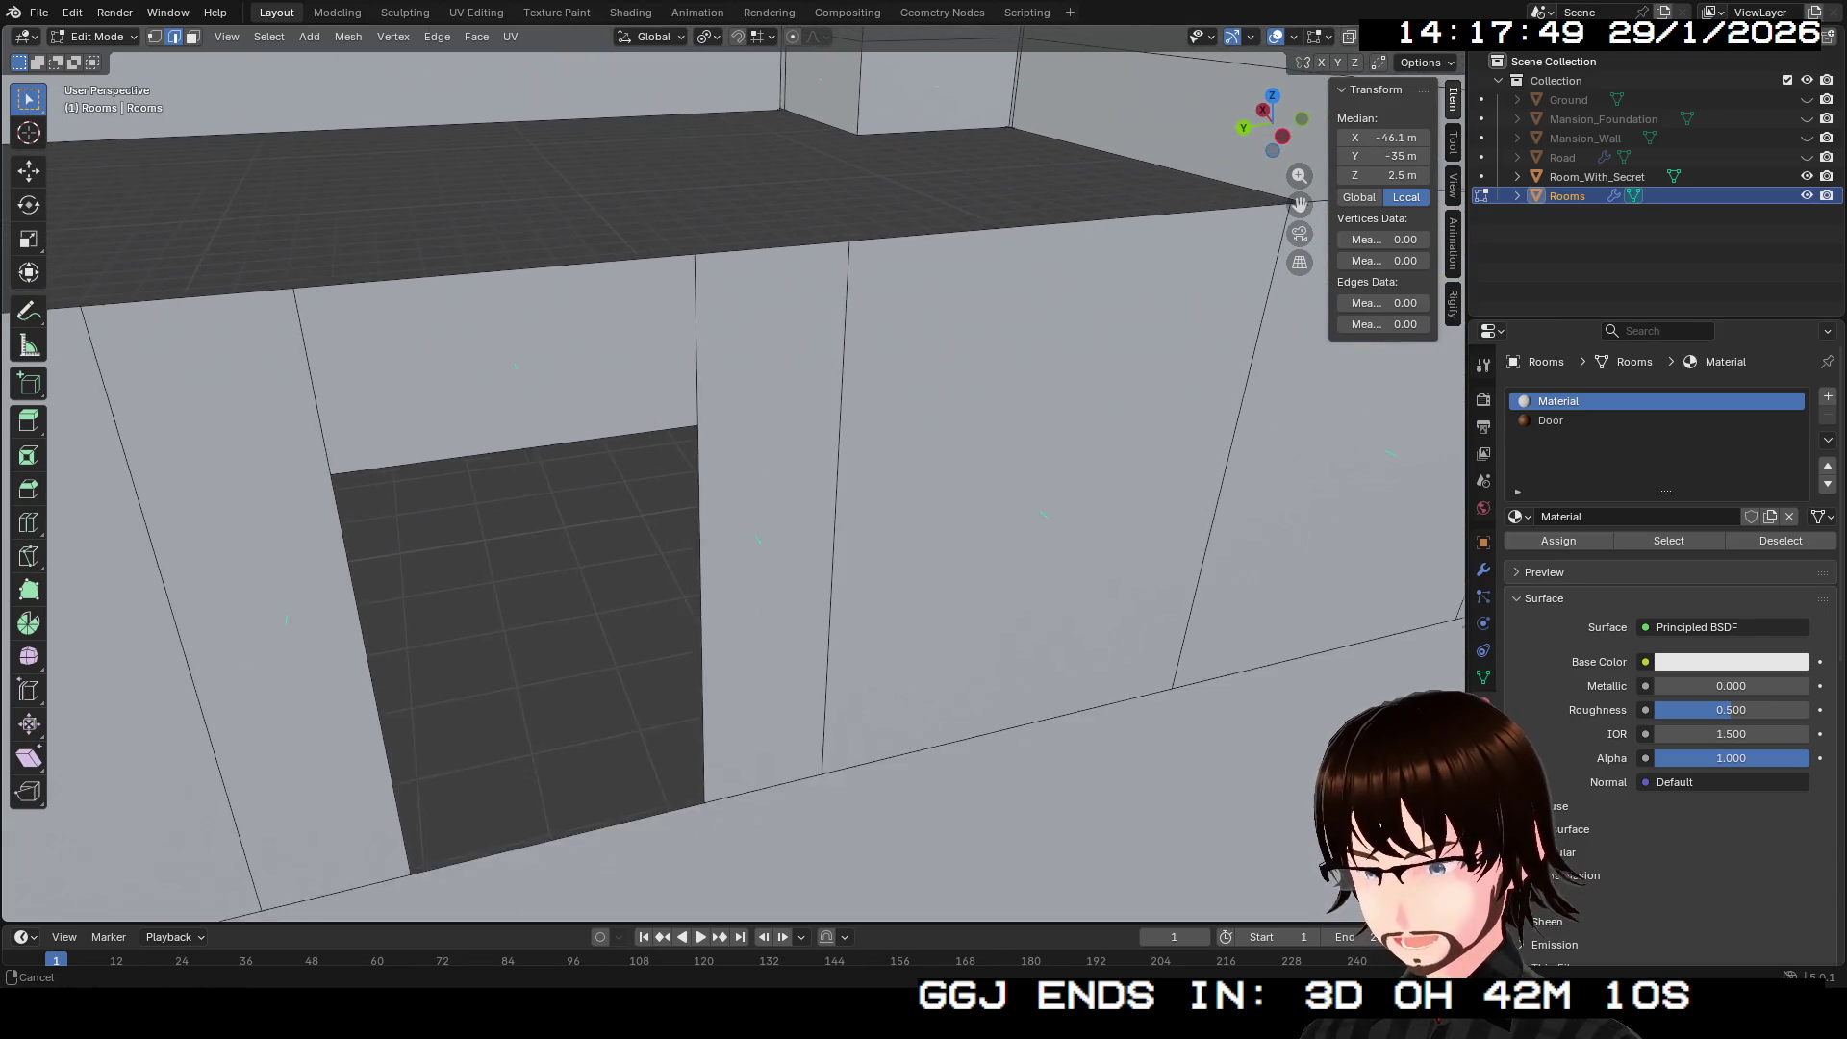
key("ctrl+z")
key("ctrl+z")
Step: Add the doorway's left, top and bottom edges and fill the outline with a face
left_click(375, 685, "shift")
key("f")
key("shift+grave")
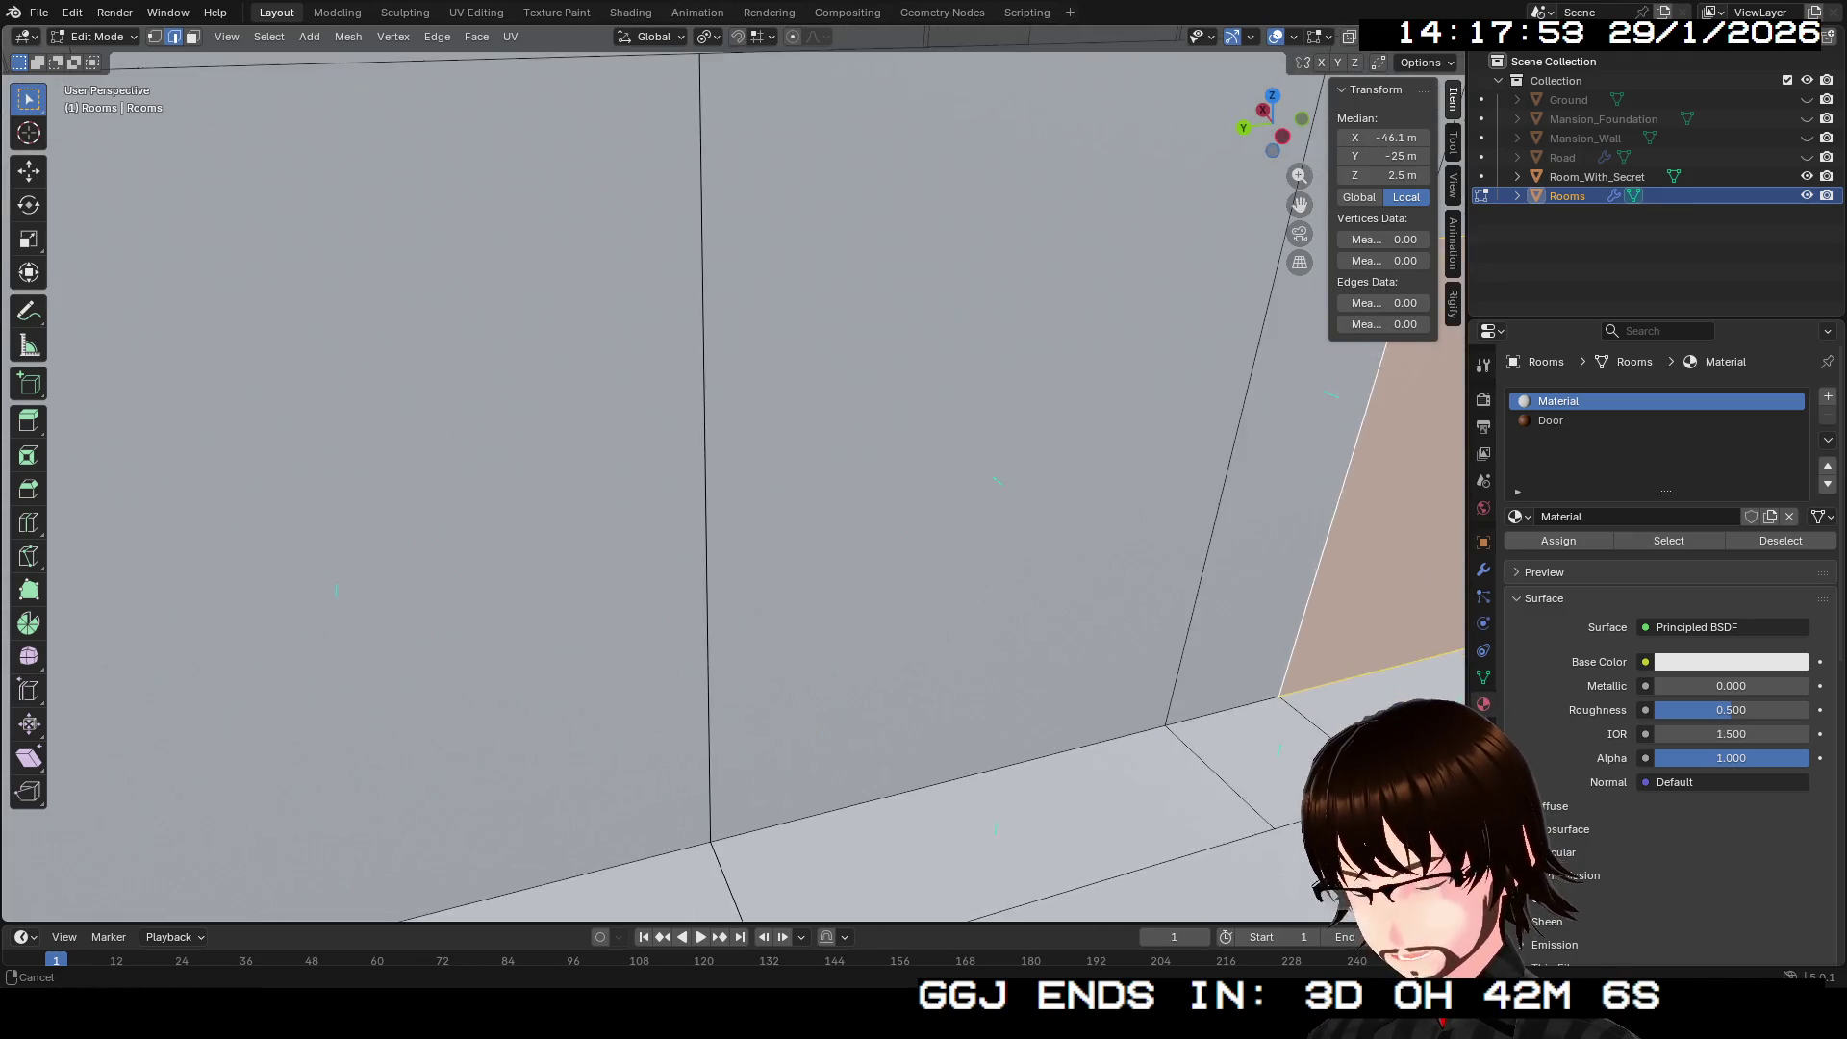
key("Return")
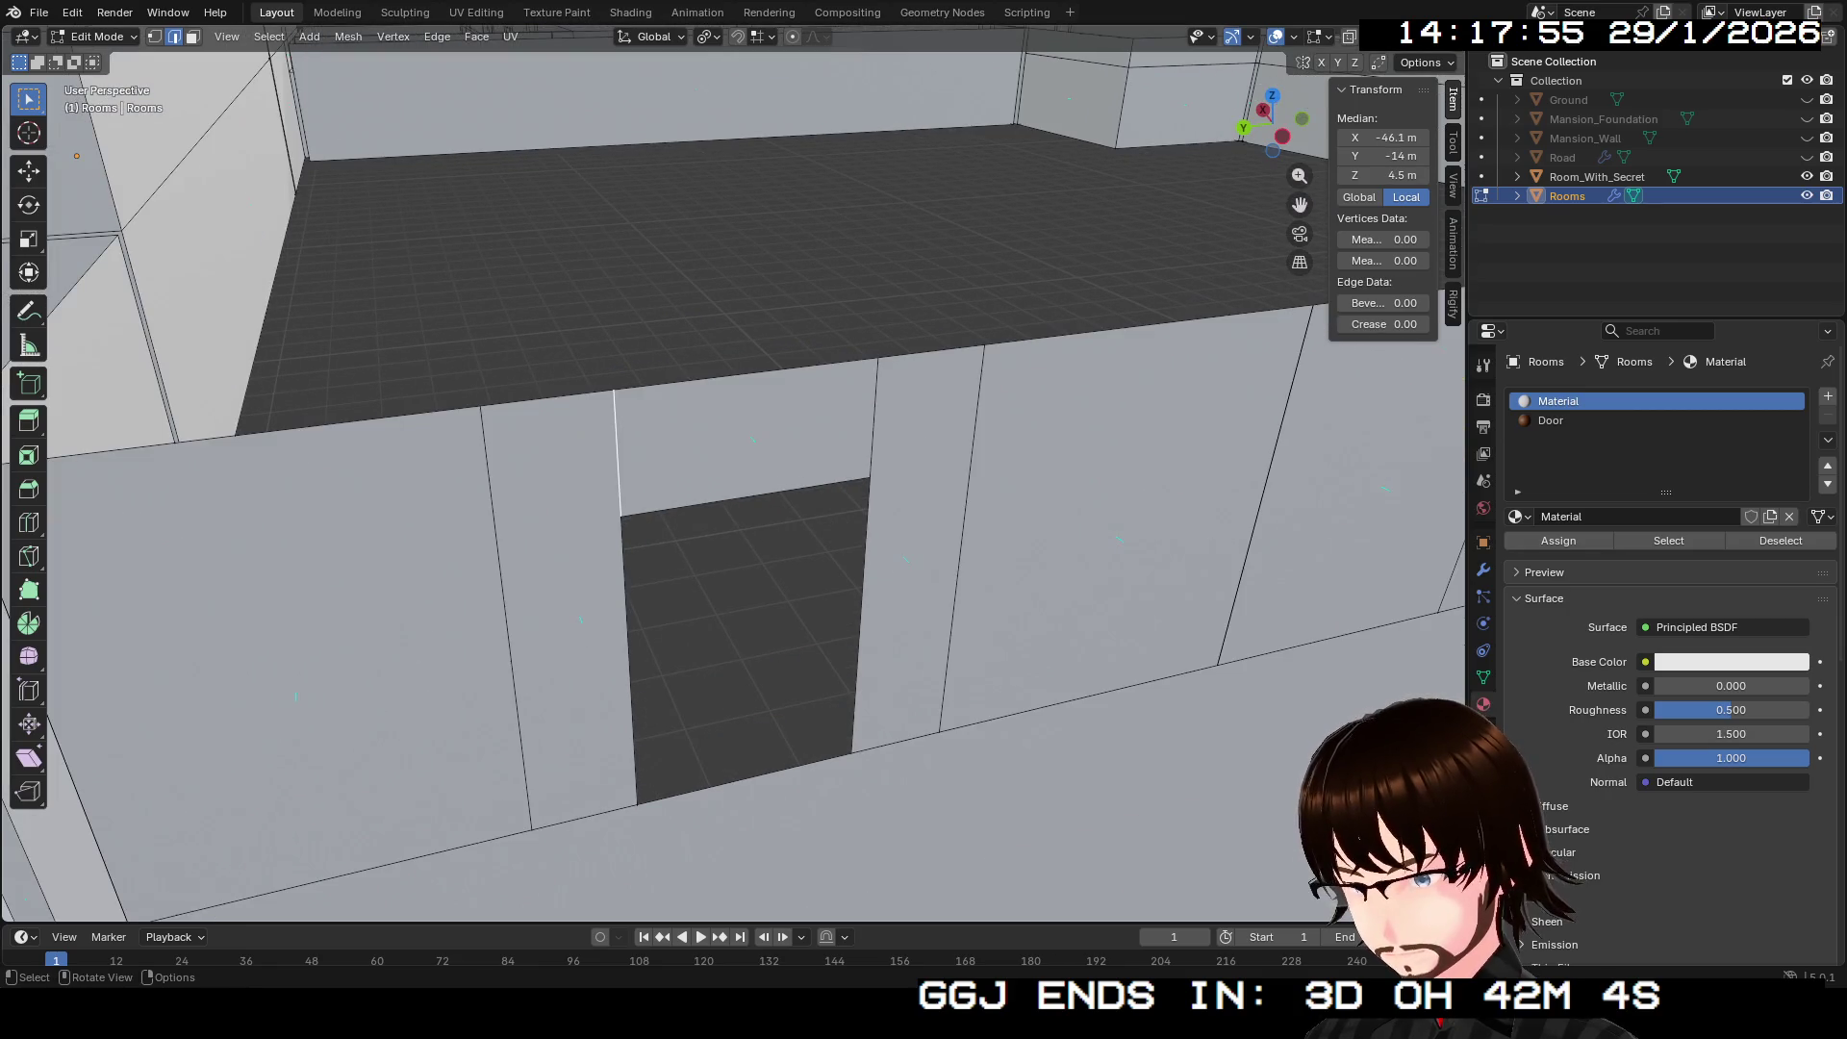
left_click(745, 495, "shift")
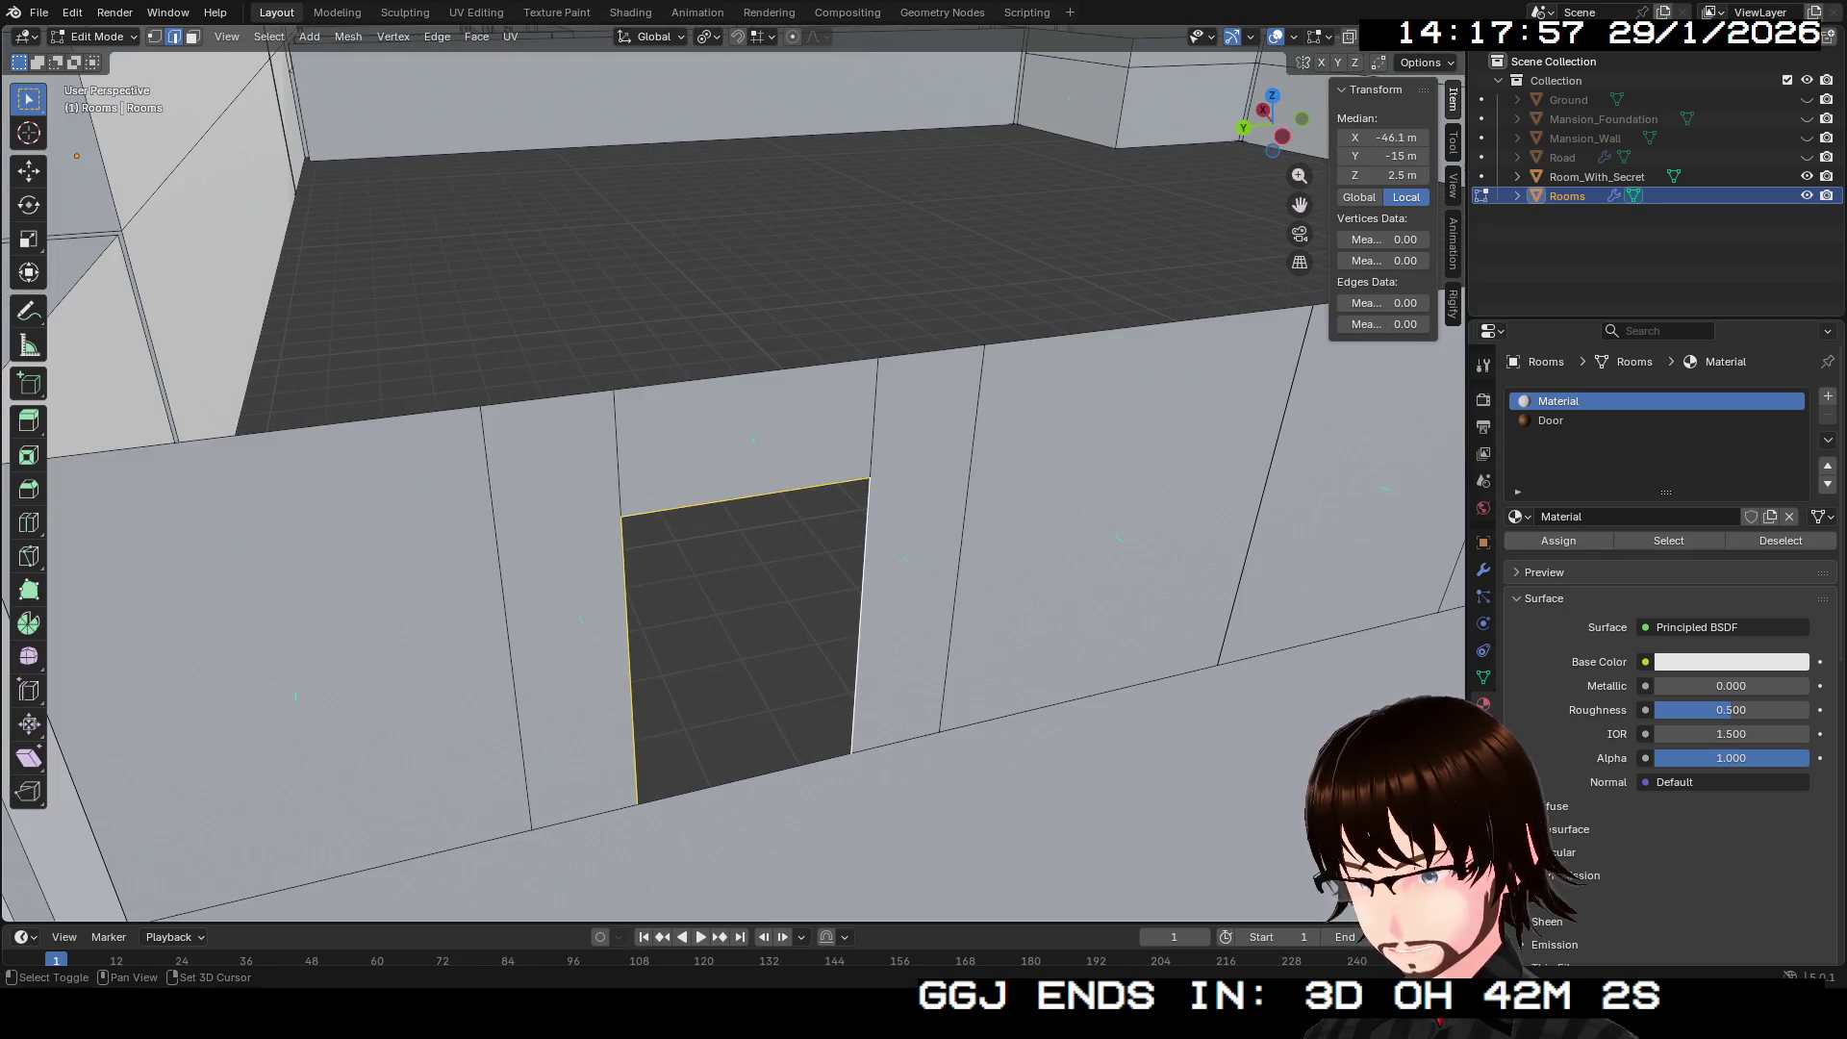
key("shift+grave")
key("Return")
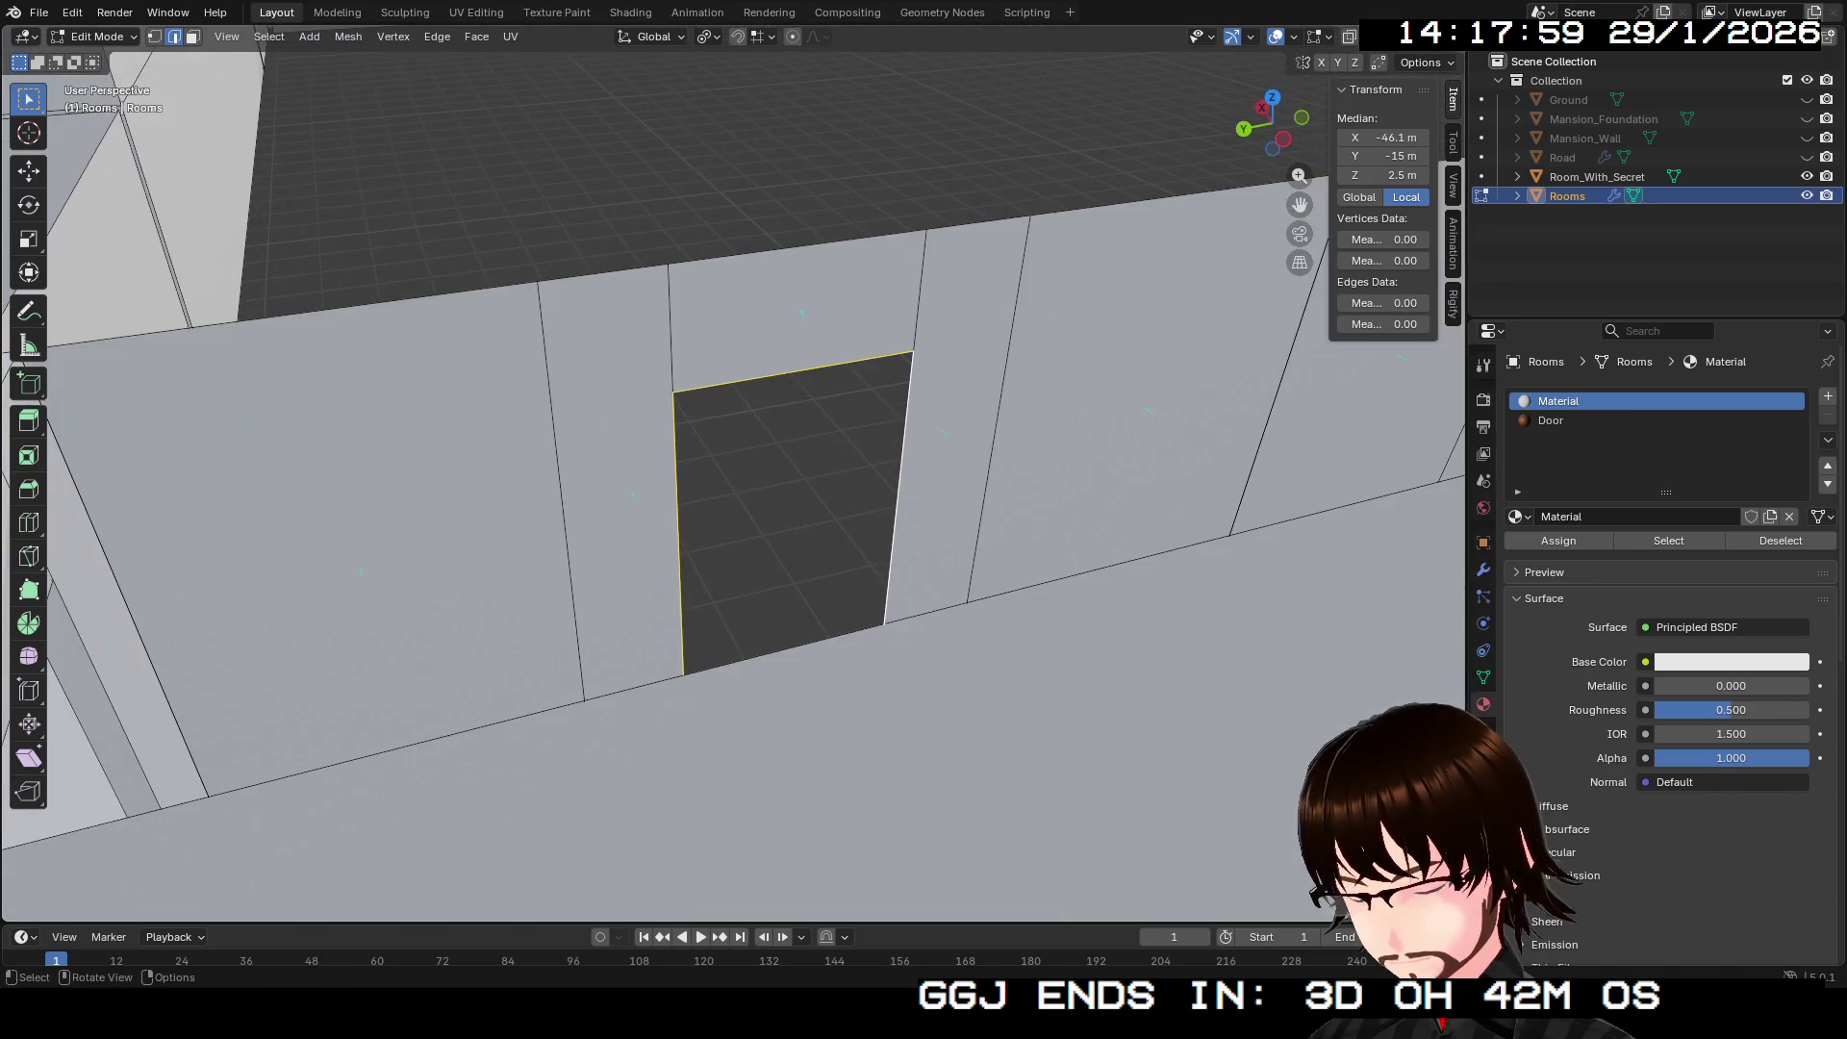
left_click(803, 705, "shift")
key("f")
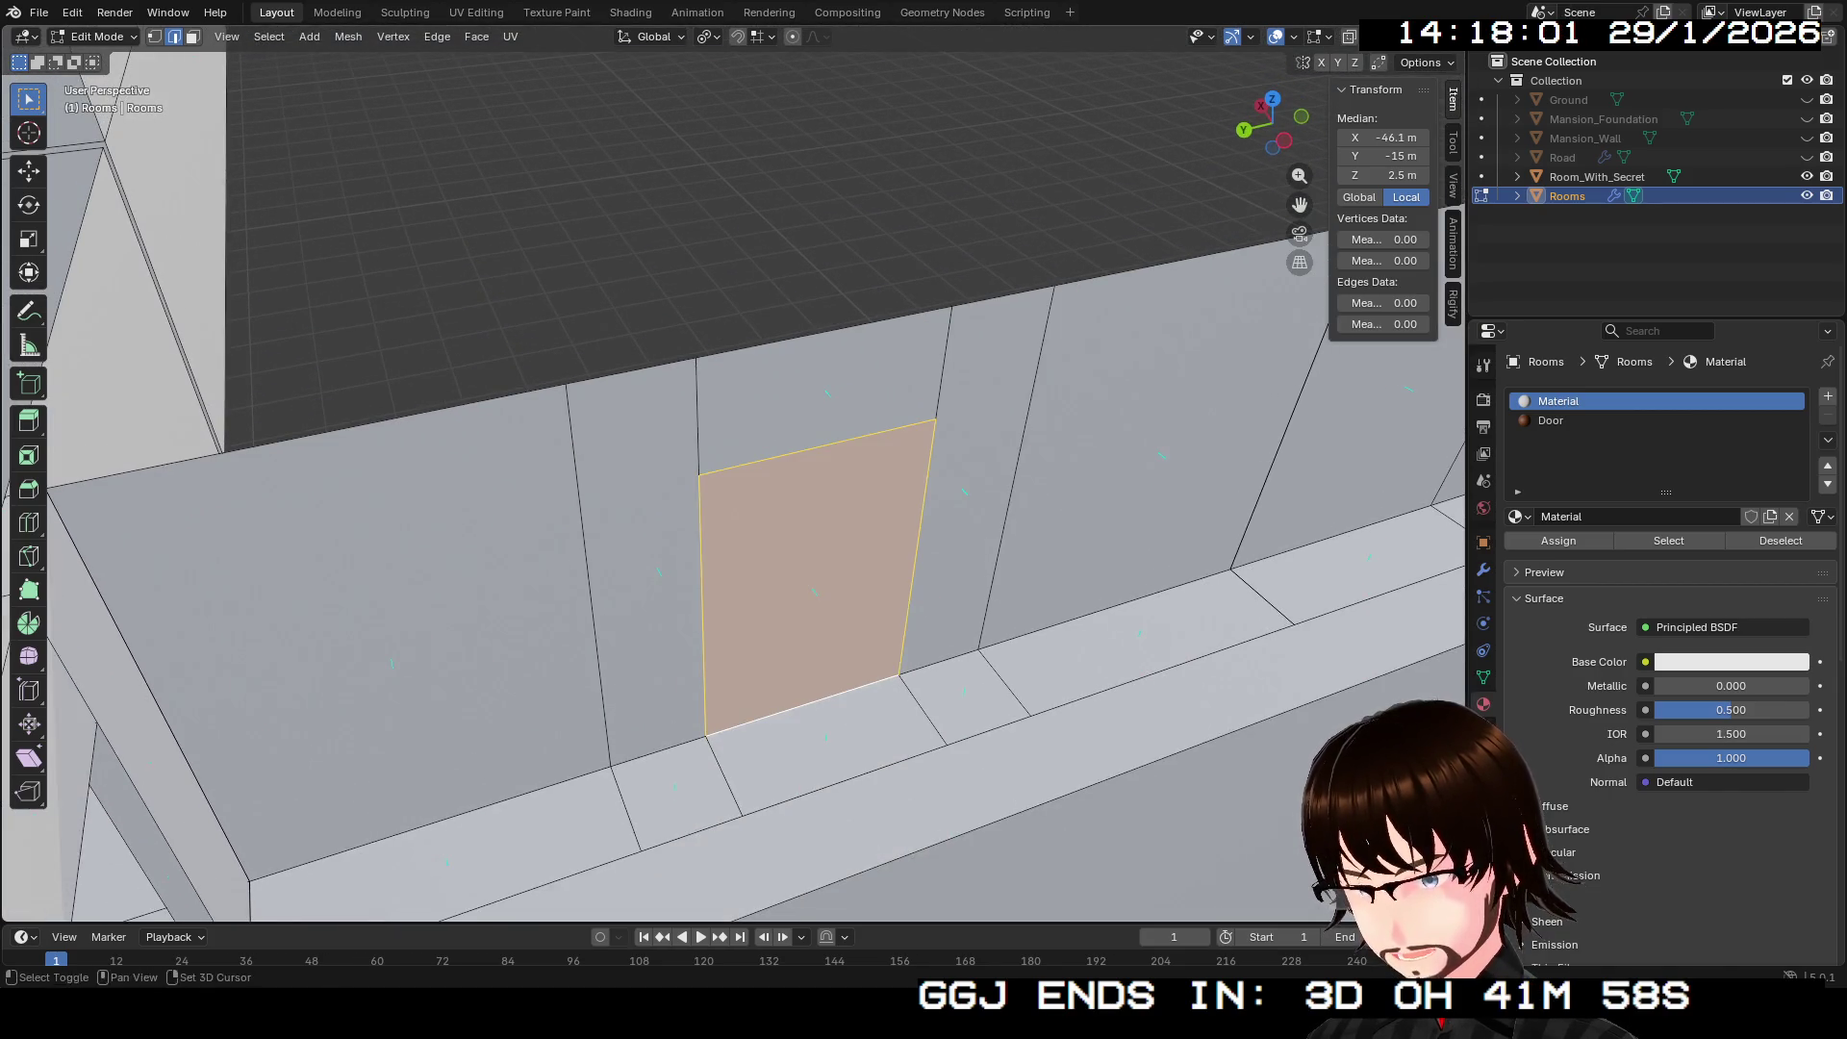
Step: Delete the doorway face to reopen the hole in the wall
key("shift+grave")
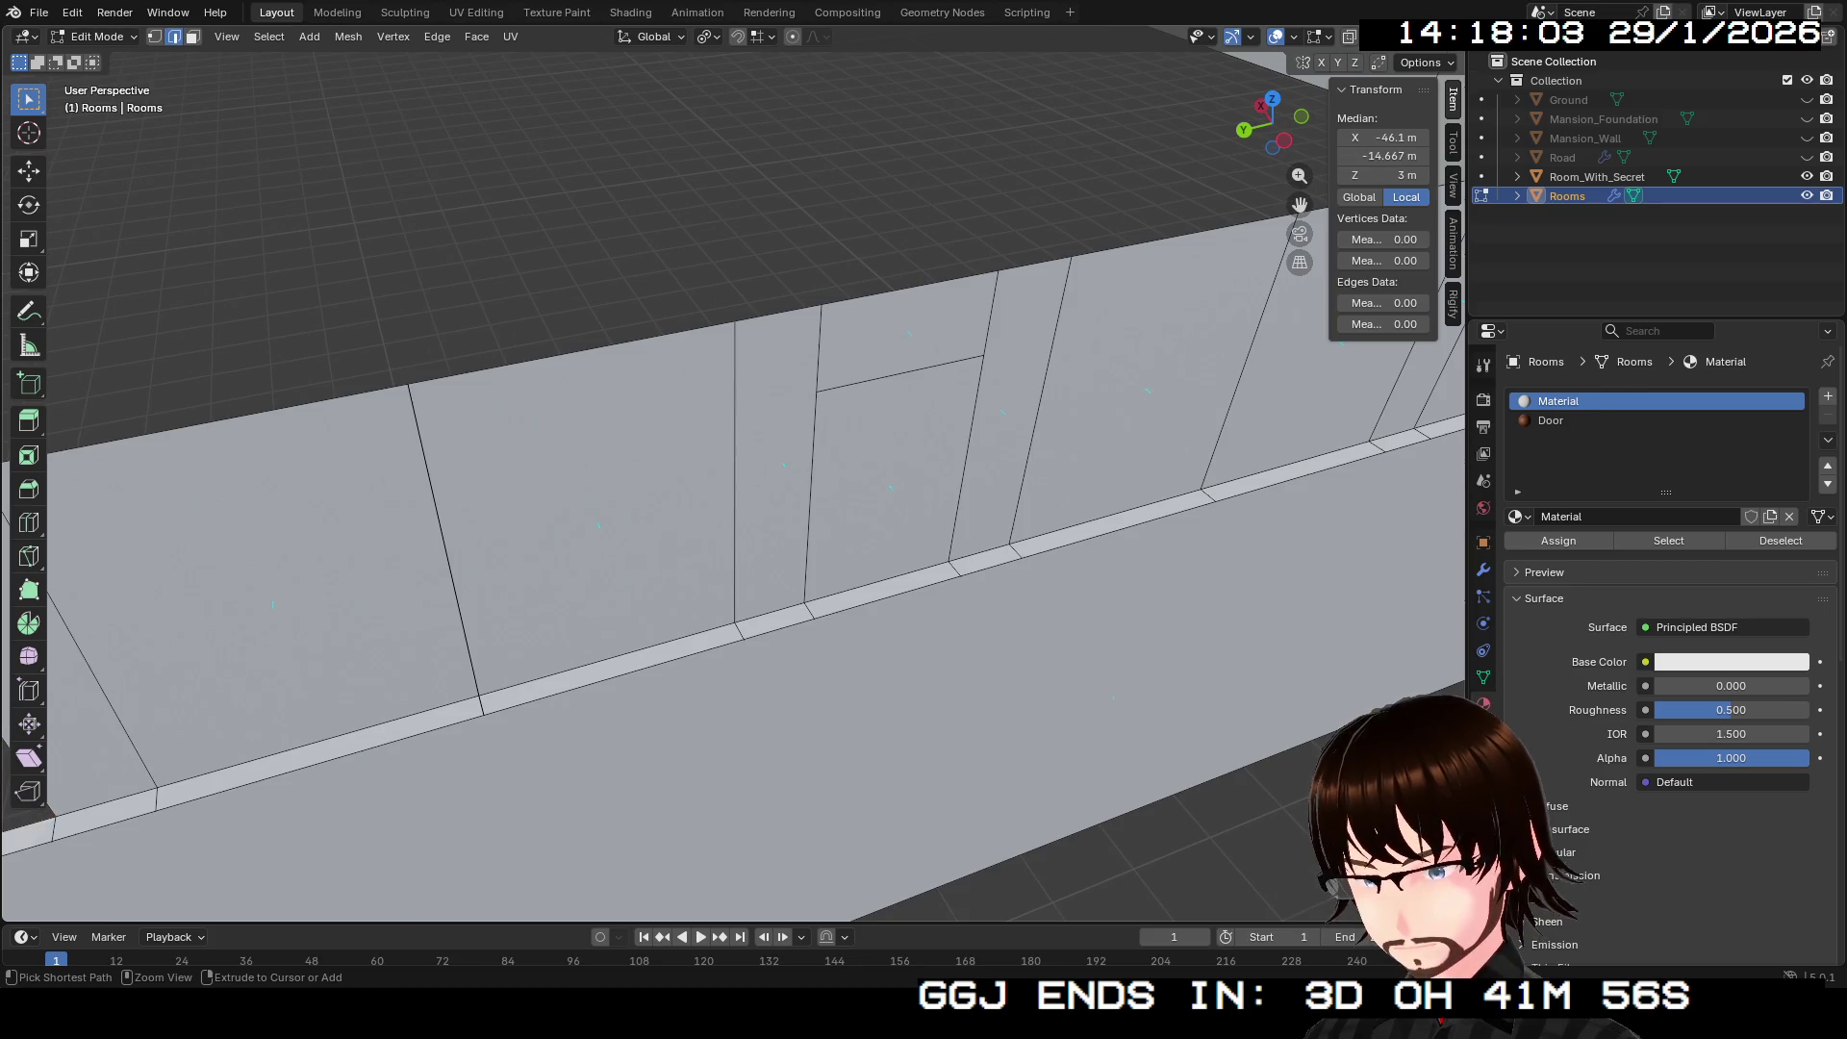
key("Return")
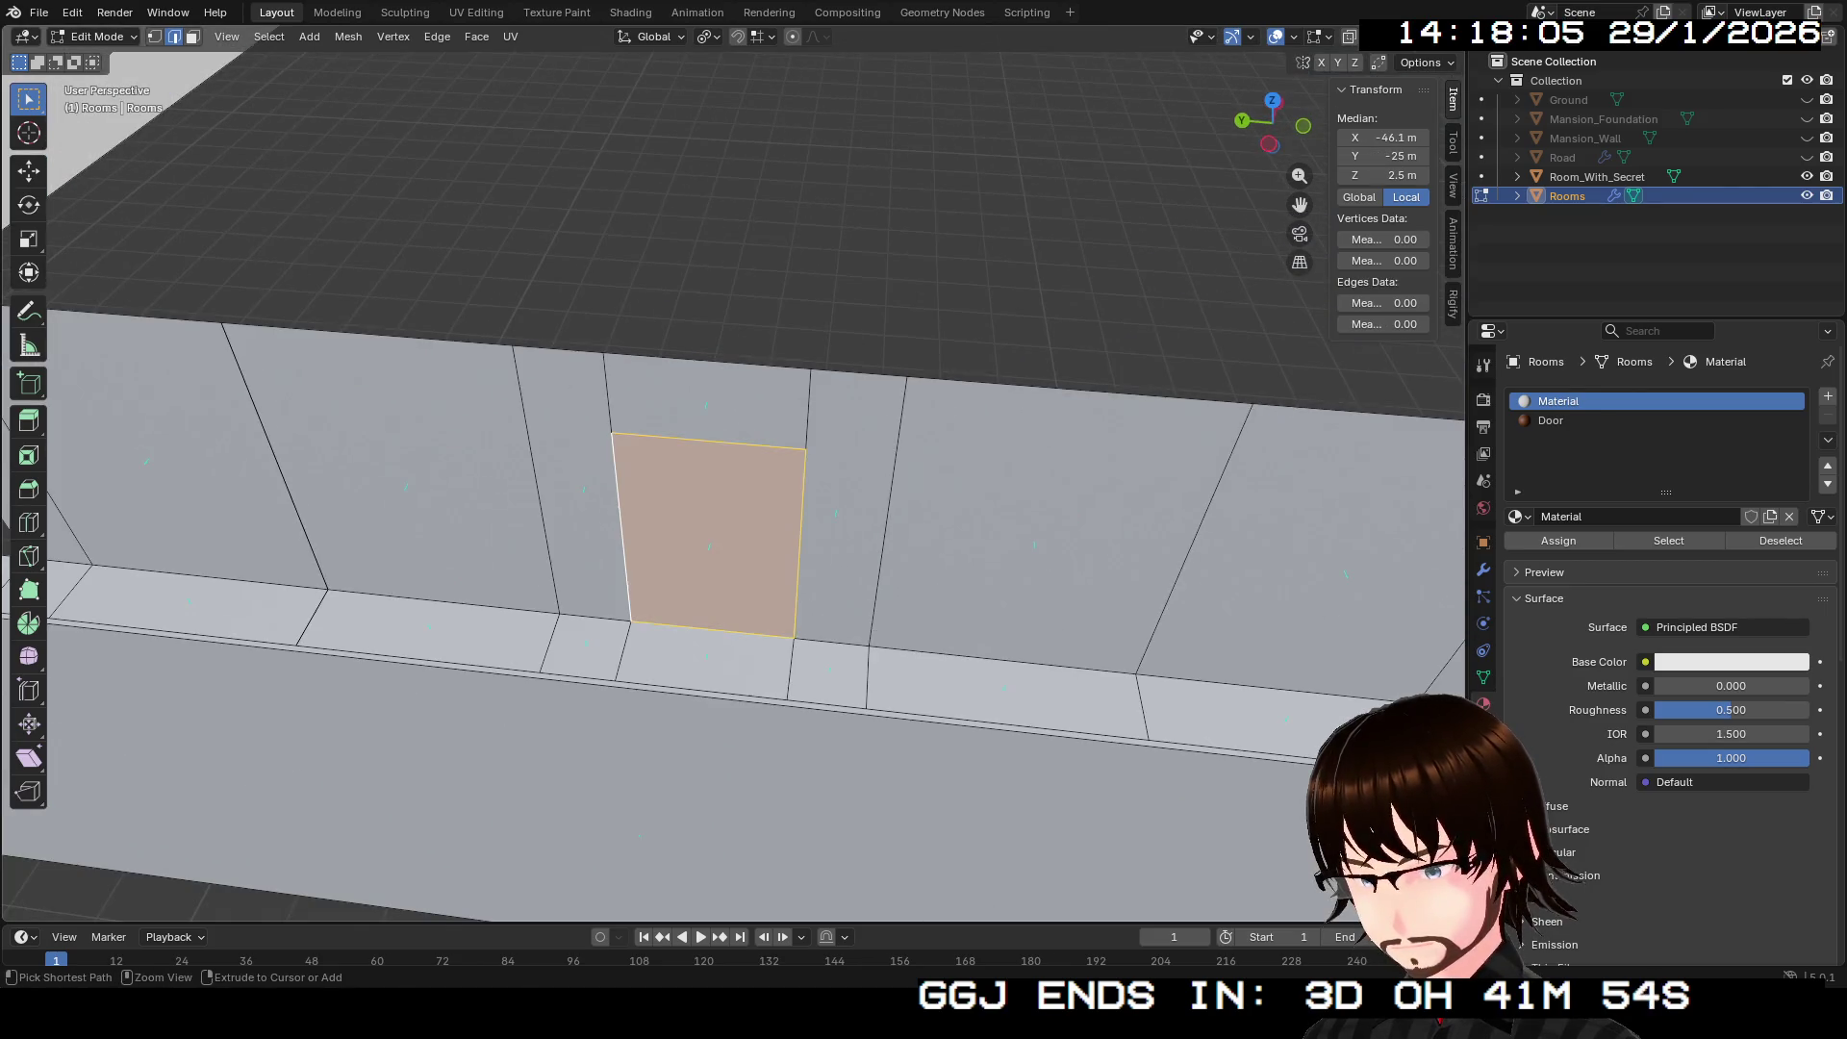
key("x")
key("f")
scroll(5, 524, "right", 5)
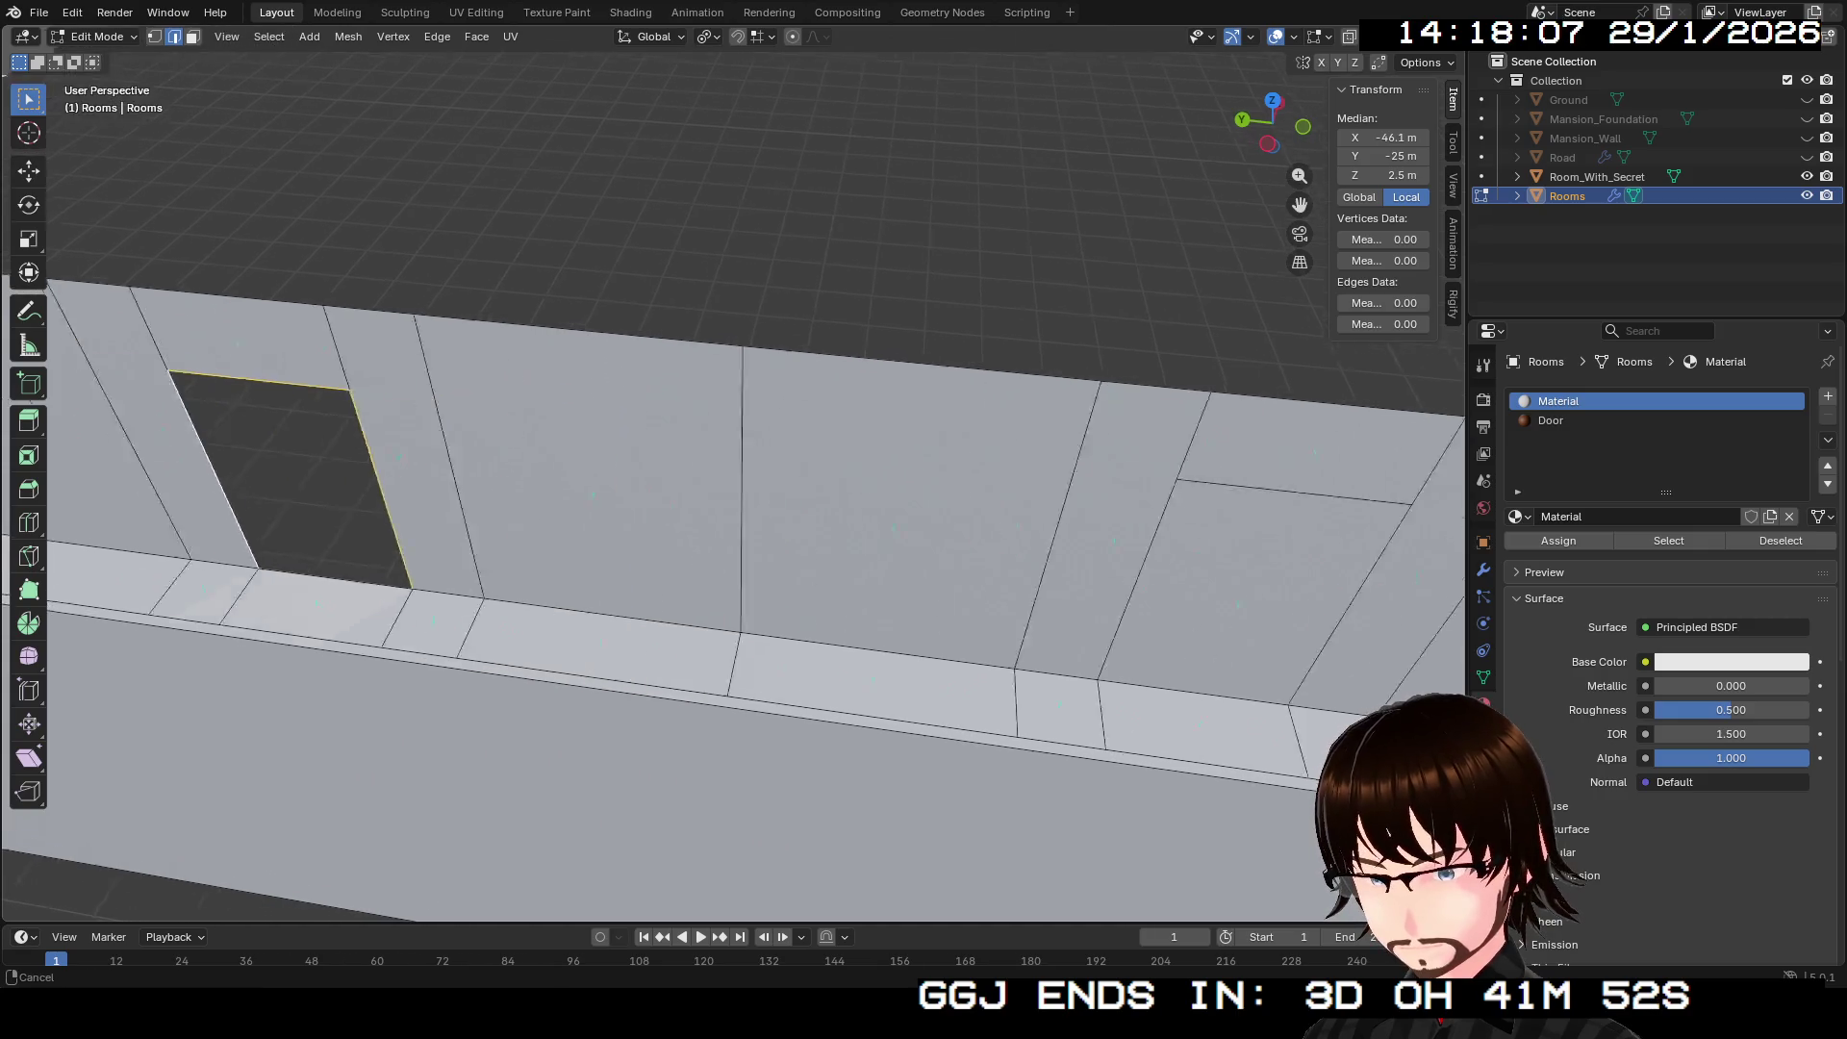
left_click(943, 539)
key("x")
key("f")
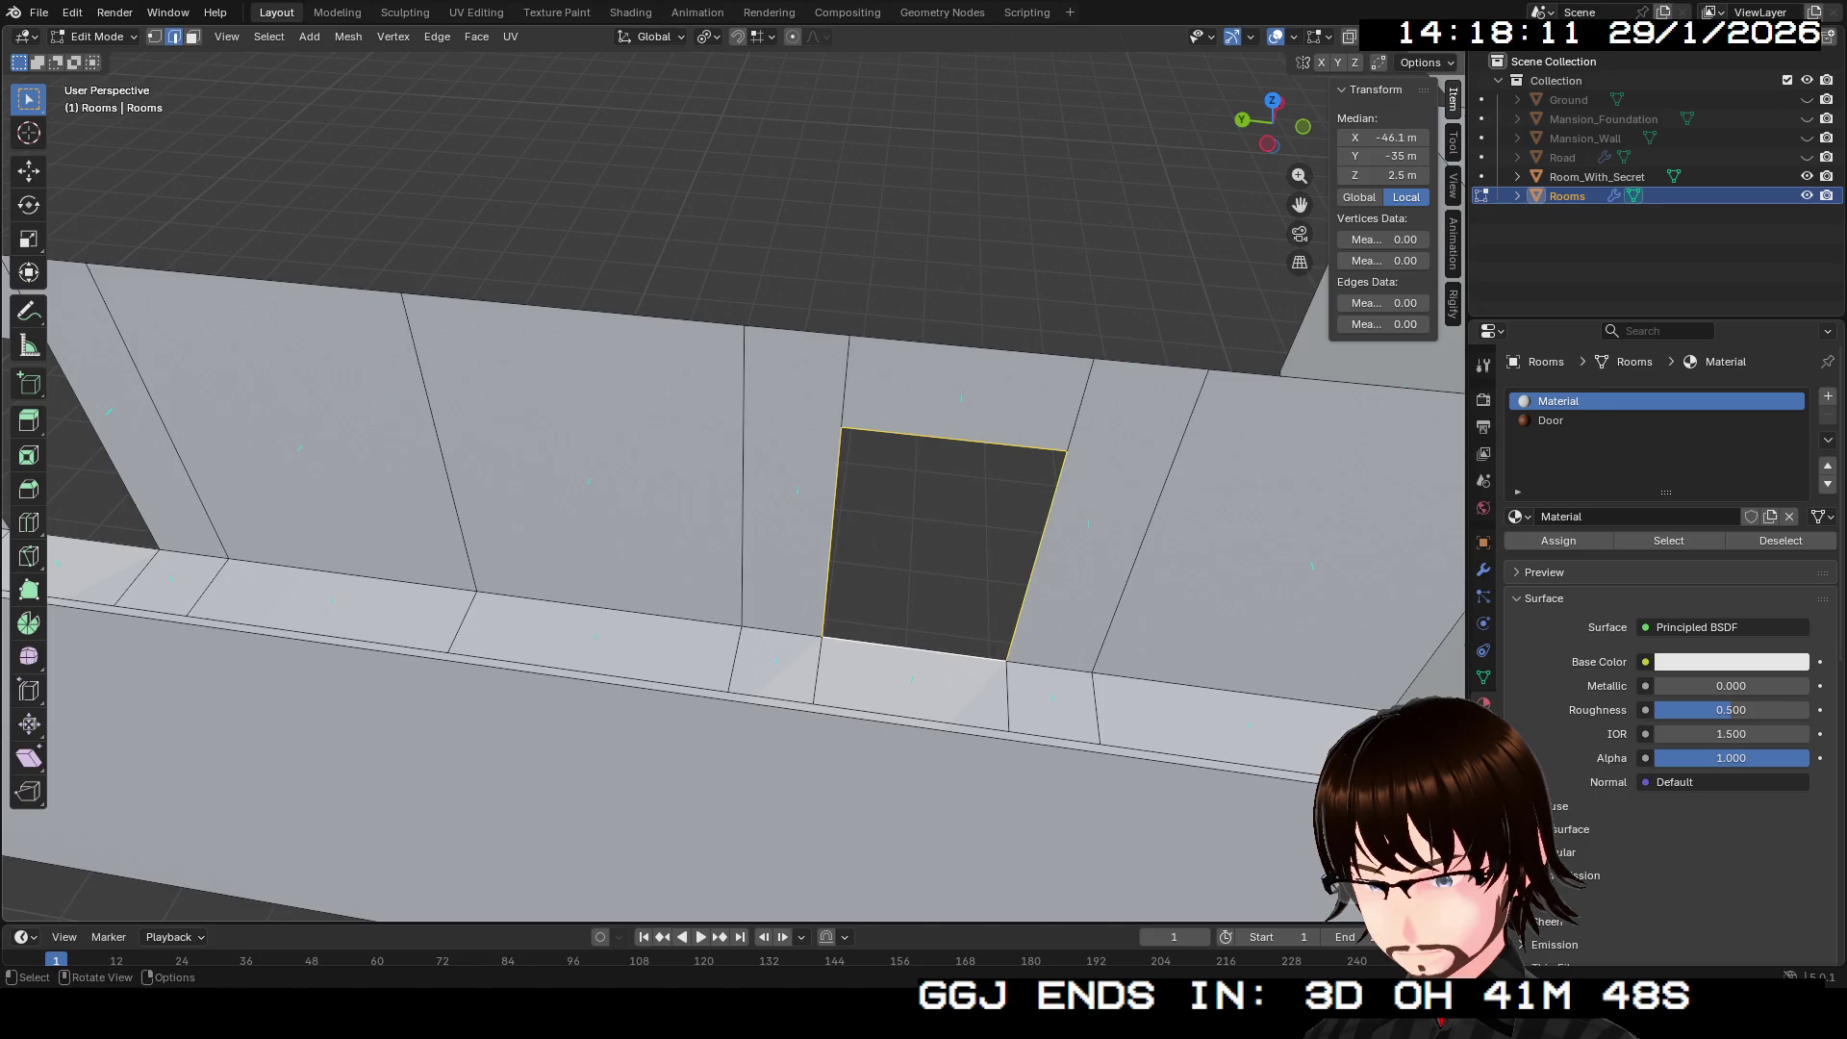
Step: Reselect the doorway's left and top edges and fill the opening with a new face
key("f")
left_click(743, 481)
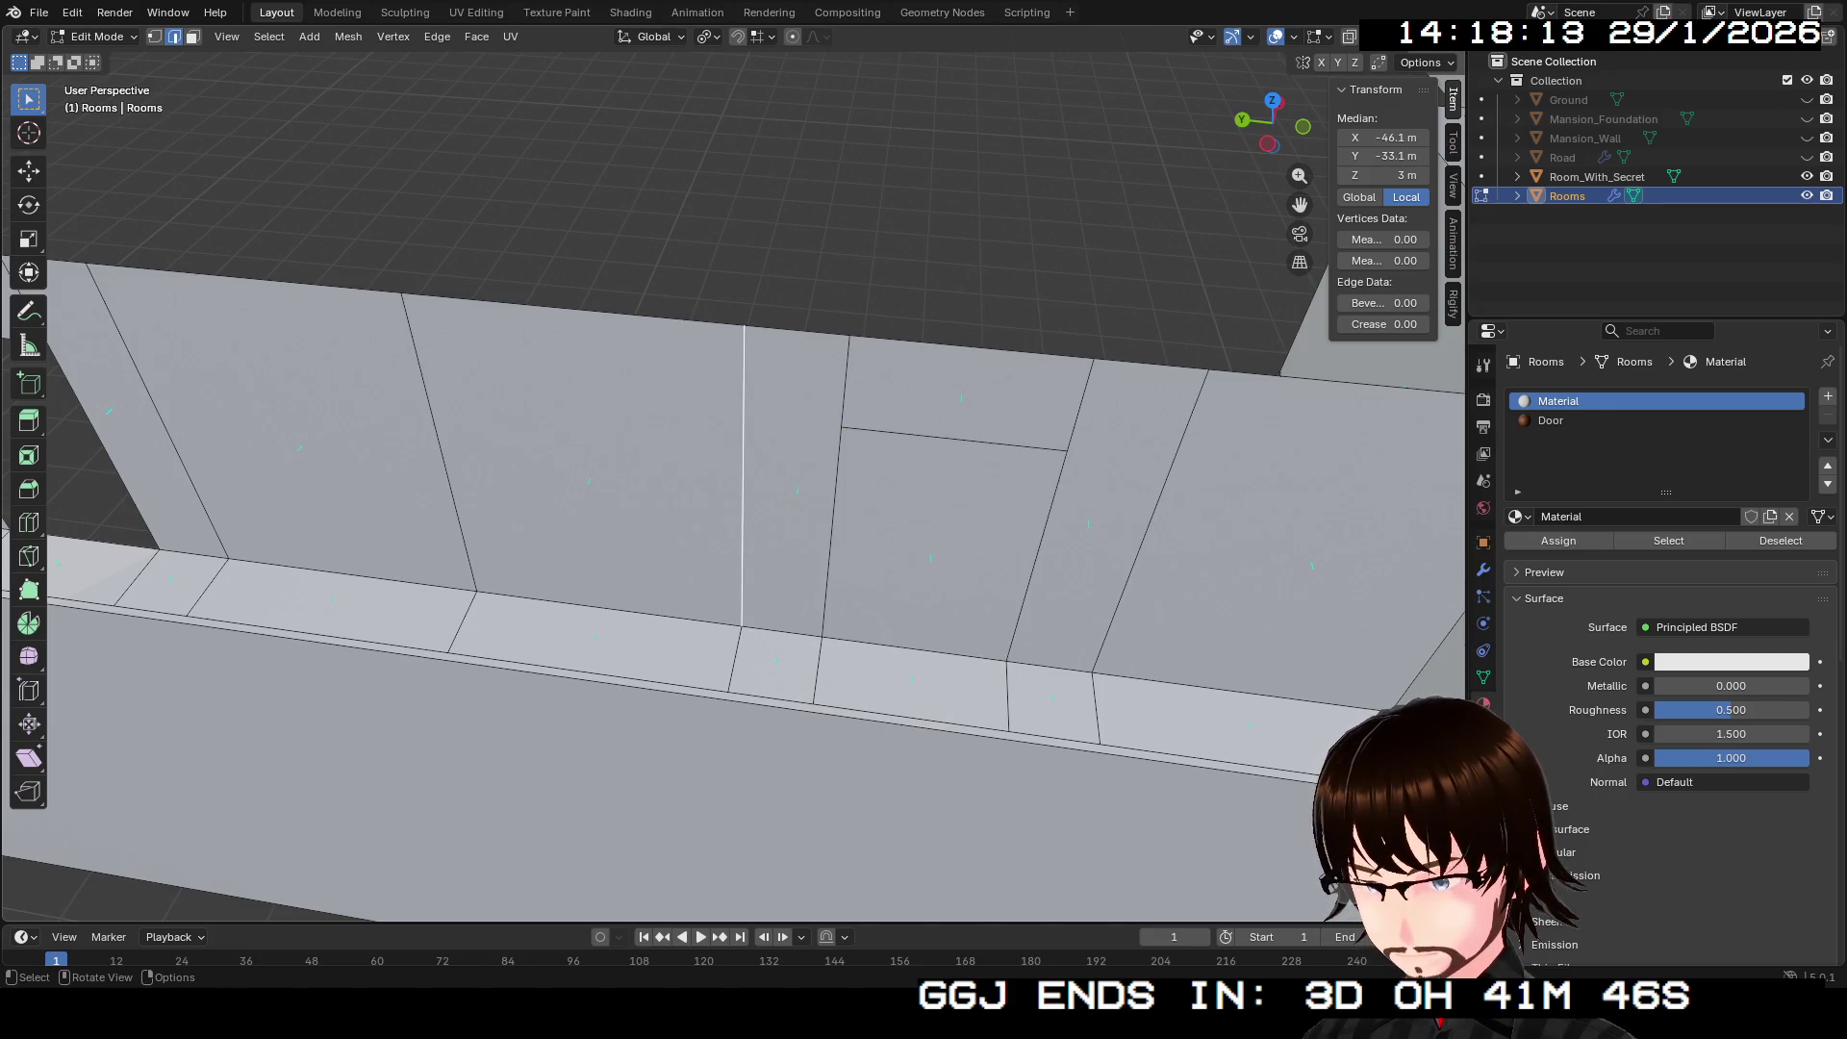
key("ctrl+z")
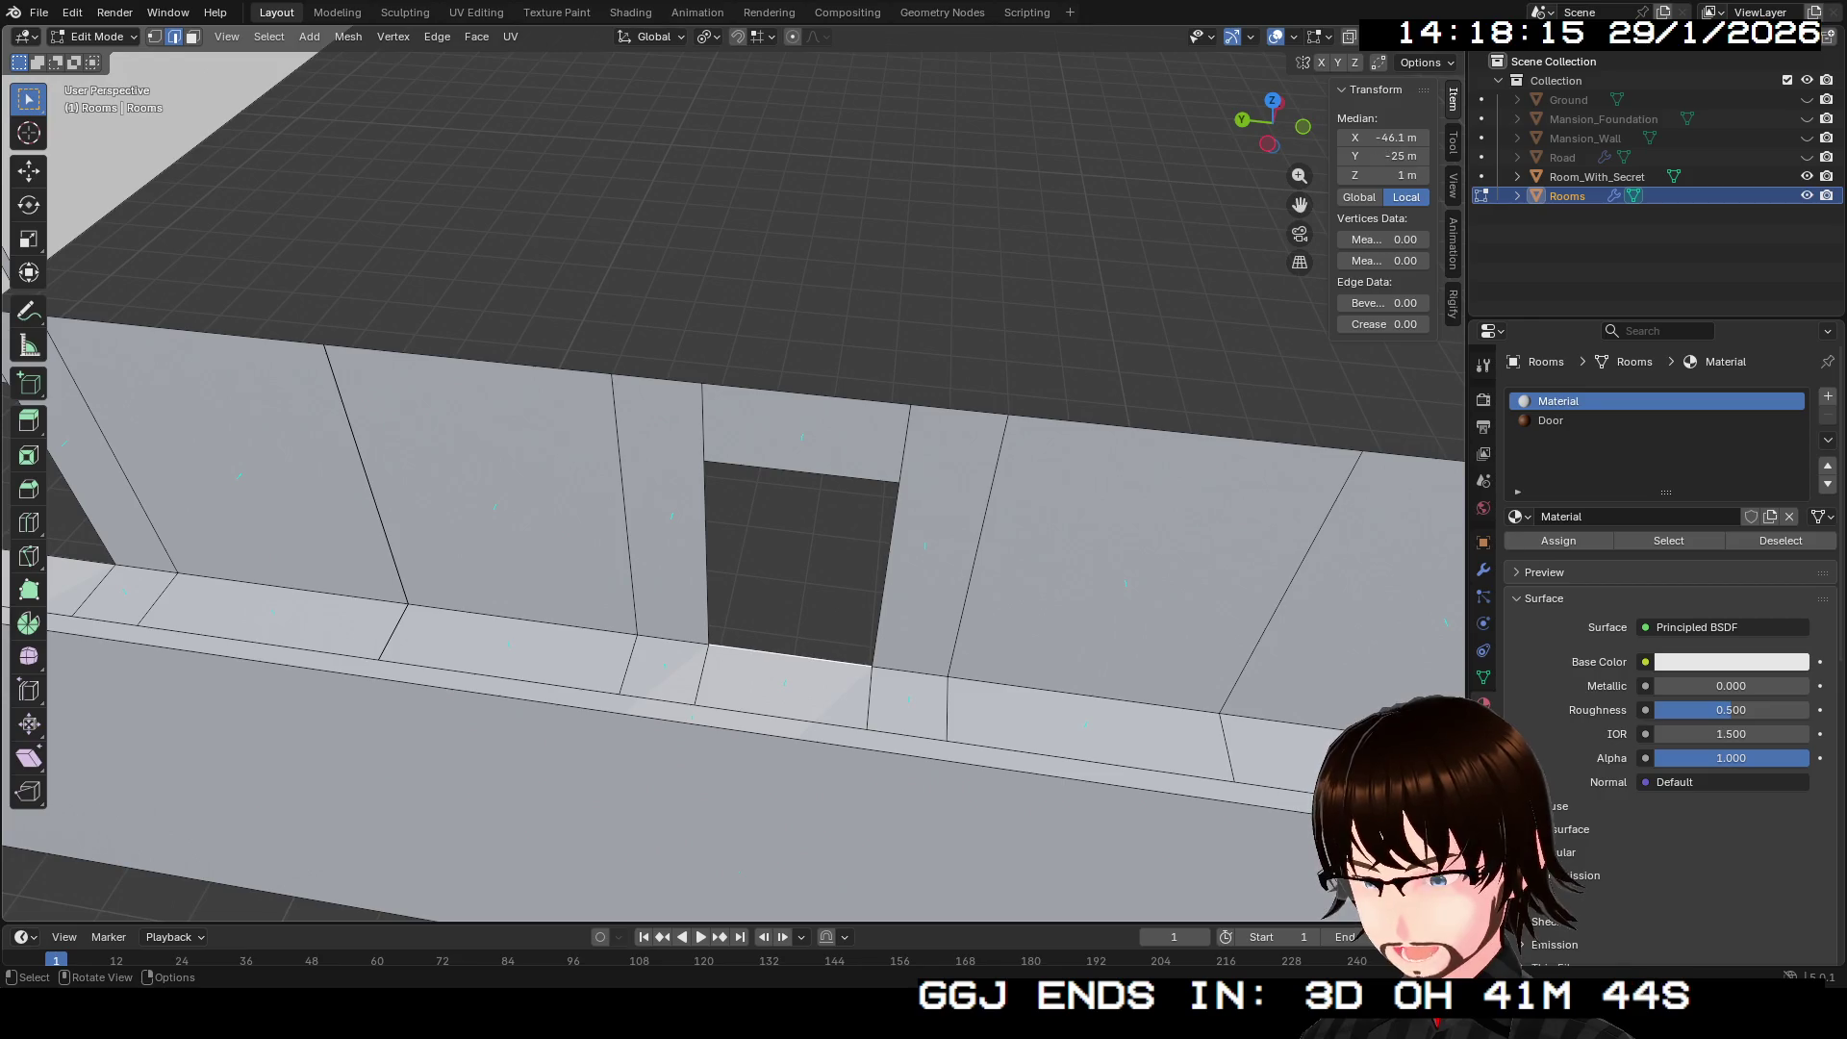
left_click(706, 554, "shift")
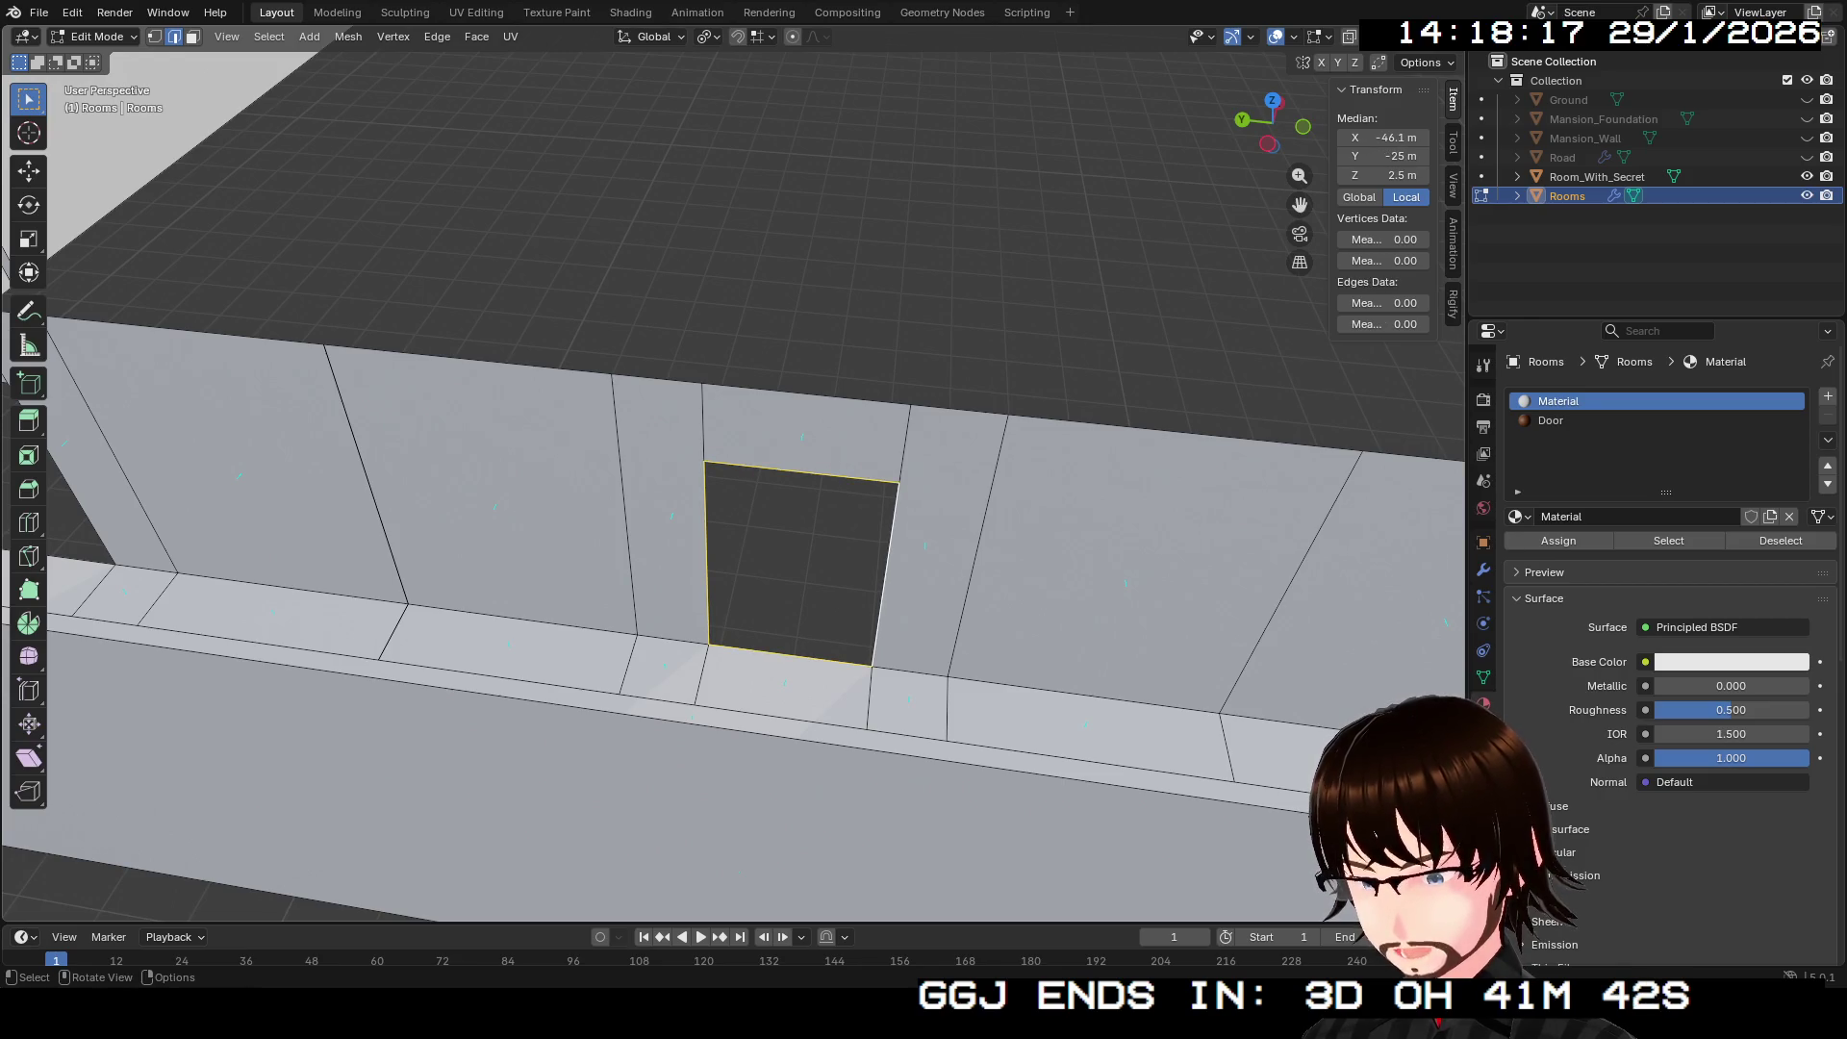
key("f")
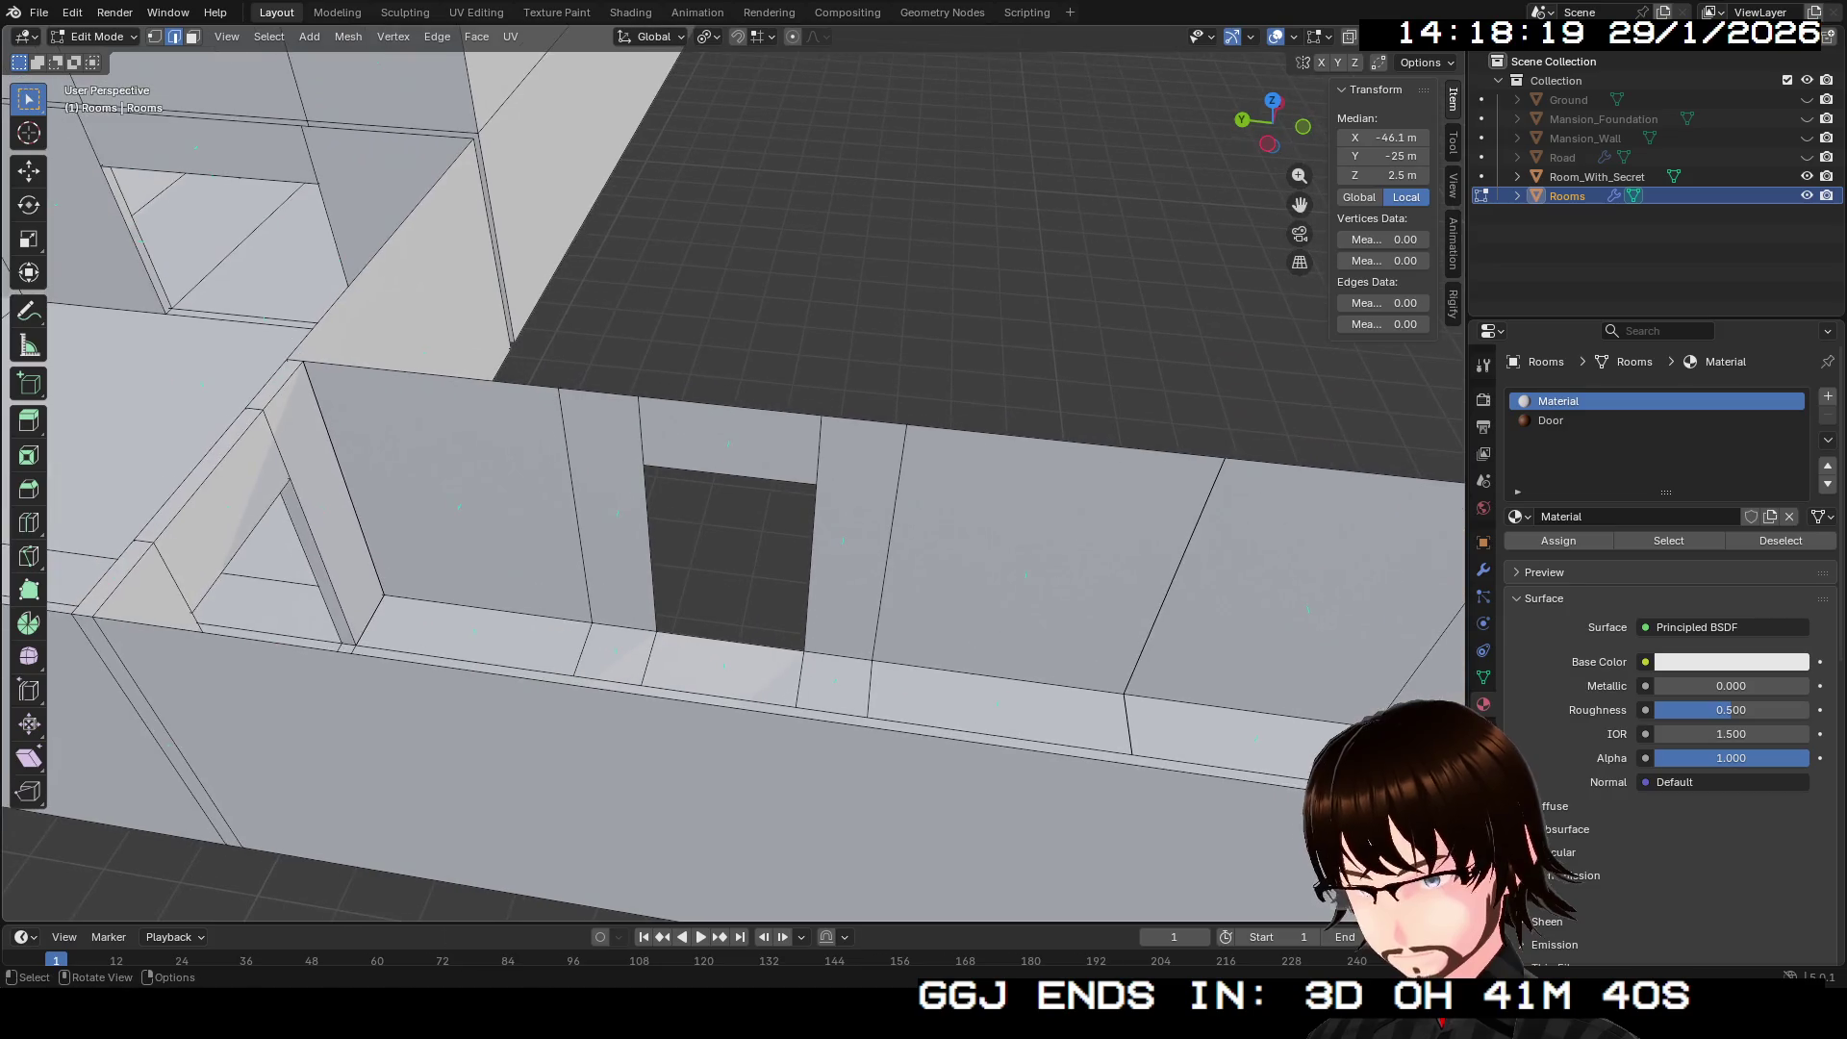
left_click(732, 474, "shift")
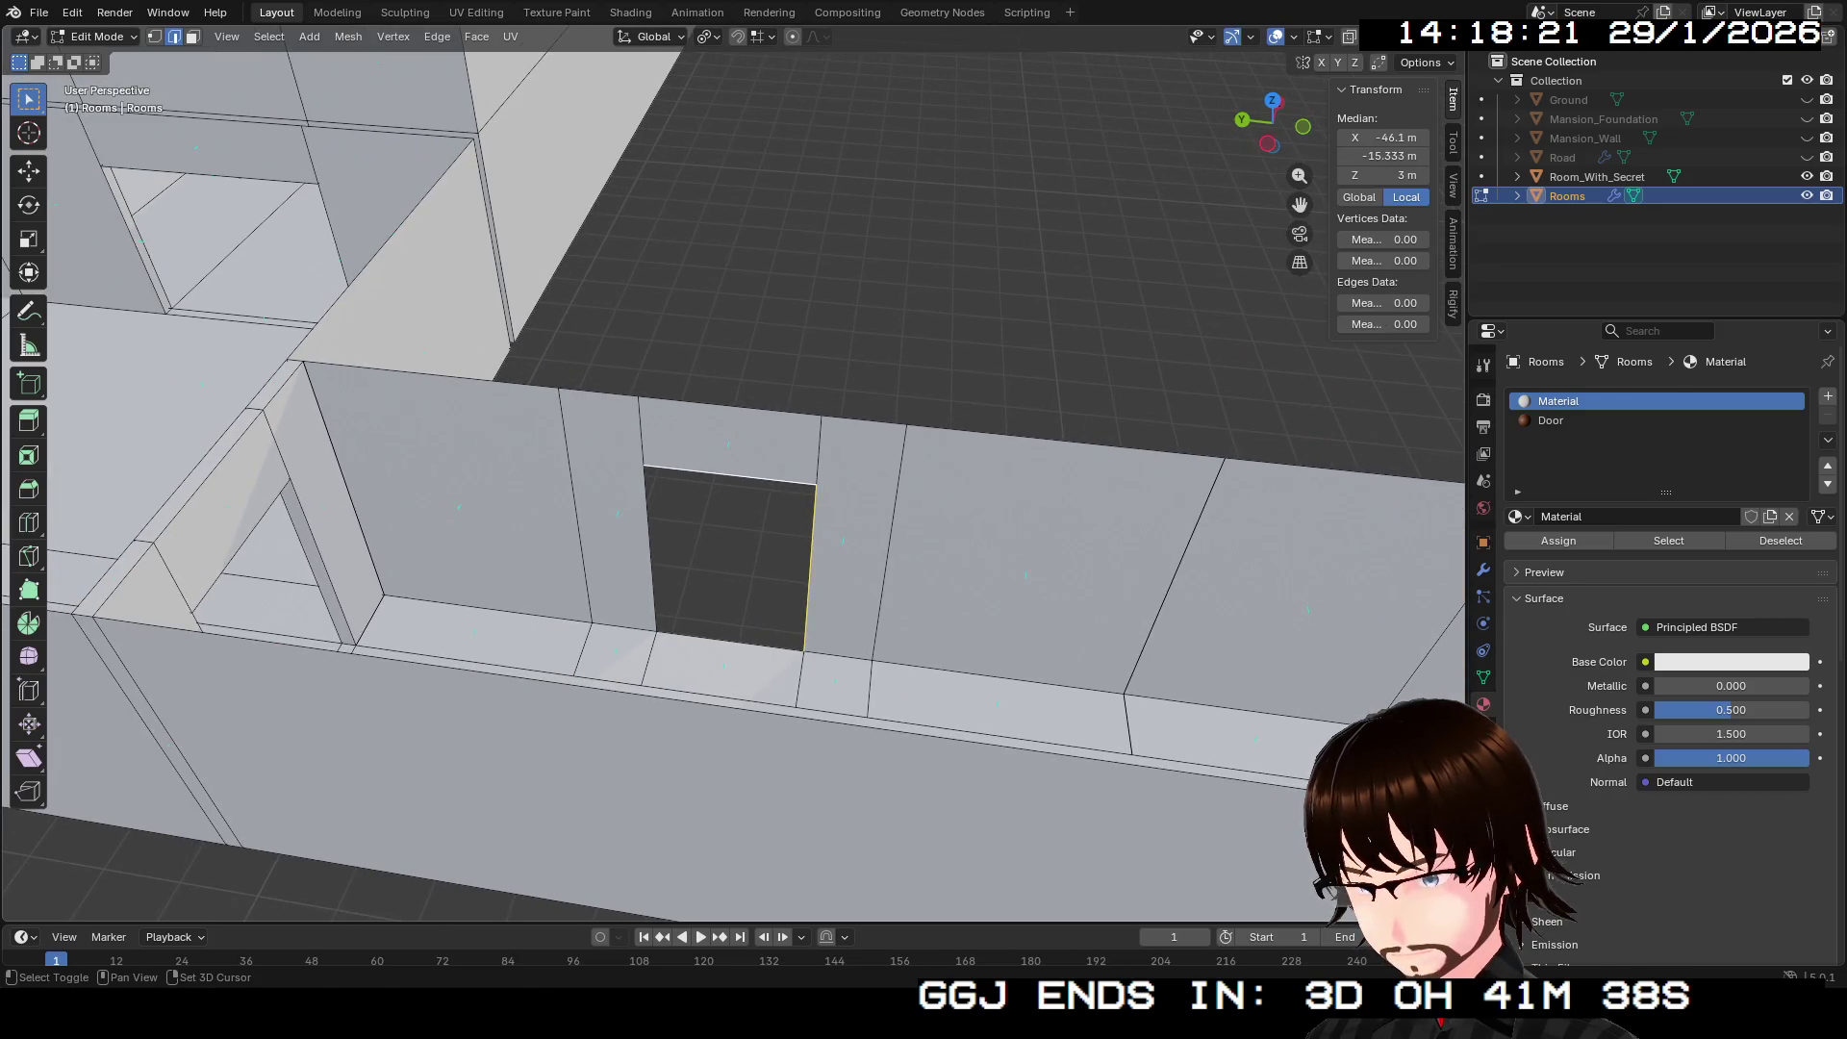
key("f")
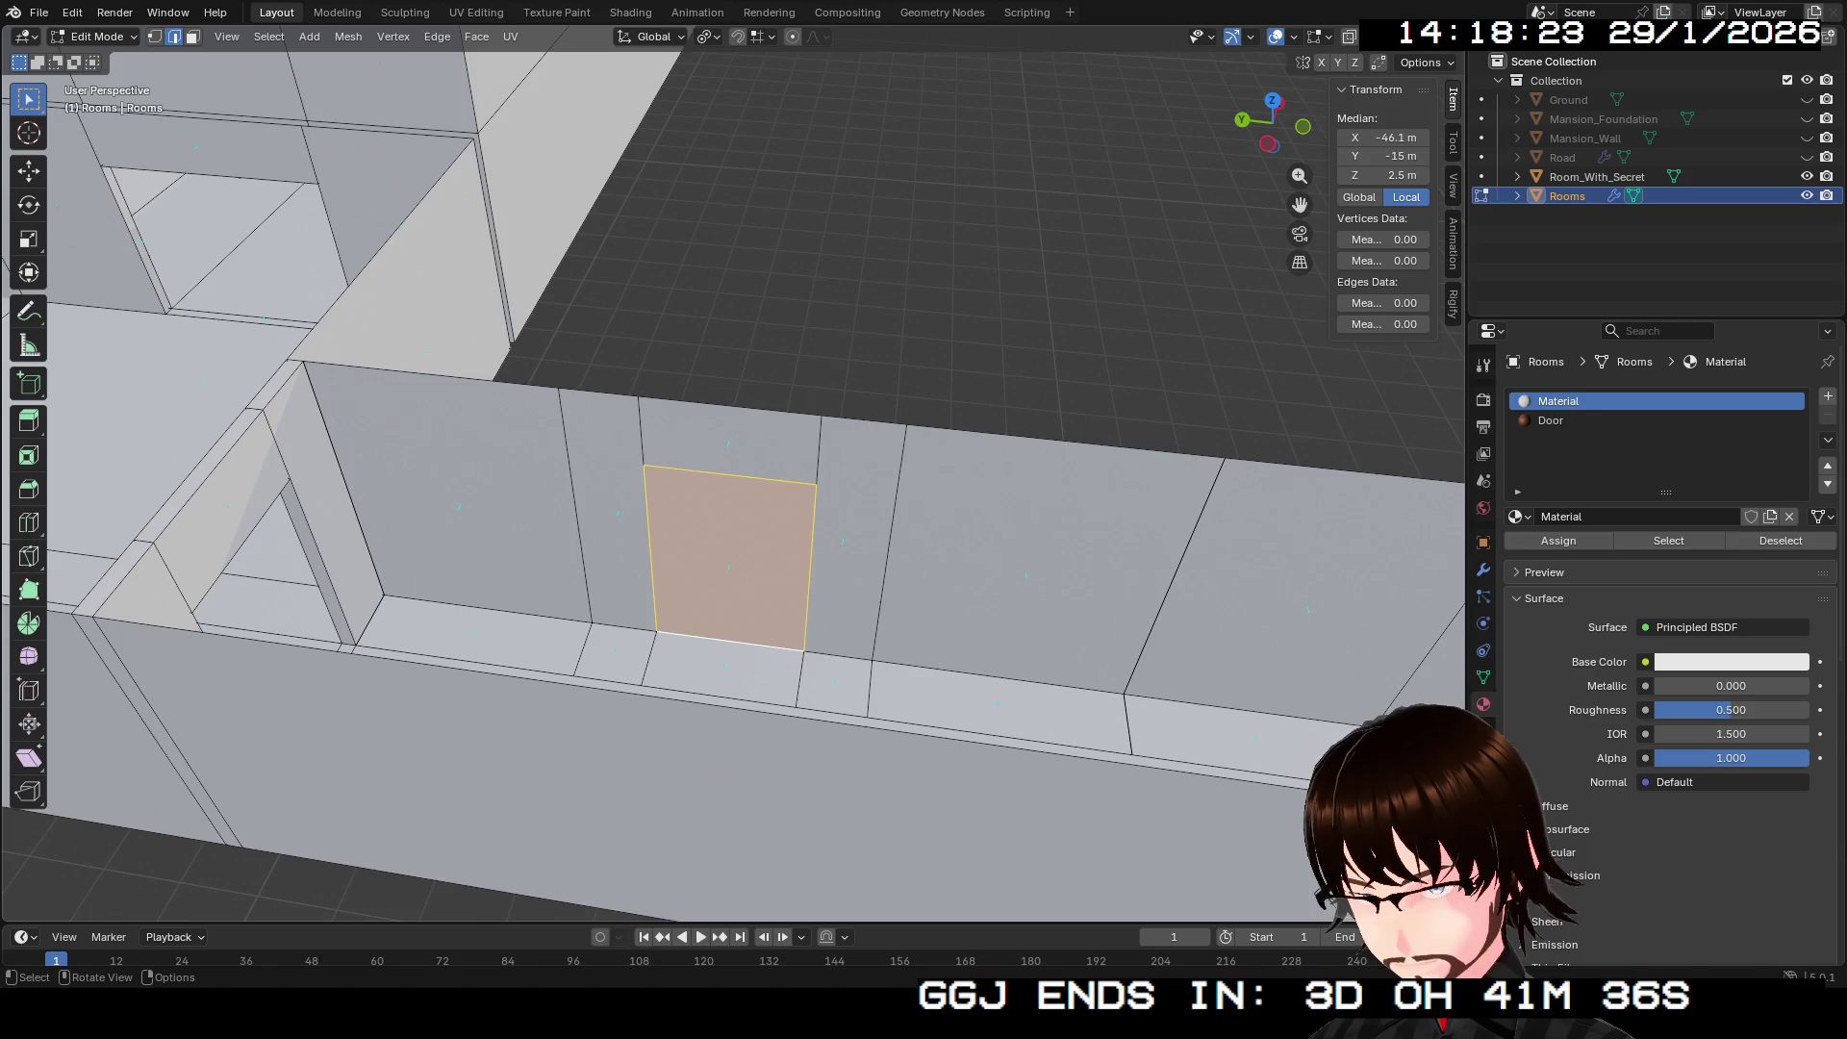
mouse_move(731, 558)
left_mouse_down()
mouse_move(1039, 481)
mouse_move(962, 520)
mouse_move(885, 481)
mouse_move(828, 510)
mouse_move(769, 405)
mouse_move(731, 452)
mouse_move(645, 481)
left_mouse_up()
scroll(731, 471, "up", 6)
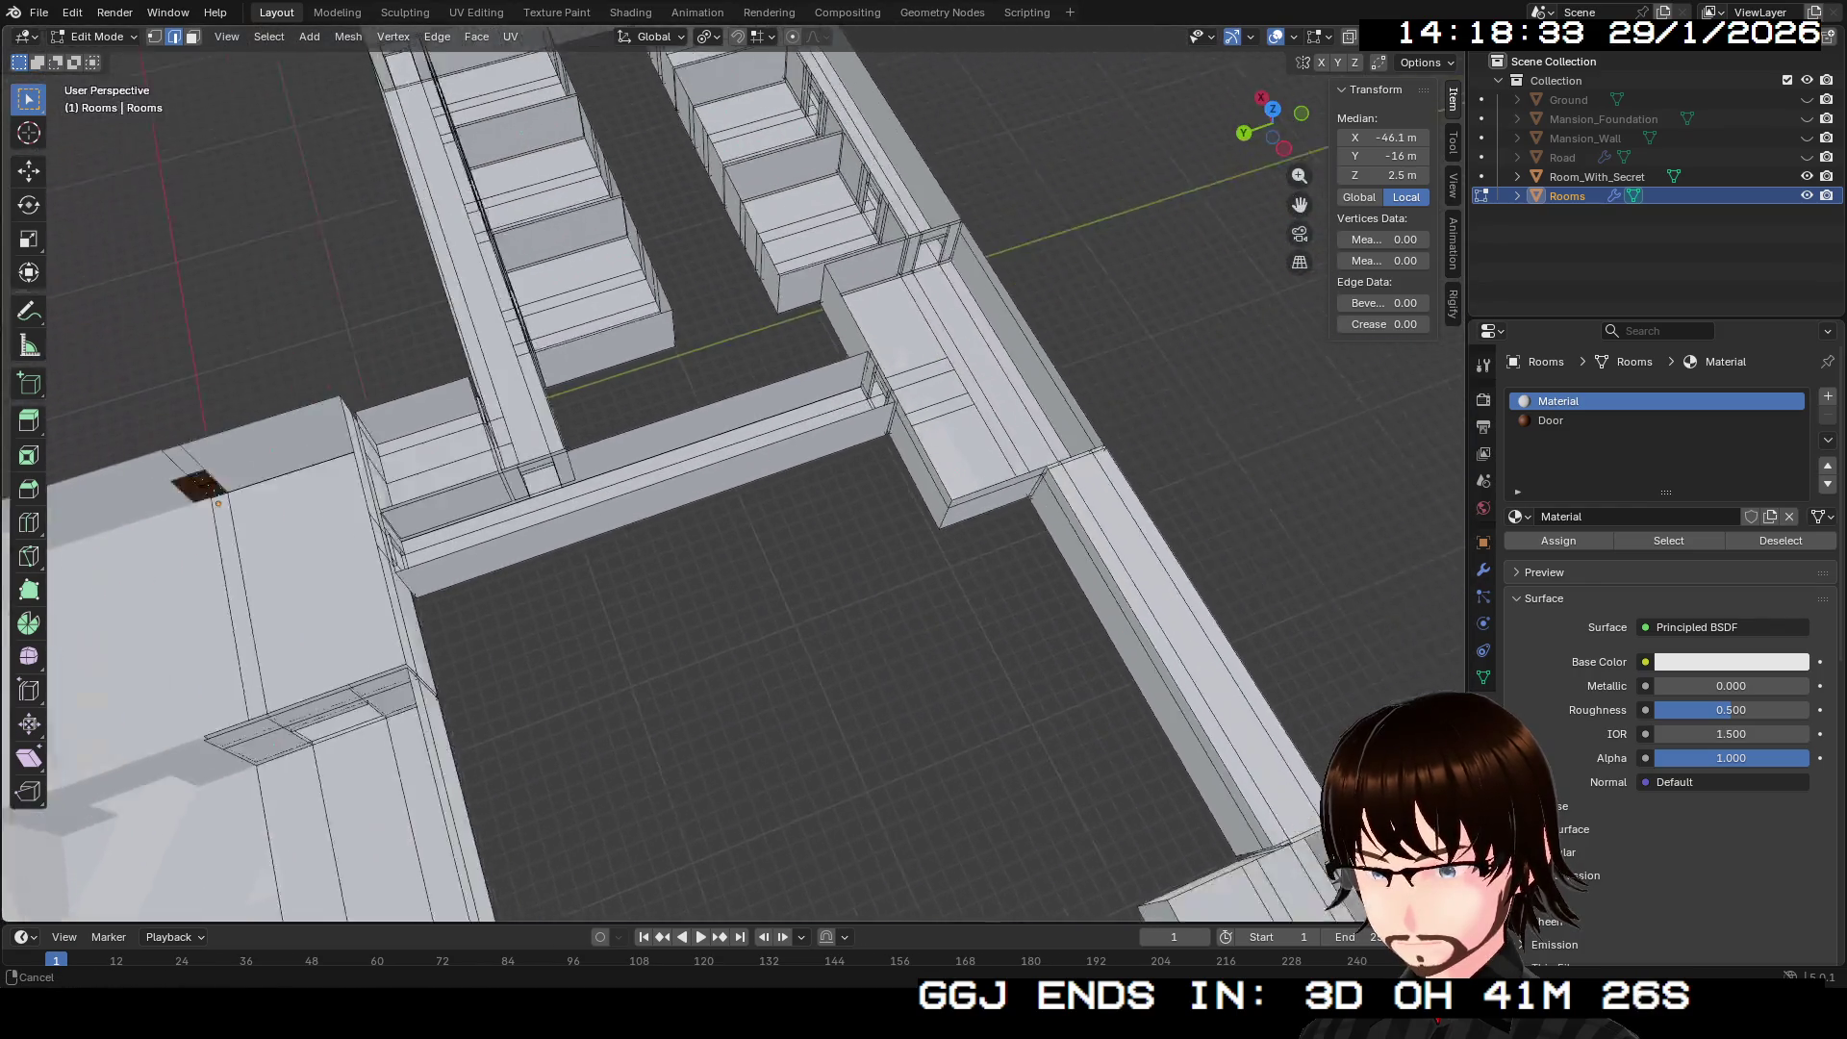
scroll(731, 472, "down", 4)
mouse_move(731, 472)
left_mouse_down()
mouse_move(616, 539)
mouse_move(524, 510)
left_mouse_up()
scroll(732, 471, "down", 2)
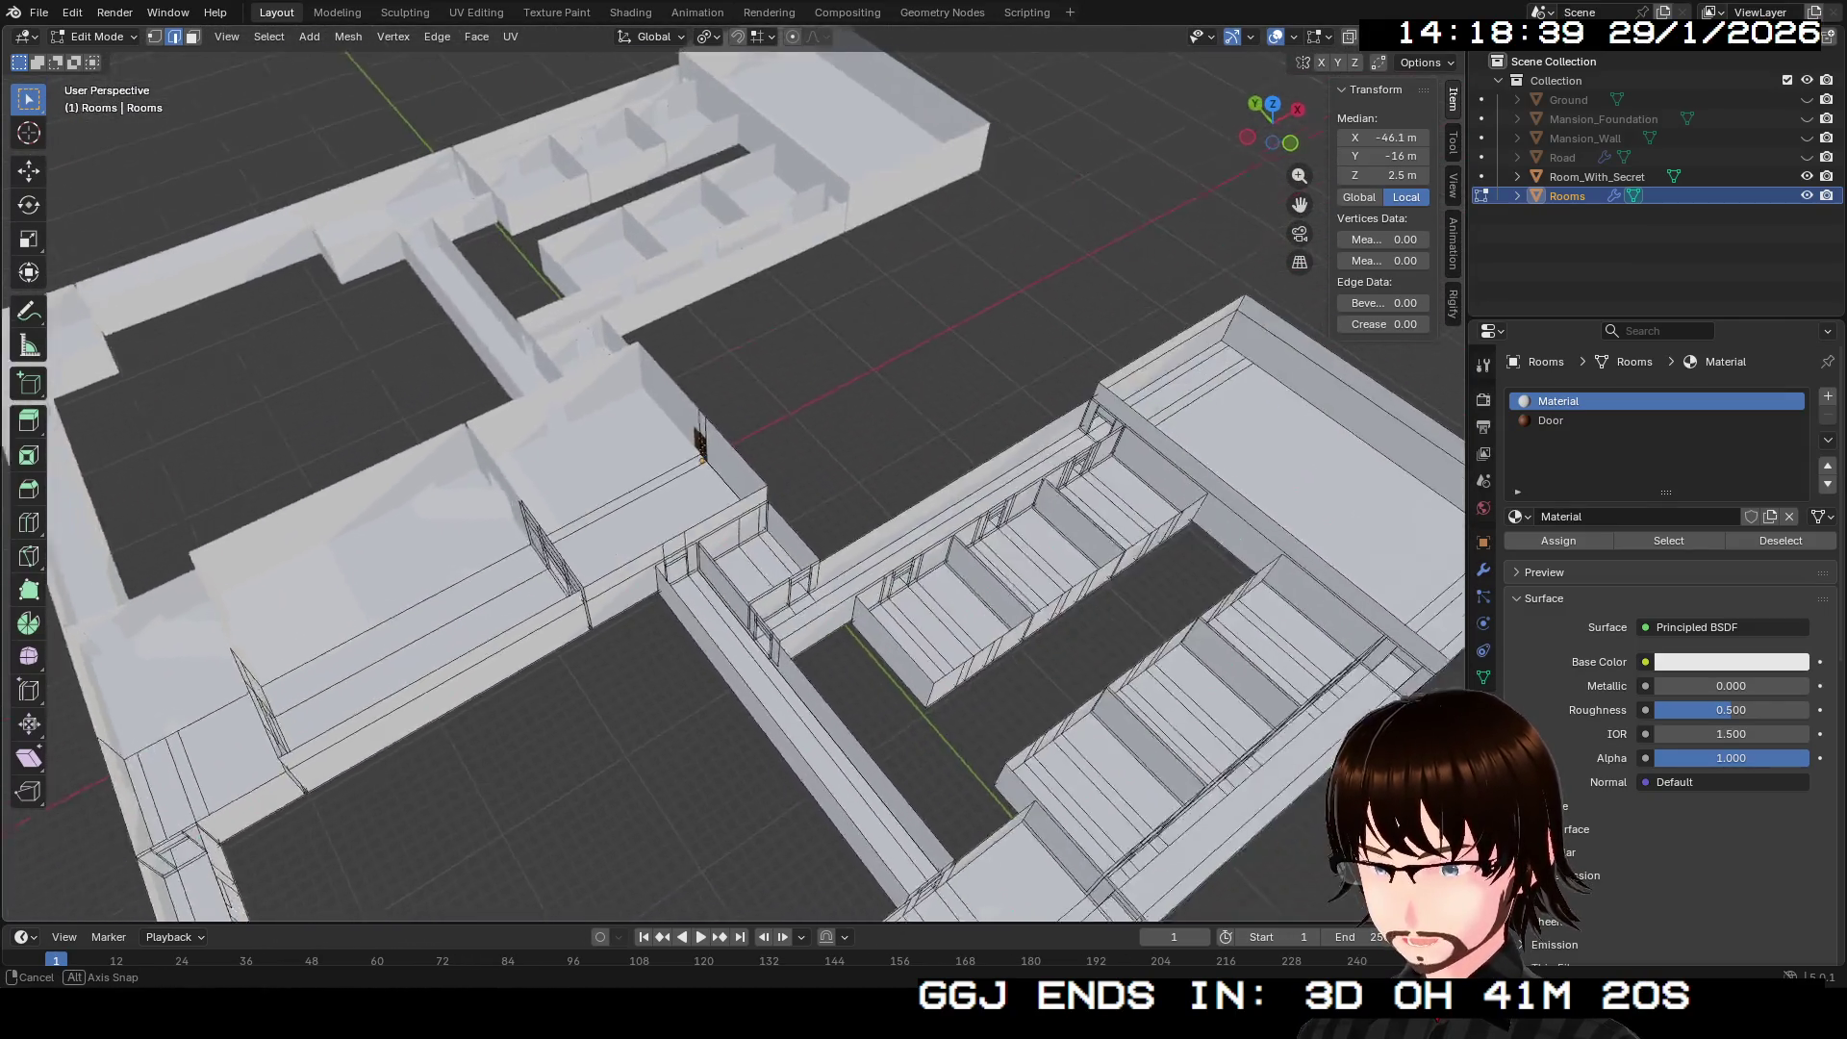
mouse_move(732, 471)
left_mouse_down()
mouse_move(683, 491)
mouse_move(596, 399)
left_mouse_up()
key("shift+grave")
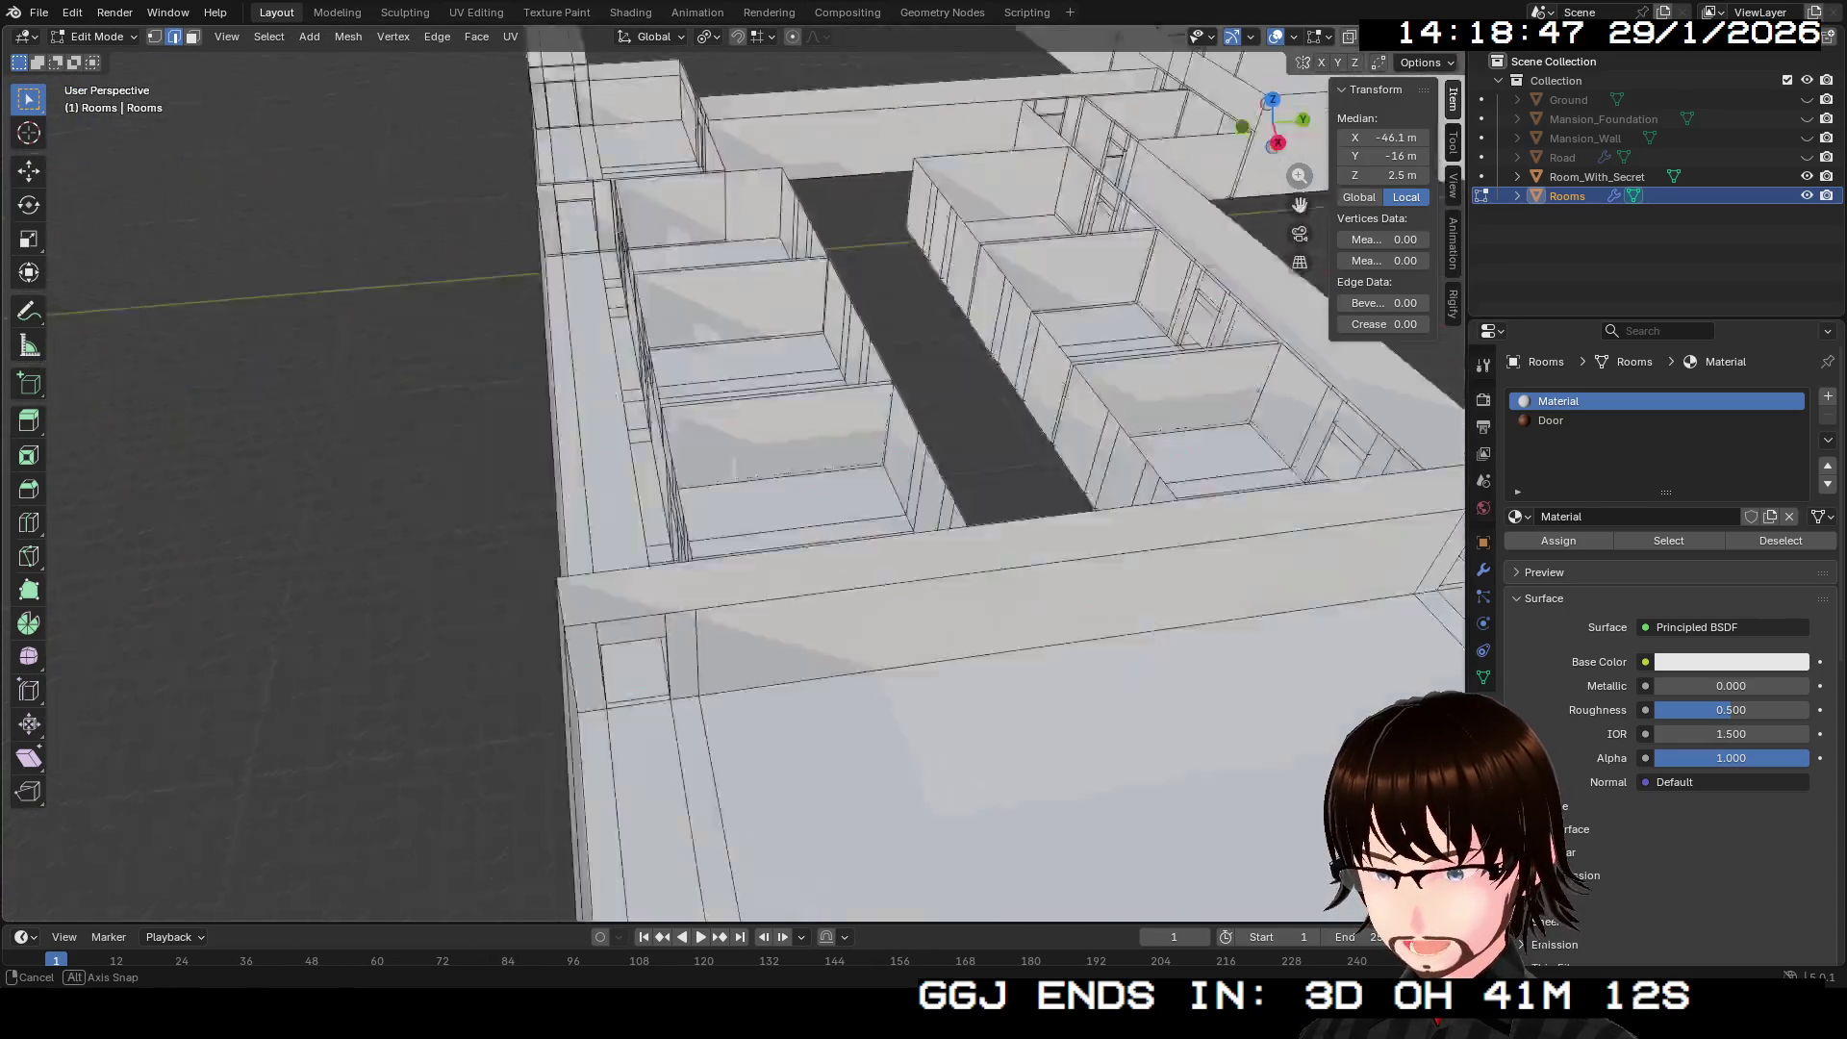
Step: Walk the view down over the rooms to the large end room's far corner
key("s")
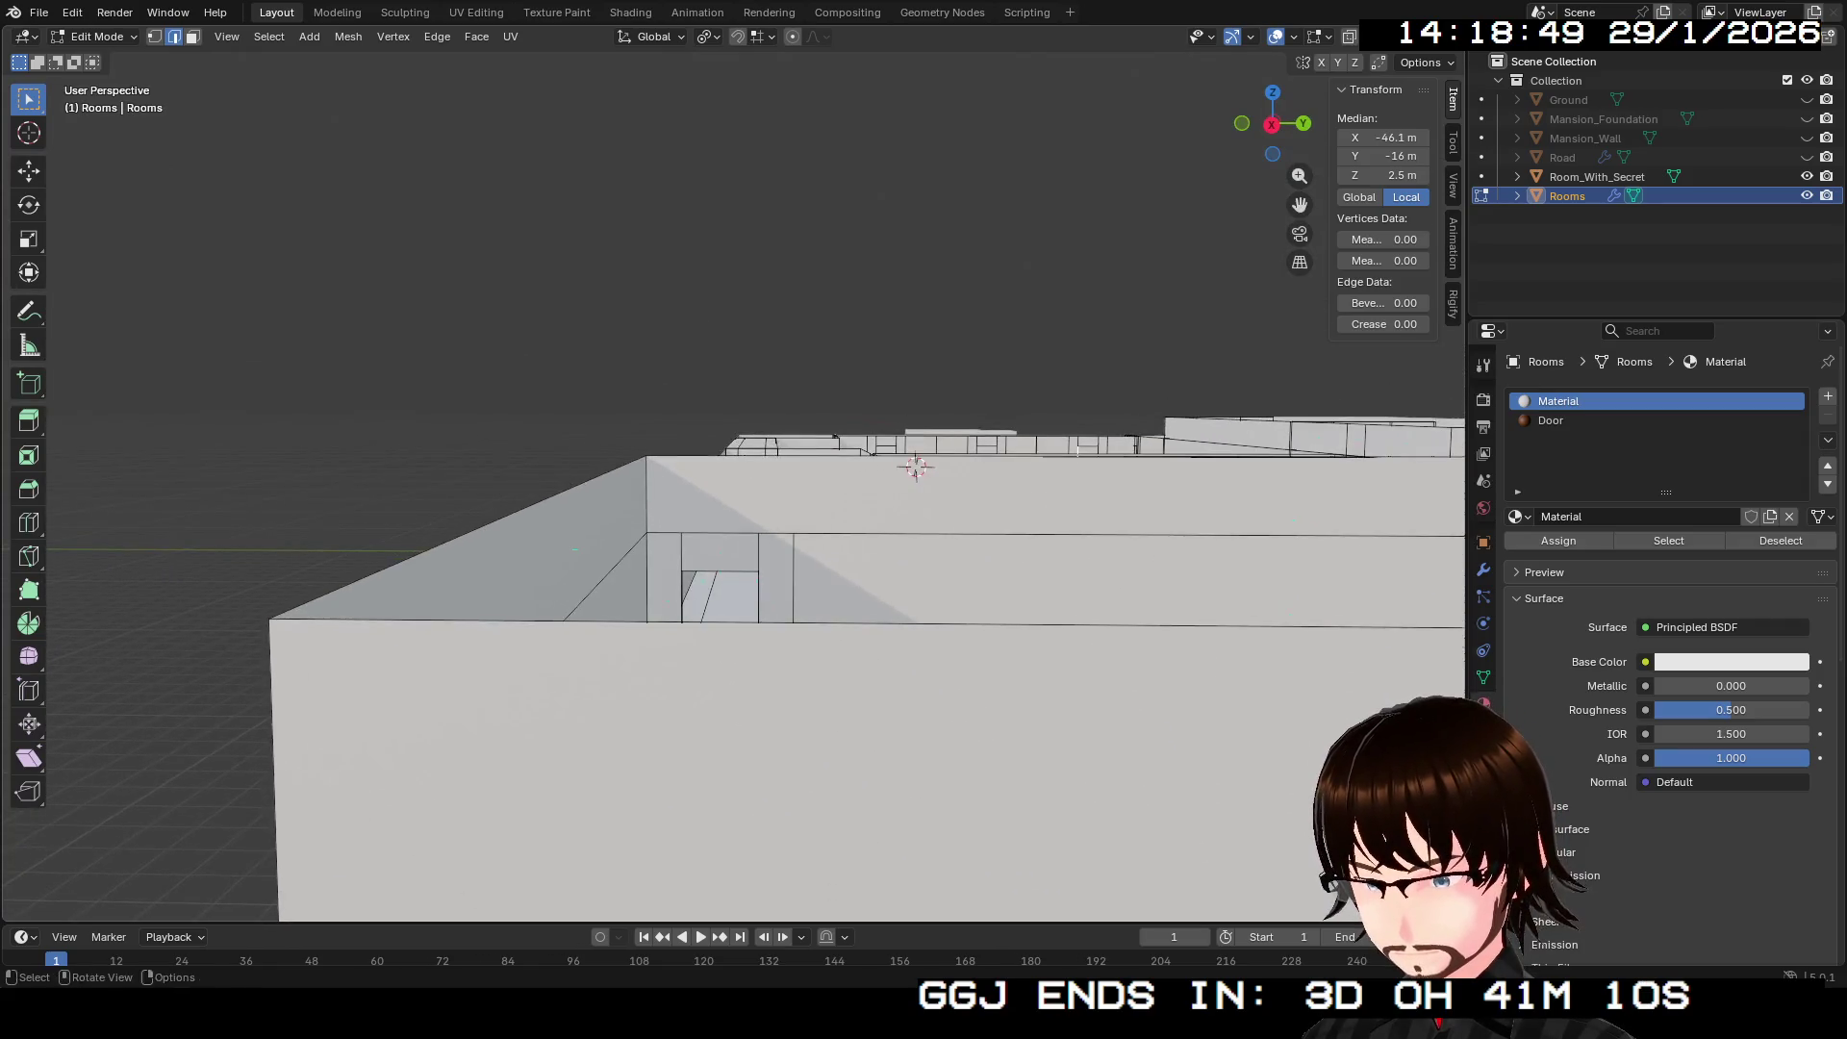
left_click(920, 452)
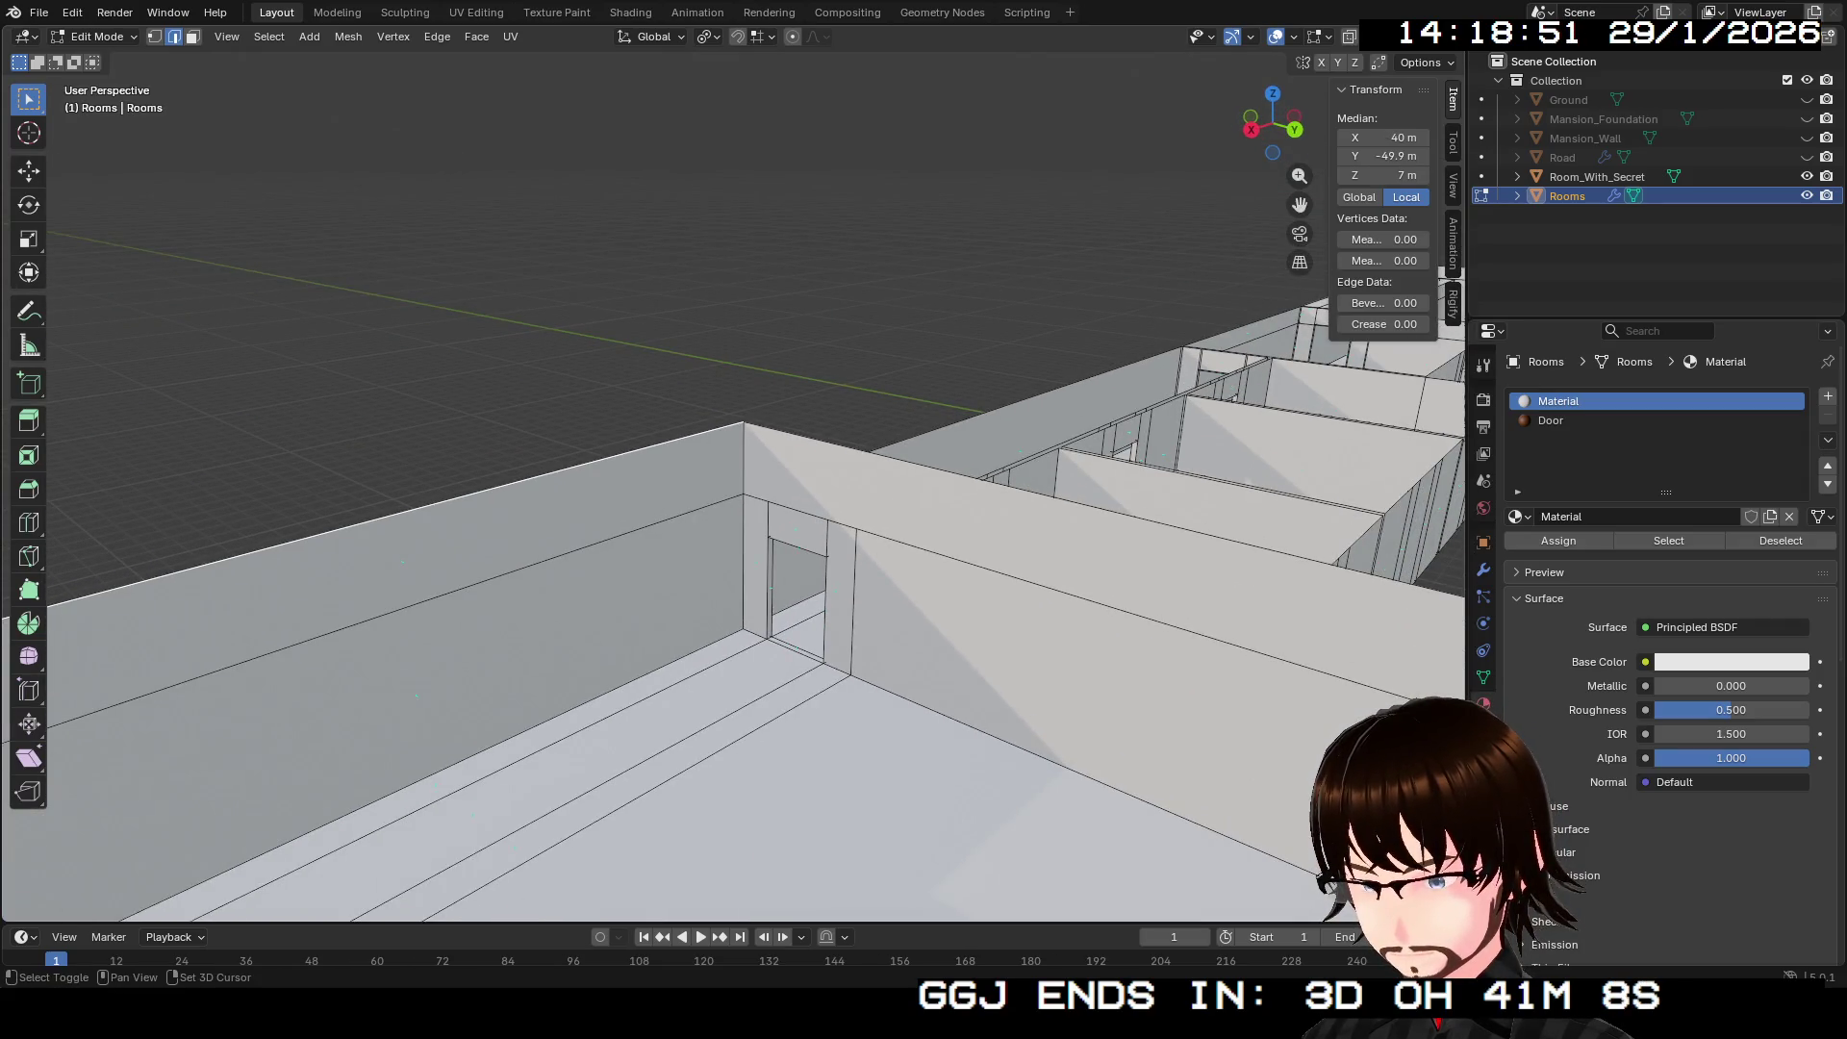
key("shift+grave")
key("s")
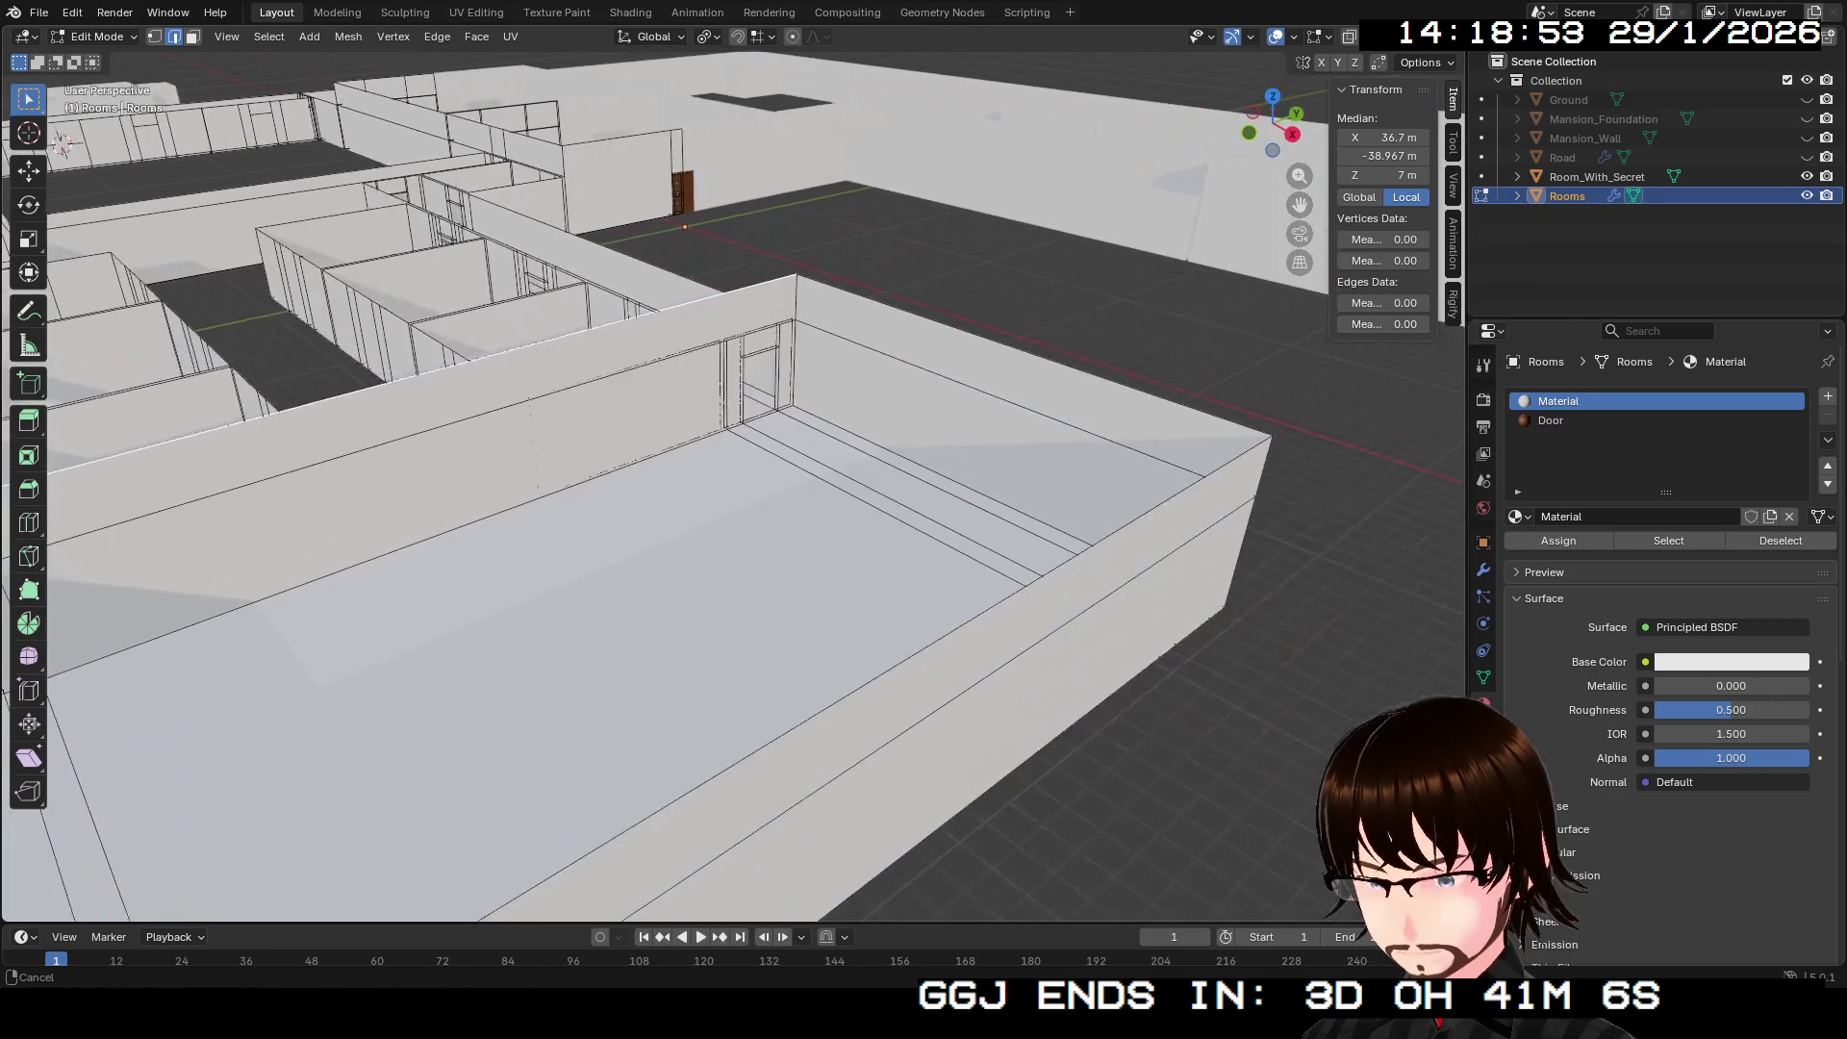
key("w")
left_click(731, 486)
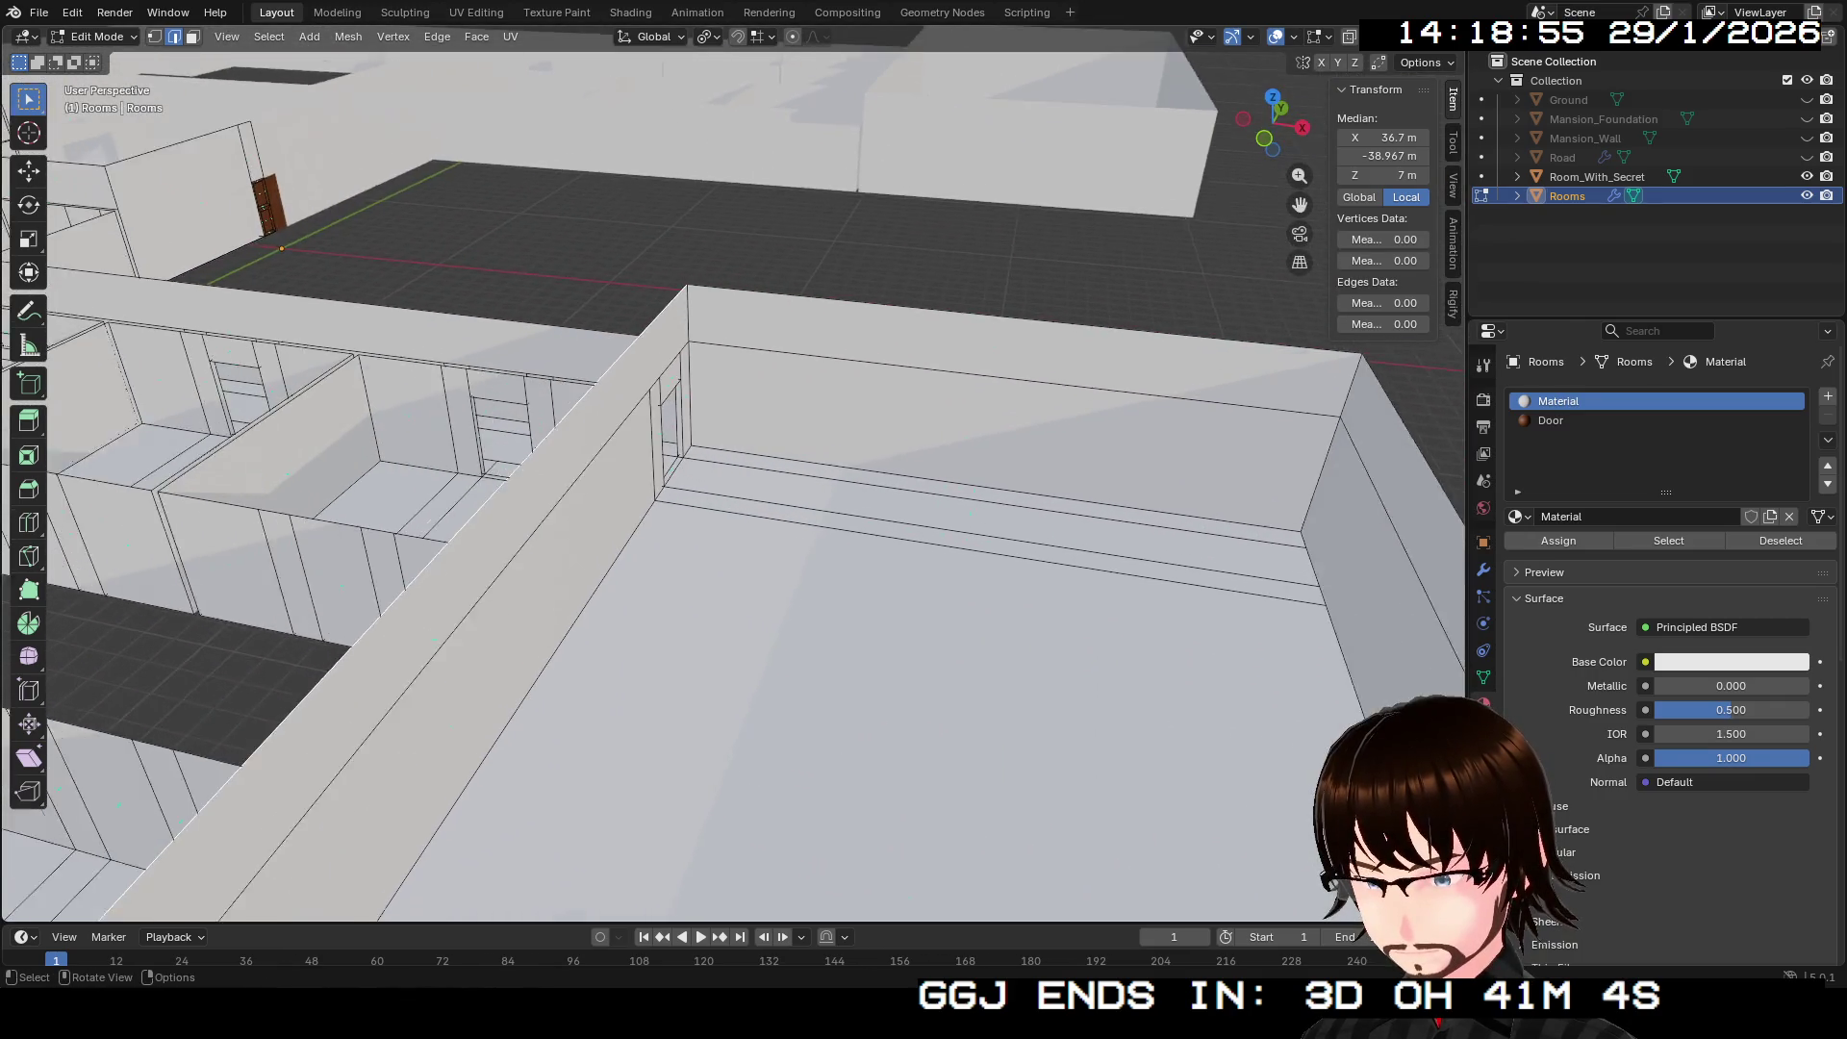
key("shift+grave")
key("w")
key("Return")
key("shift+grave")
key("w")
key("Return")
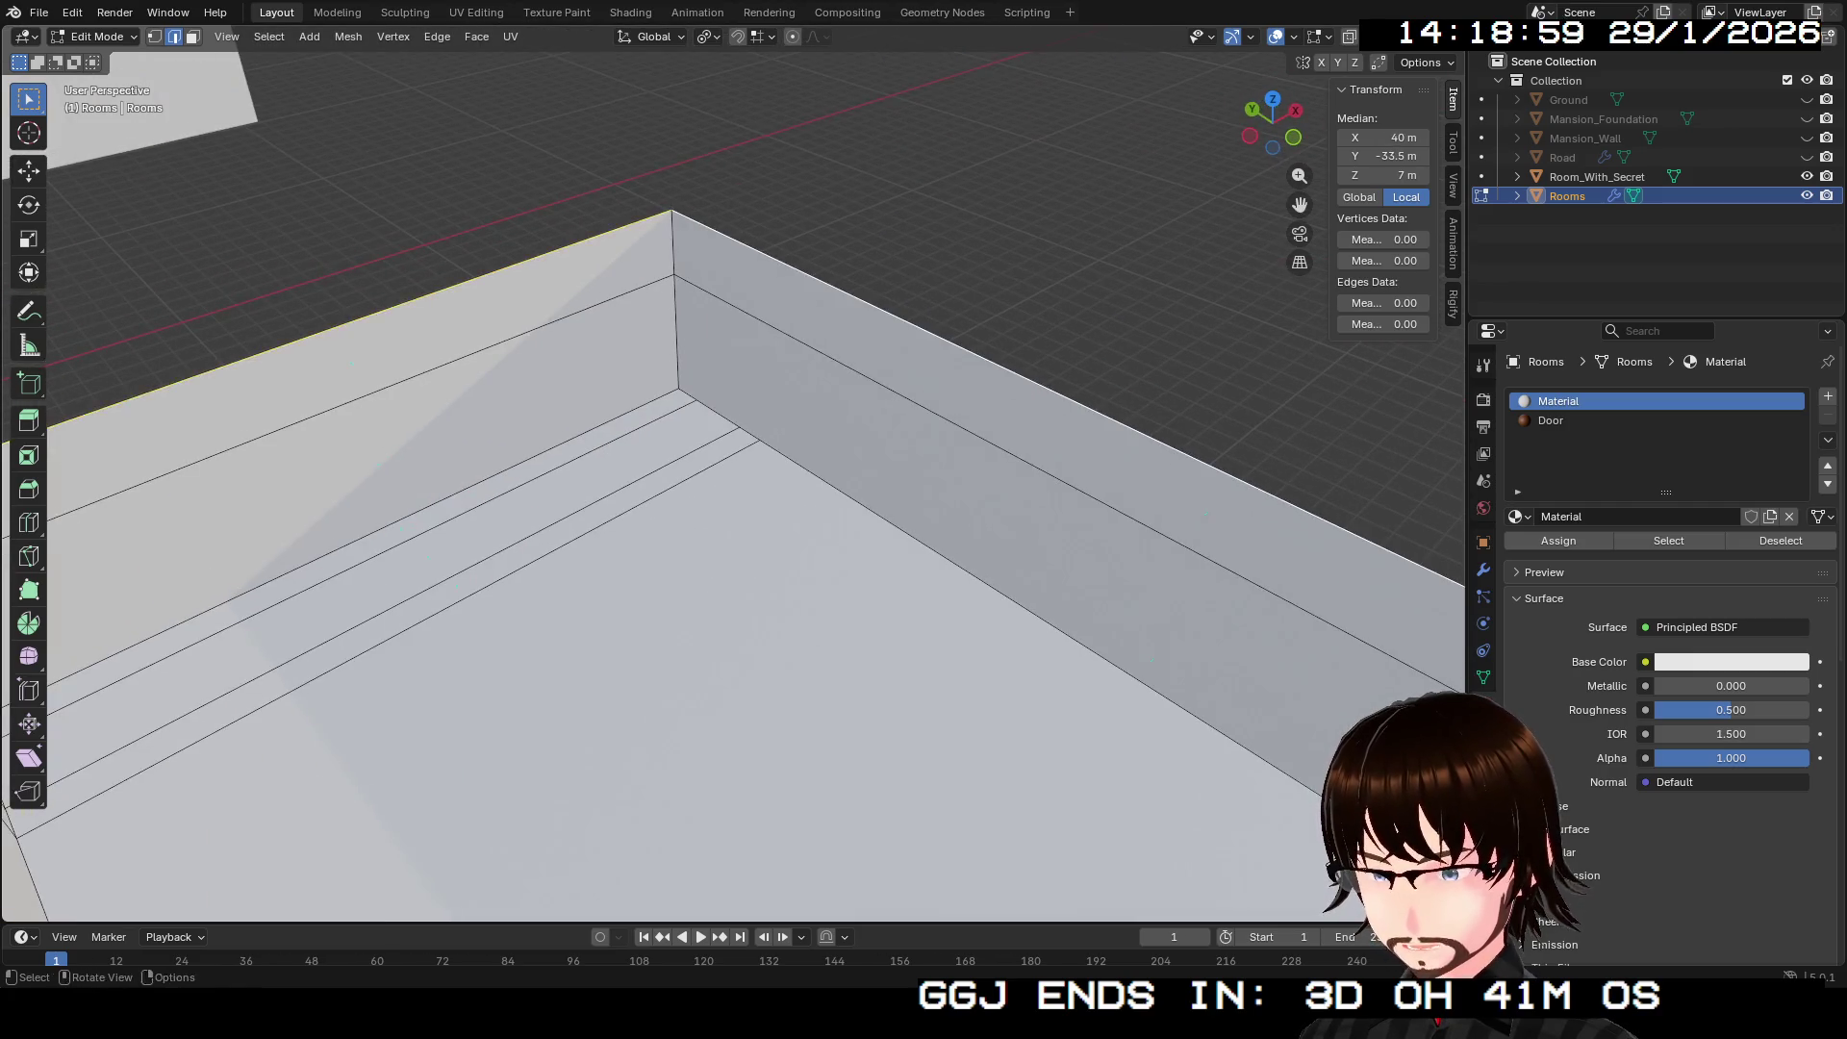
Step: Cap the end room's open top with a ceiling face and view it from above
key("shift+grave")
key("w")
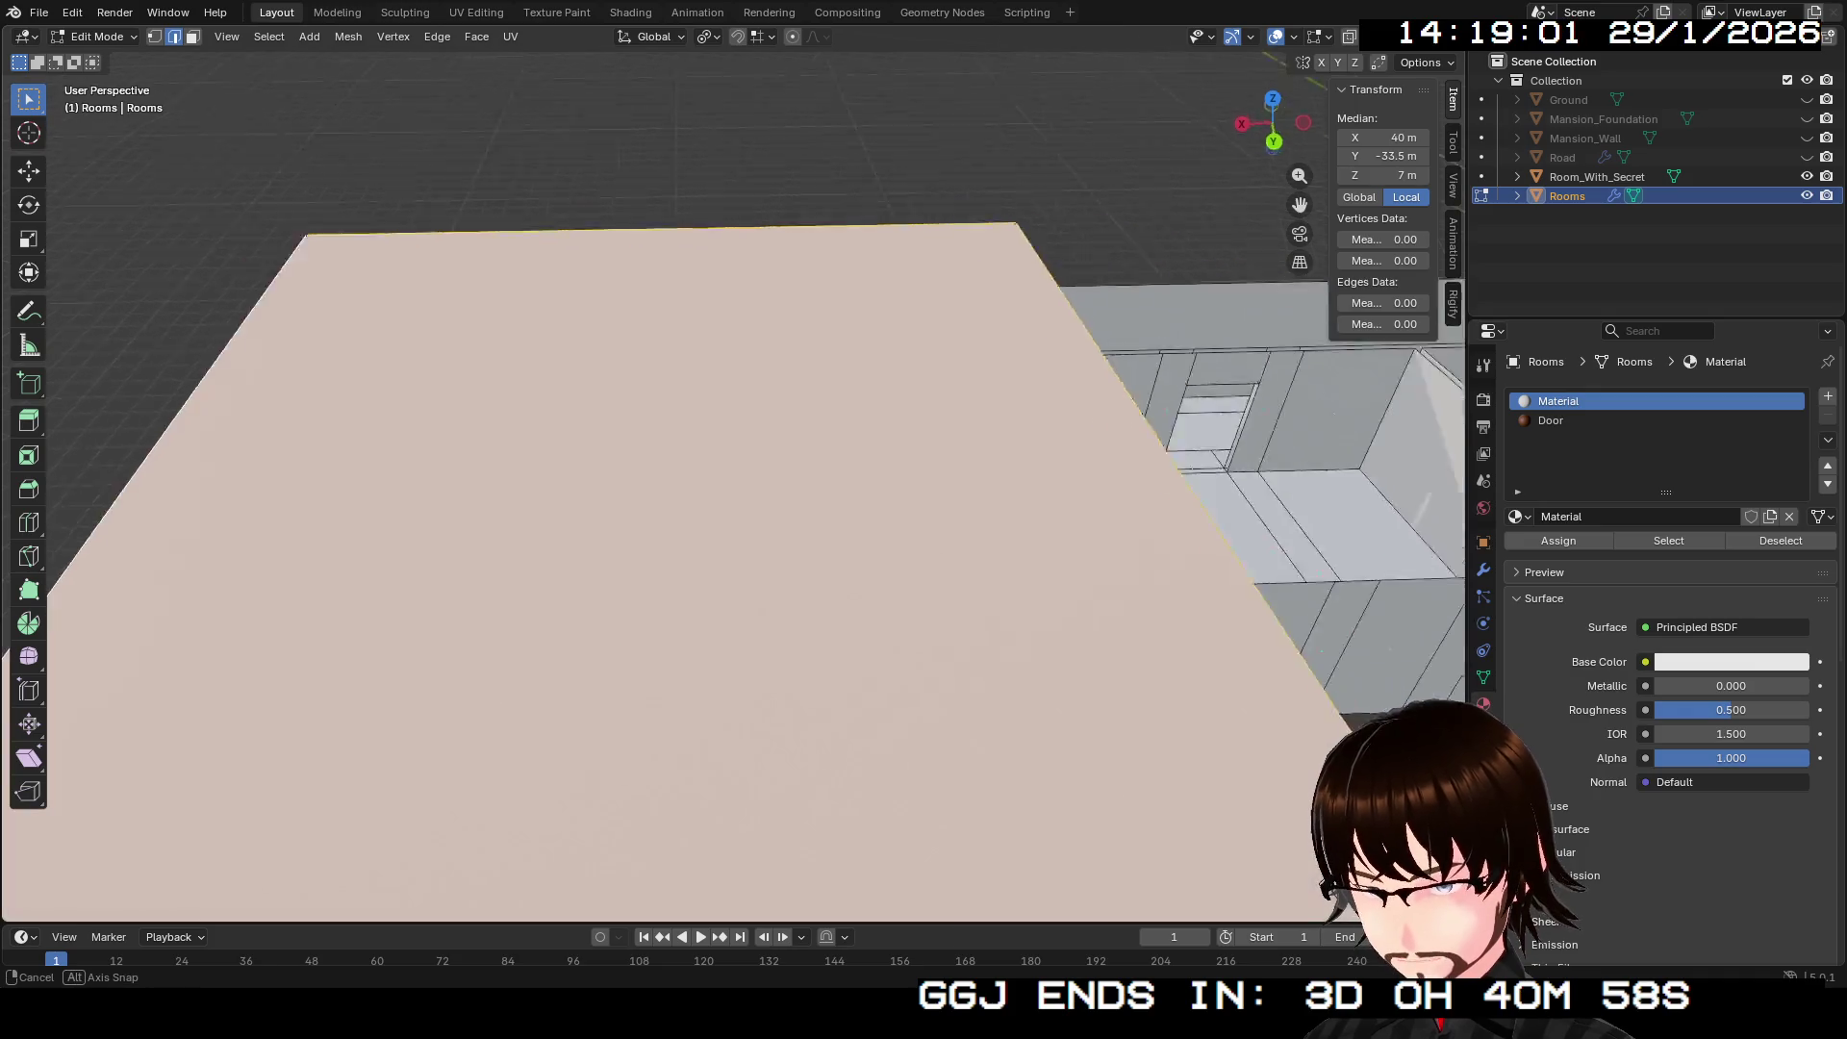
scroll(732, 481, "down", 4)
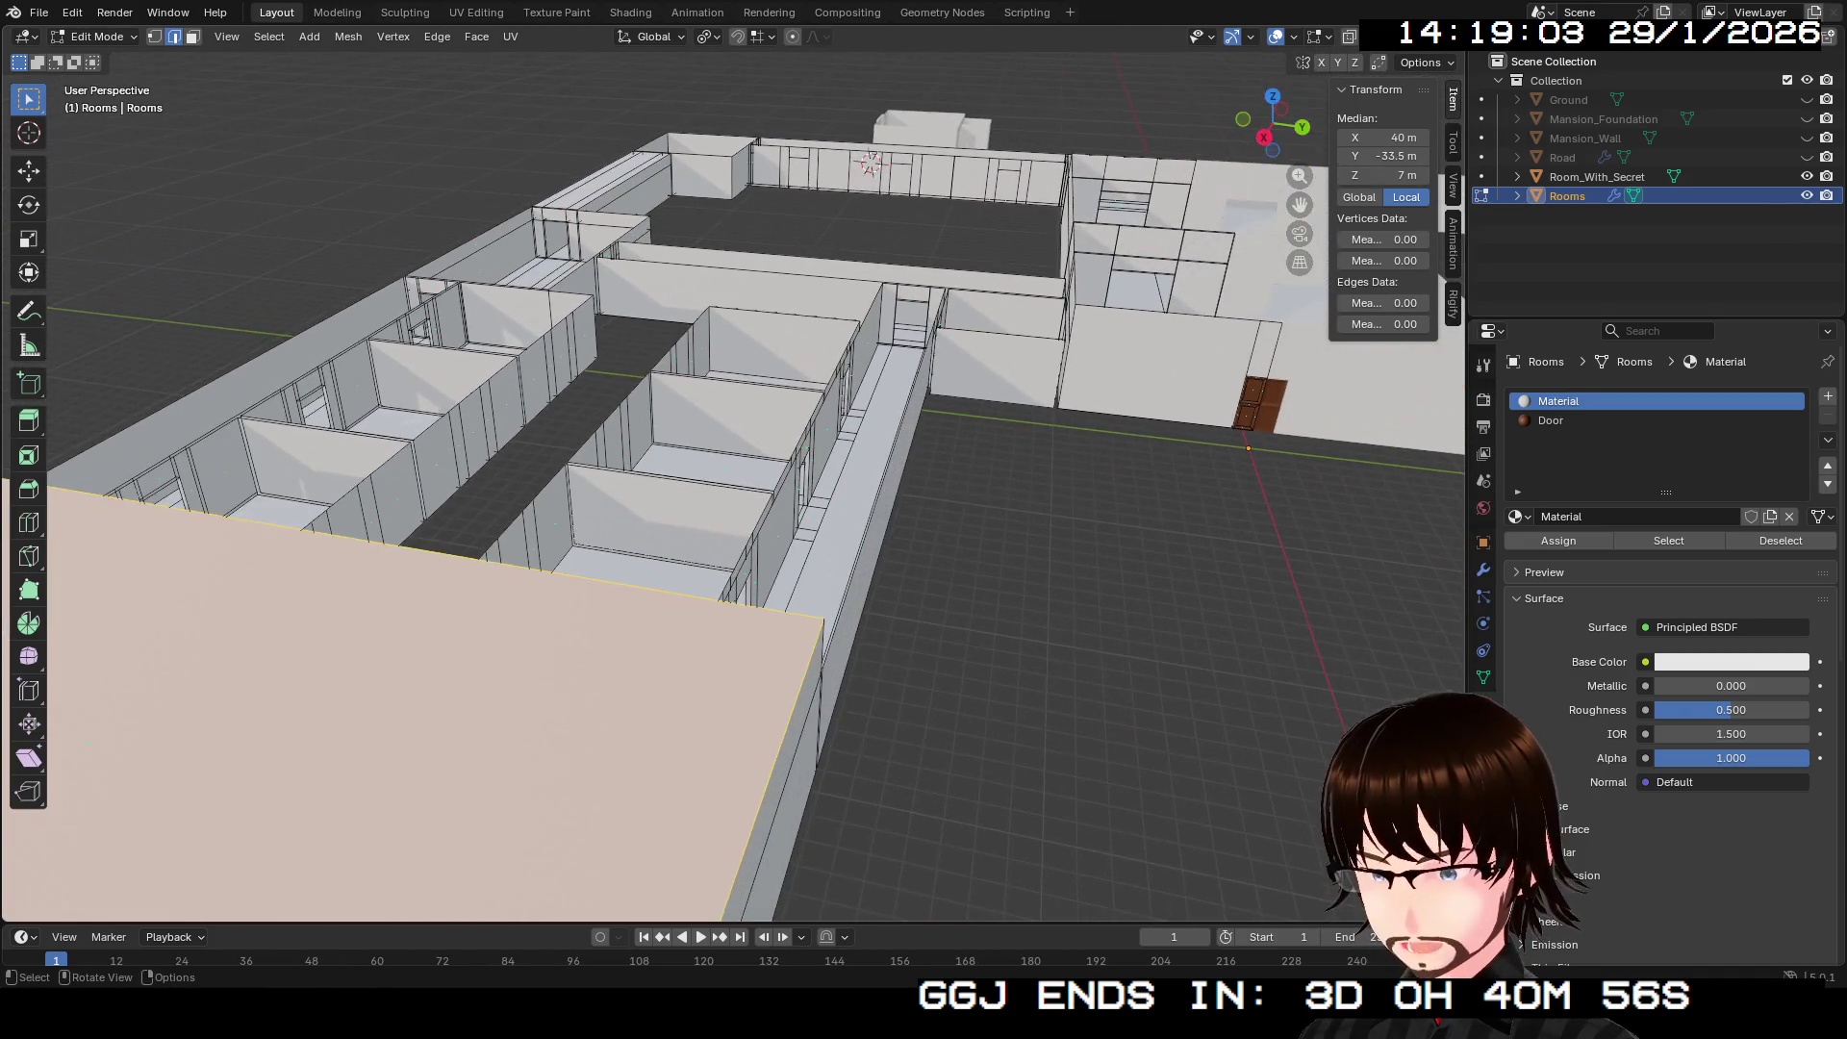
key("shift+grave")
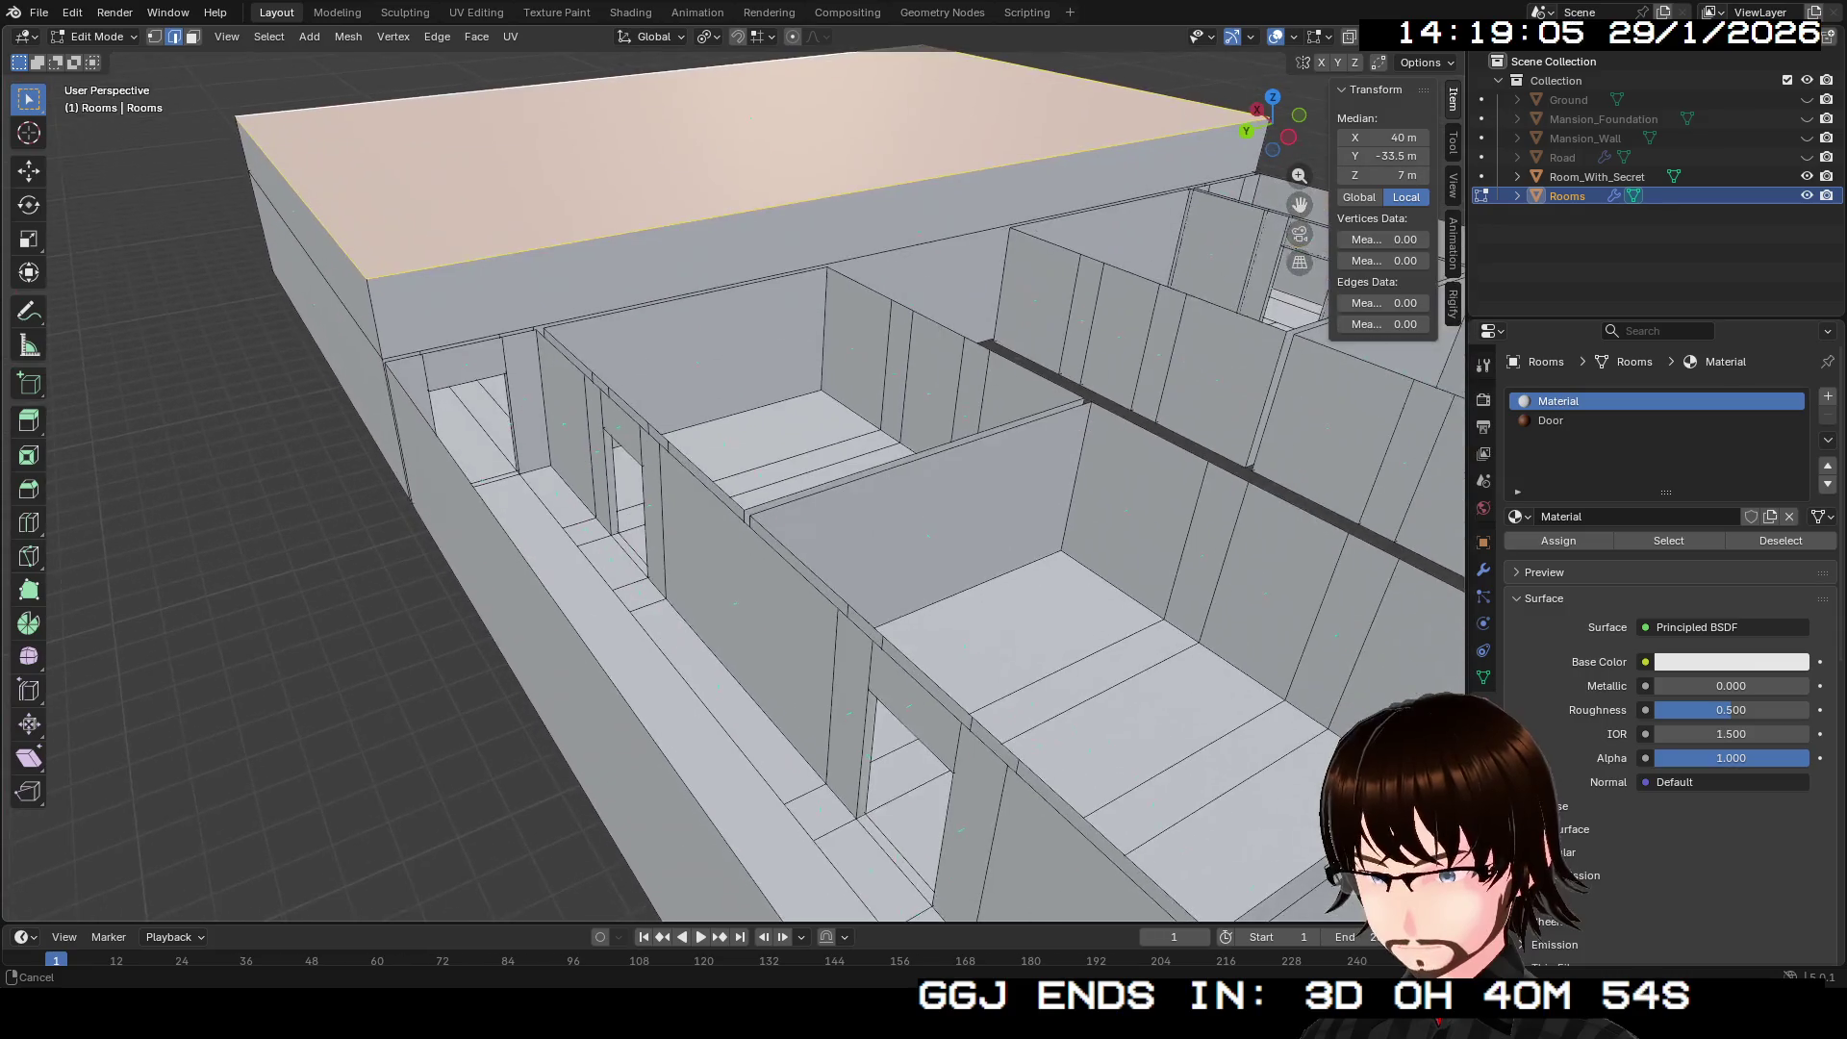
key("w")
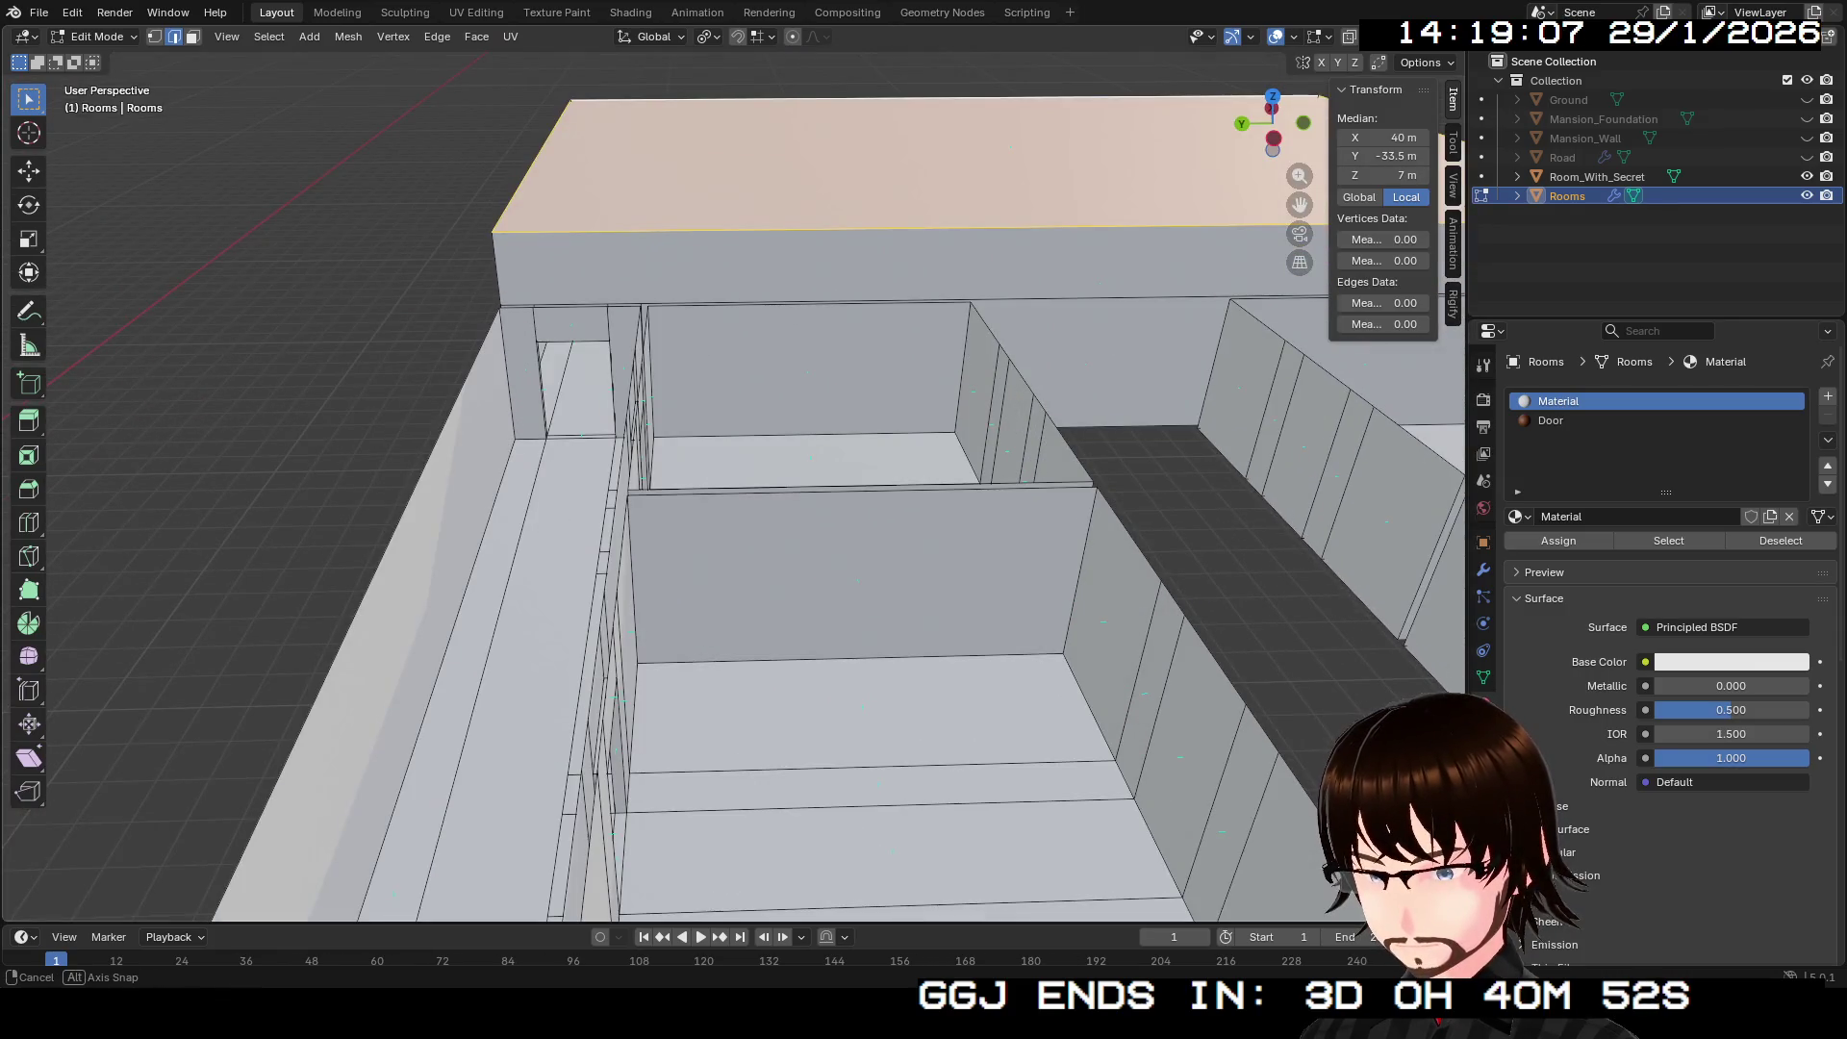
key("Return")
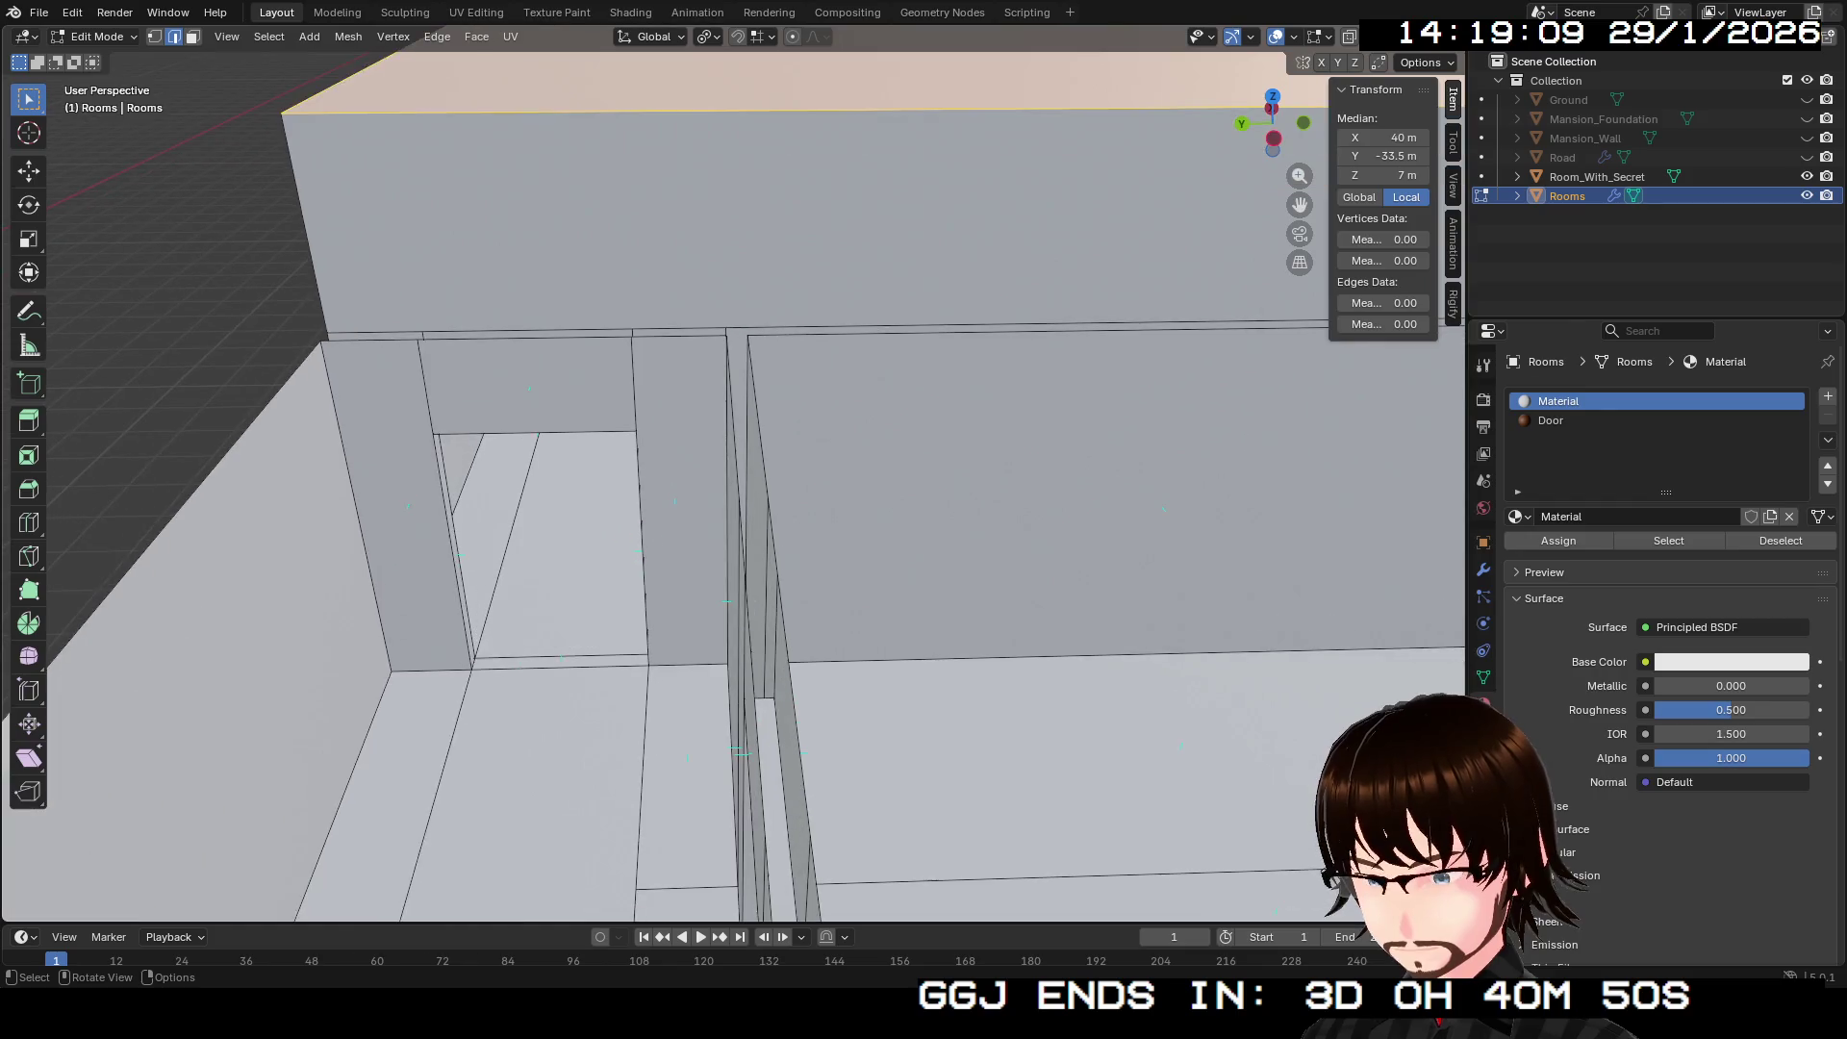
Step: Walk around to inspect the row of open-topped rooms along the corridor
key("shift+grave")
key("Return")
key("shift+grave")
key("w")
key("Return")
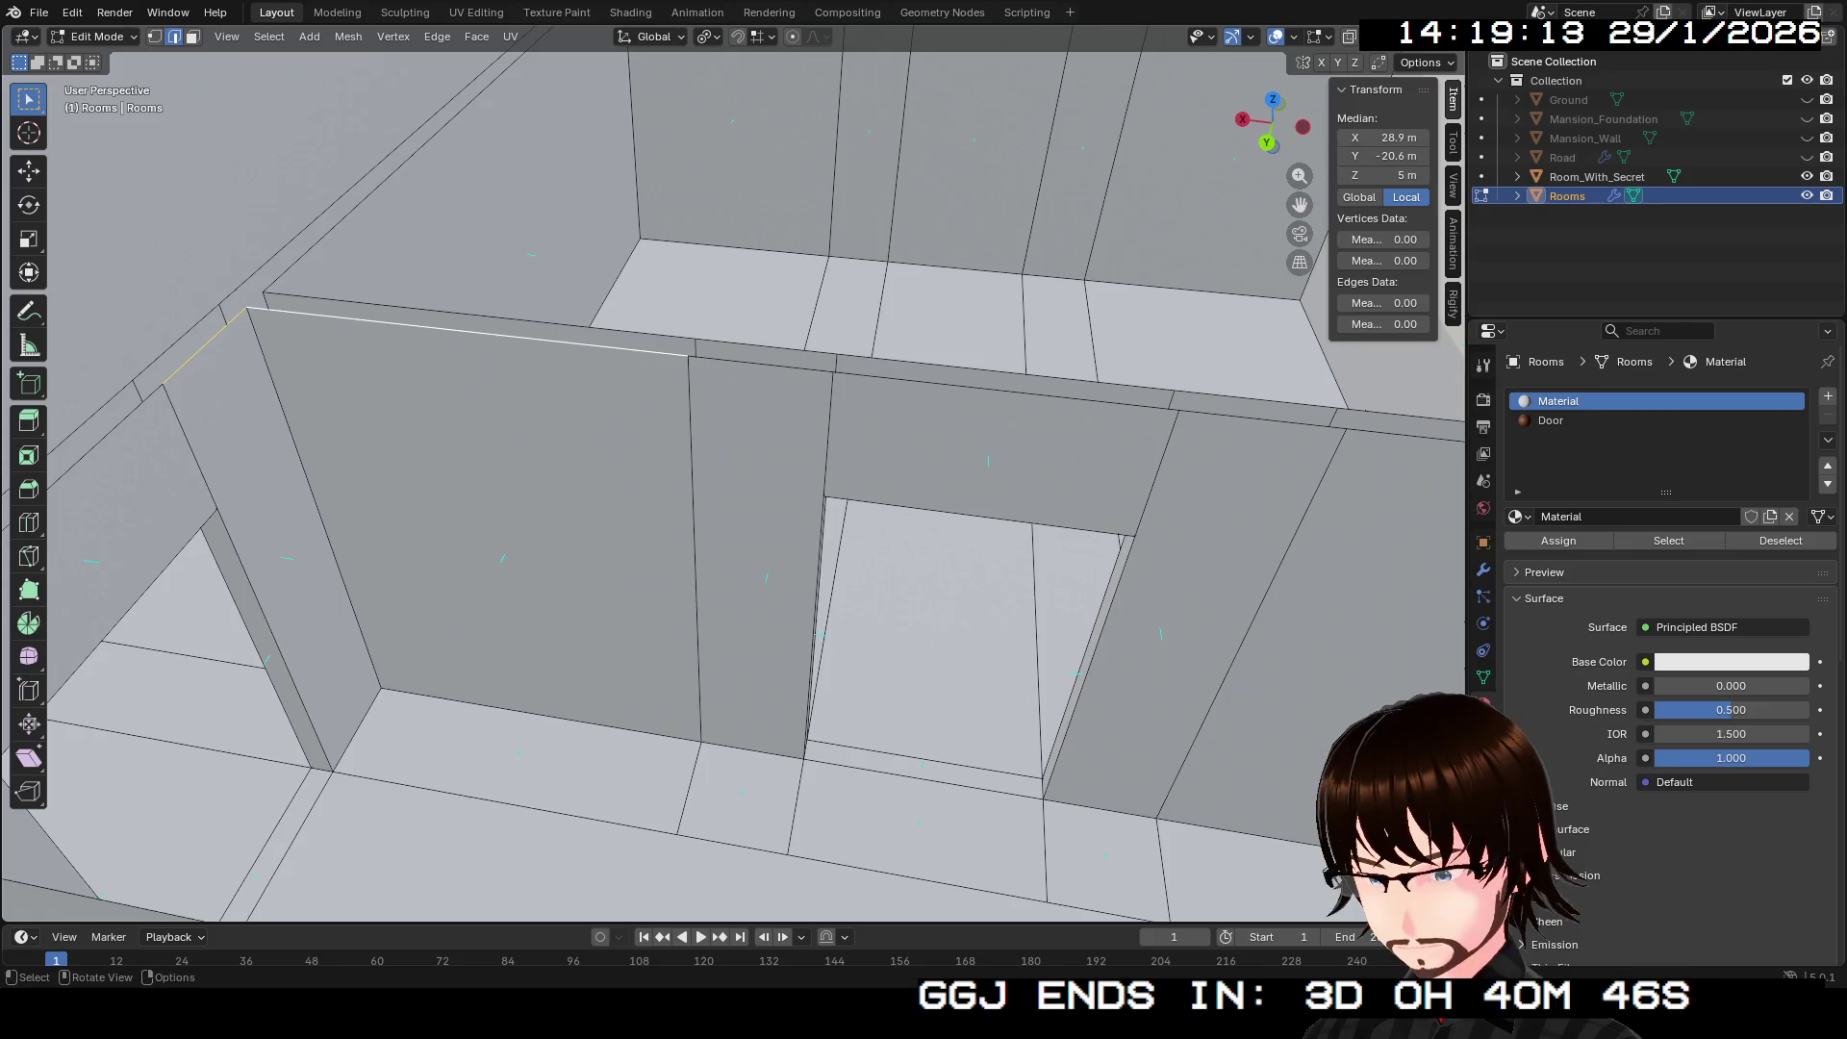
key("shift+grave")
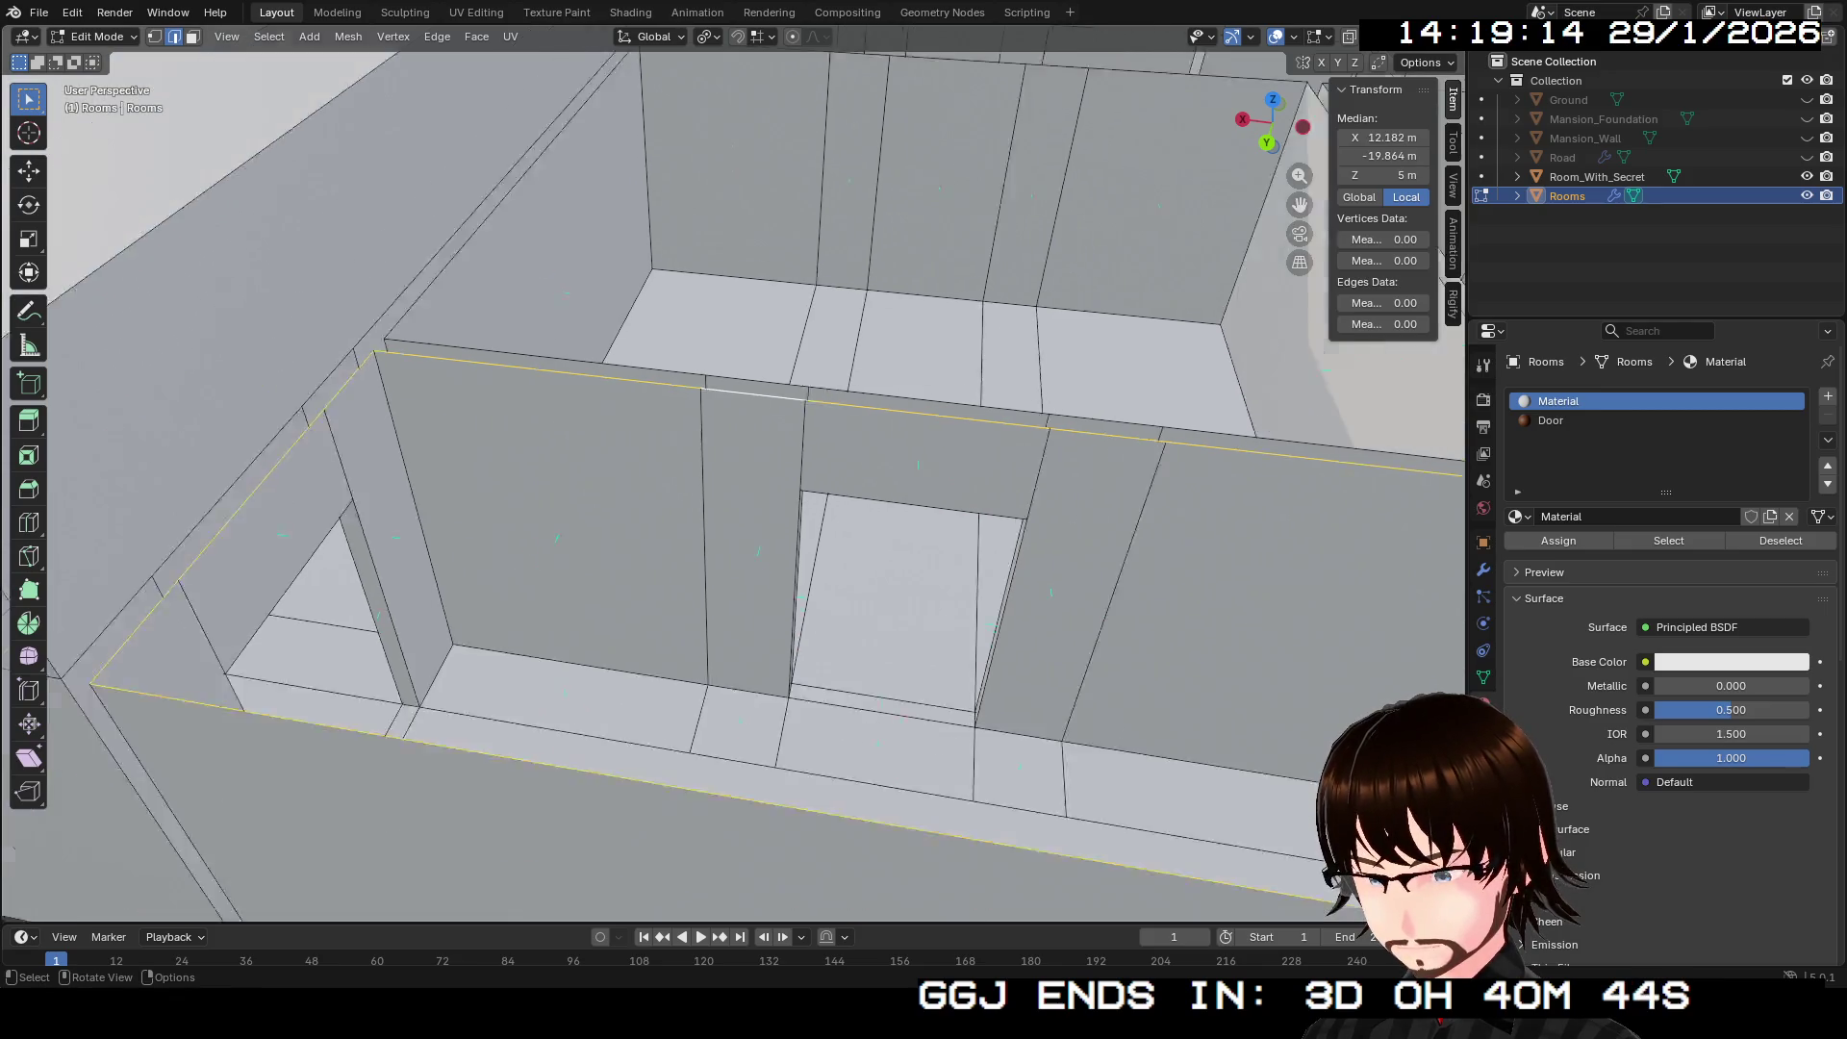
key("s")
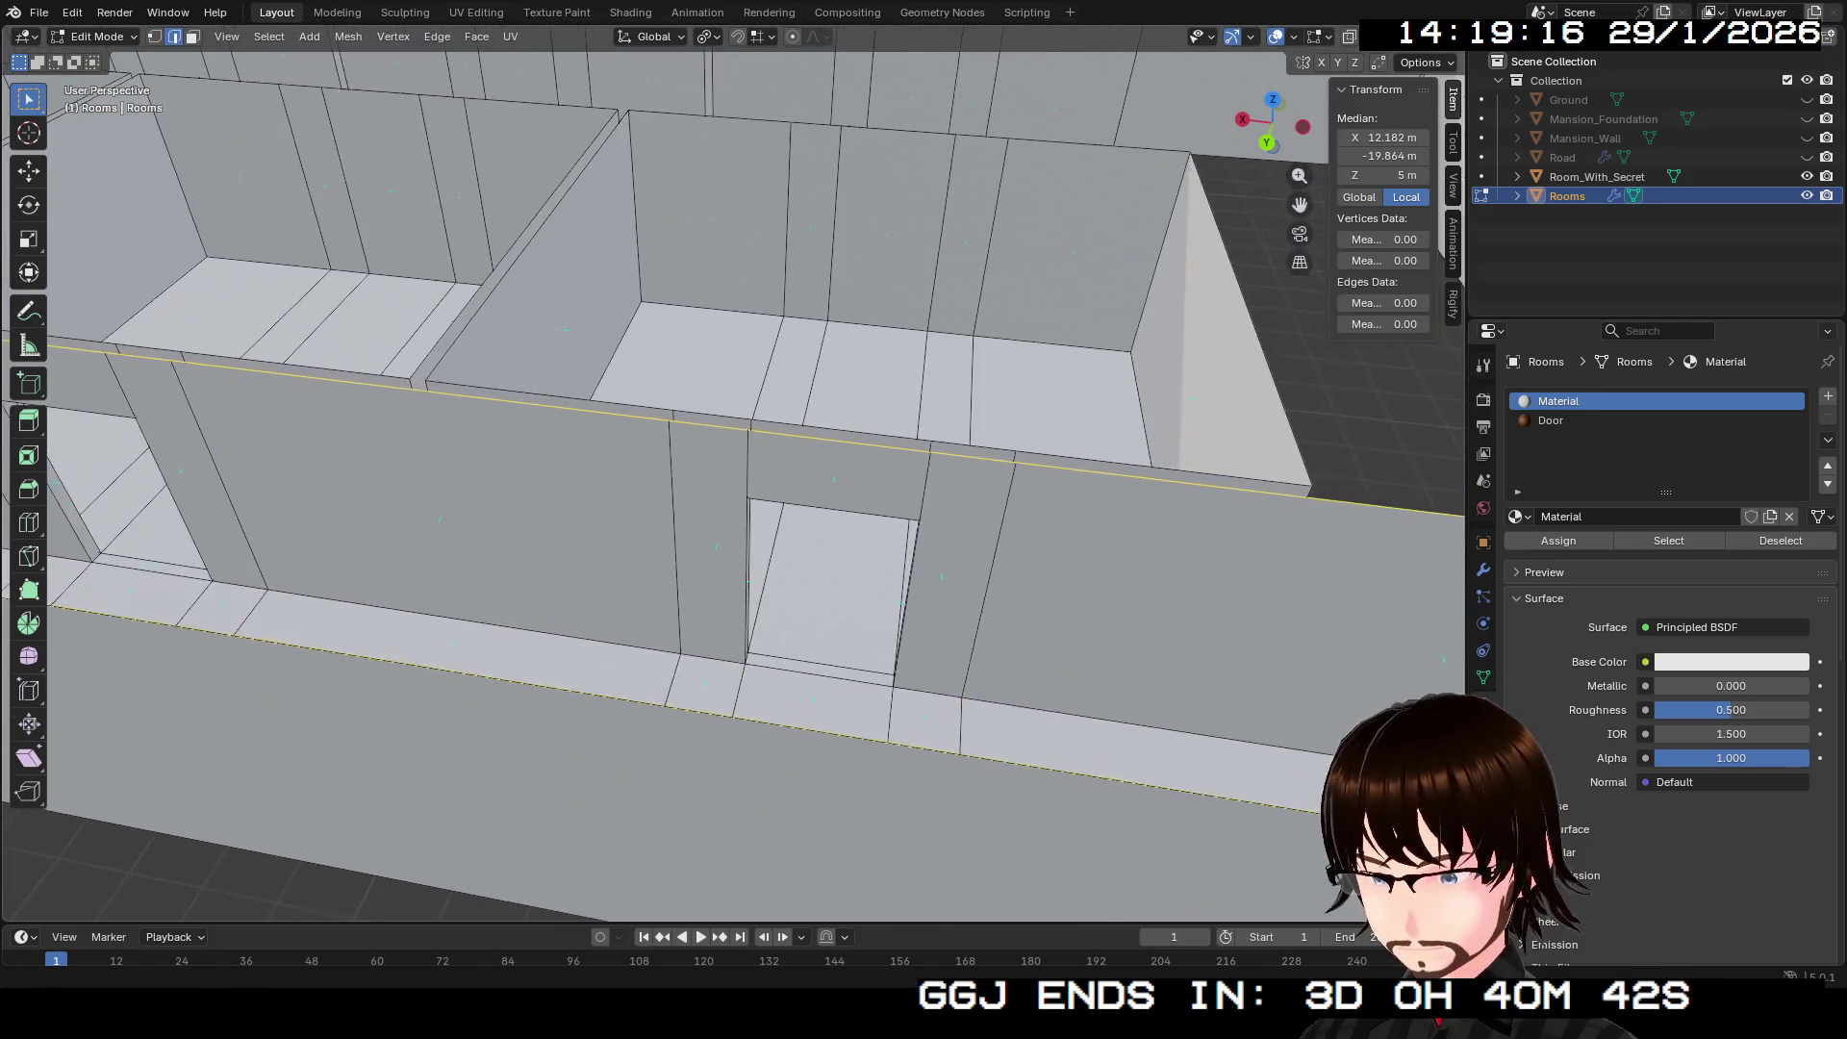
key("Return")
left_click_drag(731, 481, 616, 424)
Step: Cap the near room, the second room and the ladder room with ceiling faces
left_click(813, 403)
left_click(813, 404, "alt")
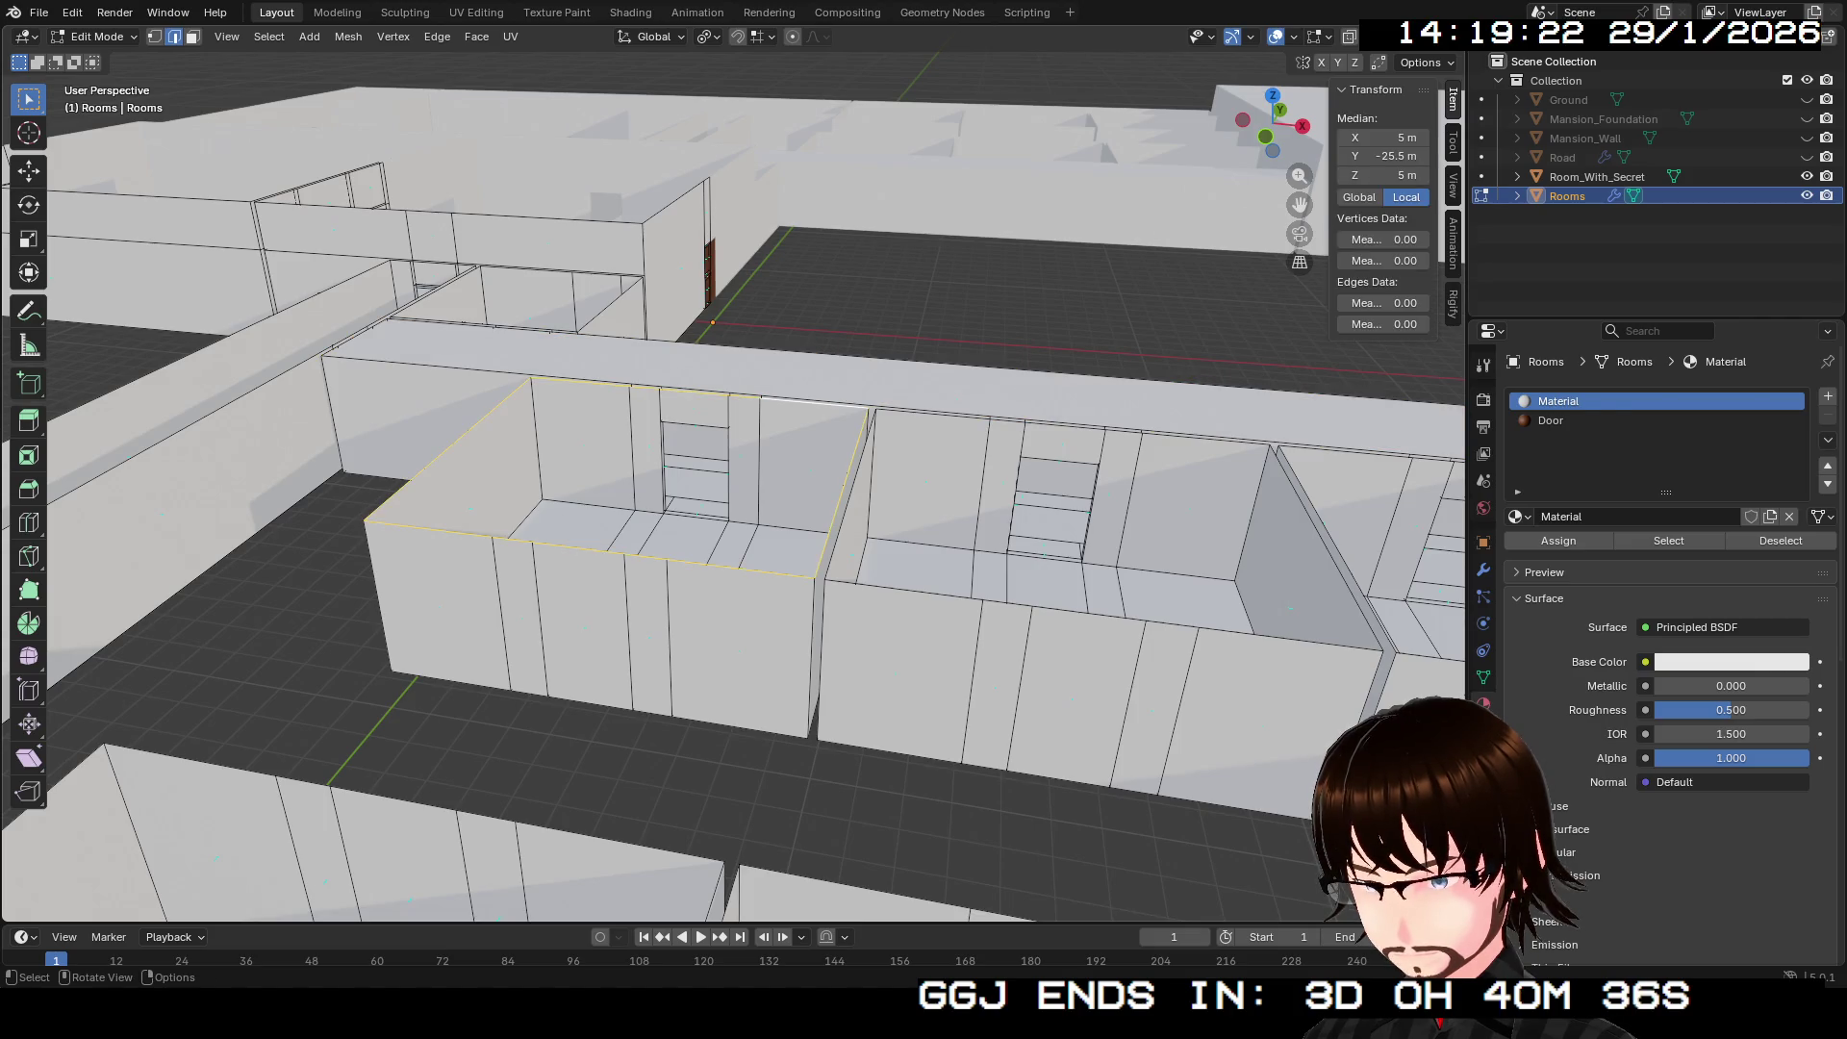
key("f")
left_click(928, 413, "alt")
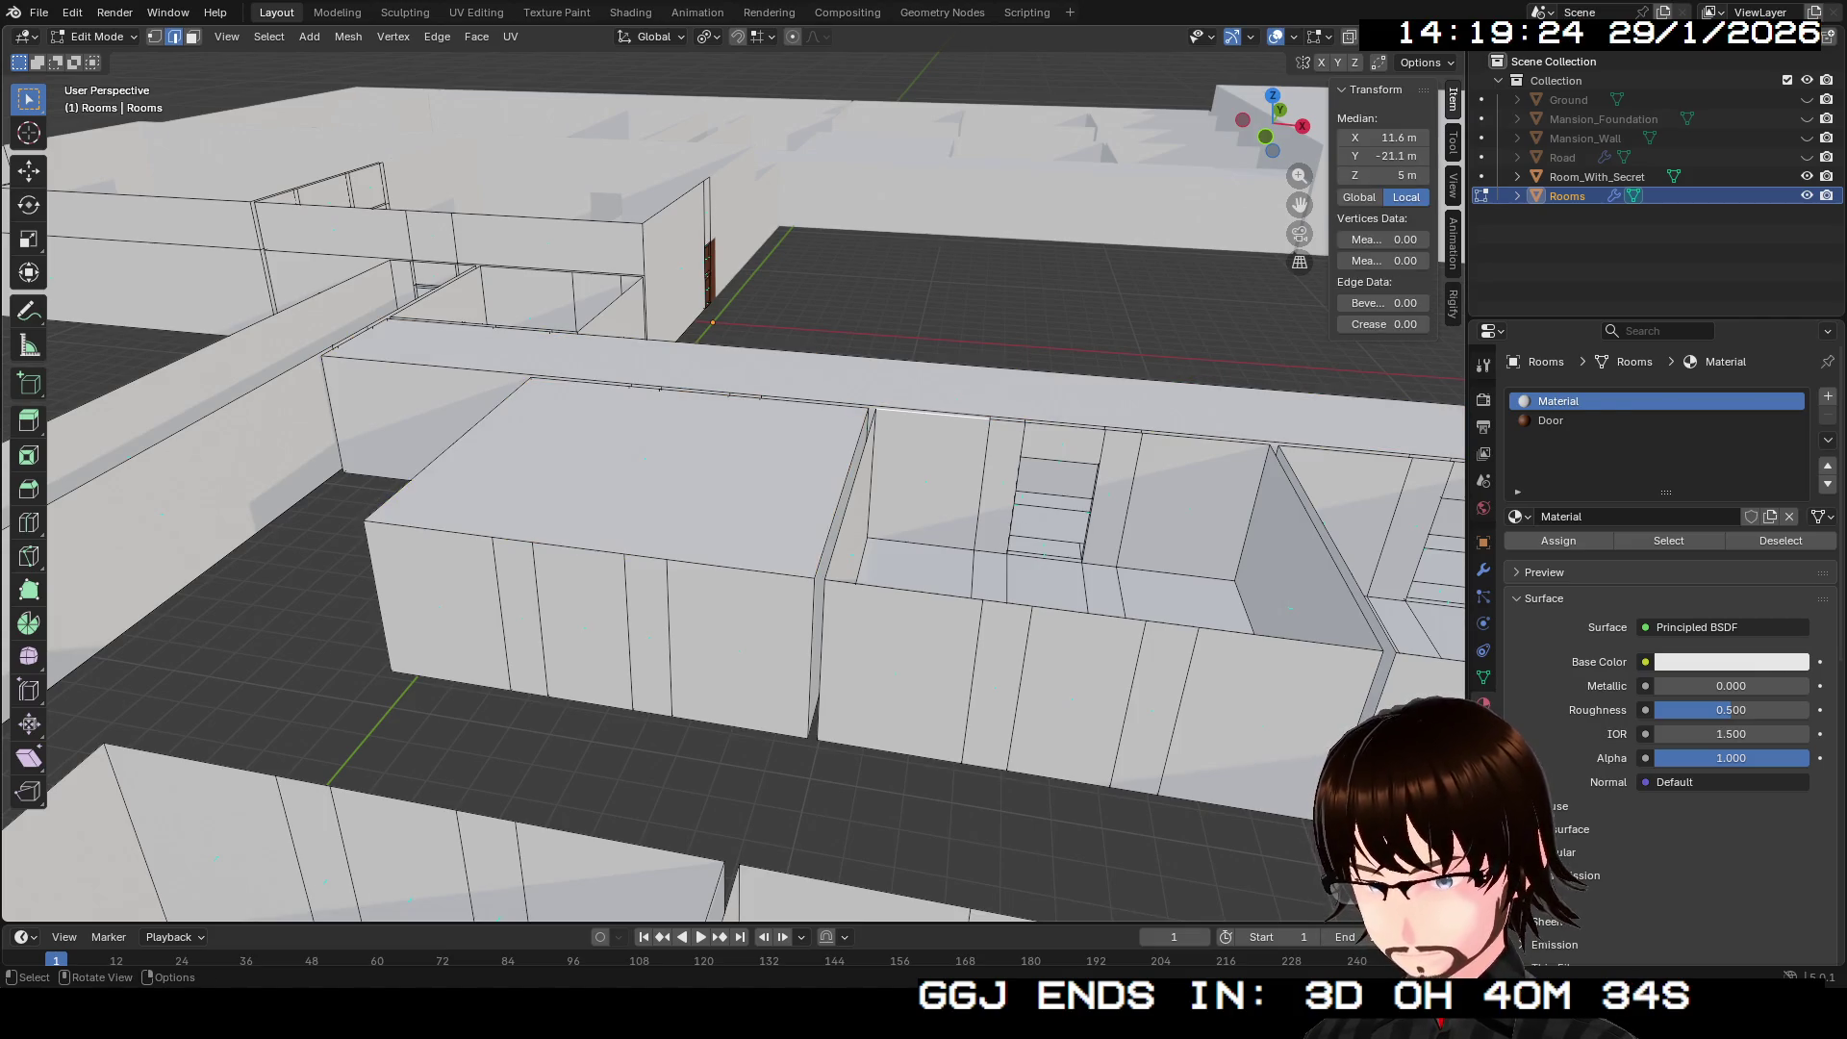
key("f")
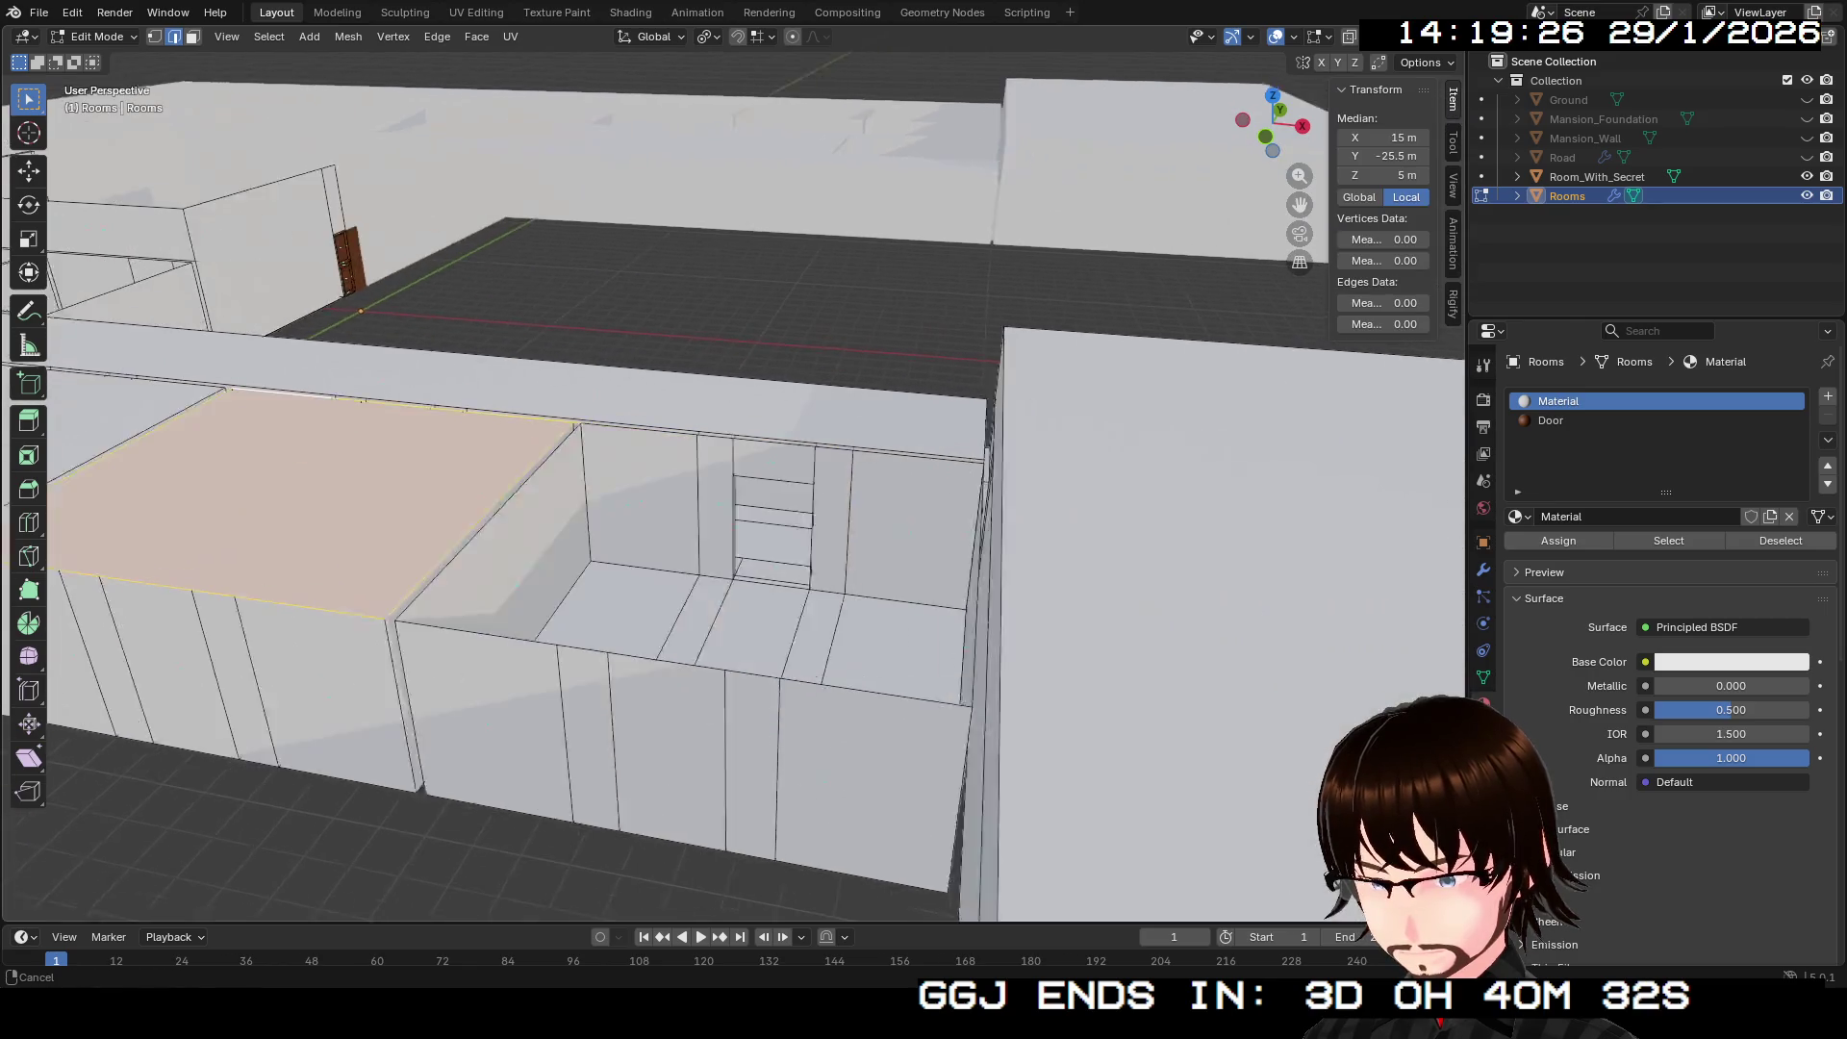
left_click(555, 490)
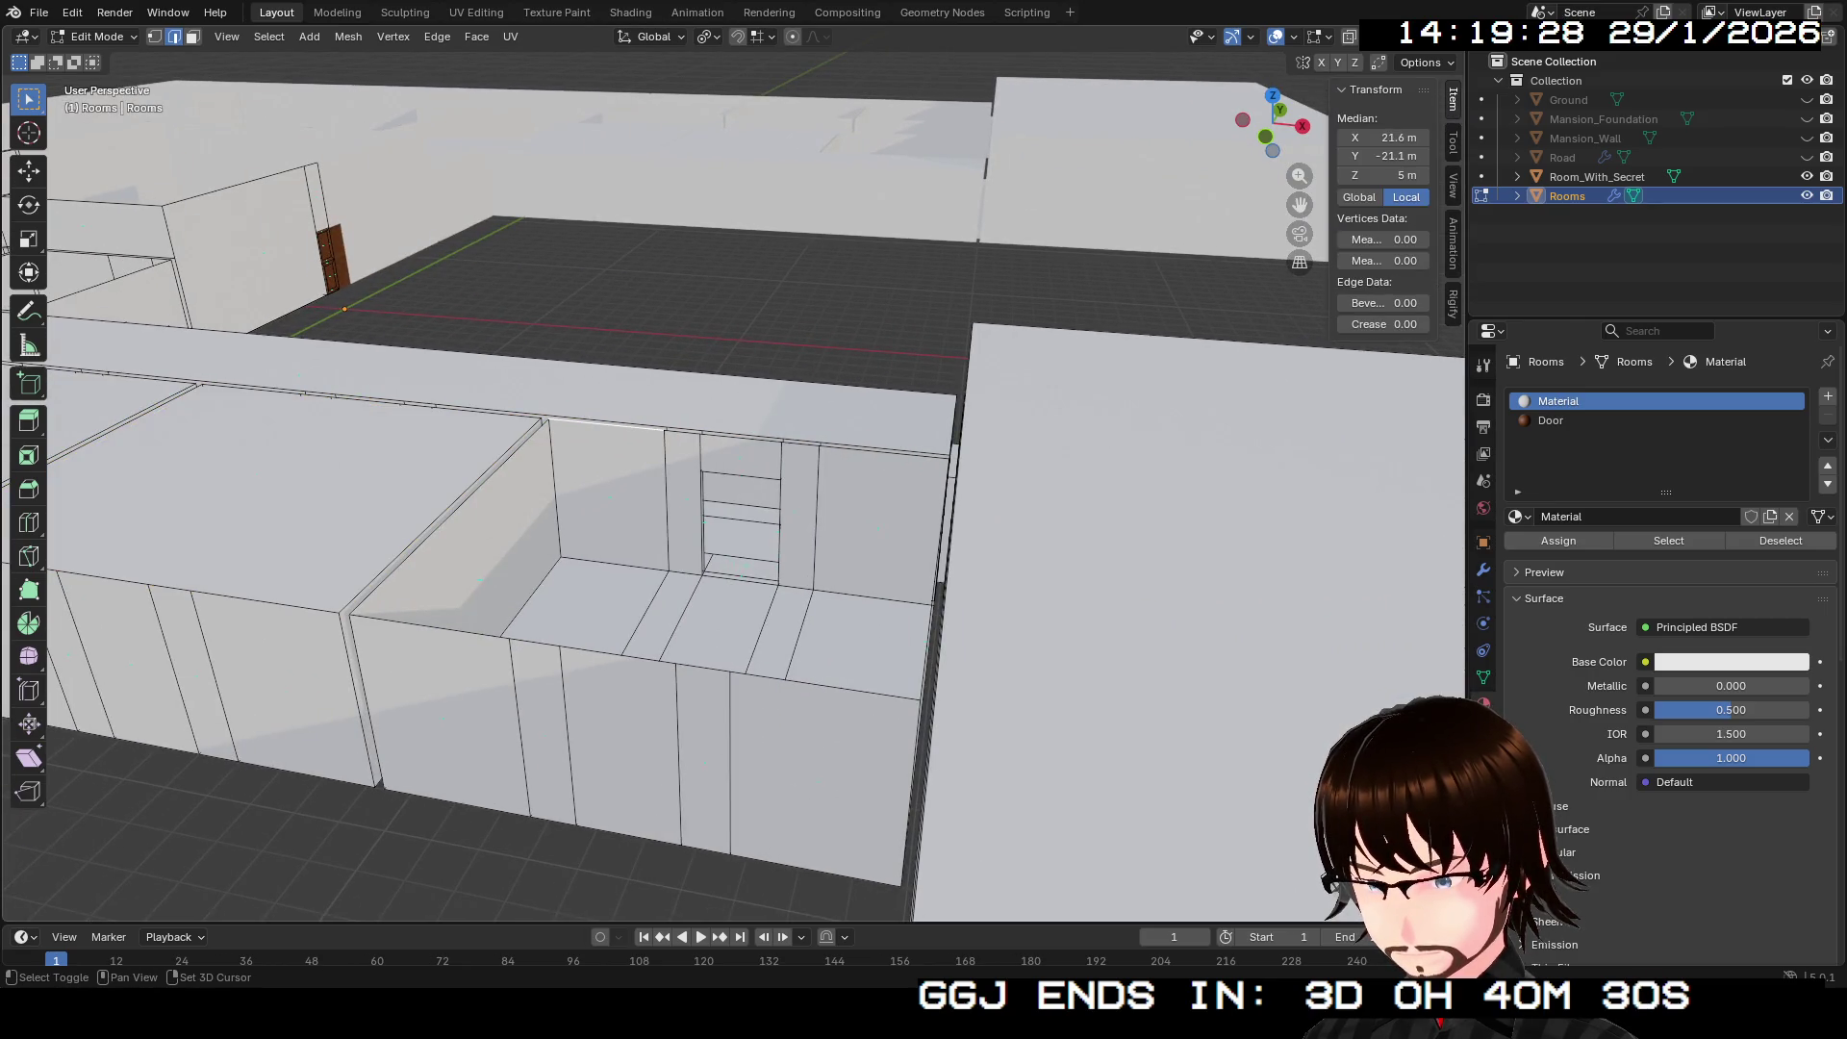
left_click(606, 423, "alt")
key("f")
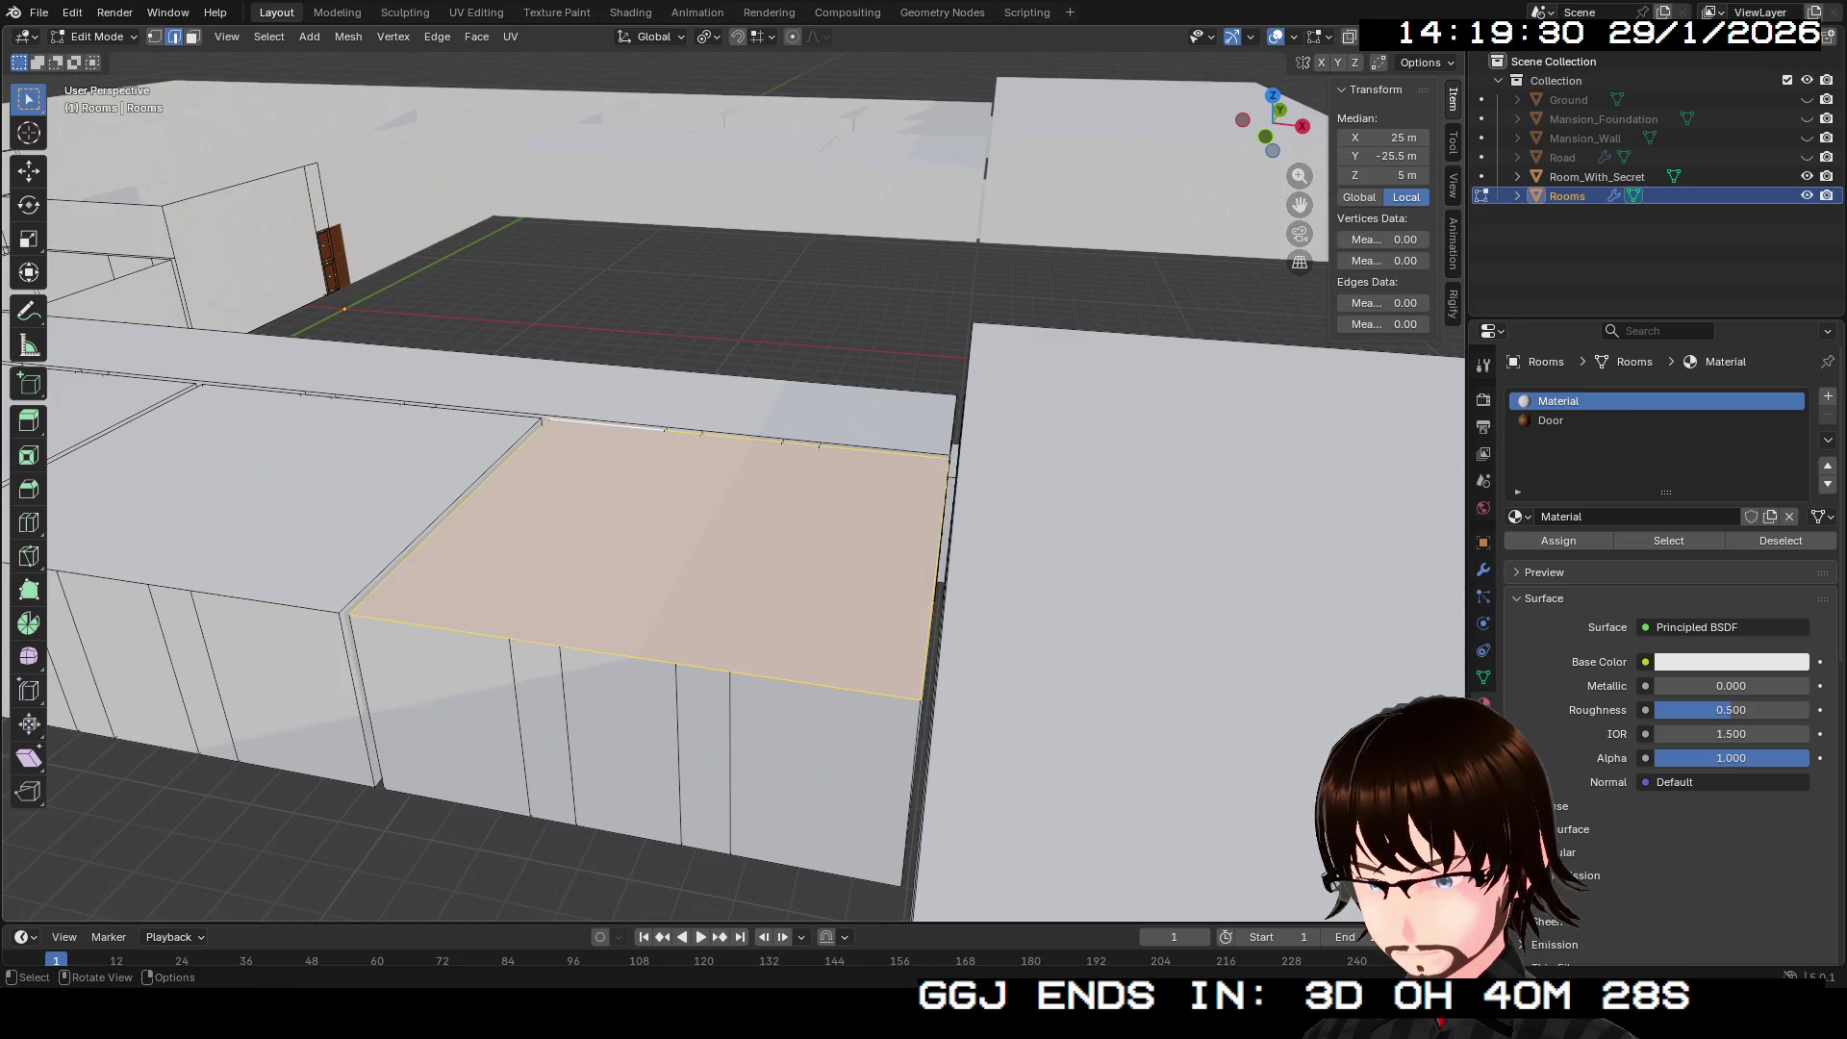
Step: Cap the first, second and third rooms in the row with ceiling faces
left_click_drag(731, 481, 510, 500)
left_click(549, 365)
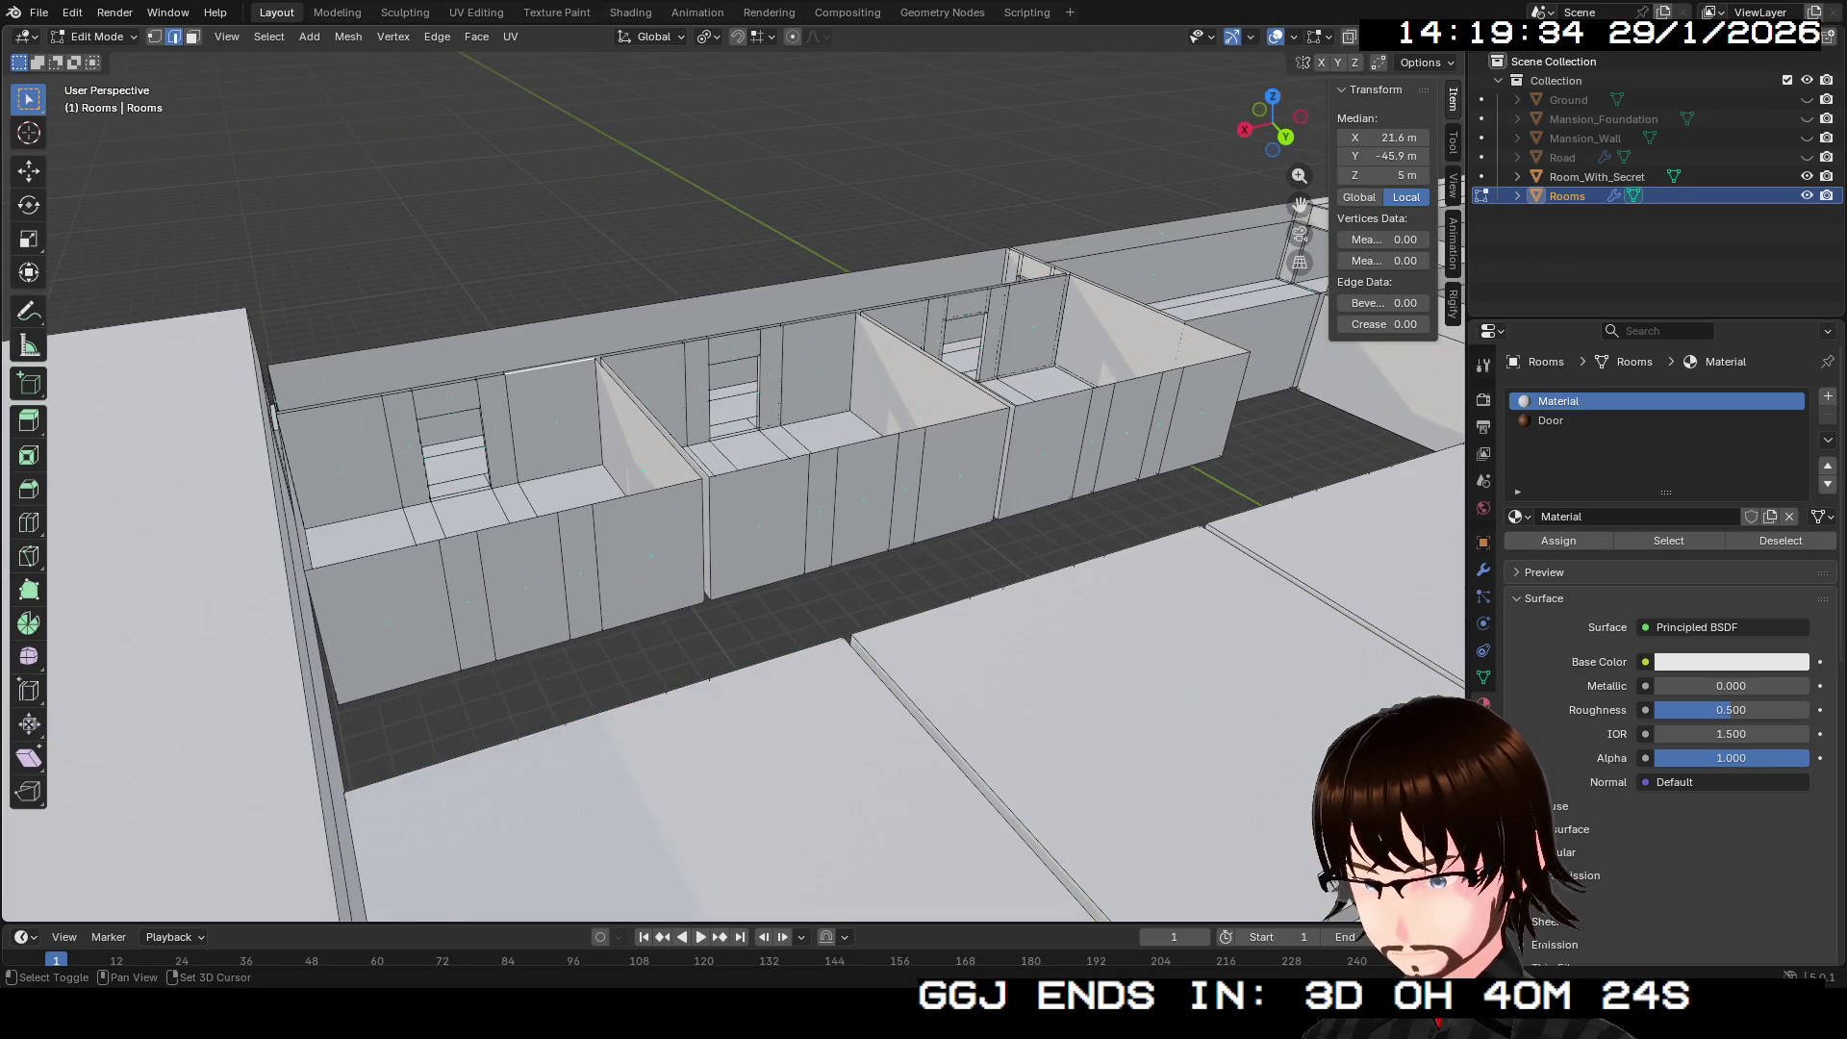
left_click(549, 367, "alt")
key("f")
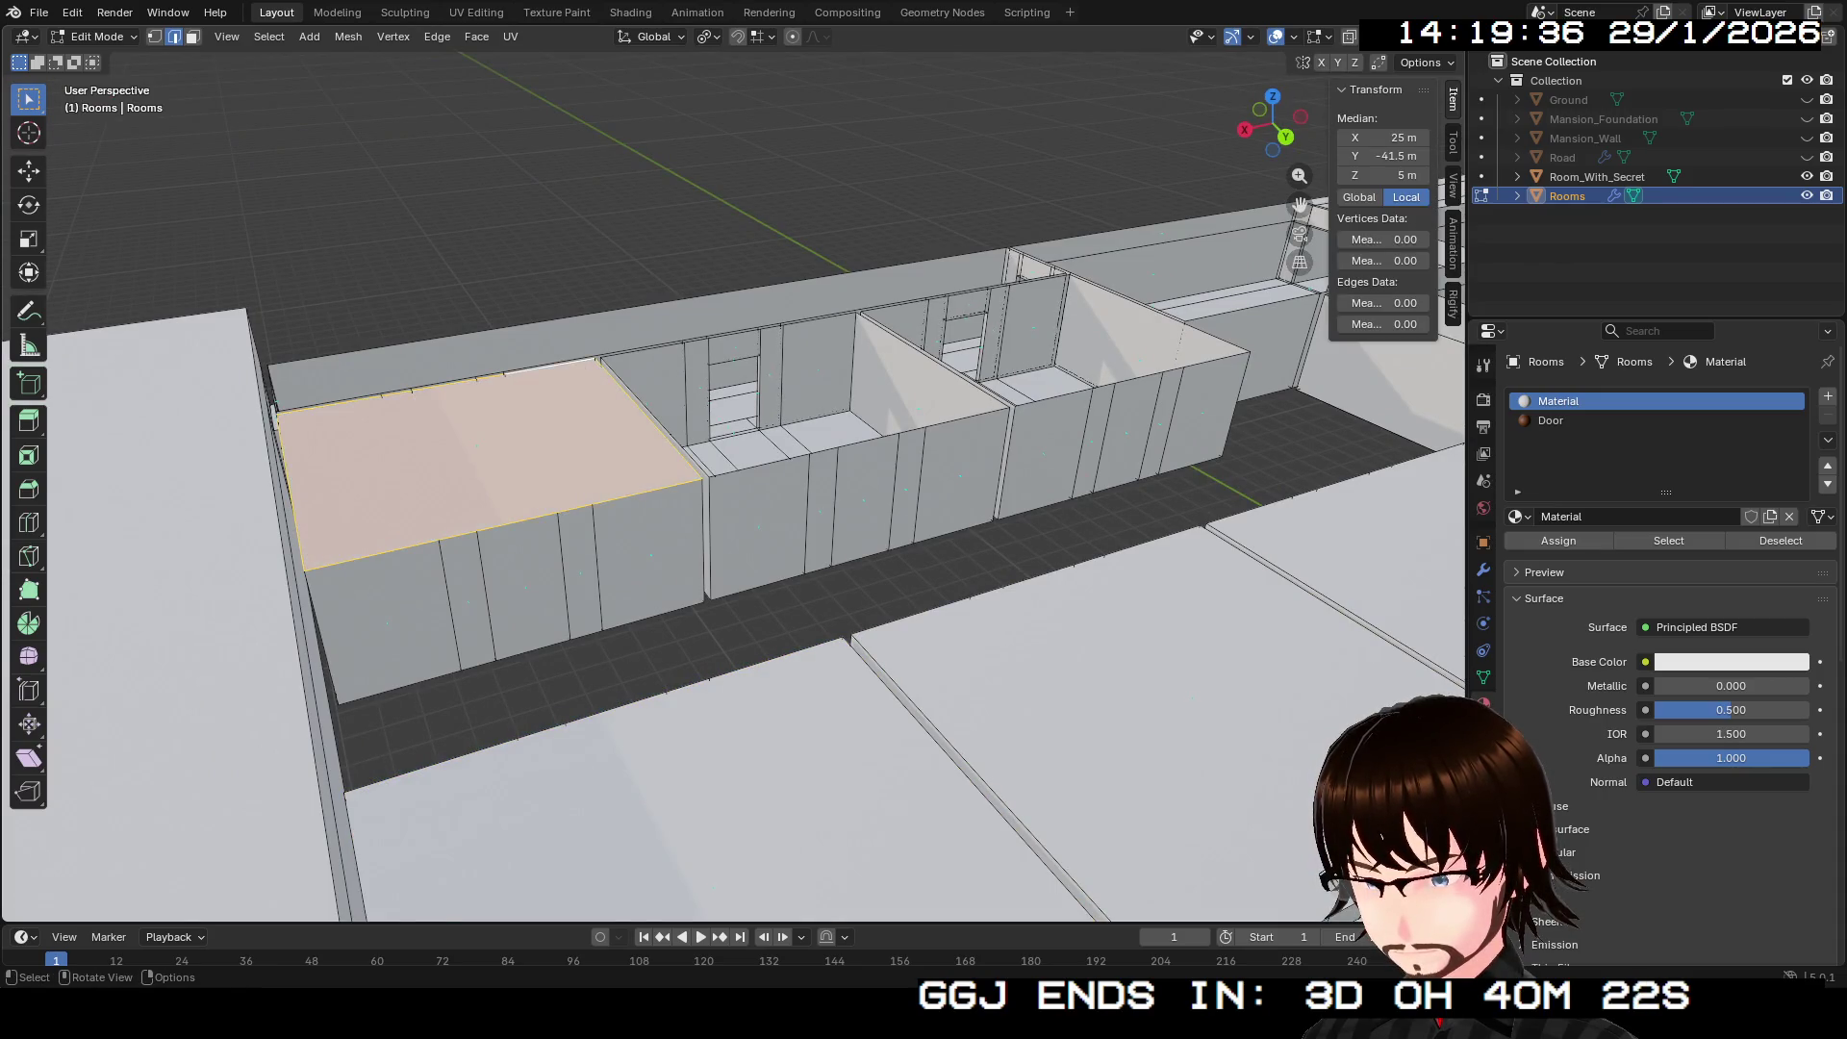
left_click(731, 334, "alt")
key("f")
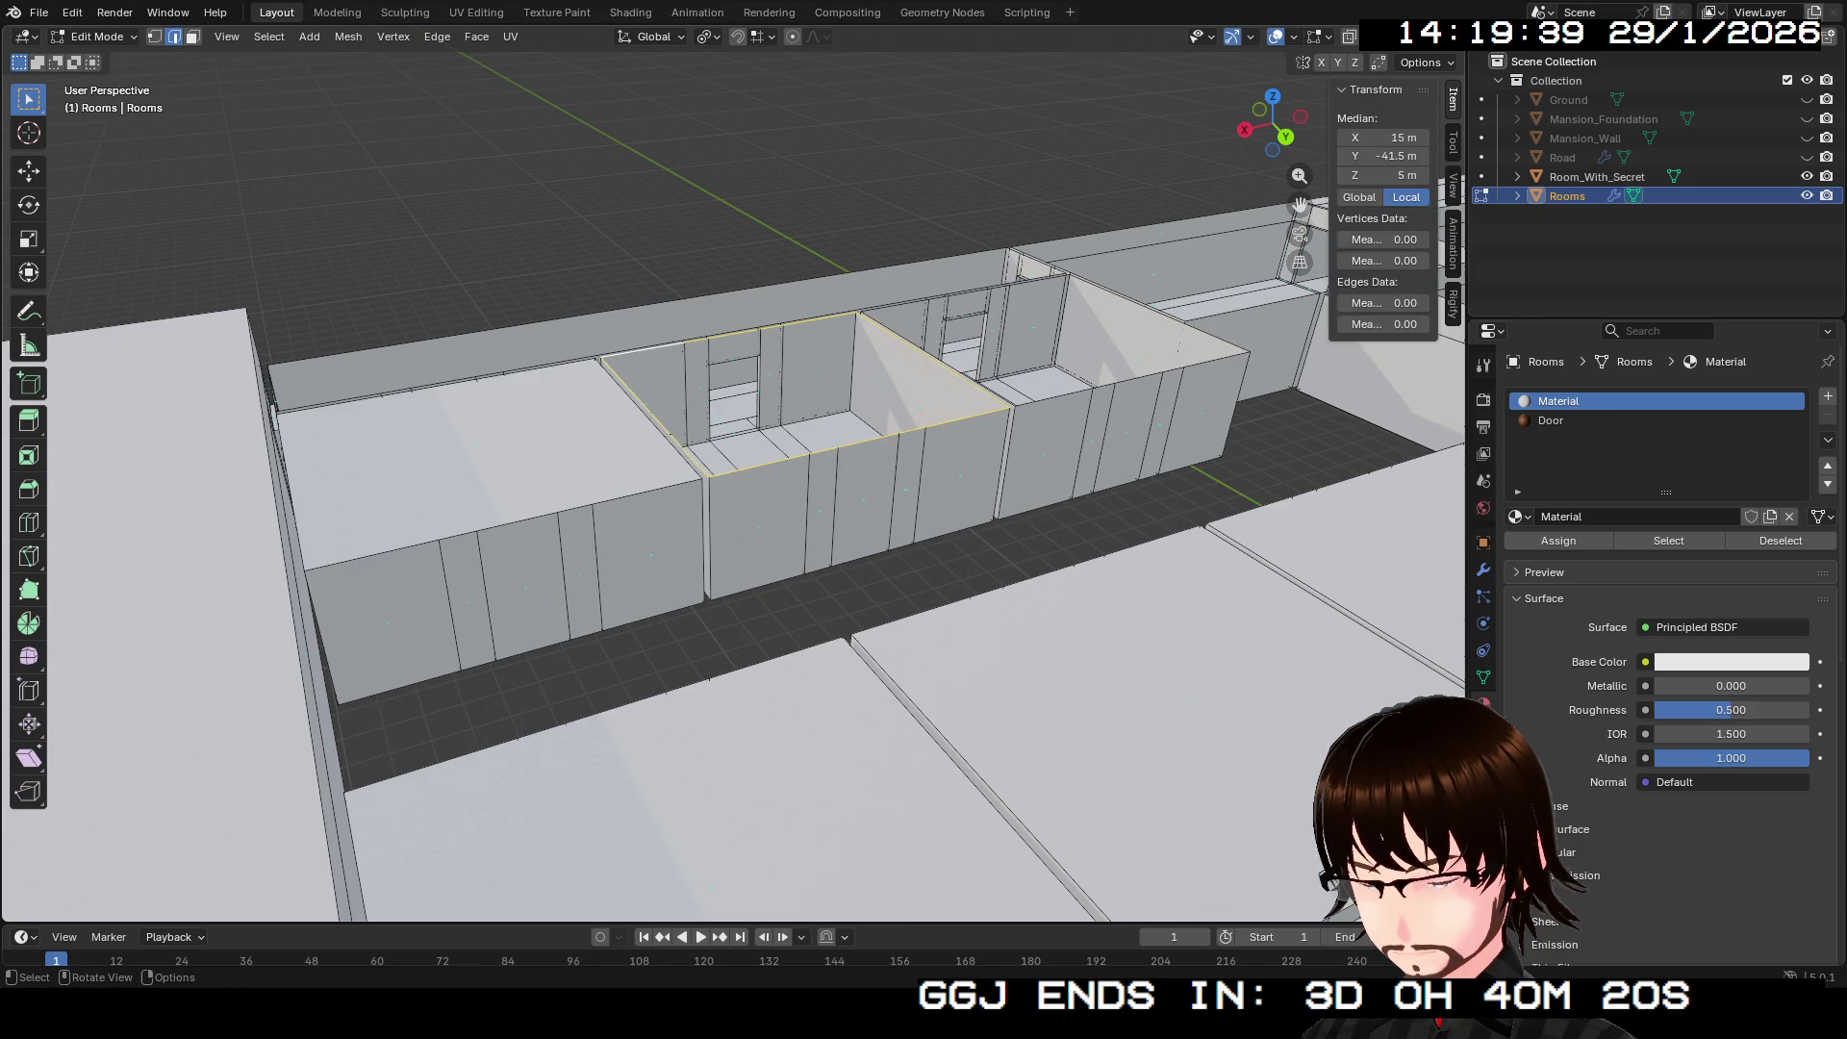
left_click_drag(673, 500, 741, 385)
left_click(740, 380)
left_click(784, 339, "alt")
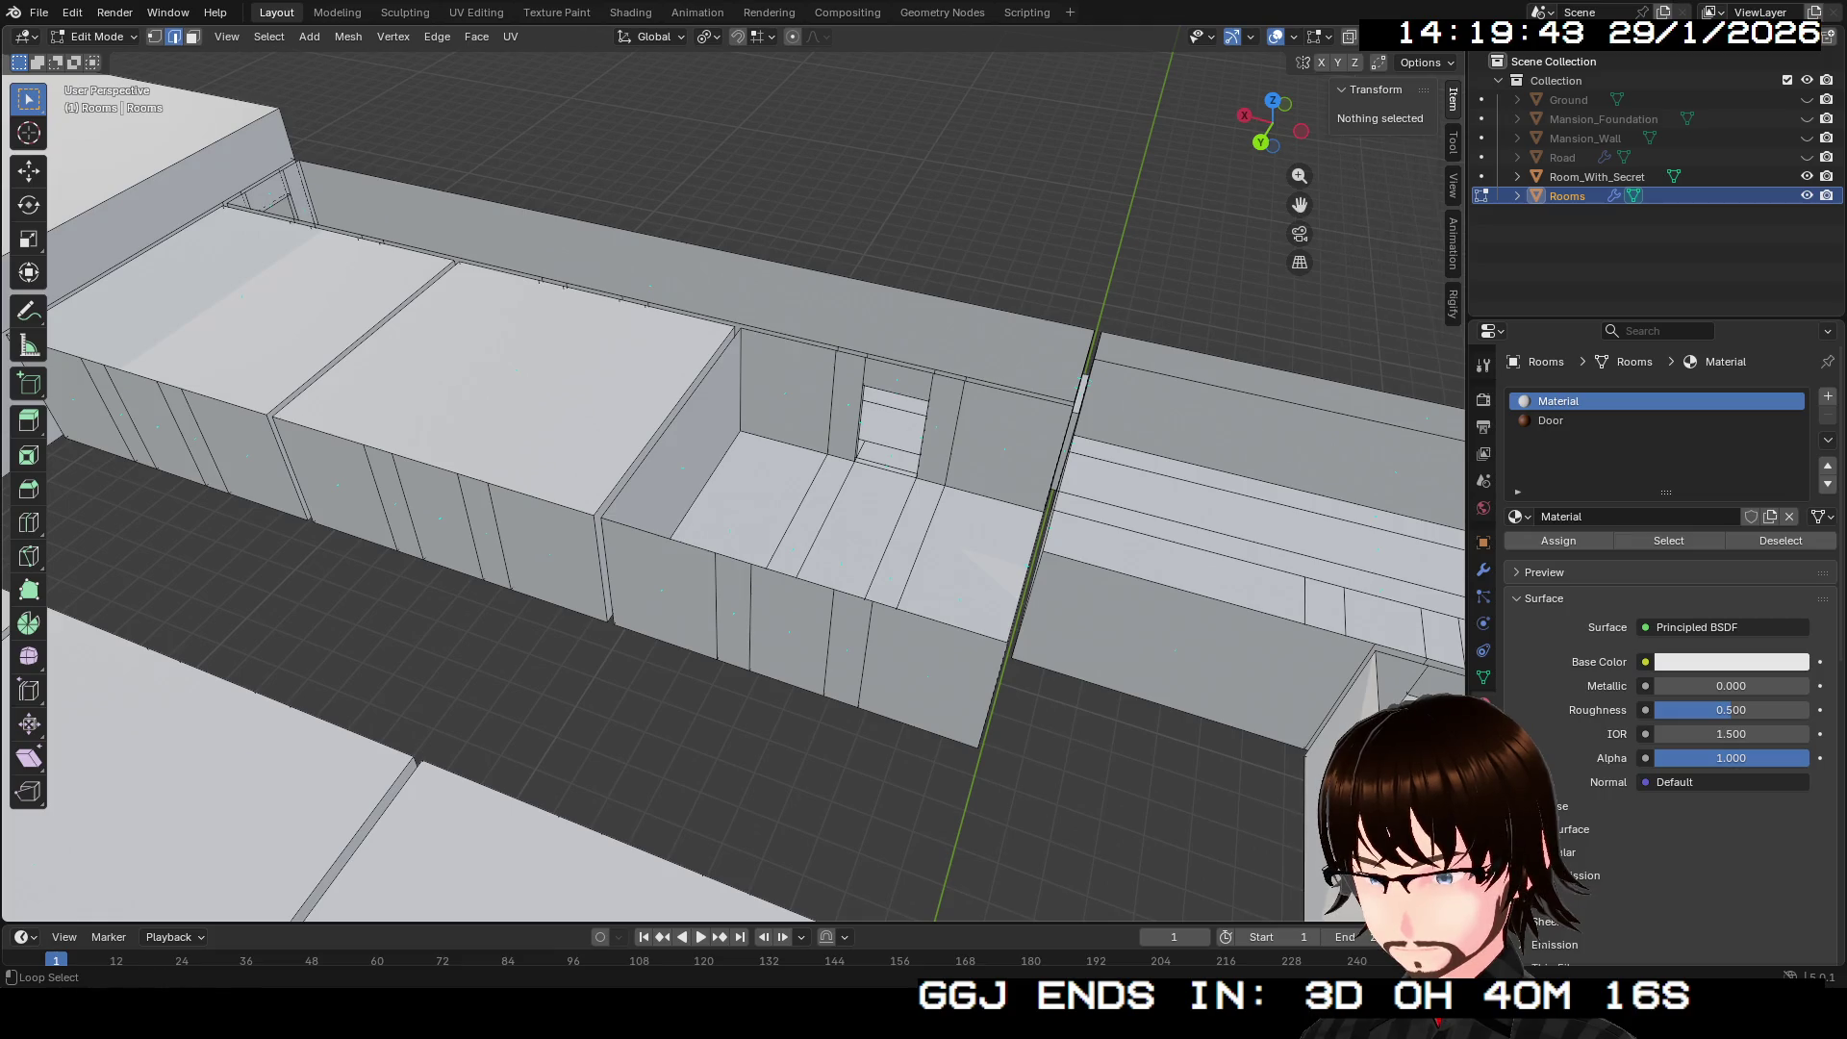
key("f")
Step: Fill ceiling faces over the next room and the large room
mouse_move(785, 339)
left_mouse_down()
mouse_move(750, 433)
mouse_move(712, 385)
left_mouse_up()
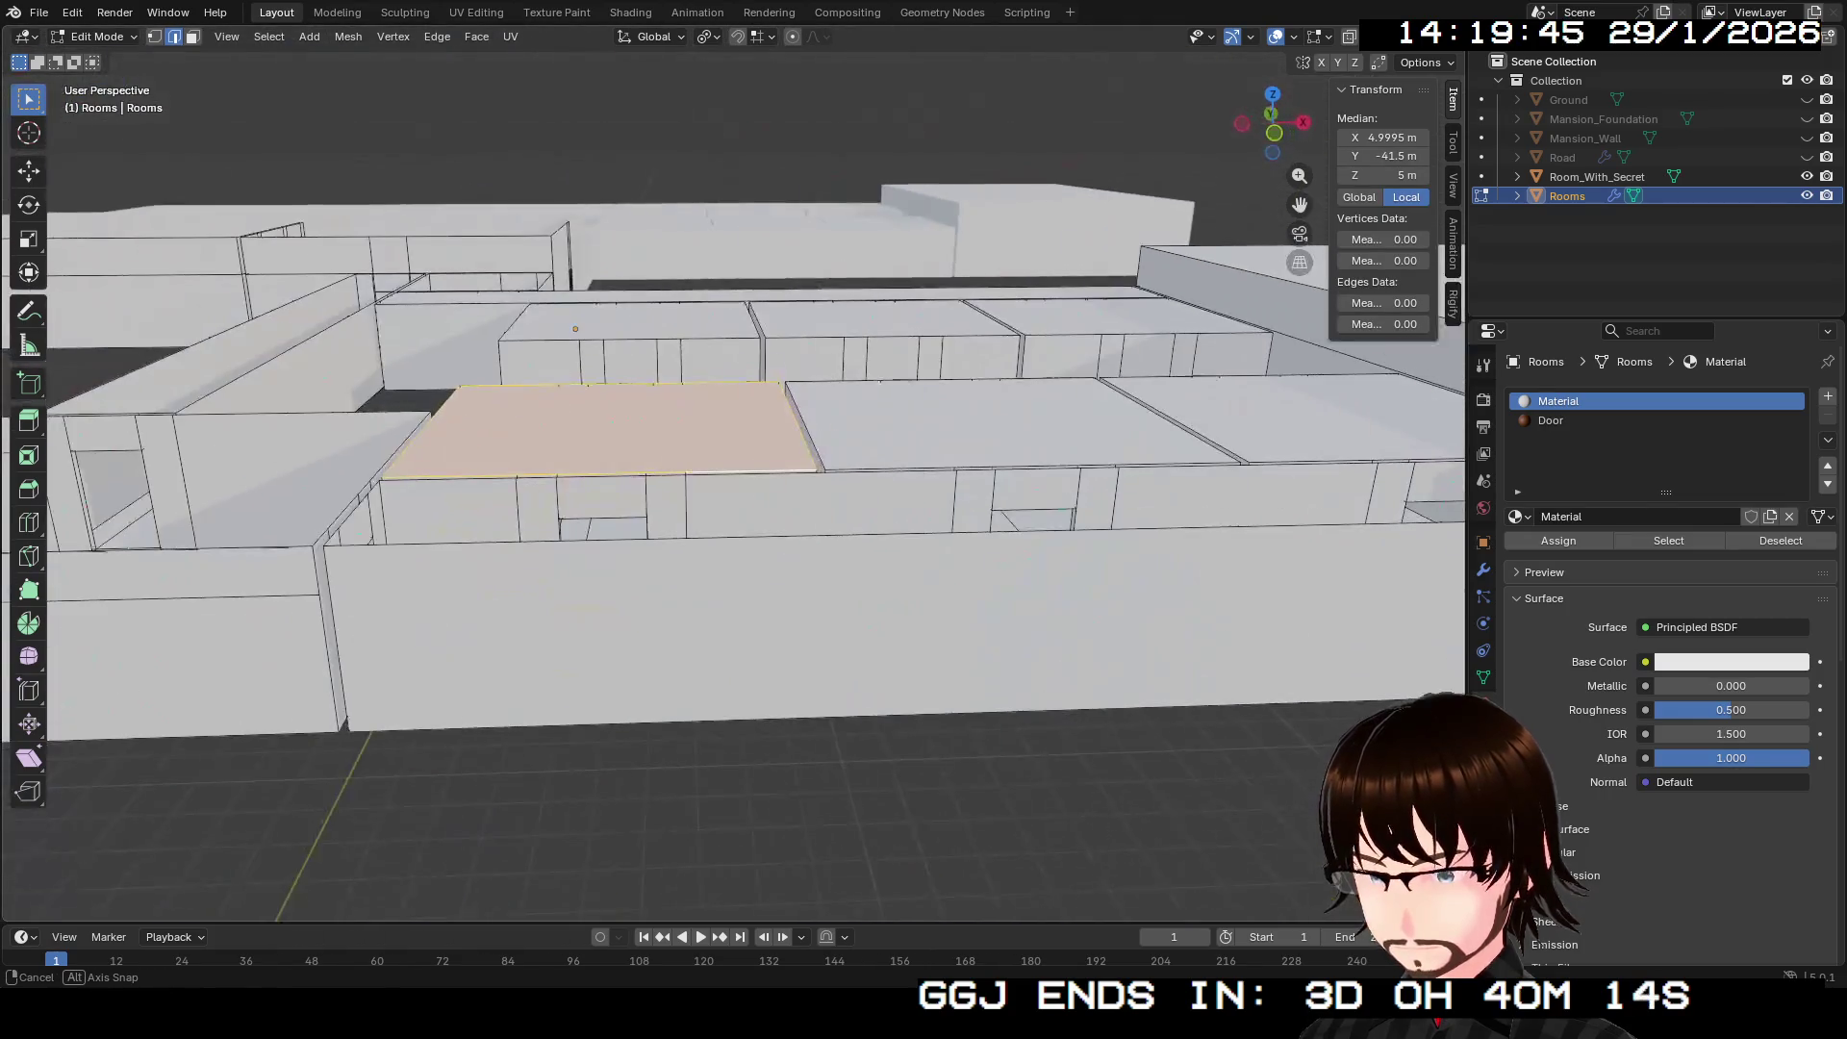
left_click(818, 470)
left_click(818, 473, "alt")
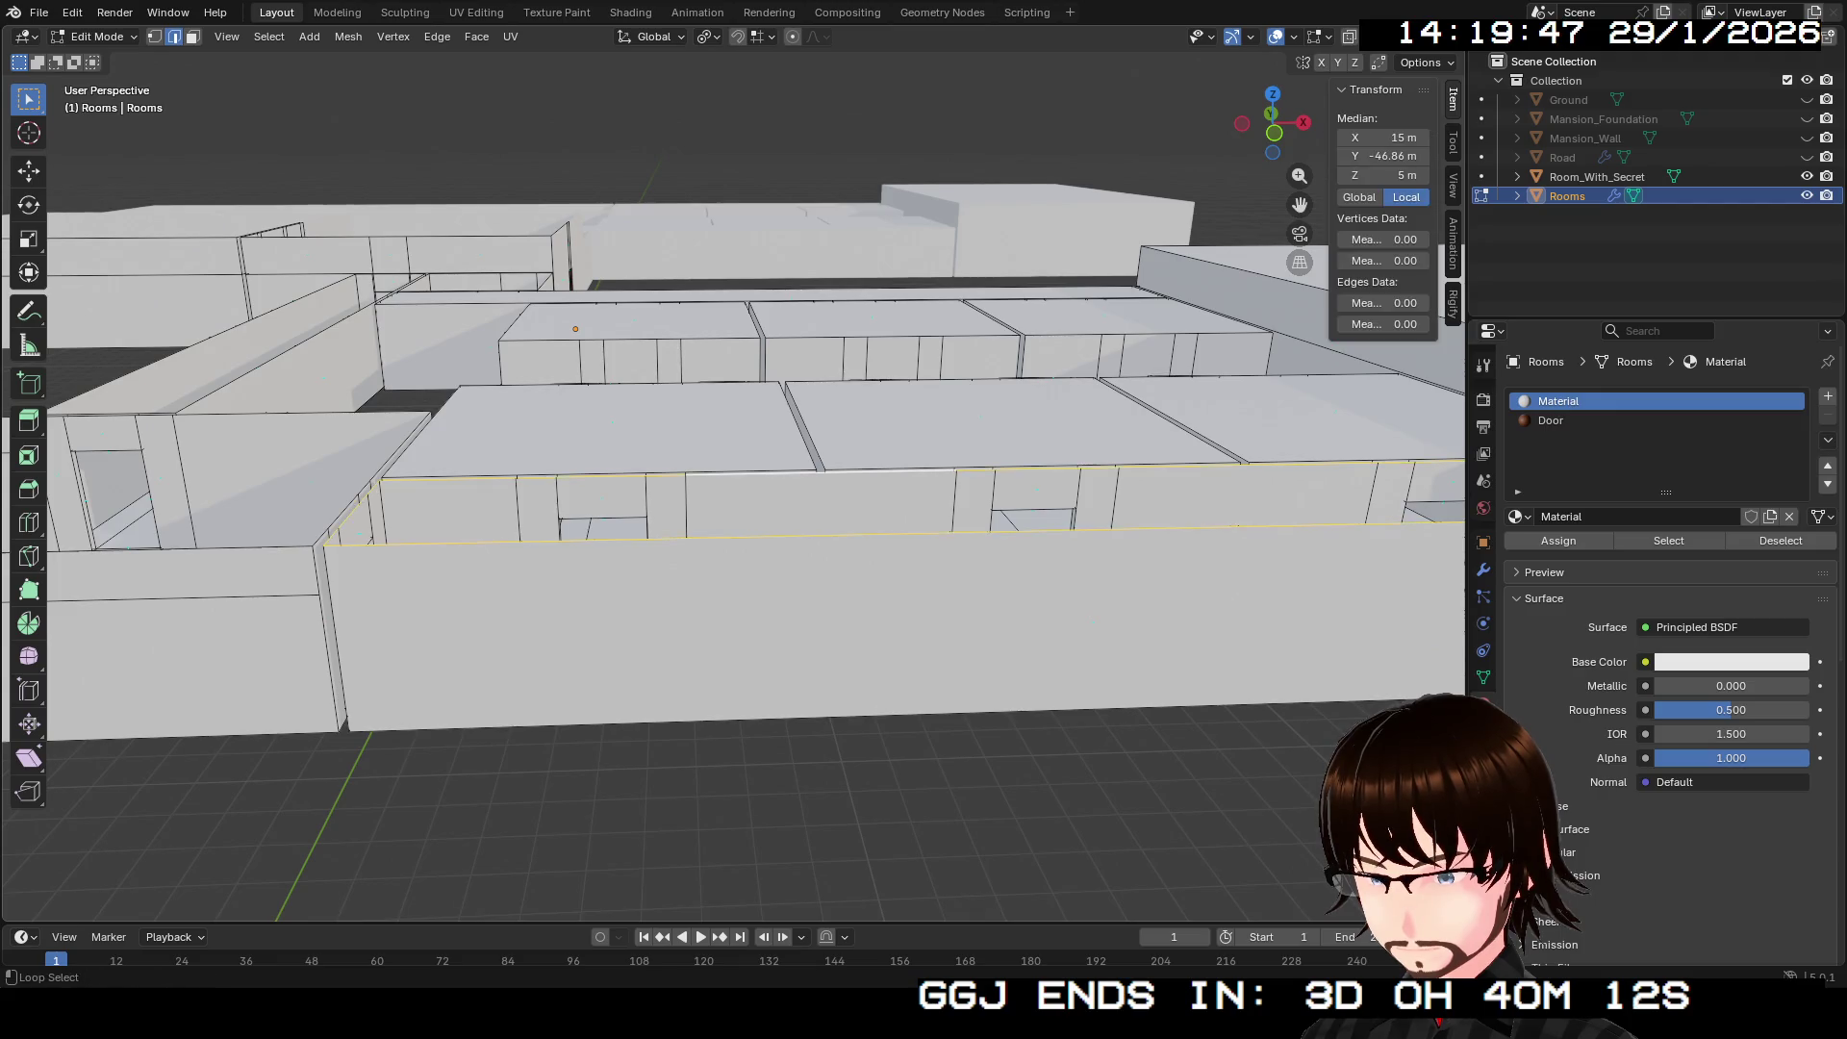
key("f")
left_click_drag(818, 473, 760, 414)
scroll(731, 481, "up", 2)
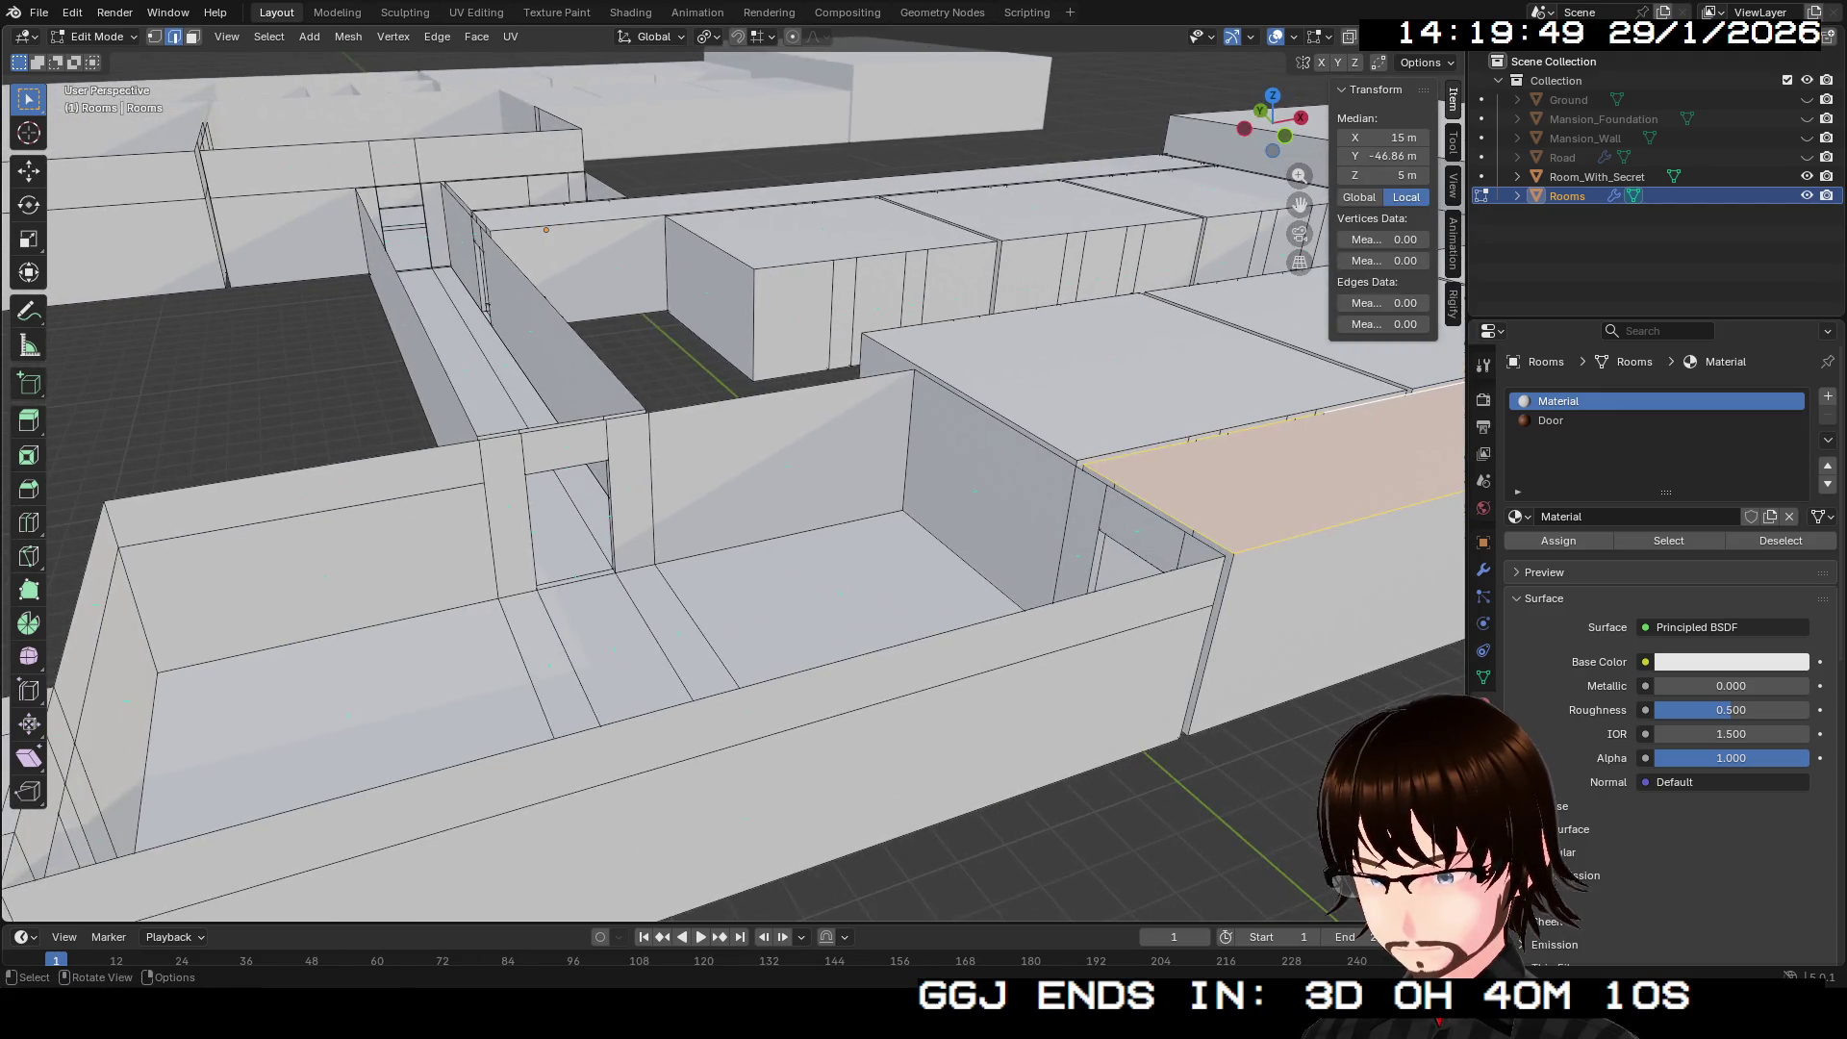
left_click(779, 392, "alt")
key("f")
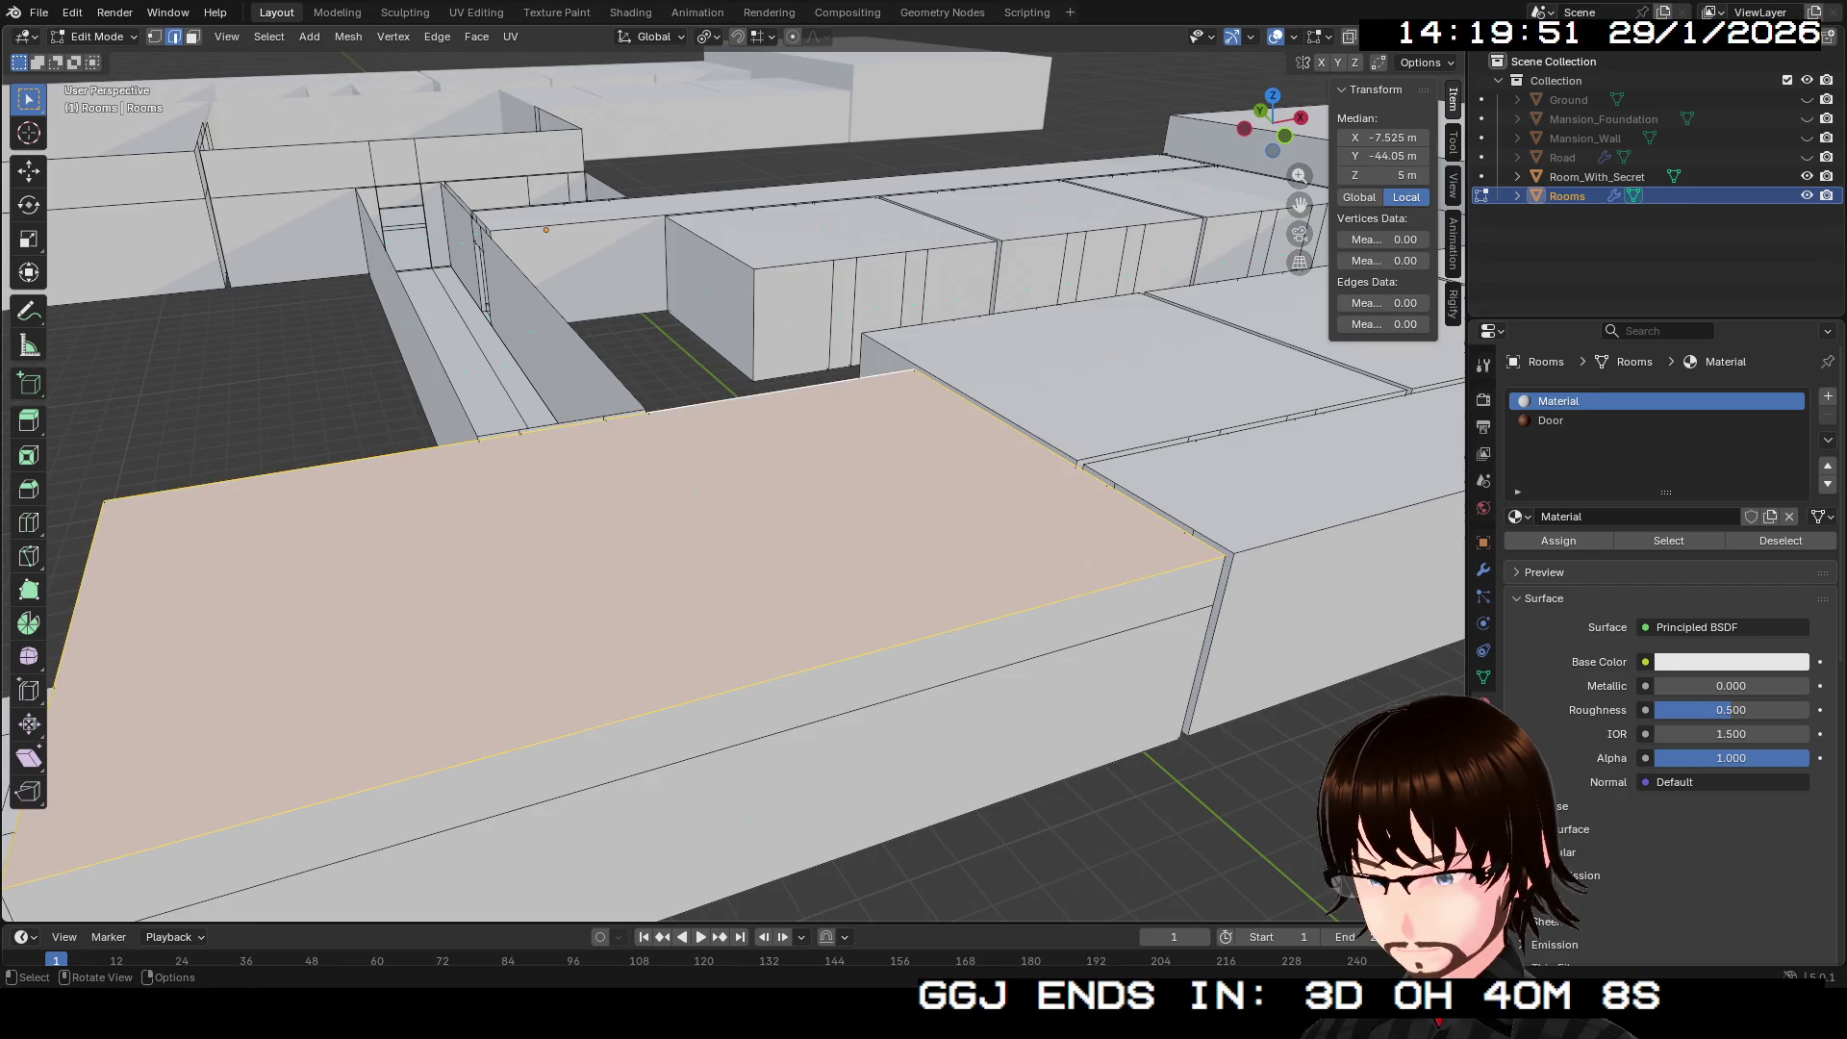
Step: Undo the unwanted wall-top edge edits and frame the selected face
left_click_drag(731, 481, 616, 423)
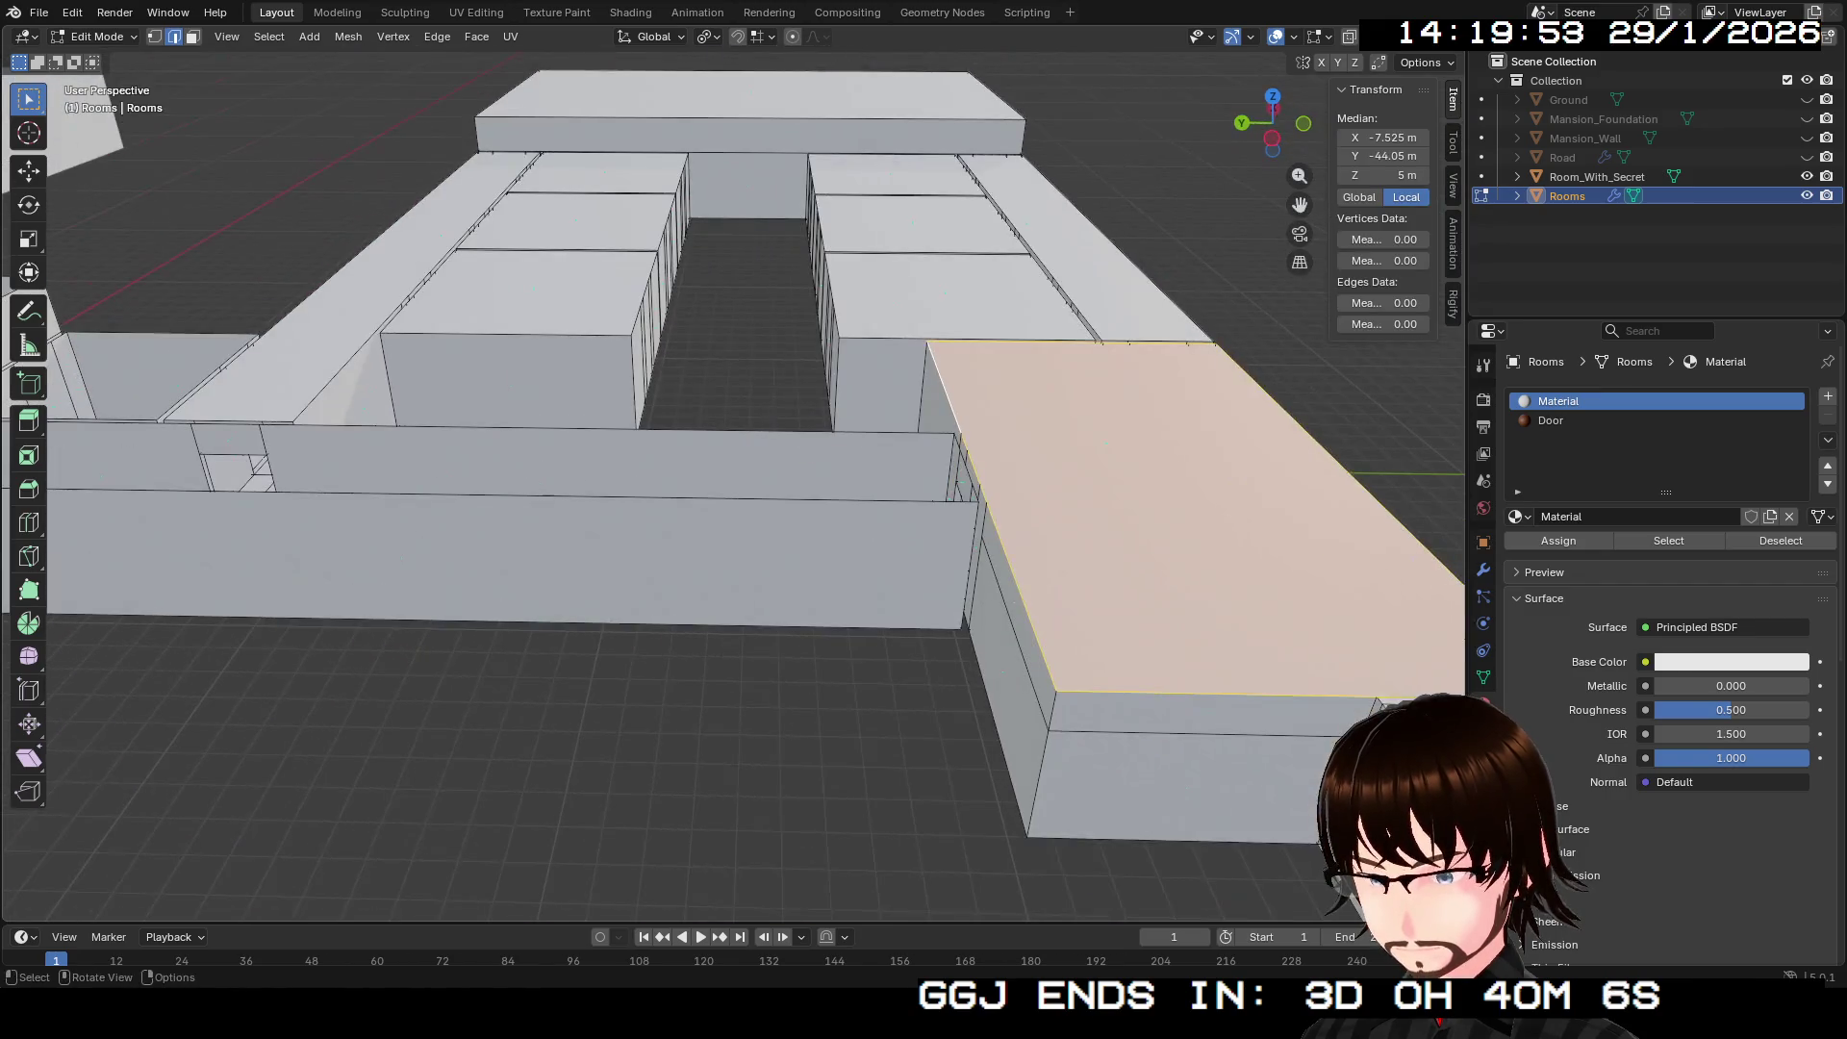
left_click(606, 429)
left_click(481, 495, "alt")
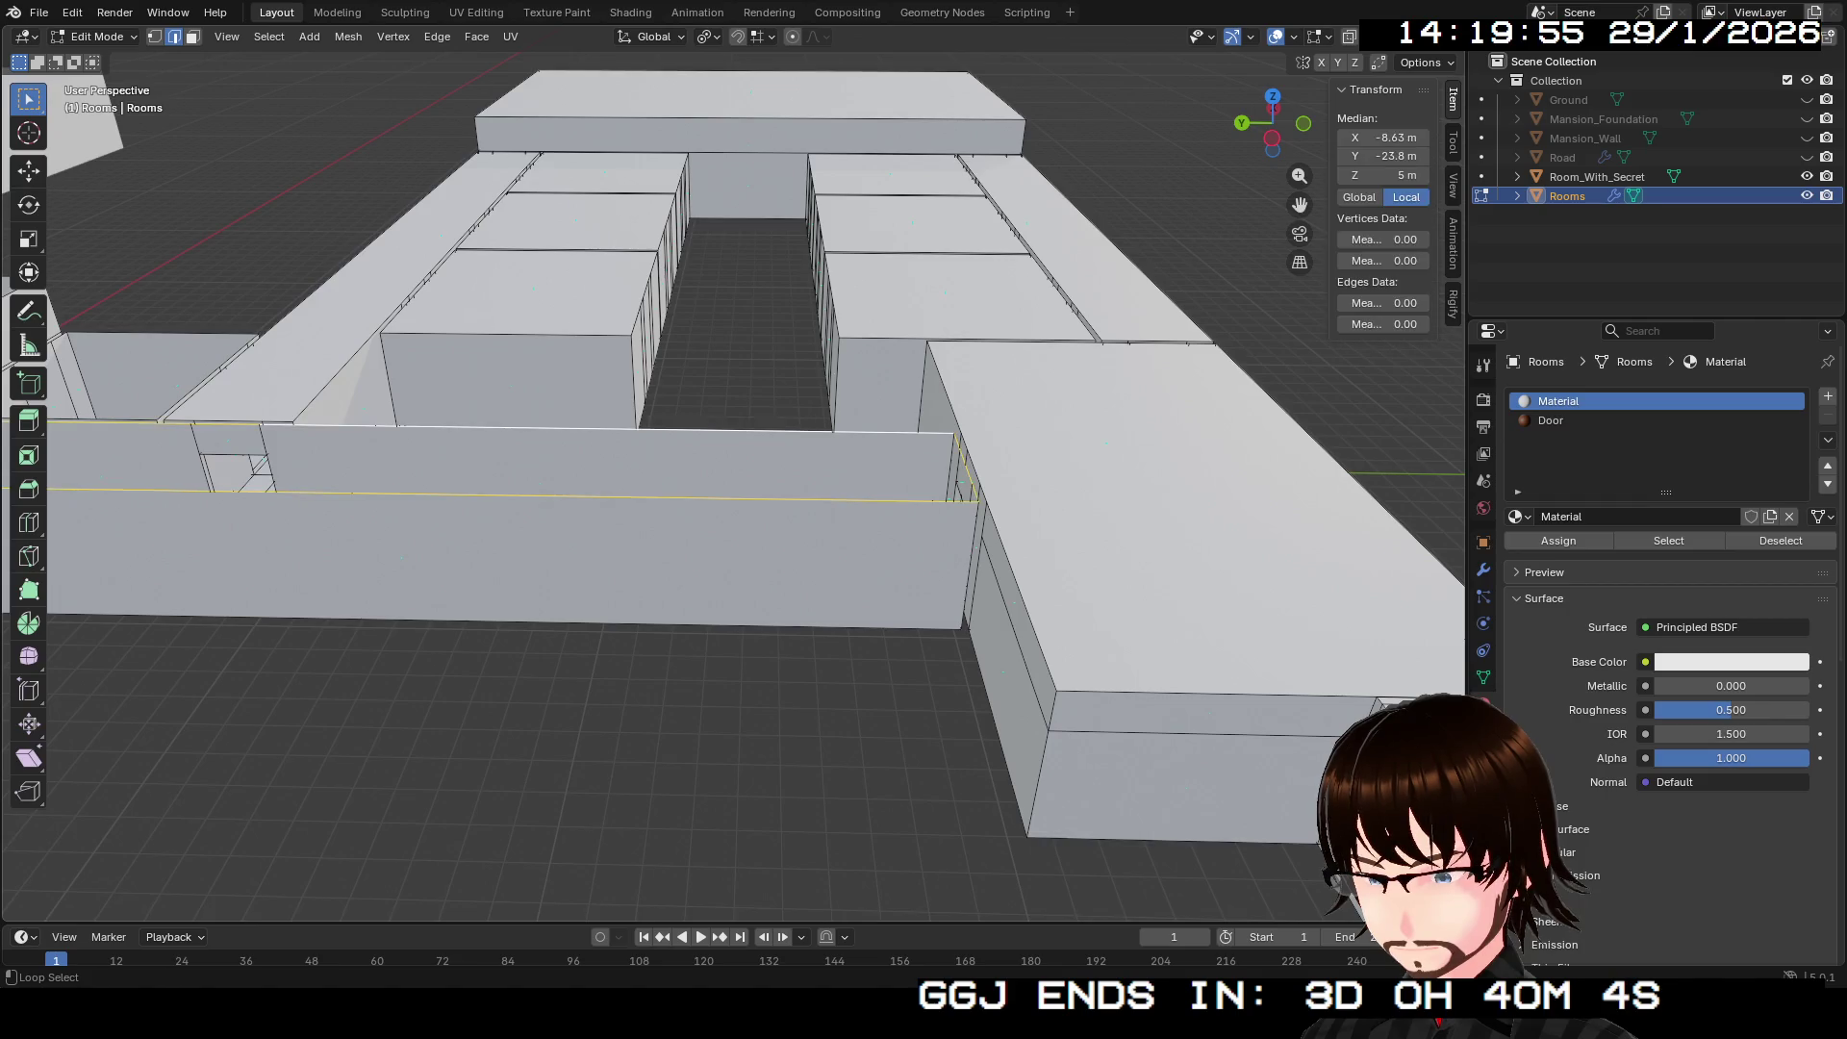
left_click(577, 428, "alt+shift")
left_click_drag(577, 428, 991, 246)
key("ctrl+z")
key("ctrl+z")
key("KP_Decimal")
Step: Select the top wall edge loops of the room beside the corridor
left_click(736, 356)
left_click(736, 310)
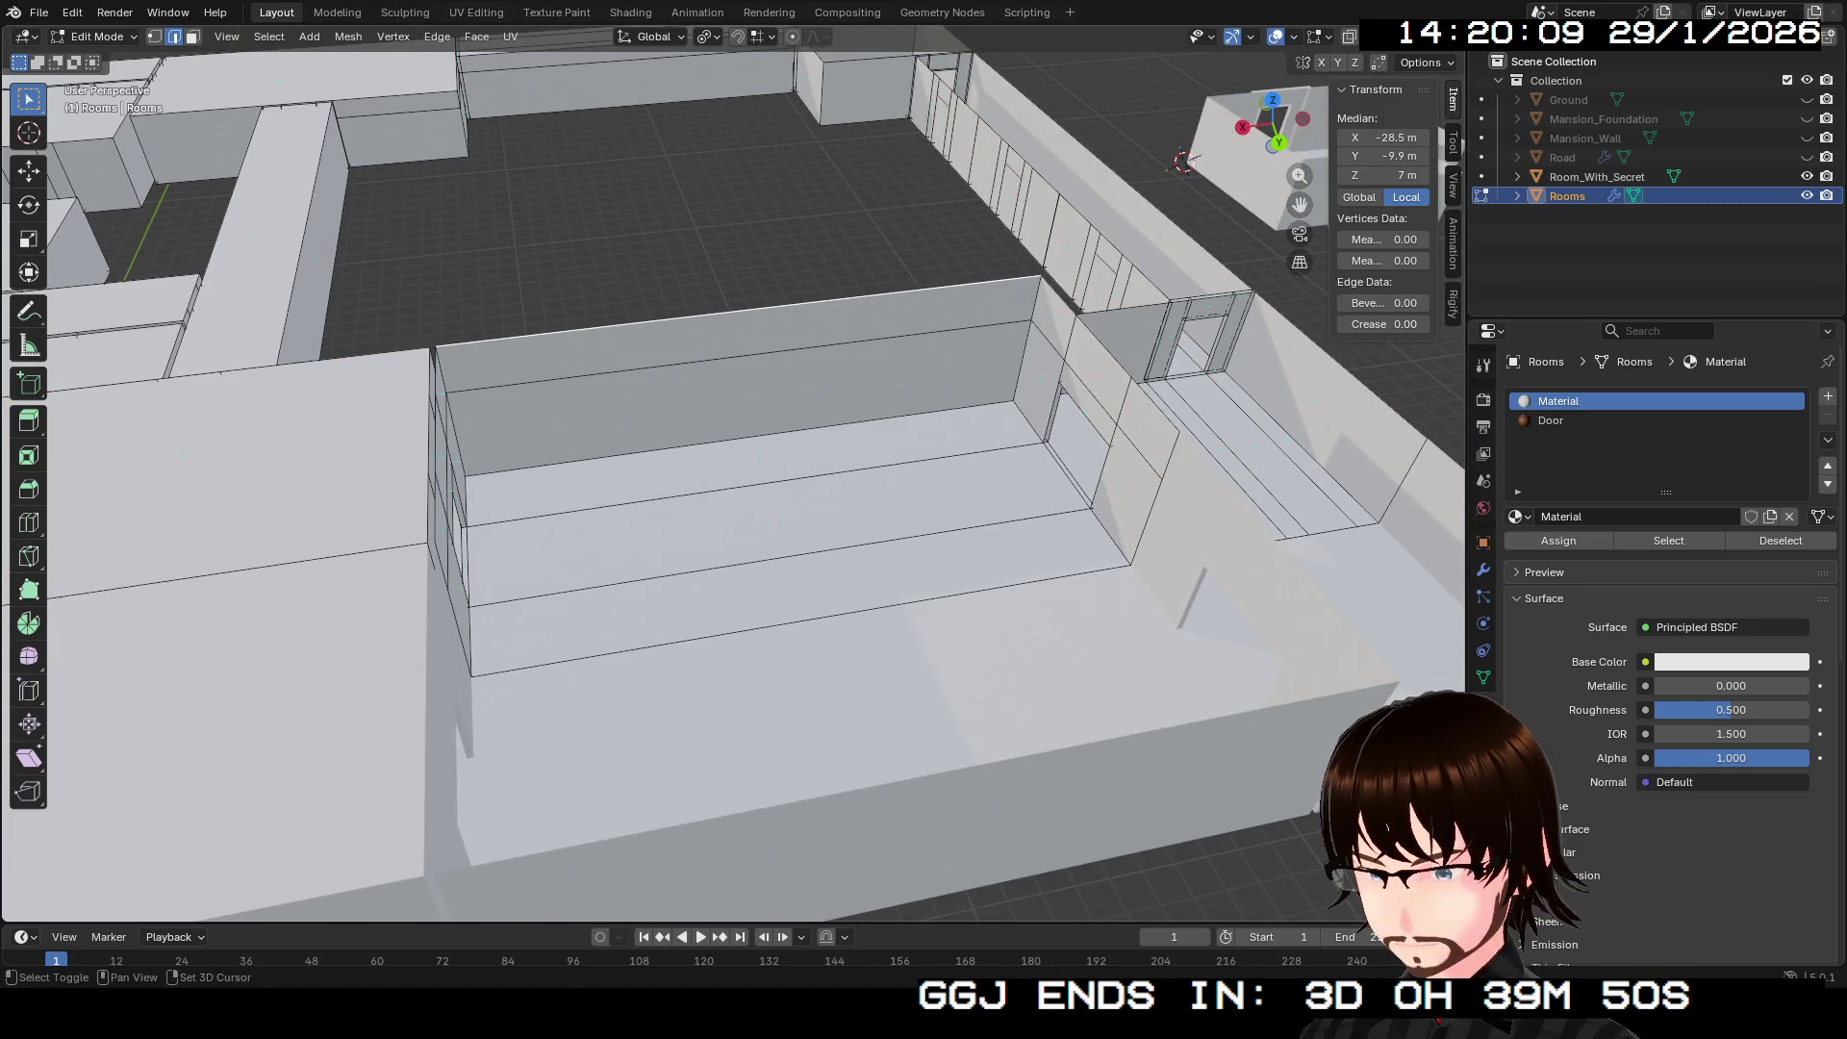
key("ctrl+z")
key("ctrl+z")
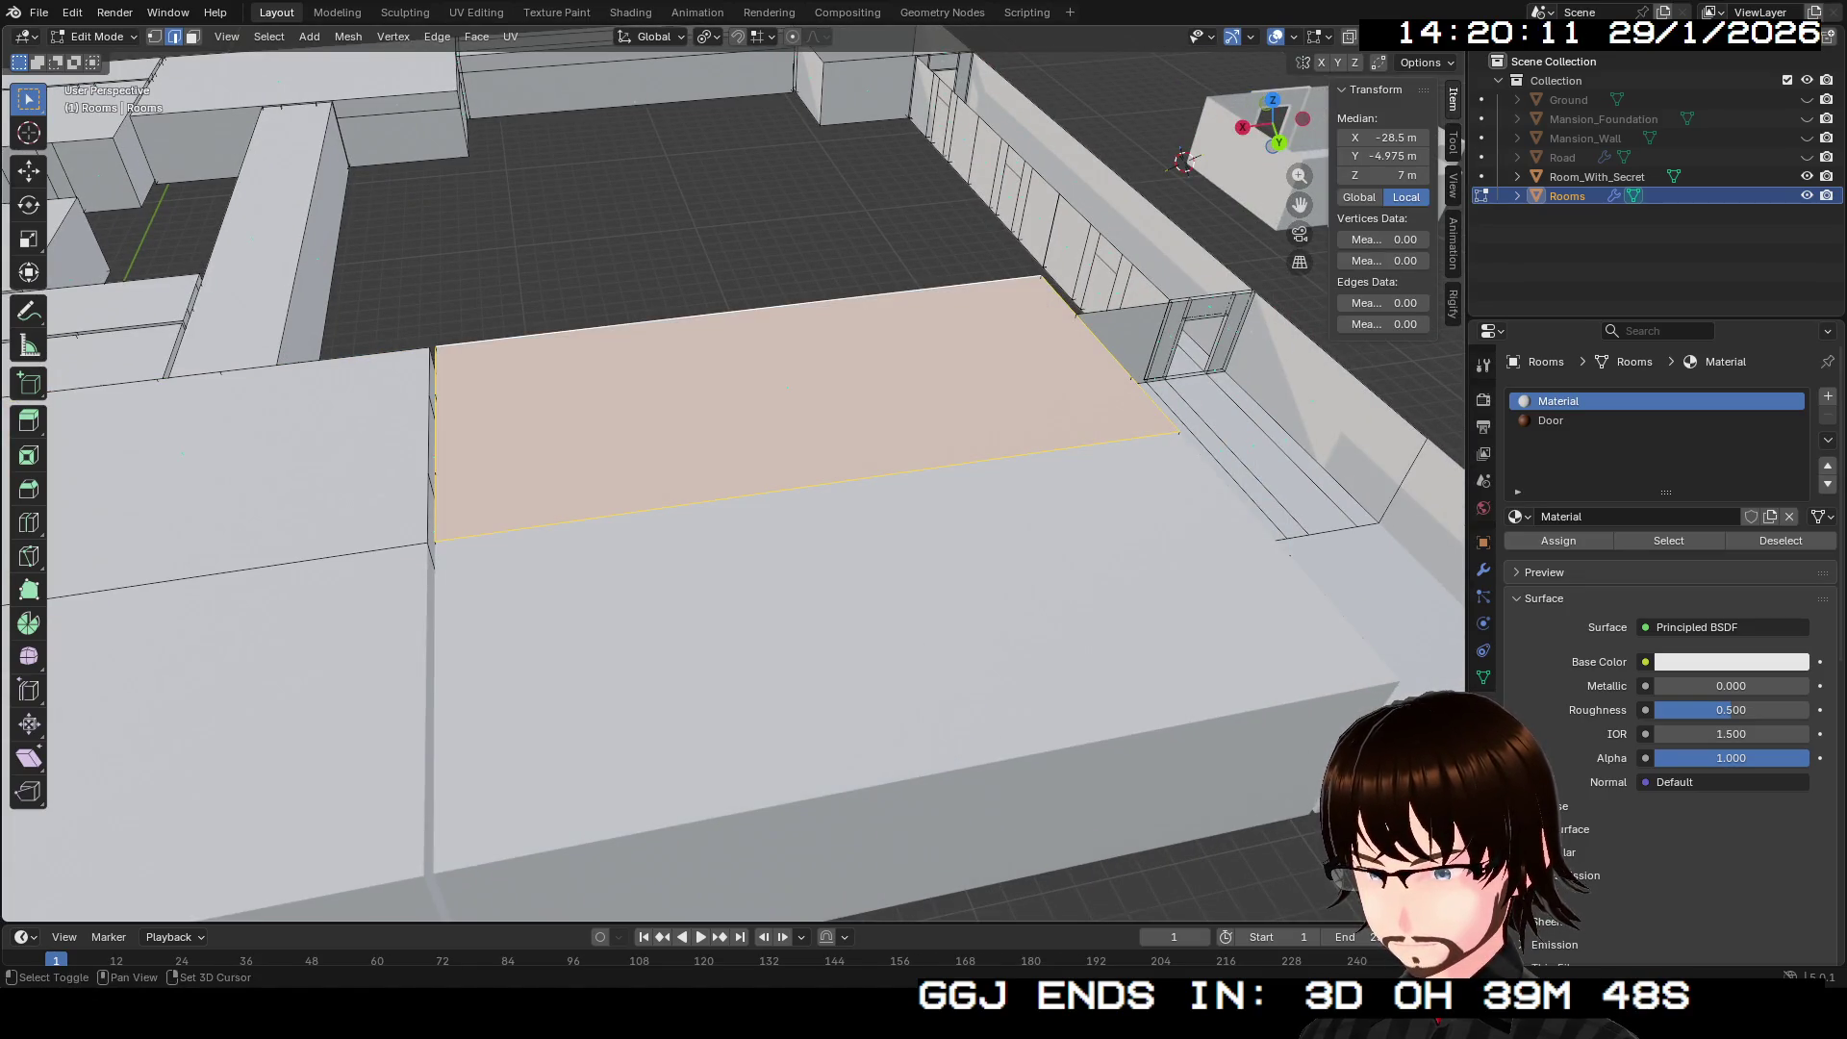
left_click_drag(962, 481, 673, 500)
left_click(616, 413)
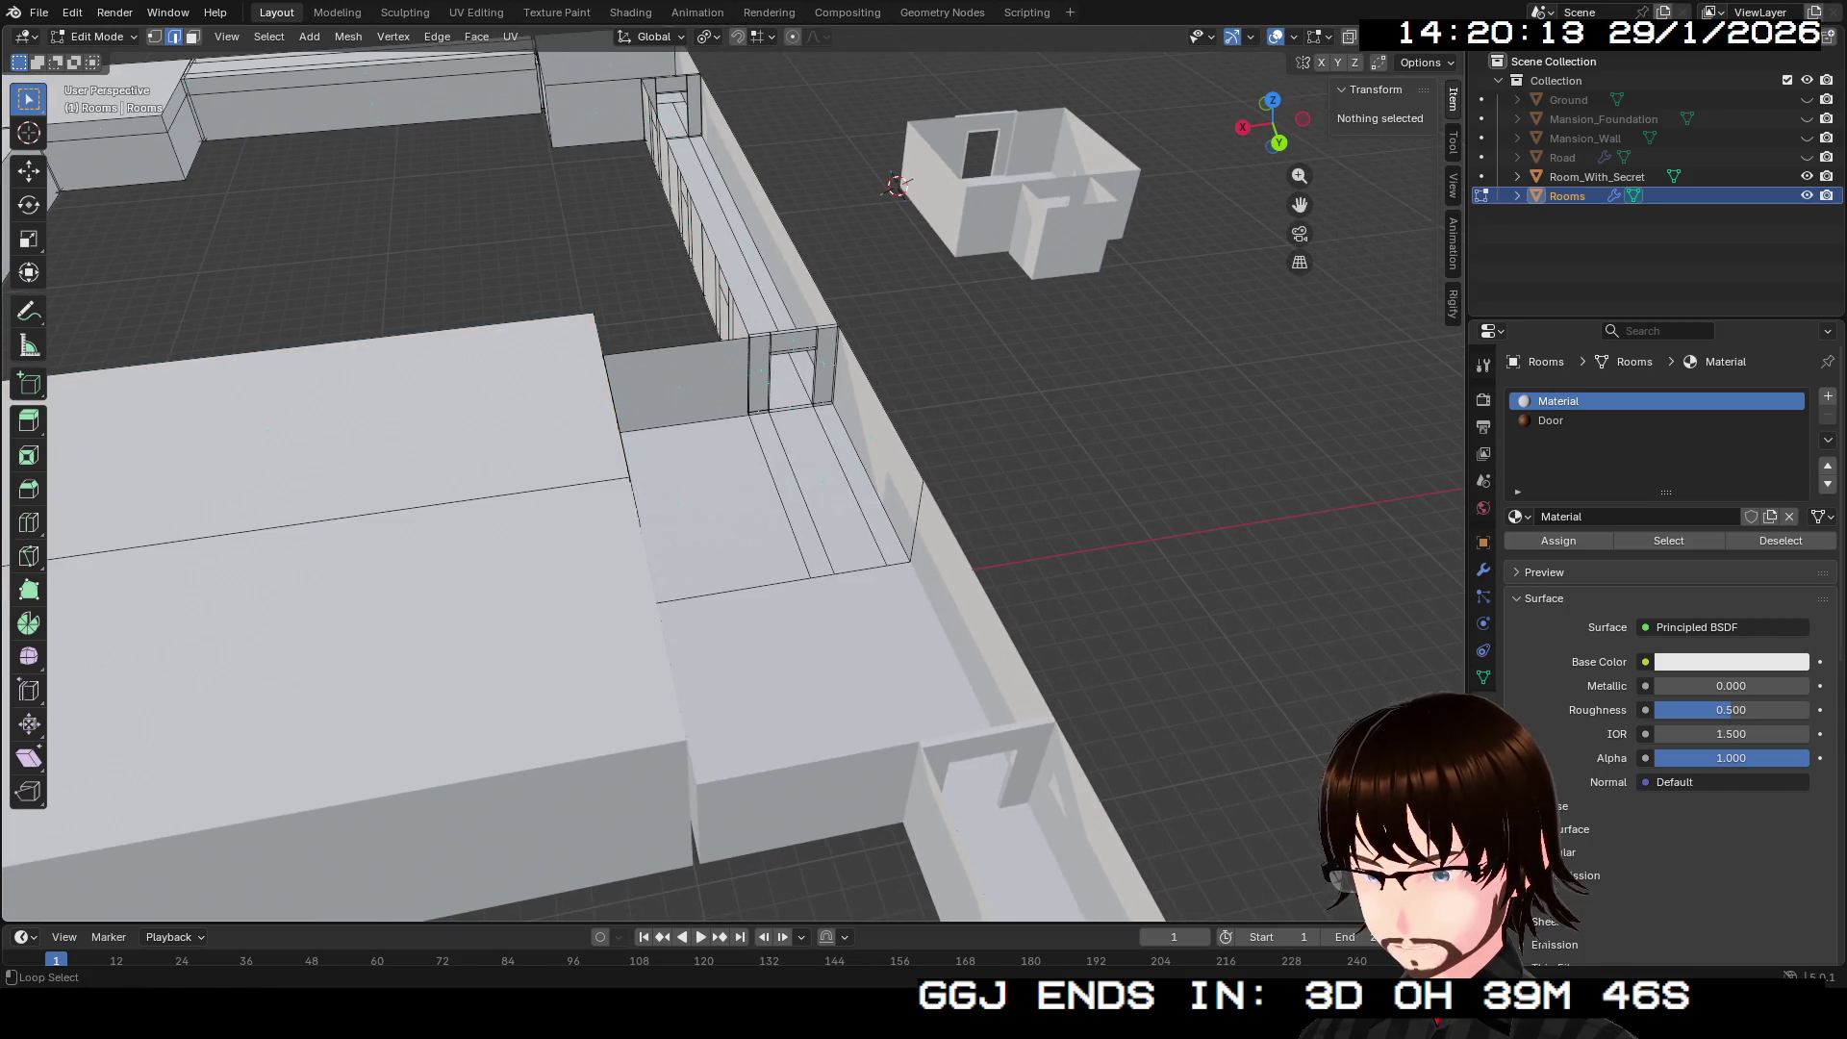
left_click_drag(924, 481, 635, 510)
left_click(461, 452, "alt")
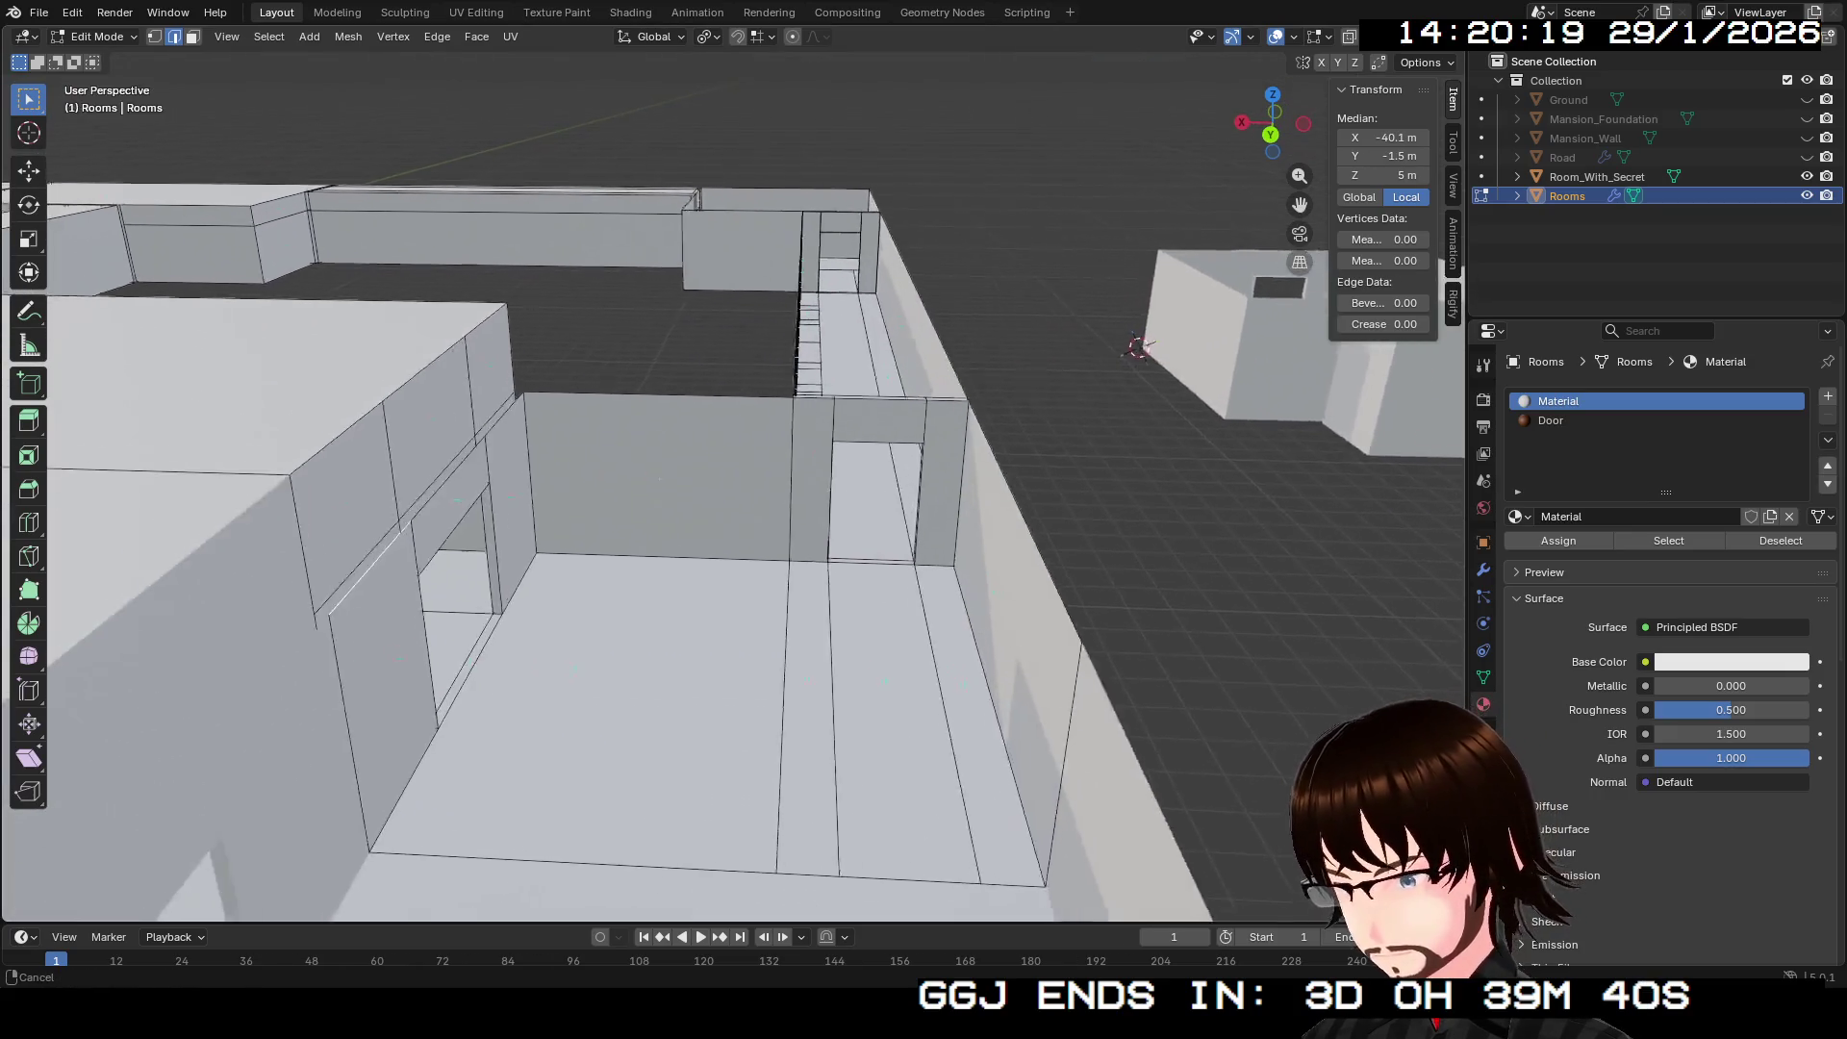
Step: Walk the view forward toward the doorway wall and rise above the room
key("w")
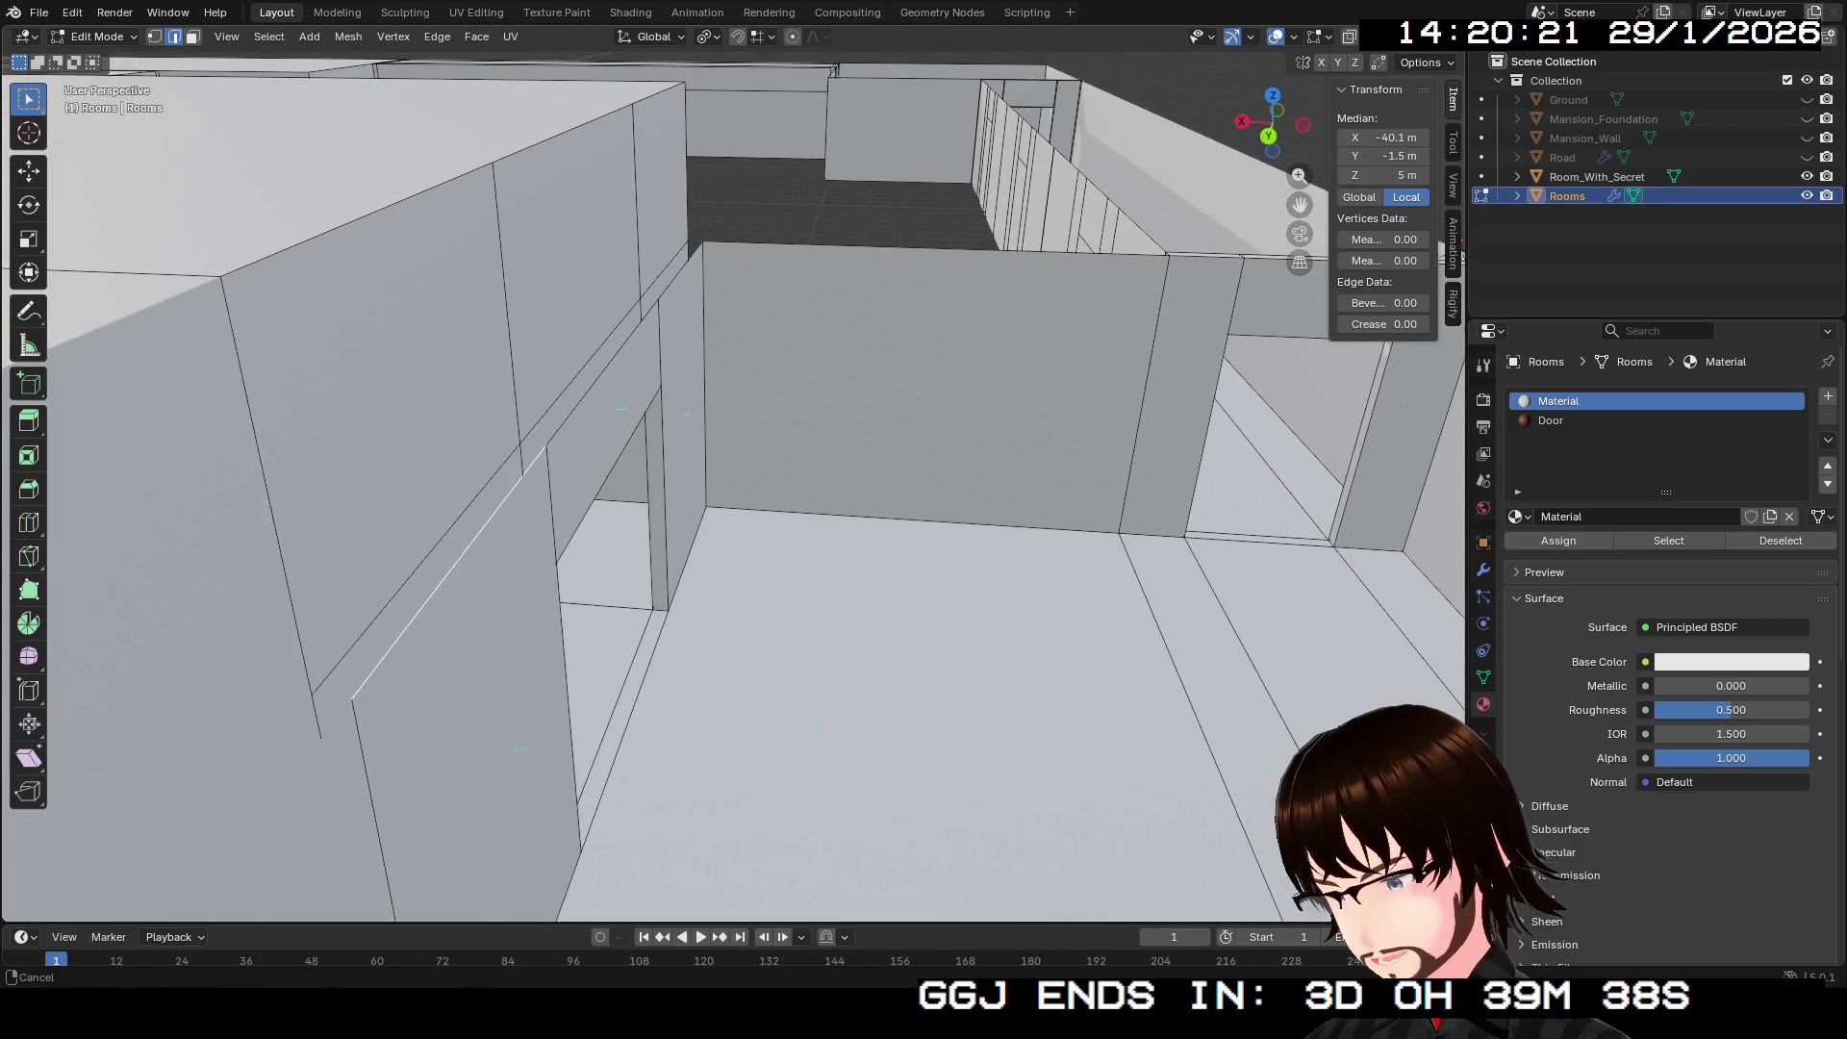
left_click(602, 375, "alt")
key("w")
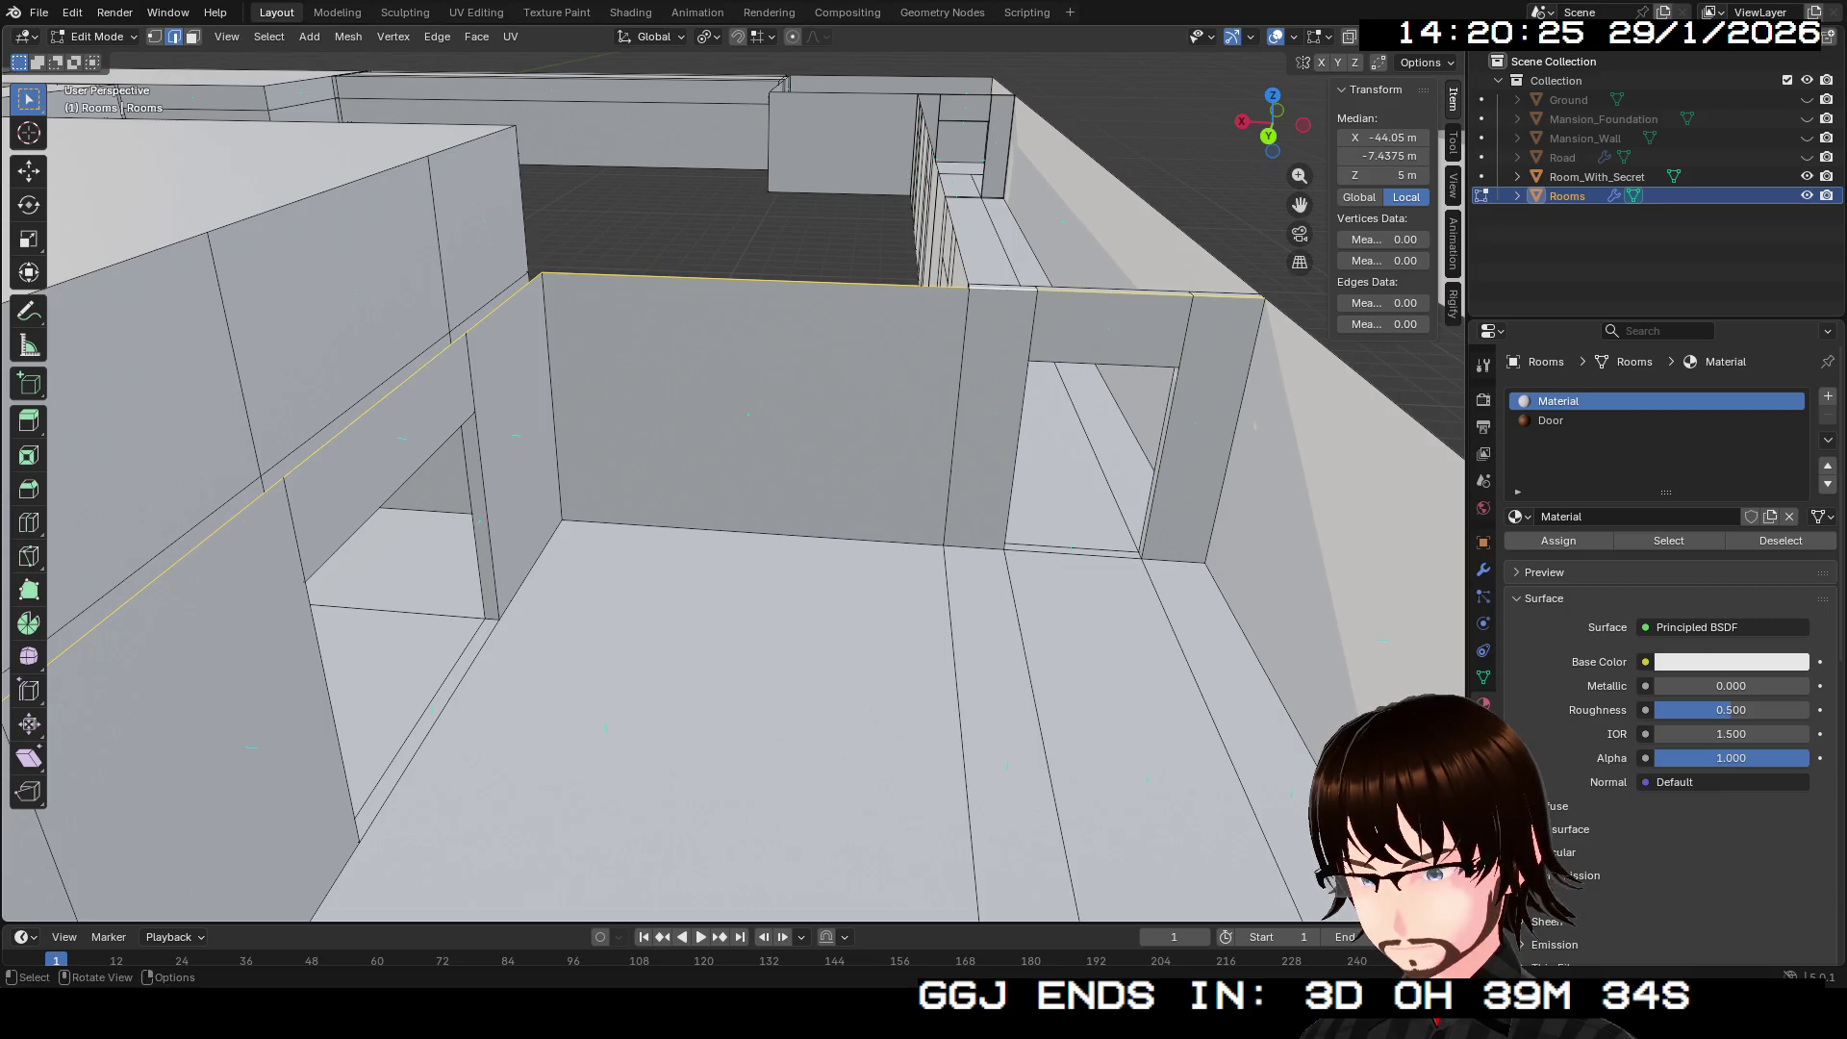
key("w")
key("w")
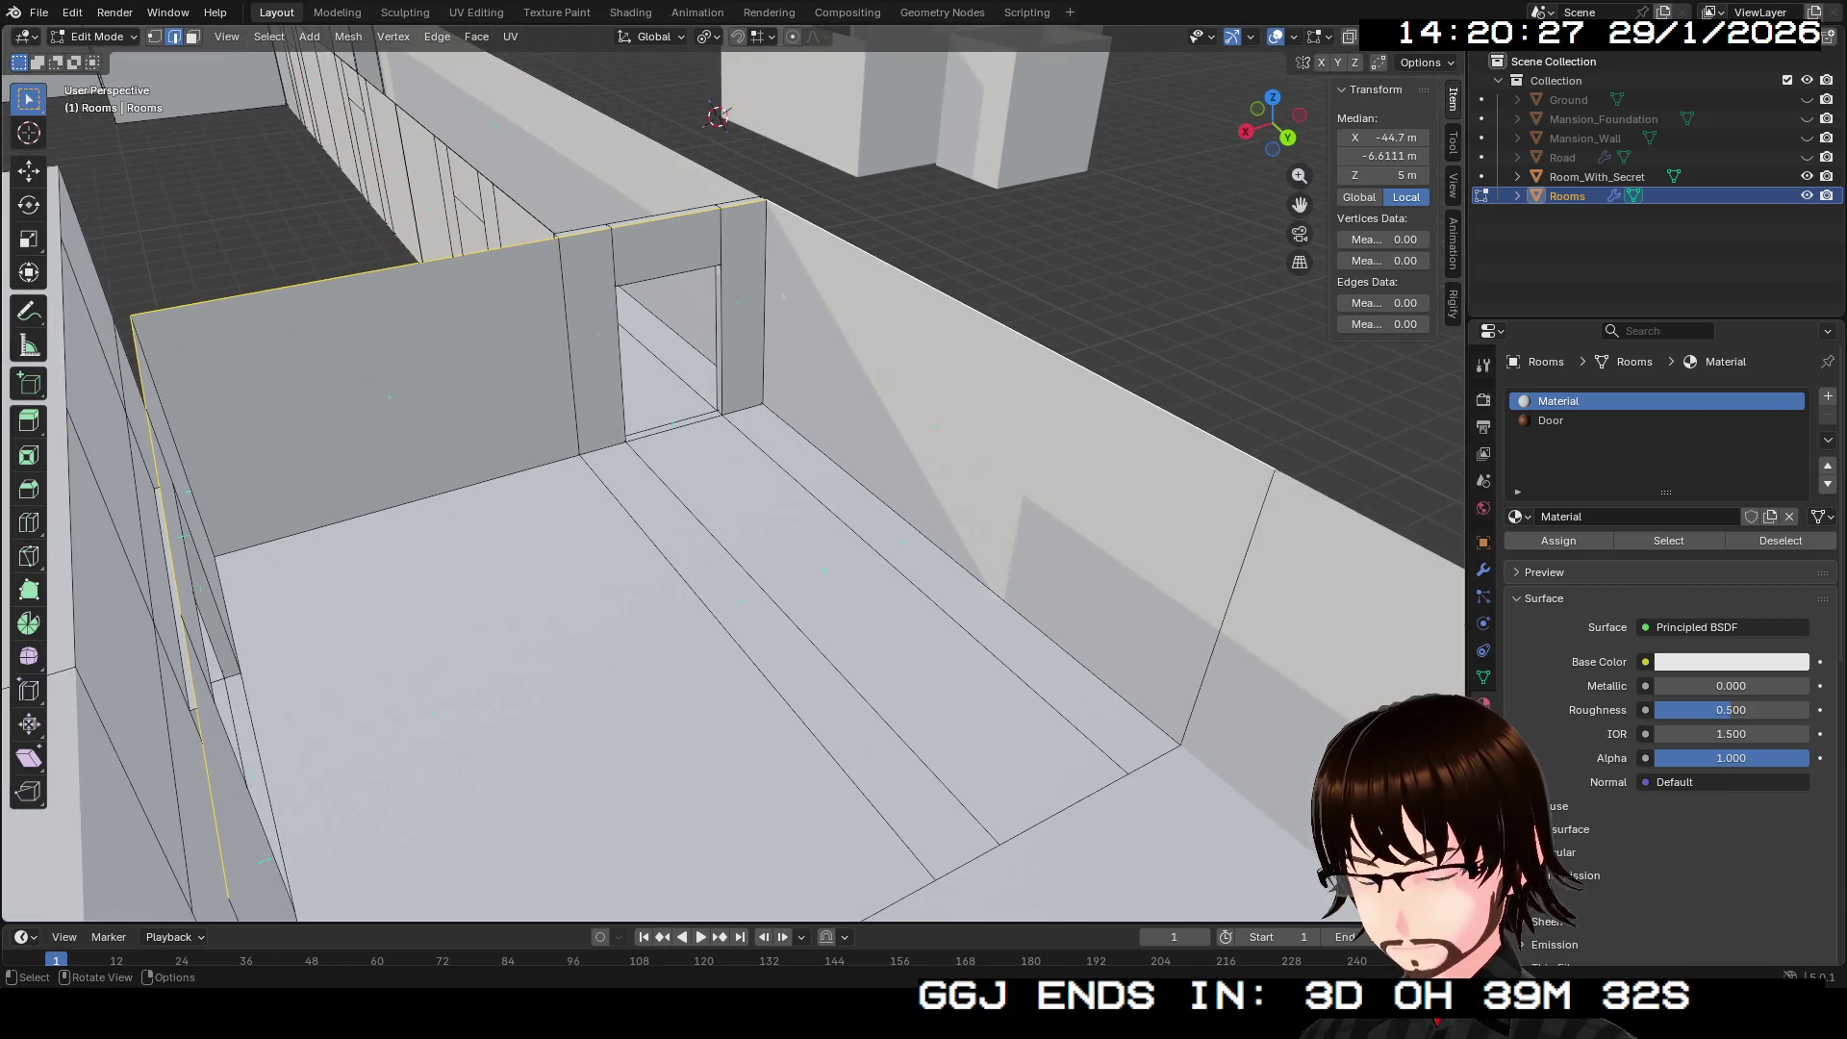
key("w")
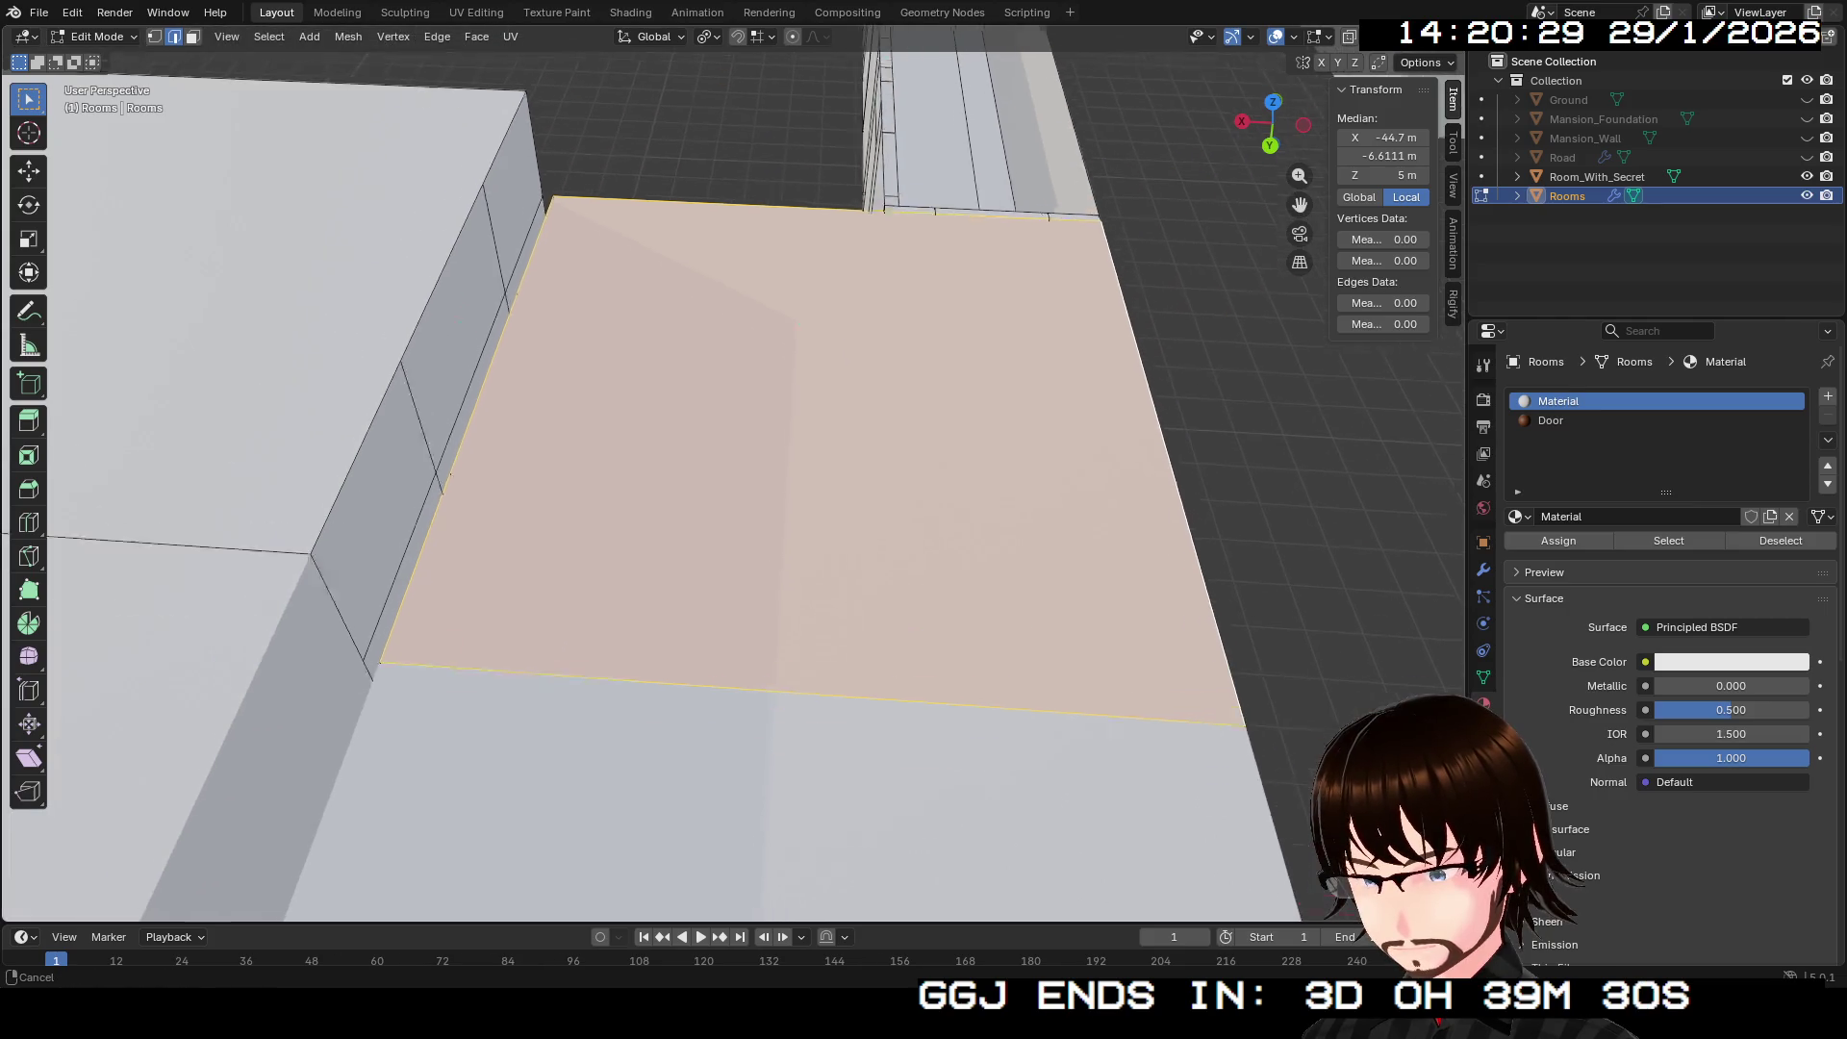
key("w")
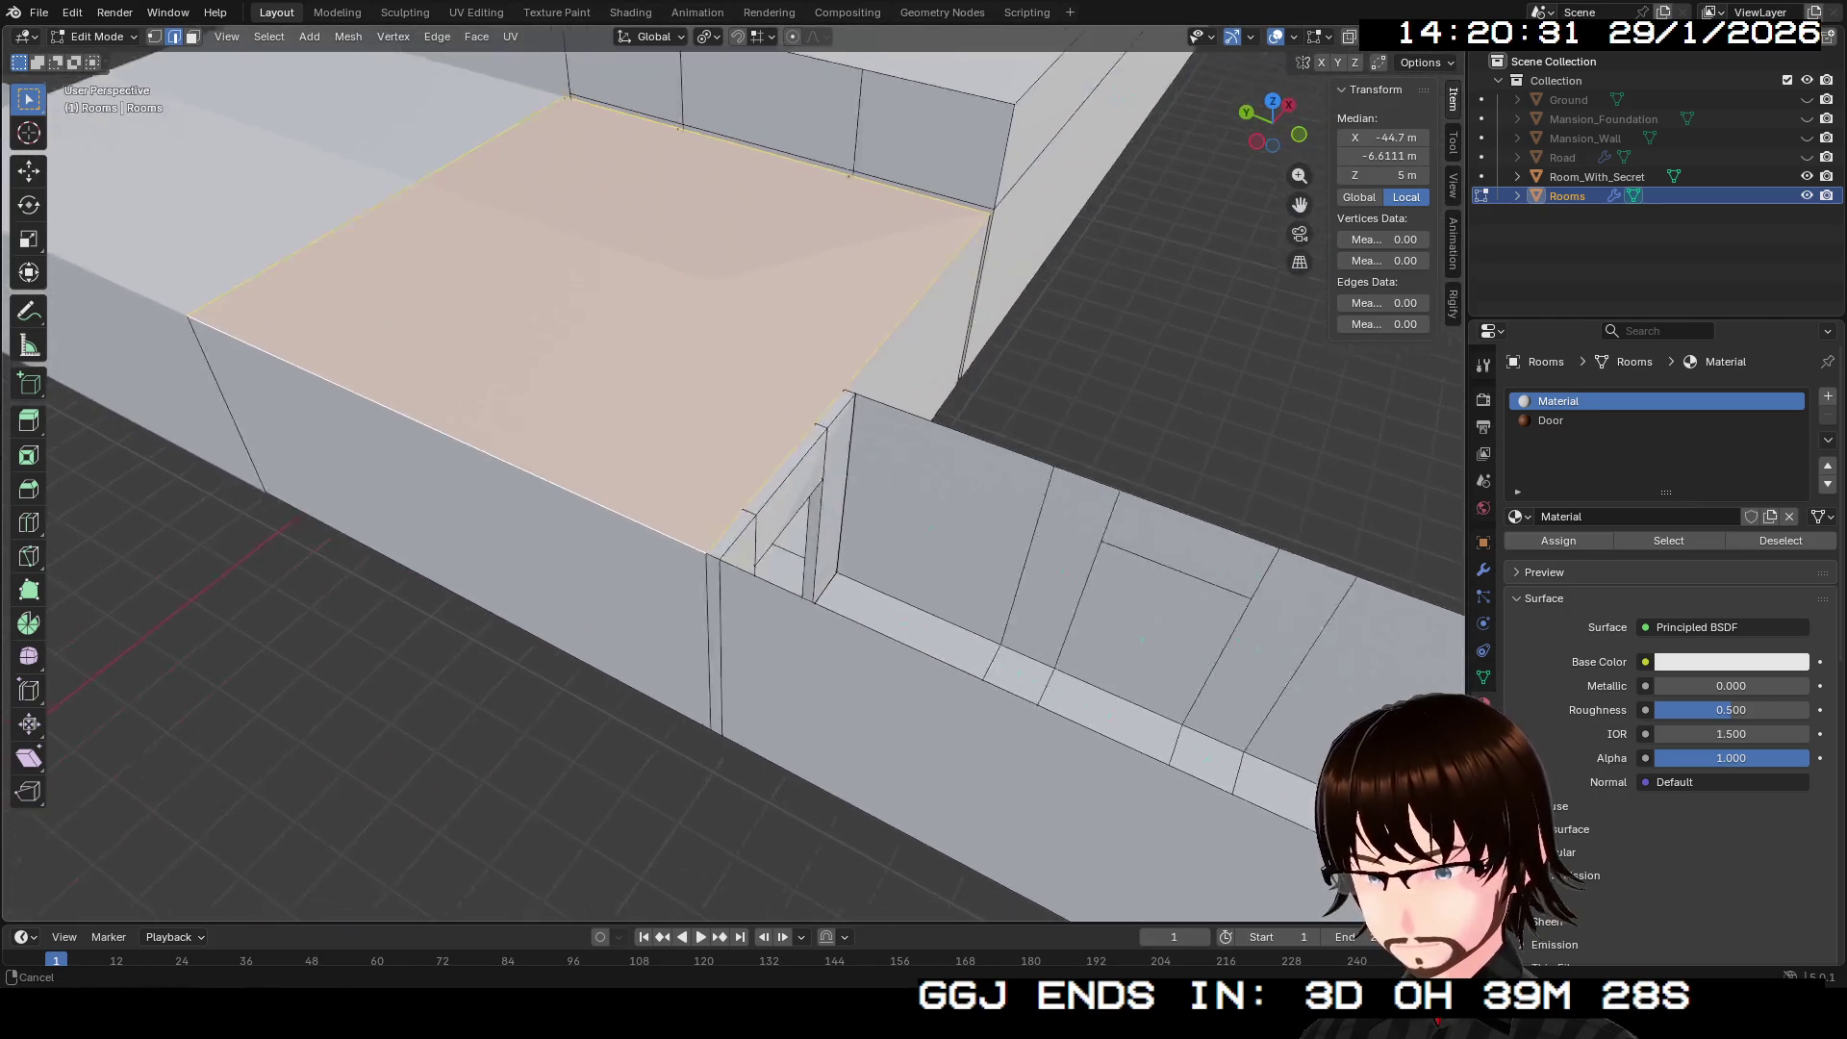
Step: Select the right wall's top edge loop and the vertical doorway edge
left_click(1202, 491, "alt")
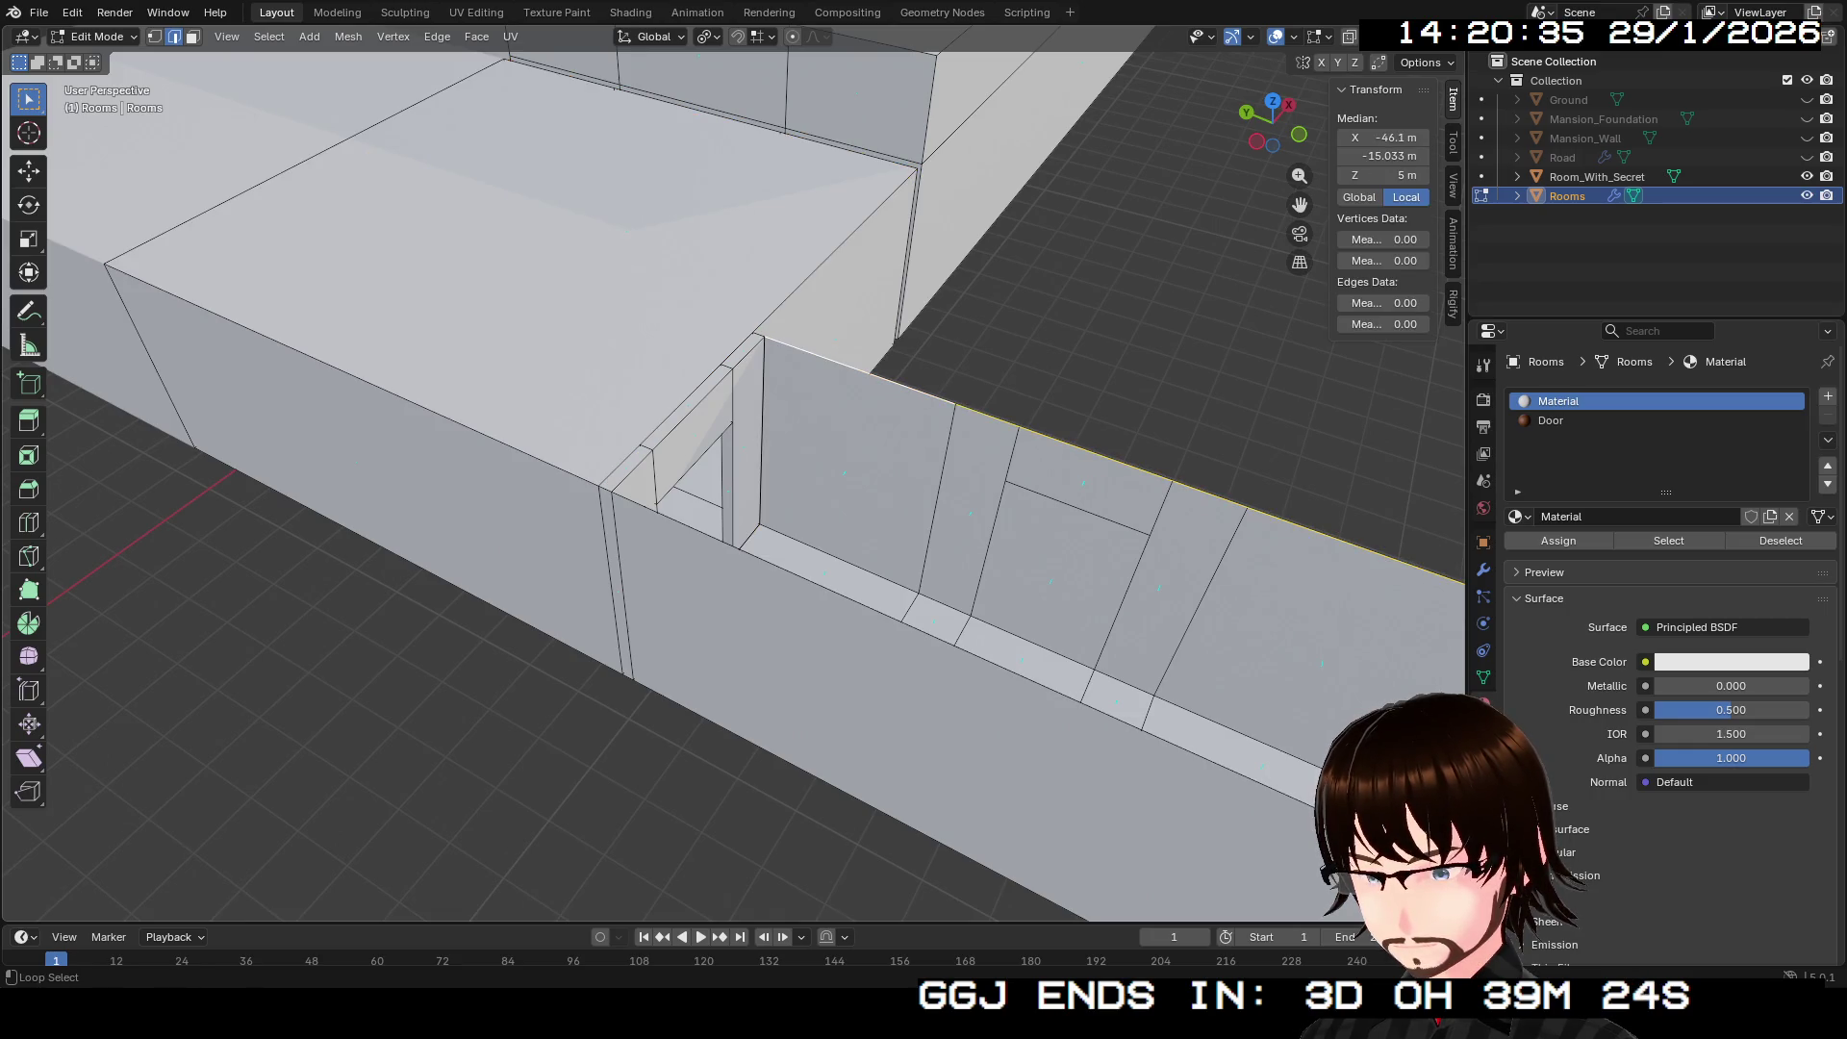
left_click(760, 433, "alt+shift")
left_click(761, 433)
left_click(1154, 475, "alt")
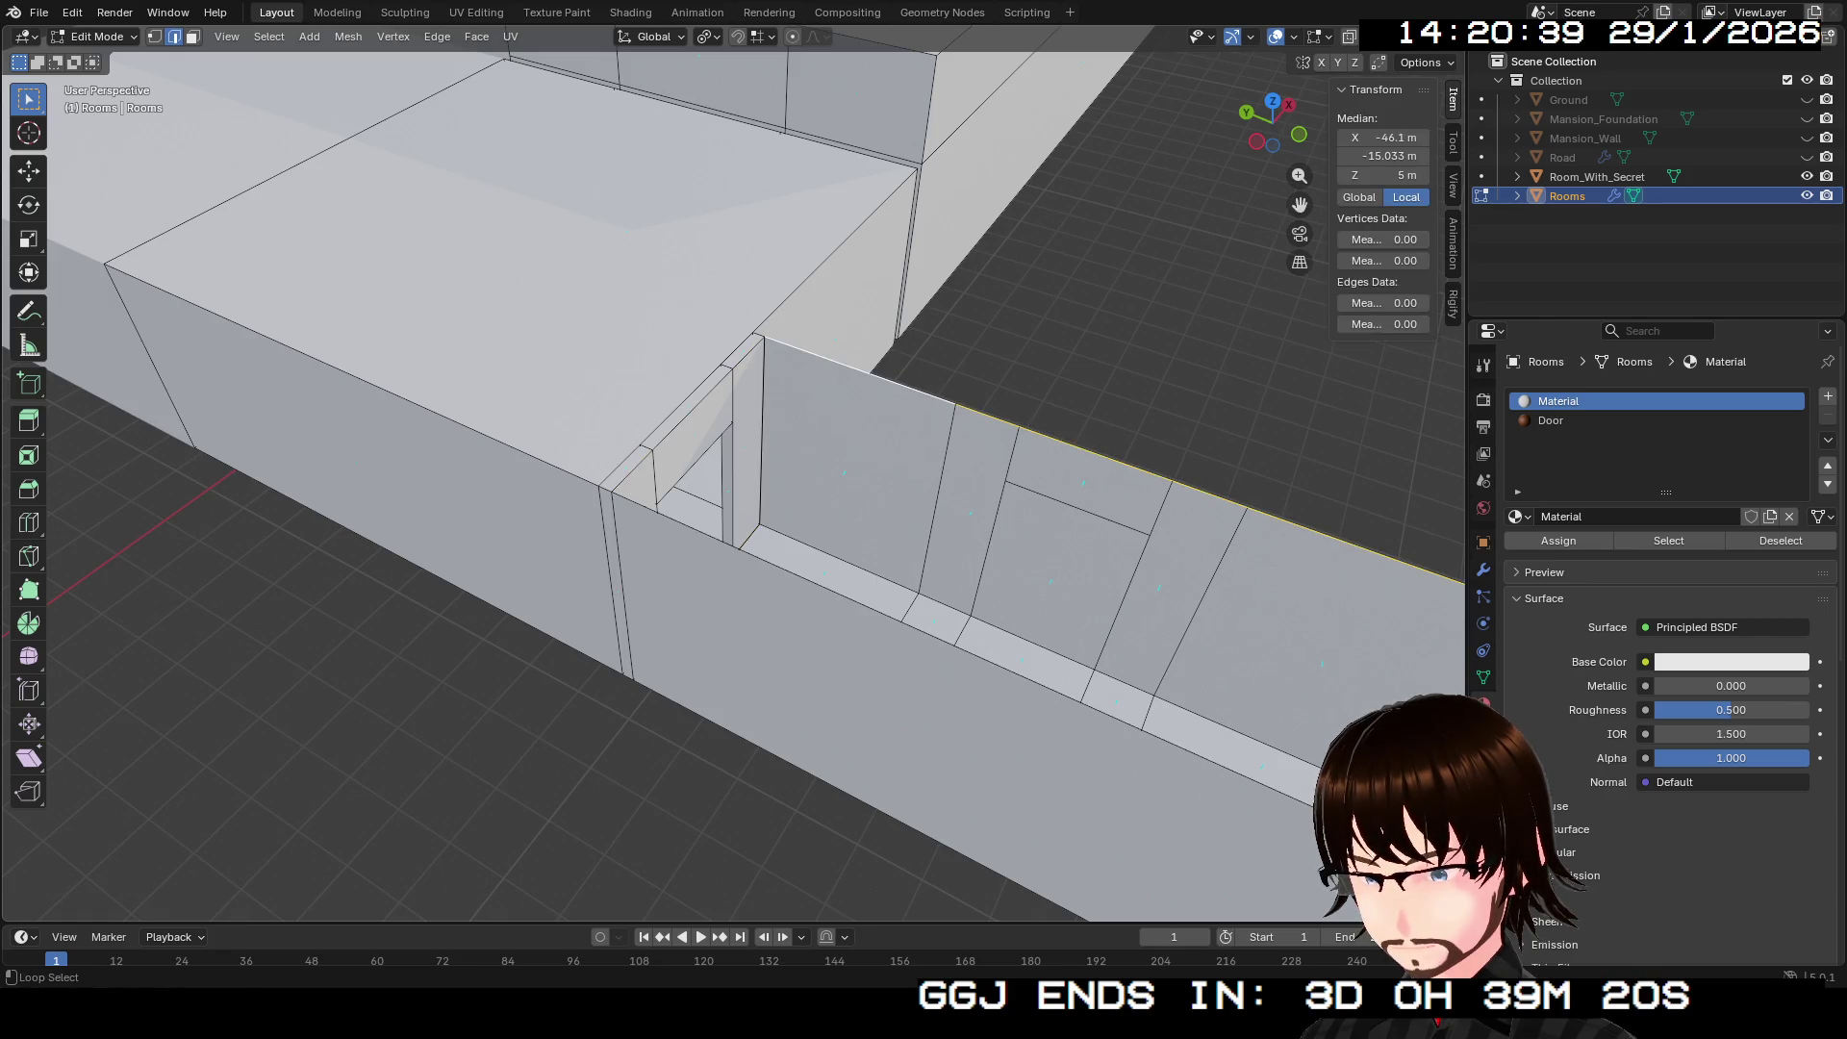
left_click(1059, 452, "alt")
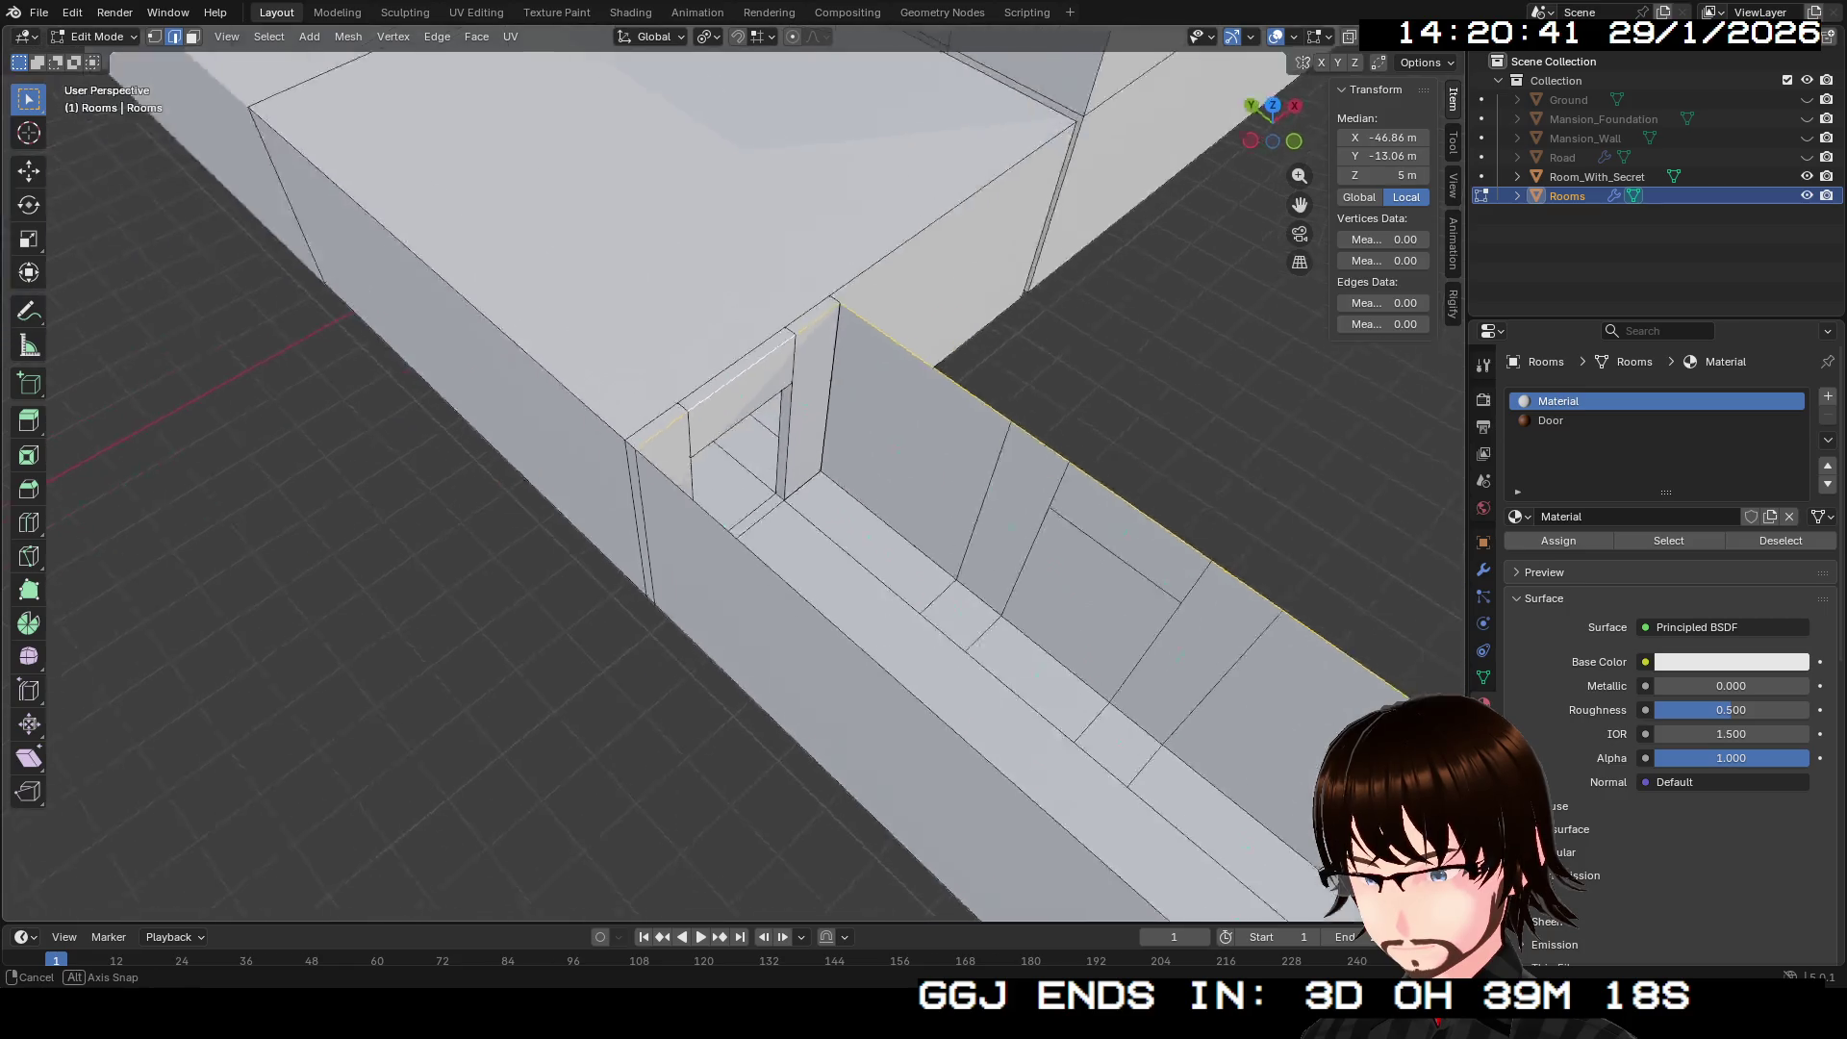
Step: Orbit around the corridor doorway, restoring the wall-top edge selection after a deselect
middle_click(731, 481)
middle_click(731, 481)
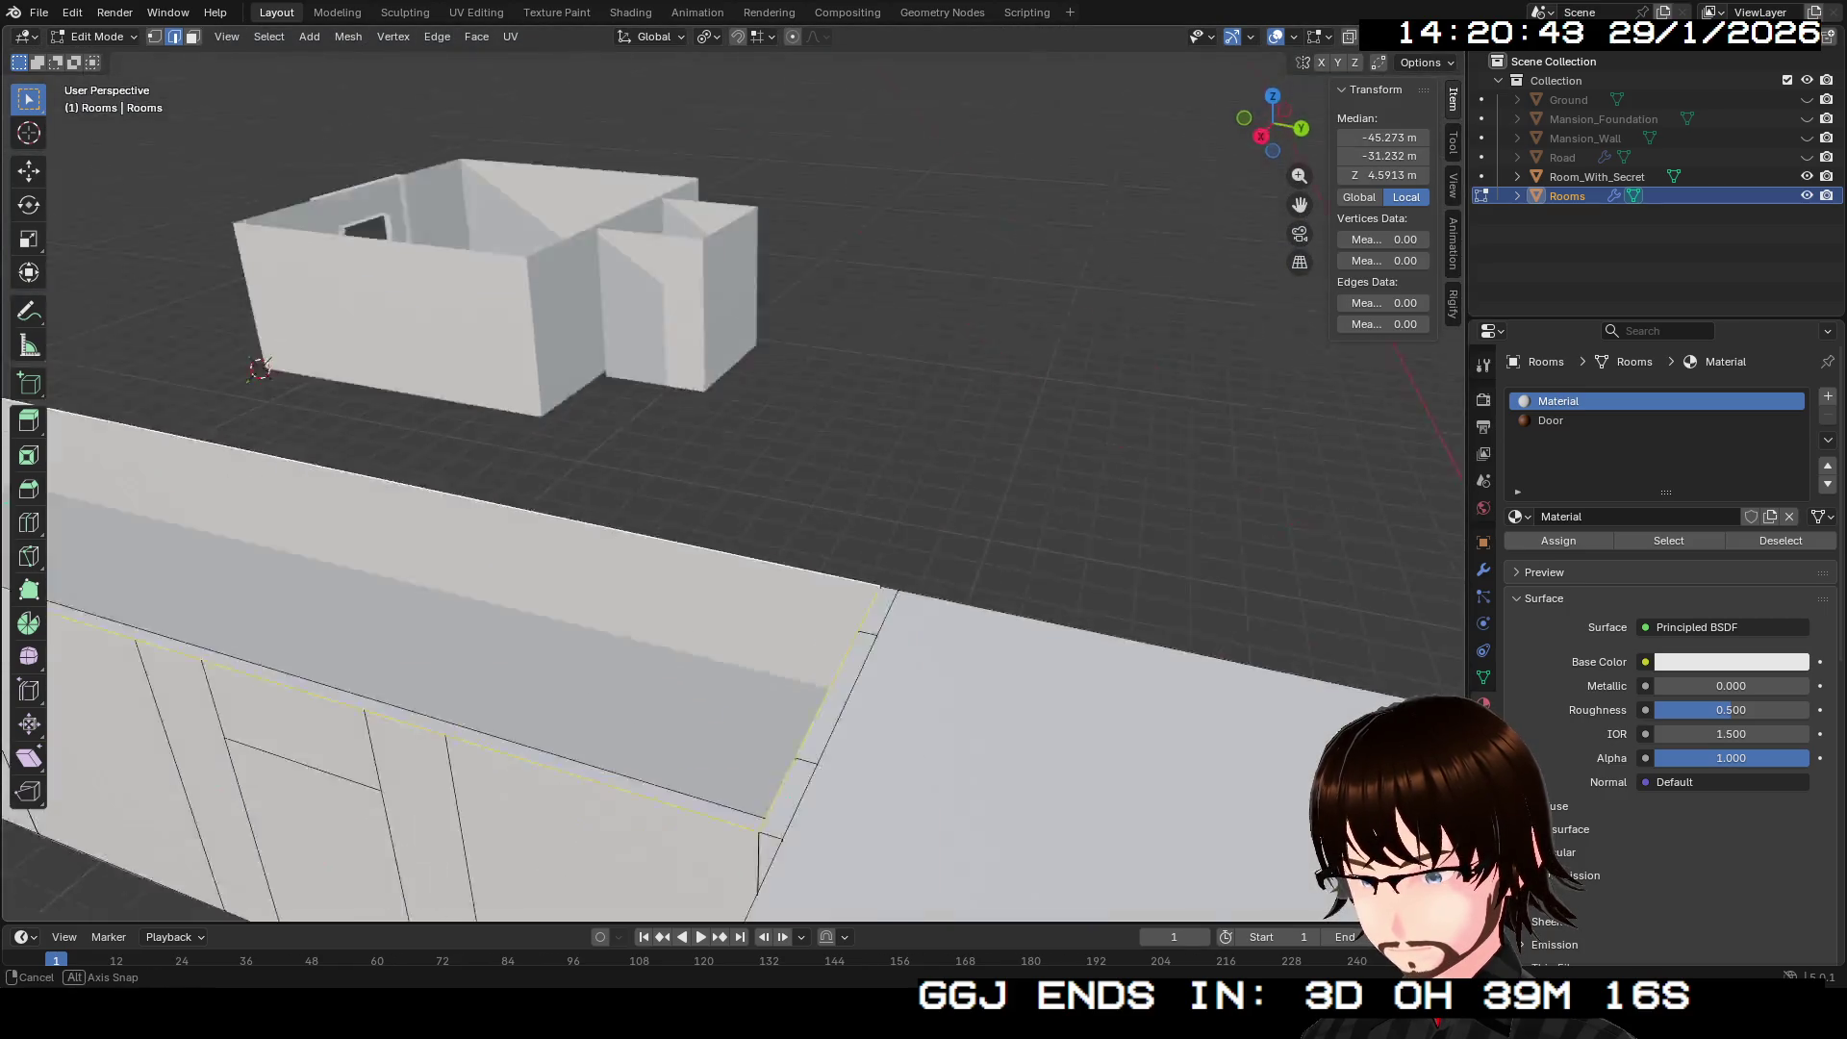
scroll(673, 481, "down", 2)
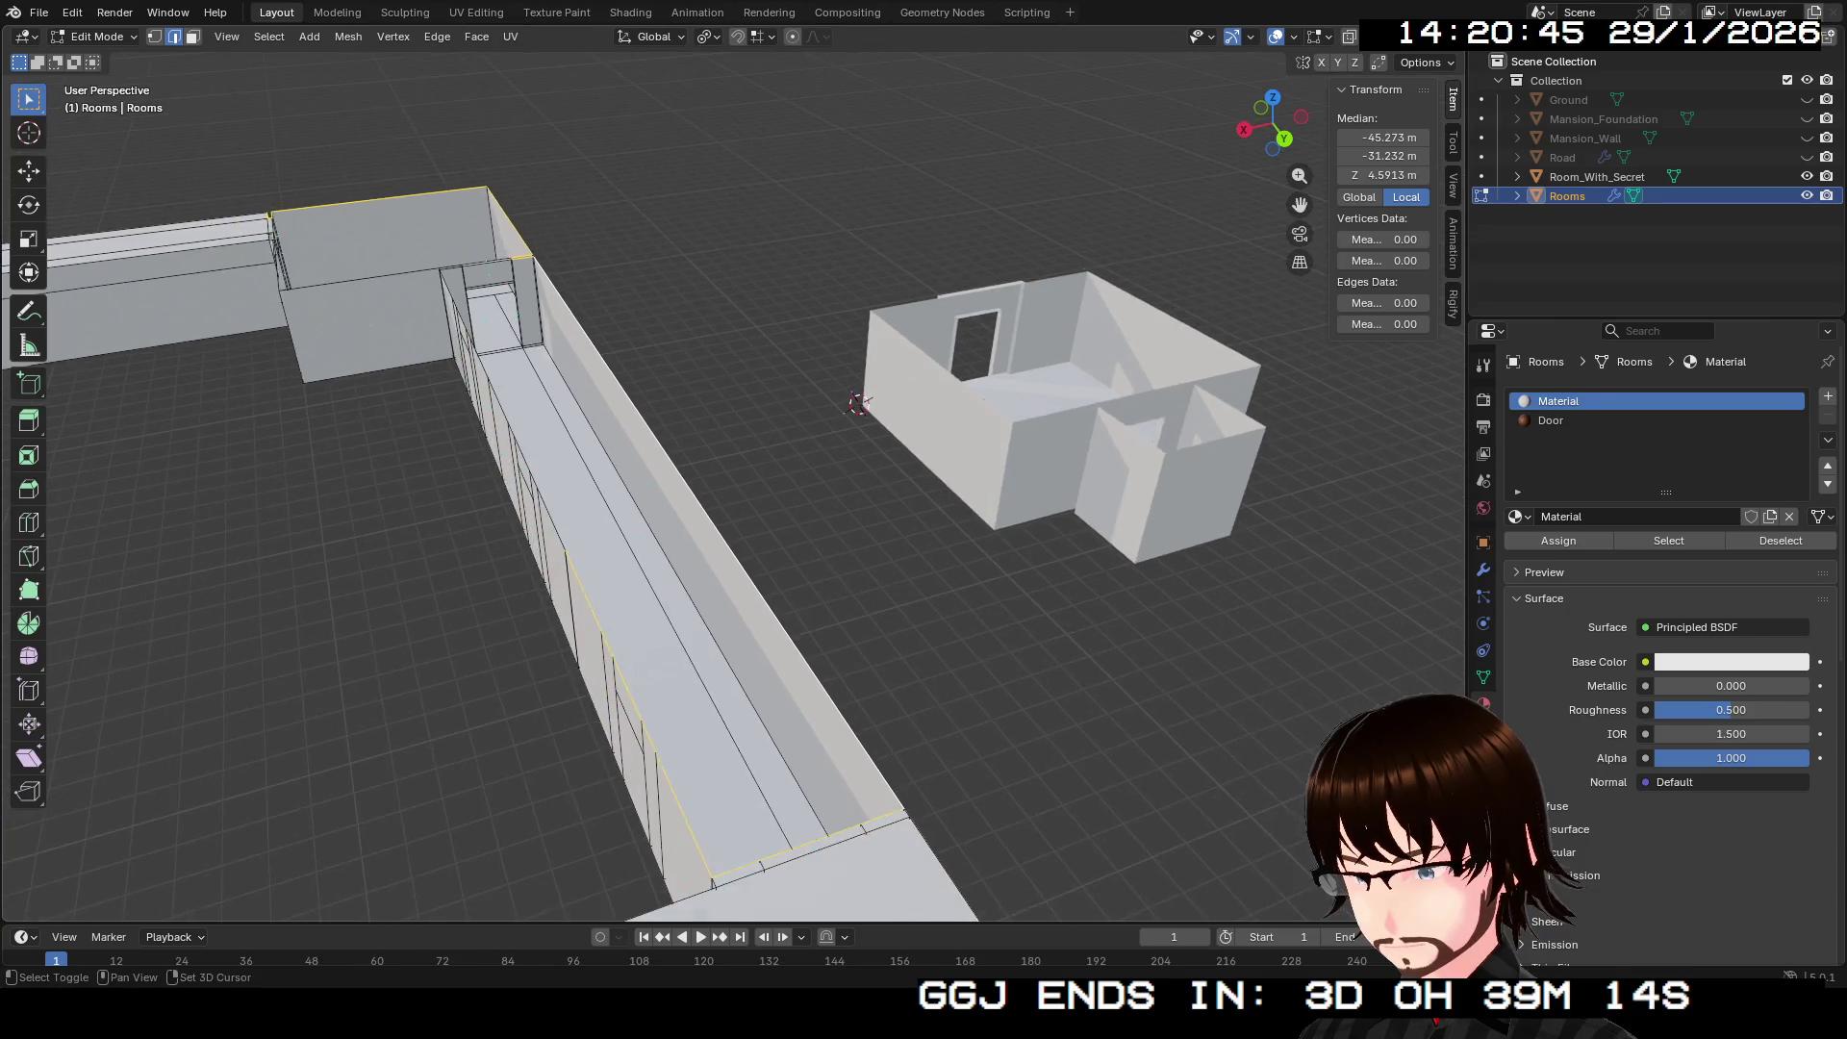
scroll(673, 481, "up", 6)
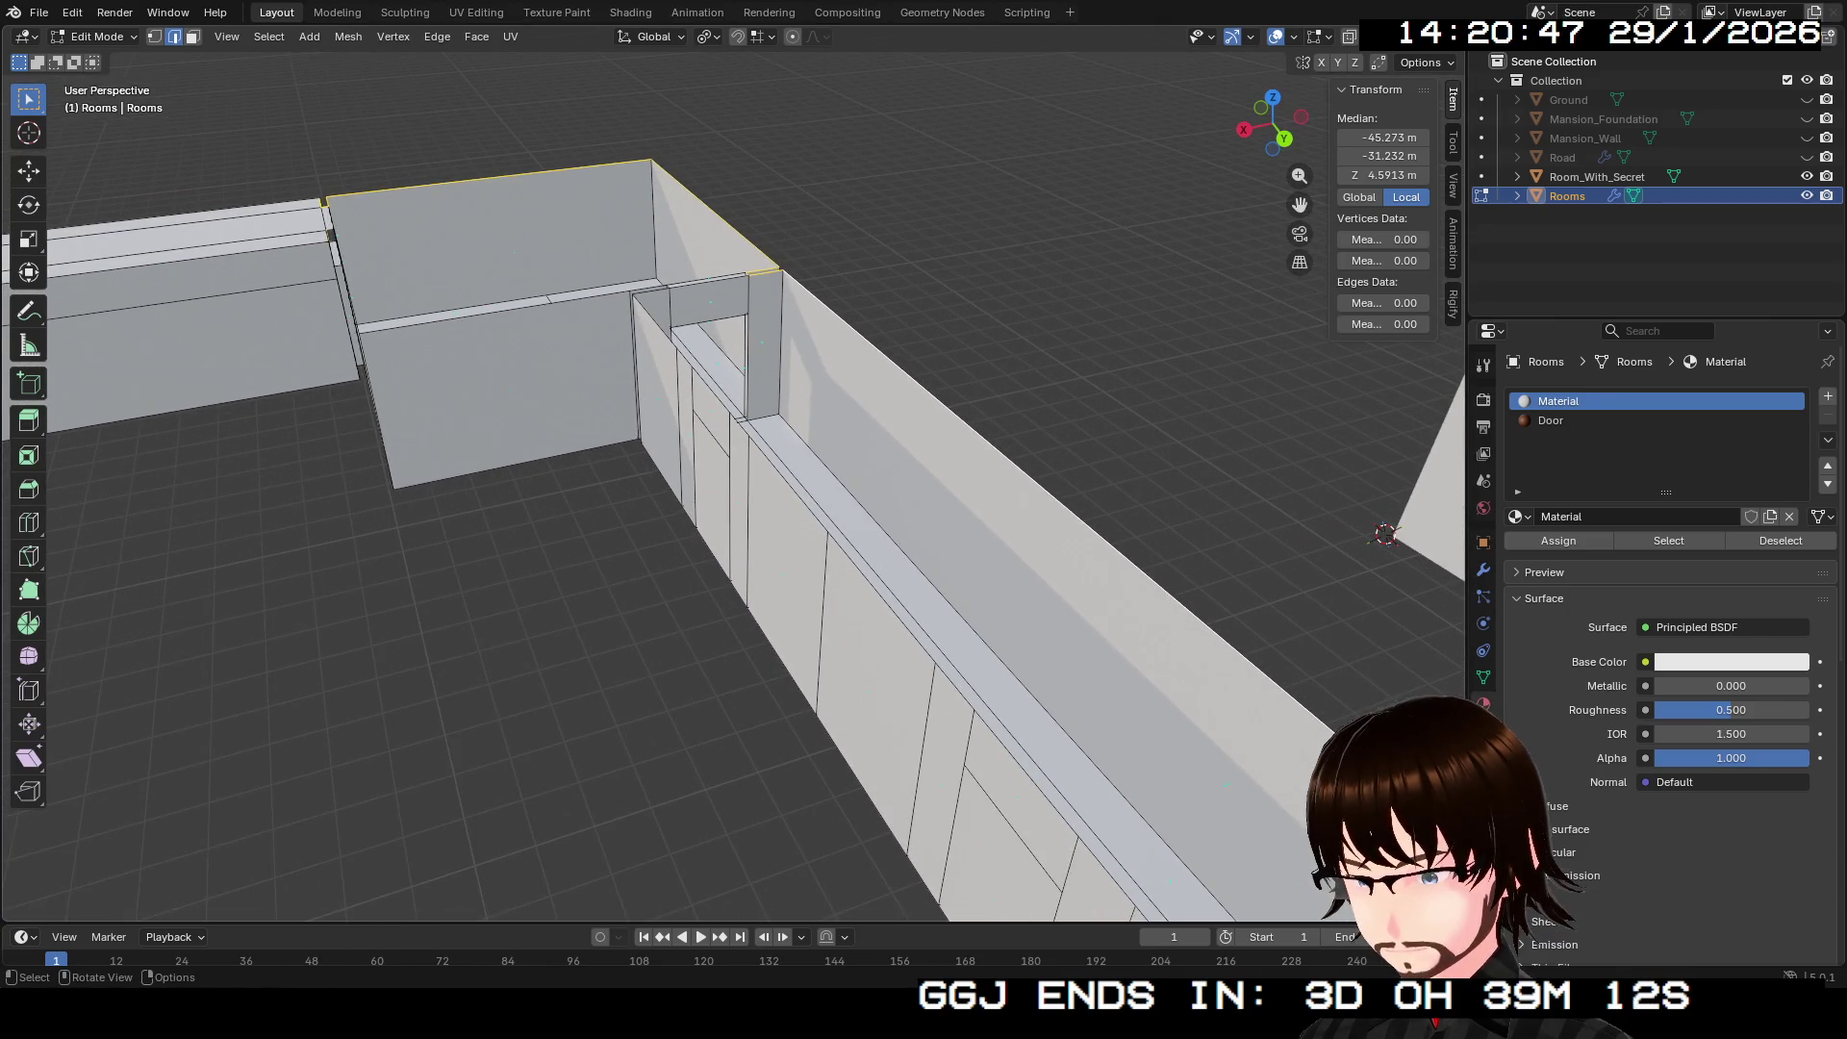
key("alt+a")
key("ctrl+z")
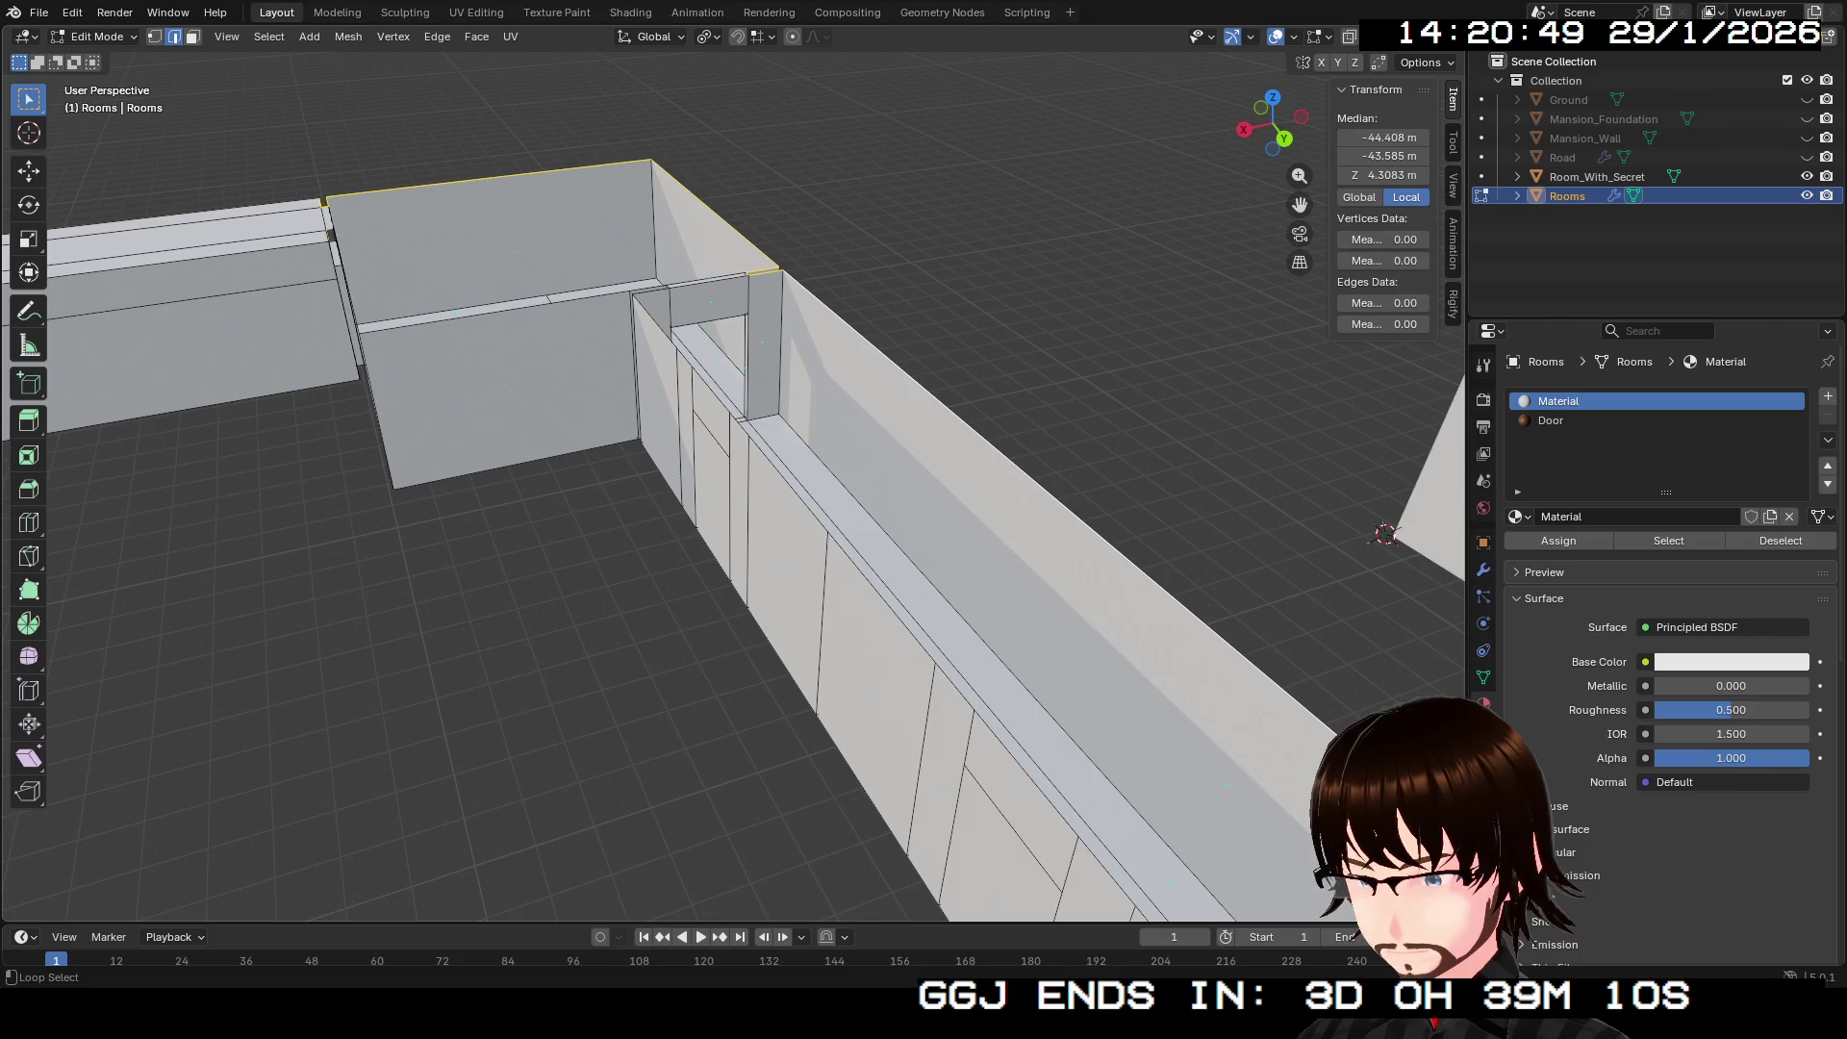
middle_click(731, 481)
scroll(732, 481, "down", 3)
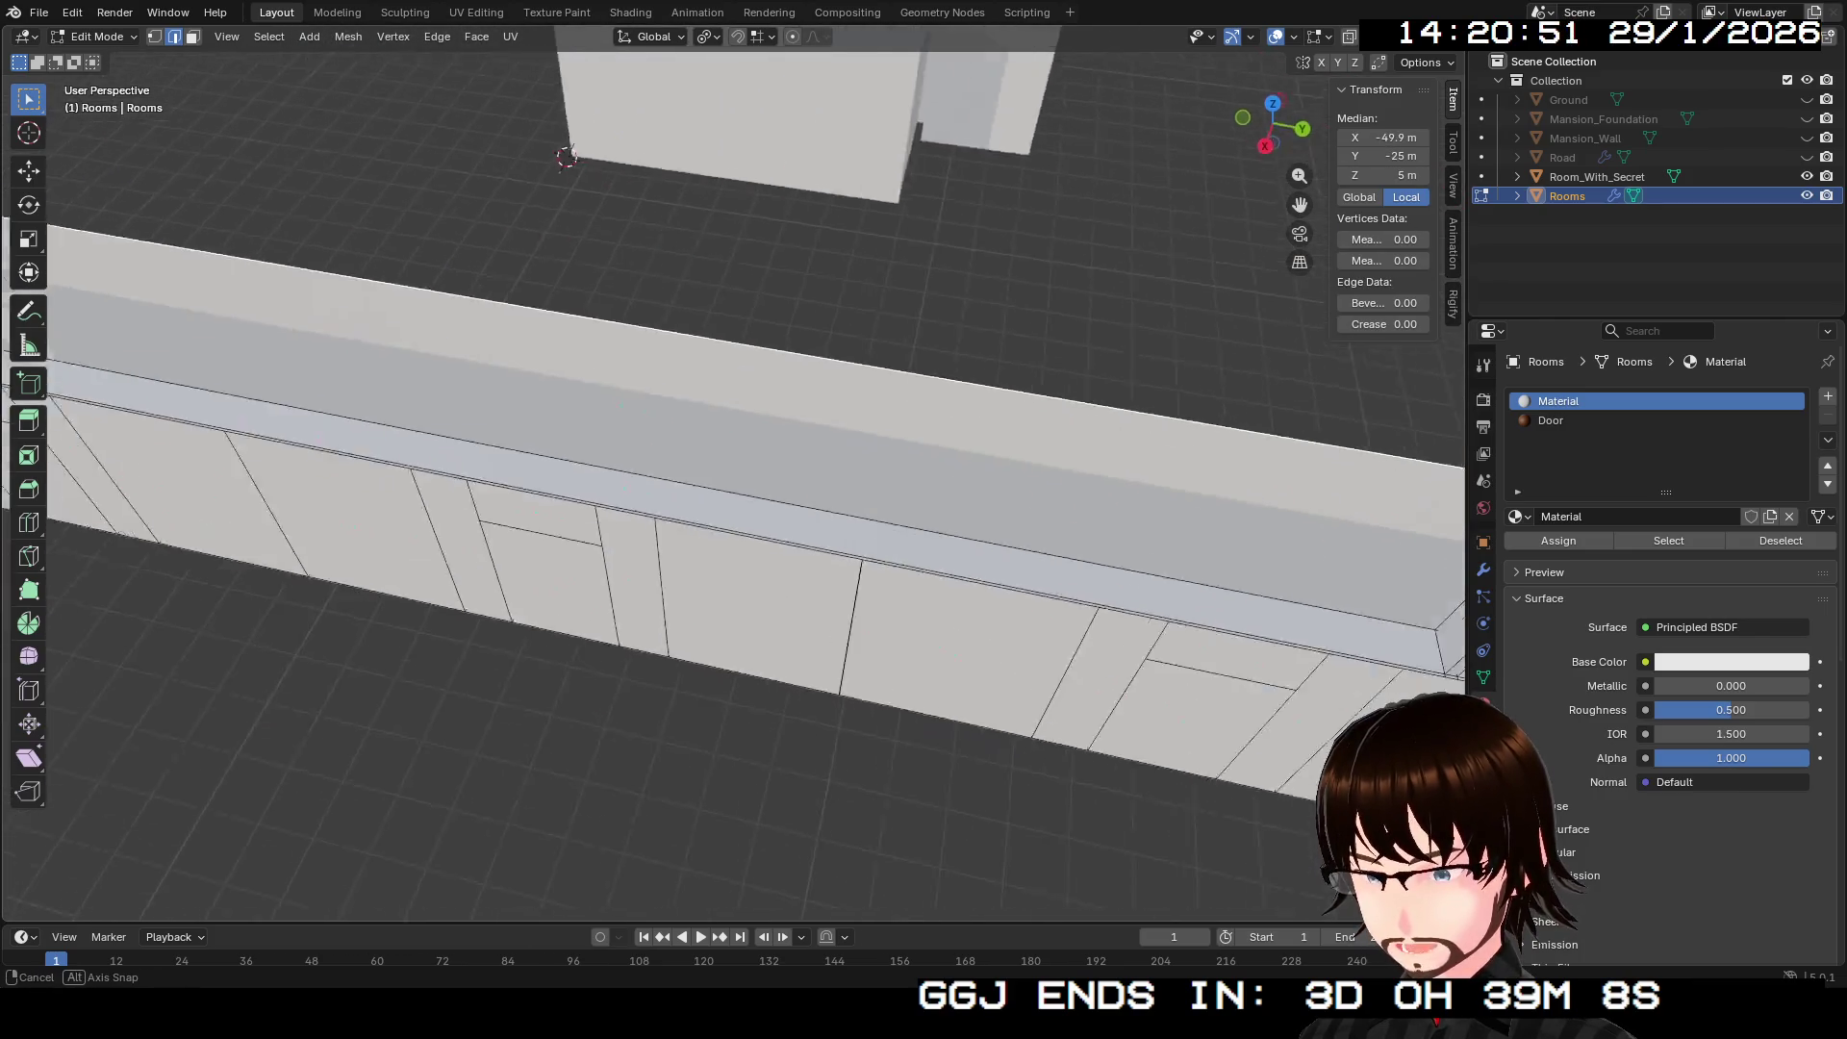
middle_click(731, 481)
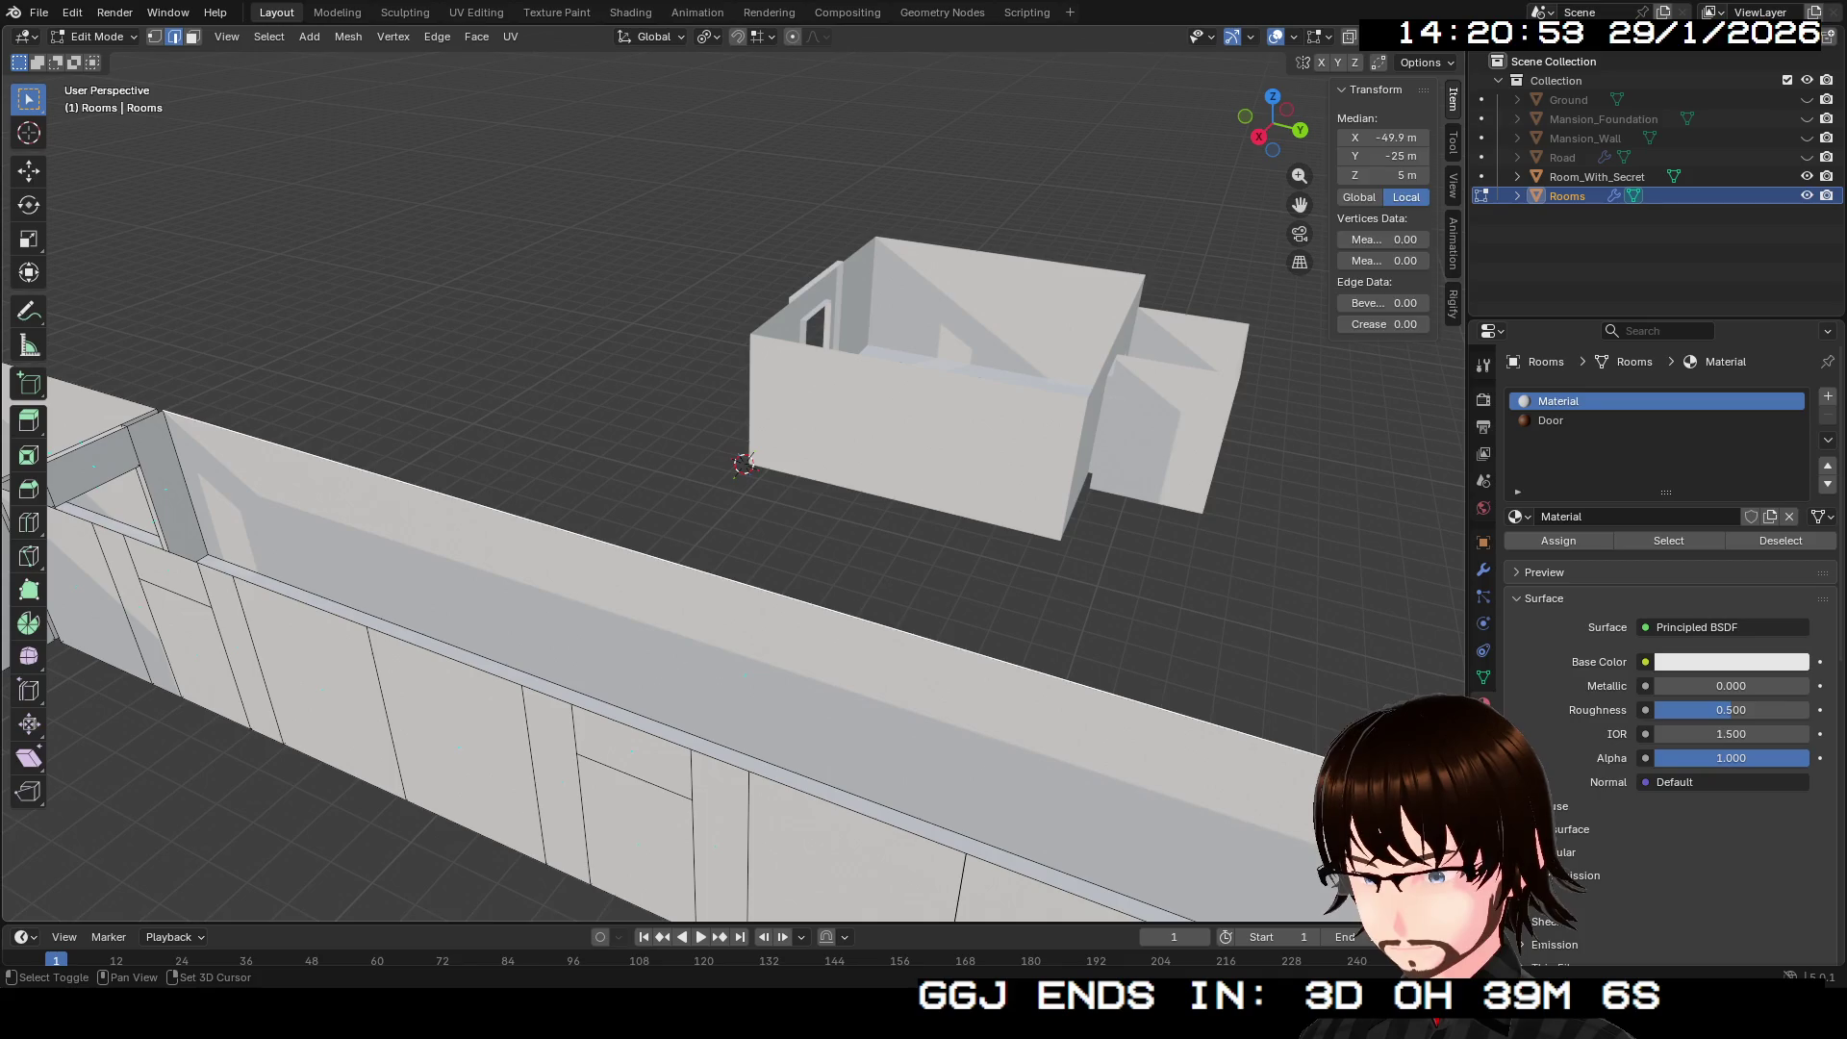
scroll(732, 481, "up", 5)
middle_click(732, 481)
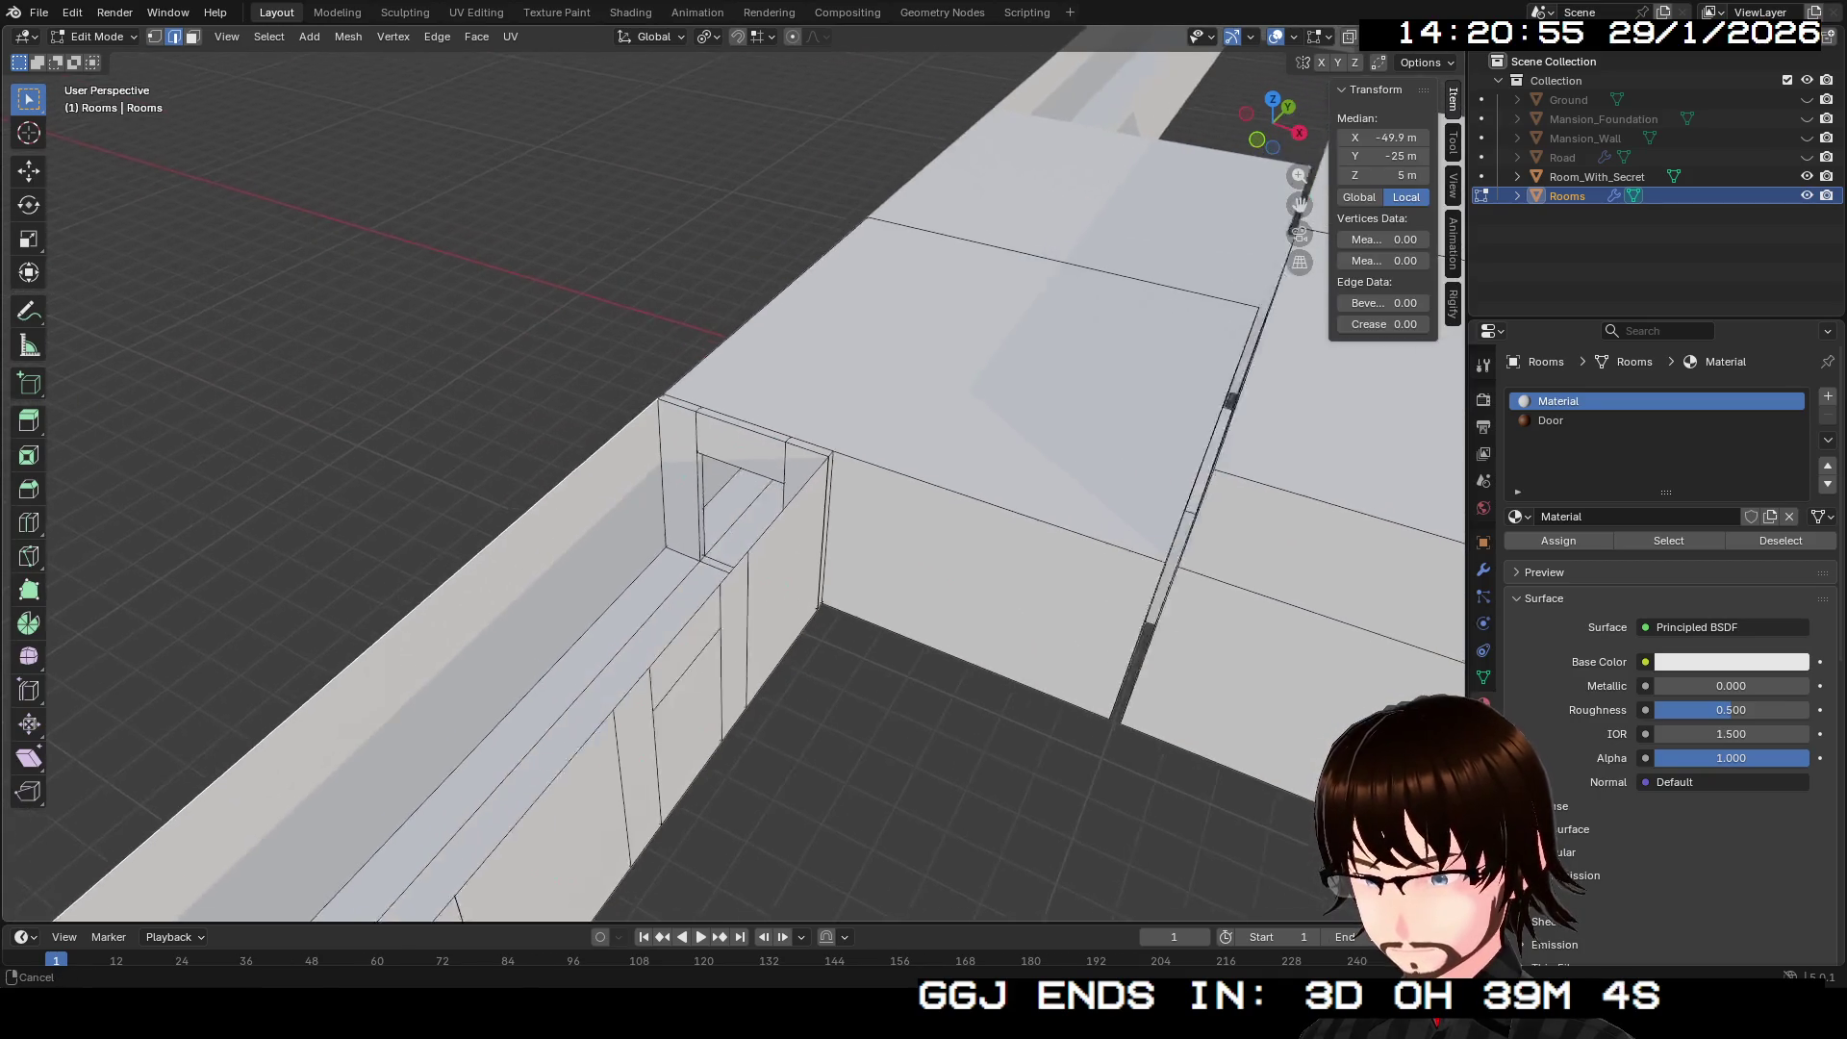
middle_click(731, 481)
Step: Select the top edge loops of both corridor walls
left_click(719, 510)
left_click(369, 656)
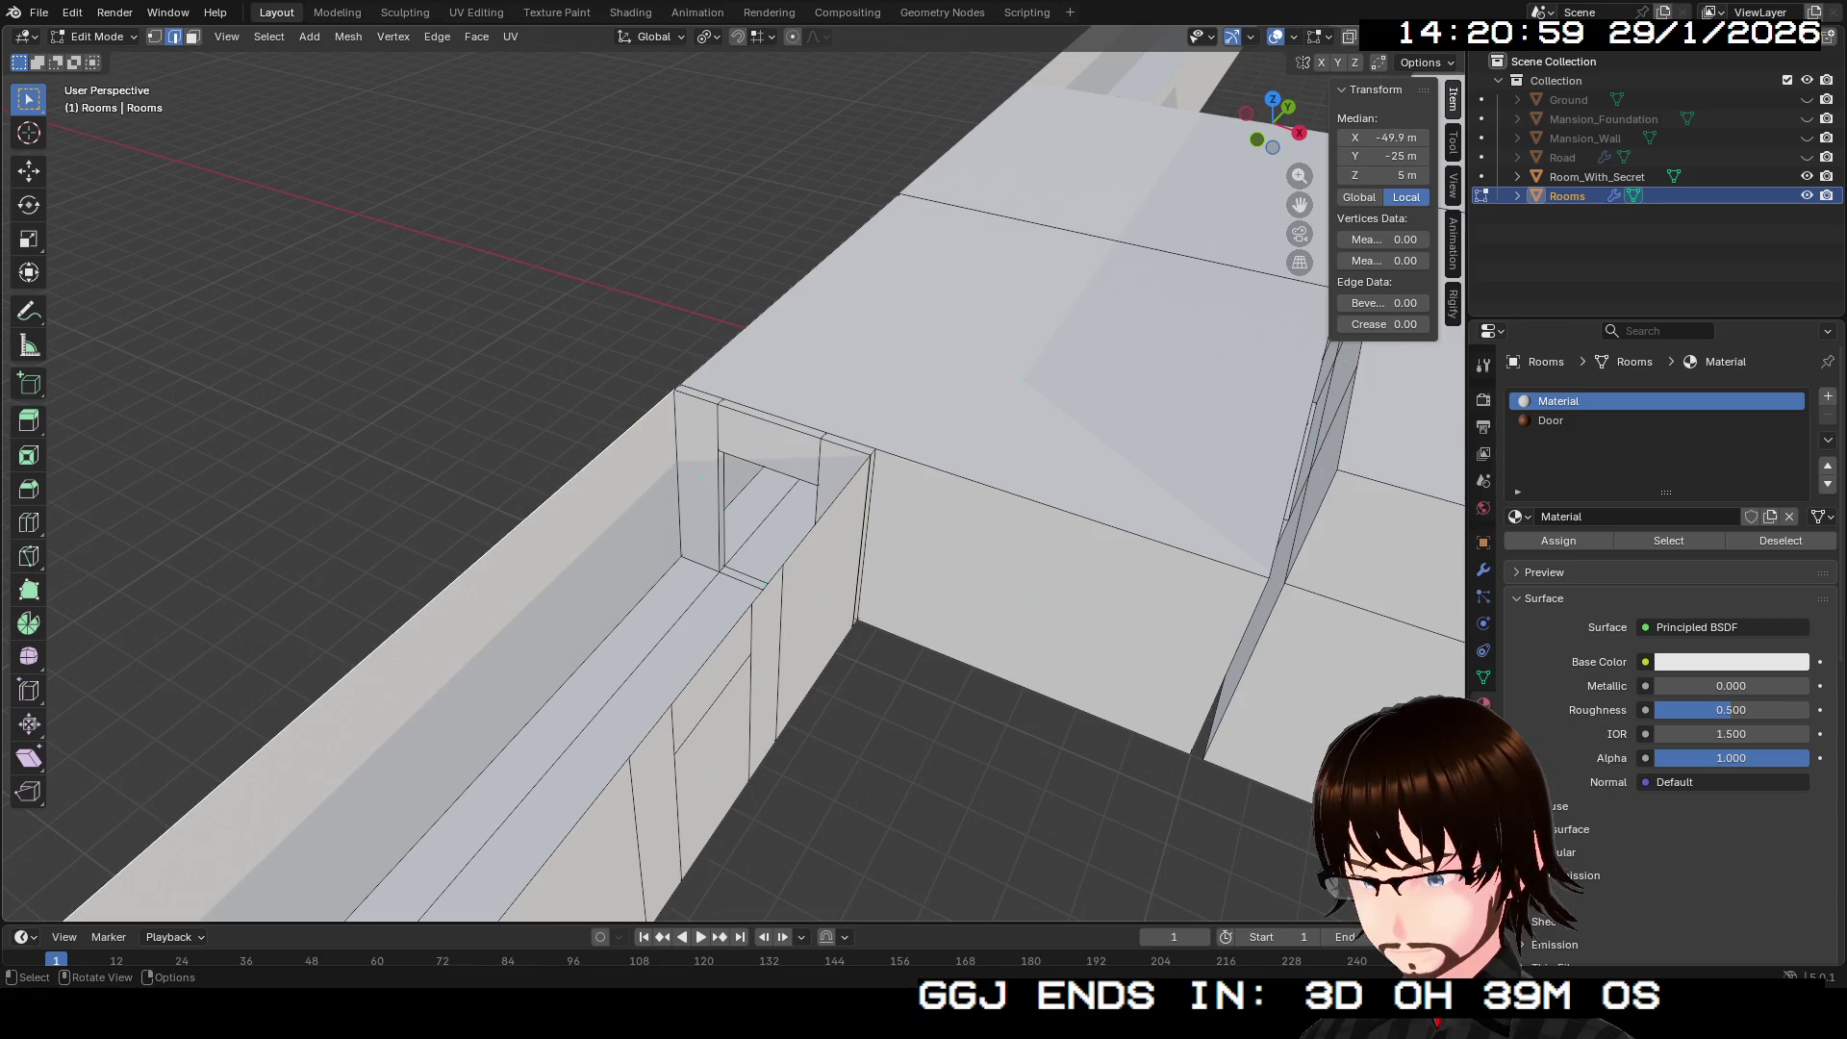
left_click(770, 420, "alt")
middle_click(731, 481)
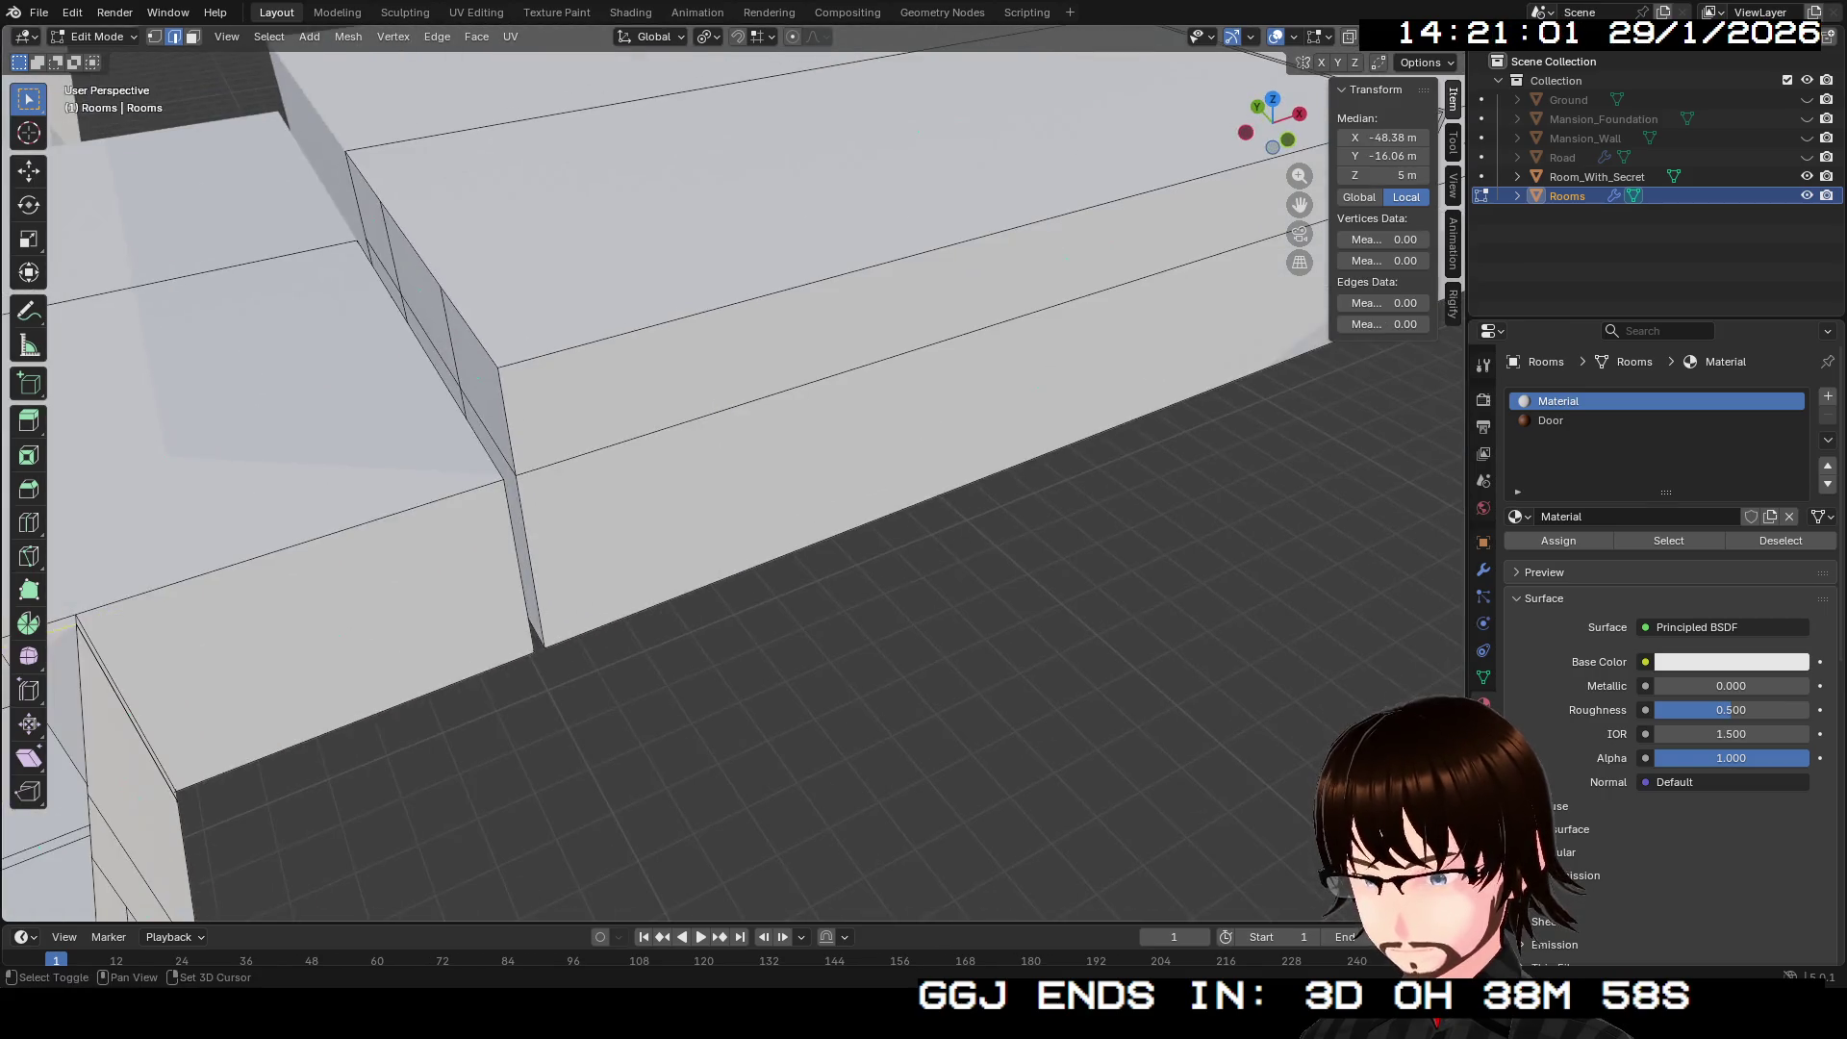
mouse_move(732, 481)
left_mouse_down()
mouse_move(635, 453)
mouse_move(693, 501)
mouse_move(616, 538)
mouse_move(577, 501)
left_mouse_up()
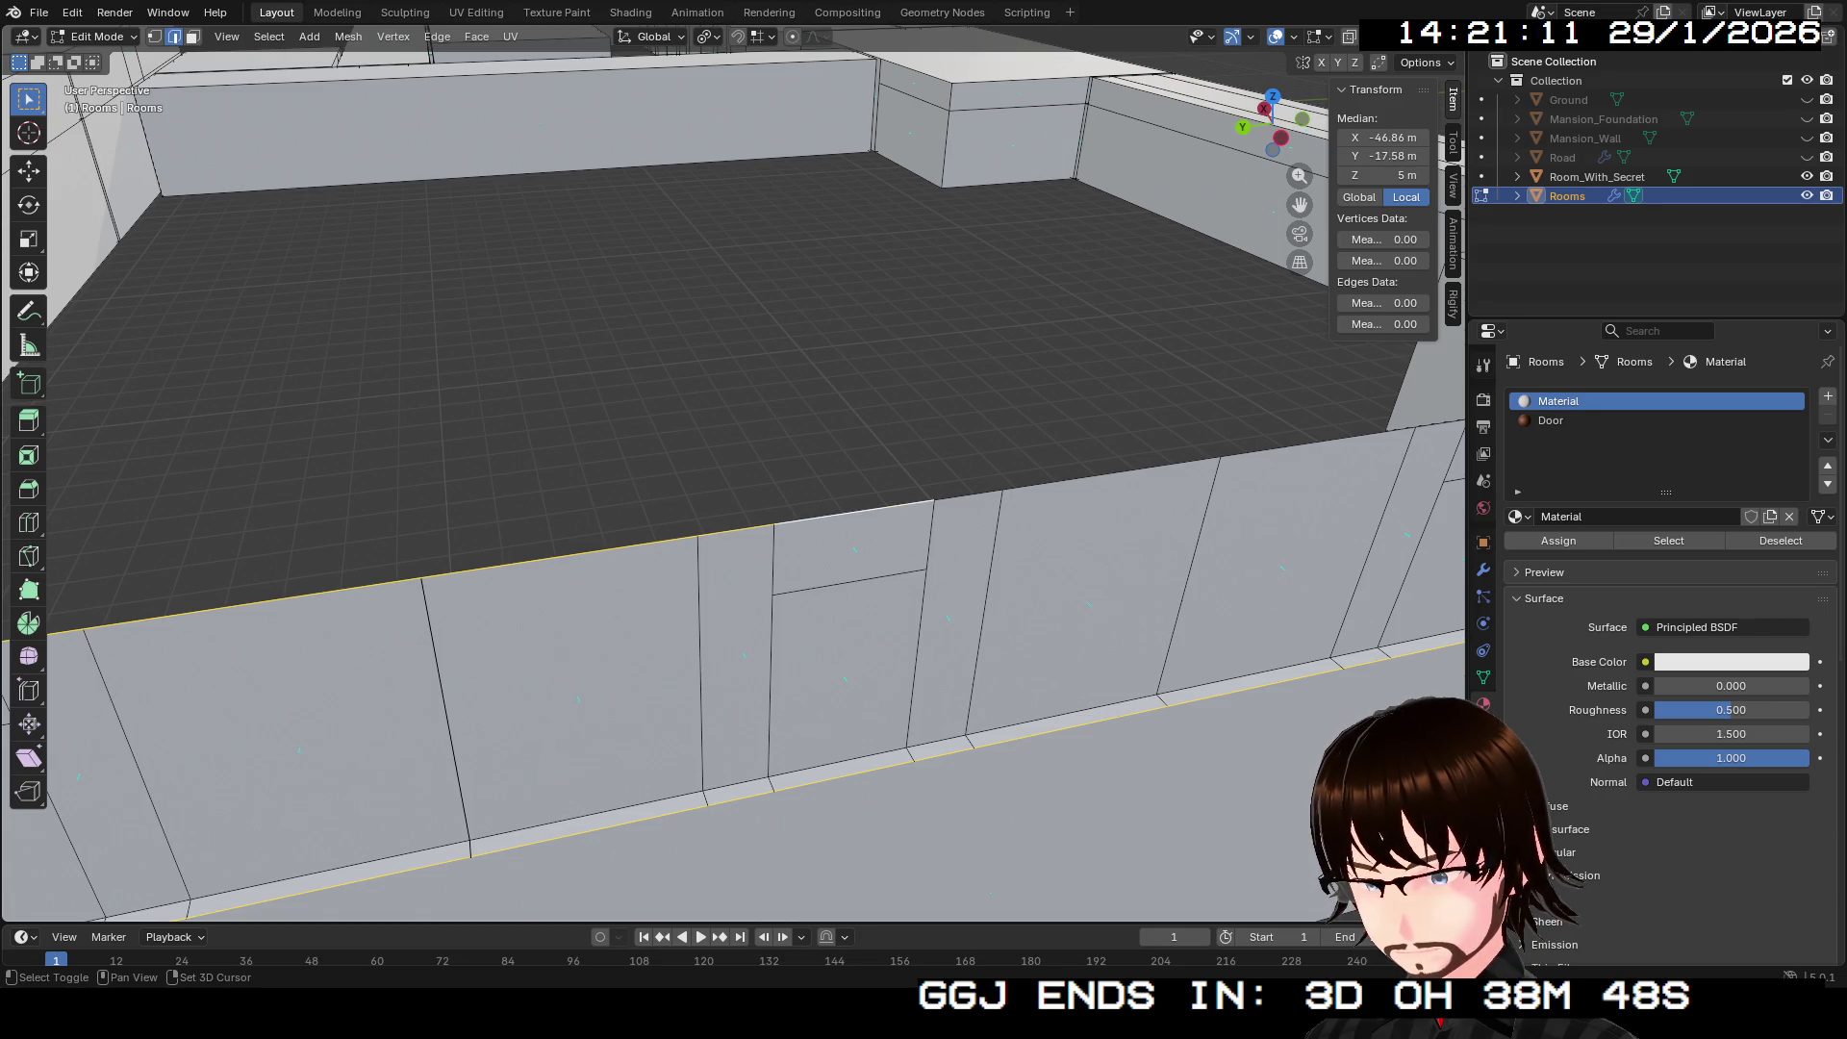
mouse_move(577, 500)
left_mouse_down()
mouse_move(625, 462)
mouse_move(711, 462)
mouse_move(664, 443)
left_mouse_up()
scroll(731, 471, "down", 3)
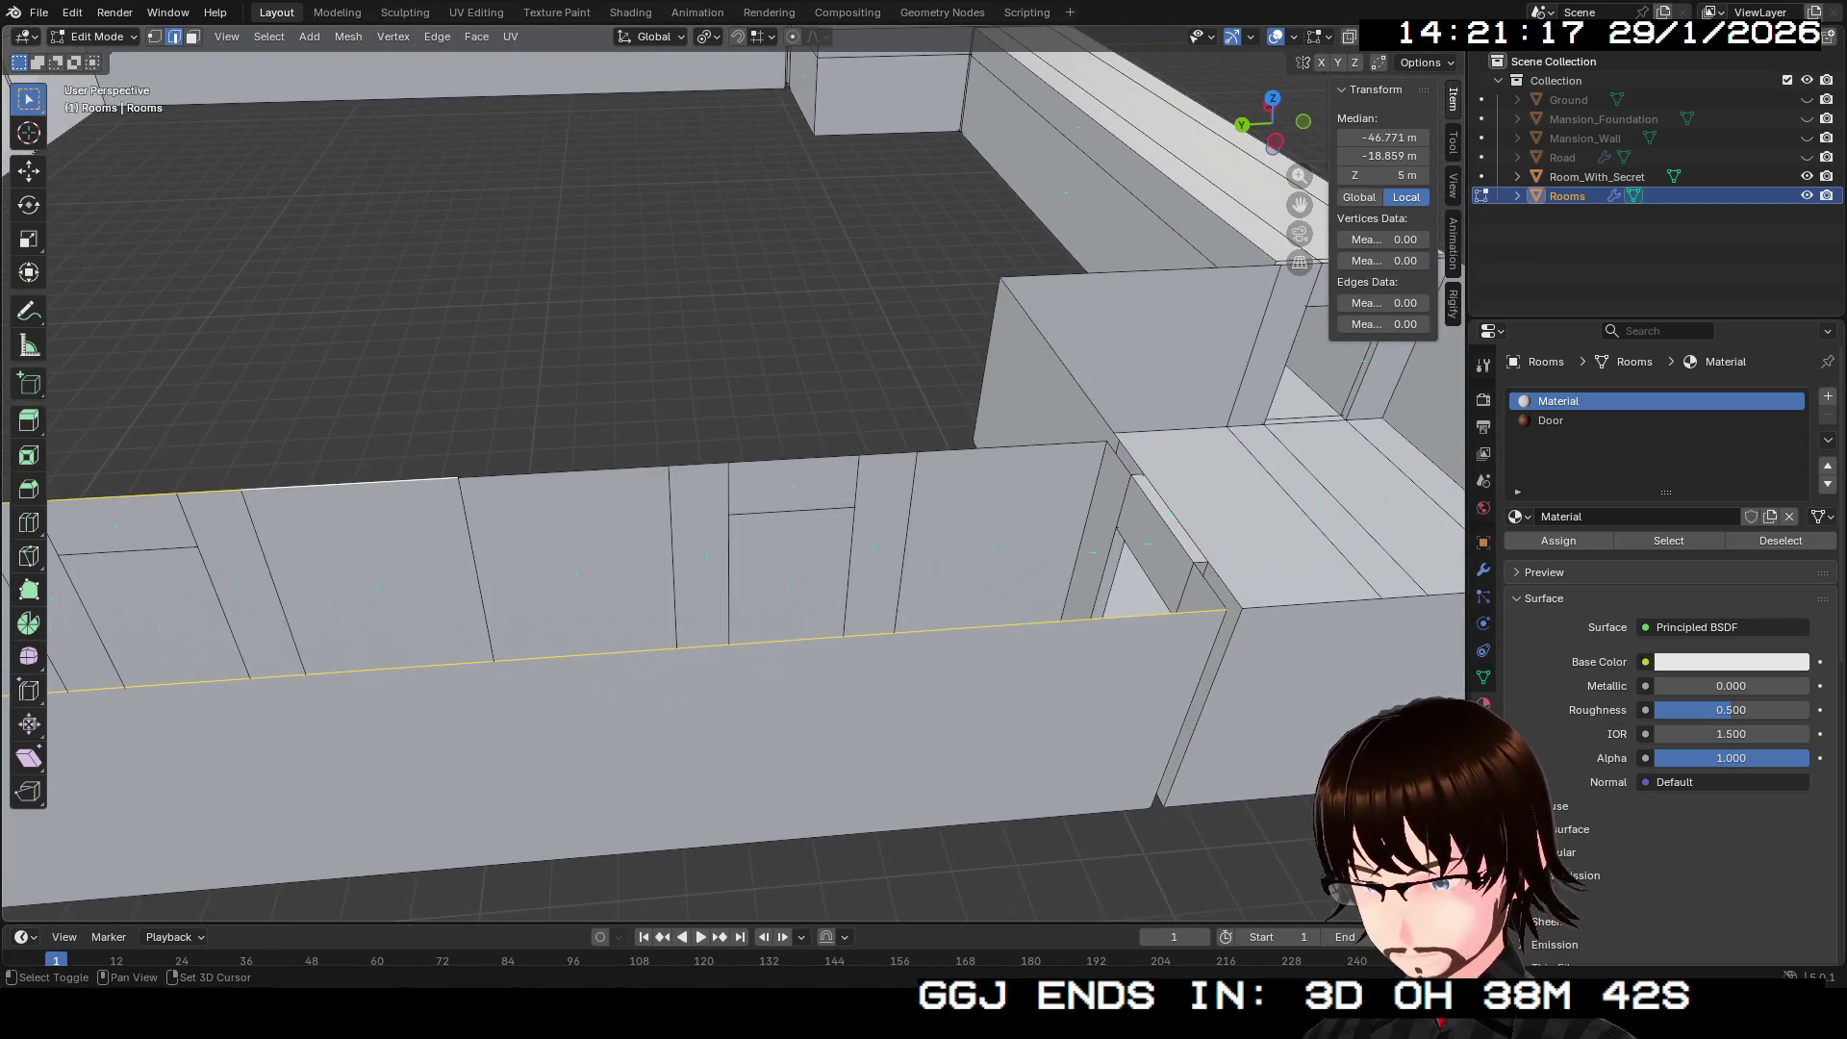
left_click(564, 472, "shift")
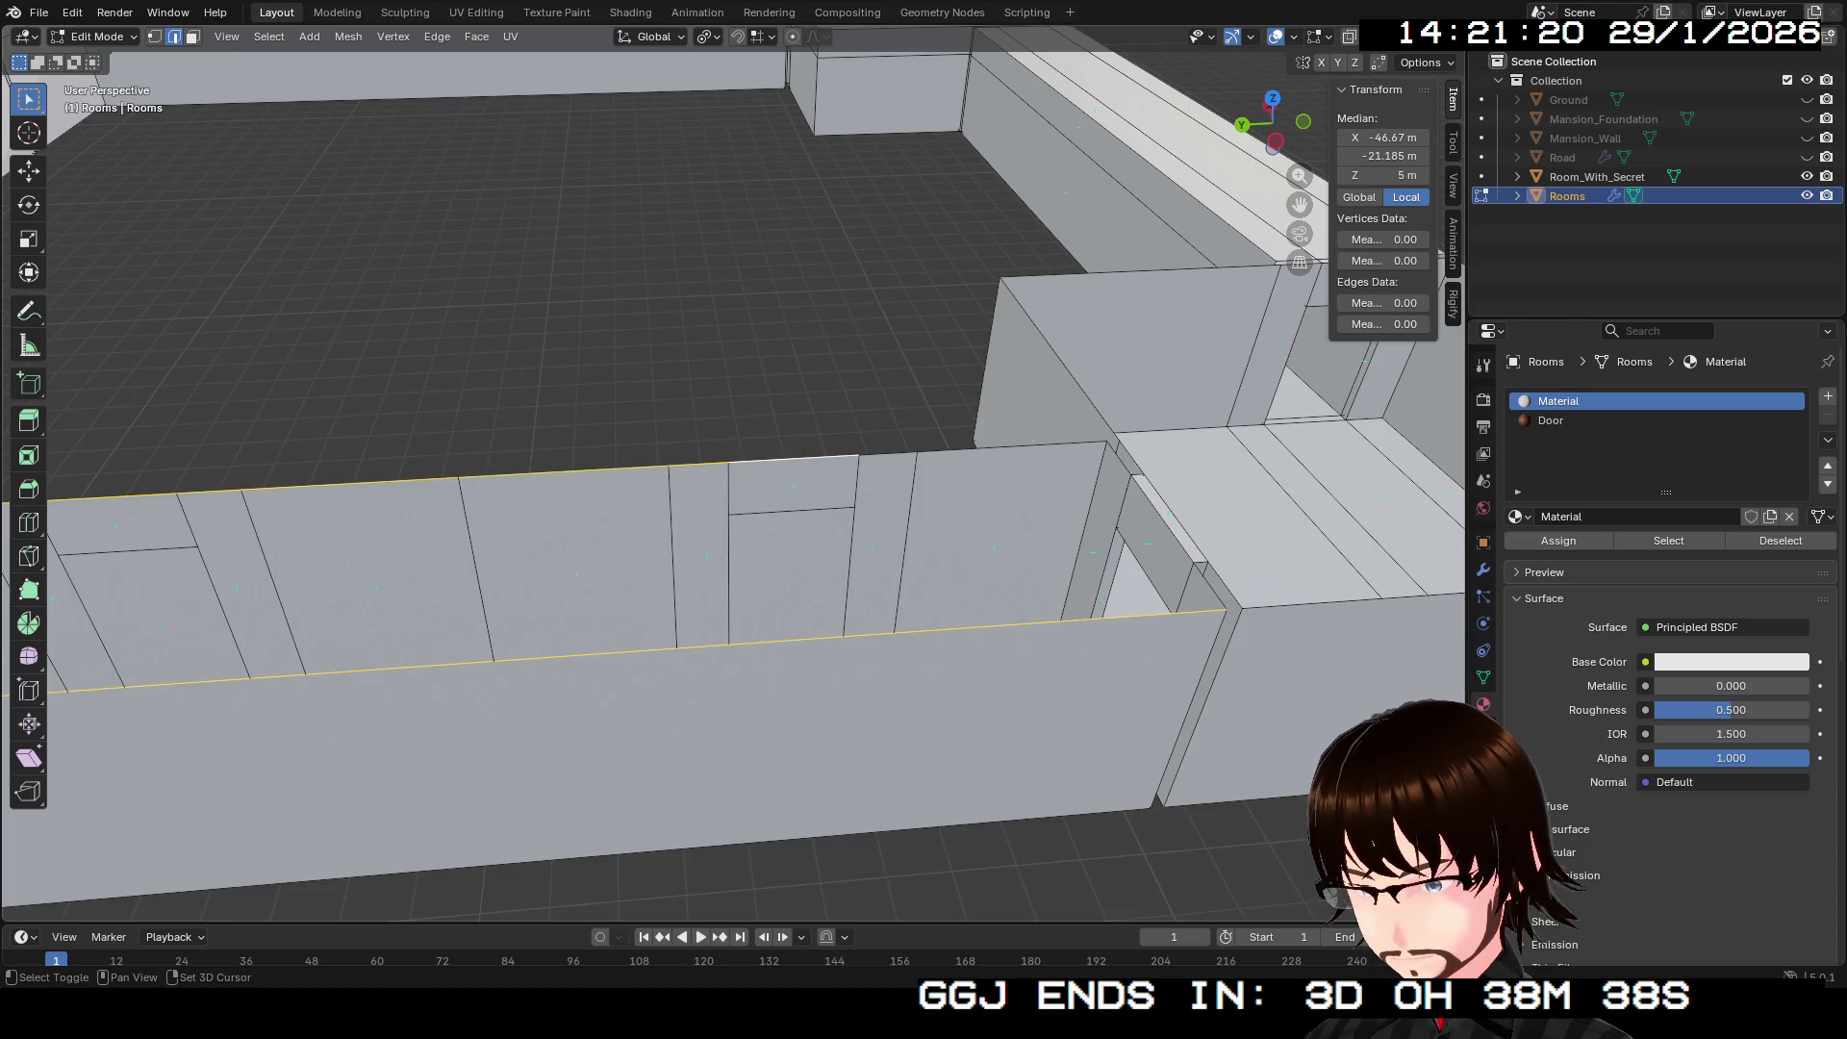
left_click_drag(673, 442, 847, 461)
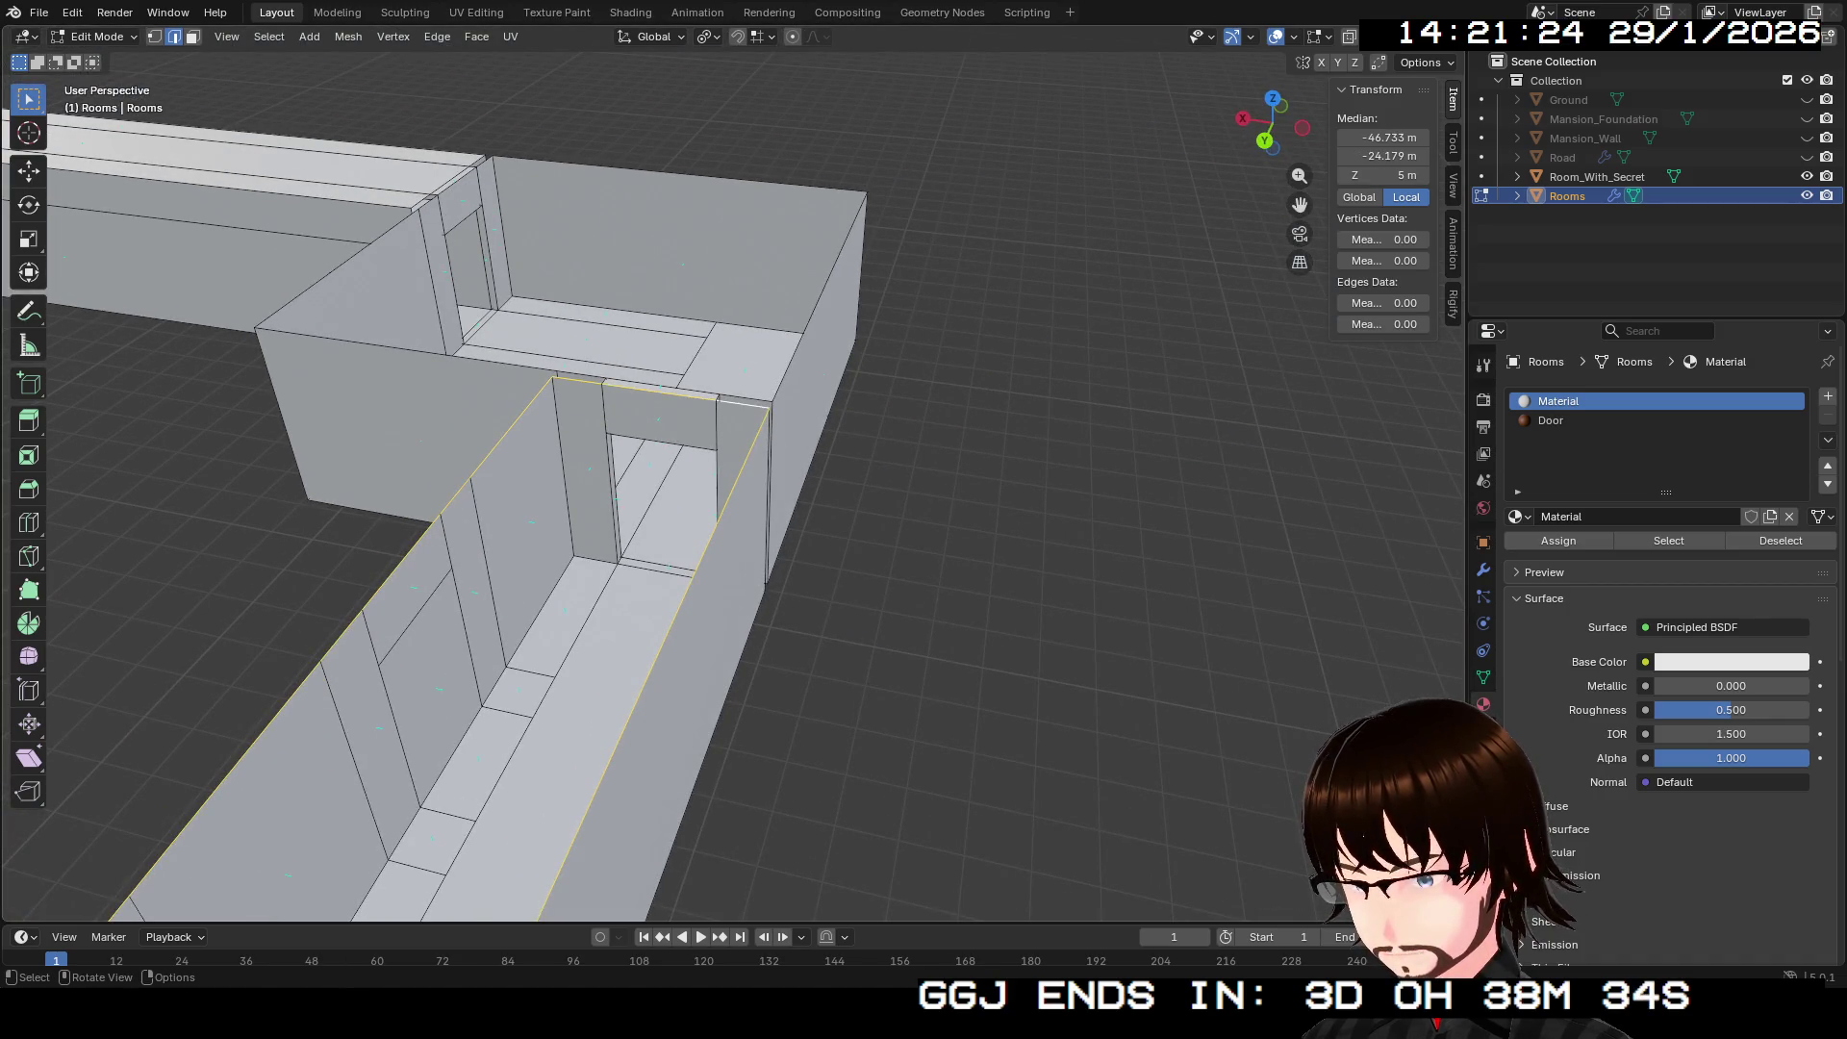
key("shift+grave")
Step: Walk-fly the view into the room interior and back out
key("w")
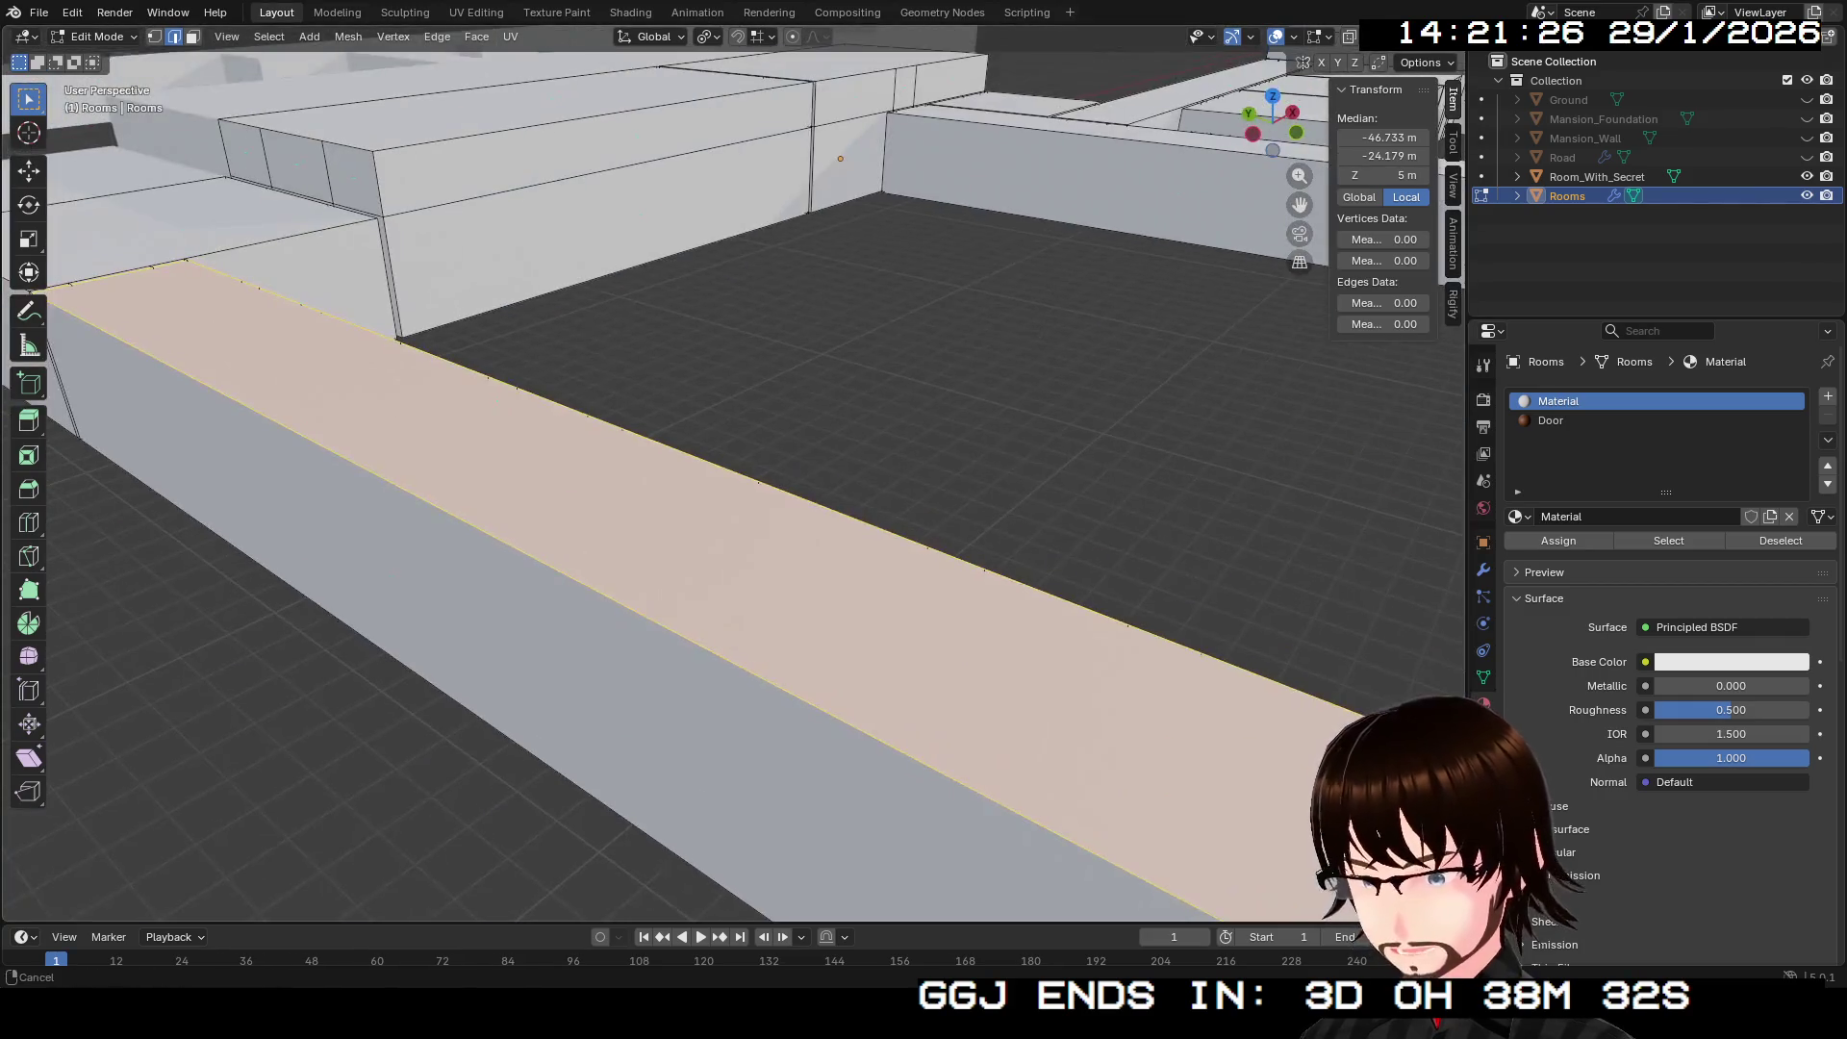
key("s")
key("Return")
key("shift+grave")
key("s")
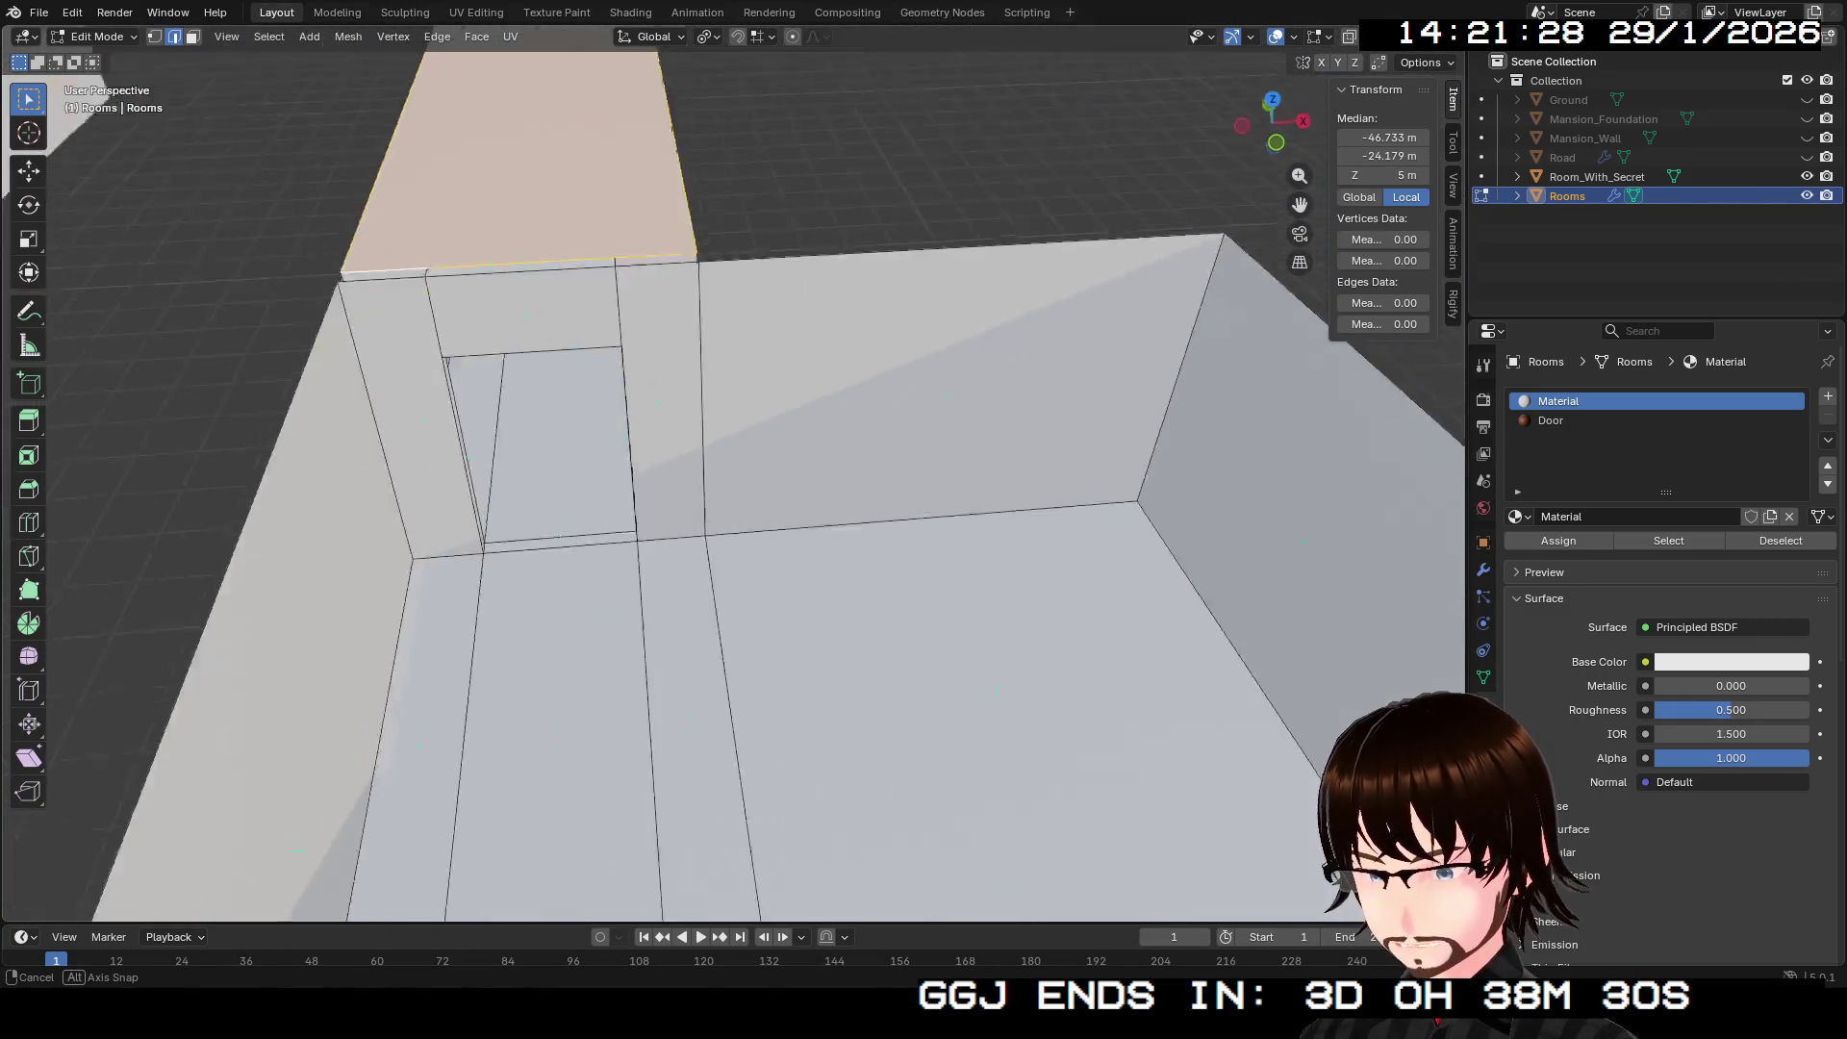
key("s")
key("Return")
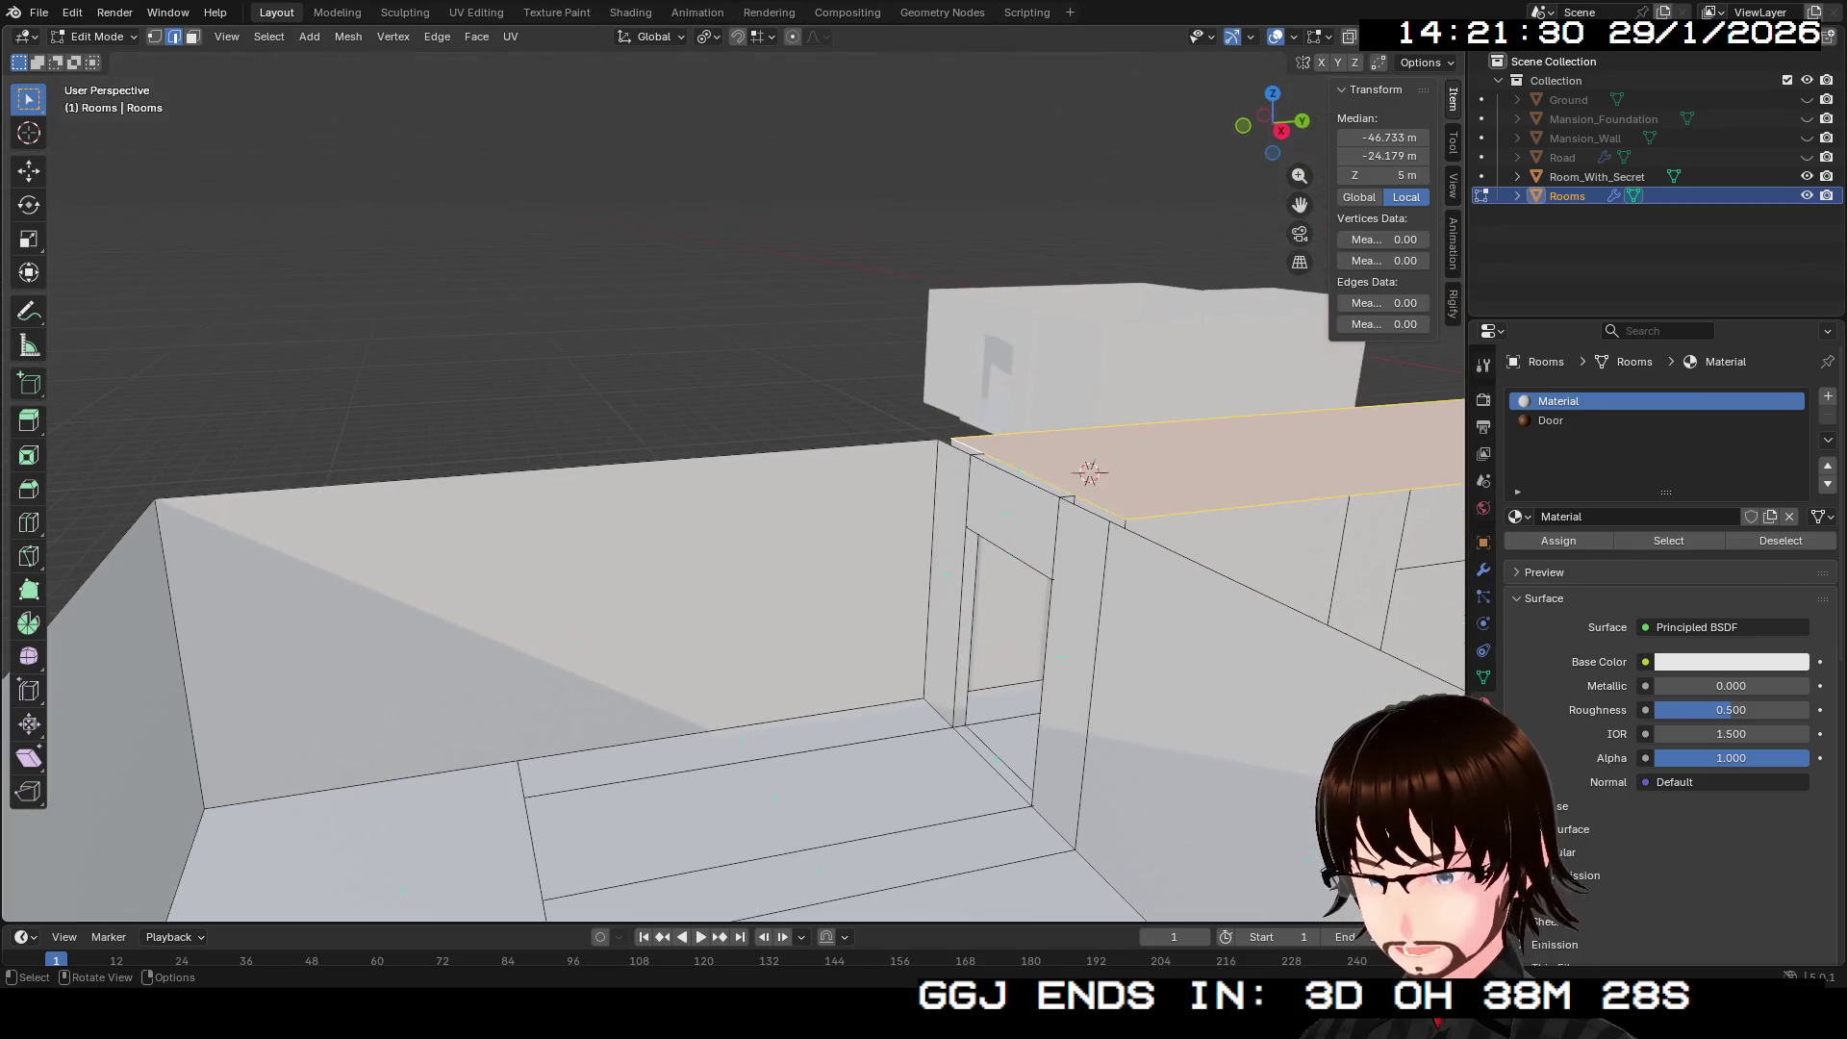
Step: Deselect the corridor ceiling and select the corner room's top edges, including the back wall
left_click(1019, 474)
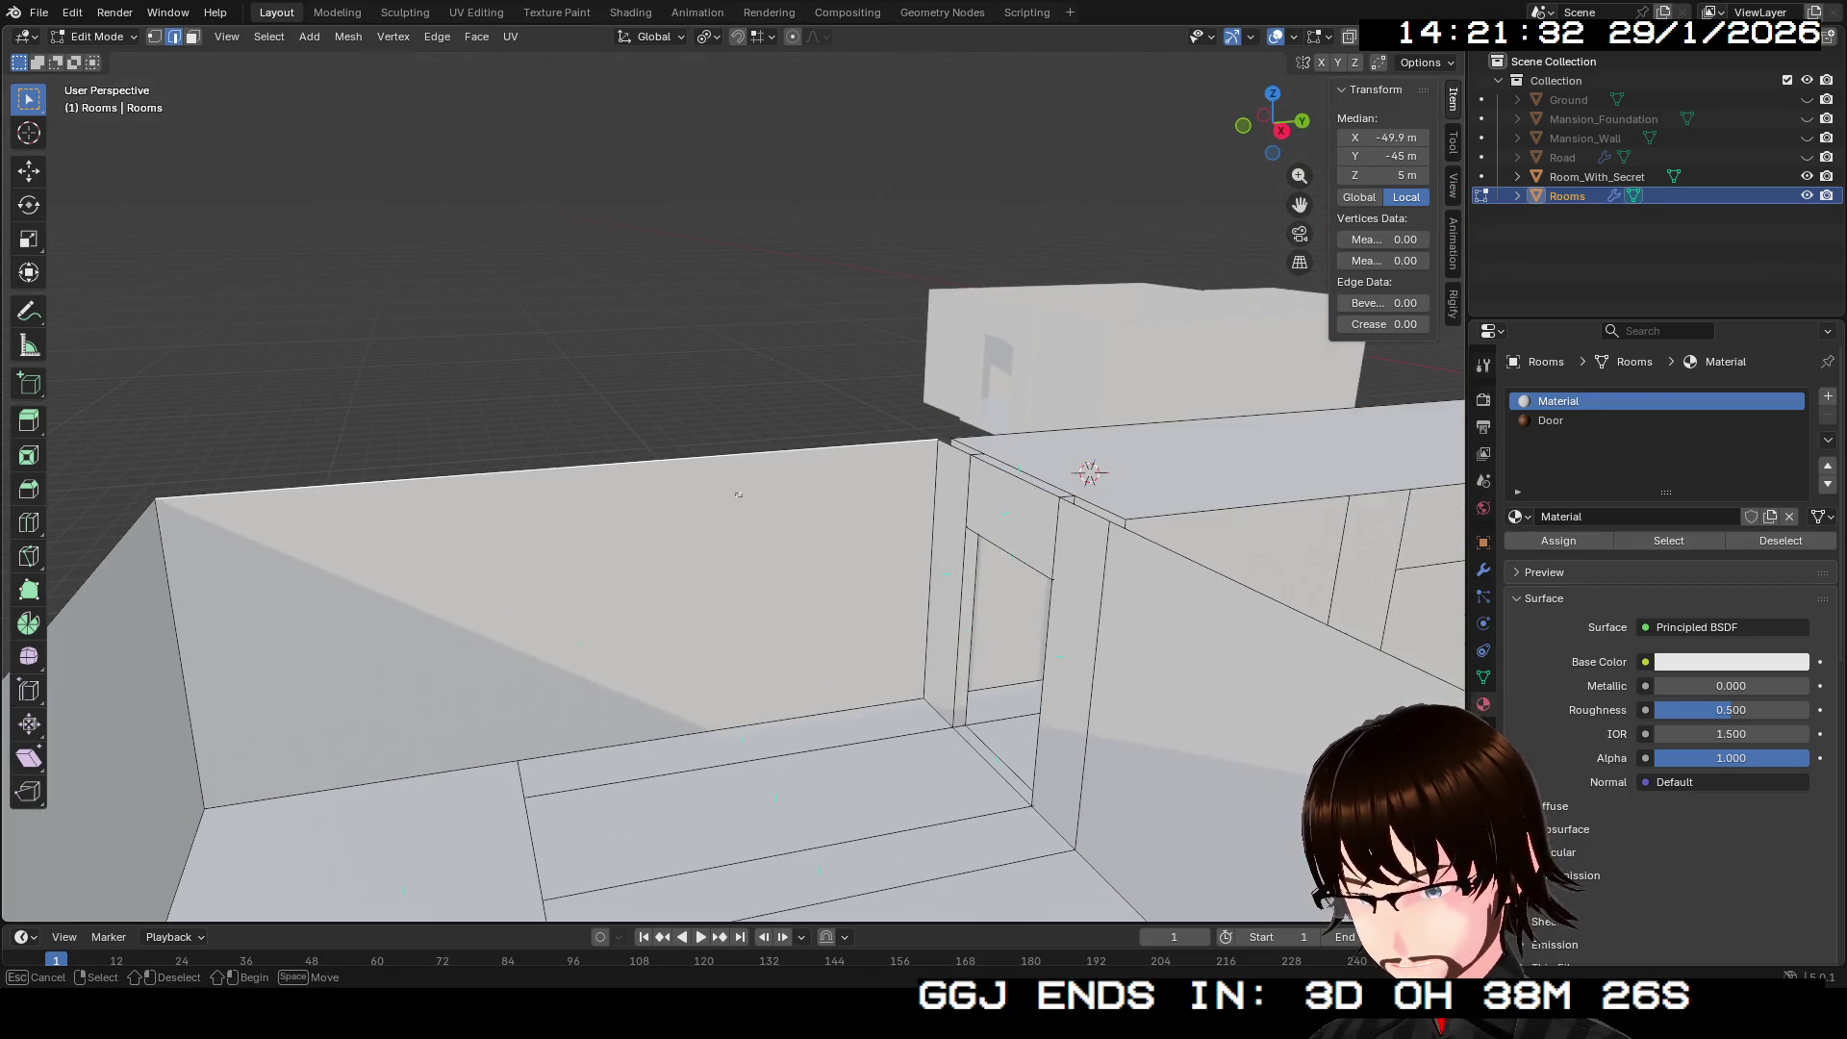
key("shift+grave")
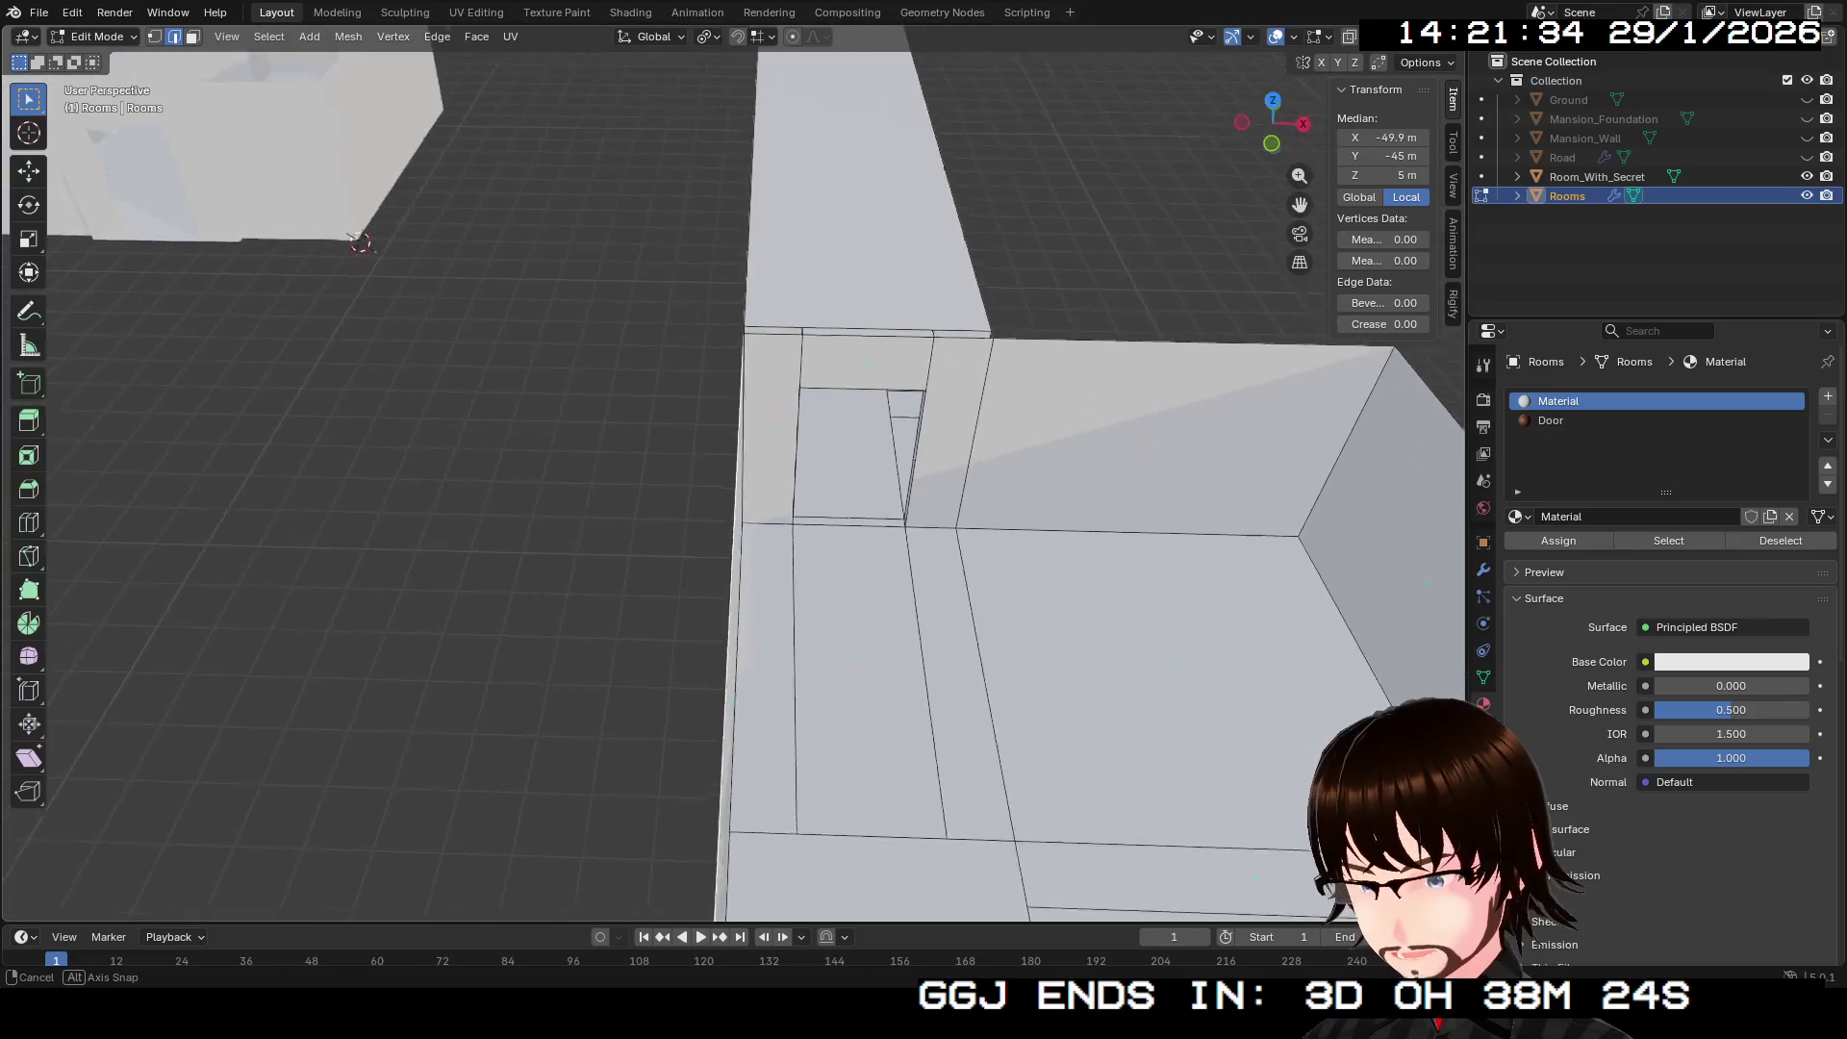
key("Return")
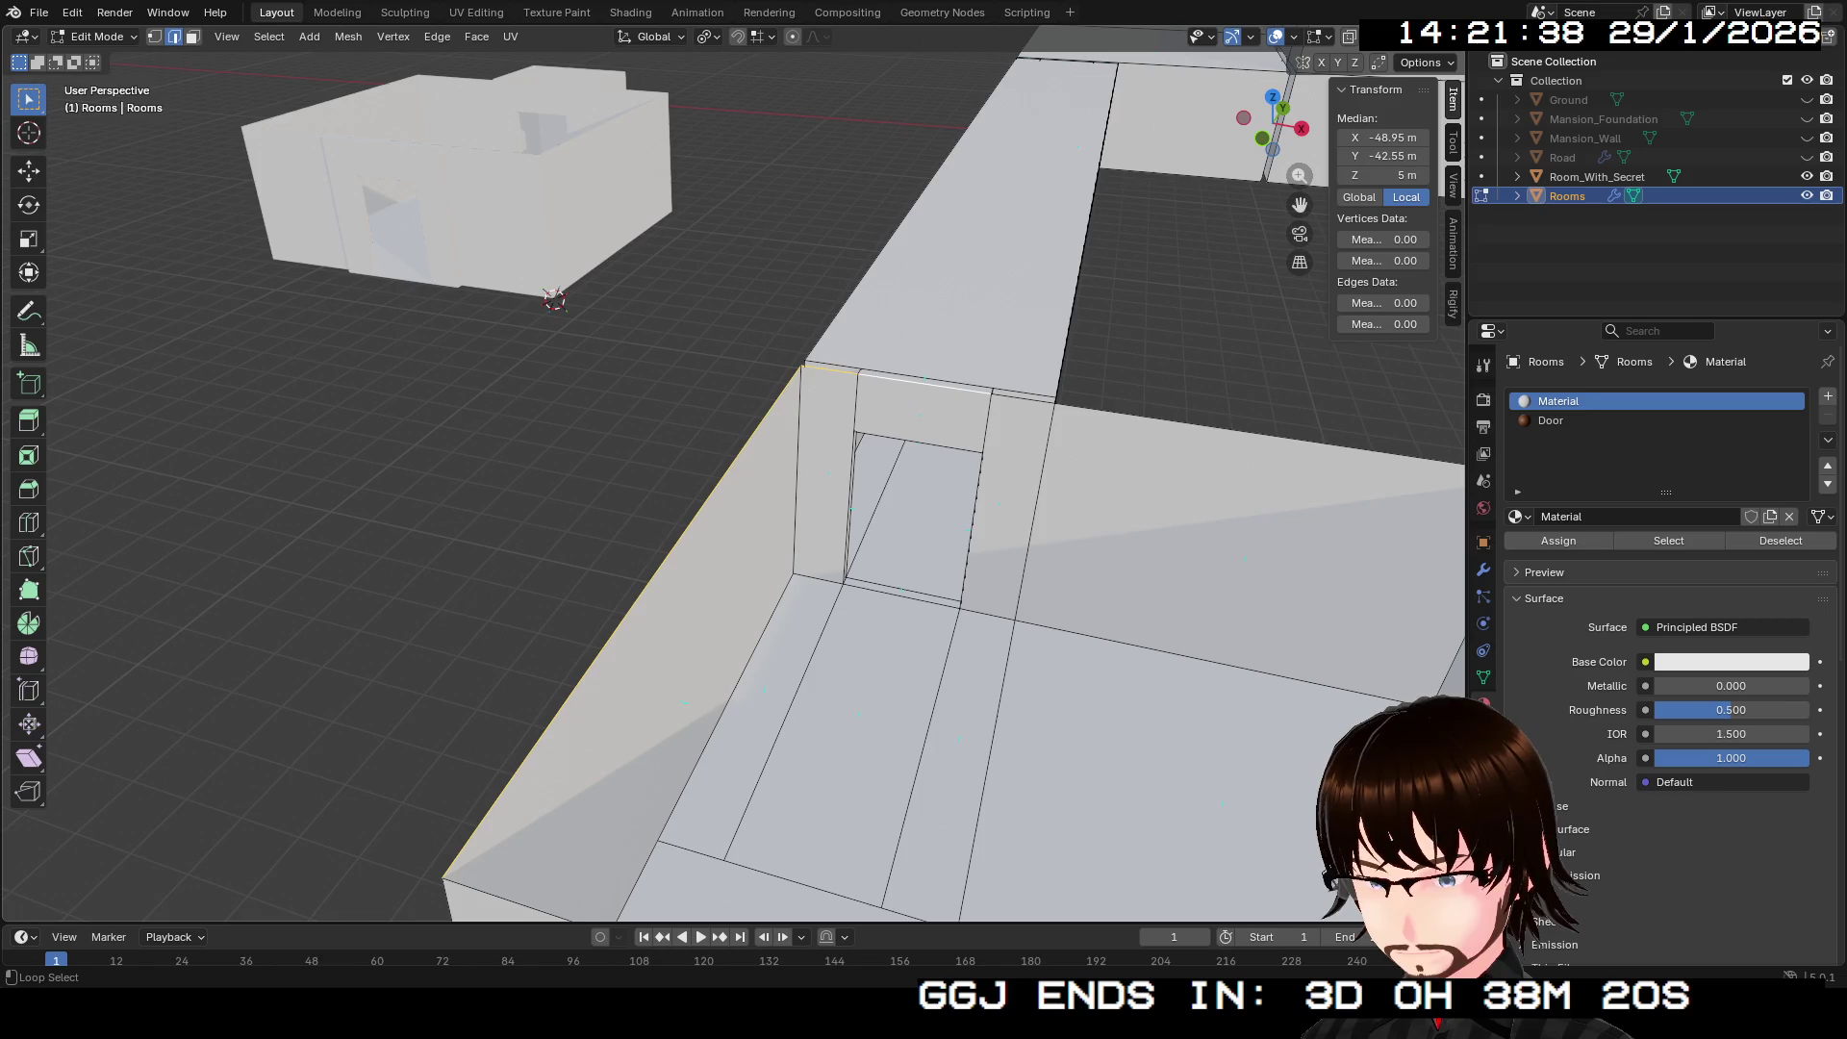
left_click(1024, 396)
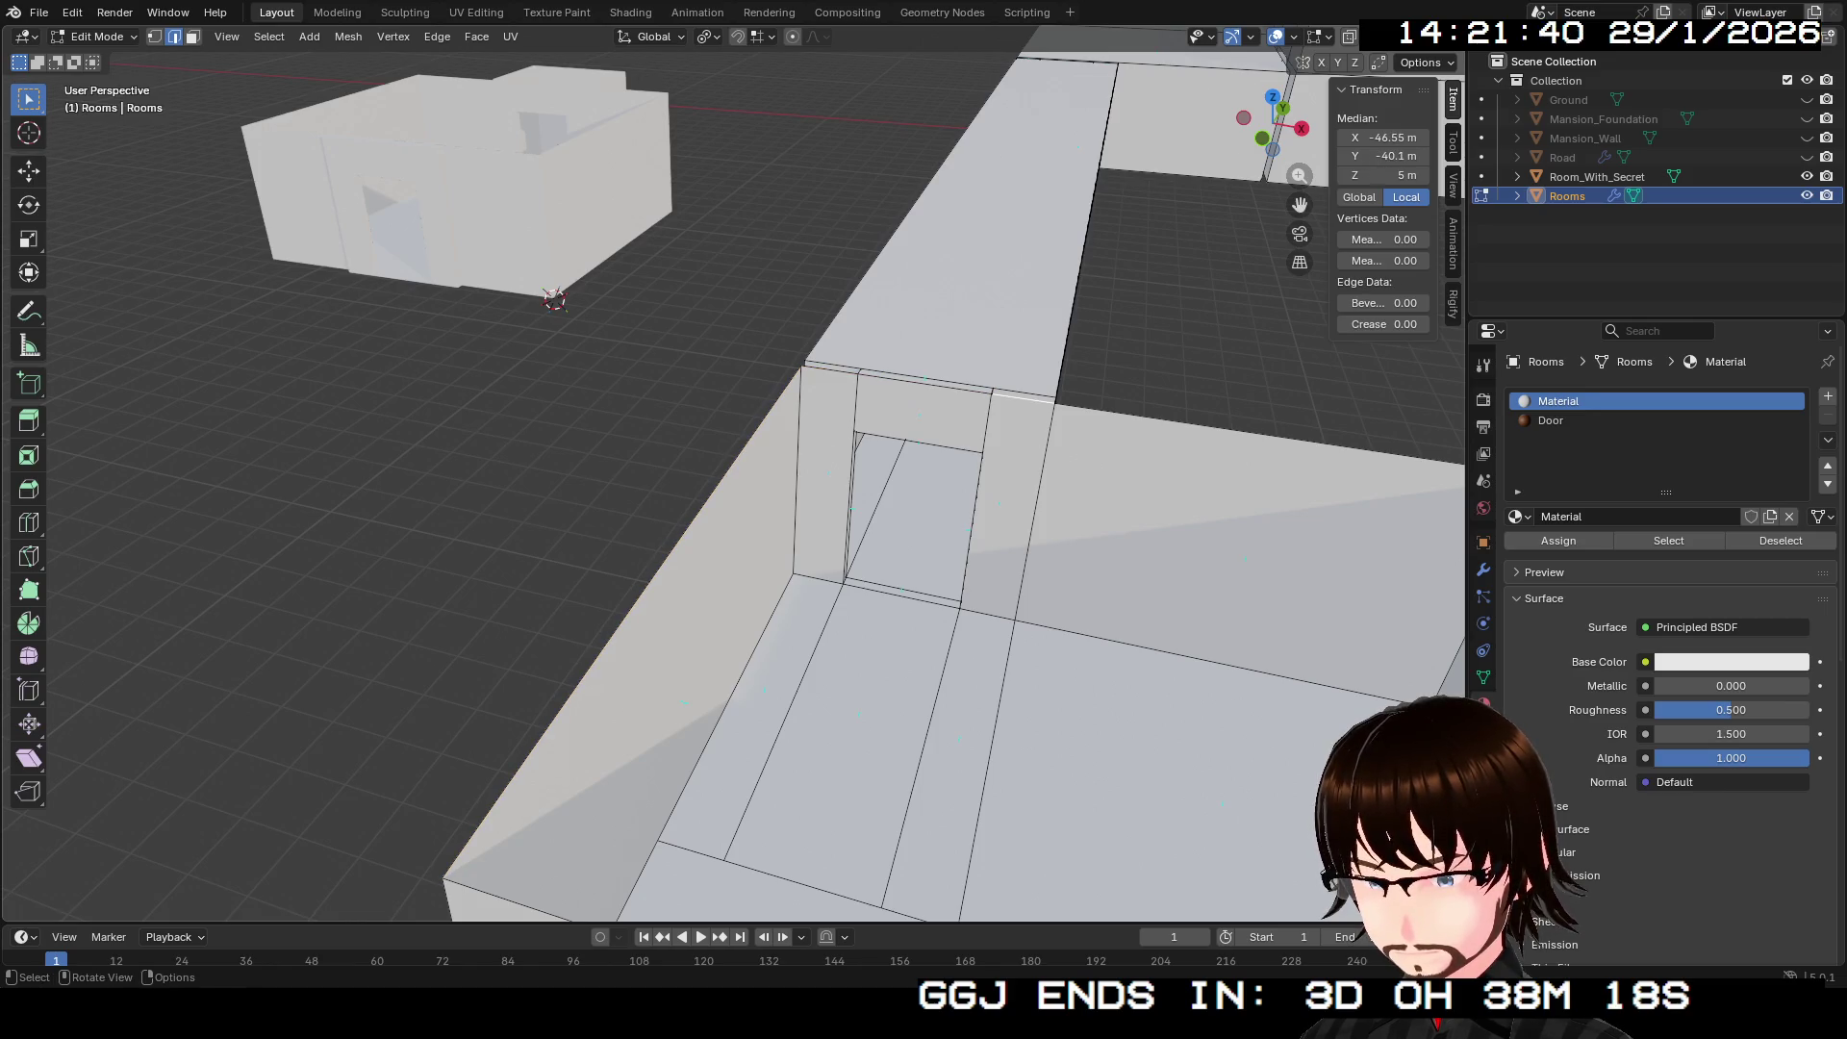
left_click(623, 623)
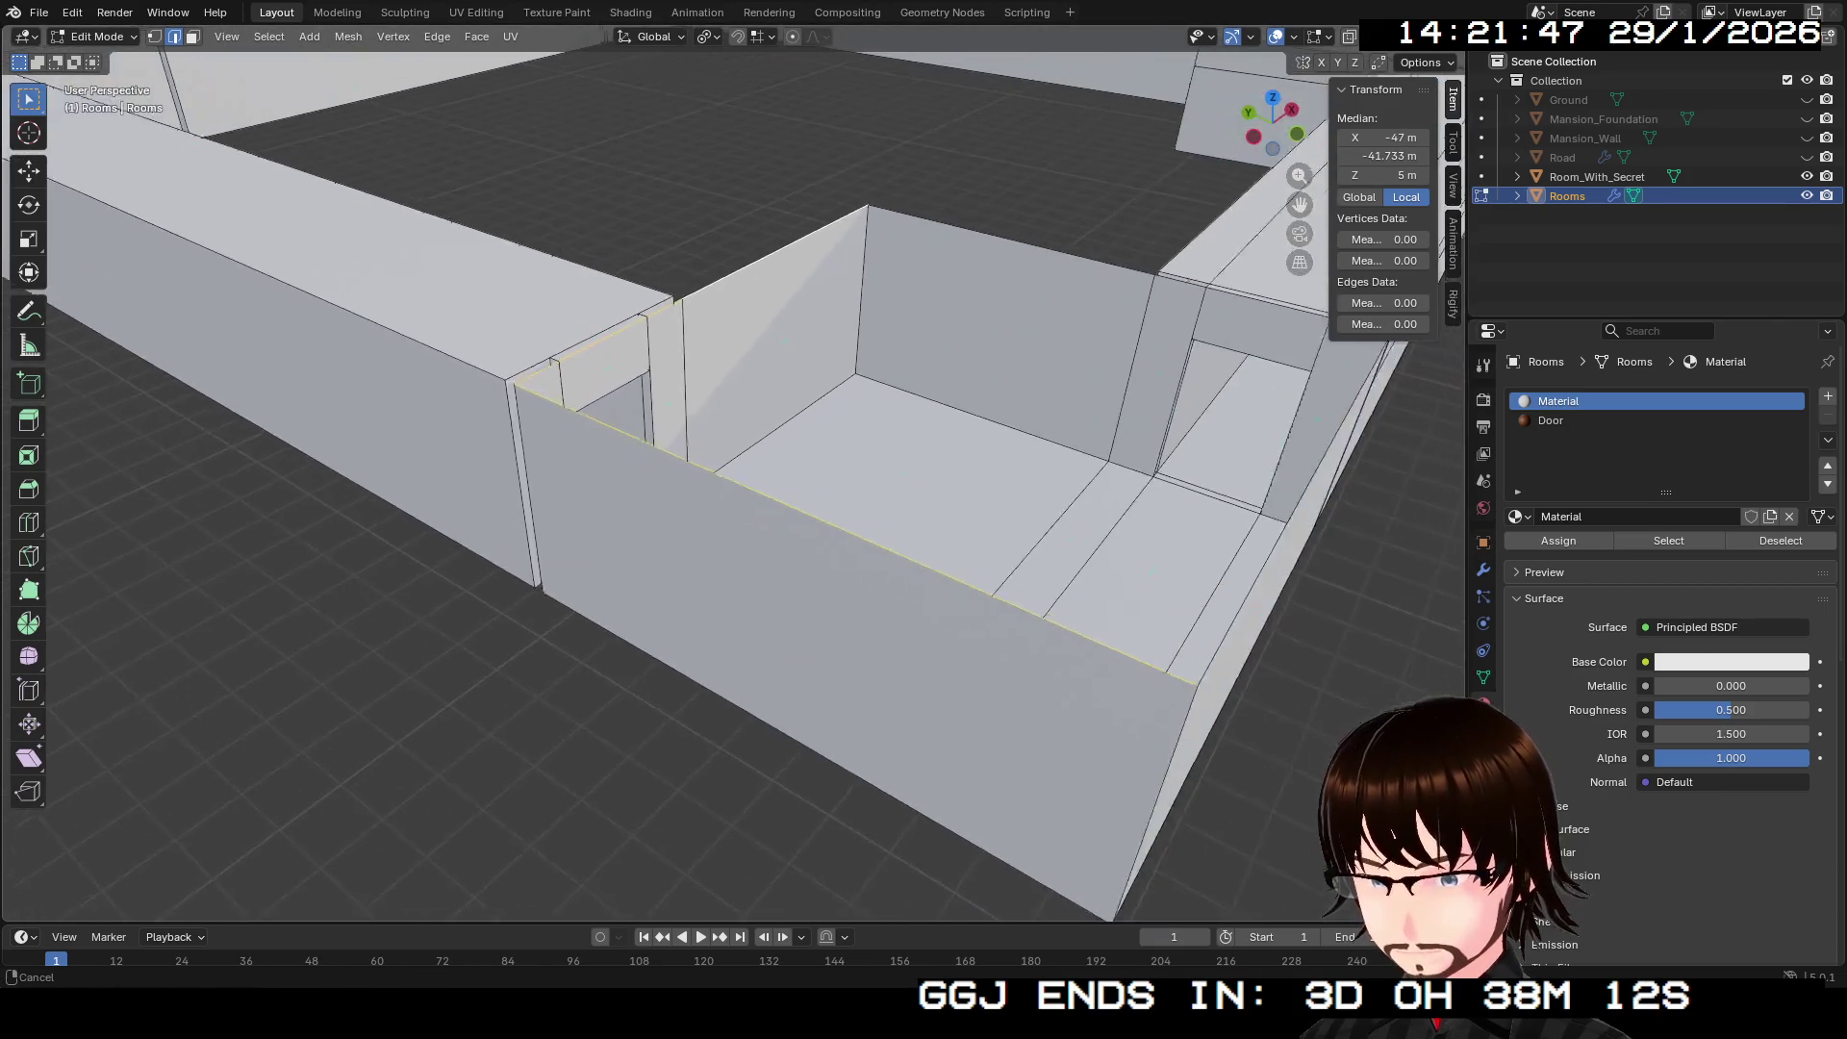
left_click(616, 266, "shift")
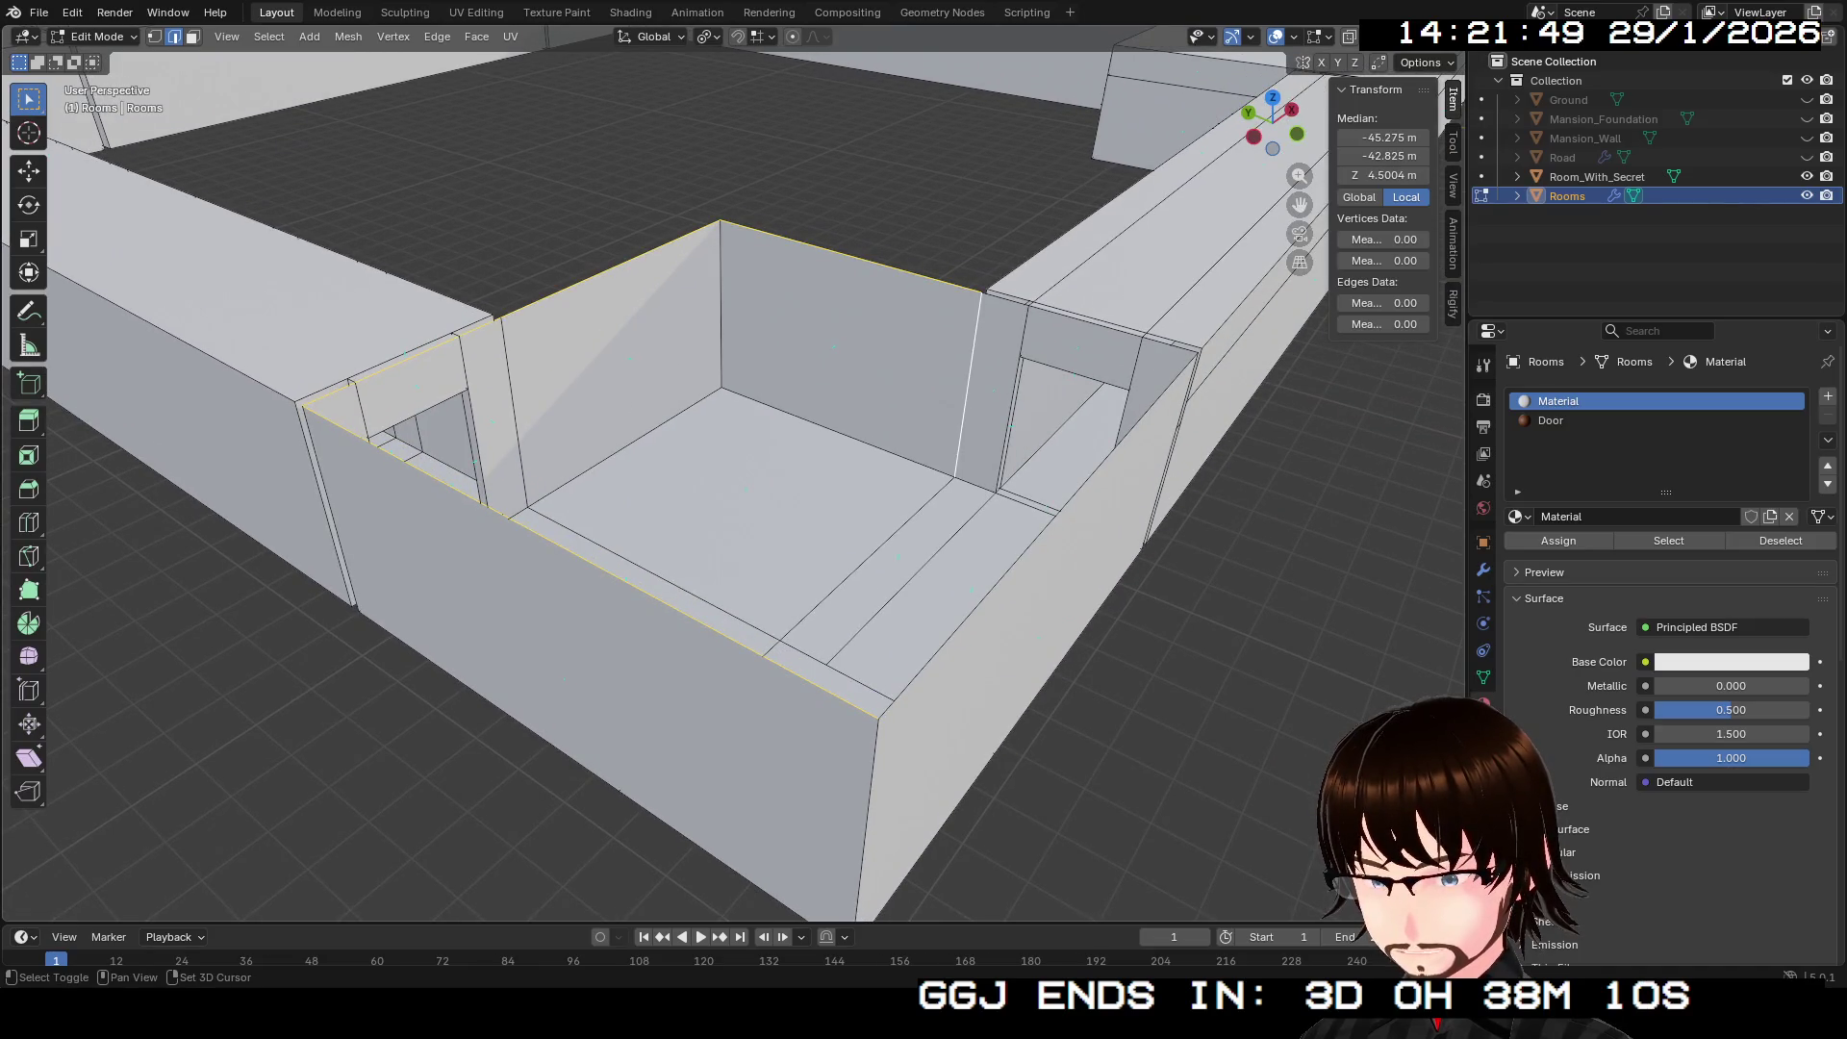
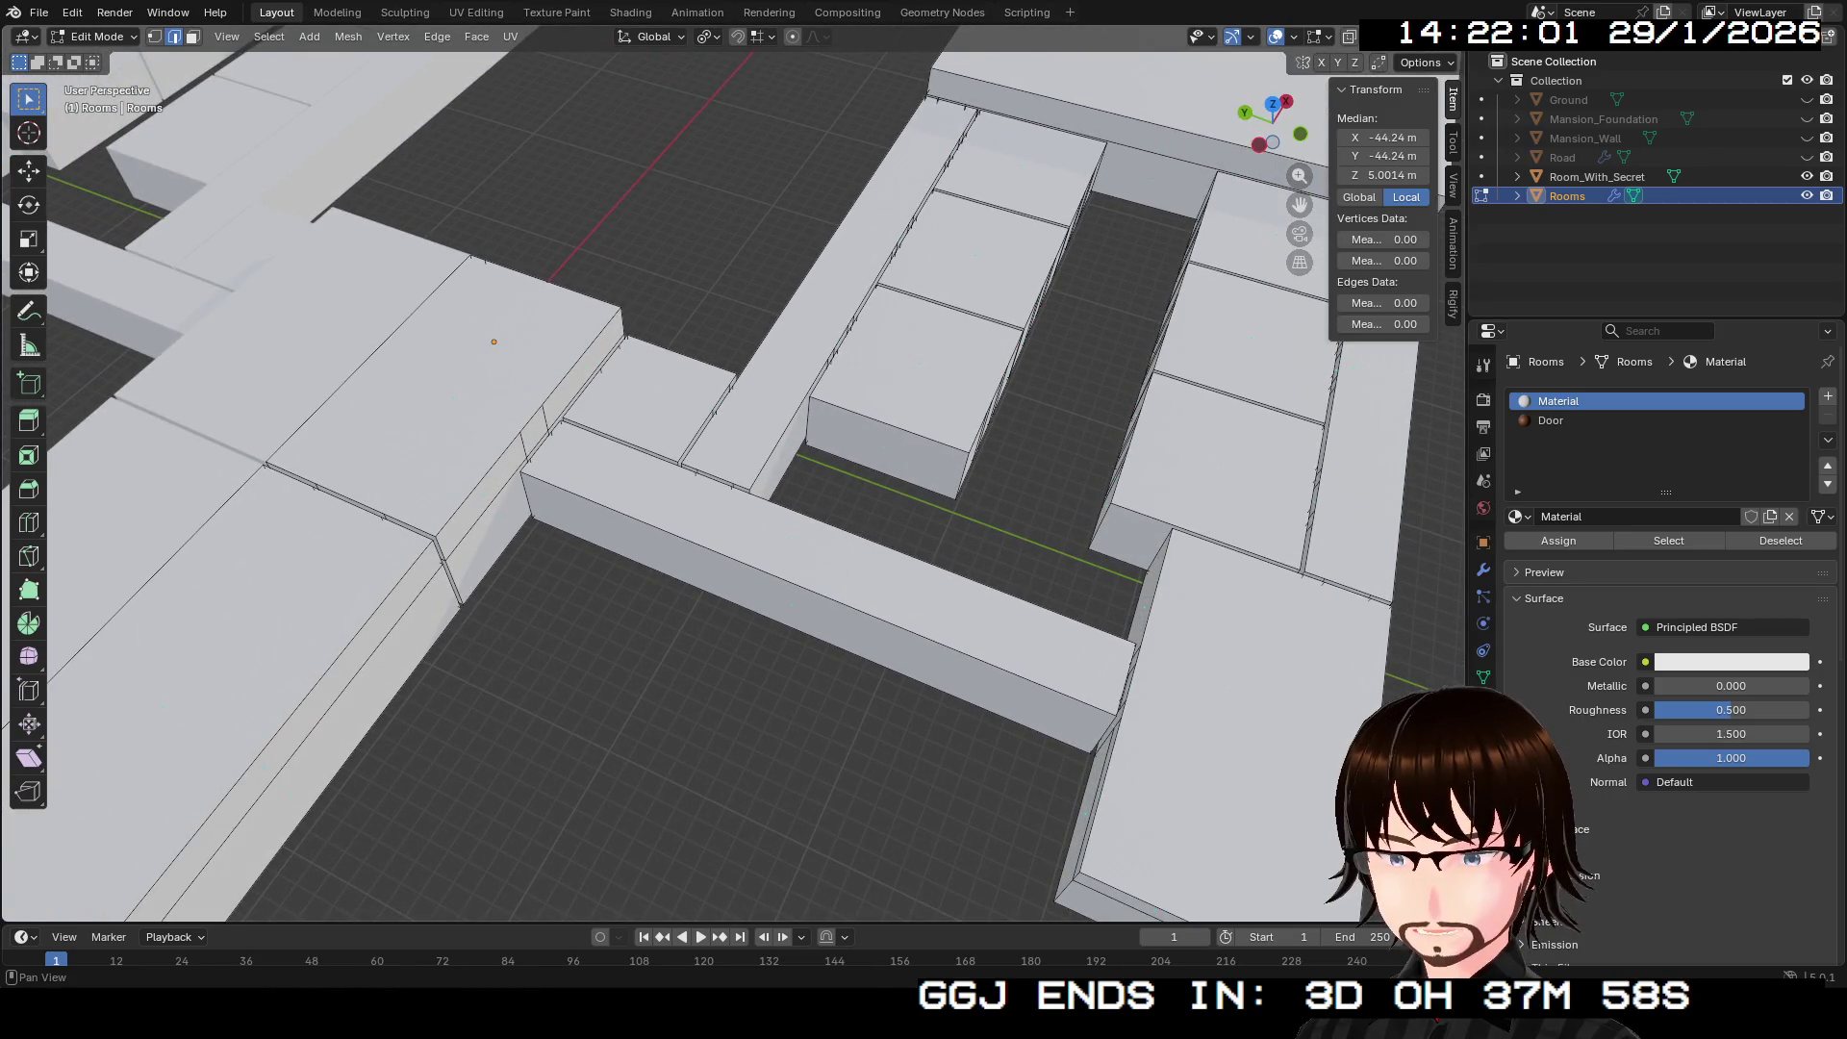
Step: Widen the transform sidebar so its labels show in full
mouse_move(1330, 481)
left_mouse_down()
mouse_move(1196, 481)
mouse_move(1266, 481)
left_mouse_up()
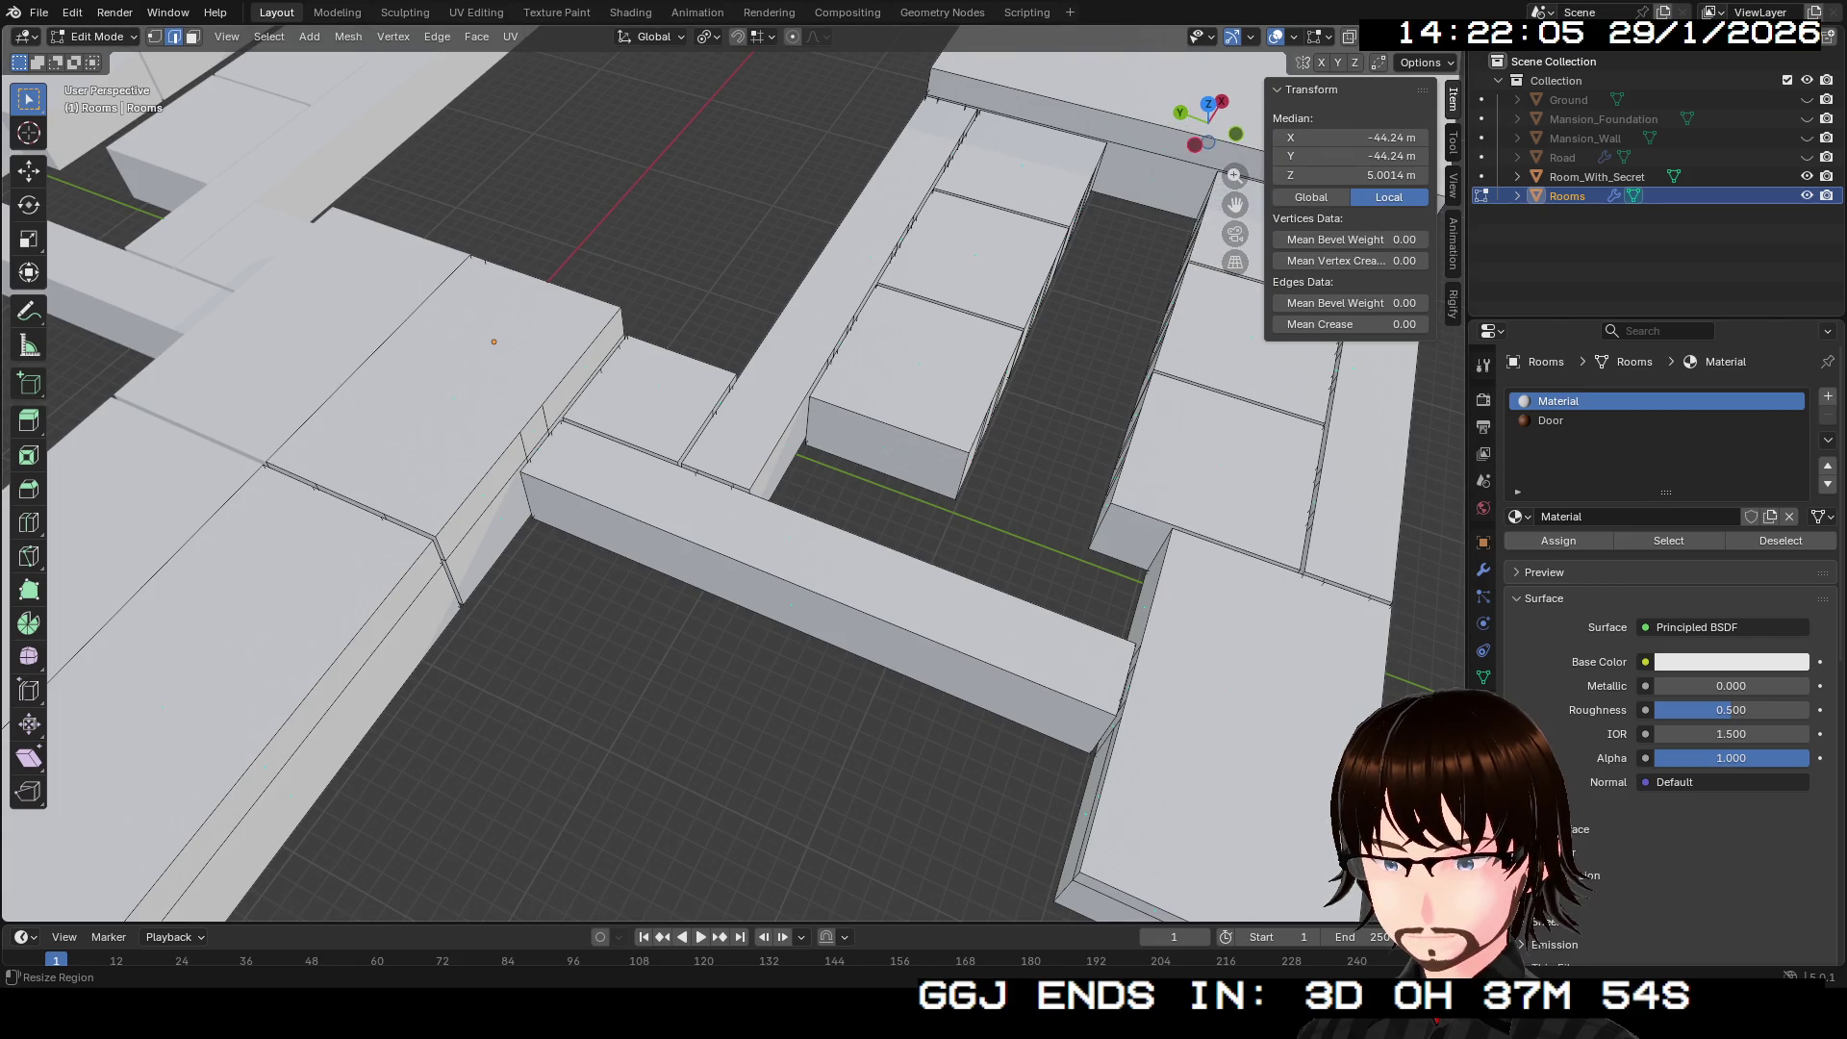
scroll(1655, 674, "down", 1)
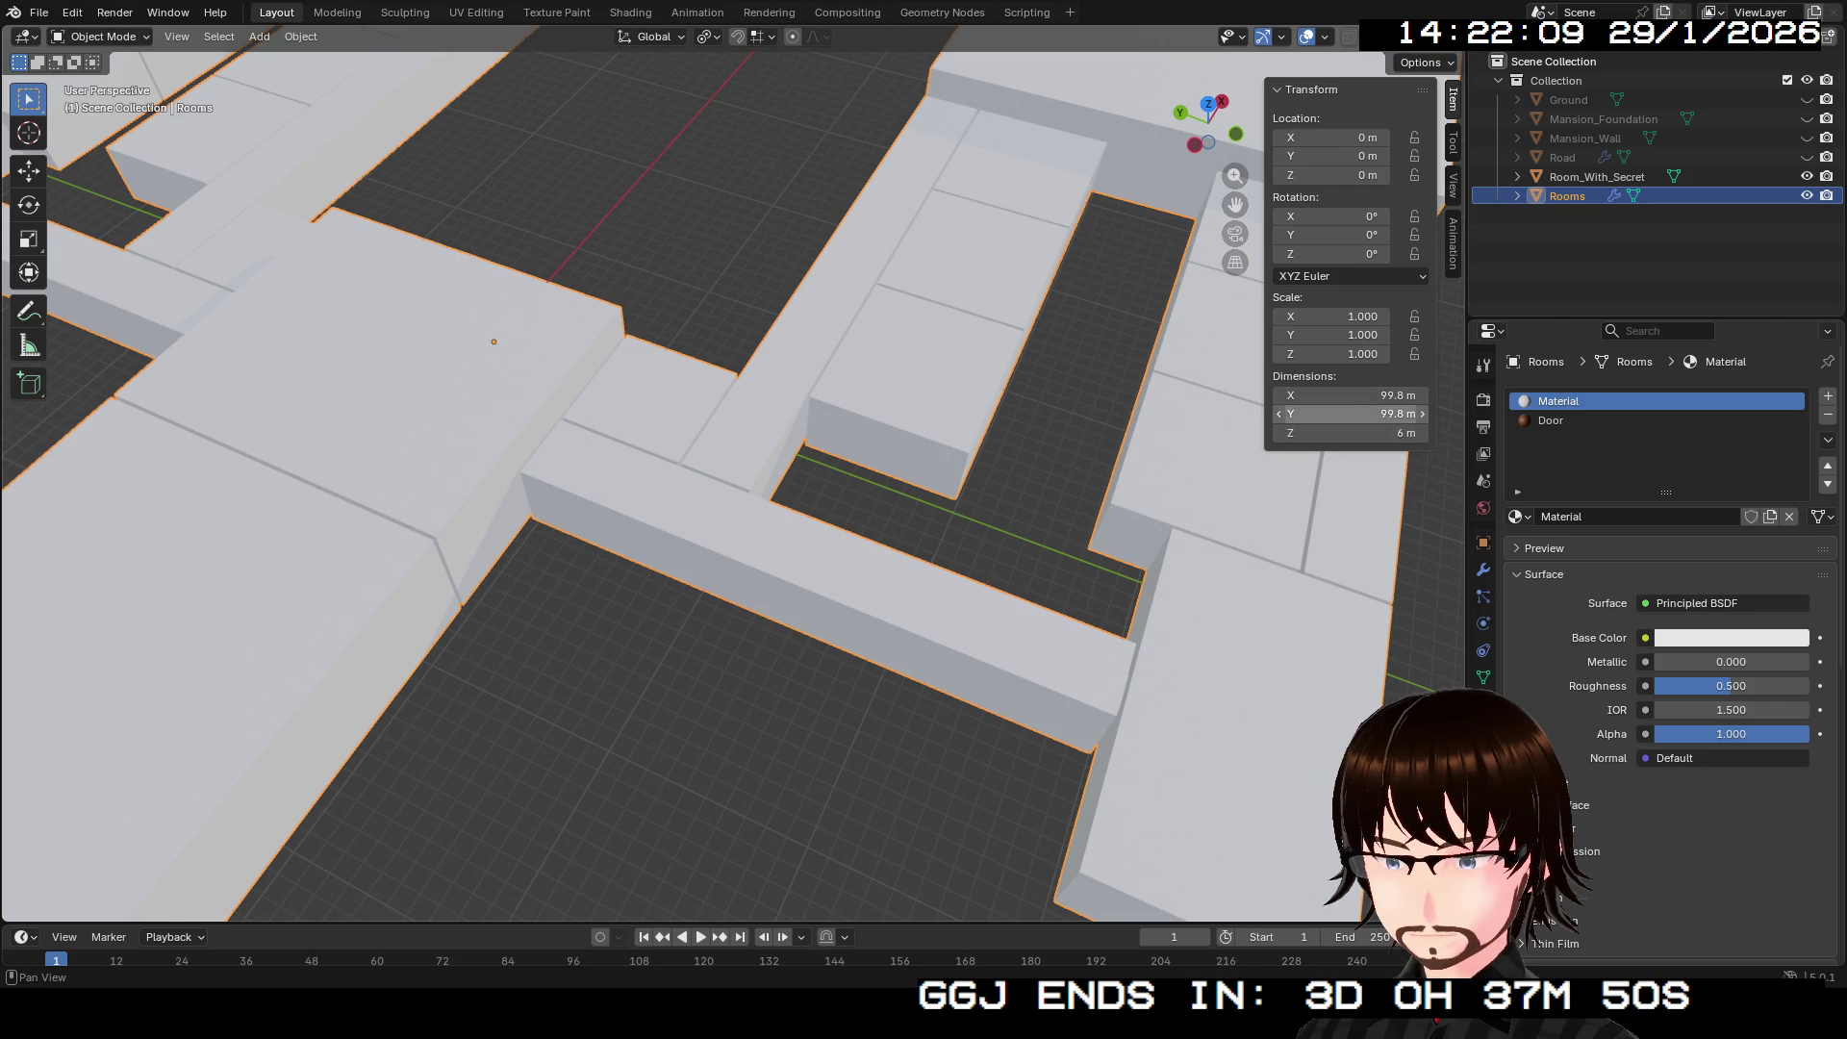
scroll(674, 481, "down", 1)
Step: Inspect the Rooms mesh in Edit Mode from a low view, then return to Object Mode
key("Tab")
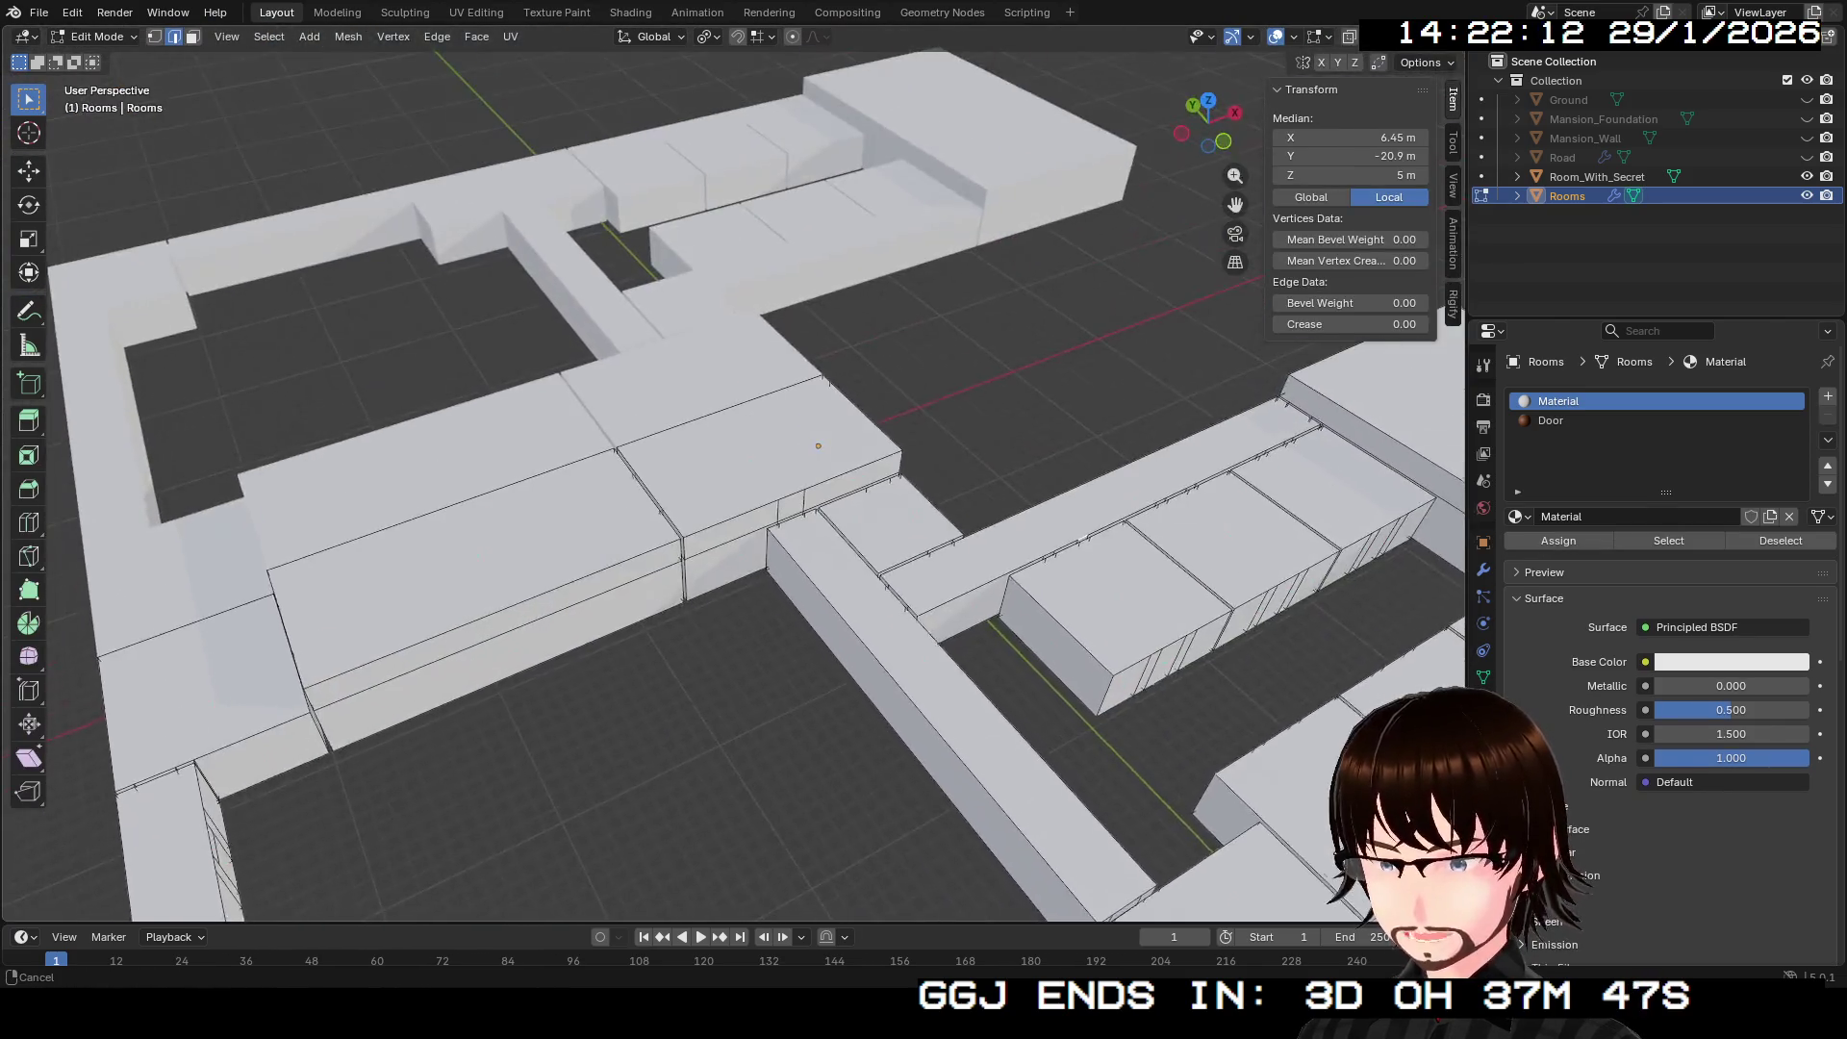
mouse_move(731, 481)
left_mouse_down()
mouse_move(731, 298)
mouse_move(674, 317)
mouse_move(692, 500)
mouse_move(692, 414)
mouse_move(645, 366)
mouse_move(644, 327)
mouse_move(687, 427)
left_mouse_up()
key("Tab")
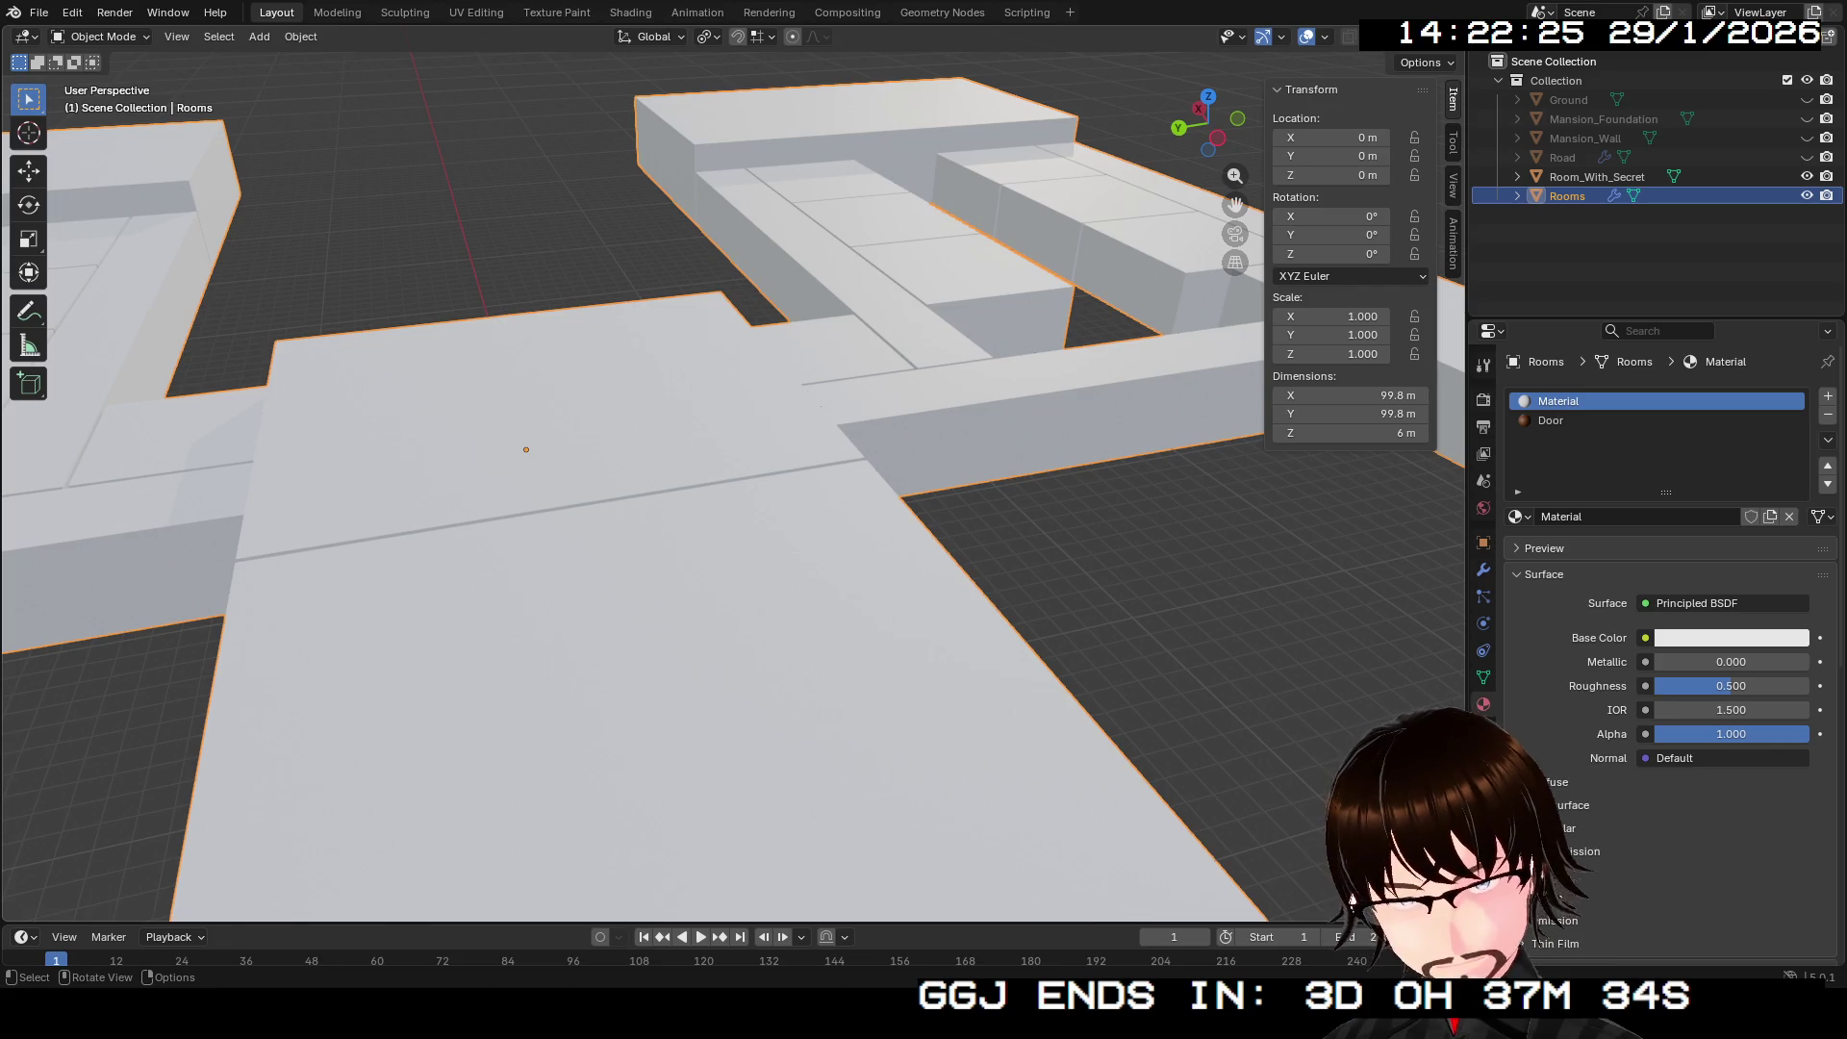
Step: Walk inside a room at eye level facing the brown door, with the mesh in Edit Mode
key("Escape")
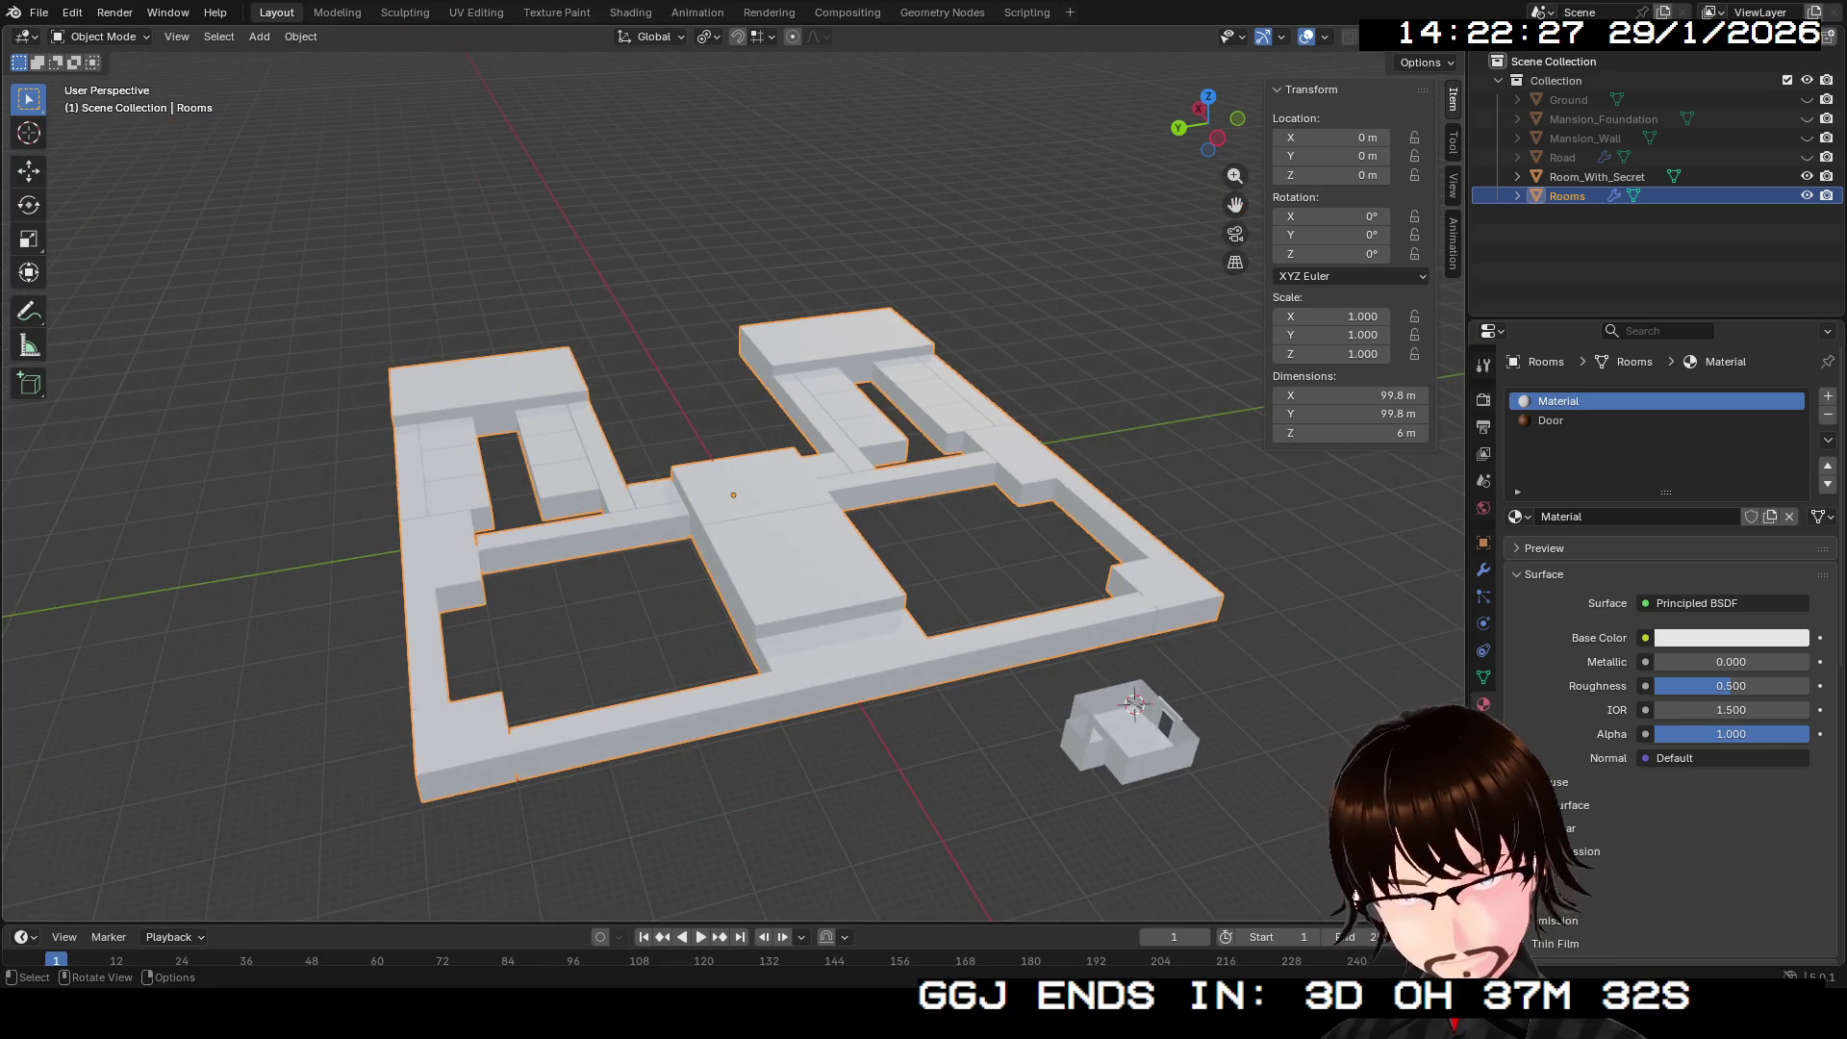
key("shift+grave")
key("w")
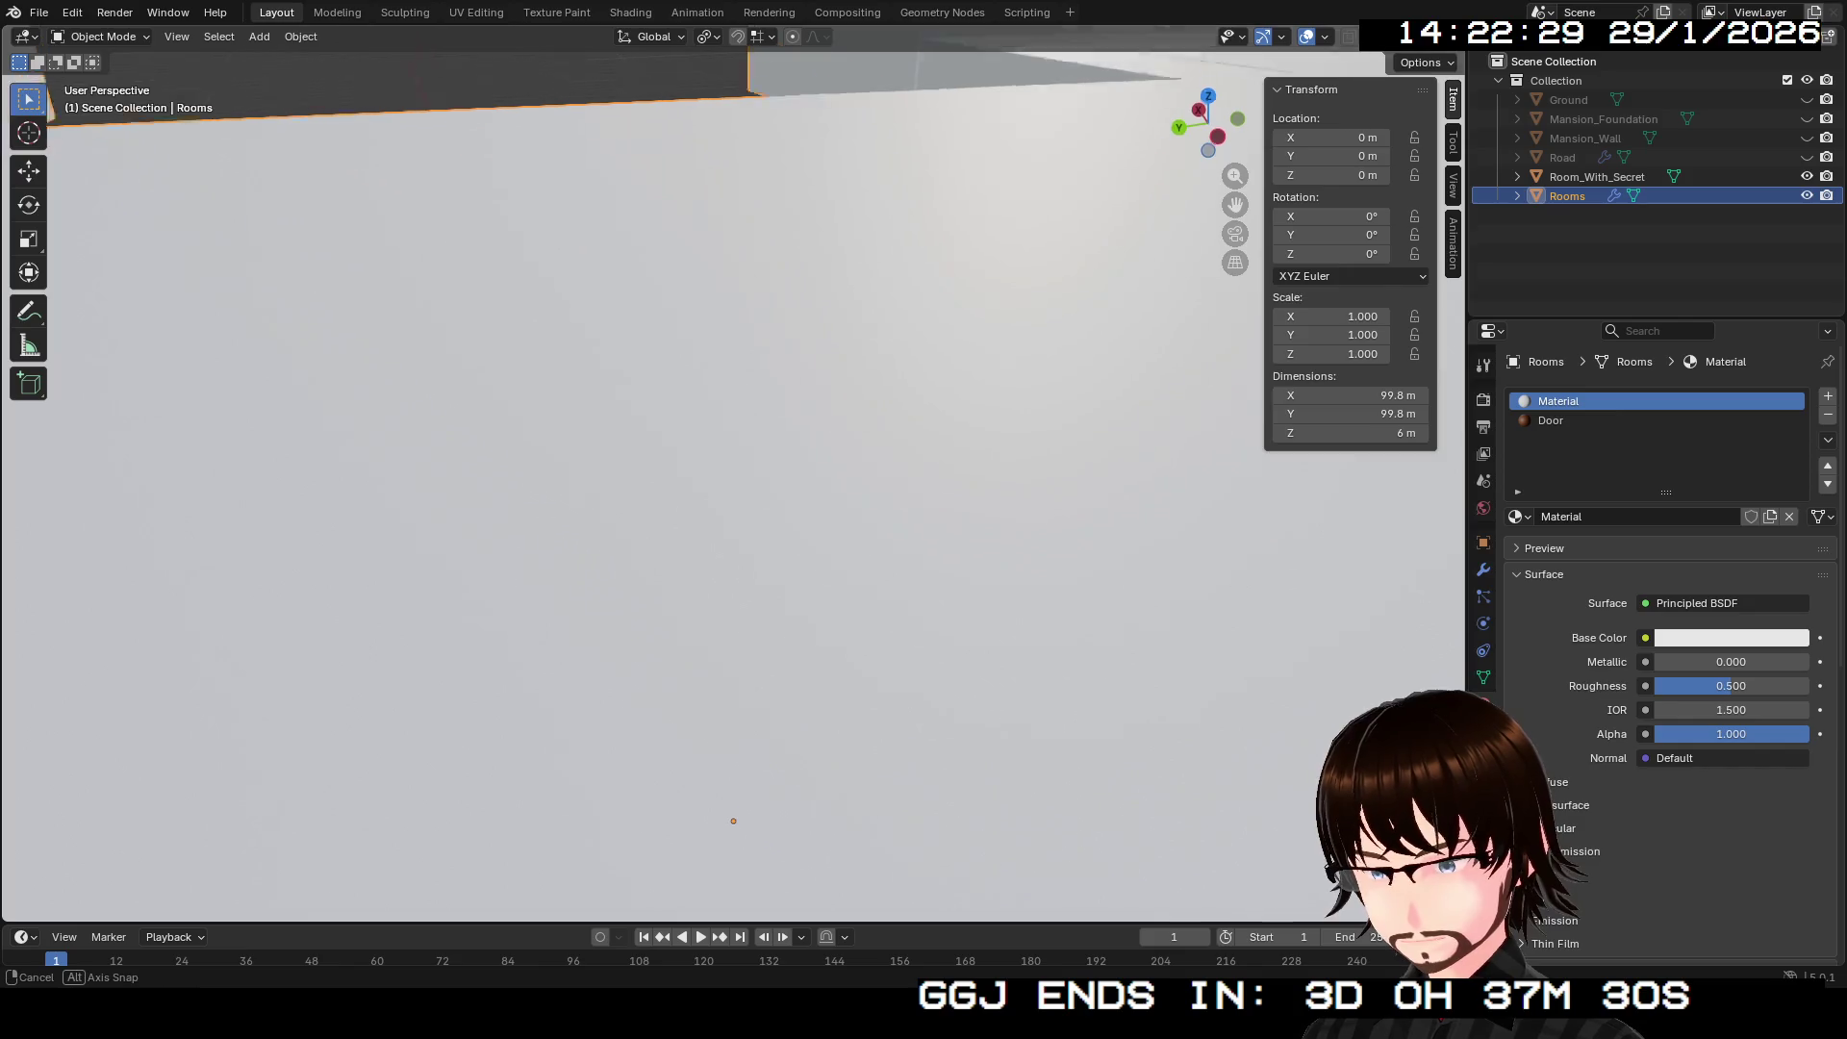
key("Return")
key("shift+grave")
key("w")
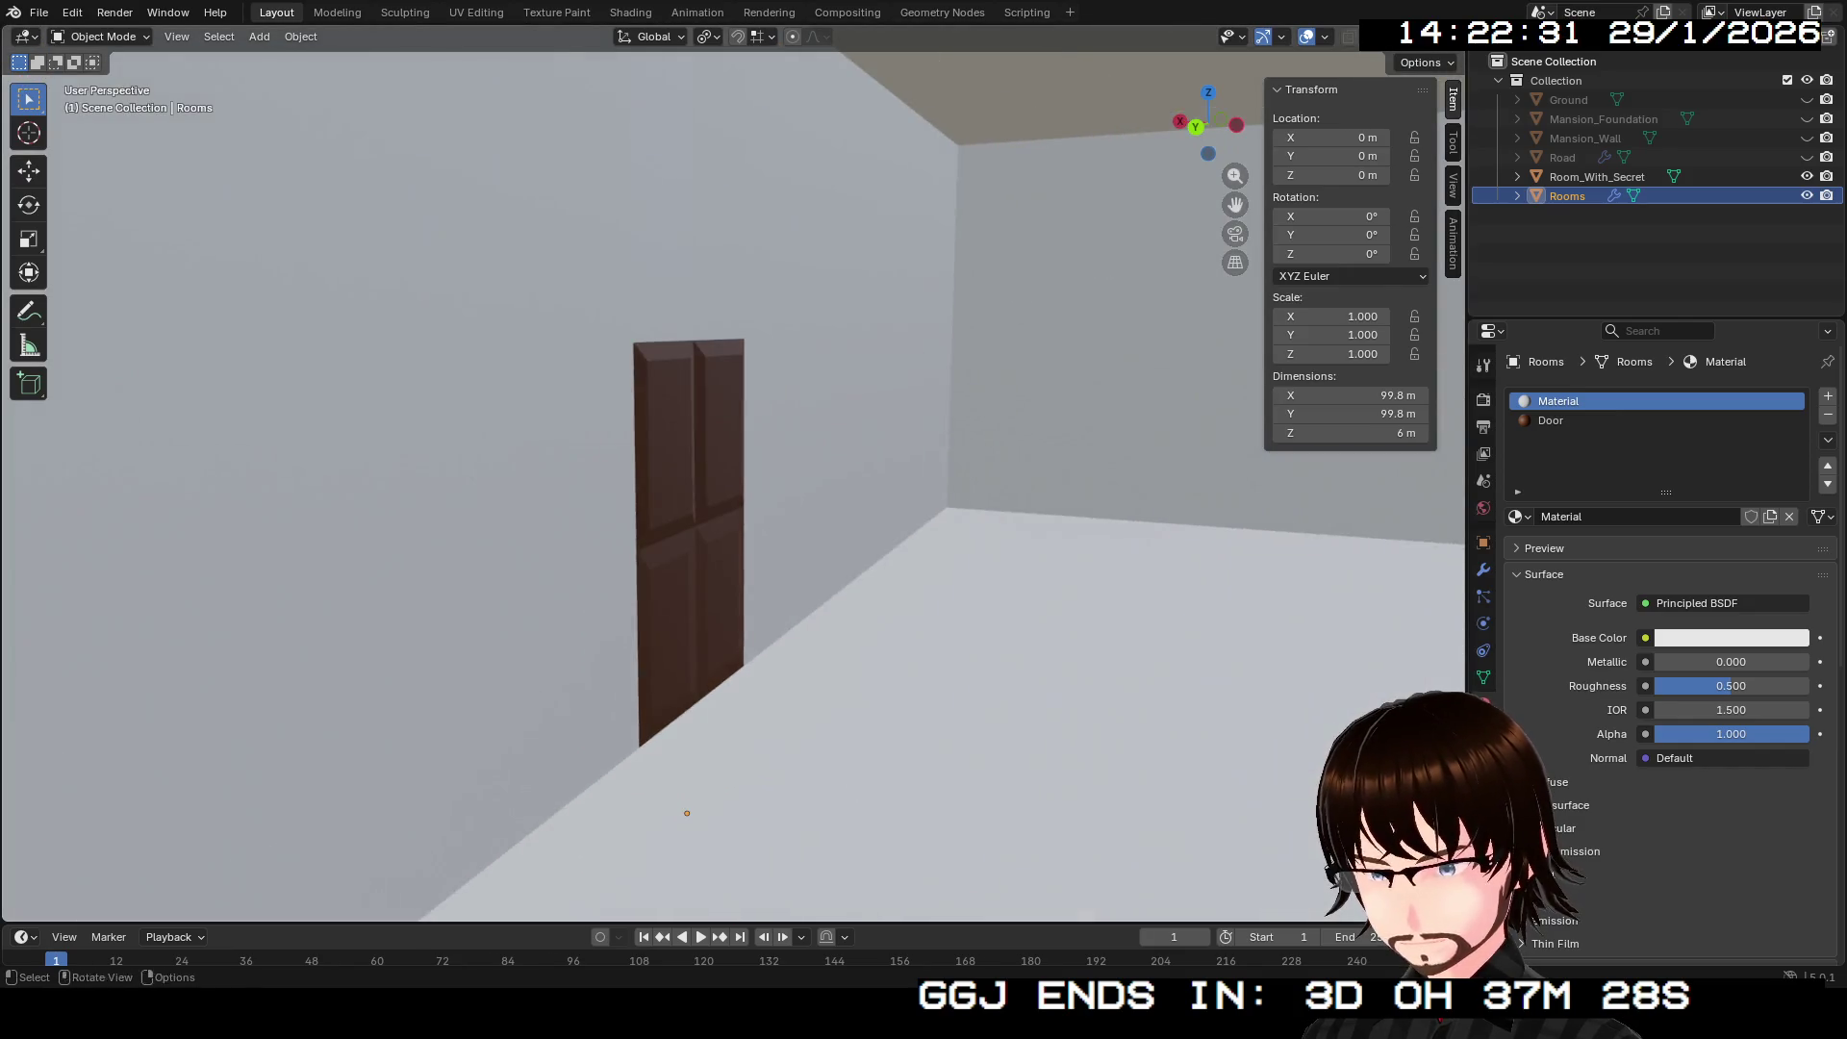
key("Tab")
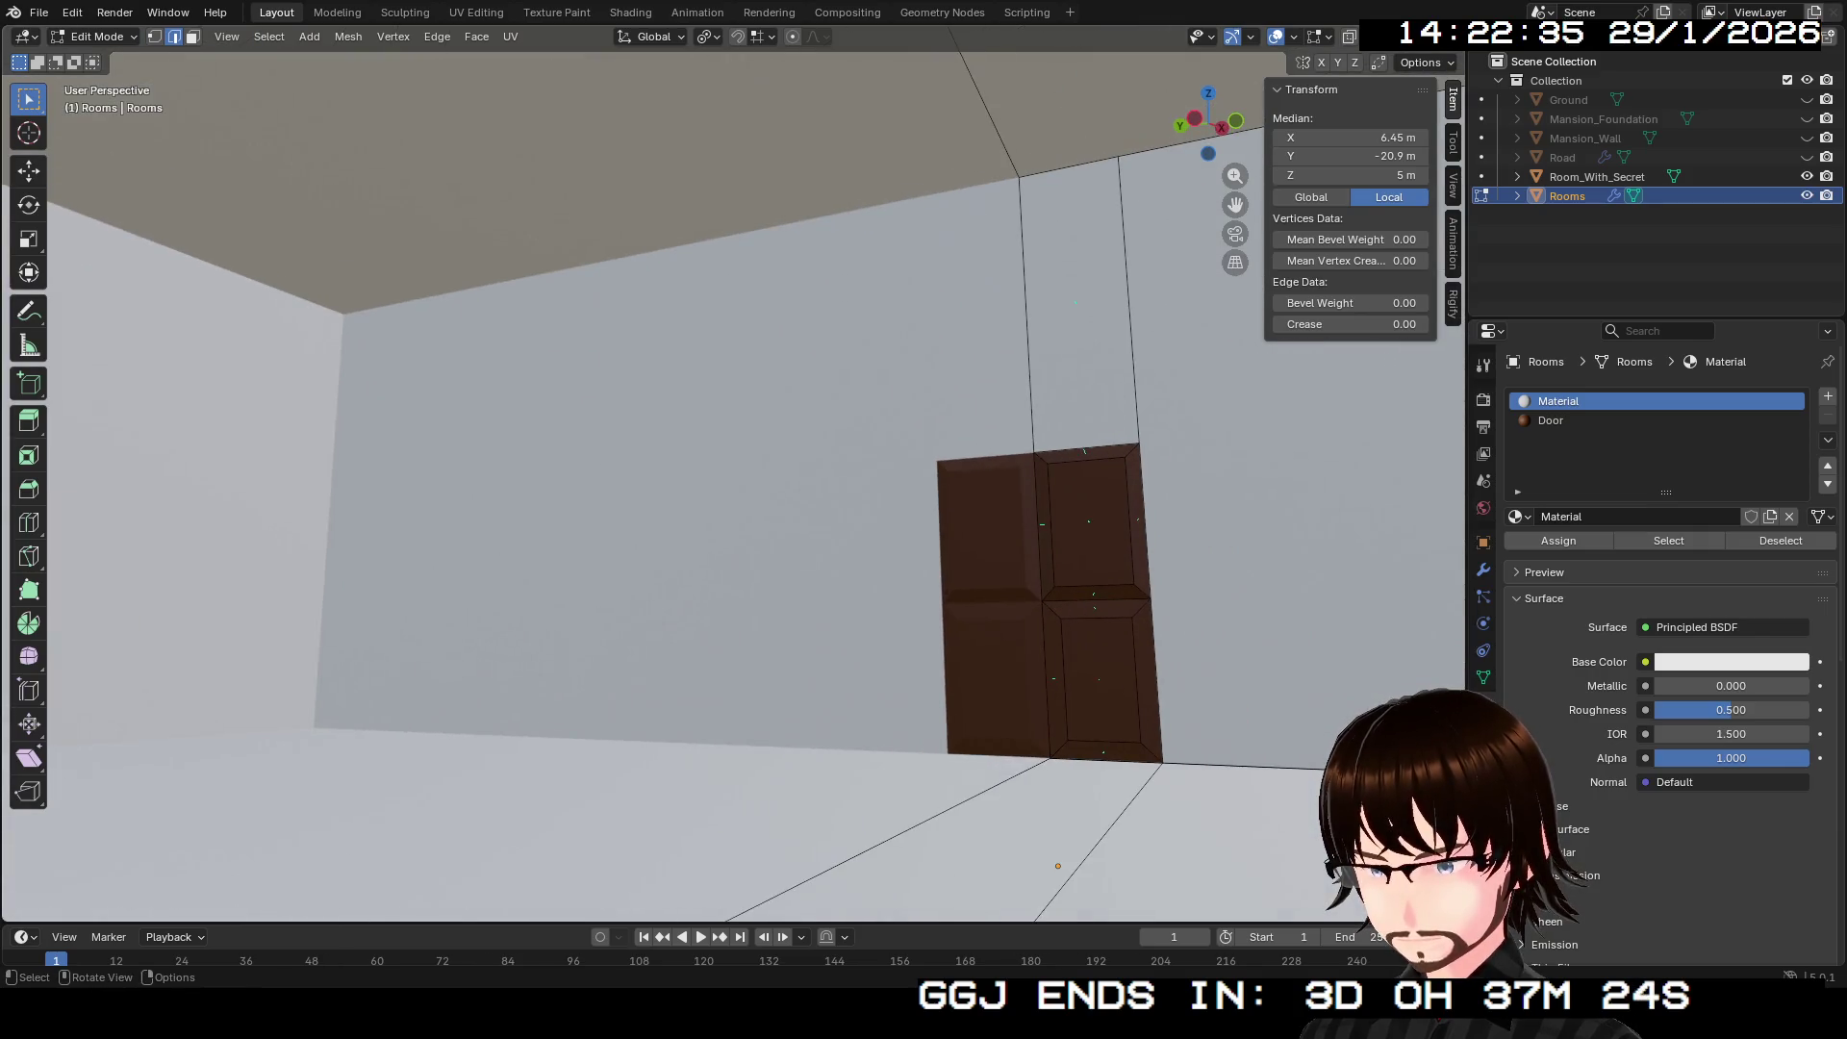
key("Return")
key("alt+a")
key("shift+grave")
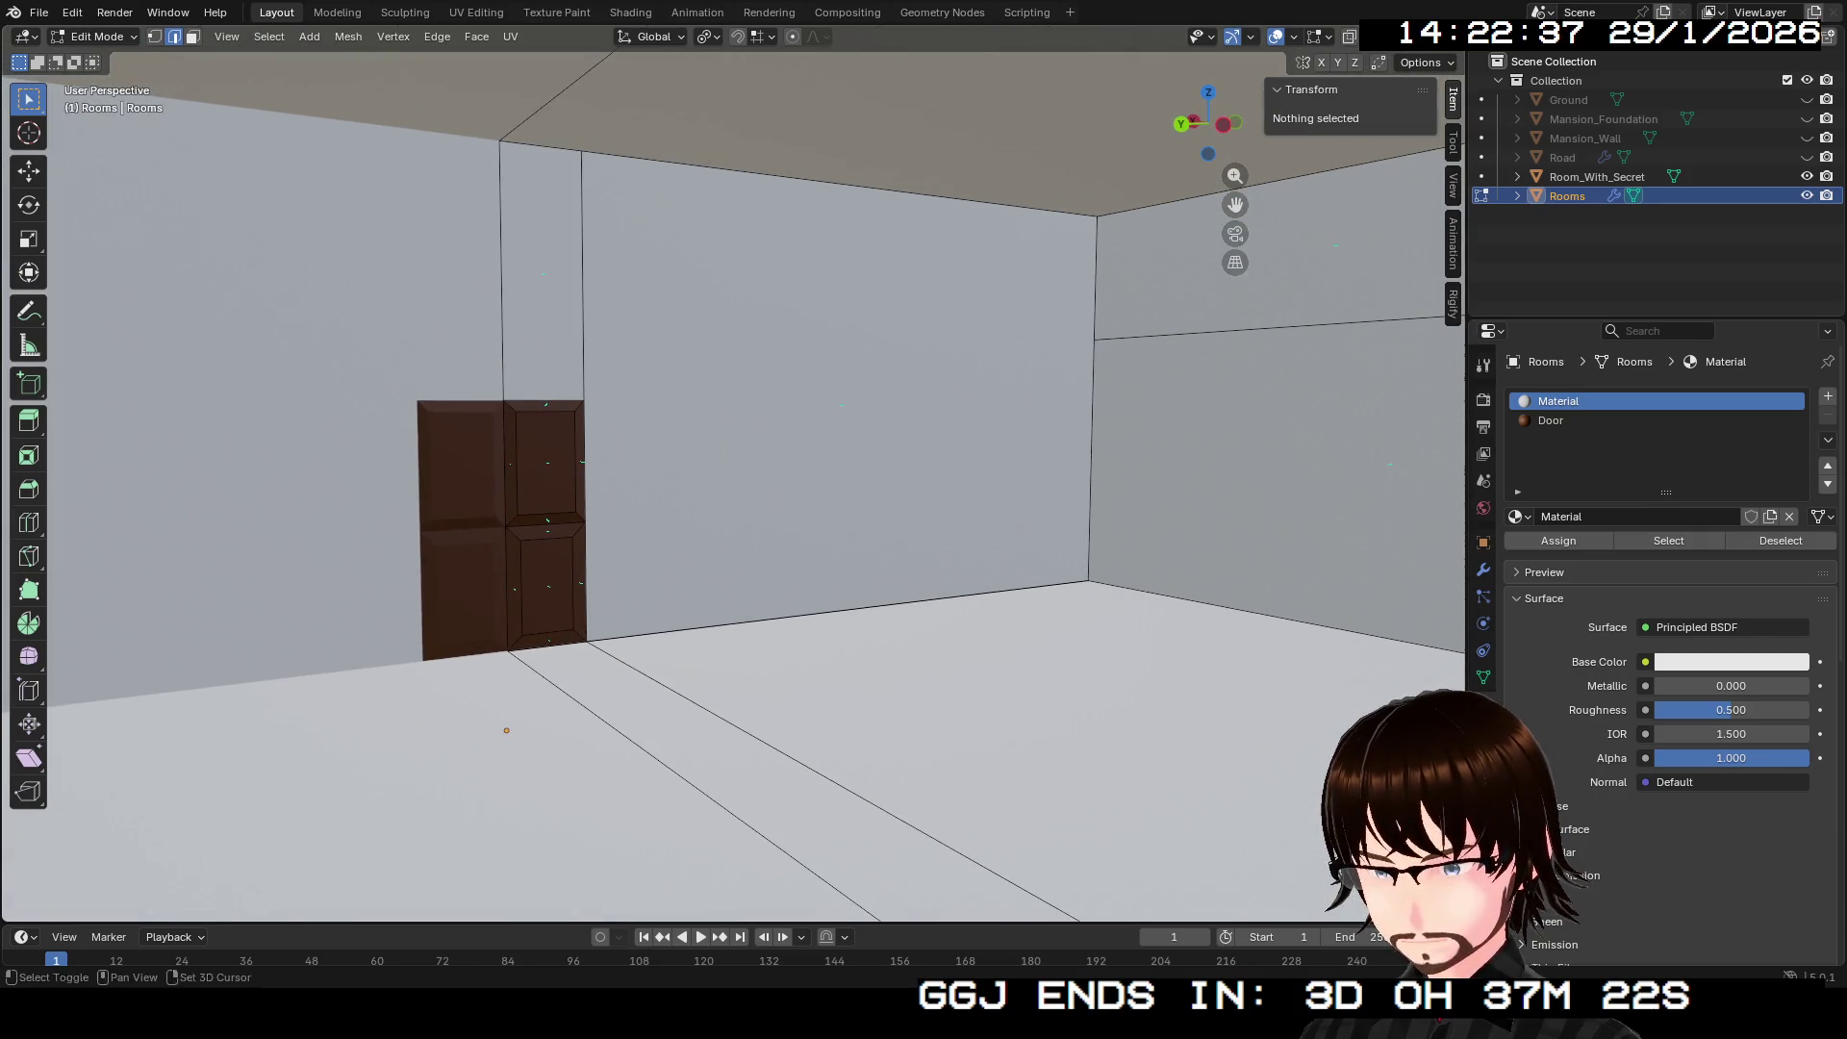
Step: In face select mode, select the large centre wall, upper strips and doorway lintel
left_click(582, 279)
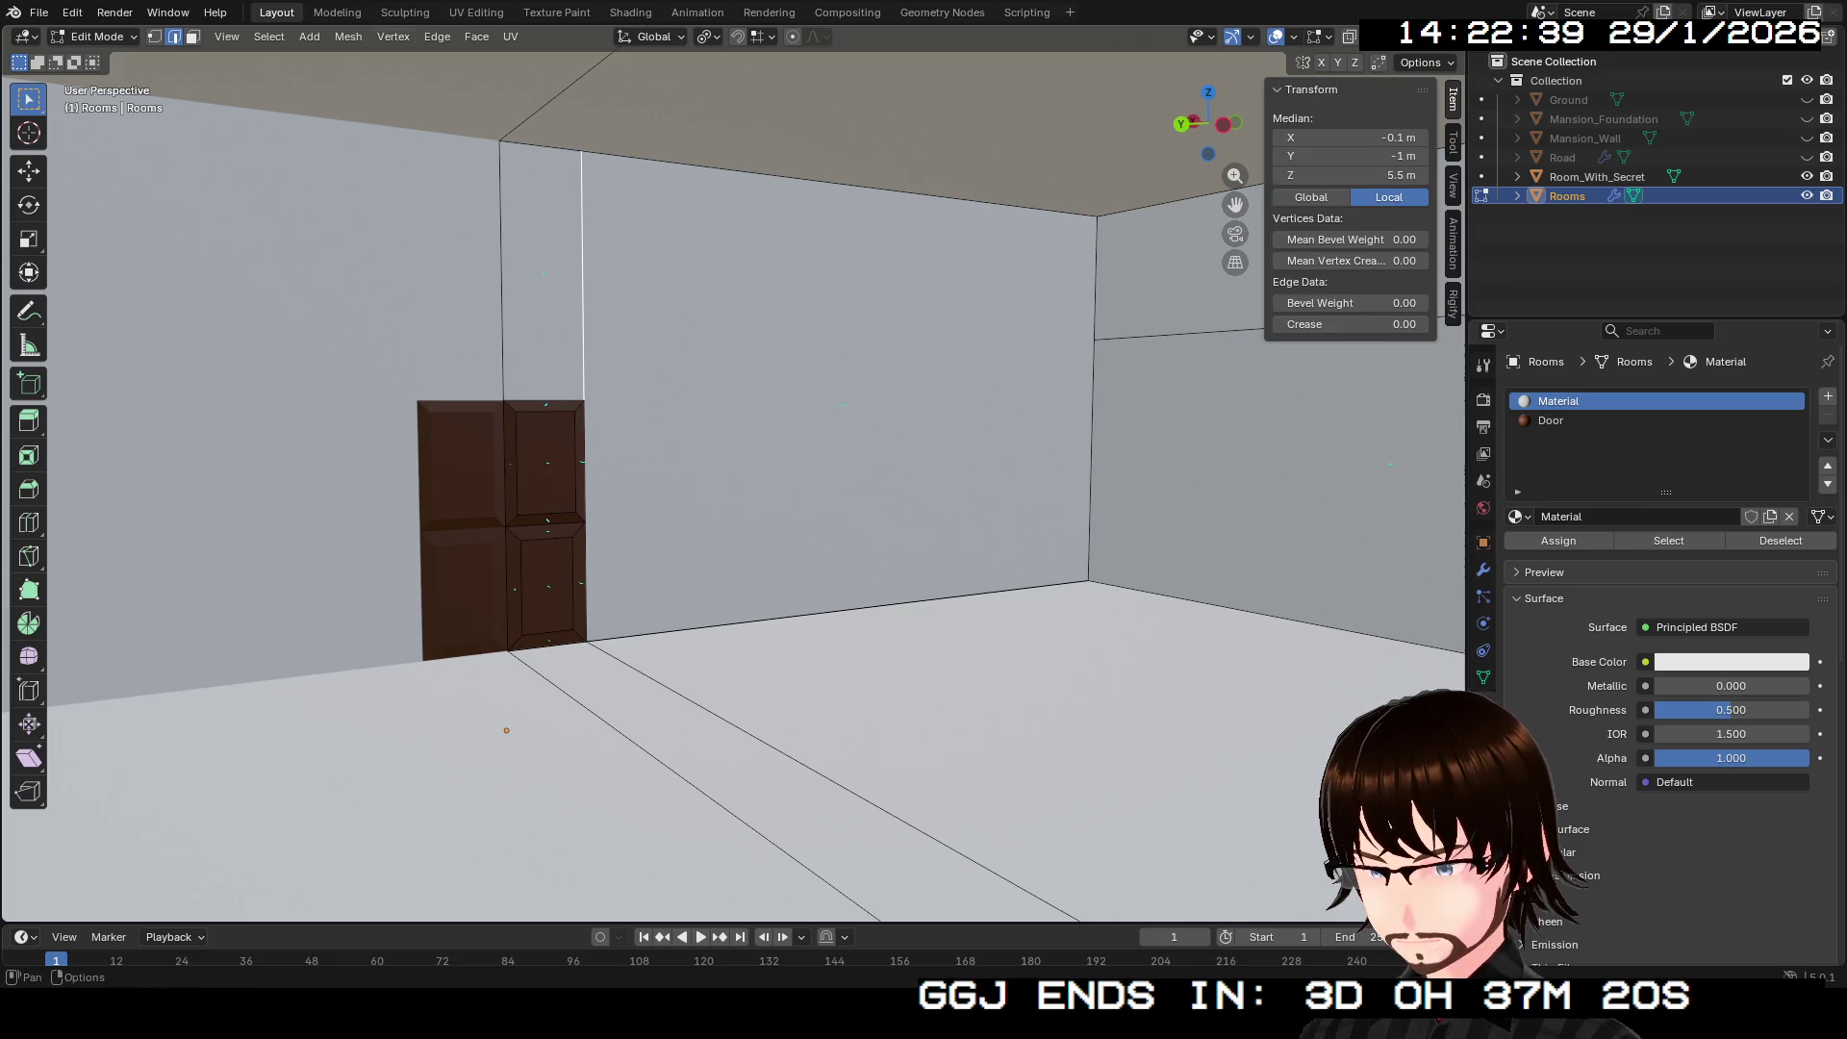
left_click(192, 37)
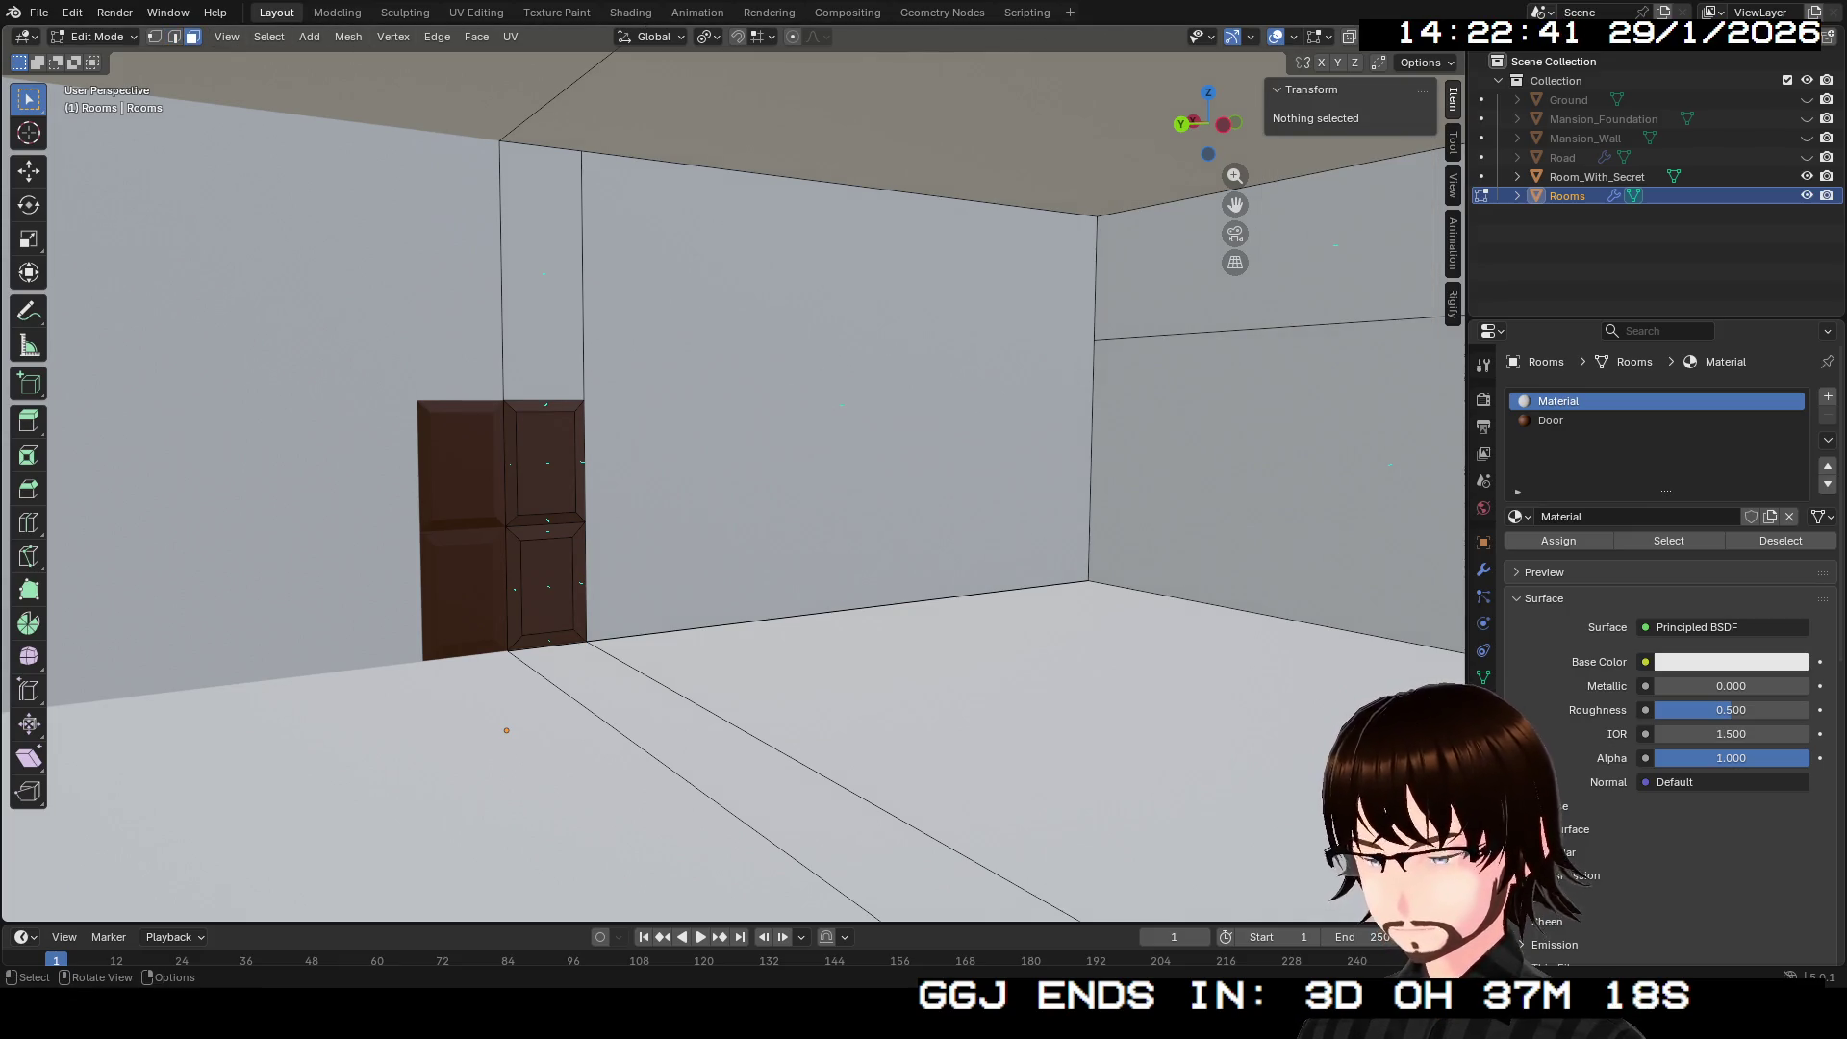
left_click(541, 269)
left_click(837, 385, "shift")
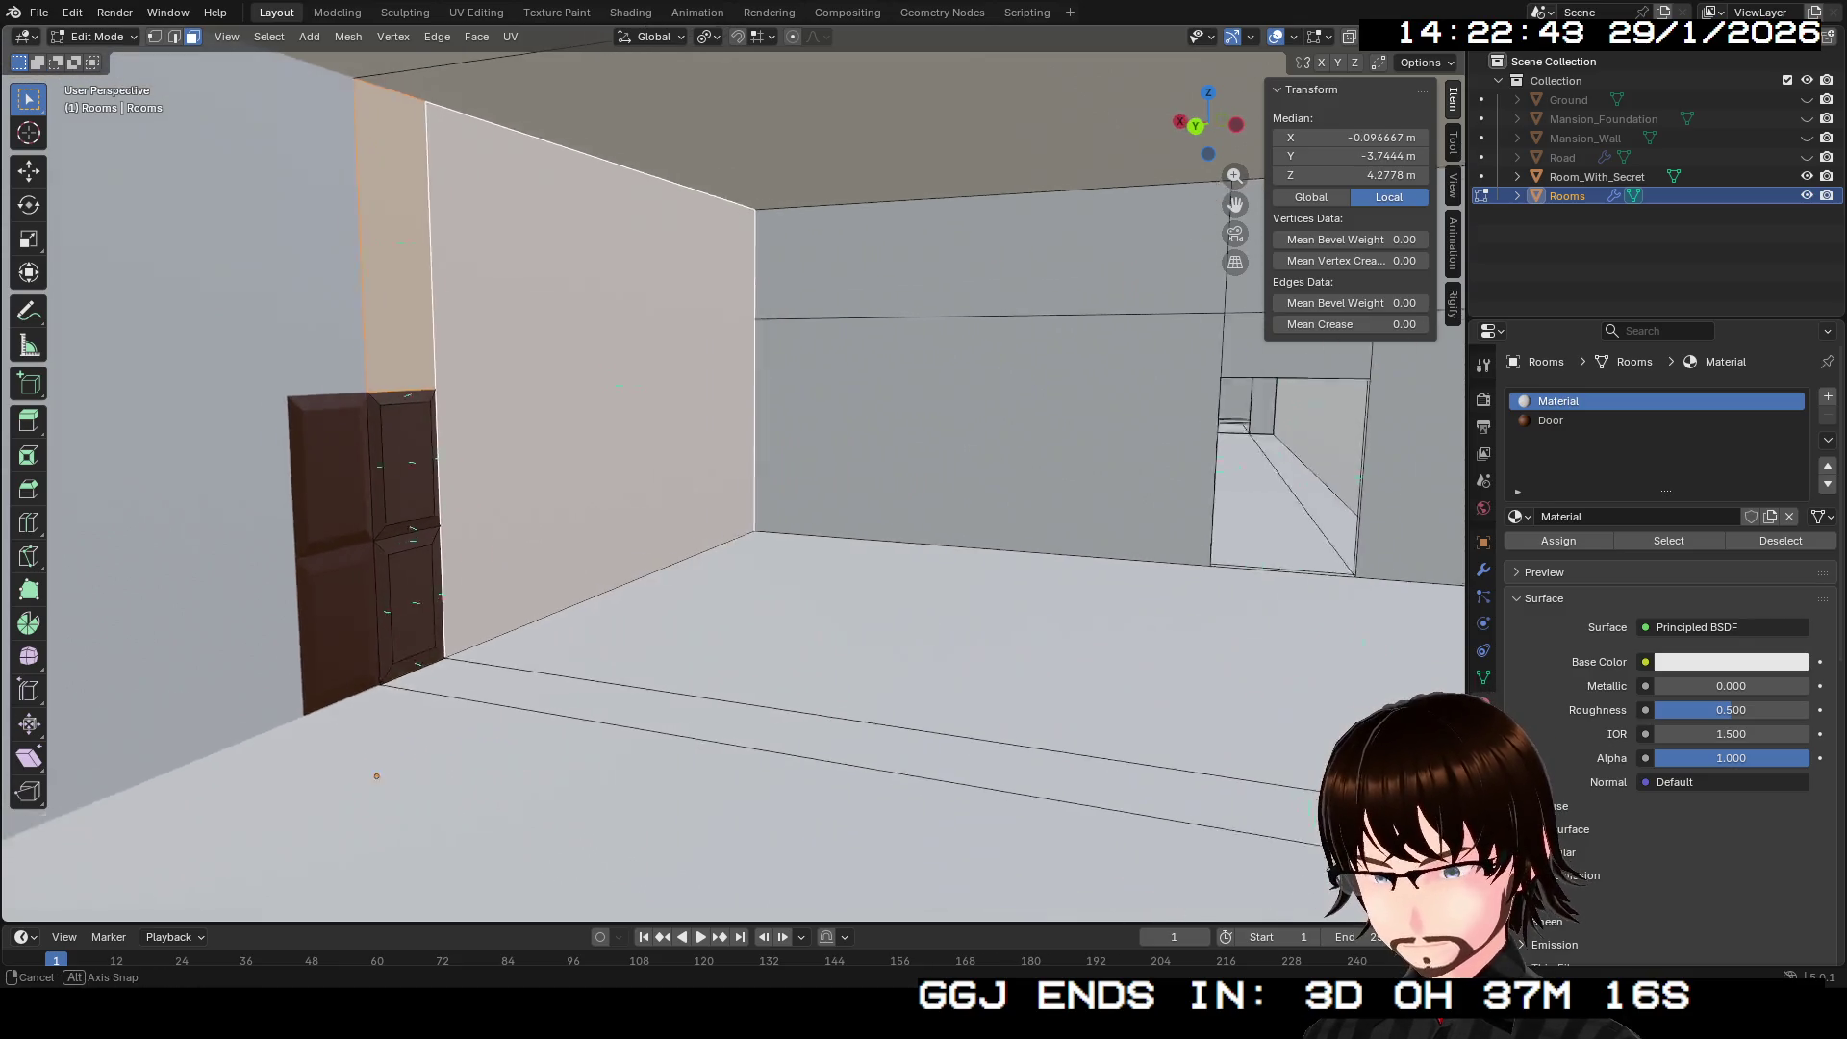
left_click(789, 462, "shift")
left_click(794, 284, "shift")
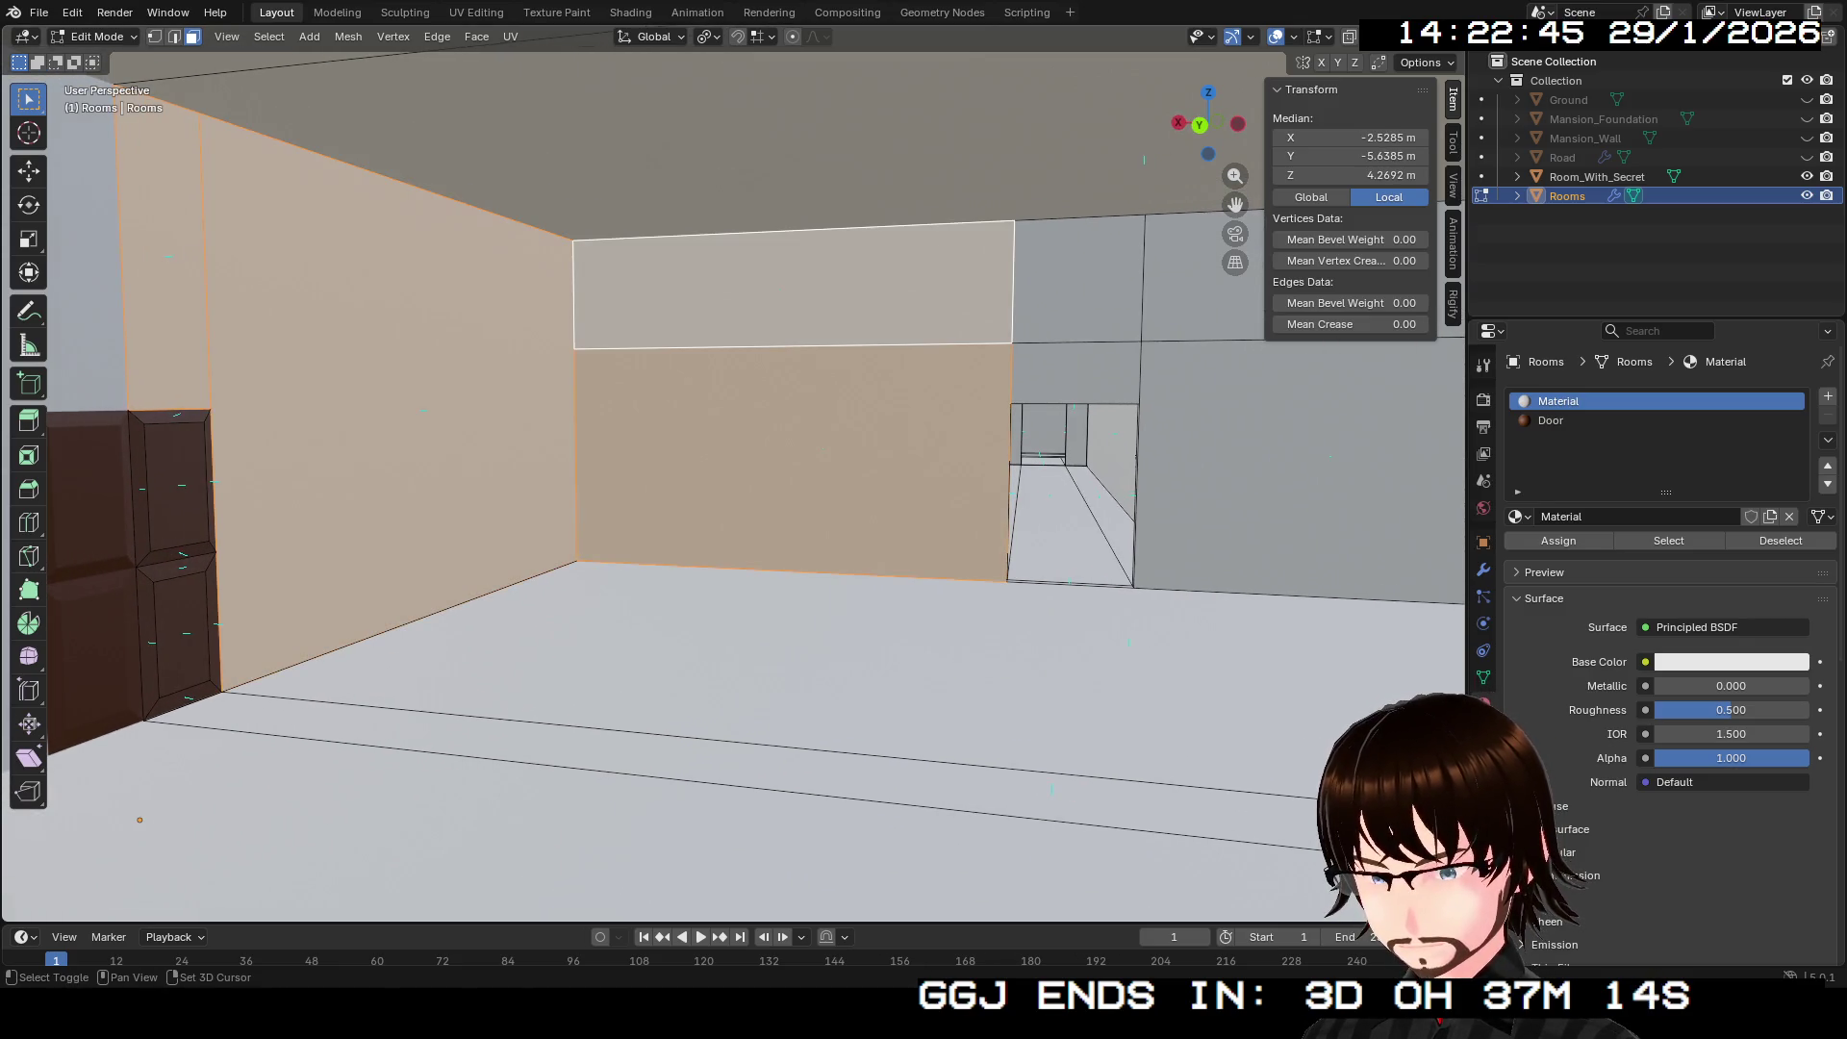
left_click(1077, 279, "shift")
left_click(1076, 375, "shift")
Step: Add the right-hand, lower and remaining wall panel faces around the two doorways
left_click(1000, 423, "shift")
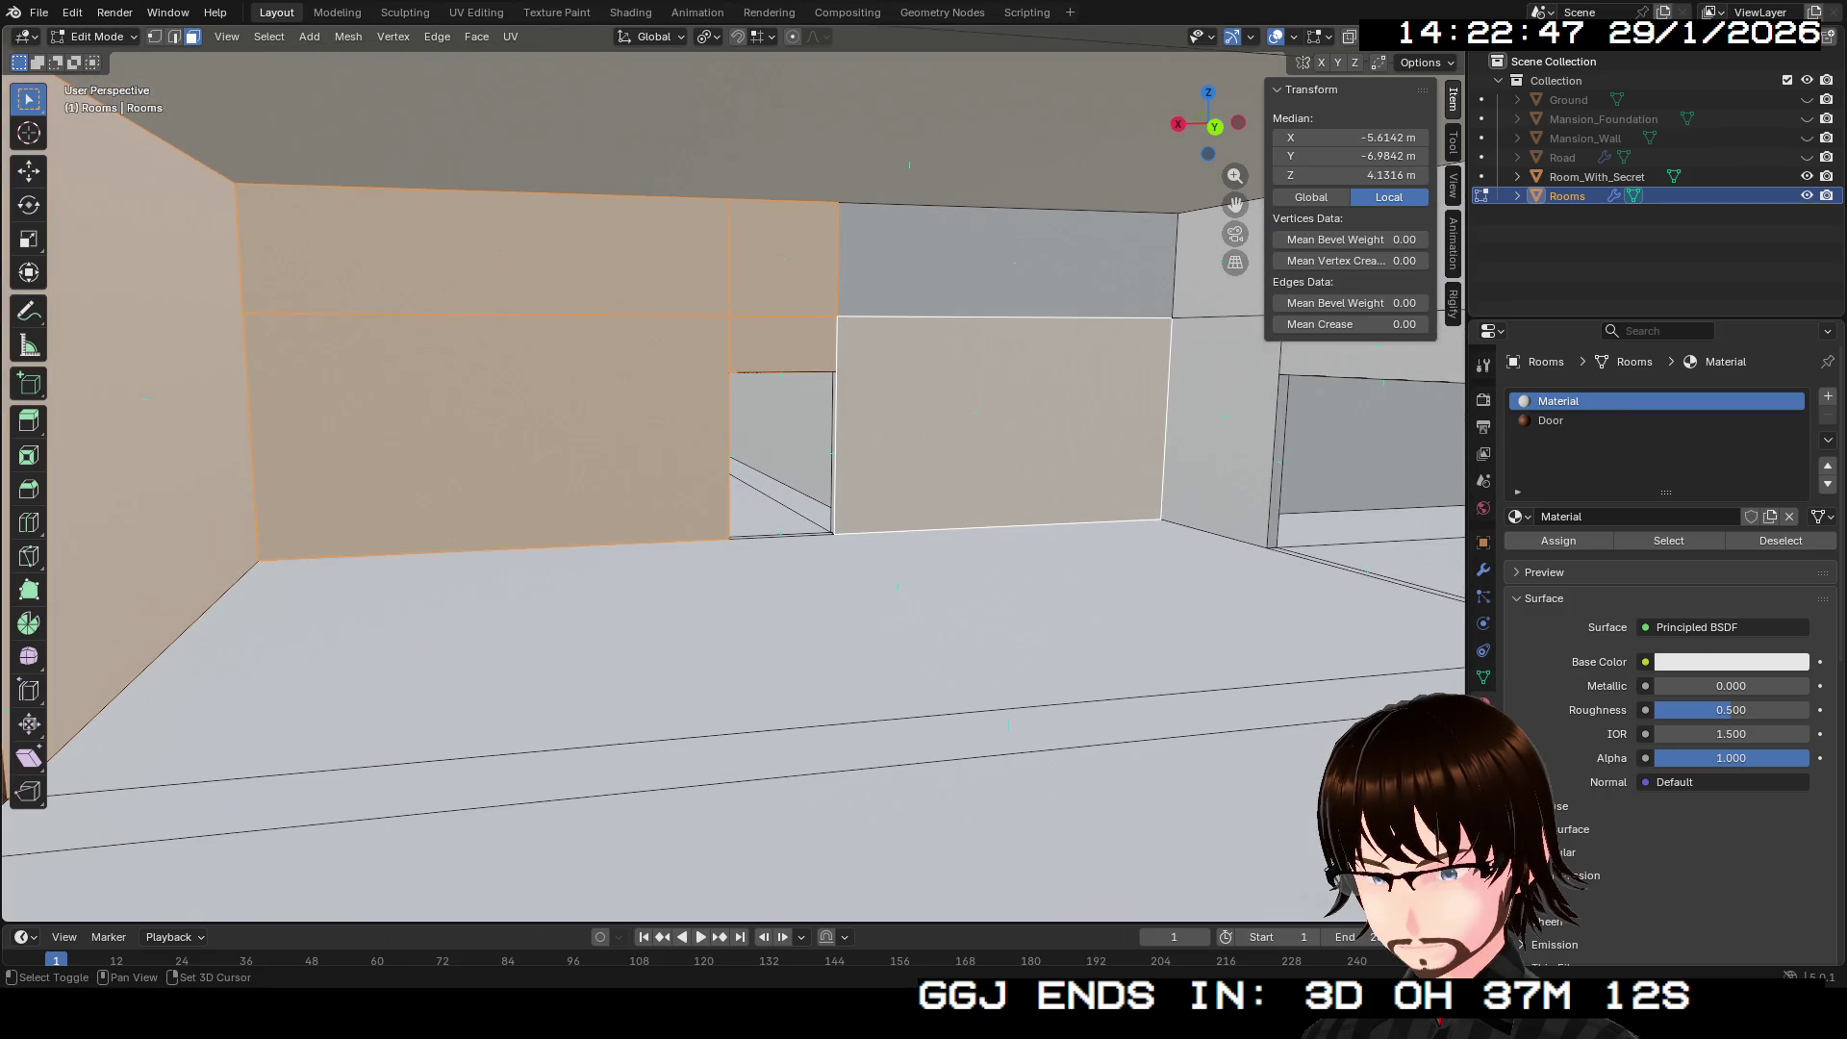
left_click(1006, 260, "shift")
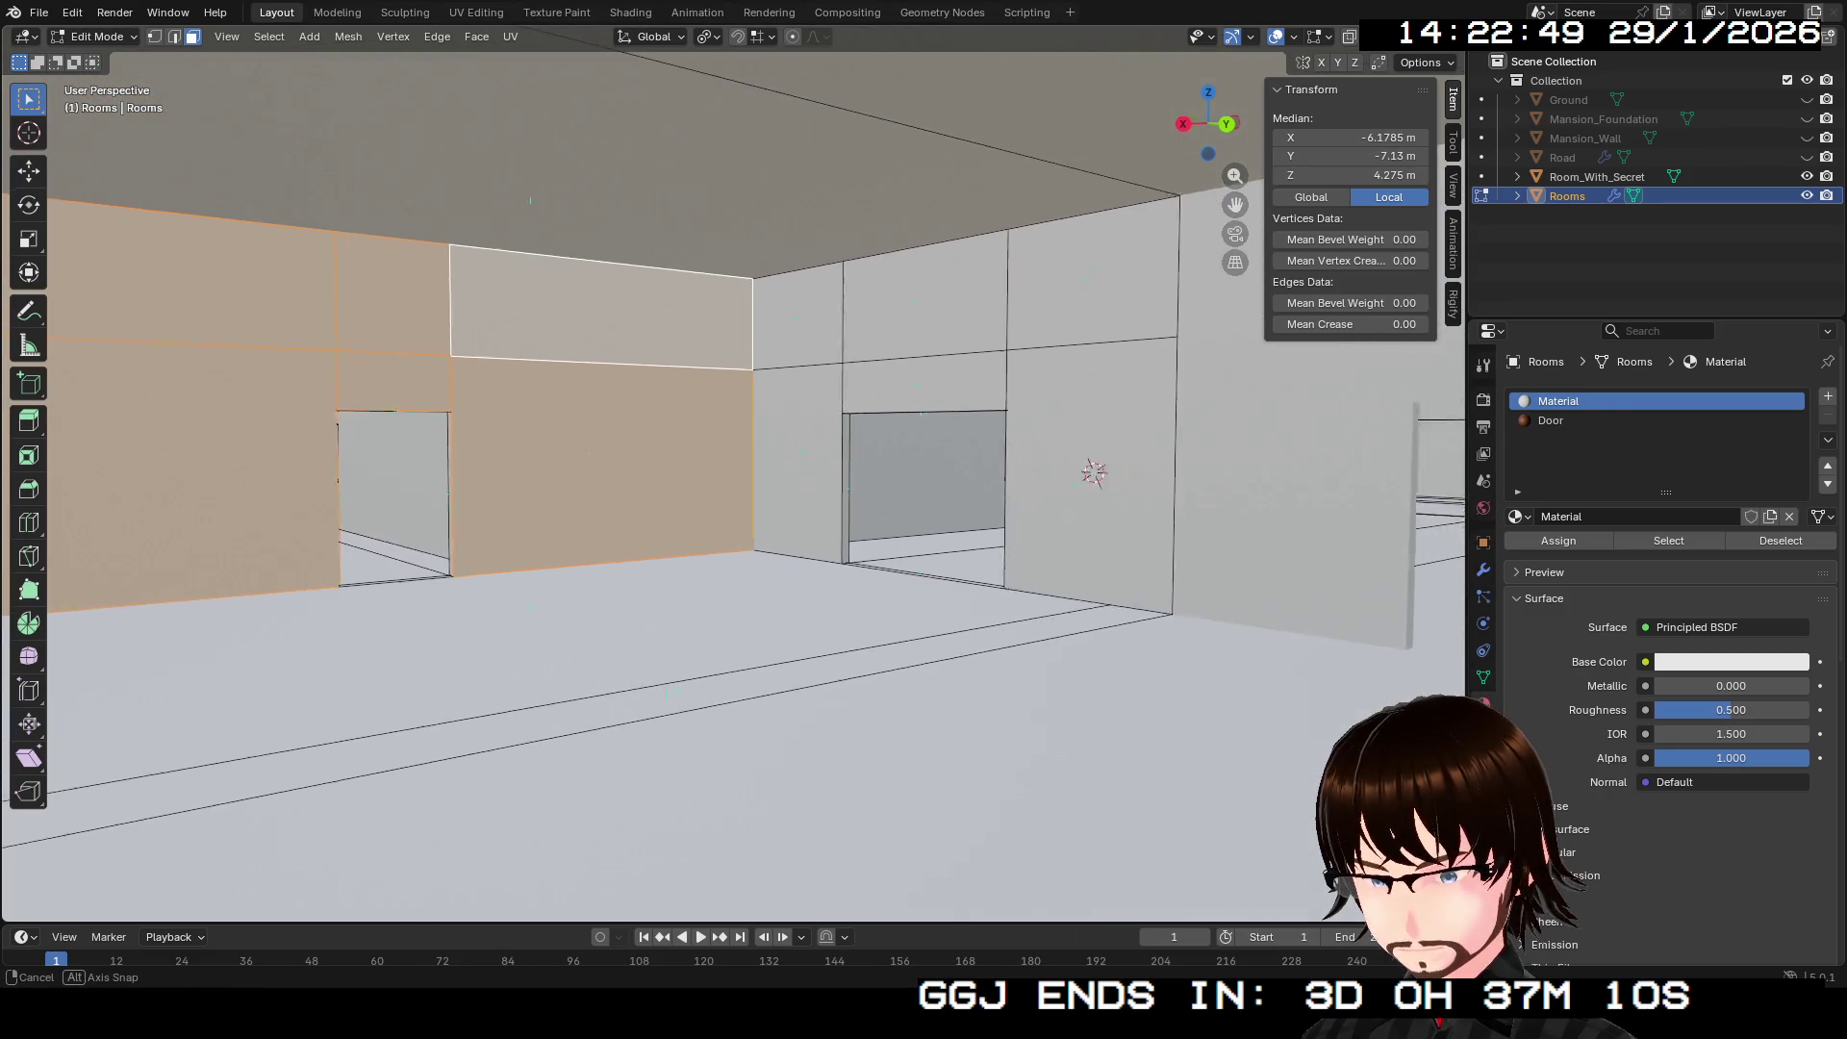
left_click(565, 462, "shift")
left_click(563, 318, "shift")
left_click(707, 306, "shift")
left_click(708, 393, "shift")
left_click(876, 472, "shift")
left_click(878, 303, "shift")
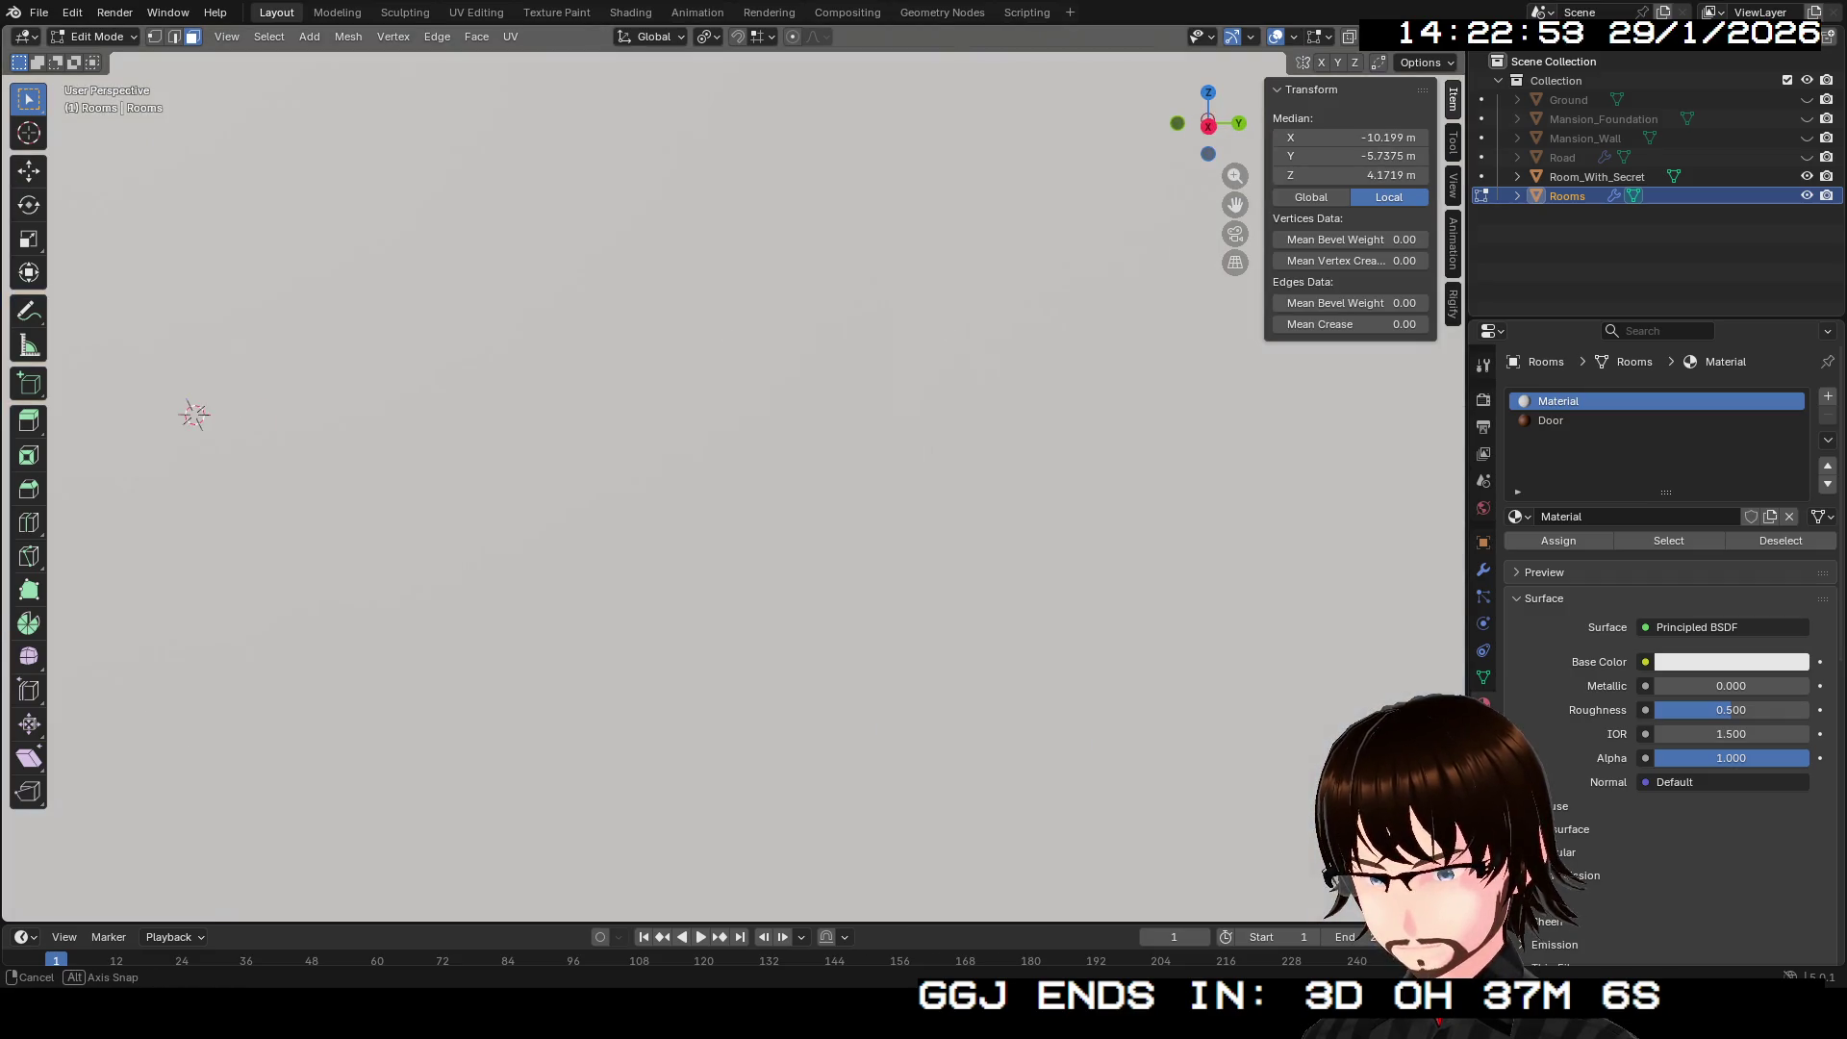
left_click_drag(731, 481, 885, 461)
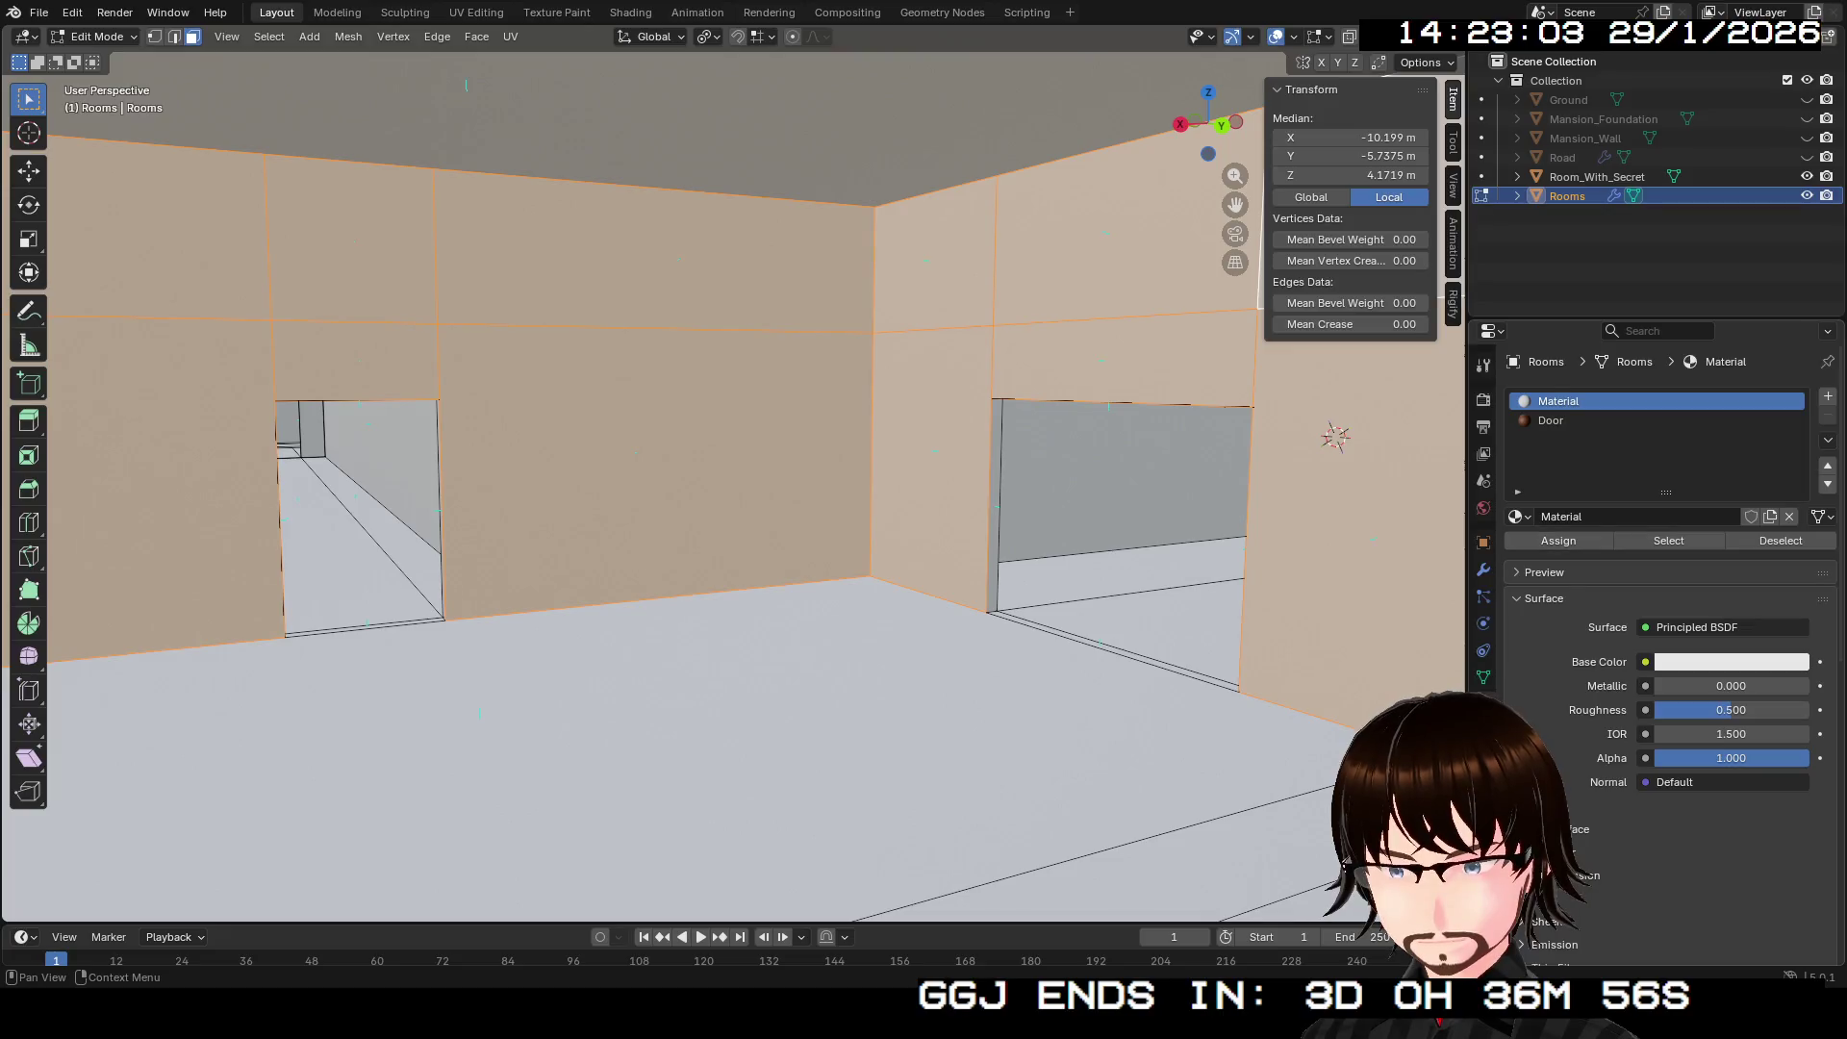
Step: Change the main Material's base colour from white to muted reddish brown #9C6860
left_click(1732, 662)
left_click_drag(1686, 433, 1657, 456)
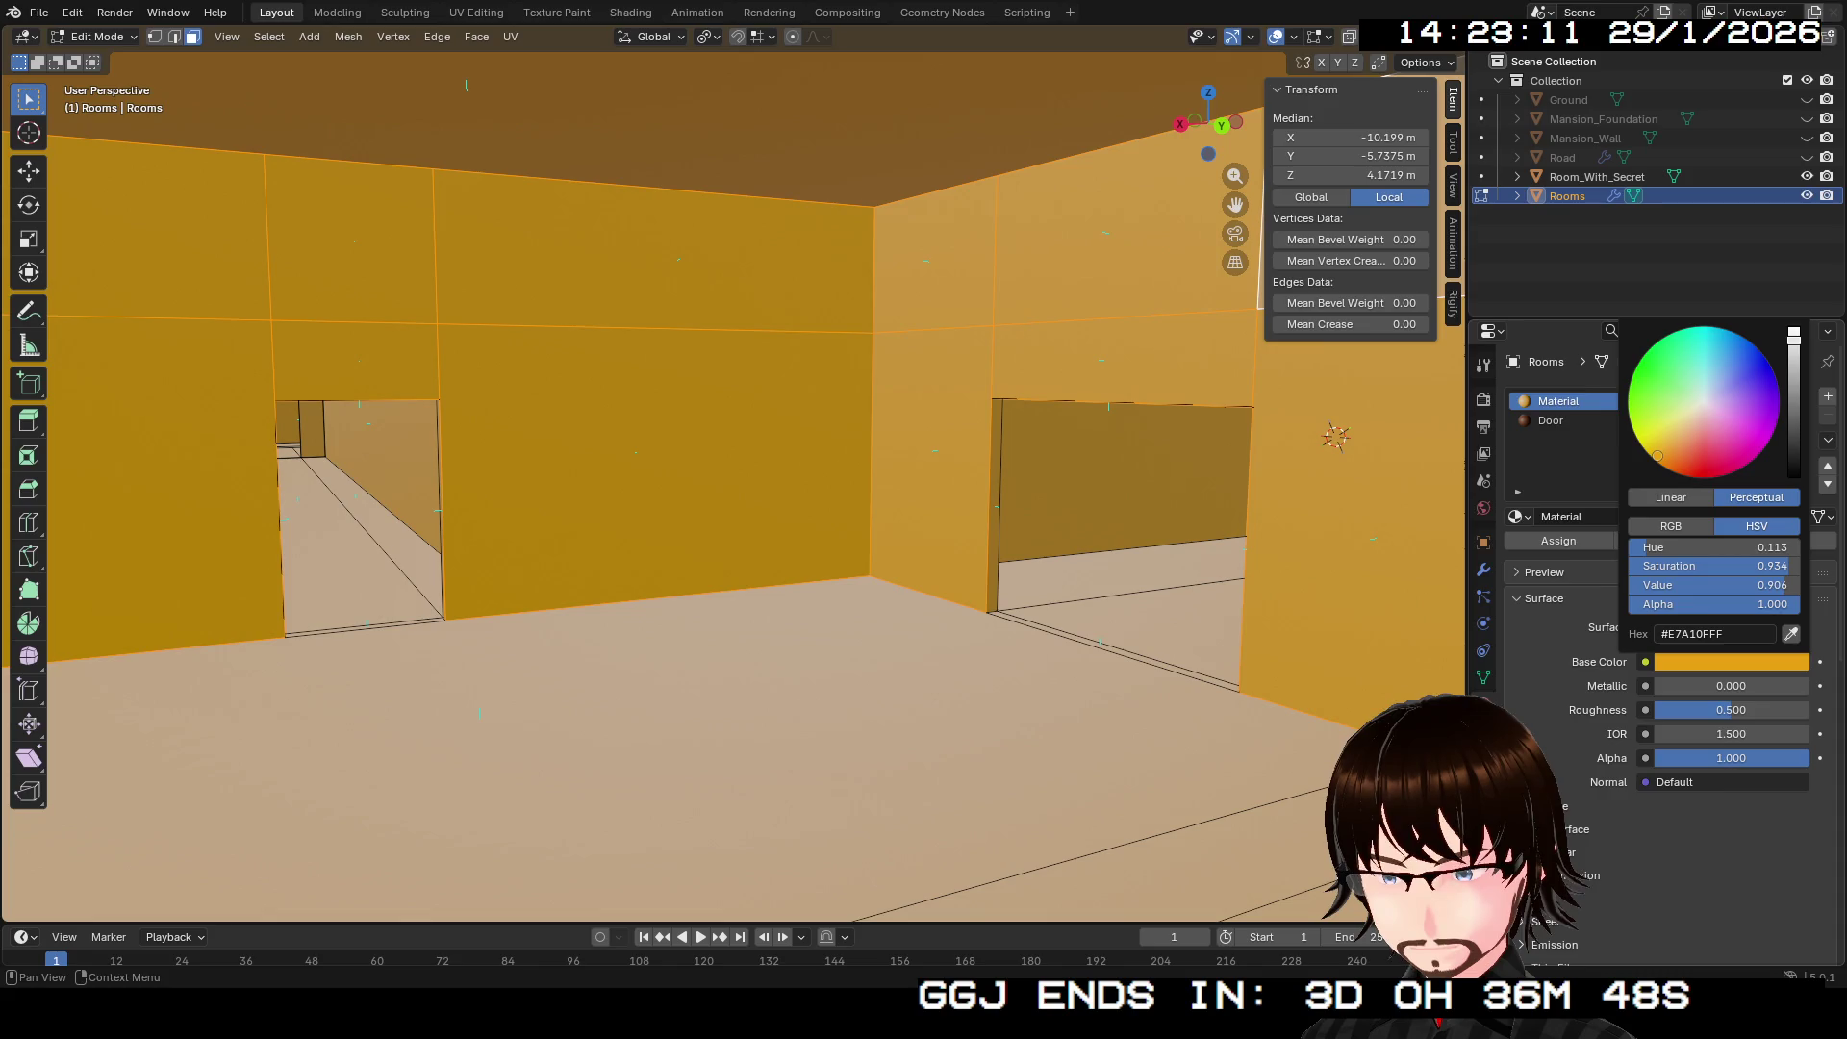
left_click_drag(1794, 334, 1794, 328)
left_click_drag(1688, 427, 1704, 410)
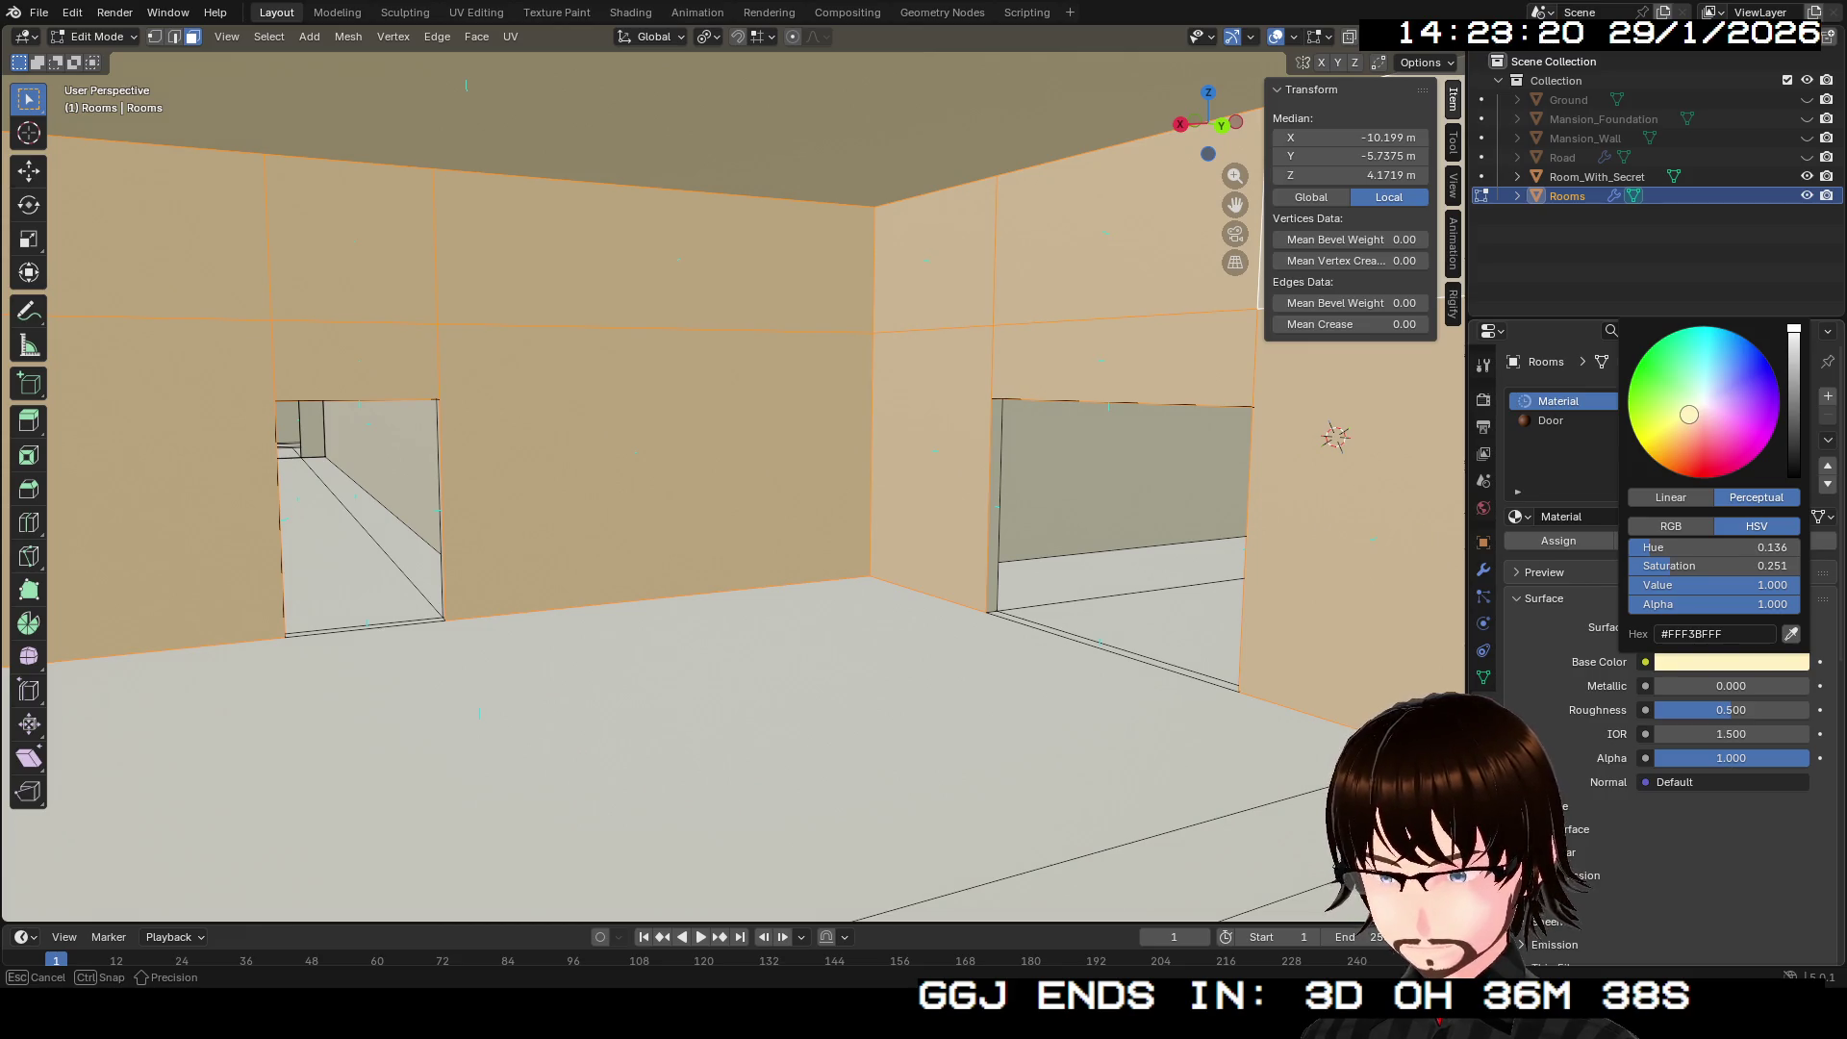
mouse_move(1695, 416)
left_mouse_down()
mouse_move(1737, 412)
mouse_move(1678, 473)
left_mouse_up()
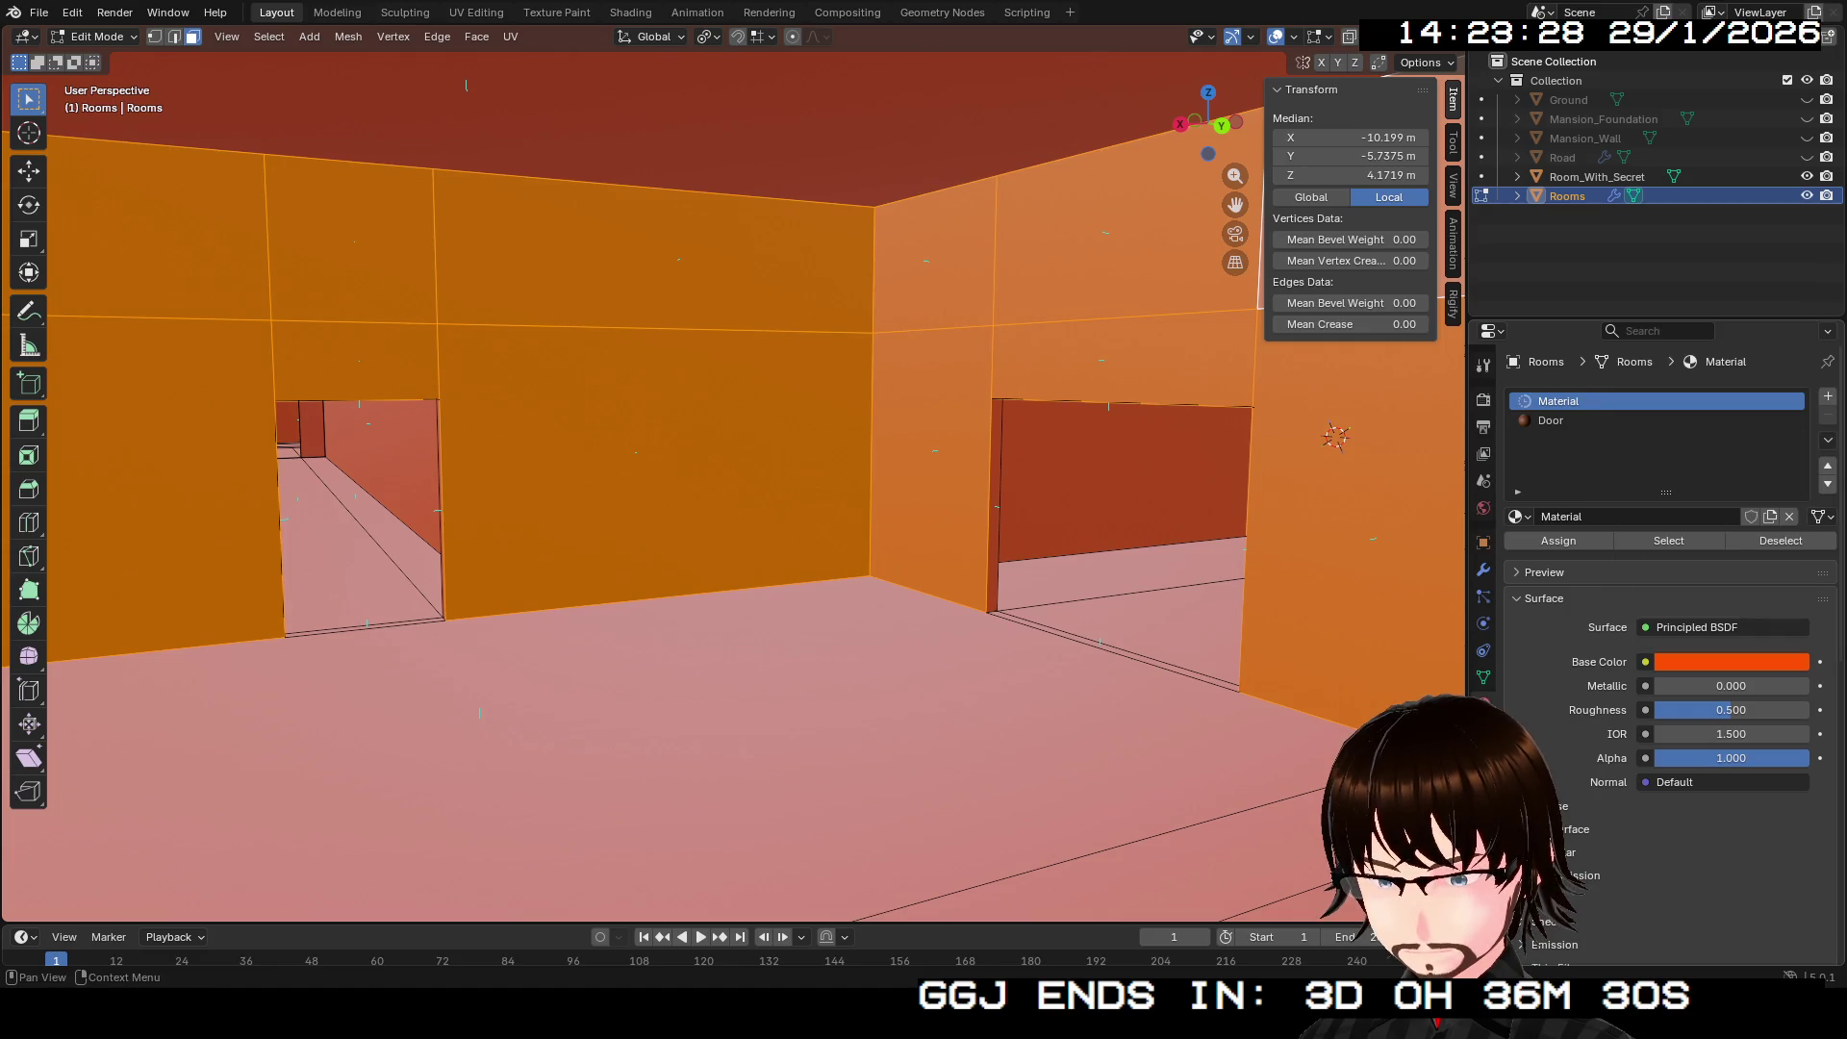
left_click(1732, 662)
mouse_move(1794, 328)
left_mouse_down()
mouse_move(1794, 463)
mouse_move(1703, 442)
mouse_move(1703, 420)
mouse_move(1680, 473)
left_mouse_up()
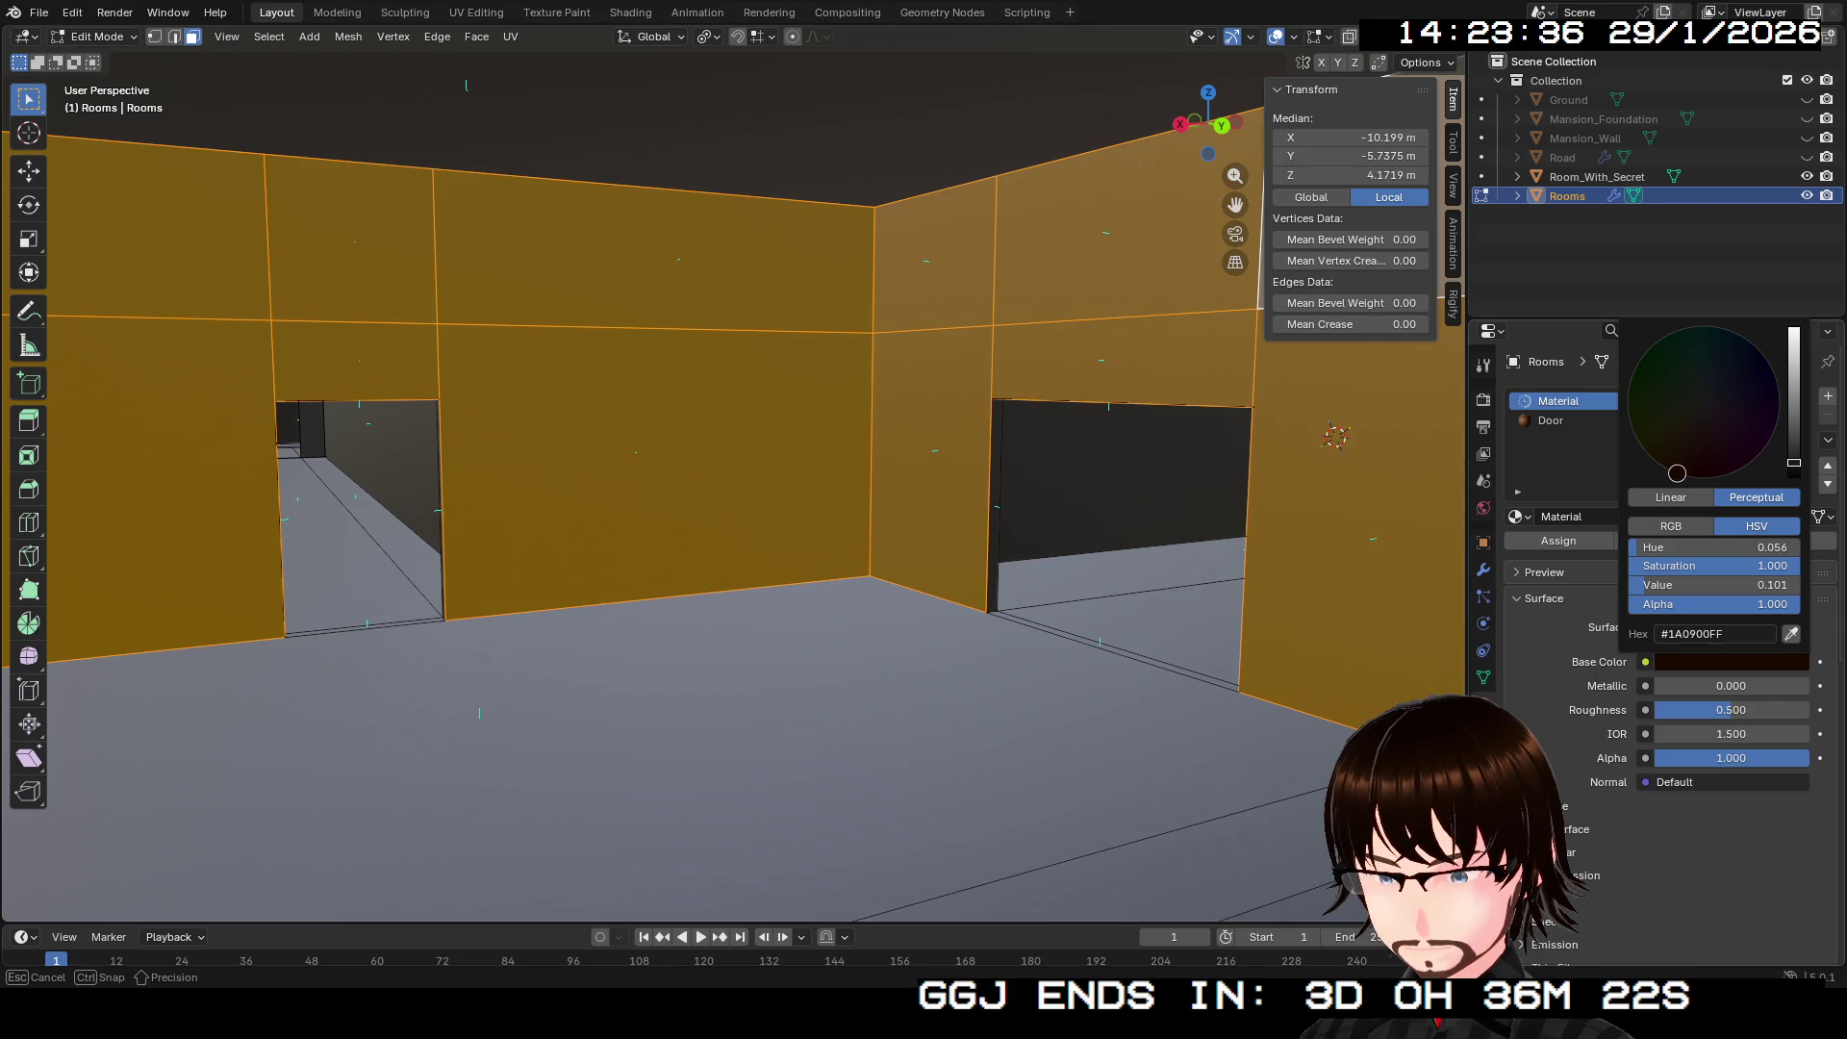
mouse_move(1643, 585)
left_mouse_down()
mouse_move(1770, 585)
mouse_move(1734, 584)
left_mouse_up()
left_click_drag(1688, 445, 1694, 432)
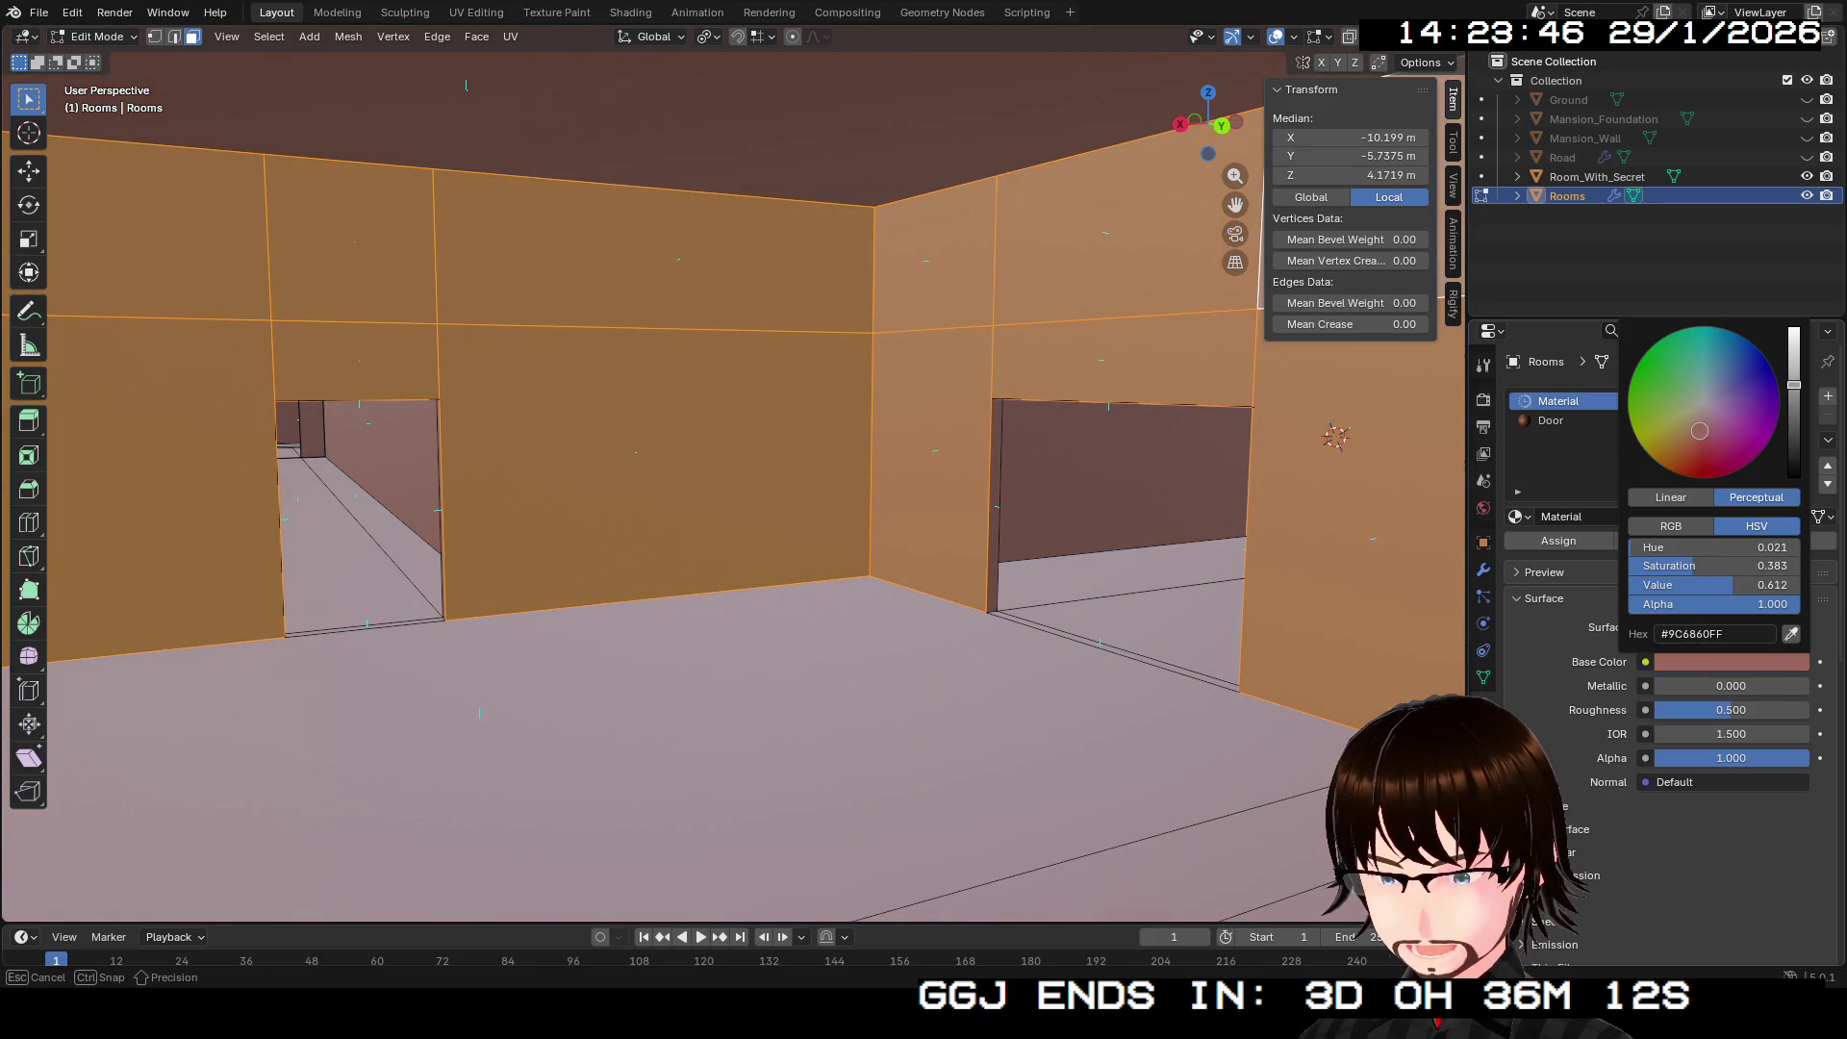
left_click_drag(1695, 431, 1696, 431)
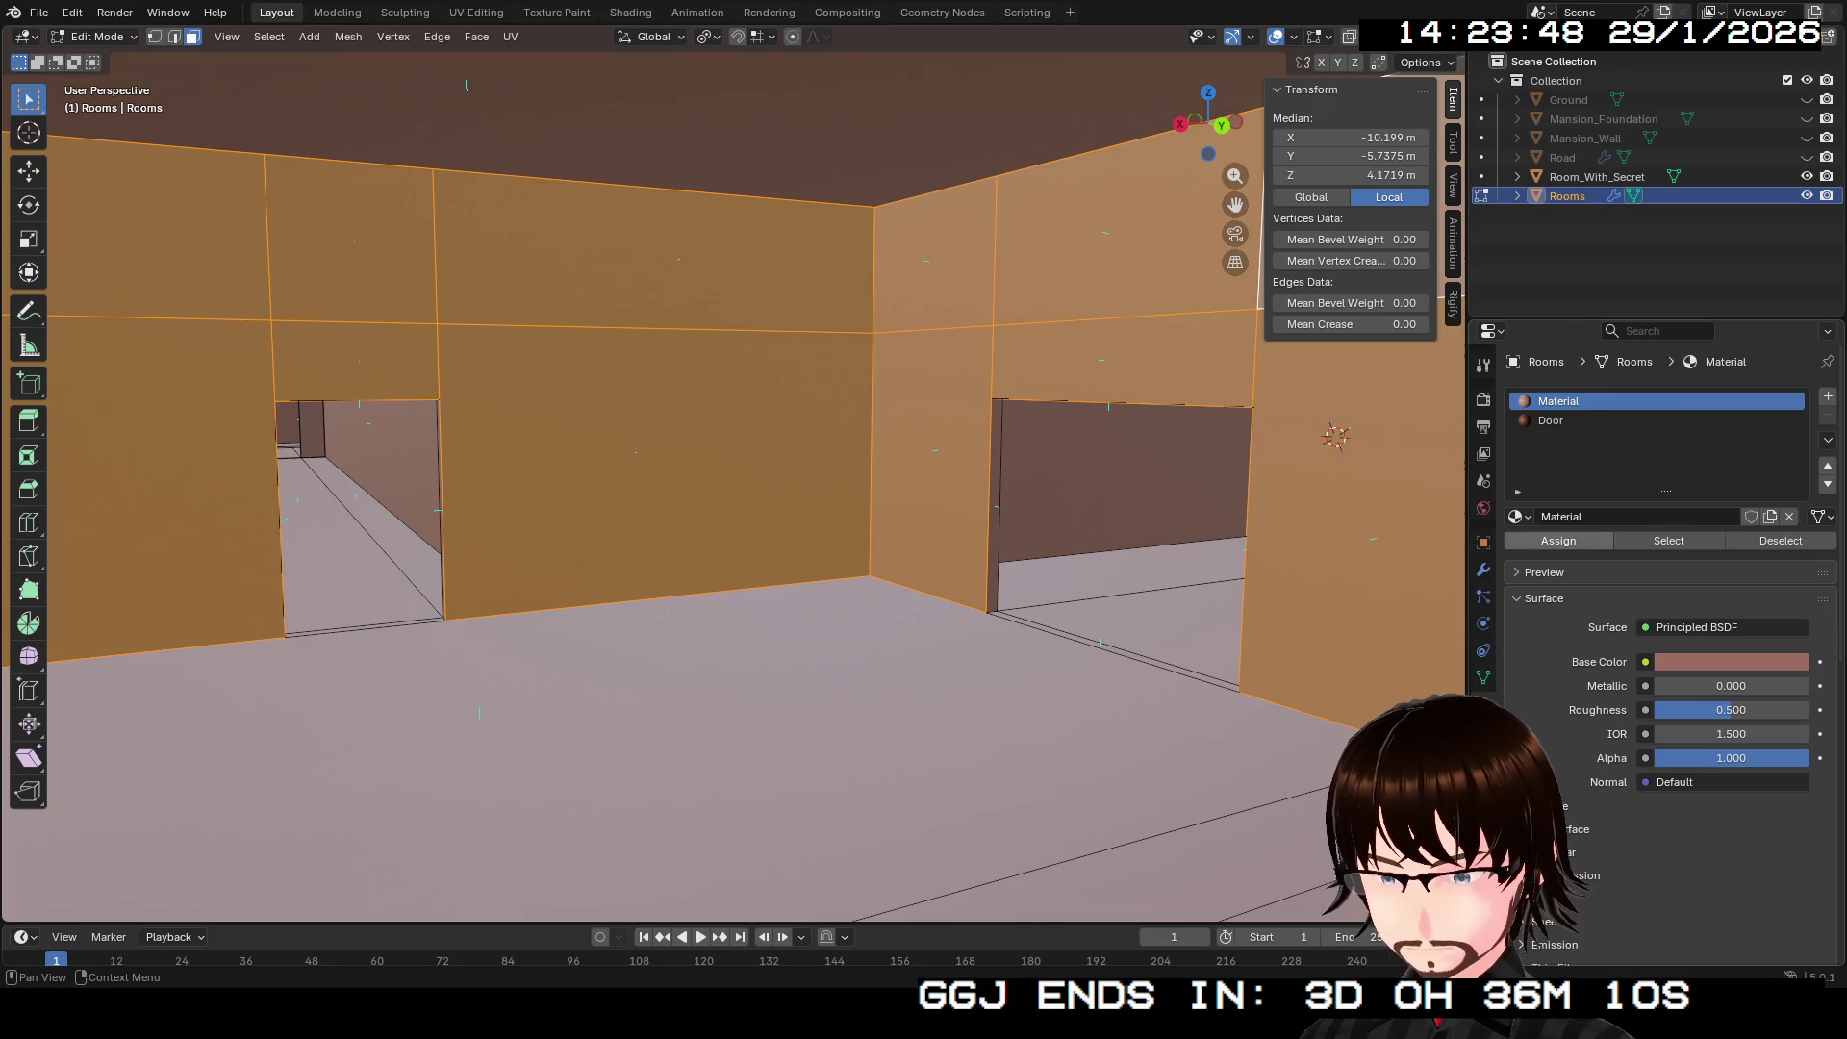
key("KP_4")
key("KP_4")
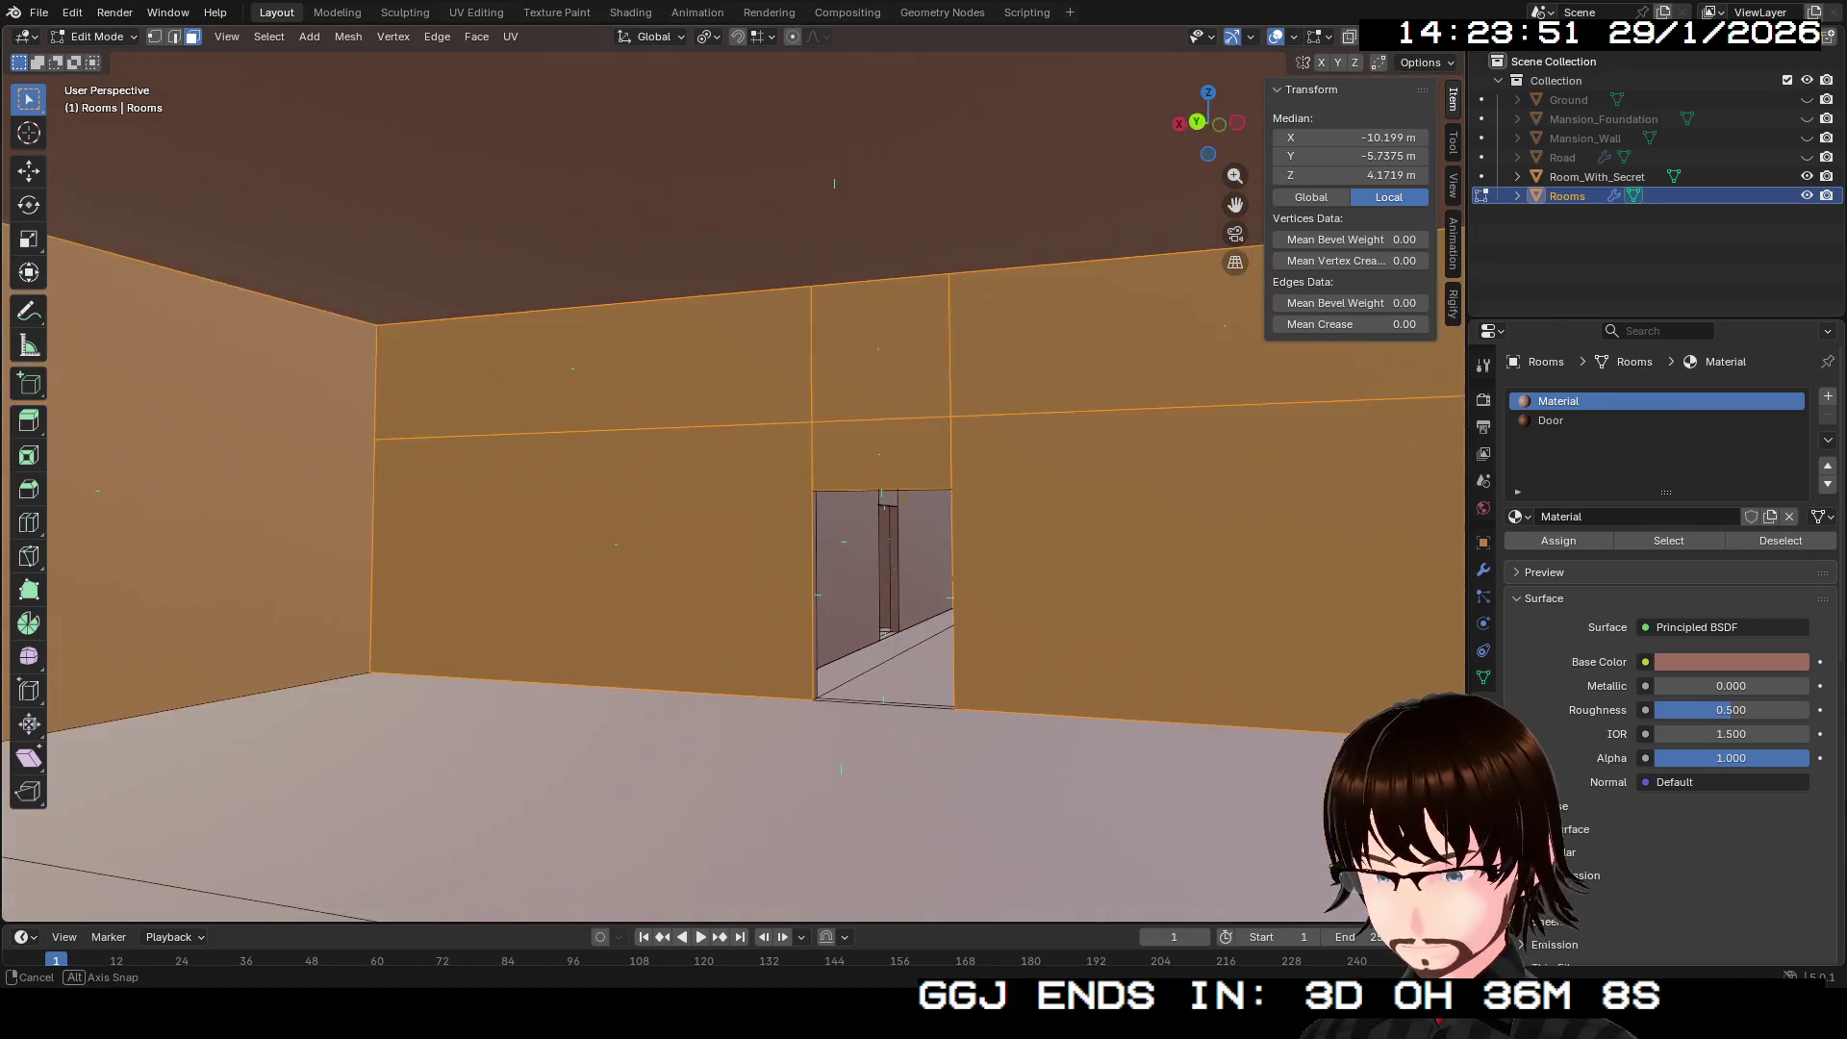
key("KP_4")
key("KP_8")
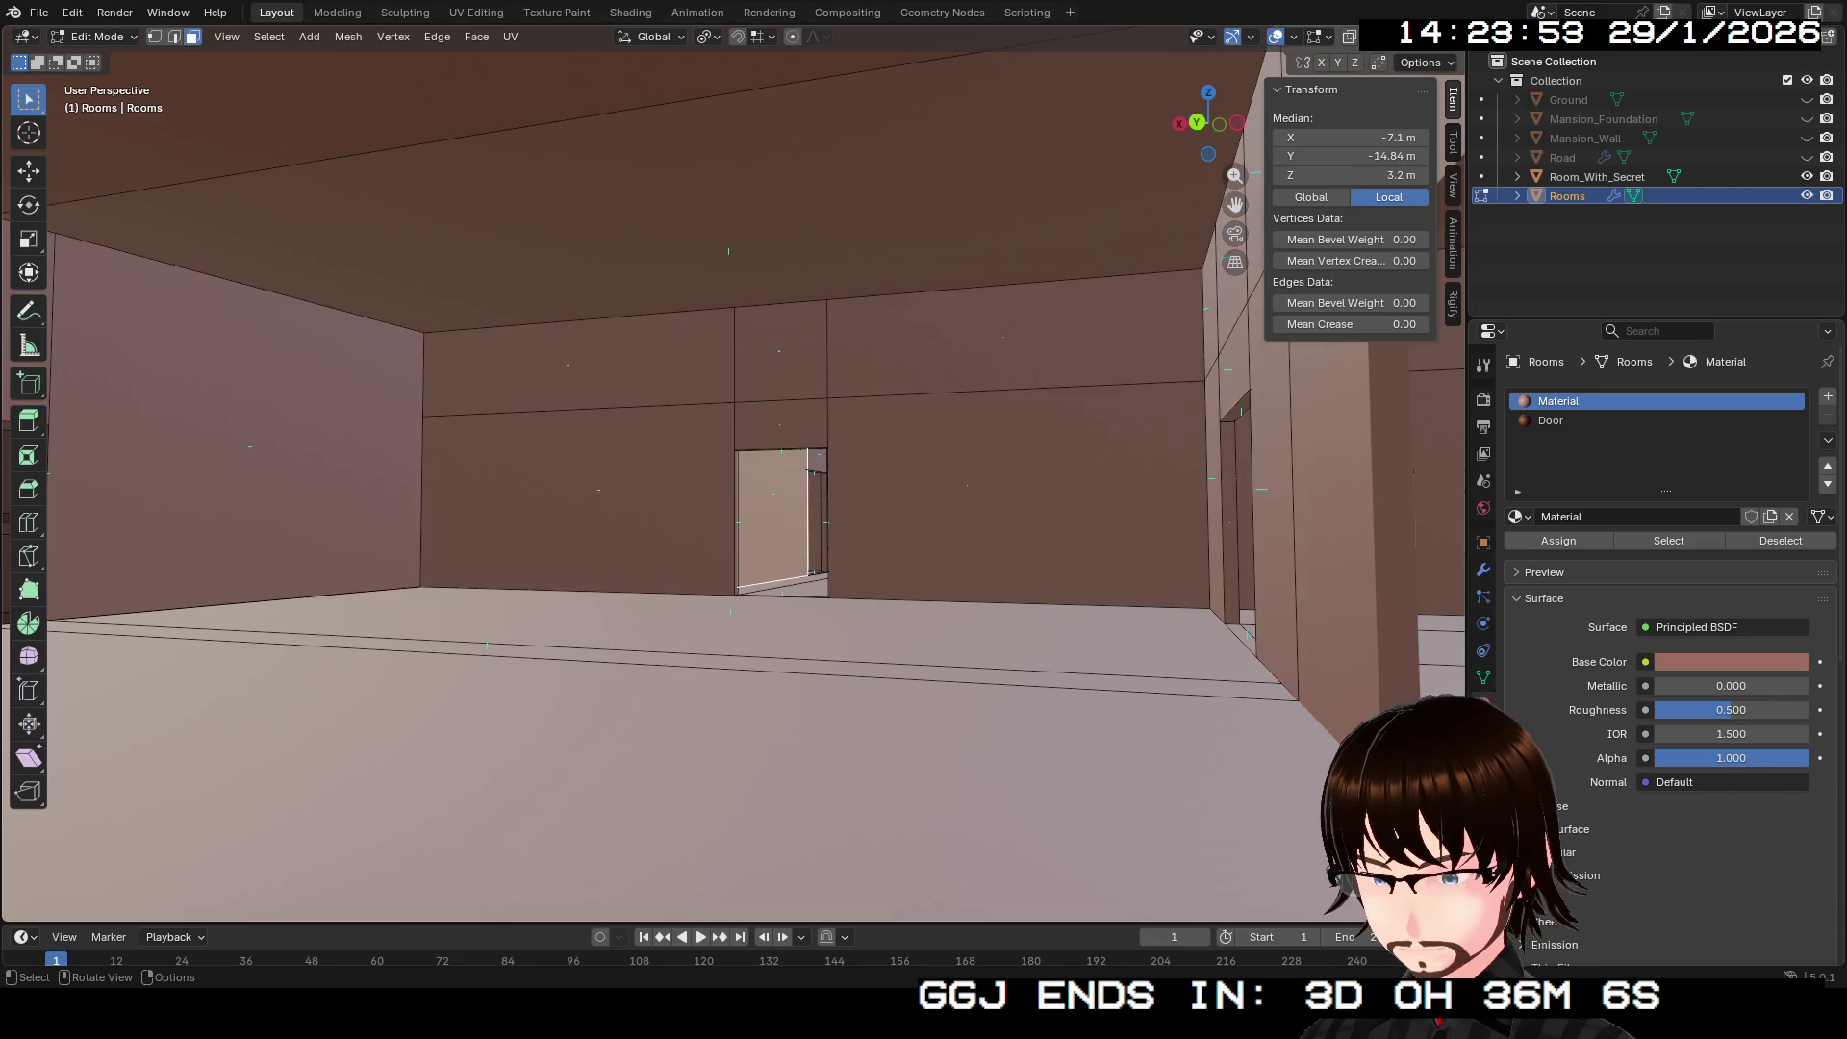
scroll(731, 481, "up", 3)
scroll(731, 481, "down", 3)
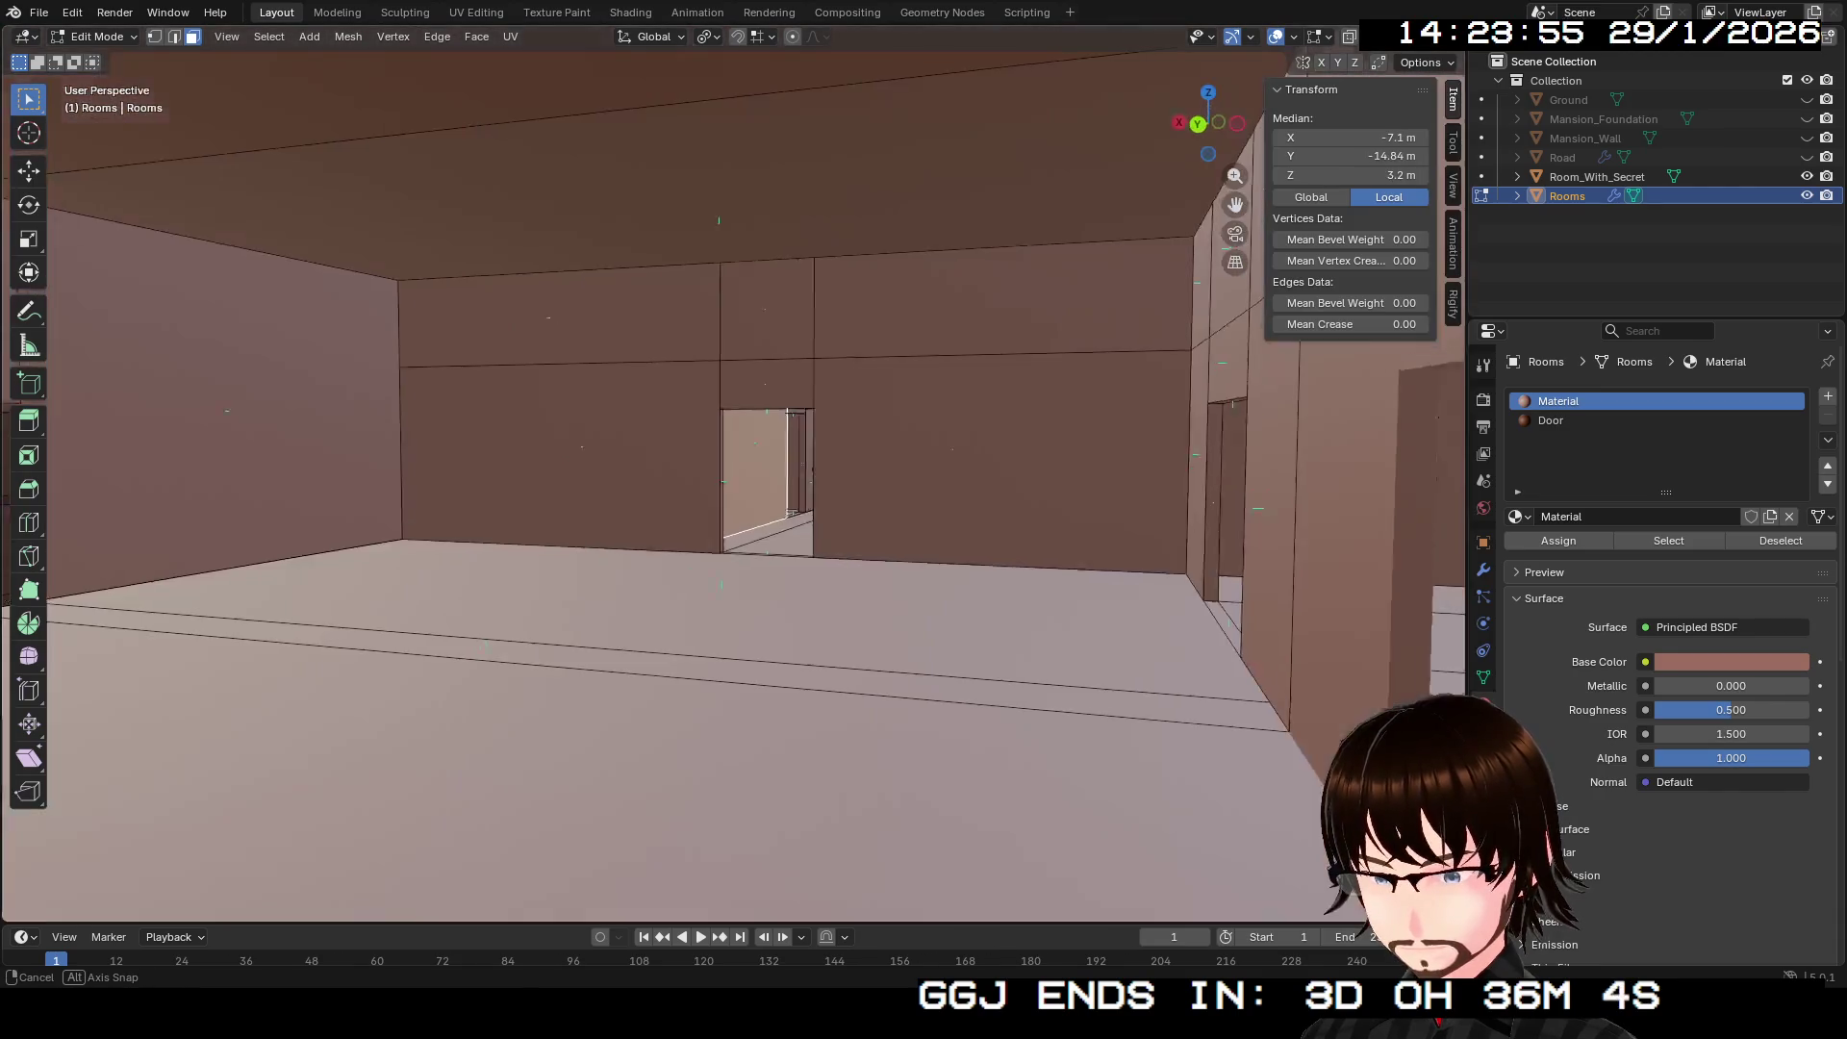
scroll(732, 481, "up", 3)
scroll(731, 481, "down", 3)
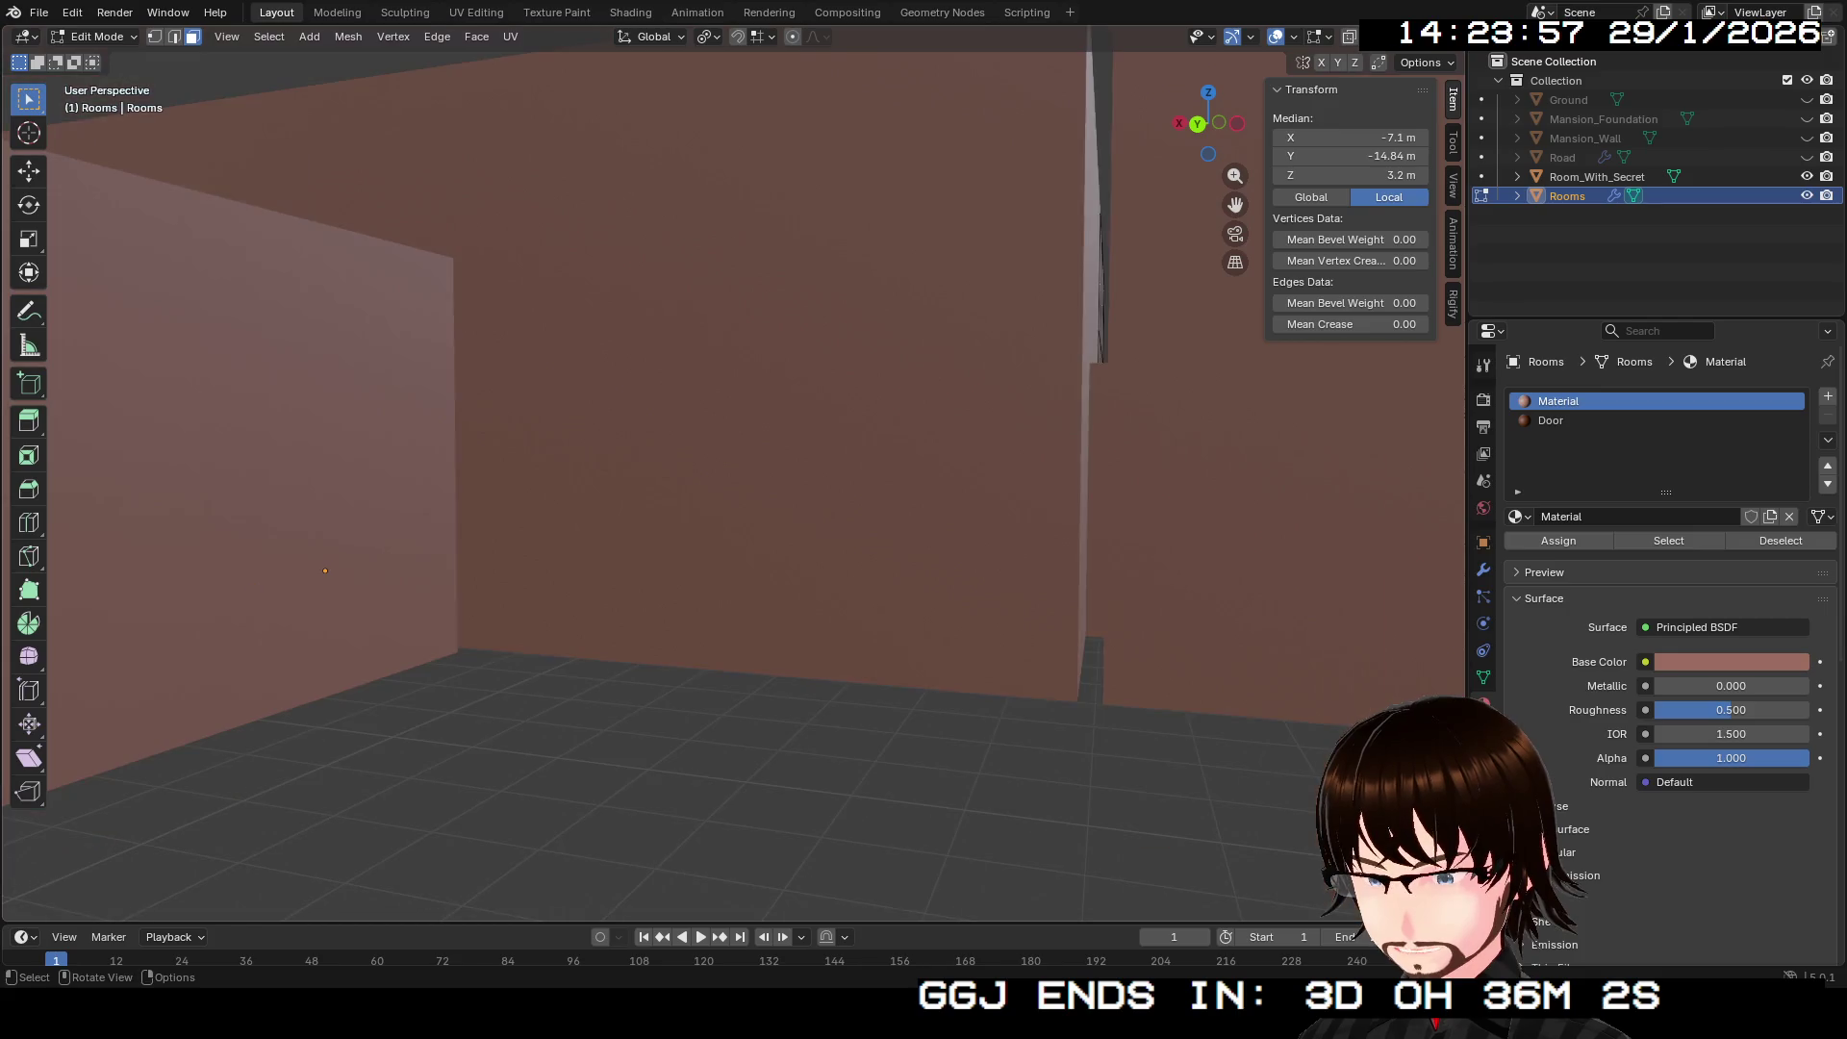
scroll(731, 481, "up", 3)
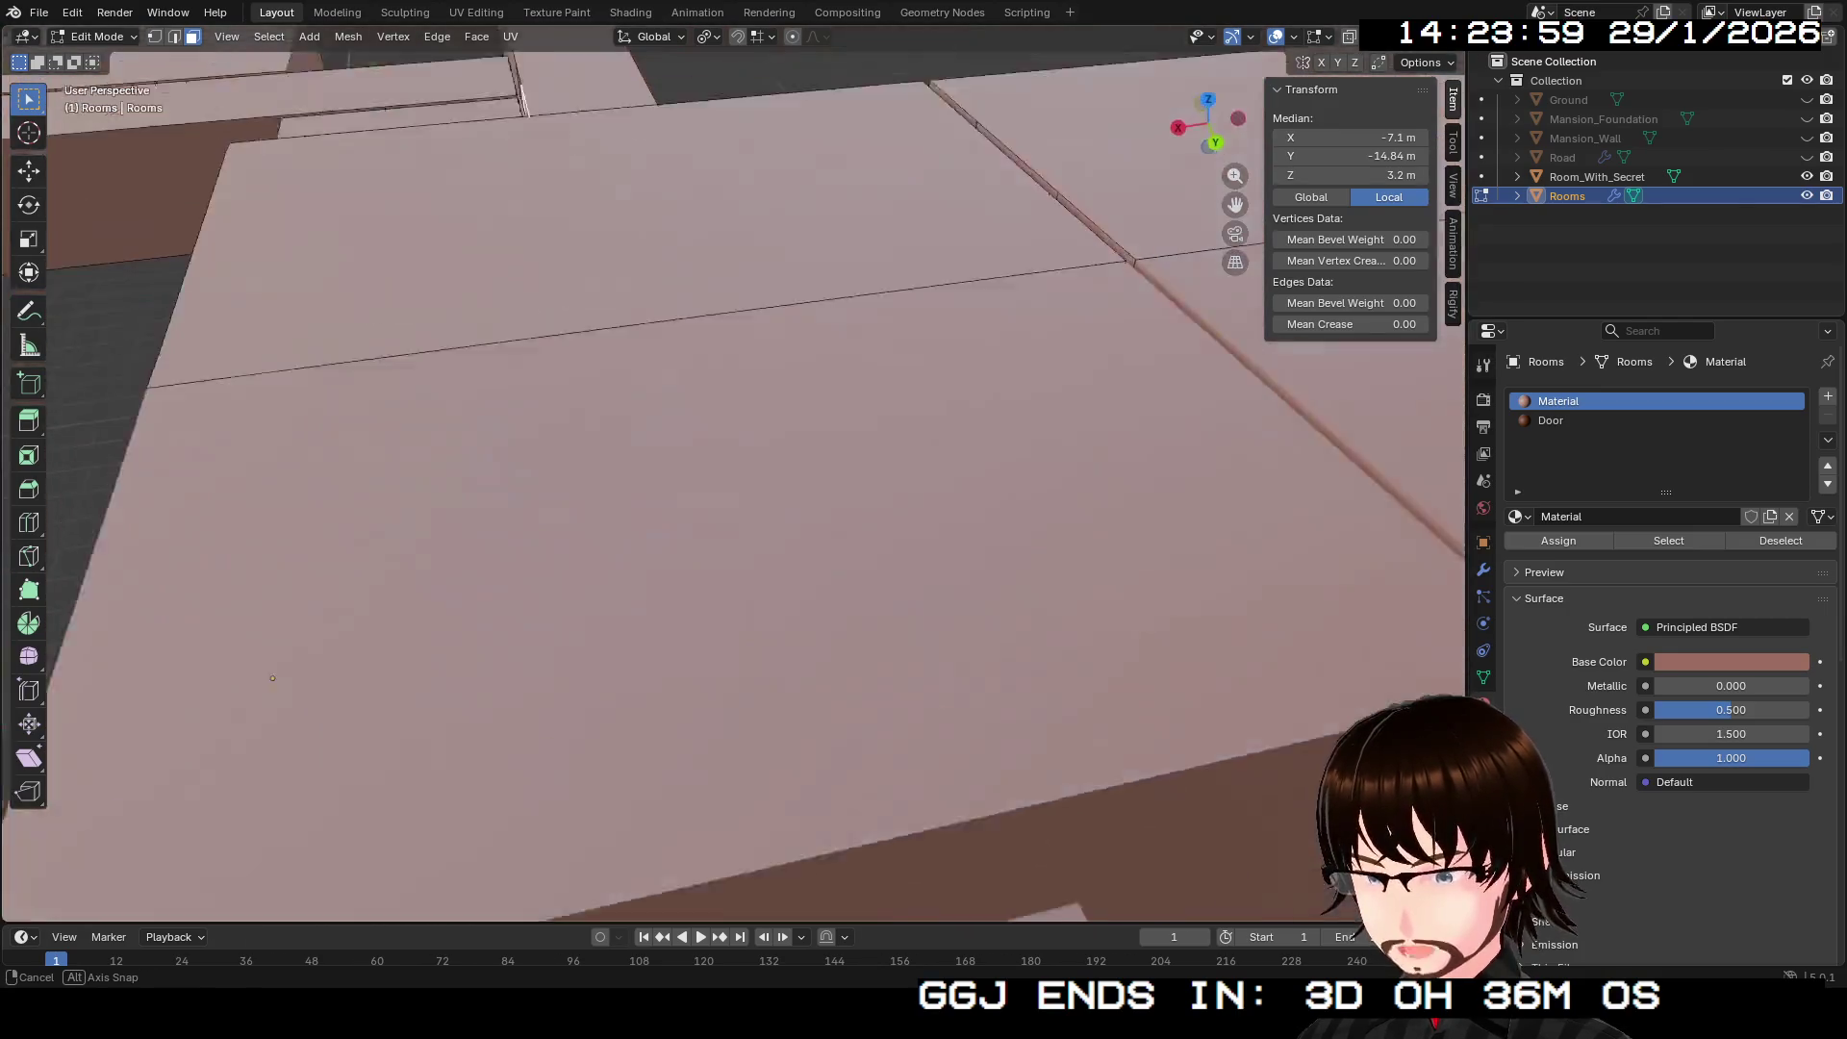
scroll(732, 481, "up", 3)
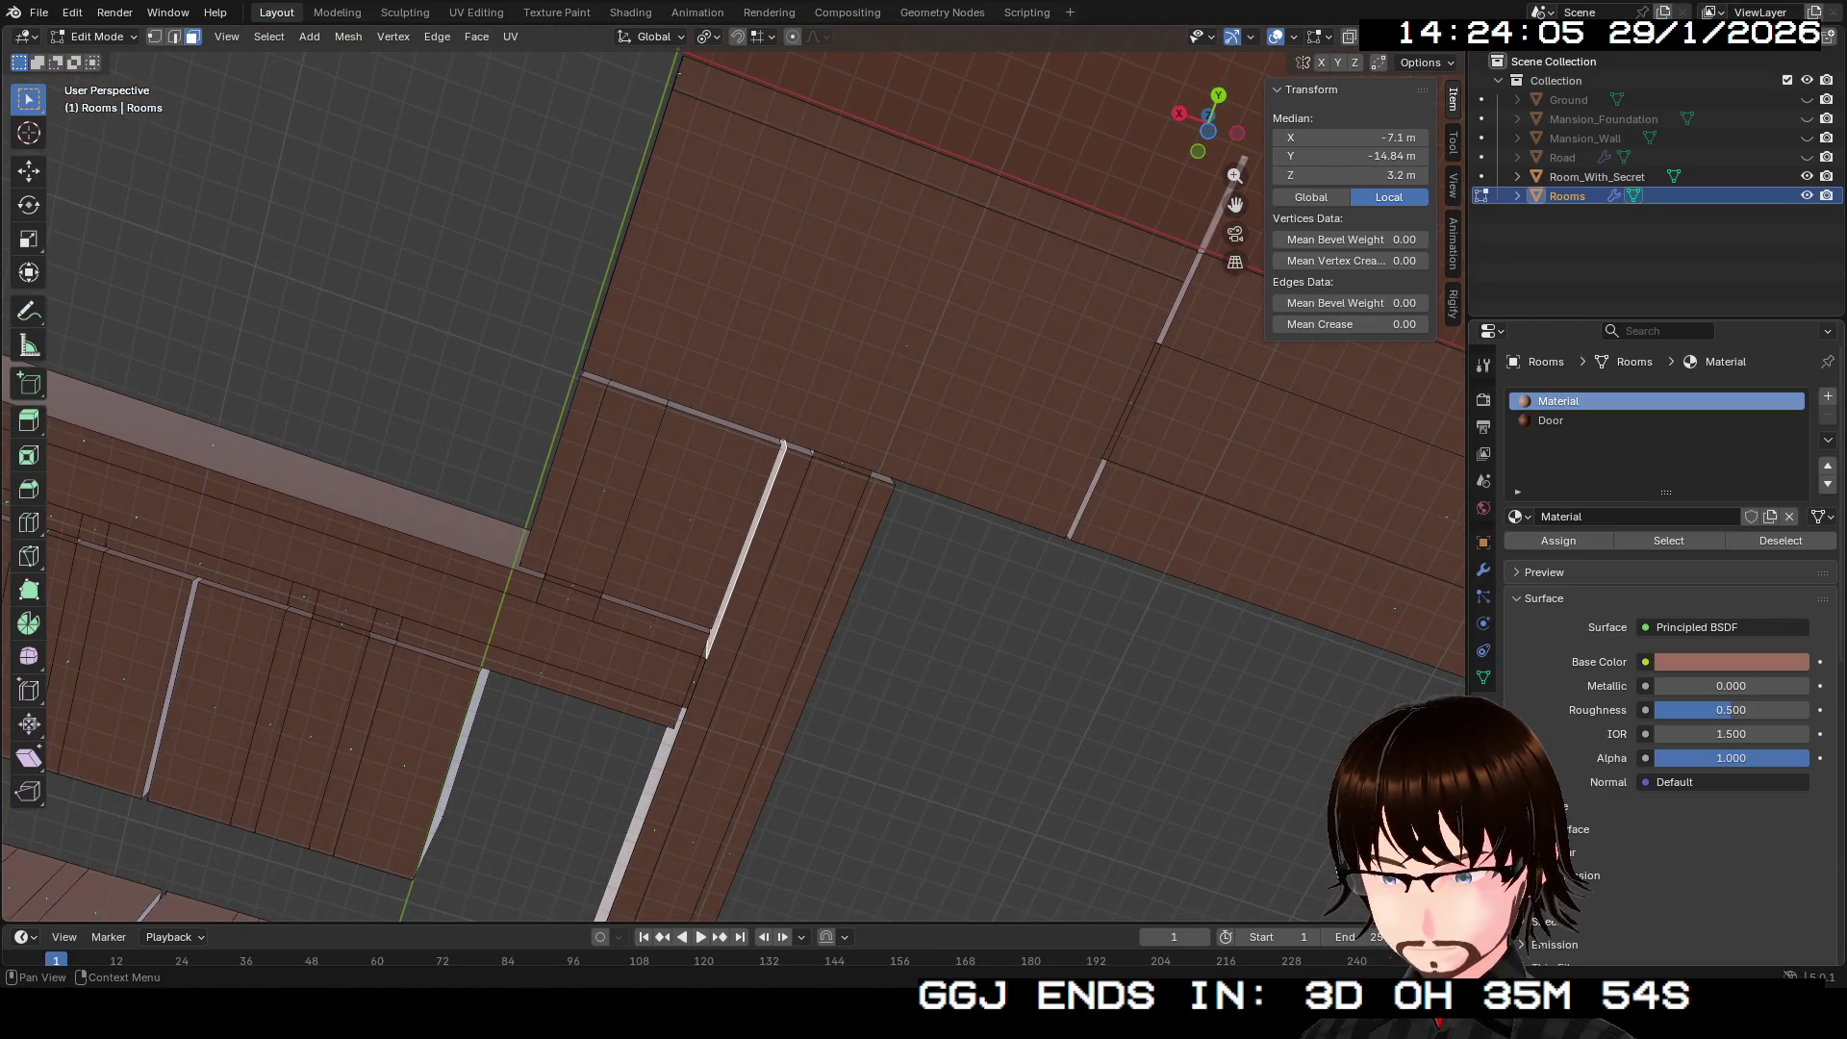
left_click(1828, 395)
Step: Create a new material named Floor in the new slot
left_click(1635, 516)
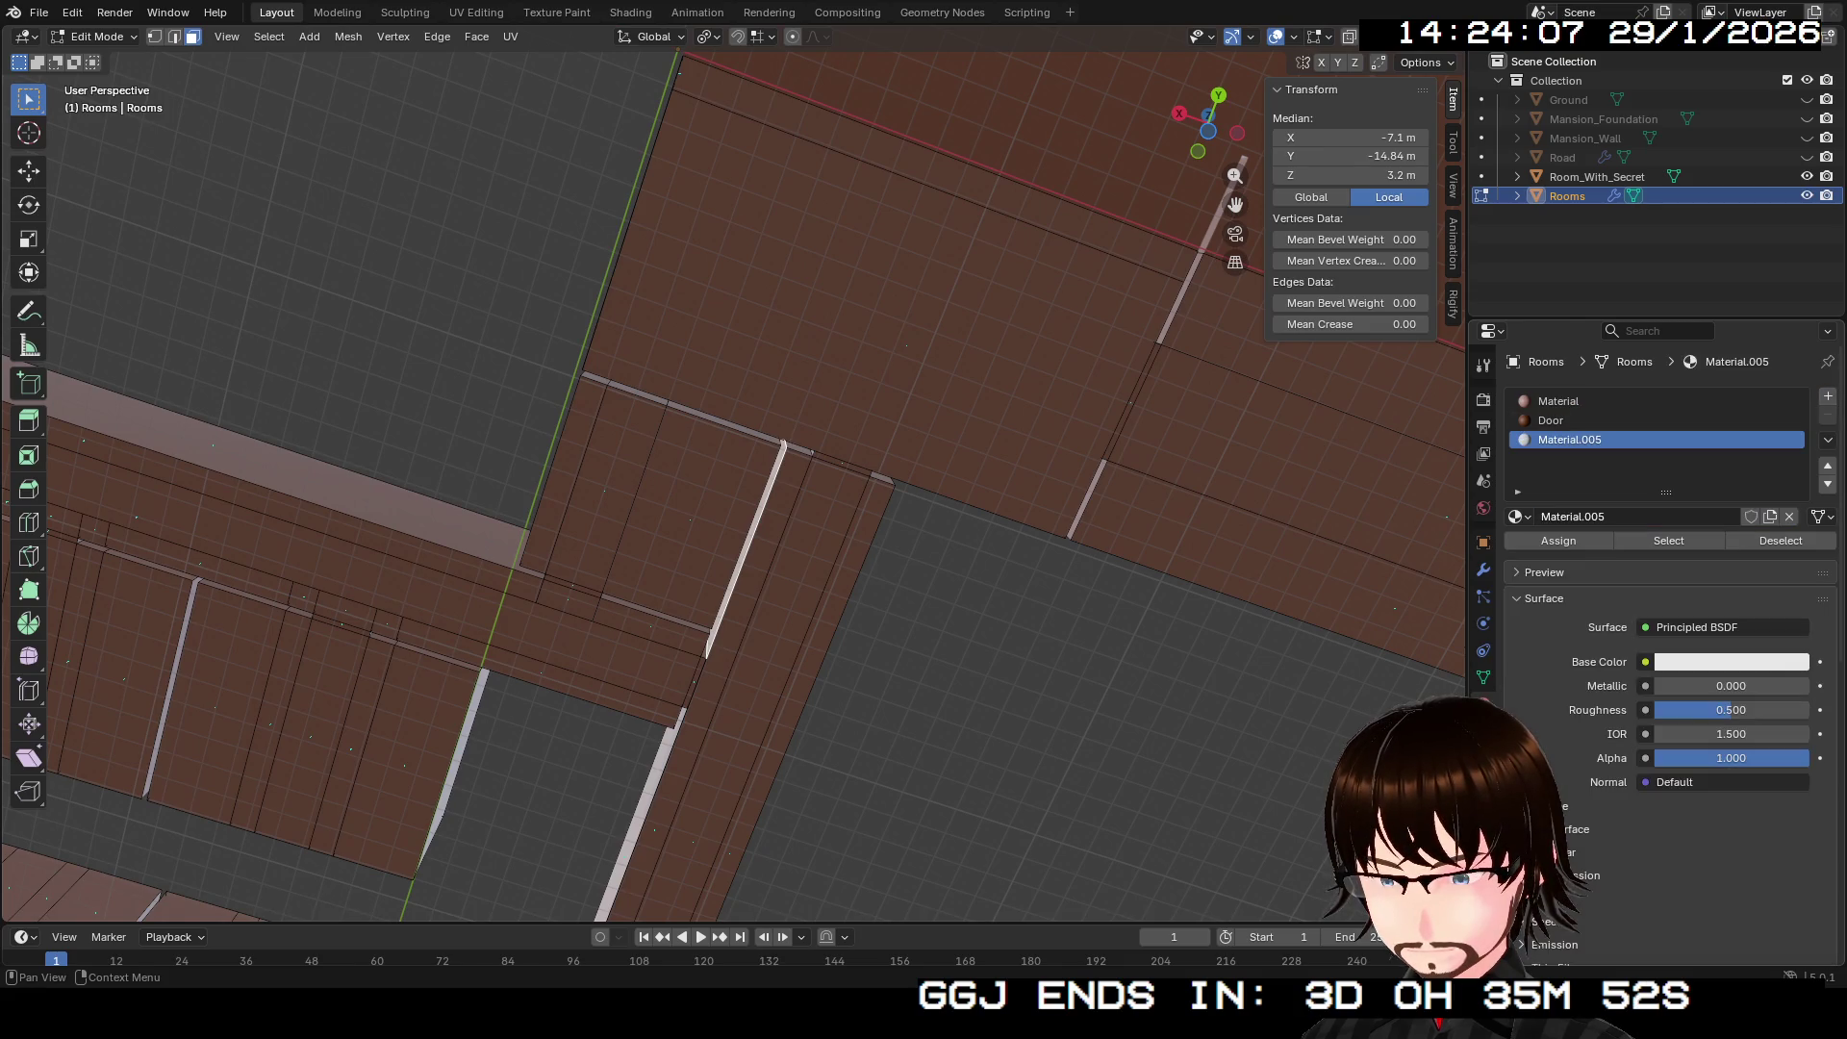
left_click(1635, 517)
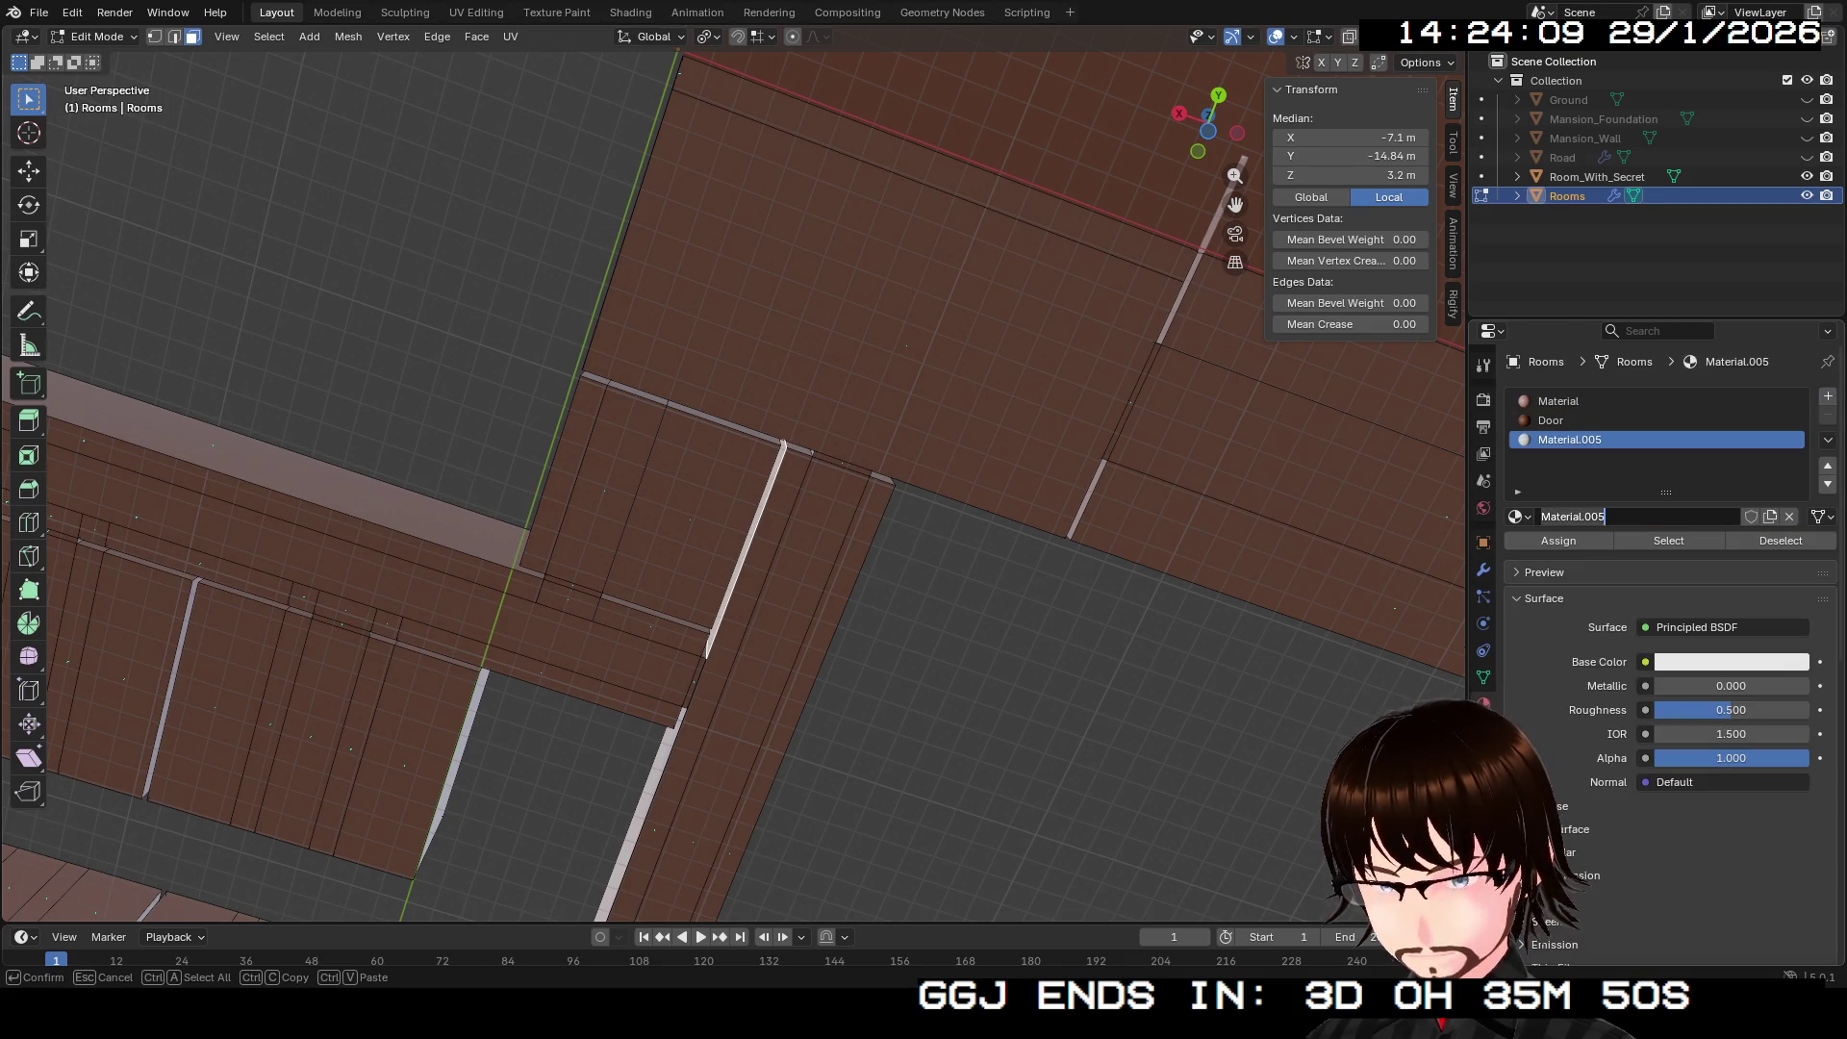
type("Flo")
key("Return")
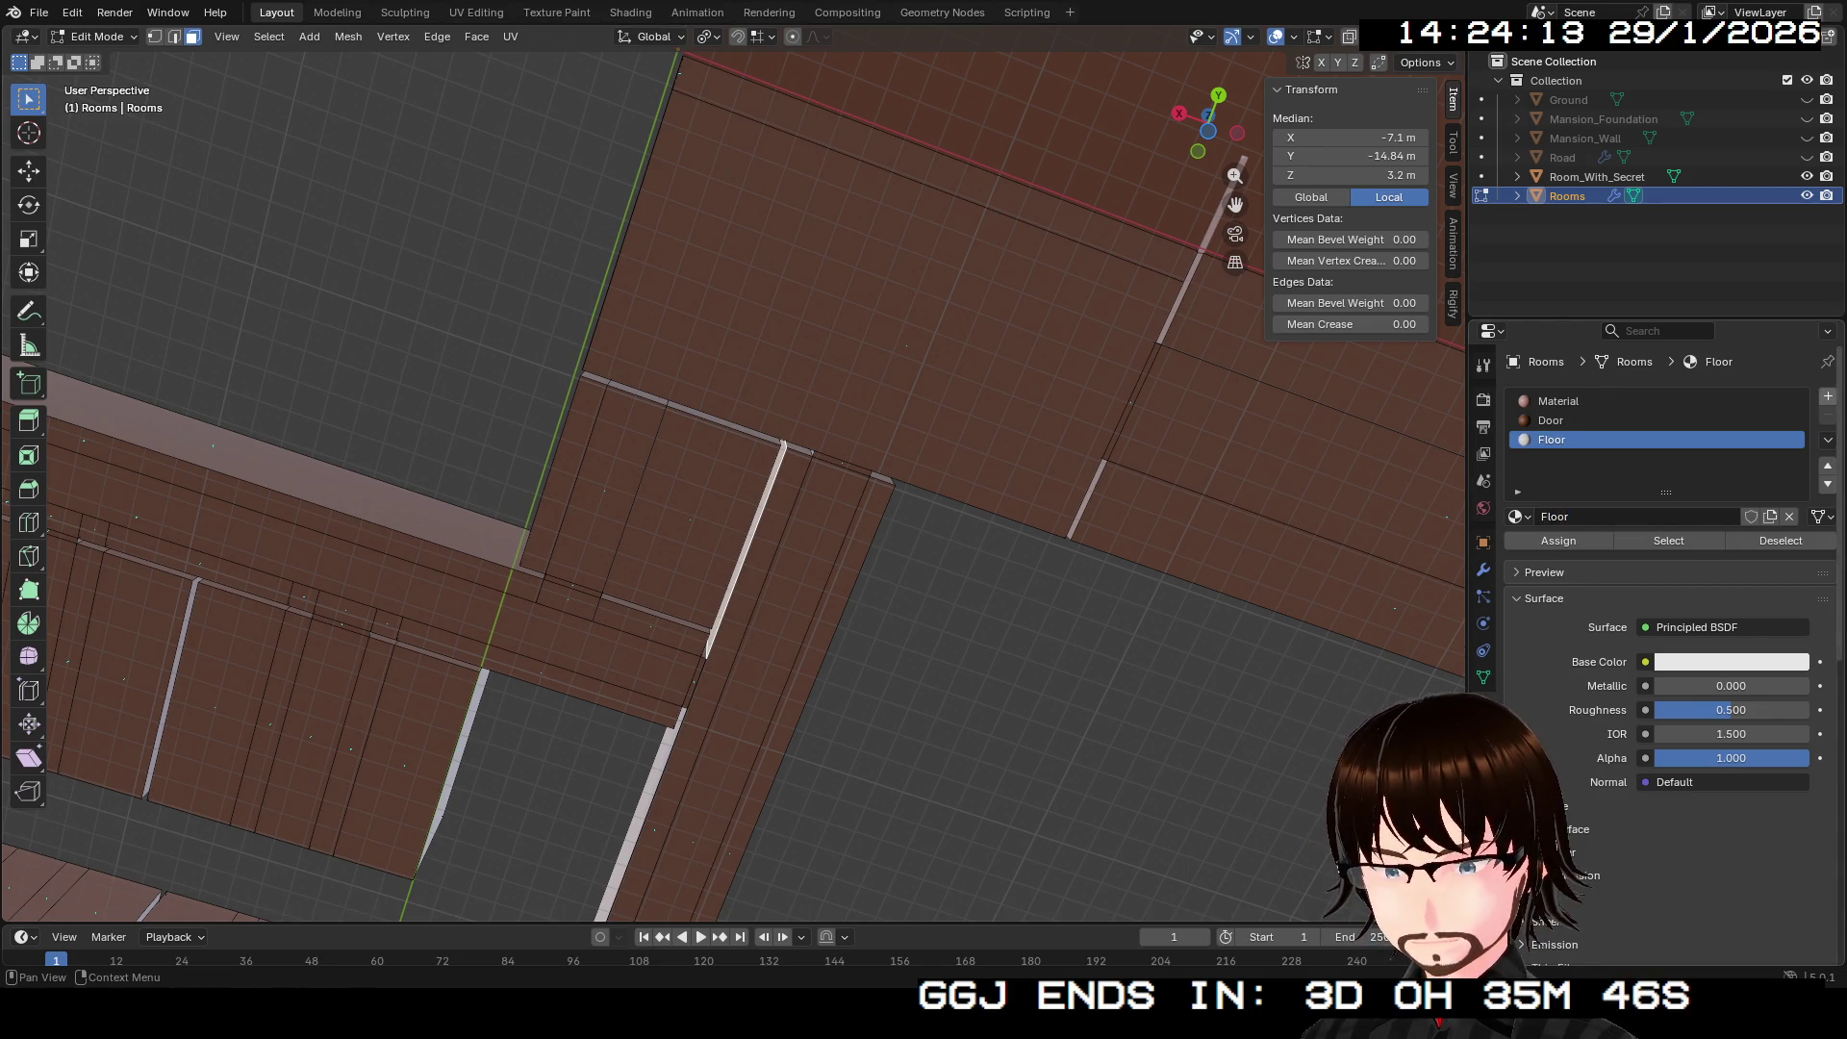
Step: Add another material slot with a new material named Ceiling
left_click(1828, 395)
left_click(1635, 517)
double_click(1578, 517)
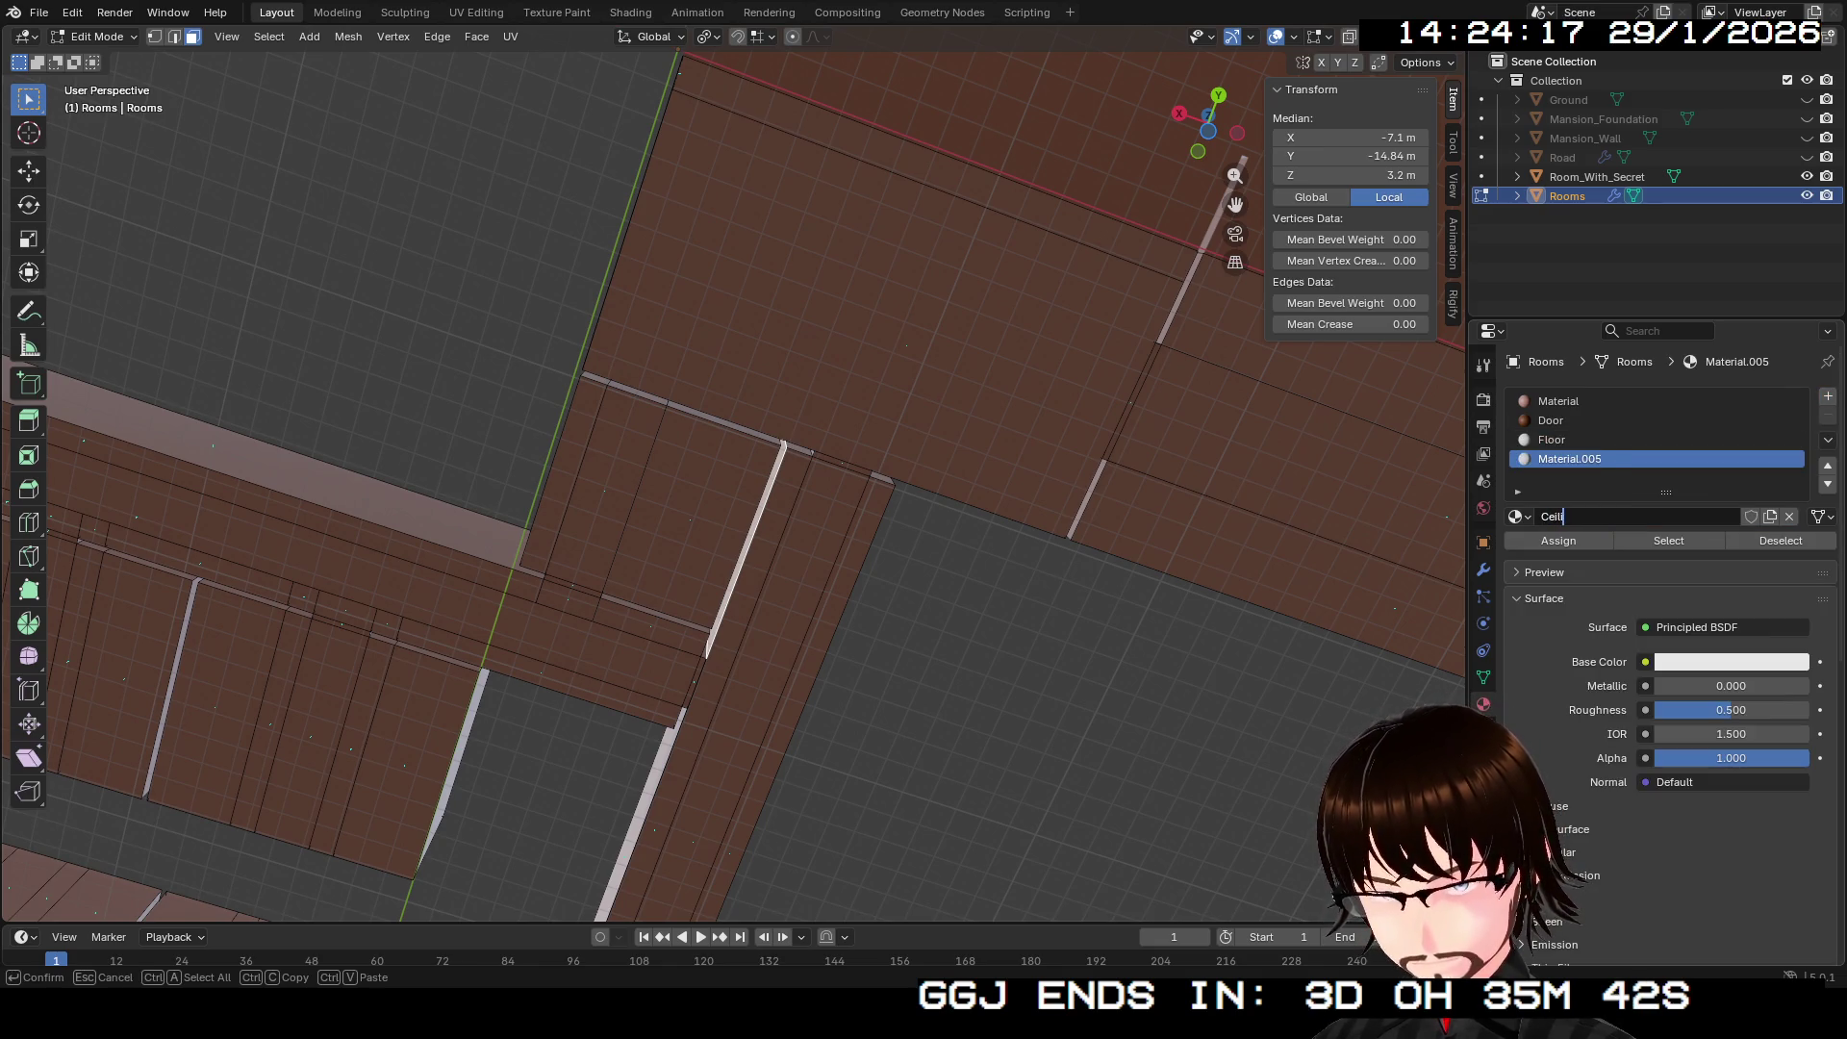
type("ing")
key("Return")
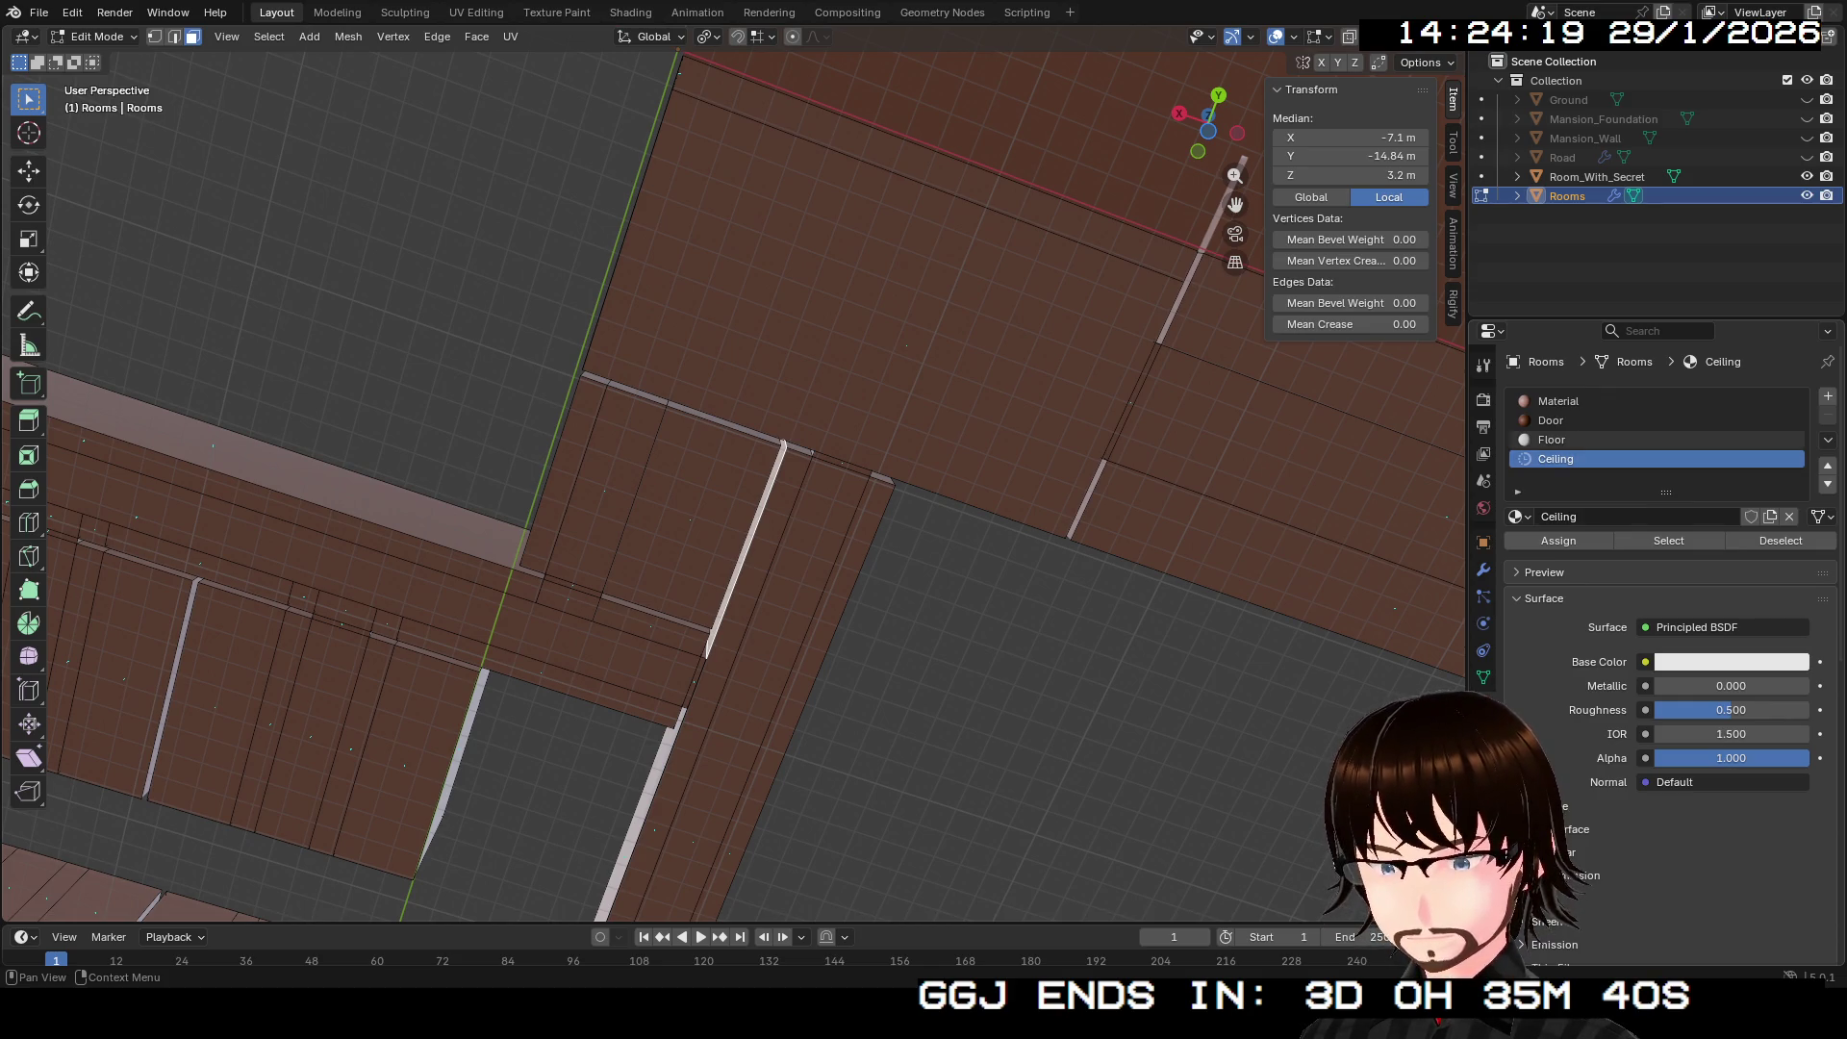
left_click(1552, 440)
left_click_drag(731, 481, 693, 414)
scroll(731, 471, "down", 5)
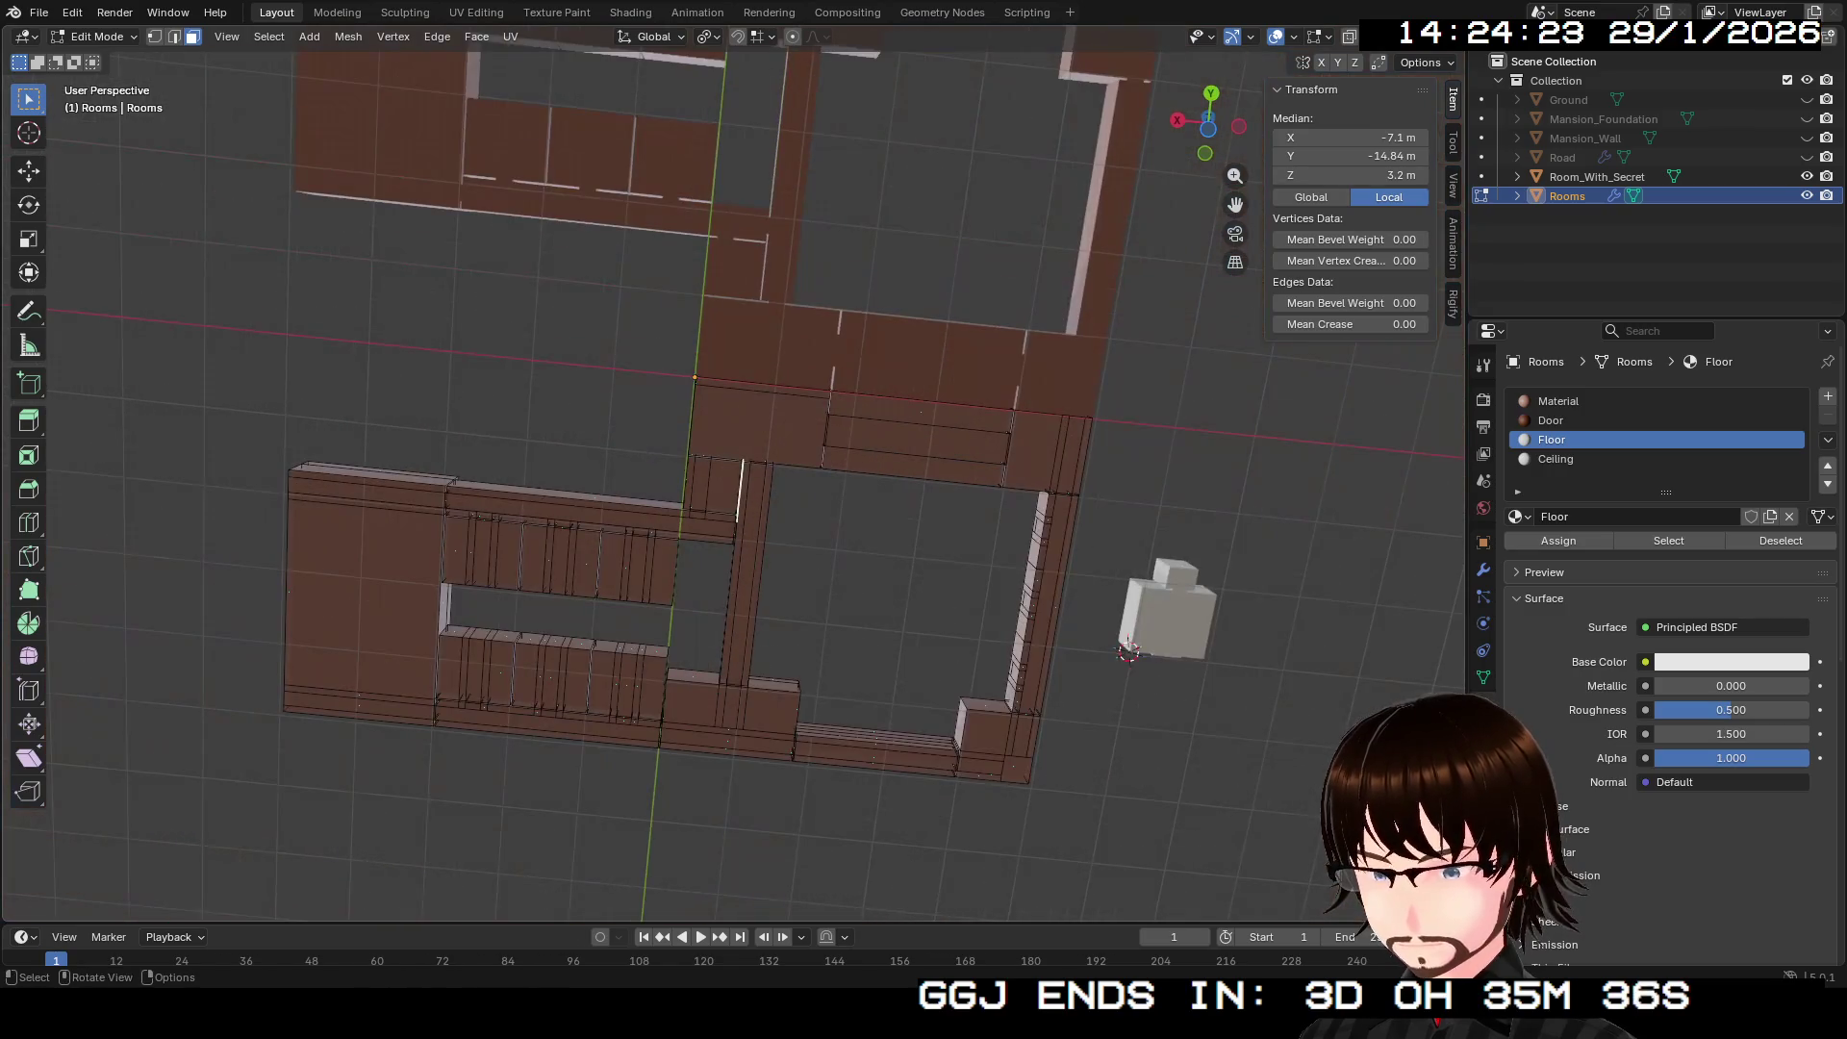
Step: From the bottom view, box-select the underside faces and assign them the Floor material
left_click(1208, 128)
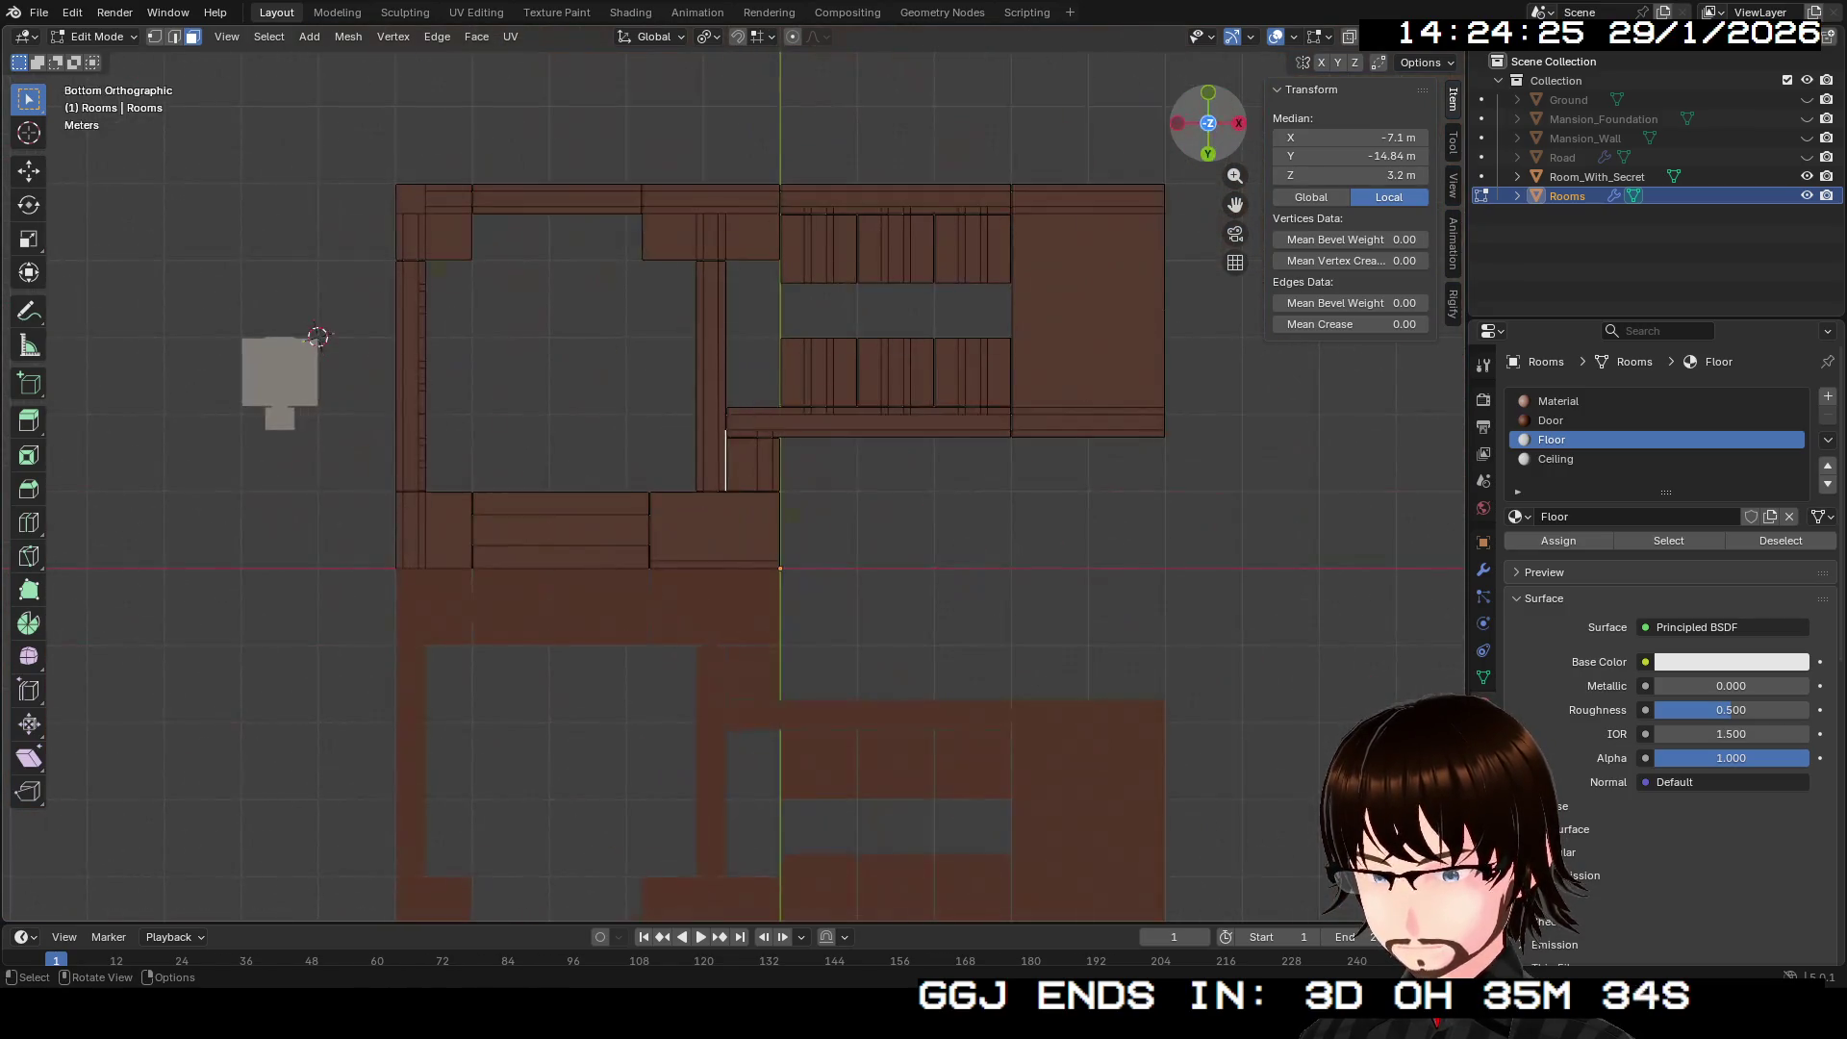
mouse_move(1308, 583)
left_mouse_down()
mouse_move(736, 246)
mouse_move(242, 72)
left_mouse_up()
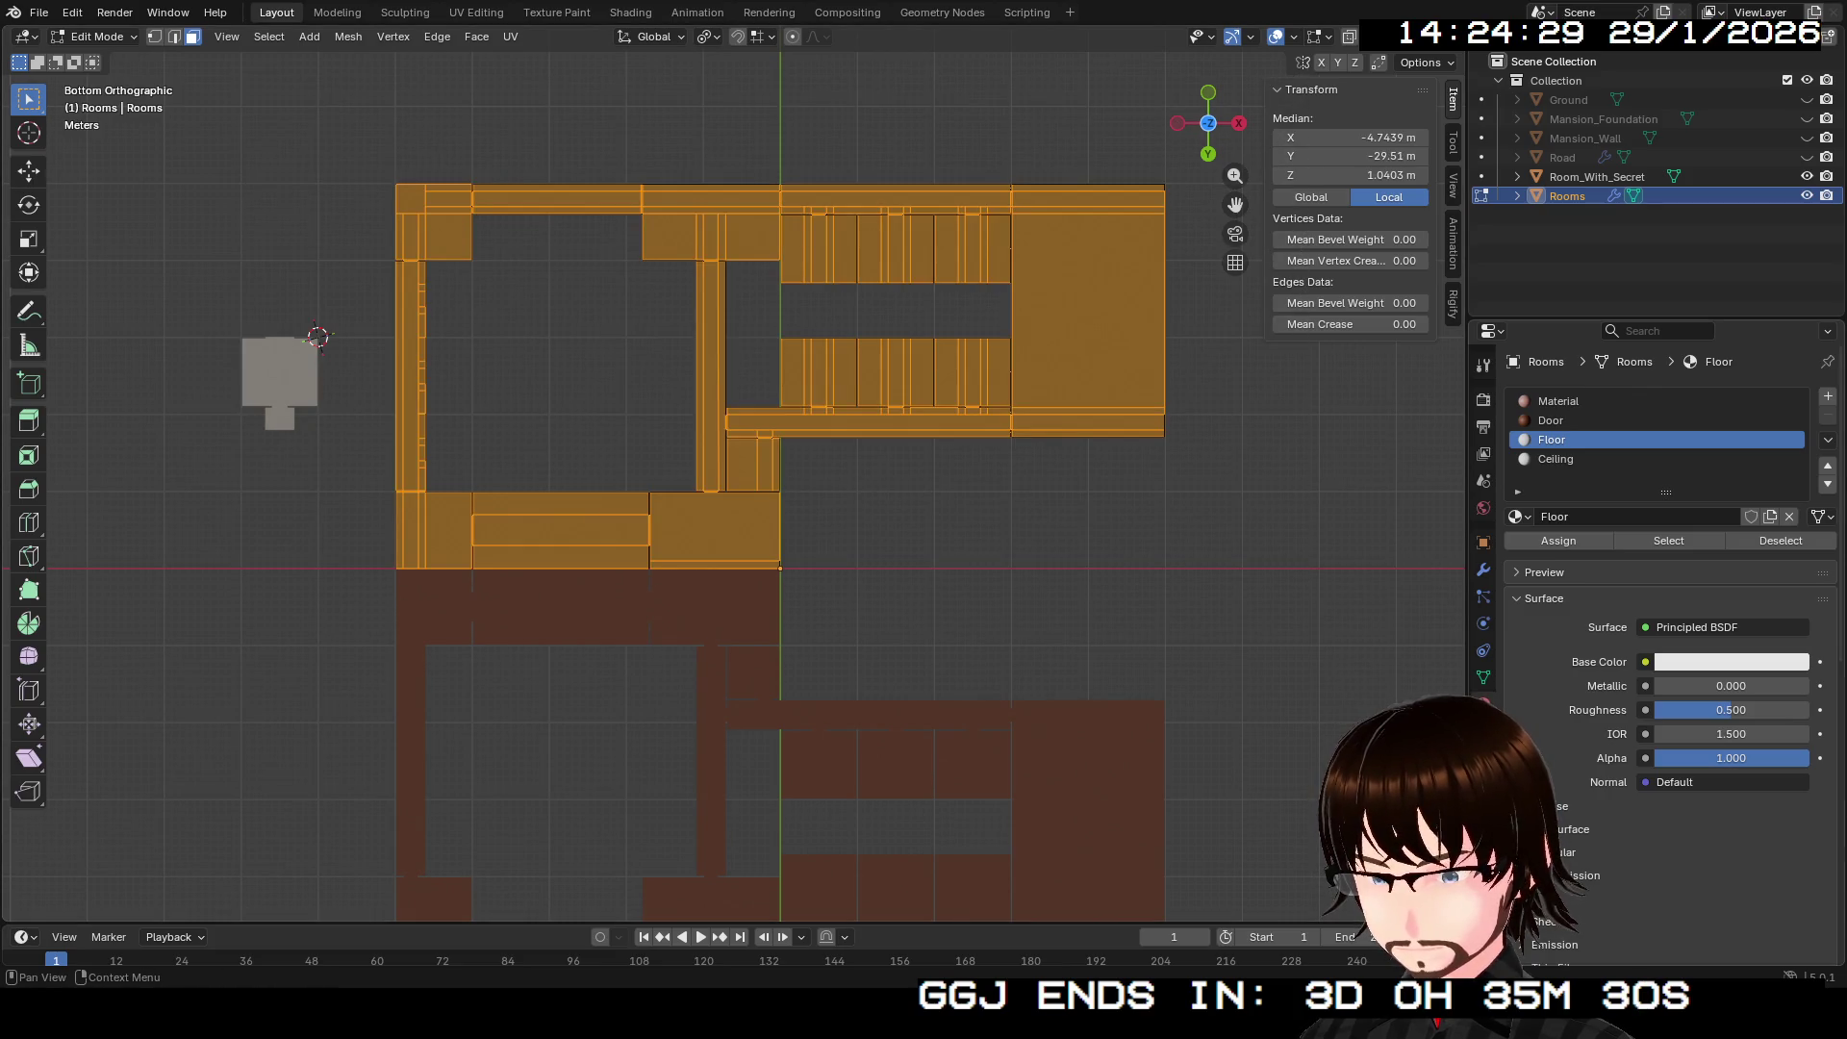
left_click(1559, 541)
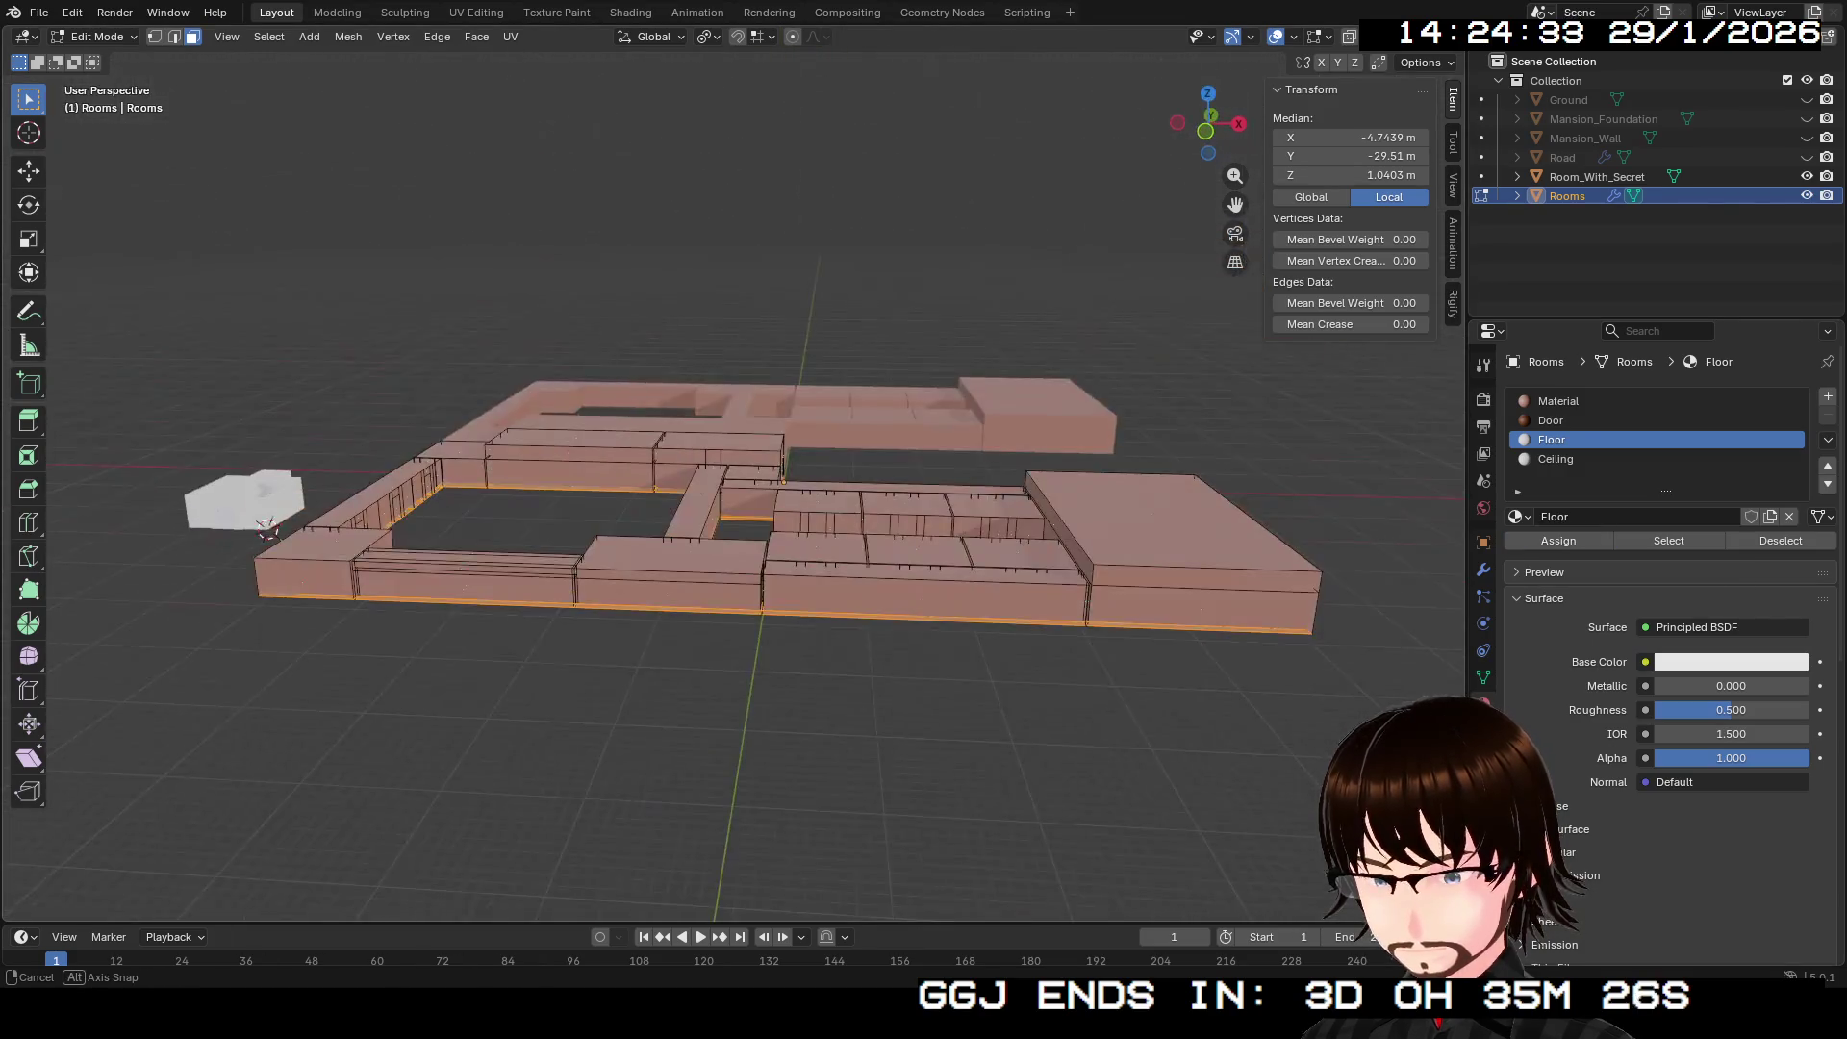
Step: From the top view, assign the box-selected upper faces the Ceiling material, then deselect all
scroll(731, 481, "up", 8)
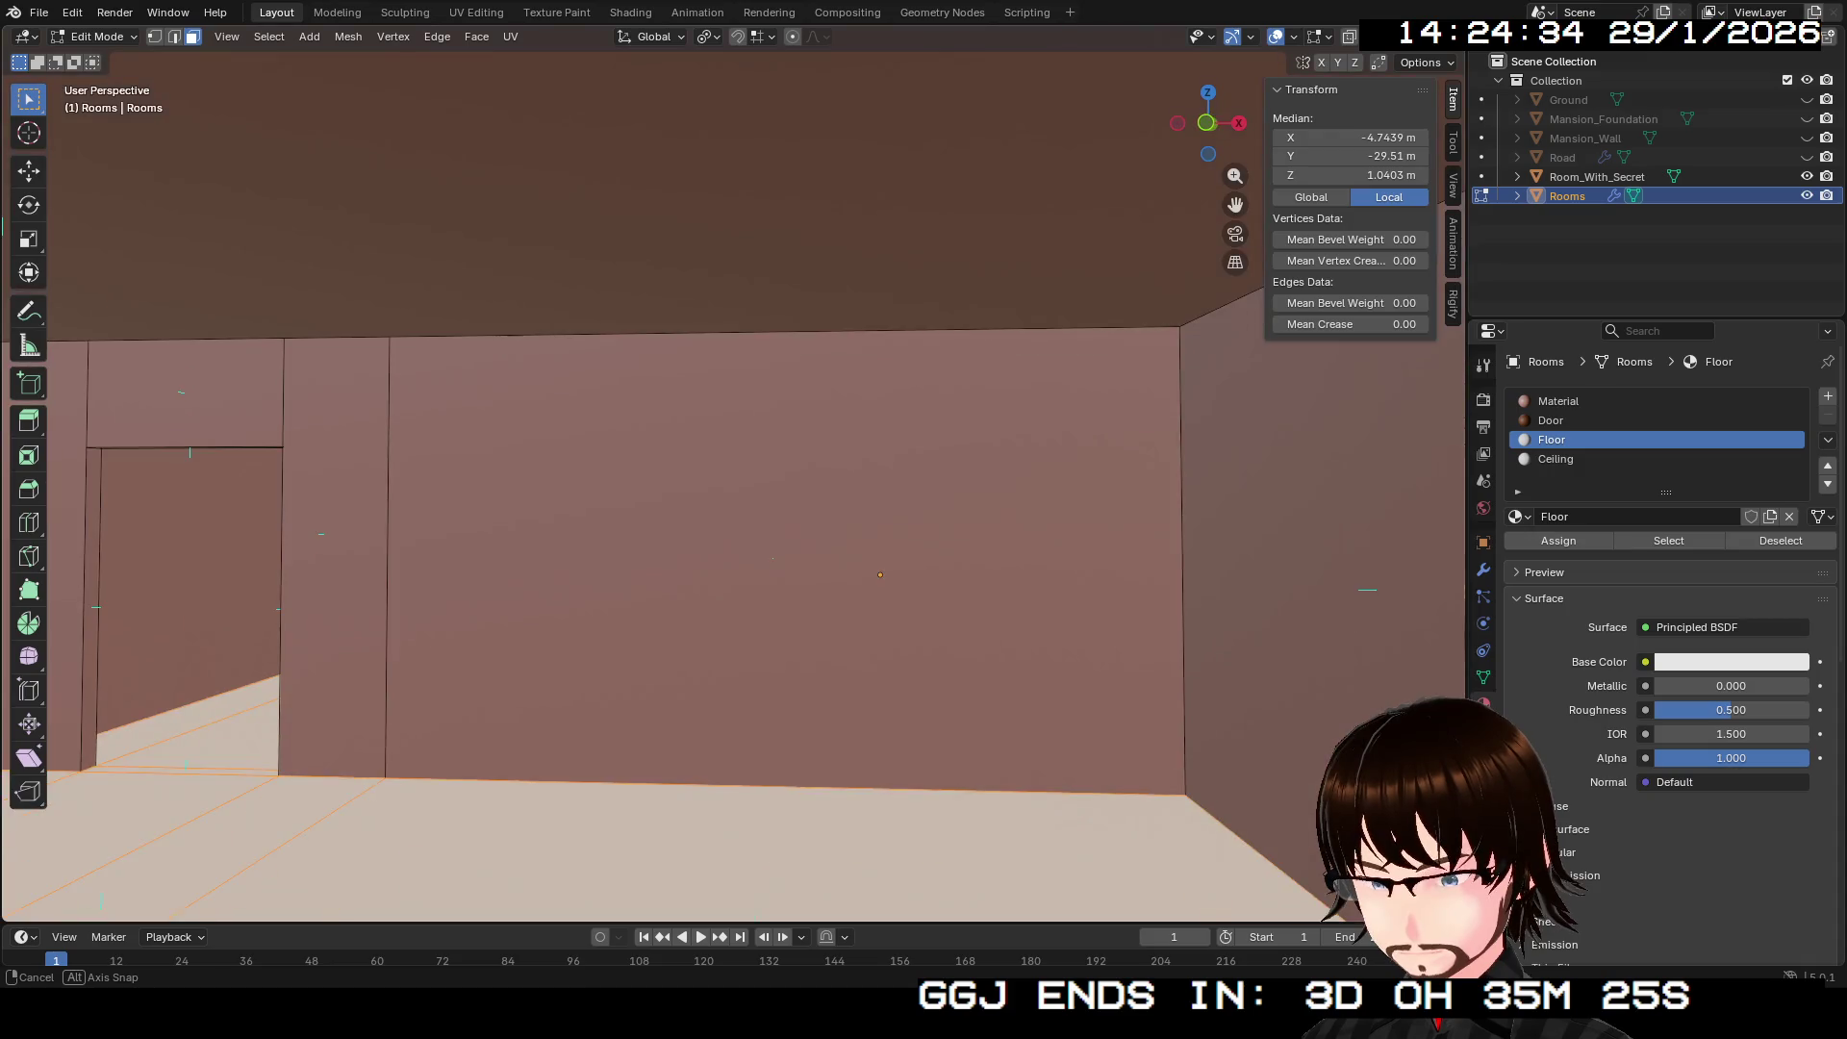
left_click_drag(731, 481, 731, 606)
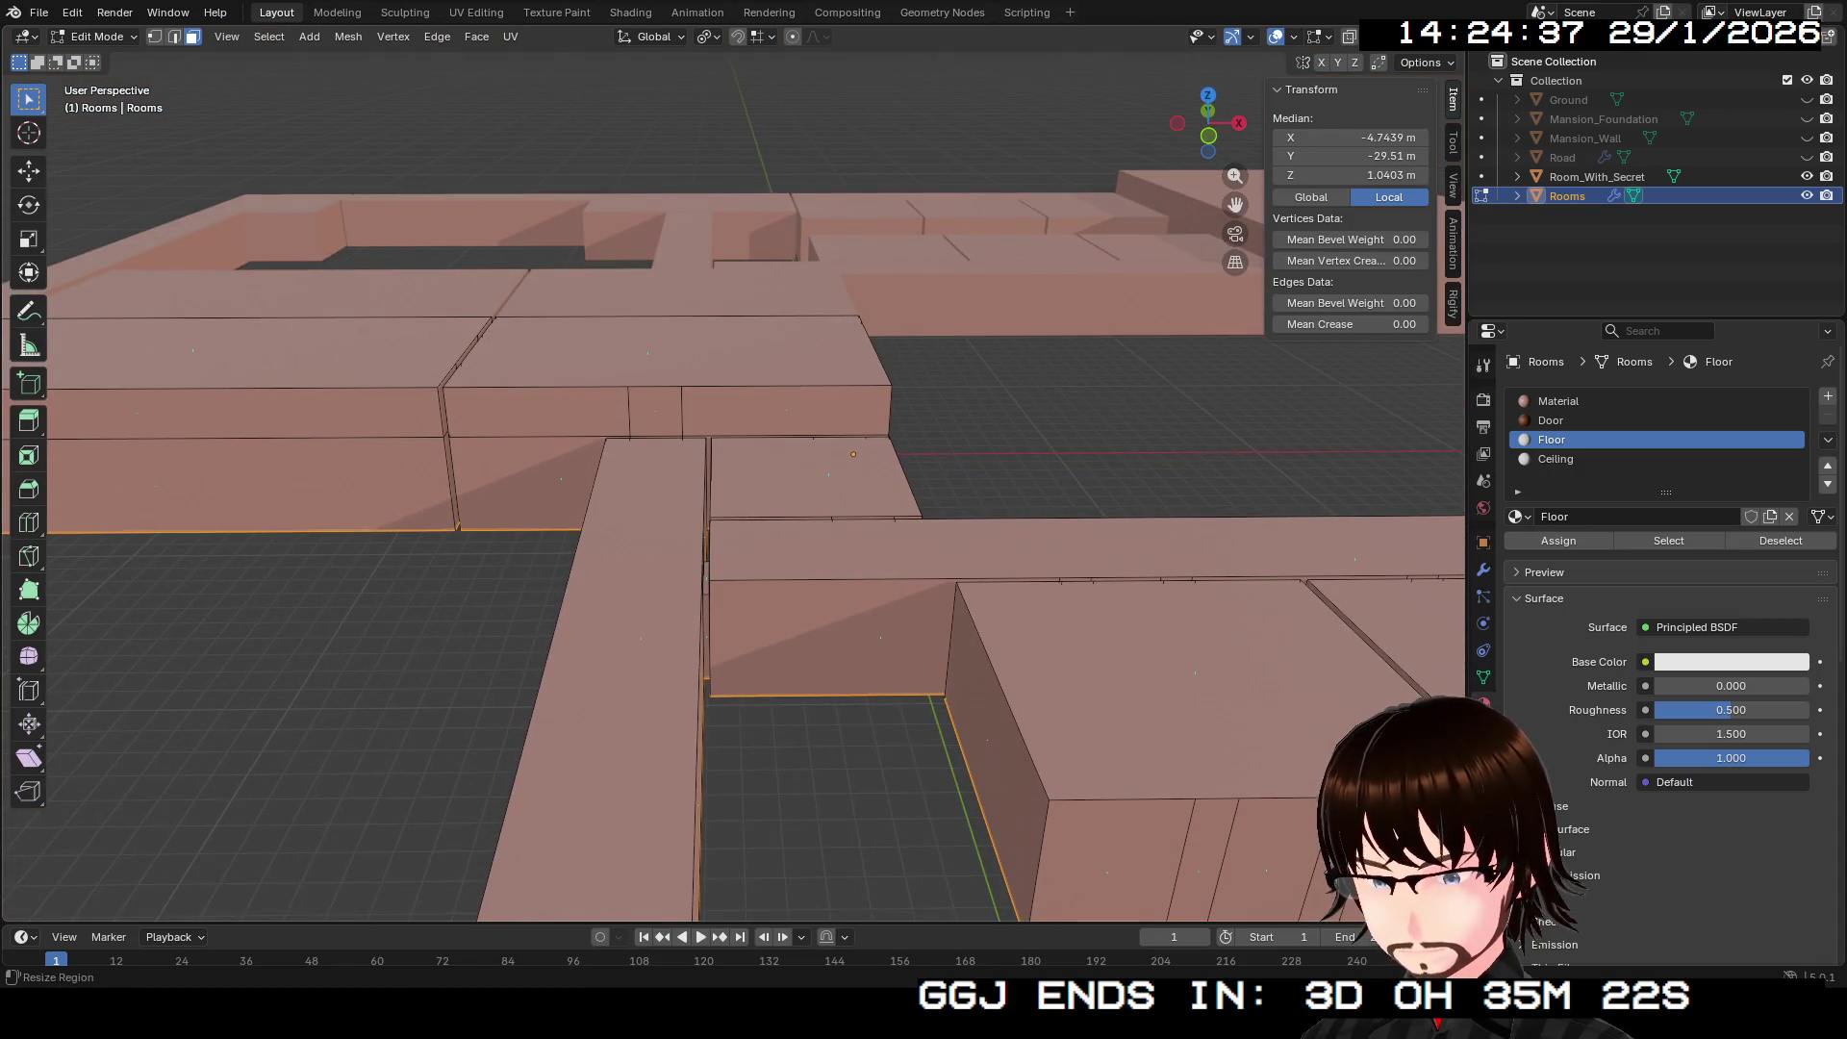
left_click(1207, 96)
scroll(733, 473, "down", 4)
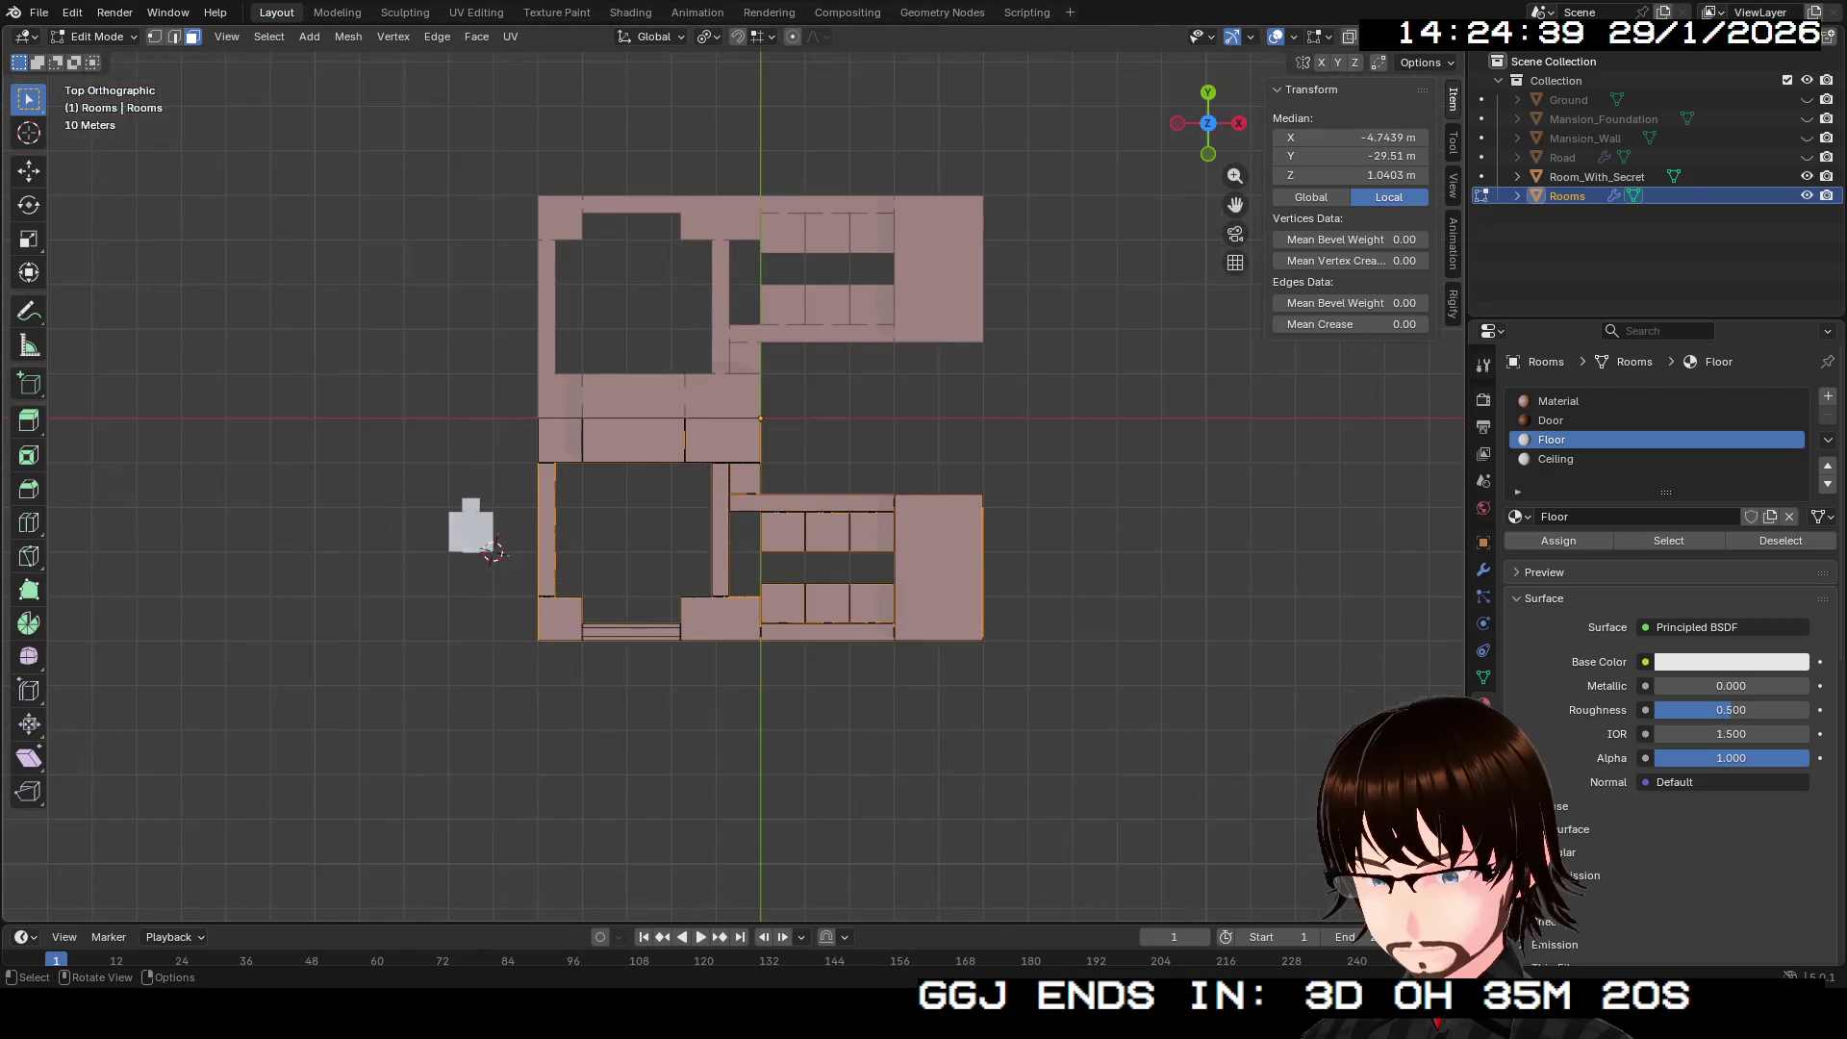
left_click_drag(360, 391, 1184, 773)
left_click(1556, 459)
left_click(1558, 540)
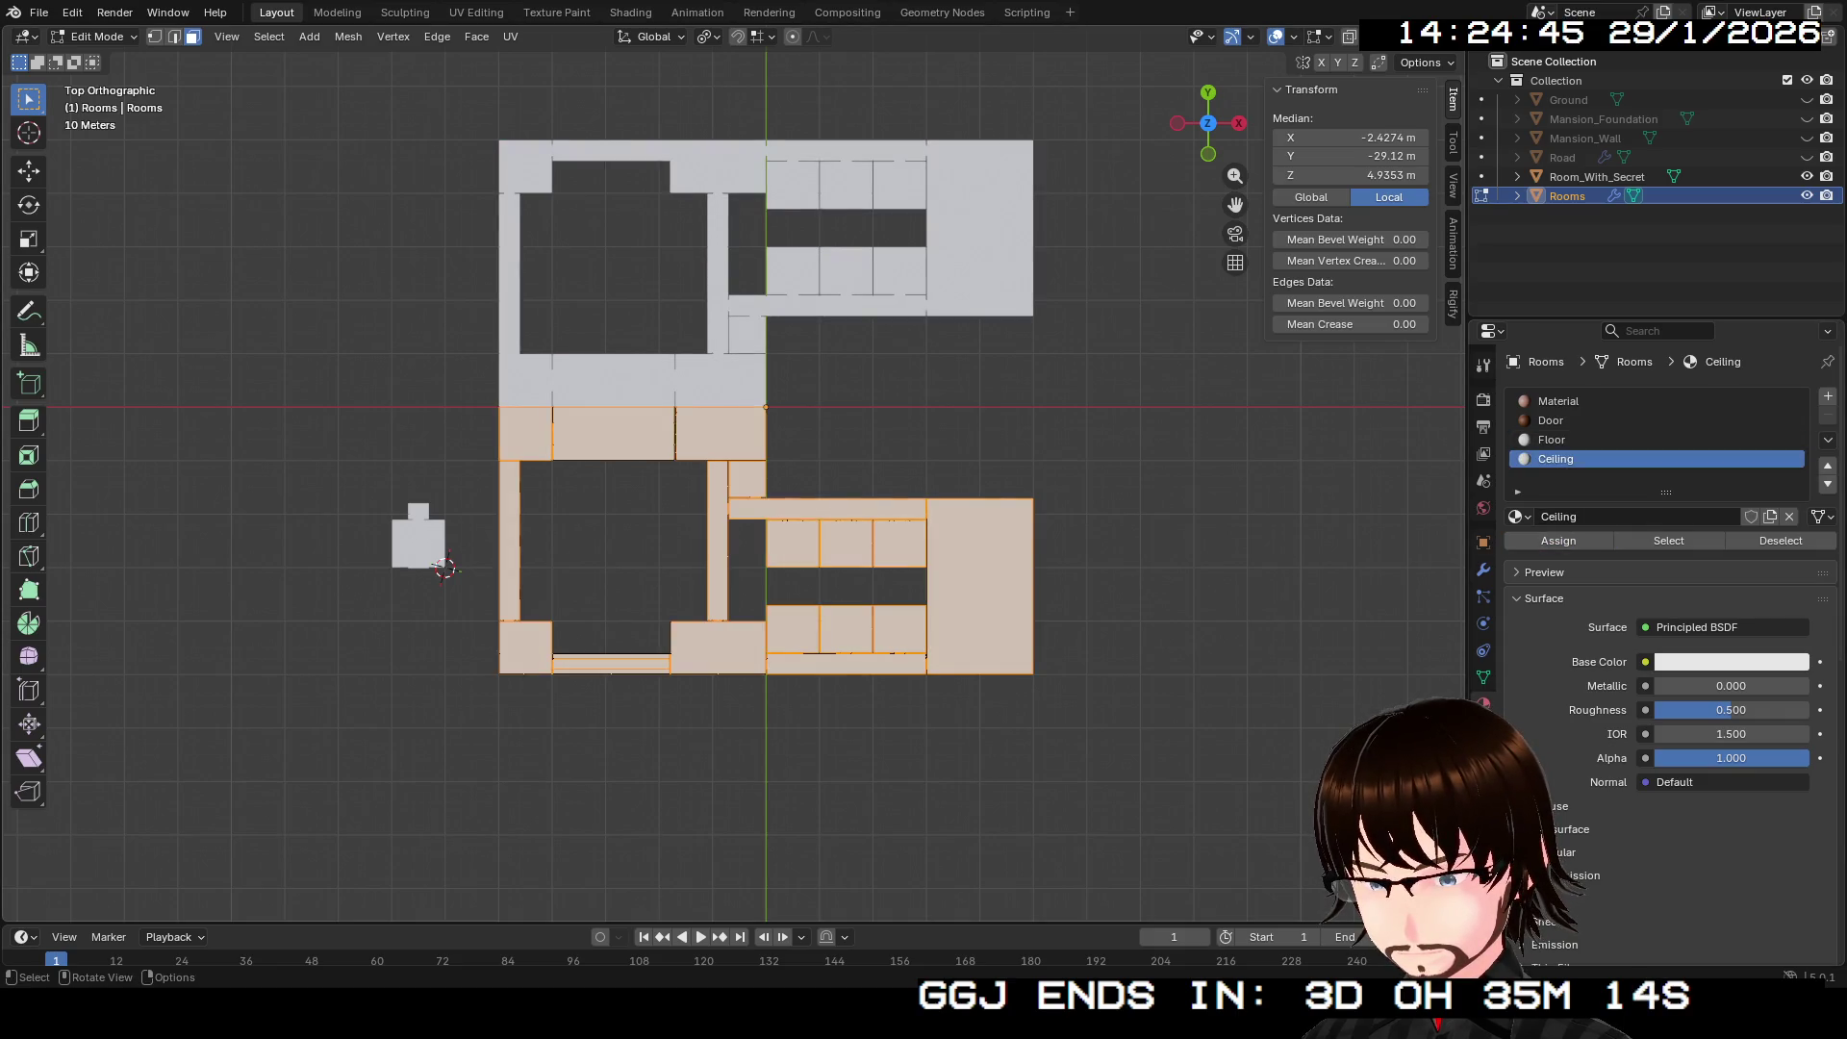
key("alt+a")
left_click(1552, 440)
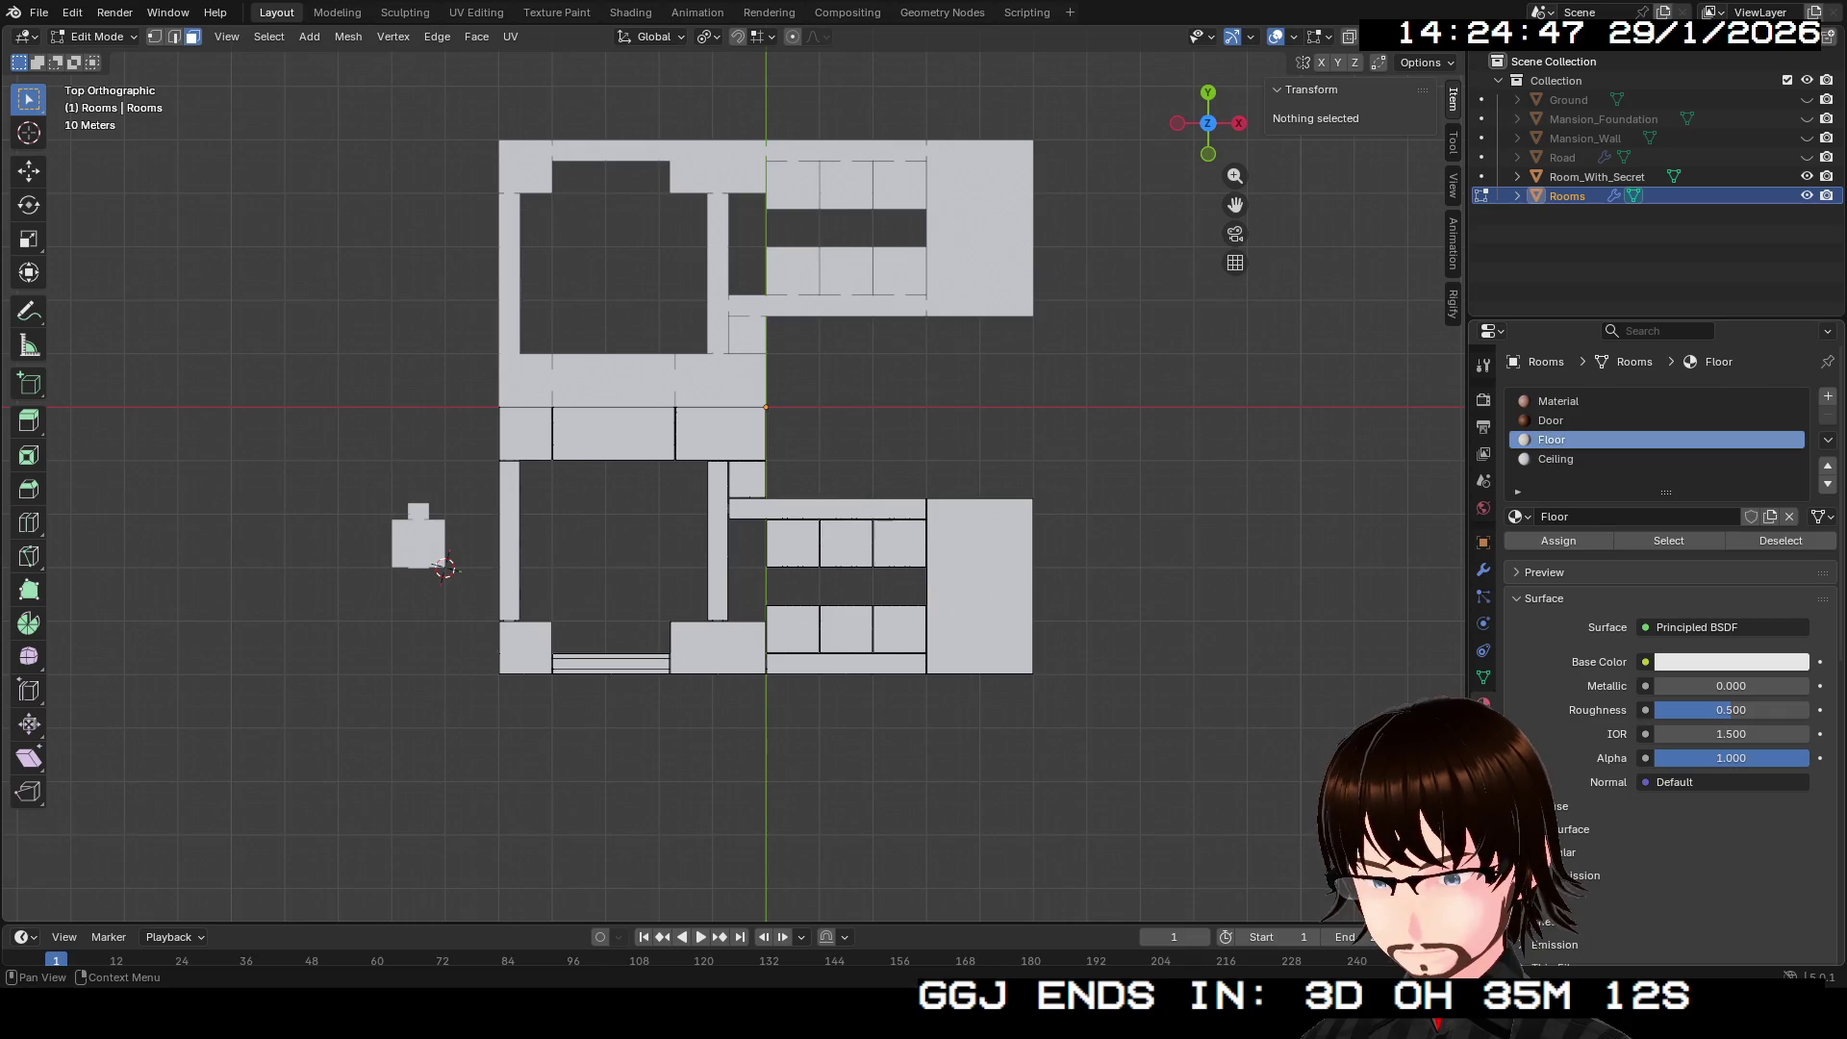
Step: Make the Floor material dark grey (#646464) with roughness 0.210
left_click(1731, 661)
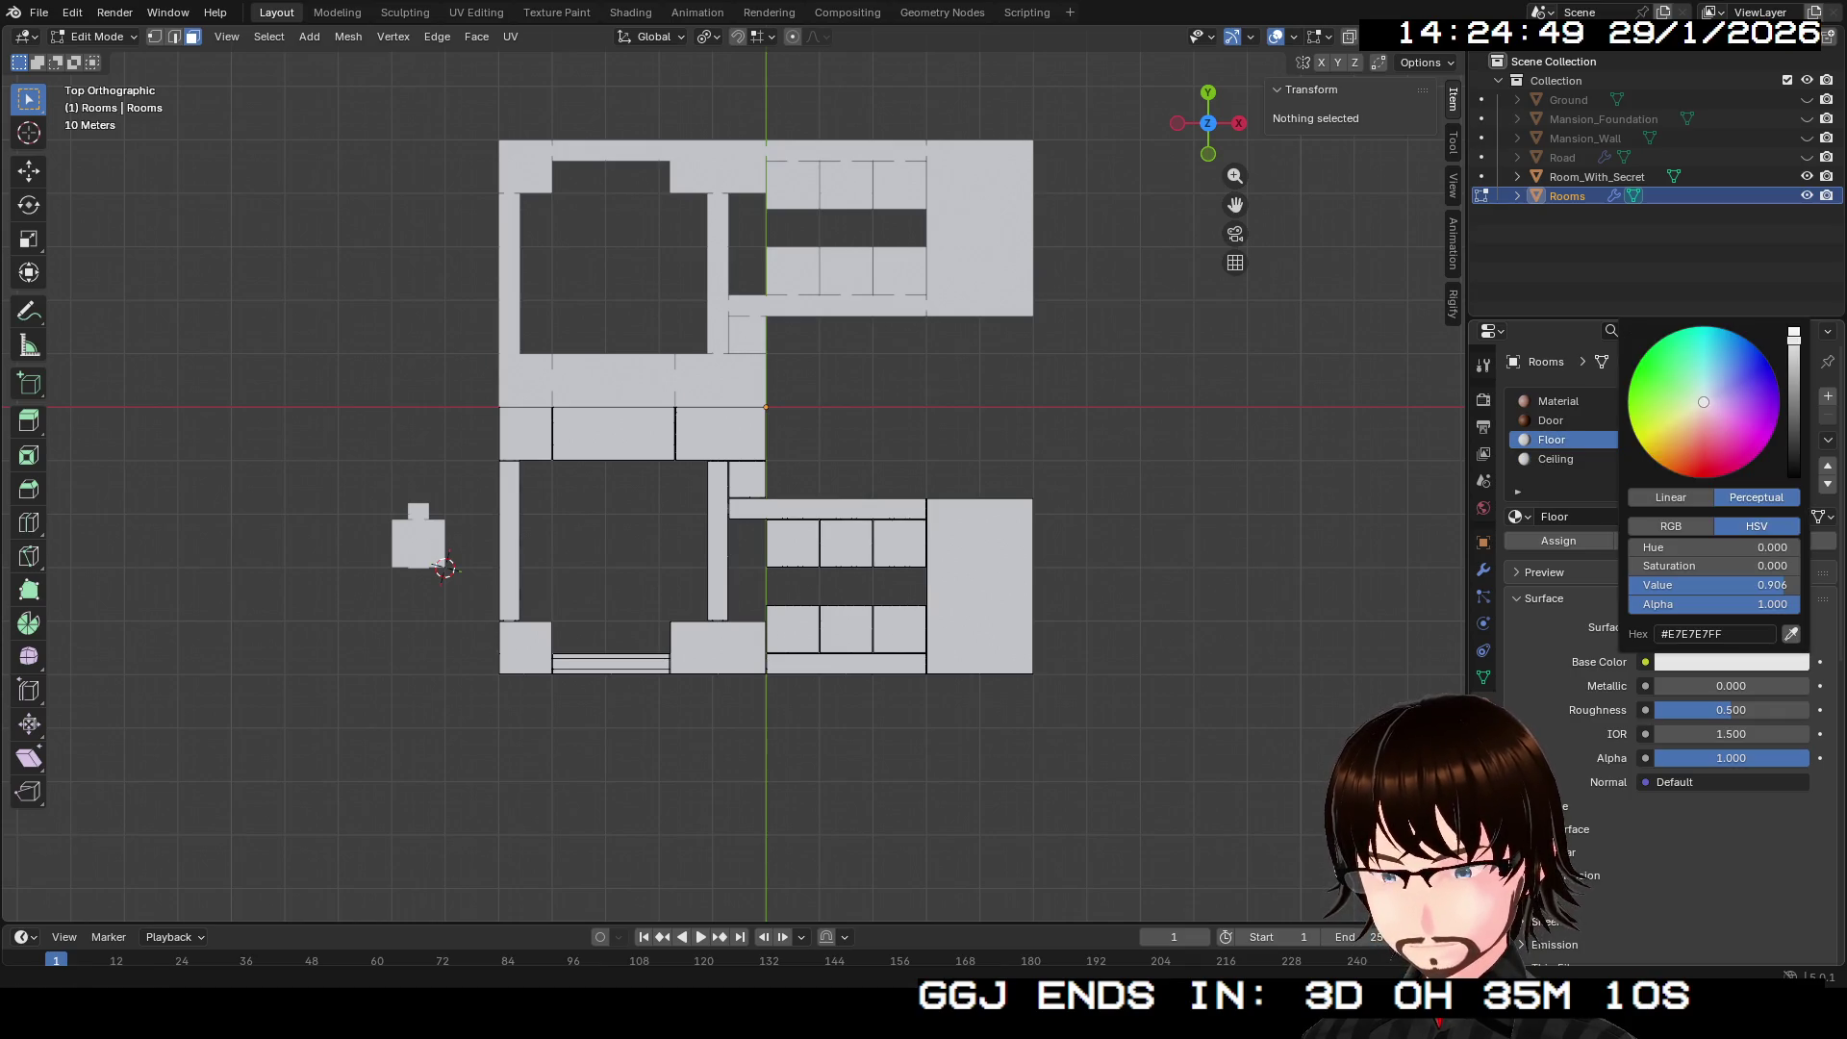
left_click_drag(1795, 334, 1794, 415)
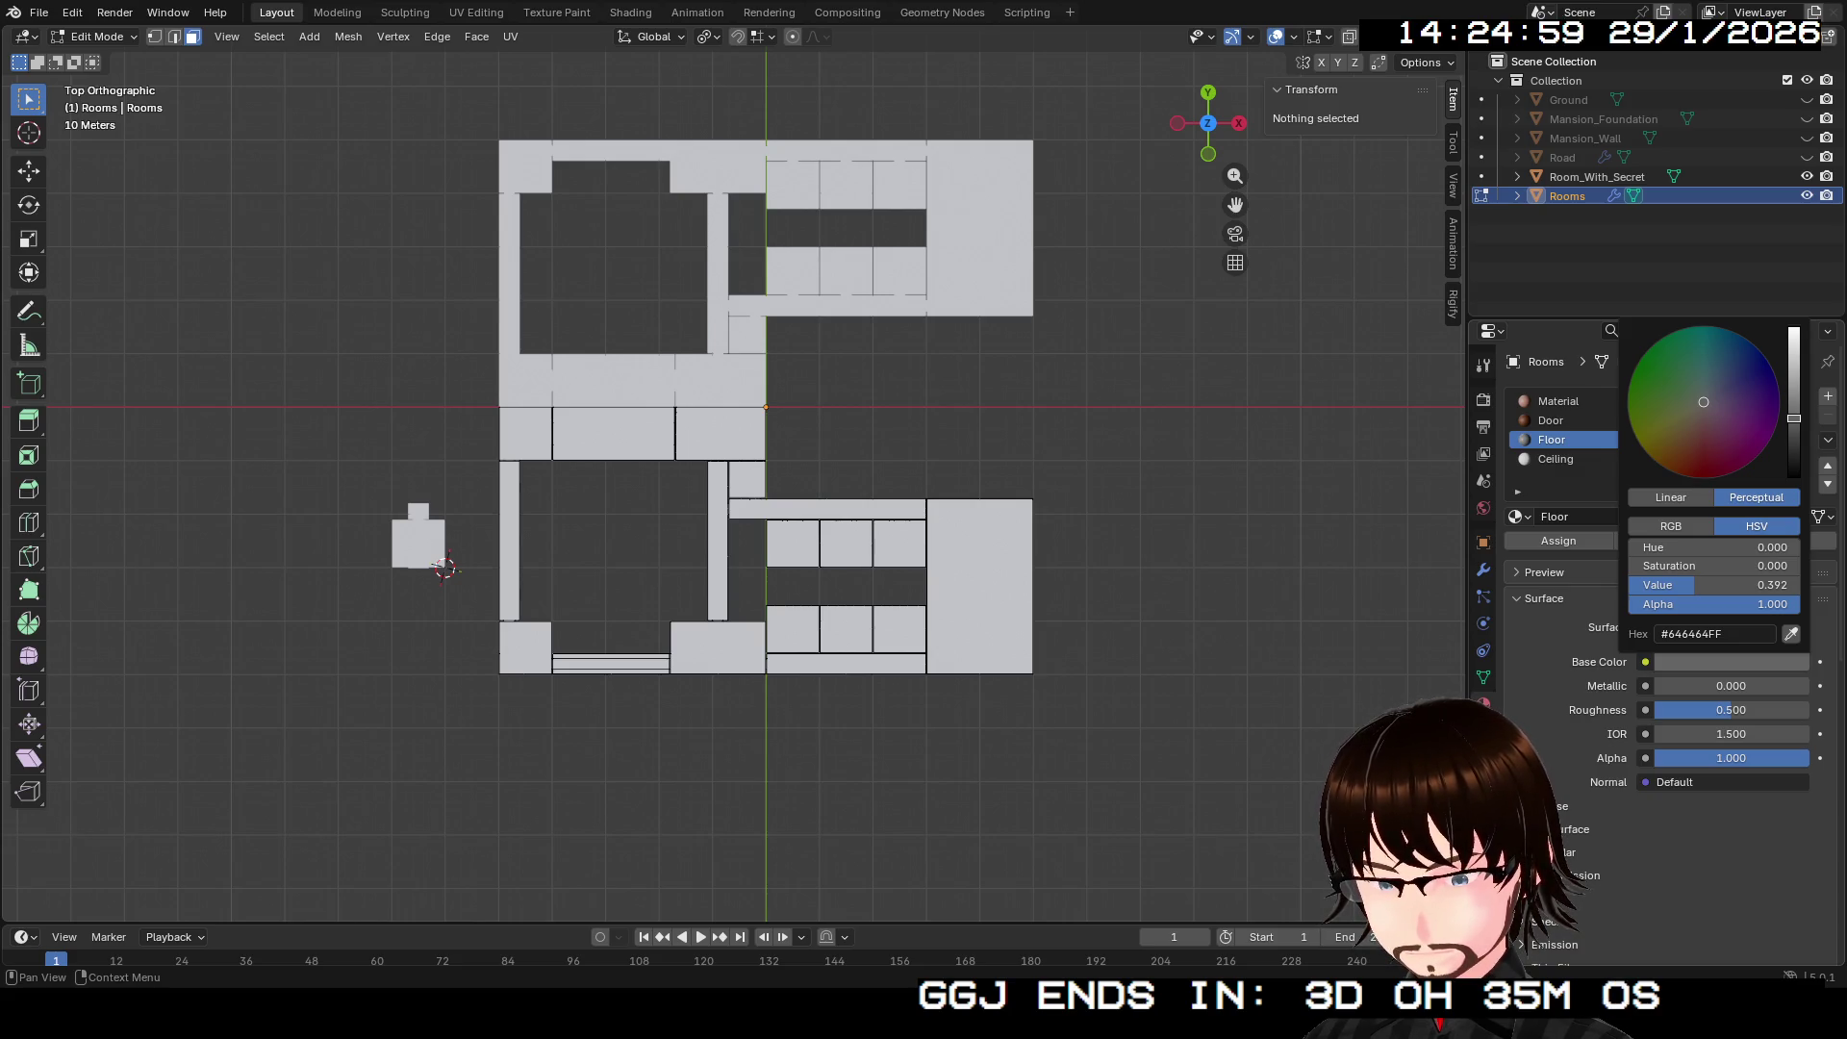
left_click_drag(1732, 710, 1687, 710)
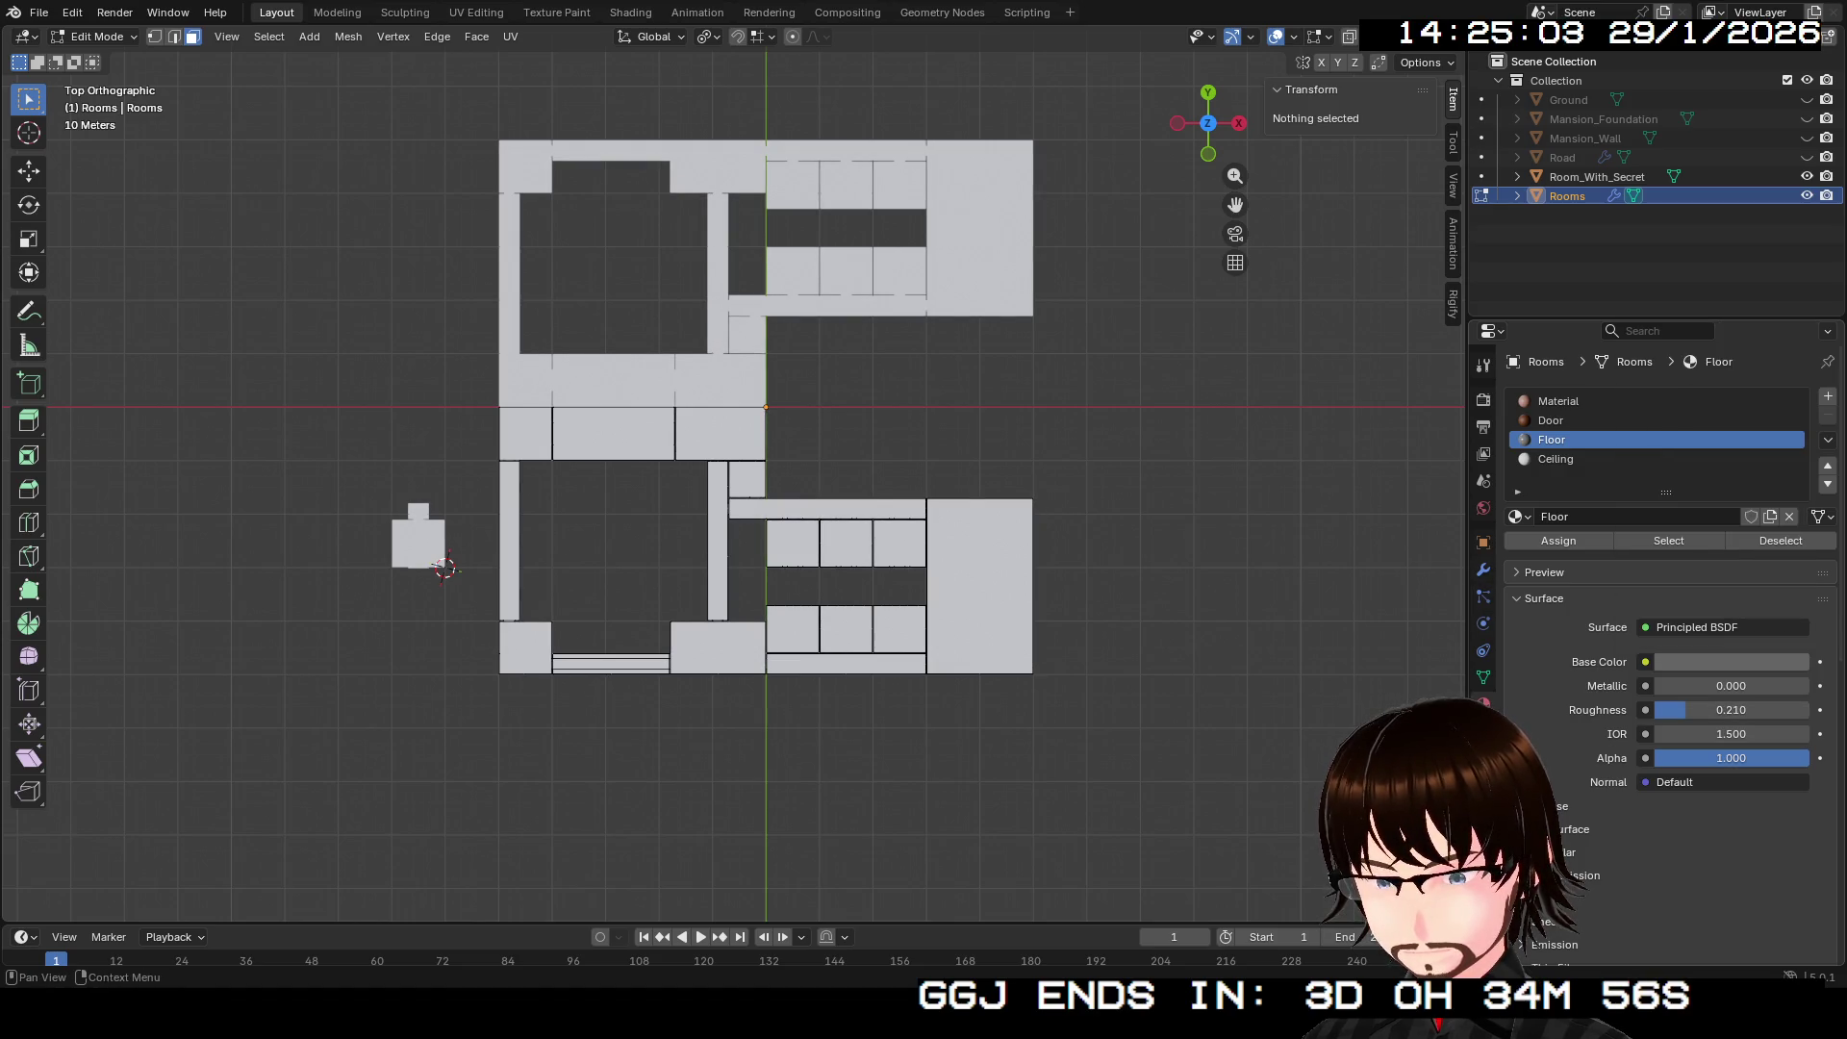
left_click(1577, 459)
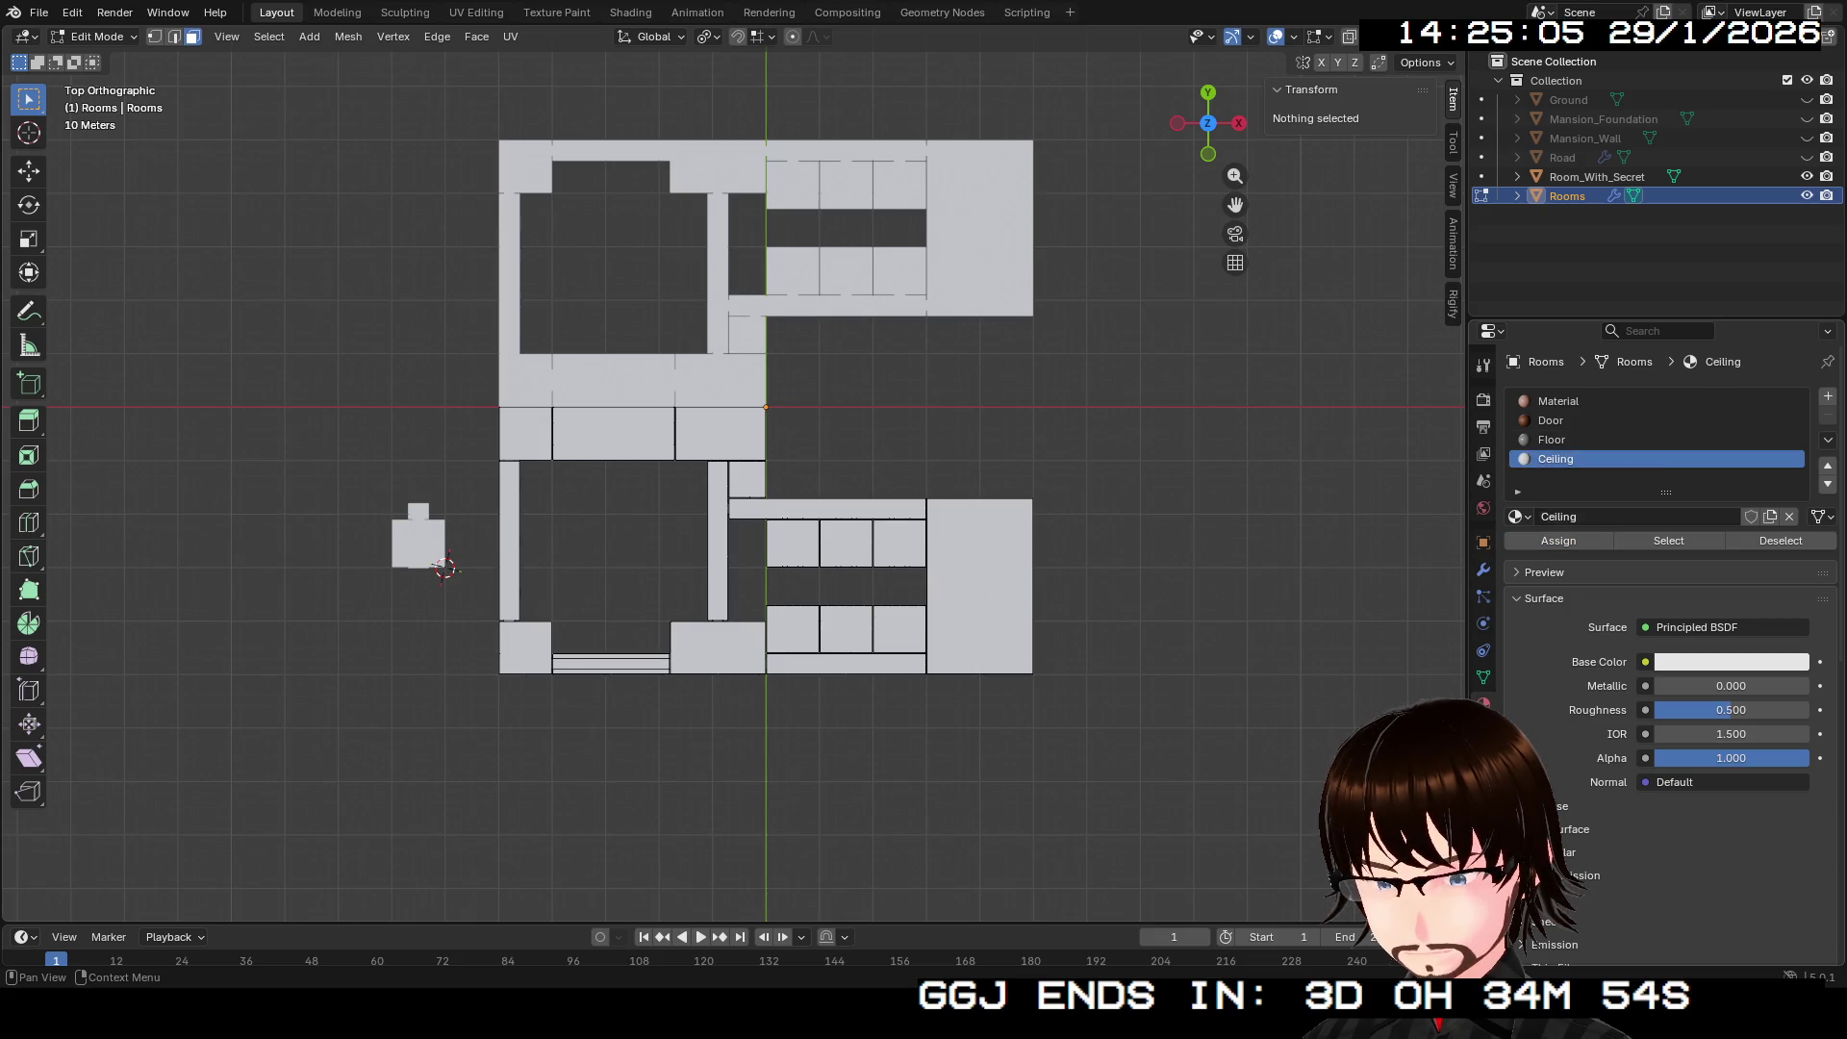
Step: Give the Ceiling material roughness 1.000 and a pale sage-green base colour (#7CAEA2)
left_click_drag(1731, 710, 1809, 710)
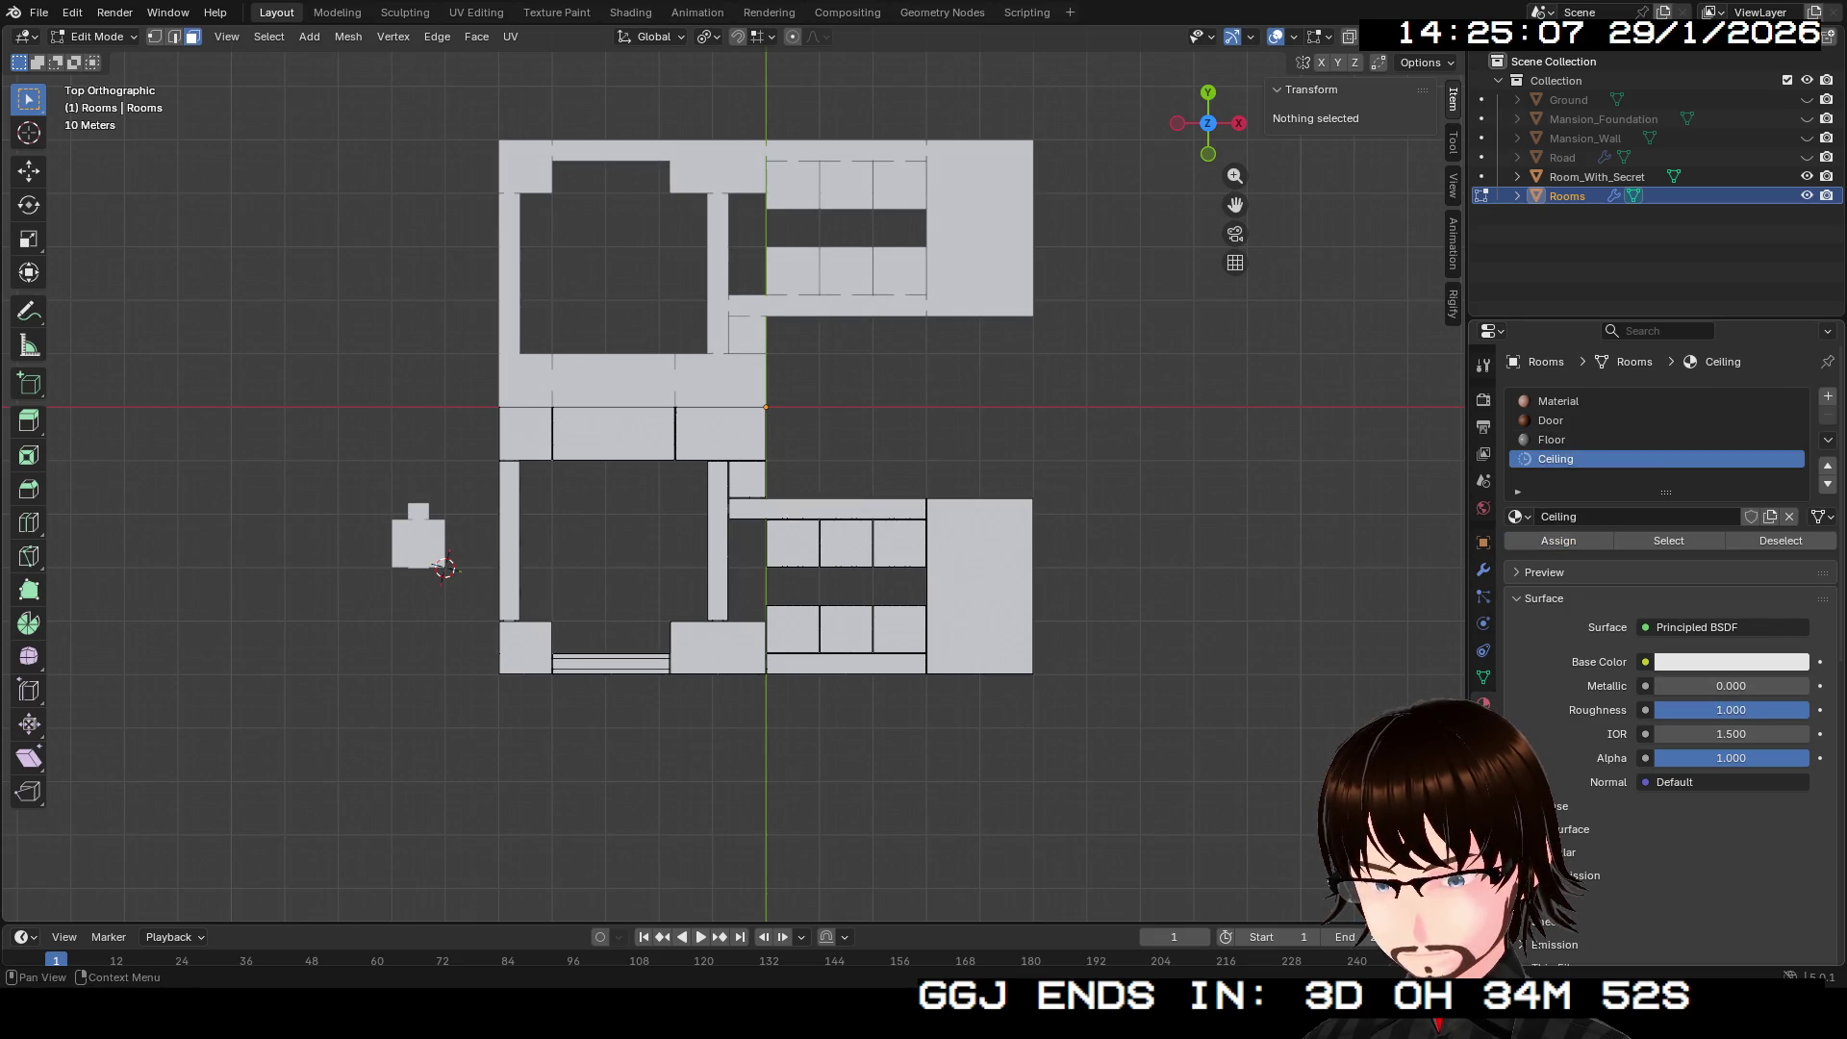
left_click(1731, 662)
left_click_drag(1701, 387, 1698, 381)
left_click_drag(1793, 335, 1793, 373)
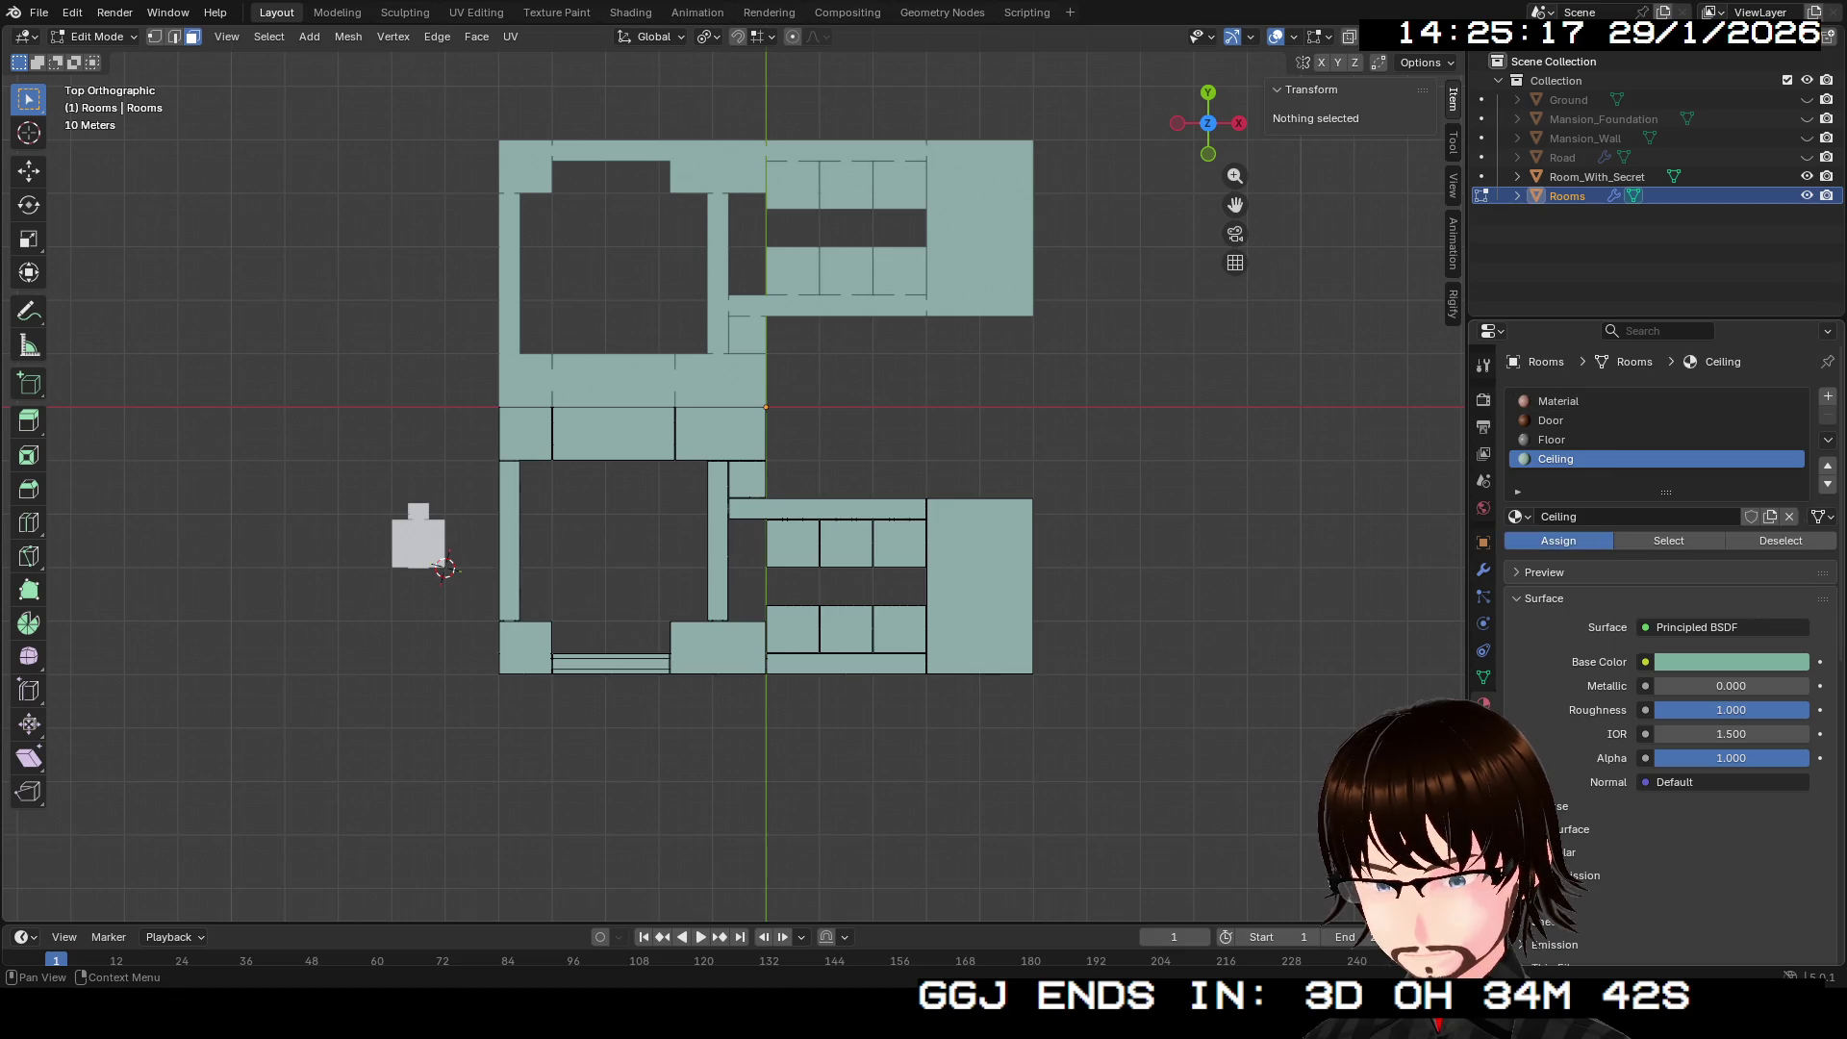
mouse_move(760, 481)
left_mouse_down()
mouse_move(779, 424)
mouse_move(775, 486)
left_mouse_up()
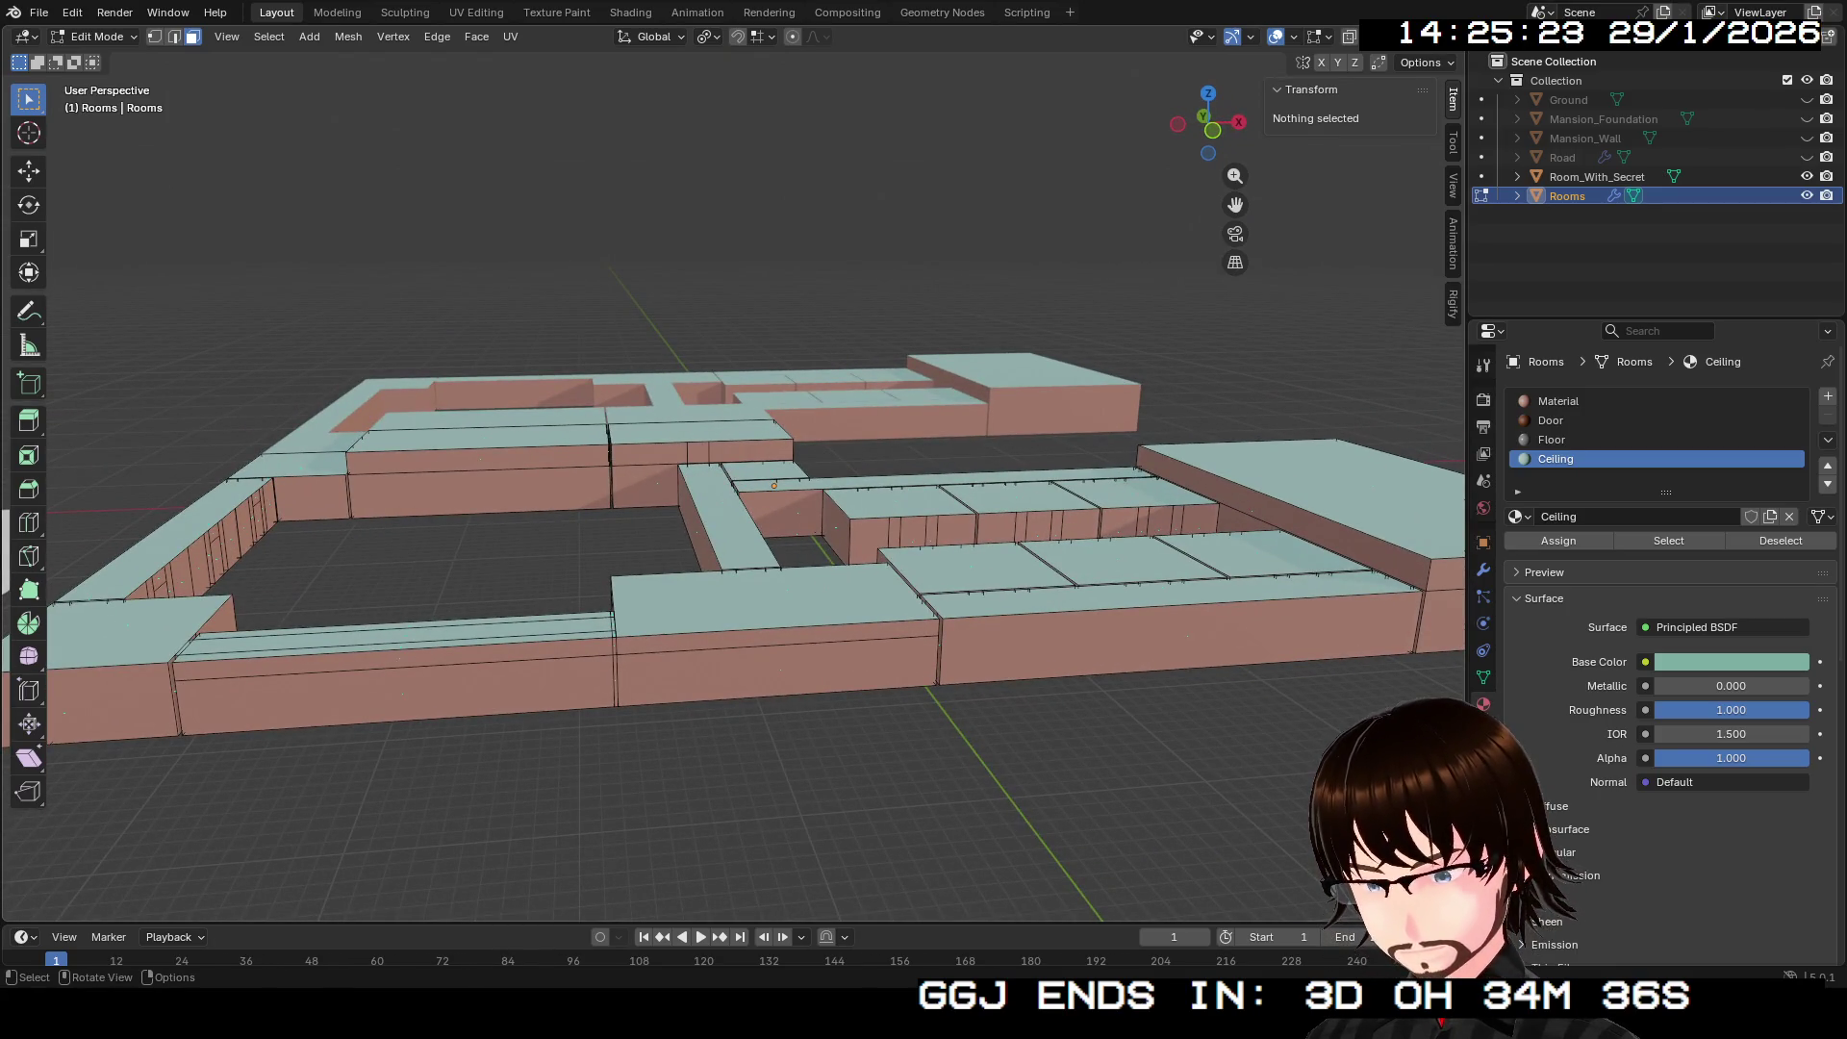
Step: Return to Object Mode, walk through the rooms, and switch the viewport to Rendered shading
key("Tab")
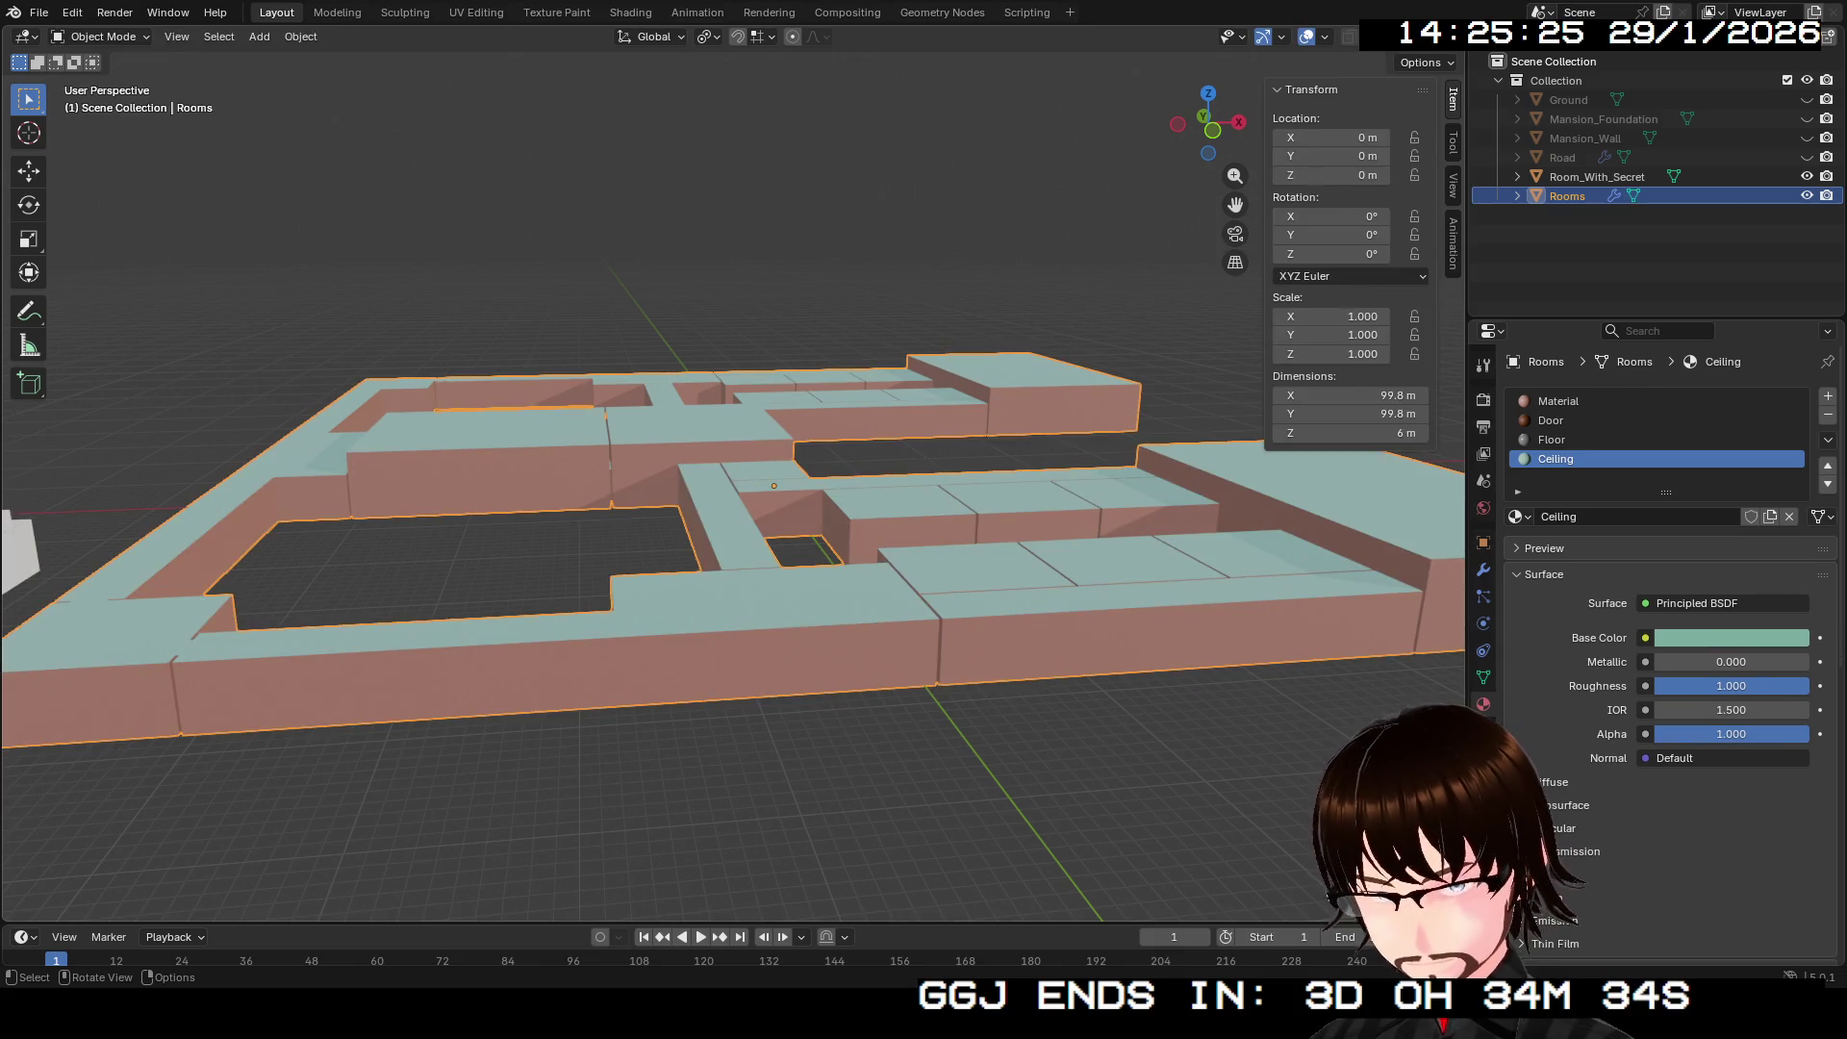
scroll(733, 491, "down", 3)
scroll(733, 490, "up", 10)
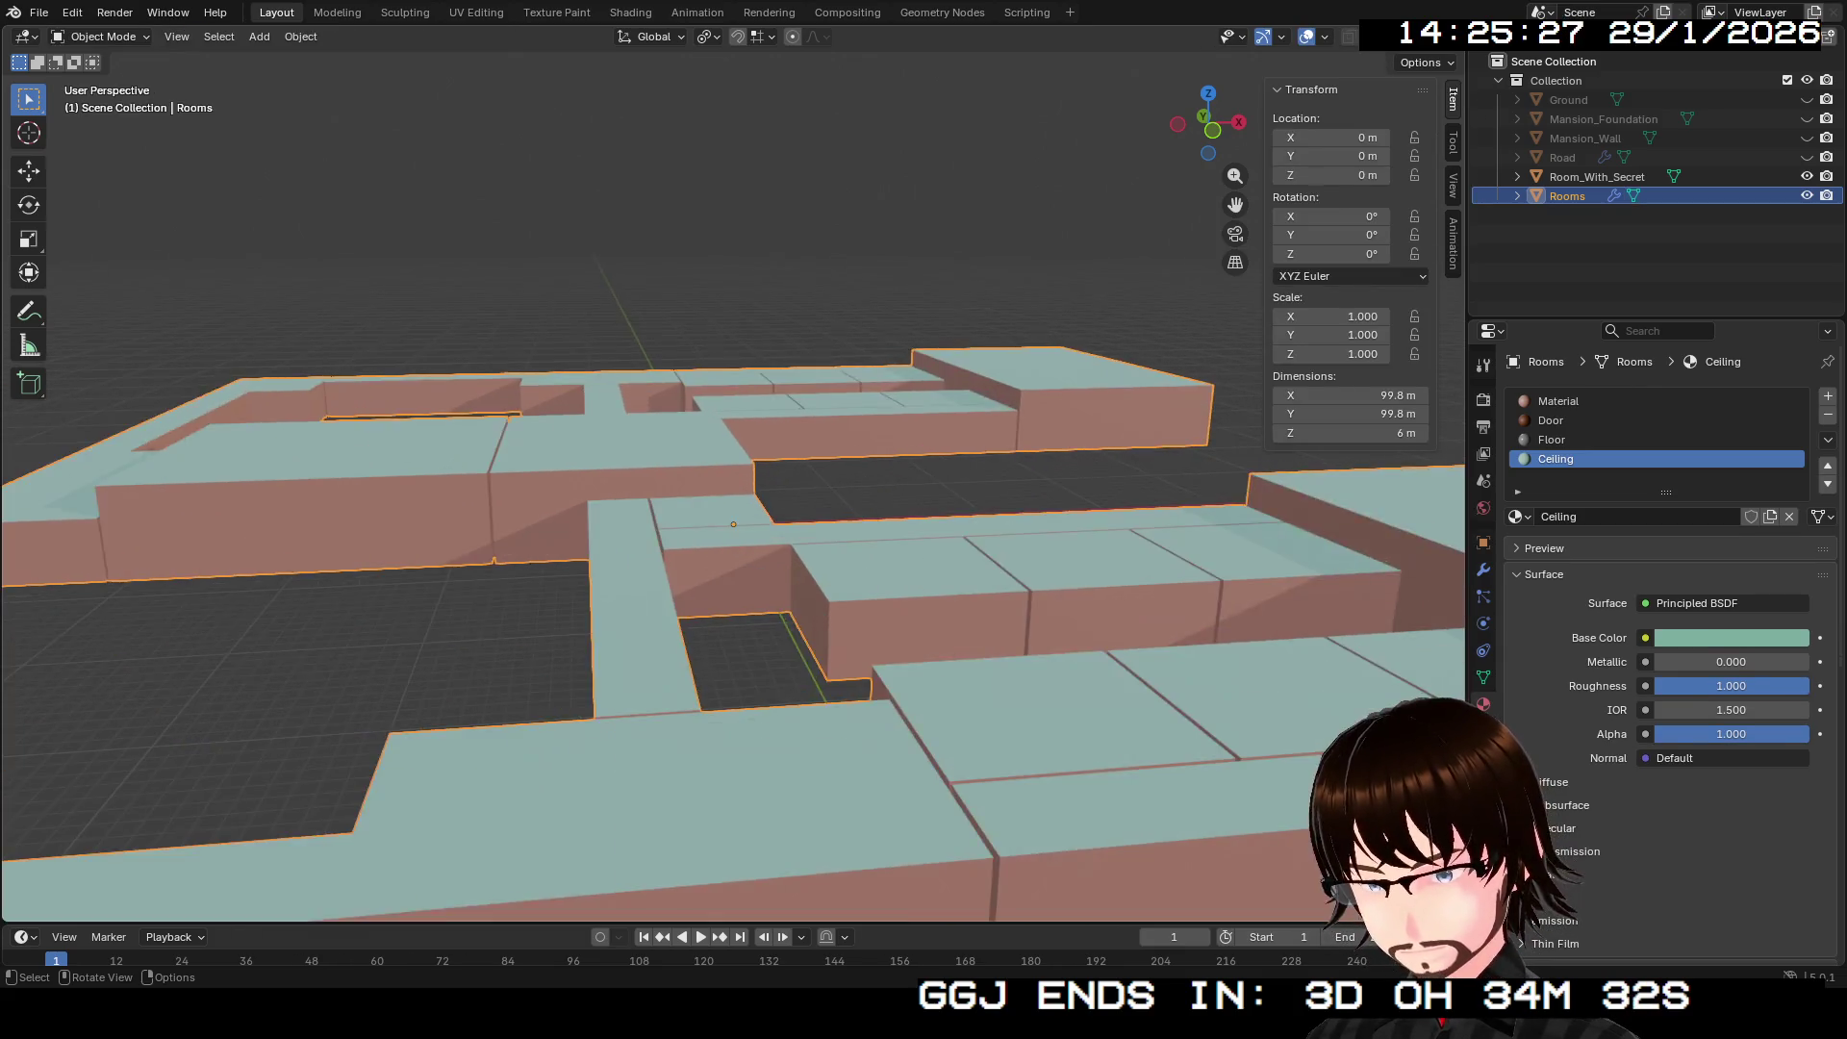
key("shift+grave")
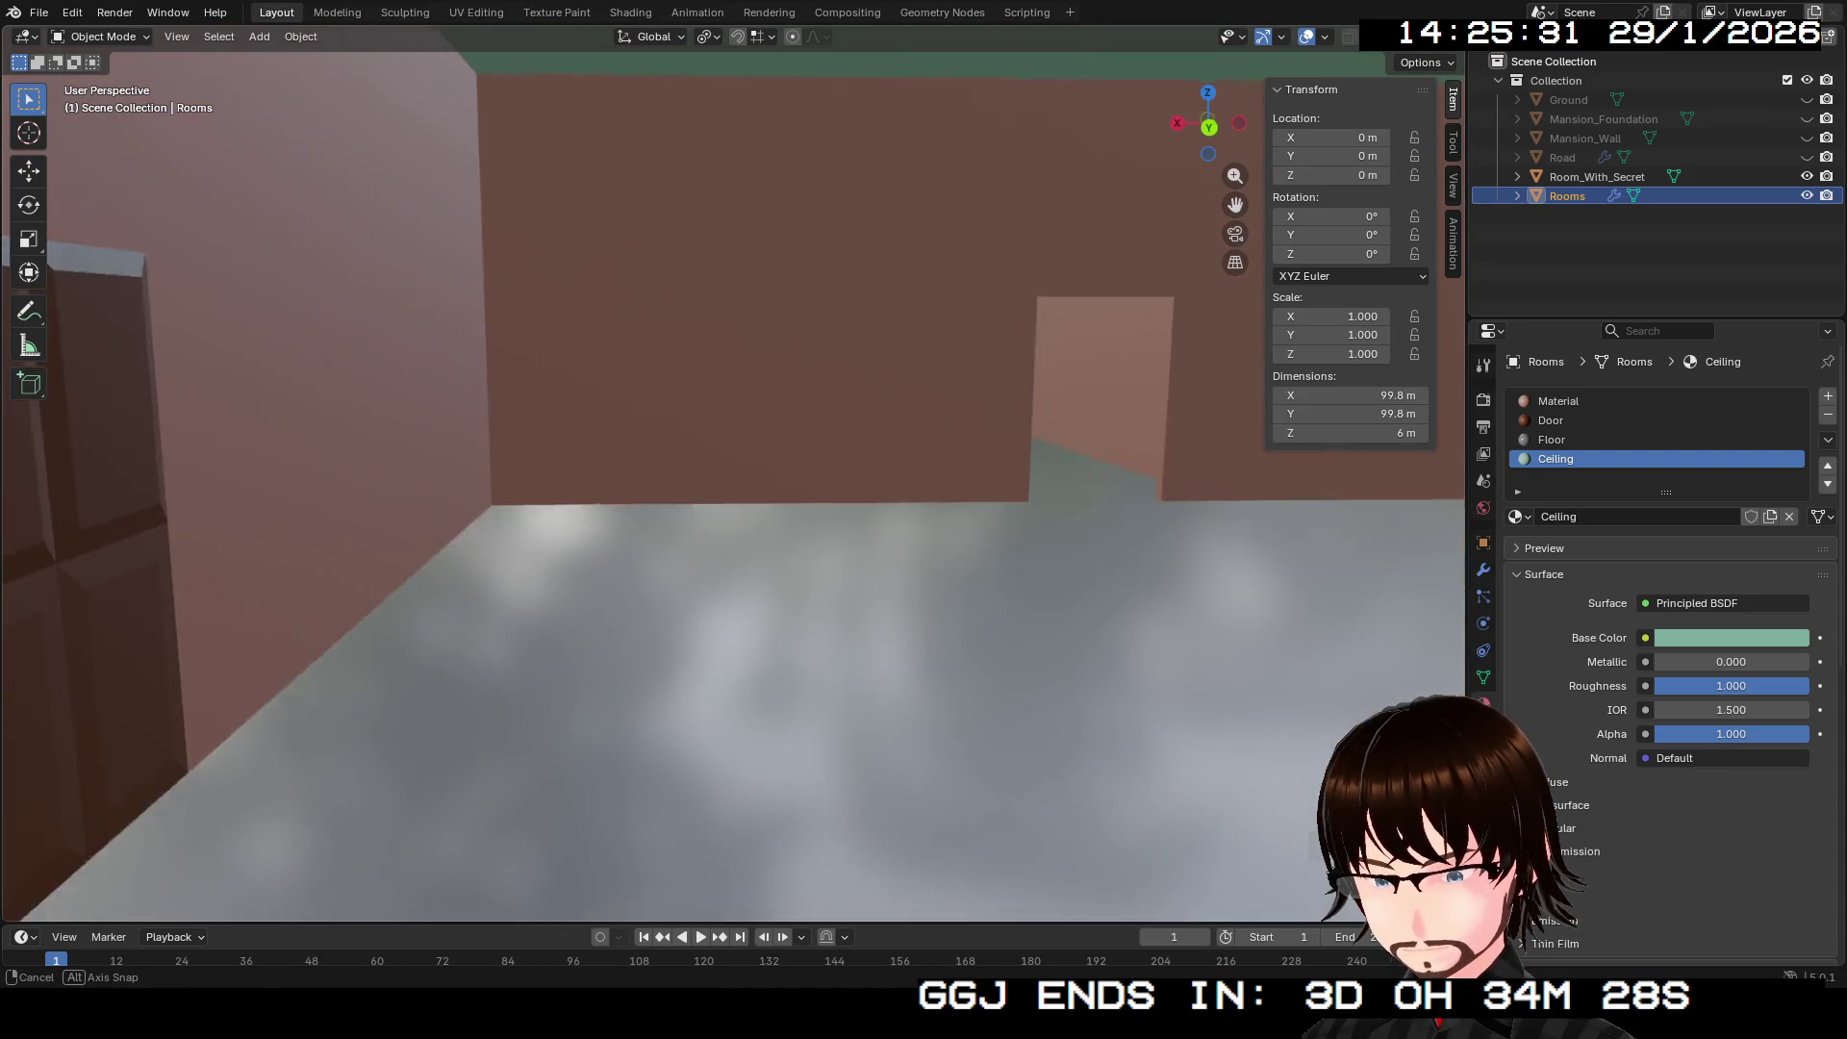
key("Return")
key("shift+grave")
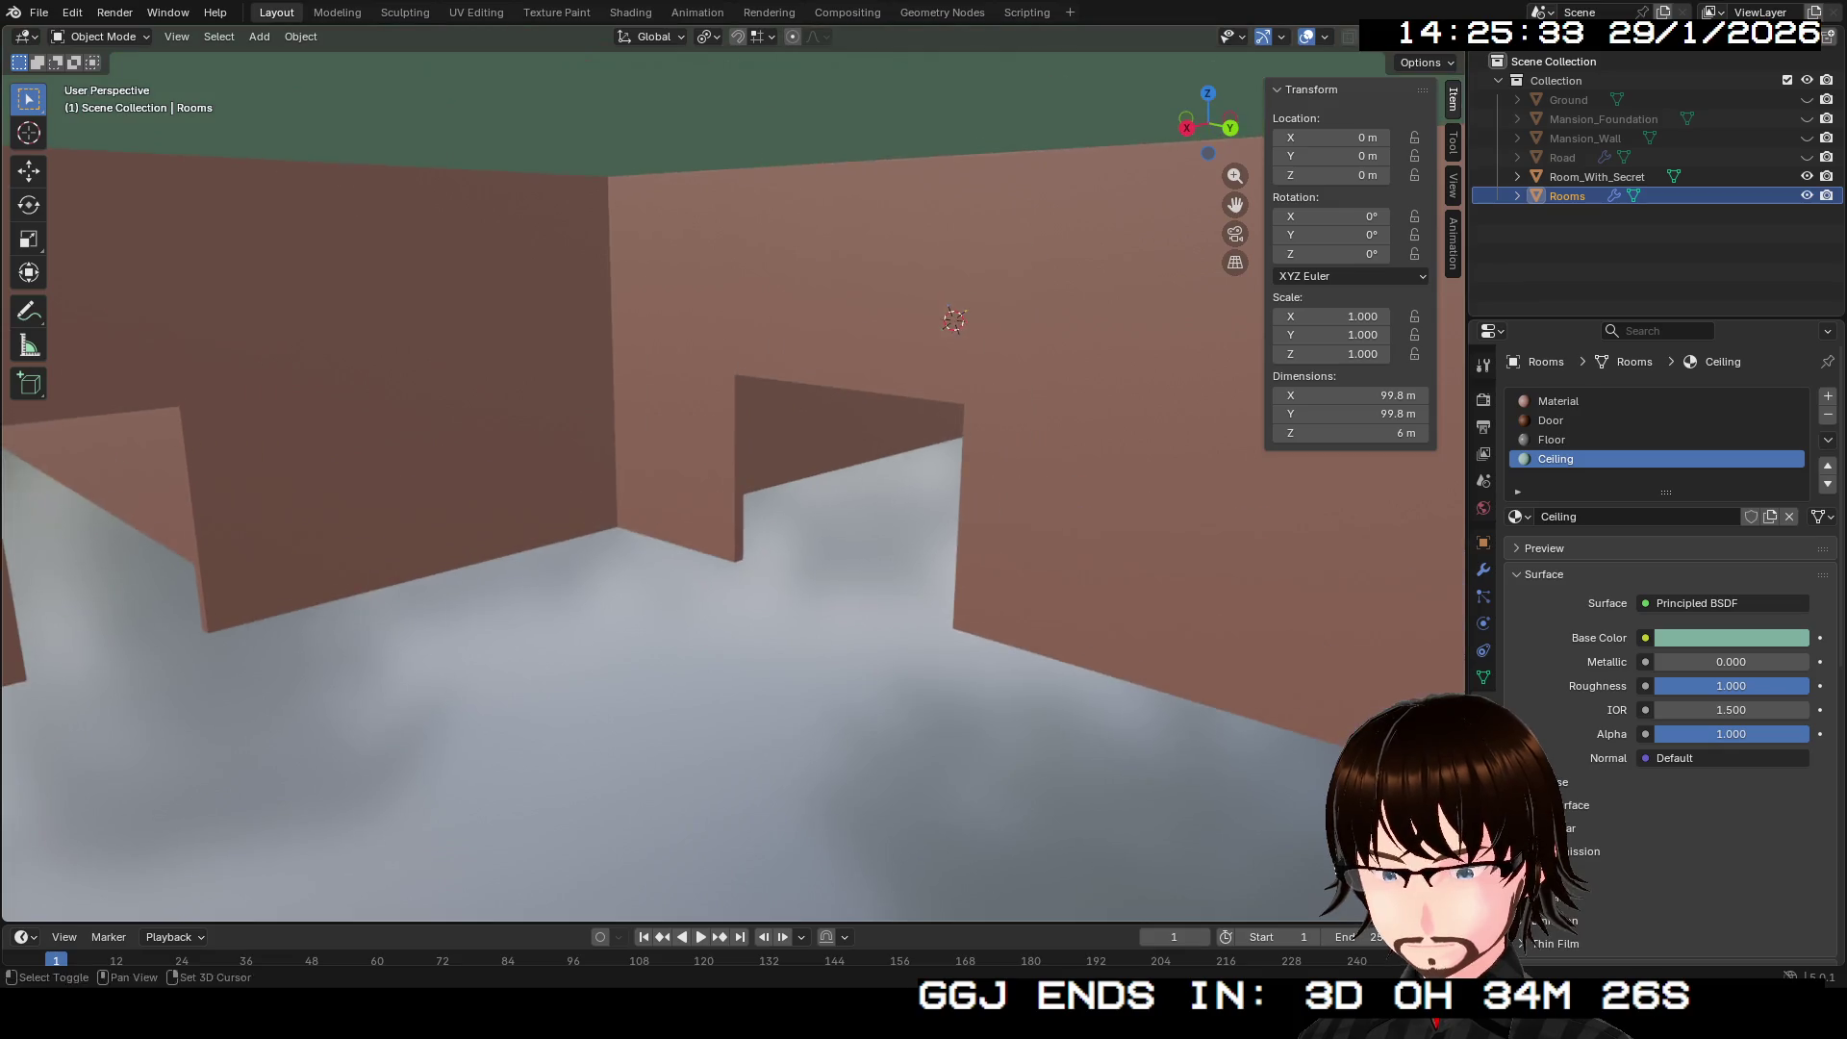
key("w")
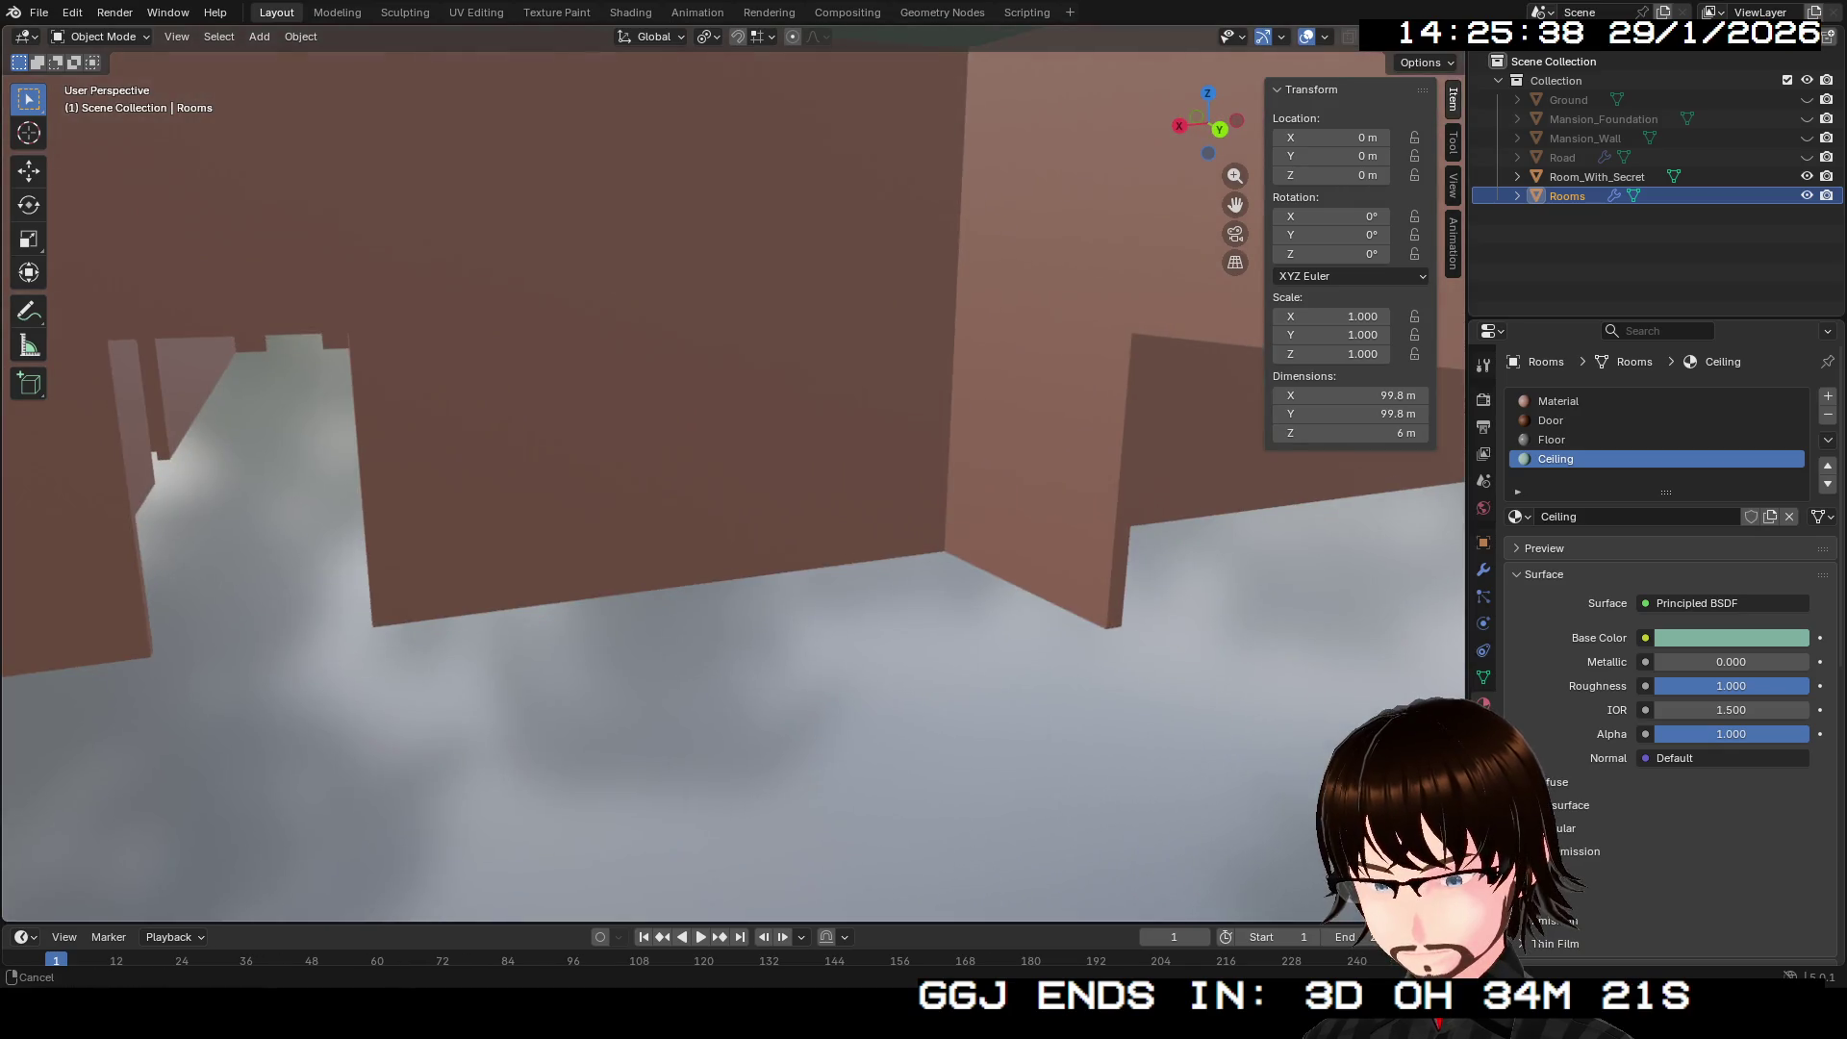
left_click(1453, 320)
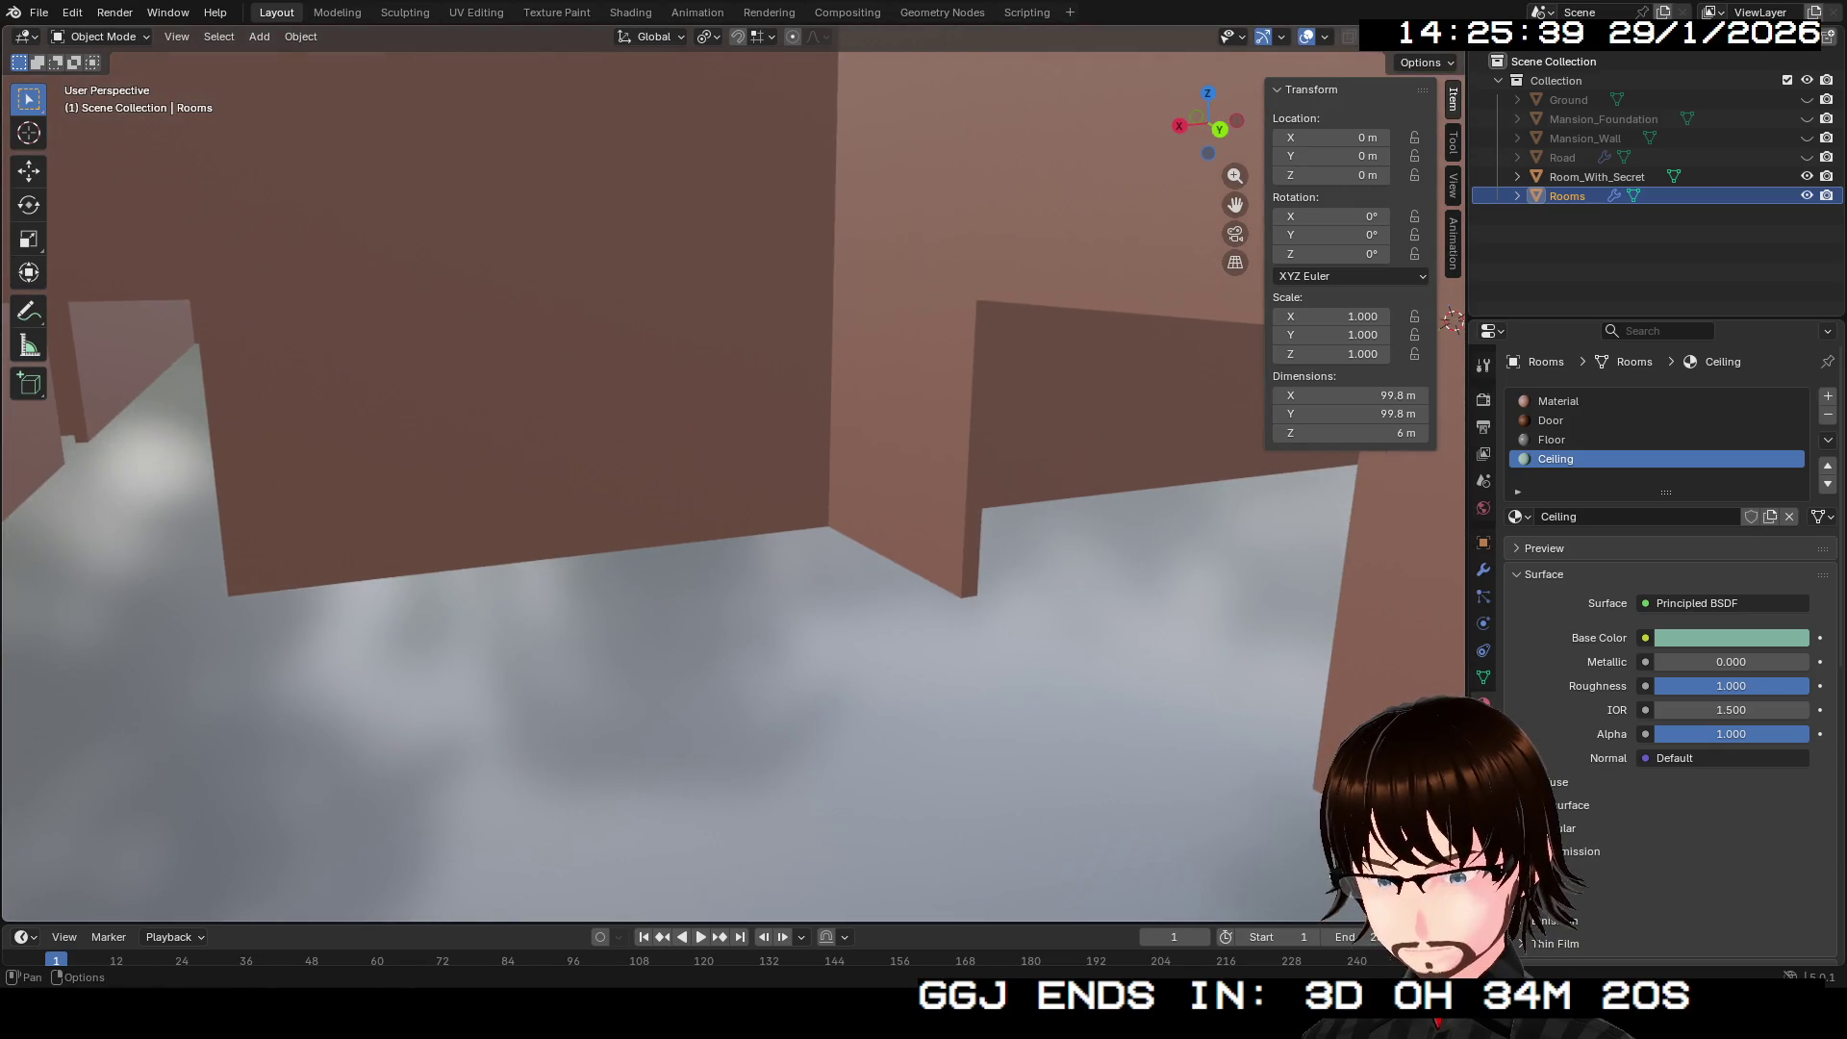
key("z")
left_click_drag(1452, 320, 827, 329)
key("shift+grave")
key("w")
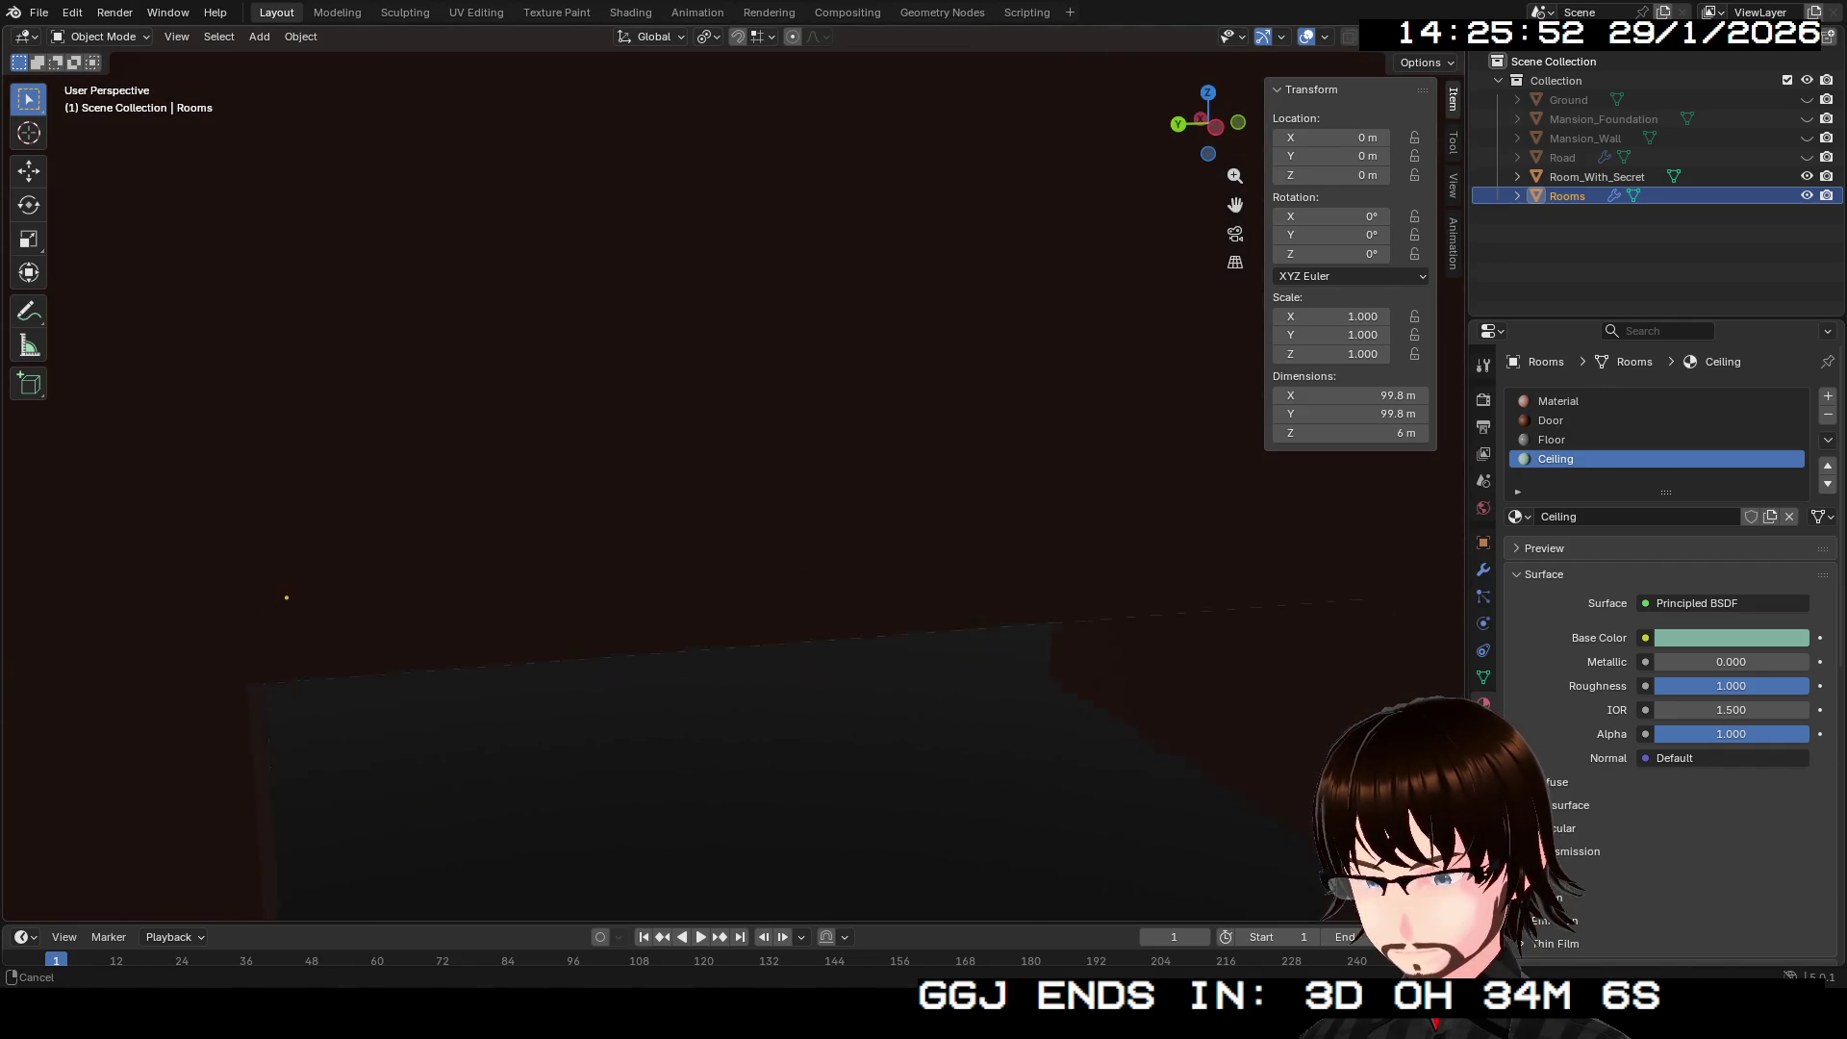
key("w")
key("w")
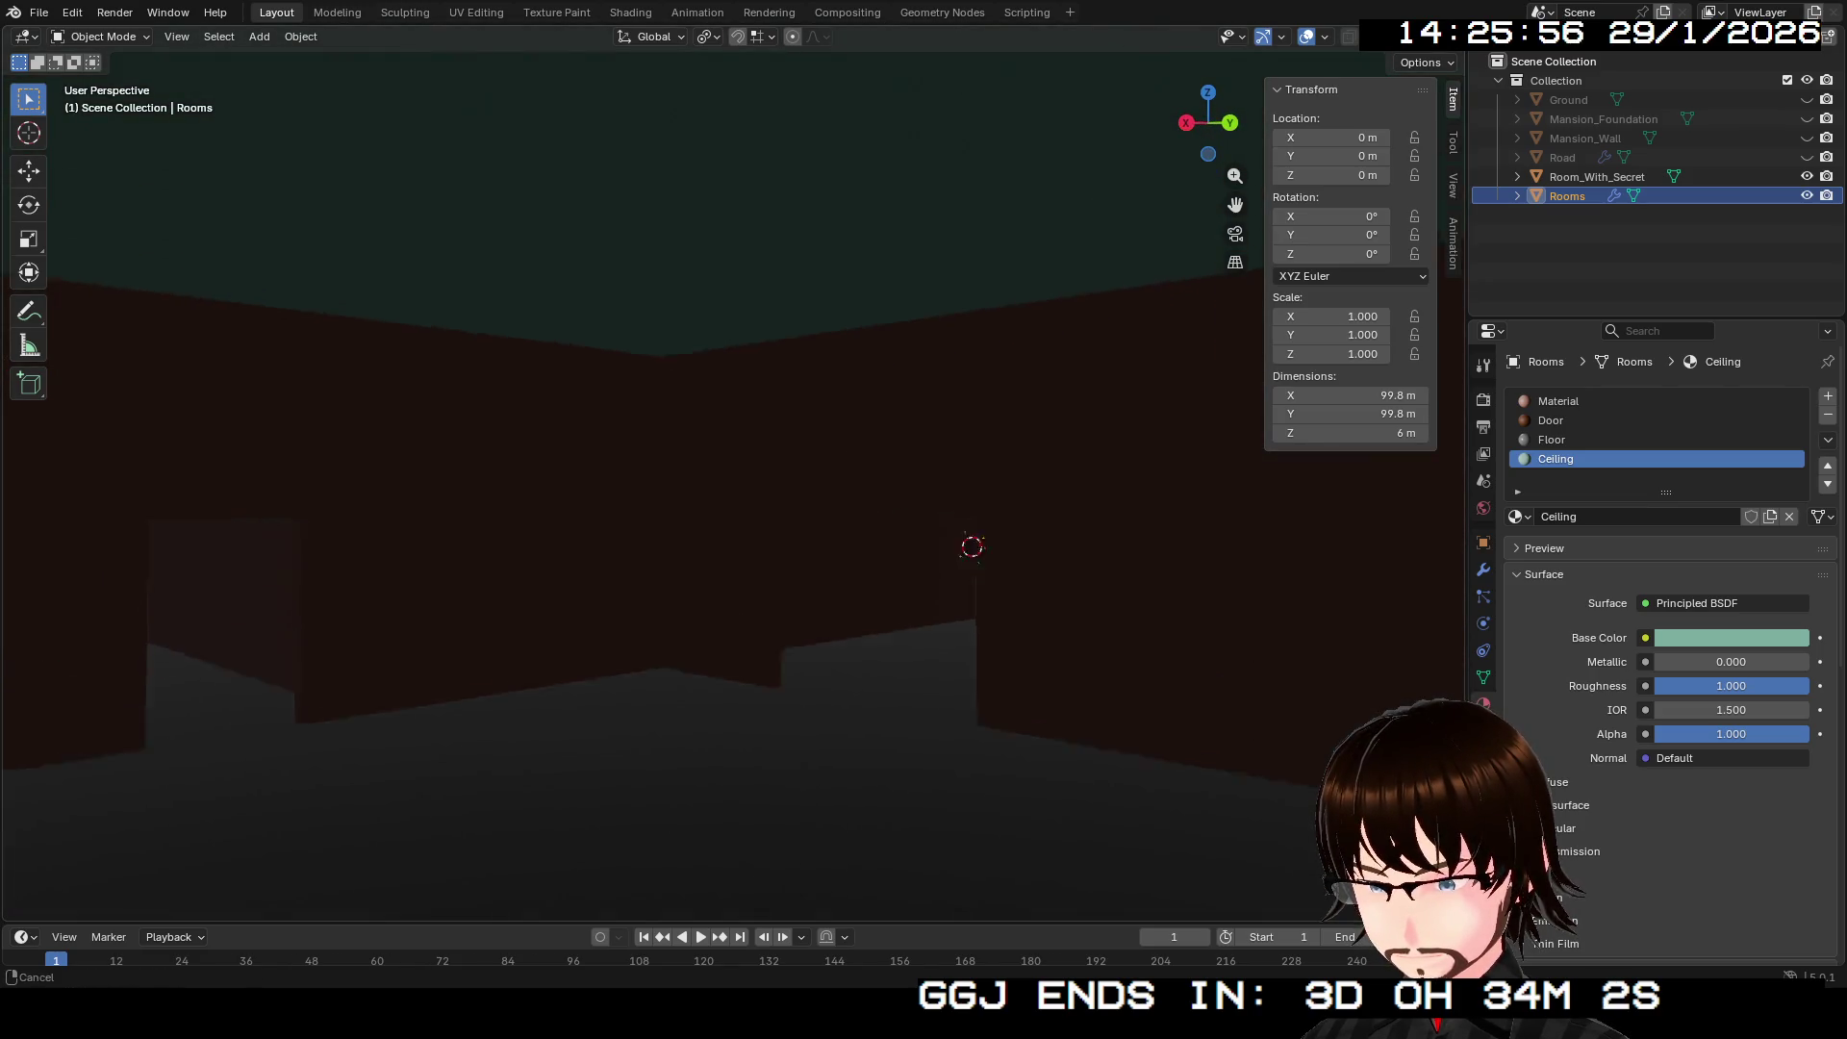
key("w")
key("w")
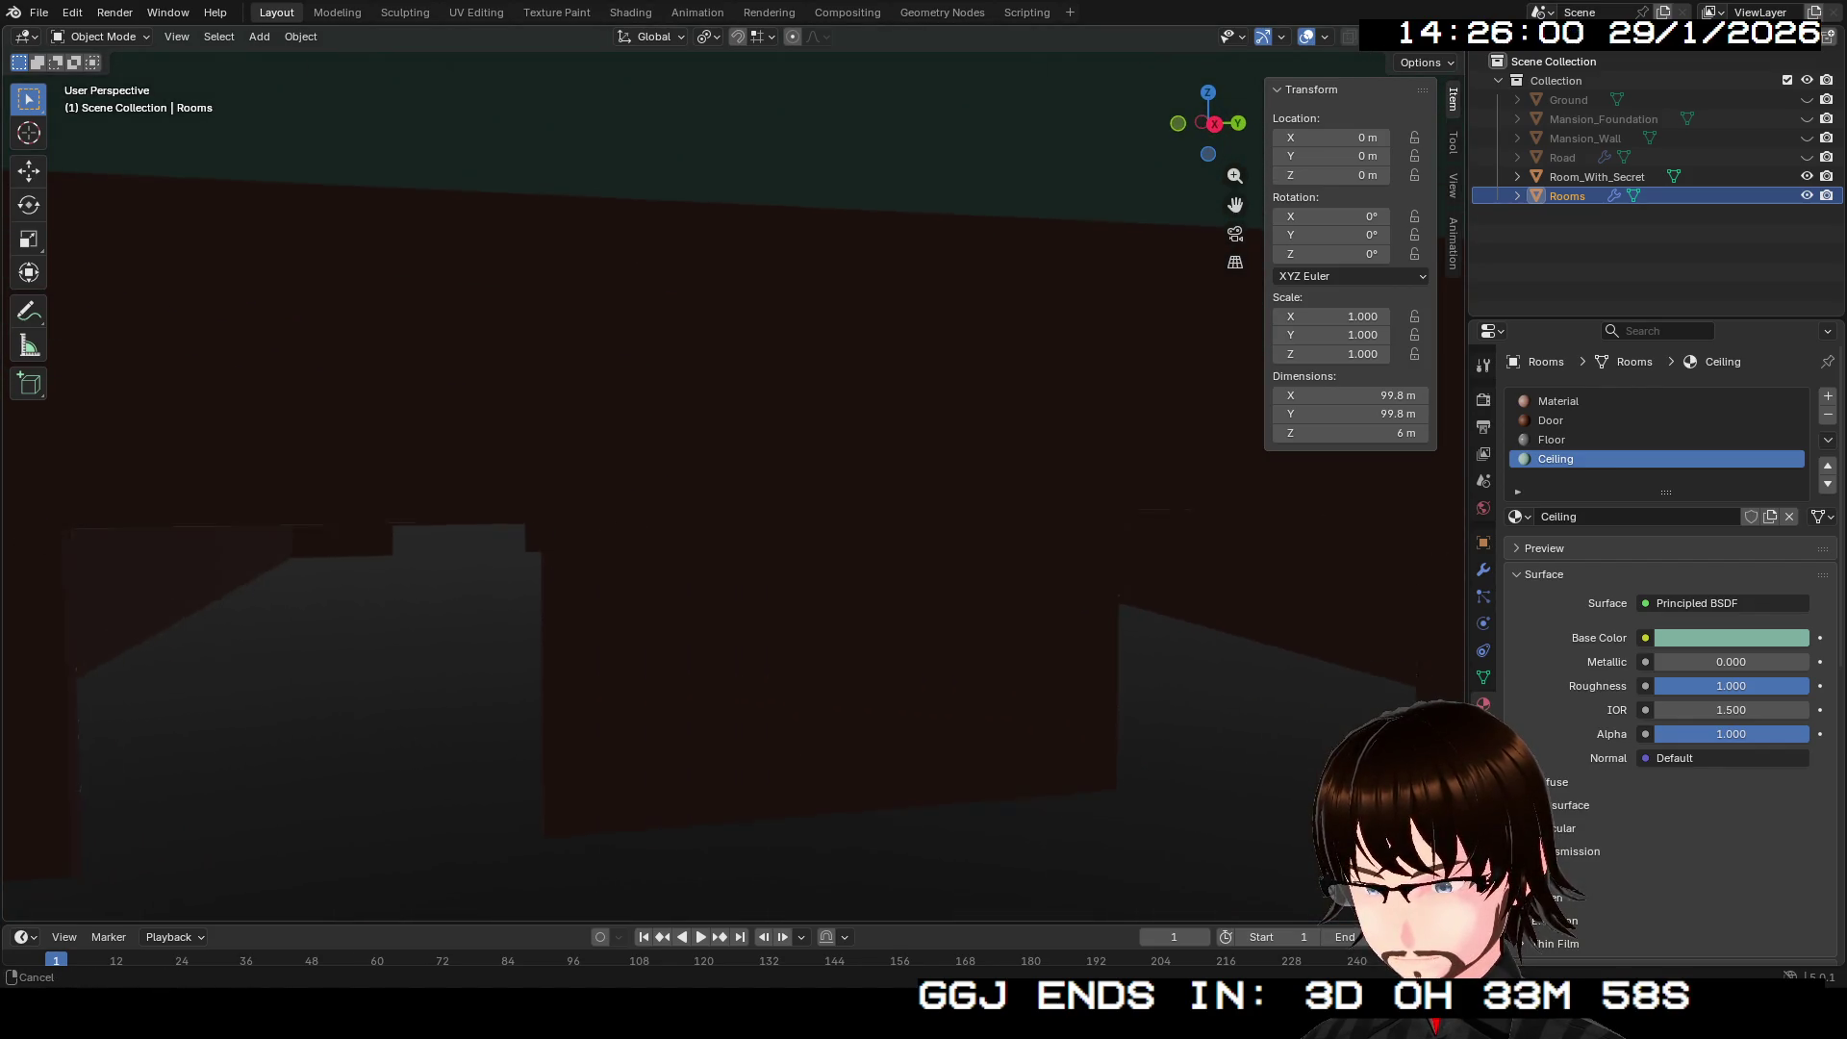
key("w")
key("Return")
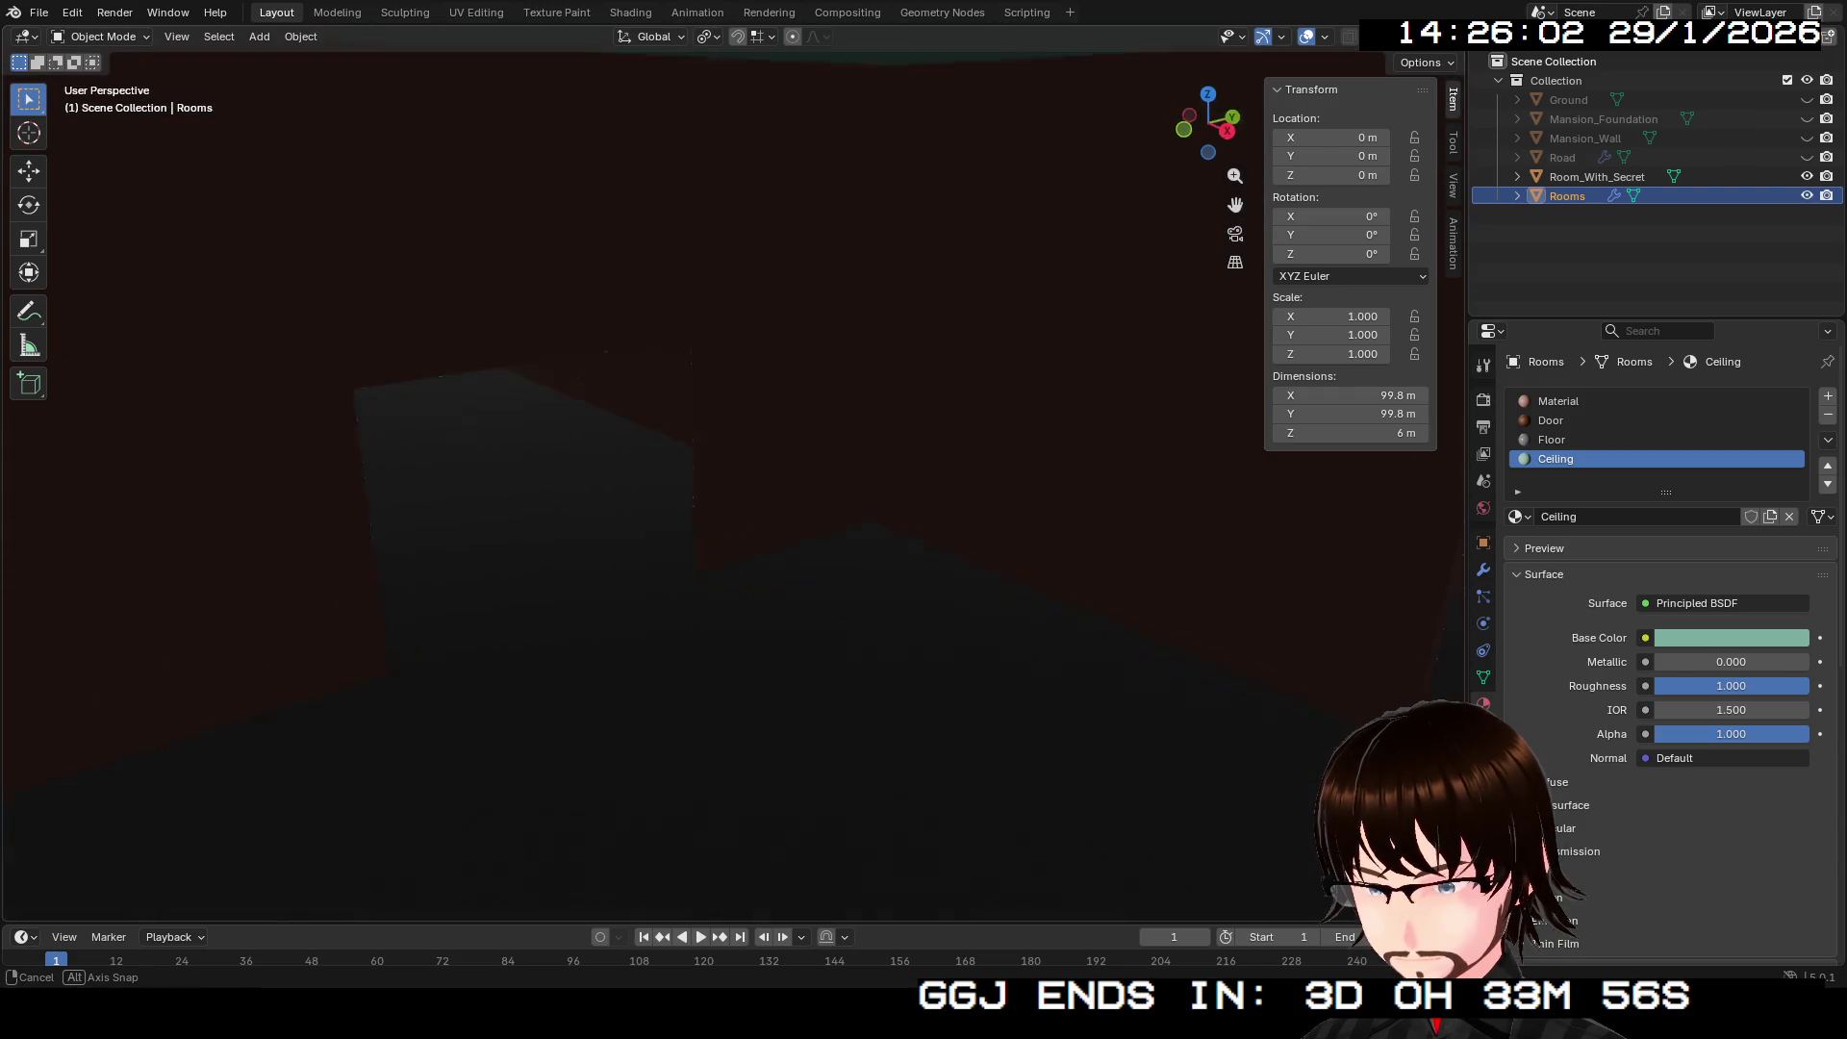
key("e")
key("e")
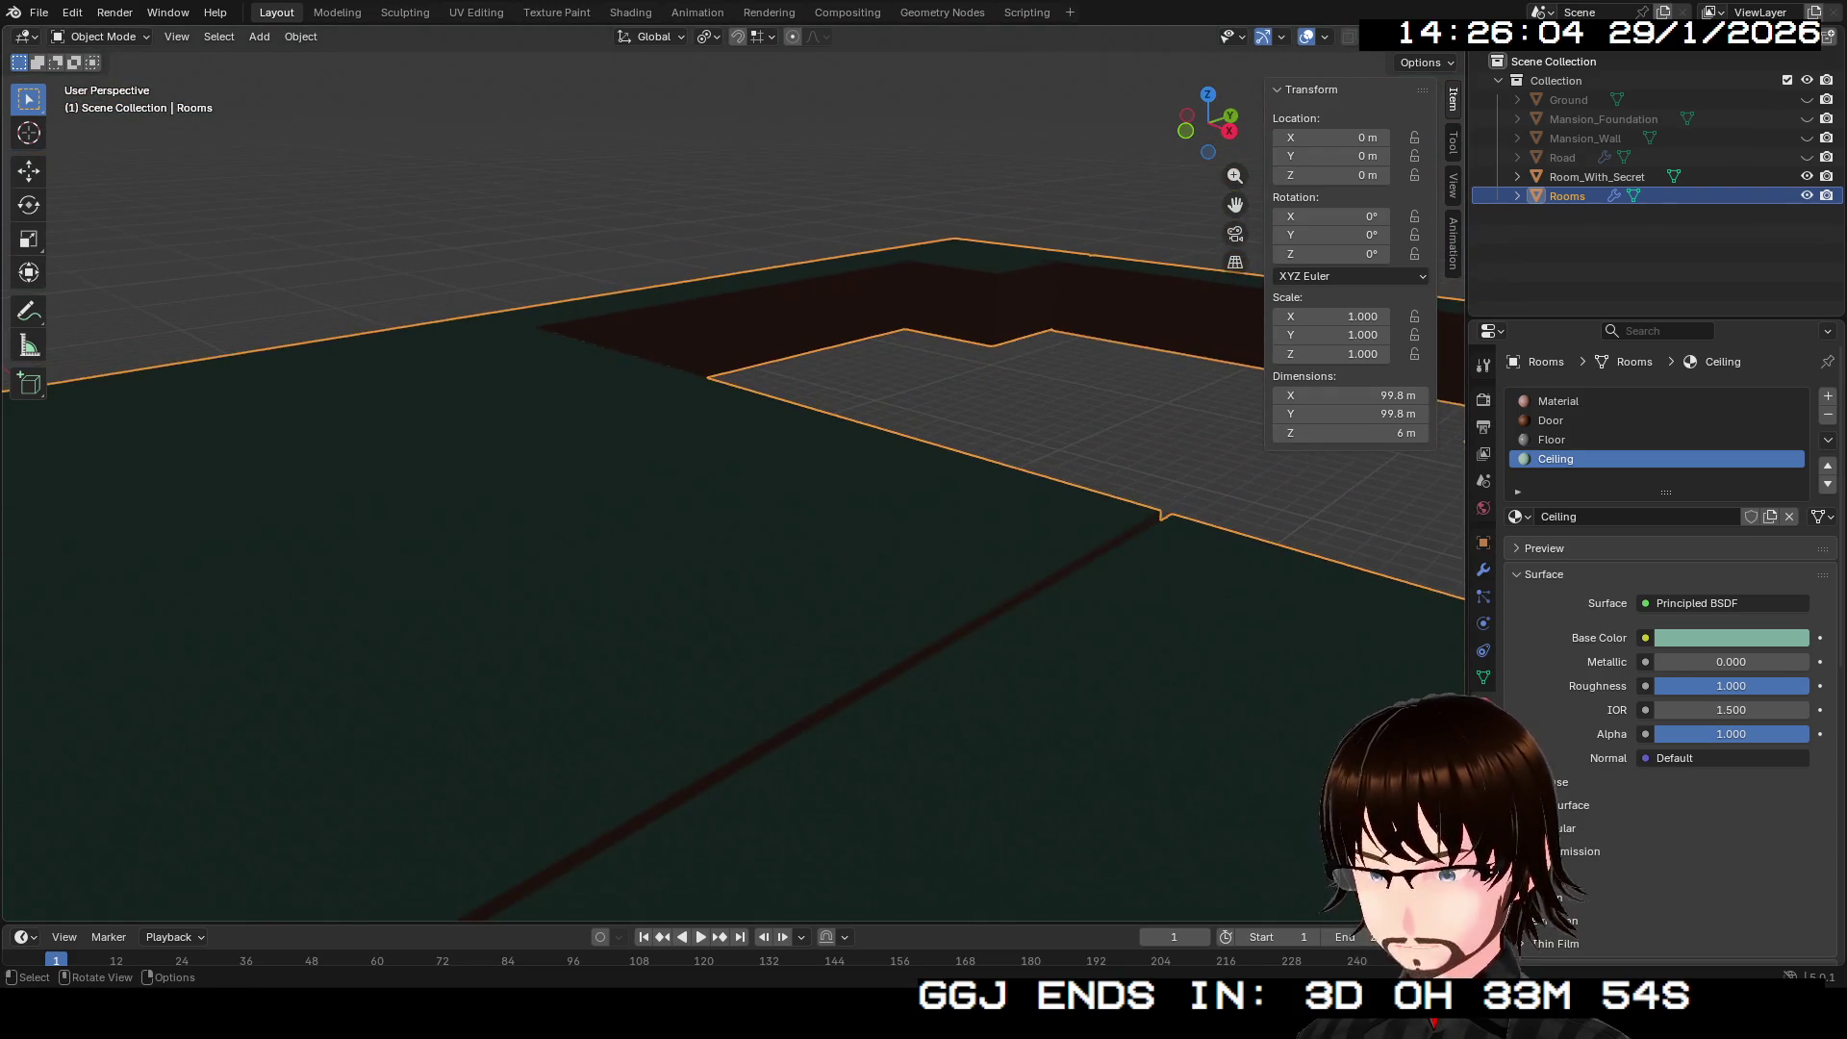
key("w")
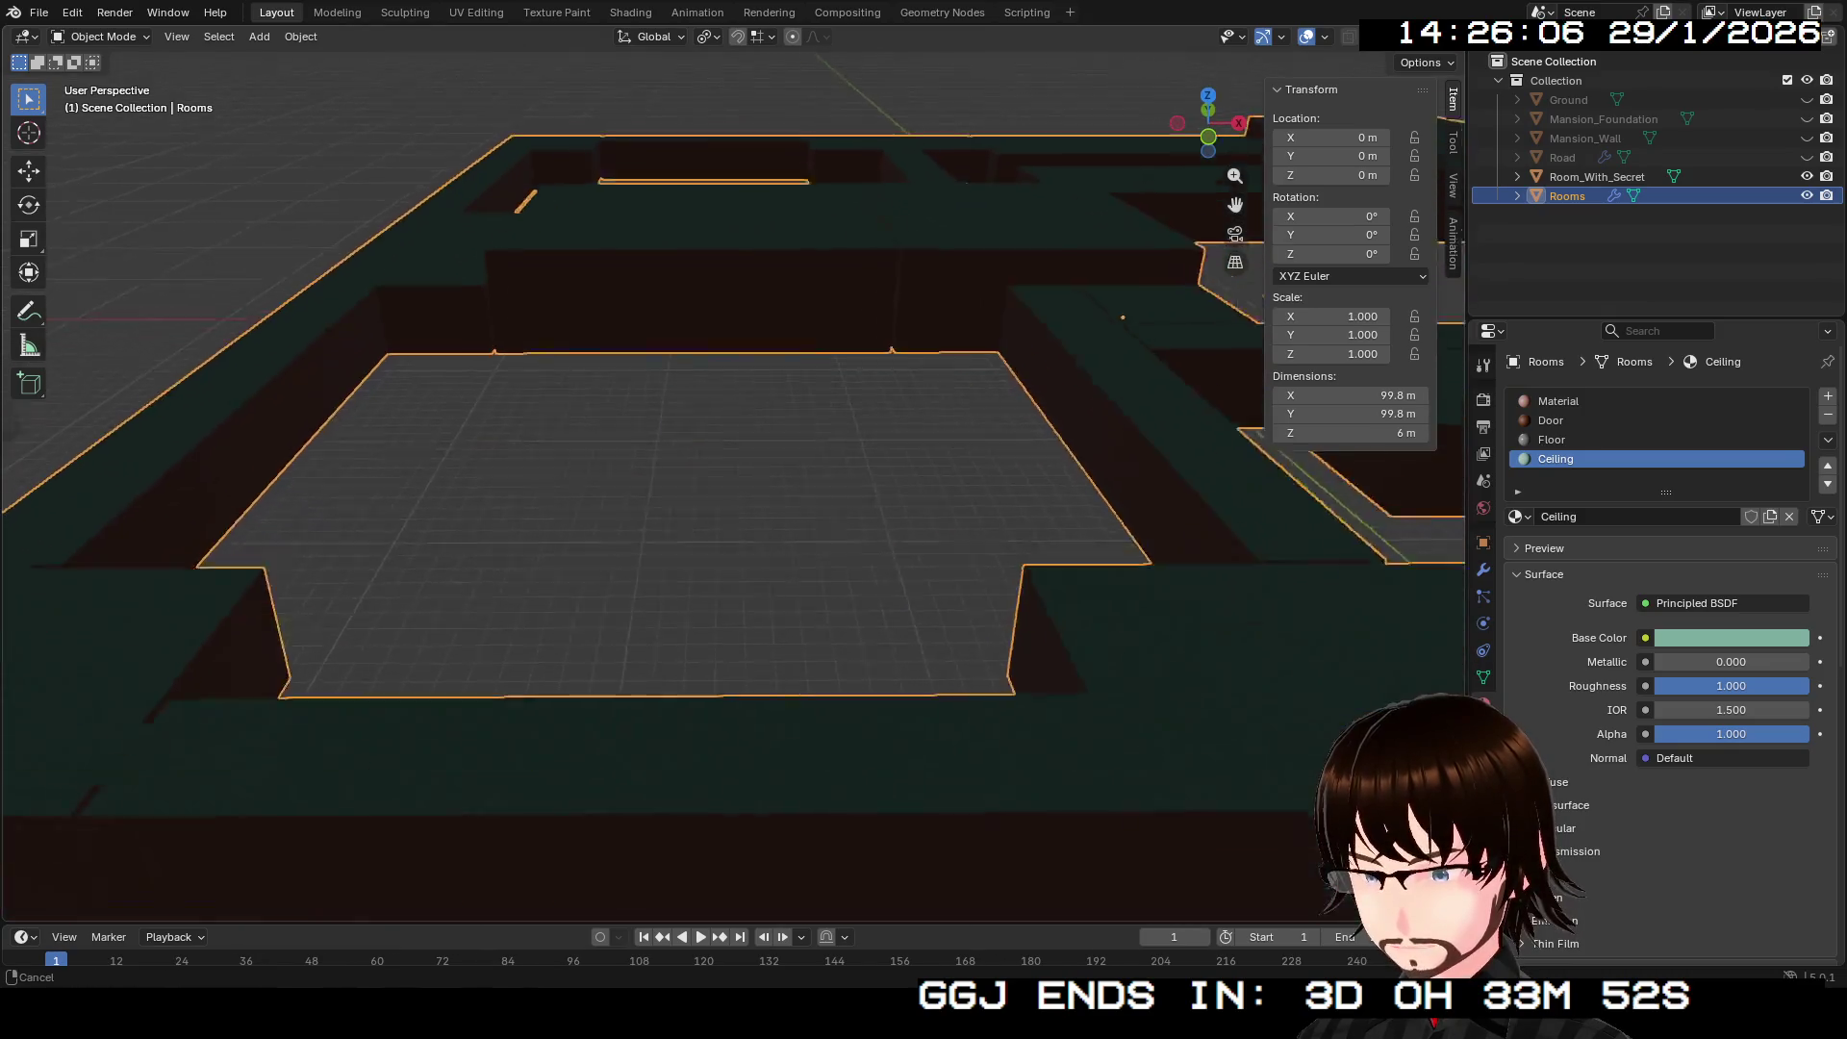
key("e")
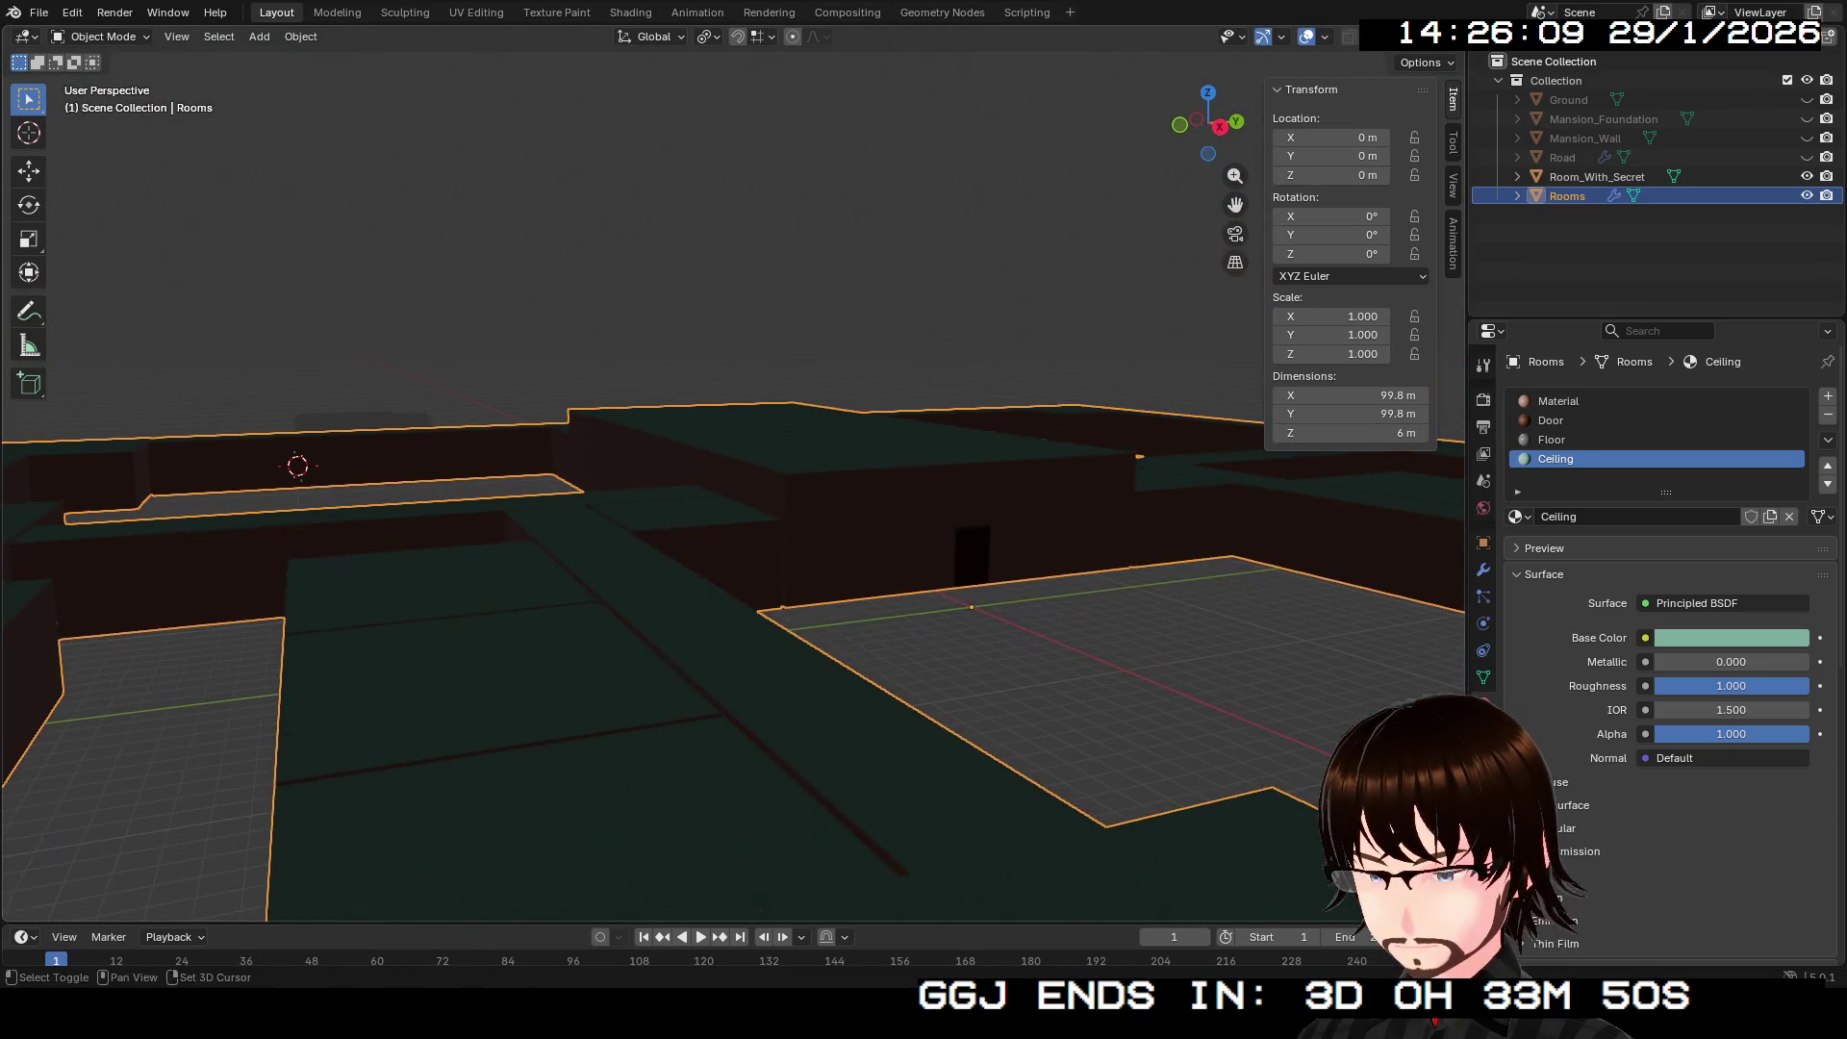
key("e")
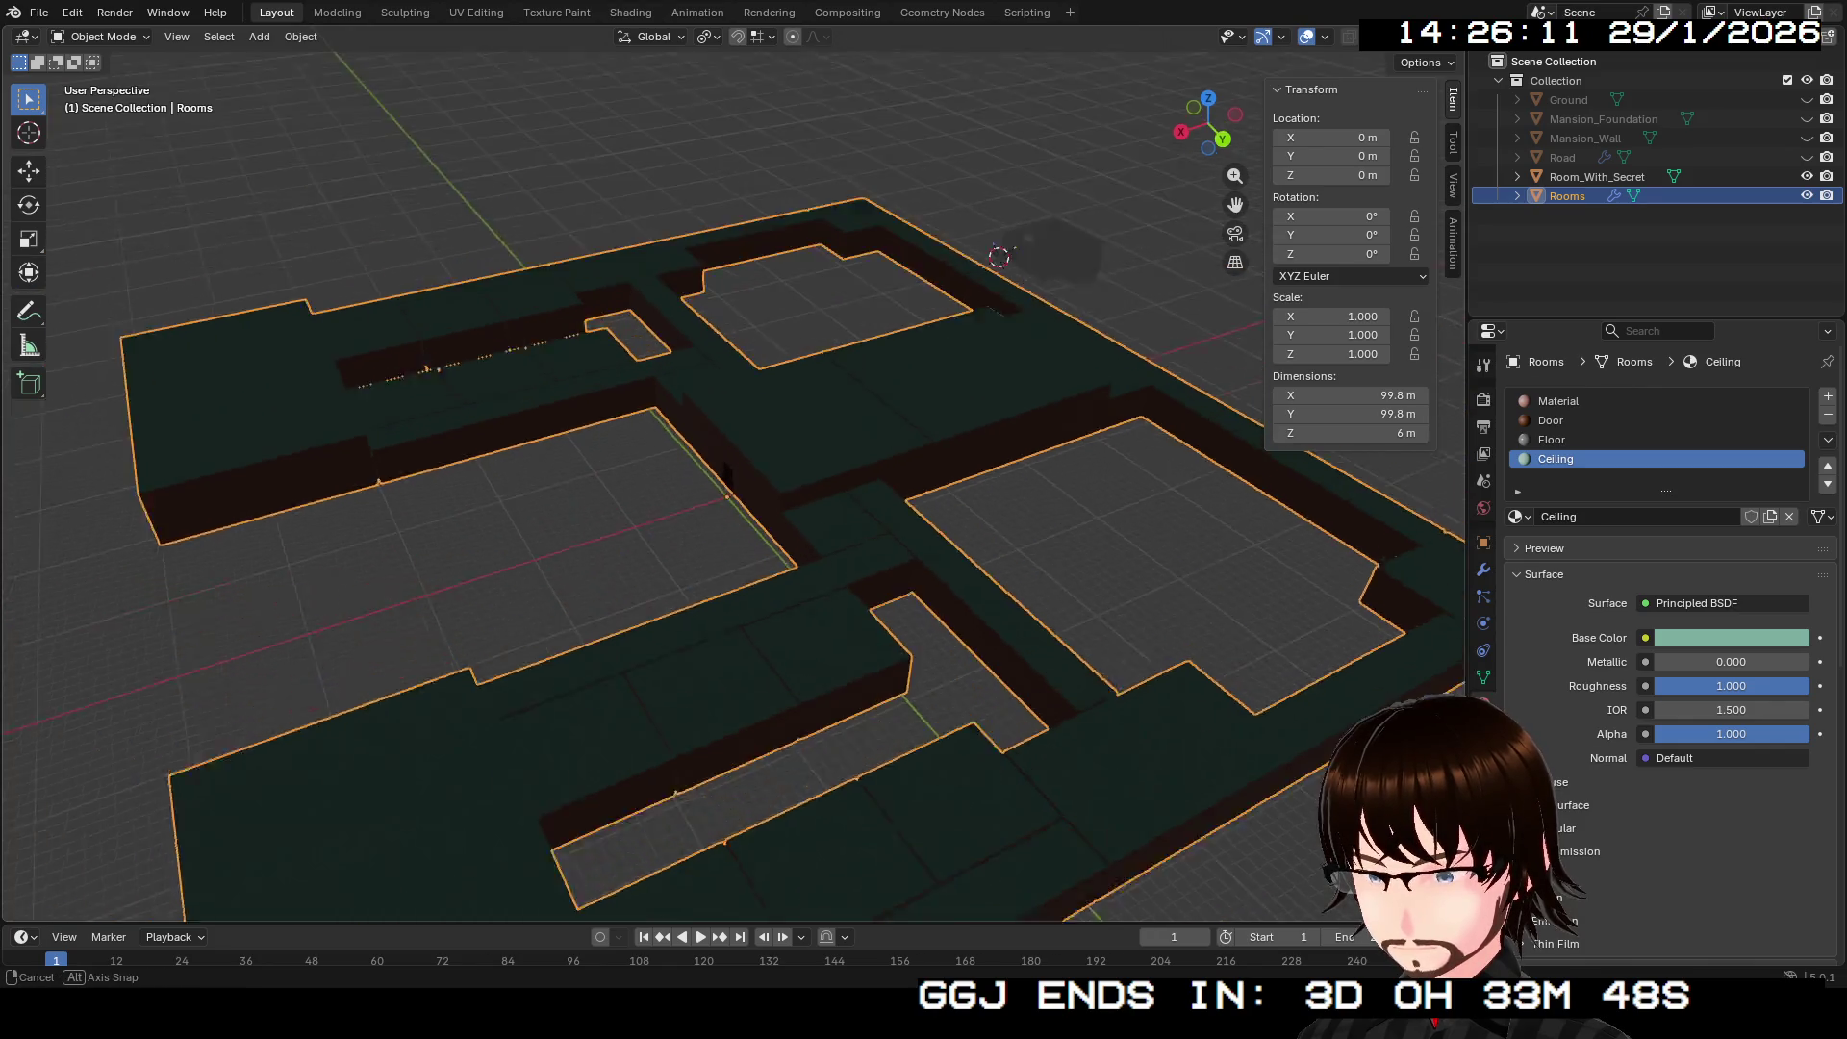
key("Return")
key("shift+grave")
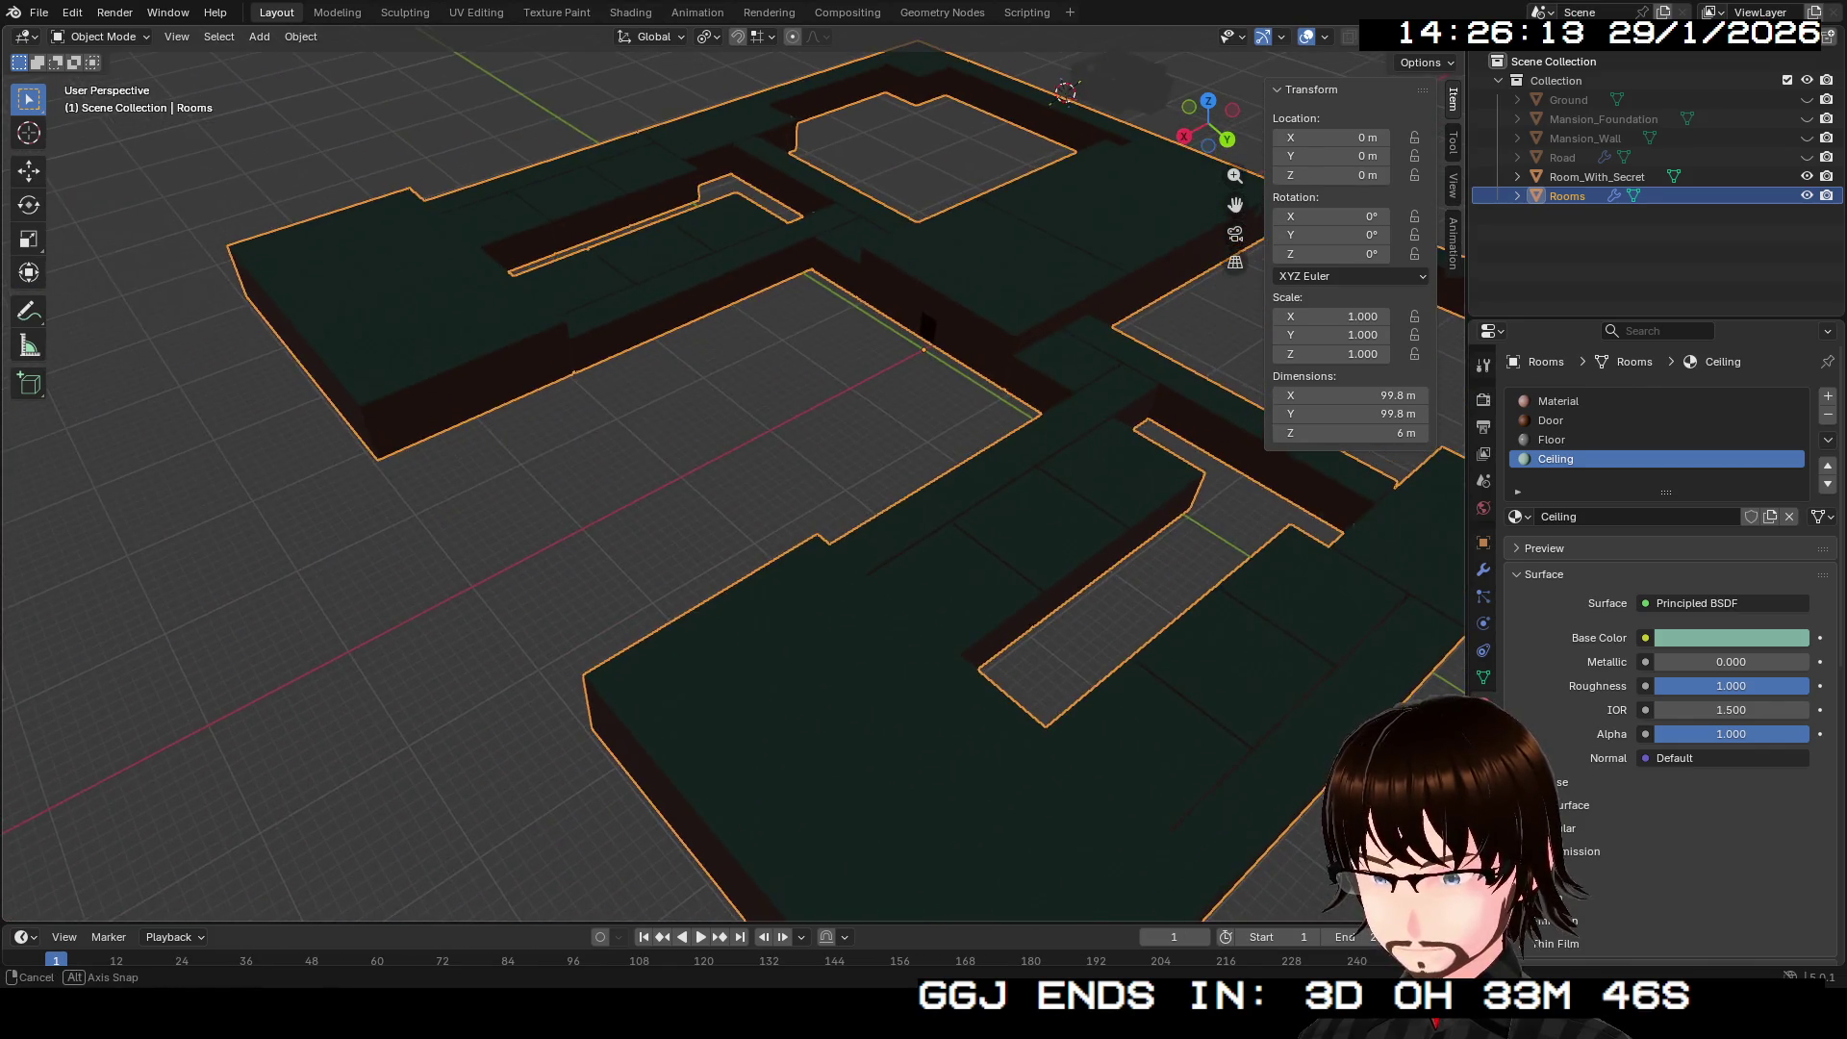
key("w")
key("Return")
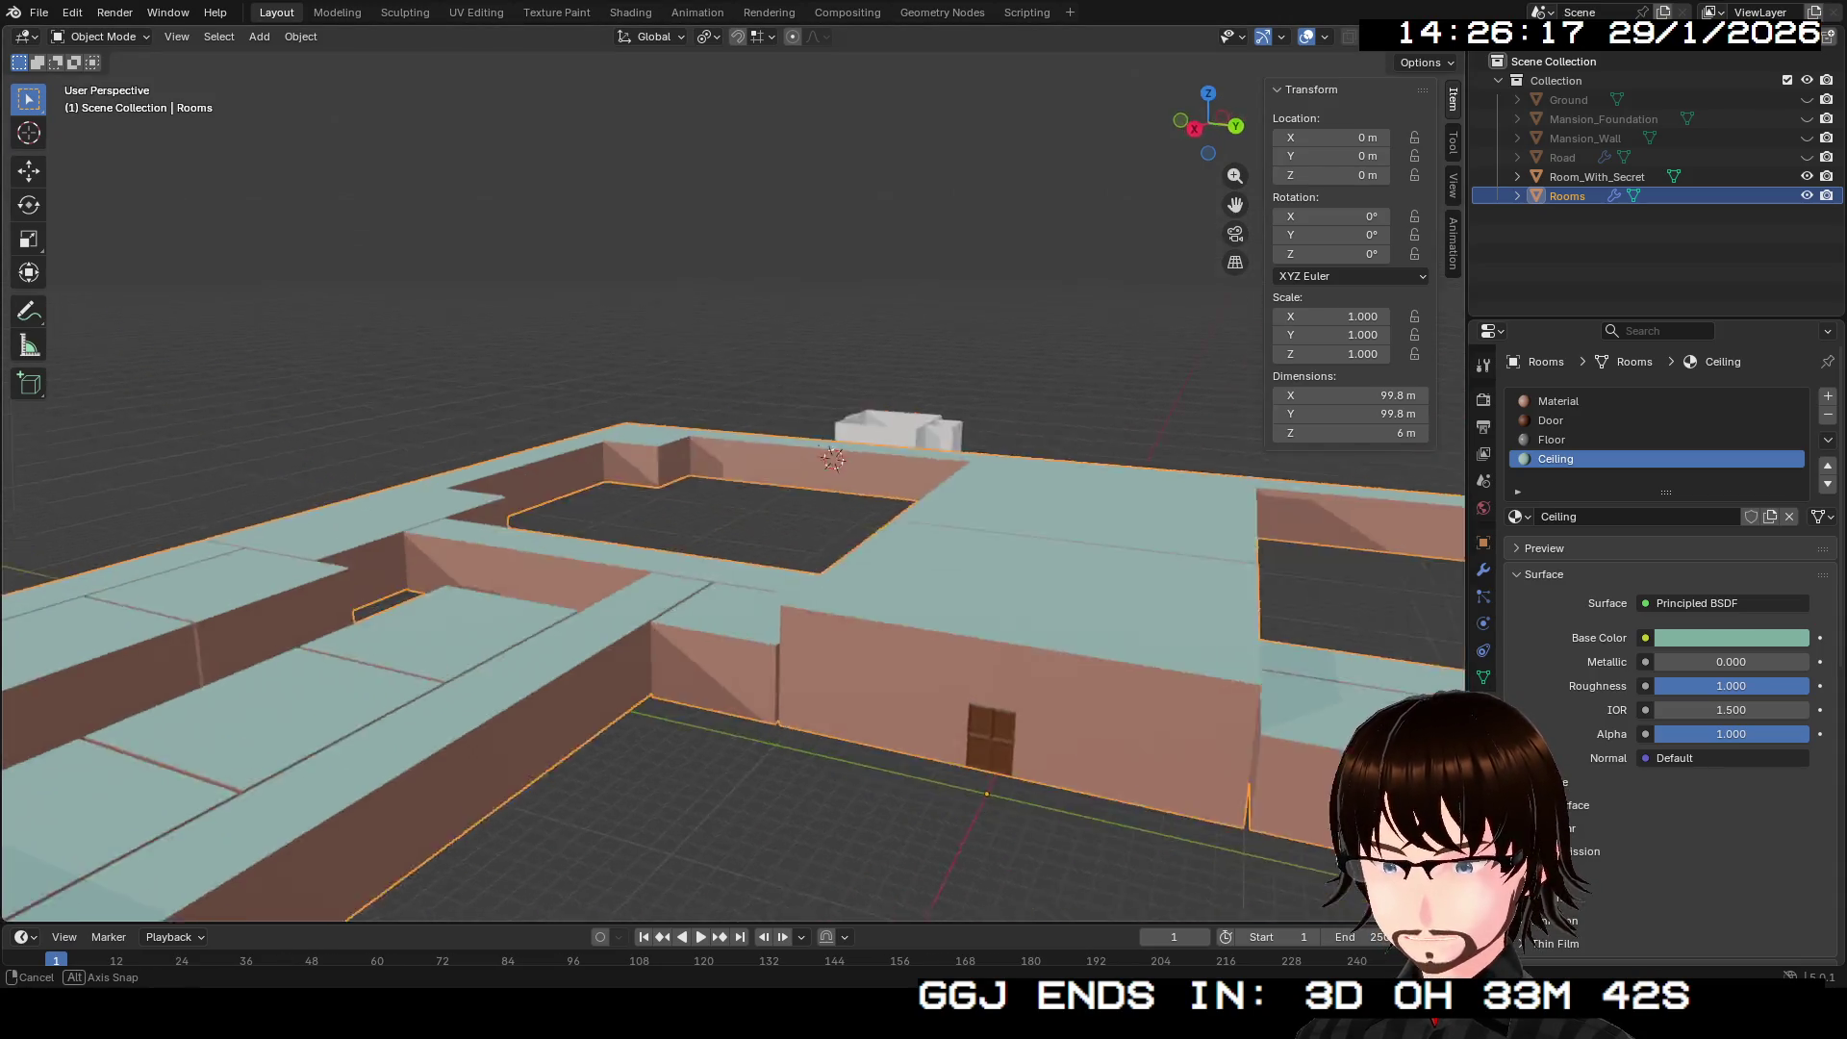
key("shift+grave")
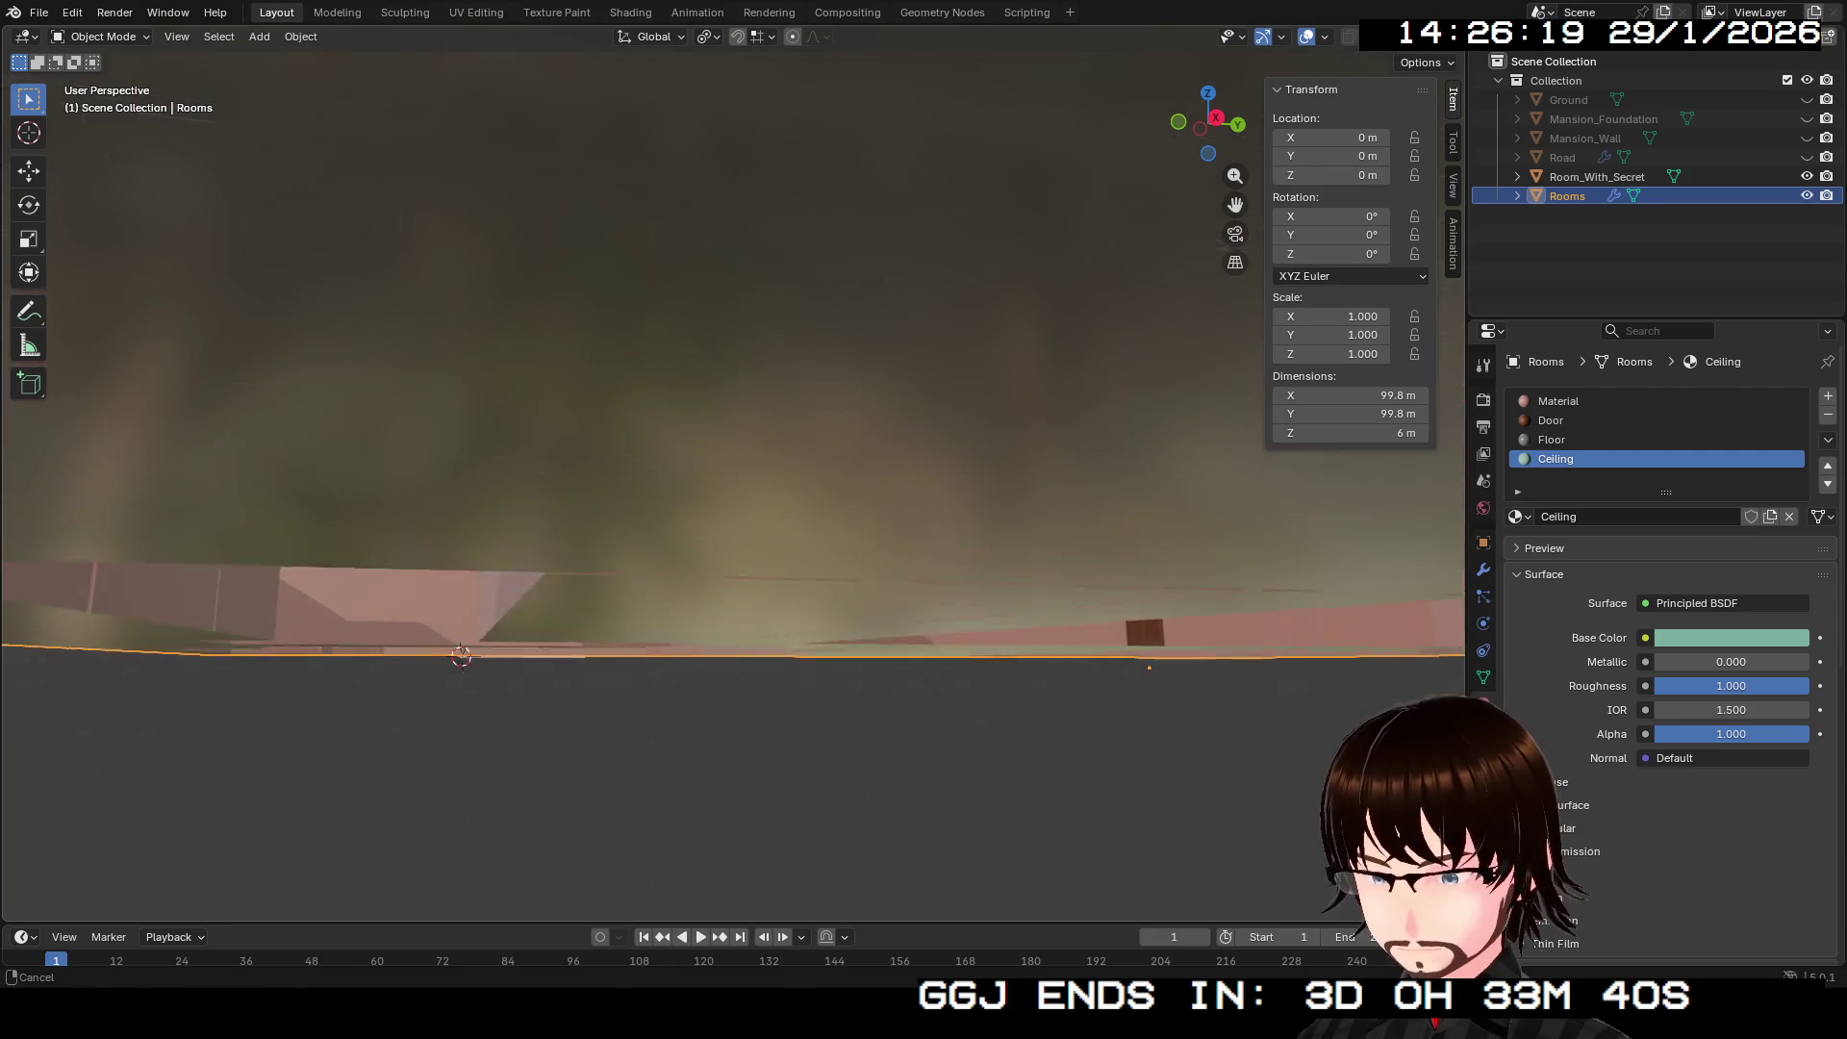
key("Escape")
key("shift+grave")
key("w")
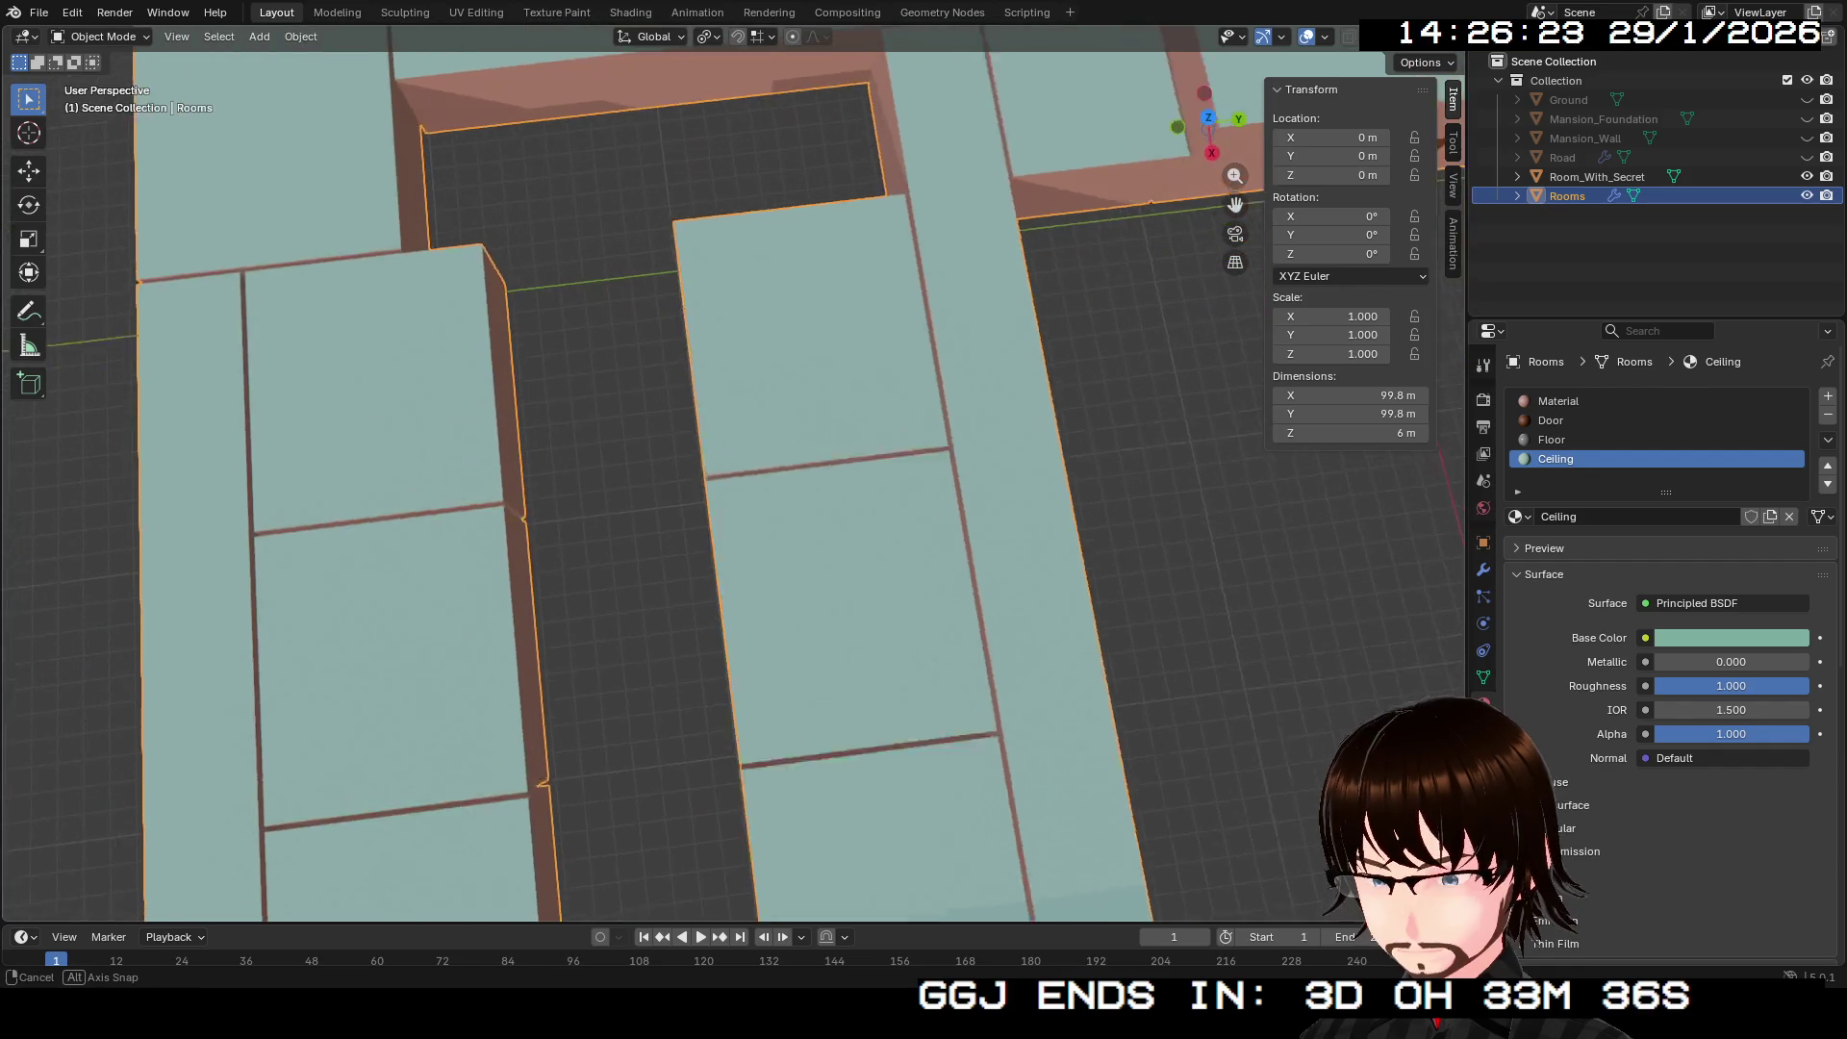
key("Return")
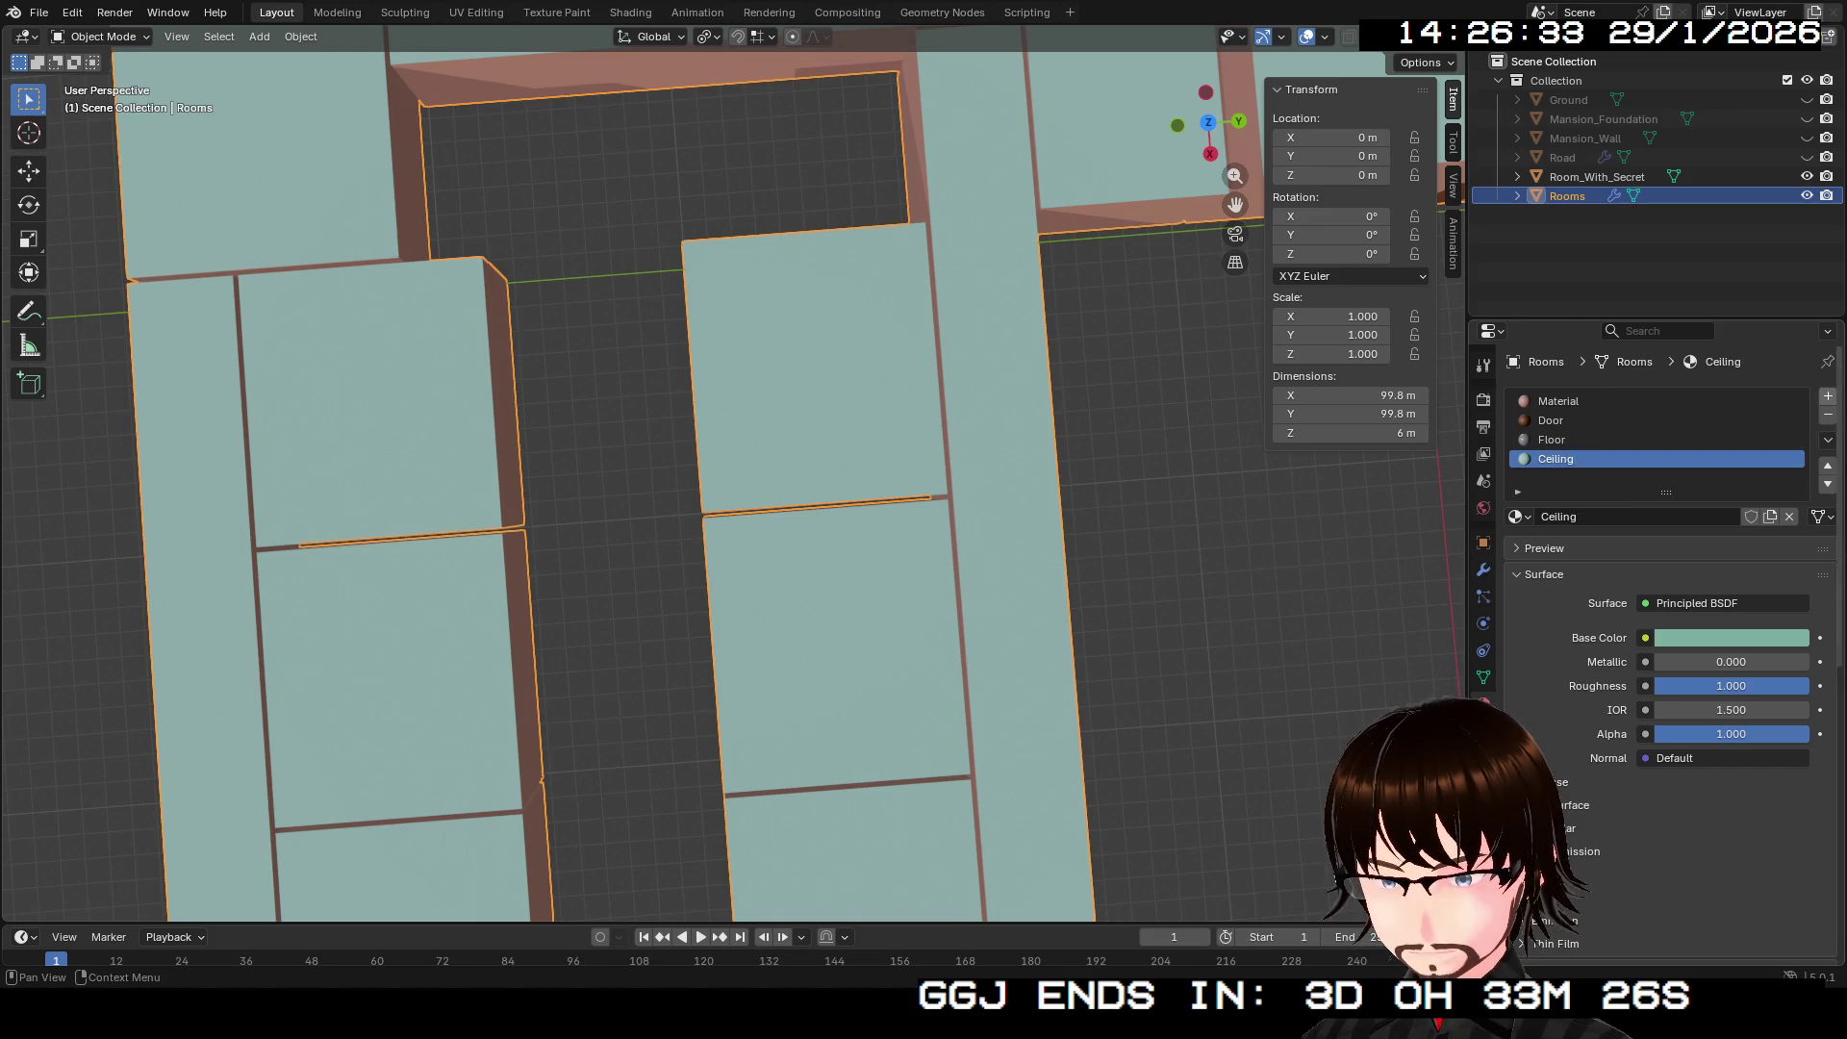
left_click_drag(1556, 459, 1523, 478)
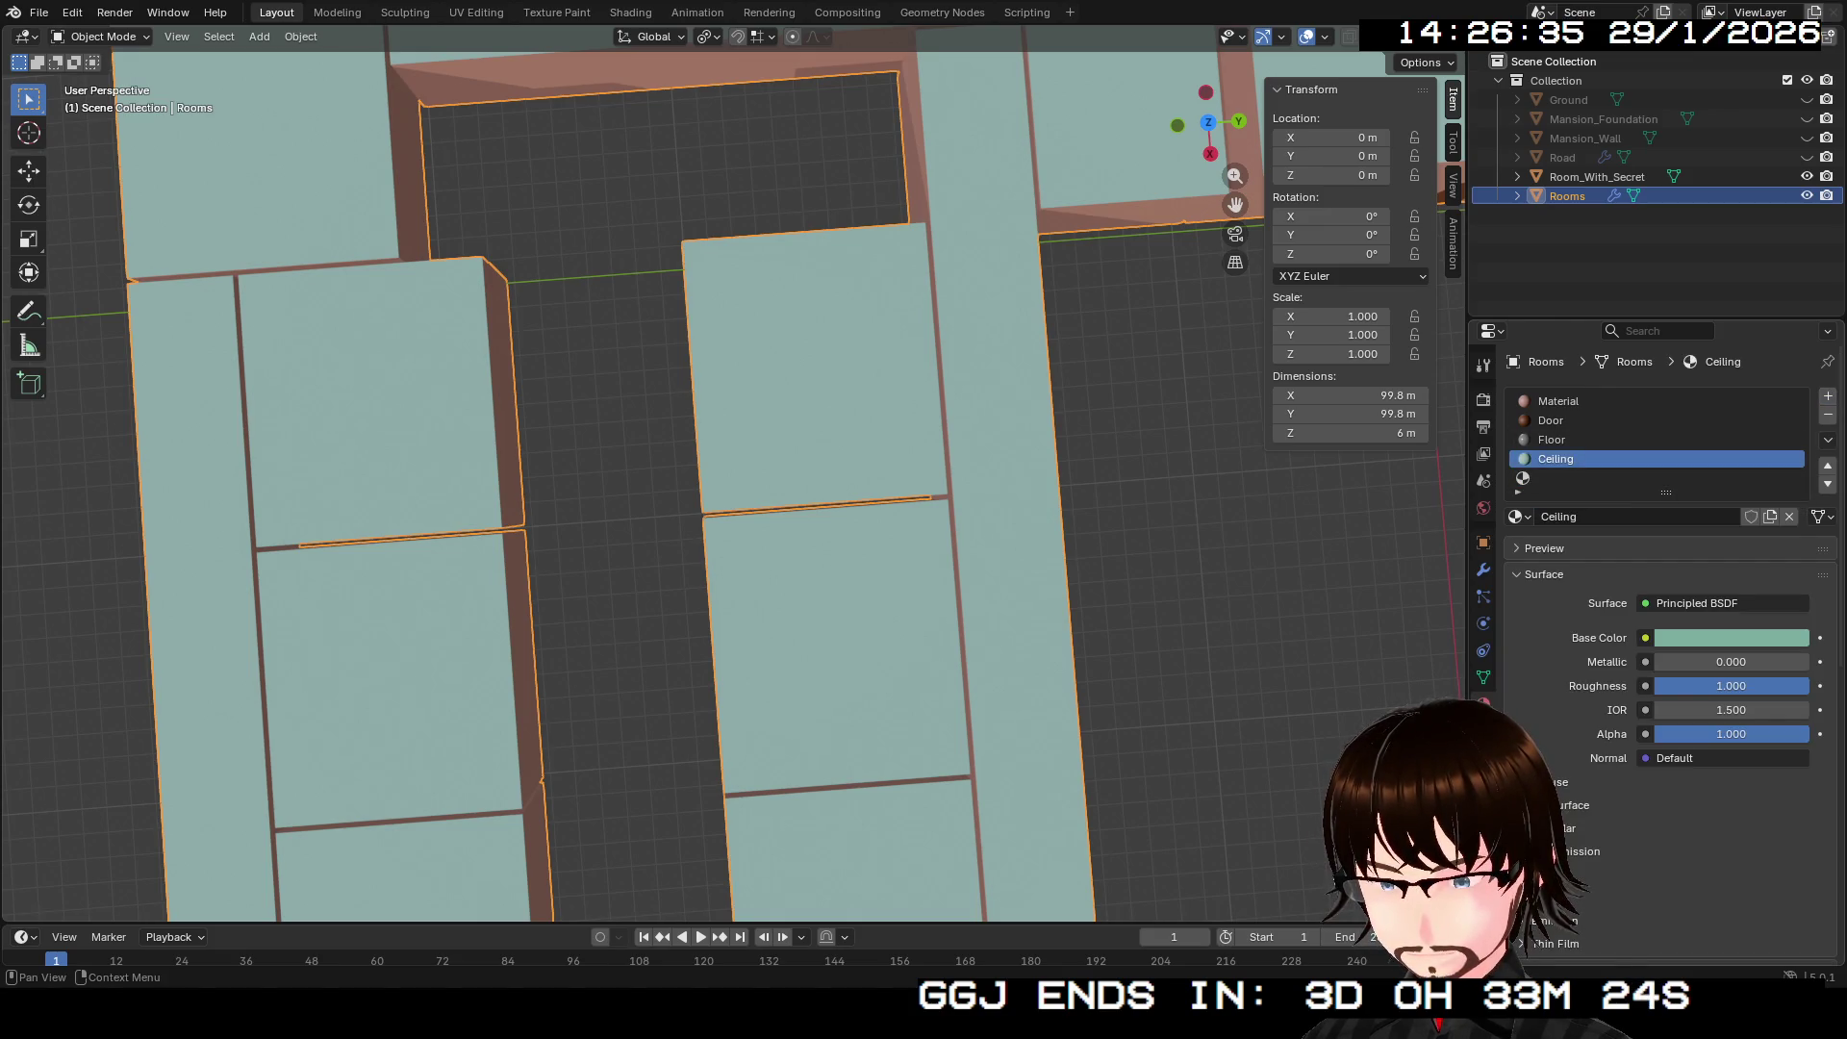
Step: Fill the new fifth slot with Ceiling.001, a copy of Ceiling, and enter Edit Mode
left_click(1523, 478)
left_click(1517, 517)
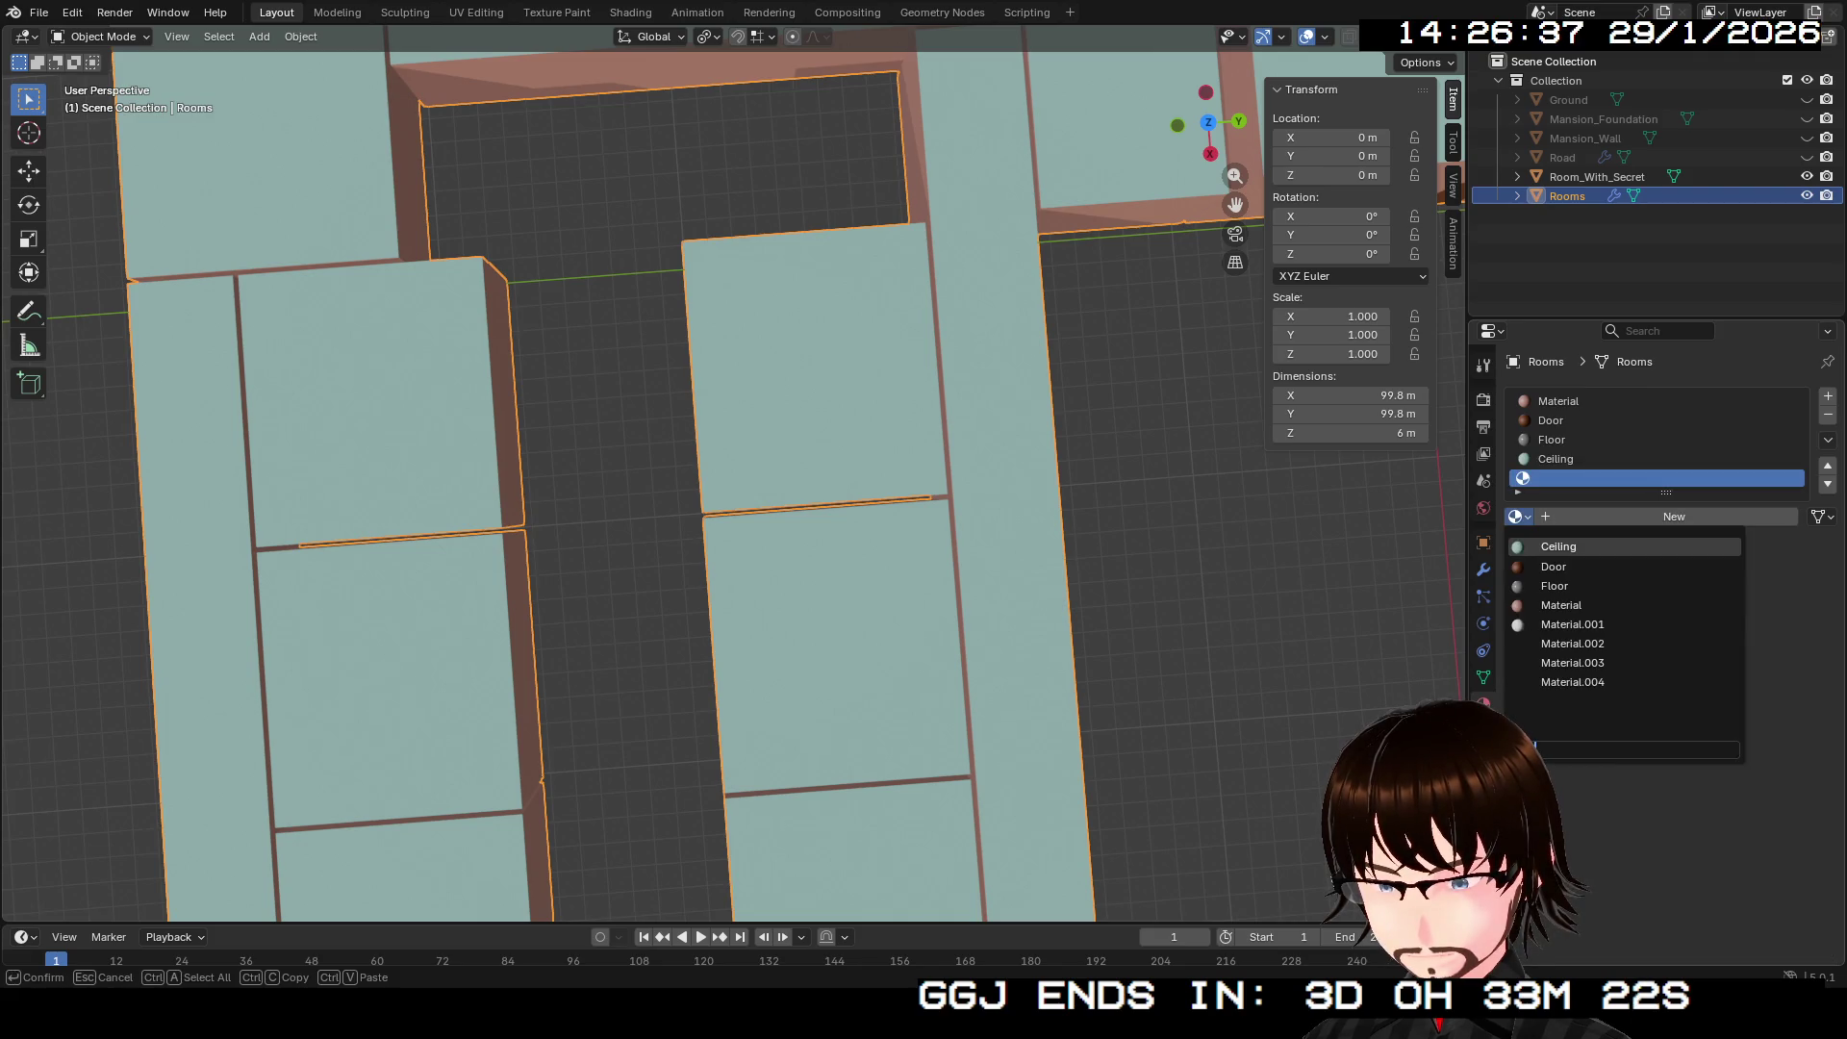
key("Return")
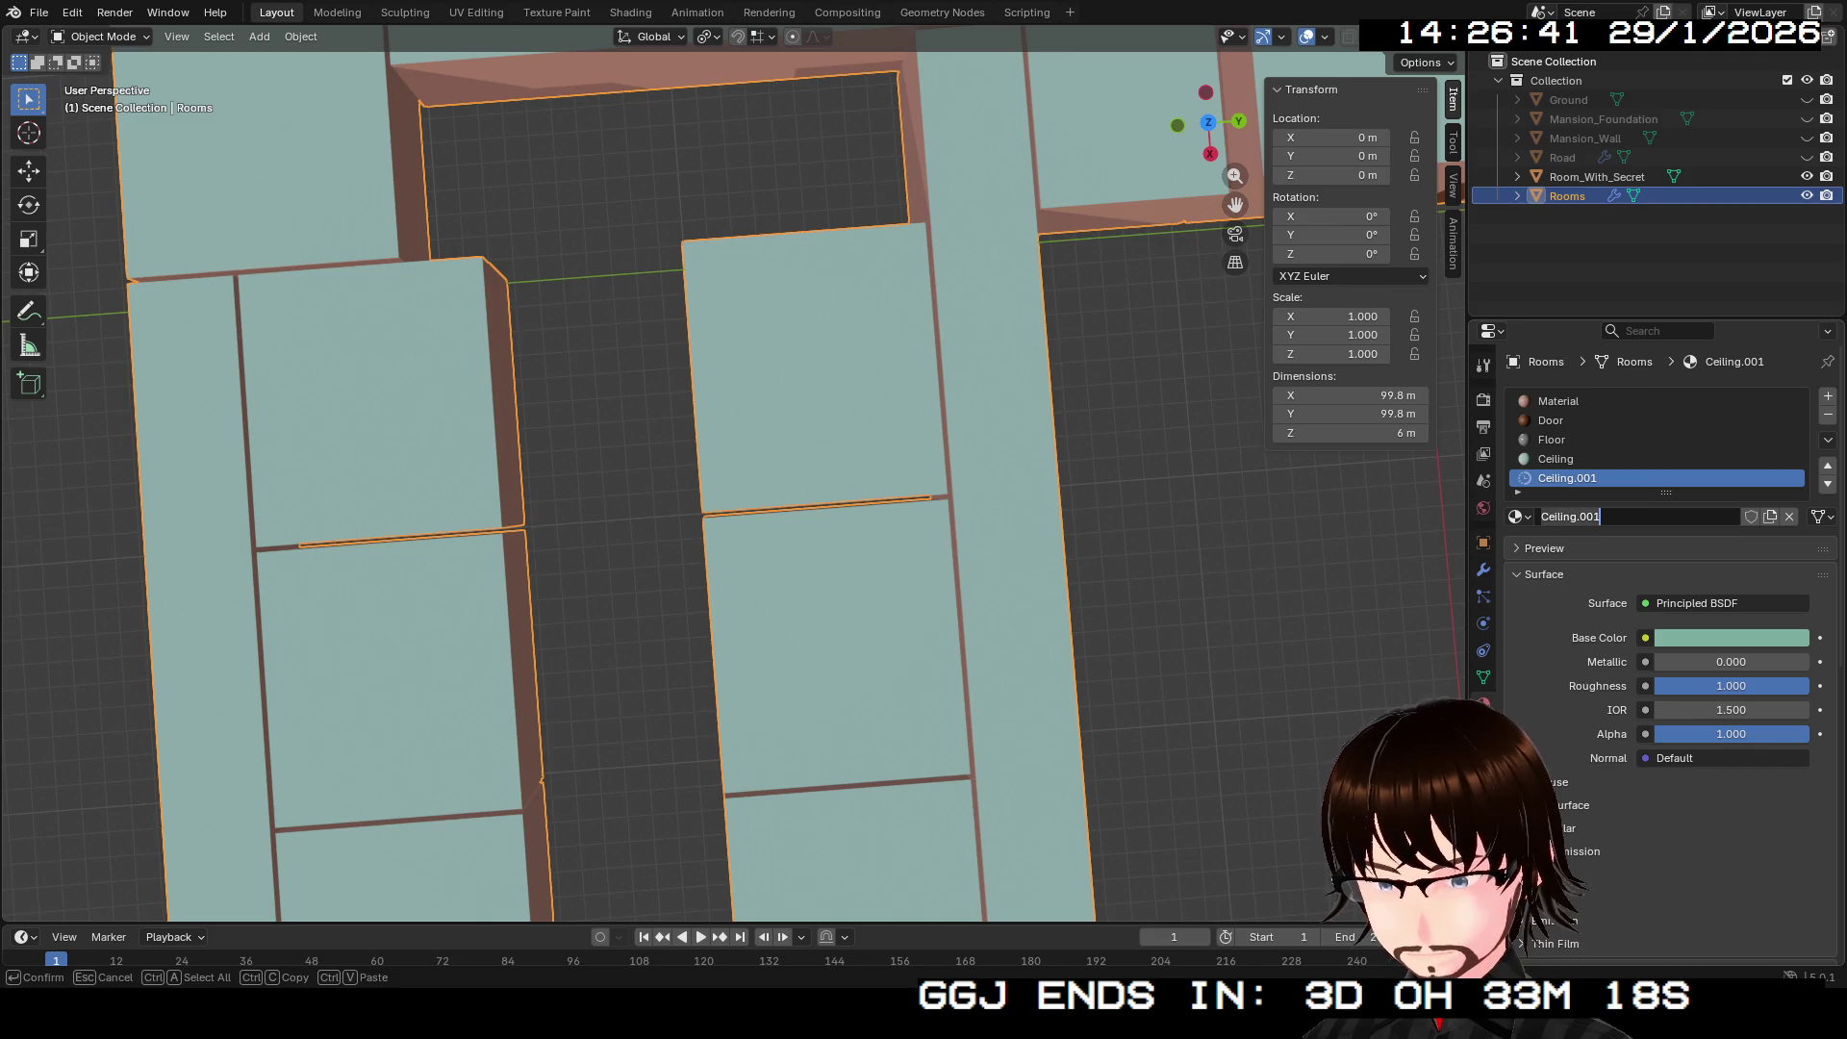
key("Tab")
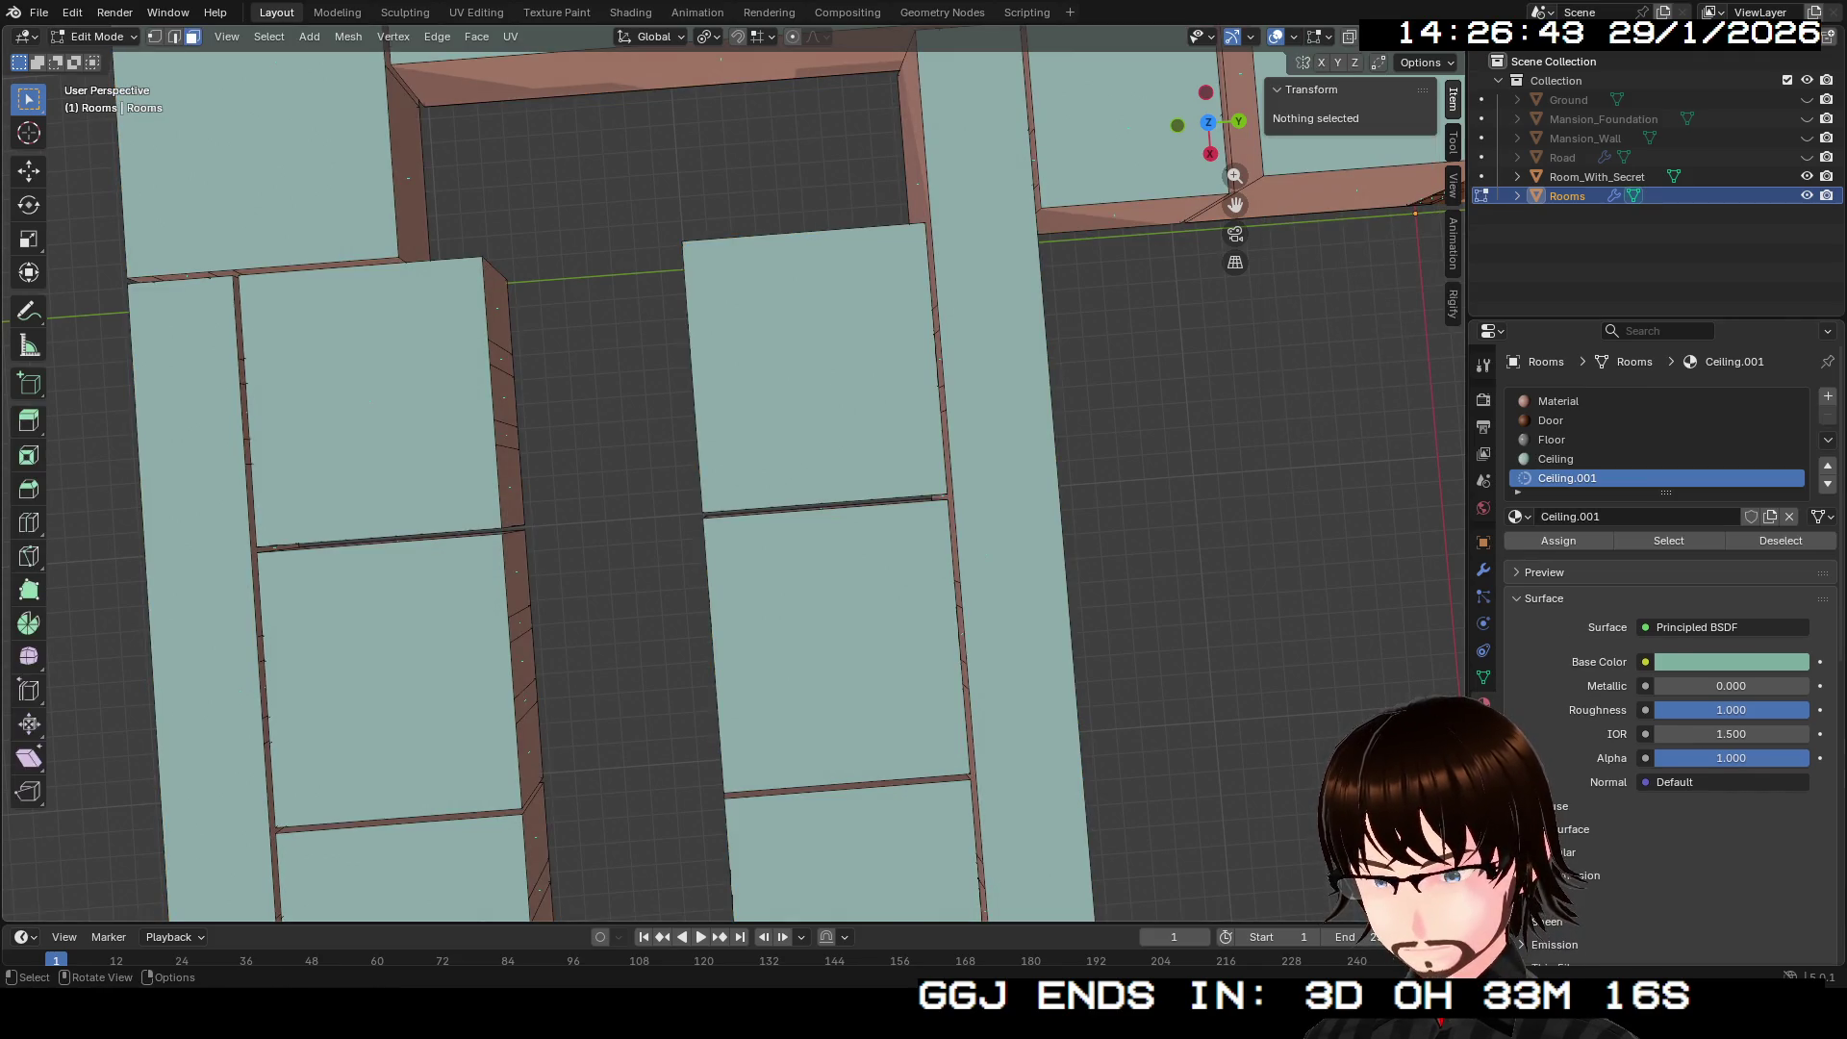
left_click_drag(731, 481, 1000, 375)
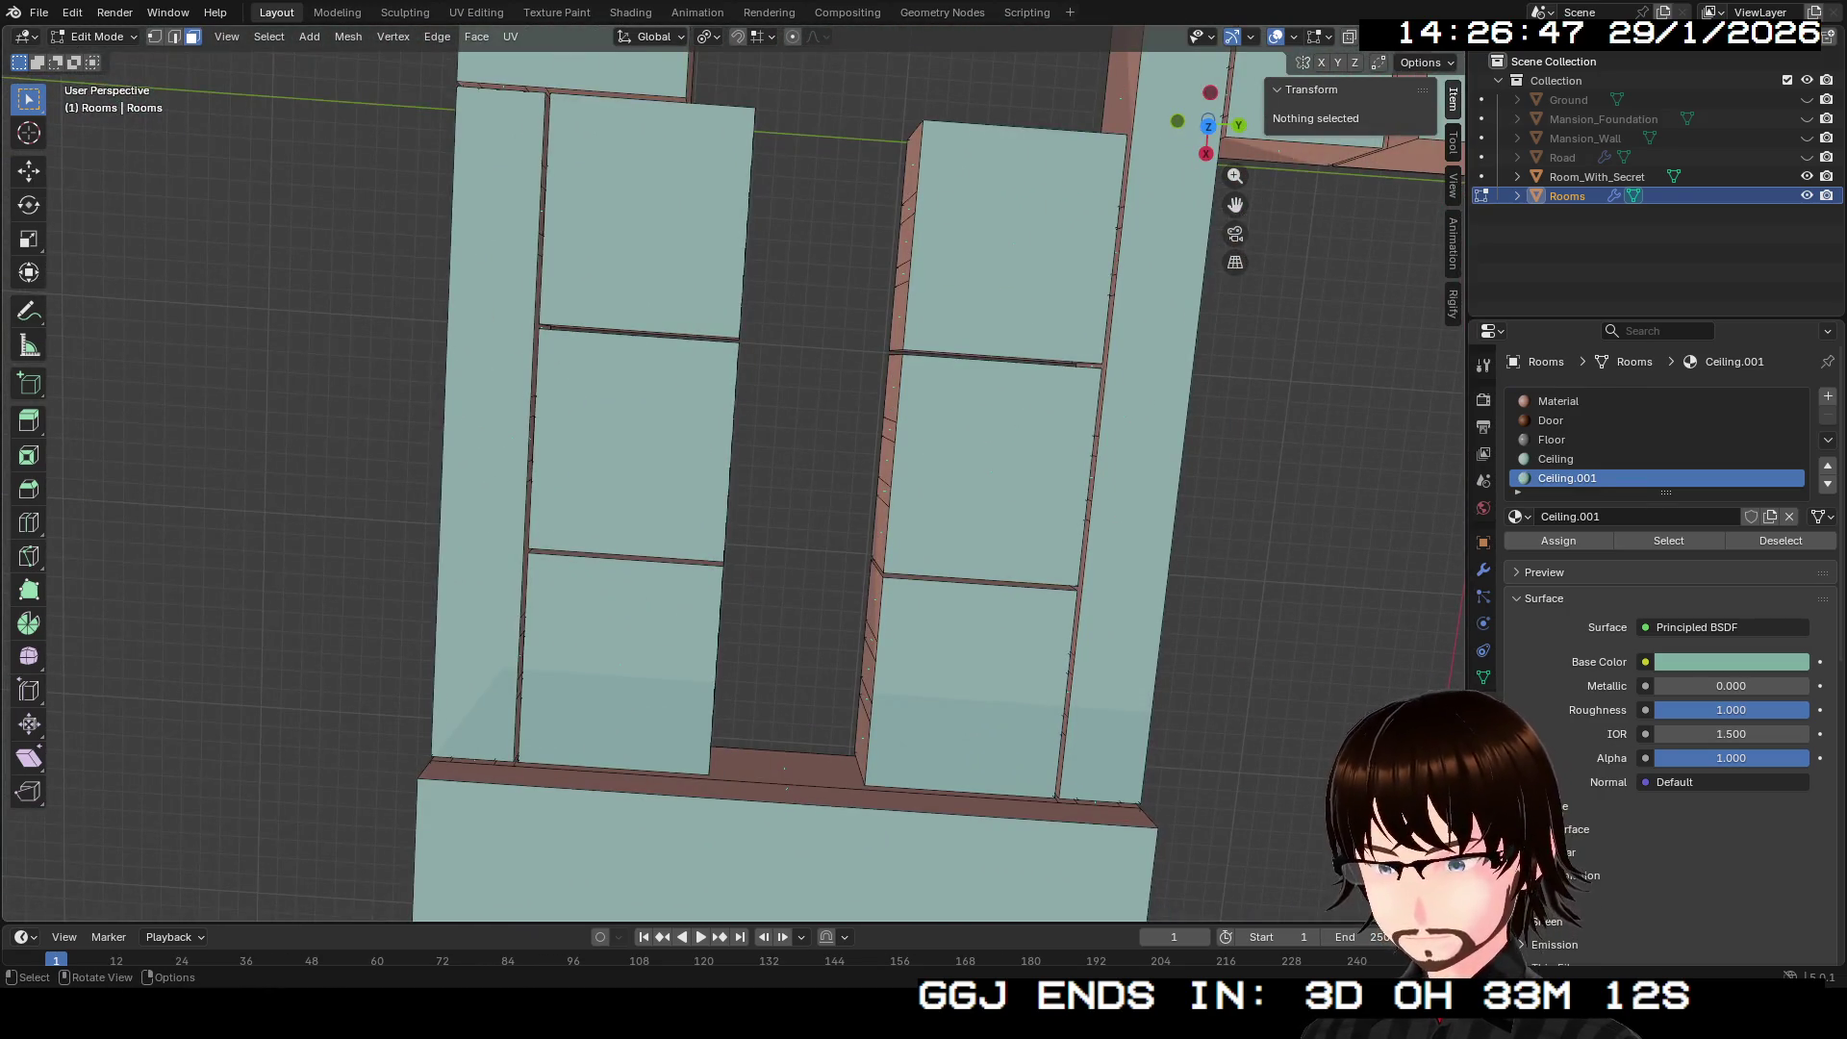
Step: Select the six ceiling panels over the two long rooms
left_click(645, 217)
left_click(1015, 246, "shift")
left_click(990, 471, "shift")
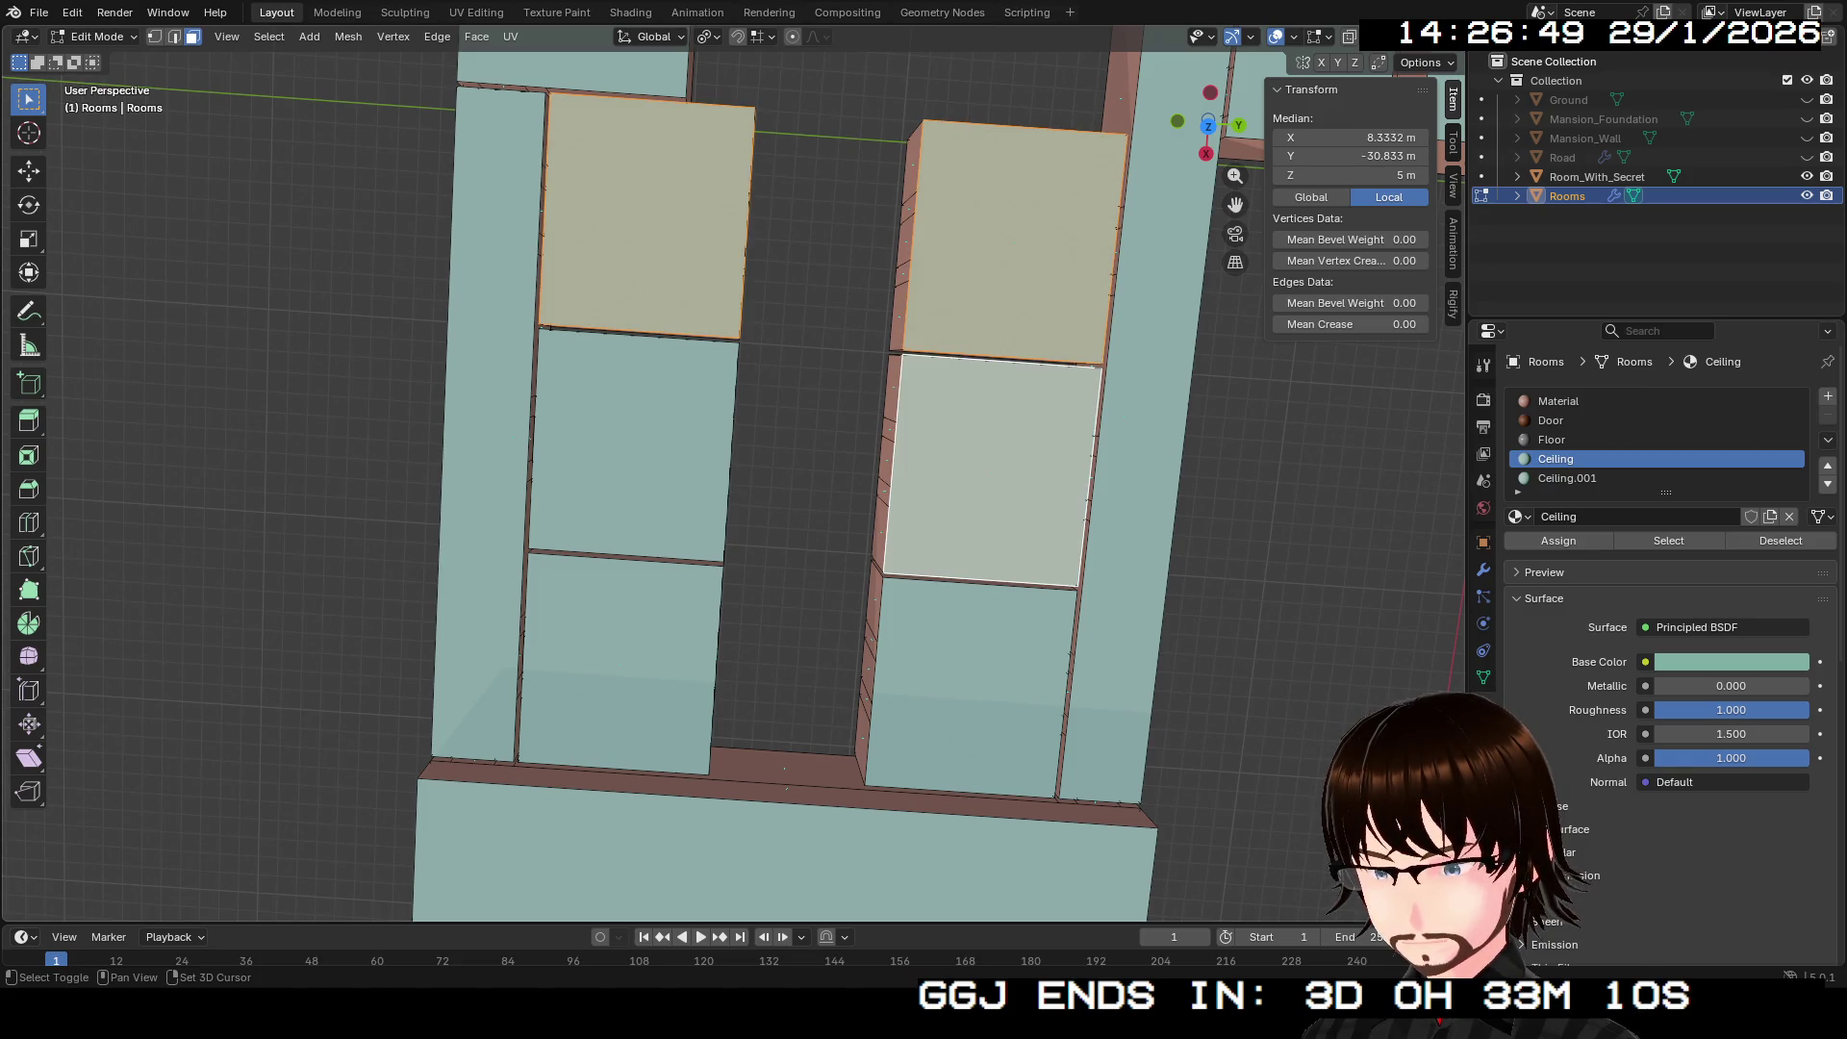
left_click(633, 442, "shift")
left_click(621, 664, "shift")
left_click(972, 687, "shift")
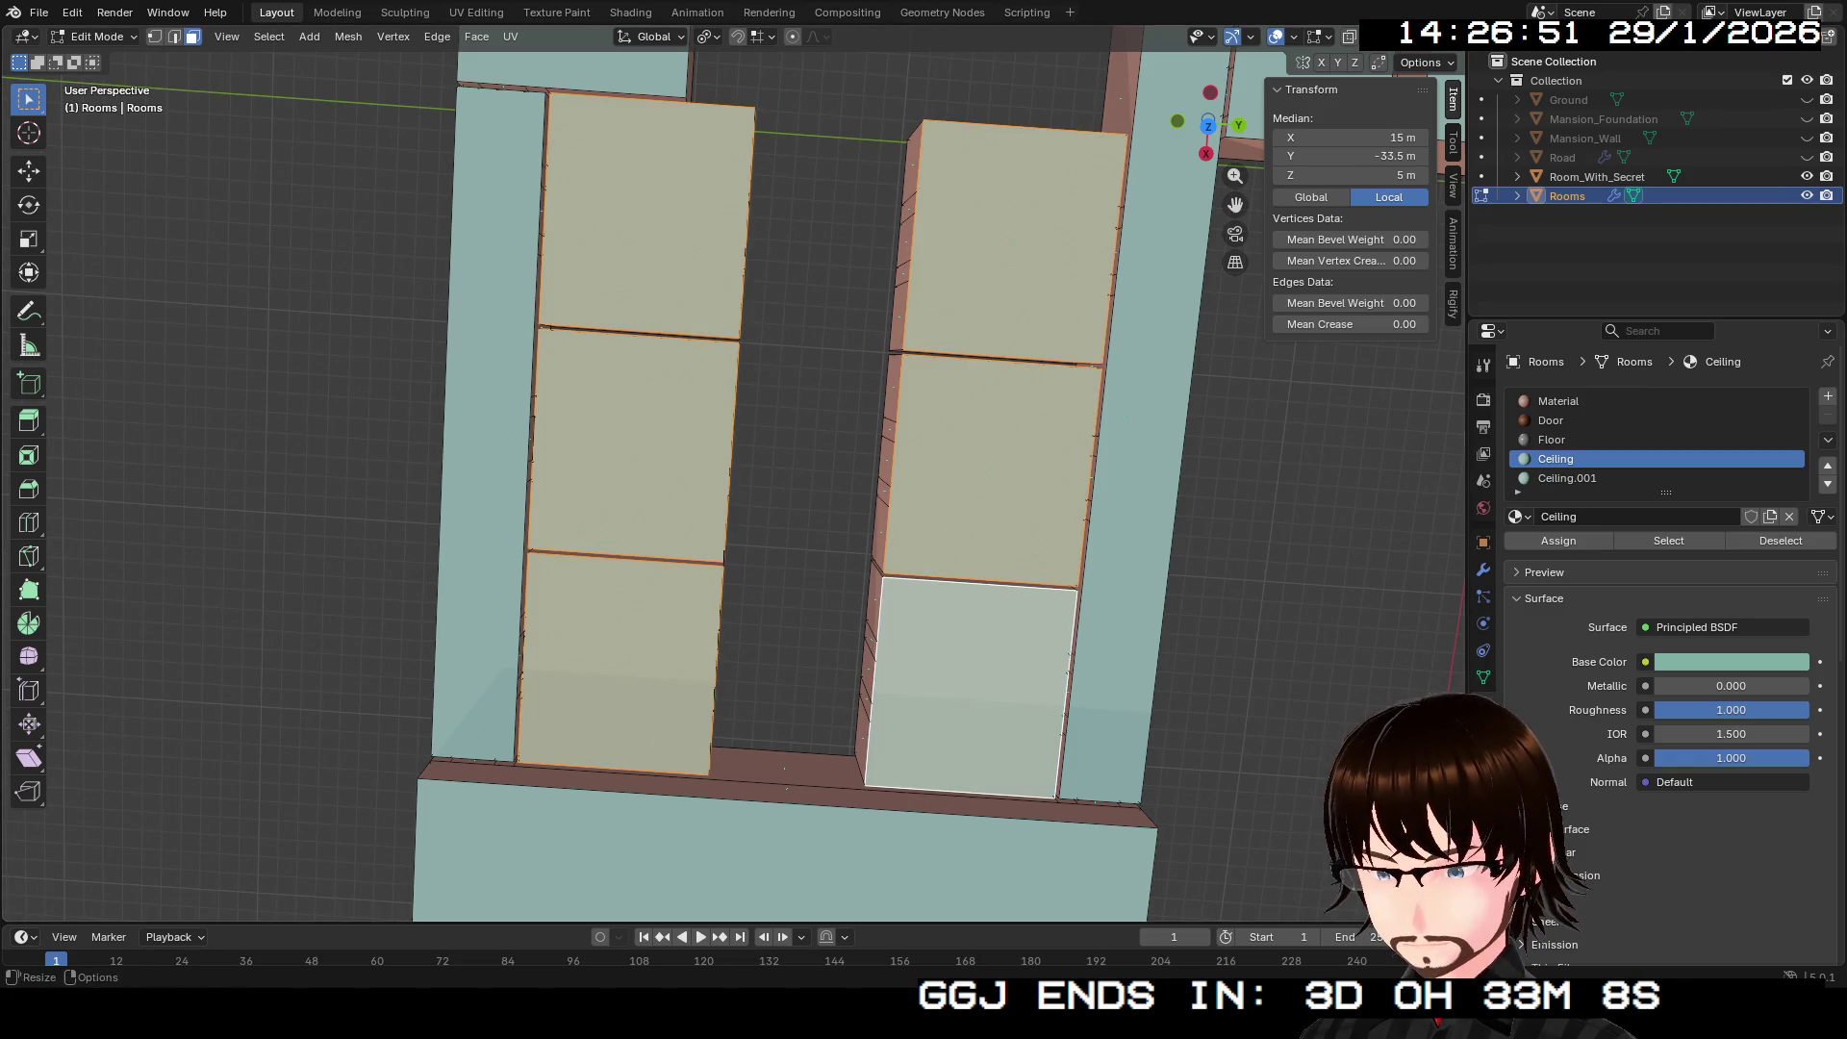
Step: Switch to the Ceiling.001 slot and set its base colour to dusty pink (#AE7373)
left_click(1567, 478)
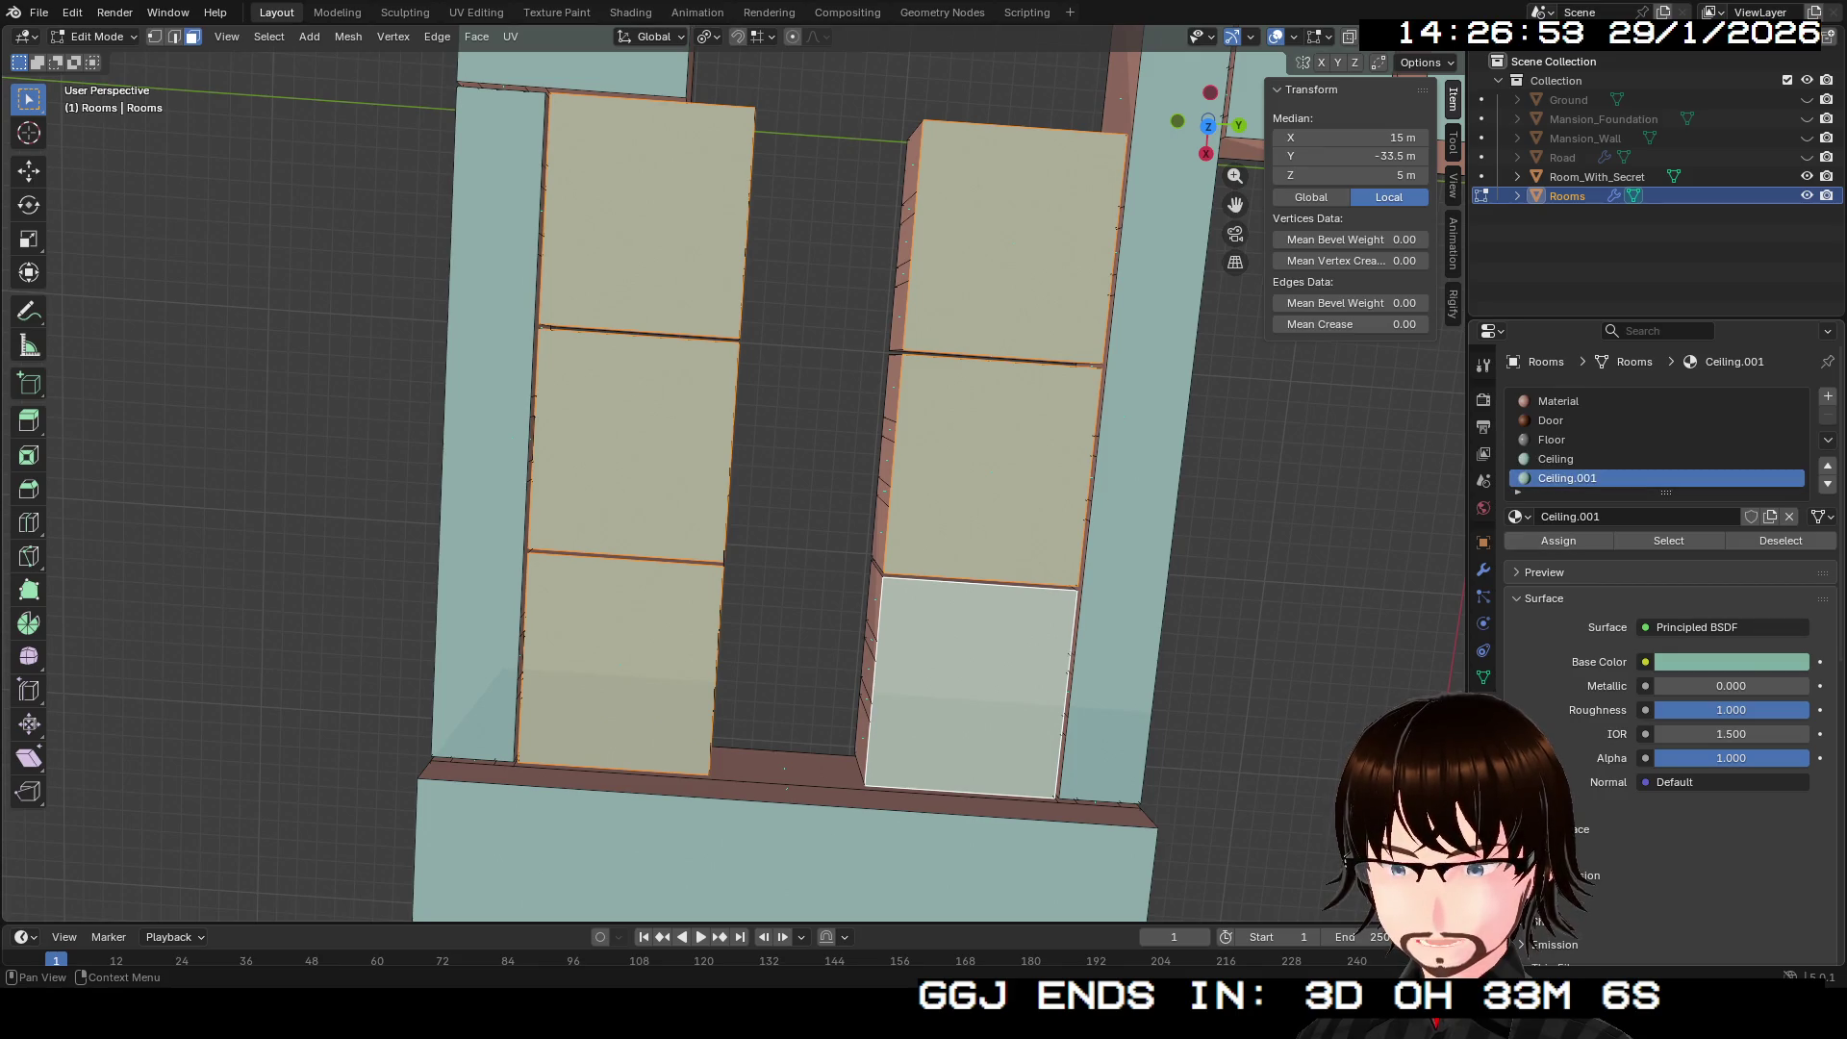
left_click(1732, 661)
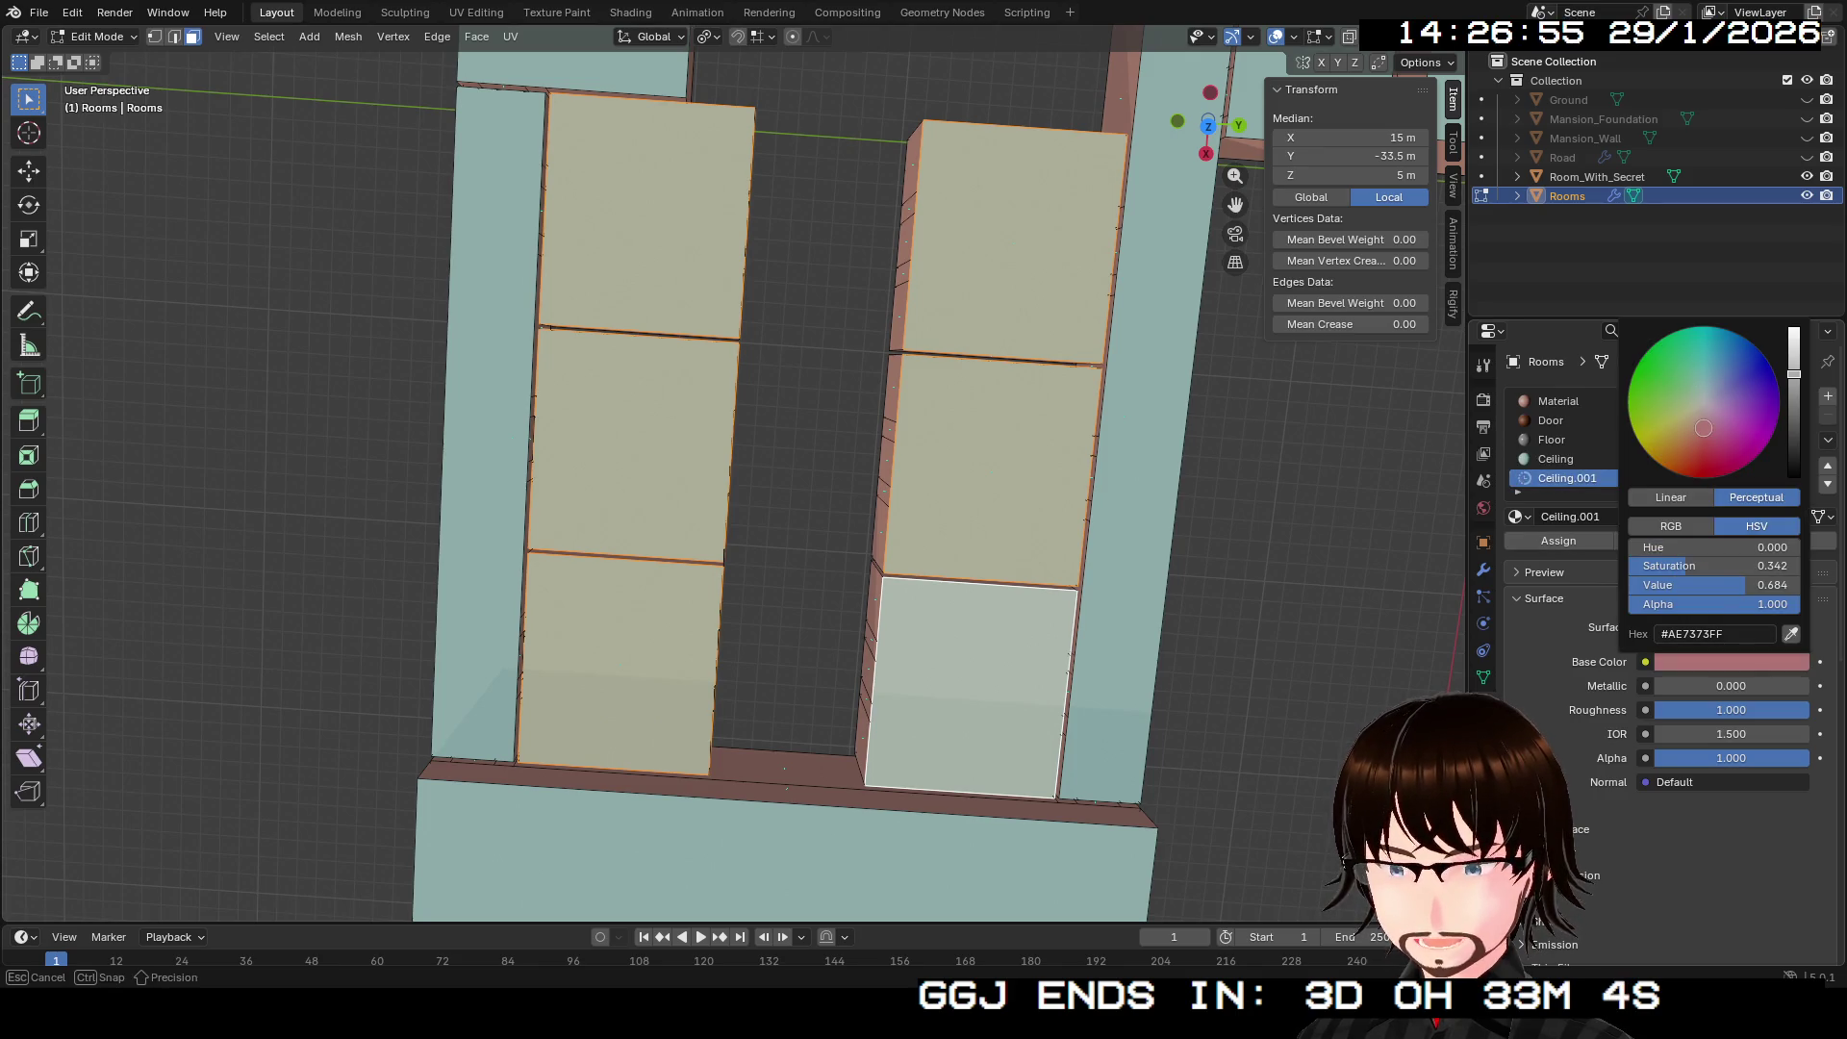
mouse_move(1207, 125)
left_mouse_down()
mouse_move(1198, 101)
mouse_move(914, 110)
left_mouse_up()
scroll(731, 471, "up", 5)
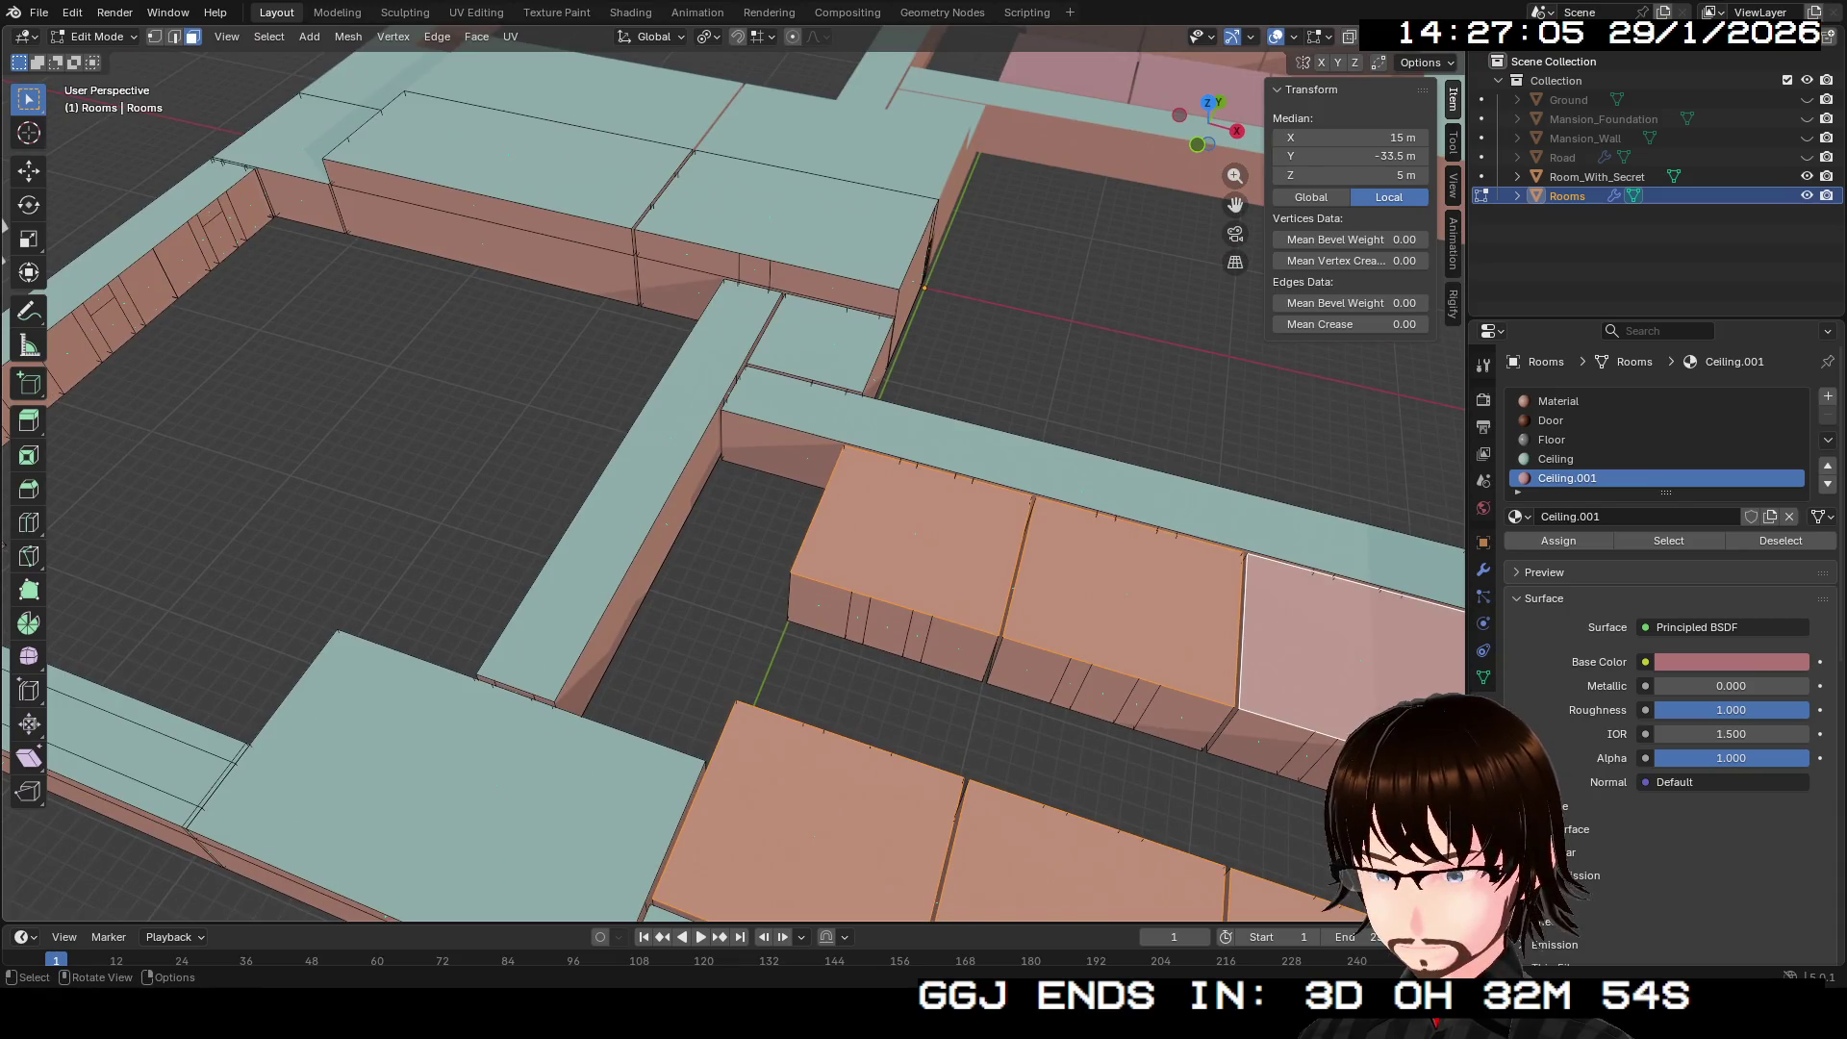
Step: Assign Ceiling.001 to one more small ceiling face, then fly through to inspect the pink ceilings
left_click(819, 342)
left_click(1567, 478)
left_click(1559, 540)
key("shift+grave")
key("w")
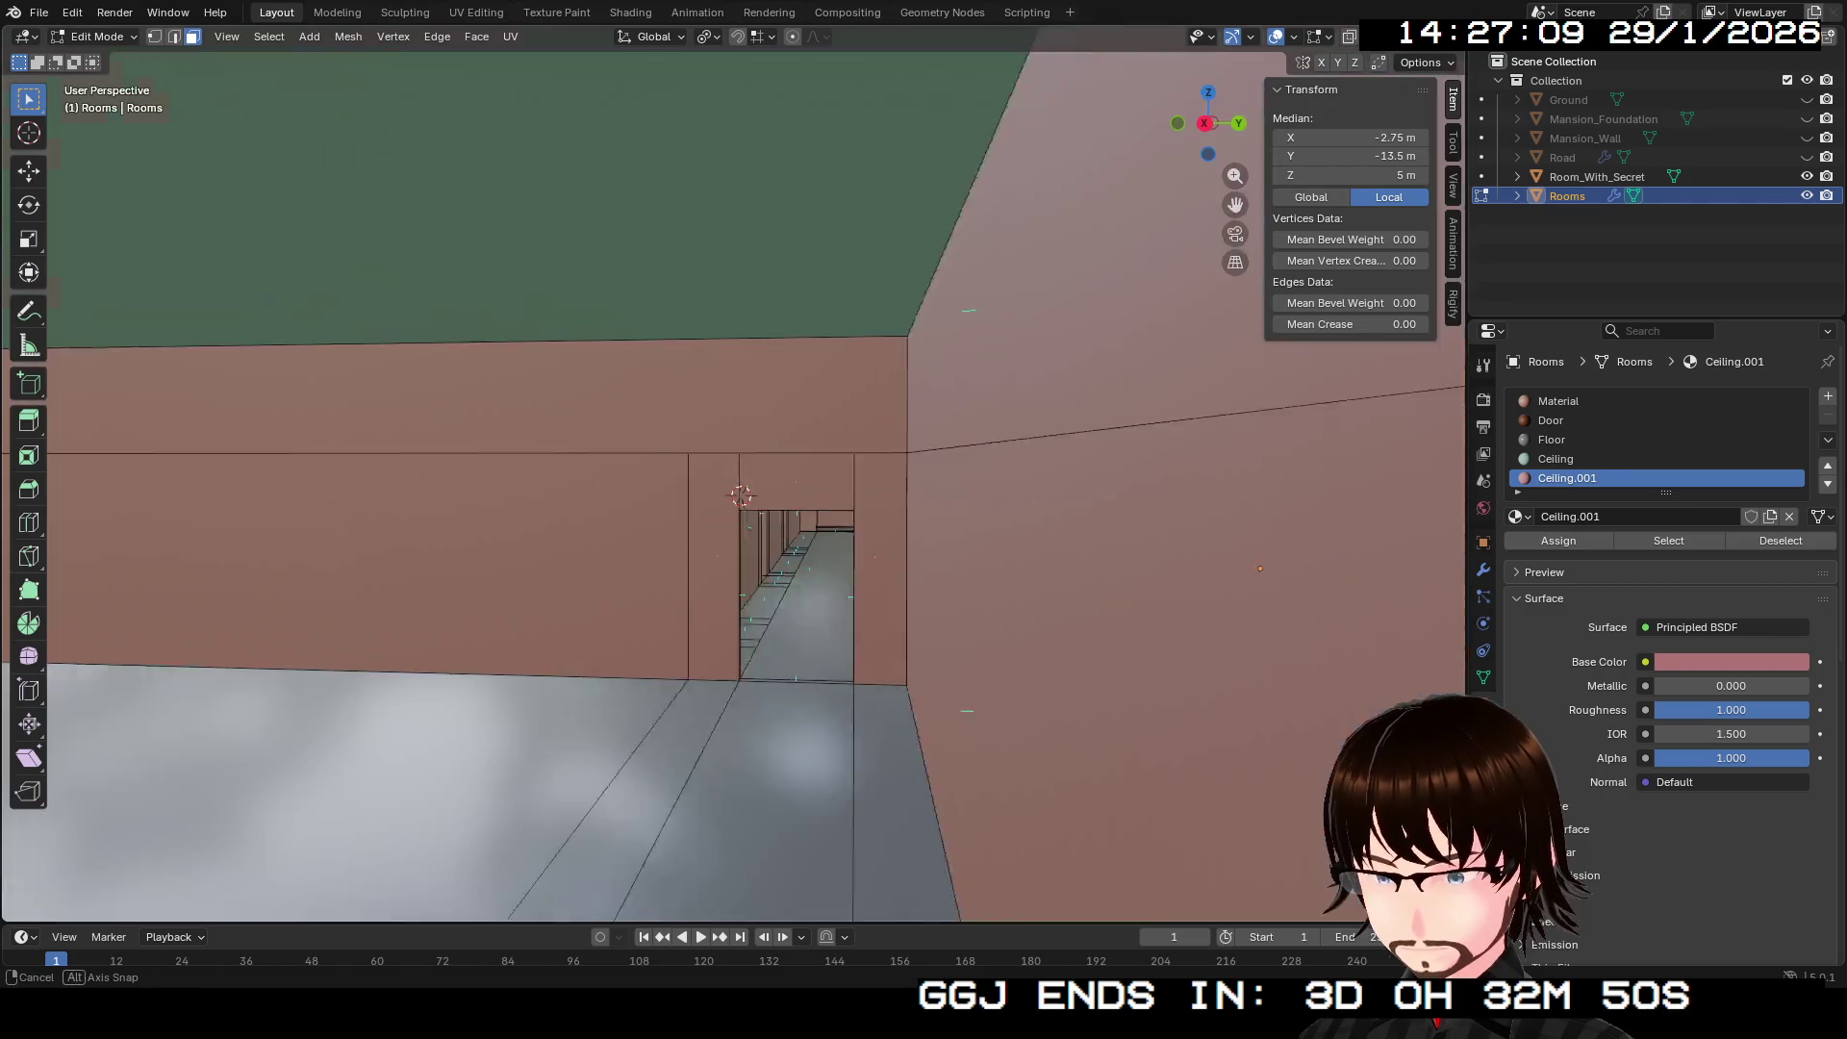
key("w")
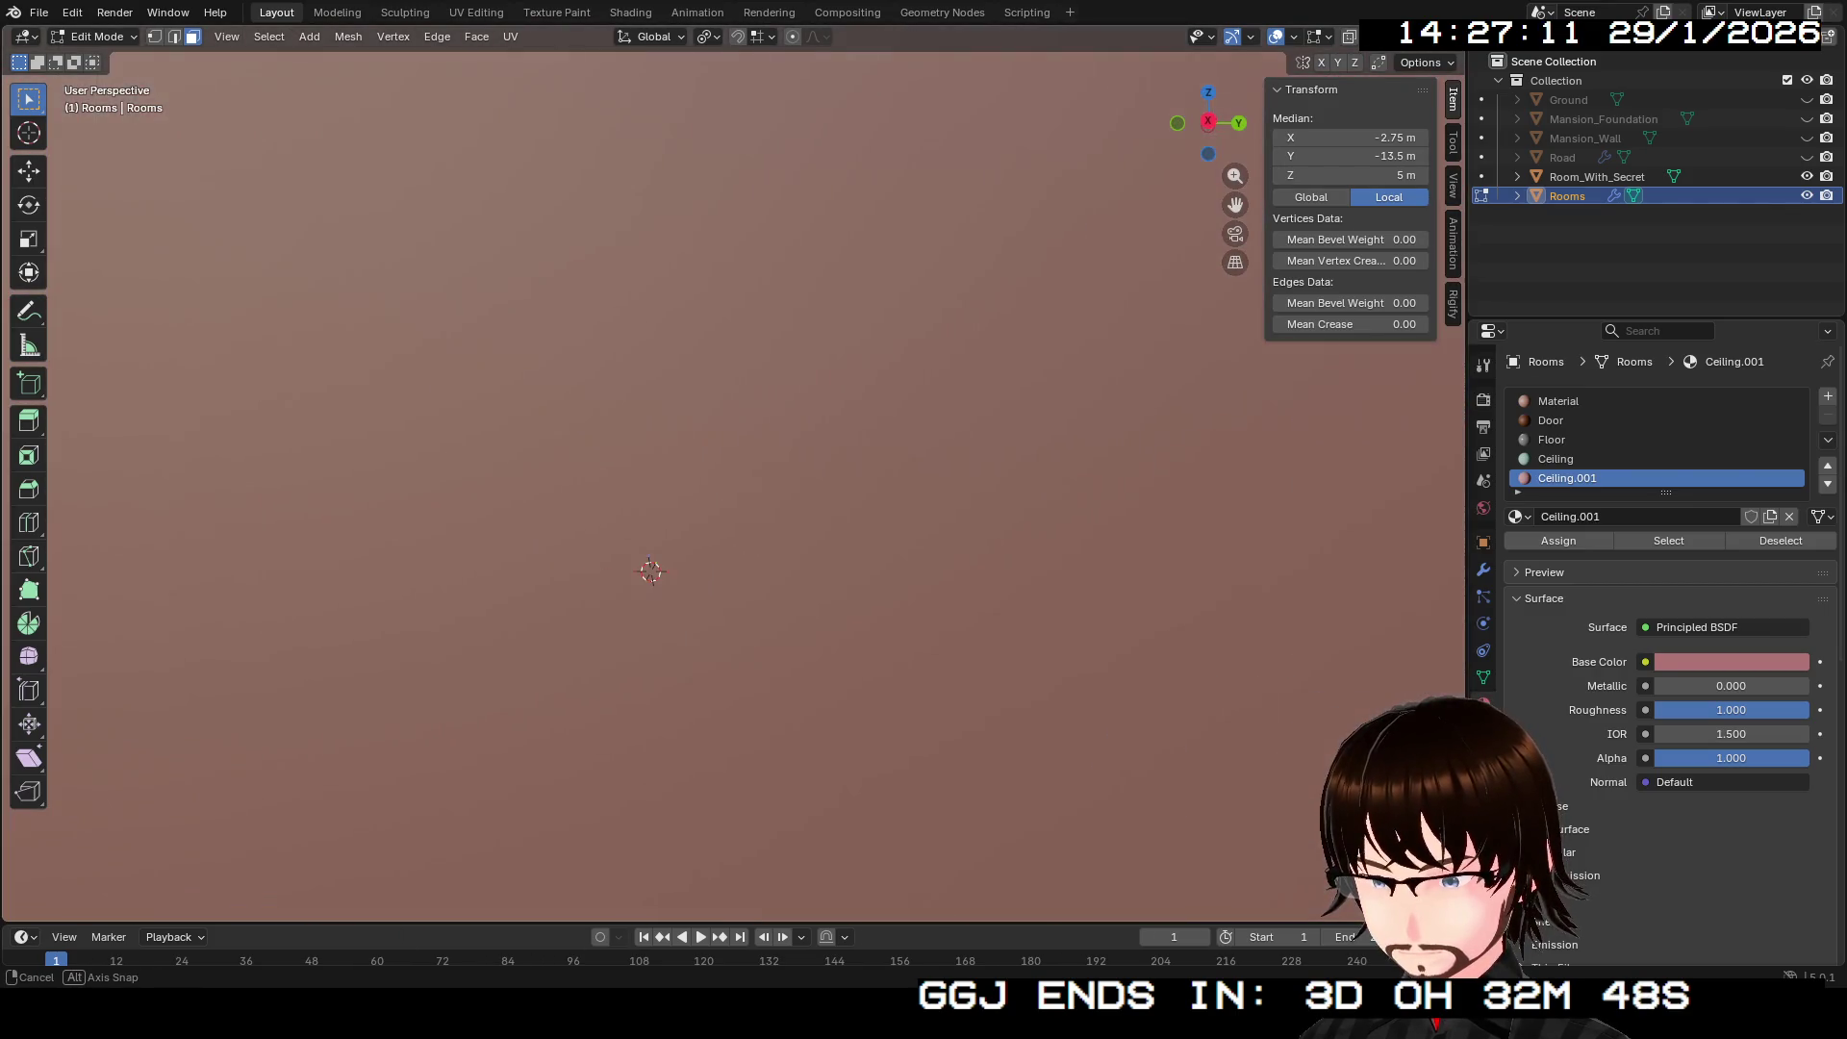
key("e")
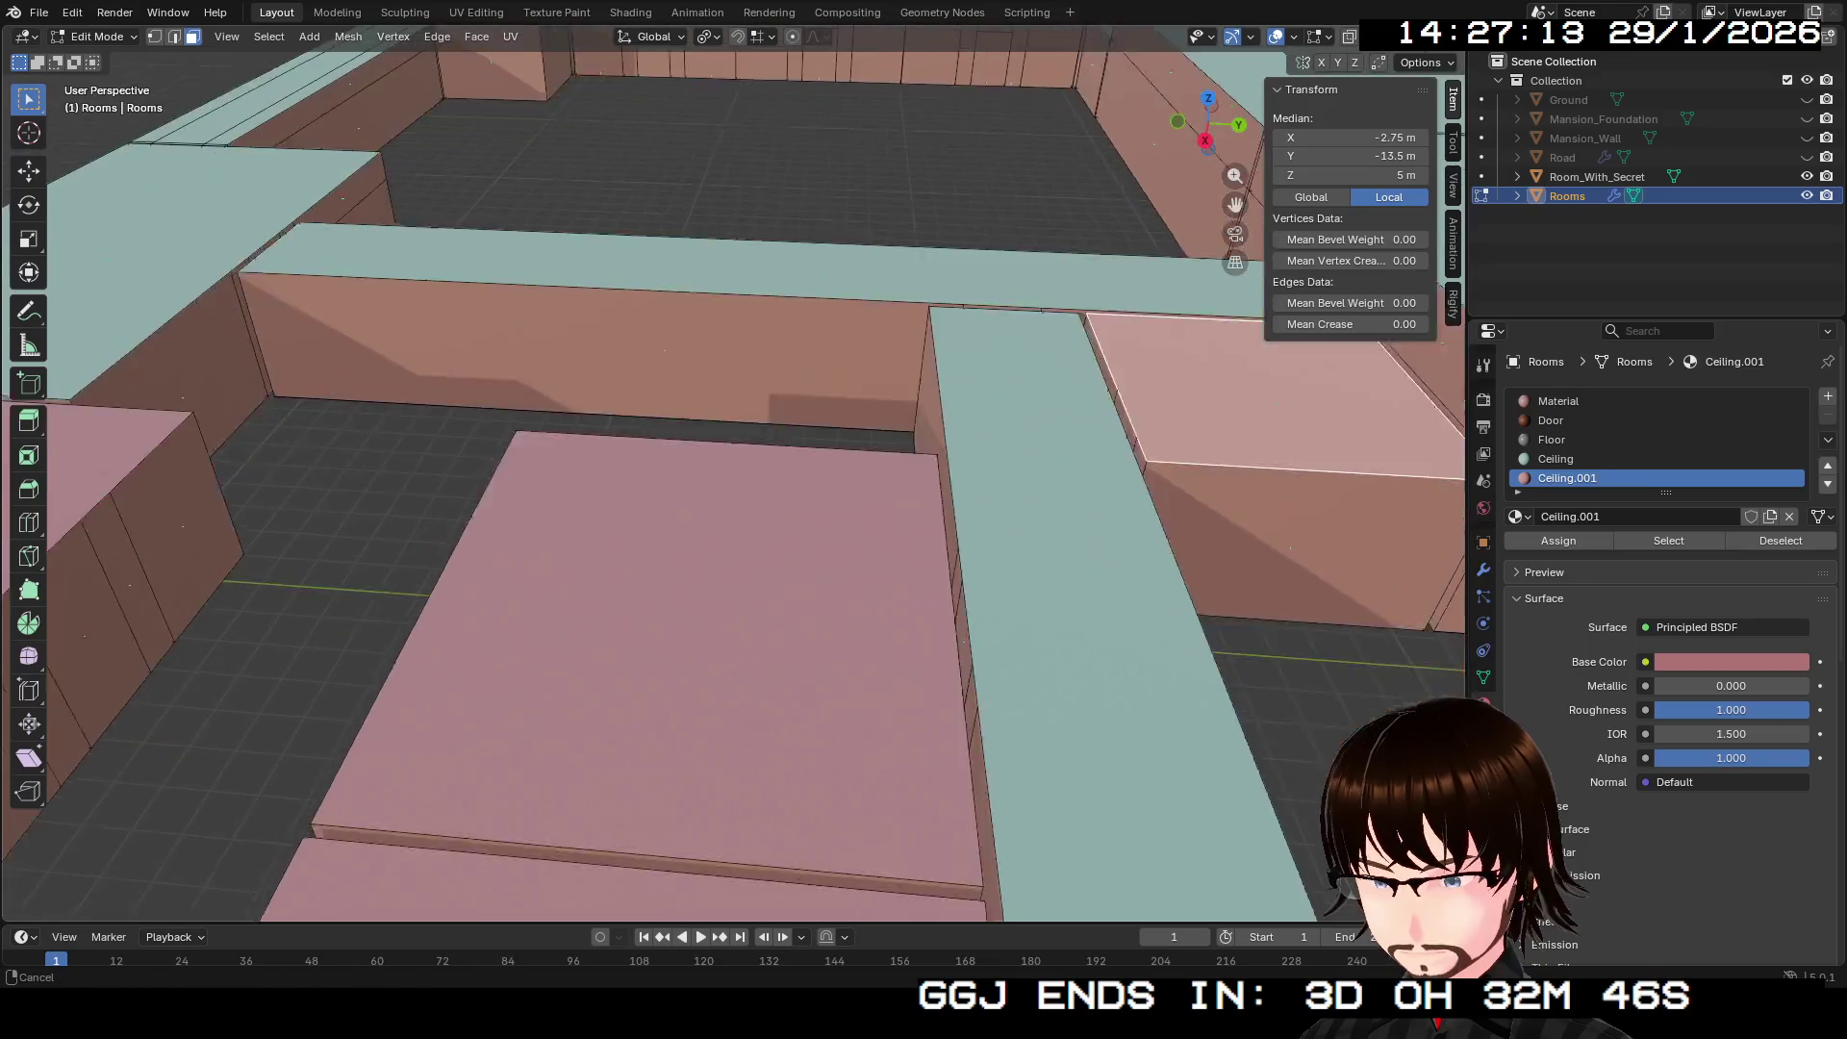
key("s")
key("Return")
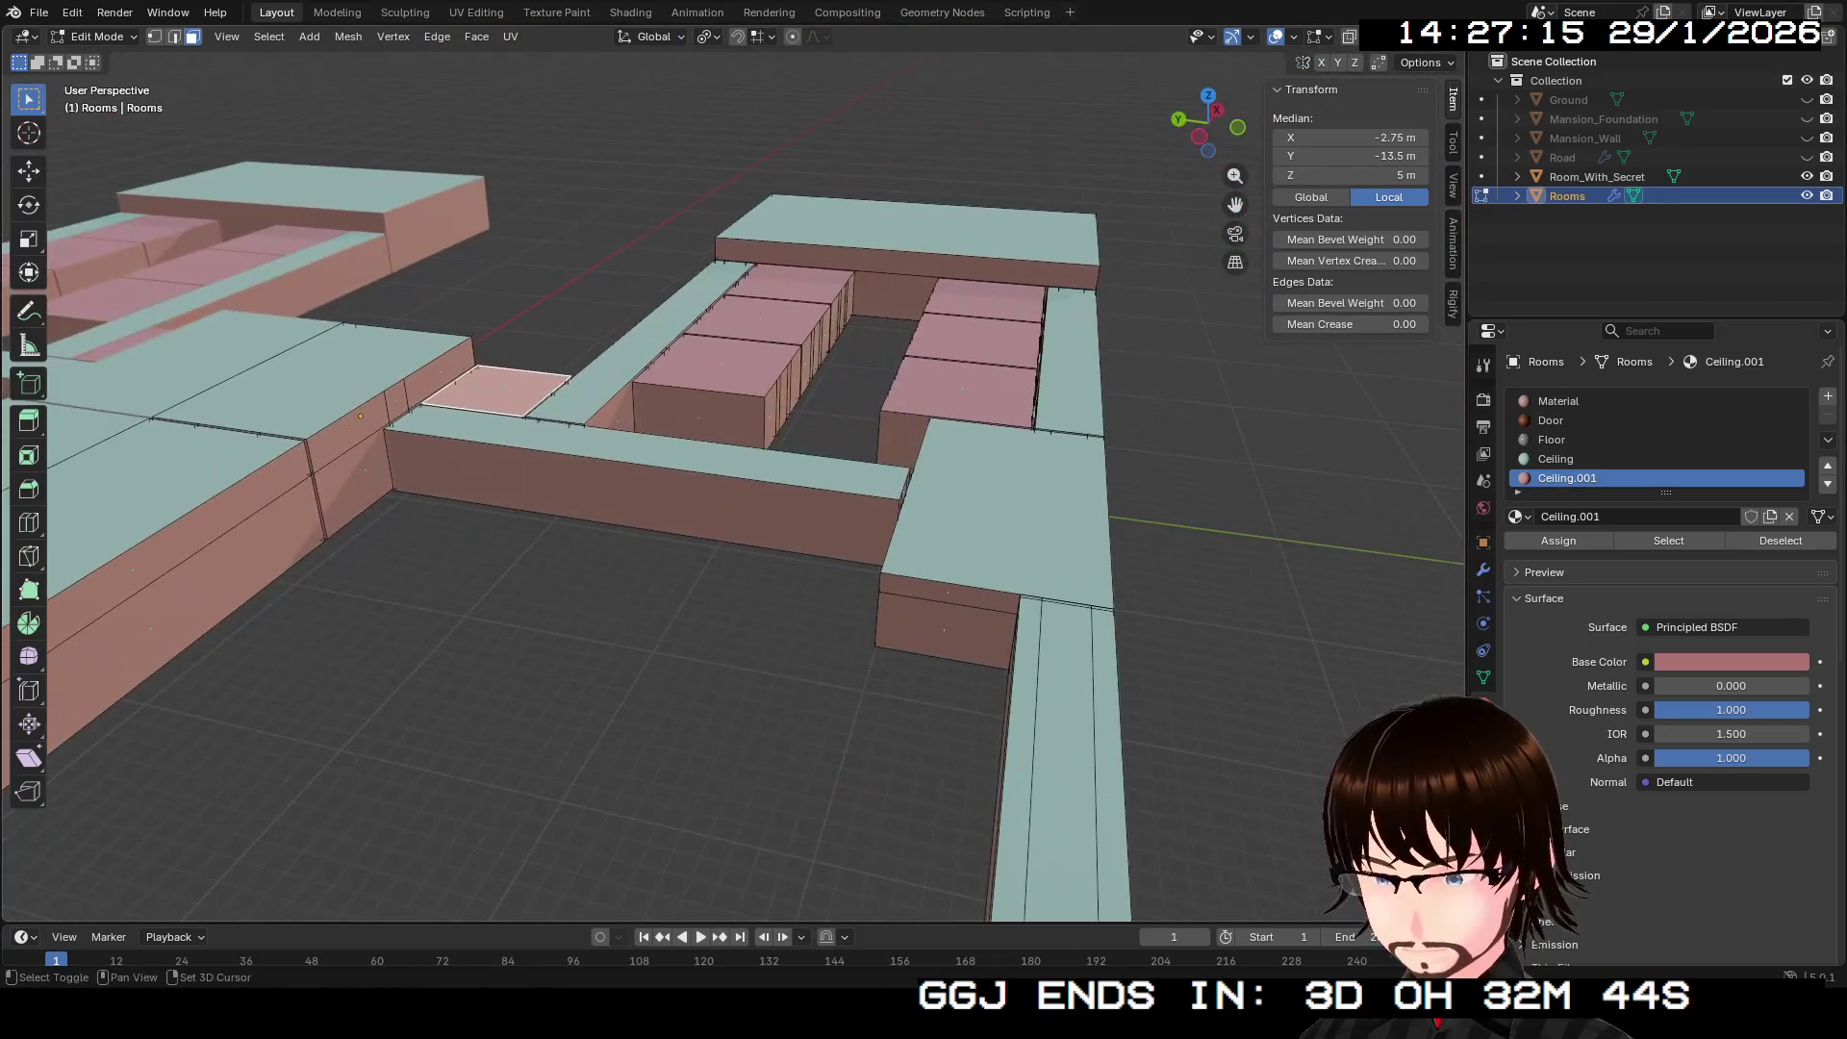
key("shift+grave")
key("q")
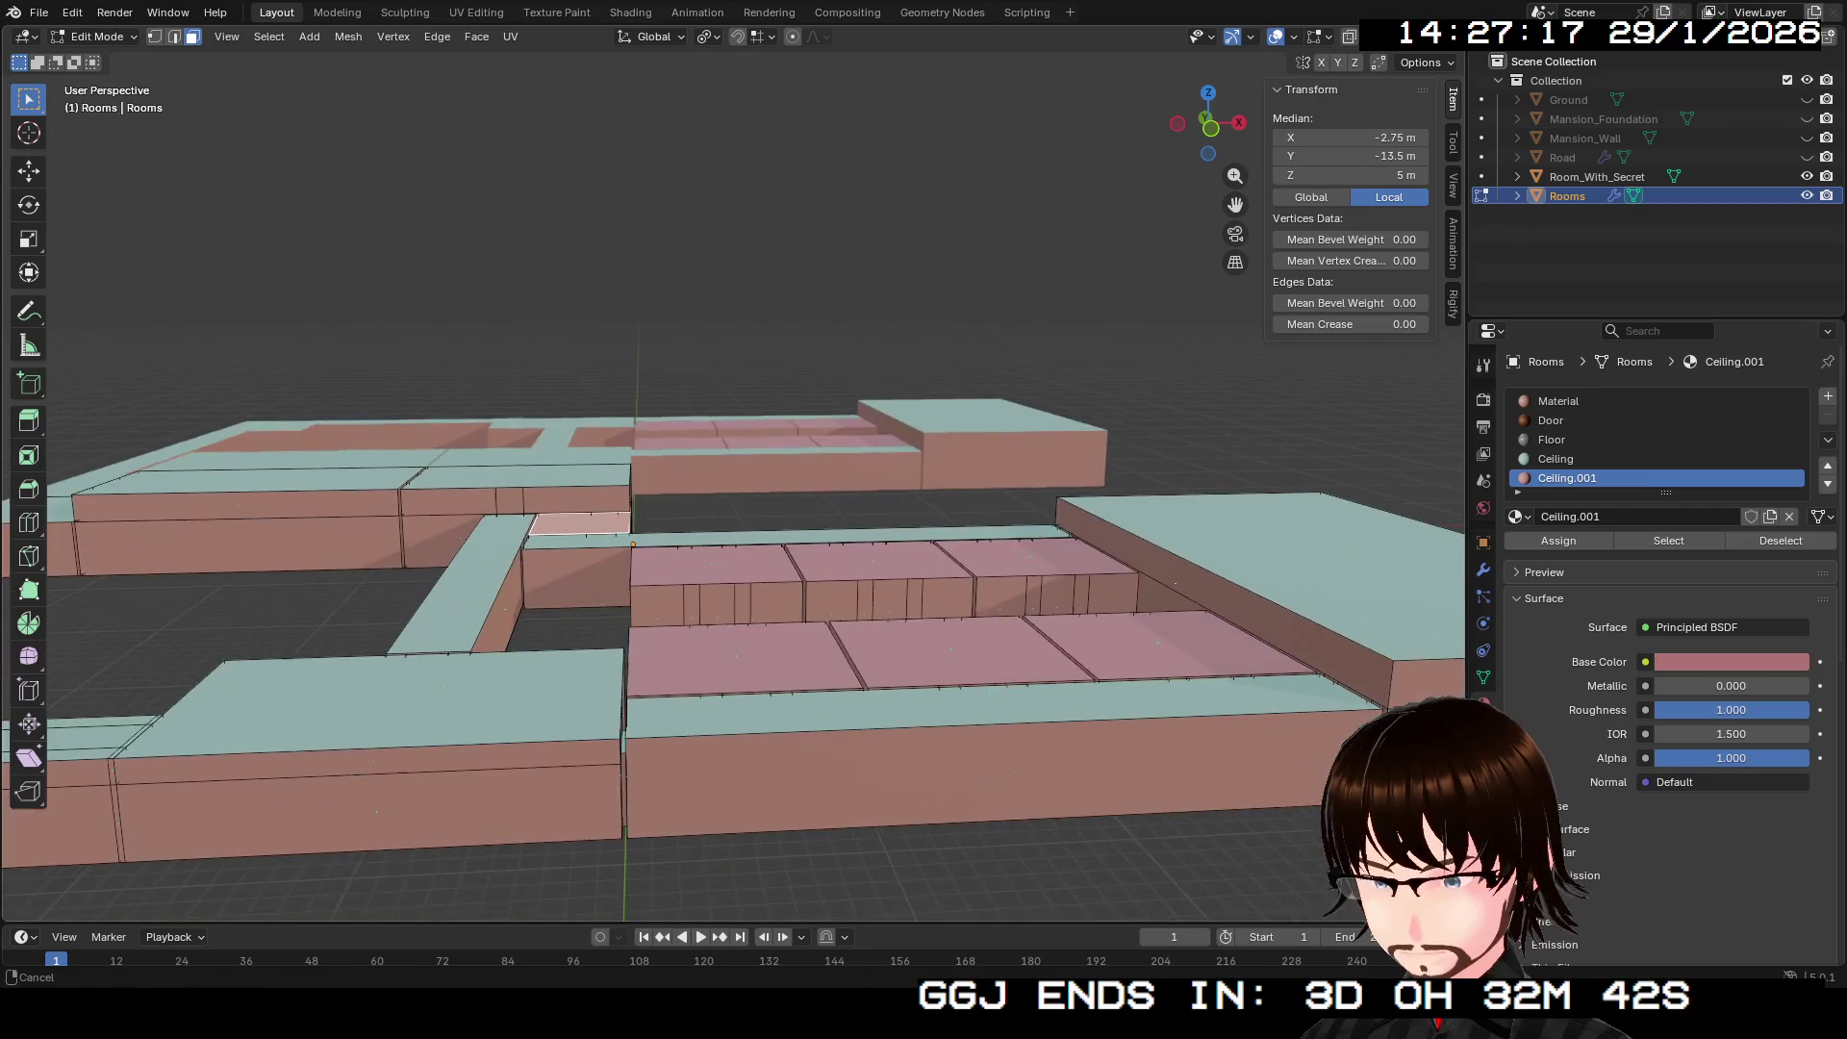
Step: Select the wall faces of a room block and add a new empty material slot to Rooms
left_click(705, 621)
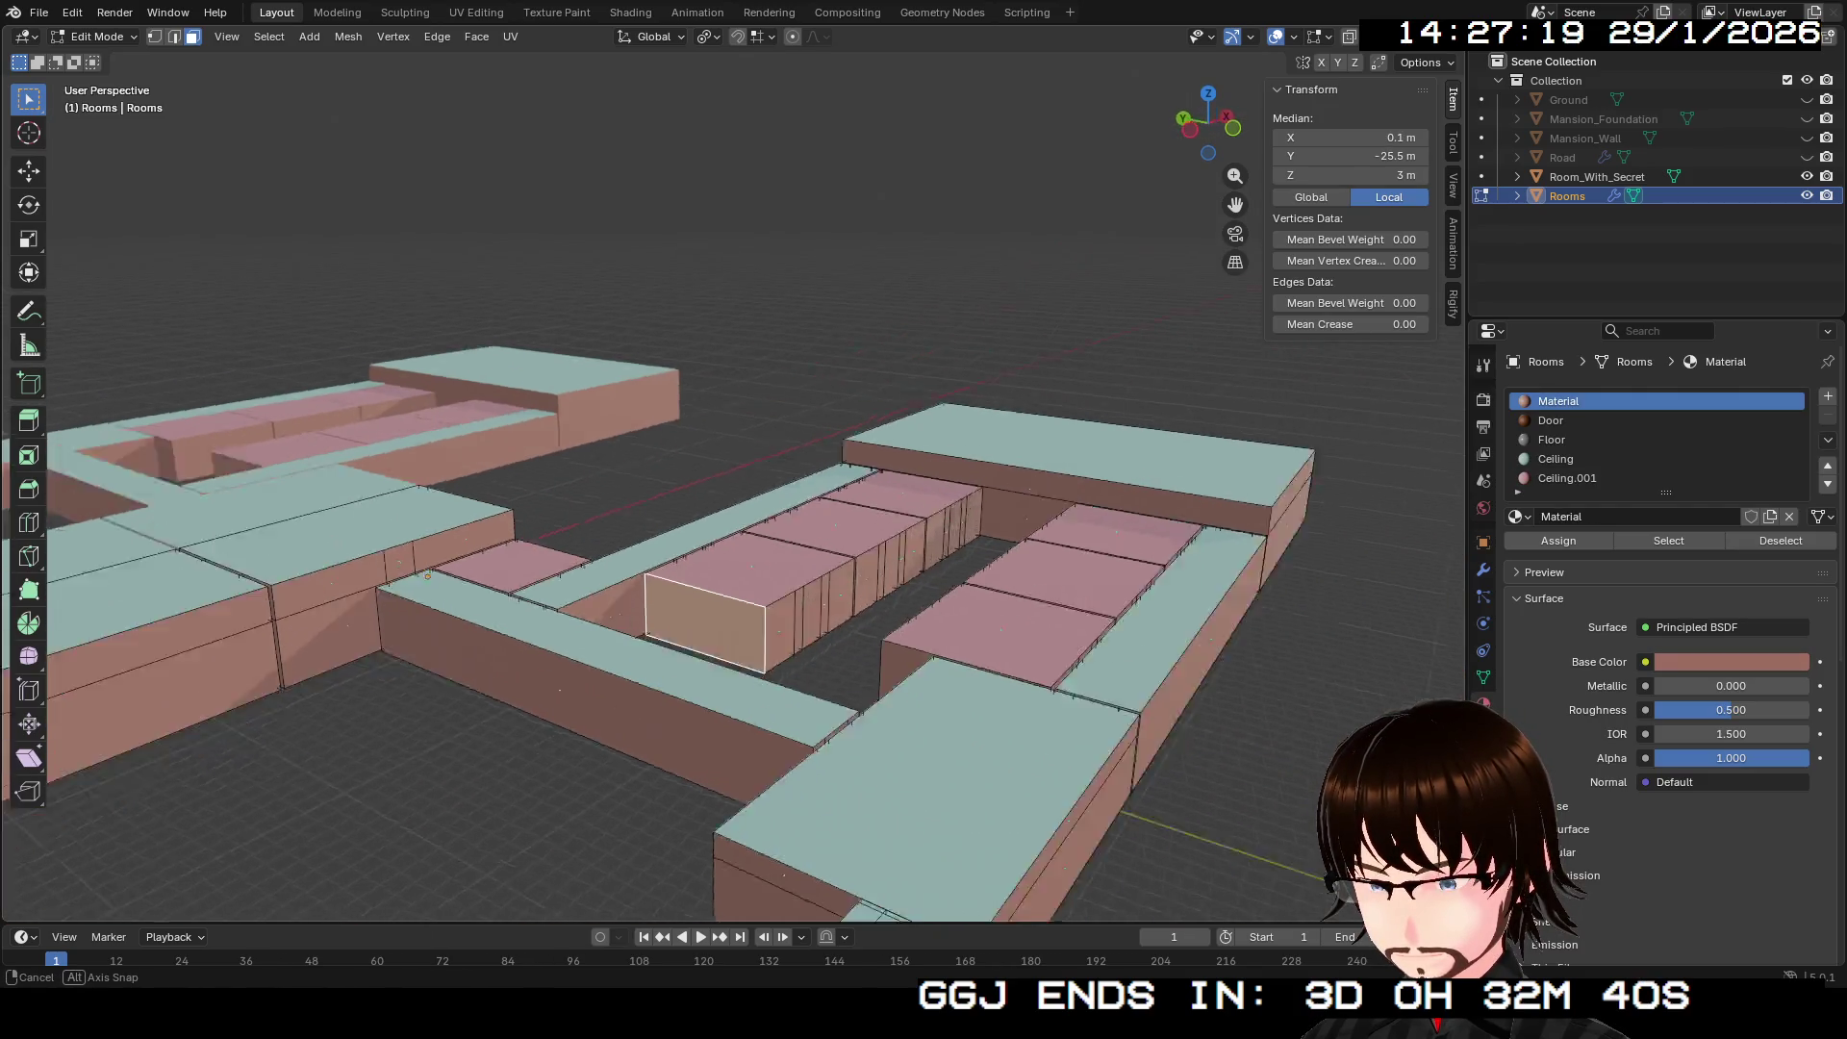
left_click_drag(732, 481, 673, 481)
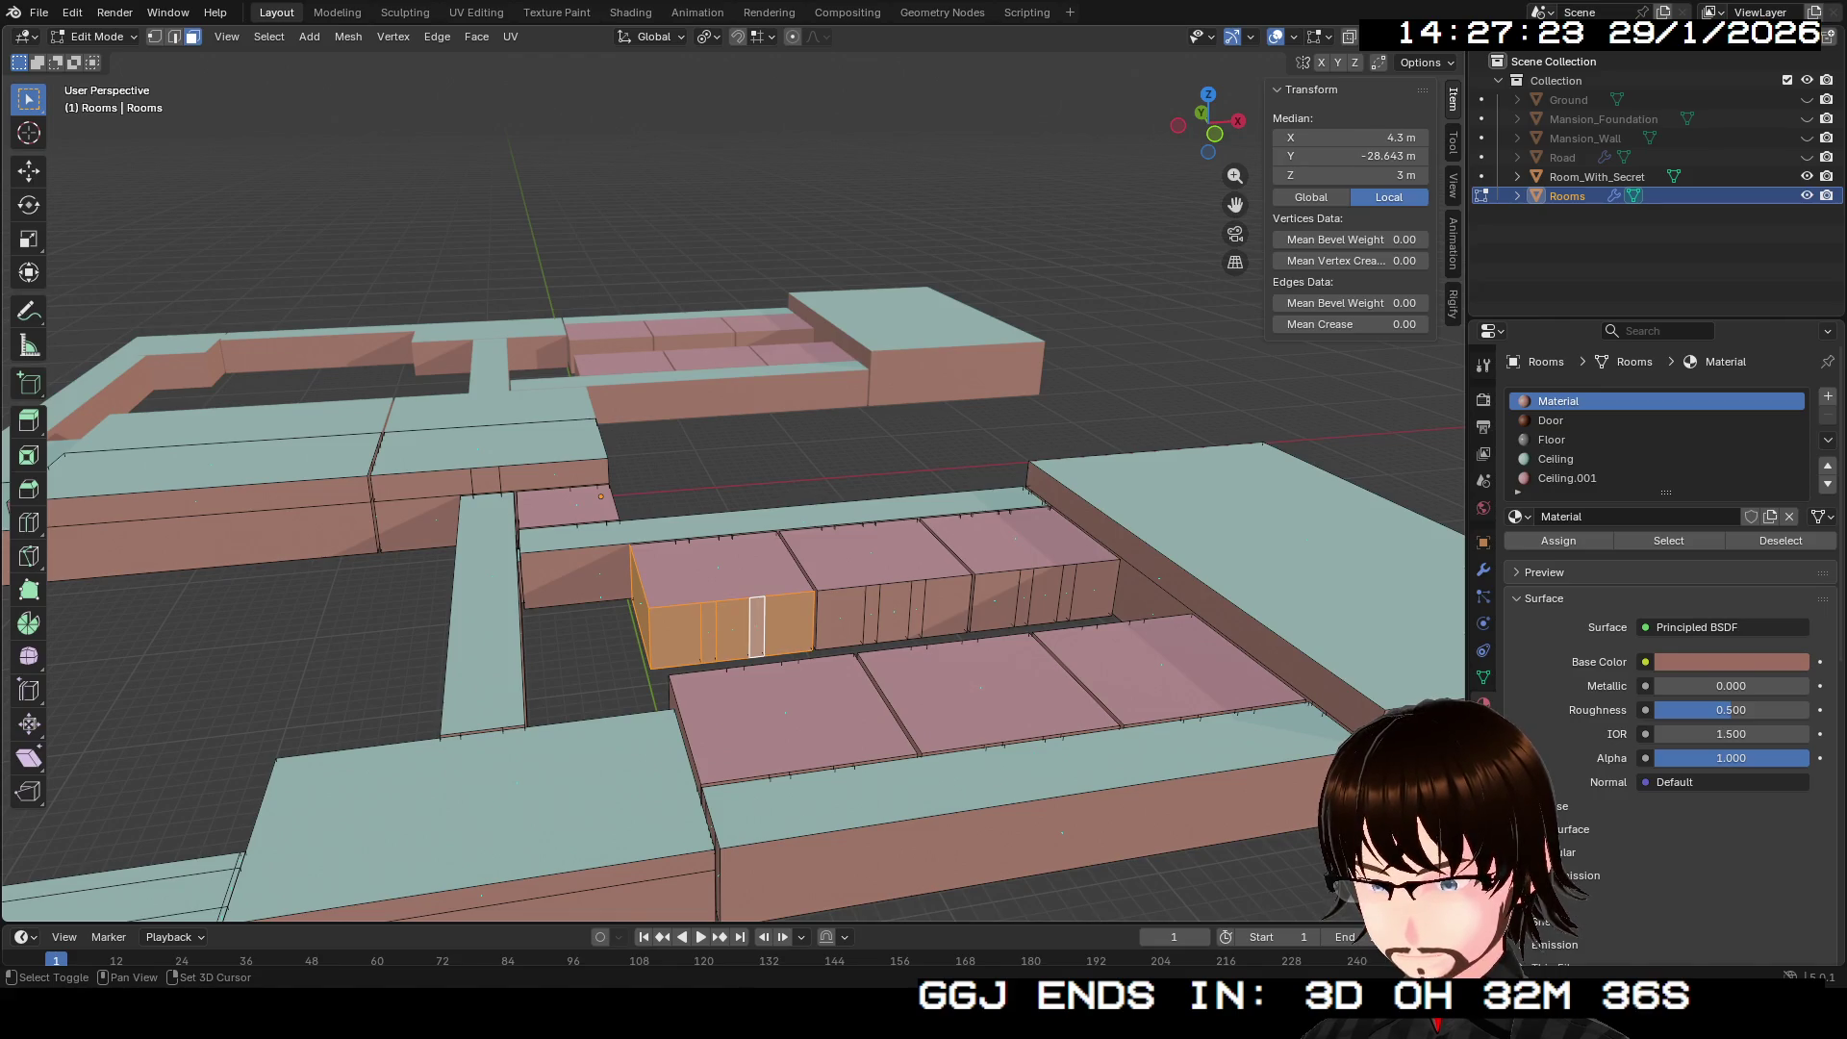
left_click_drag(885, 635, 904, 637)
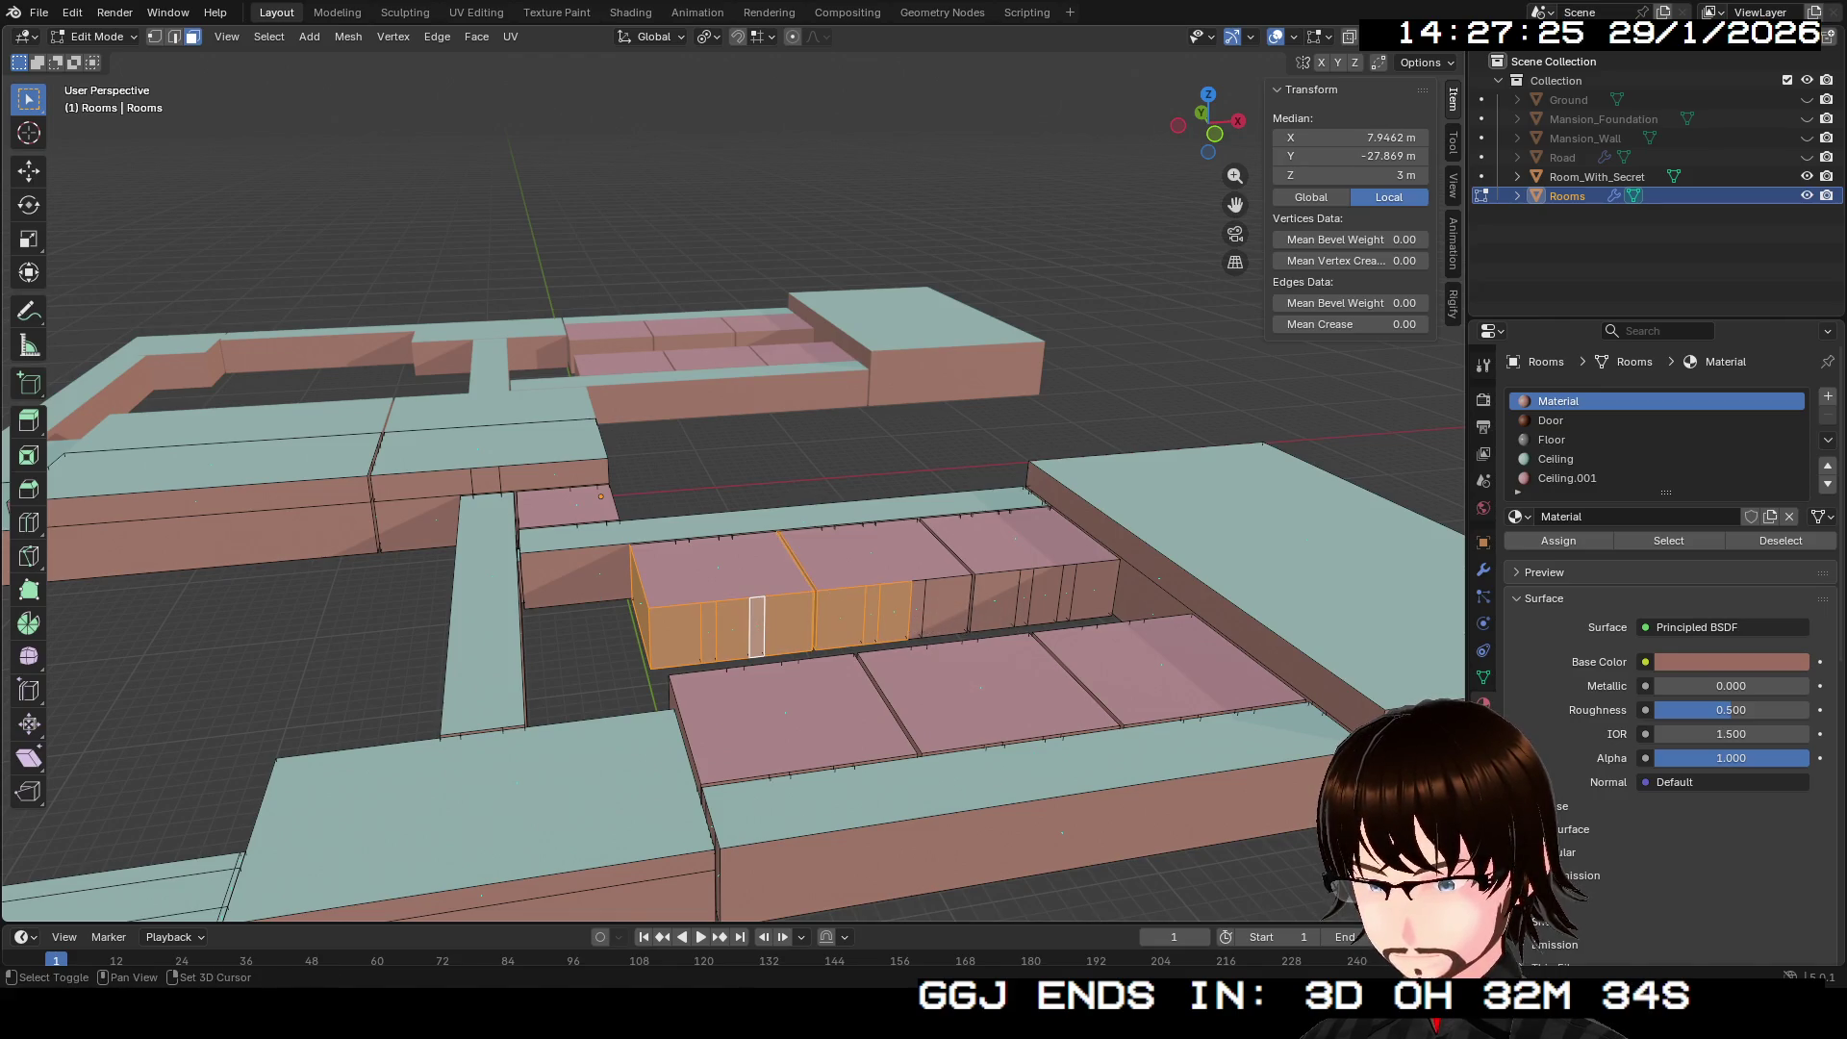
scroll(731, 558, "up", 6)
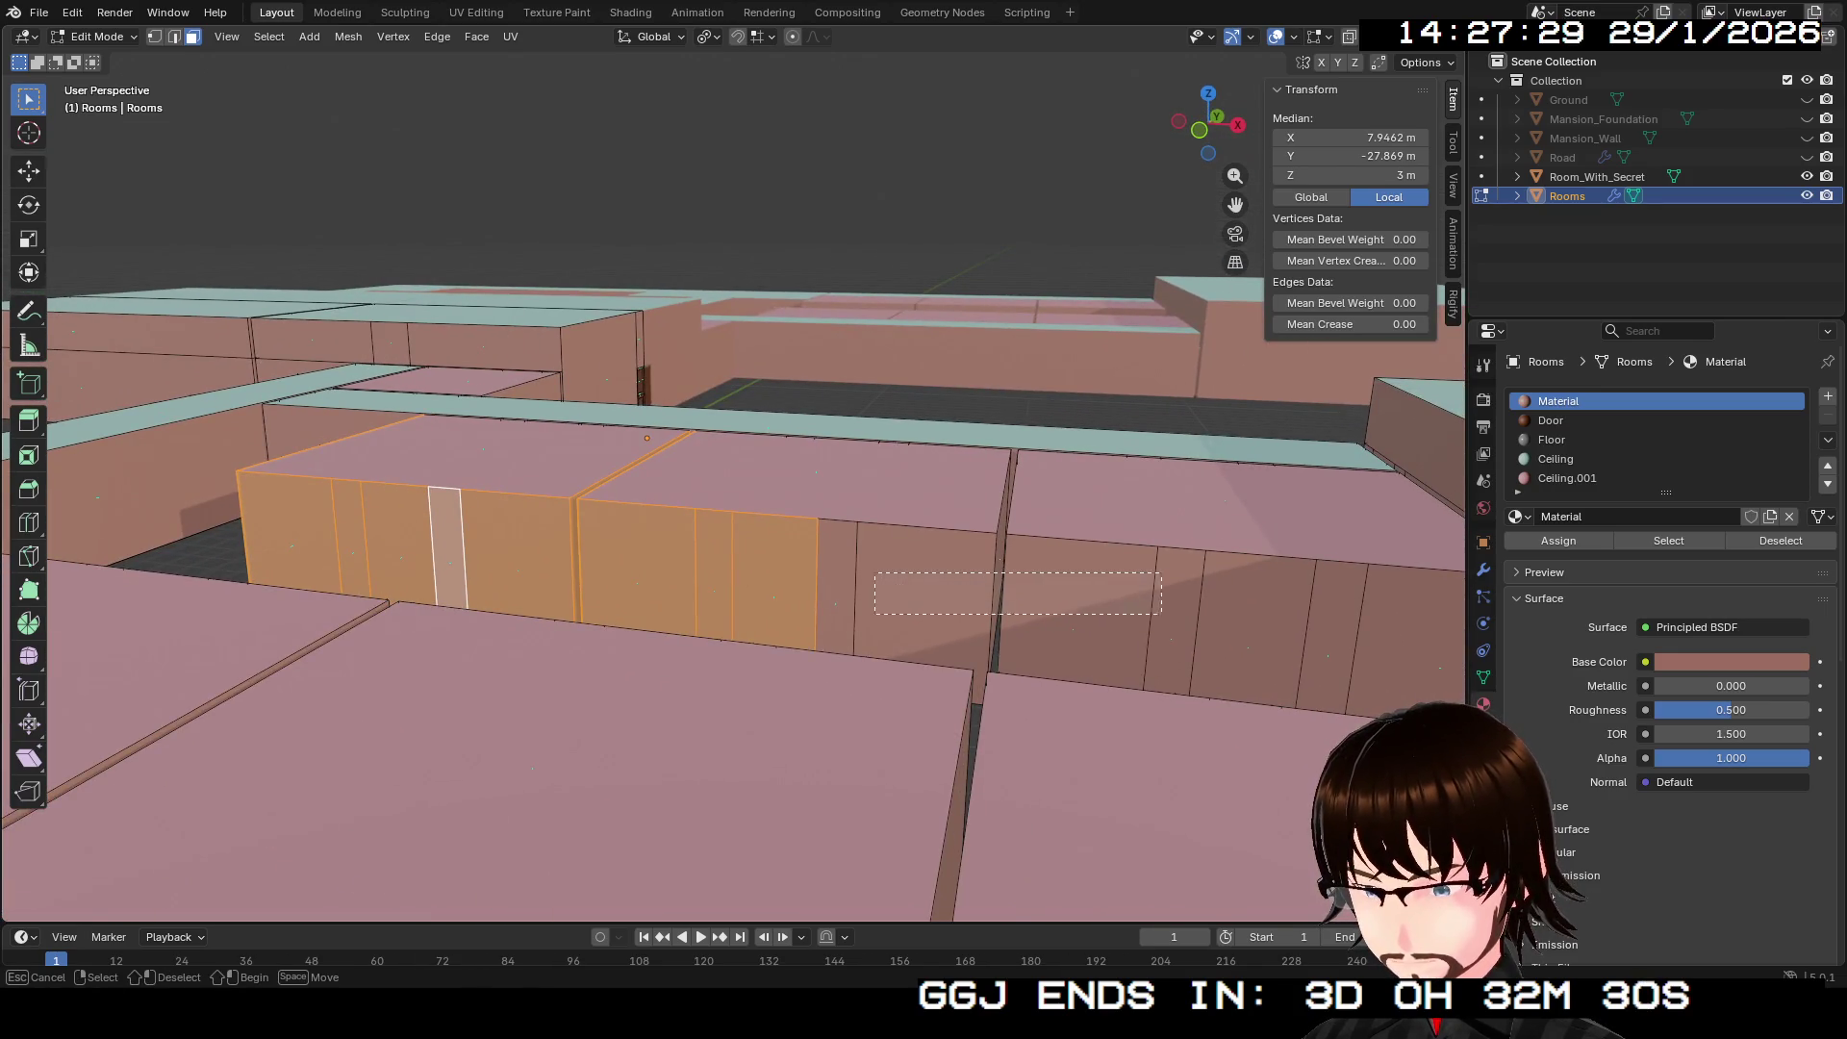
left_click_drag(1162, 614, 1213, 615)
left_click(837, 587, "shift")
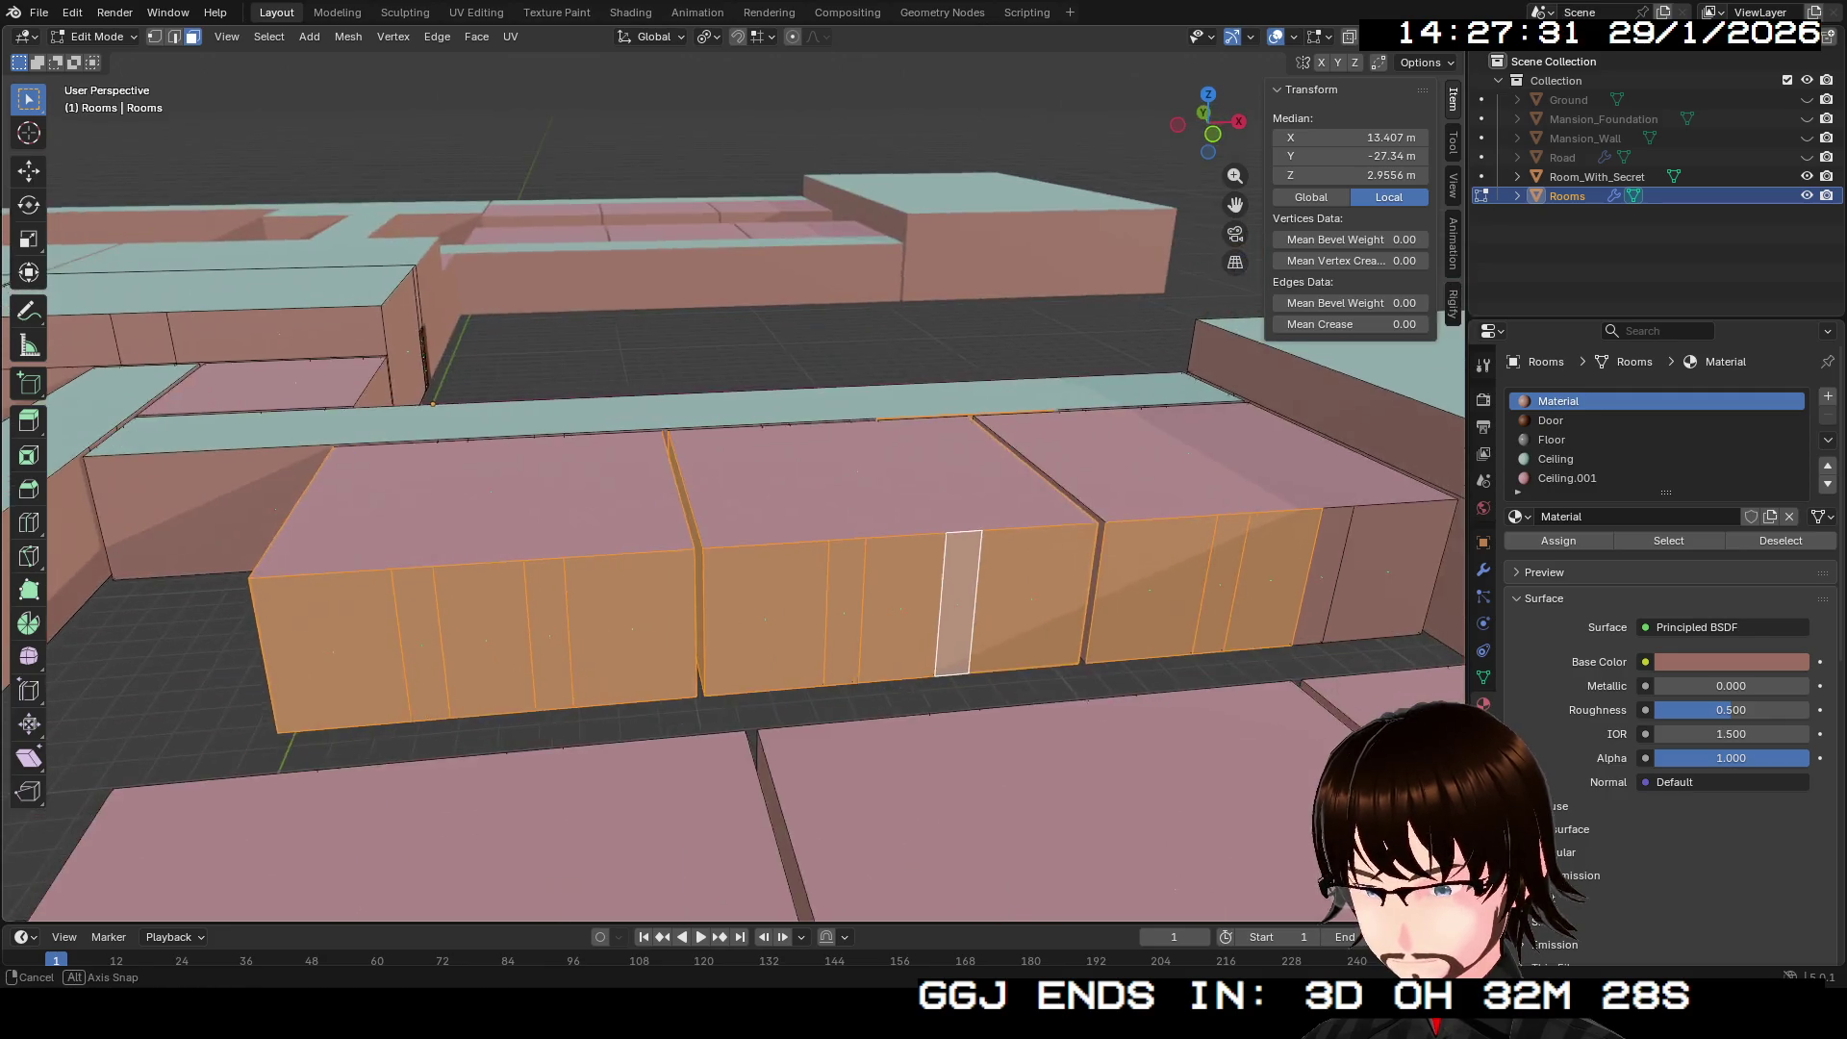
scroll(731, 472, "up", 8)
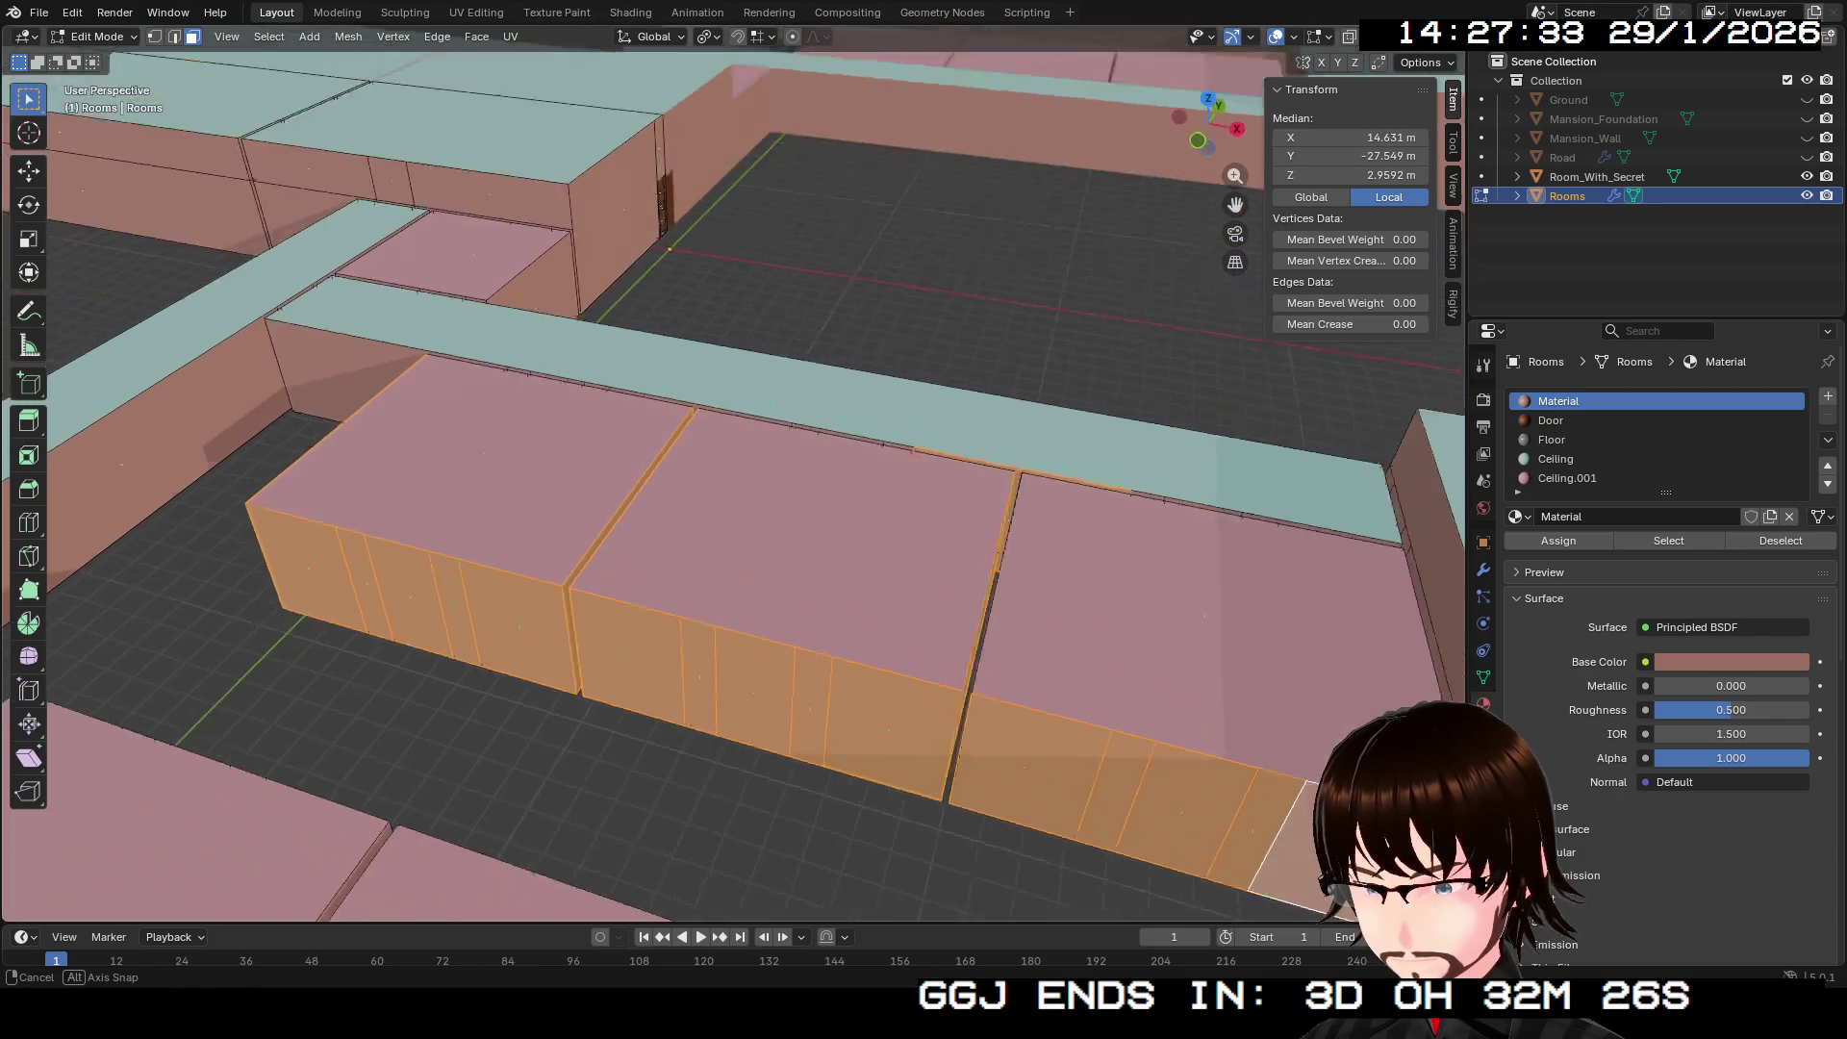
scroll(712, 482, "up", 3)
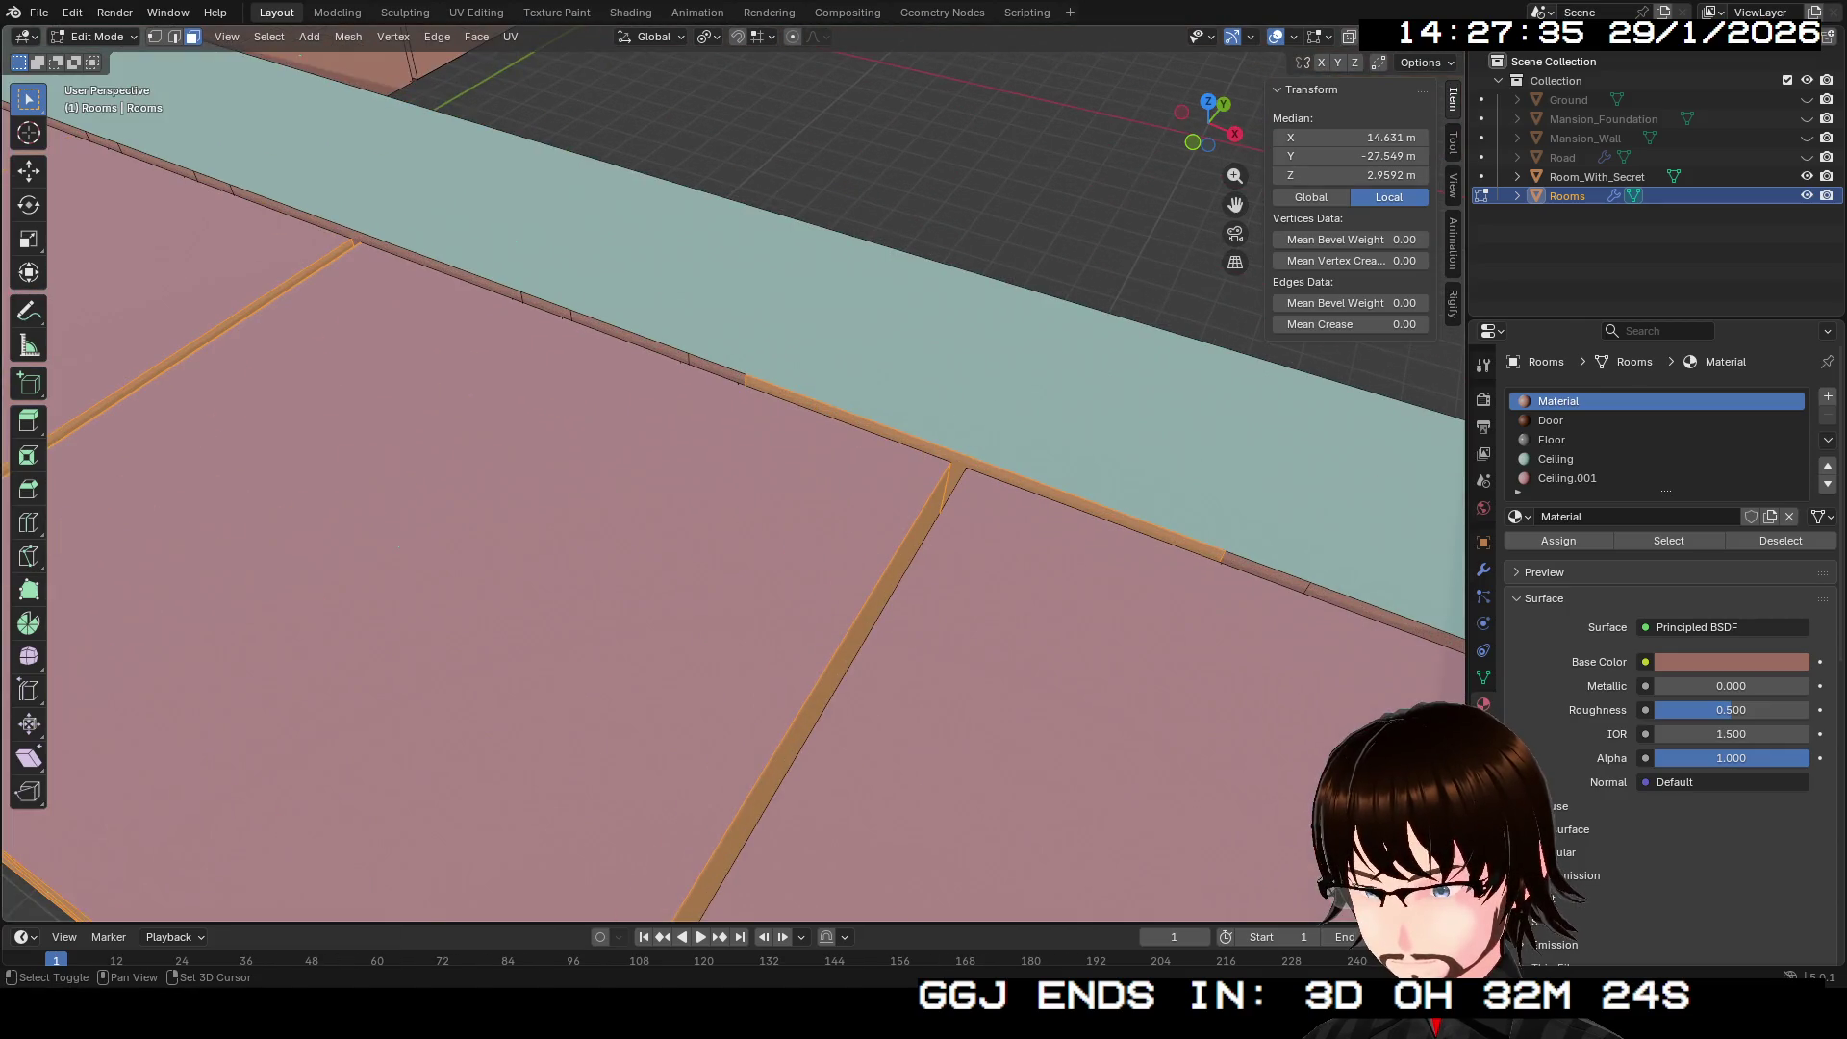
scroll(731, 471, "down", 8)
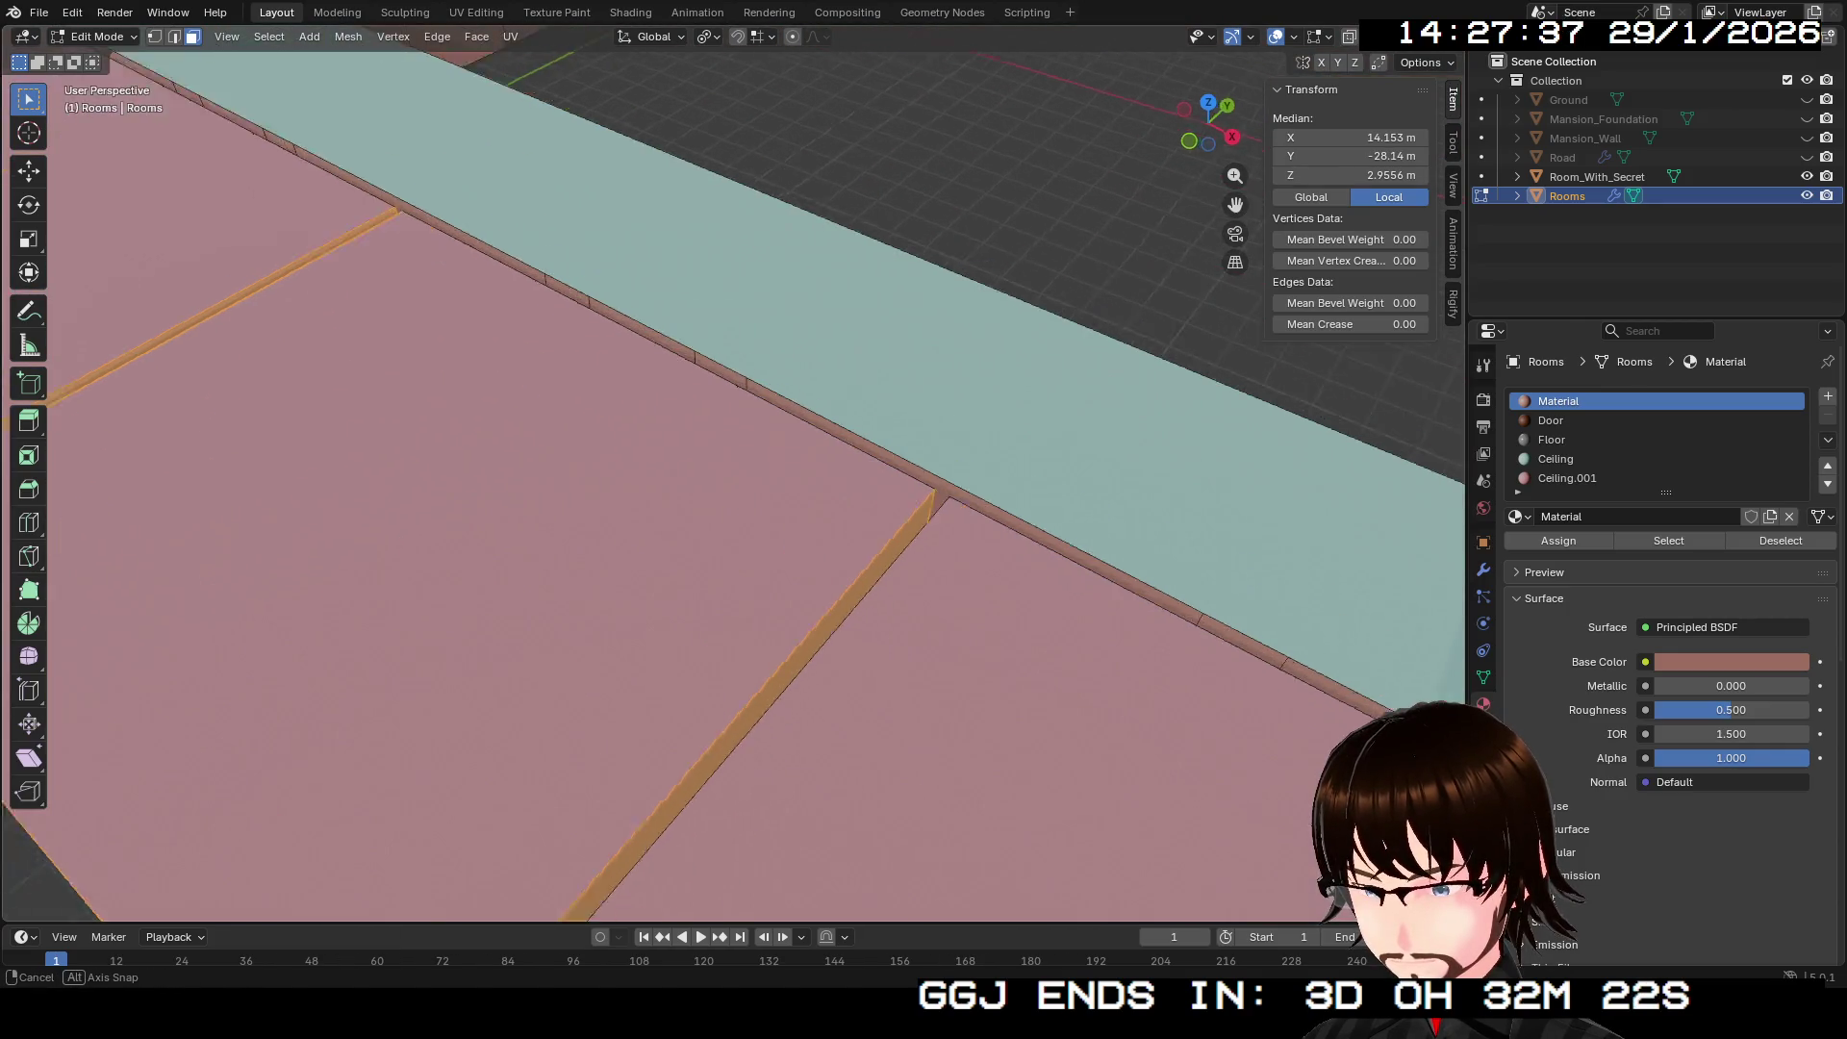
scroll(731, 471, "down", 5)
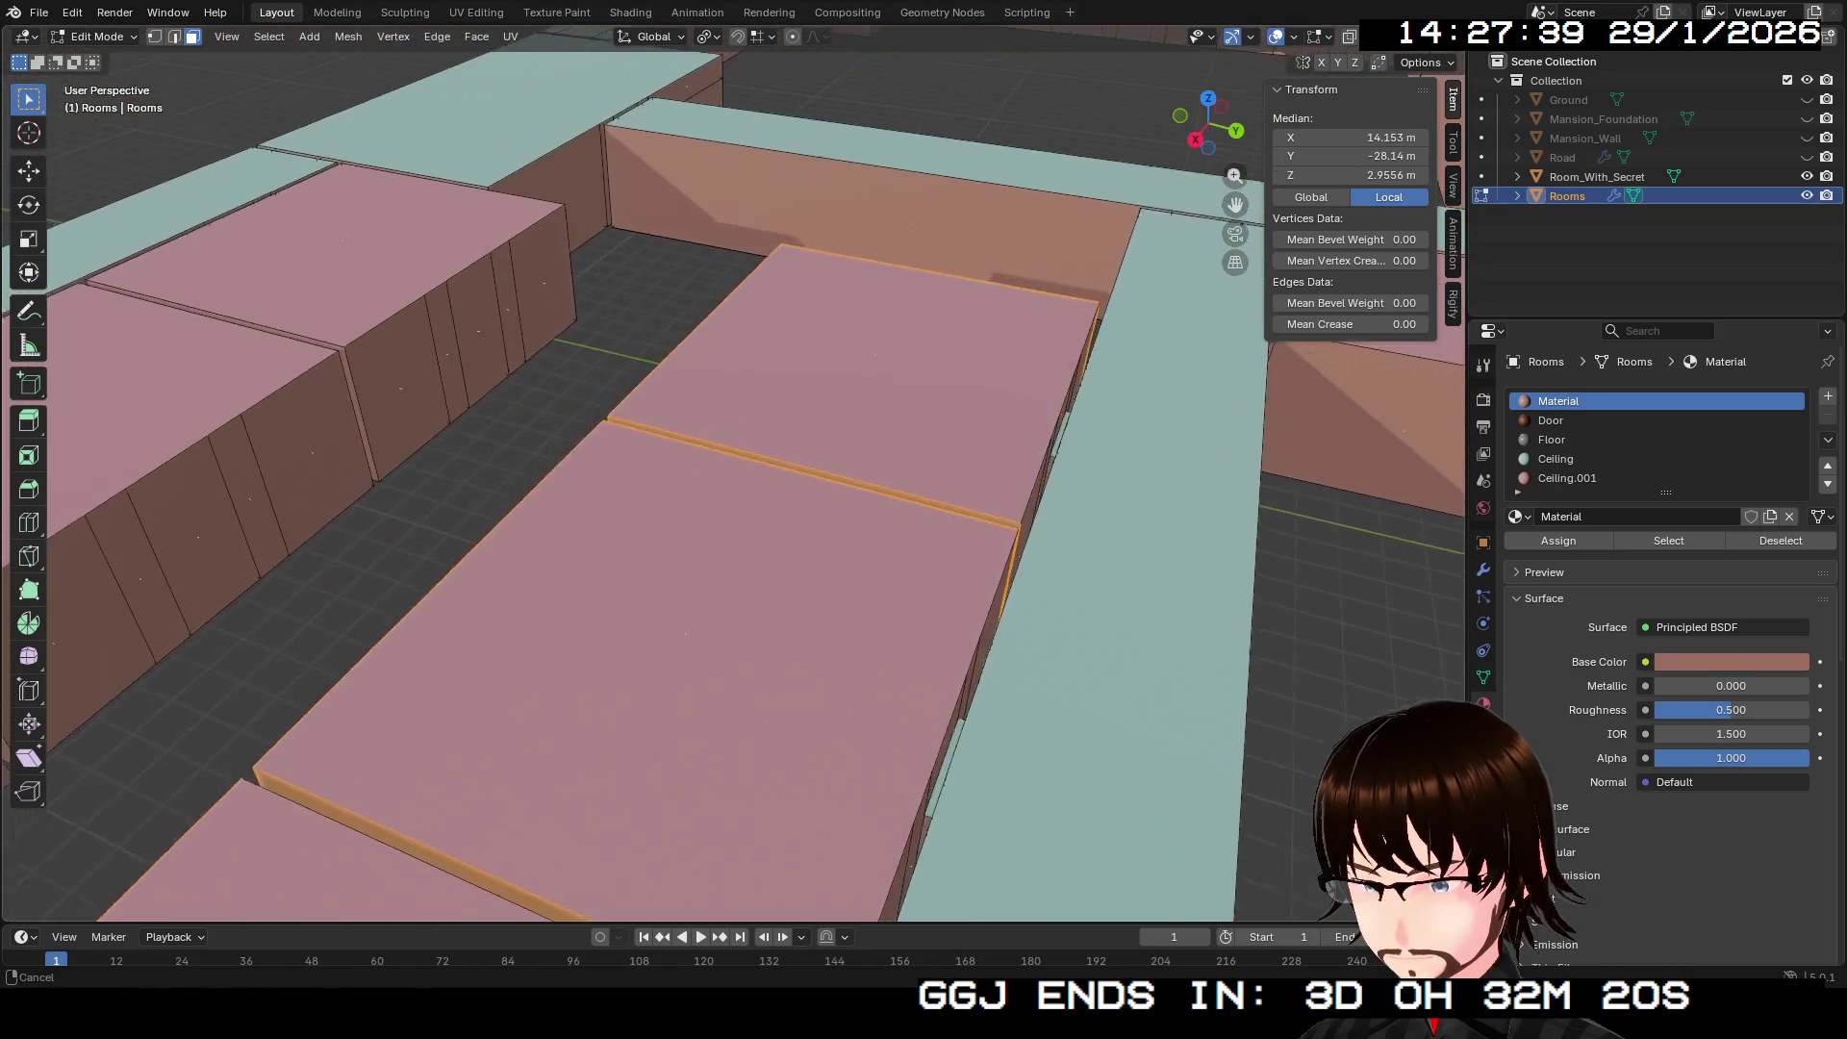
mouse_move(732, 471)
left_mouse_down()
mouse_move(736, 299)
mouse_move(750, 453)
mouse_move(847, 356)
left_mouse_up()
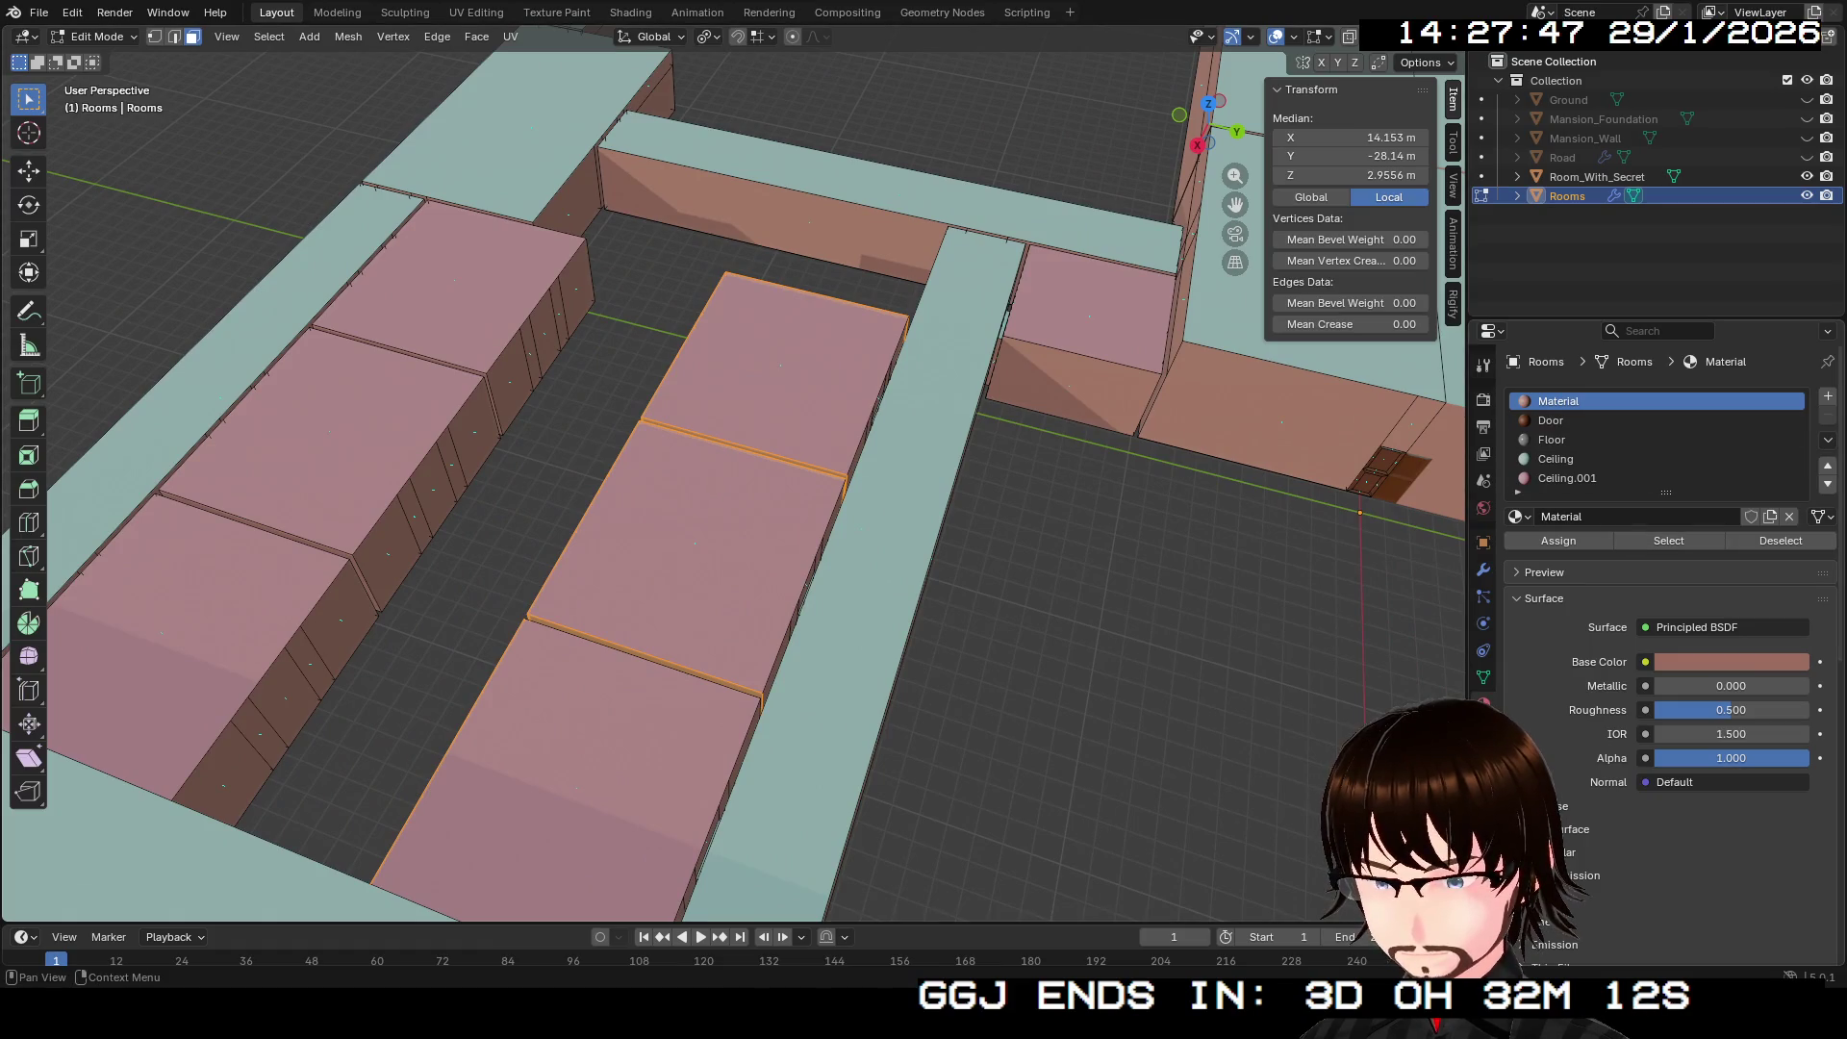
left_click(1828, 396)
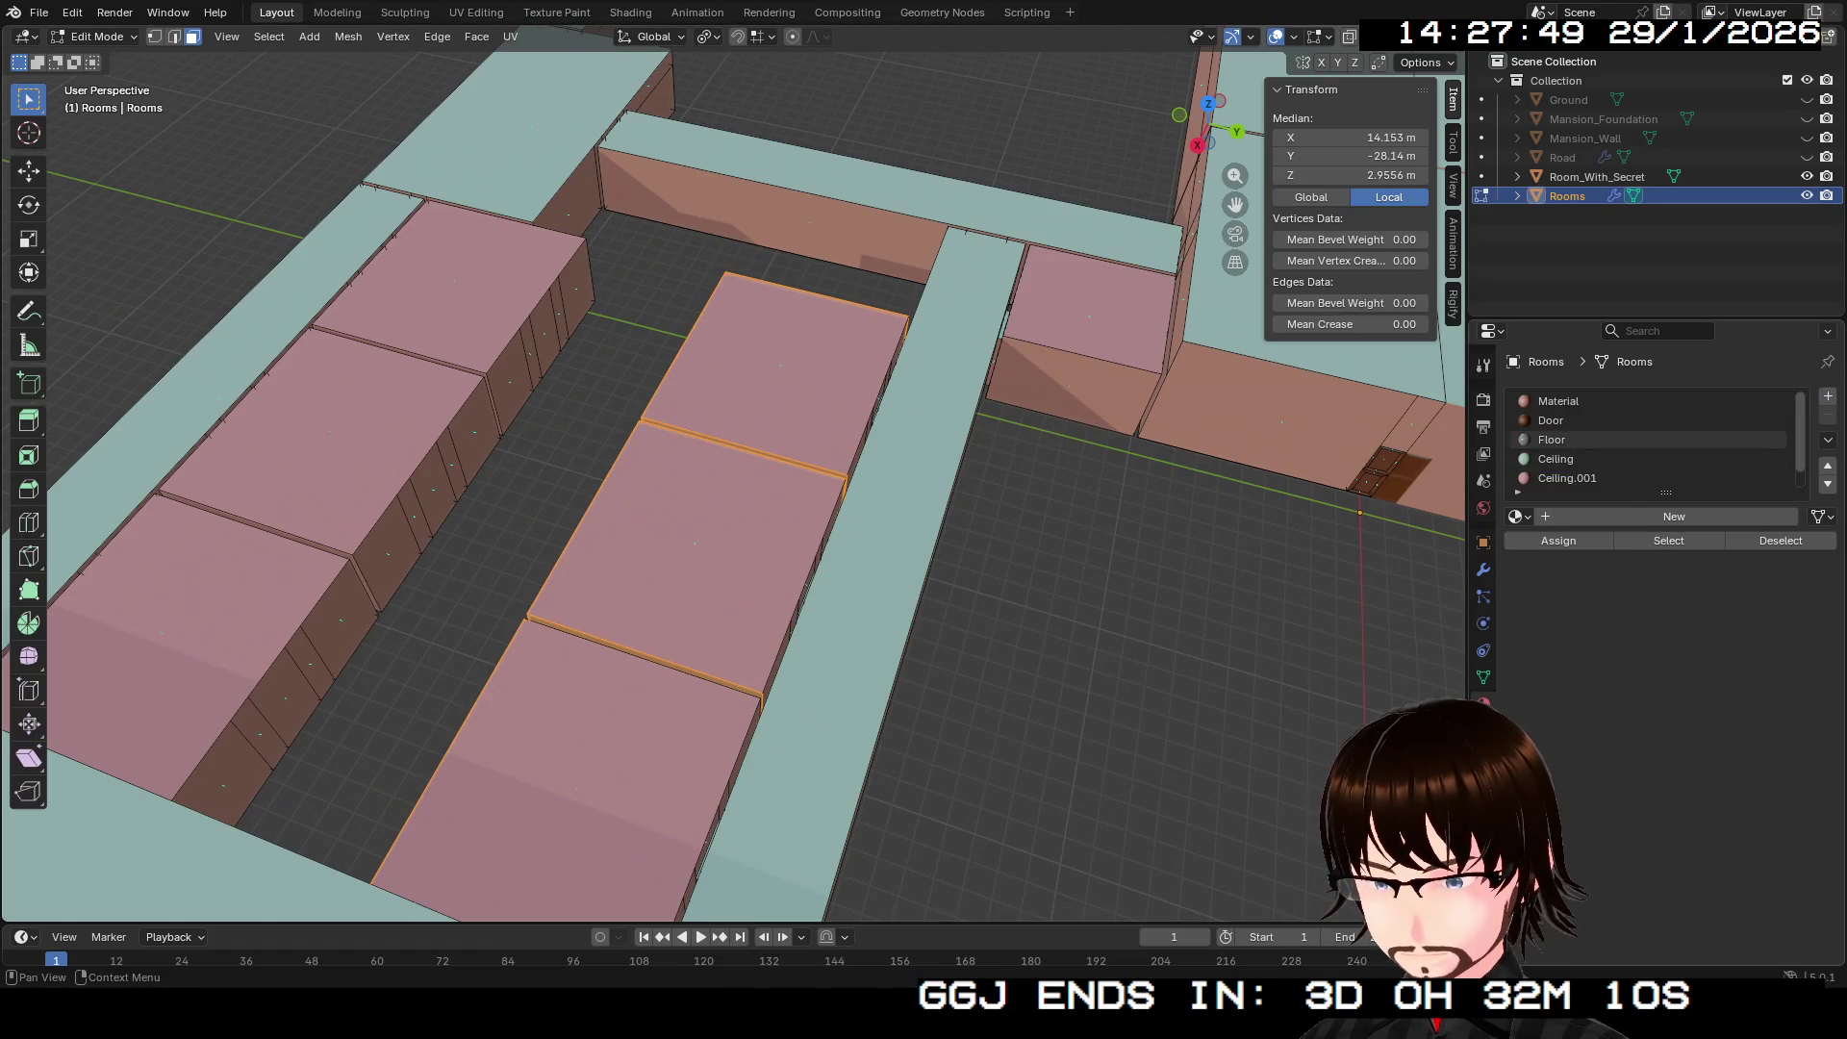
Step: Fill the new slot with Material.005, with blue base colour (#186C9C) and roughness 1.000
left_click(1518, 517)
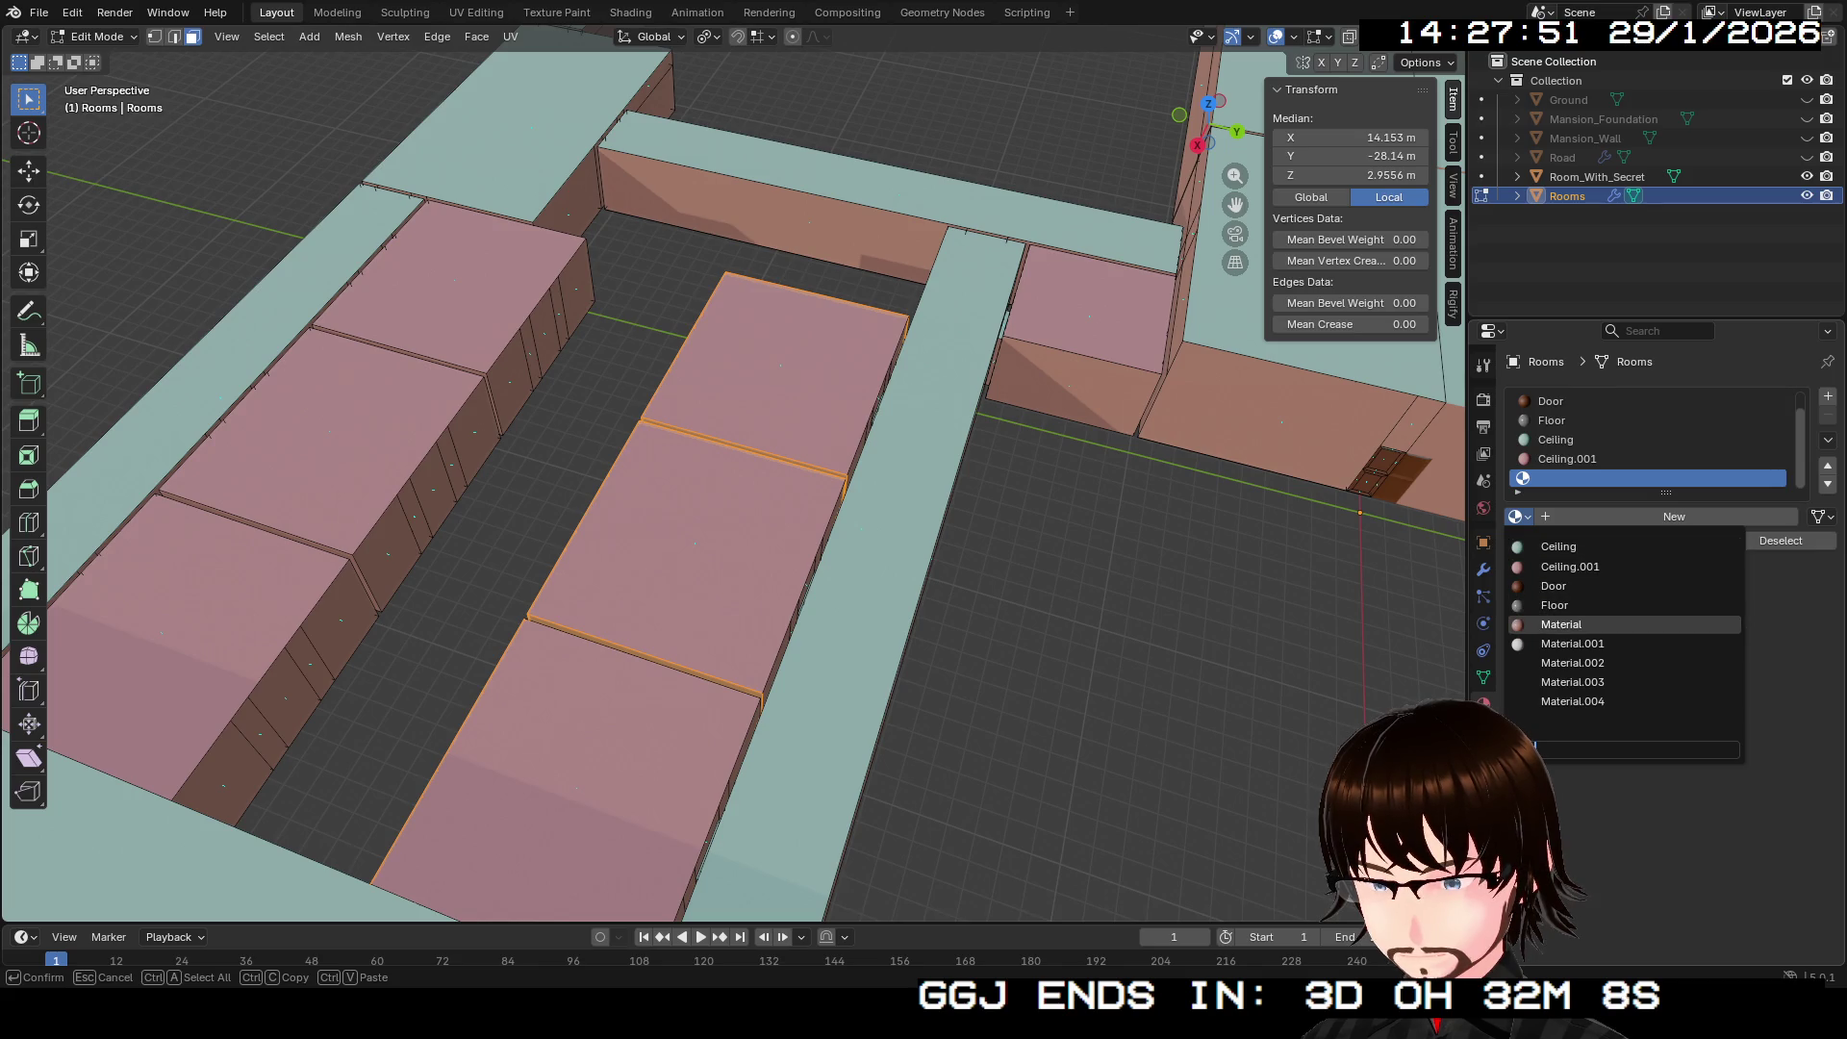
left_click(1562, 624)
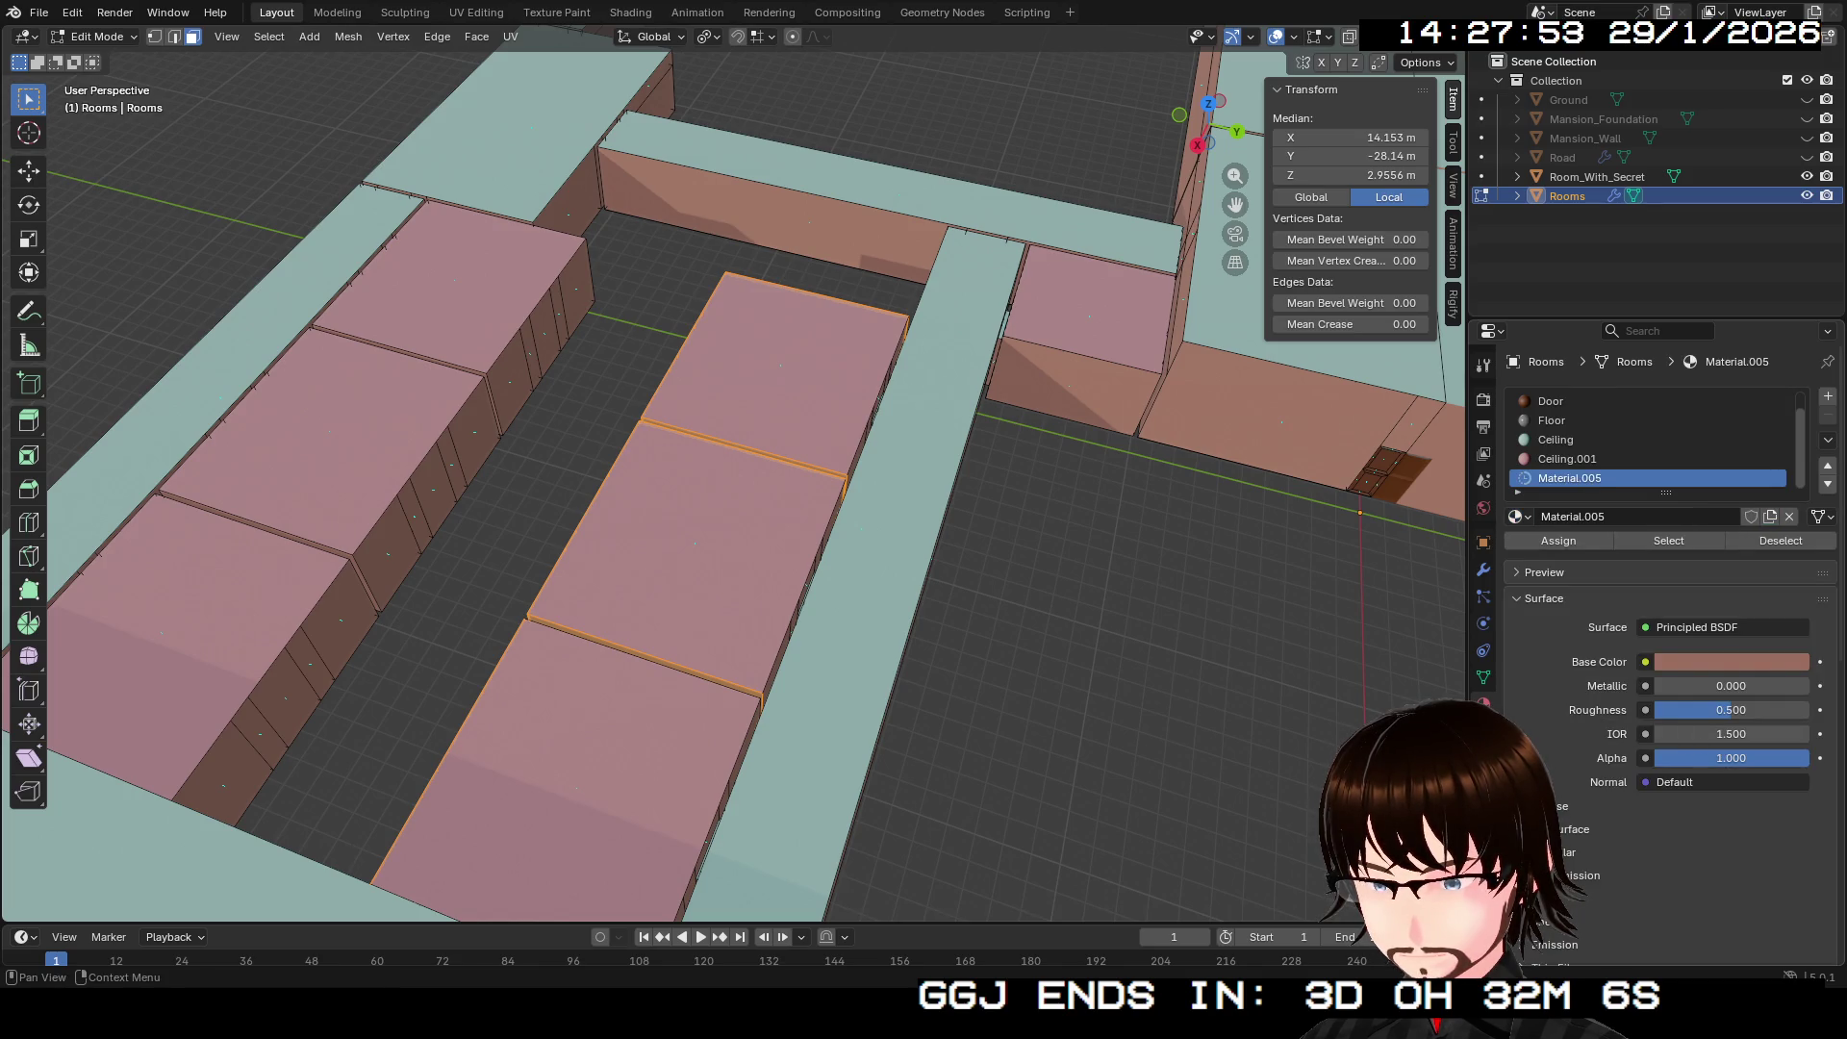
left_click(1732, 662)
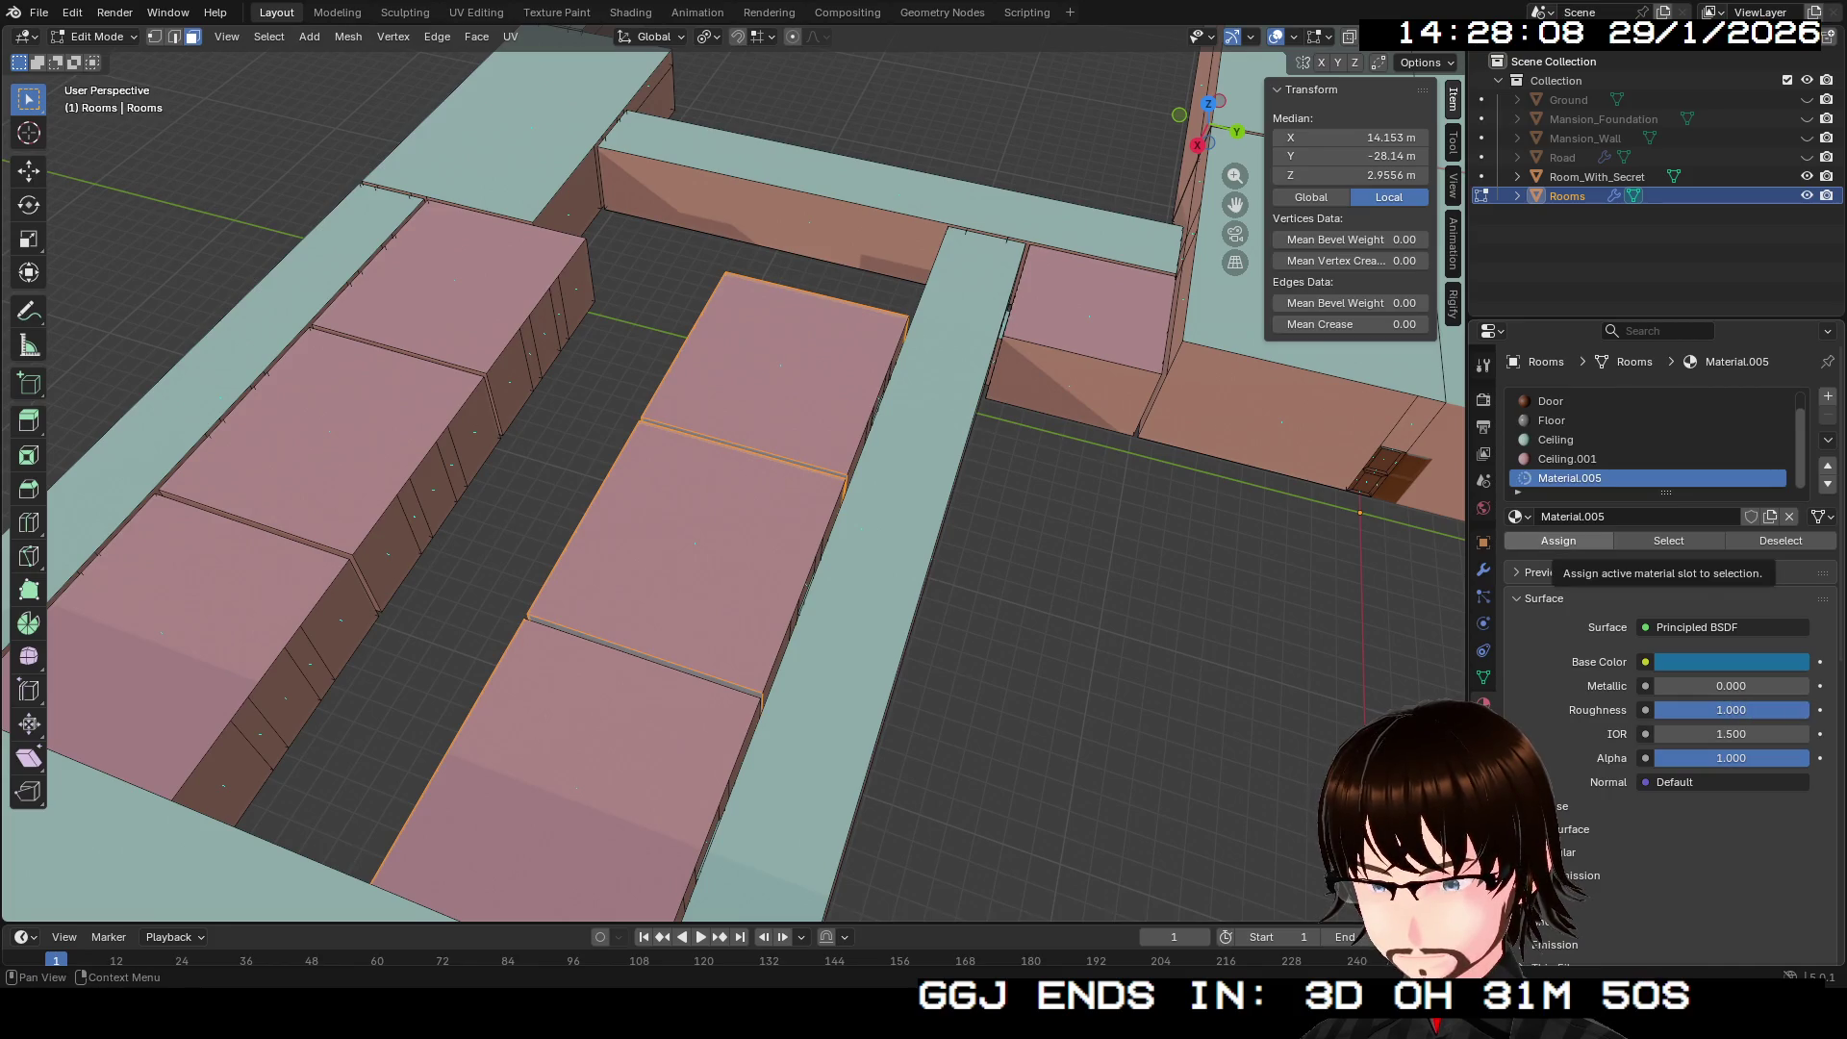
key("shift+grave")
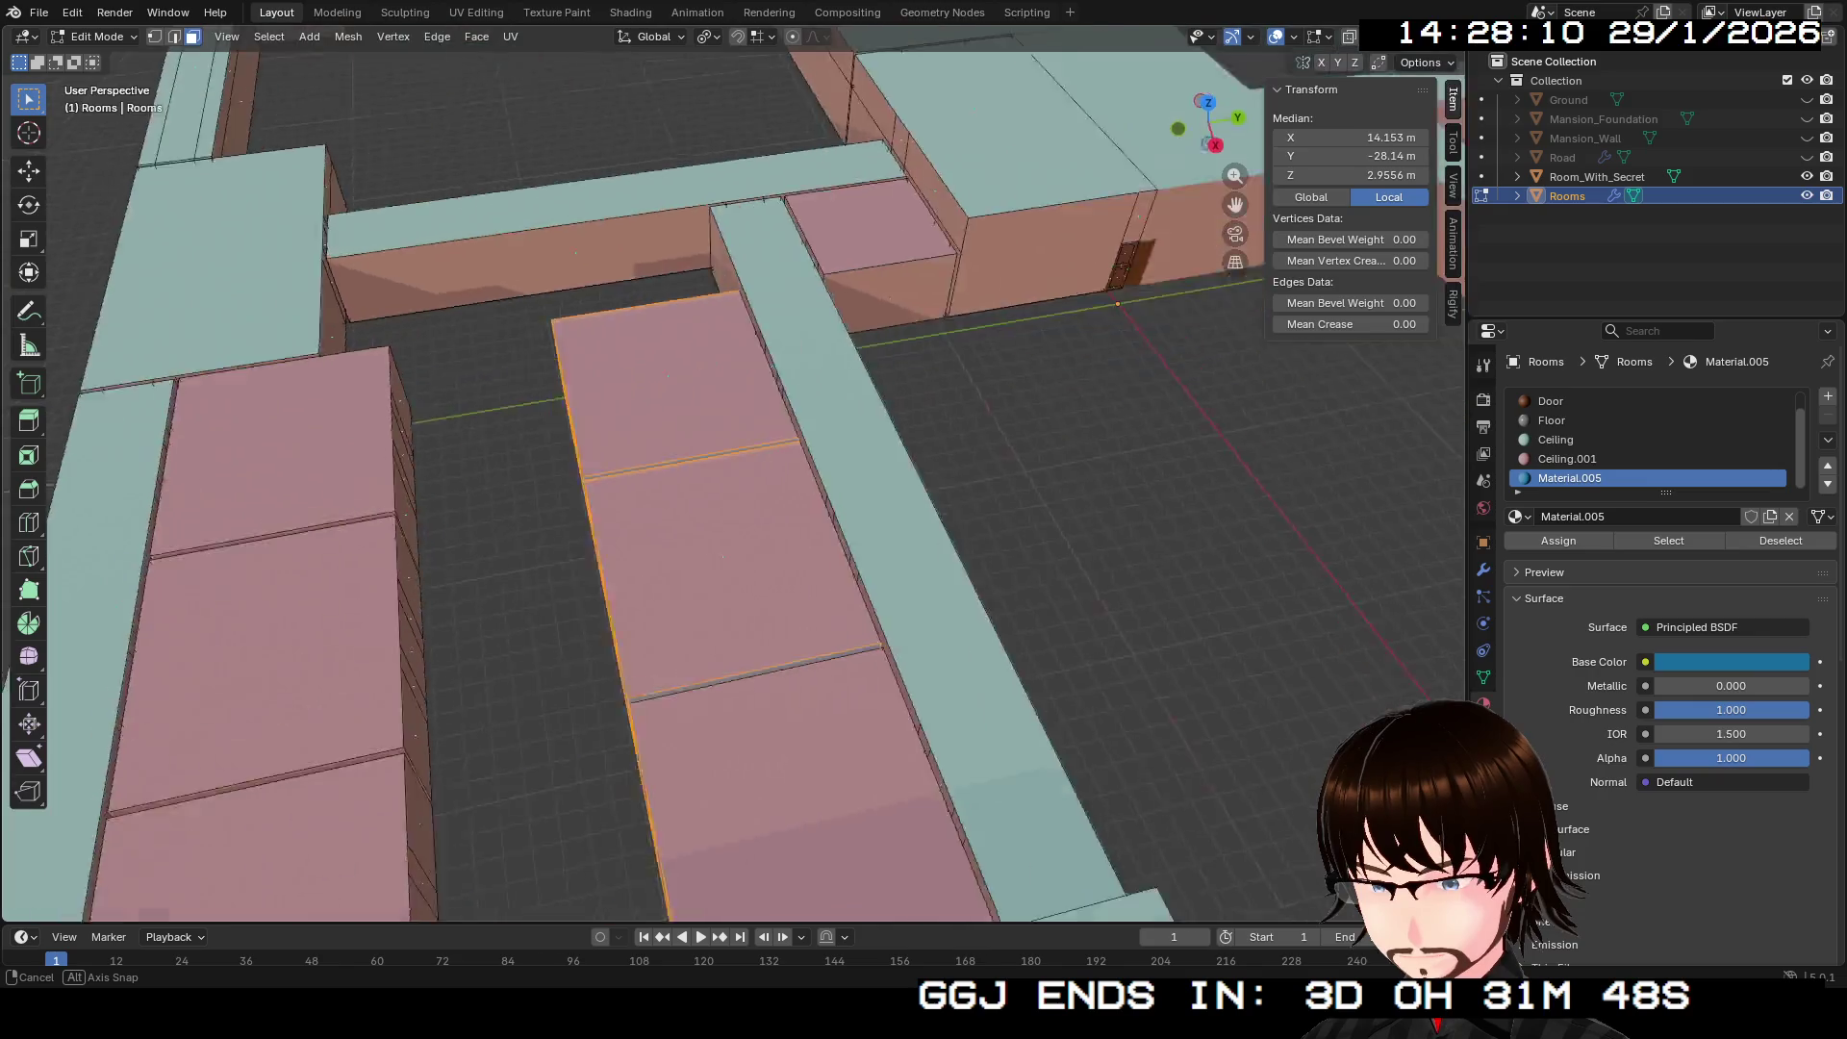
Step: From an overhead view, loop-select the walls around the first room box
key("e")
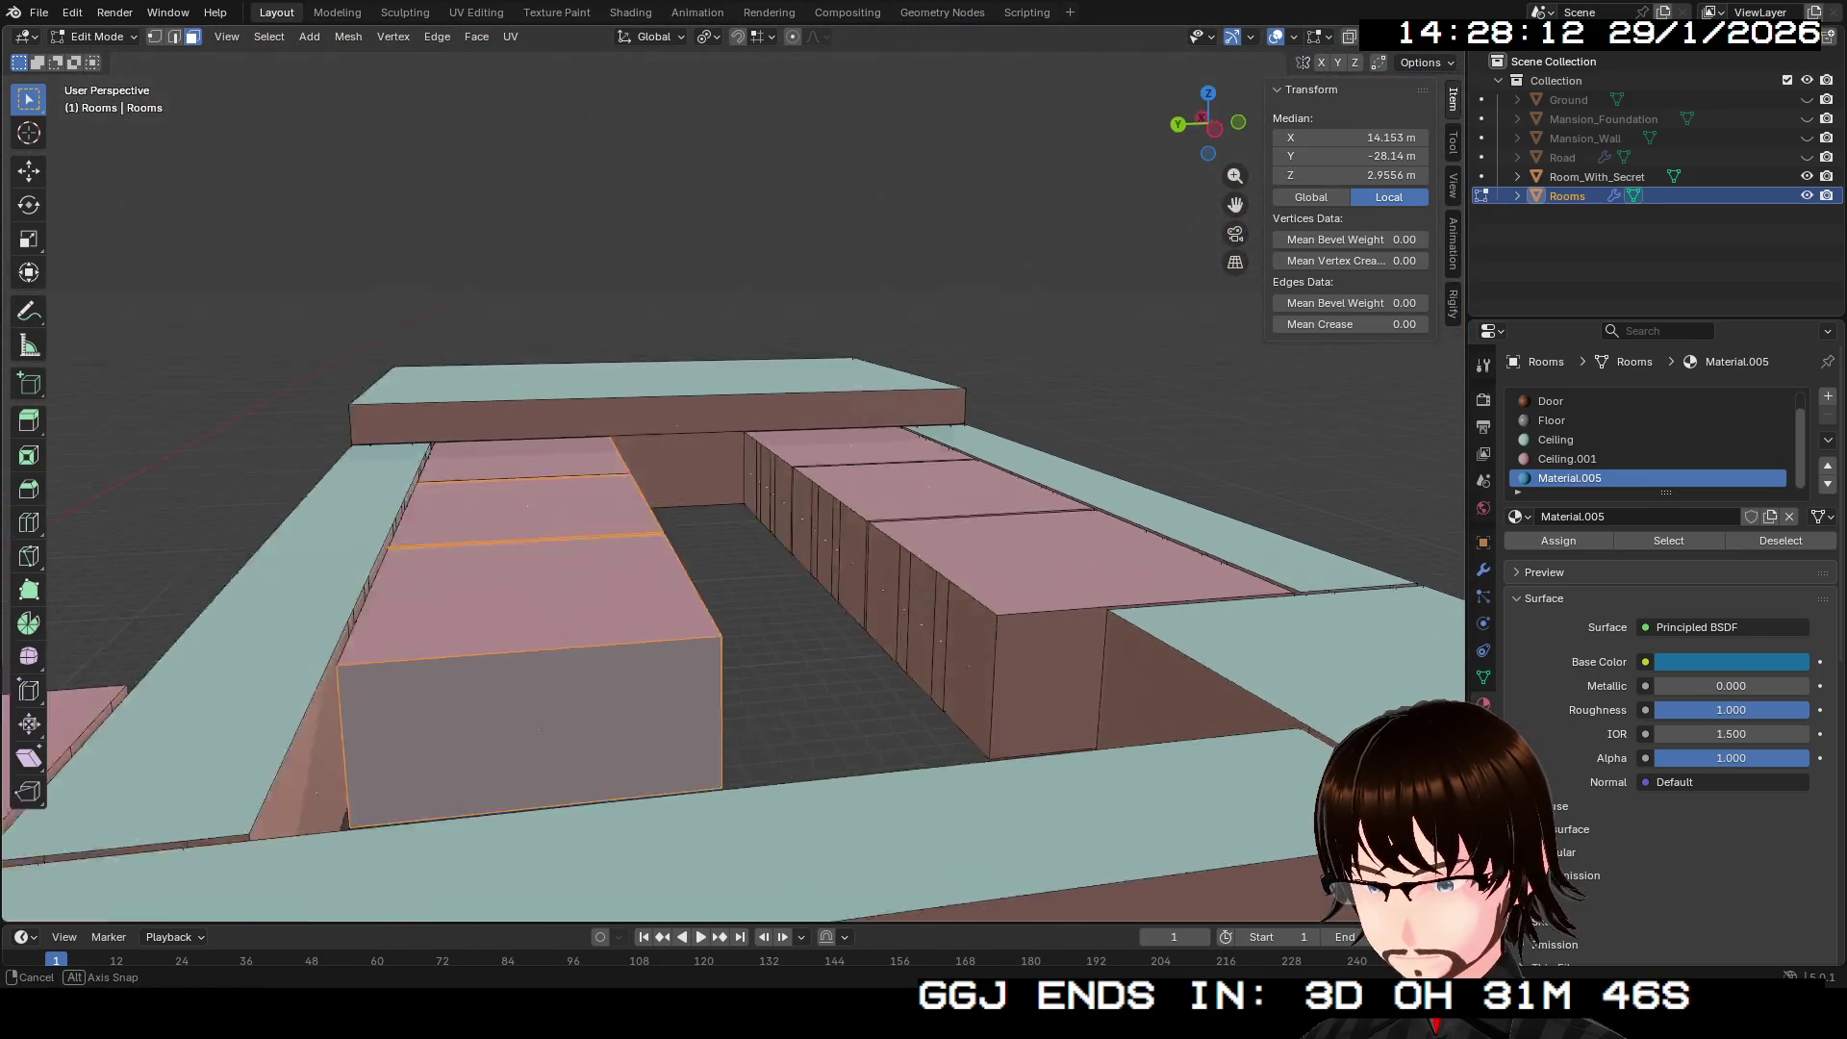
key("s")
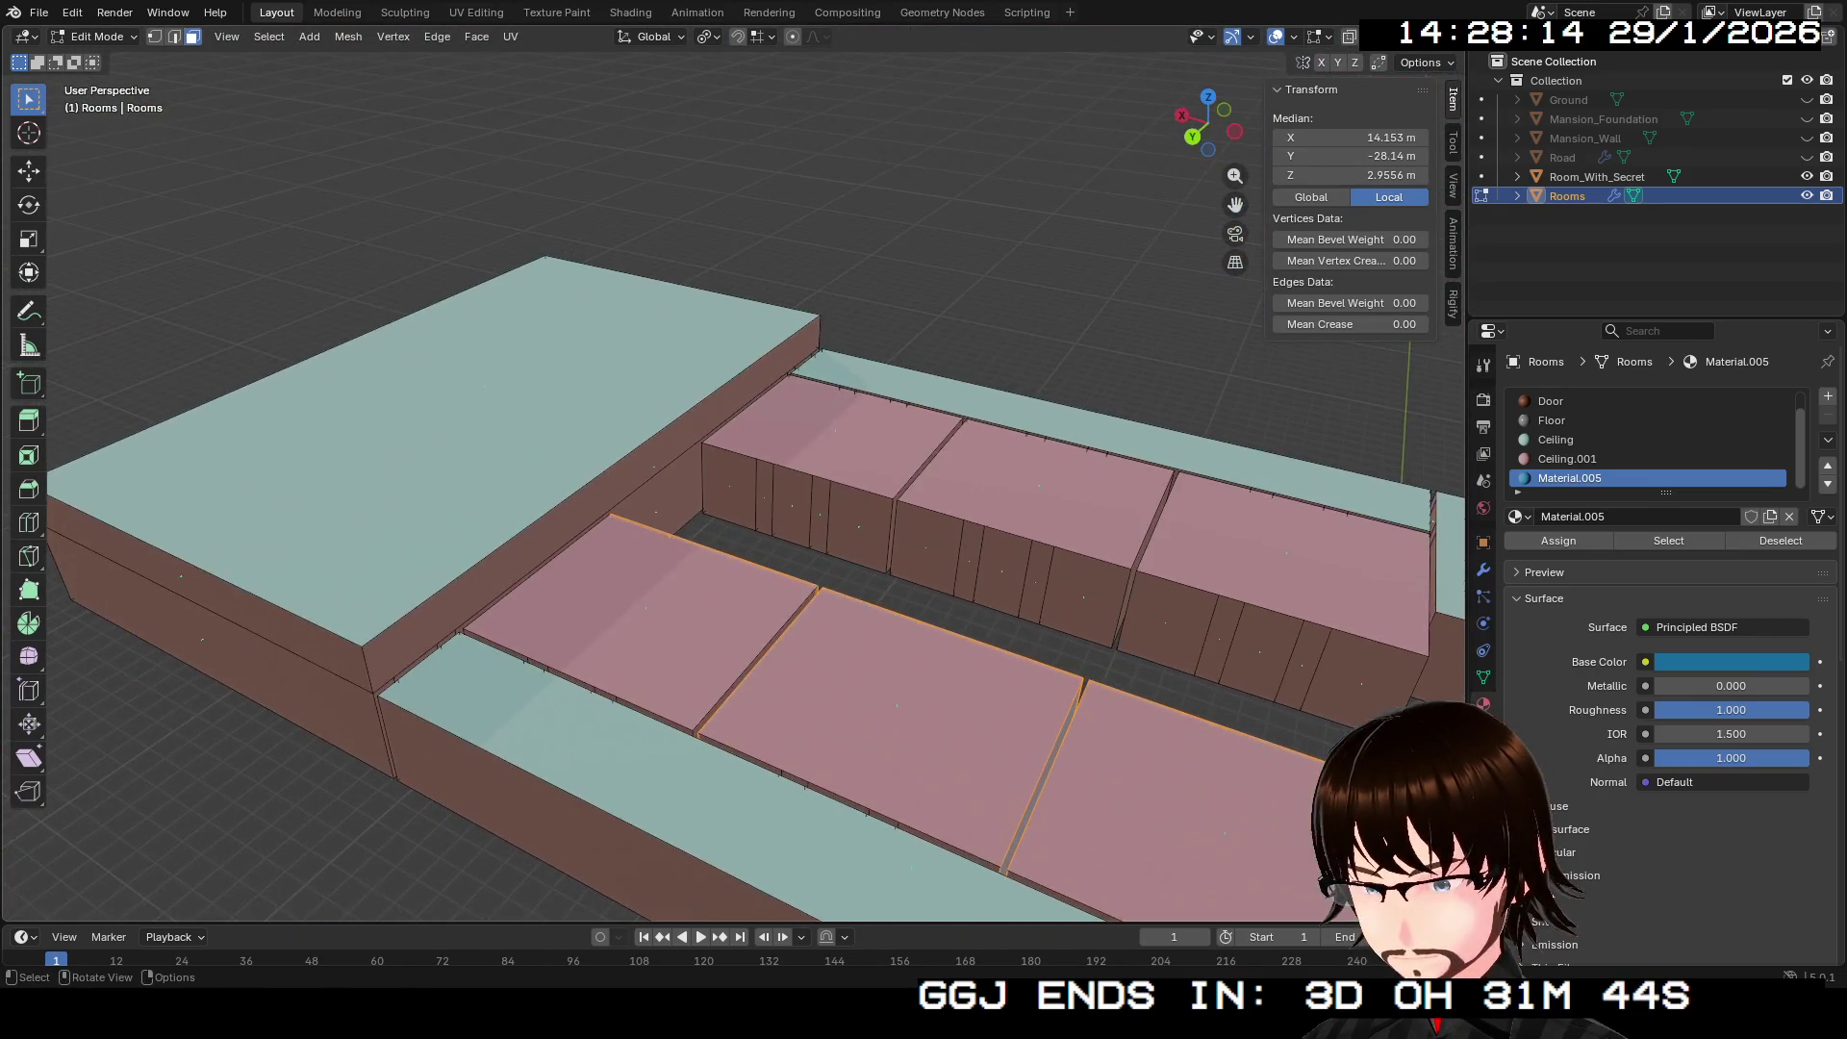
key("Return")
left_click(683, 515)
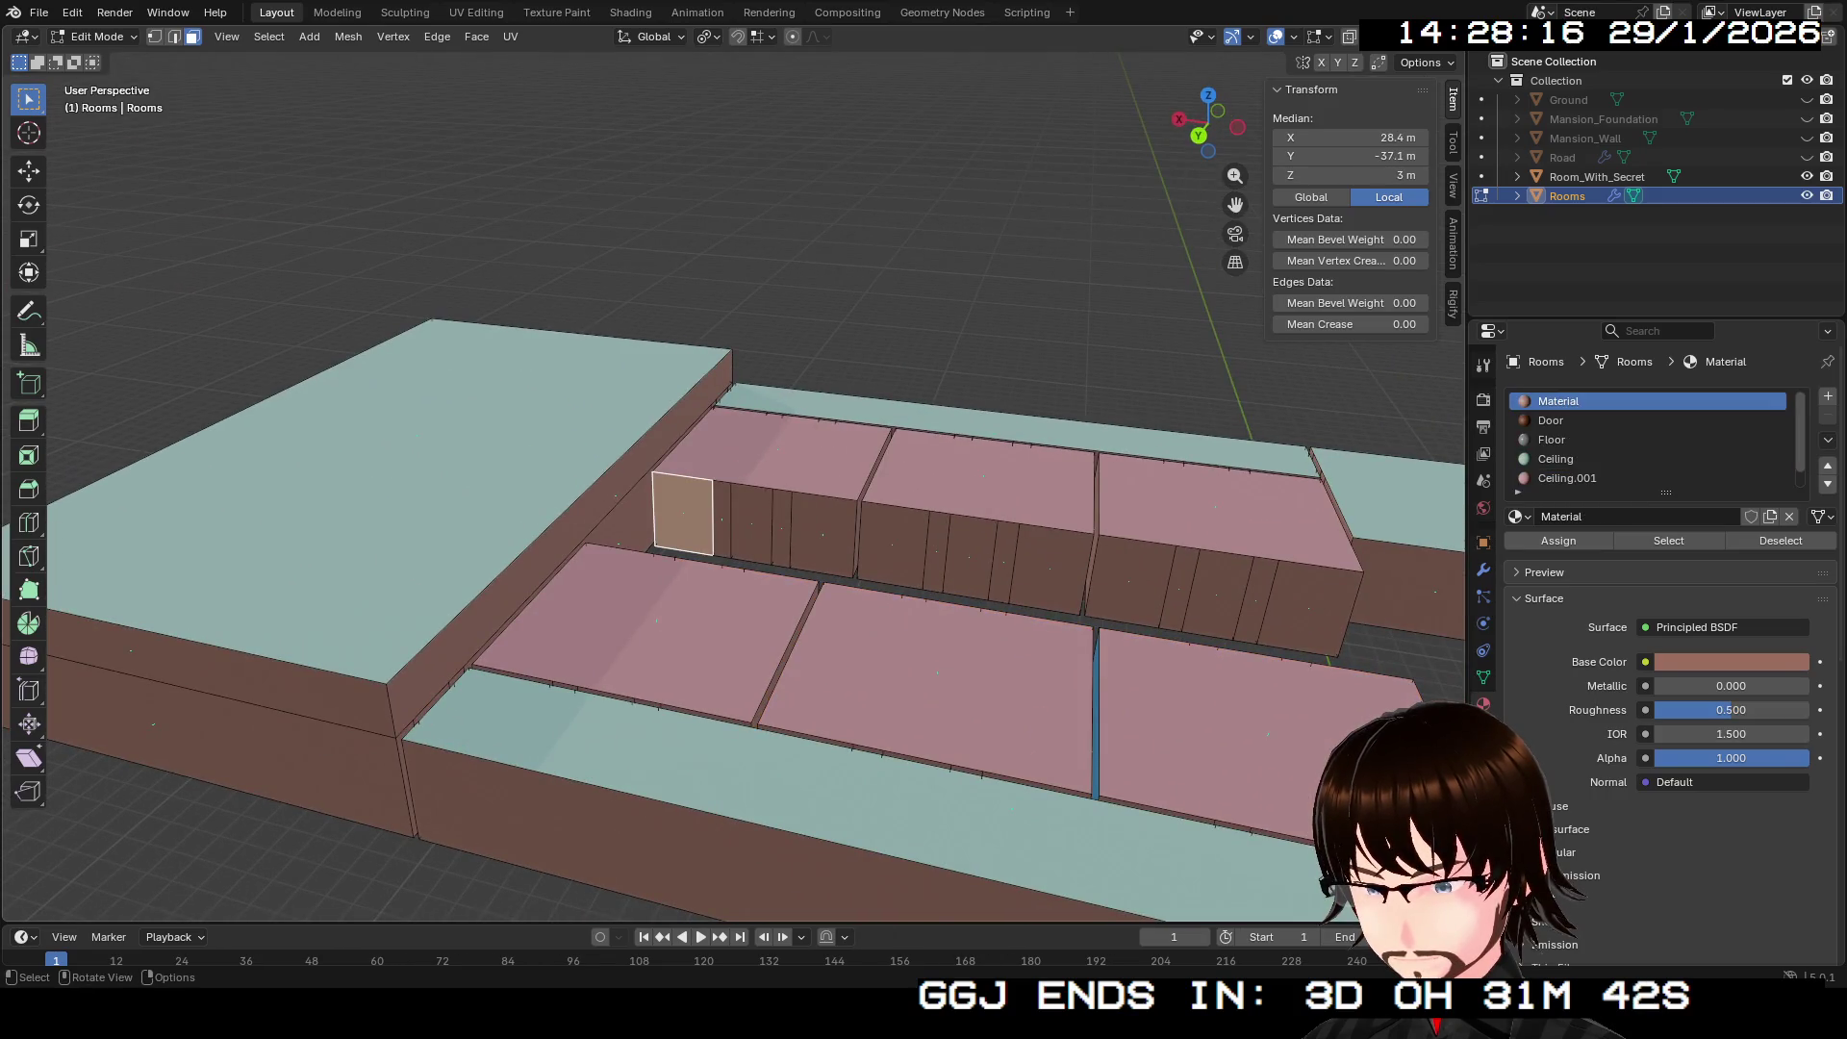
left_click(823, 534, "alt")
left_click(822, 534)
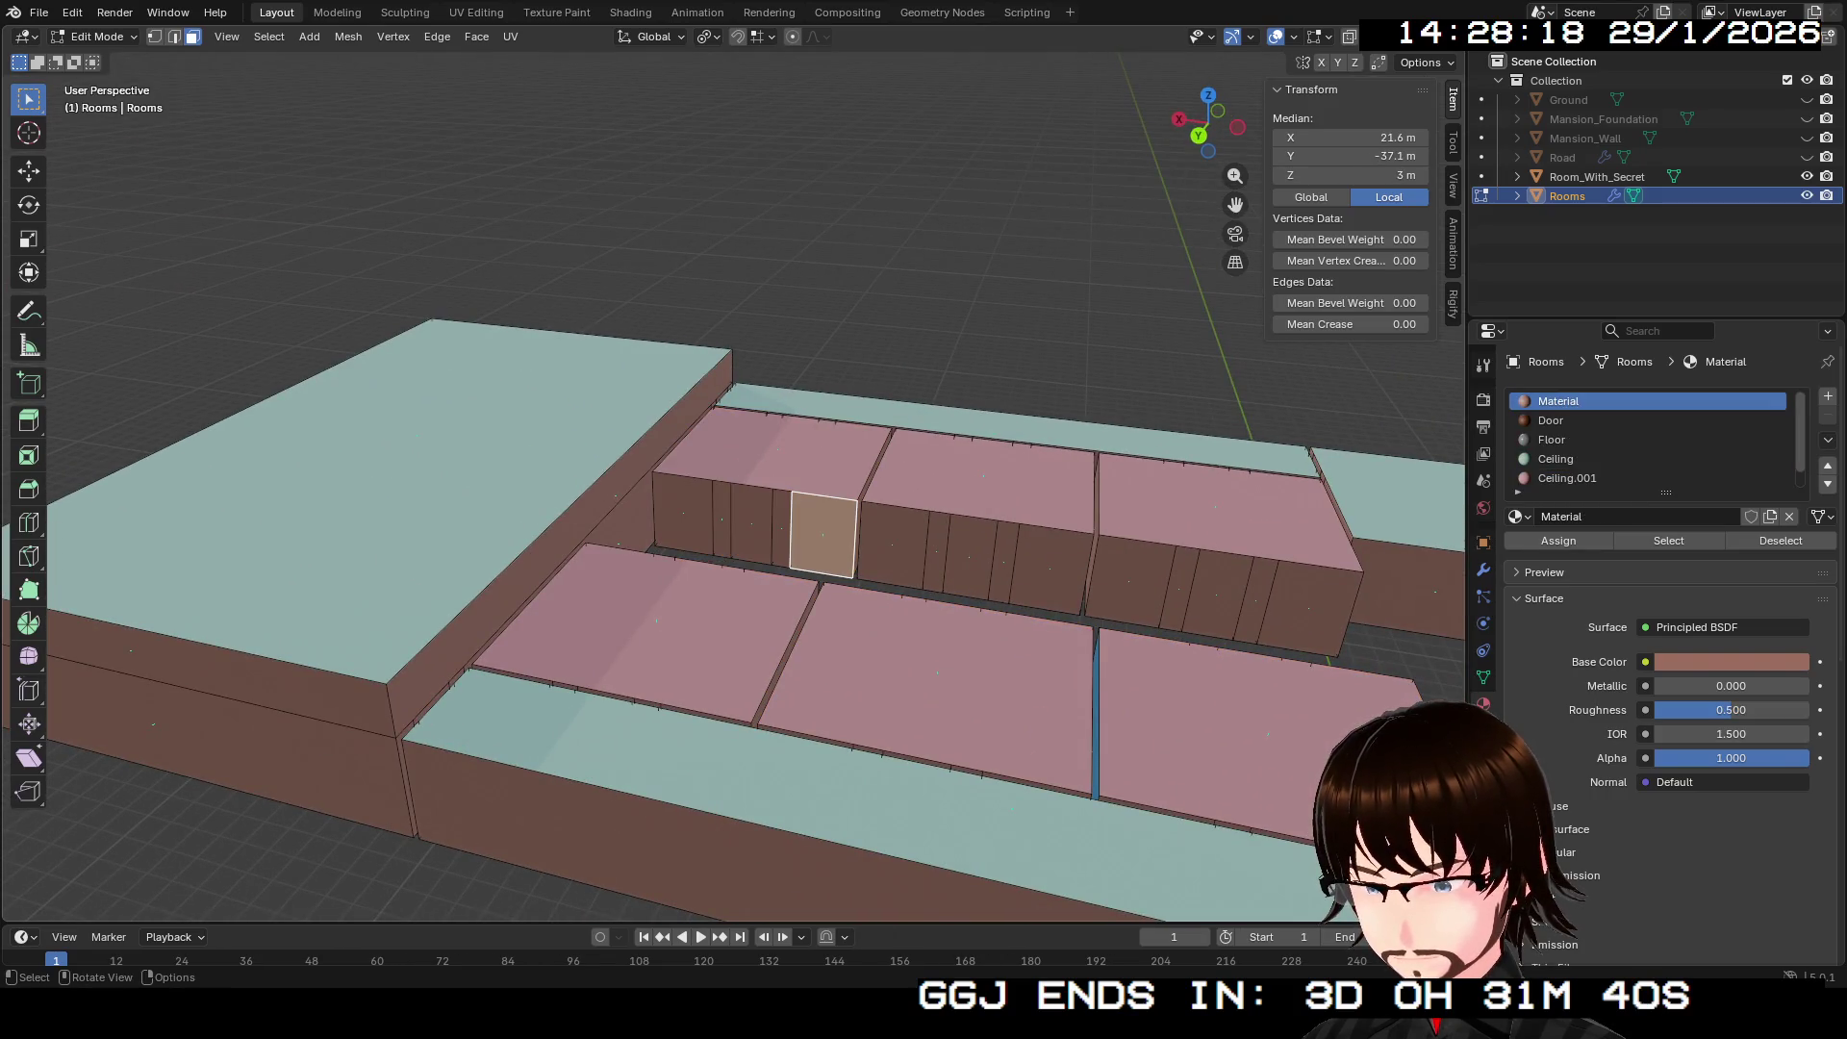
left_click(684, 515)
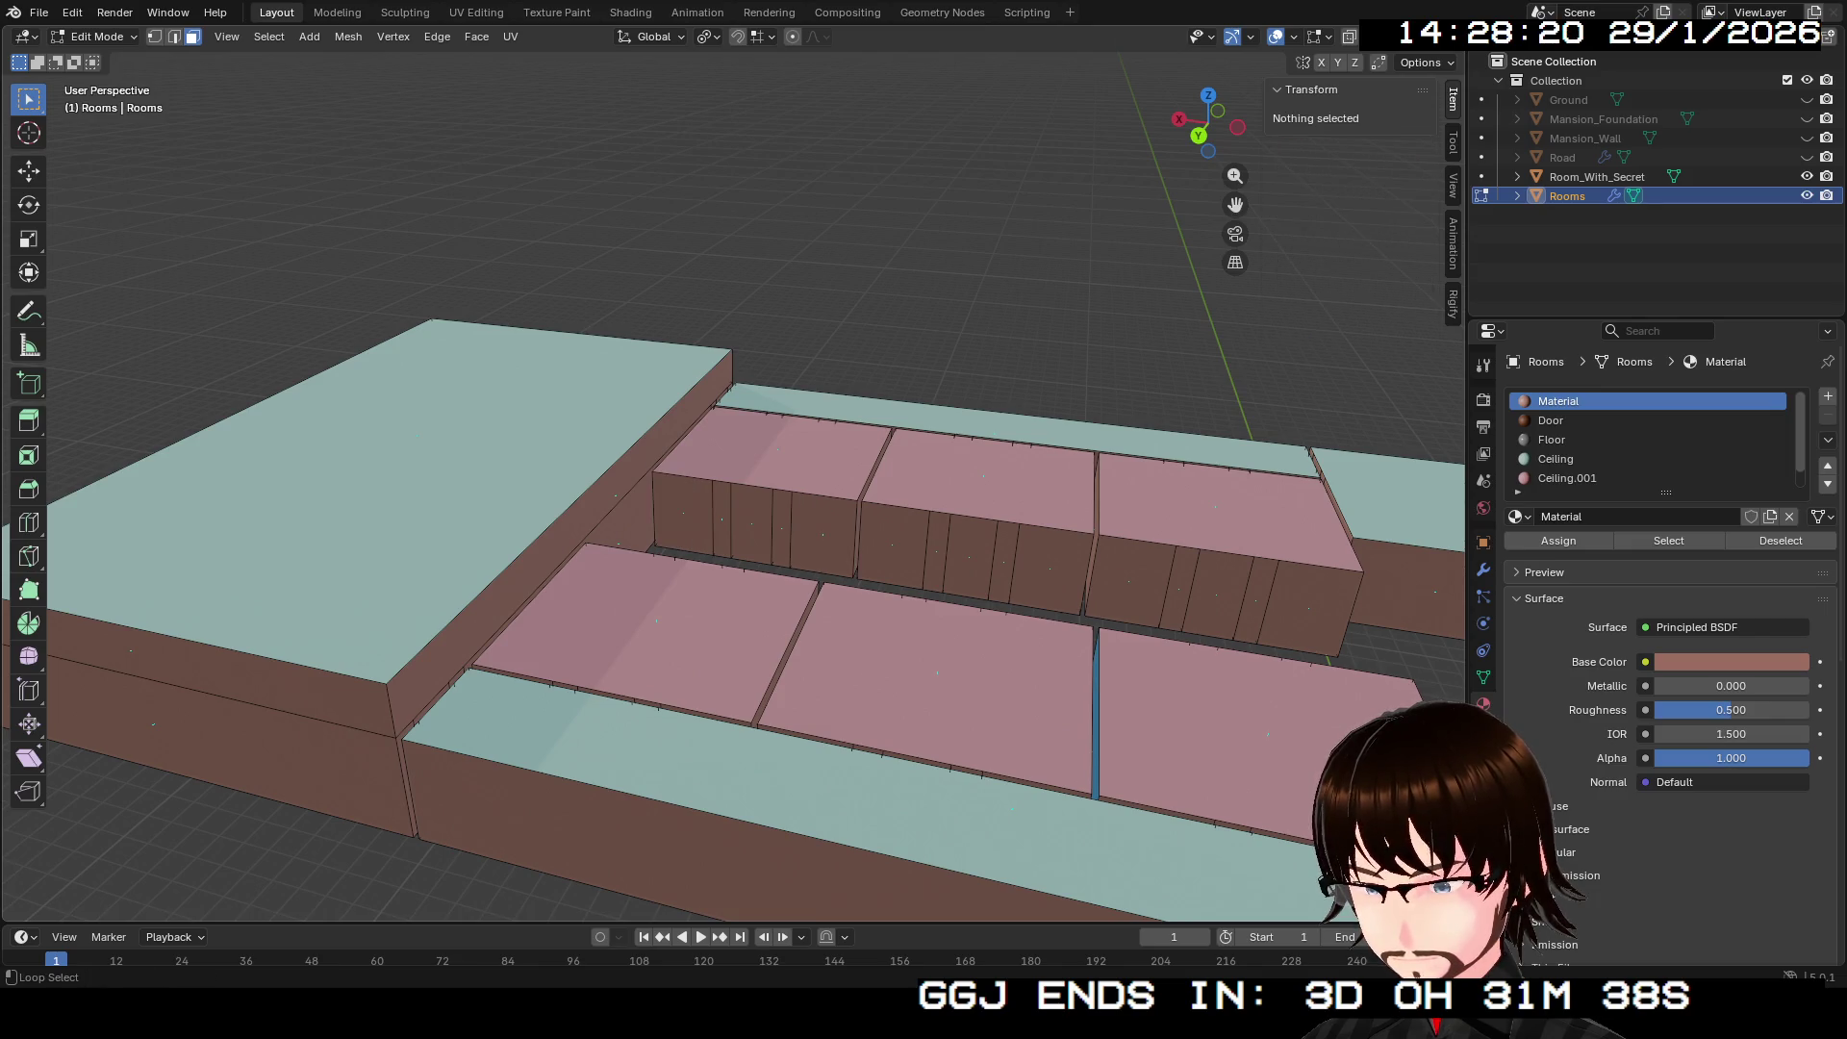
left_click(750, 524, "alt")
Step: Add the wall loops of five more room boxes and make Material.005 the active slot
left_click(893, 546, "alt+shift")
left_click(1202, 587, "alt+shift")
left_click(822, 625, "alt+shift")
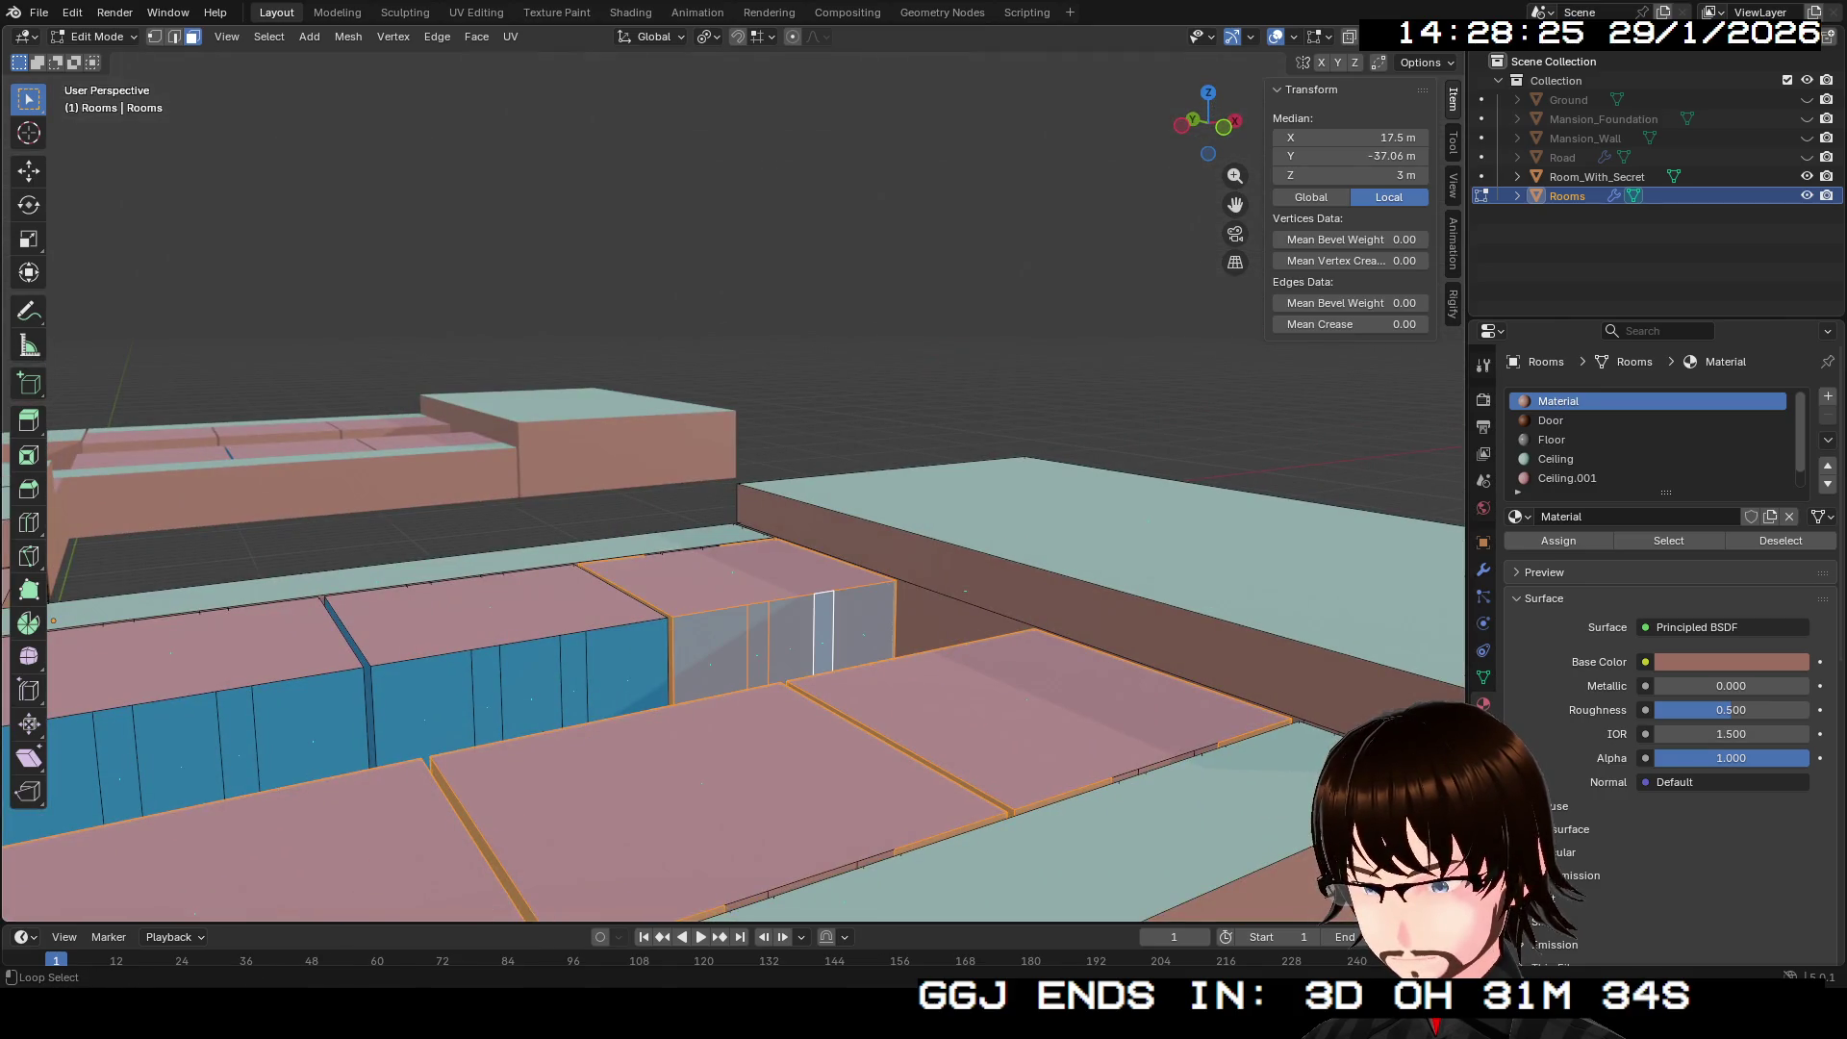
left_click(531, 679, "alt+shift")
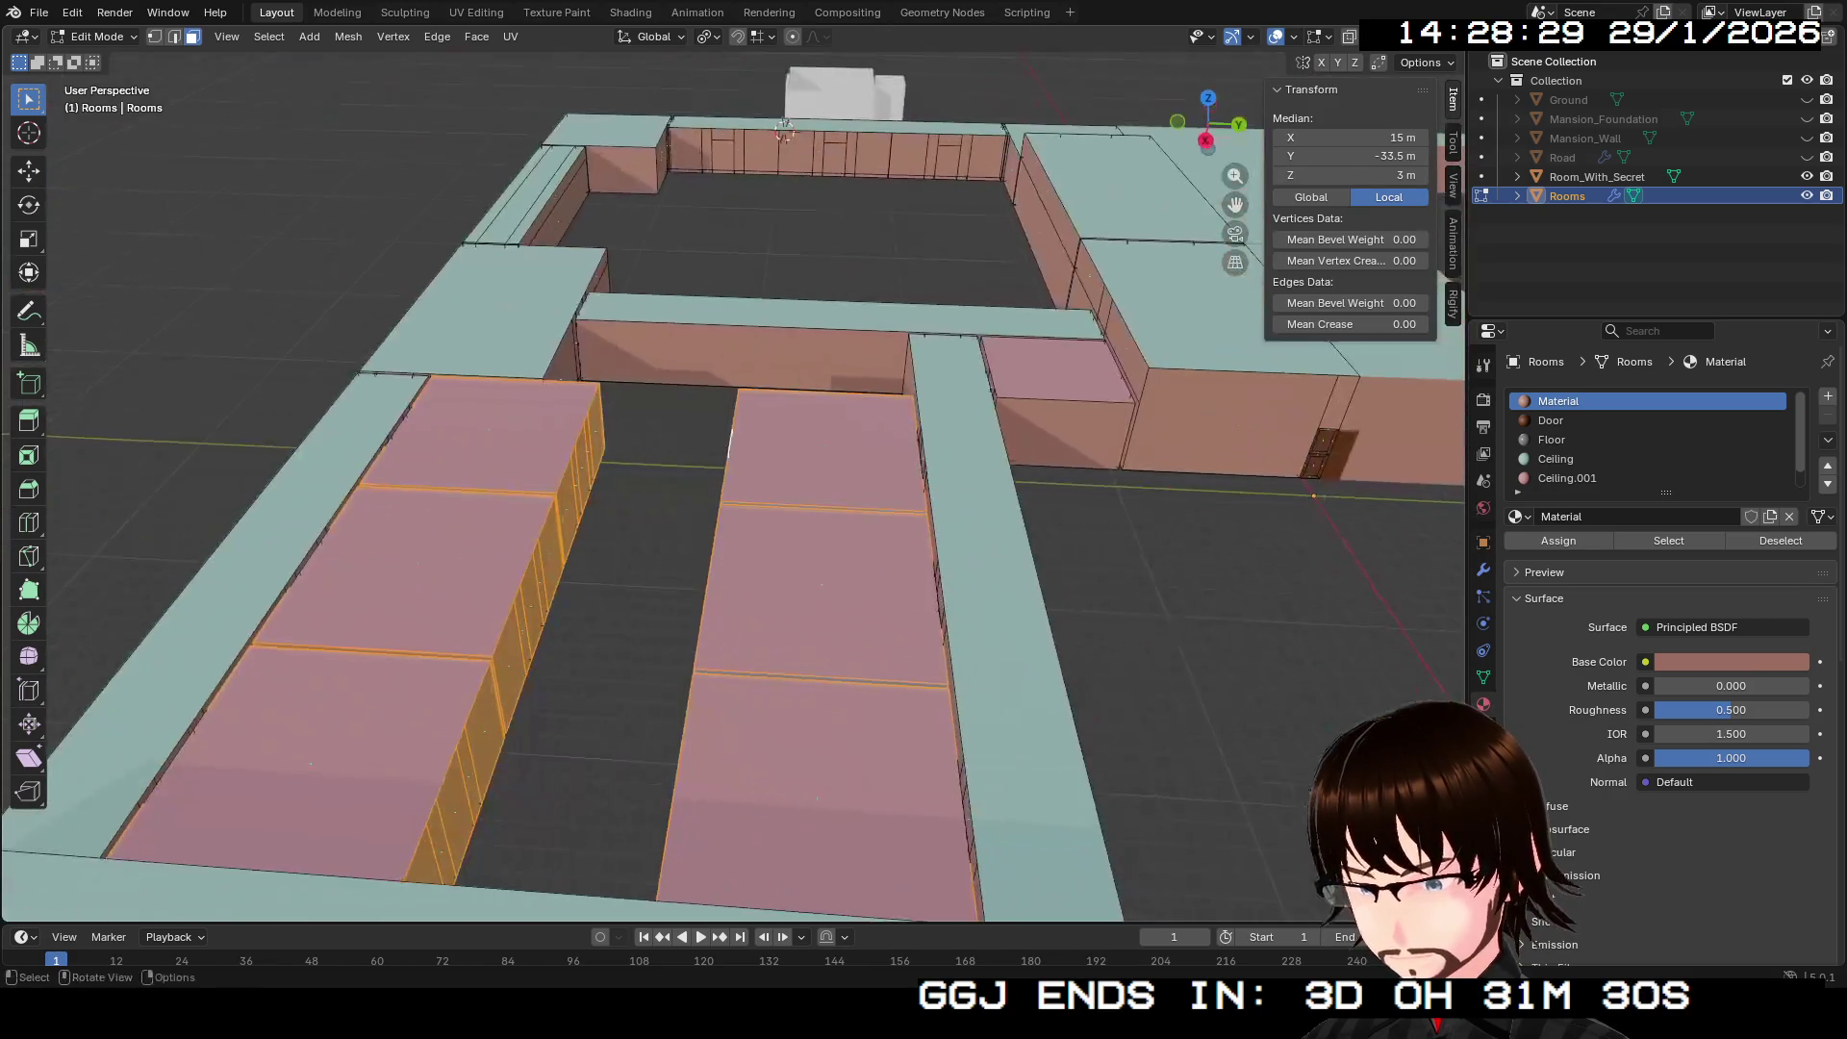
left_click(1070, 677, "alt+shift")
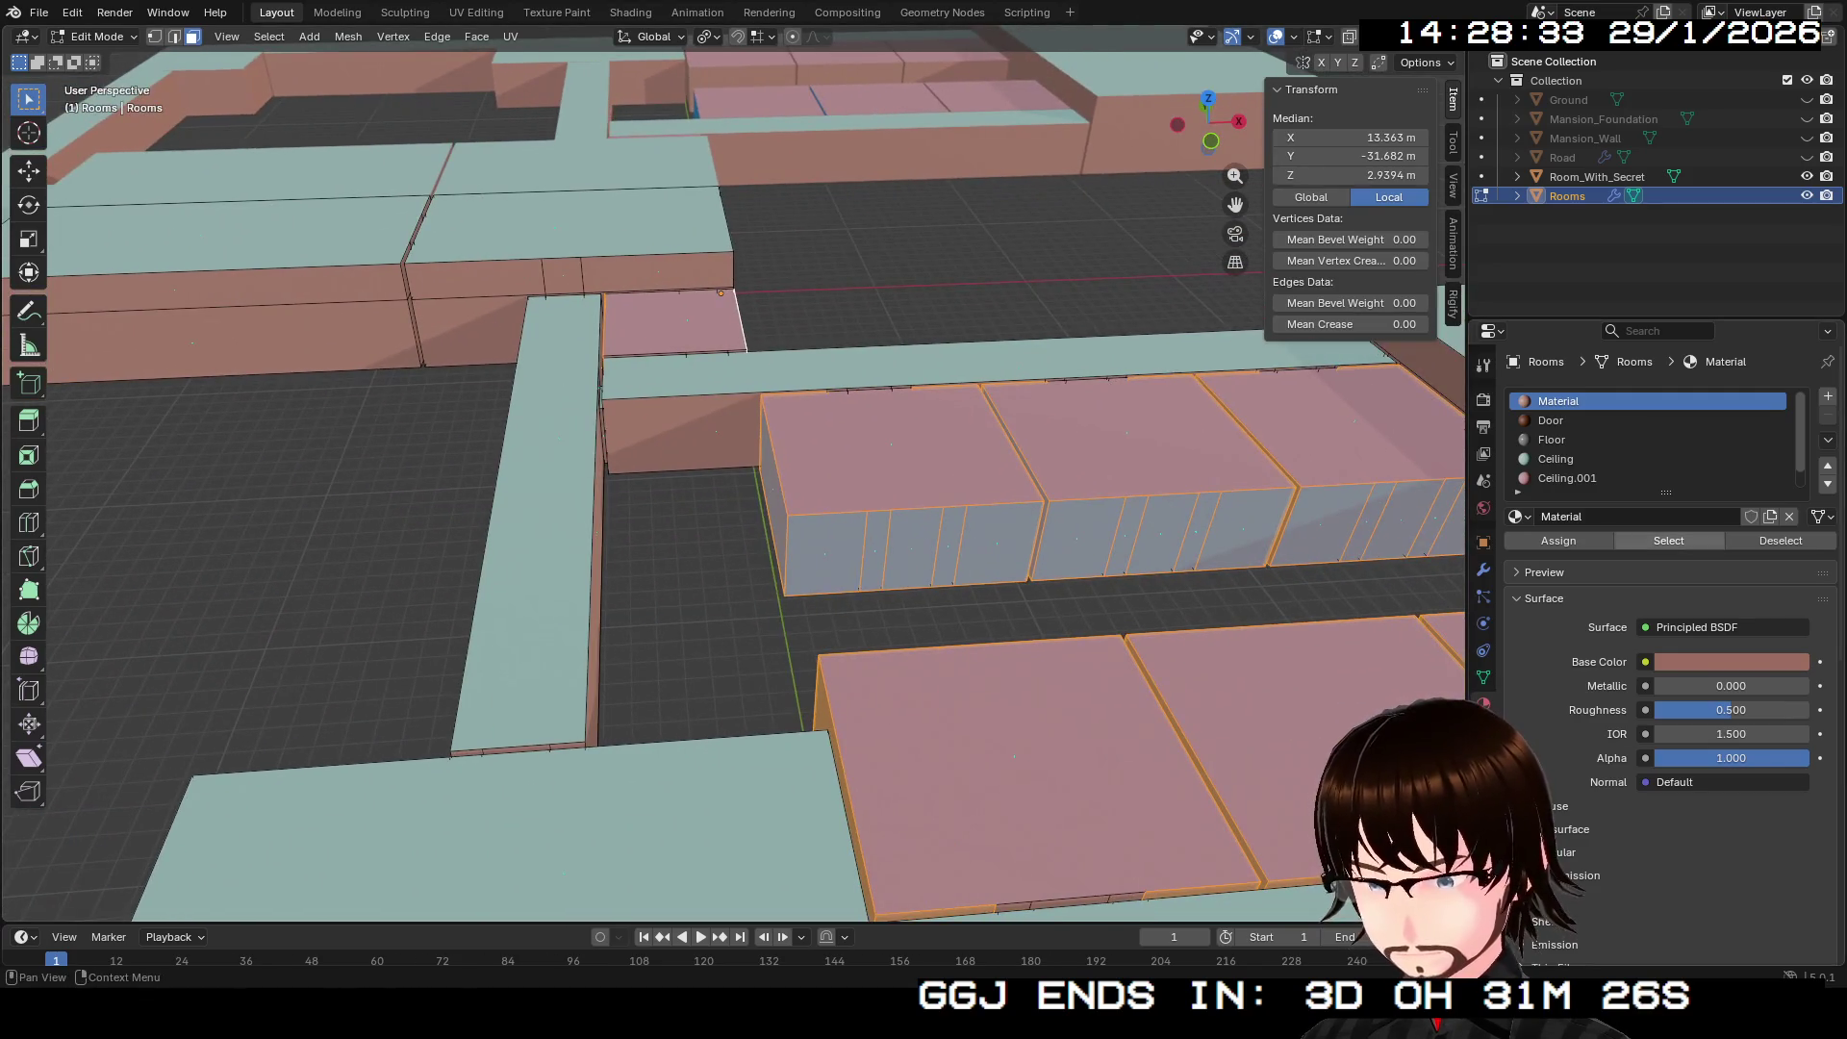
left_click(1569, 479)
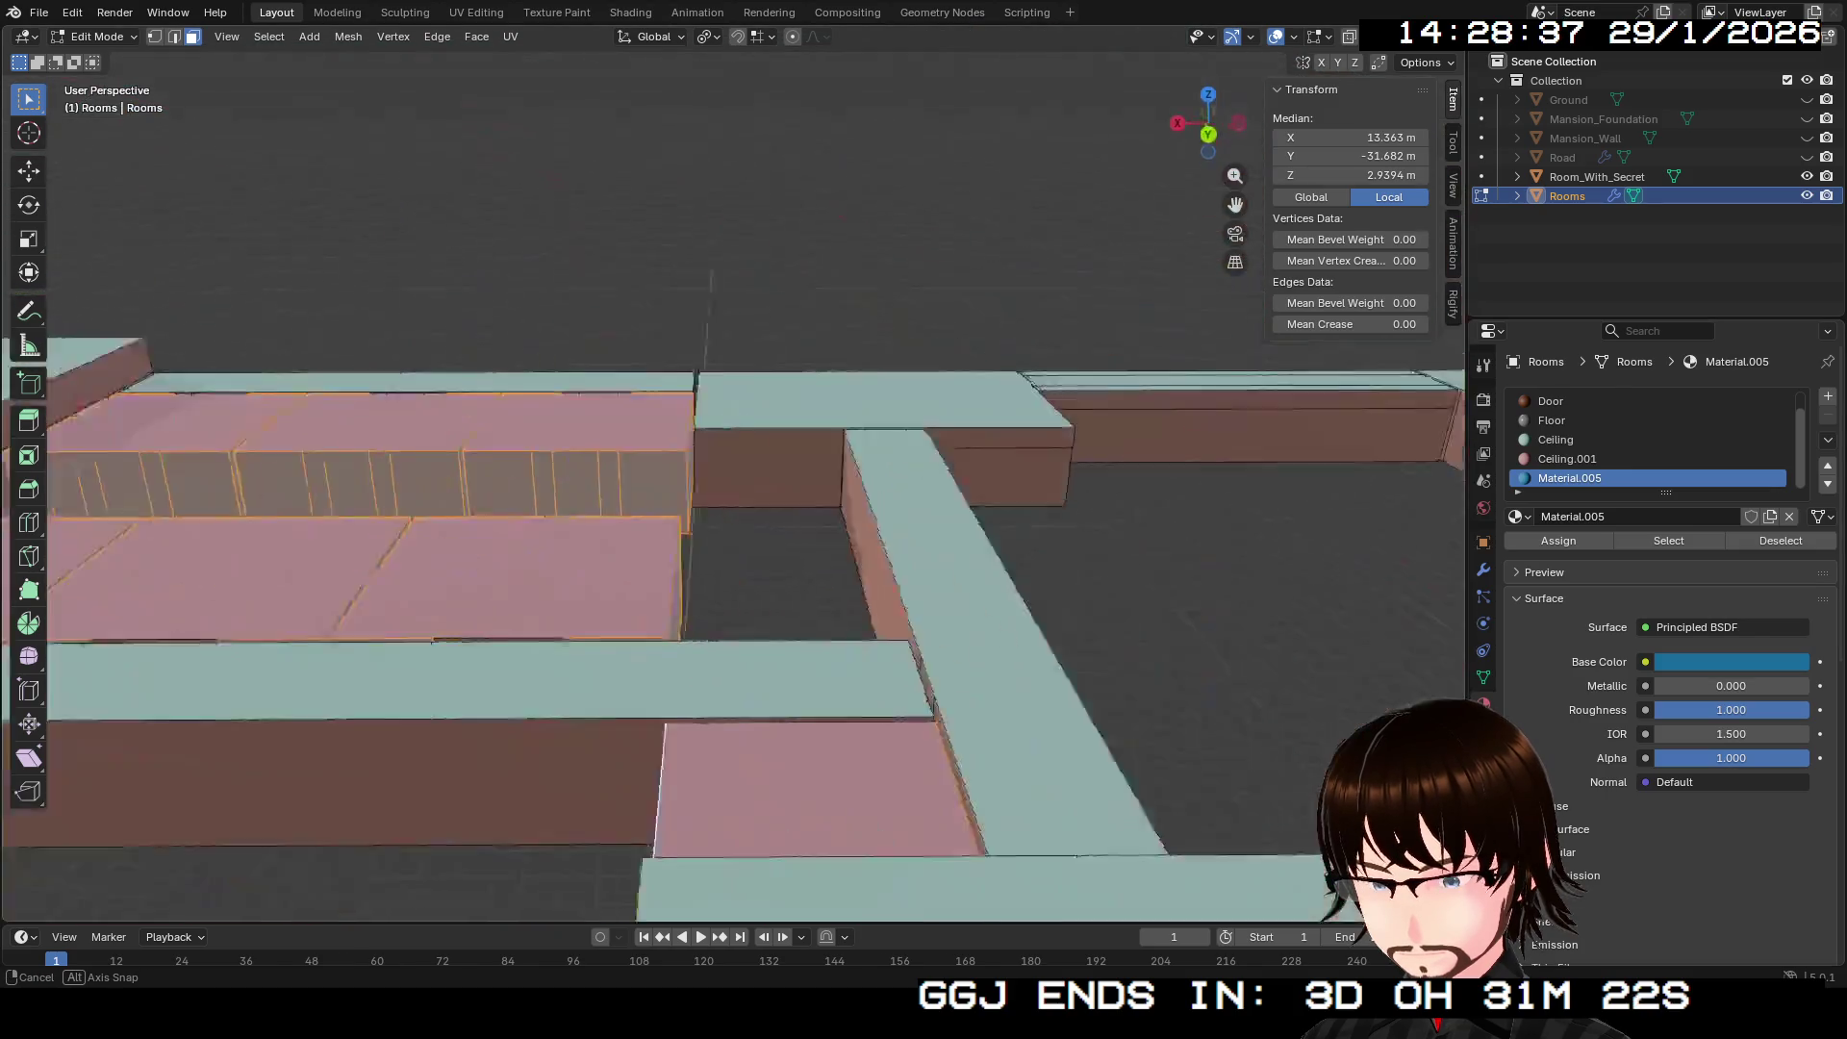
key("shift+grave")
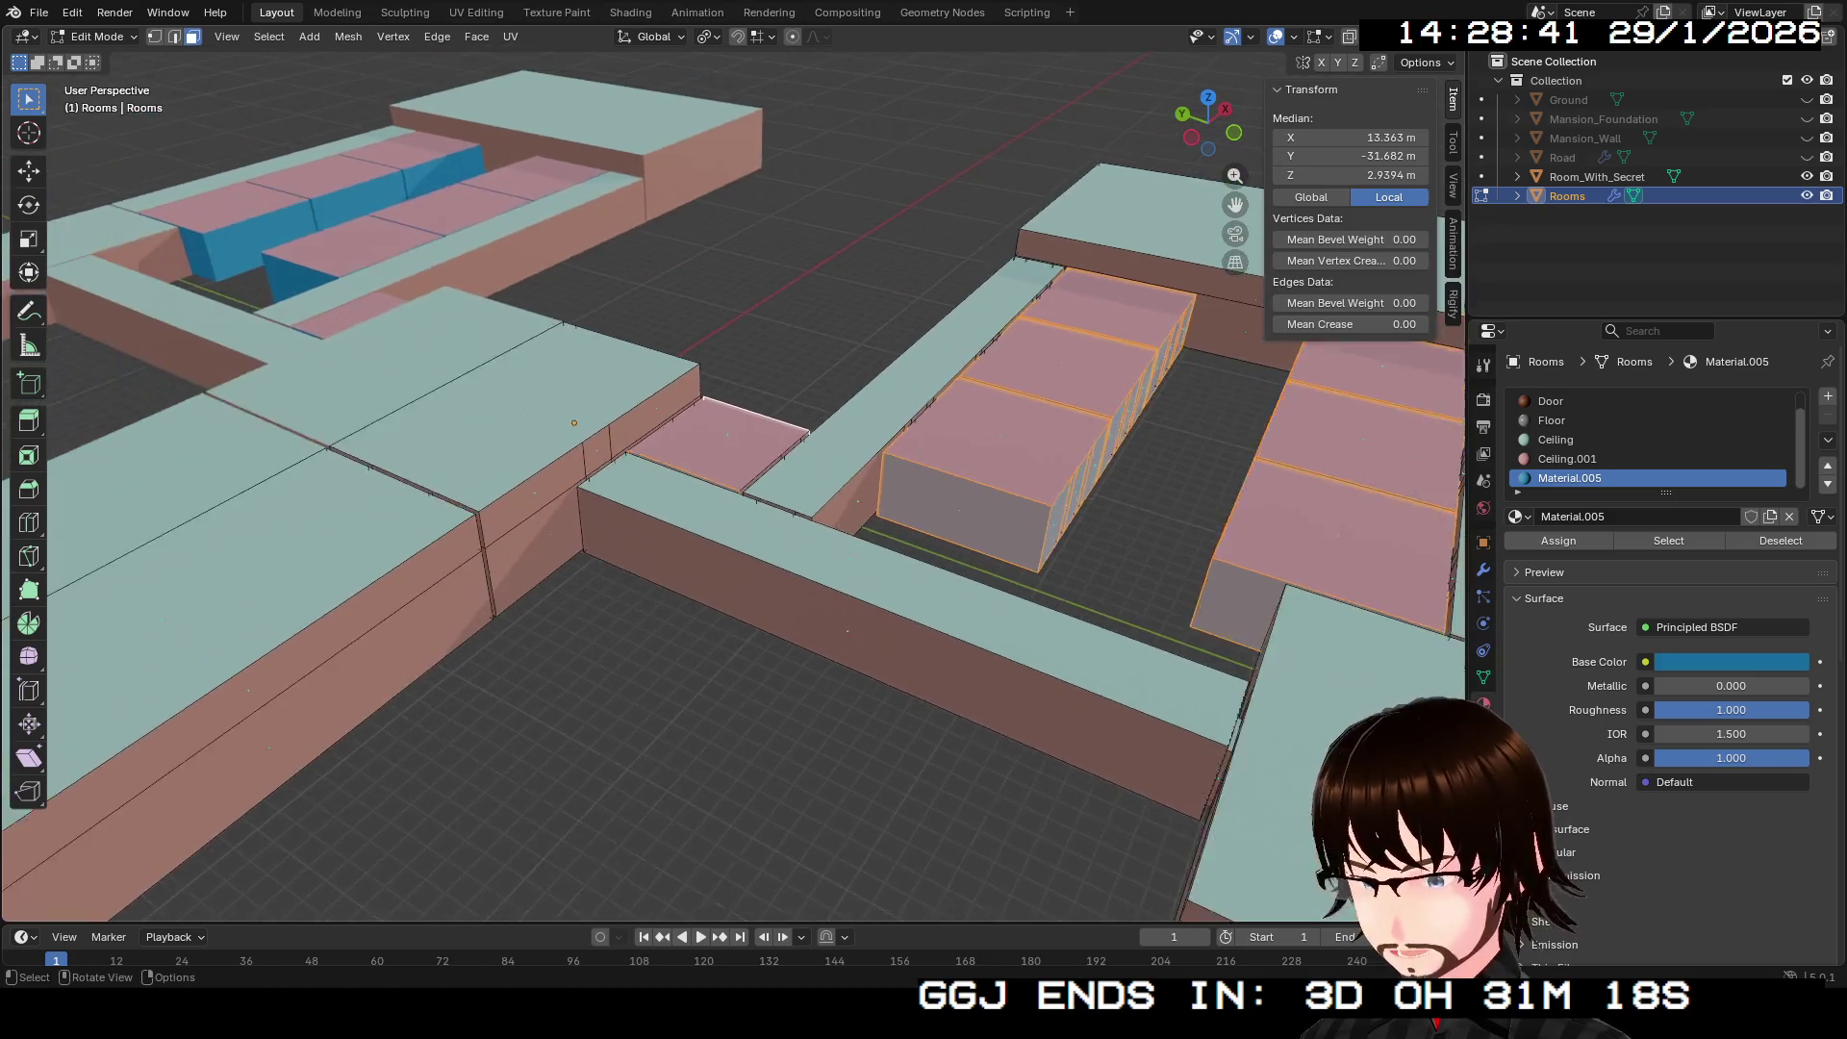
key("Return")
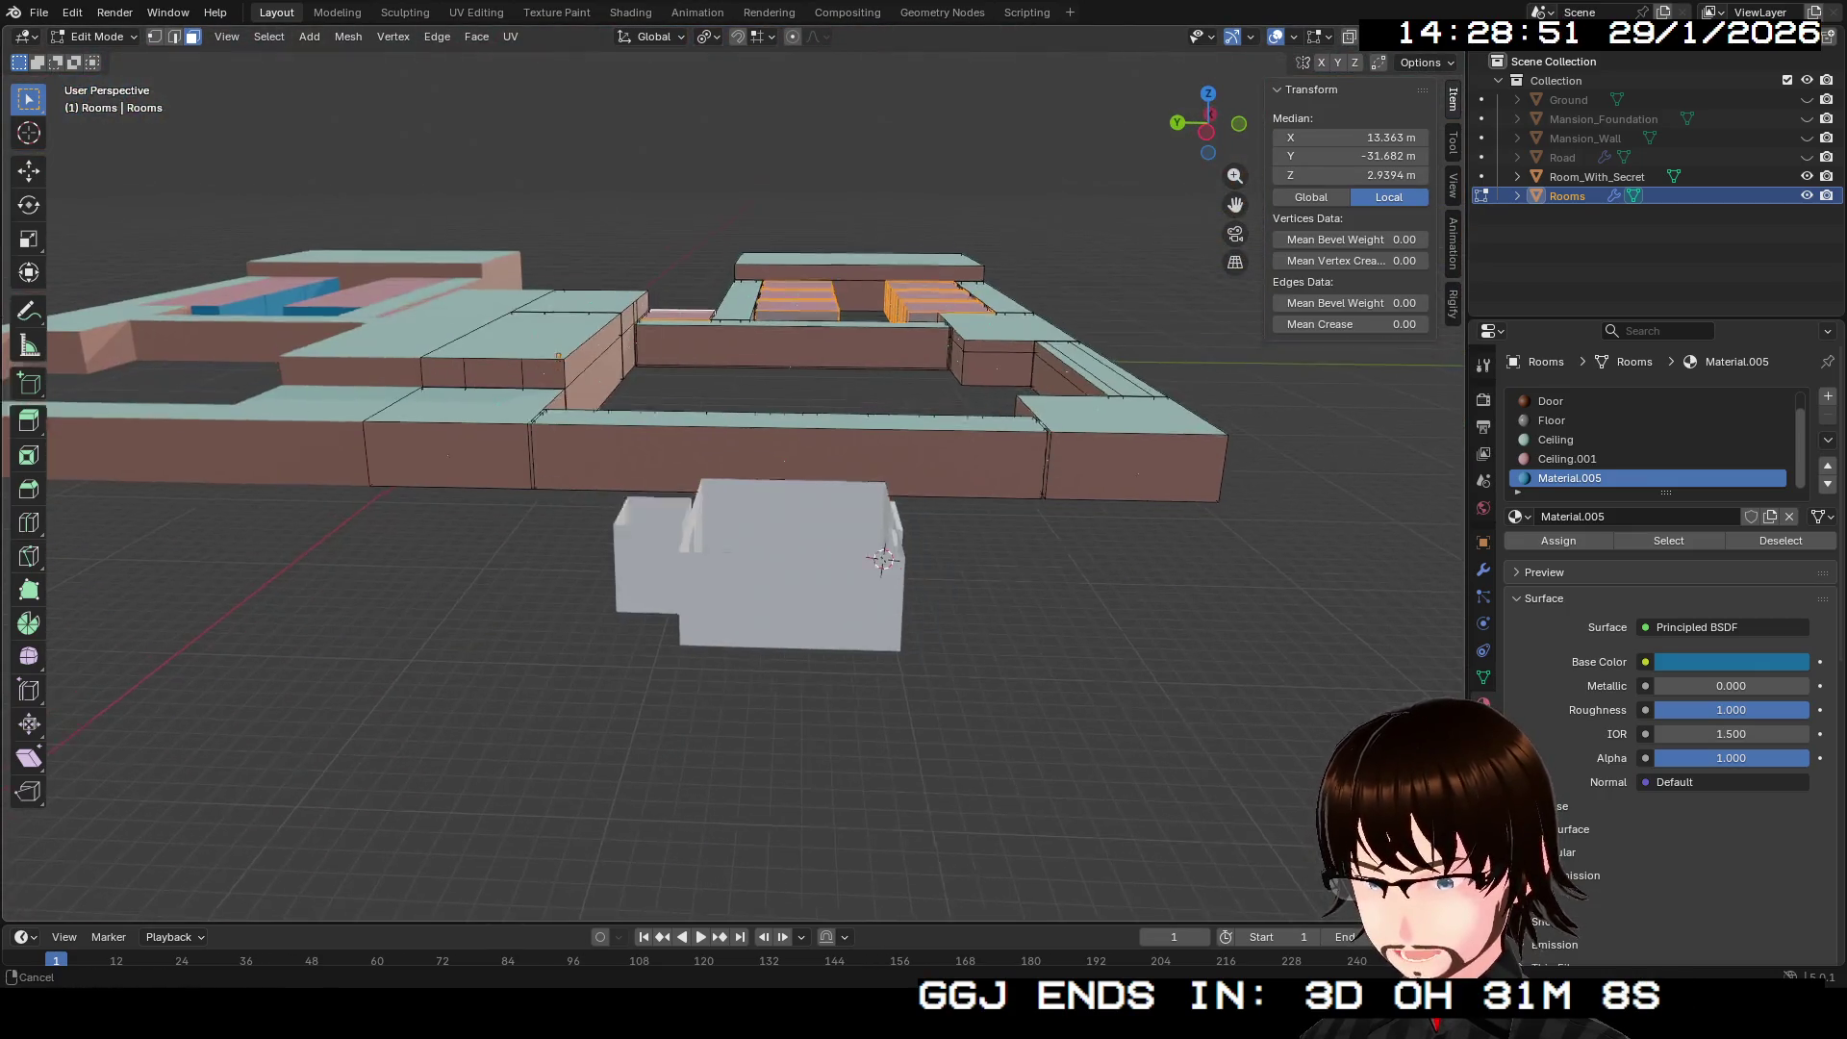
Step: Orbit around the building layout and deselect everything in the Rooms mesh
mouse_move(905, 575)
left_mouse_down()
mouse_move(846, 481)
mouse_move(619, 495)
mouse_move(569, 433)
mouse_move(619, 516)
mouse_move(726, 883)
mouse_move(745, 808)
mouse_move(712, 654)
mouse_move(712, 308)
left_mouse_up()
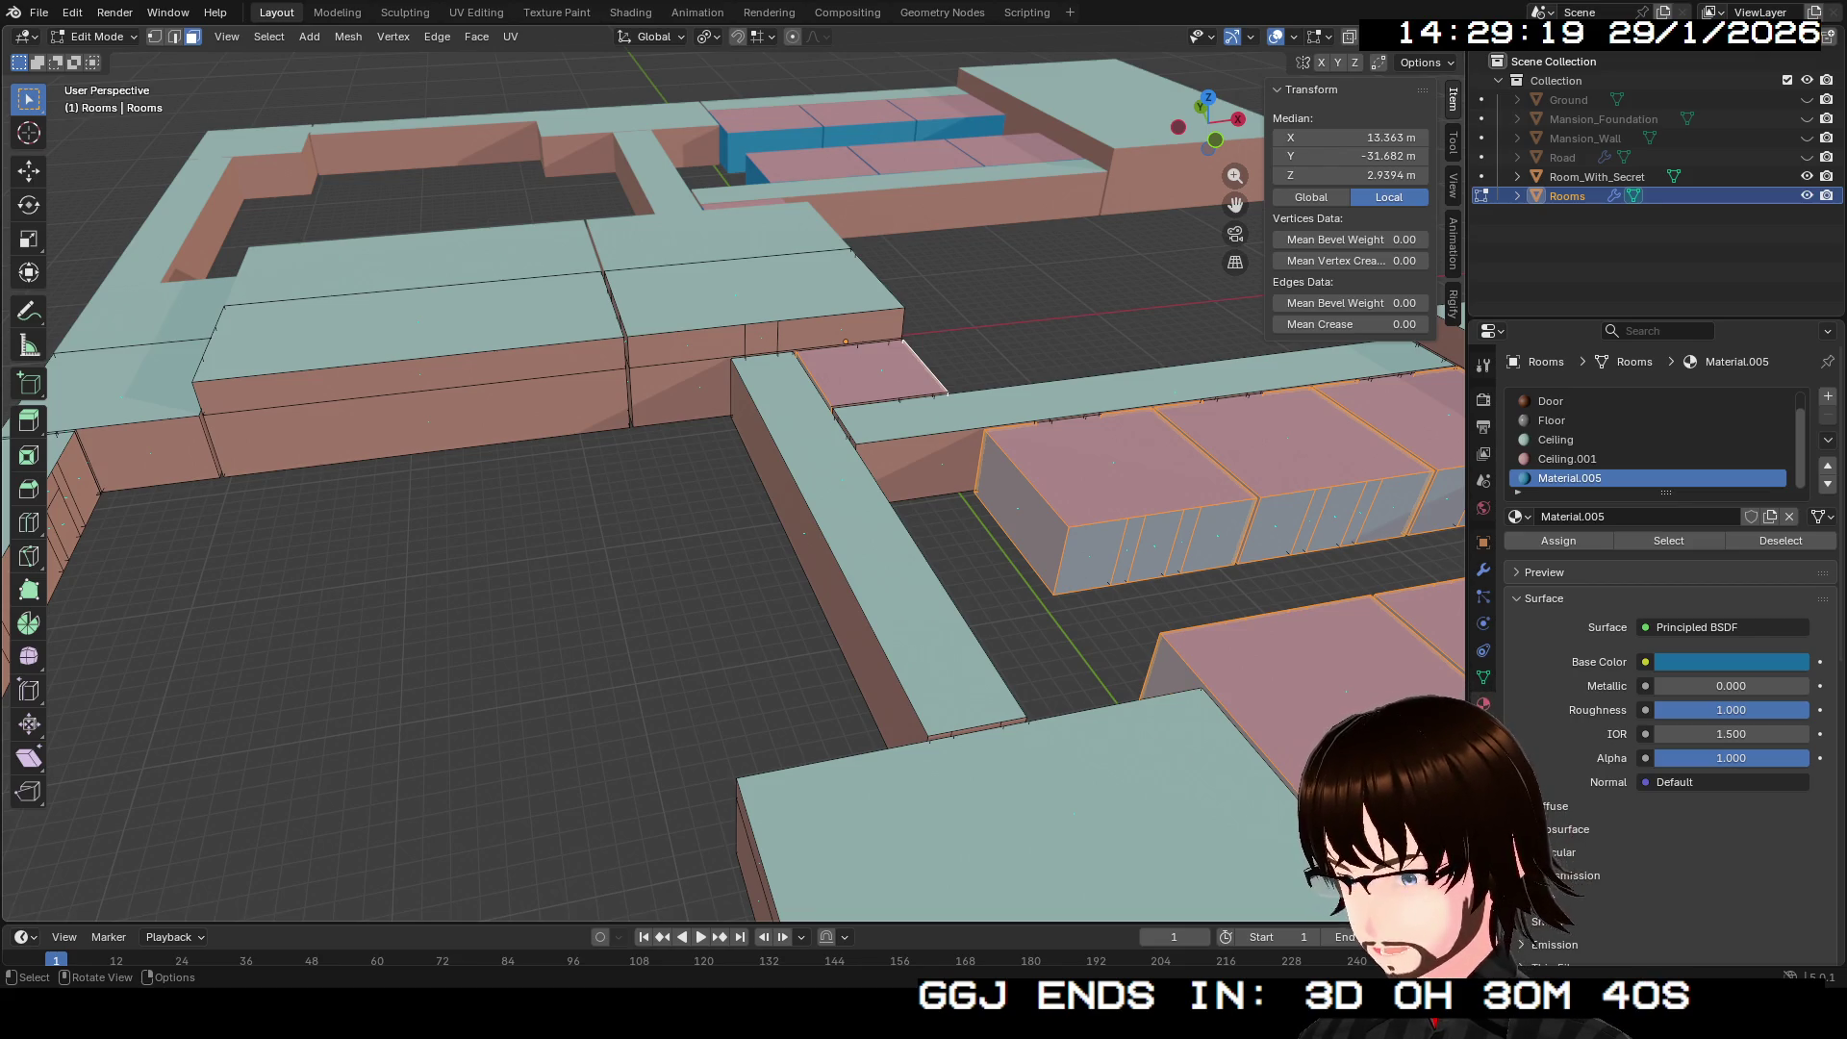
scroll(731, 481, "down", 2)
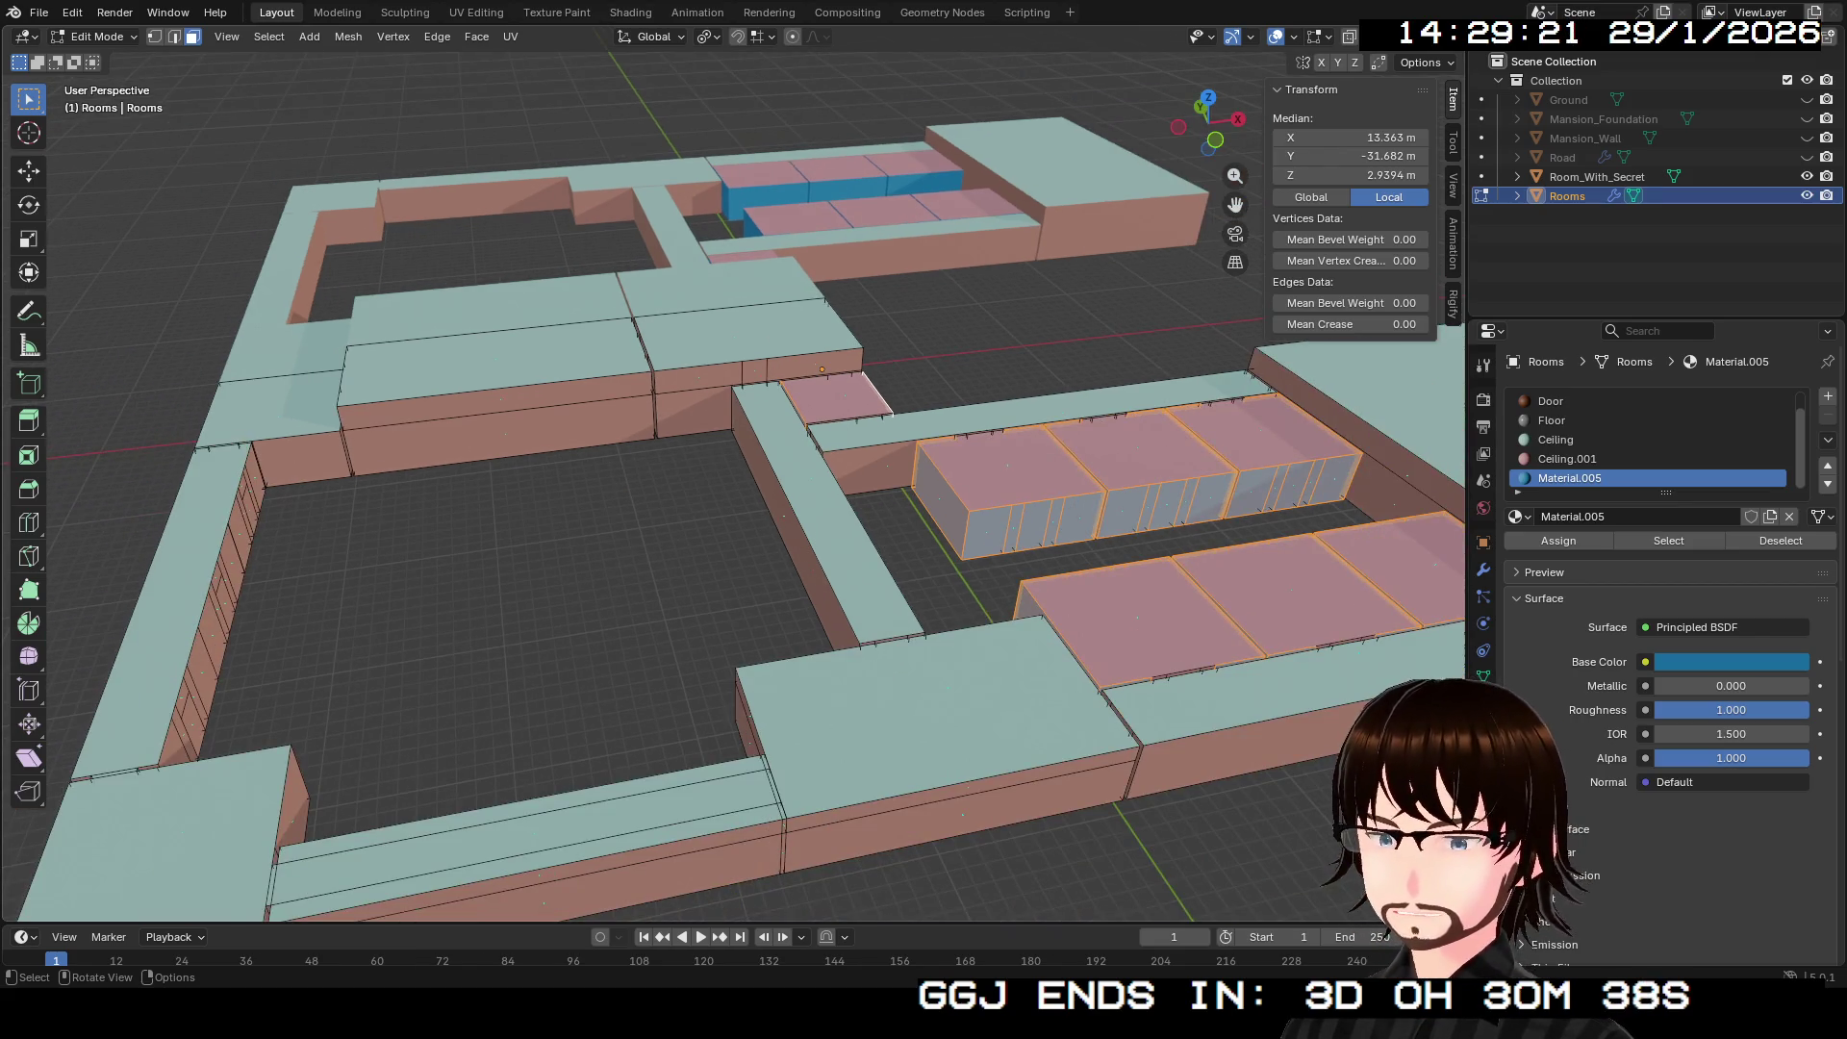
mouse_move(731, 481)
left_mouse_down()
mouse_move(727, 558)
mouse_move(717, 500)
mouse_move(1174, 539)
left_mouse_up()
mouse_move(330, 461)
left_mouse_down()
mouse_move(270, 433)
mouse_move(276, 502)
mouse_move(241, 519)
mouse_move(270, 615)
mouse_move(356, 510)
left_mouse_up()
scroll(784, 471, "up", 4)
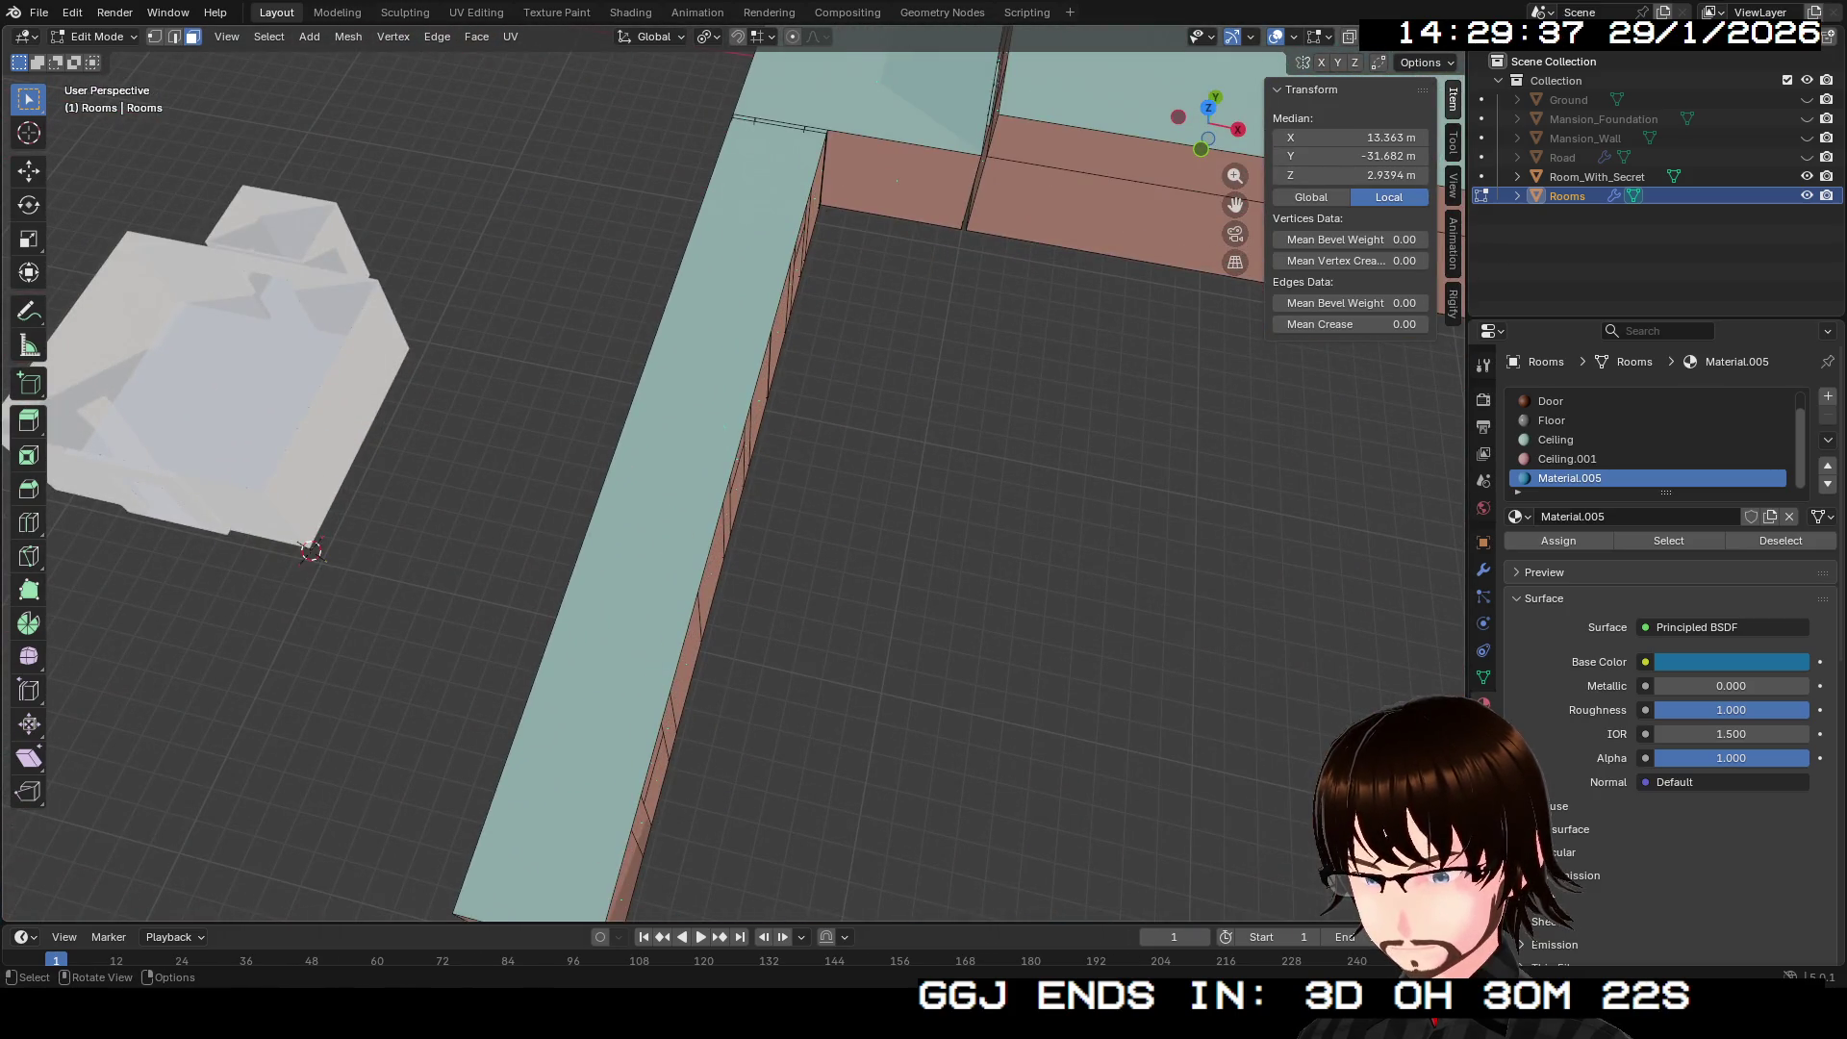
key("alt+a")
Step: Pick Room_With_Secret, view it from a low oblique angle, and return to Object Mode
left_click(1597, 177)
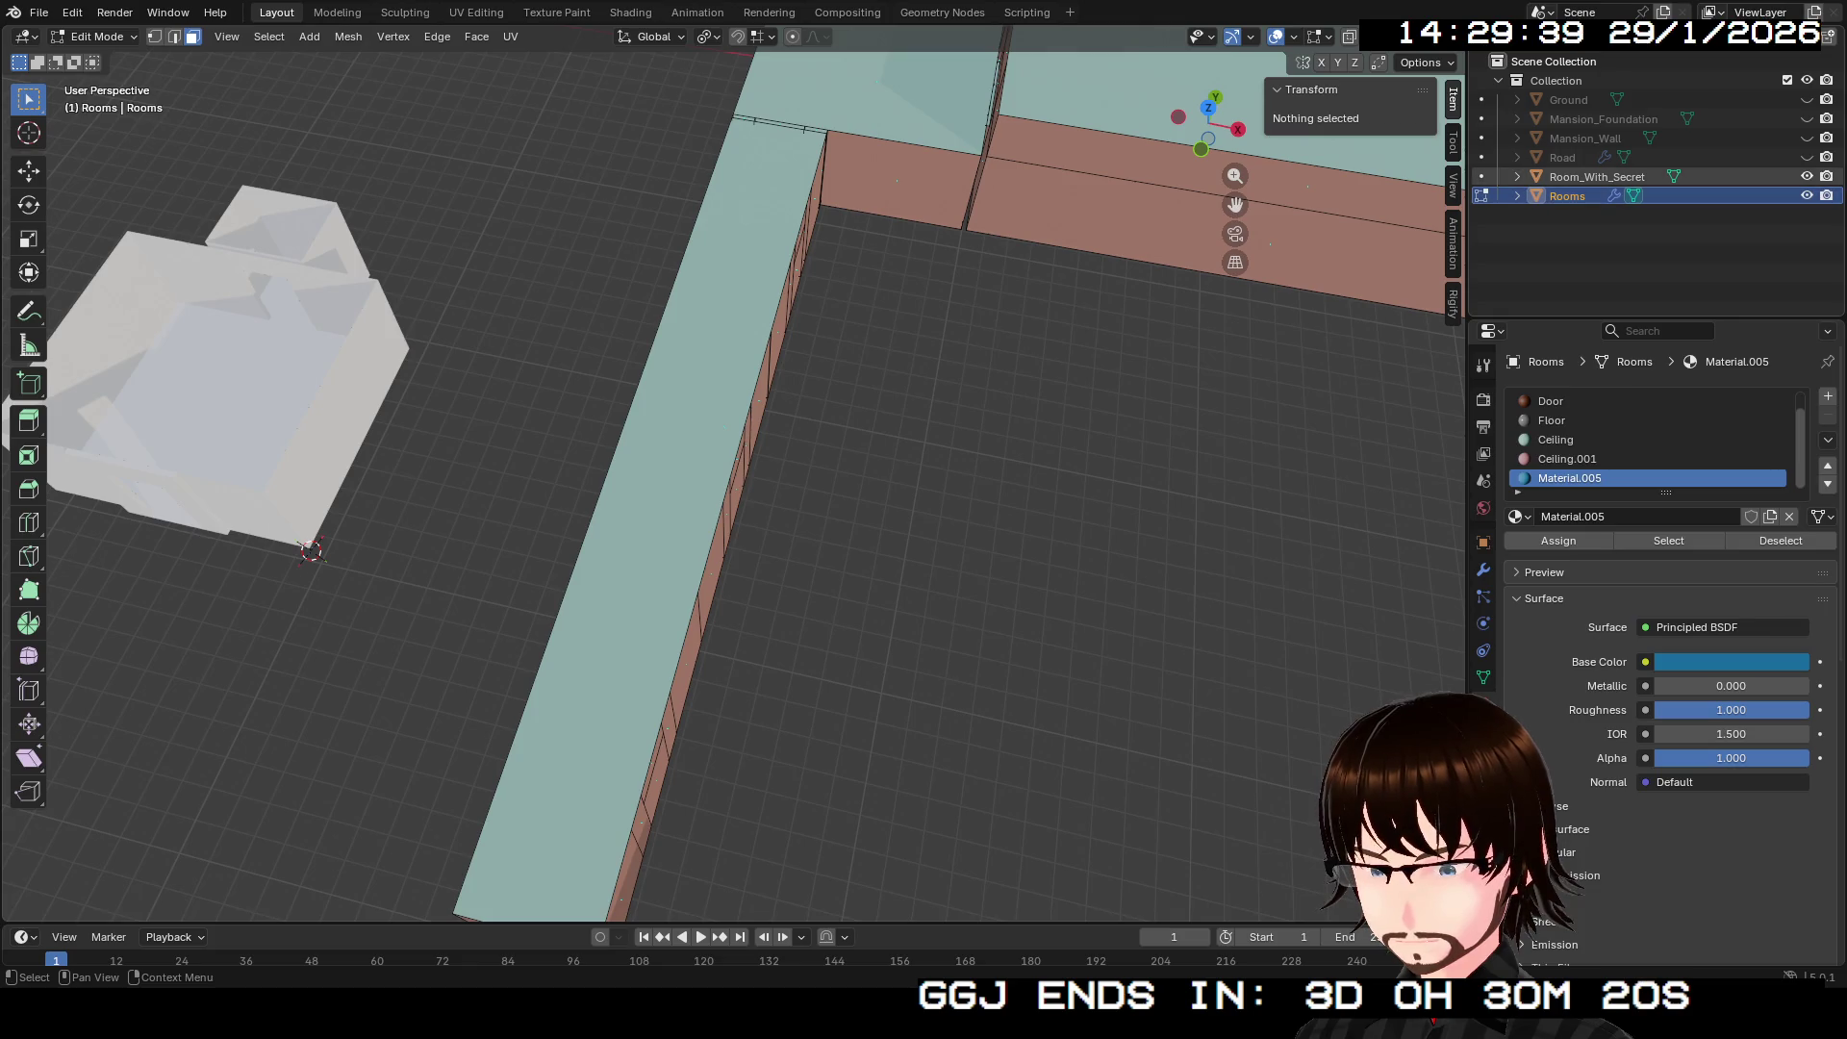
scroll(1207, 214, "down", 3)
mouse_move(1209, 125)
left_mouse_down()
mouse_move(1203, 193)
mouse_move(1154, 233)
mouse_move(1145, 200)
left_mouse_up()
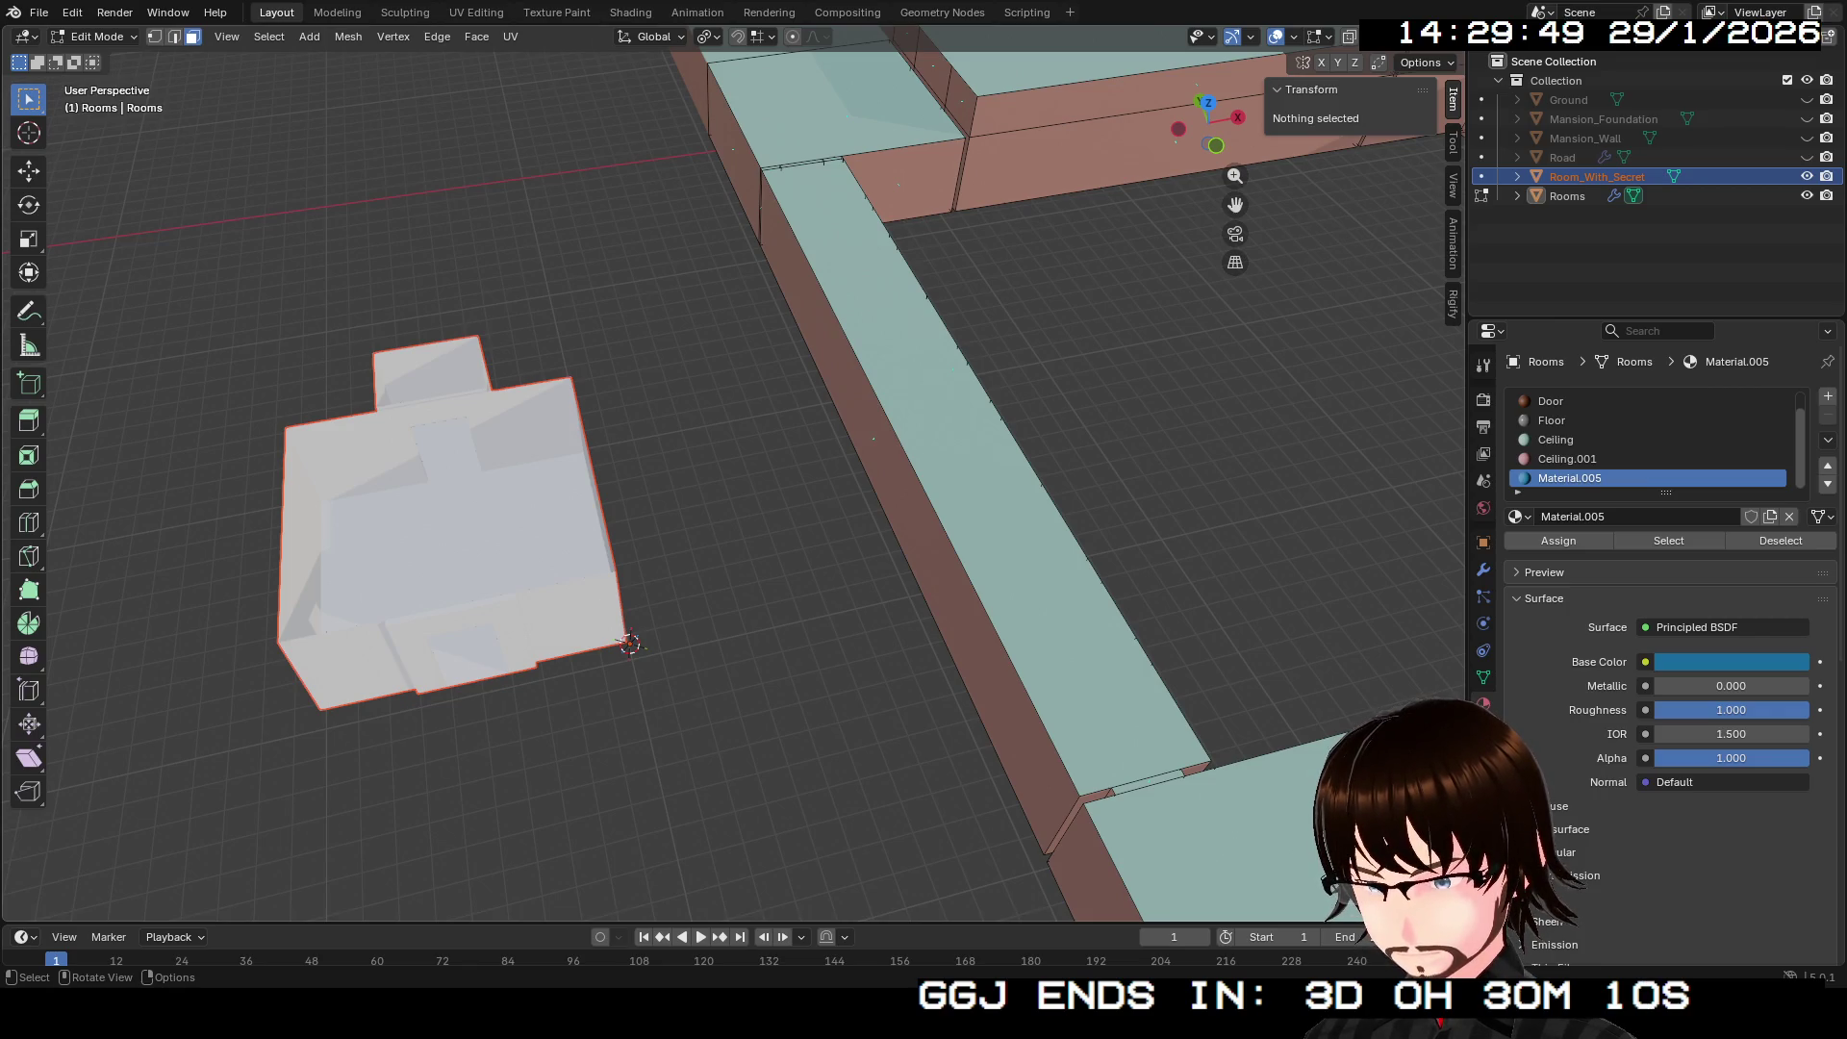
right_click(582, 613)
key("Escape")
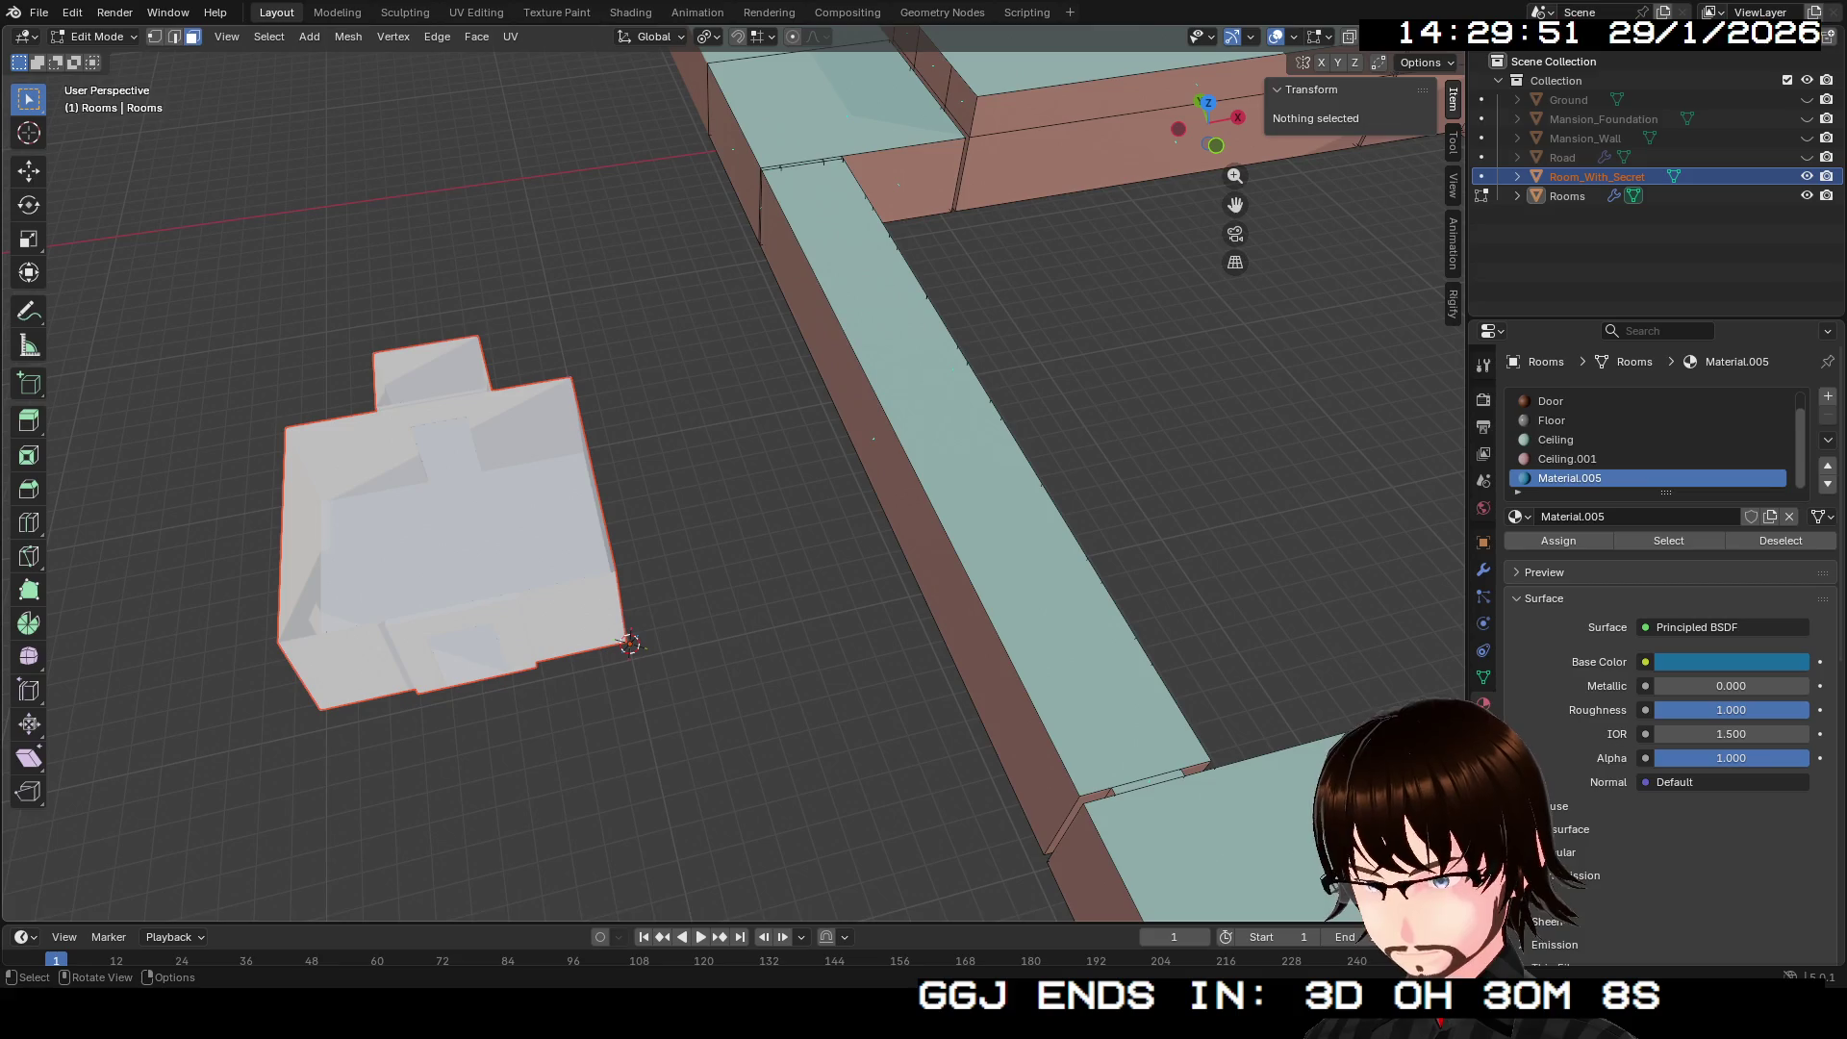
key("Tab")
Step: Make Room_With_Secret active and orbit to face its window wall
left_click(452, 529)
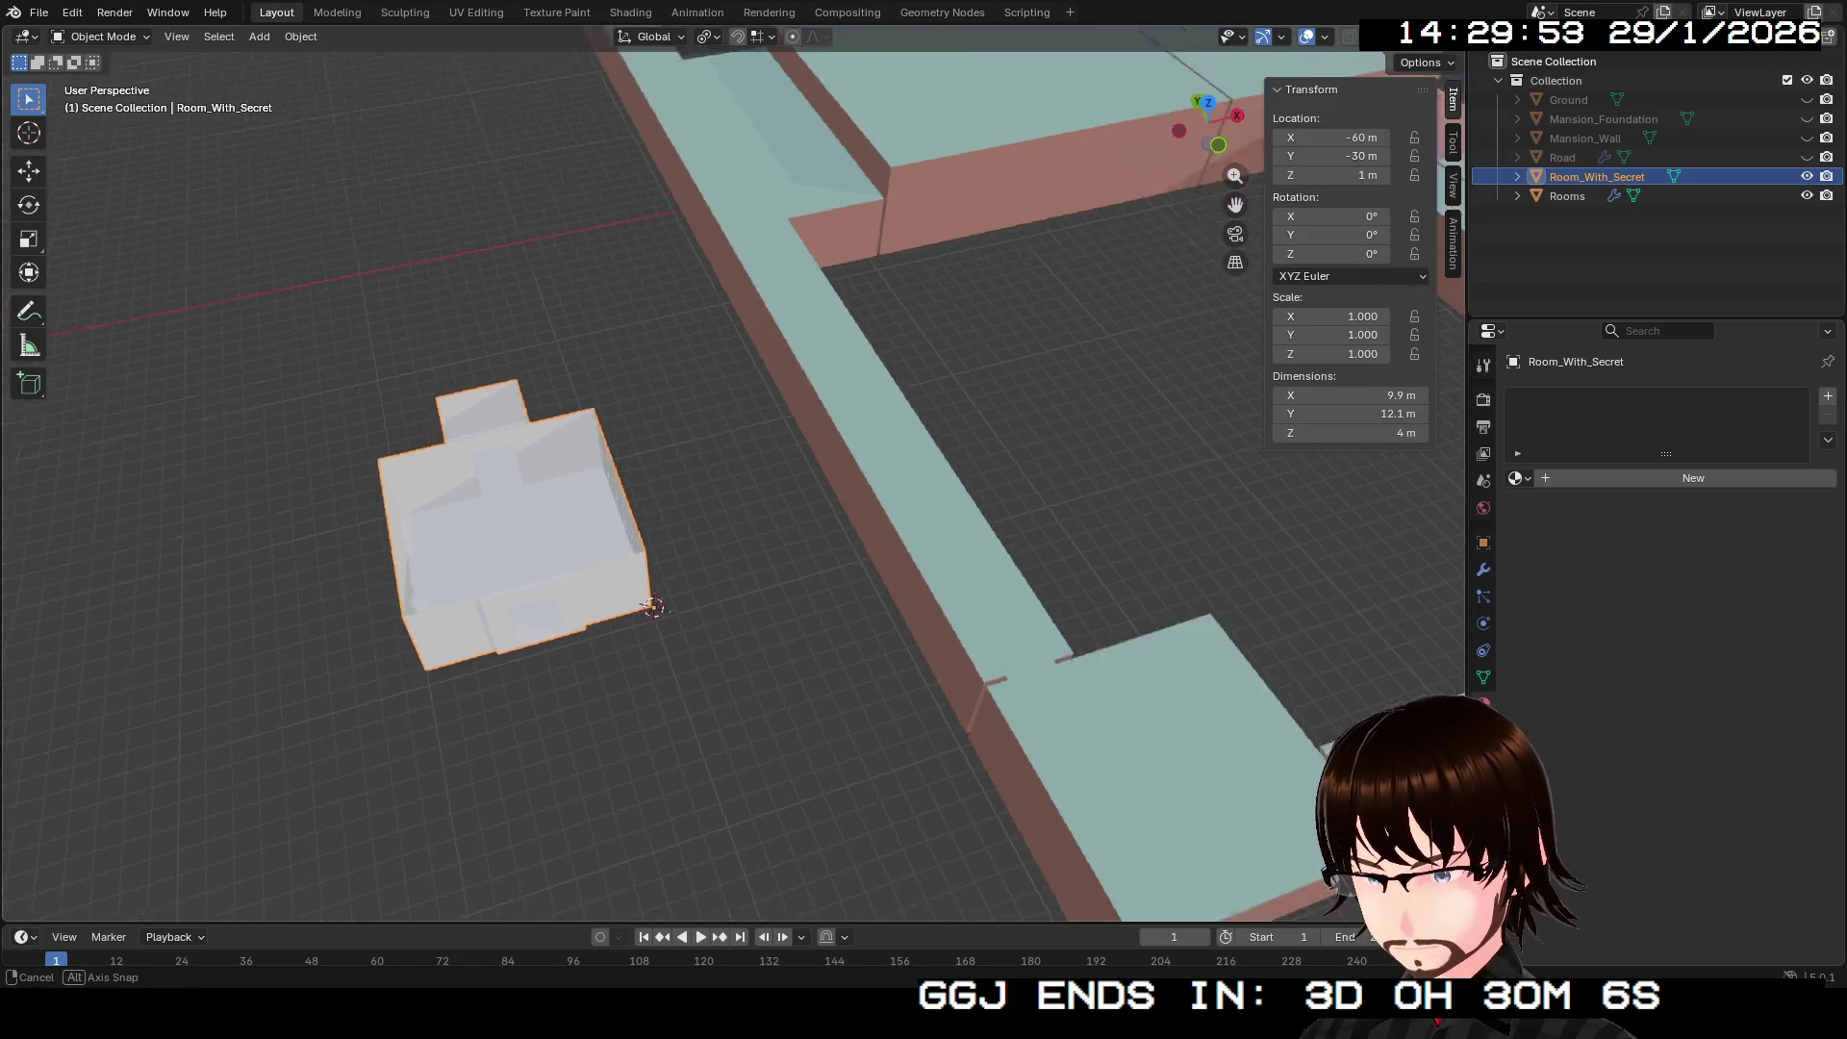
key("r")
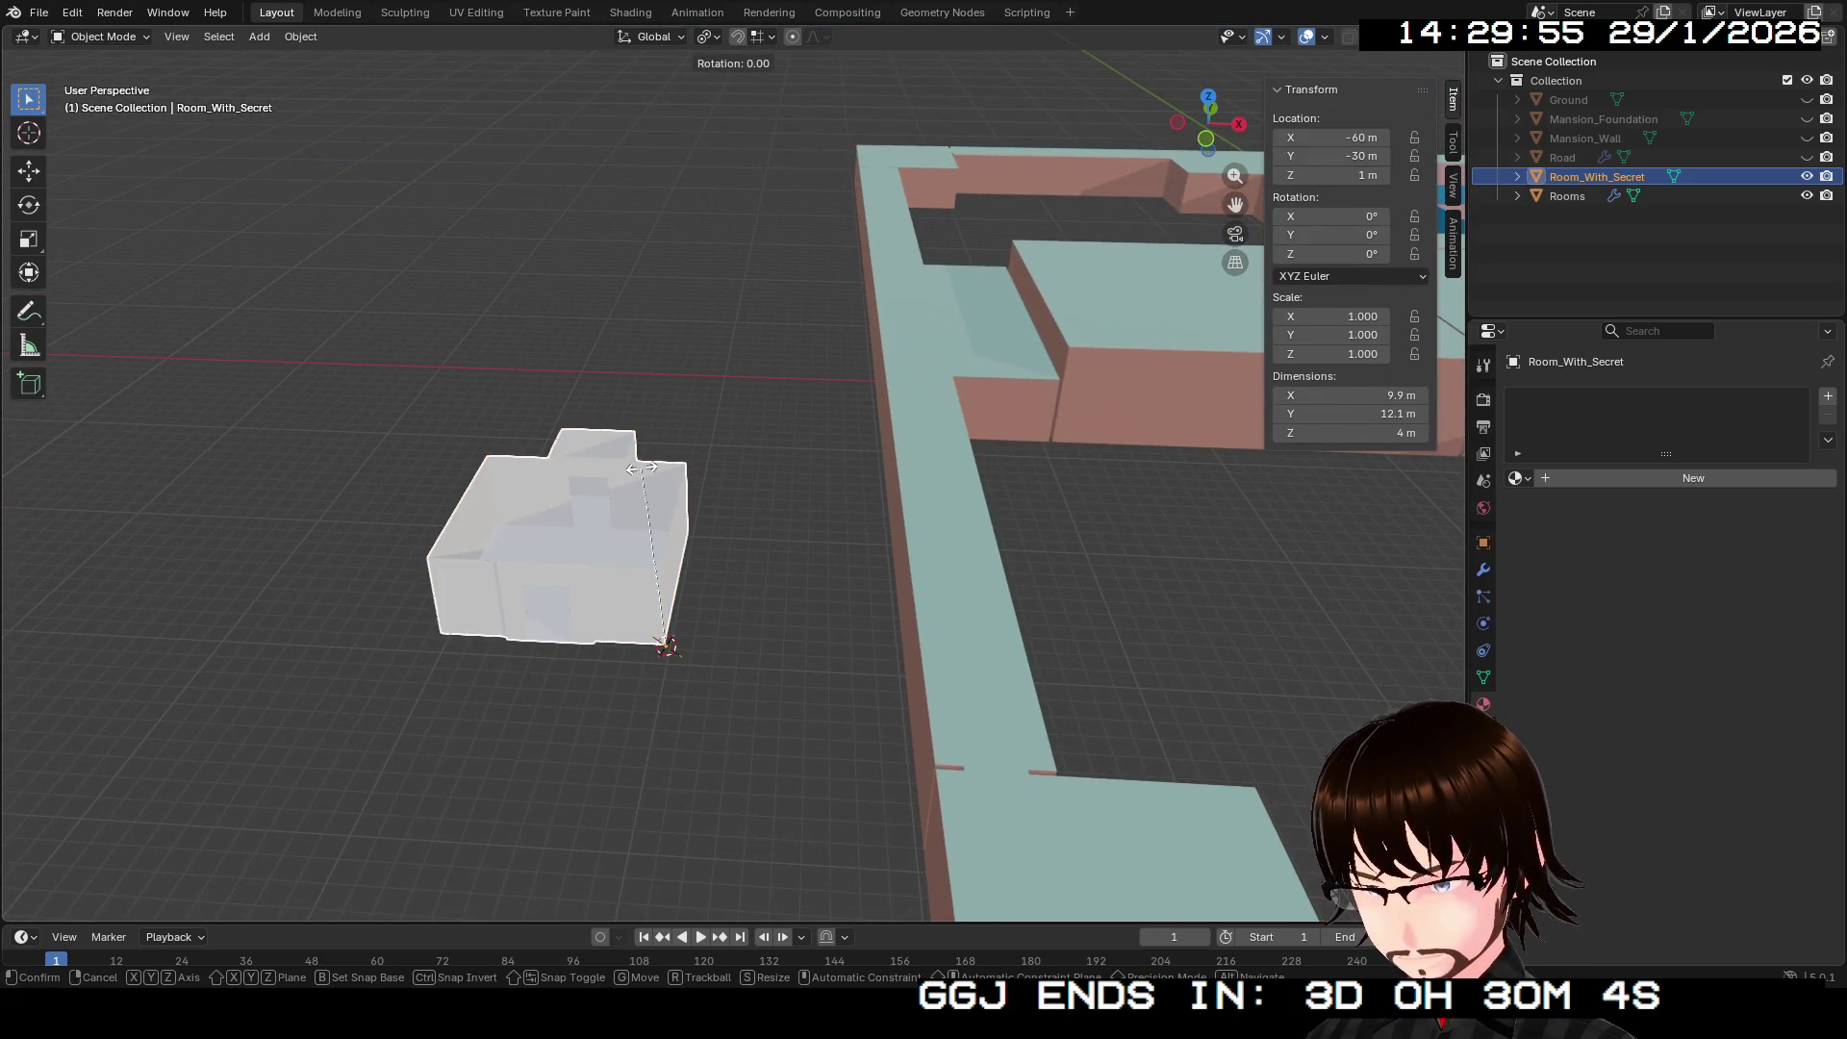
key("Escape")
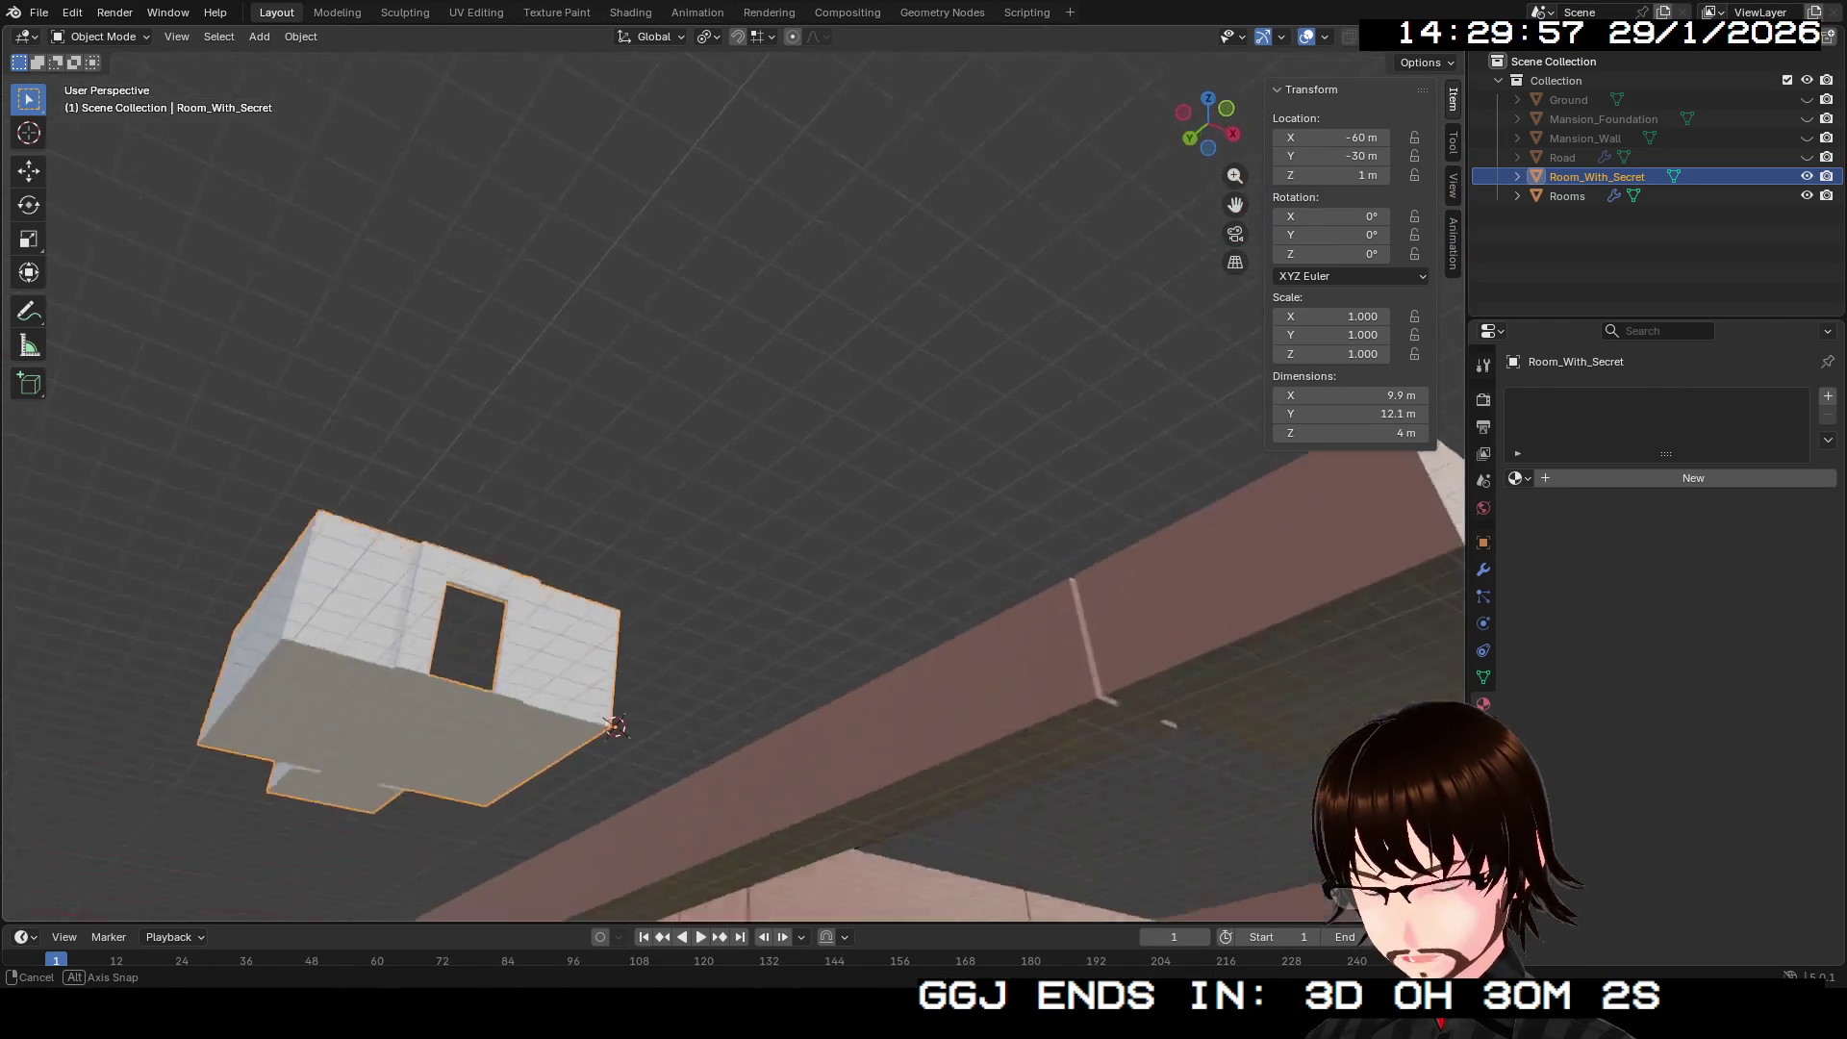
scroll(1061, 474, "up", 5)
mouse_move(1135, 538)
left_mouse_down()
mouse_move(1212, 610)
mouse_move(1220, 664)
mouse_move(1212, 577)
left_mouse_up()
Step: In Edit Mode, delete the stray vertex at the secret room's origin
key("Tab")
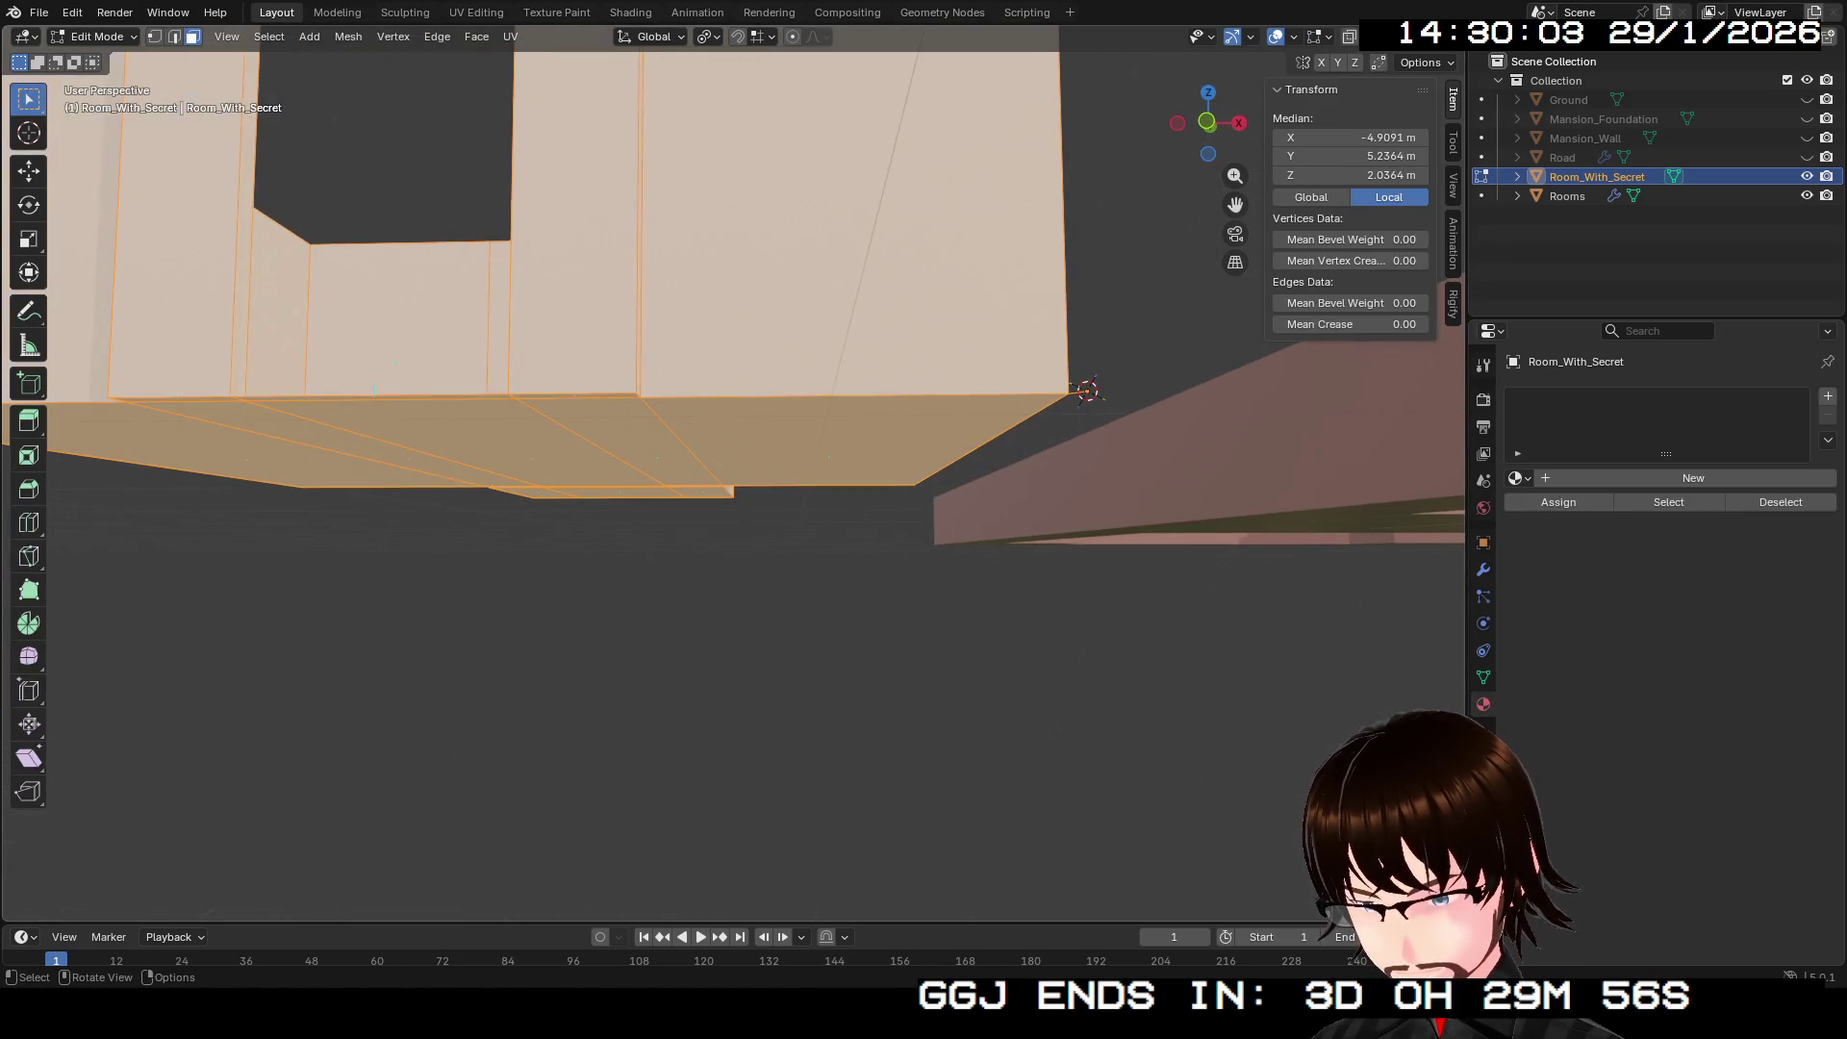
scroll(731, 433, "up", 5)
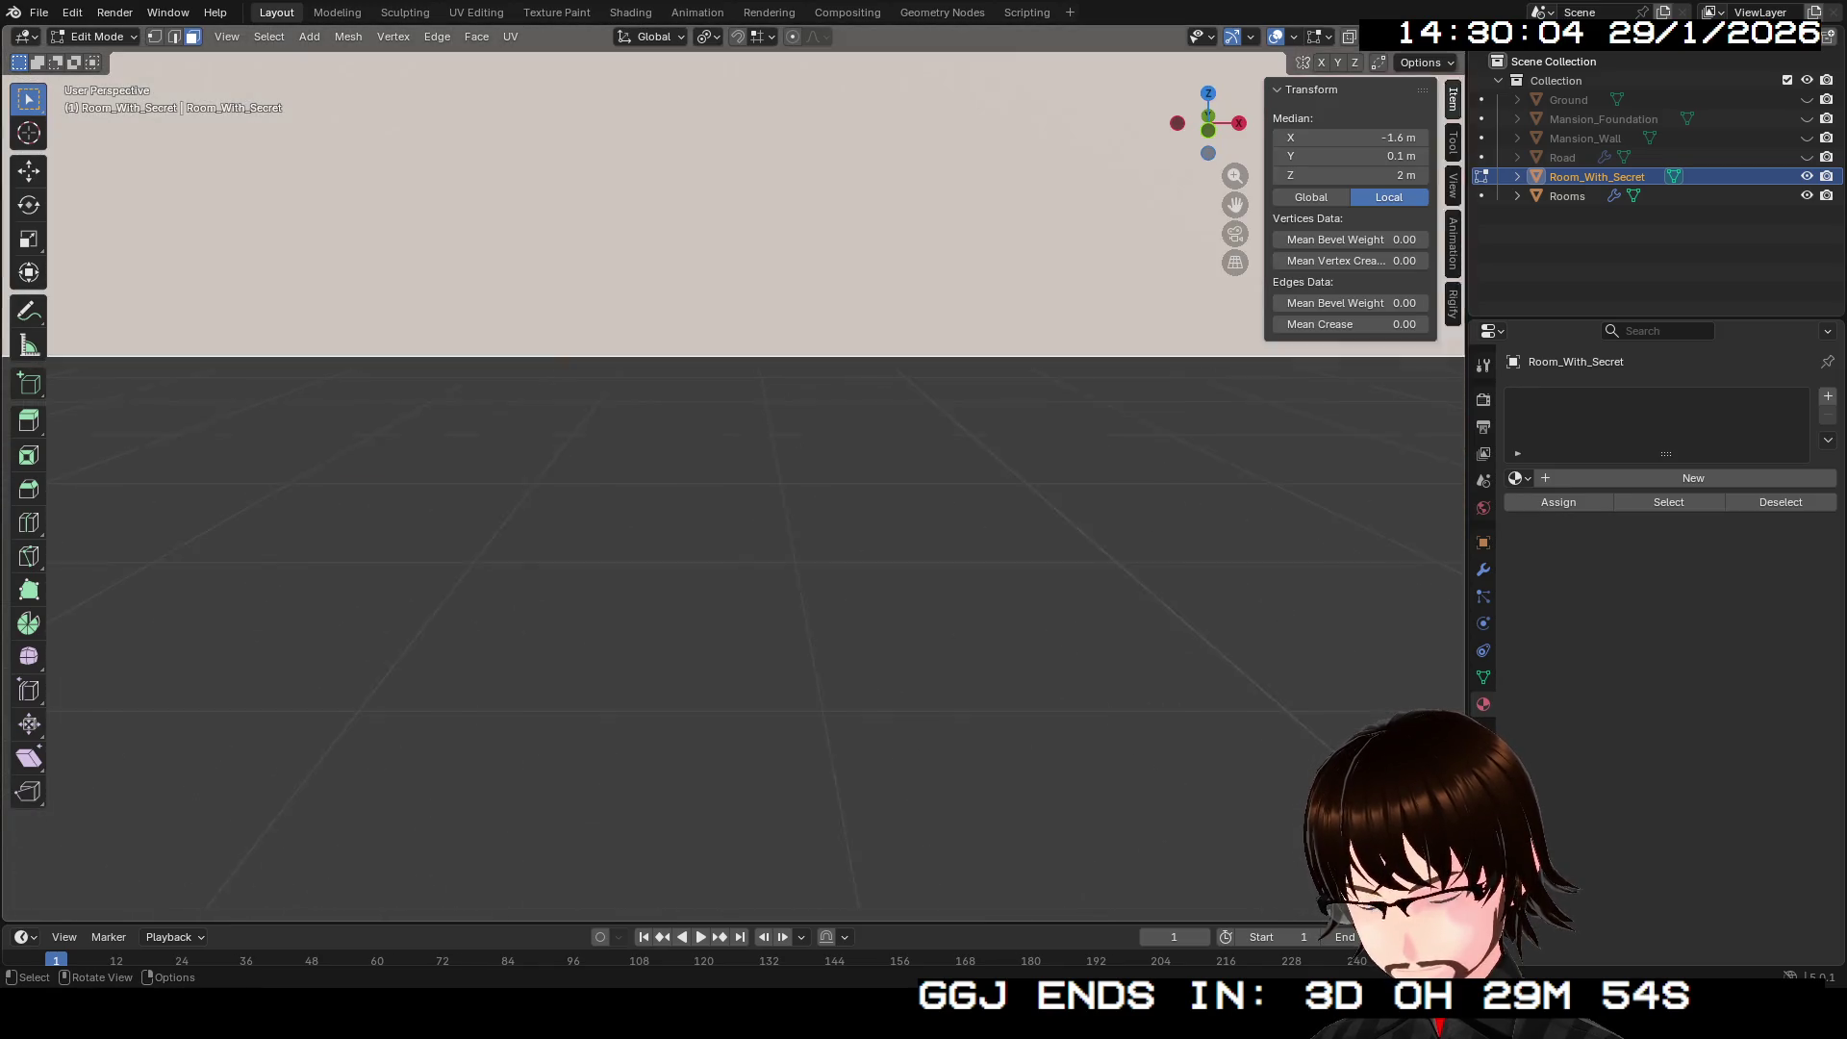
scroll(731, 433, "down", 3)
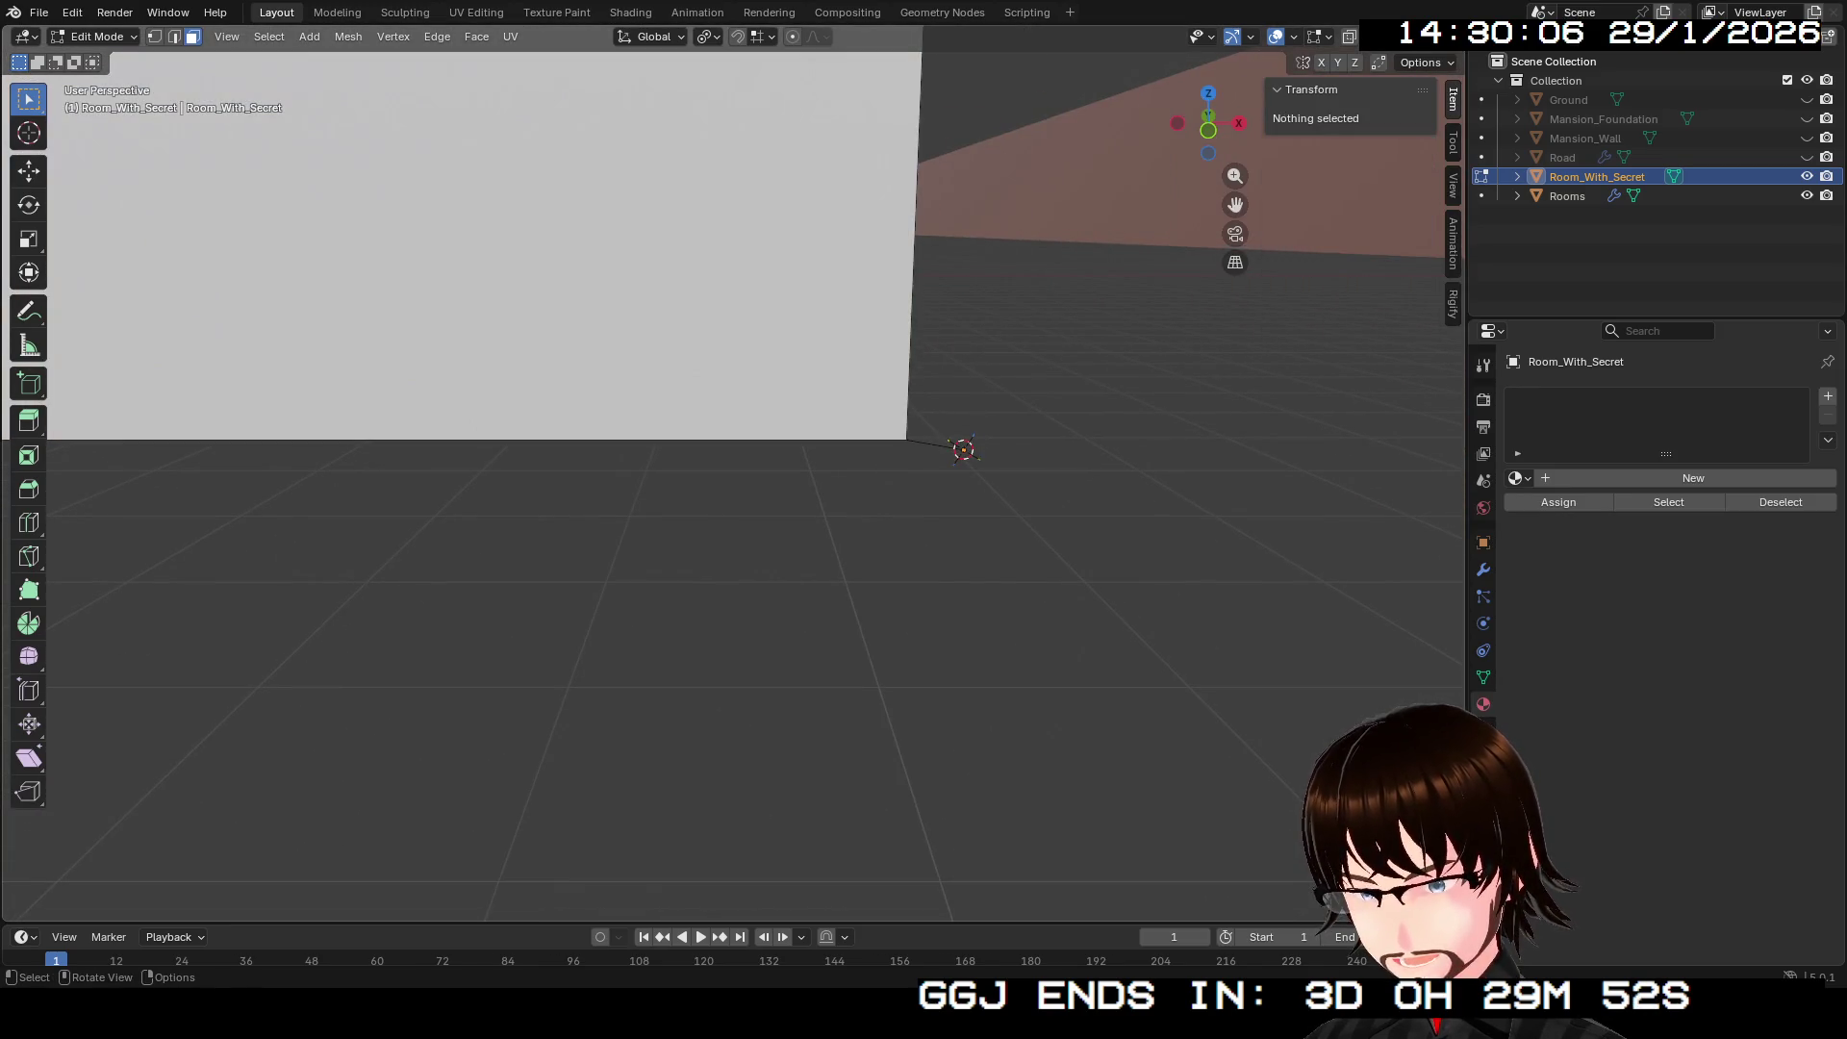
key("1")
key("alt+a")
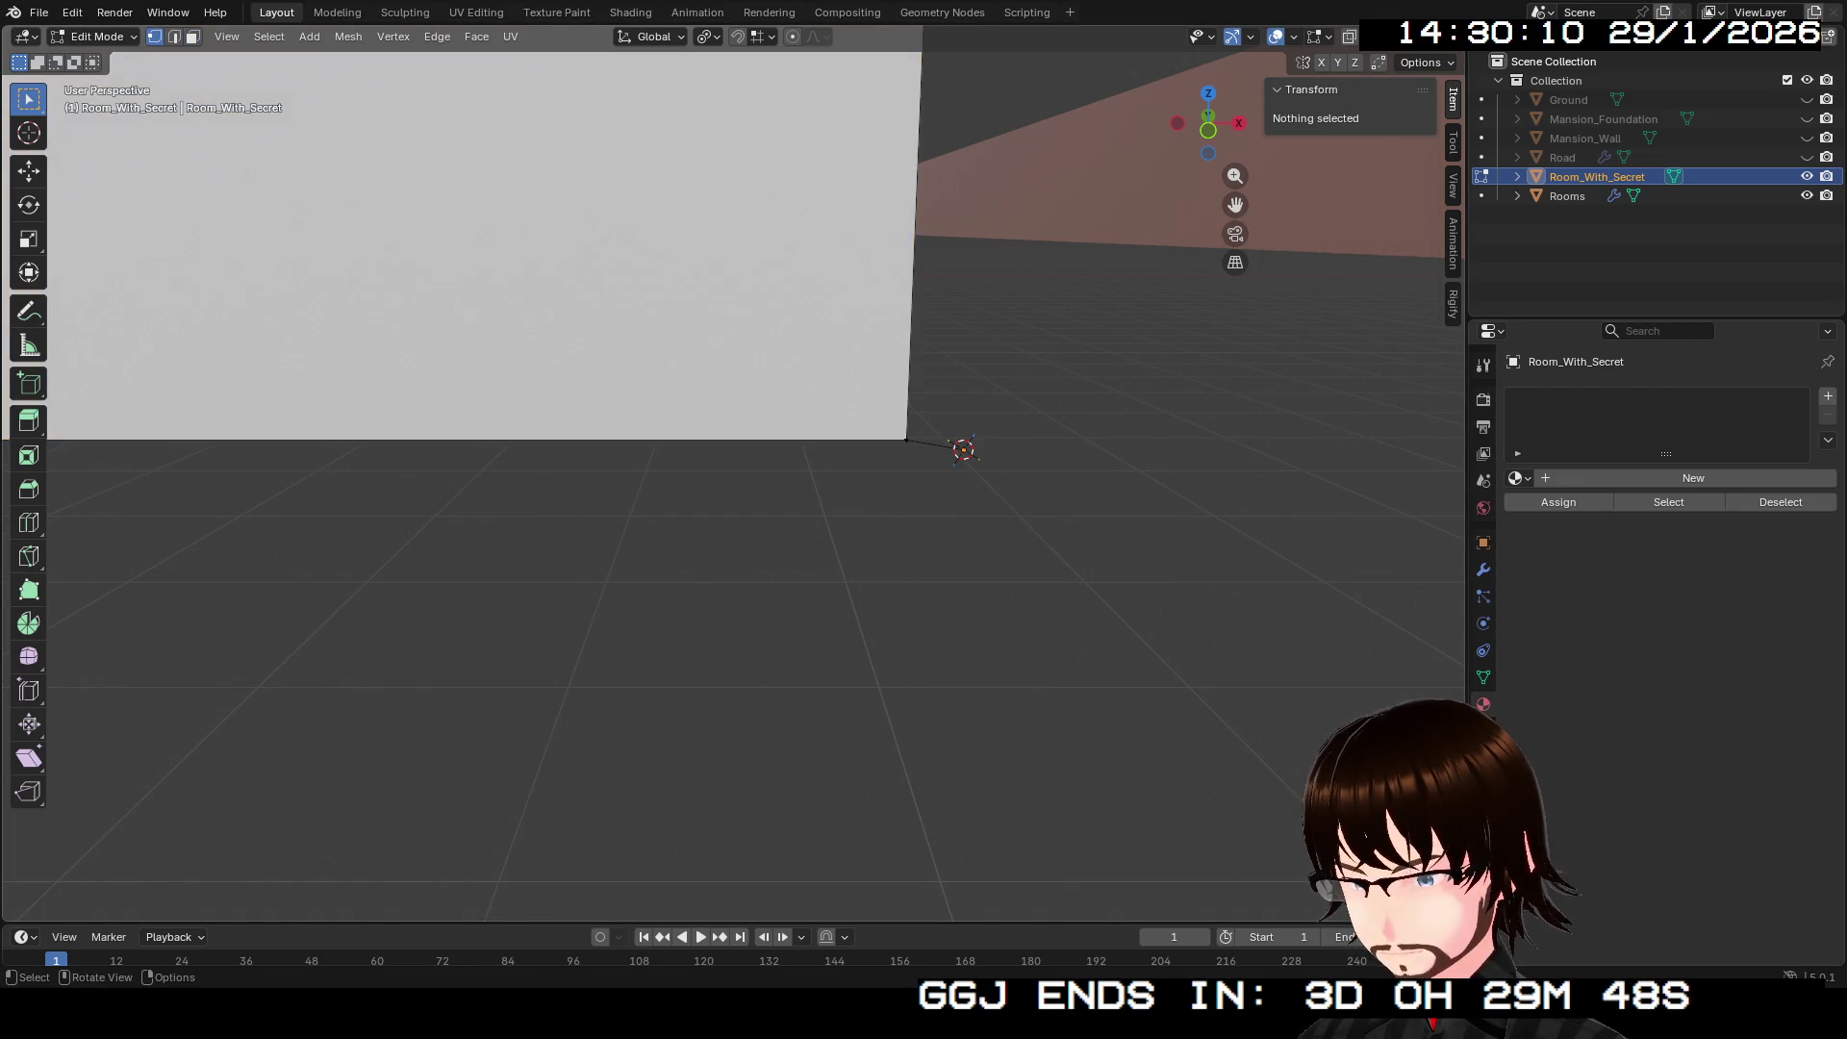
left_click(963, 450)
key("x")
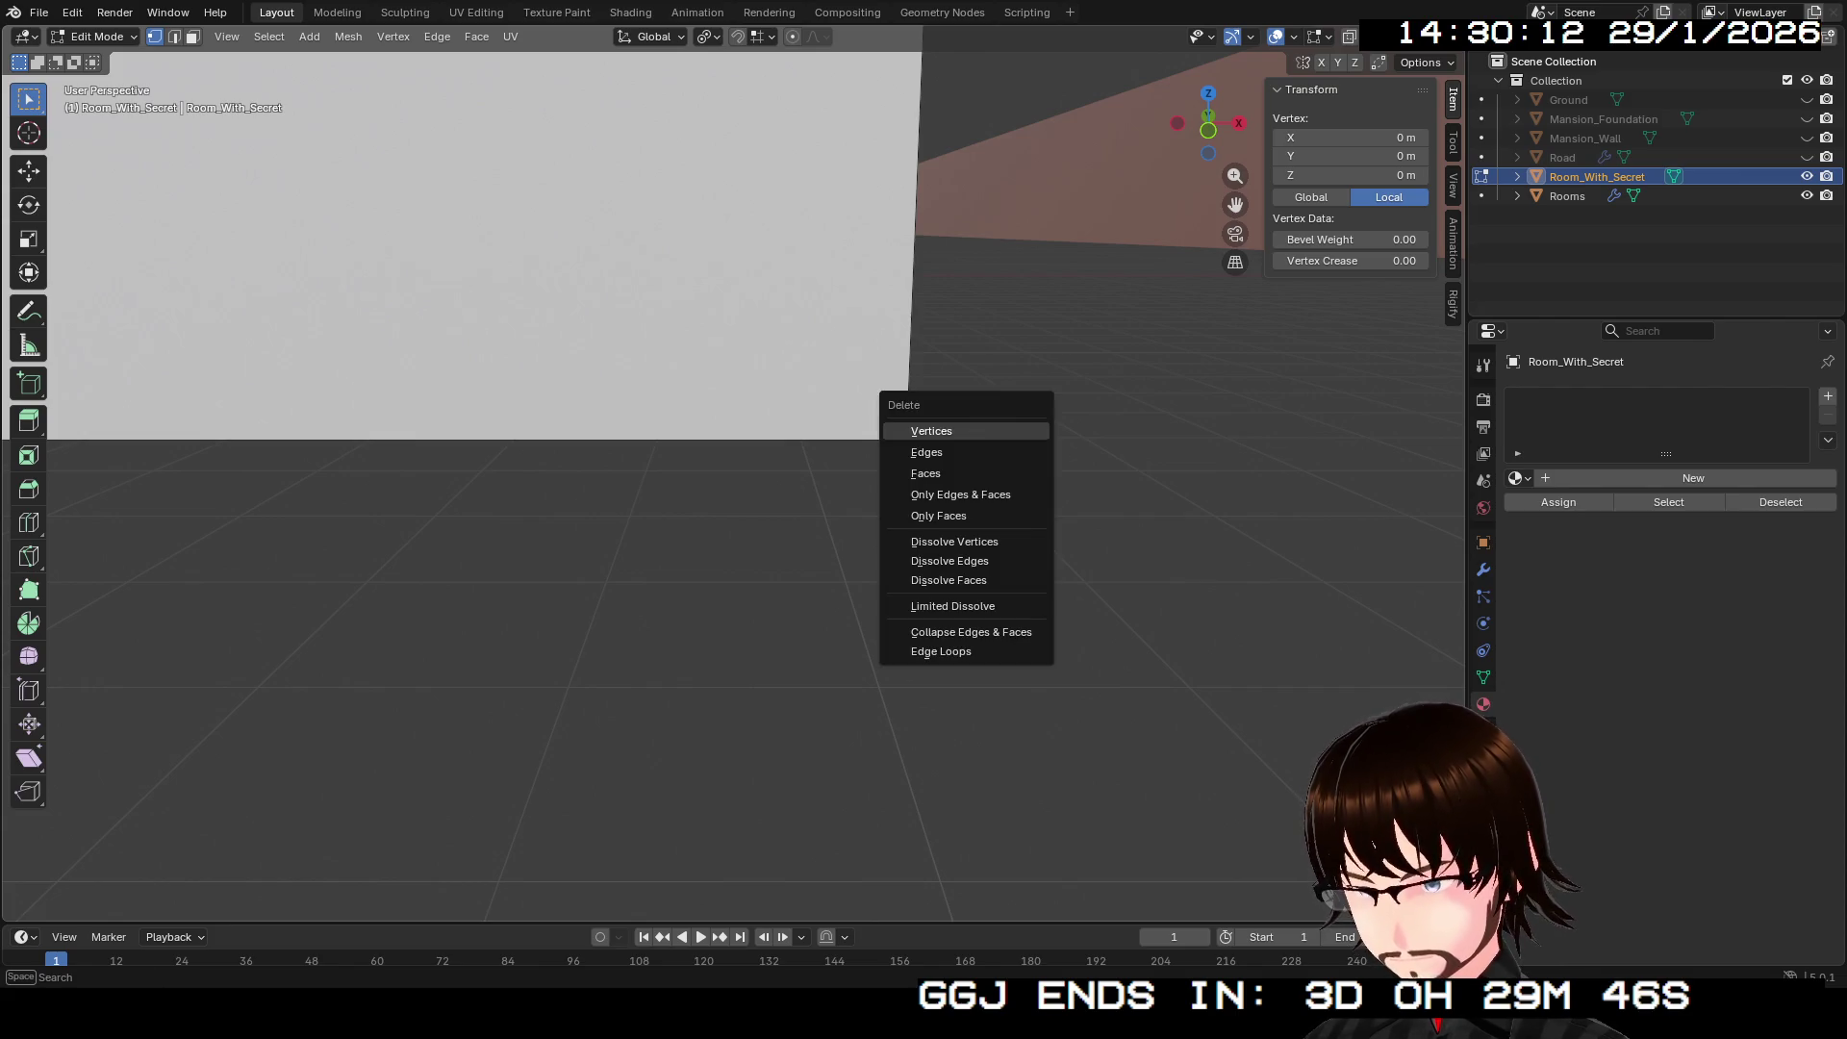
key("Return")
Step: Select the doorway's bottom edge and snap the 3D cursor to it
scroll(731, 472, "down", 3)
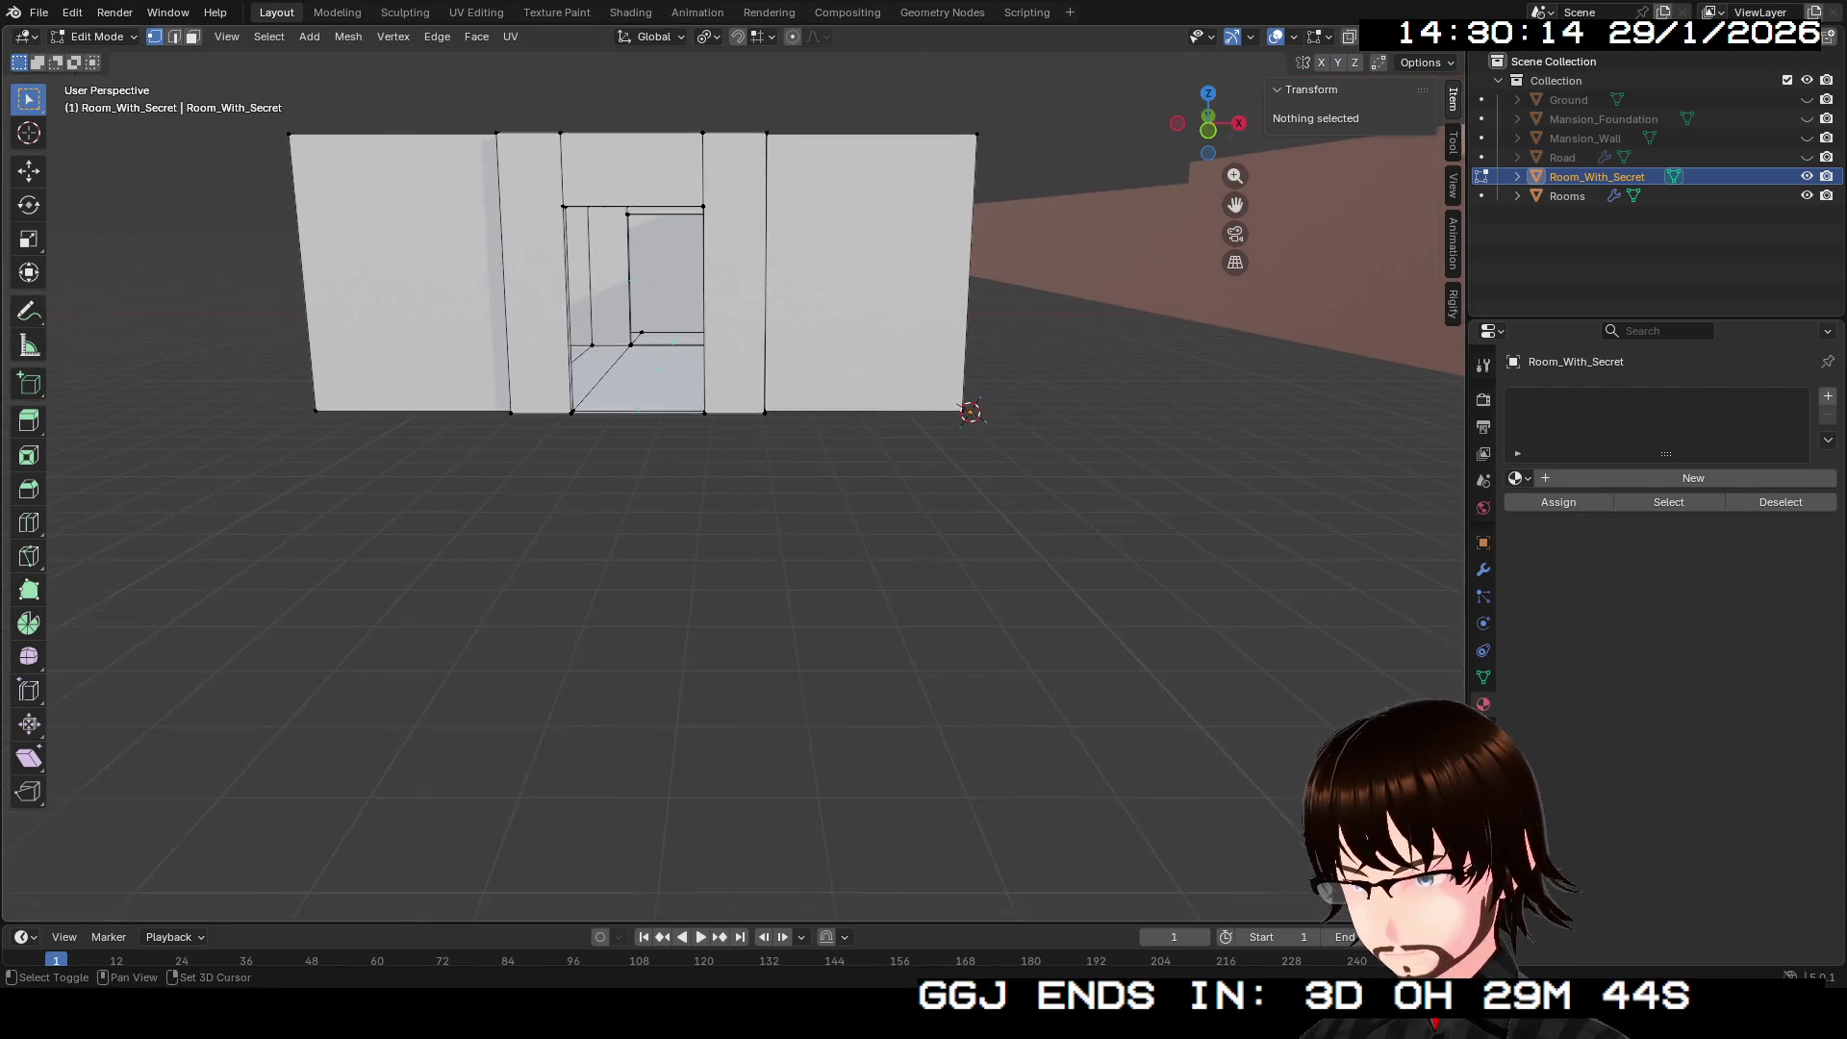
scroll(731, 472, "up", 6)
scroll(731, 472, "down", 4)
scroll(731, 472, "up", 2)
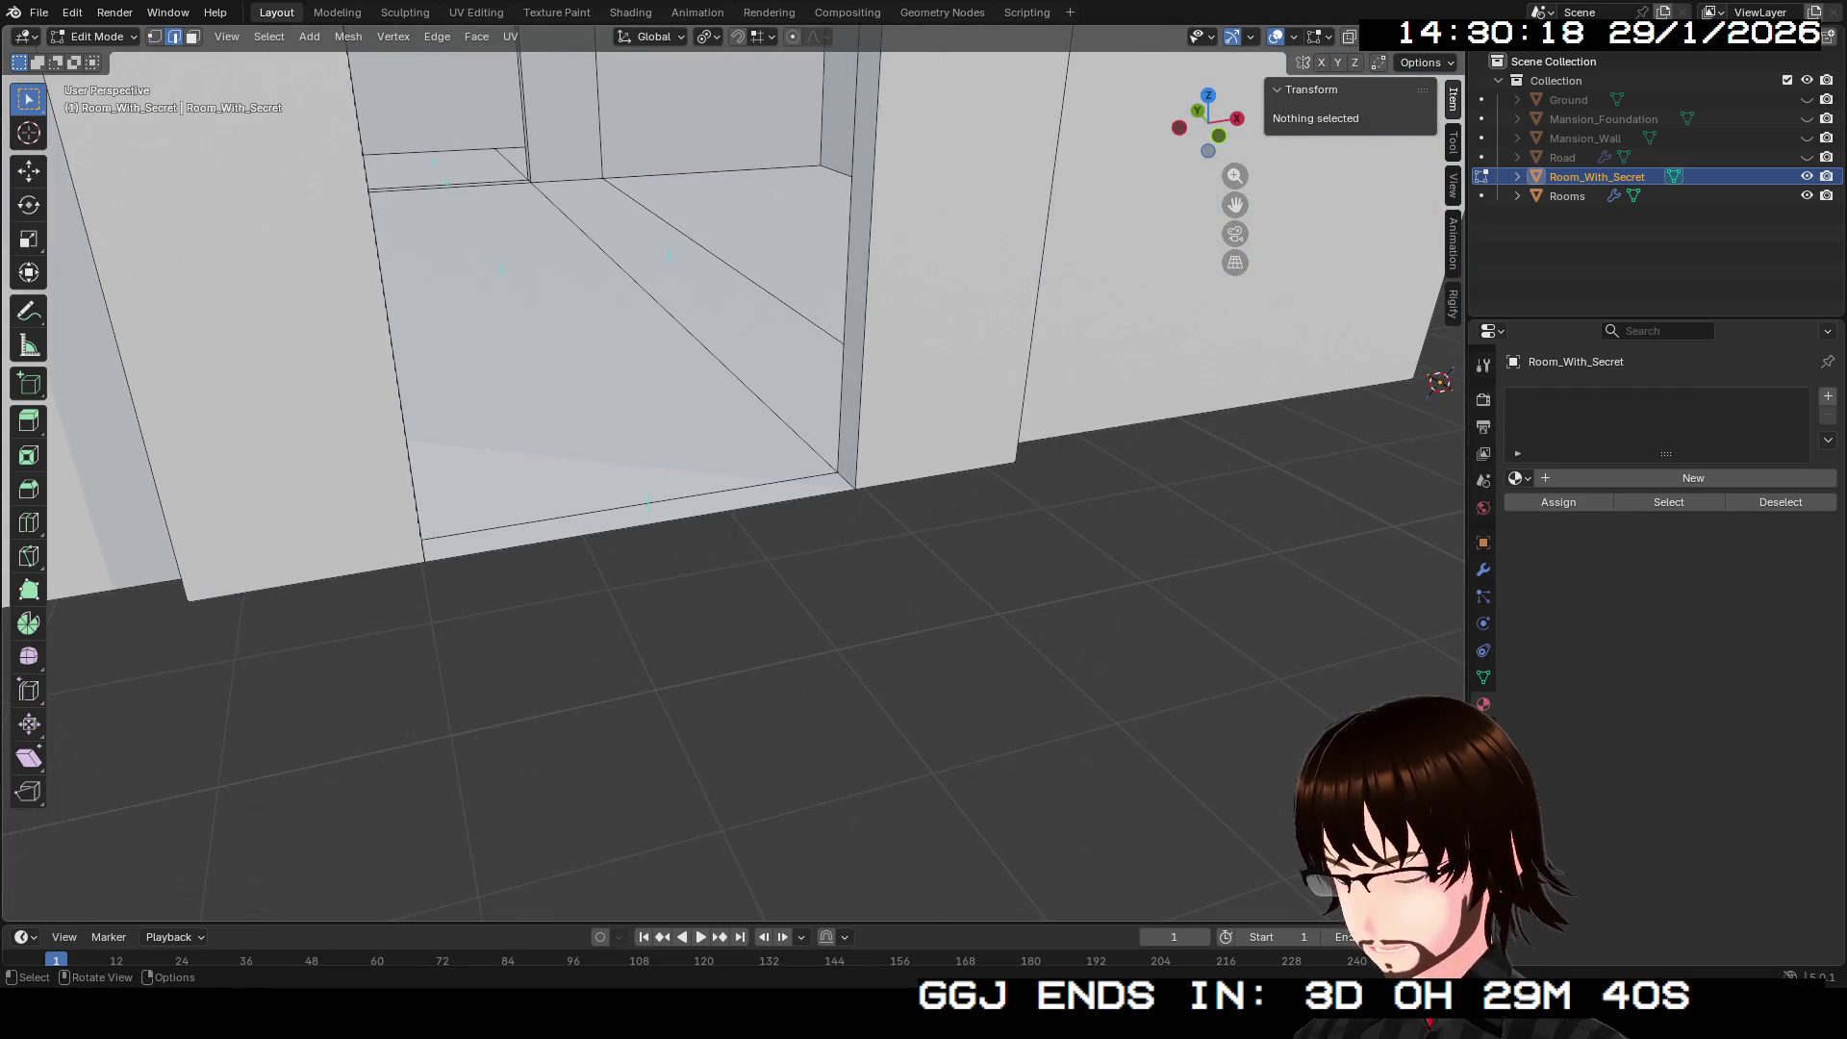
left_click(640, 524)
scroll(732, 472, "down", 5)
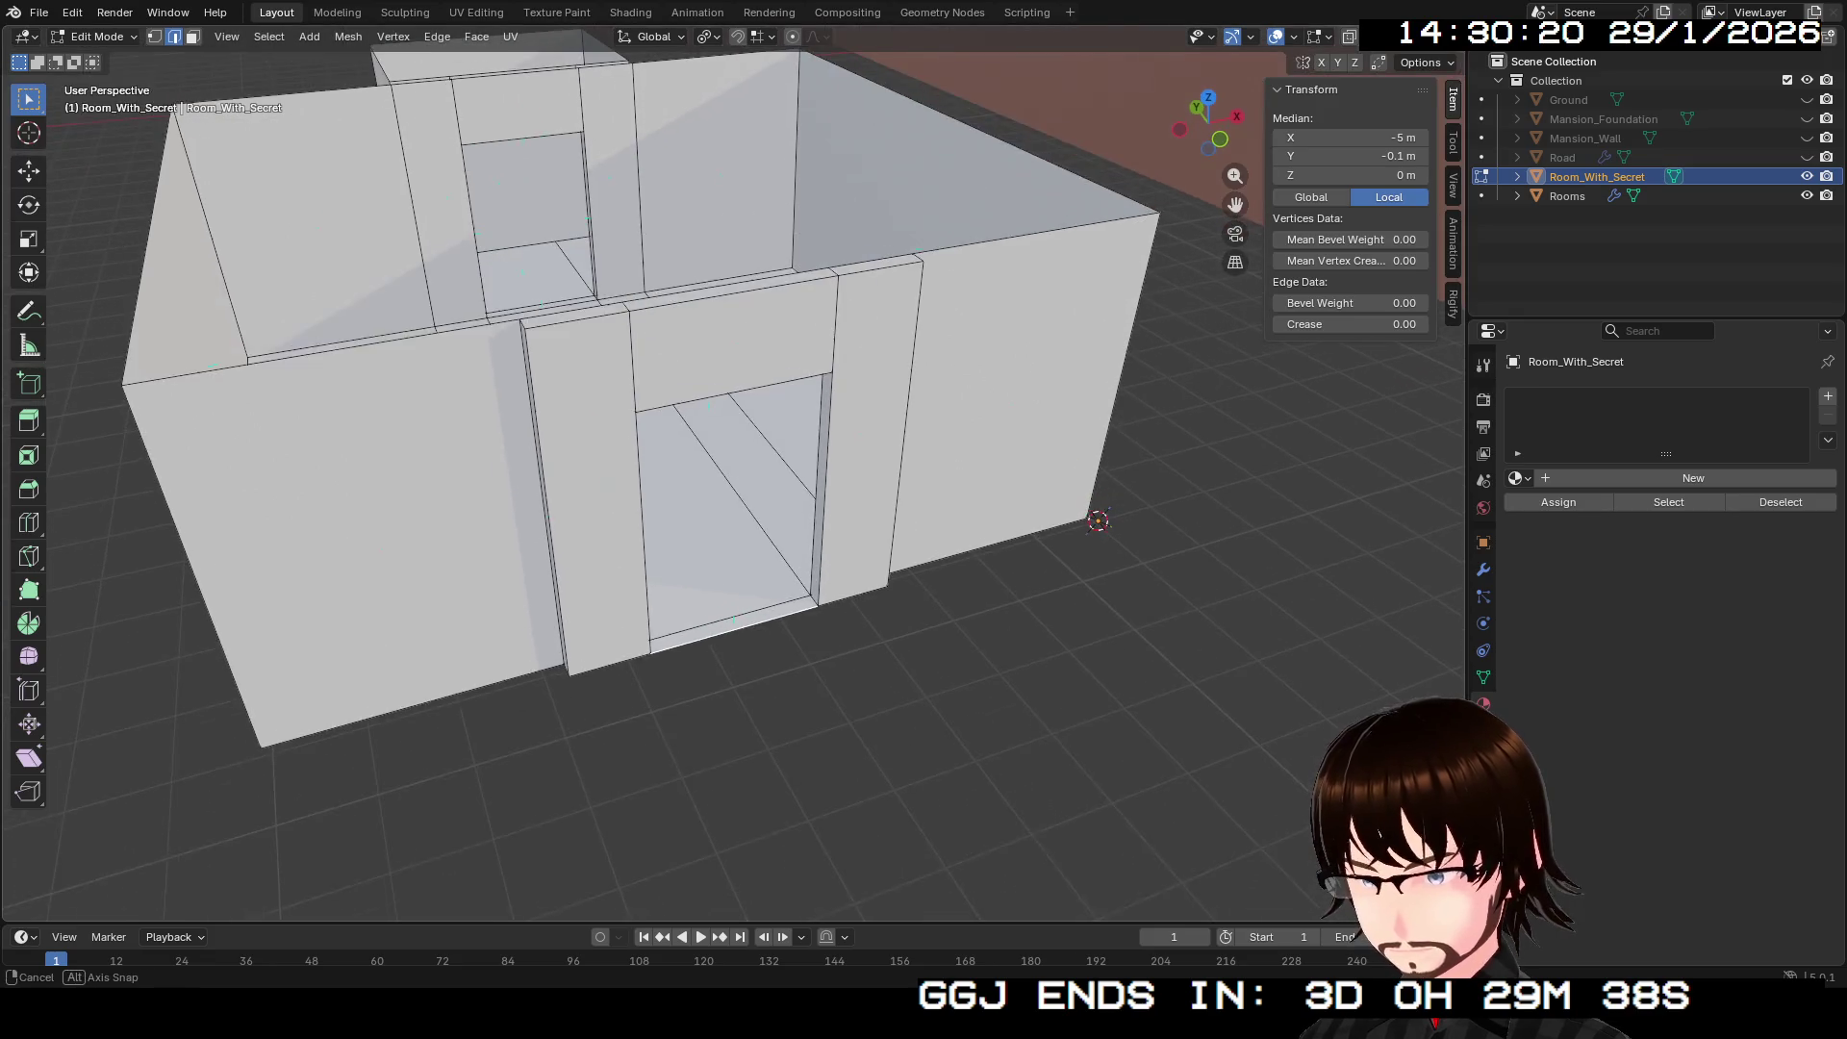
left_click(348, 36)
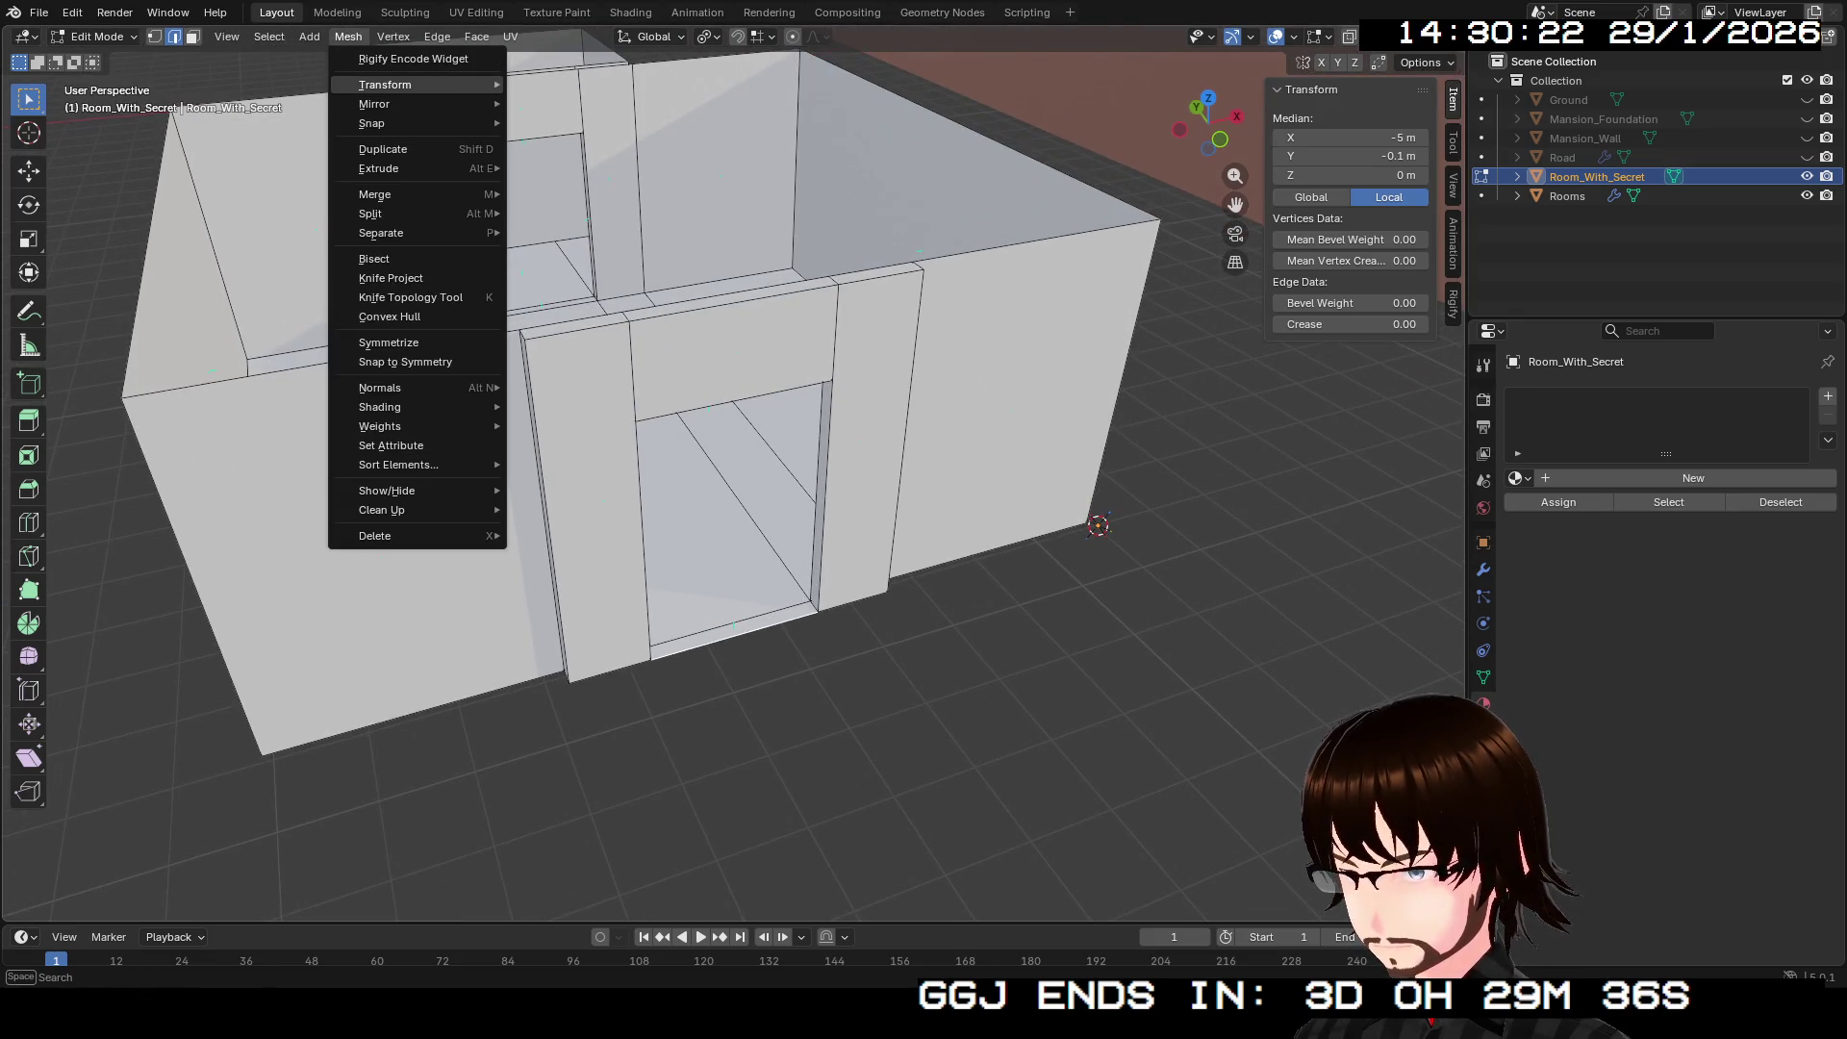
mouse_move(433, 123)
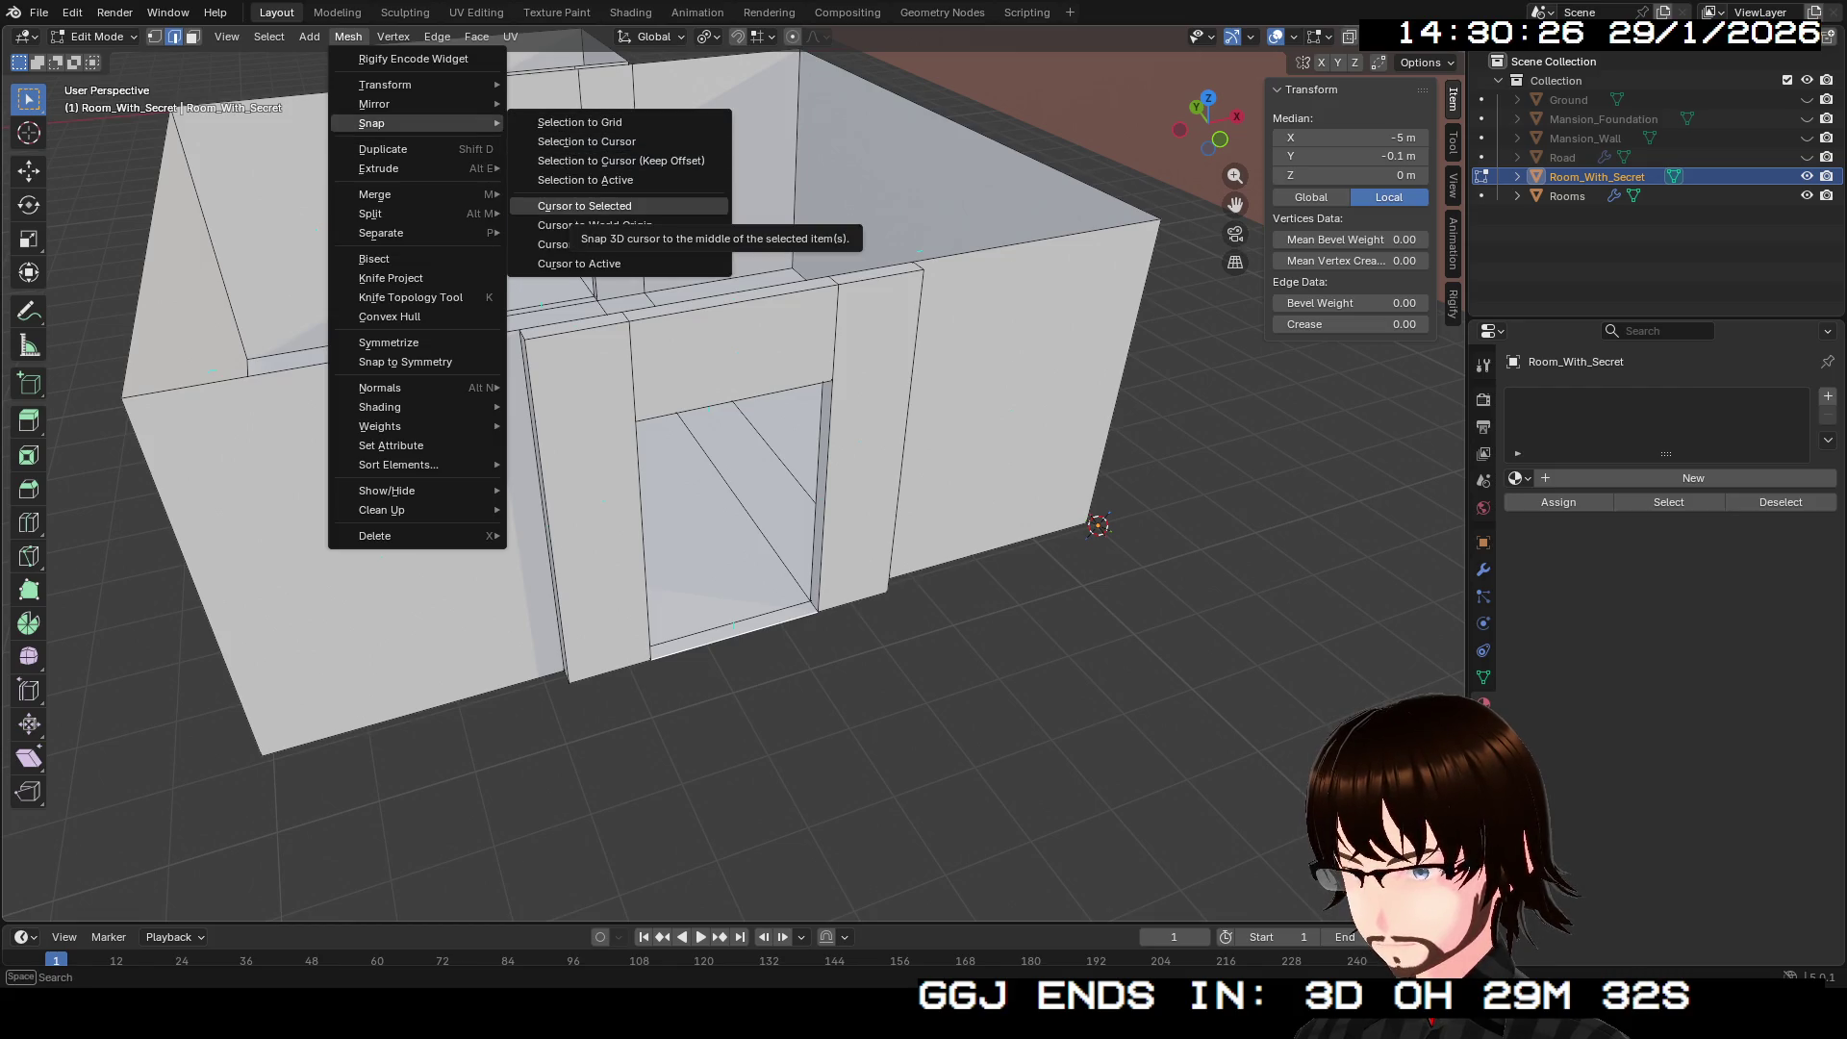
left_click(584, 205)
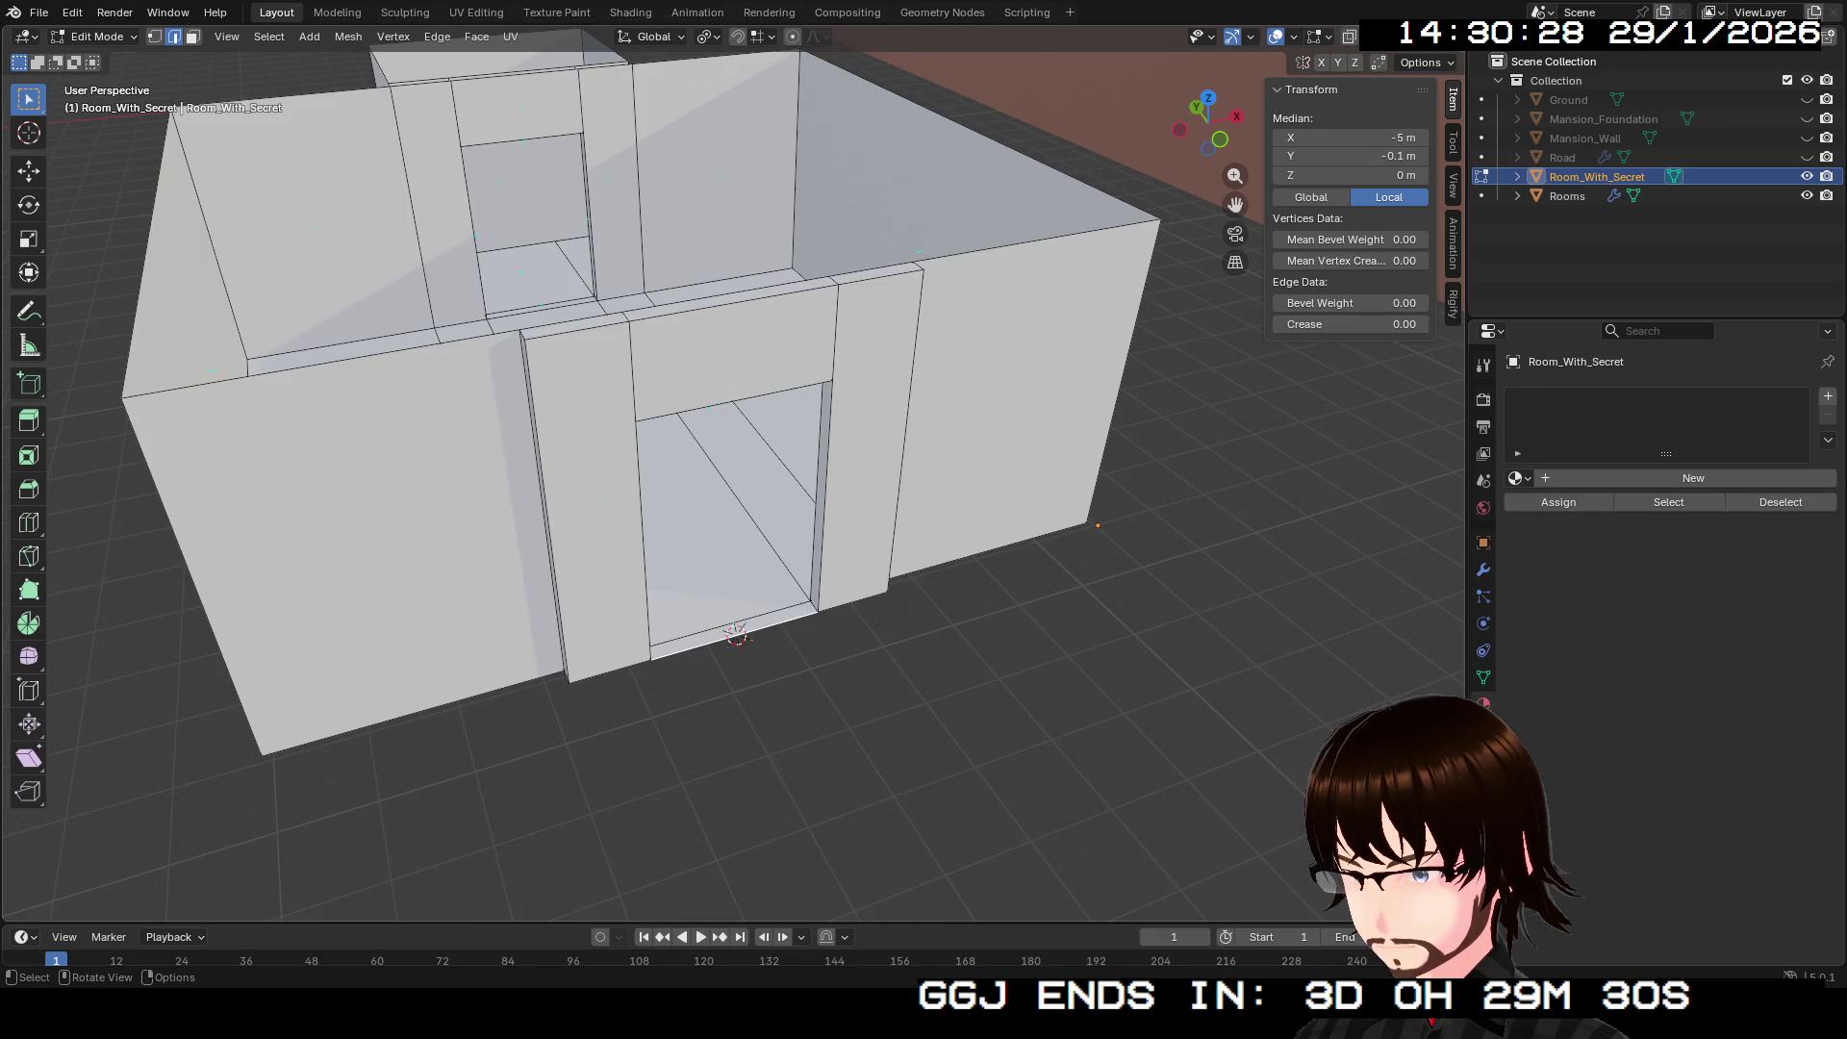
Step: Set Room_With_Secret's origin to the 3D cursor at the doorway base
key("Tab")
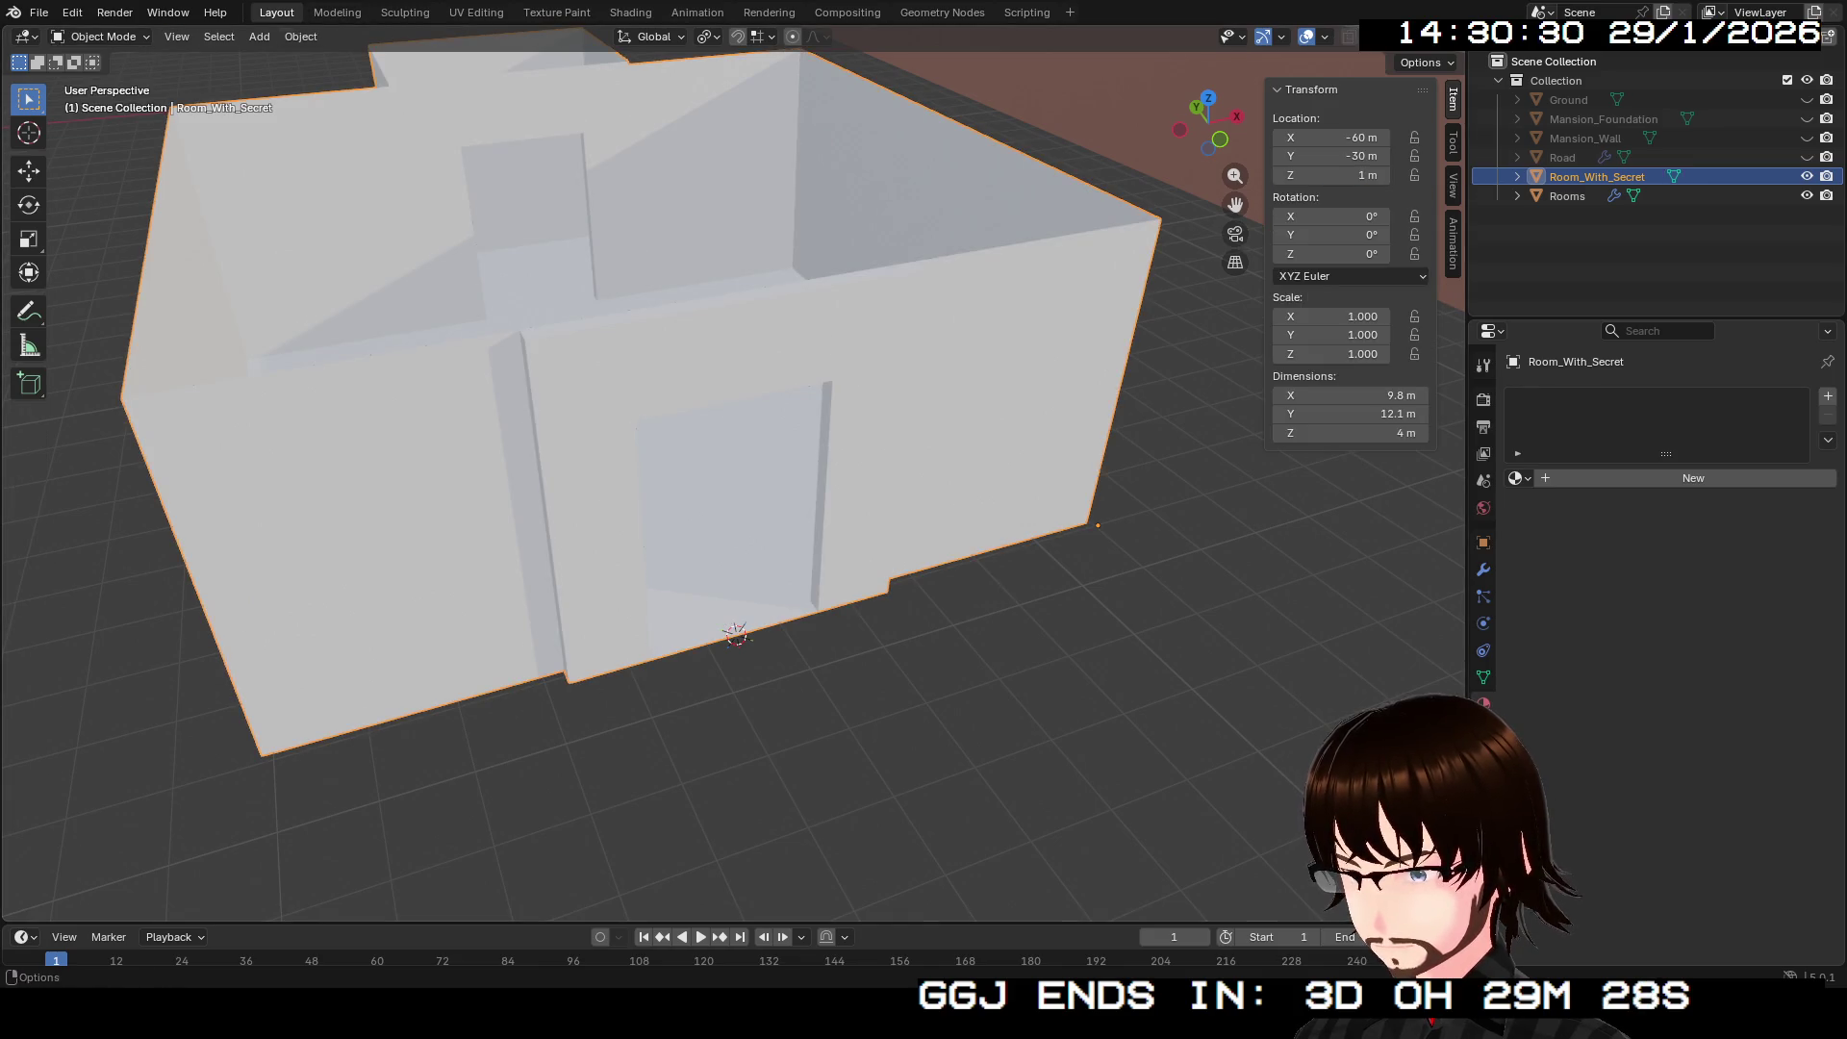
left_click(300, 37)
mouse_move(334, 77)
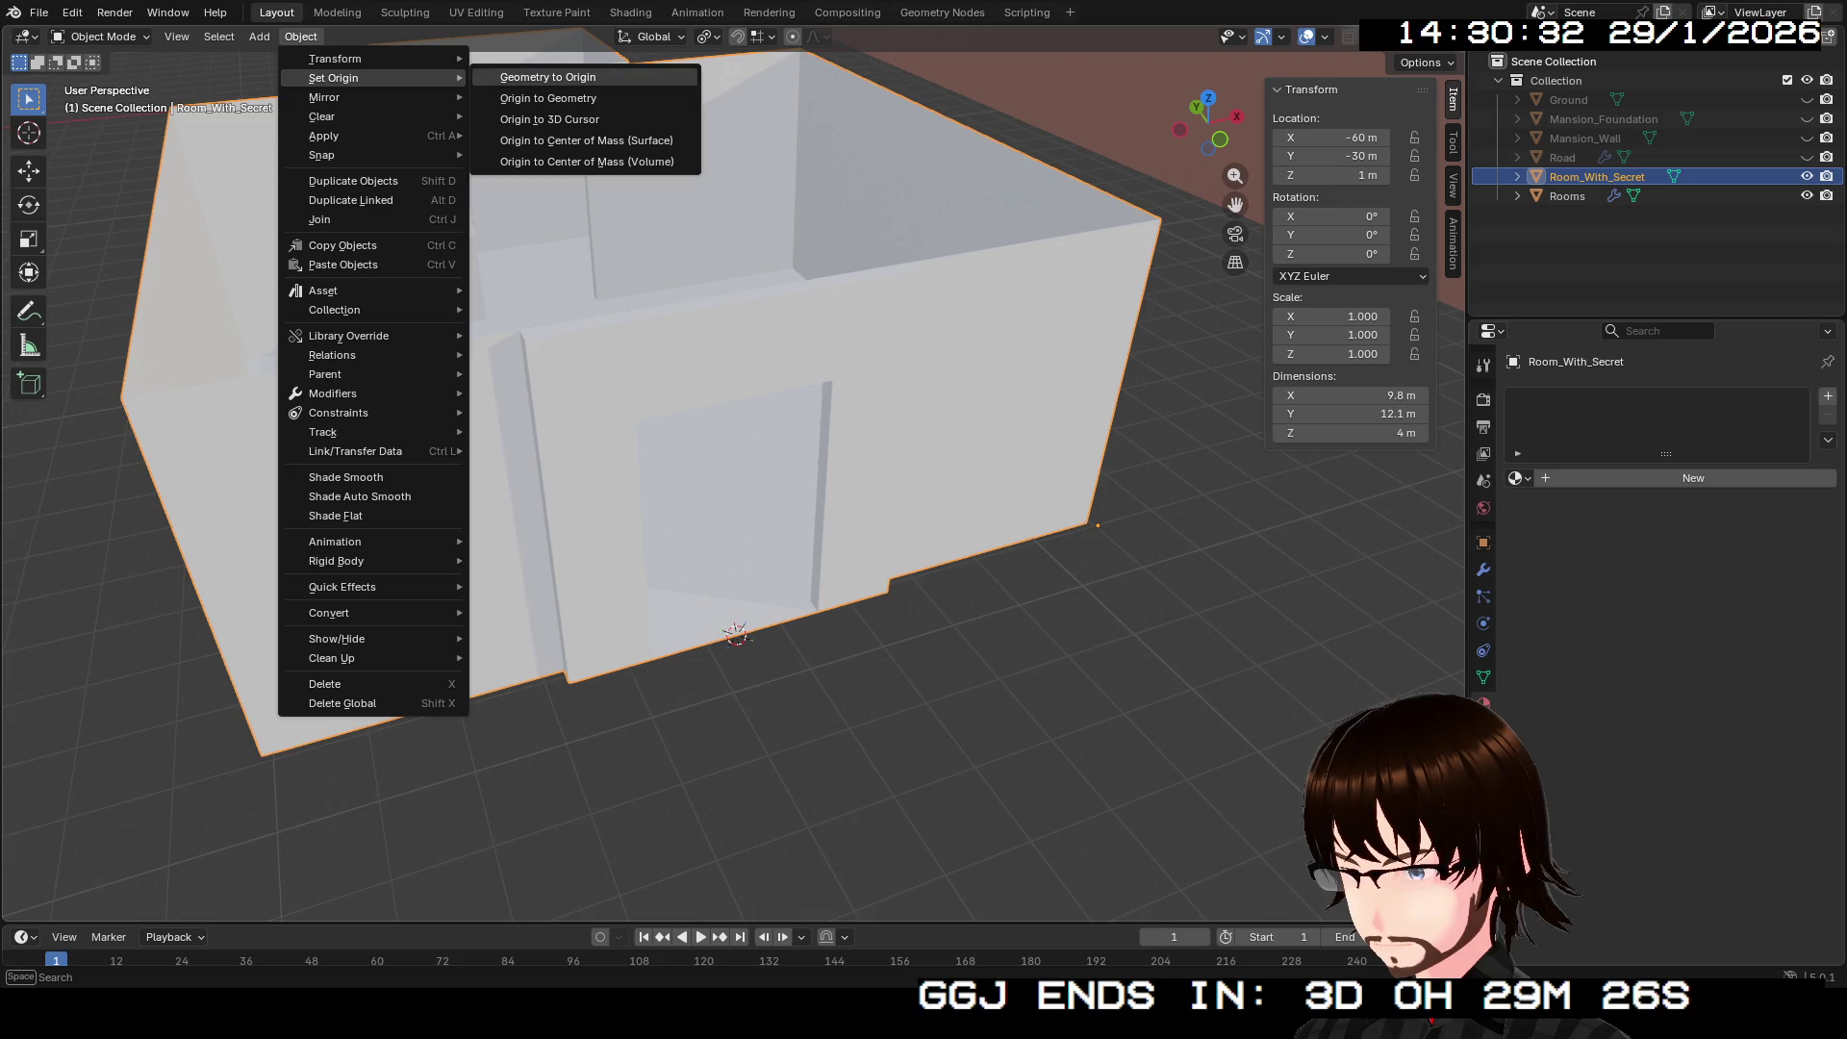
left_click(549, 119)
key("KP_Decimal")
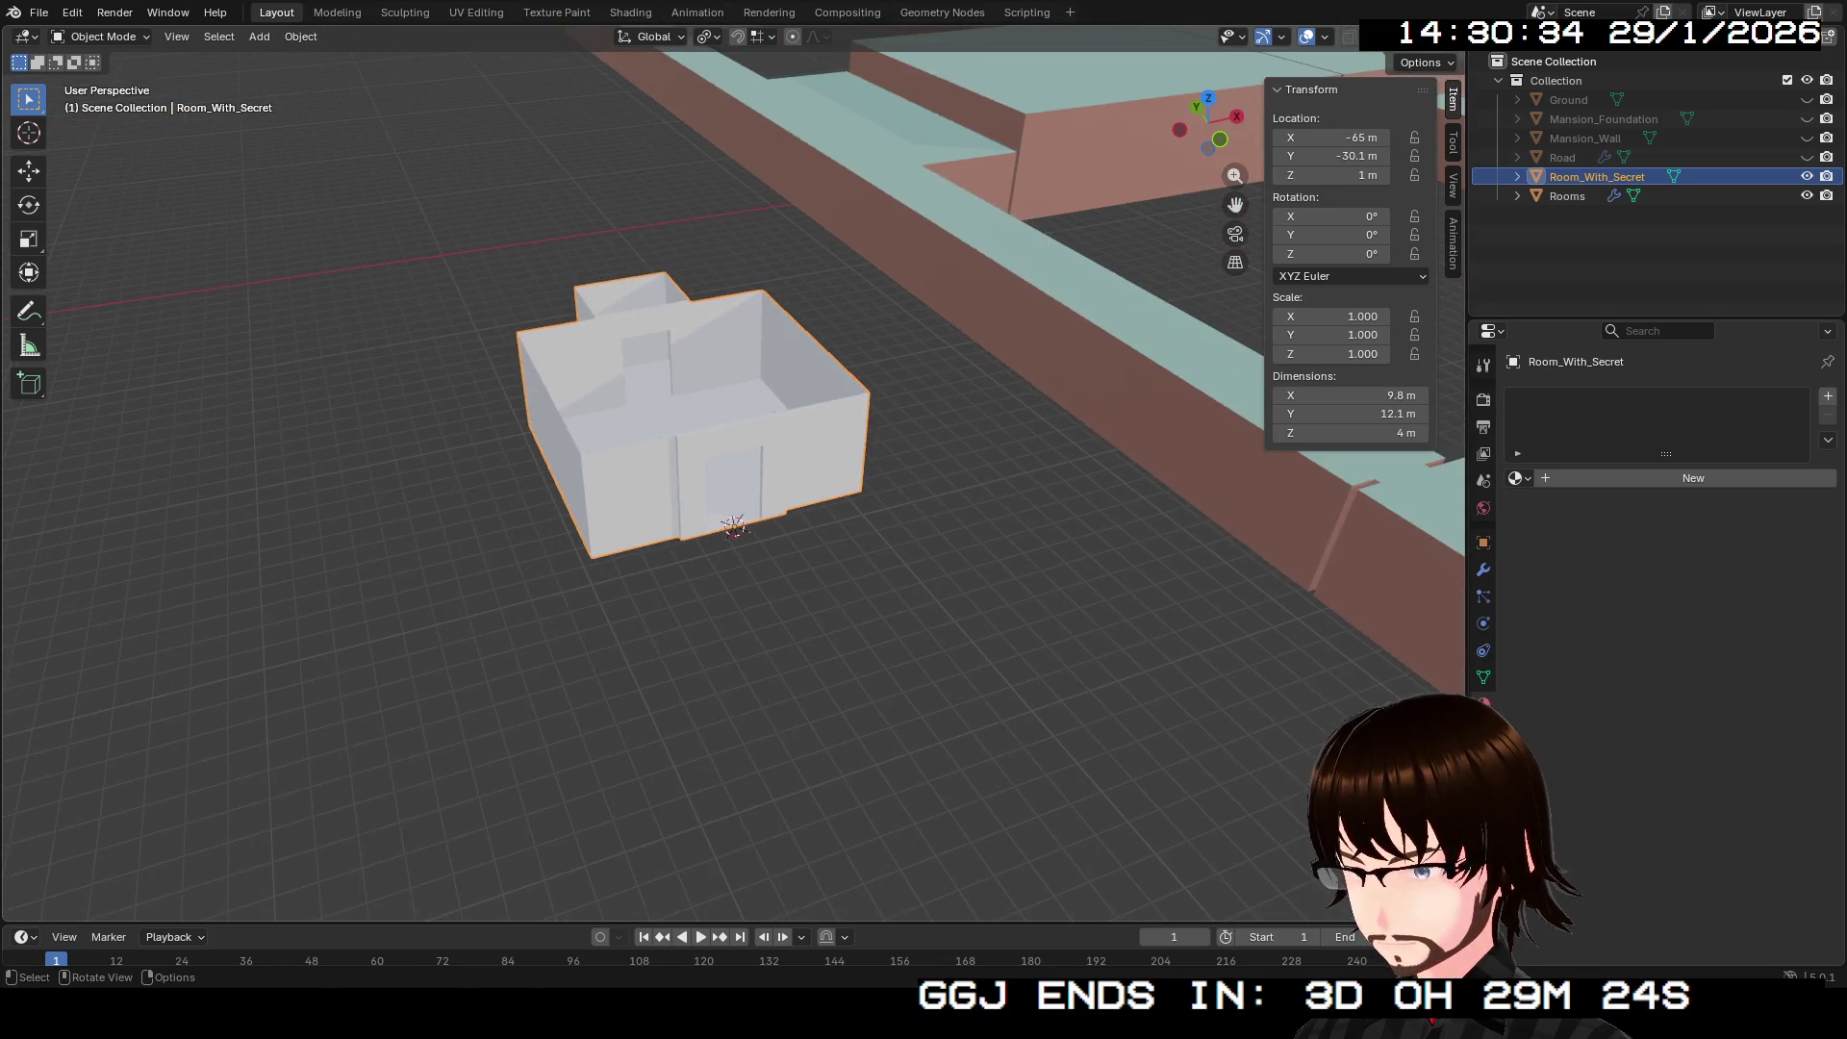
mouse_move(731, 519)
left_mouse_down()
mouse_move(674, 625)
mouse_move(616, 500)
left_mouse_up()
Step: In the Rooms mesh, delete the door face to open the doorway
left_click(1567, 195)
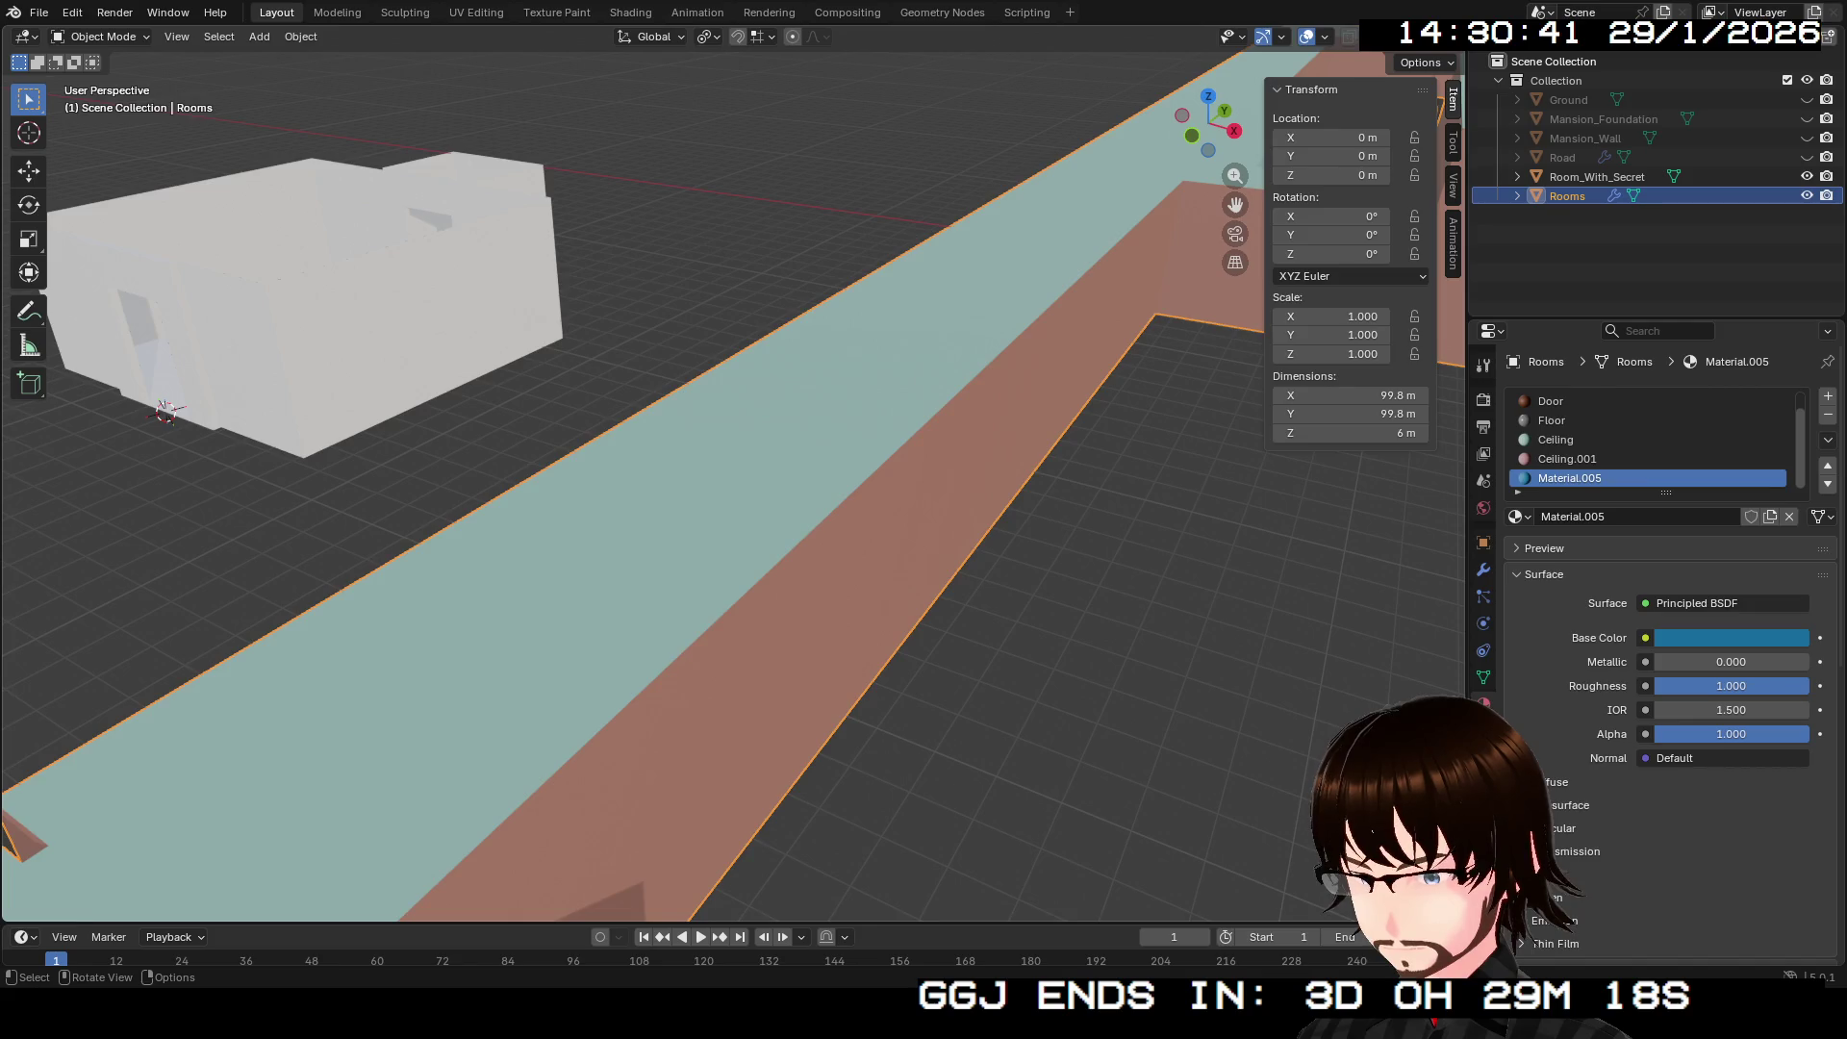
key("Tab")
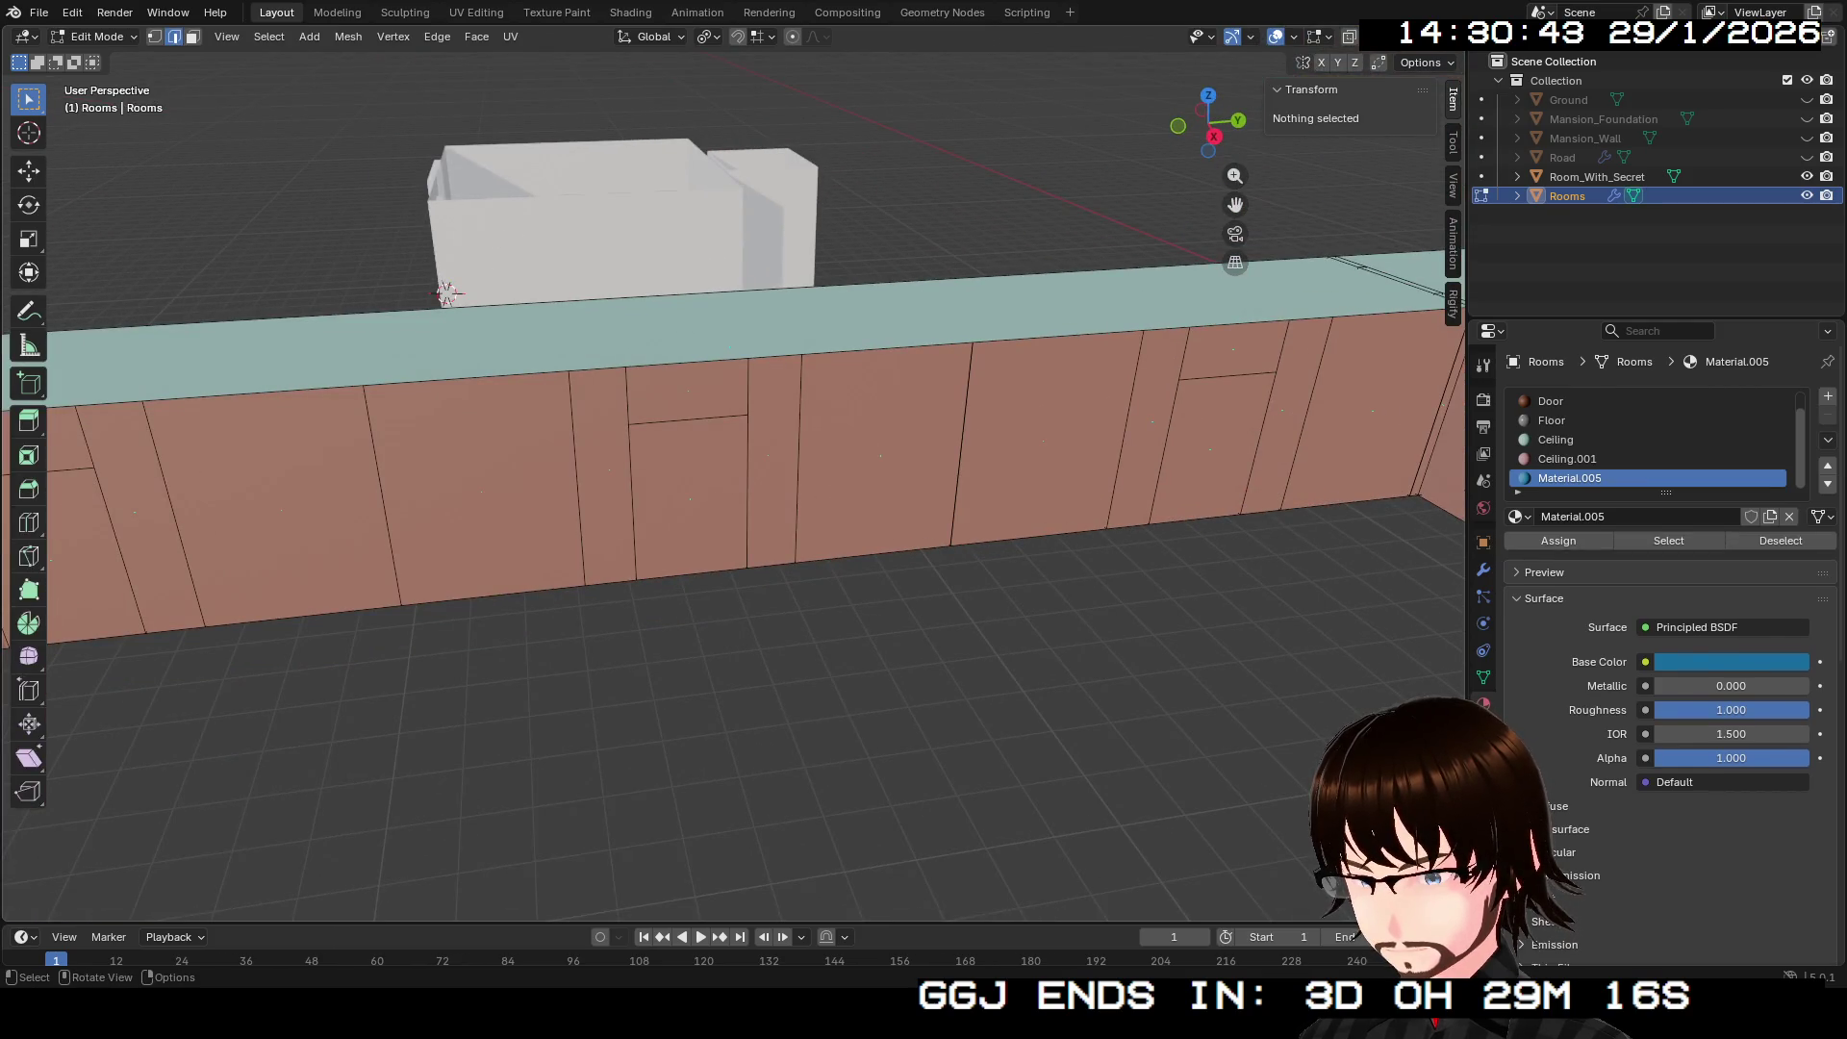
left_click(691, 575)
key("3")
left_click(689, 498)
key("x")
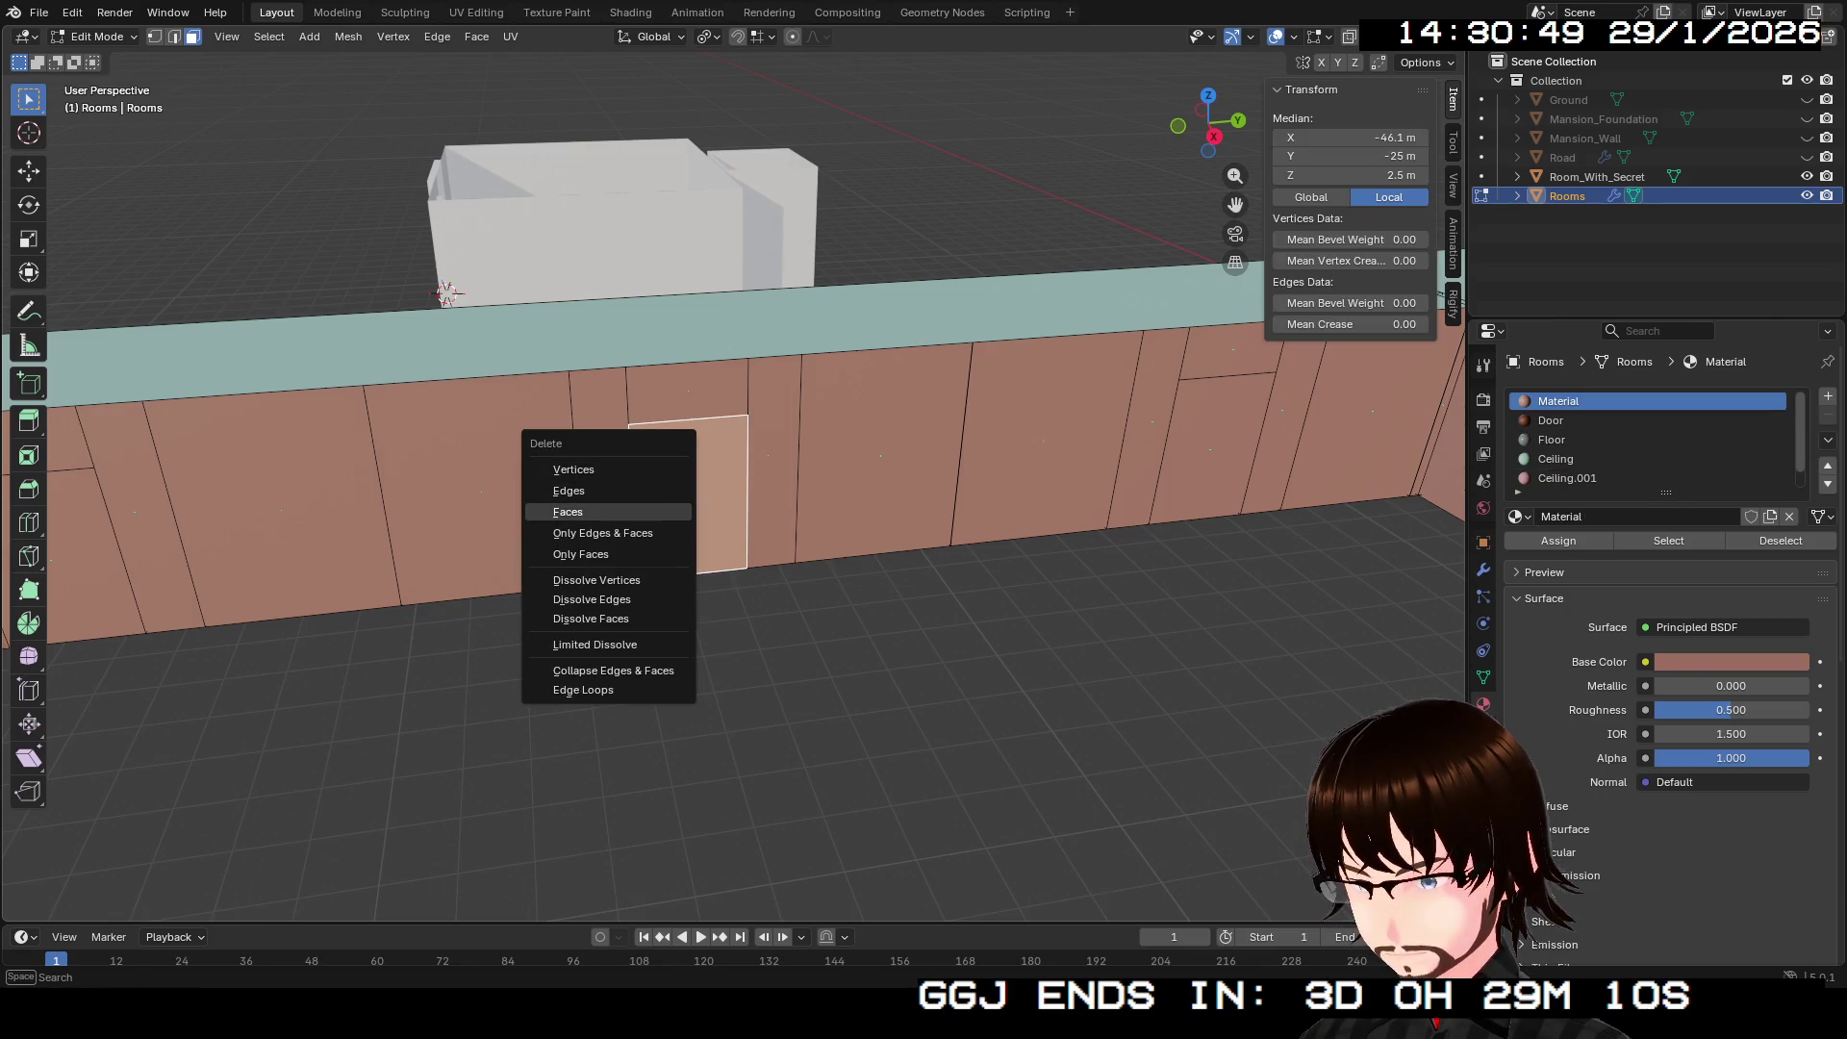
left_click(567, 512)
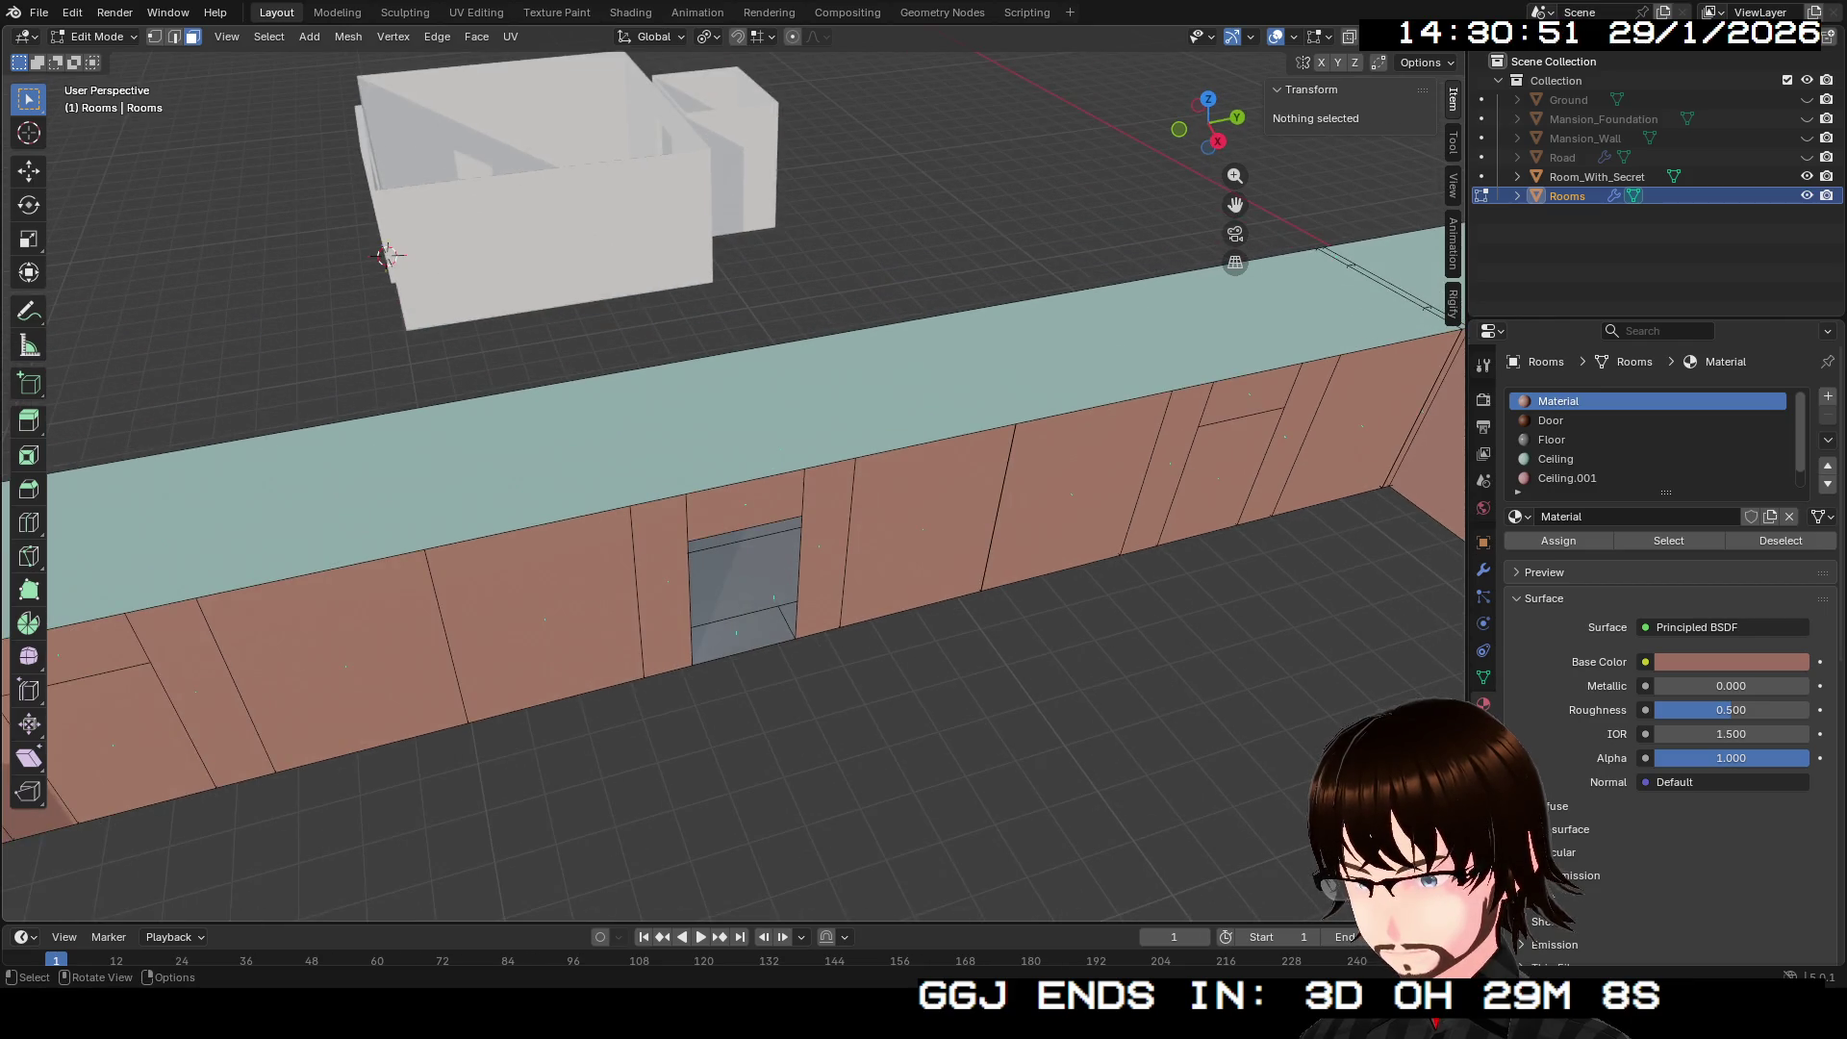
Step: Select the back edge of the doorway floor and view the white room building
left_click(743, 635)
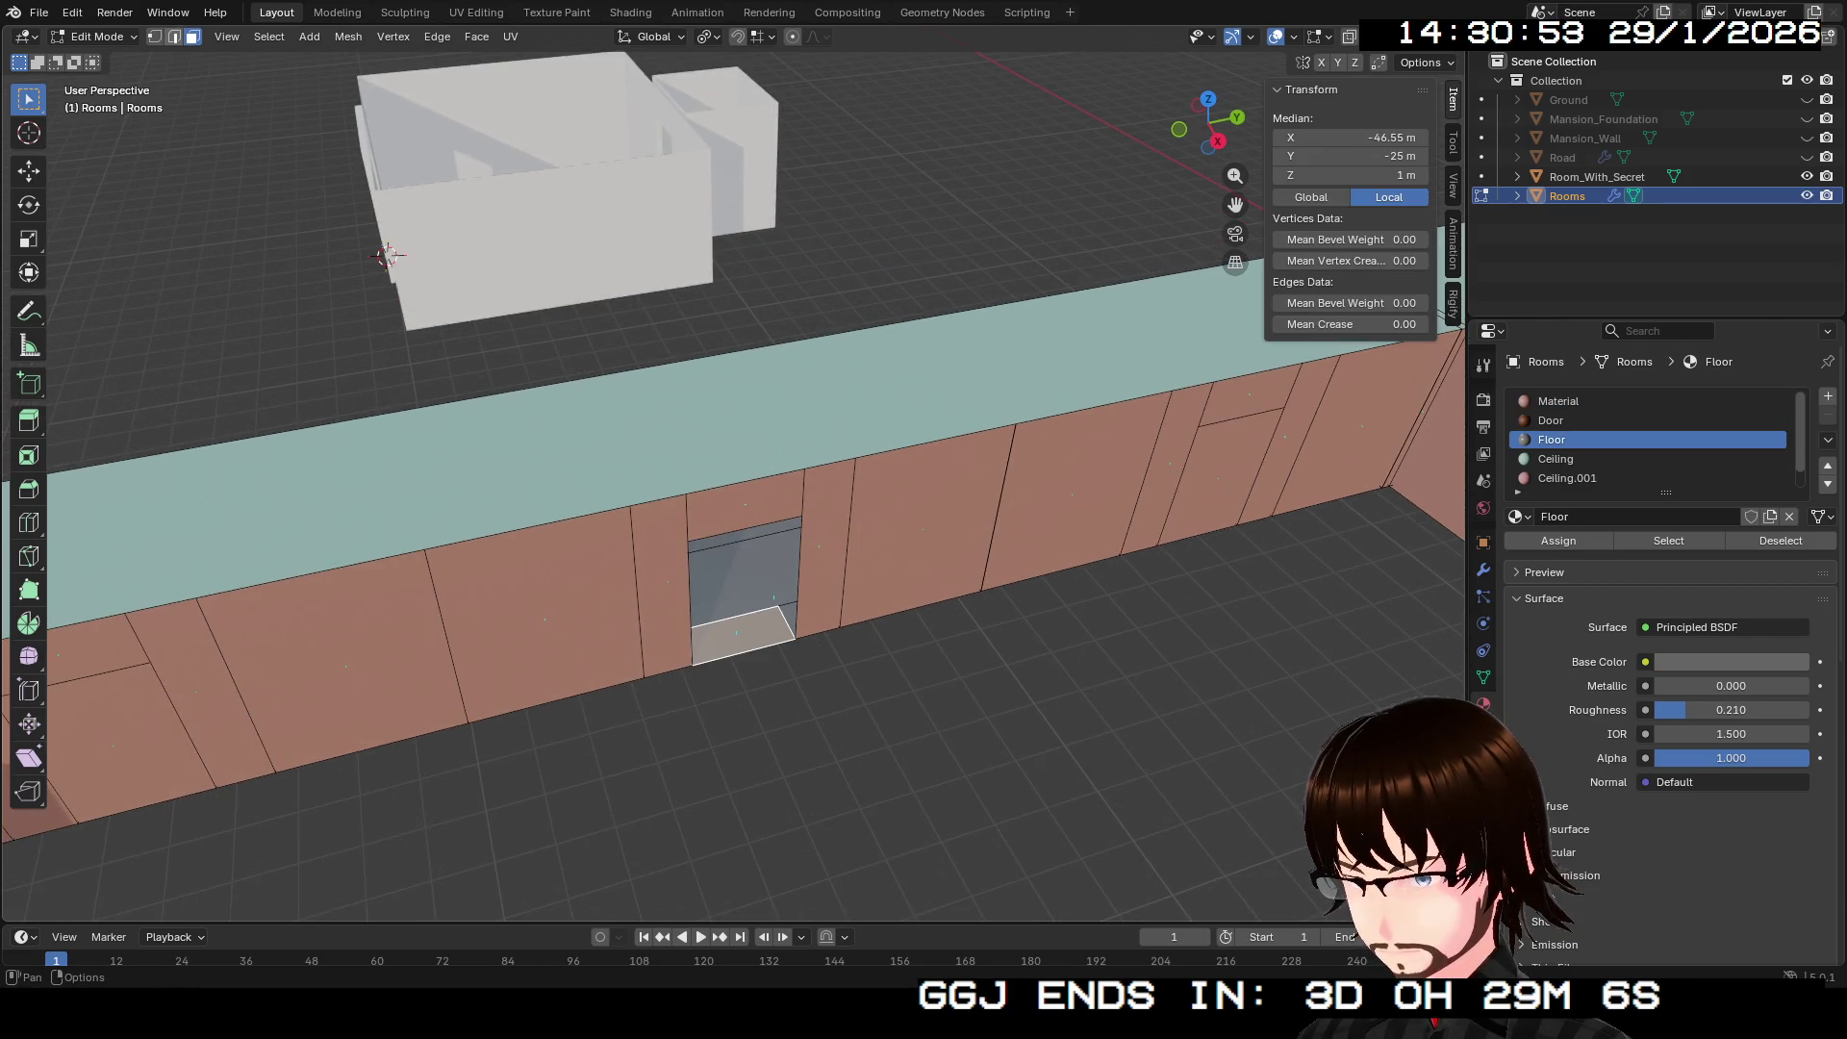
key("2")
left_click(734, 617)
mouse_move(1208, 117)
left_mouse_down()
mouse_move(1270, 86)
mouse_move(1159, 142)
left_mouse_up()
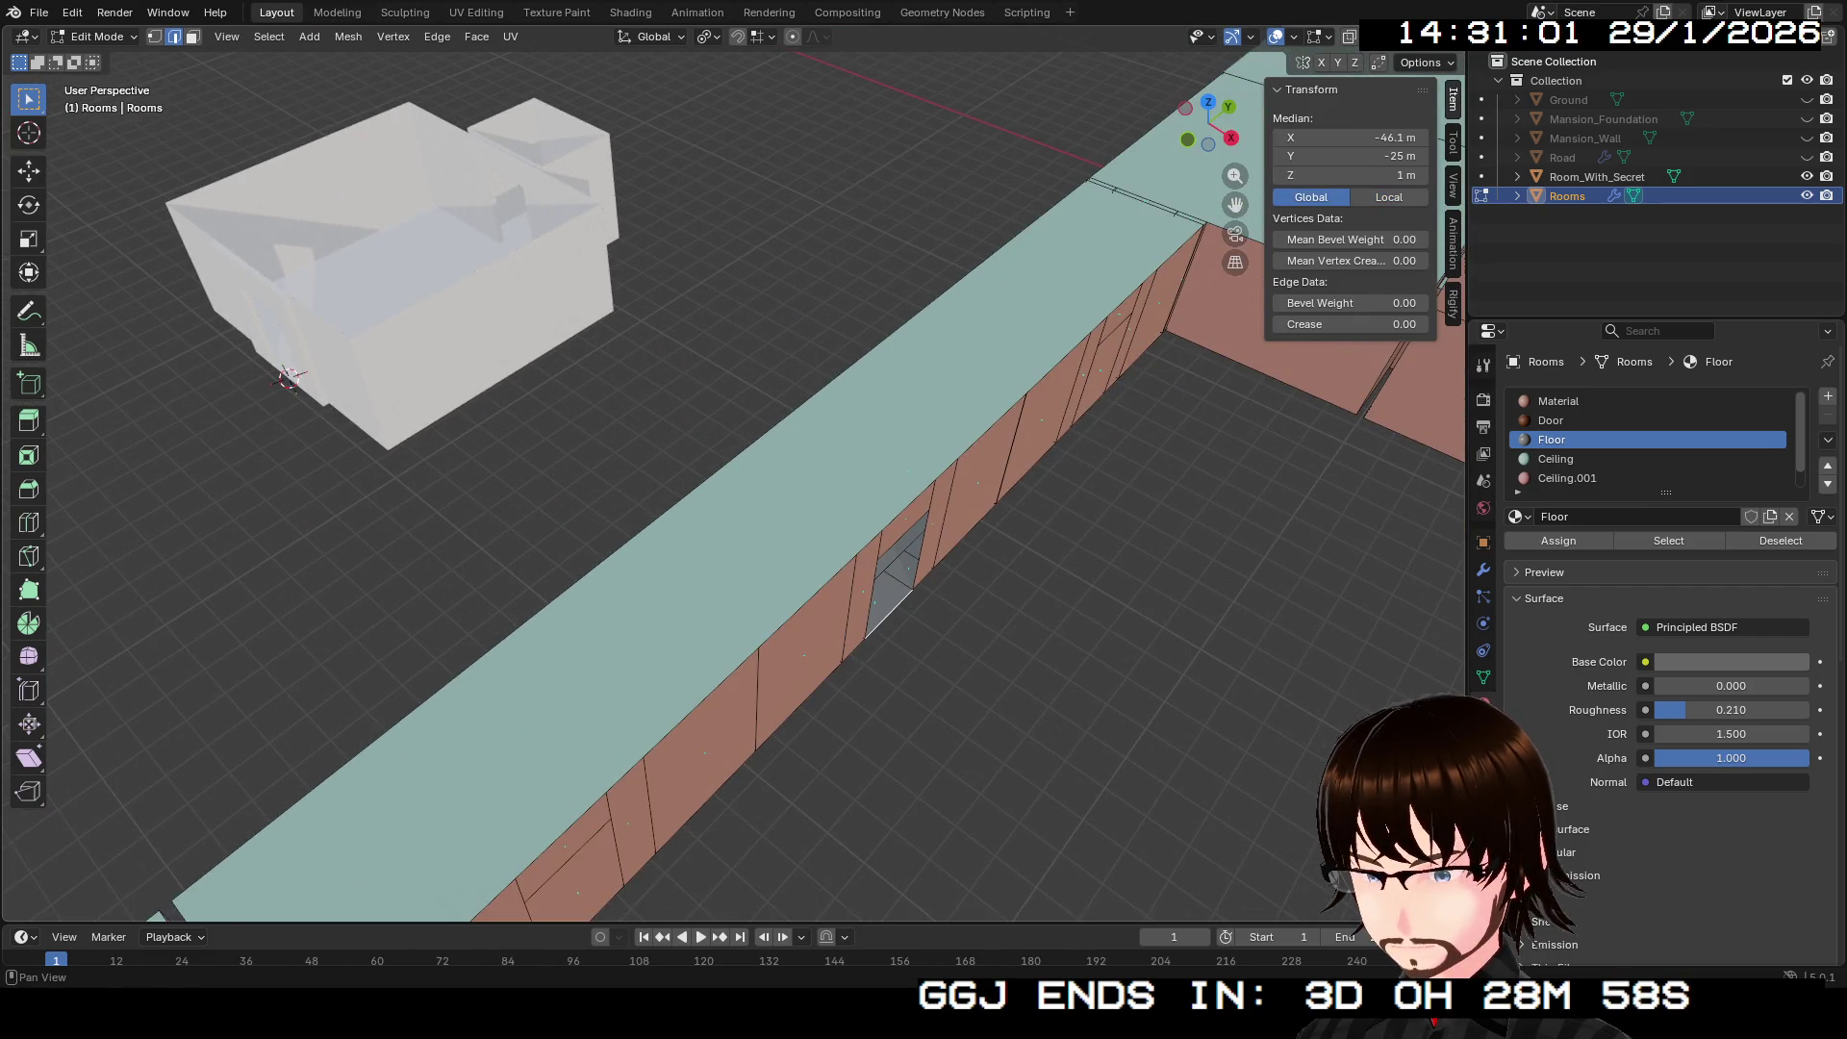
left_click_drag(1208, 120, 1120, 133)
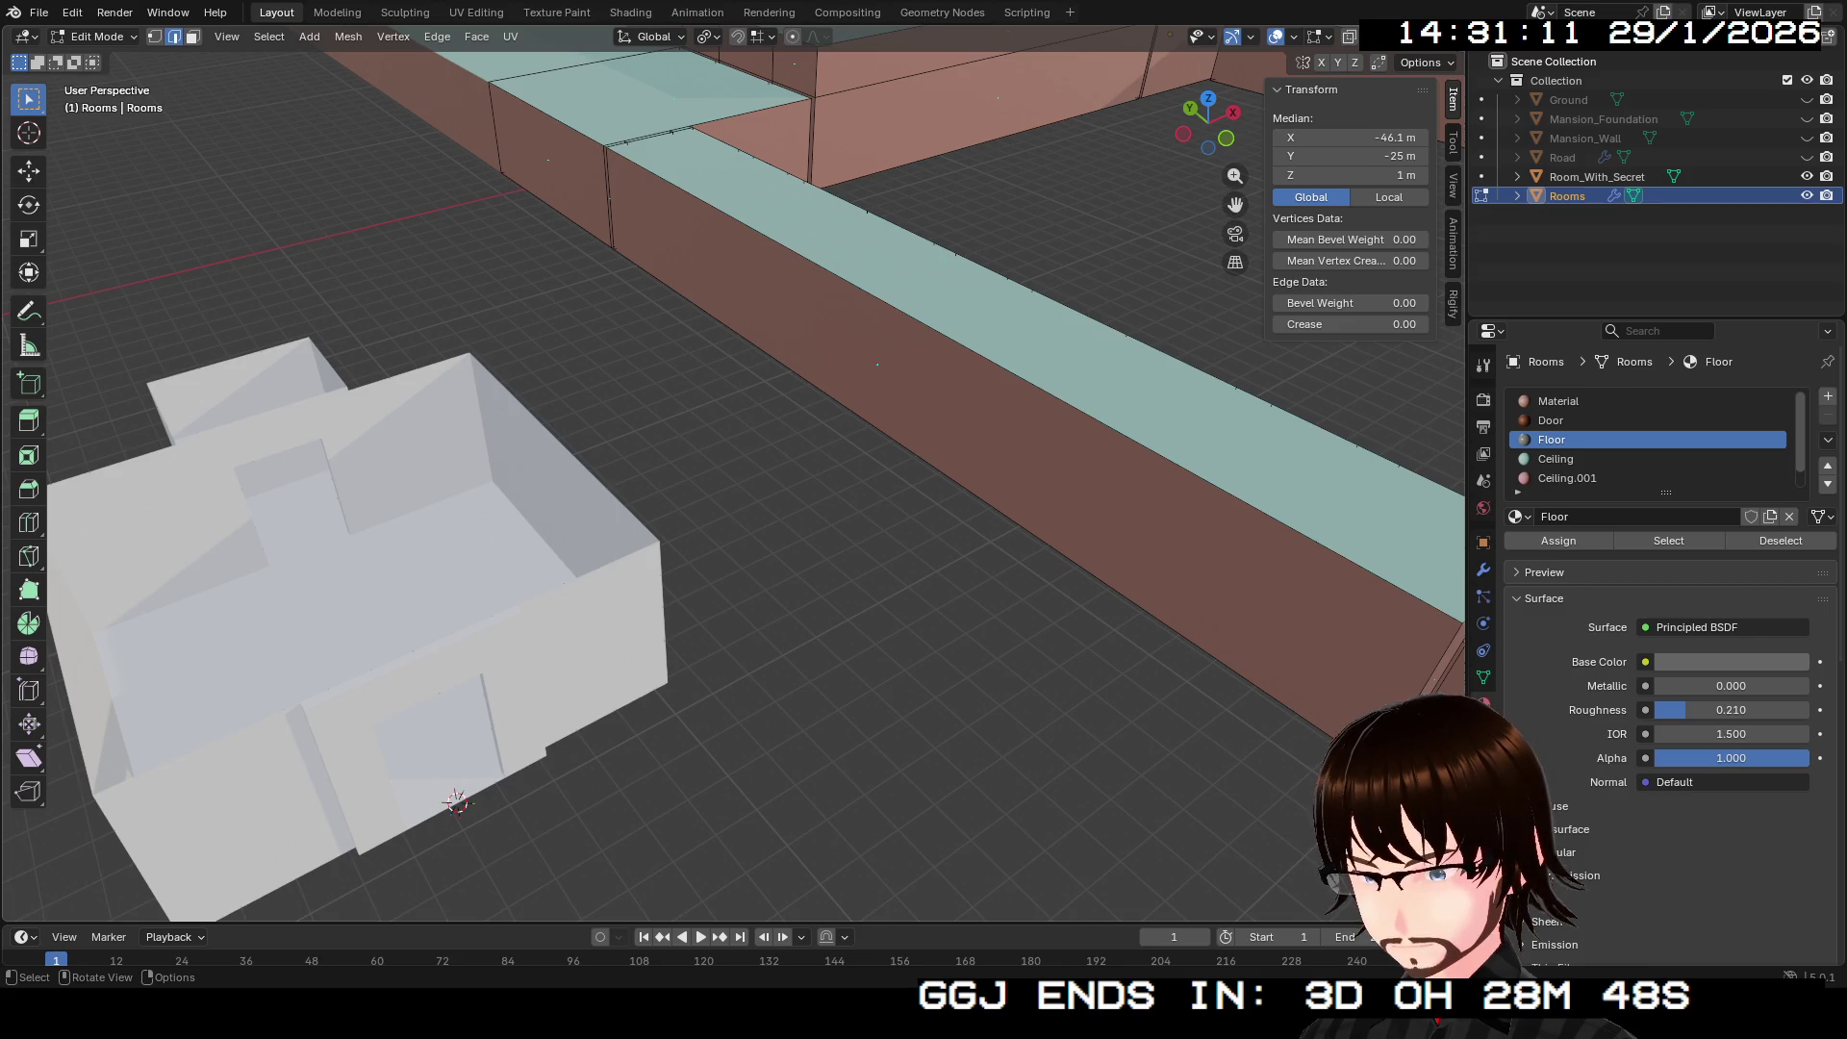
Step: Select Room_With_Secret and set its Location X to -46 m
key("Tab")
left_click(385, 577)
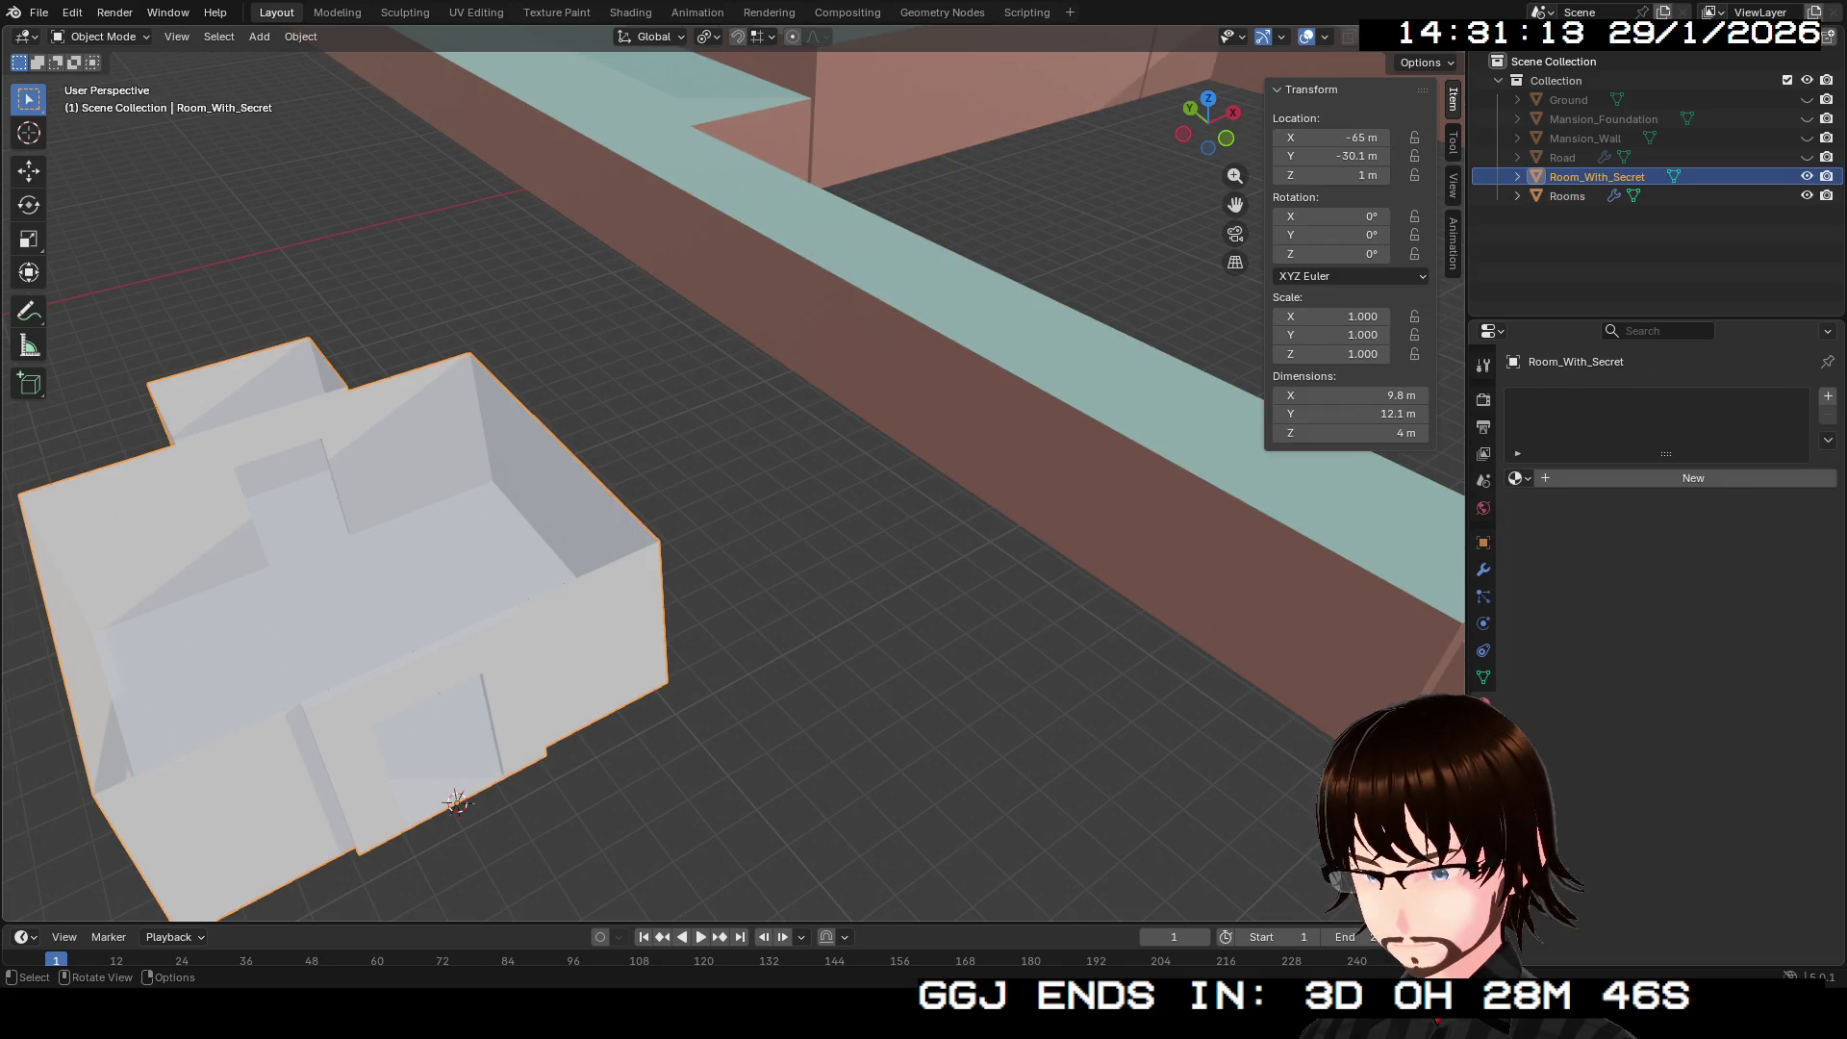
left_click(1332, 138)
type("-46")
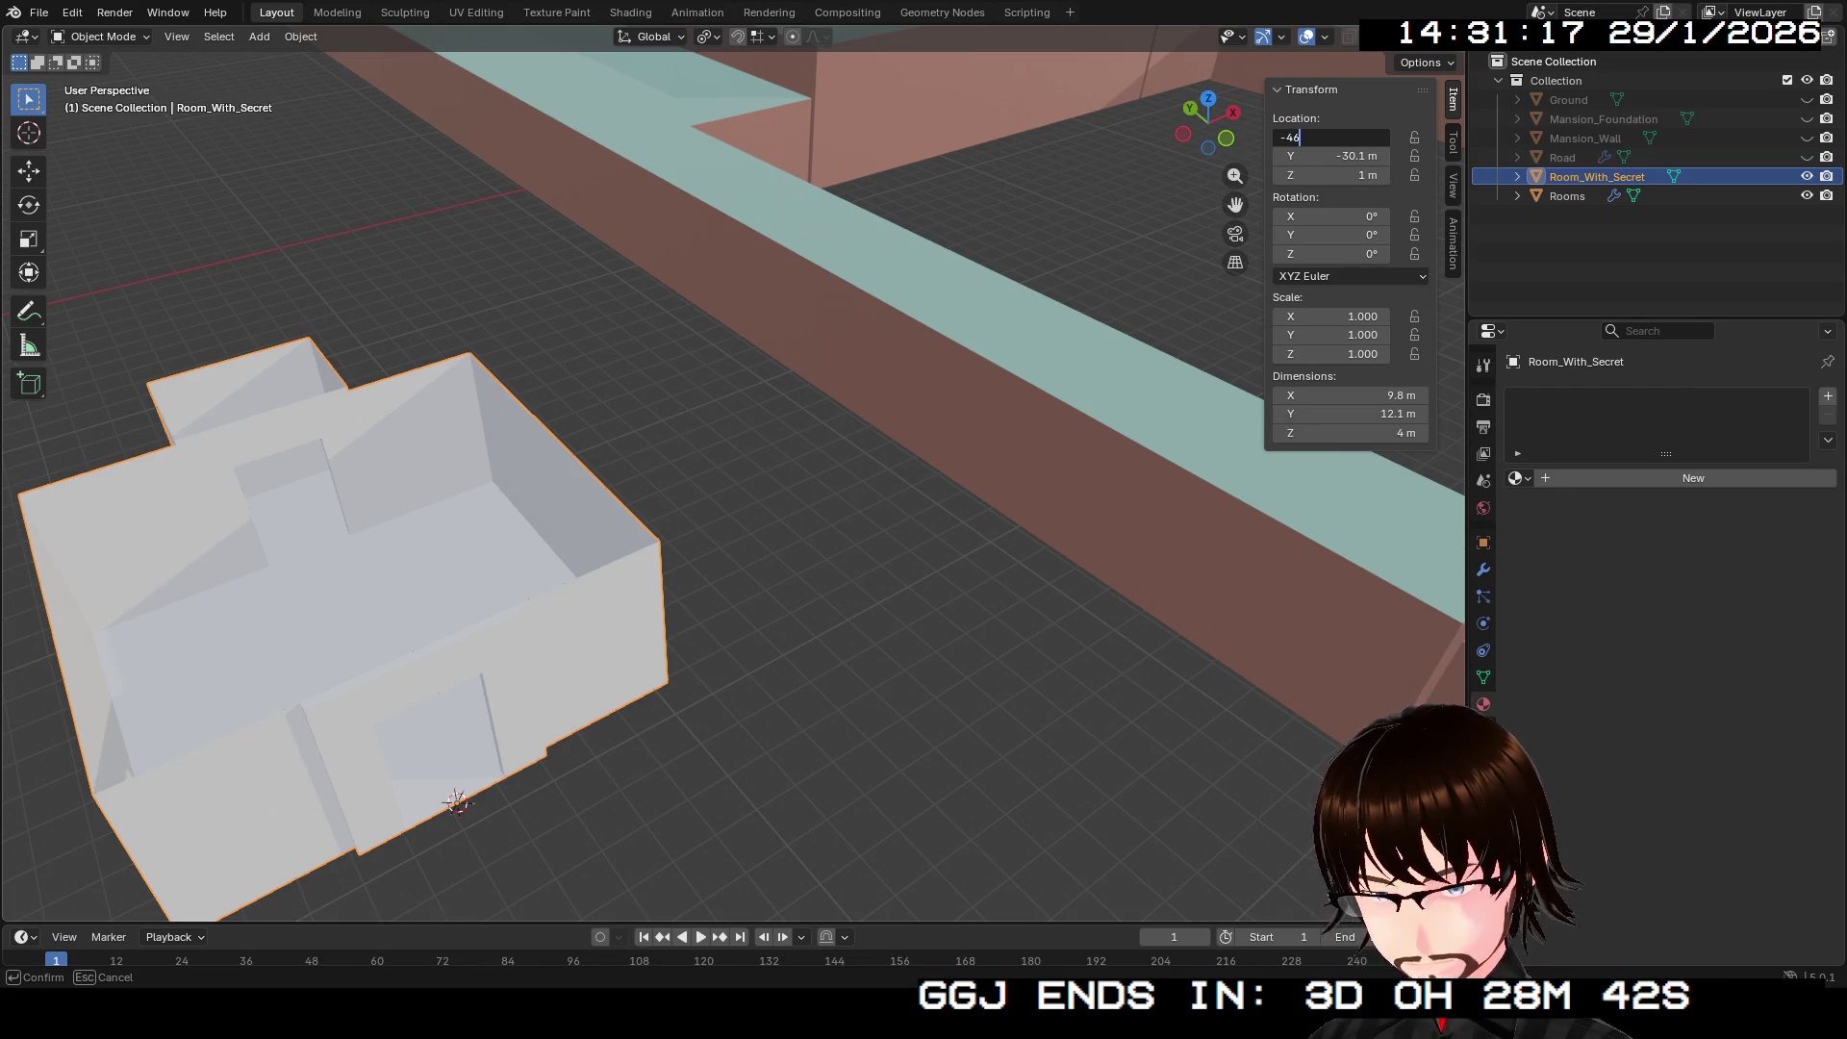
key("Tab")
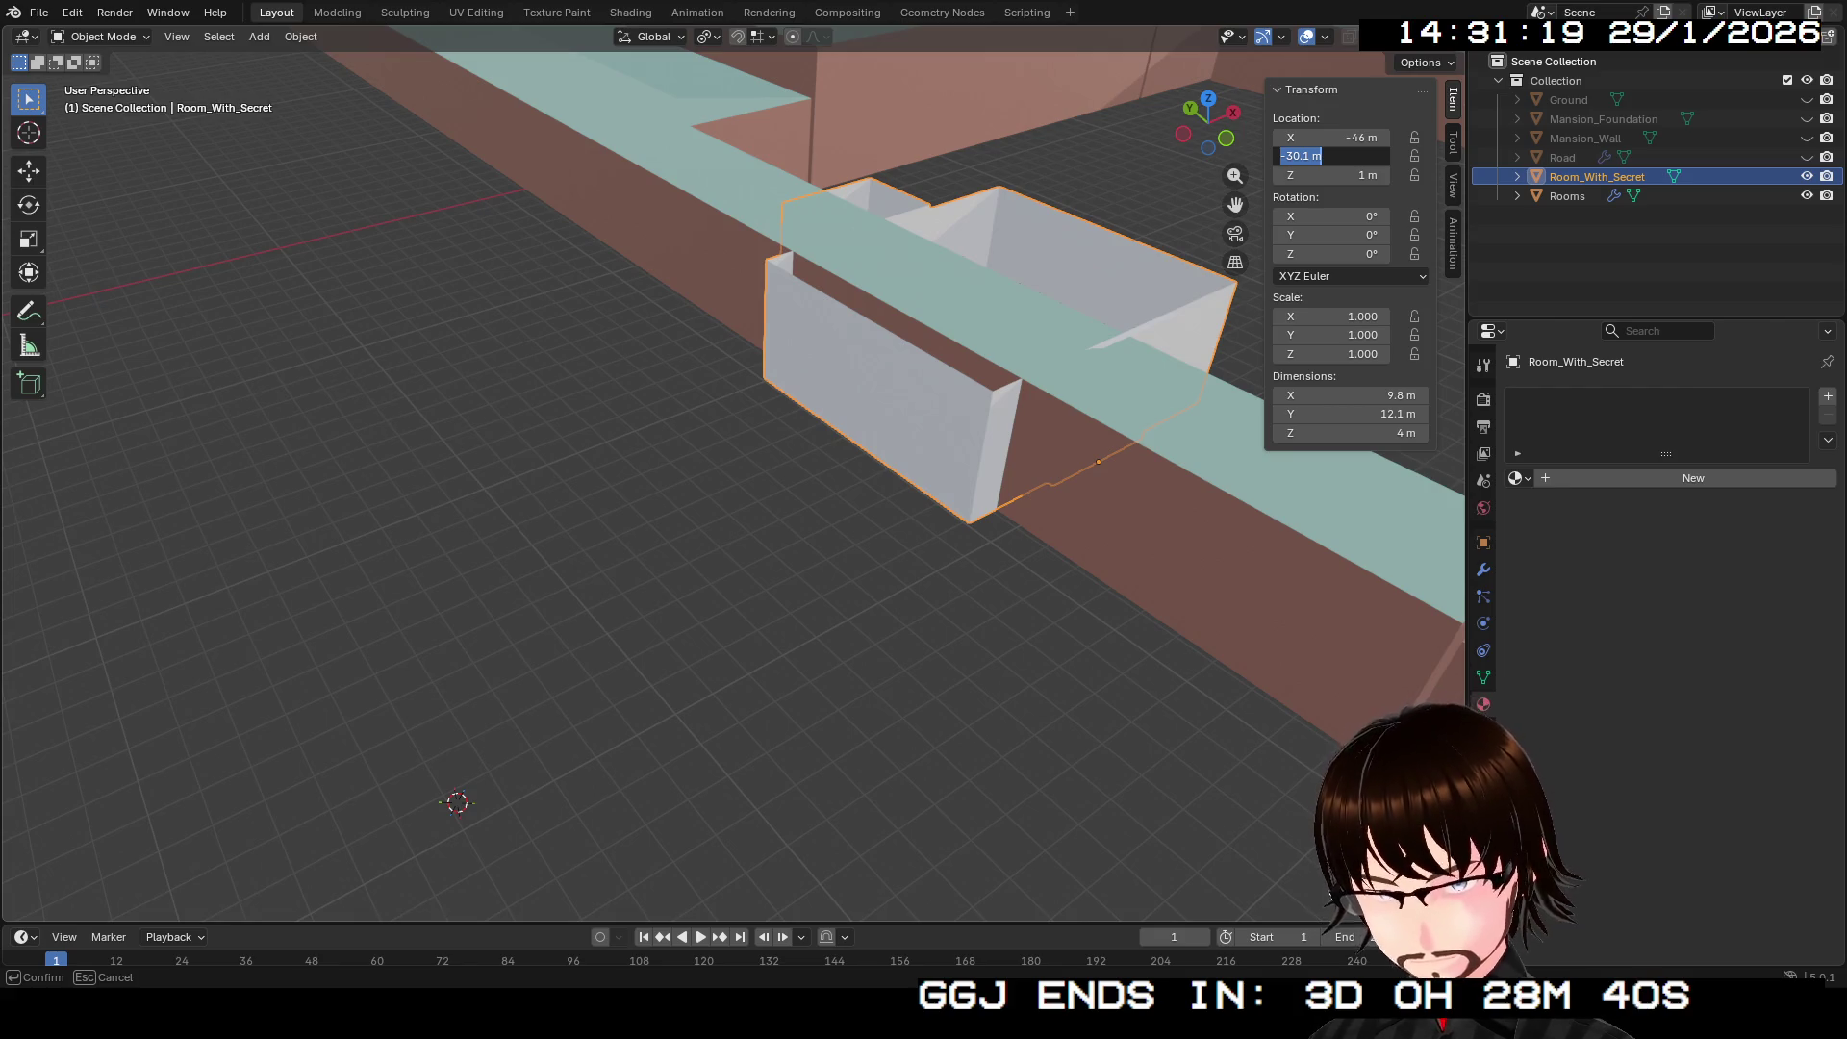
type("25")
key("Return")
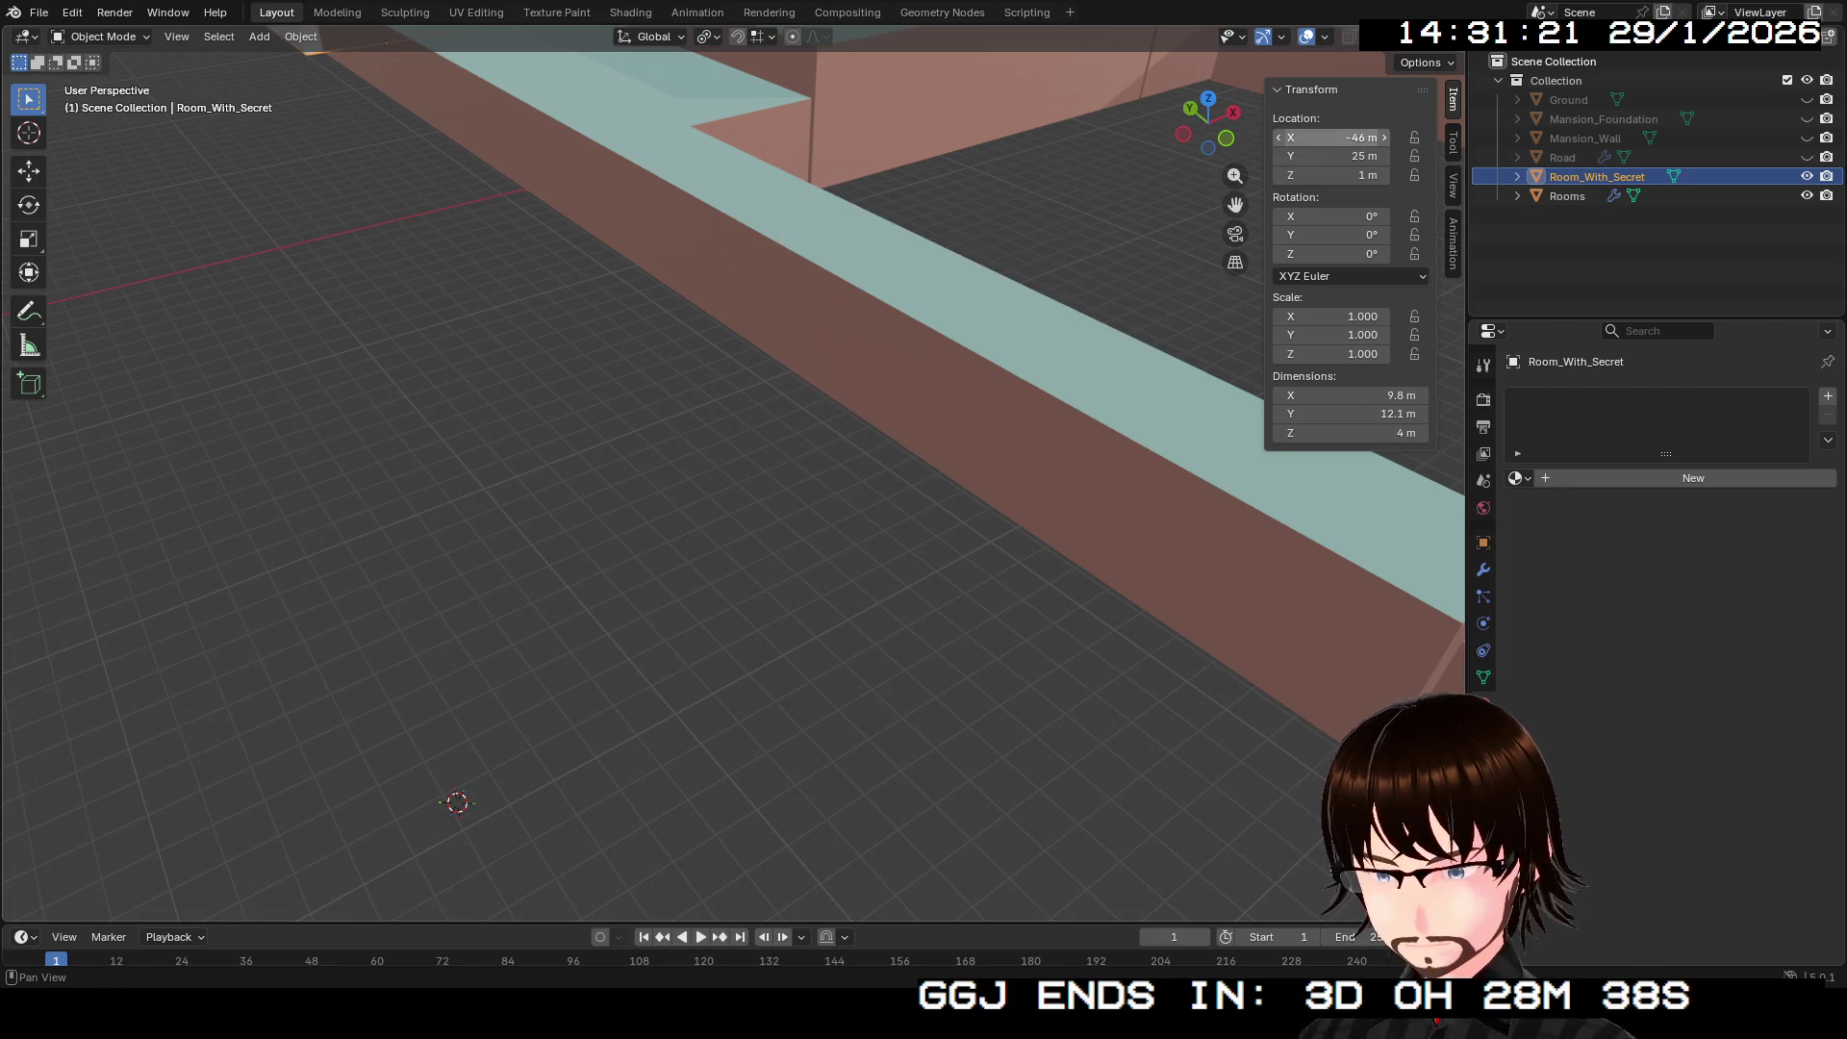
mouse_move(674, 433)
left_mouse_down()
mouse_move(731, 655)
mouse_move(673, 443)
mouse_move(625, 385)
mouse_move(616, 423)
mouse_move(630, 389)
left_mouse_up()
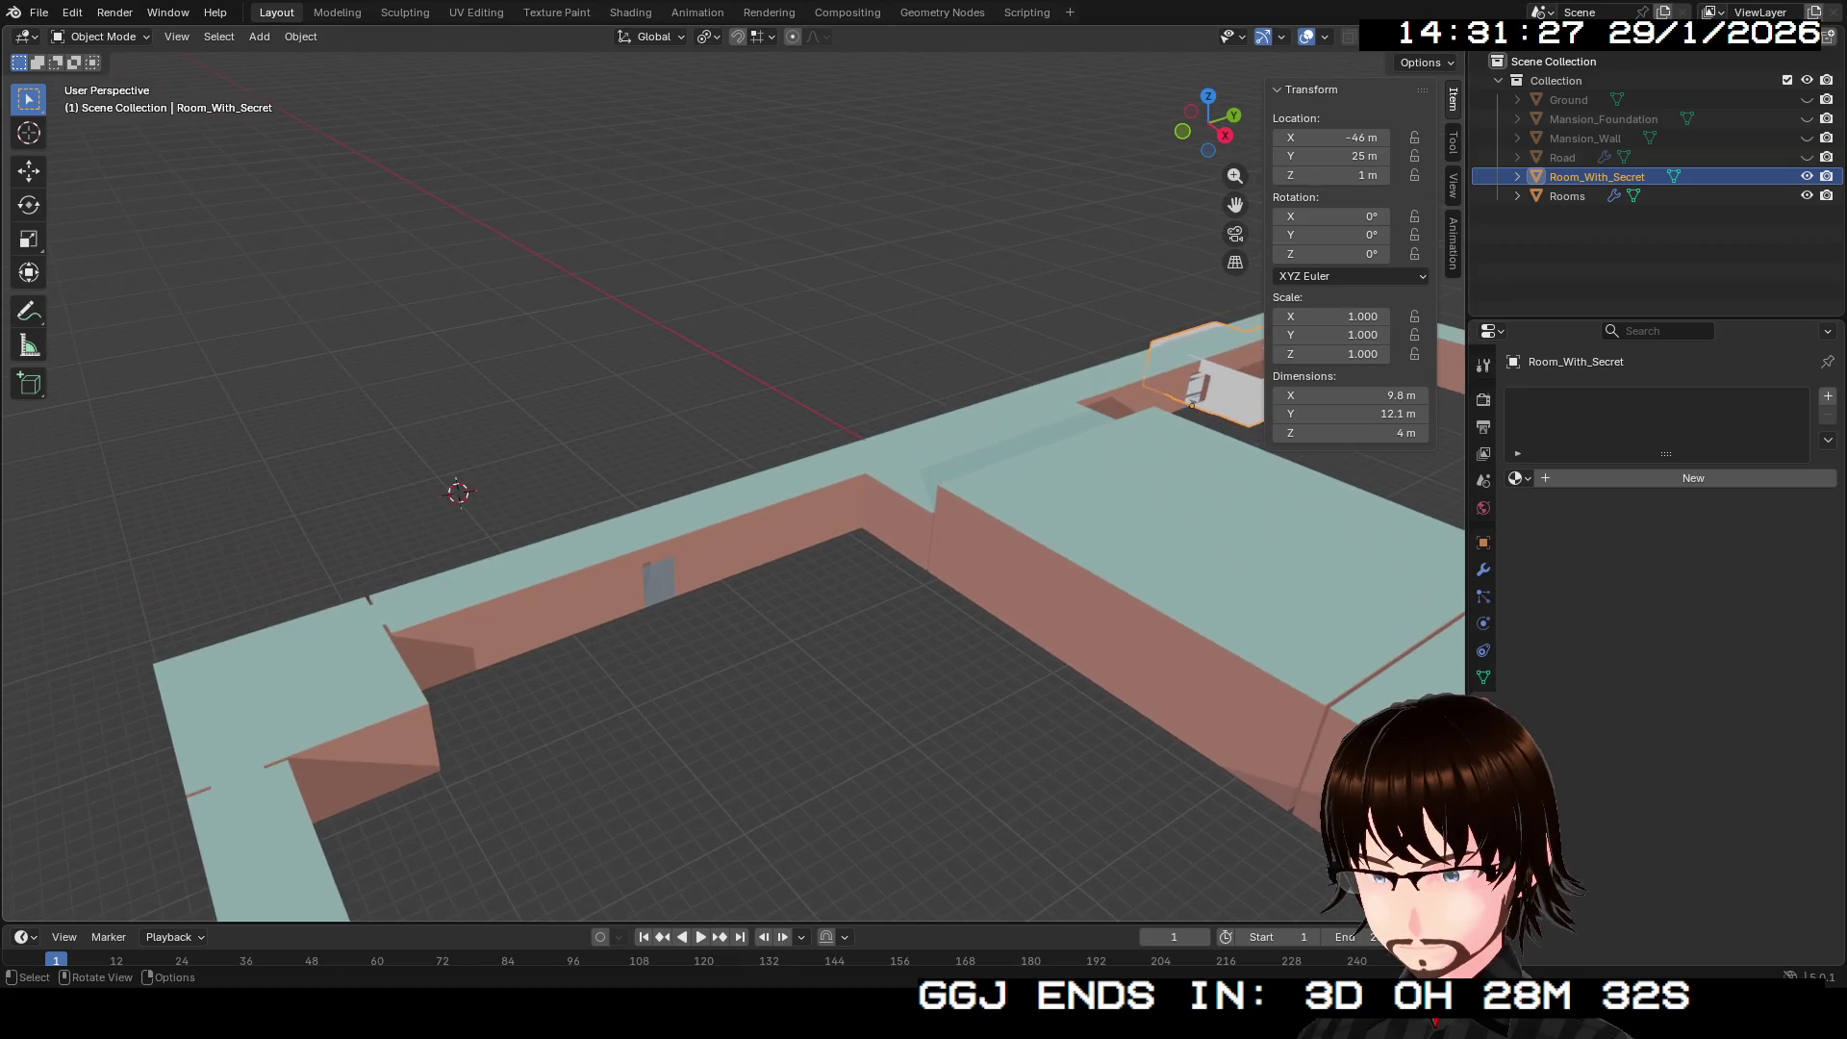
Step: Clear the secret room's mesh selection, briefly switch editing to Rooms, and return to Object Mode
key("Tab")
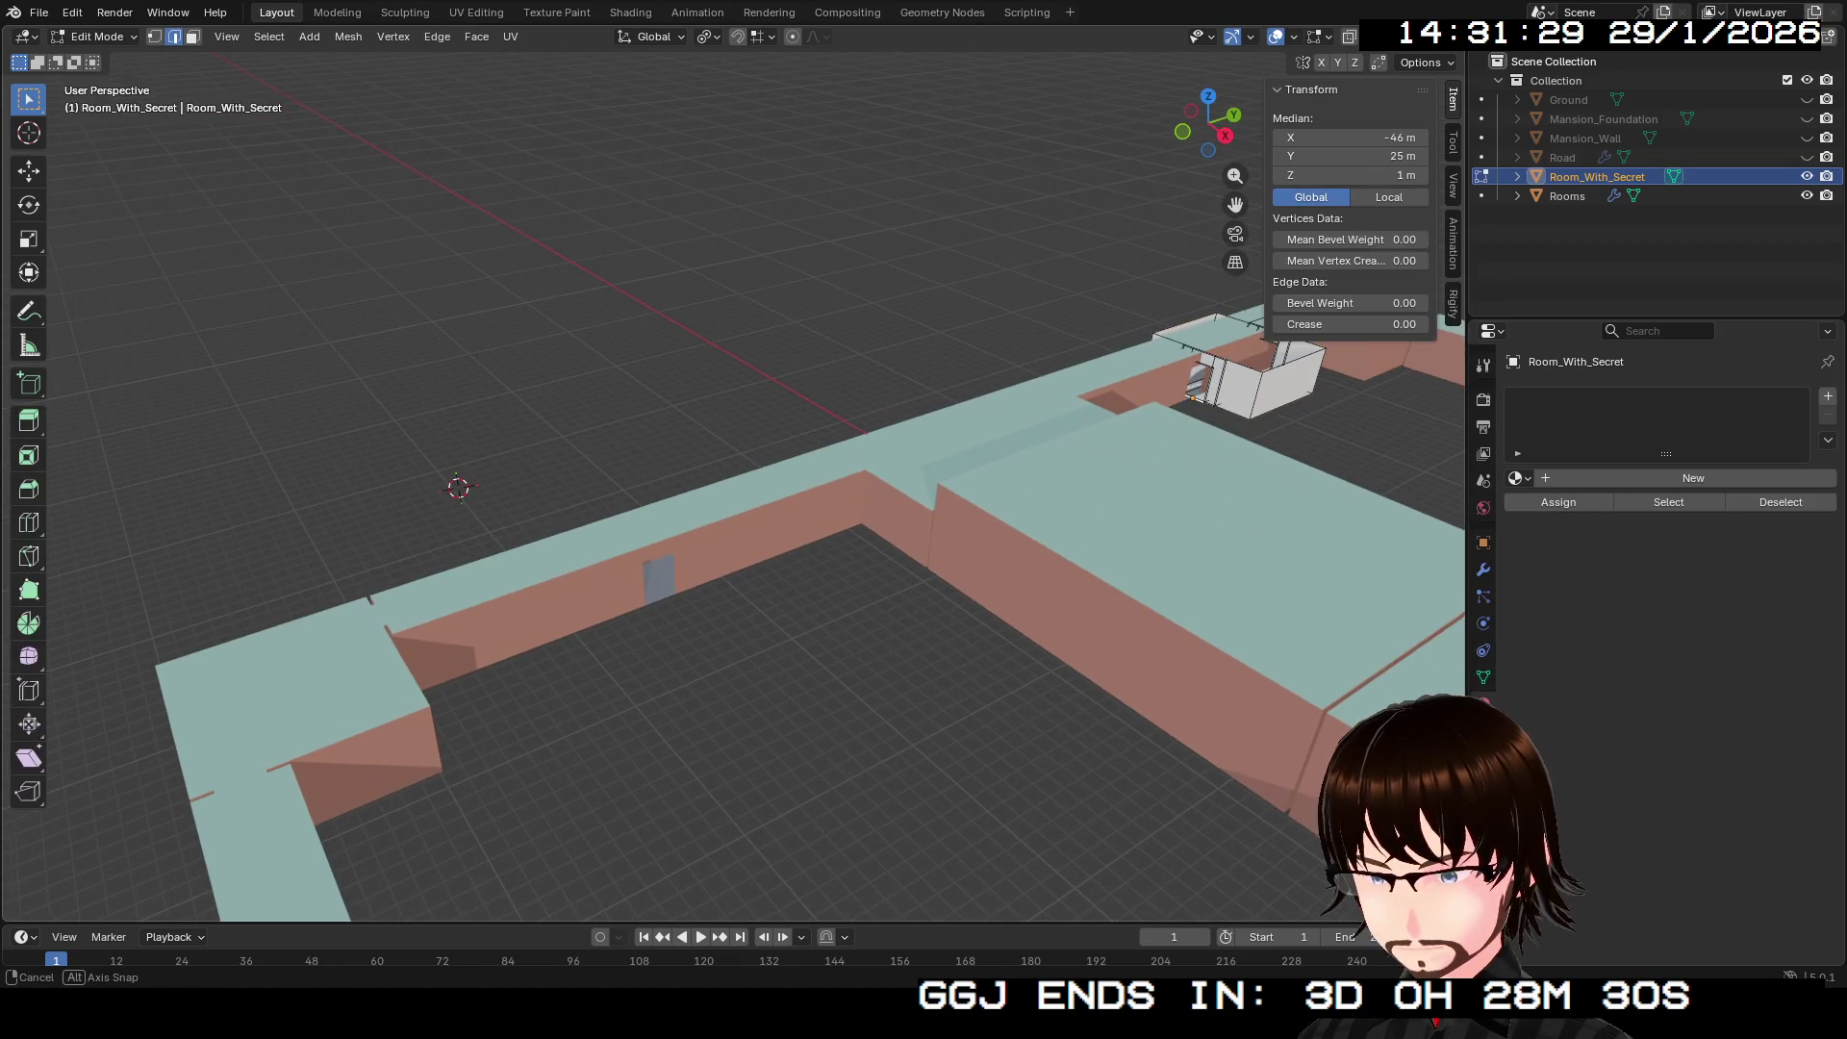
scroll(649, 738, "up", 5)
scroll(654, 731, "up", 4)
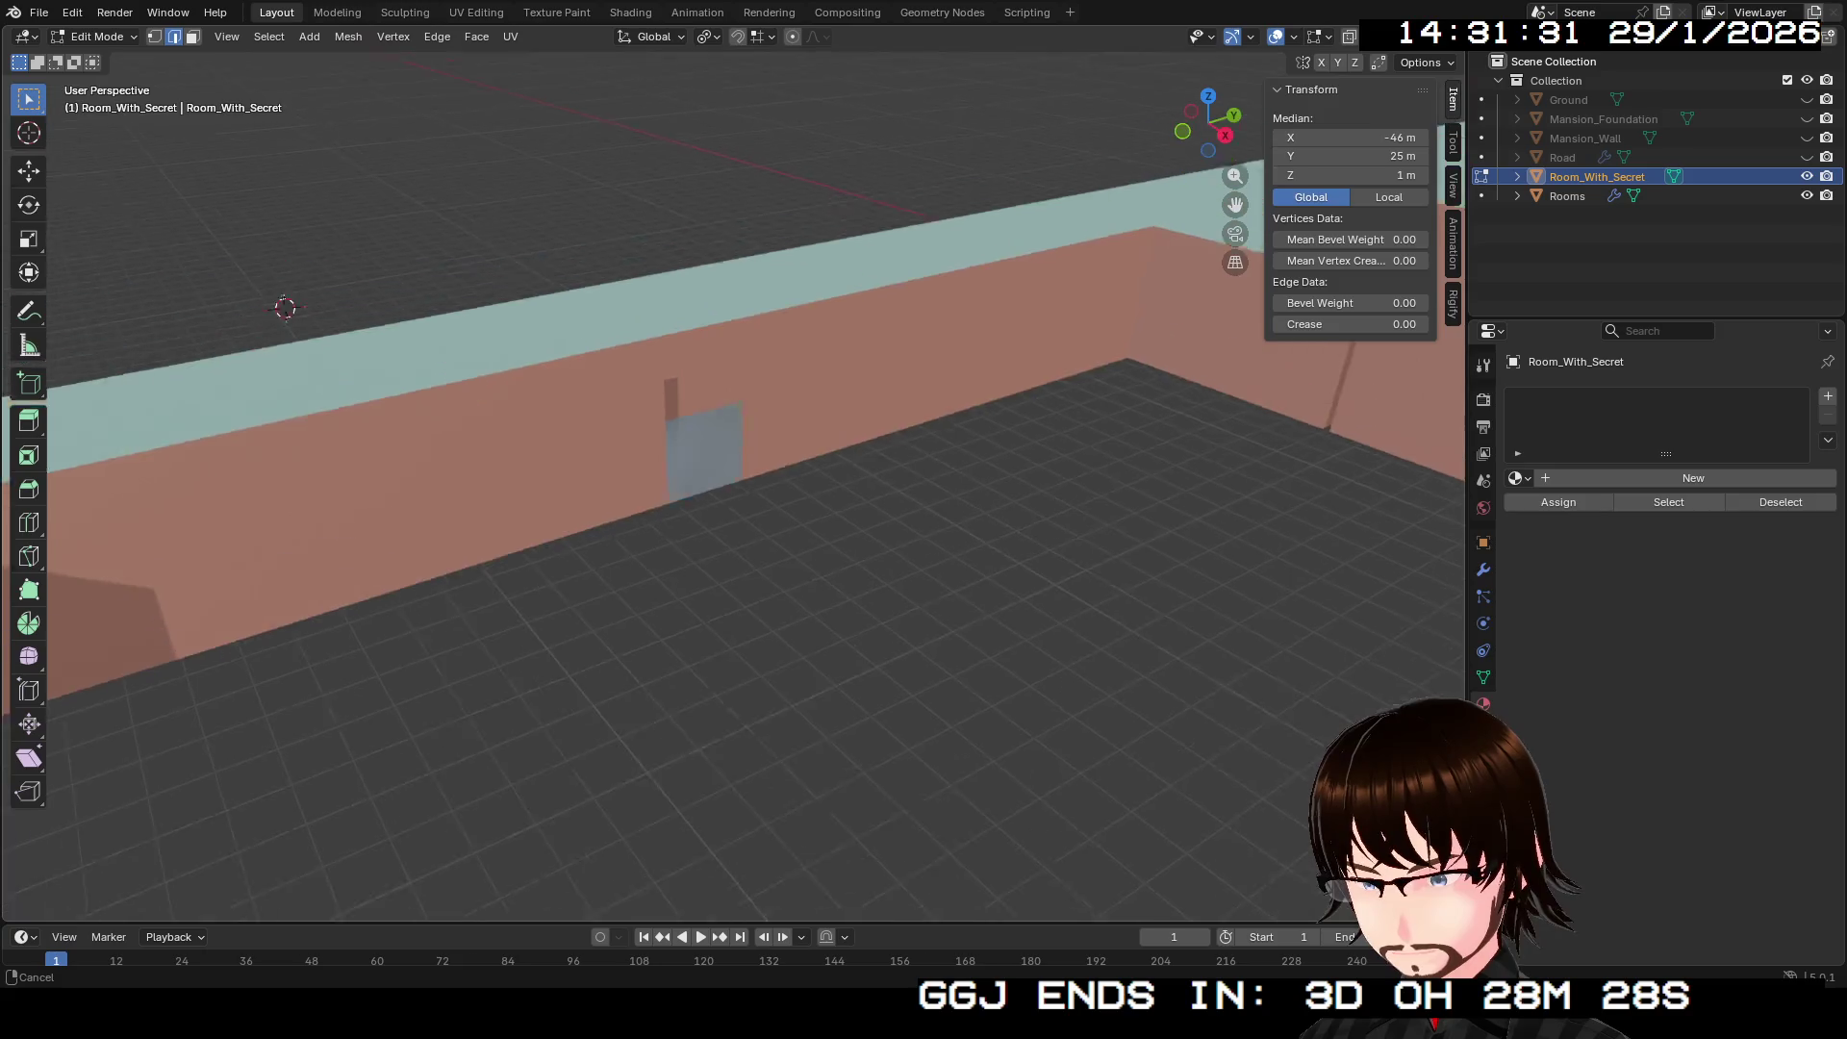
key("alt+a")
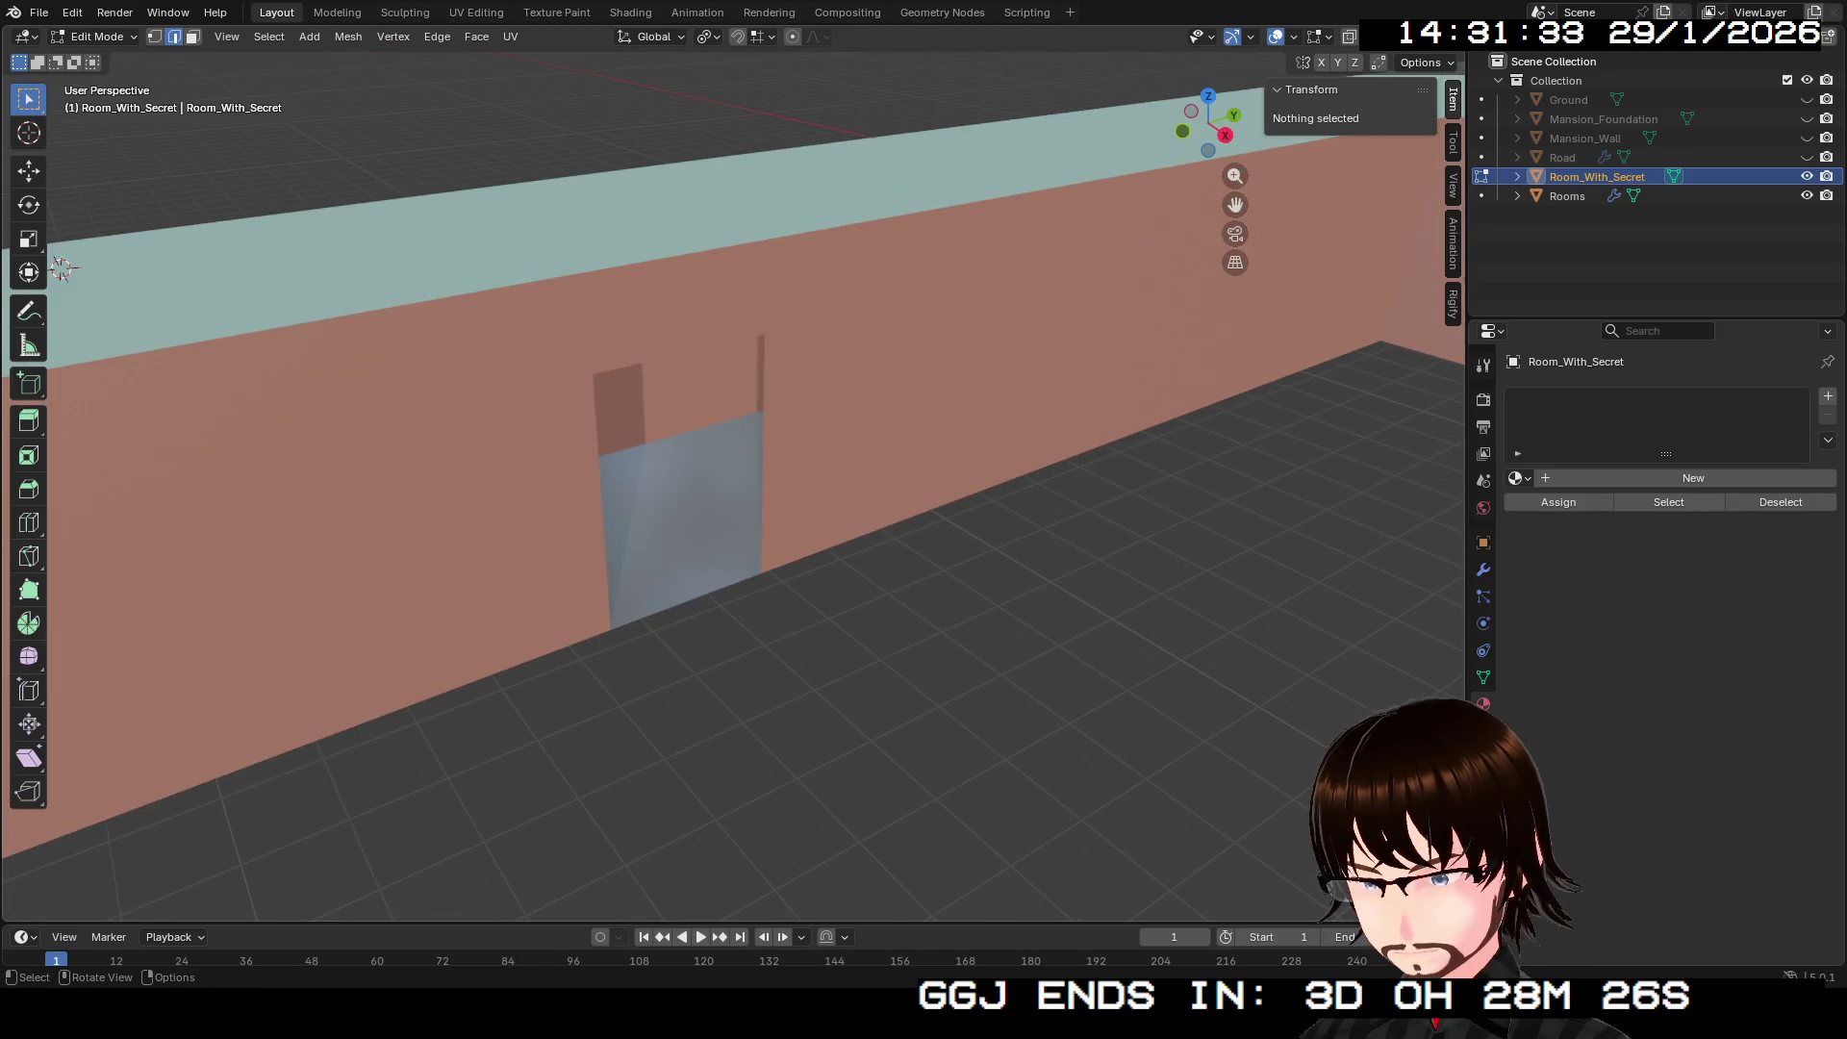
key("alt+q")
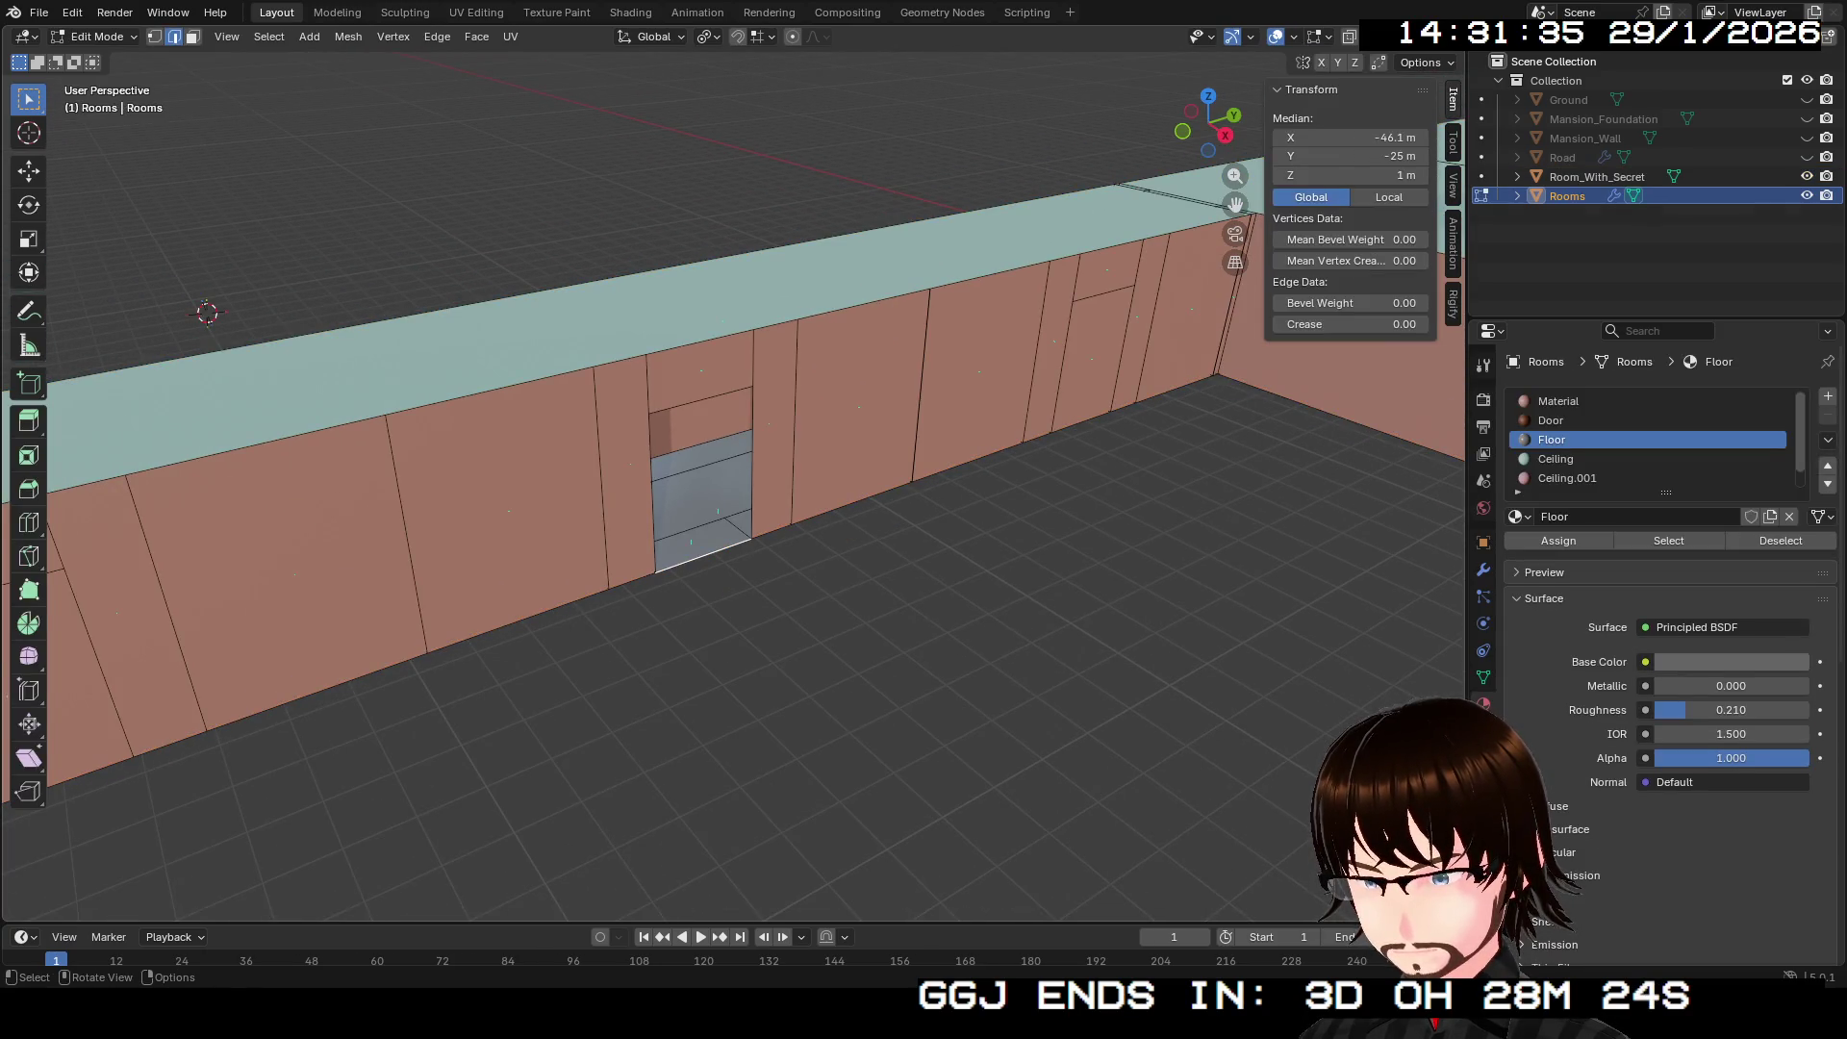
key("shift+grave")
key("Escape")
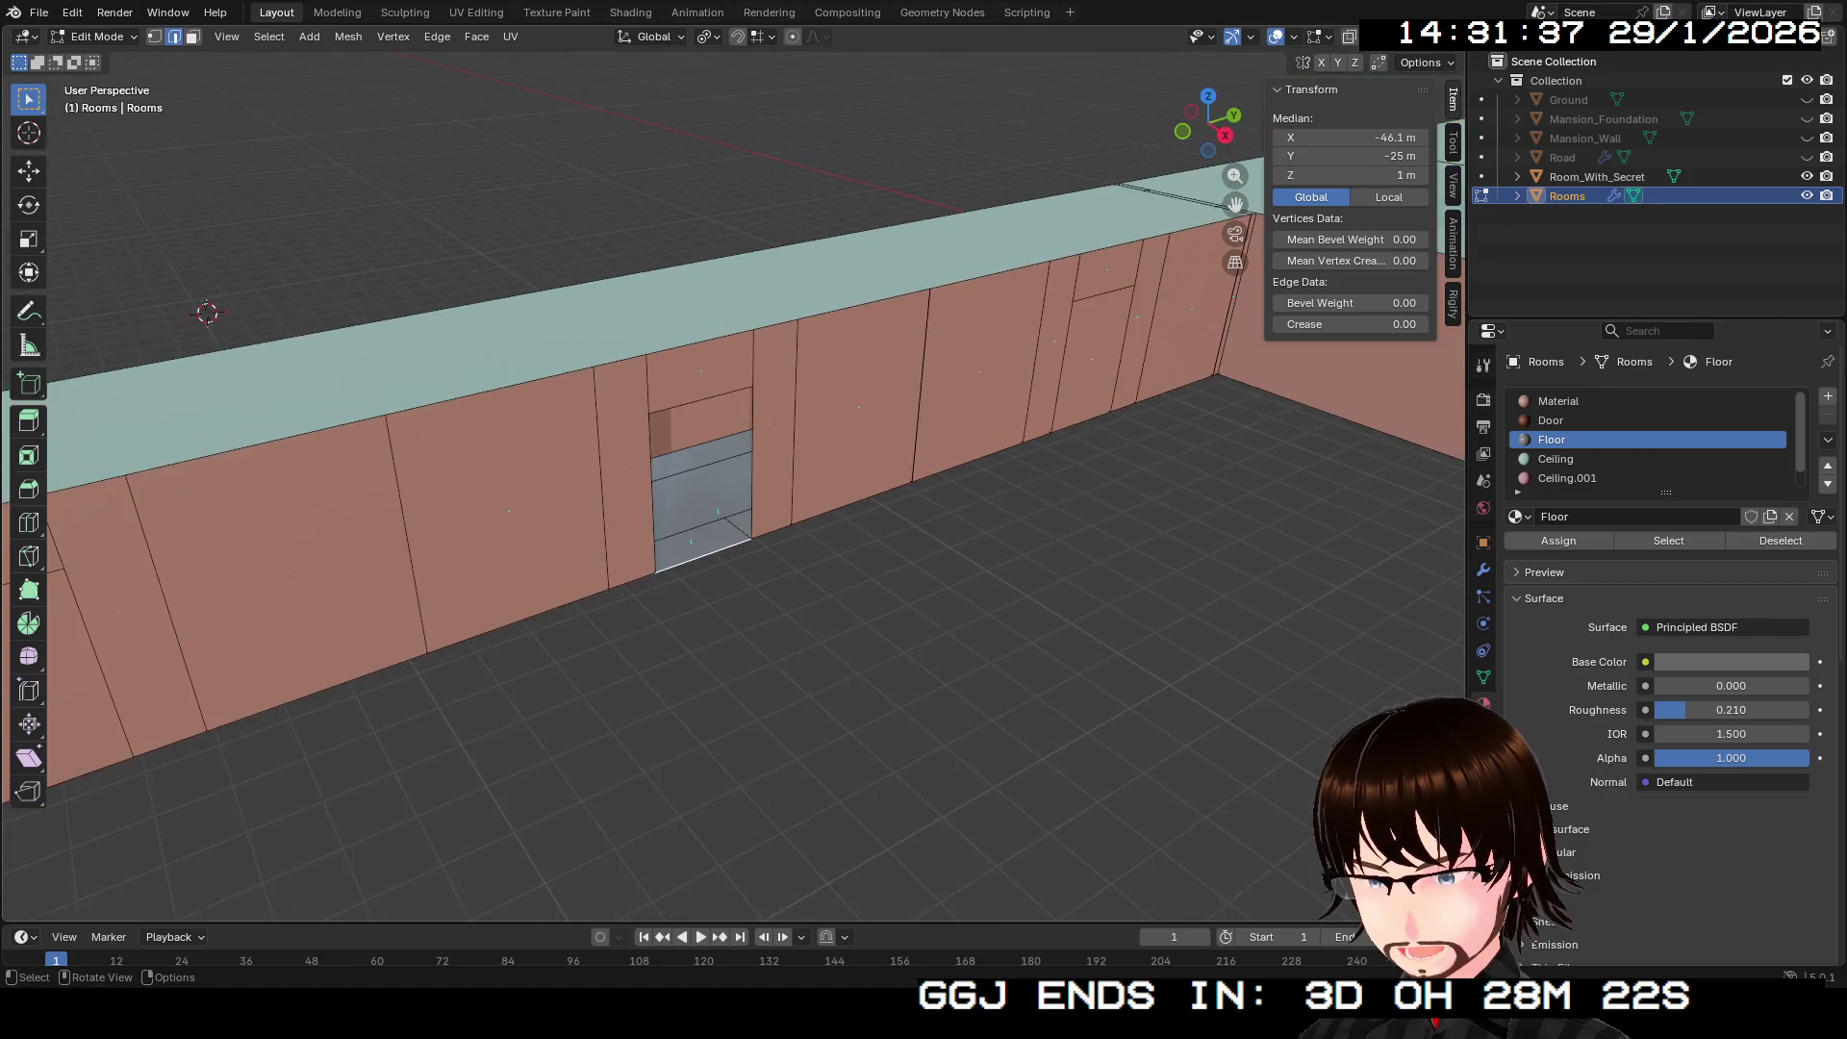
key("shift+grave")
key("Tab")
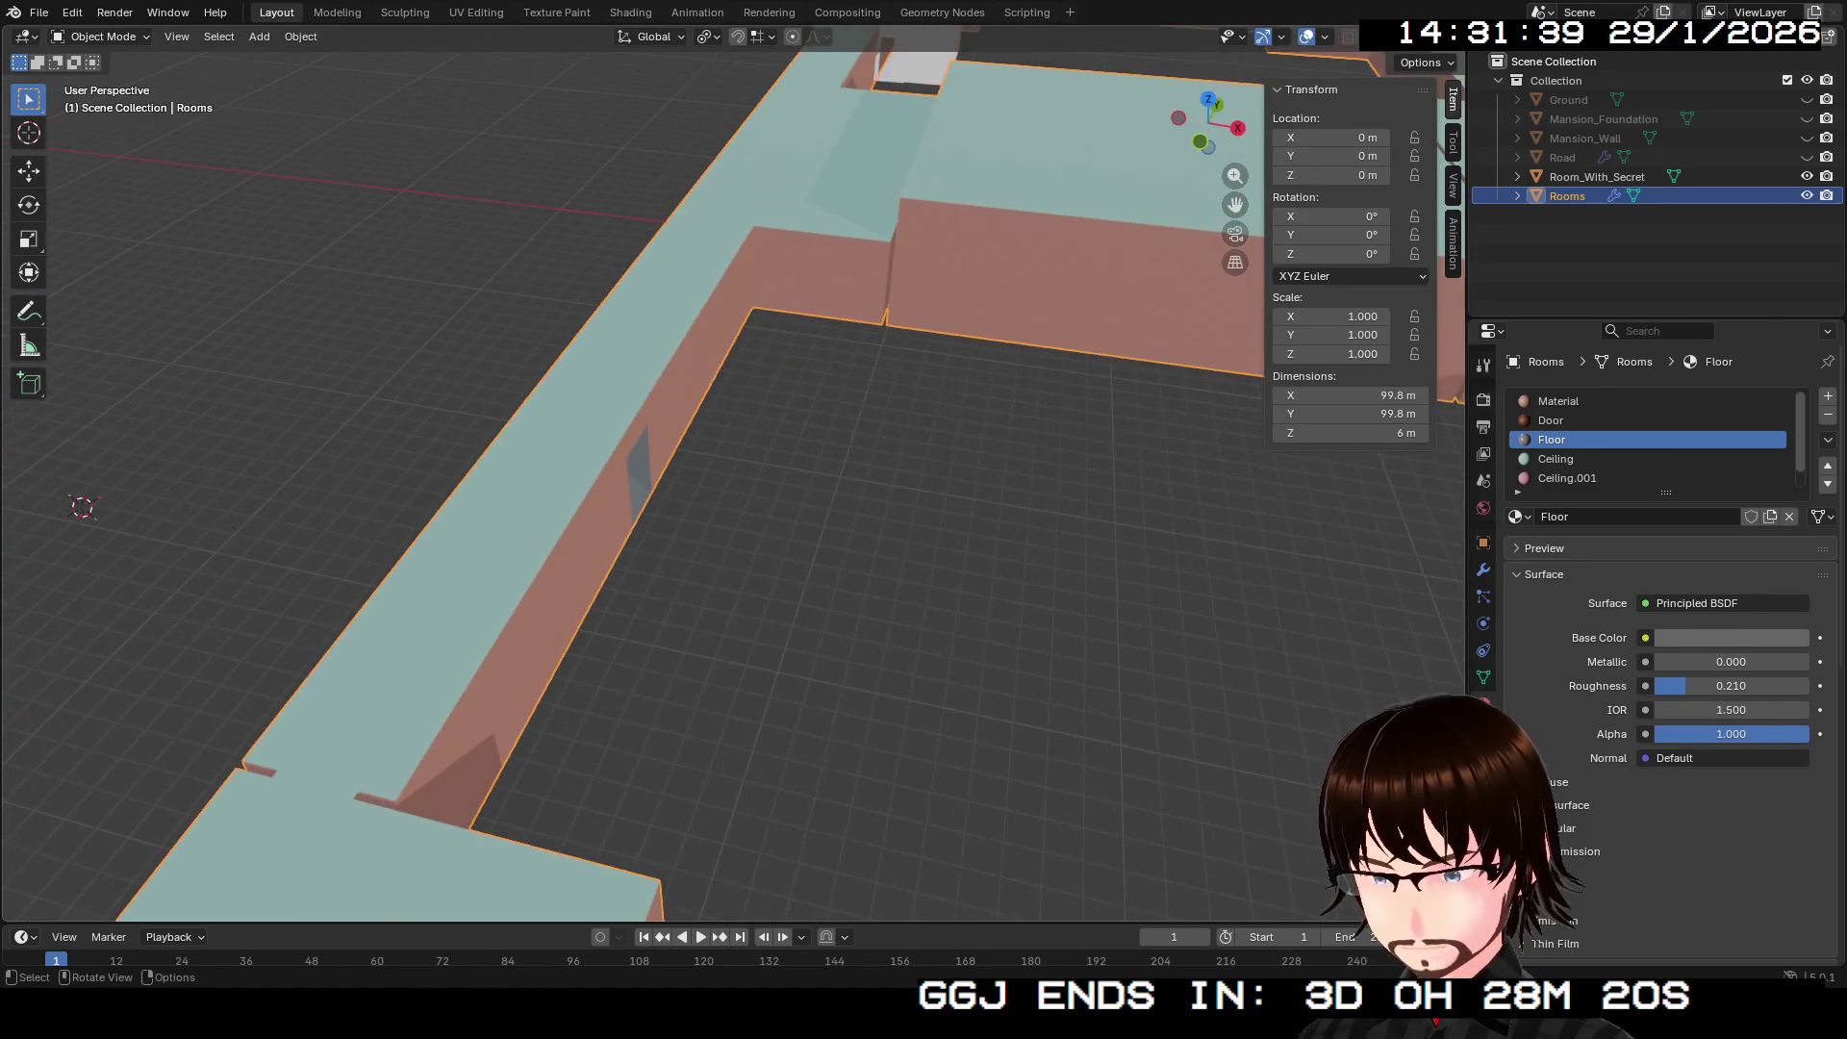
Step: Set Room_With_Secret's Location Y to -25 m and fly along the wall to check placement
left_click(1597, 176)
left_click(1333, 156)
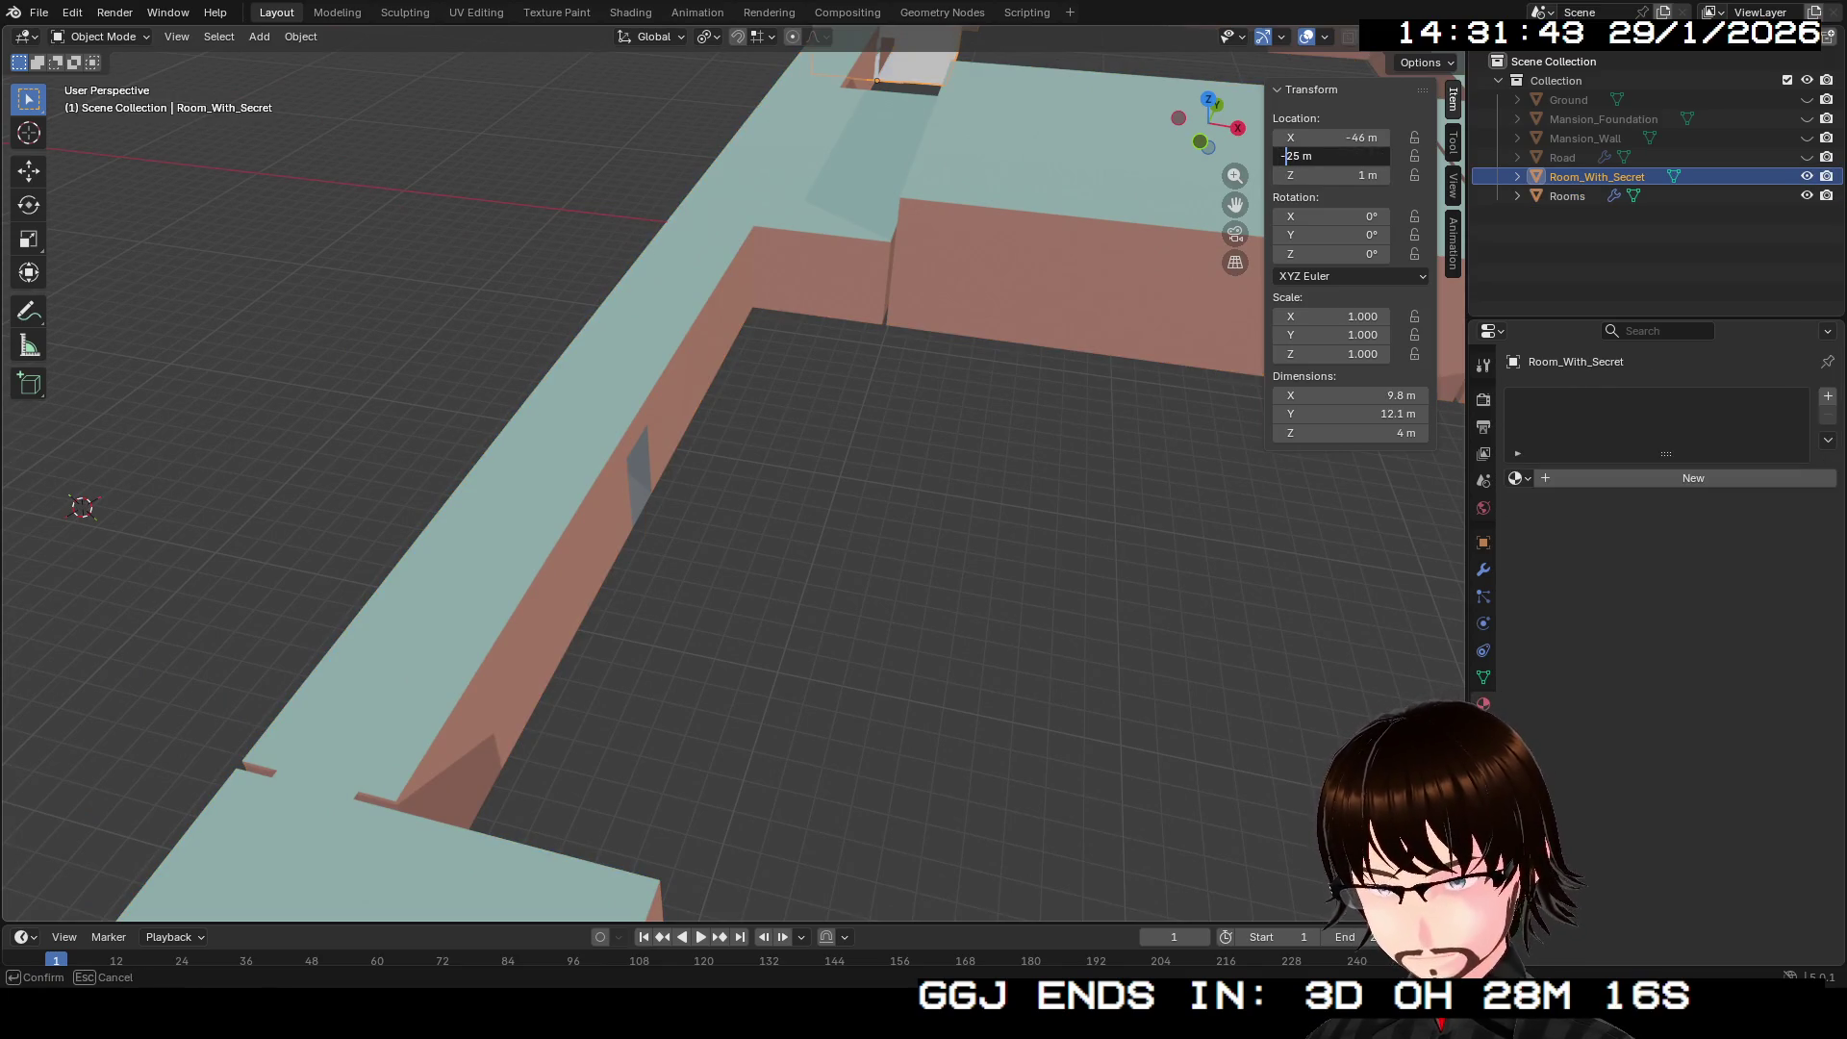
key("Return")
key("shift+grave")
key("Return")
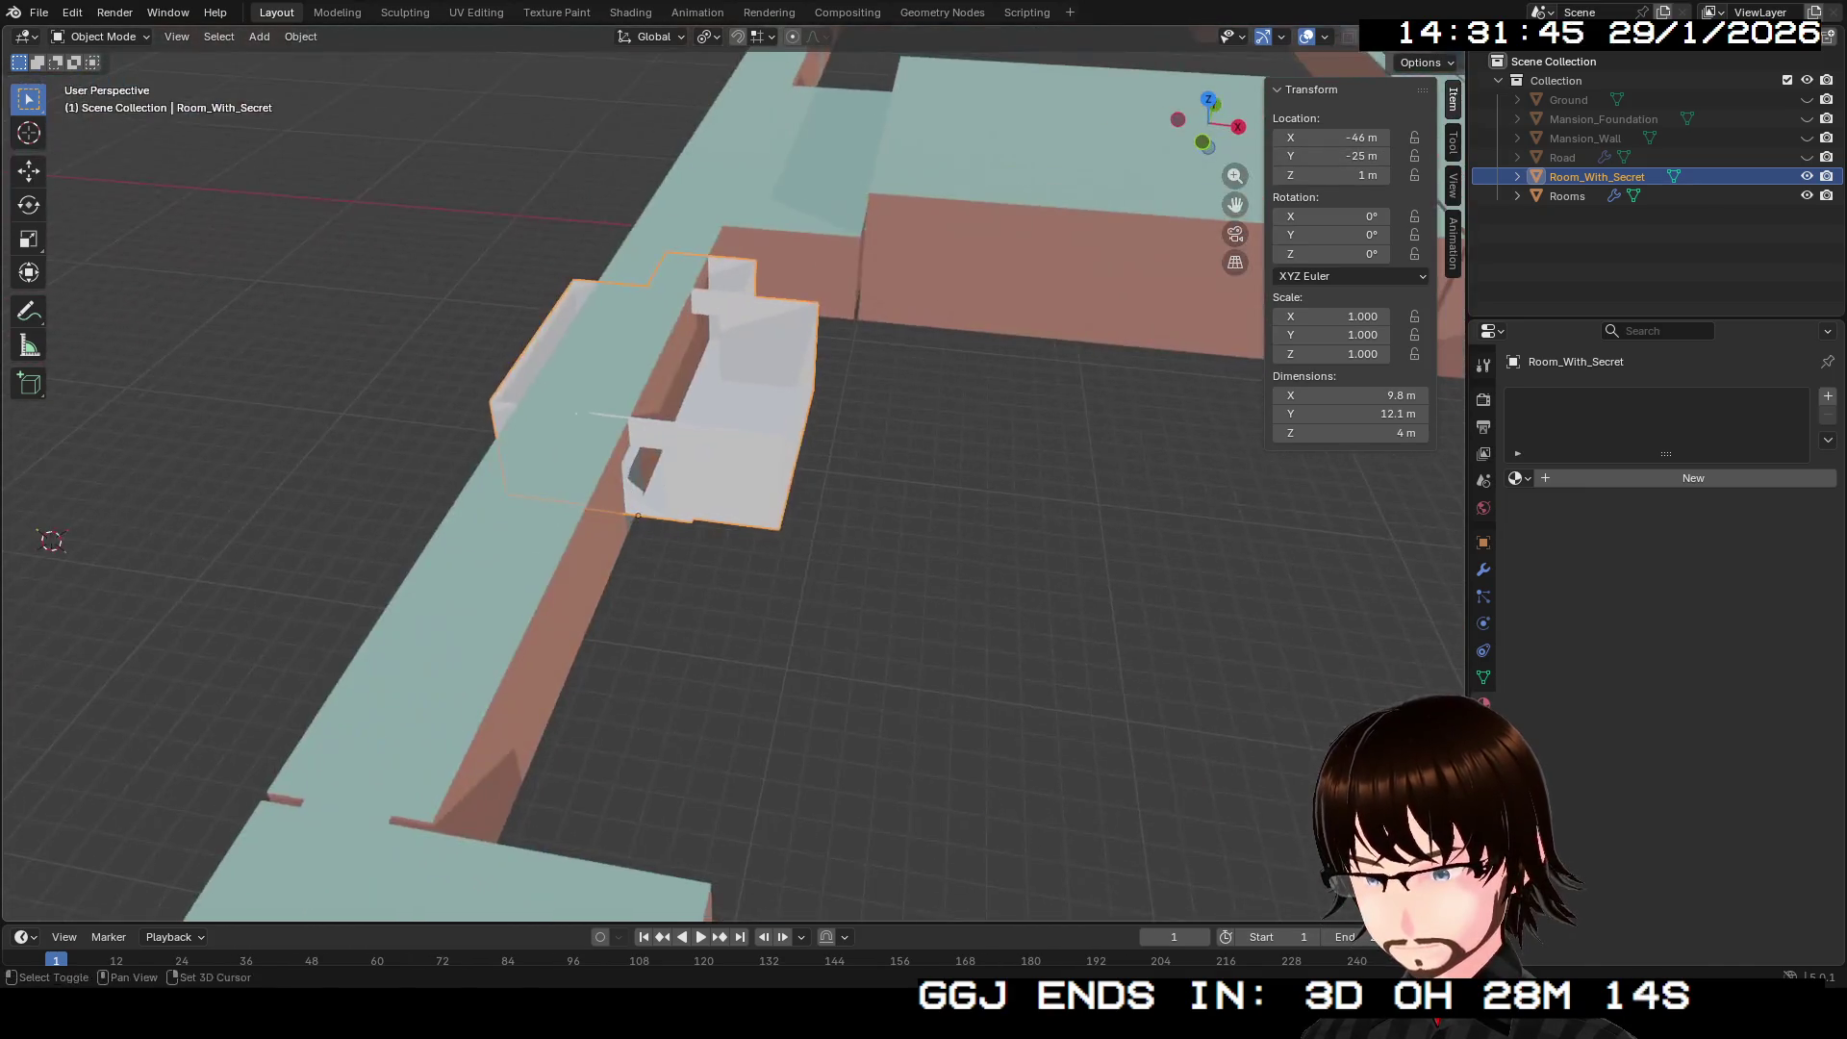
key("shift+grave")
key("Return")
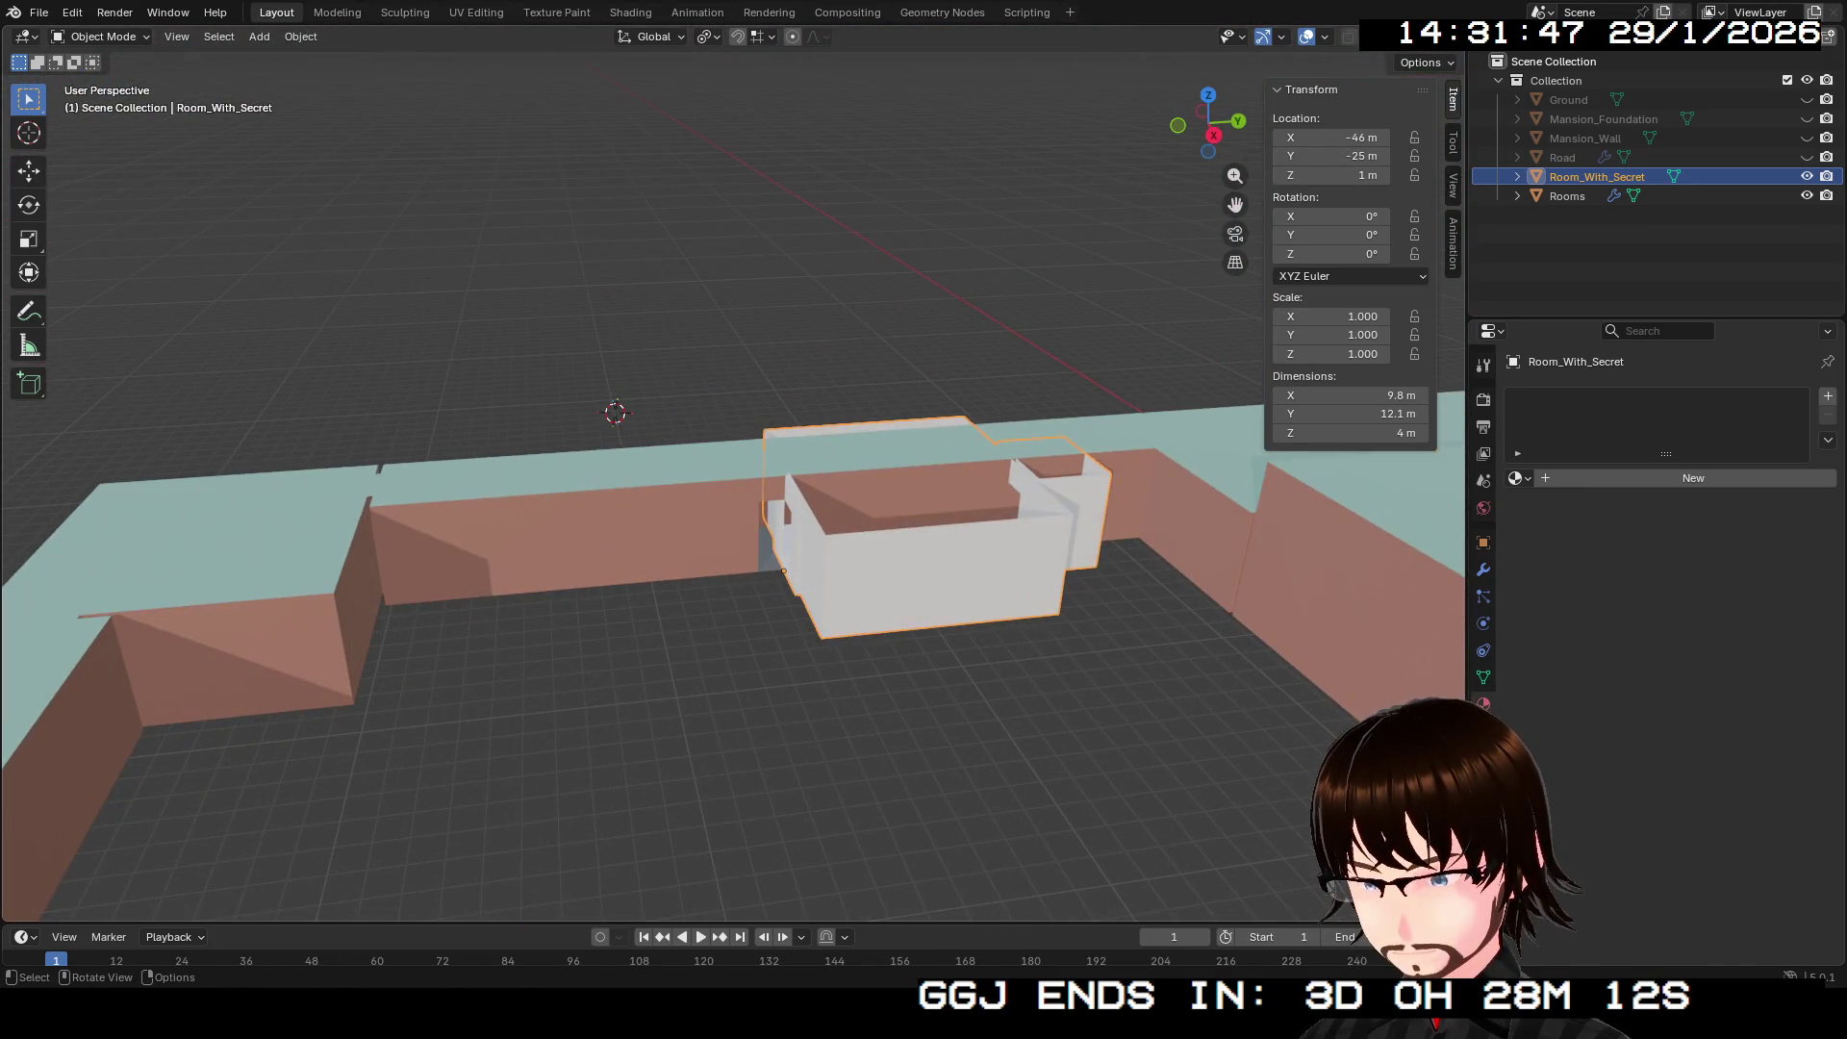
key("shift+grave")
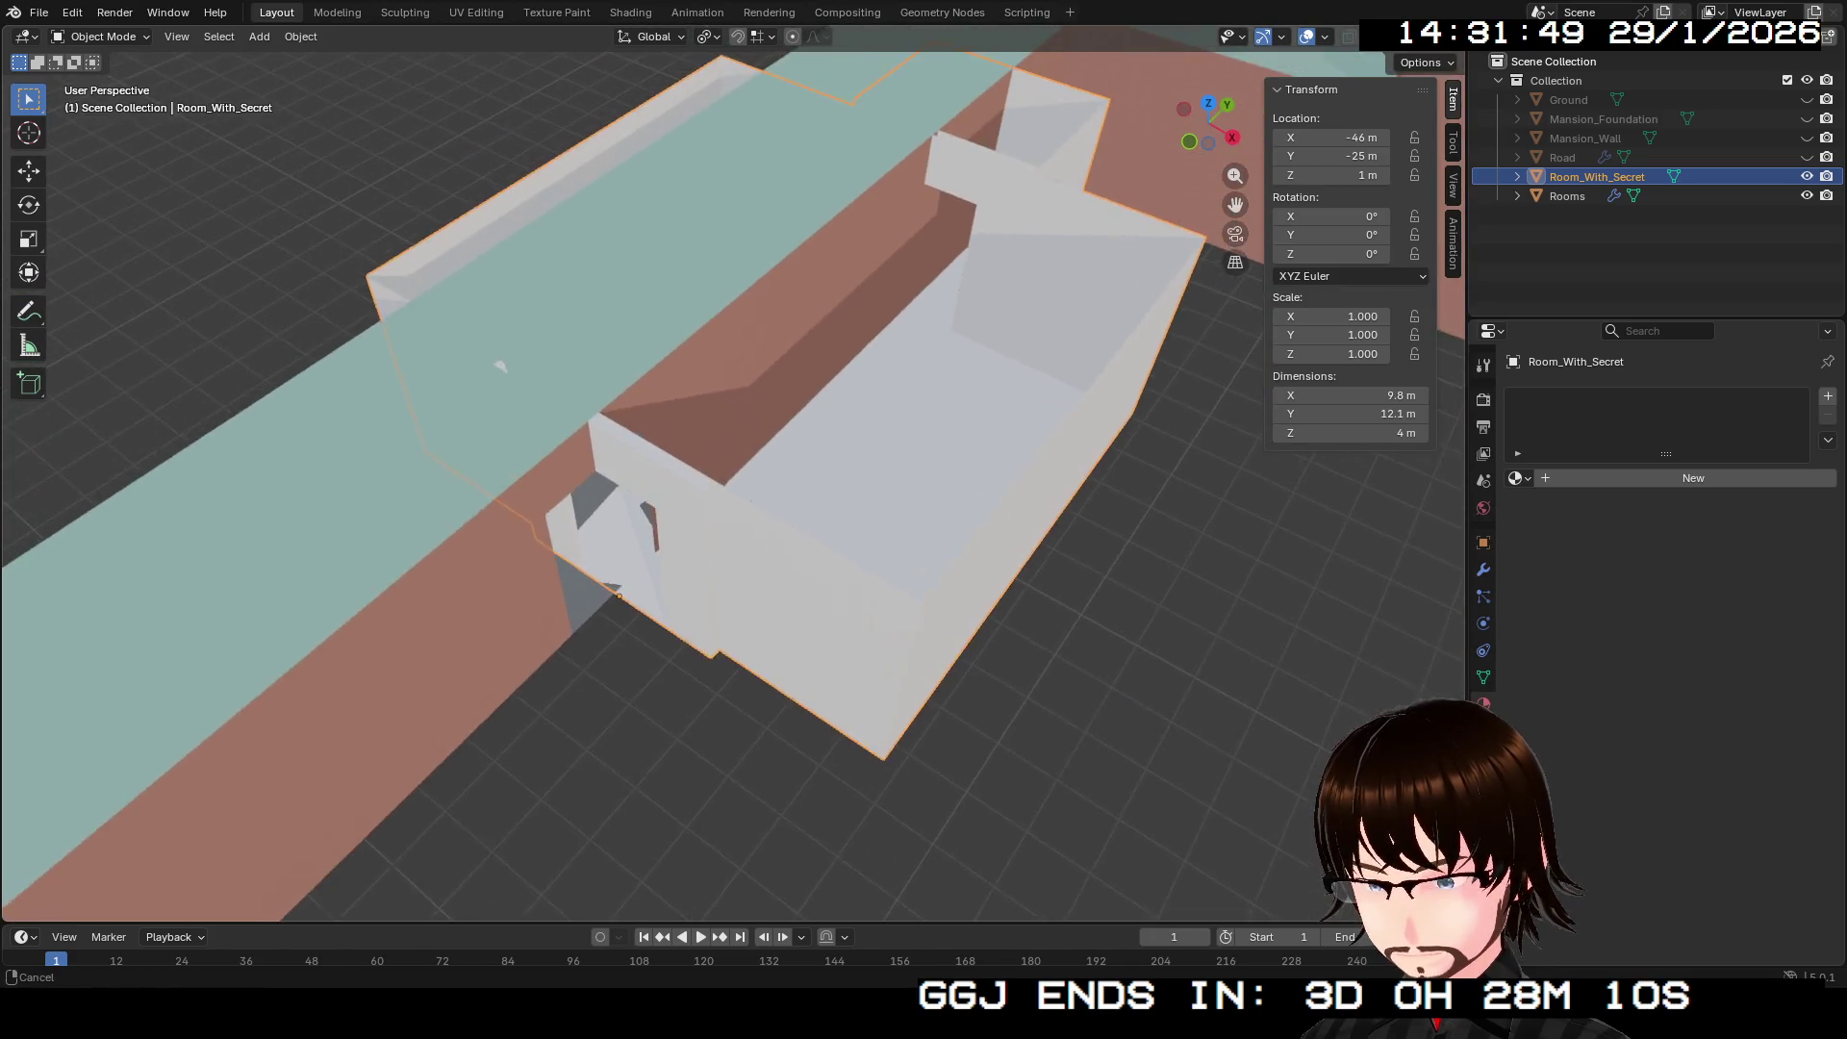
key("Return")
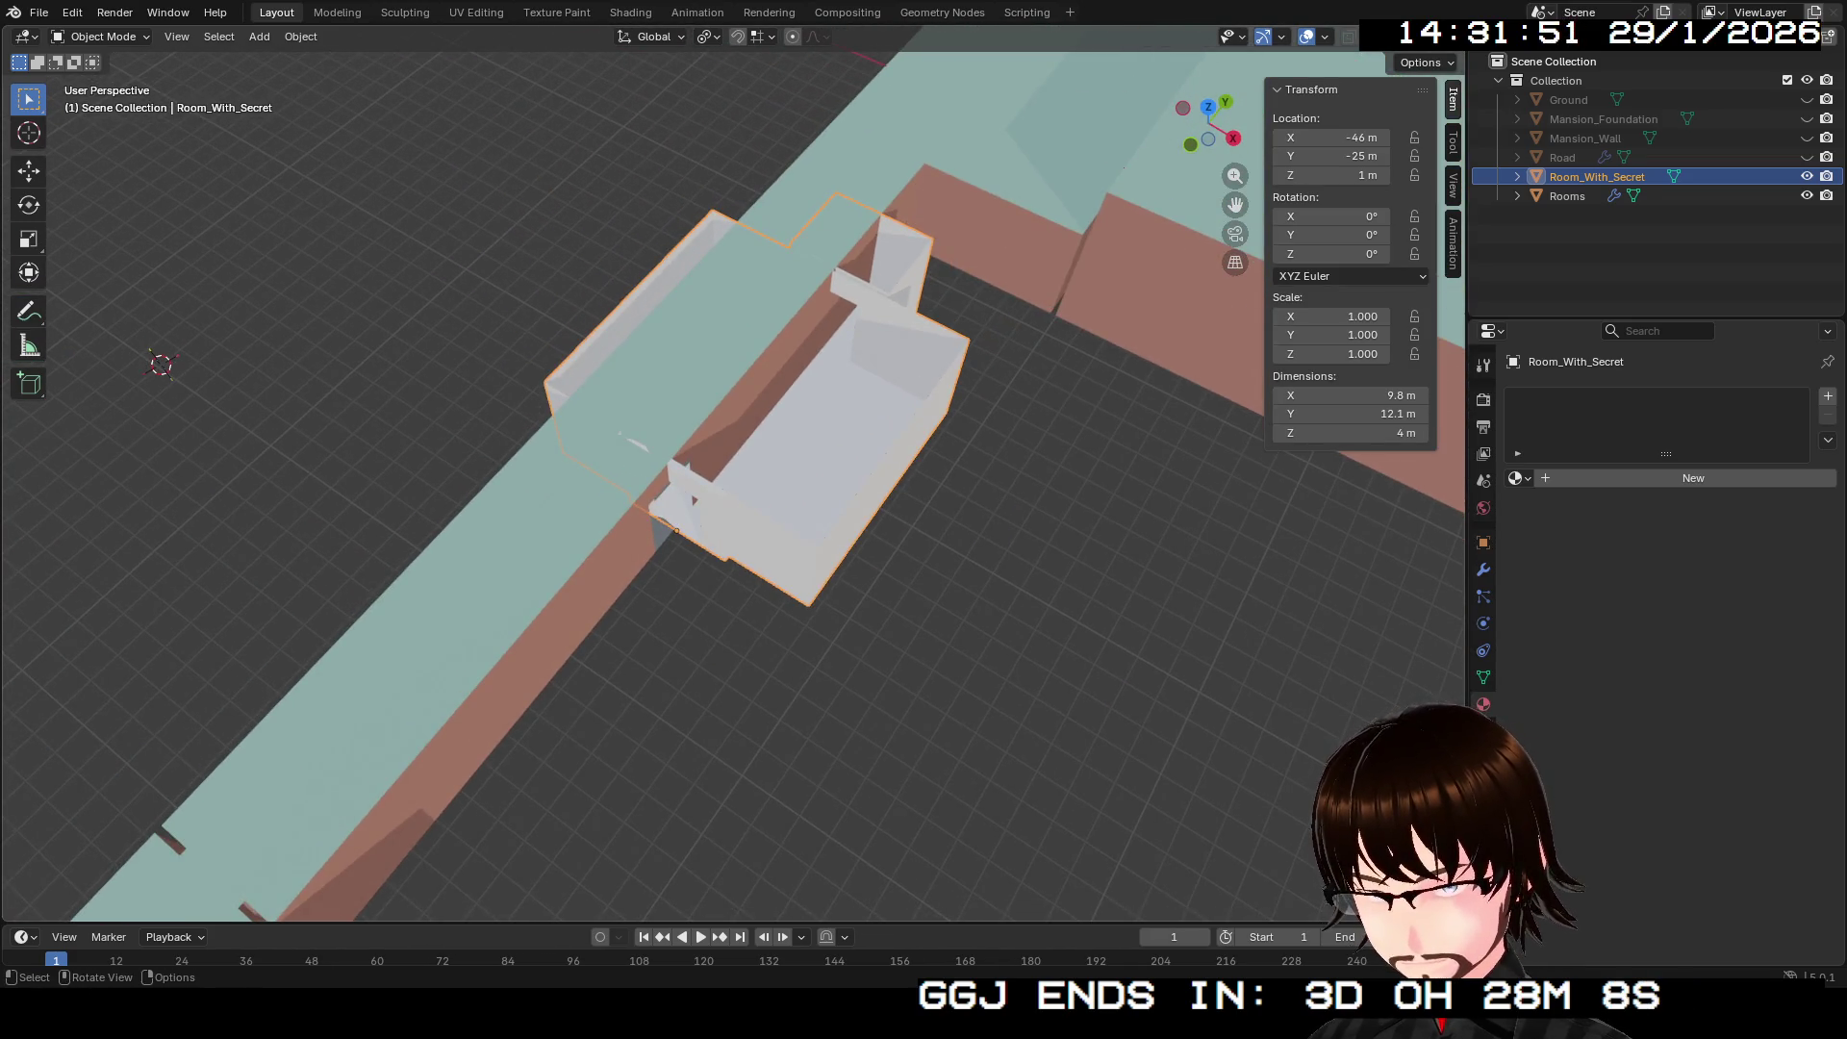
Step: Rotate Room_With_Secret by -90° about the Z axis
key("r")
type("z")
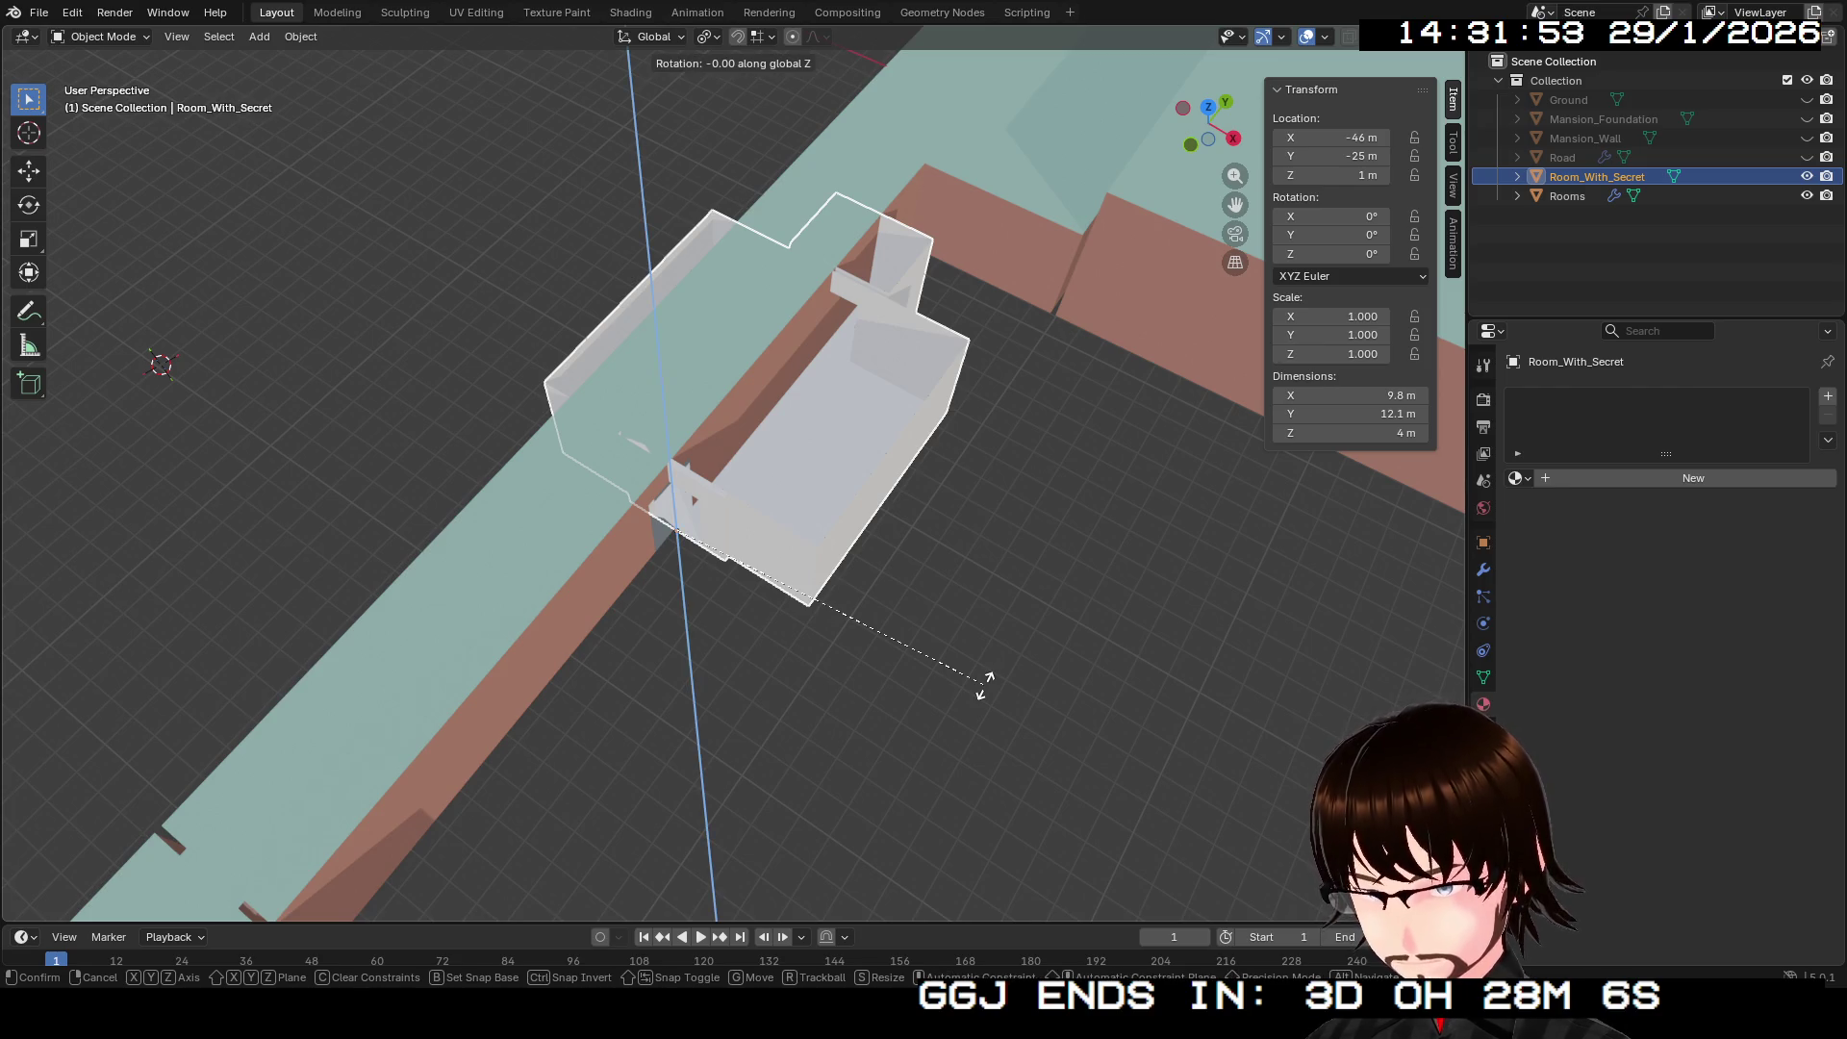
type("90")
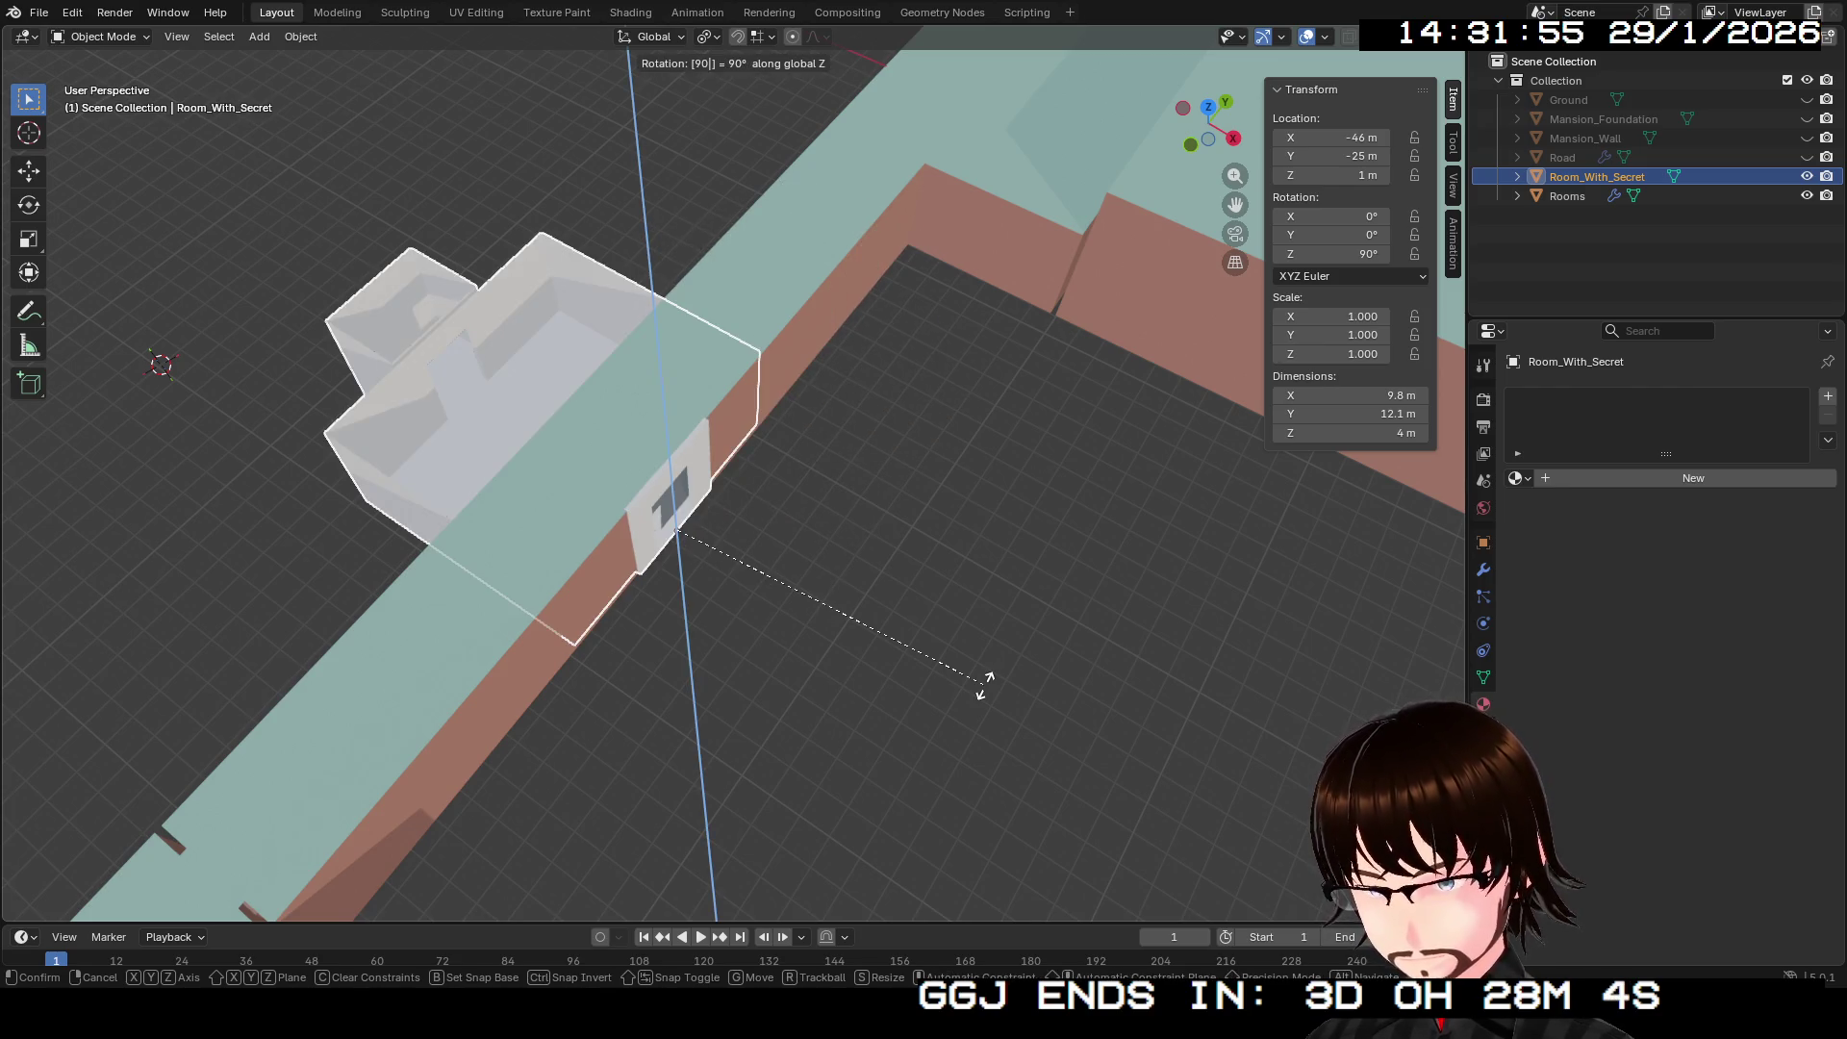
key("minus")
key("Return")
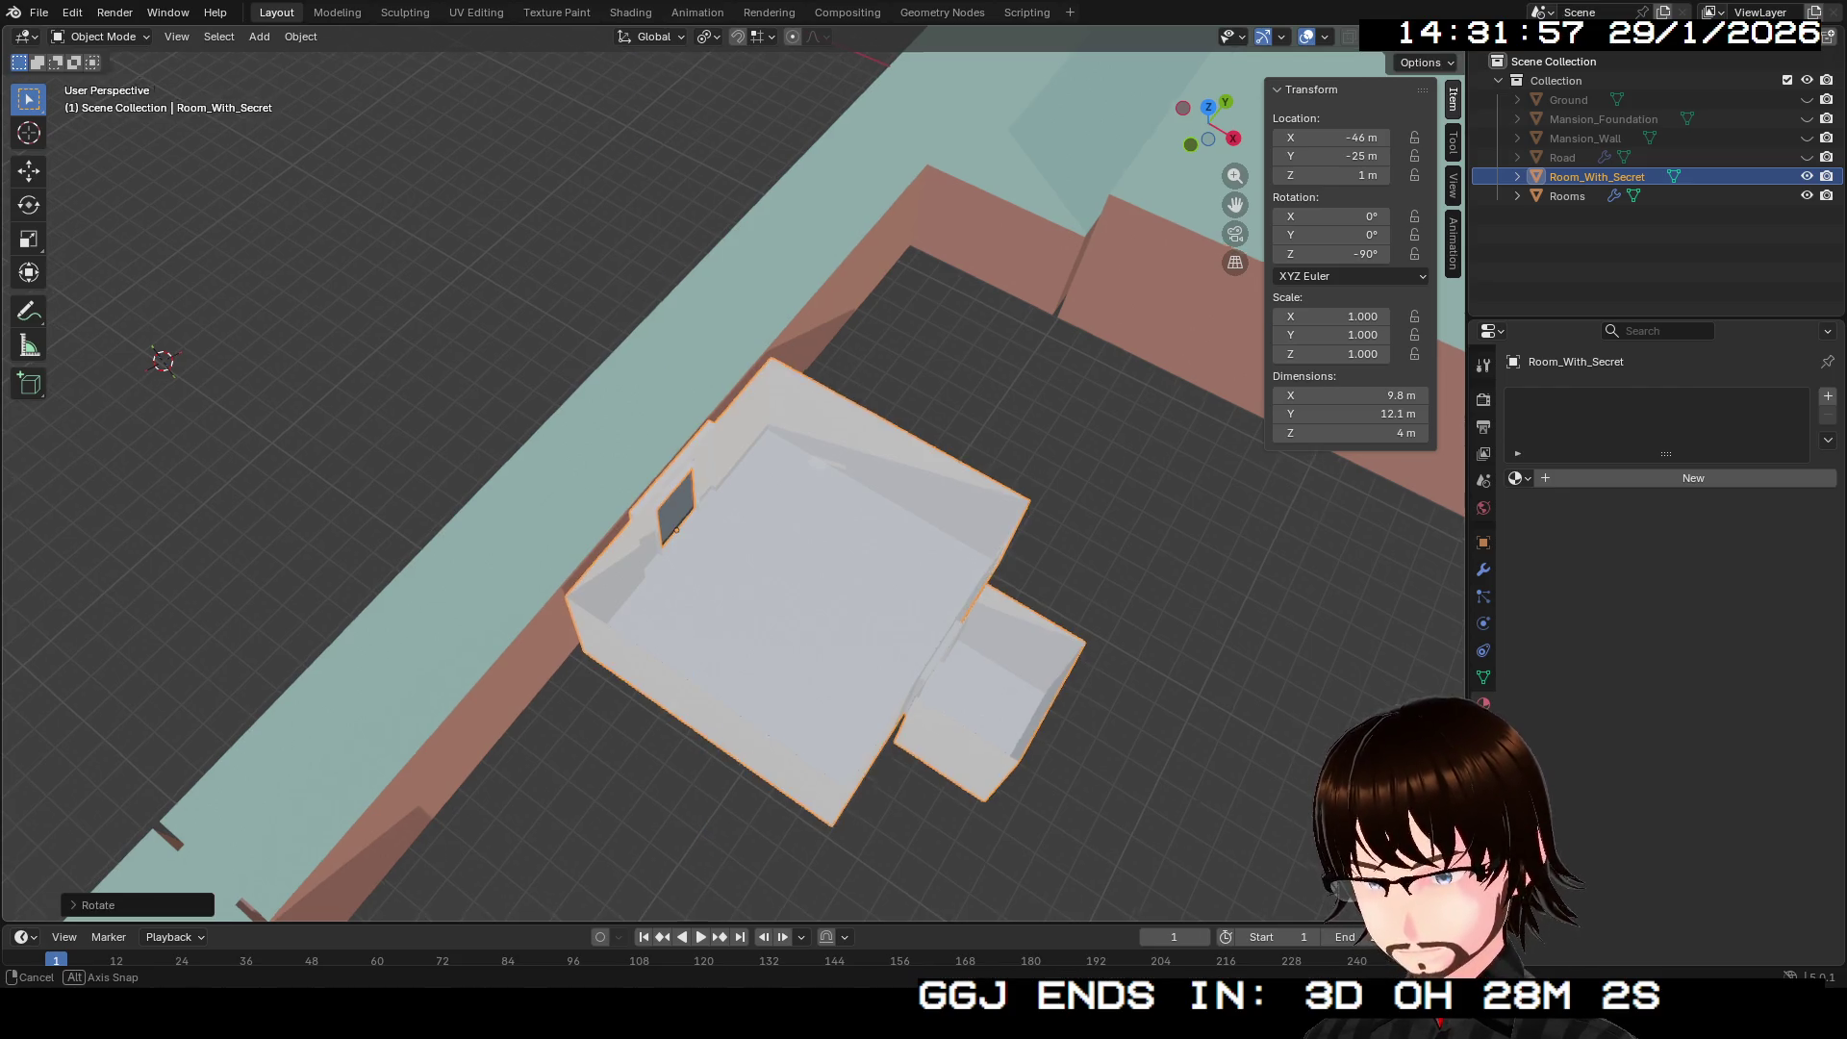
Step: Nudge Room_With_Secret along X to -46.094 m so it sits flush against the neighbouring wall
scroll(731, 472, "up", 5)
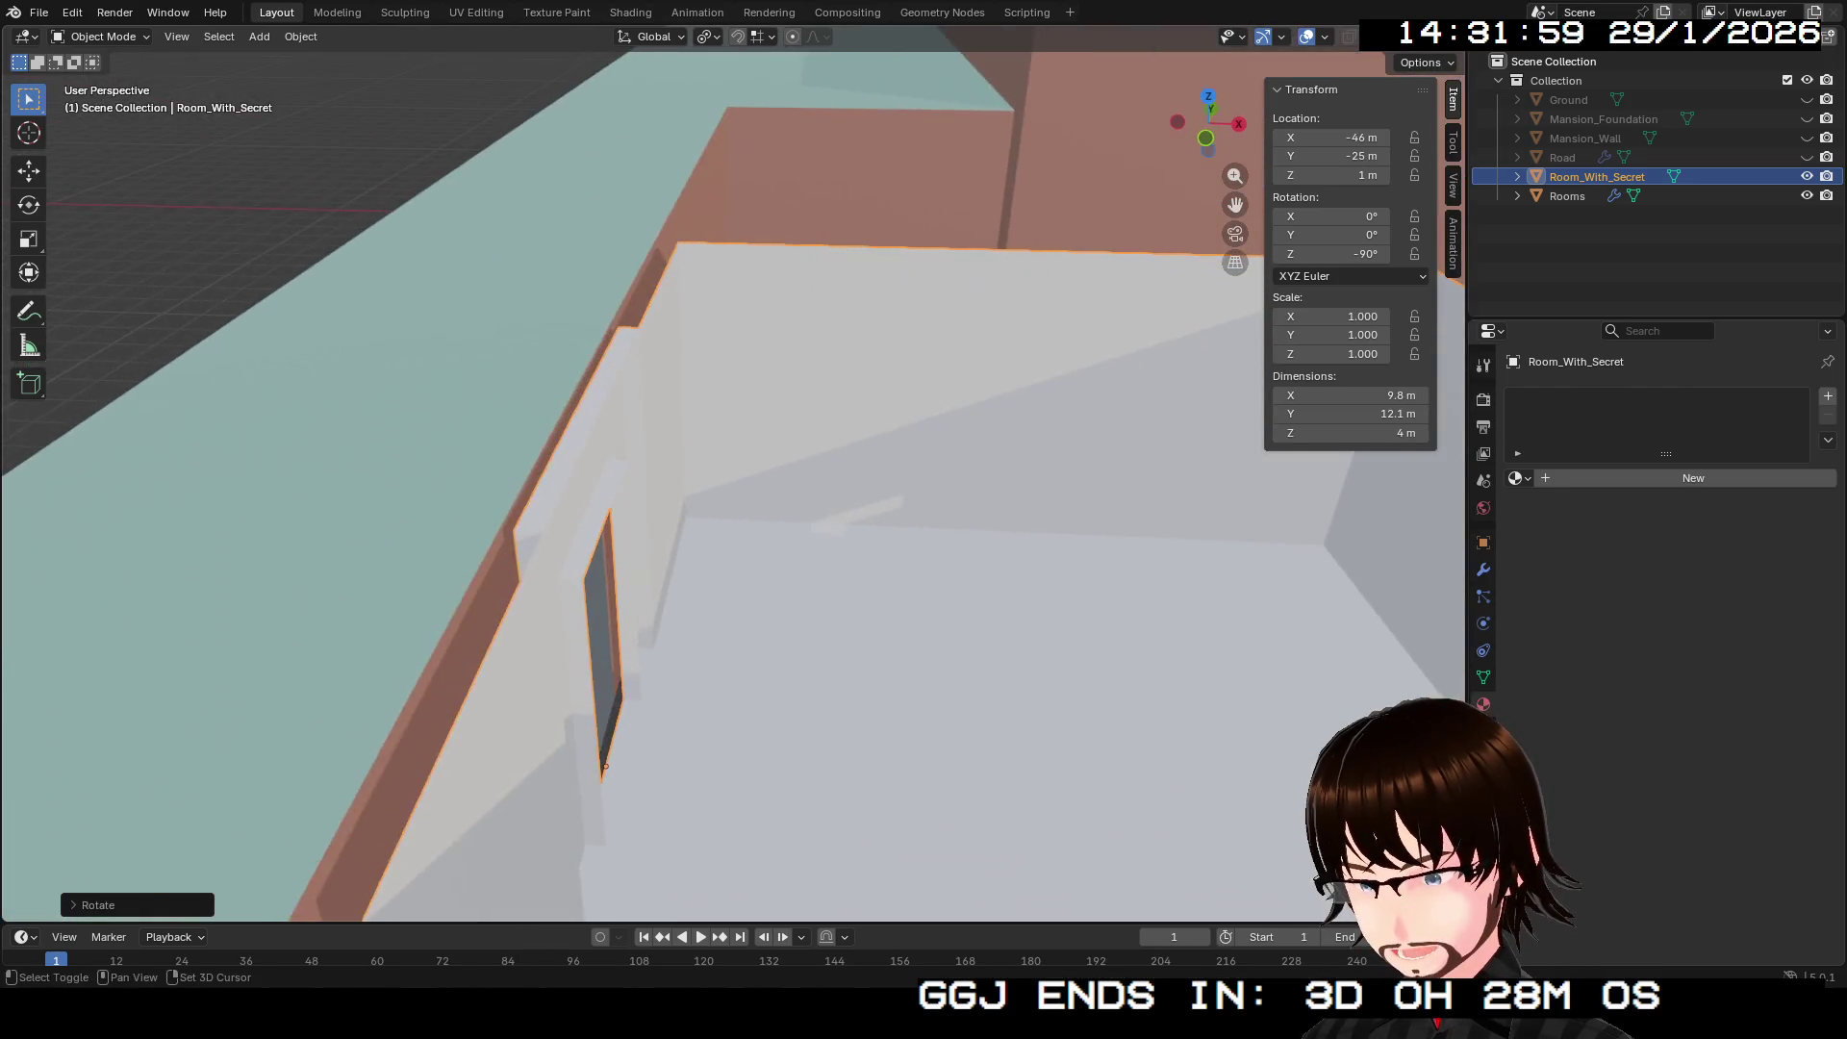
scroll(731, 471, "up", 5)
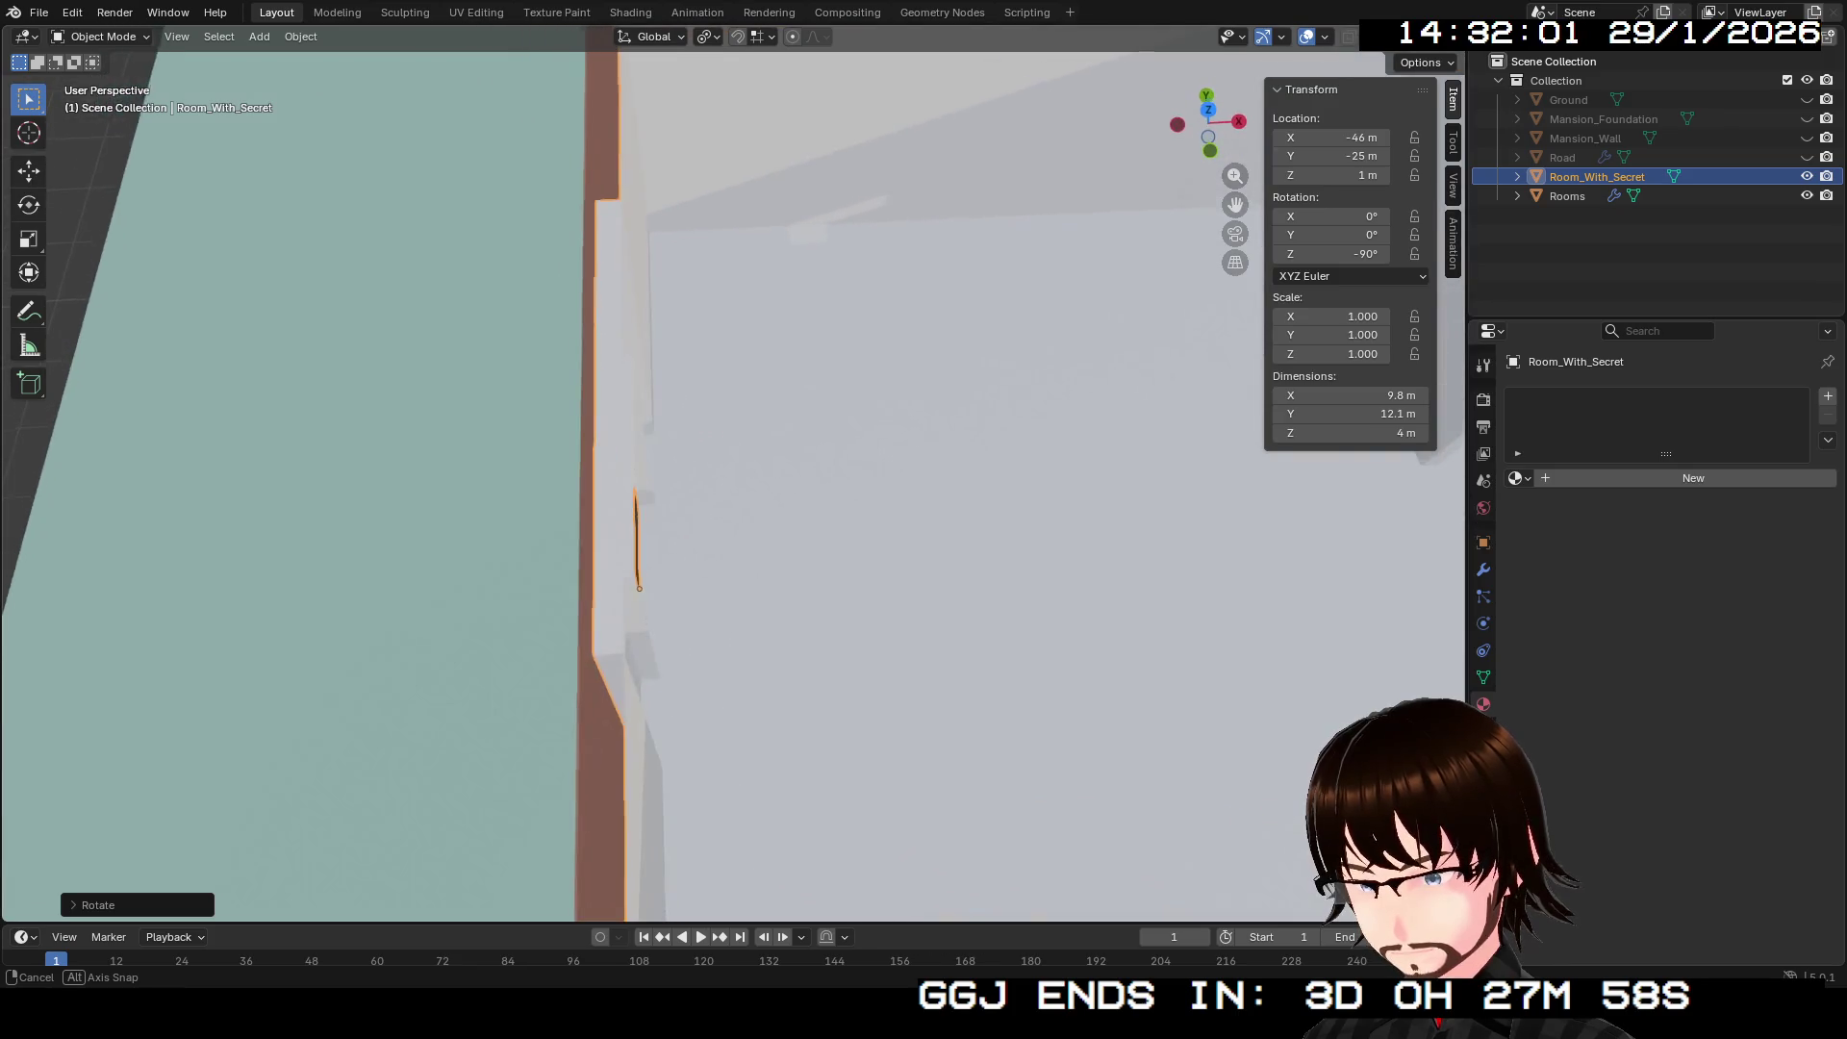
scroll(732, 472, "up", 5)
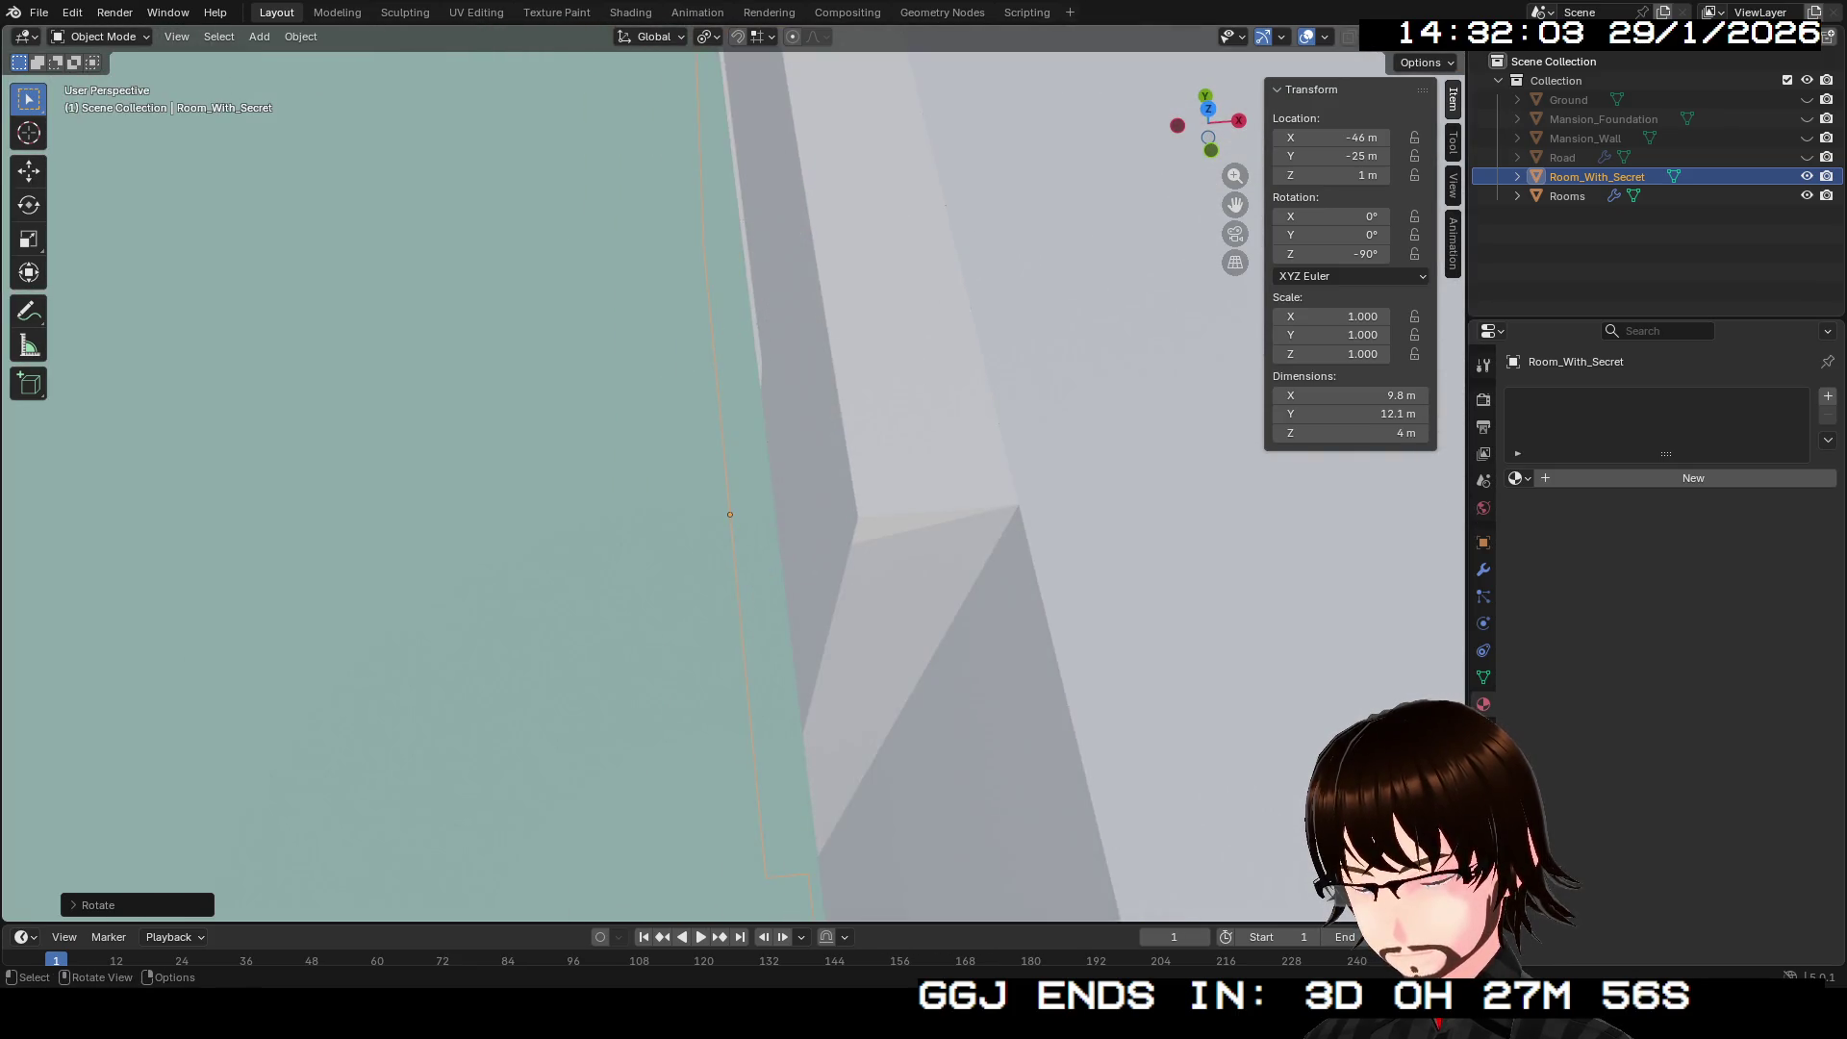
scroll(731, 471, "up", 3)
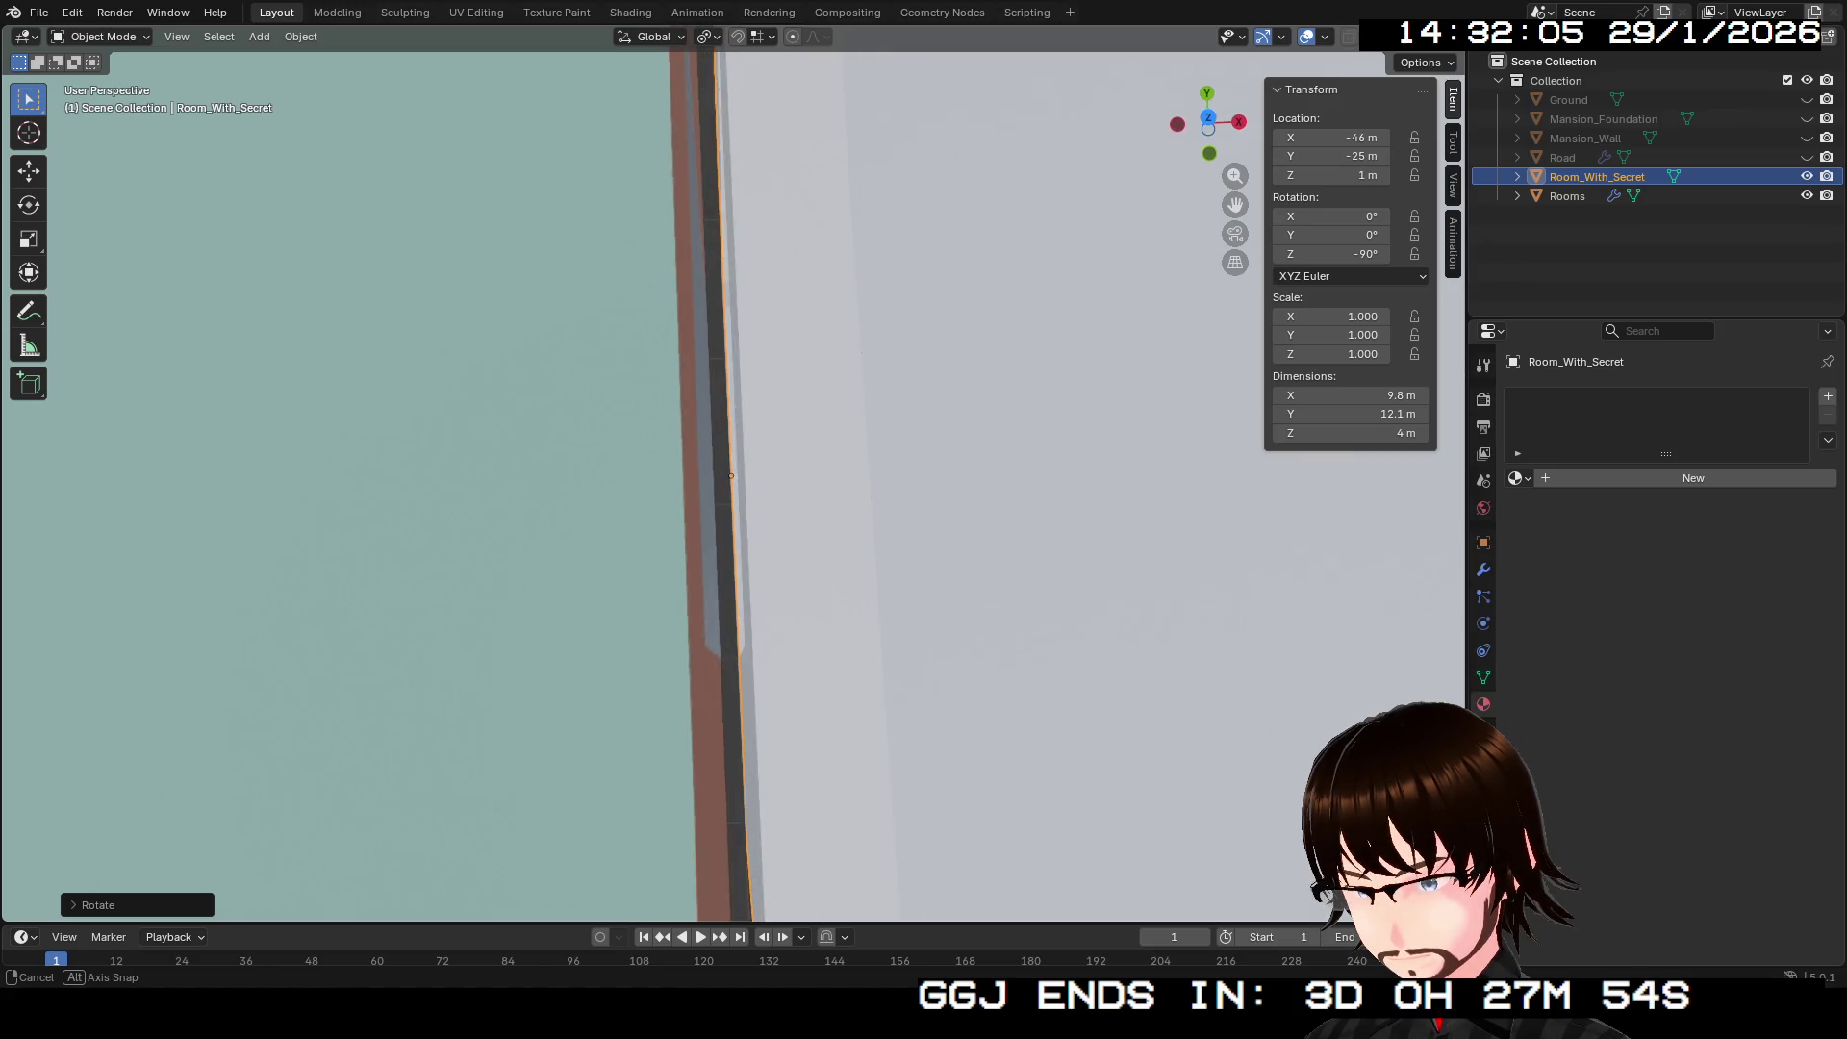
scroll(731, 468, "up", 3)
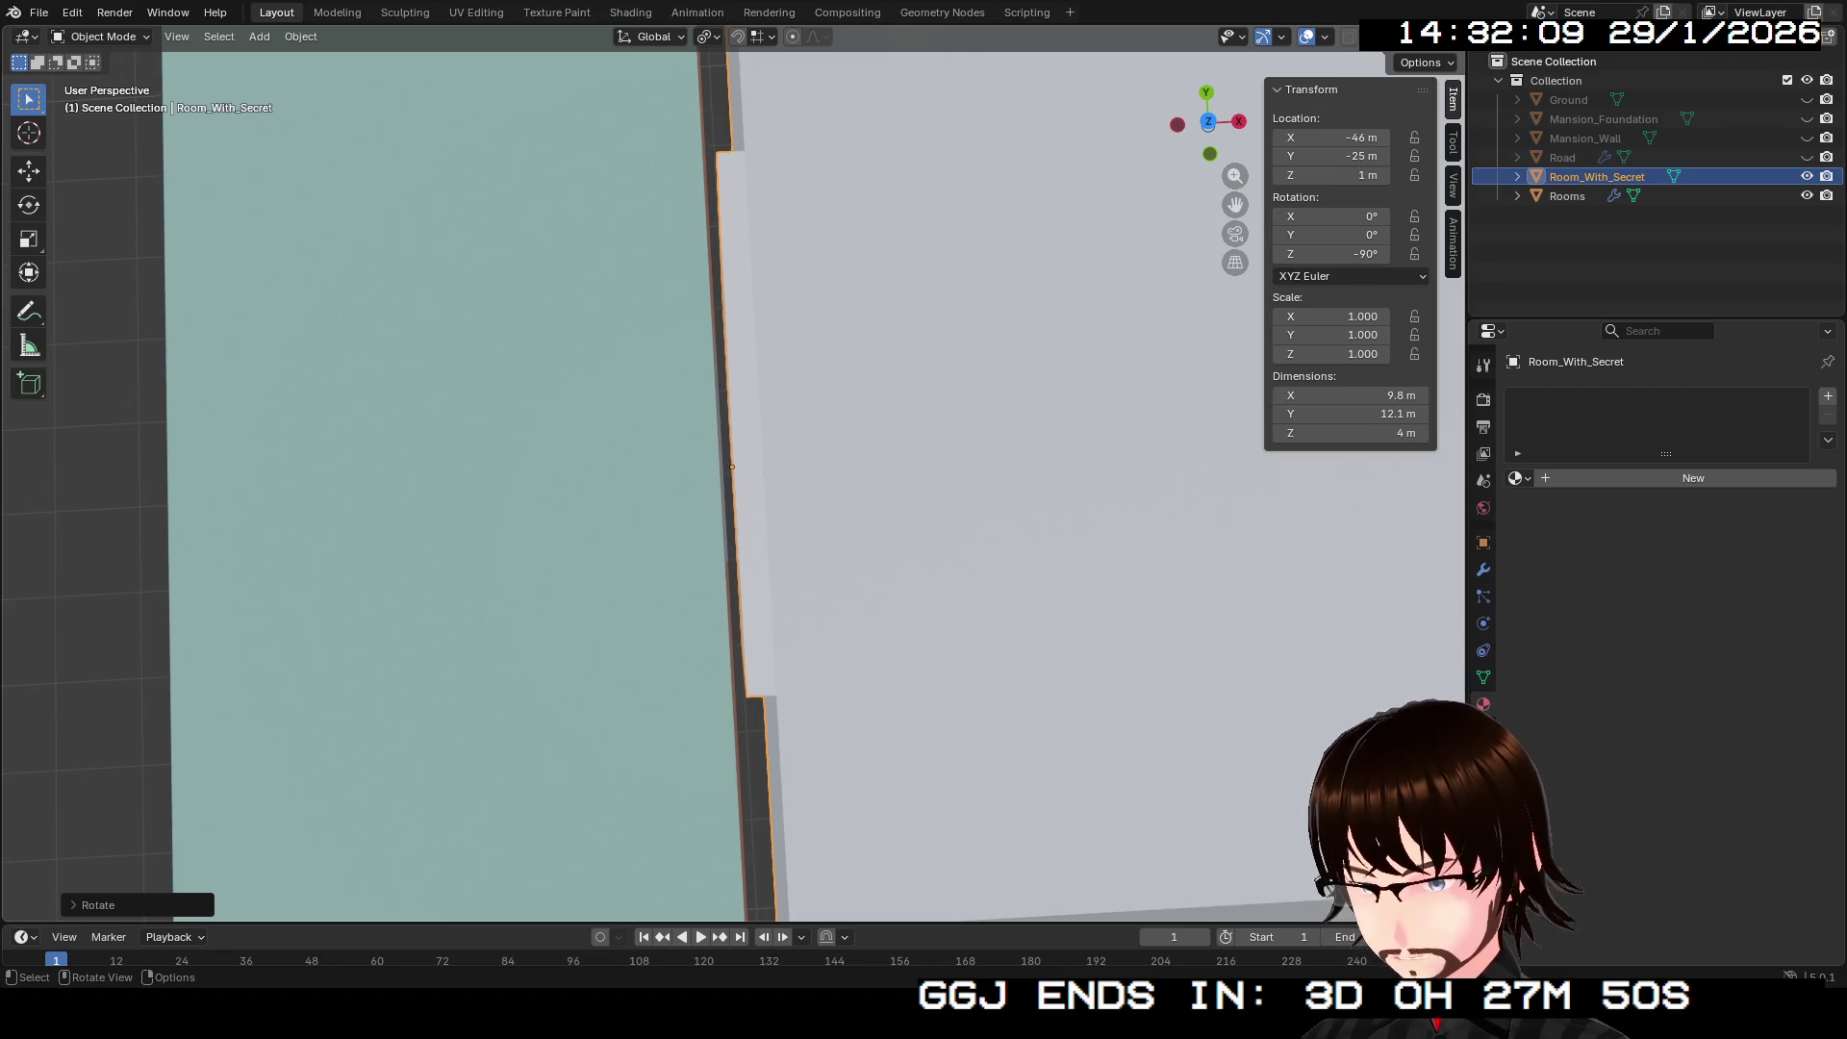
key("g")
key("x")
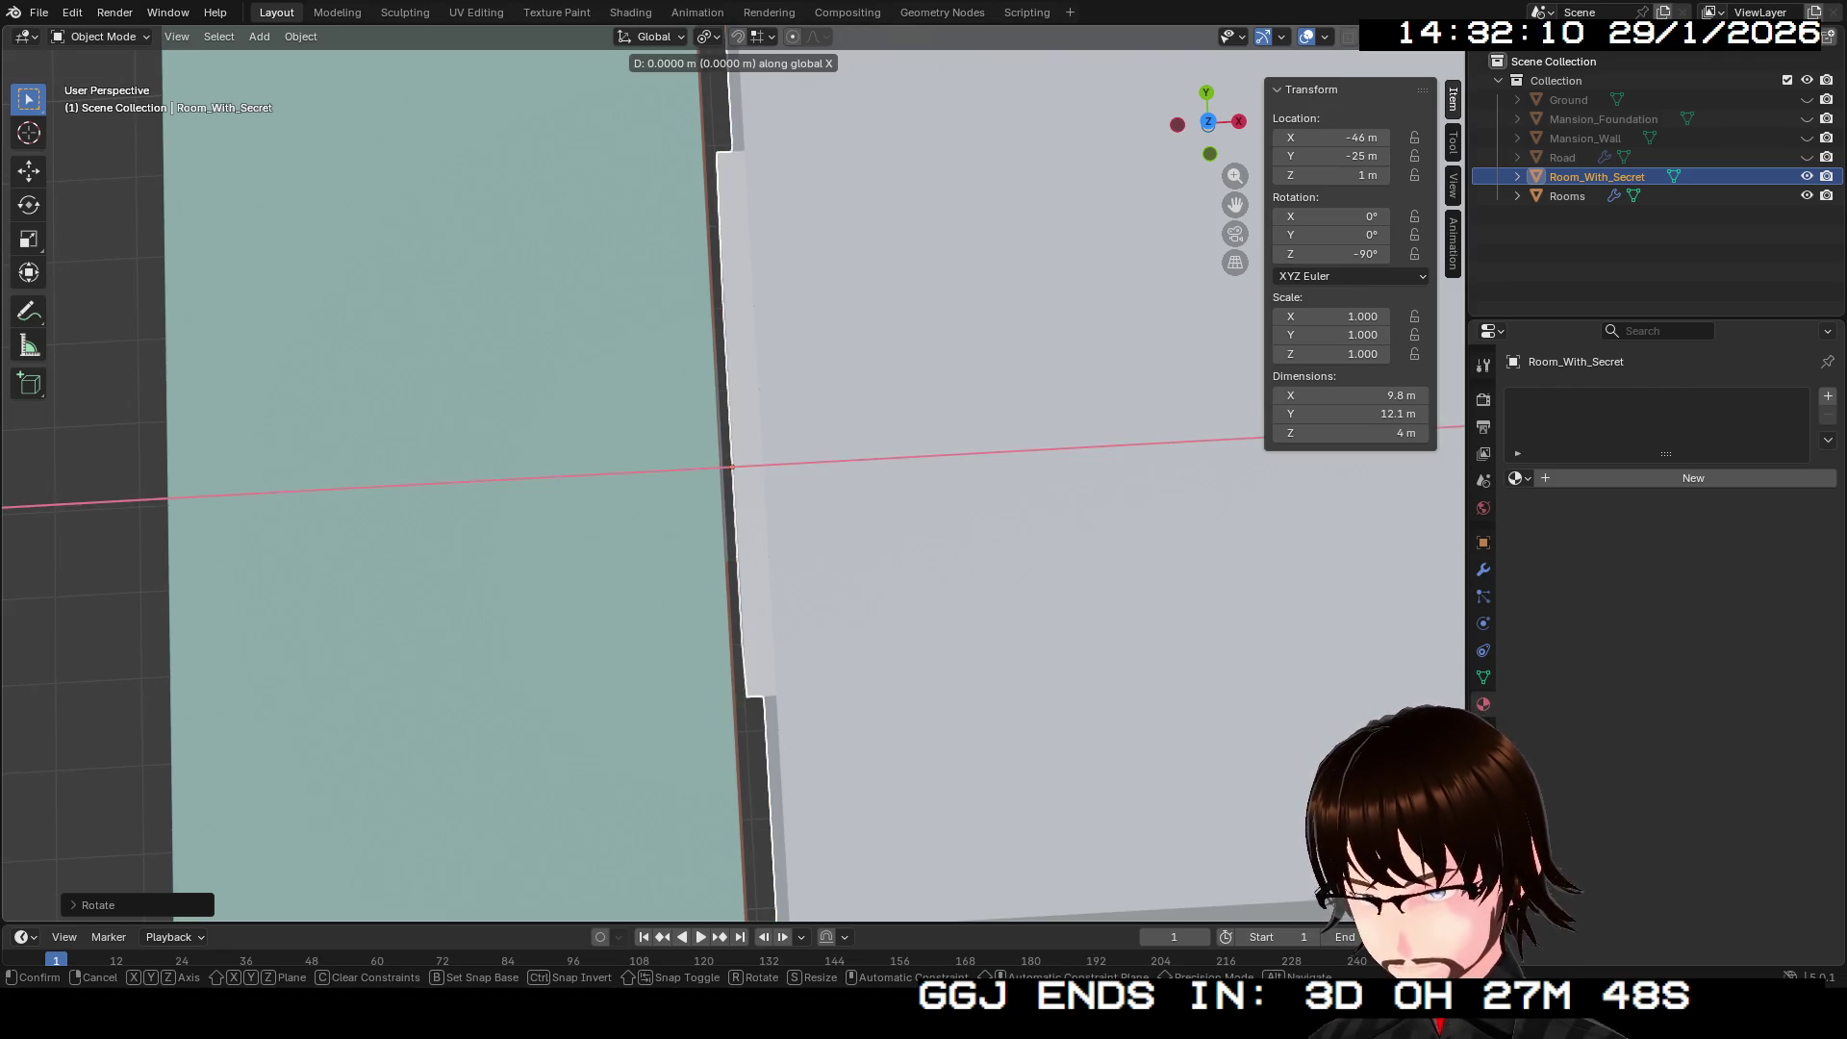
mouse_move(728, 468)
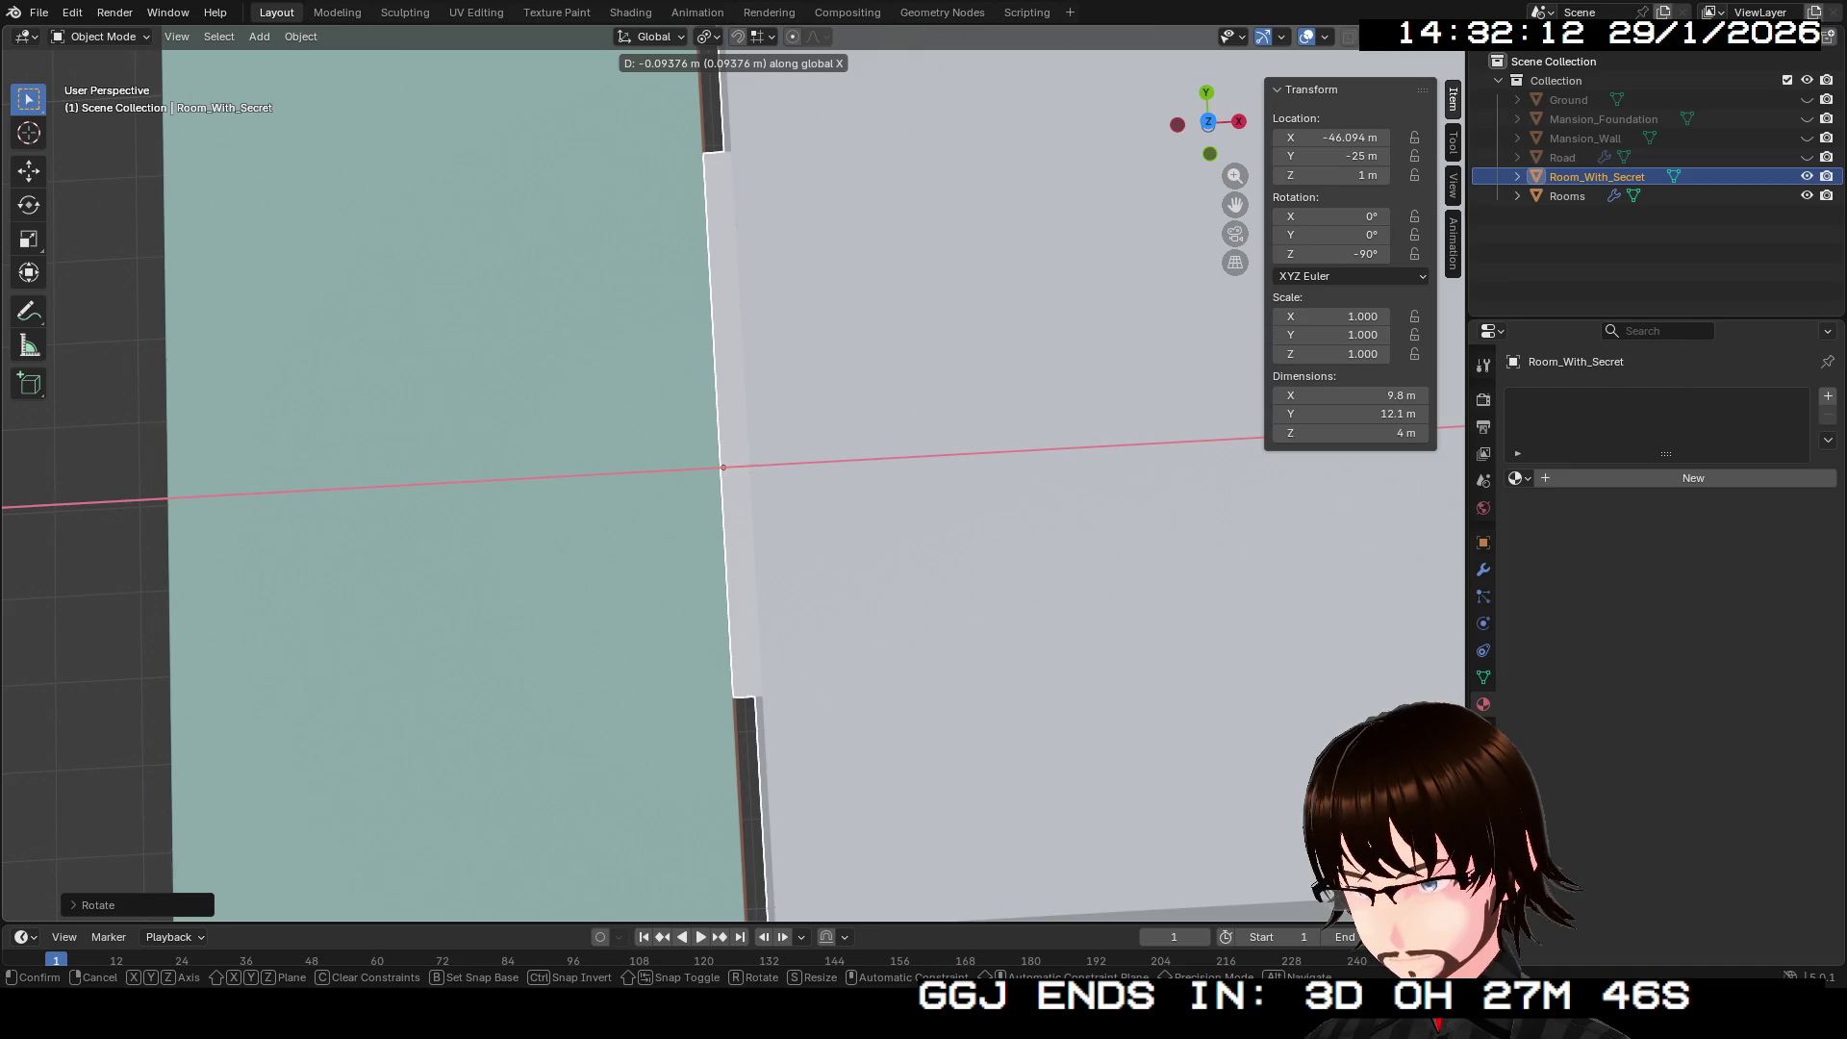
key("Return")
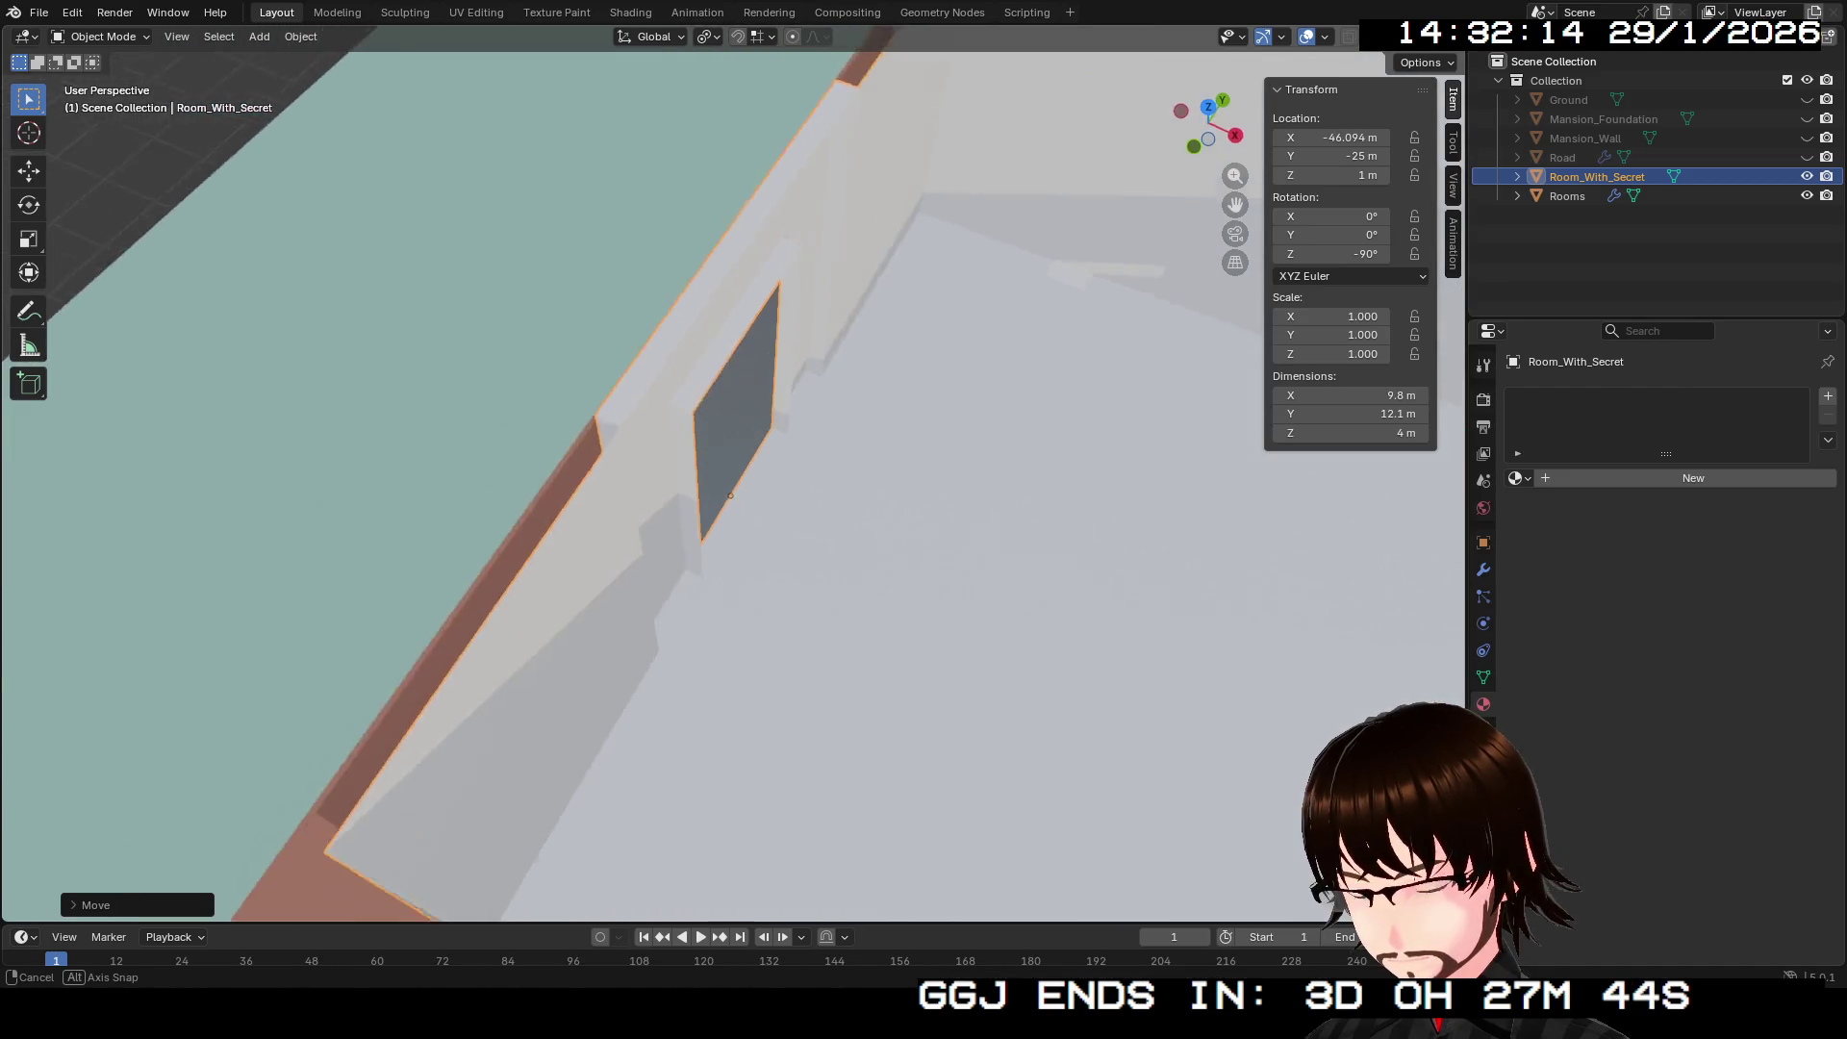
scroll(731, 481, "up", 5)
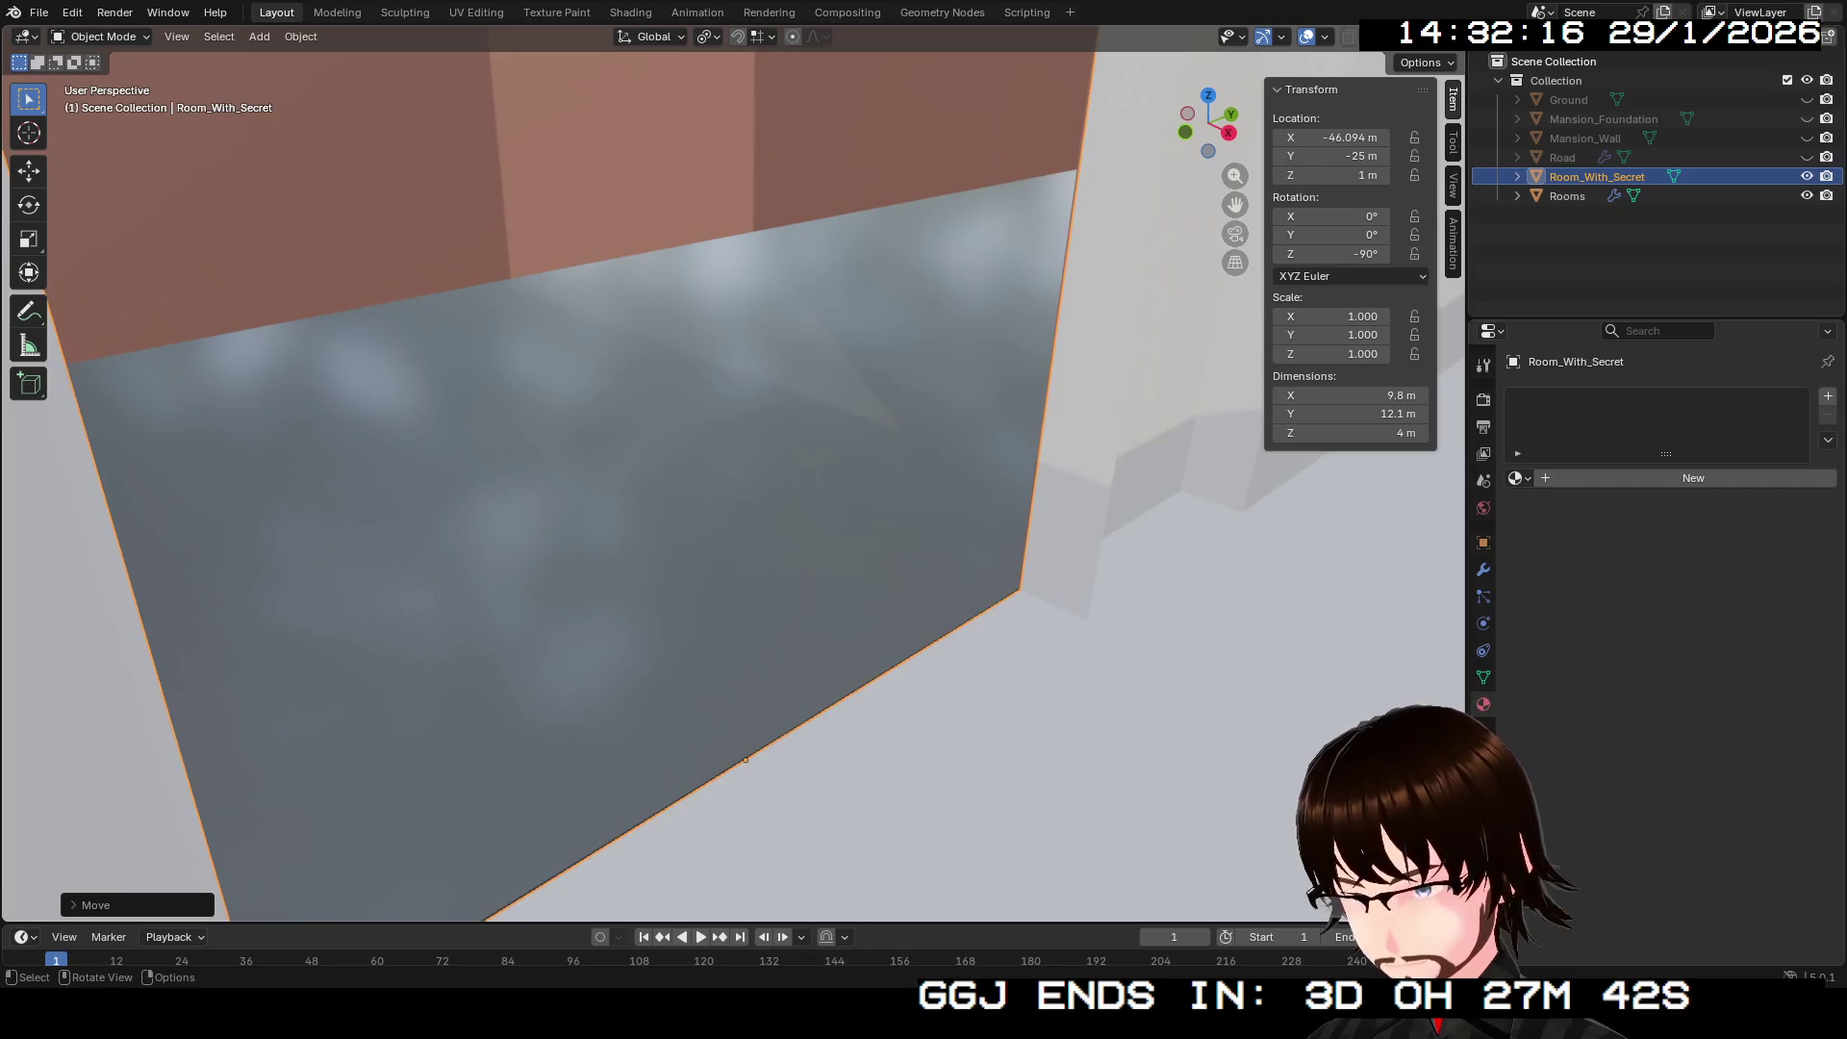
left_click_drag(732, 481, 635, 412)
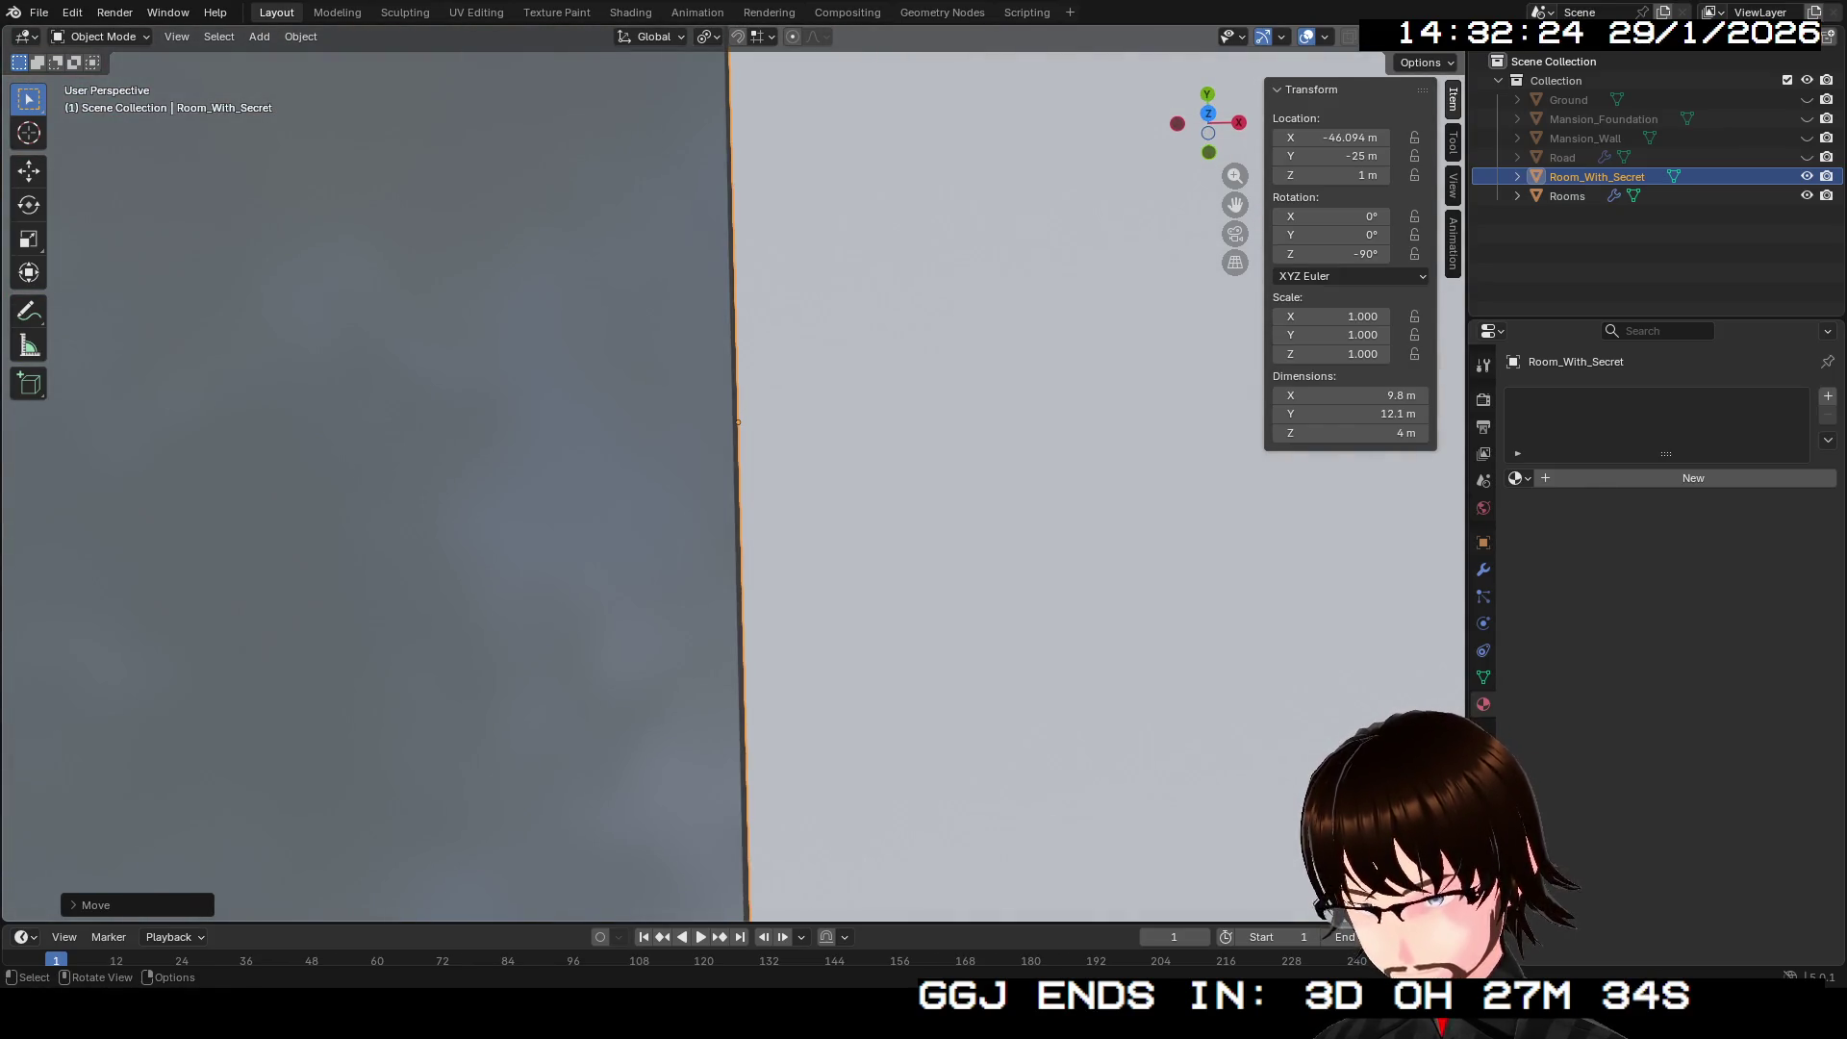
key("g")
key("x")
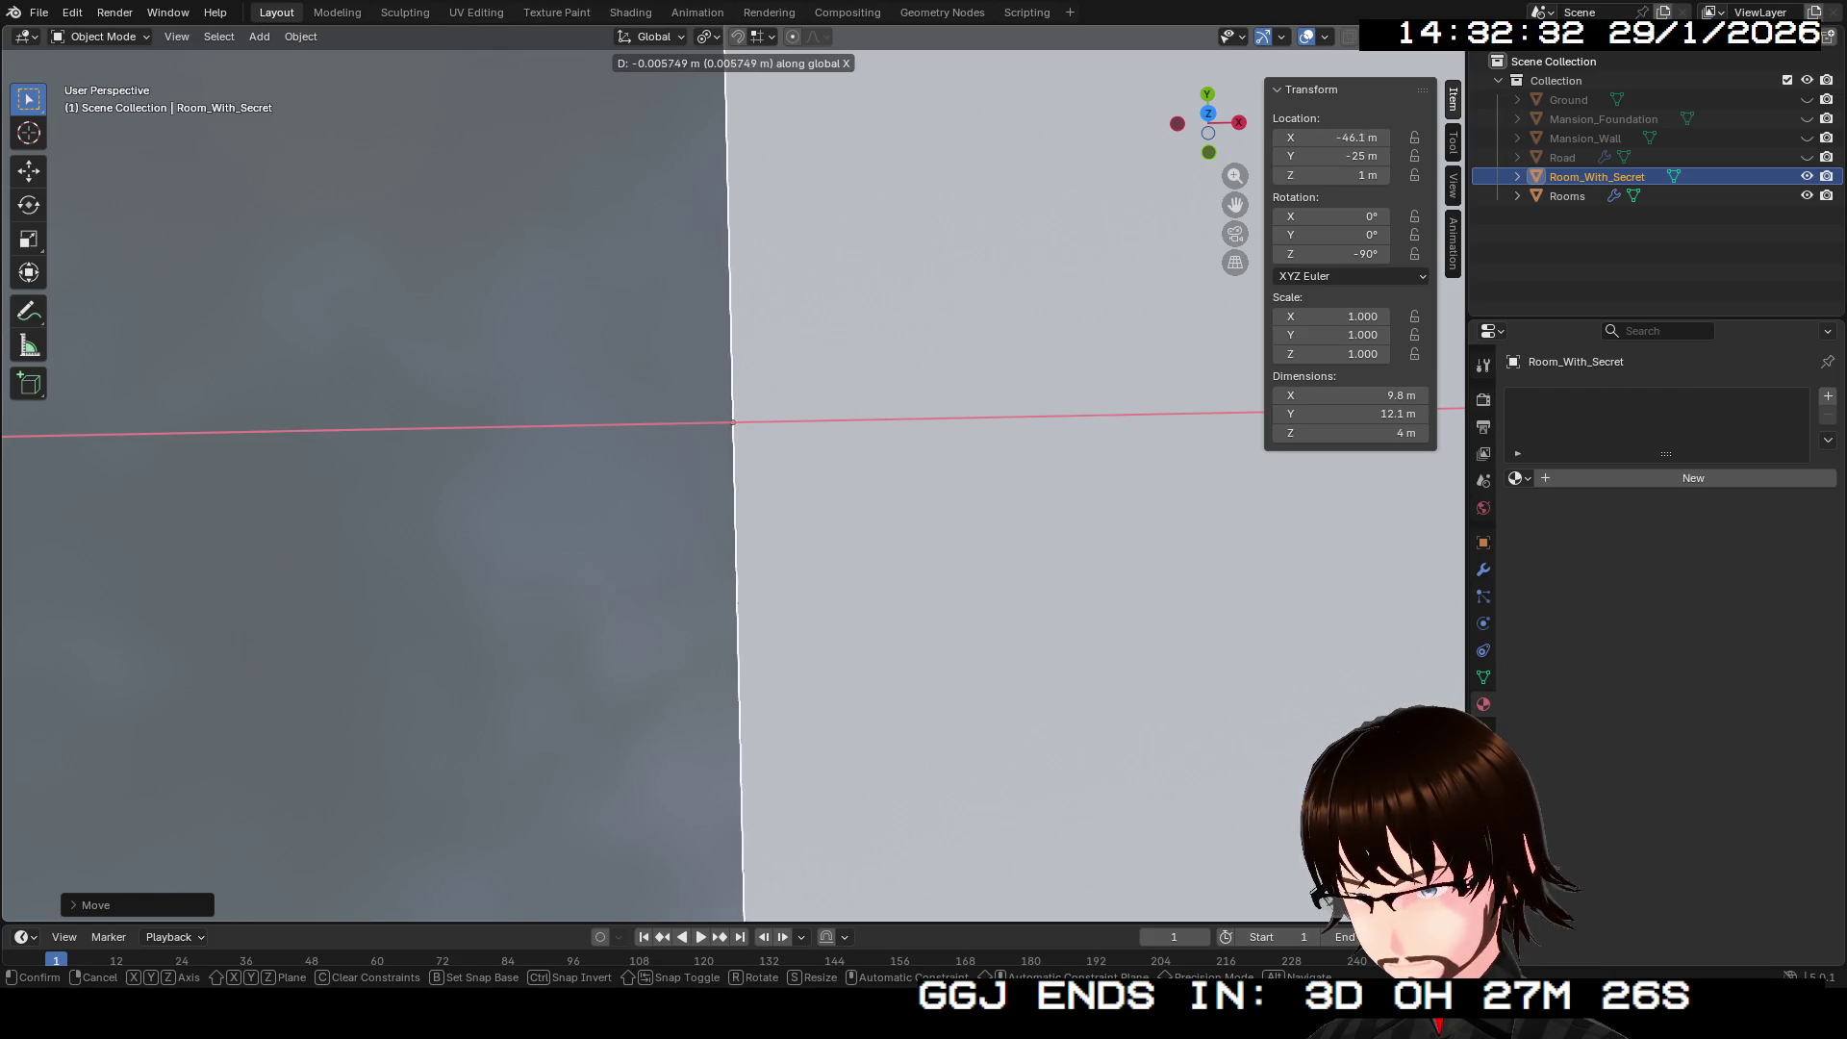
key("Return")
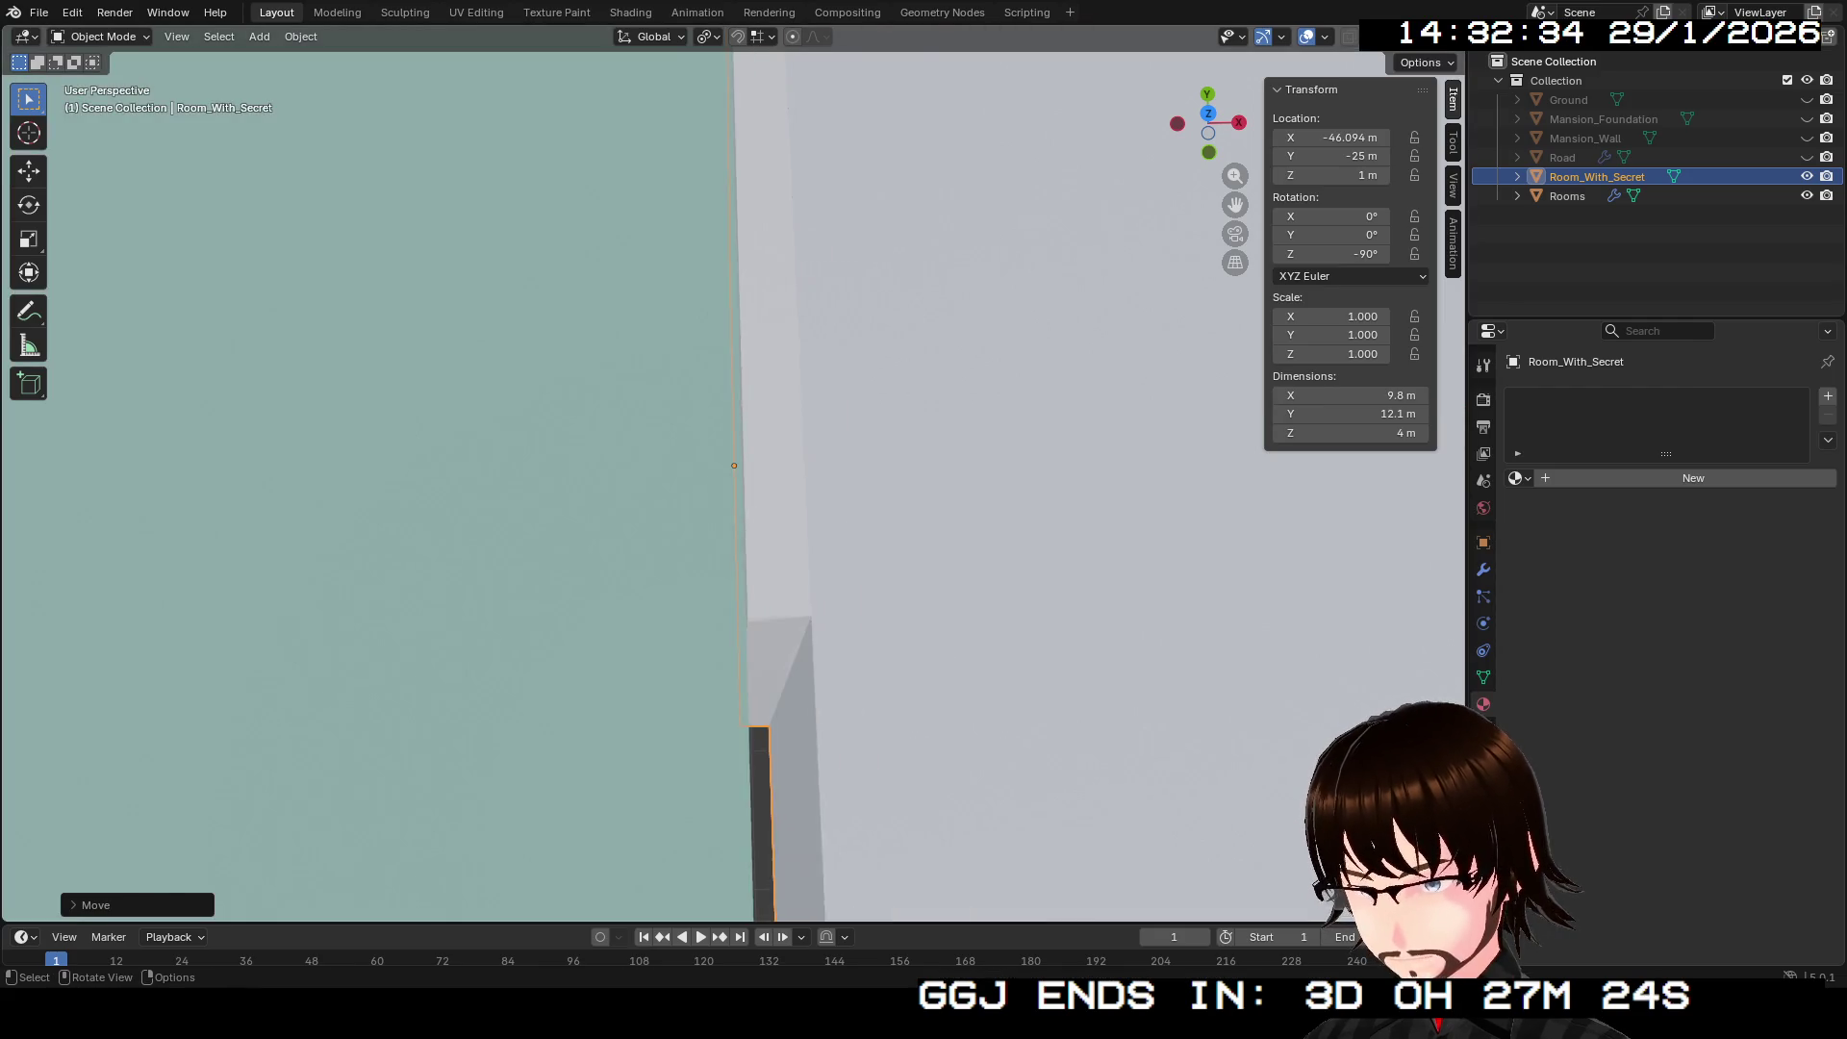
scroll(731, 481, "down", 8)
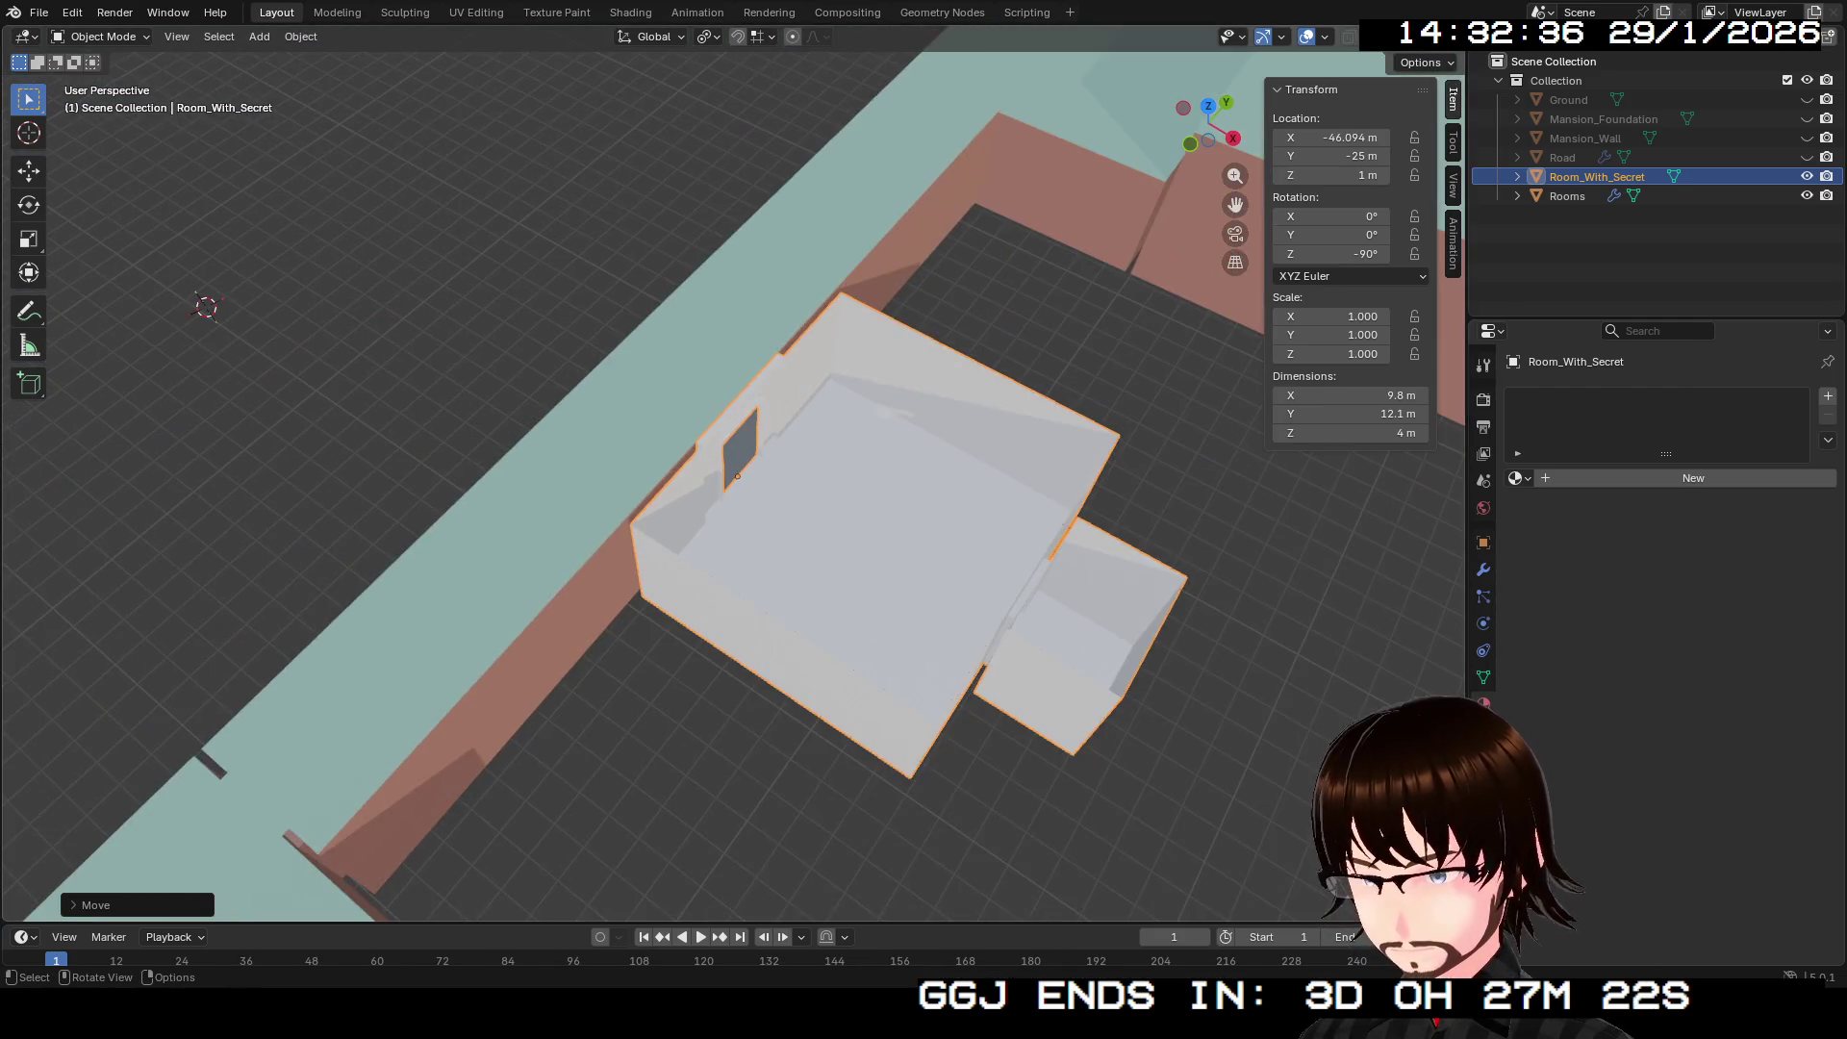
left_click(674, 339, "shift")
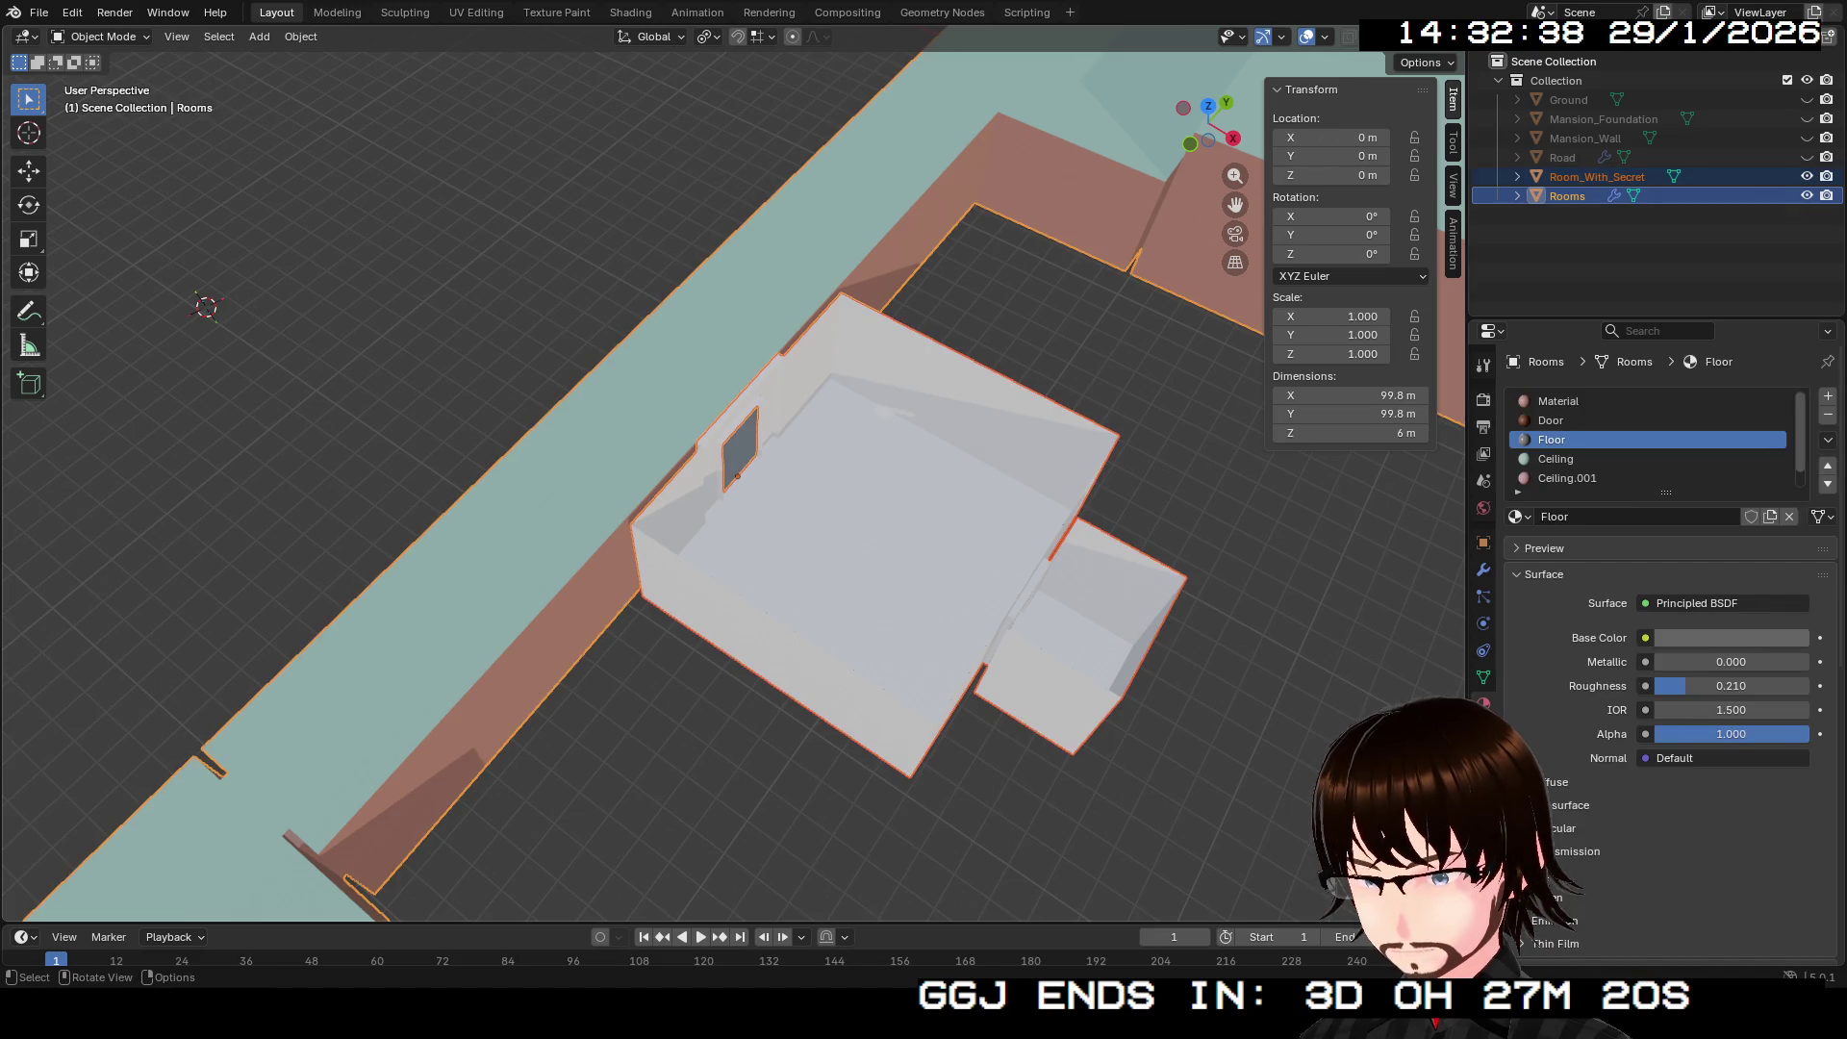
right_click(673, 339)
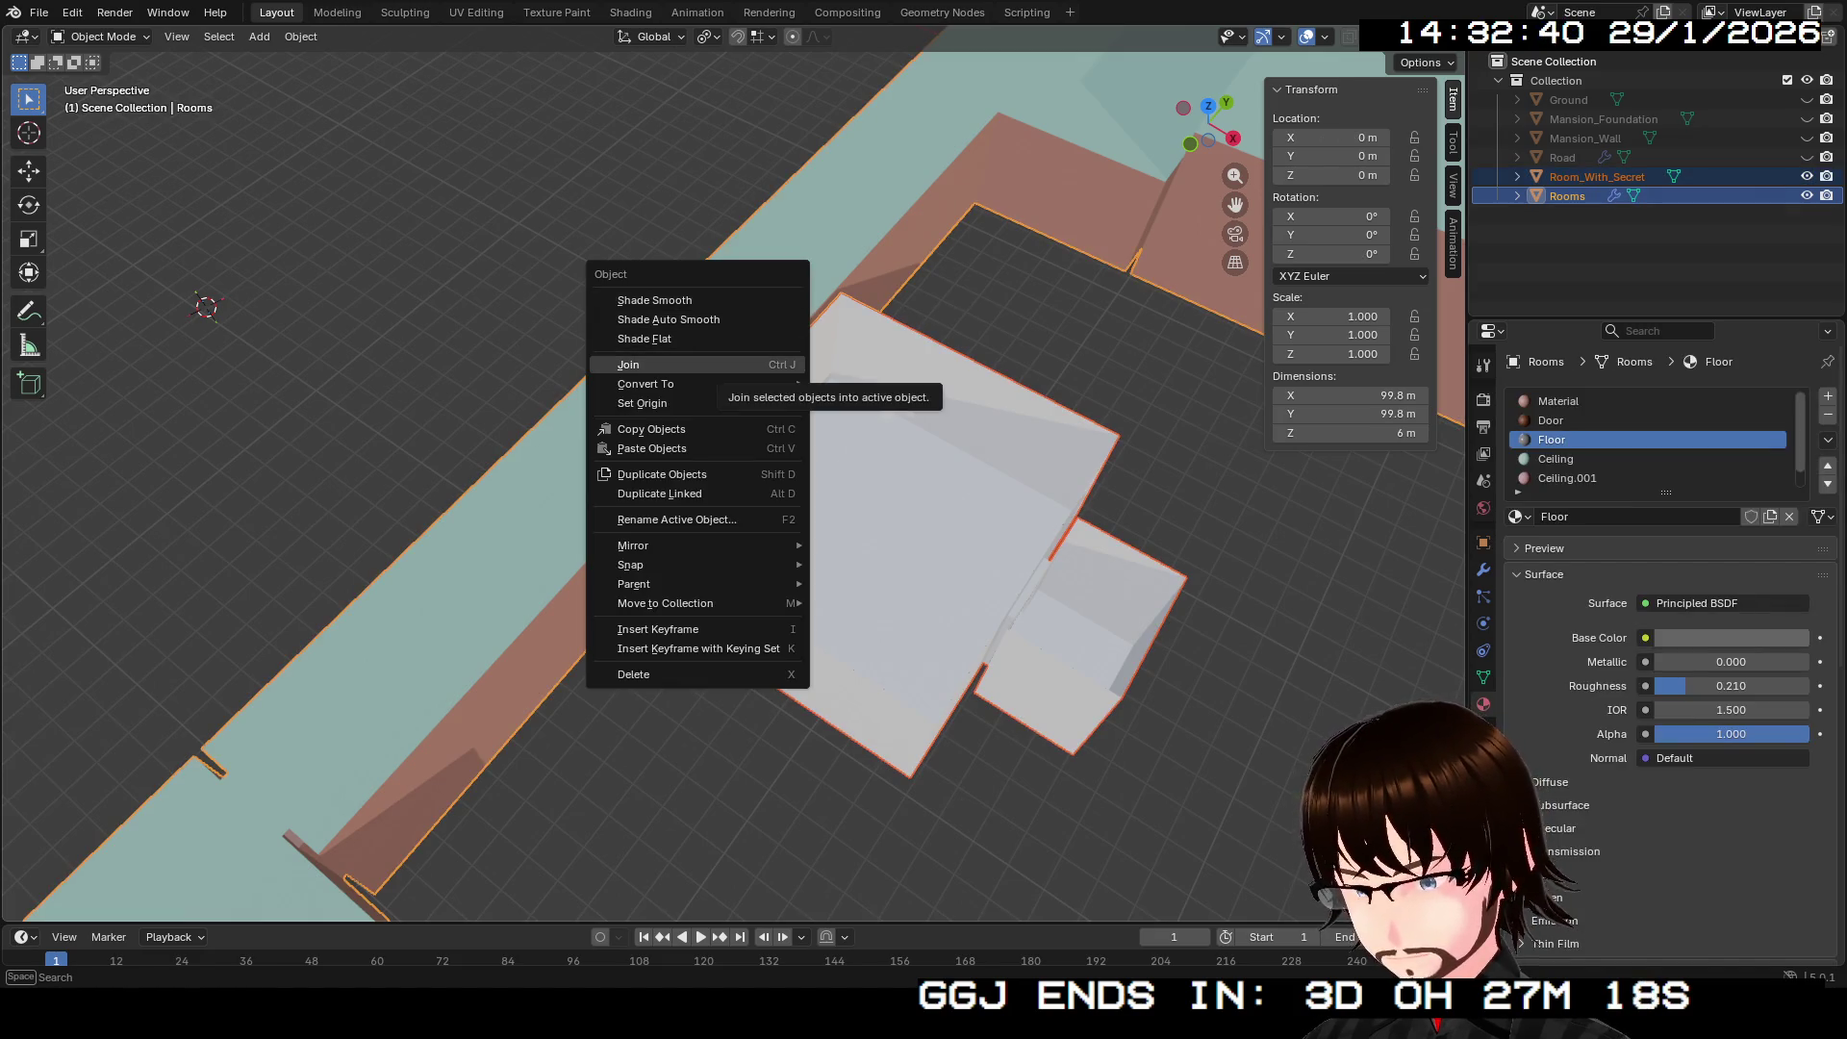
left_click(673, 365)
key("ctrl+z")
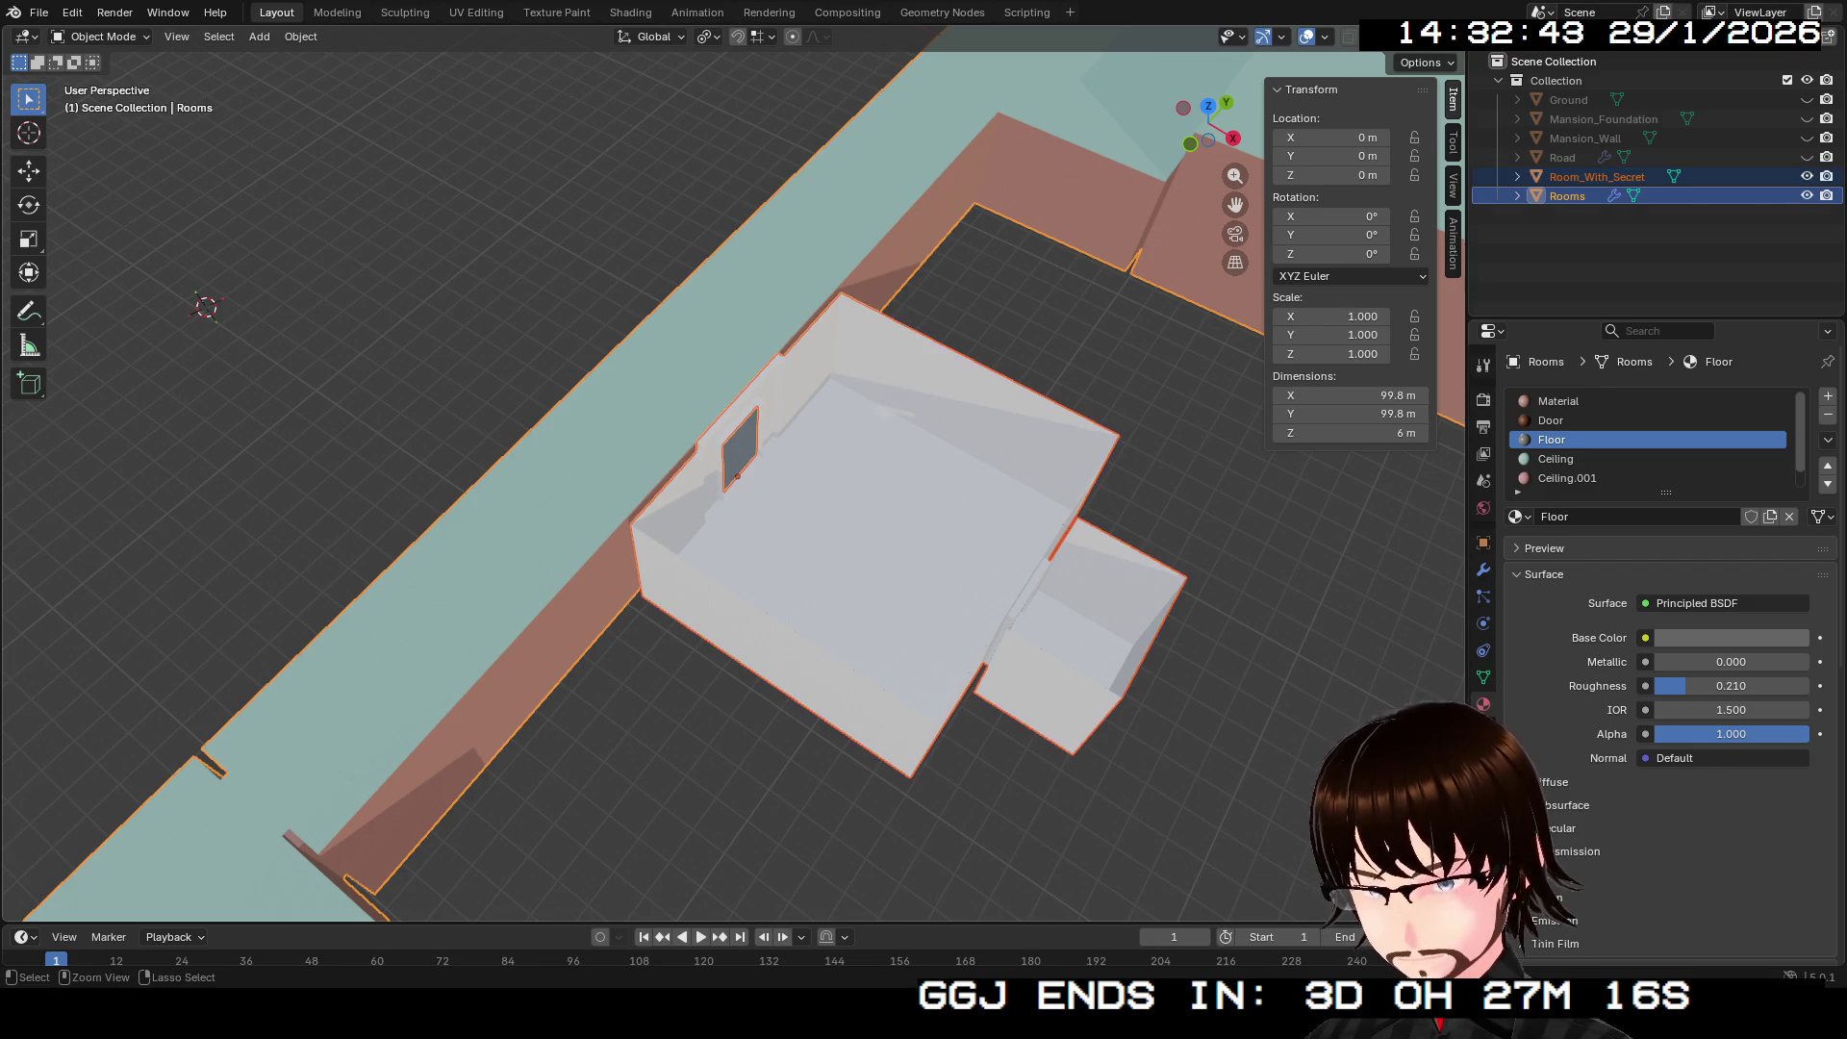
right_click(674, 366)
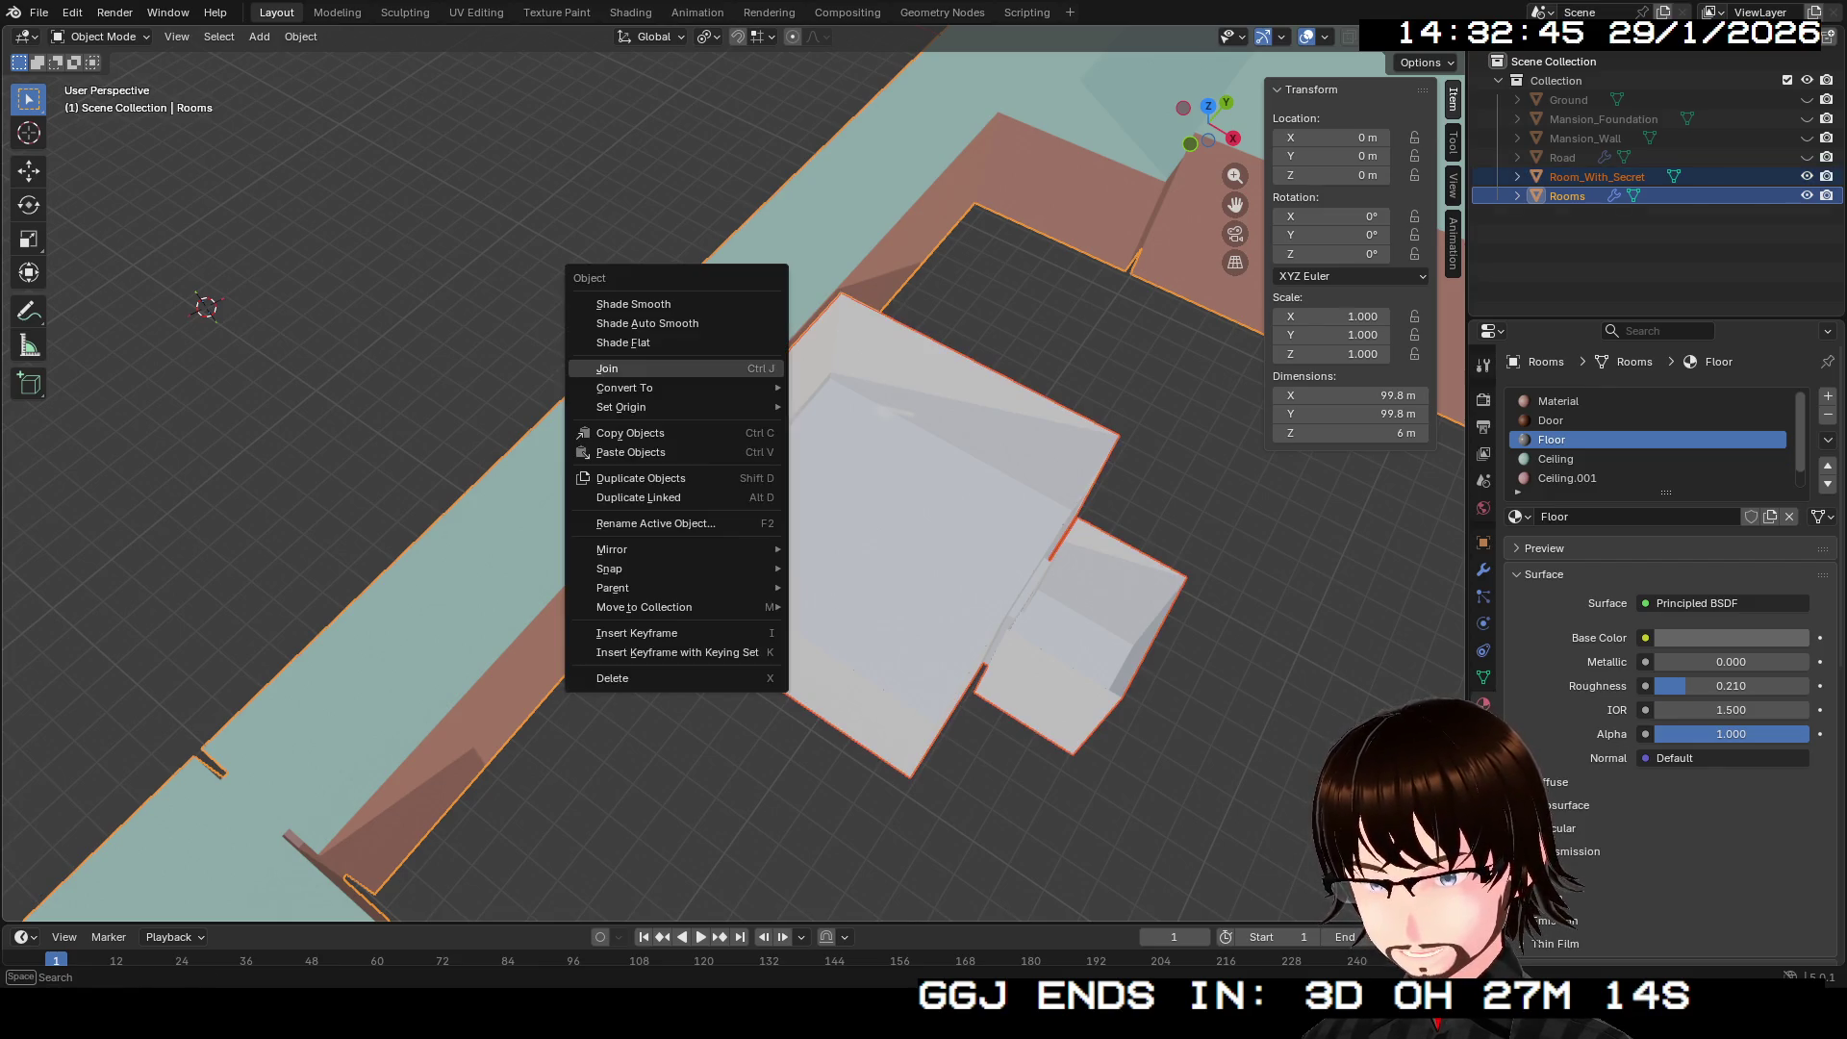
left_click(673, 365)
scroll(674, 365, "up", 5)
scroll(673, 366, "up", 3)
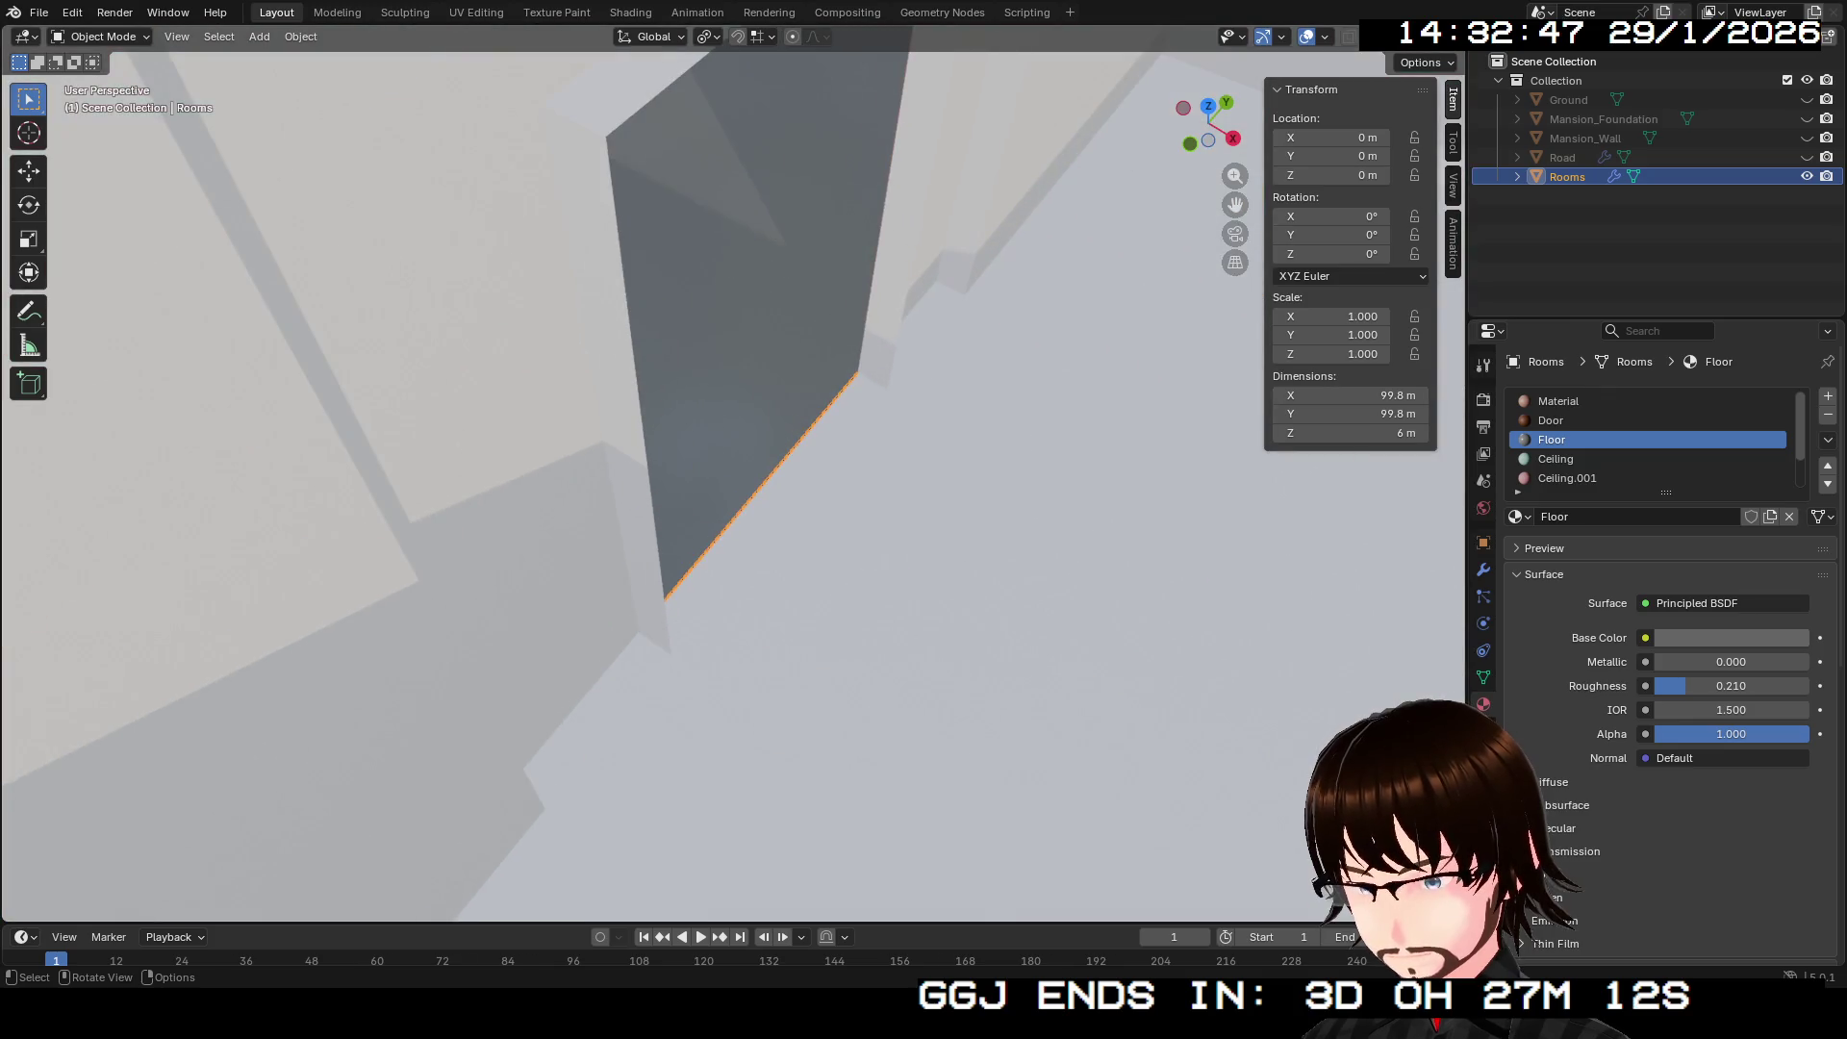
key("Tab")
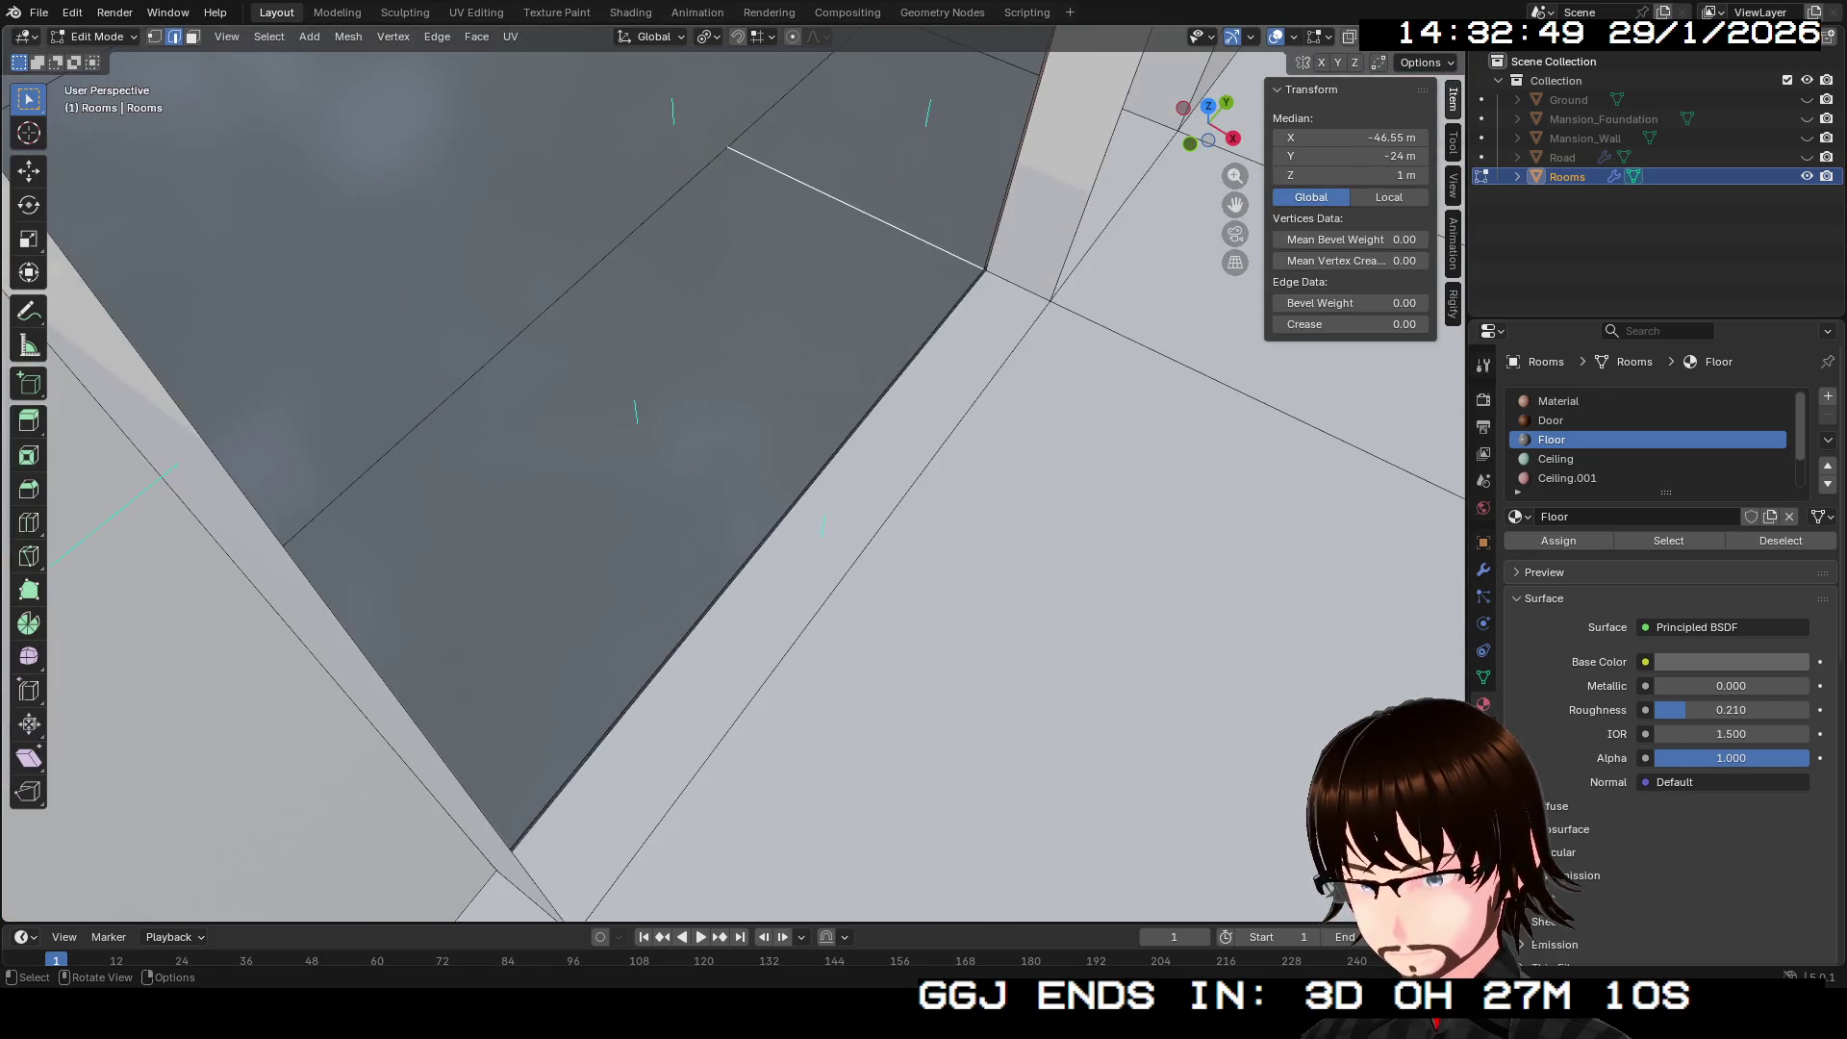
mouse_move(635, 481)
left_mouse_down()
mouse_move(712, 433)
mouse_move(741, 462)
left_mouse_up()
left_click(866, 722)
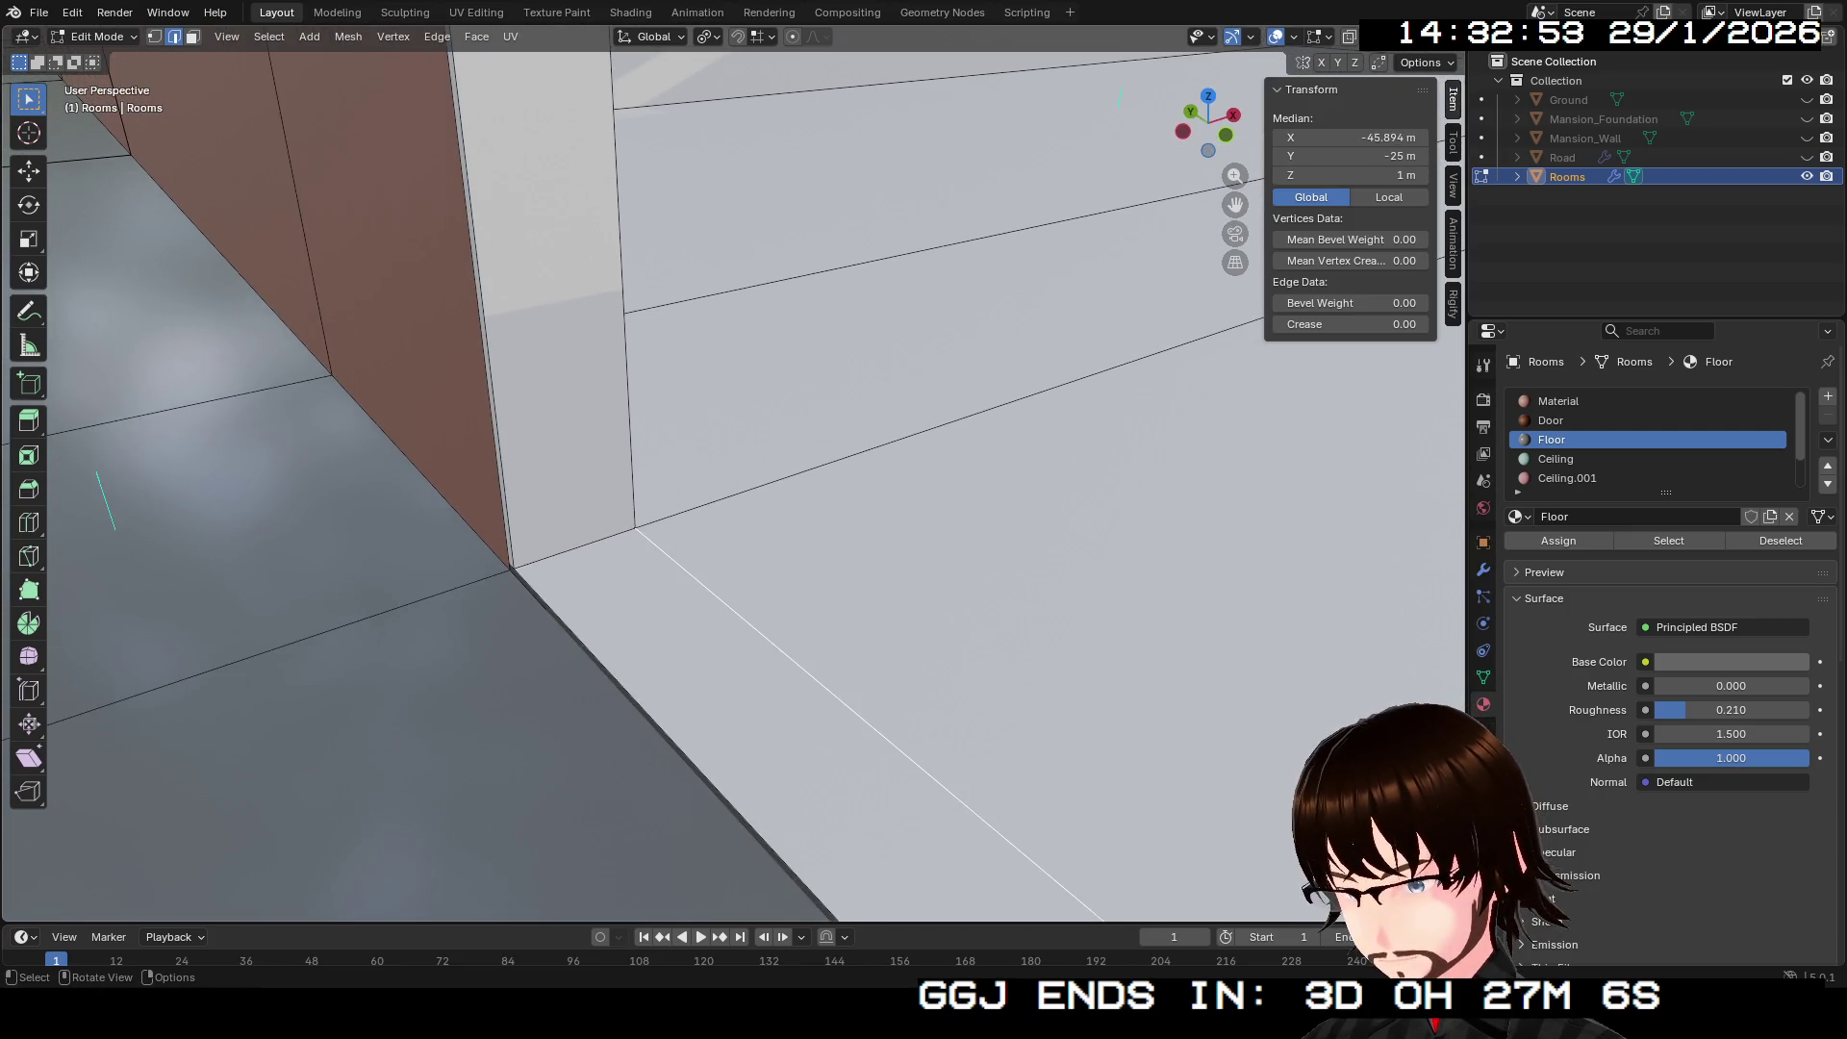
left_click(674, 745)
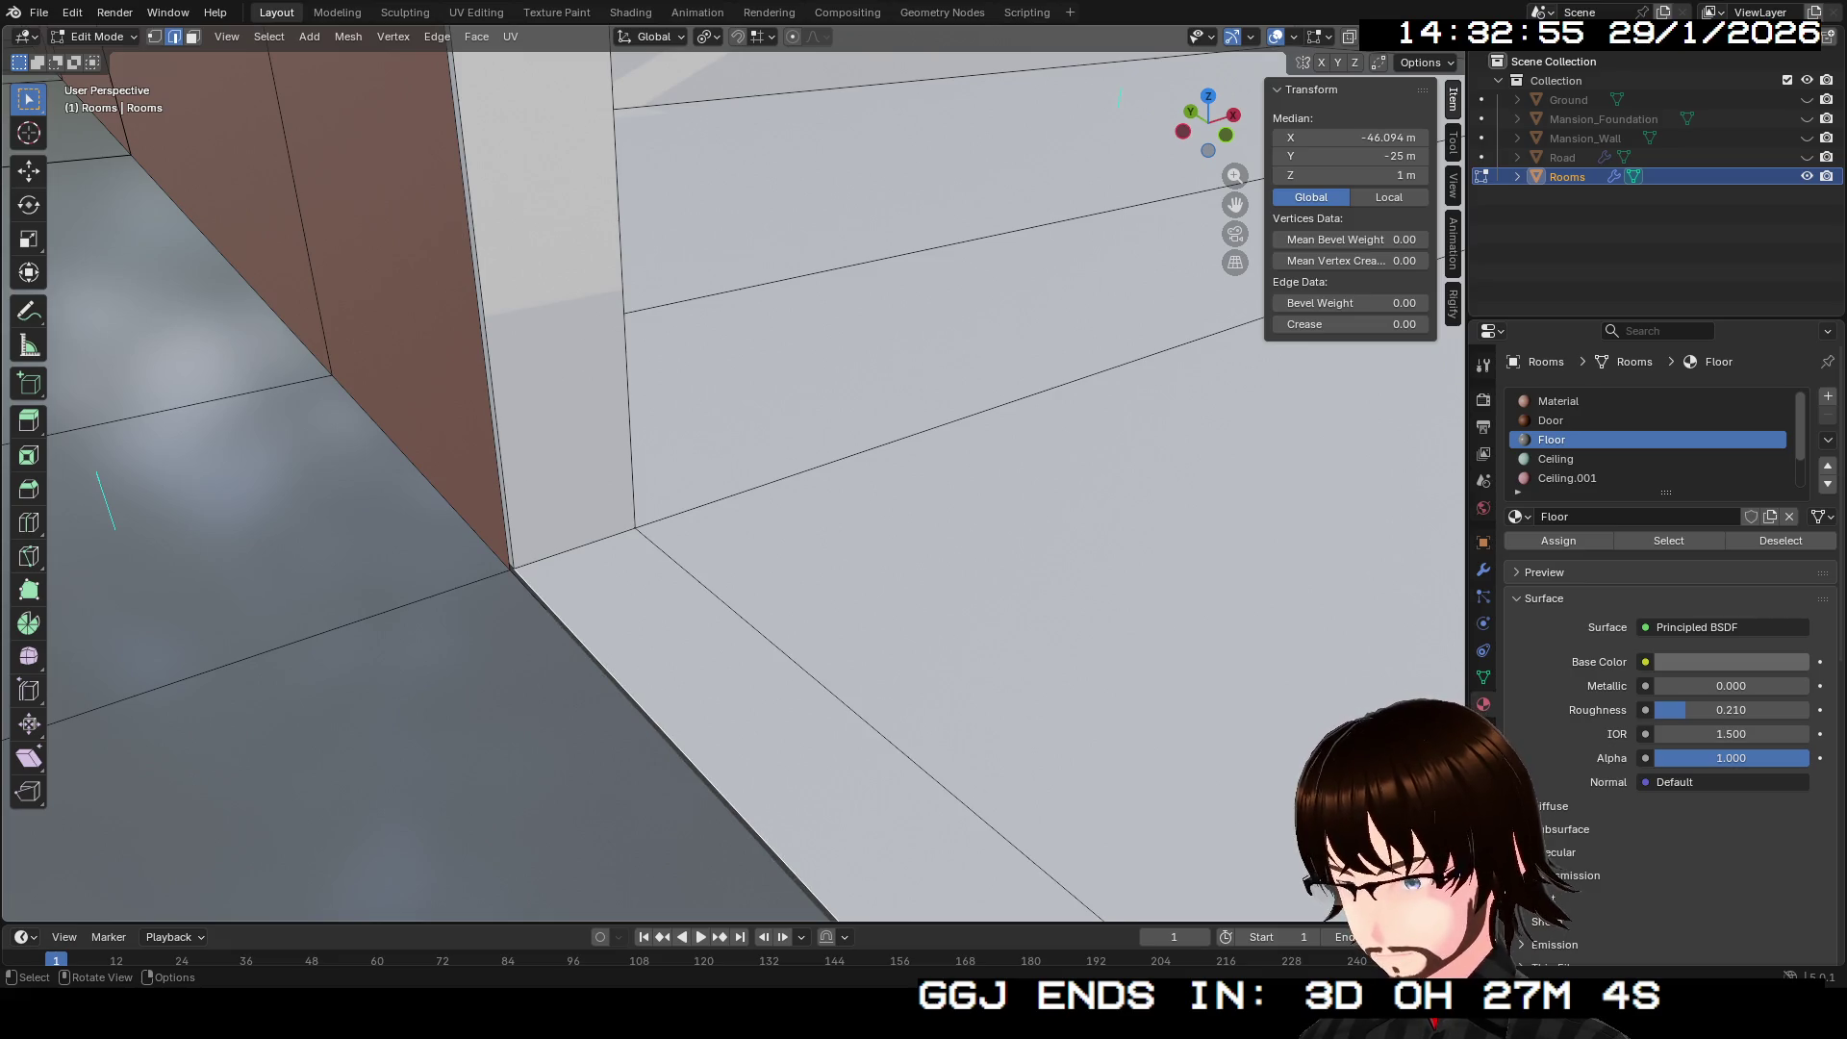
mouse_move(731, 481)
left_mouse_down()
mouse_move(616, 437)
mouse_move(630, 457)
mouse_move(549, 492)
left_mouse_up()
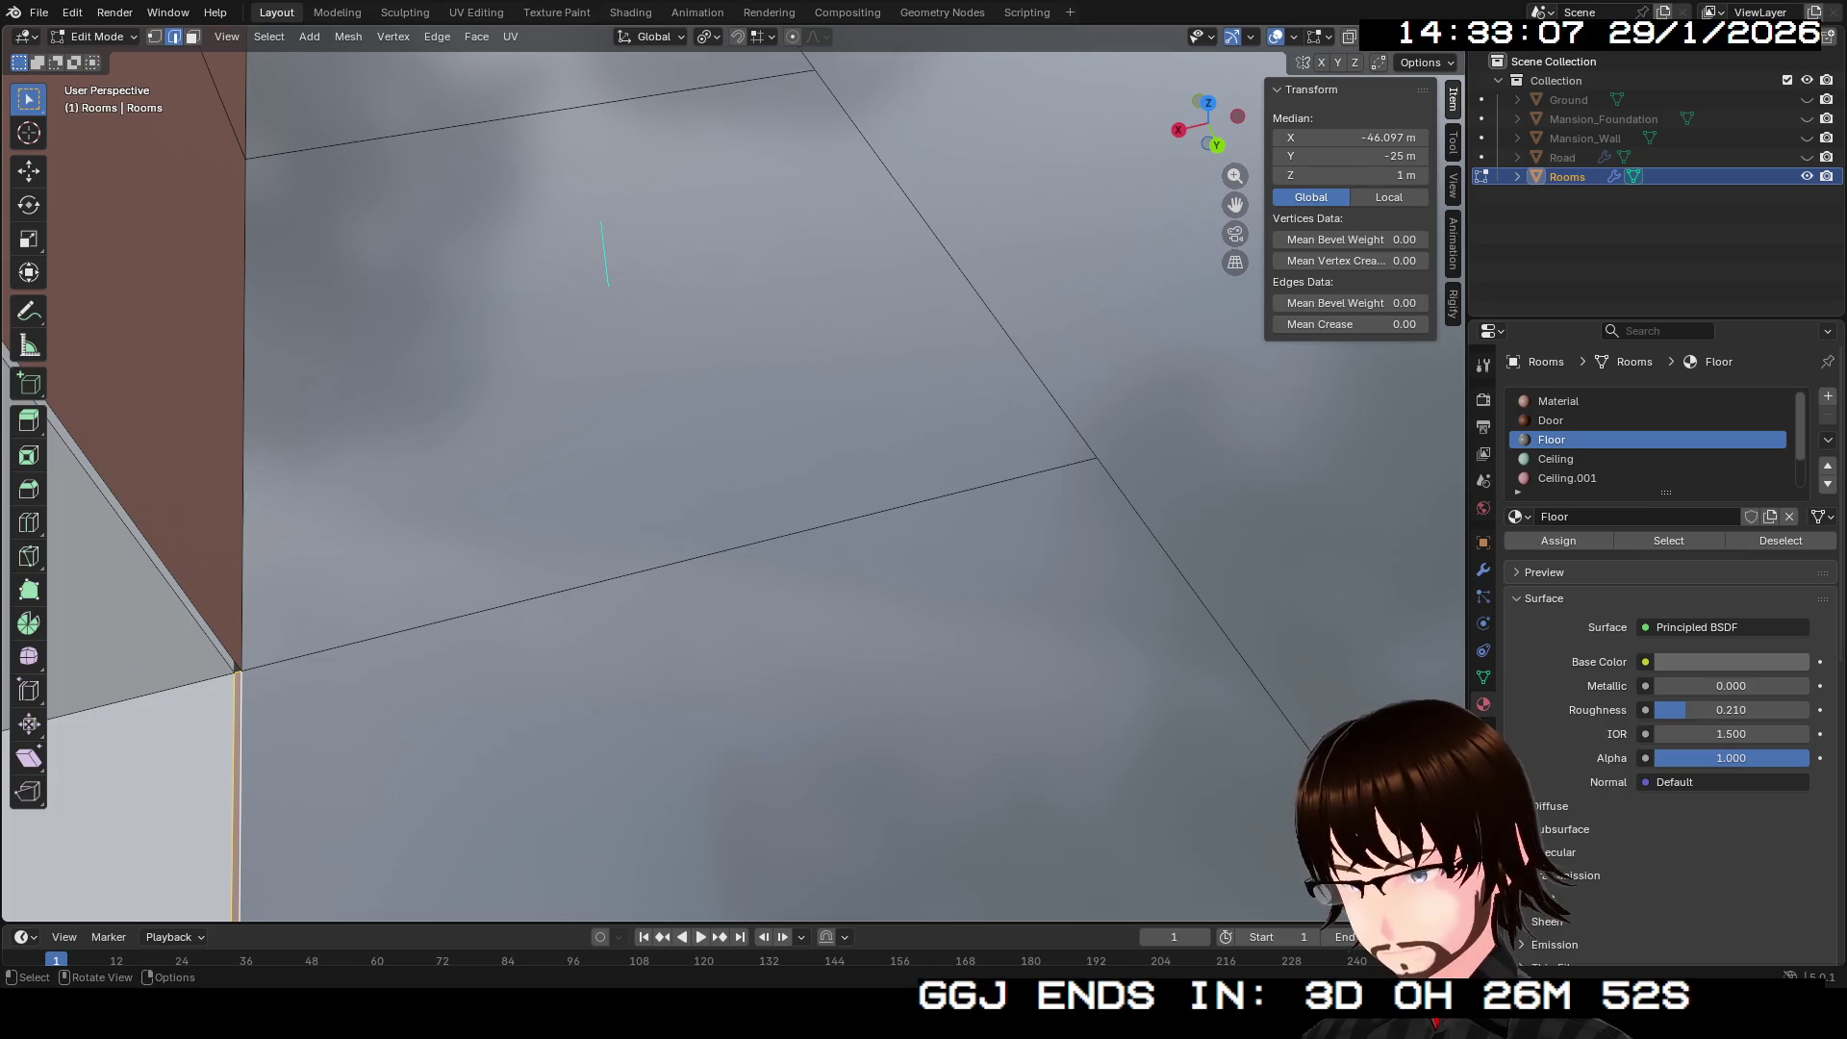
left_click_drag(548, 493, 516, 504)
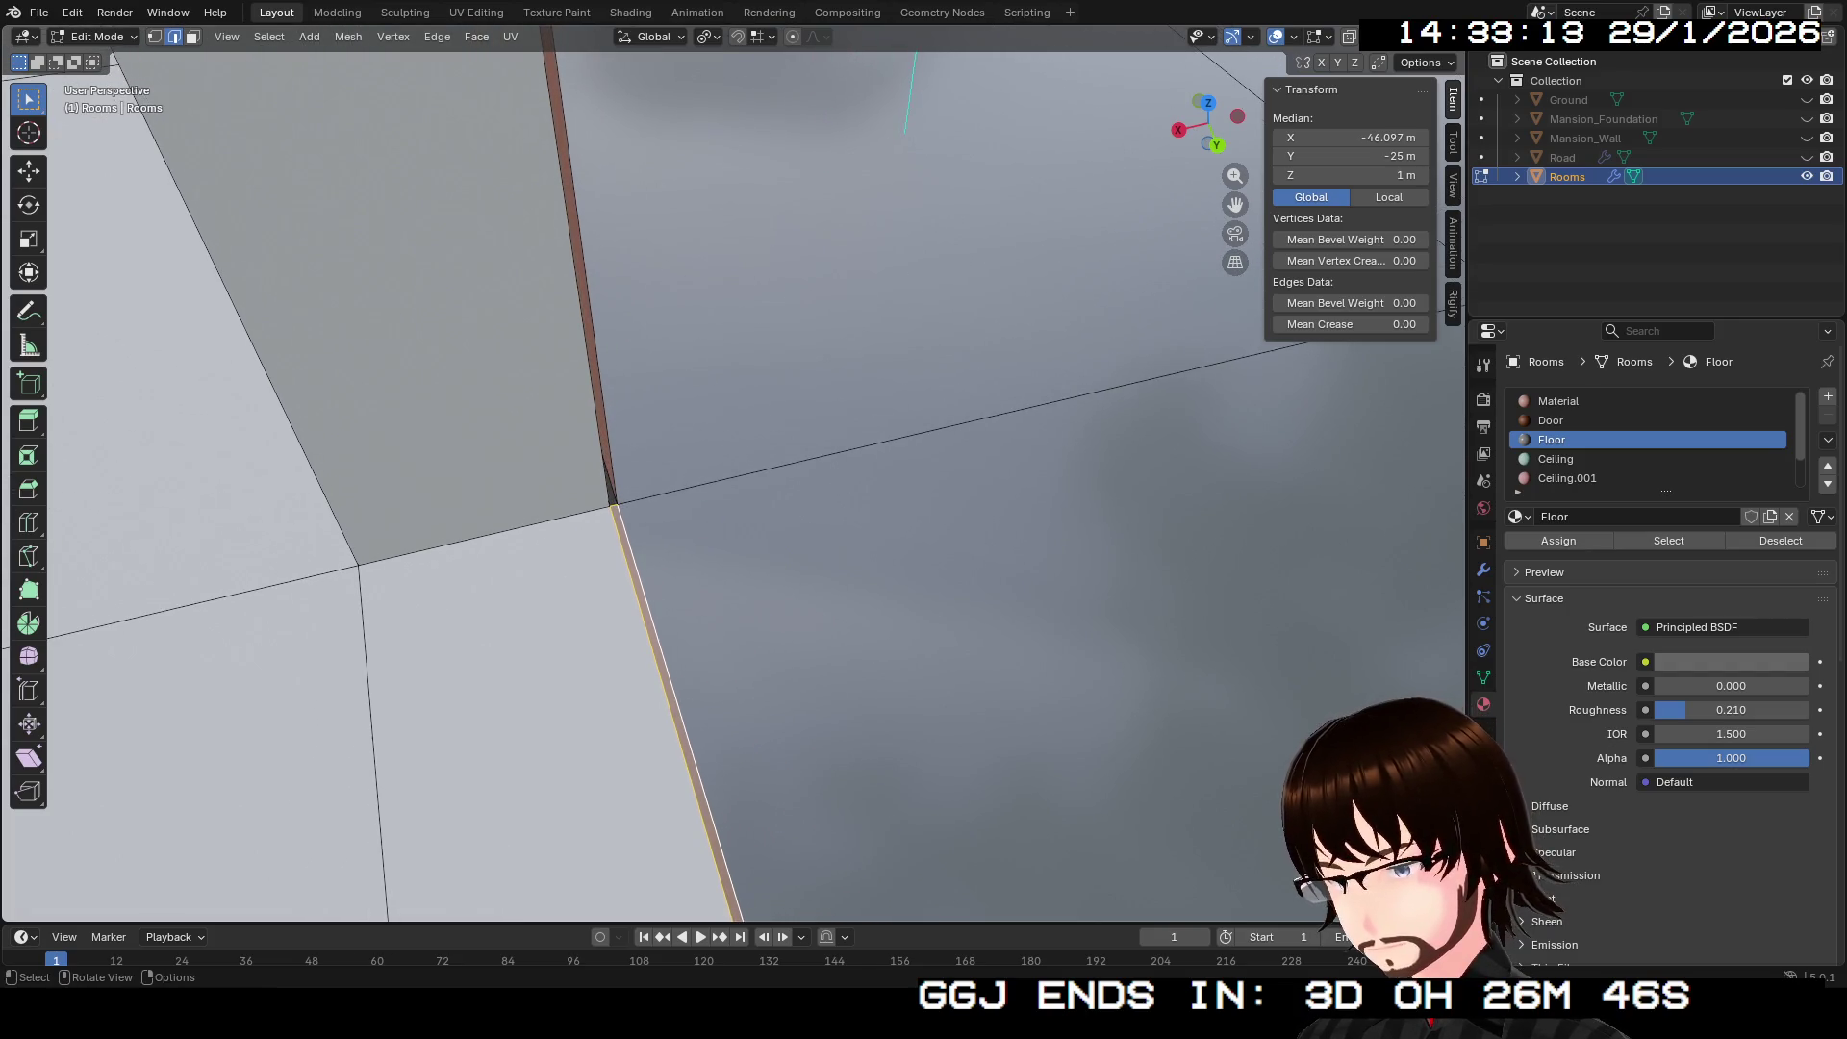
left_click(674, 712, "shift")
left_click(962, 422)
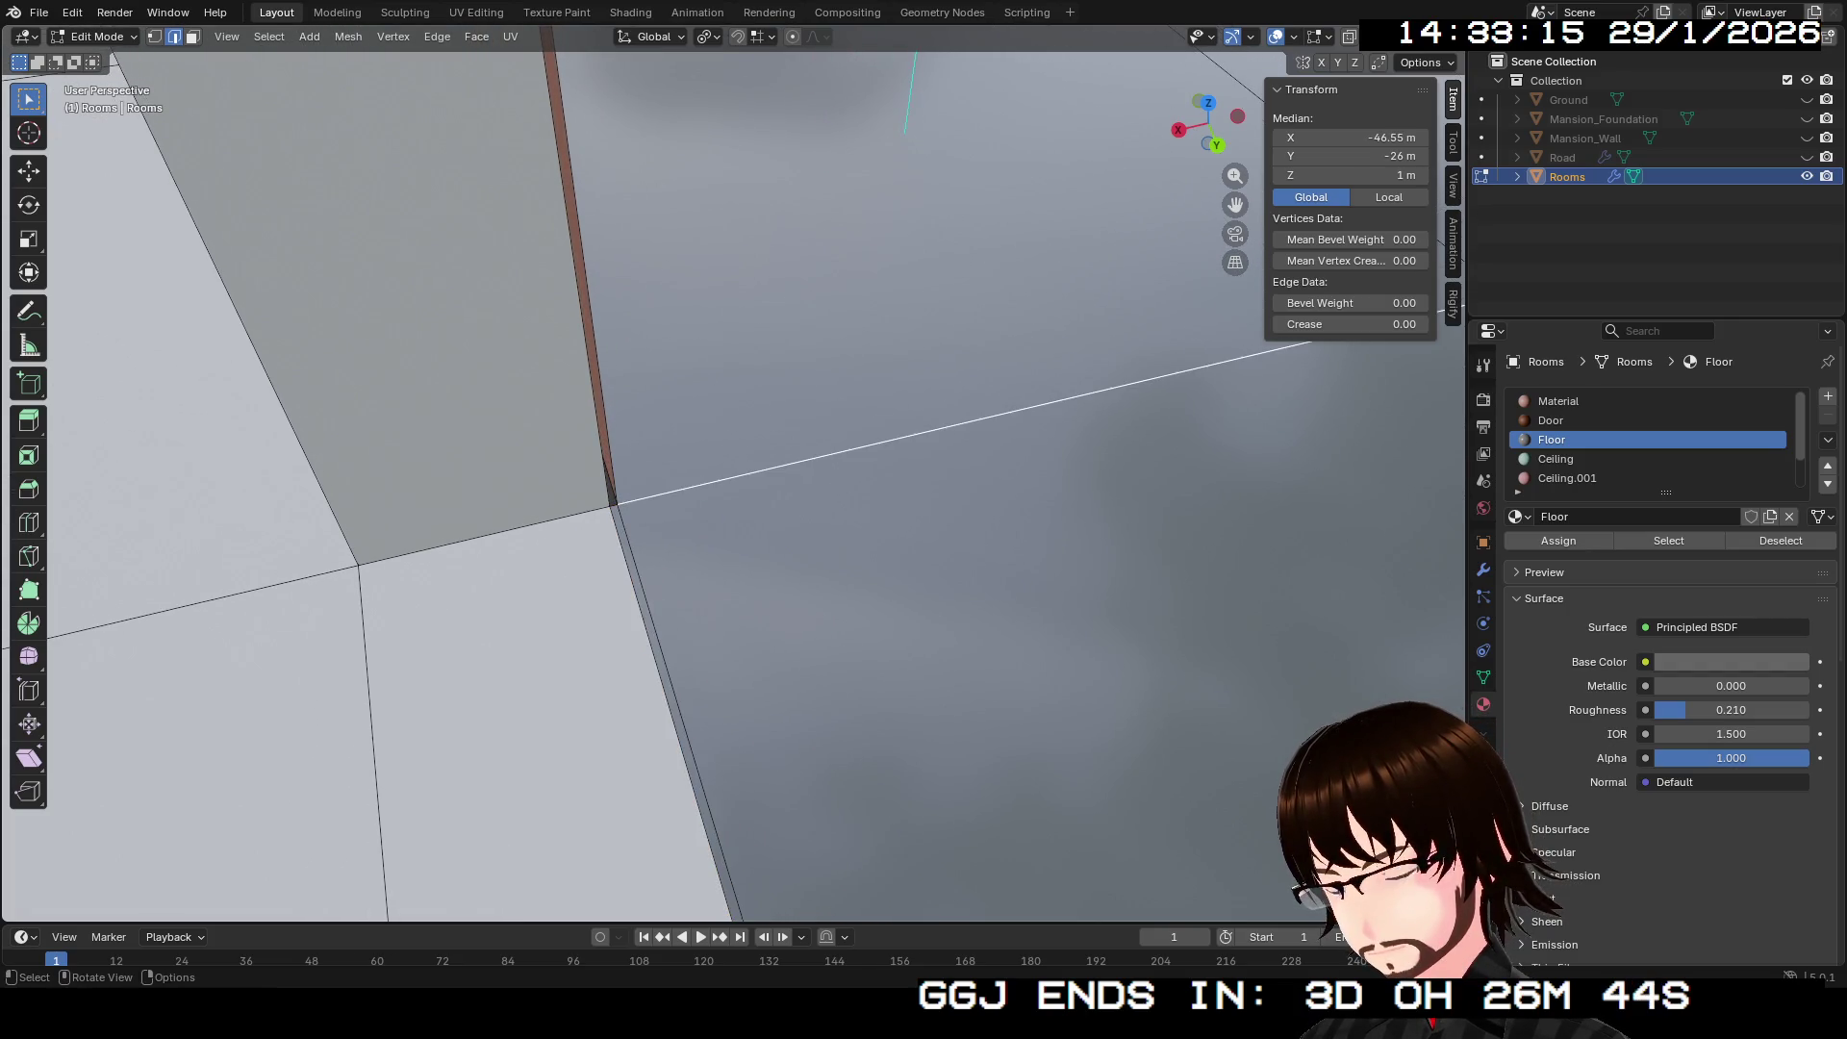
left_click(962, 423, "shift")
key("KP_Decimal")
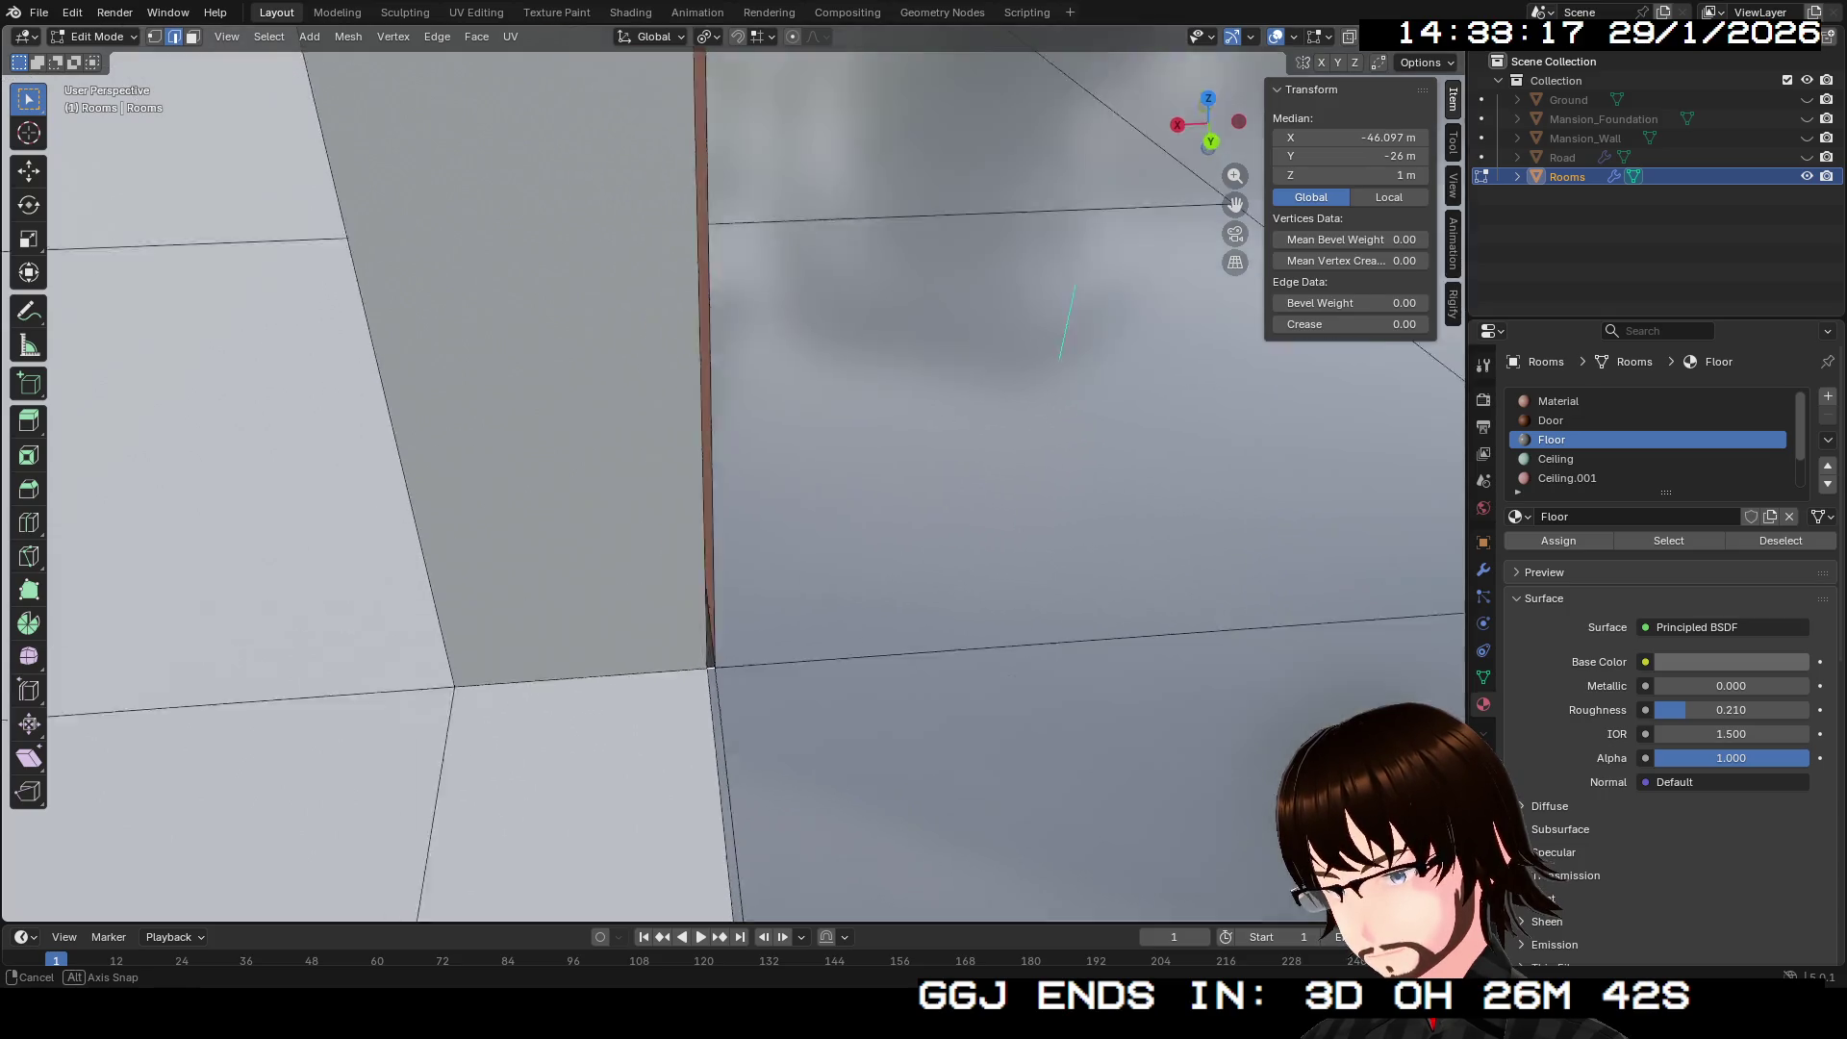
left_click(721, 404, "shift")
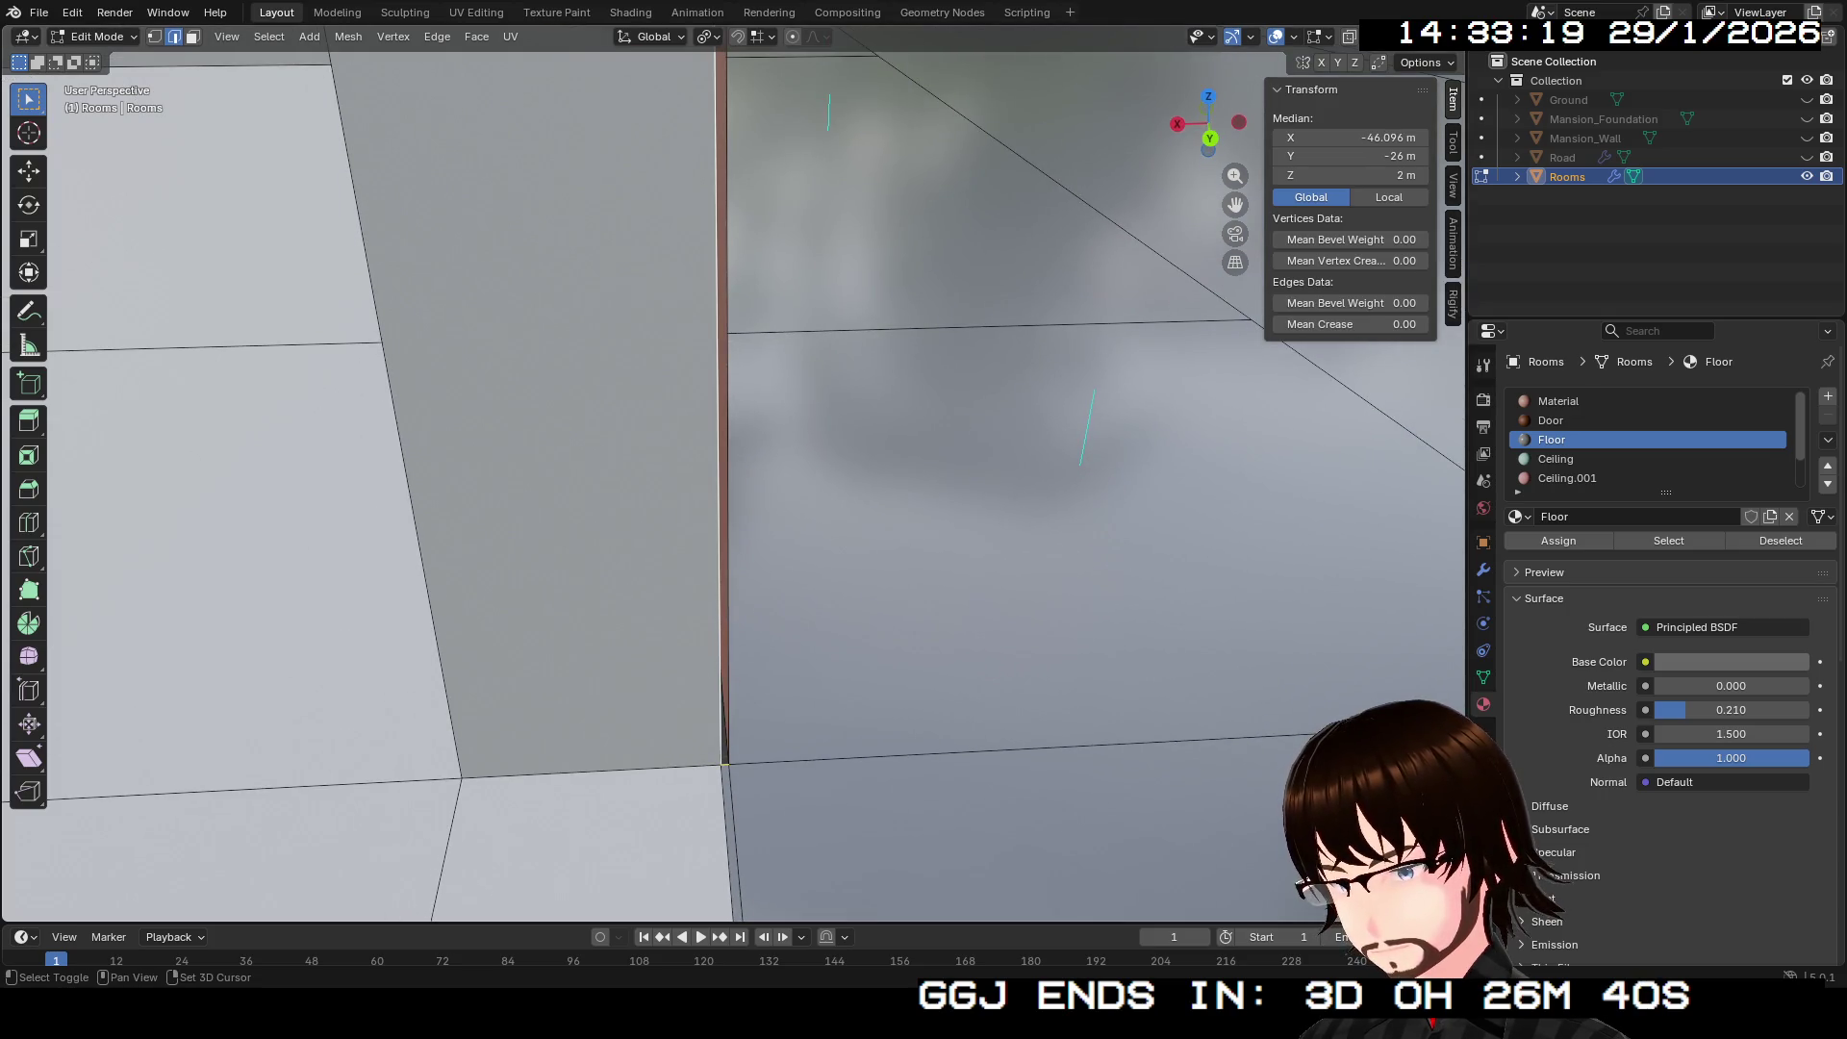
left_click(728, 404)
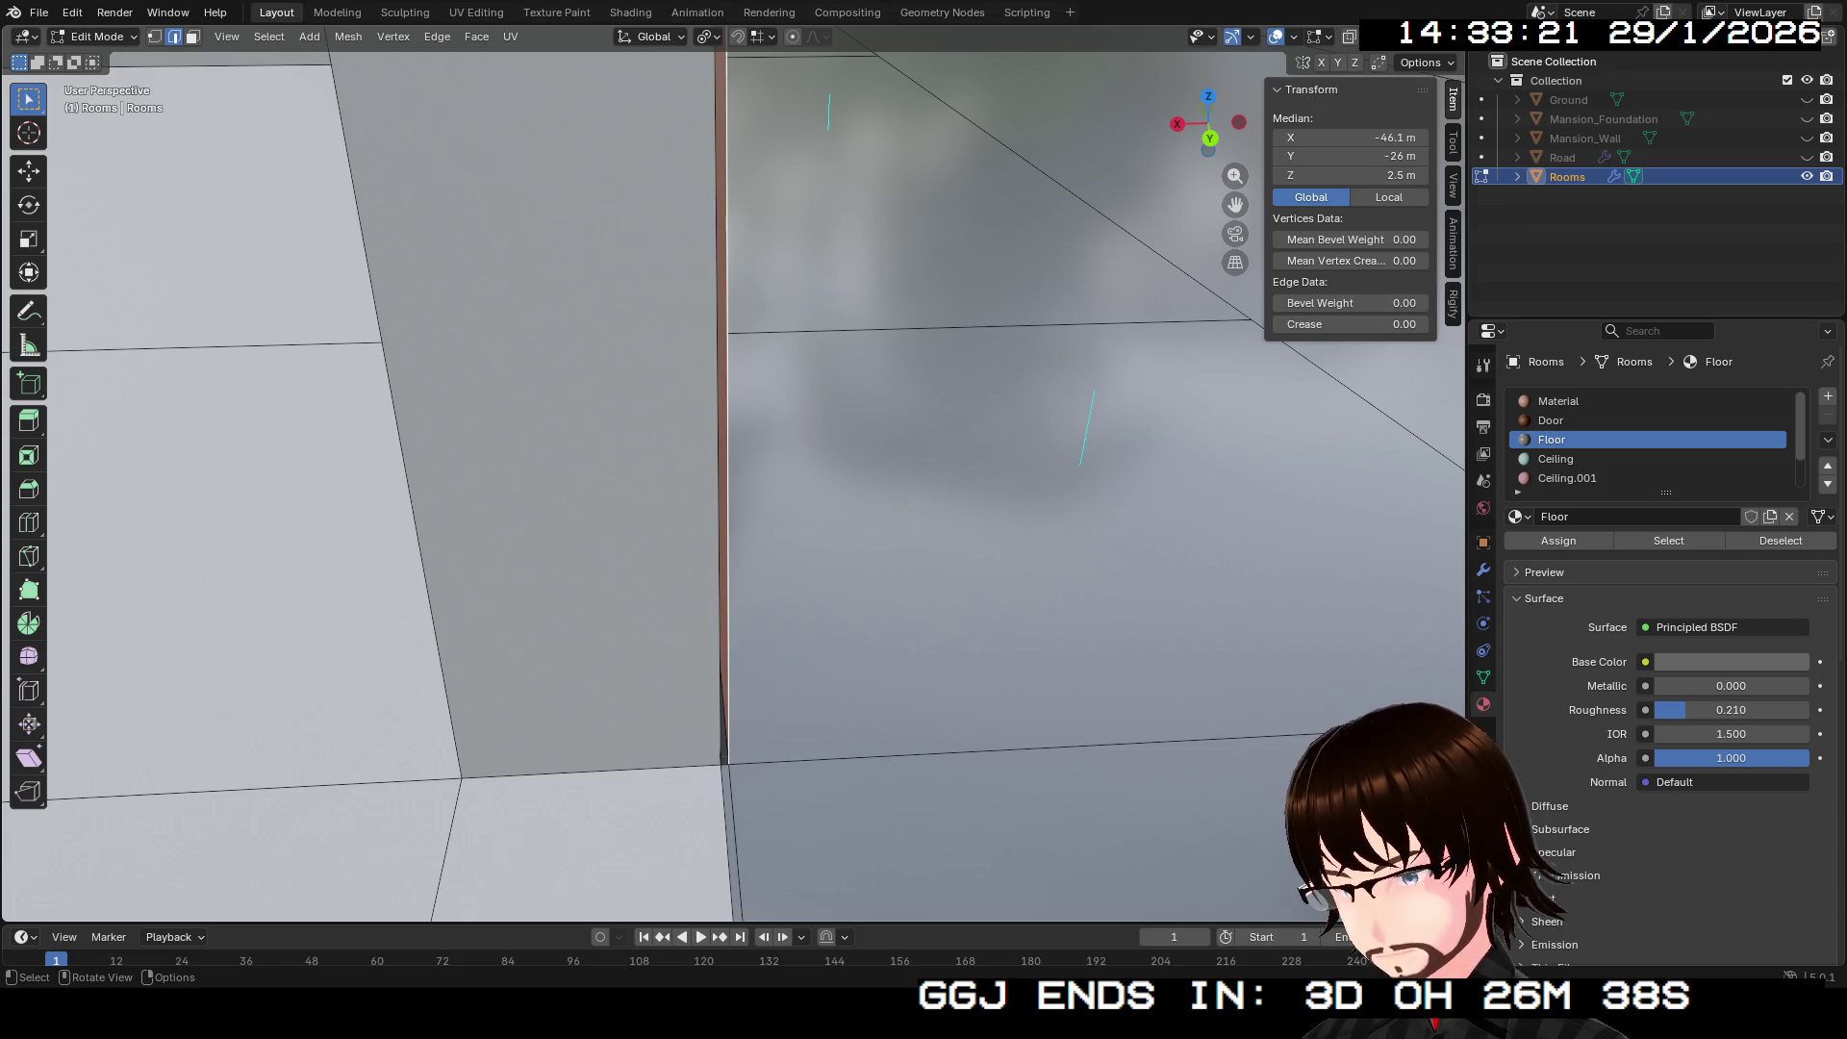
key("ctrl+z")
key("ctrl+z")
left_click(720, 404, "shift")
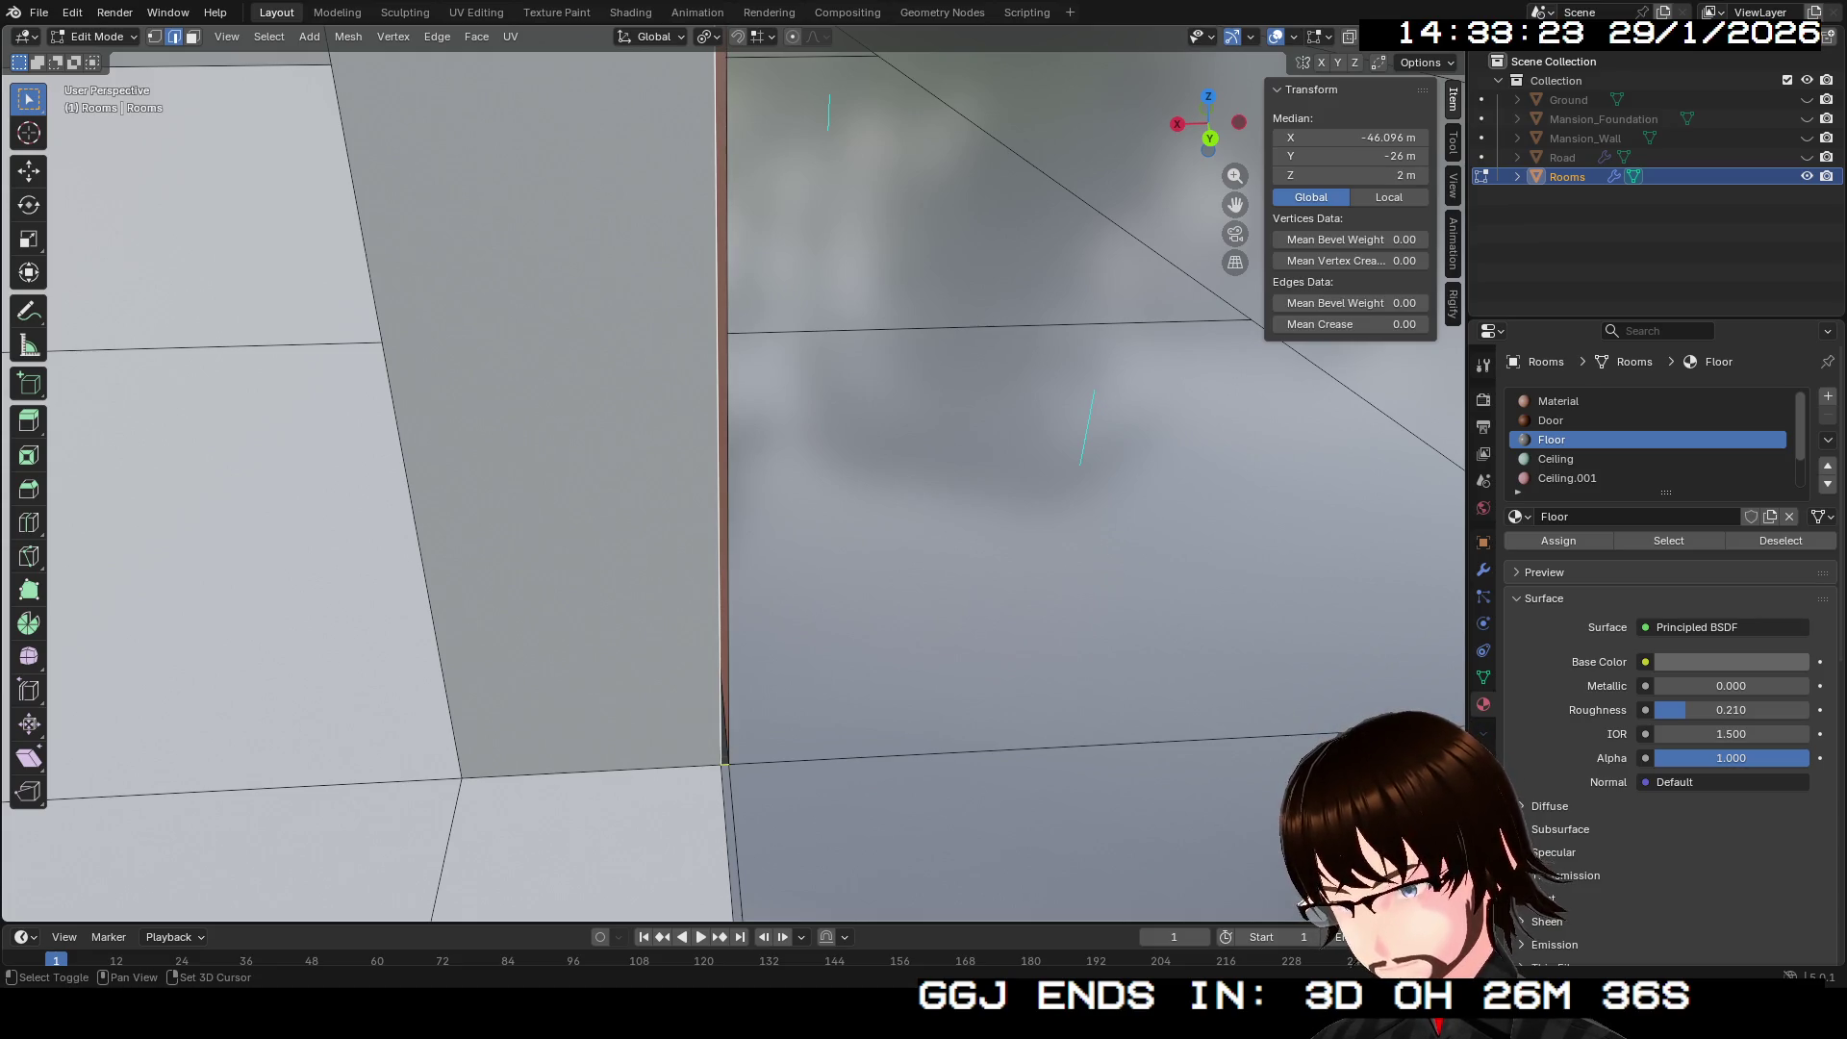
left_click(728, 404, "shift")
mouse_move(728, 404)
left_mouse_down()
mouse_move(731, 597)
mouse_move(771, 636)
mouse_move(820, 659)
mouse_move(851, 630)
mouse_move(1019, 625)
mouse_move(1034, 664)
mouse_move(1117, 683)
left_mouse_up()
left_click(873, 673)
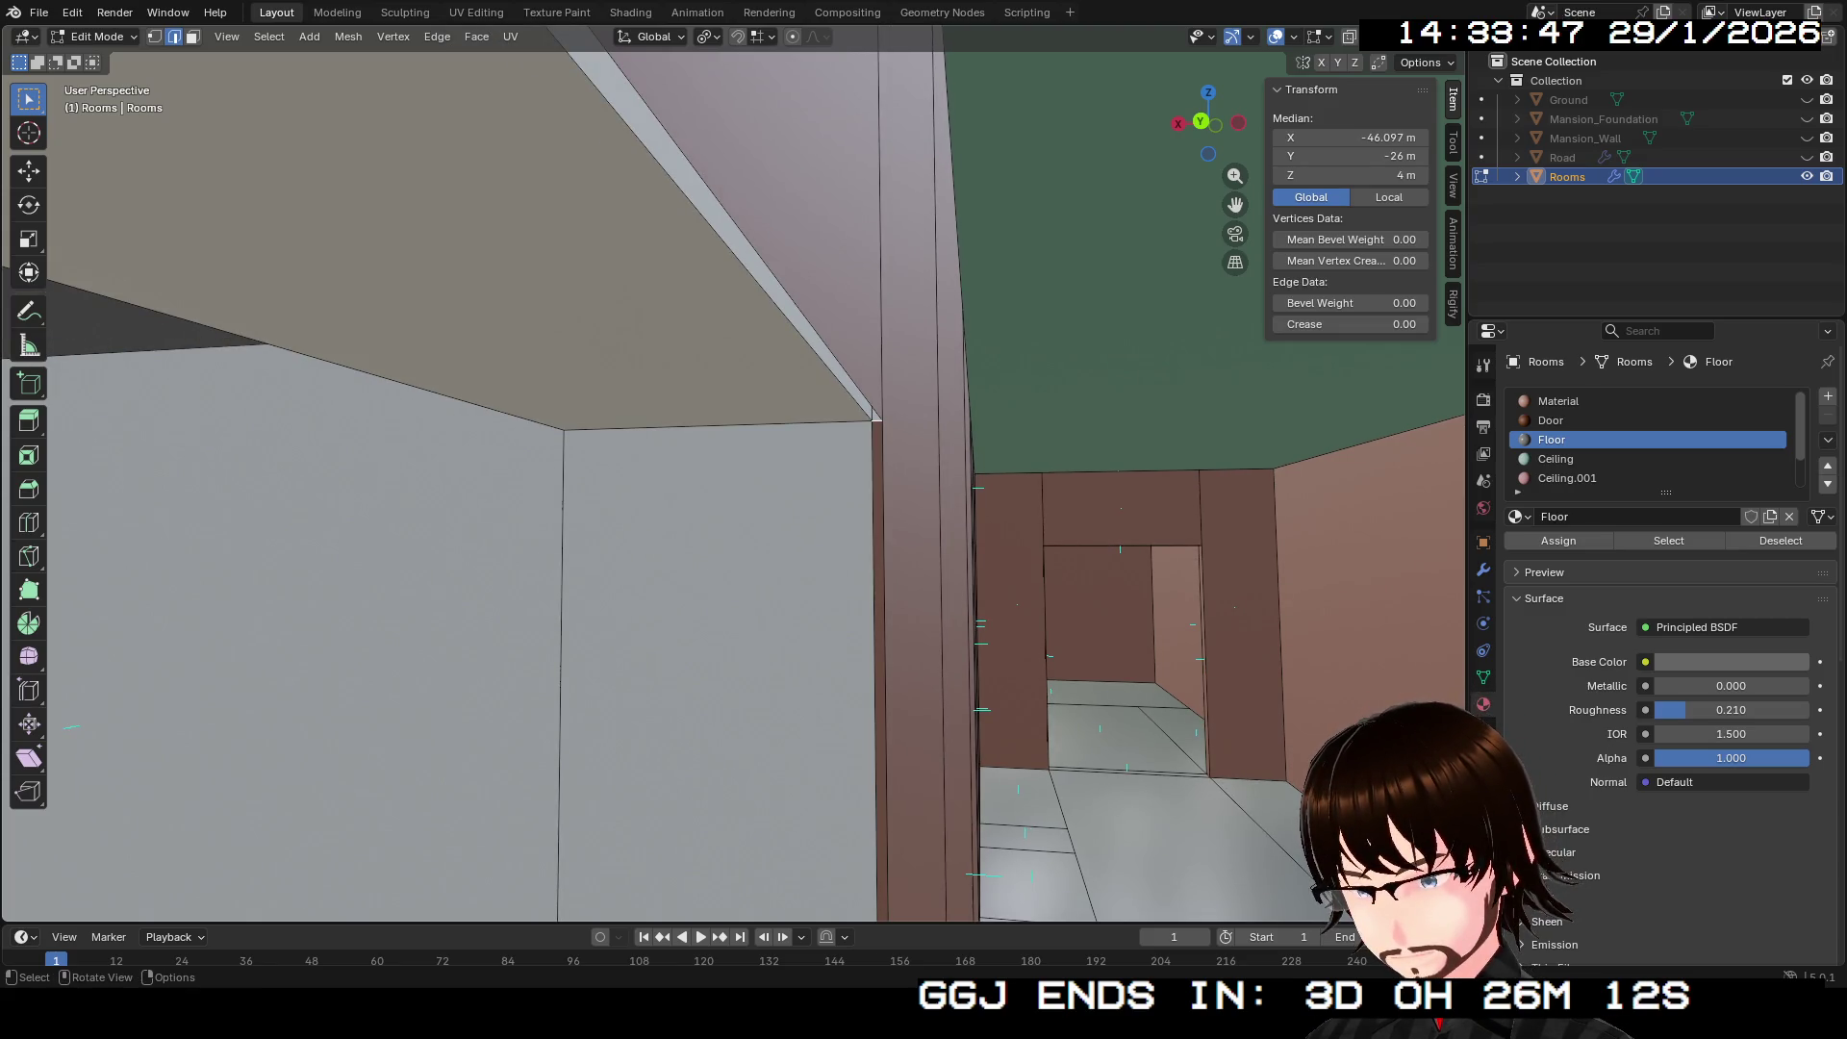
left_click(718, 236, "shift")
mouse_move(731, 481)
left_mouse_down()
mouse_move(847, 510)
mouse_move(818, 404)
mouse_move(721, 395)
mouse_move(702, 423)
mouse_move(741, 433)
left_mouse_up()
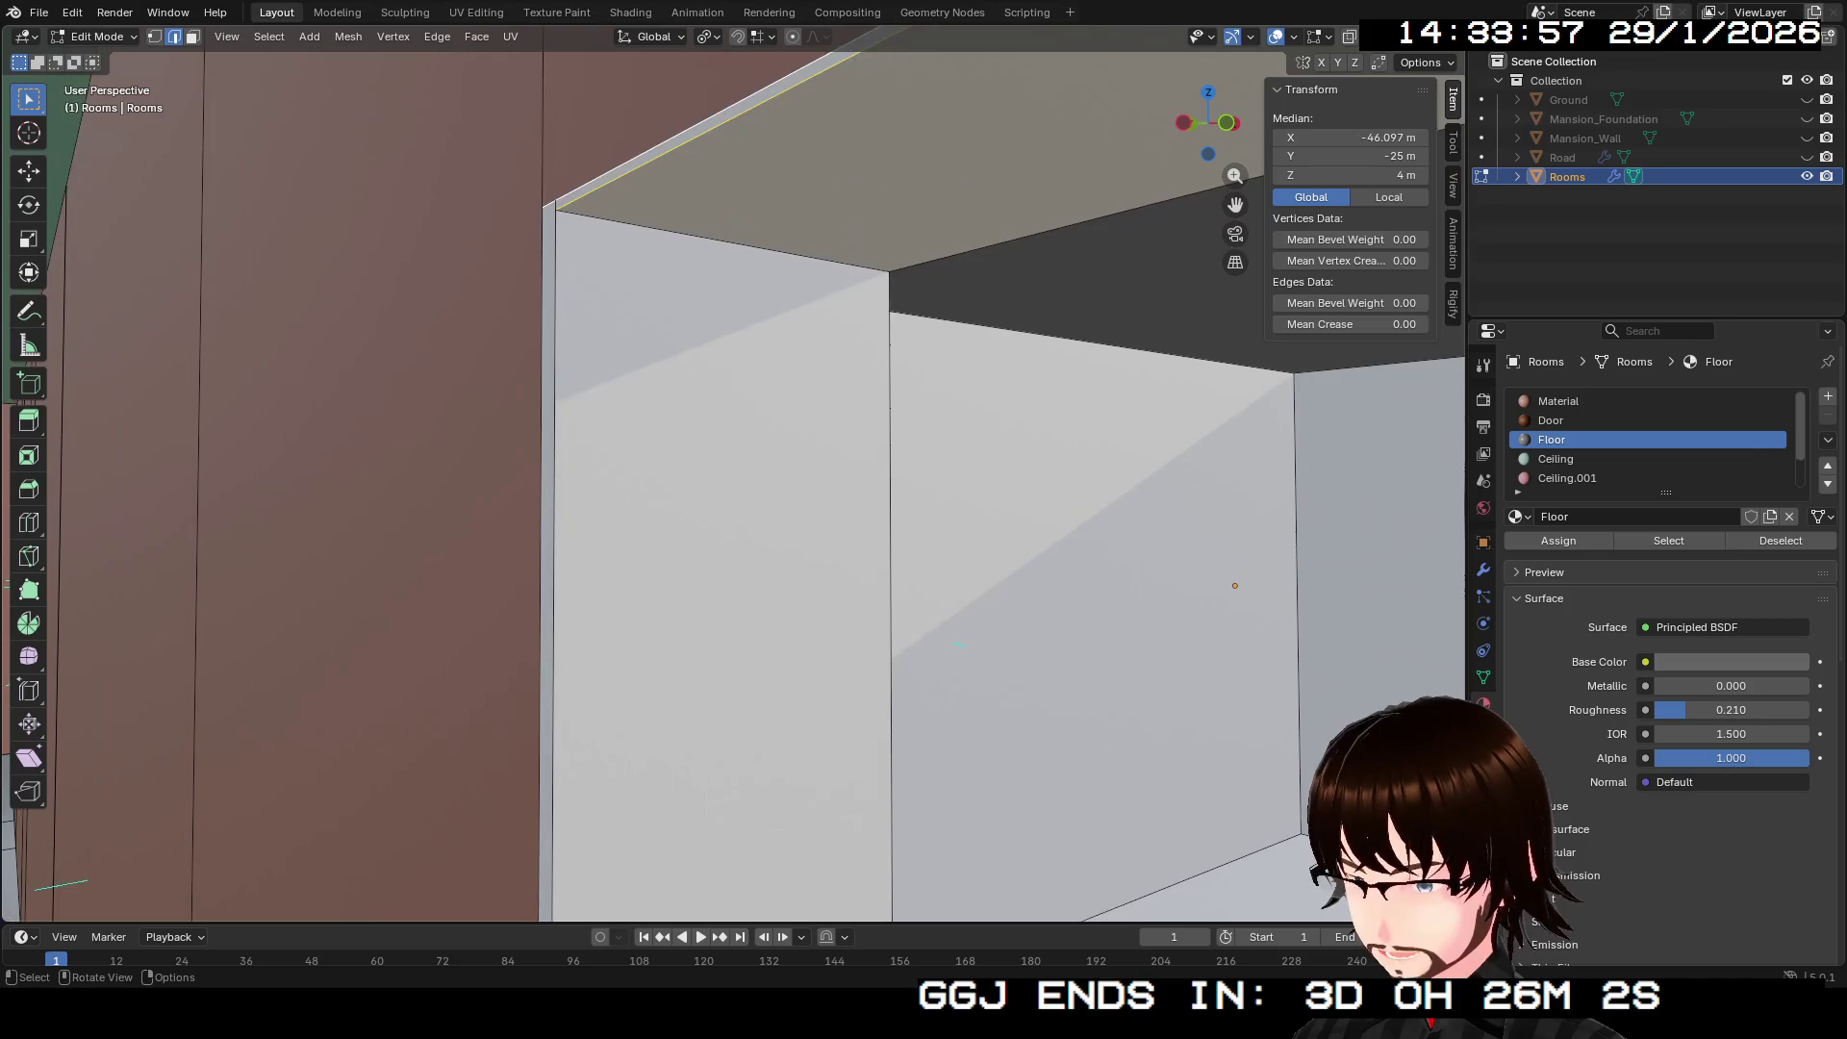
left_click(722, 119)
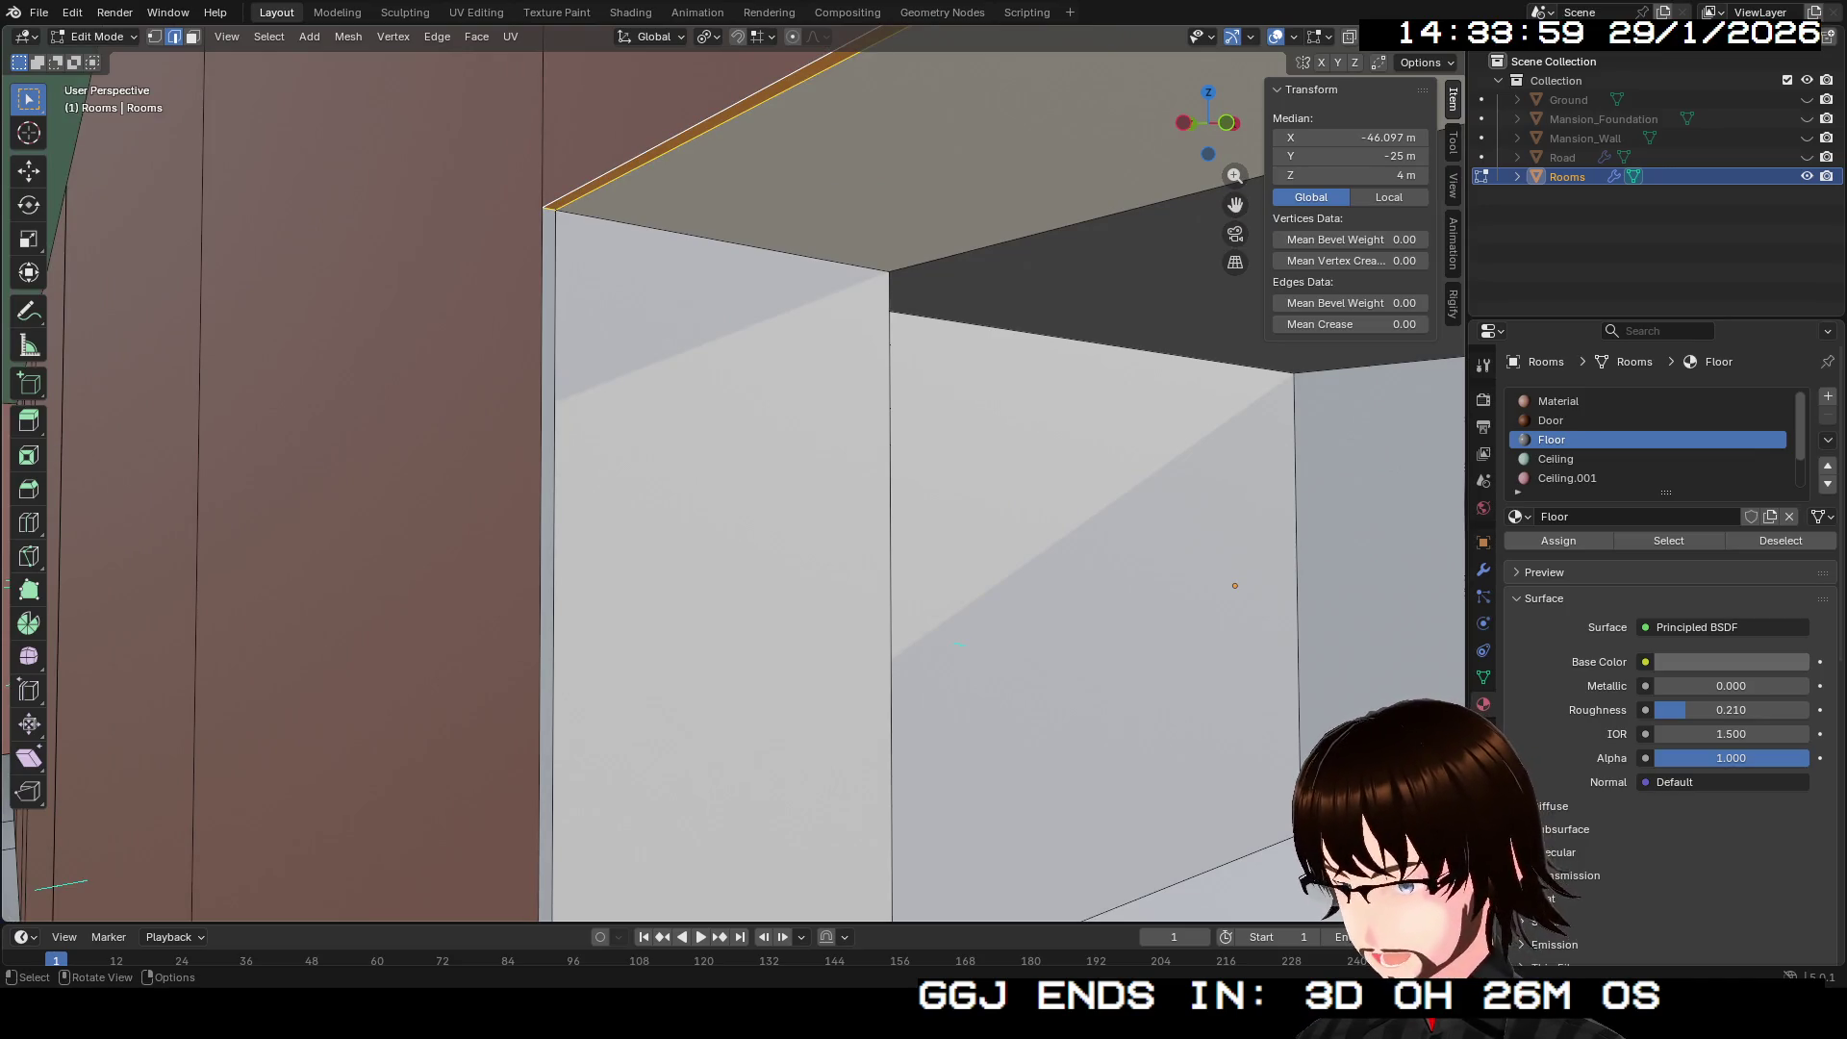
left_click(721, 119, "shift")
left_click(555, 577, "shift")
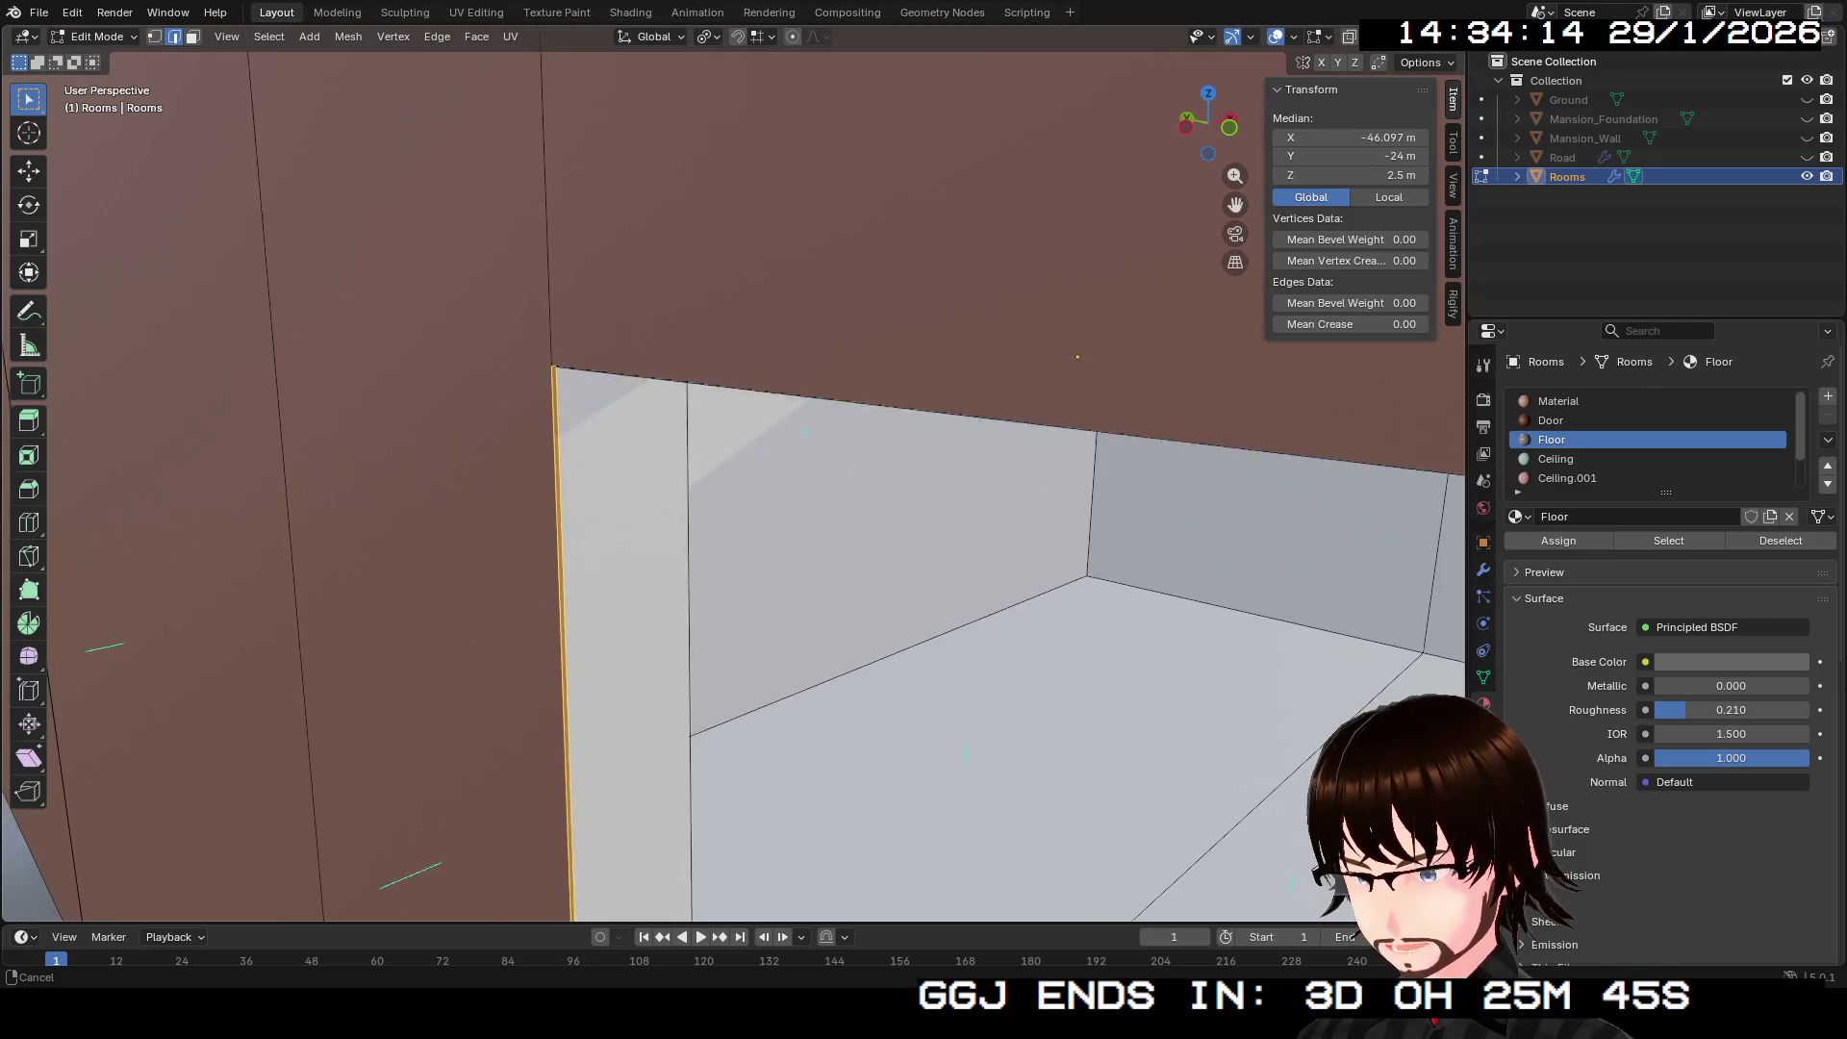
left_click(1078, 354)
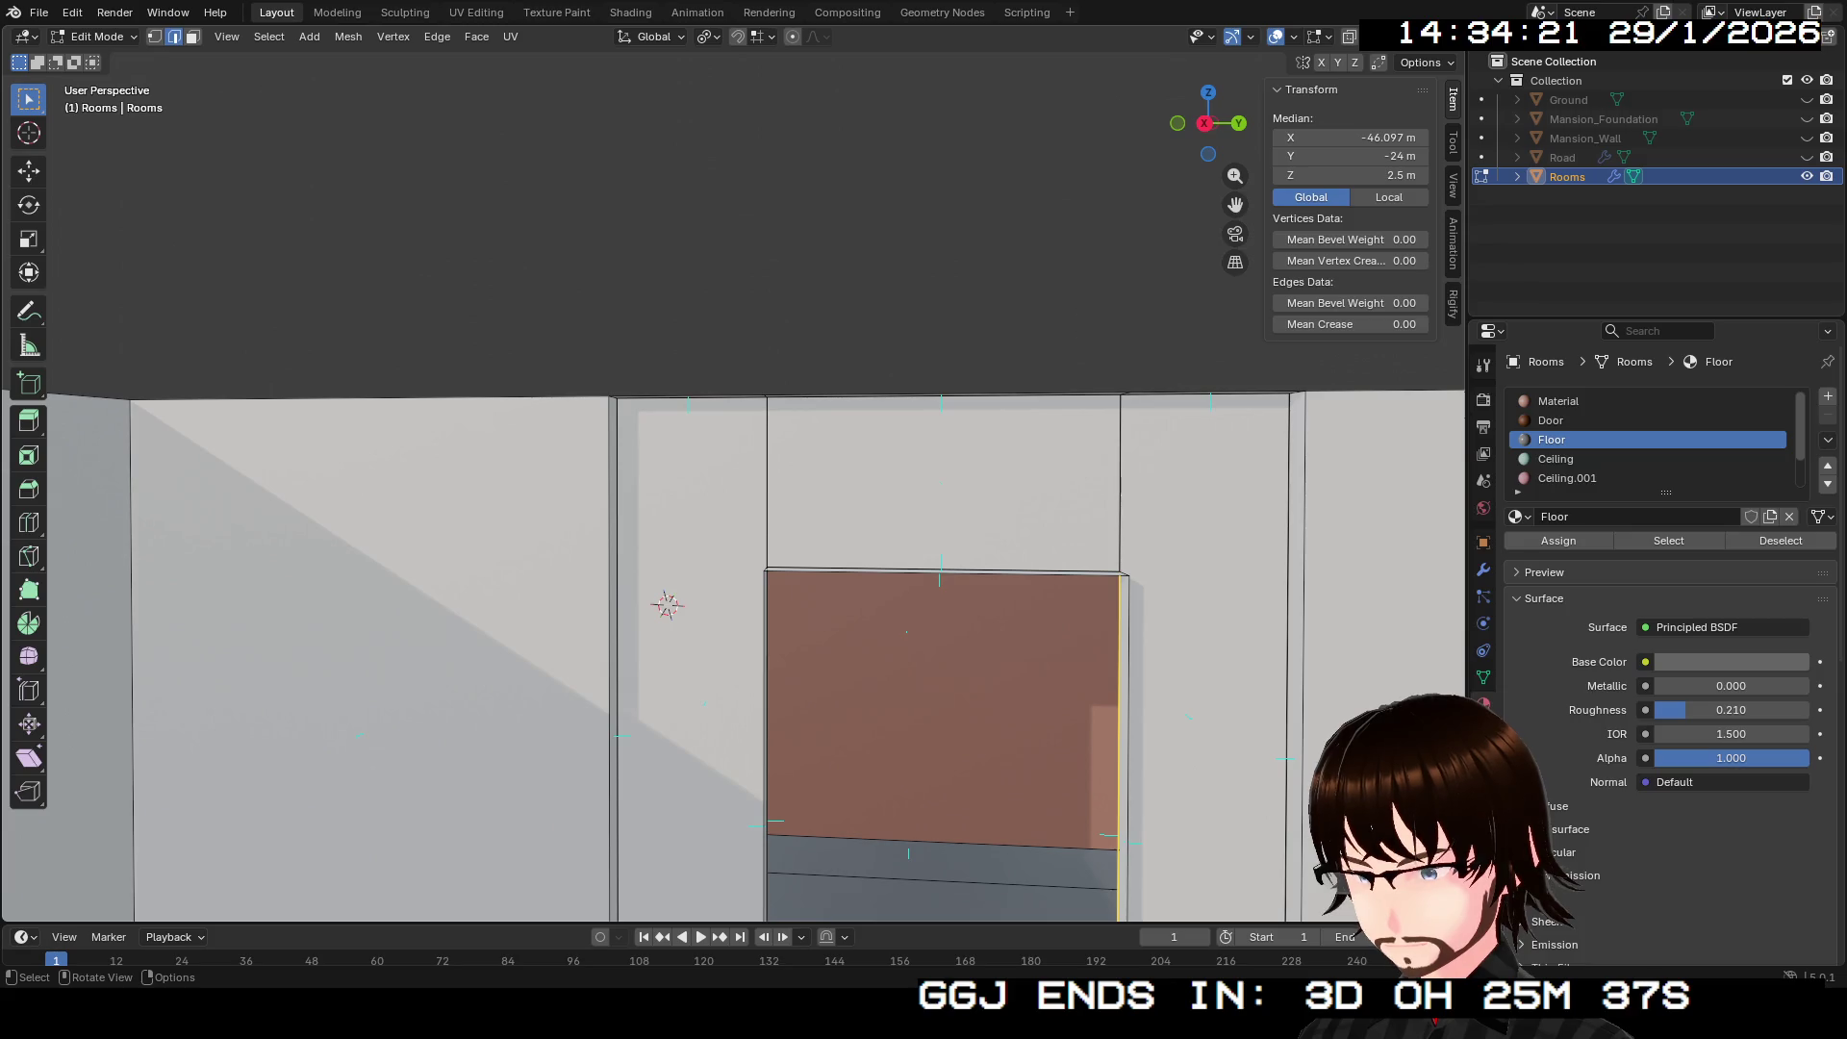
left_click(766, 481)
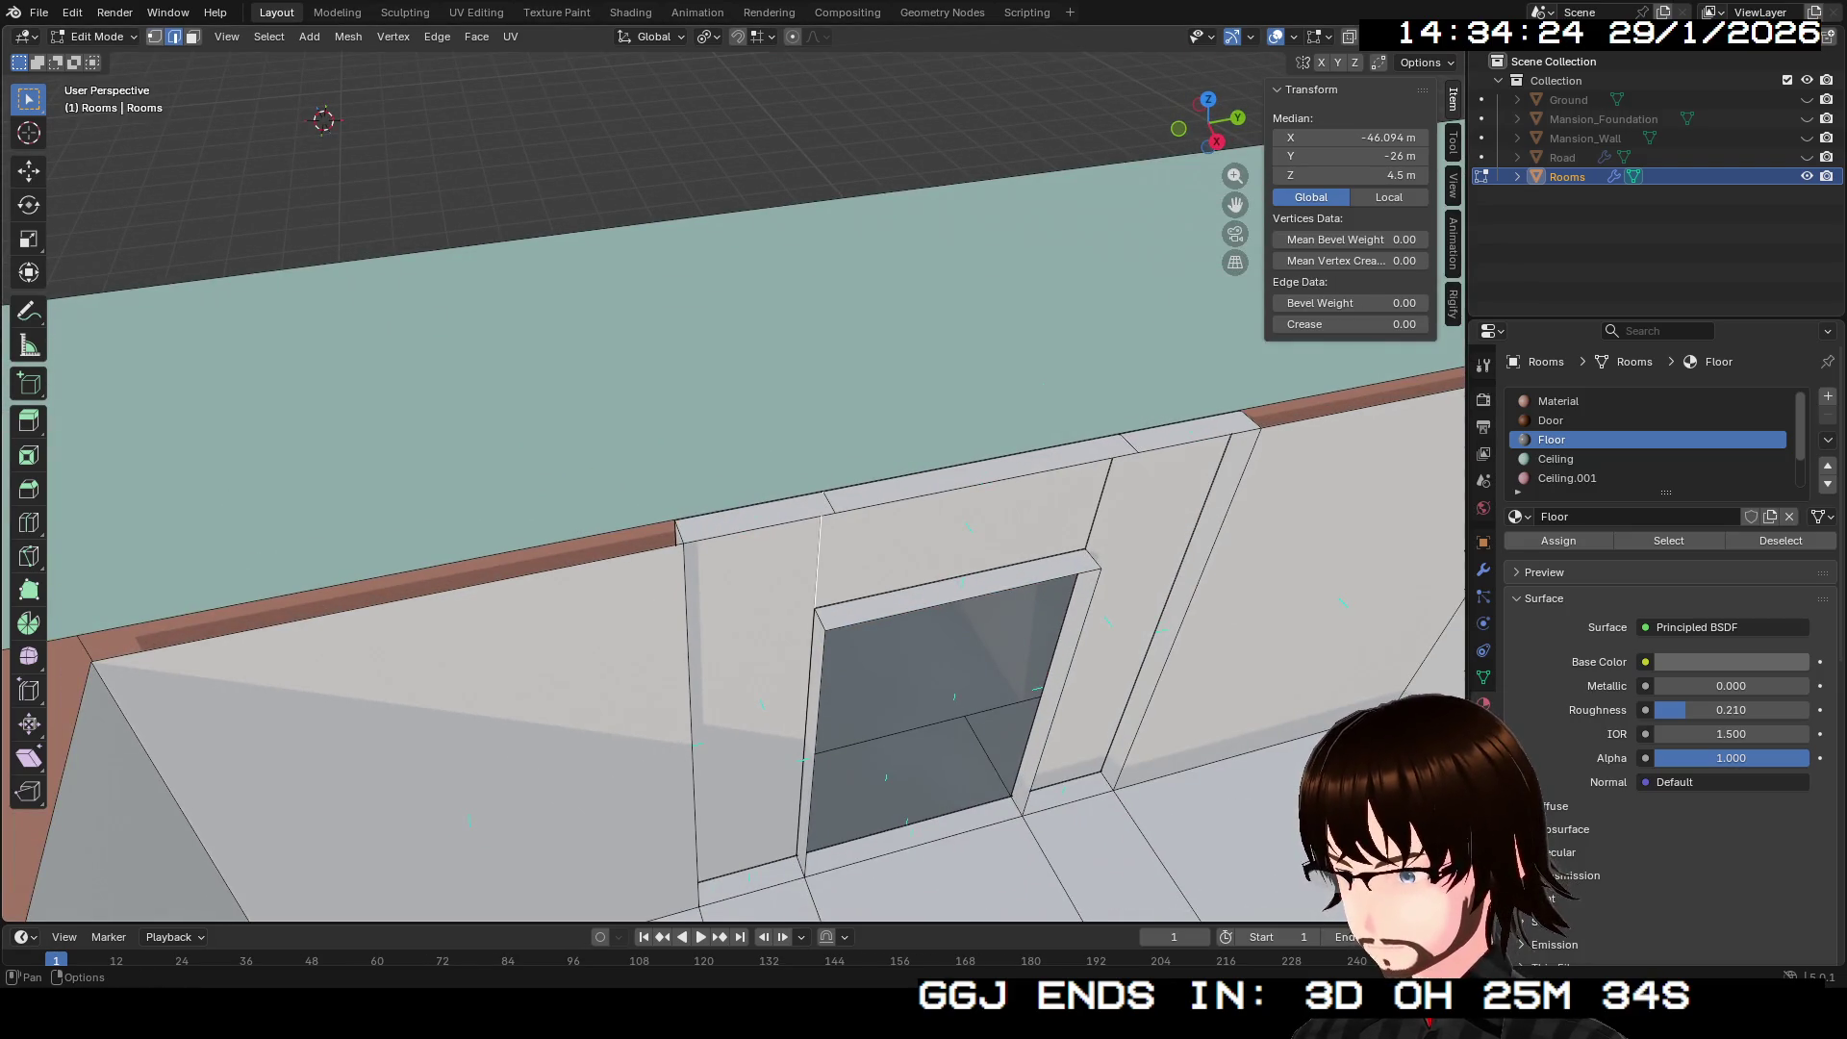
left_click(835, 513)
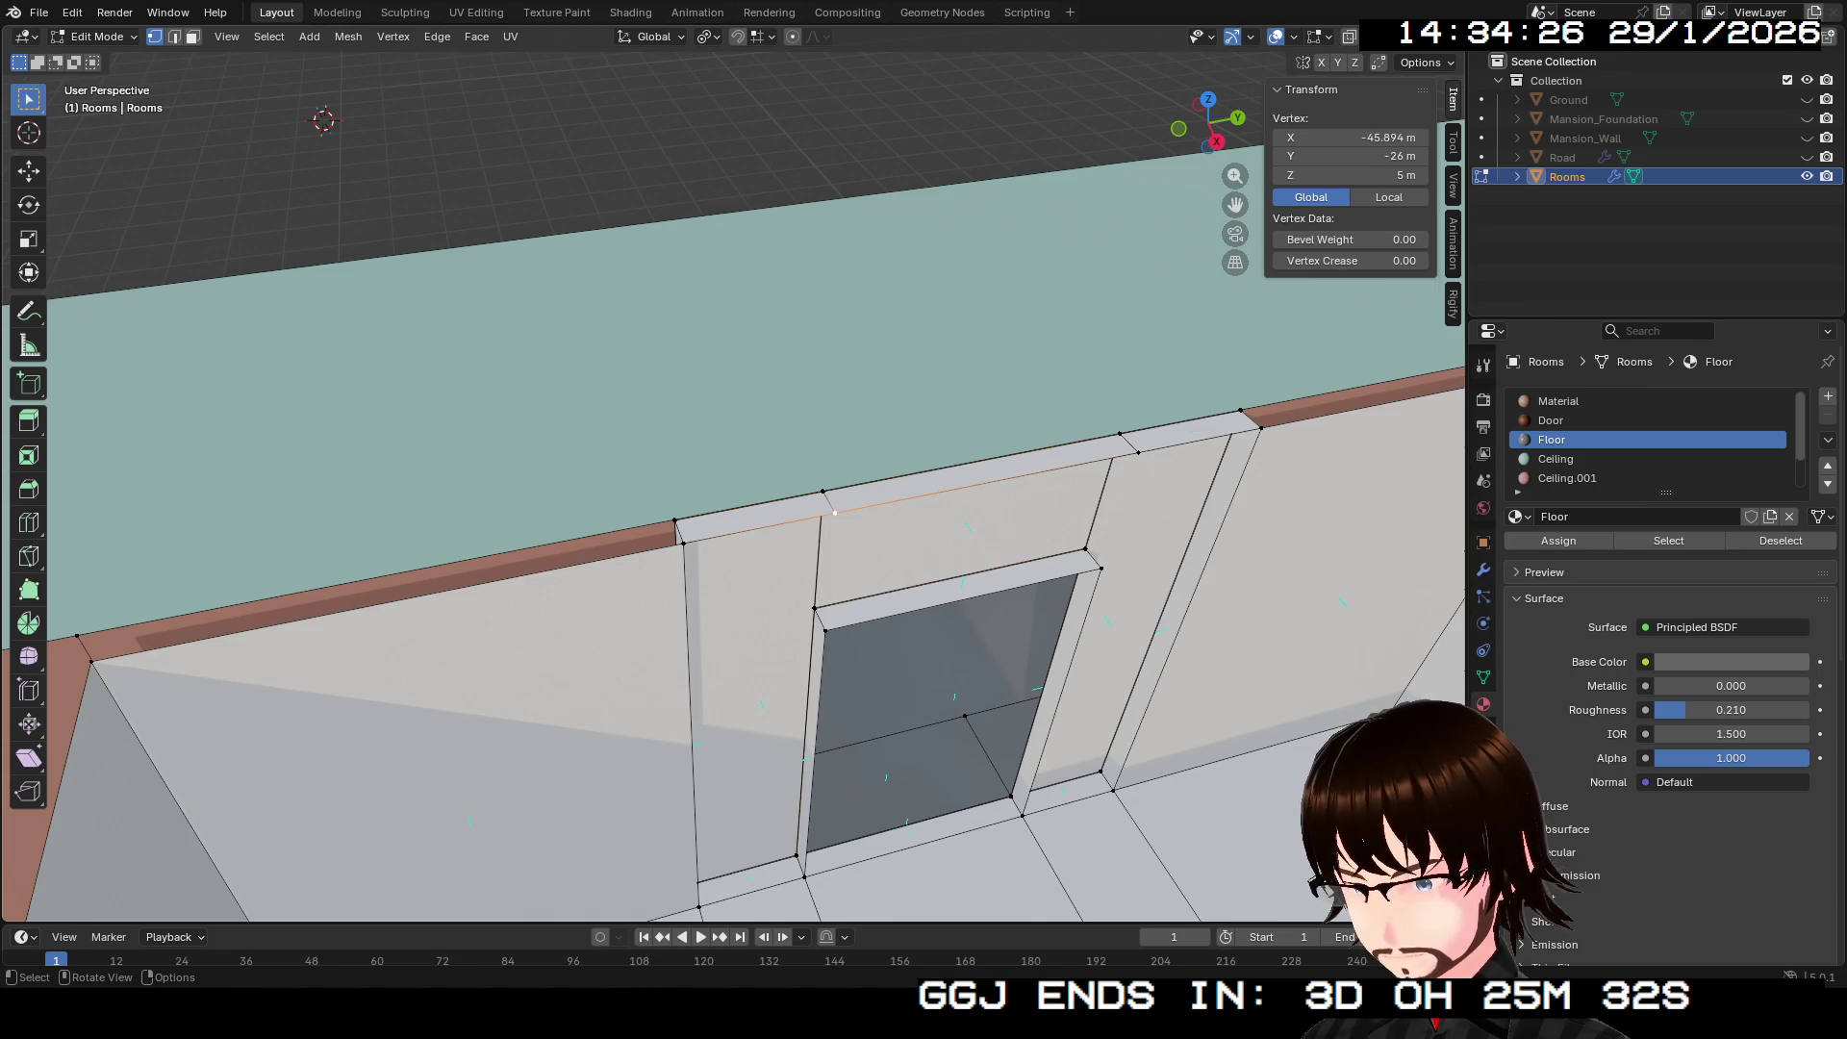
left_click(825, 630, "shift")
left_click_drag(732, 481, 683, 395)
left_click(991, 534)
left_click(965, 657, "shift")
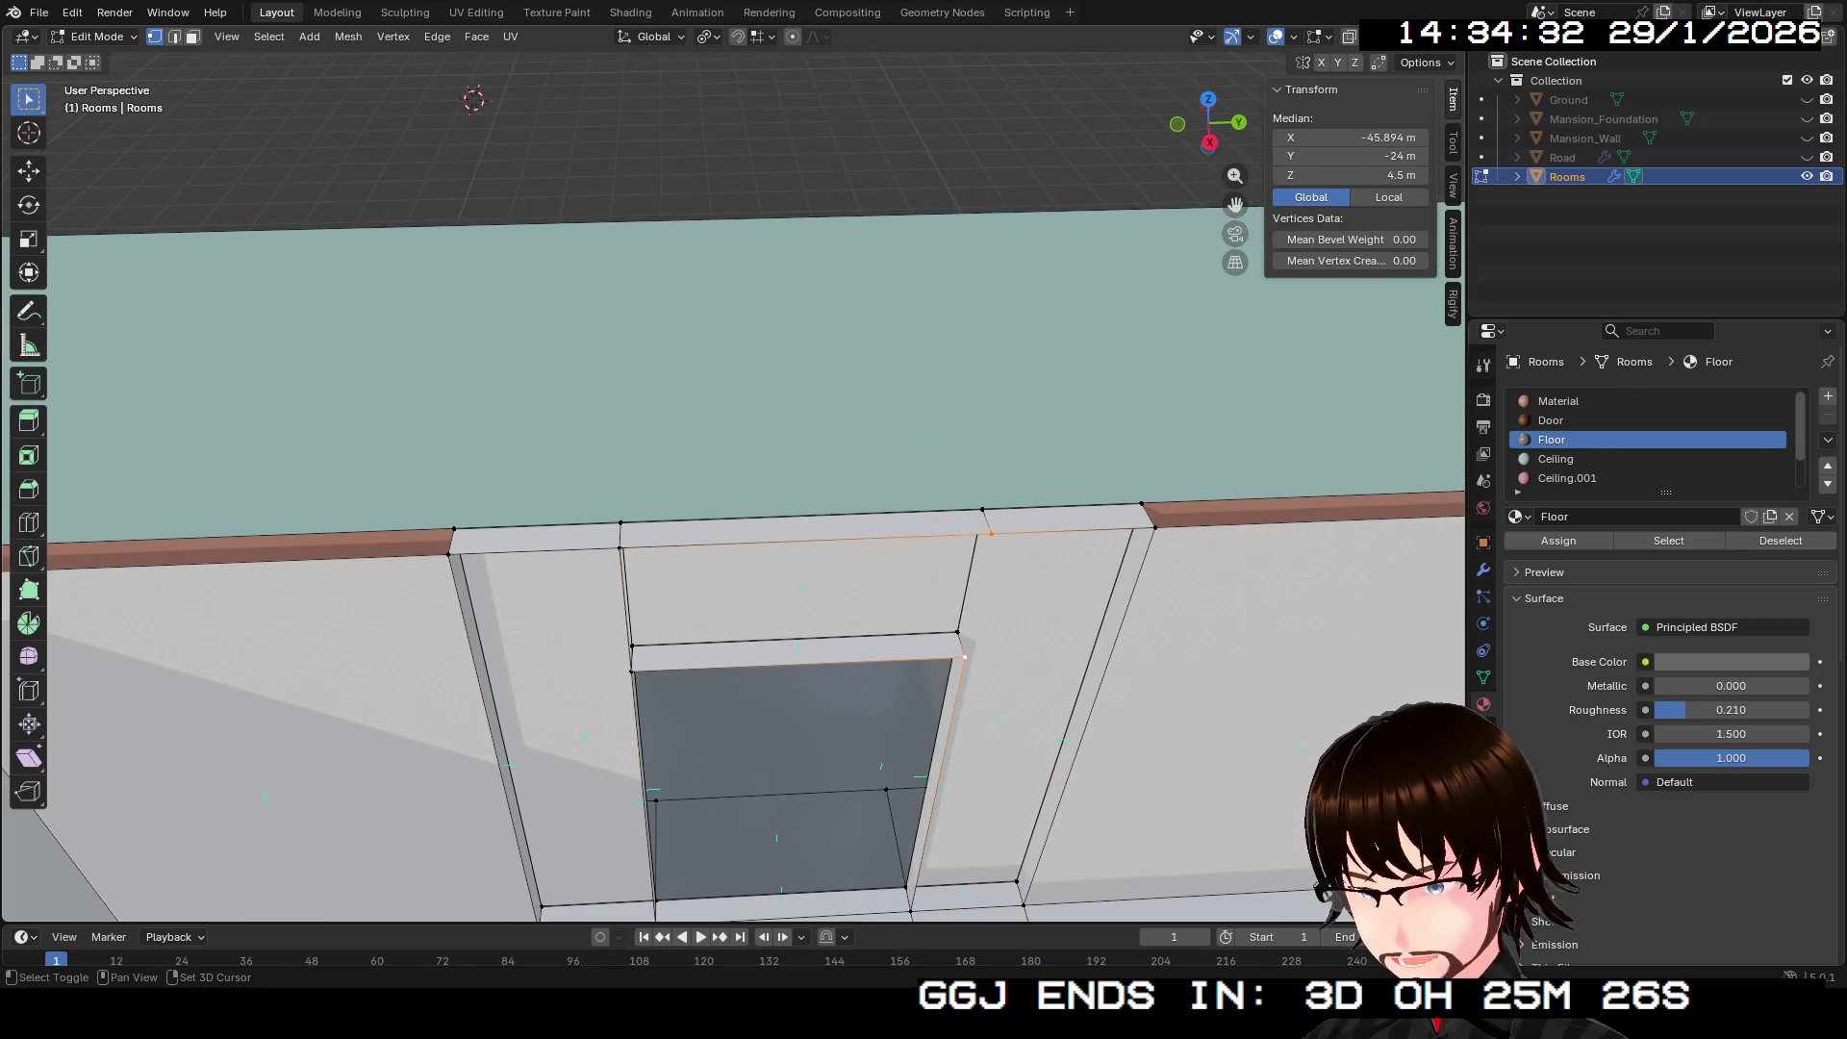
mouse_move(731, 481)
left_mouse_down()
mouse_move(703, 423)
mouse_move(722, 424)
left_mouse_up()
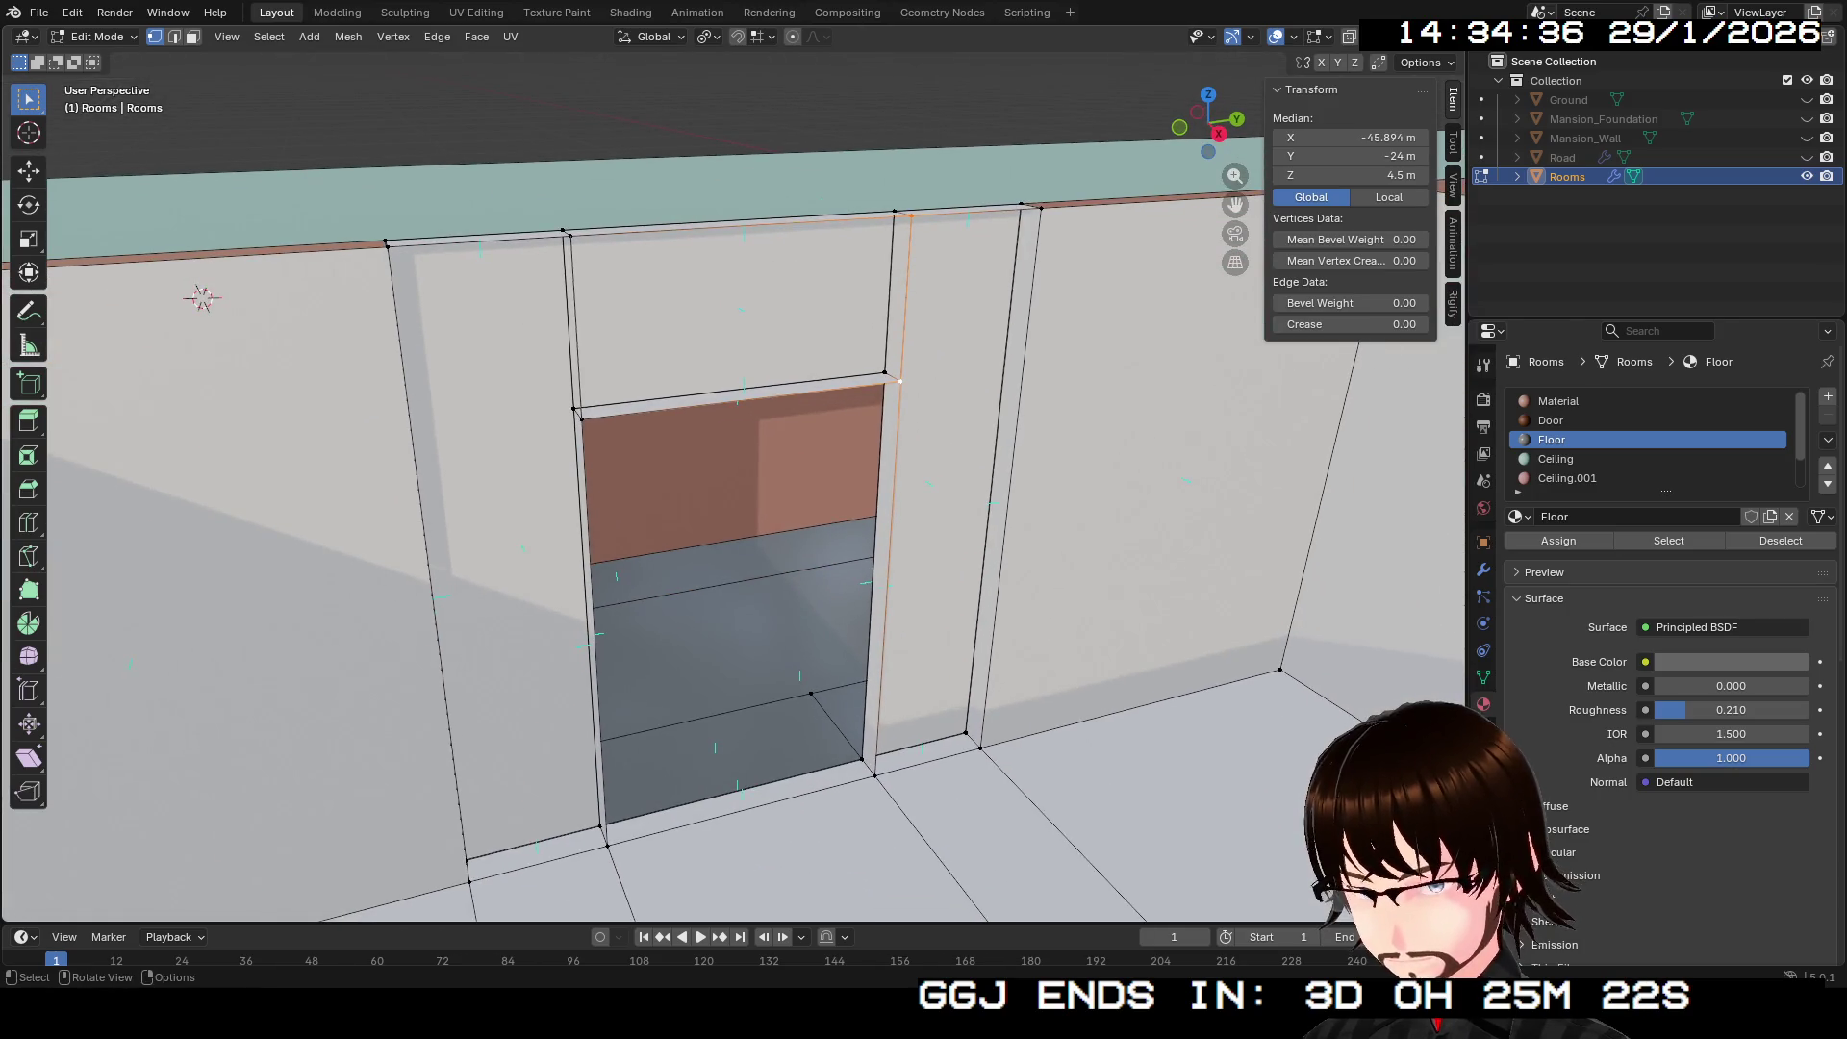
key("2")
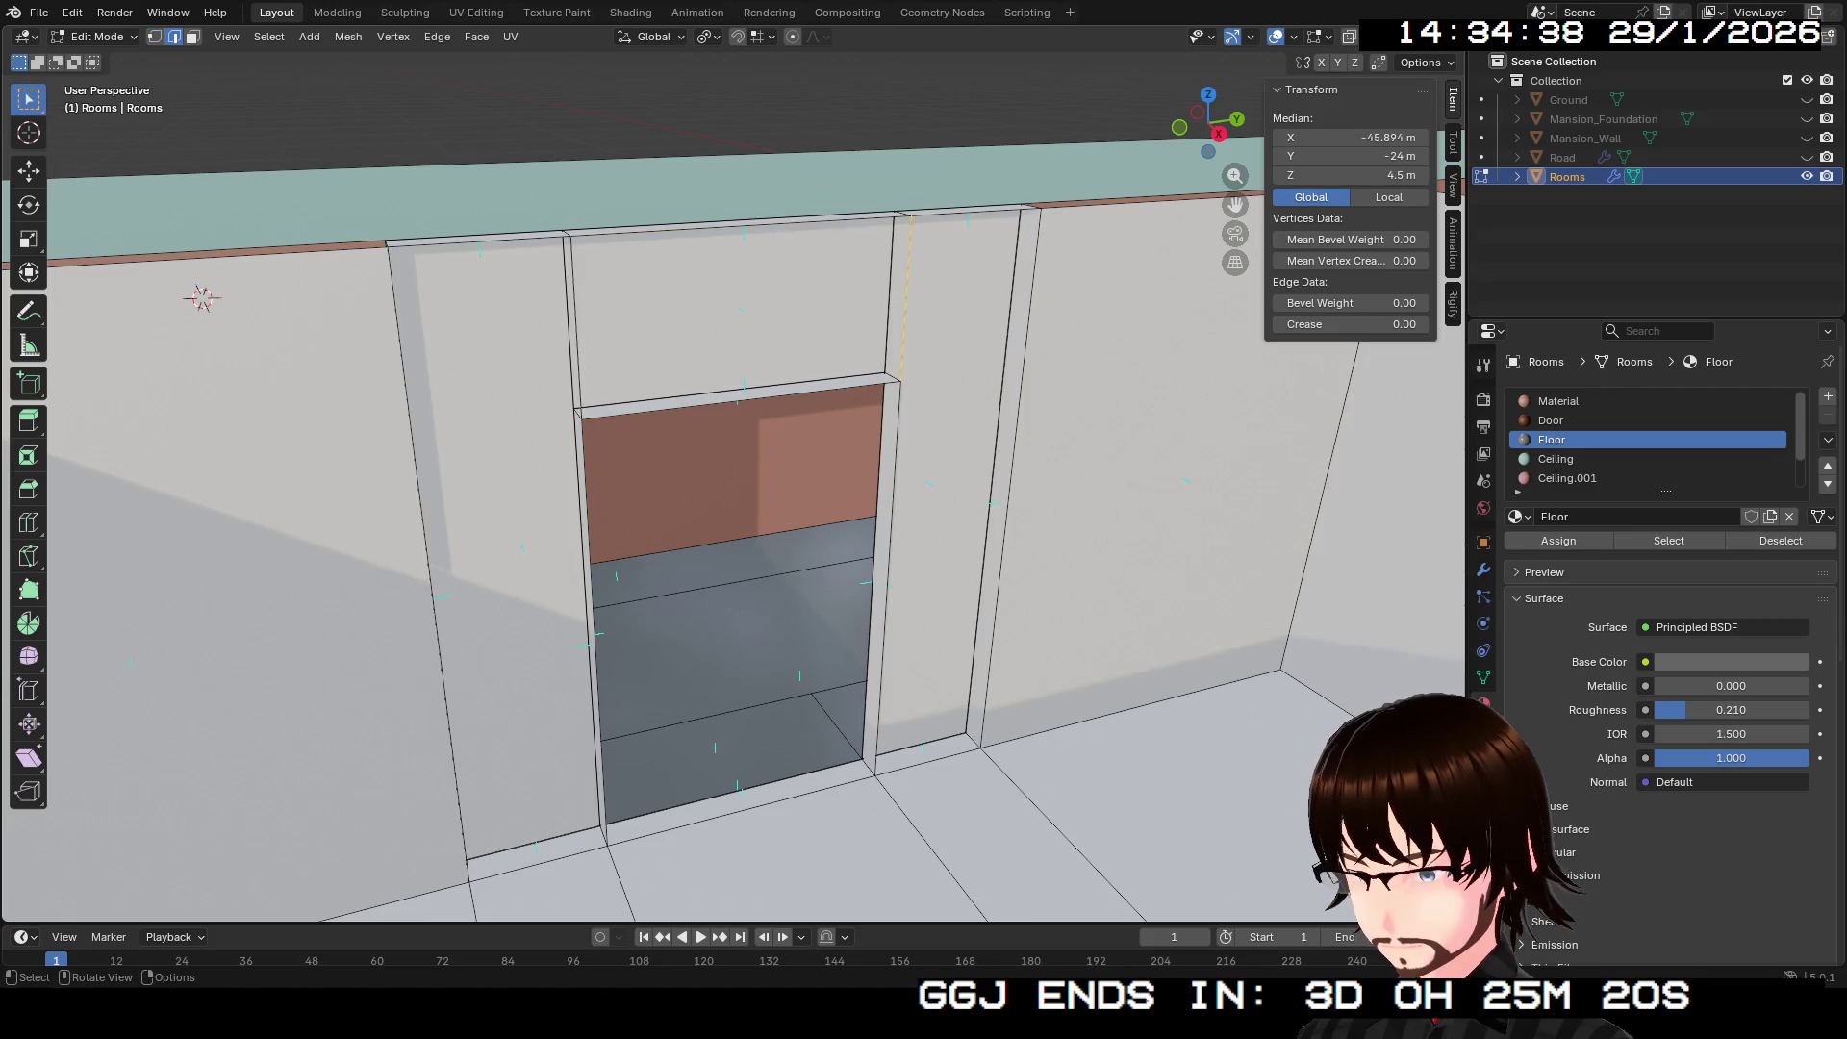
left_click(884, 575)
left_click(905, 289, "shift")
left_click(1010, 472, "shift")
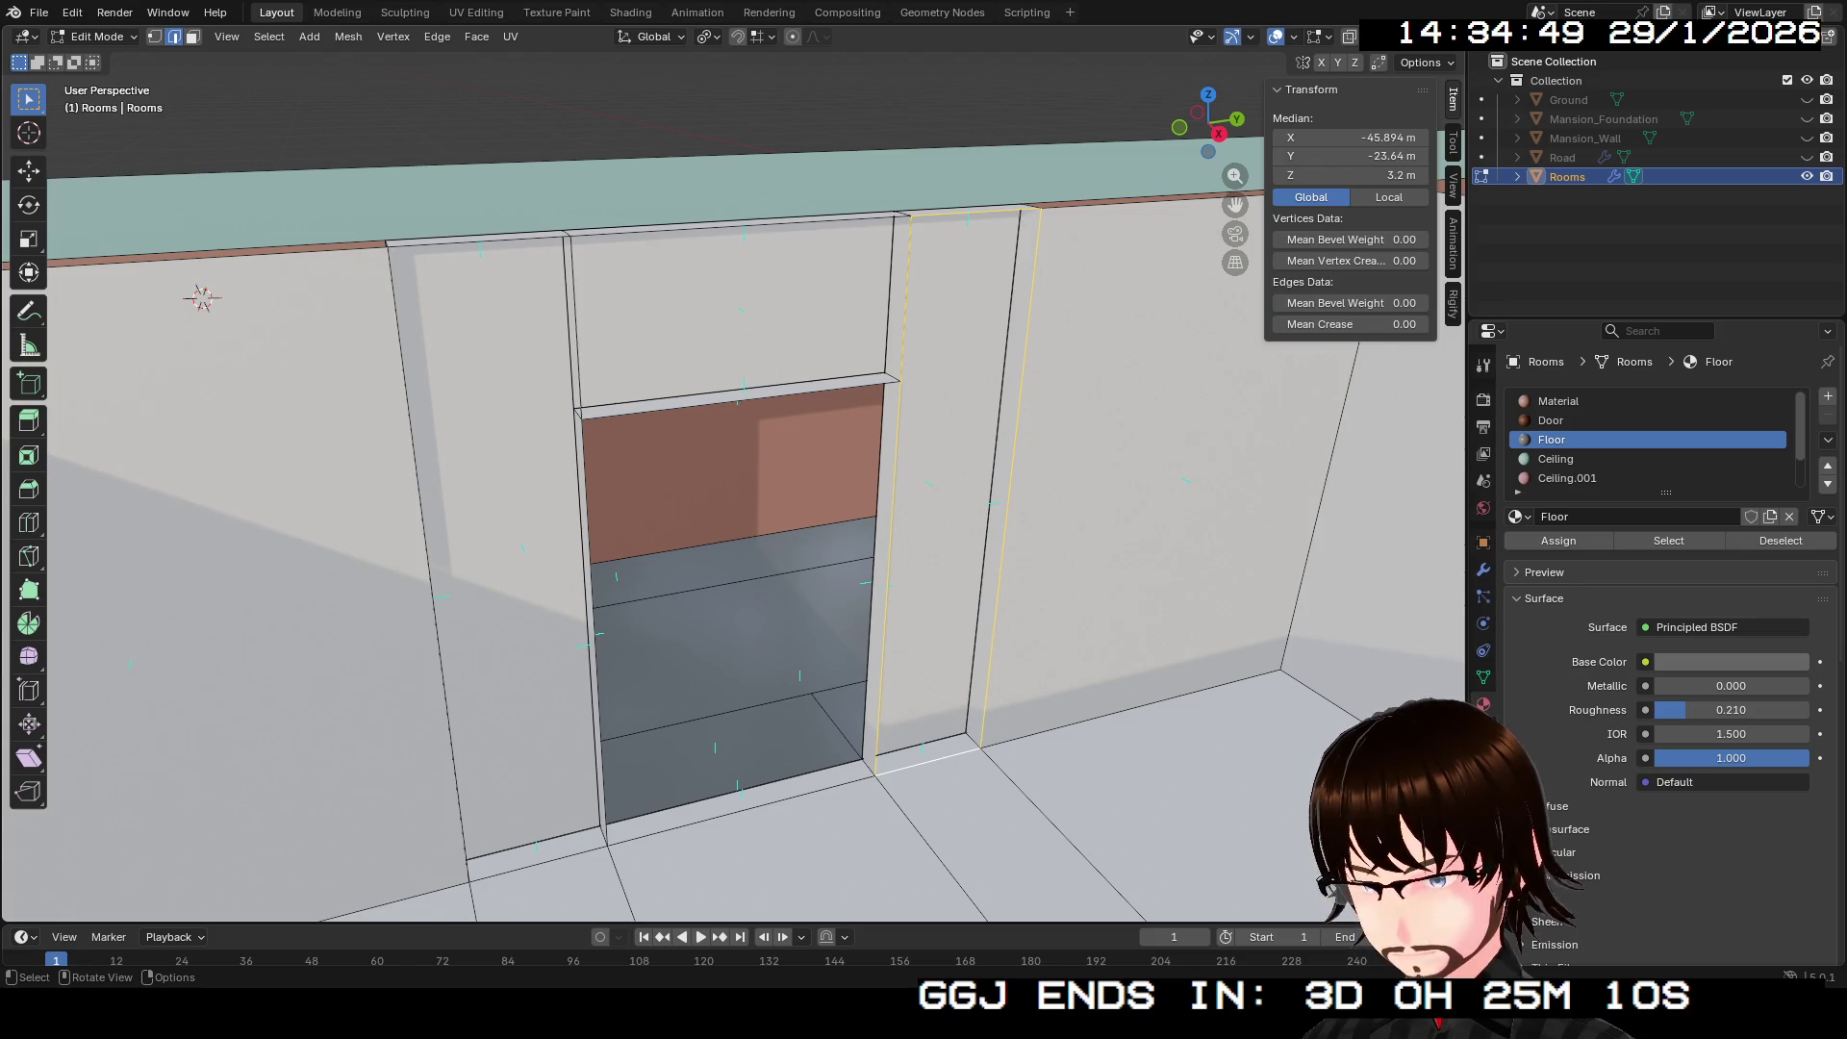
left_click(880, 577)
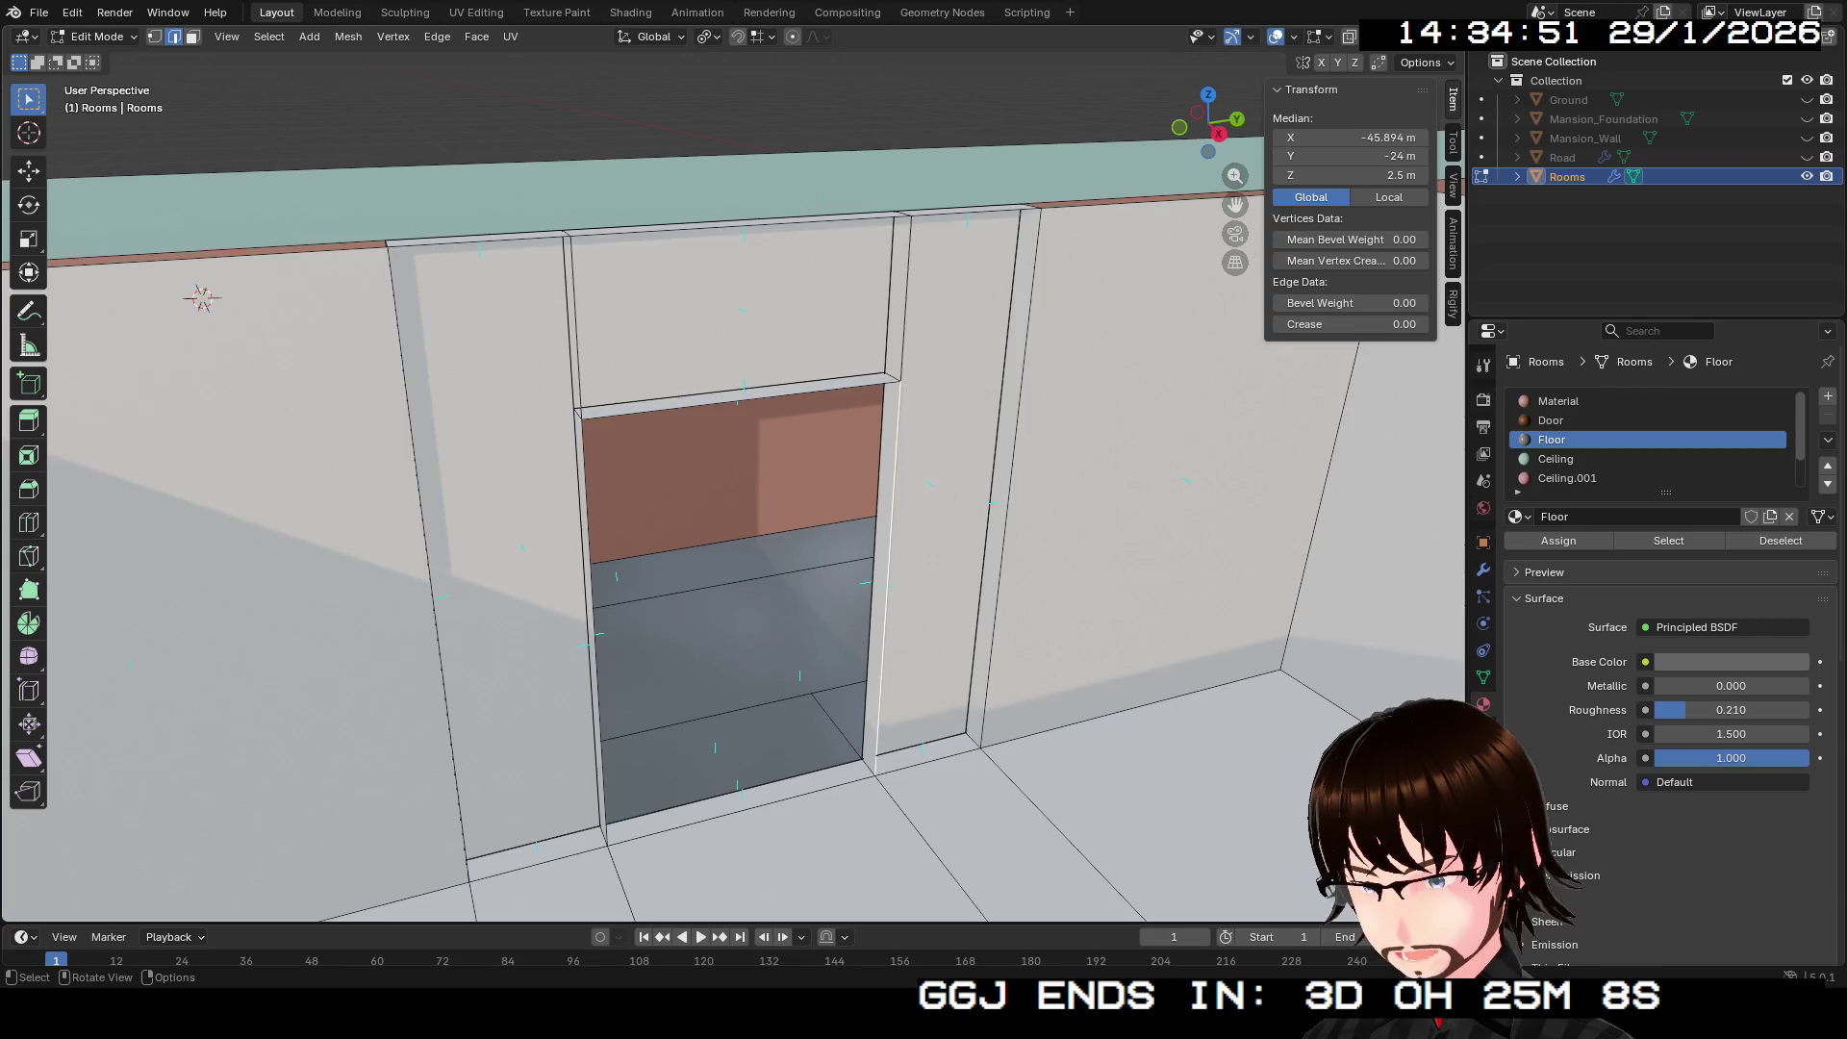
left_click_drag(731, 481, 635, 466)
left_click(942, 433, "ctrl")
key("ctrl+z")
key("1")
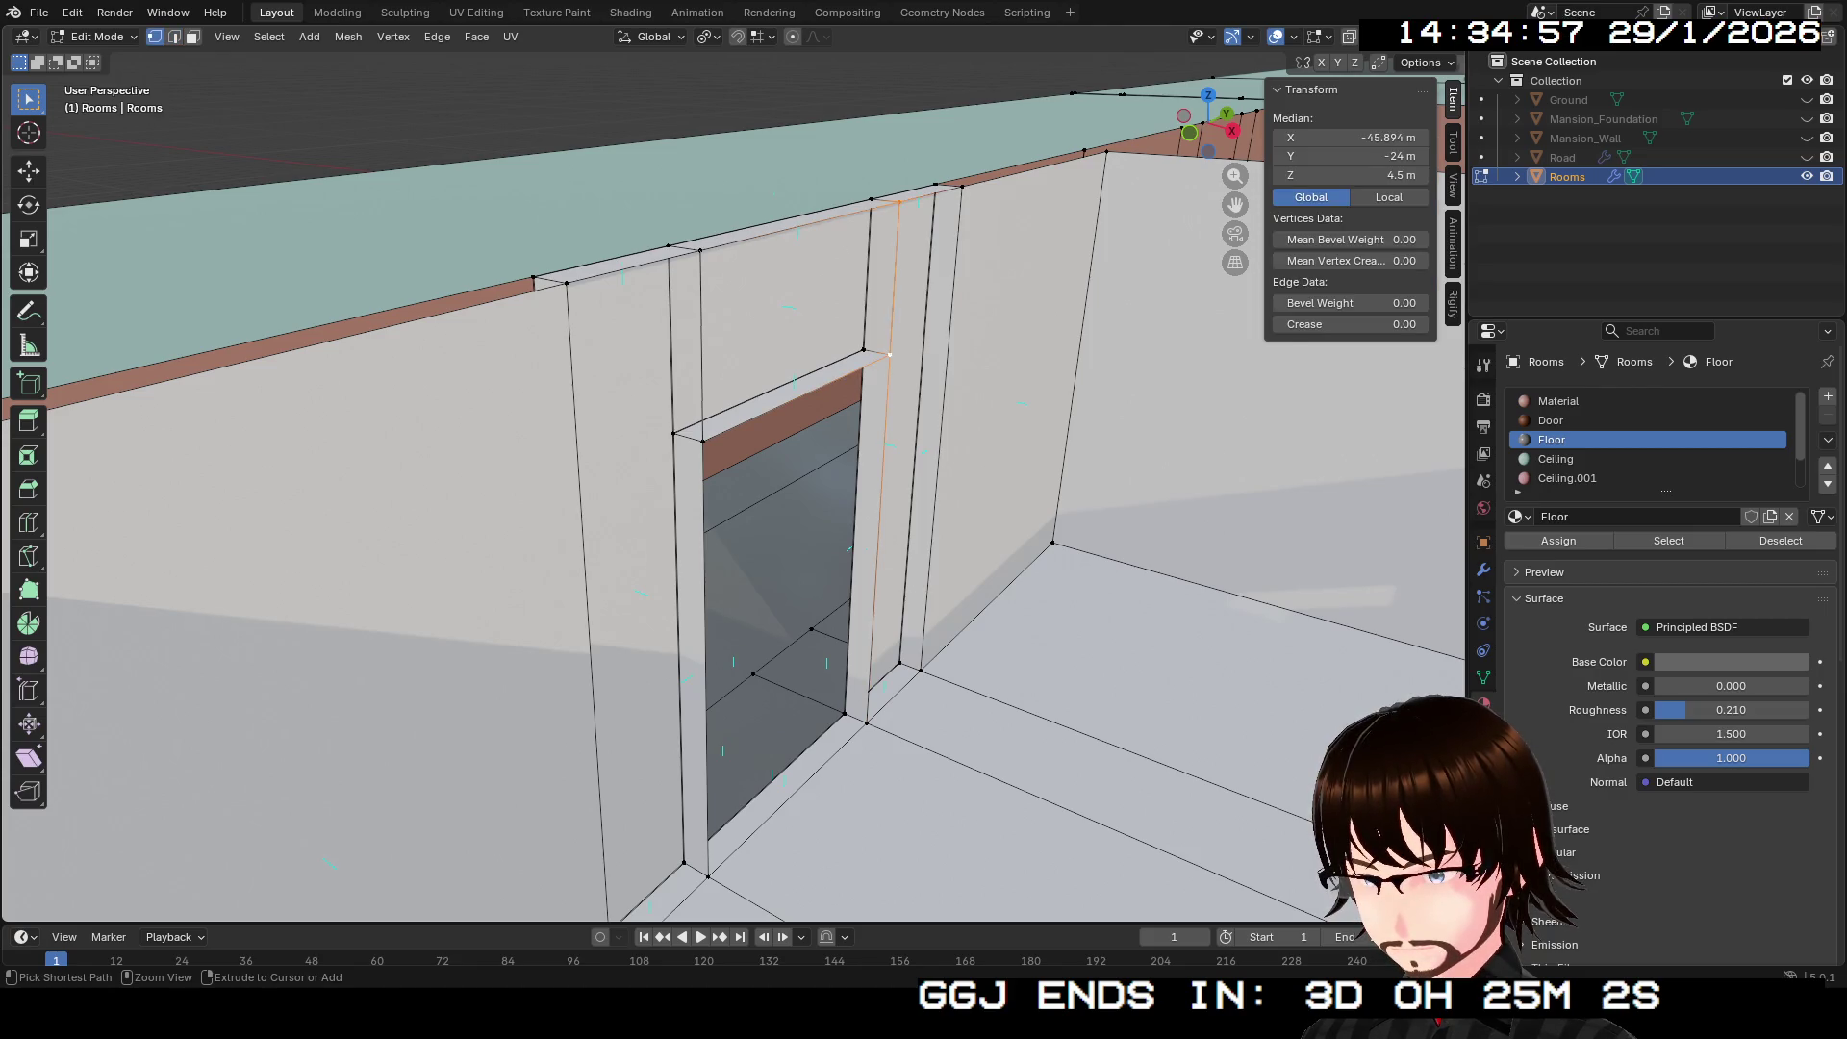
left_click(703, 443, "ctrl")
left_click(1051, 543)
mouse_move(674, 385)
left_mouse_down()
mouse_move(580, 226)
mouse_move(655, 366)
mouse_move(692, 317)
mouse_move(717, 448)
mouse_move(731, 404)
mouse_move(789, 378)
left_mouse_up()
Step: Select the small side room's top rim edges and fill them with a face
left_click(619, 425)
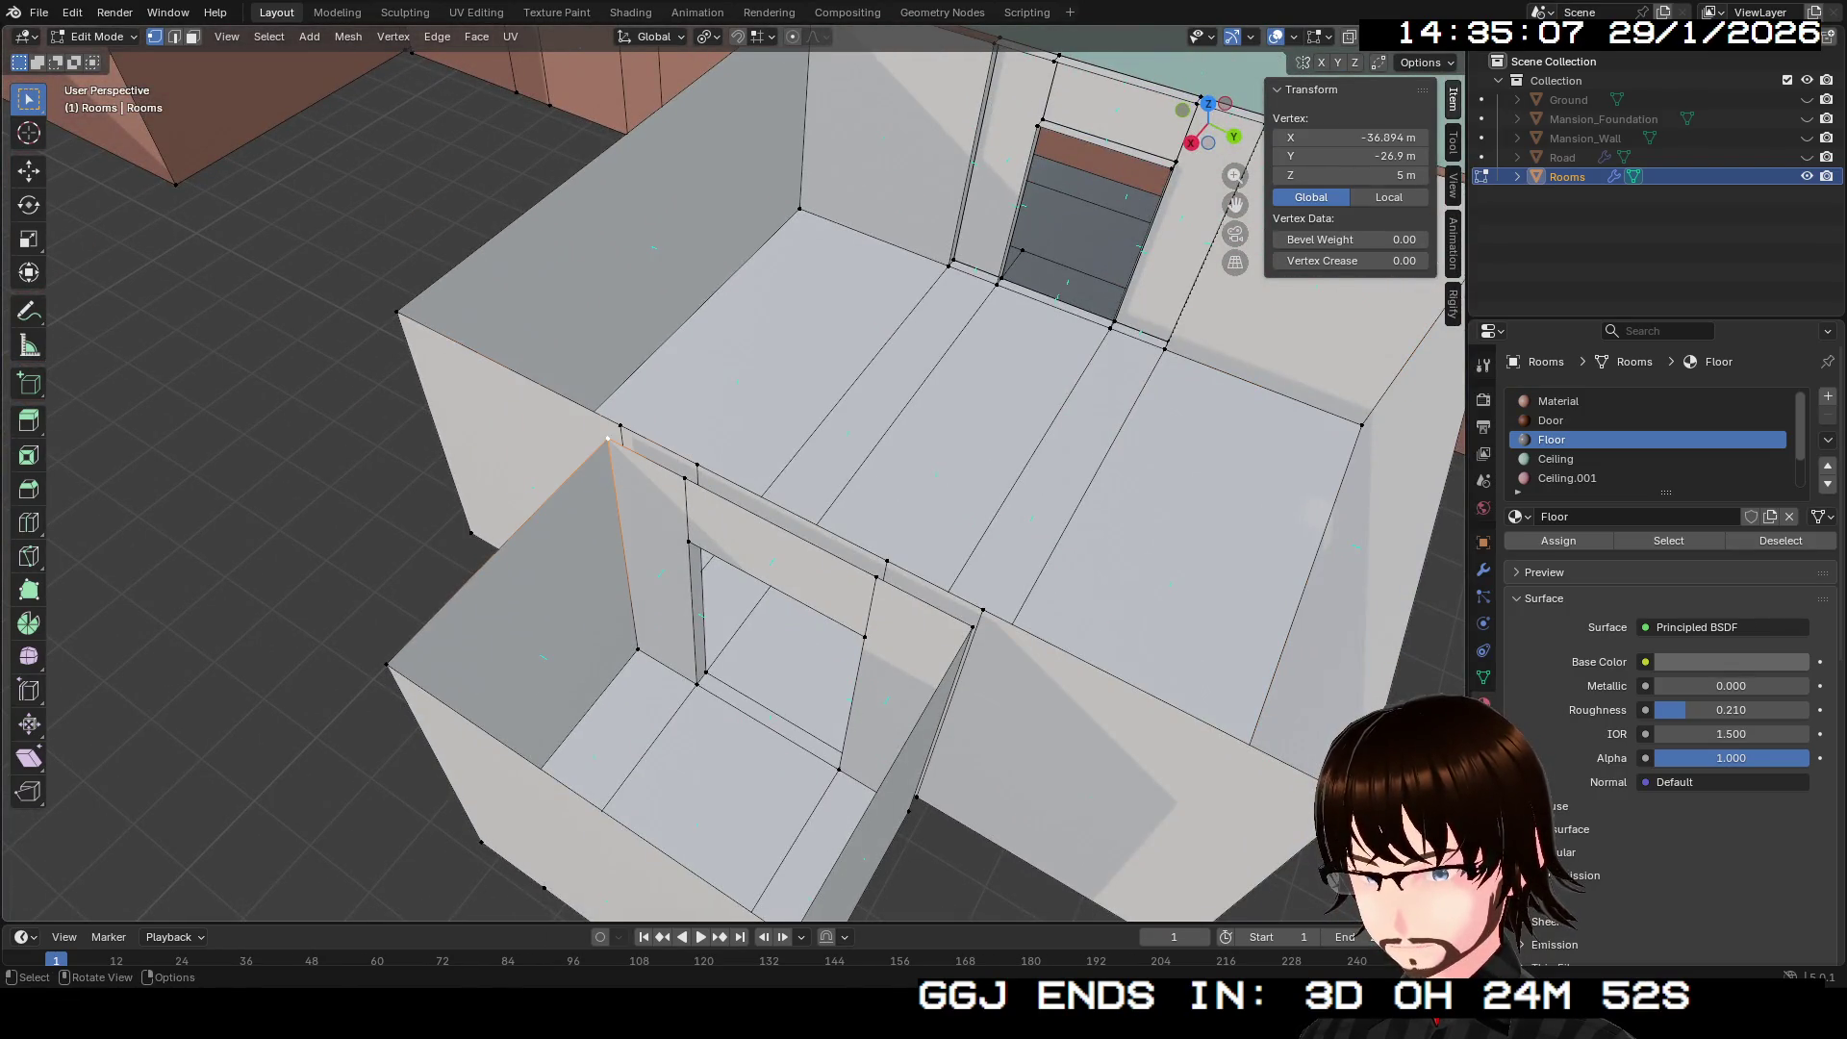
mouse_move(619, 424)
left_mouse_down()
mouse_move(745, 433)
mouse_move(755, 471)
mouse_move(732, 402)
left_mouse_up()
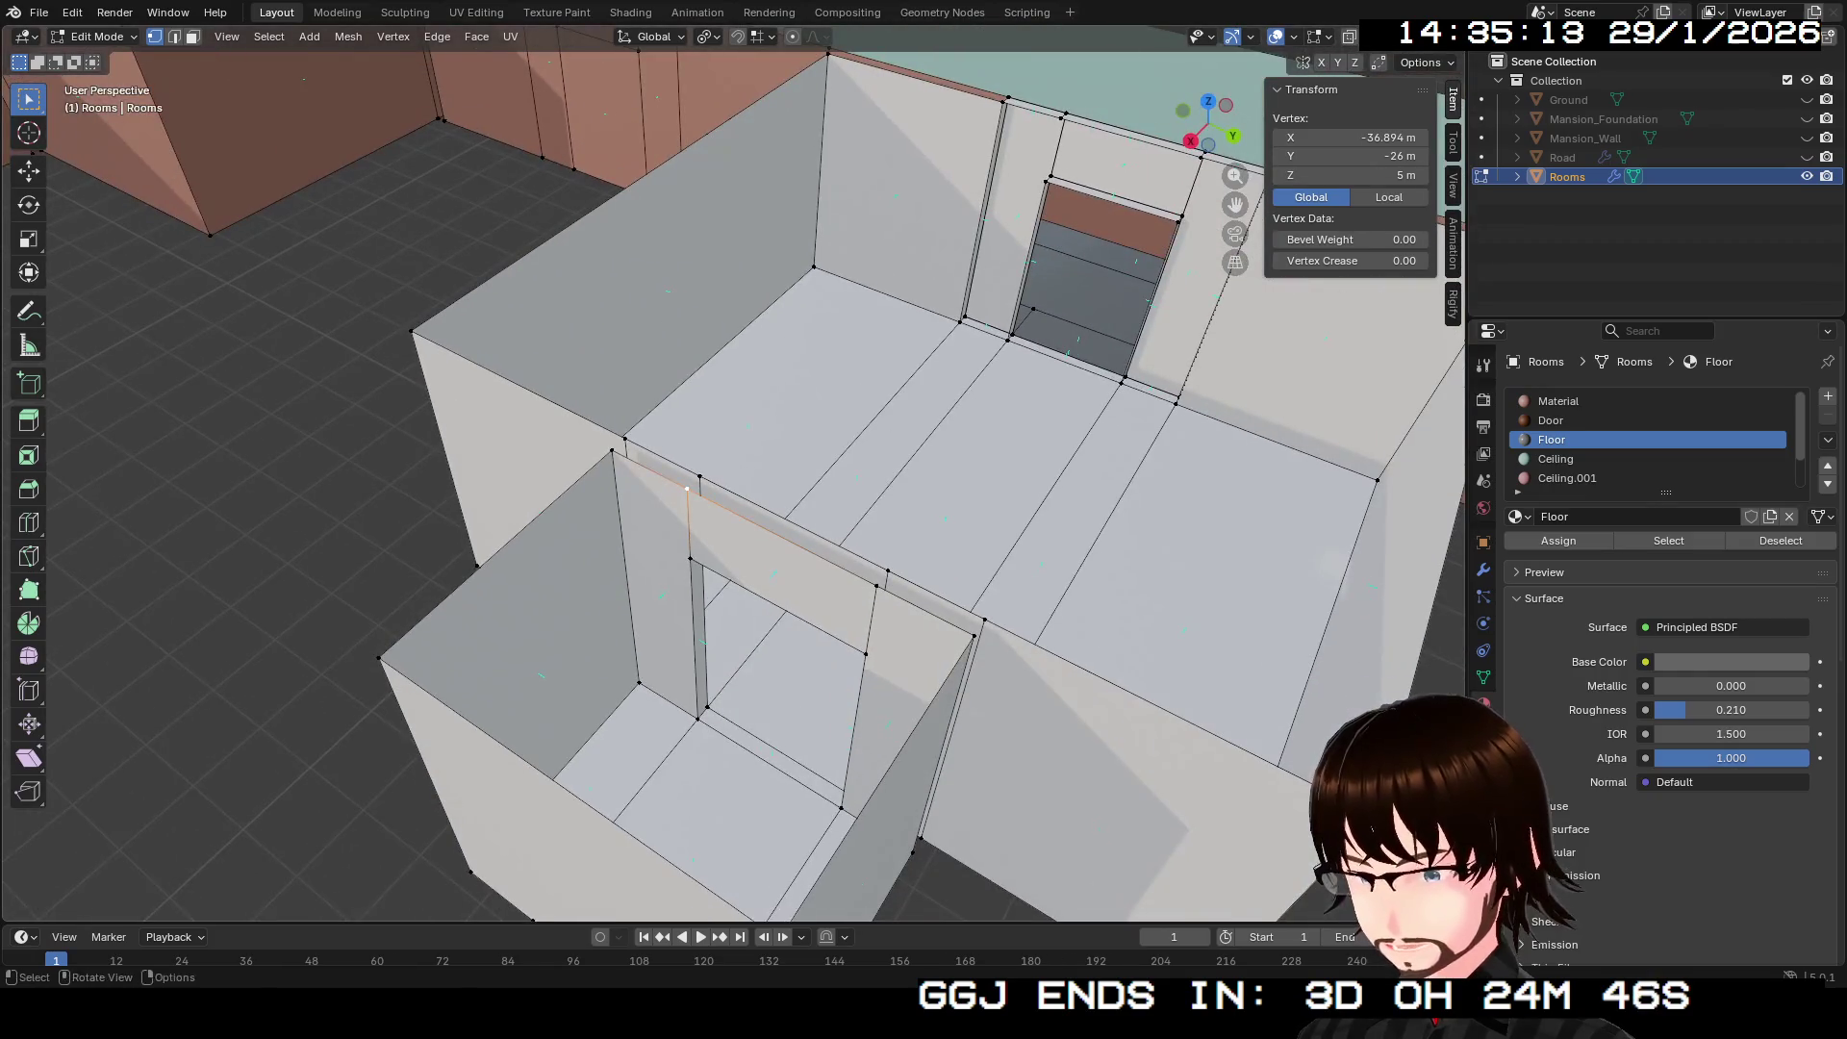
key("2")
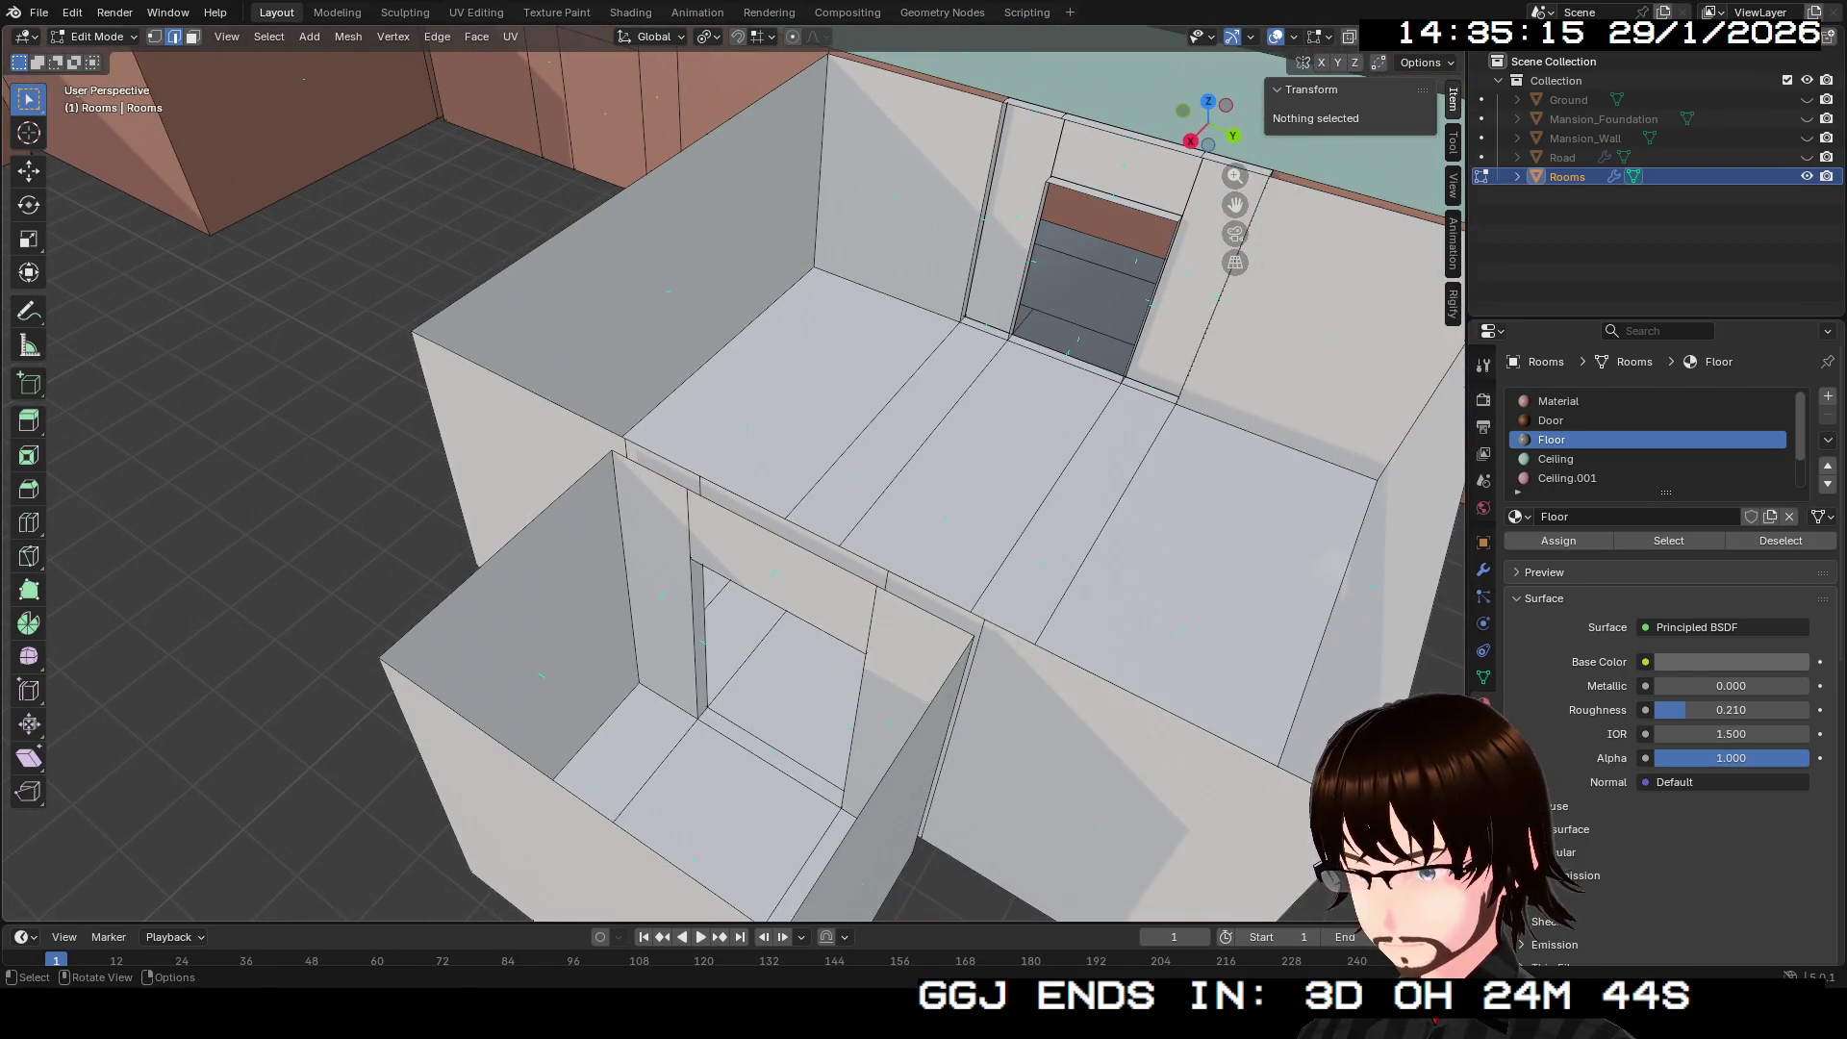
left_click(650, 469, "shift")
left_click(496, 555, "shift")
left_click_drag(731, 481, 635, 481)
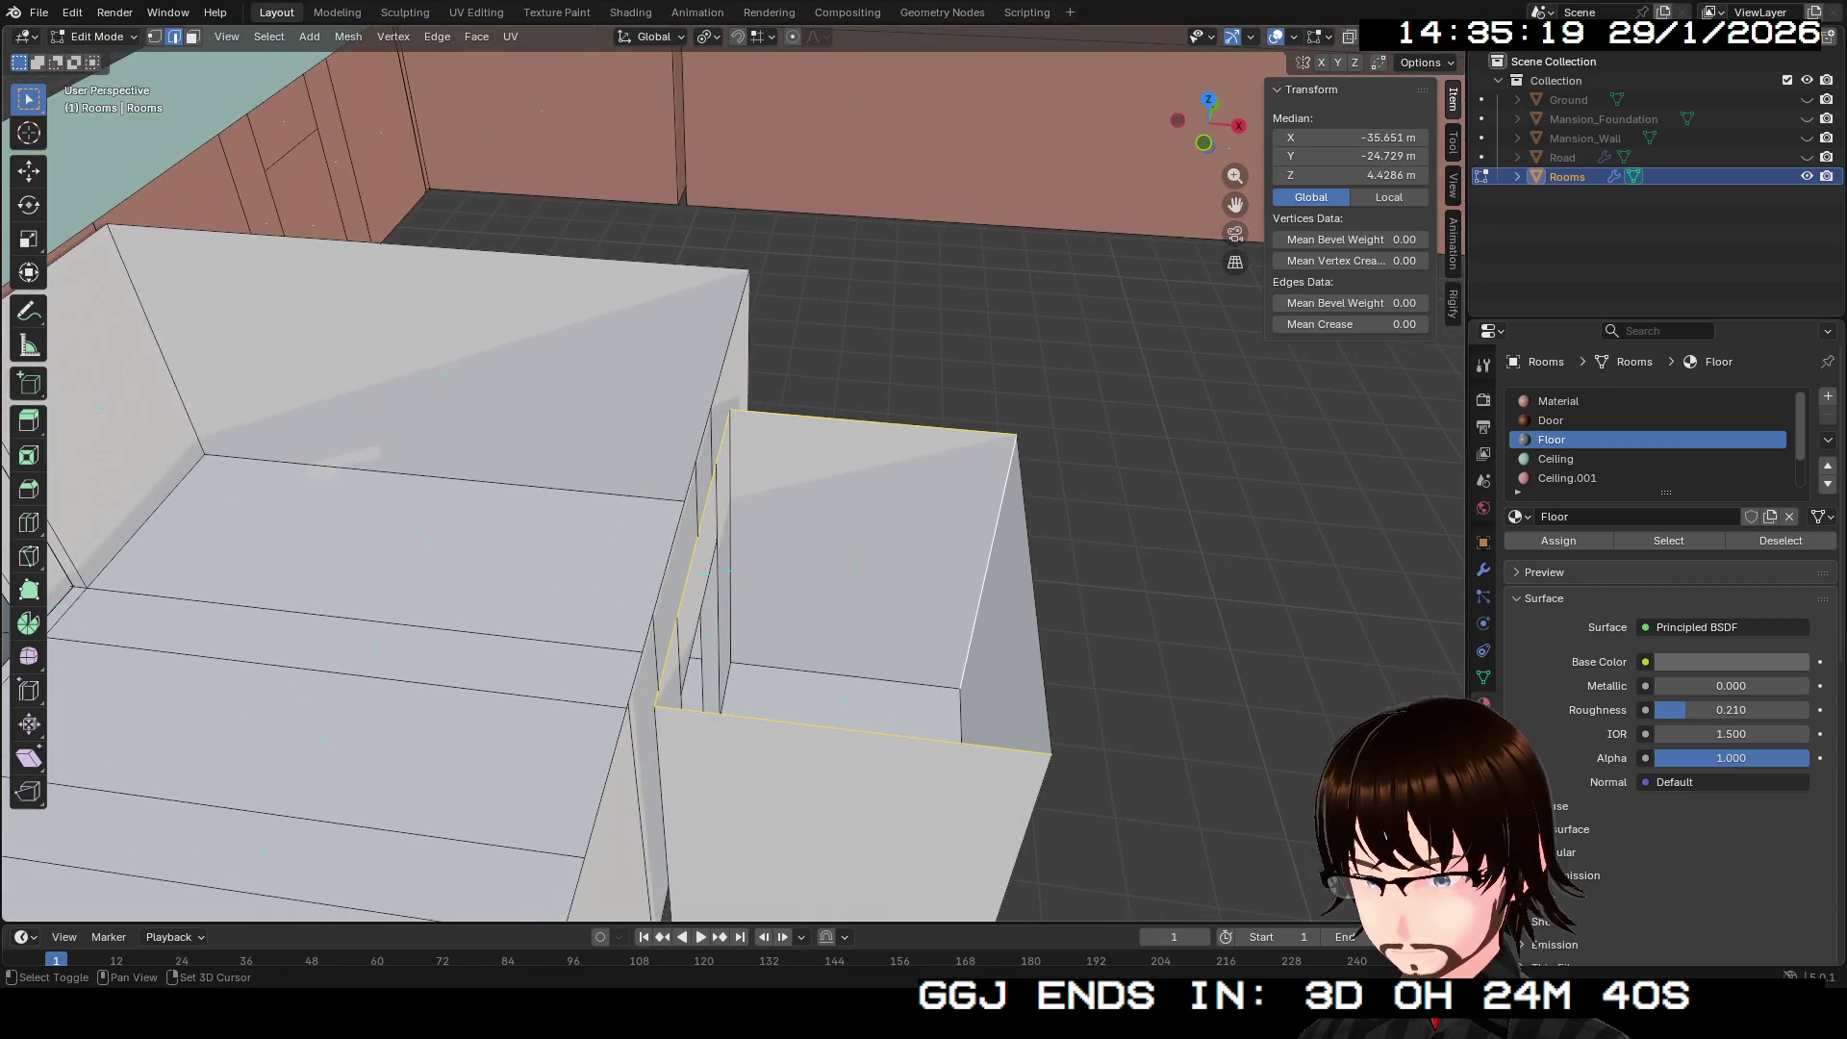
left_click(1034, 592, "shift")
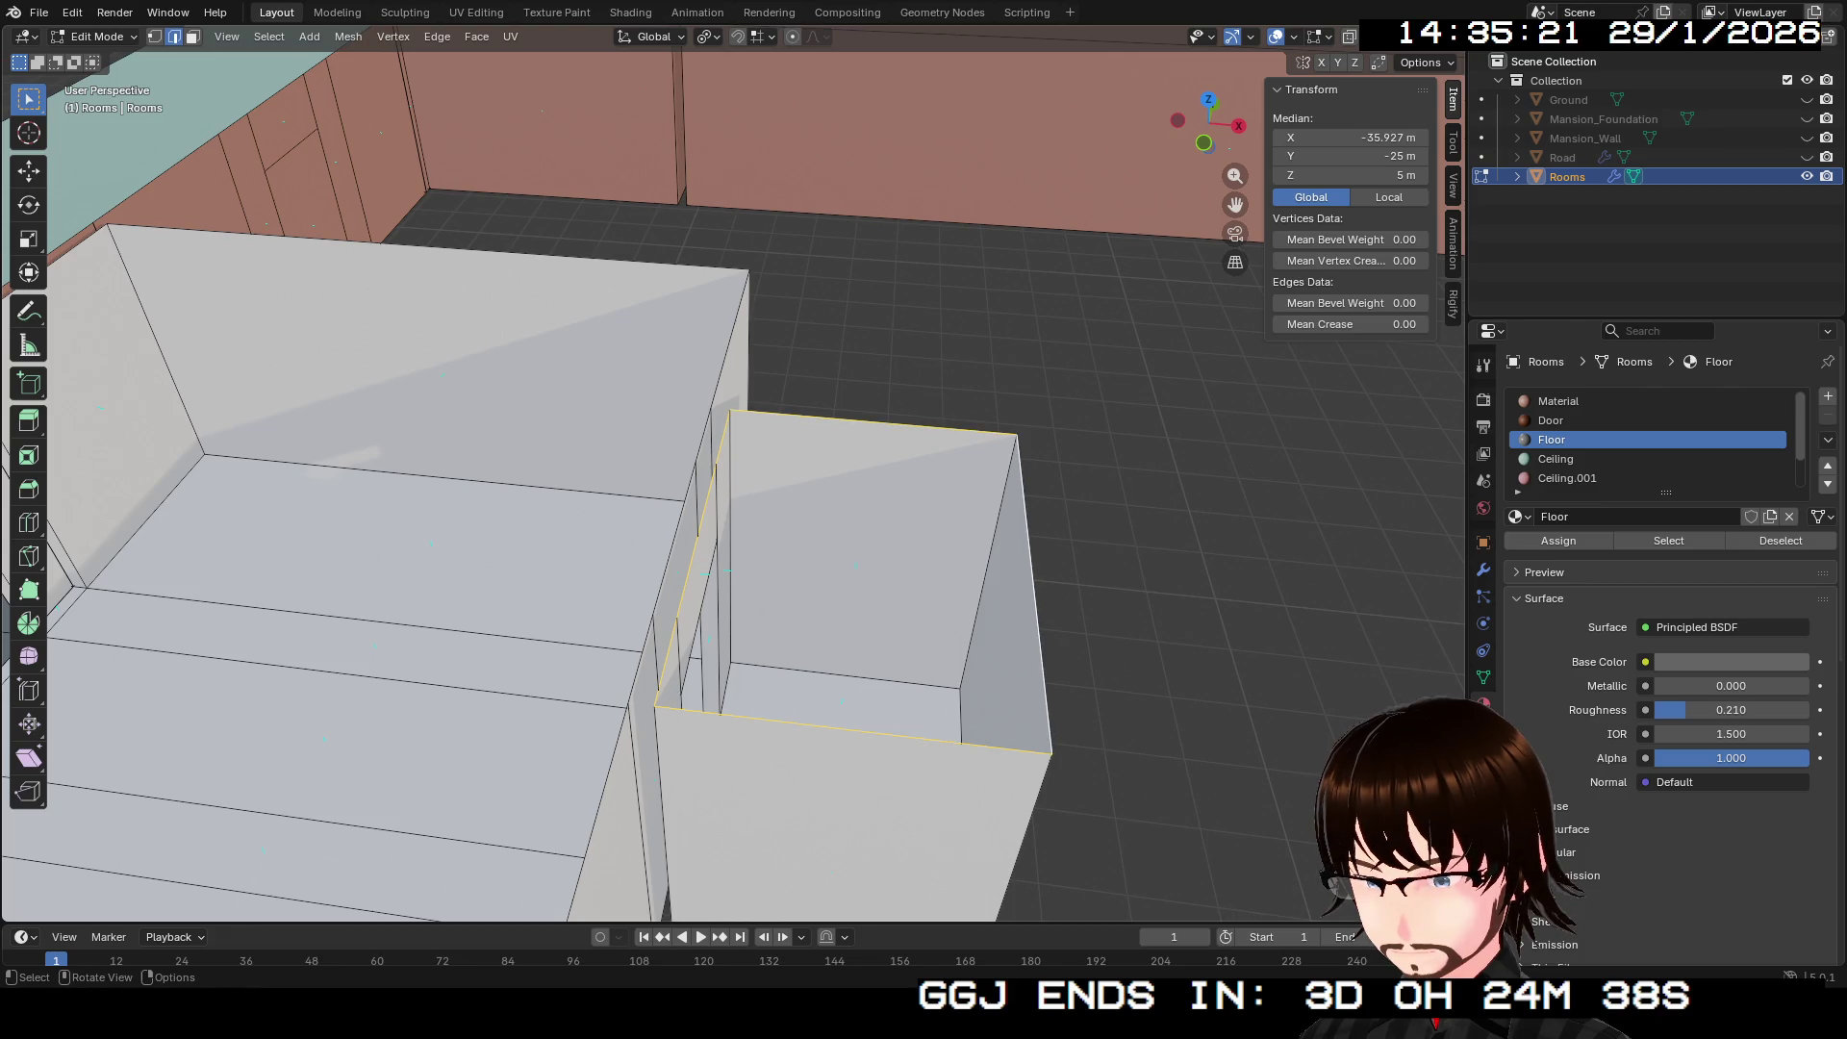
key("f")
Step: Cap the larger room's open top rim with a new face
mouse_move(1033, 591)
left_mouse_down()
mouse_move(943, 761)
mouse_move(1020, 750)
mouse_move(1039, 673)
mouse_move(1078, 650)
mouse_move(972, 642)
mouse_move(1000, 693)
mouse_move(1029, 688)
left_mouse_up()
left_click(962, 616, "alt")
key("f")
left_click_drag(731, 481, 779, 447)
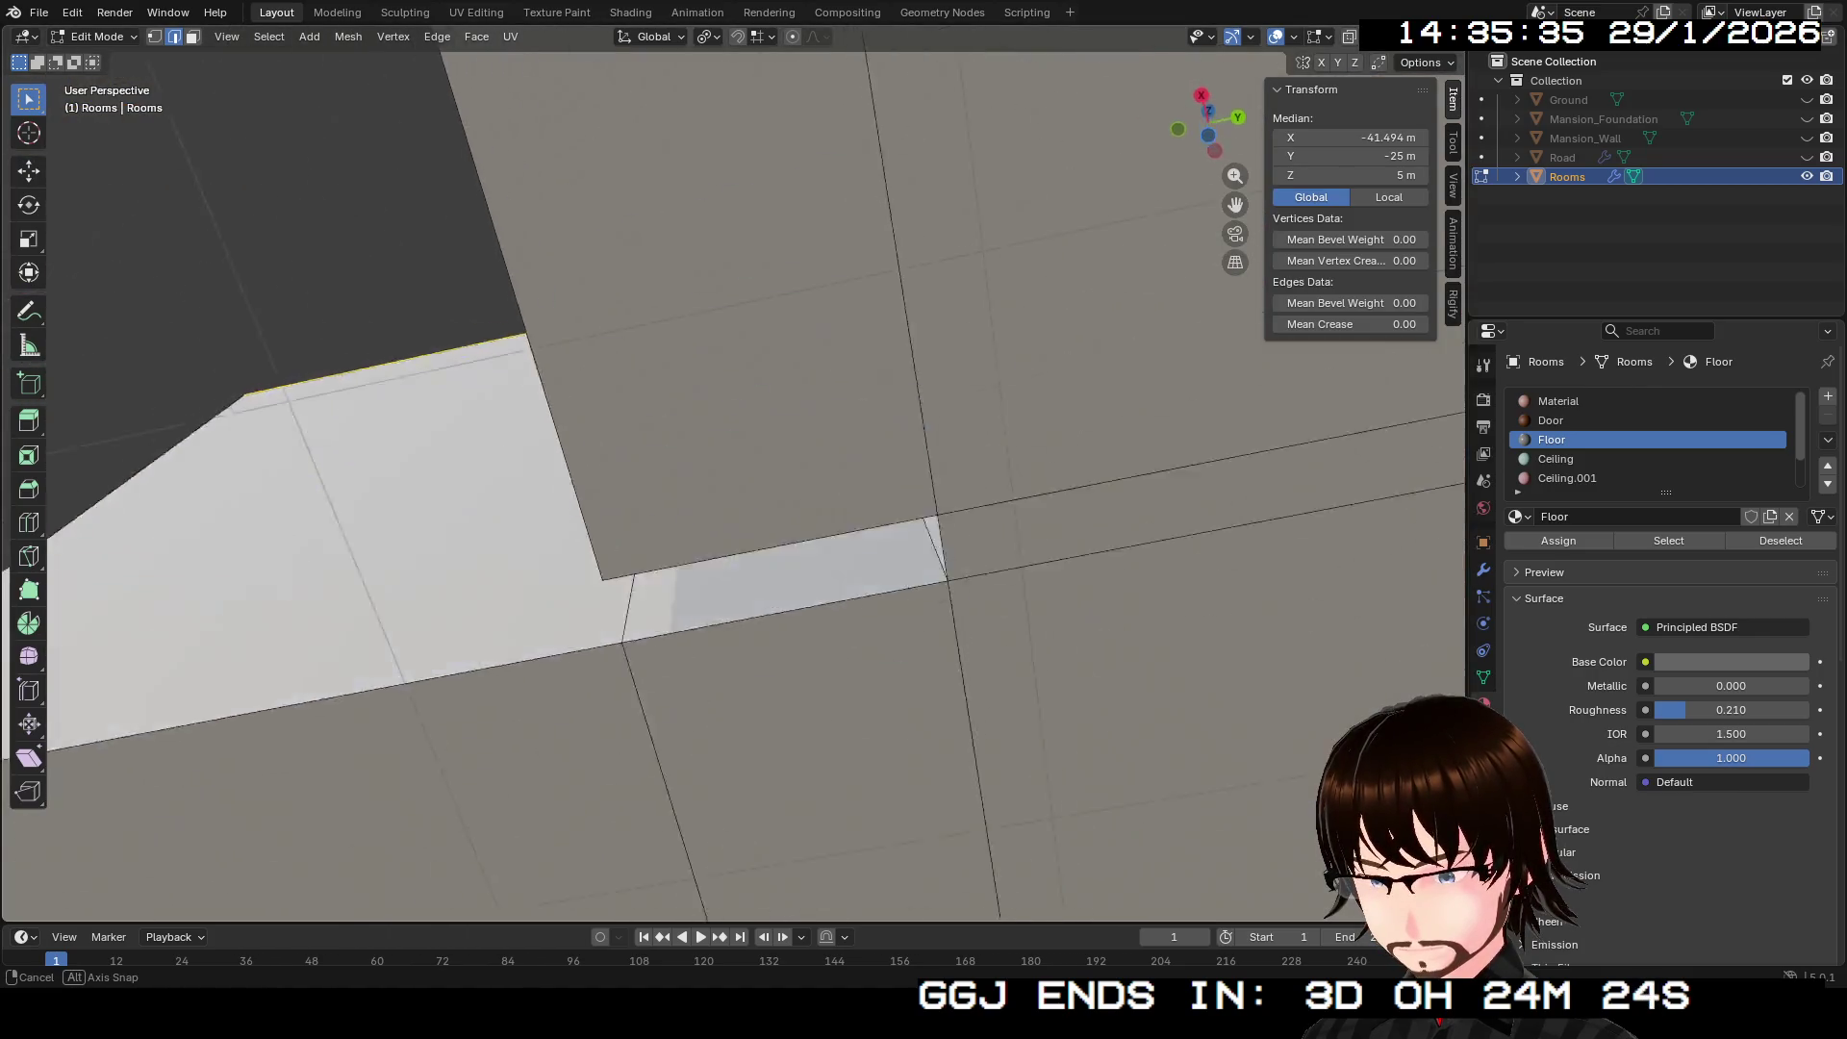
Step: Select the Rooms mesh's underside floor faces from the bottom view in face mode
key("ctrl+KP_7")
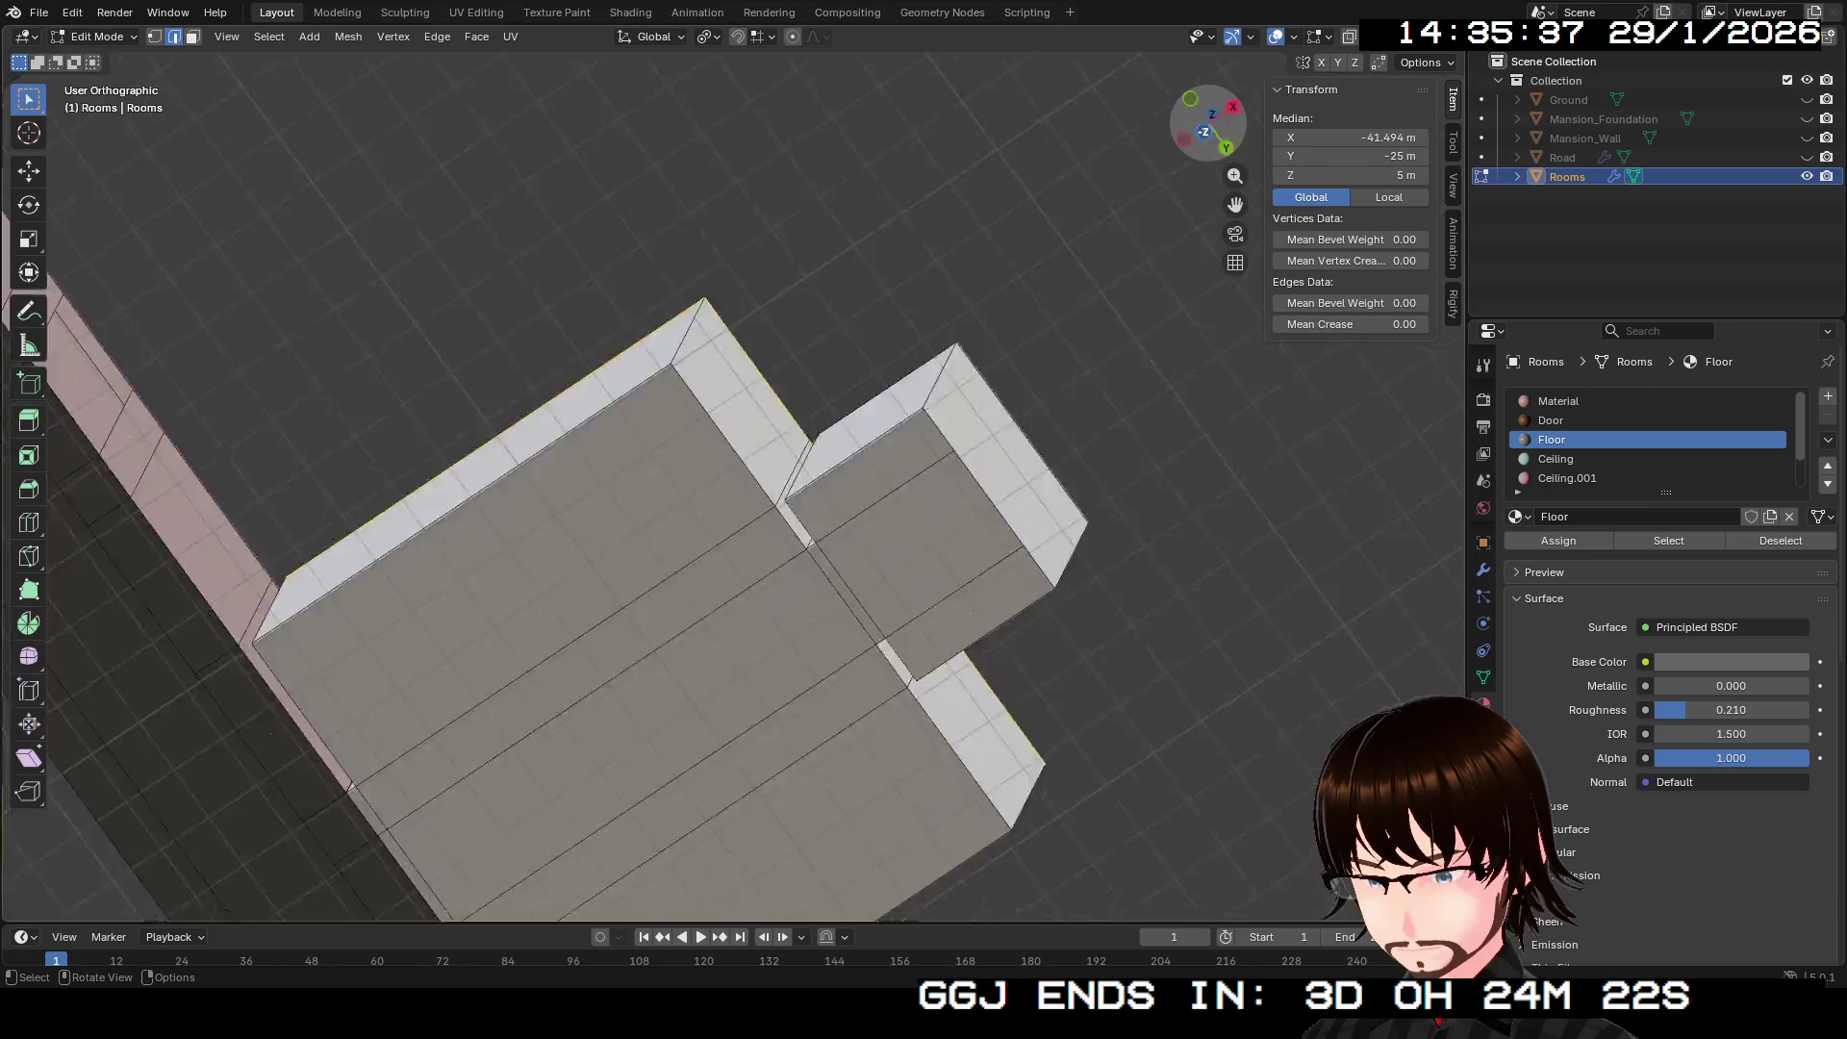
key("s")
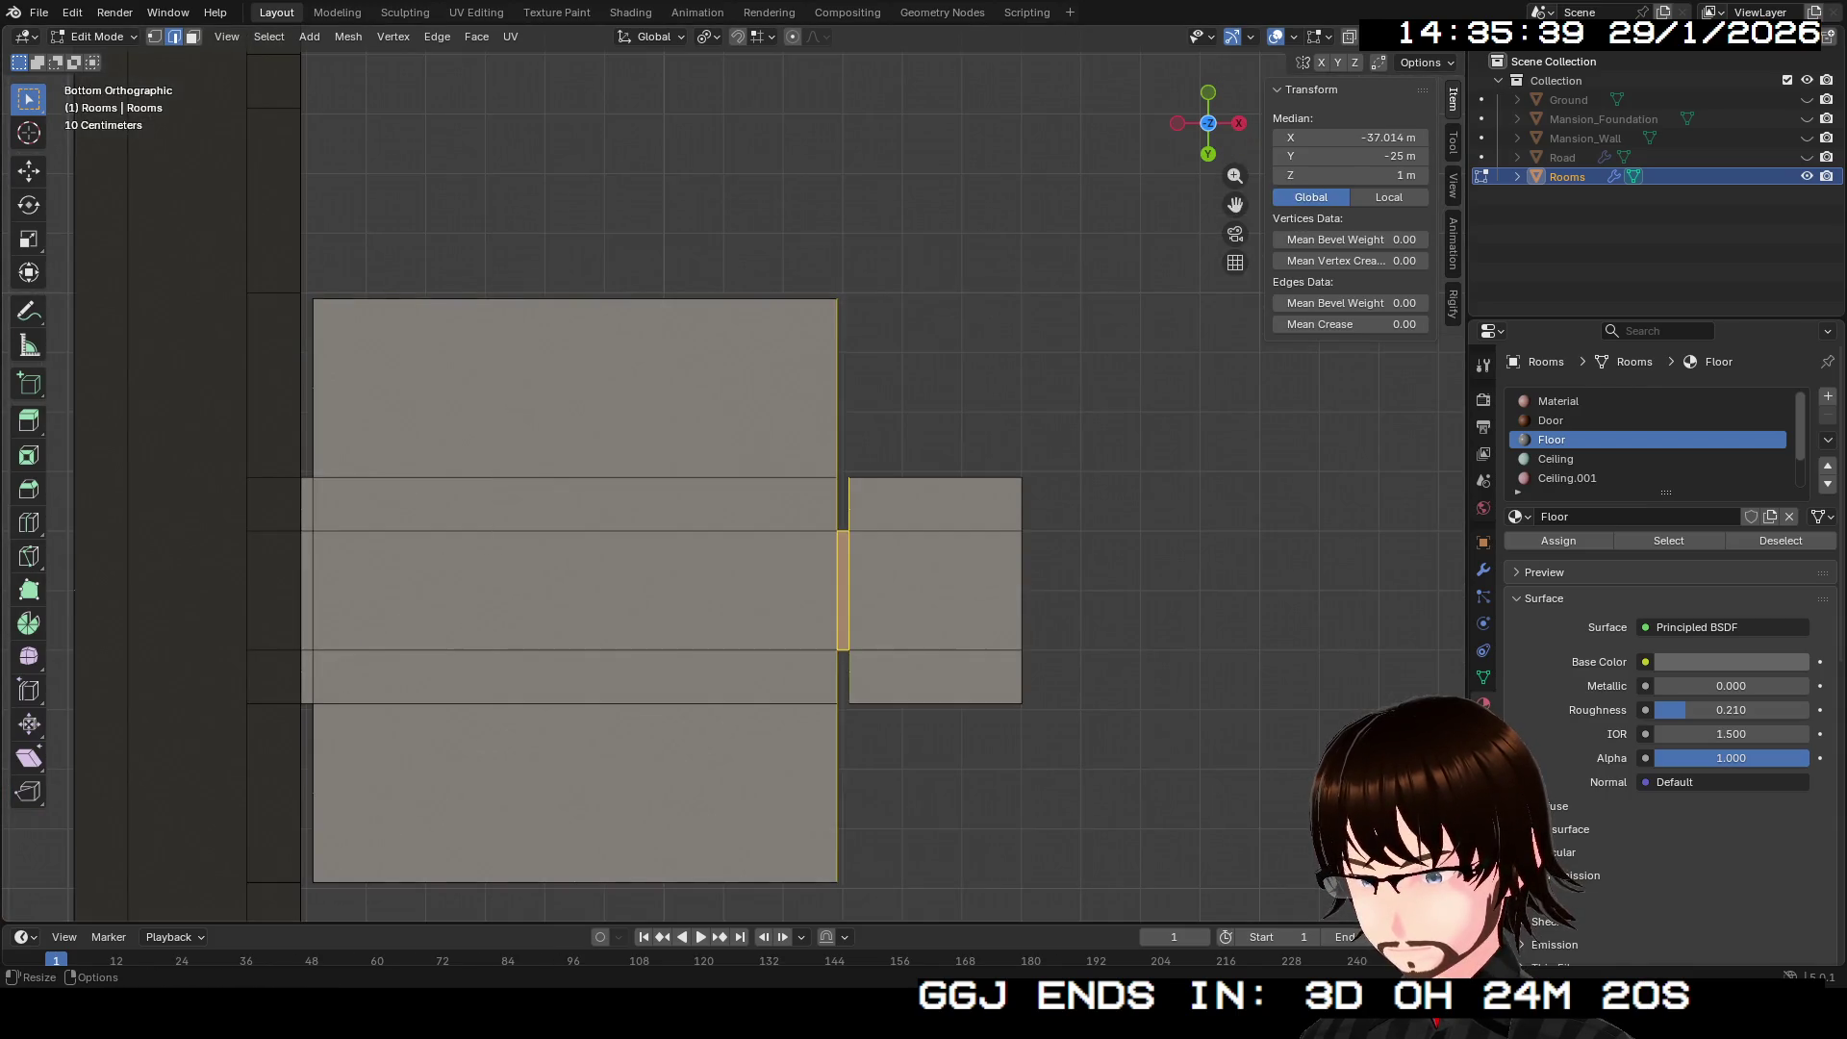
mouse_move(479, 156)
left_mouse_down()
mouse_move(1097, 920)
mouse_move(1138, 924)
left_mouse_up()
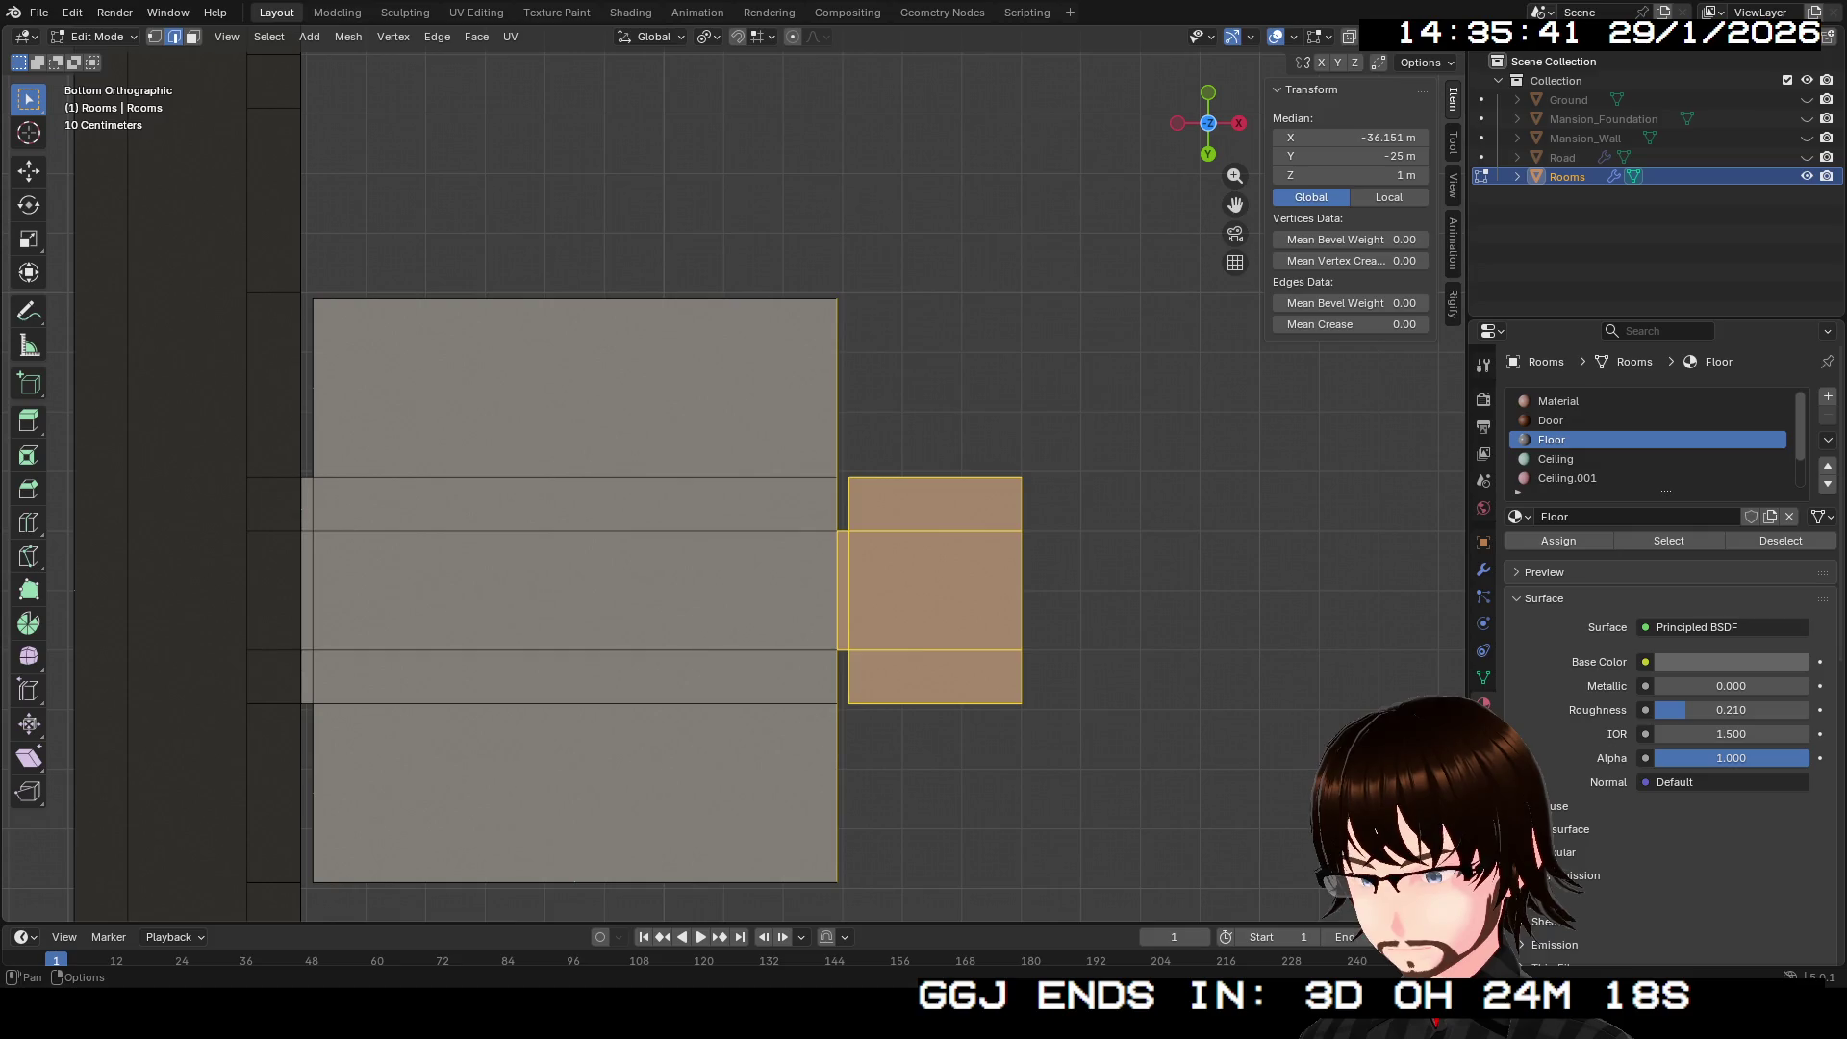
mouse_move(326, 81)
left_mouse_down()
mouse_move(689, 886)
mouse_move(1184, 923)
left_mouse_up()
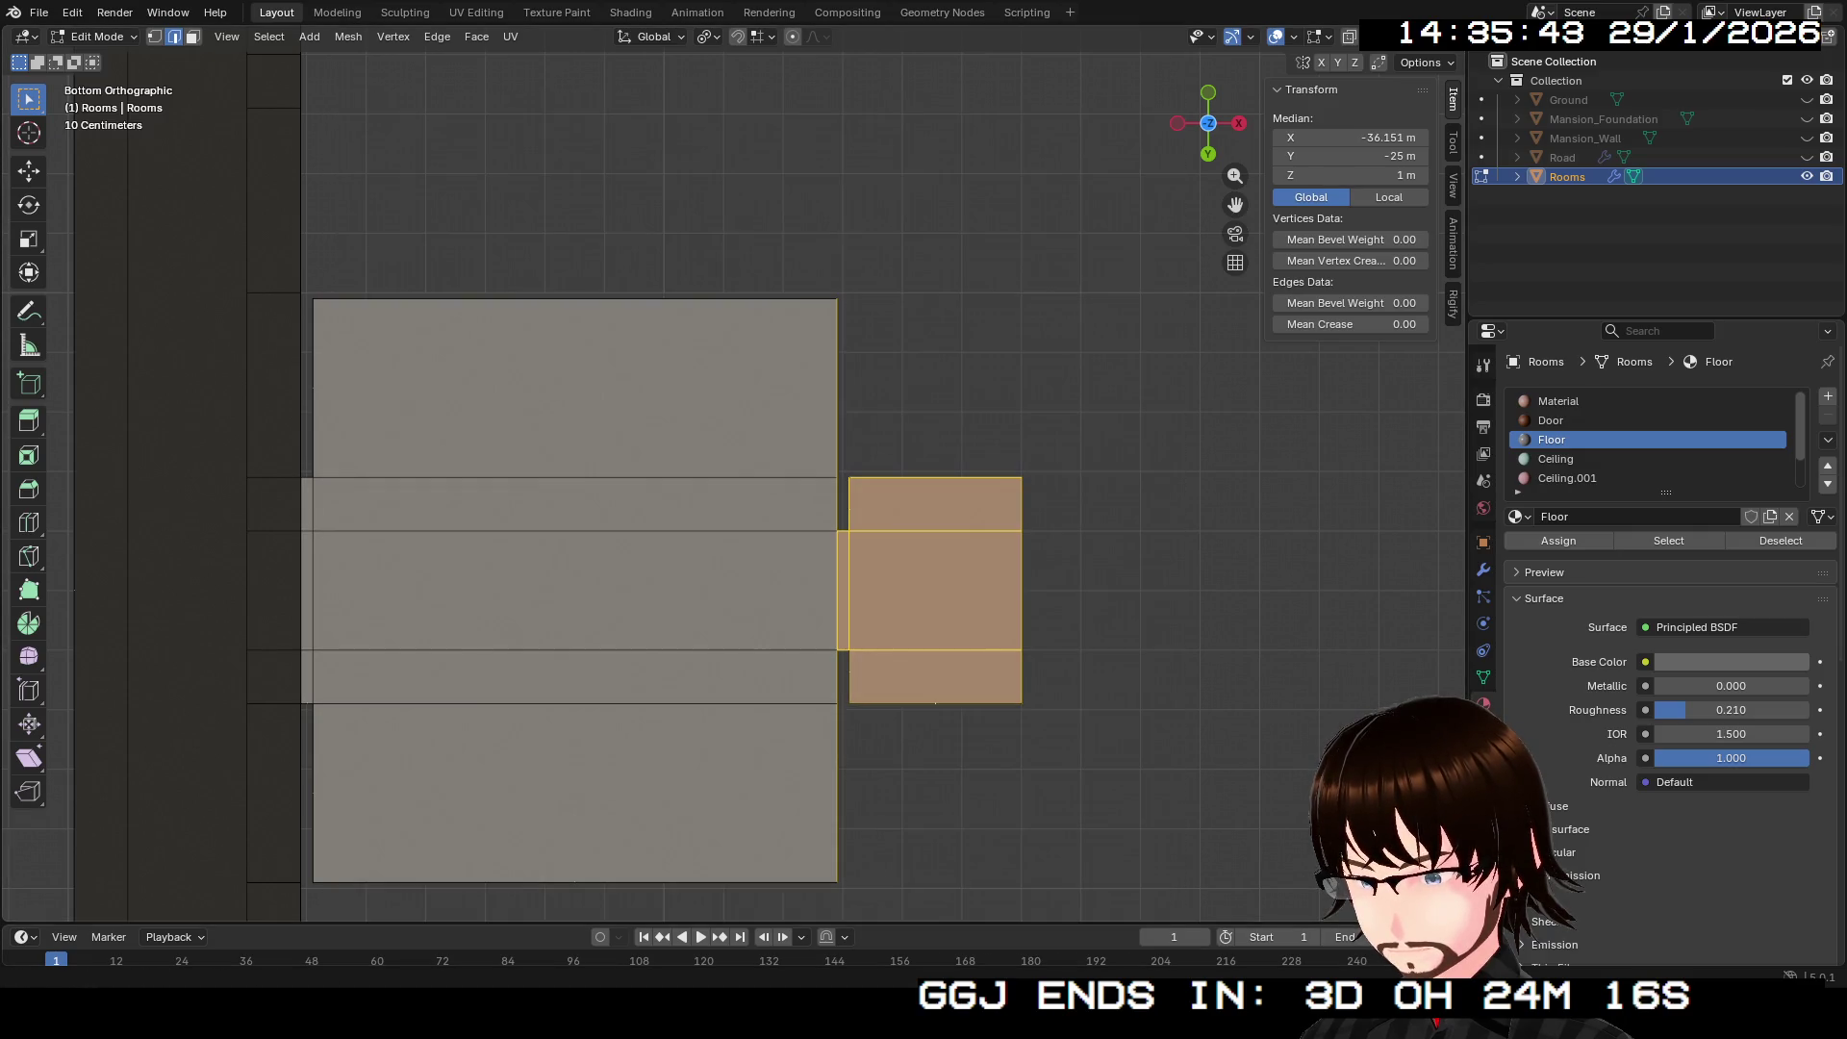
left_click(935, 703)
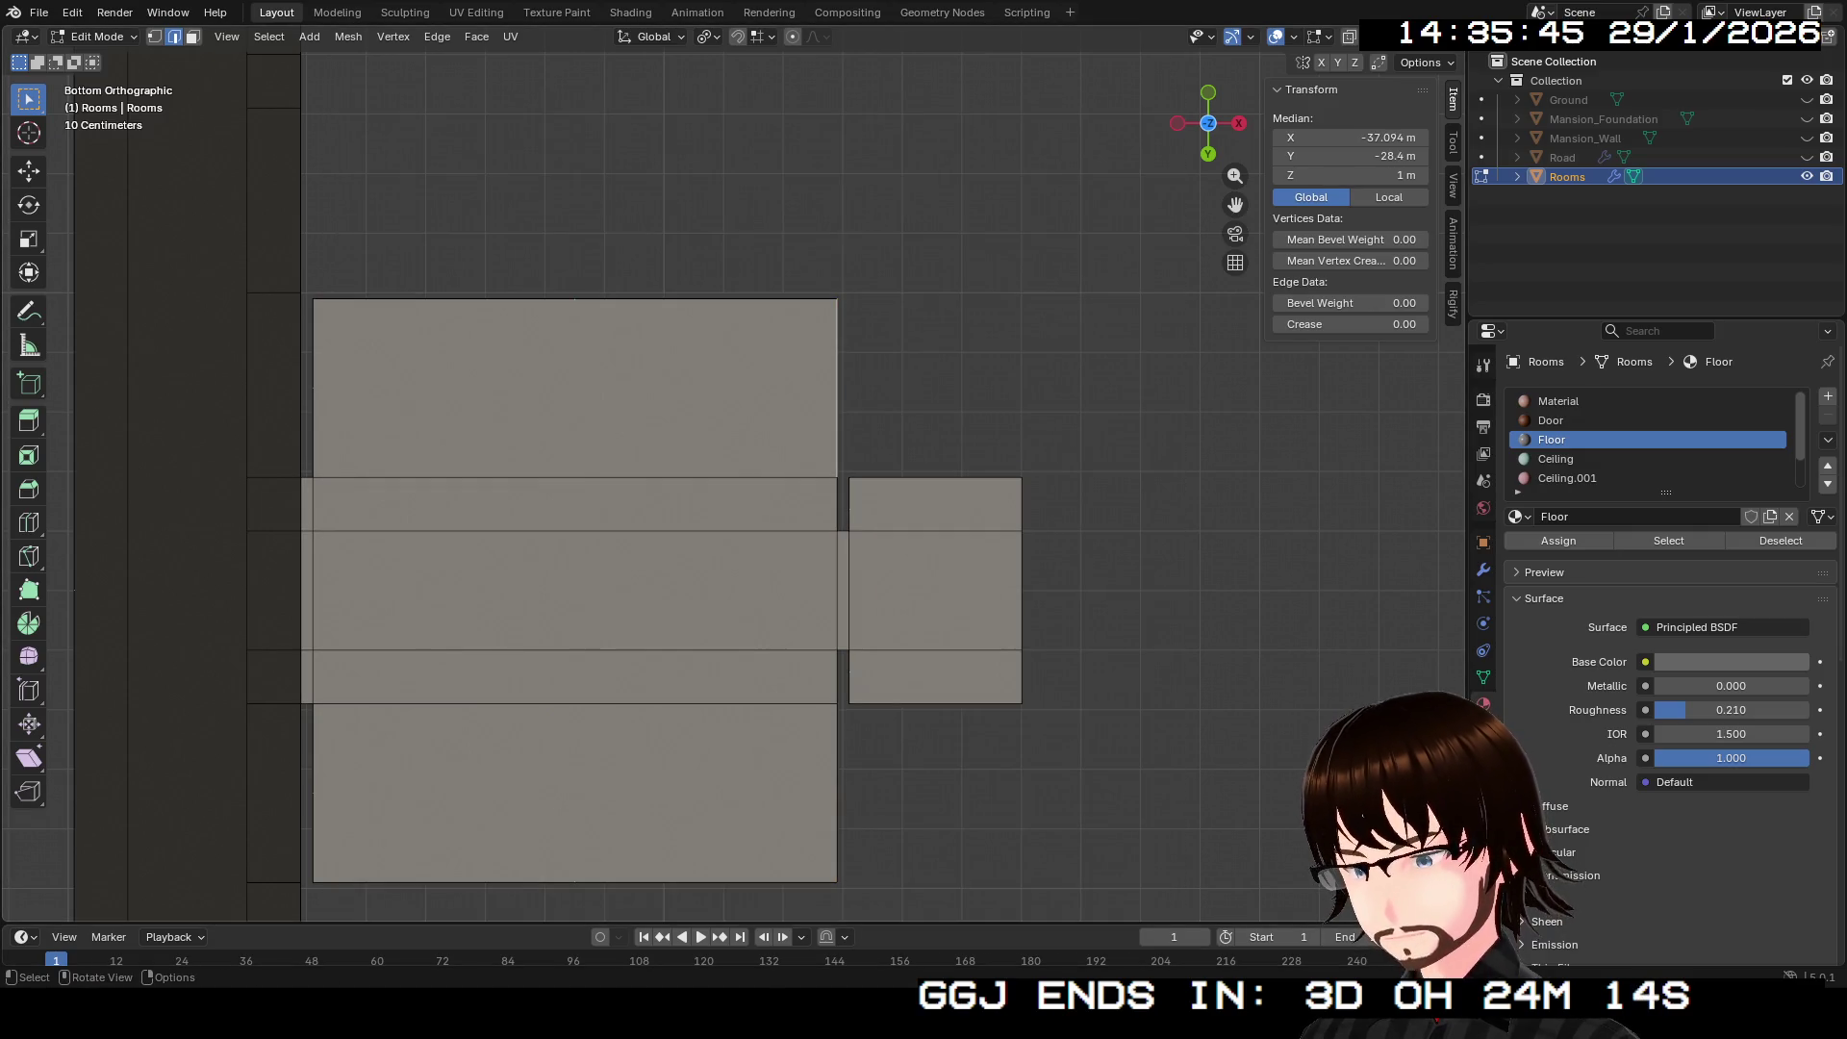
mouse_move(103, 190)
left_mouse_down()
mouse_move(1142, 792)
mouse_move(1264, 921)
left_mouse_up()
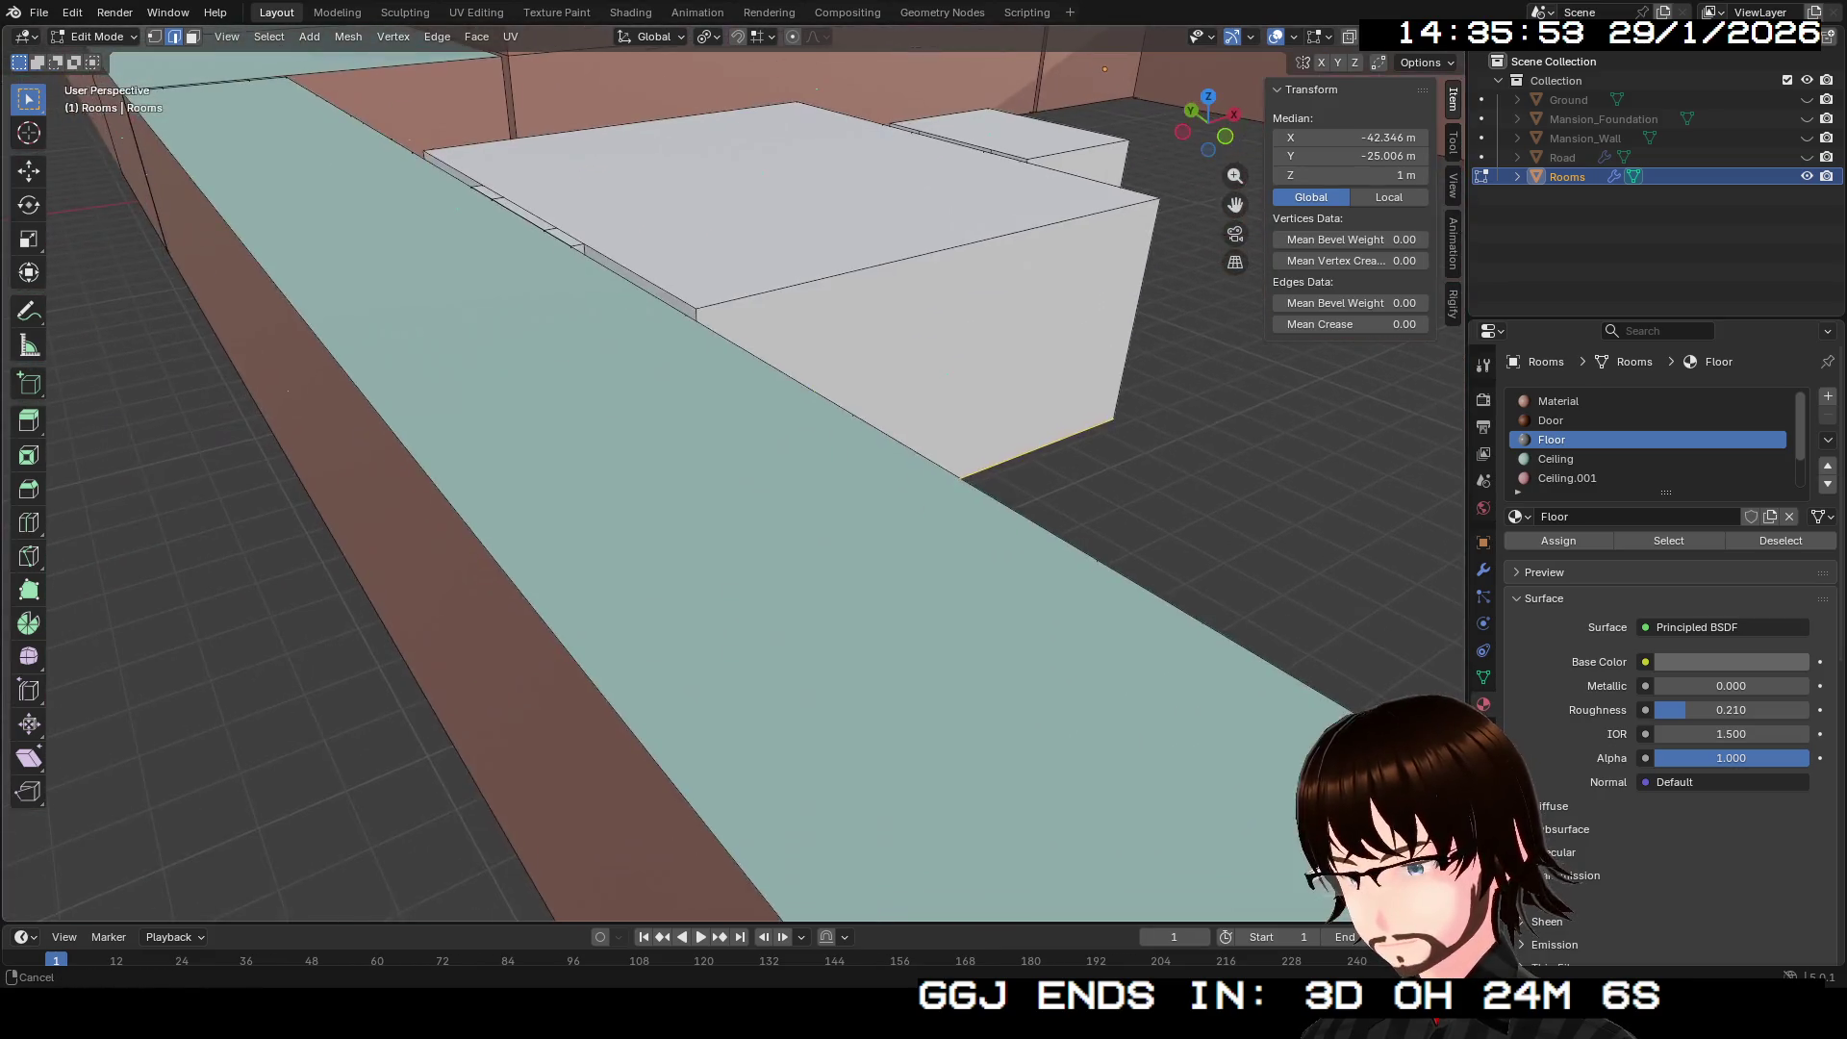
scroll(731, 481, "down", 3)
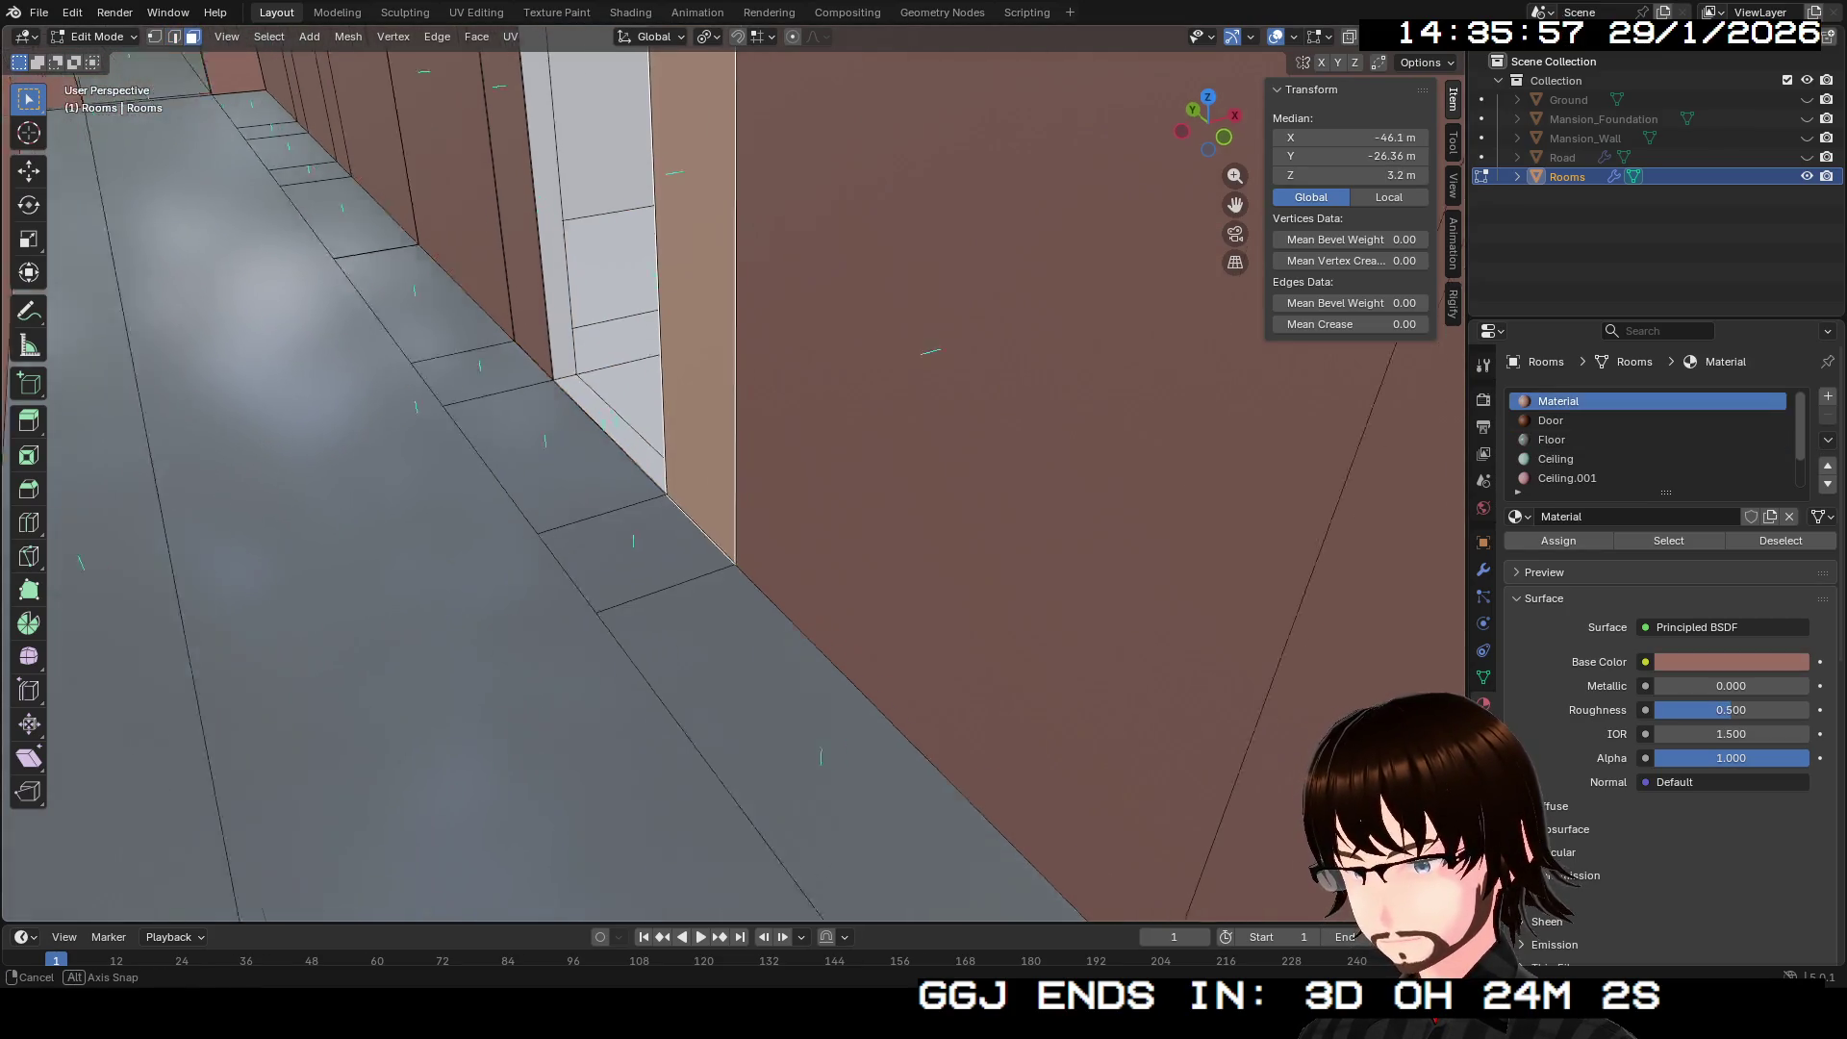
key("3")
key("ctrl+KP_7")
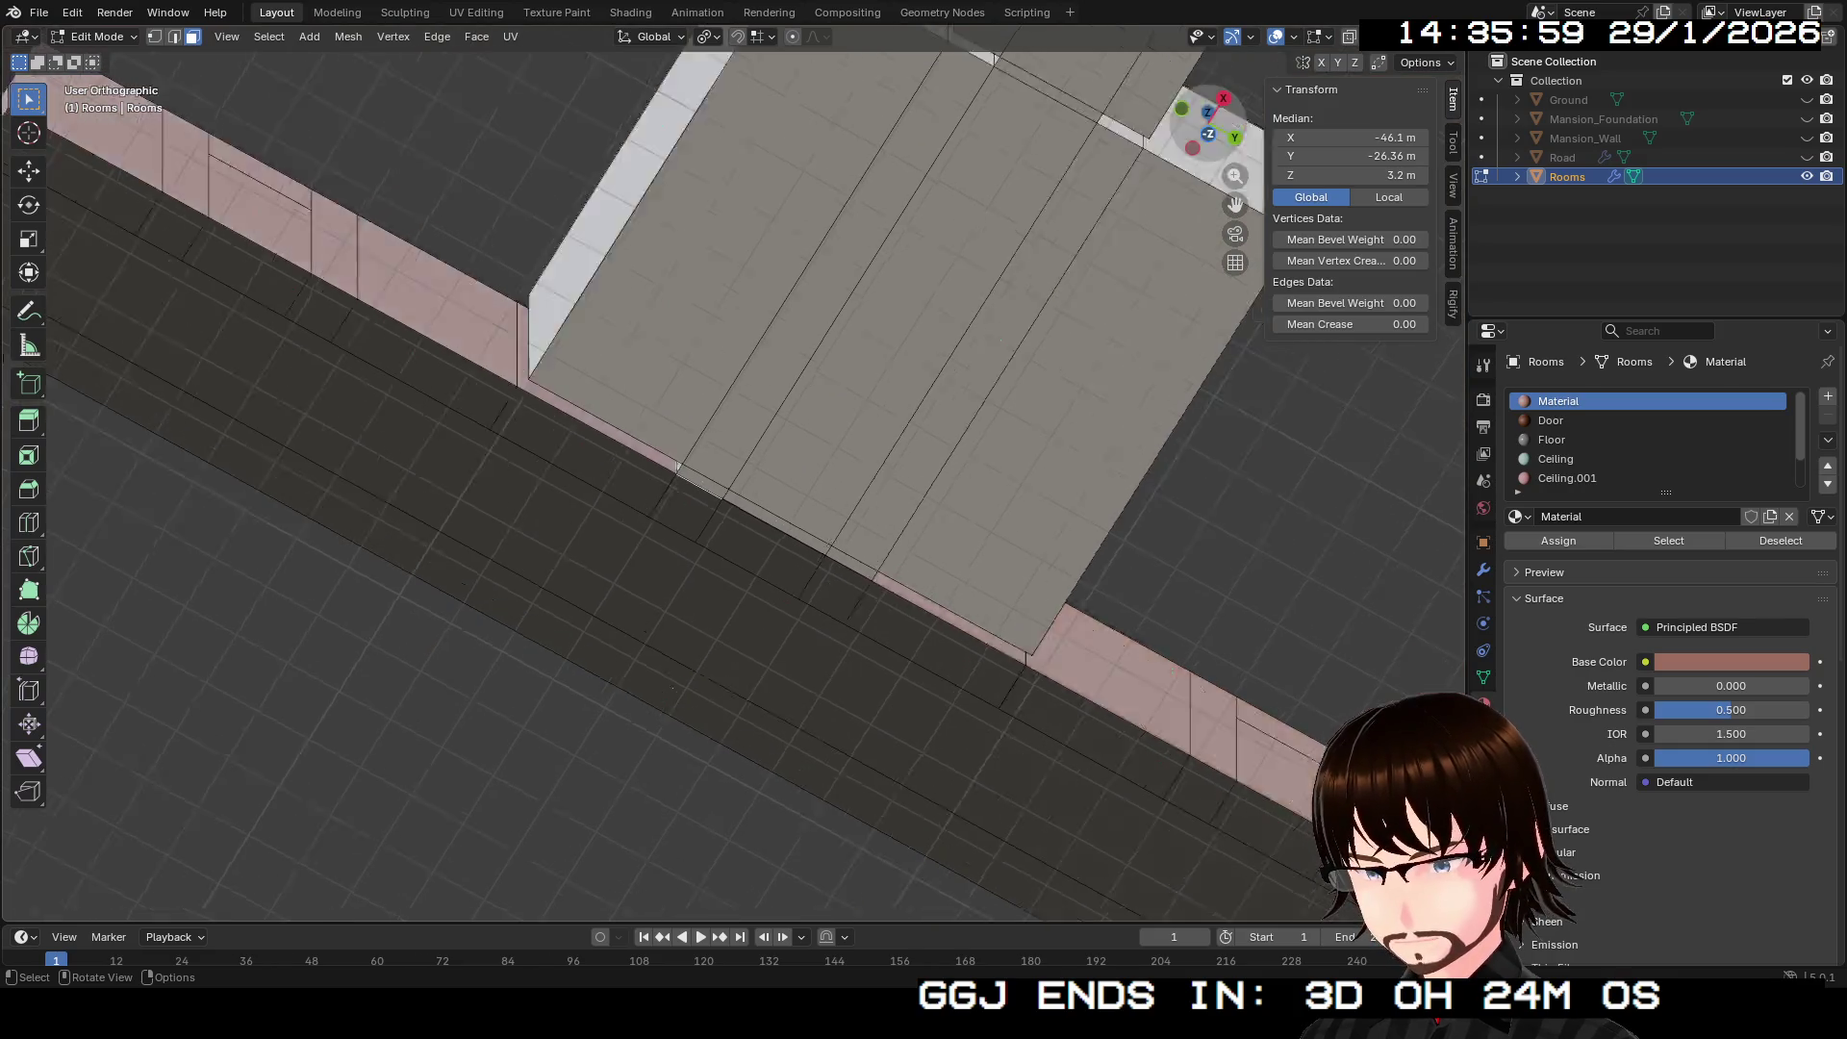
mouse_move(840, 106)
left_mouse_down()
mouse_move(919, 245)
mouse_move(1461, 909)
left_mouse_up()
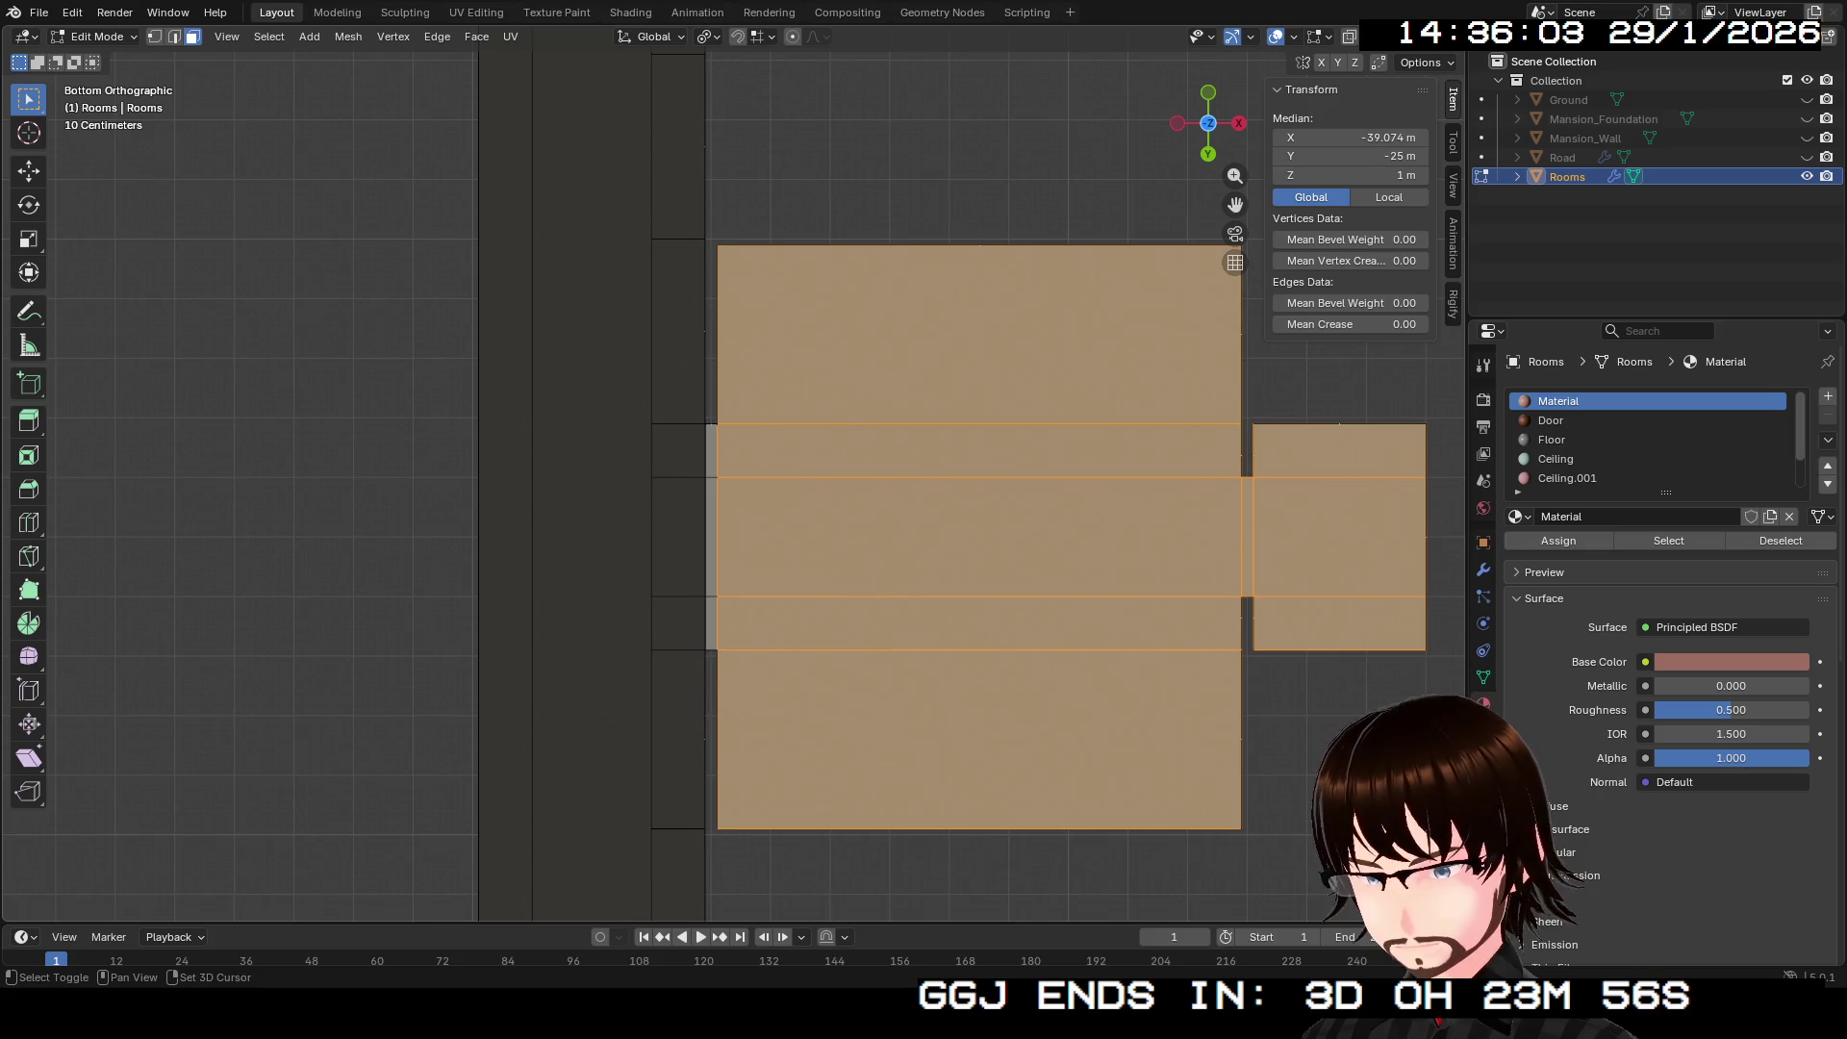
key("ctrl+z")
key("ctrl+z")
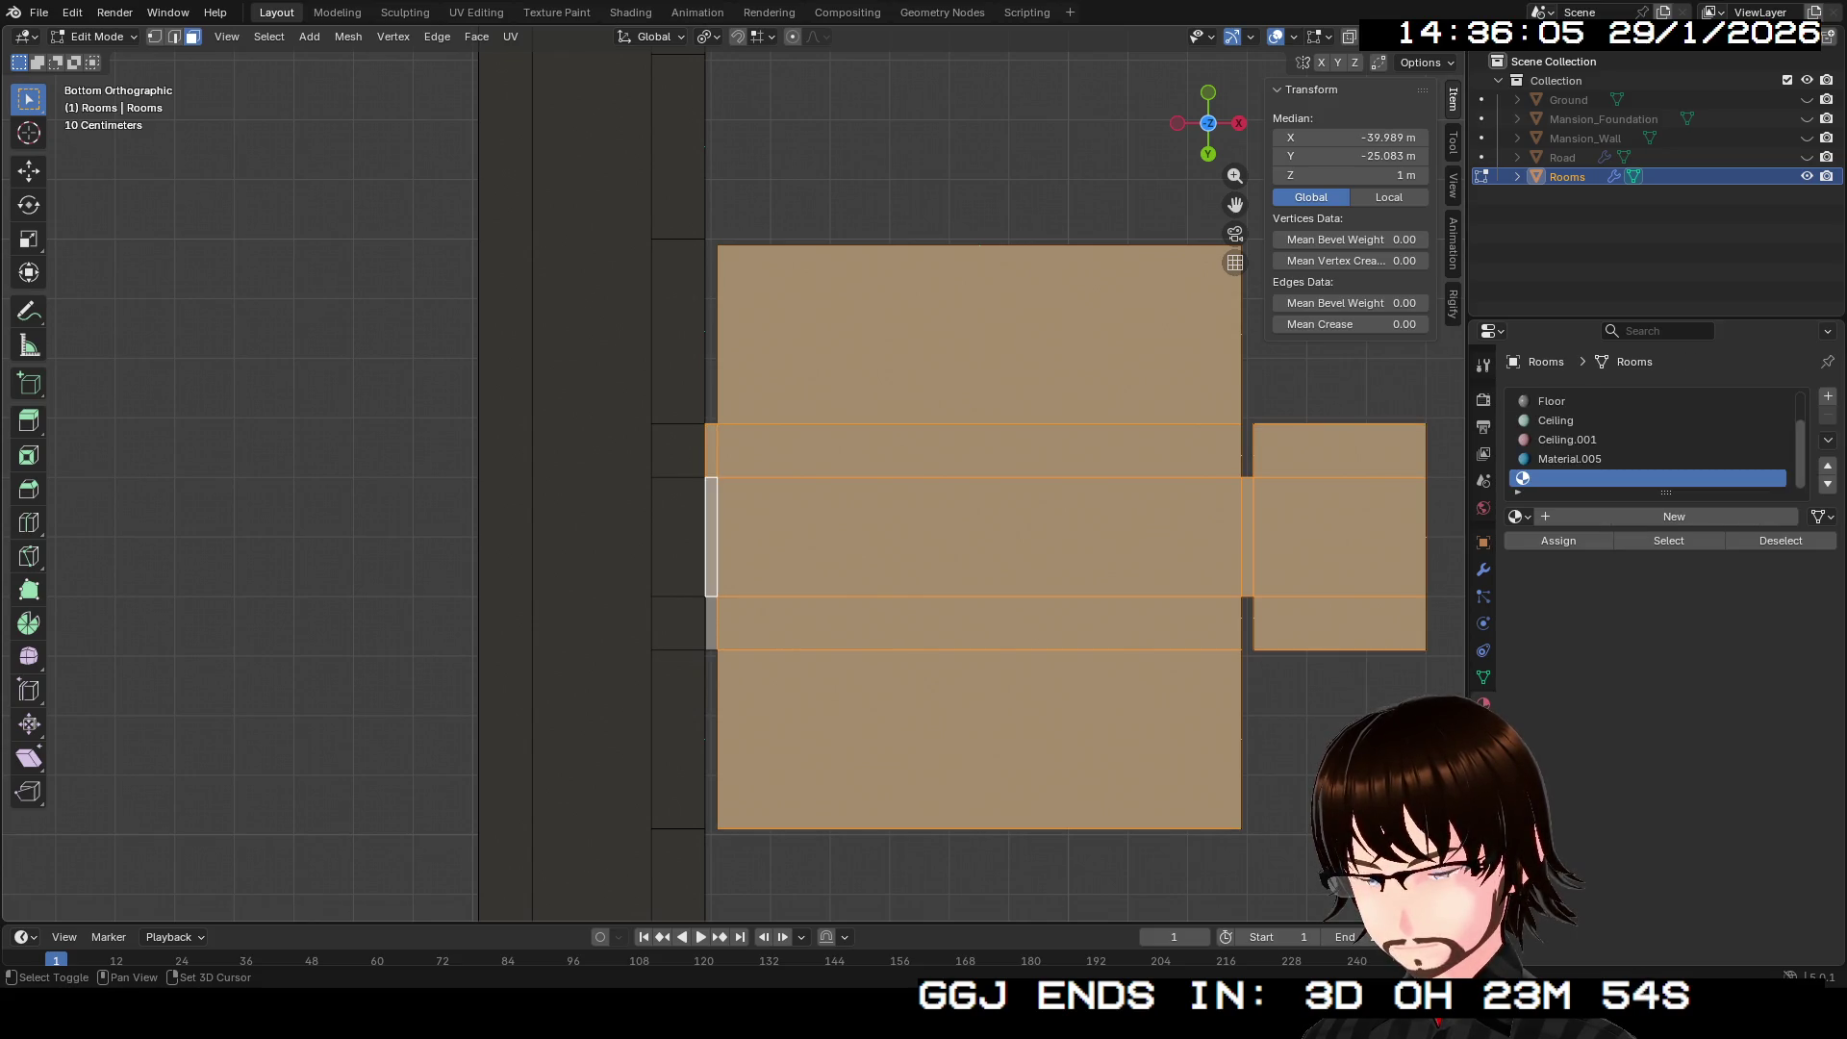
Step: Assign the Floor material to the selected underside faces
scroll(1636, 440, "up", 2)
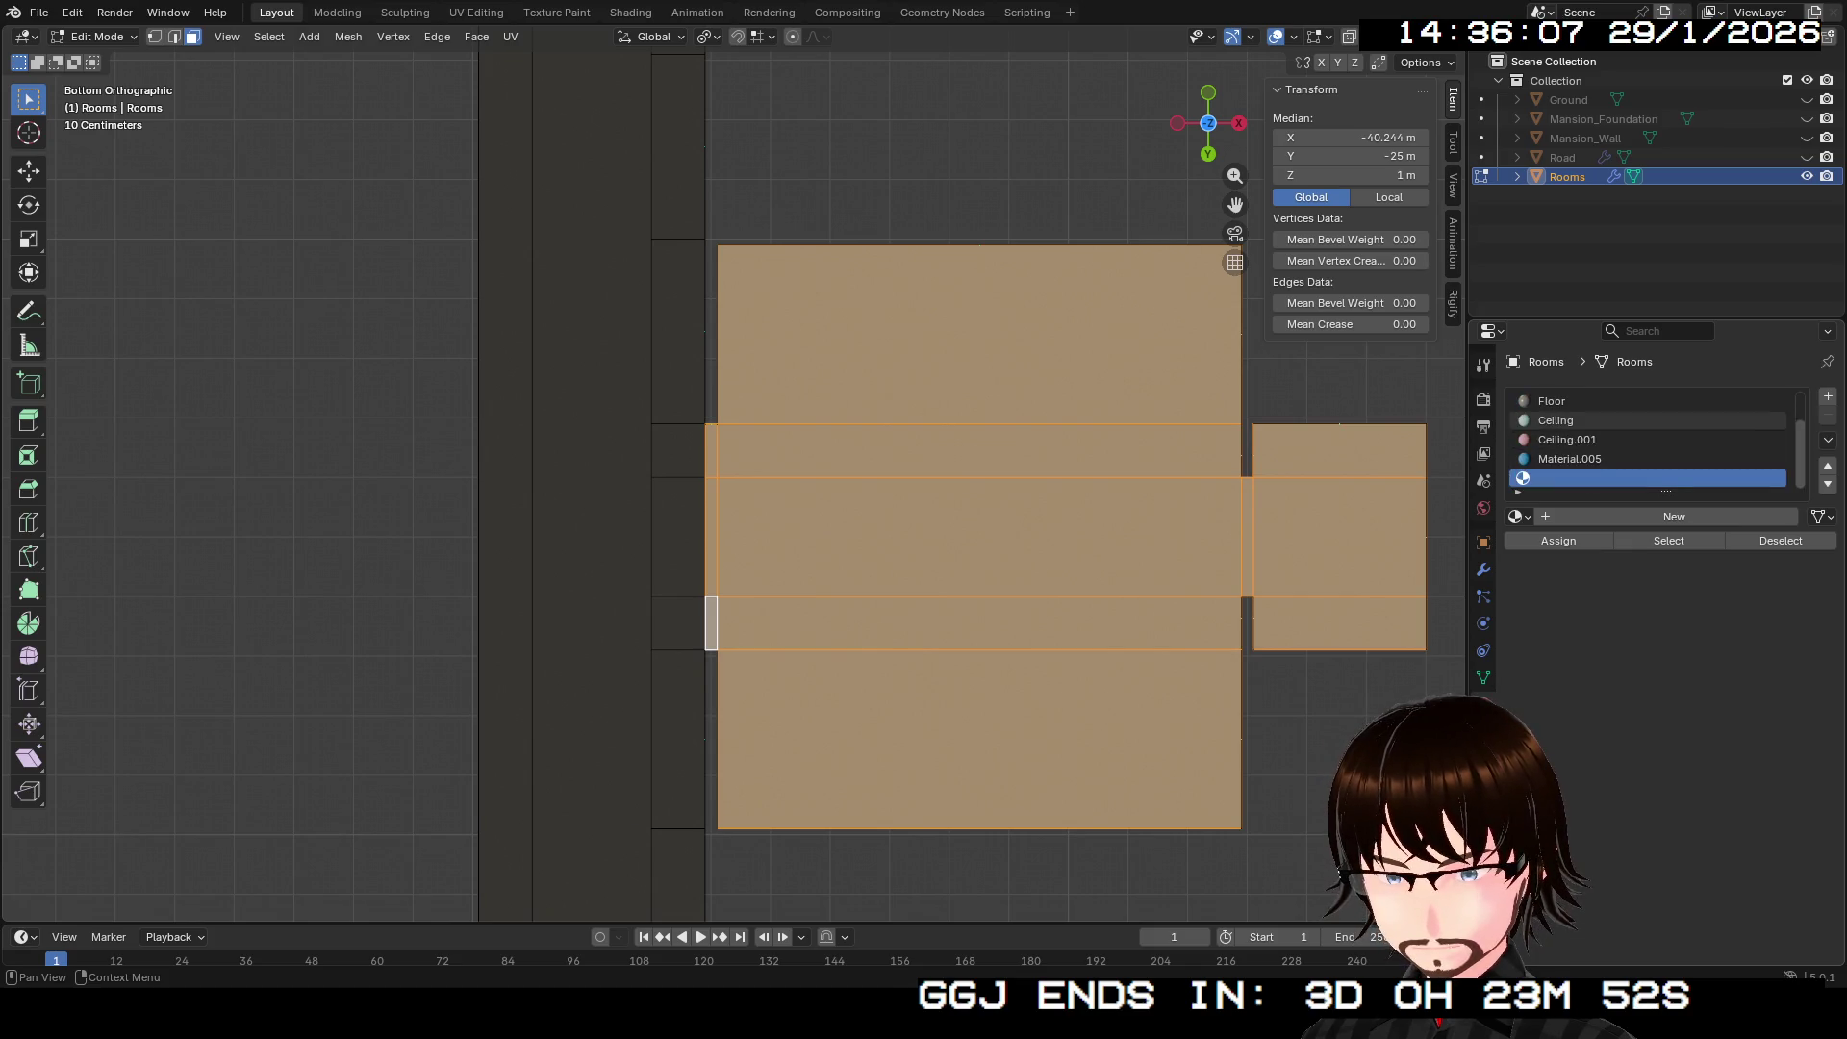
left_click(1551, 440)
left_click(1558, 541)
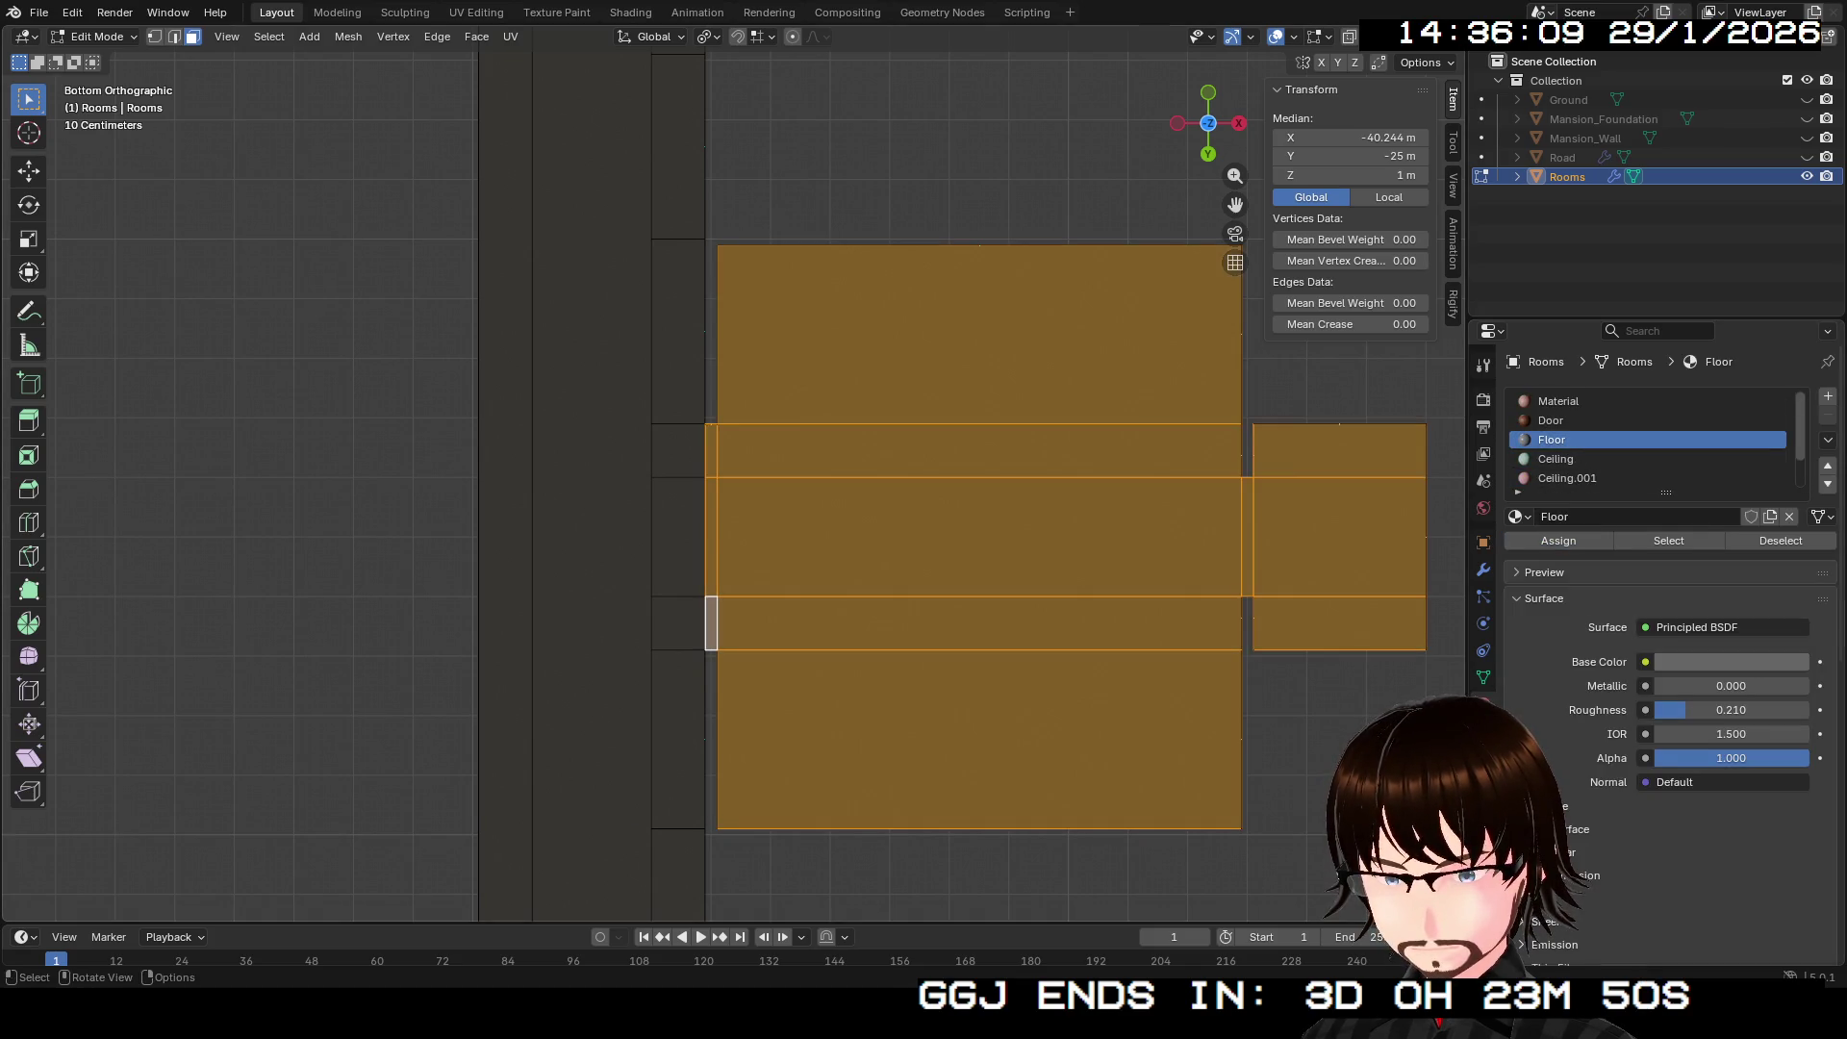
mouse_move(731, 481)
left_mouse_down()
mouse_move(673, 442)
mouse_move(716, 400)
left_mouse_up()
Step: Try the Floor material on the large box's top face, then undo it
scroll(846, 481, "down", 3)
left_click(847, 433)
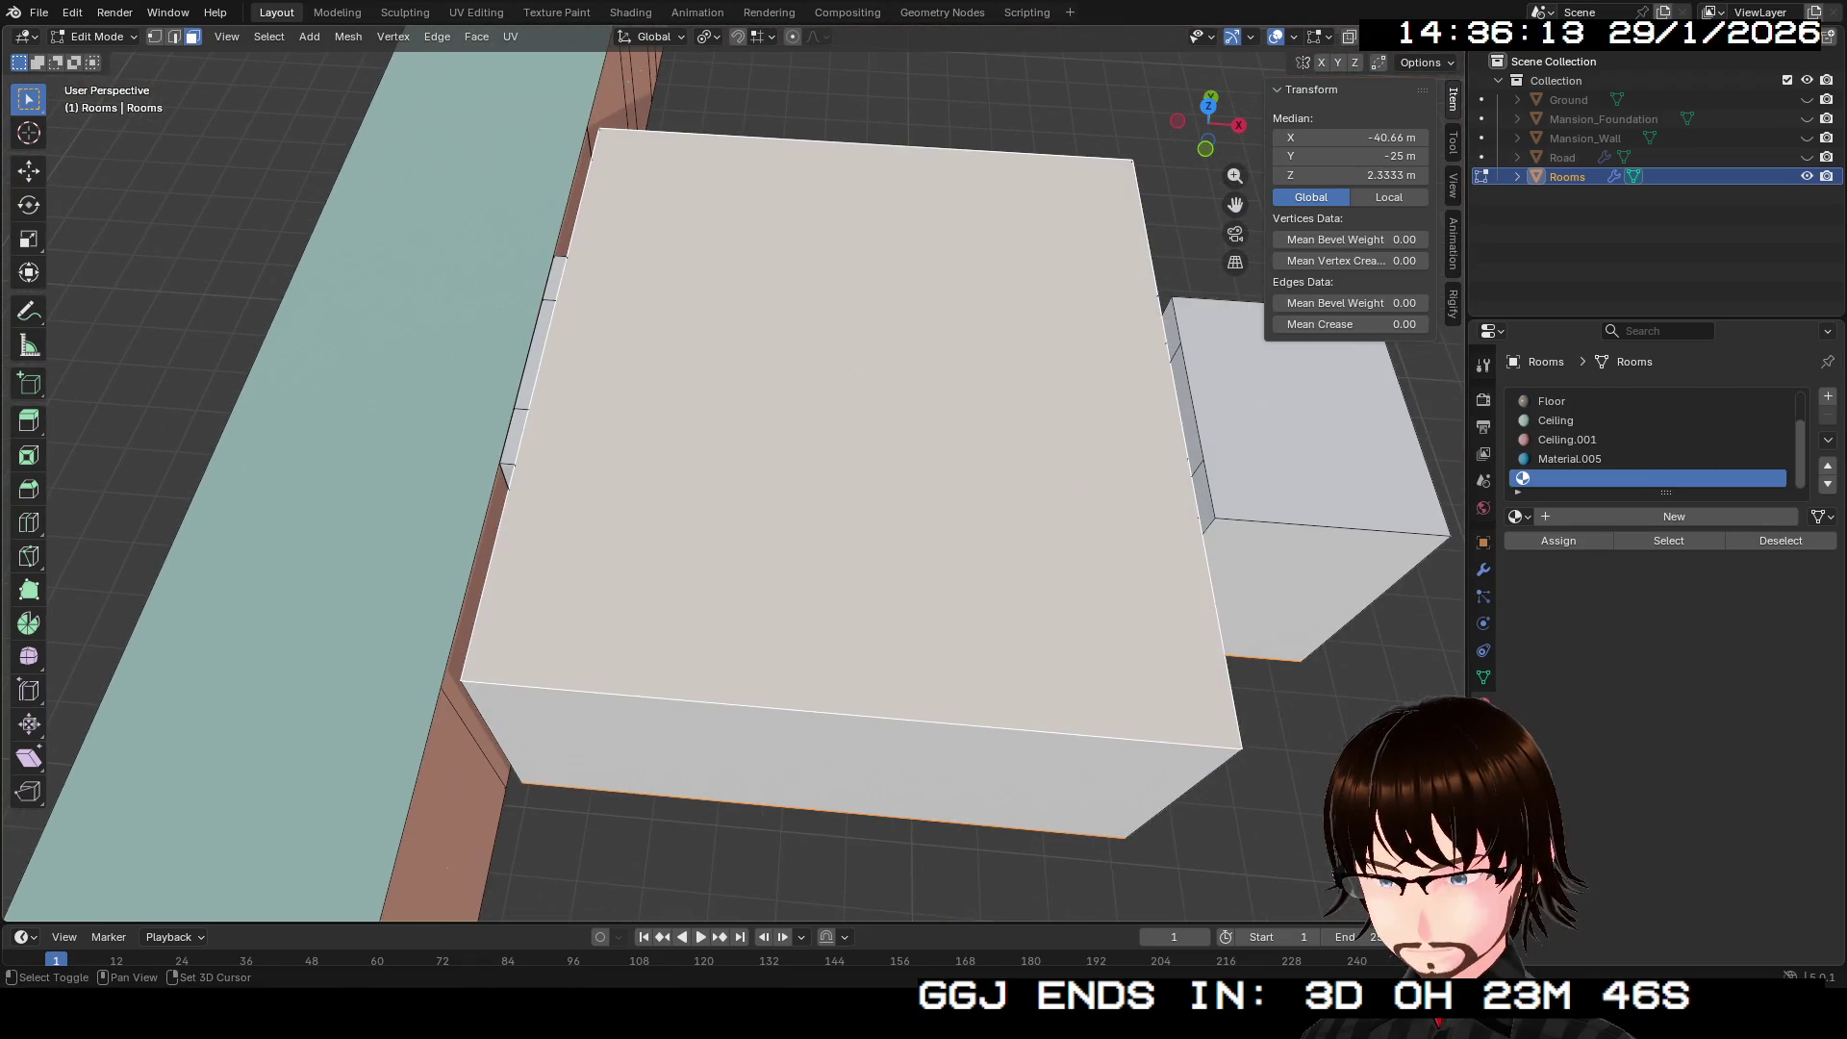
left_click_drag(846, 433, 799, 445)
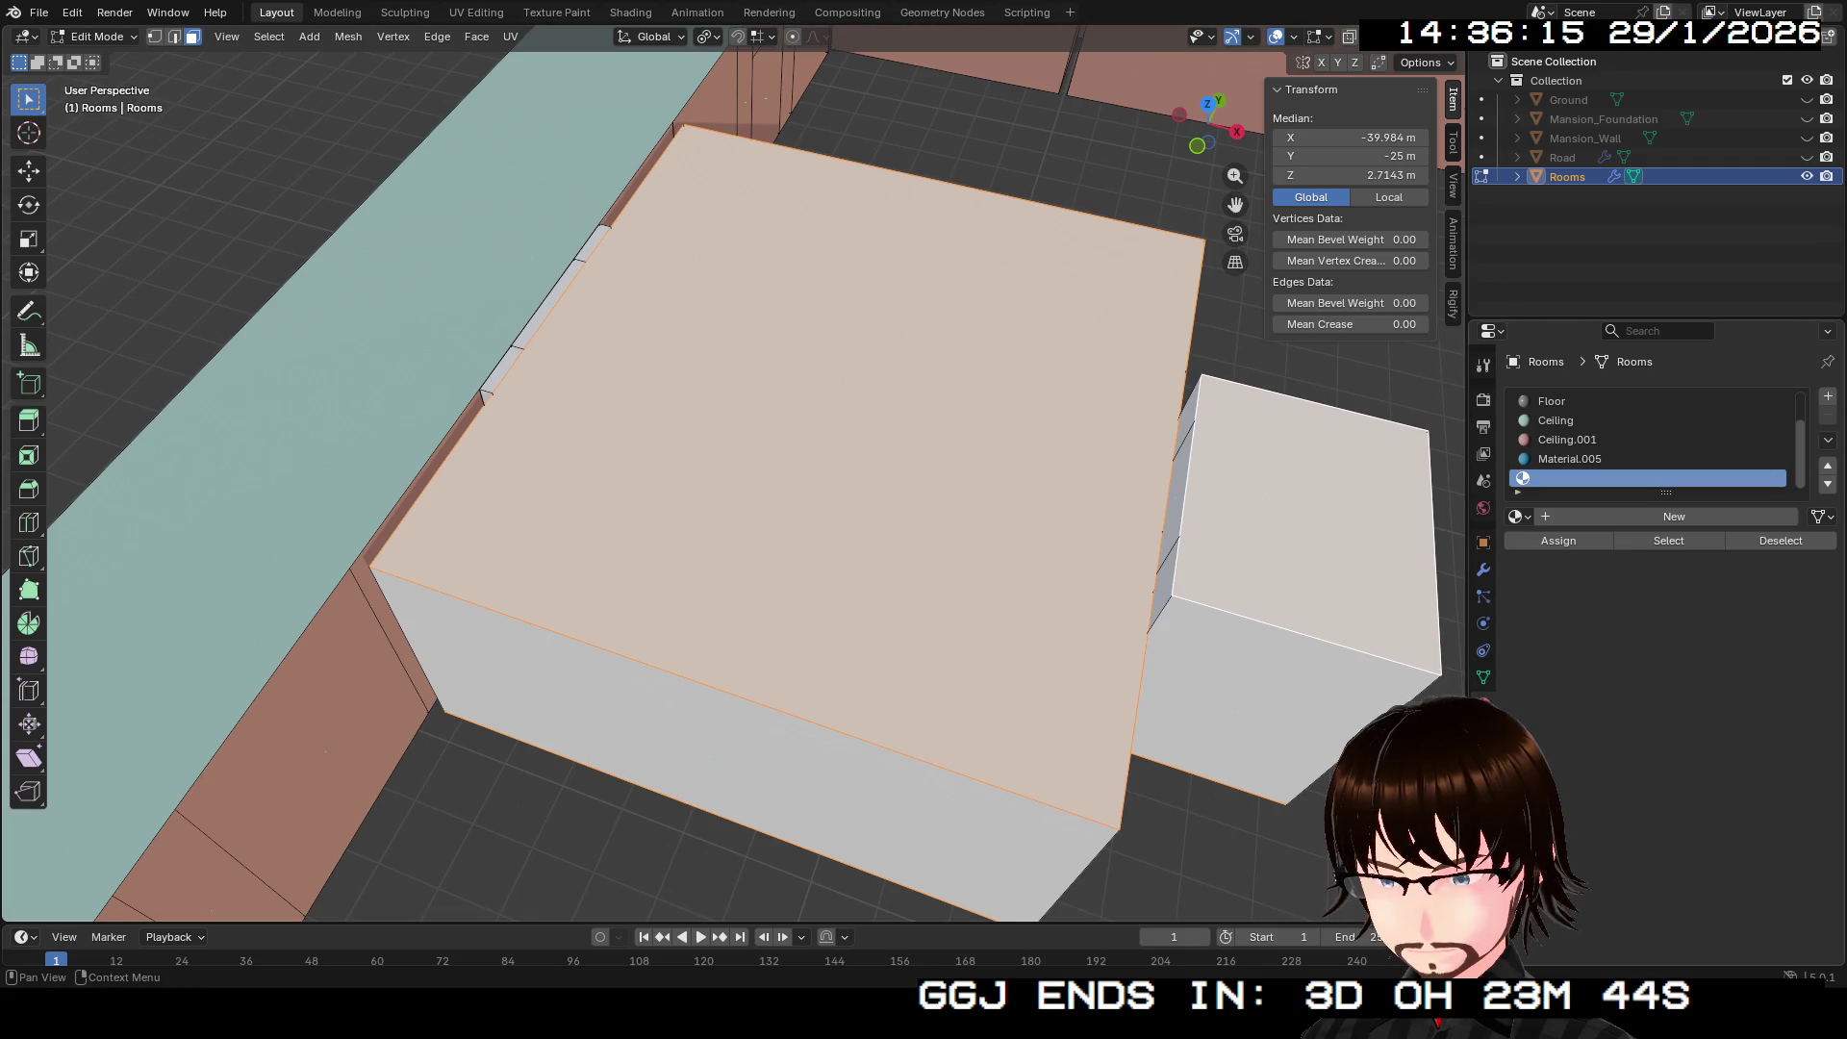
scroll(1650, 439, "up", 4)
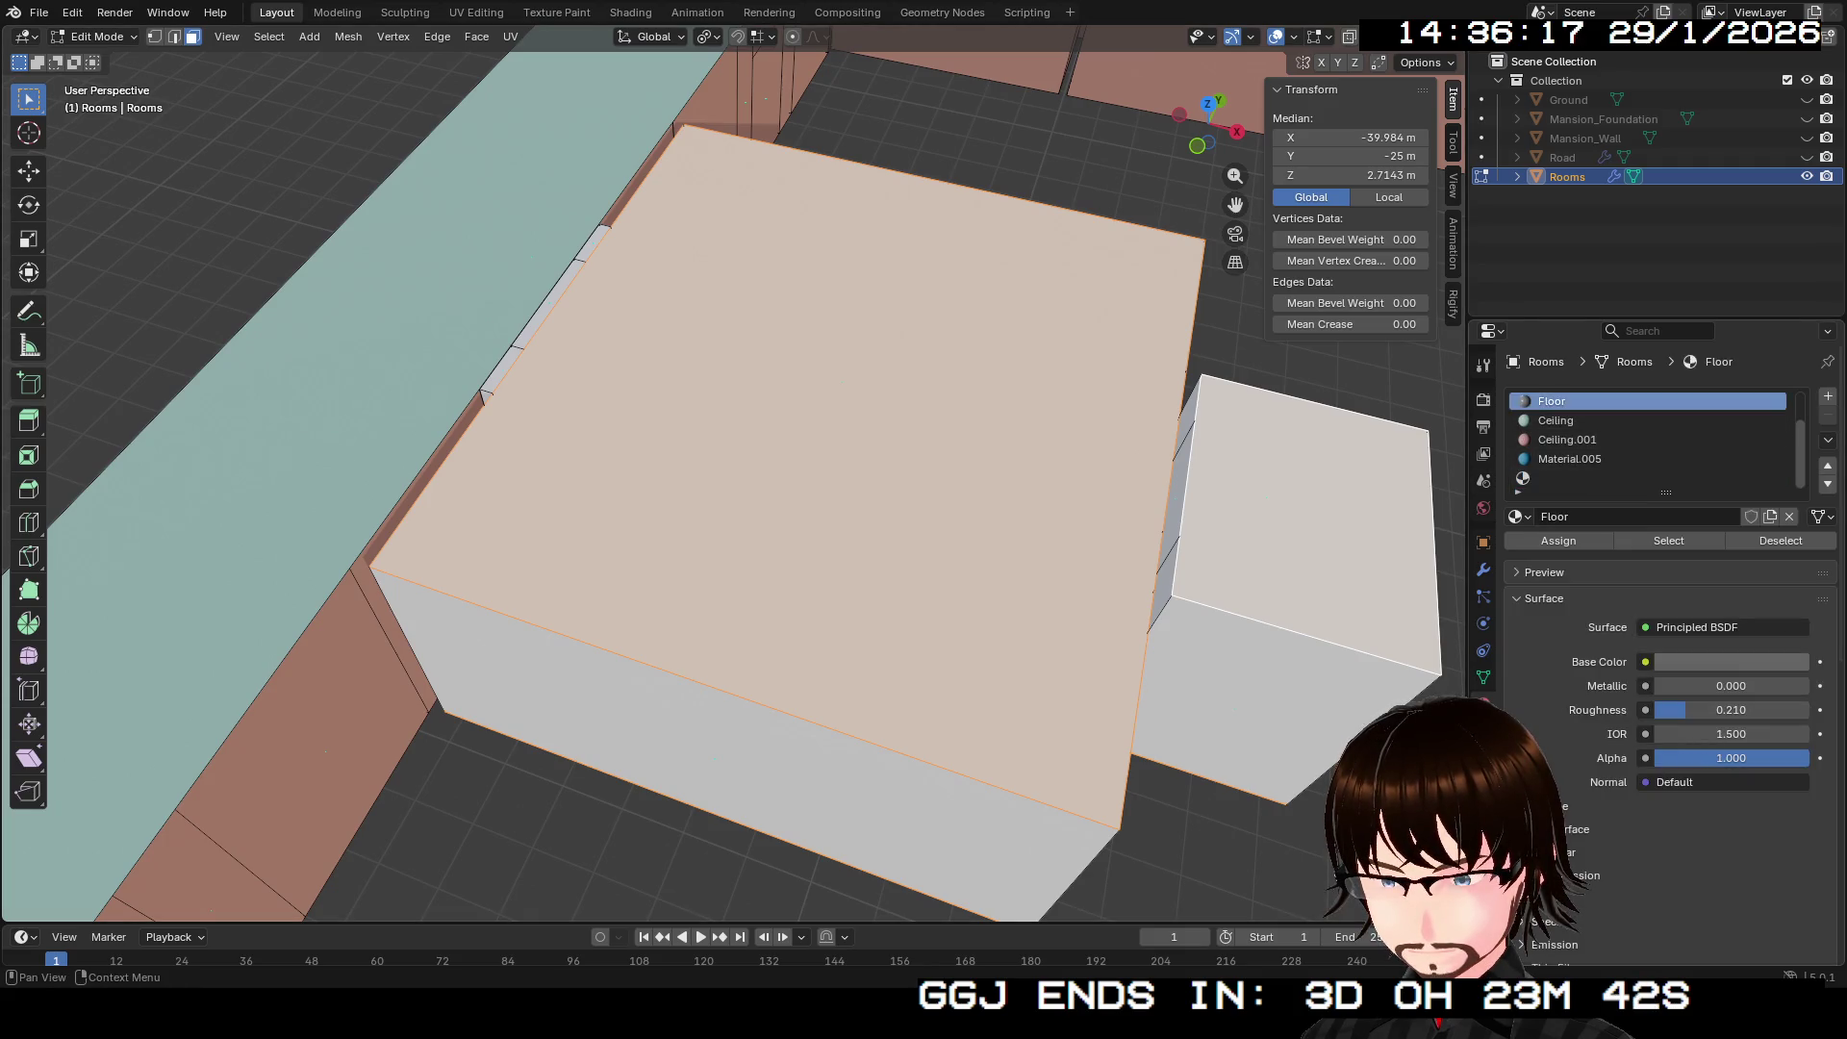
left_click(1559, 541)
left_click_drag(866, 481, 817, 394)
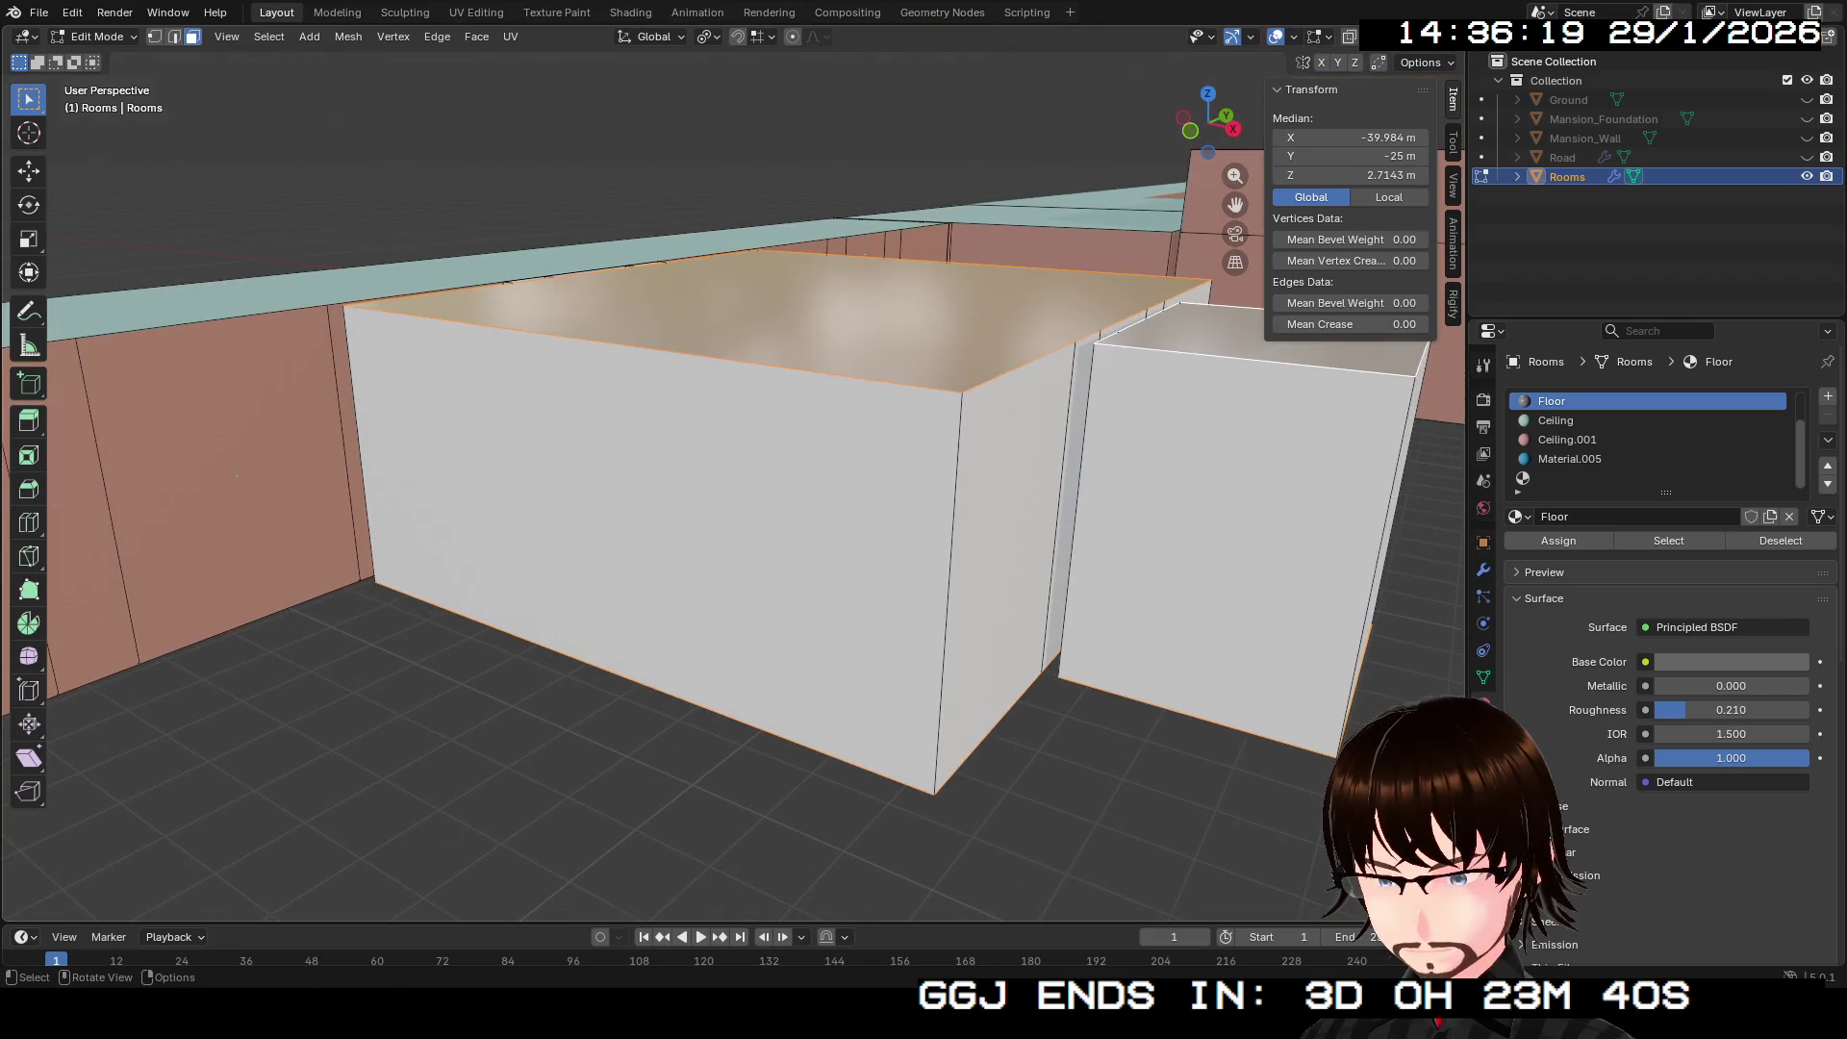
key("ctrl+z")
Step: Select the outer front, back and side wall faces of both room boxes
left_click(655, 544)
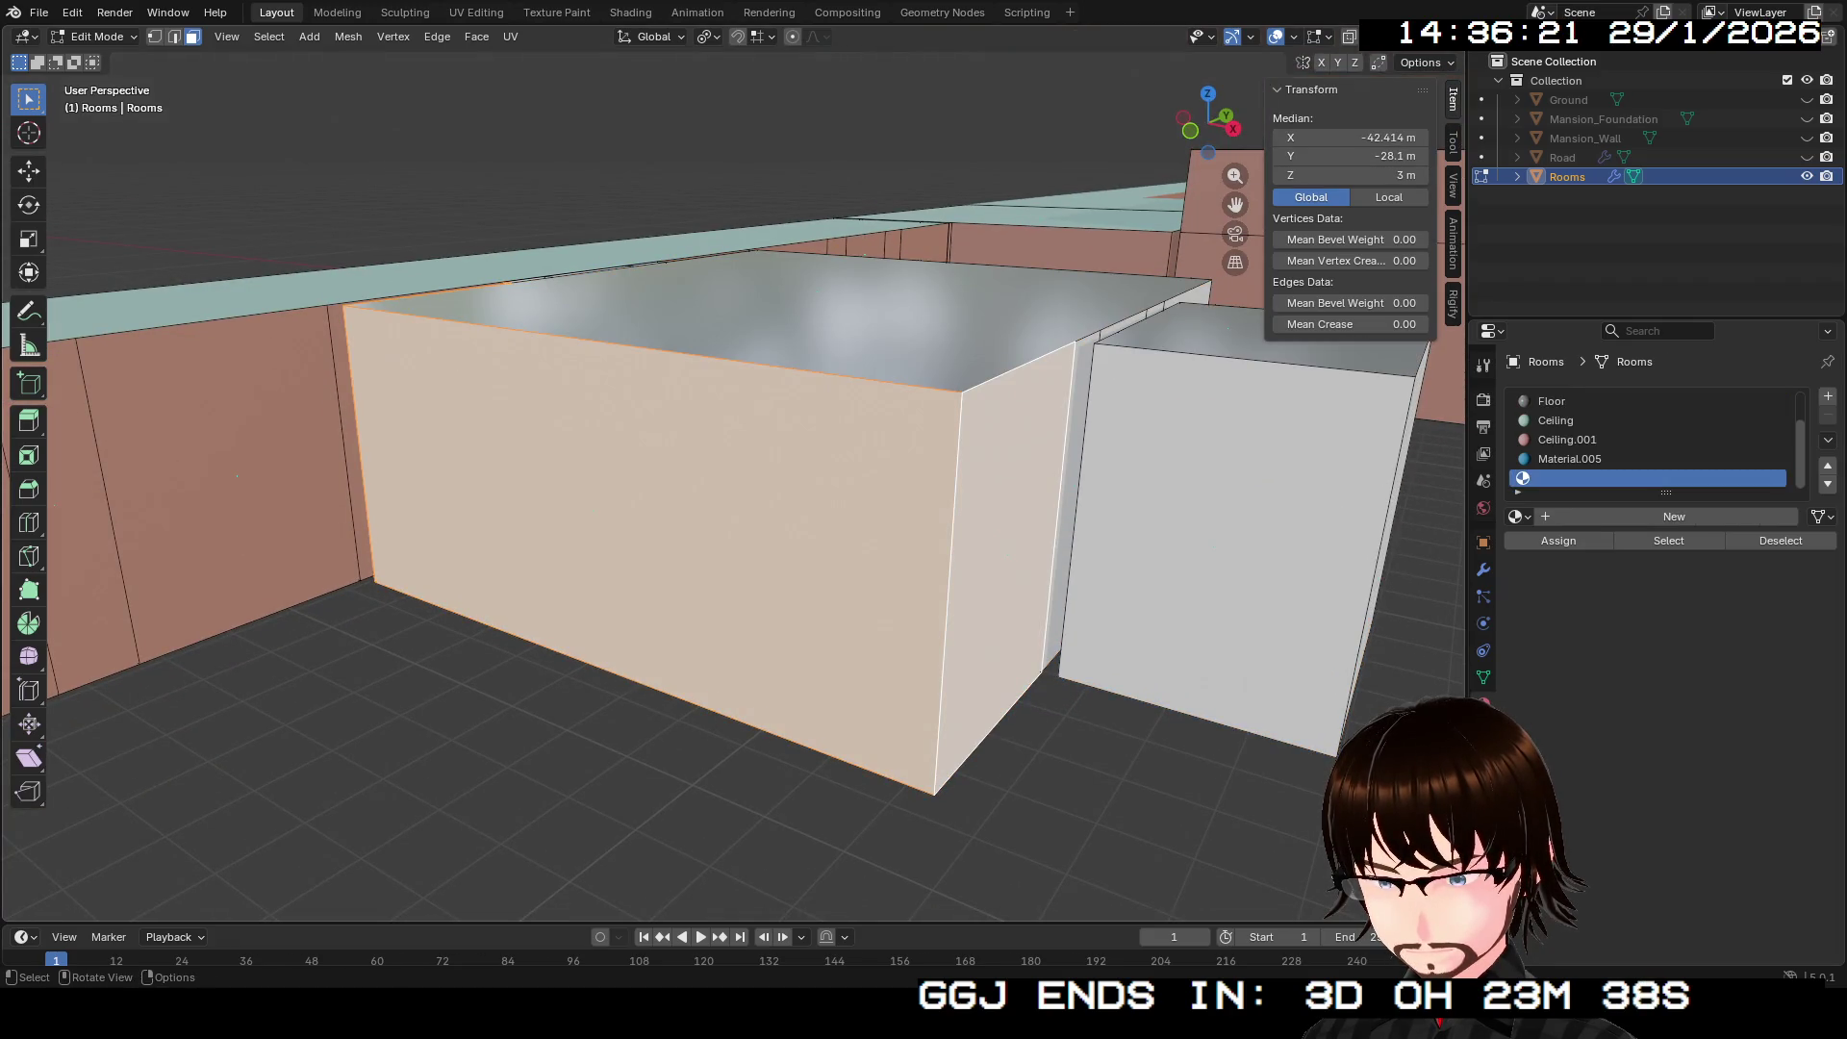
key("alt+a")
key("ctrl+z")
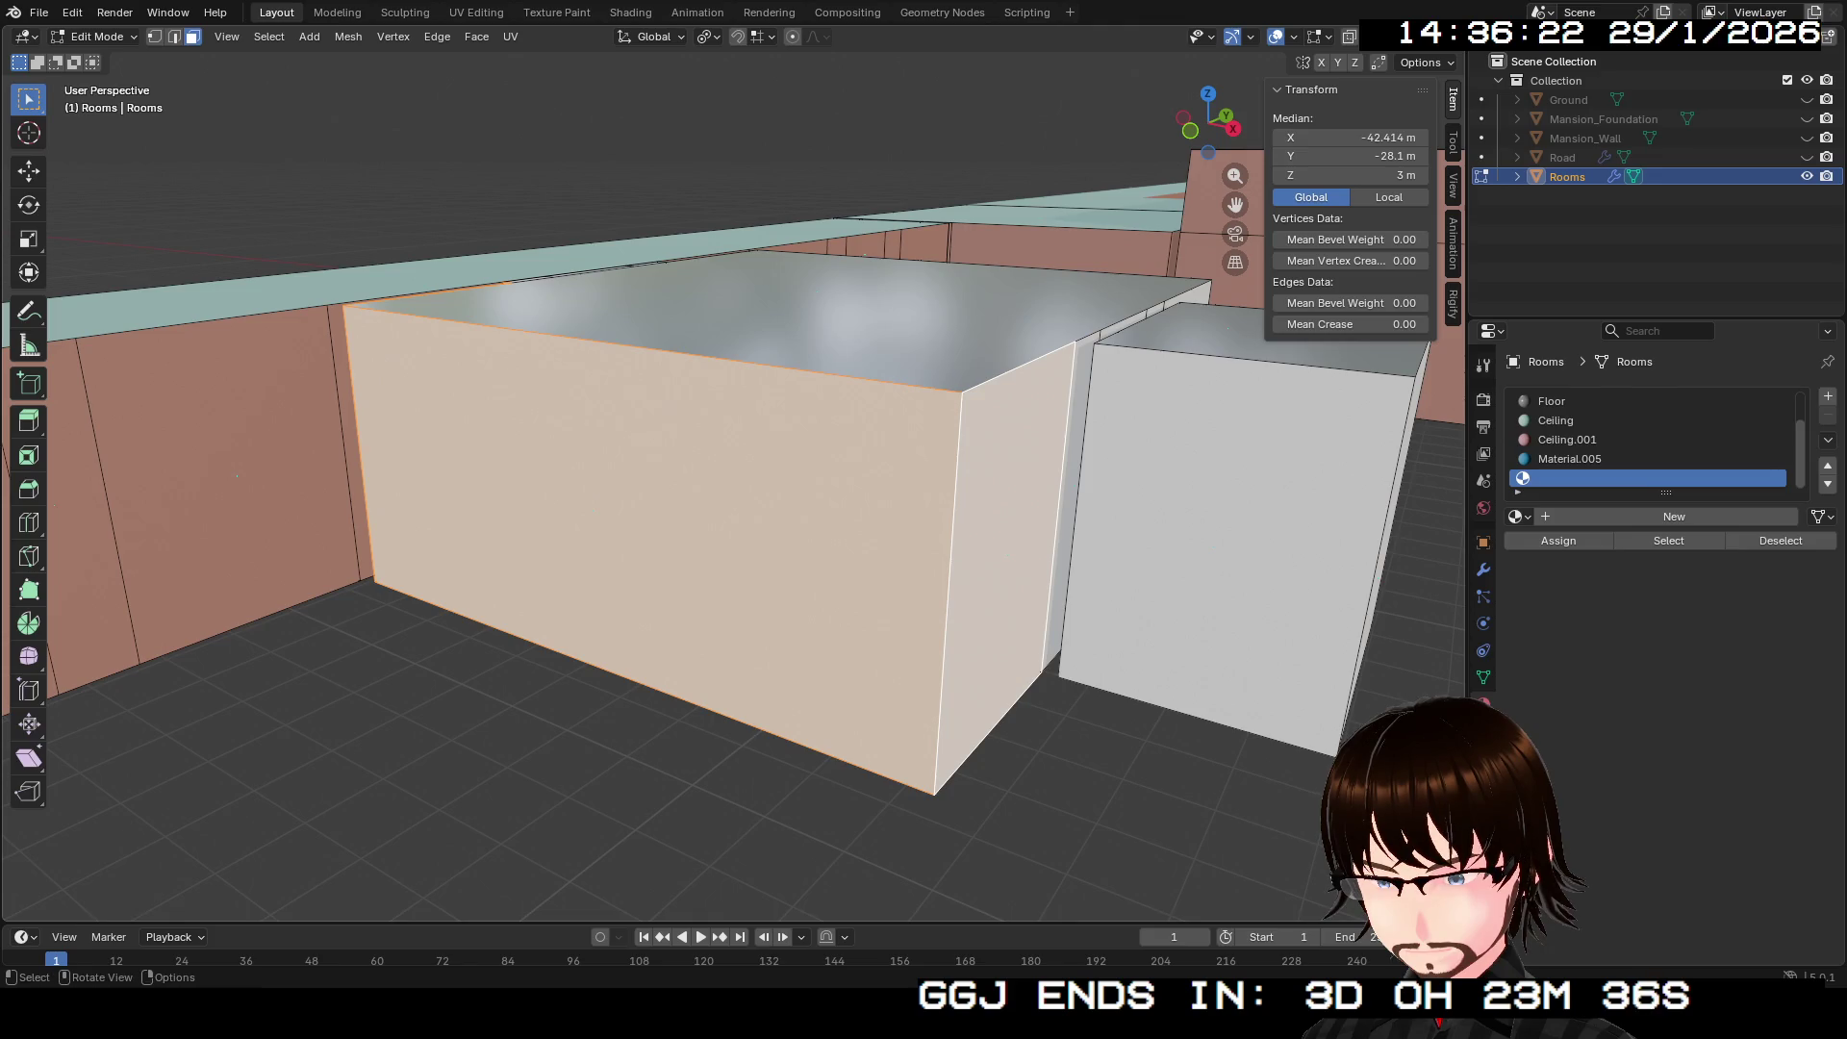
left_click(1275, 552)
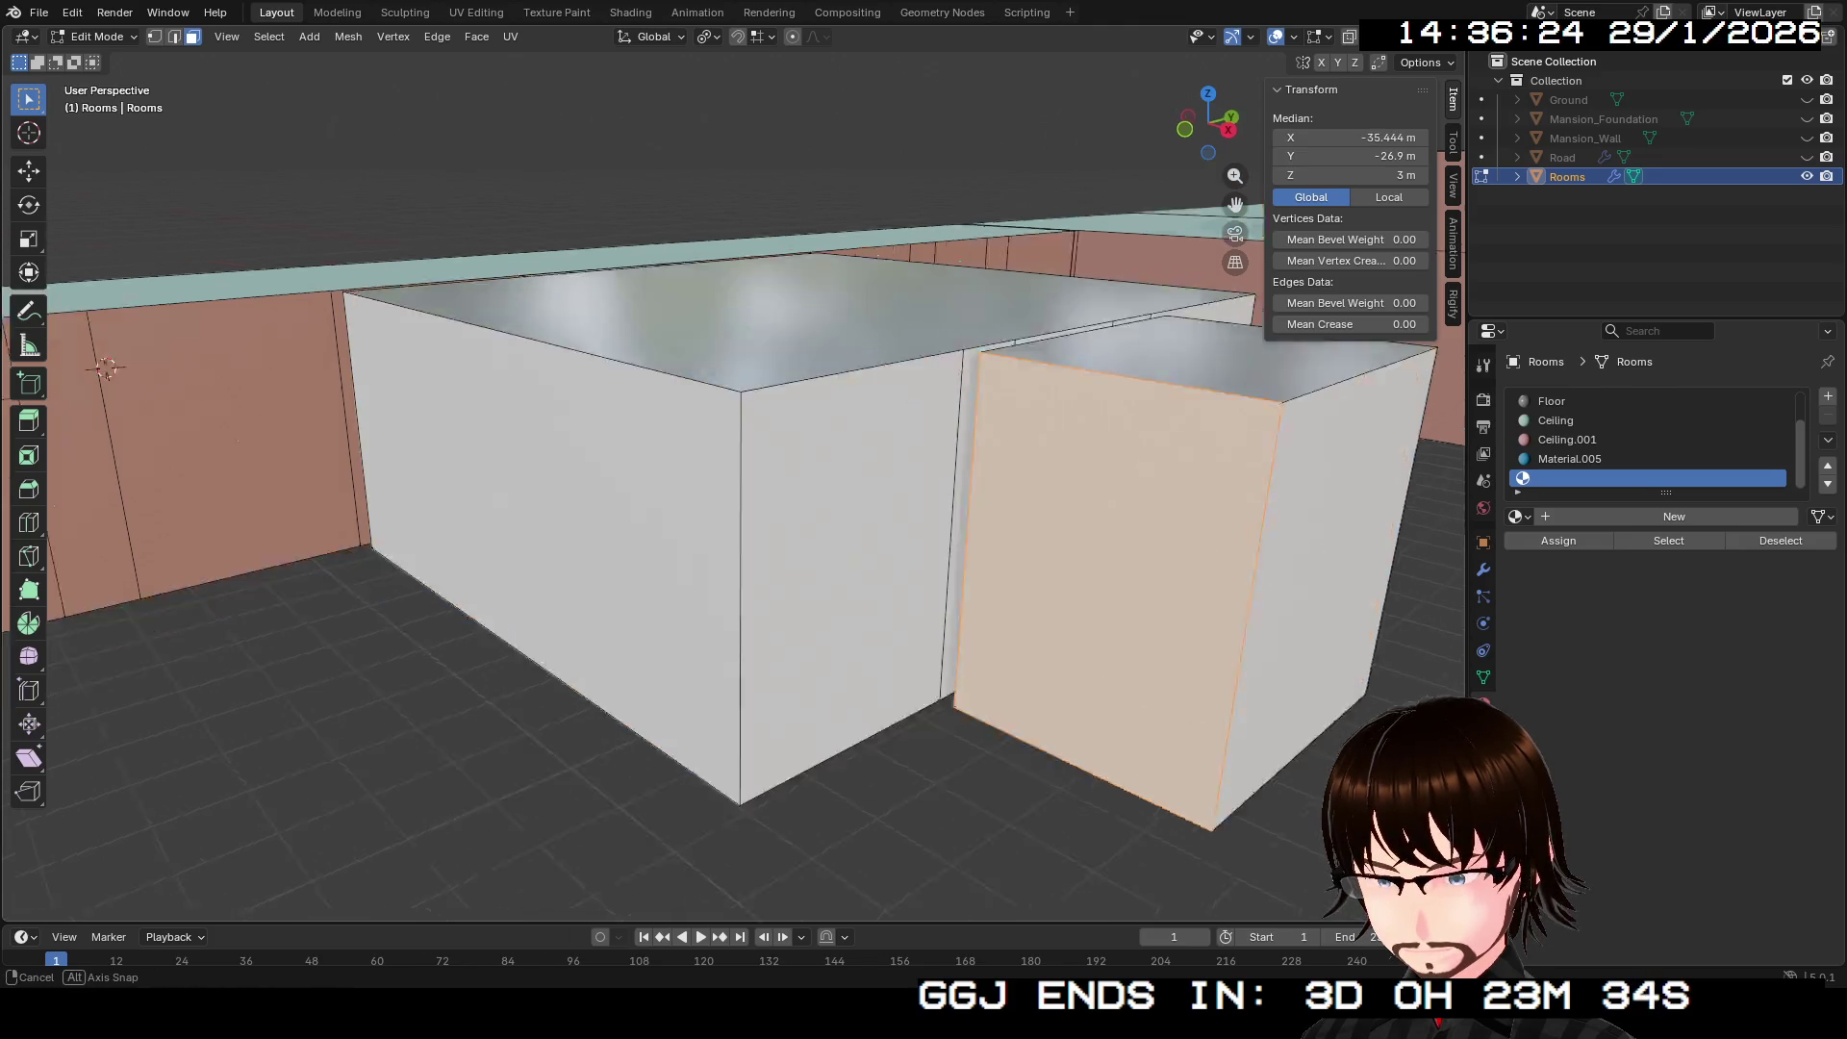
left_click(1087, 539)
scroll(1087, 539, "down", 3)
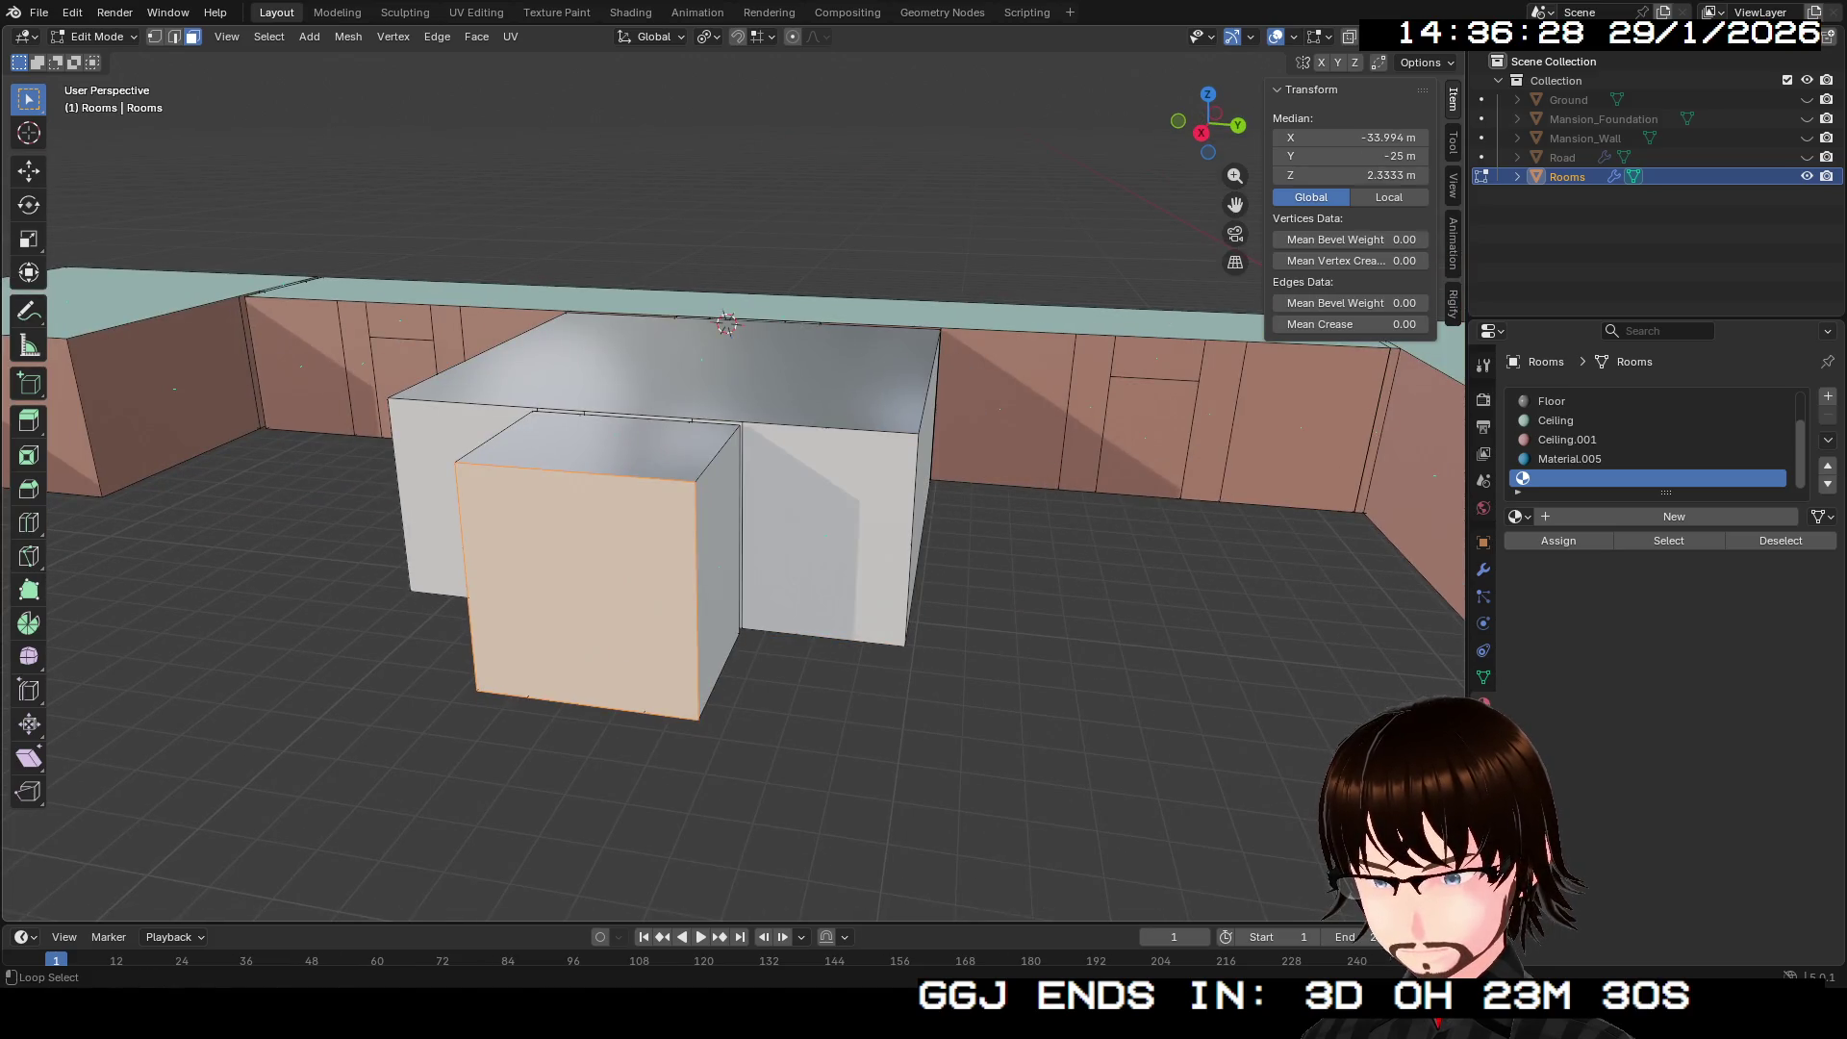
left_click(828, 539, "shift")
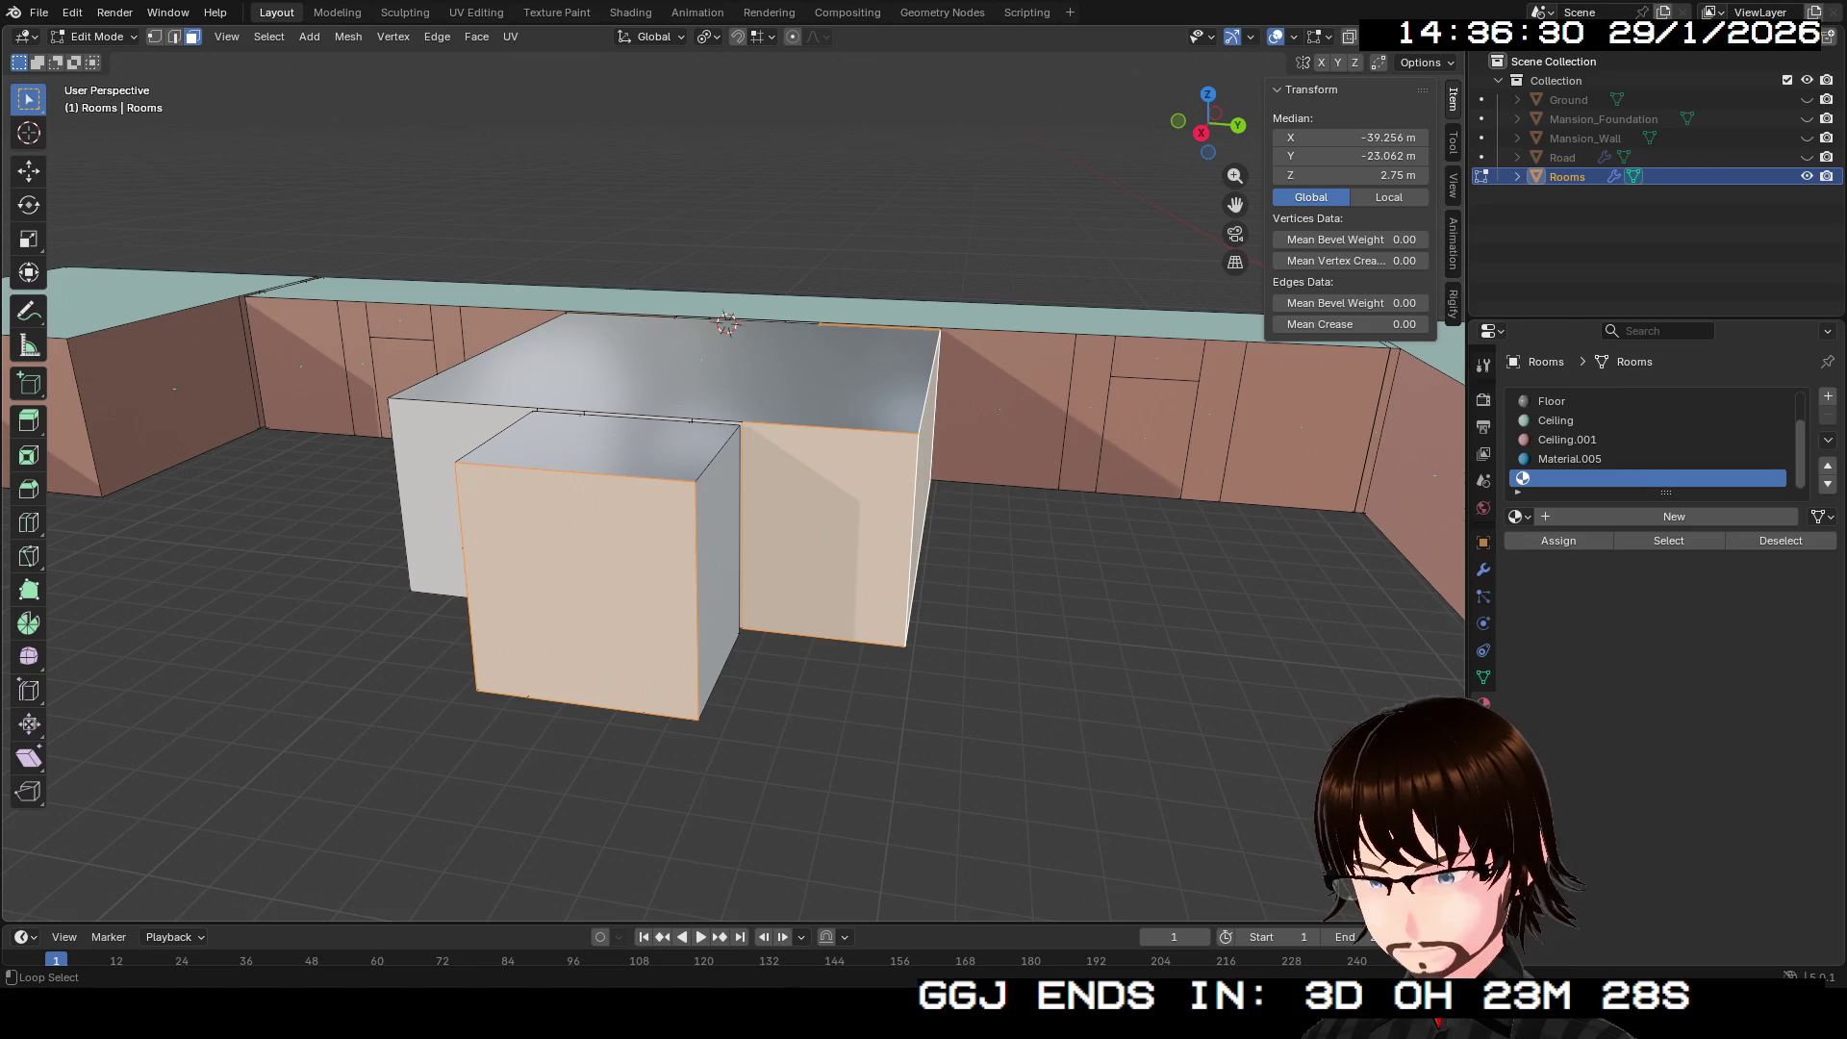
left_click(719, 577, "shift")
left_click(428, 500, "shift")
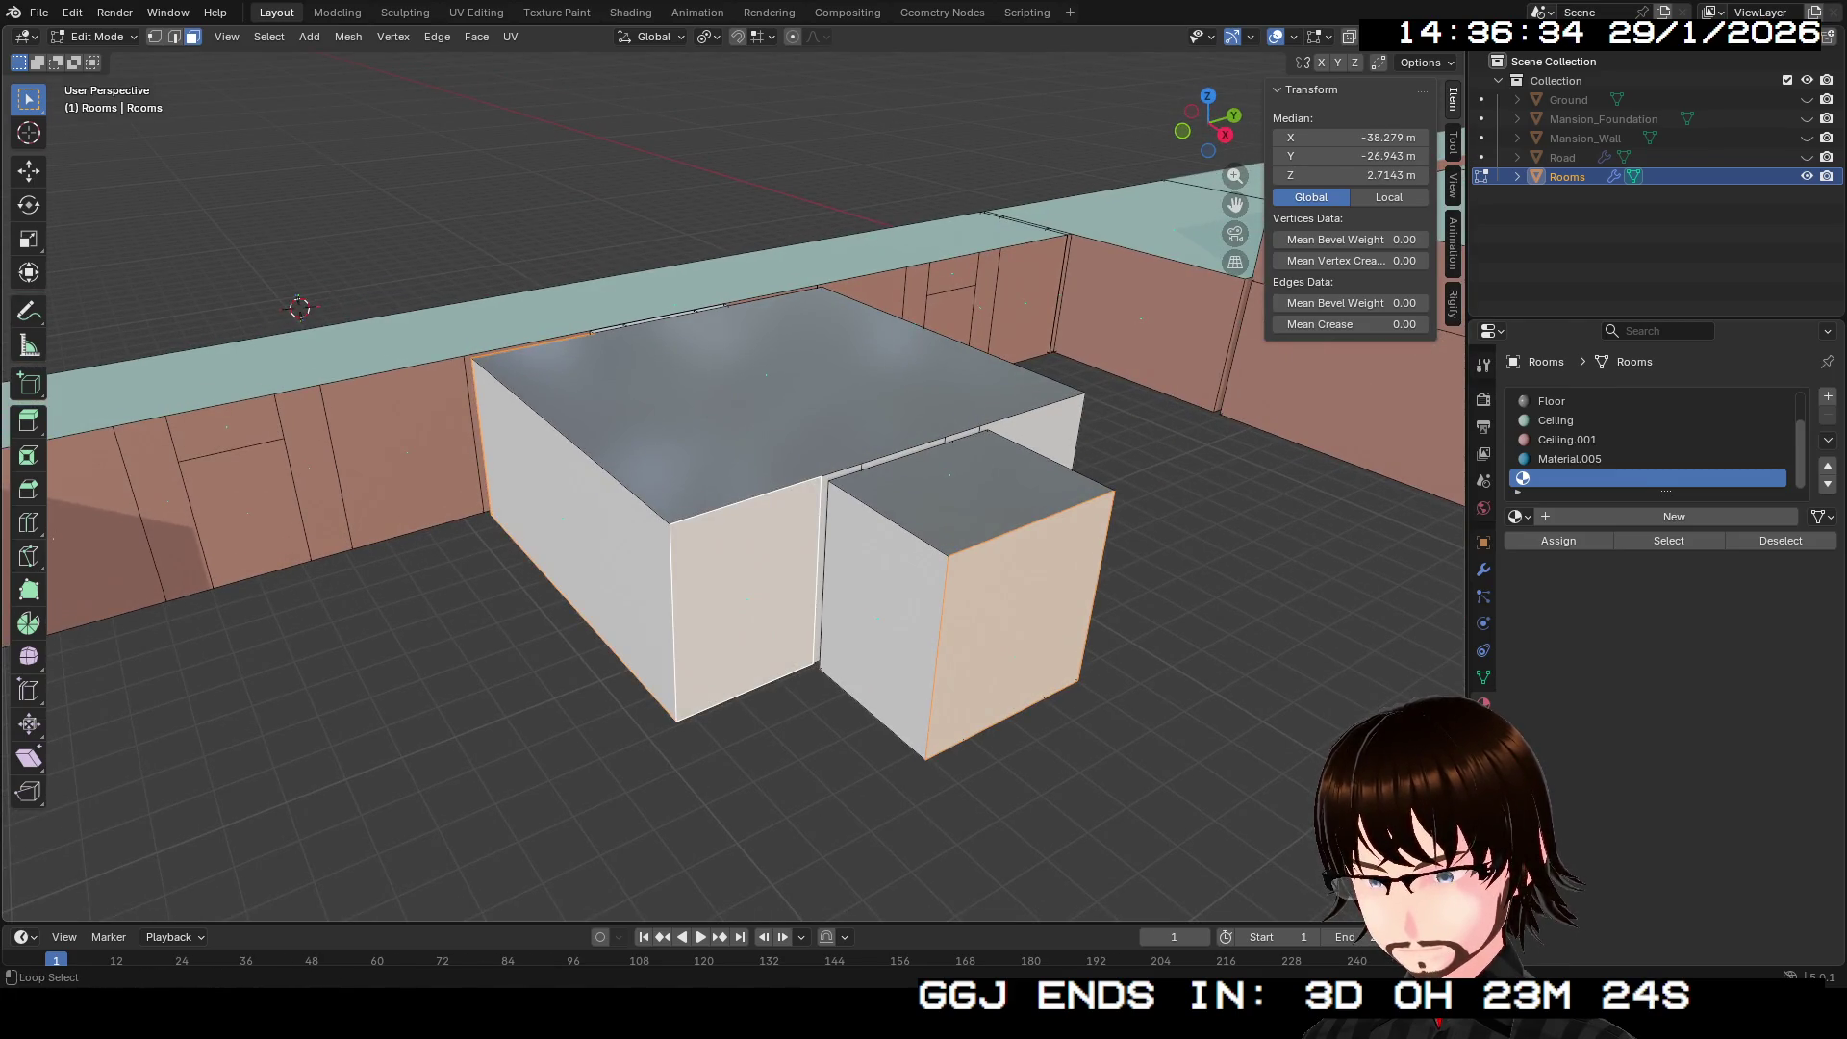
left_click(577, 539, "alt+shift")
left_click(577, 539, "alt+shift")
left_click(820, 596, "alt+shift")
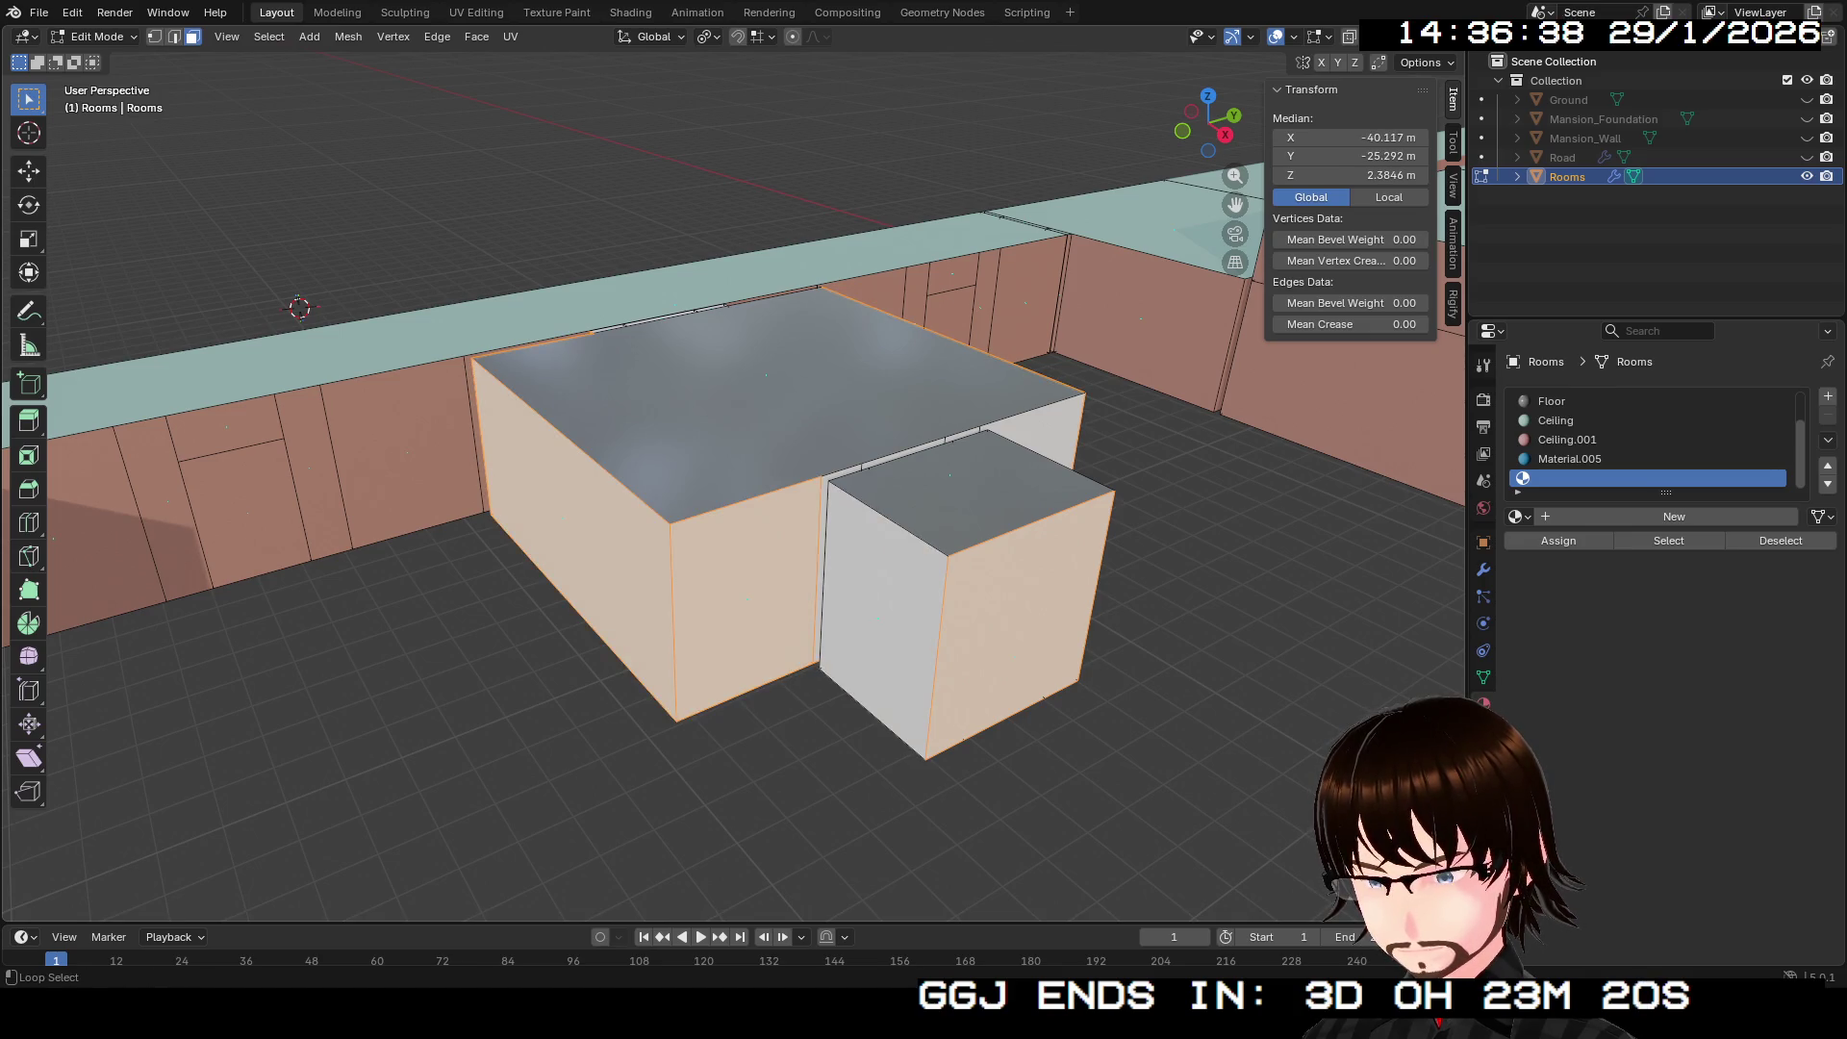
left_click_drag(821, 596, 406, 564)
left_click(965, 728, "alt+shift")
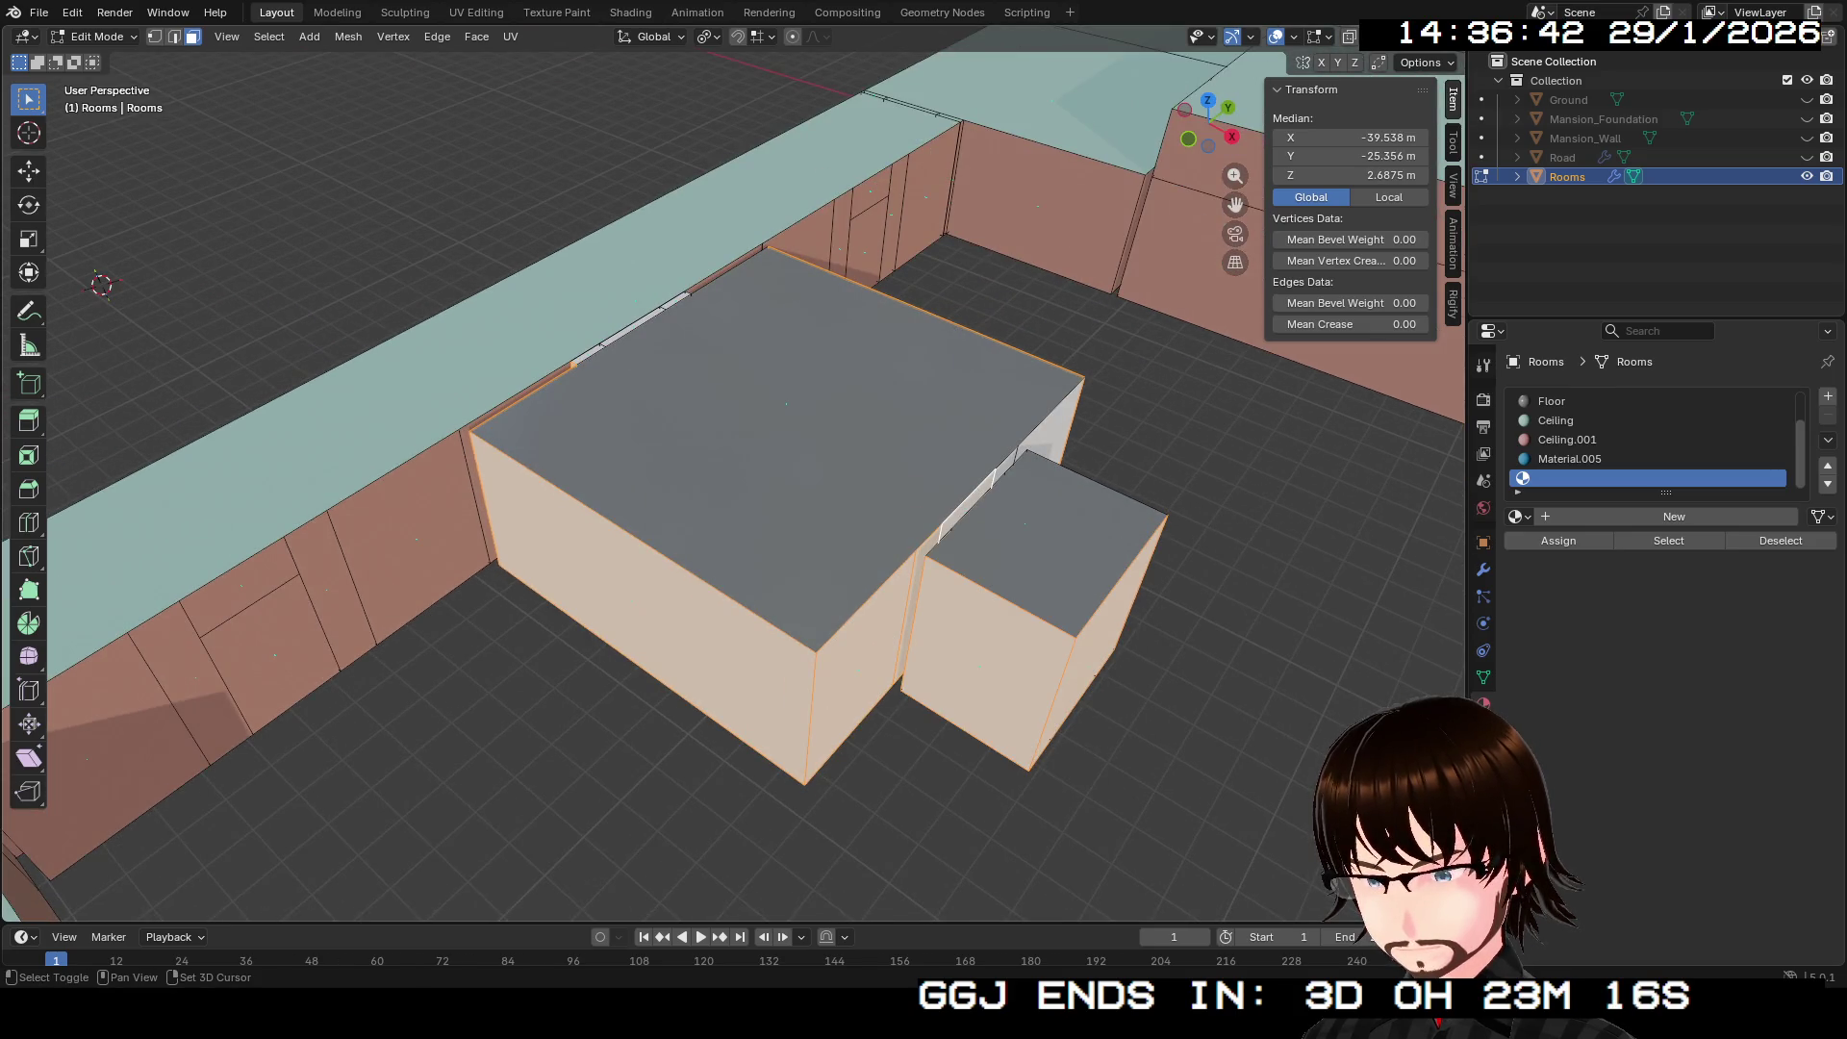
Step: Assign the Floor material slot to the selected outer wall faces
left_click_drag(674, 481, 482, 482)
left_click_drag(731, 482, 462, 481)
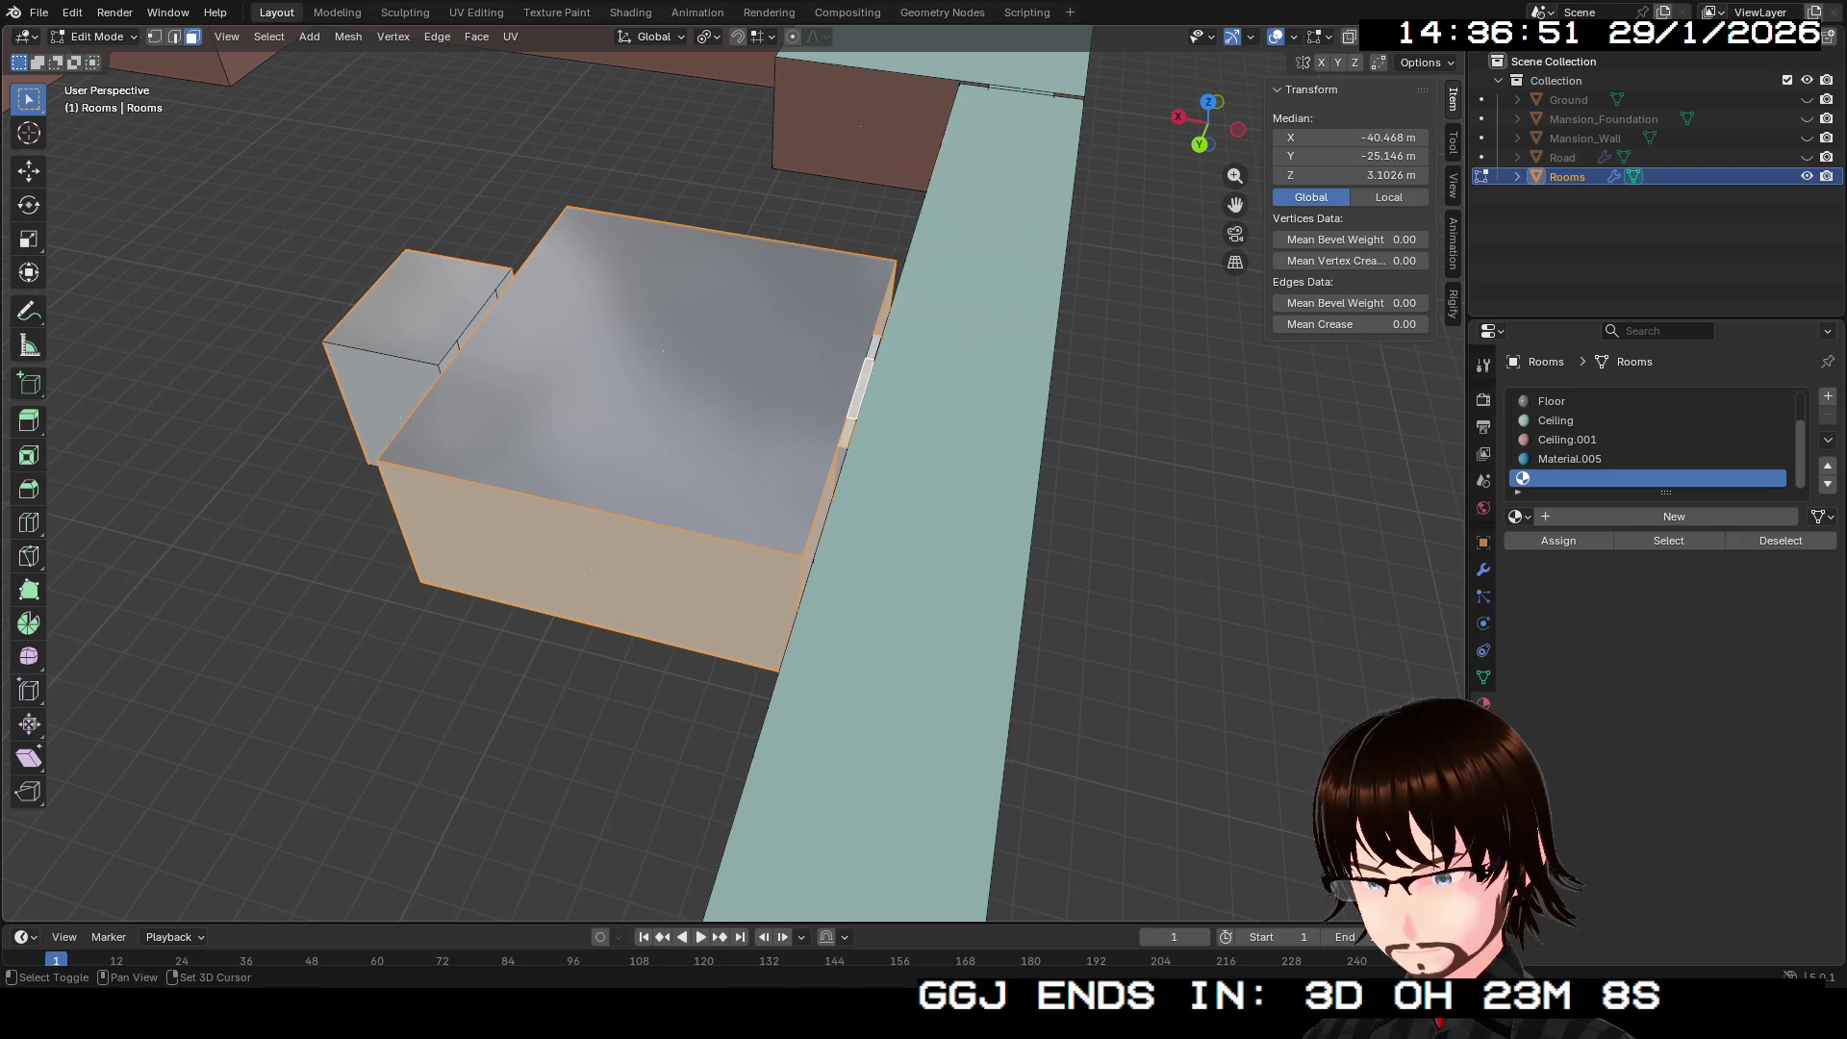
mouse_move(798, 578)
left_mouse_down()
mouse_move(799, 424)
mouse_move(799, 664)
left_mouse_up()
left_click(1552, 402)
left_click(1558, 541)
left_click_drag(799, 481, 799, 712)
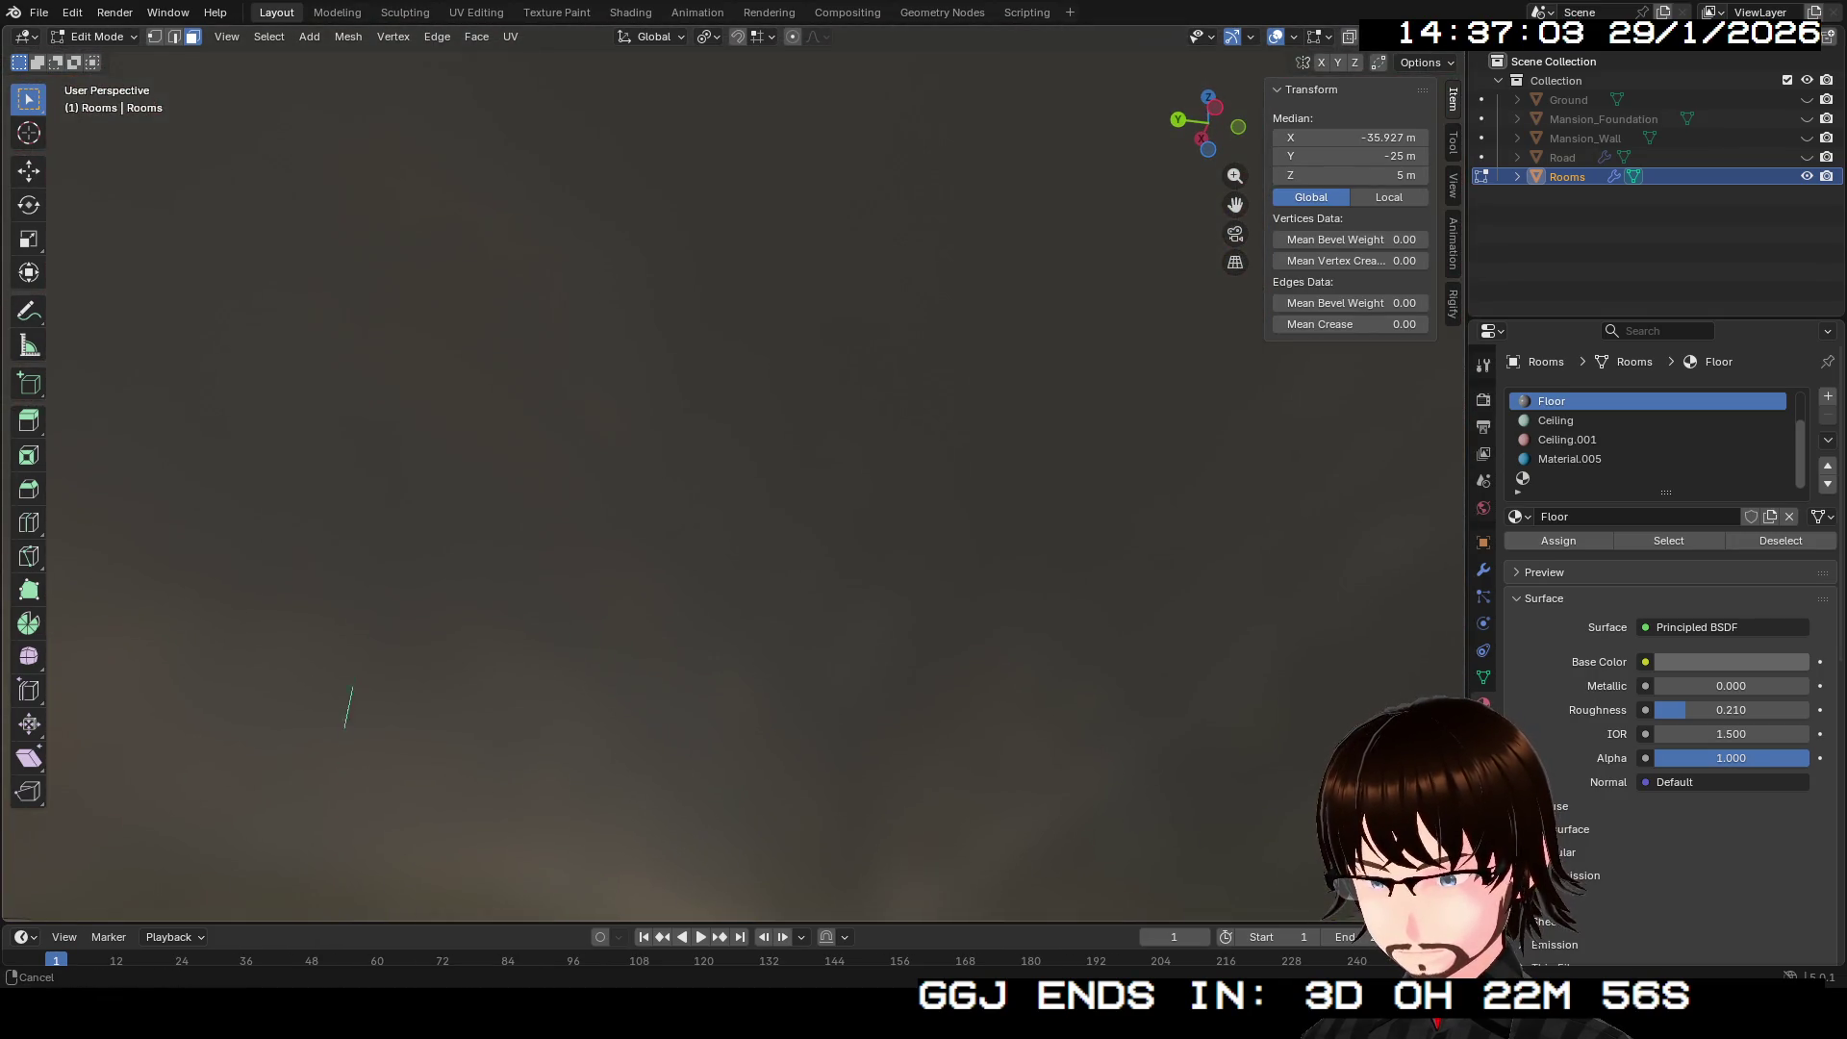
key("s")
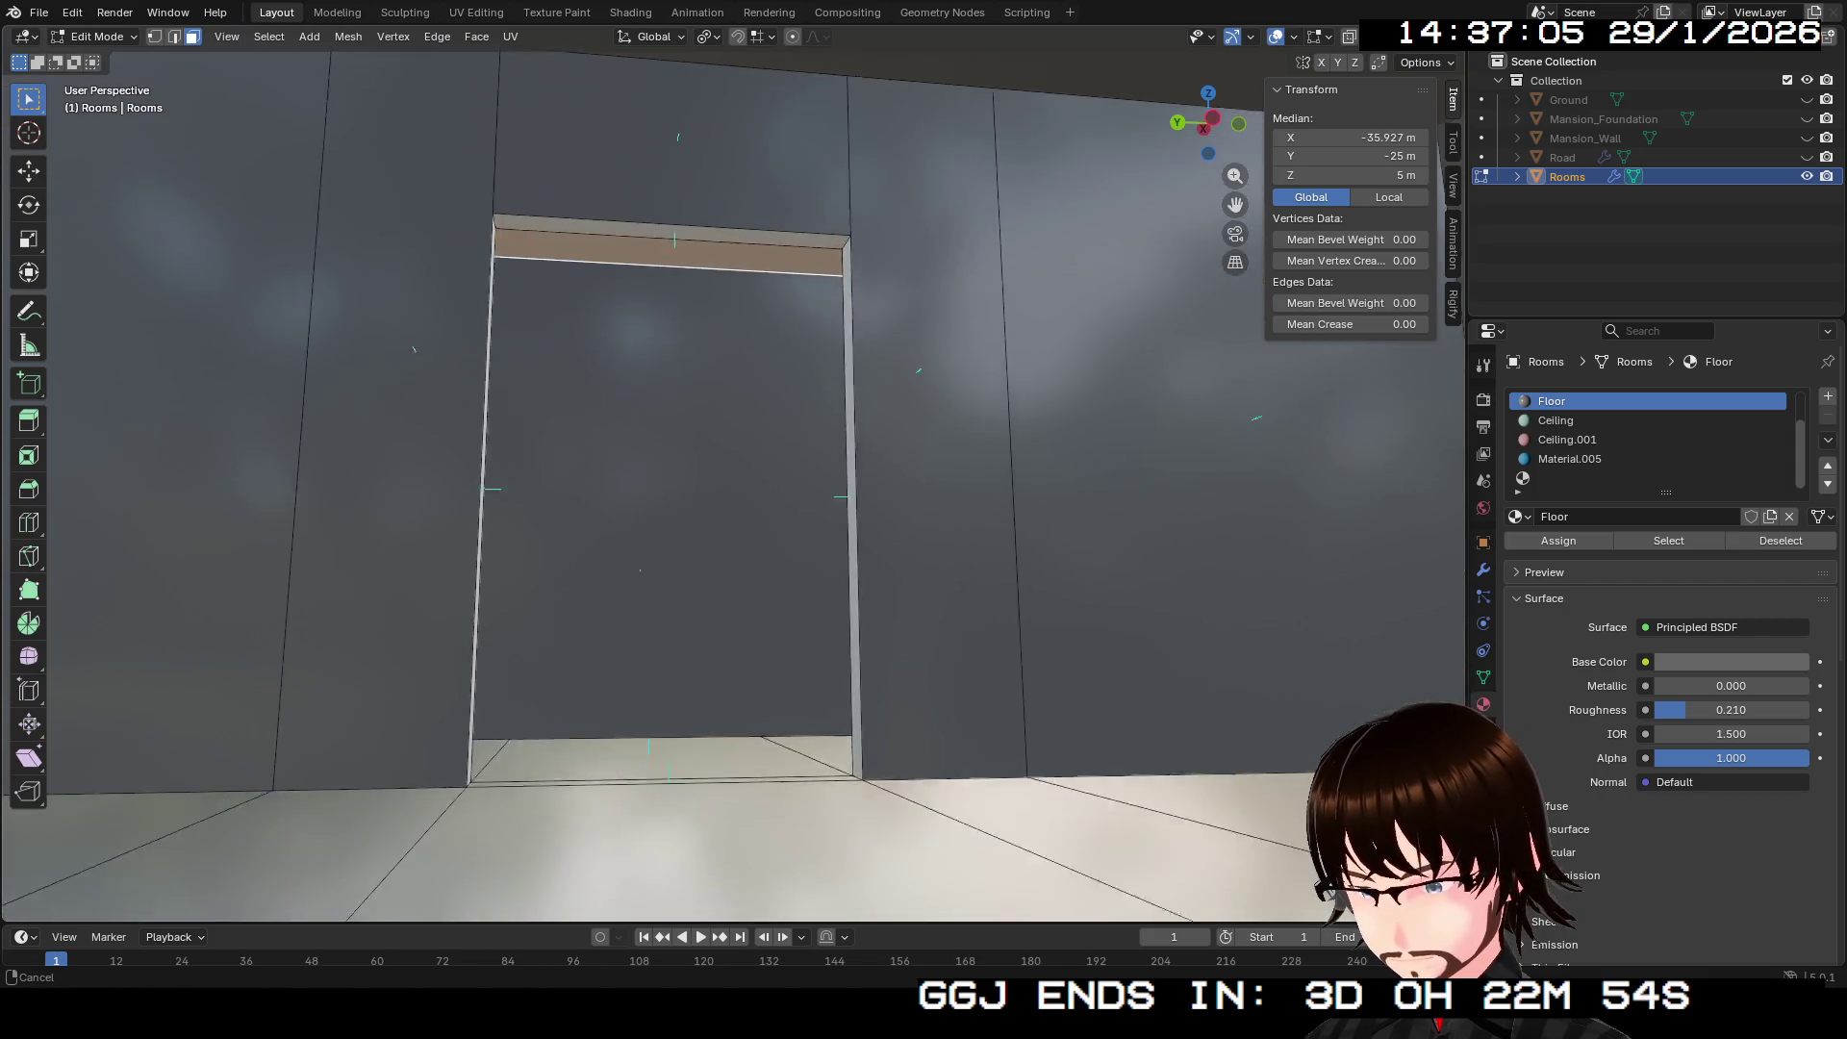
key("w")
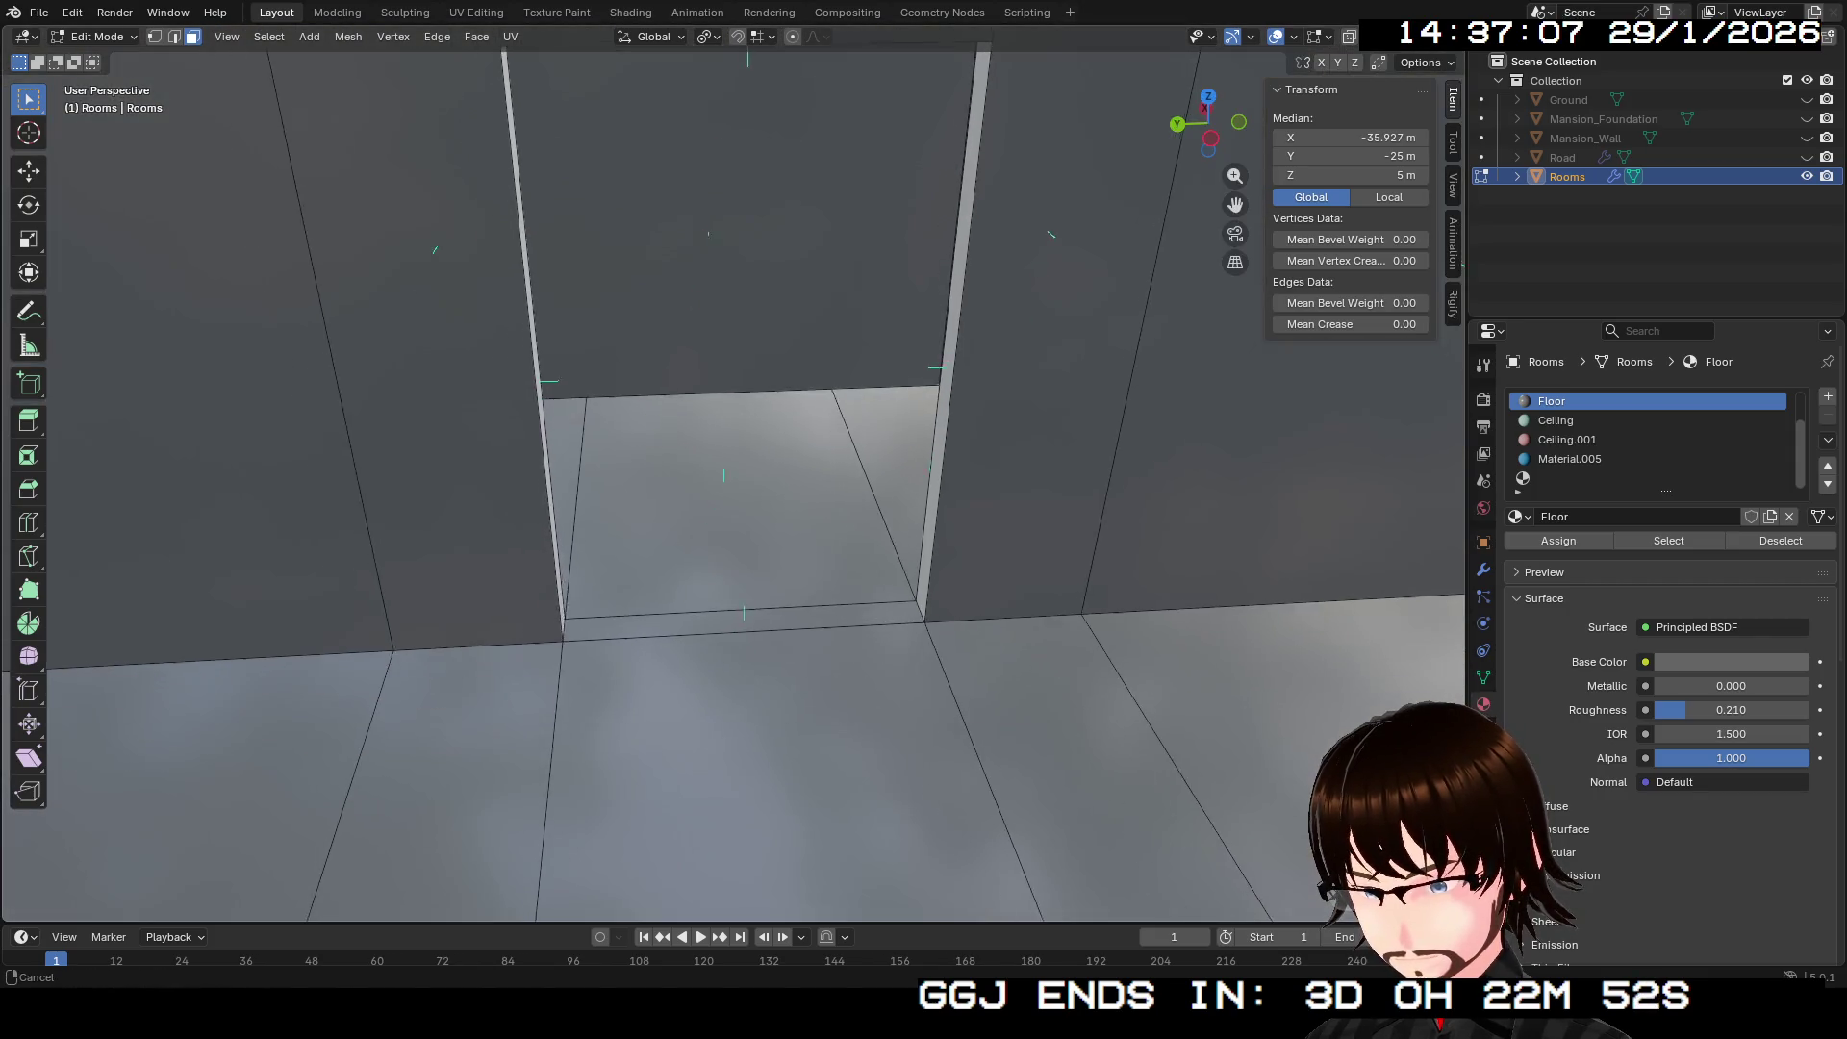
key("w")
left_click_drag(615, 481, 500, 414)
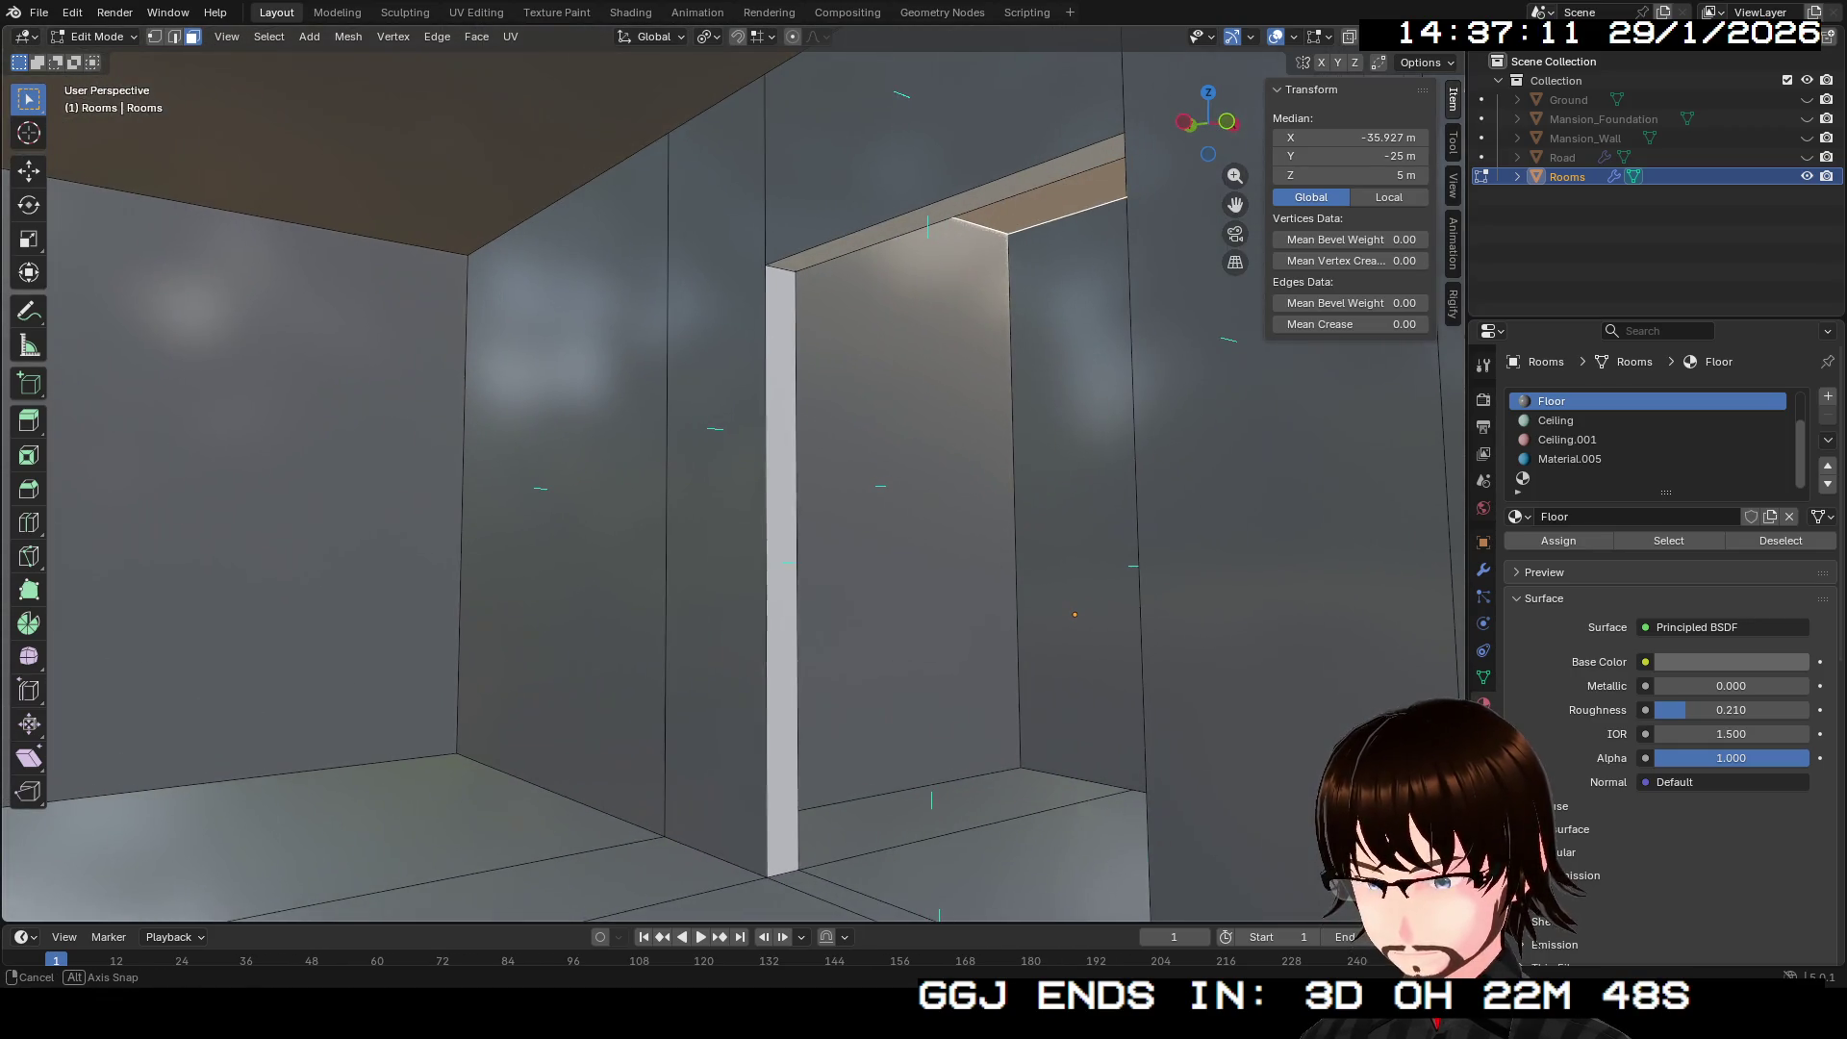
left_click(781, 568)
left_click_drag(731, 481, 731, 655)
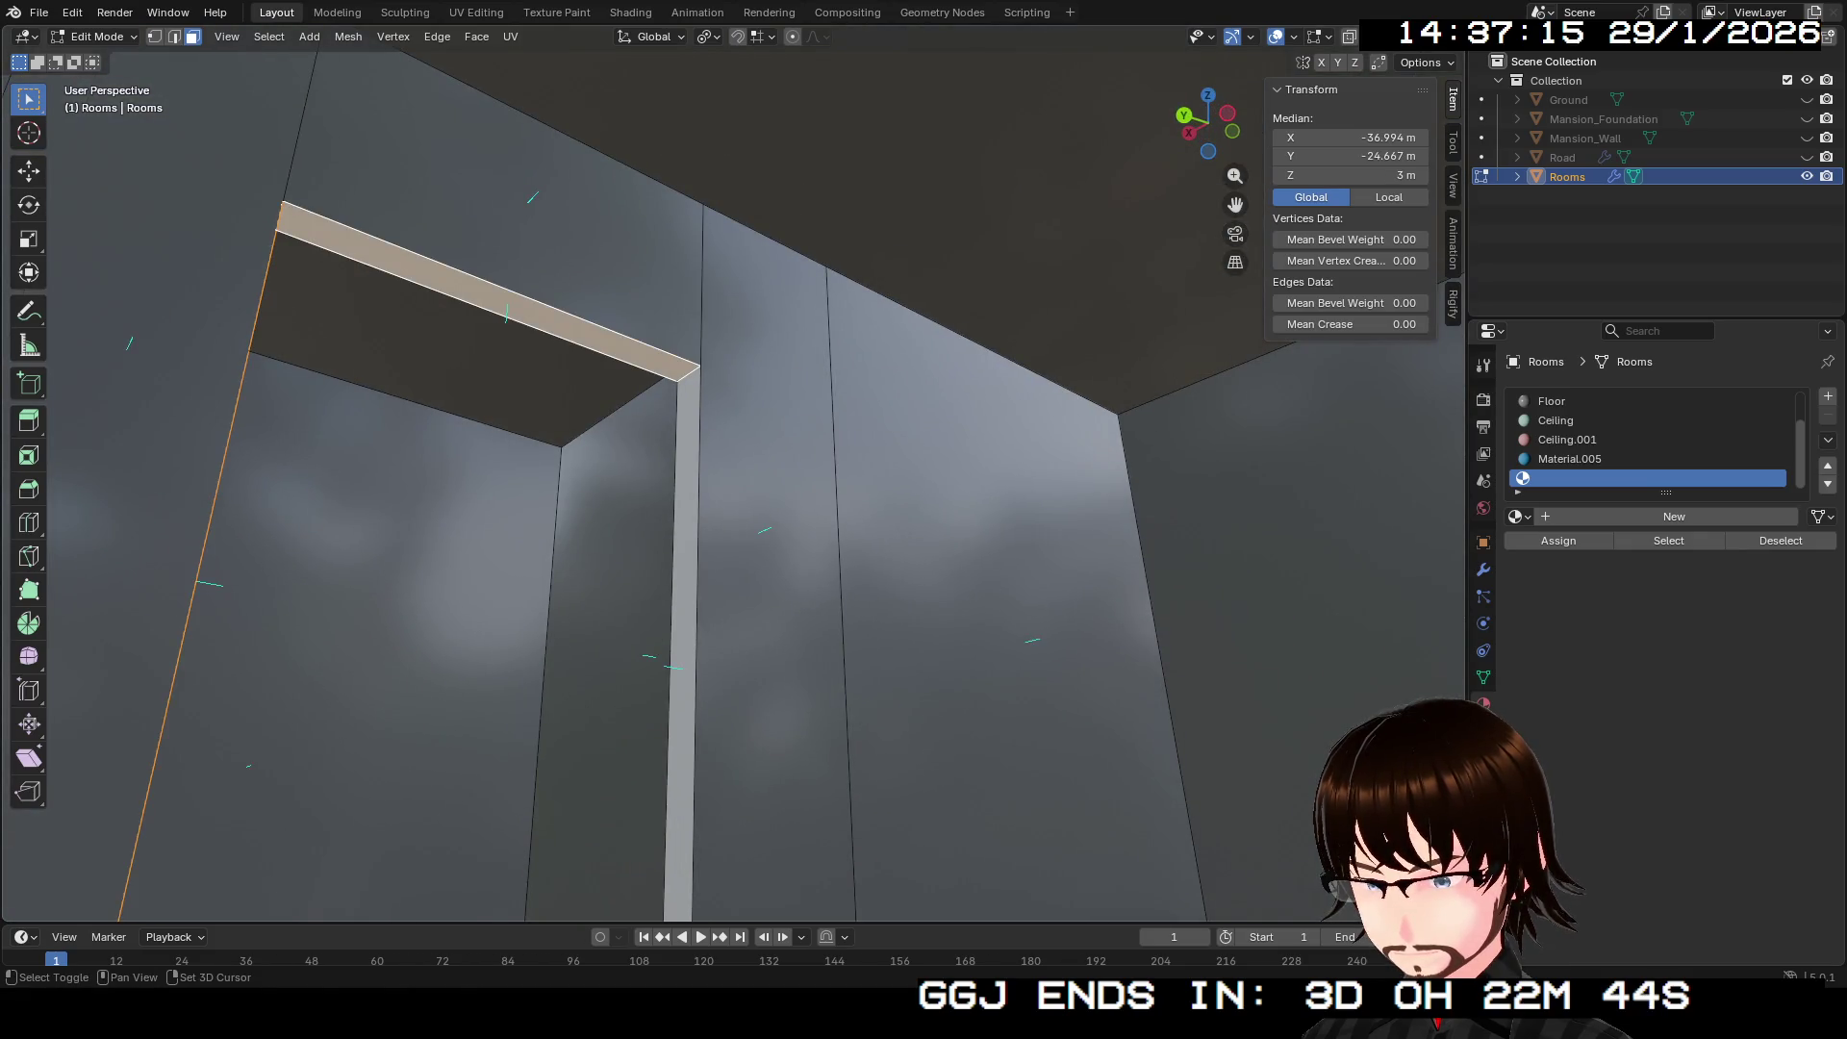
left_click_drag(731, 481, 664, 385)
left_click(1570, 458)
left_click(1106, 481)
mouse_move(1107, 481)
left_mouse_down()
mouse_move(914, 481)
mouse_move(827, 452)
left_mouse_up()
scroll(731, 481, "up", 3)
scroll(731, 481, "down", 10)
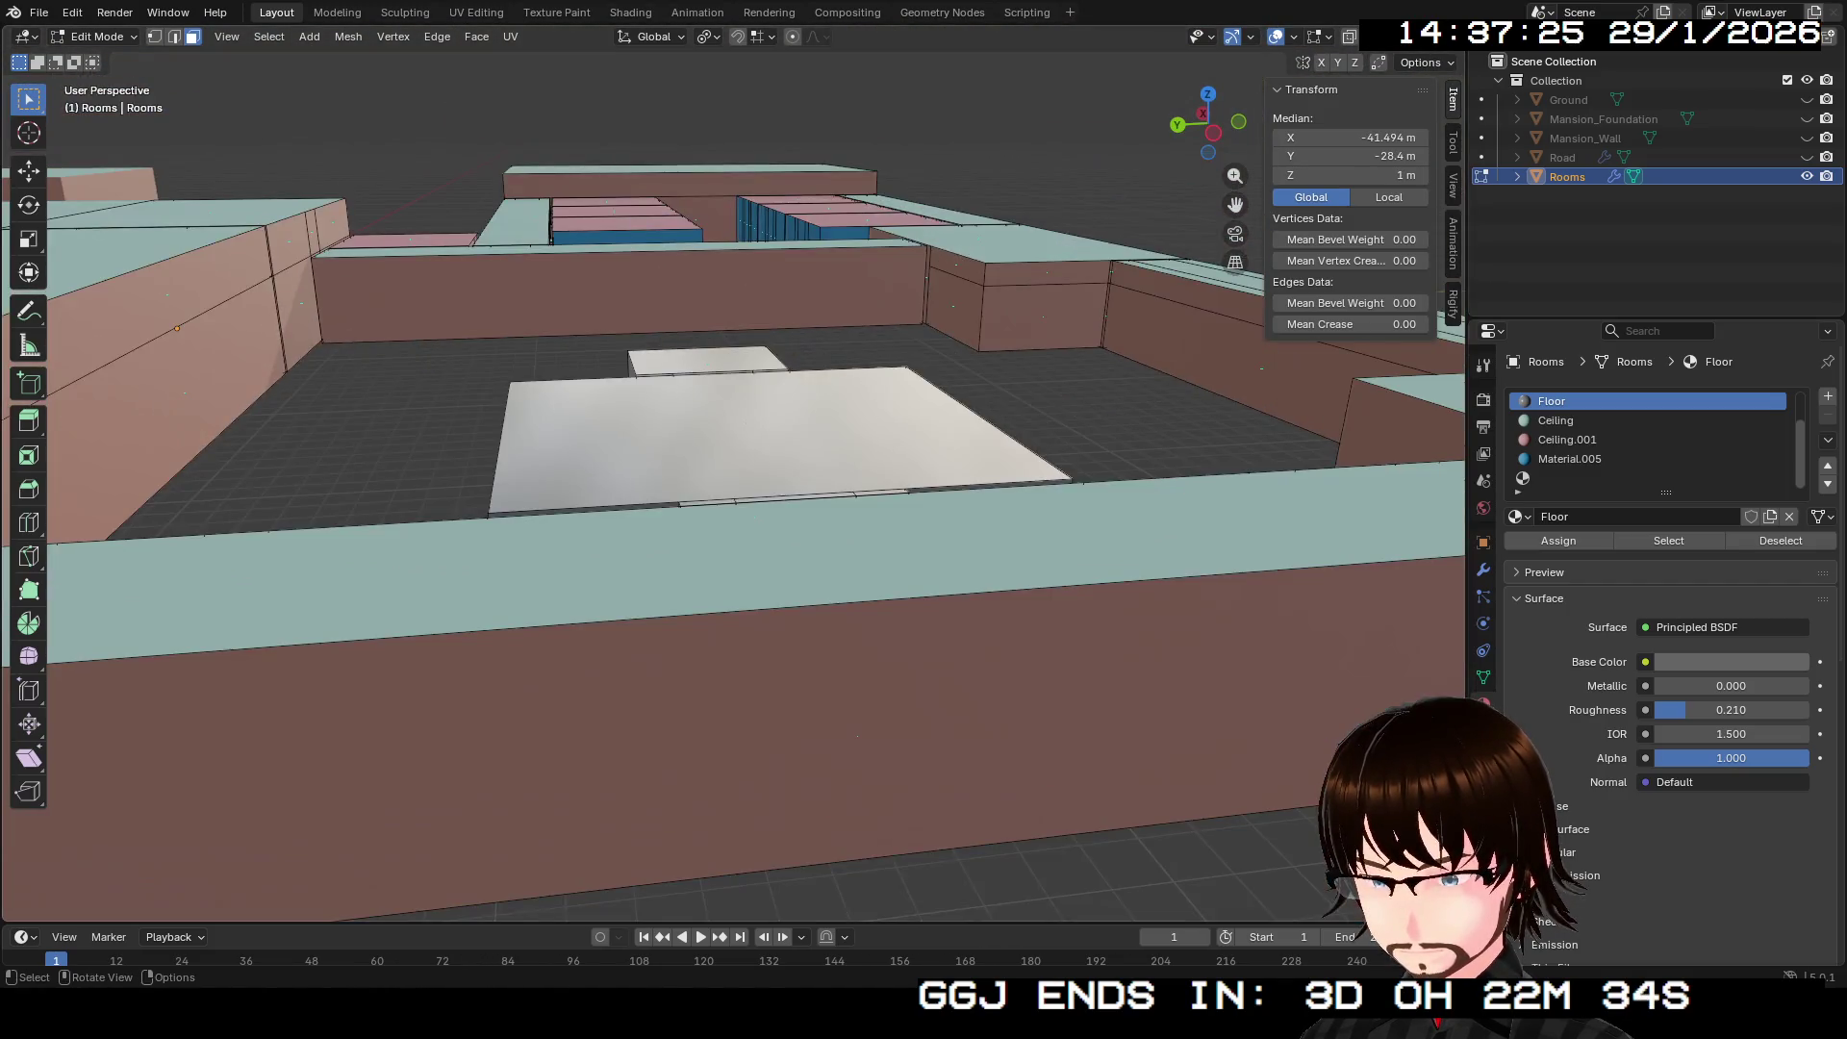
Step: Switch the Rooms mesh to Object Mode and orbit out to see the full layout
scroll(731, 481, "up", 3)
key("Tab")
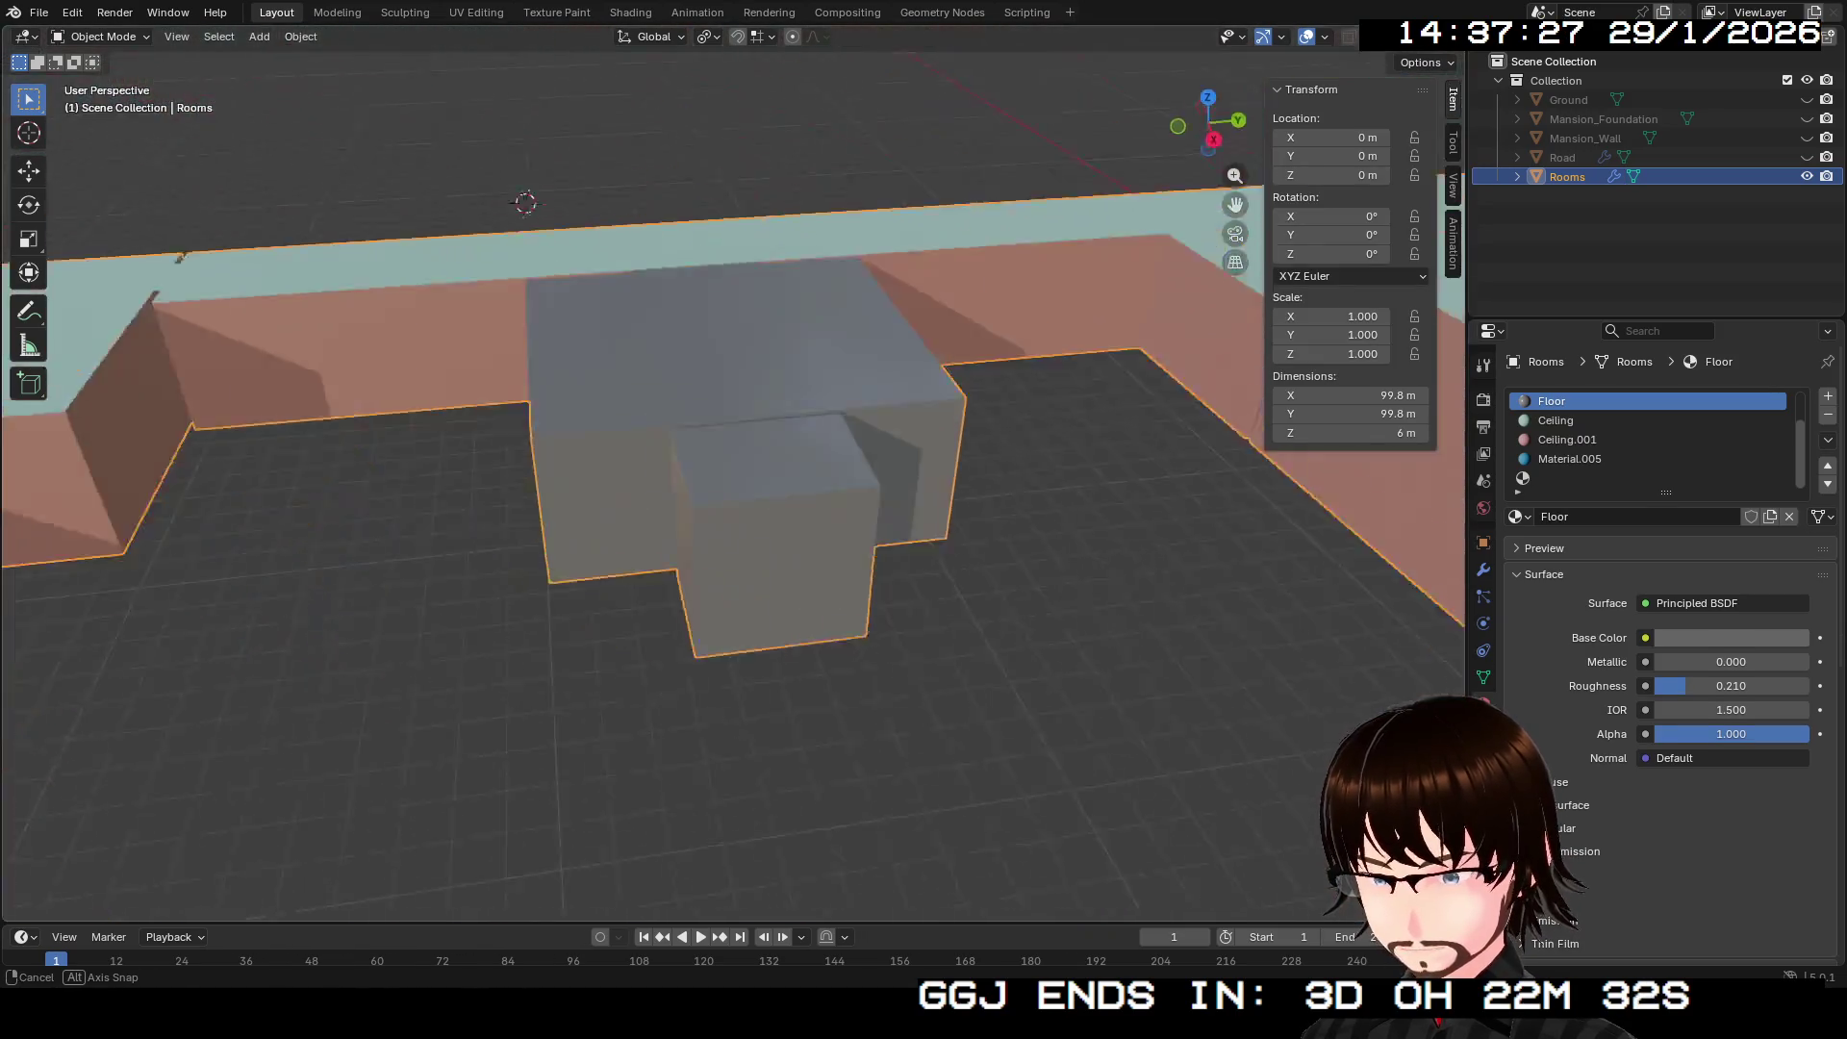
mouse_move(731, 481)
left_mouse_down()
mouse_move(808, 452)
mouse_move(770, 471)
mouse_move(673, 424)
mouse_move(712, 385)
mouse_move(731, 404)
left_mouse_up()
scroll(732, 404, "down", 6)
mouse_move(1214, 113)
left_mouse_down()
mouse_move(1179, 130)
mouse_move(1203, 140)
mouse_move(1145, 140)
mouse_move(1105, 185)
mouse_move(1056, 194)
left_mouse_up()
scroll(1207, 123, "up", 3)
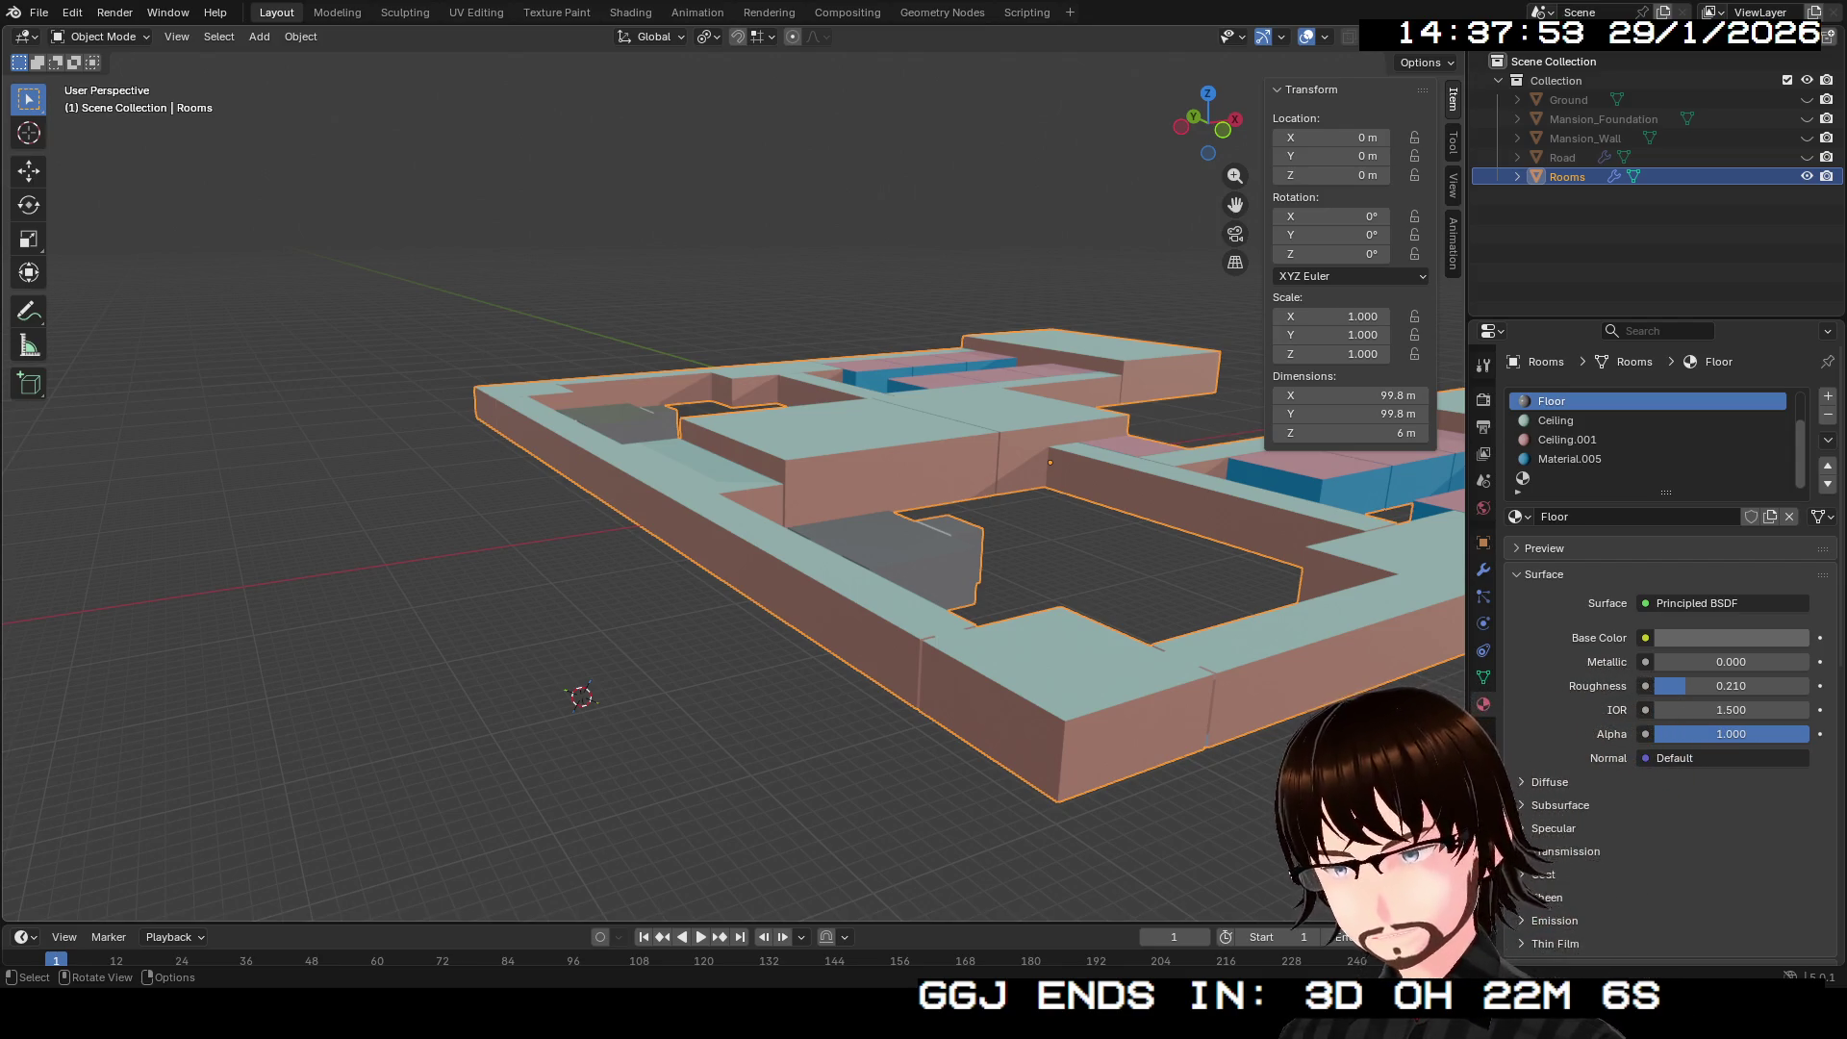
Step: Select Road, Mansion_Wall, Mansion_Foundation and Ground together in the Outliner
mouse_move(731, 481)
left_mouse_down()
mouse_move(731, 625)
mouse_move(731, 529)
mouse_move(731, 596)
mouse_move(732, 539)
mouse_move(732, 596)
mouse_move(664, 664)
mouse_move(515, 404)
mouse_move(515, 318)
mouse_move(514, 380)
left_mouse_up()
scroll(731, 481, "up", 5)
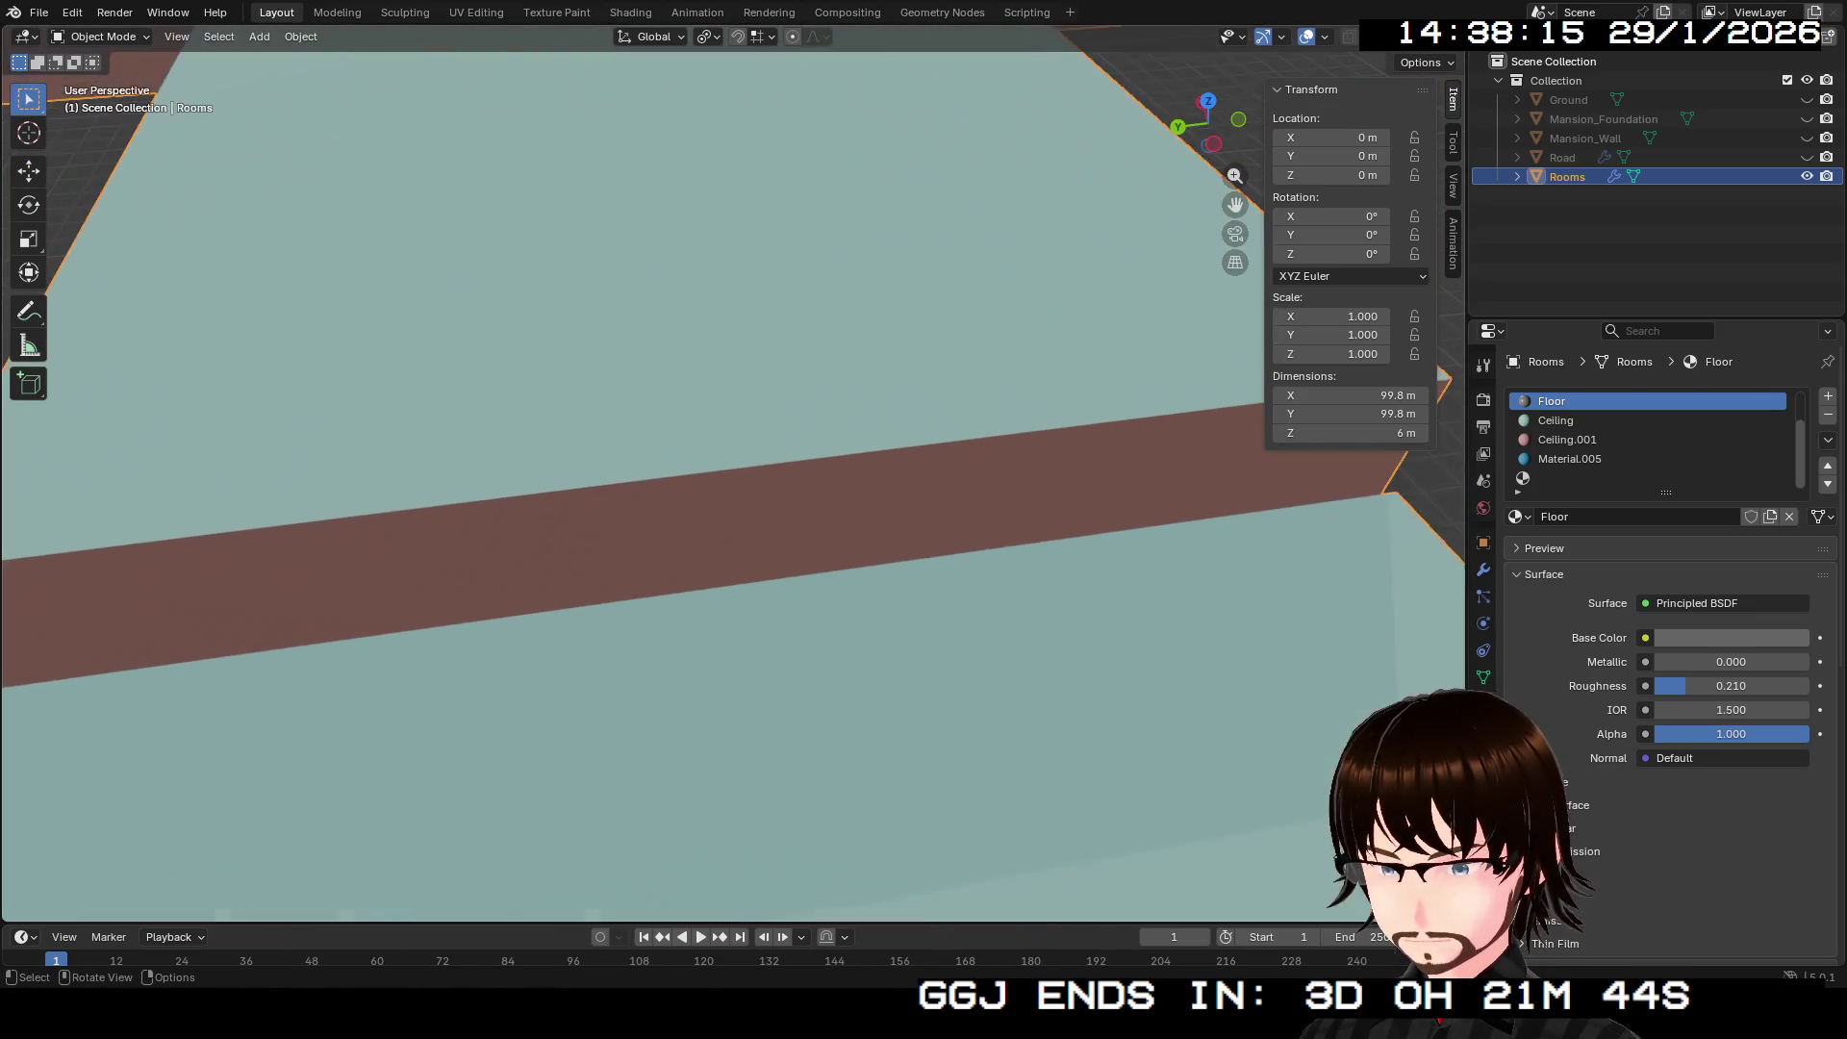
scroll(731, 481, "up", 6)
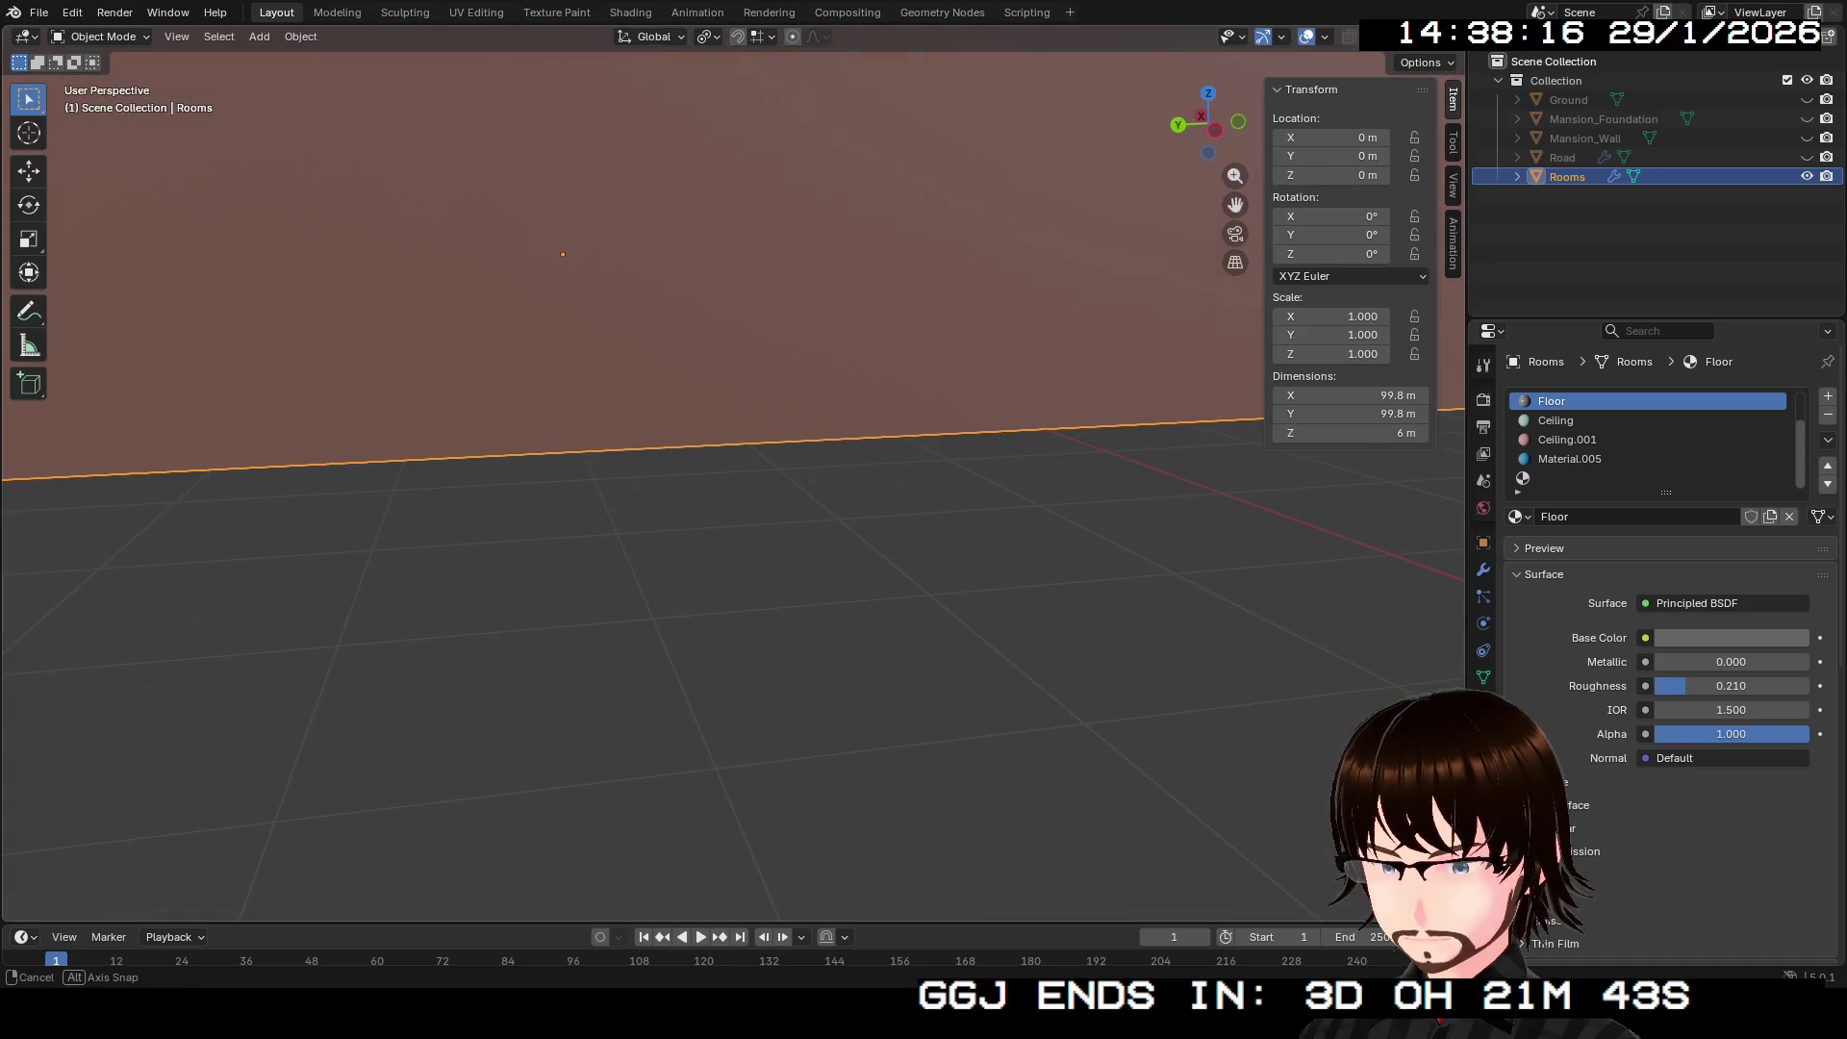
mouse_move(732, 481)
left_mouse_down()
mouse_move(732, 404)
mouse_move(731, 462)
mouse_move(731, 423)
mouse_move(760, 452)
mouse_move(885, 430)
mouse_move(885, 404)
mouse_move(881, 445)
mouse_move(880, 414)
left_mouse_up()
scroll(731, 481, "down", 5)
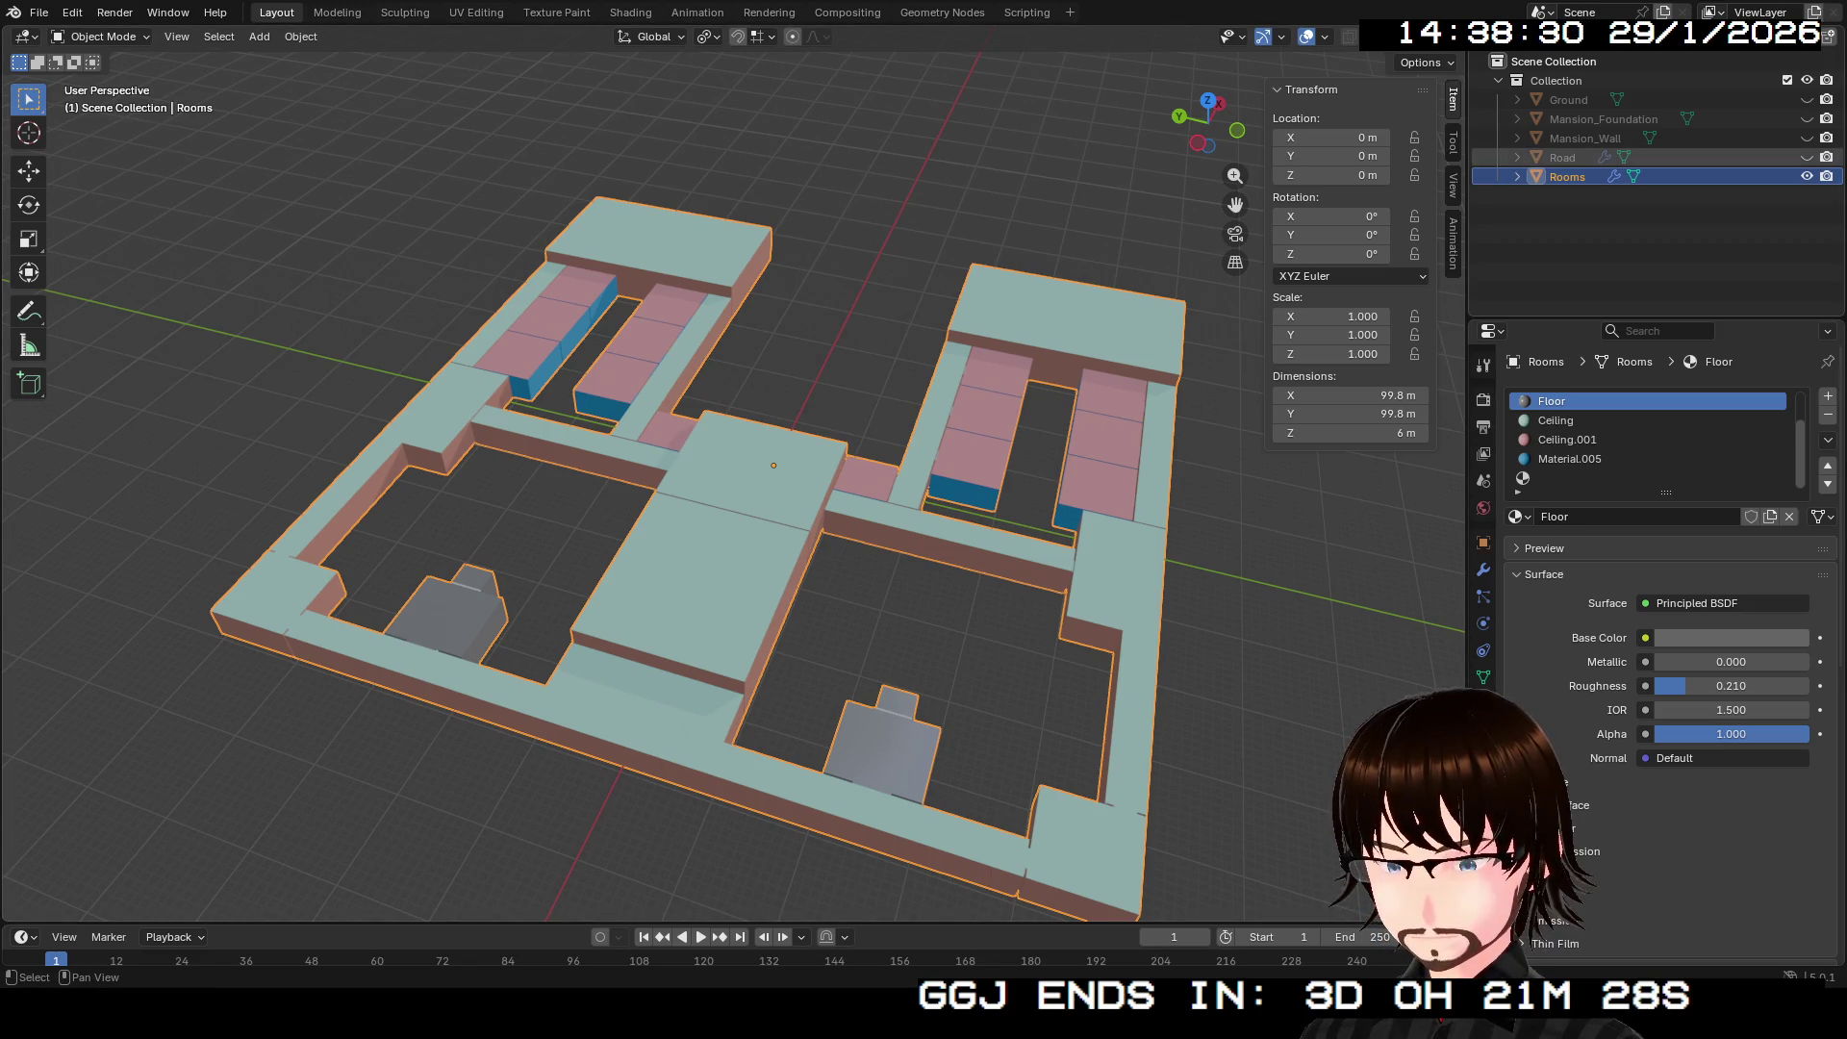
left_click_drag(1578, 157, 1578, 99)
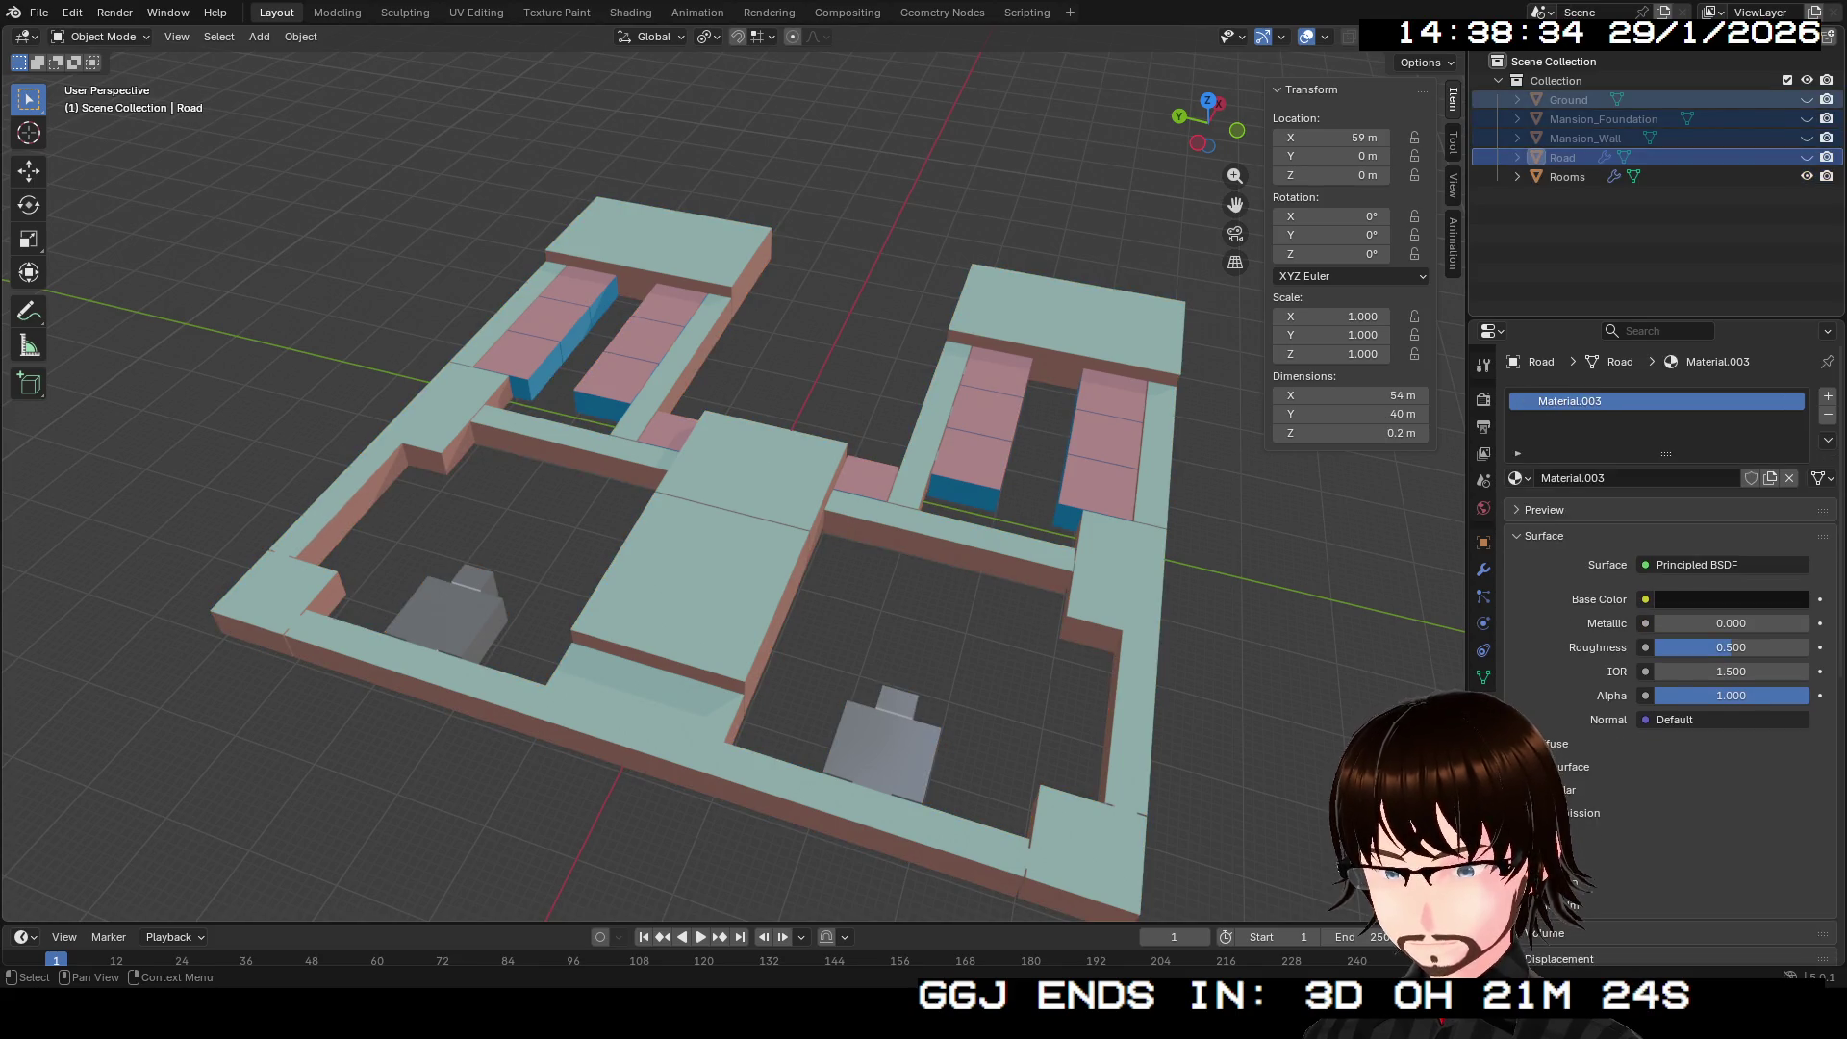
Step: Delete the four non-room objects, select Rooms, and save the file as Mansion.blend
key("Delete")
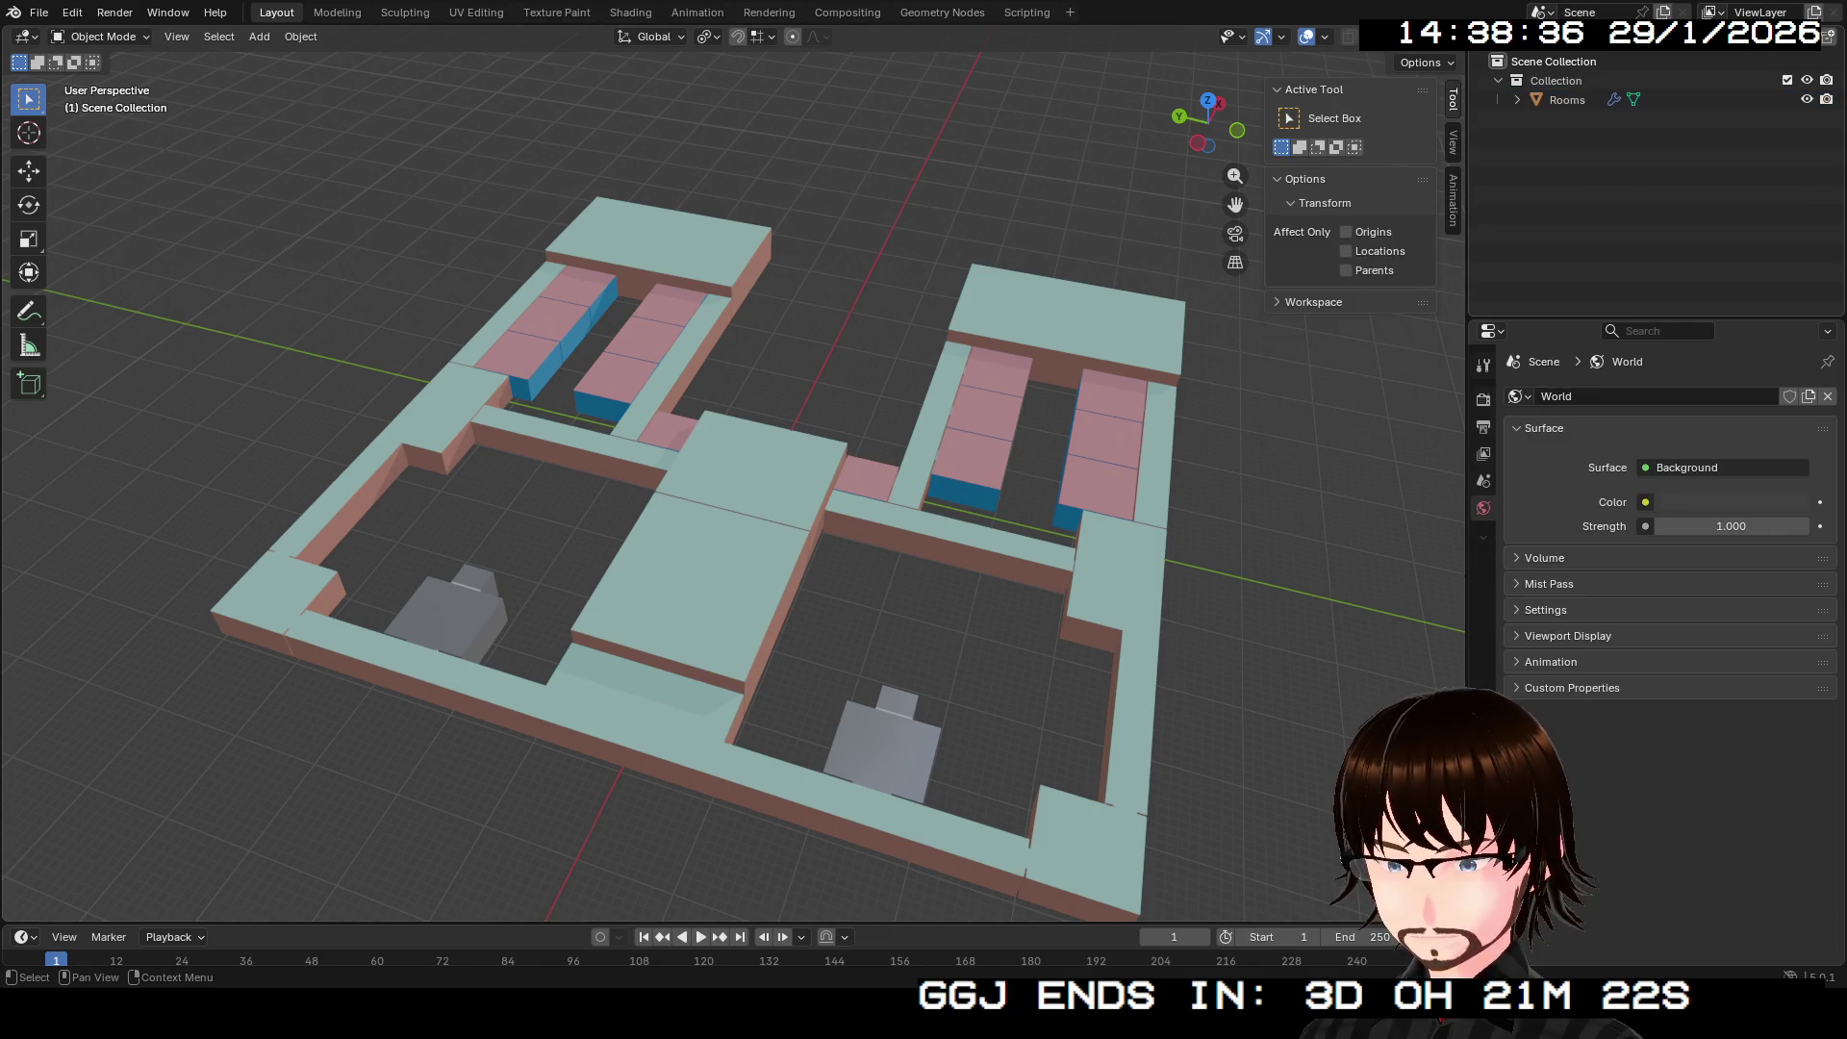
left_click(1568, 100)
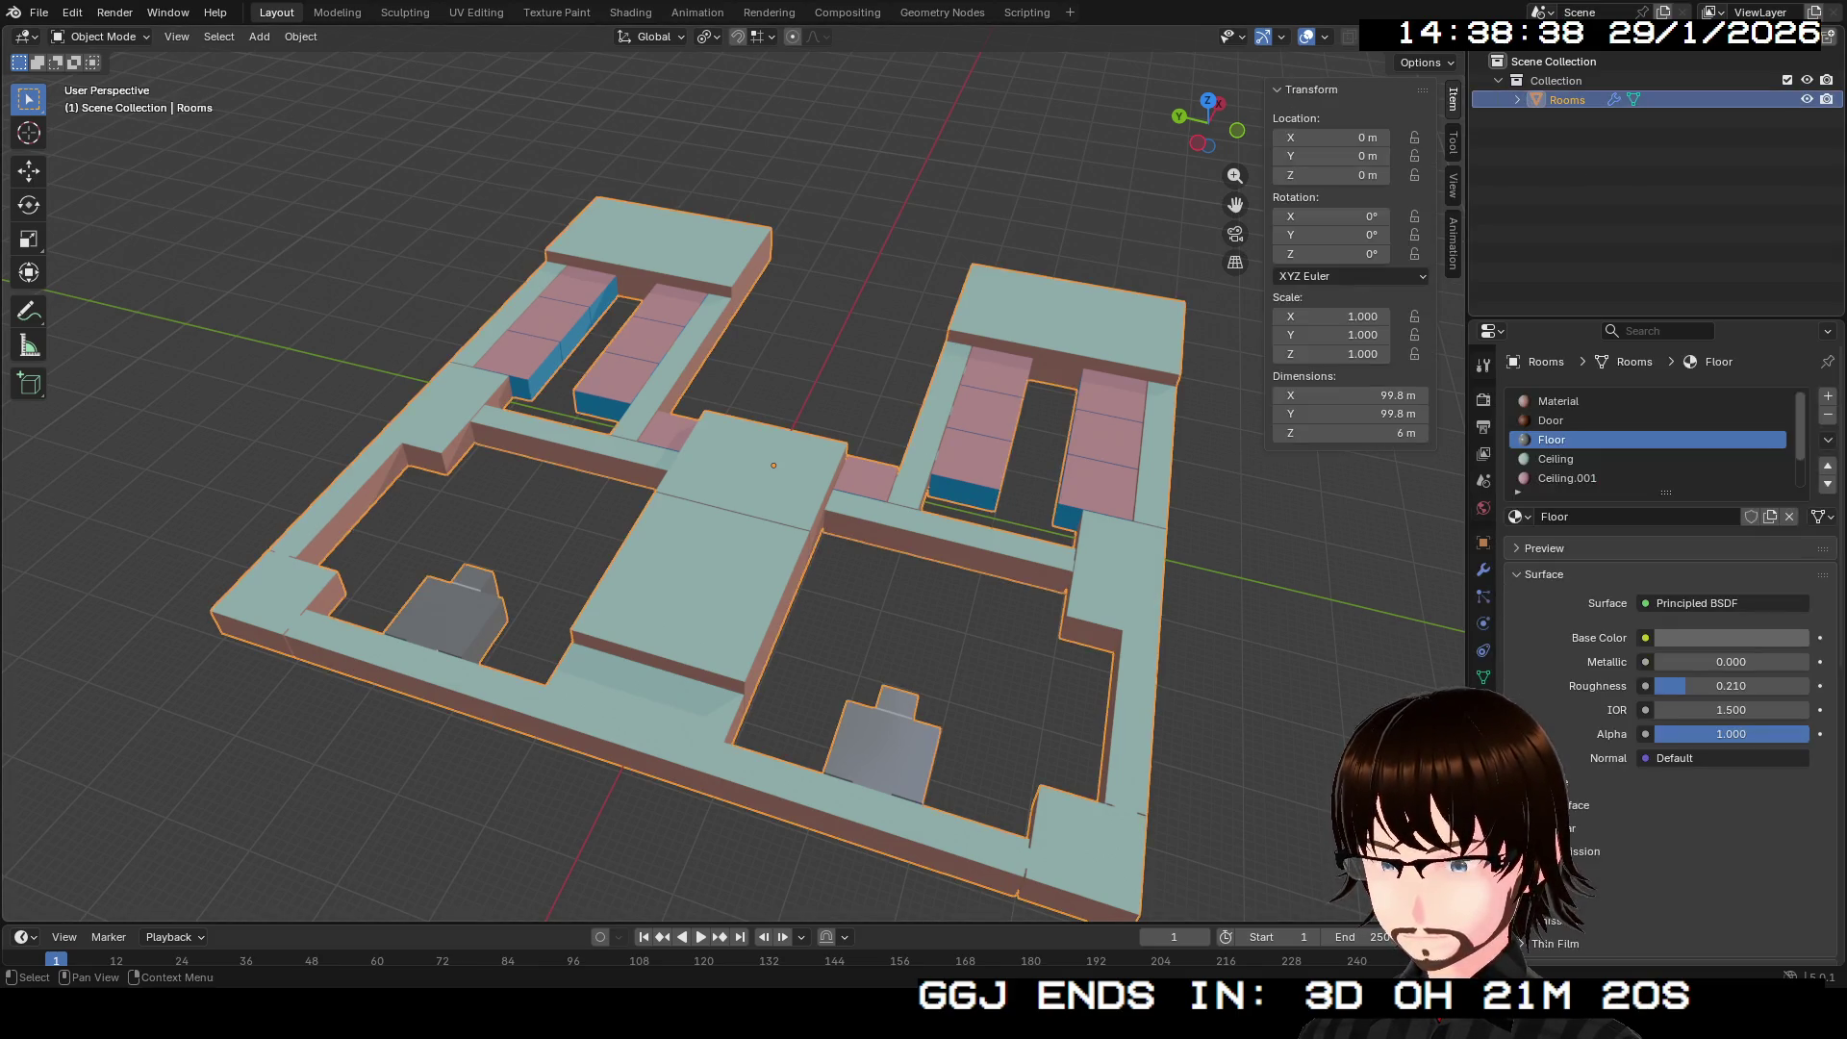
left_click(39, 13)
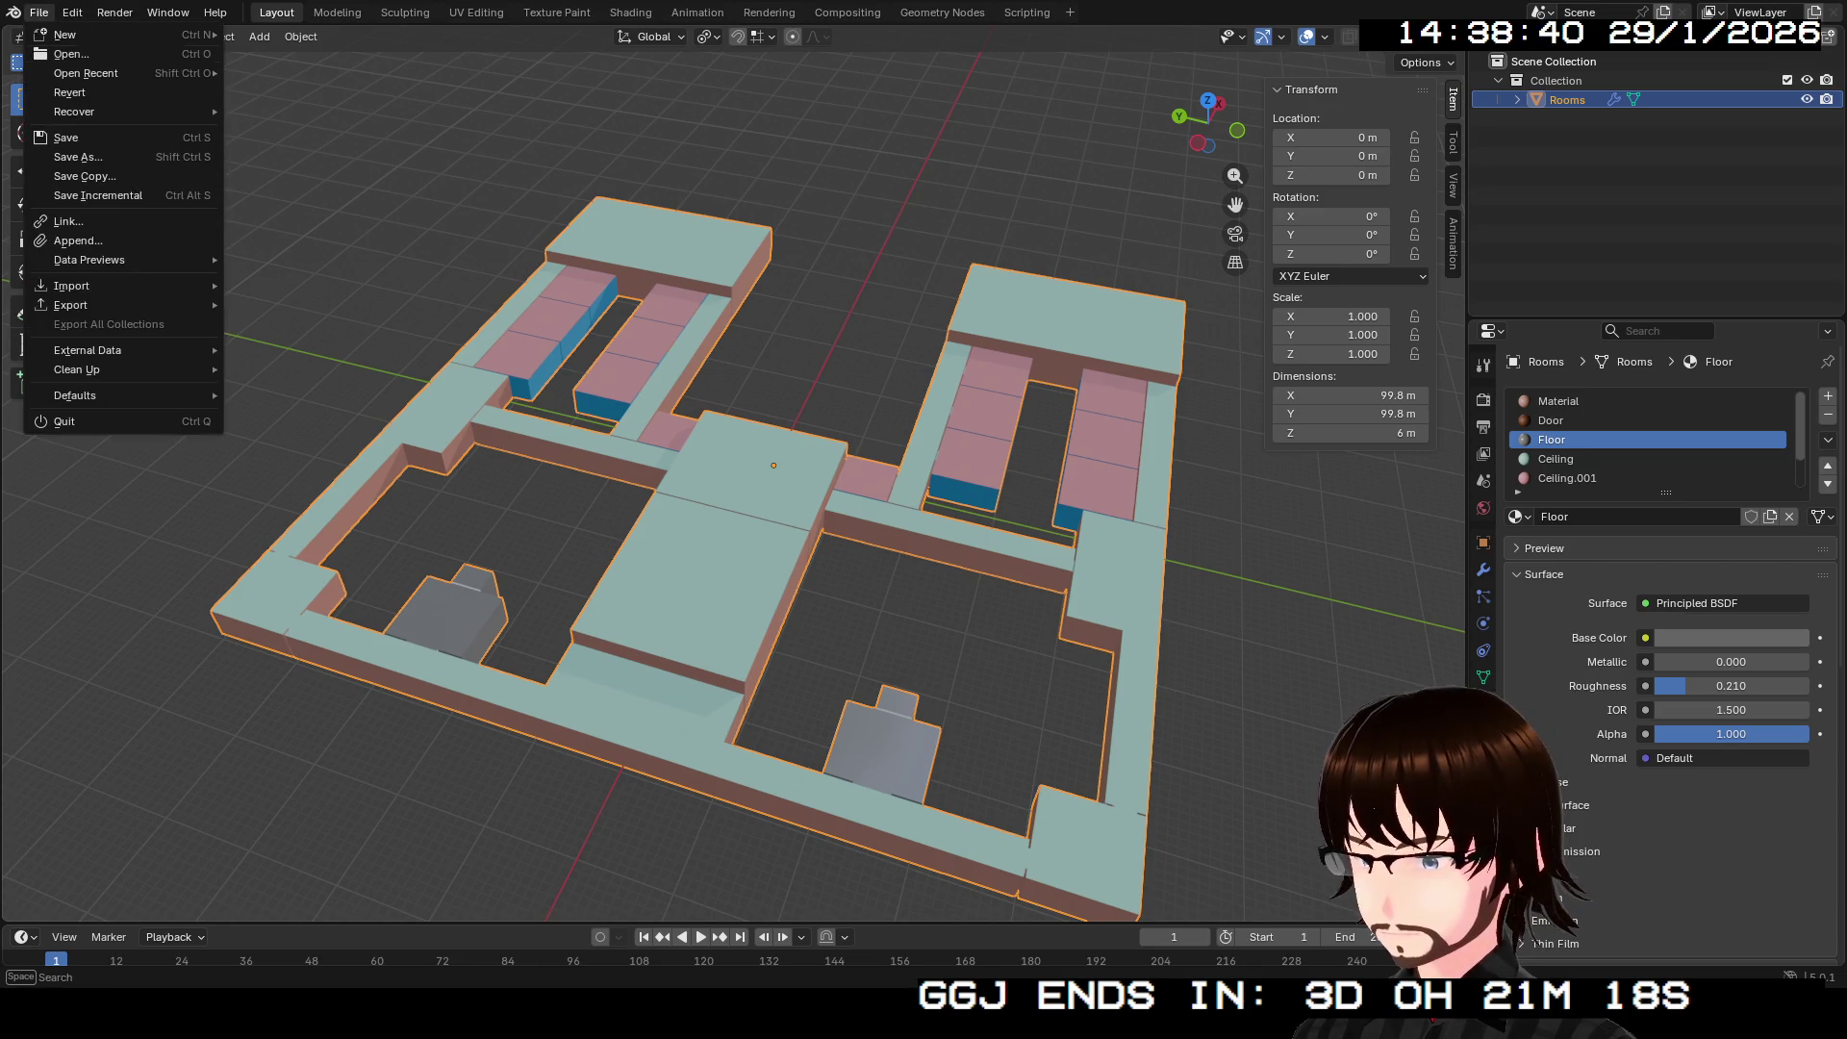
left_click(58, 136)
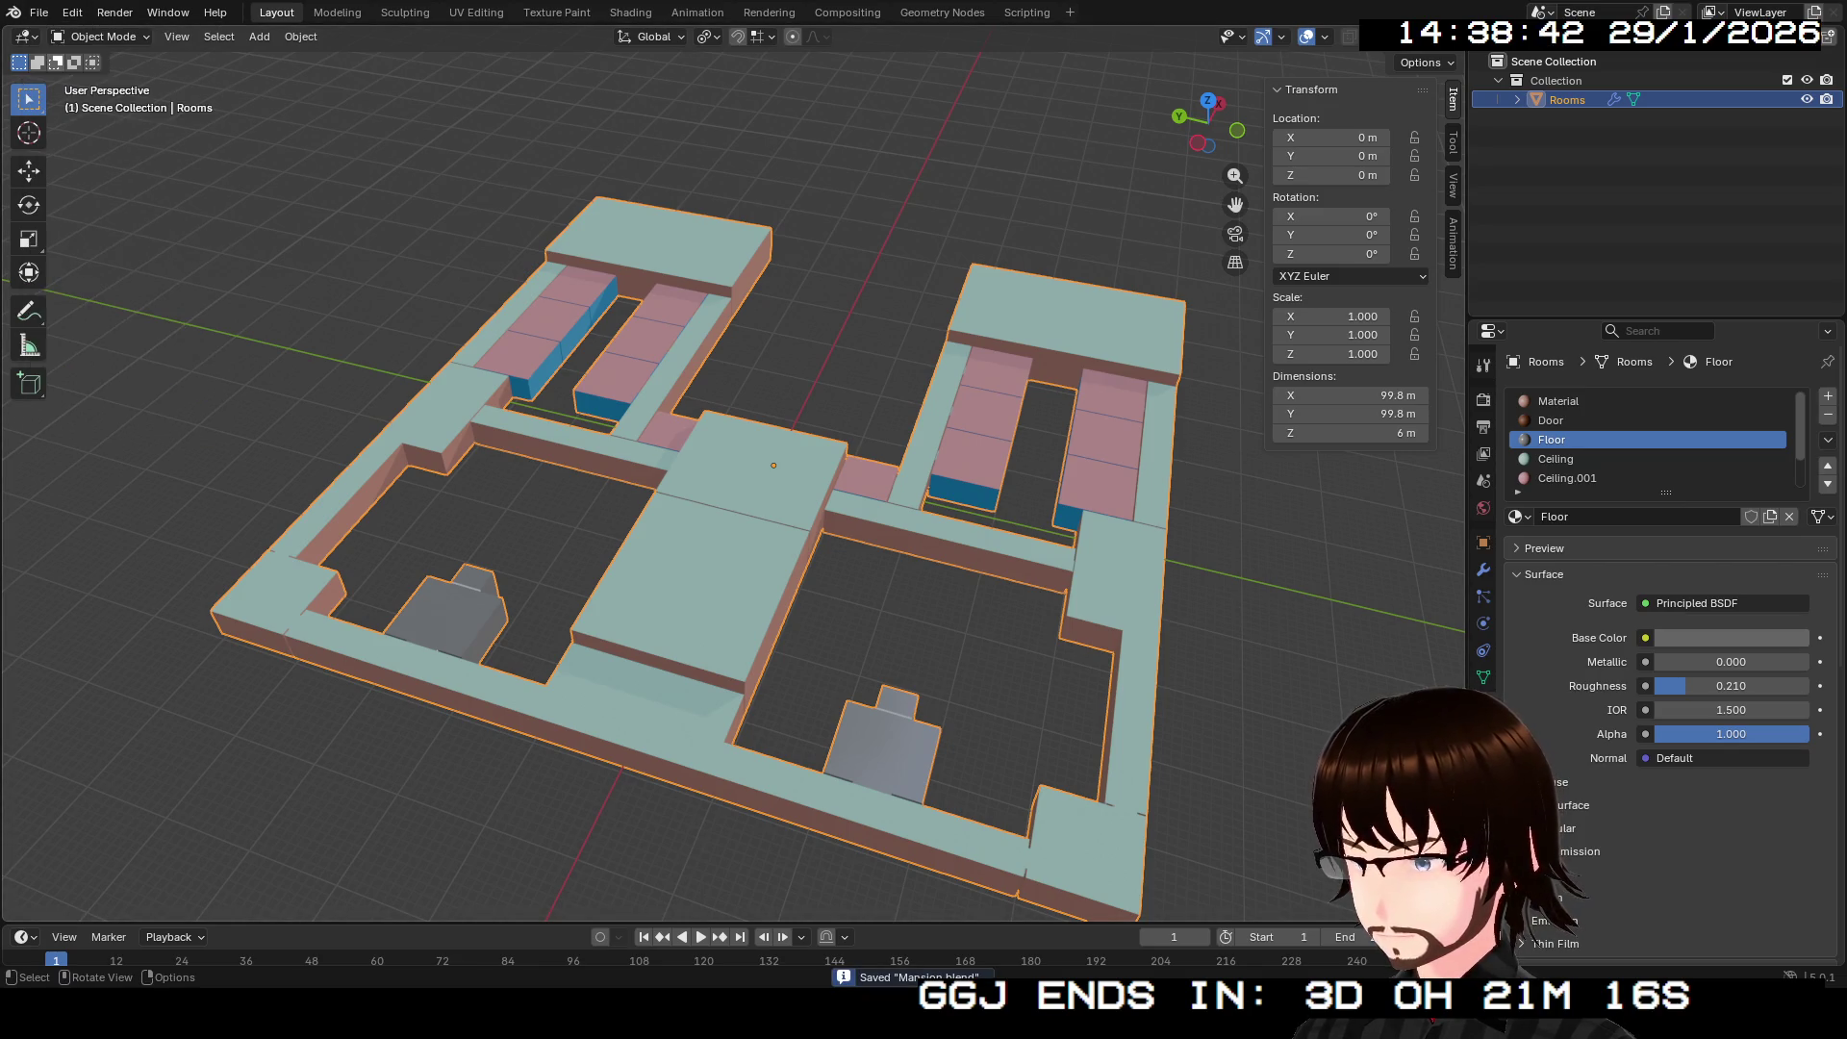
Step: Open the File menu's export options and dismiss them without exporting
left_click(38, 13)
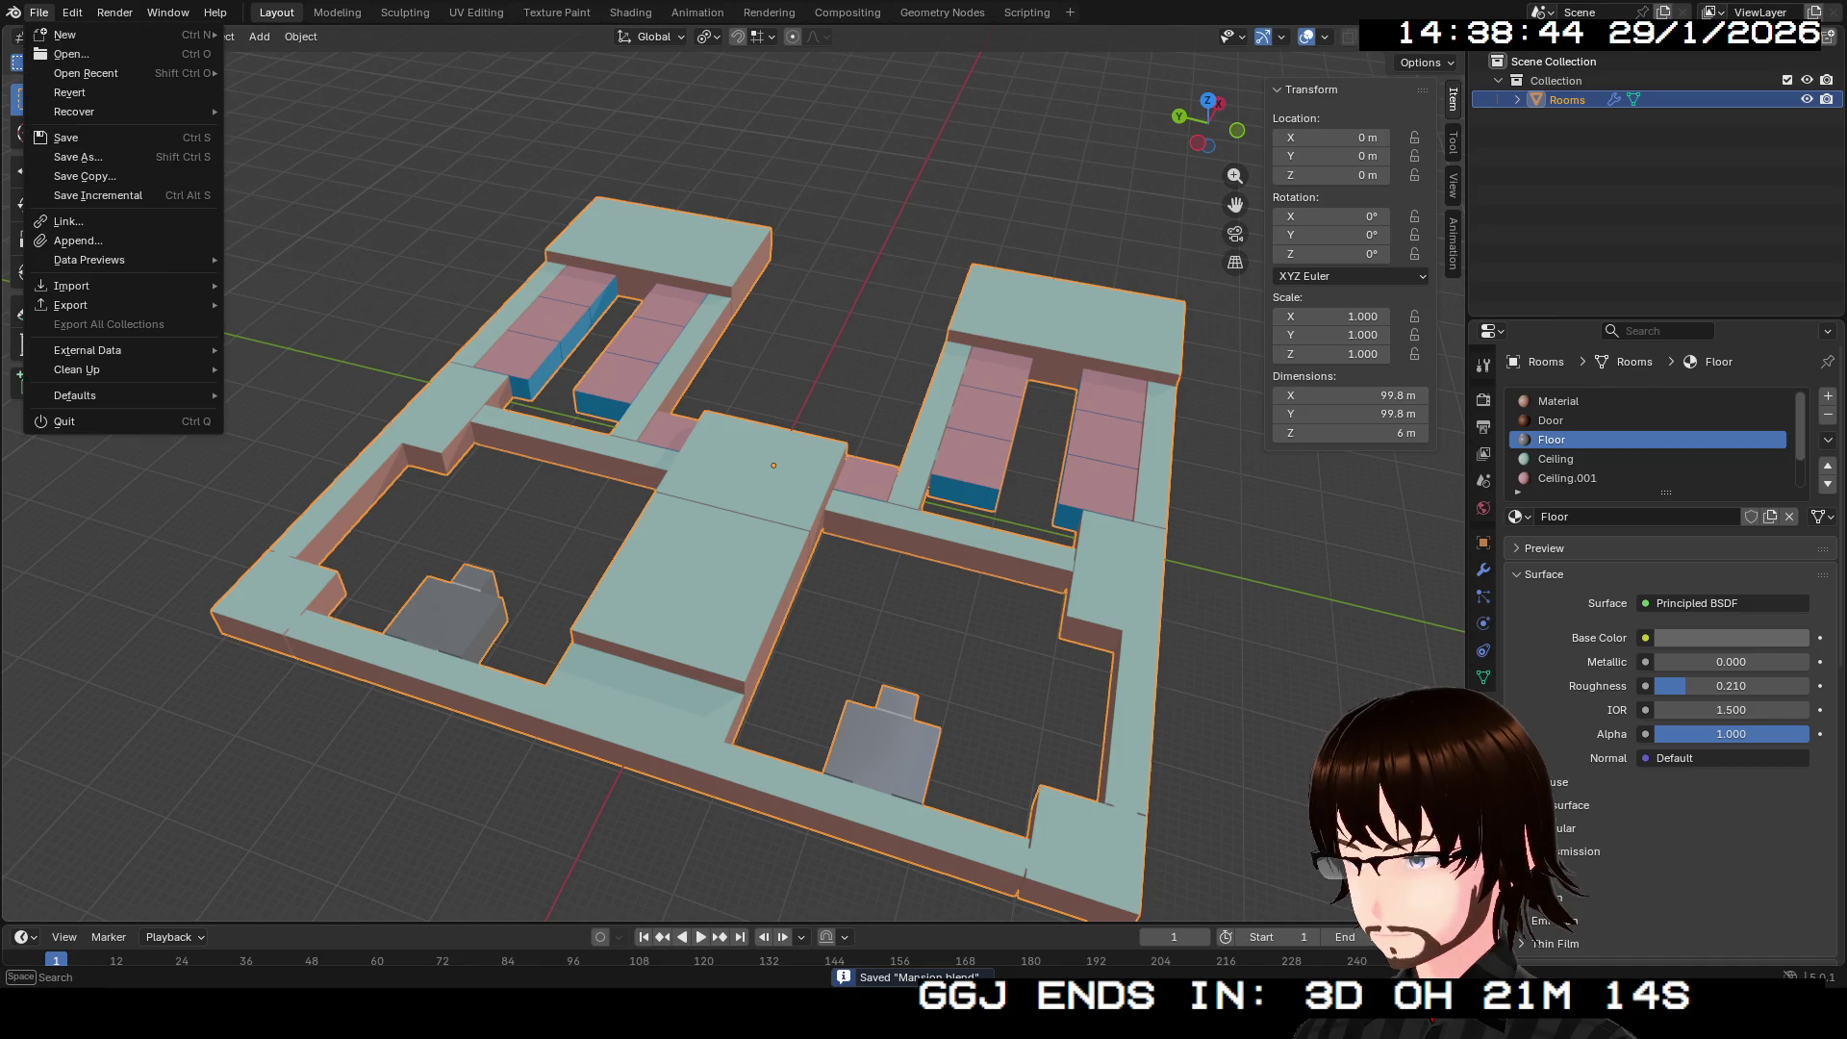
mouse_move(144, 305)
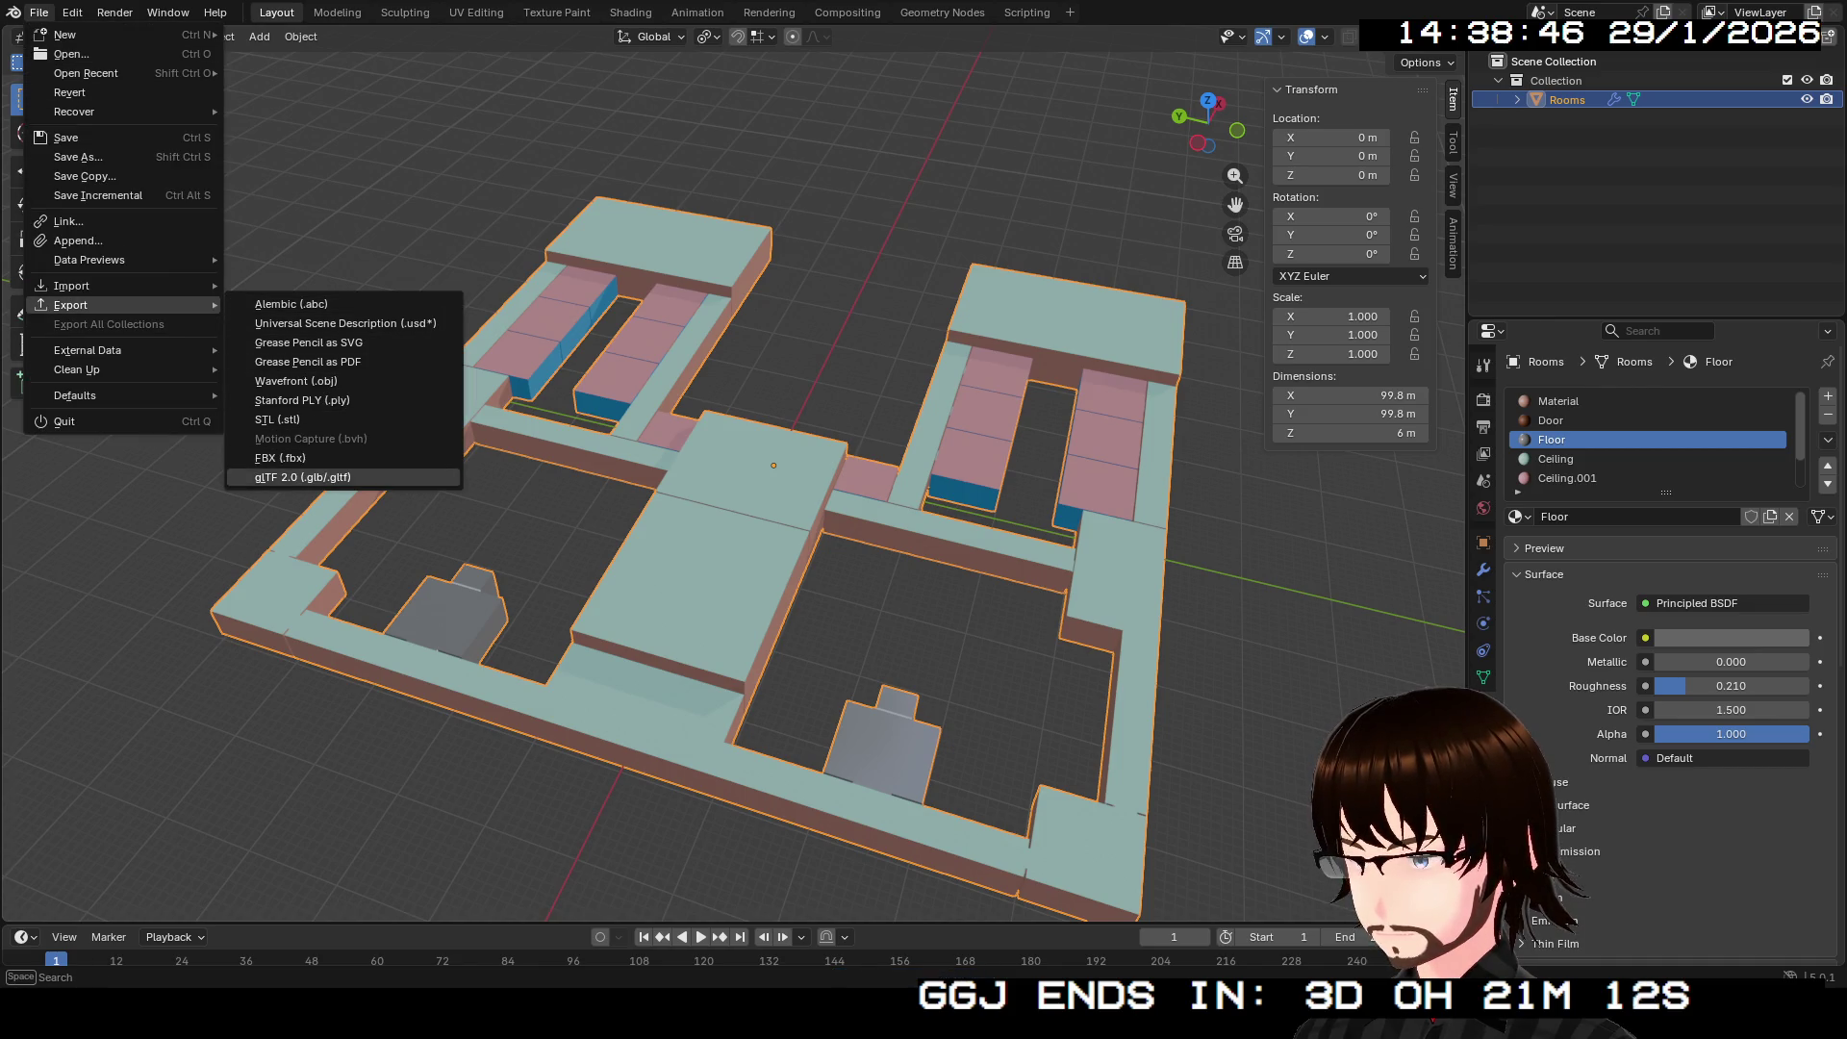
left_click(302, 477)
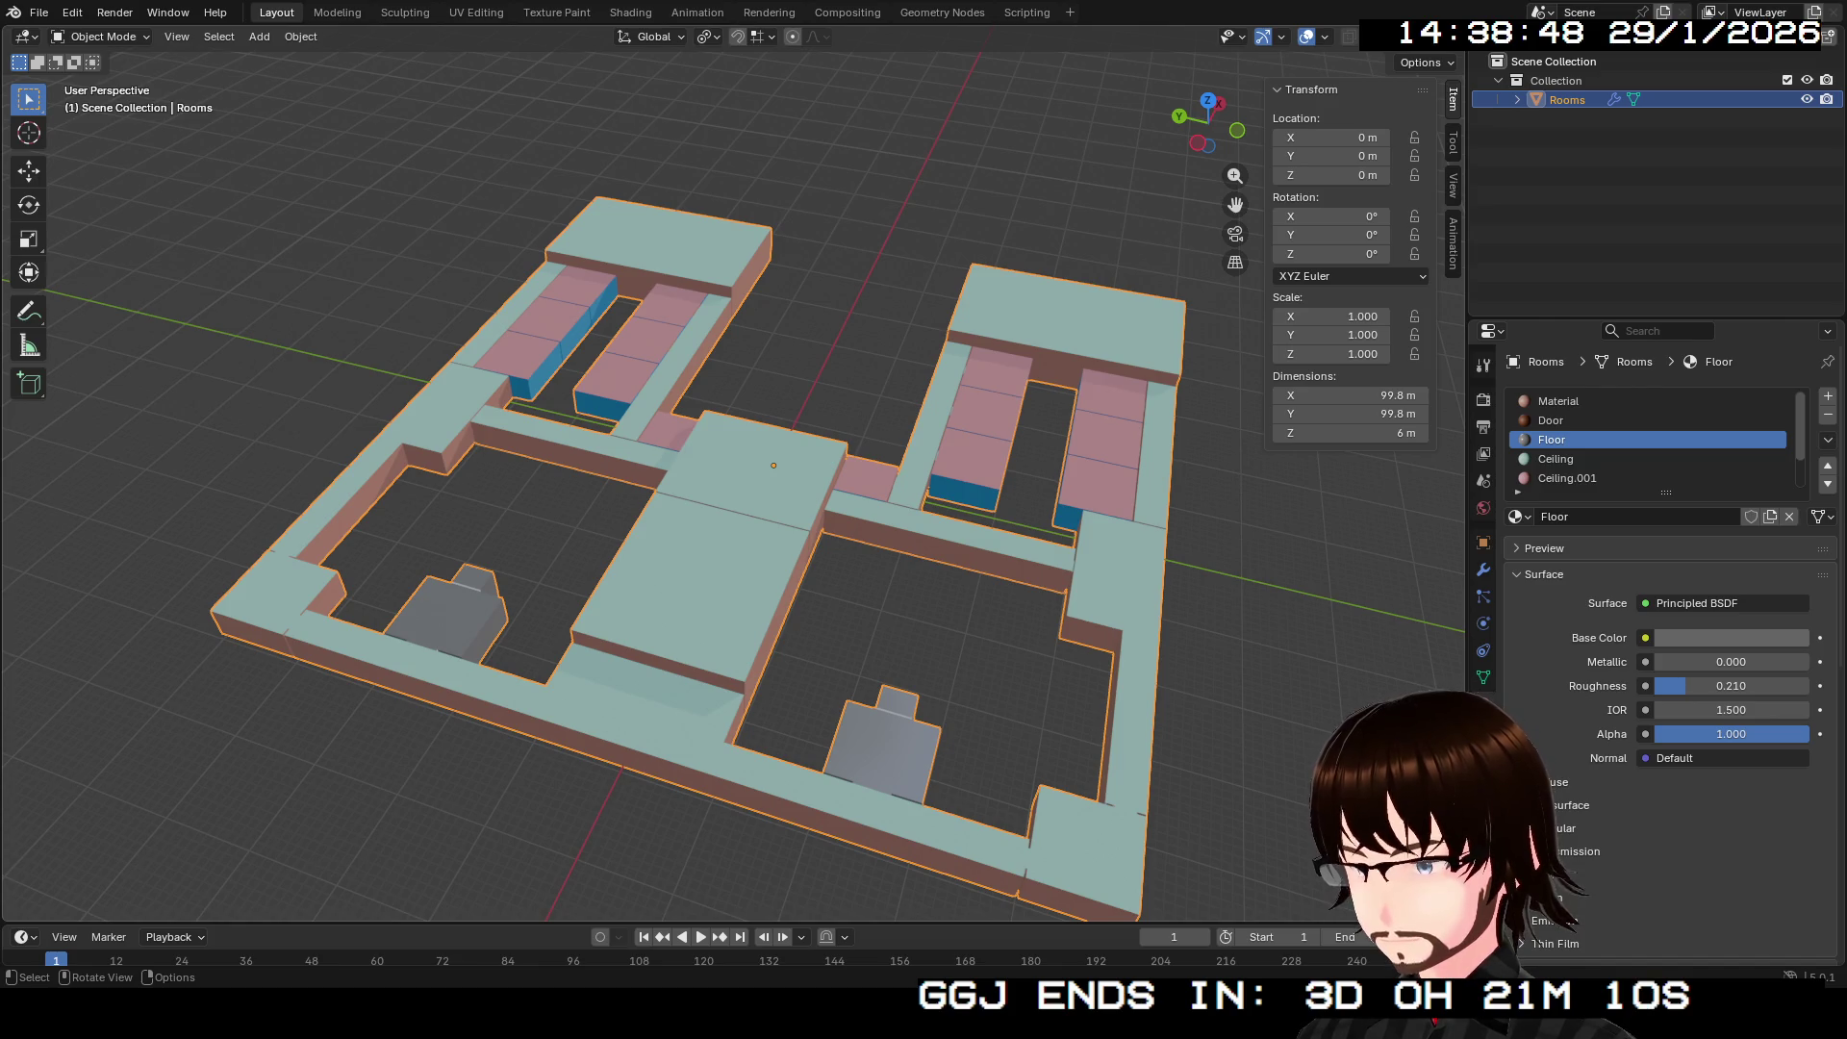
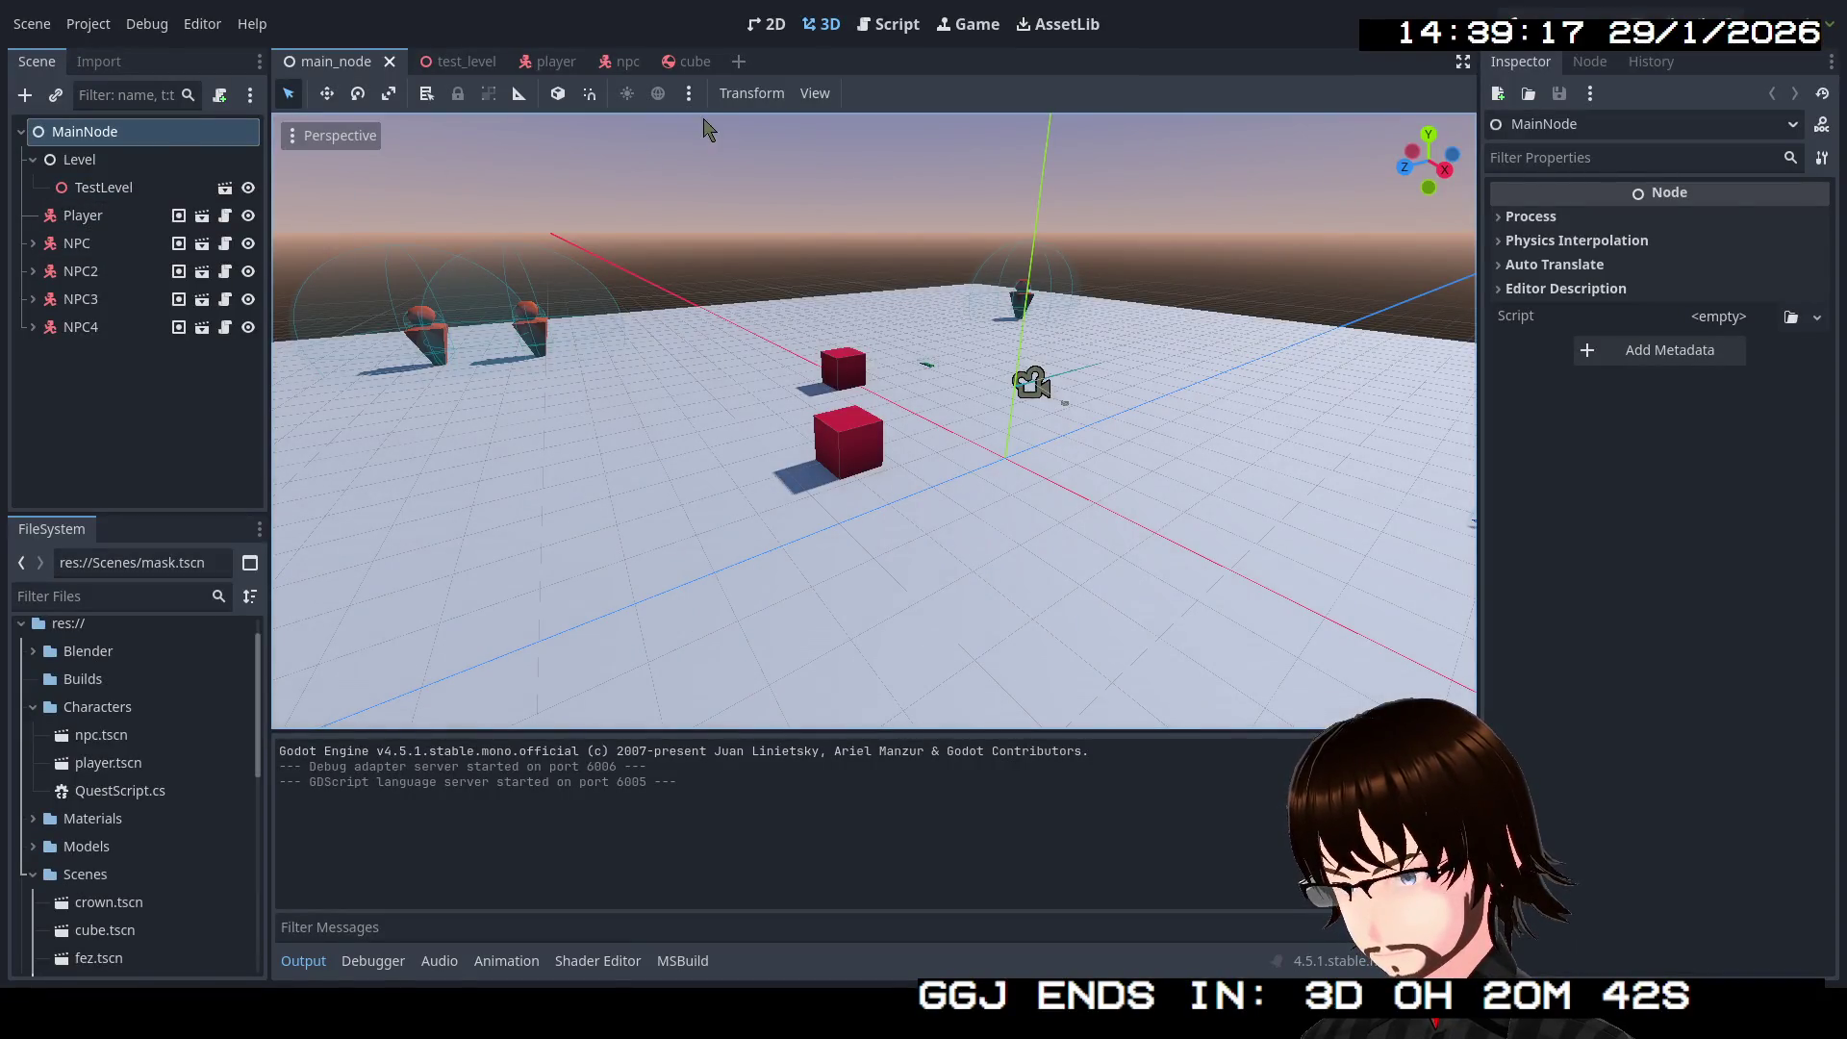
Step: Create a new 3D scene and rename its root Node3D to Mansion
left_click(741, 62)
left_click(175, 193)
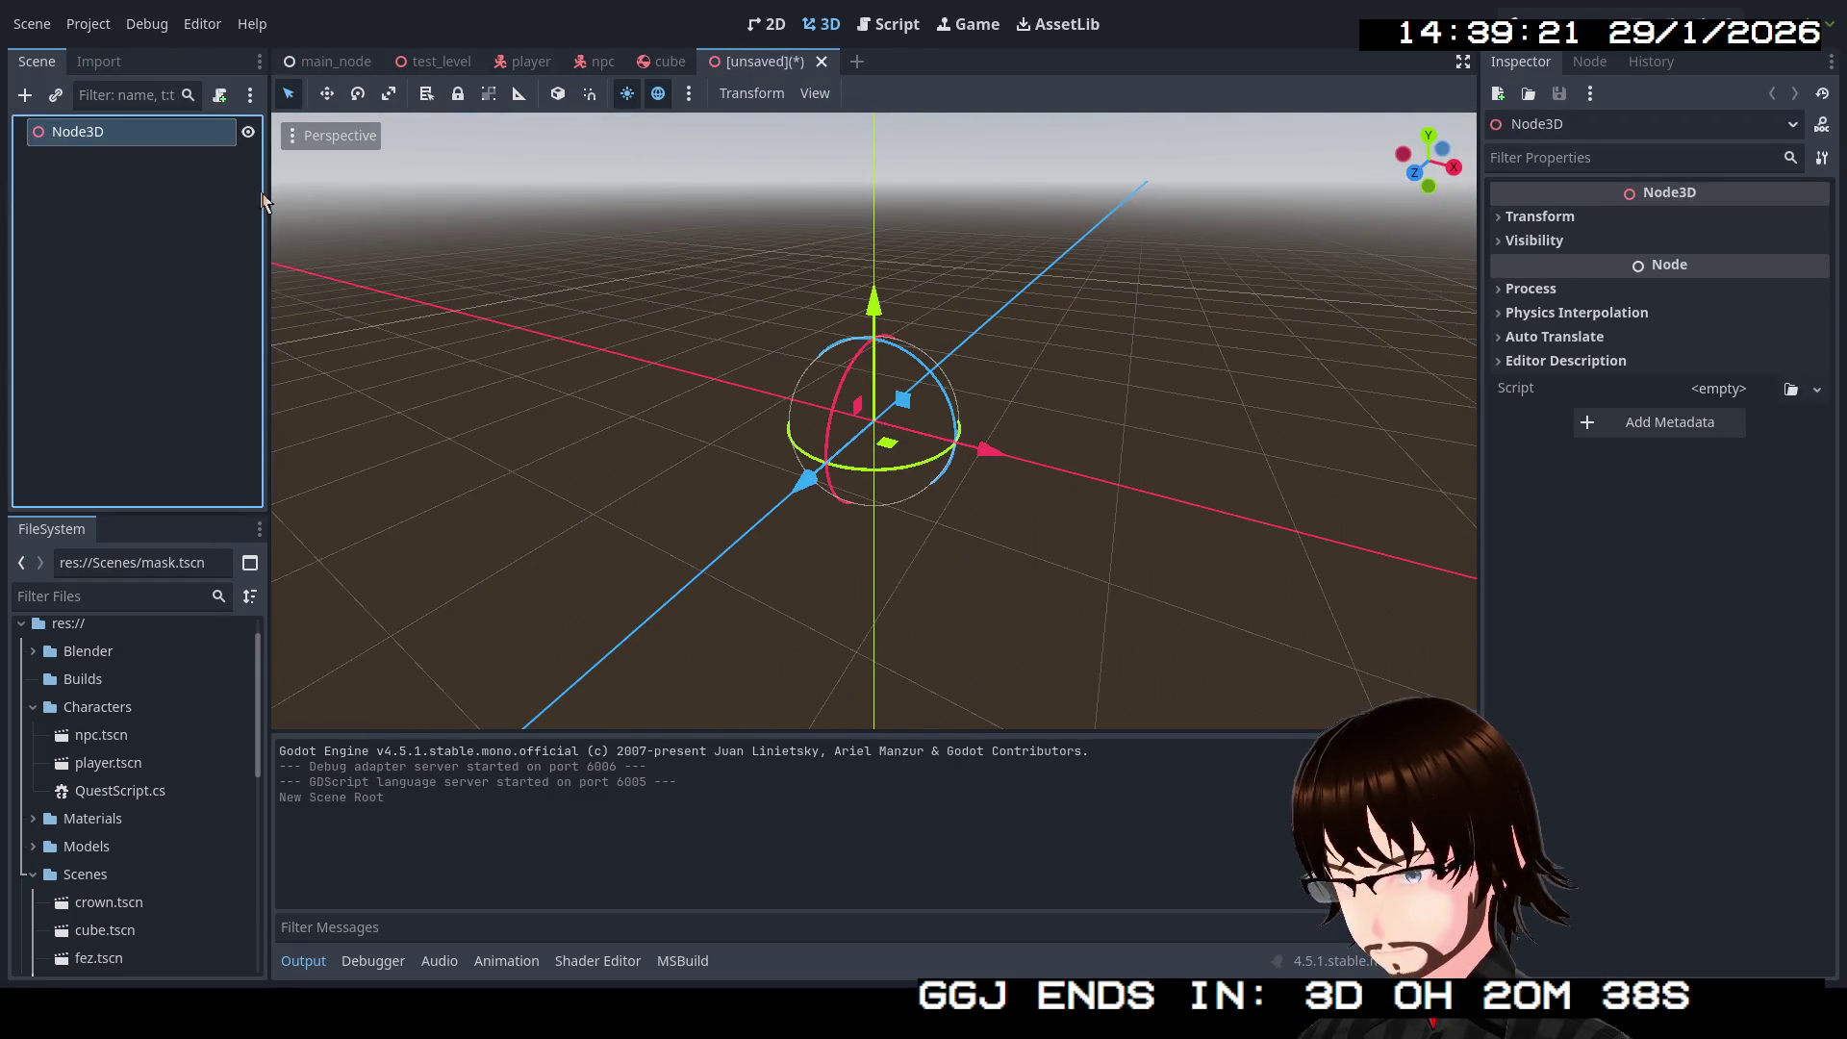
key("F2")
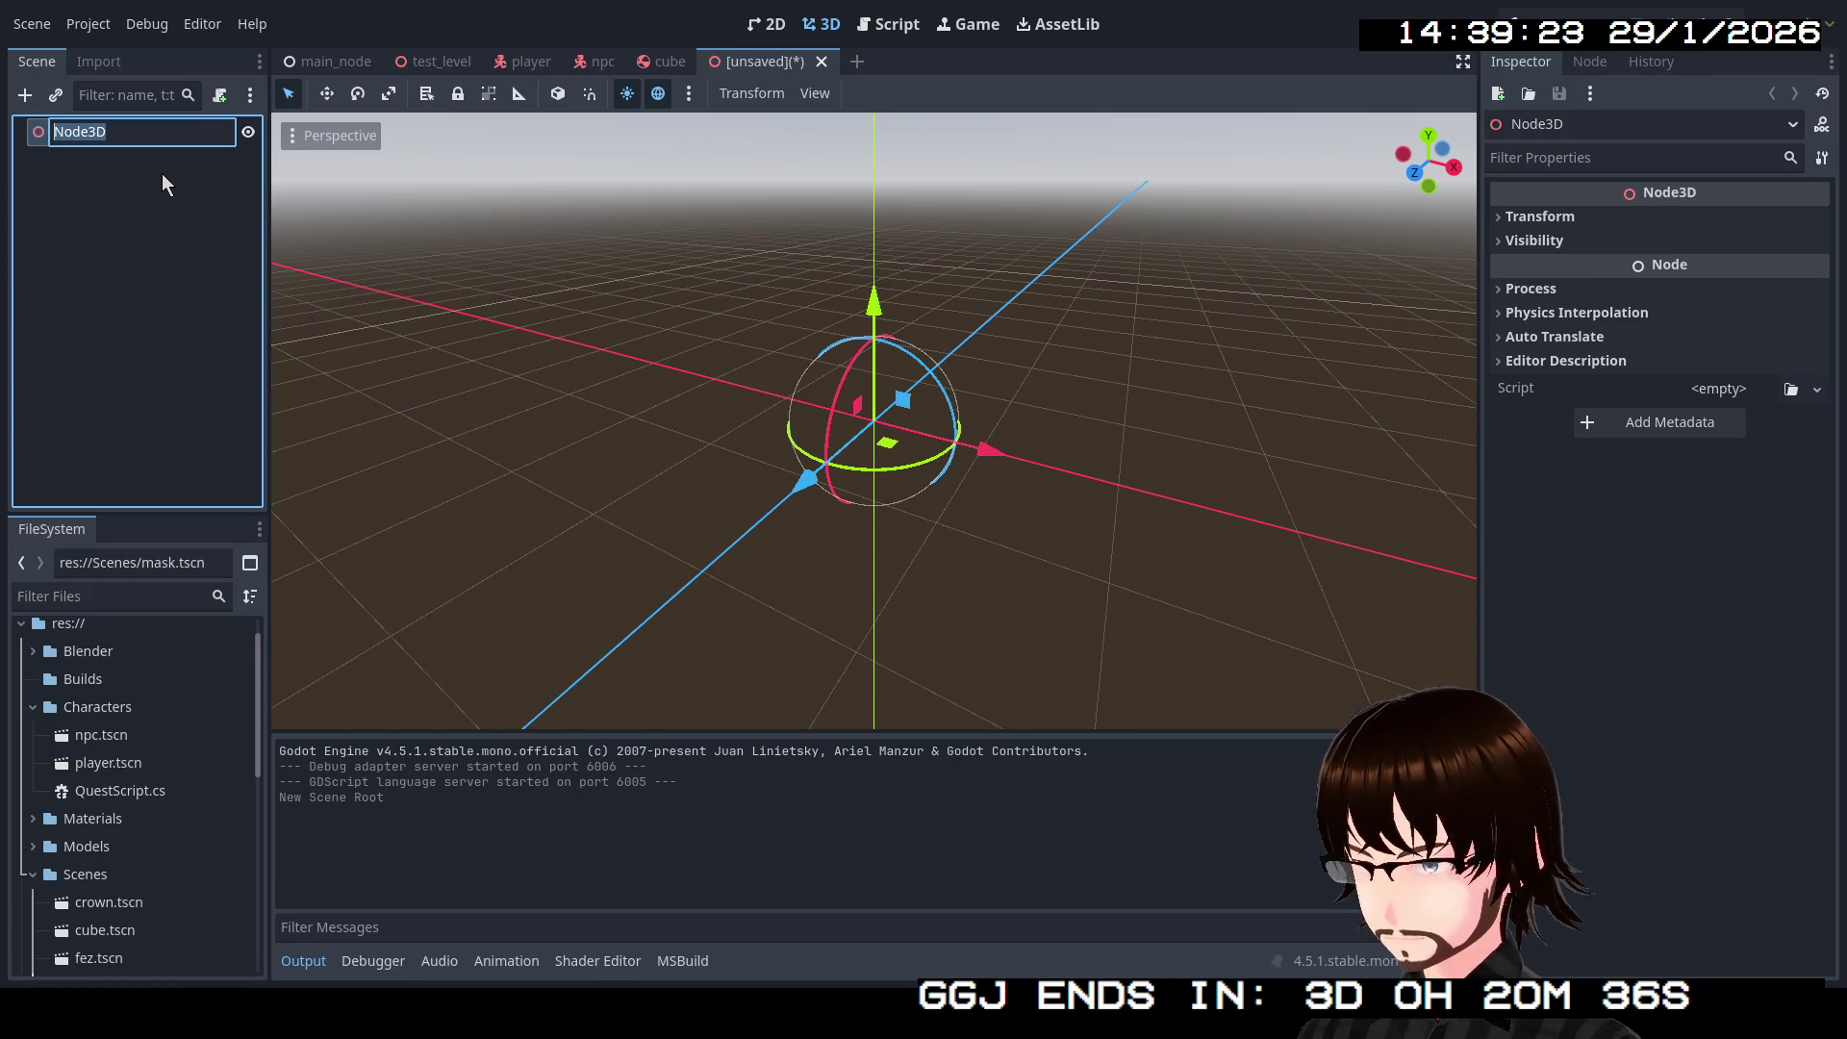
type("Manions")
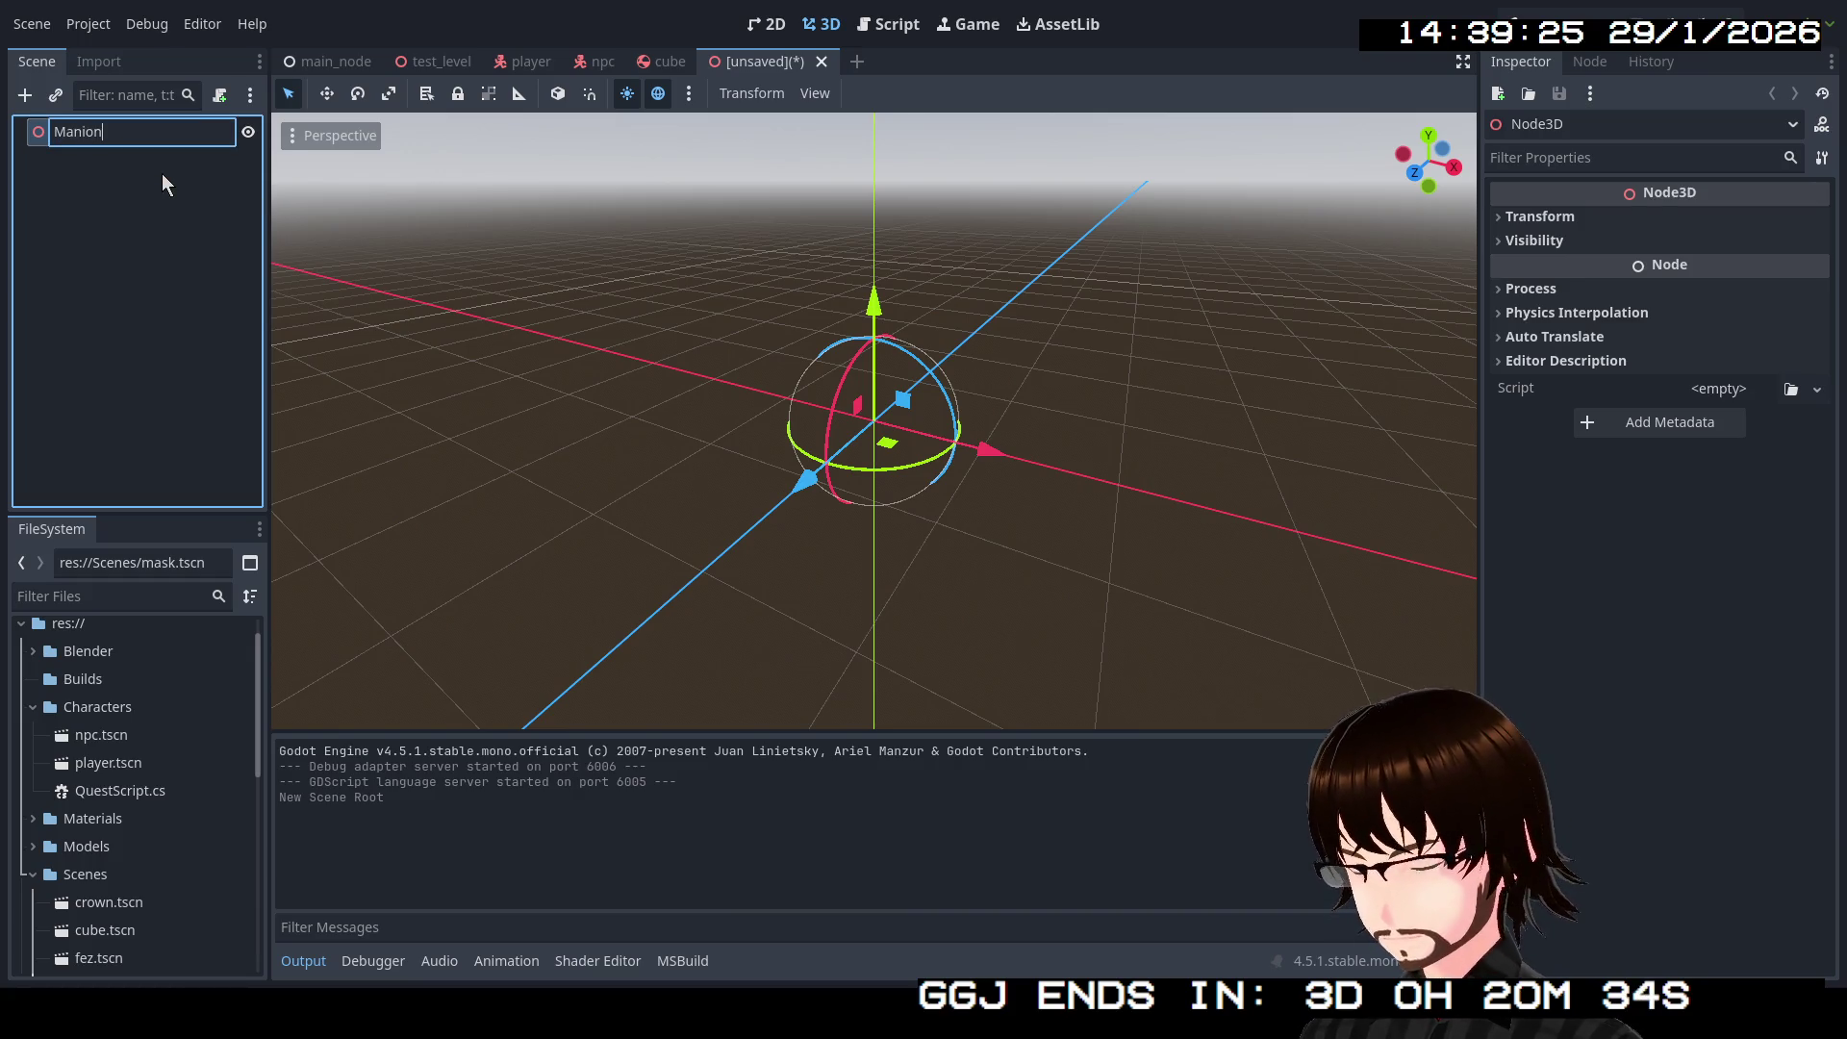
key("BackSpace")
key("BackSpace")
key("BackSpace")
type("sion")
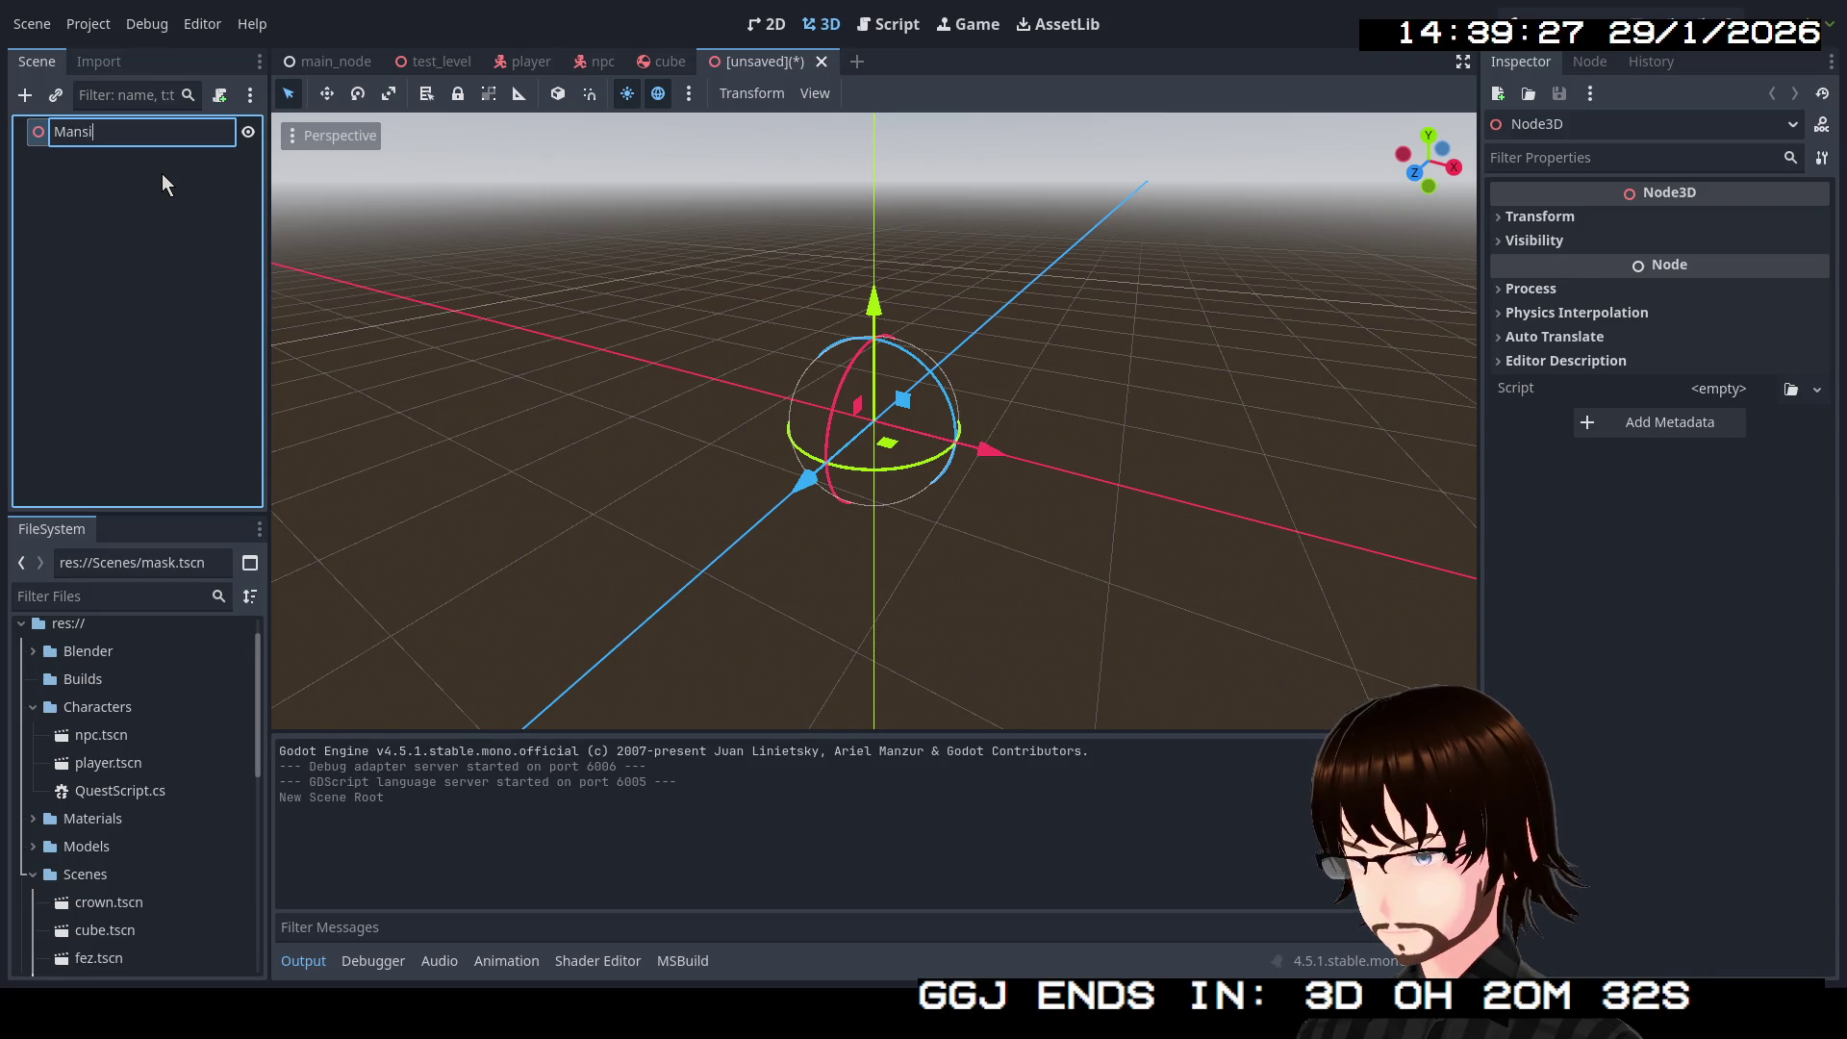
key("Return")
scroll(69, 844, "down", 3)
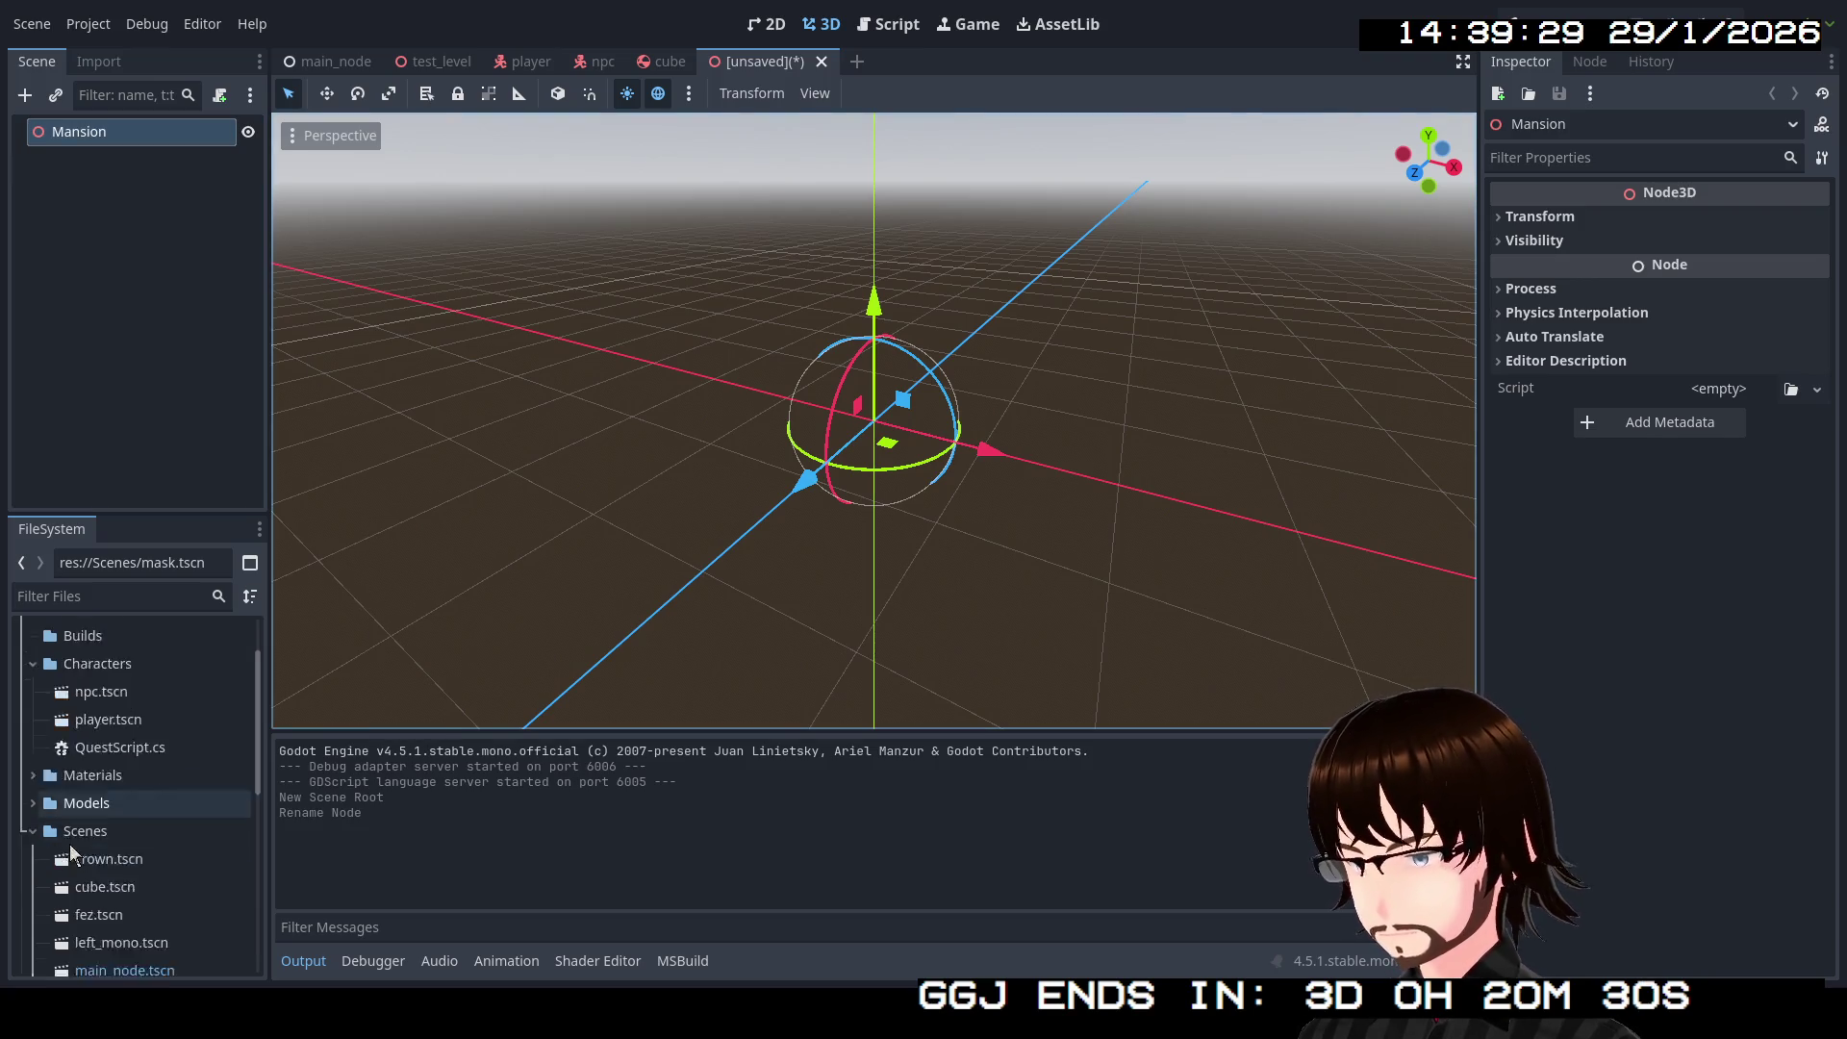
left_click(32, 742)
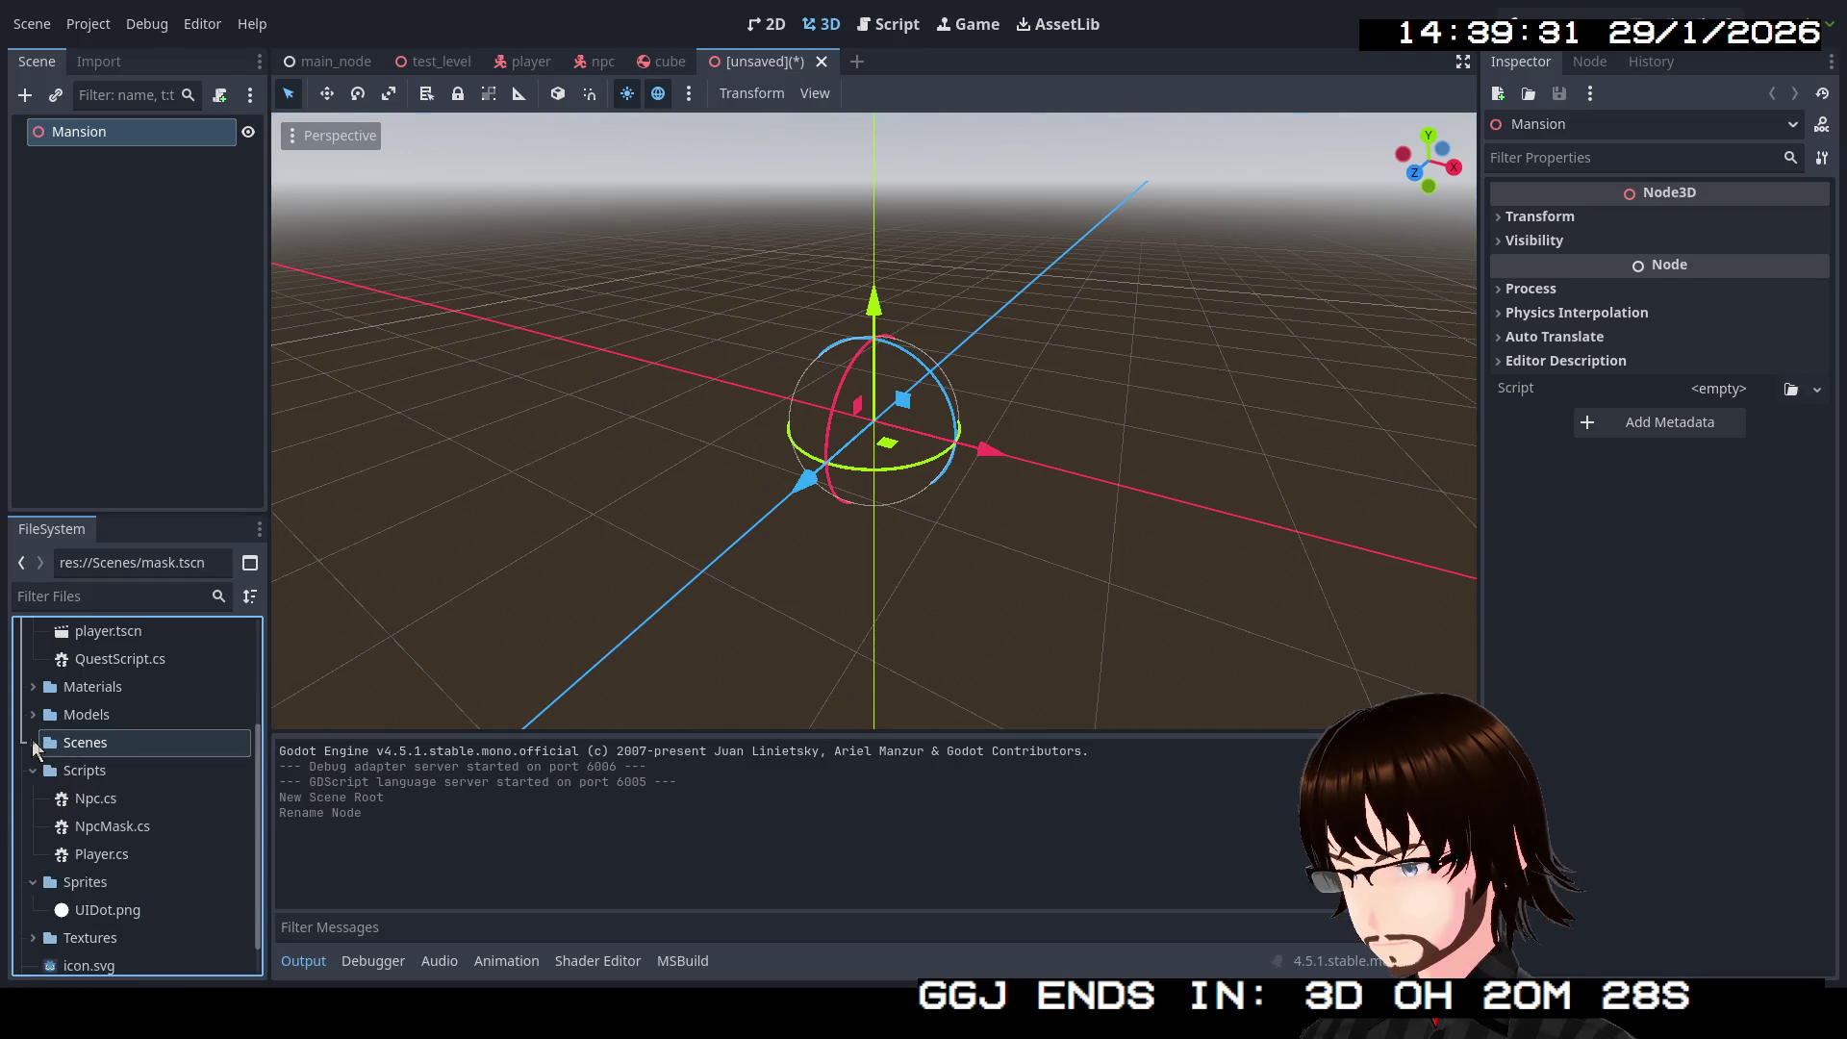
Step: Drag Mansion.glb from the Models folder onto the Mansion root node
left_click(33, 715)
scroll(125, 799, "down", 3)
left_click(140, 808)
left_click_drag(139, 808, 109, 140)
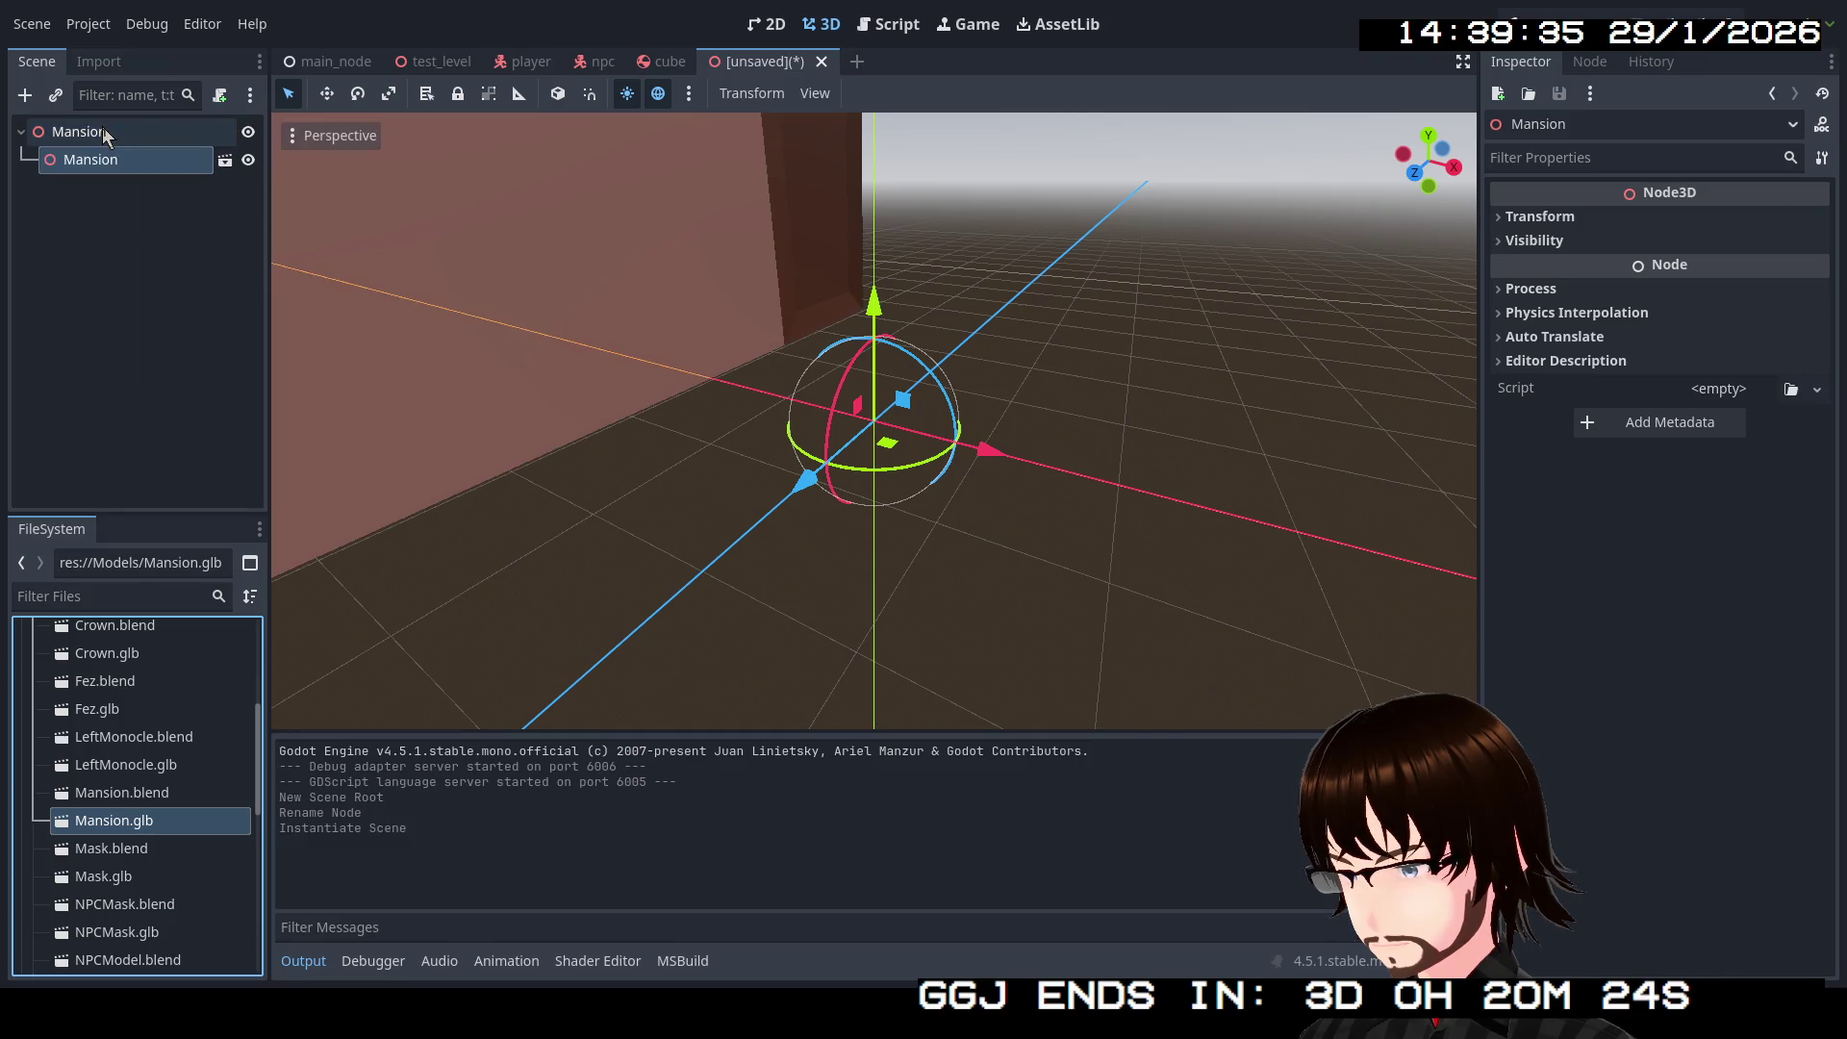
mouse_move(763, 431)
left_mouse_down()
mouse_move(914, 413)
mouse_move(1127, 468)
mouse_move(885, 570)
mouse_move(947, 679)
left_mouse_up()
scroll(1128, 468, "down", 8)
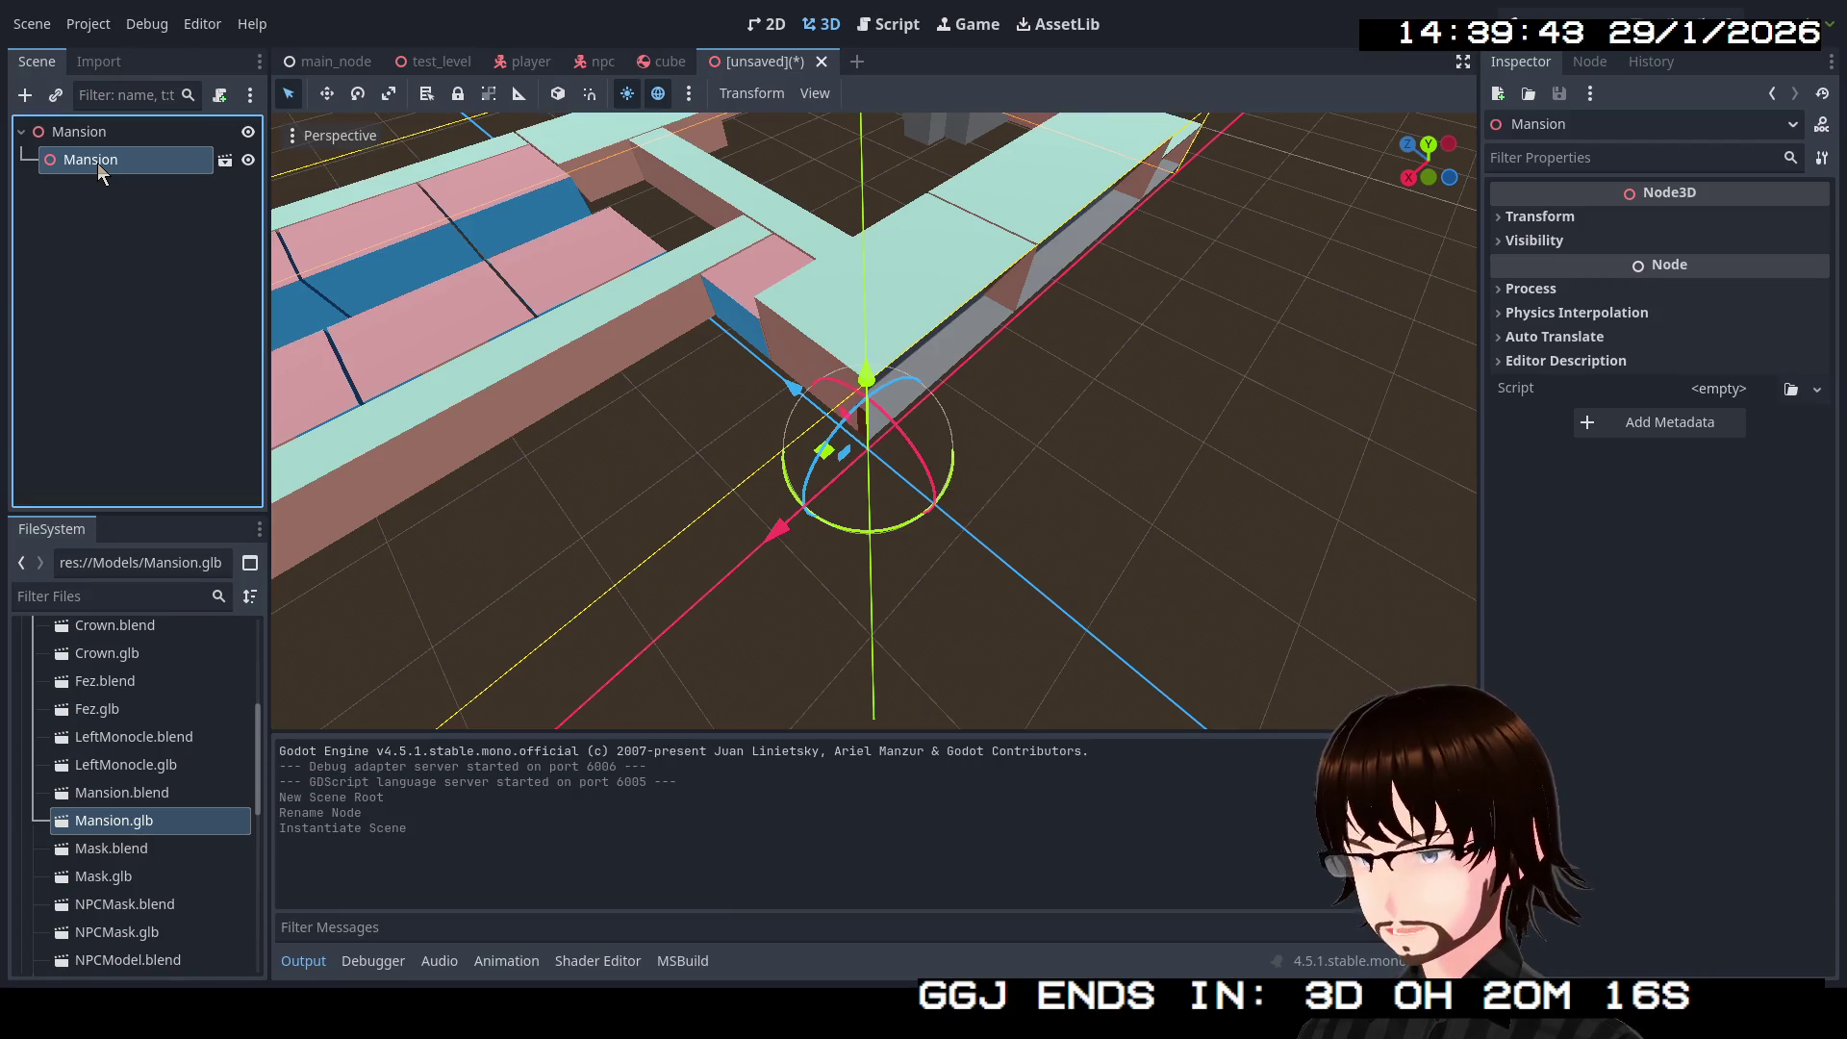
Step: Delete the instanced model and add Mansion.glb under the root again
key("Delete")
left_click(891, 511)
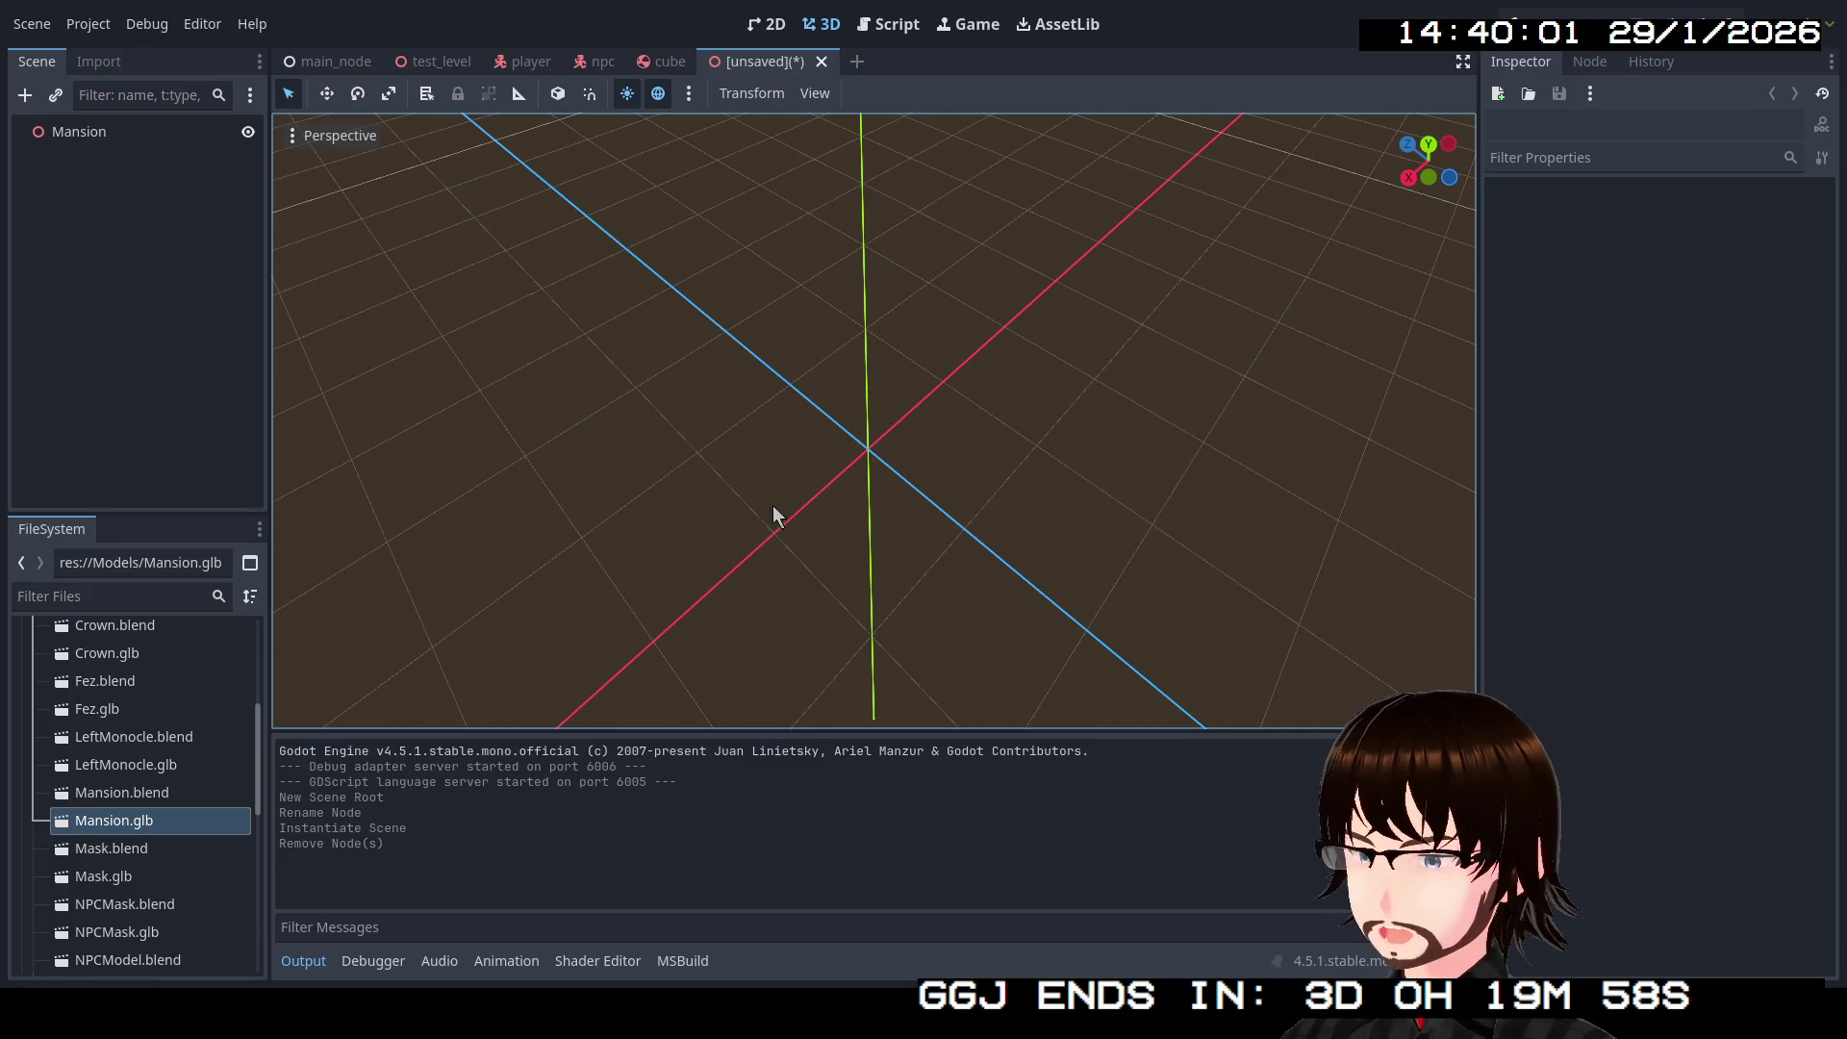
left_click_drag(142, 826, 93, 125)
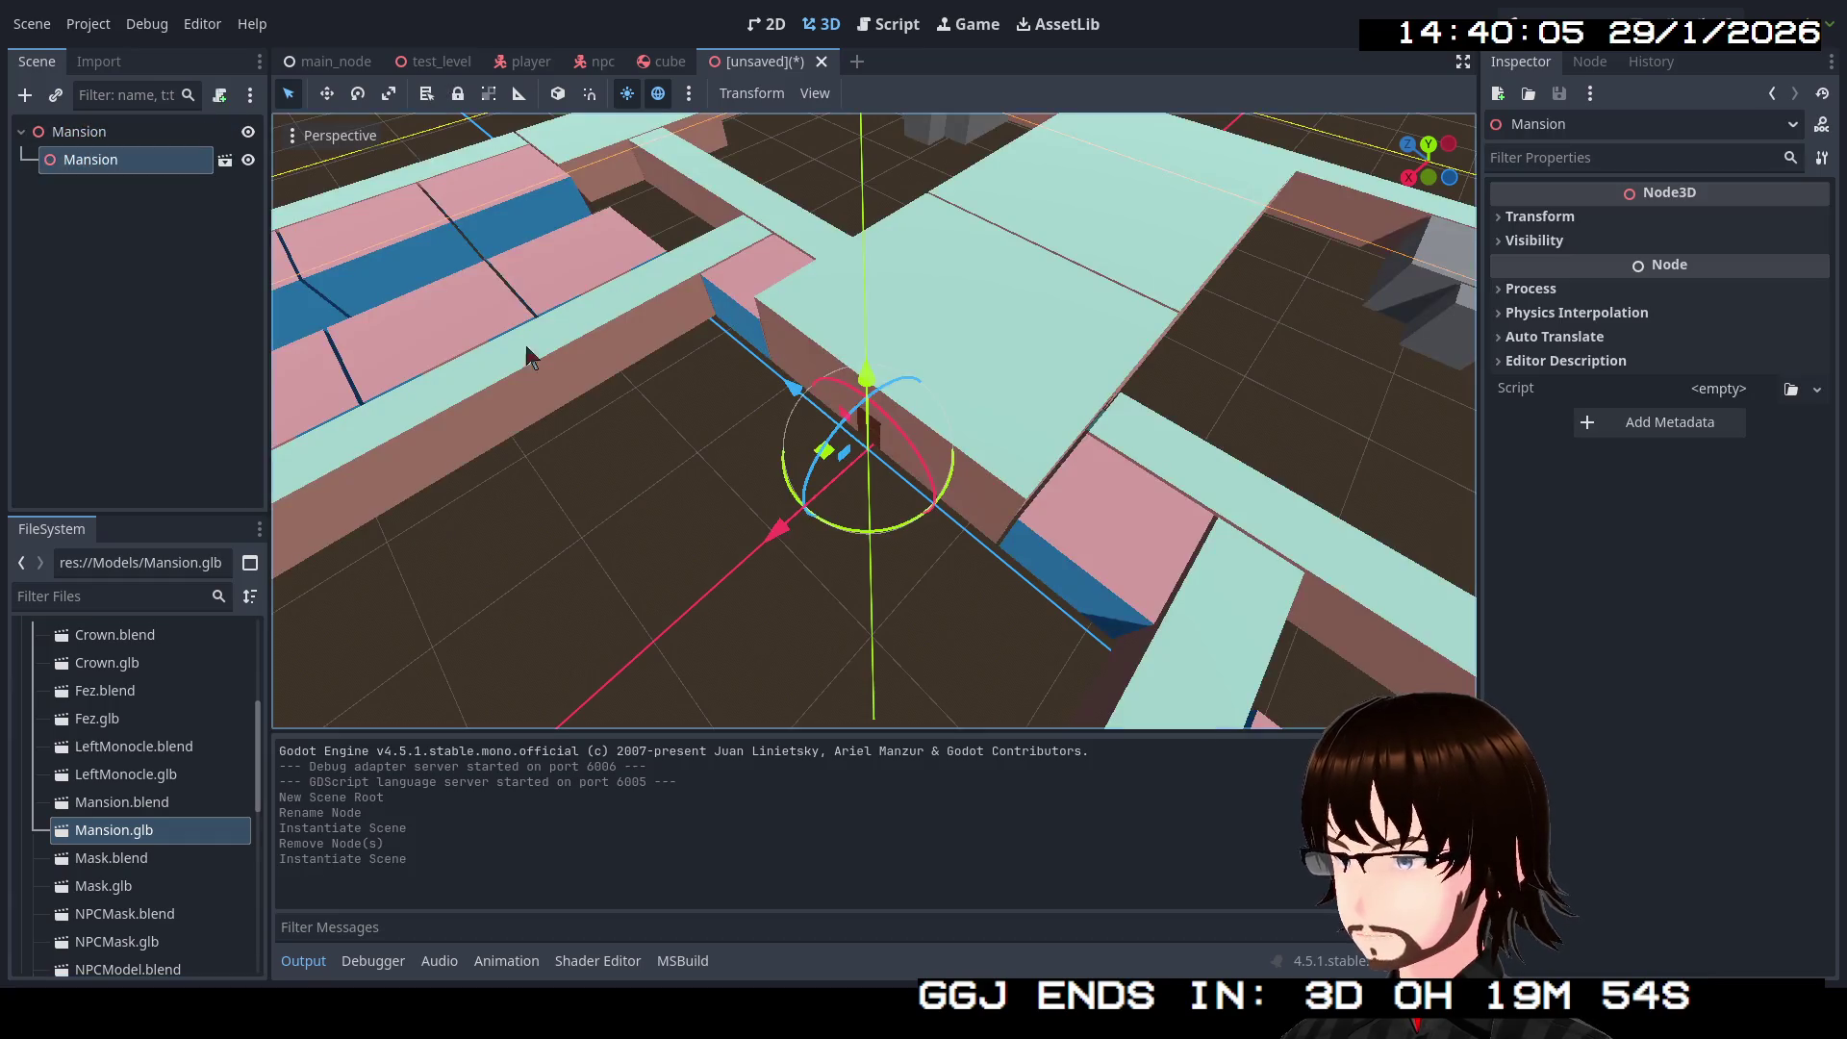
mouse_move(1020, 361)
left_mouse_down()
mouse_move(1303, 448)
mouse_move(709, 388)
mouse_move(445, 395)
mouse_move(783, 402)
mouse_move(770, 305)
mouse_move(823, 241)
mouse_move(869, 577)
mouse_move(883, 366)
mouse_move(878, 396)
mouse_move(1065, 460)
mouse_move(789, 463)
mouse_move(1047, 495)
mouse_move(1064, 610)
mouse_move(1023, 437)
mouse_move(935, 420)
mouse_move(392, 685)
mouse_move(1097, 520)
mouse_move(1385, 568)
mouse_move(277, 584)
left_mouse_up()
scroll(1065, 447, "up", 4)
scroll(935, 421, "down", 2)
scroll(935, 421, "down", 5)
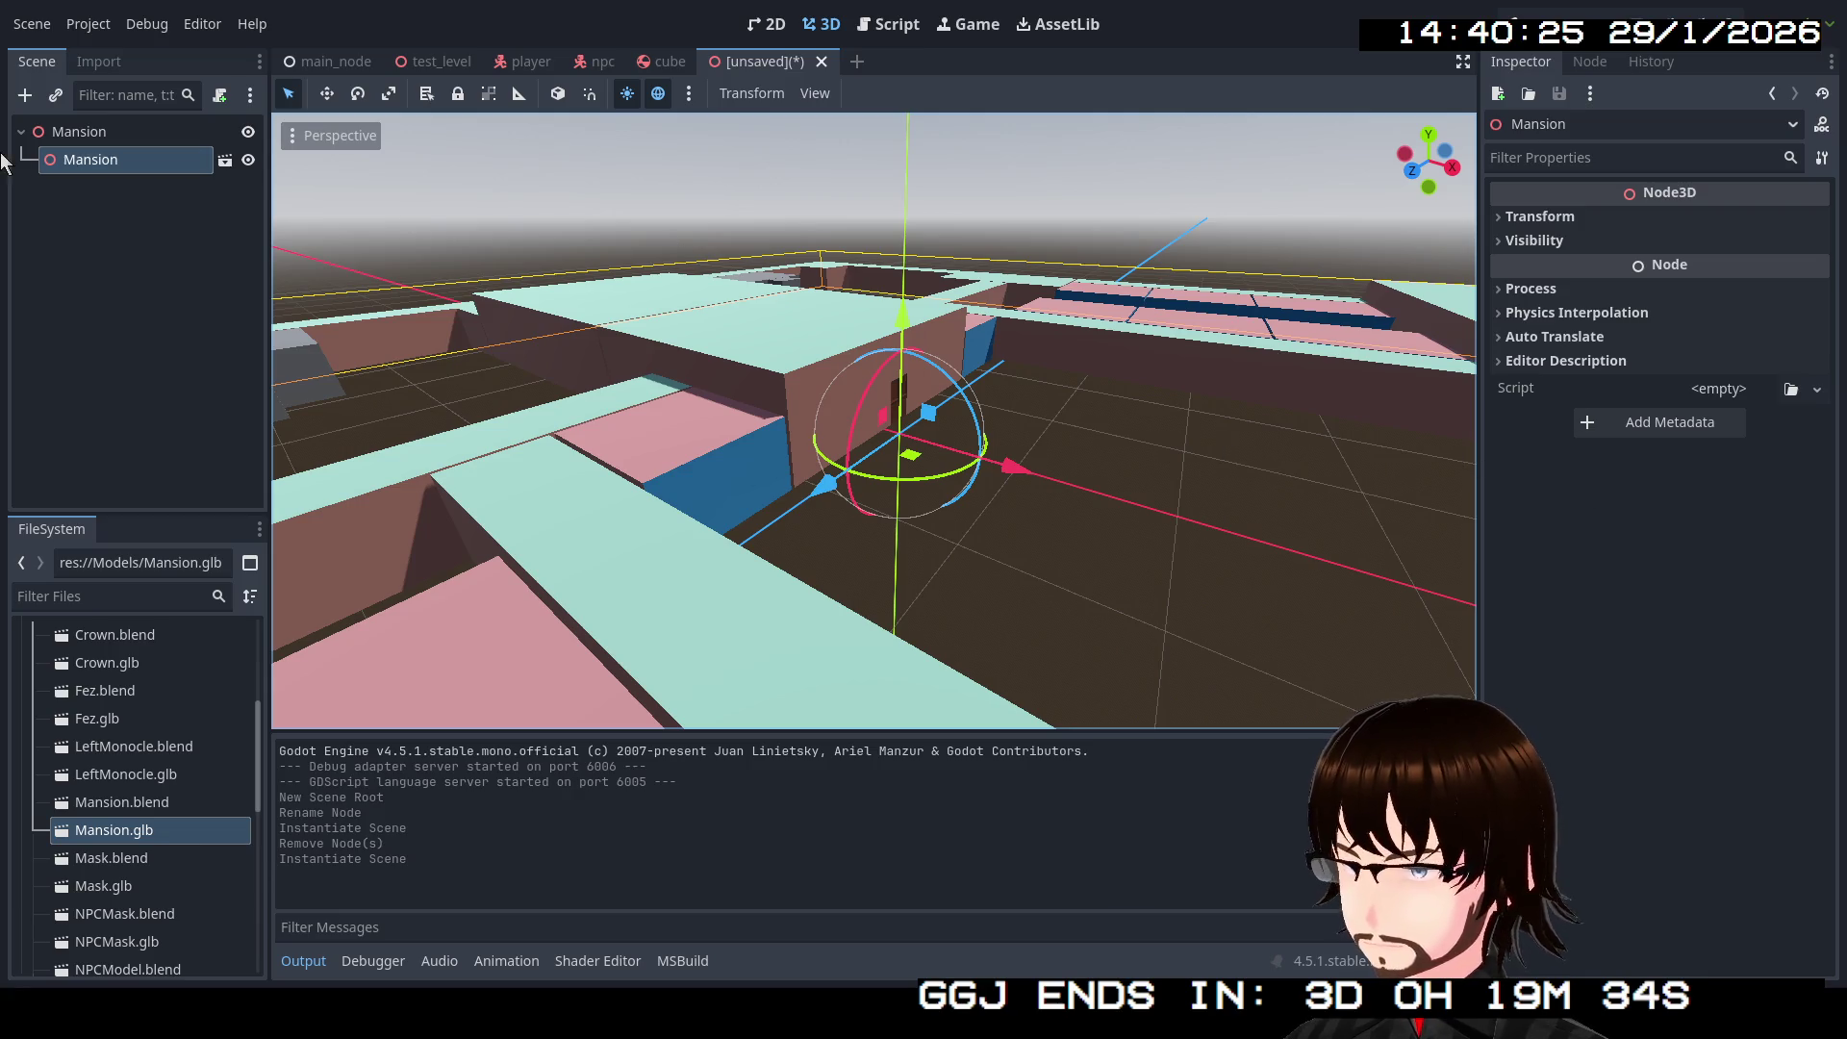
Step: Set the instanced mansion model's Position Y to -1.0 m
left_click(1569, 213)
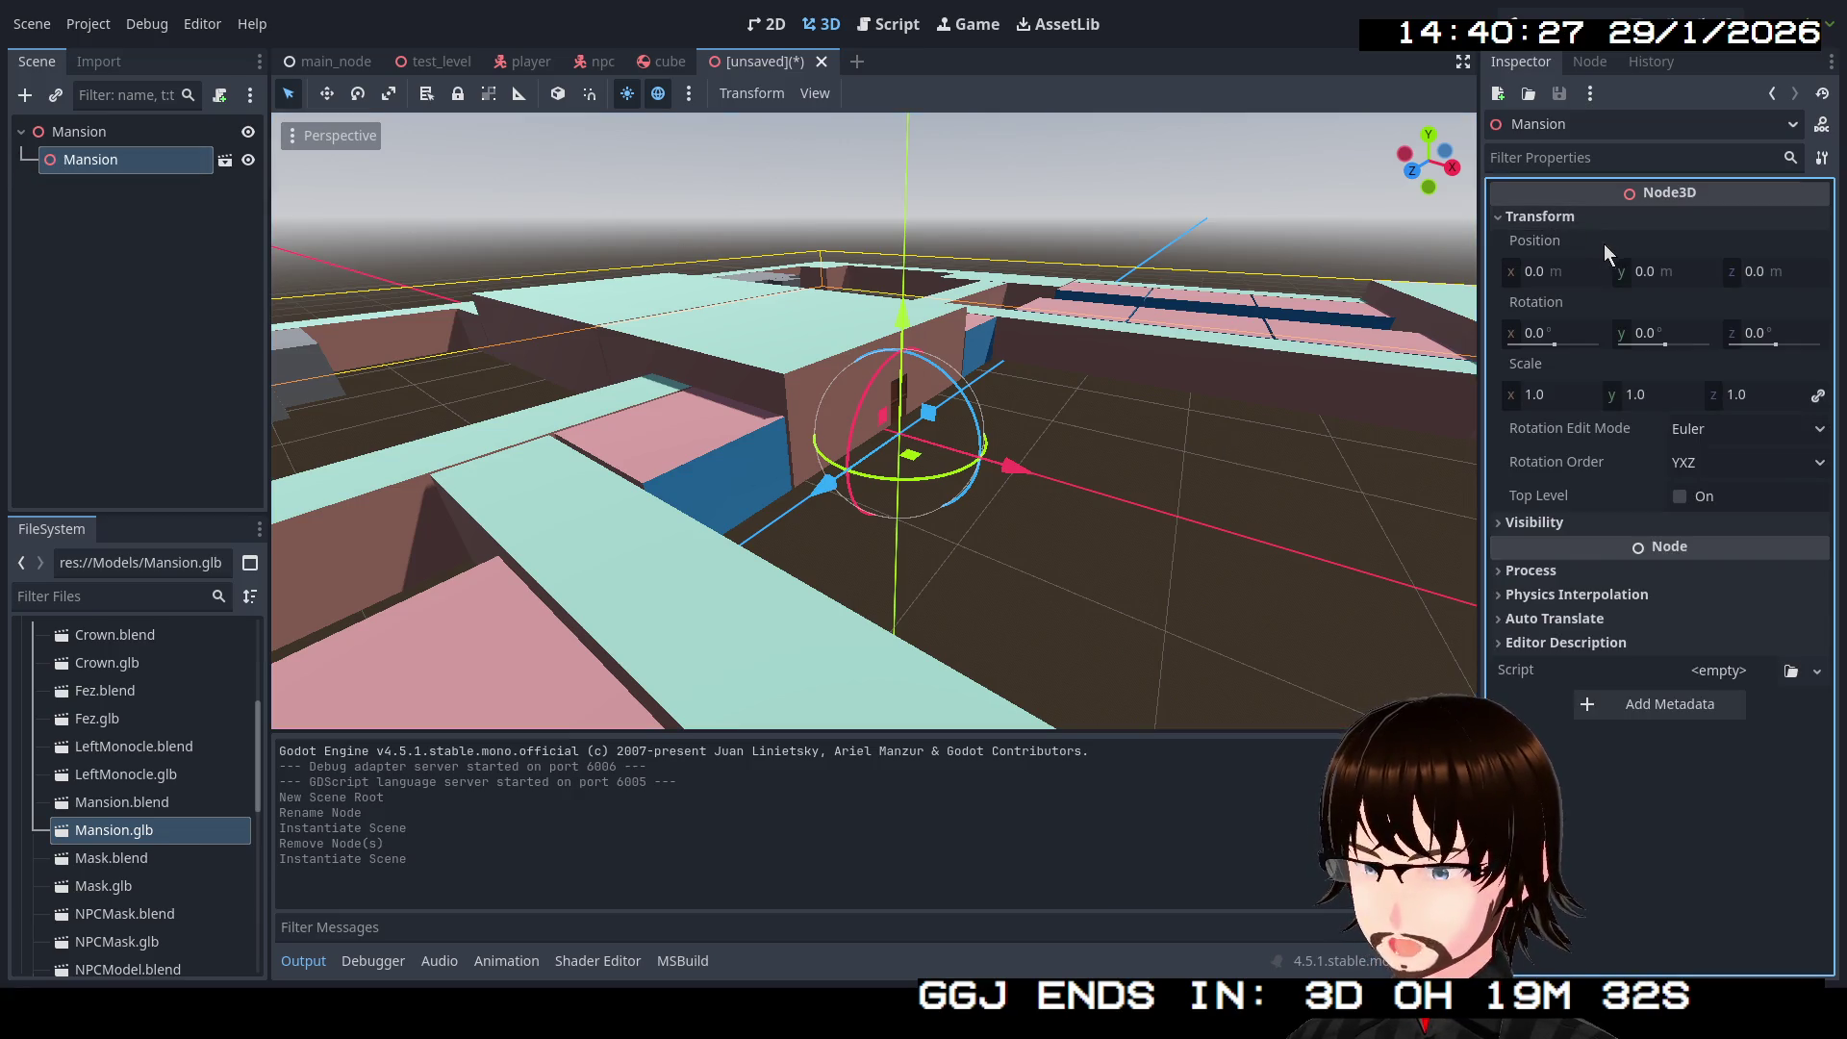
left_click_drag(1655, 273, 1624, 274)
key("KP_3")
scroll(924, 359, "up", 4)
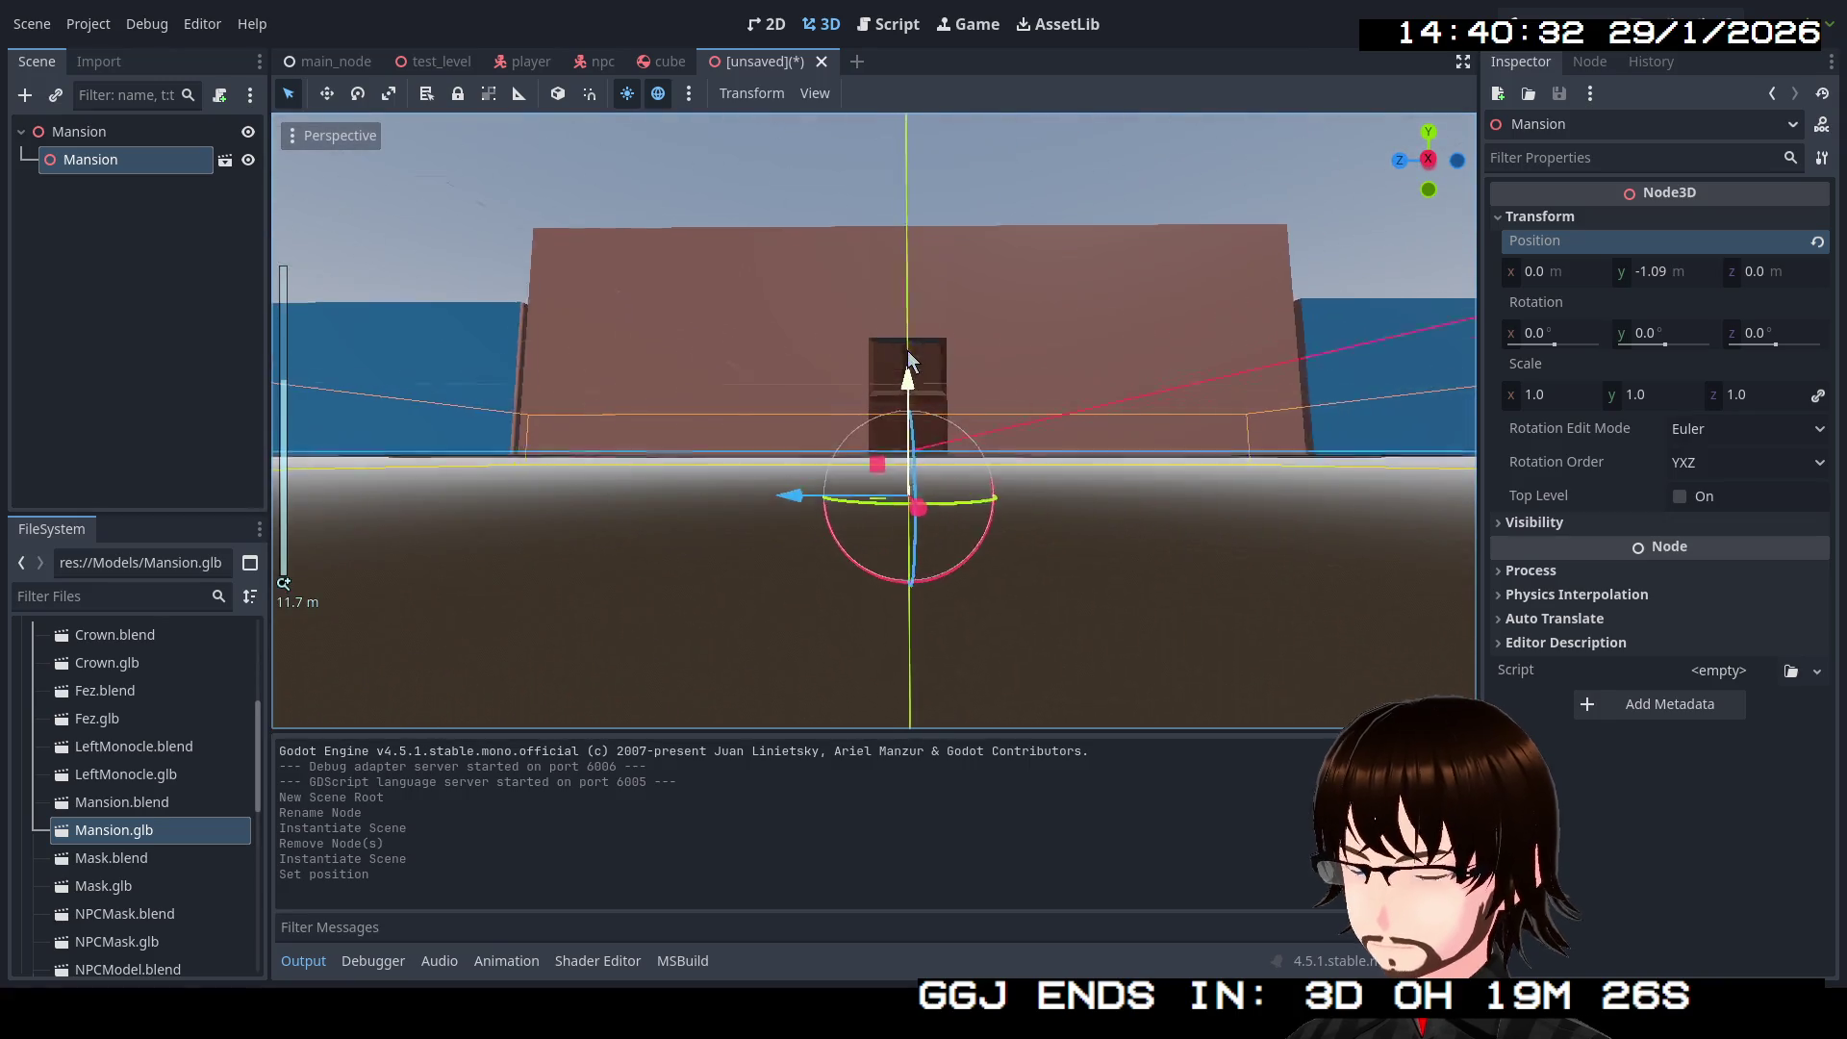
left_click(1675, 273)
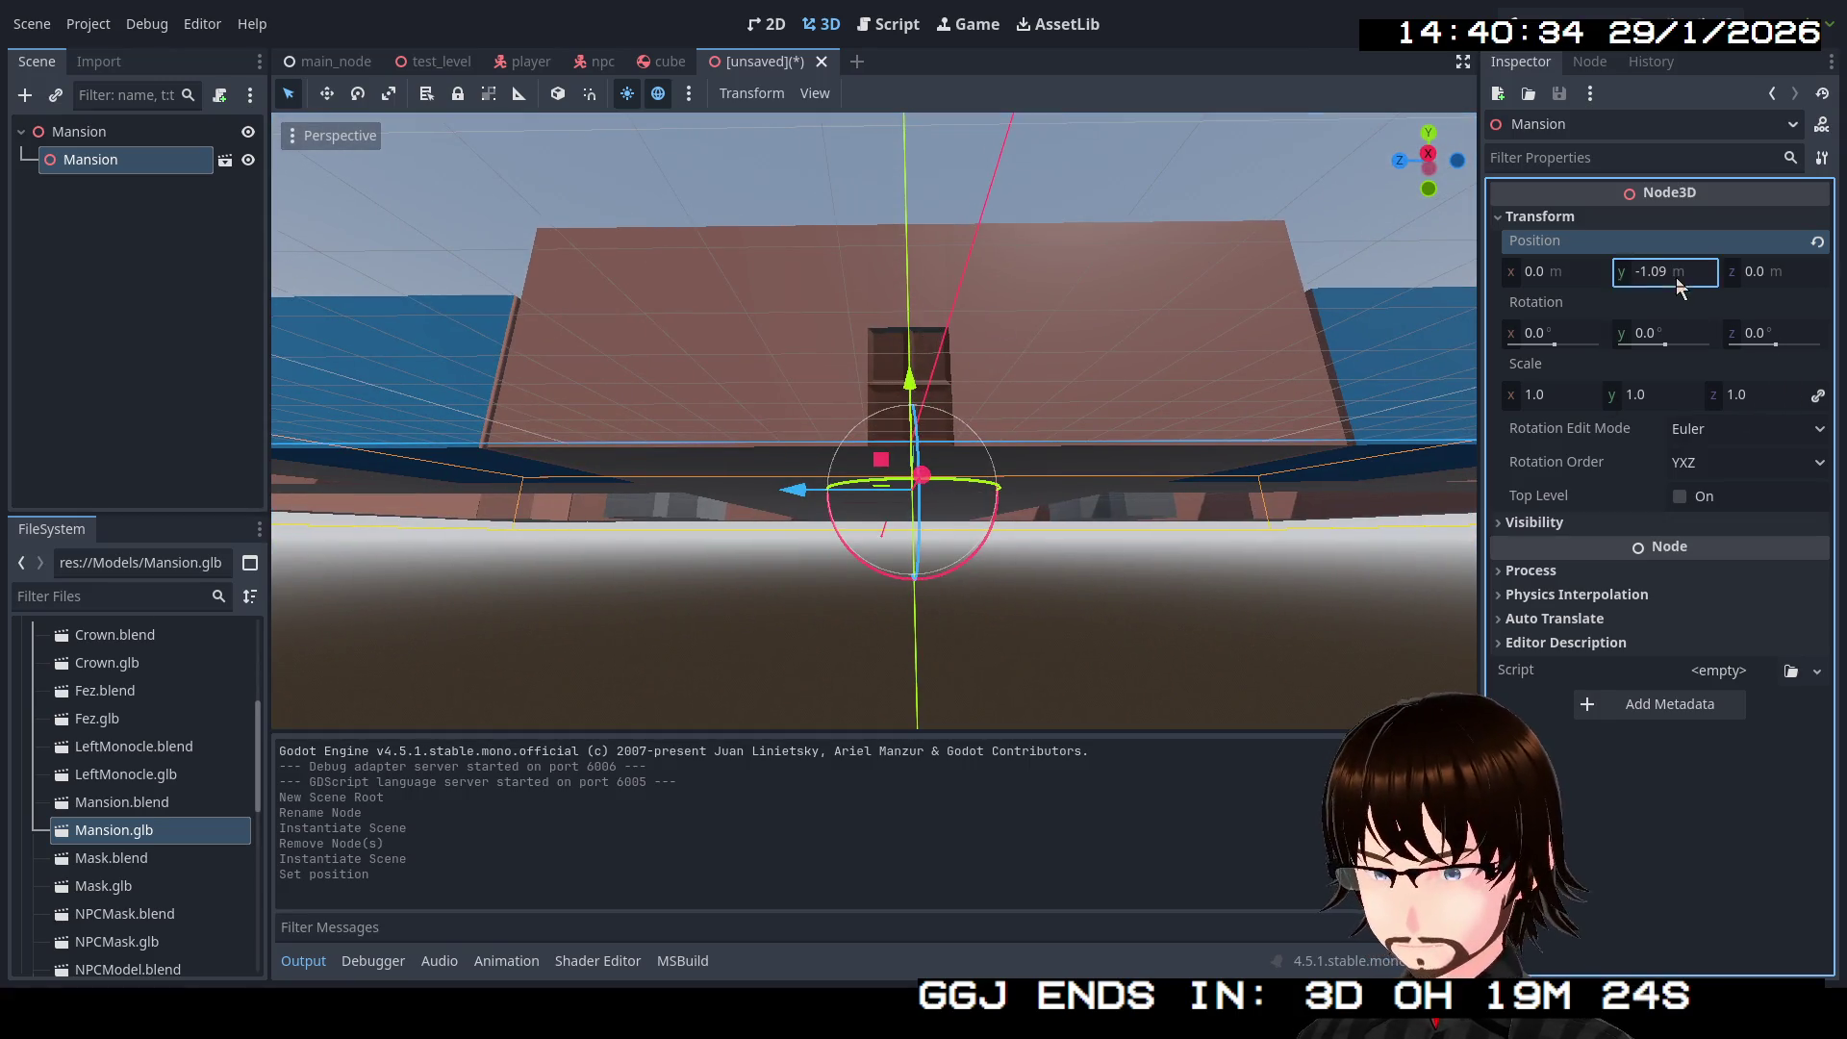
type("-1")
key("Return")
mouse_move(953, 289)
left_mouse_down()
mouse_move(1261, 561)
mouse_move(1463, 498)
mouse_move(891, 502)
left_mouse_up()
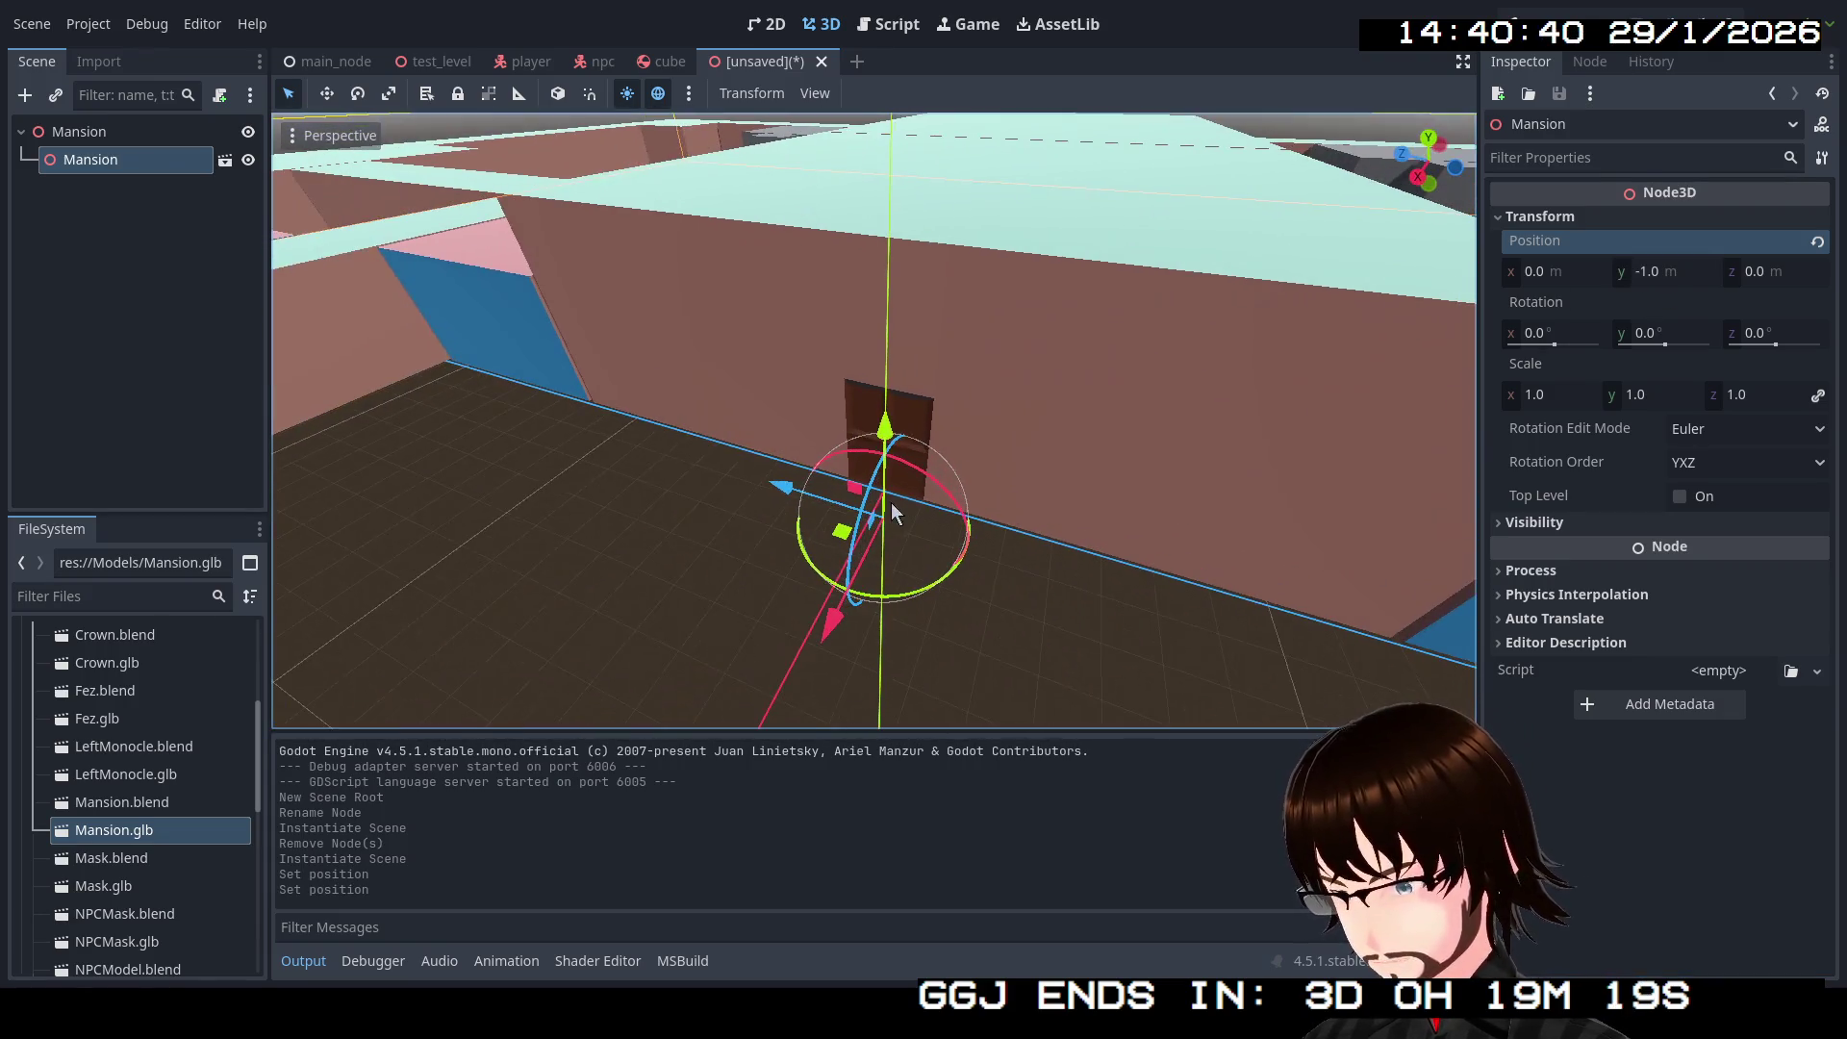
right_click(65, 164)
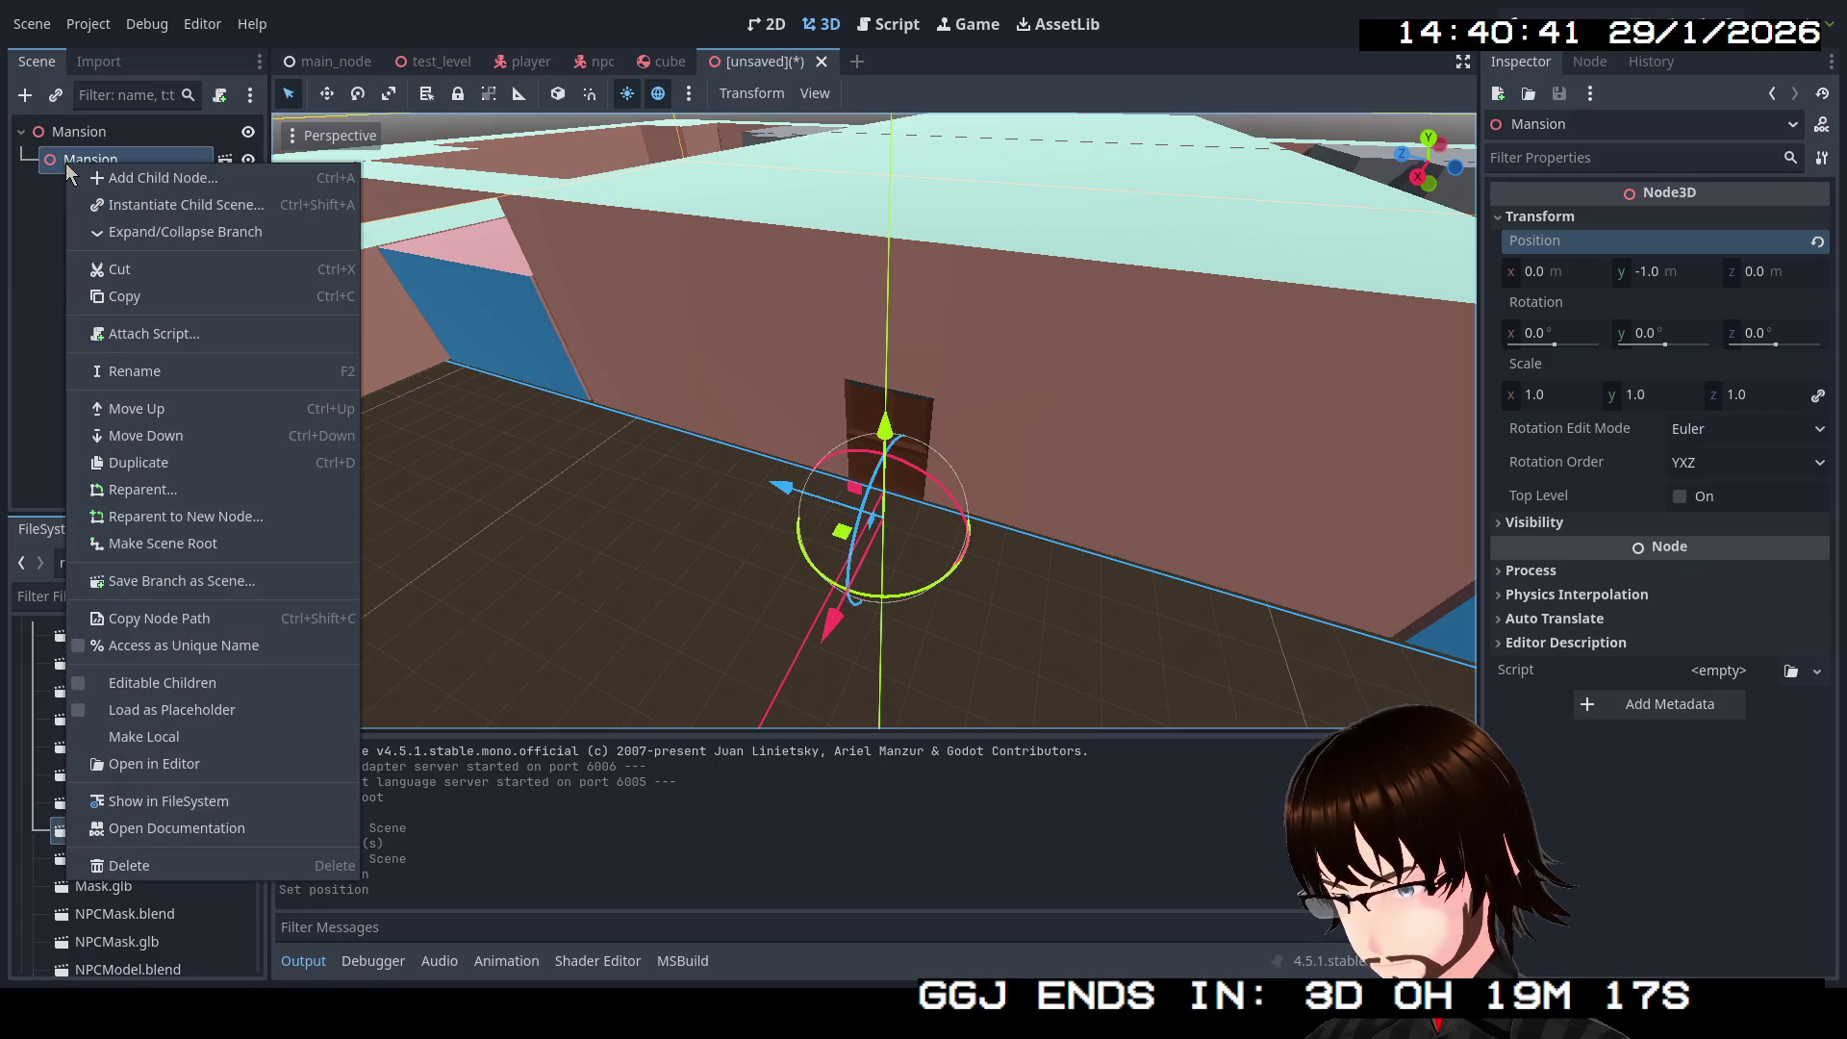
Step: Enable Editable Children, paste a copy of Rooms under the root, and delete the Mansion instance
left_click(137, 685)
left_click(92, 188)
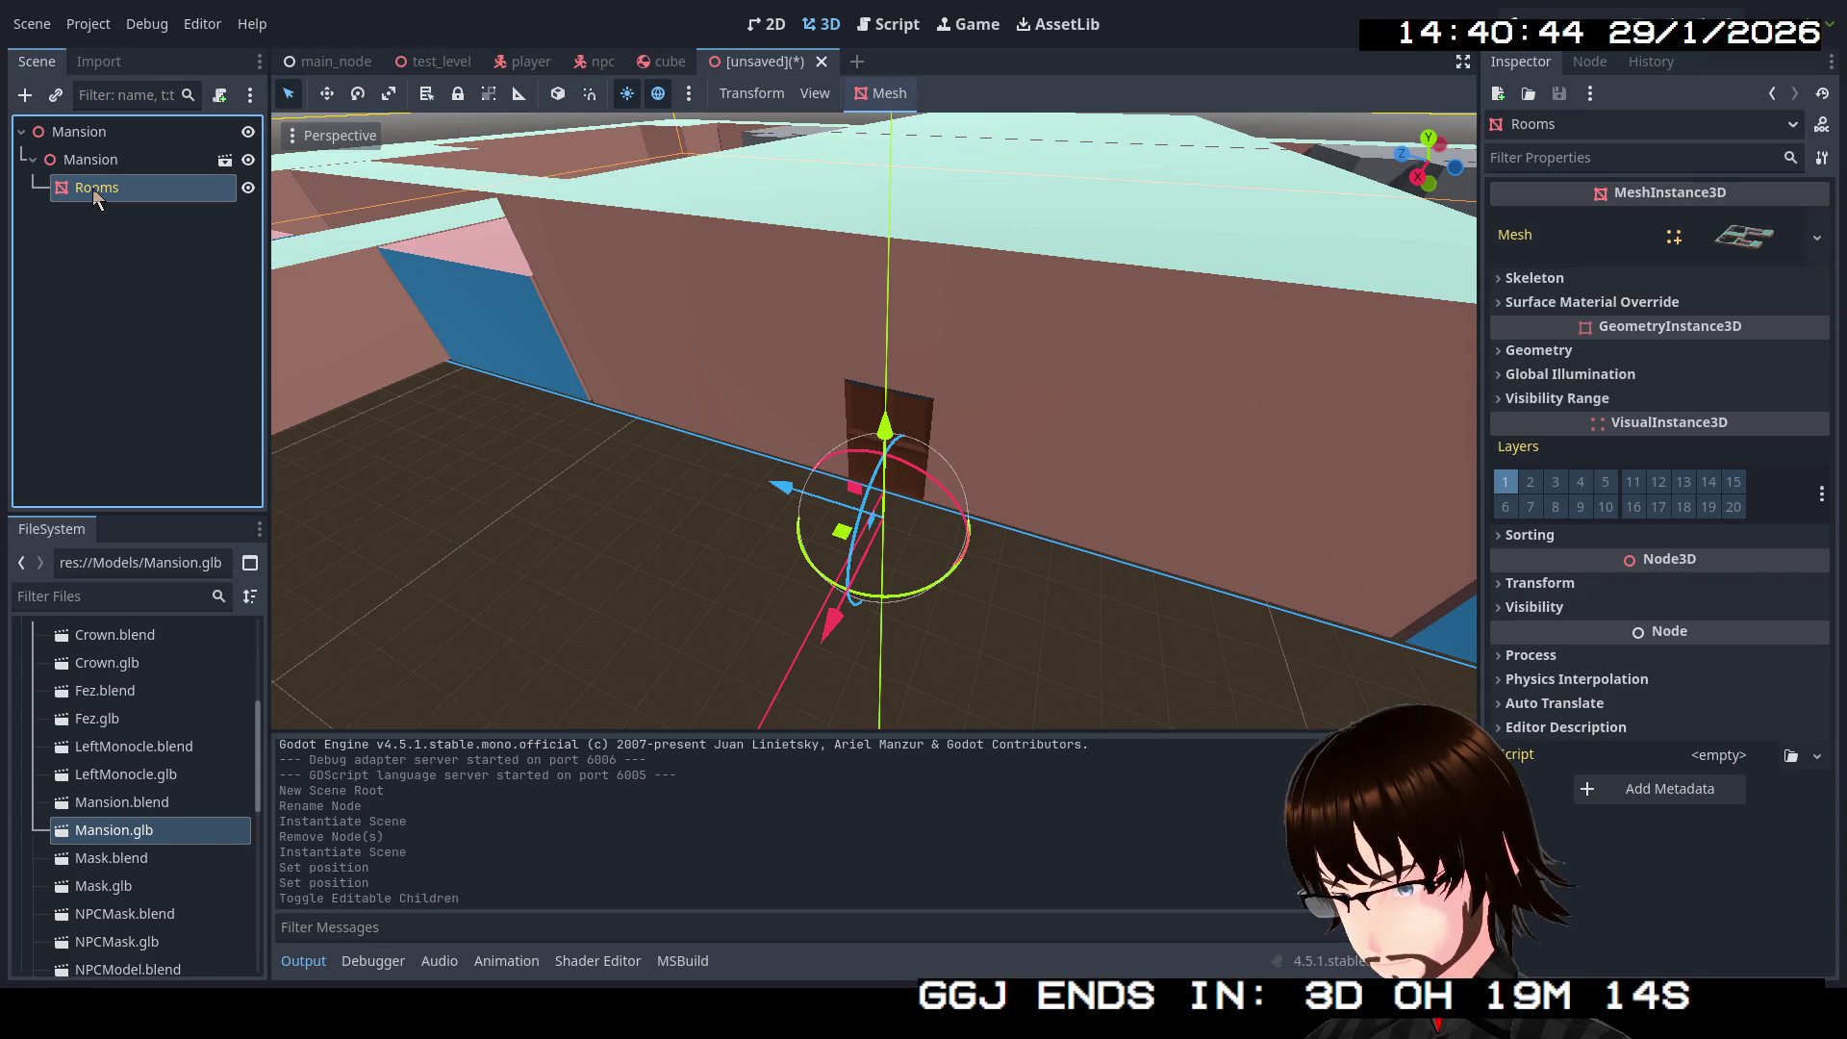
right_click(80, 188)
left_click(137, 366)
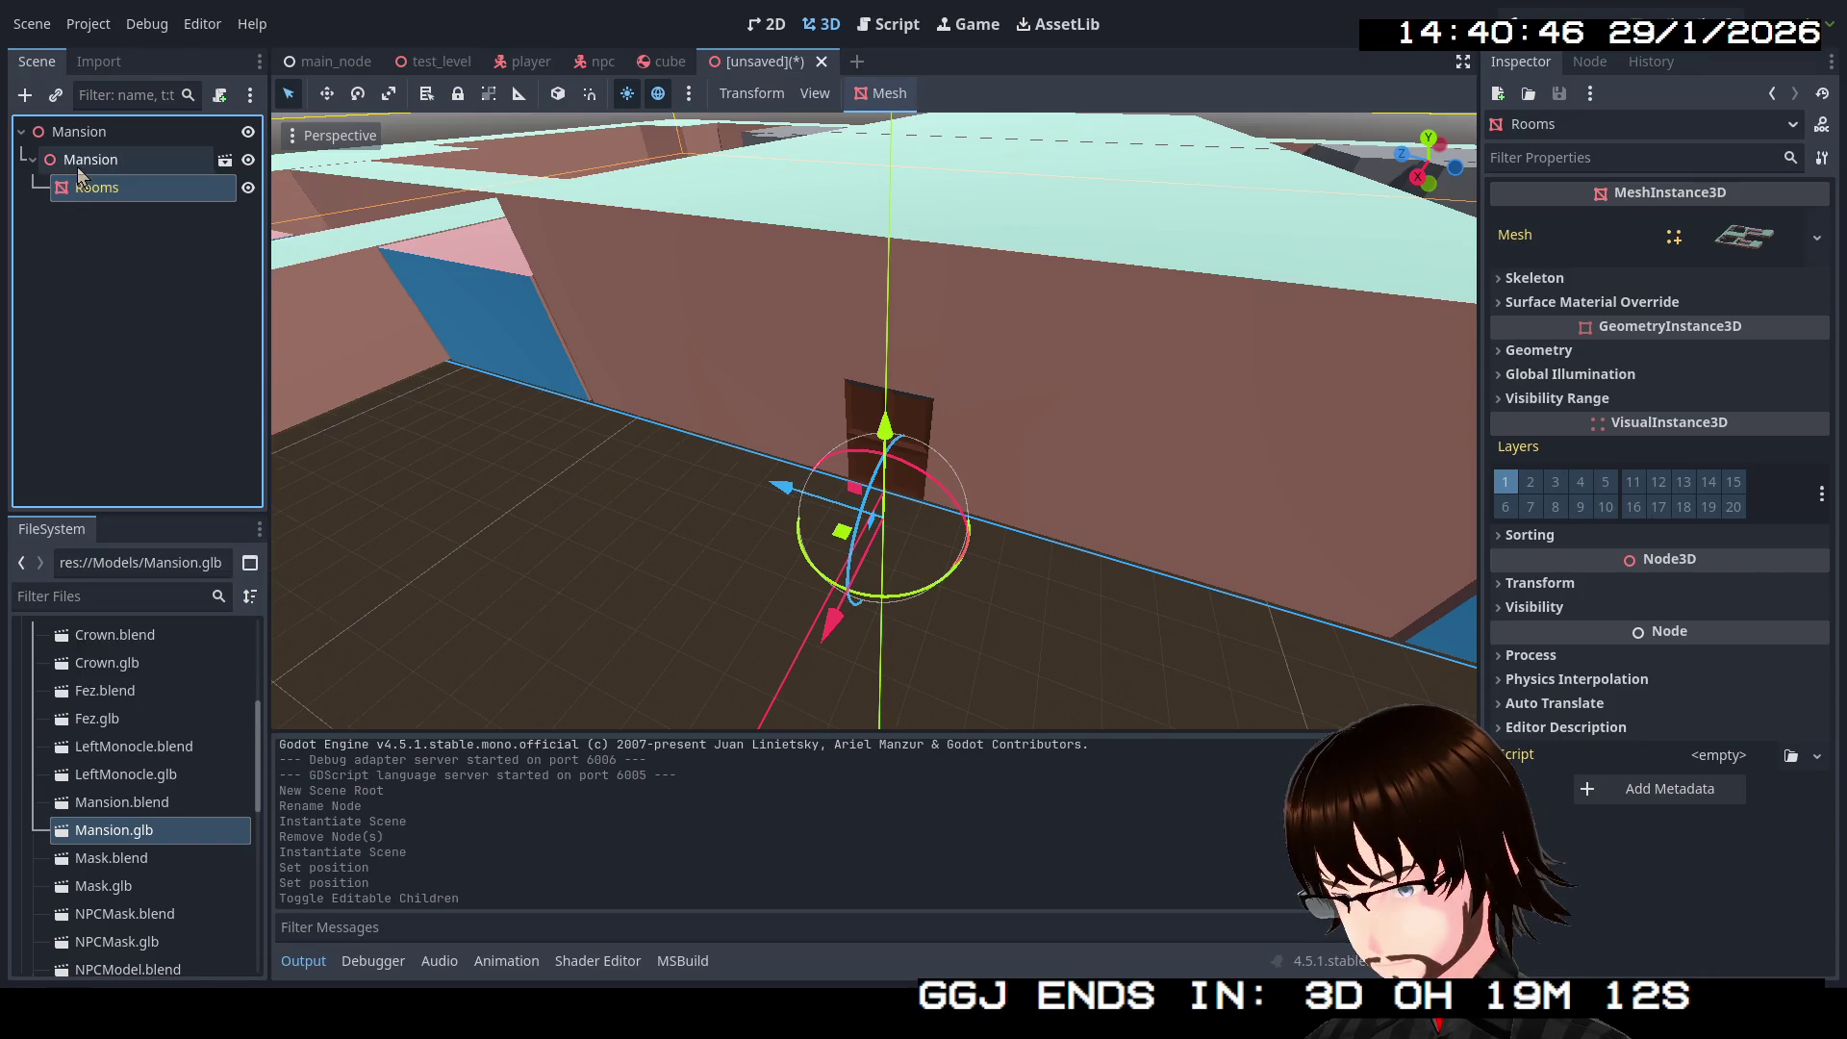
right_click(81, 173)
left_click(141, 292)
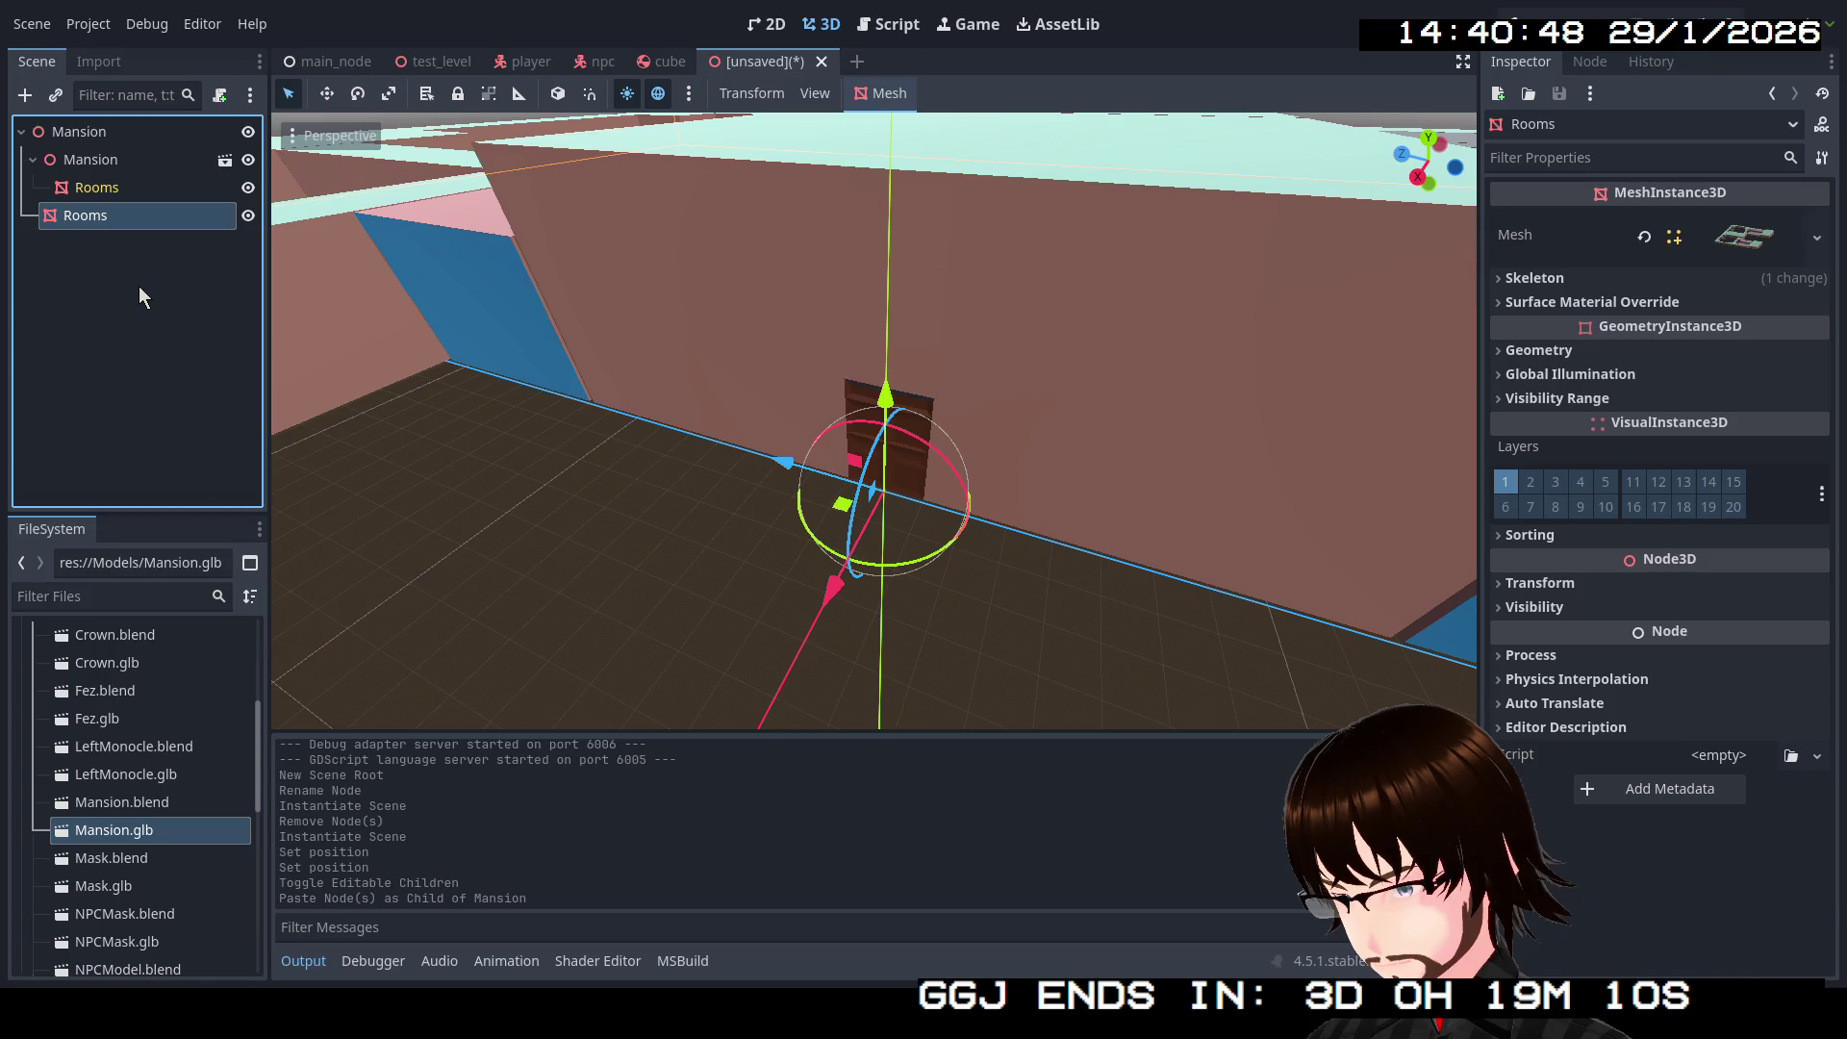
left_click(96, 162)
key("Delete")
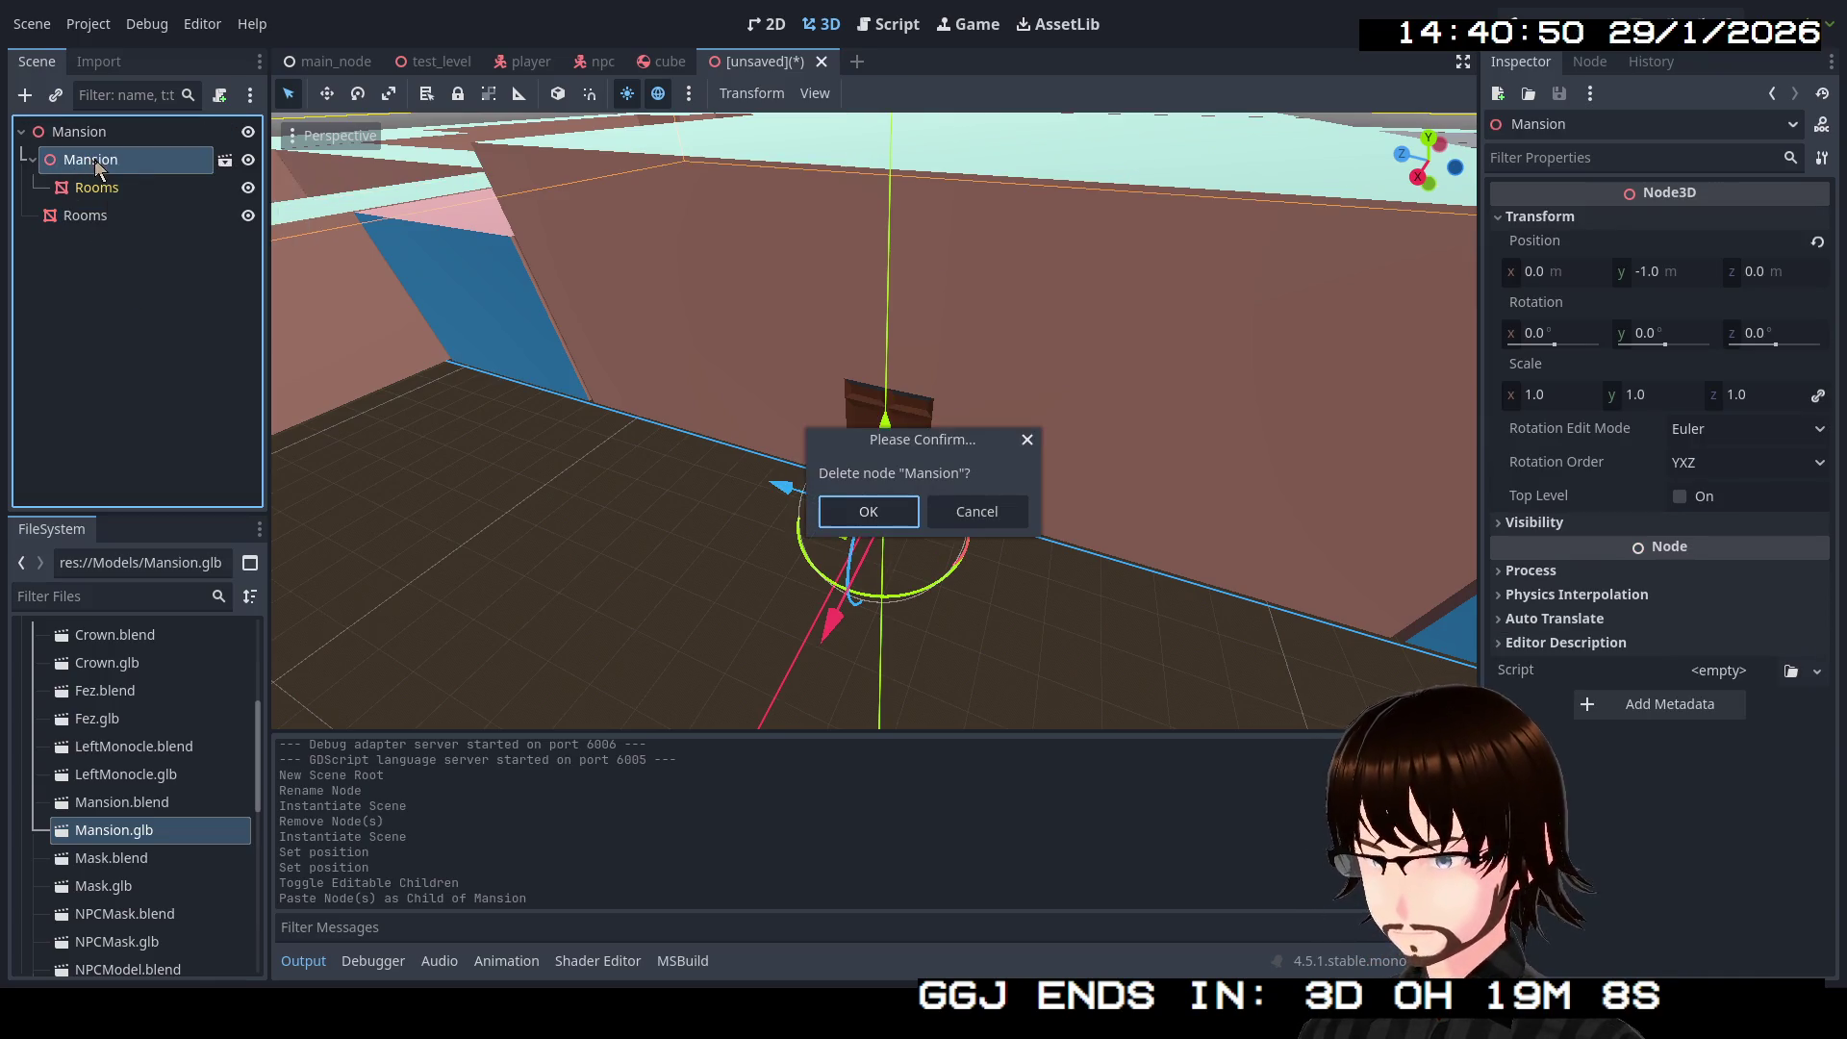
left_click(880, 513)
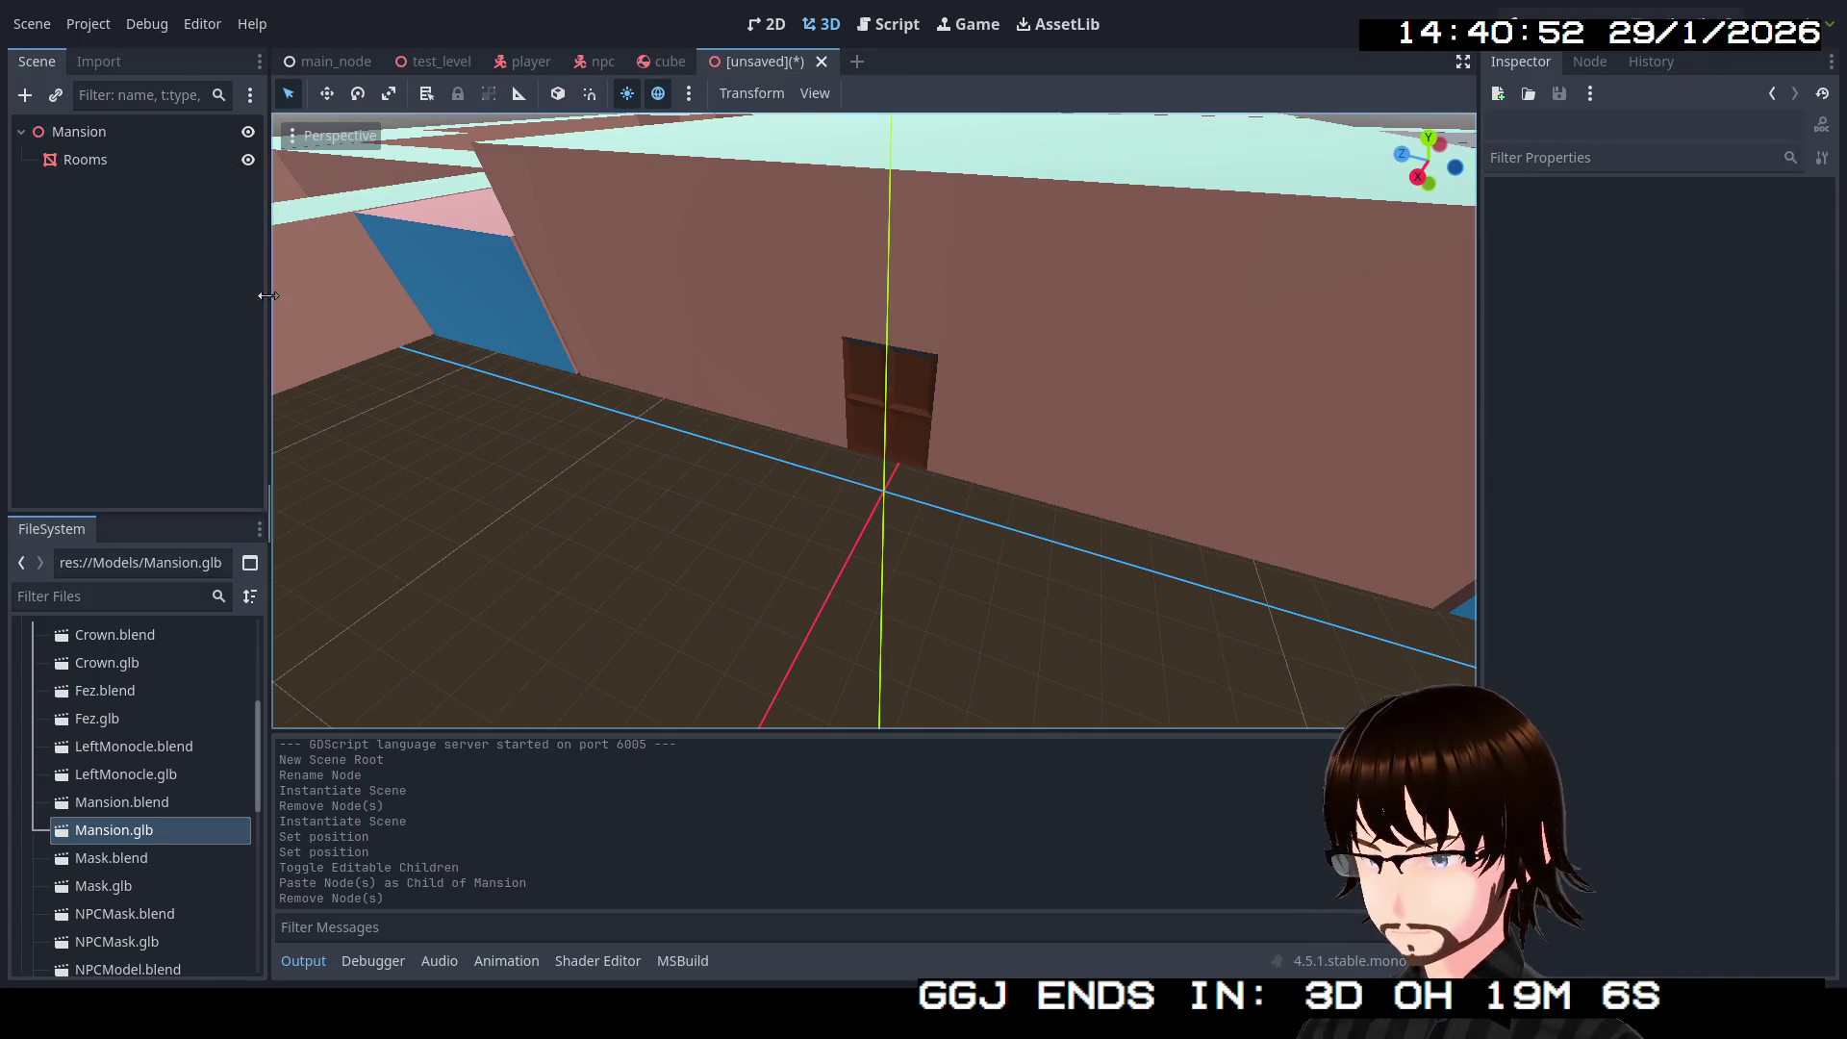
Step: Set the pasted Rooms mesh's Position Y to -1.0 m
left_click(73, 161)
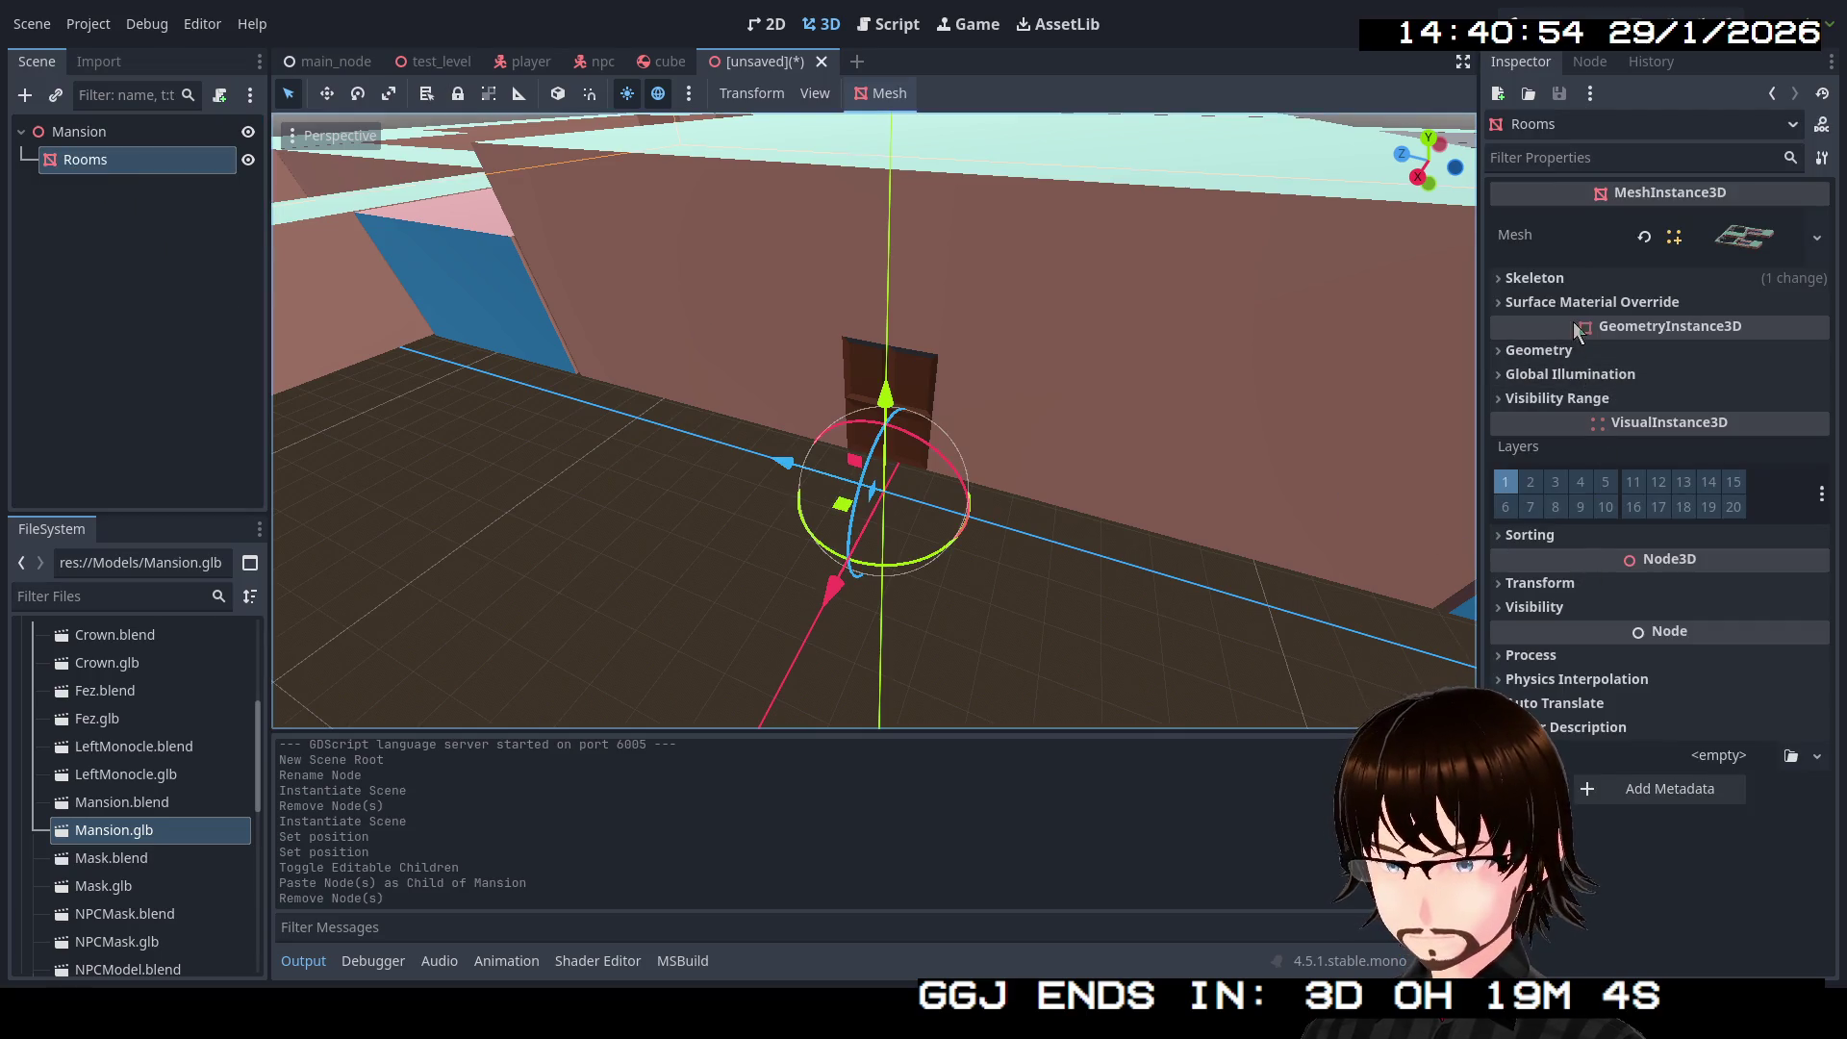
left_click(1589, 585)
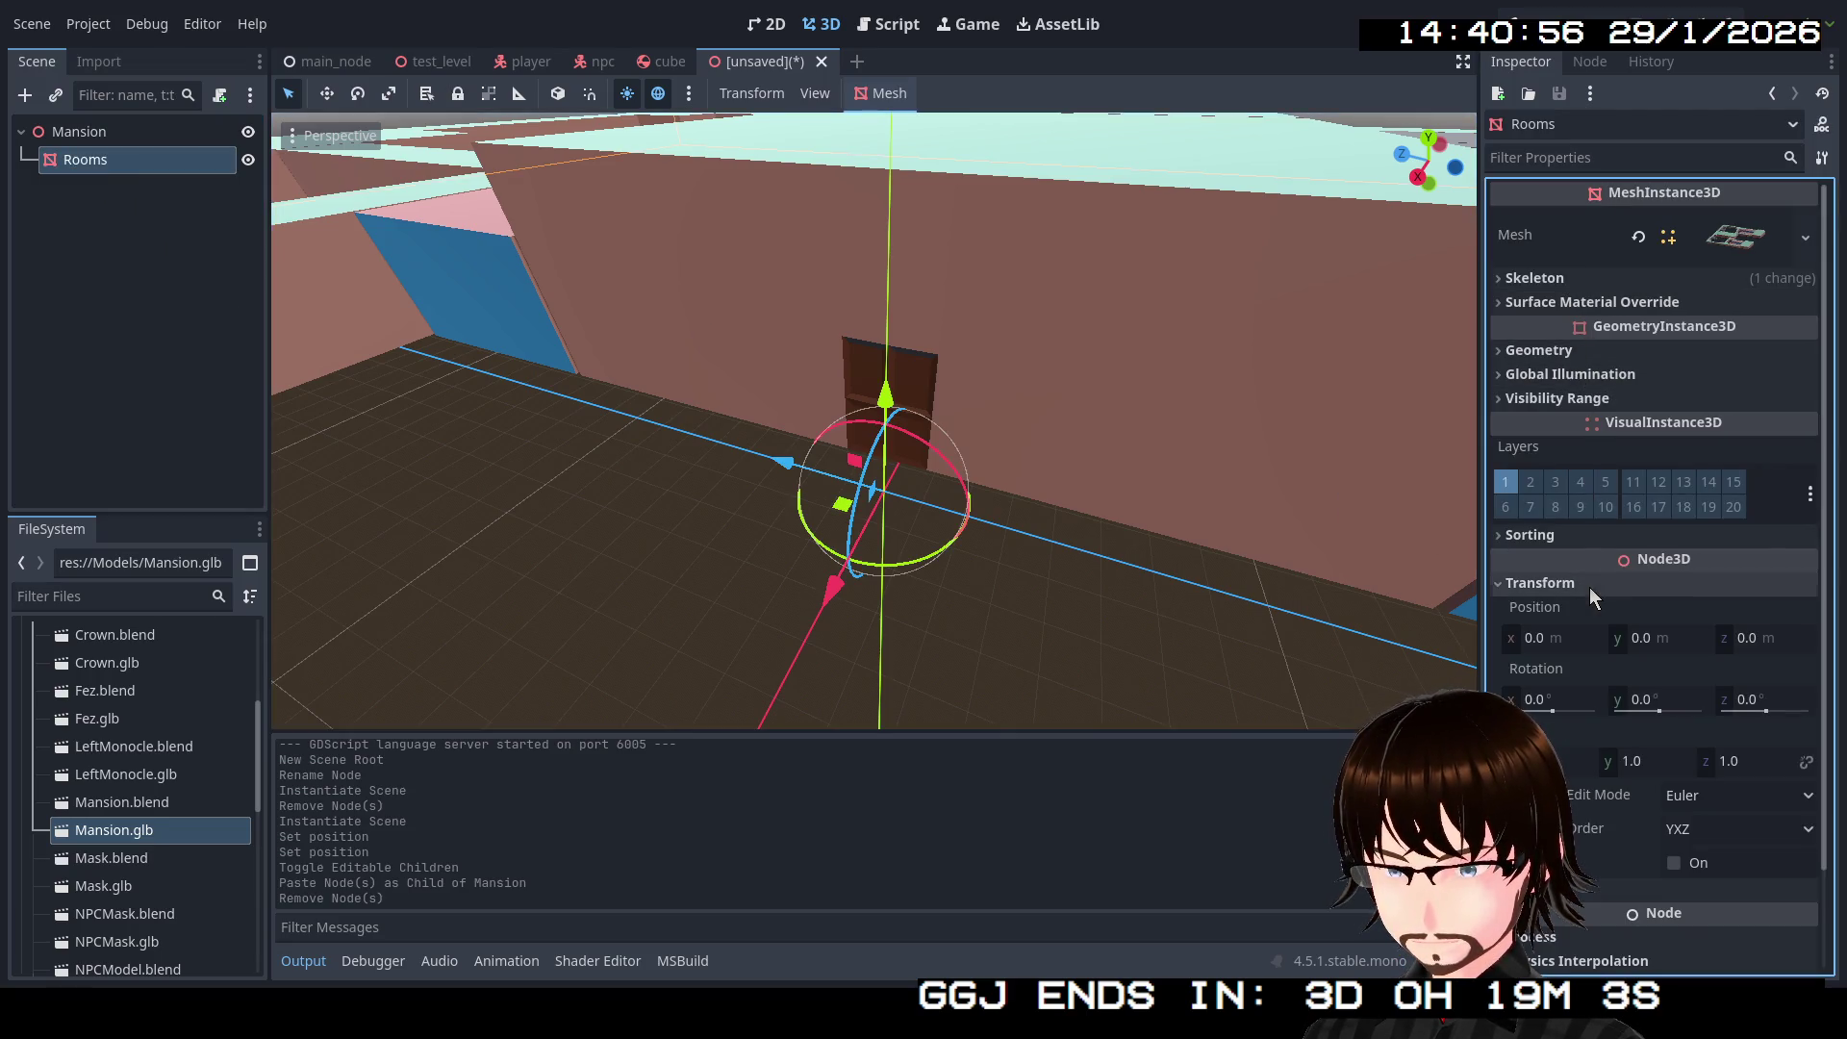
left_click(1682, 637)
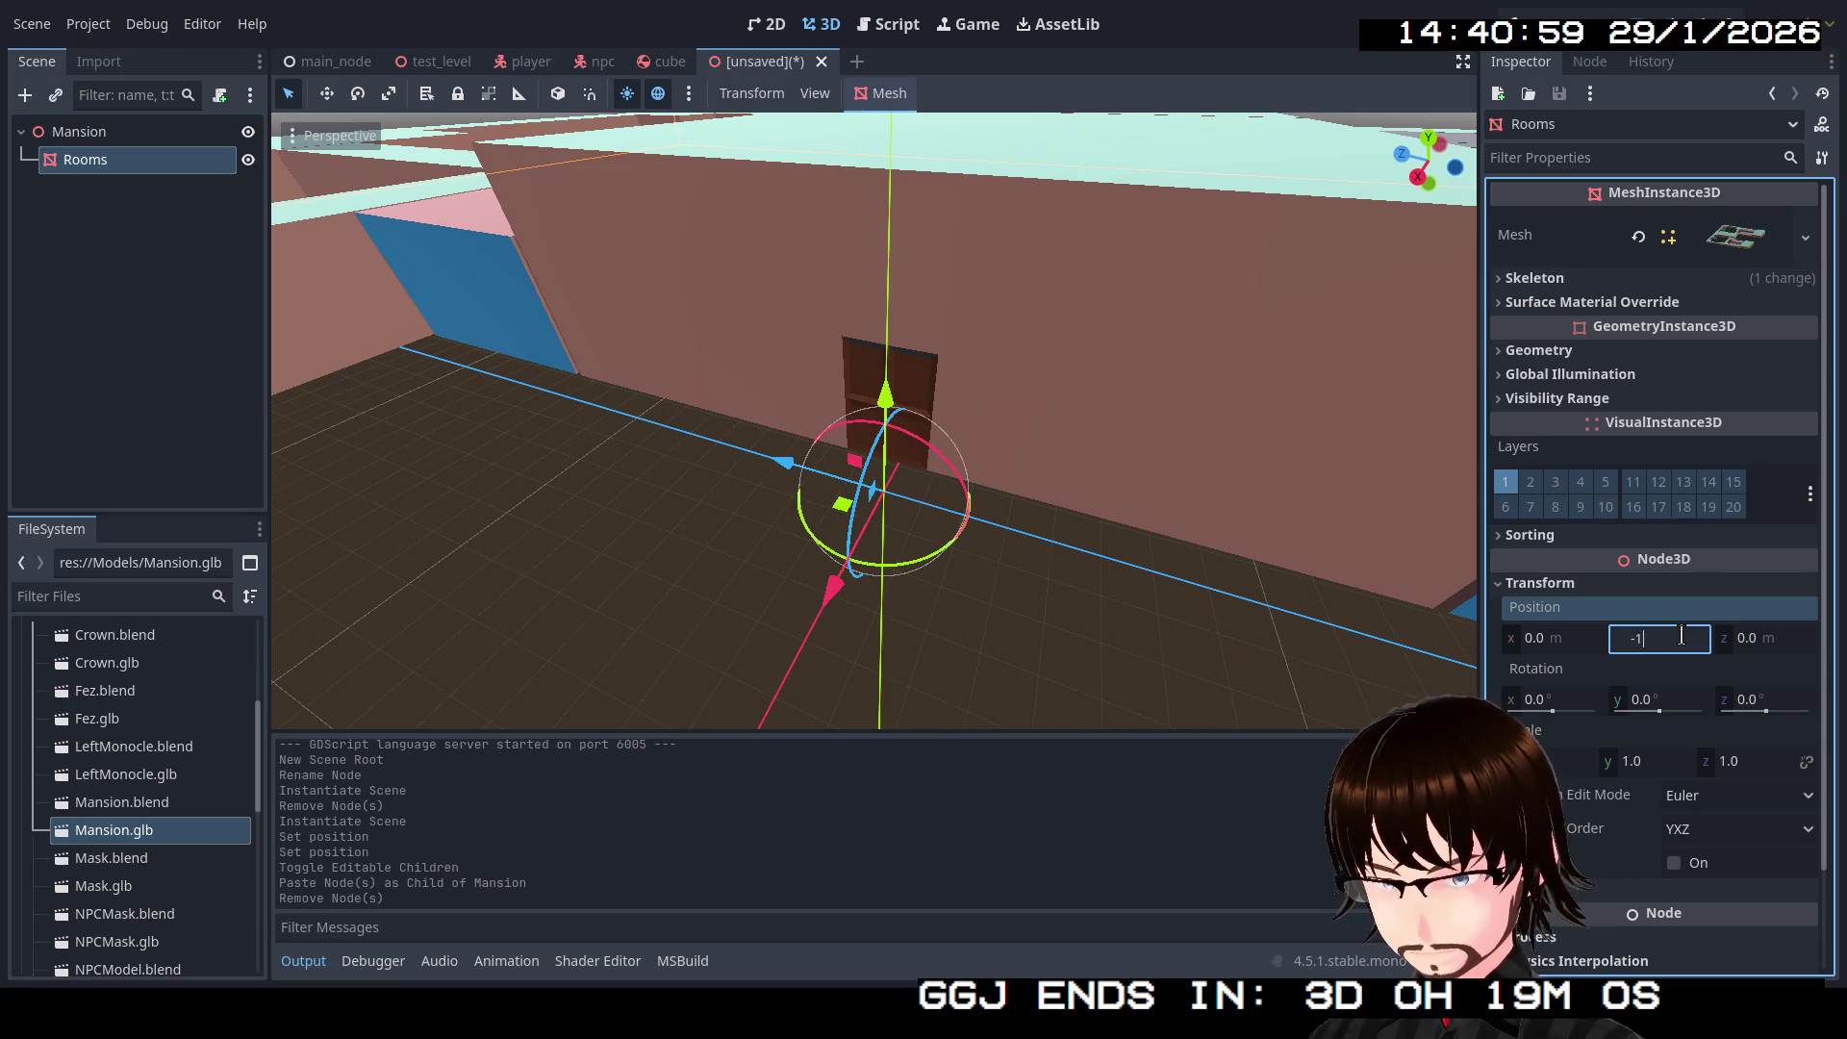
key("Return")
mouse_move(1084, 291)
left_mouse_down()
mouse_move(823, 597)
mouse_move(924, 529)
mouse_move(1230, 503)
mouse_move(392, 466)
mouse_move(870, 493)
mouse_move(532, 597)
mouse_move(926, 491)
mouse_move(1060, 331)
mouse_move(1145, 295)
mouse_move(1418, 316)
mouse_move(697, 444)
mouse_move(1043, 510)
left_mouse_up()
scroll(866, 568, "down", 5)
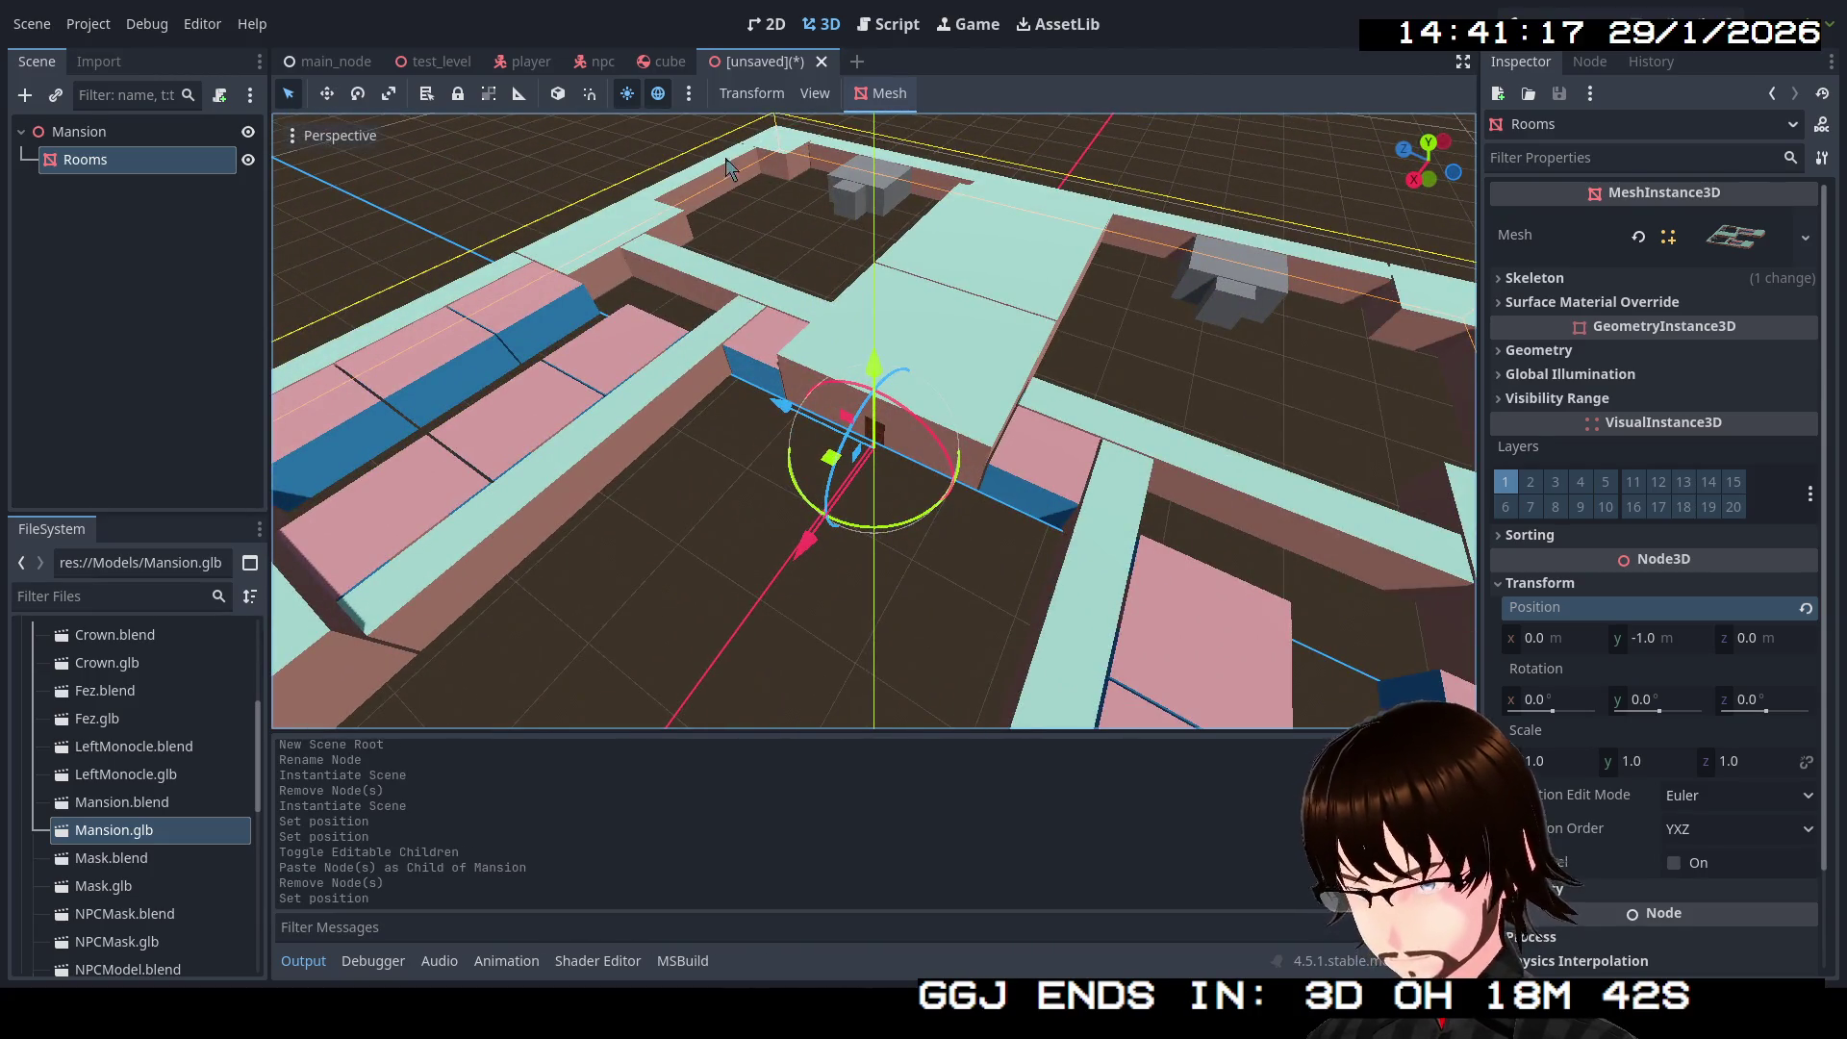
Step: Save the scene as mansion.tscn in res://Scenes and return to main_node
key("ctrl+s")
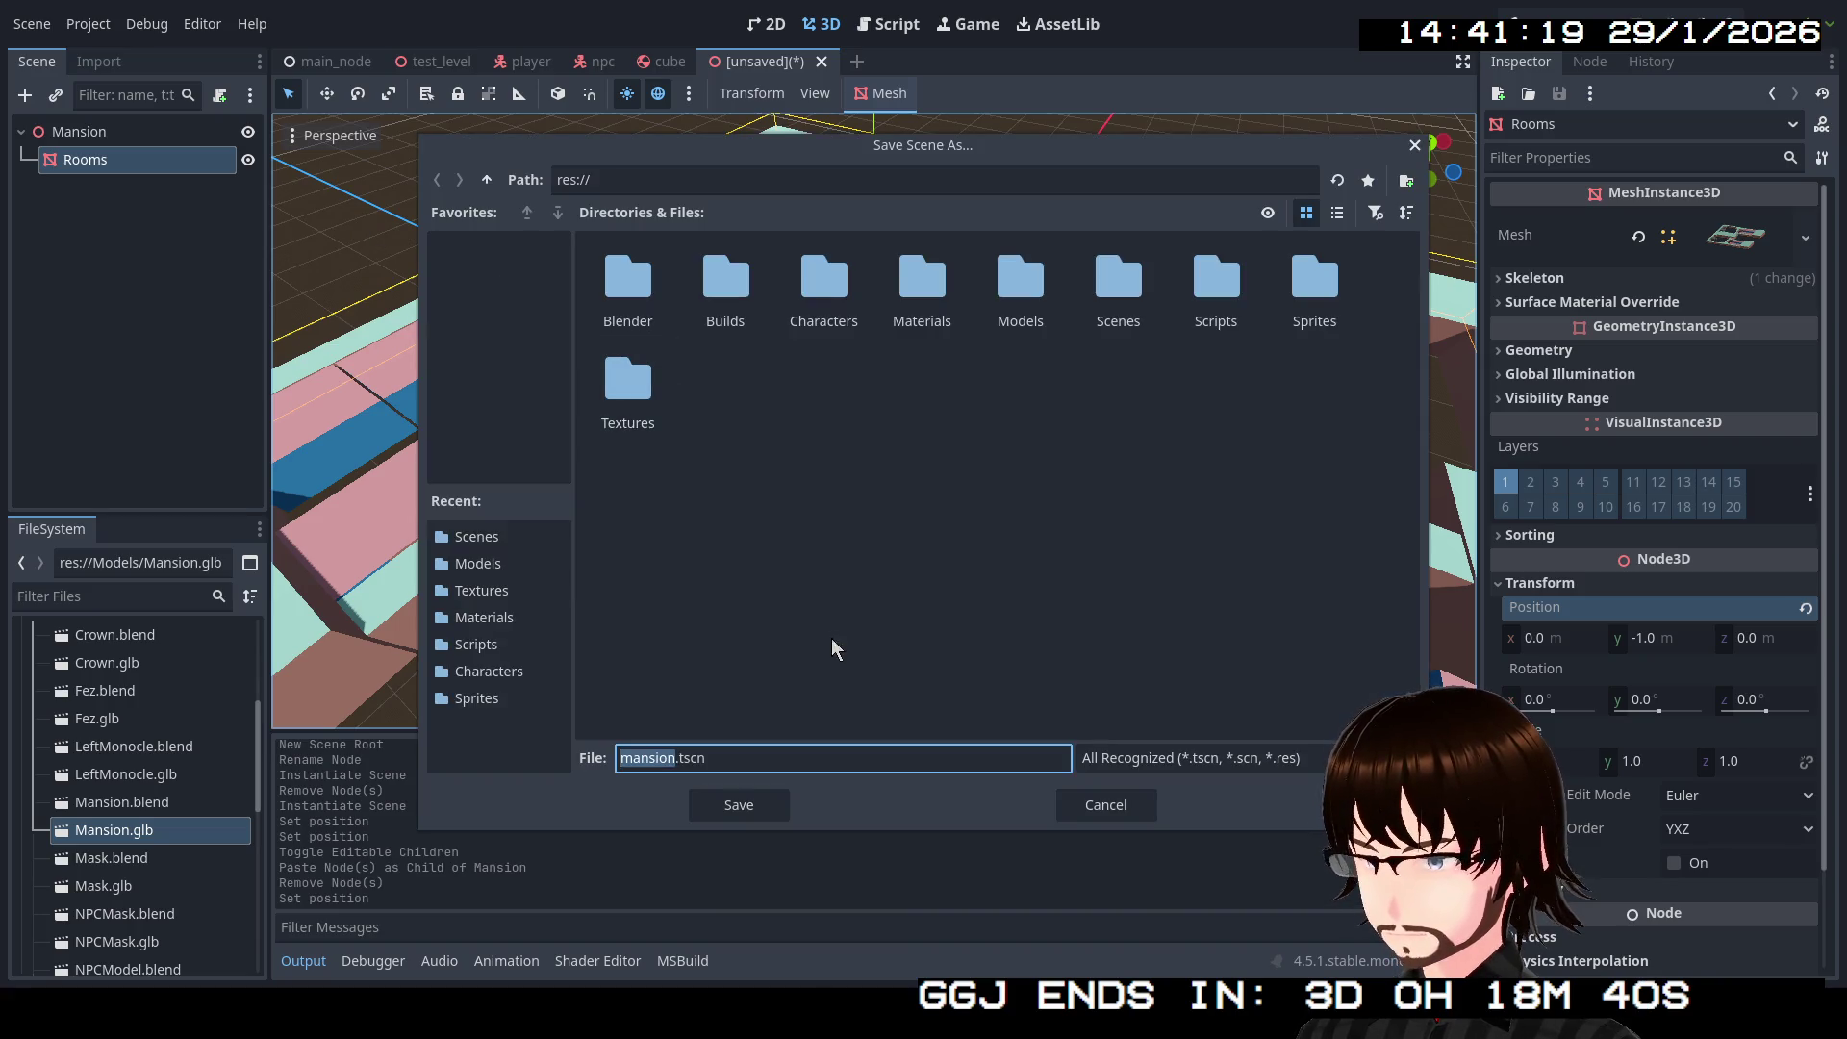
double_click(1149, 310)
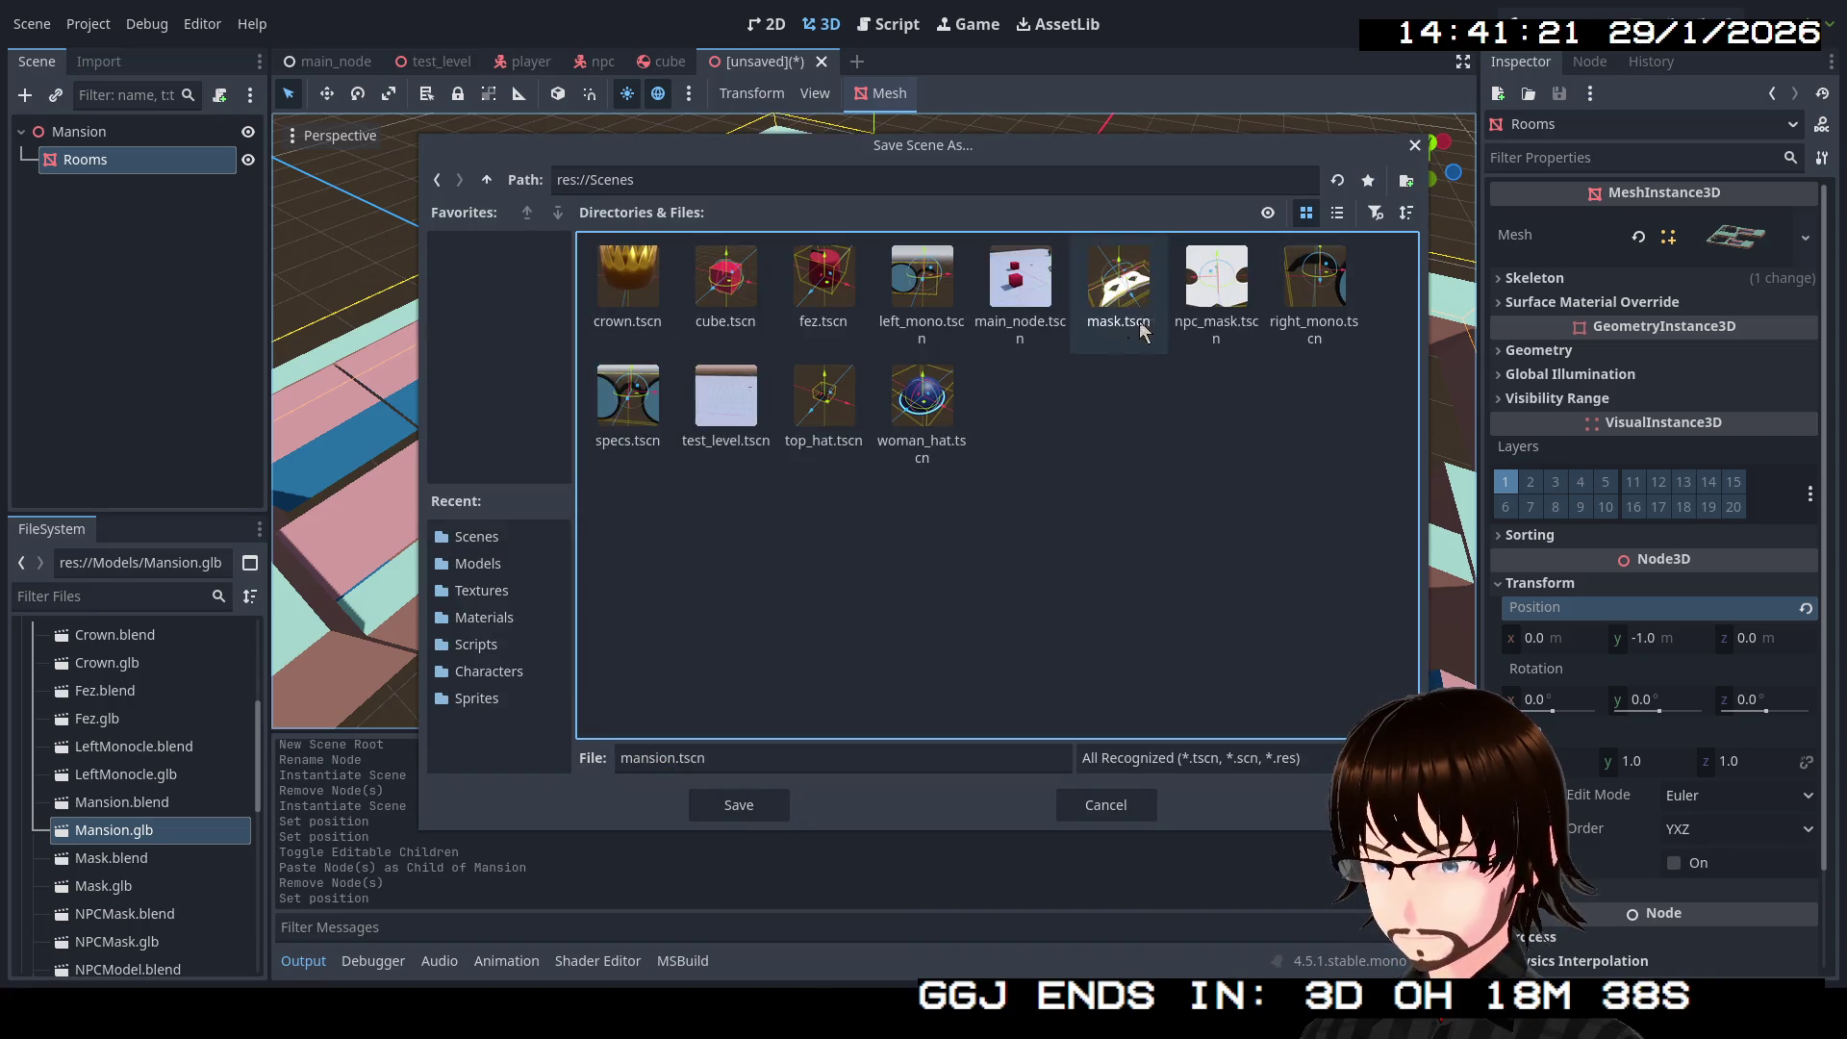
left_click(743, 810)
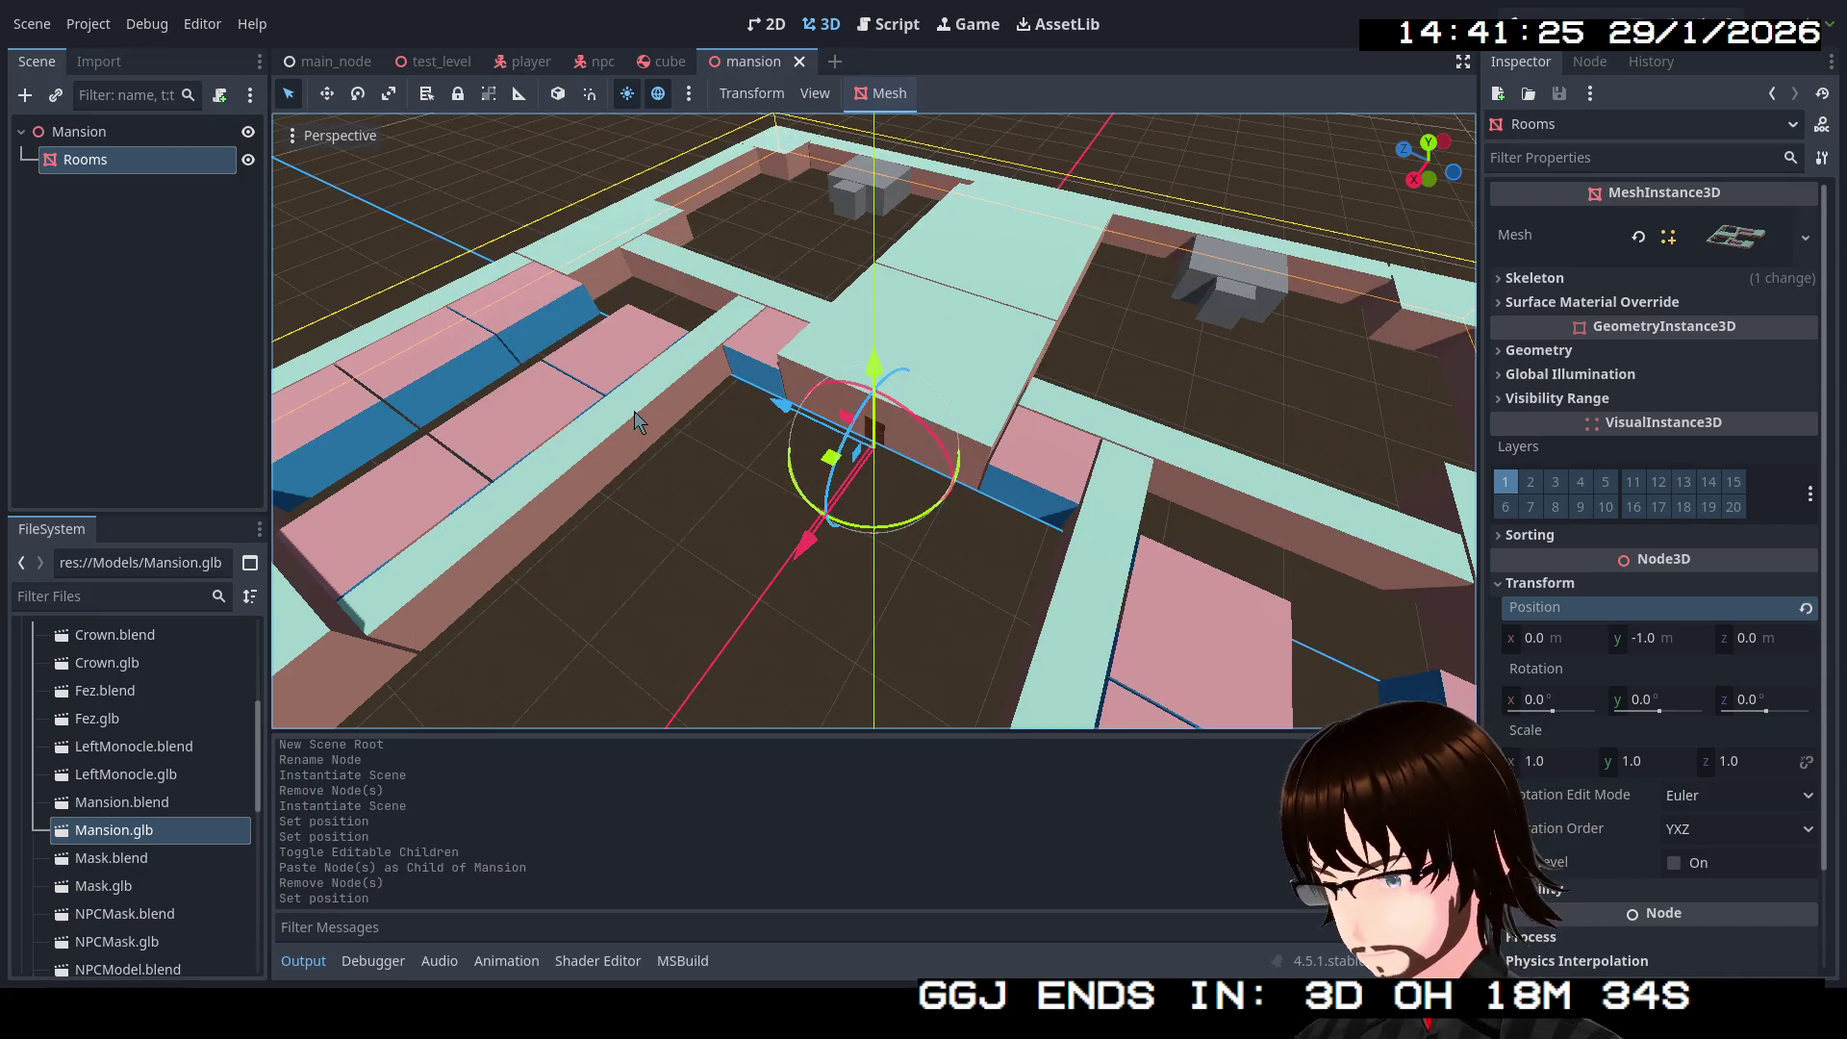
scroll(635, 416, "down", 5)
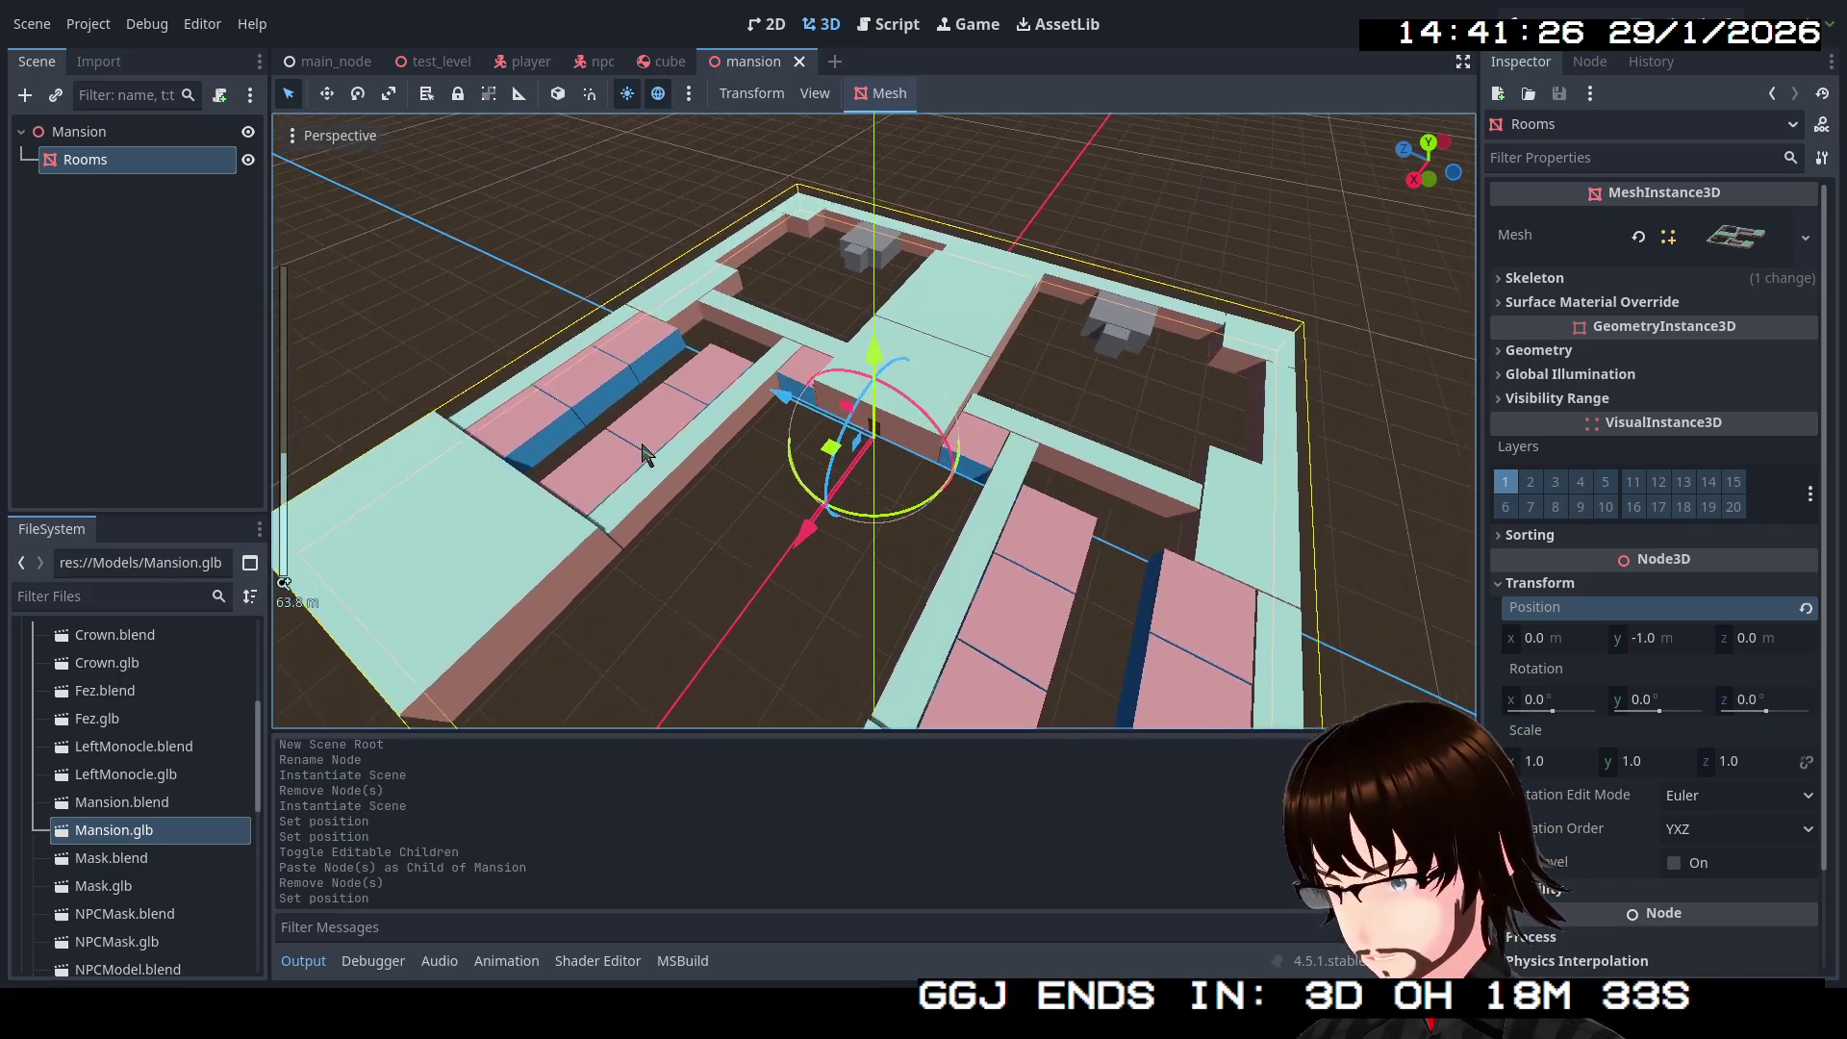
mouse_move(644, 455)
left_mouse_down()
mouse_move(785, 273)
mouse_move(817, 286)
mouse_move(852, 365)
mouse_move(777, 469)
mouse_move(482, 177)
left_mouse_up()
left_click(336, 61)
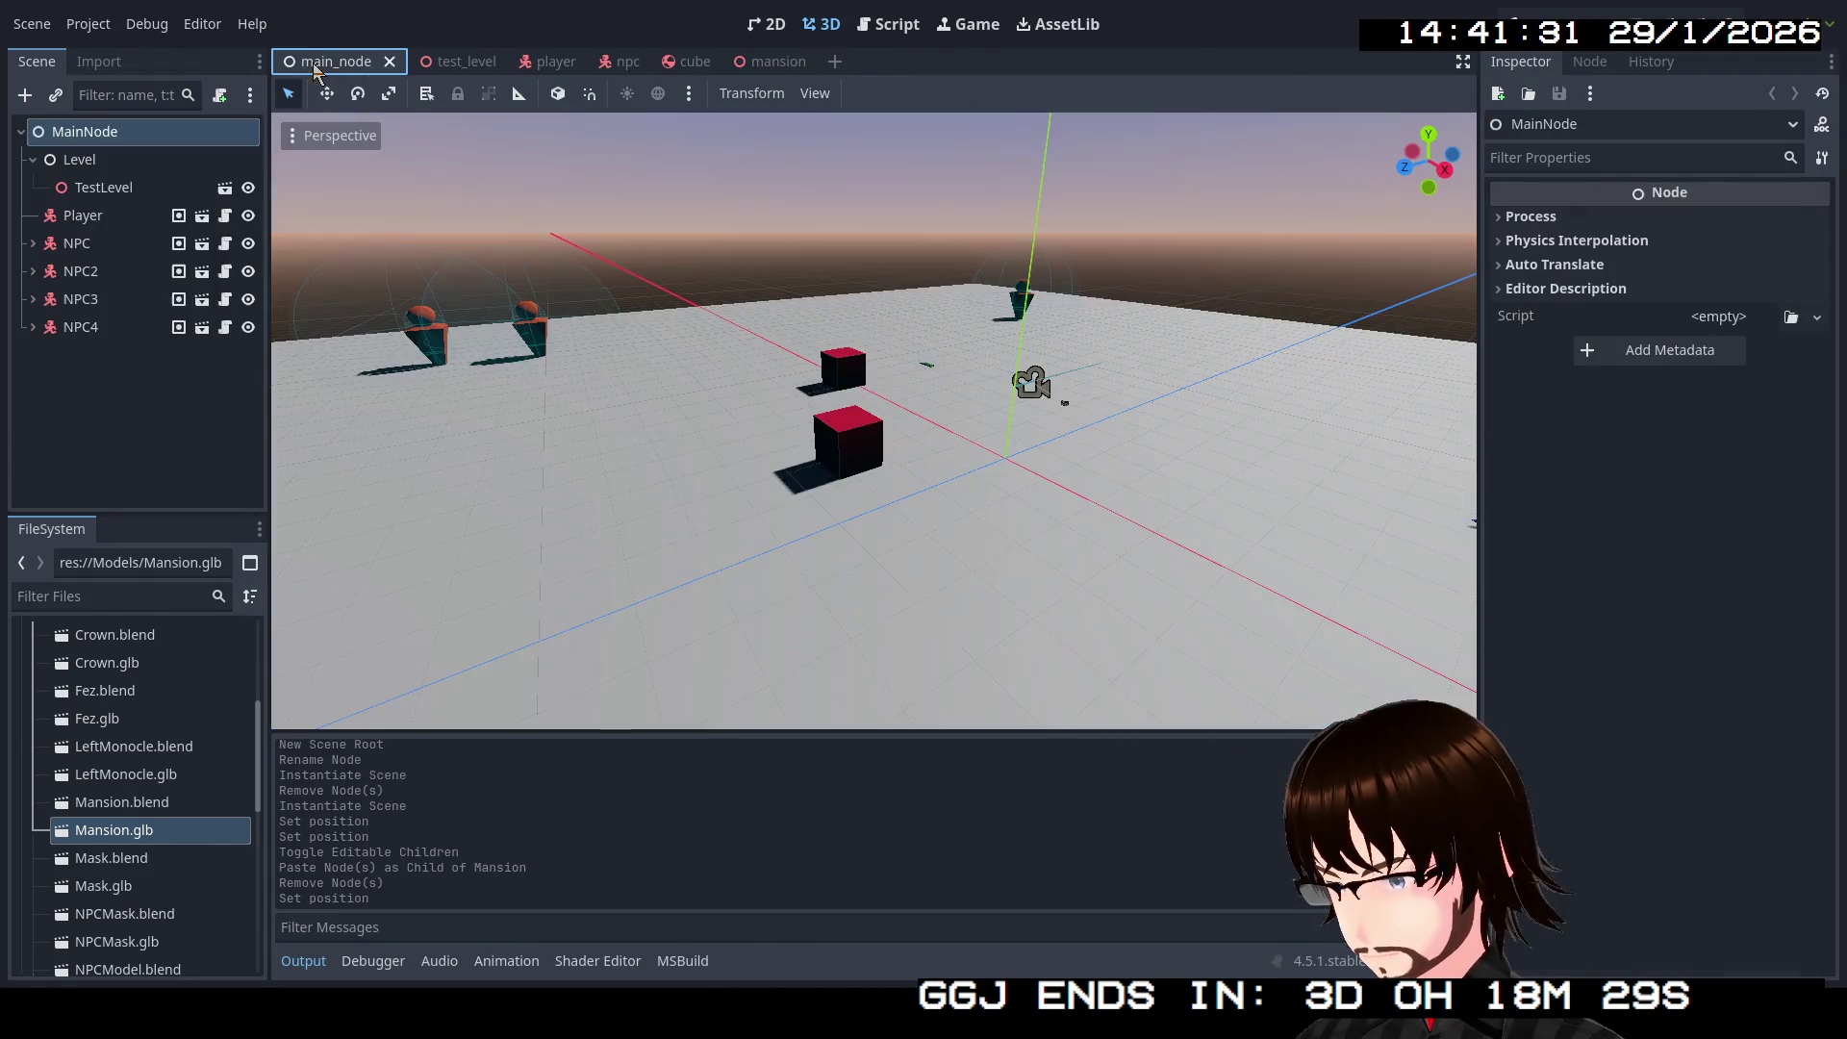
Step: Delete TestLevel and the four NPC nodes from the main scene
left_click(135, 192)
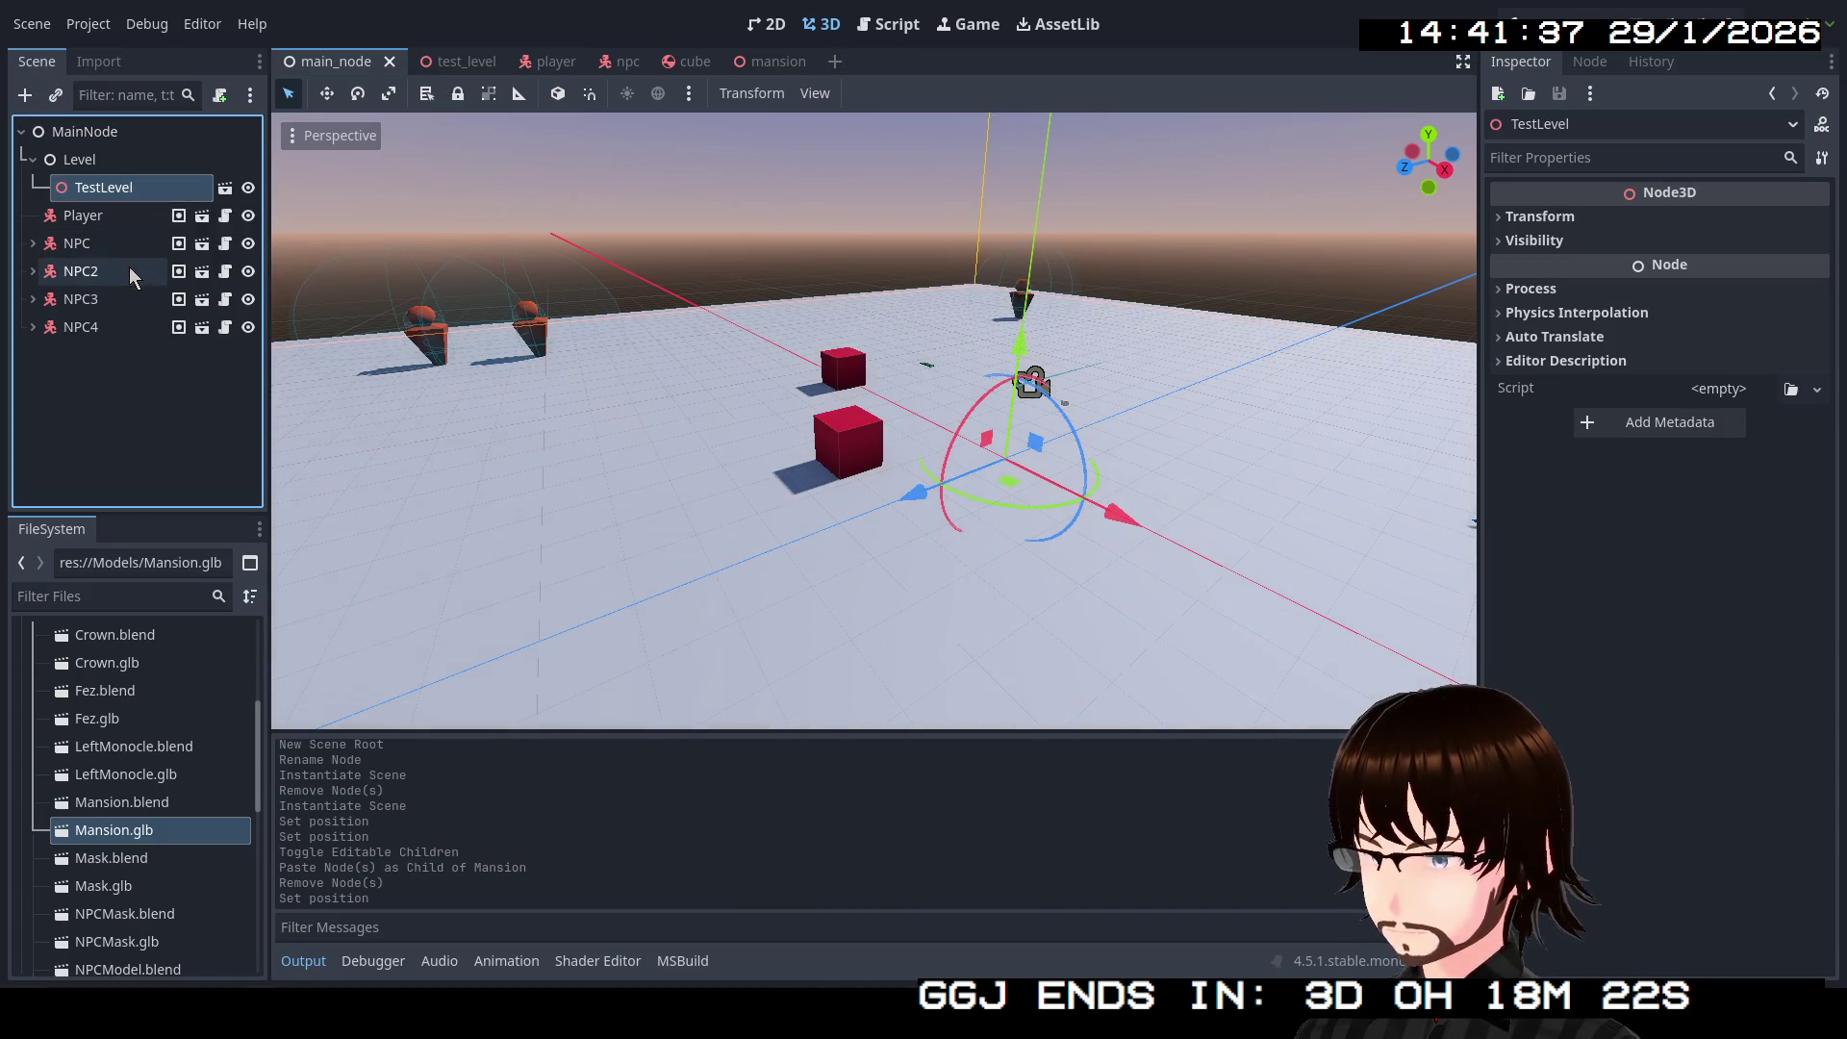
left_click(108, 250, "ctrl")
left_click(101, 271, "ctrl")
left_click(95, 287, "ctrl")
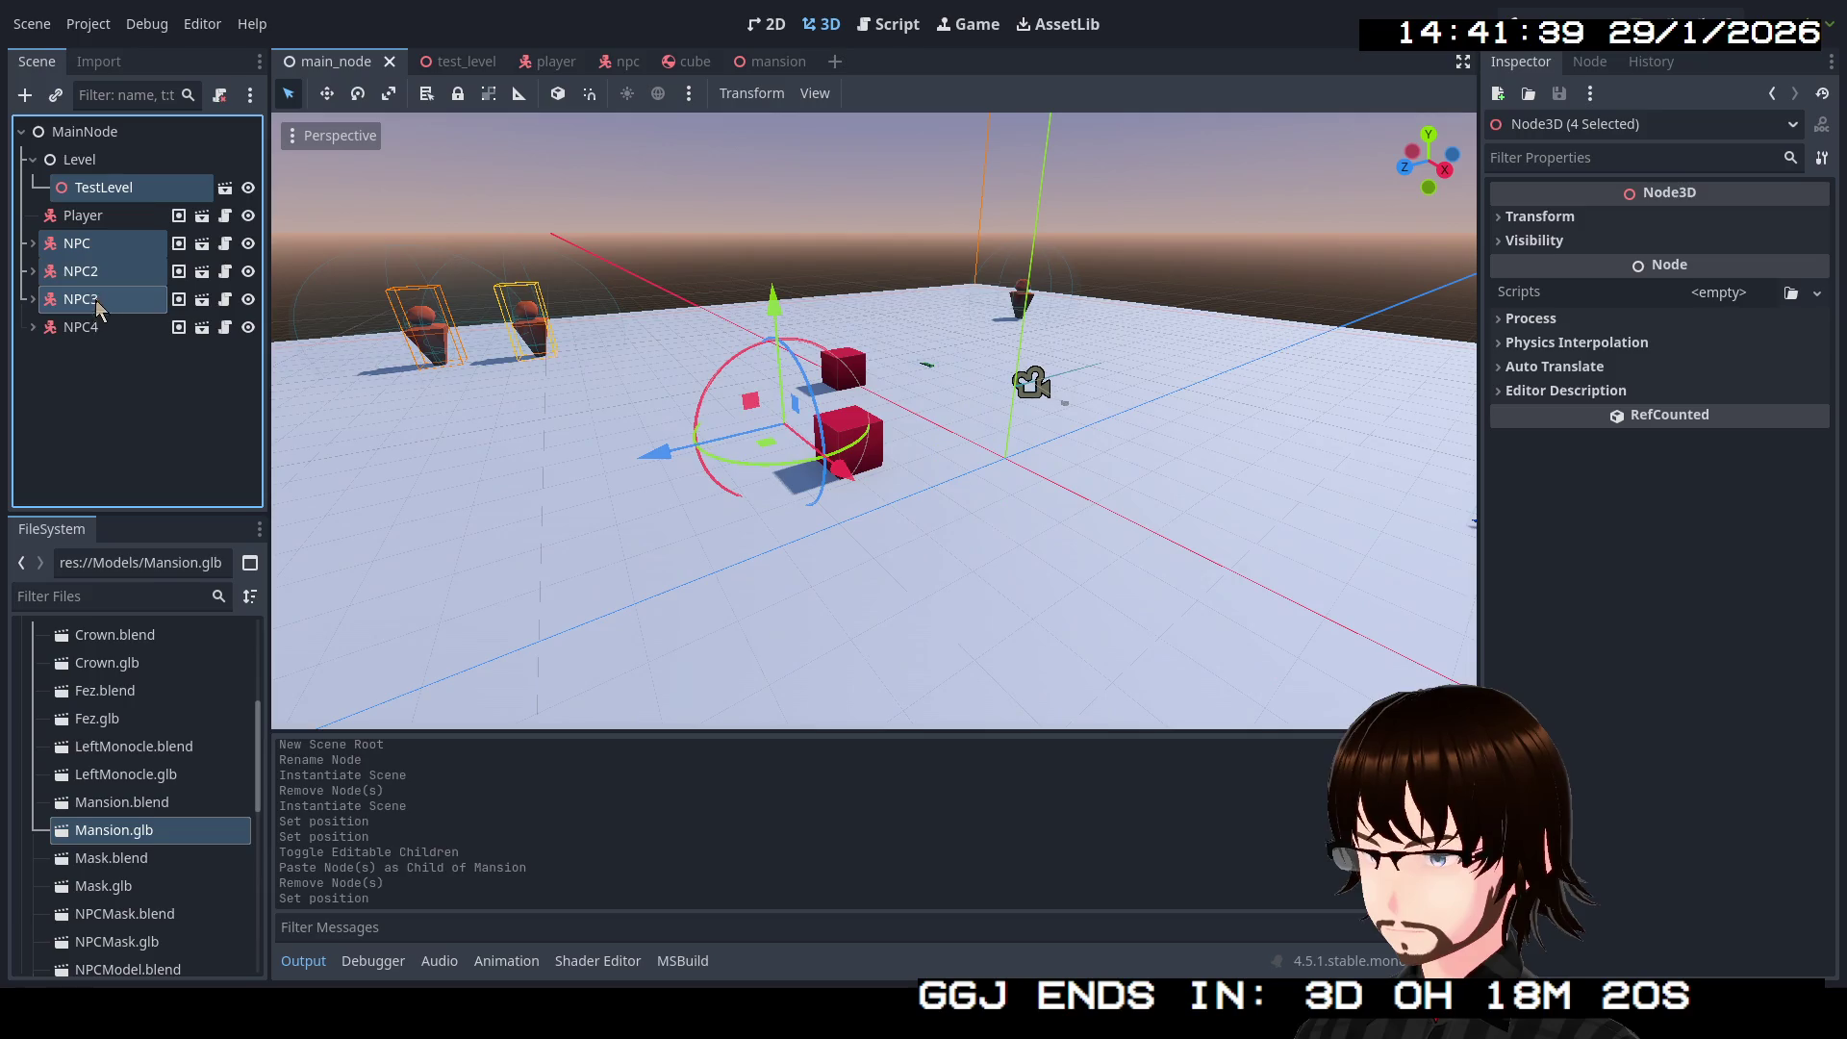
left_click(96, 325, "ctrl")
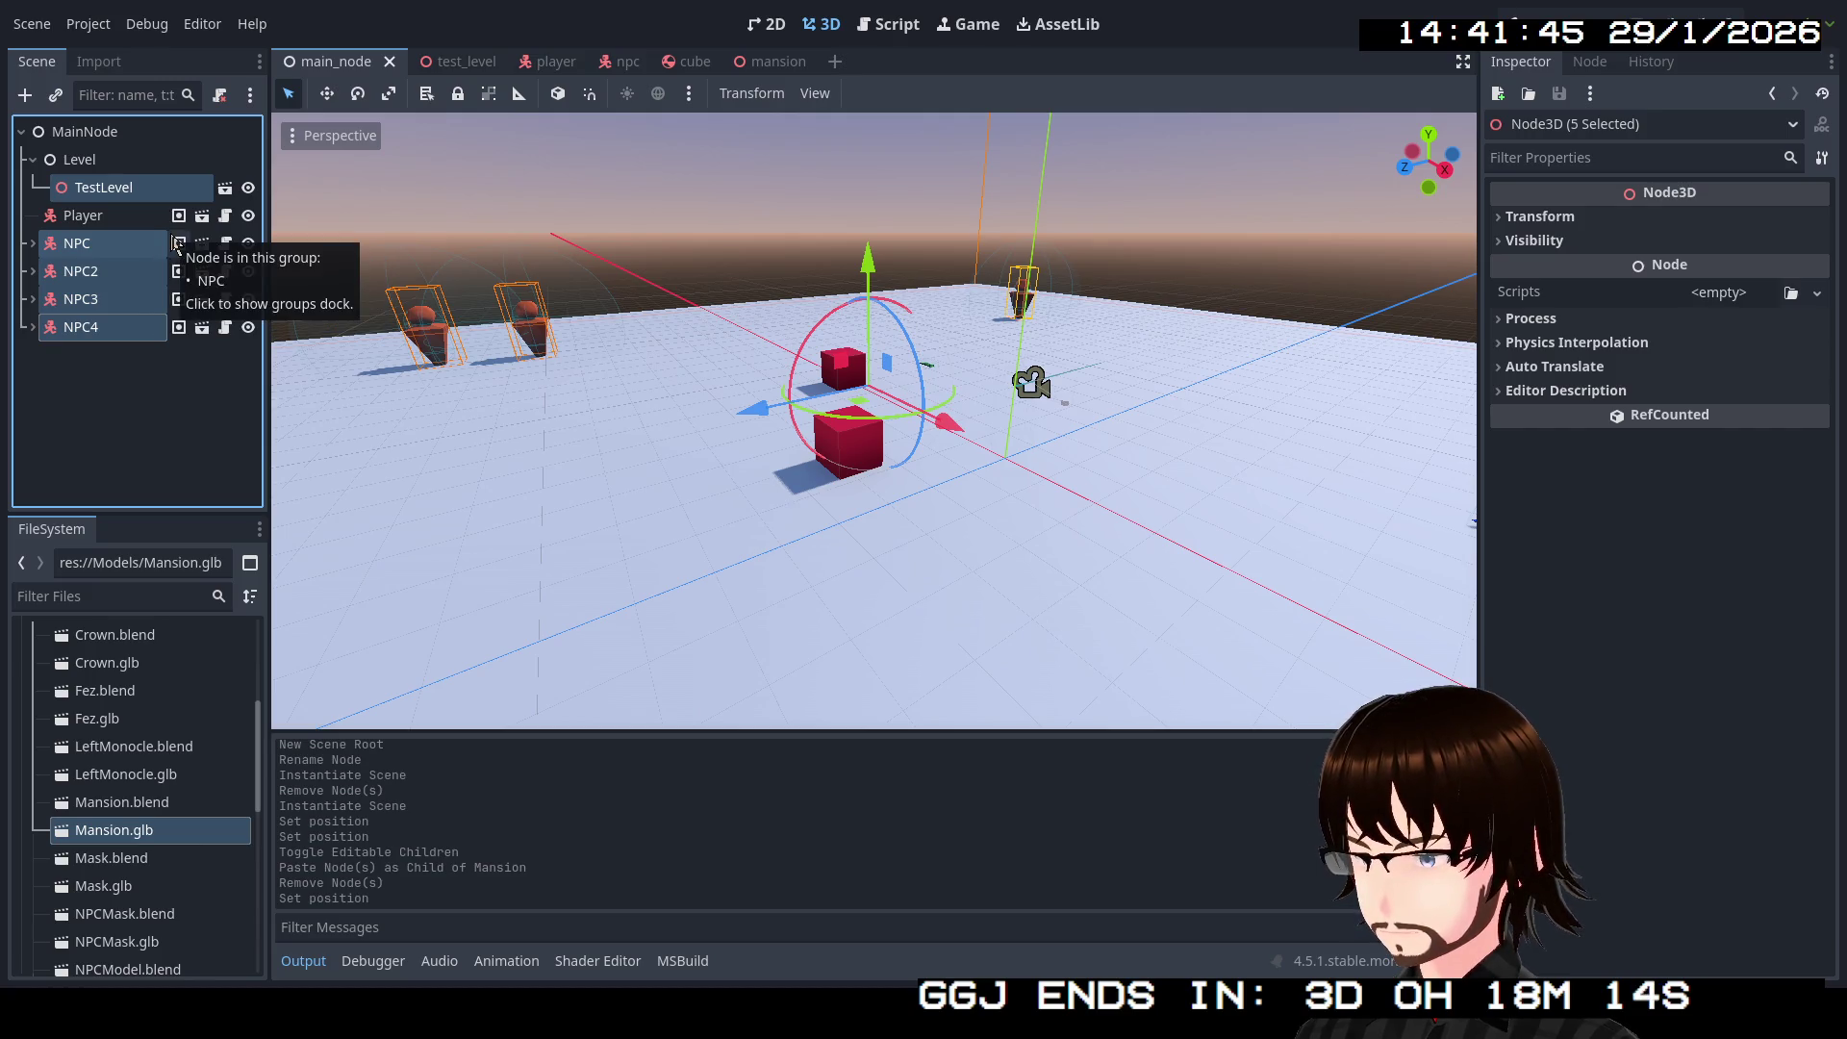
key("Delete")
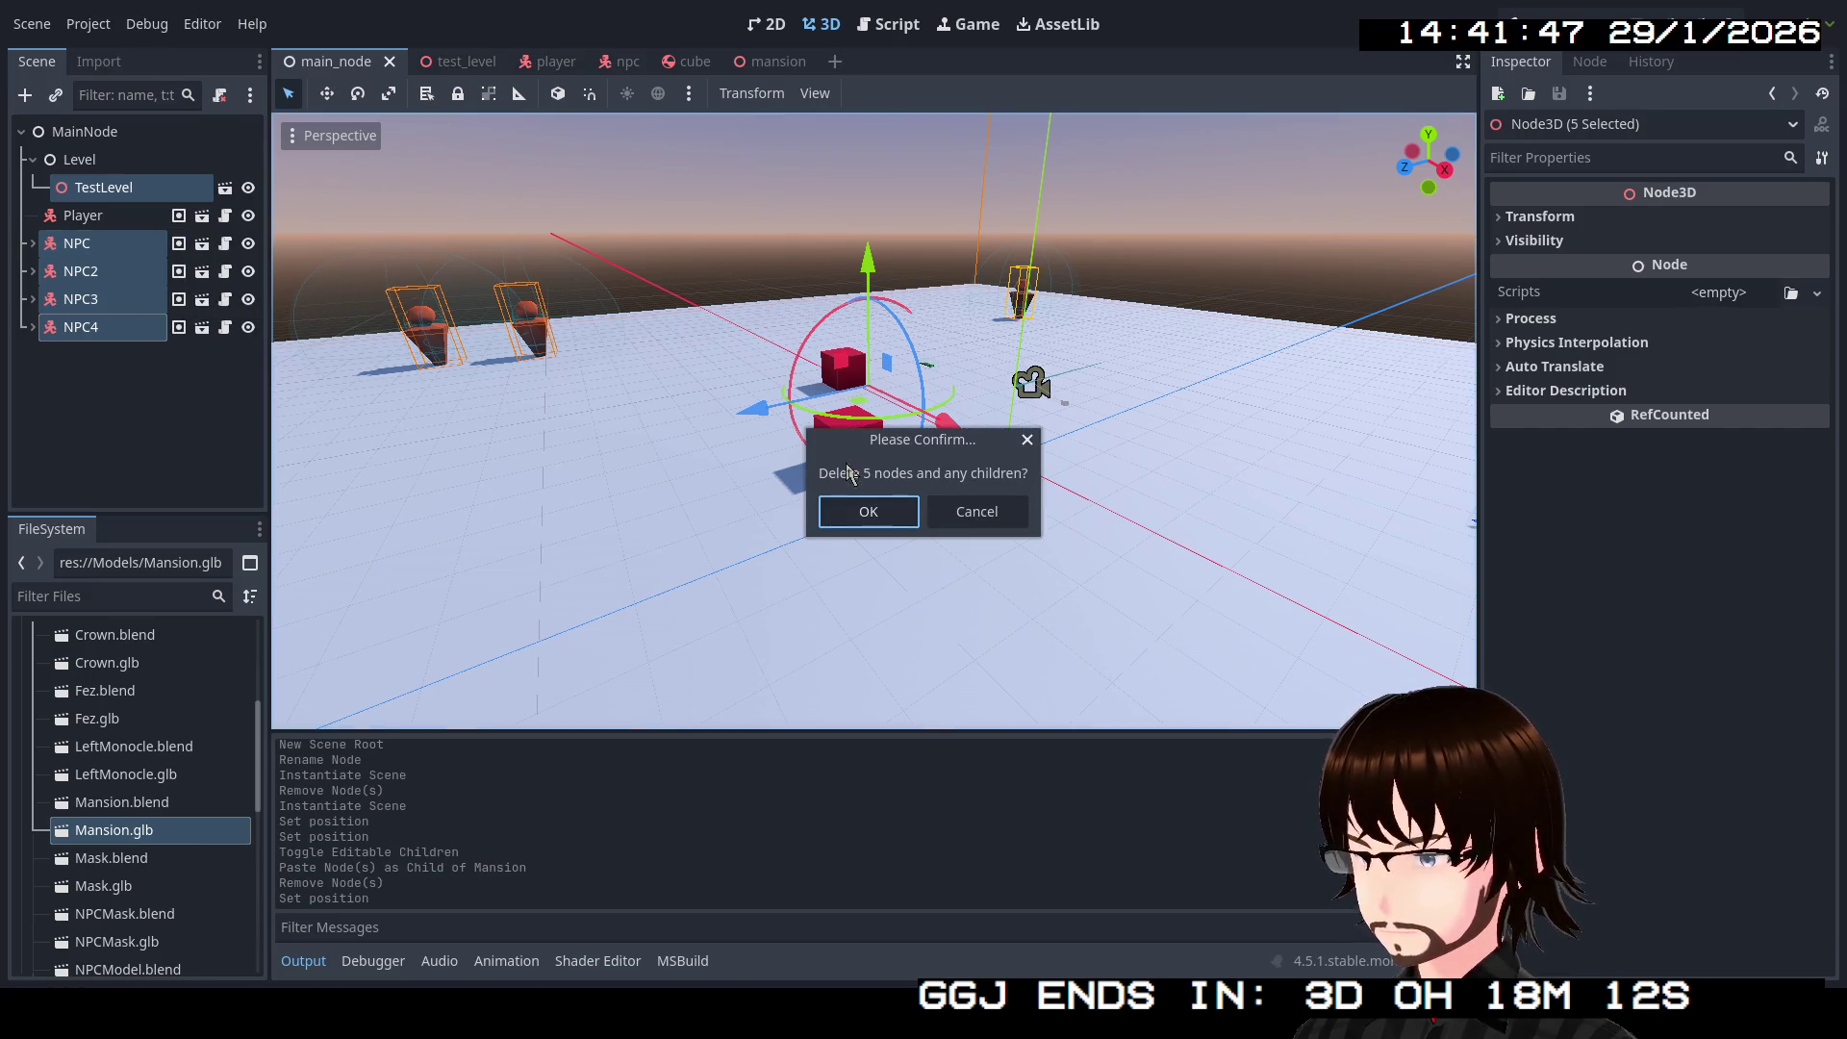
left_click(868, 511)
Step: Instance the mansion scene as a child of the Level node
left_click(98, 164)
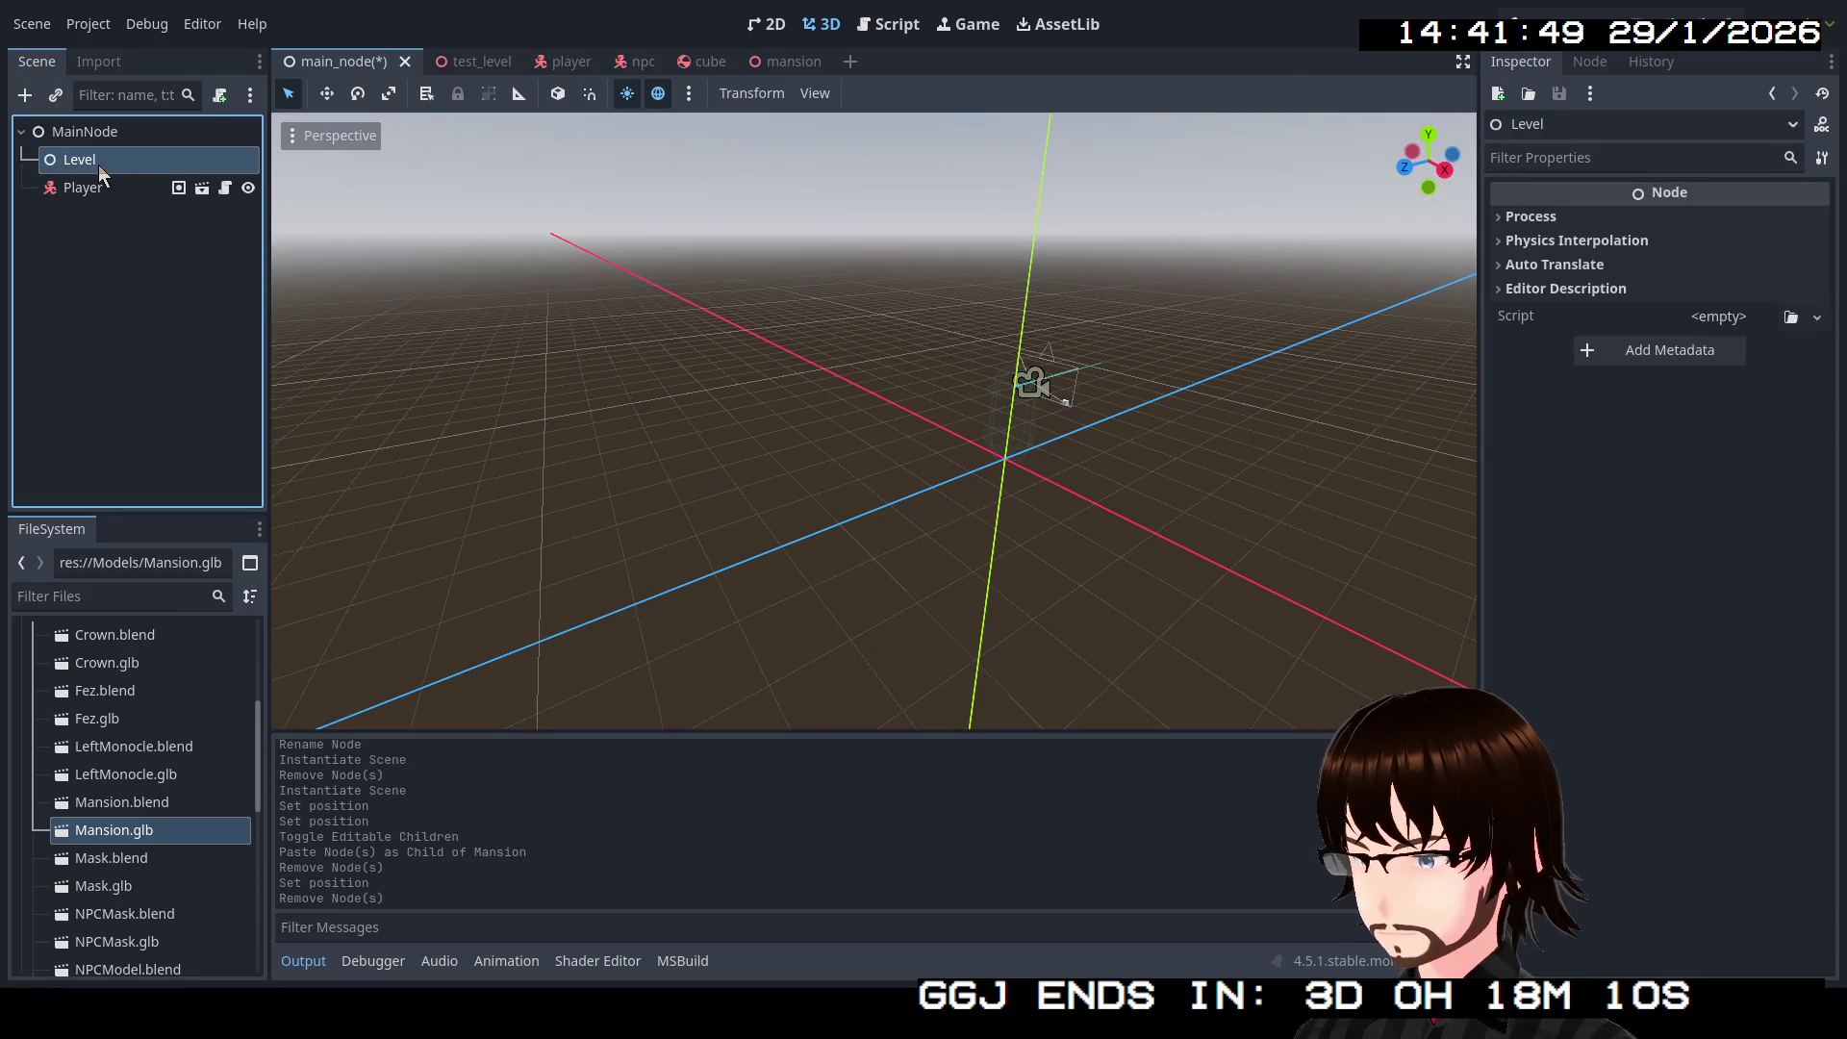
right_click(98, 165)
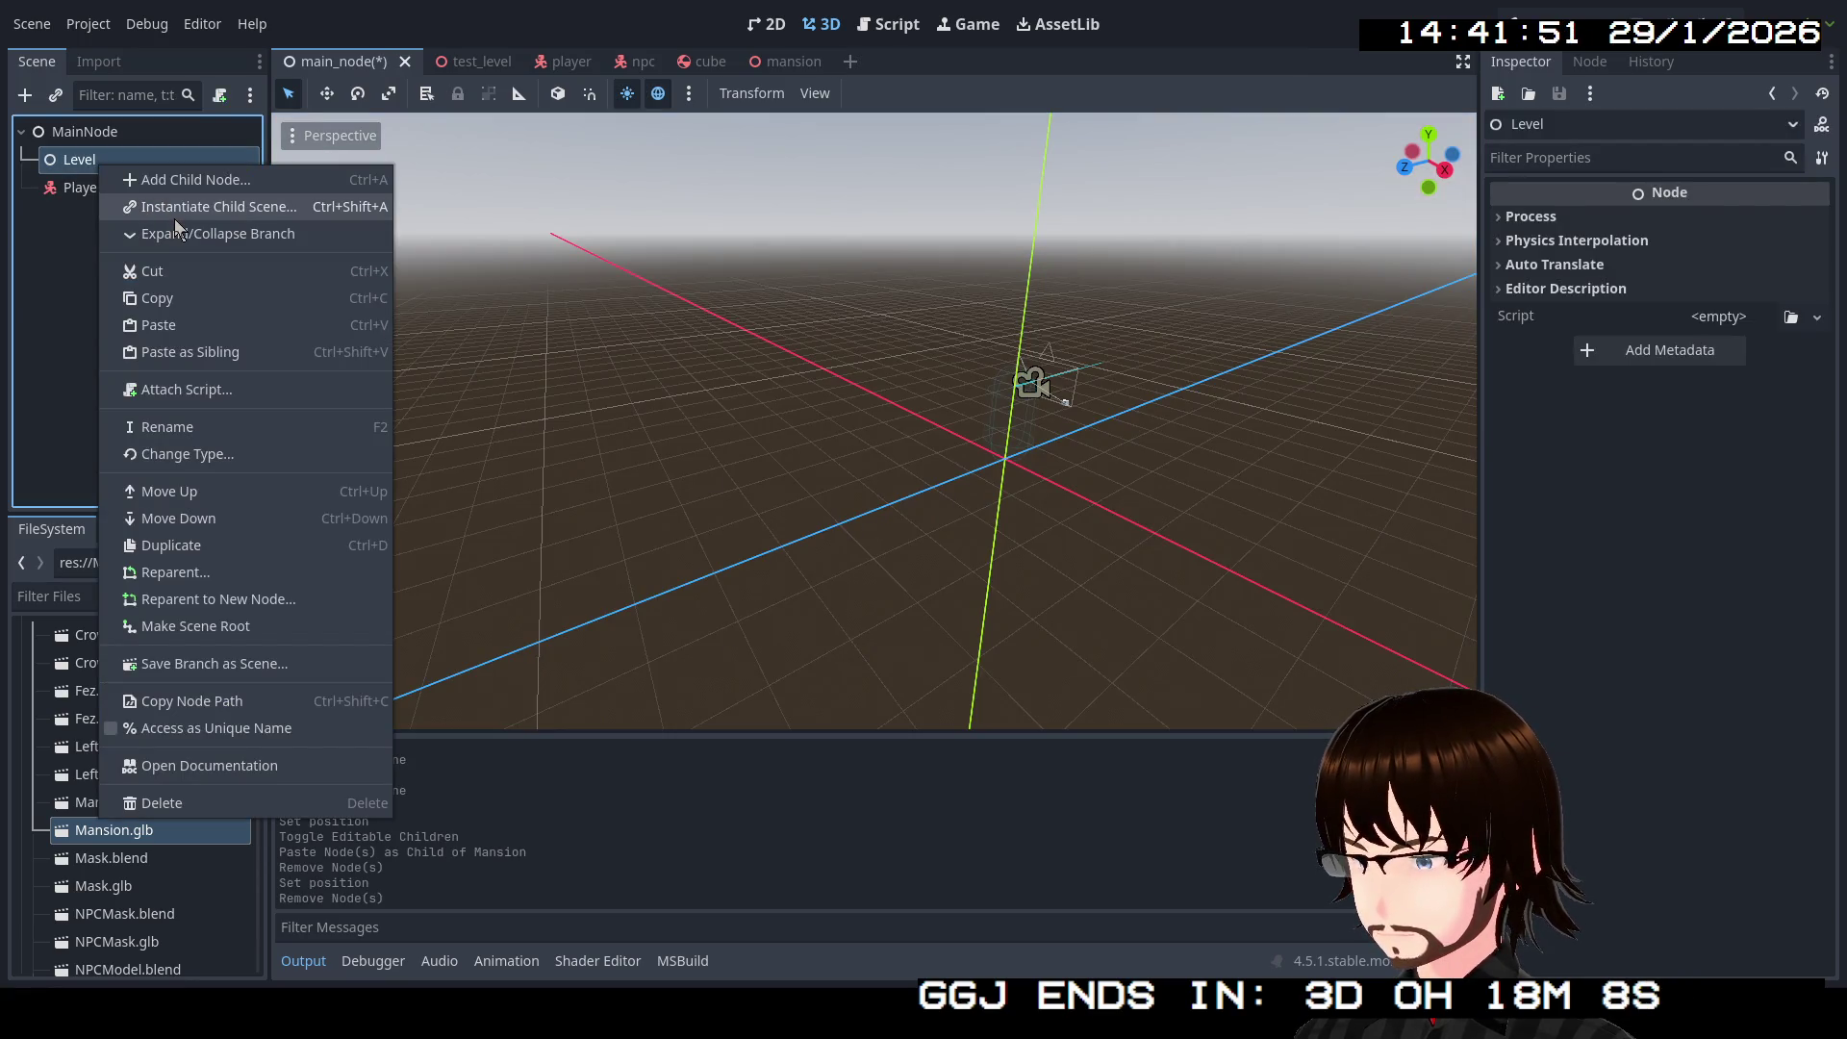
left_click(178, 207)
type("man")
left_click(707, 252)
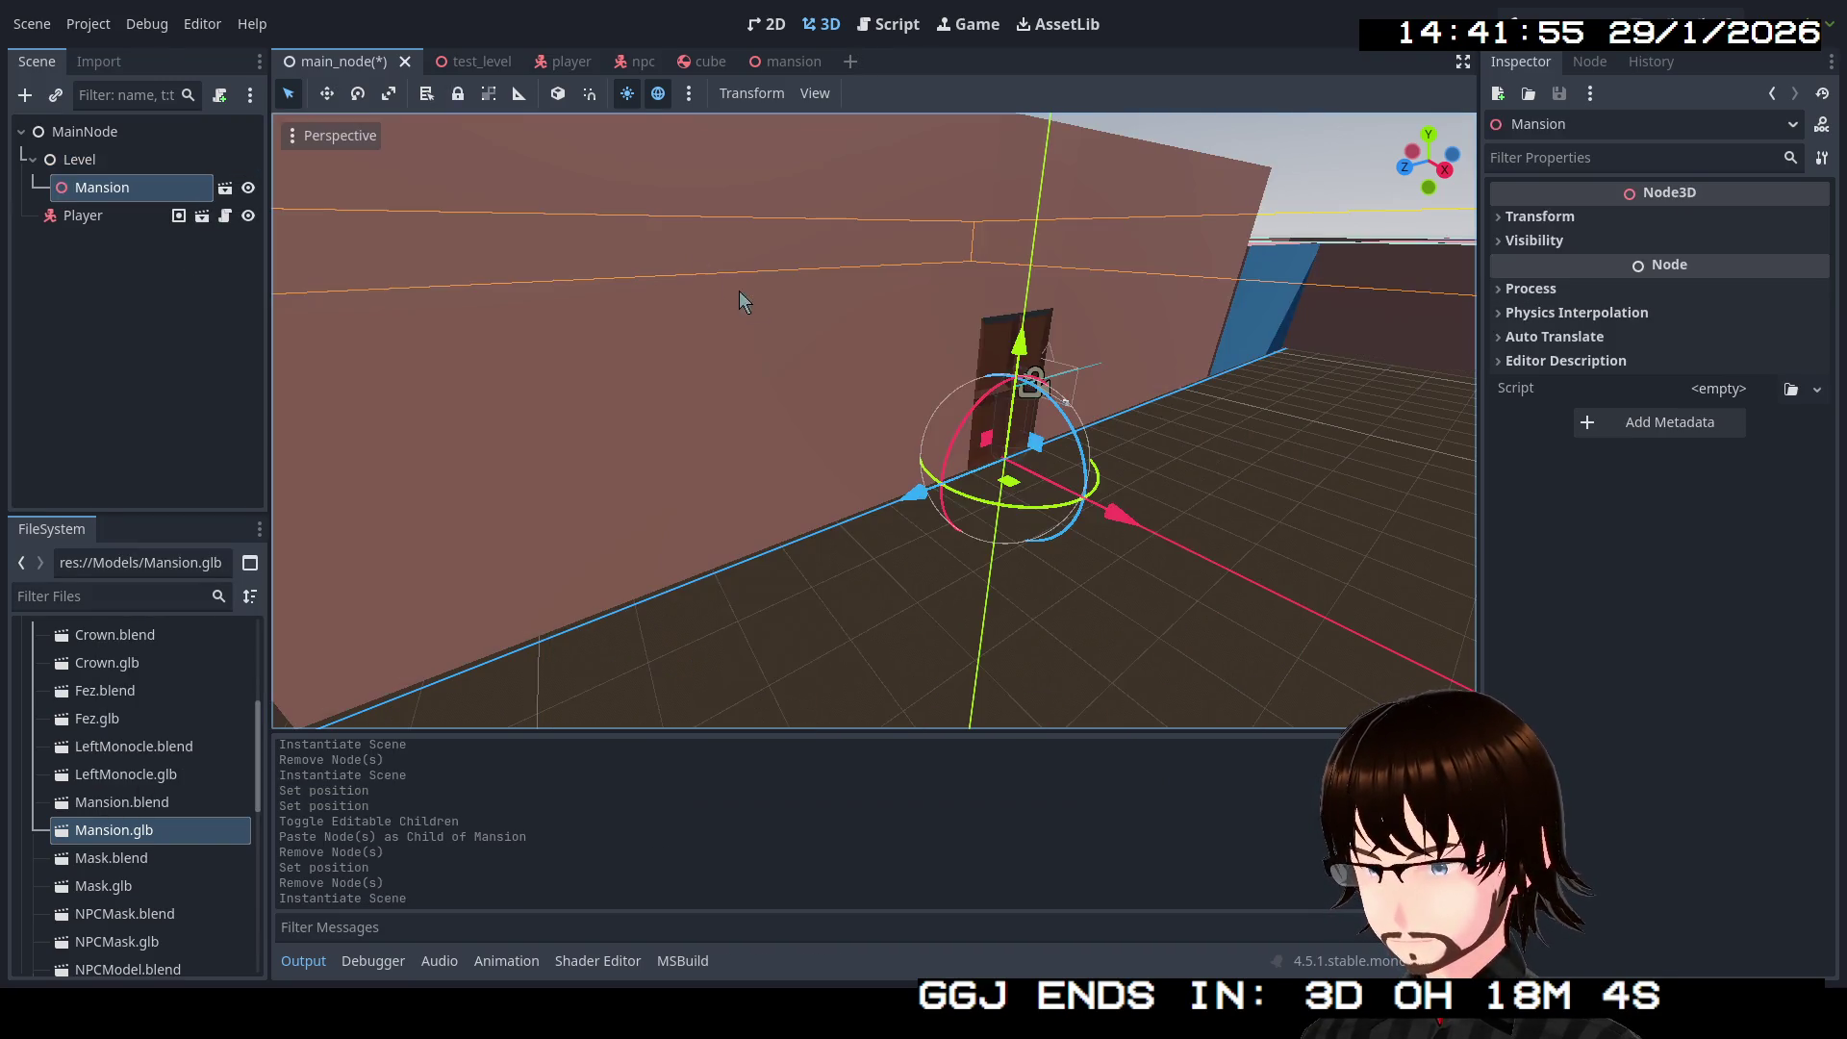
Step: Move the Player along X so it stands beside the mansion wall
mouse_move(902, 362)
left_mouse_down()
mouse_move(845, 433)
mouse_move(1024, 464)
mouse_move(855, 444)
mouse_move(1415, 666)
left_mouse_up()
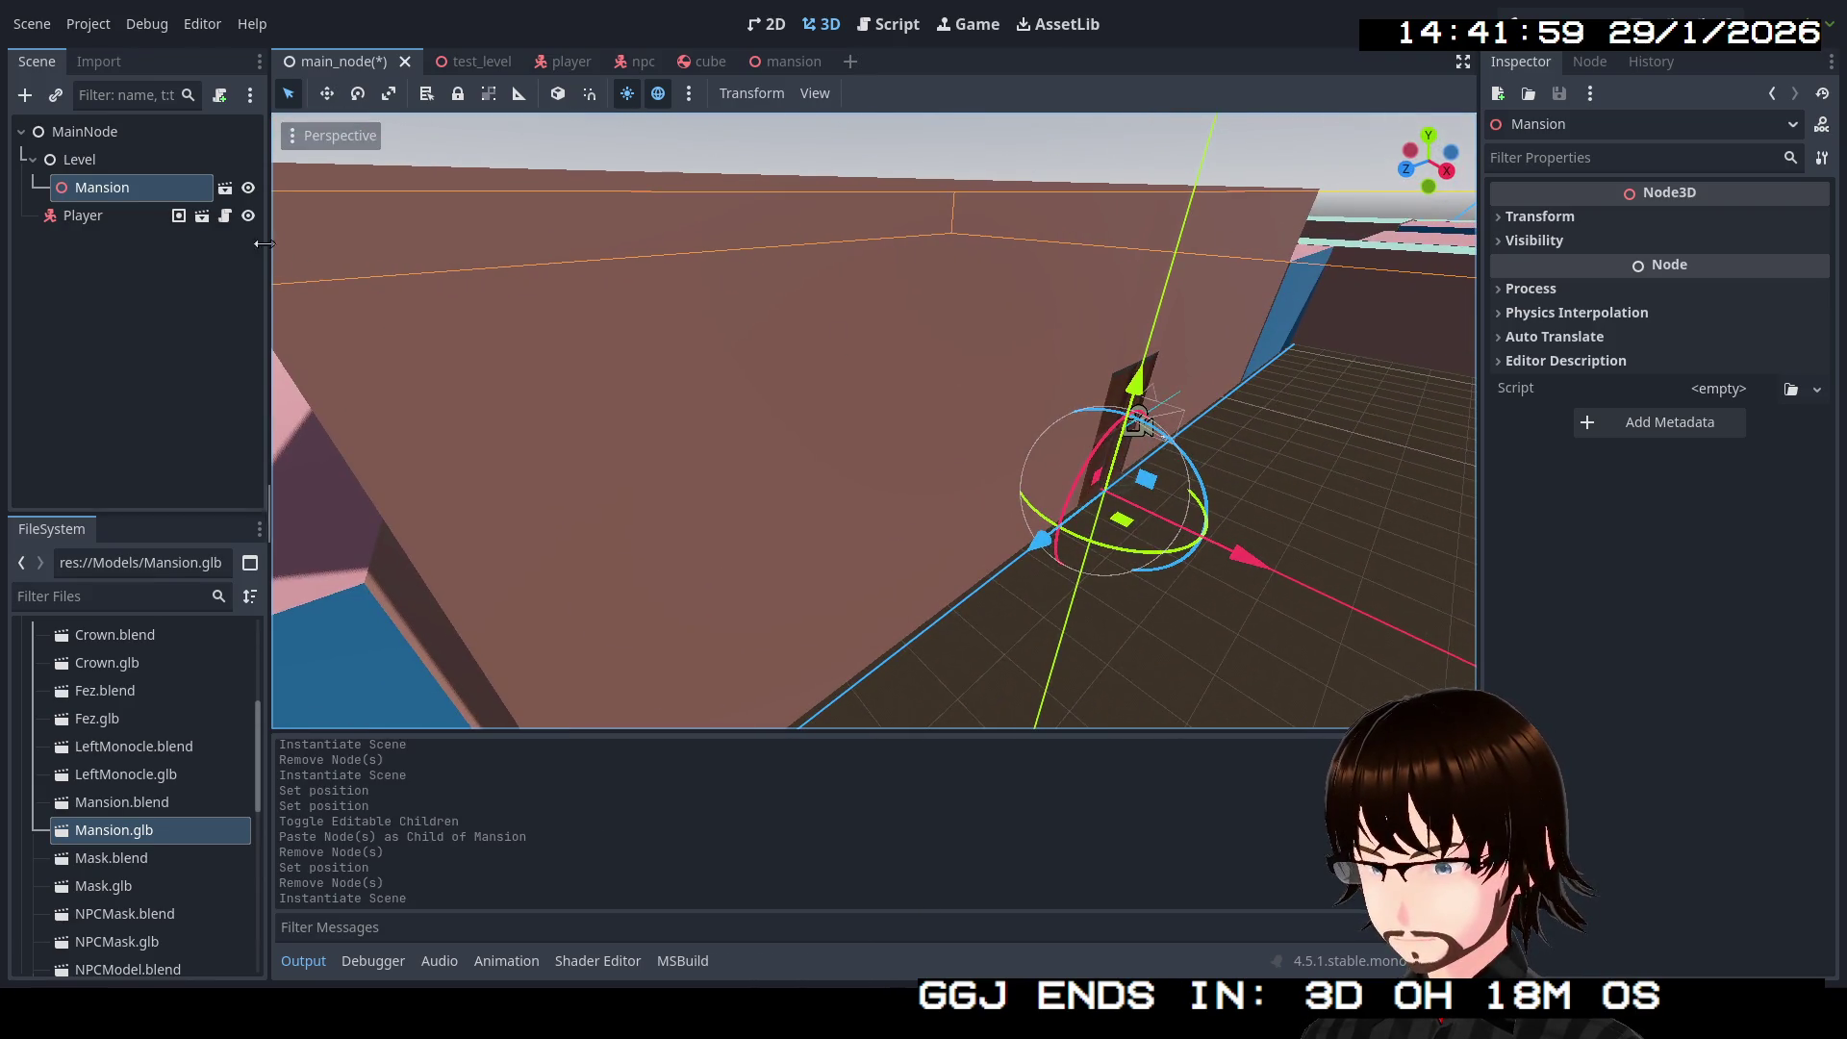
left_click(97, 218)
key("f")
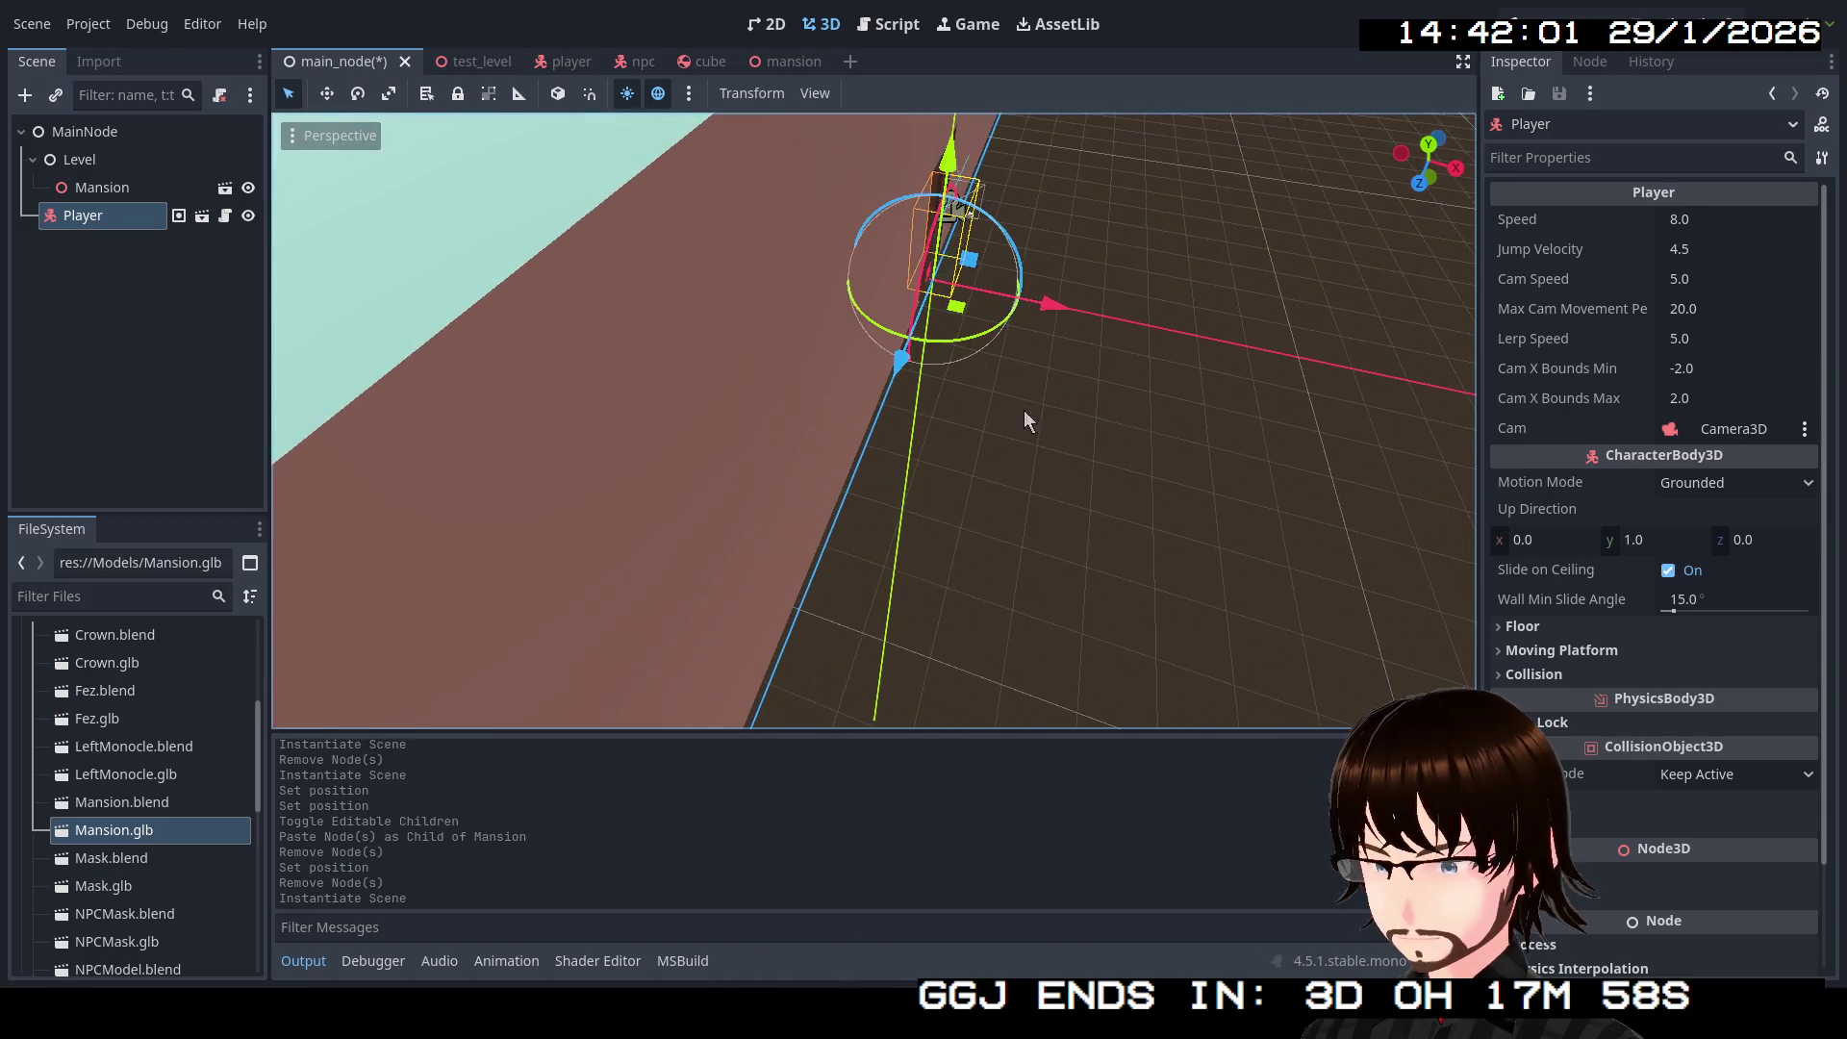
left_click_drag(1058, 310, 915, 280)
mouse_move(1097, 365)
left_mouse_down()
mouse_move(1105, 281)
mouse_move(1084, 302)
left_mouse_up()
scroll(1085, 301, "up", 3)
Step: Save and test-run the game, then stop it and switch to the mansion scene
left_click(1549, 42)
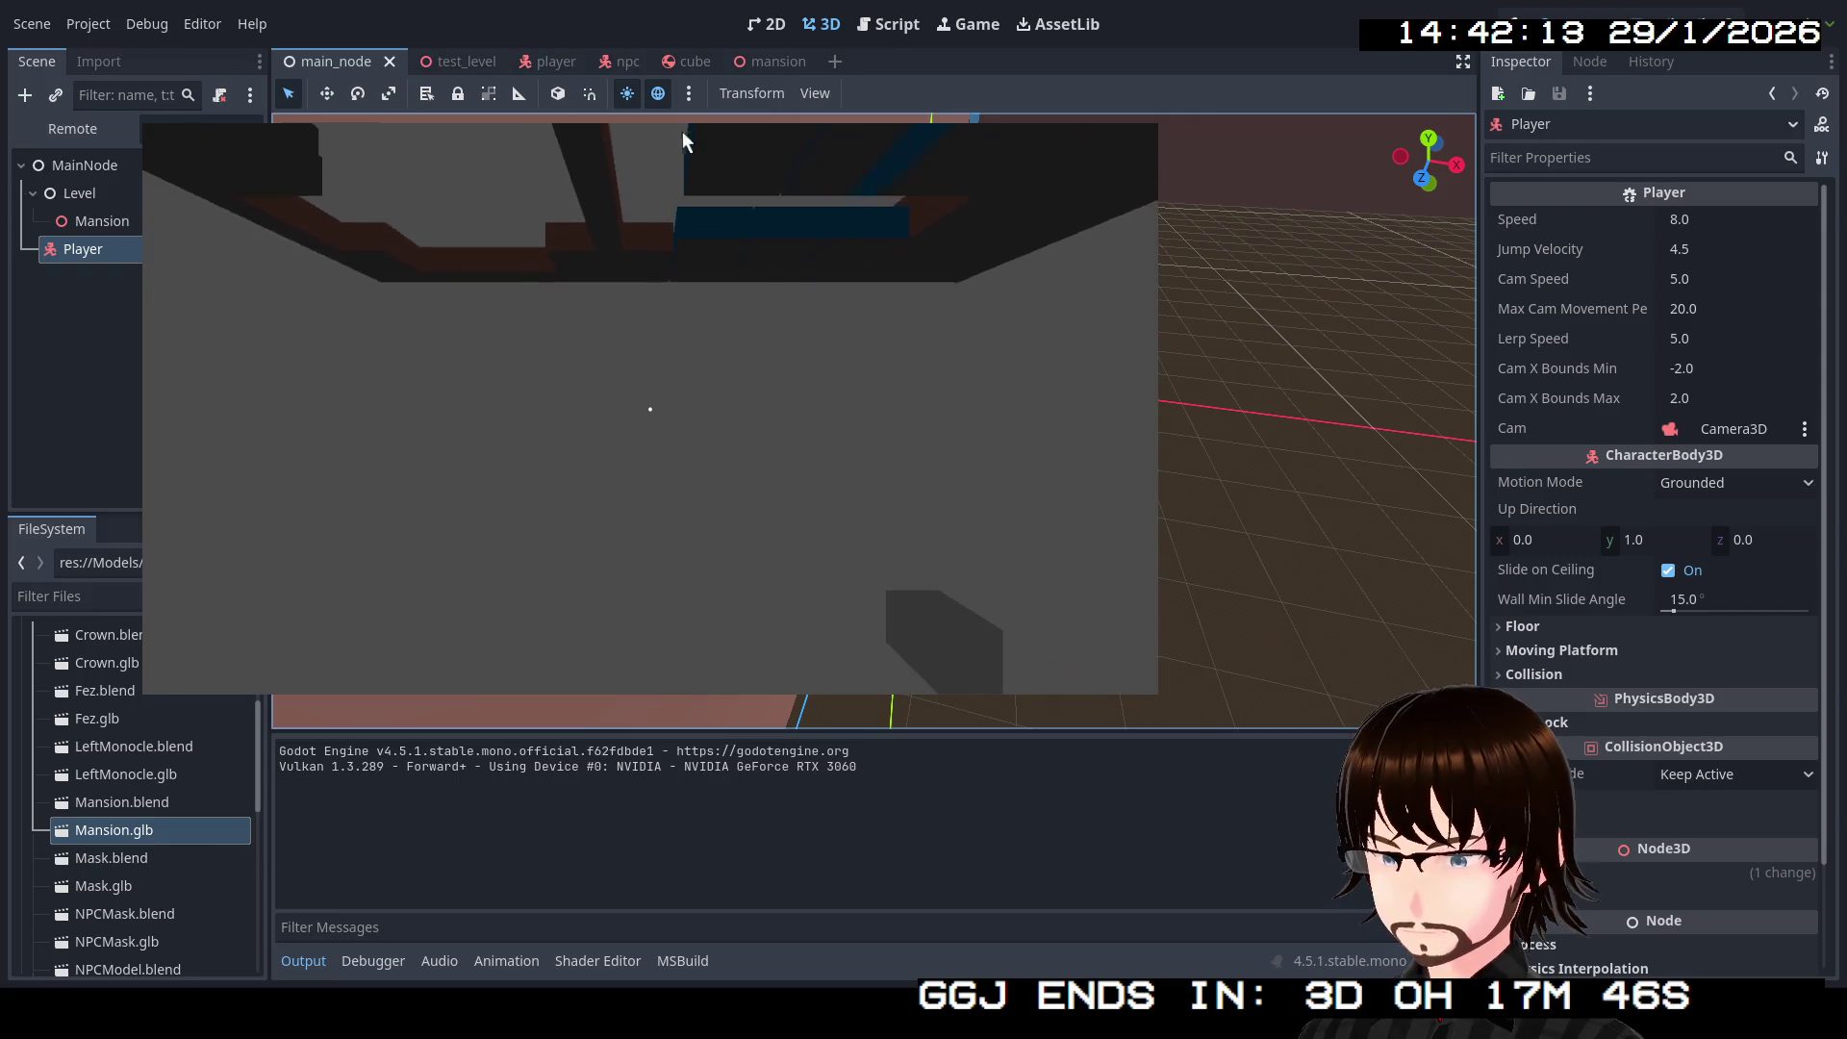
key("F8")
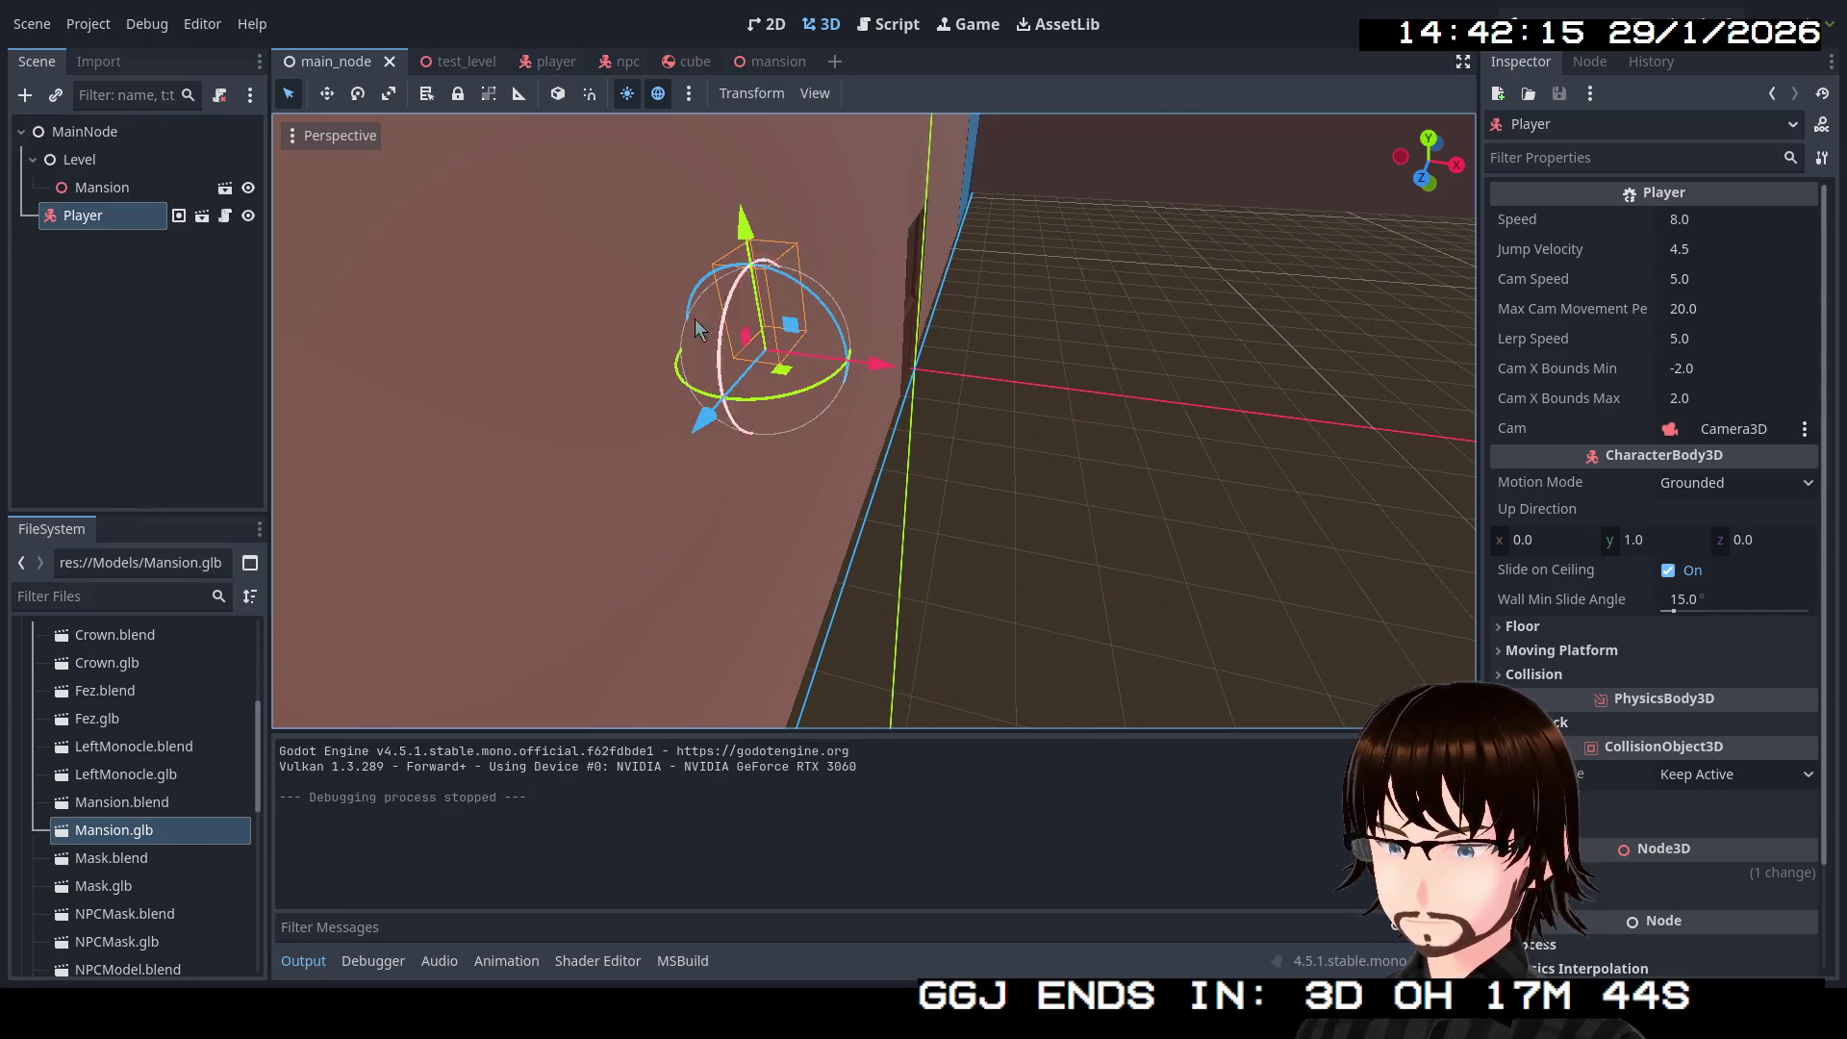
left_click(768, 63)
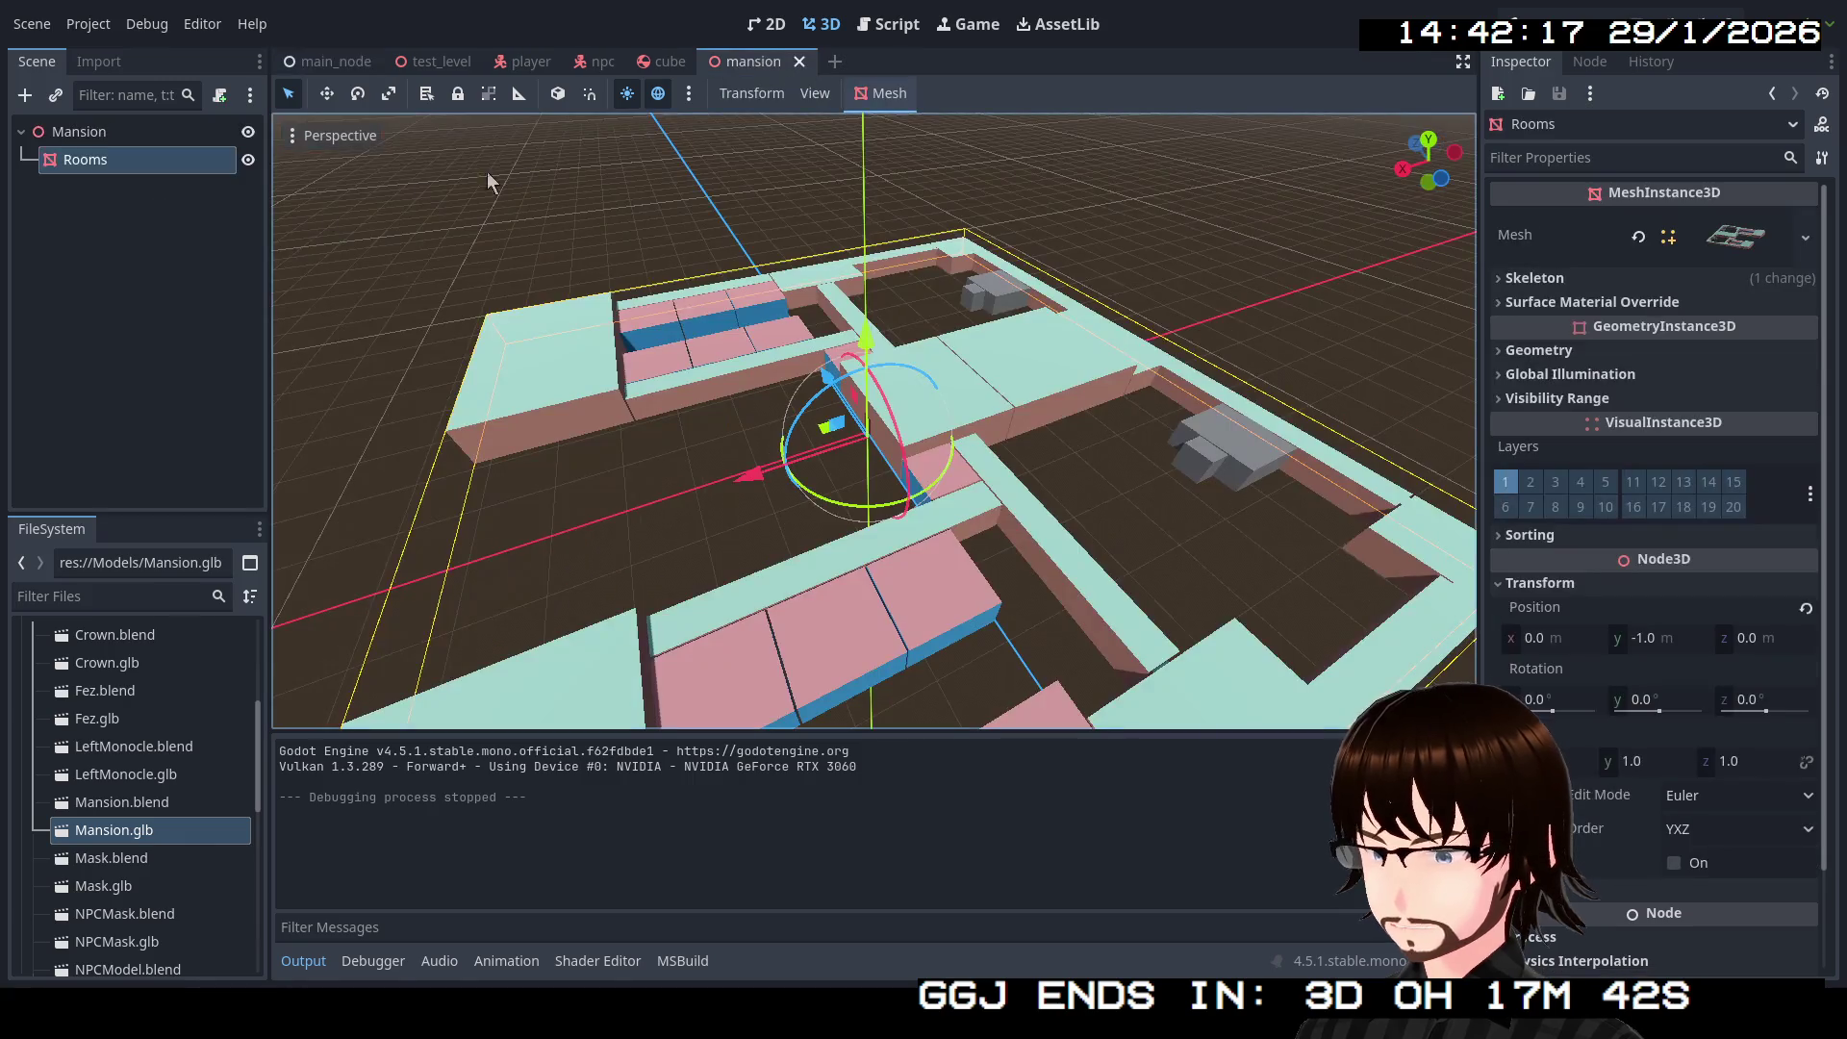
Step: Start adding a child node to Rooms and search 'stat' to list StaticBody3D
right_click(141, 165)
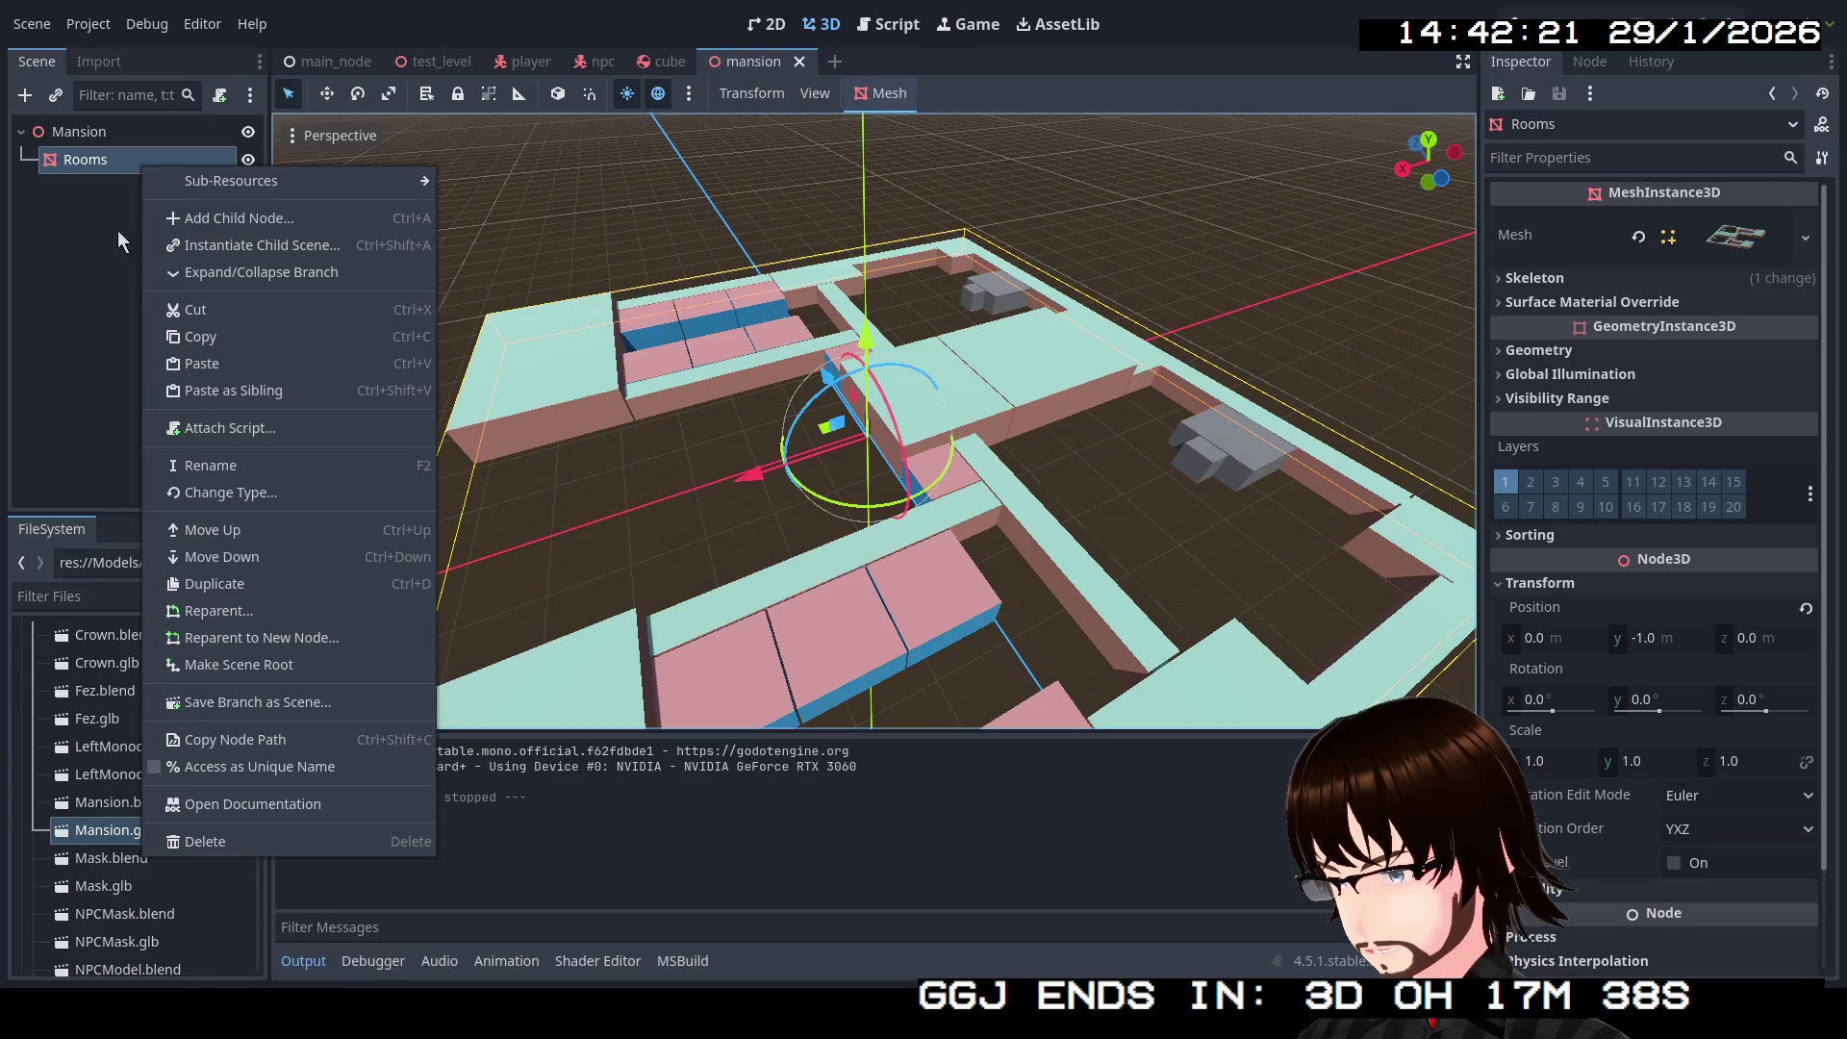
left_click(189, 227)
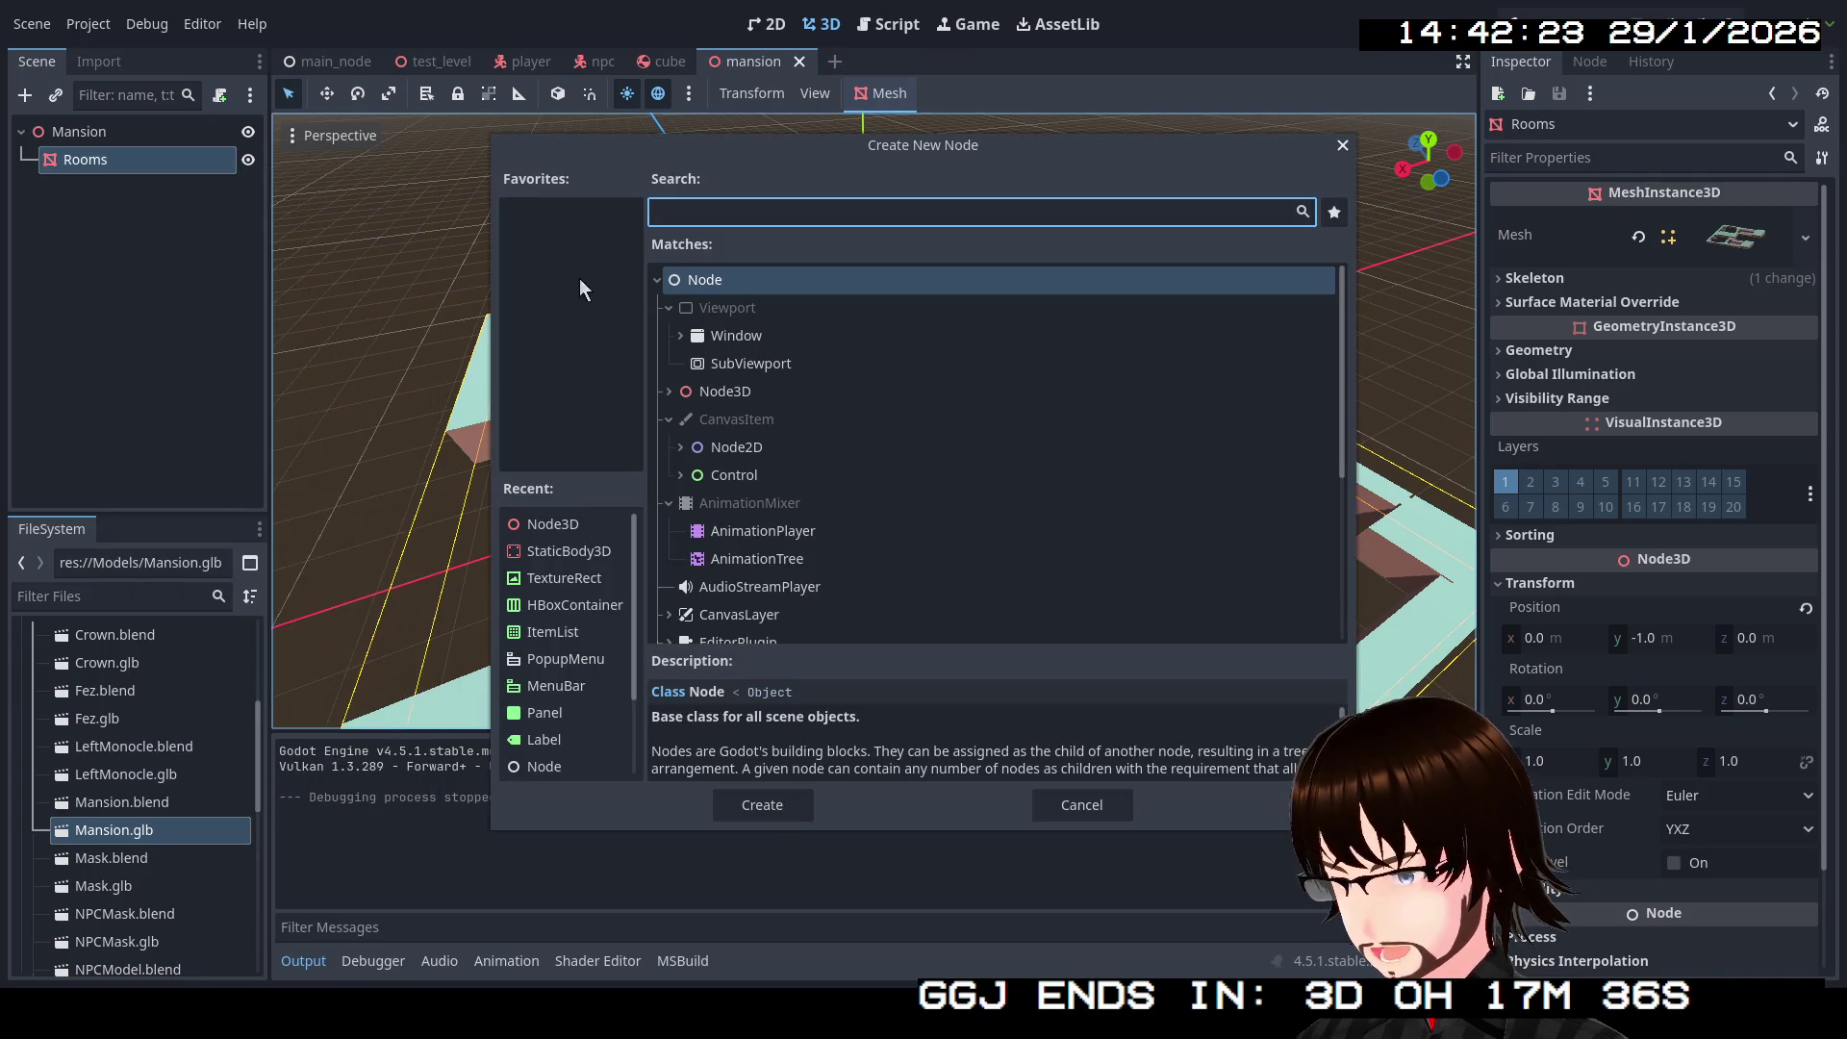
left_click(671, 392)
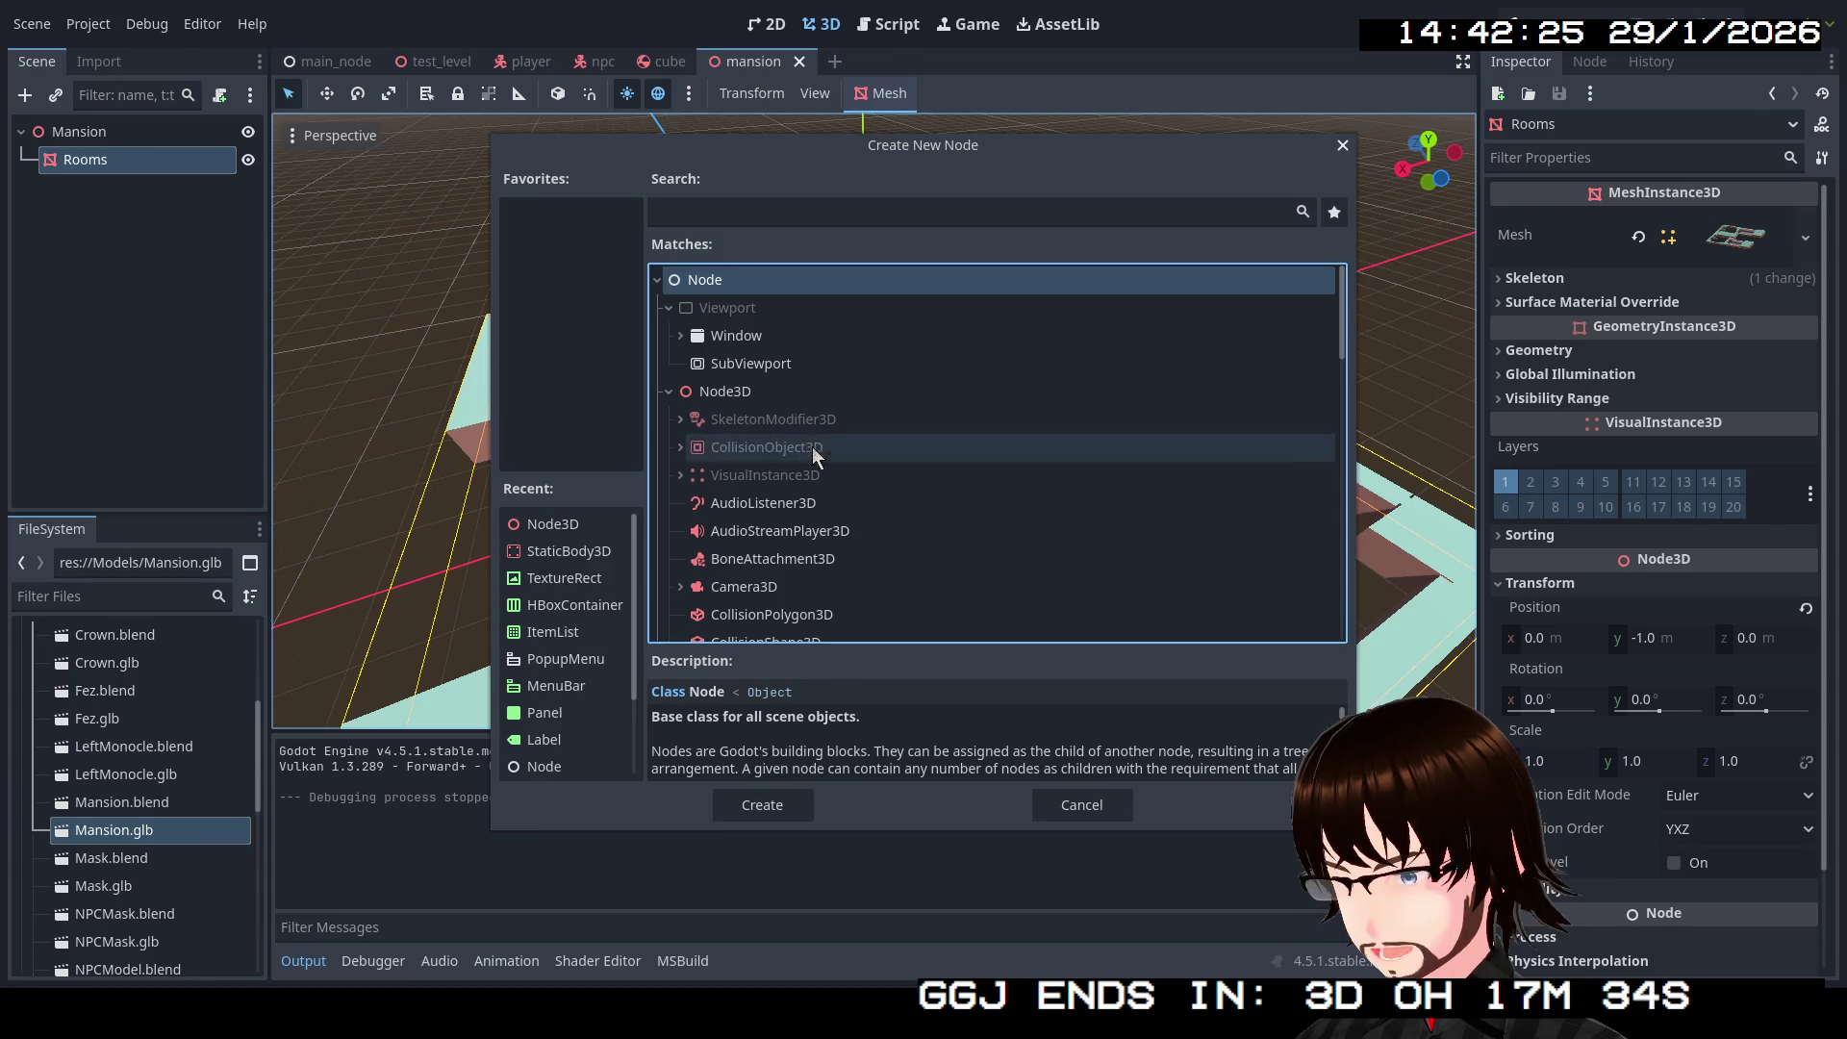
left_click(682, 446)
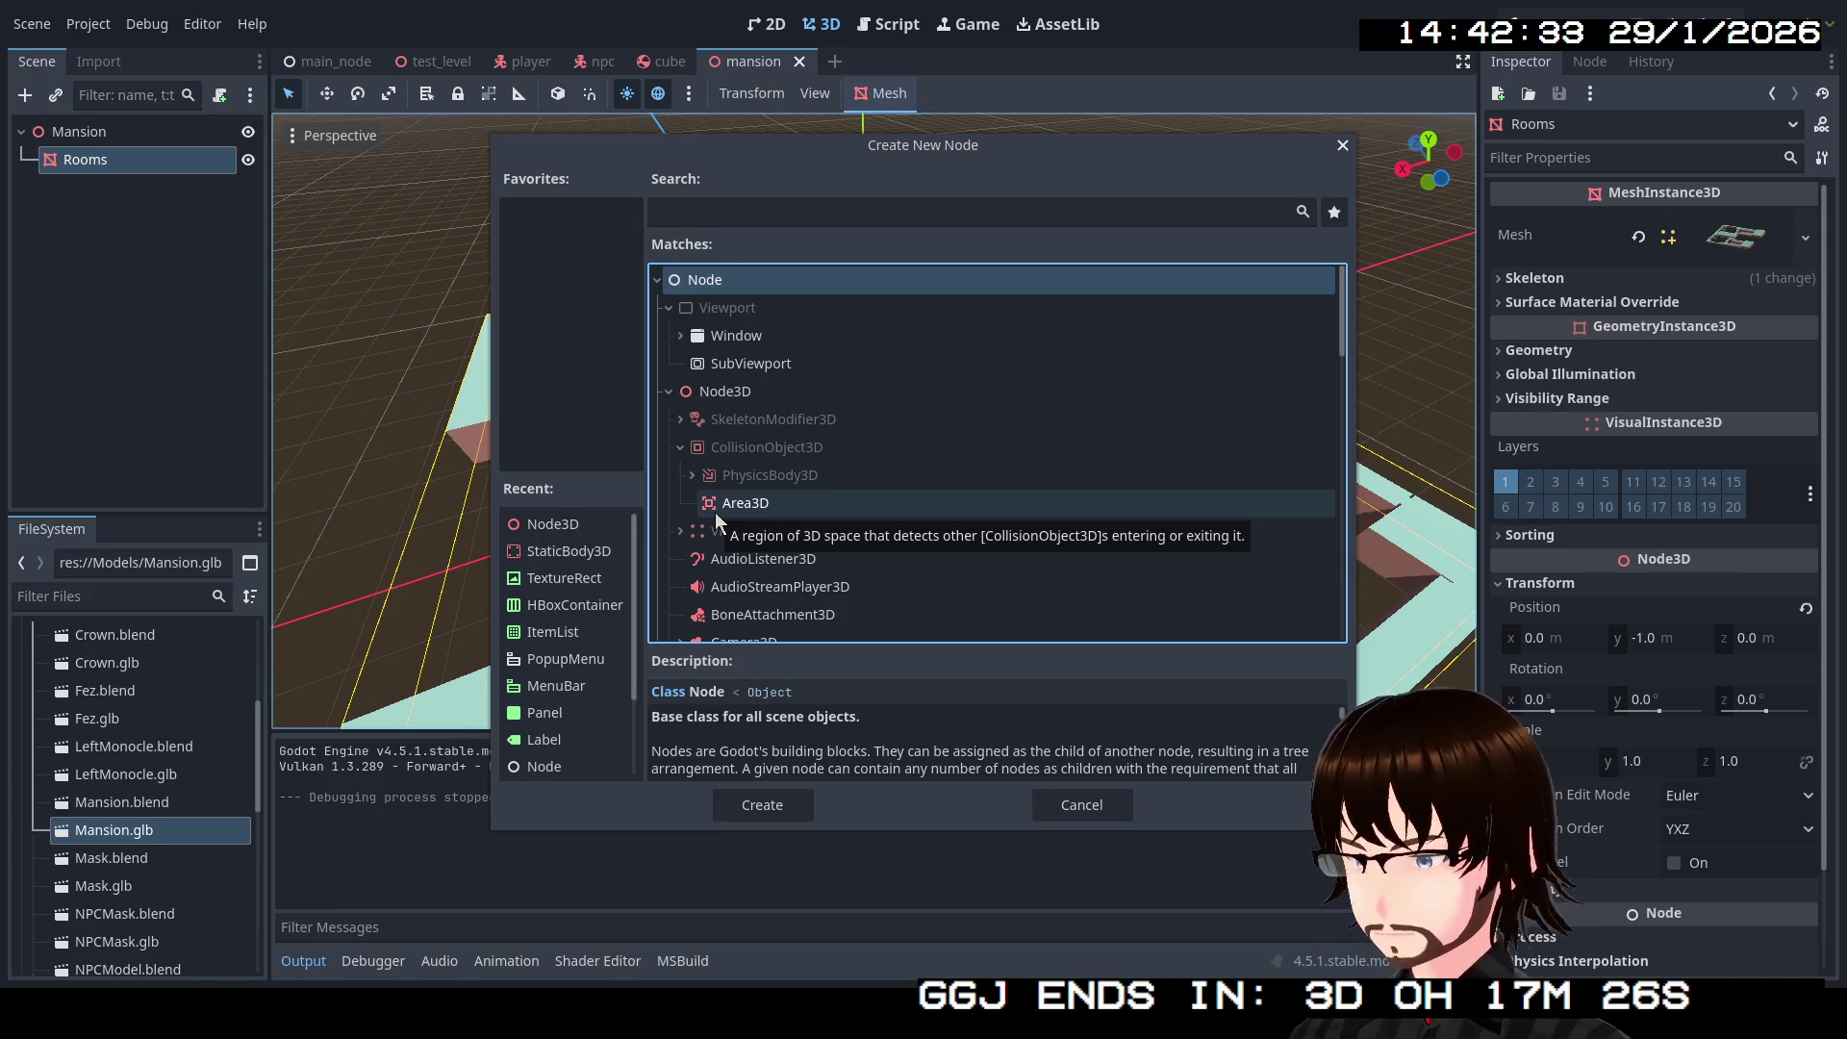
left_click(680, 448)
scroll(691, 467, "down", 2)
scroll(737, 481, "down", 2)
left_click(726, 217)
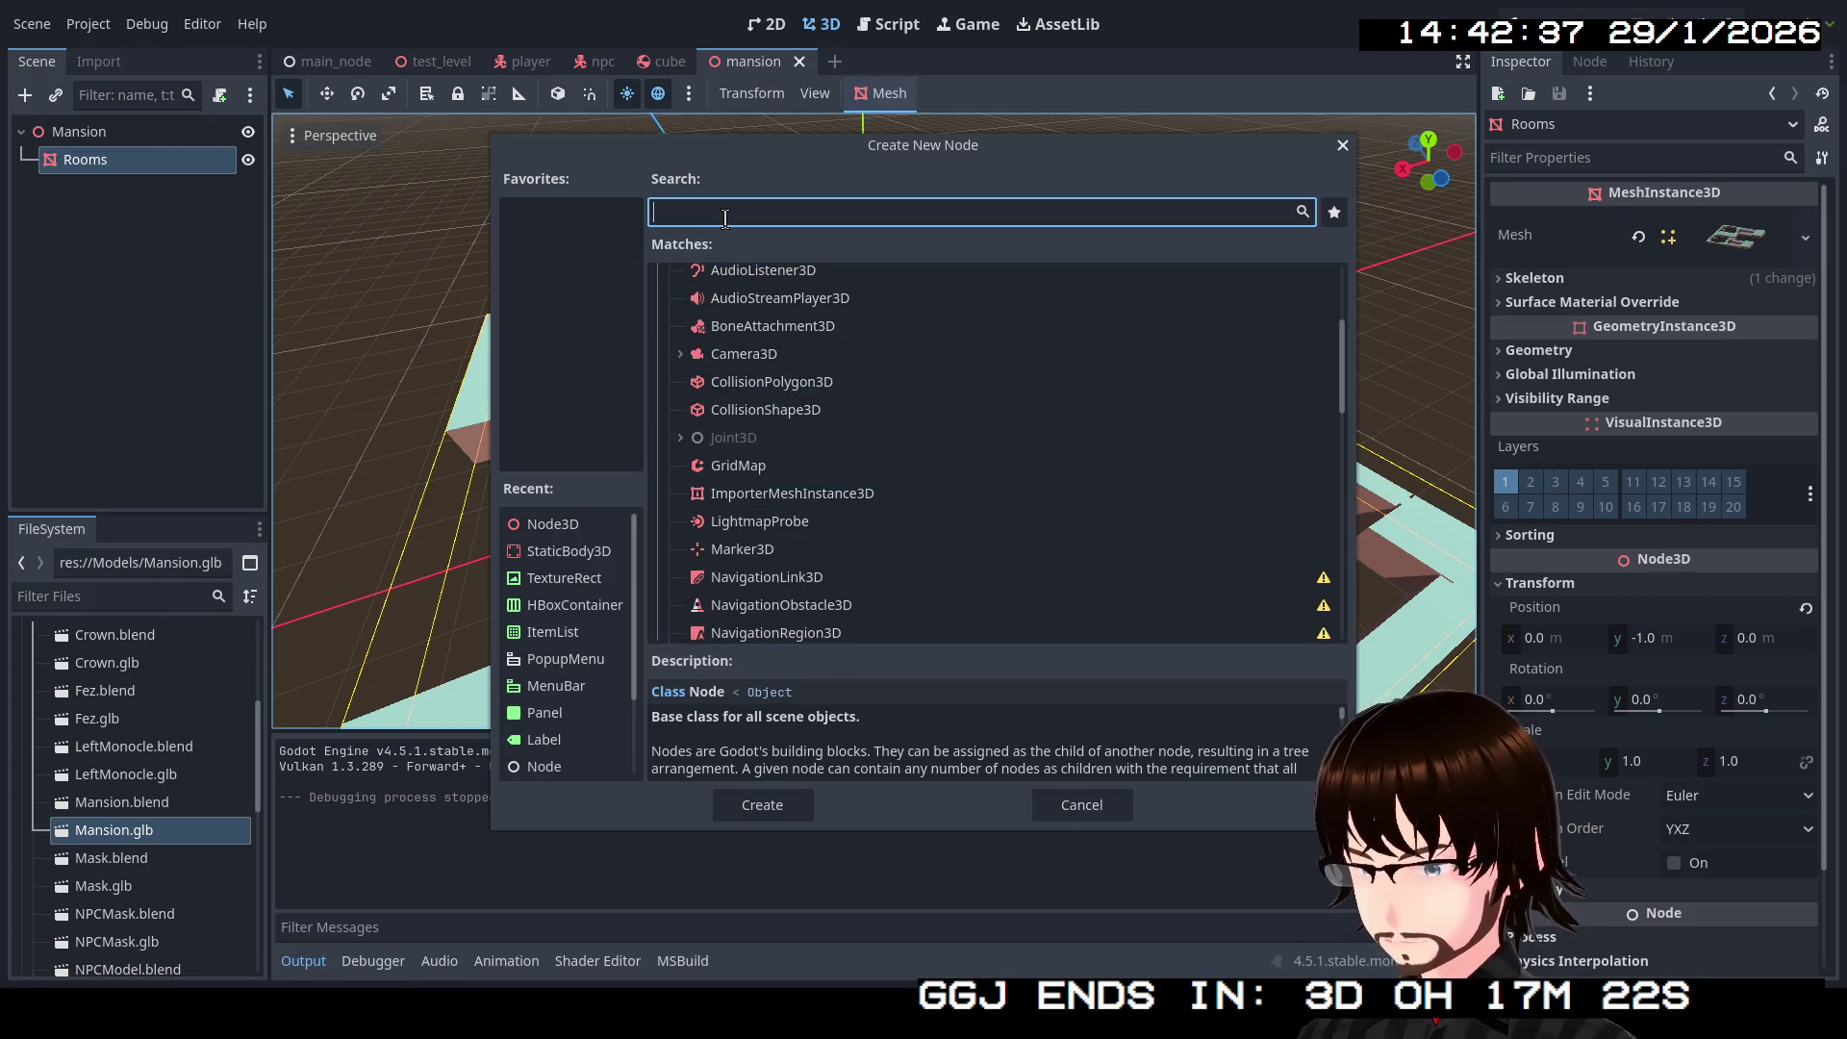
type("stat")
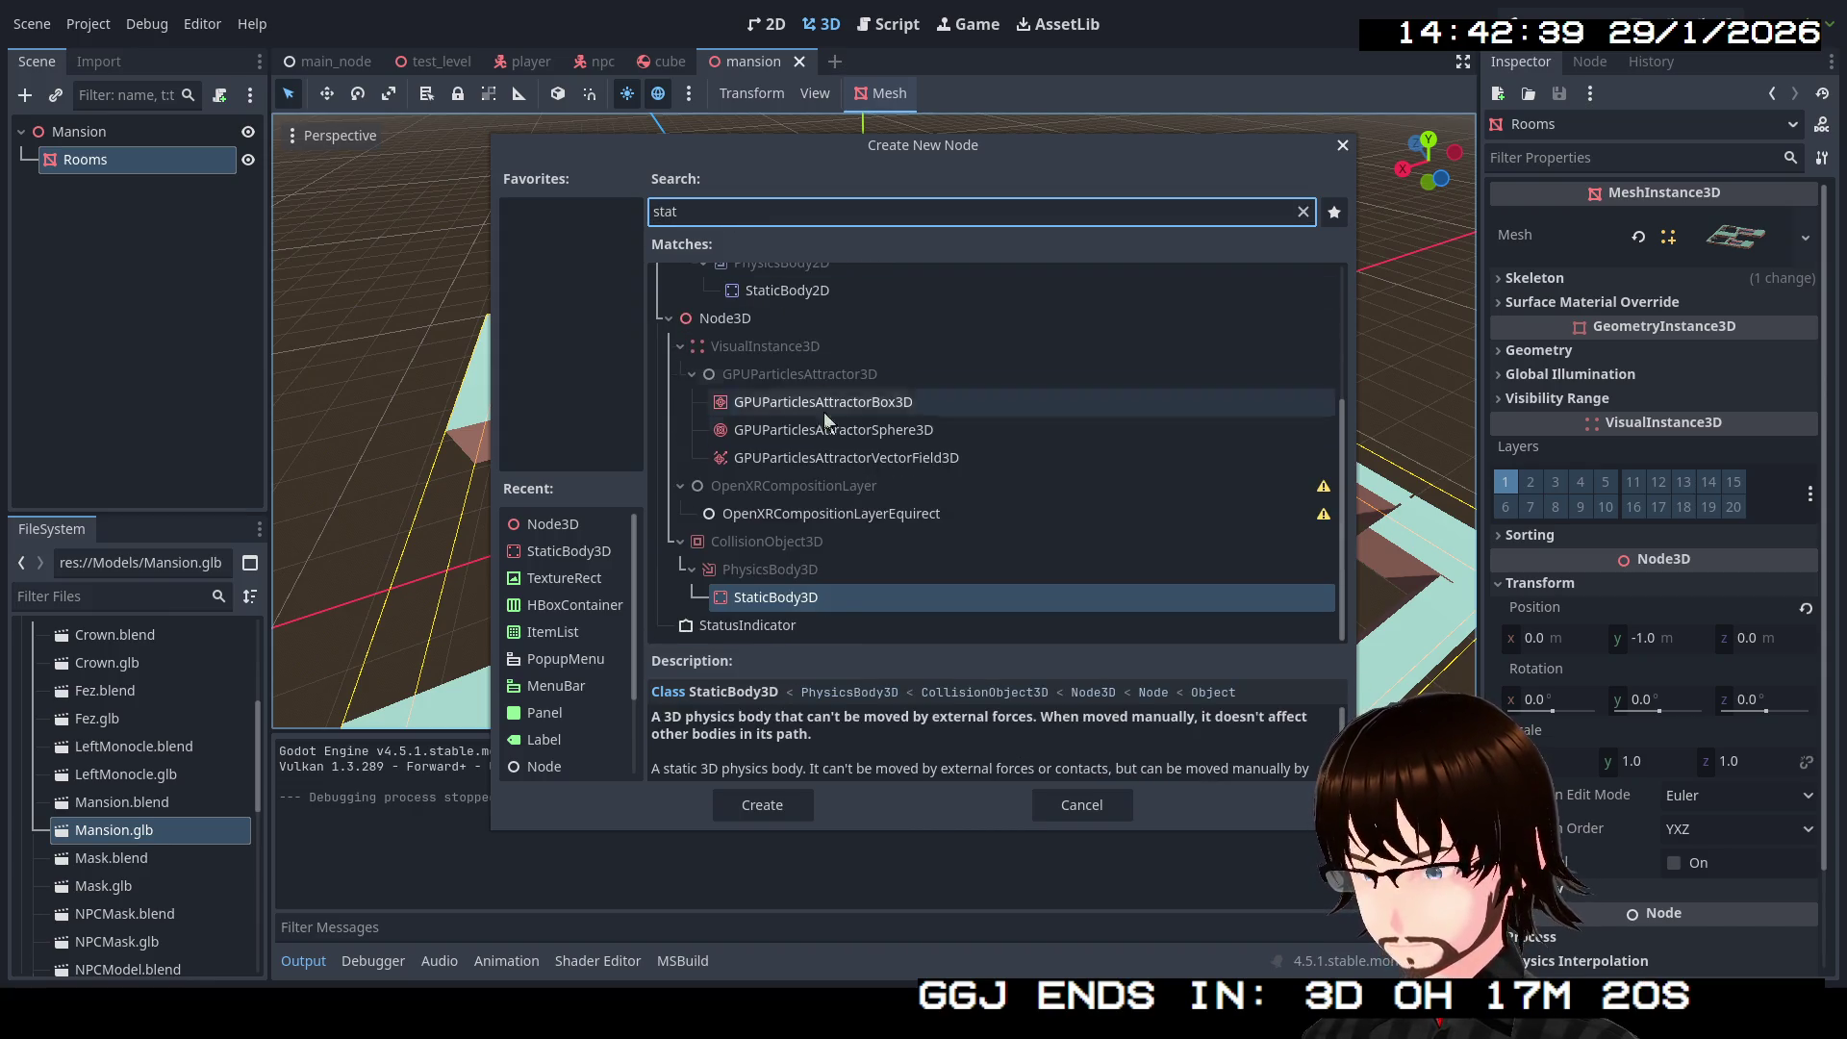
Step: Create the StaticBody3D under Rooms
left_click(789, 810)
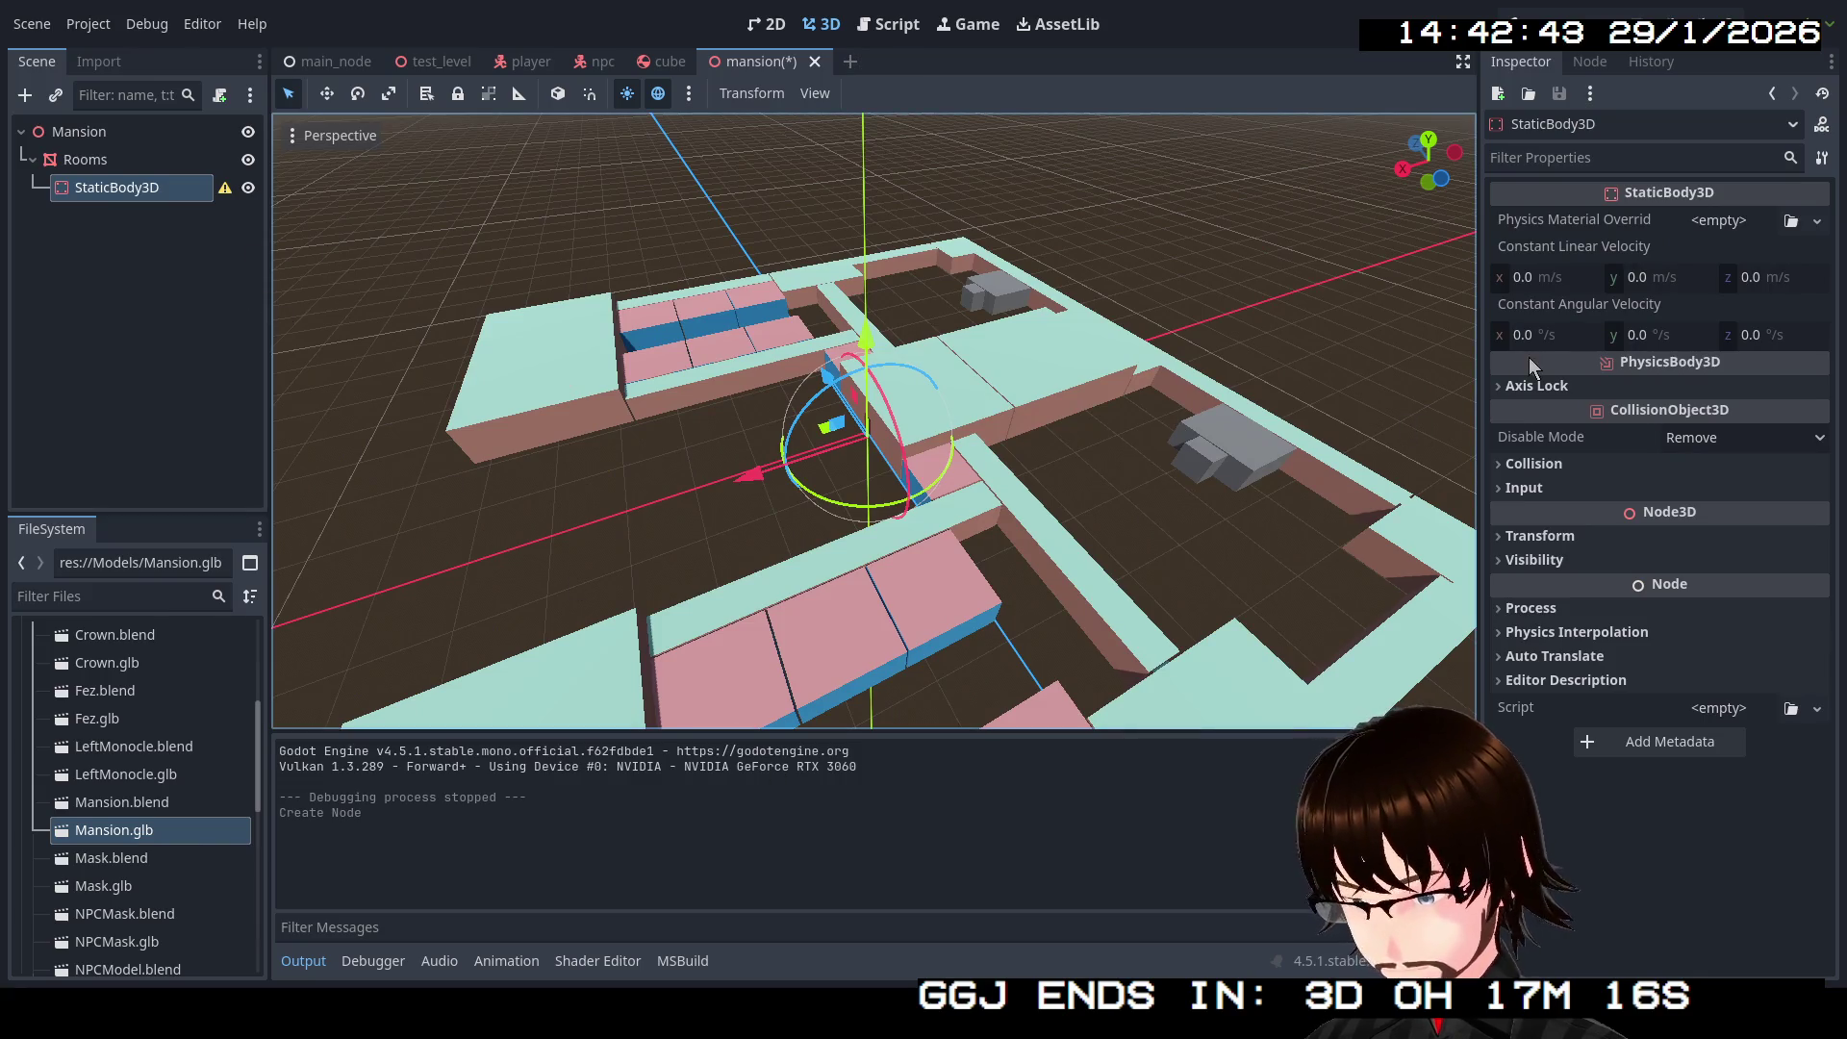
left_click(190, 194)
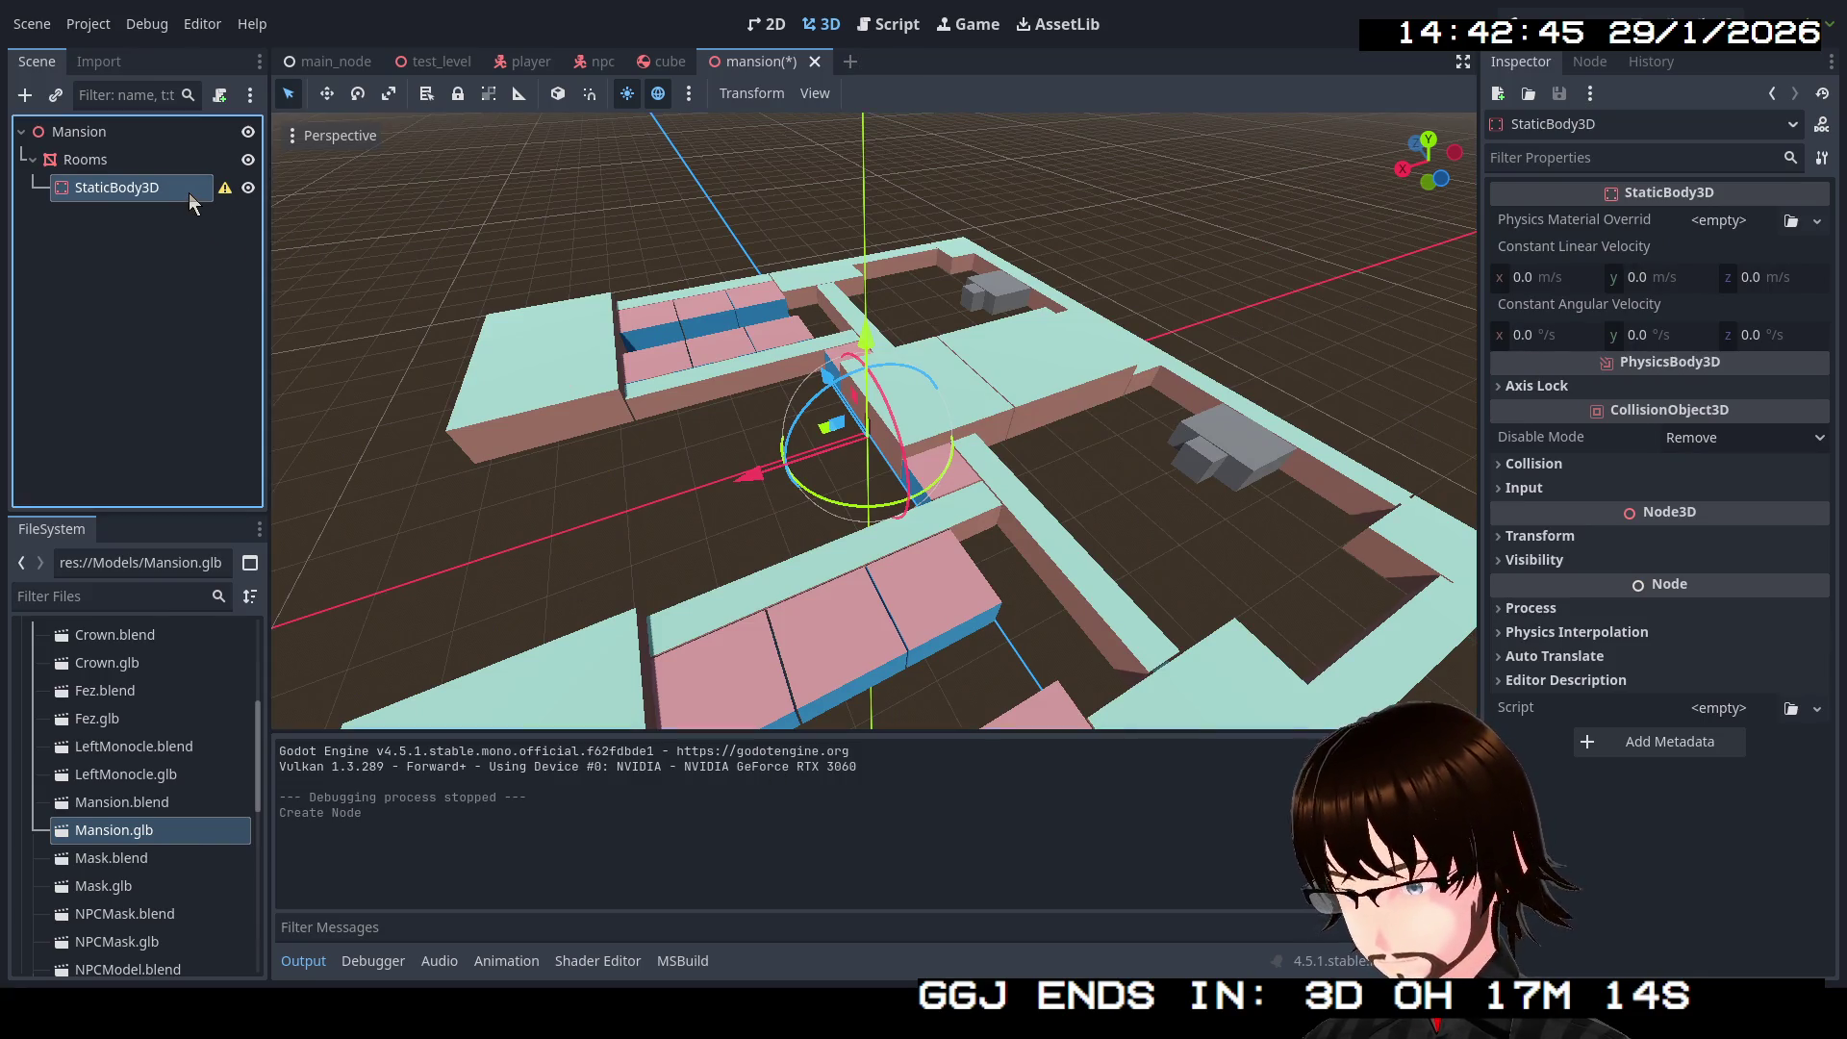
mouse_move(219, 193)
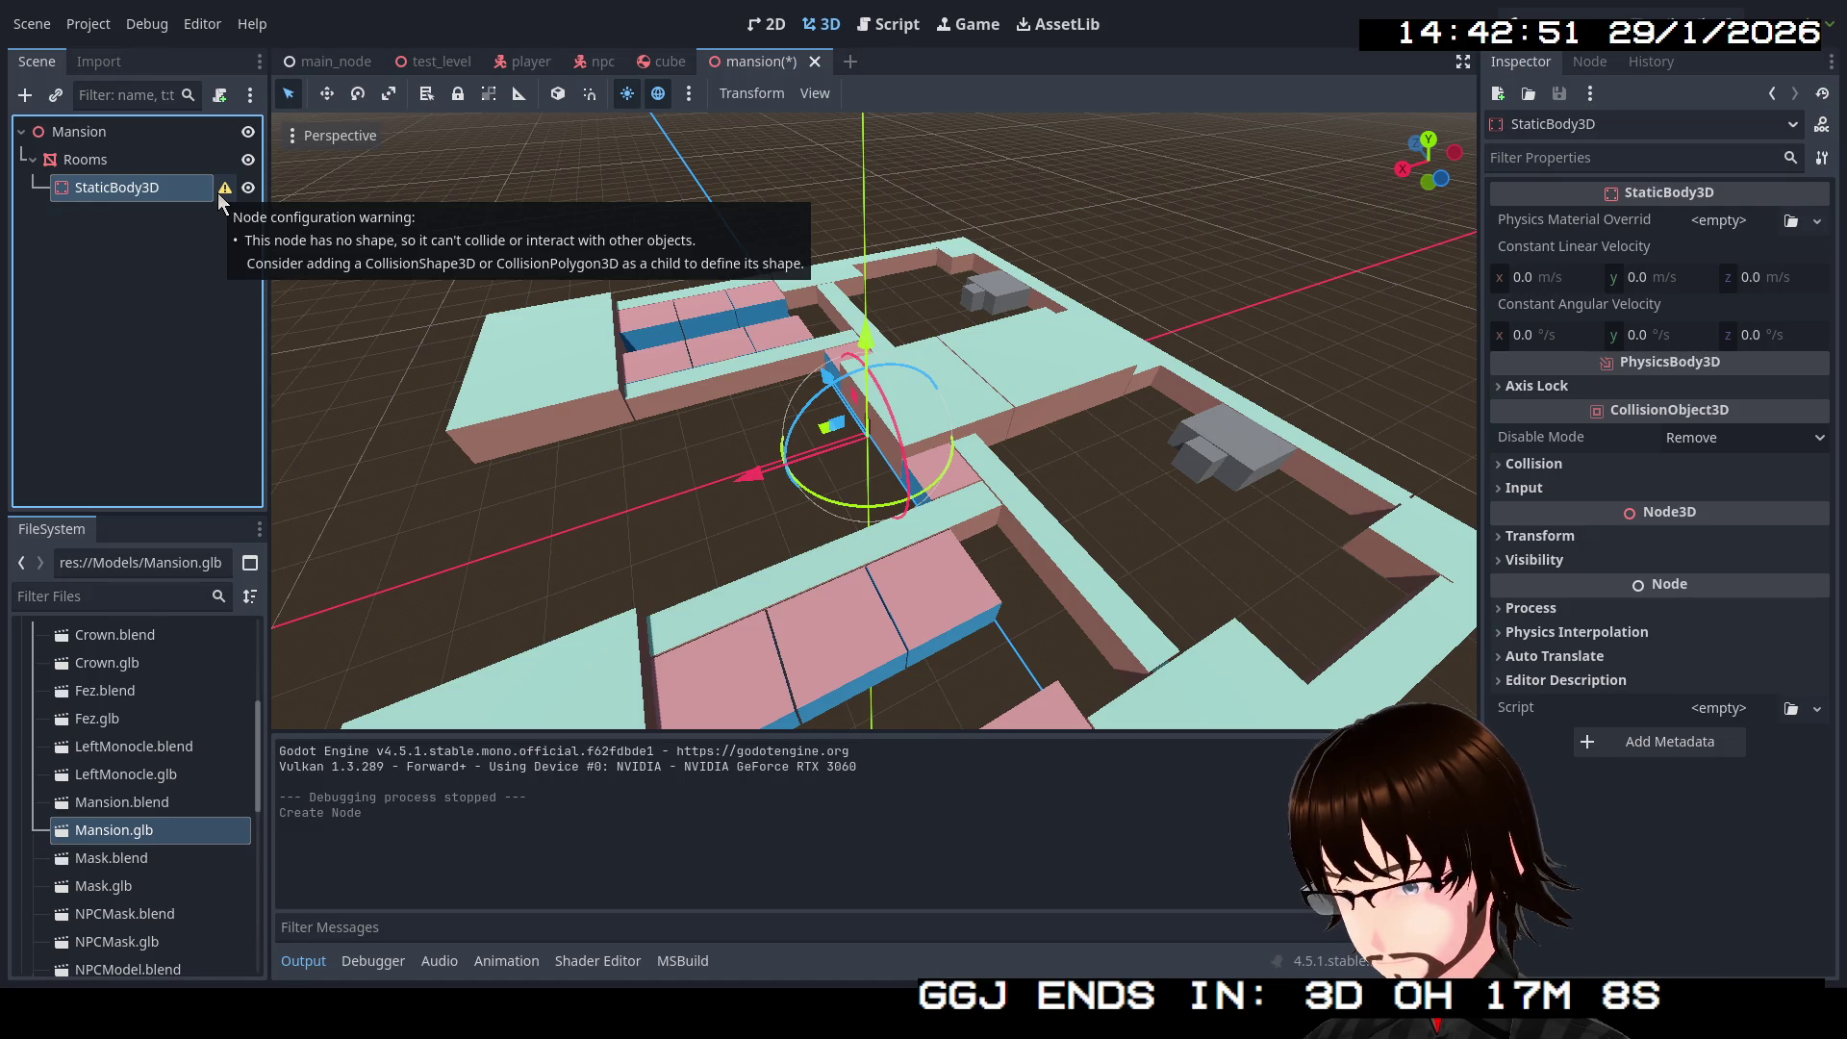
Step: Add a CollisionPolygon3D child to StaticBody3D via a 'coll' search
right_click(198, 195)
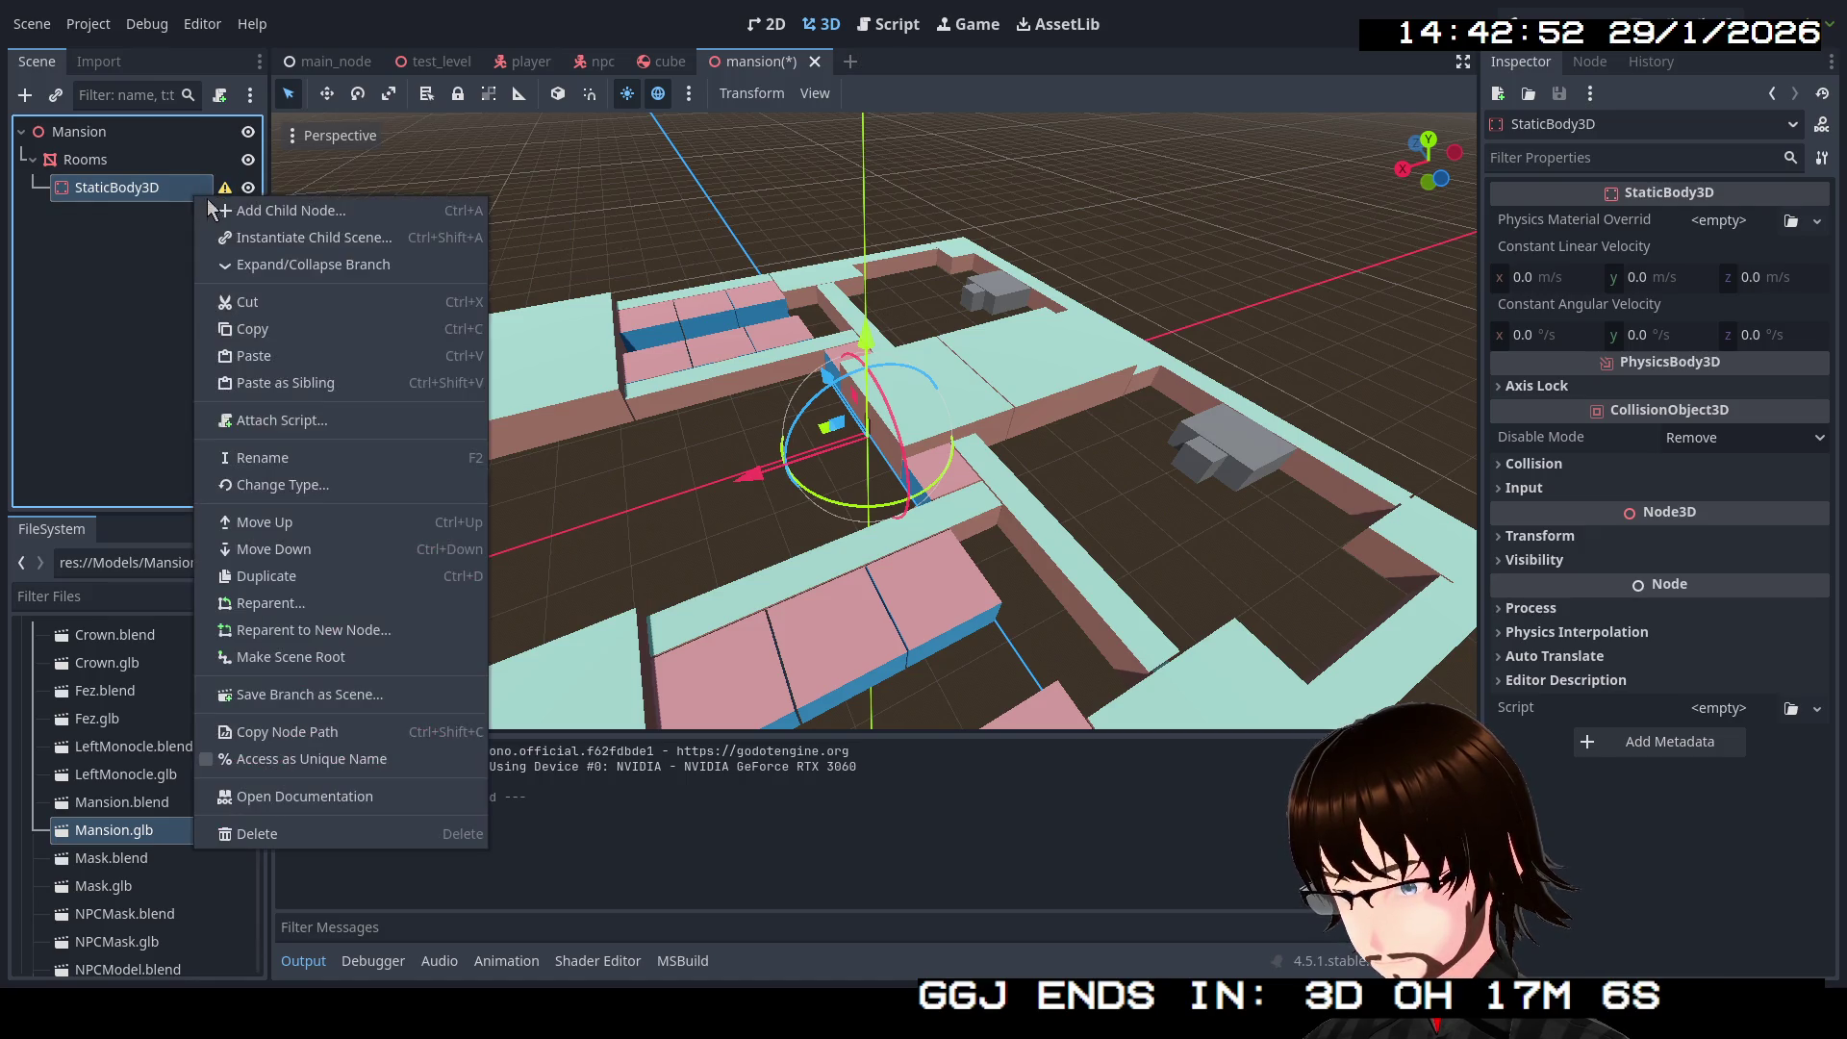
left_click(229, 207)
type("c")
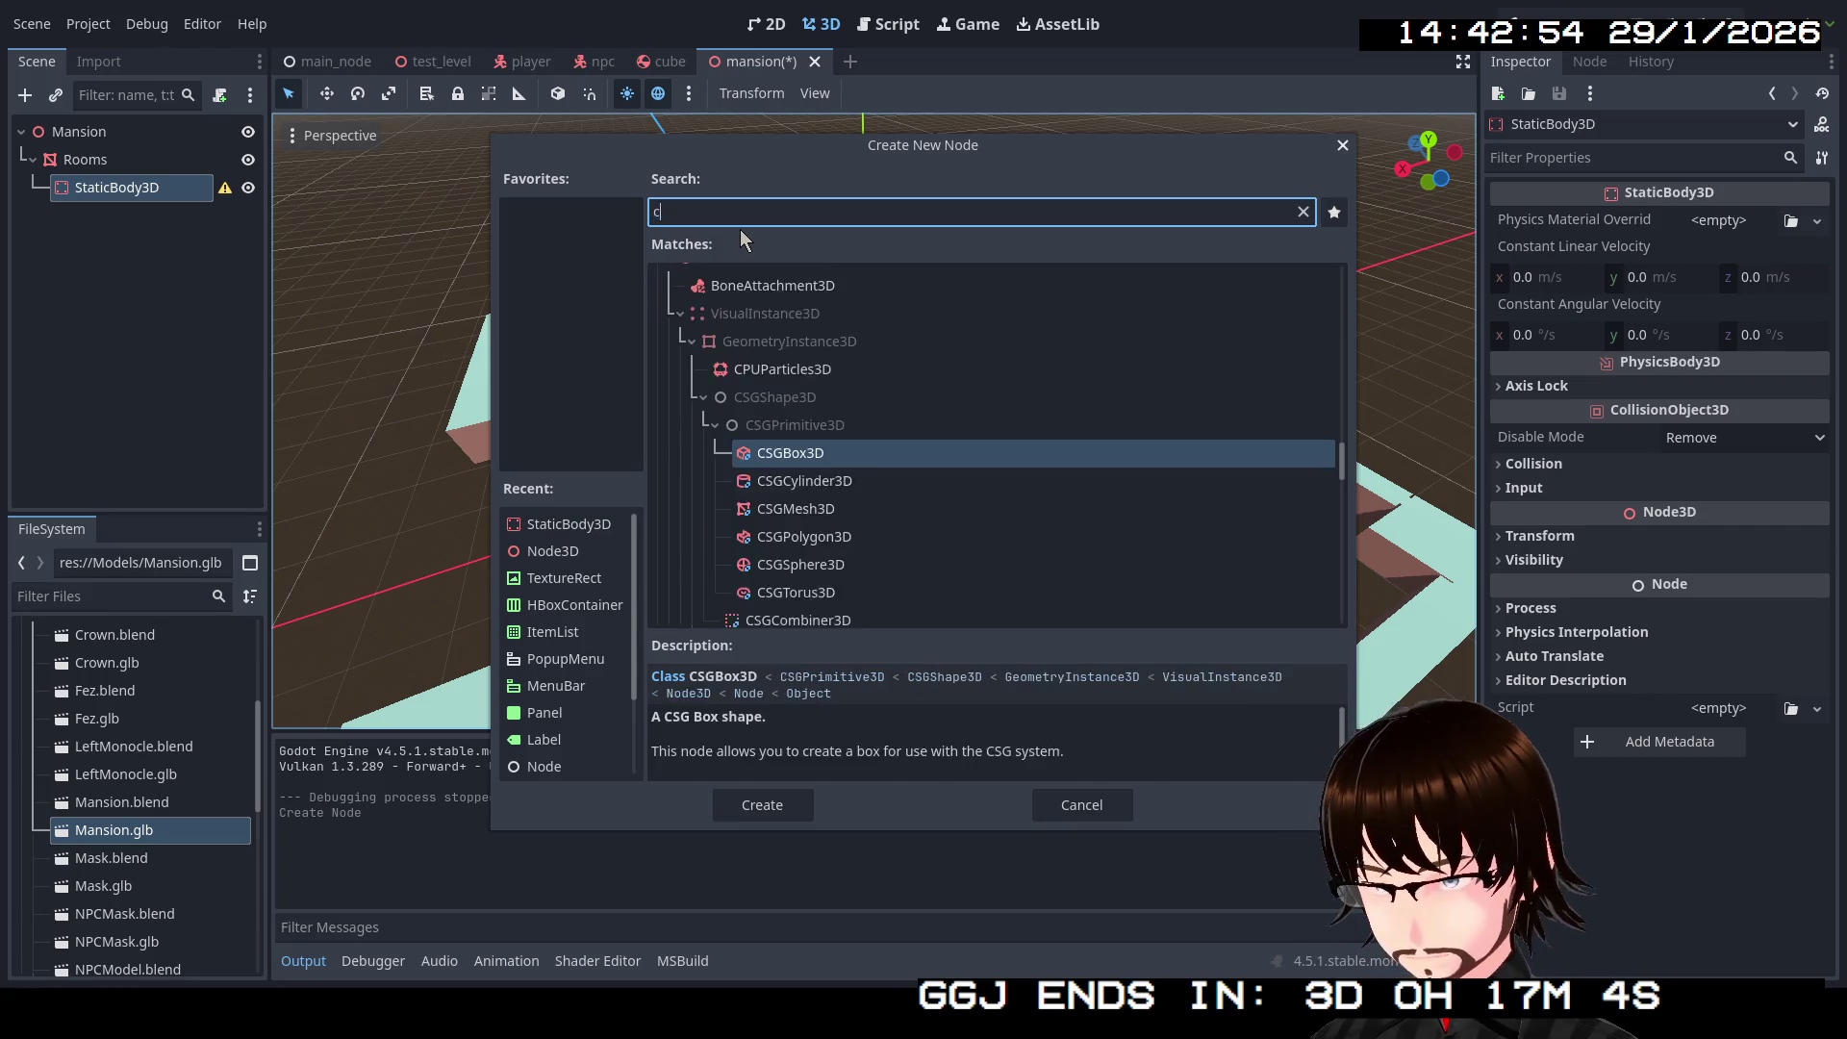
type("oll")
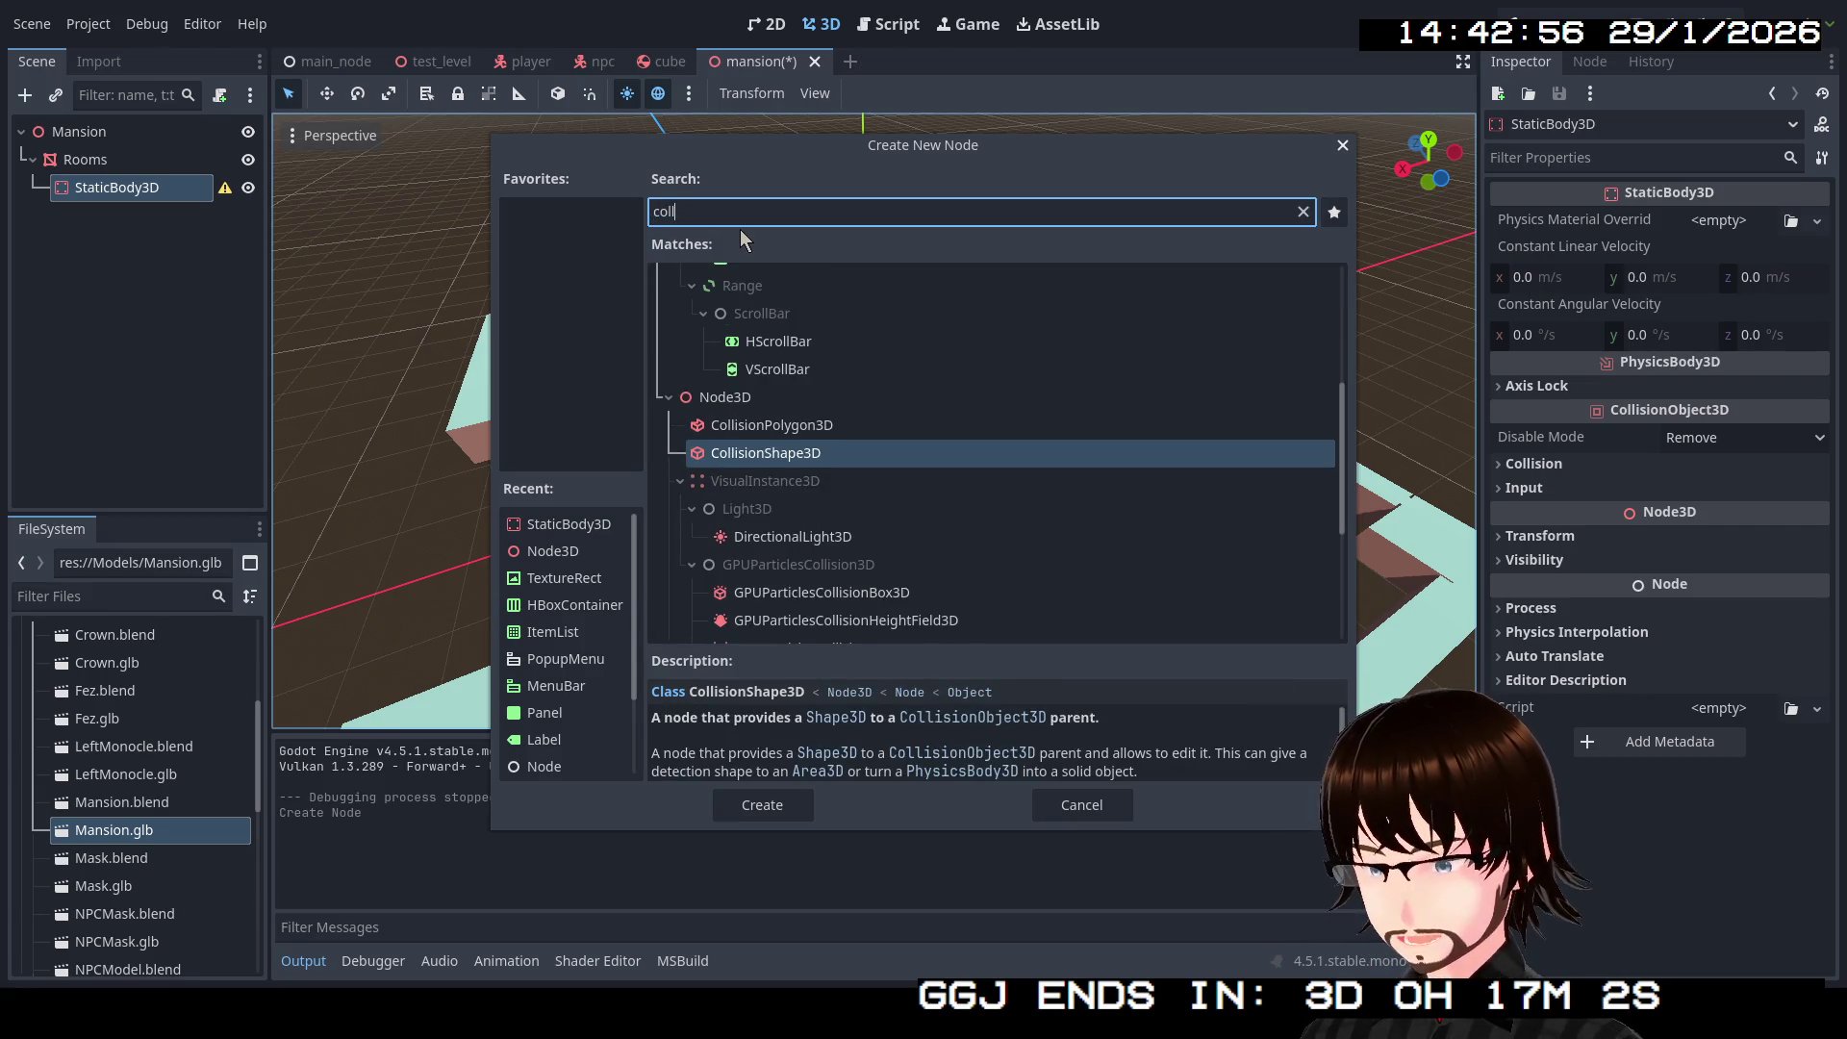
double_click(816, 431)
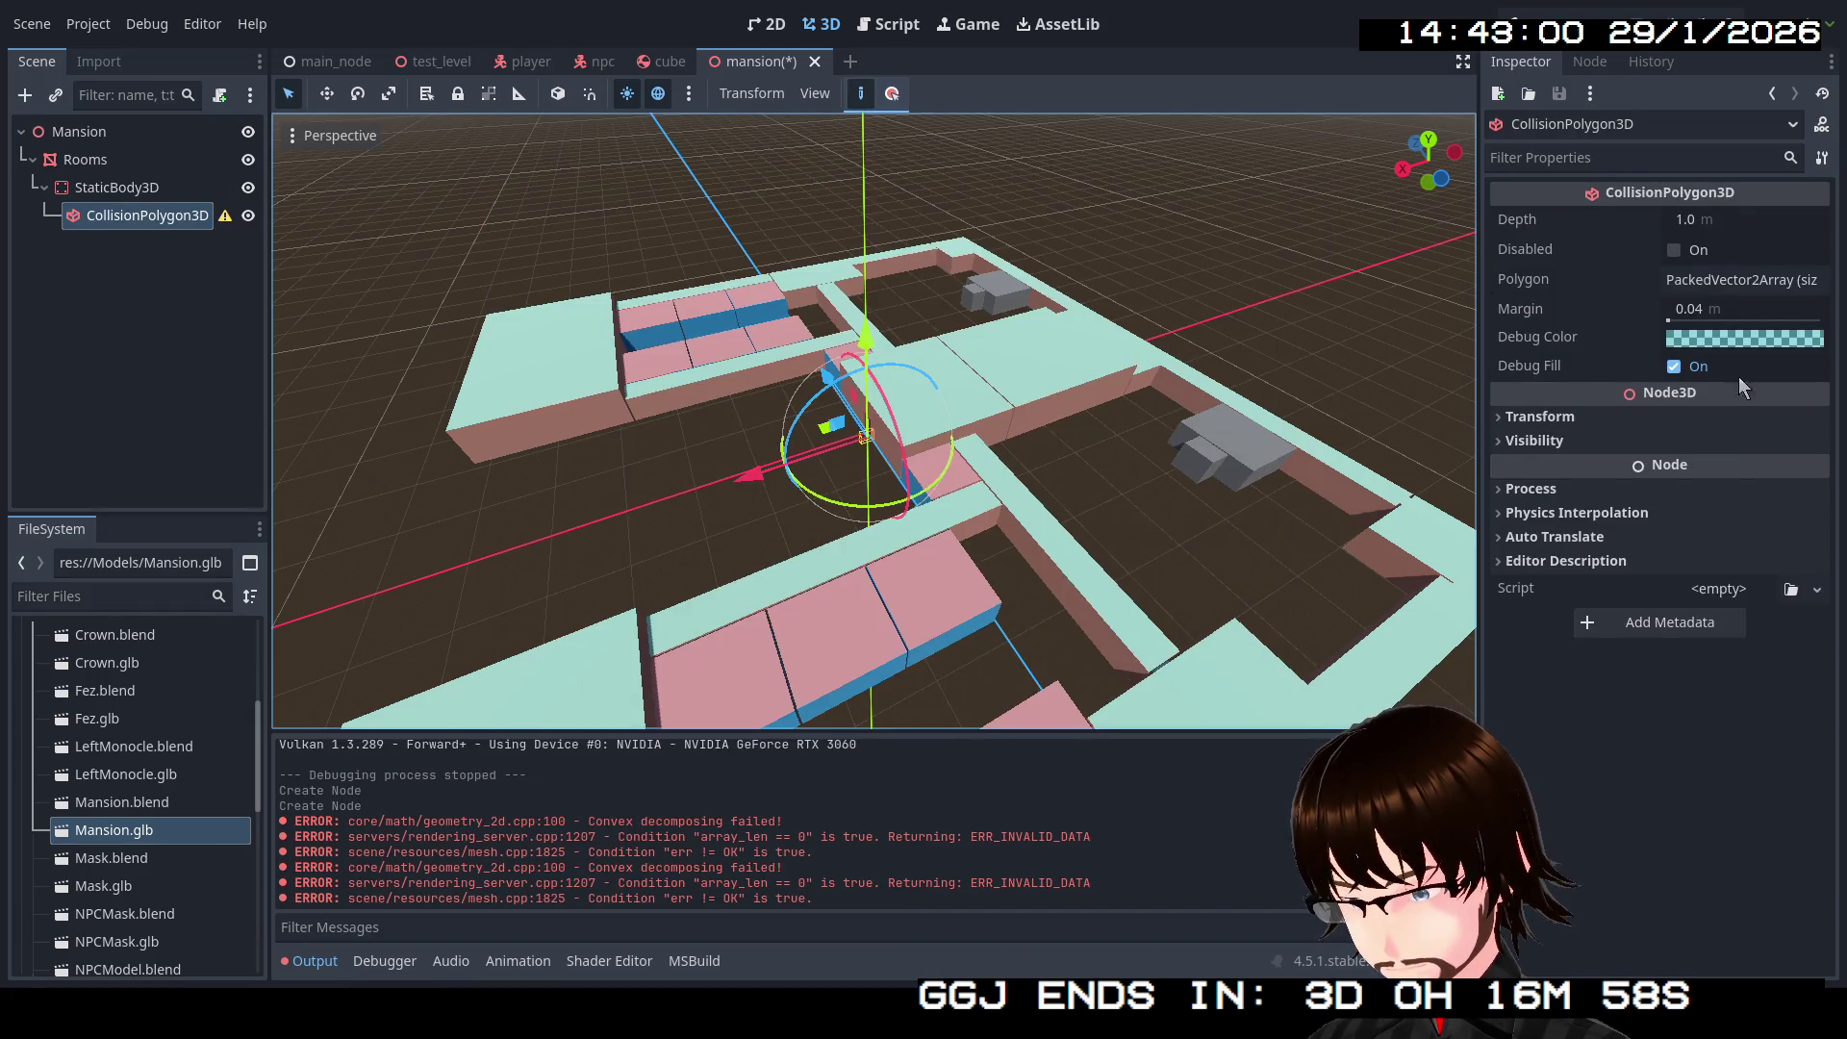
left_click(1761, 287)
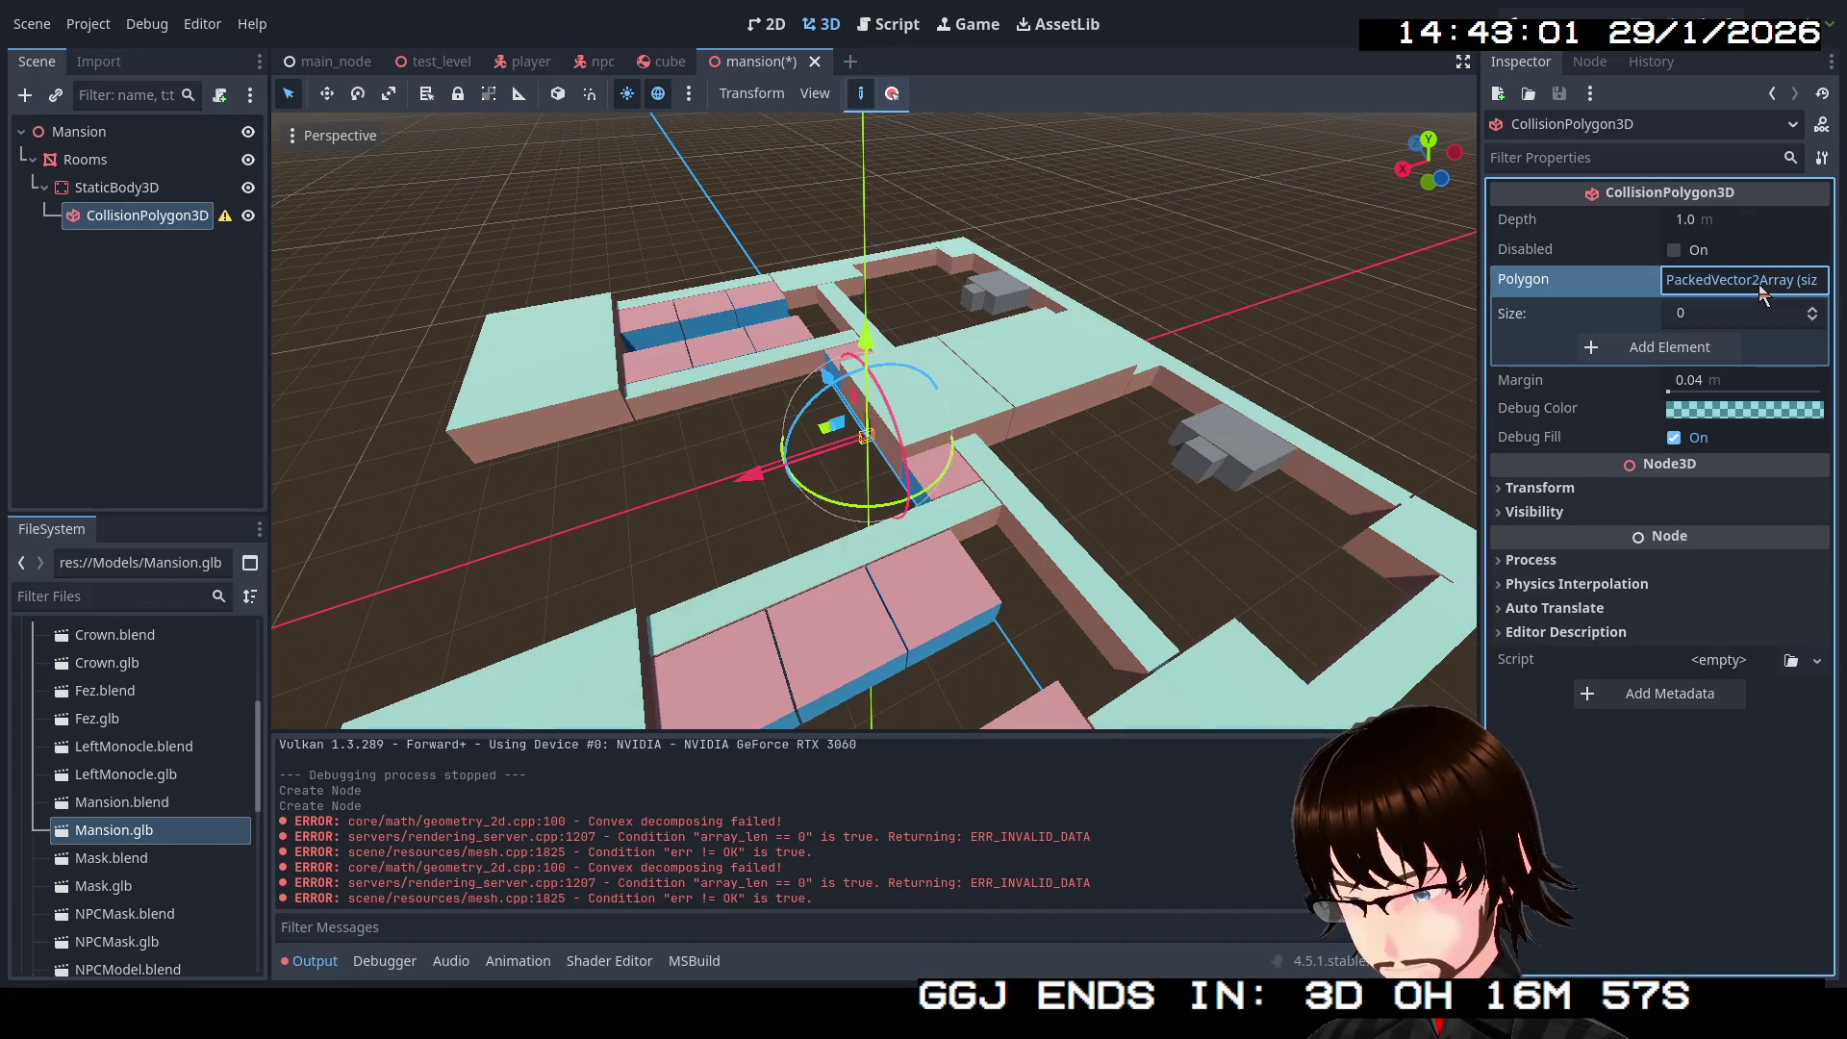
Step: Reset the CollisionPolygon3D's polygon to empty and reparent Rooms under StaticBody3D
left_click(1691, 355)
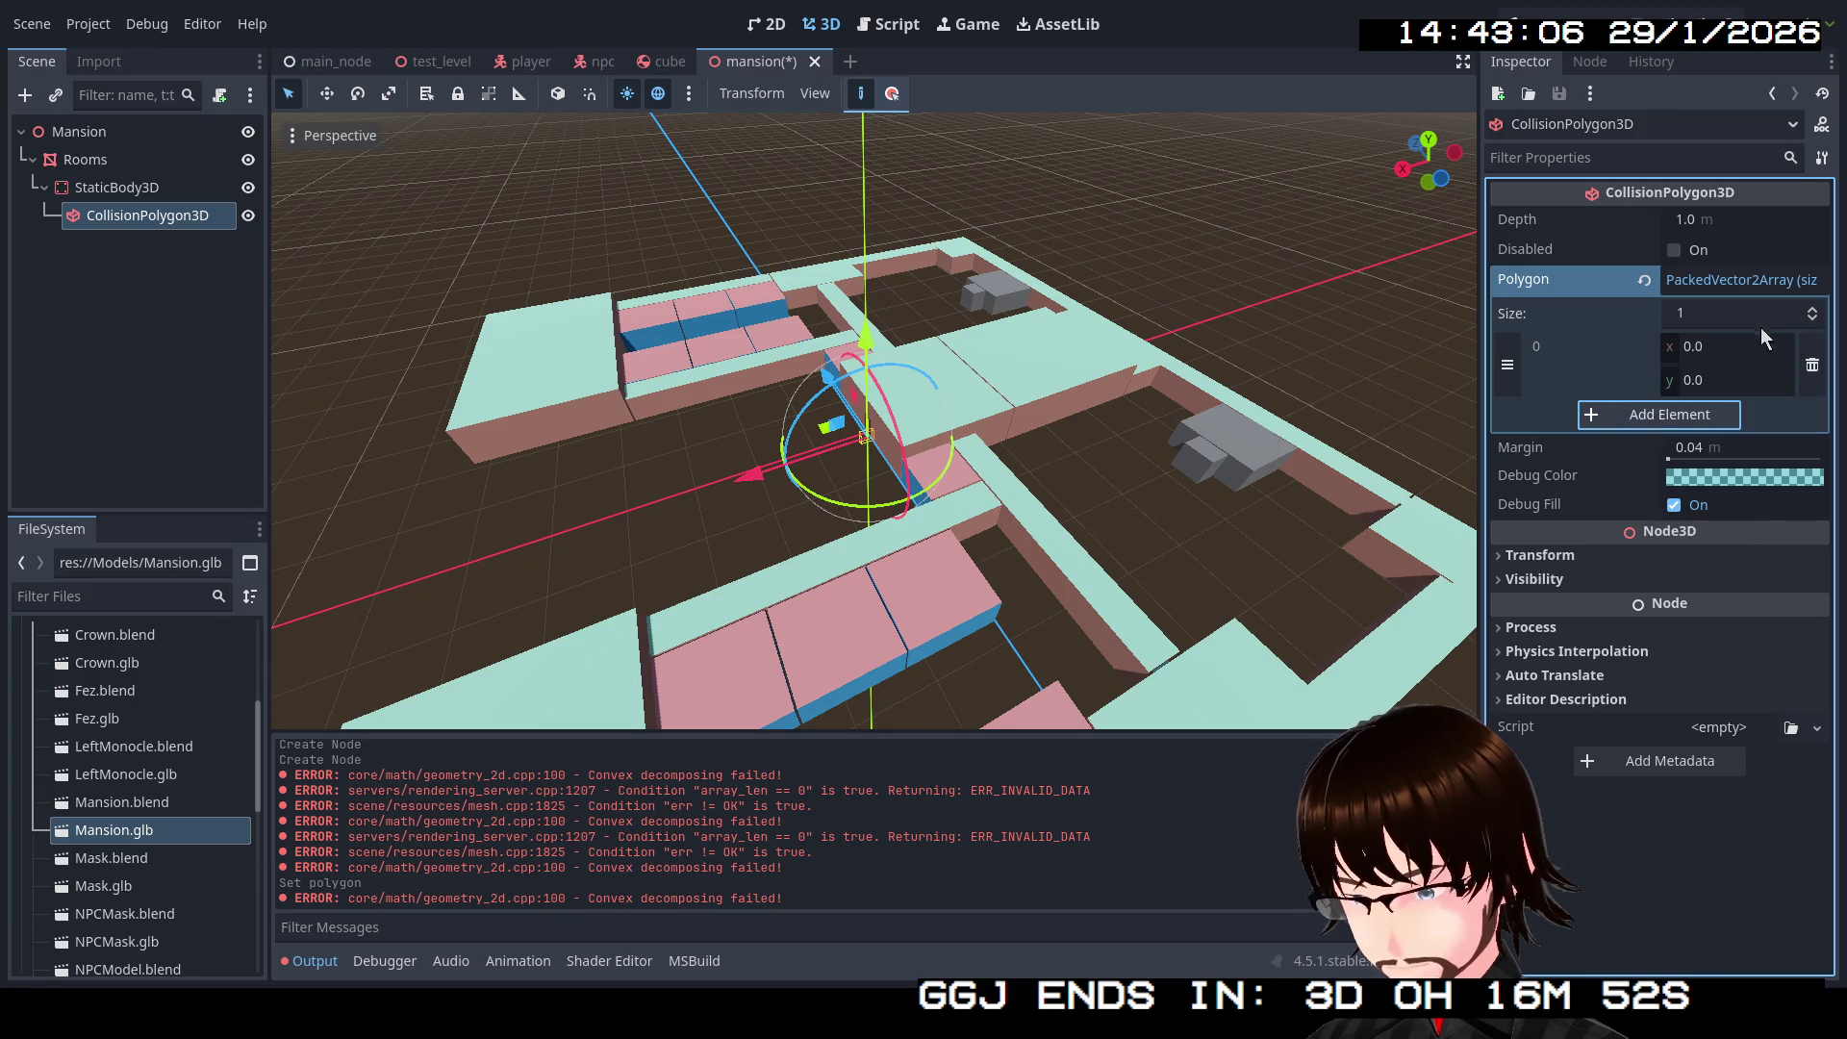
left_click(1643, 281)
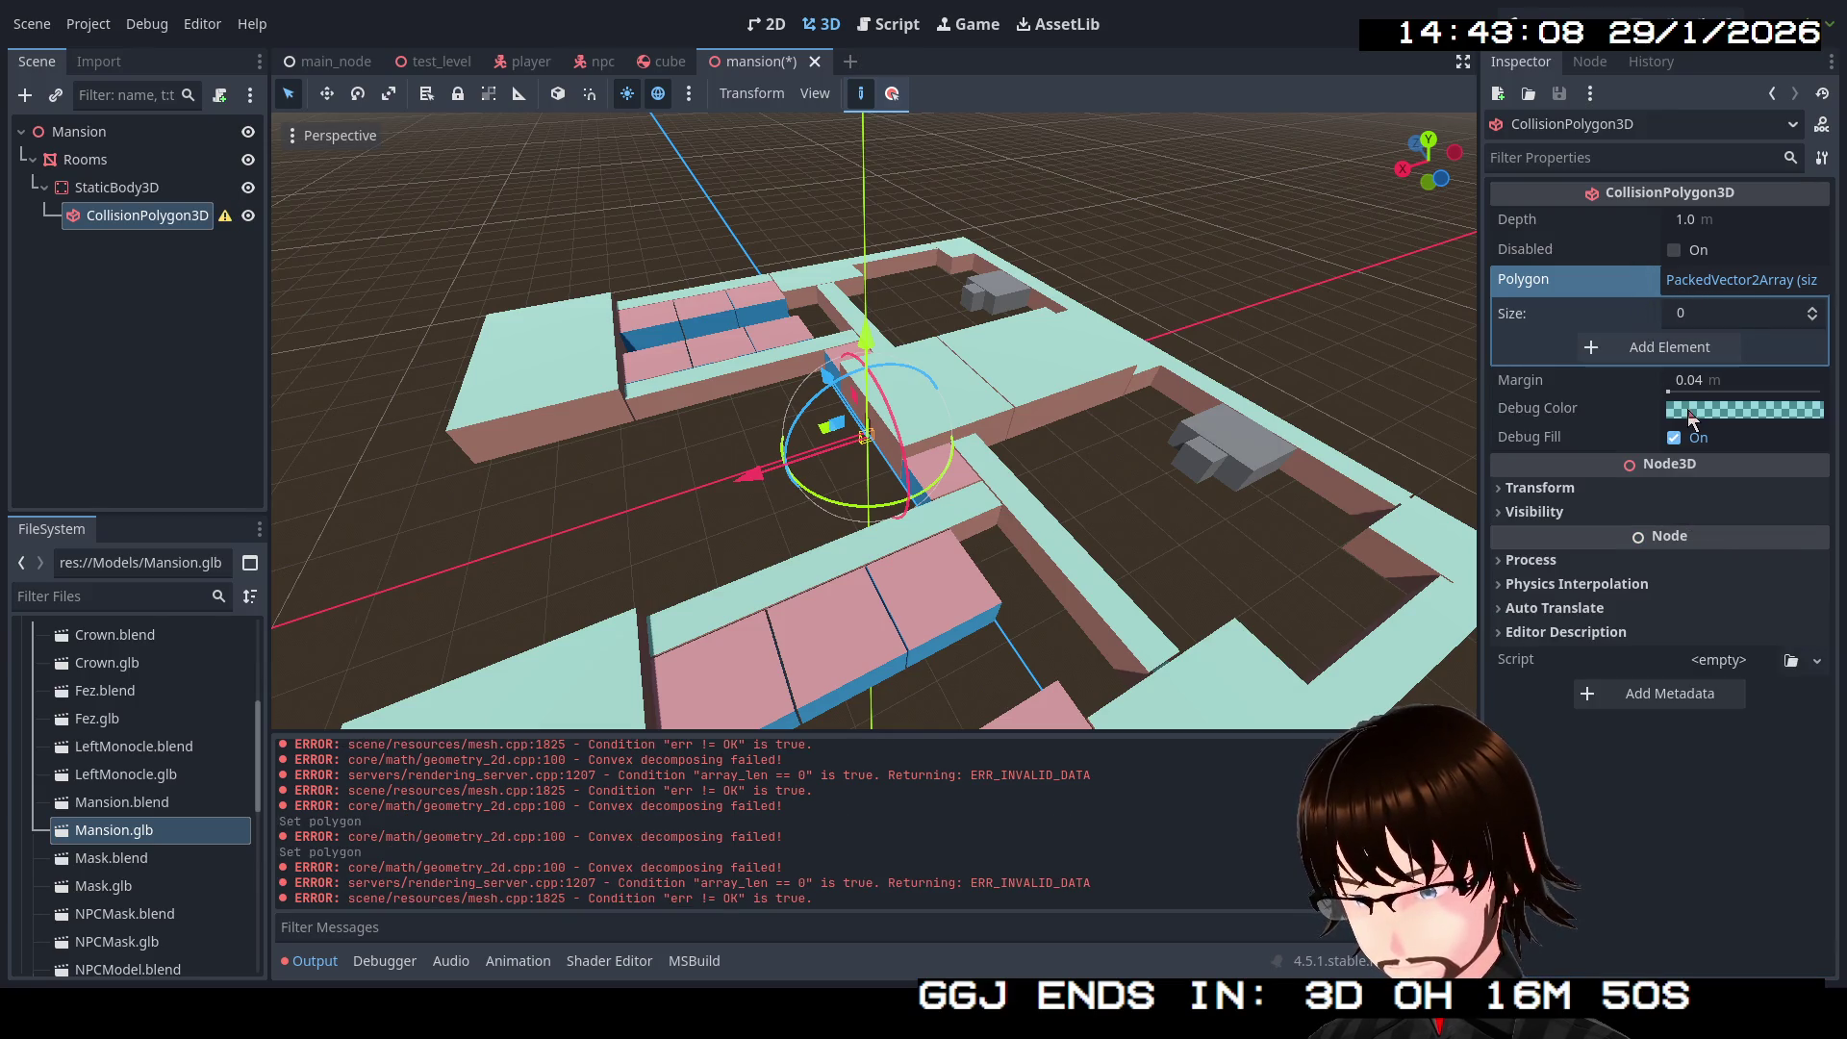
left_click(1683, 336)
left_click_drag(1694, 354, 1789, 354)
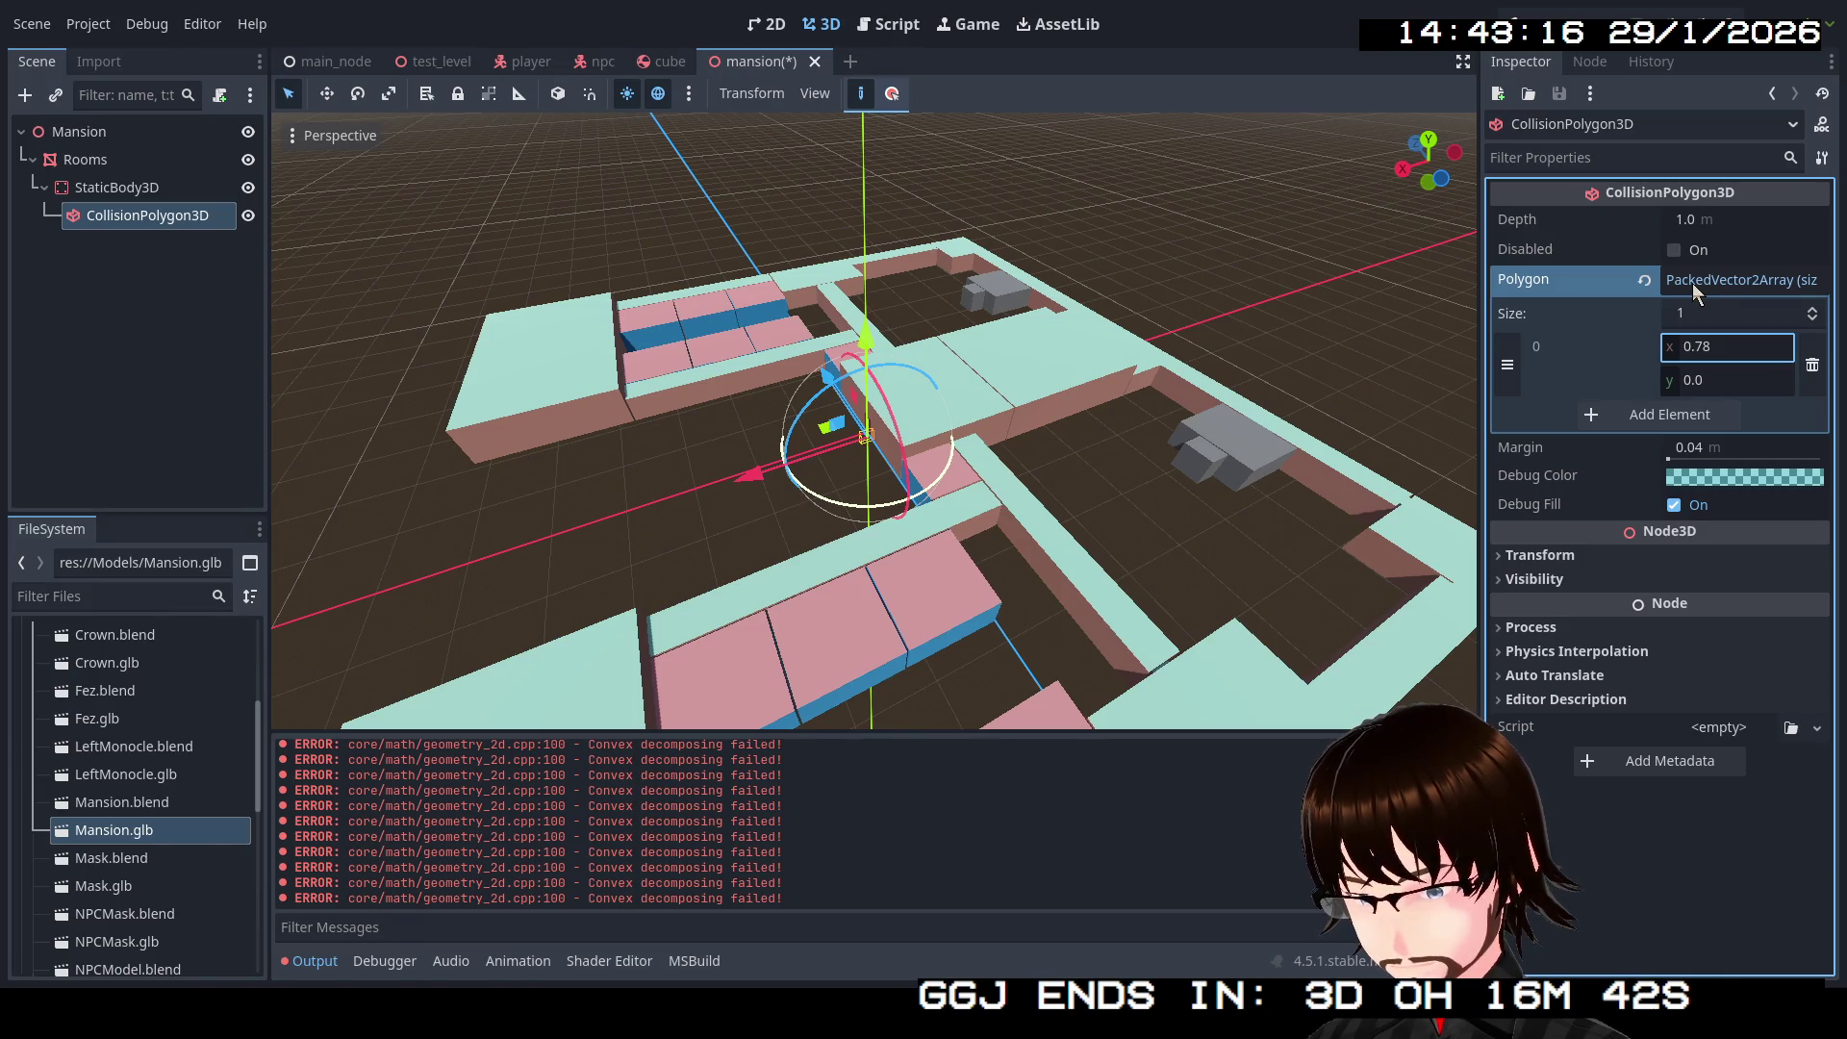
left_click(1643, 281)
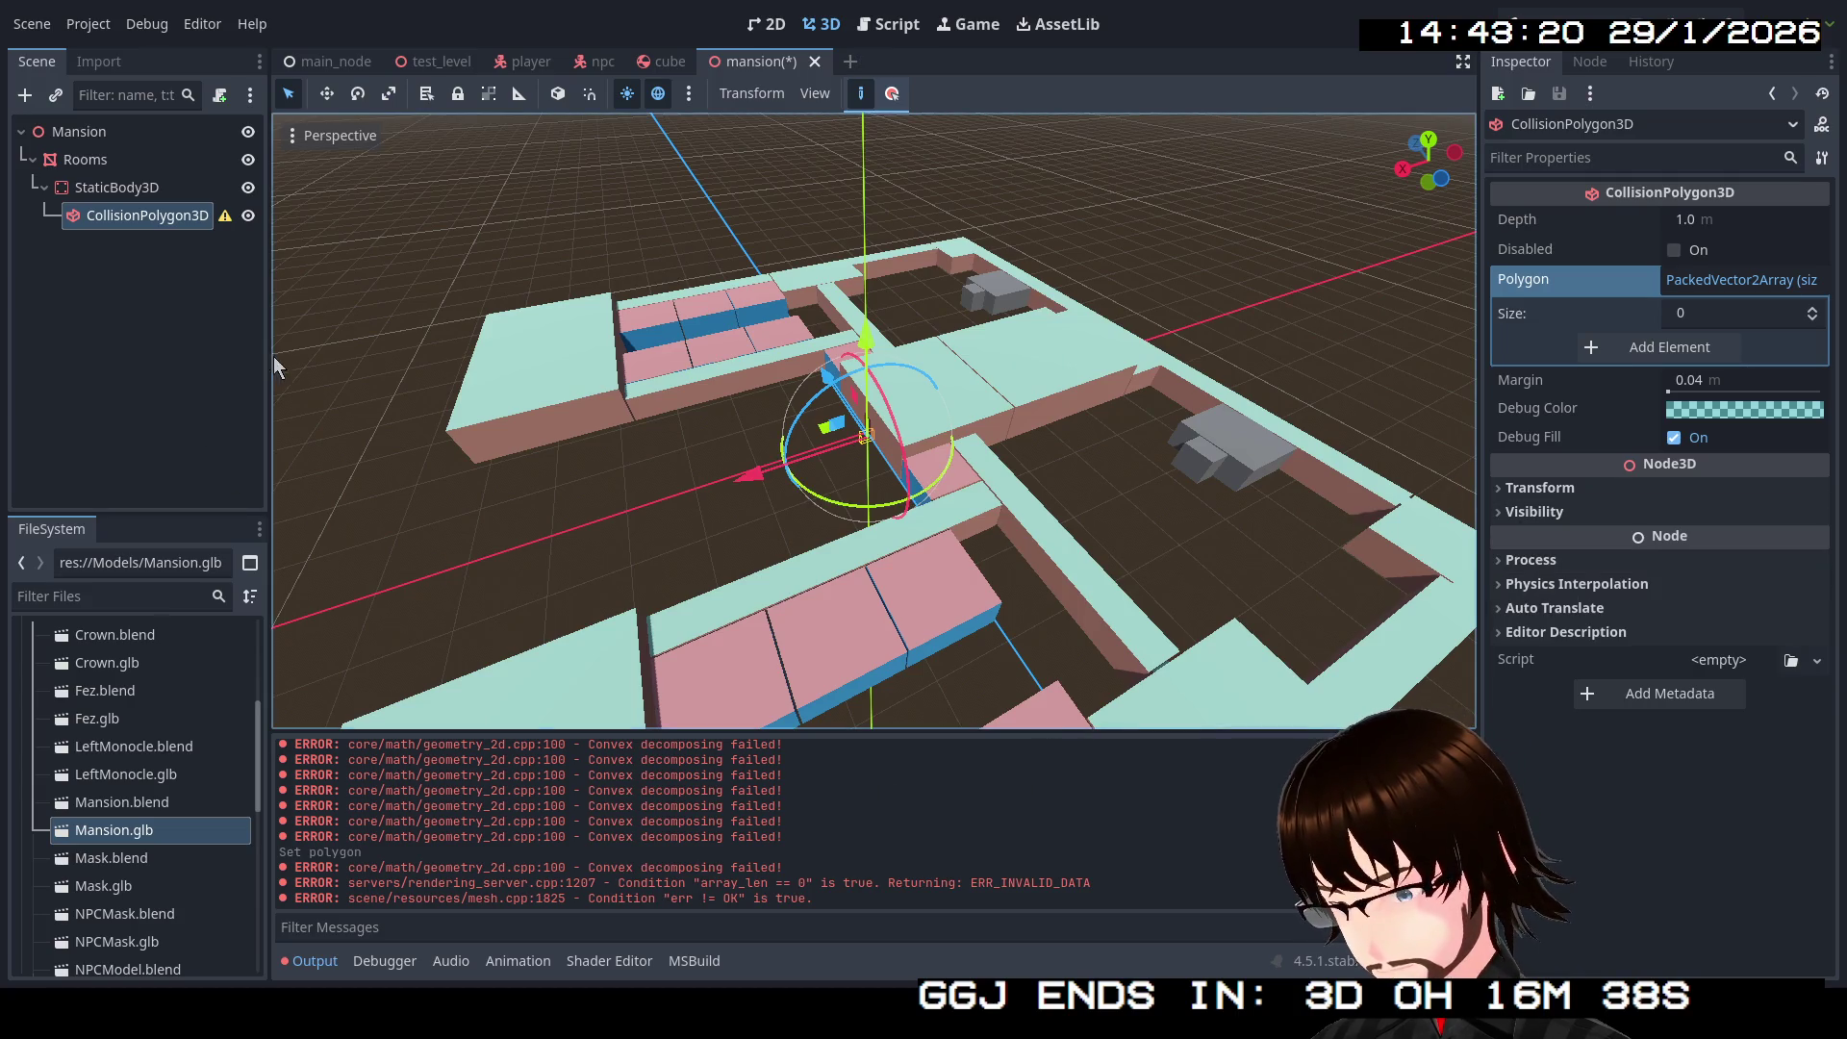
mouse_move(235, 222)
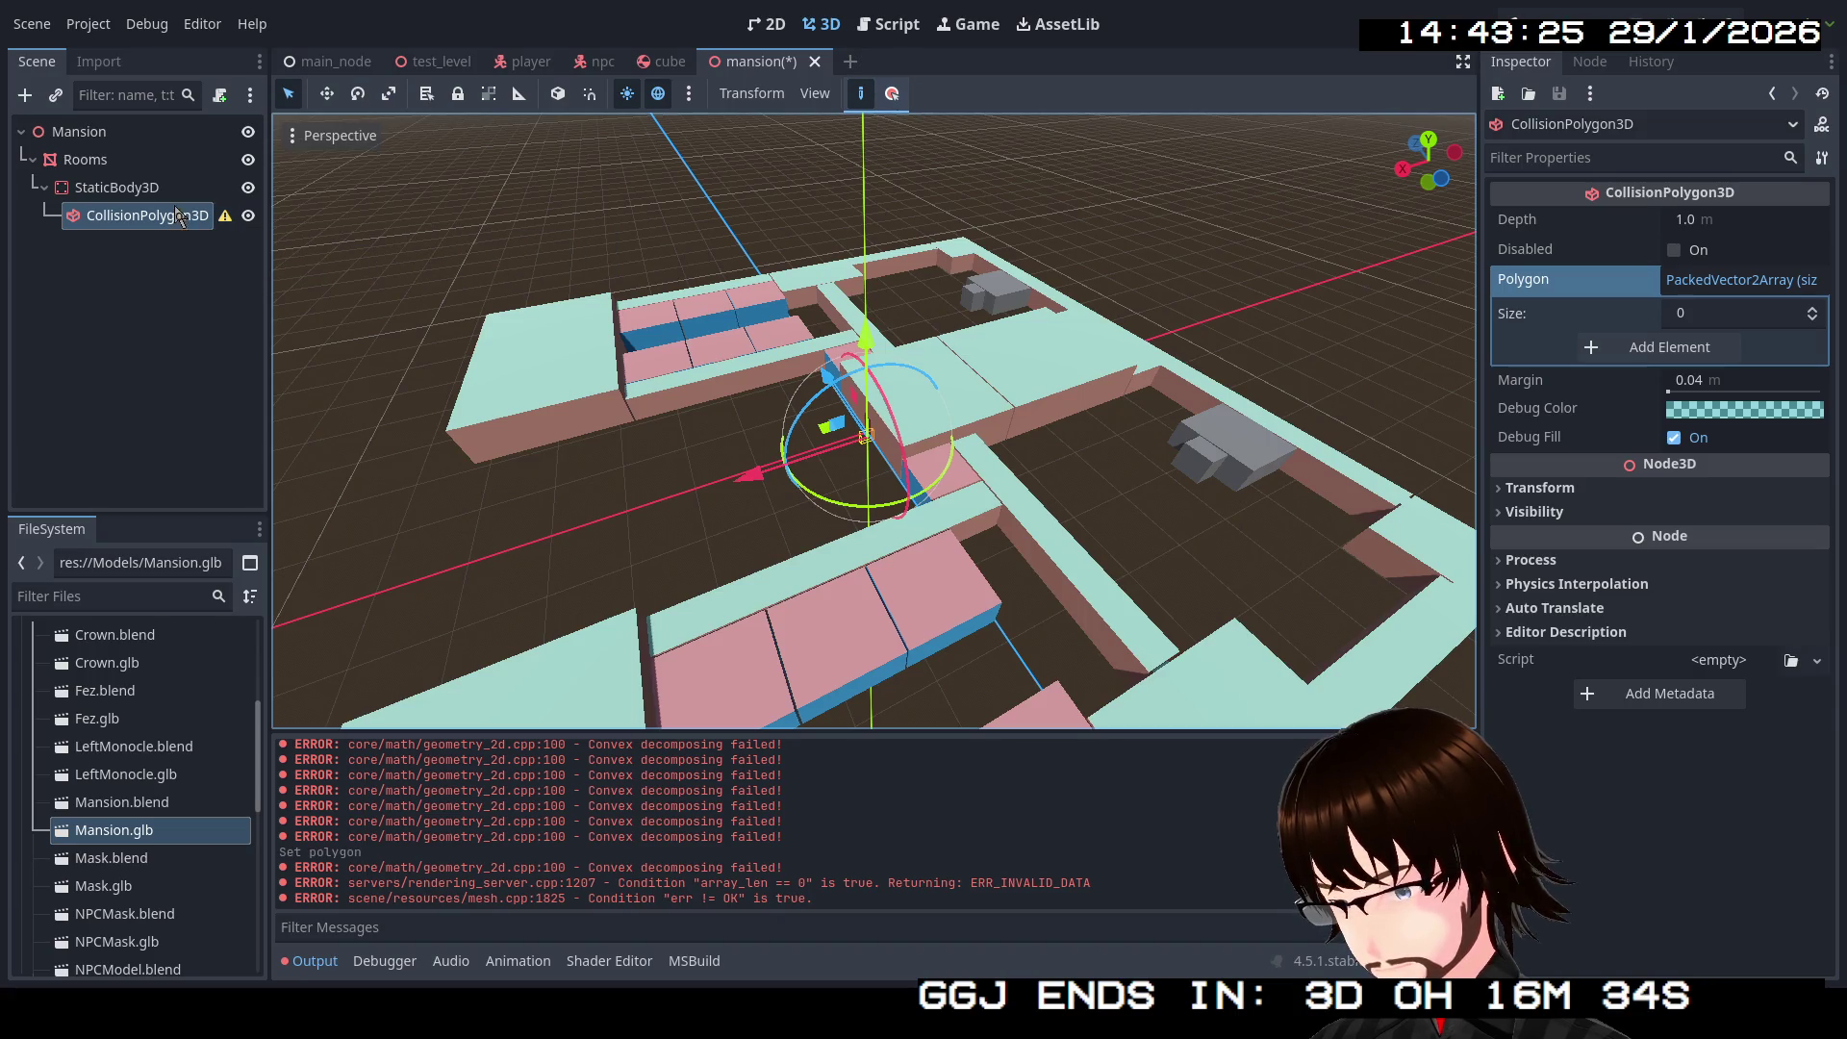
mouse_move(88, 159)
left_mouse_down()
mouse_move(132, 227)
mouse_move(94, 136)
mouse_move(124, 216)
mouse_move(144, 210)
mouse_move(110, 215)
mouse_move(108, 164)
mouse_move(114, 219)
left_mouse_up()
Step: Move StaticBody3D directly under Mansion and CollisionPolygon3D directly under StaticBody3D
left_click(100, 188)
left_click(100, 166)
left_click(187, 281)
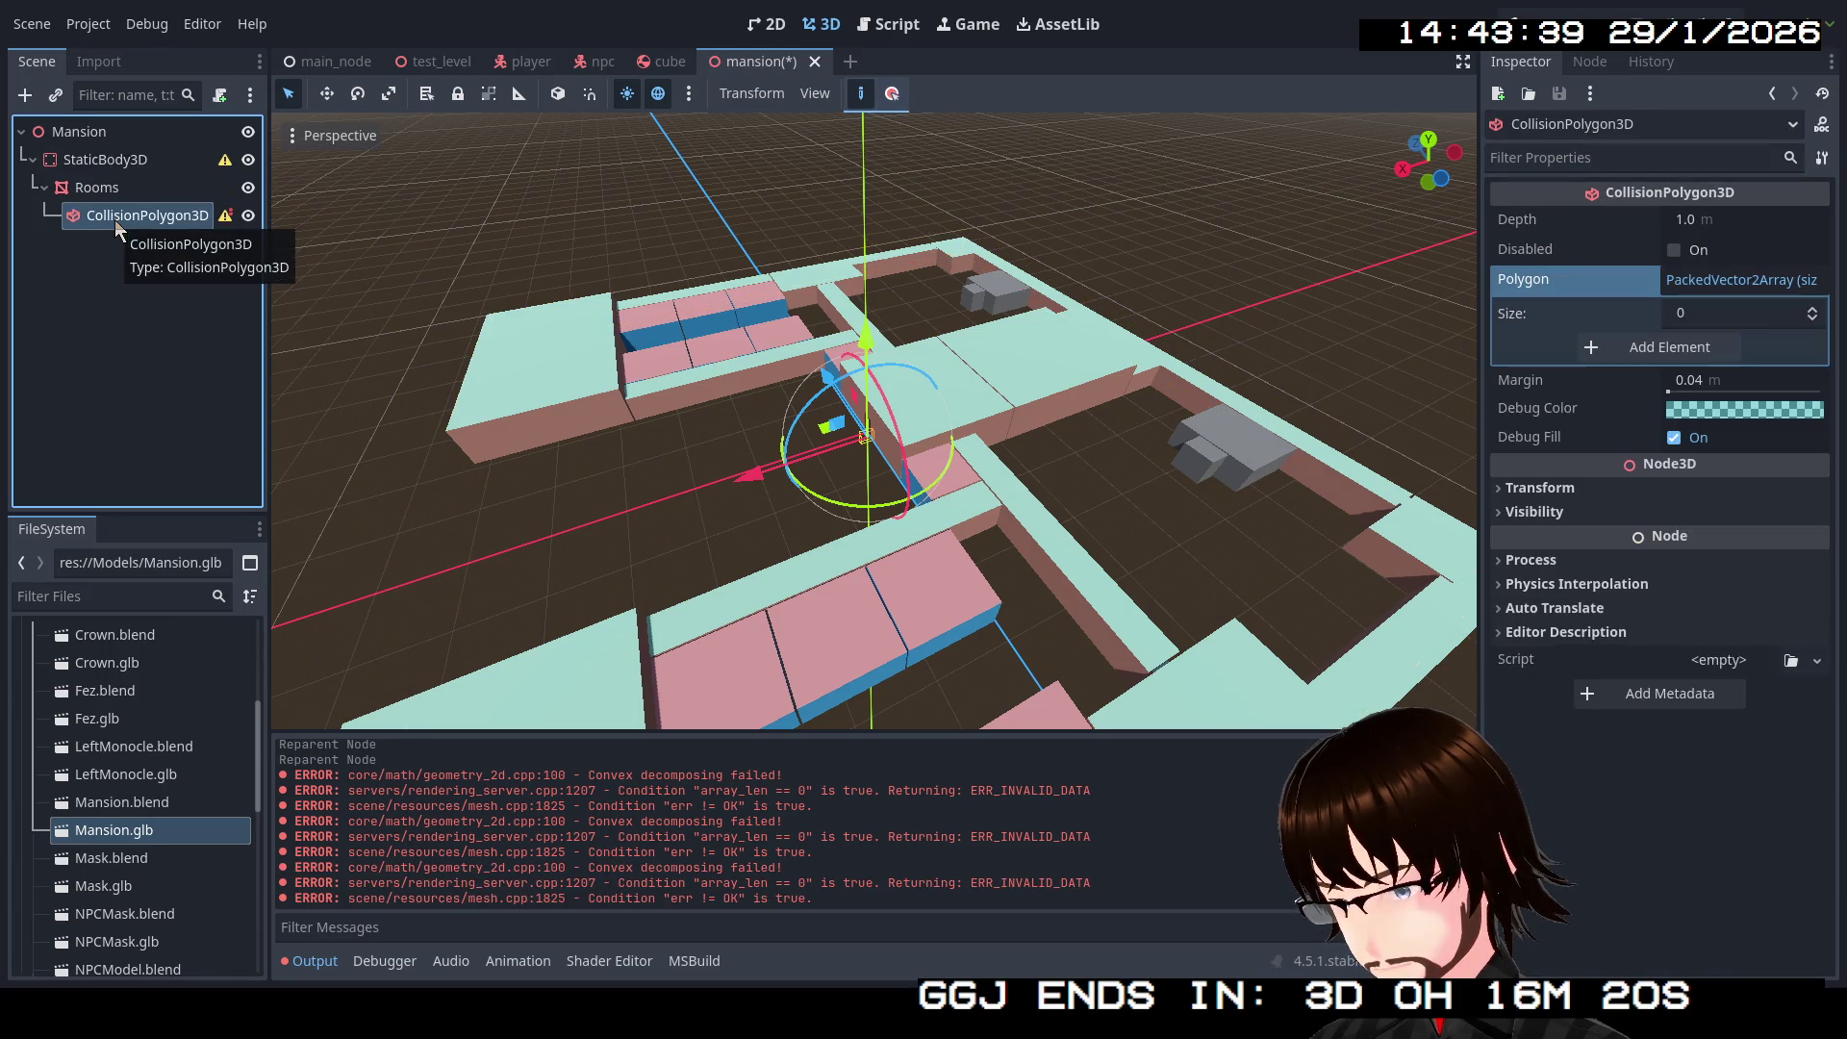
mouse_move(225, 219)
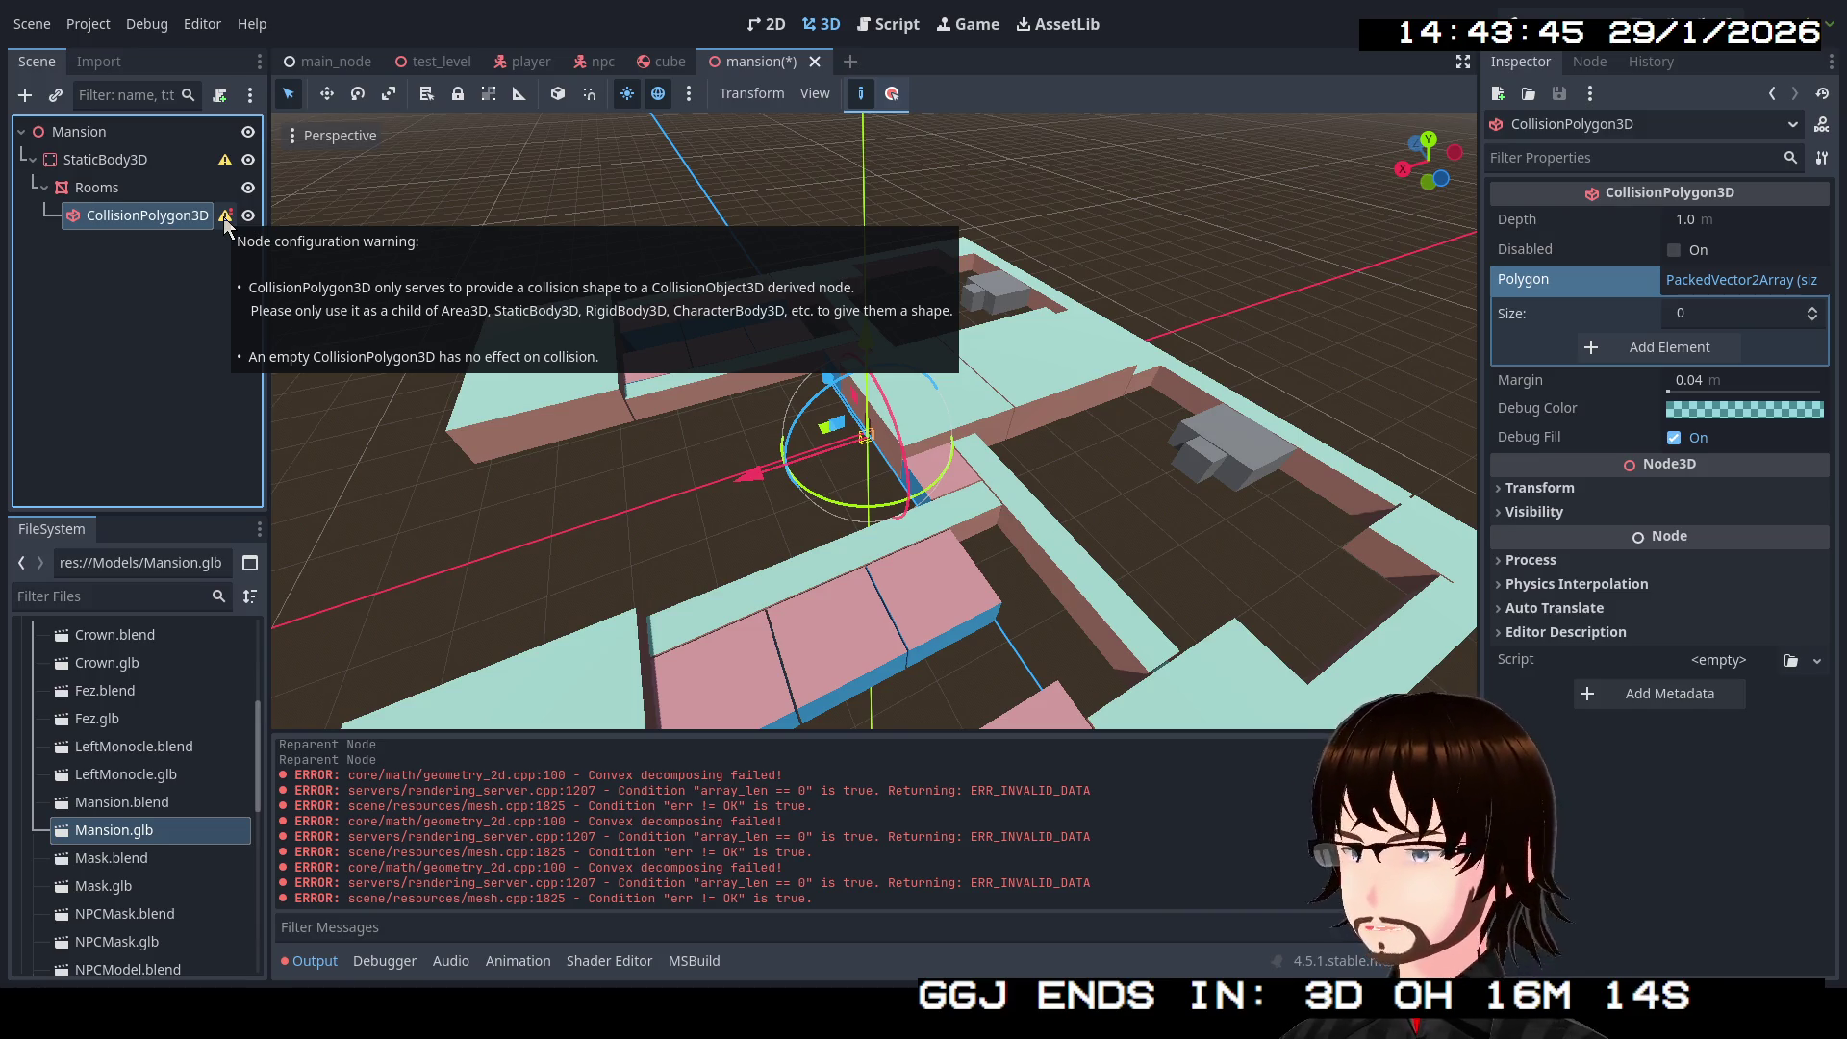
mouse_move(185, 216)
left_mouse_down()
mouse_move(146, 170)
mouse_move(121, 228)
mouse_move(89, 160)
left_mouse_up()
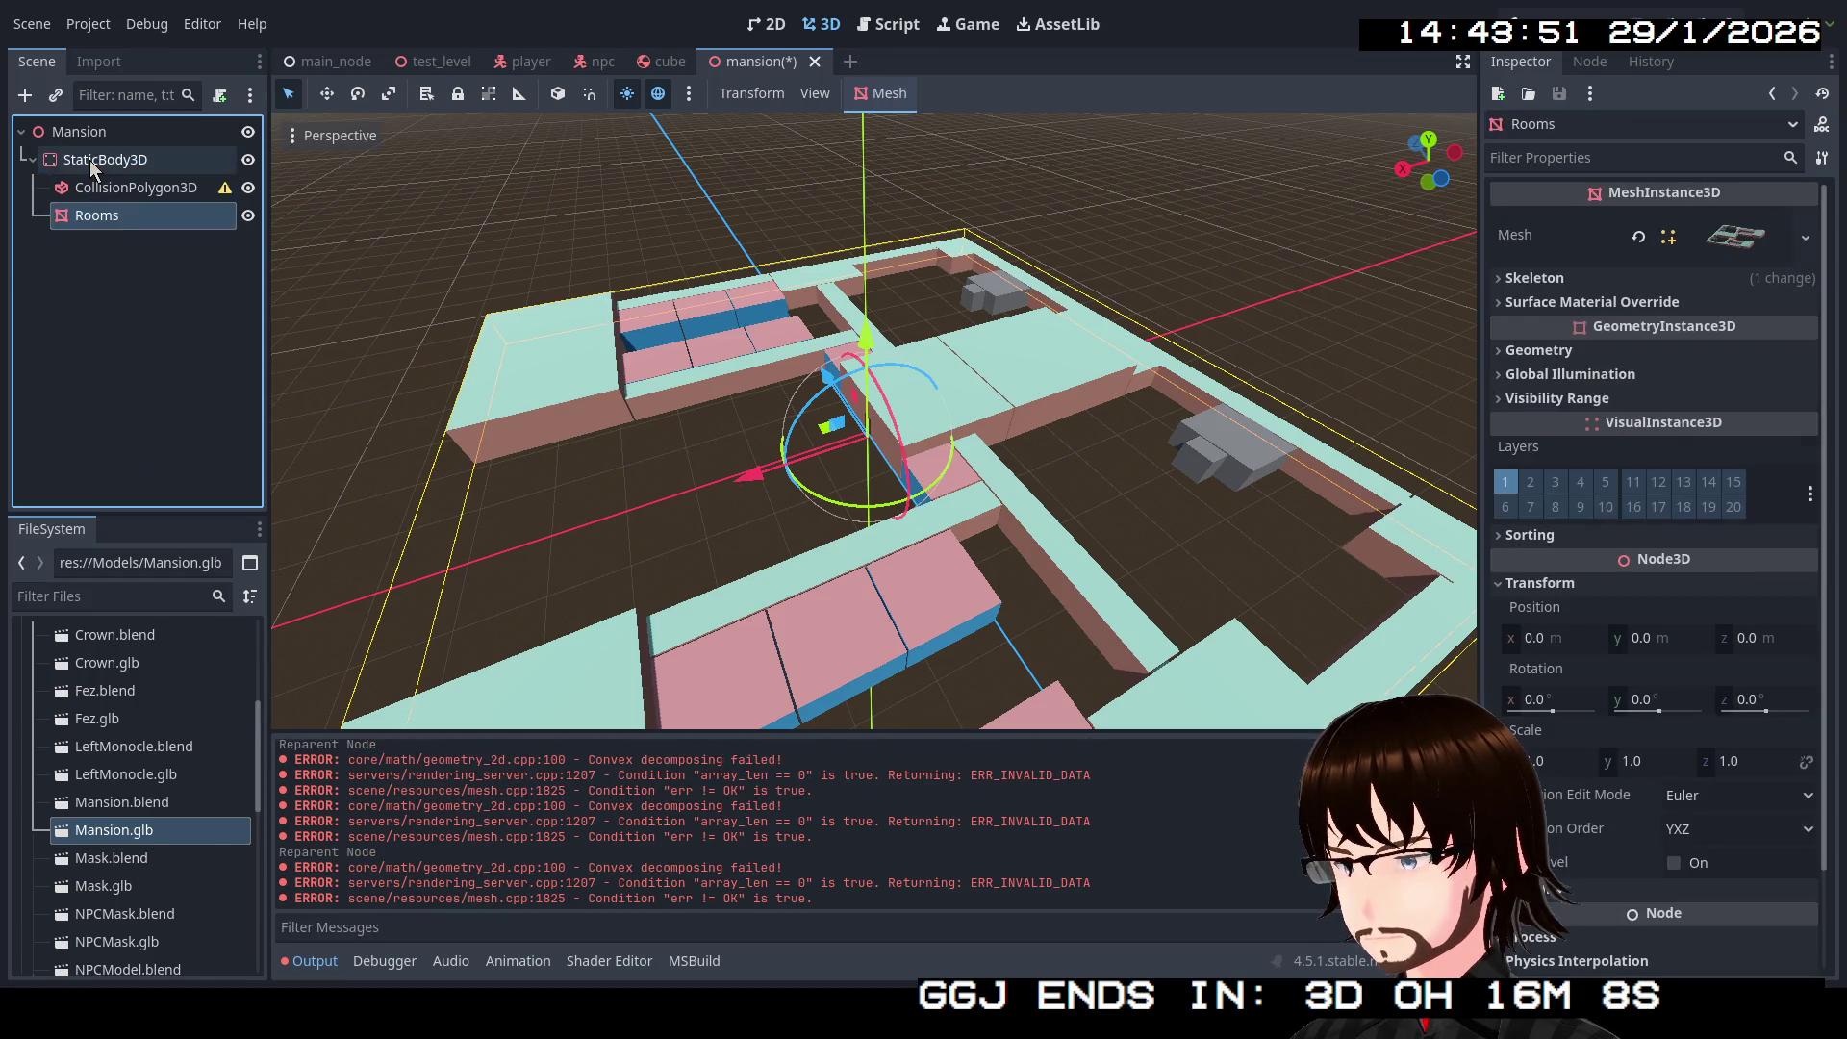
Step: Check the CollisionPolygon3D and Rooms nodes over a full view of the mansion, ending on CollisionPolygon3D
left_click(116, 190)
mouse_move(224, 188)
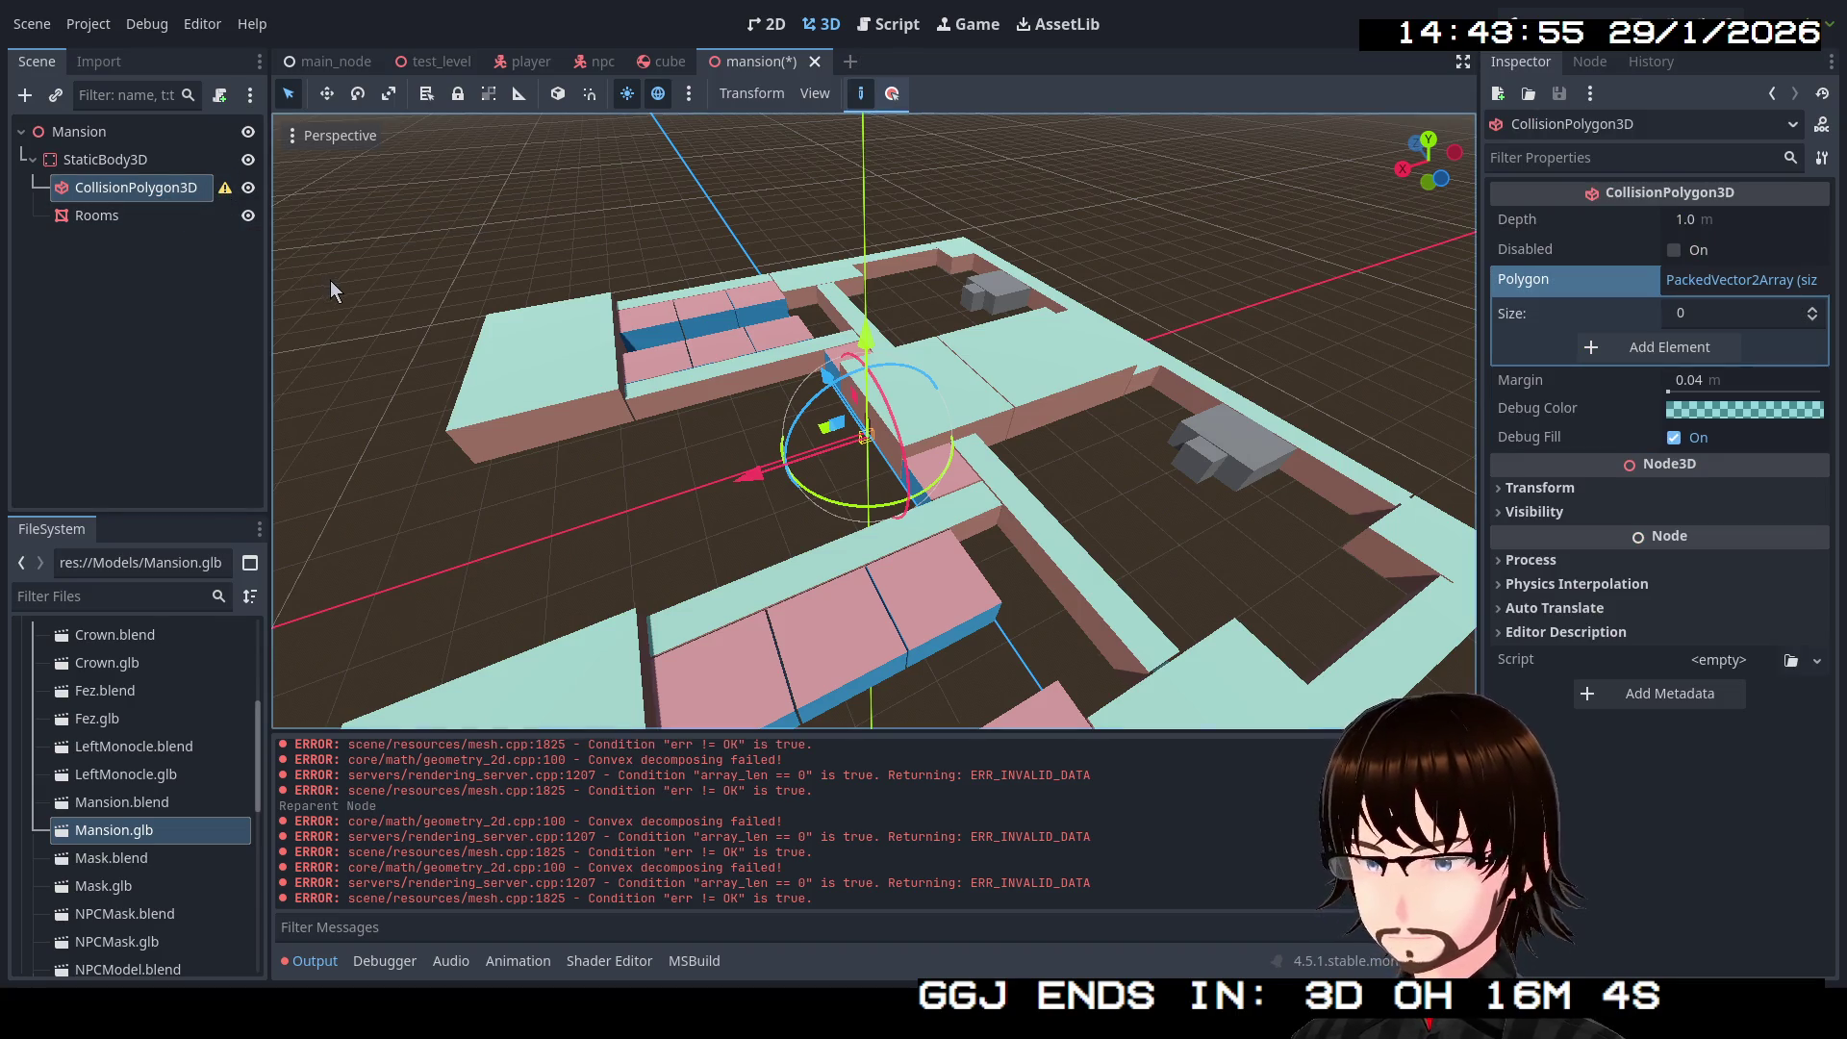
left_click(131, 223)
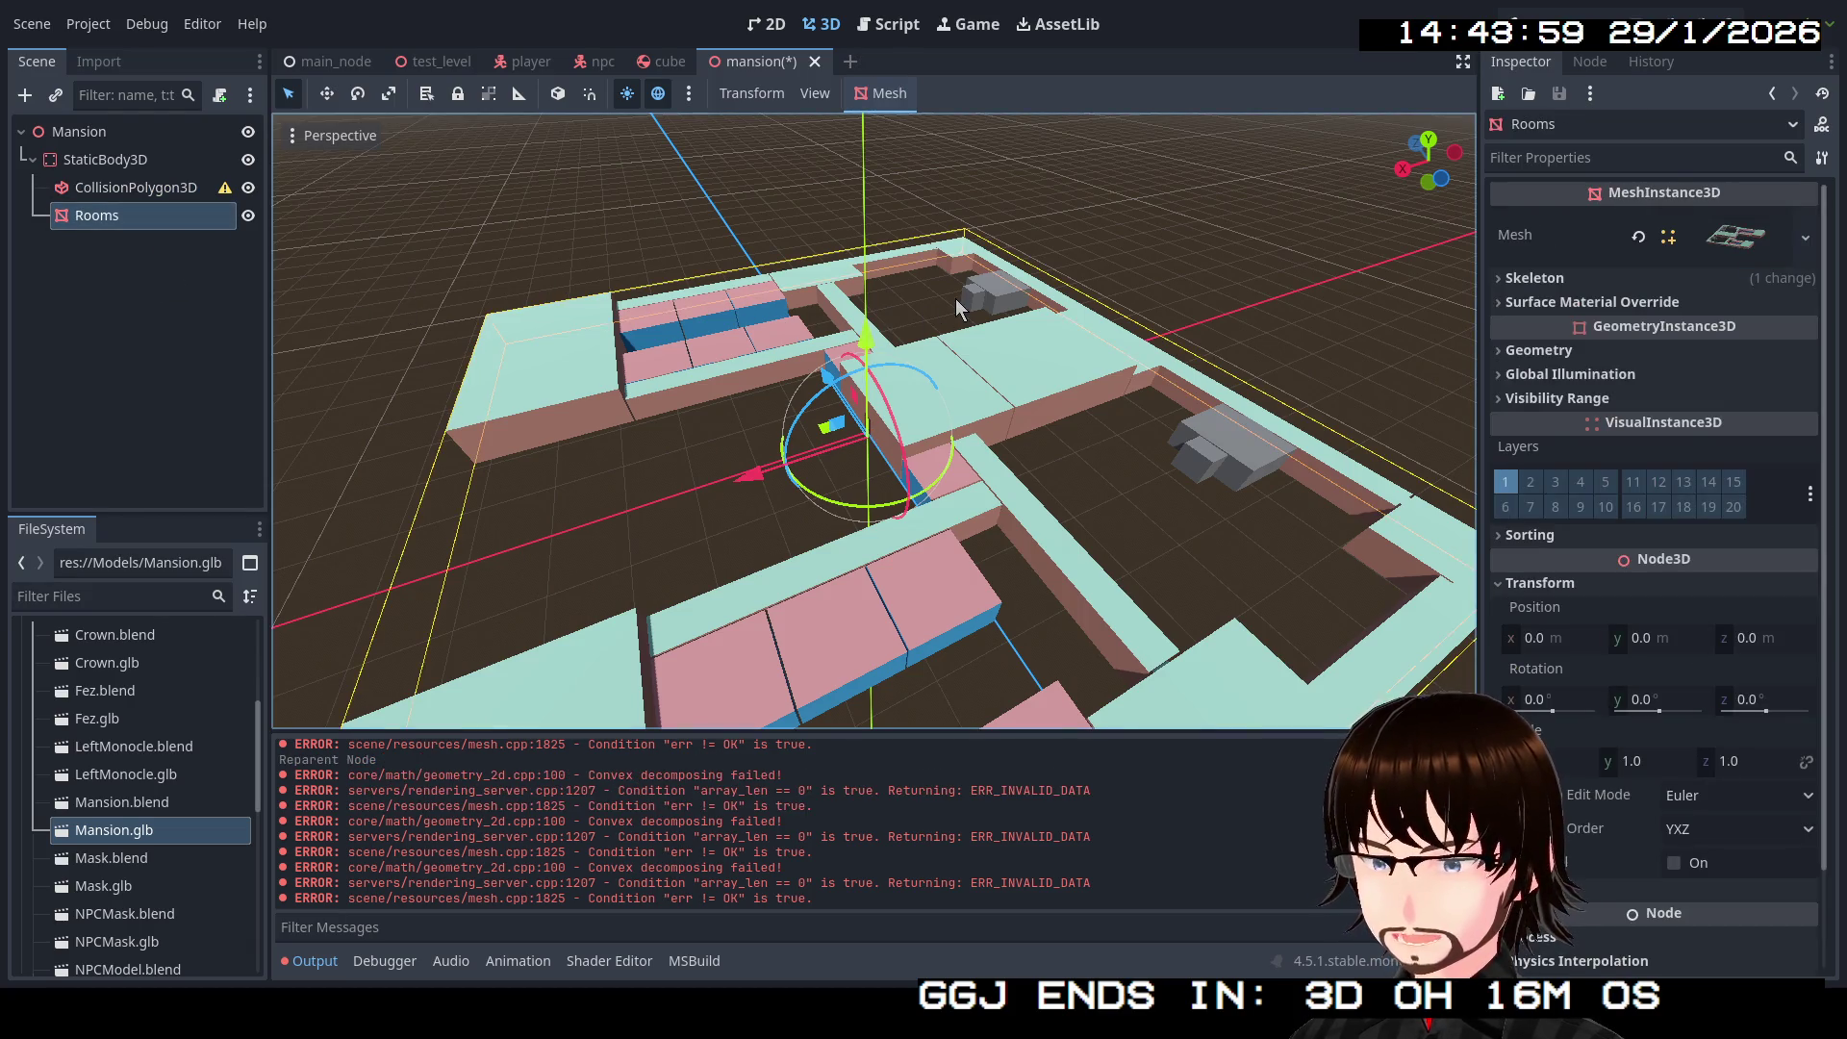
left_click_drag(1029, 452, 325, 315)
left_click(136, 187)
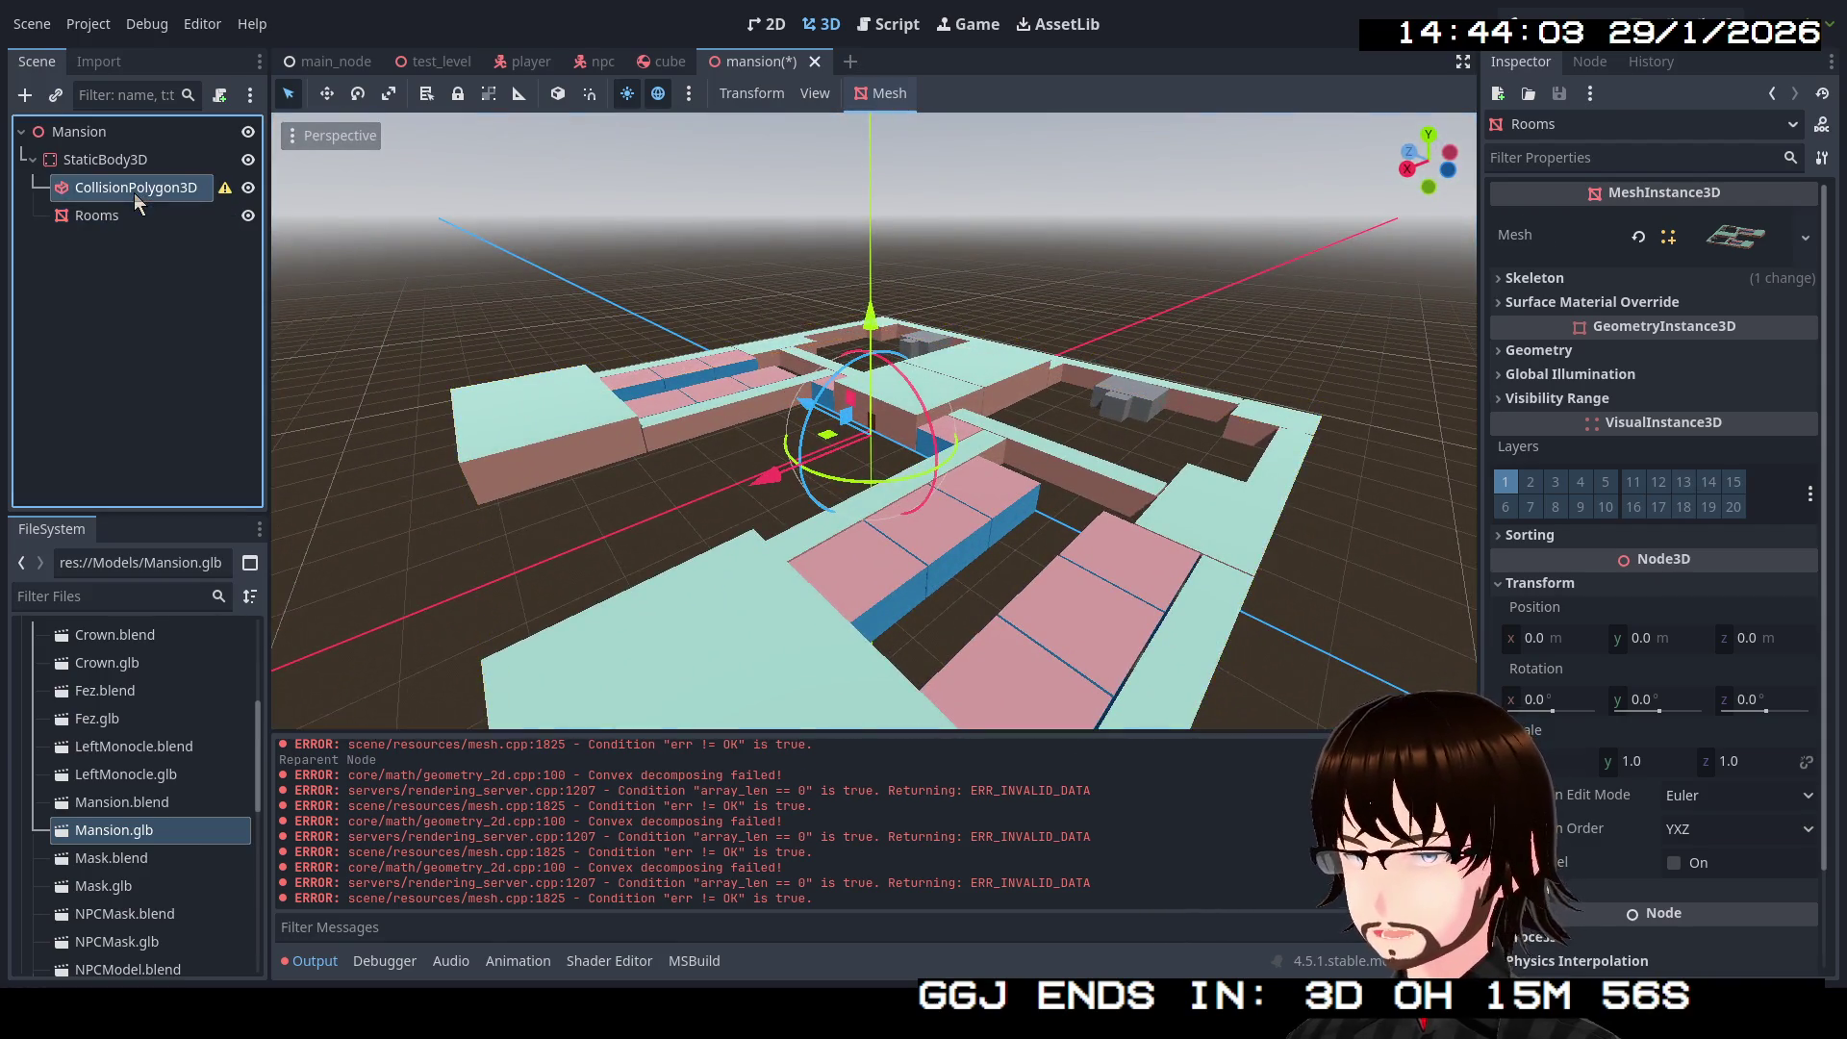
left_click(1661, 279)
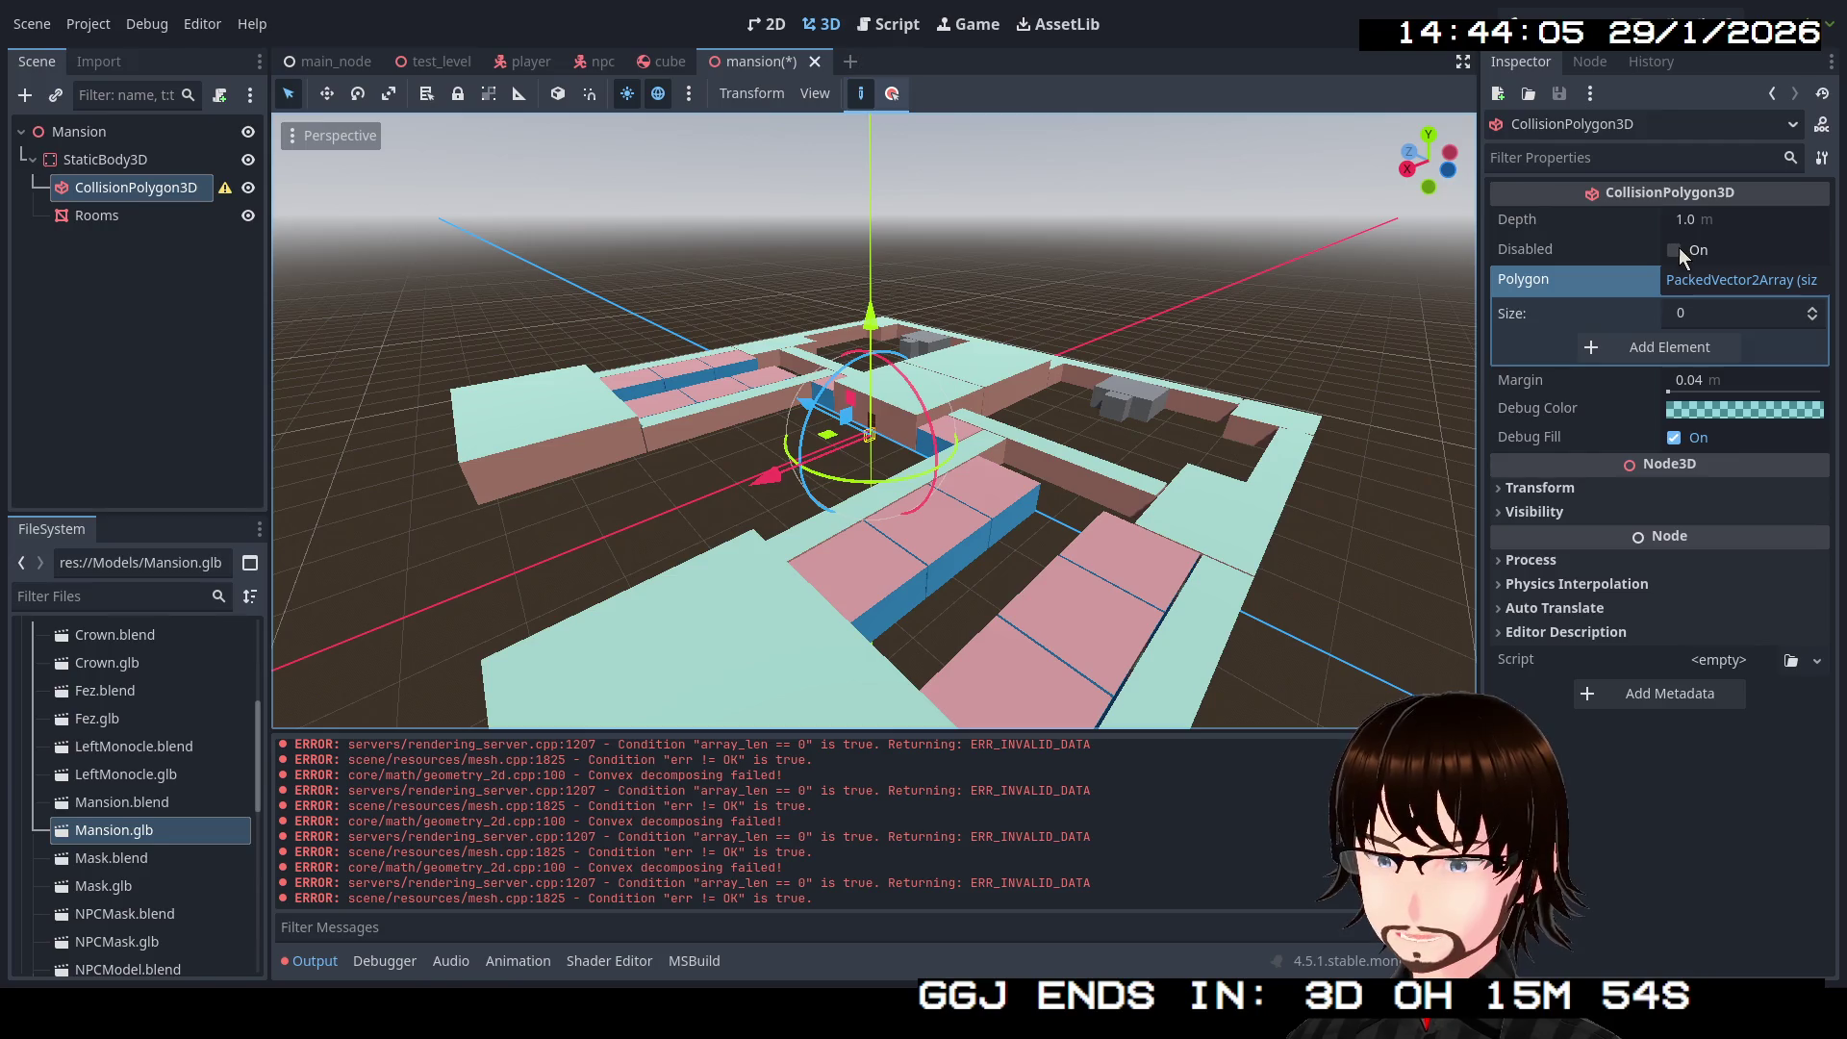
left_click(1678, 248)
left_click(1679, 248)
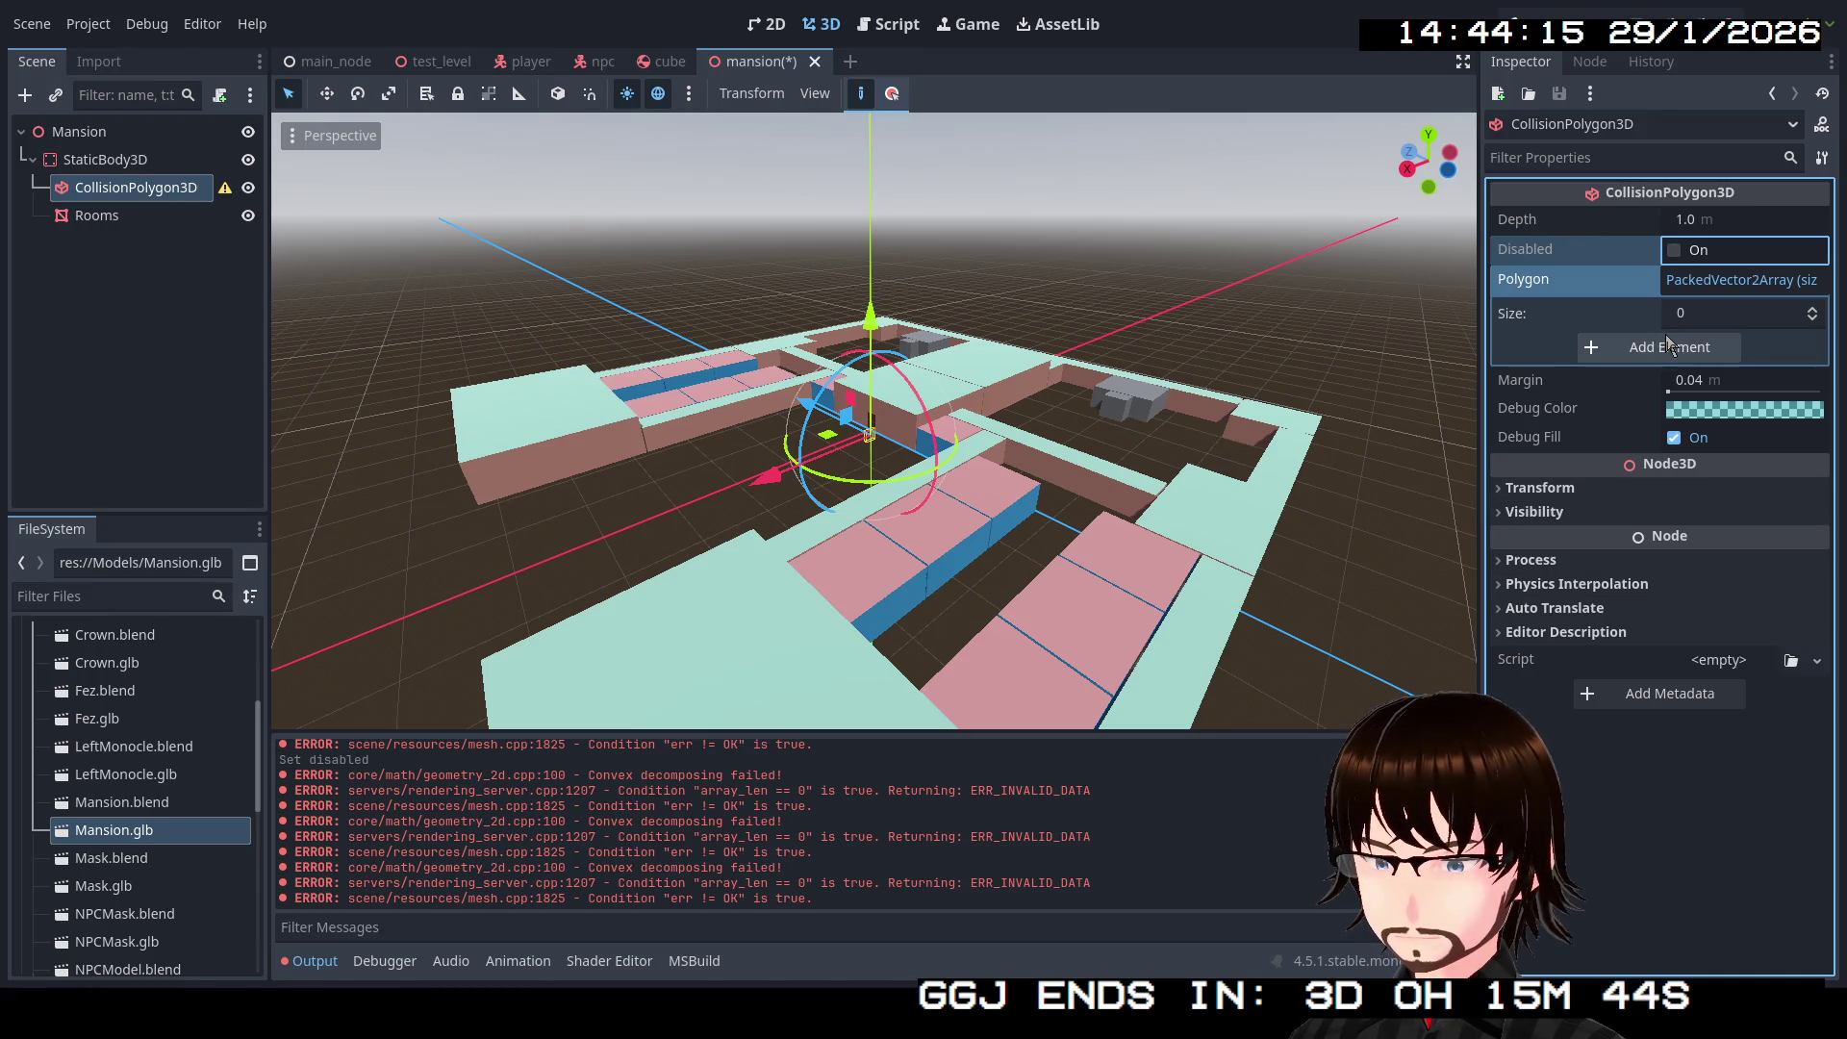
left_click(1726, 278)
left_click(1726, 277)
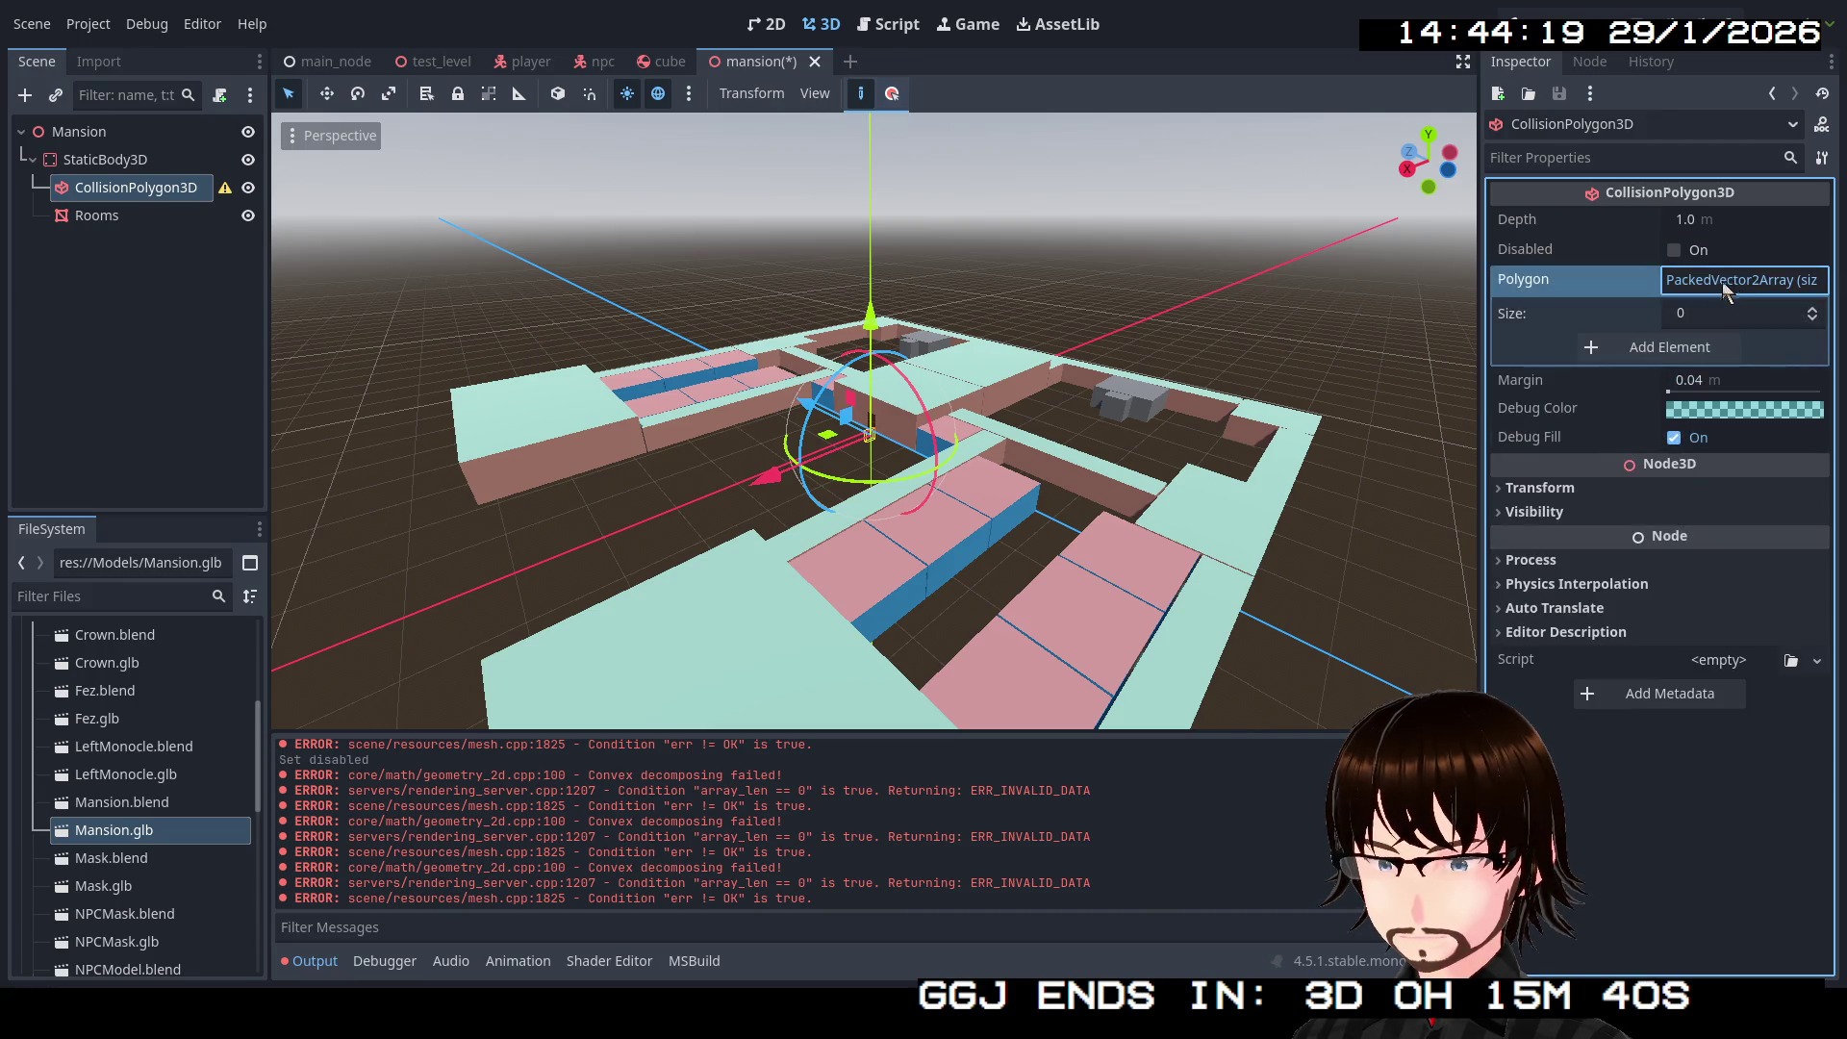
left_click(1656, 350)
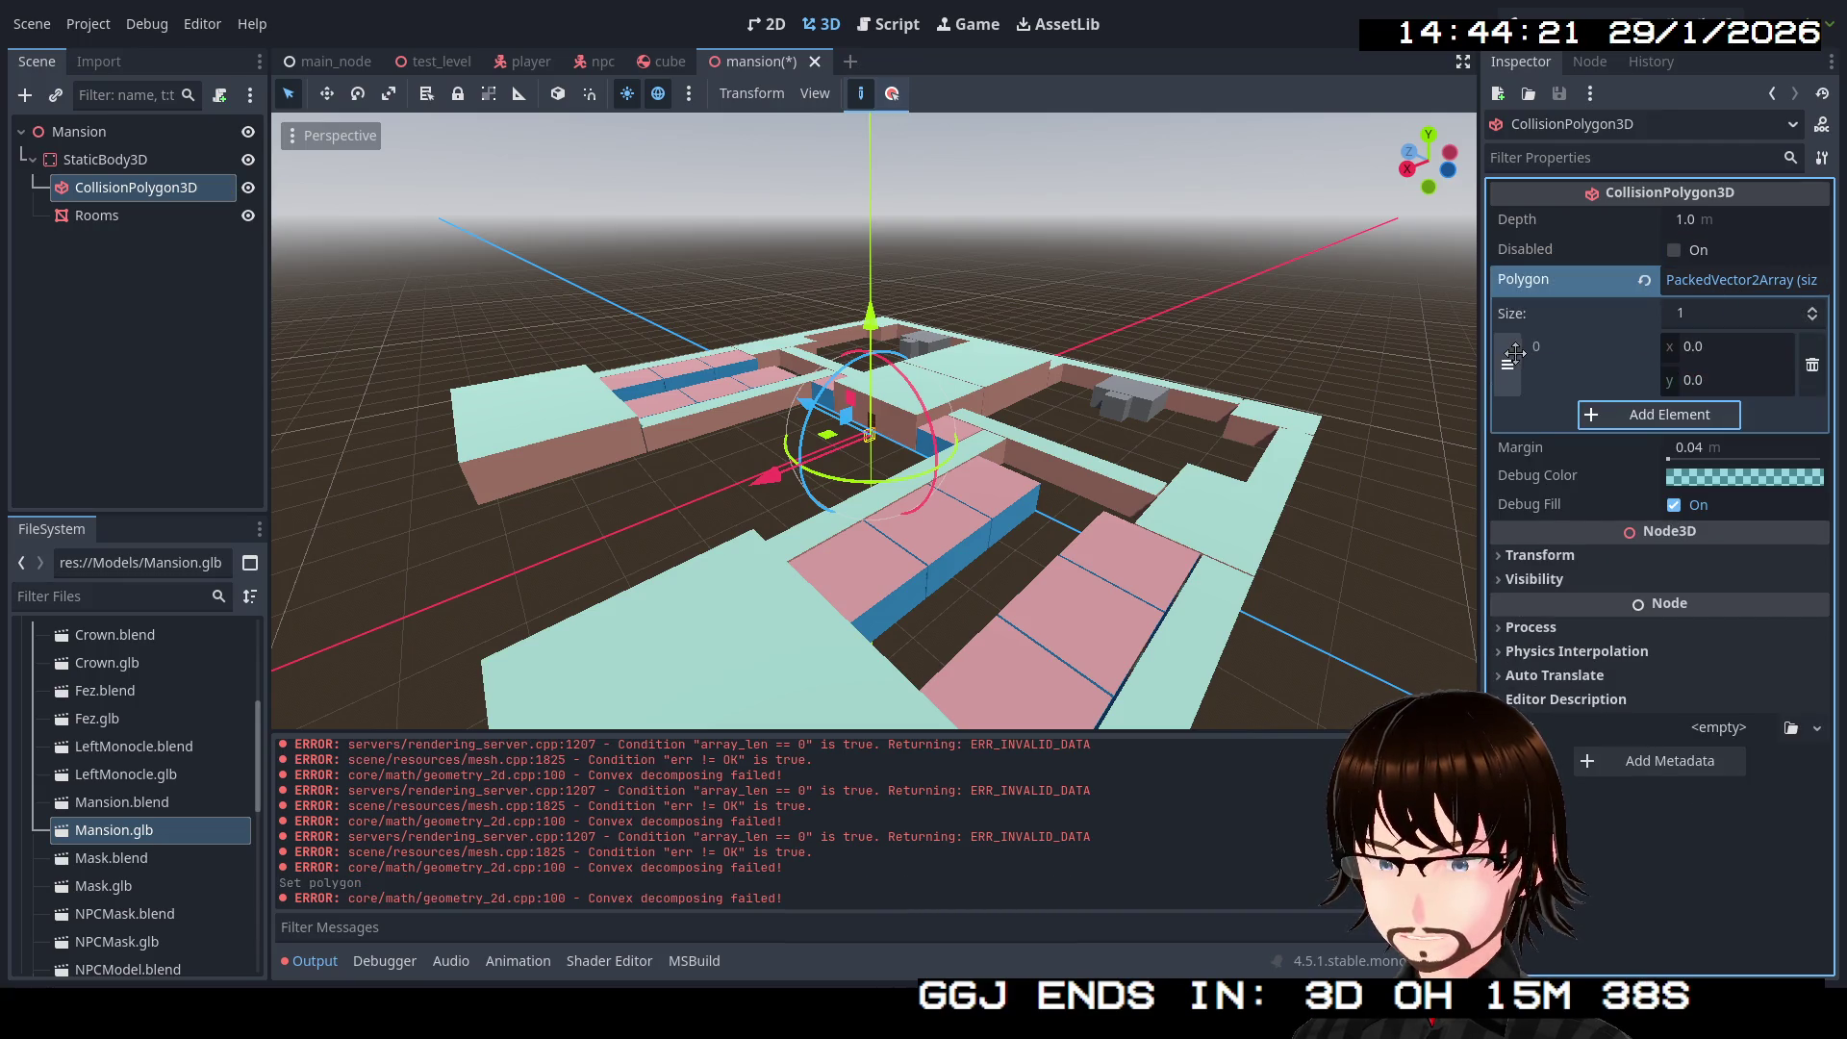
left_click(1812, 369)
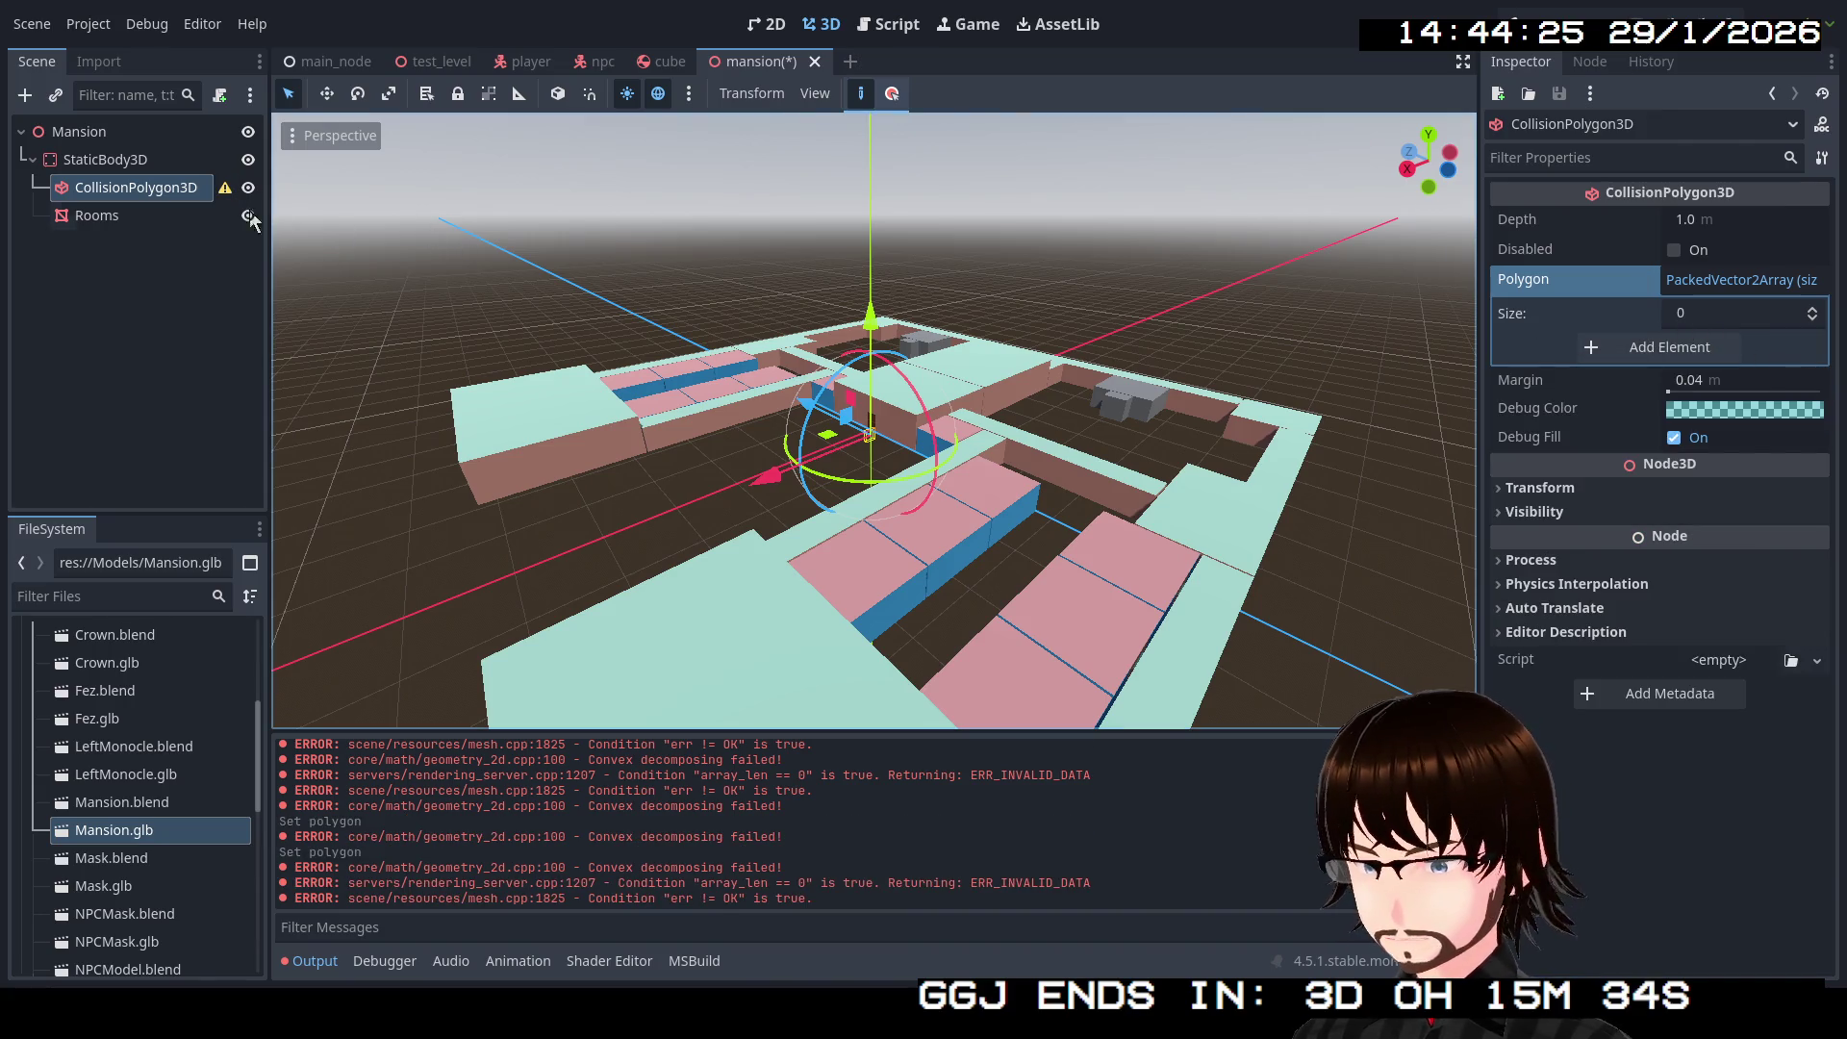
left_click(111, 219)
mouse_move(112, 219)
left_mouse_down()
mouse_move(1559, 471)
mouse_move(1695, 310)
mouse_move(1670, 348)
left_mouse_up()
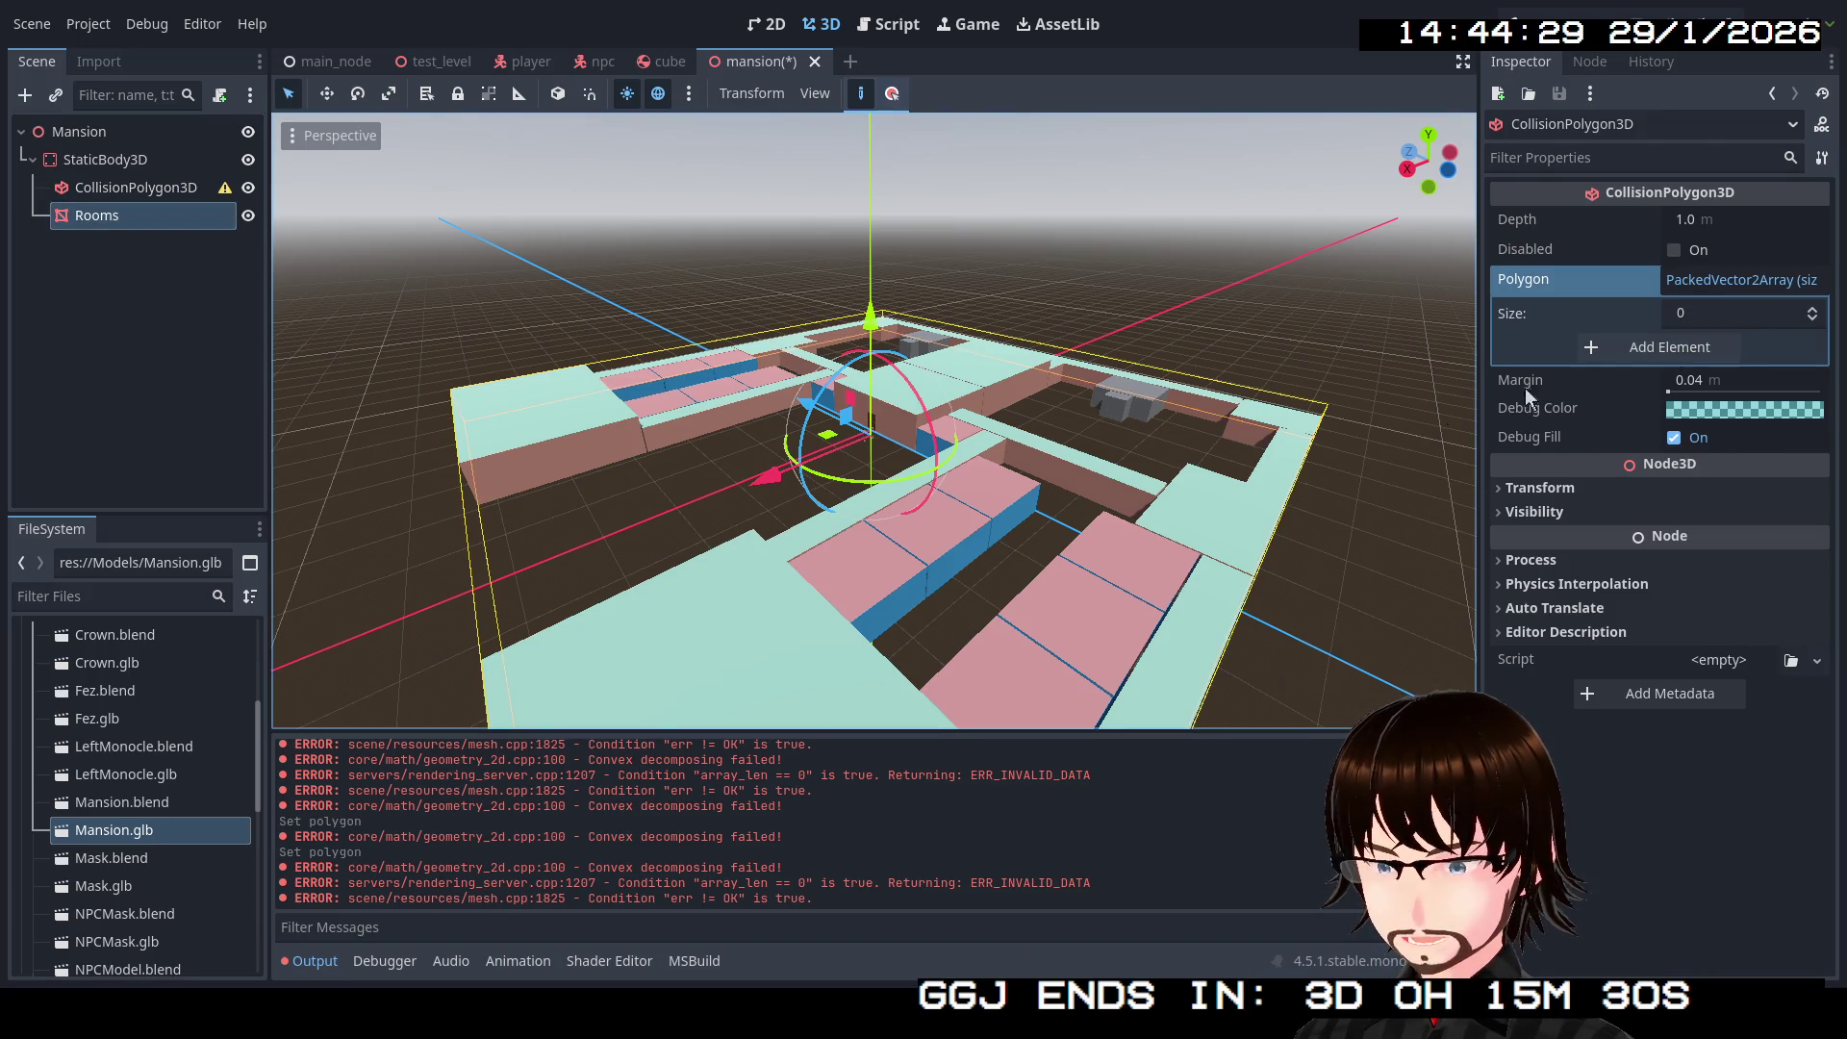
mouse_move(102, 837)
left_mouse_down()
mouse_move(866, 578)
mouse_move(1636, 383)
mouse_move(1658, 347)
left_mouse_up()
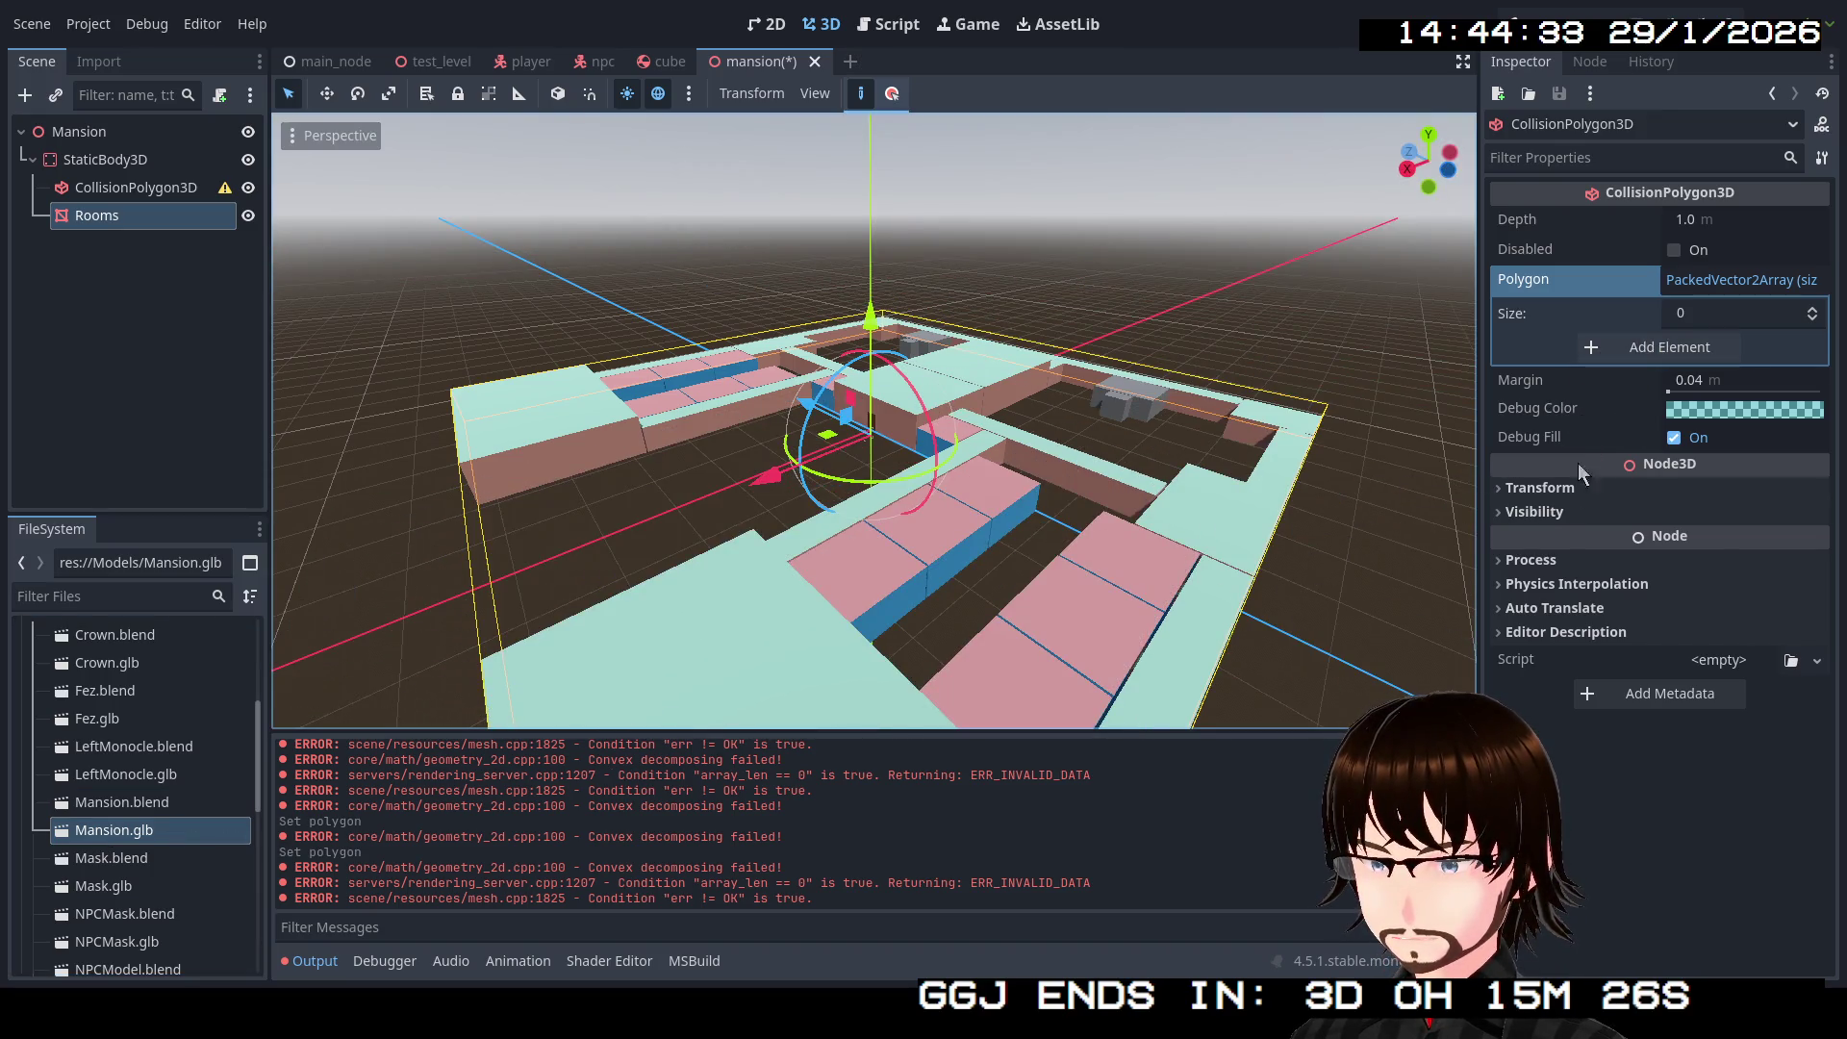
left_click(119, 189)
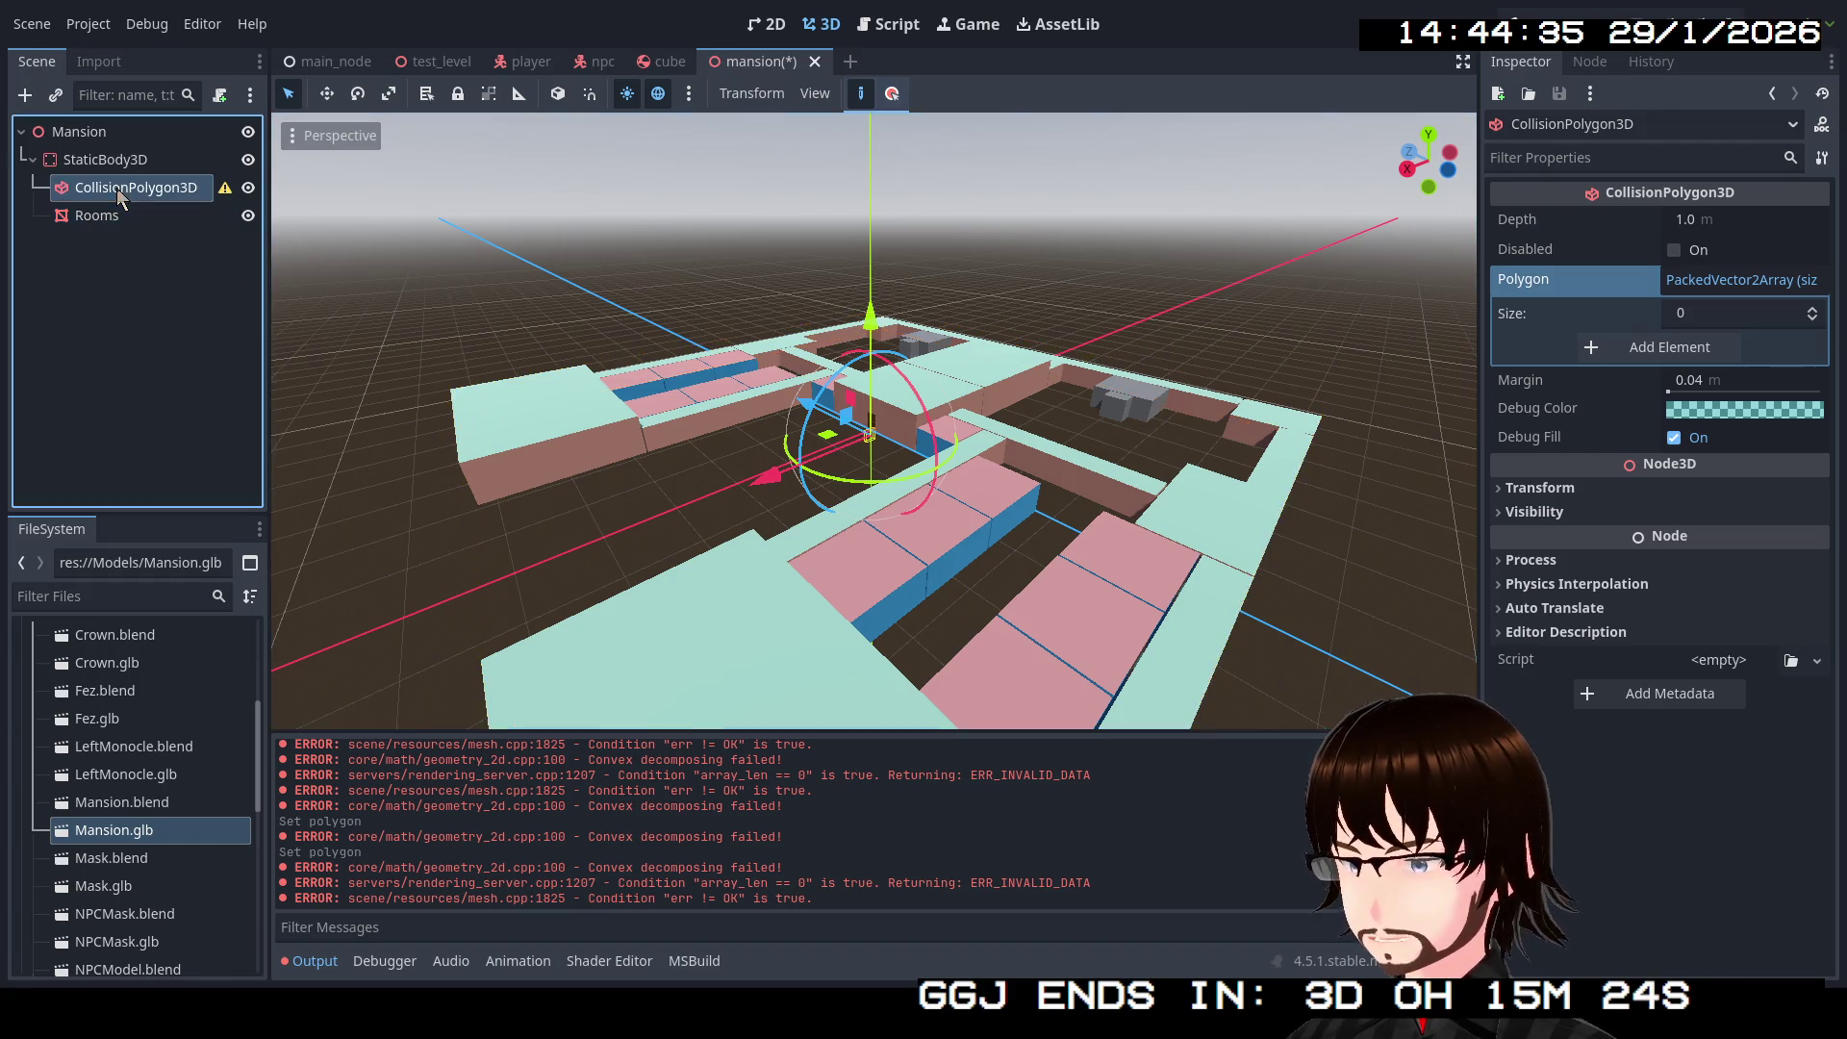
Step: Delete the CollisionPolygon3D node
right_click(117, 189)
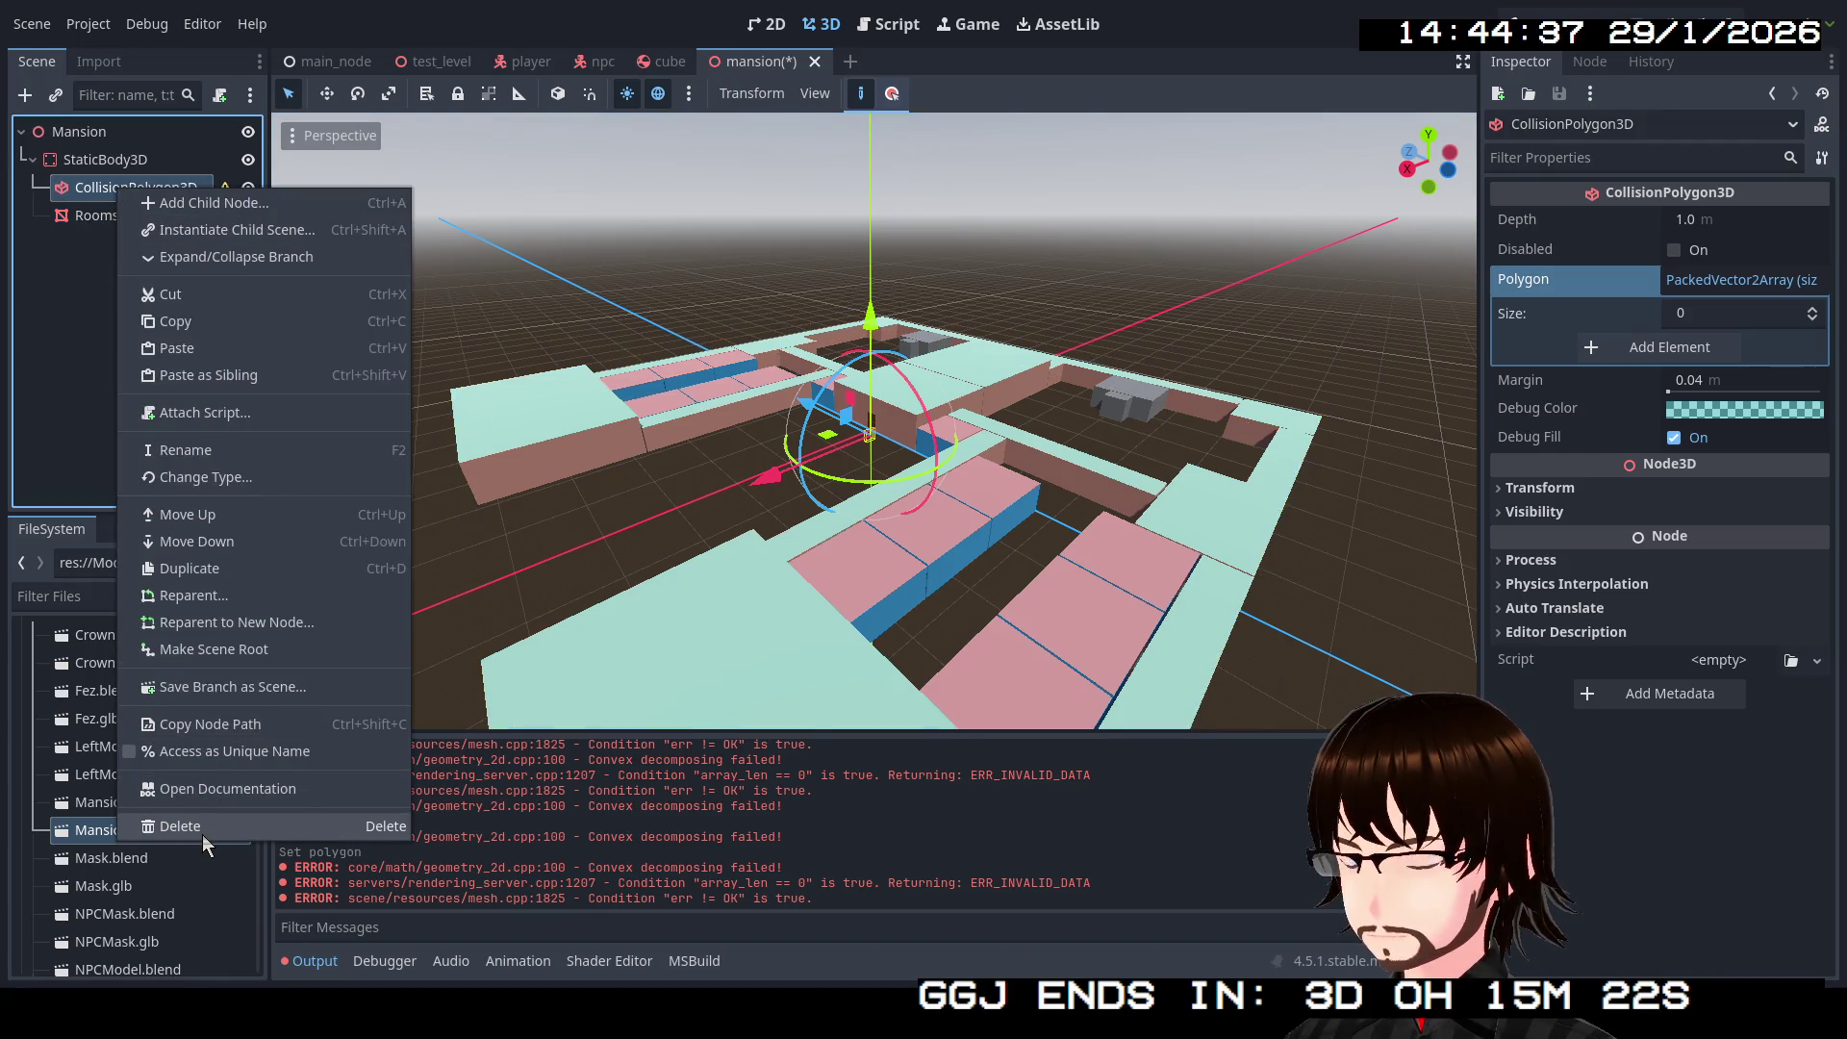
left_click(202, 829)
left_click(837, 512)
Step: Add a CollisionShape3D child to StaticBody3D and list its shape types
left_click(144, 160)
right_click(153, 157)
left_click(218, 175)
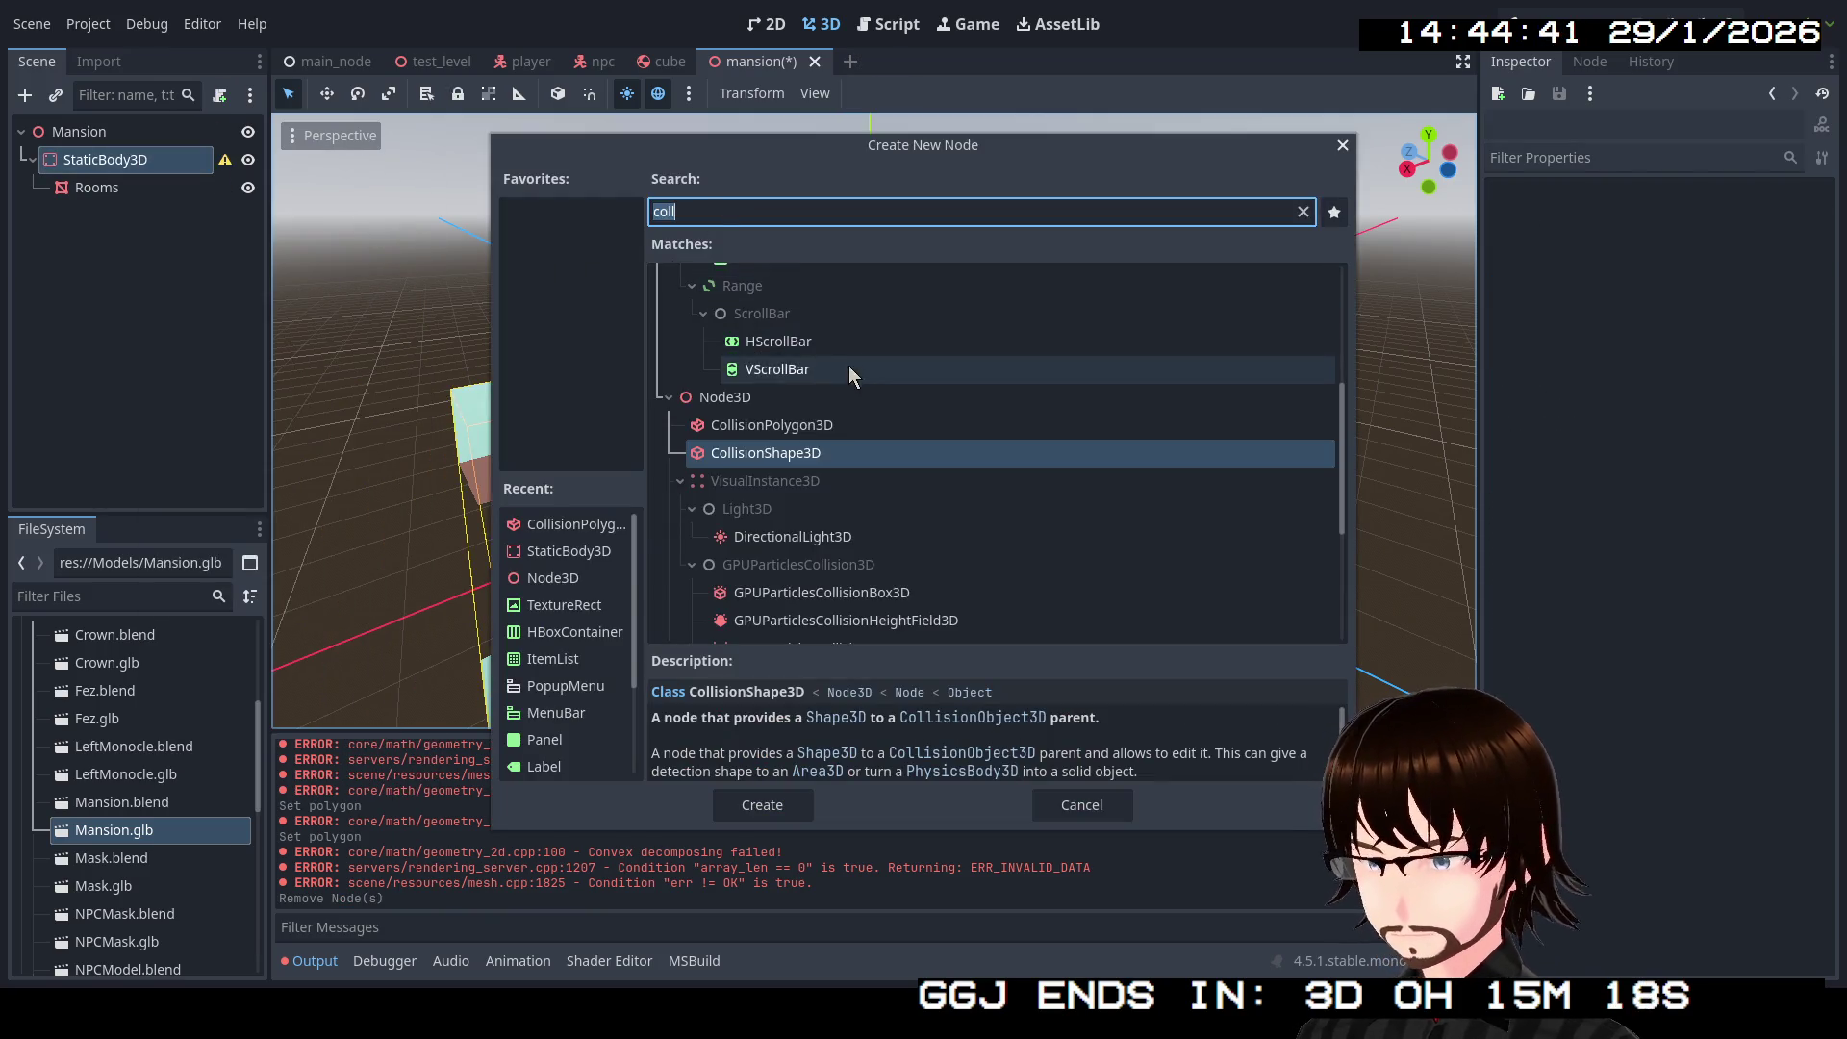
left_click(785, 803)
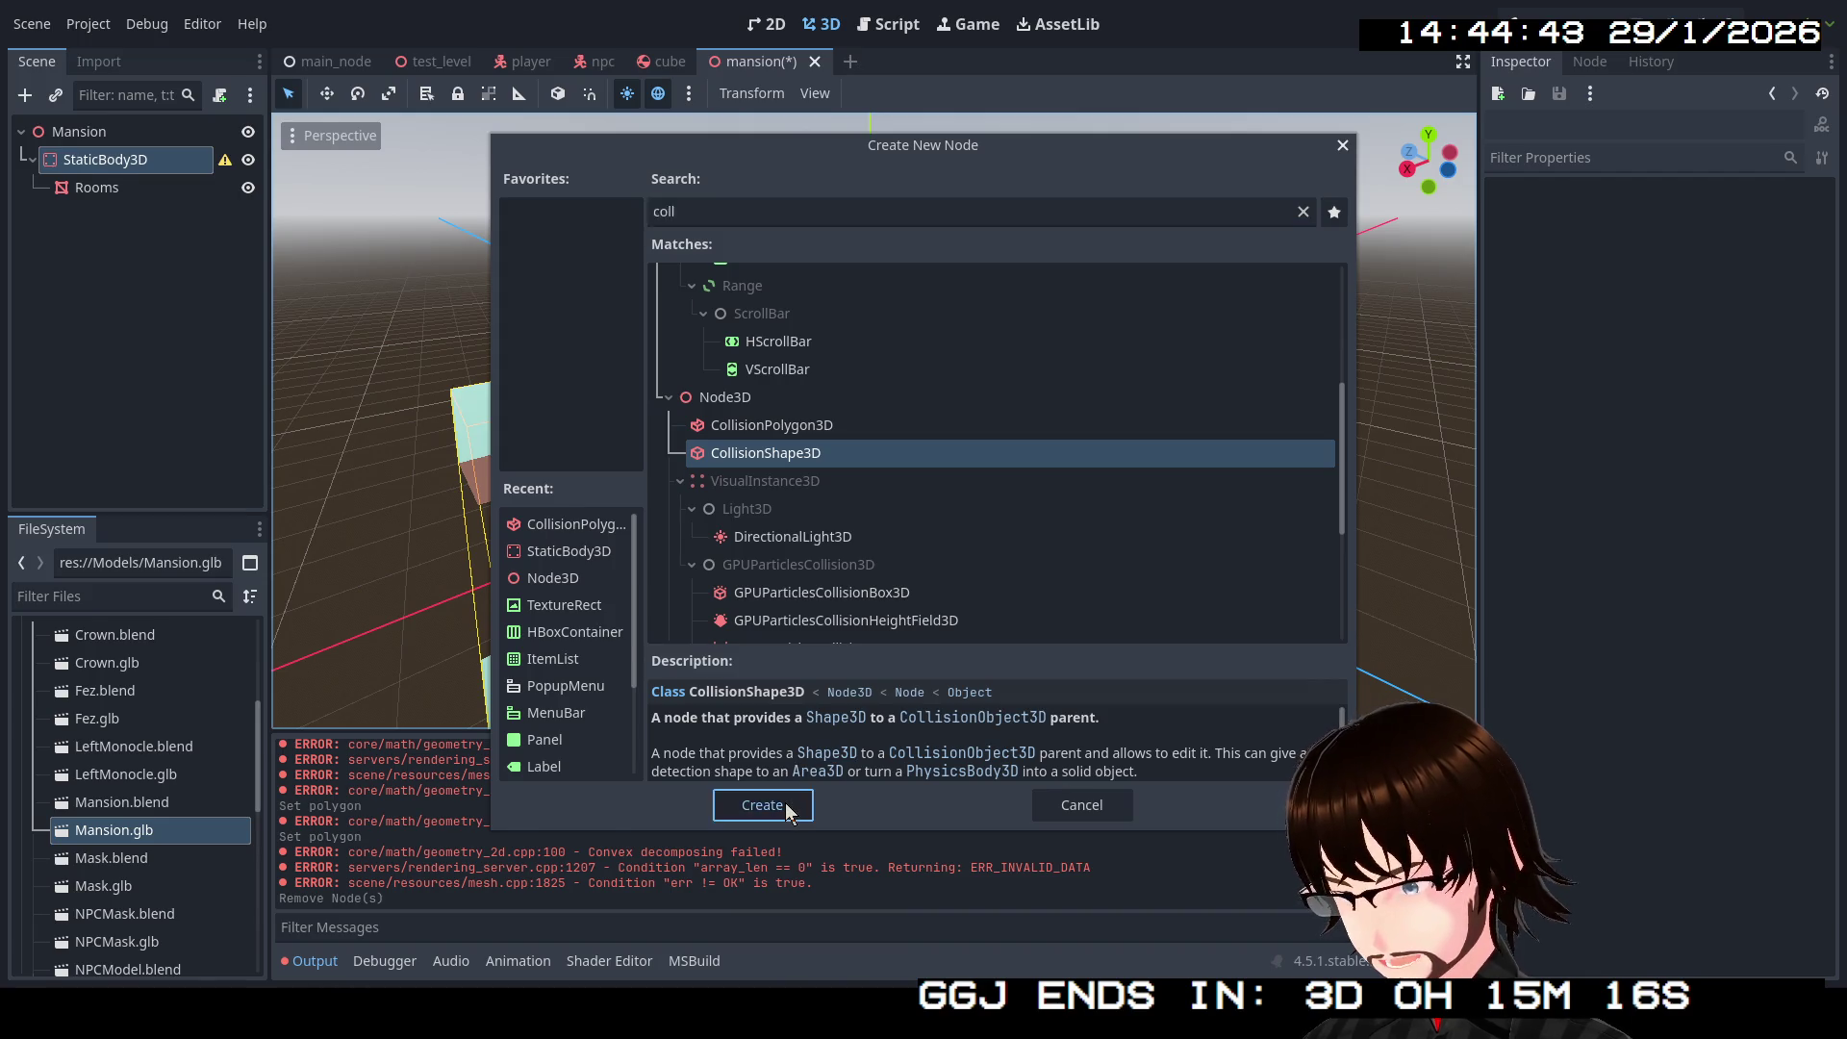
left_click(1818, 222)
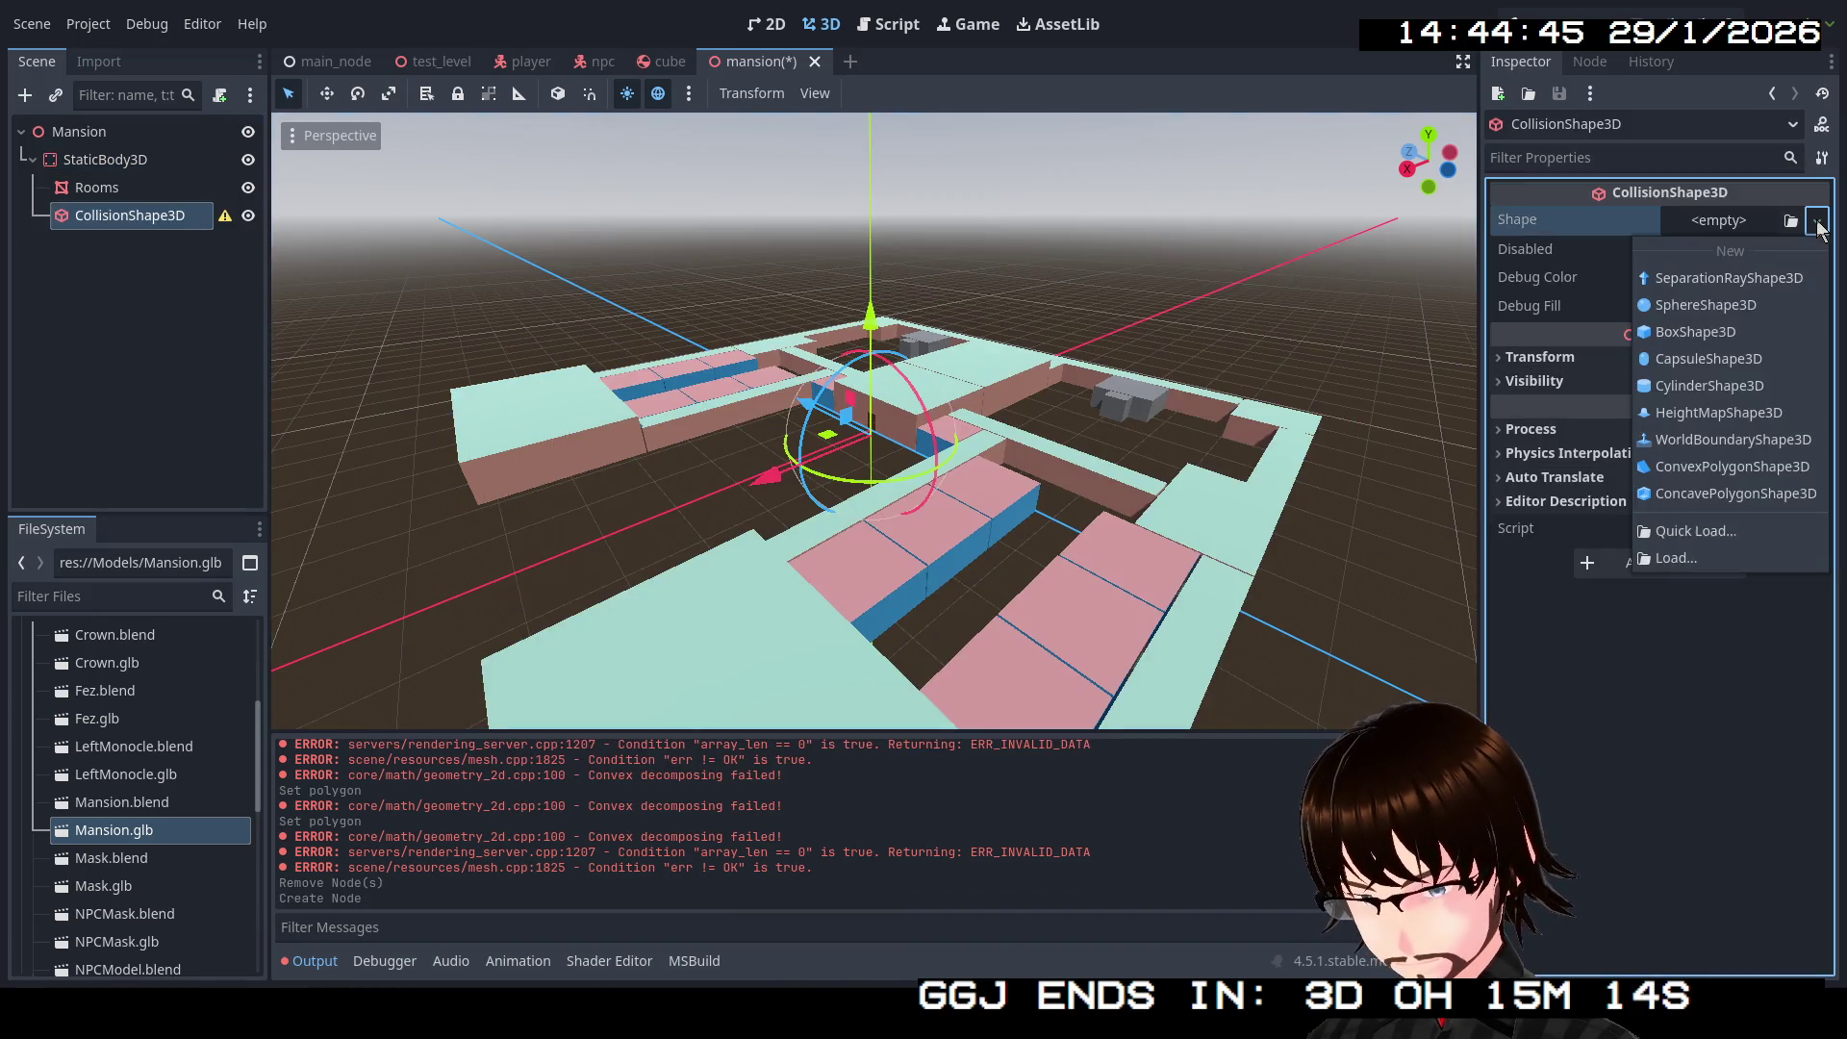
left_click(1680, 561)
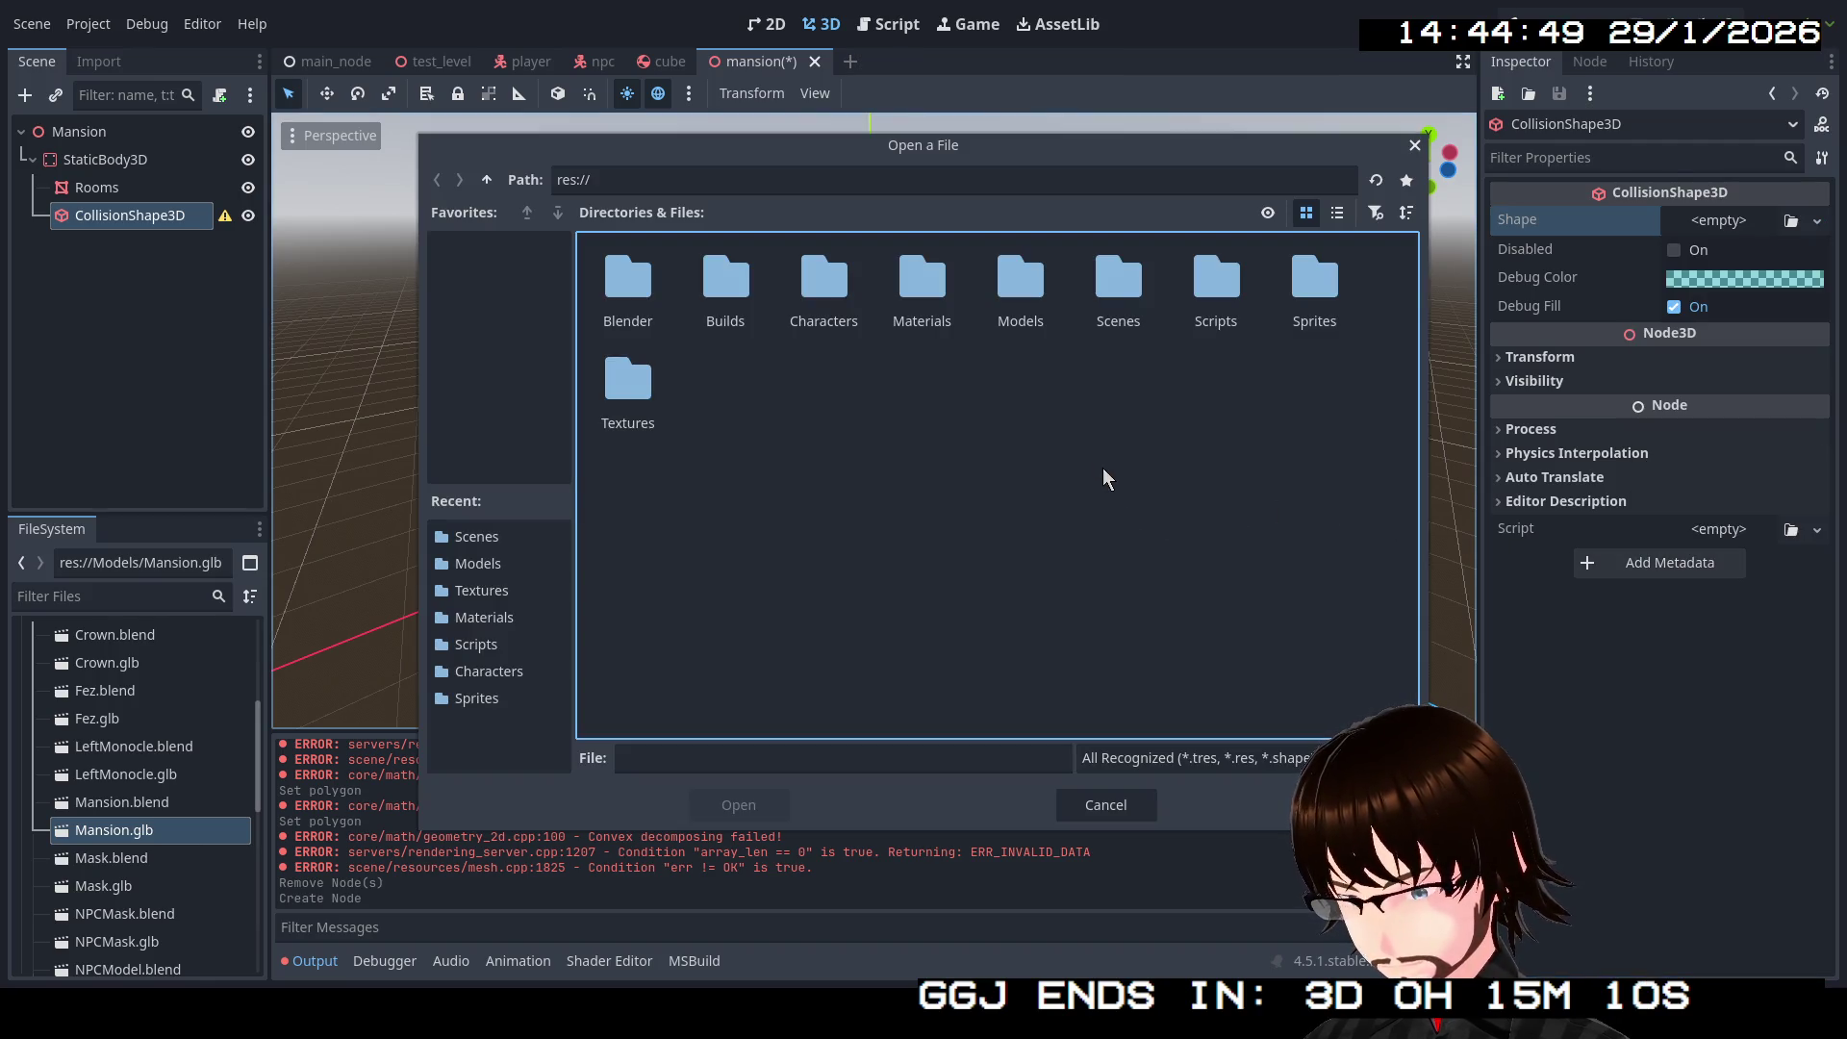
double_click(1019, 288)
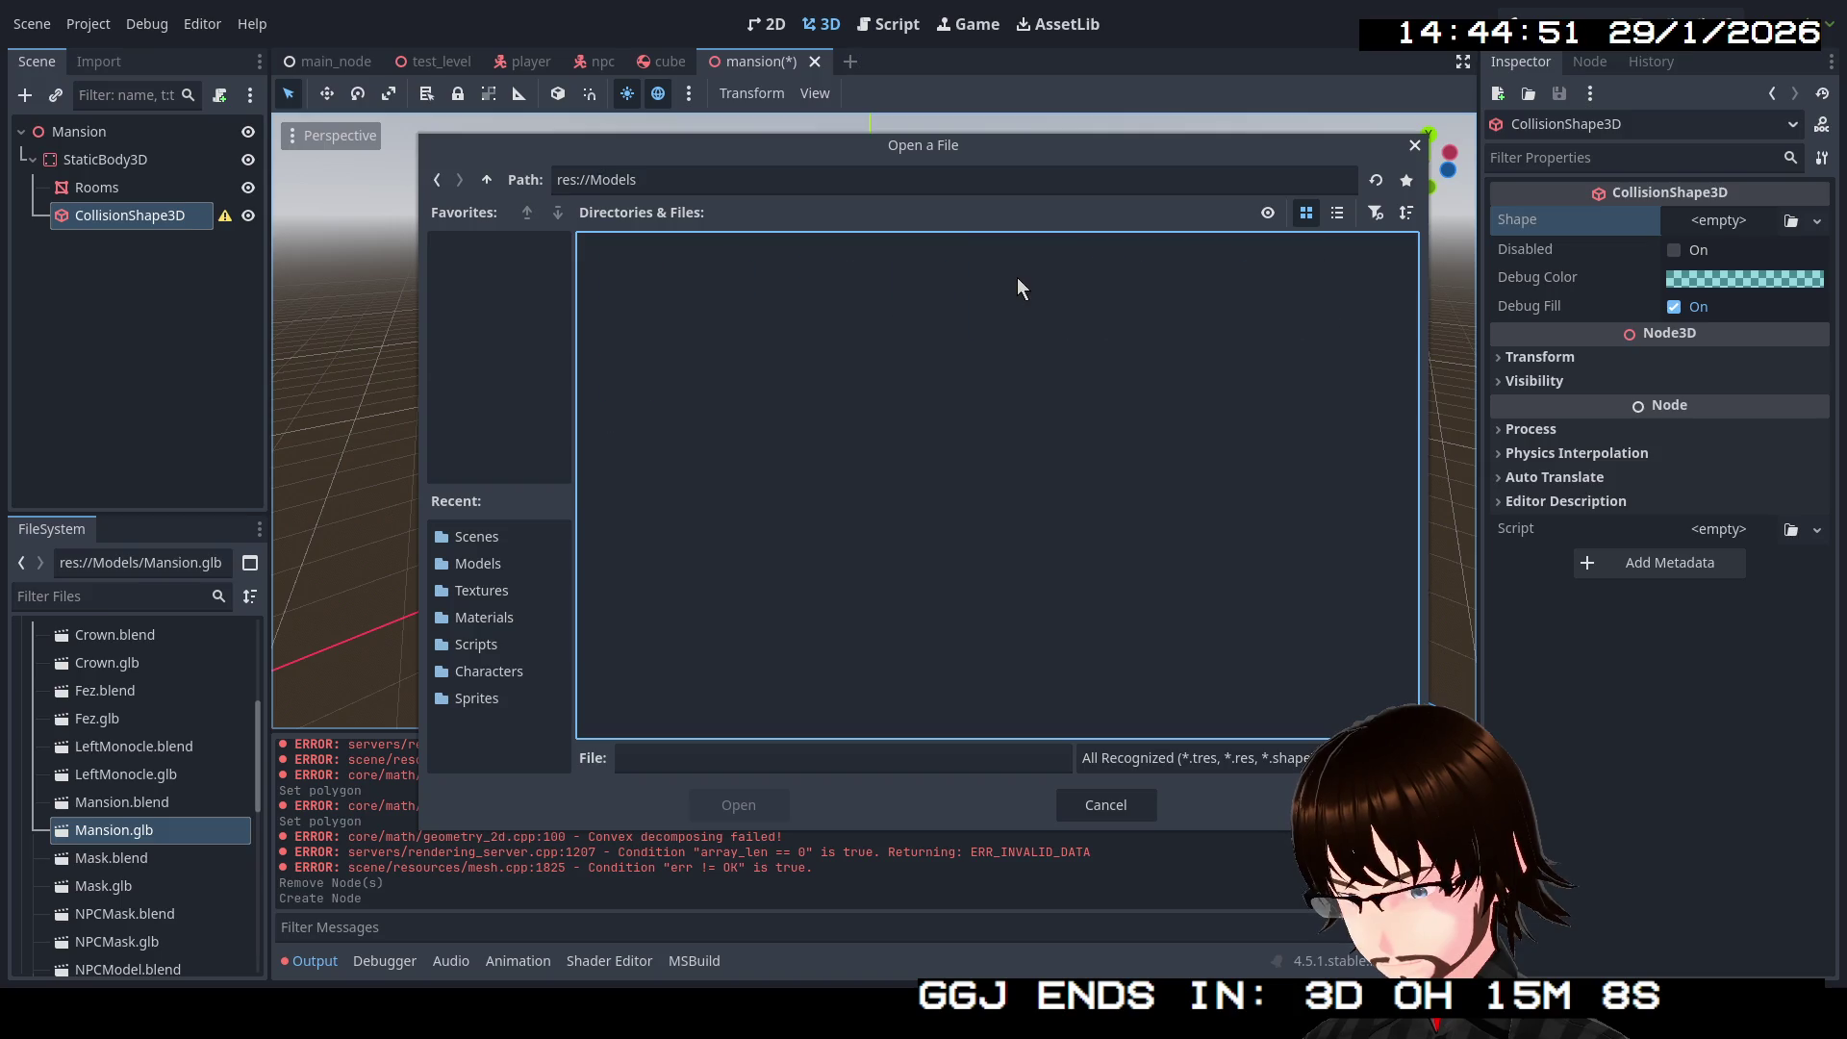
left_click(479, 188)
double_click(1154, 304)
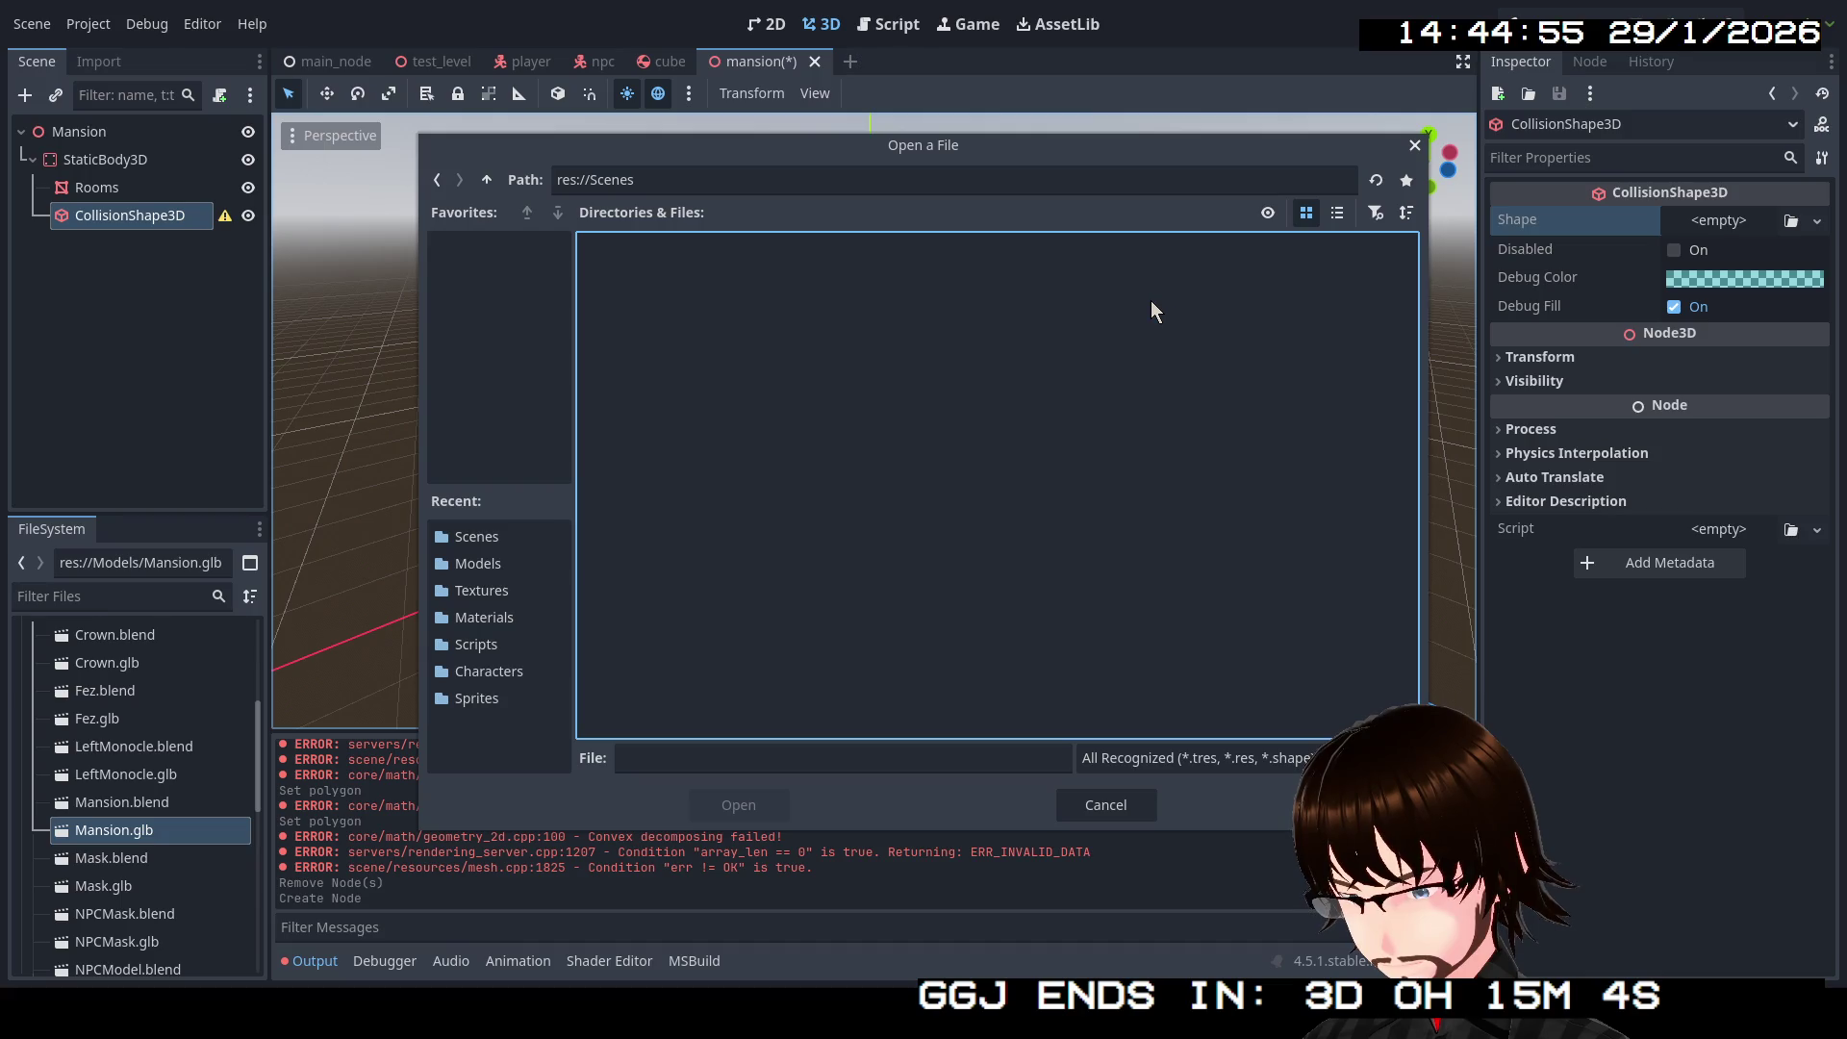
left_click(487, 180)
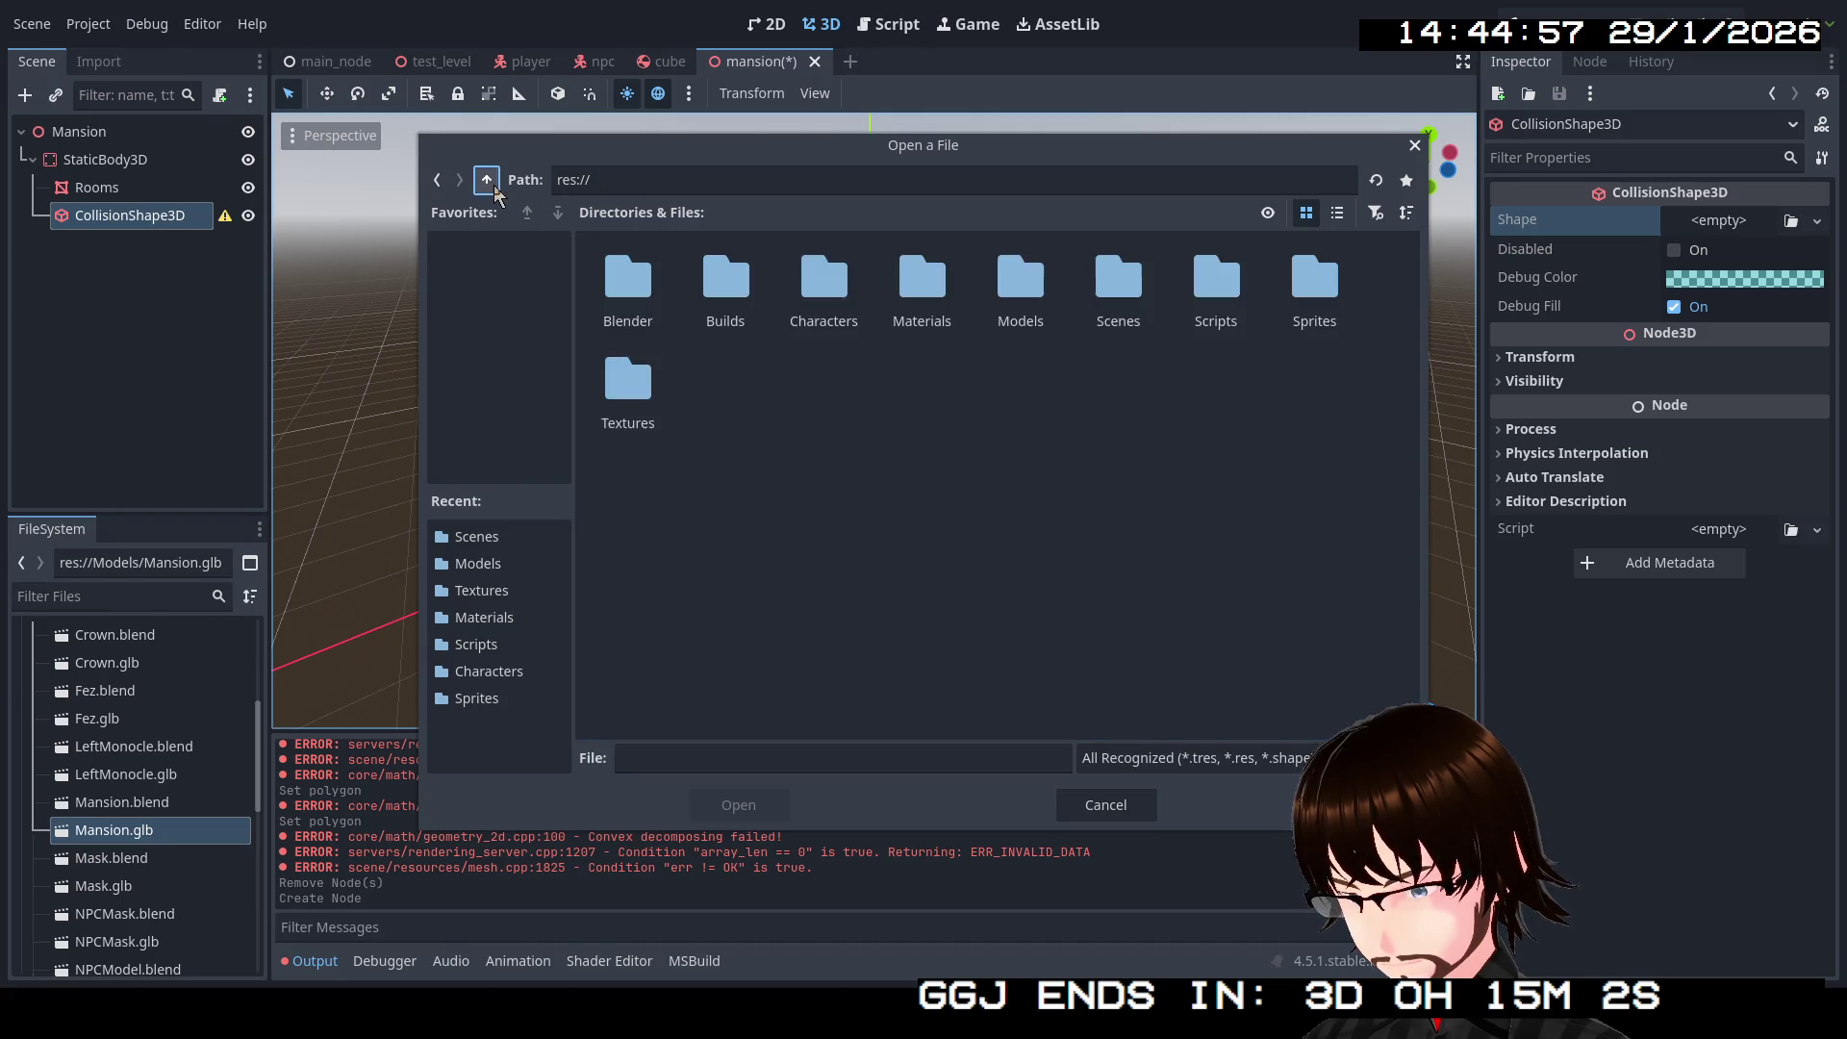
left_click(1107, 805)
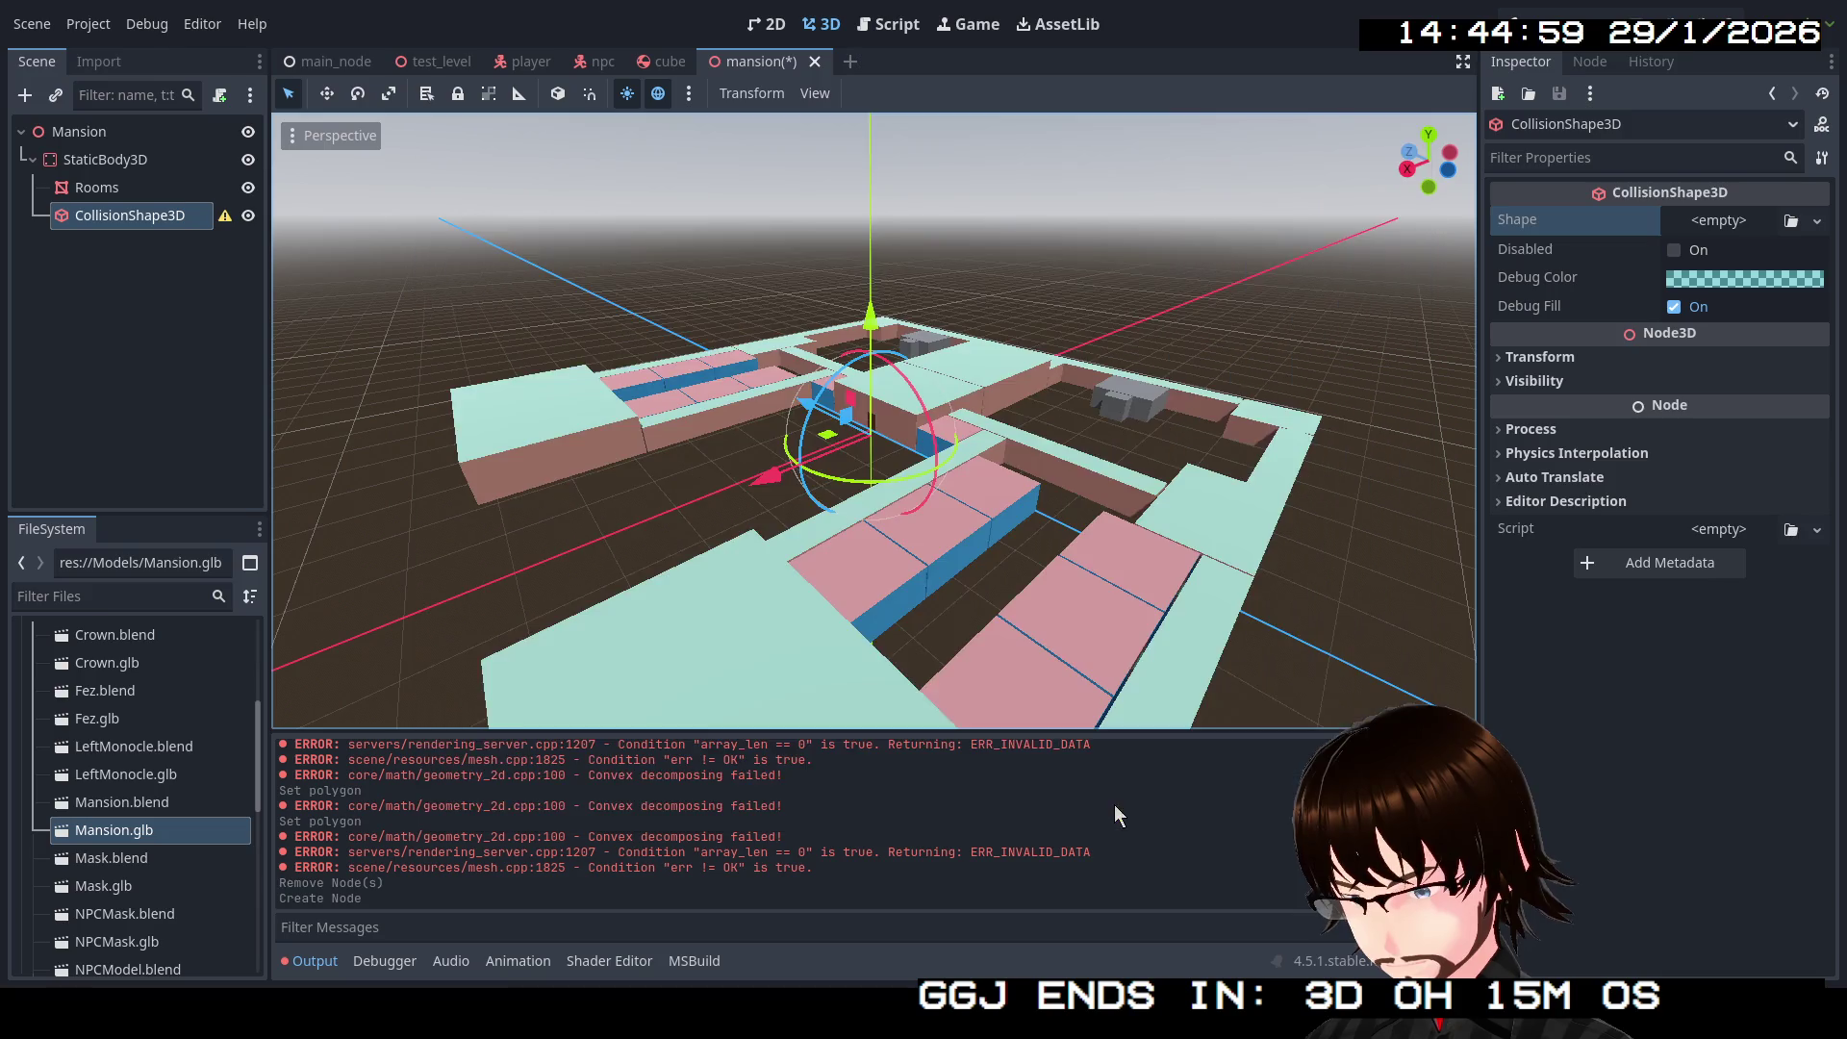
left_click(1815, 222)
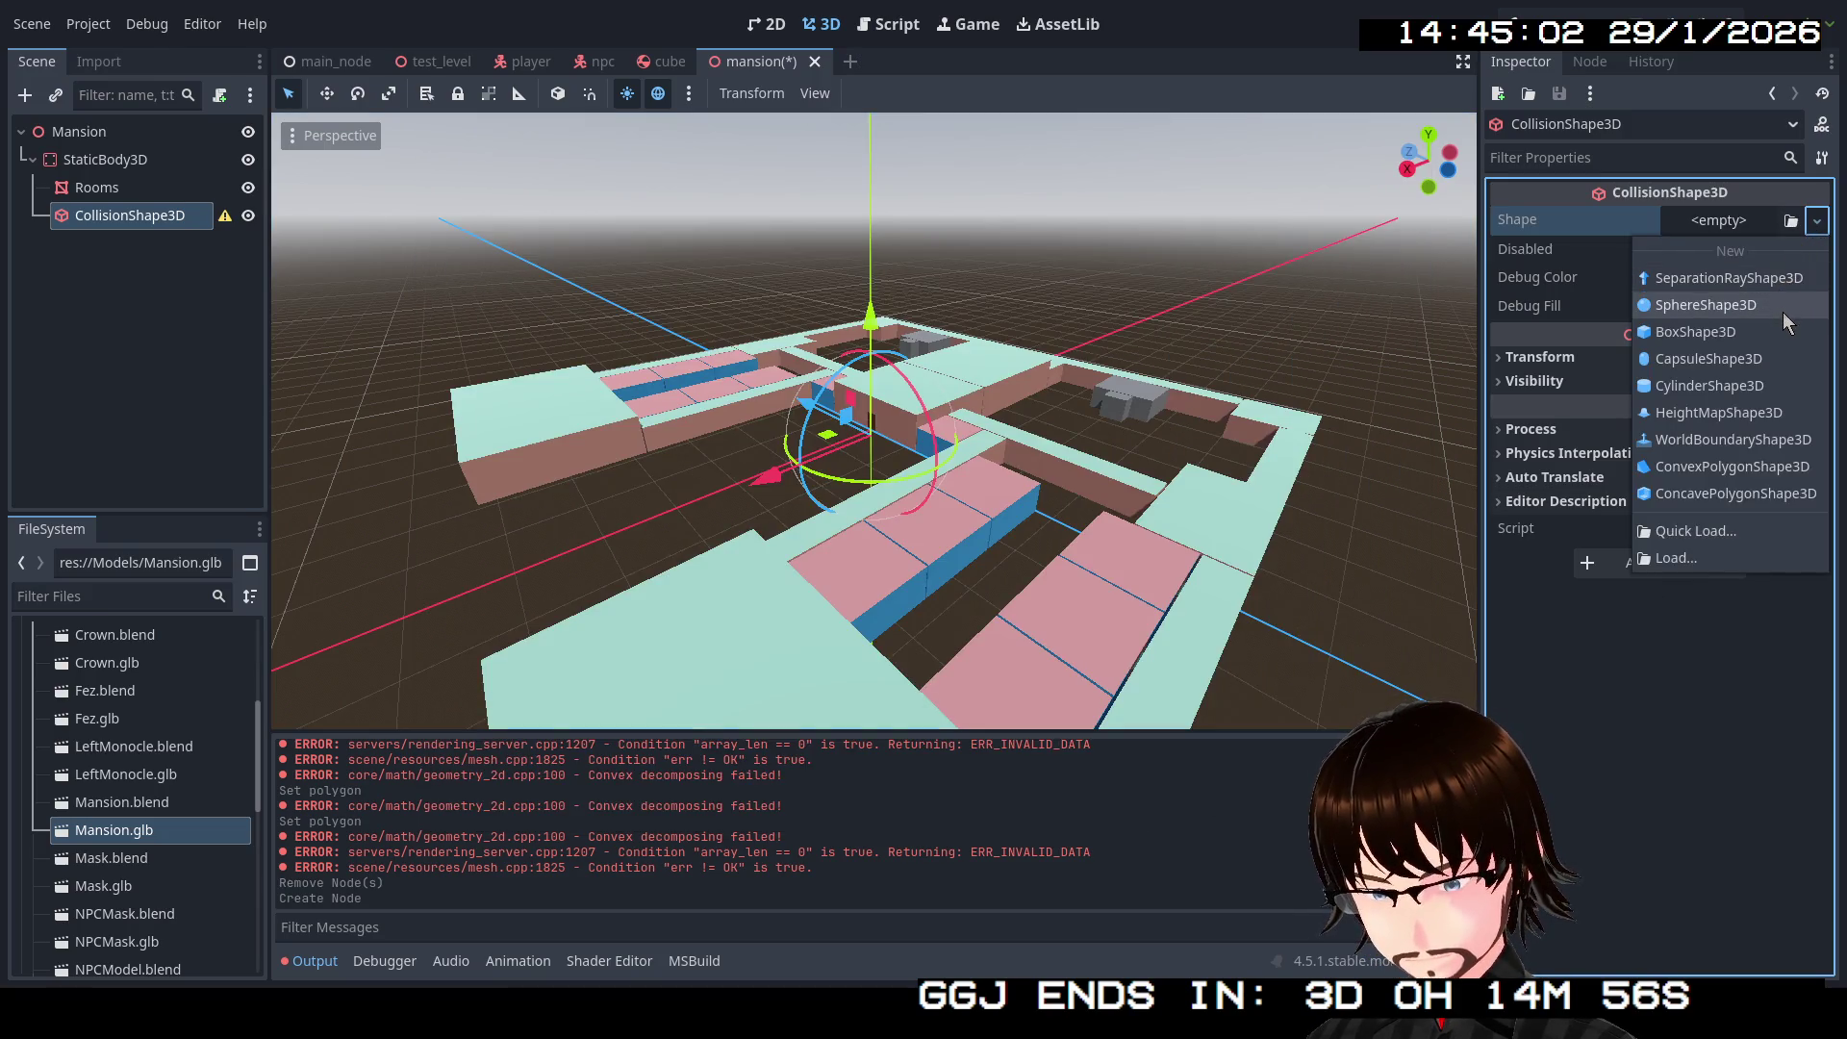
Step: Give the CollisionShape3D a WorldBoundaryShape3D and expand its settings
left_click(1758, 447)
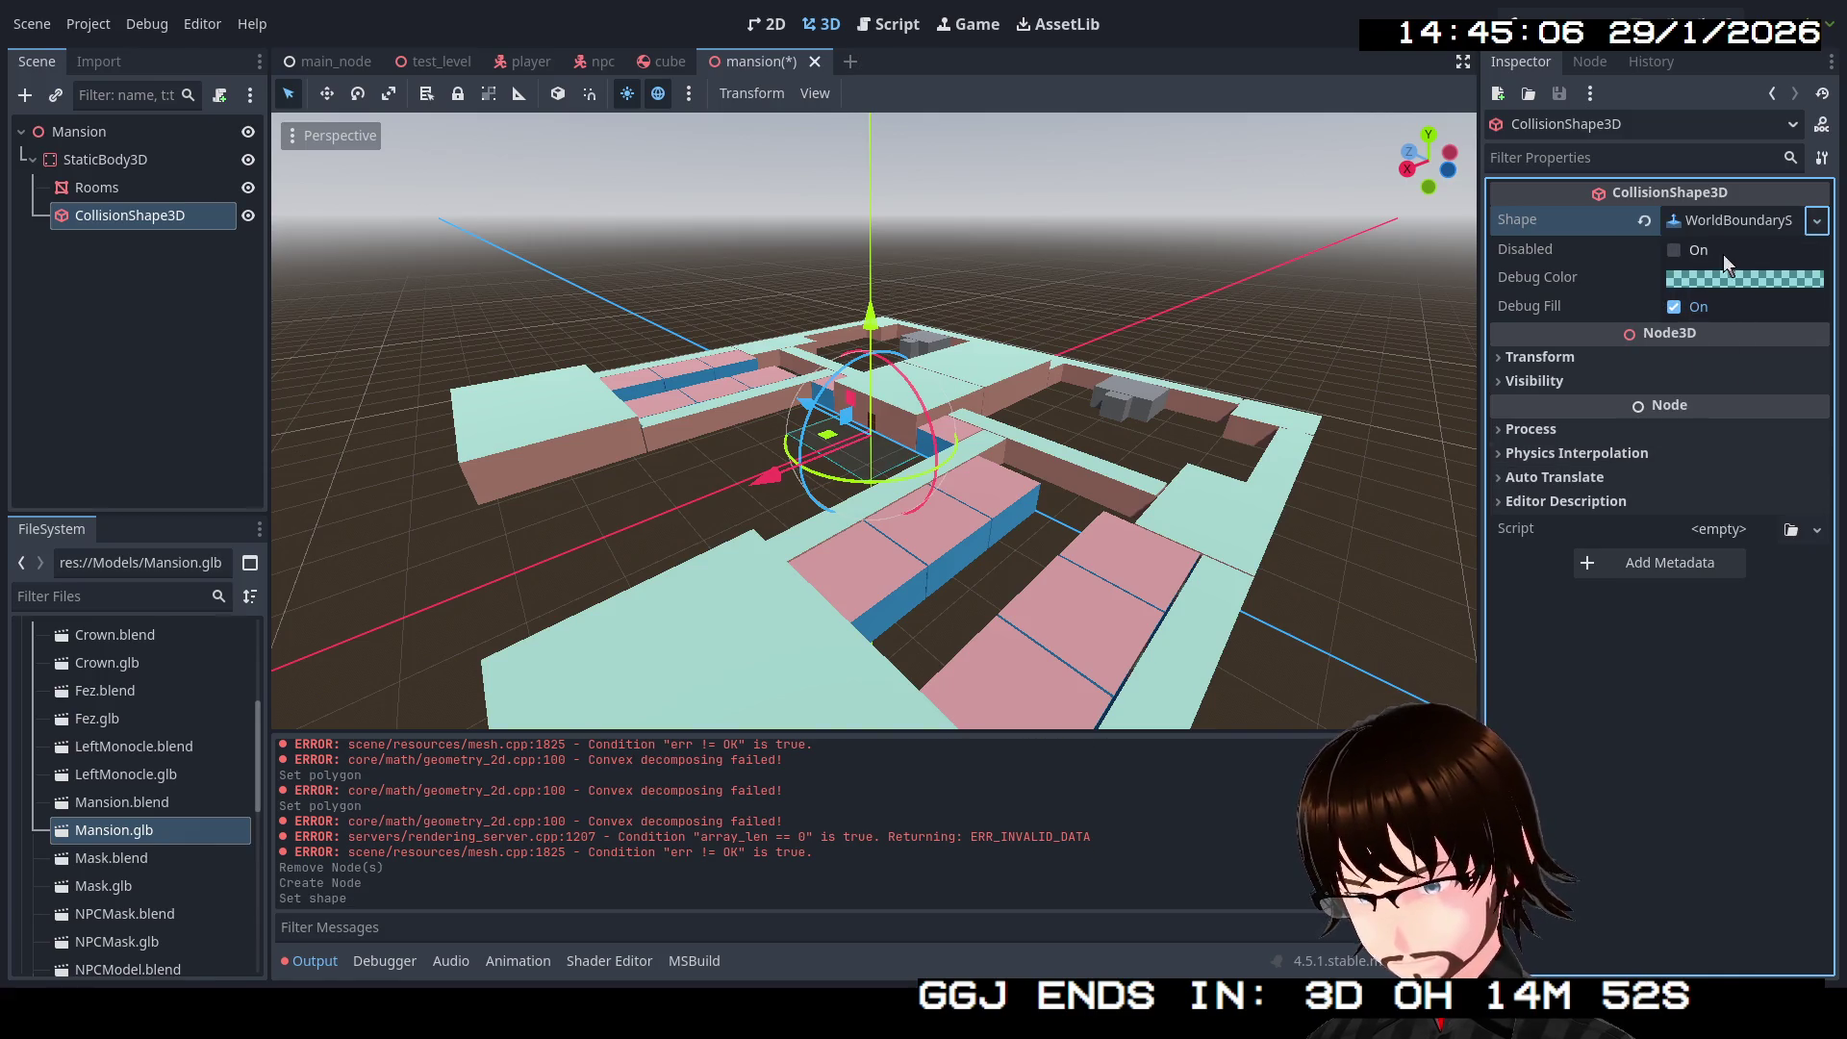
left_click(1732, 220)
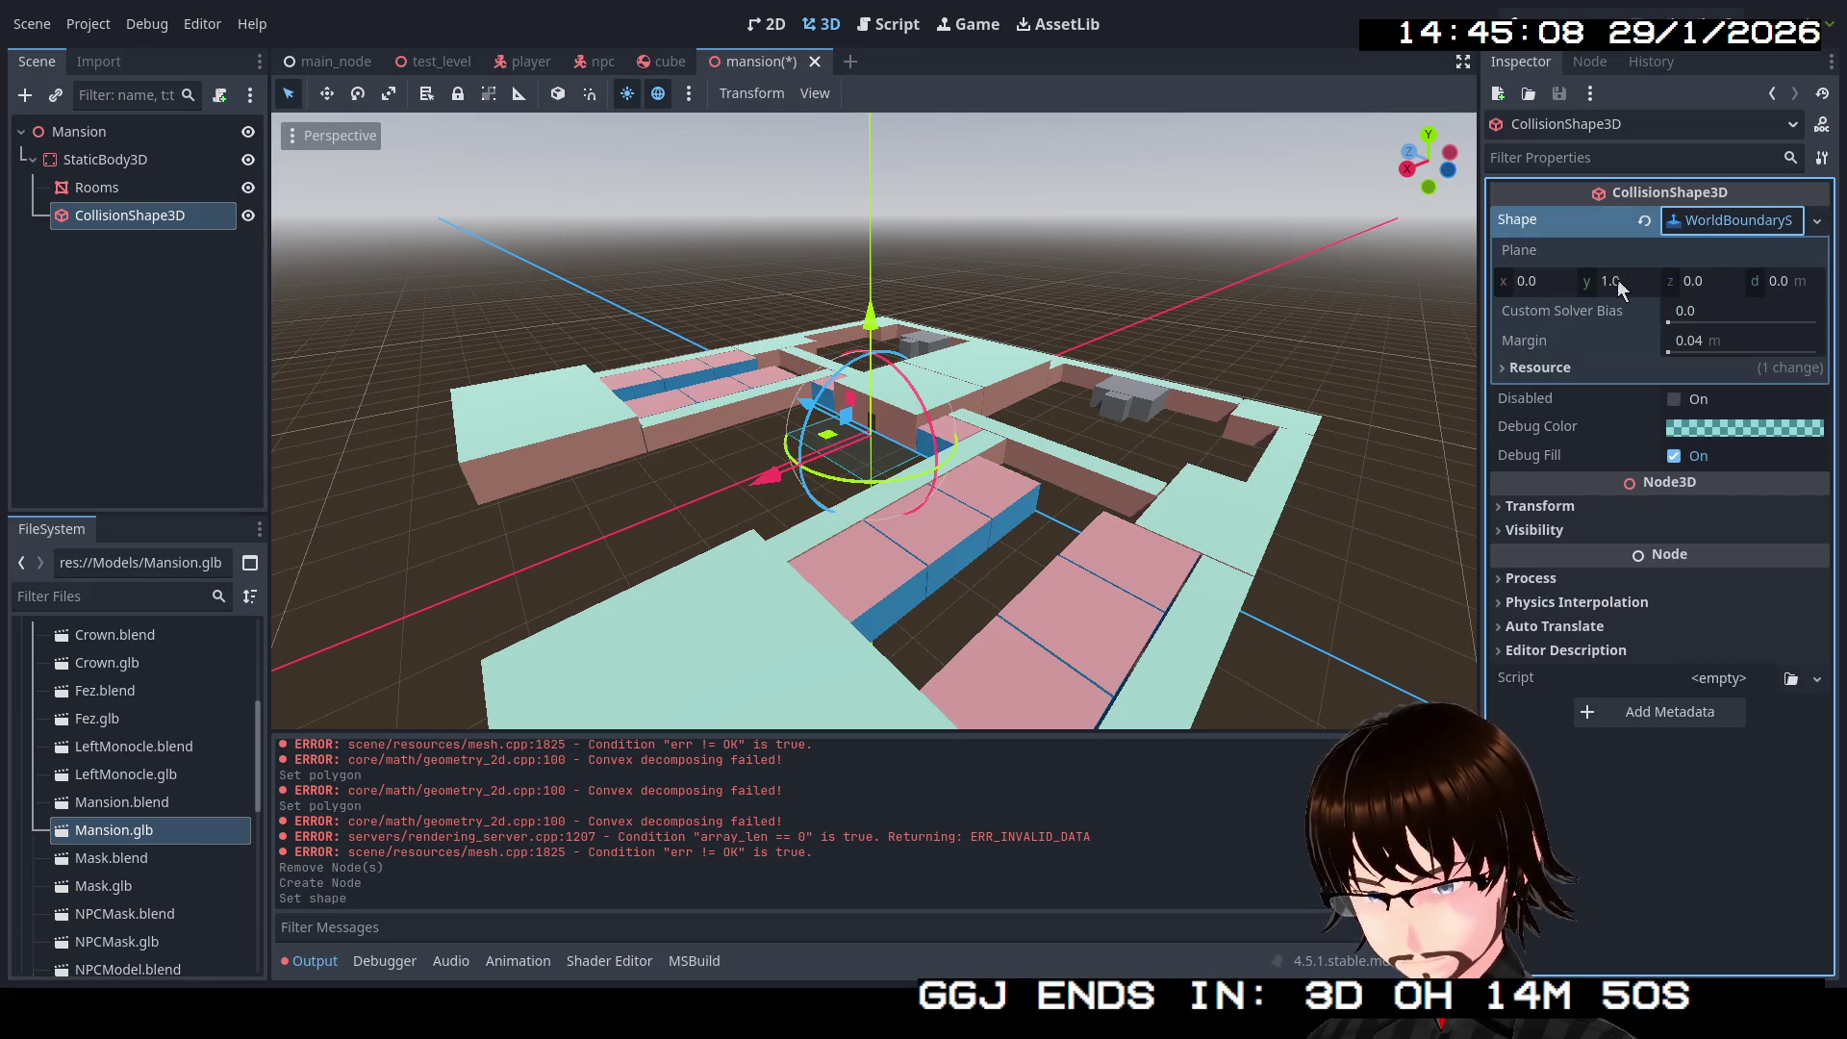
left_click(1730, 219)
left_click(1731, 221)
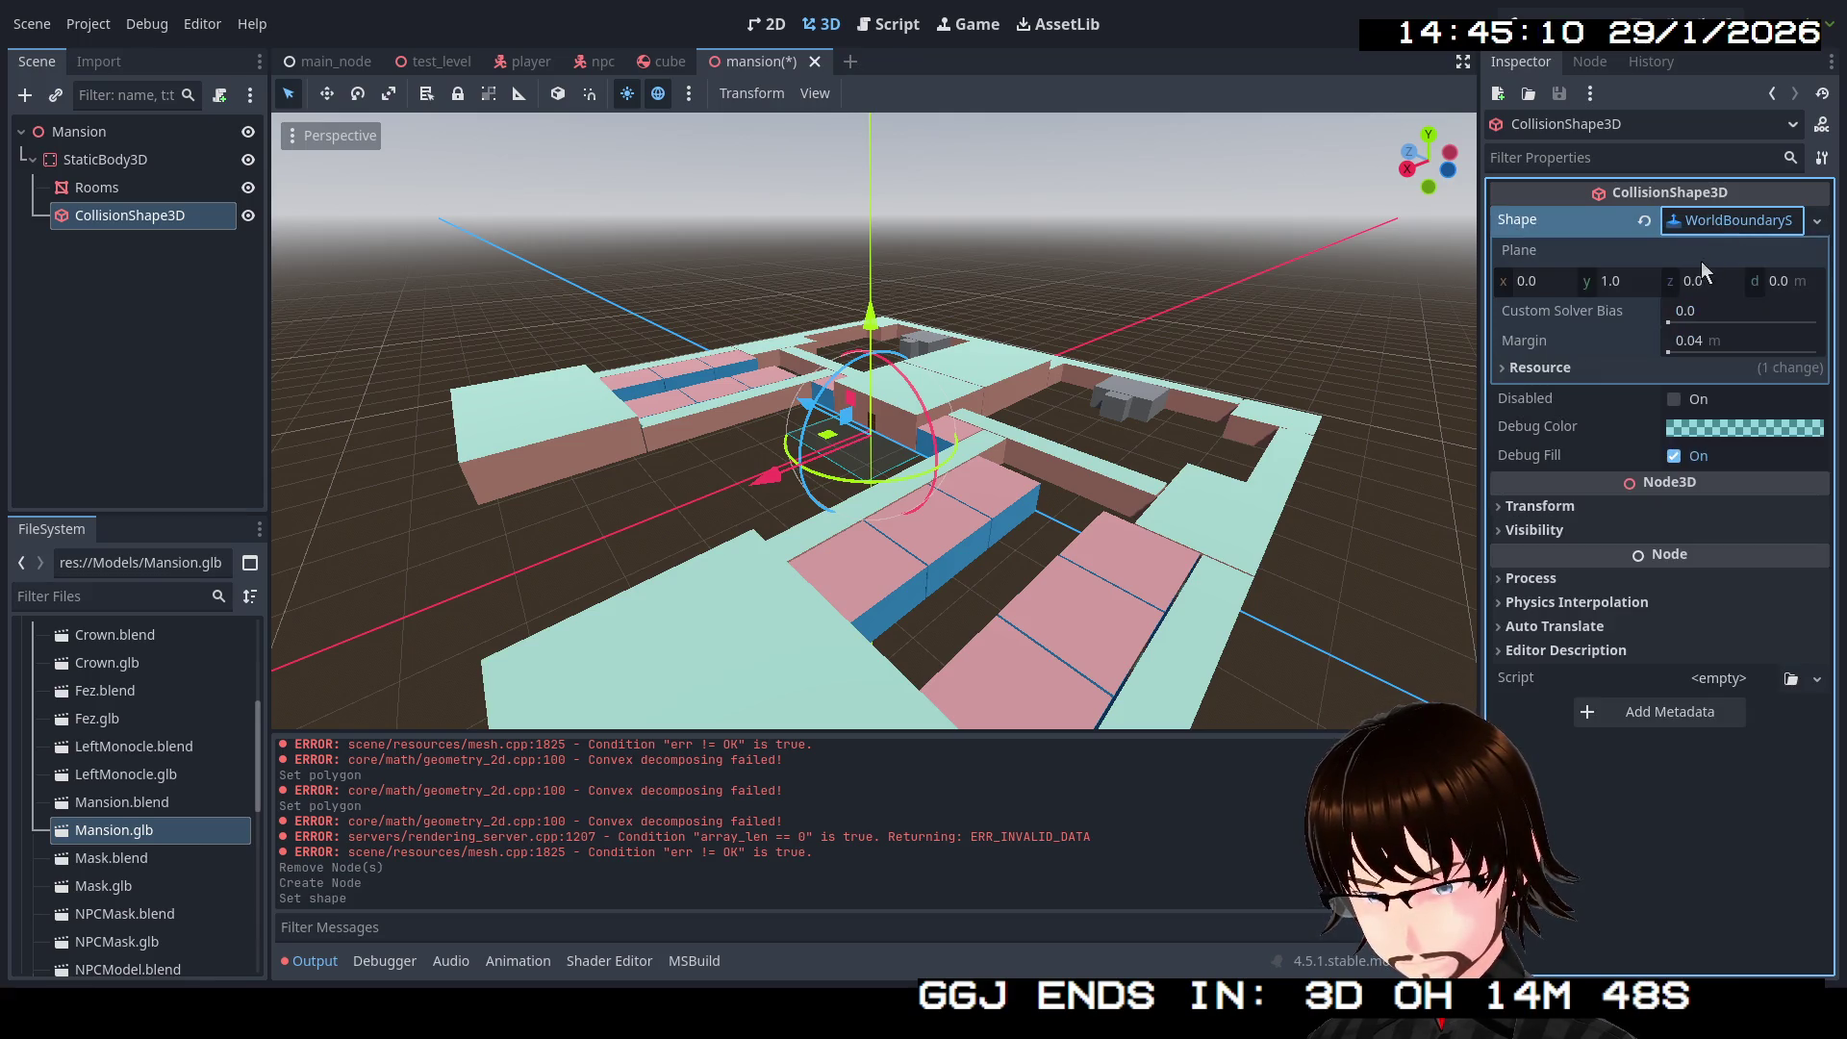
Step: Keep the boundary plane at normal (0, 1, 0), resetting x to 0 and distance d to 0.0
mouse_move(1508, 280)
left_mouse_down()
mouse_move(1443, 280)
mouse_move(1518, 280)
left_mouse_up()
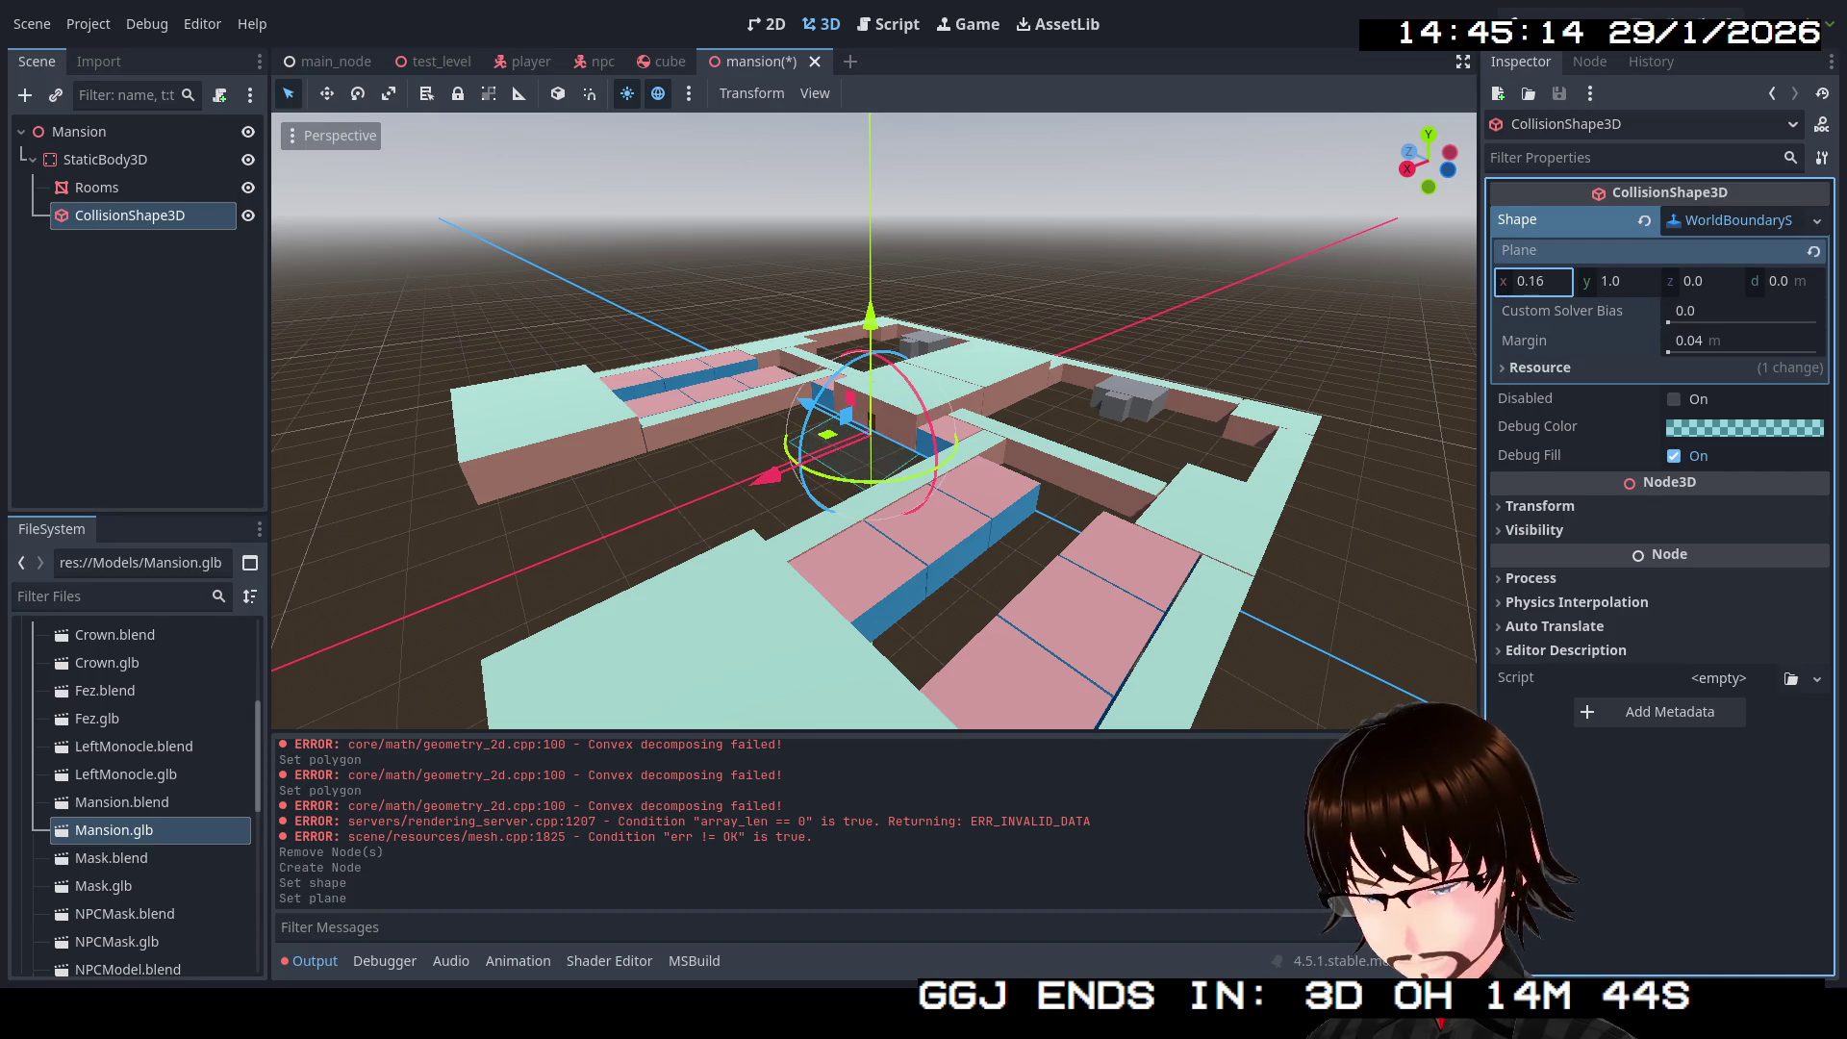
left_click(1556, 280)
type("0")
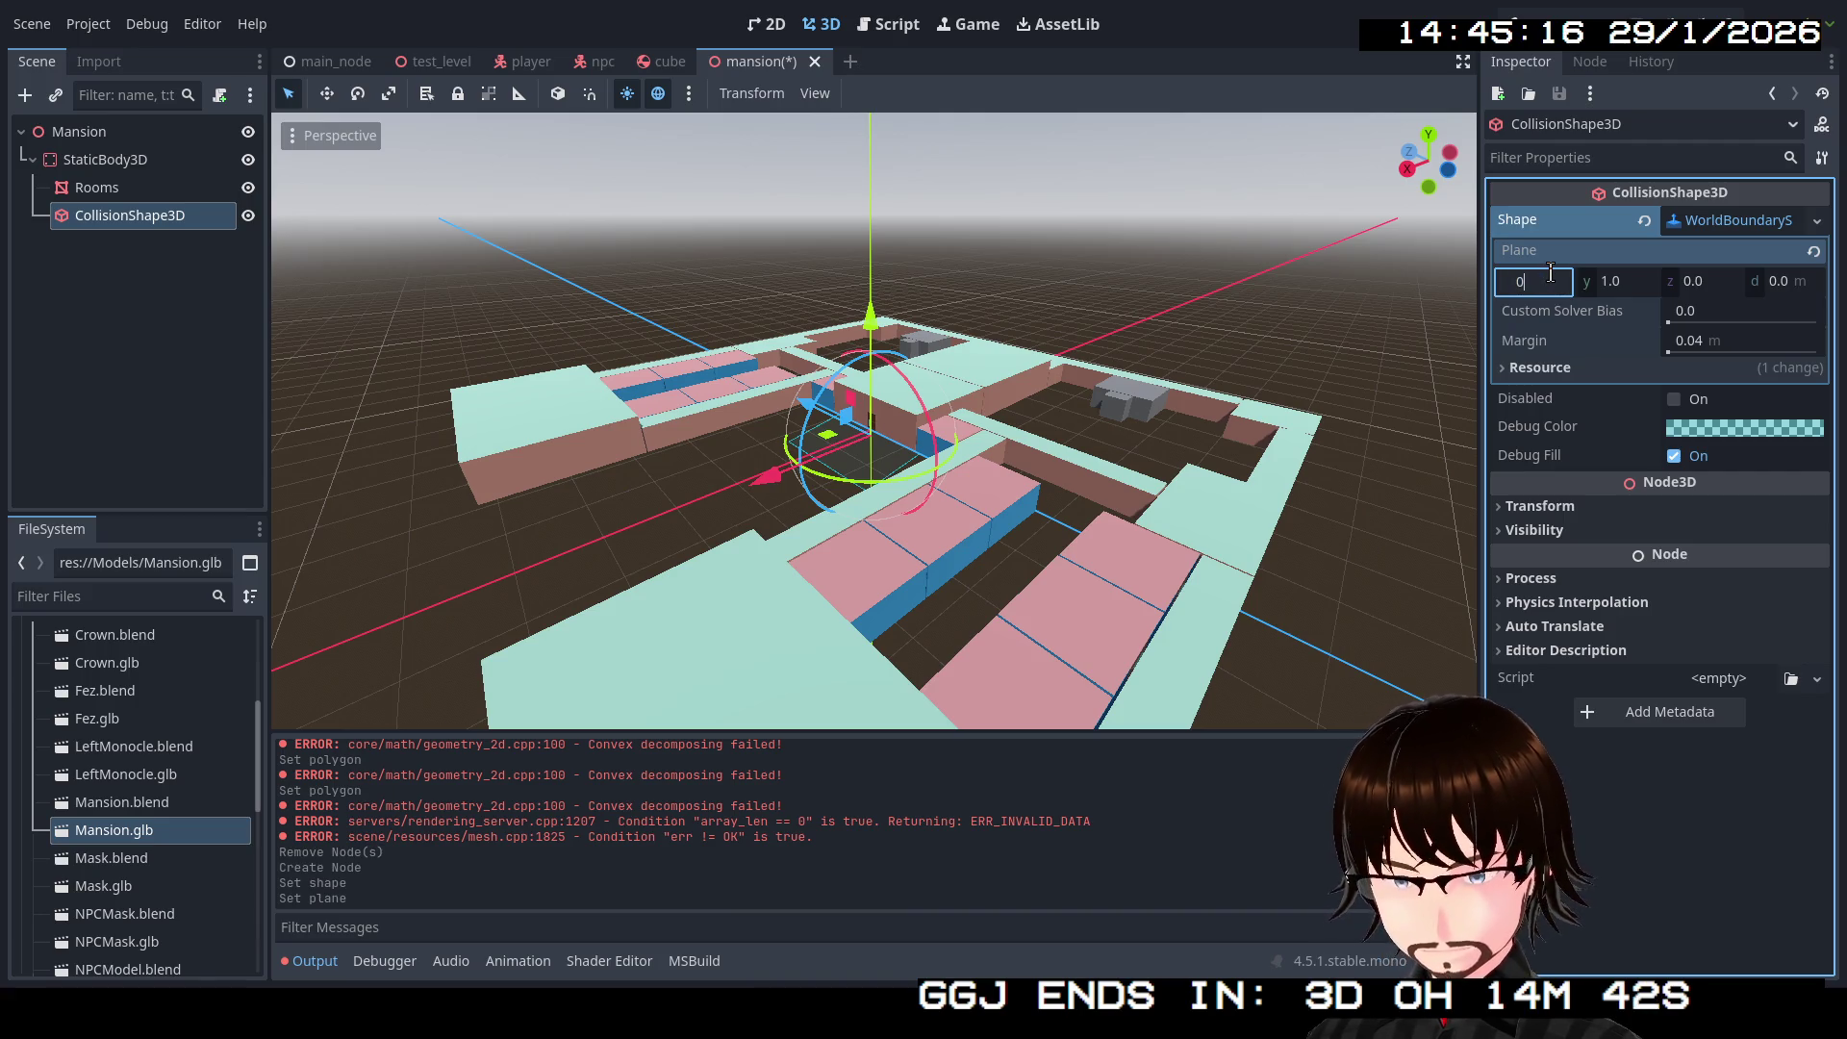
key("Return")
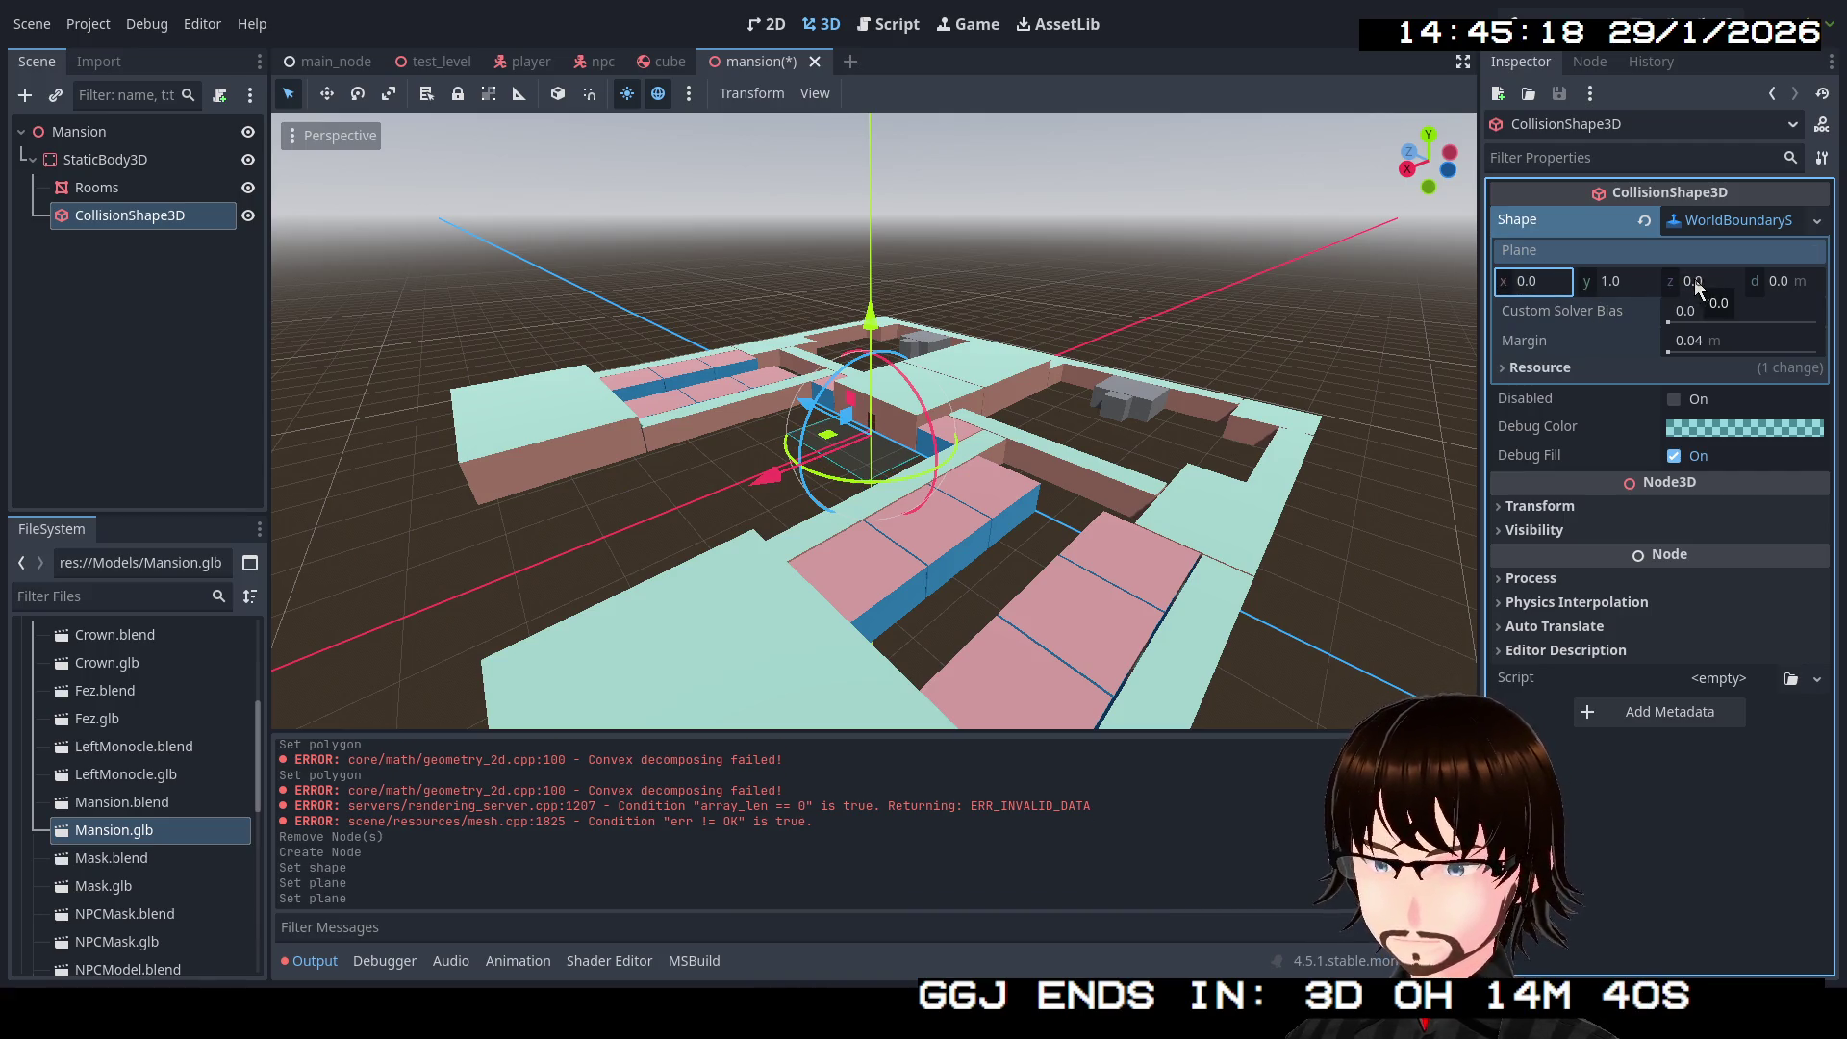
mouse_move(1769, 285)
left_mouse_down()
mouse_move(1804, 282)
mouse_move(1775, 294)
left_mouse_up()
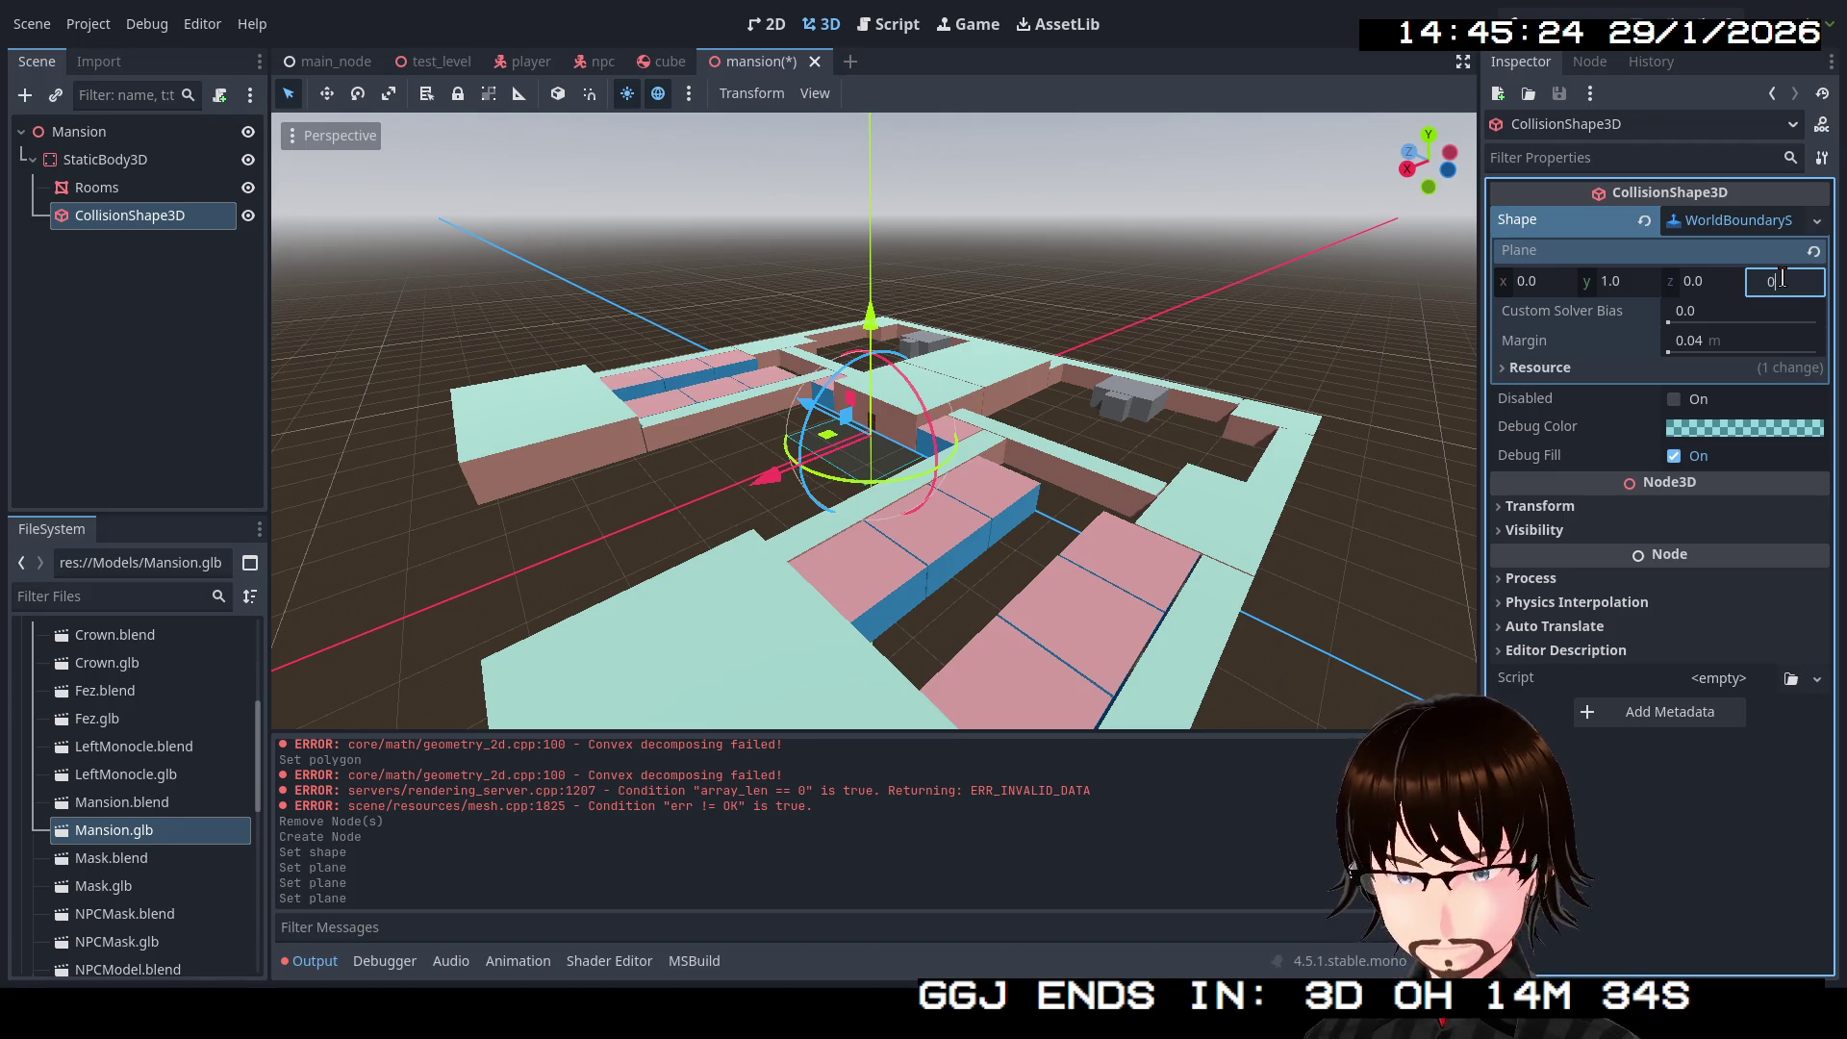
left_click(1815, 250)
left_click(1816, 221)
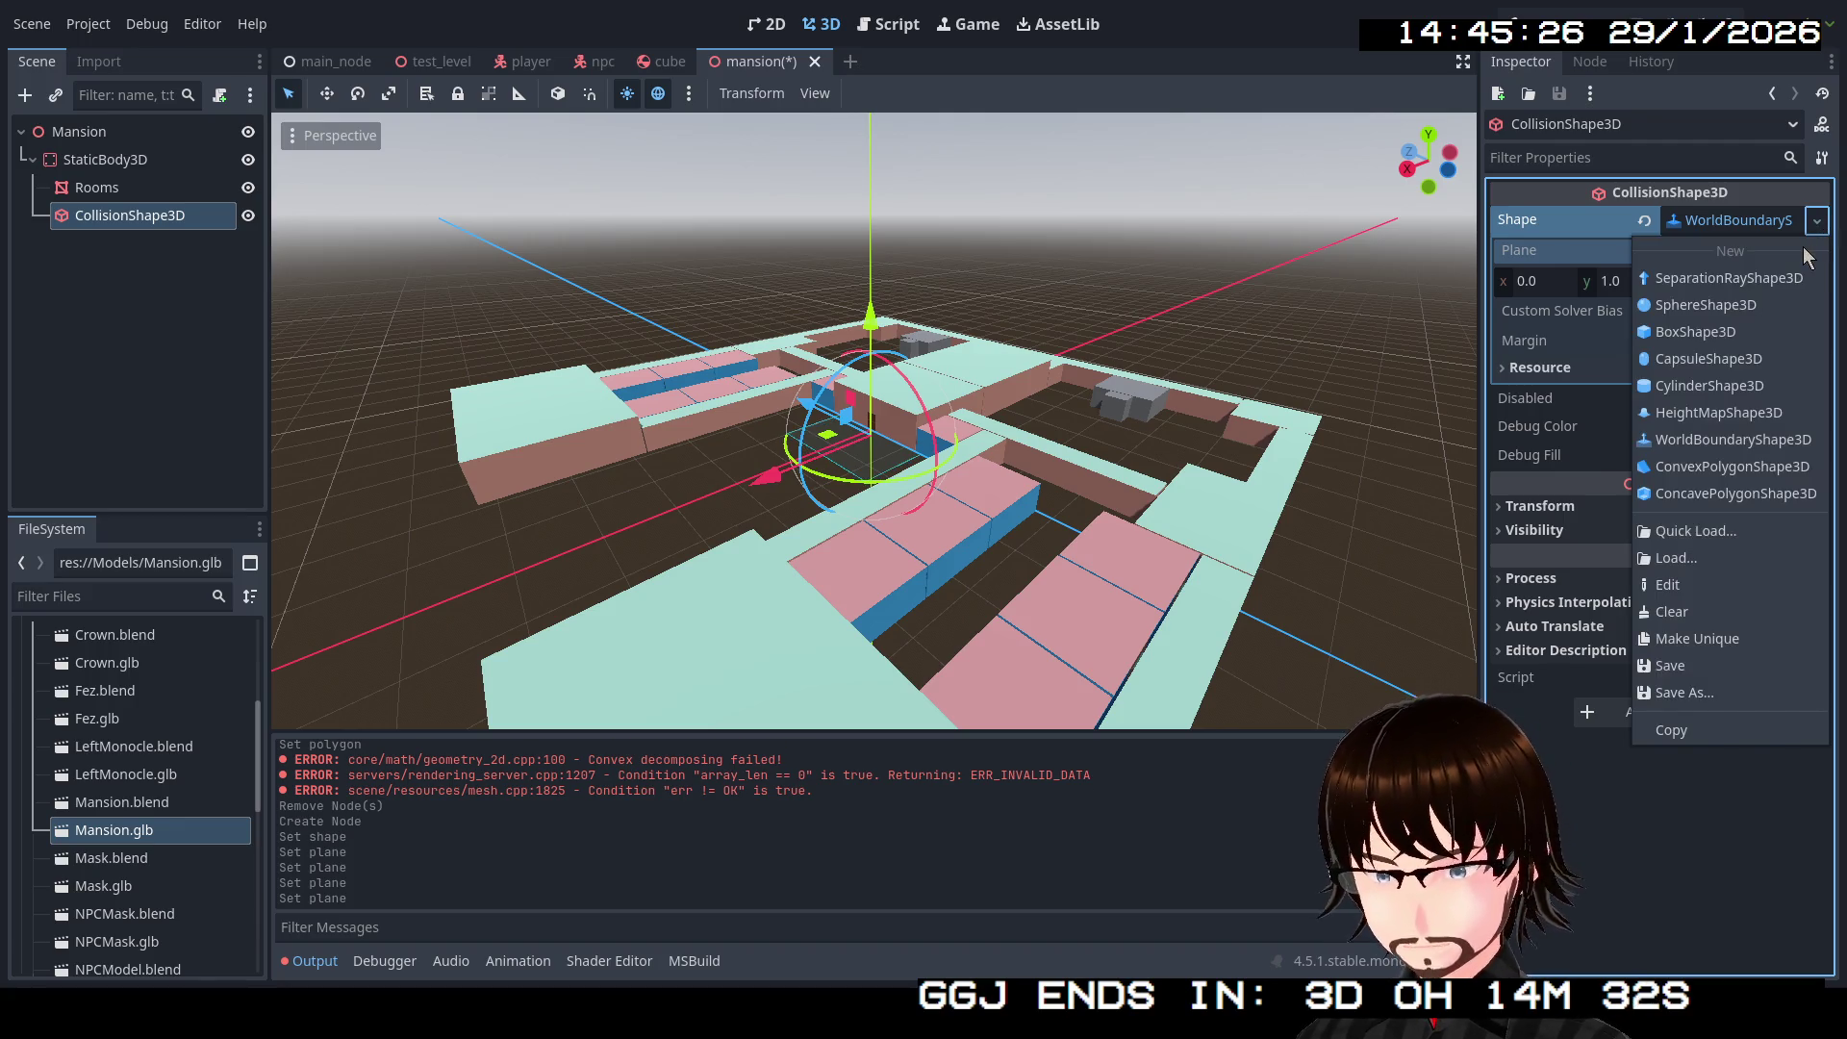
key("Escape")
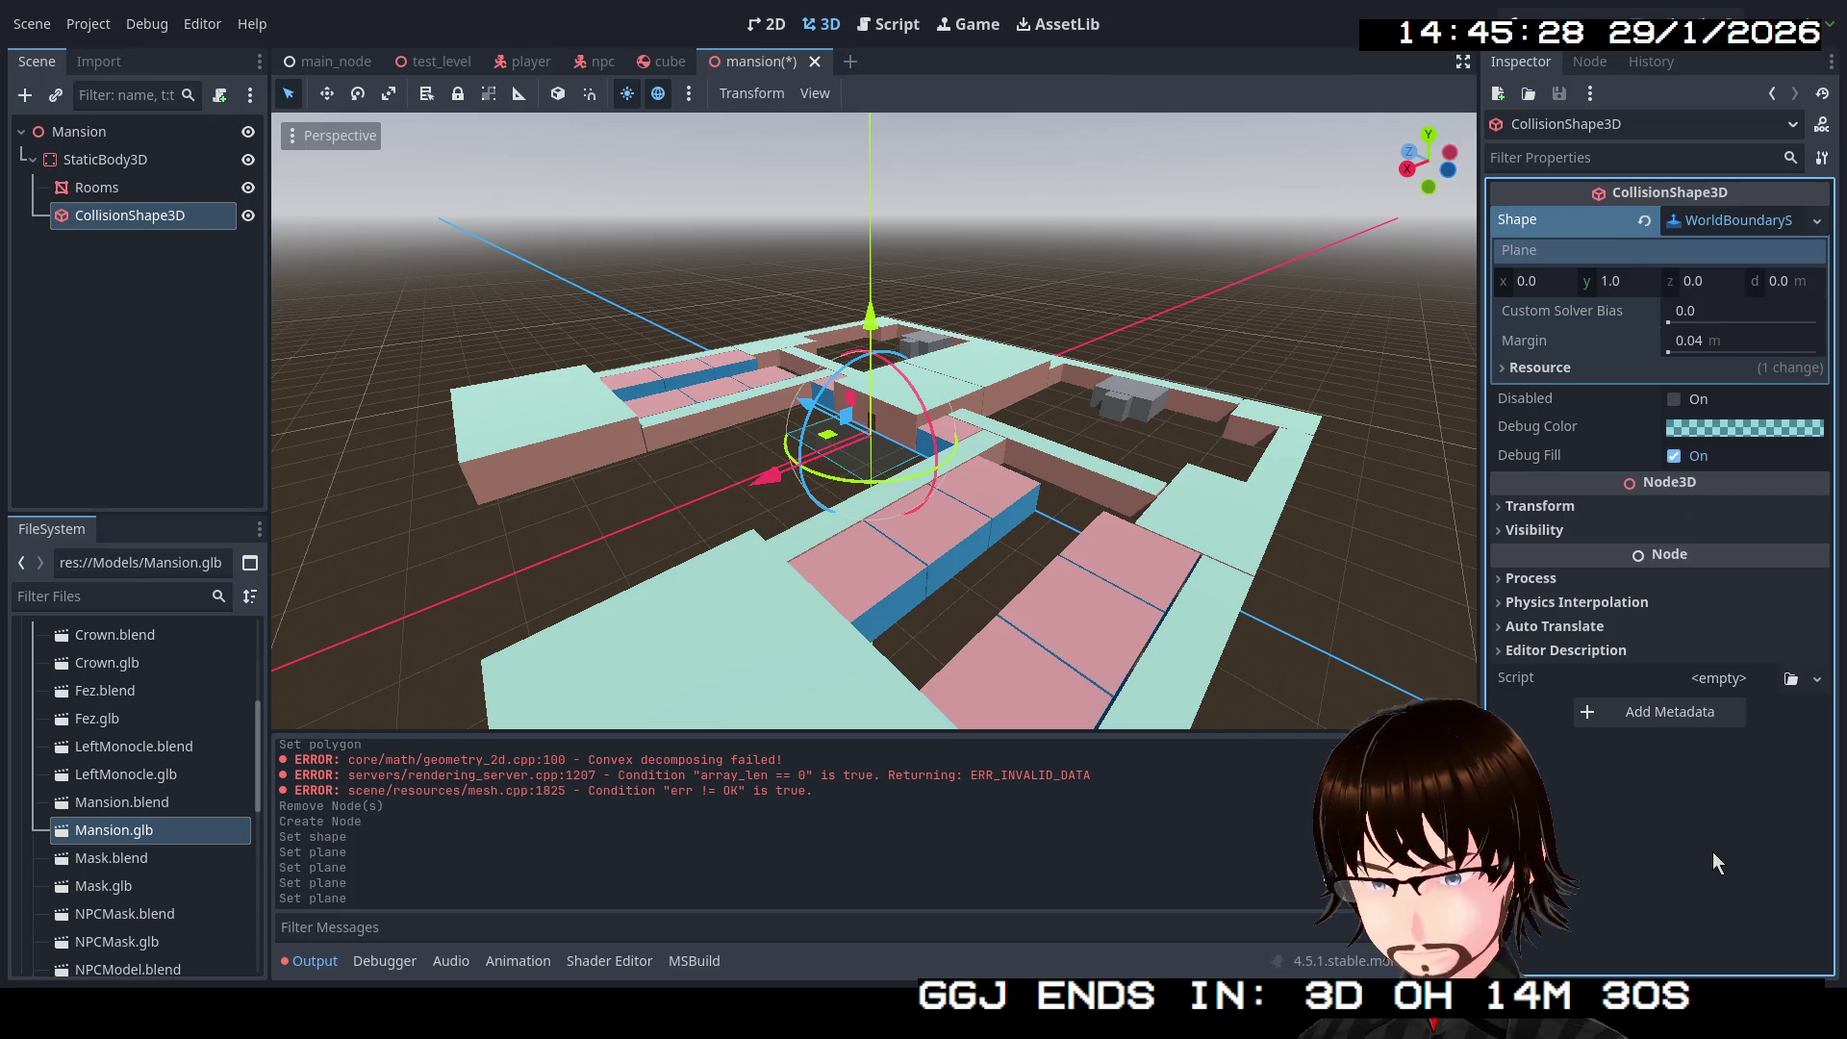
left_click(129, 217)
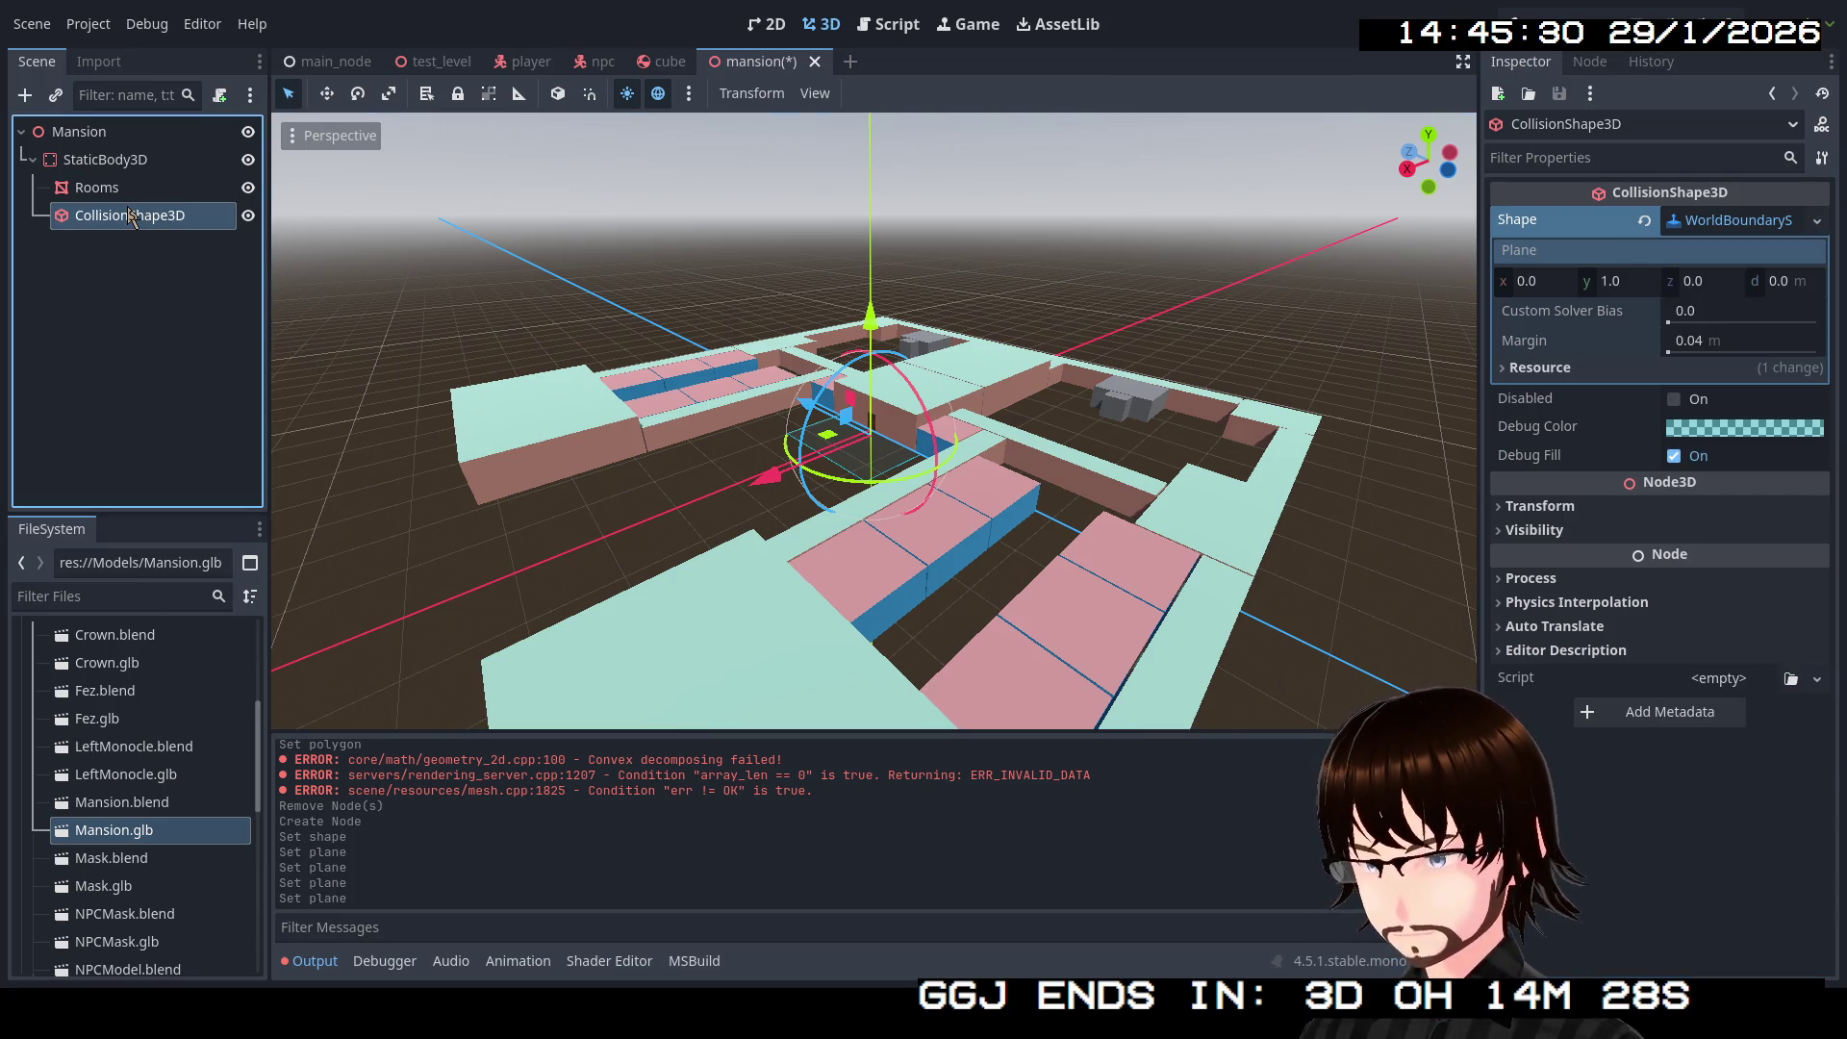
Step: Delete the CollisionShape3D node and confirm the removal
key("Delete")
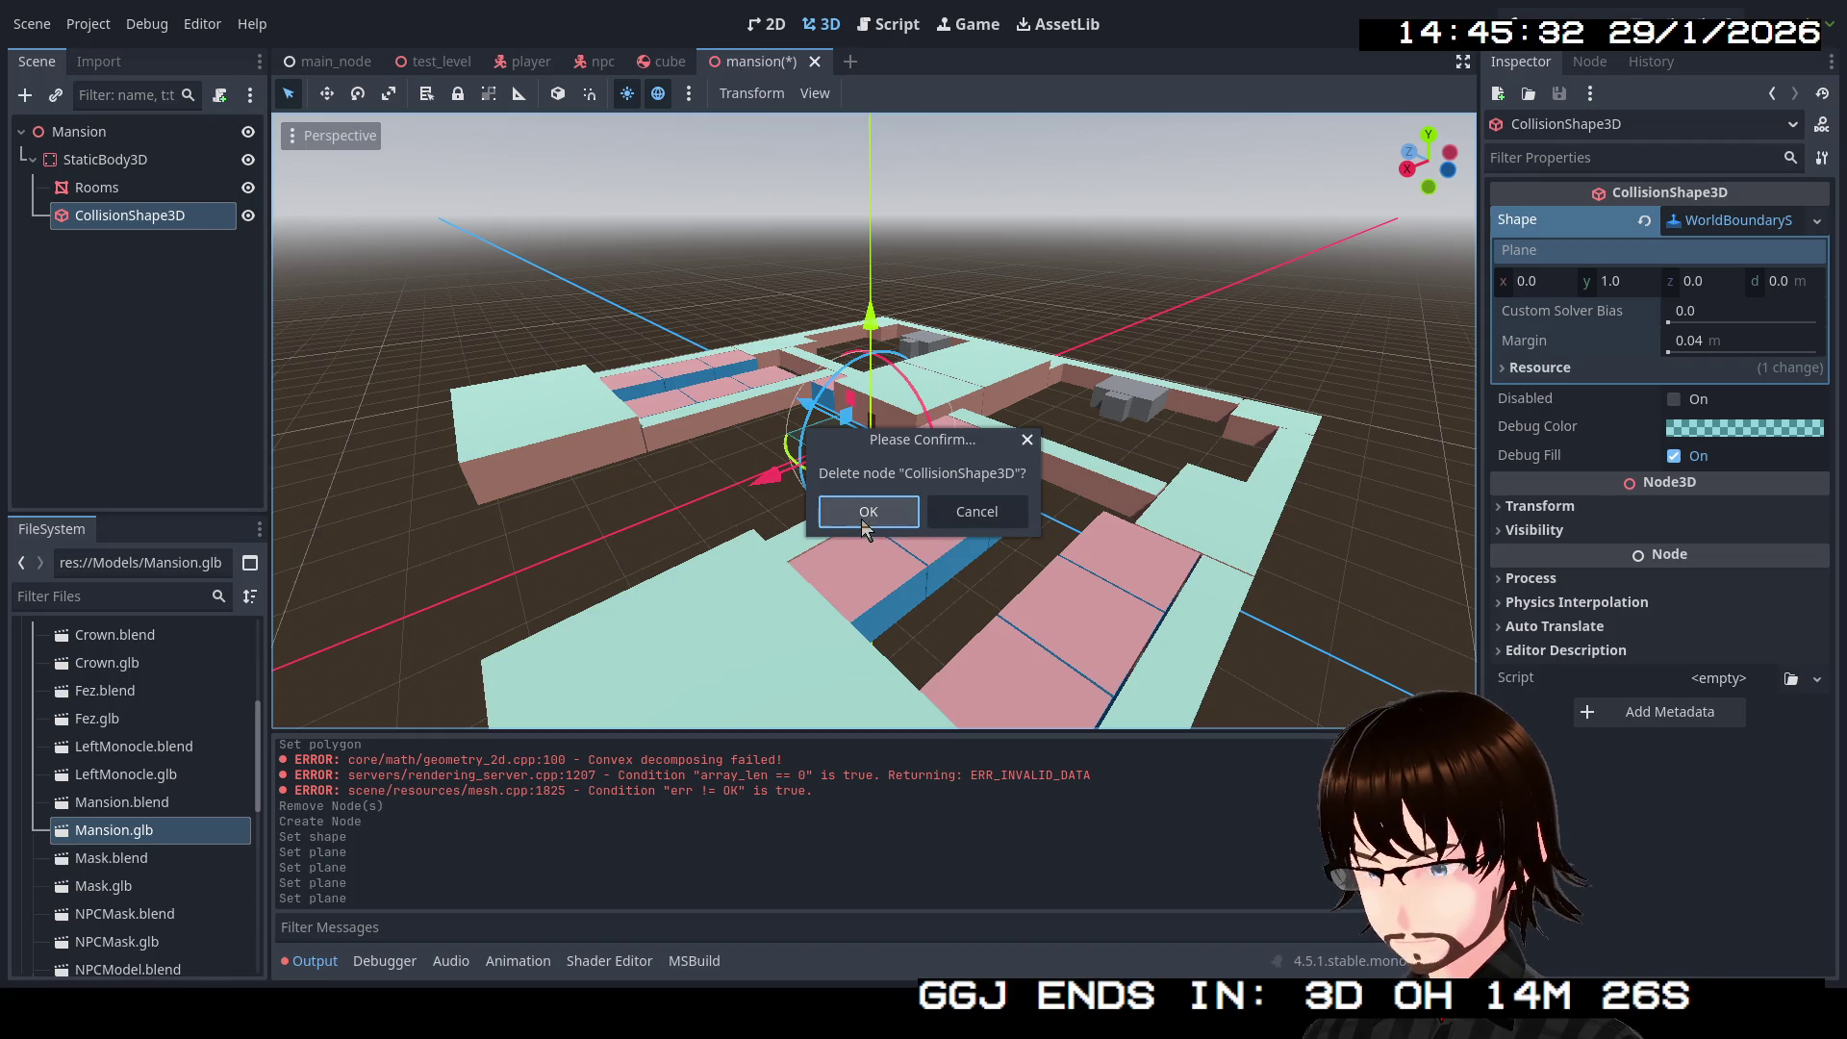
left_click(847, 529)
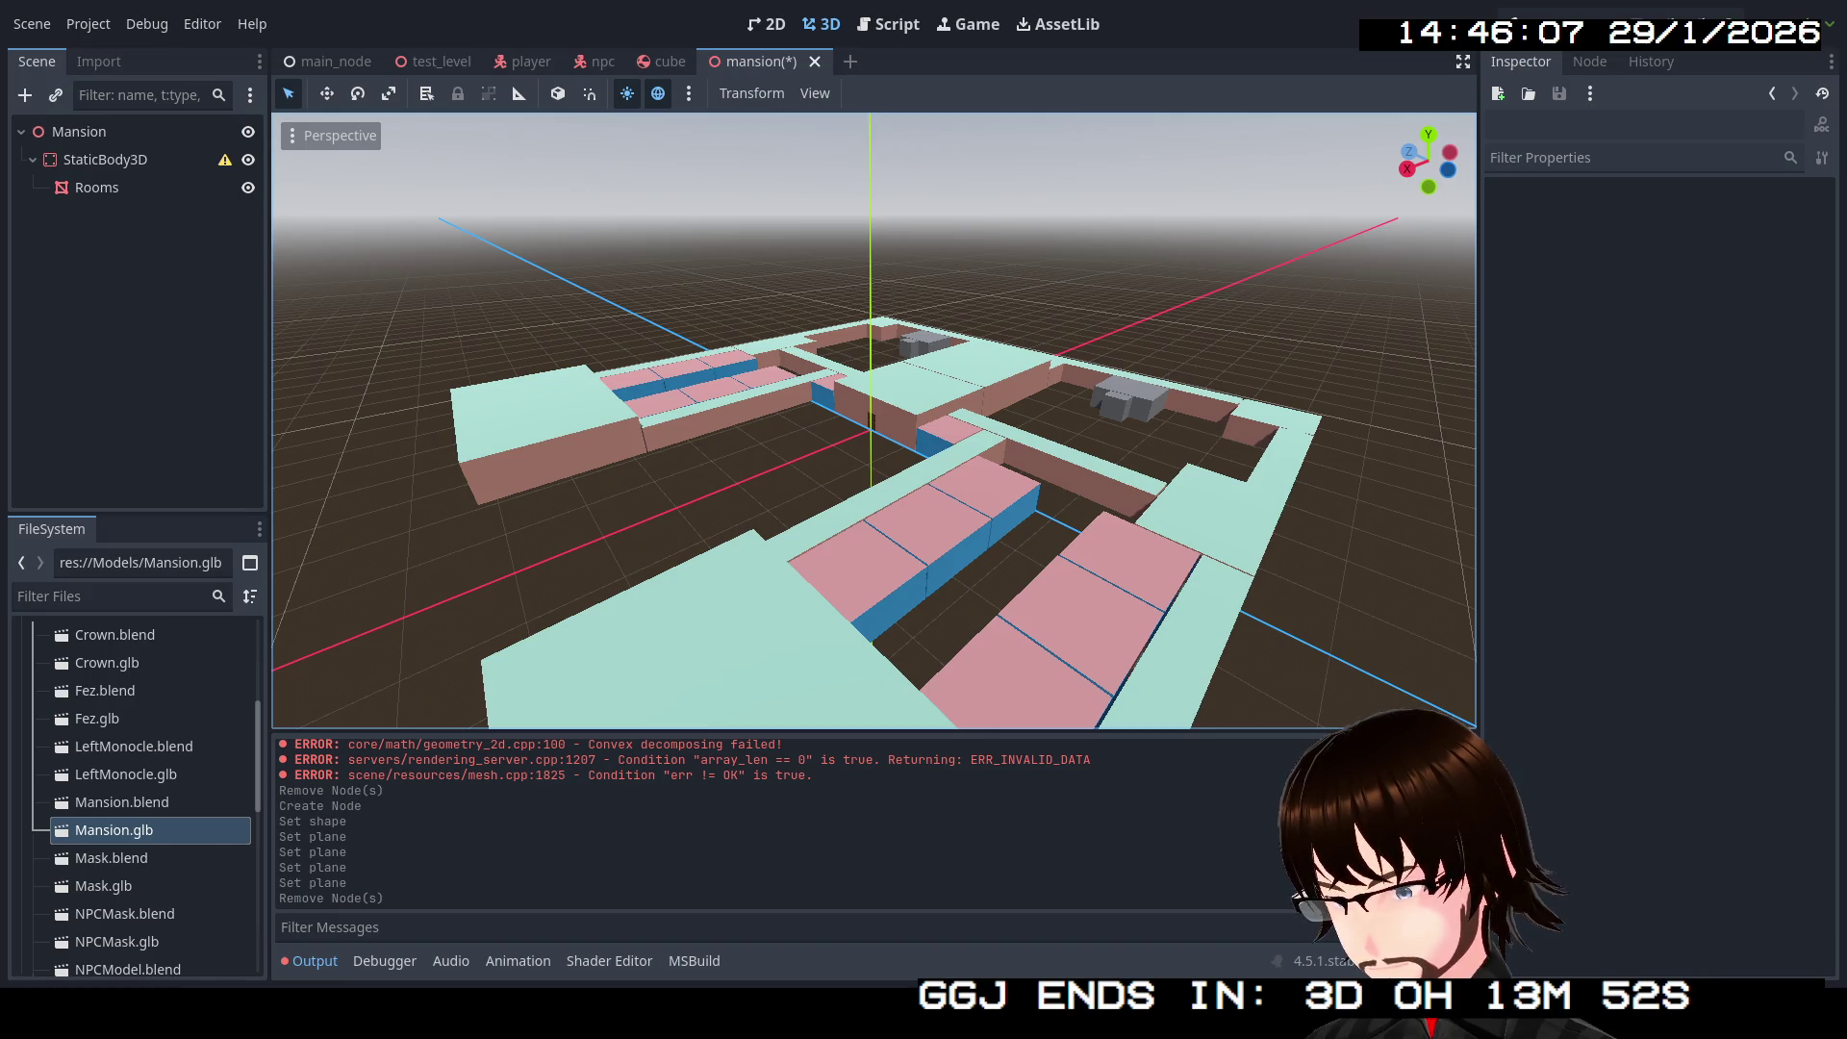
Step: Select Rooms and inspect its mesh resource without changing it
left_click(113, 184)
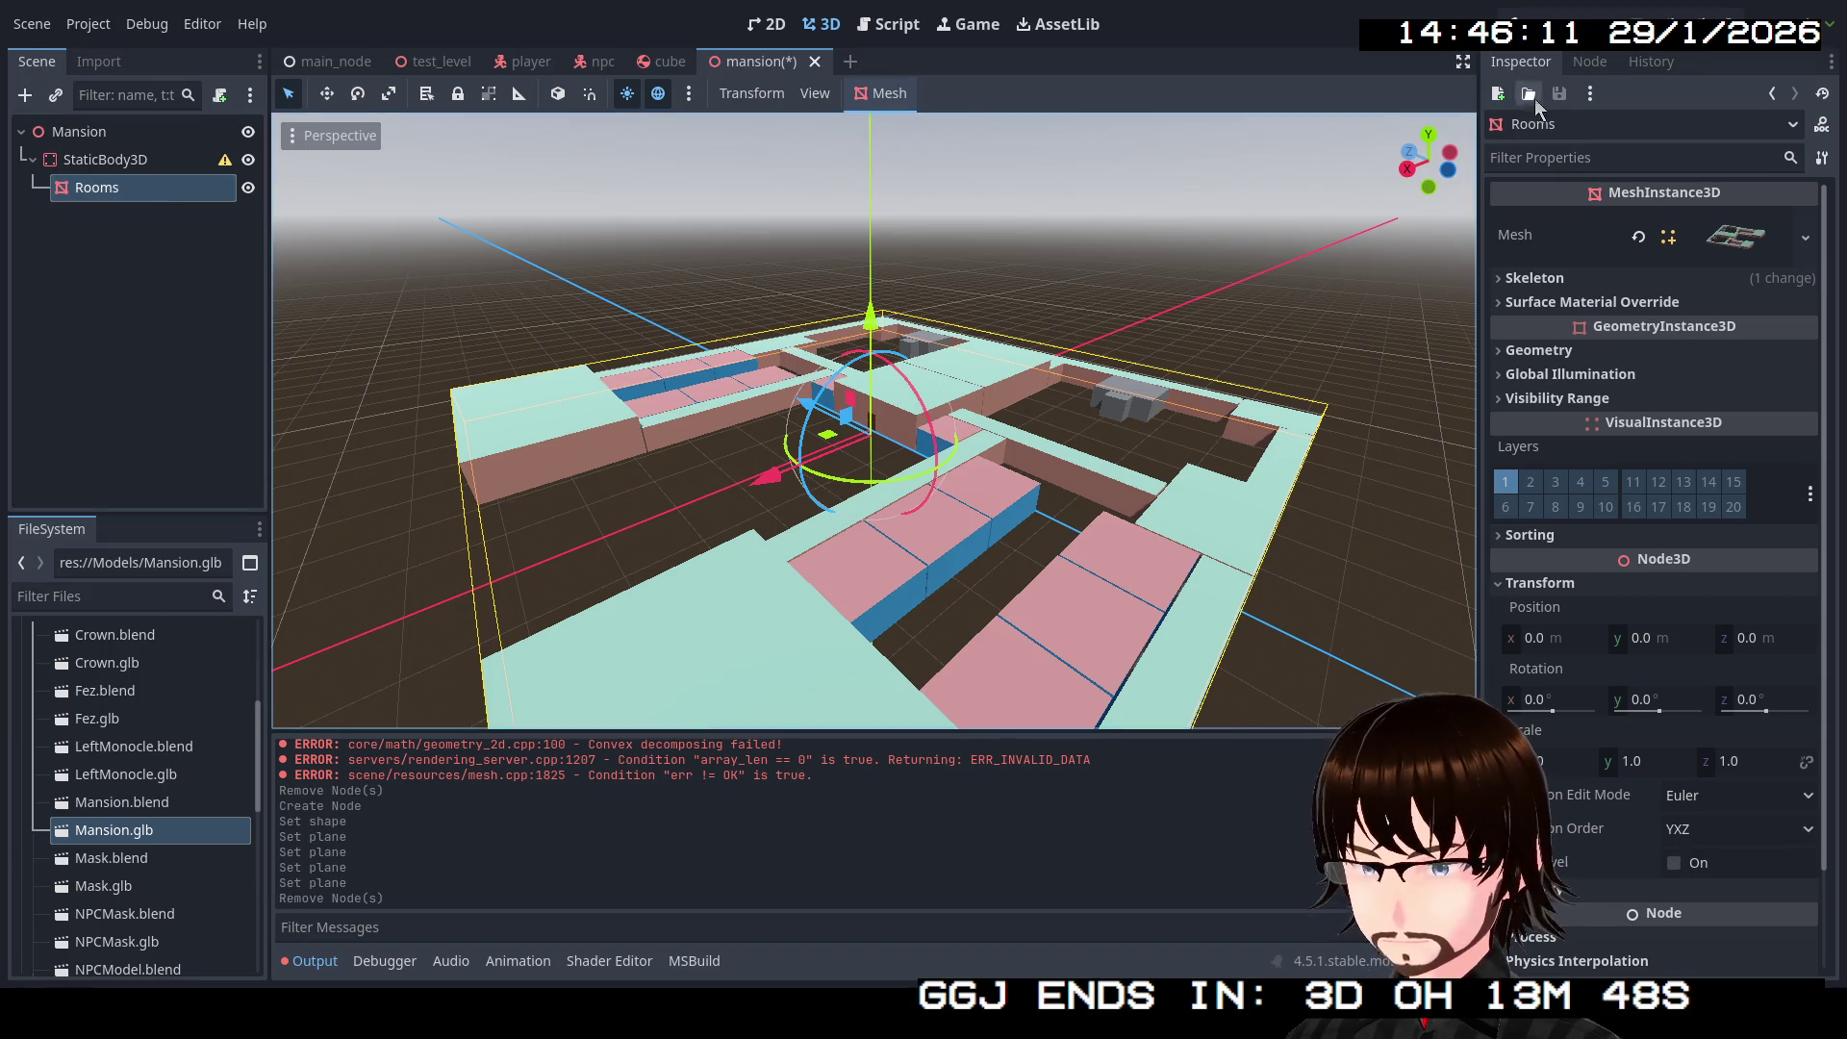
left_click(1737, 247)
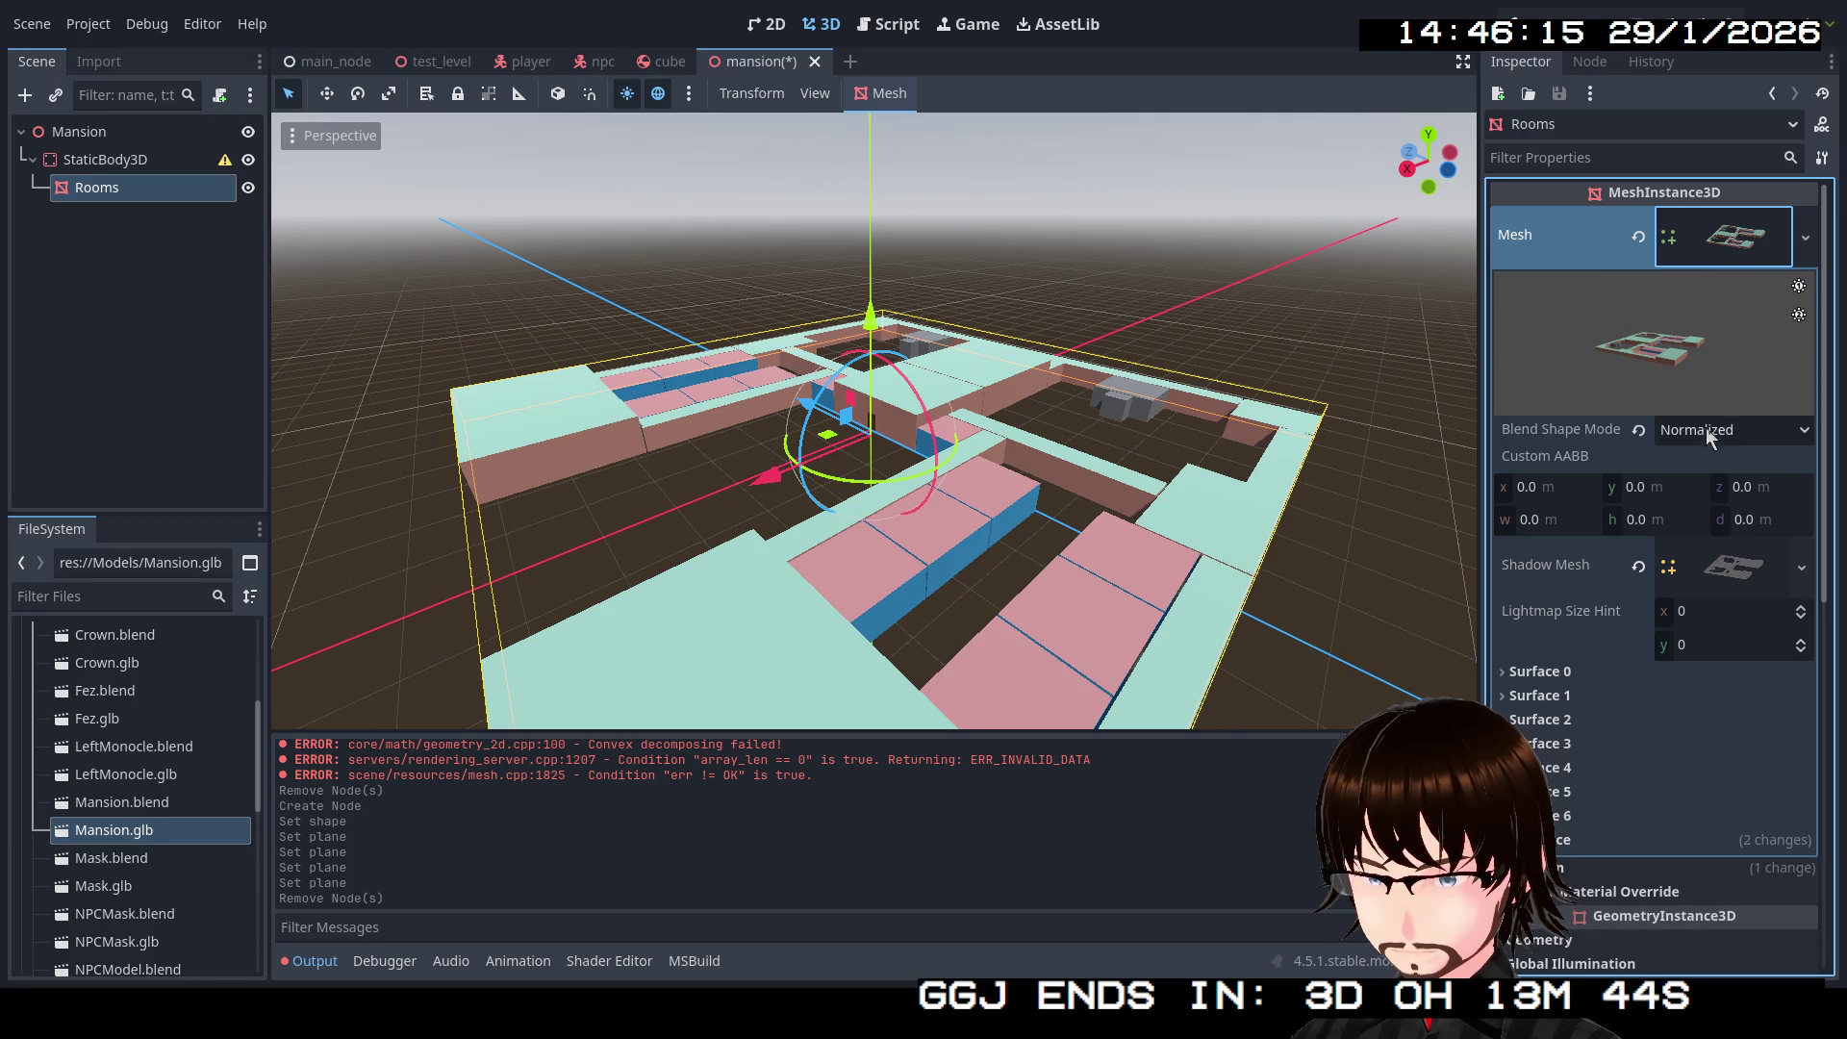
left_click(1803, 239)
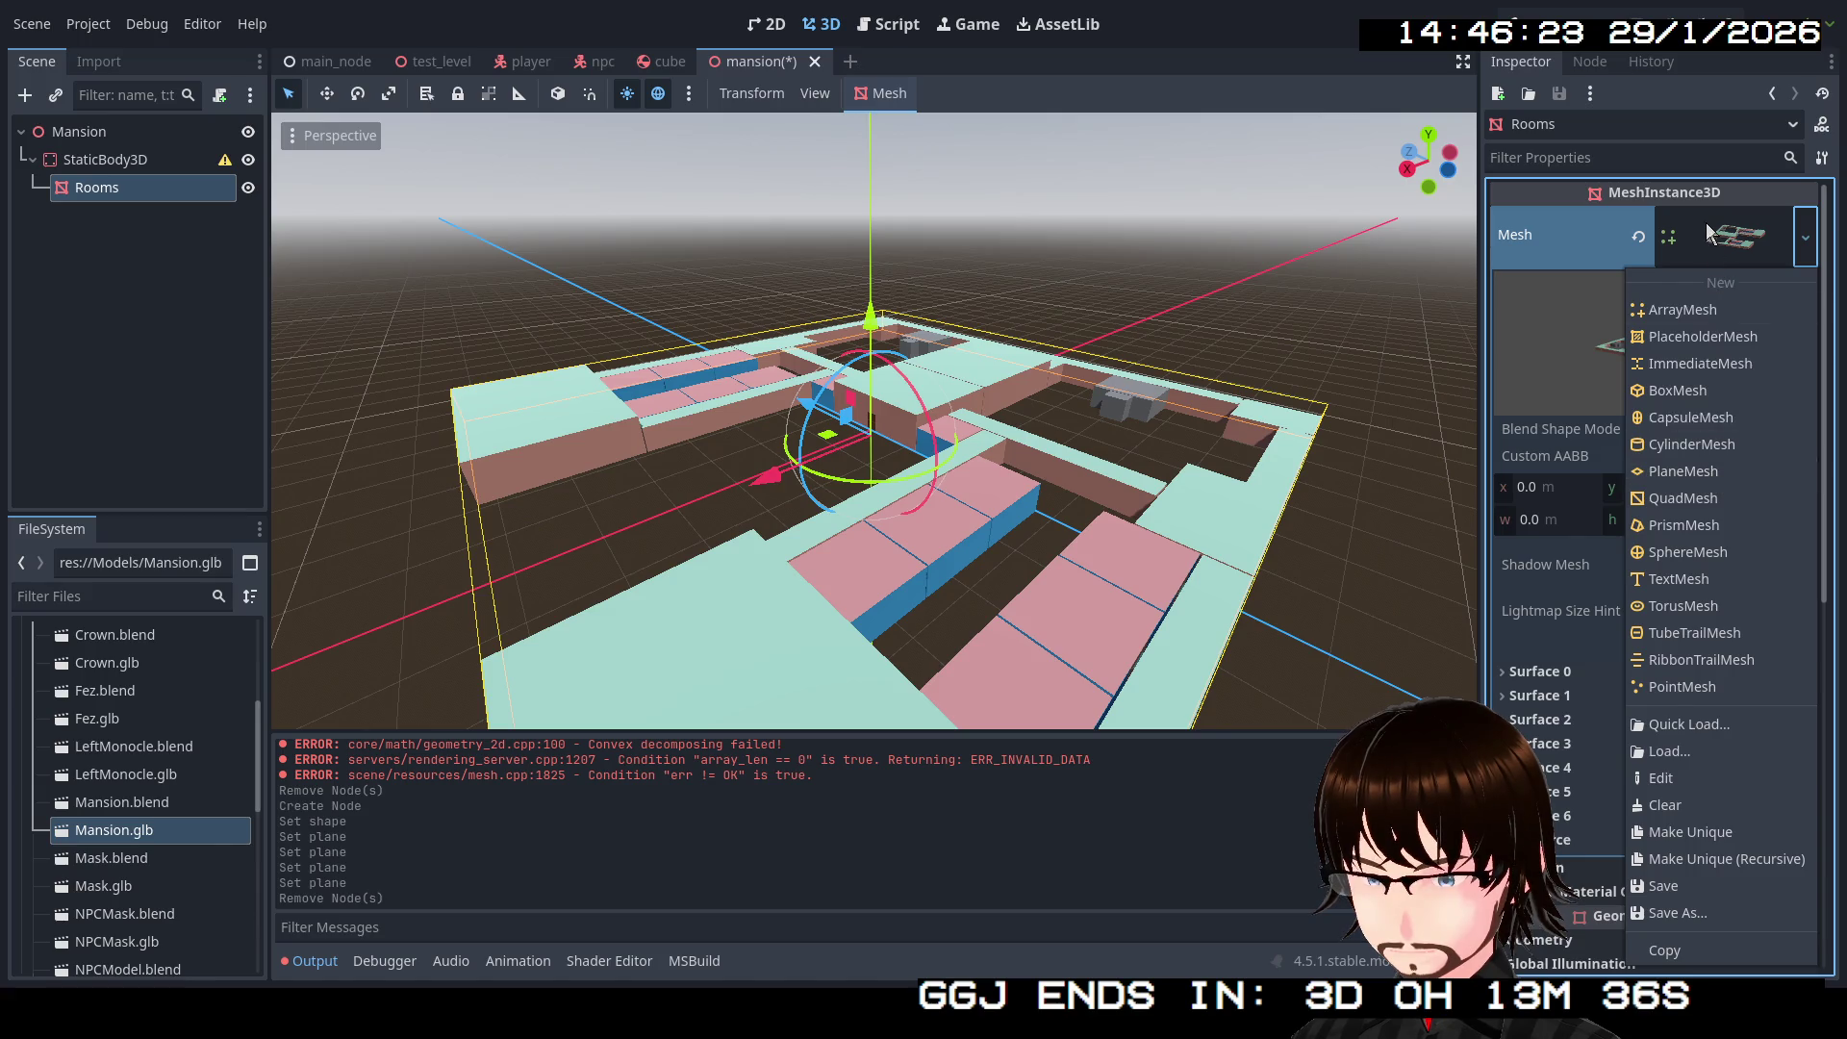
left_click(1742, 238)
left_click(1742, 238)
left_click(1742, 237)
left_click(1741, 238)
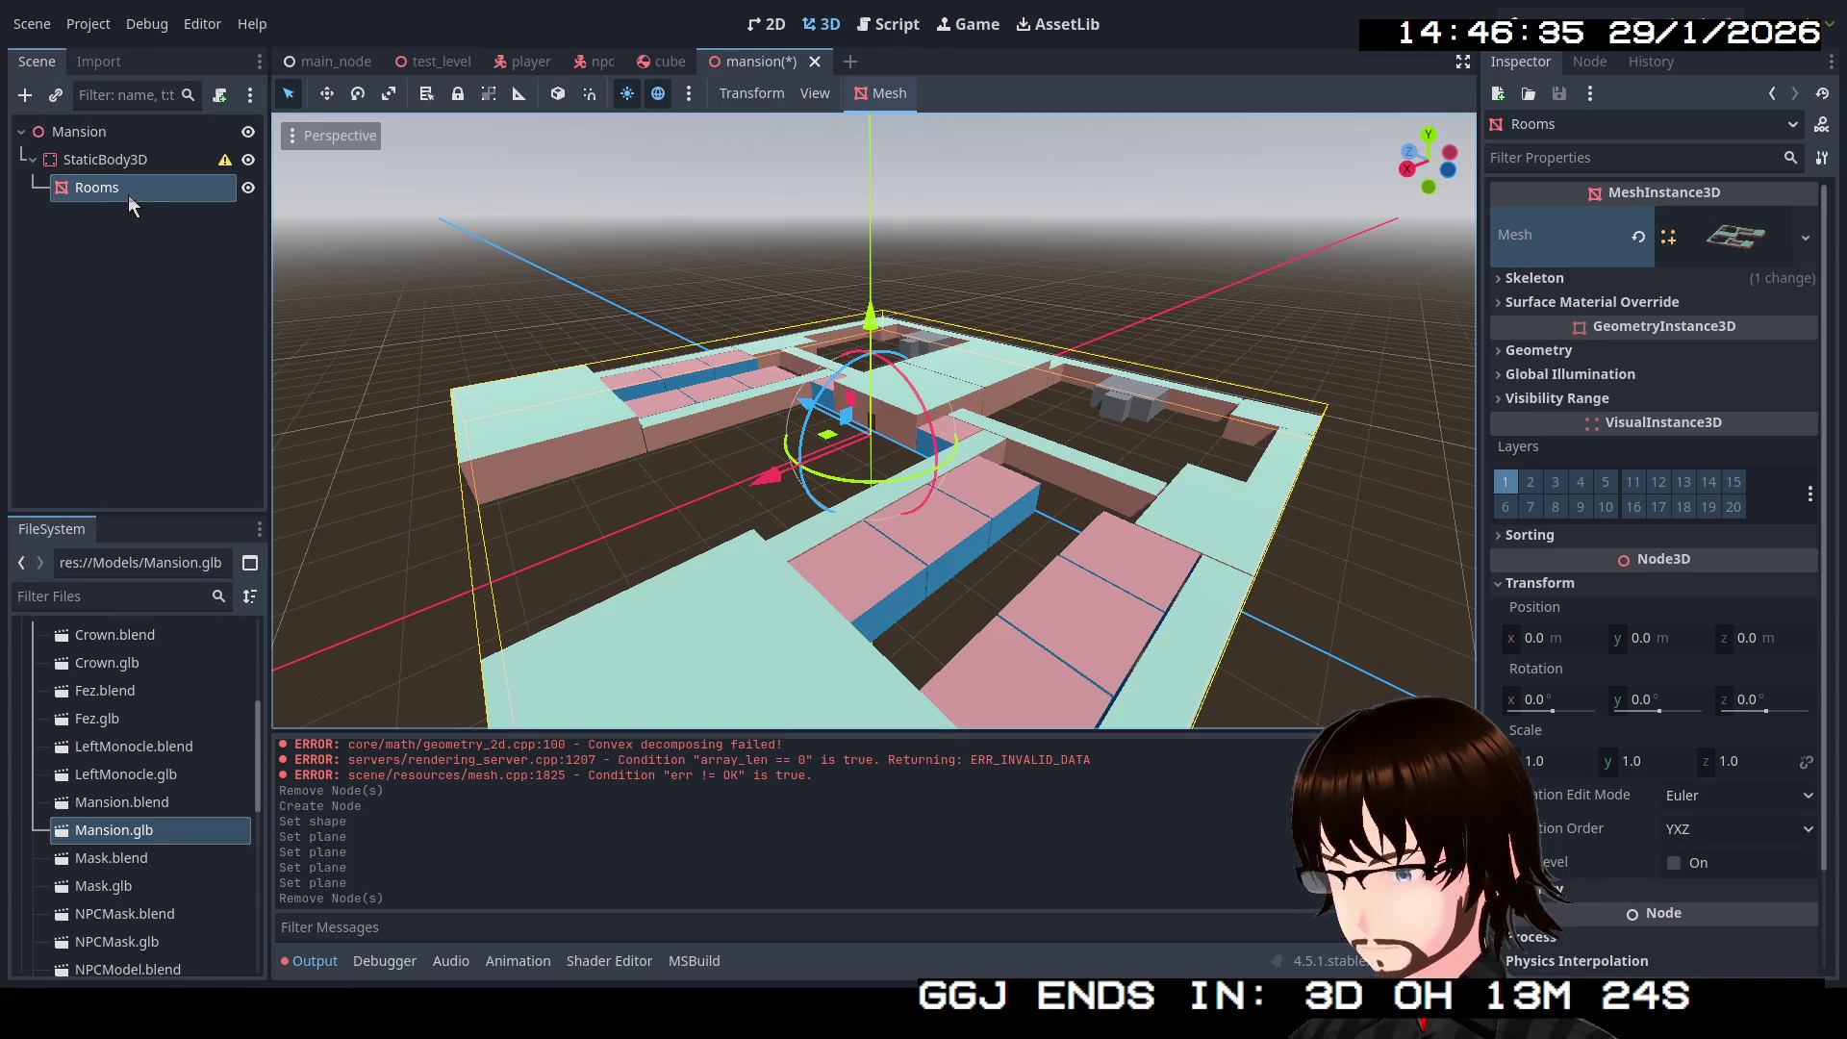
Step: Generate a Trimesh collision shape for Rooms with placement set to Static Body Child
left_click(905, 94)
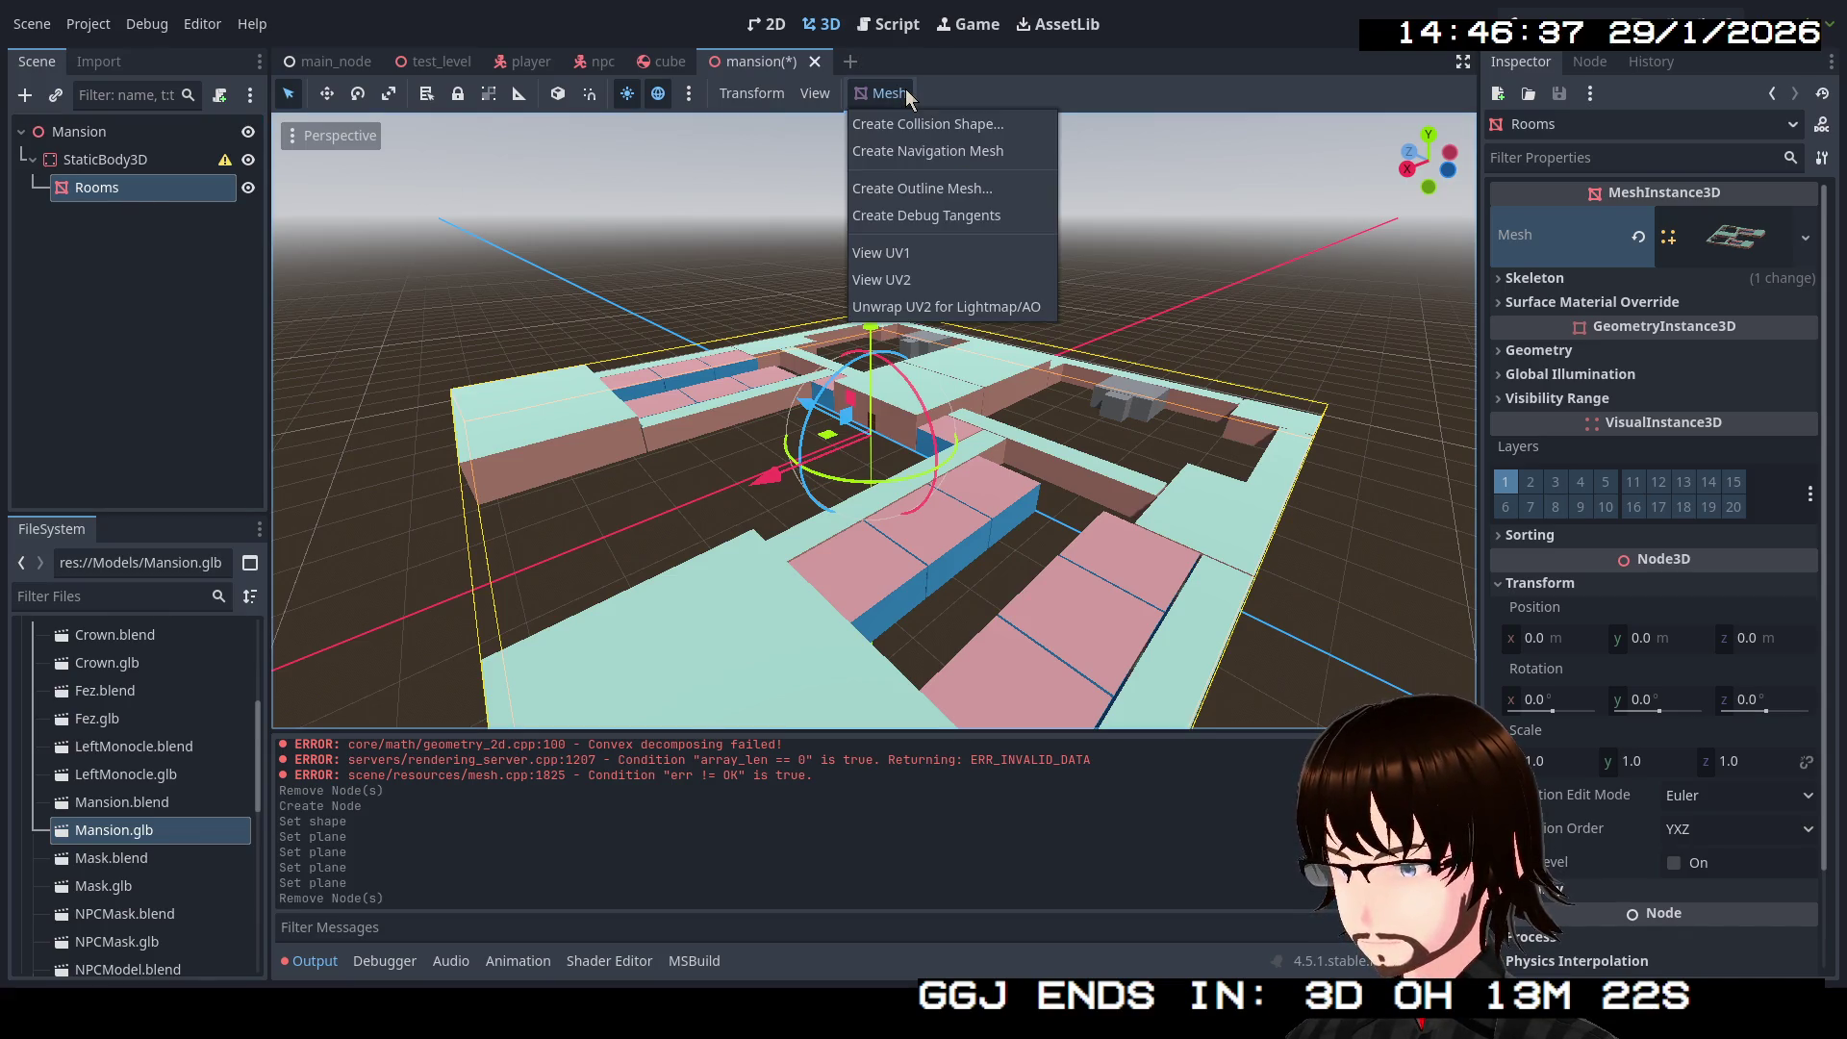
left_click(960, 123)
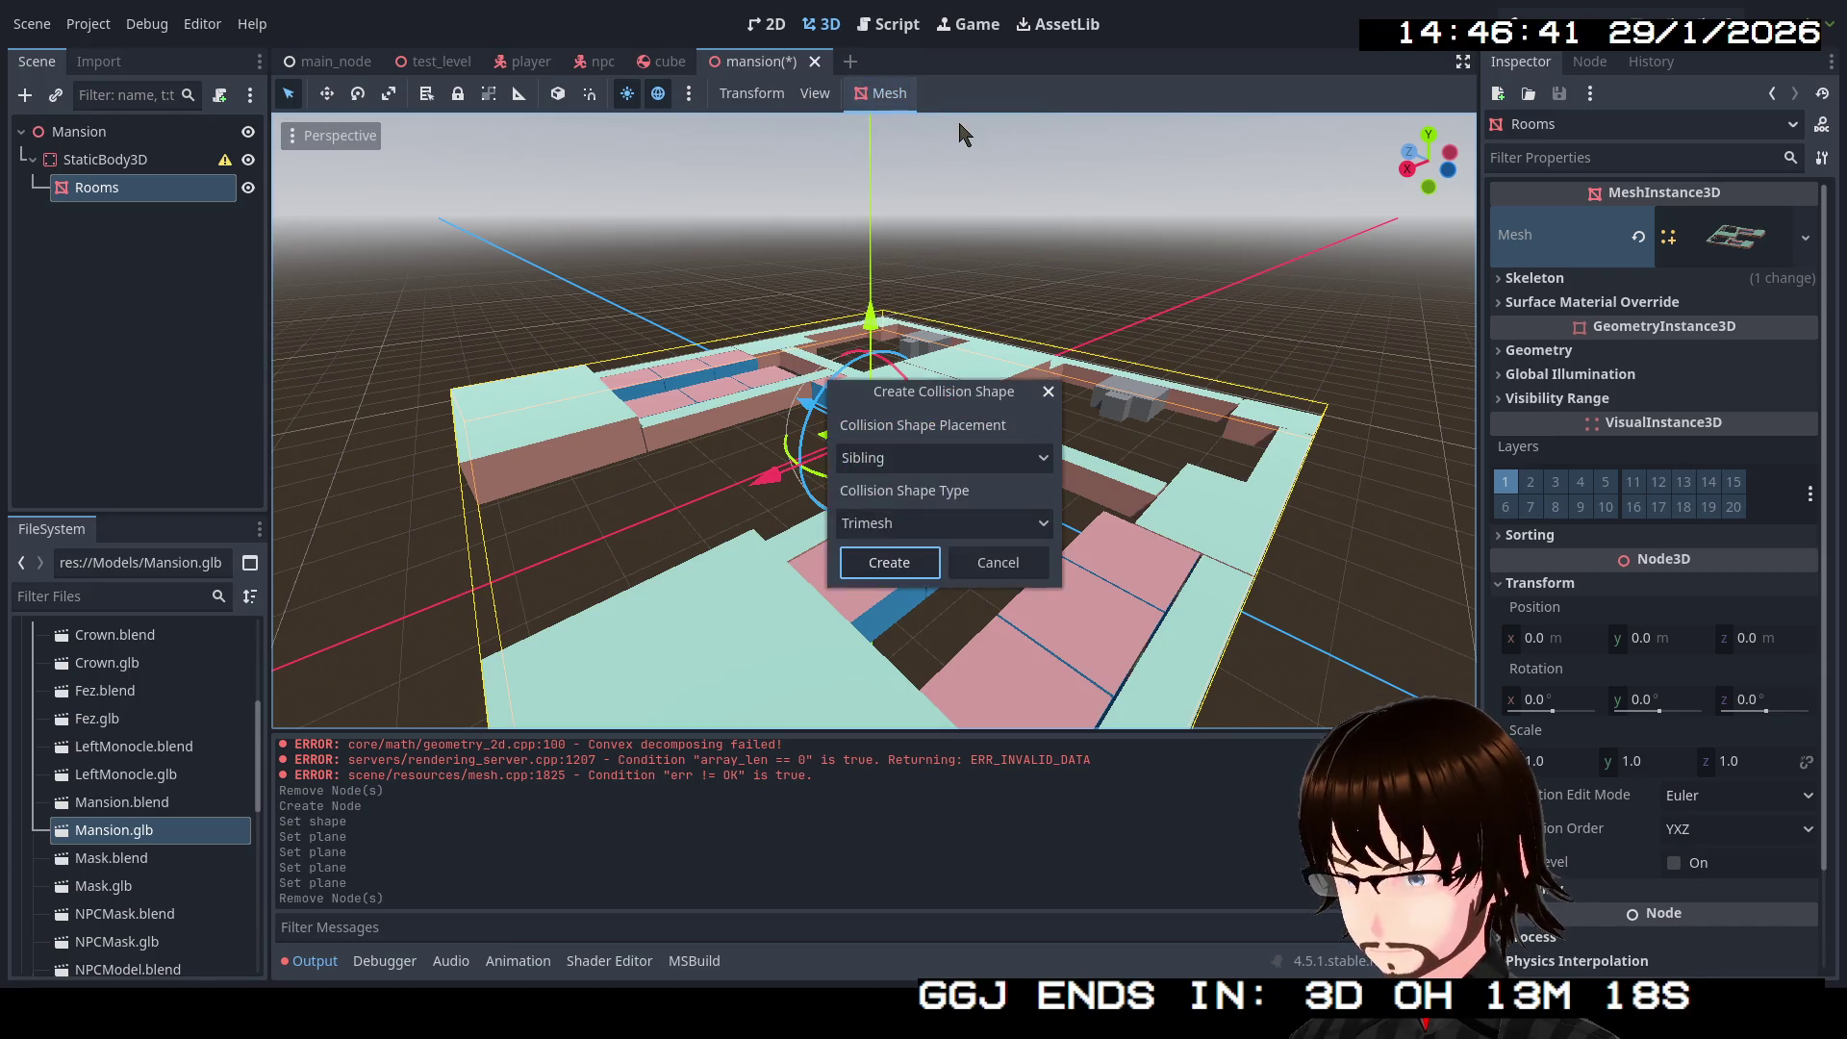
left_click(919, 529)
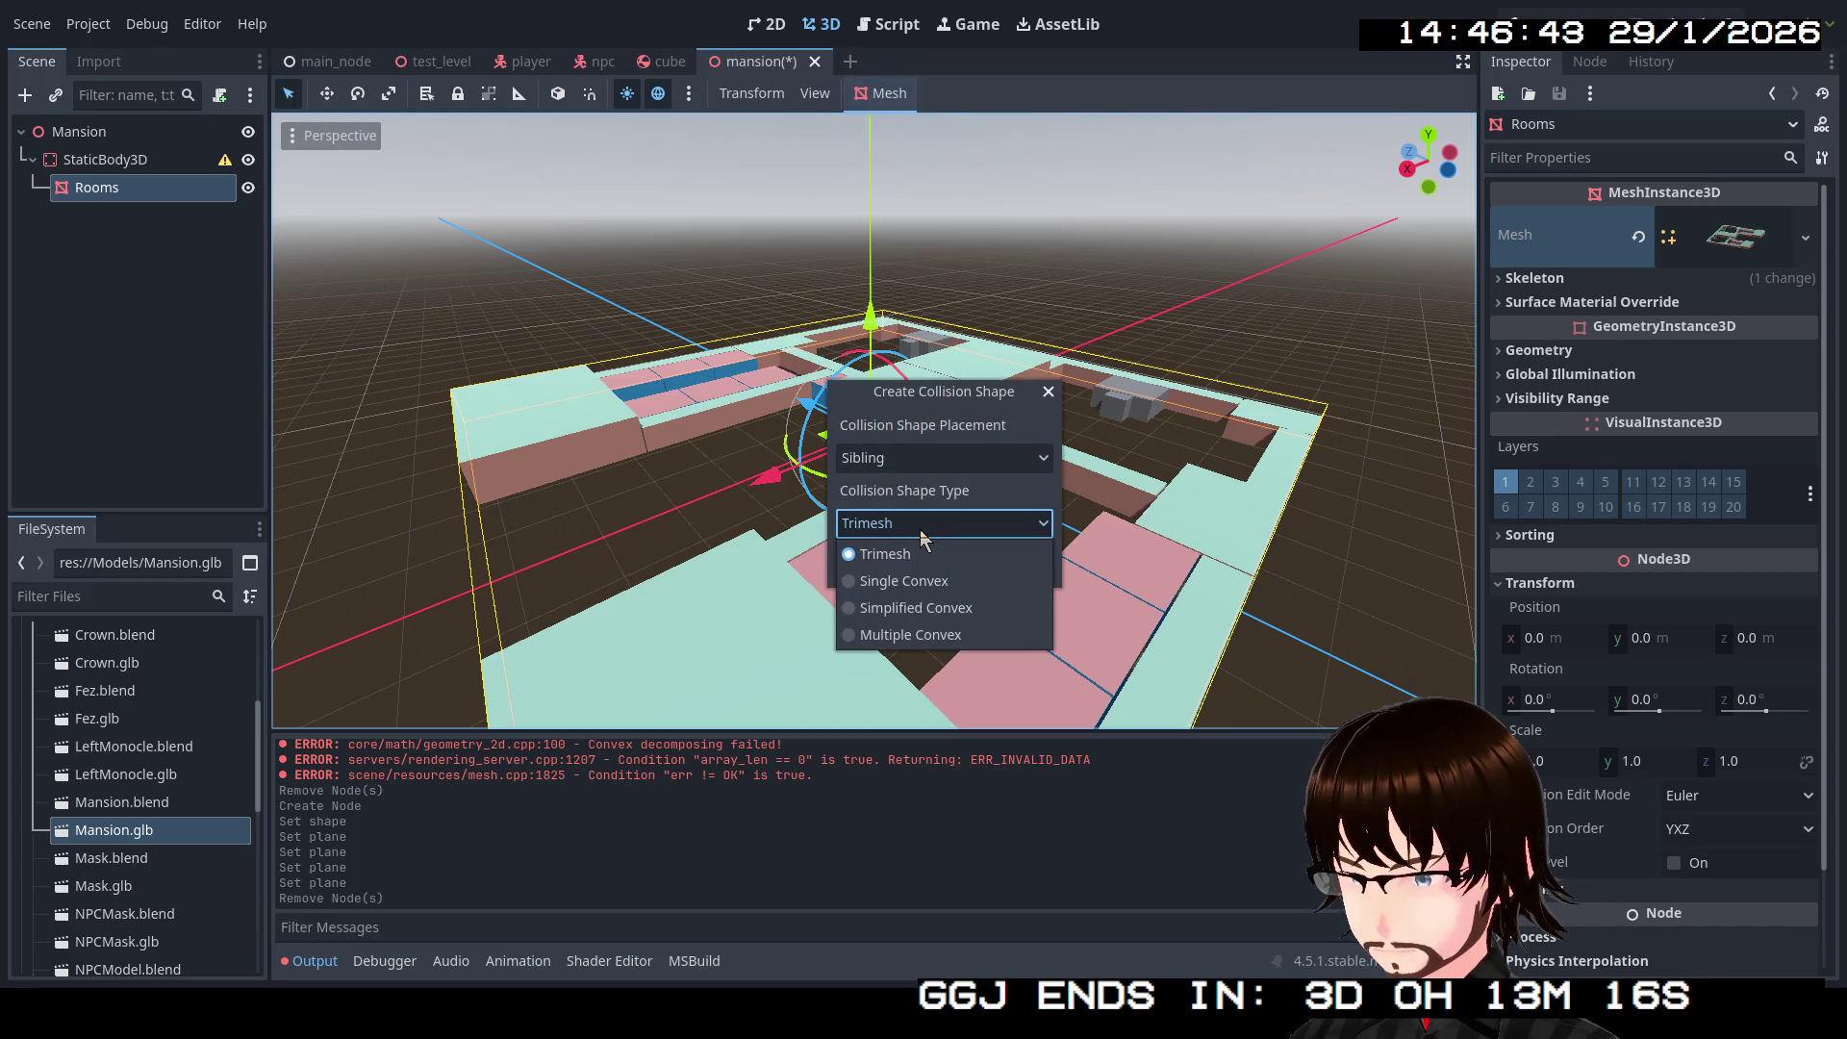
left_click(924, 550)
left_click(974, 462)
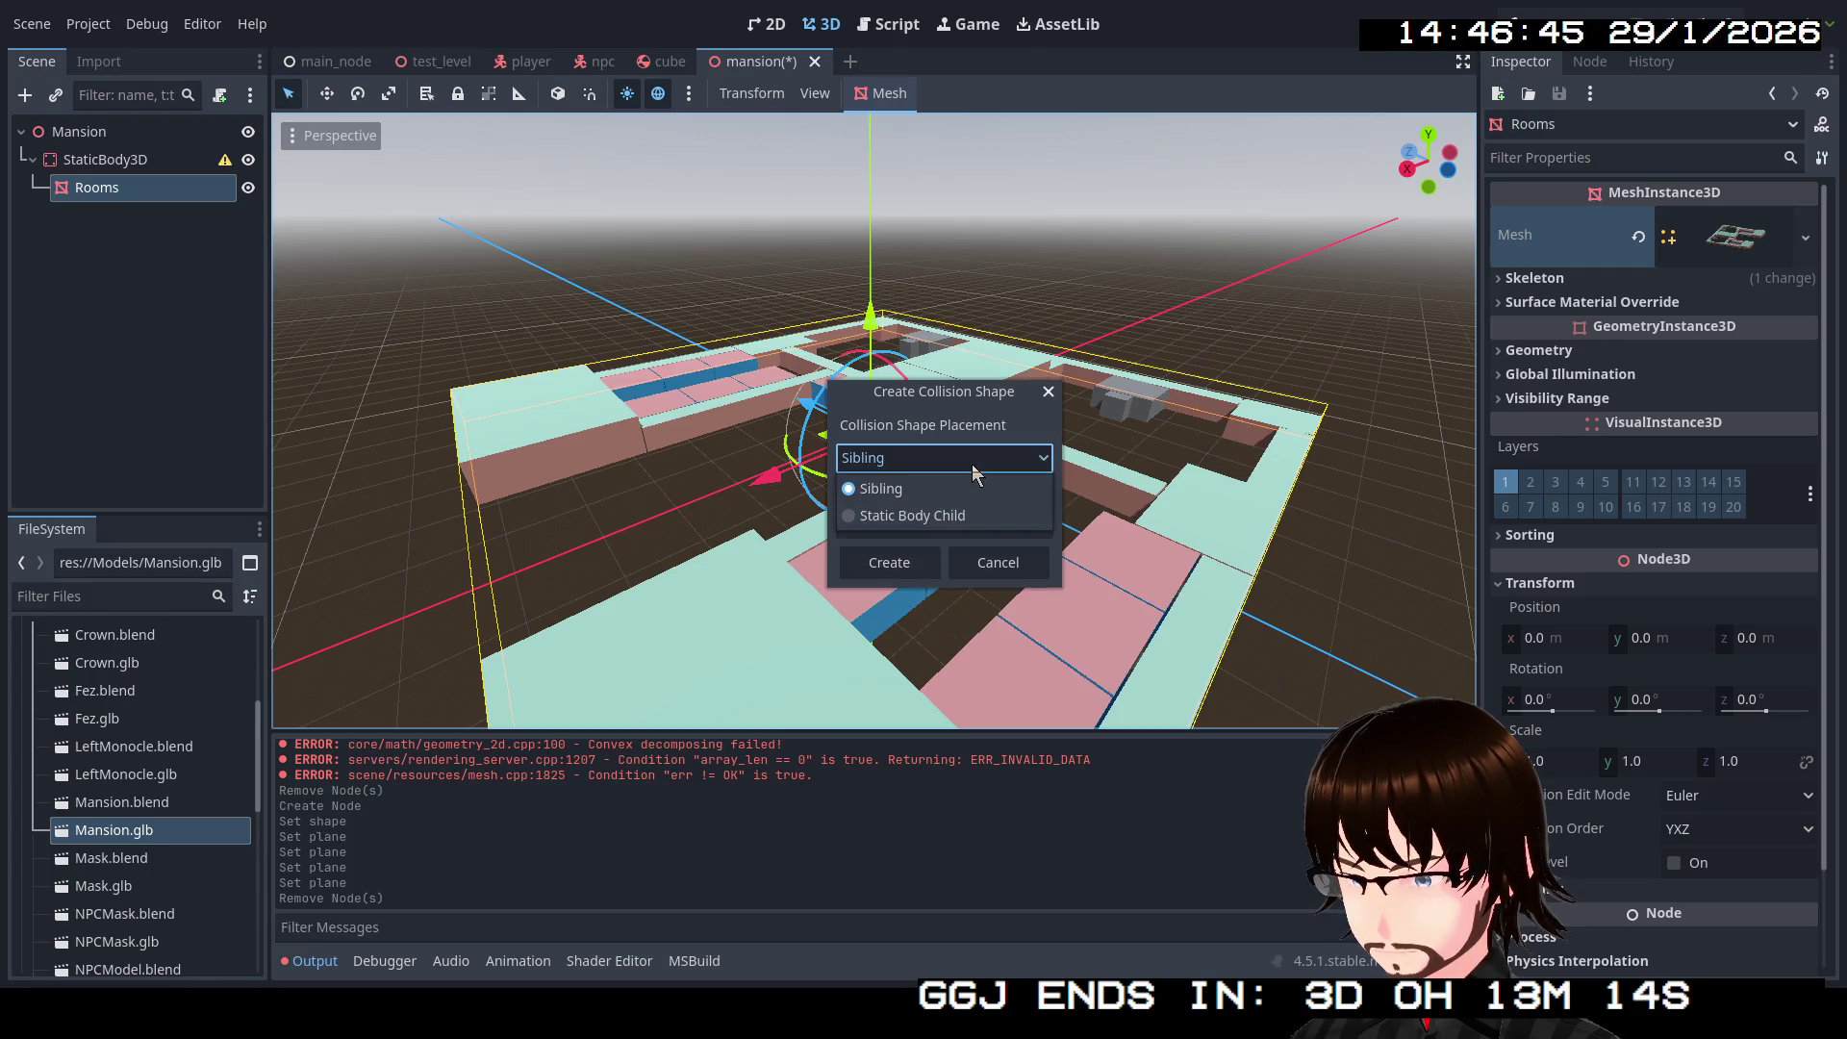
left_click(966, 516)
left_click(959, 465)
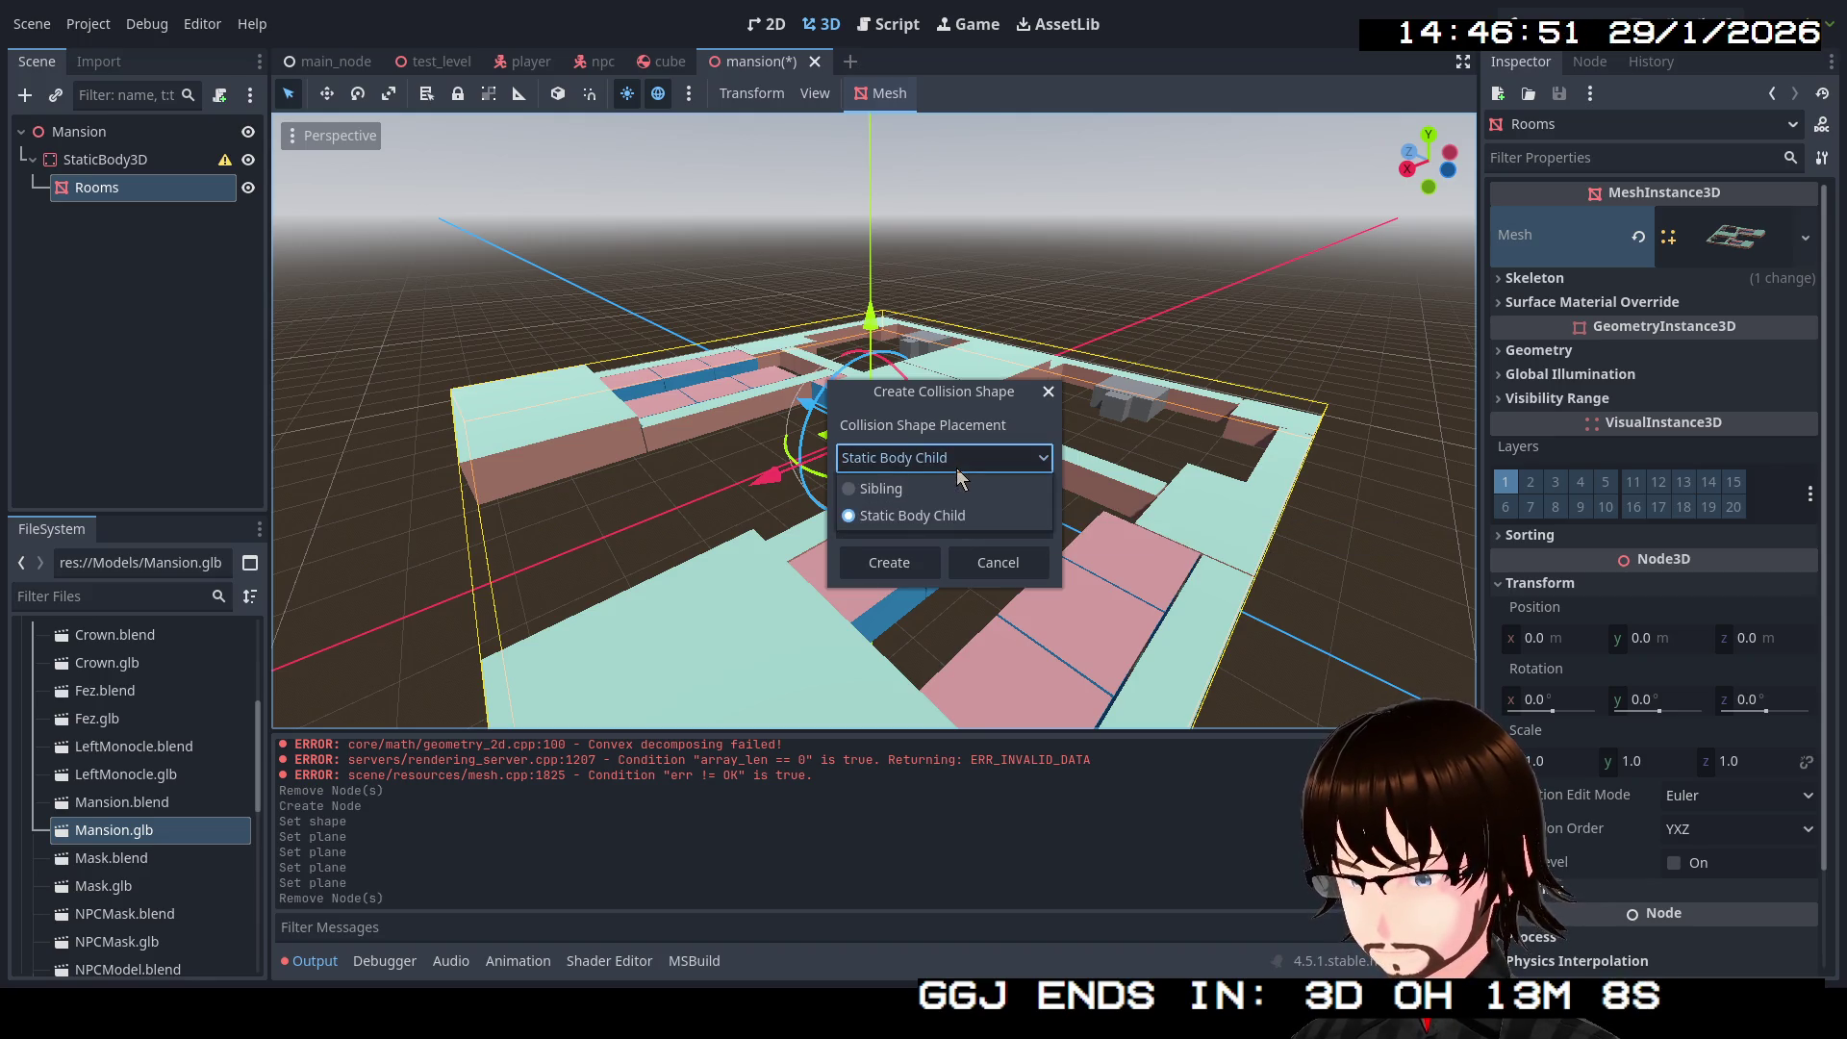
left_click(965, 488)
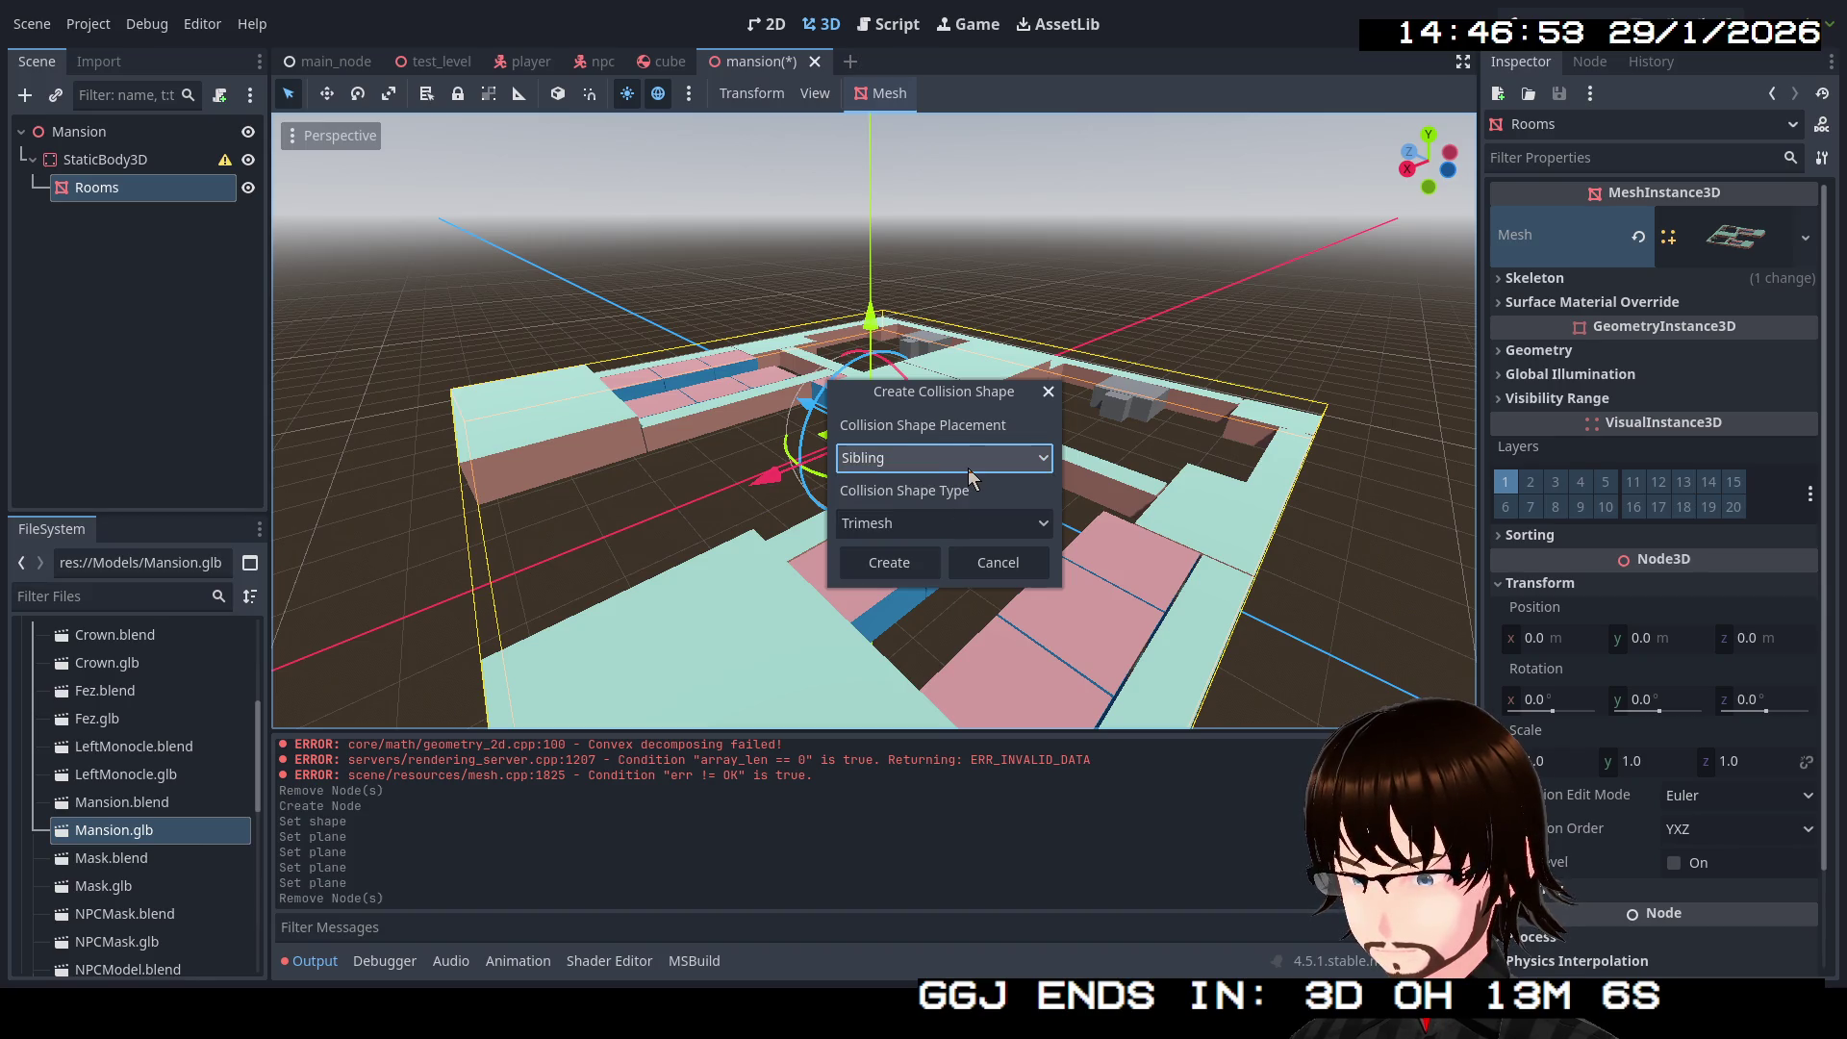
left_click(968, 469)
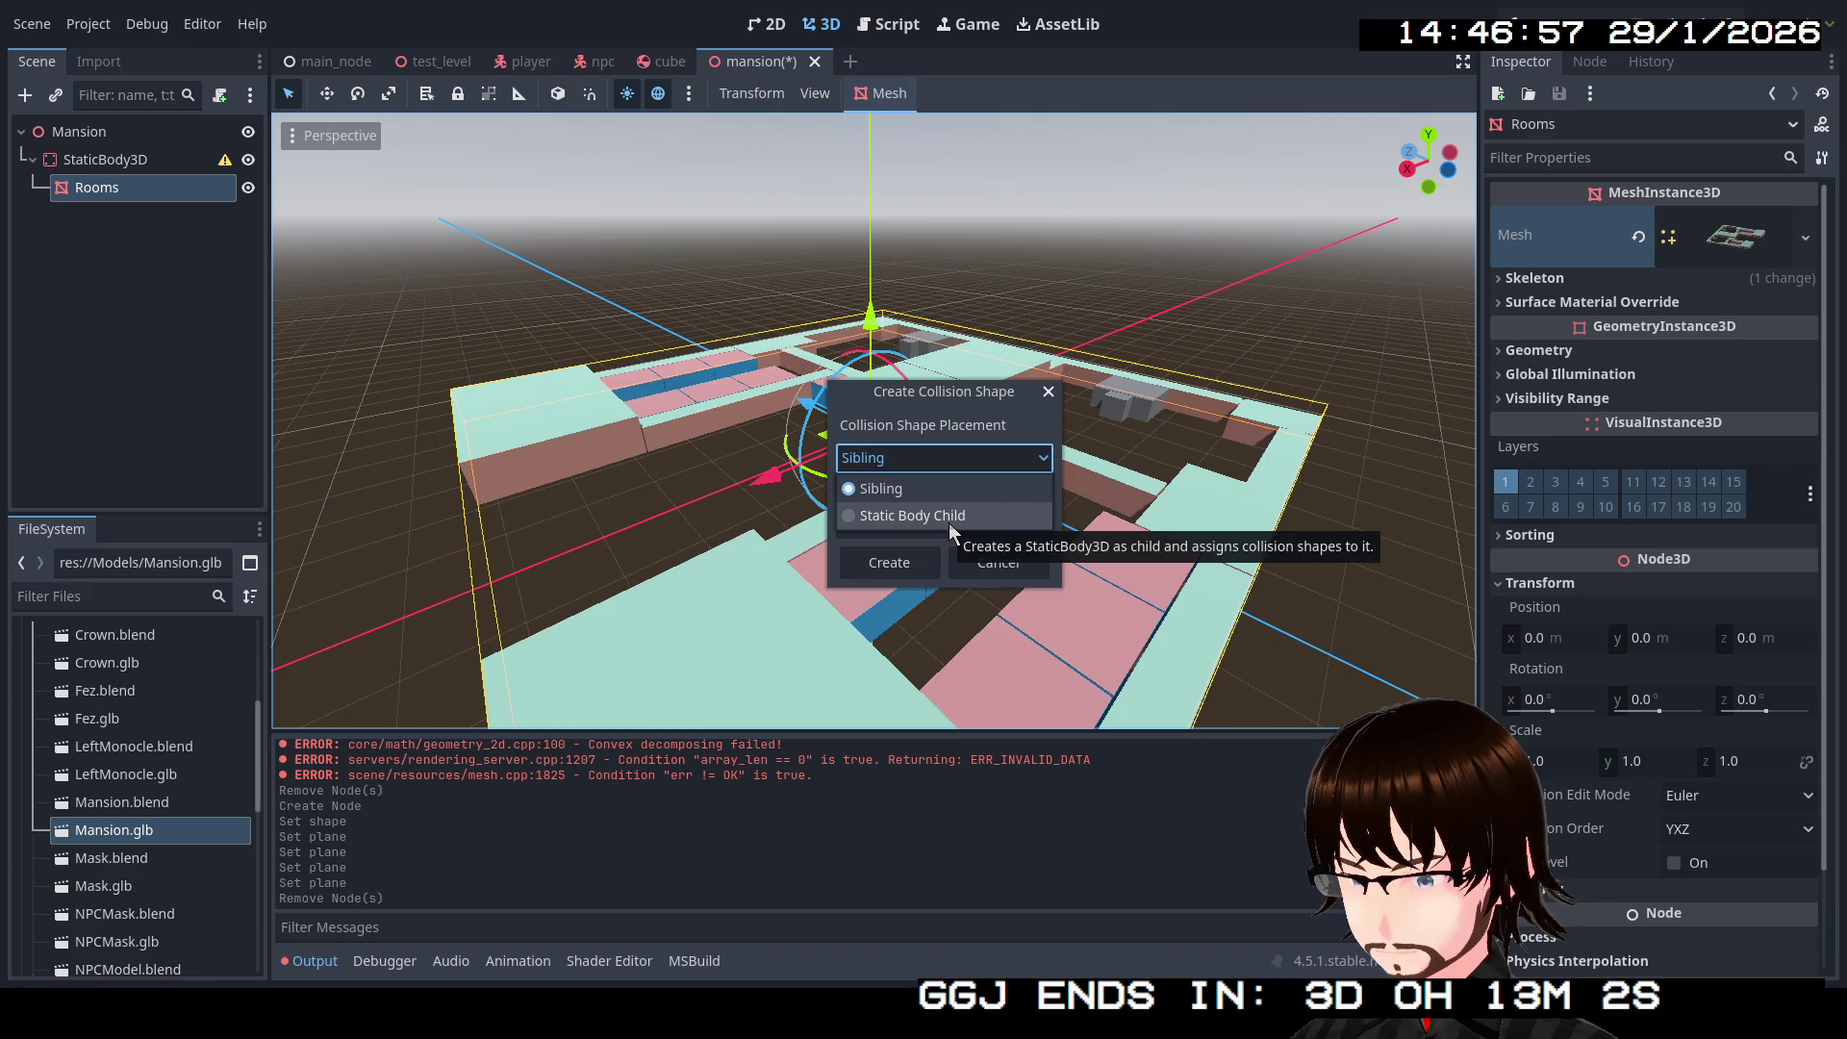
left_click(943, 518)
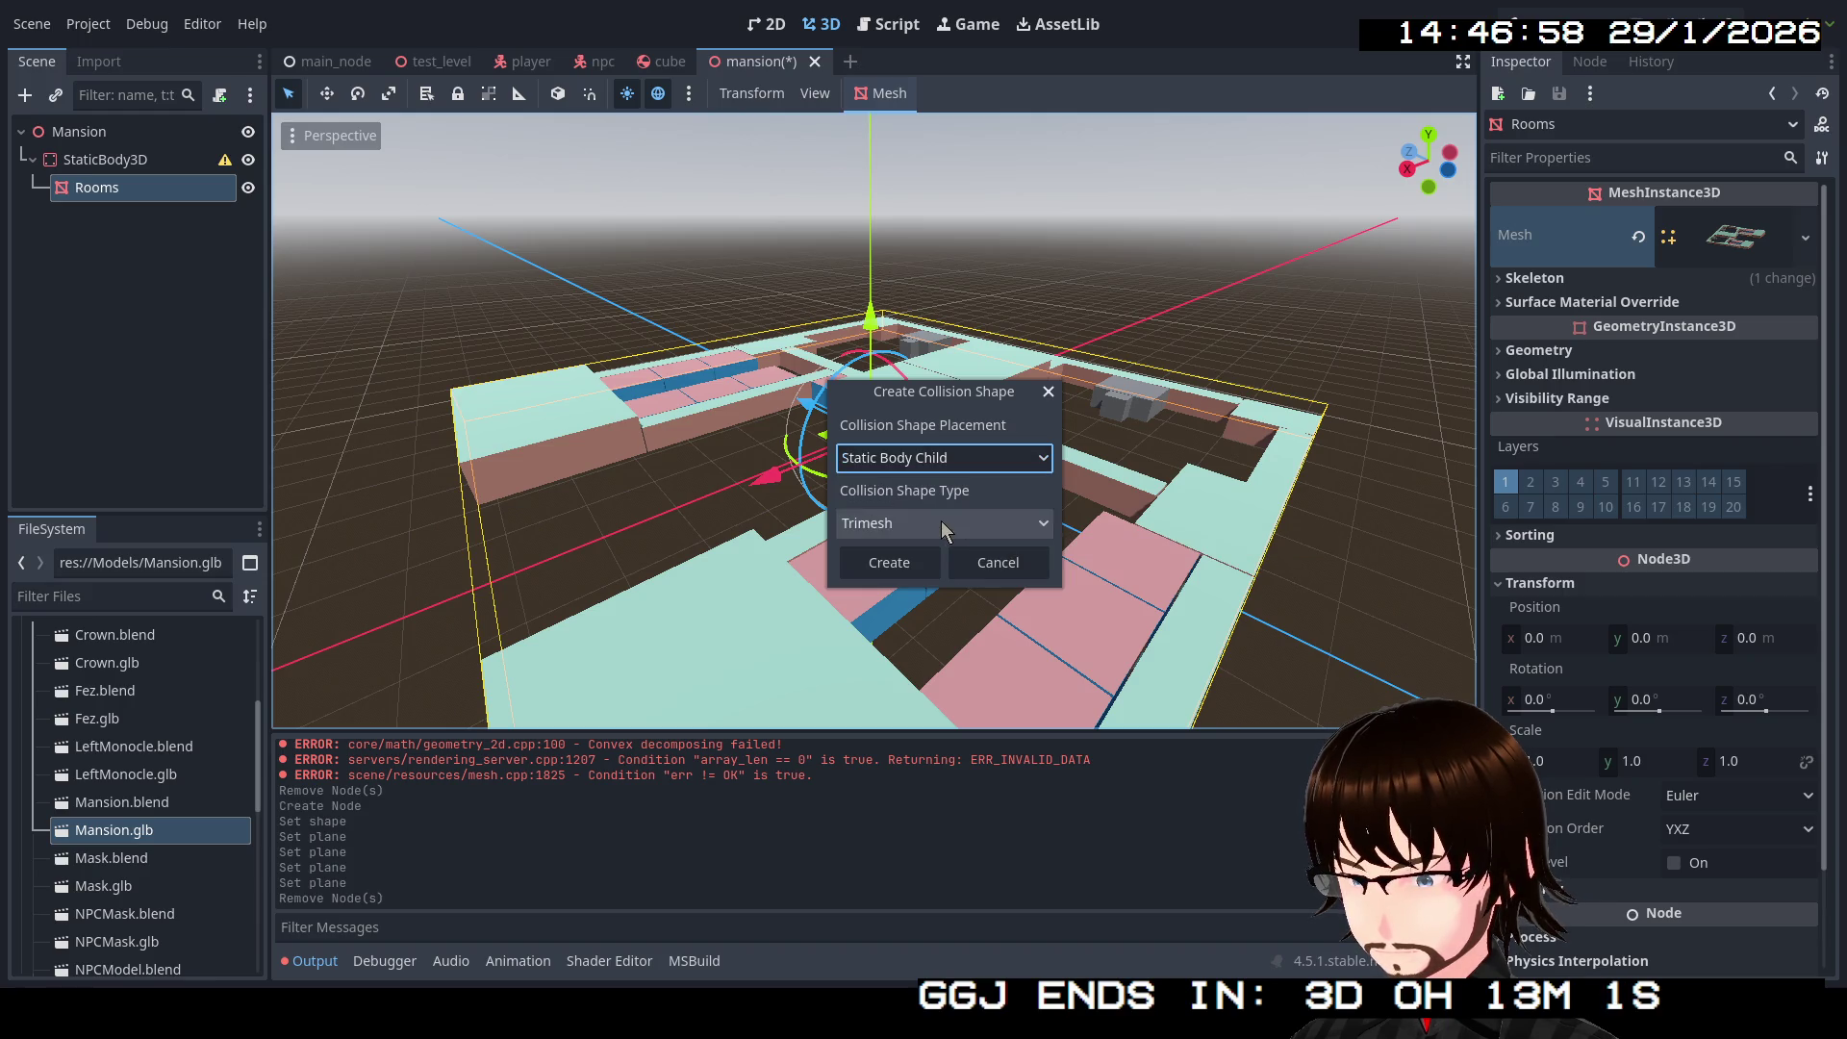
left_click(902, 567)
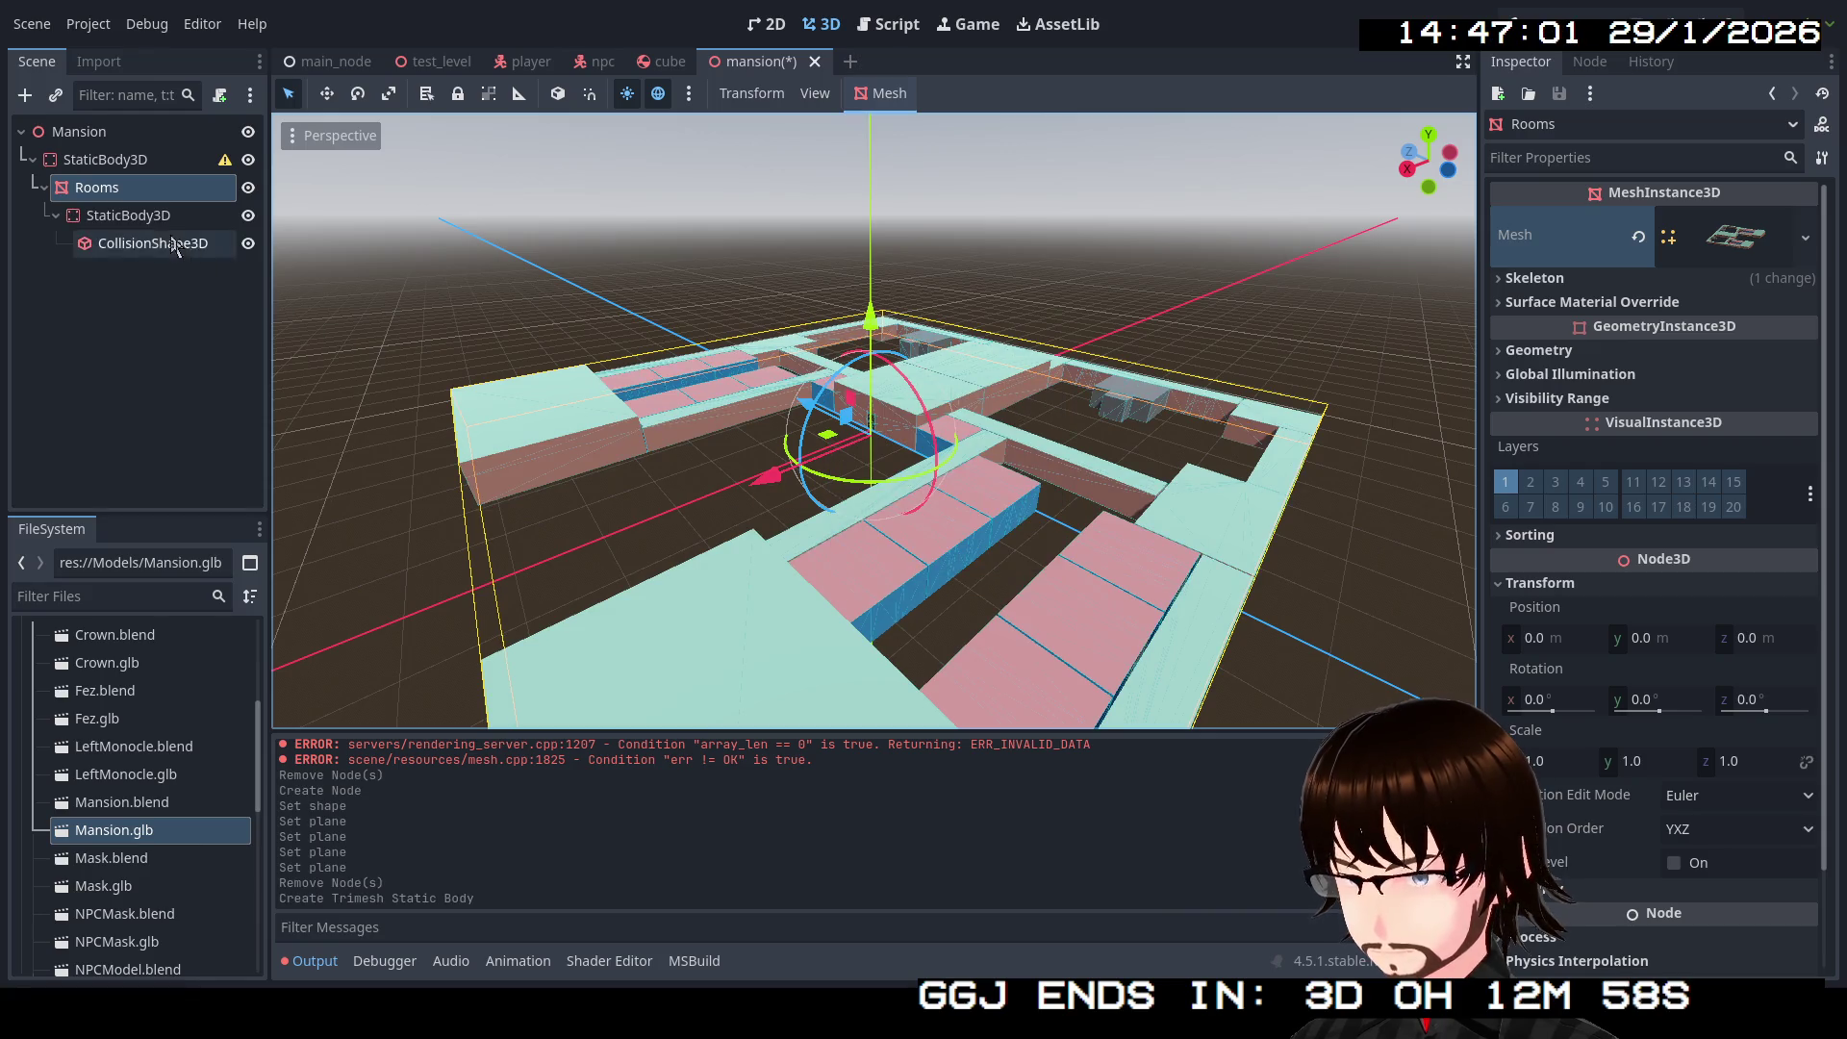
Step: Move Rooms directly under Mansion and delete the old StaticBody3D
left_click(120, 161)
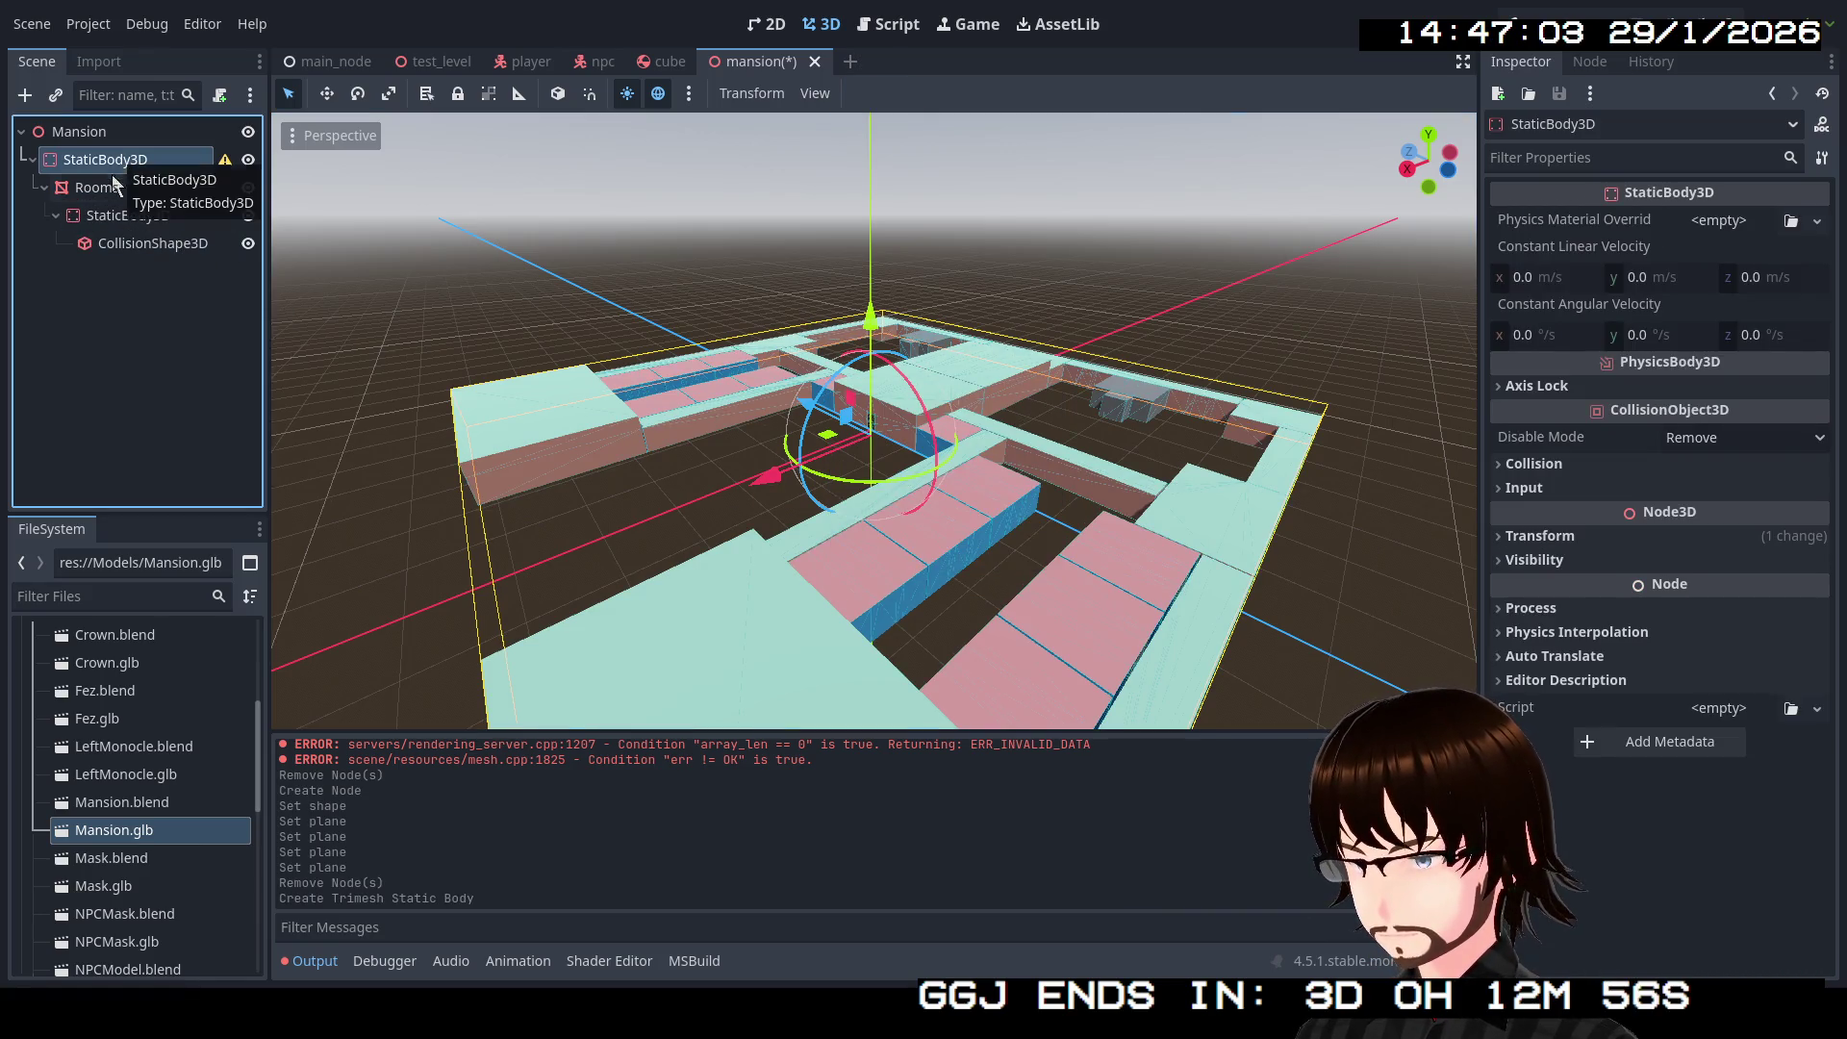
left_click_drag(113, 183, 82, 131)
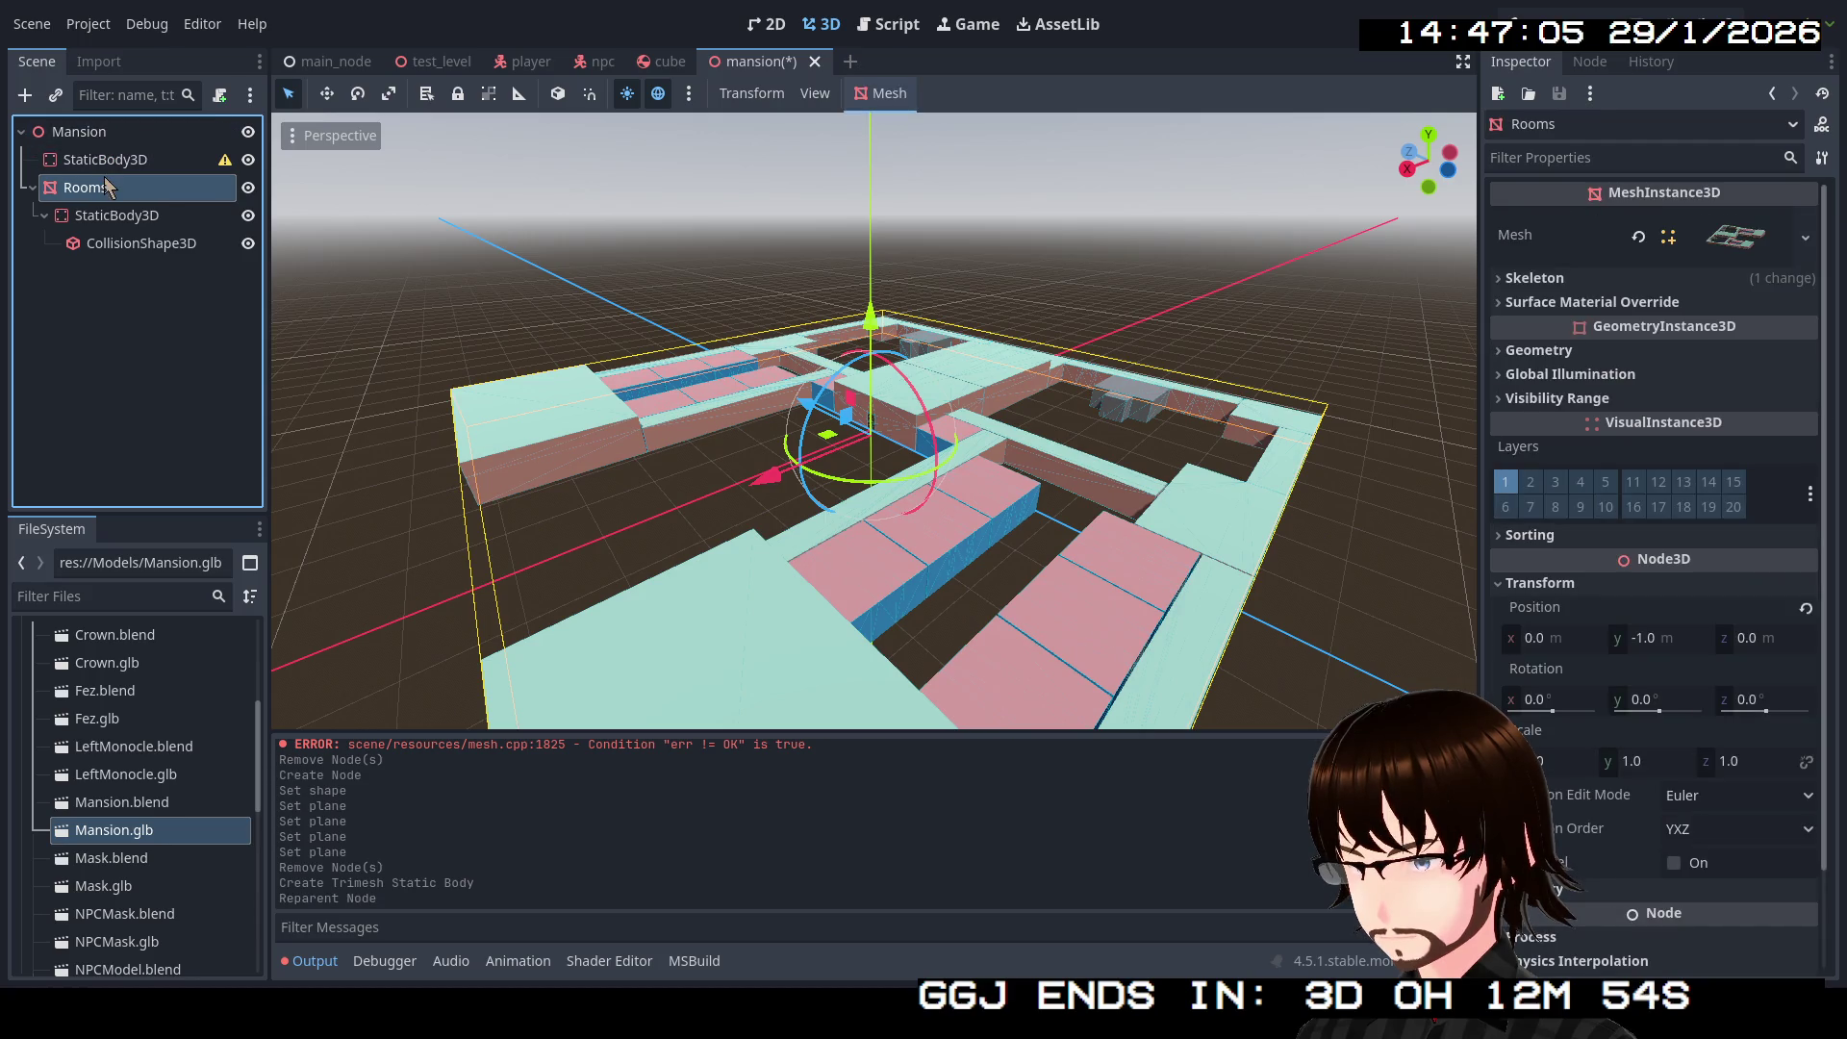
left_click(107, 162)
key("Delete")
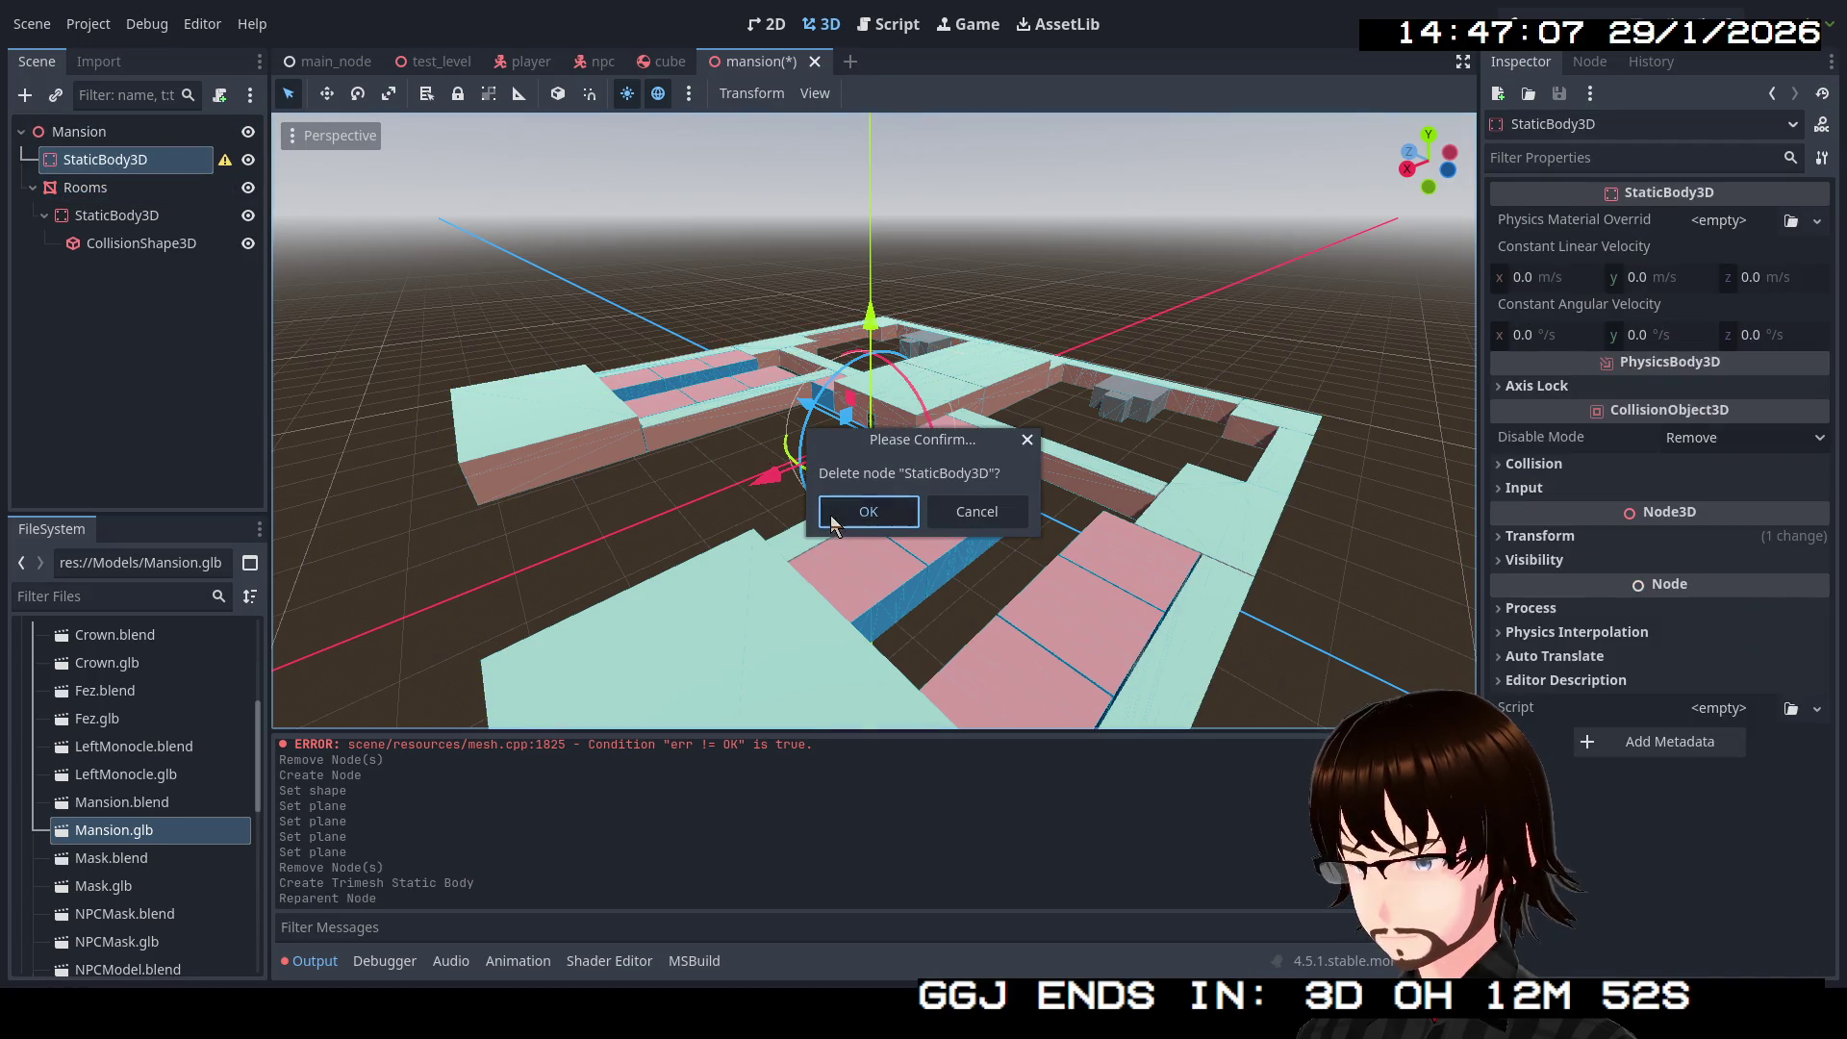
left_click(832, 520)
Step: Enable collision mask layer 2 on the new StaticBody3D, then save and run the game
left_click(117, 194)
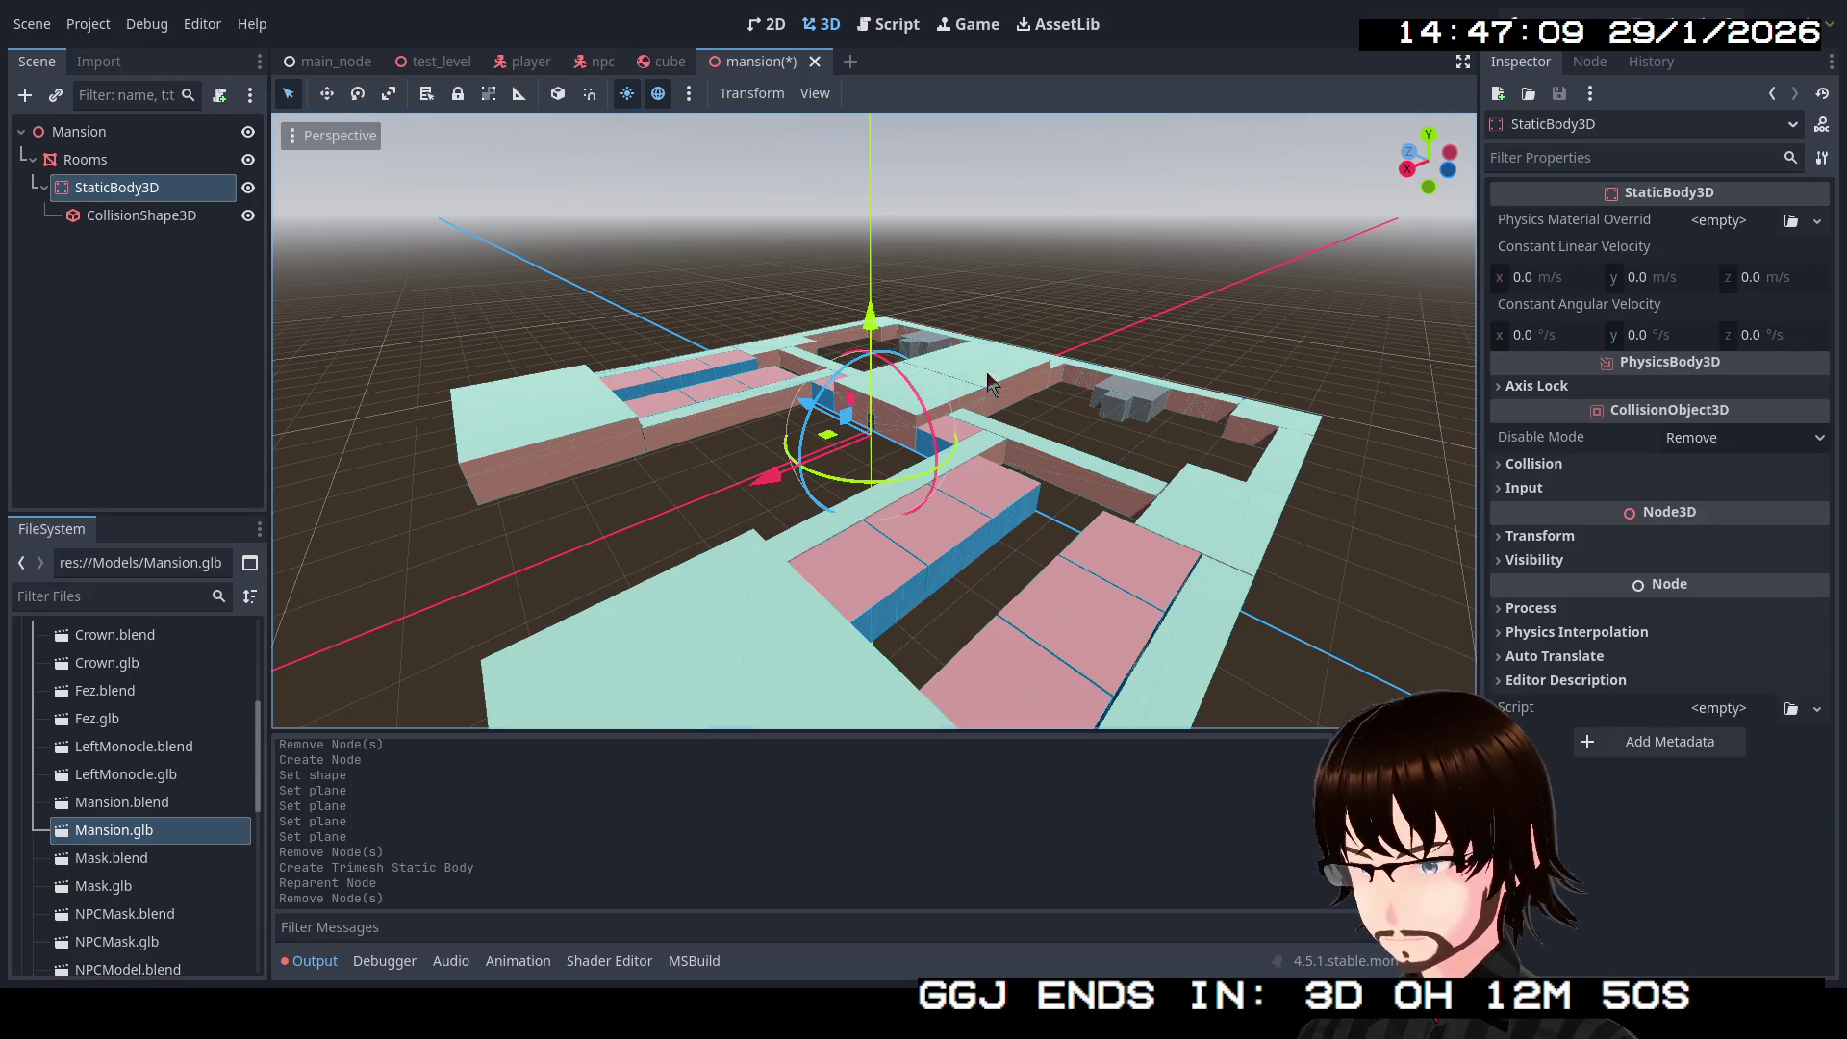
left_click(1543, 465)
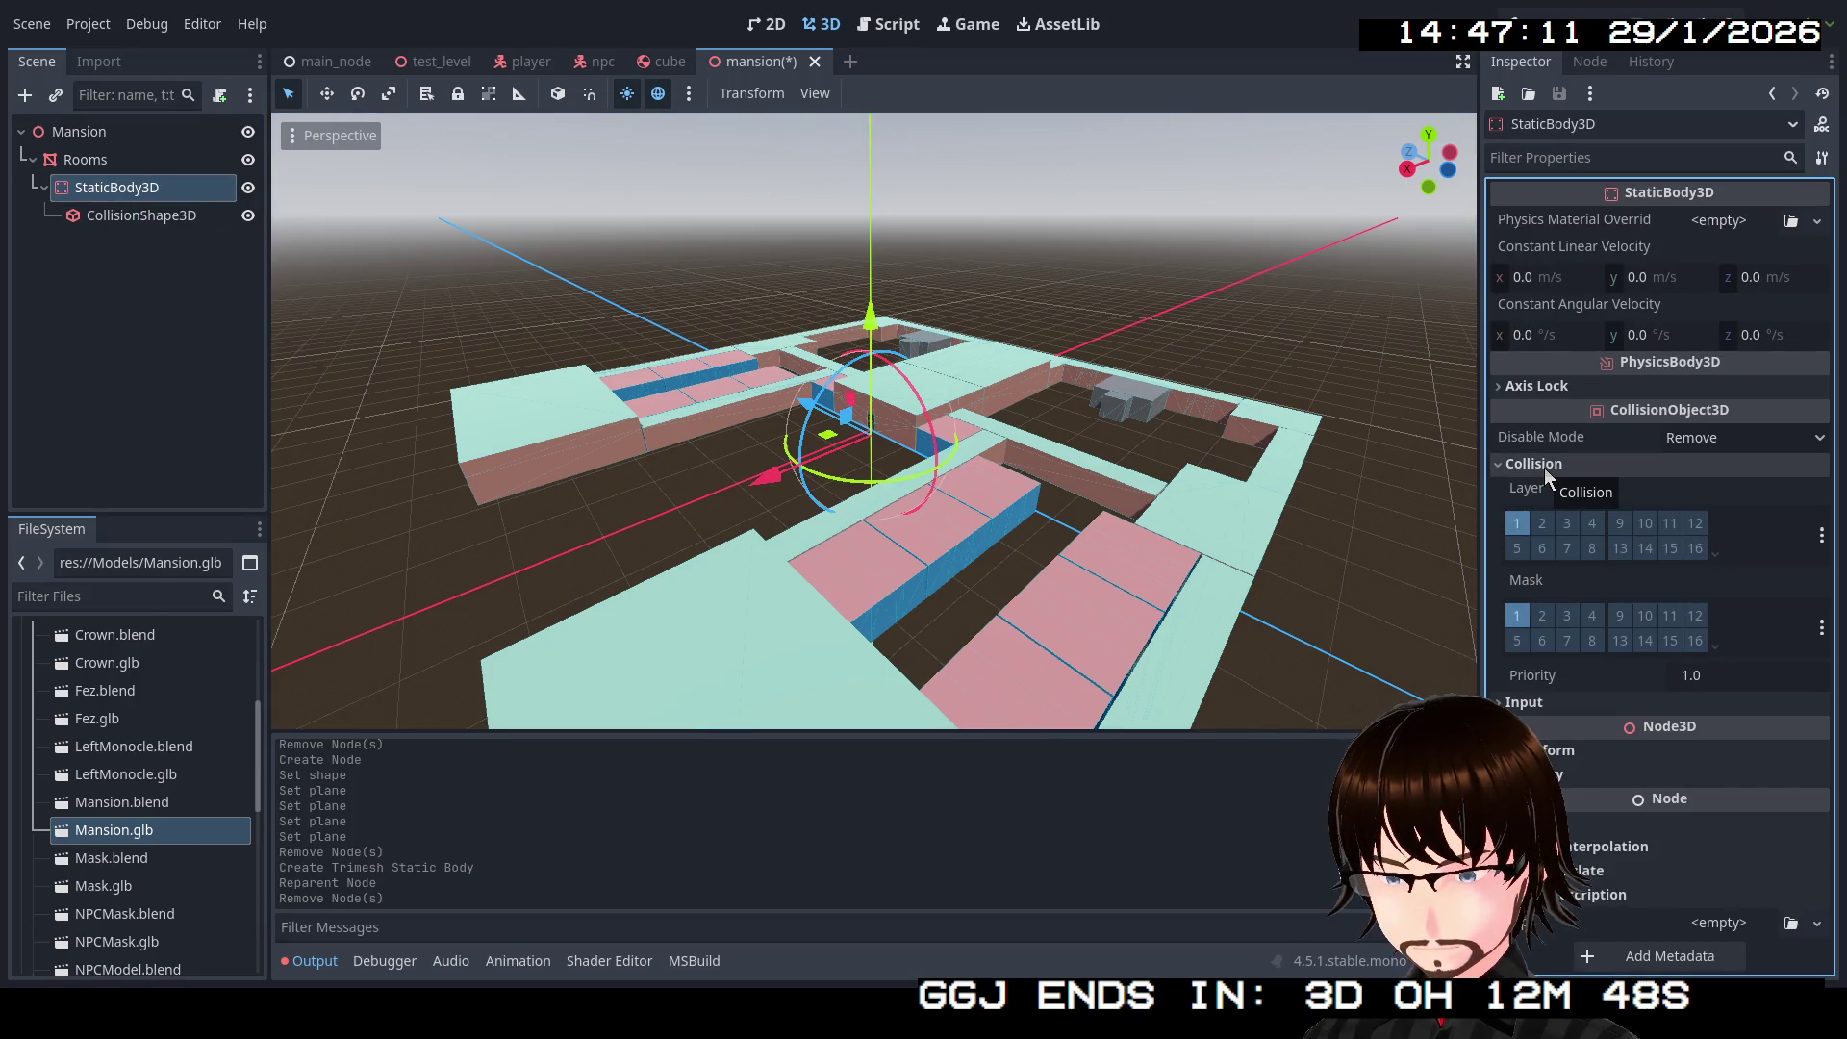
left_click(1552, 617)
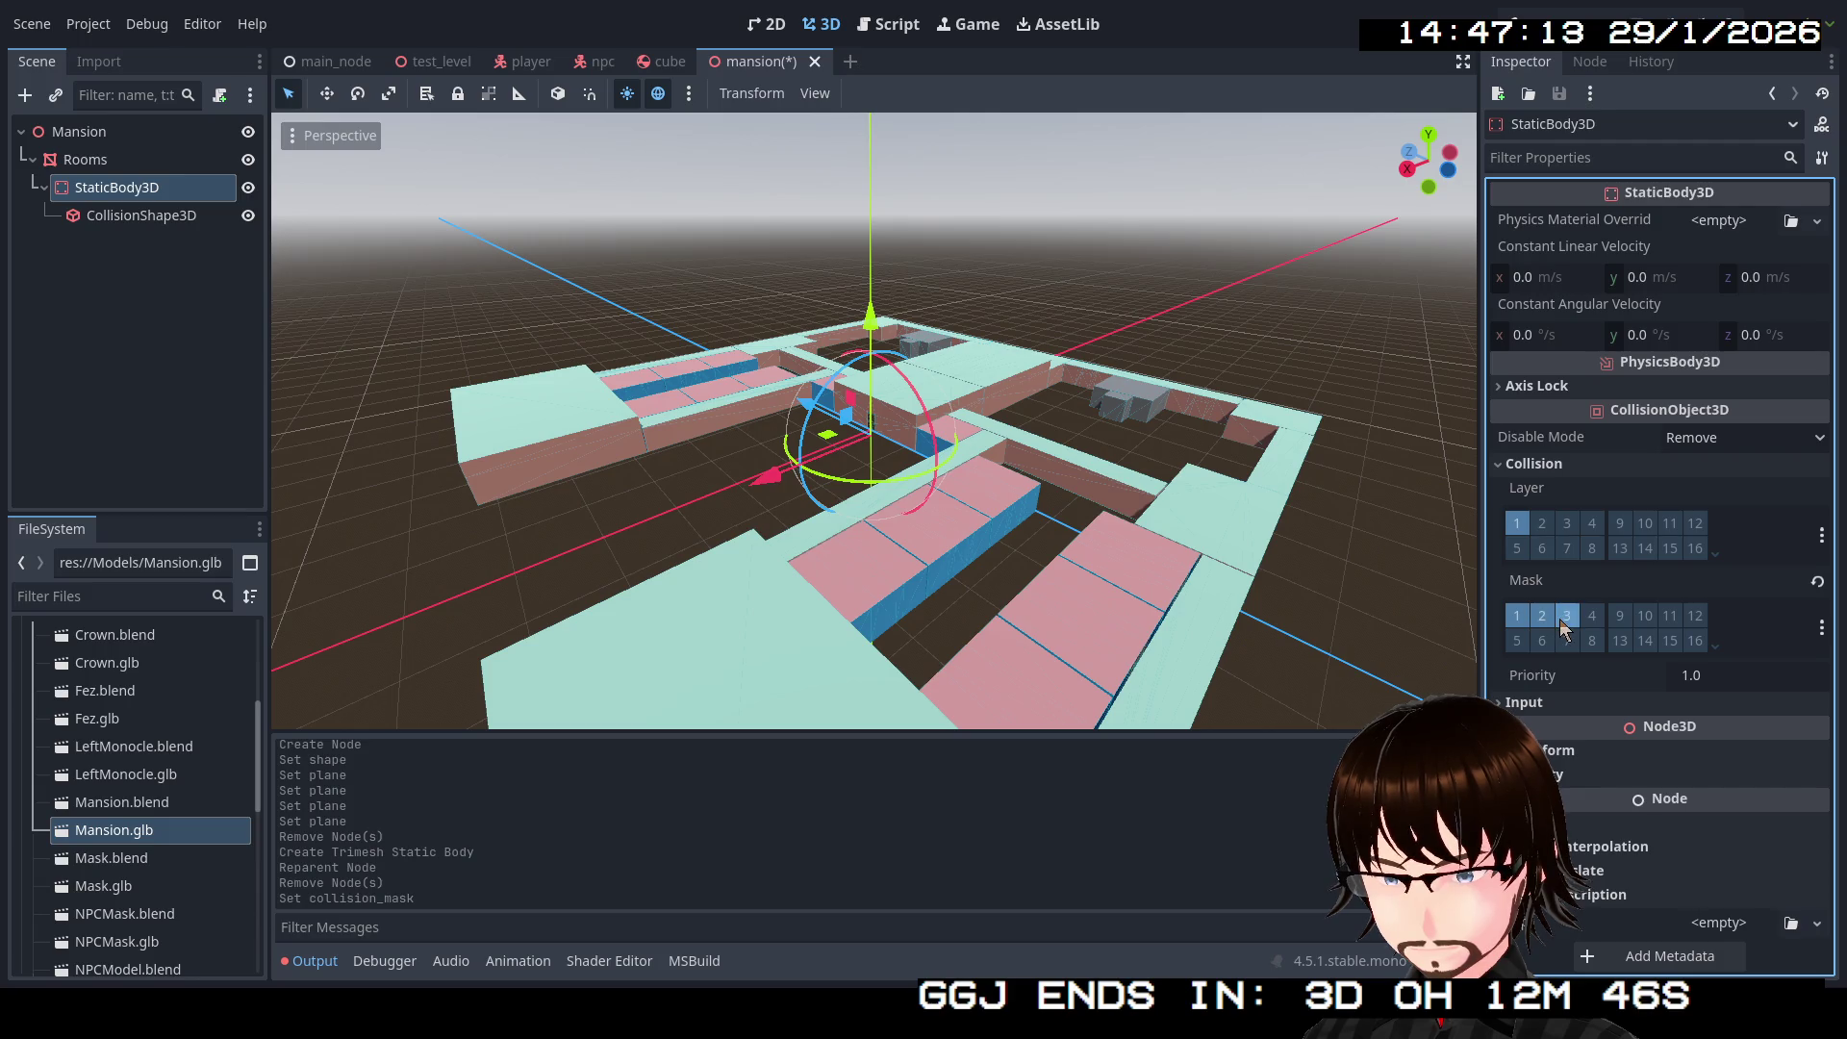
left_click(165, 215)
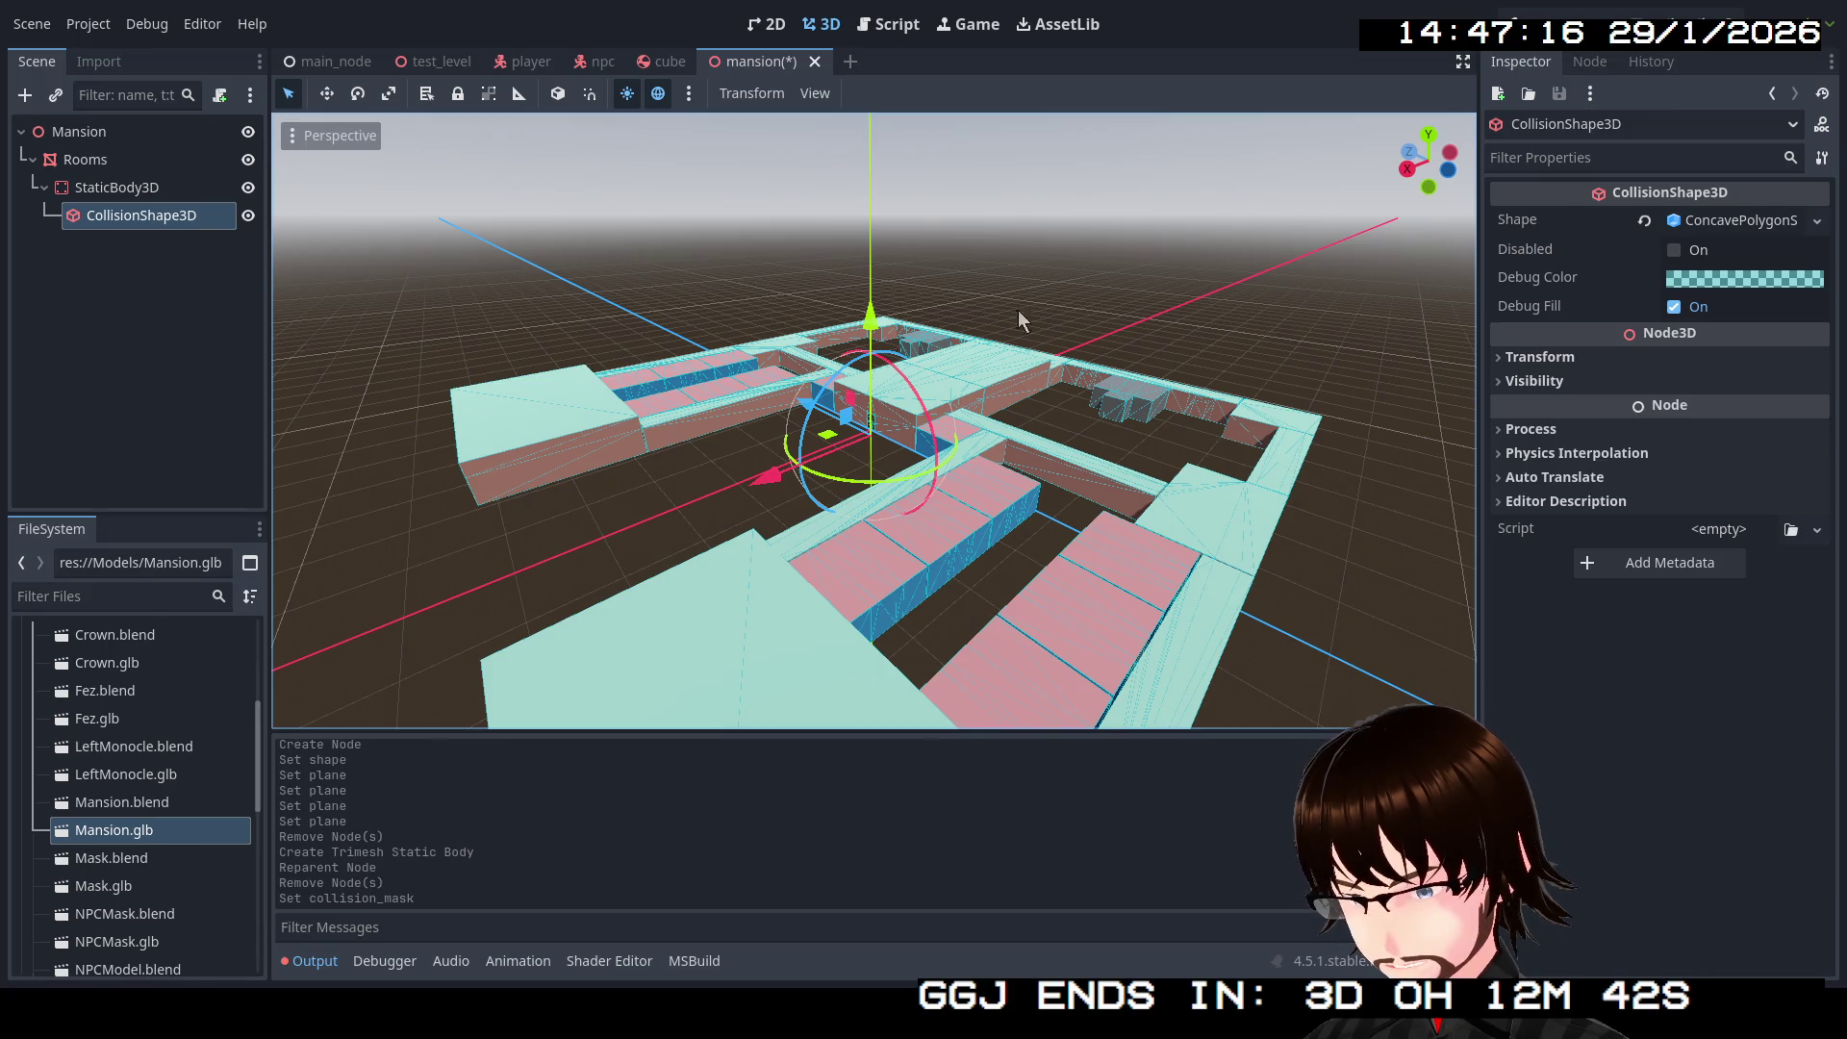
left_click(126, 189)
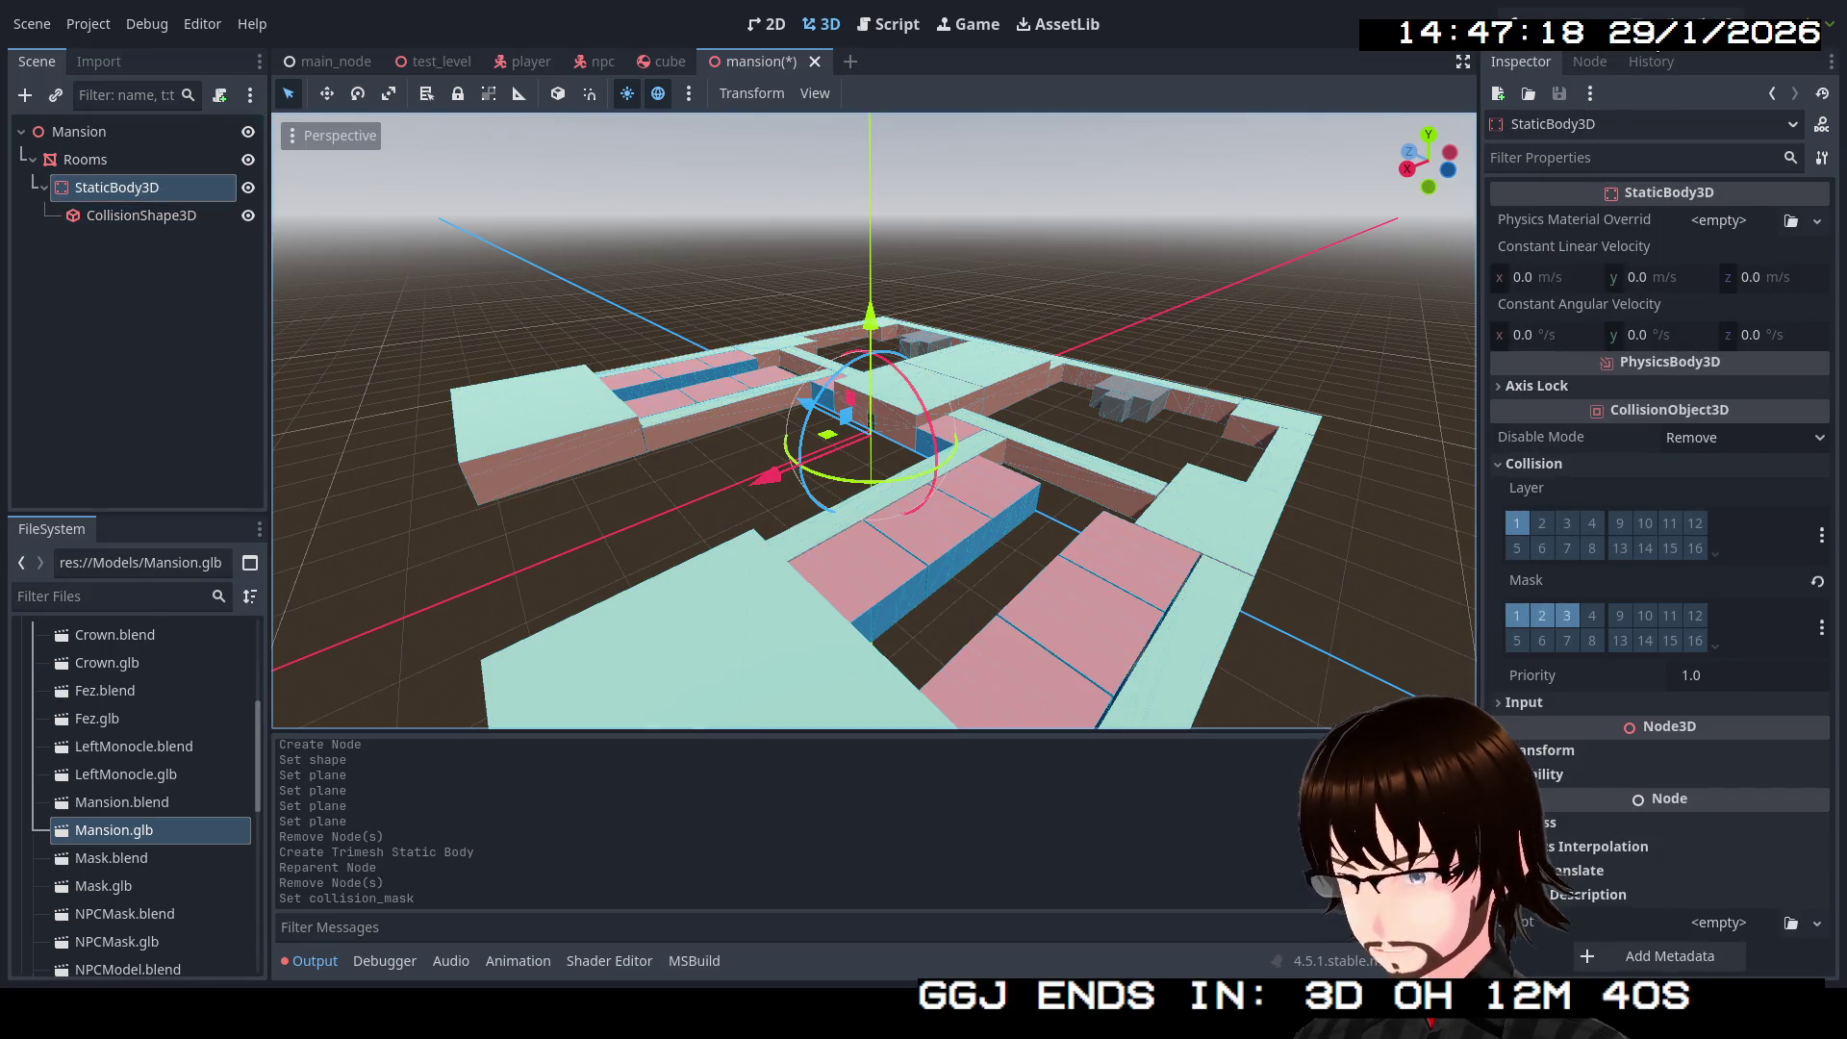
key("F5")
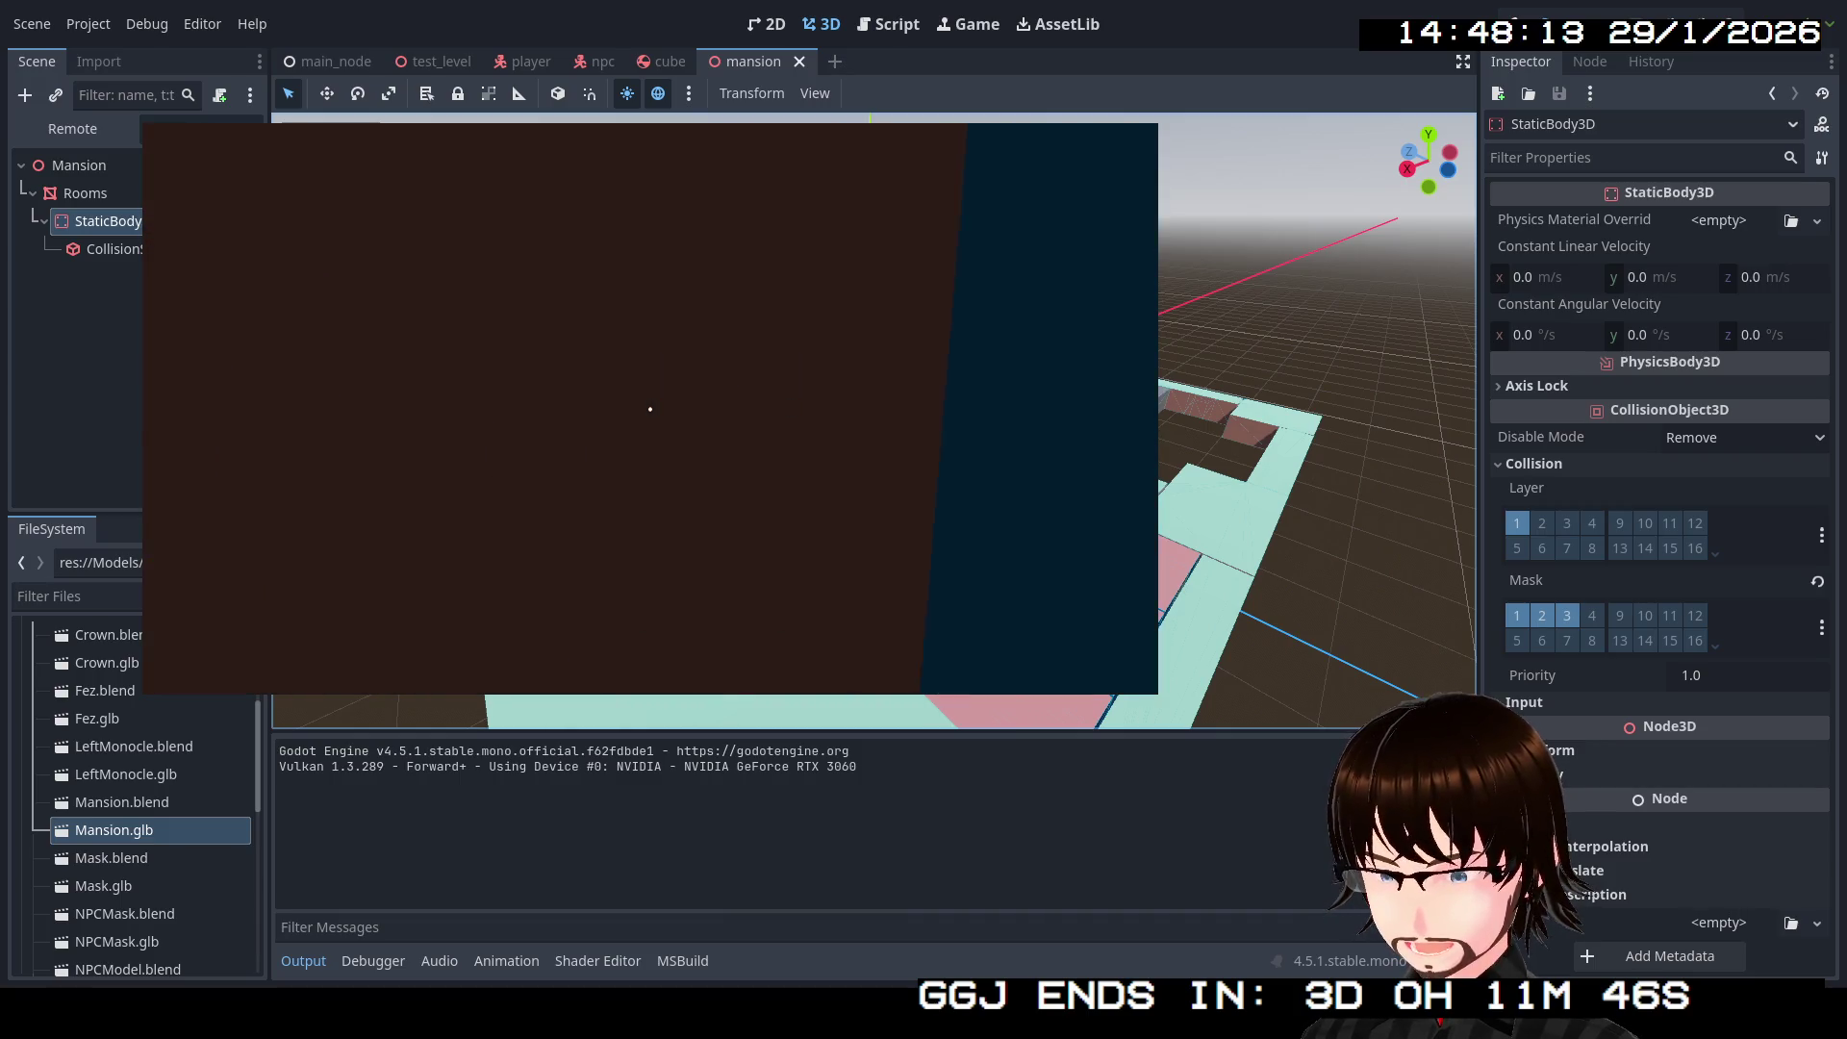
Step: Release the mouse and stop the mansion playtest
key("Escape")
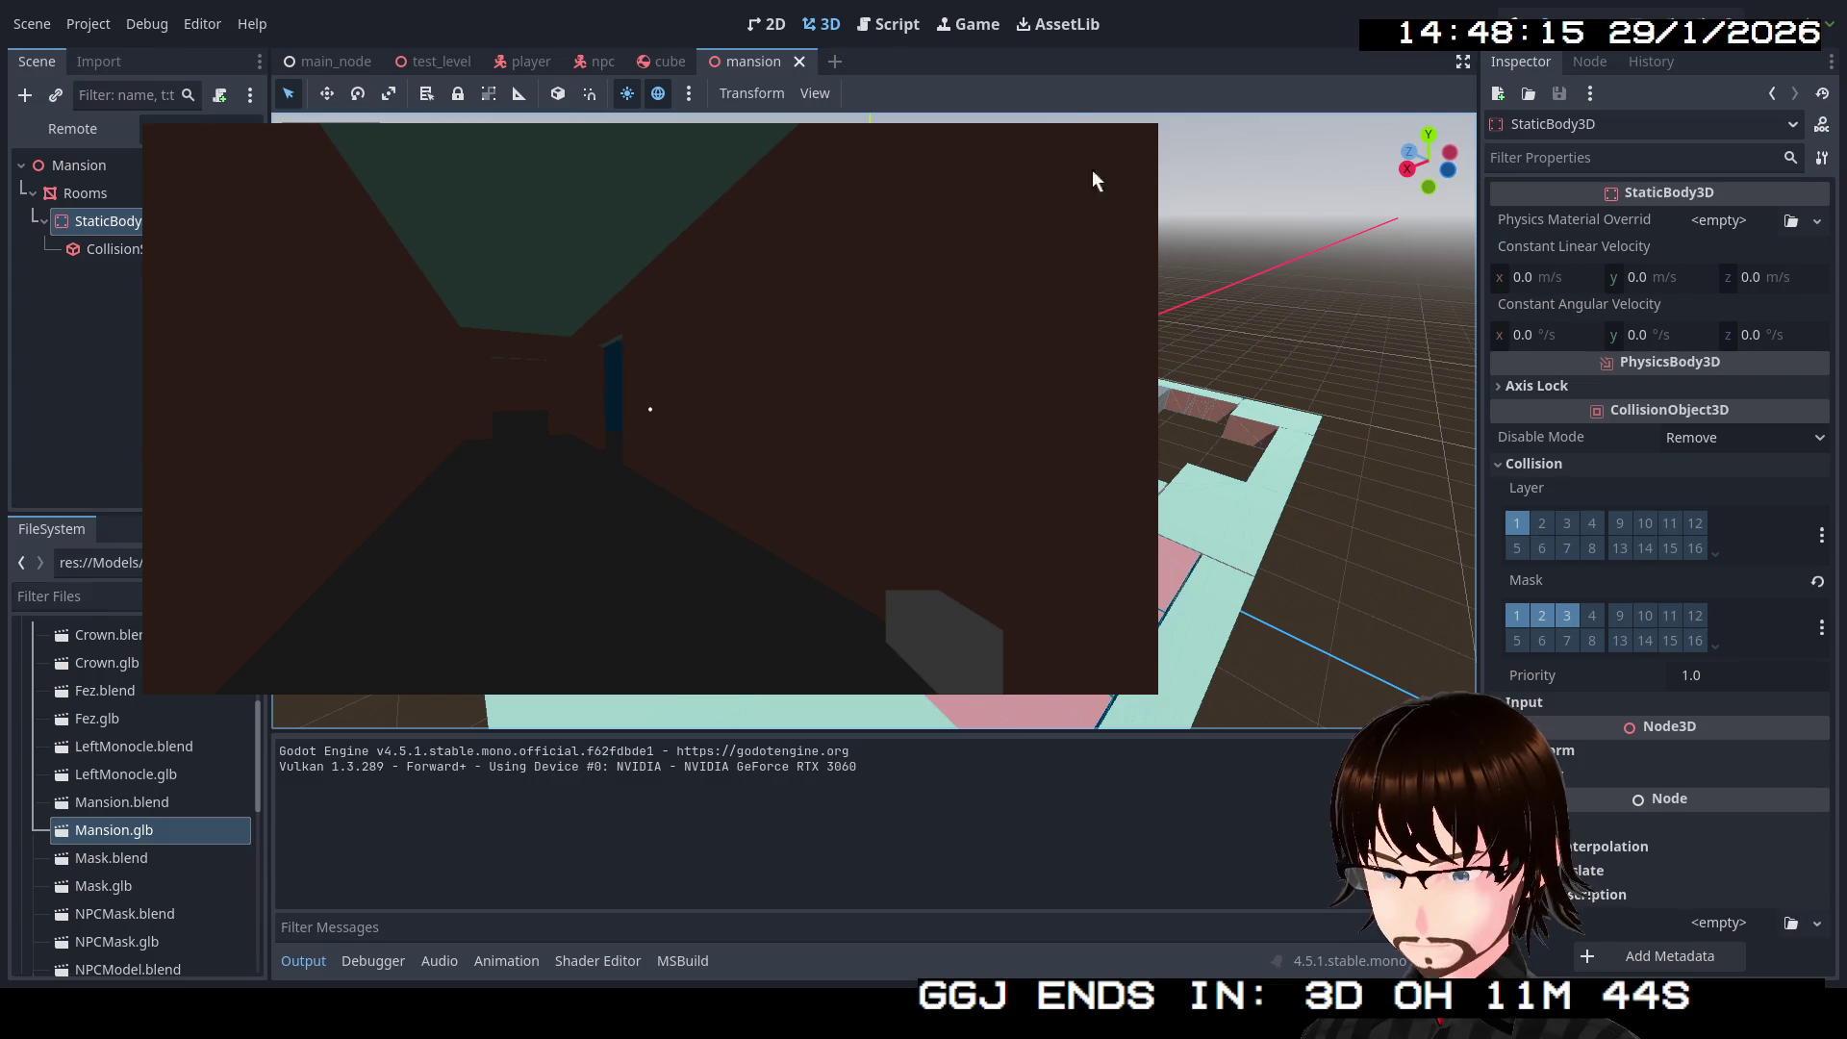
key("F8")
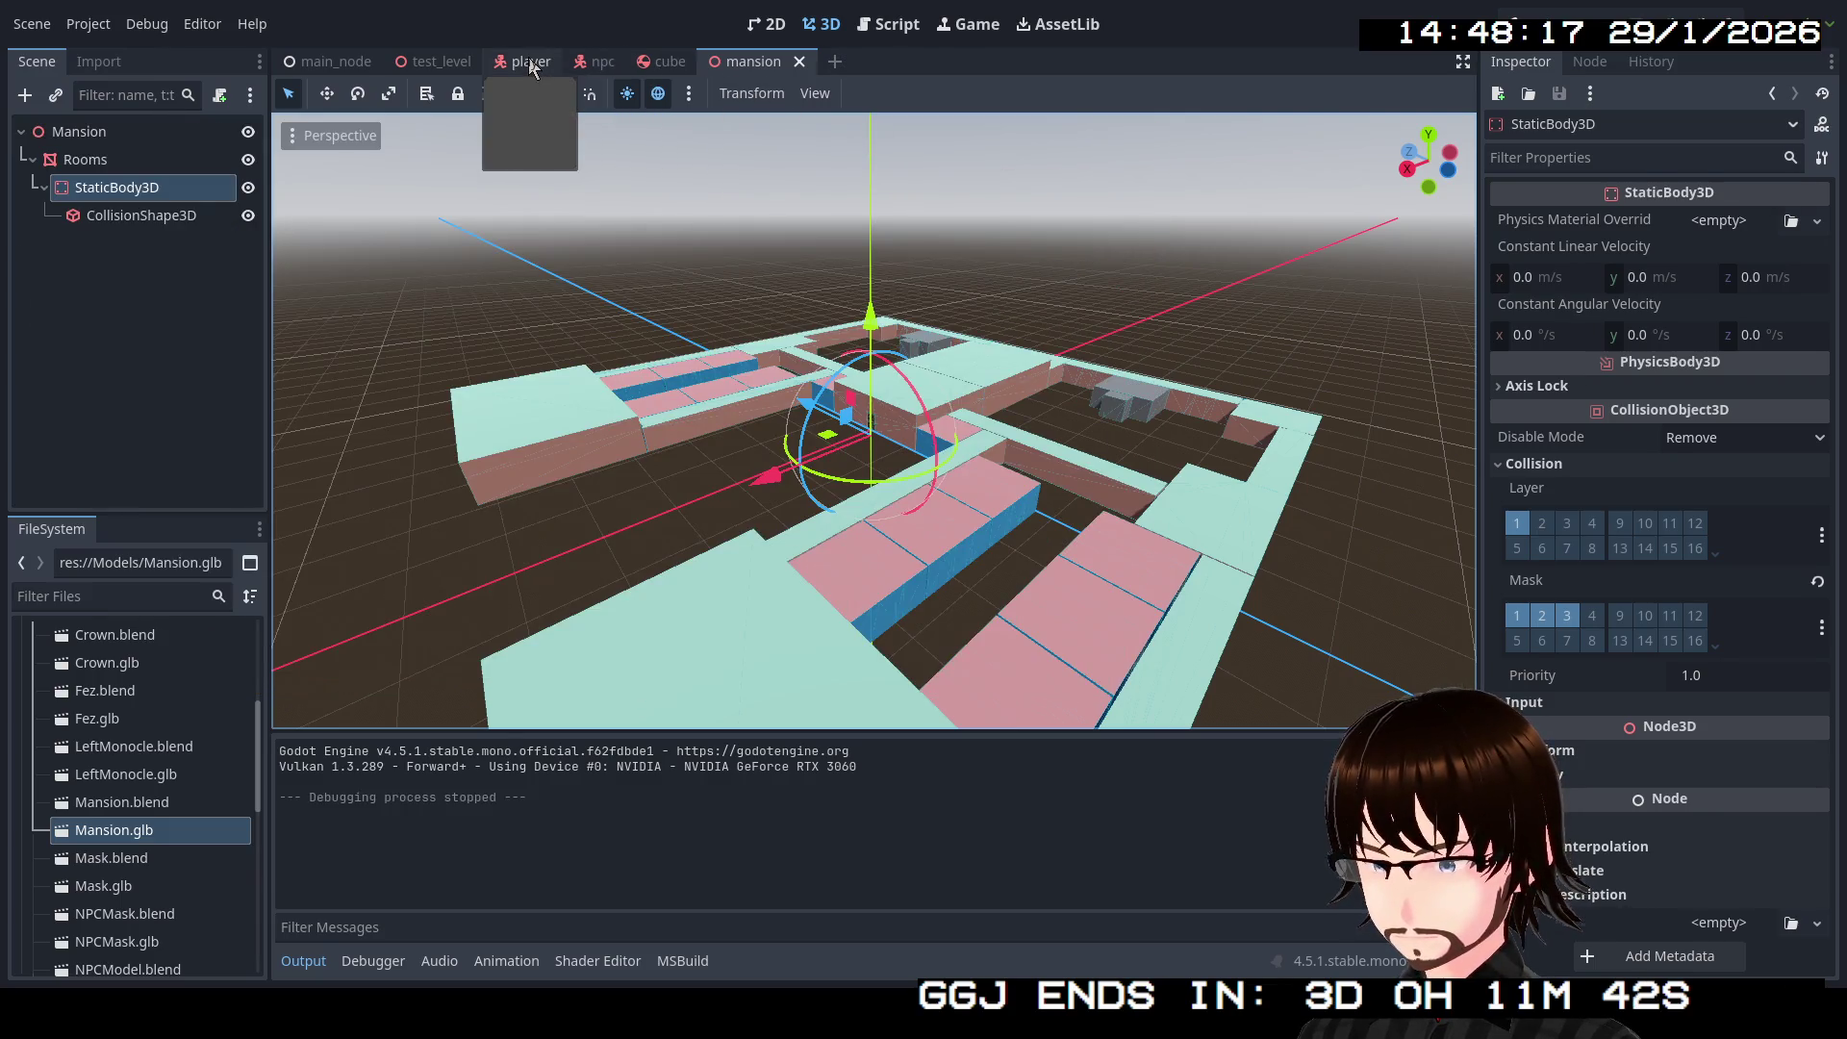
Step: Shift the player's Camera3D slightly along Z, then save and run the game
left_click(524, 60)
left_click(125, 244)
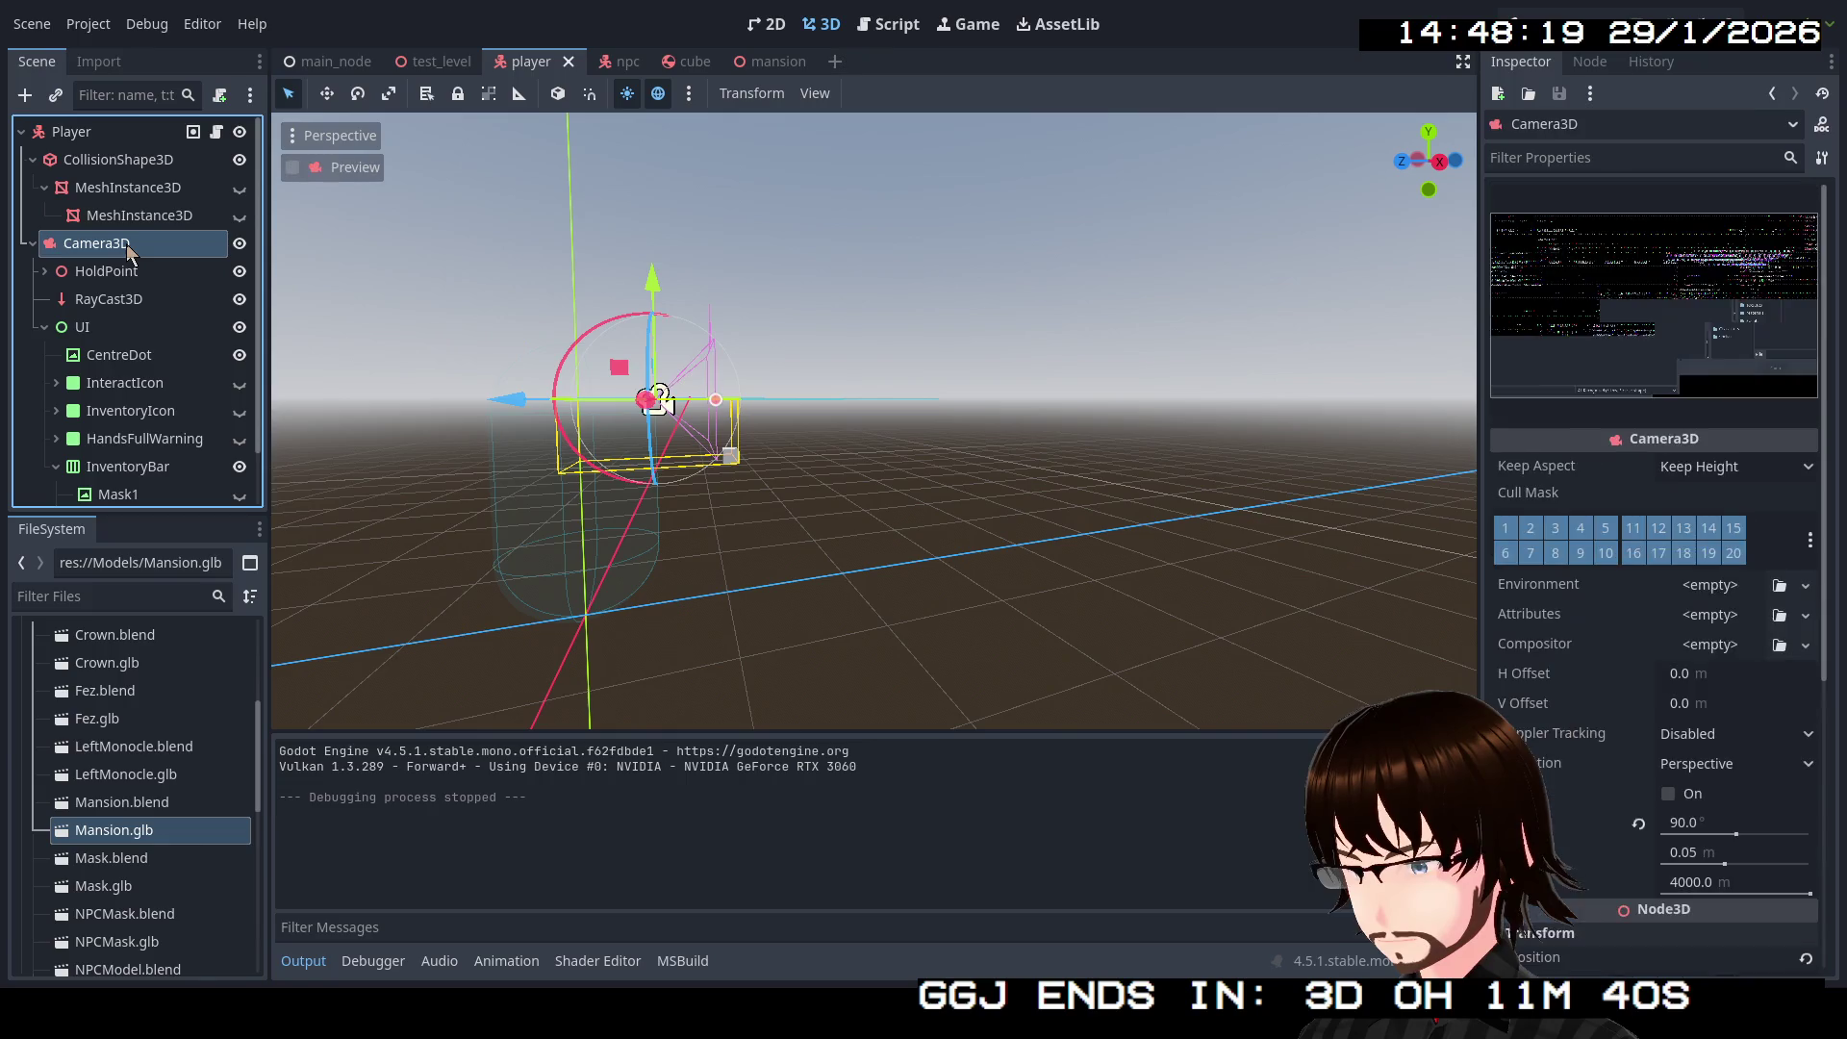
mouse_move(825, 409)
left_mouse_down()
mouse_move(857, 521)
mouse_move(810, 557)
left_mouse_up()
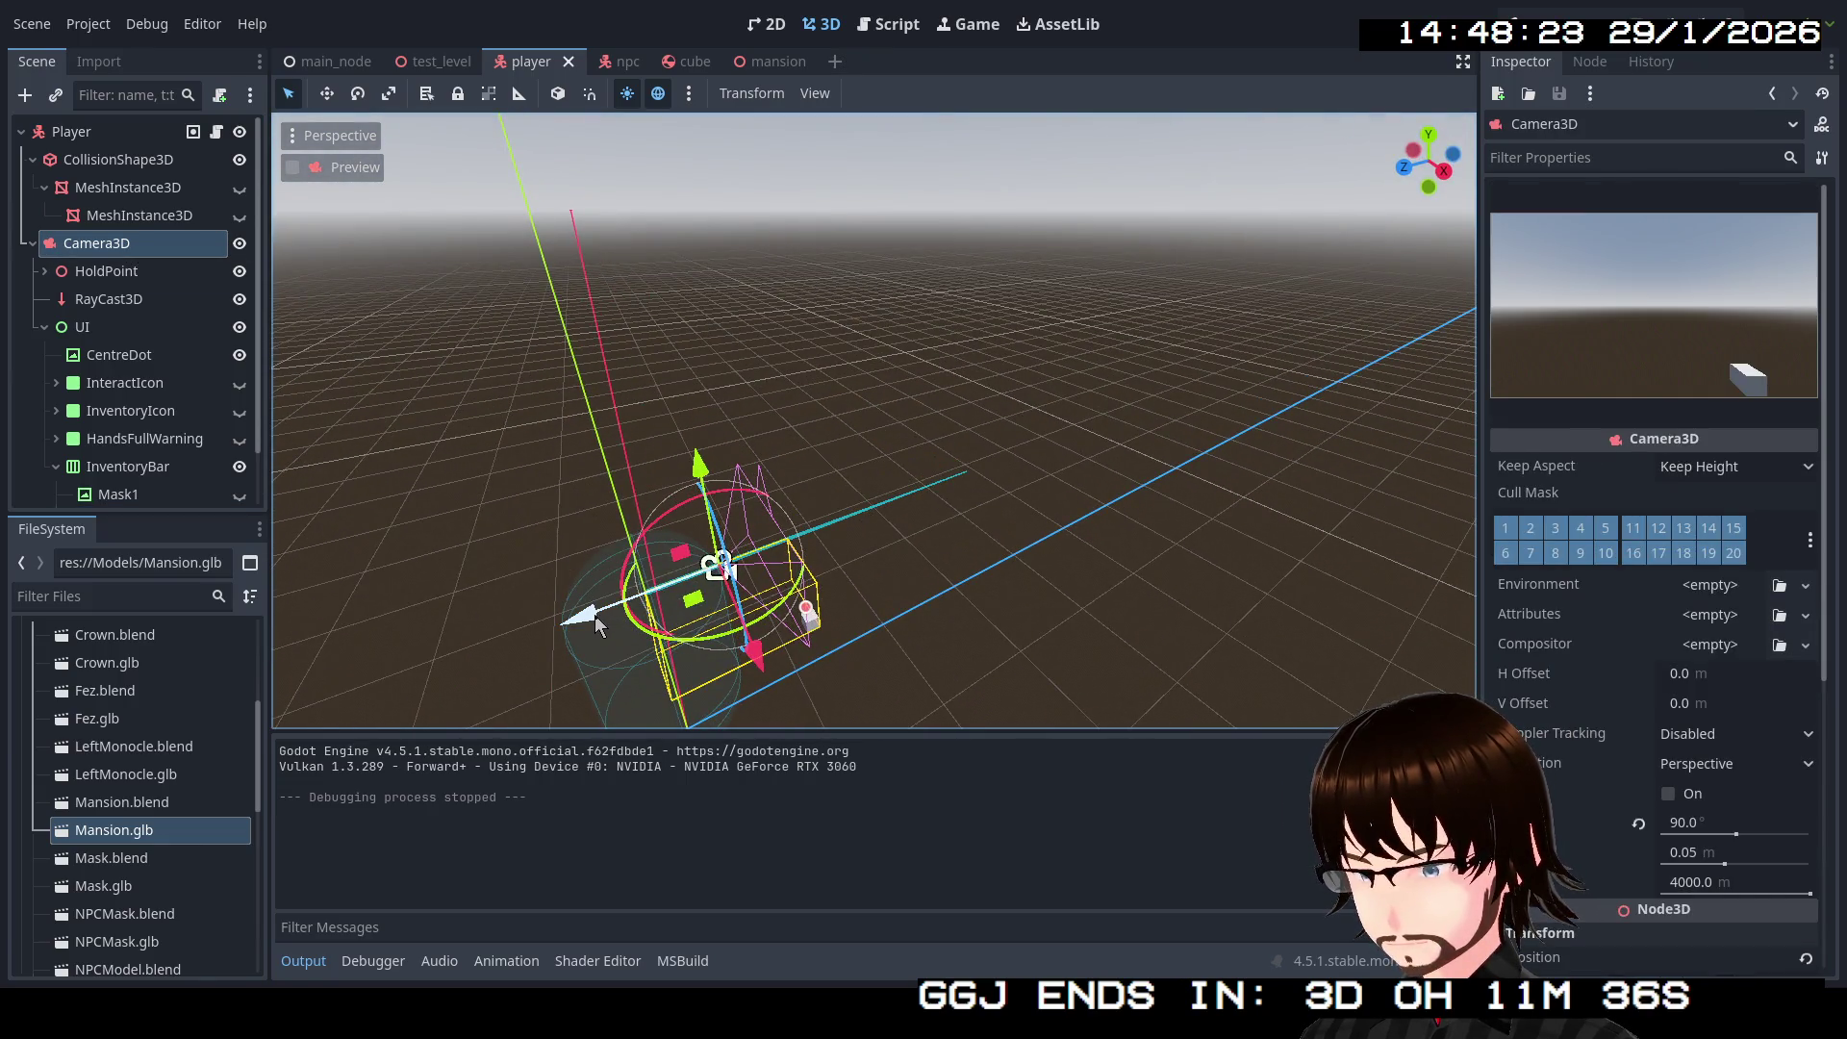
left_click_drag(594, 615, 522, 640)
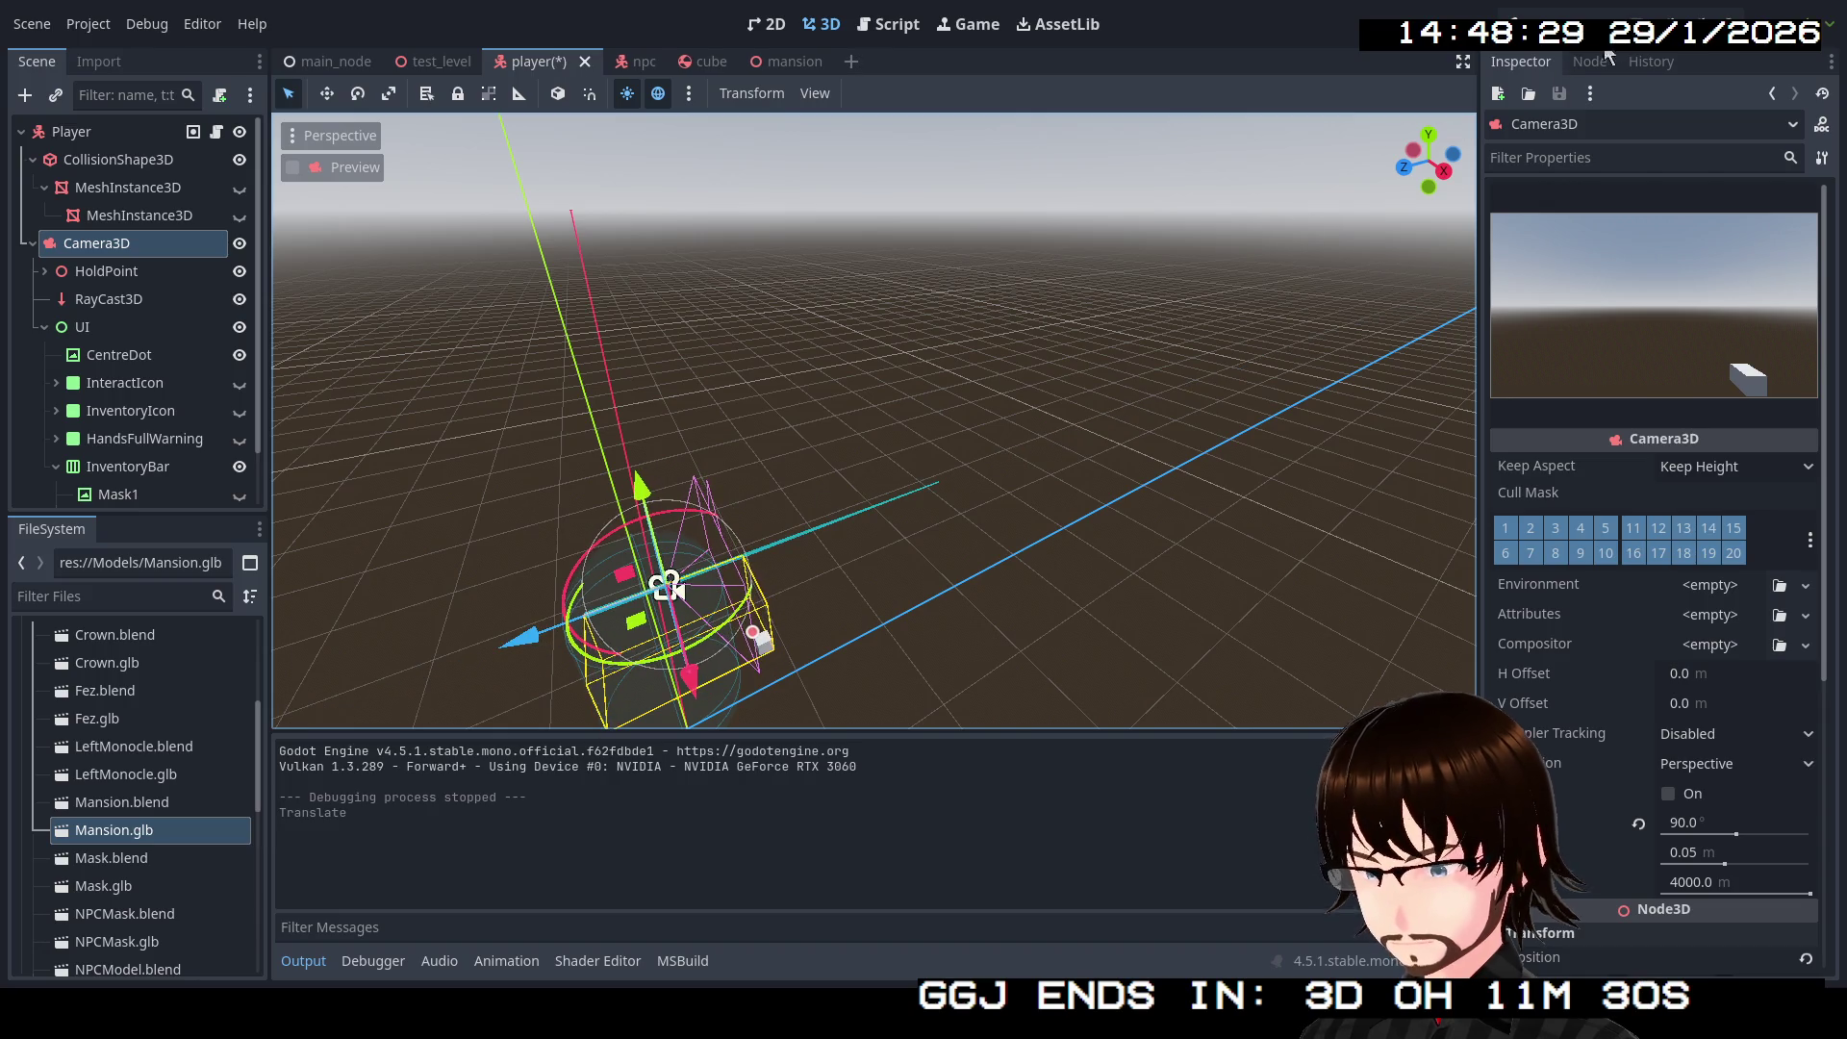
key("F5")
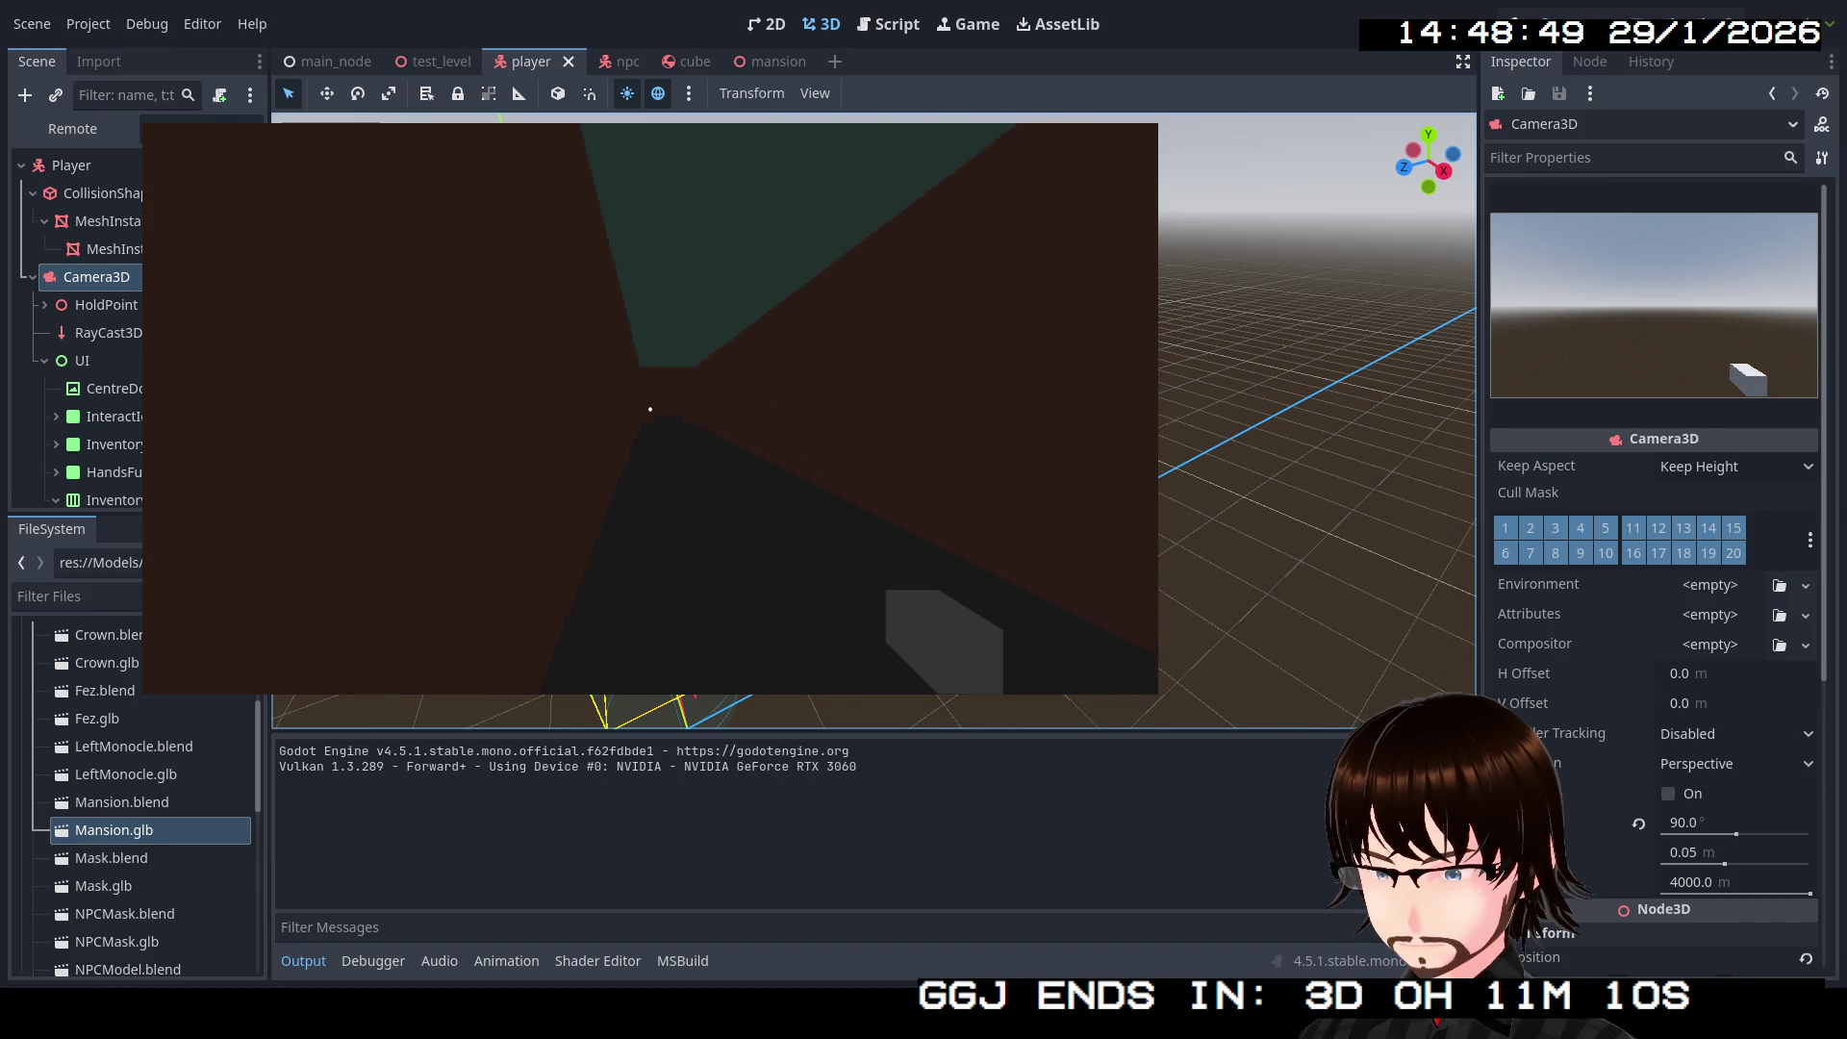
Step: Walk through the brown corridor and doorway up to the dark shape in the dark corridor
key("w")
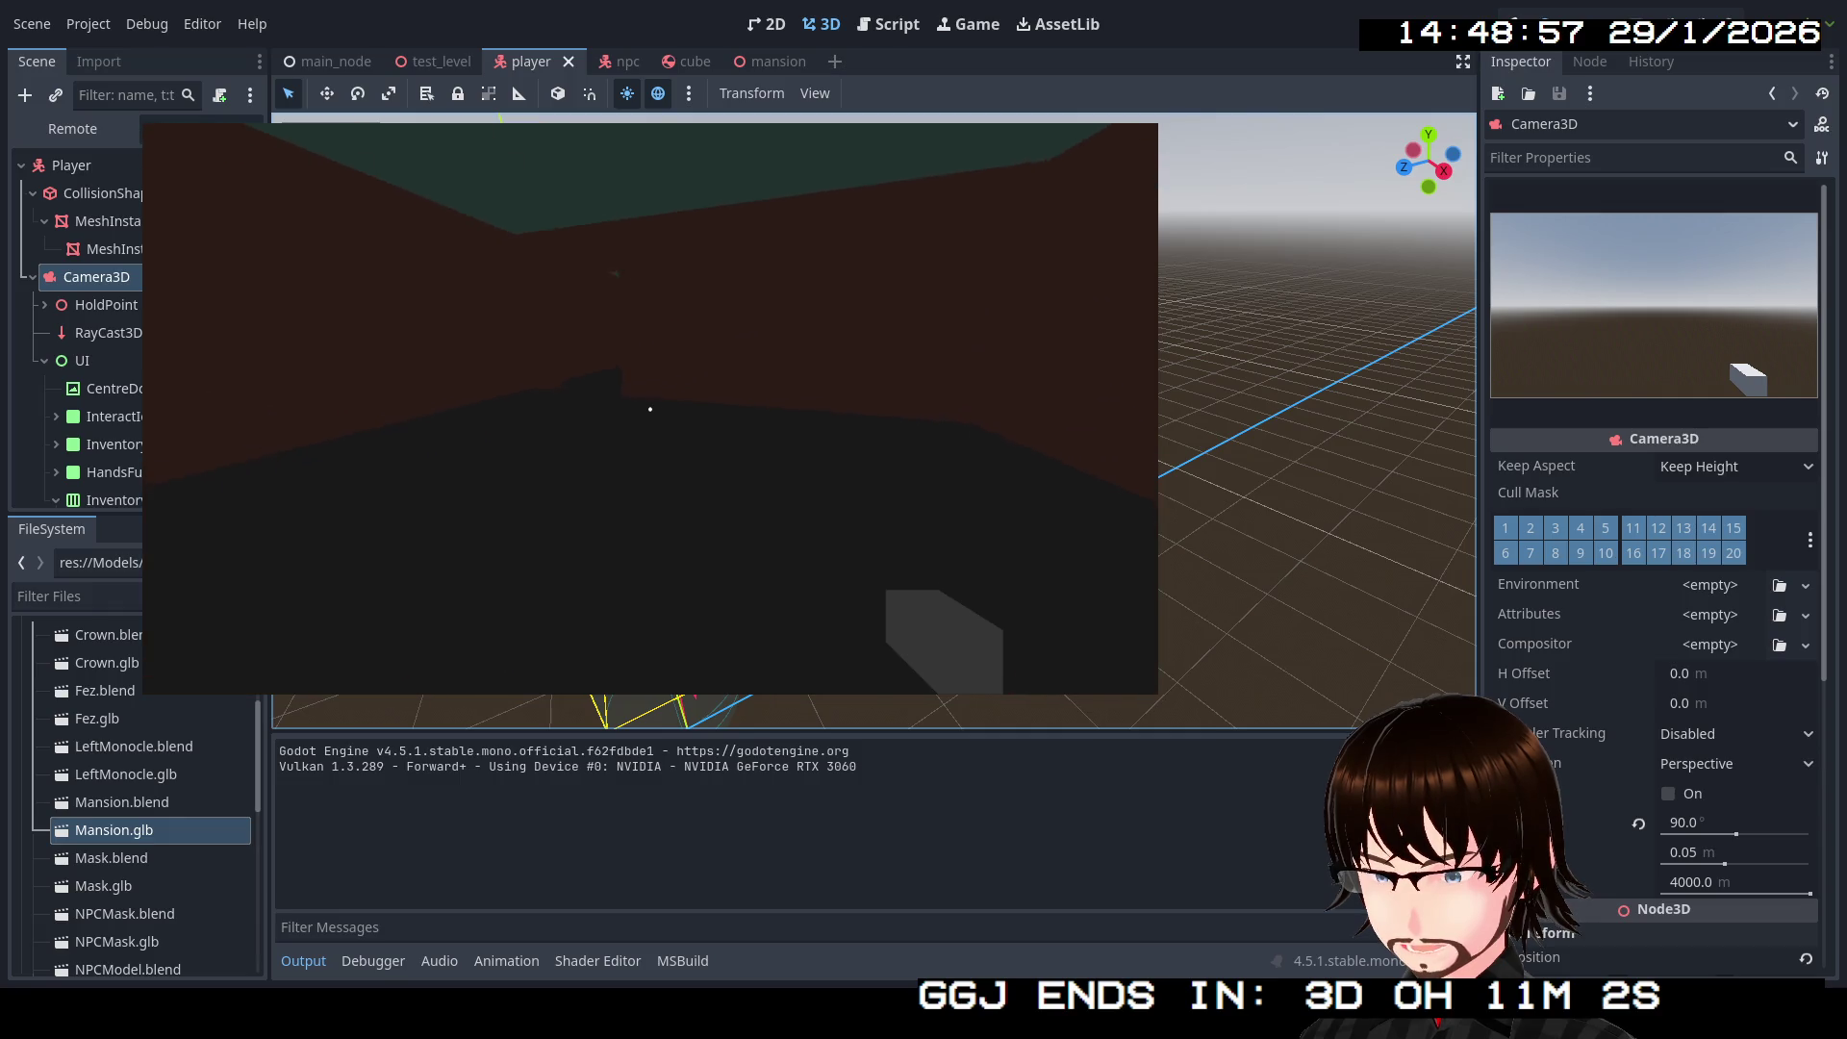
mouse_move(650, 408)
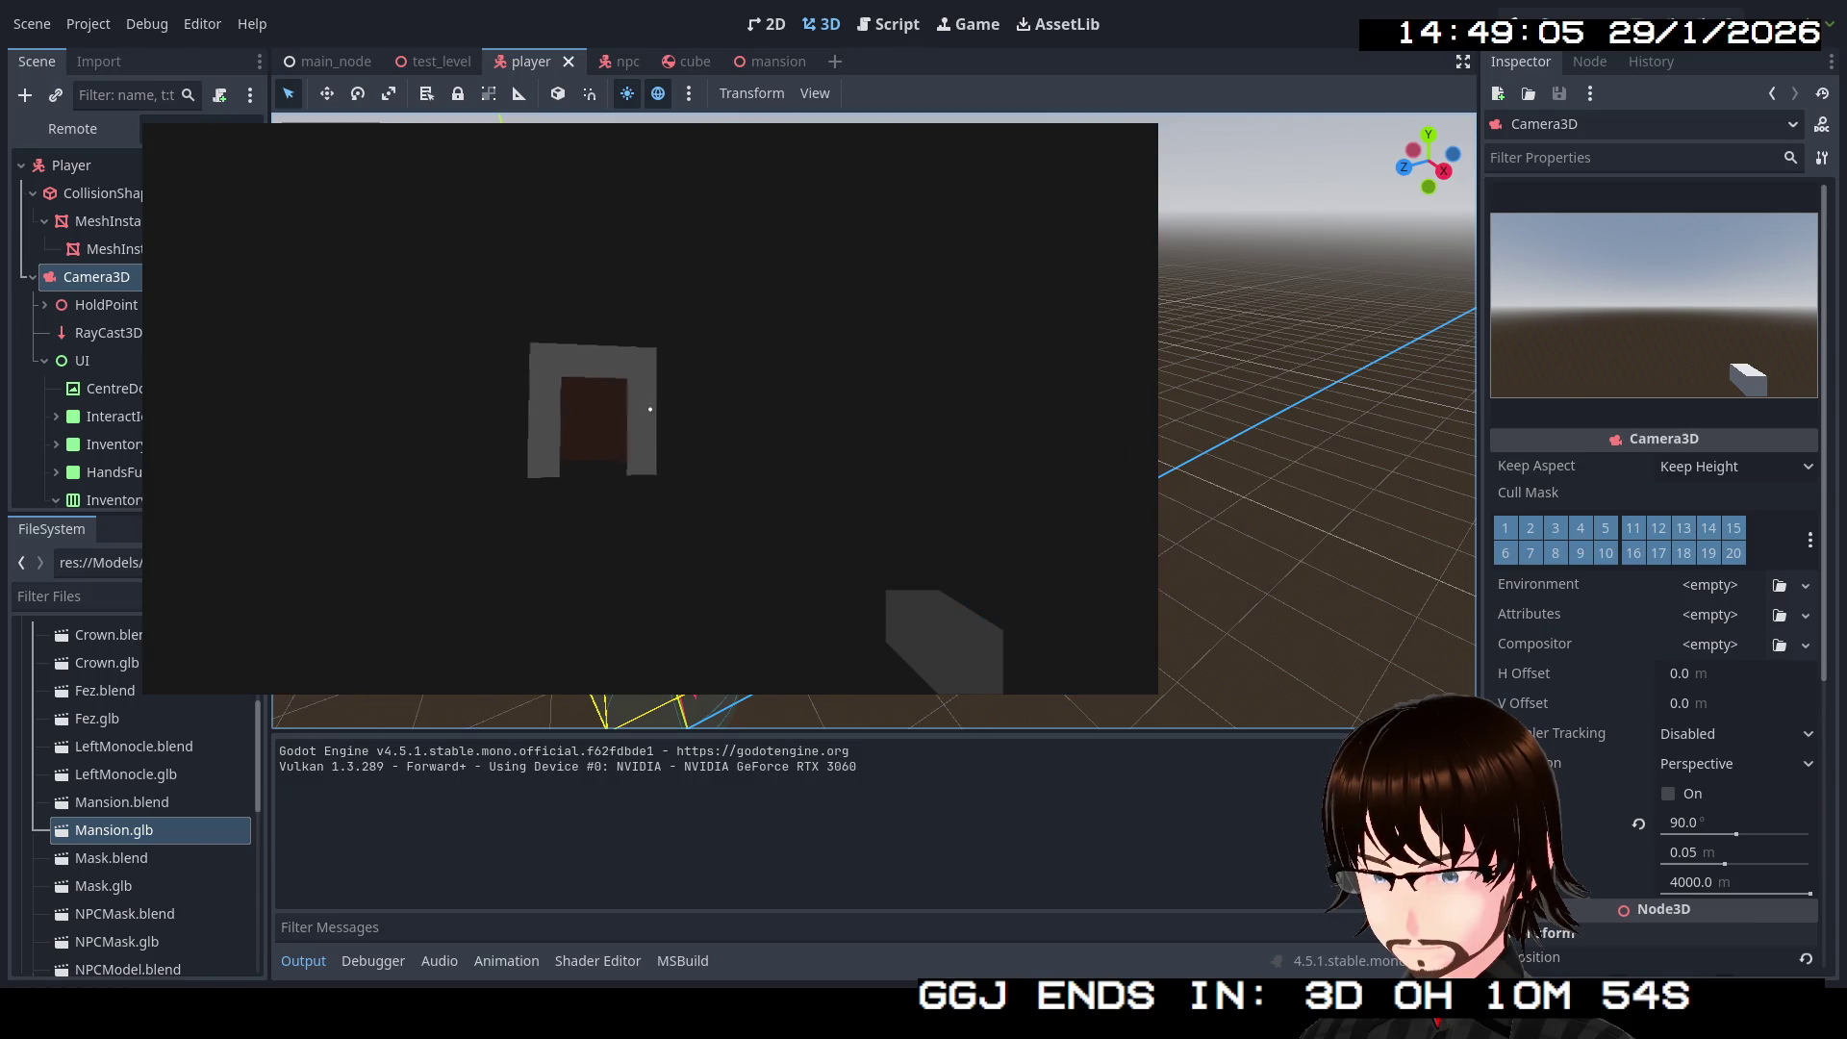
key("w")
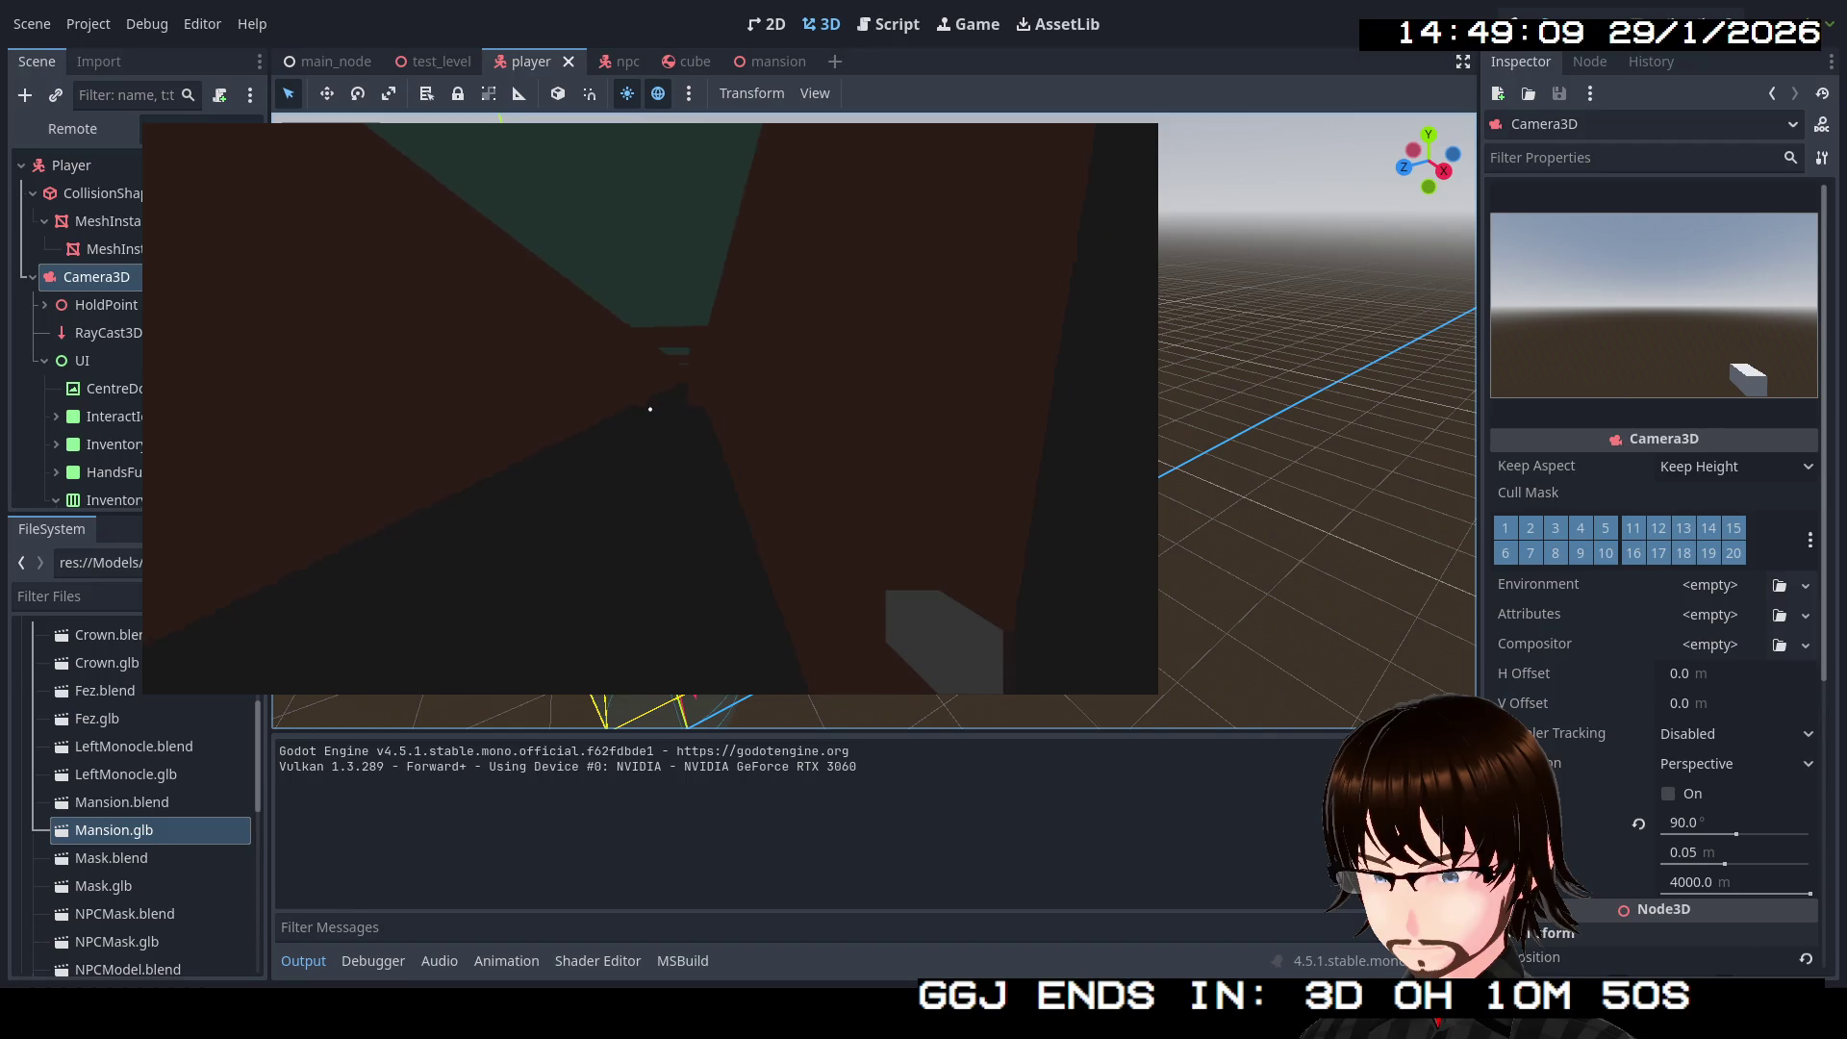
key("w")
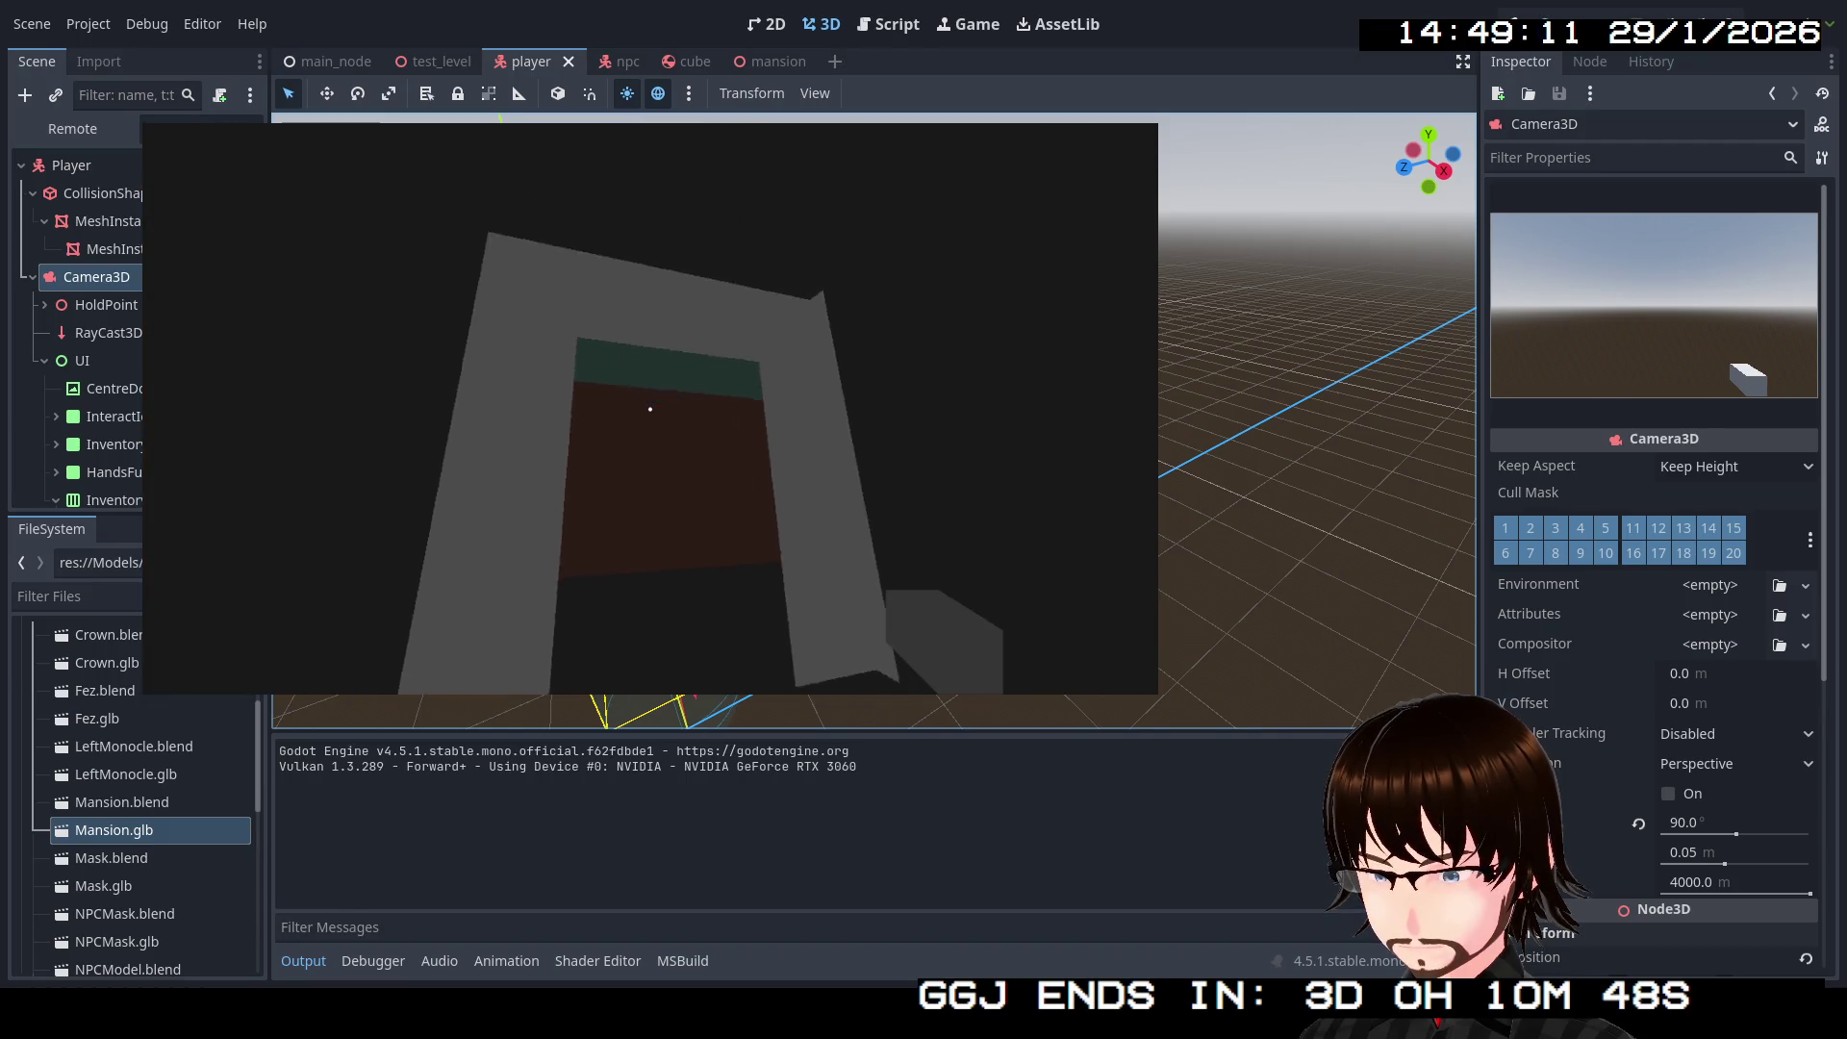
key("s")
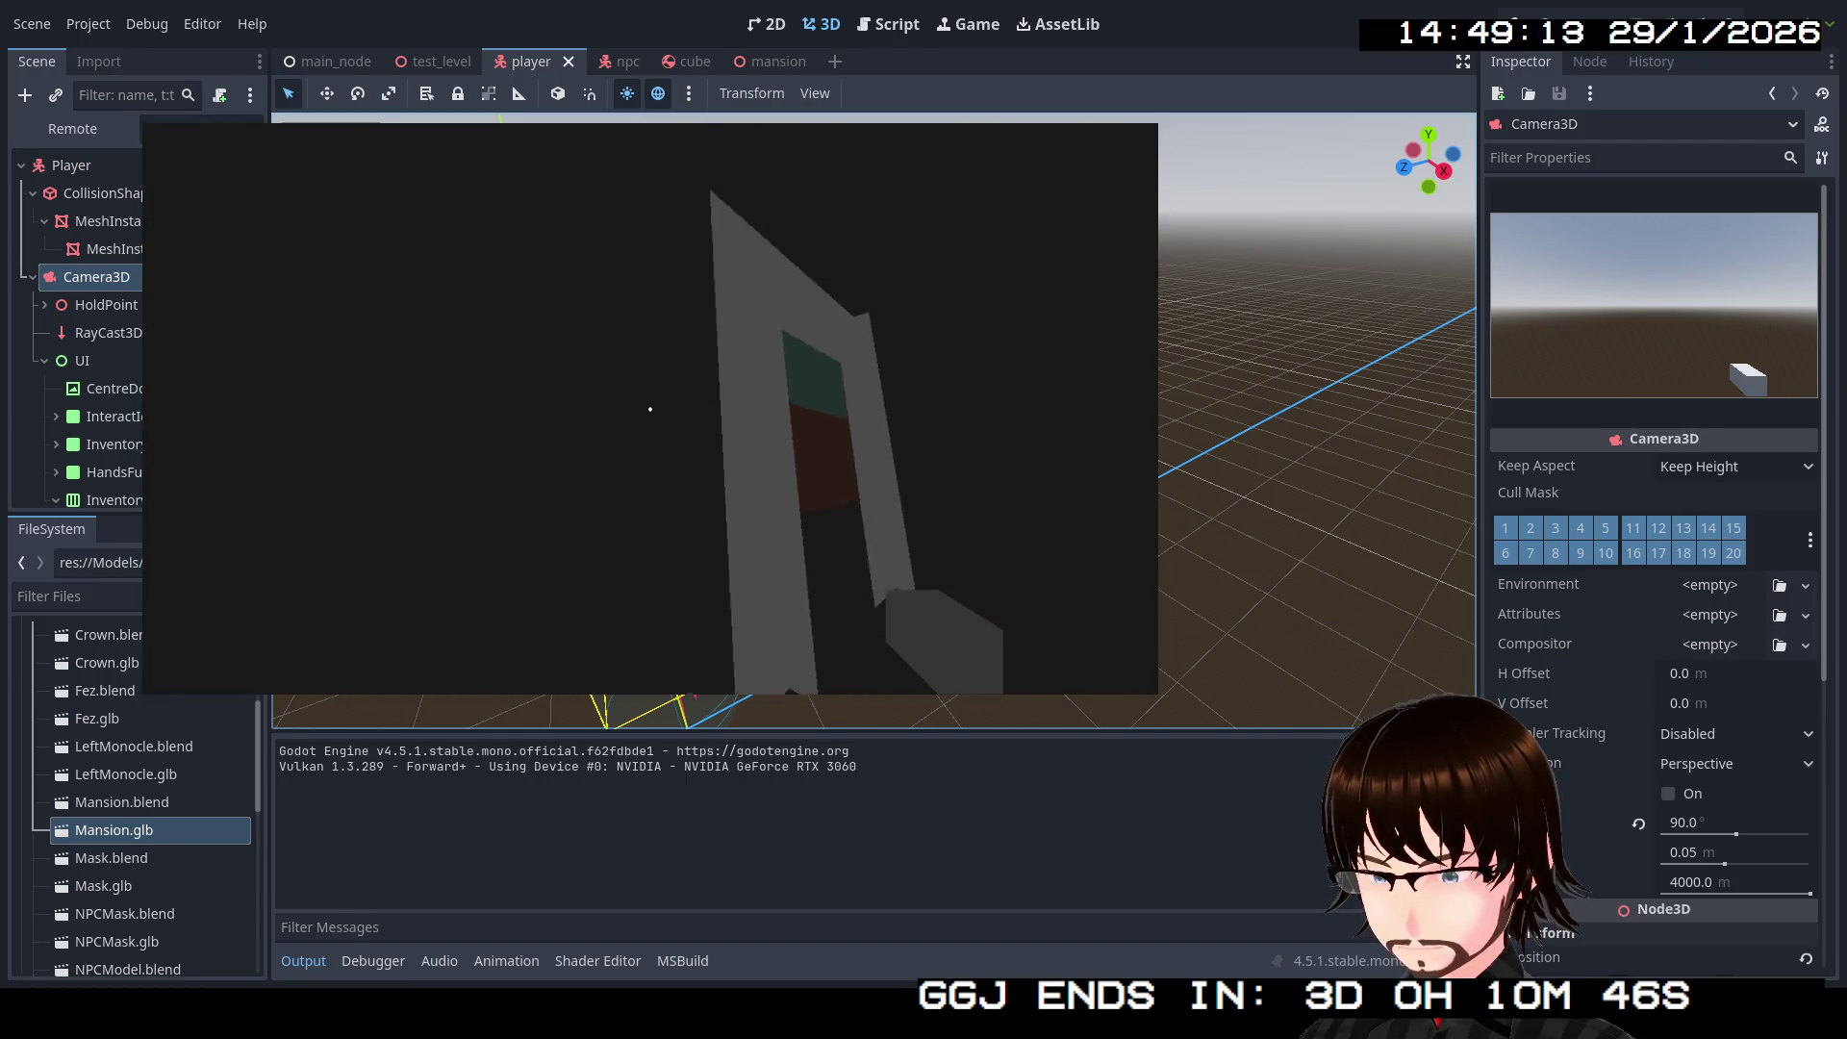
key("w")
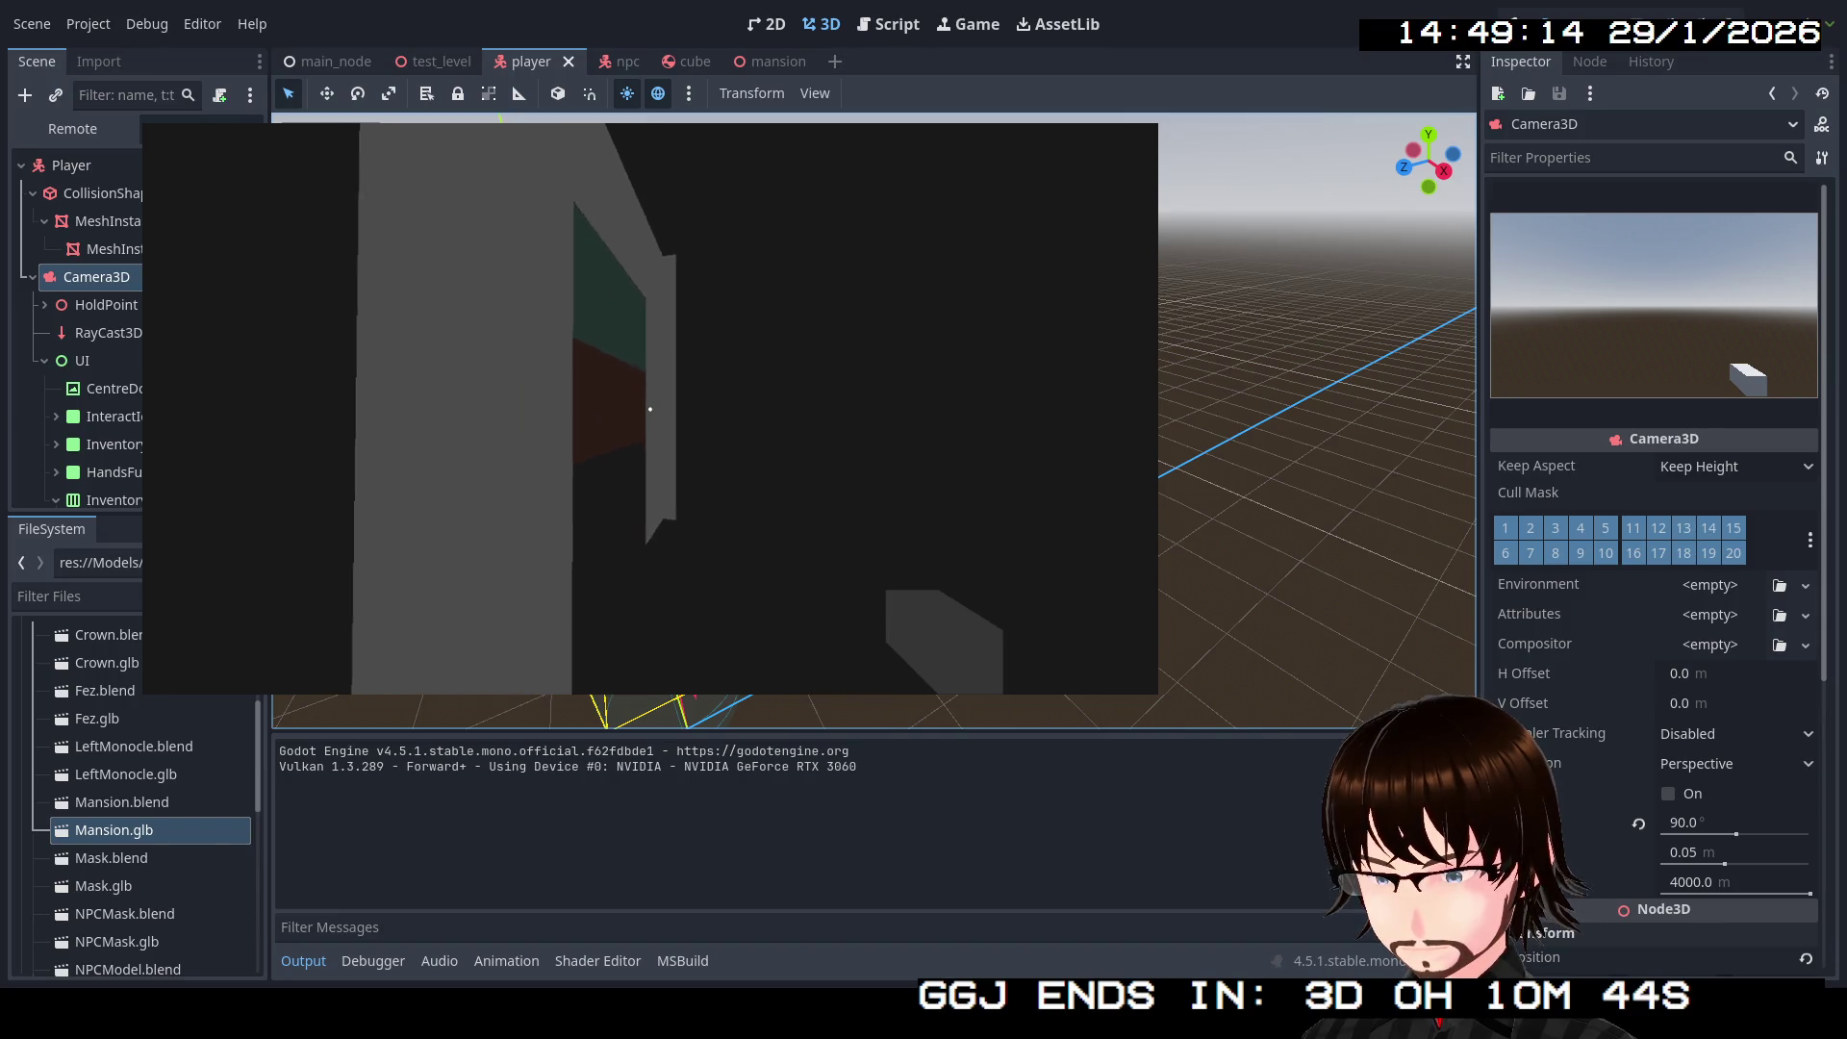
key("w")
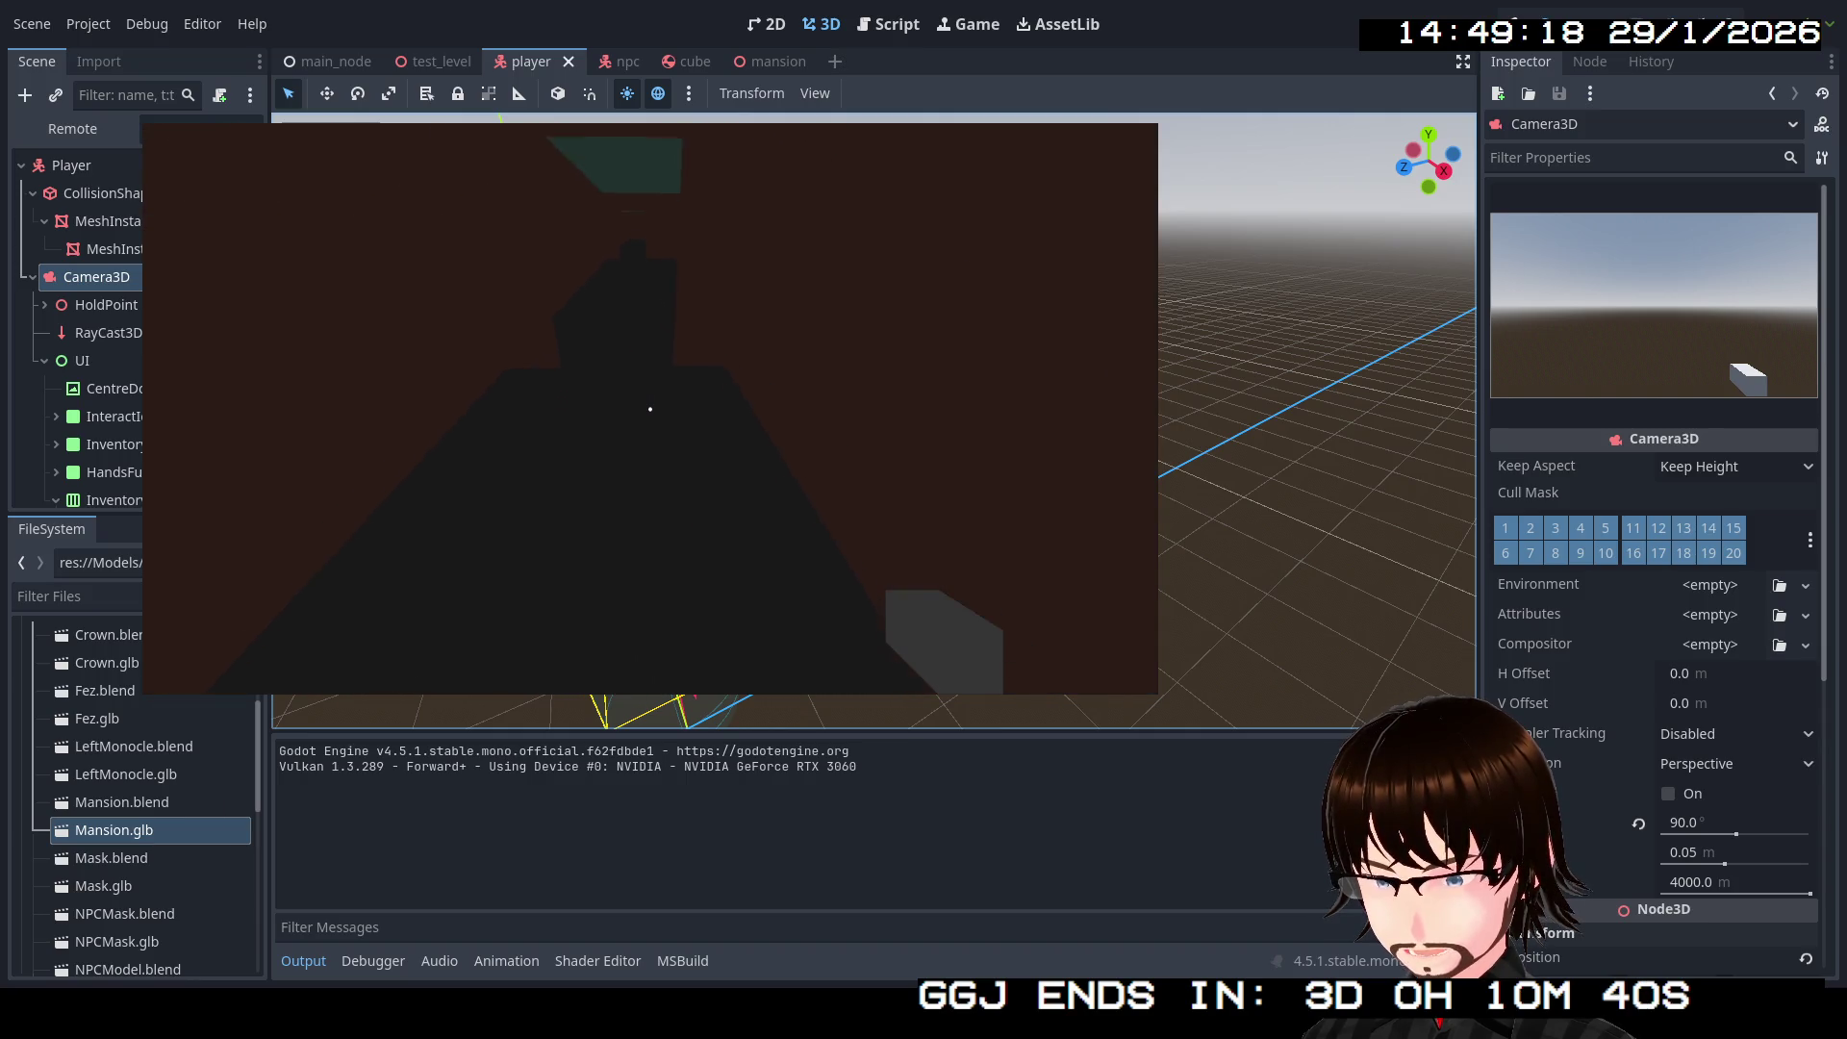
key("w")
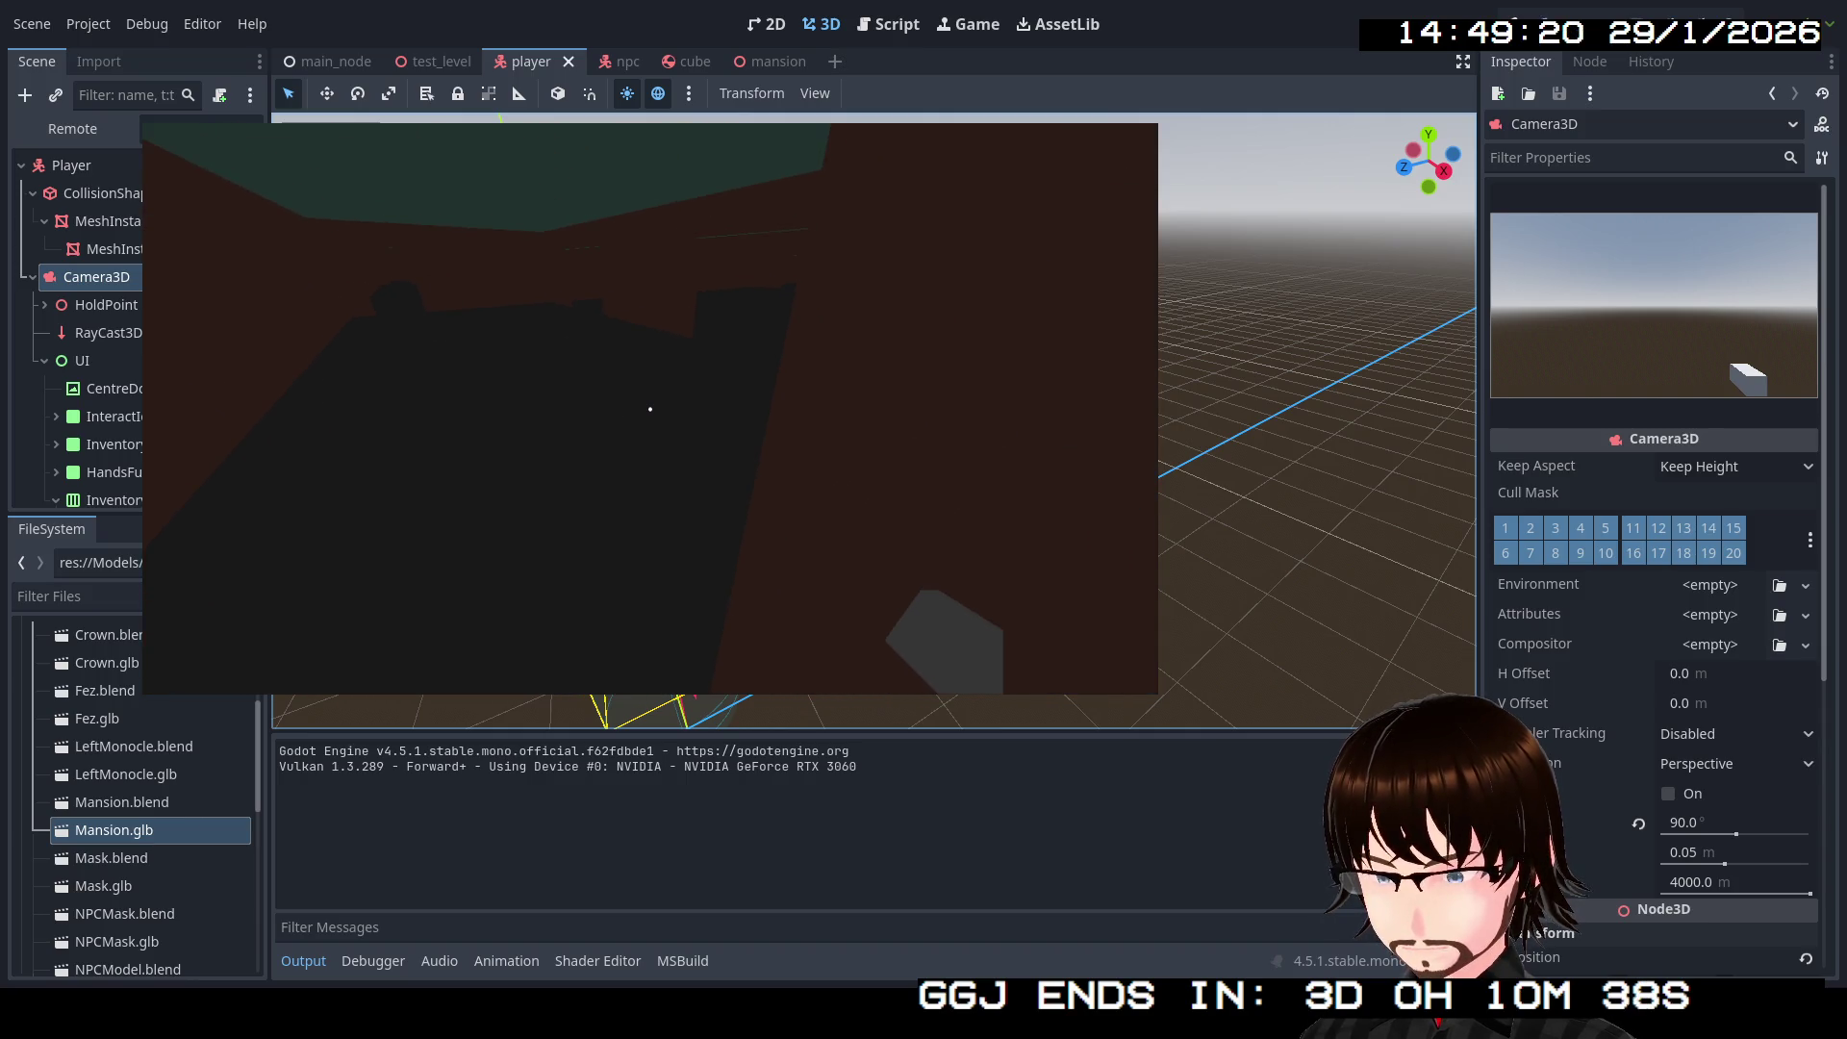
key("w")
key("s")
key("s")
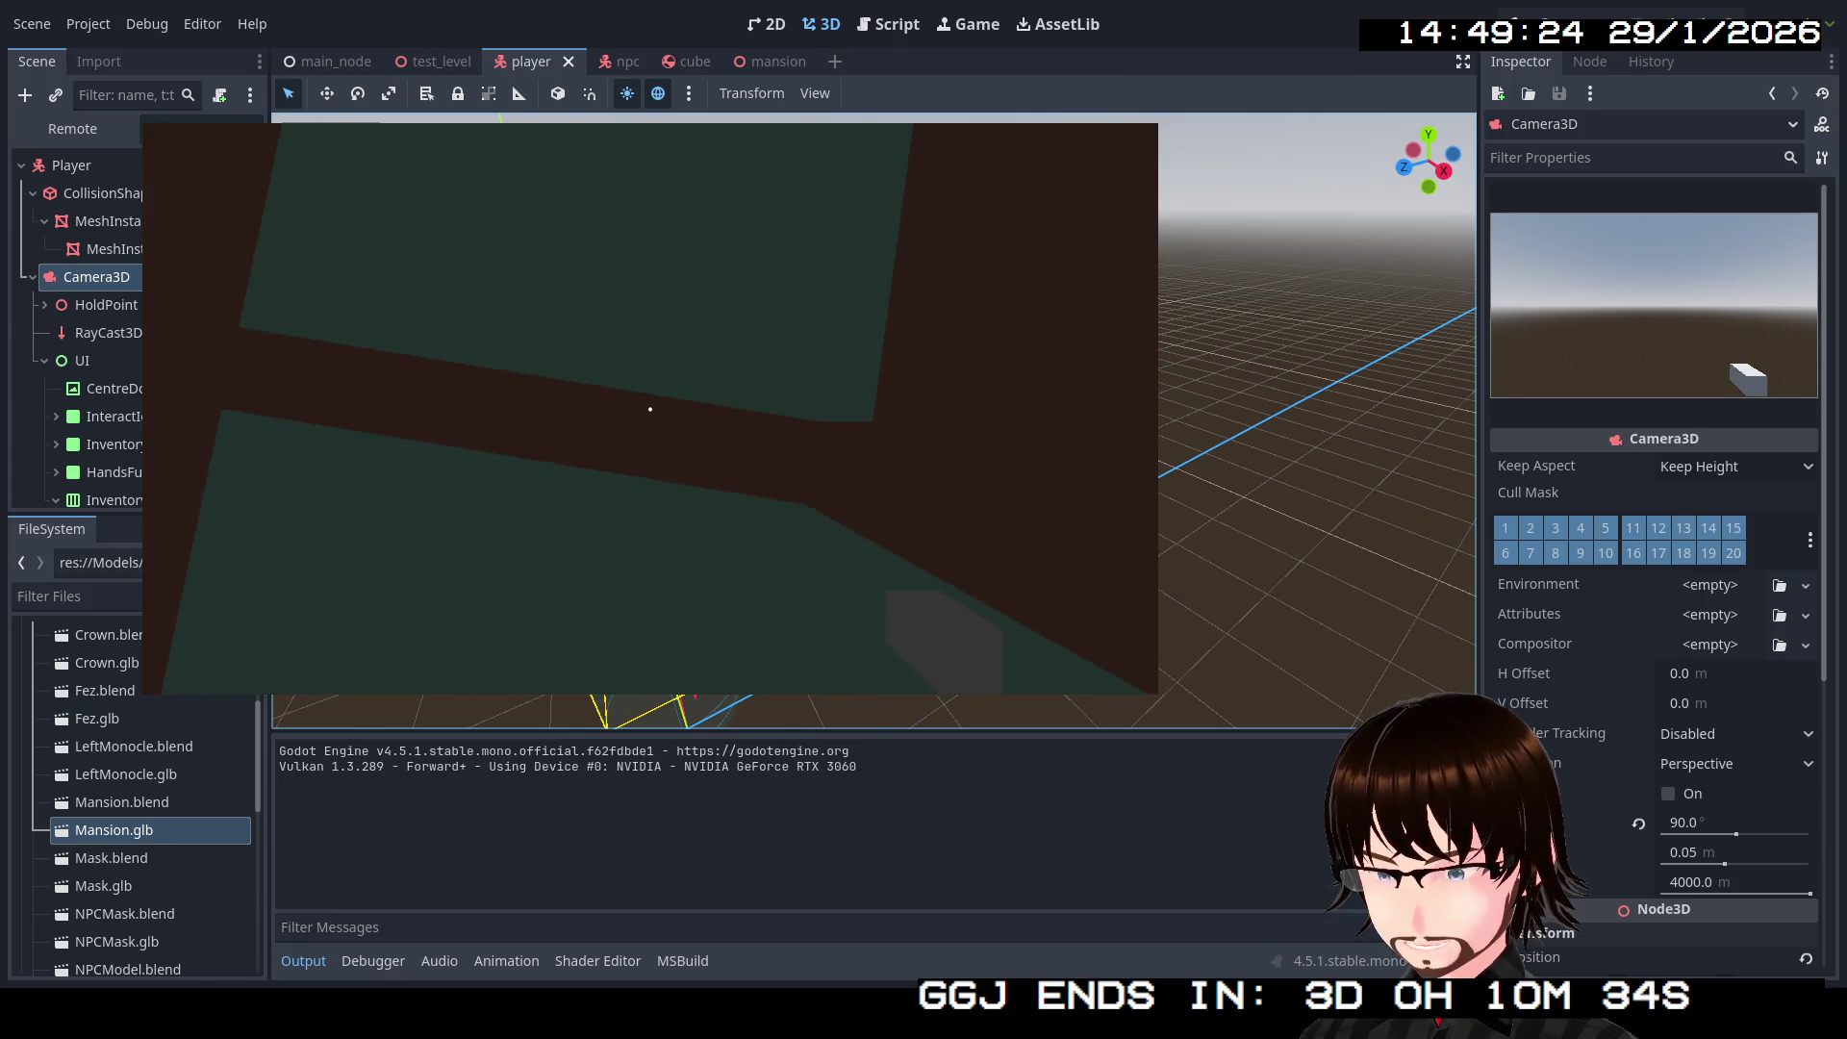
key("w")
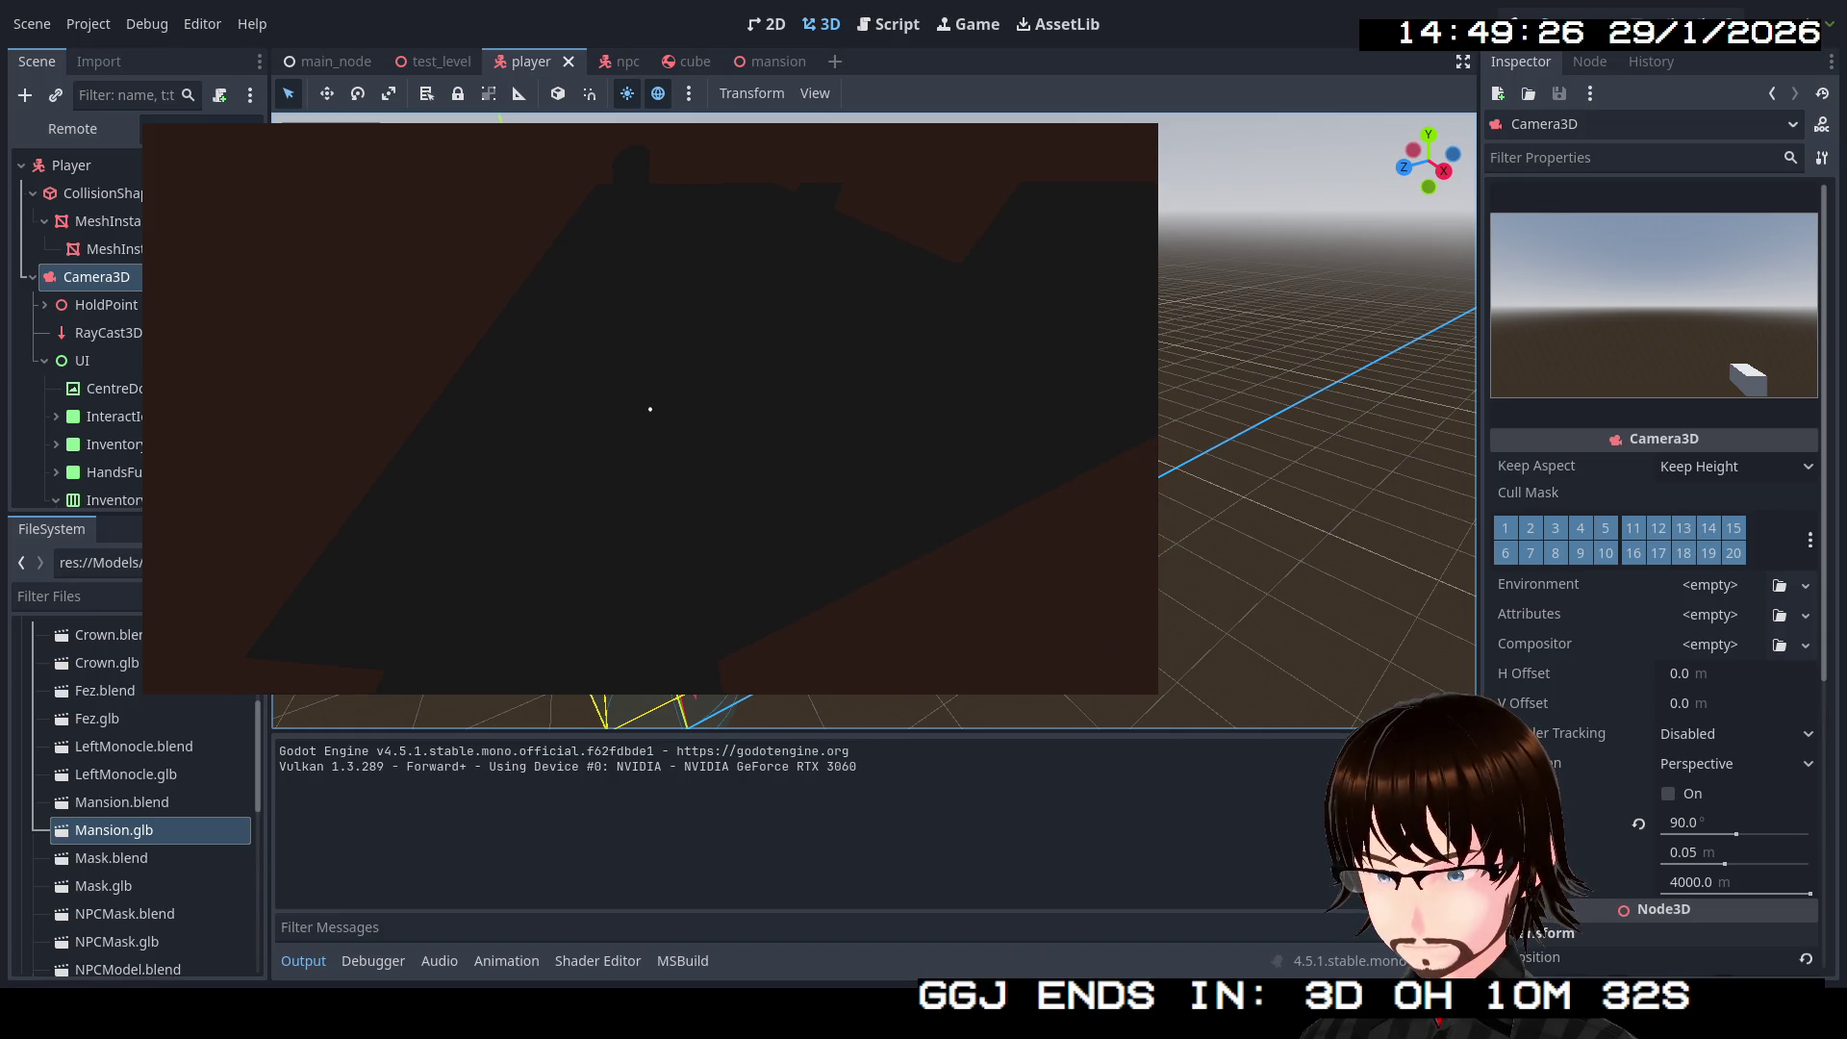
key("s")
key("s")
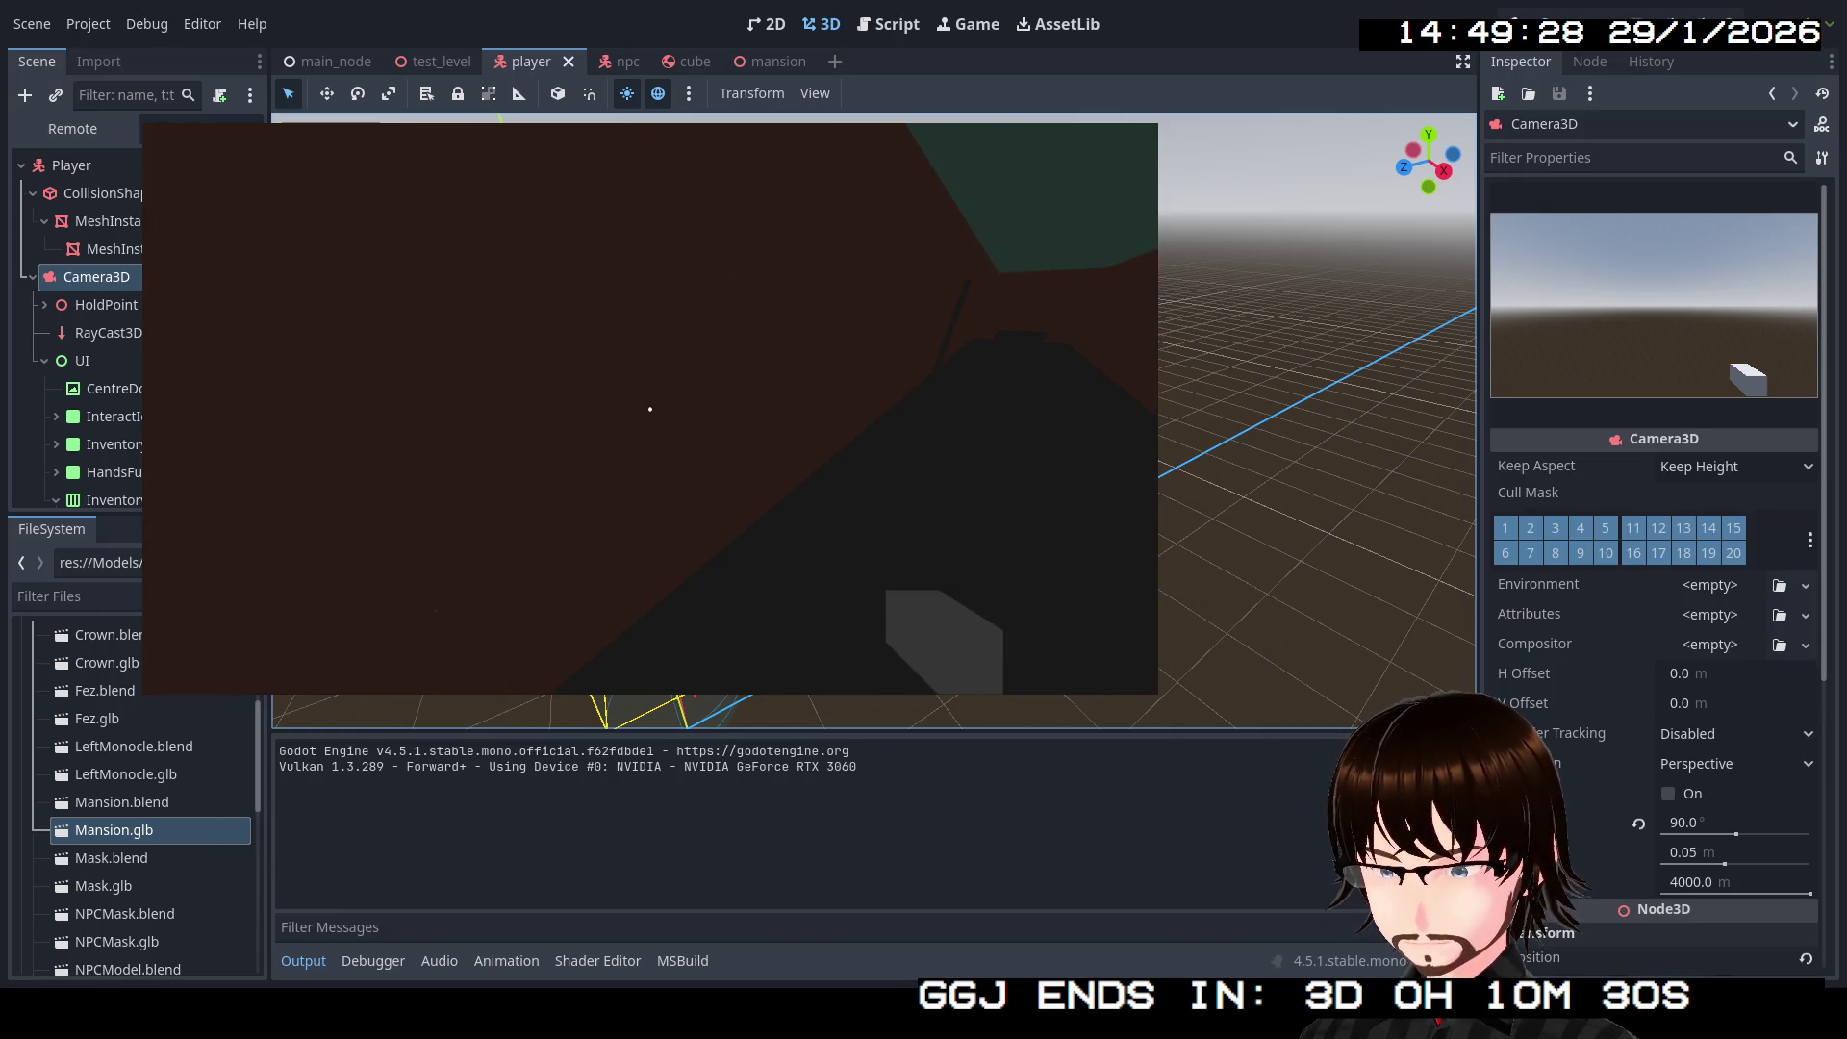
Step: Stop the game, run it again, then stop it once more
key("F8")
left_click(1526, 17)
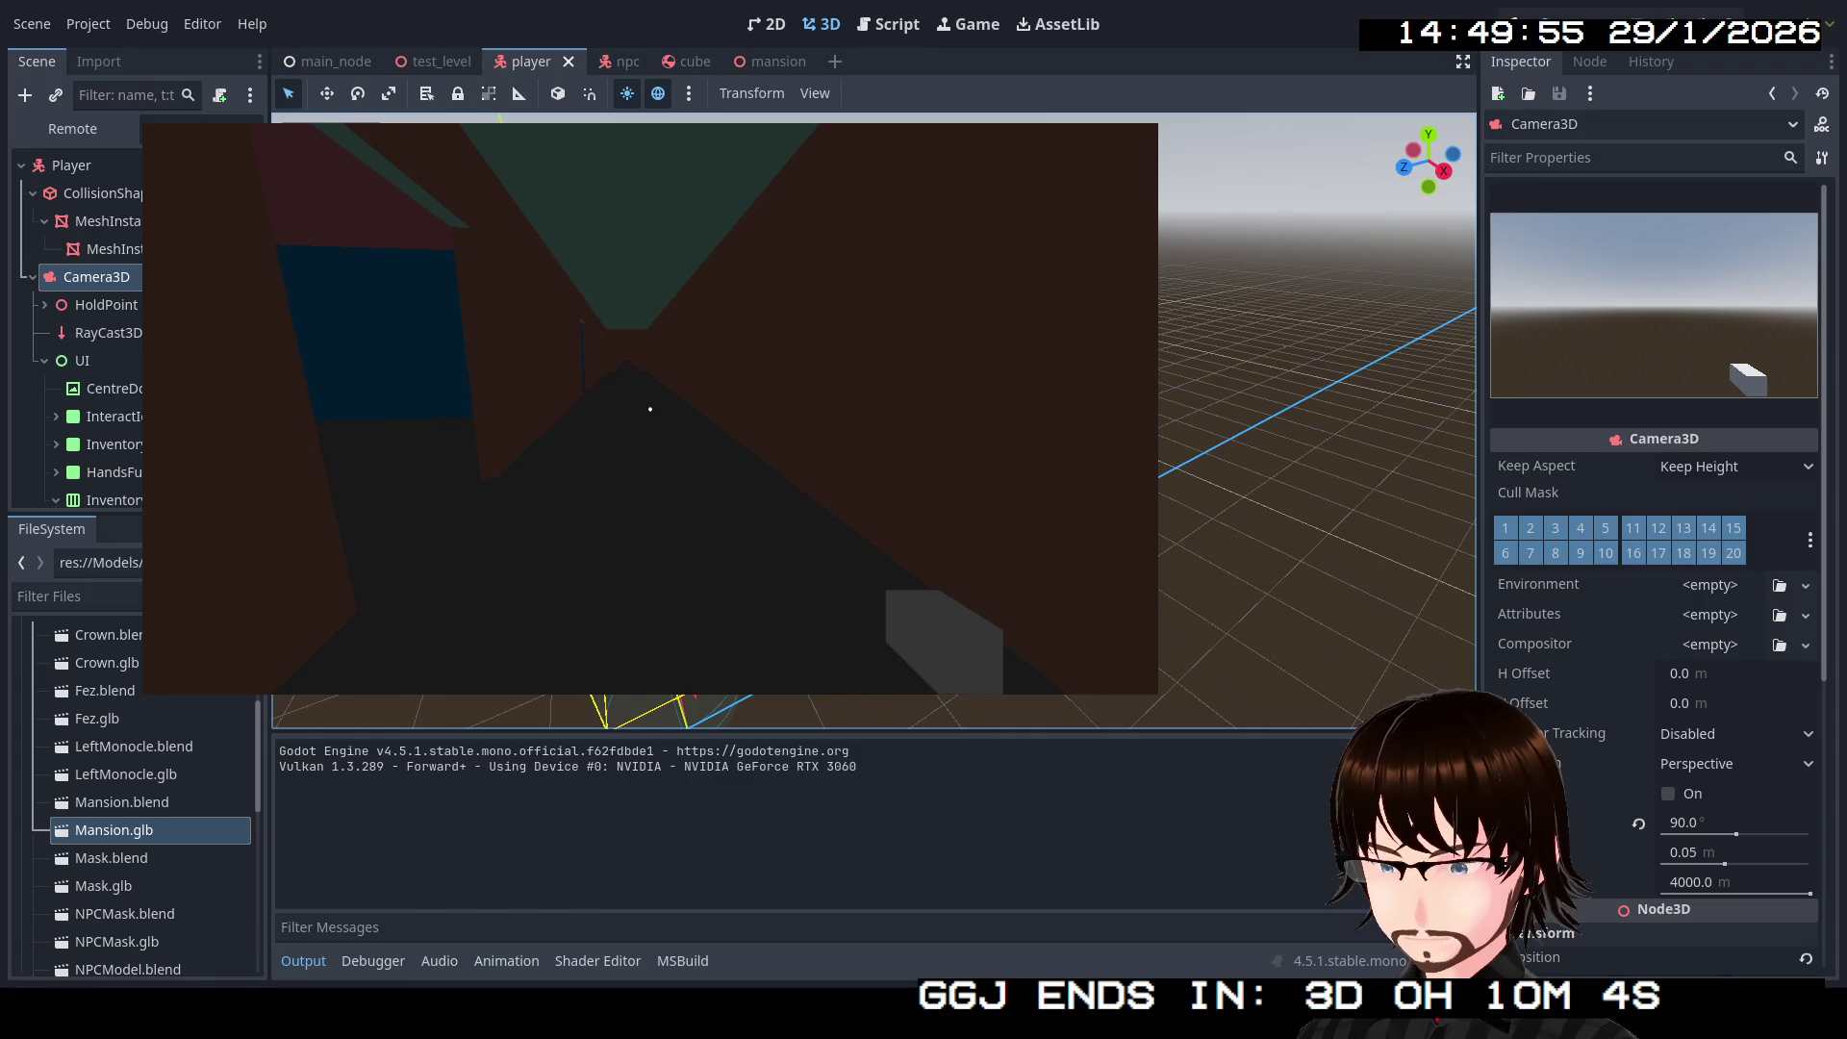
key("F8")
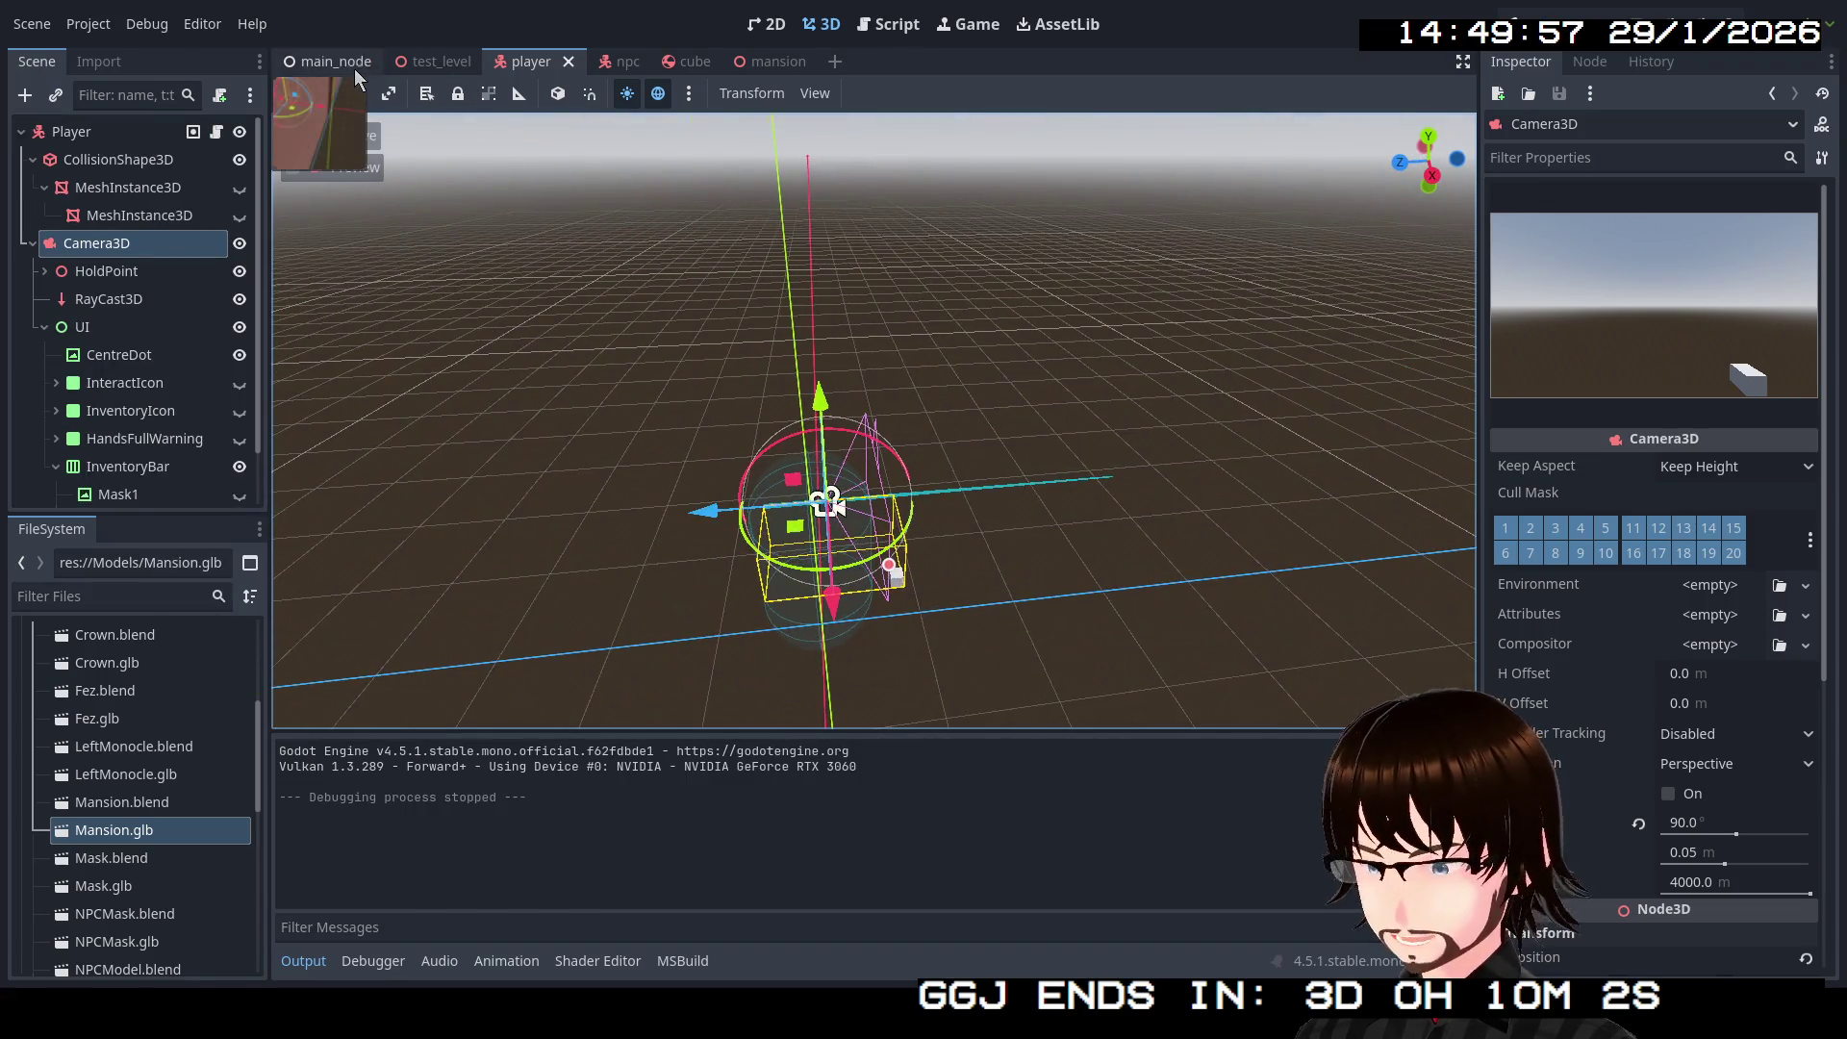
Step: Switch from test_level back to the mansion scene, fly through its corridors, and collapse Rooms
left_click(421, 63)
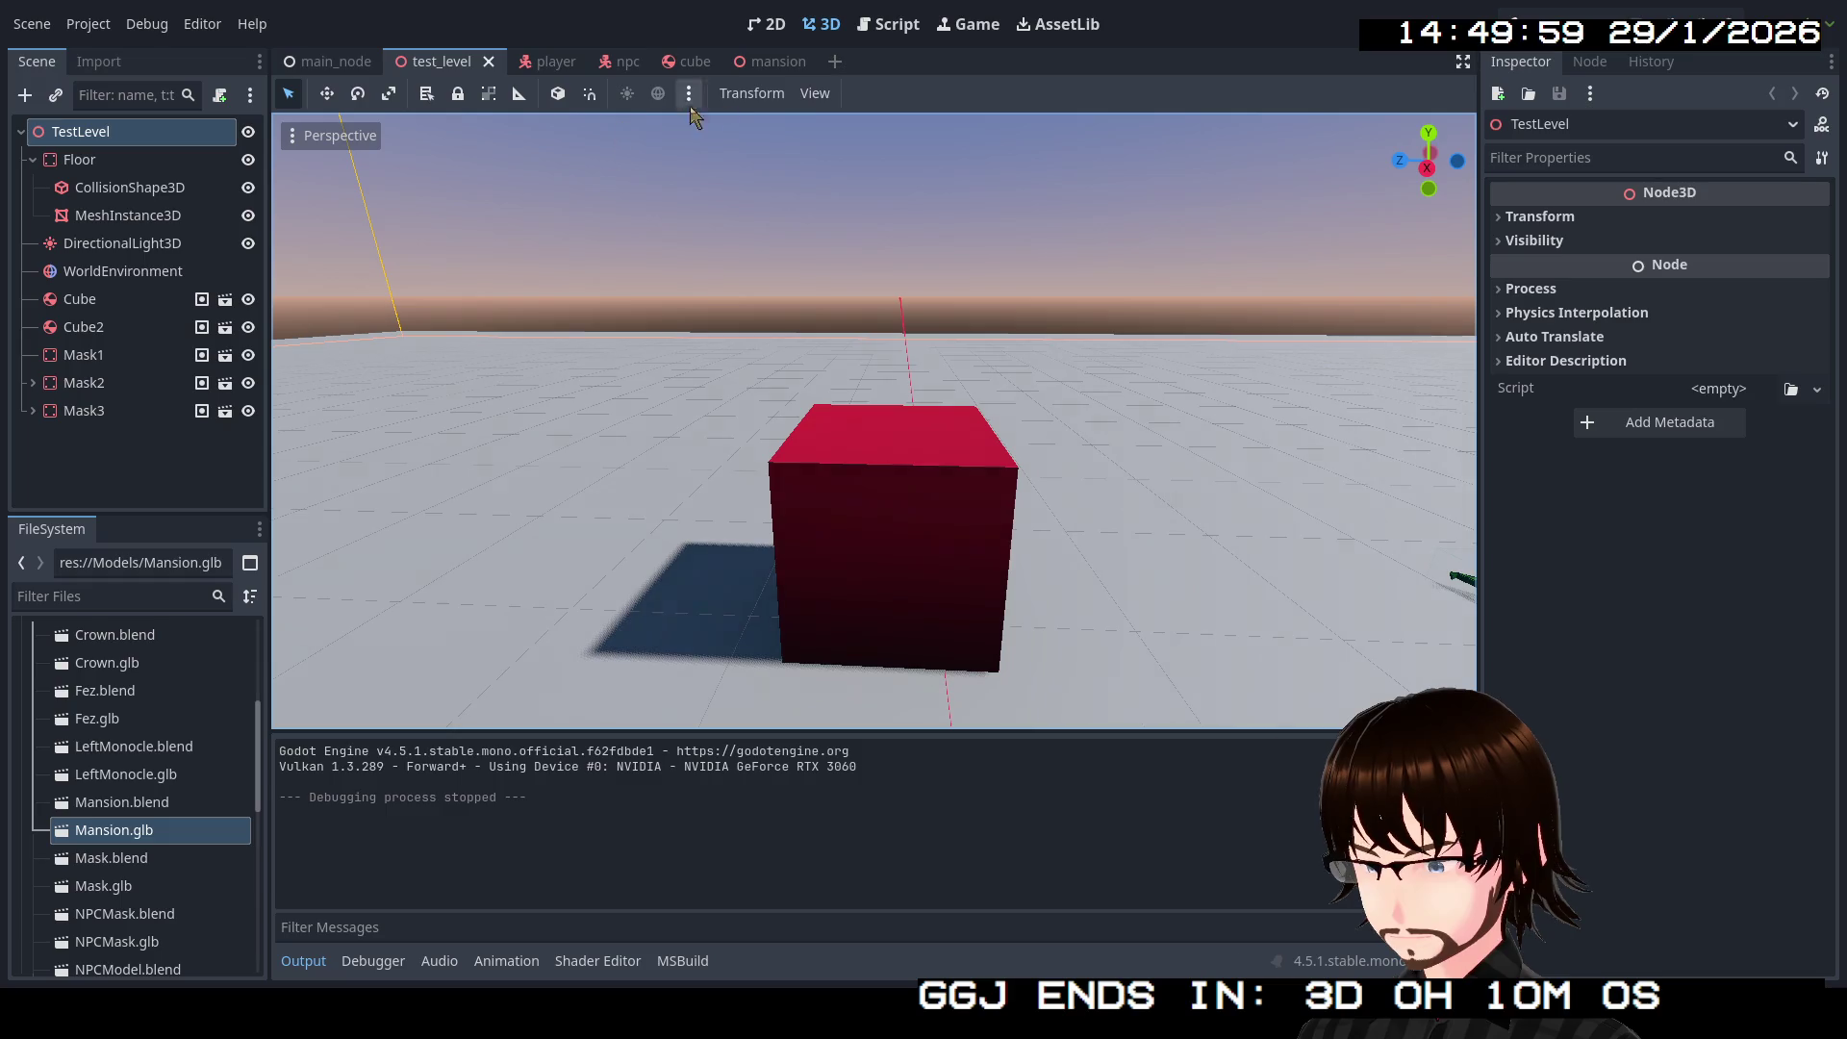
left_click(758, 63)
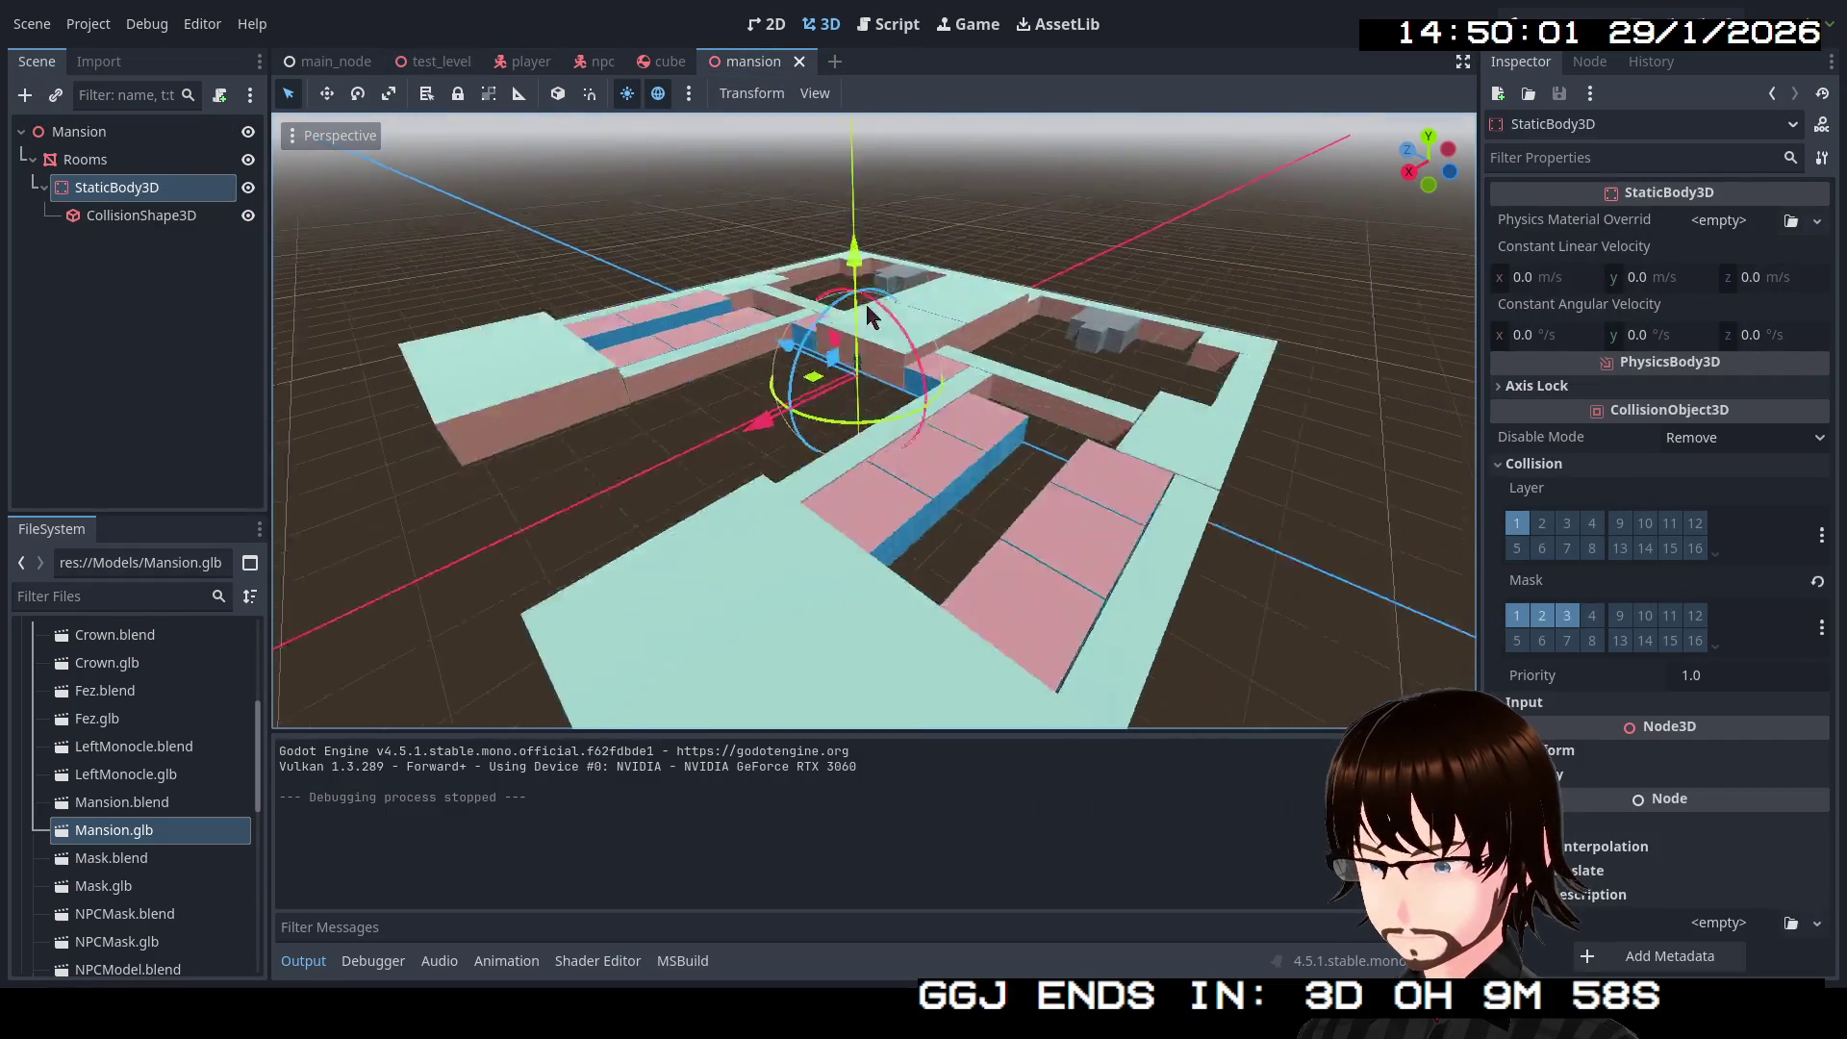
scroll(822, 268, "up", 5)
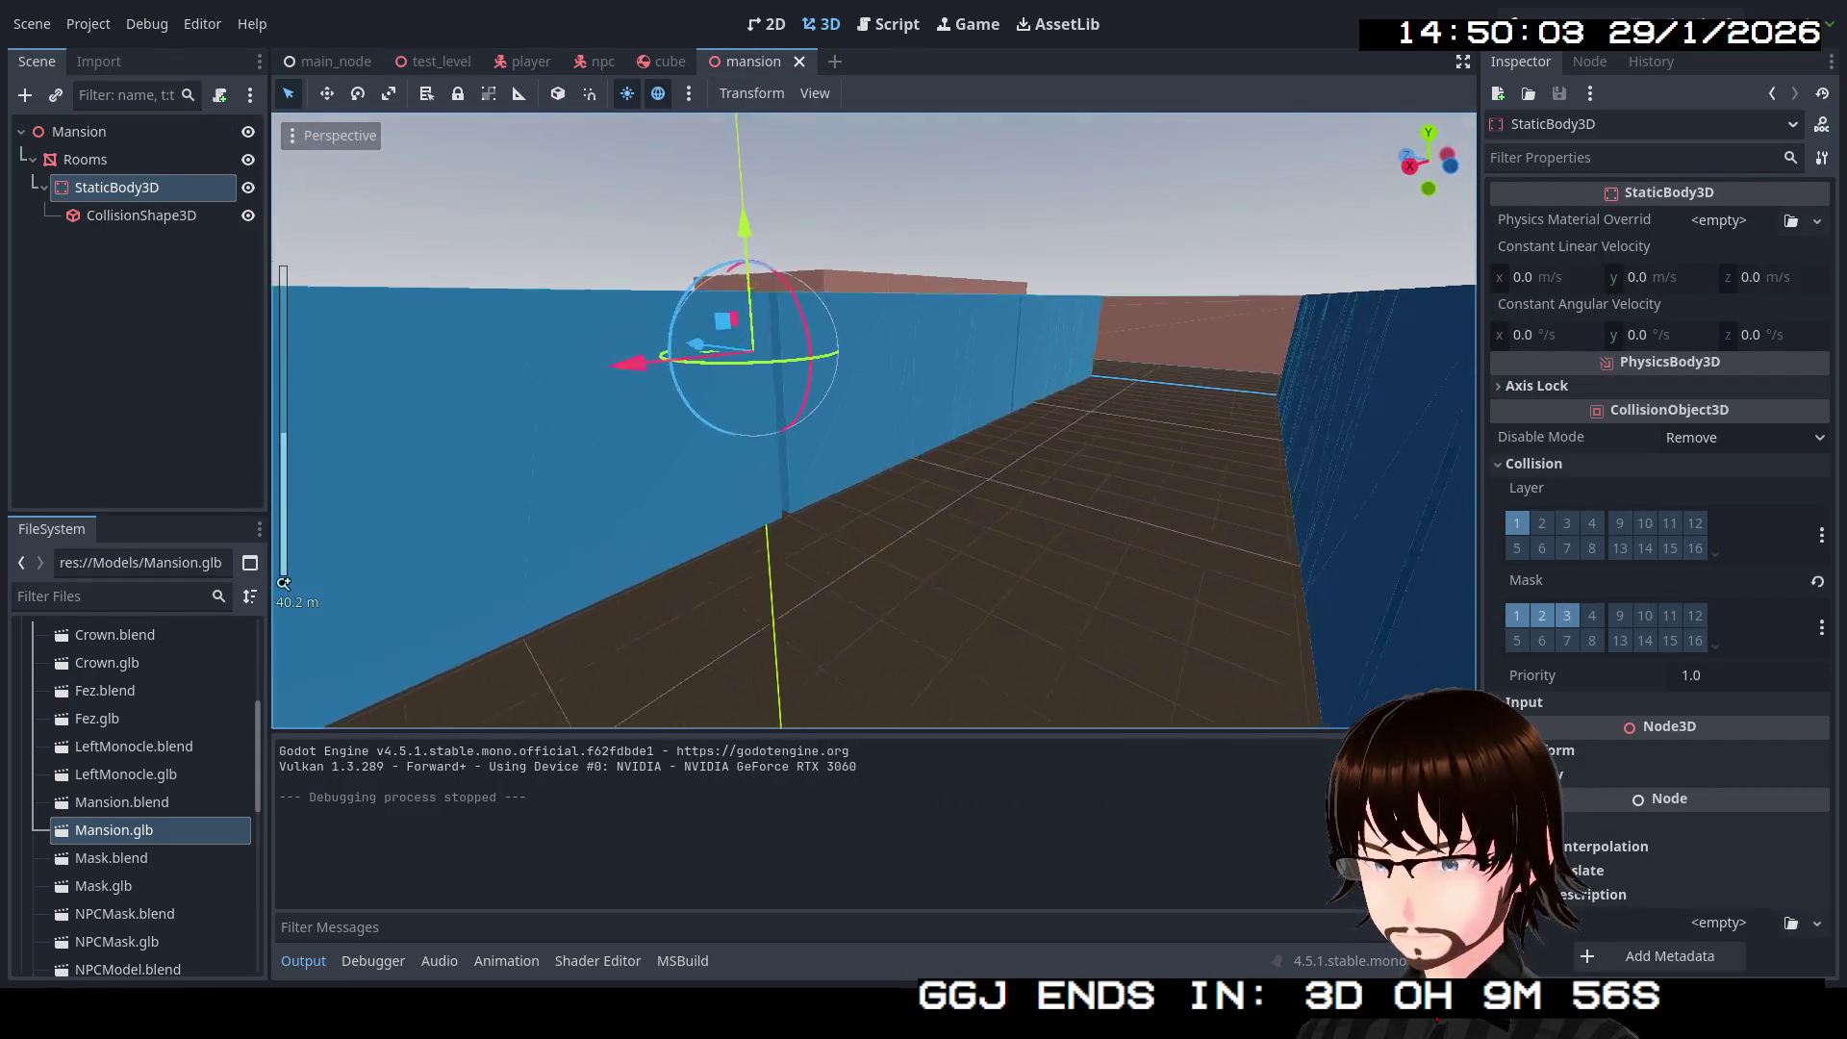
key("w")
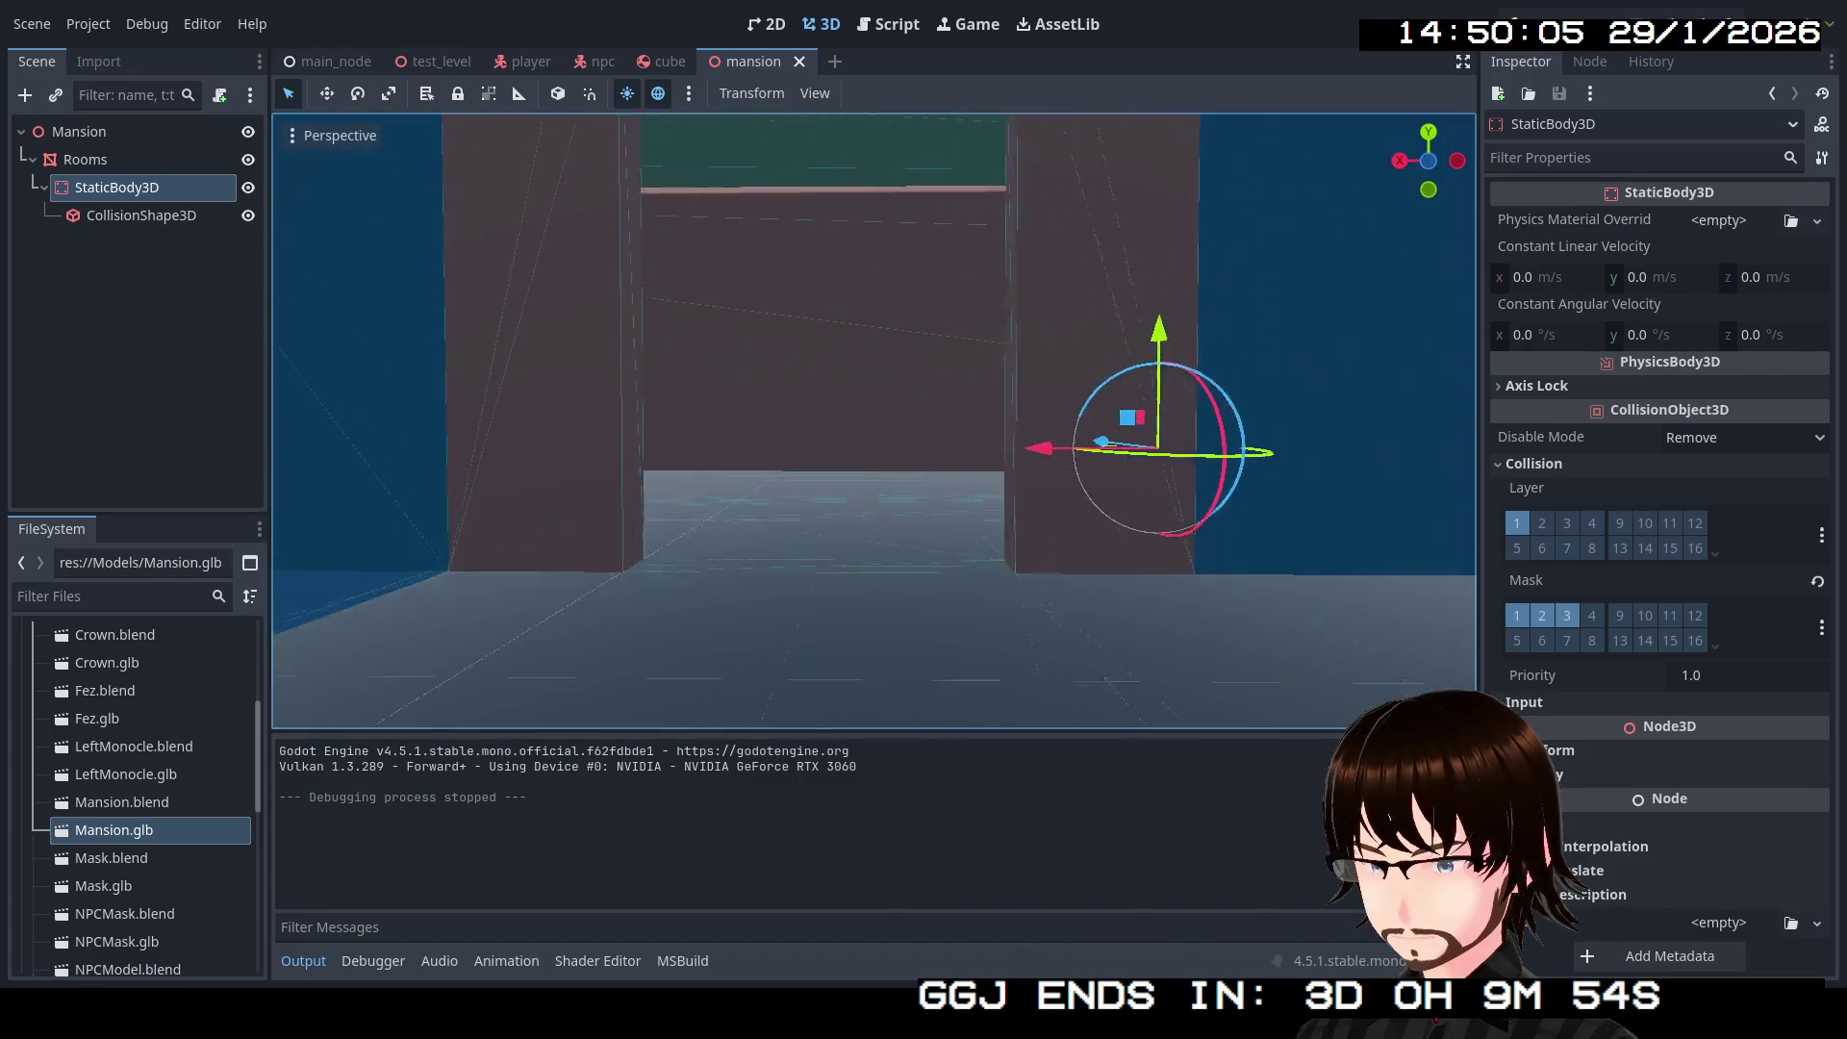
key("w")
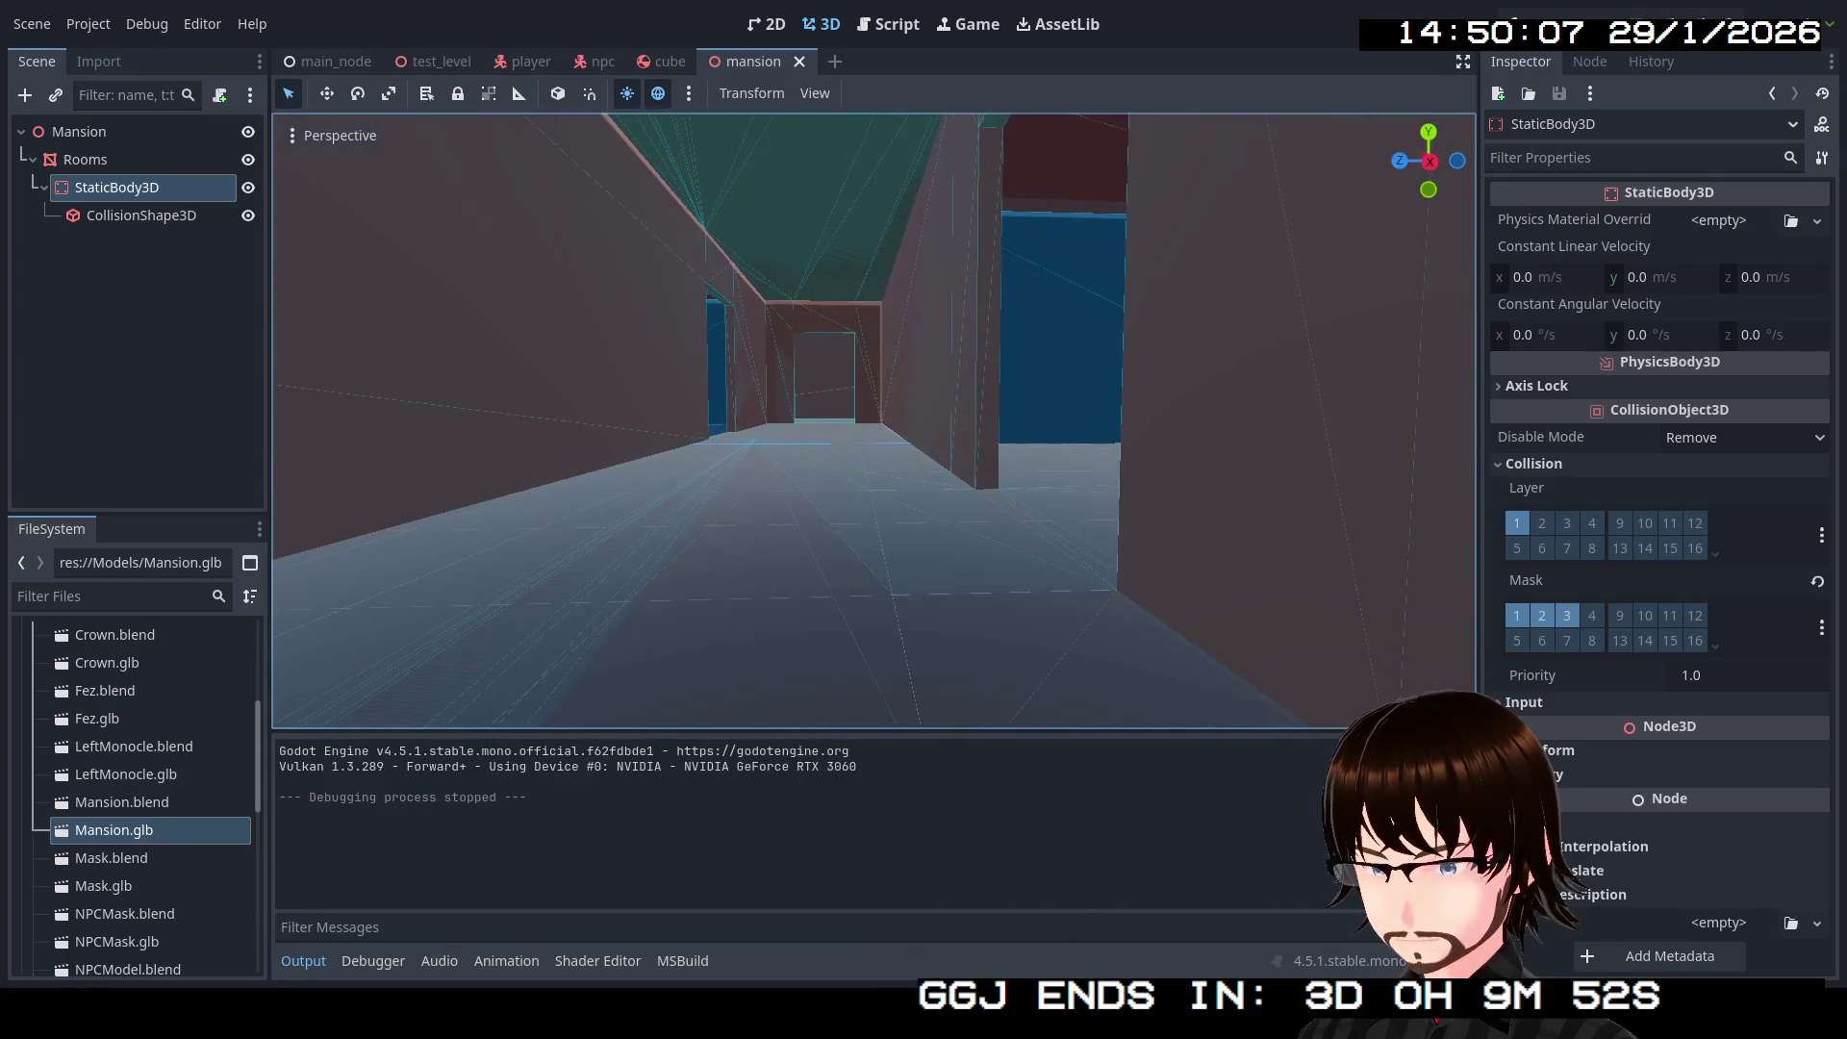
key("w")
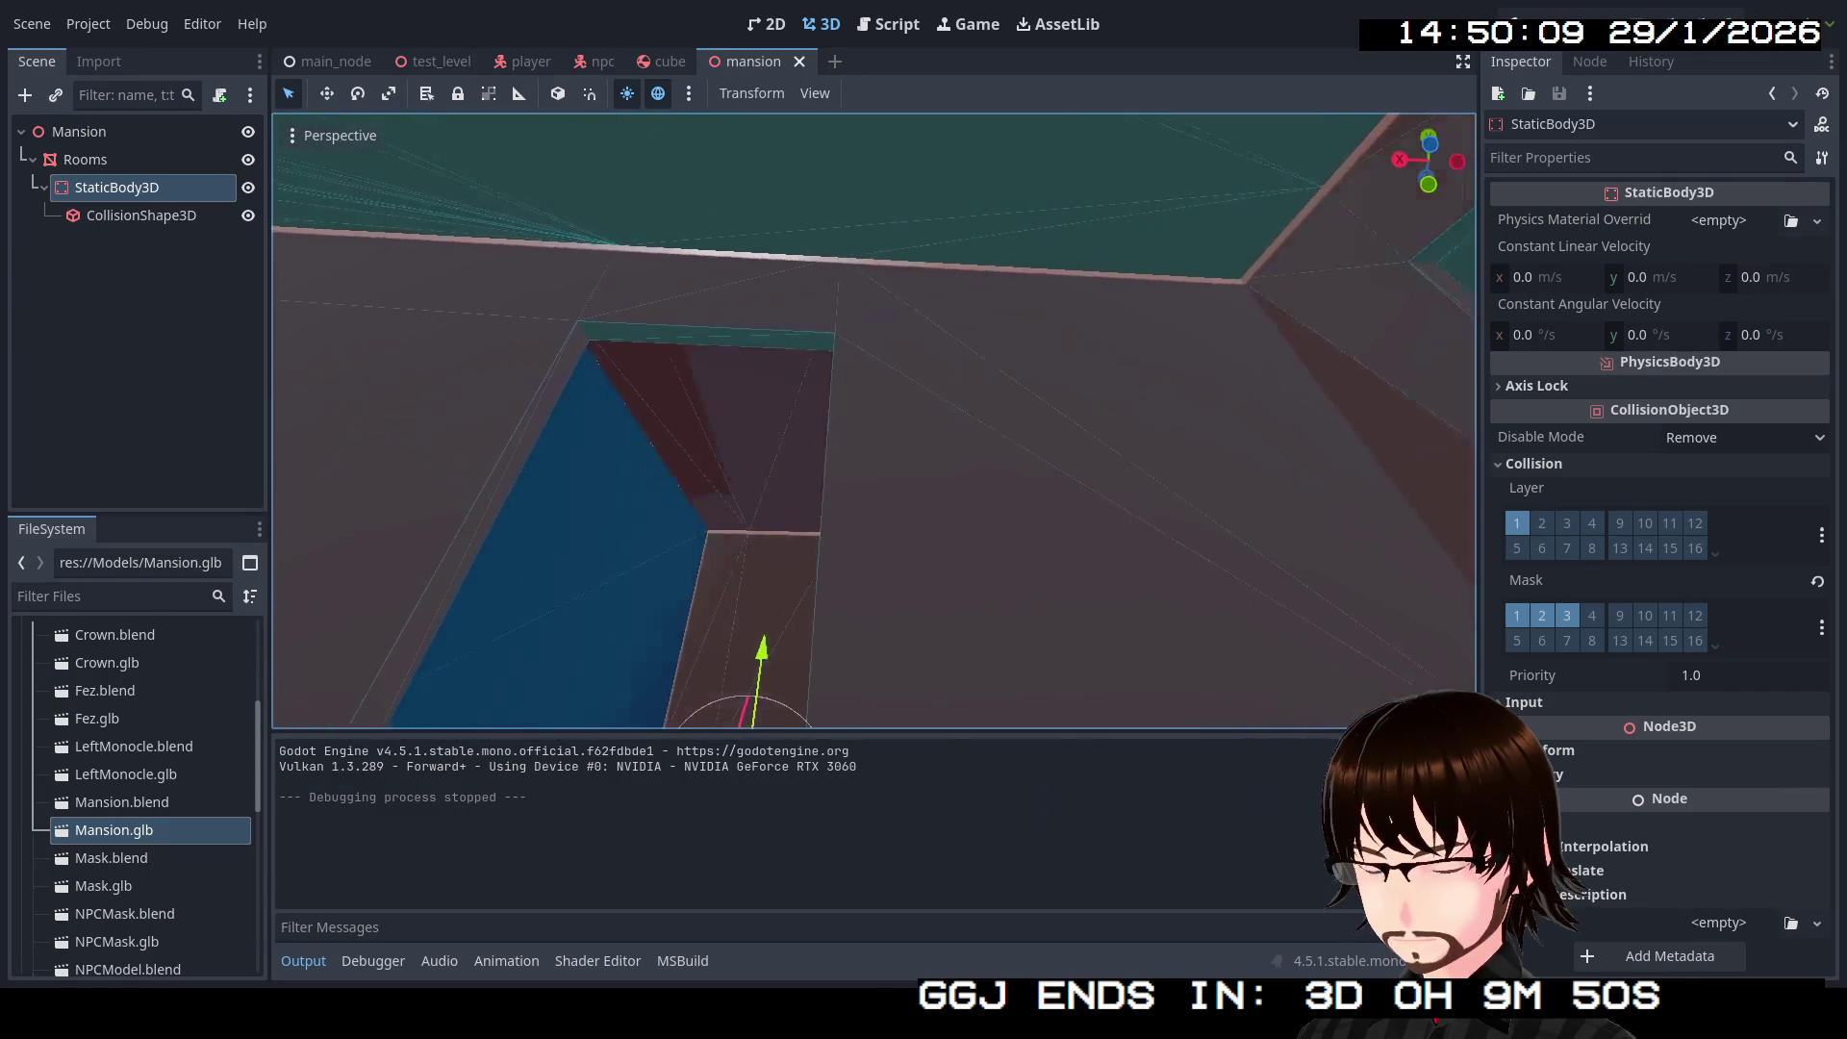
key("w")
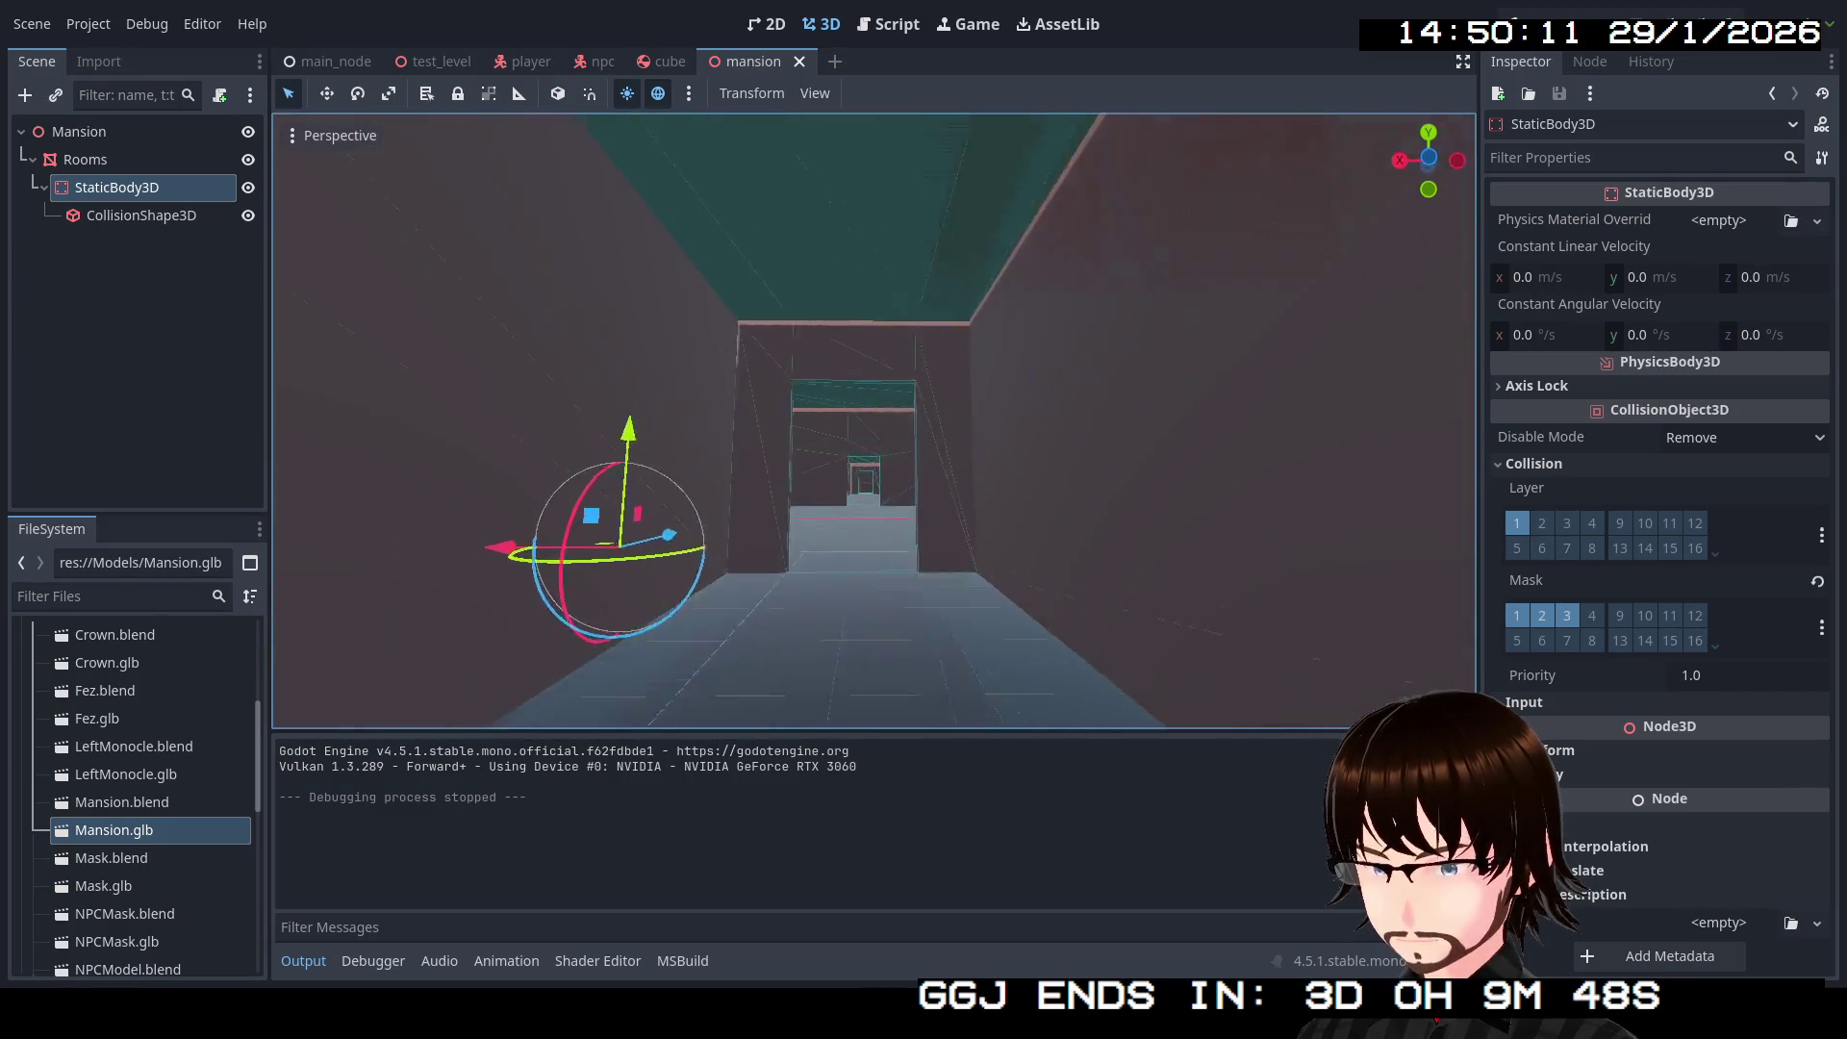
key("w")
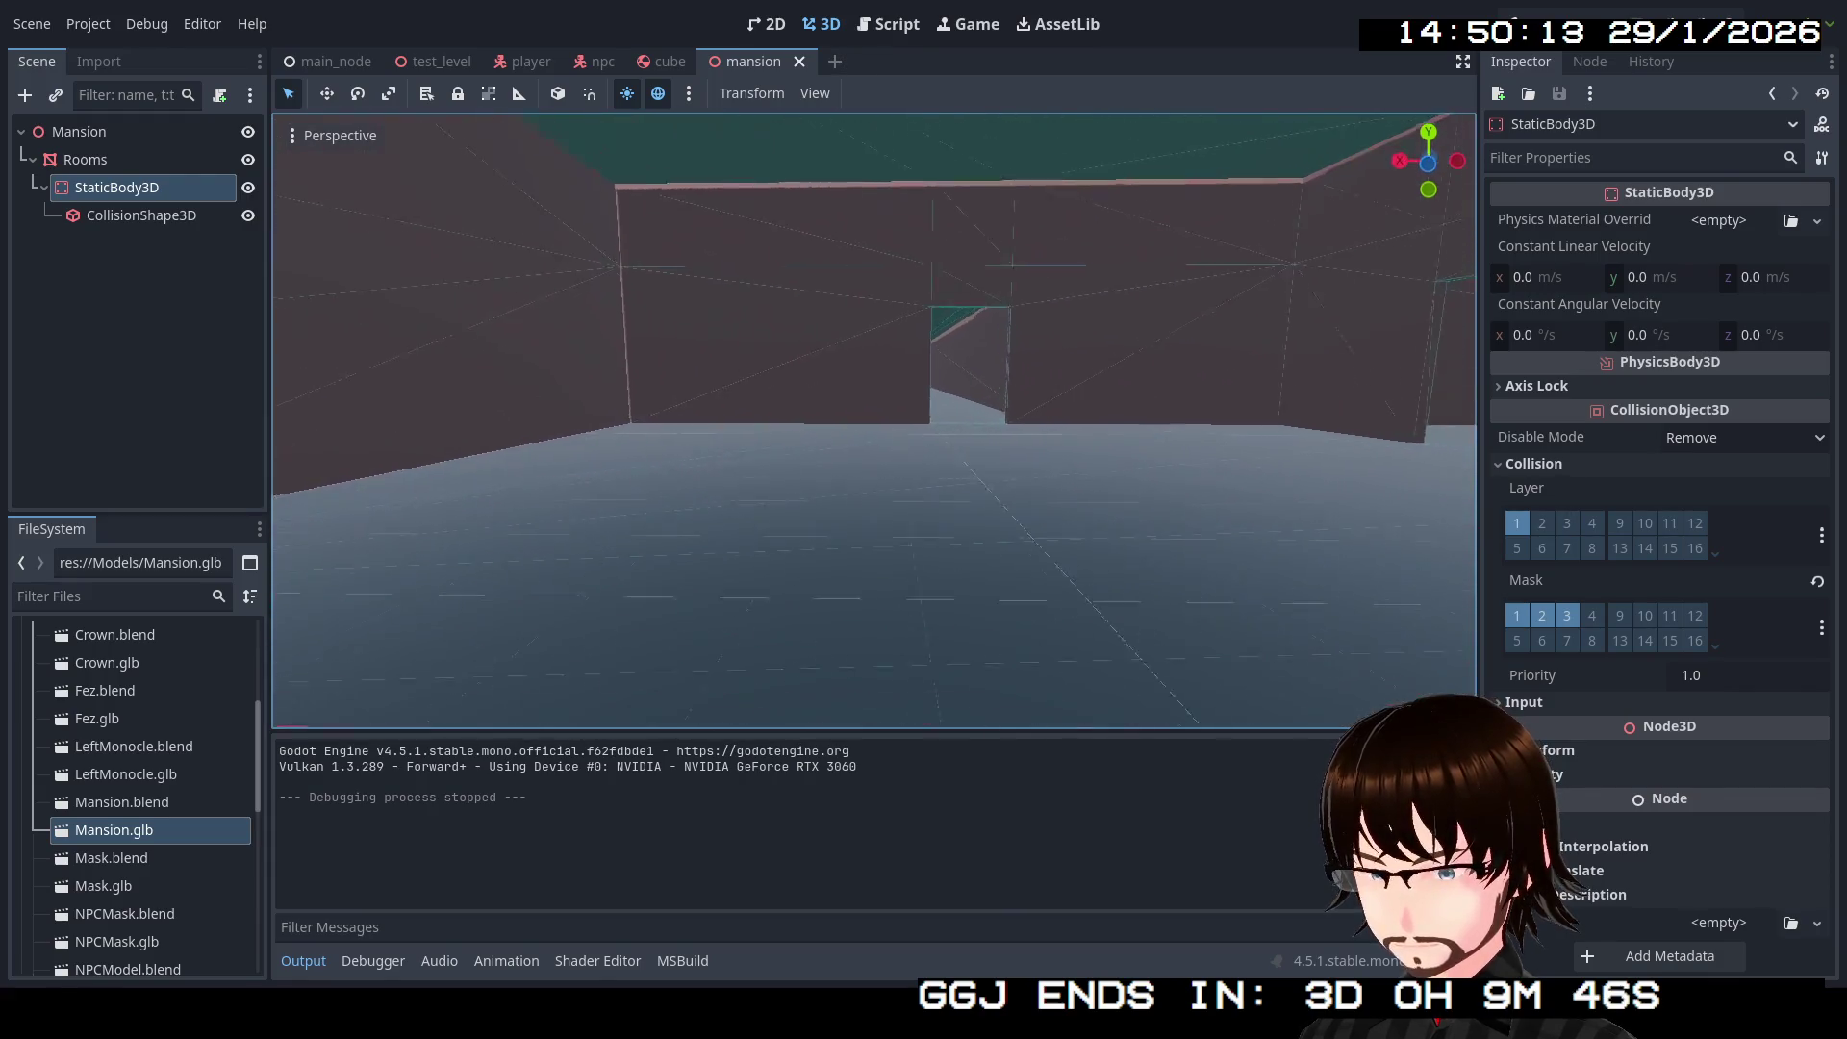
key("w")
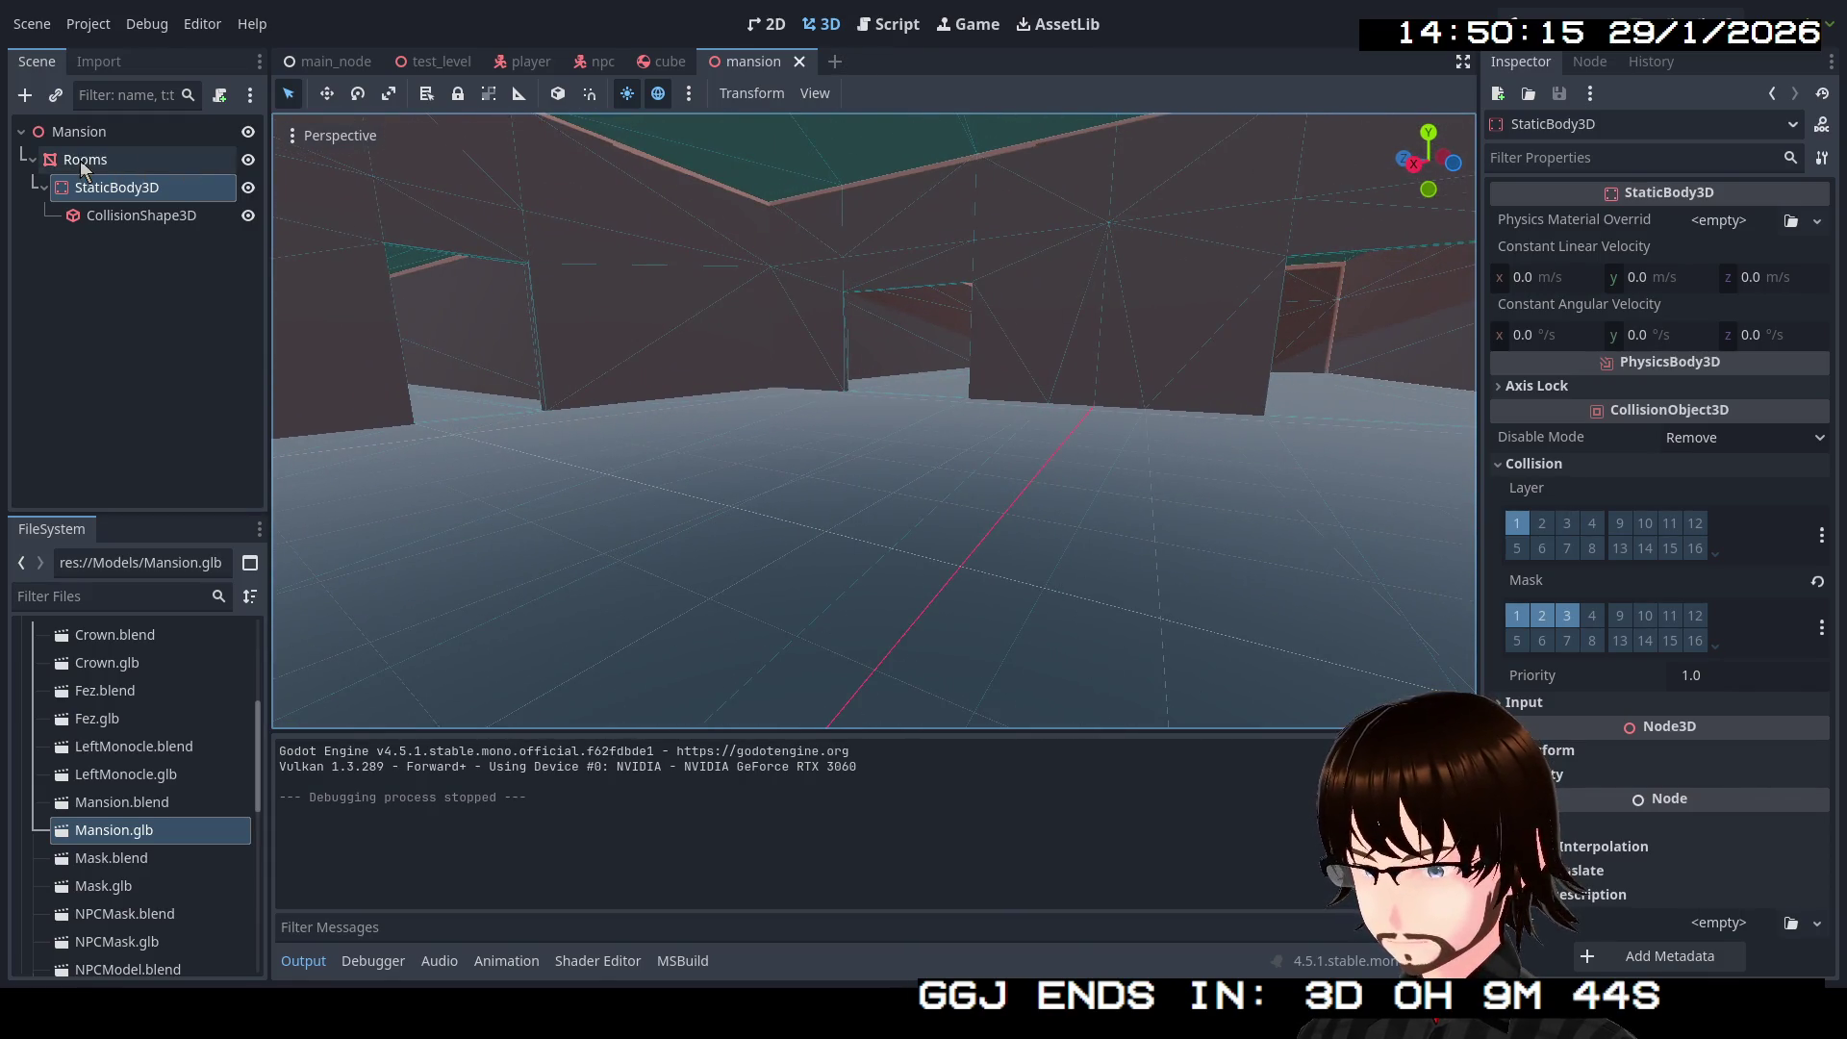
left_click(32, 160)
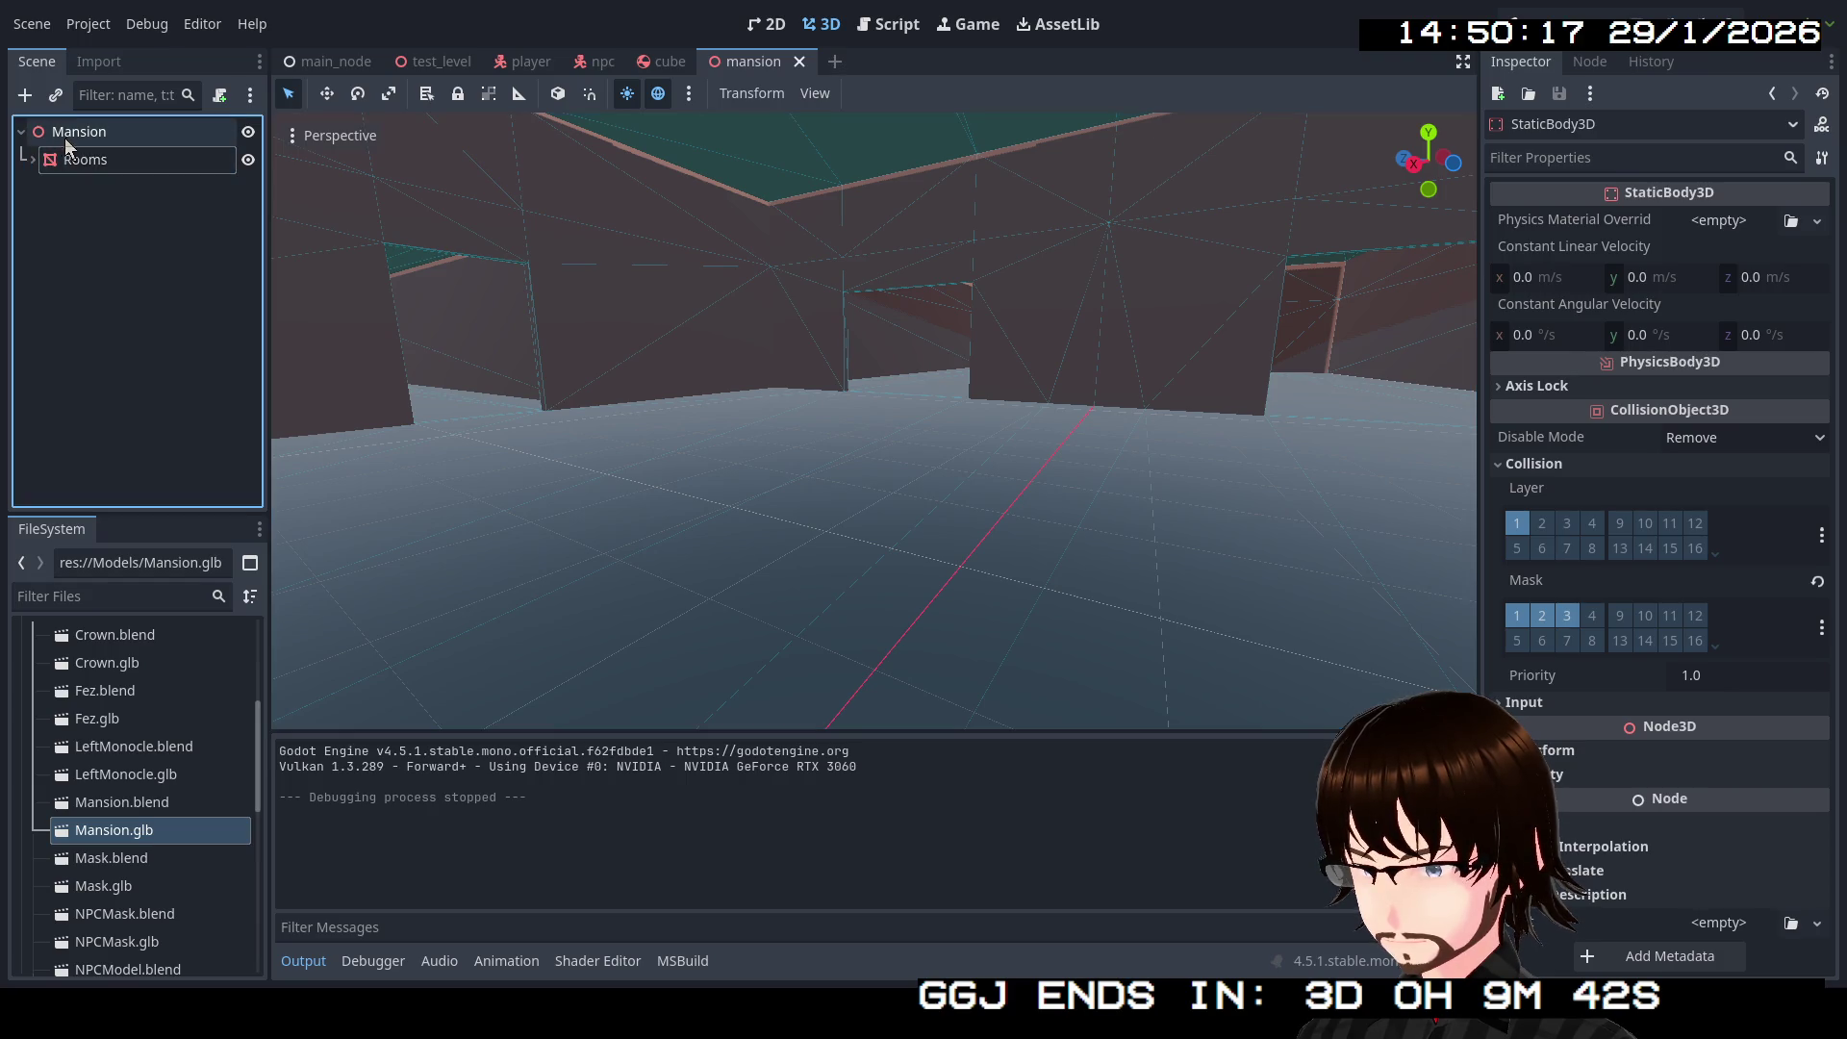
Step: Add a Node3D child under Mansion and rename it 'Lights'
right_click(69, 142)
left_click(126, 154)
left_click(738, 402)
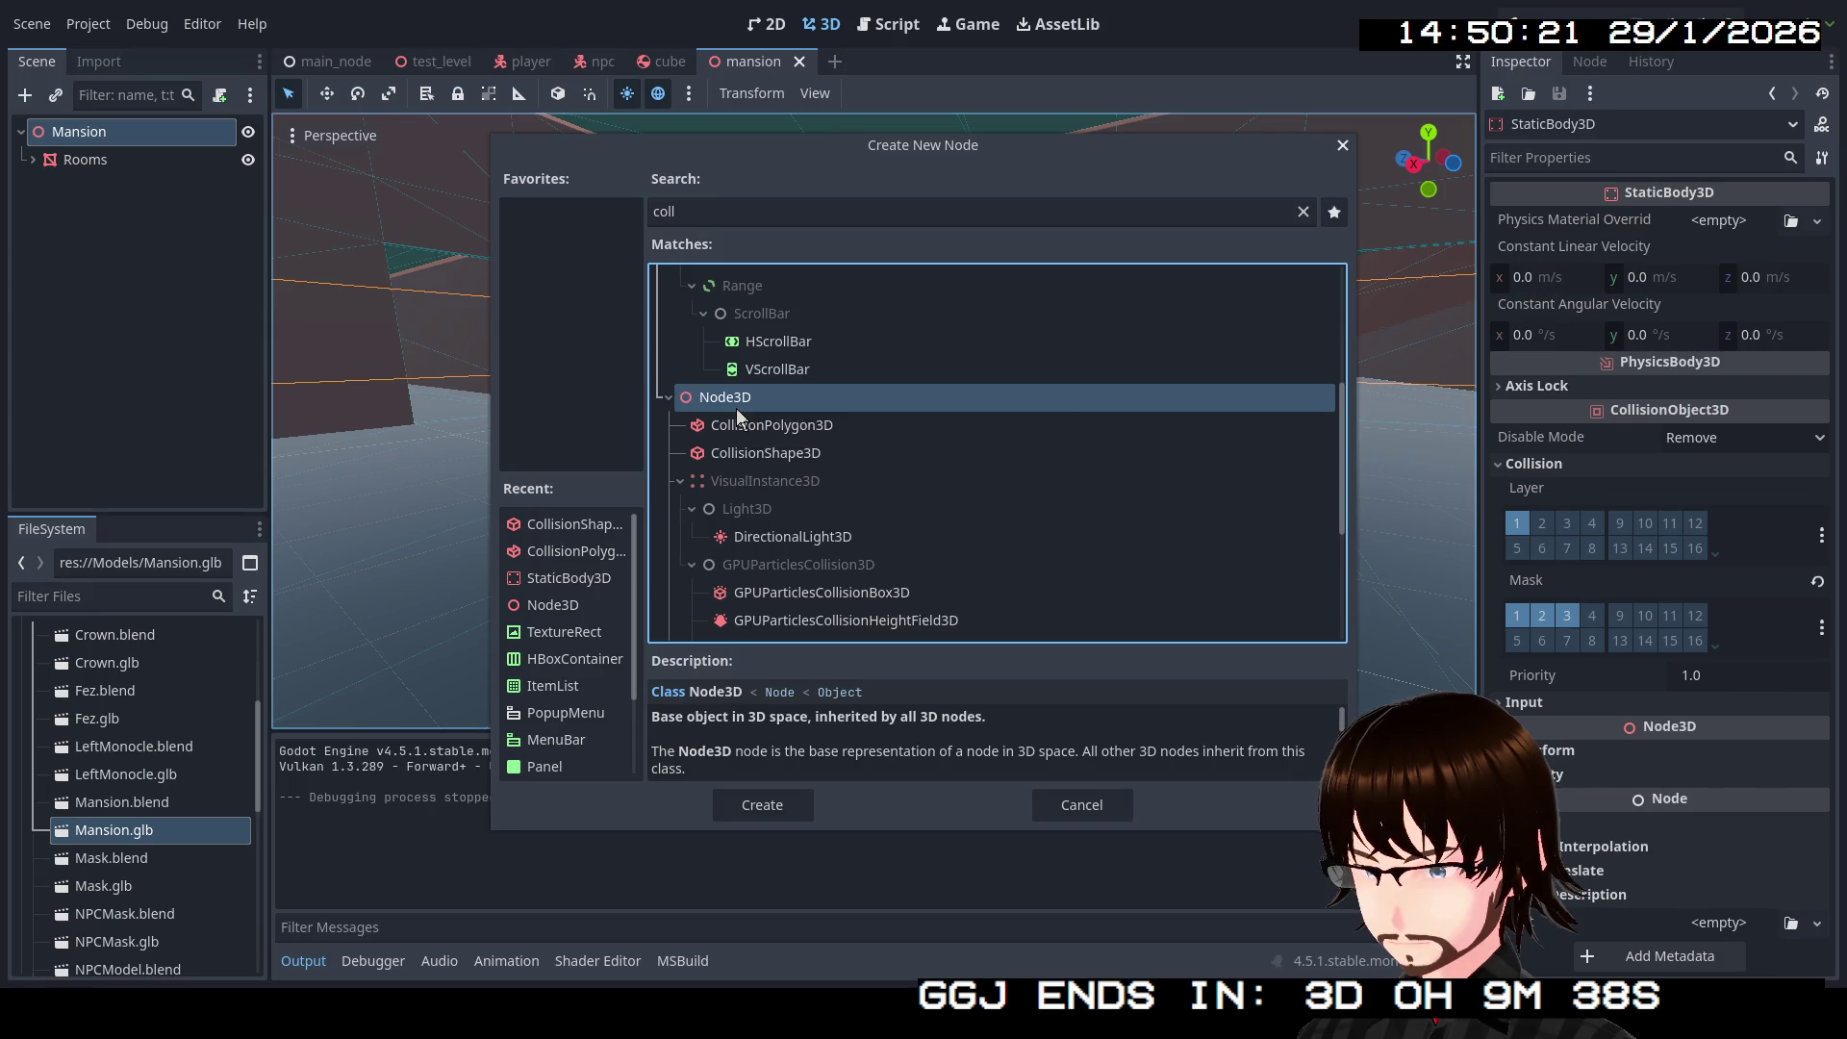
double_click(736, 408)
left_click(136, 189)
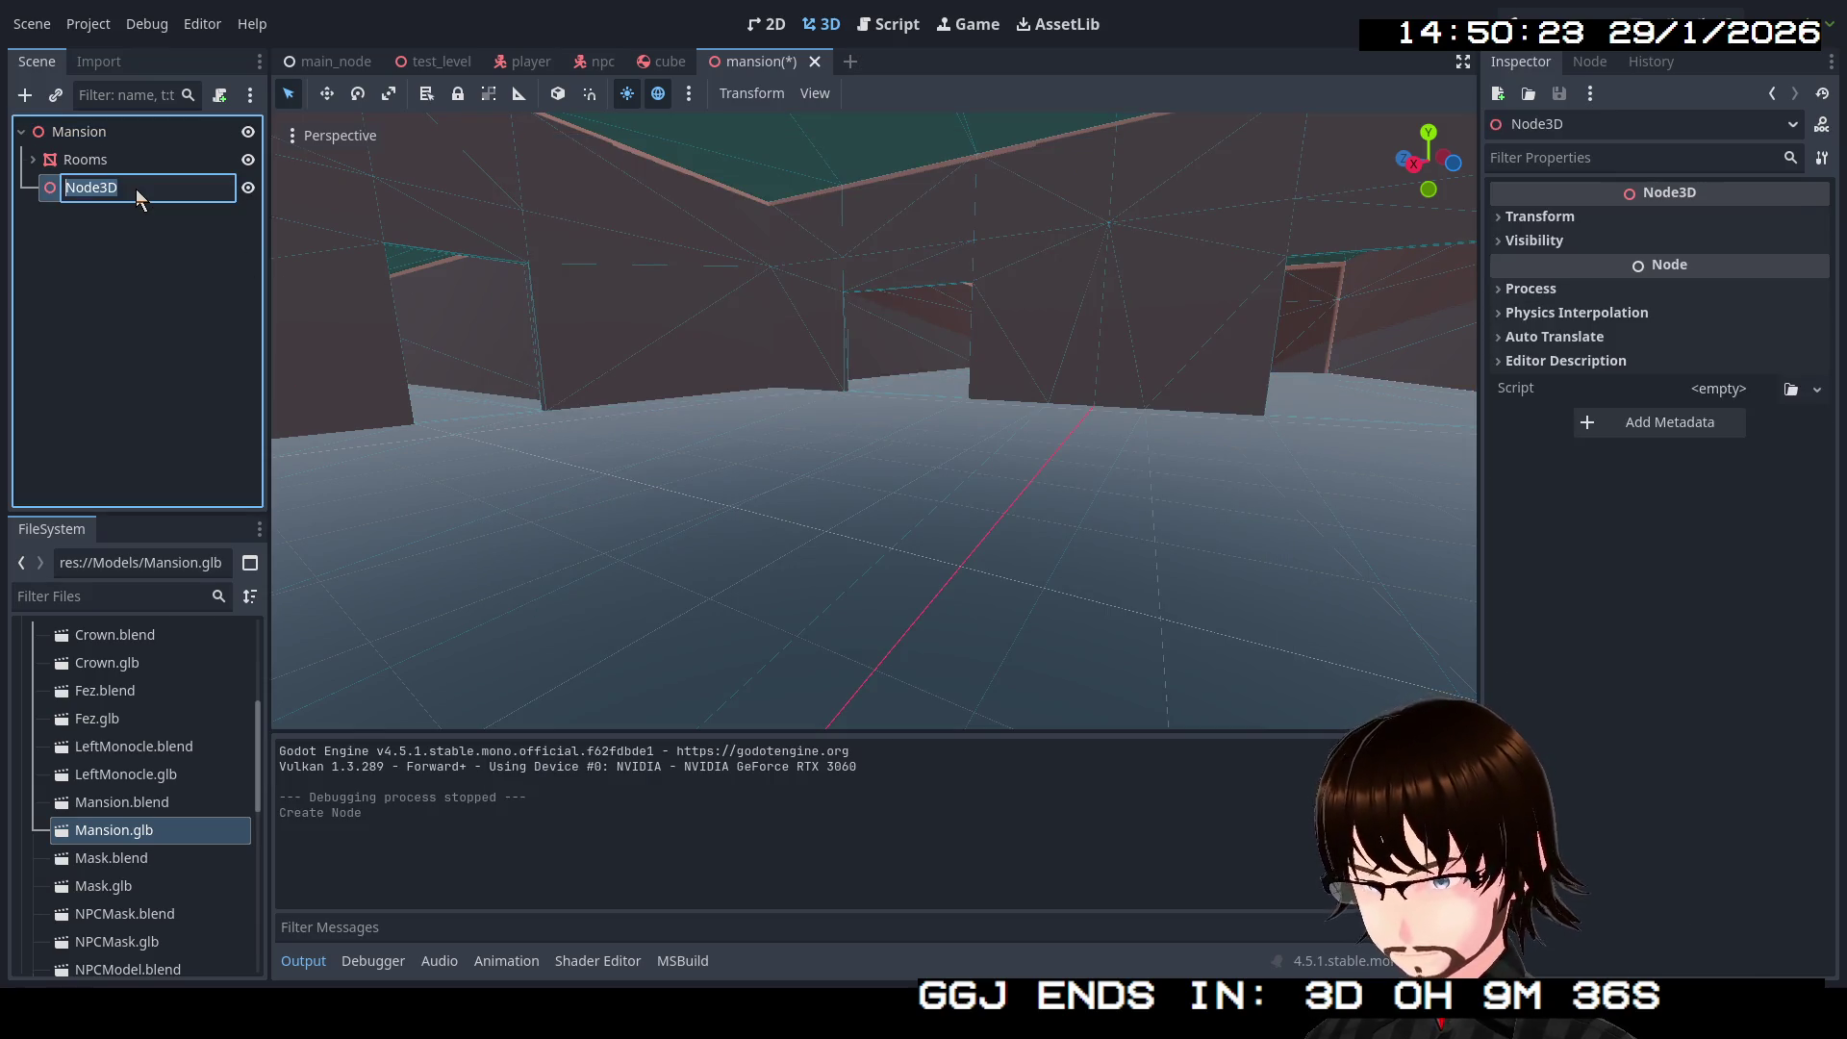
type("Lights")
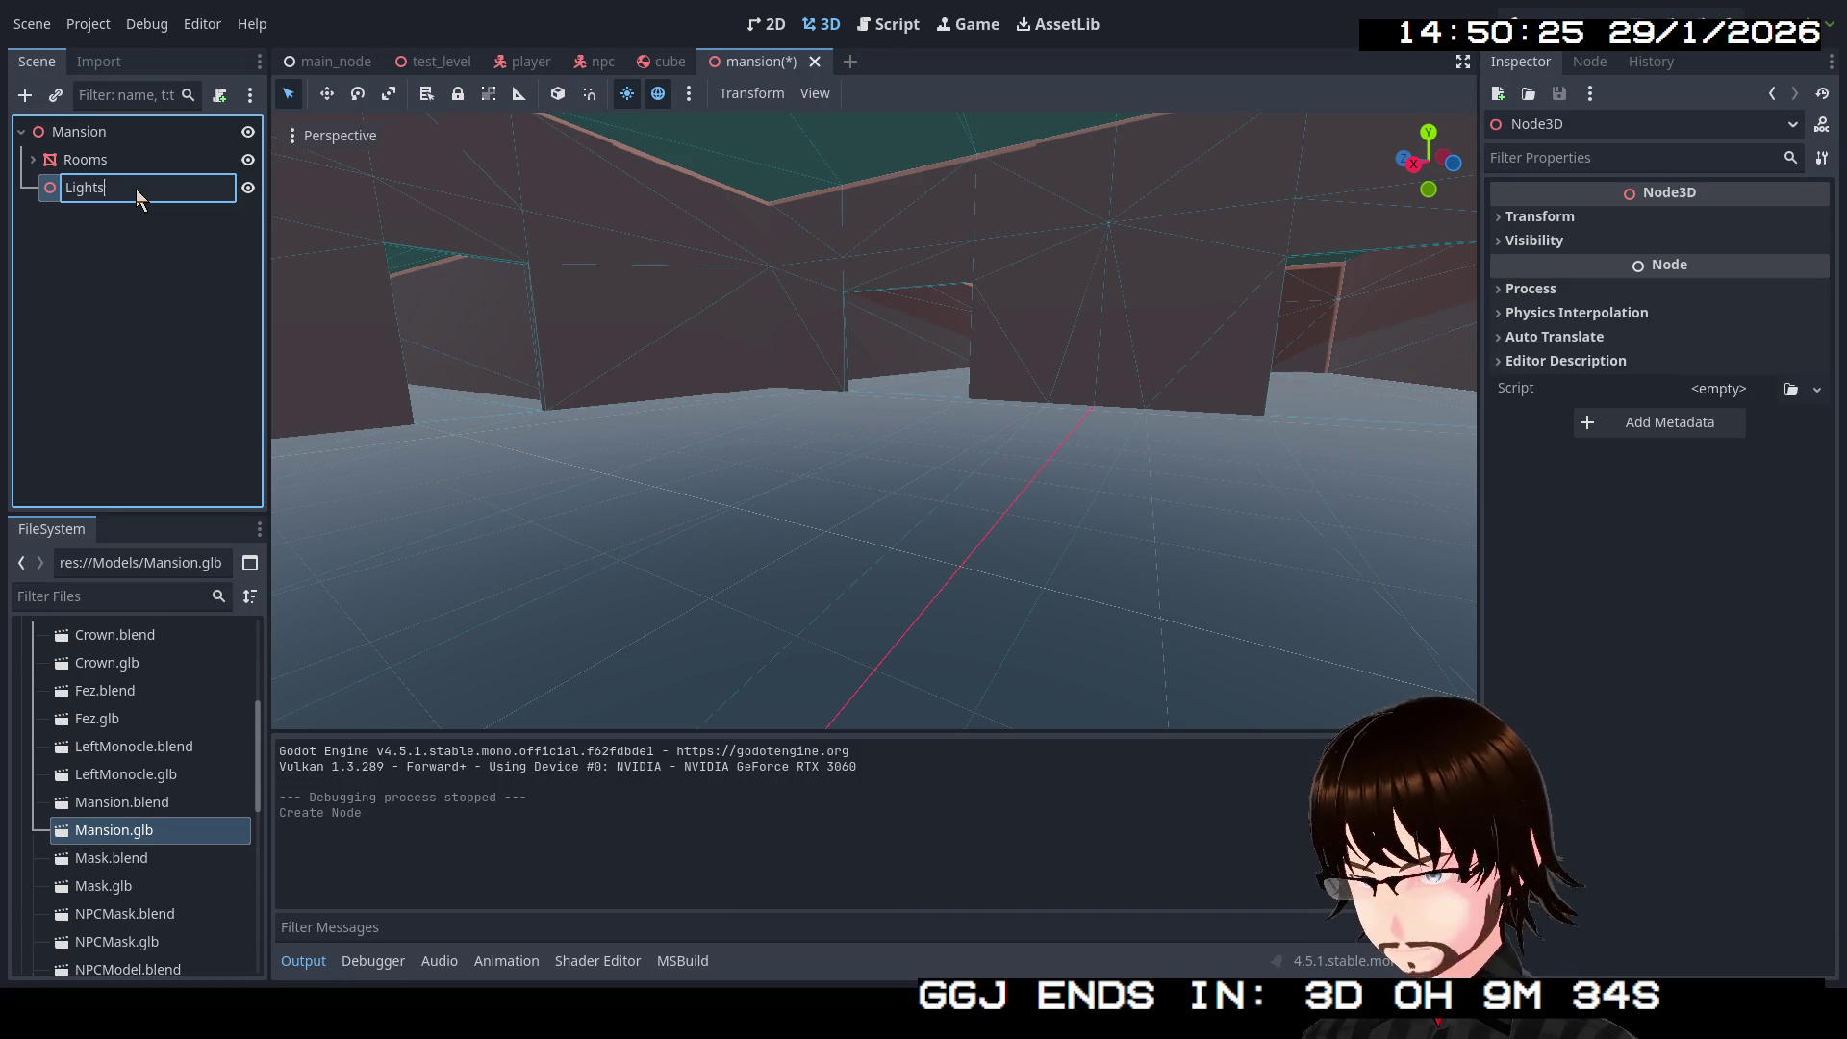
key("Return")
Step: Add an OmniLight3D as a child of the Lights node
right_click(136, 189)
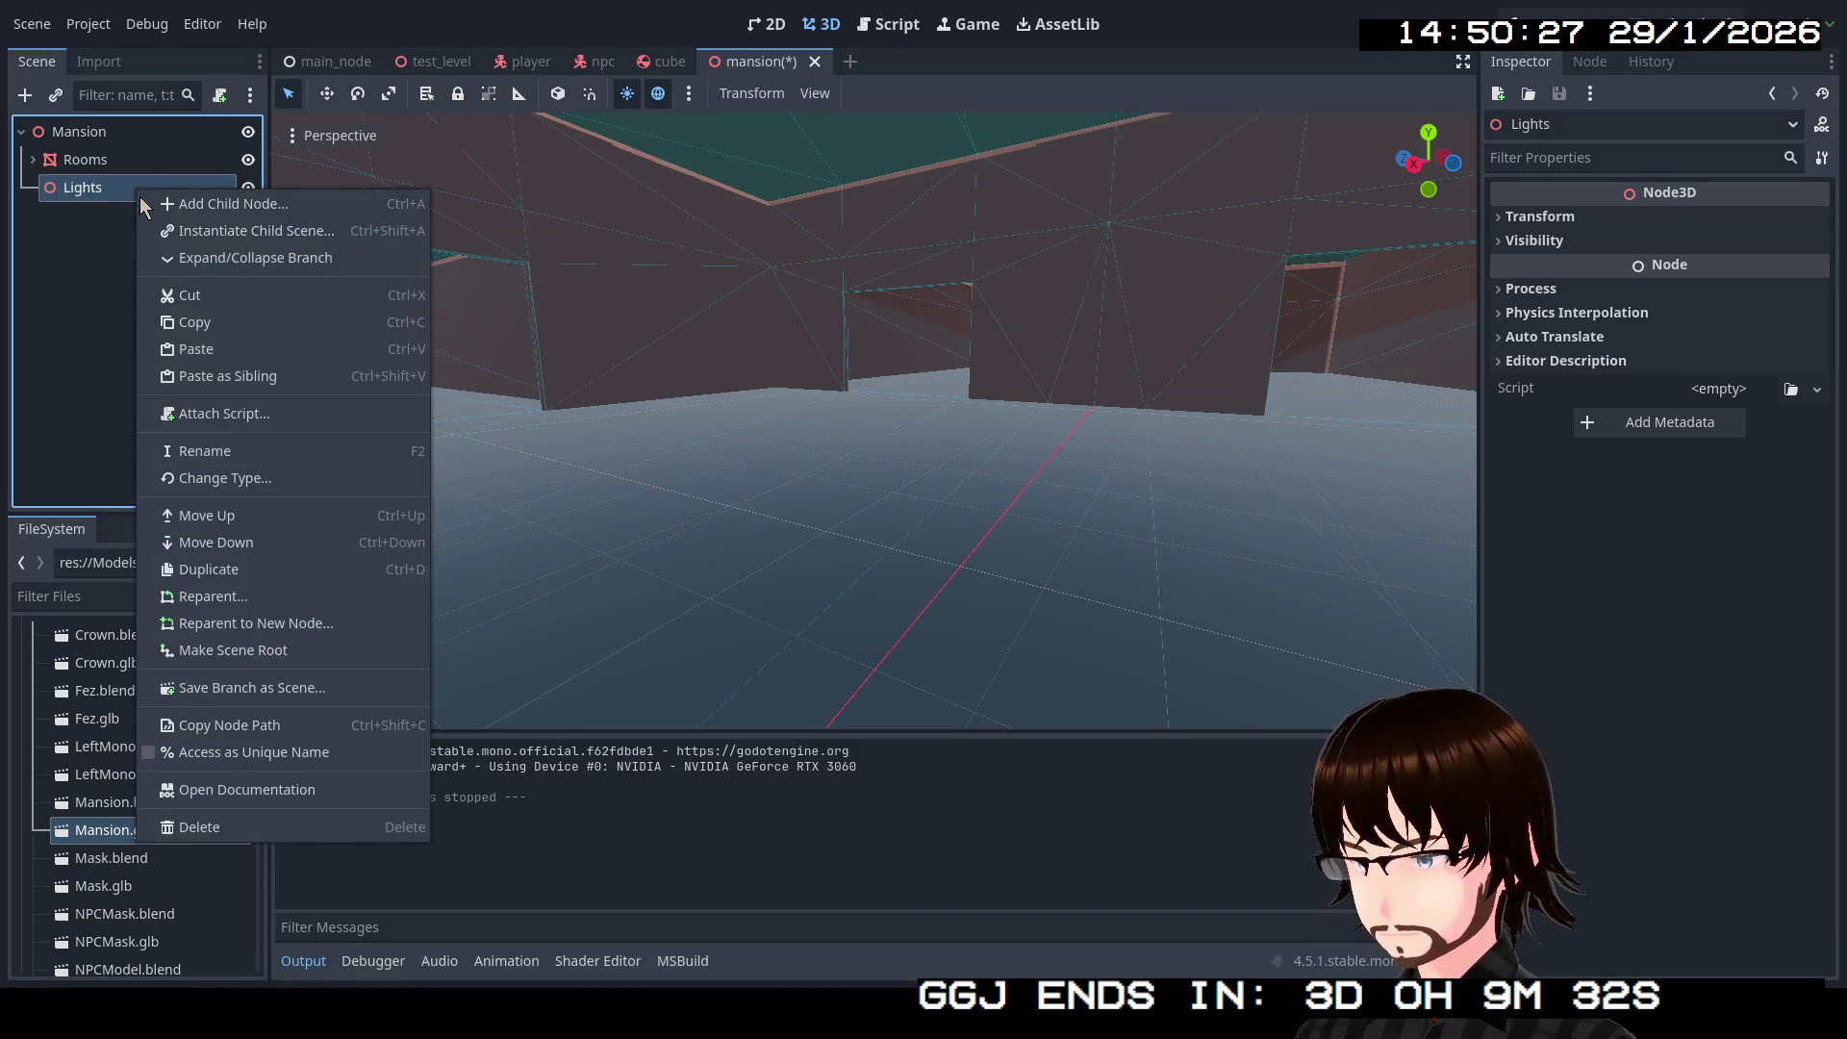
left_click(365, 200)
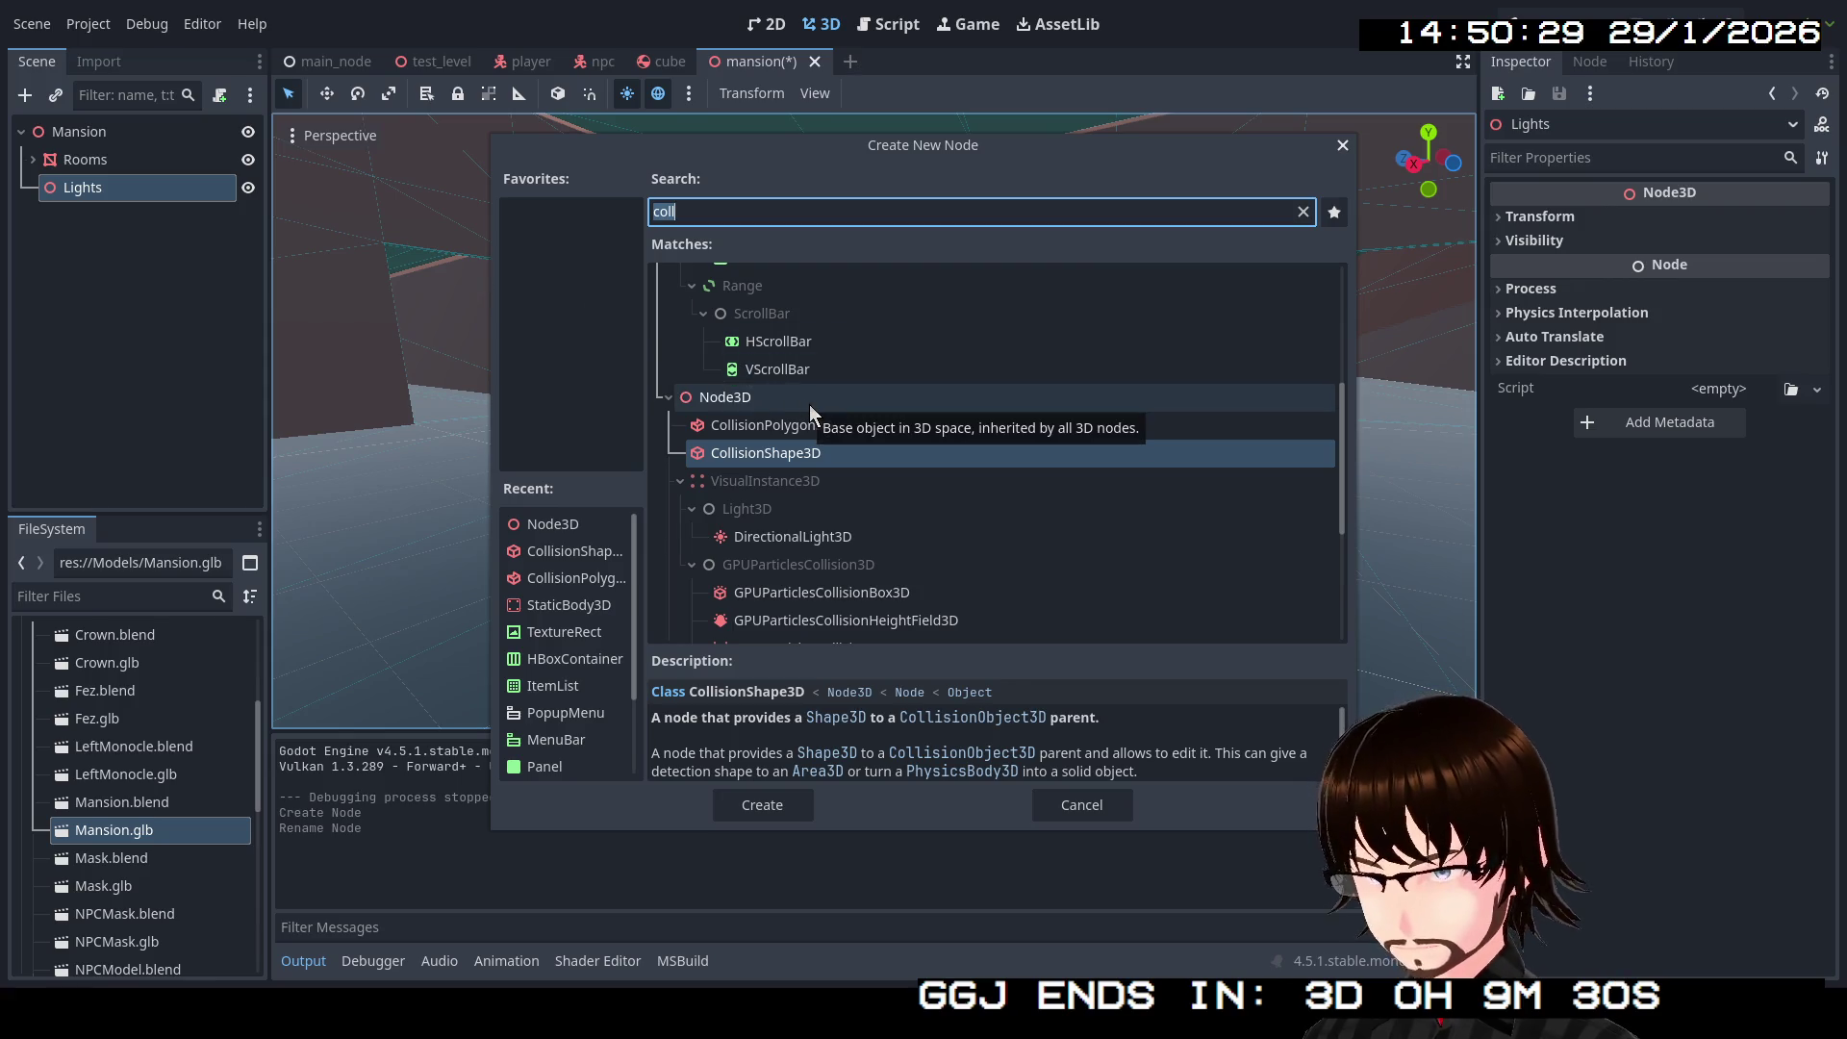
type("ligh")
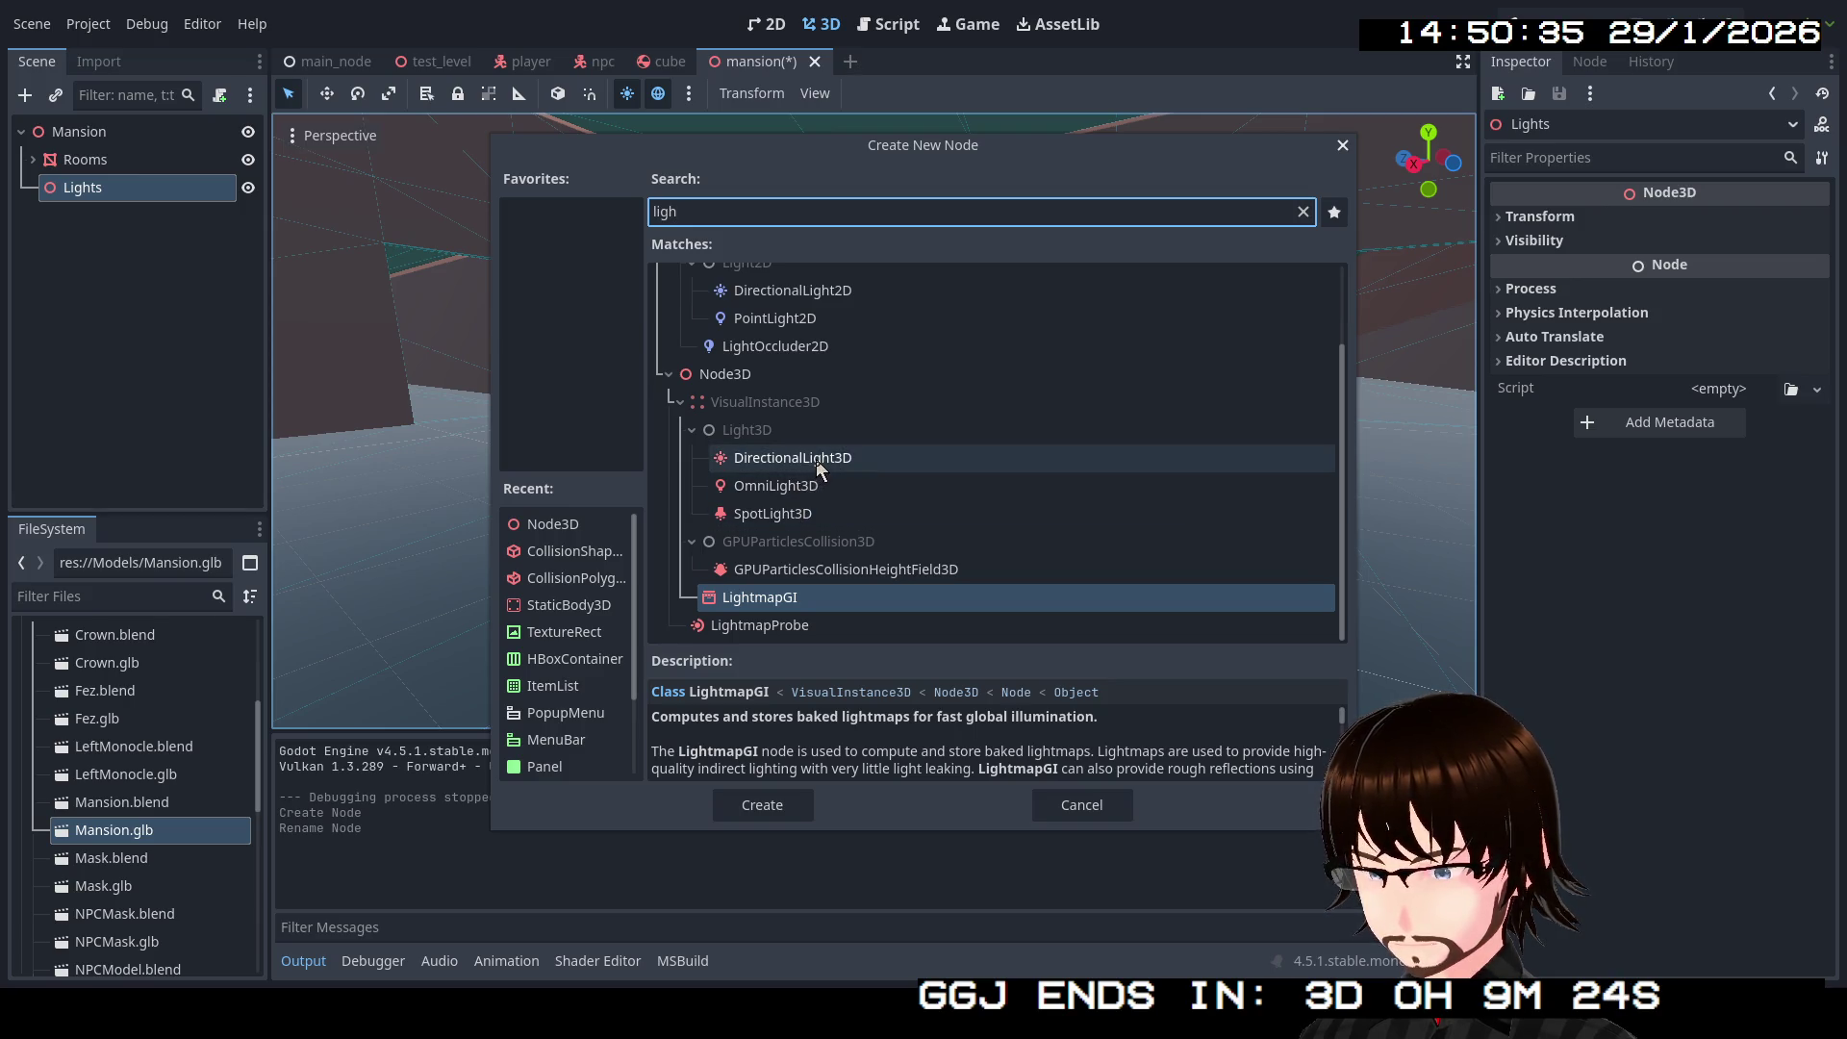
left_click(803, 485)
double_click(803, 485)
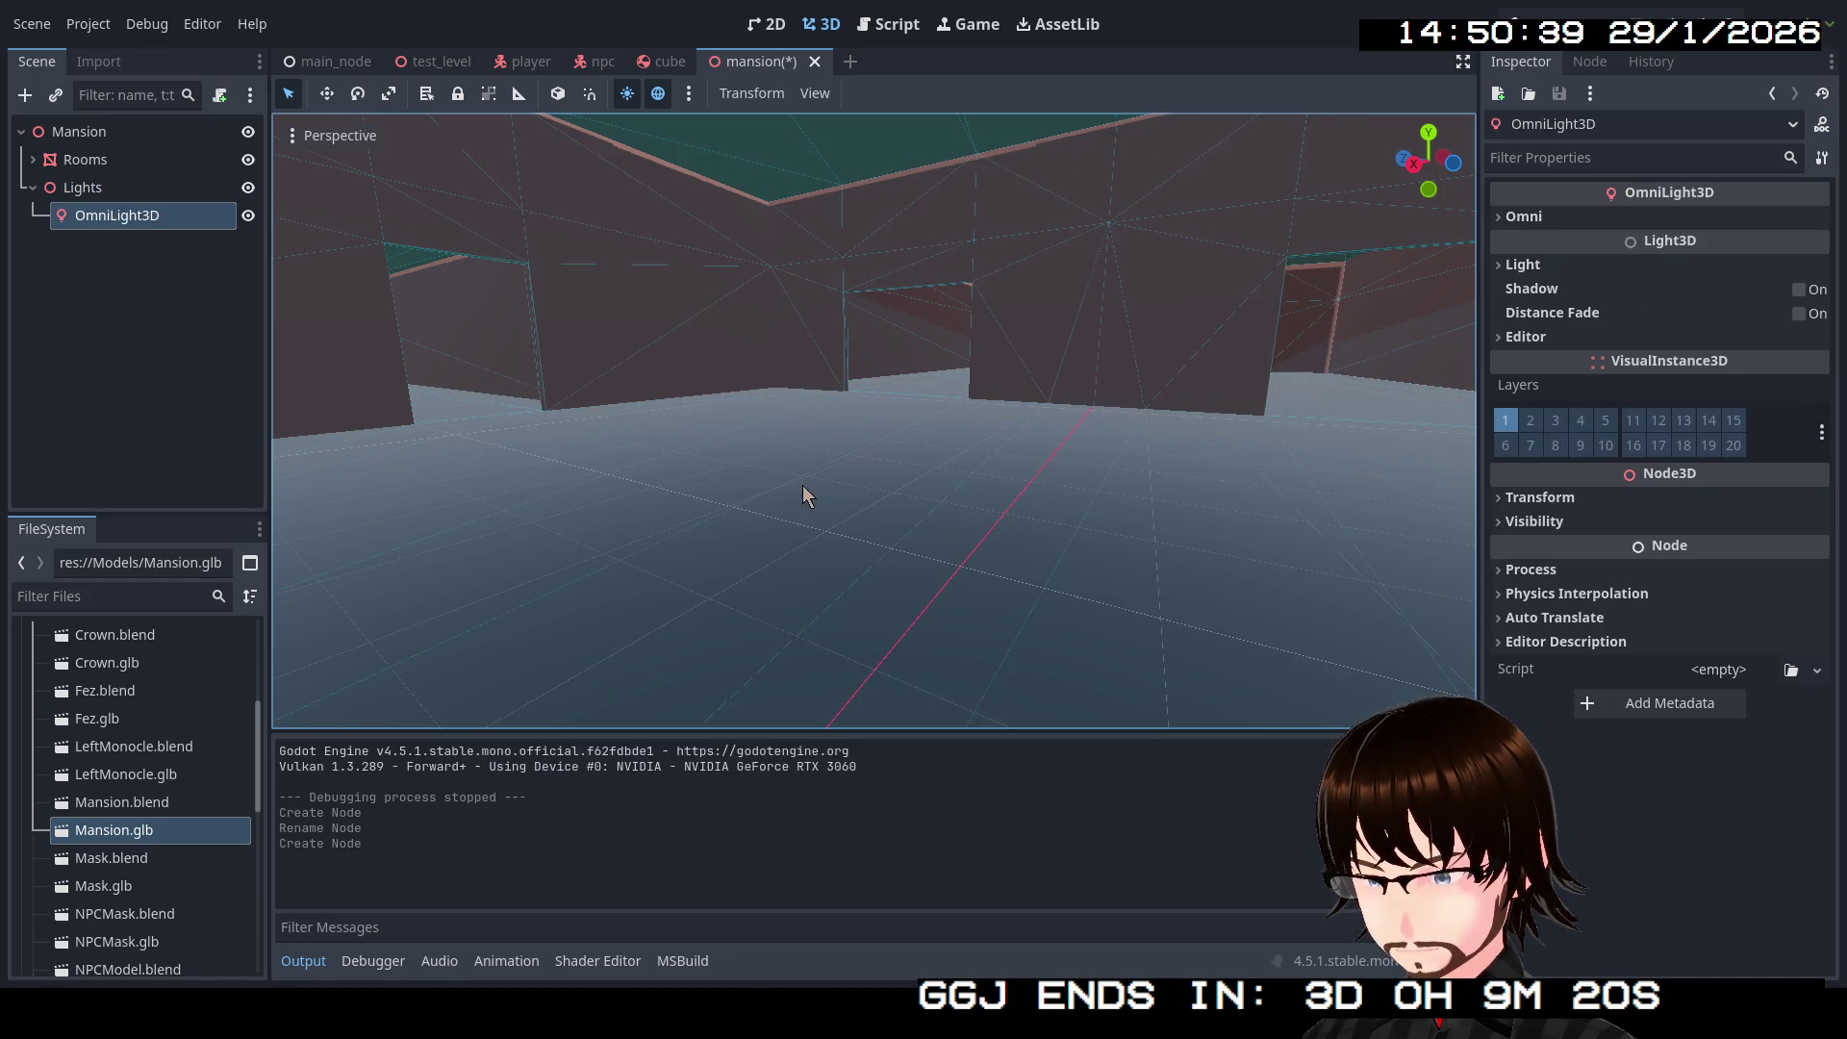
Step: Frame the new OmniLight3D and drag it sideways into the room, up under the ceiling
key("f")
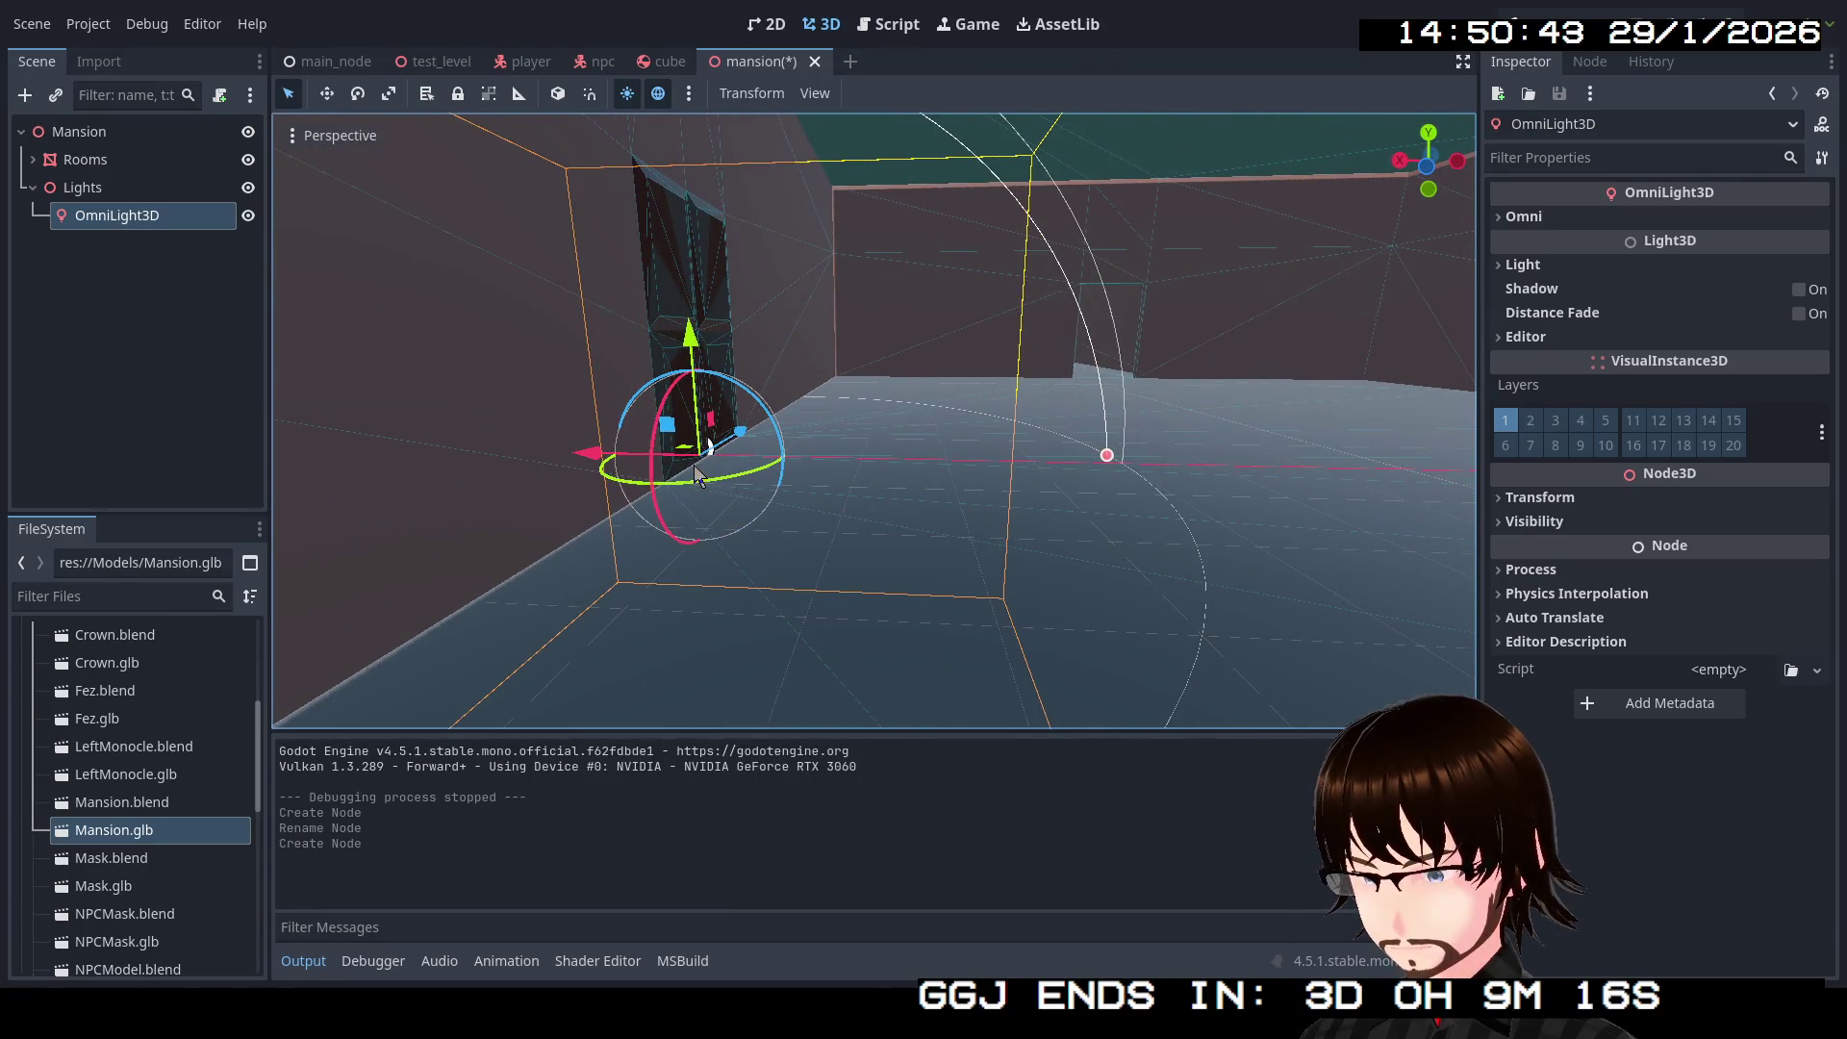
left_click_drag(590, 455, 1164, 527)
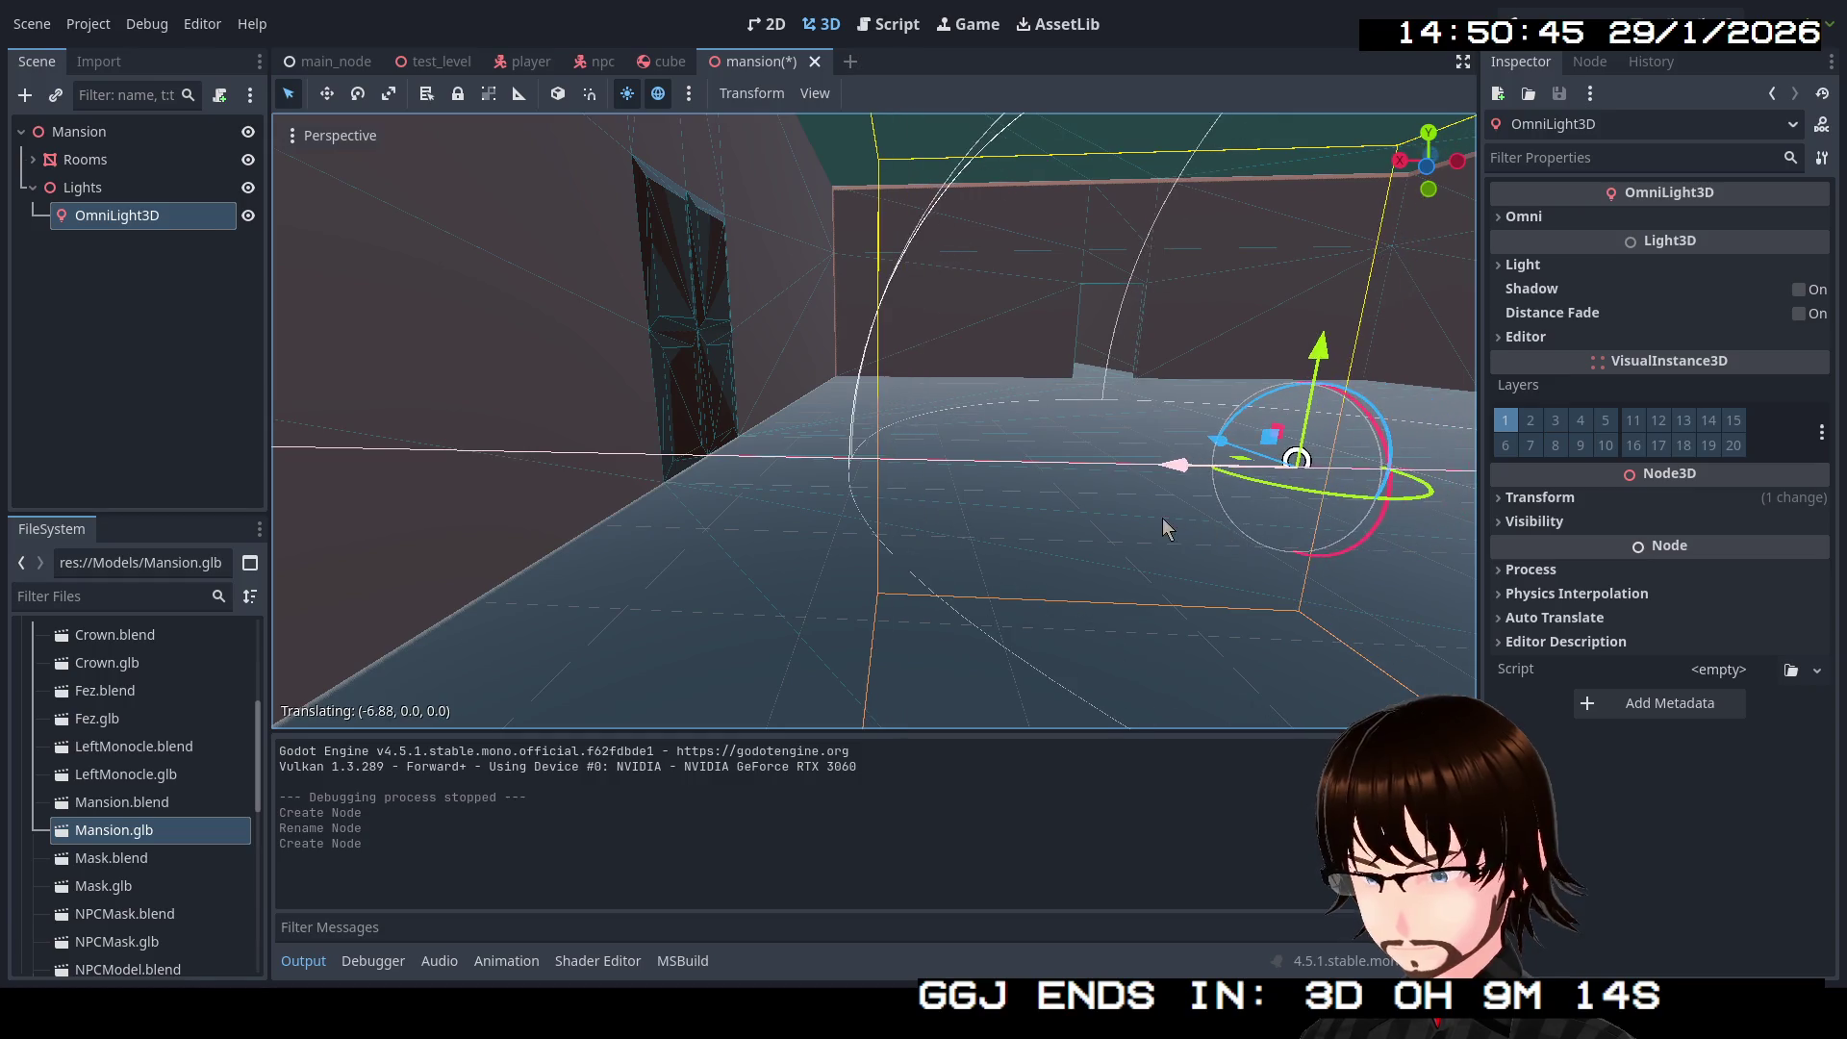
mouse_move(1308, 383)
left_mouse_down()
mouse_move(1353, 53)
mouse_move(1355, 198)
left_mouse_up()
key("f")
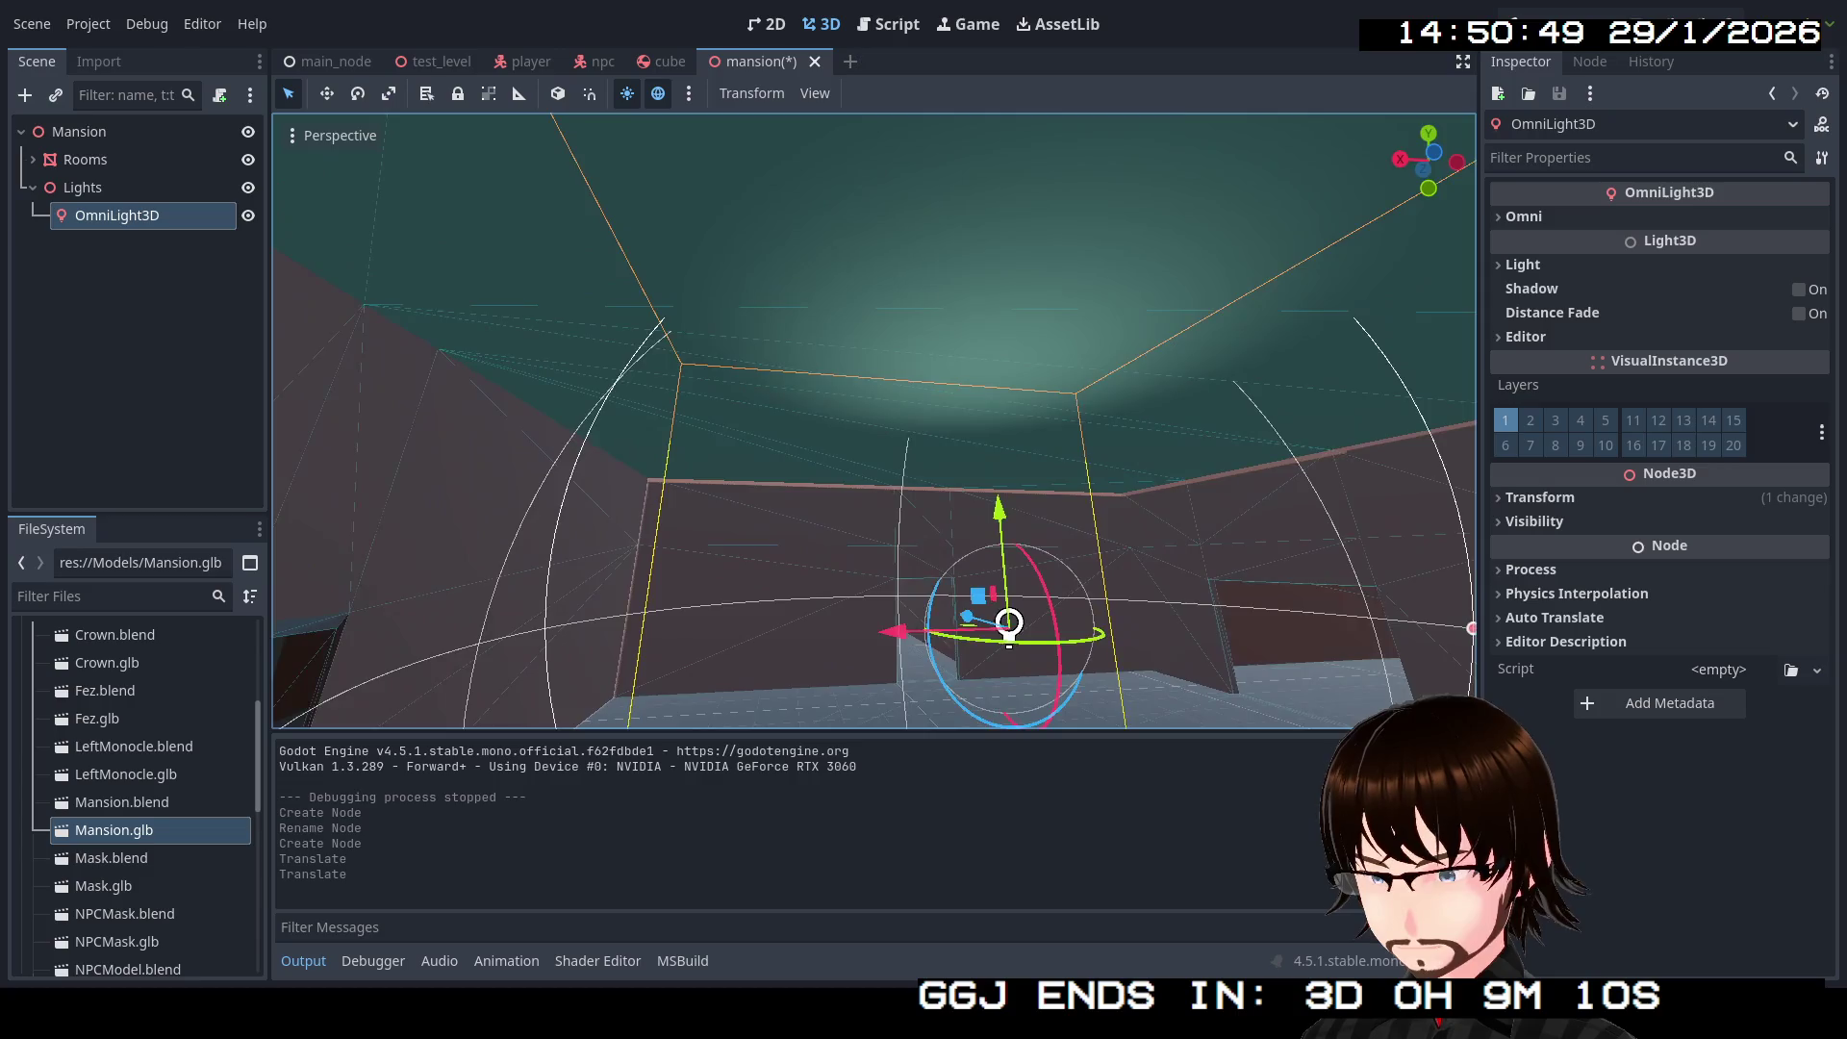
left_click_drag(1052, 508, 1070, 275)
left_click_drag(1248, 389, 1248, 389)
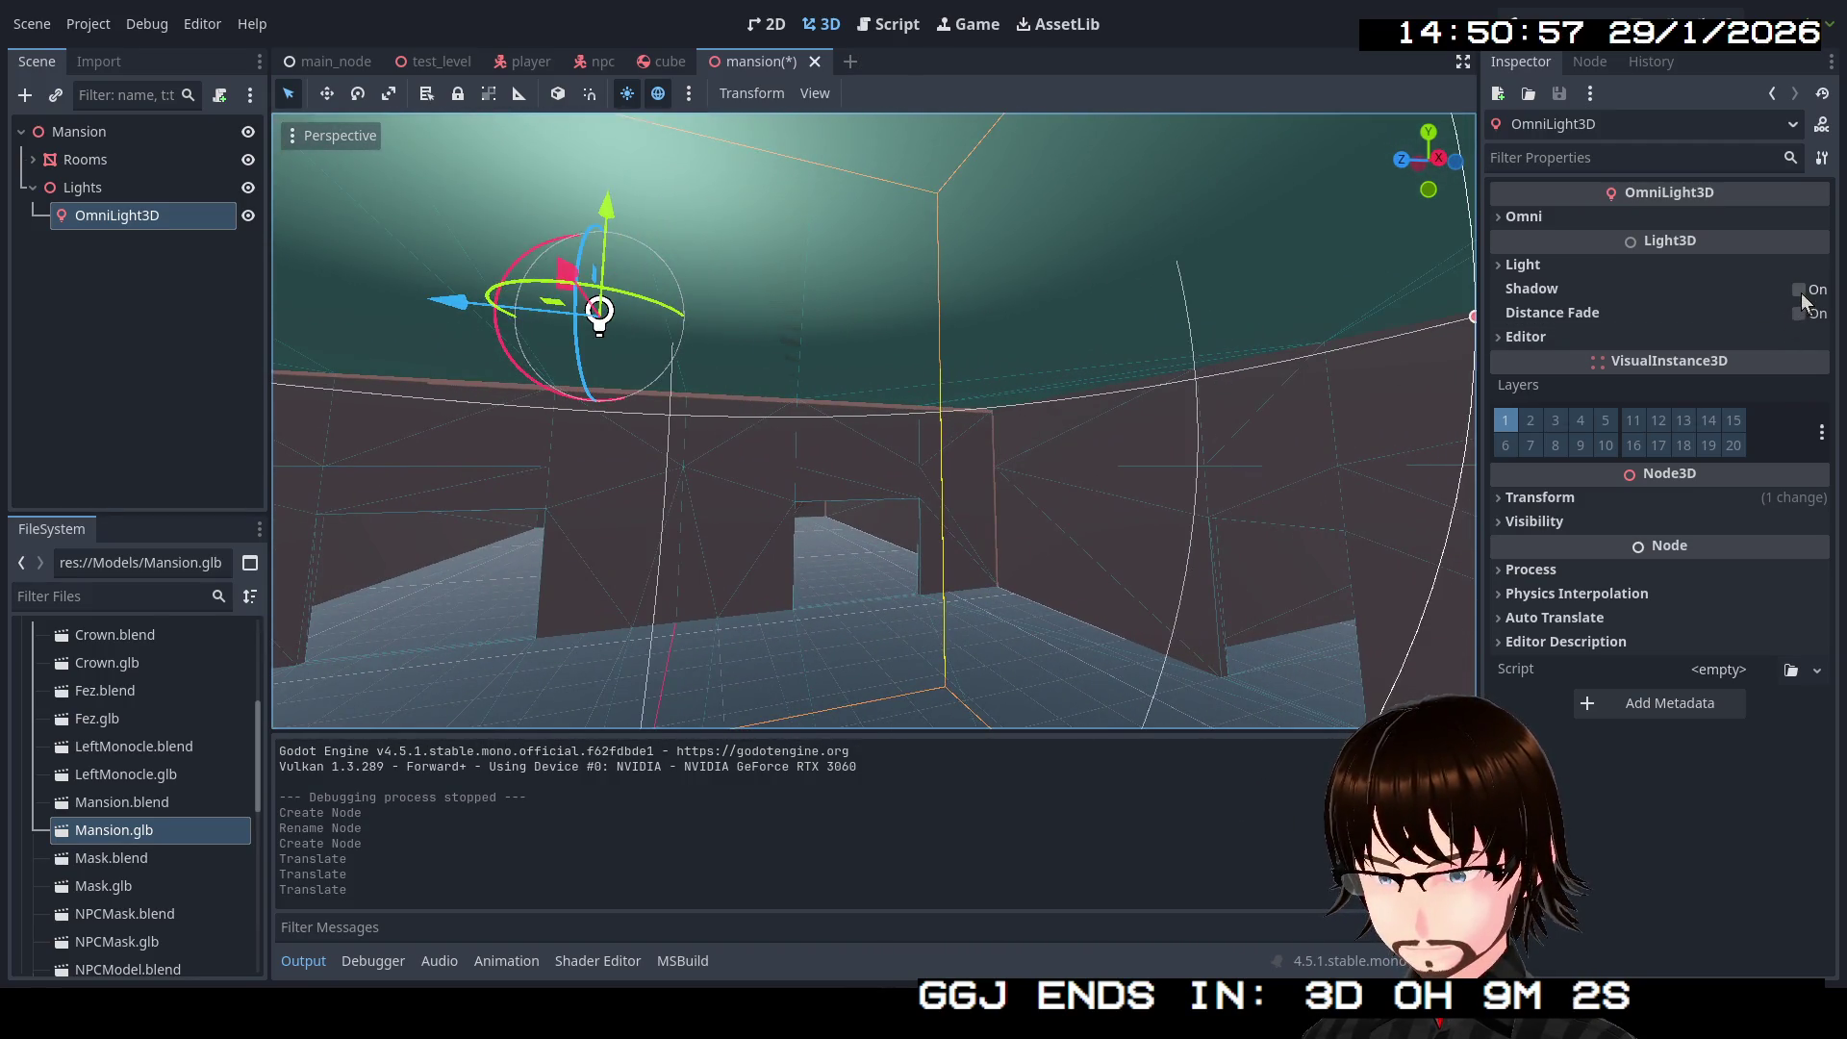
Step: Enable shadows on the OmniLight3D and set Energy and Indirect Energy to 2.0
left_click(1799, 290)
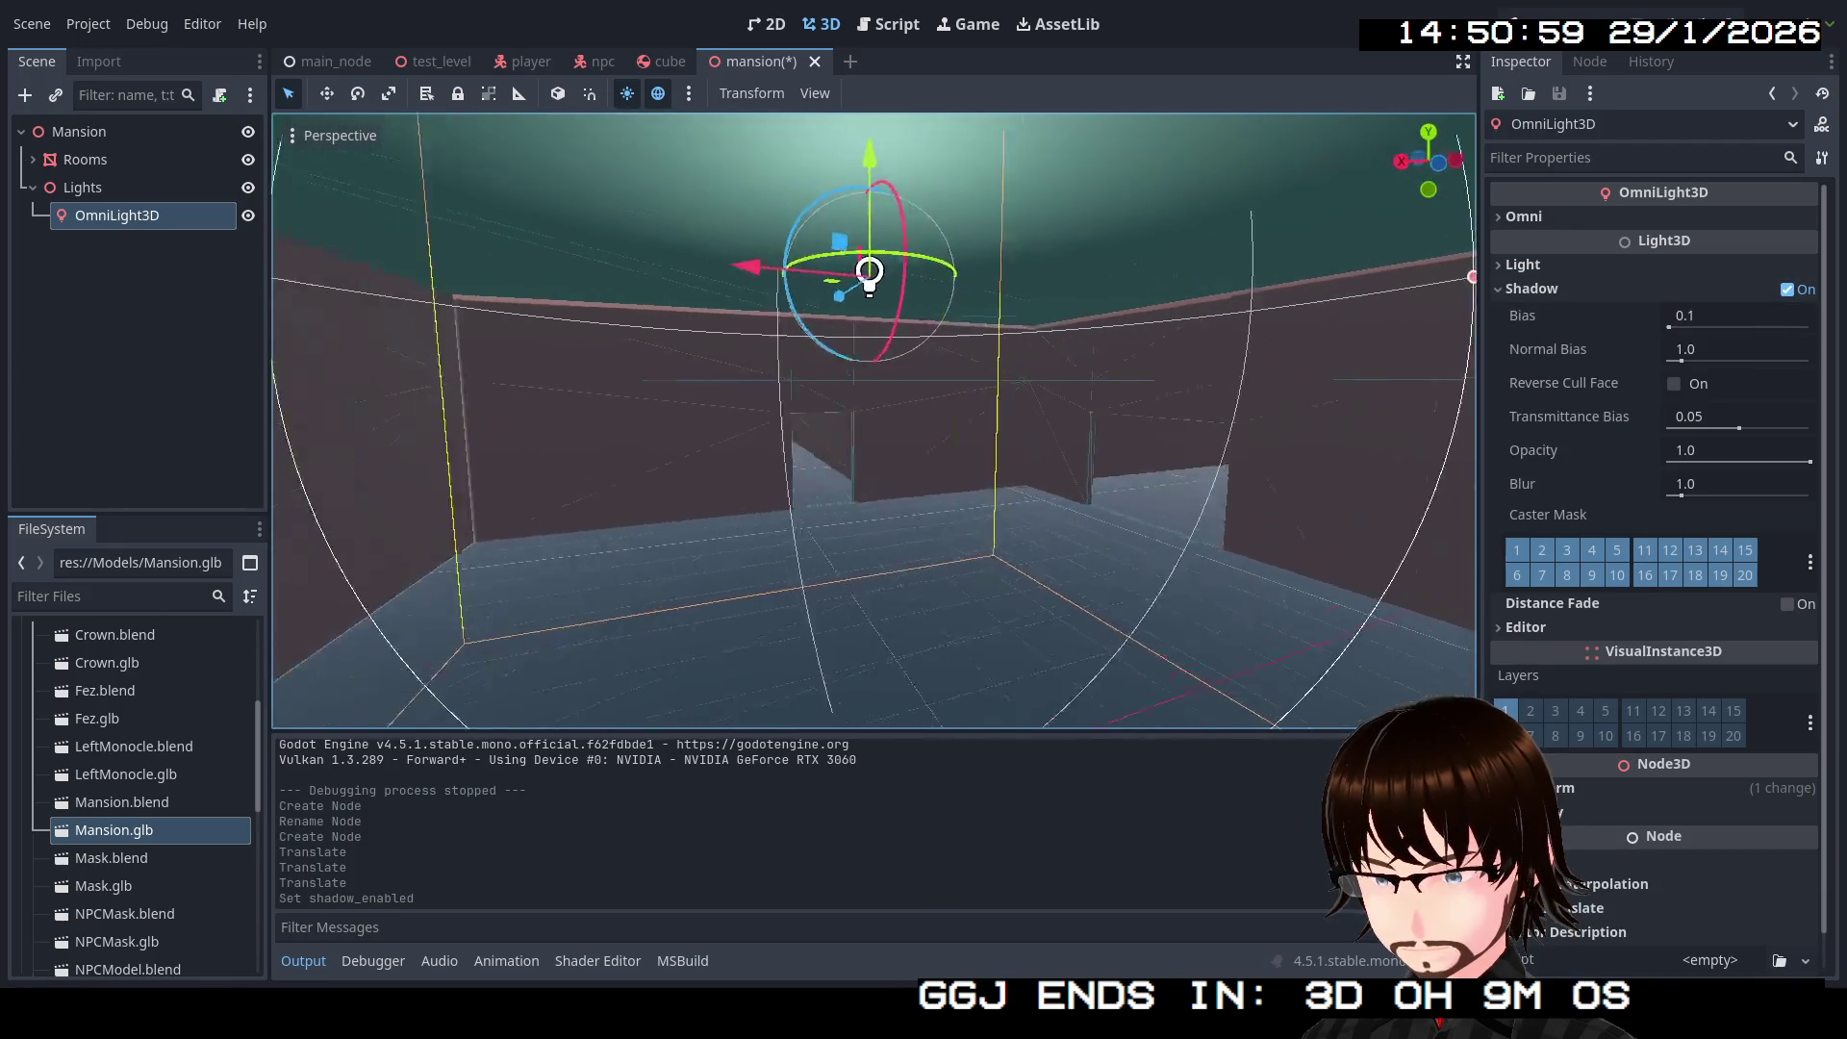
left_click(1551, 262)
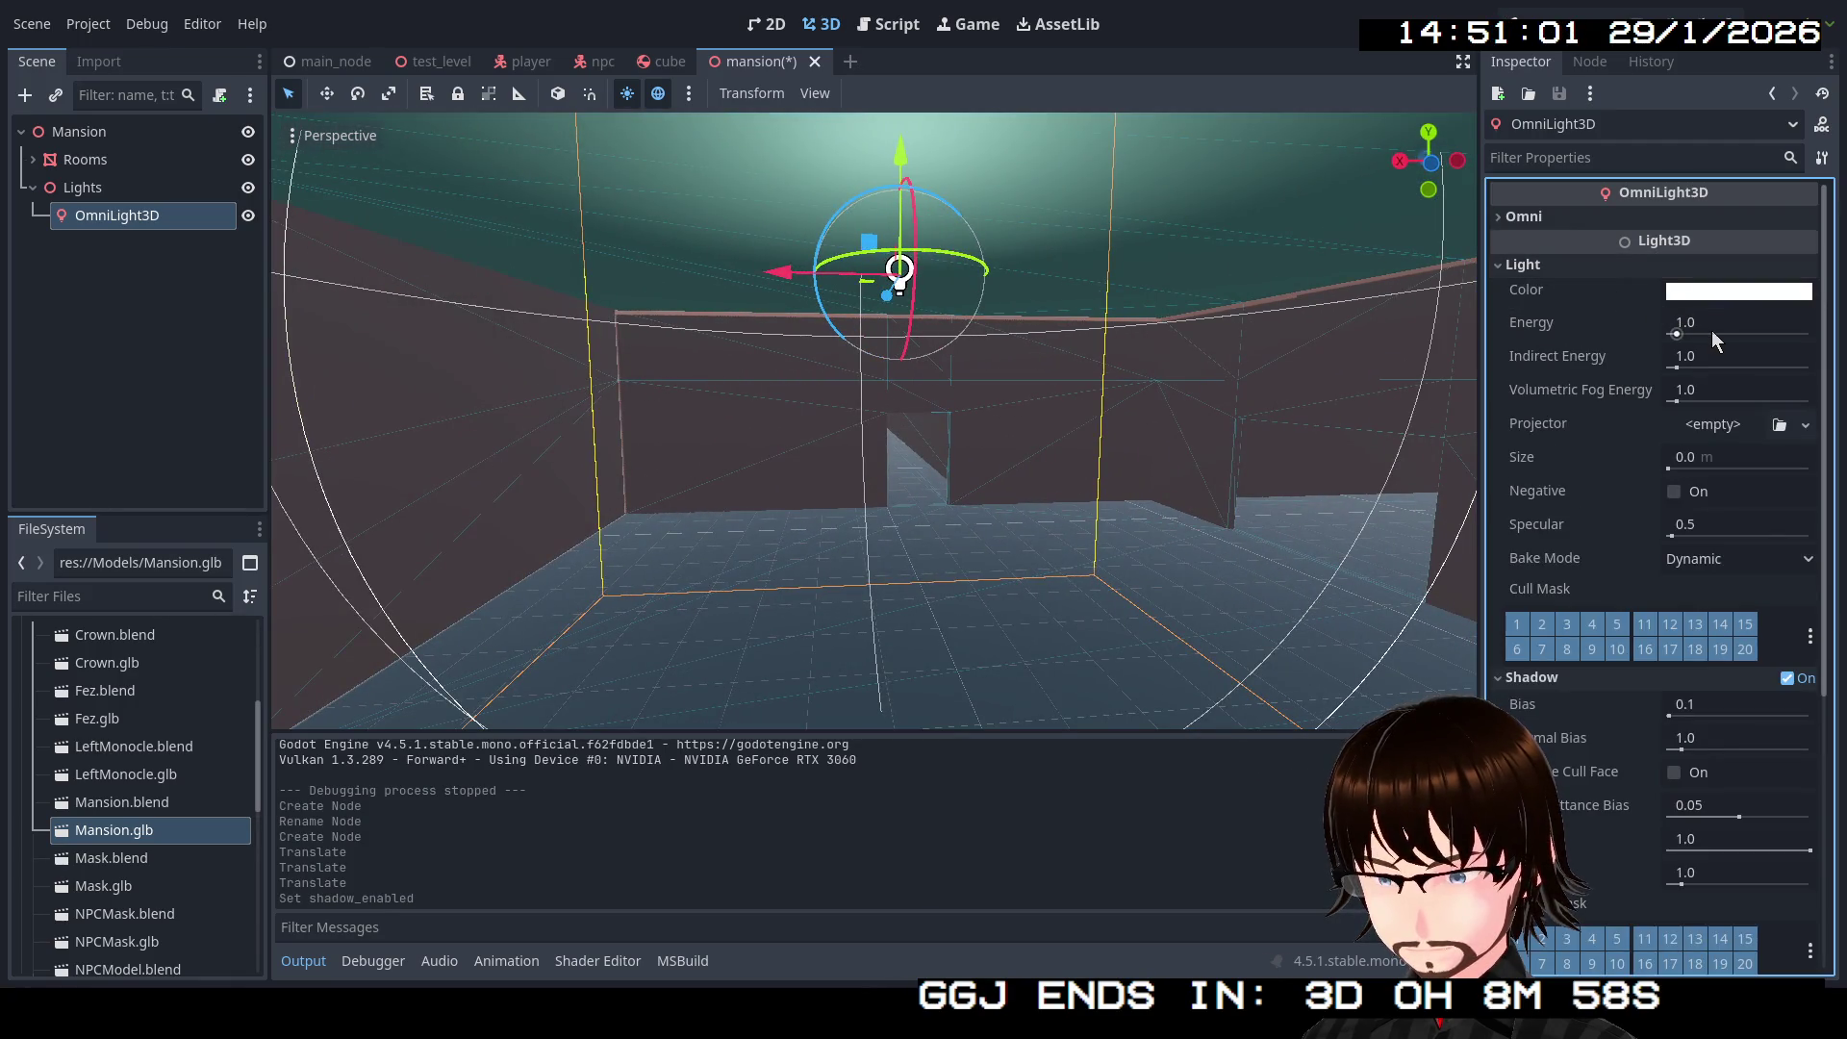
mouse_move(1677, 334)
left_mouse_down()
mouse_move(1760, 333)
mouse_move(1682, 334)
left_mouse_up()
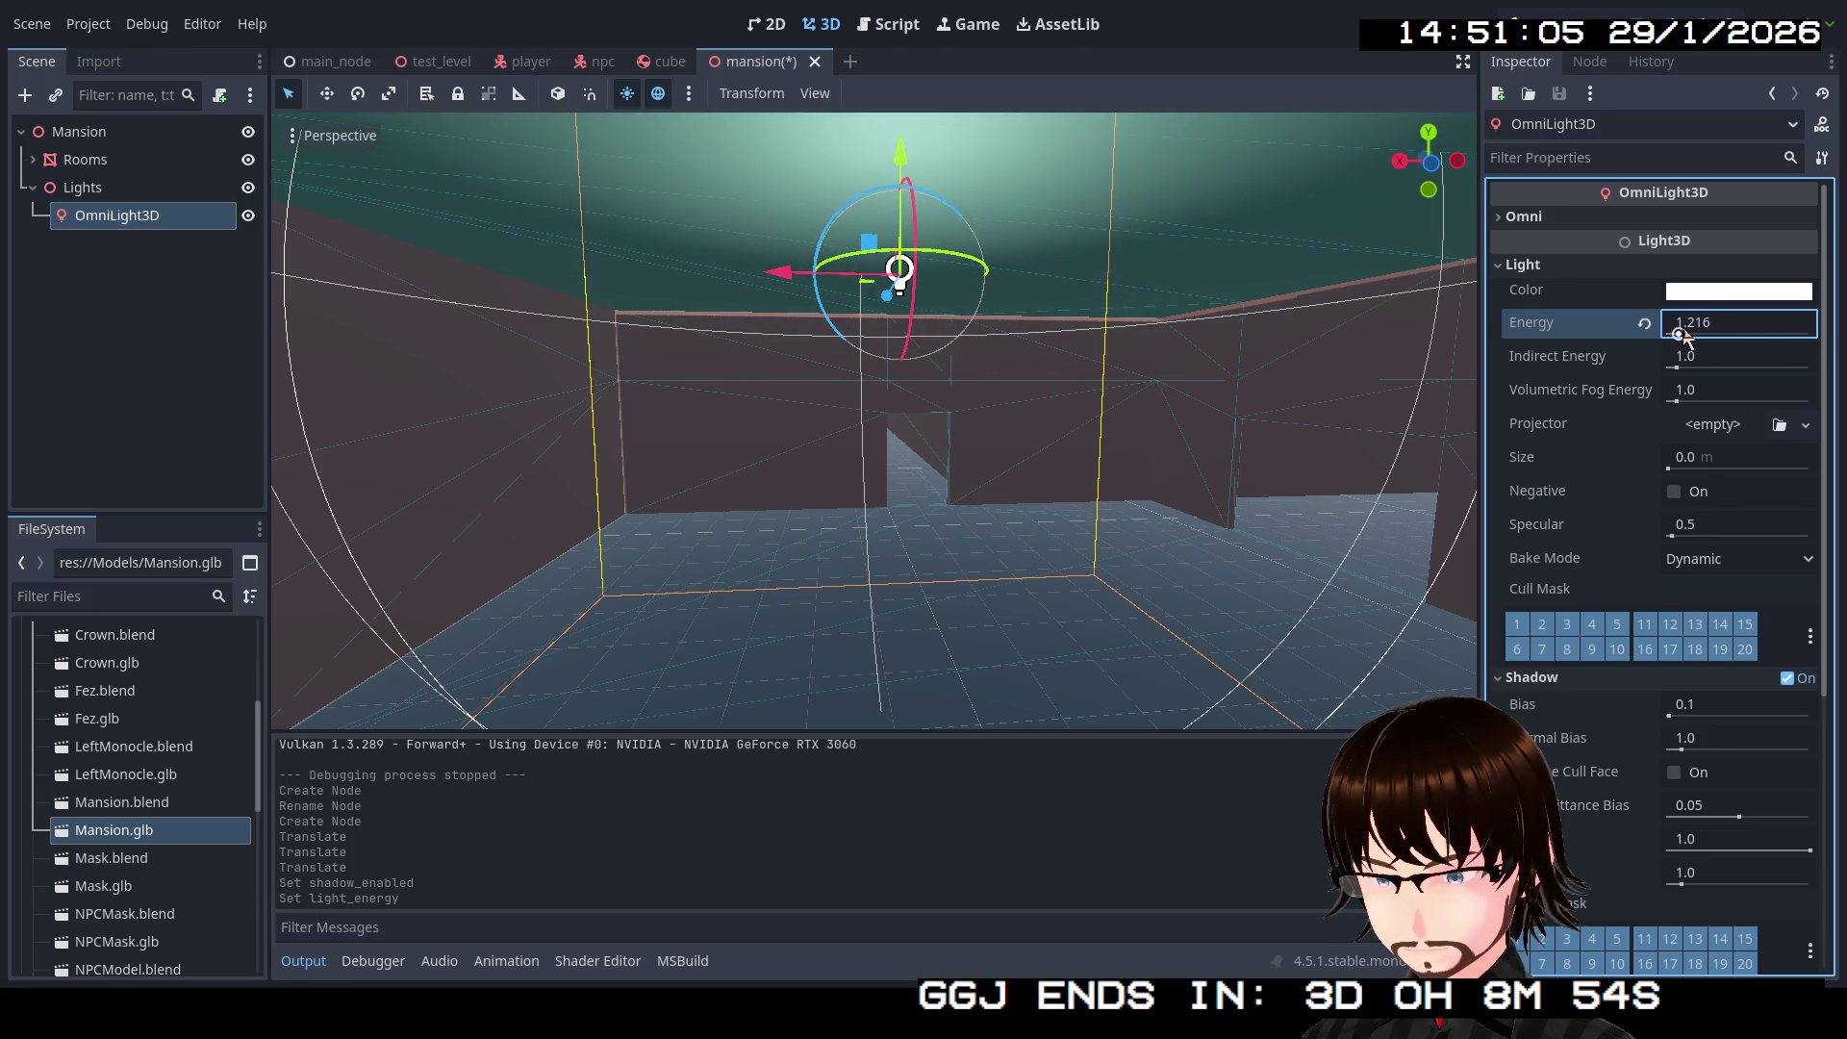
left_click(1682, 361)
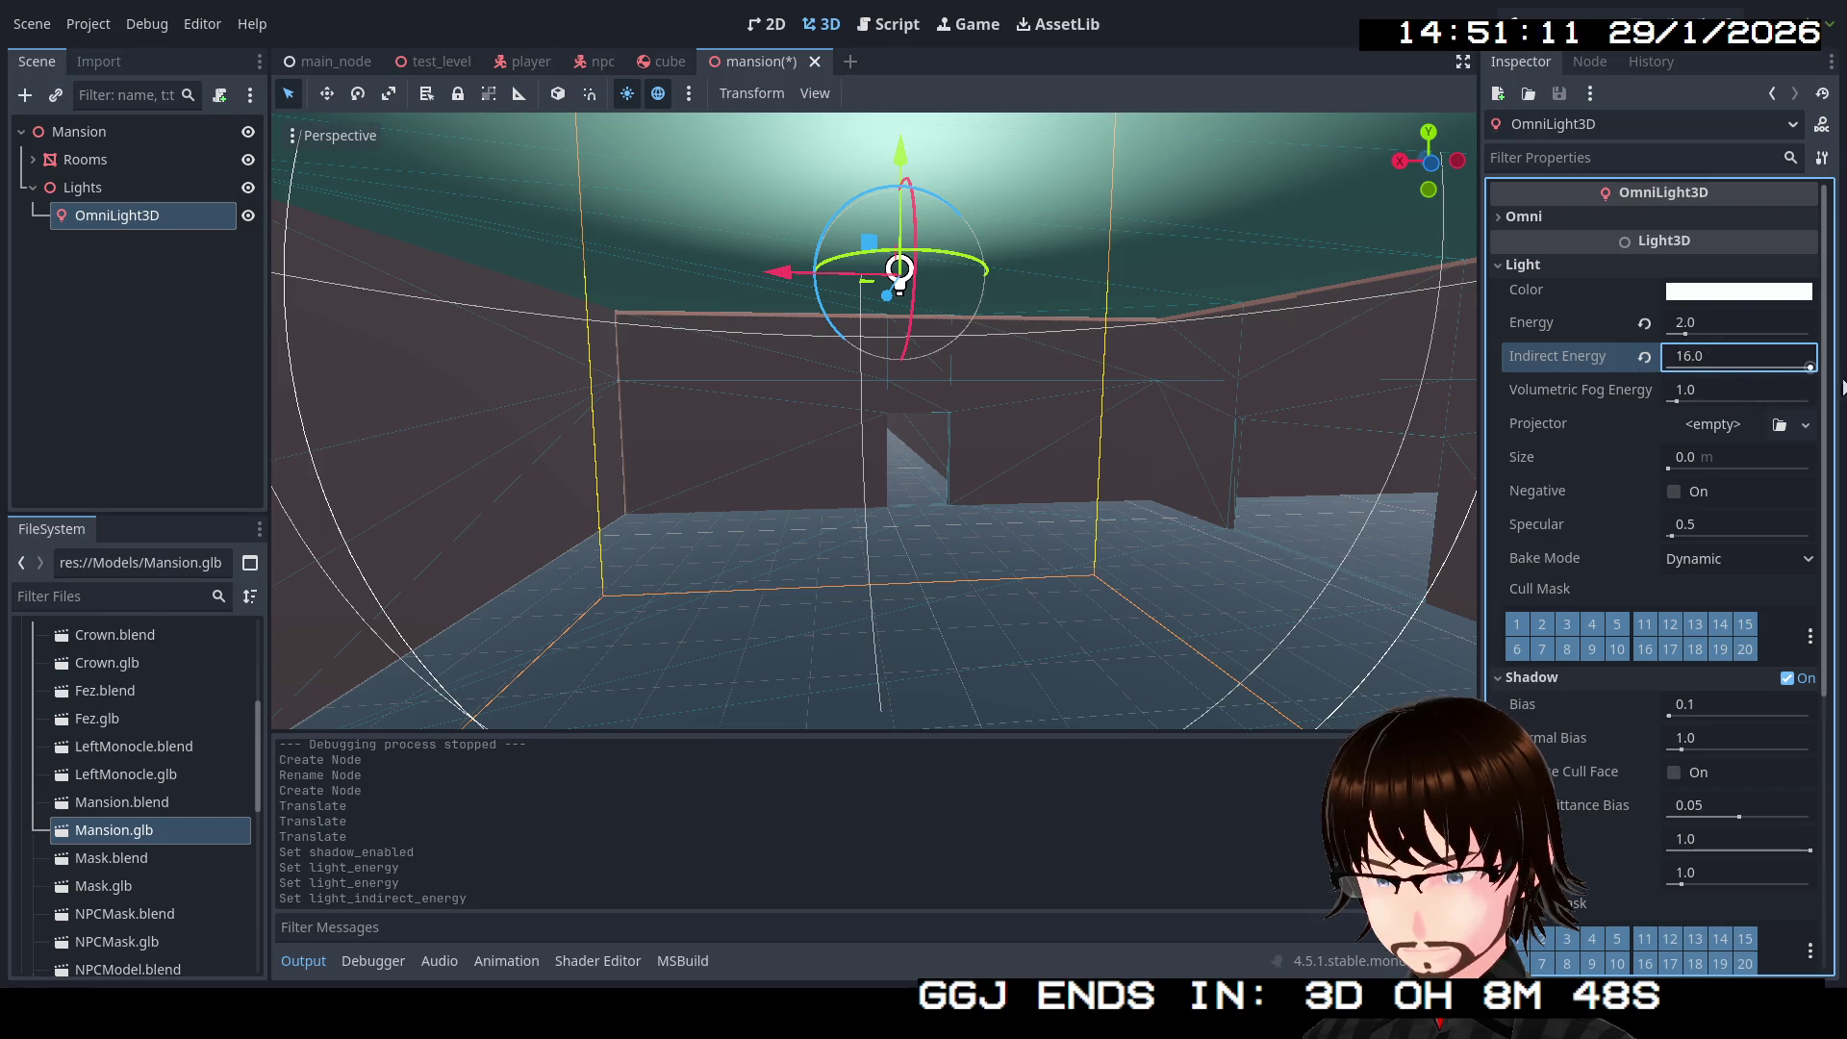
left_click(1691, 397)
Step: Set the light's Size to 1.0 m, trying Negative and Specular before restoring their defaults
left_click_drag(1677, 399, 1775, 405)
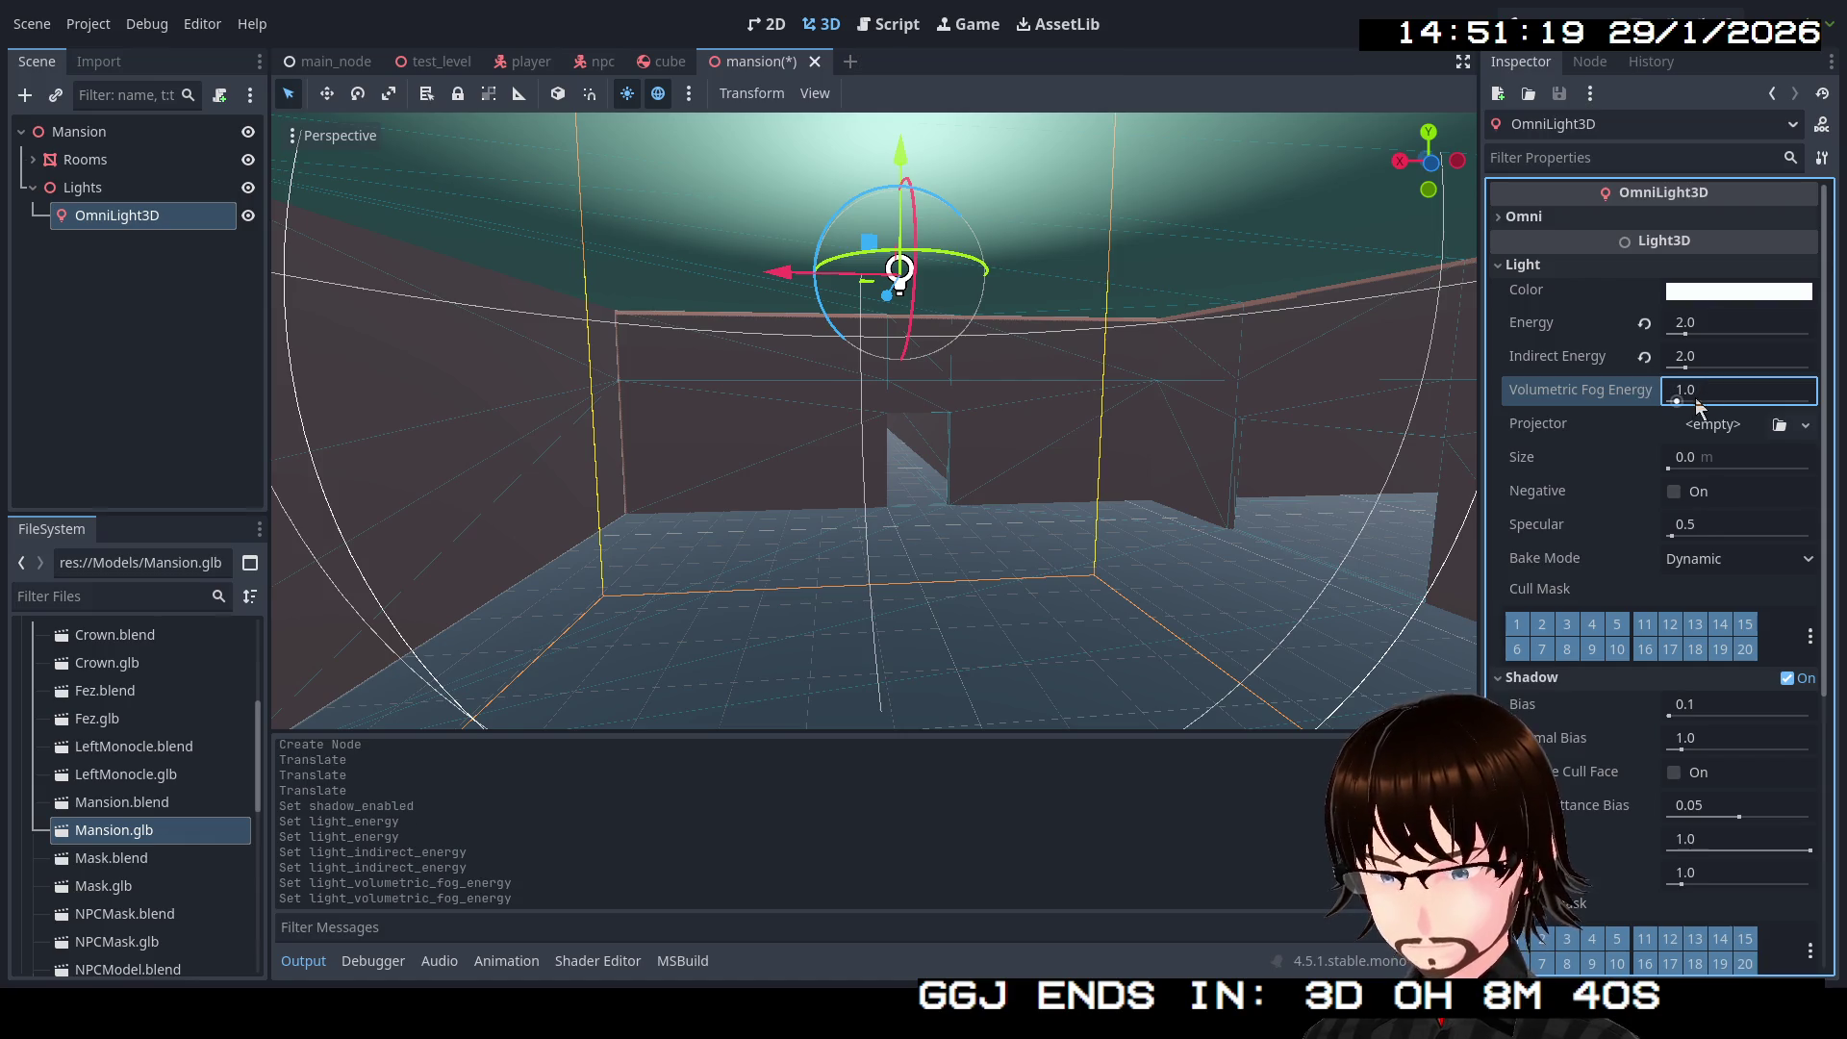
mouse_move(1667, 468)
left_mouse_down()
mouse_move(1778, 470)
mouse_move(1641, 447)
mouse_move(1809, 467)
left_mouse_up()
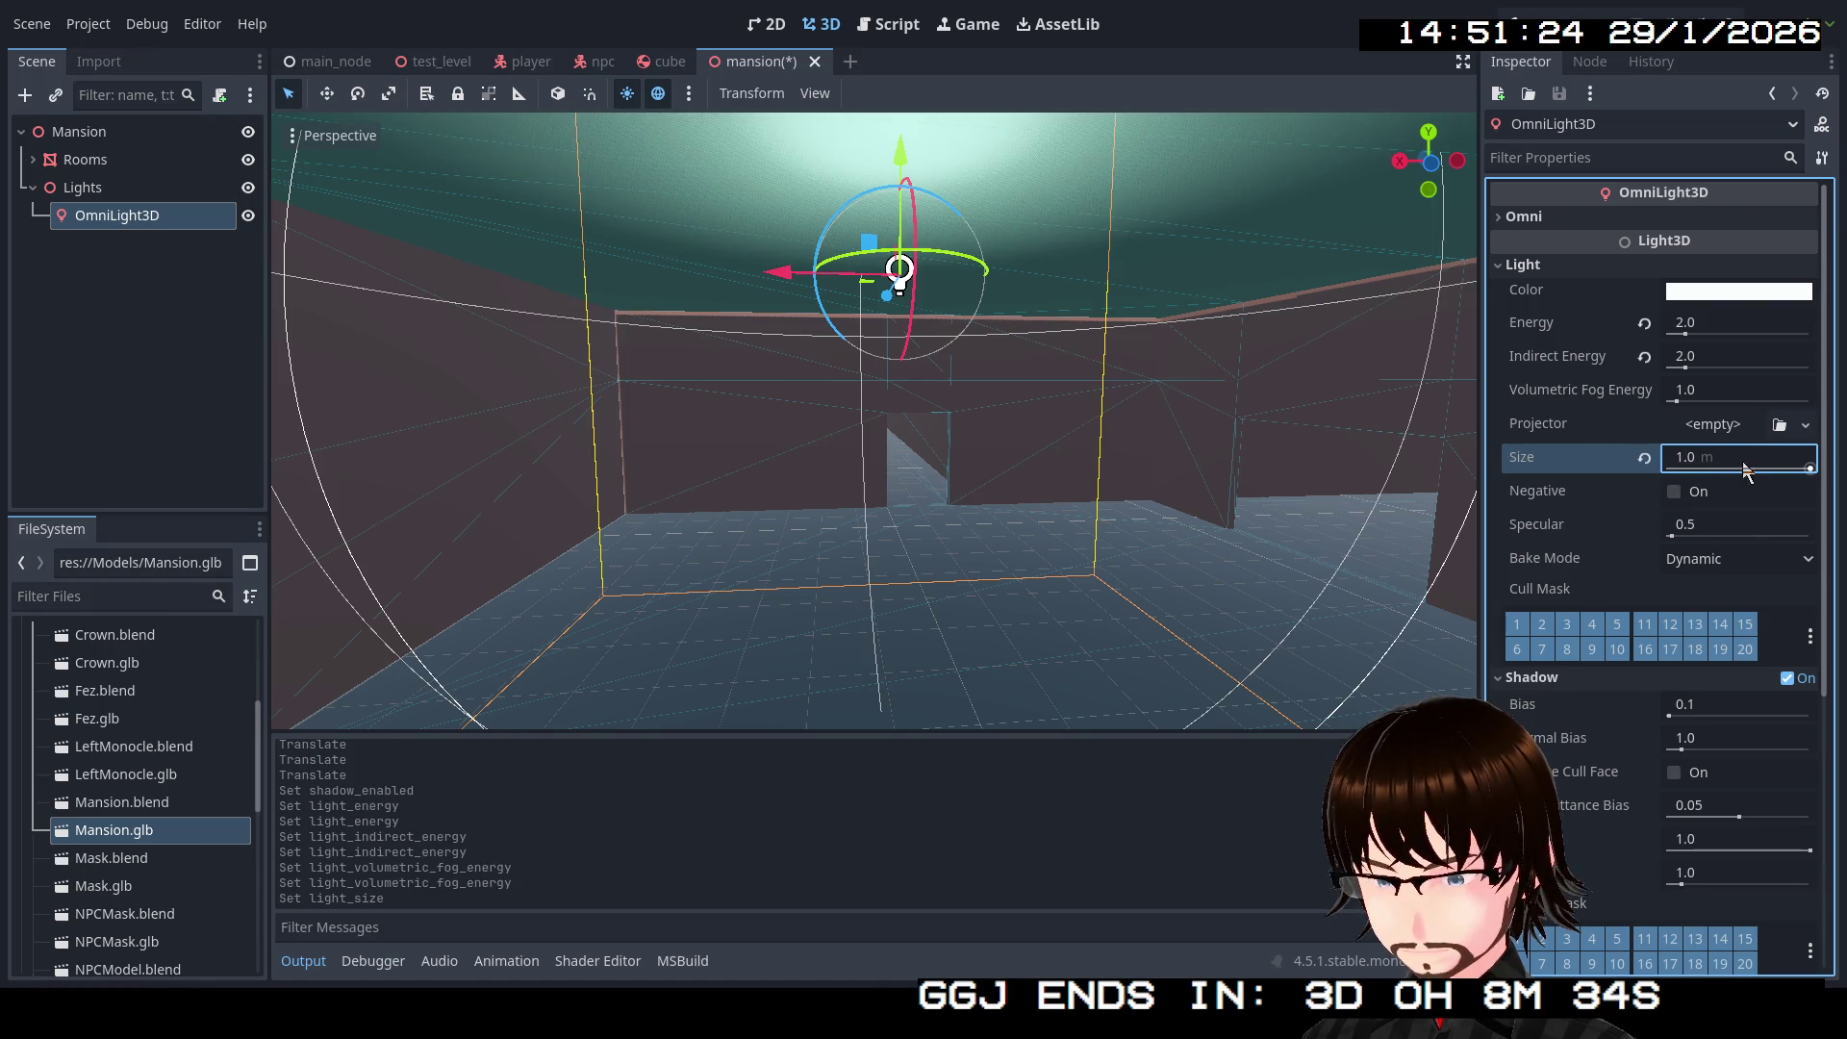
left_click(1679, 502)
left_click(1678, 503)
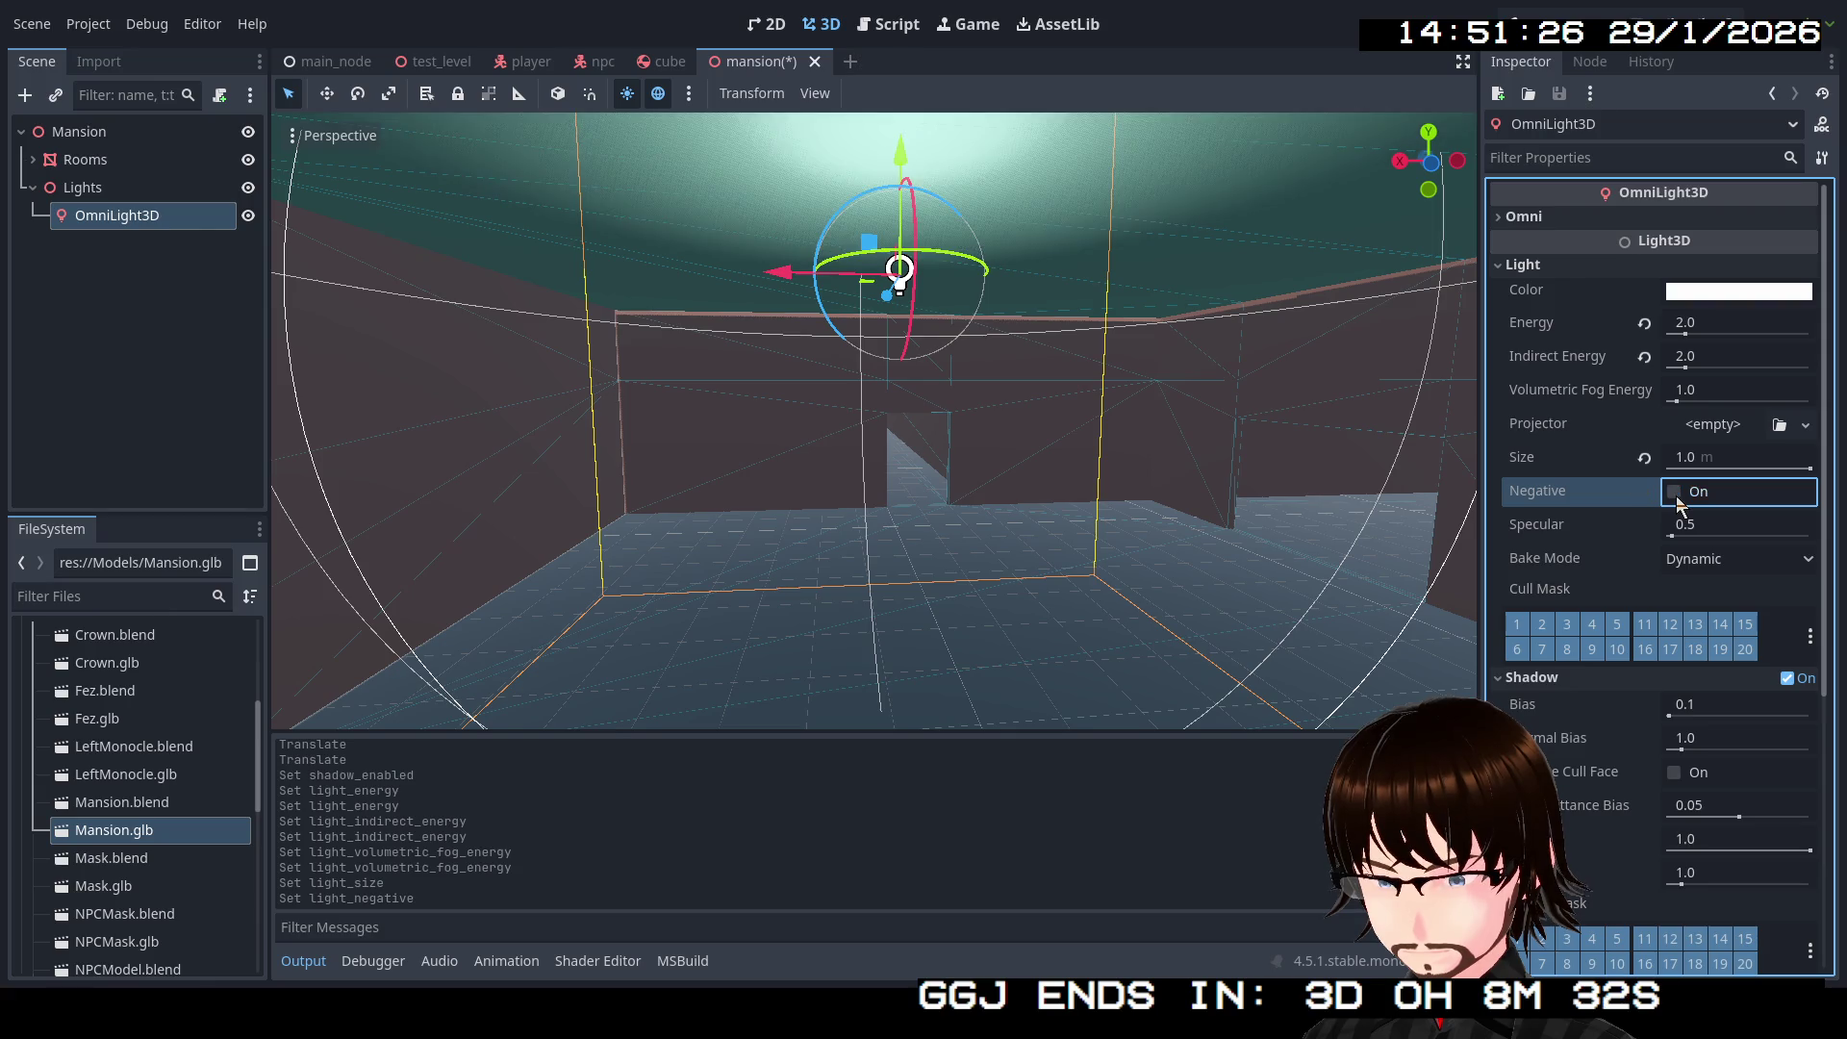
mouse_move(1679, 539)
left_mouse_down()
mouse_move(1741, 527)
mouse_move(1642, 530)
mouse_move(1833, 547)
mouse_move(1670, 538)
left_mouse_up()
left_click(1644, 528)
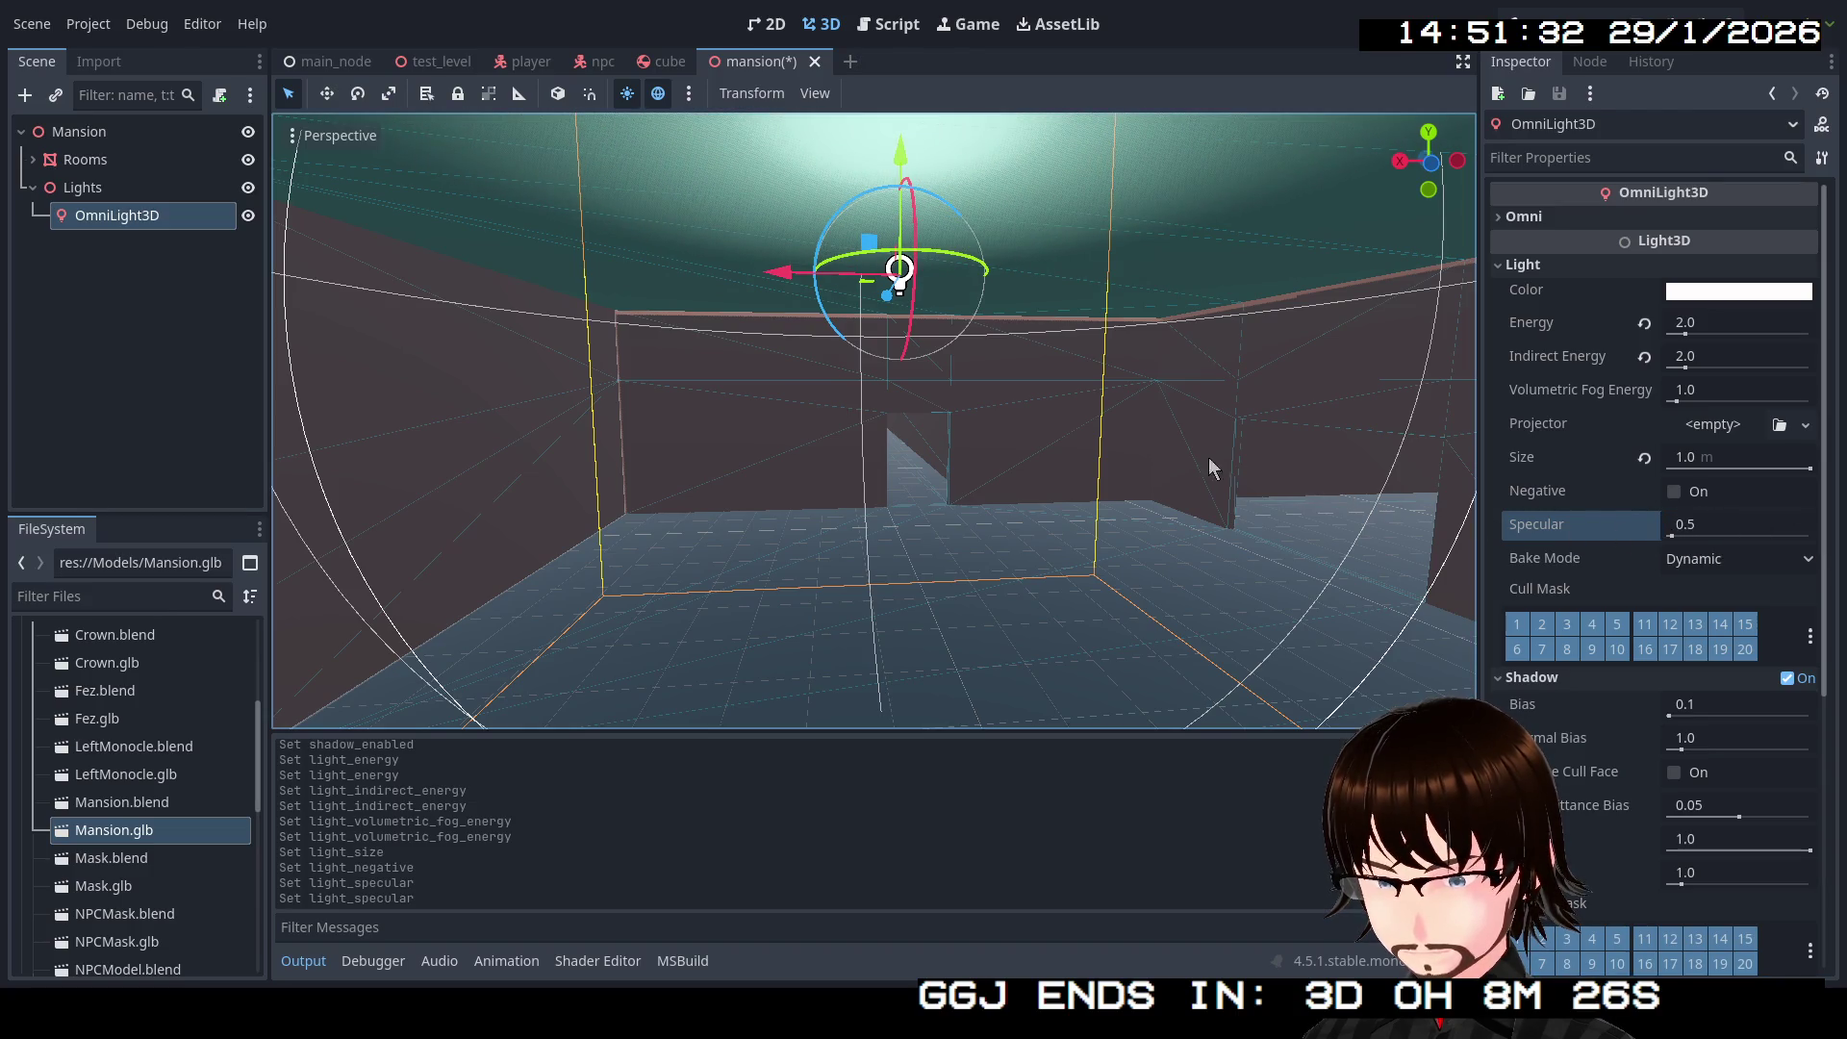
left_click(1708, 561)
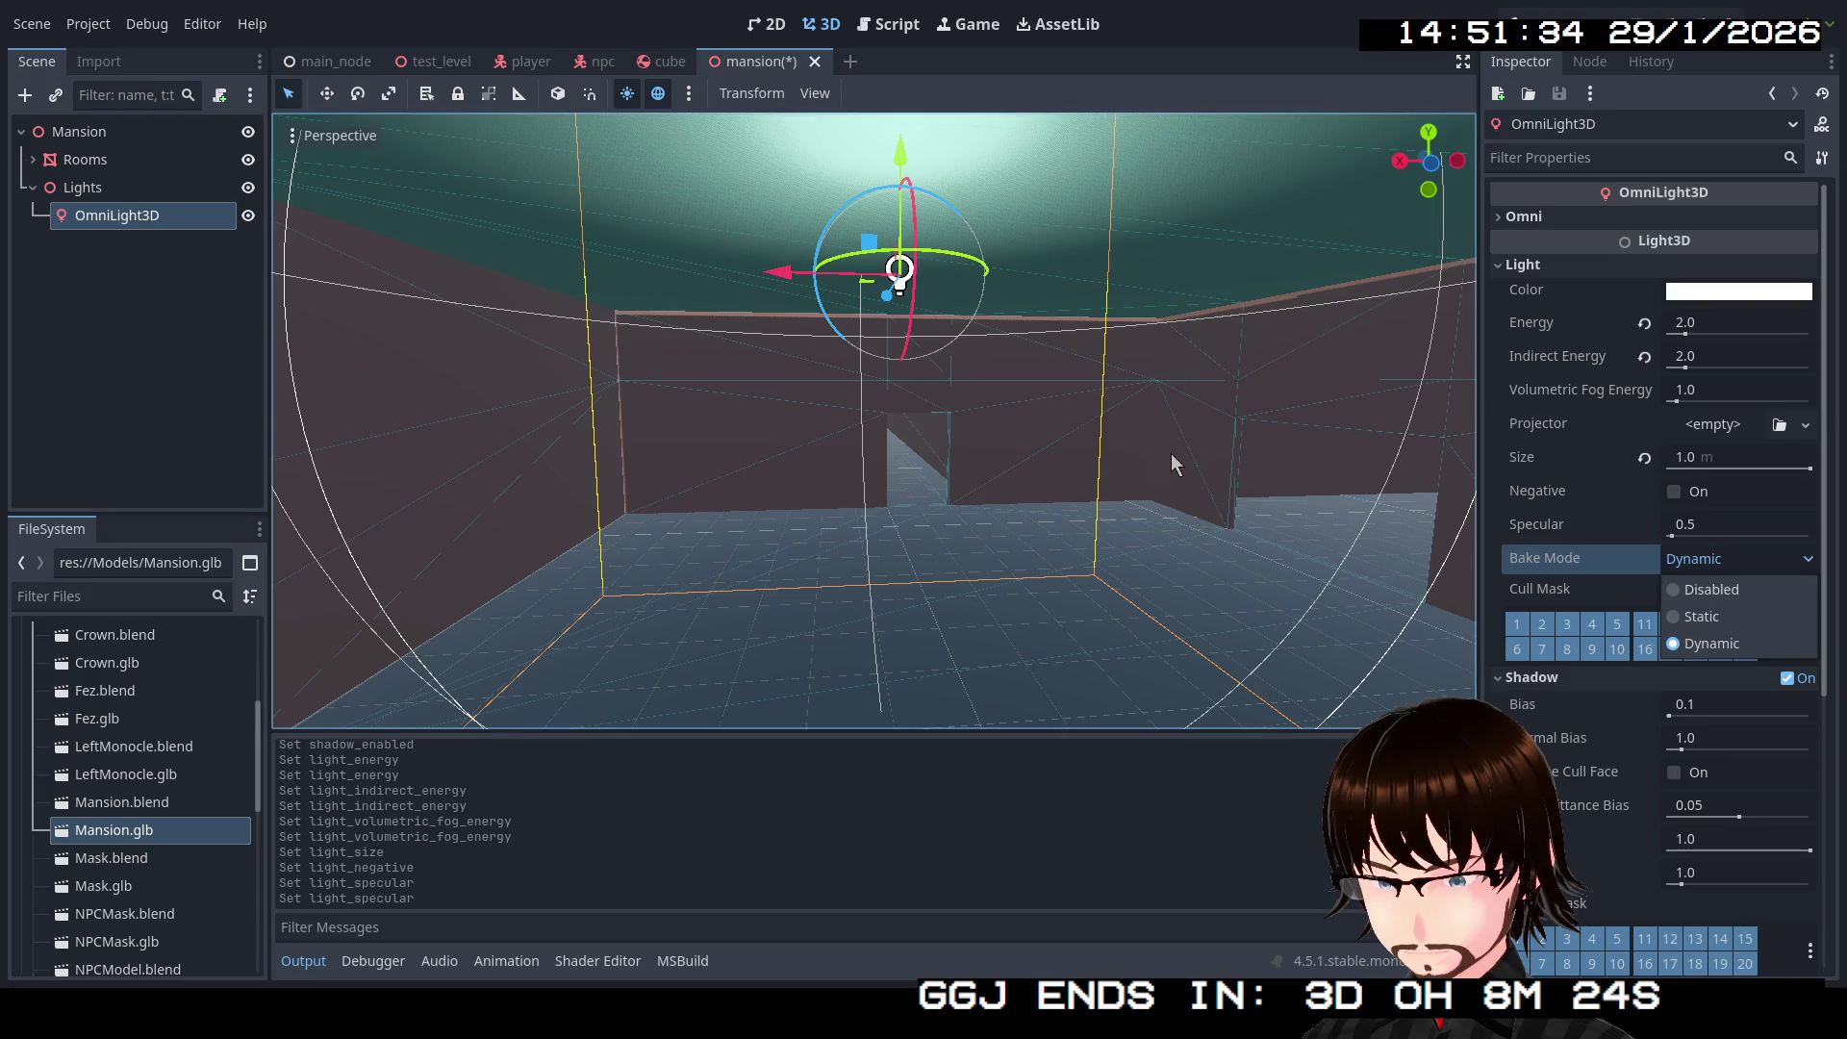
left_click(1145, 434)
mouse_move(954, 346)
left_mouse_down()
mouse_move(1001, 516)
mouse_move(1097, 387)
left_mouse_up()
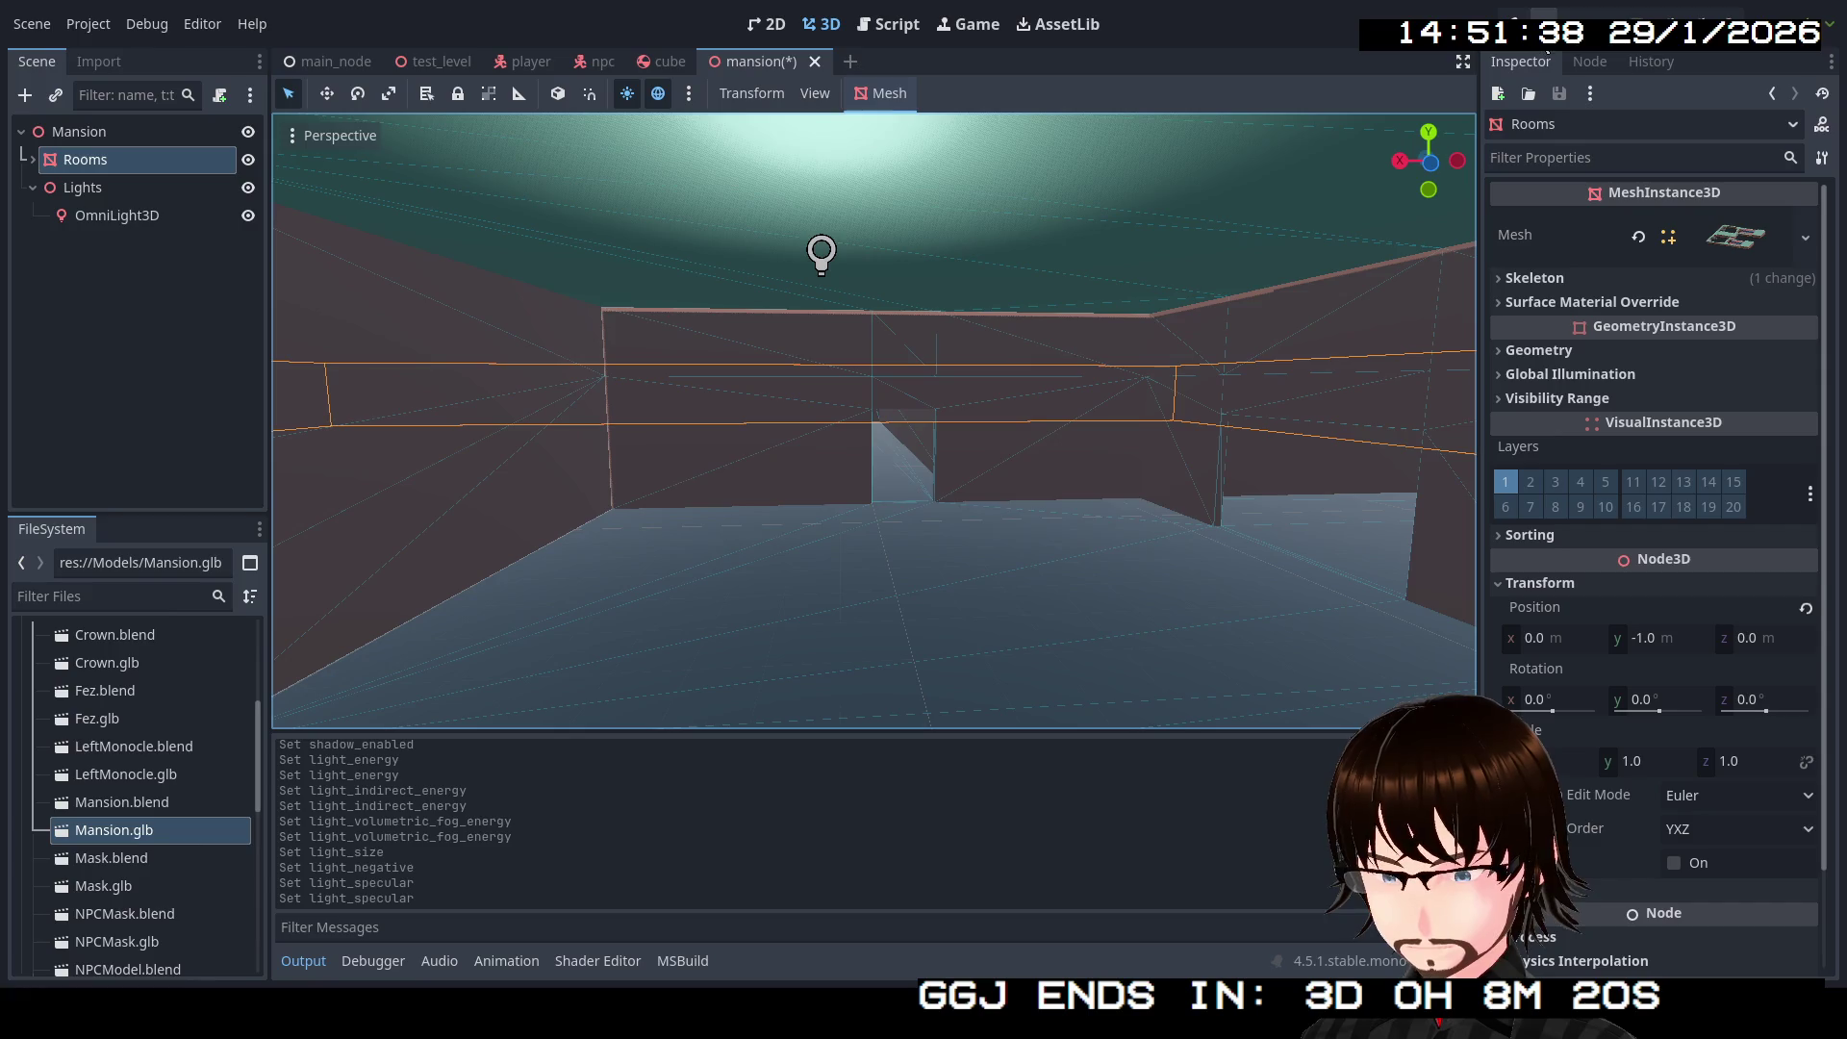
Step: Test-run the game, then raise the OmniLight3D's Energy to 16.0 and run it again
key("F5")
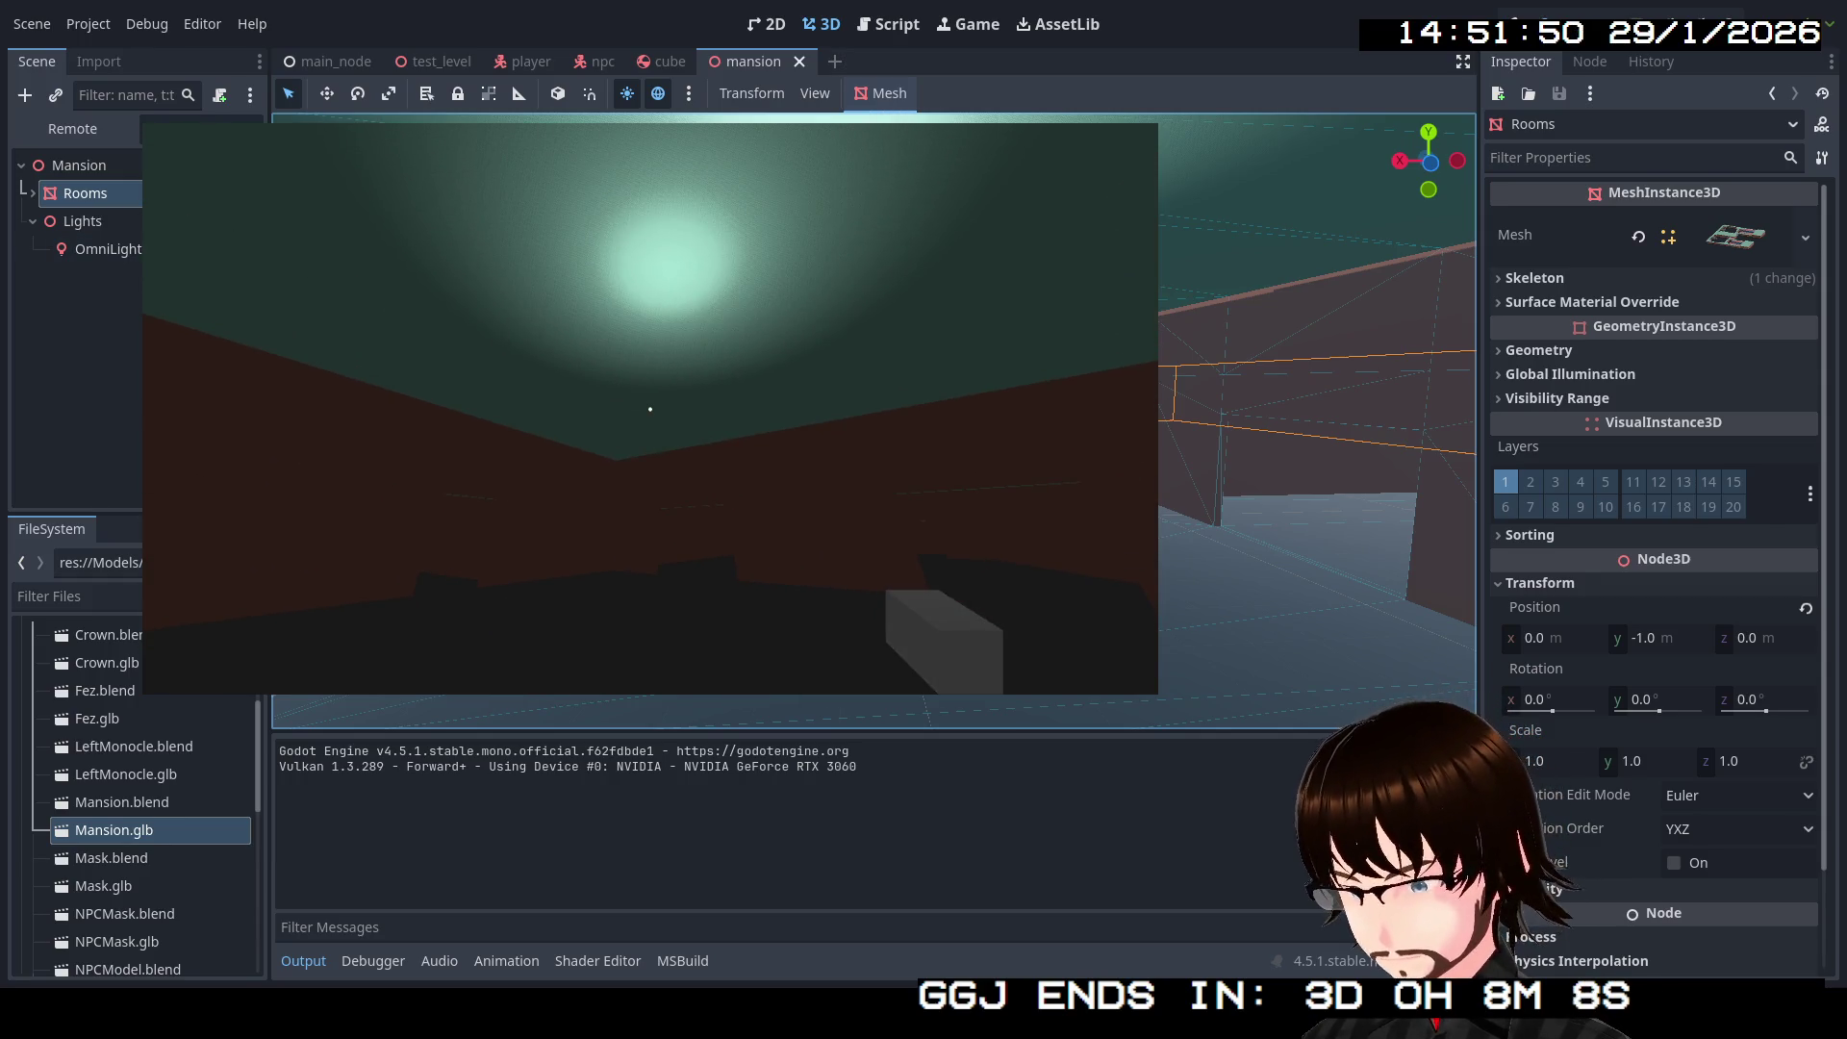
left_click(1606, 16)
left_click(116, 215)
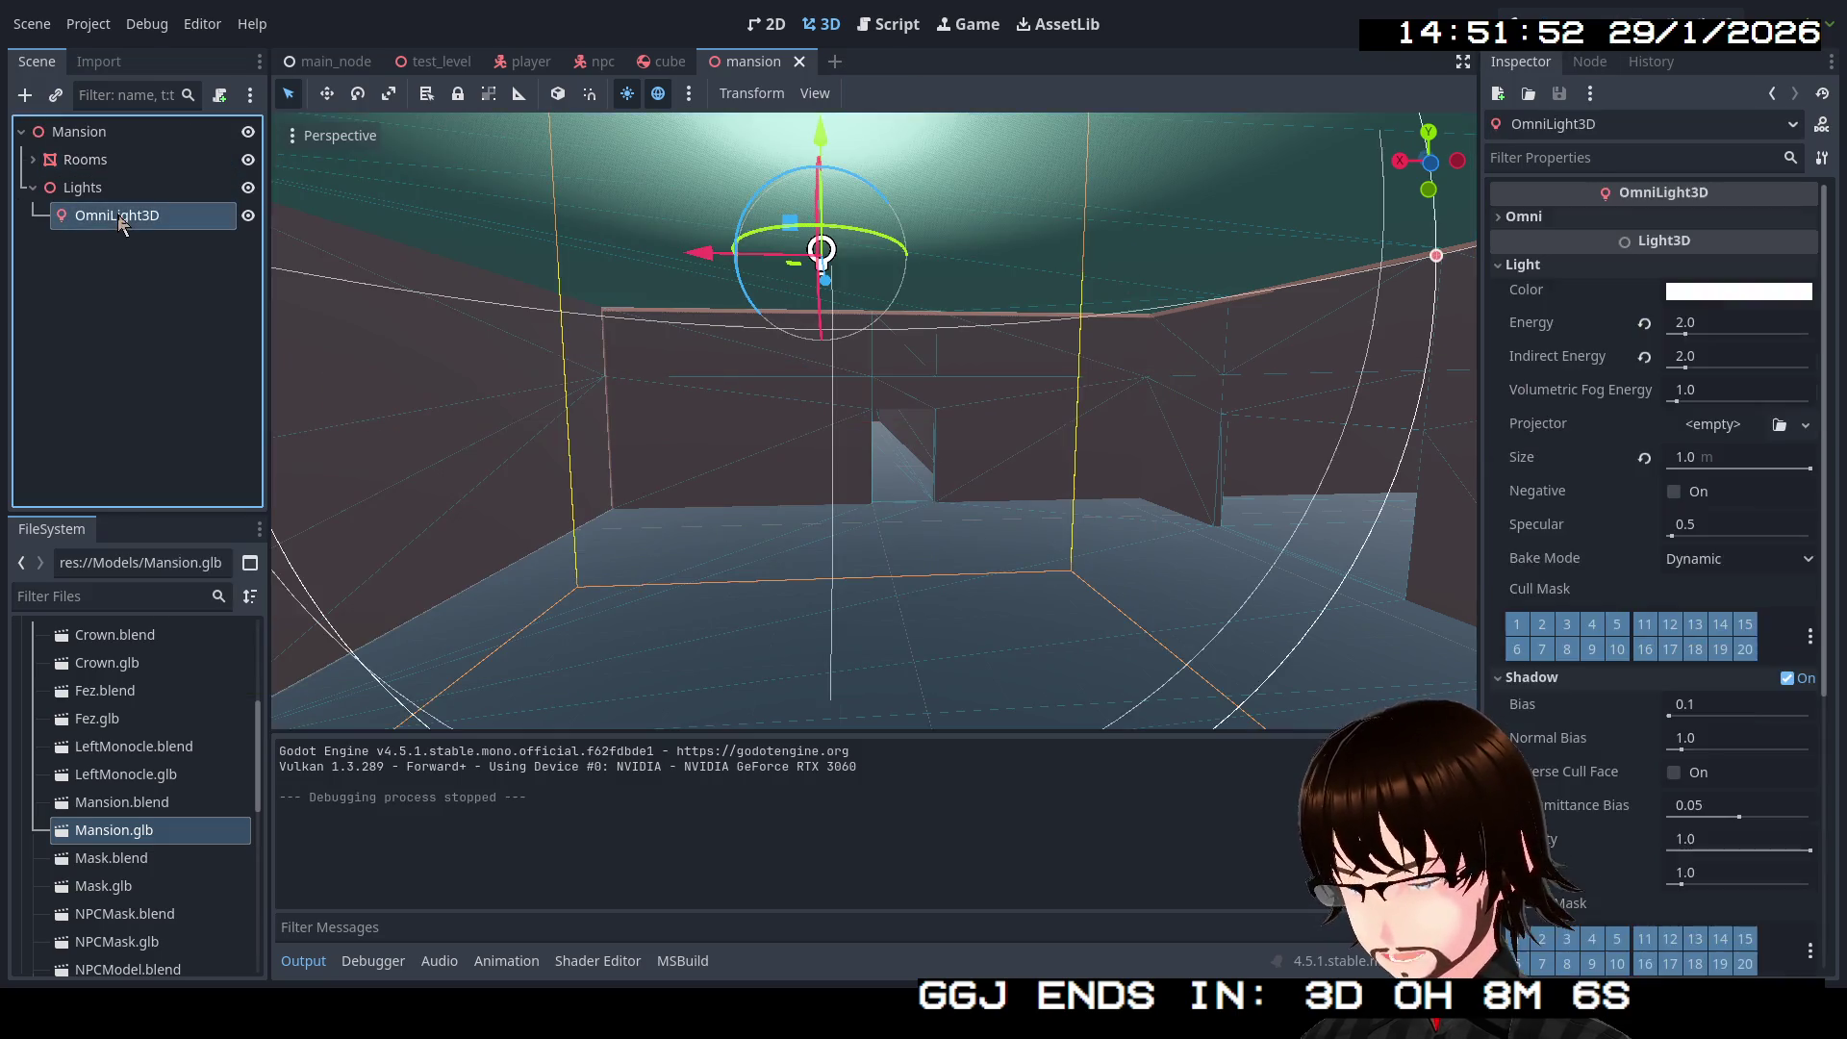
left_click_drag(1688, 337, 1812, 354)
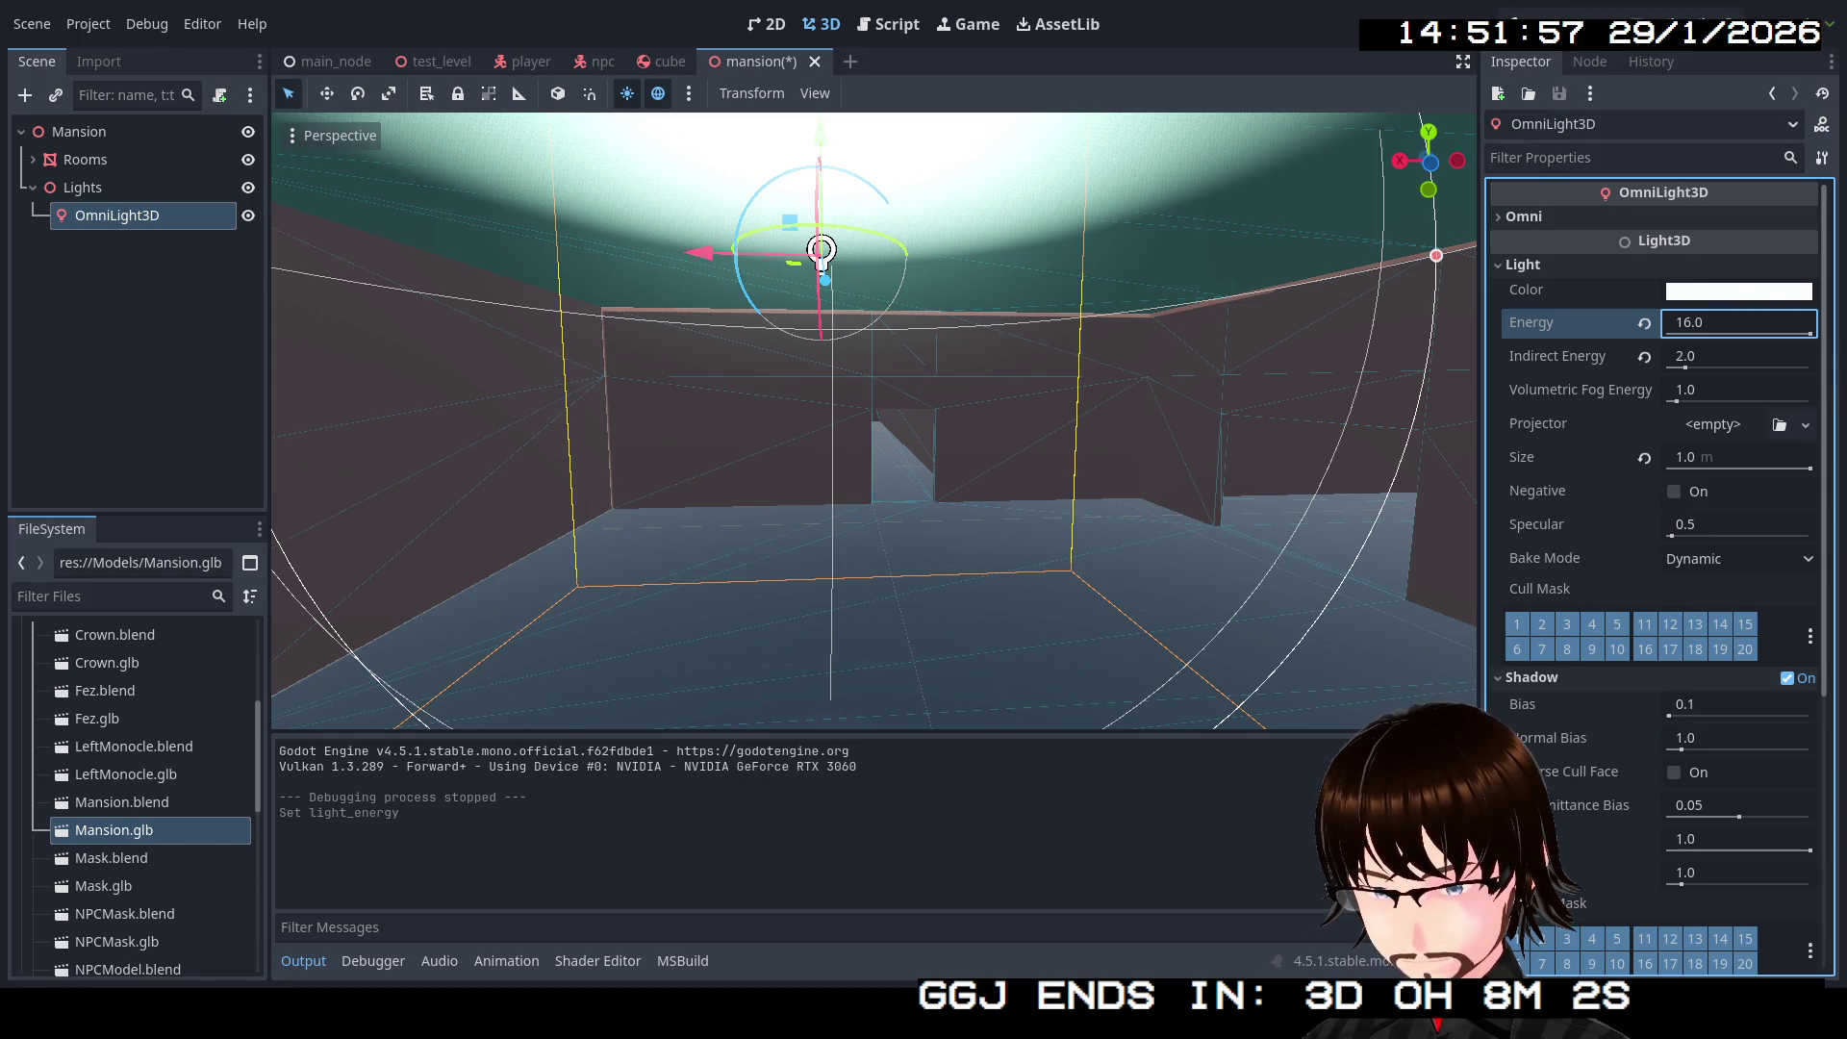
left_click(1545, 23)
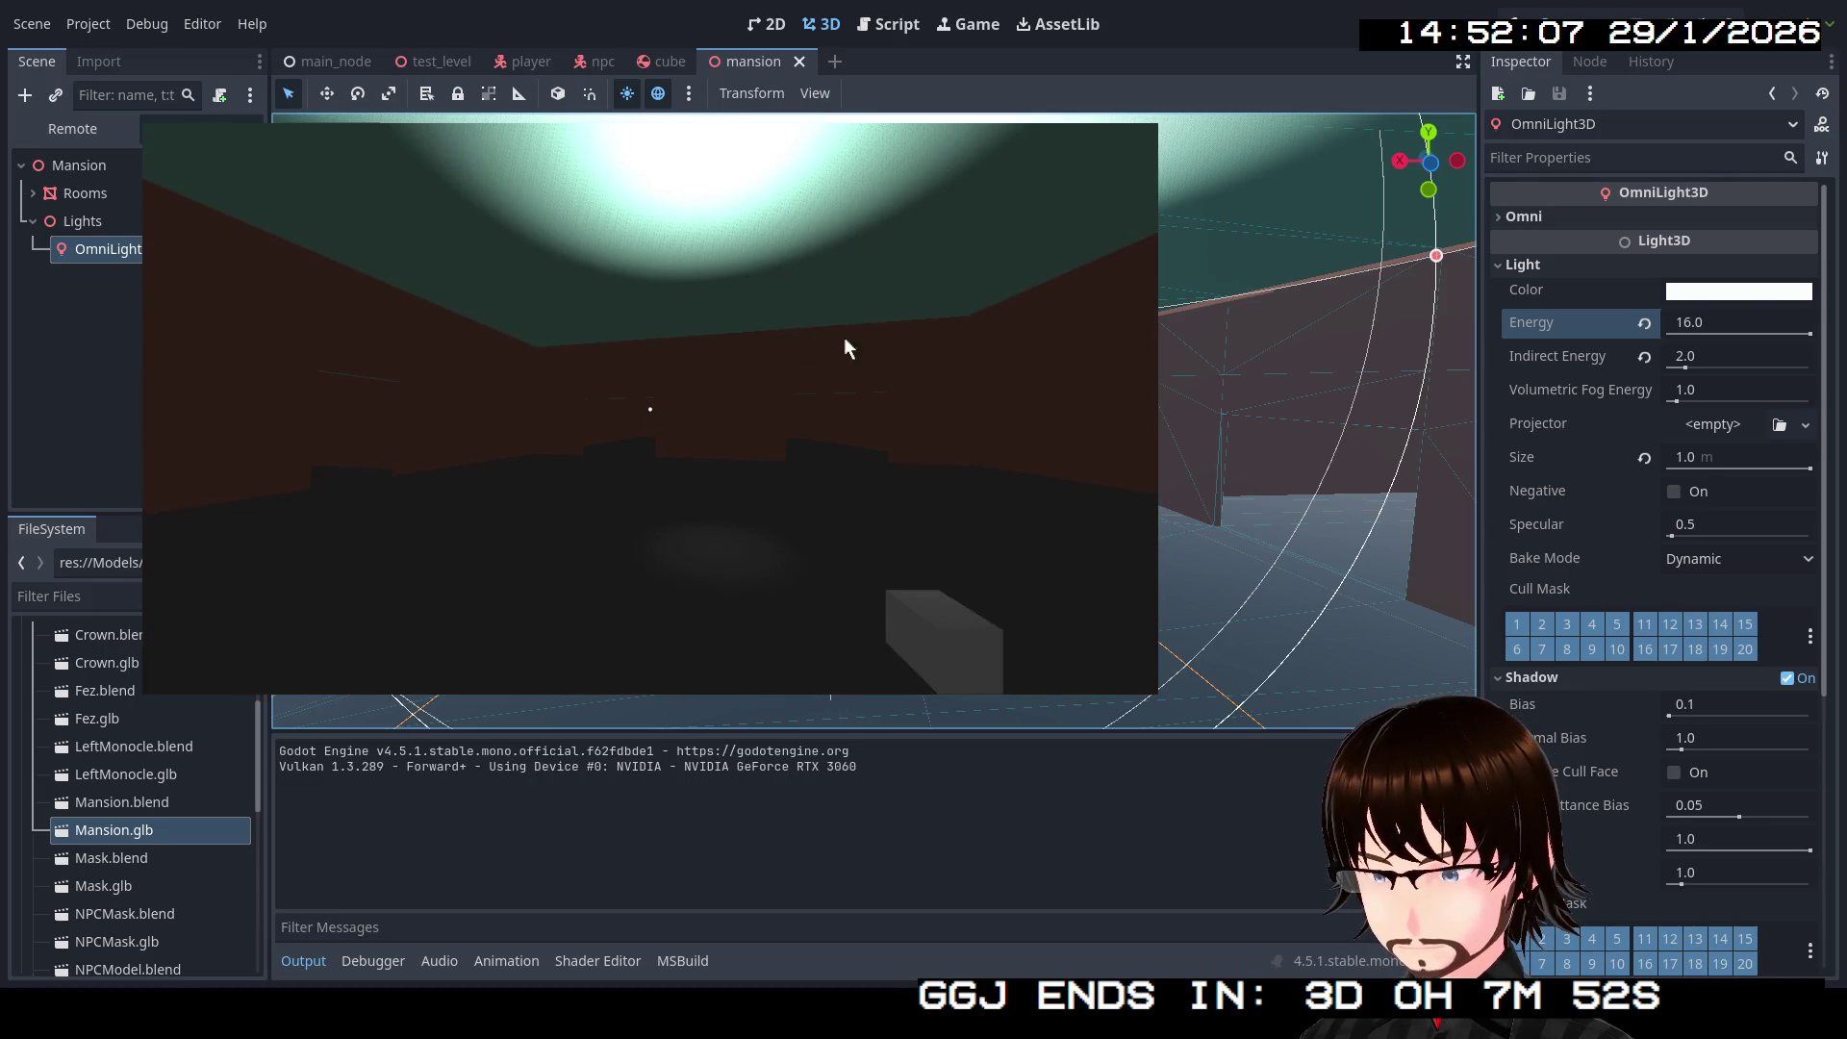
Step: Lower the light down in the room and test-run the game once more
key("F8")
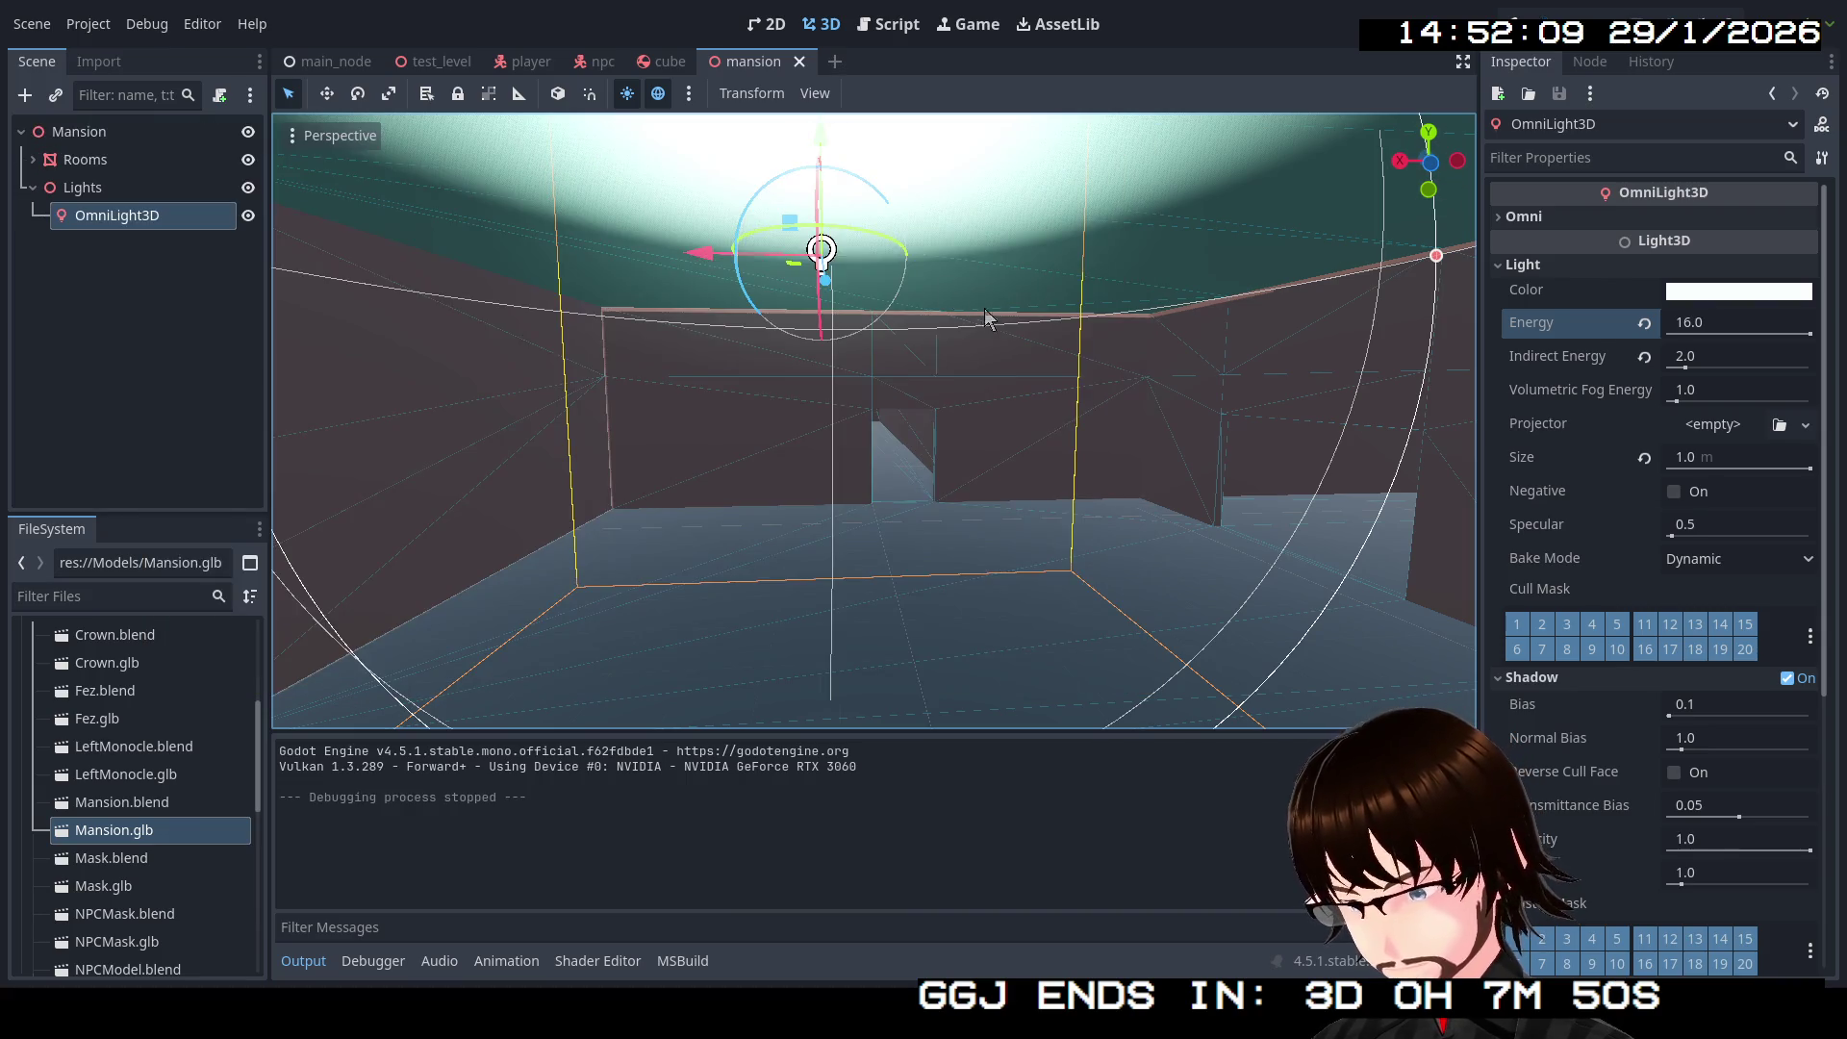
left_click_drag(822, 140, 832, 423)
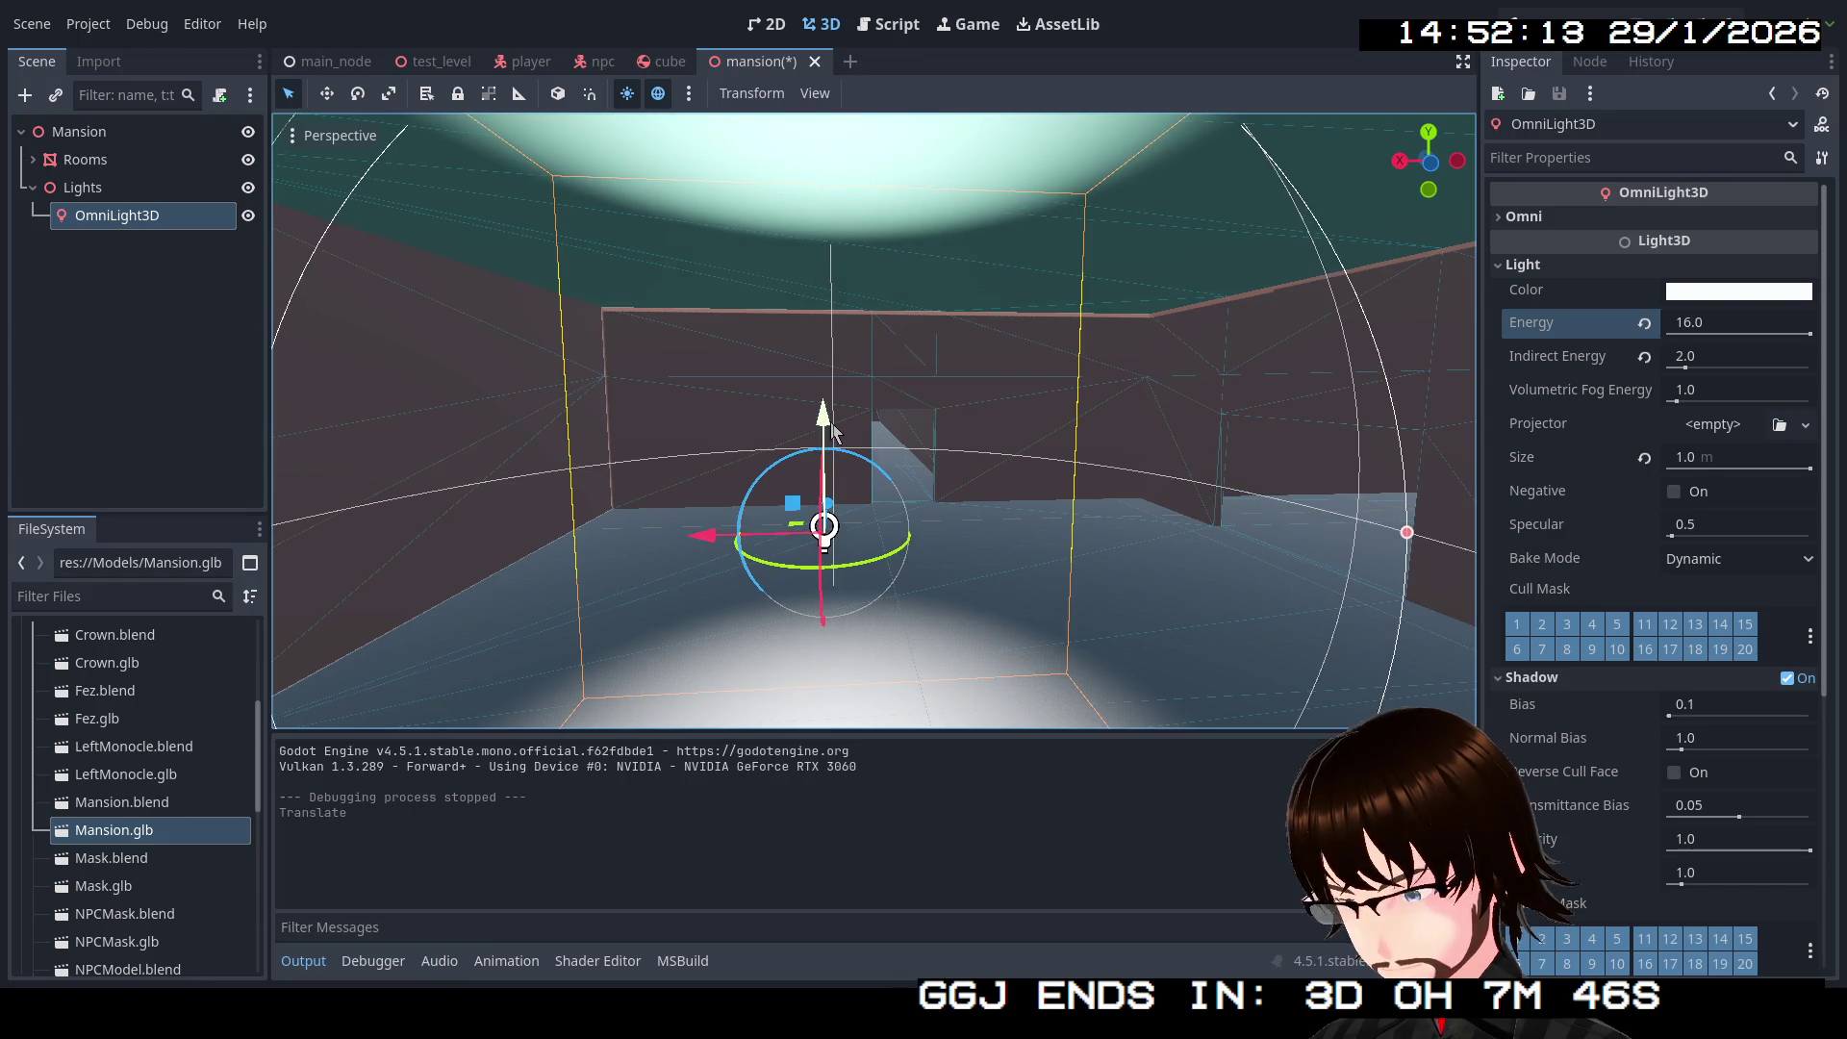
key("F5")
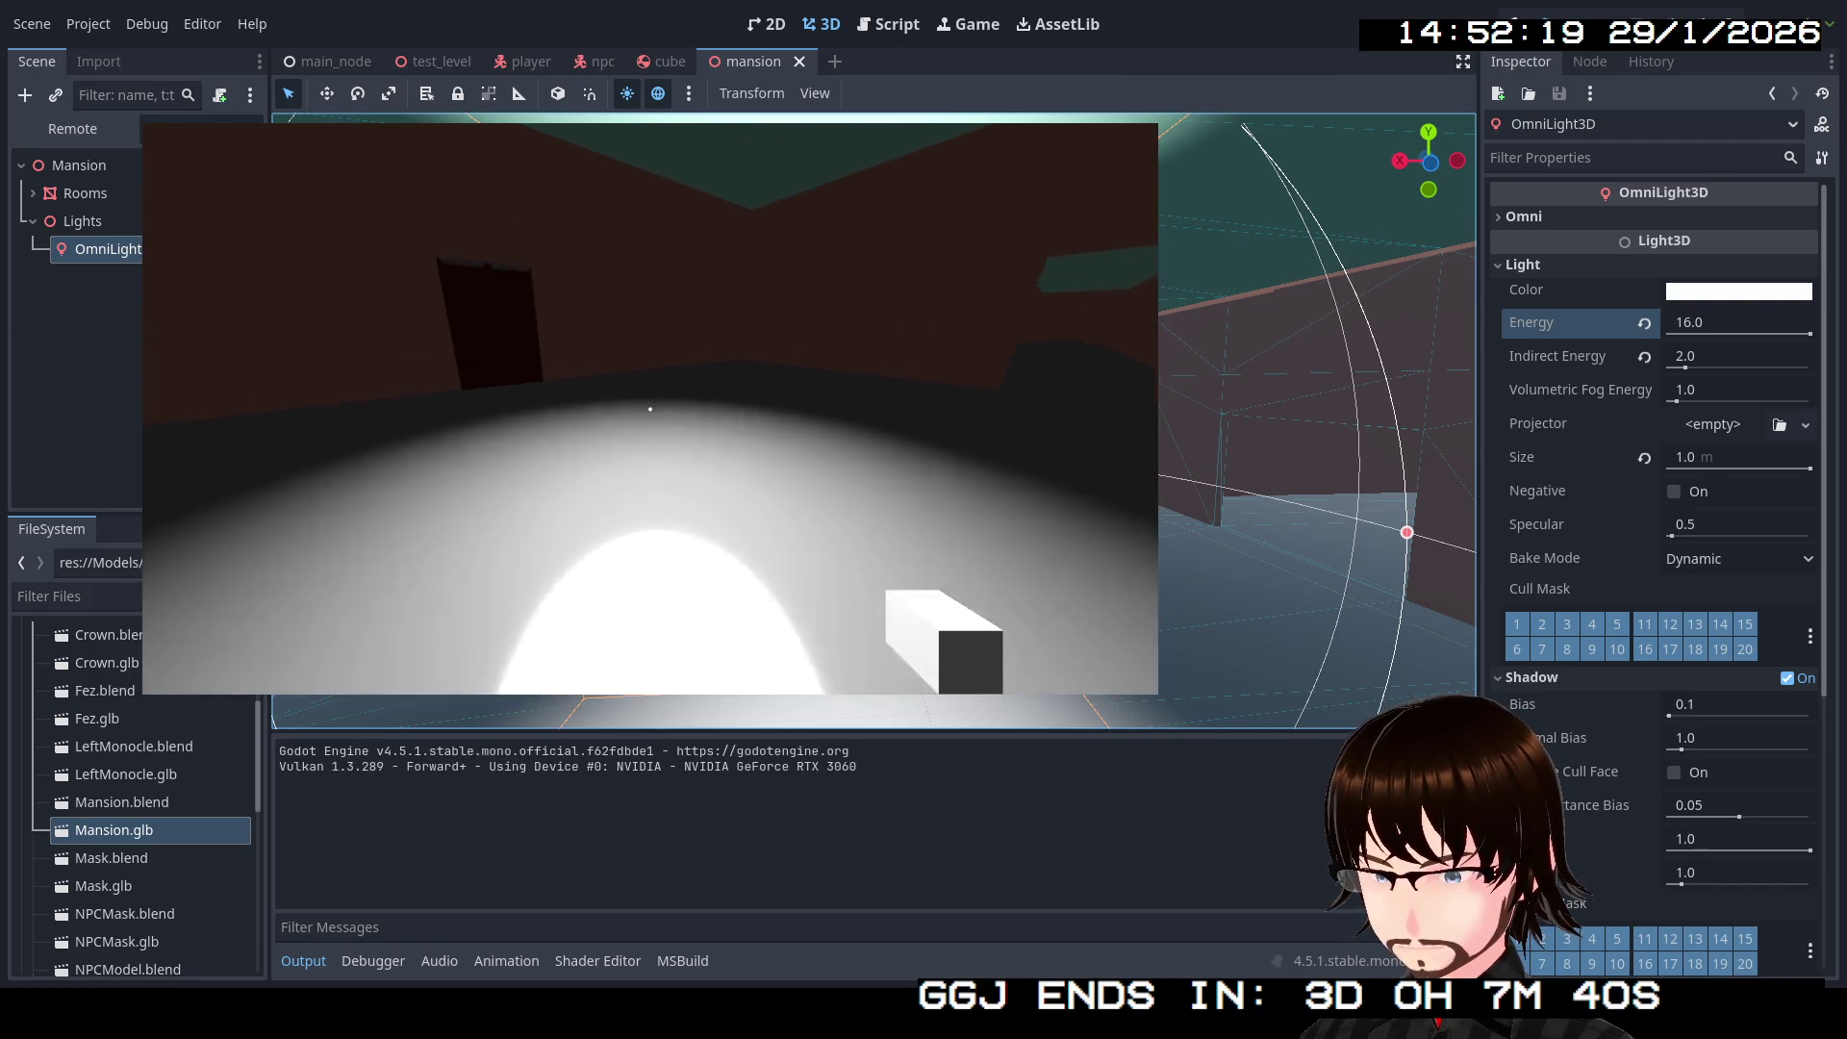
mouse_move(681, 373)
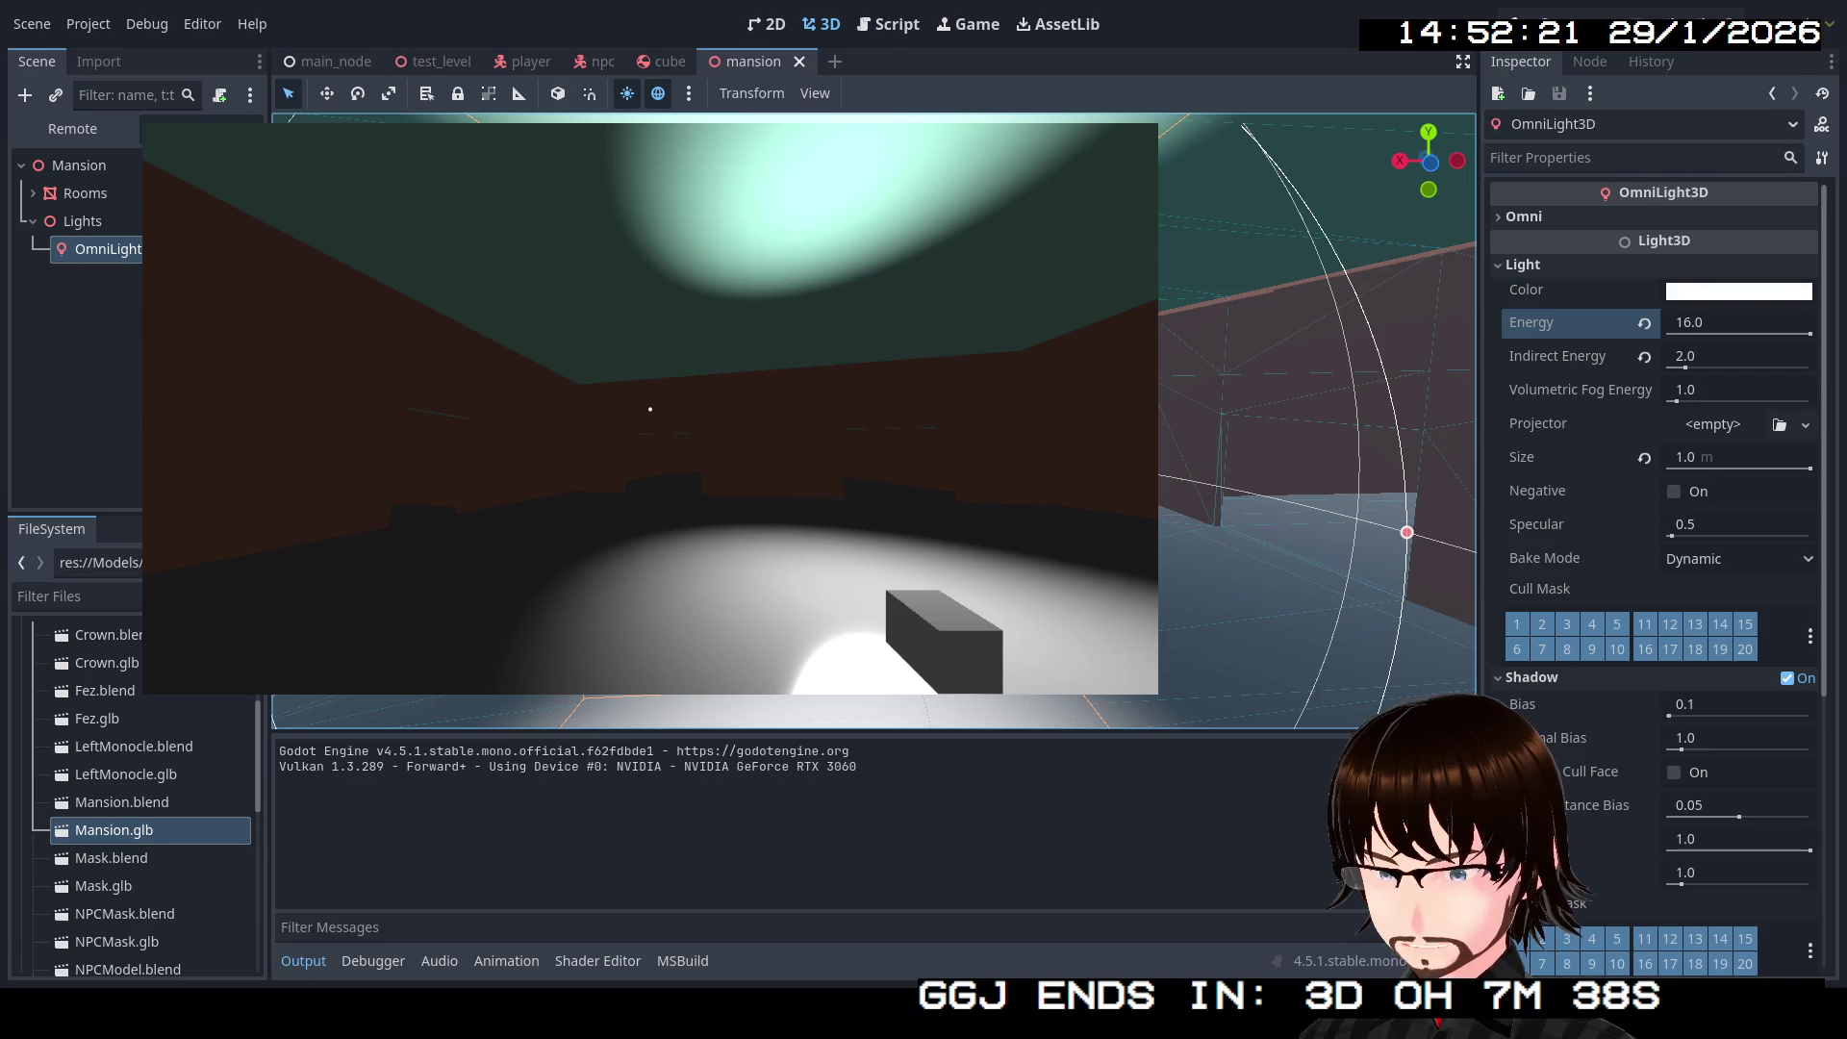
key("Escape")
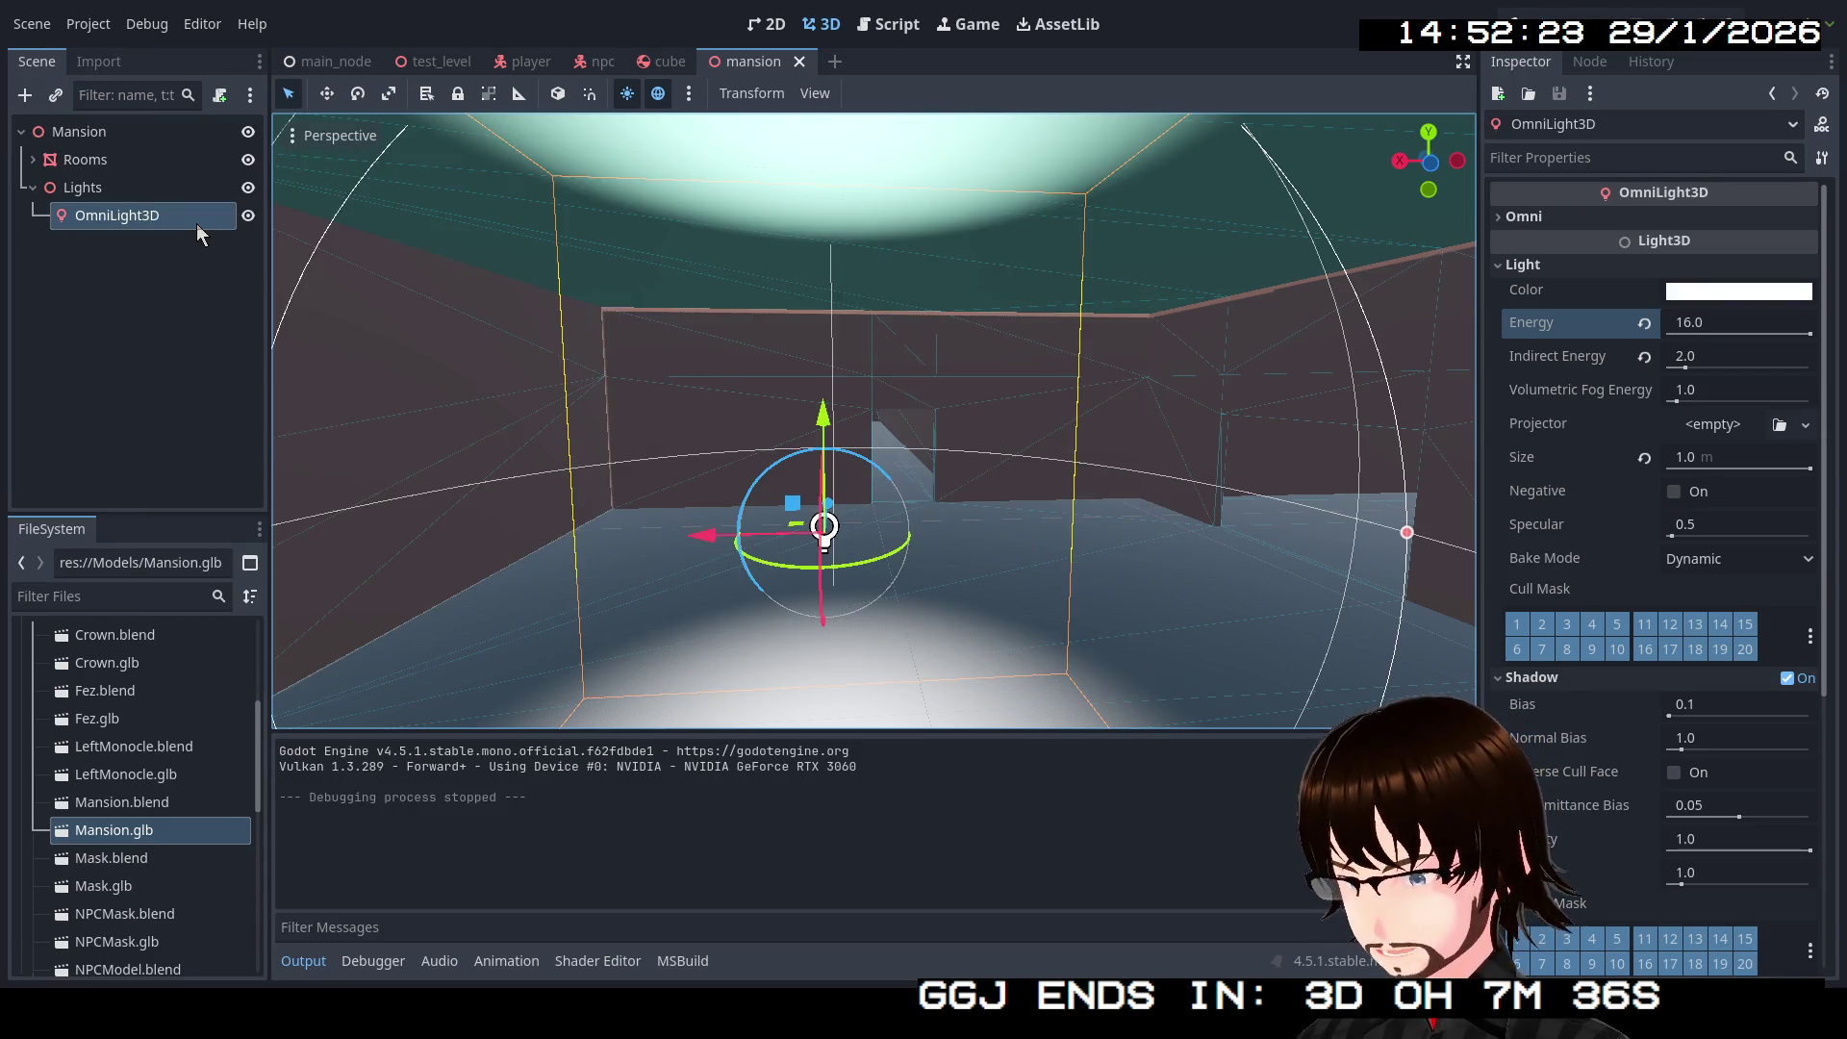
Step: Change the light's node type from OmniLight3D to DirectionalLight3D
right_click(193, 223)
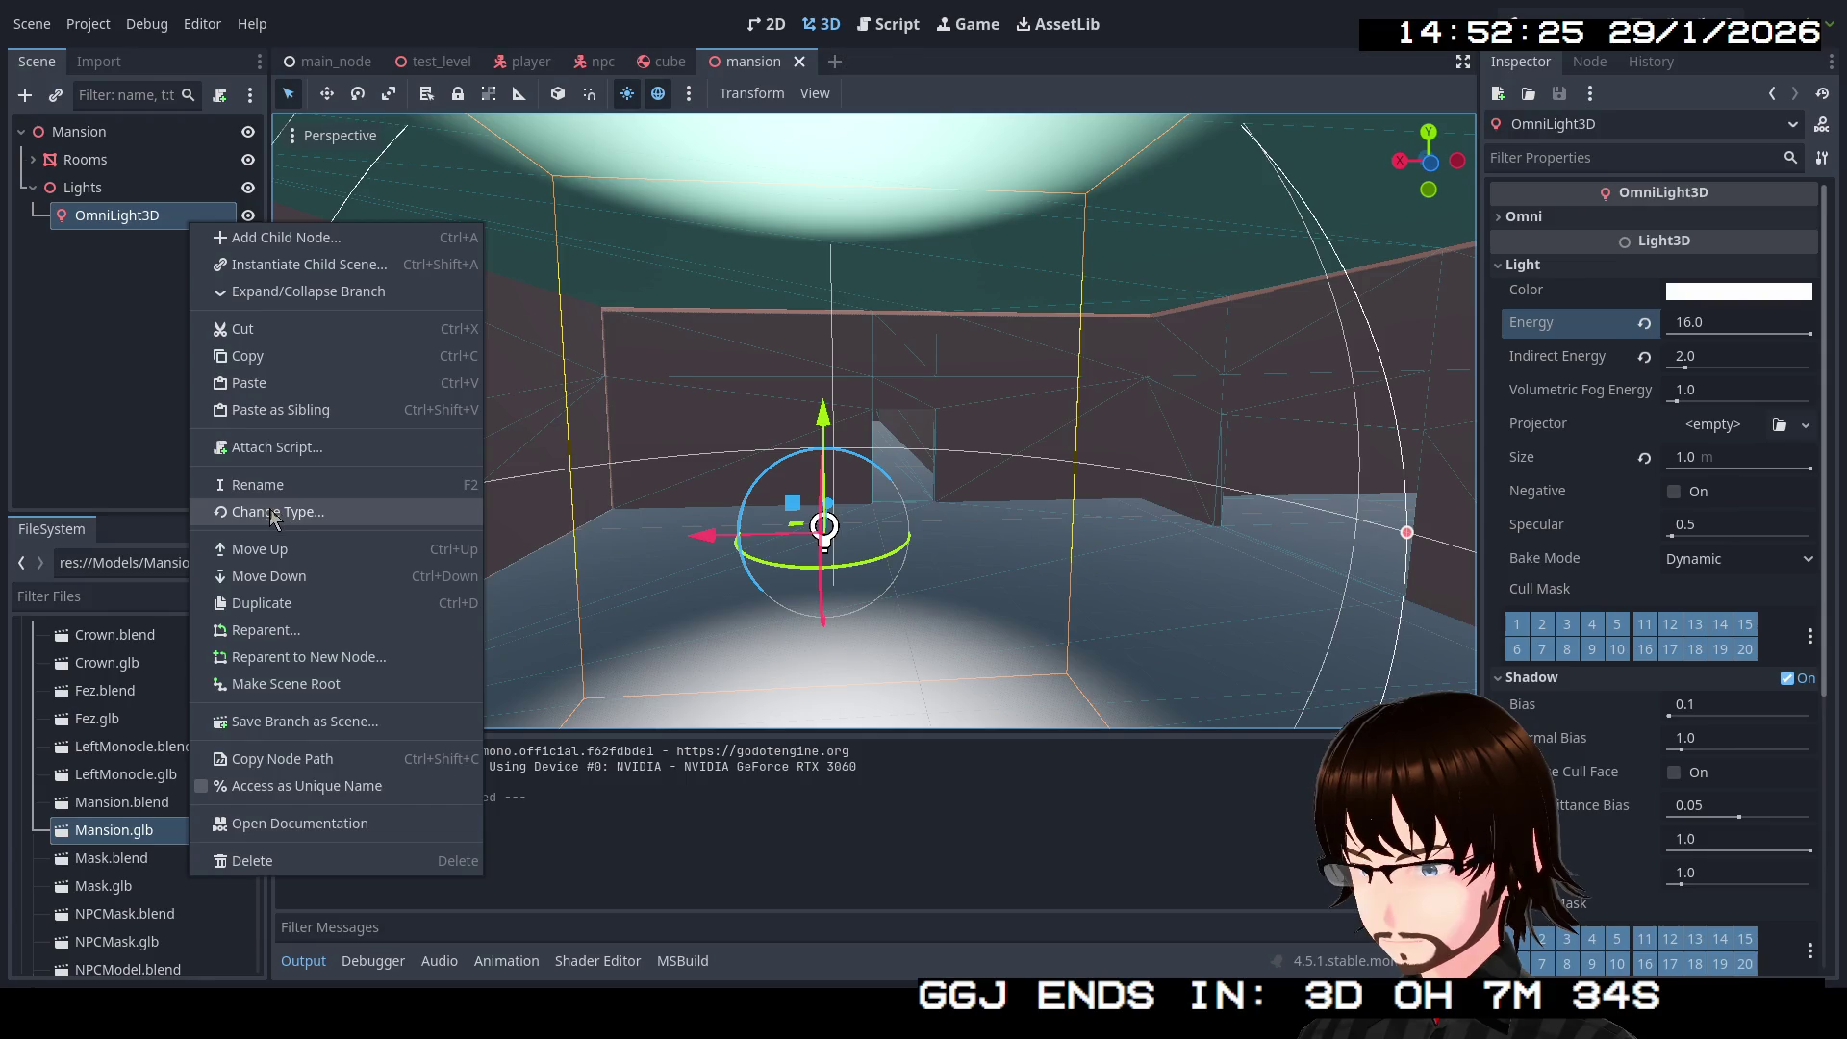
left_click(273, 515)
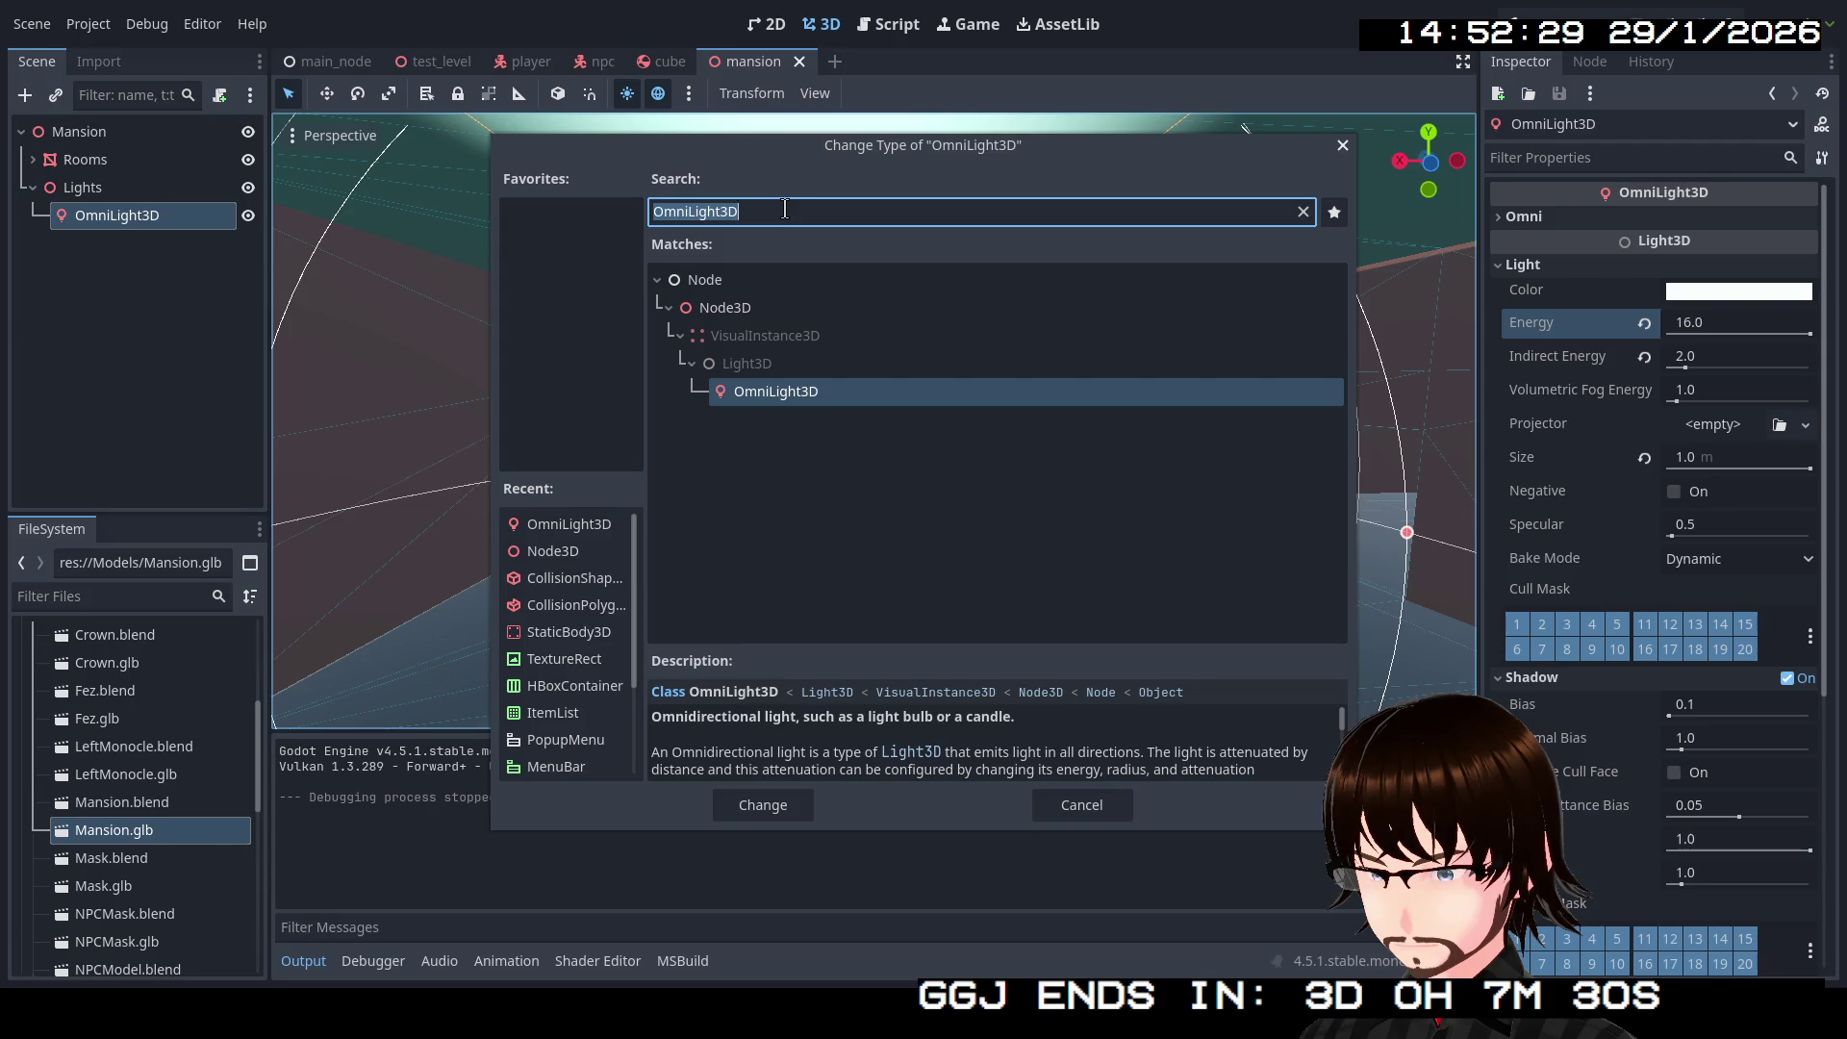
key("BackSpace")
key("BackSpace")
key("BackSpace")
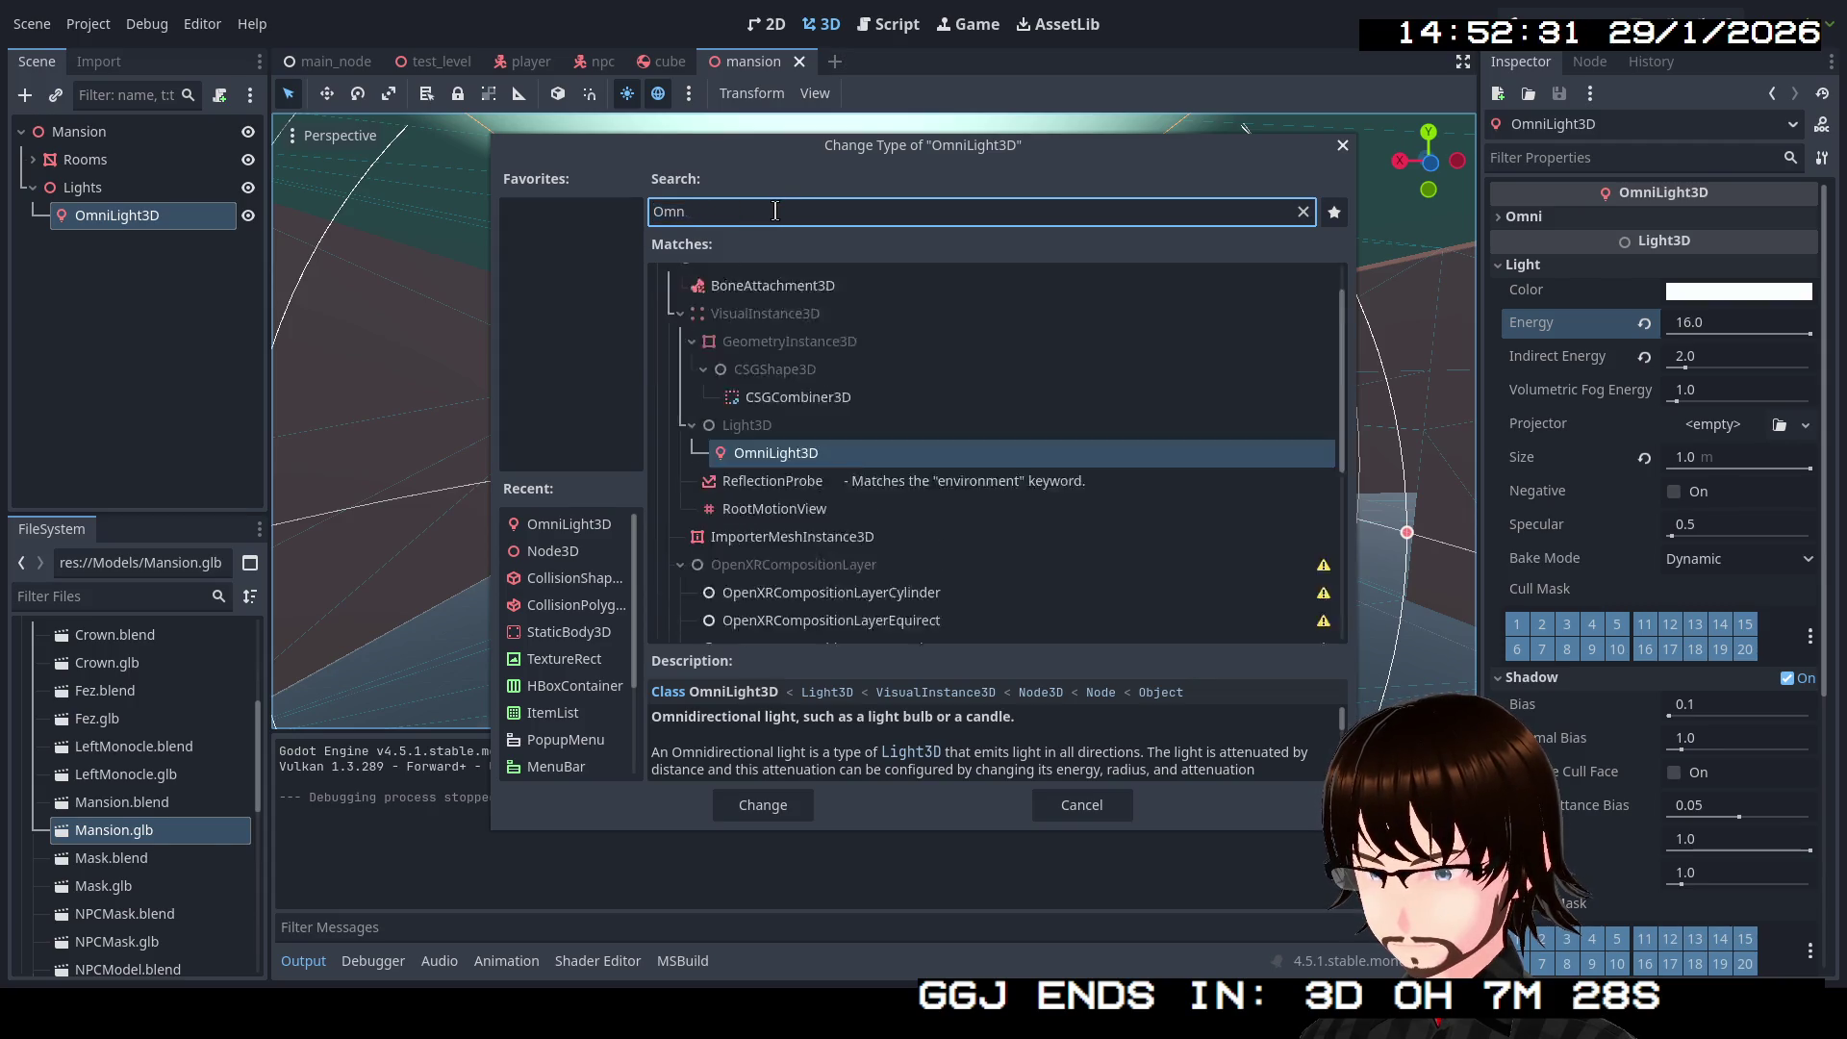
type("light")
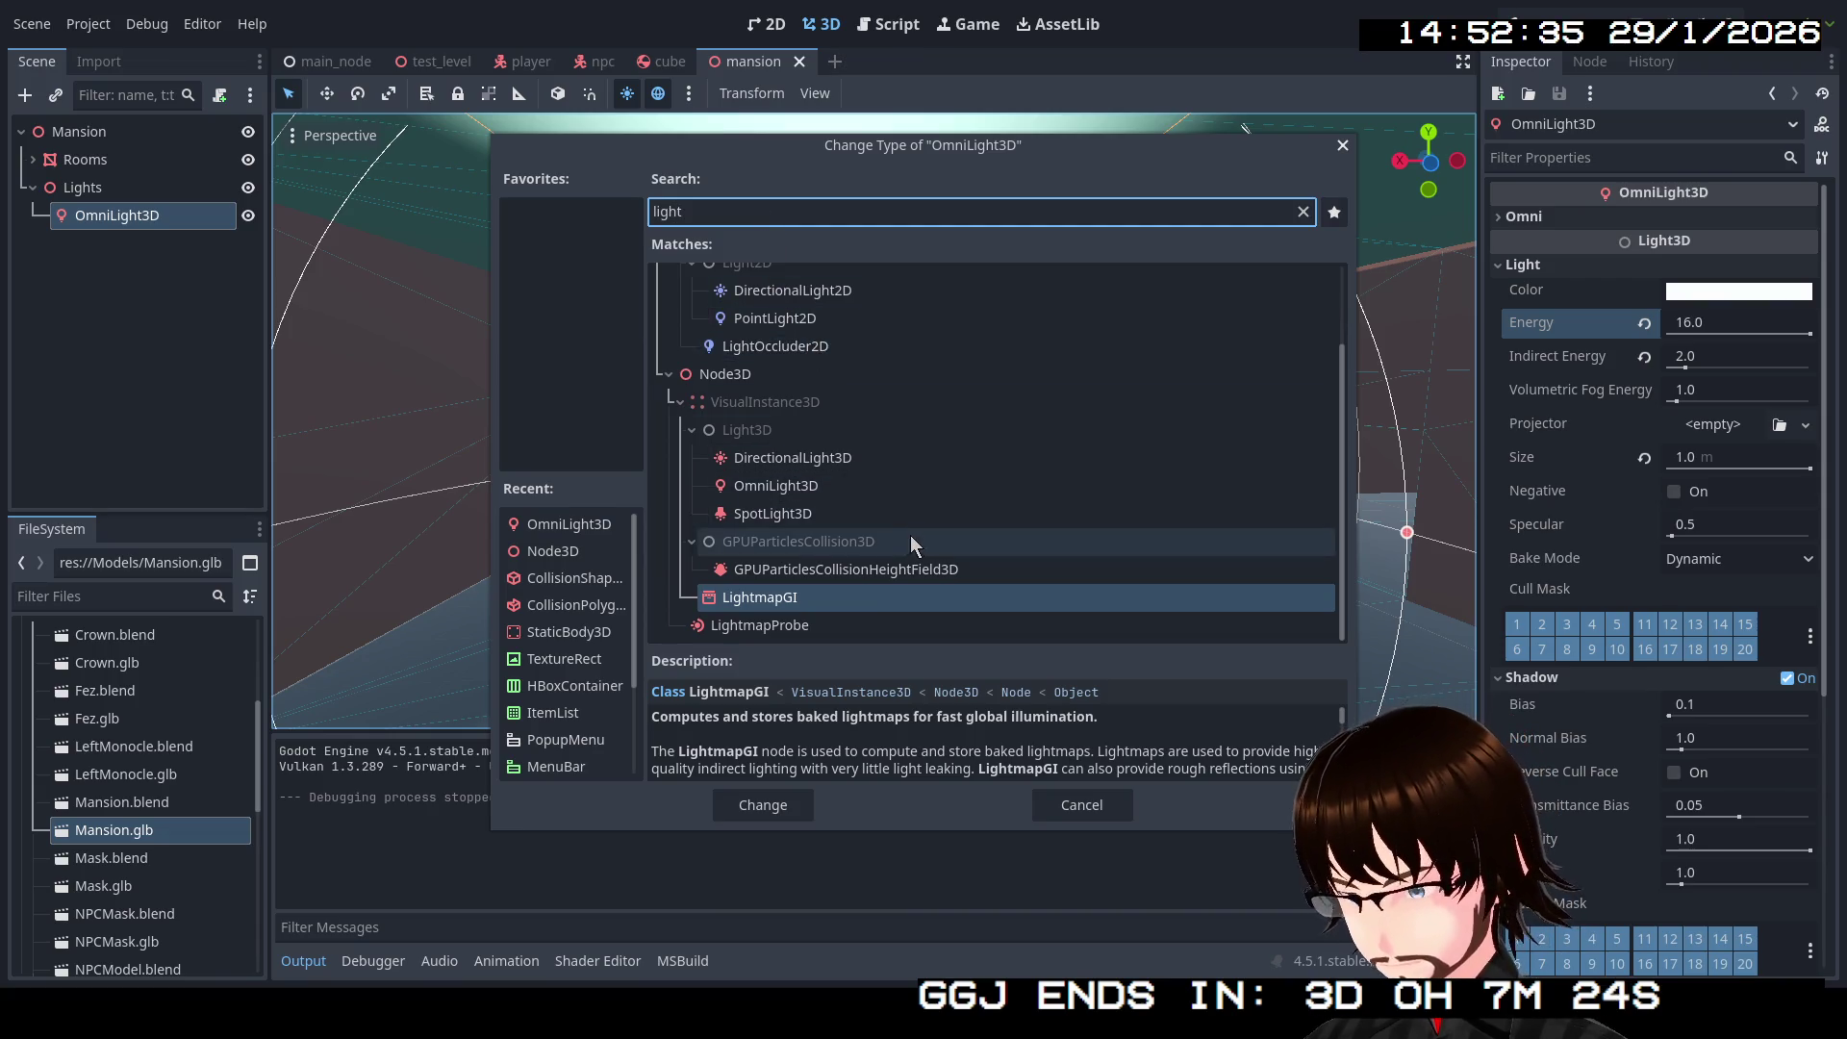
left_click(805, 466)
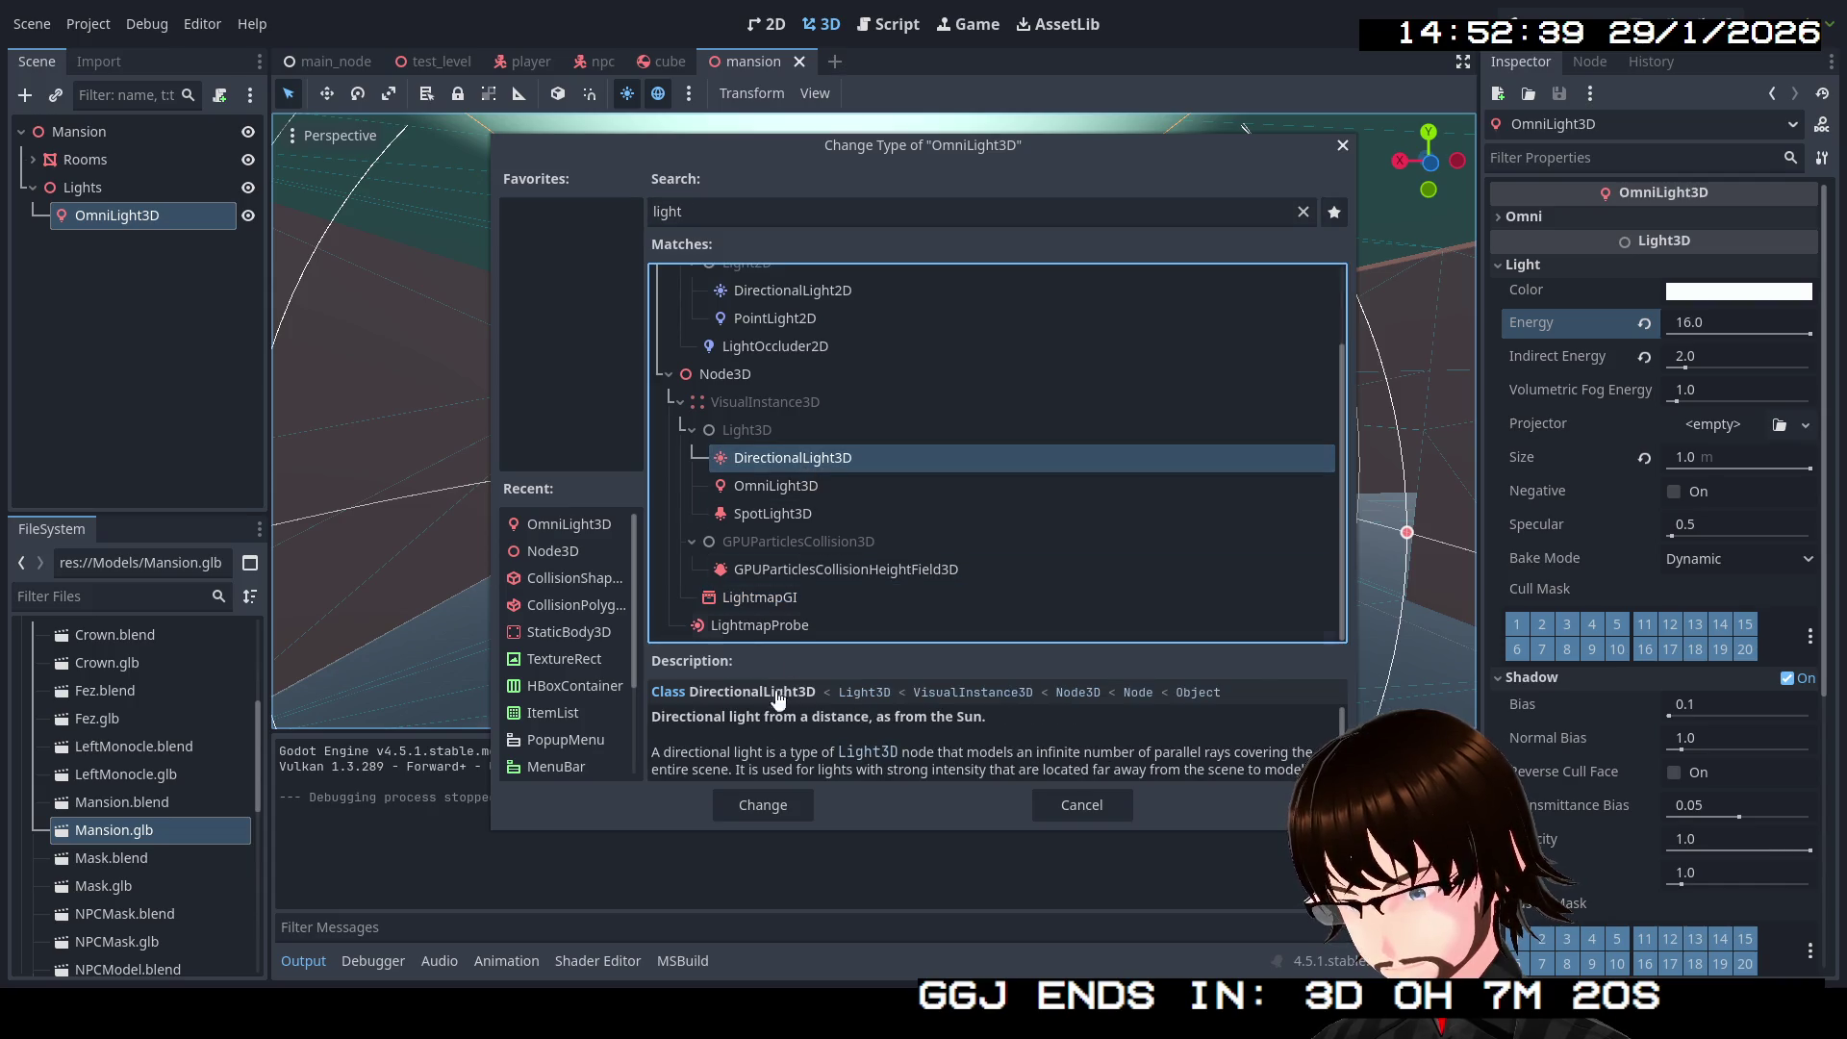
left_click(766, 808)
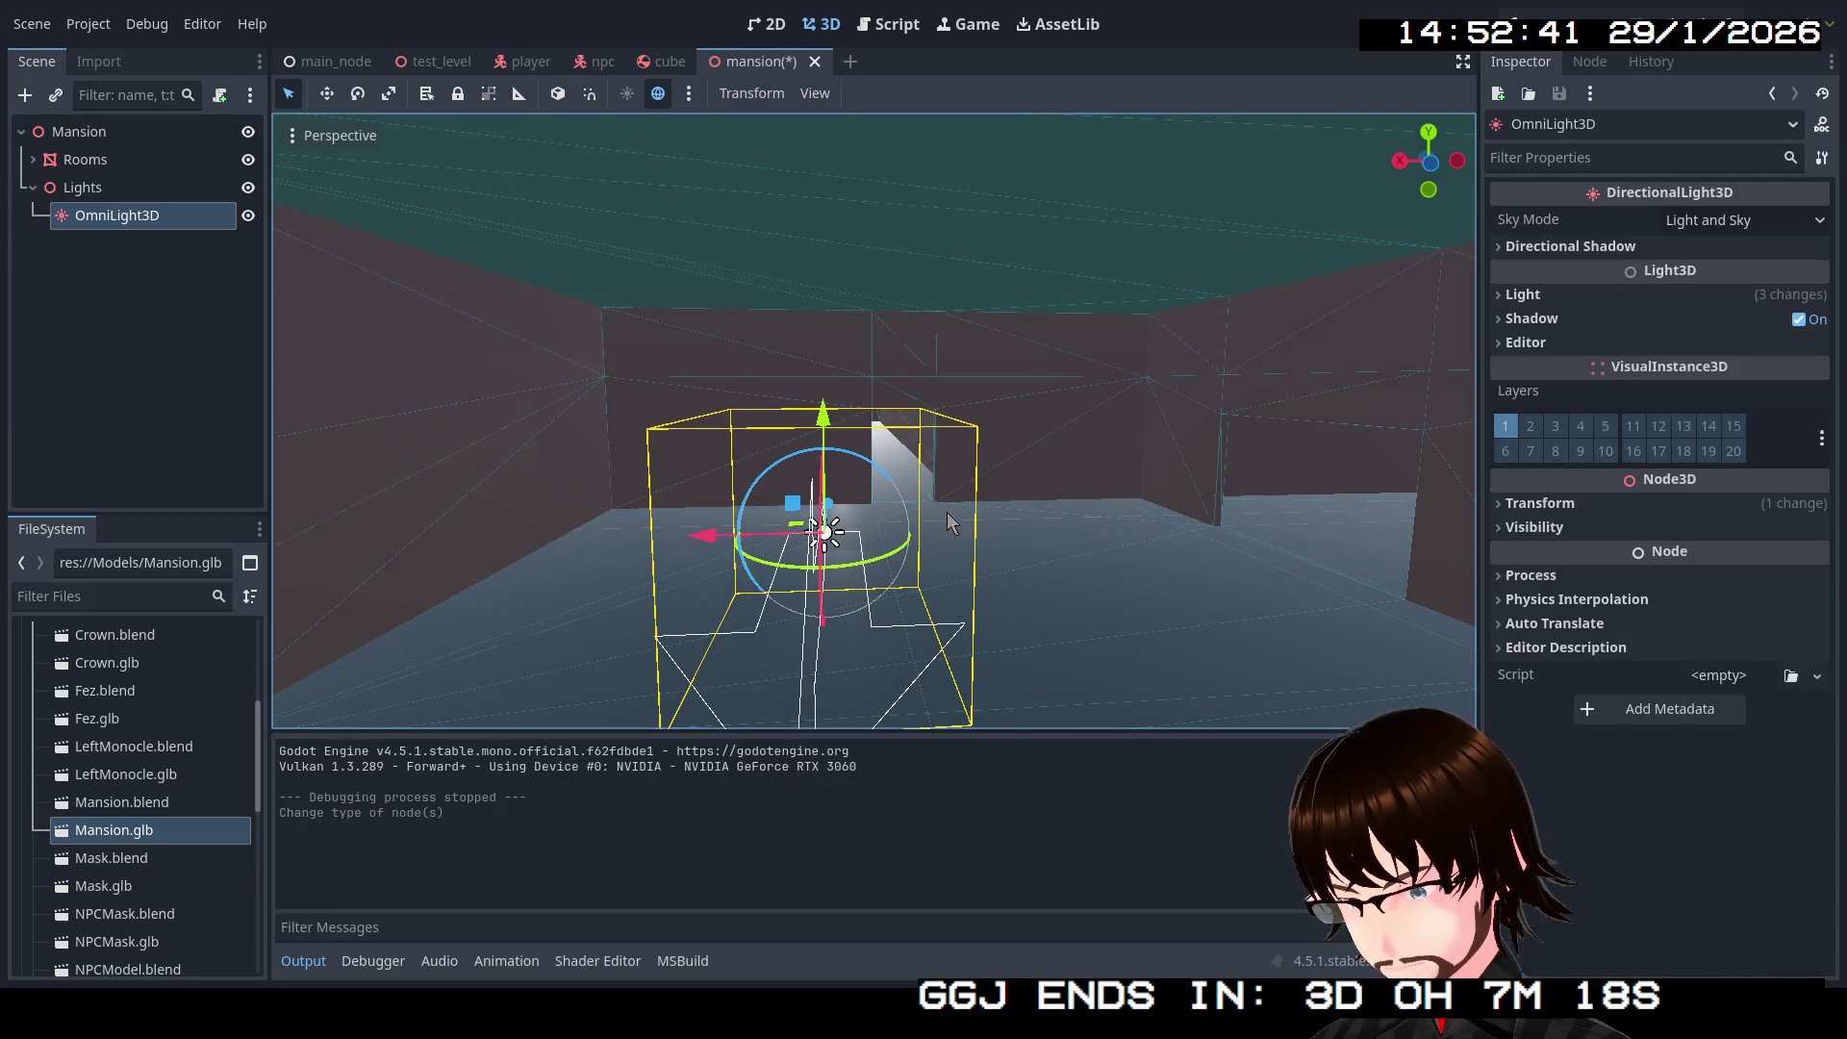
Step: Set the directional light's Rotation X to -90 so it points straight down
key("w")
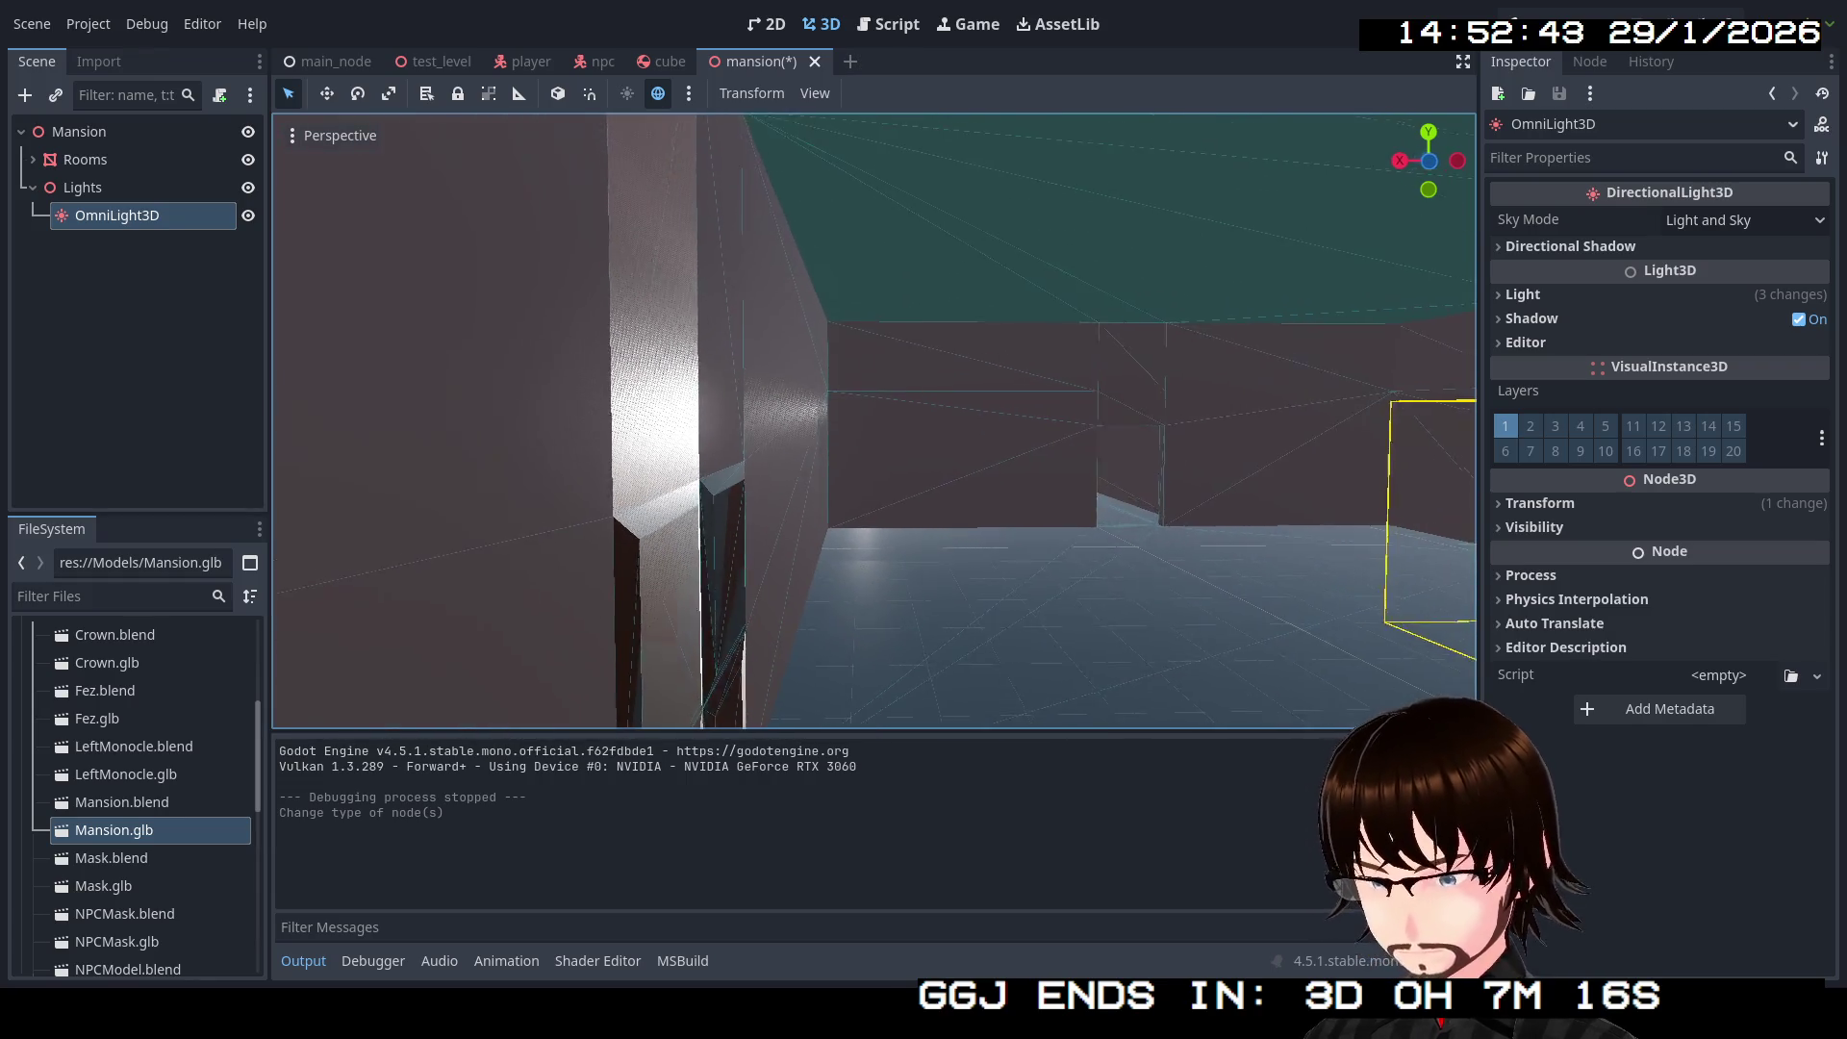
key("d")
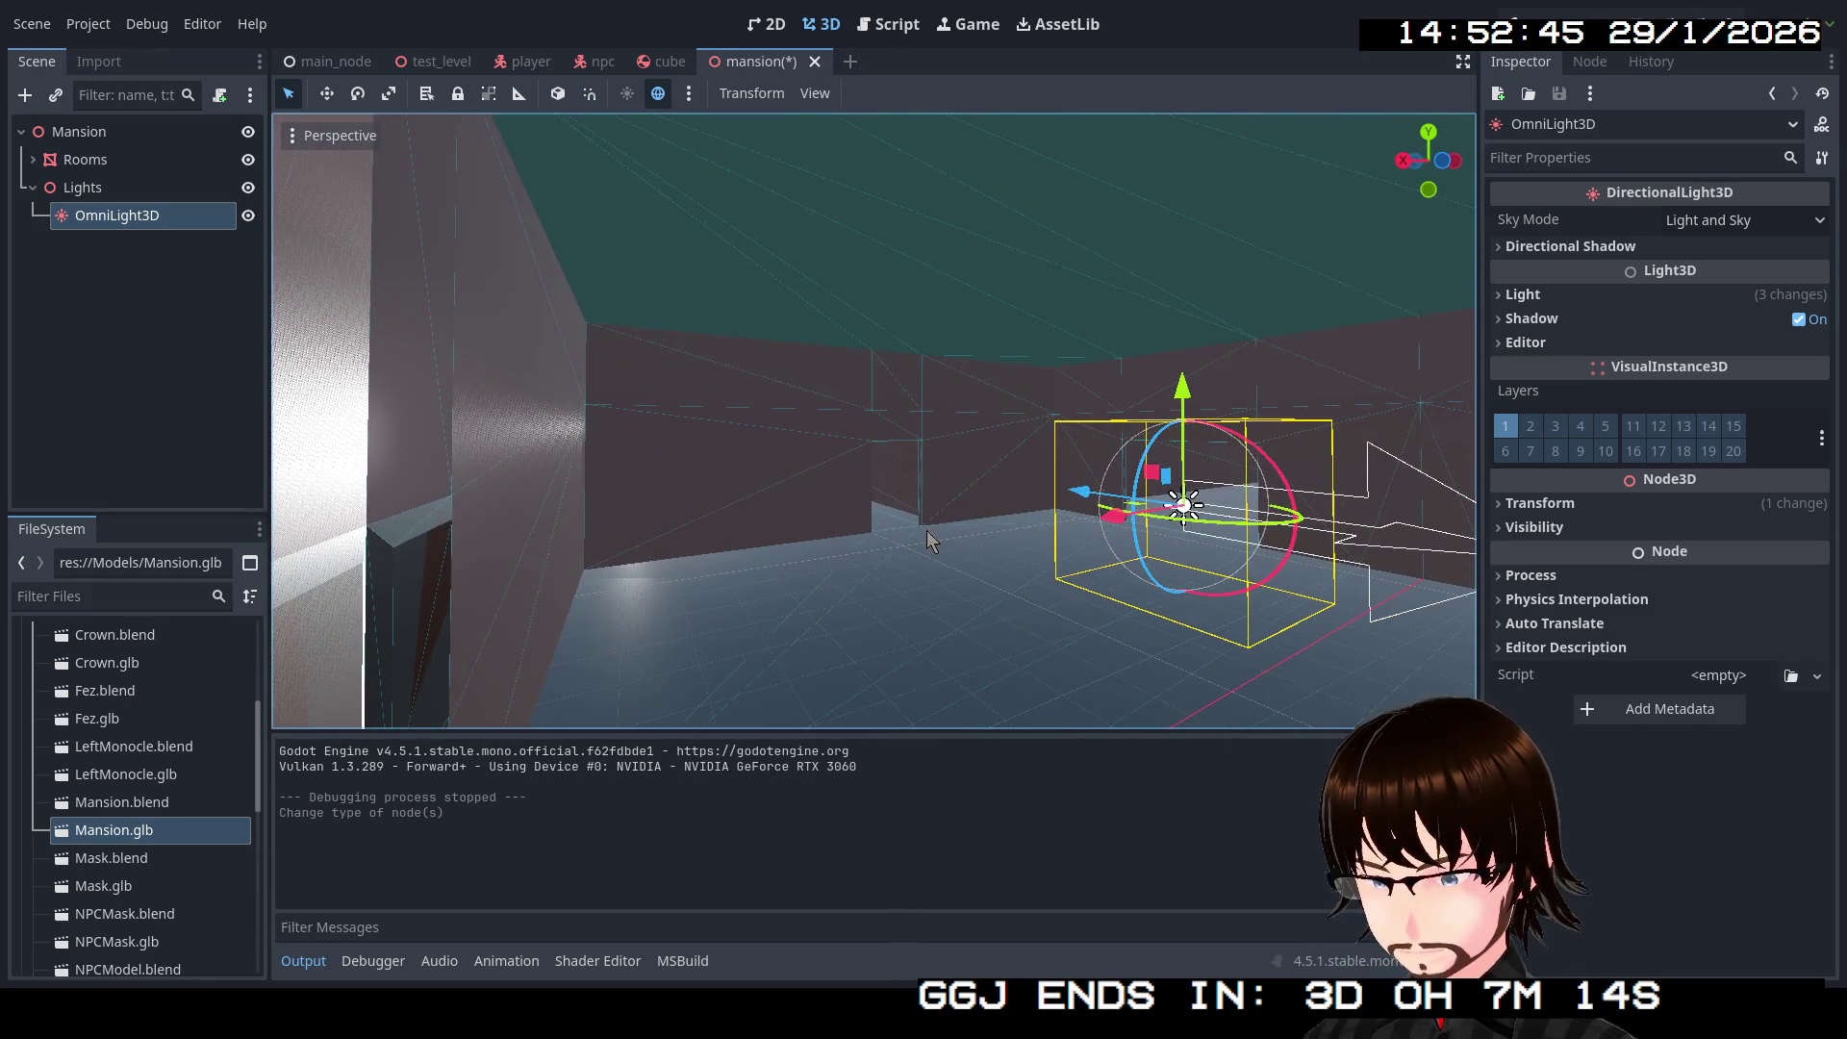
key("d")
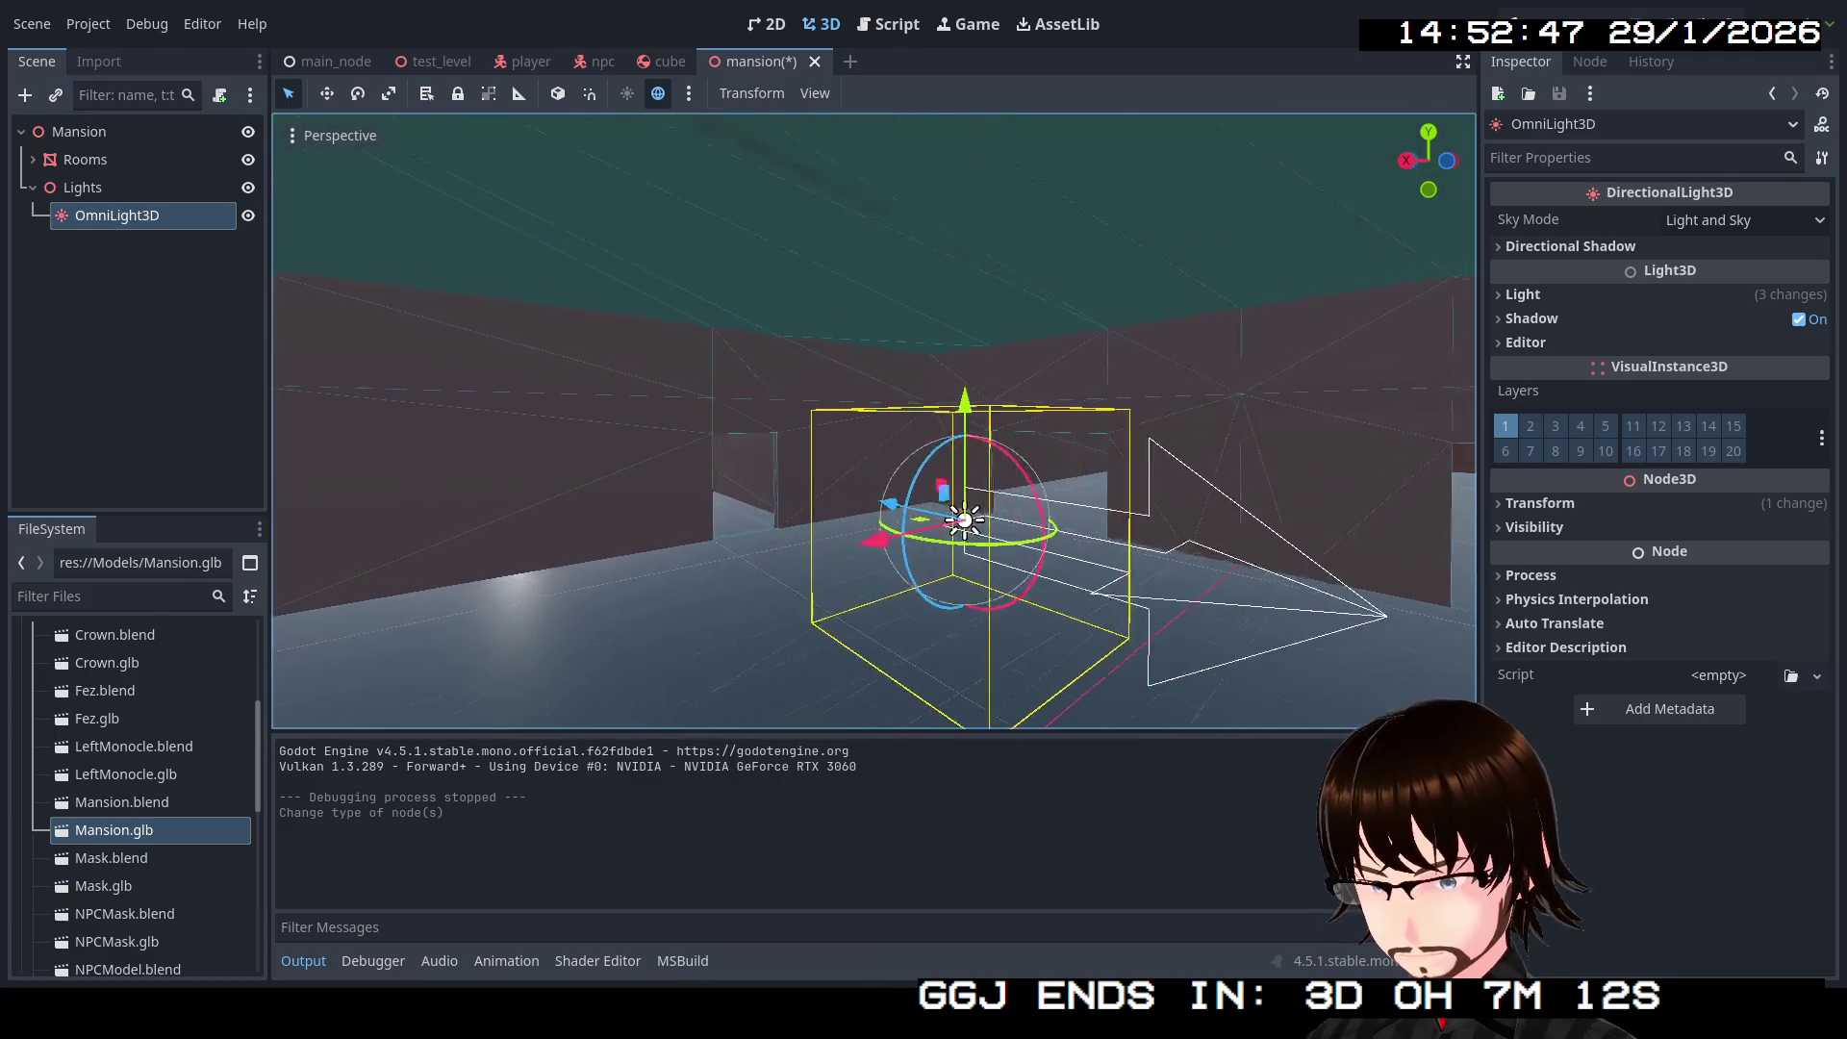
key("d")
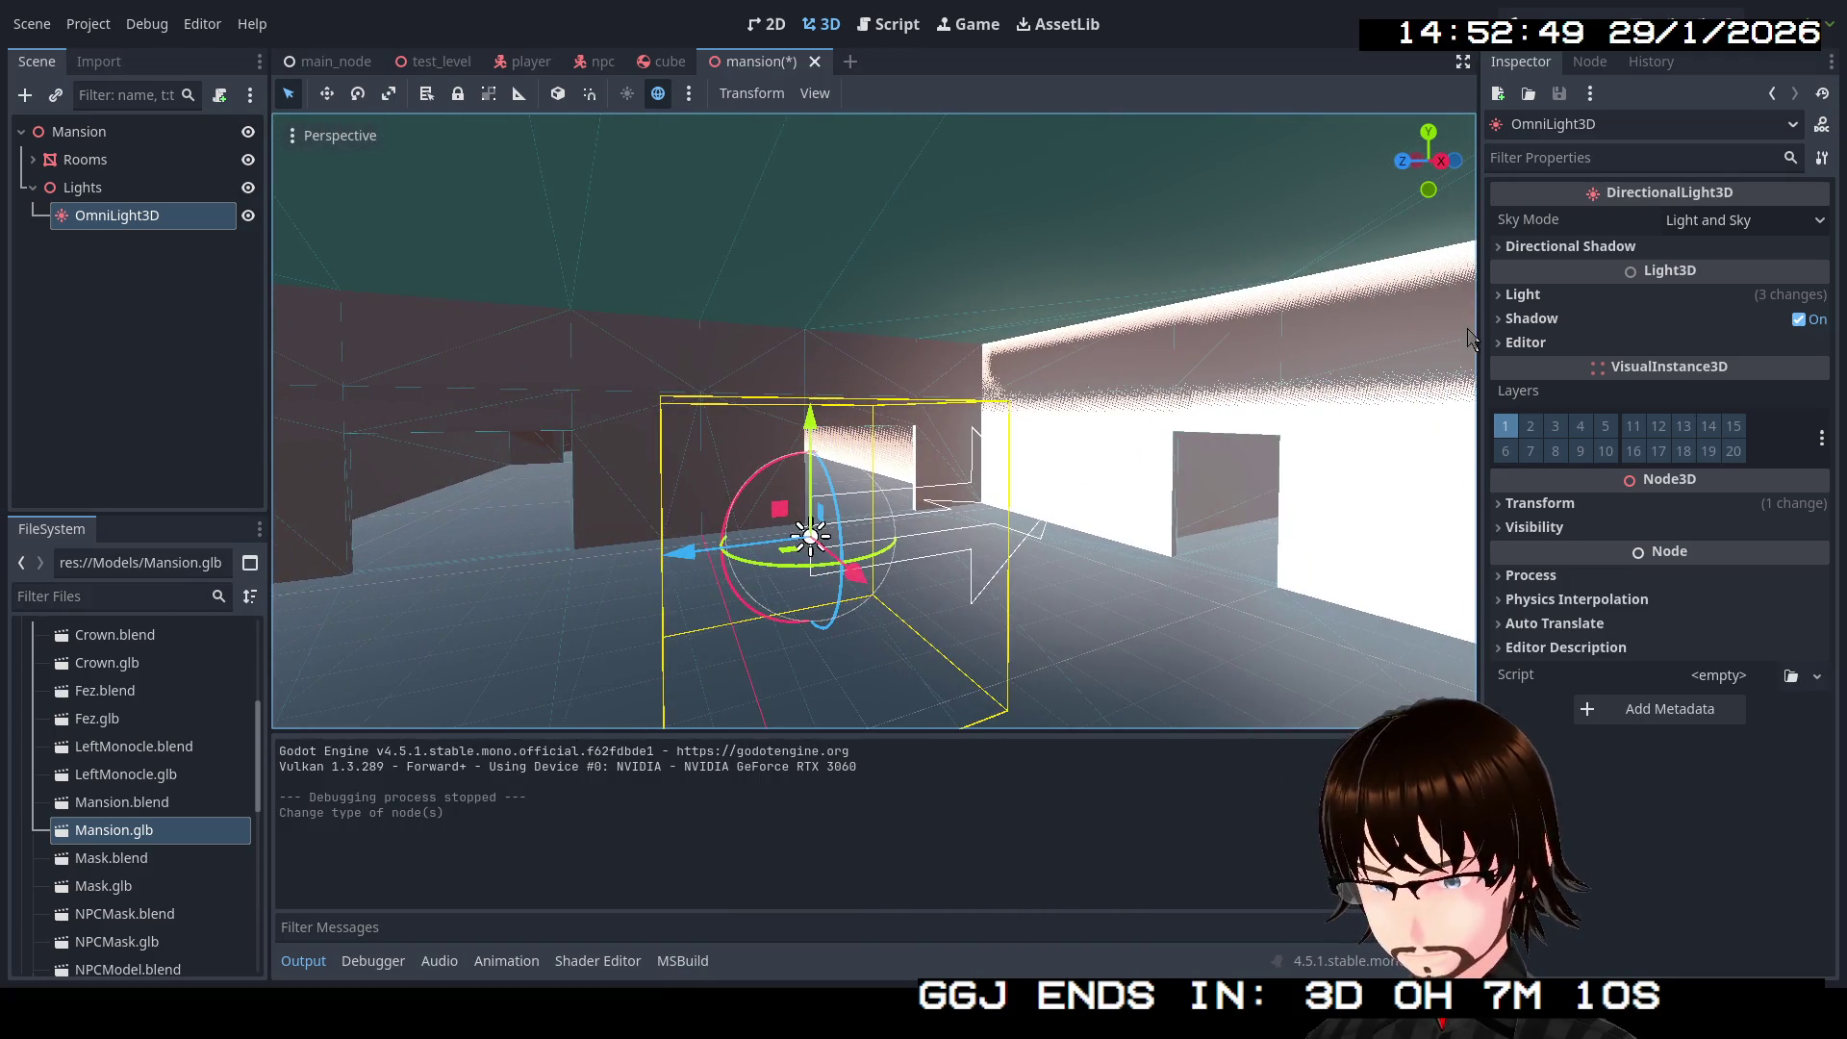
left_click(1558, 293)
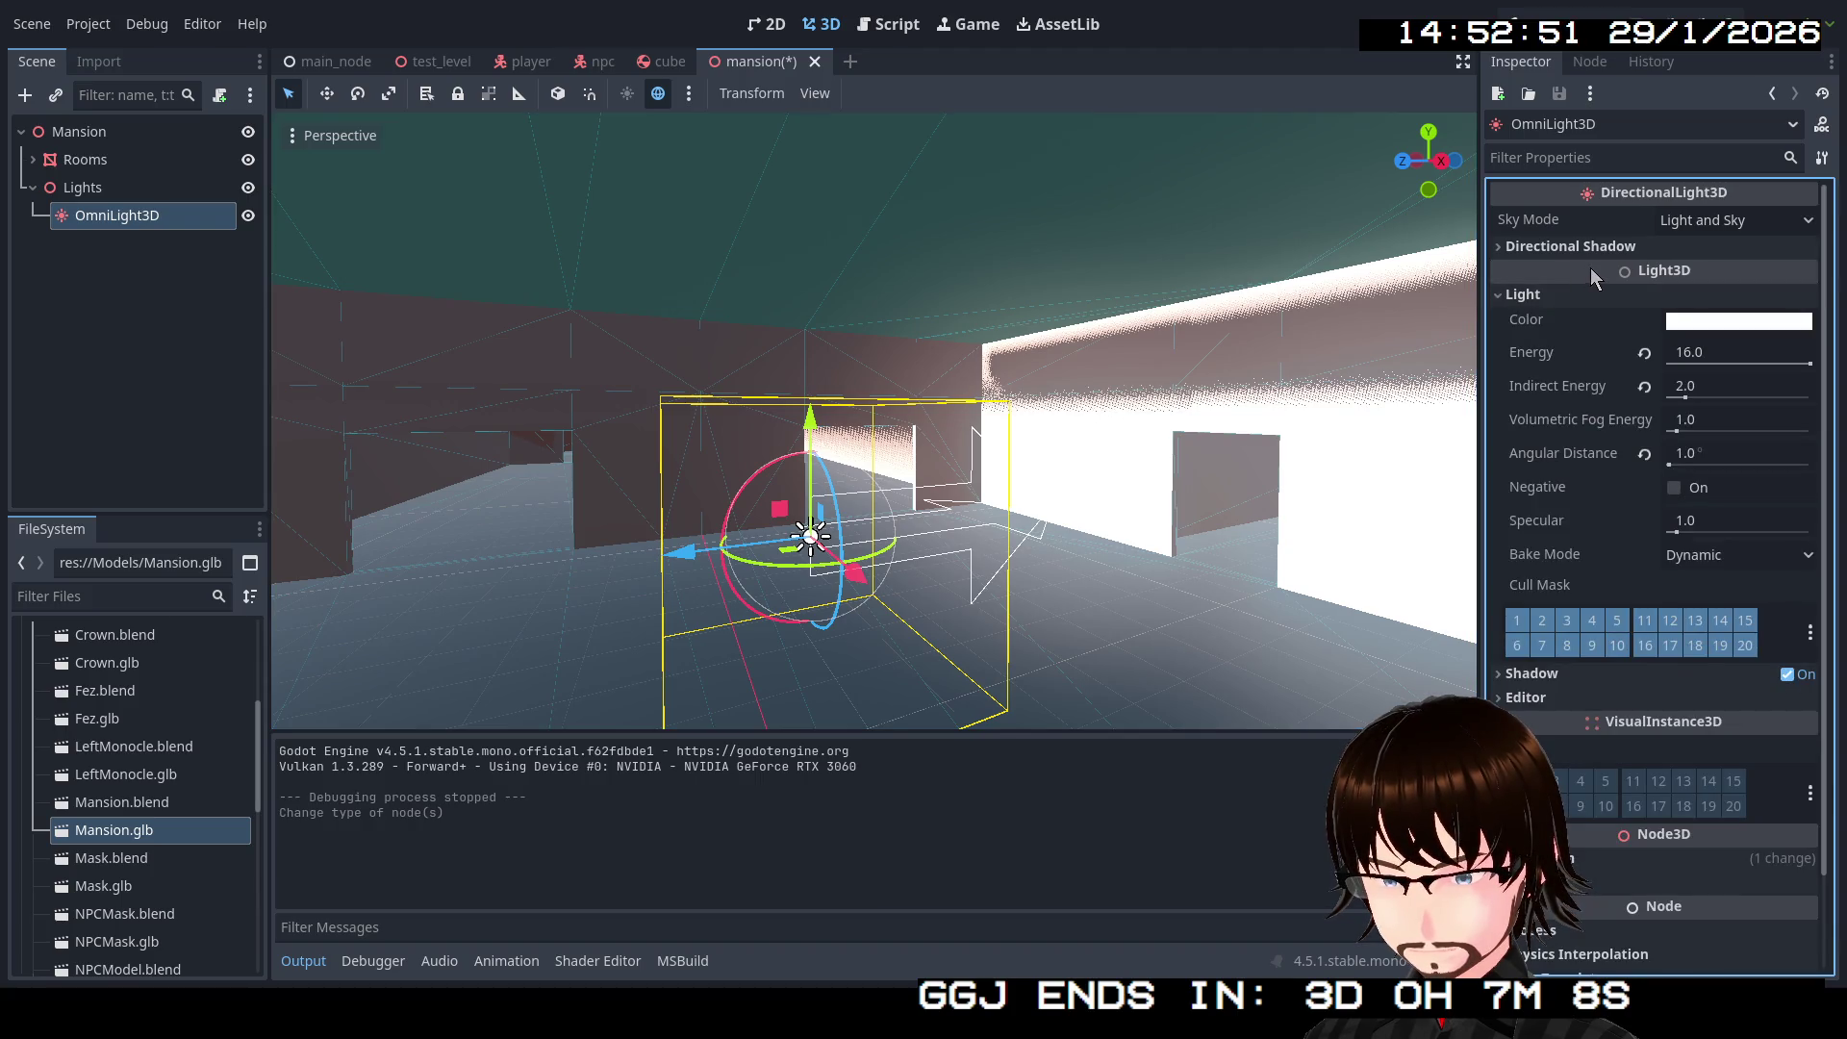
scroll(1625, 724, "down", 2)
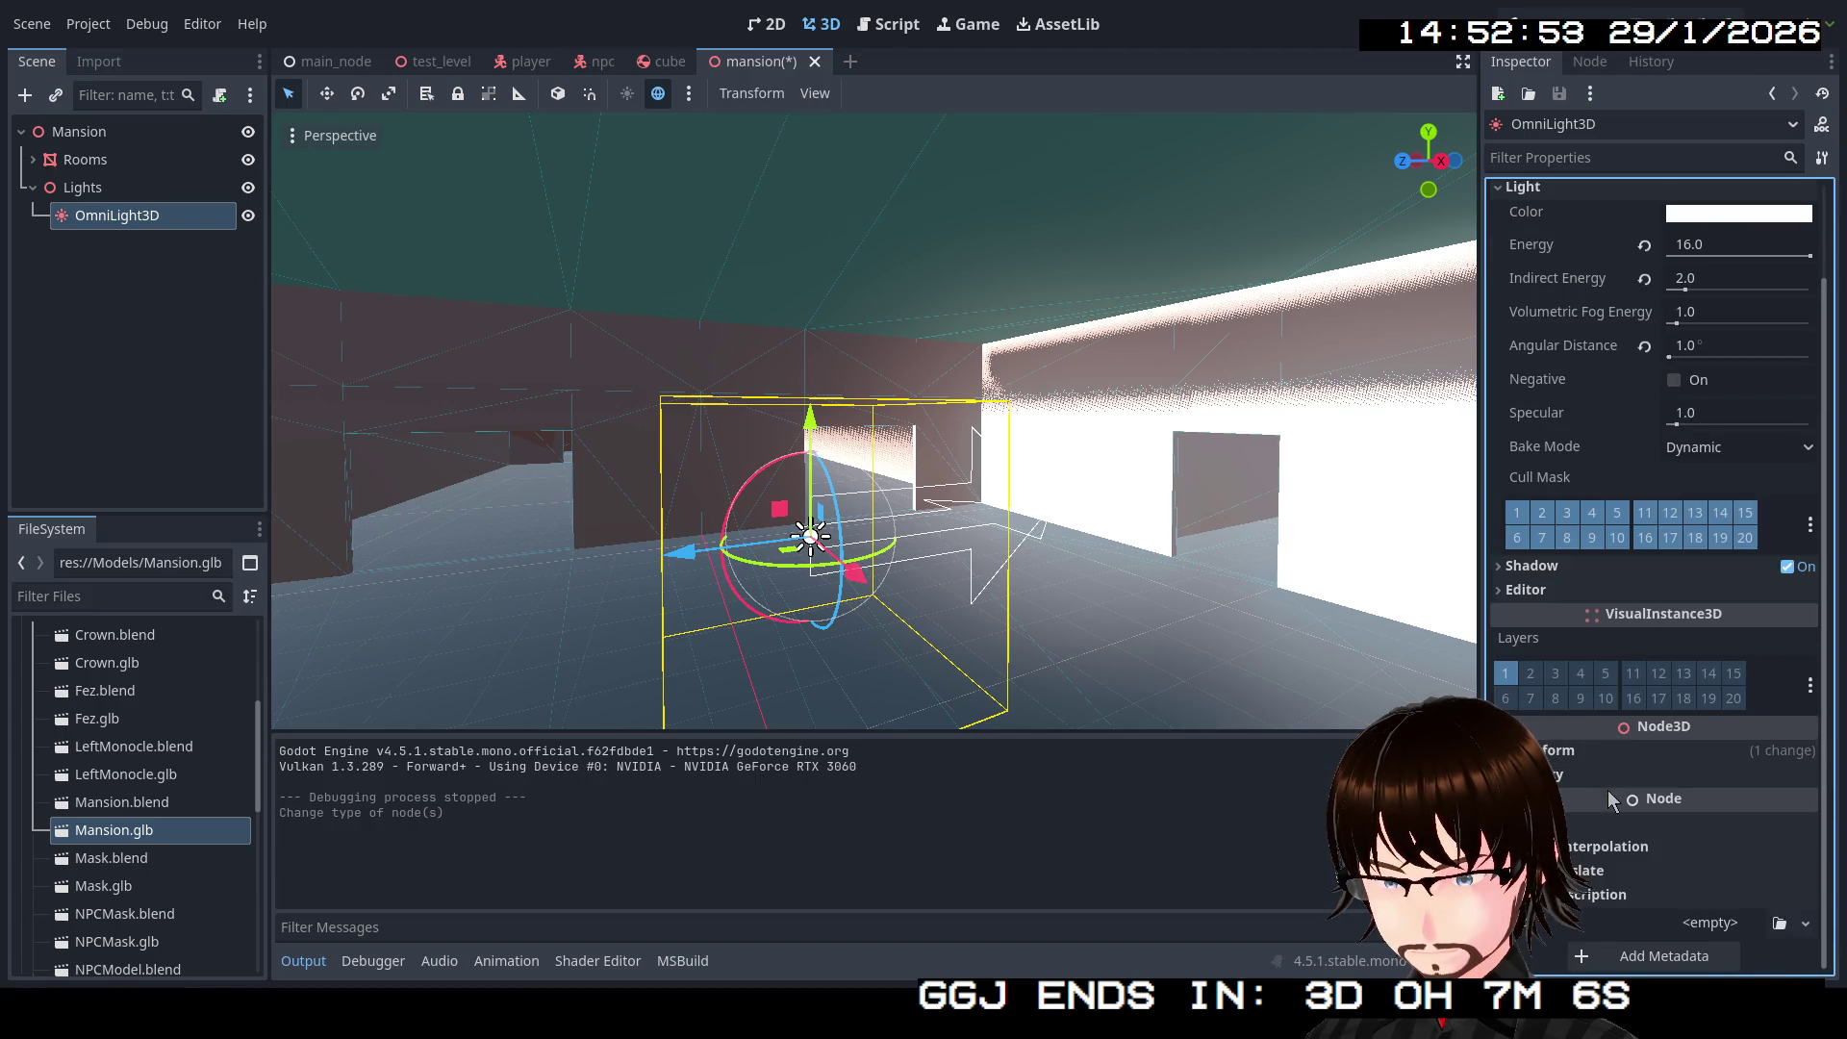
left_click(1574, 755)
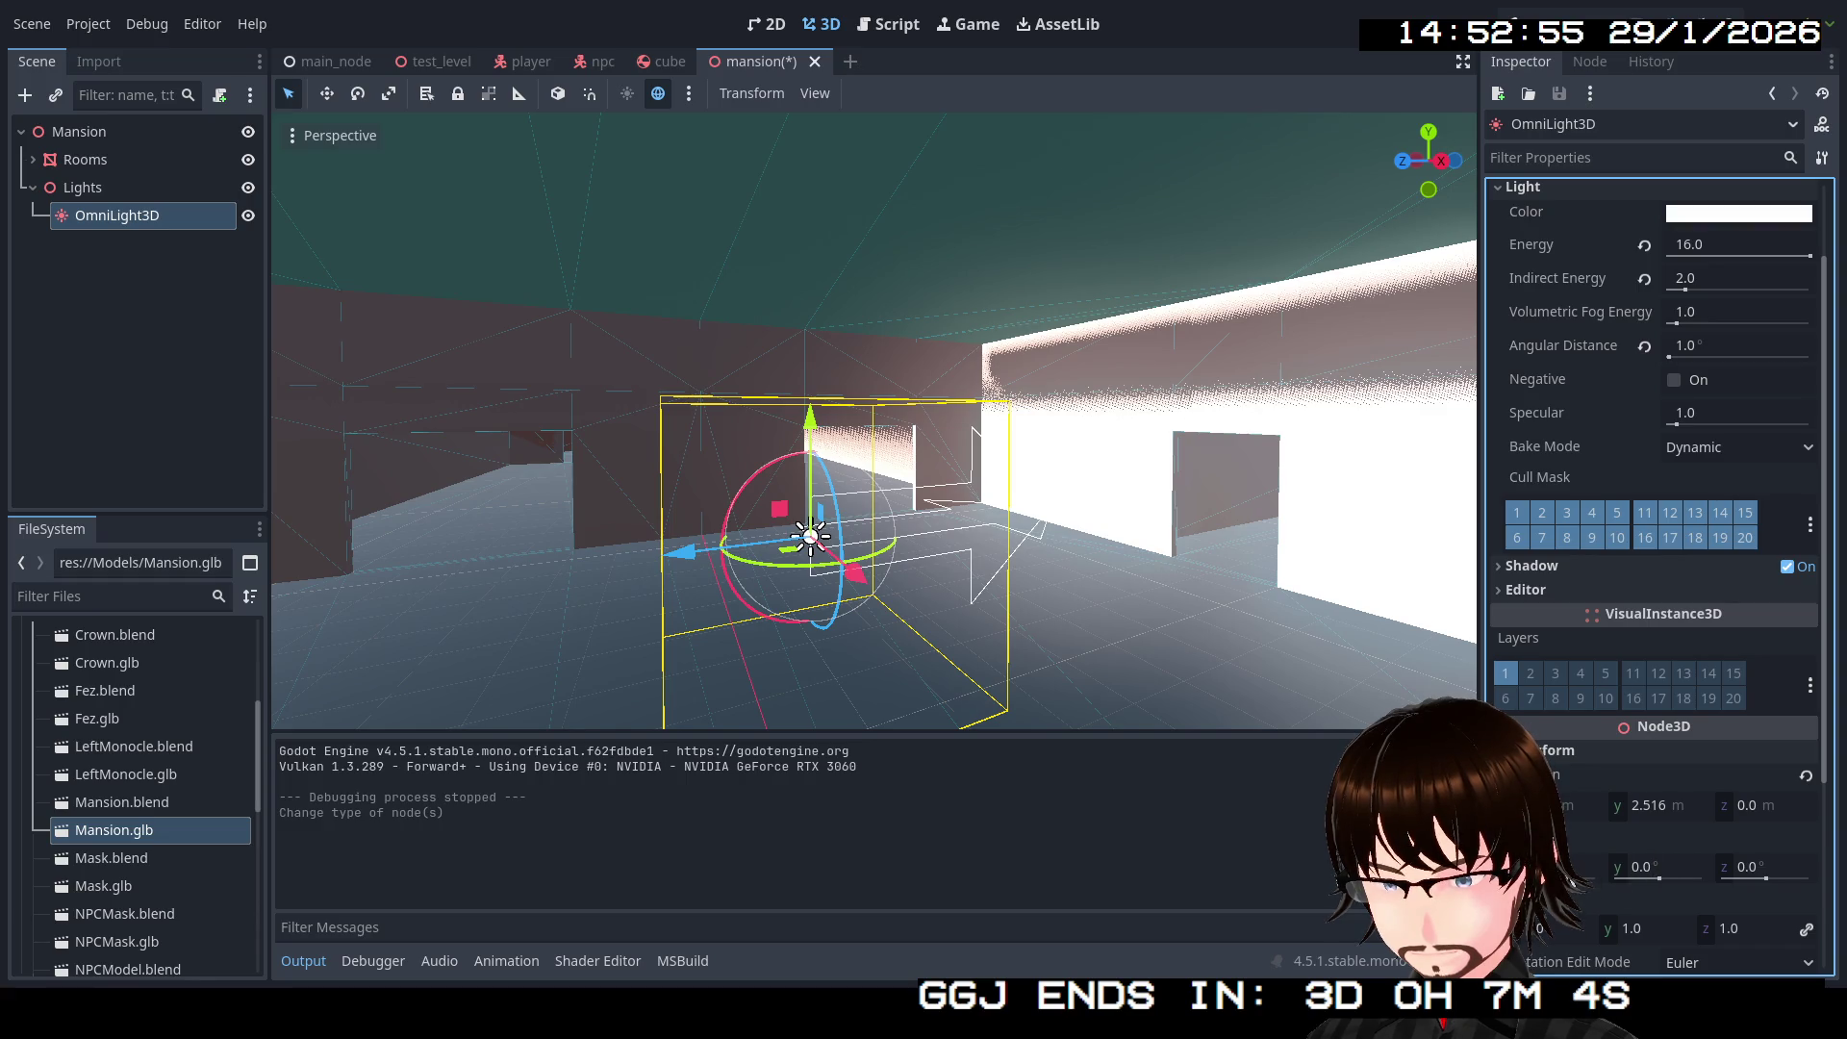
left_click(1577, 867)
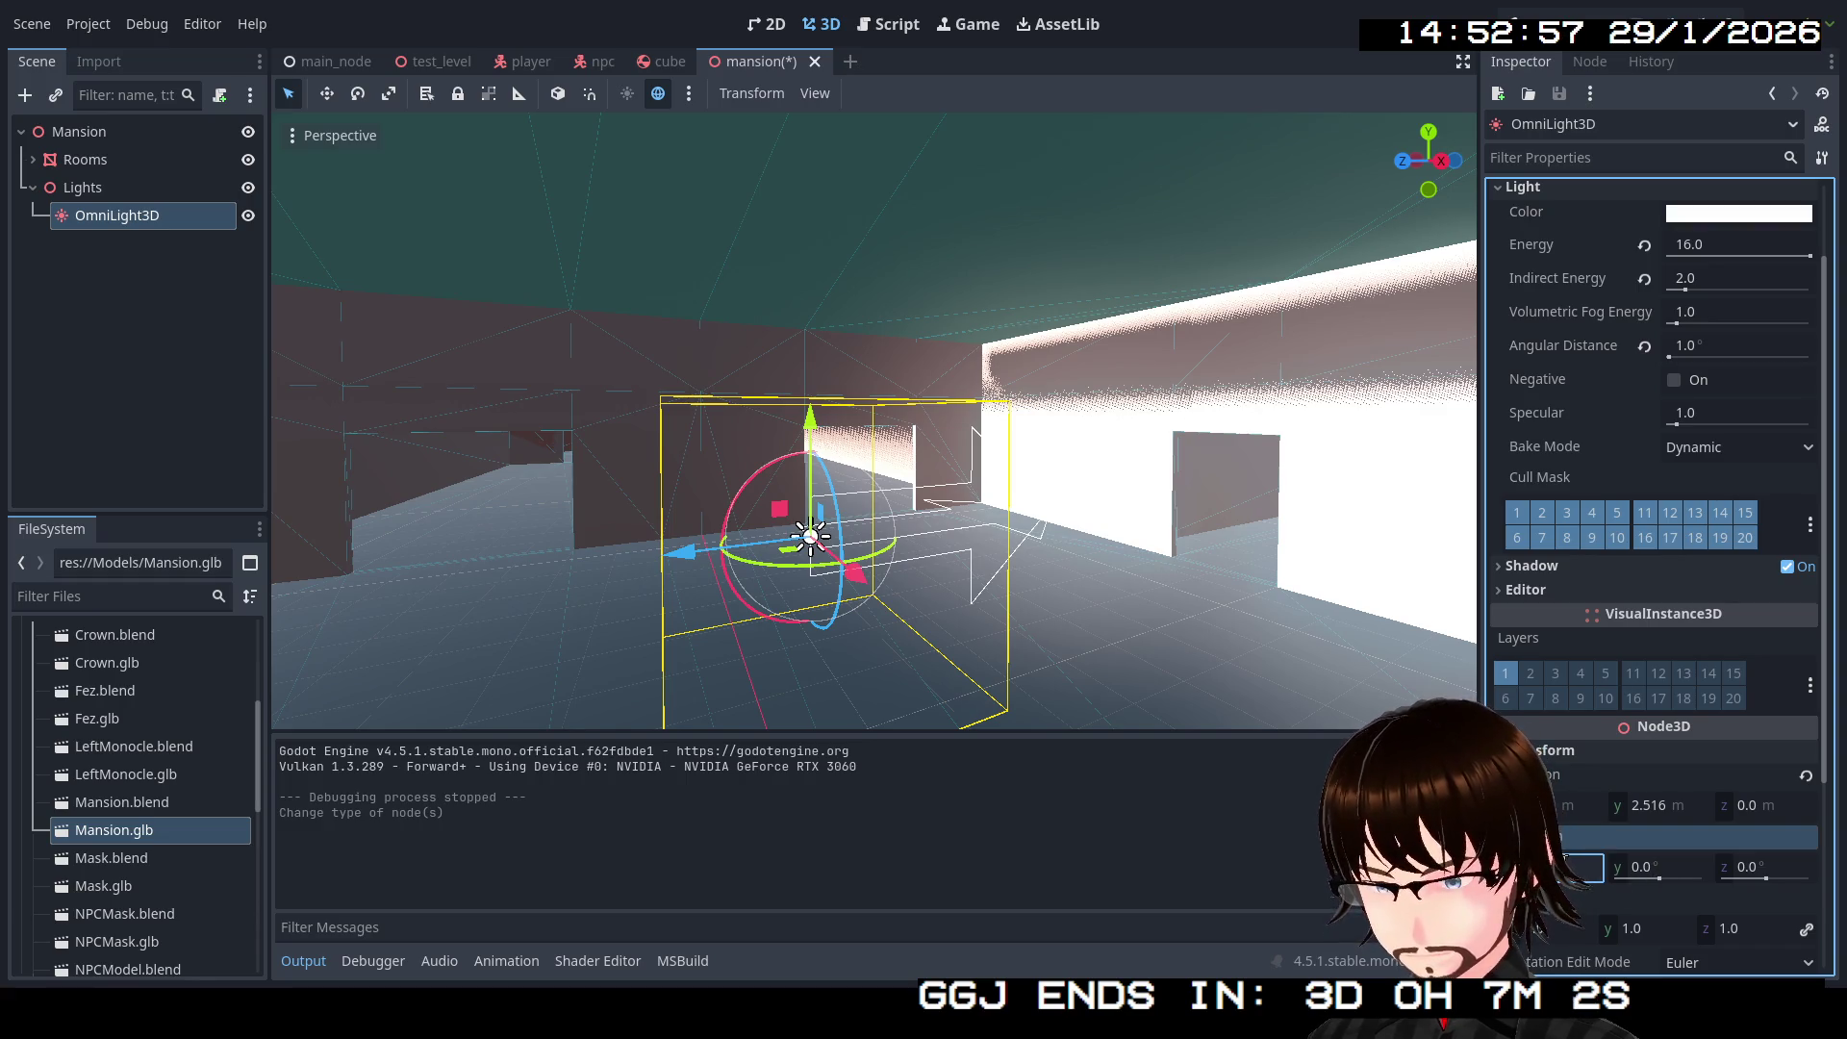
key("Return")
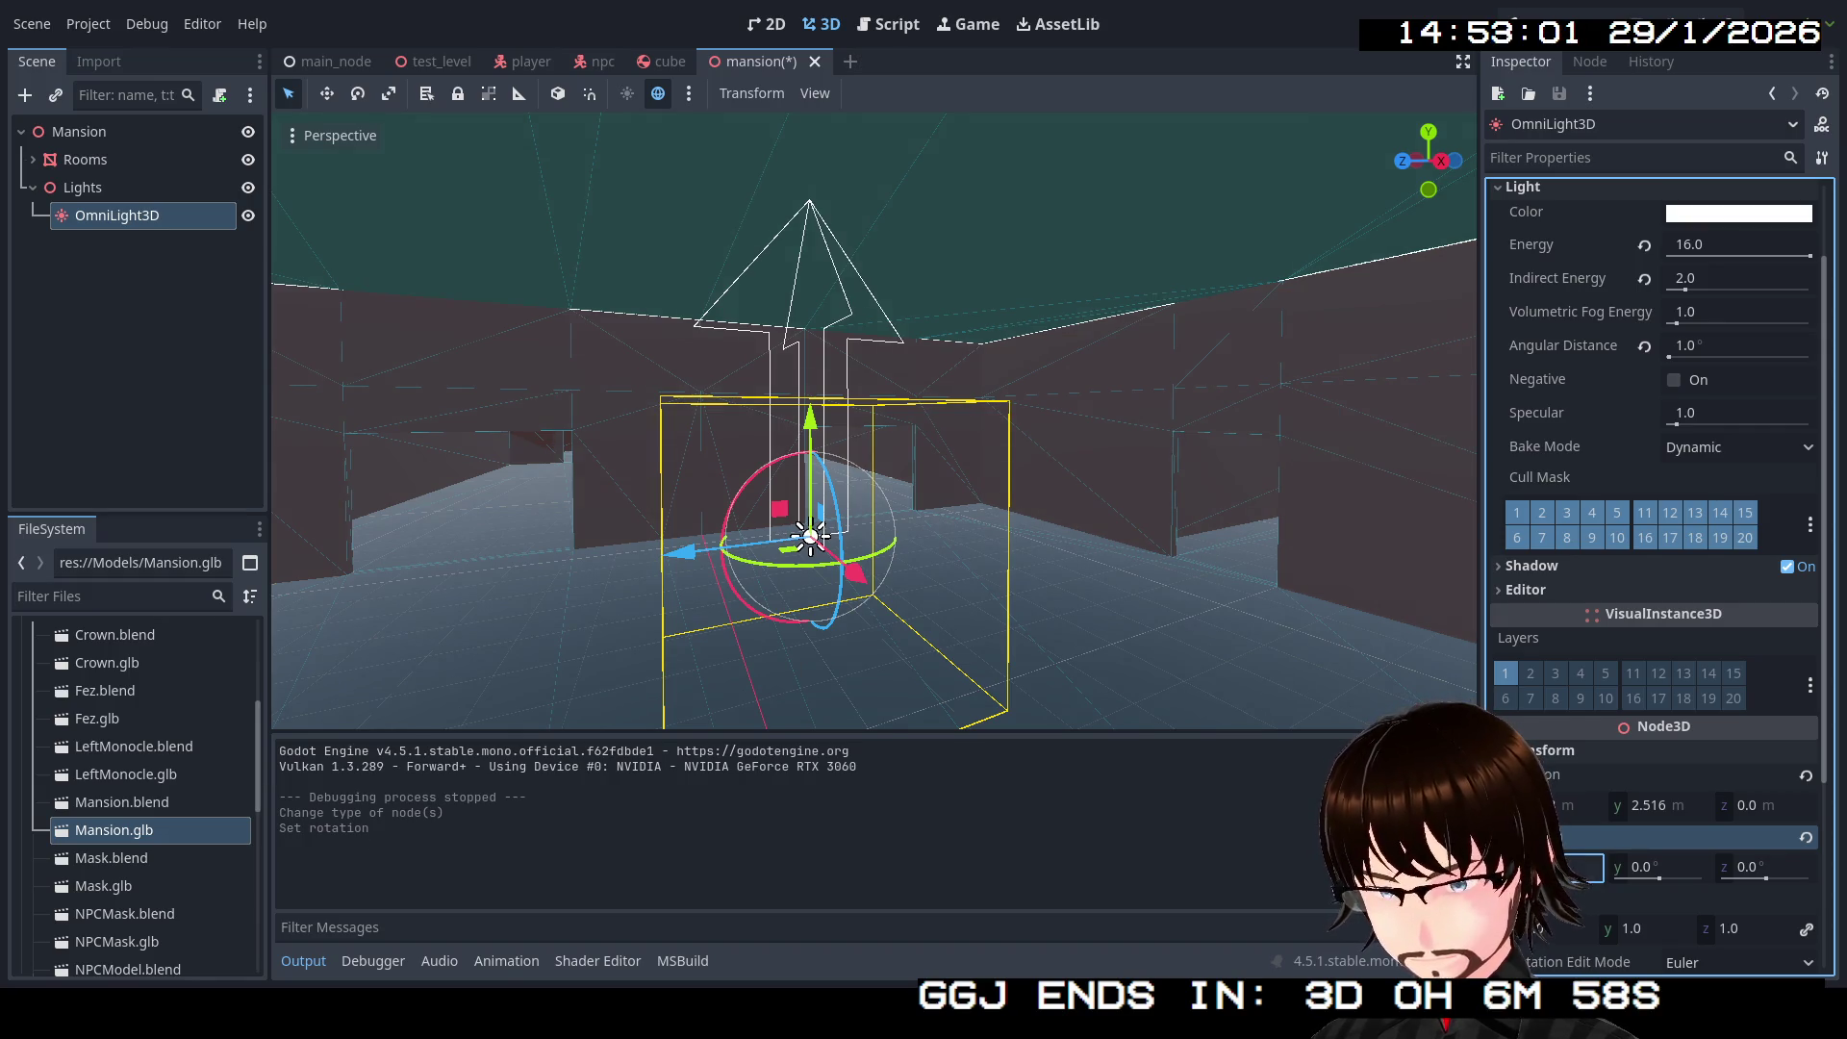
type("-90")
key("Return")
Step: Raise the light to Y 5.086 and survey the mansion from above
mouse_move(811, 424)
left_mouse_down()
mouse_move(799, 5)
mouse_move(804, 43)
left_mouse_up()
key("f")
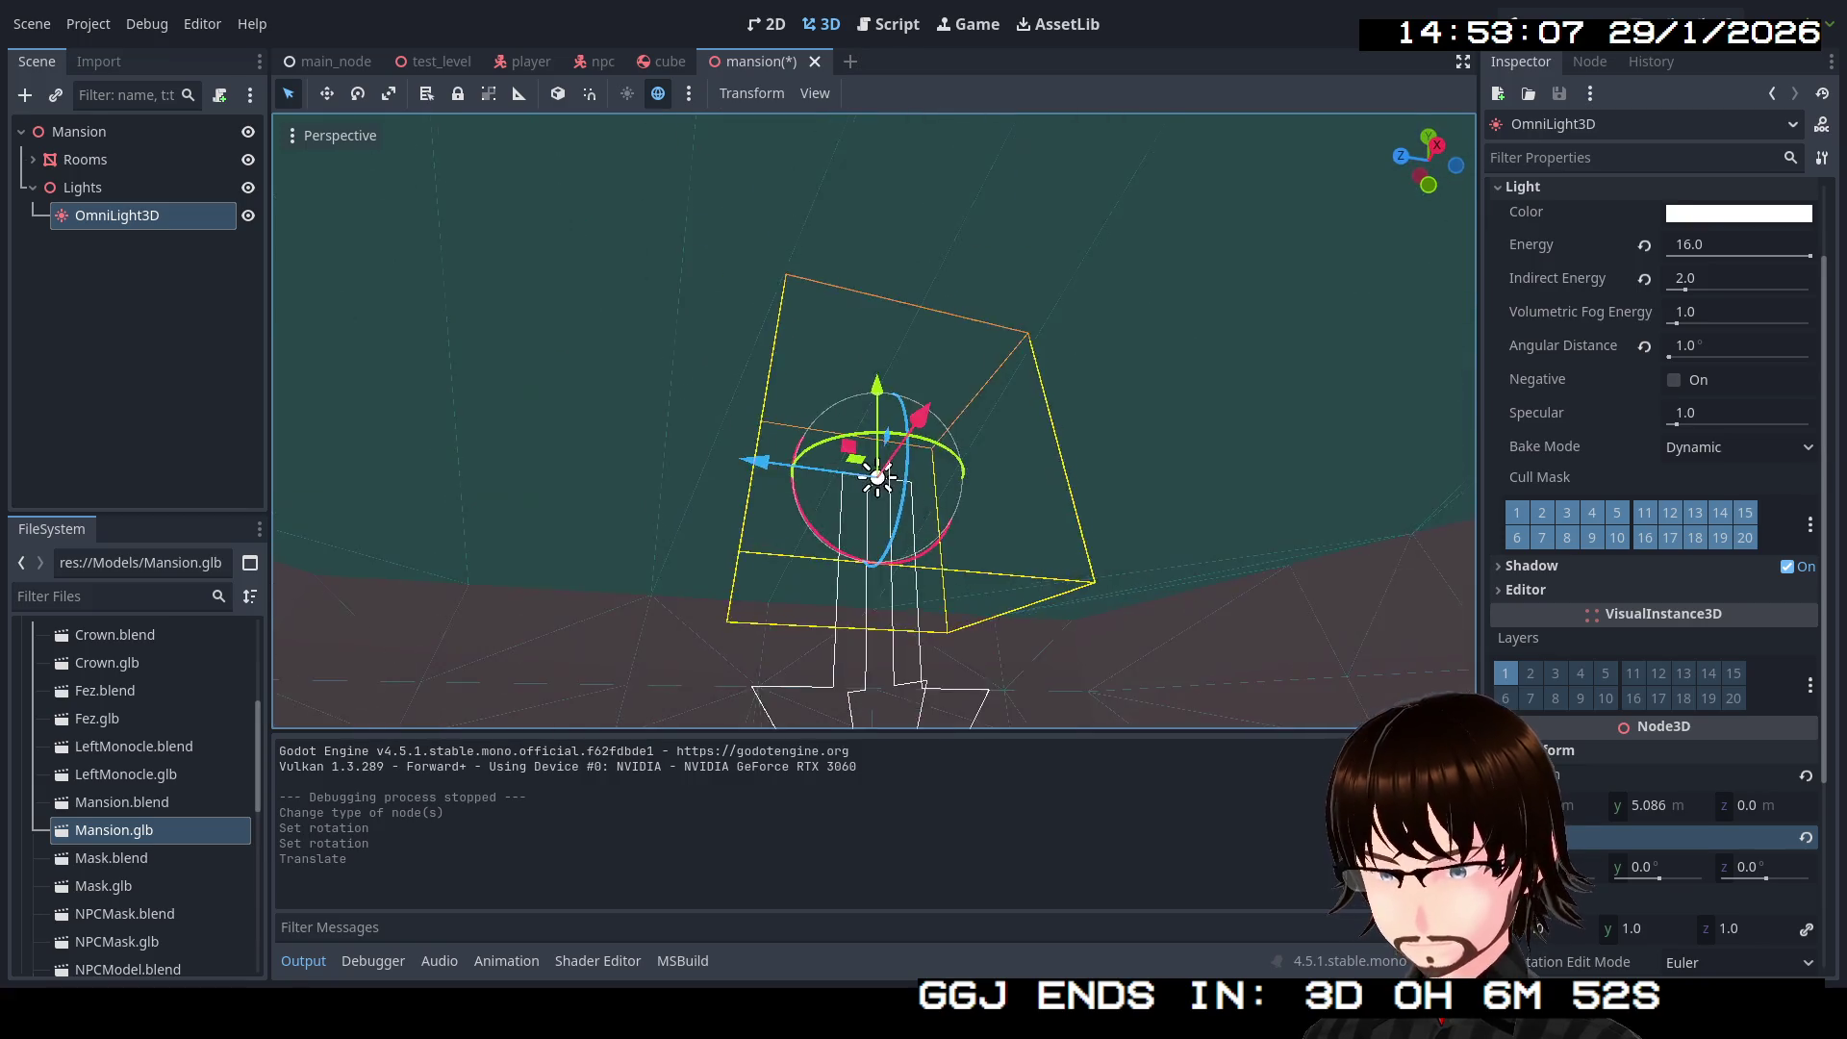
key("q")
key("e")
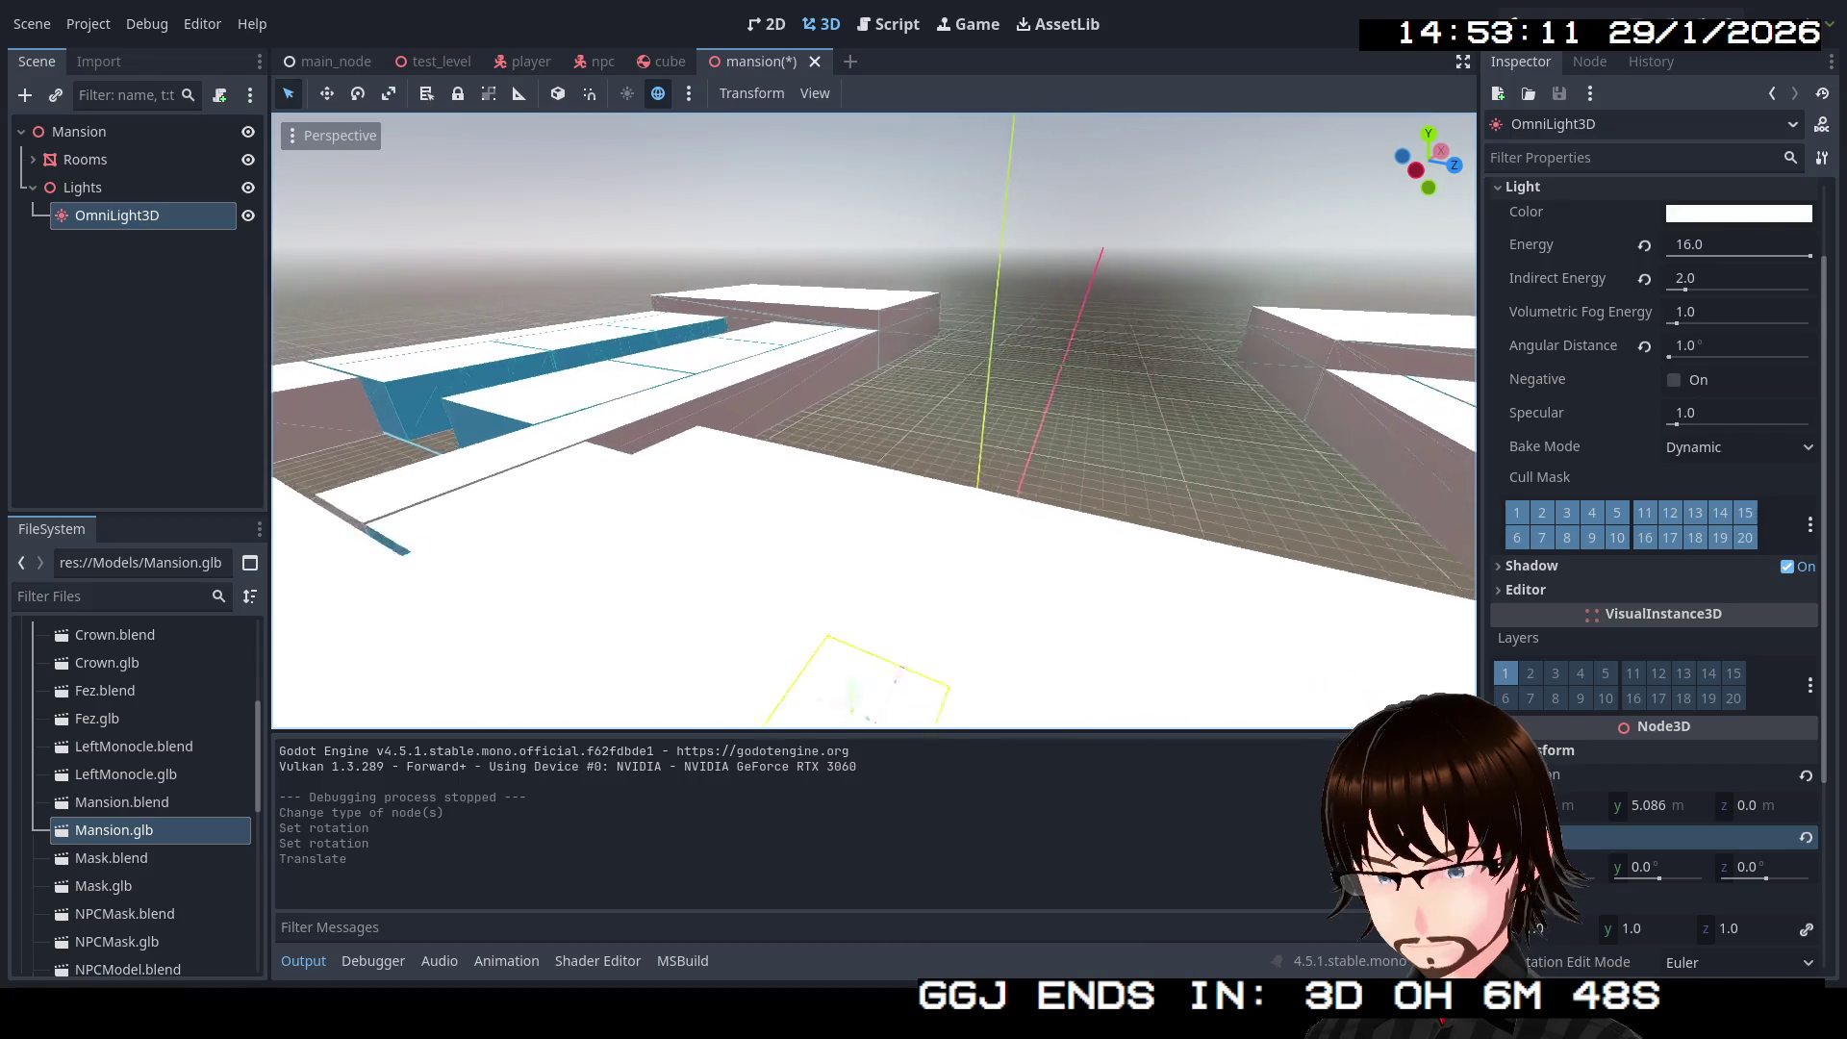
key("e")
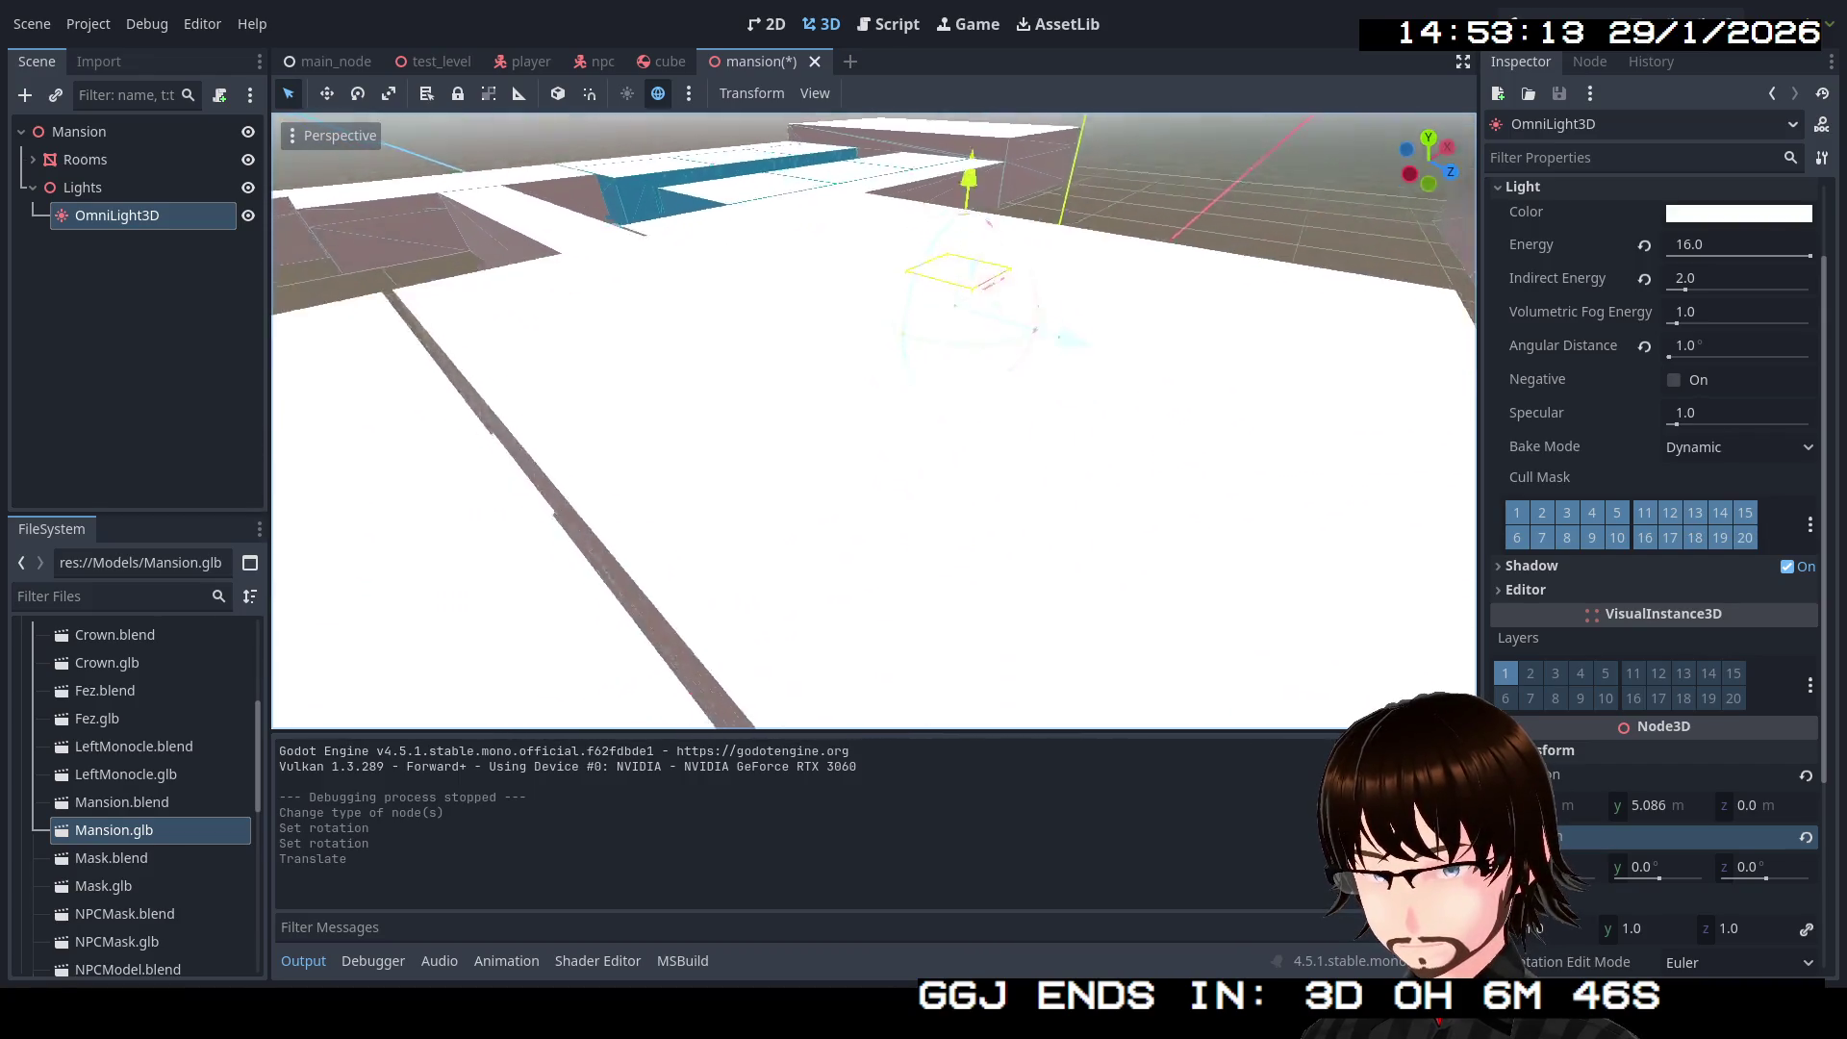
key("q")
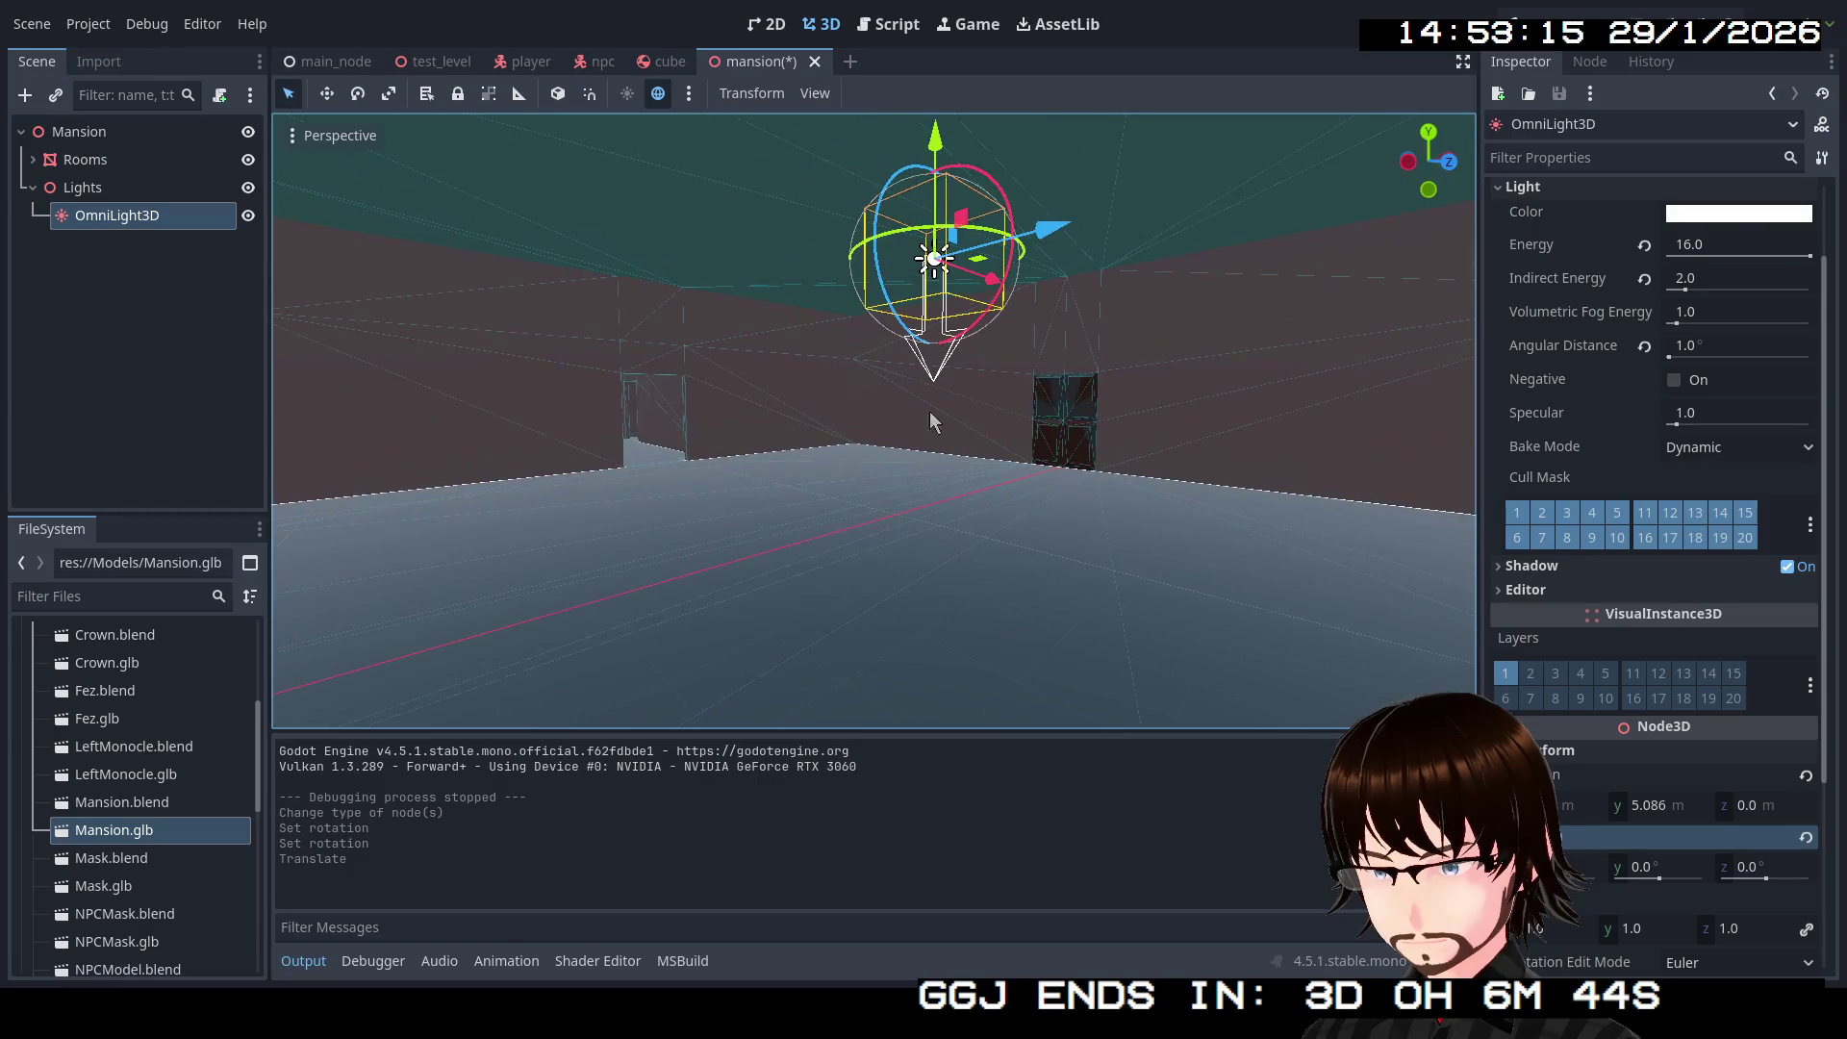
left_click(438, 64)
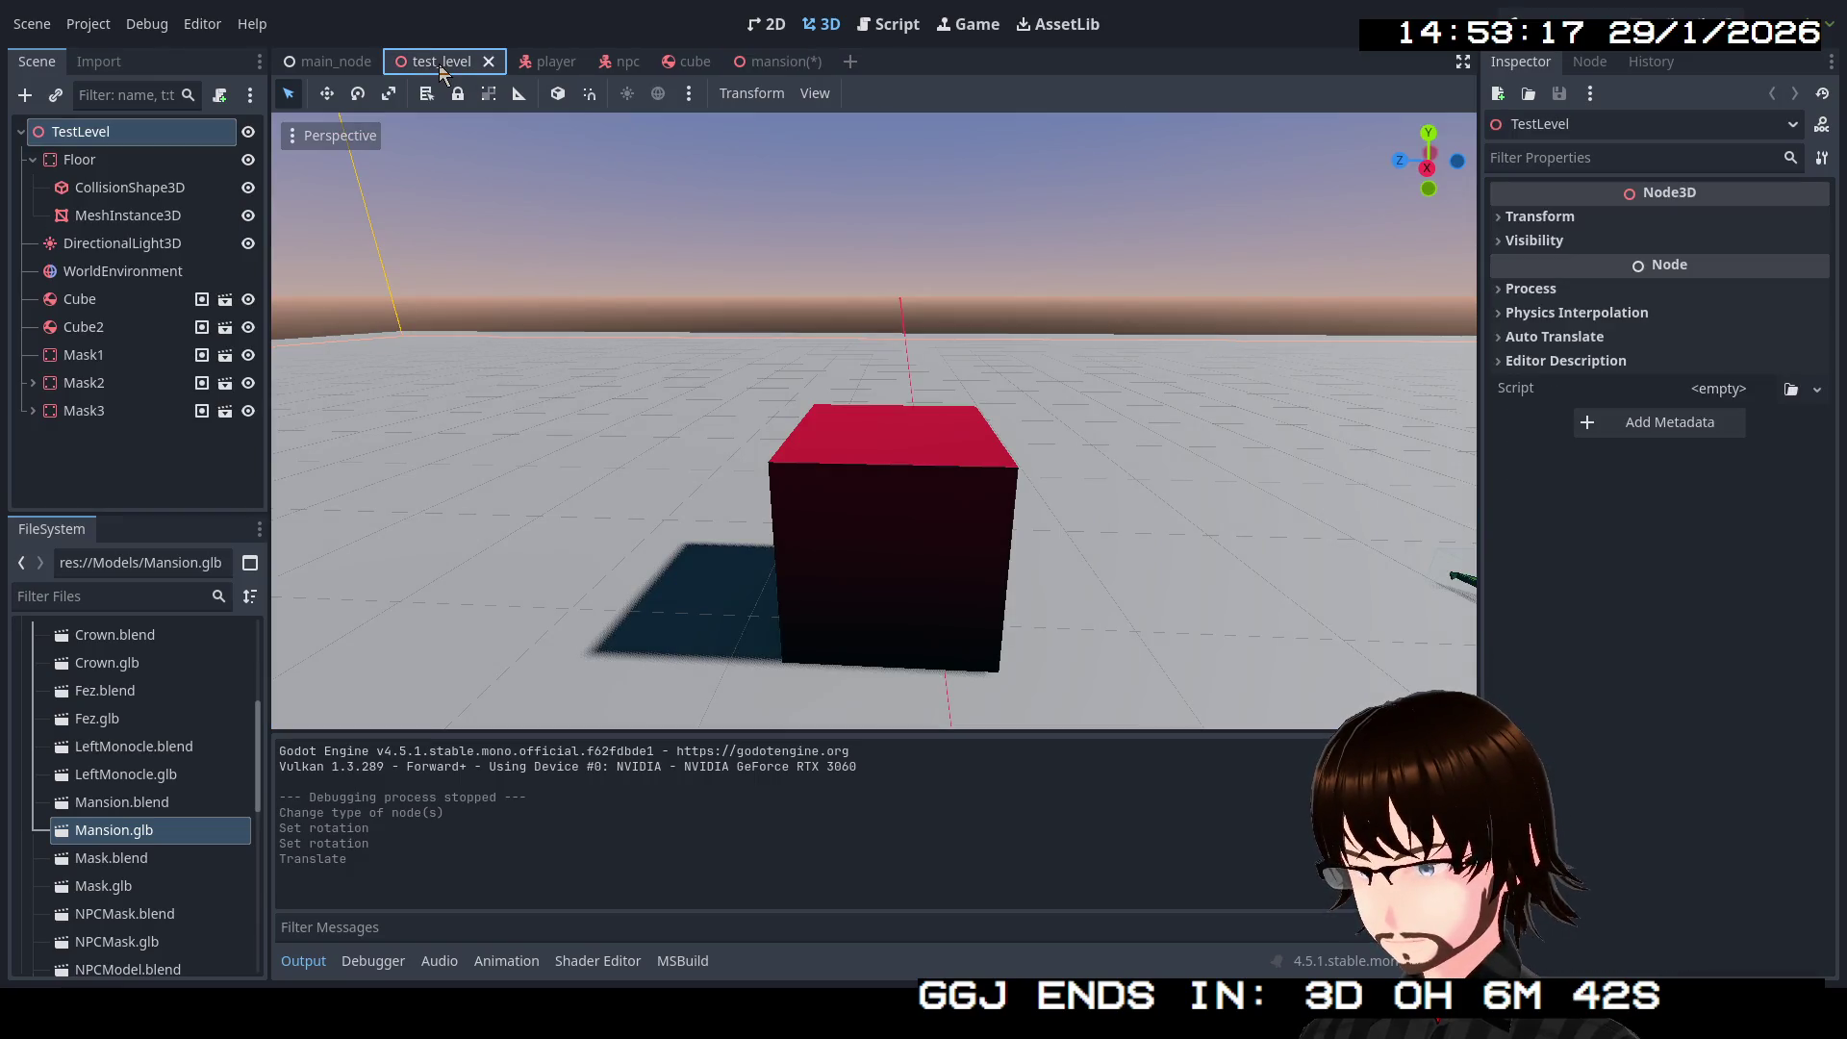
Step: Back in the mansion scene, save and test-run the game, then turn off cull mask layer 1
left_click(760, 62)
left_click_drag(910, 289, 731, 294)
key("F5")
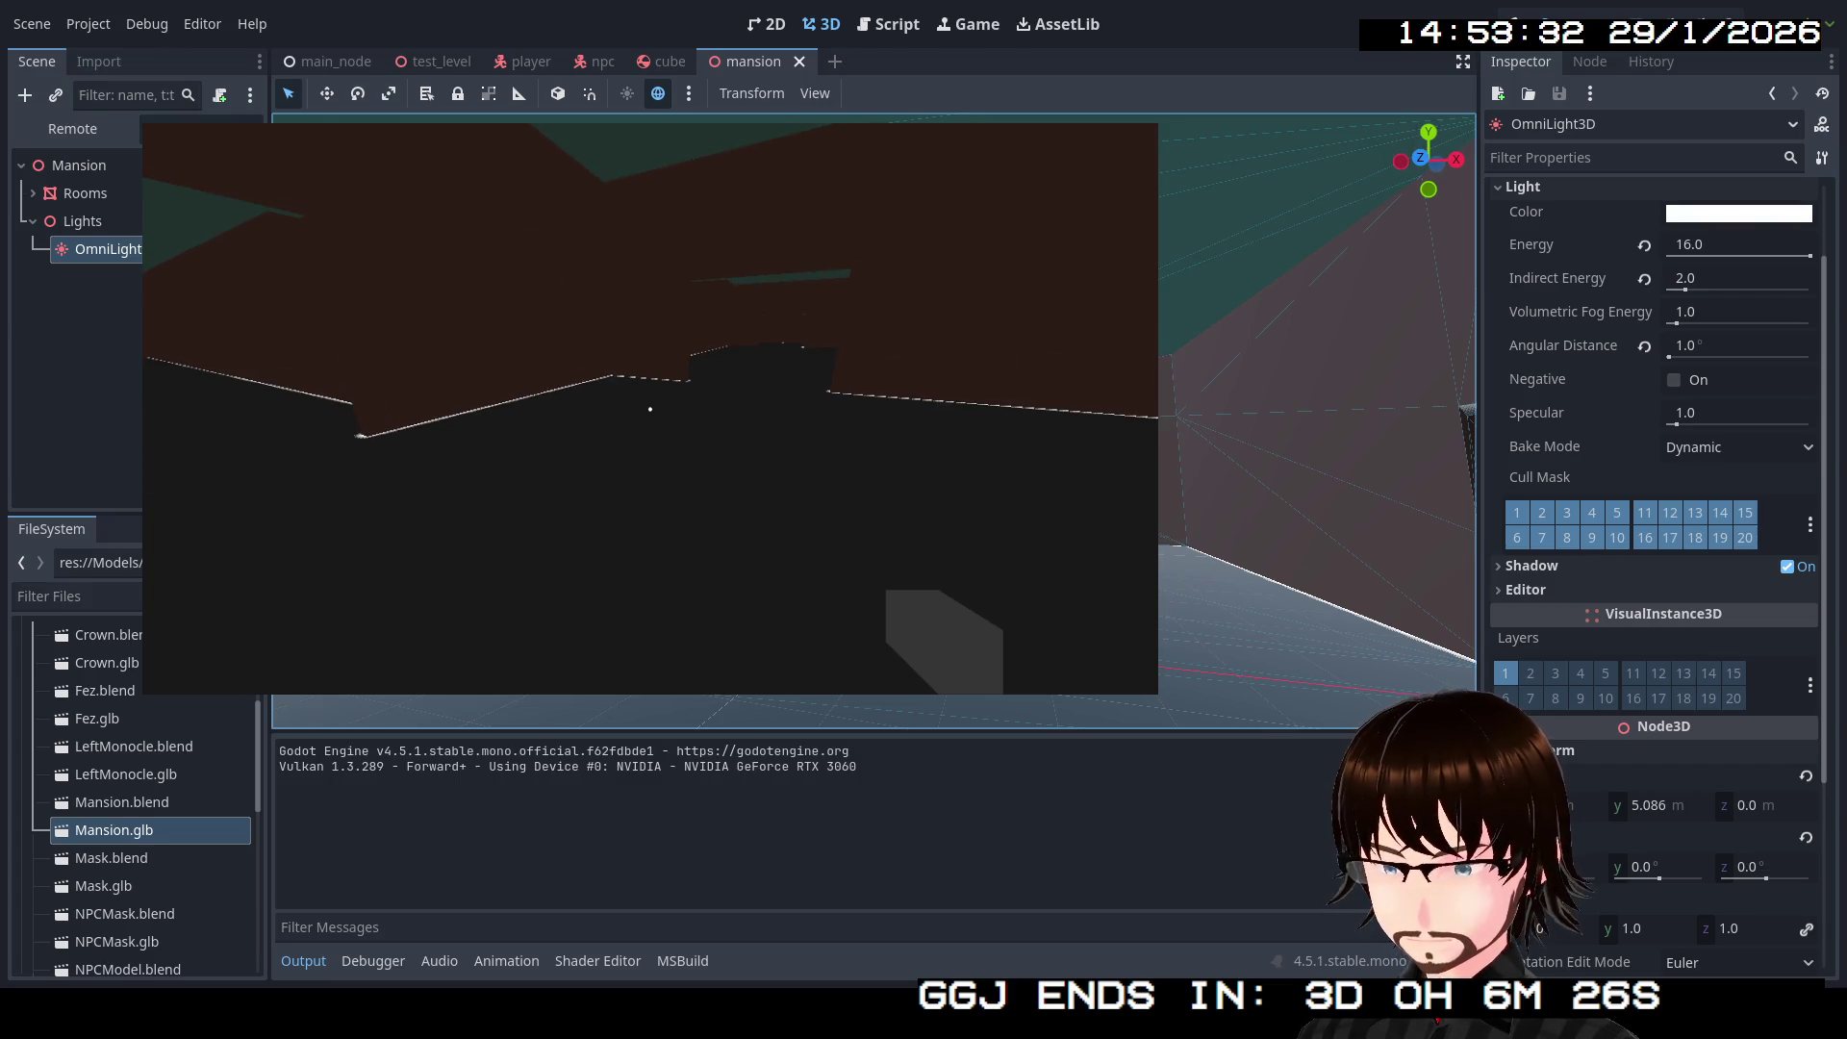
key("F8")
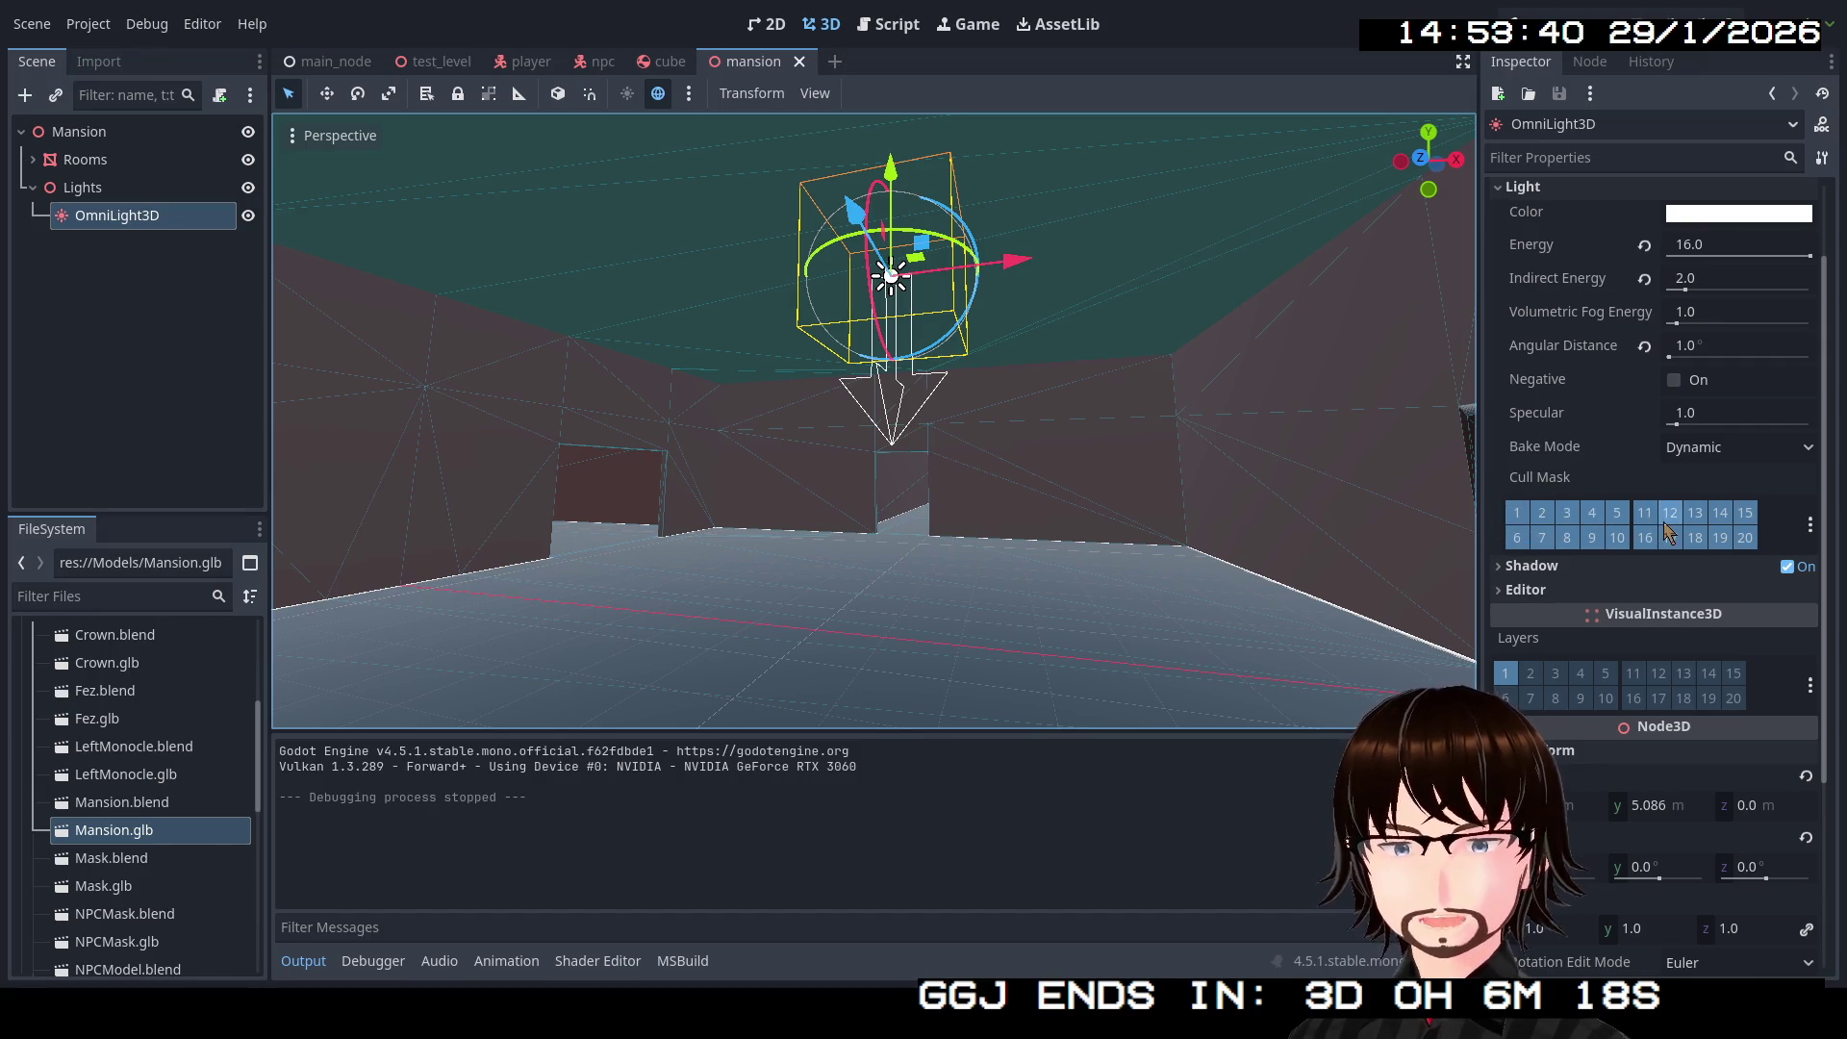
left_click(1515, 513)
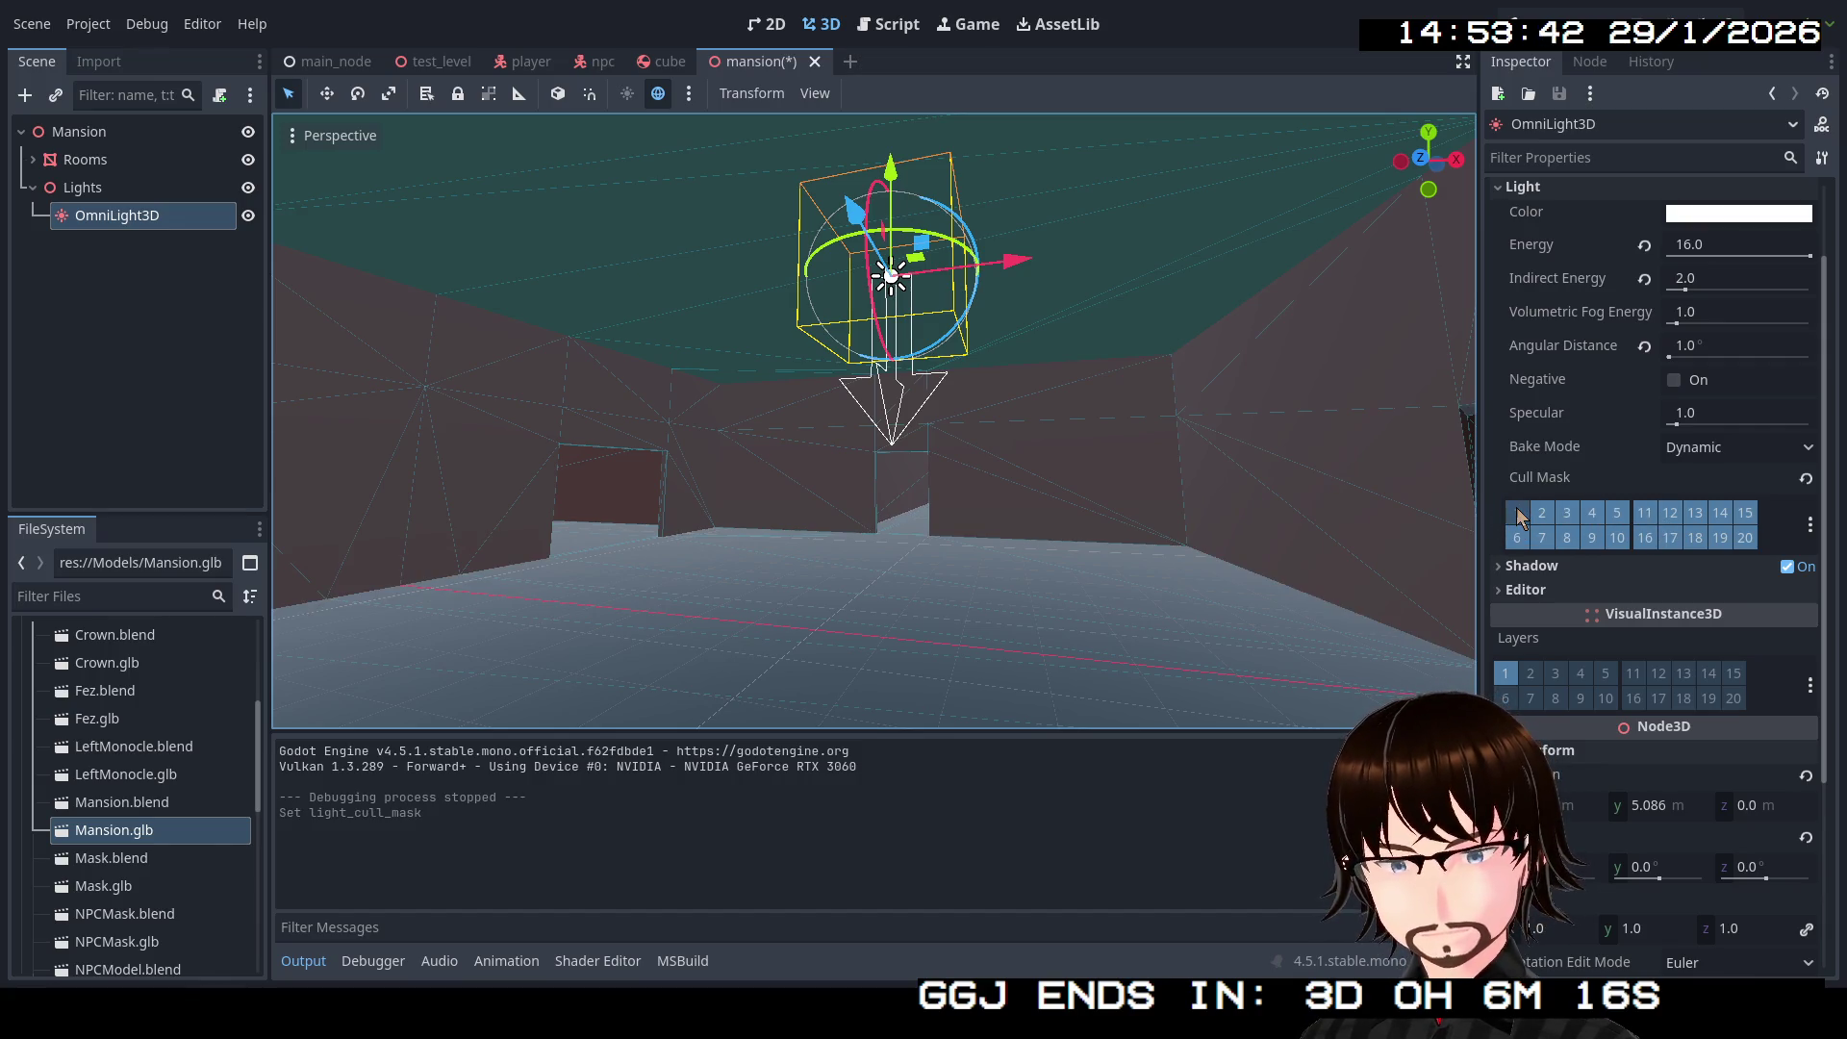
Step: Toggle cull mask layer 1 a few times to compare, then reset Energy to 1.0
left_click(1517, 514)
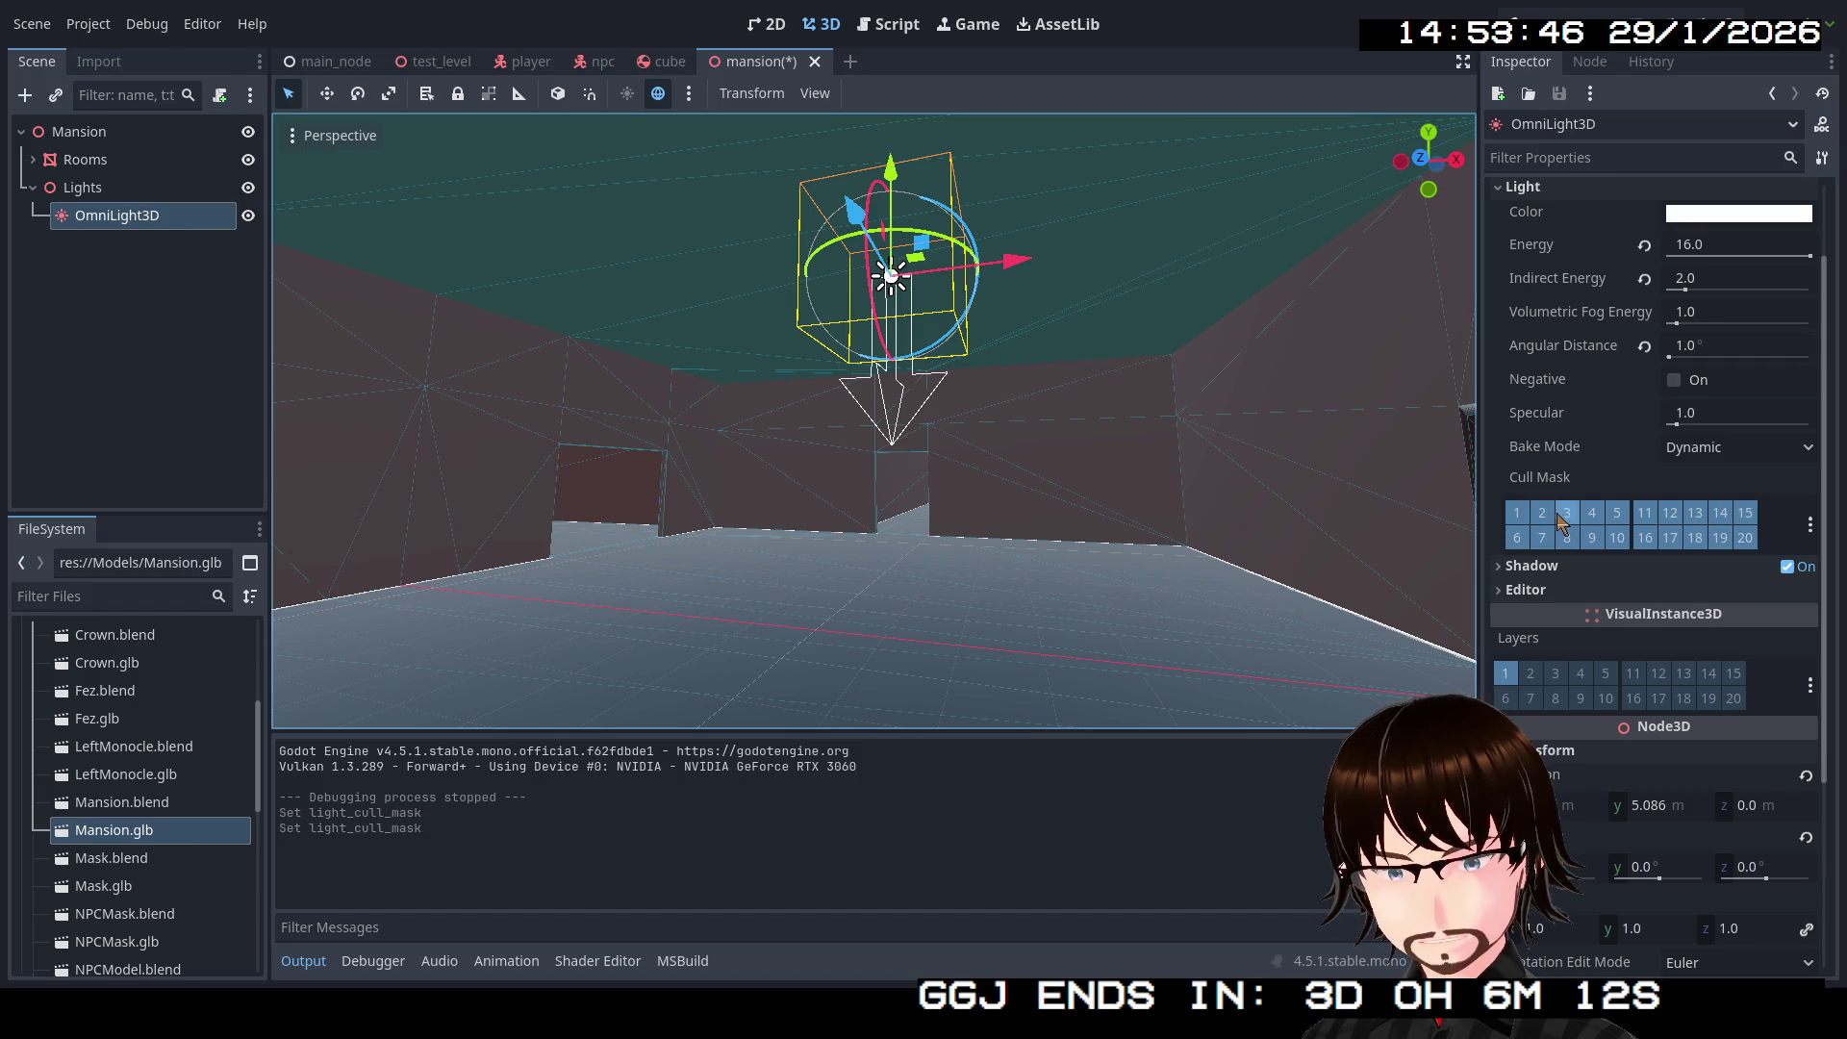
left_click(1528, 516)
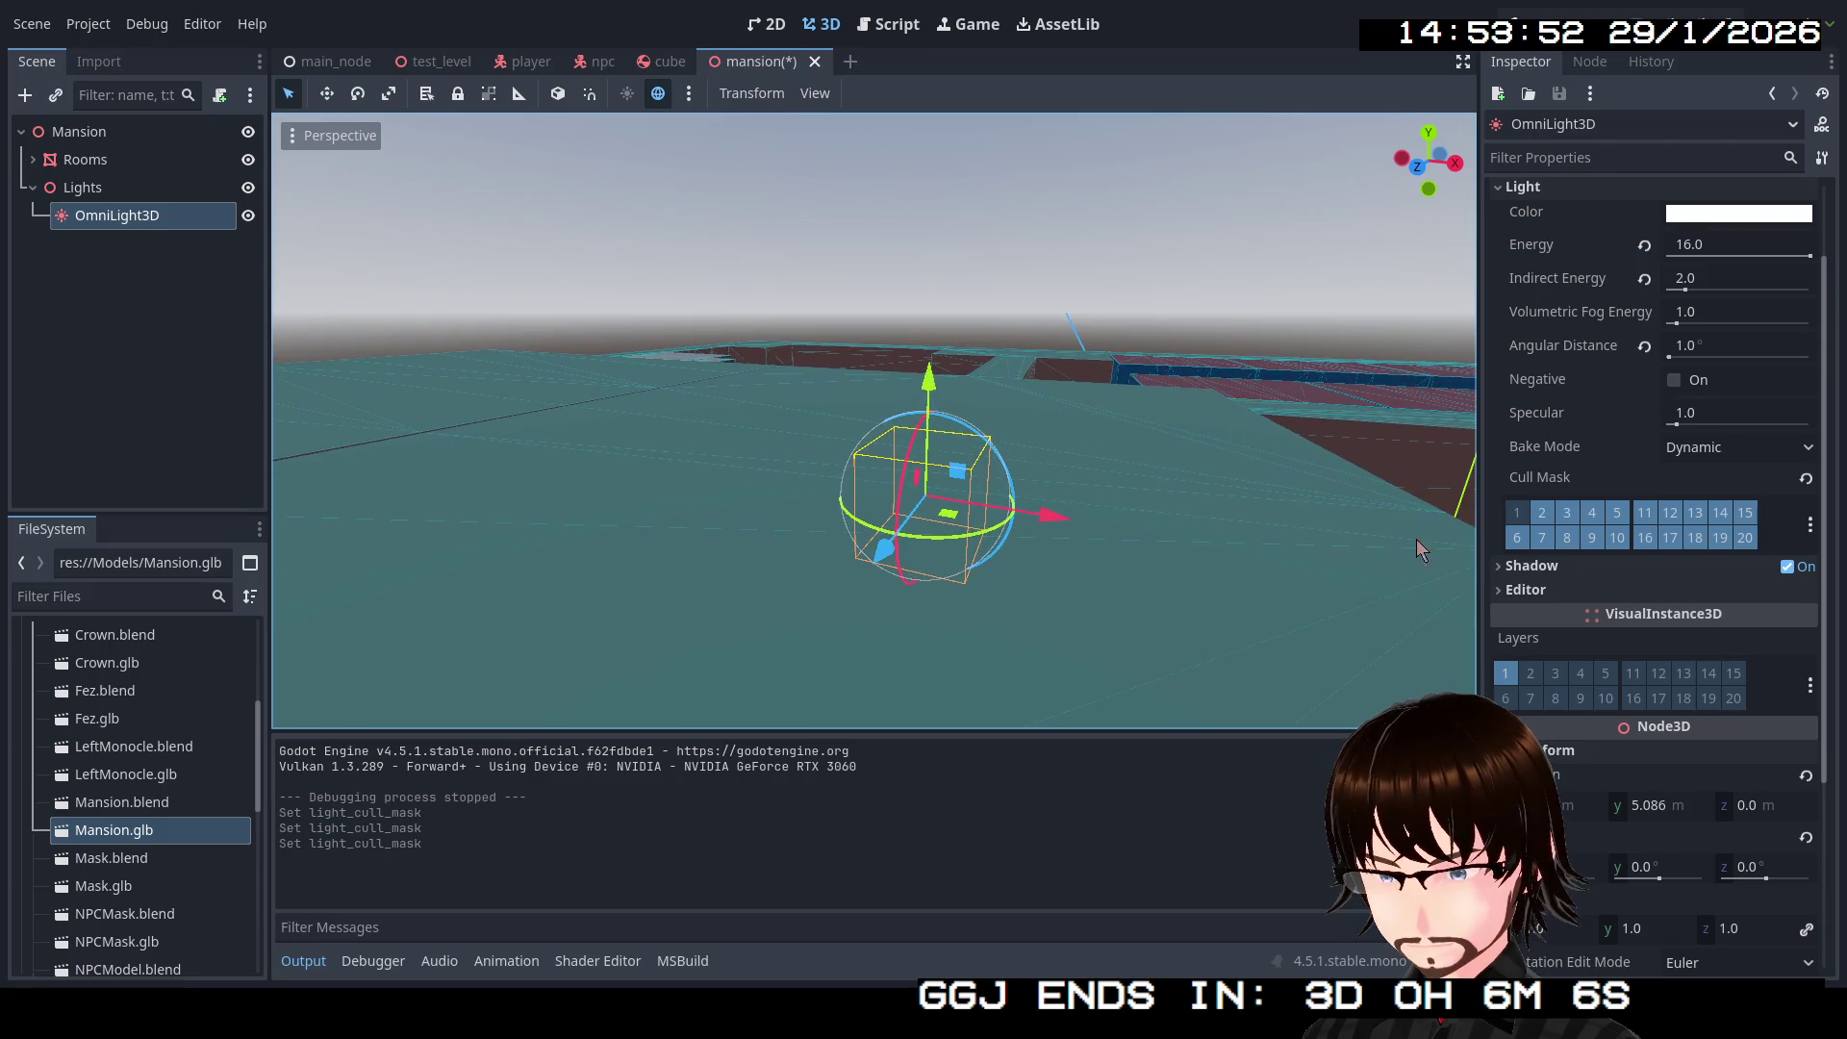
left_click(1520, 520)
left_click(1521, 520)
left_click(1521, 521)
left_click(1520, 521)
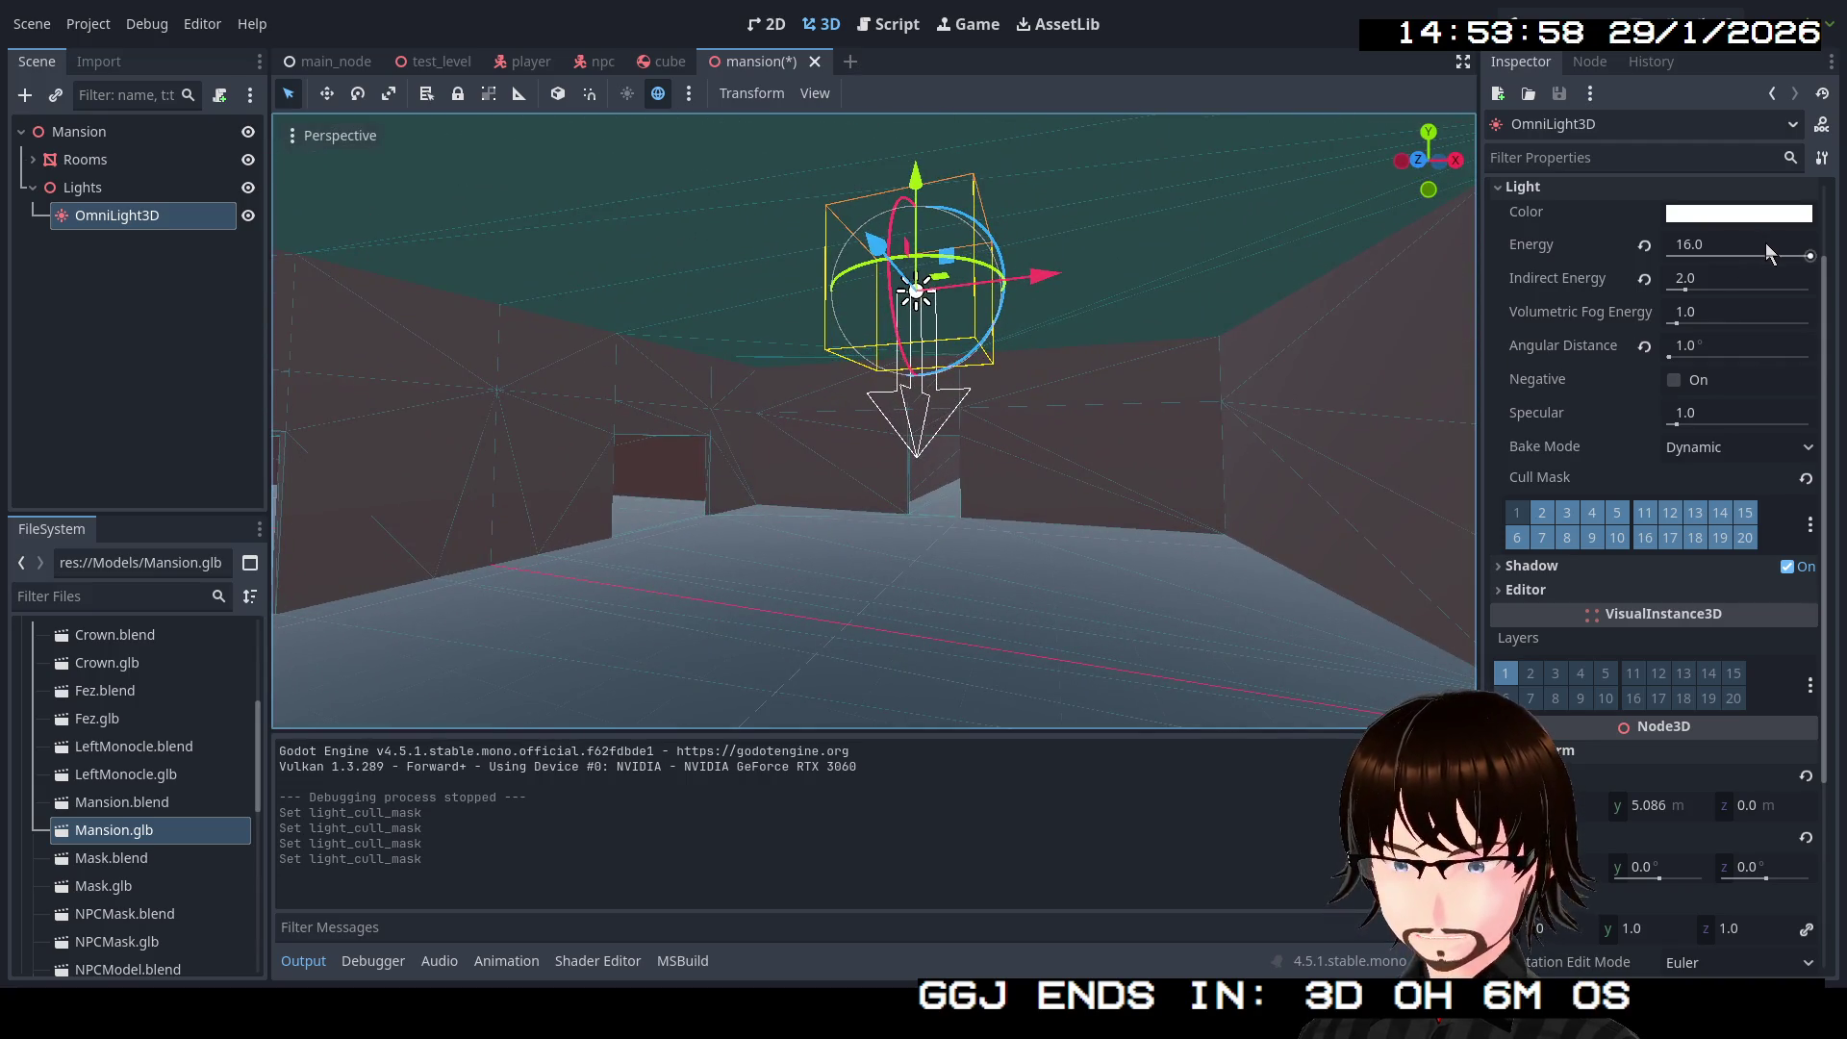
left_click(1776, 254)
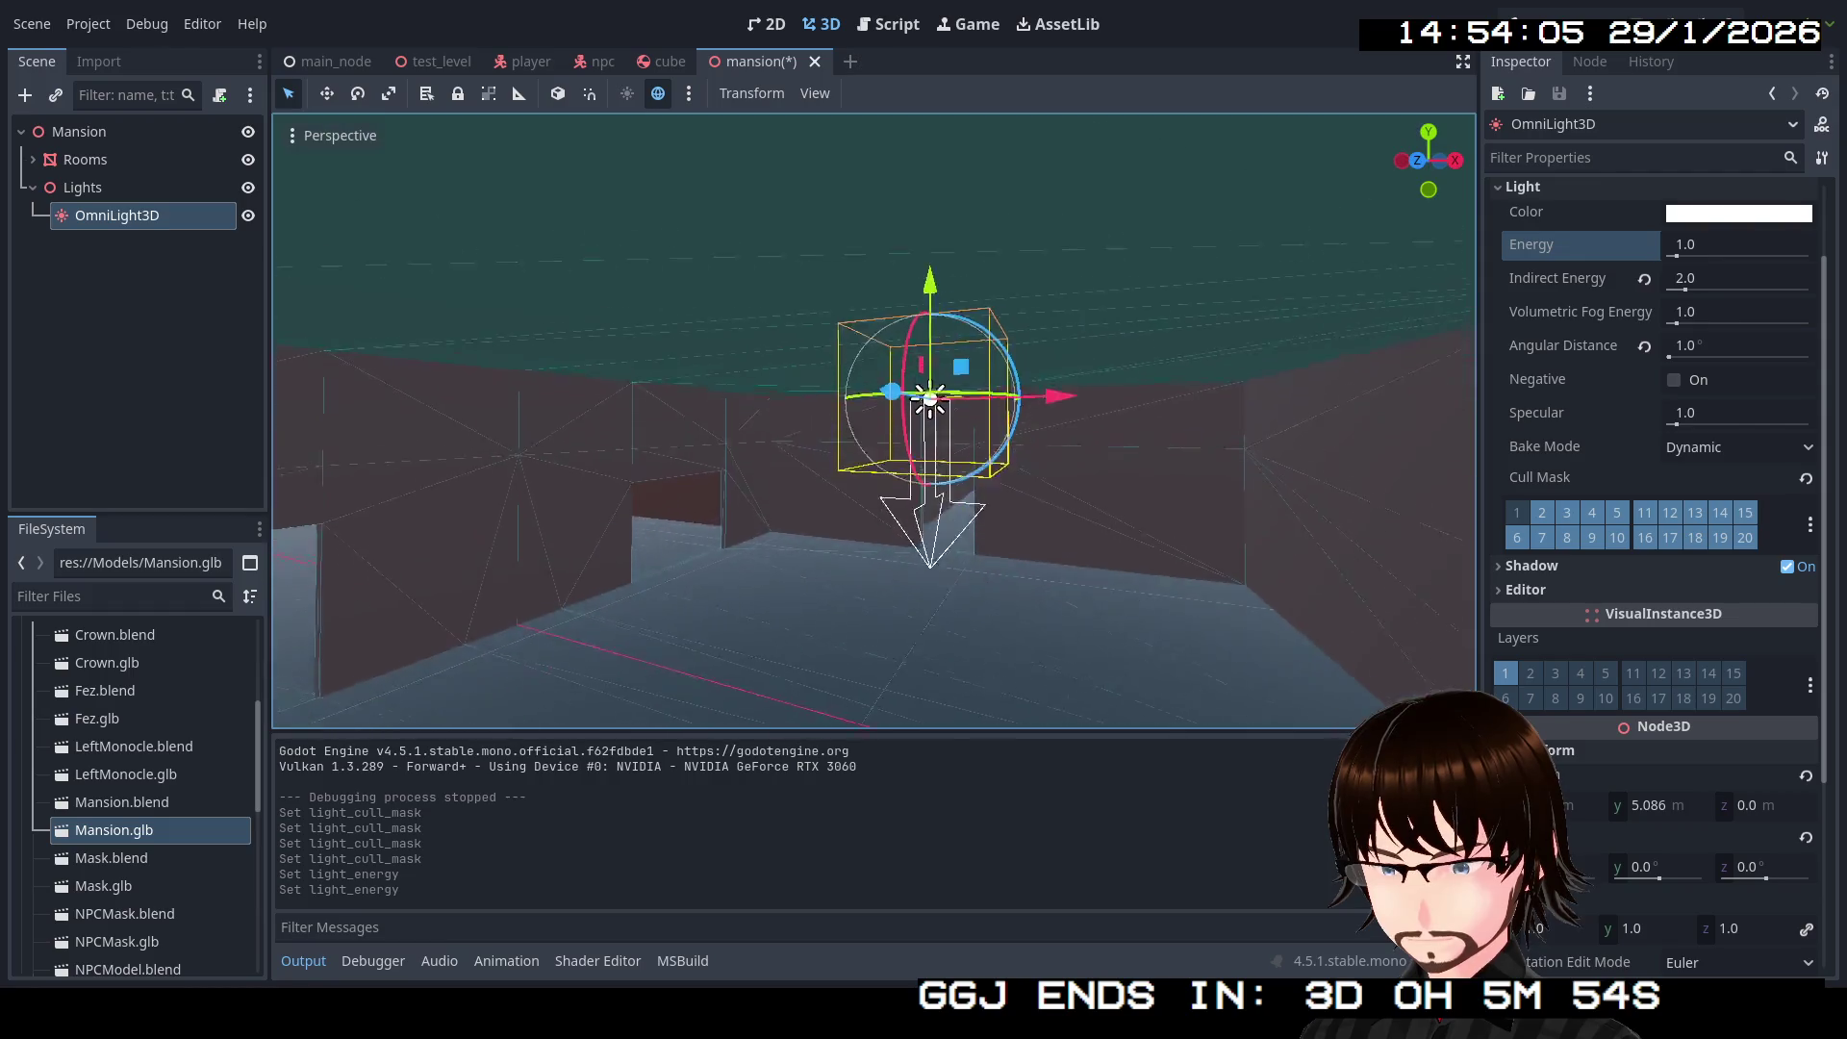
scroll(1647, 394, "up", 2)
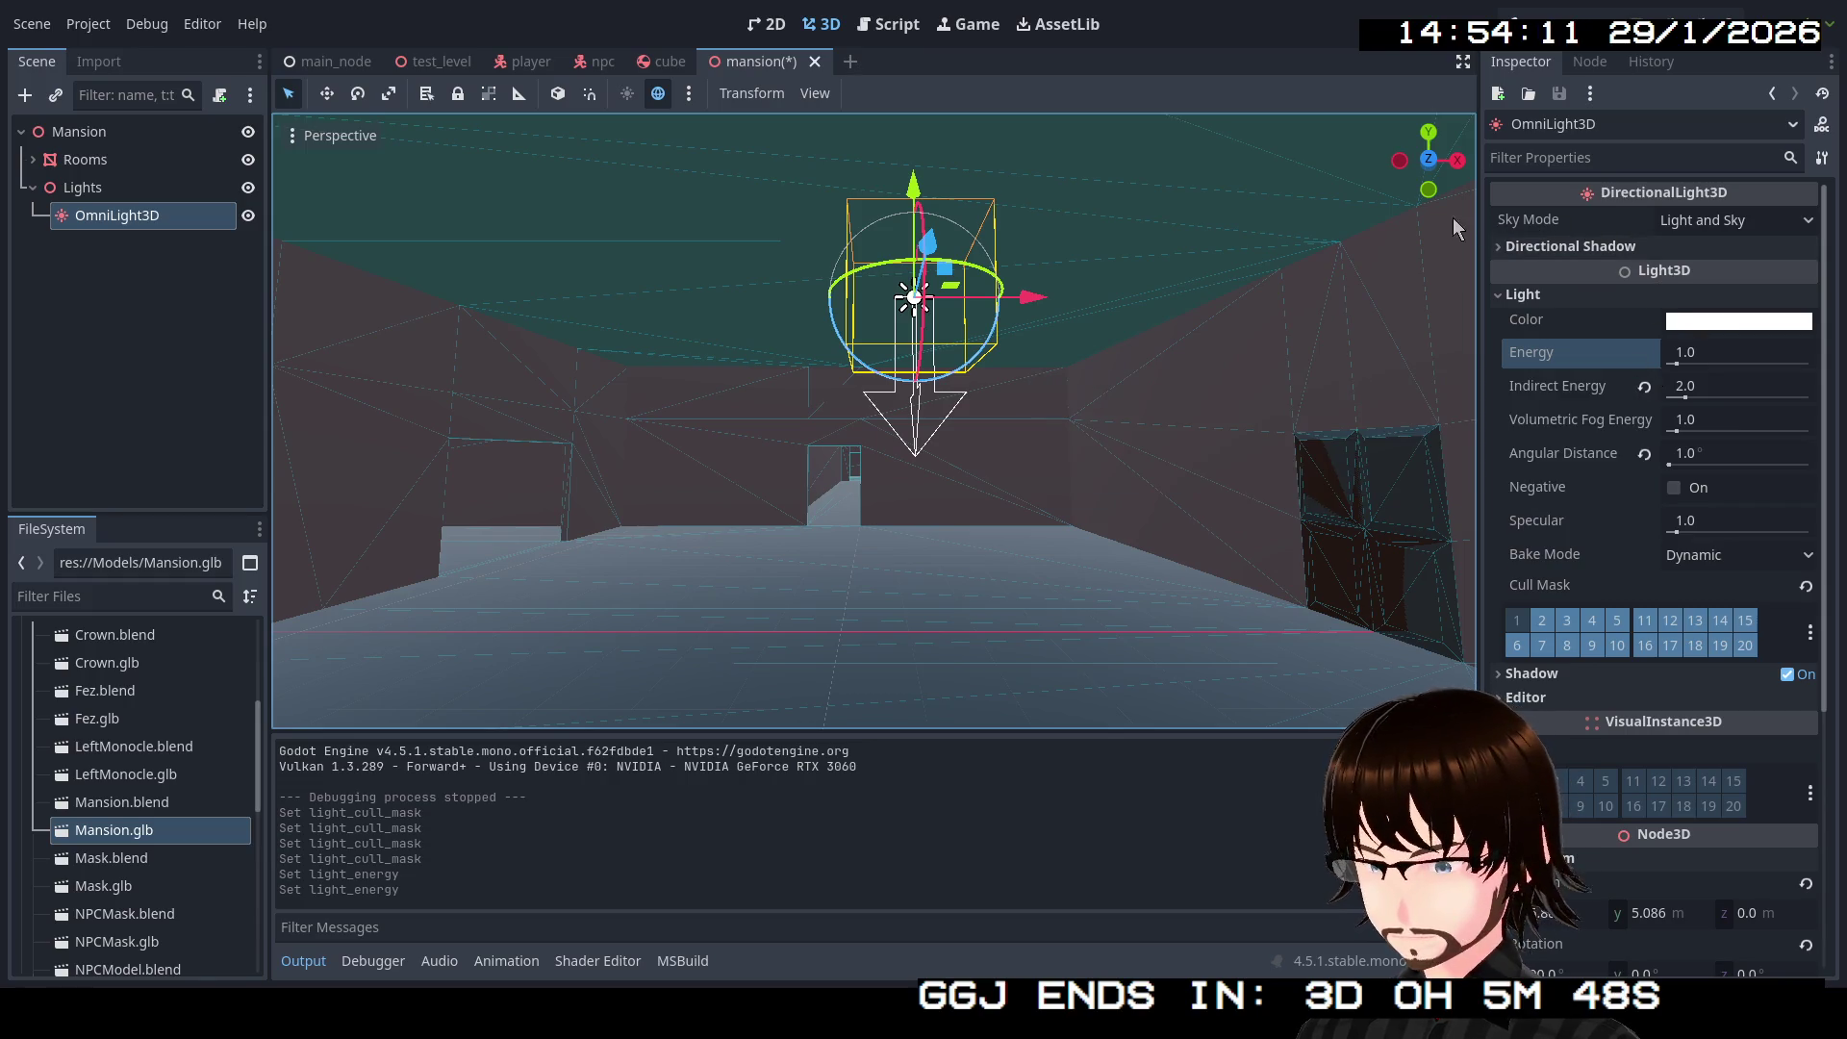
Step: Delete the old light and create a fresh DirectionalLight3D under Lights
left_click(115, 222)
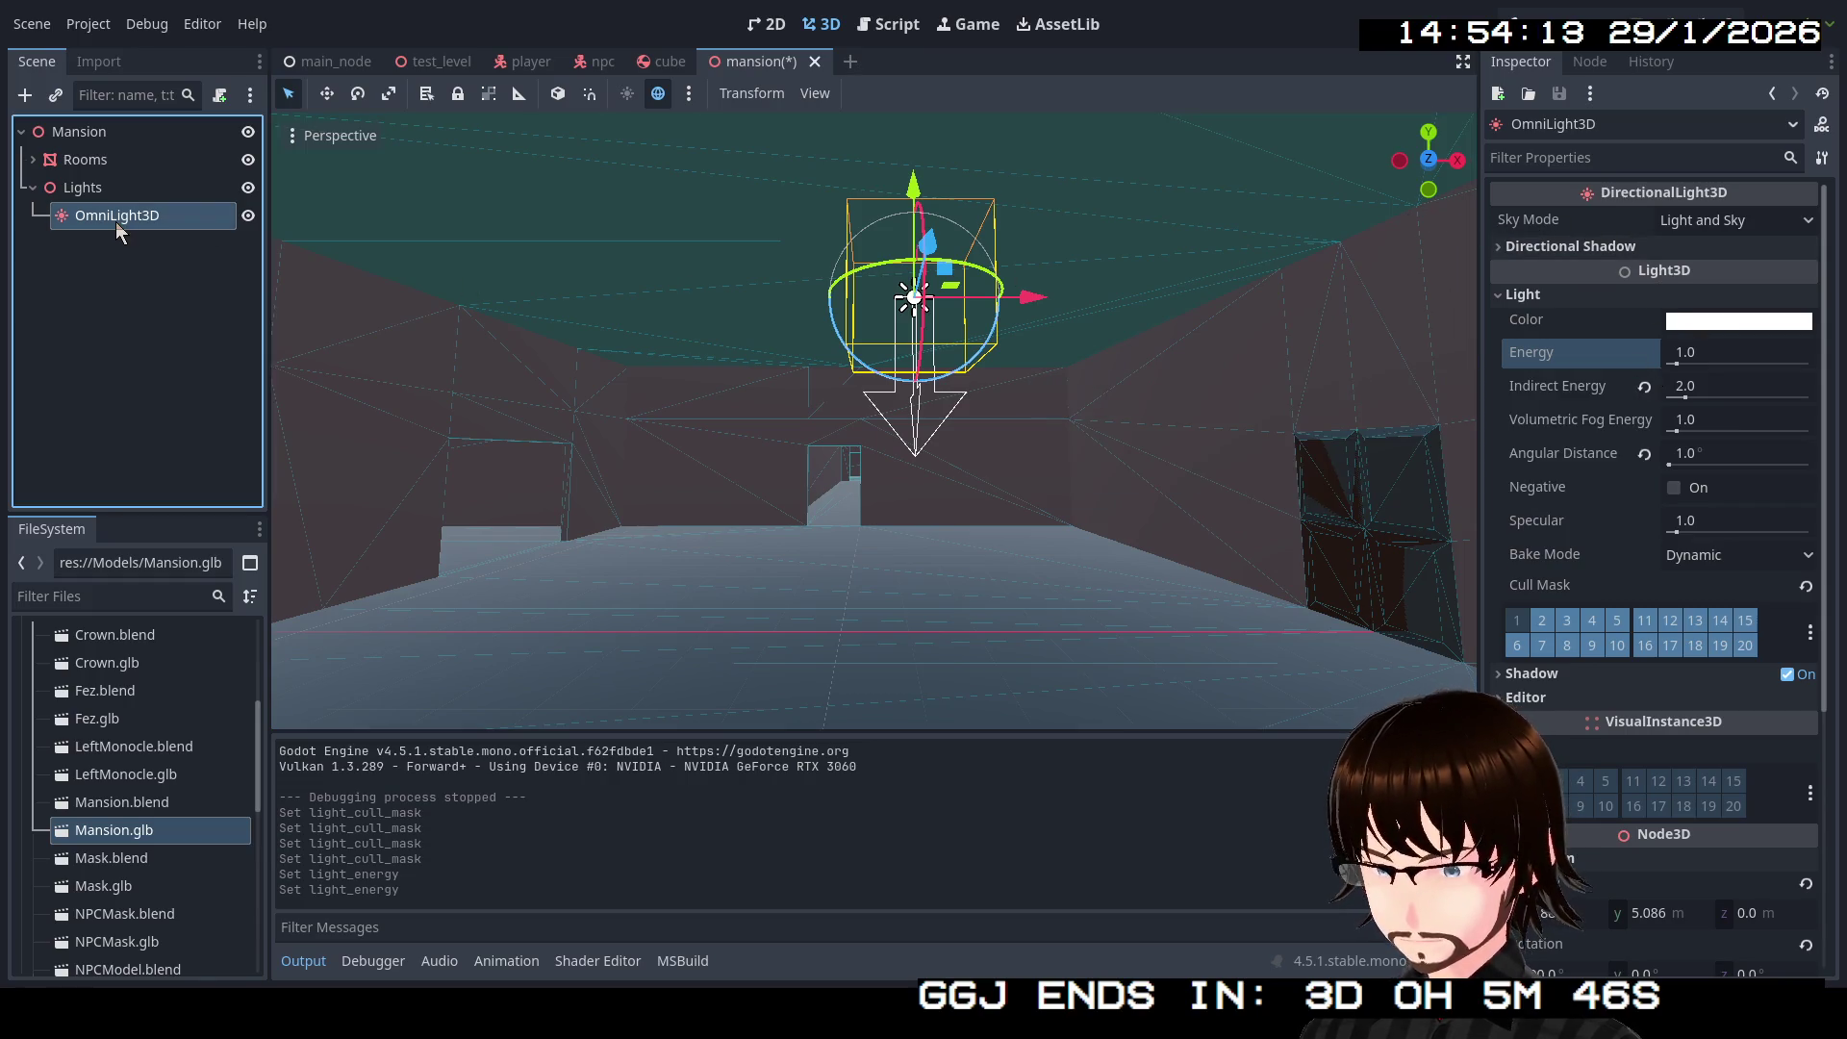
key("Delete")
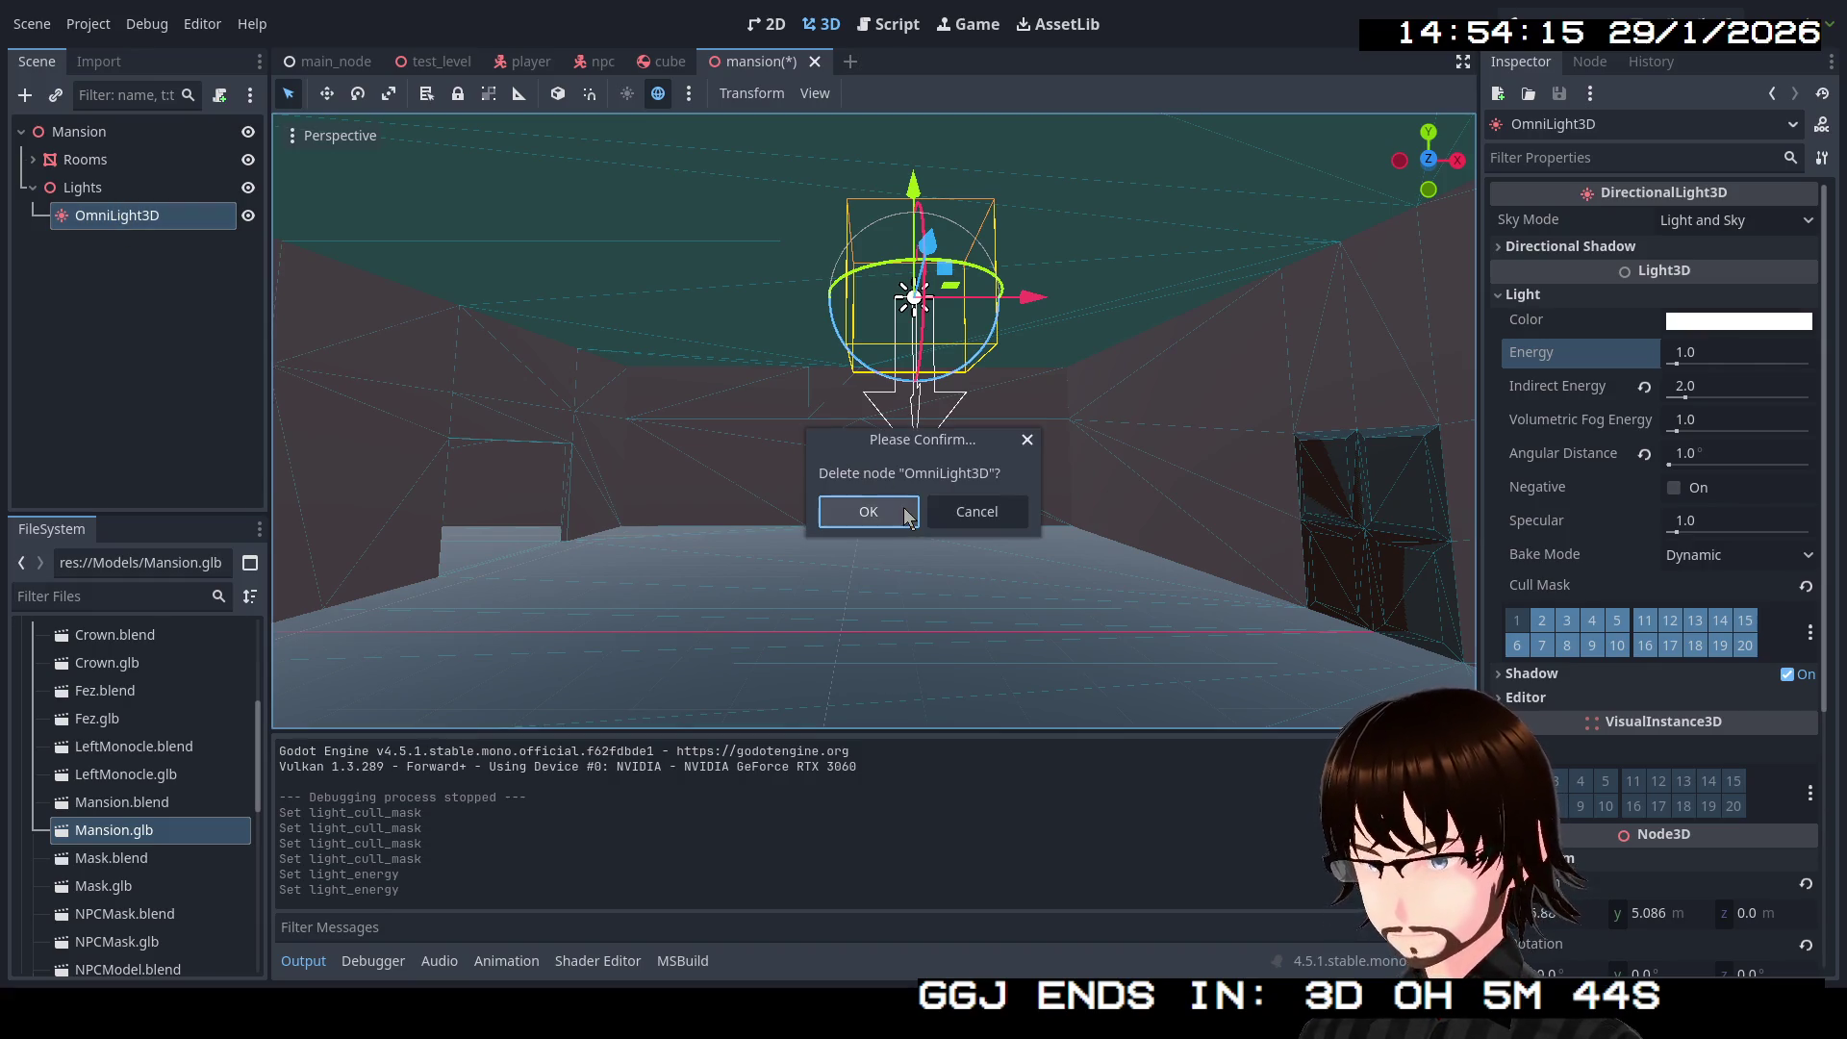
key("Return")
right_click(120, 188)
left_click(199, 208)
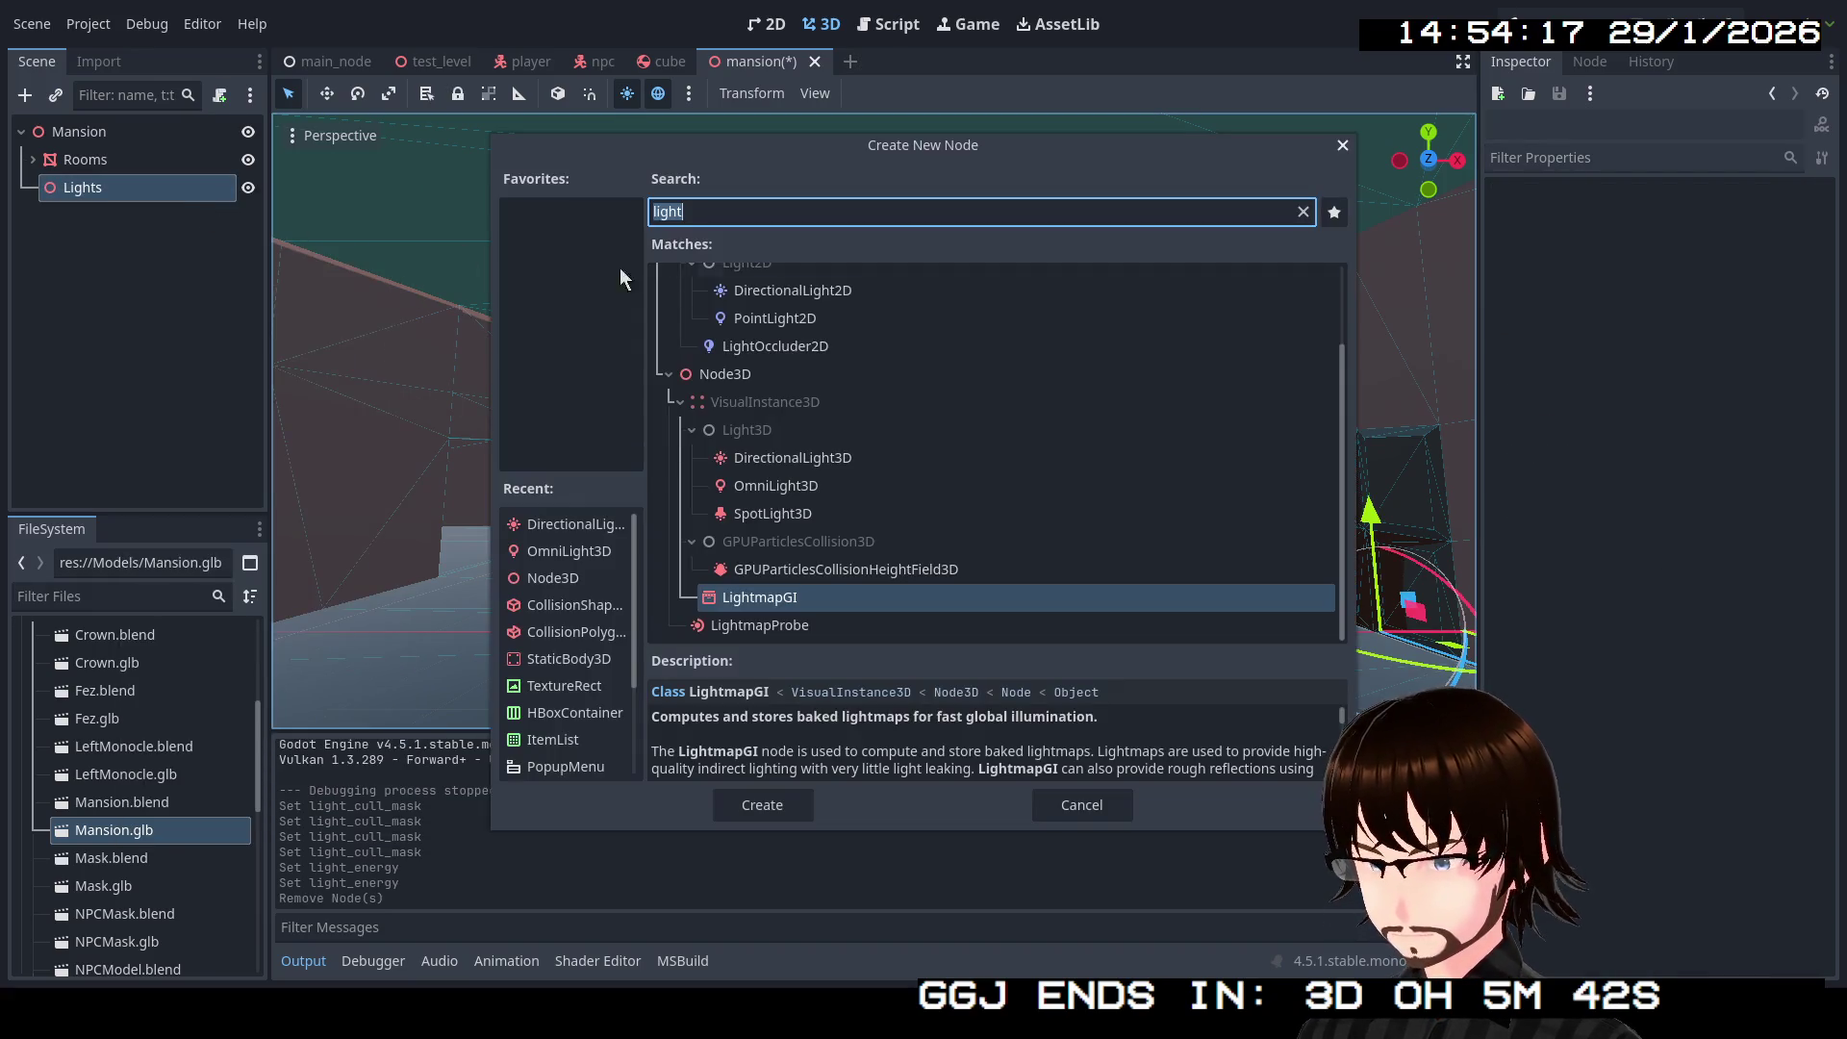
left_click(858, 462)
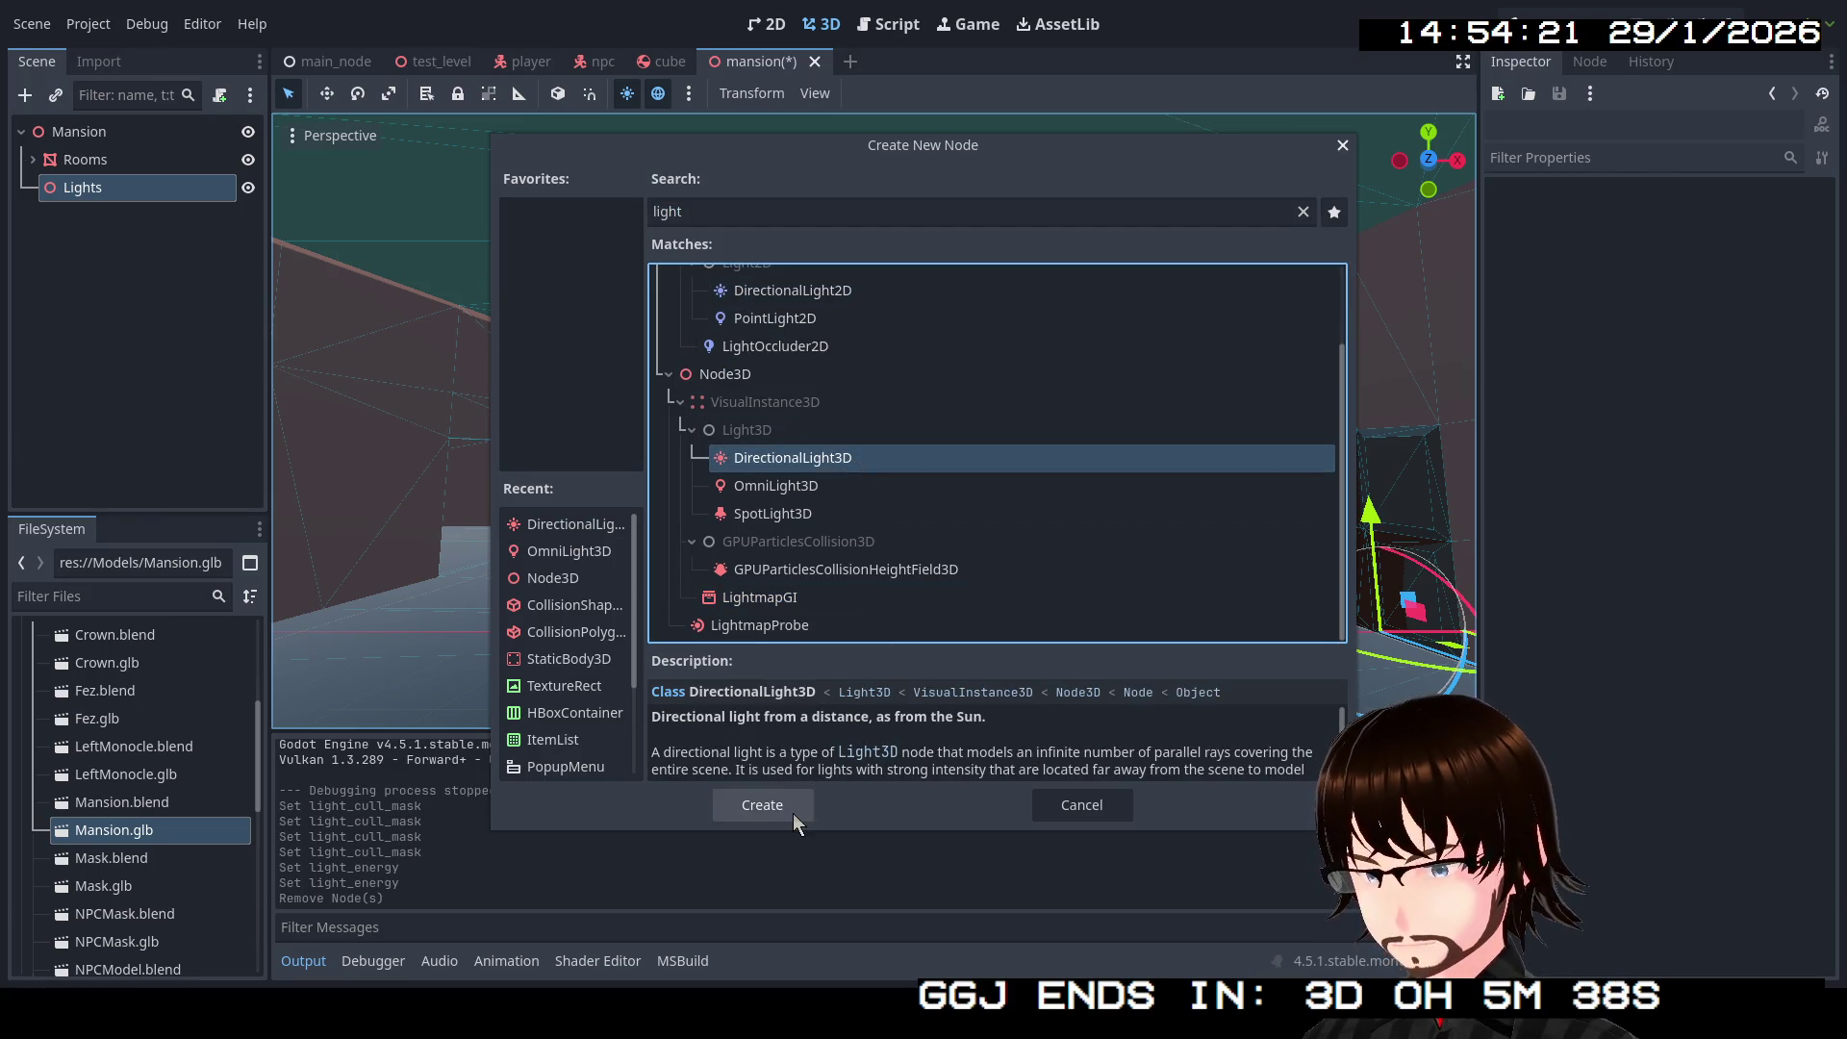
left_click(791, 810)
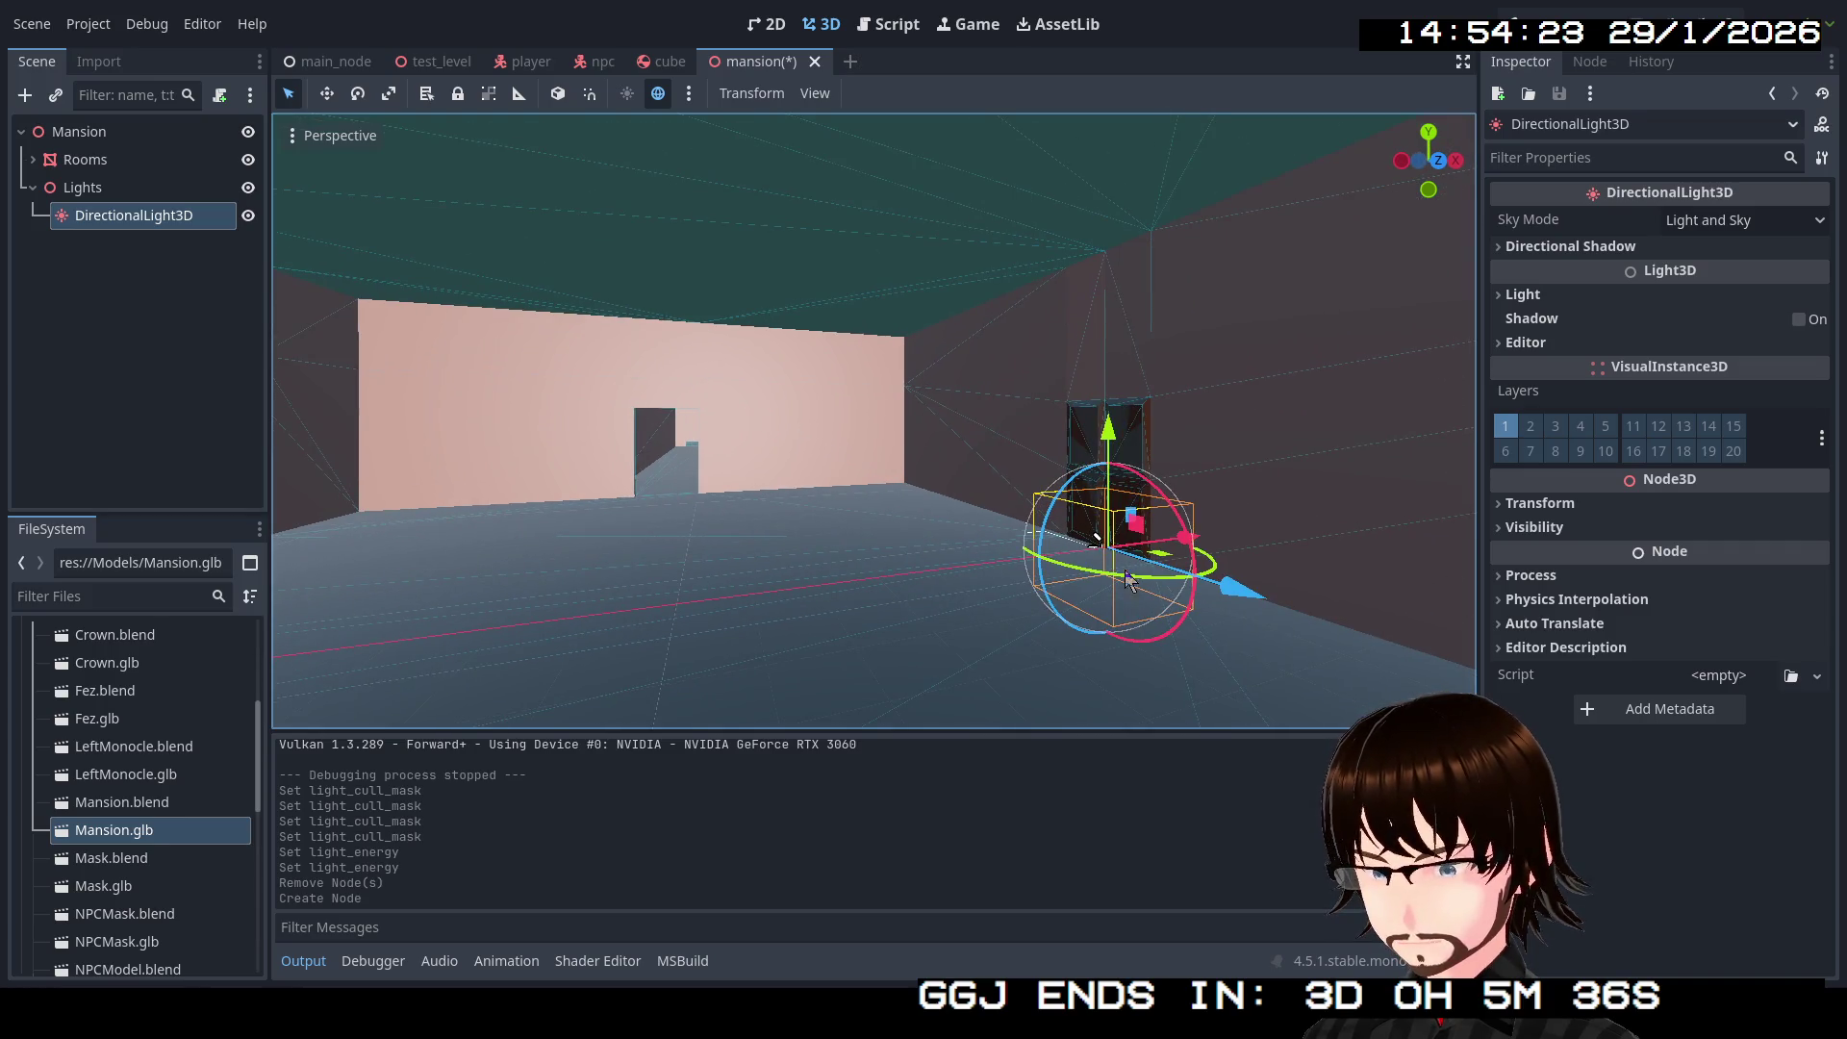
Step: Enable shadows on the DirectionalLight3D and set its Rotation X to -90
mouse_move(1193, 551)
left_mouse_down()
mouse_move(712, 520)
mouse_move(723, 492)
mouse_move(680, 343)
mouse_move(649, 60)
mouse_move(634, 250)
left_mouse_up()
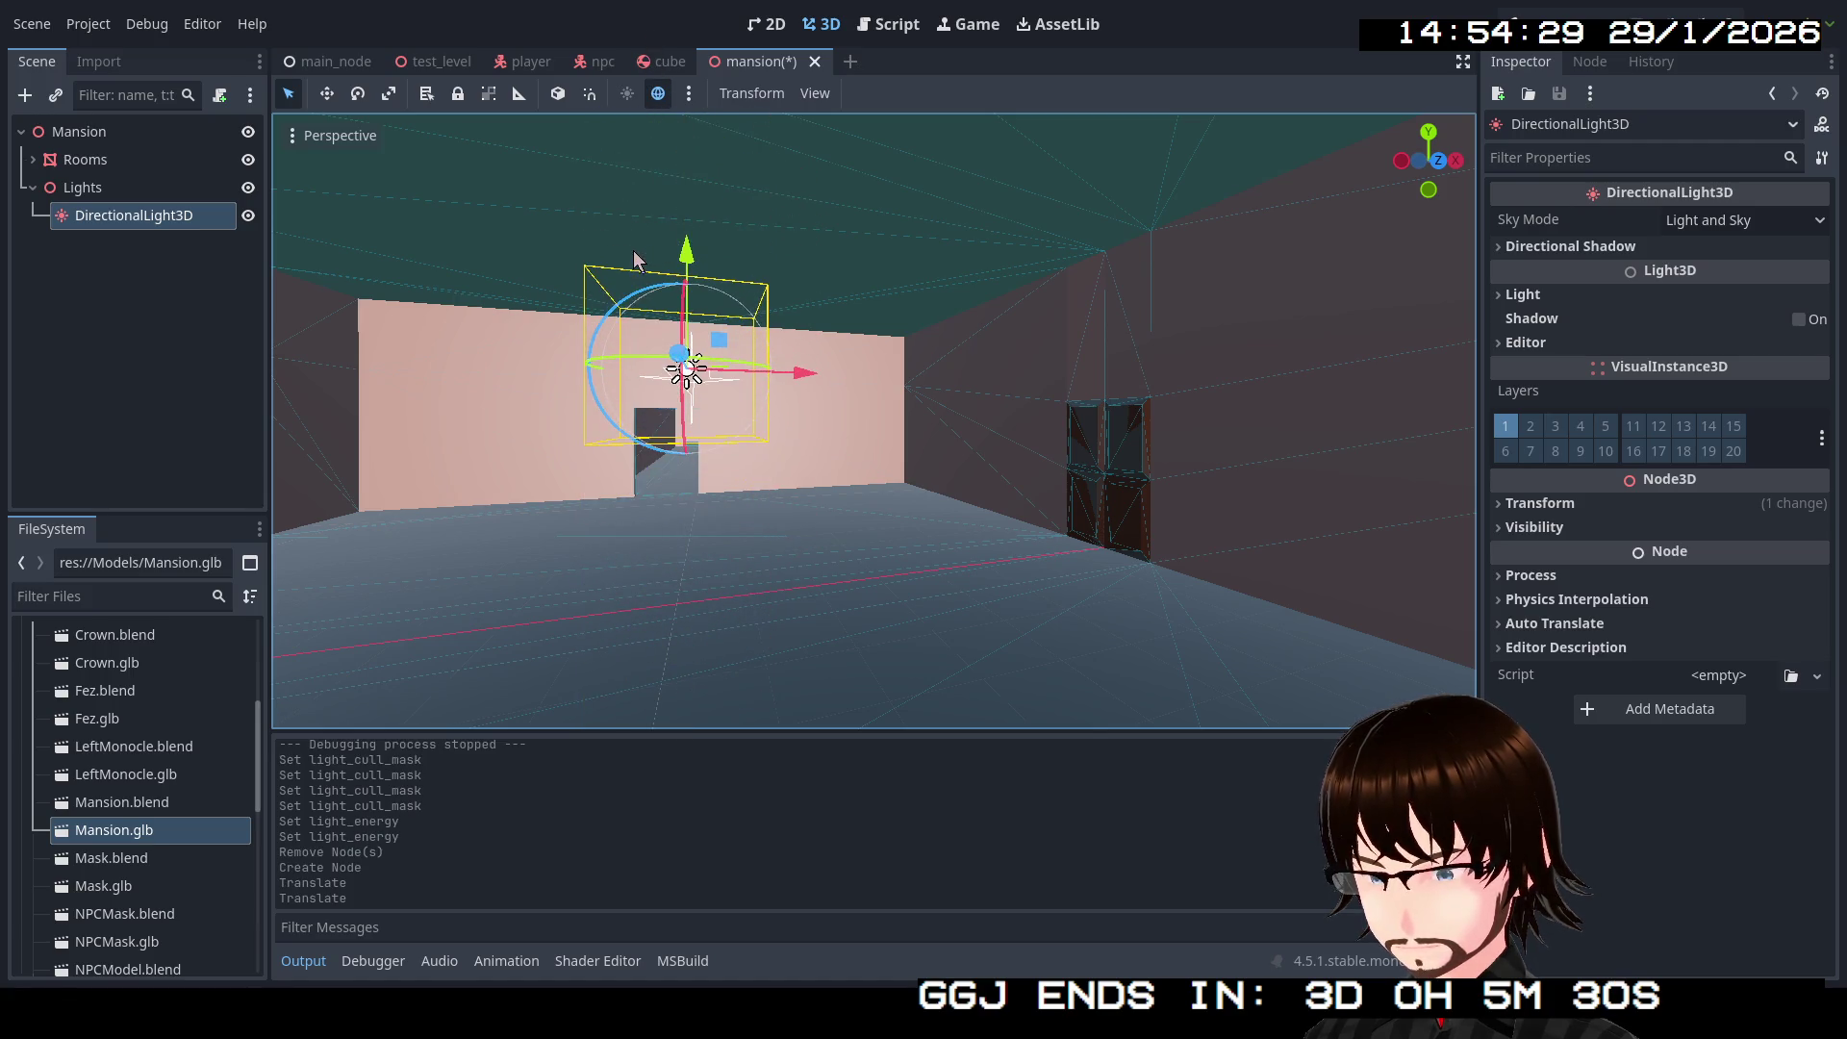
left_click(1551, 510)
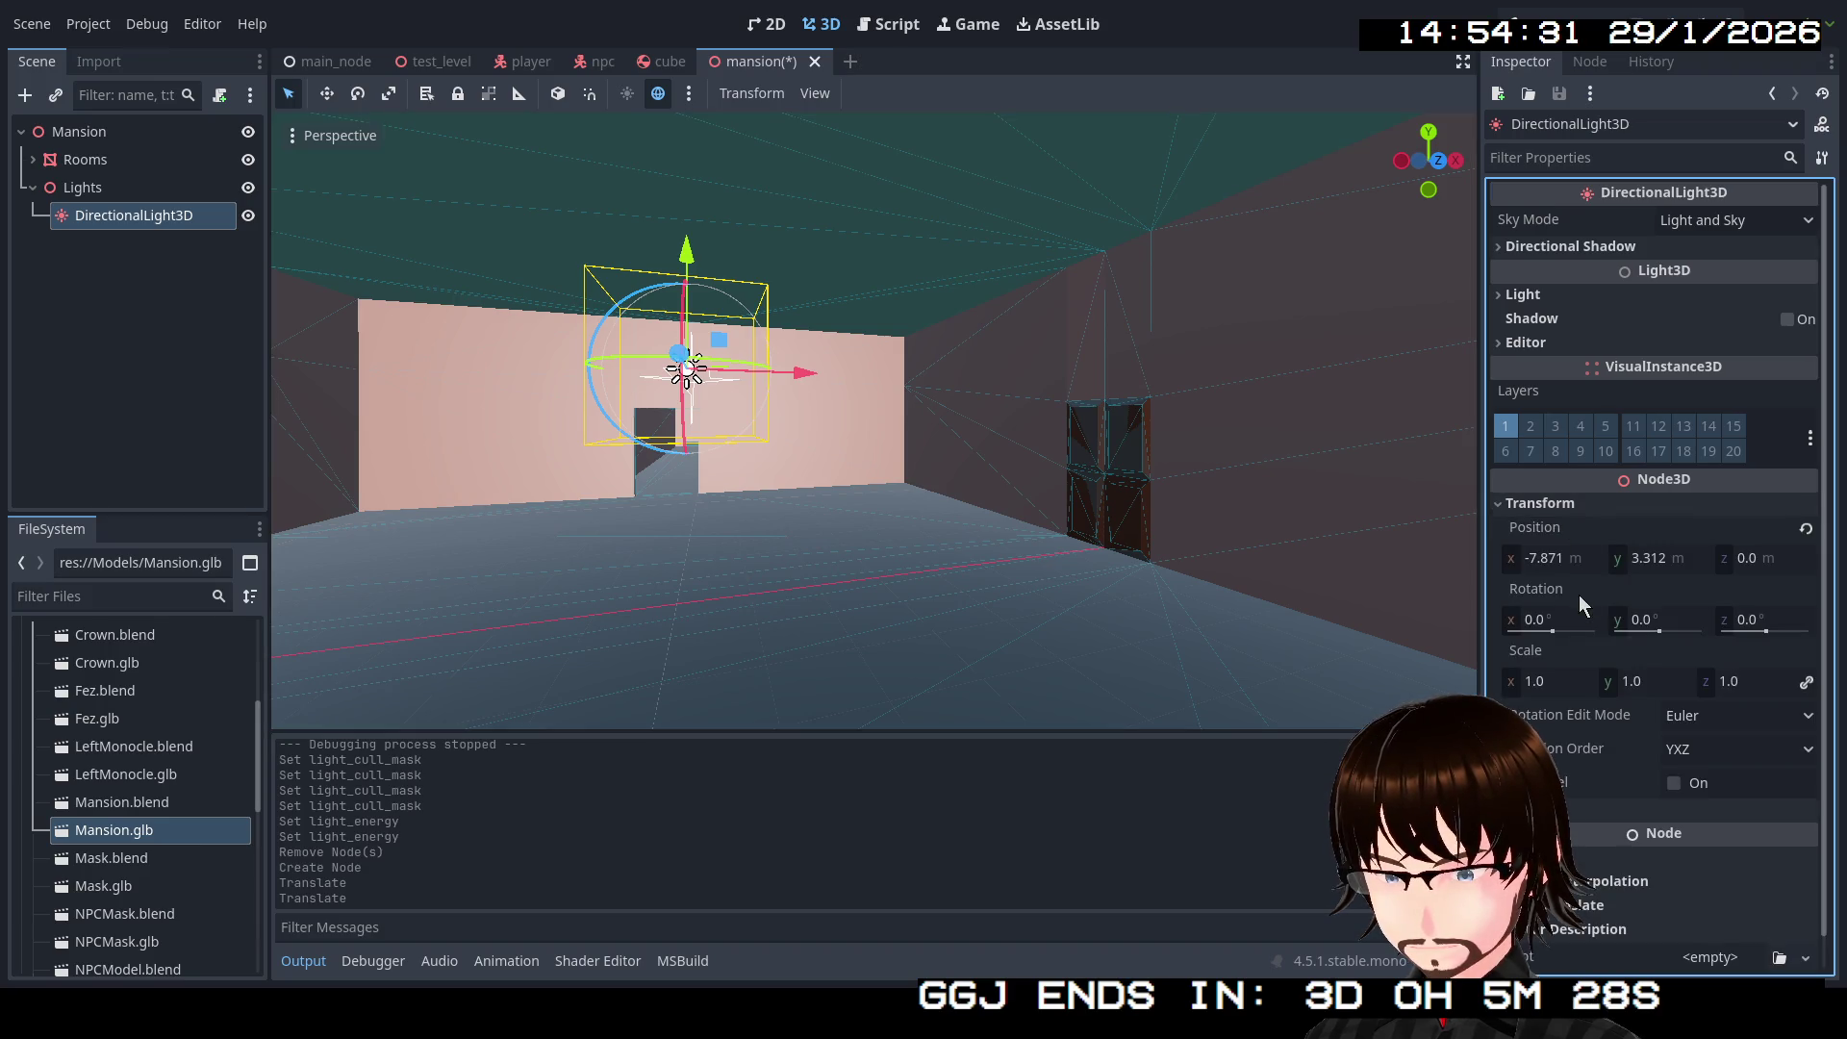
left_click(1559, 251)
left_click(1558, 251)
left_click(1552, 299)
left_click(1554, 296)
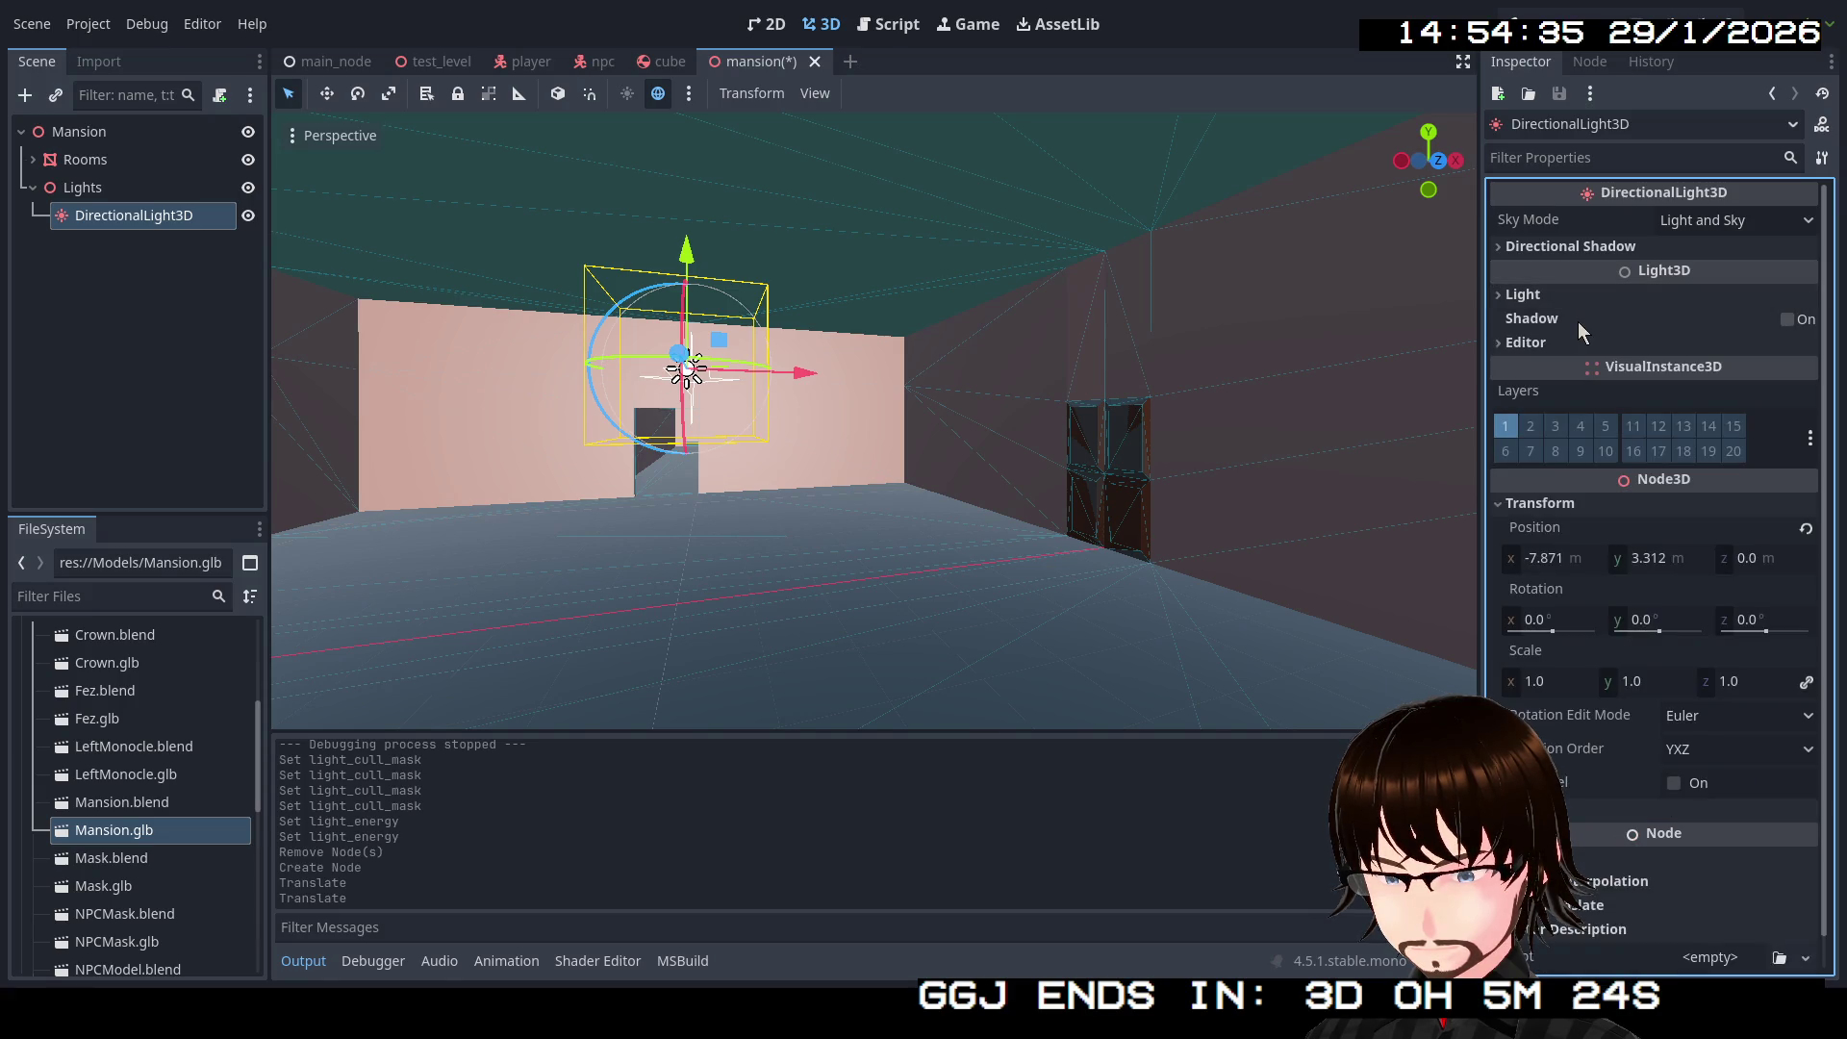
left_click(1786, 320)
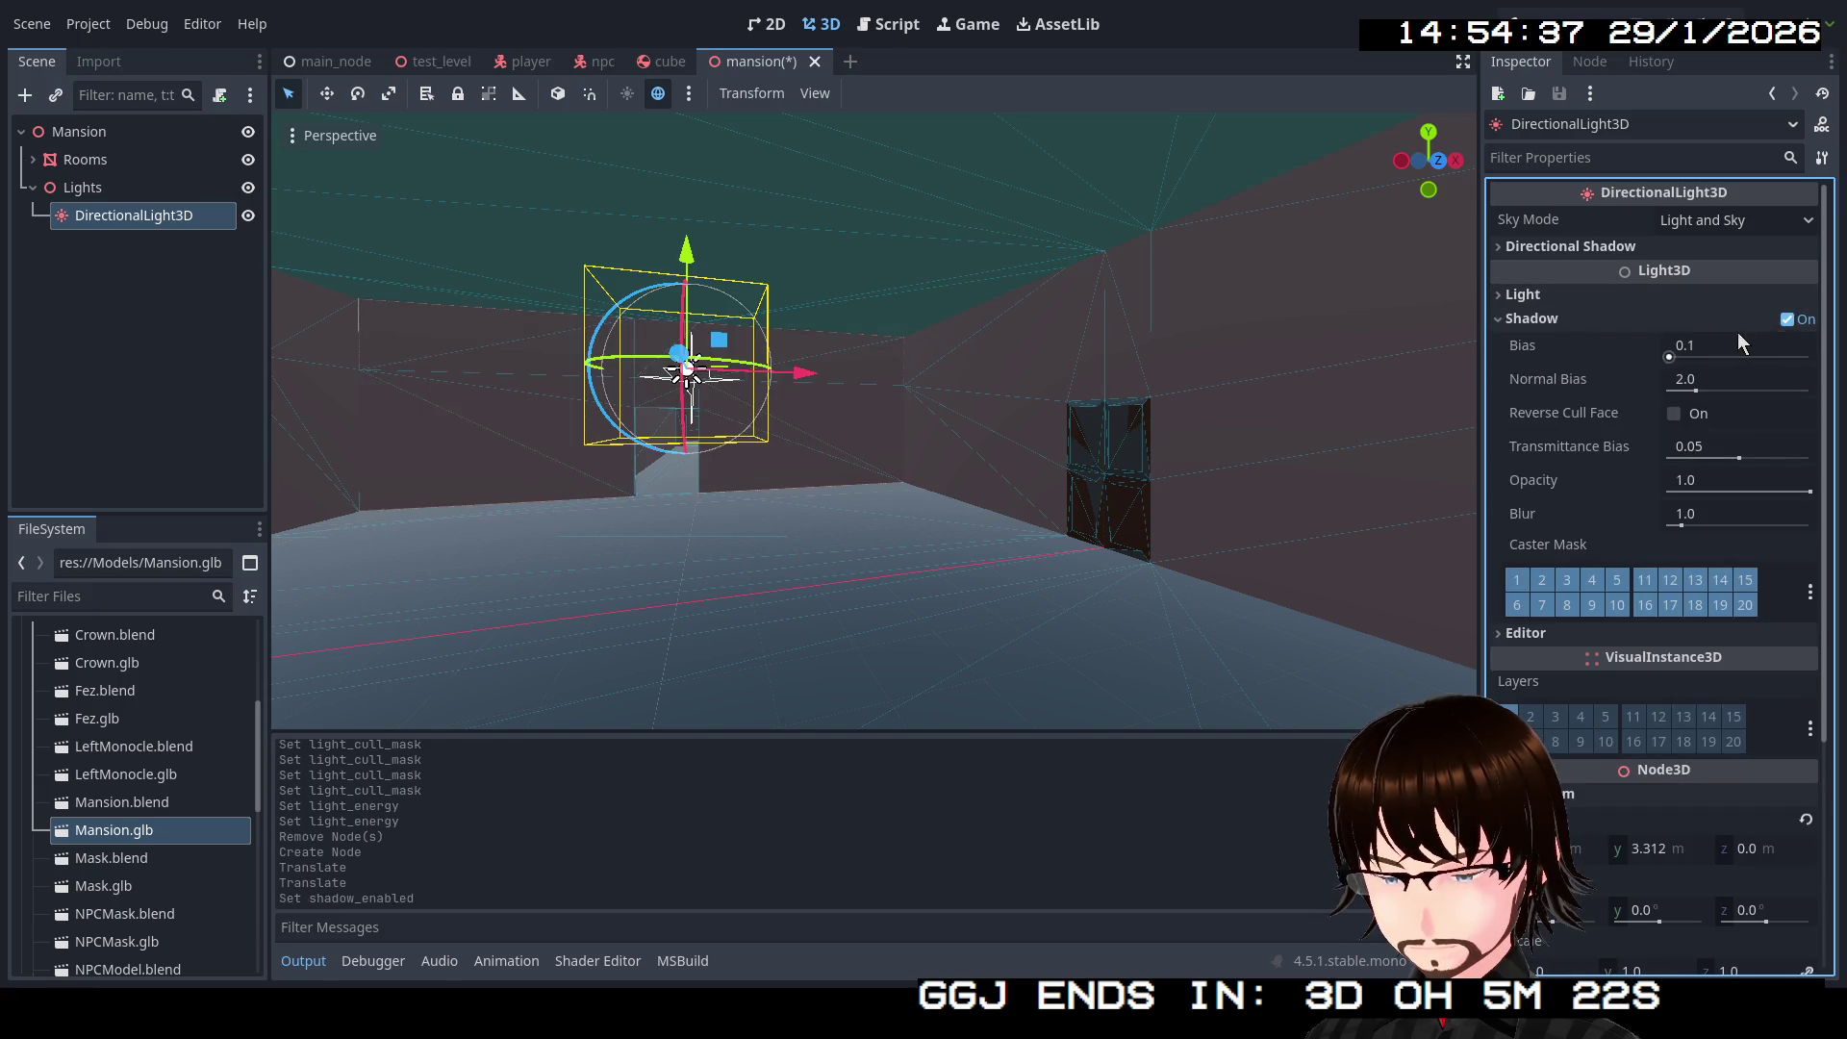
left_click(1577, 908)
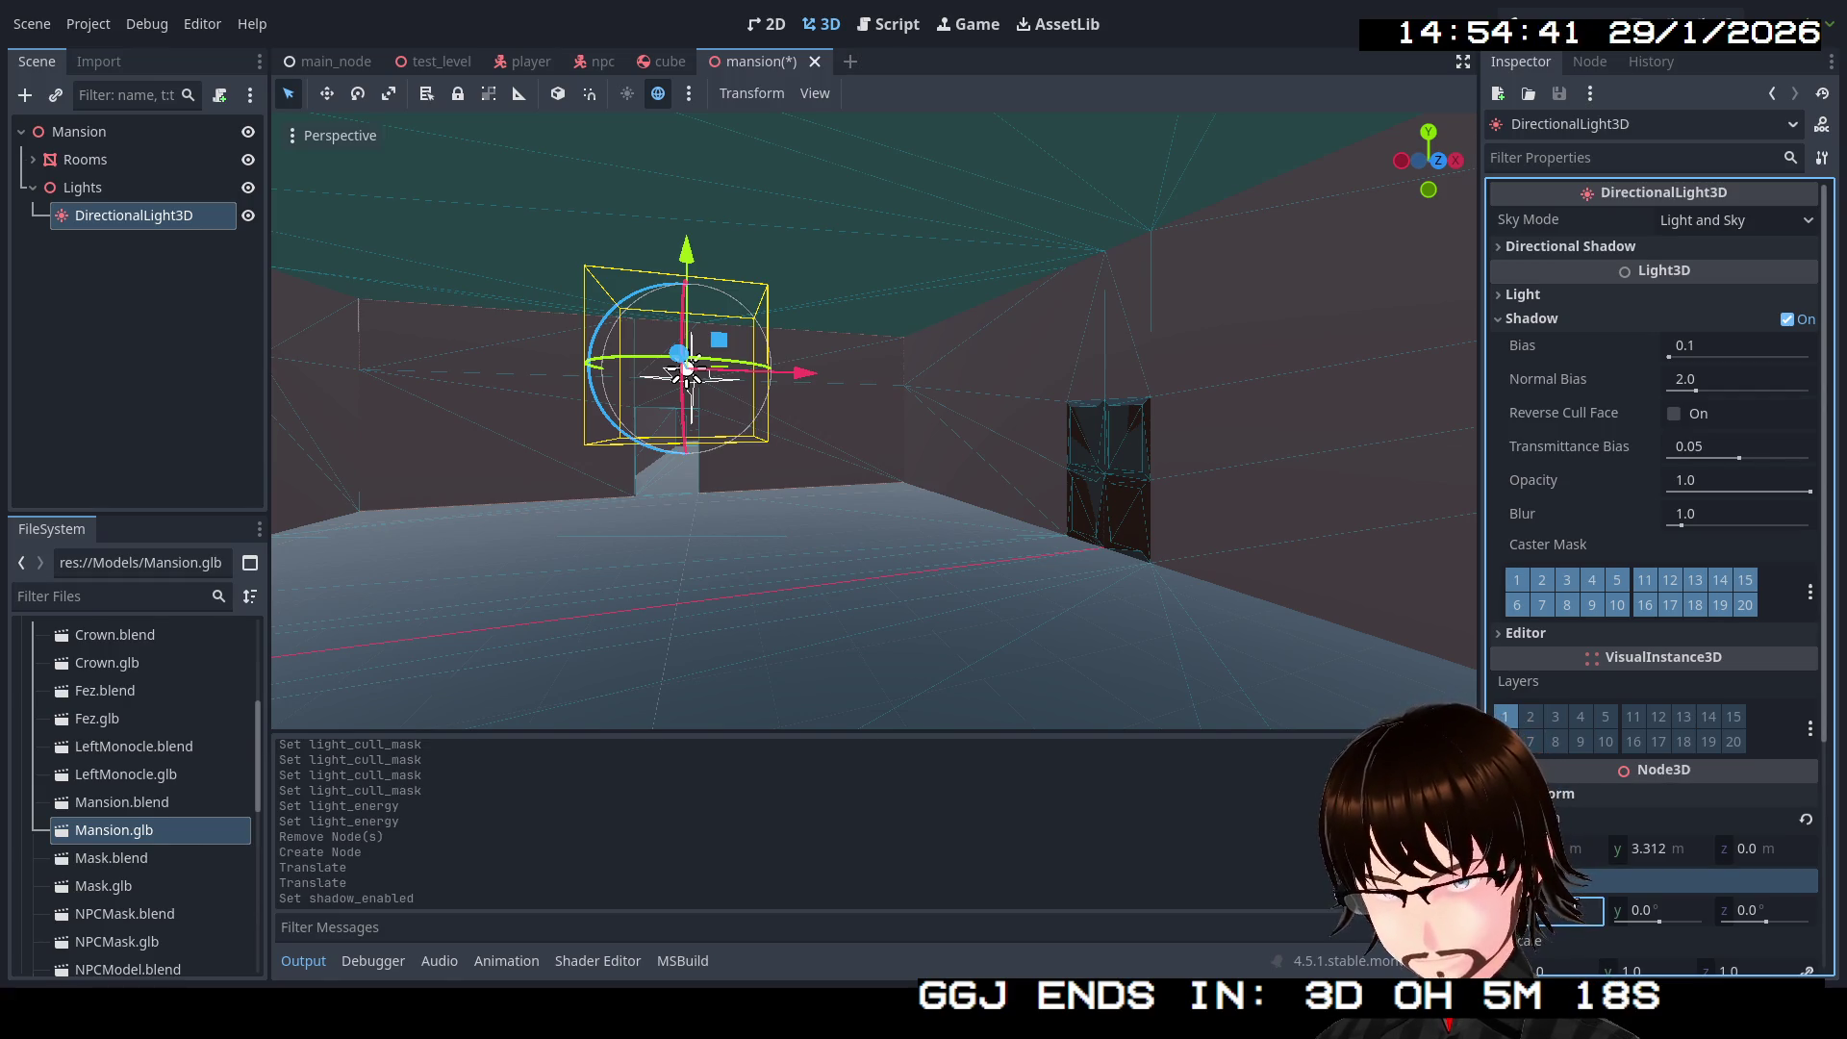
type("-90")
key("Return")
Step: Zero the light's X and Y position, then drag it left and up toward the ceiling
left_click(1577, 851)
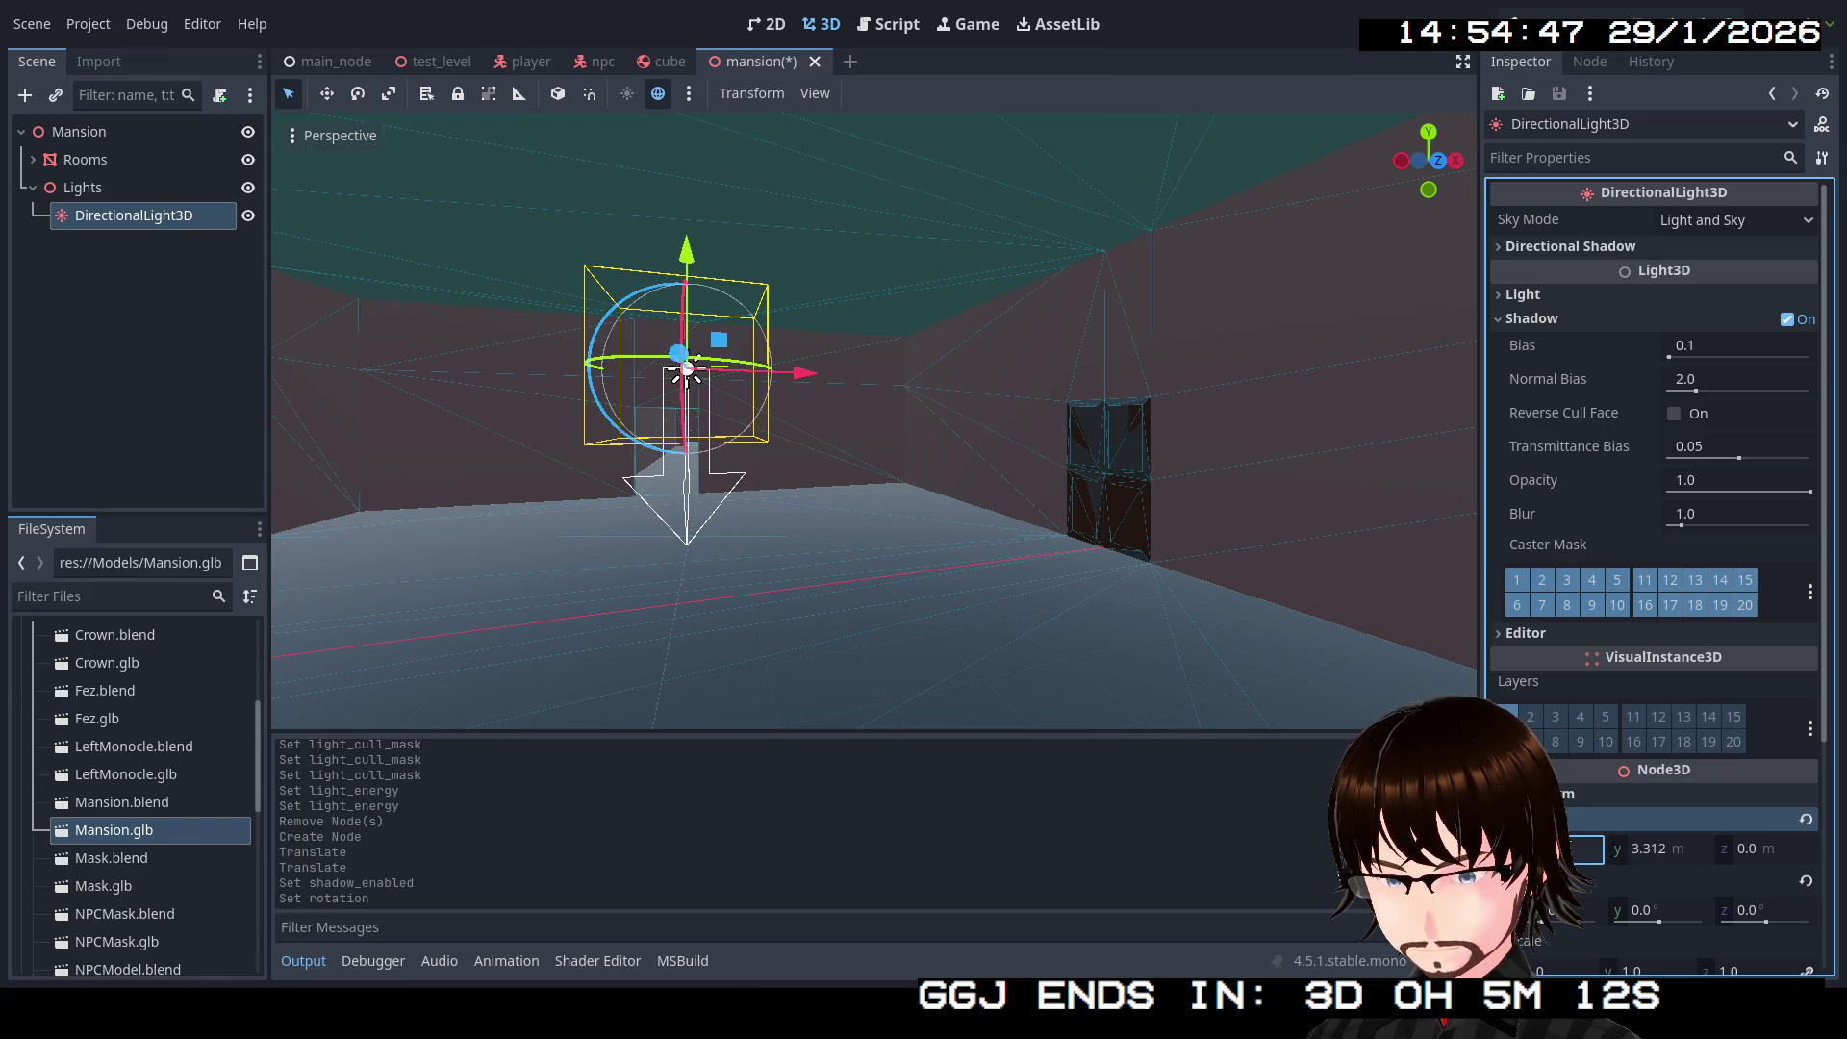
type("0")
left_click(1637, 854)
type("0")
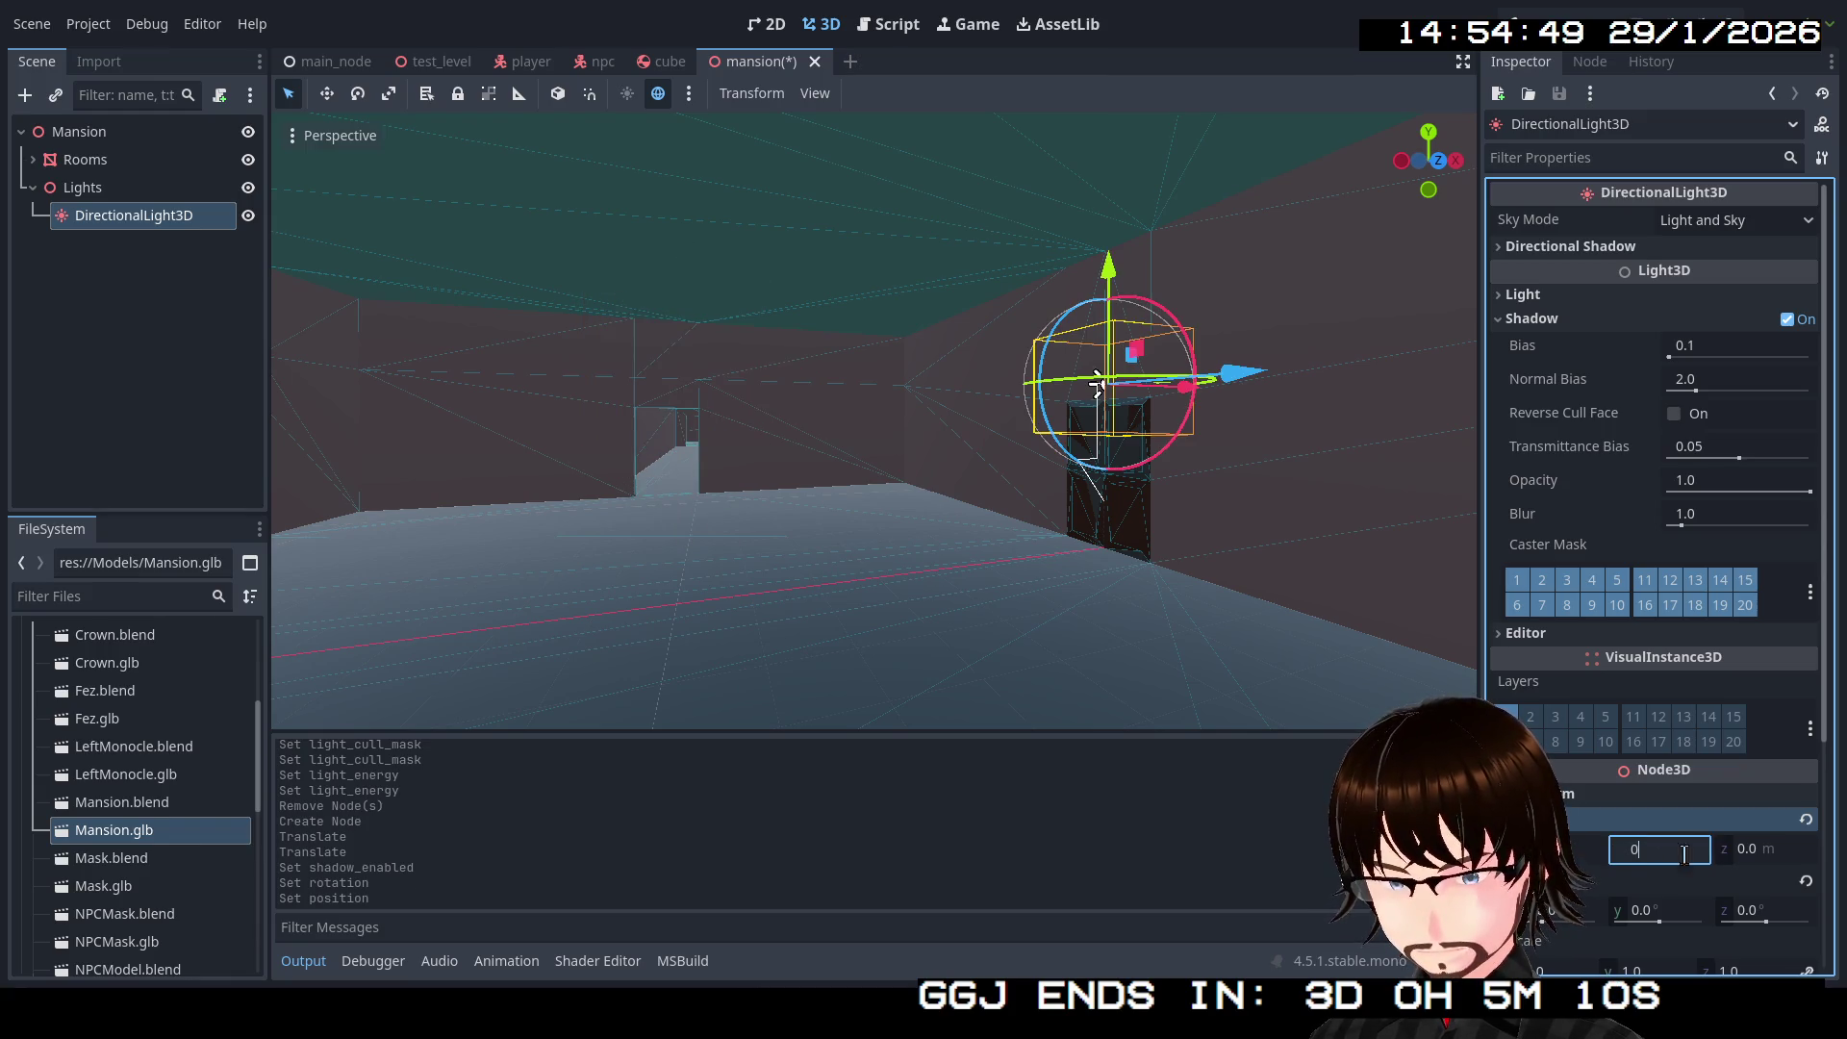
left_click(1747, 851)
left_click_drag(1239, 588, 843, 589)
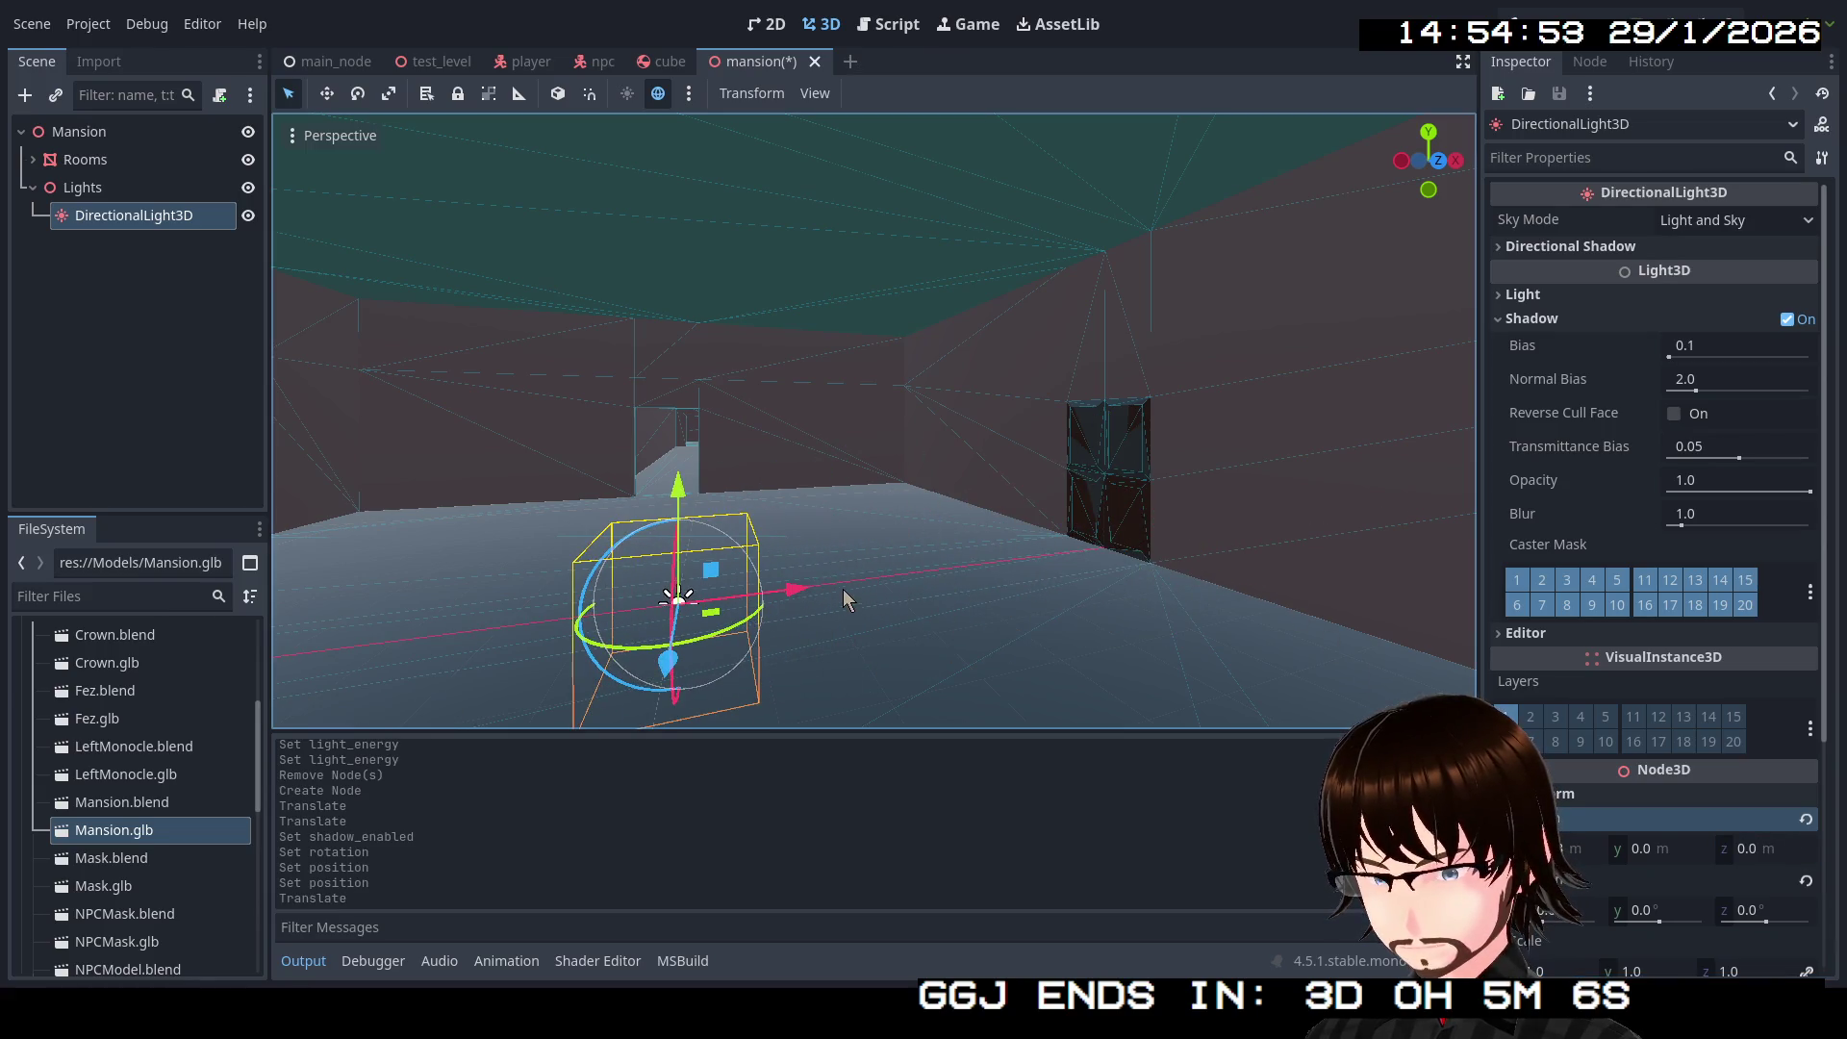
mouse_move(676, 489)
left_mouse_down()
mouse_move(689, 117)
mouse_move(689, 160)
left_mouse_up()
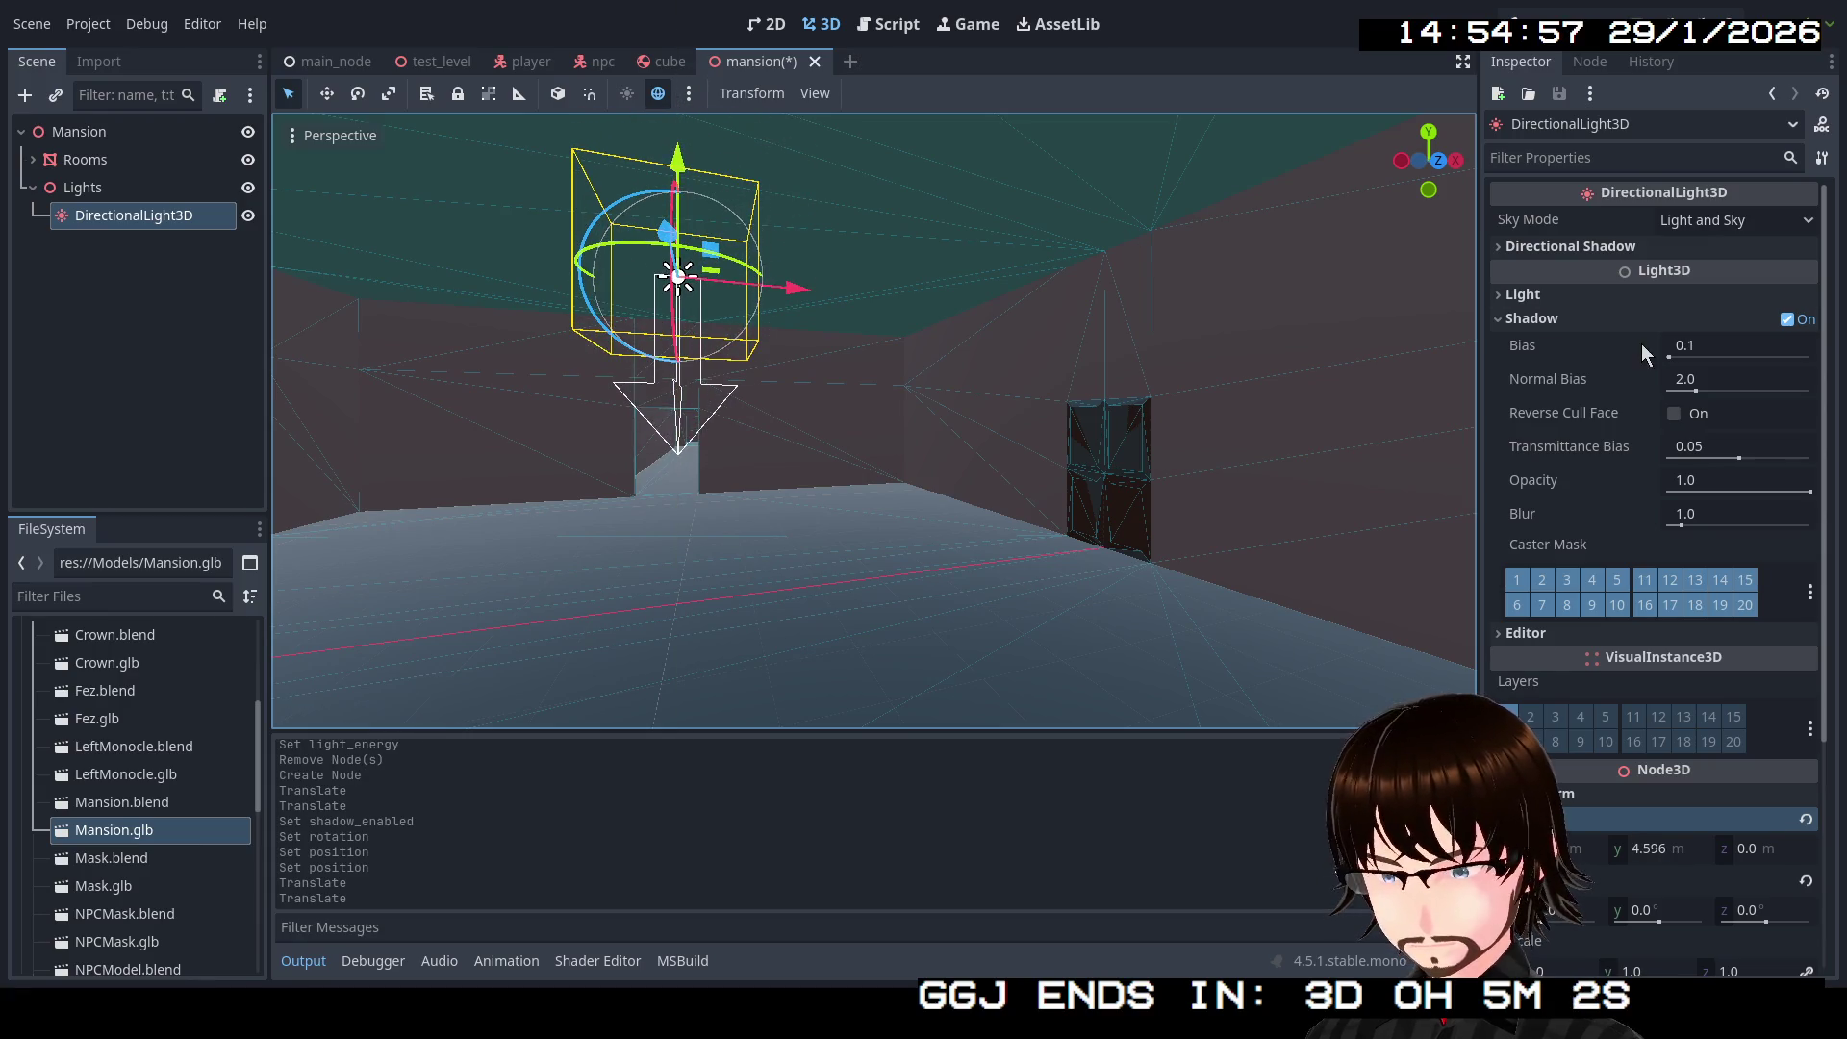
Step: Raise the light's Energy to 16.0, frame it, and start deleting it
left_click(1555, 294)
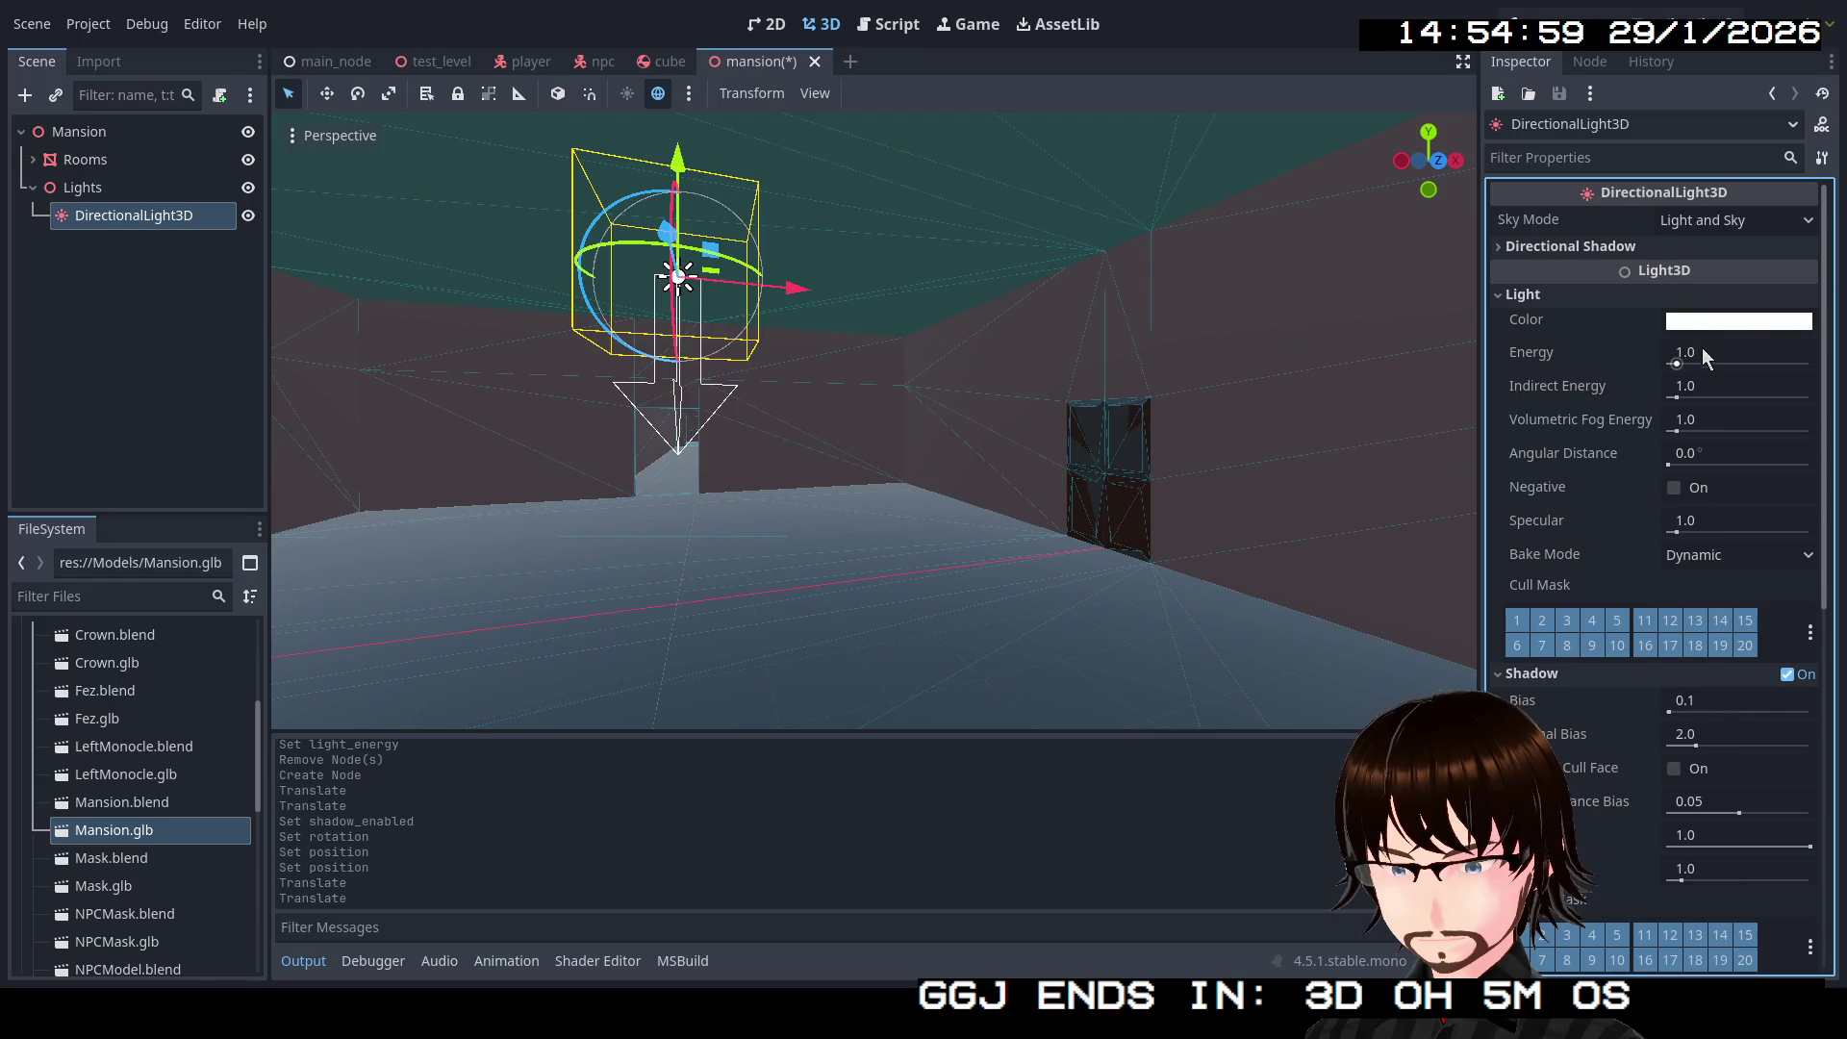
left_click_drag(1677, 364, 1810, 363)
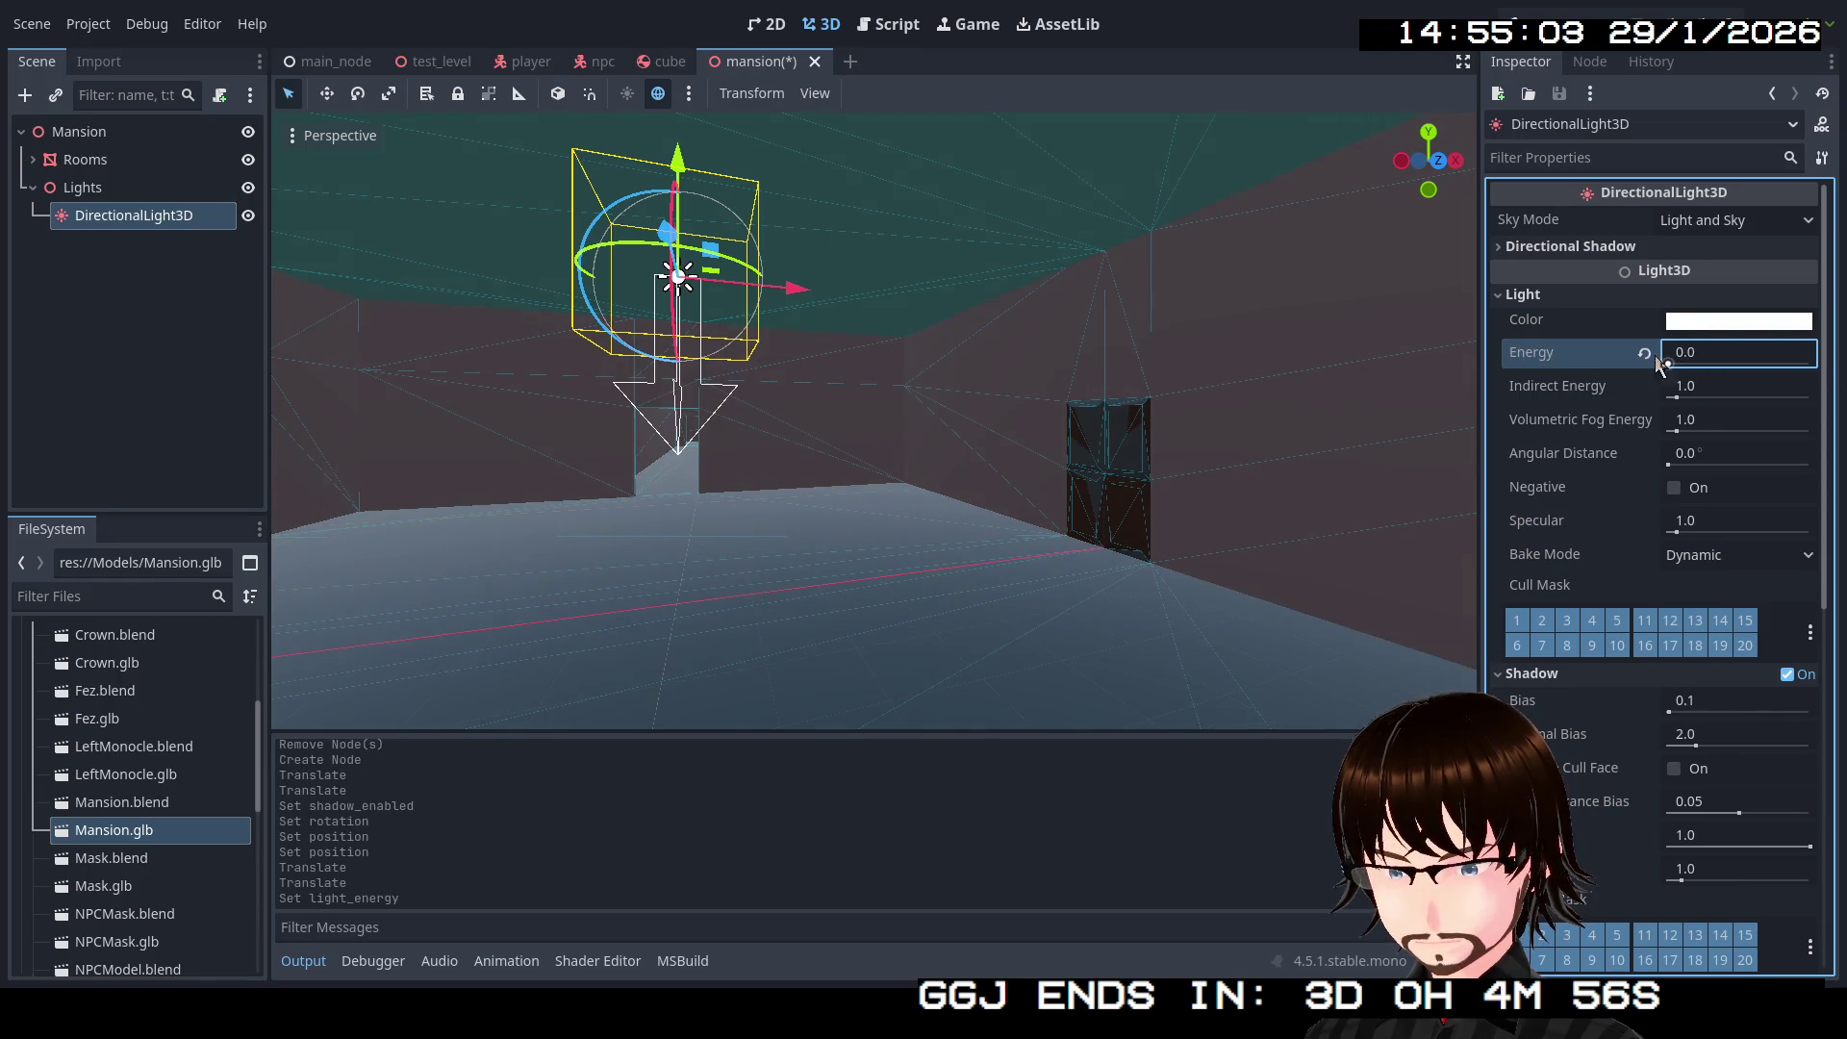
key("f")
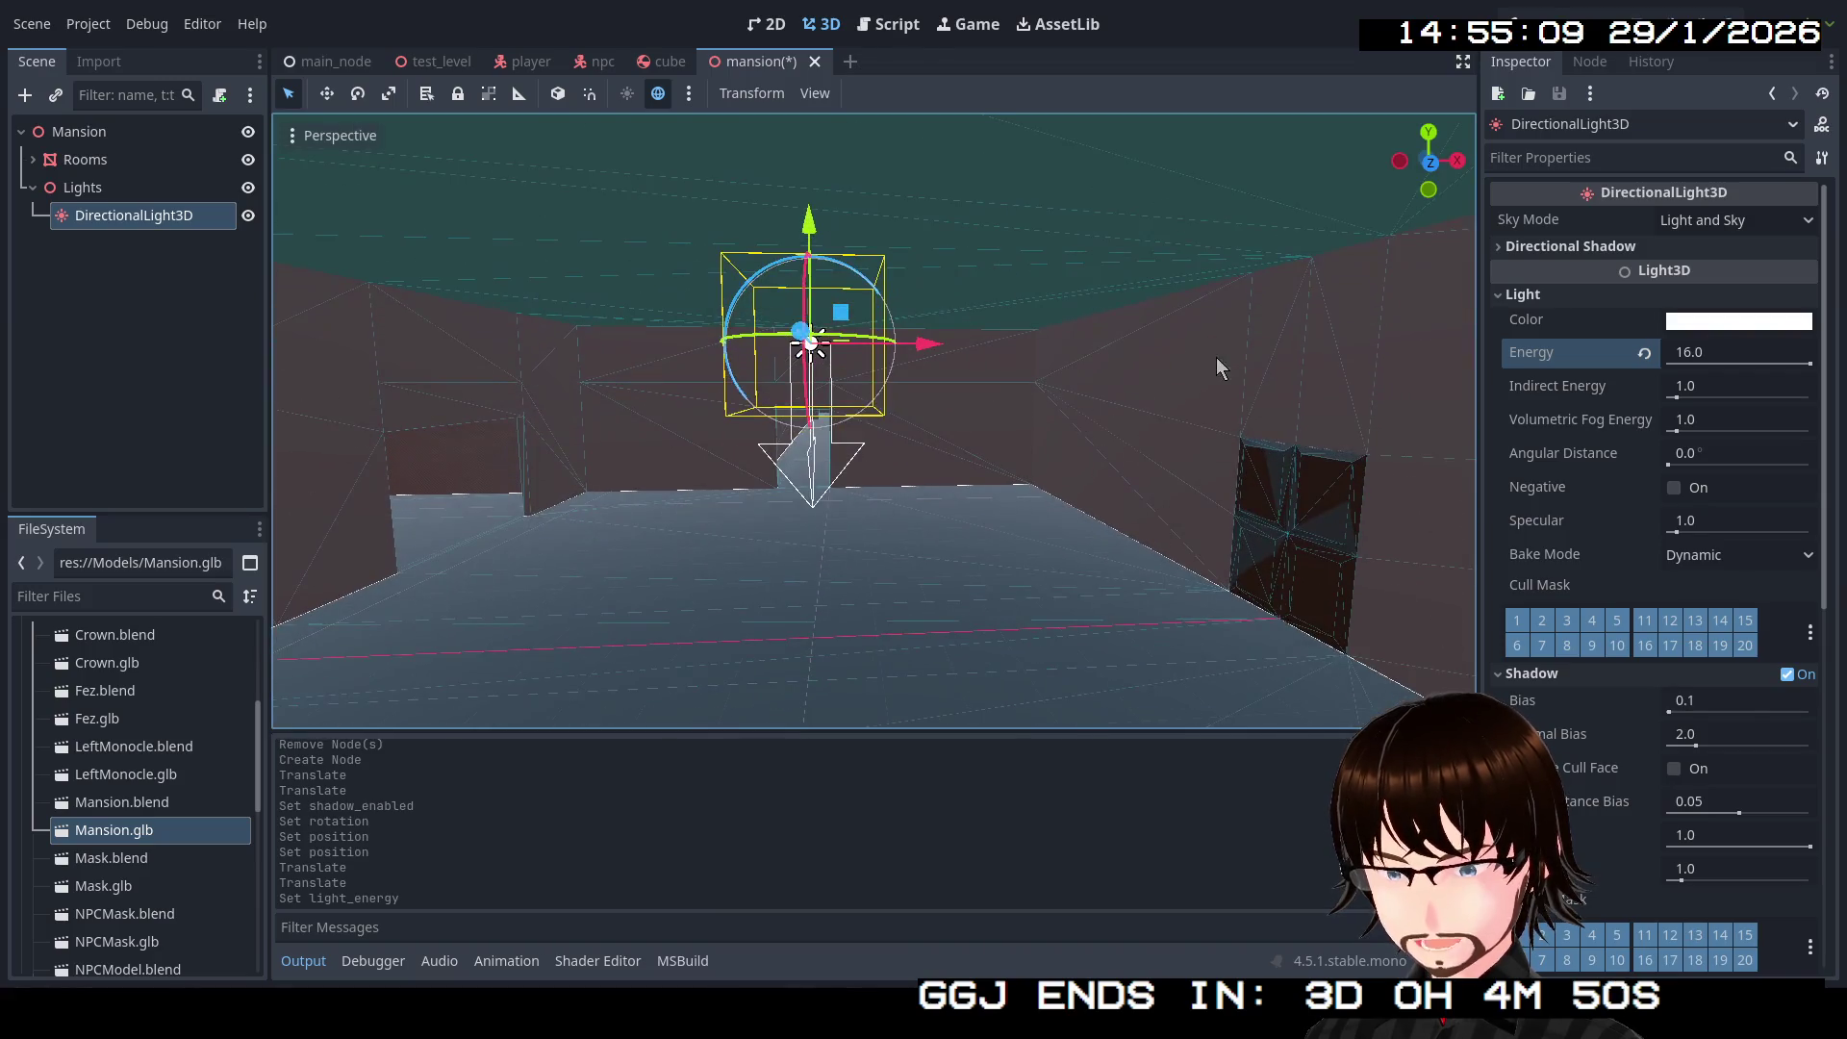
key("Delete")
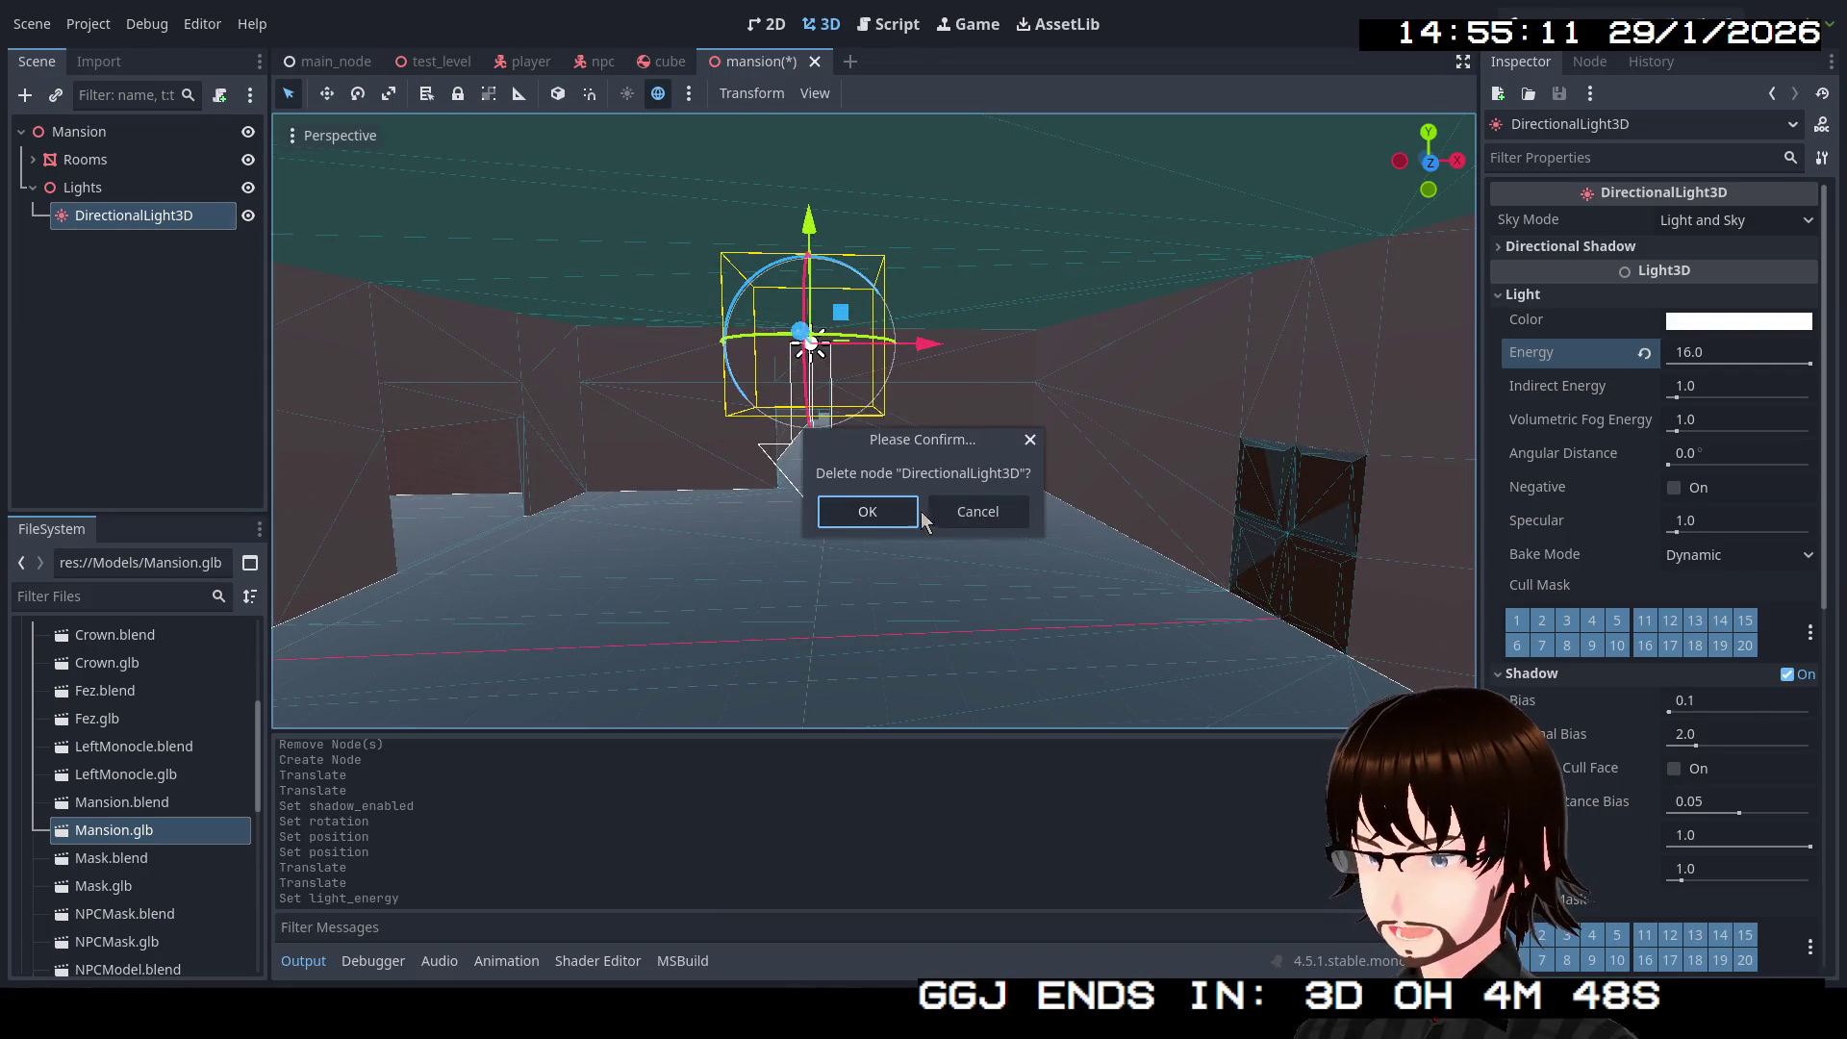
Step: Confirm the deletion, add a SpotLight3D under Lights, and raise it toward the ceiling
left_click(871, 513)
right_click(191, 193)
left_click(222, 216)
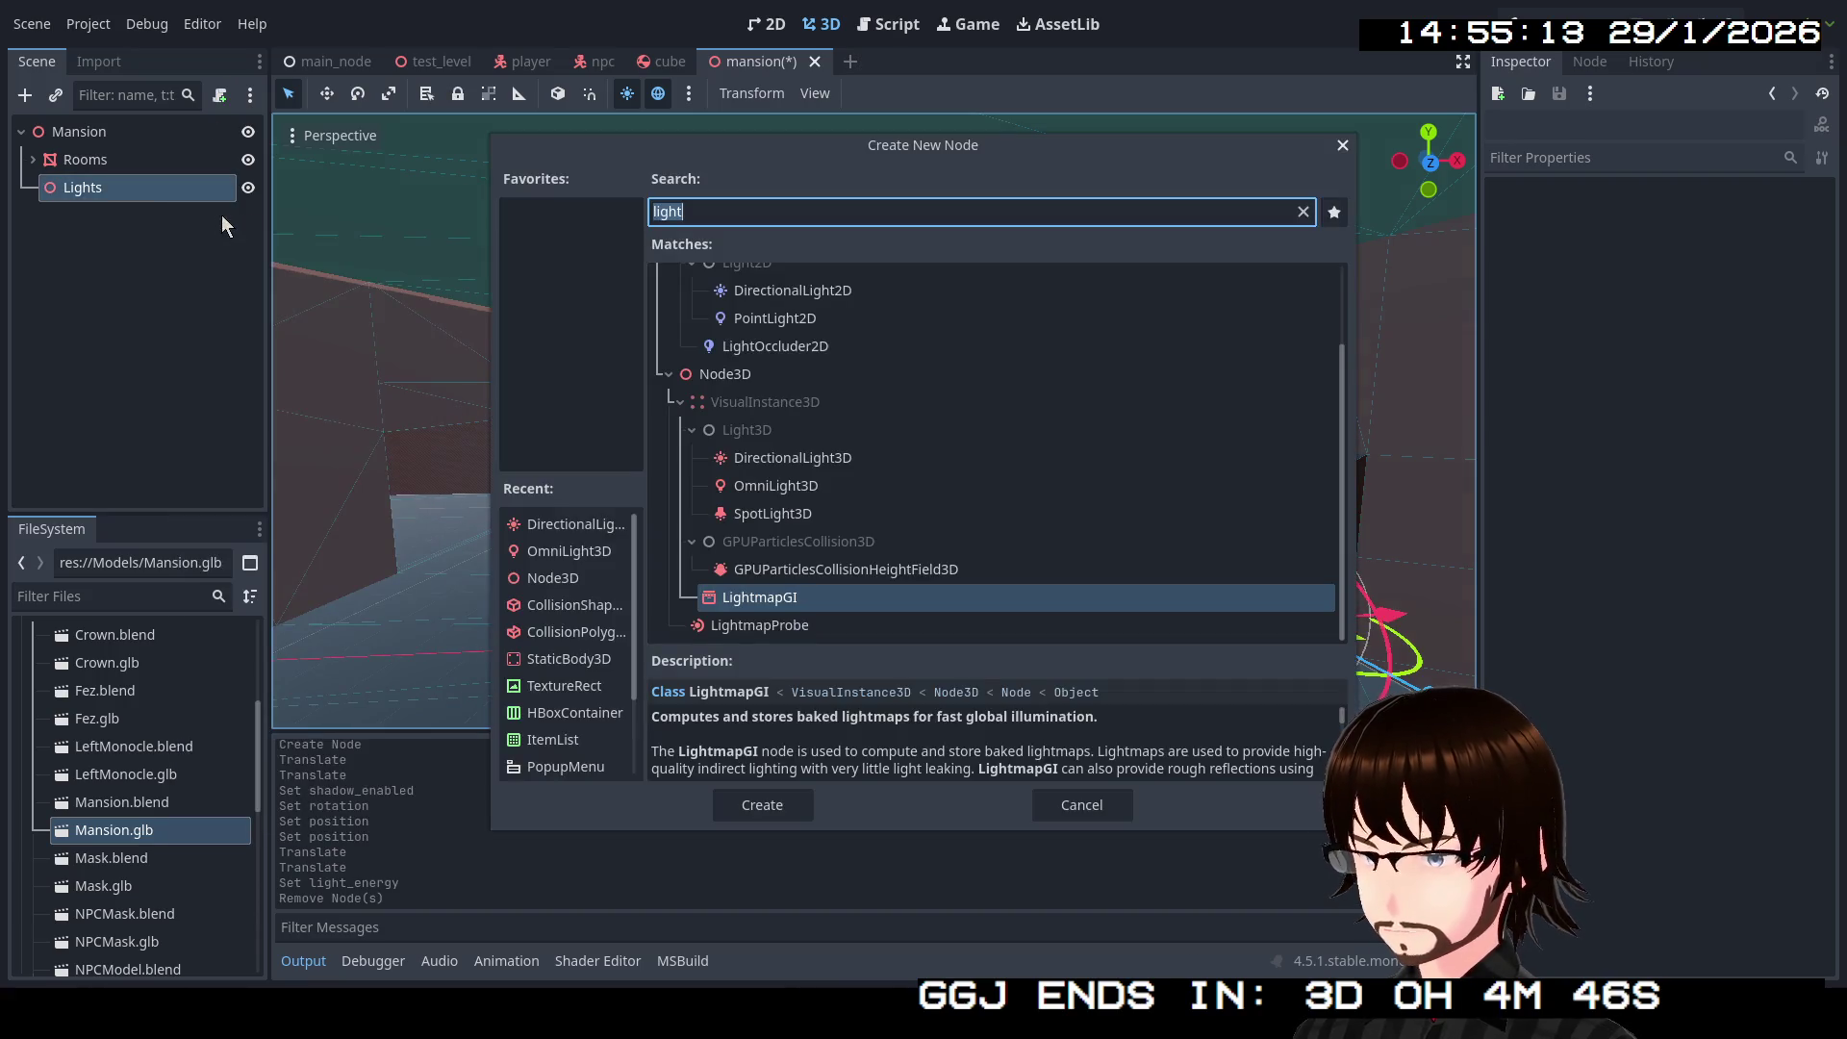
double_click(773, 514)
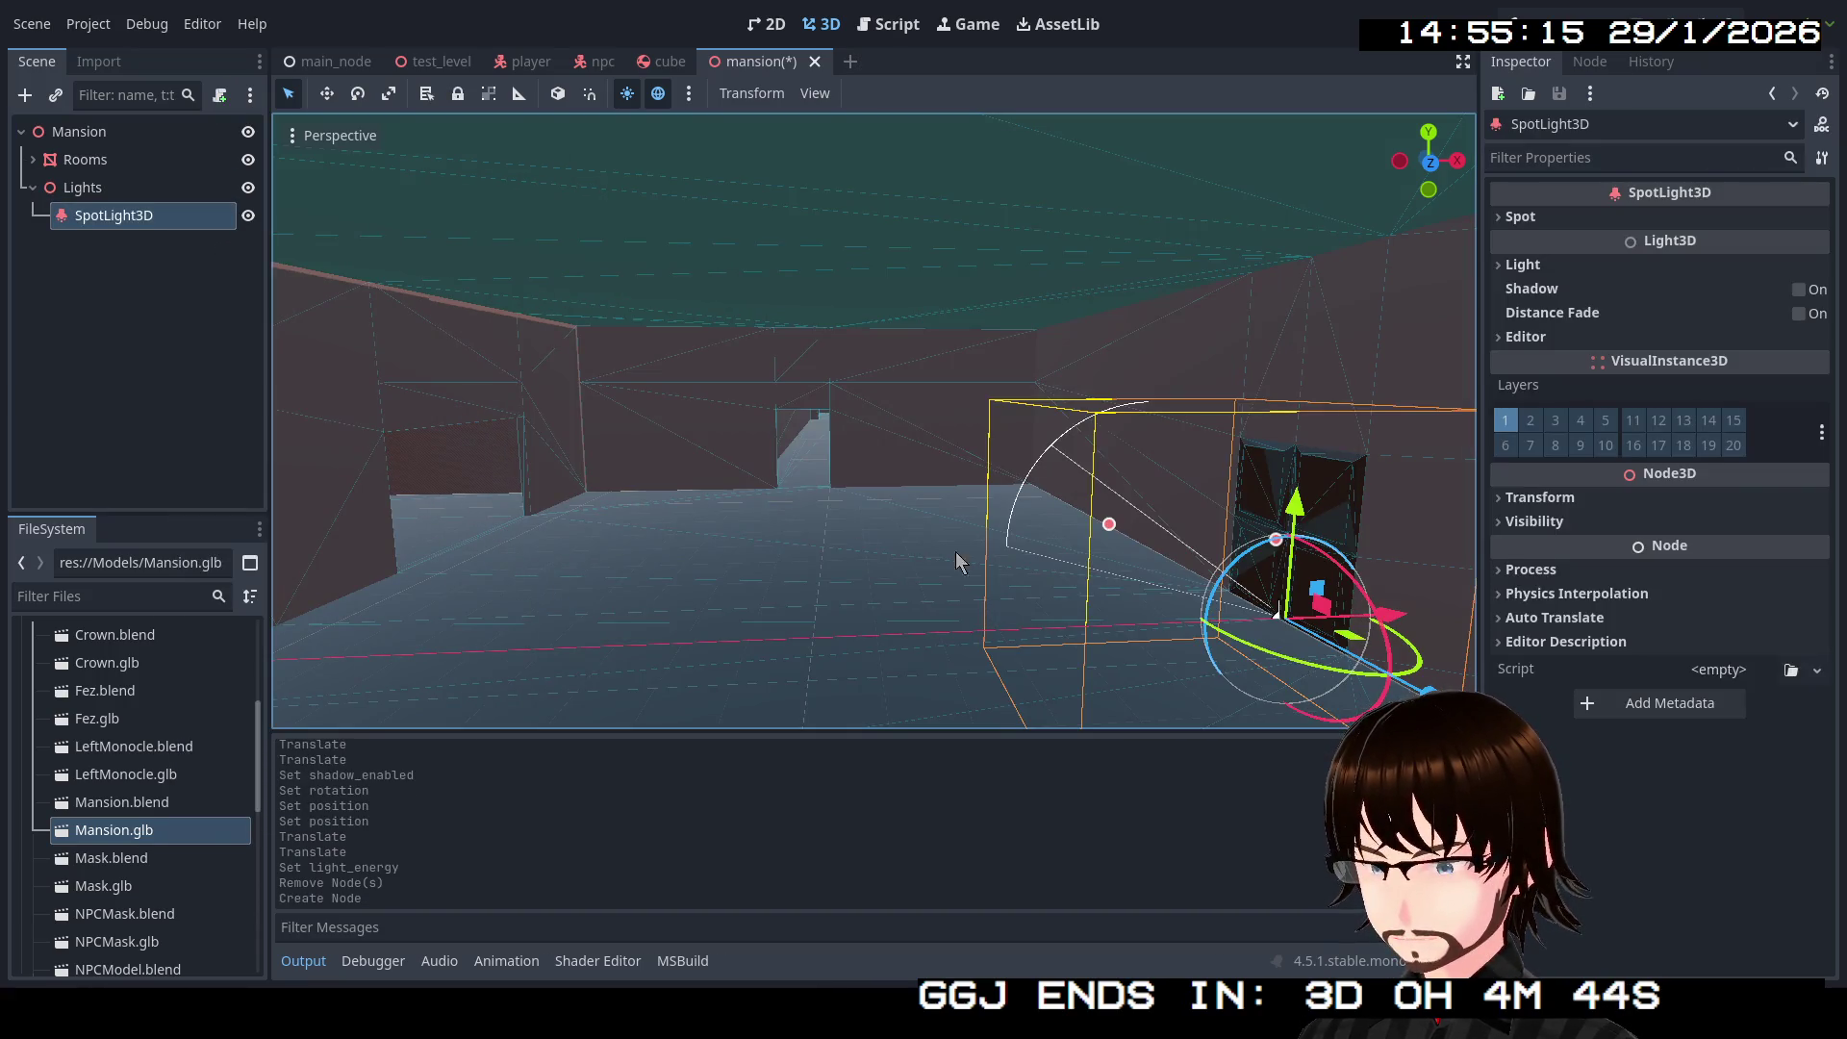
mouse_move(1398, 620)
left_mouse_down()
mouse_move(948, 623)
mouse_move(883, 589)
left_mouse_up()
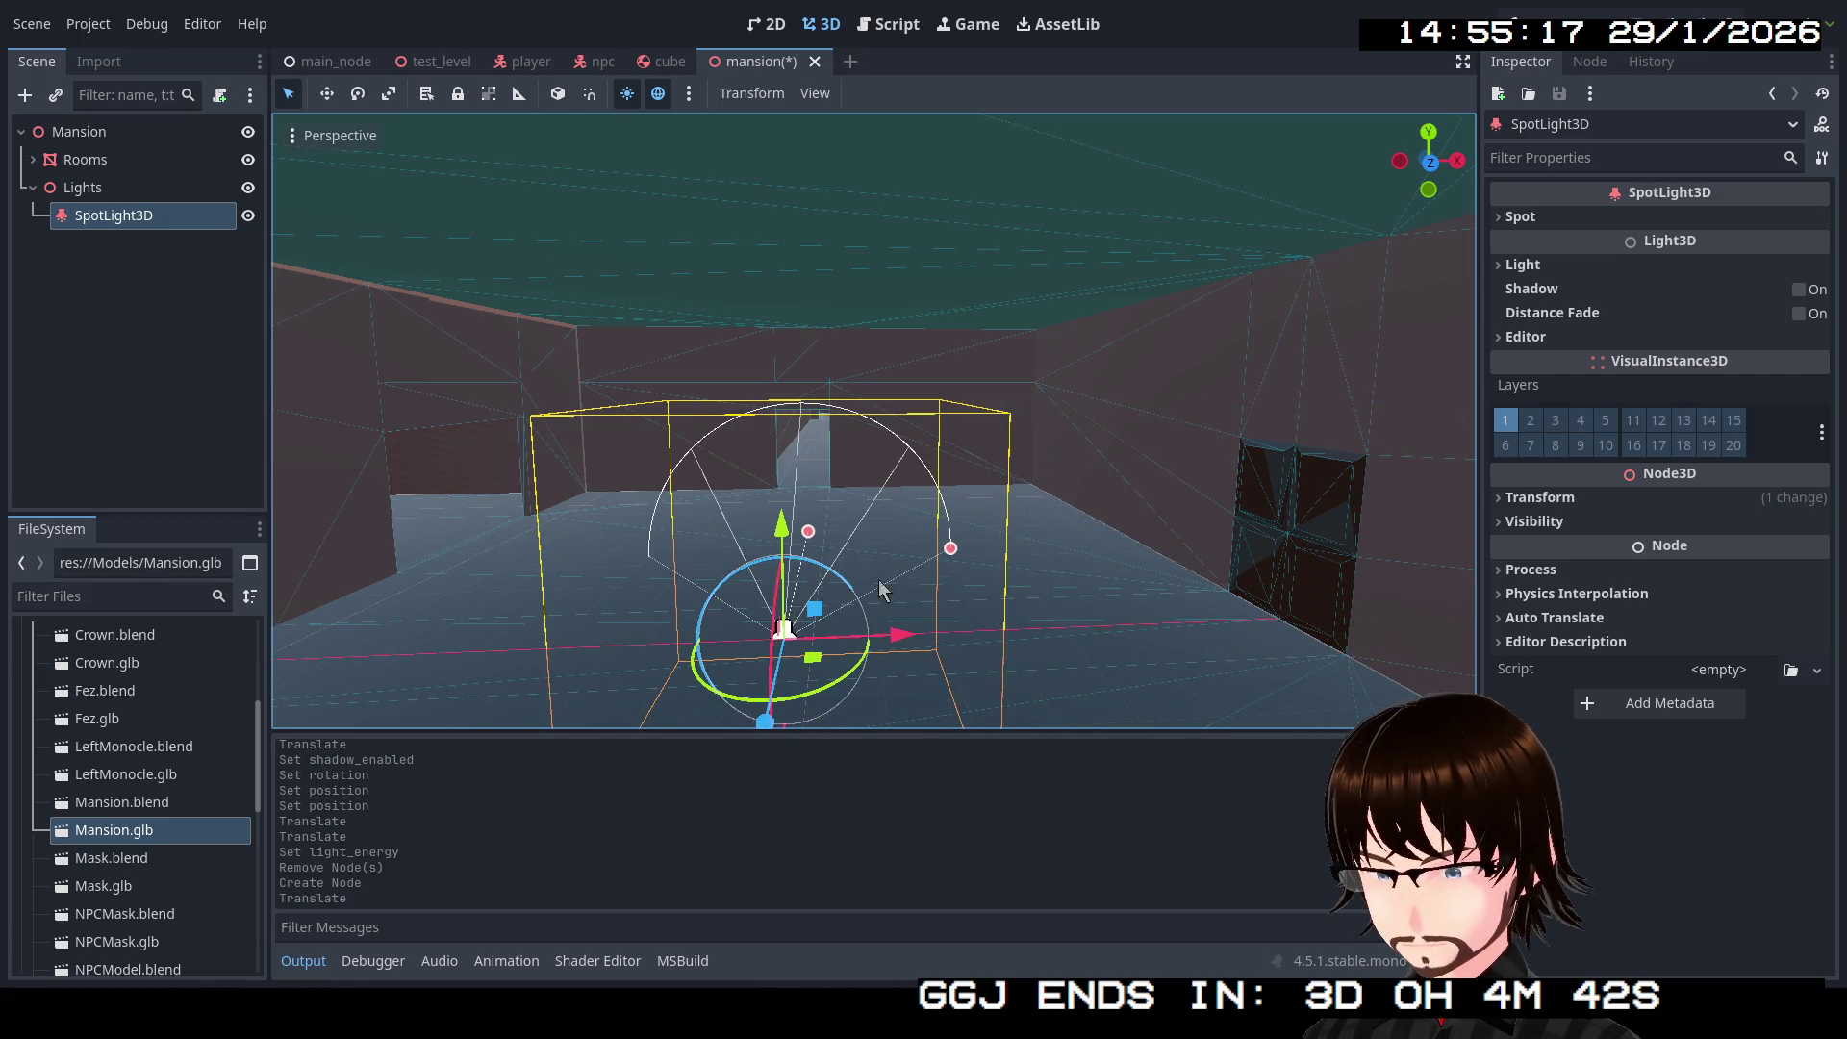
left_click_drag(781, 526, 778, 188)
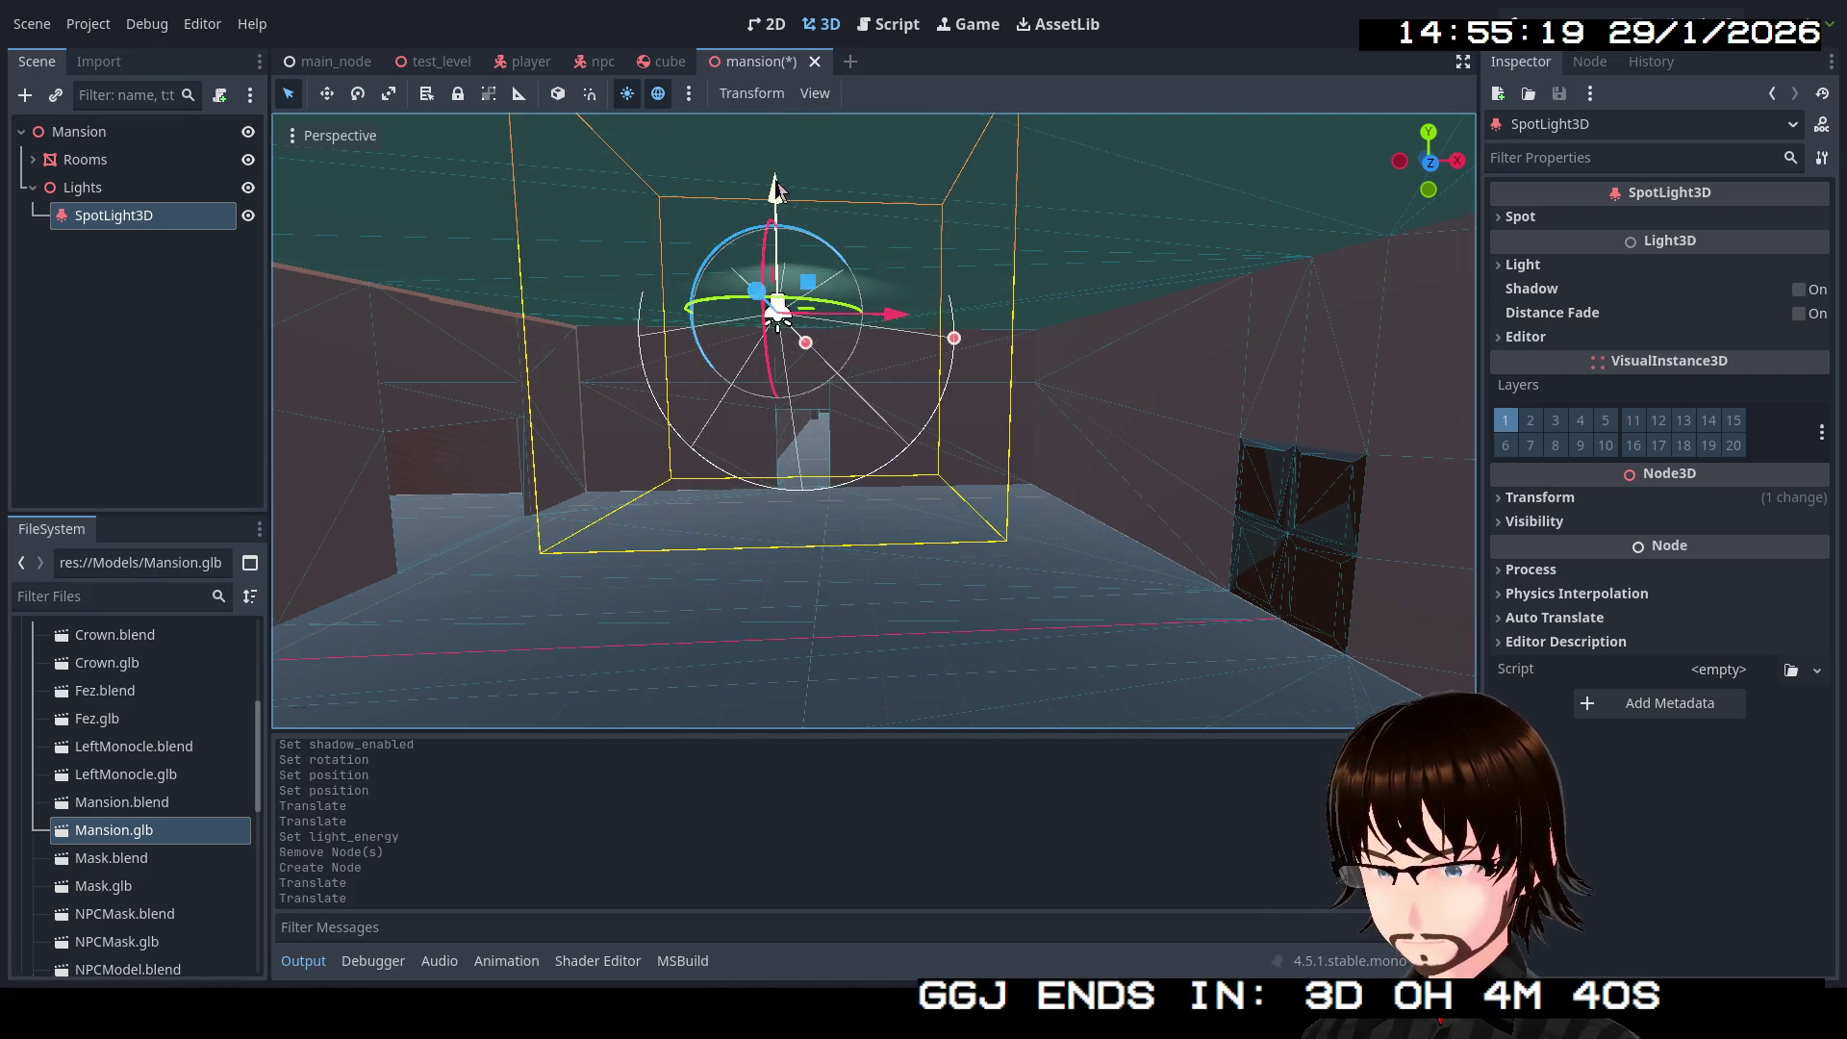
Step: Set the SpotLight3D's Spot Angle to 90° and Range to 10 m, keeping attenuation at 1.00
left_click(1533, 267)
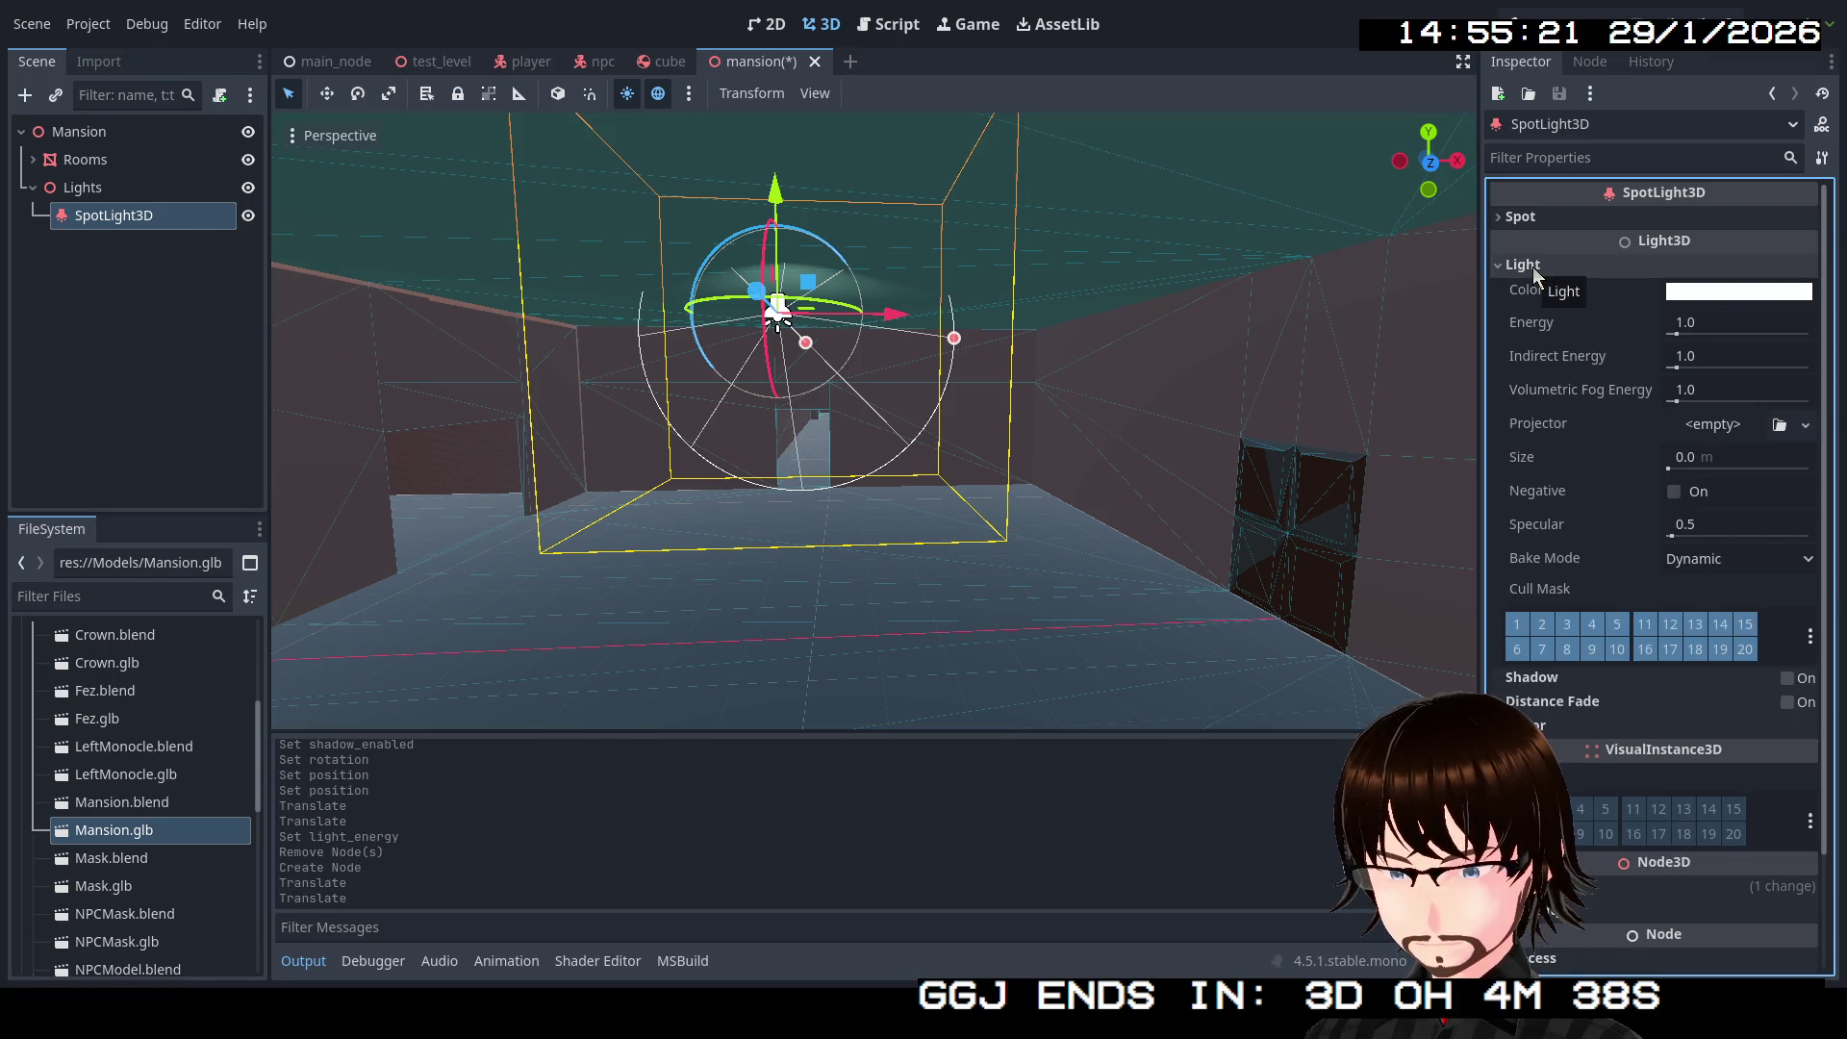
left_click(1537, 218)
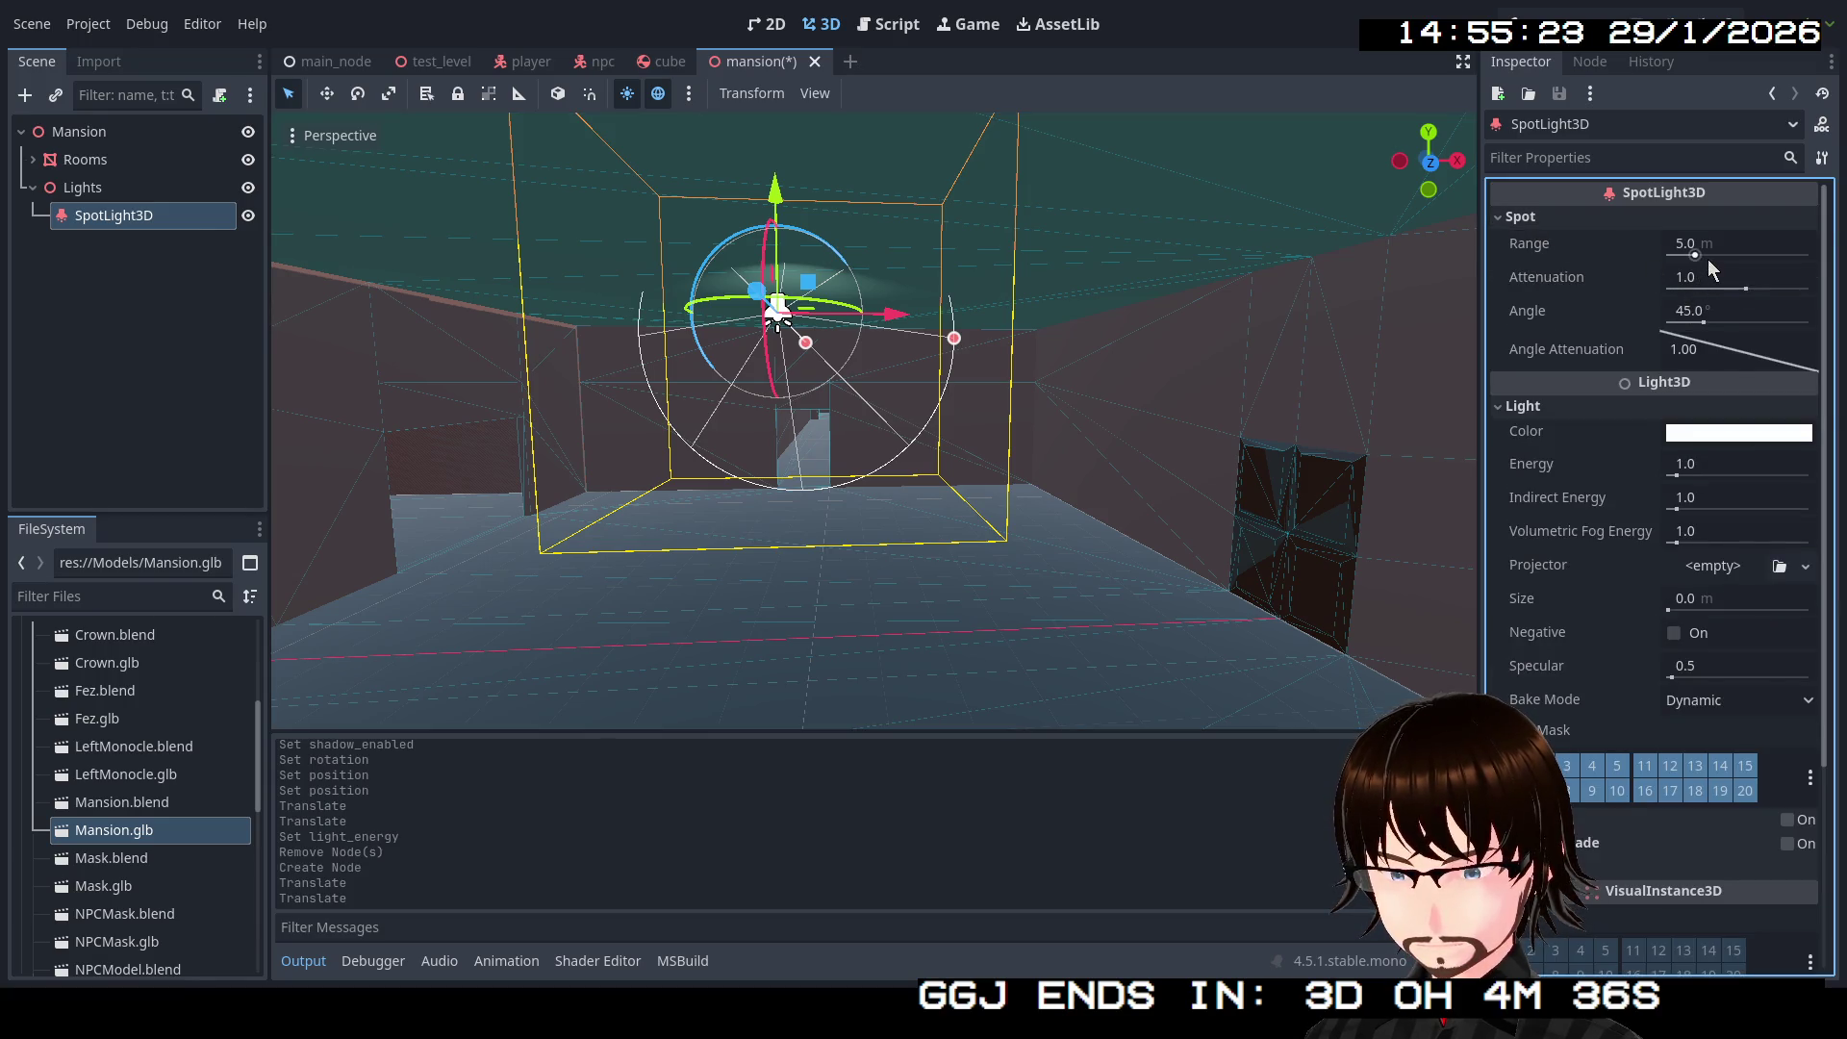
mouse_move(1703, 323)
left_mouse_down()
mouse_move(1778, 329)
mouse_move(1745, 348)
mouse_move(1743, 333)
left_mouse_up()
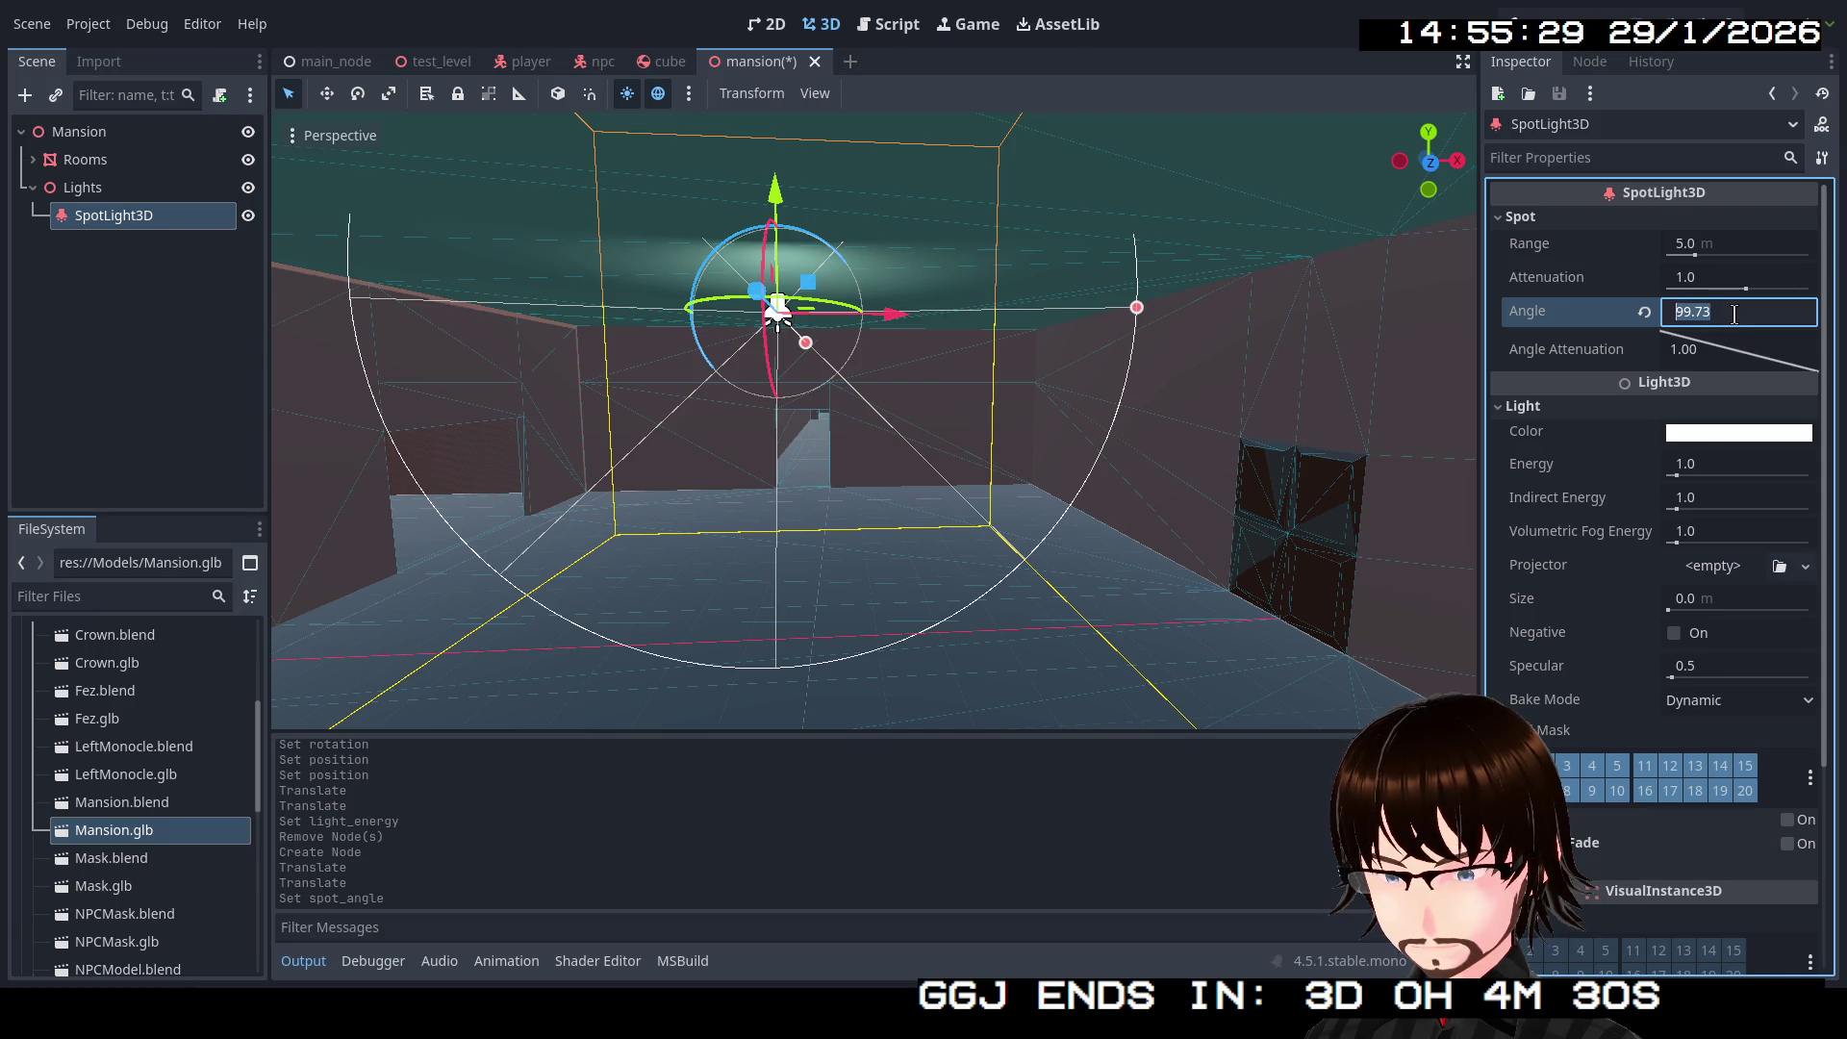
type("90")
key("Return")
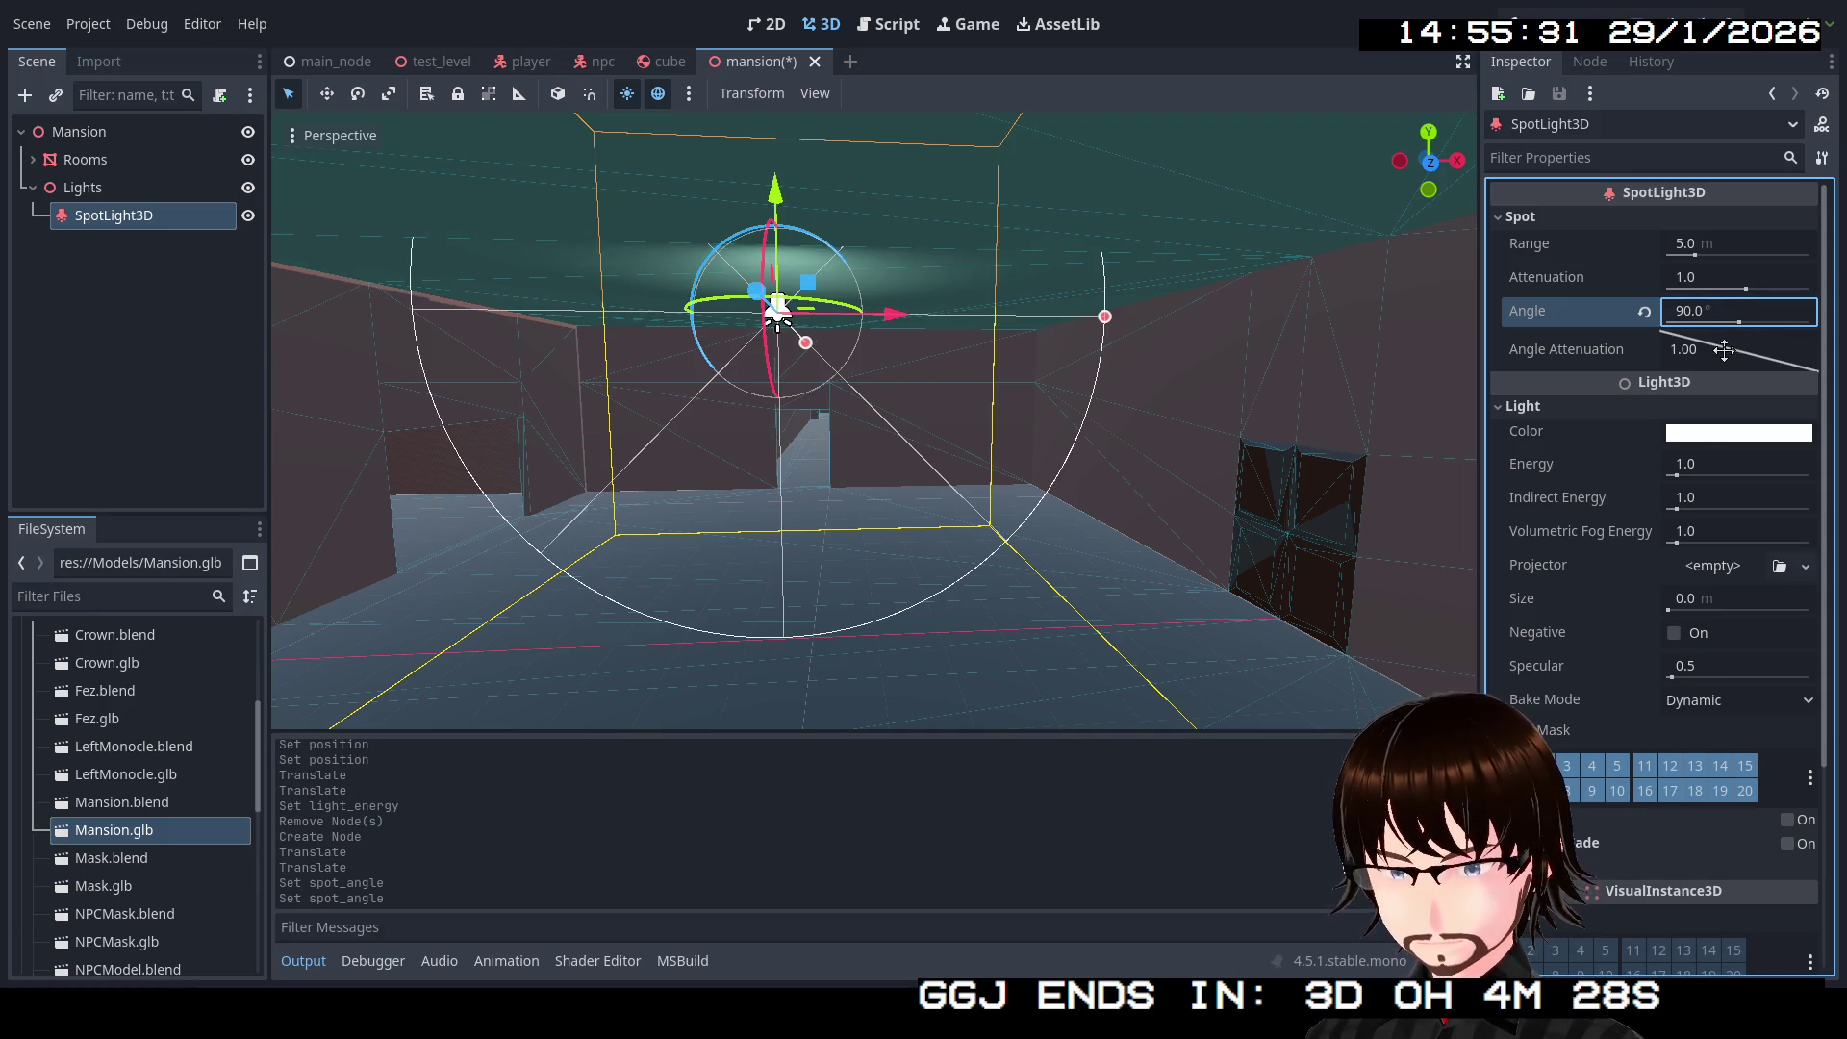
left_click_drag(1729, 352, 1732, 363)
left_click(1645, 353)
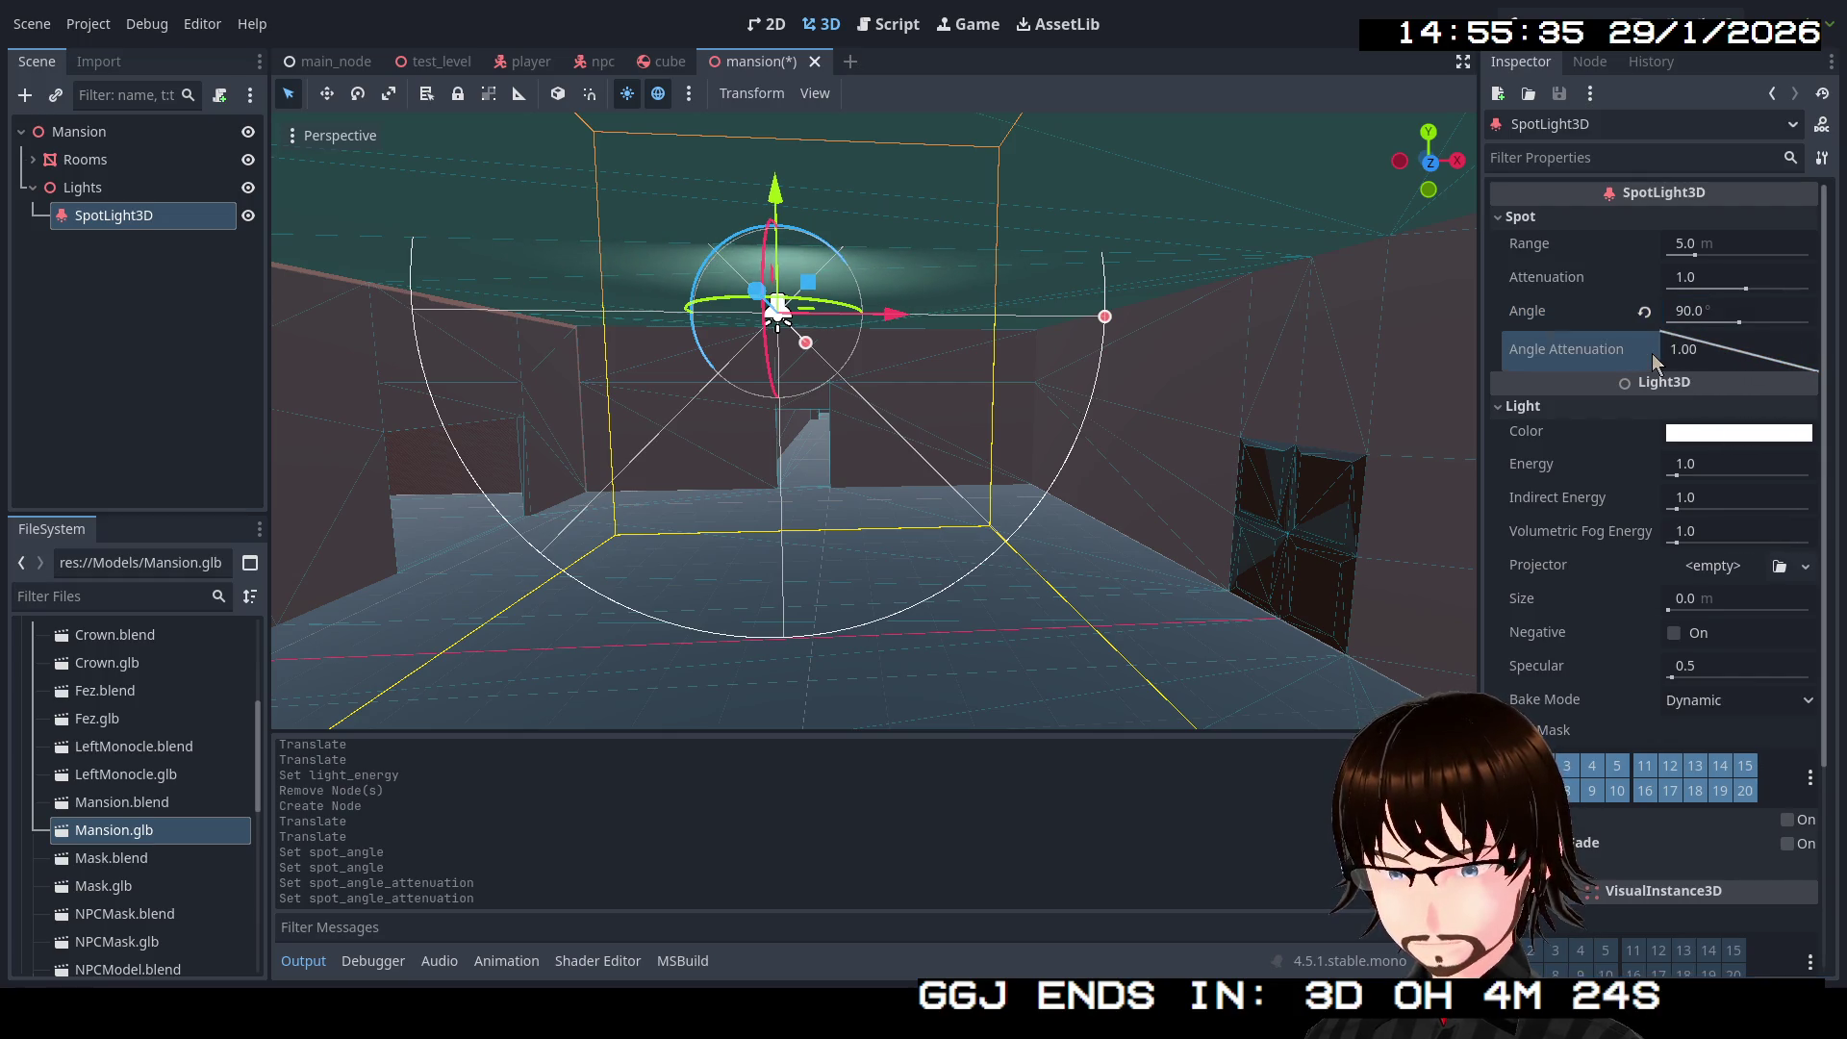
mouse_move(1690, 243)
left_mouse_down()
mouse_move(1842, 270)
mouse_move(1756, 277)
left_mouse_up()
left_click_drag(1691, 276, 1704, 269)
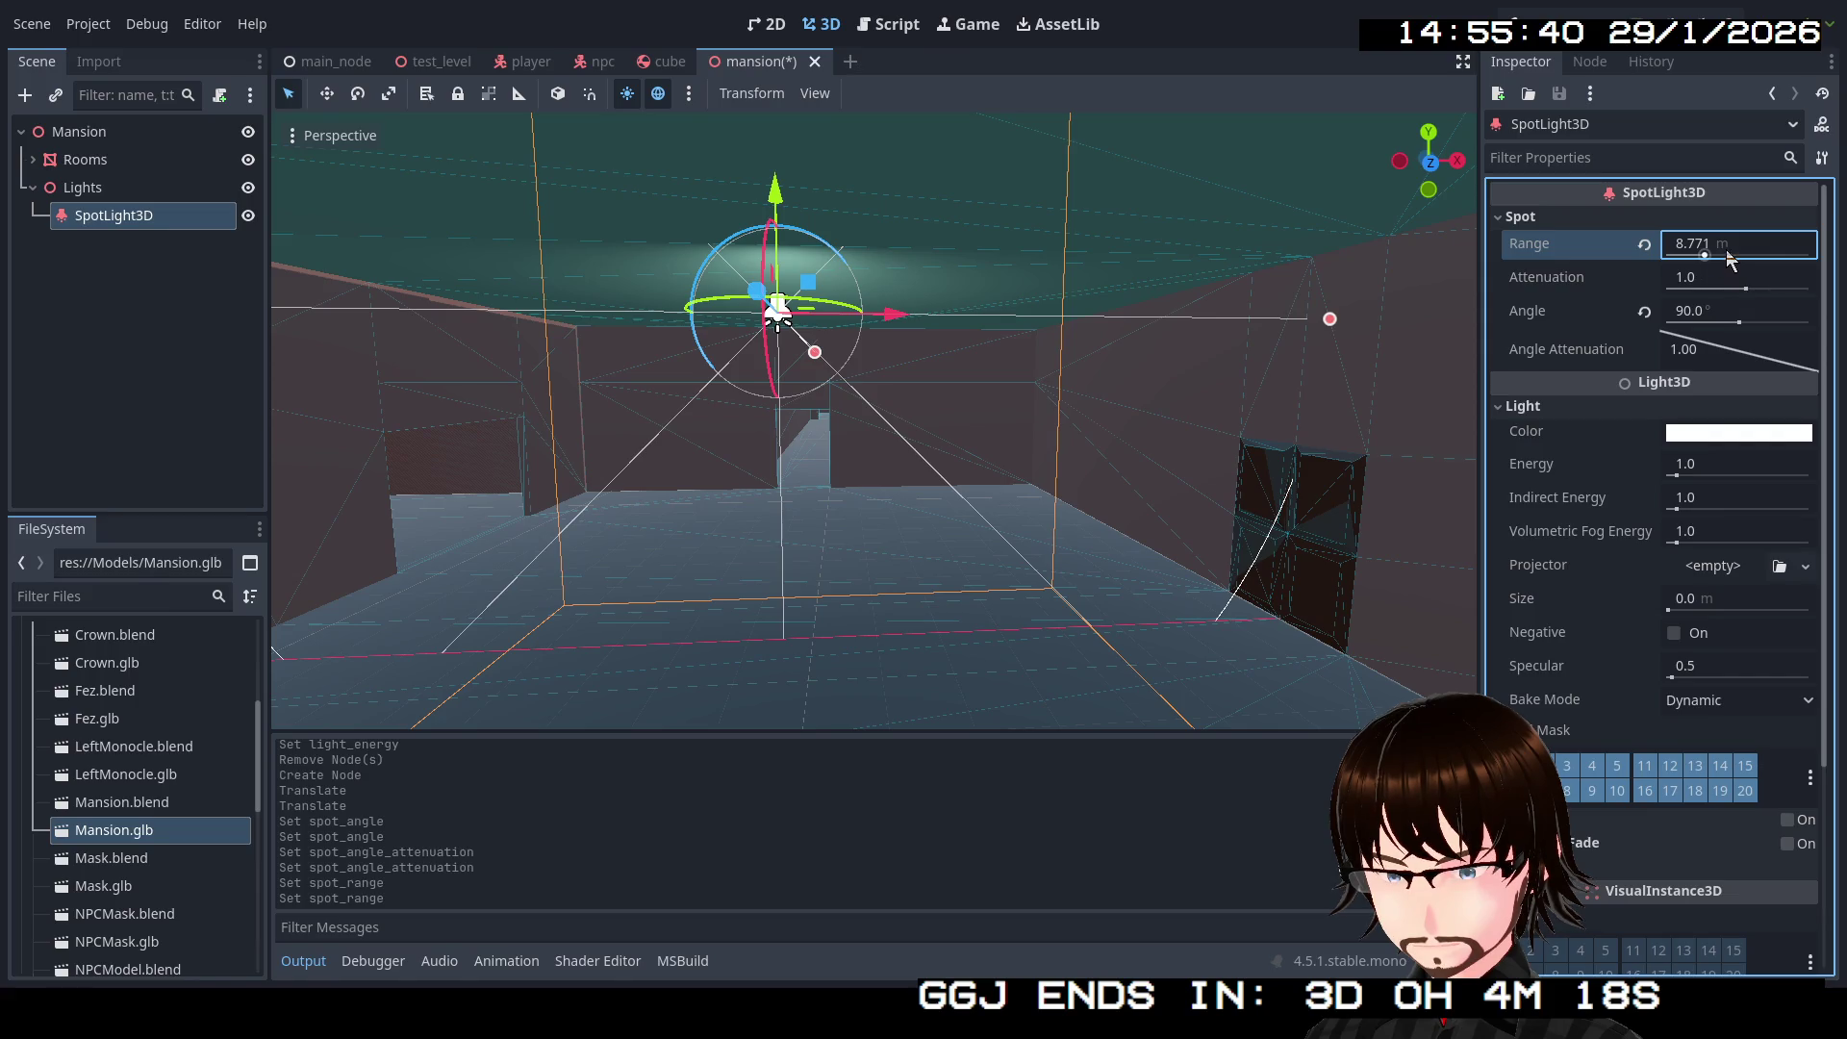
left_click(1726, 248)
type("10")
key("Return")
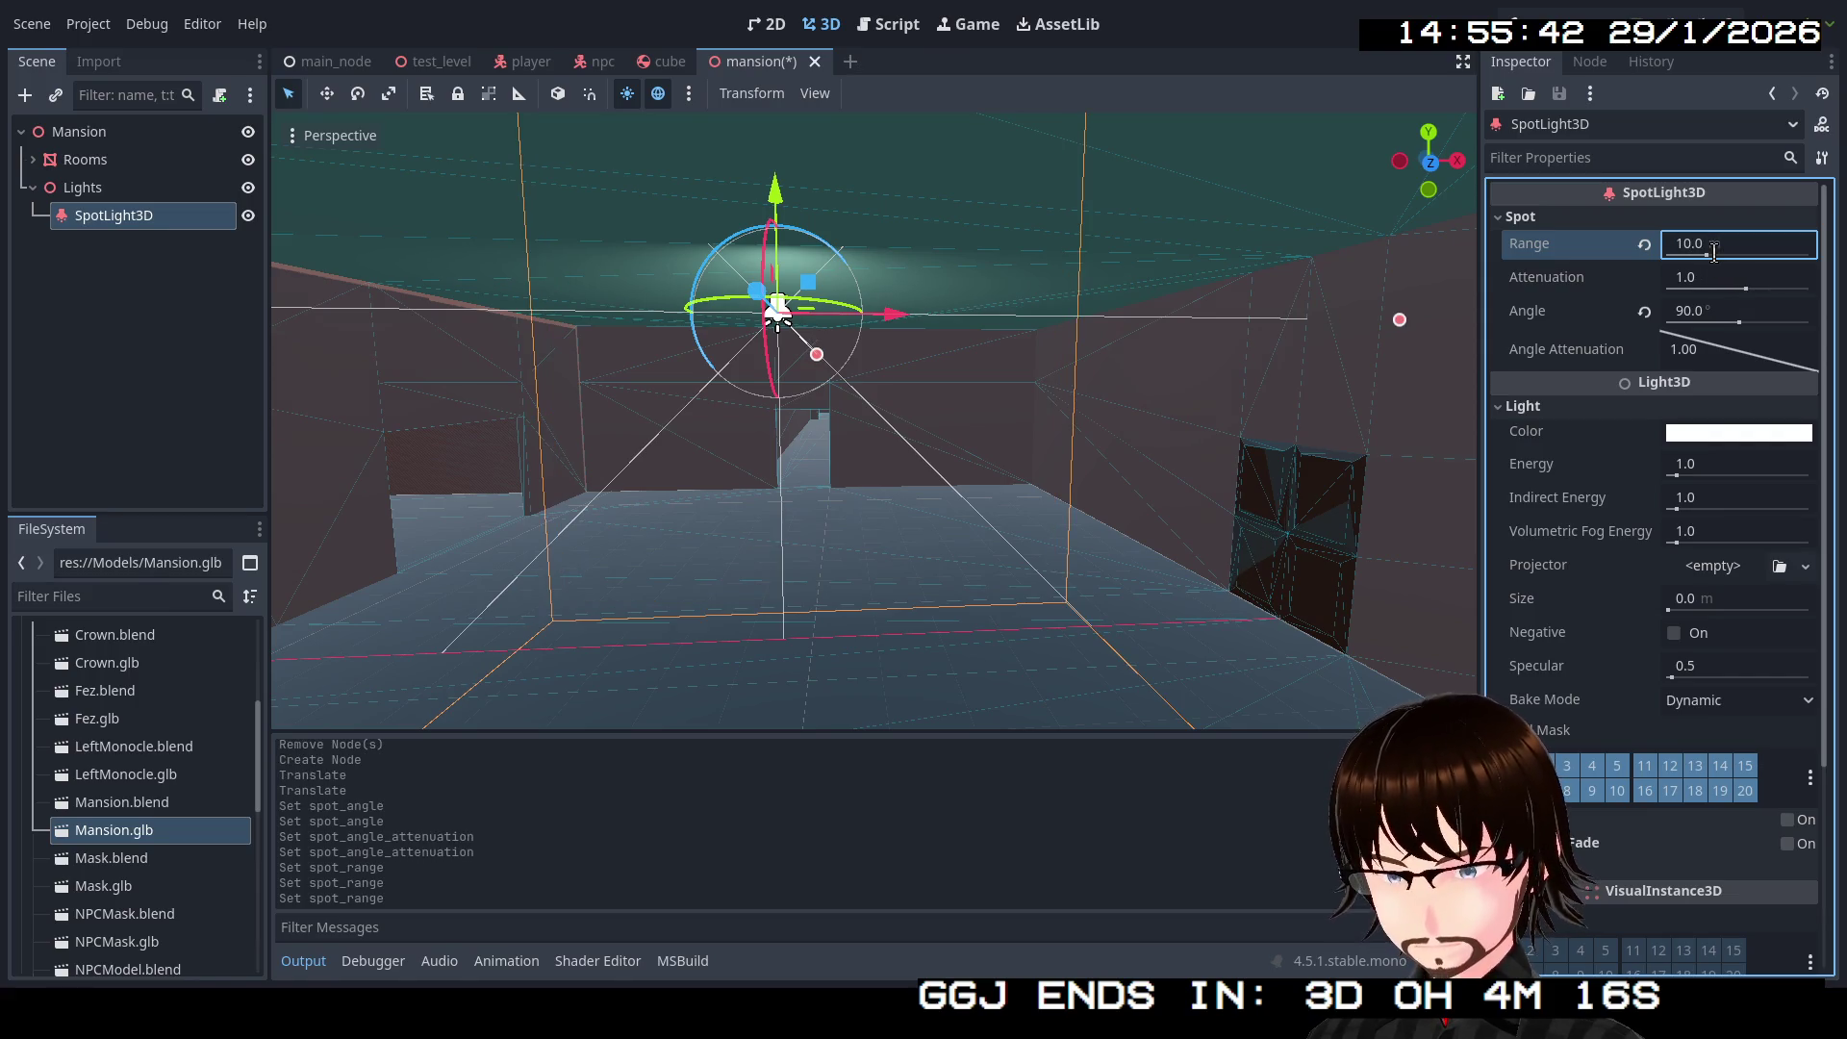
Step: Change the spotlight's Rotation X to aim it, then save and run the scene
scroll(1613, 546, "down", 5)
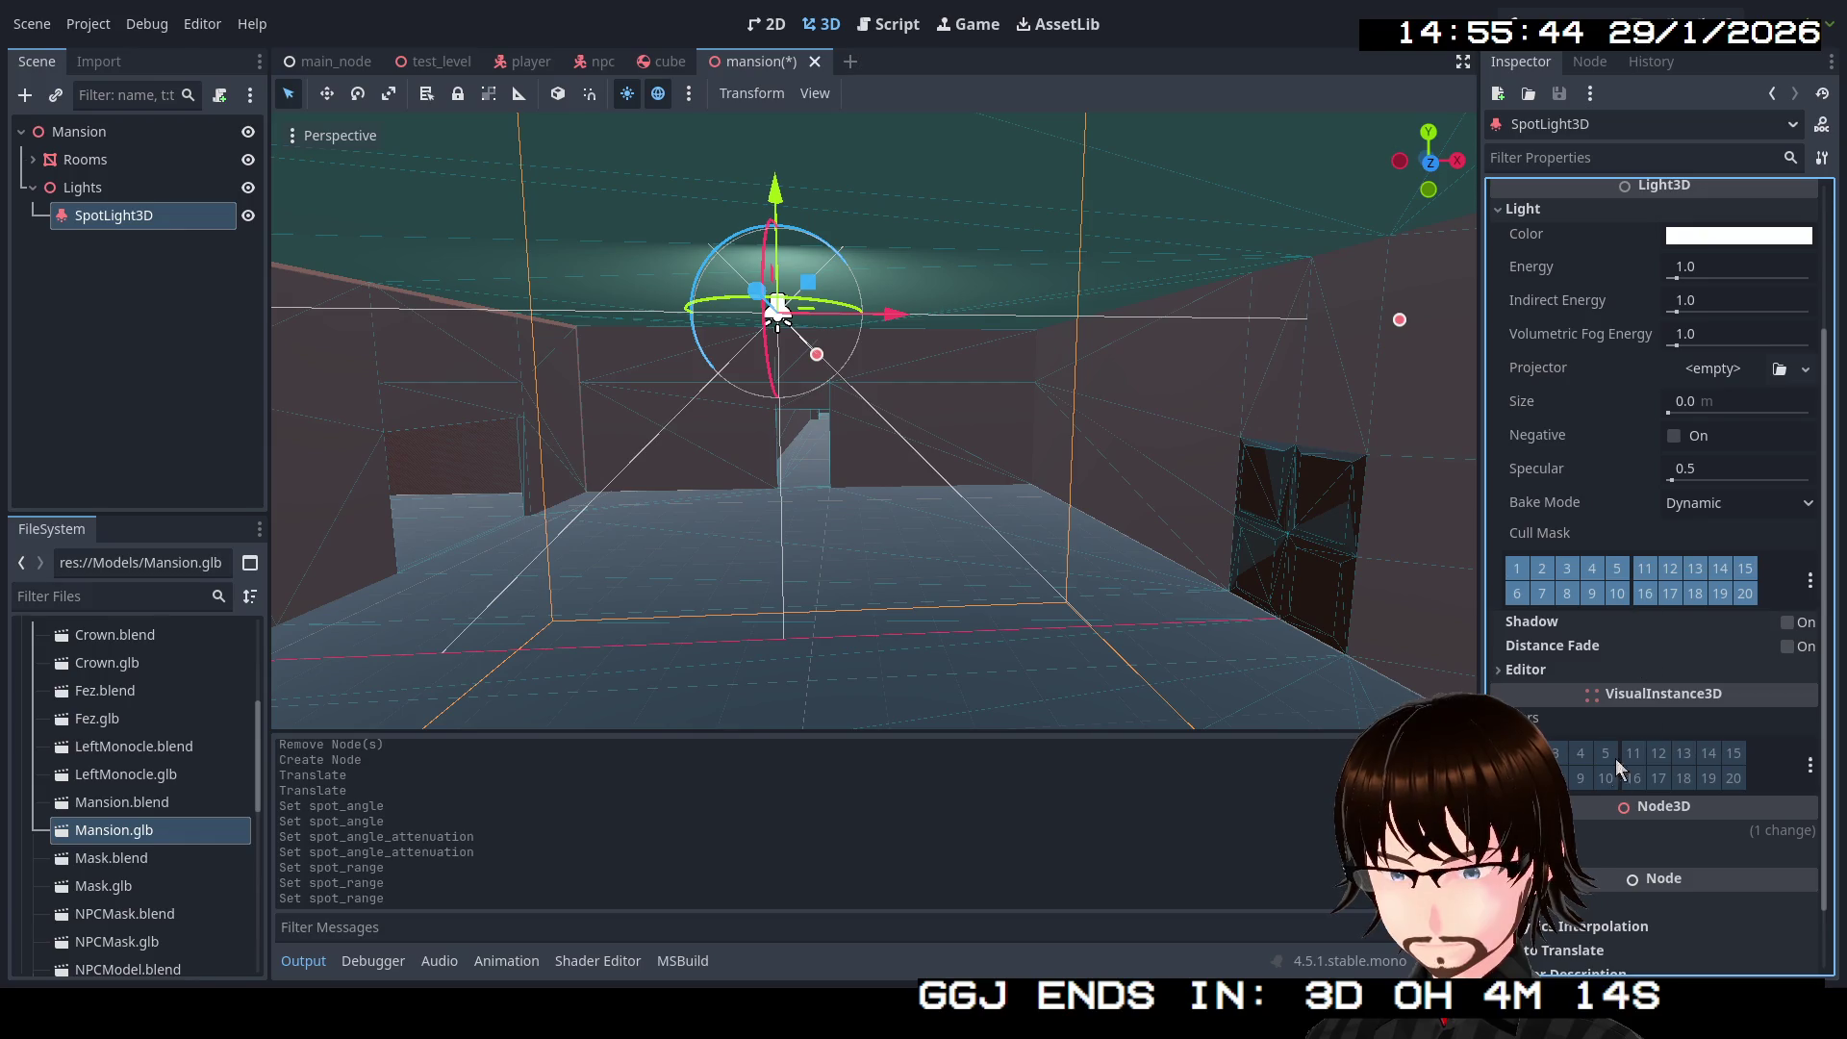
left_click(1586, 828)
scroll(1584, 827, "down", 5)
left_click(1560, 748)
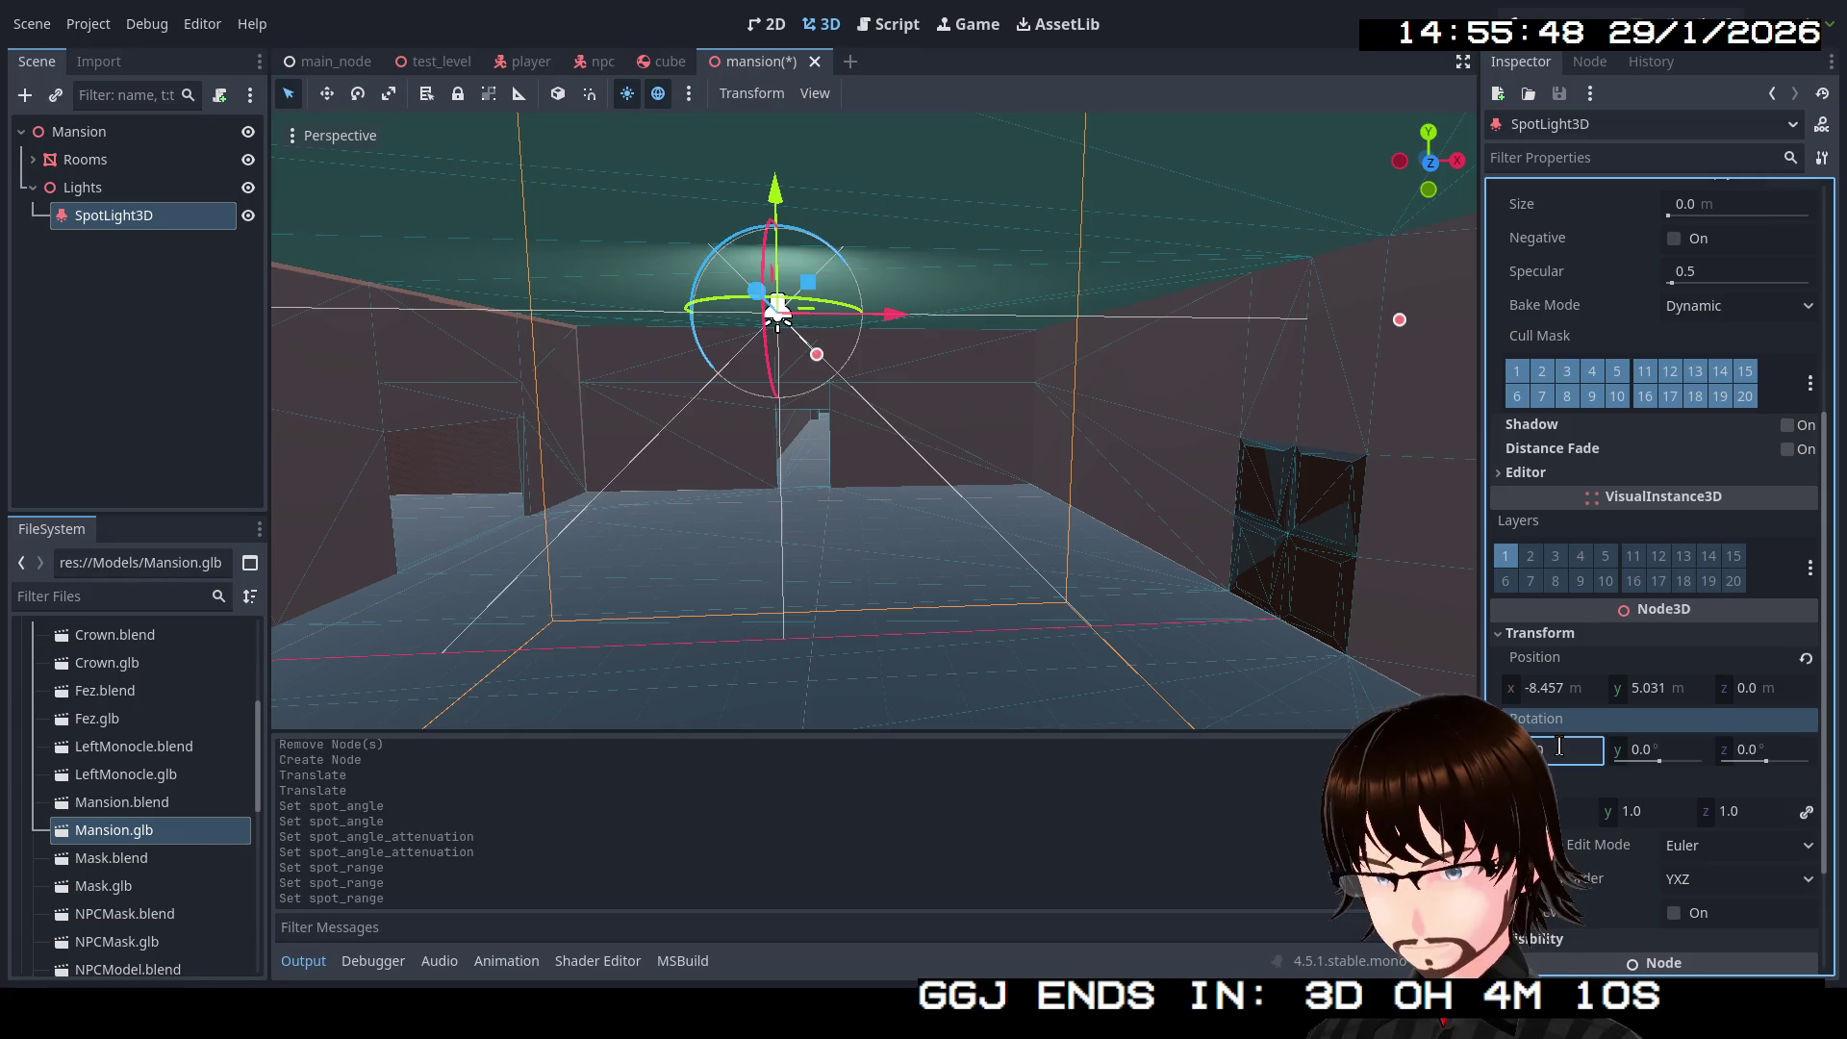
key("Return")
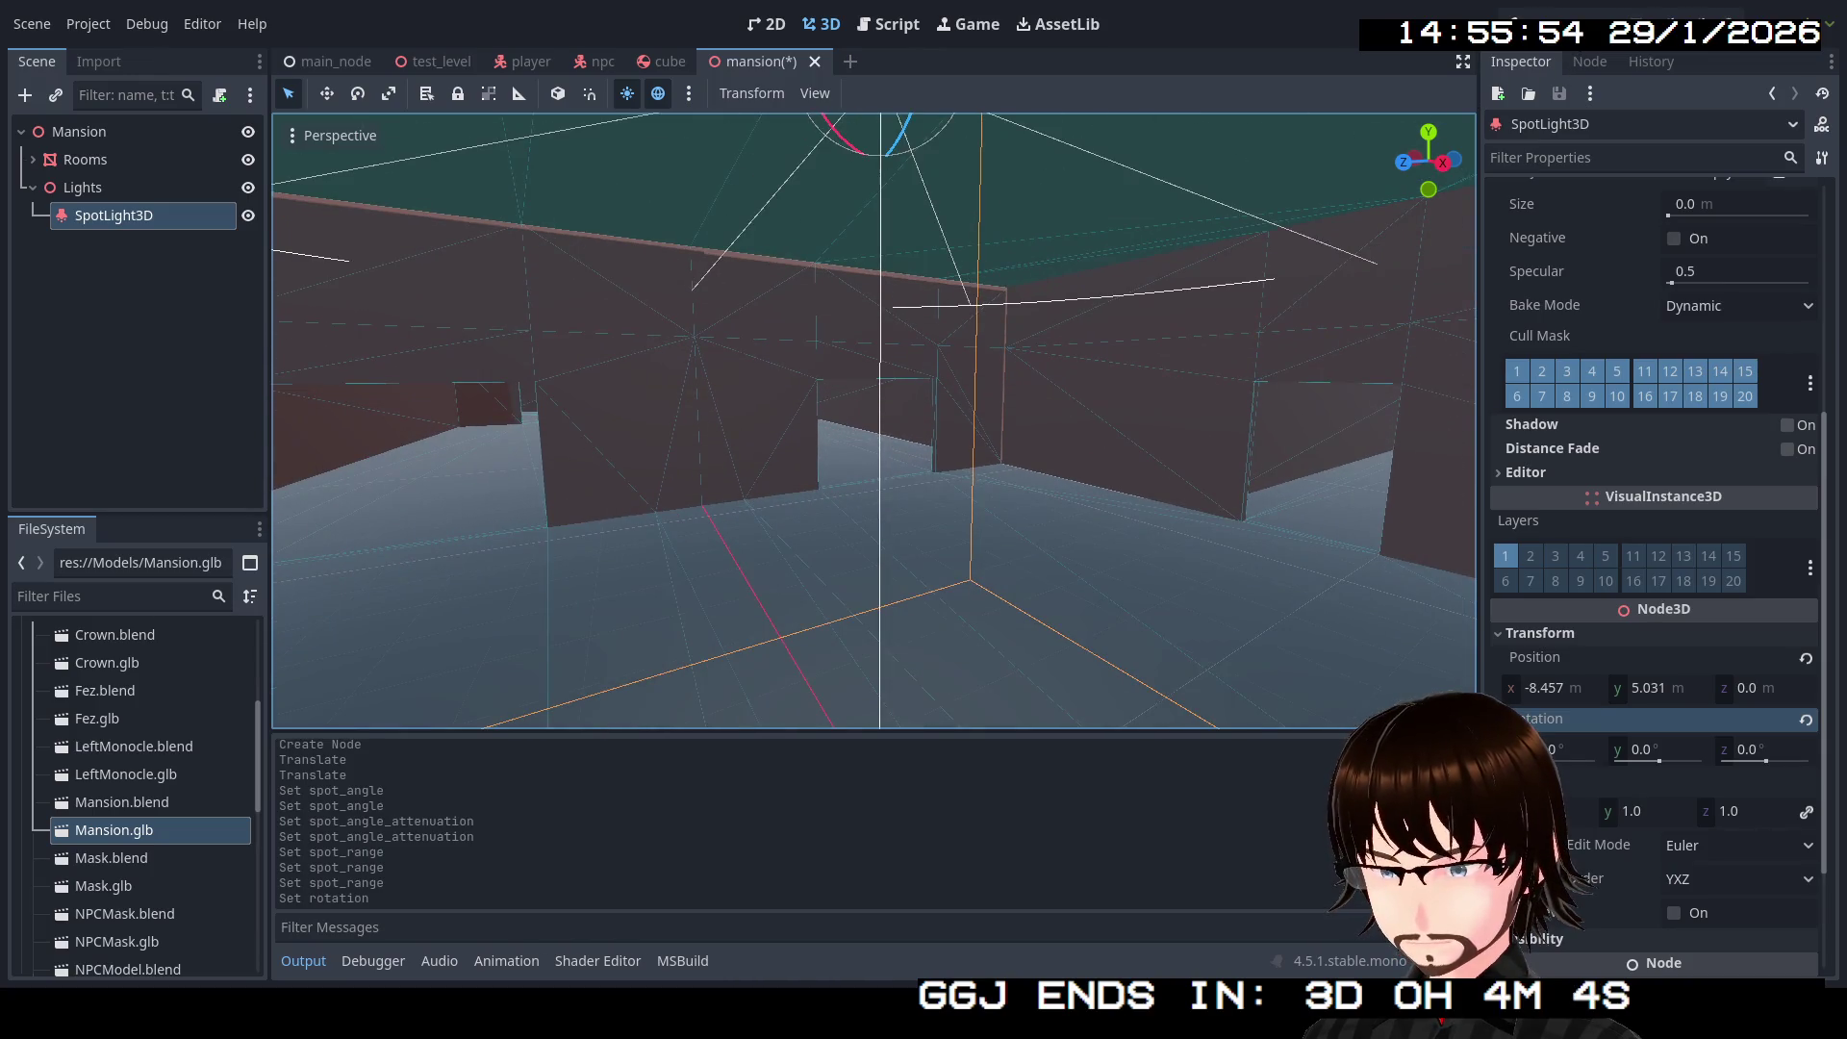
key("ctrl+s")
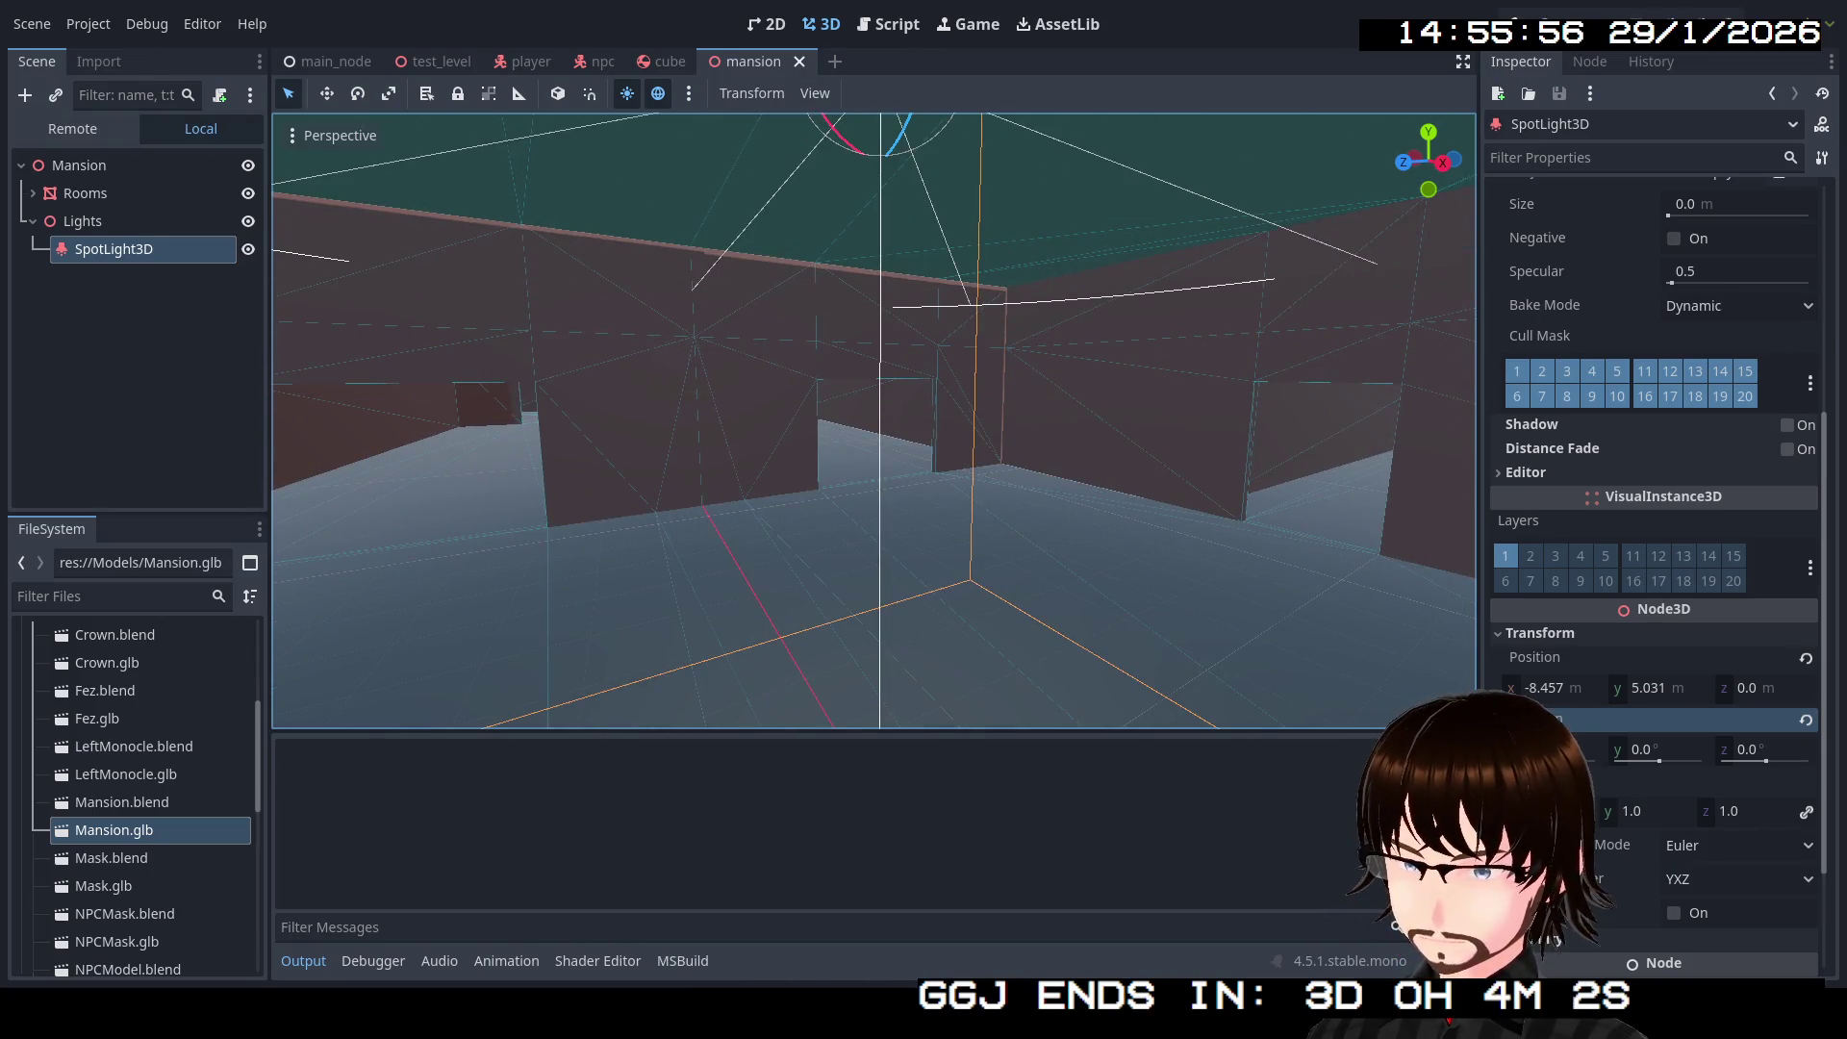
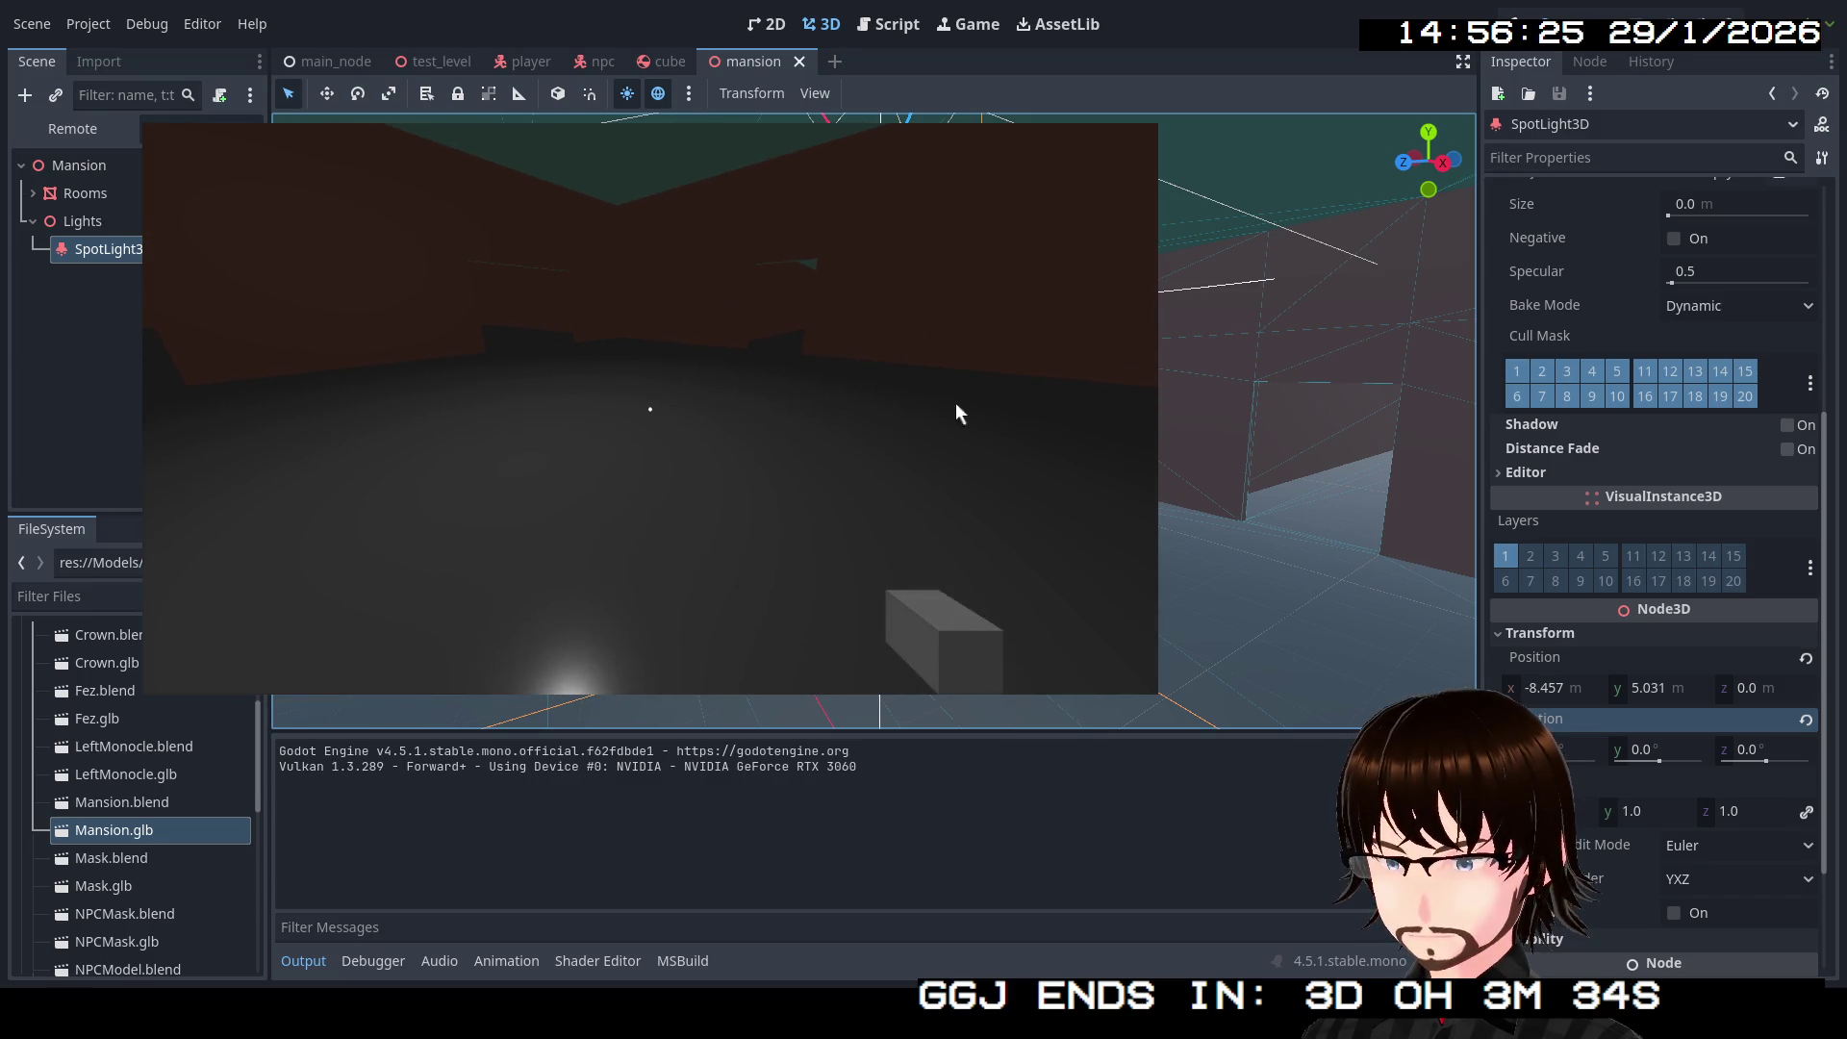
Step: Enable Shadow on SpotLight3D, then test-run the mansion scene and stop it
left_click(1787, 425)
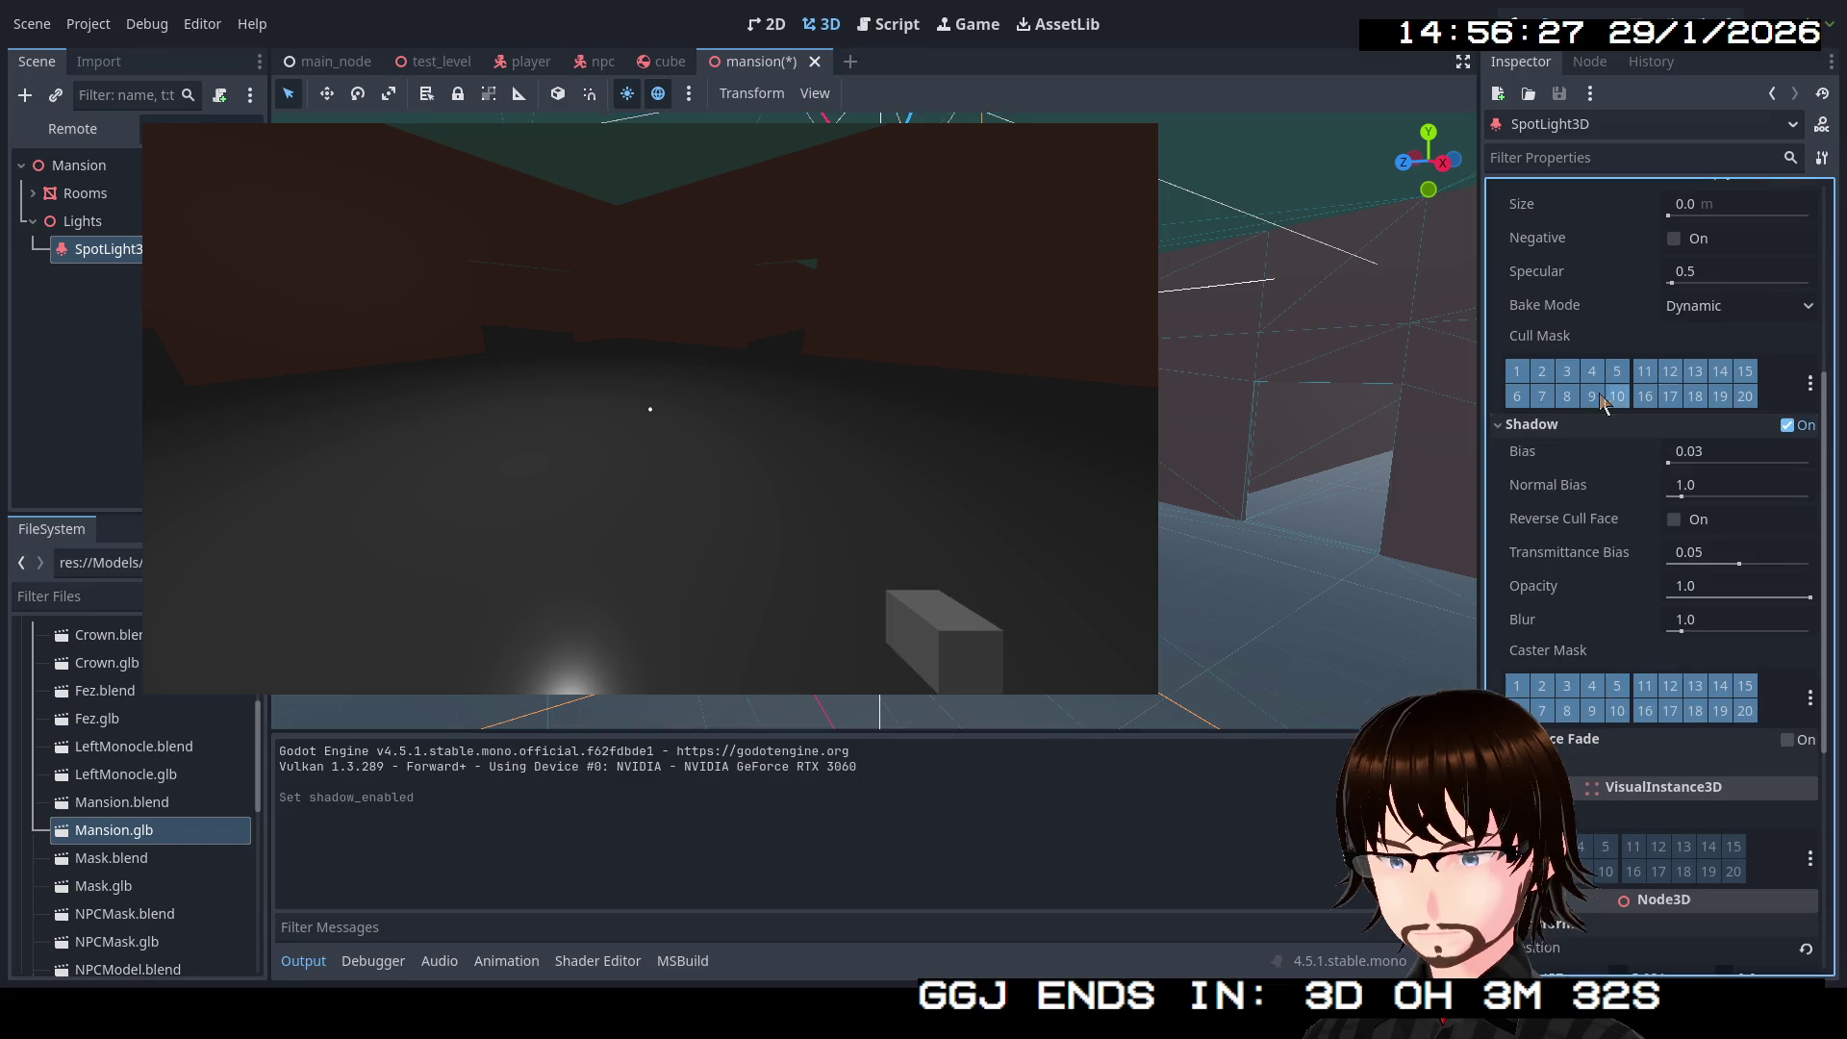
key("F5")
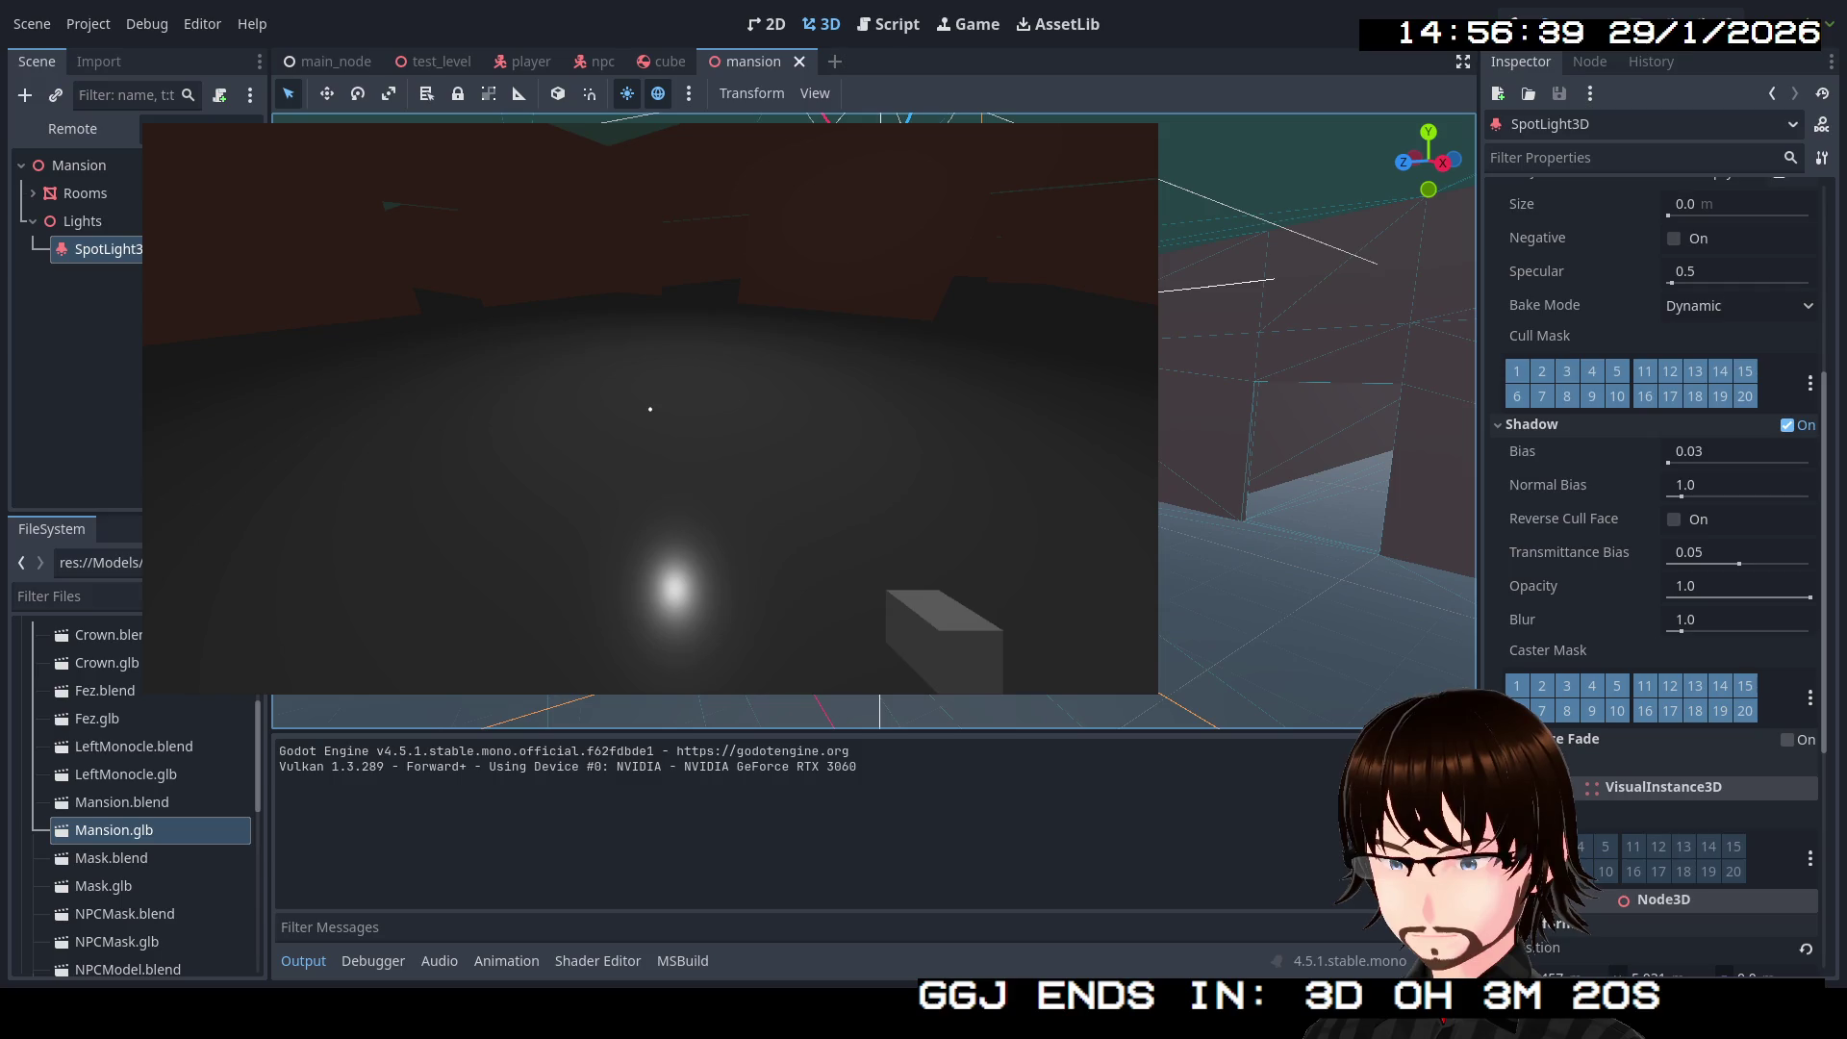
key("F8")
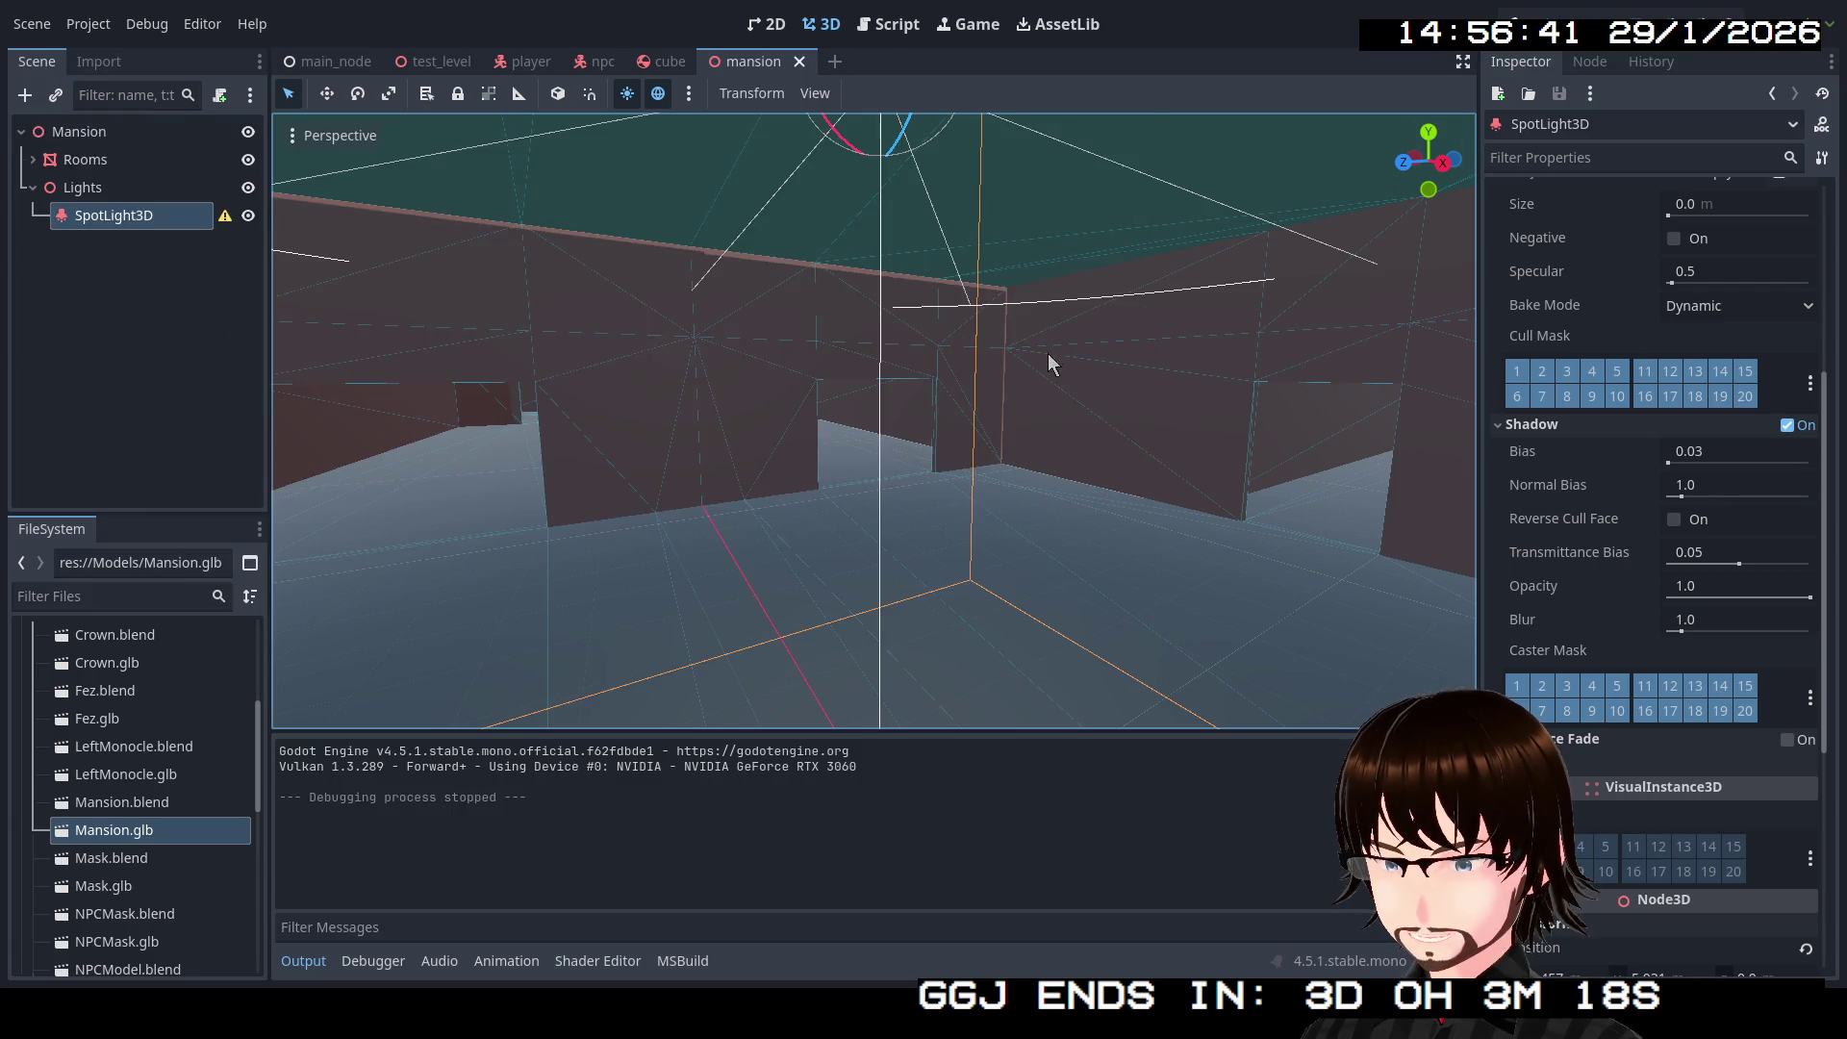
Step: Narrow SpotLight3D's spot angle from 90° to 80° so it can cast shadows
key("w")
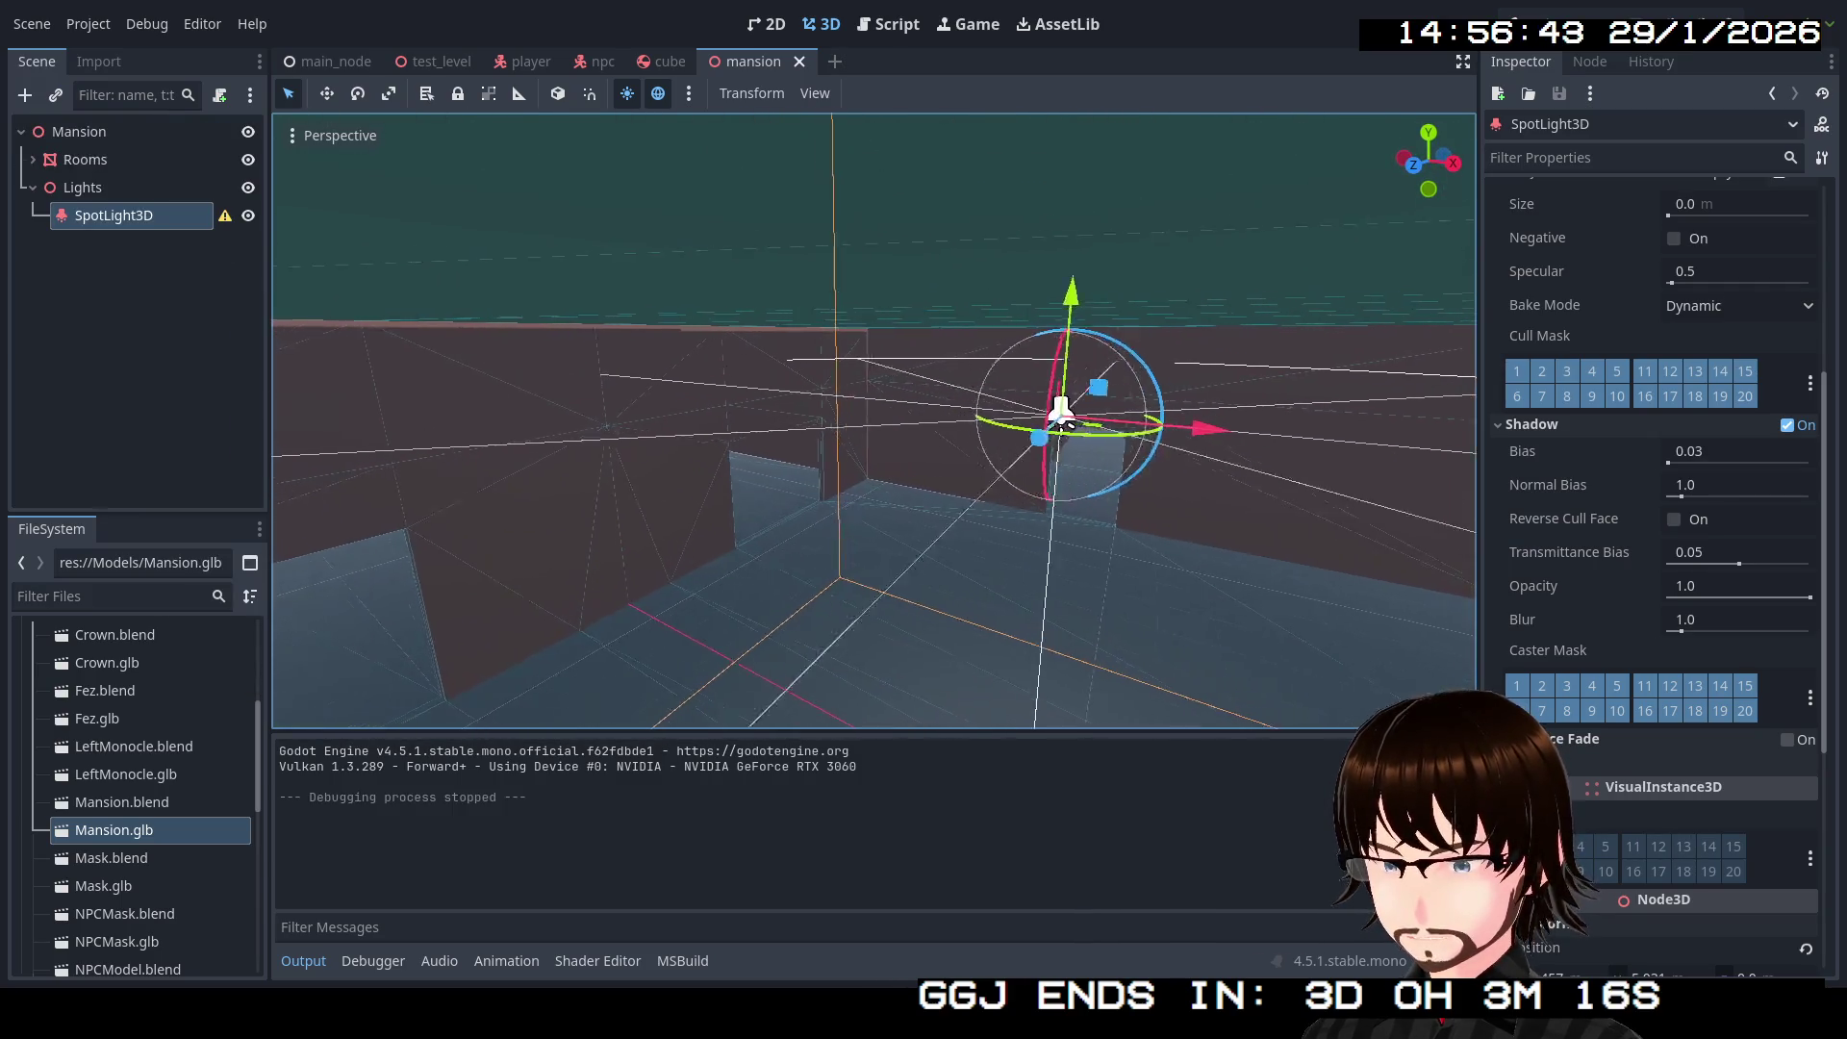
key("f")
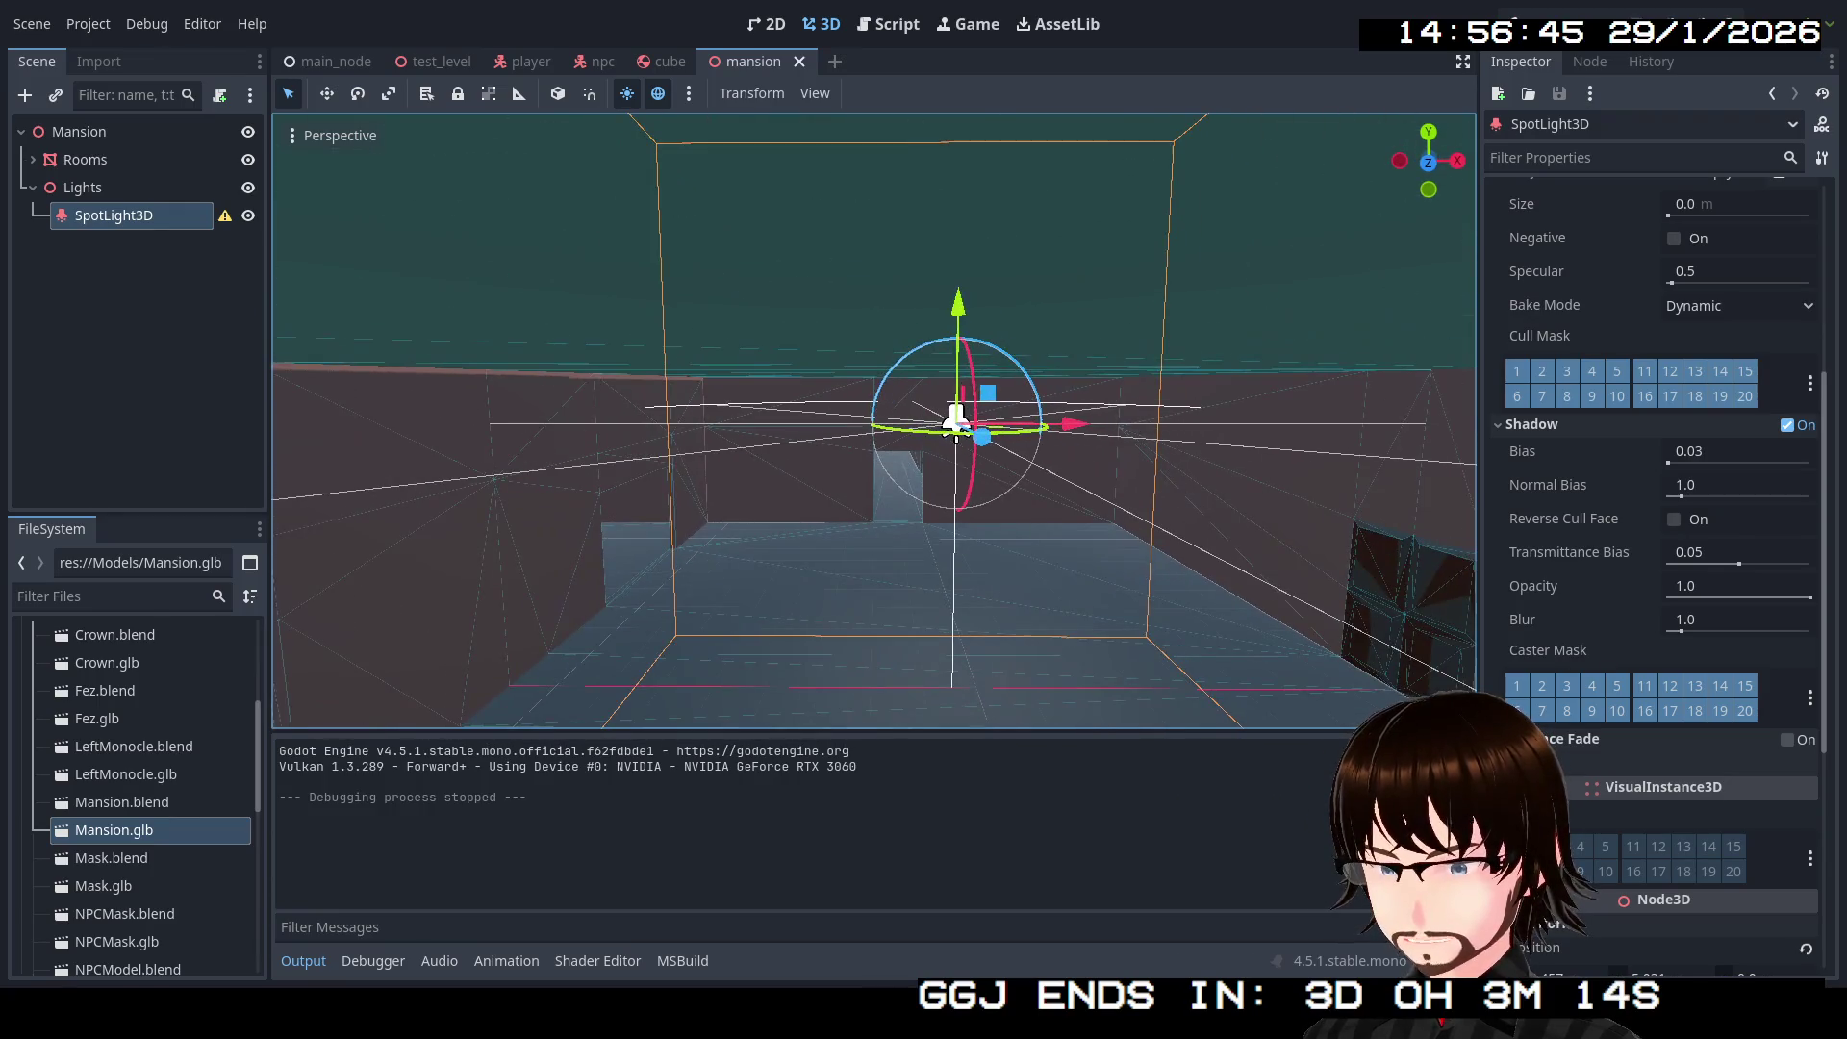
key("w")
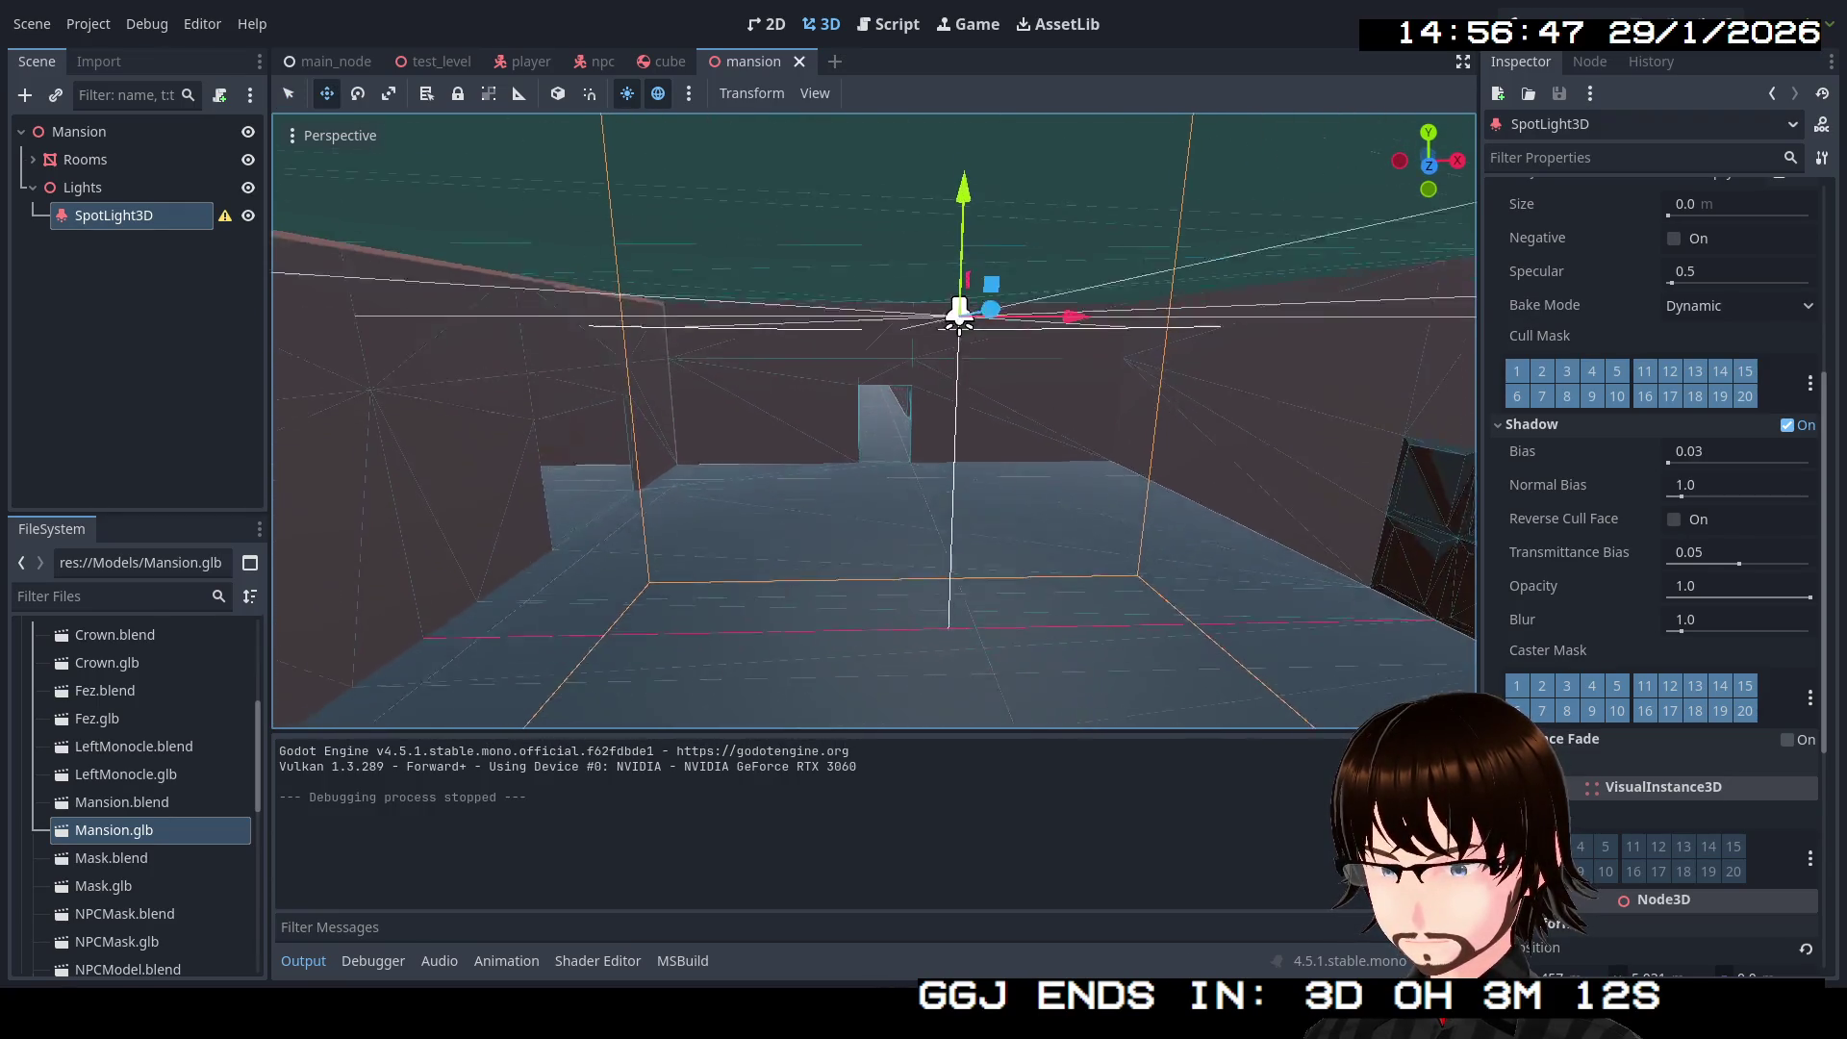
key("e")
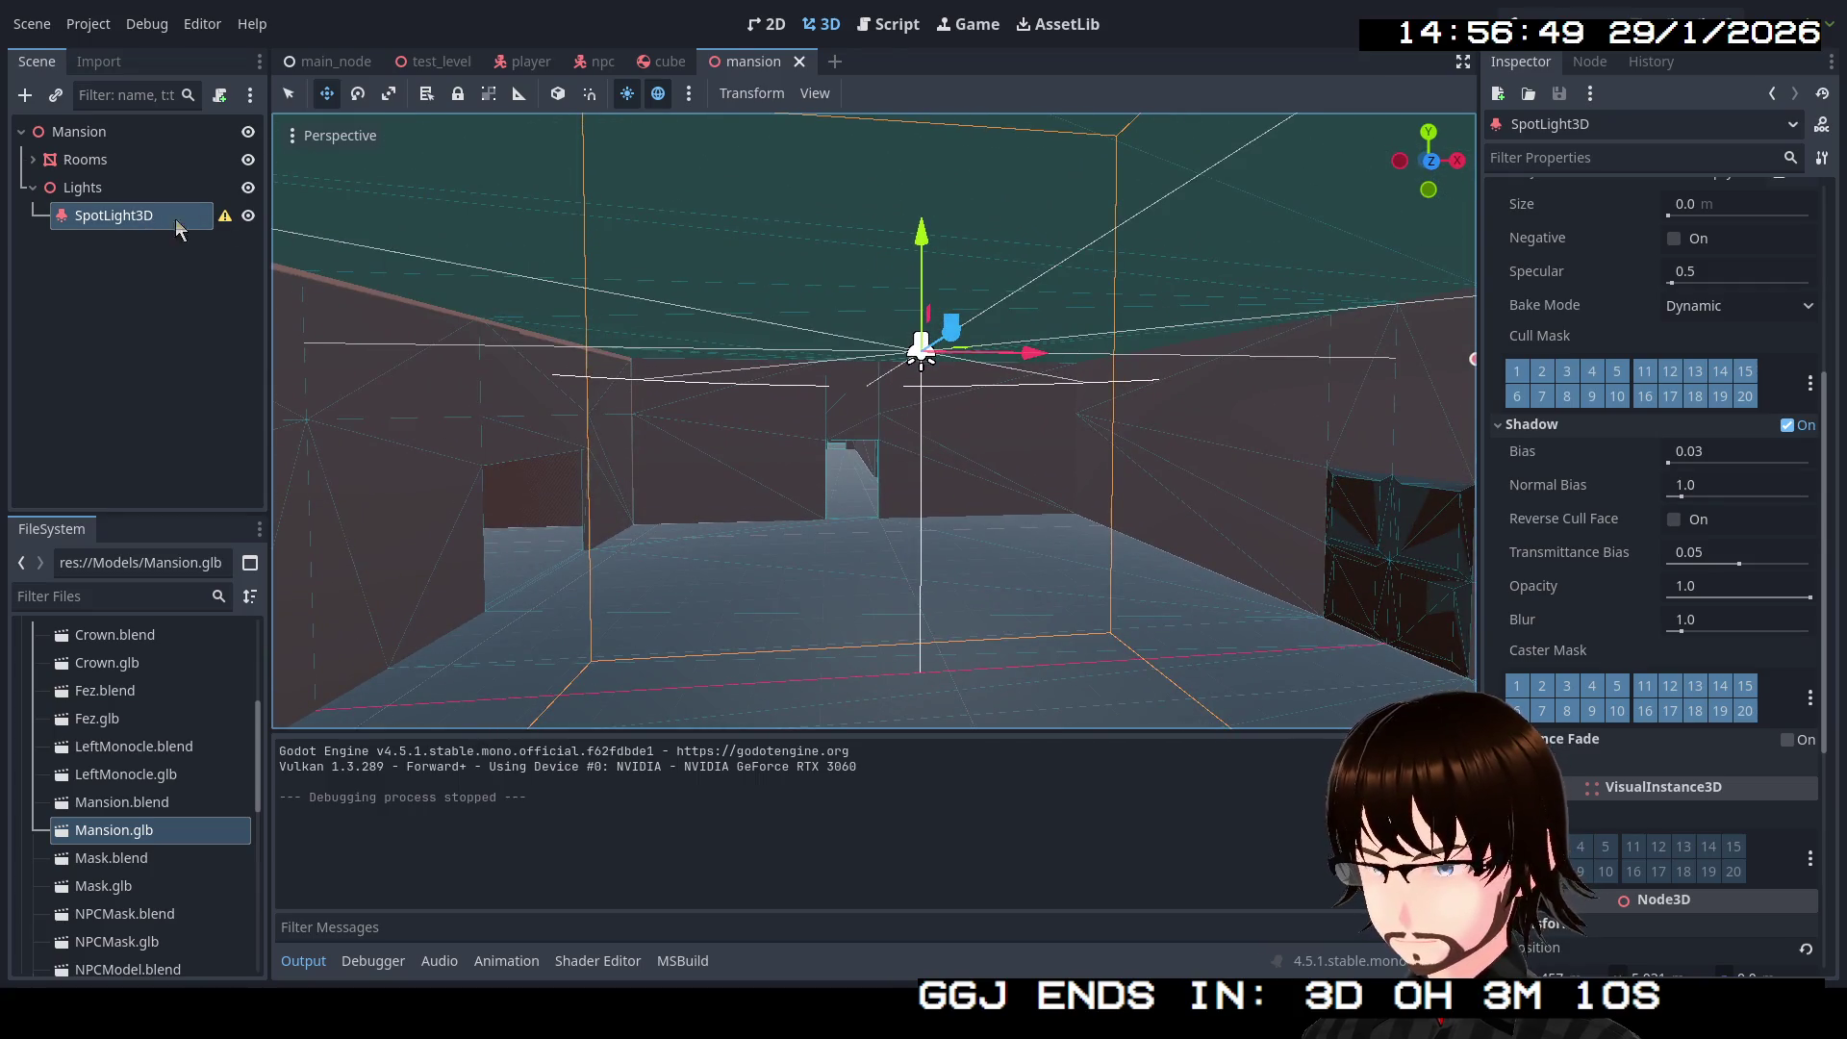
mouse_move(231, 231)
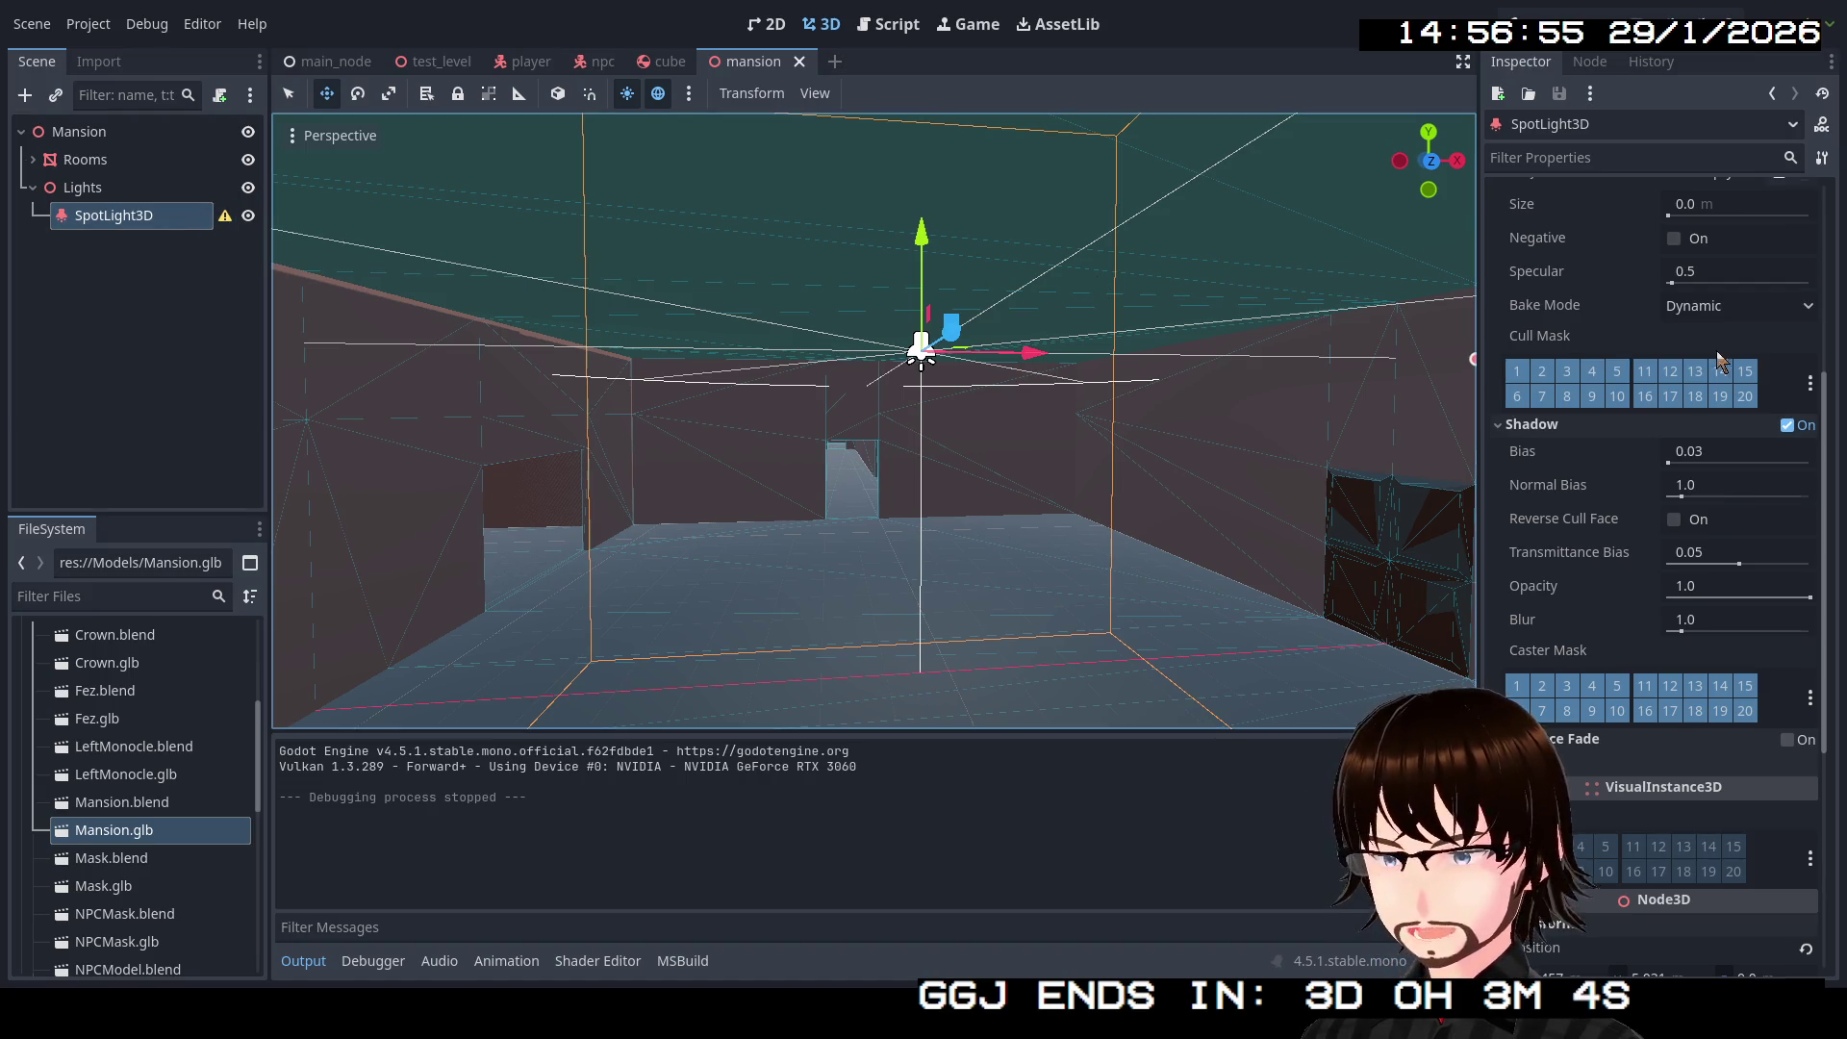
scroll(1721, 361, "up", 5)
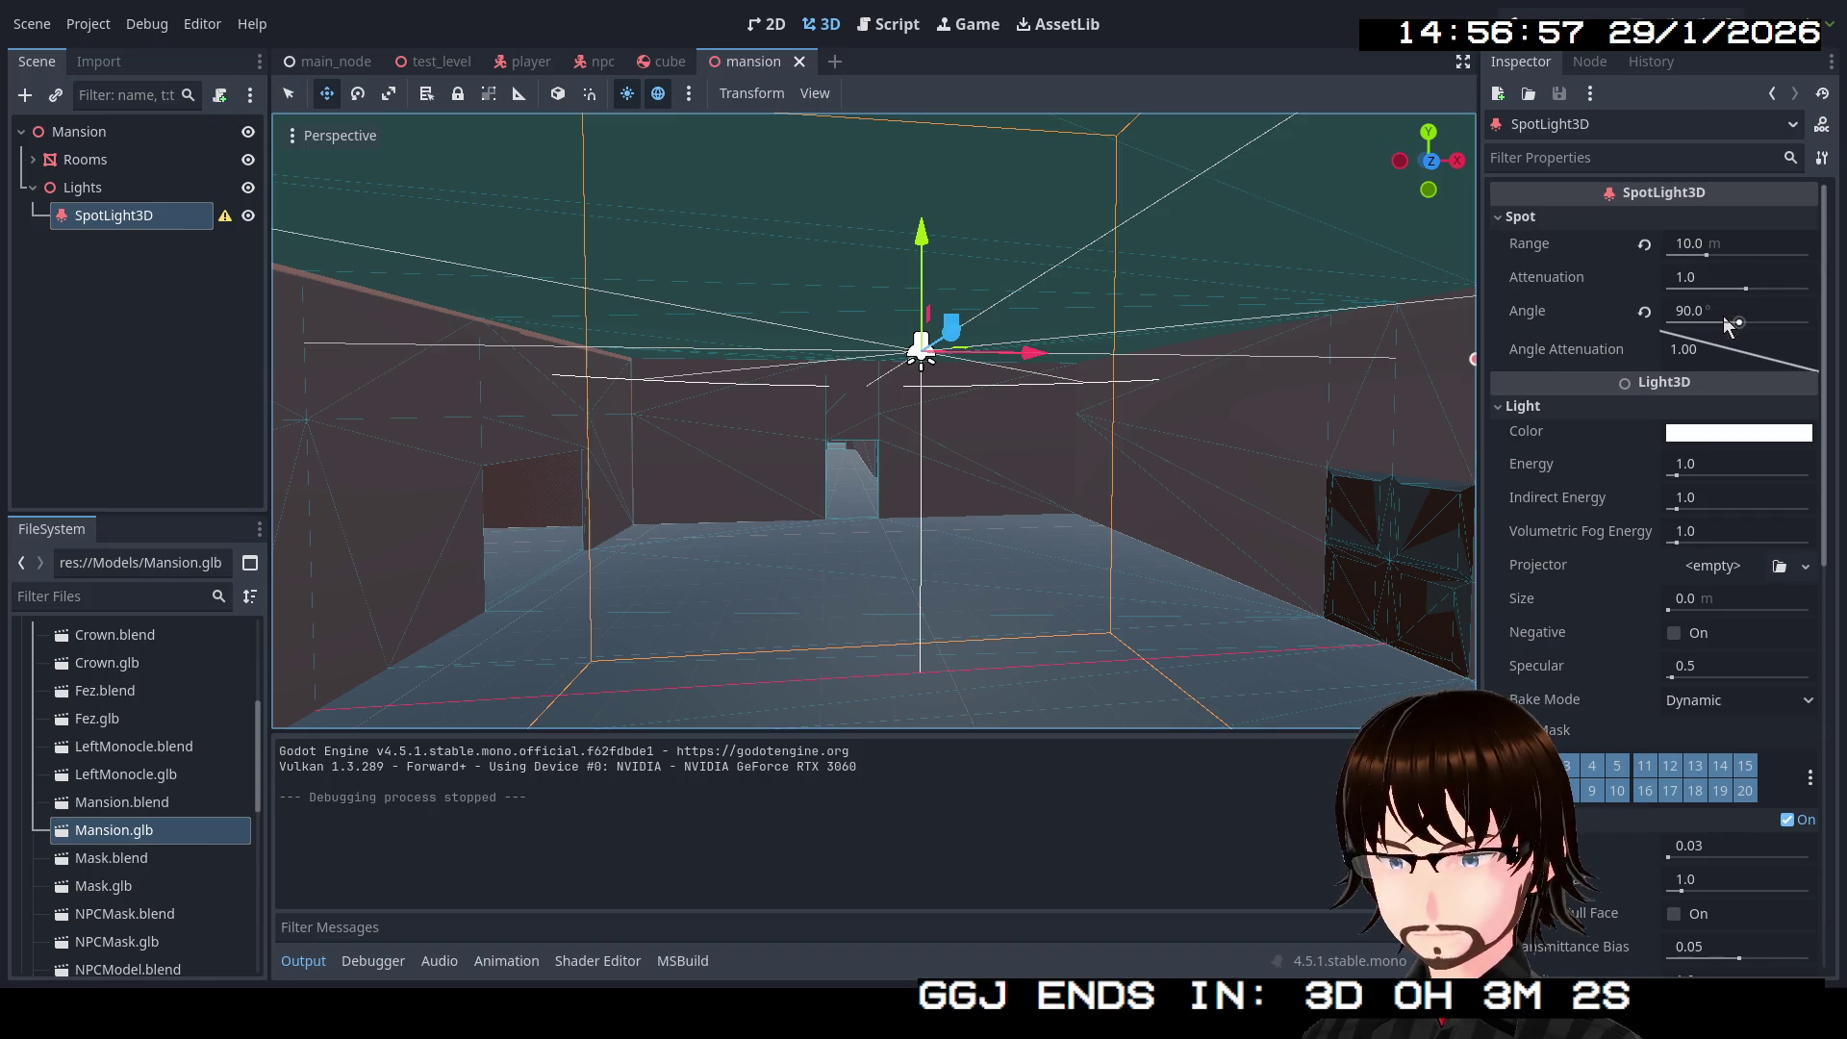
left_click(1724, 312)
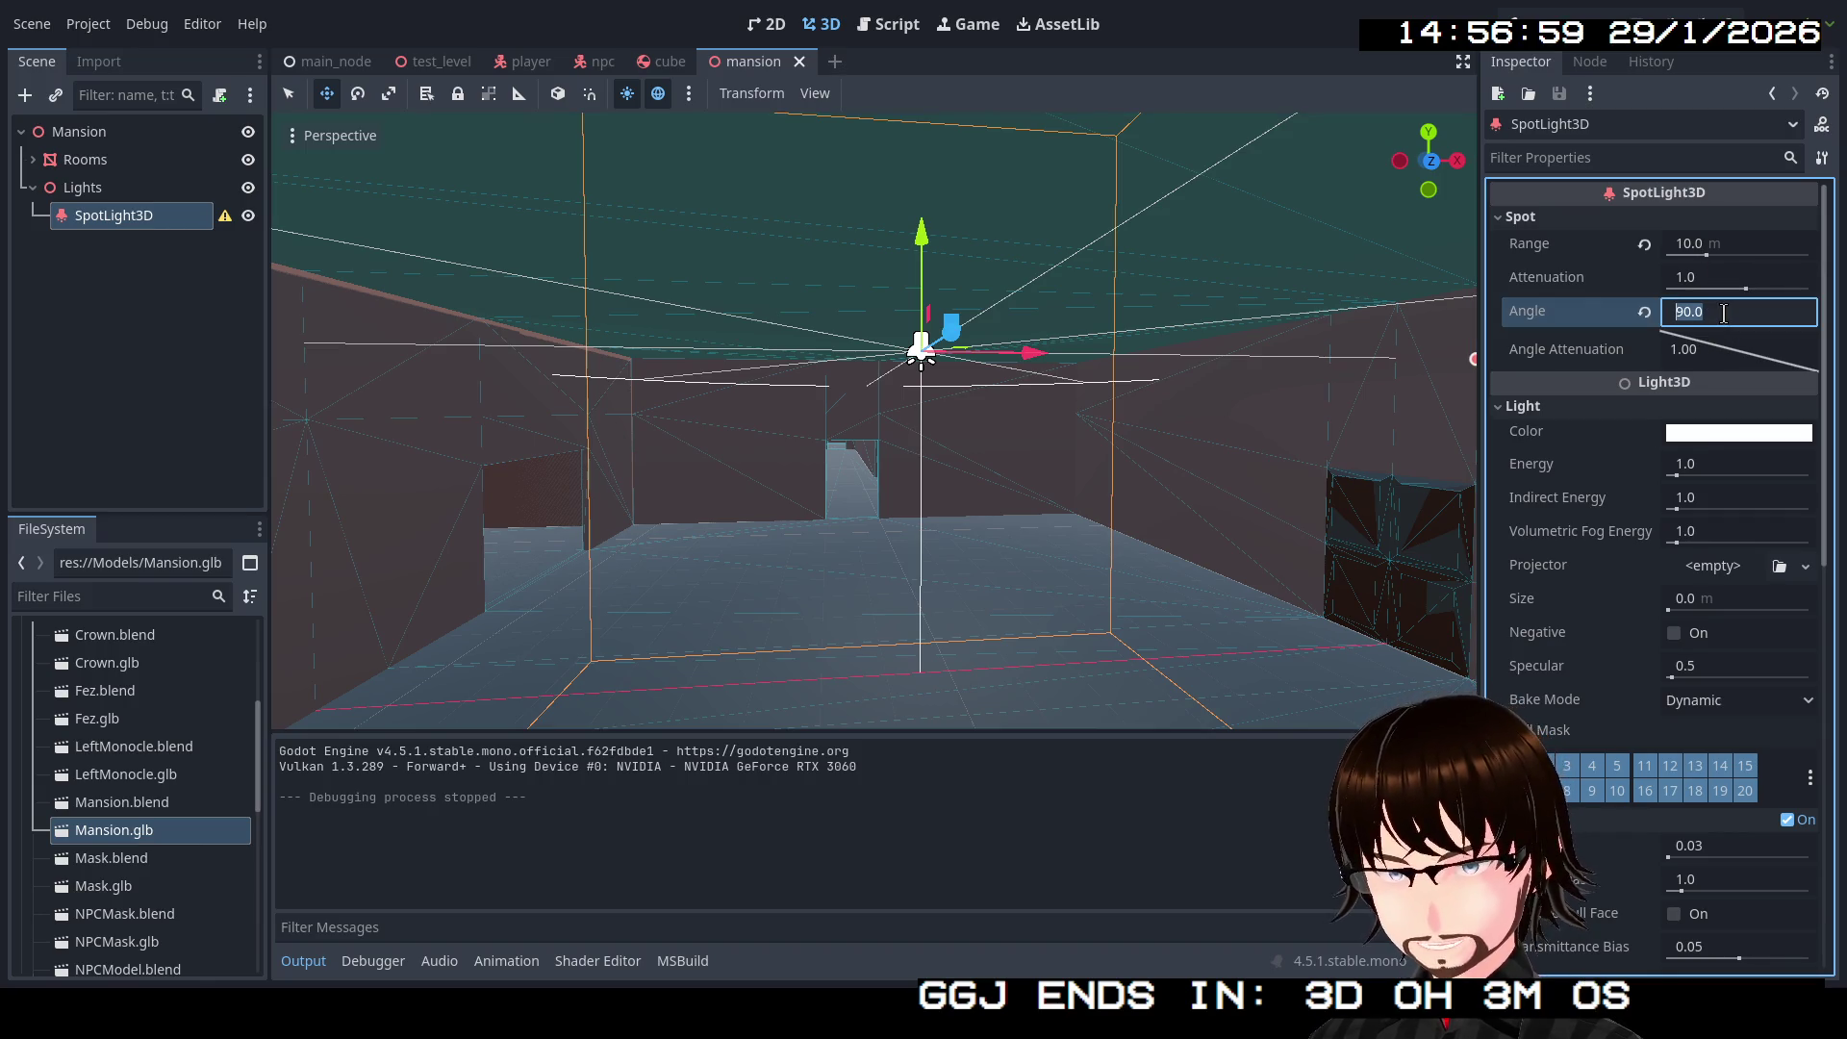
type("80")
key("Return")
key("w")
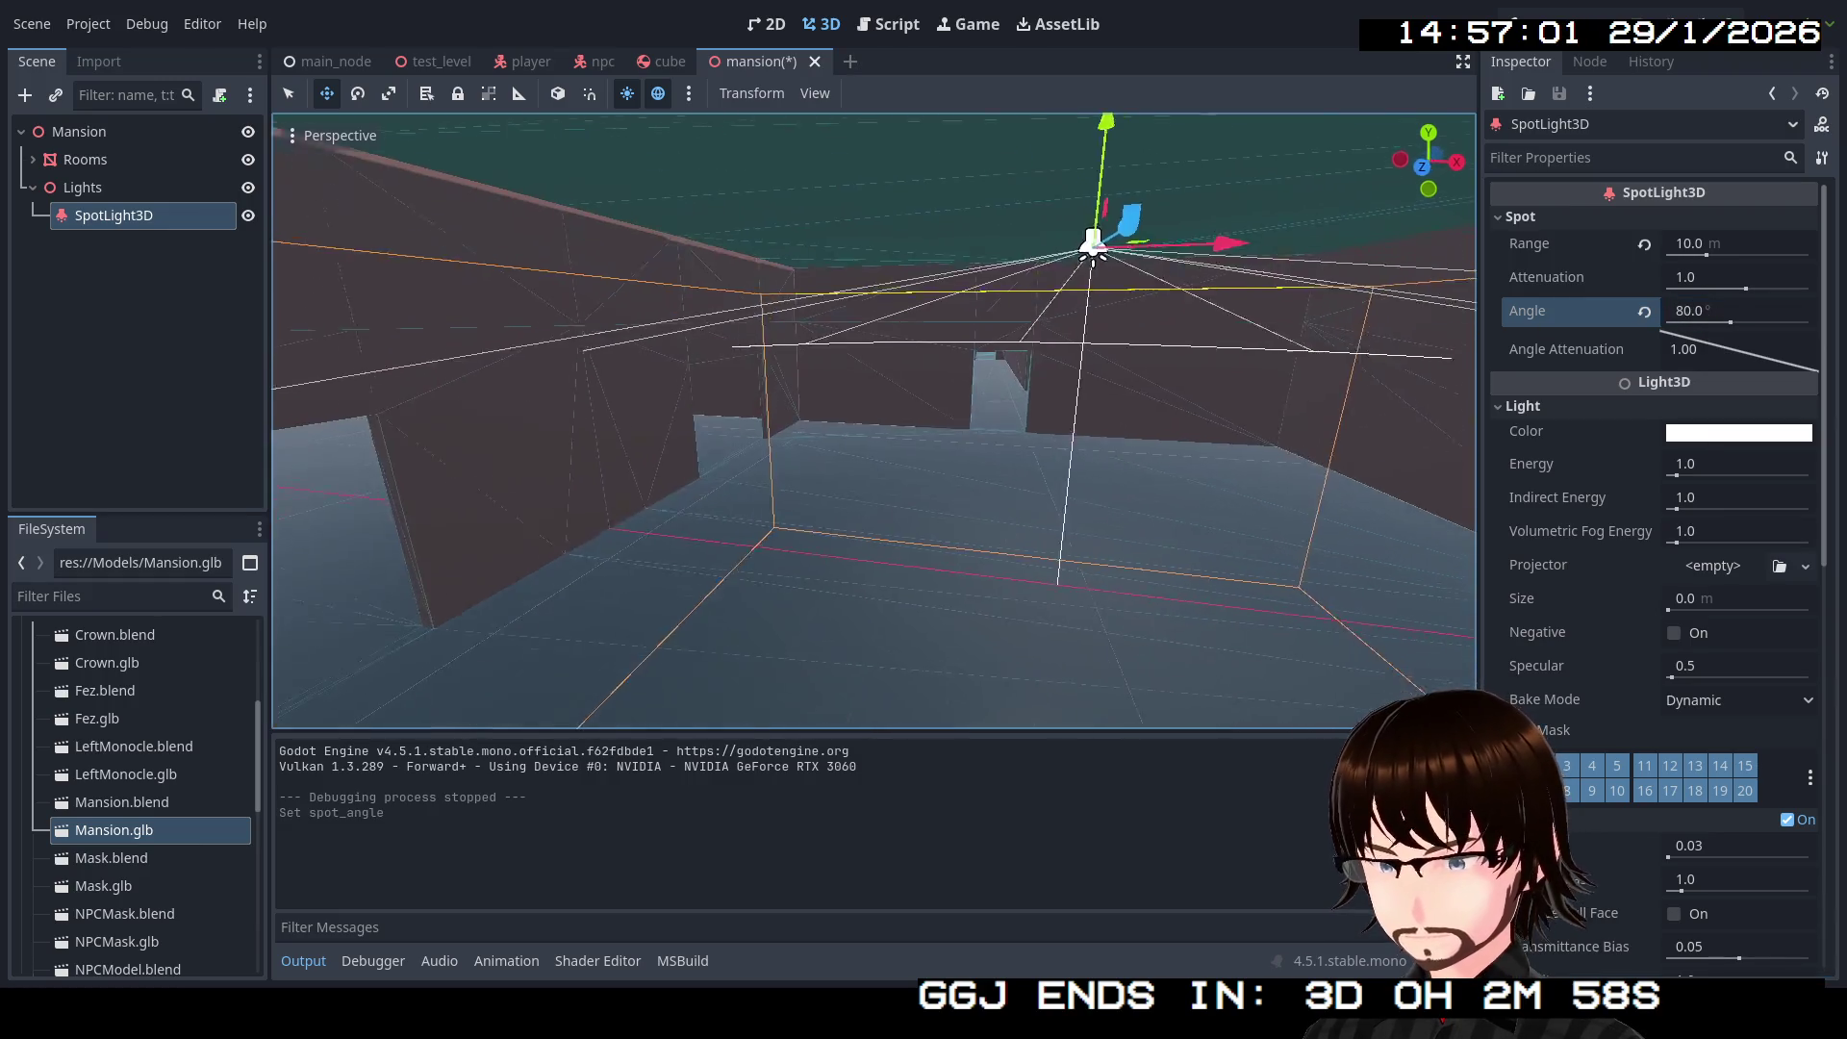
key("s")
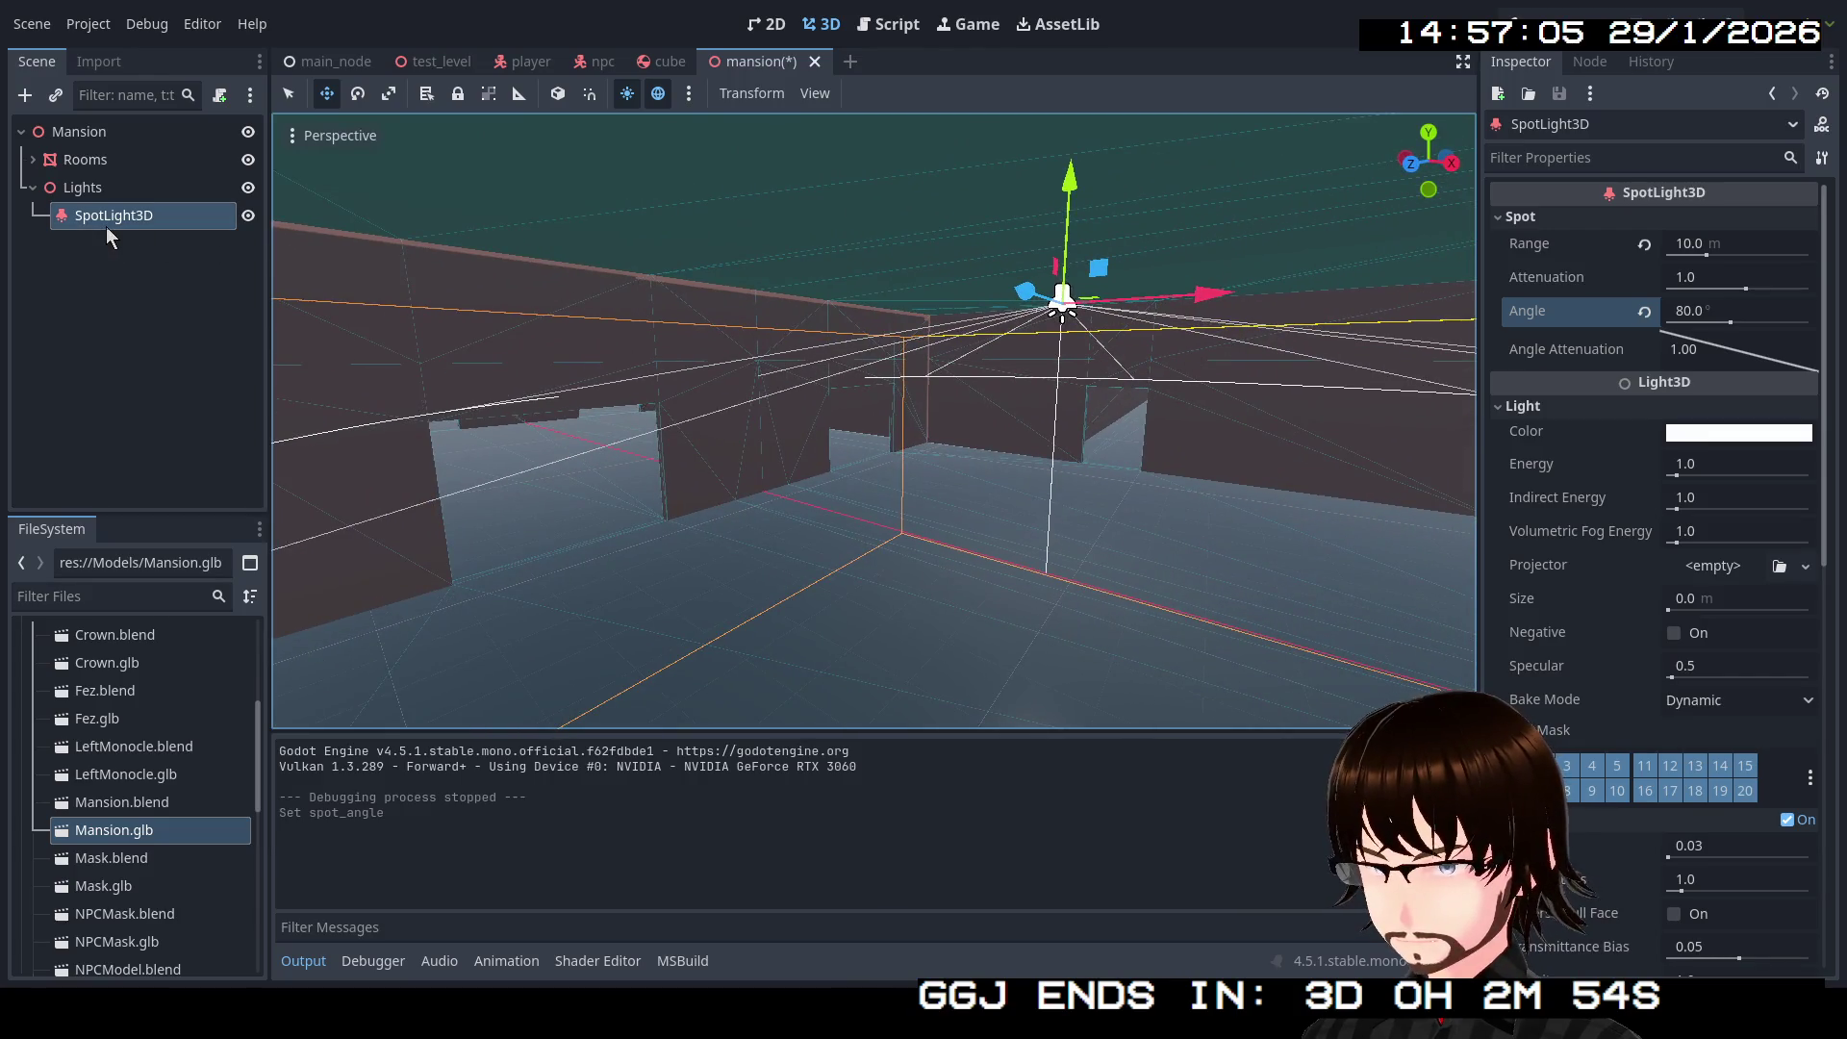
Step: Duplicate SpotLight3D and move the copy, SpotLight3D2, down into the right-hand room
key("ctrl+d")
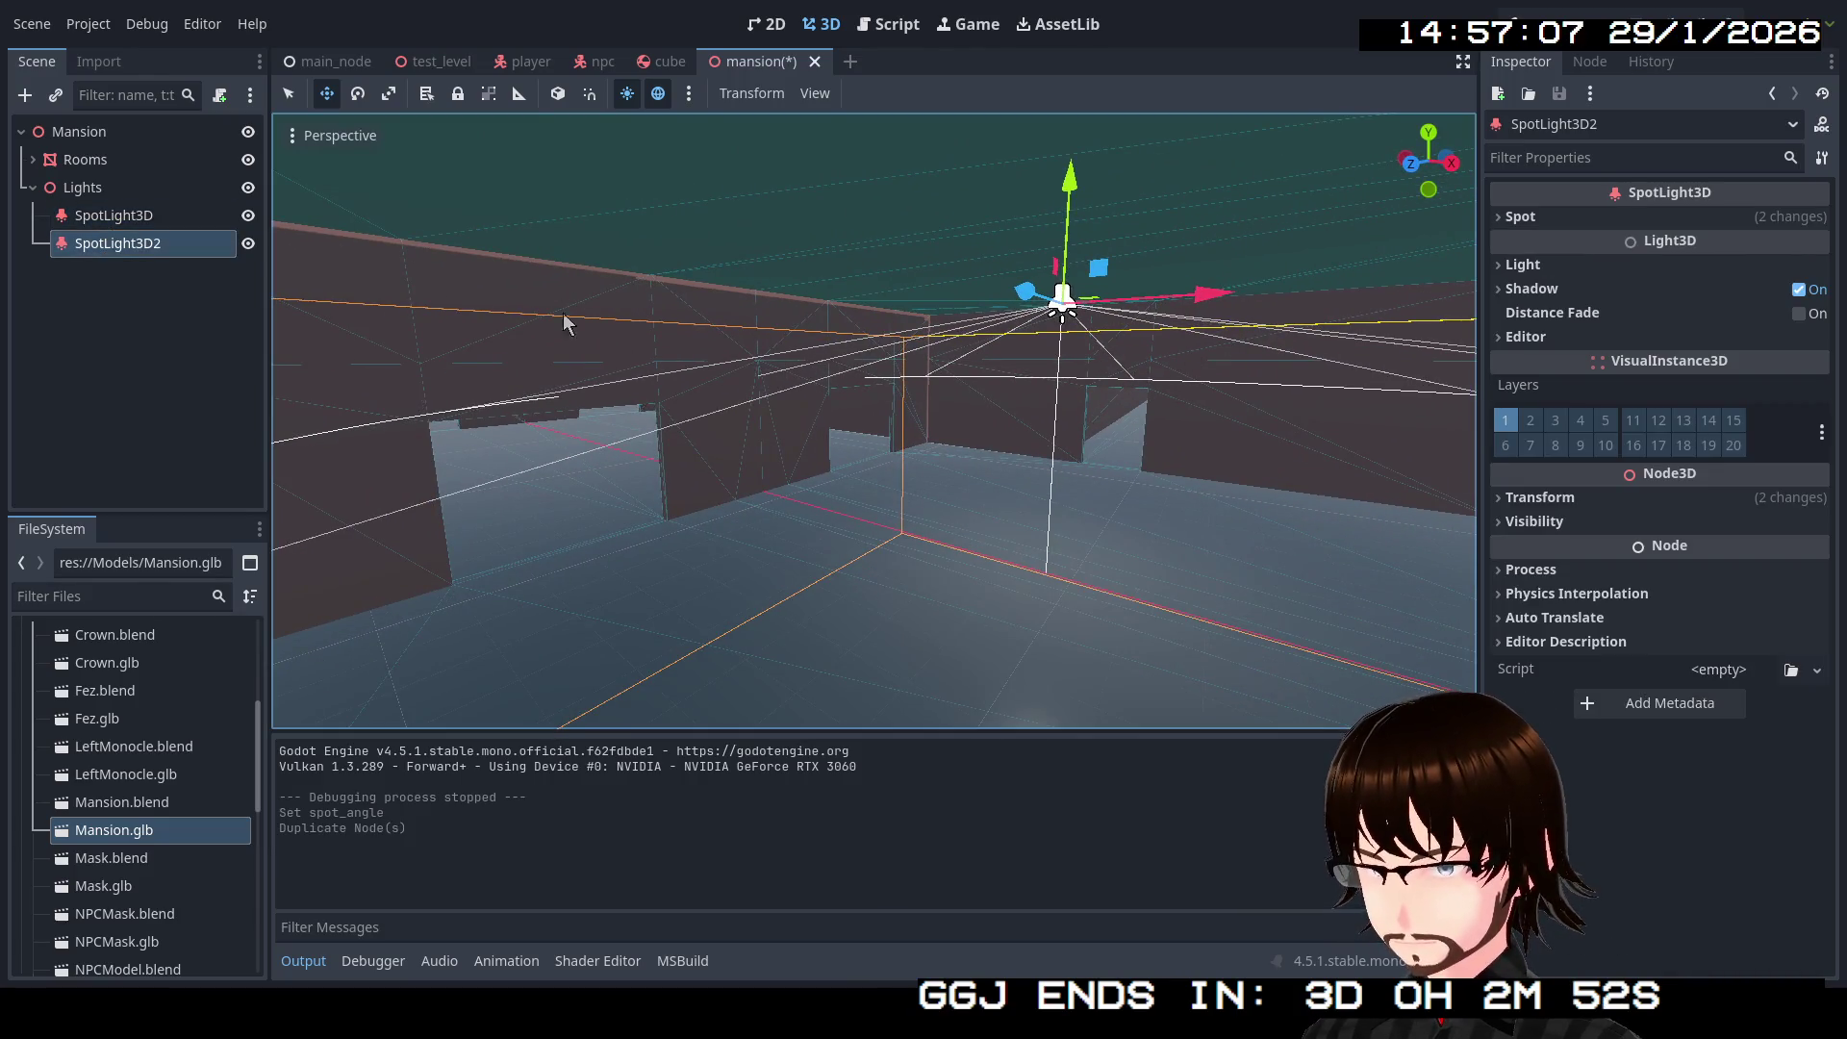
key("w")
key("e")
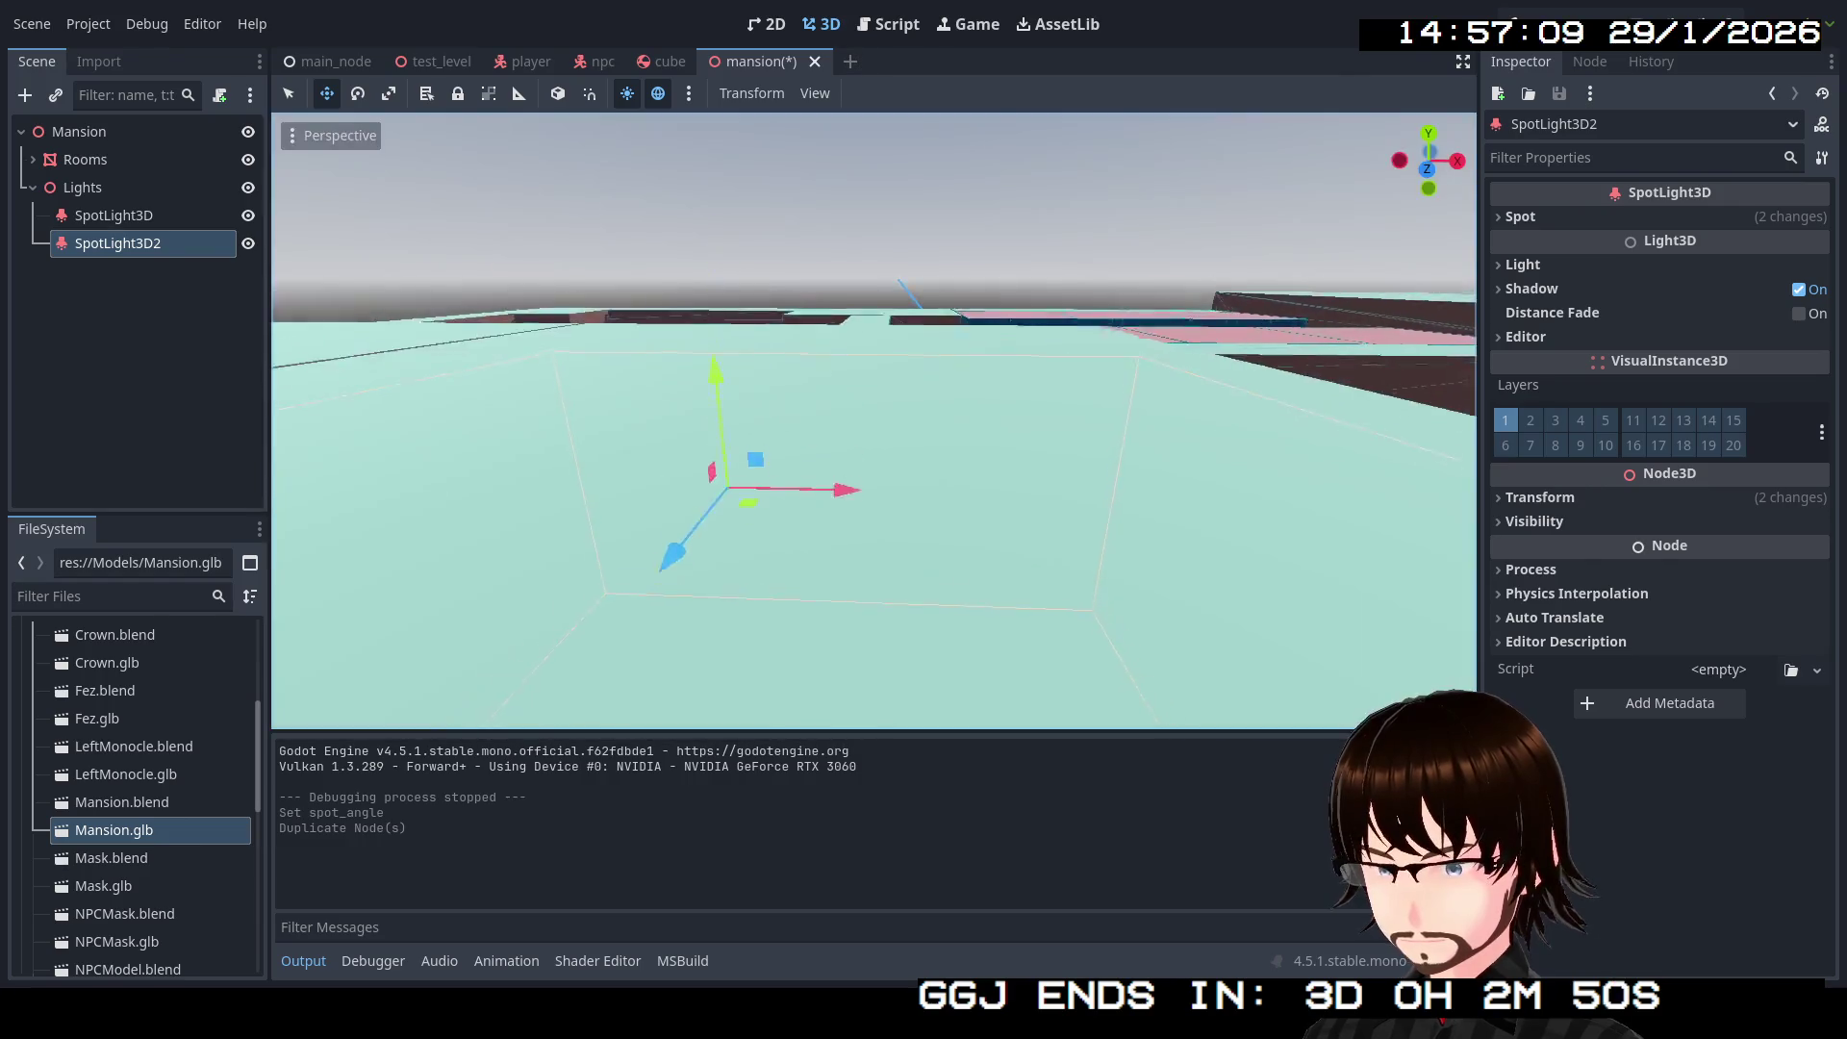
key("e")
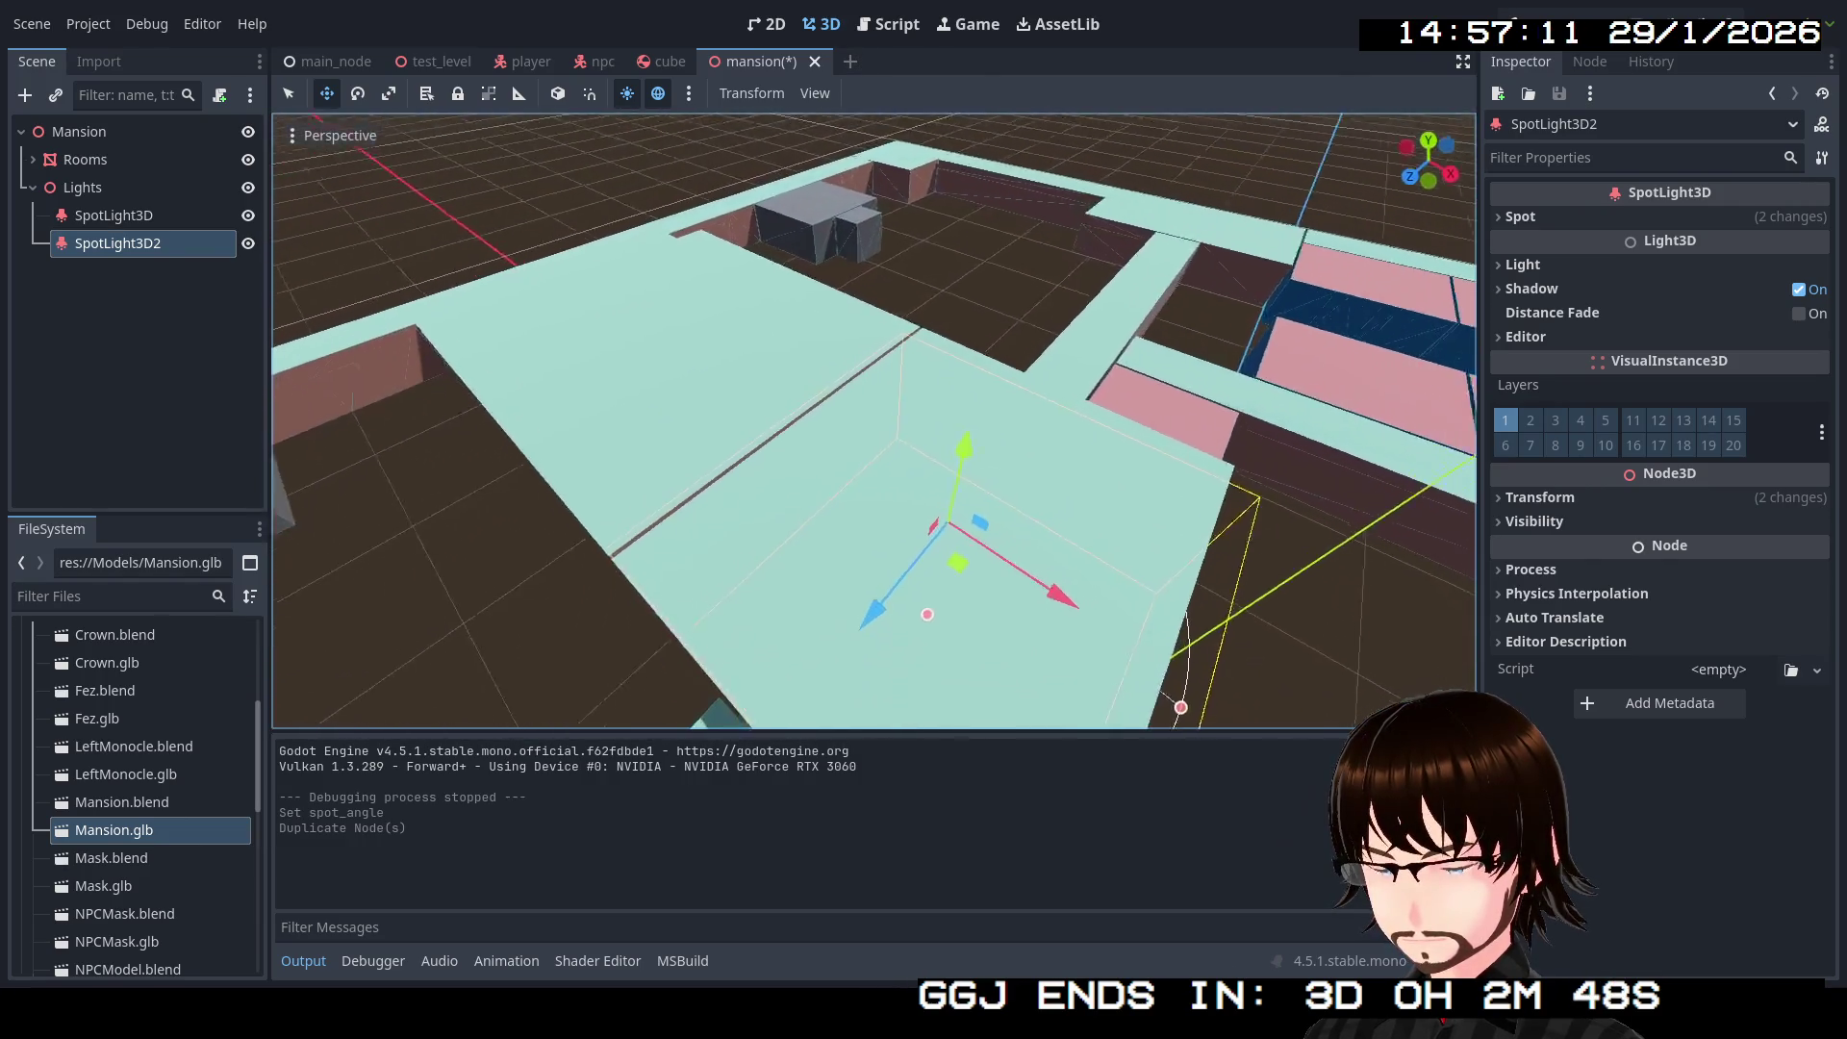
key("a")
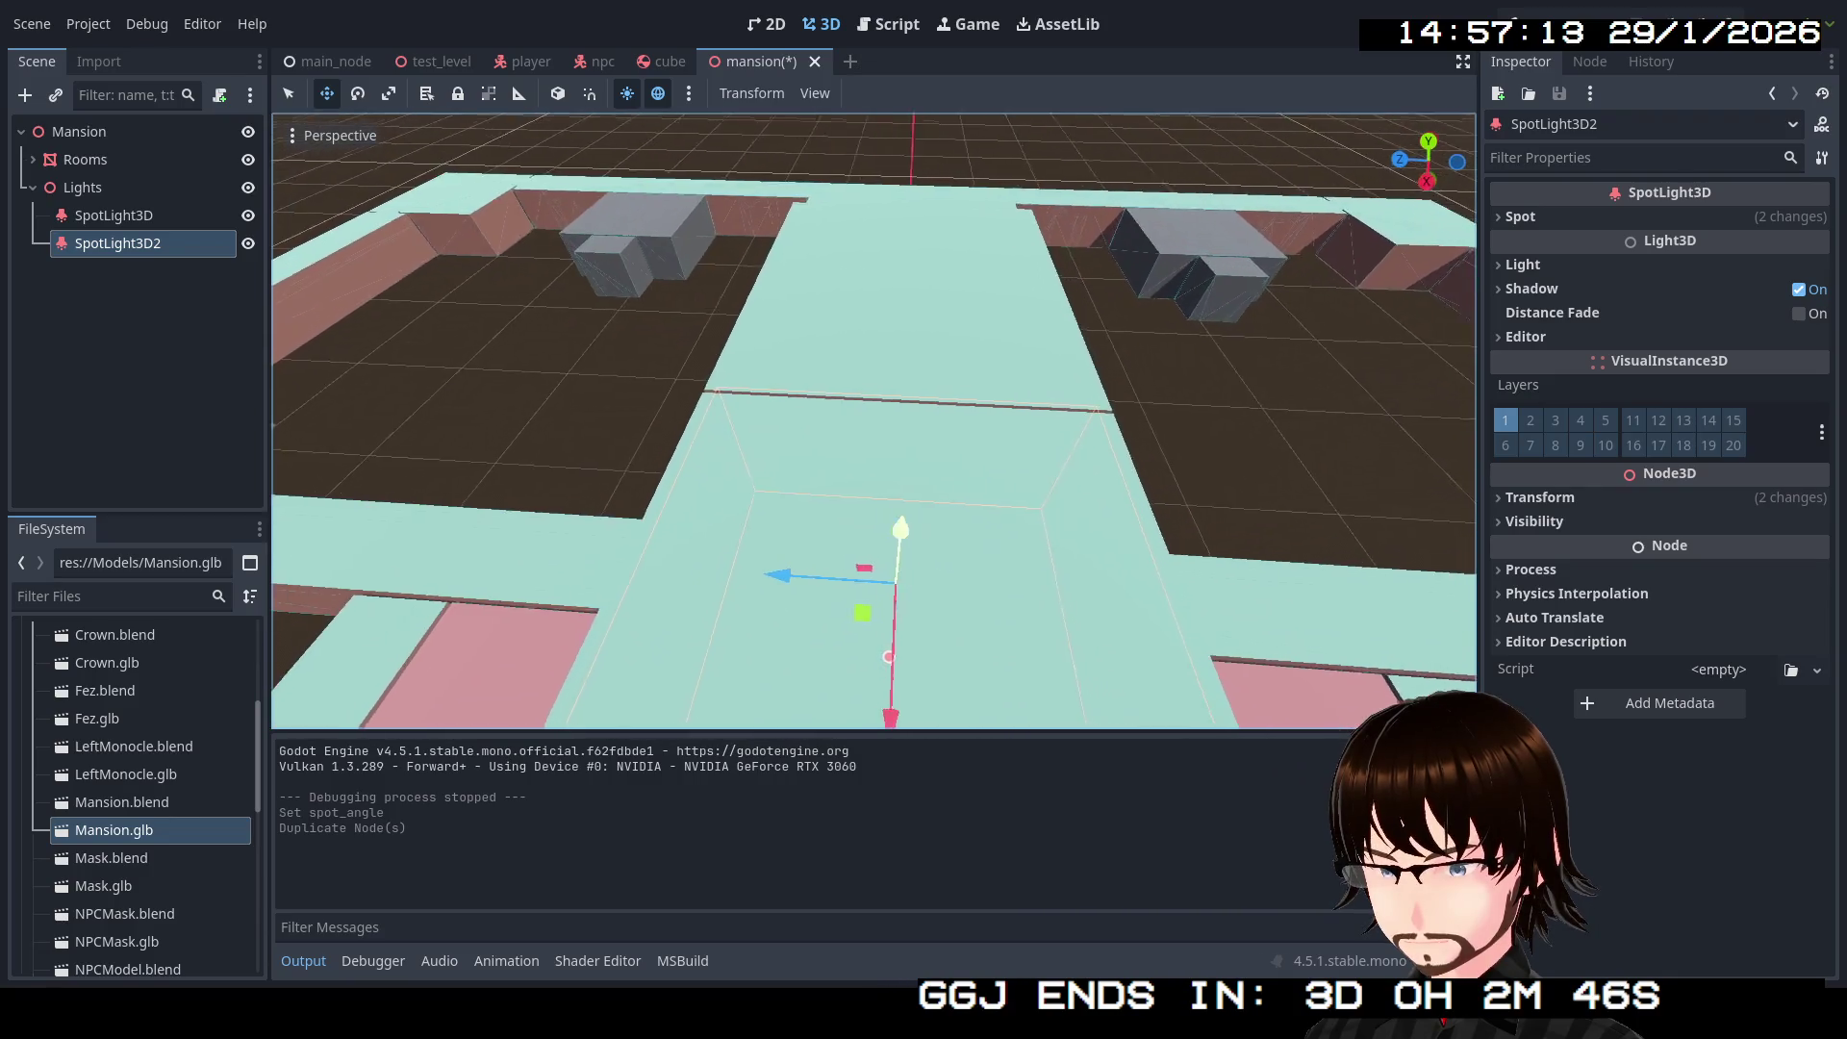
key("s")
left_click_drag(637, 447, 1037, 505)
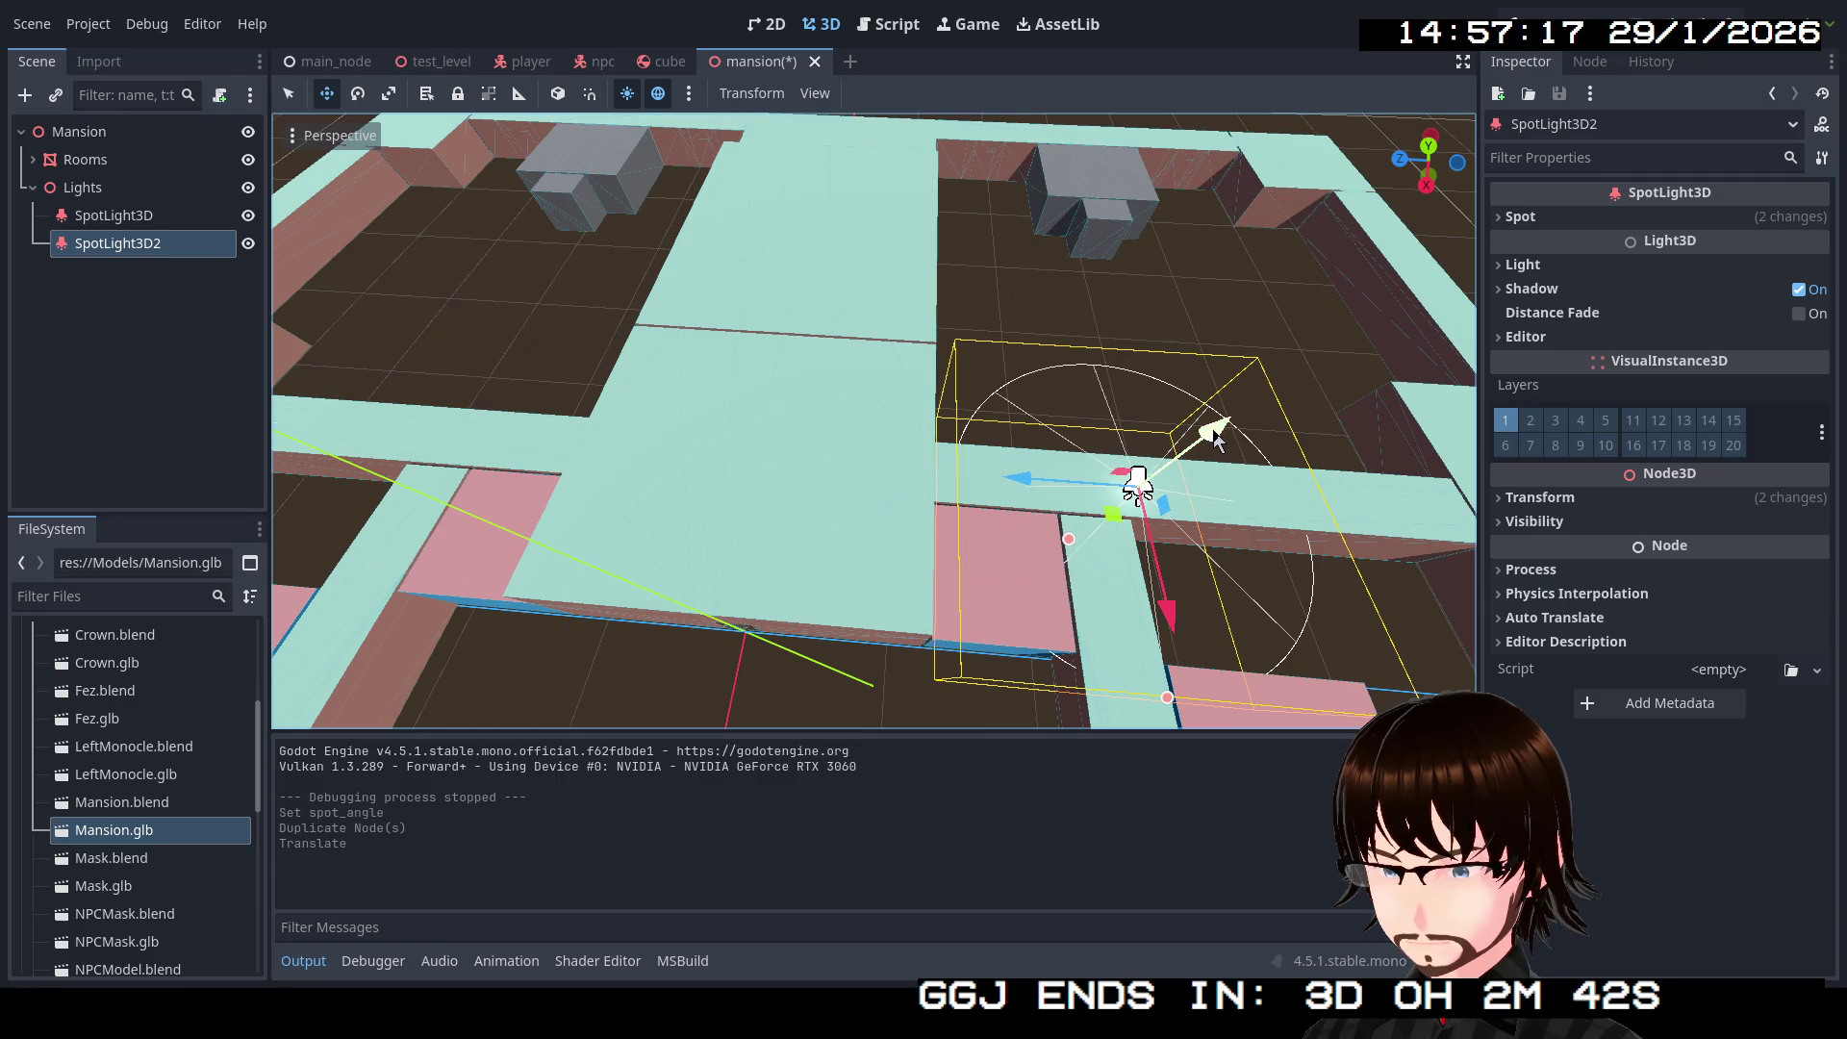
left_click_drag(1216, 434, 1210, 462)
Step: Fine-tune SpotLight3D2's height and position in that room, then duplicate it as SpotLight3D3
key("w")
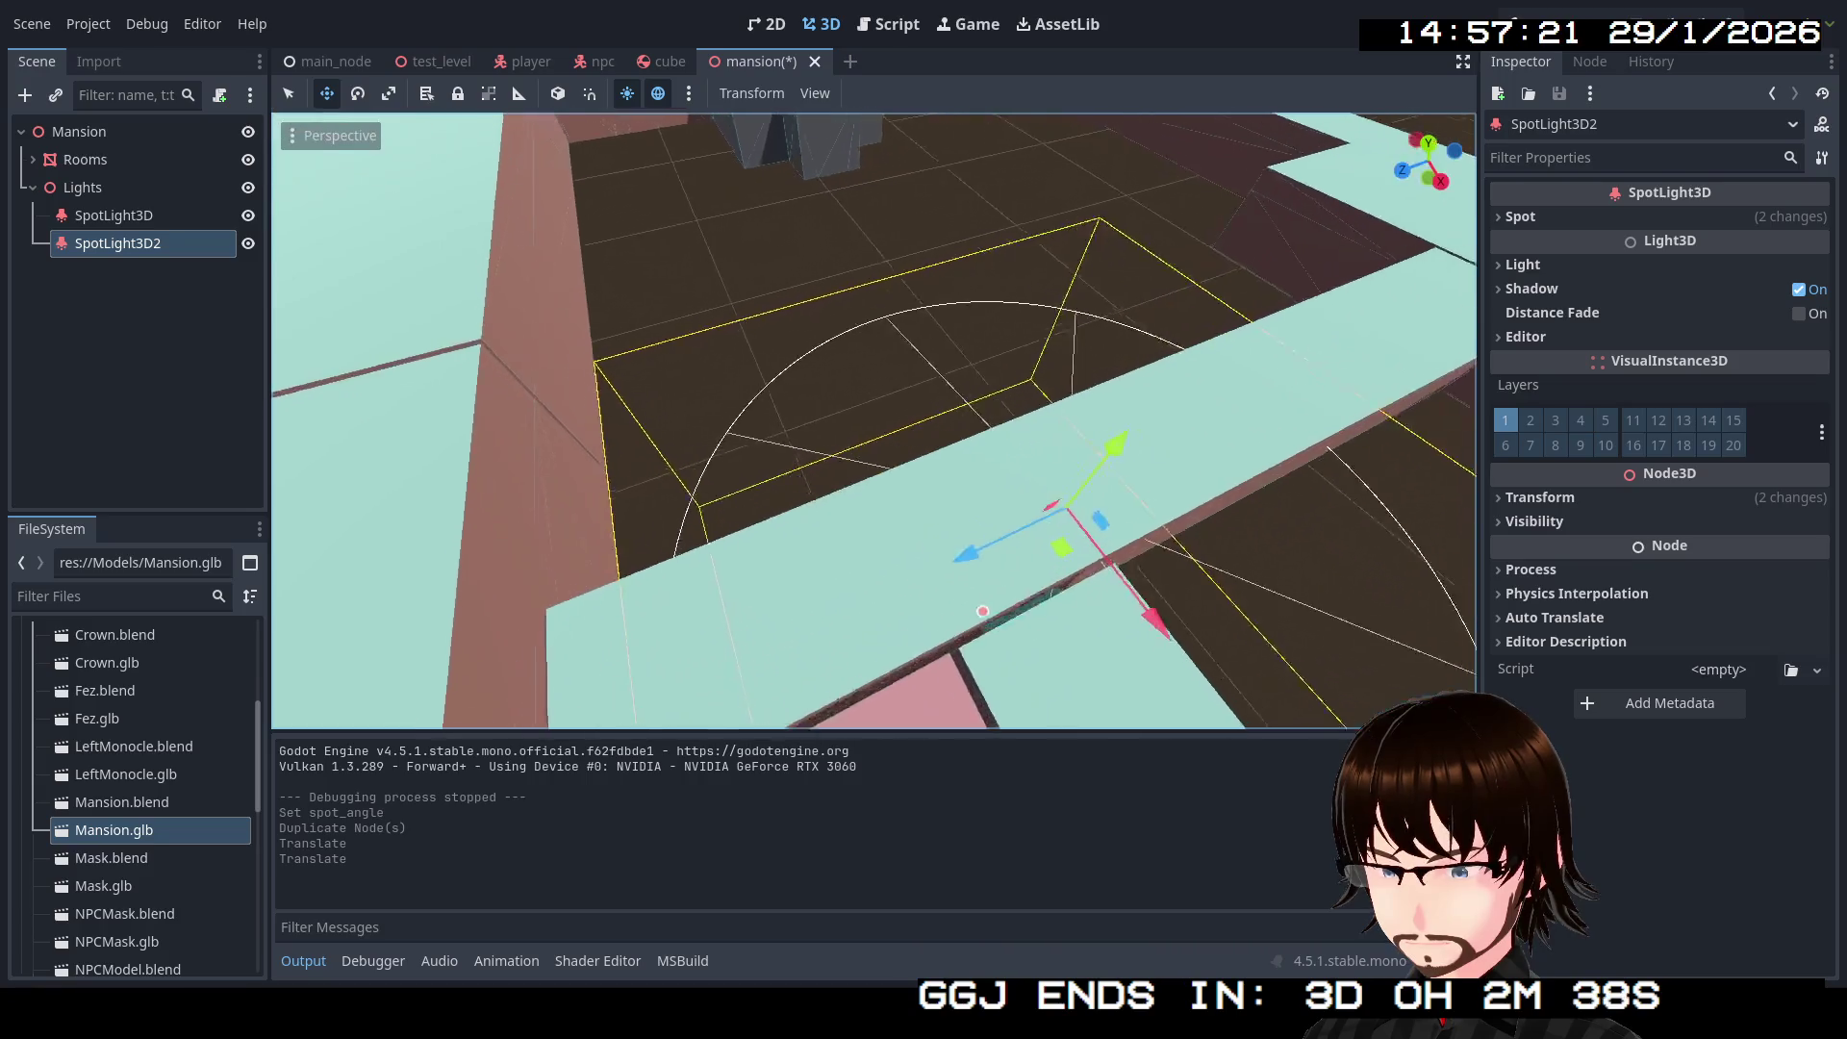
key("s")
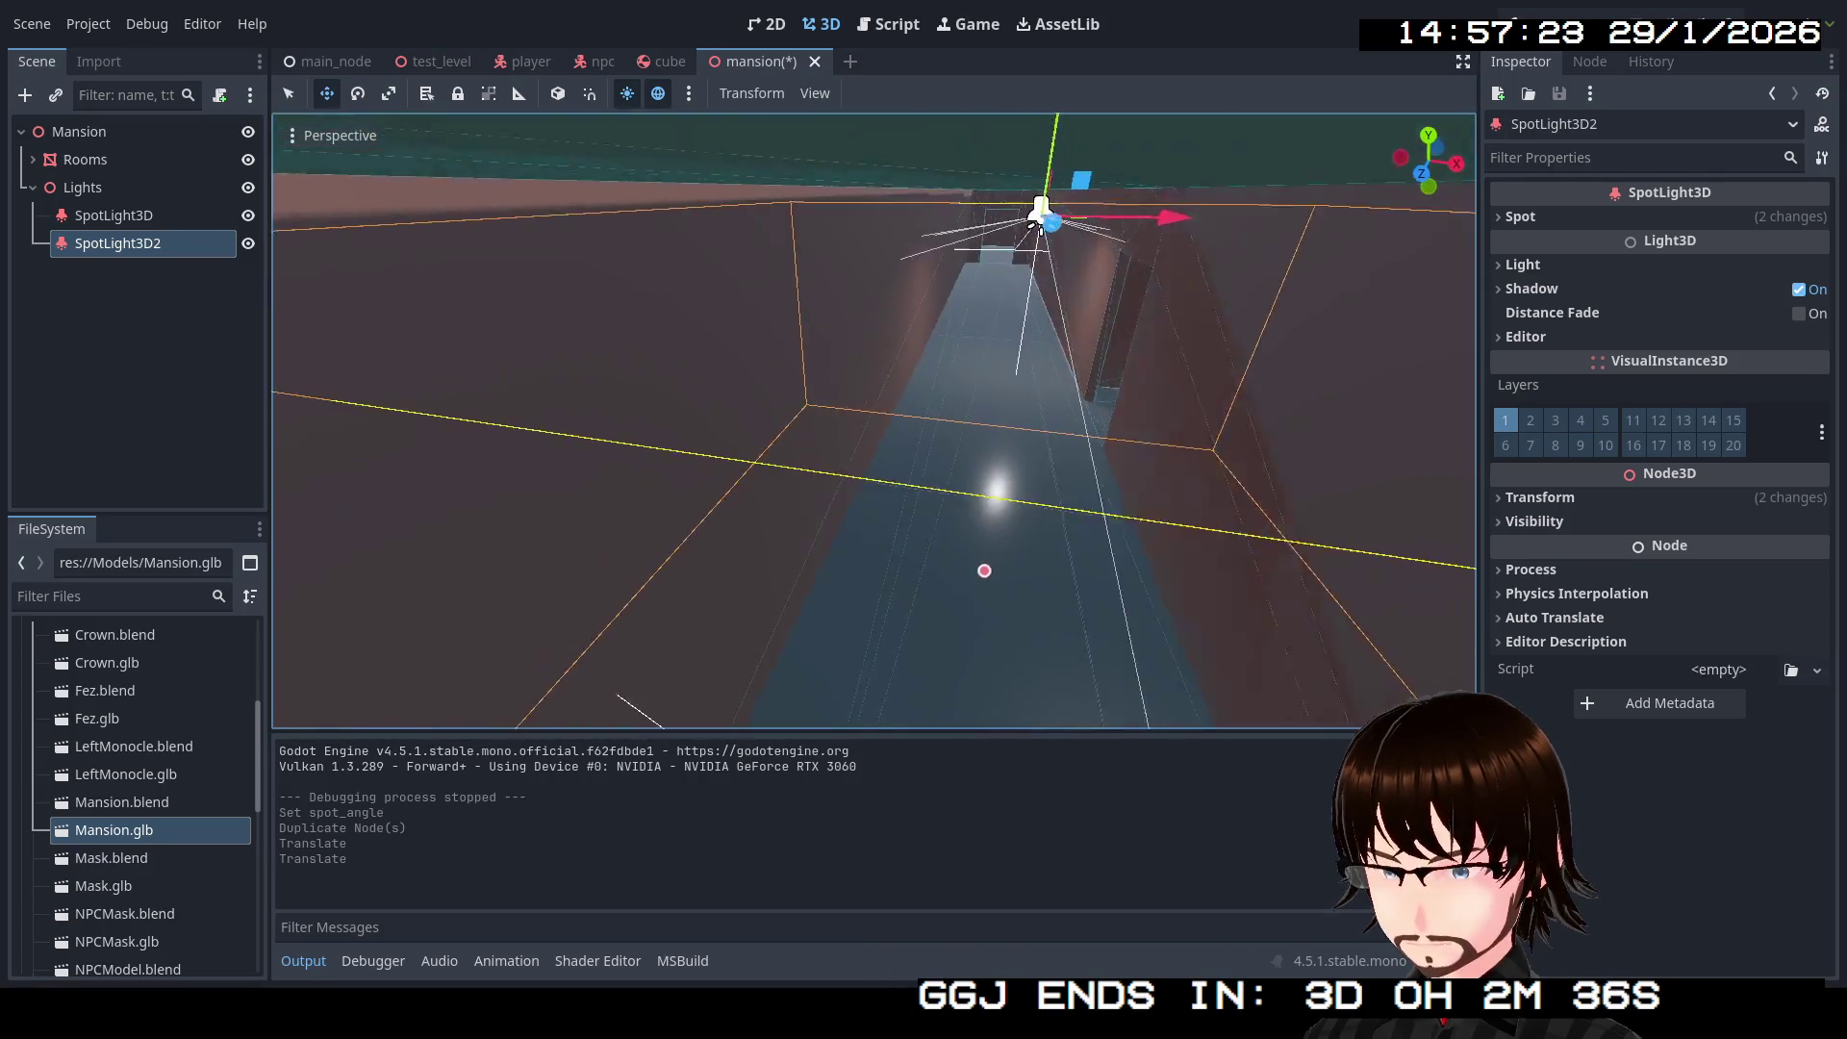
key("w")
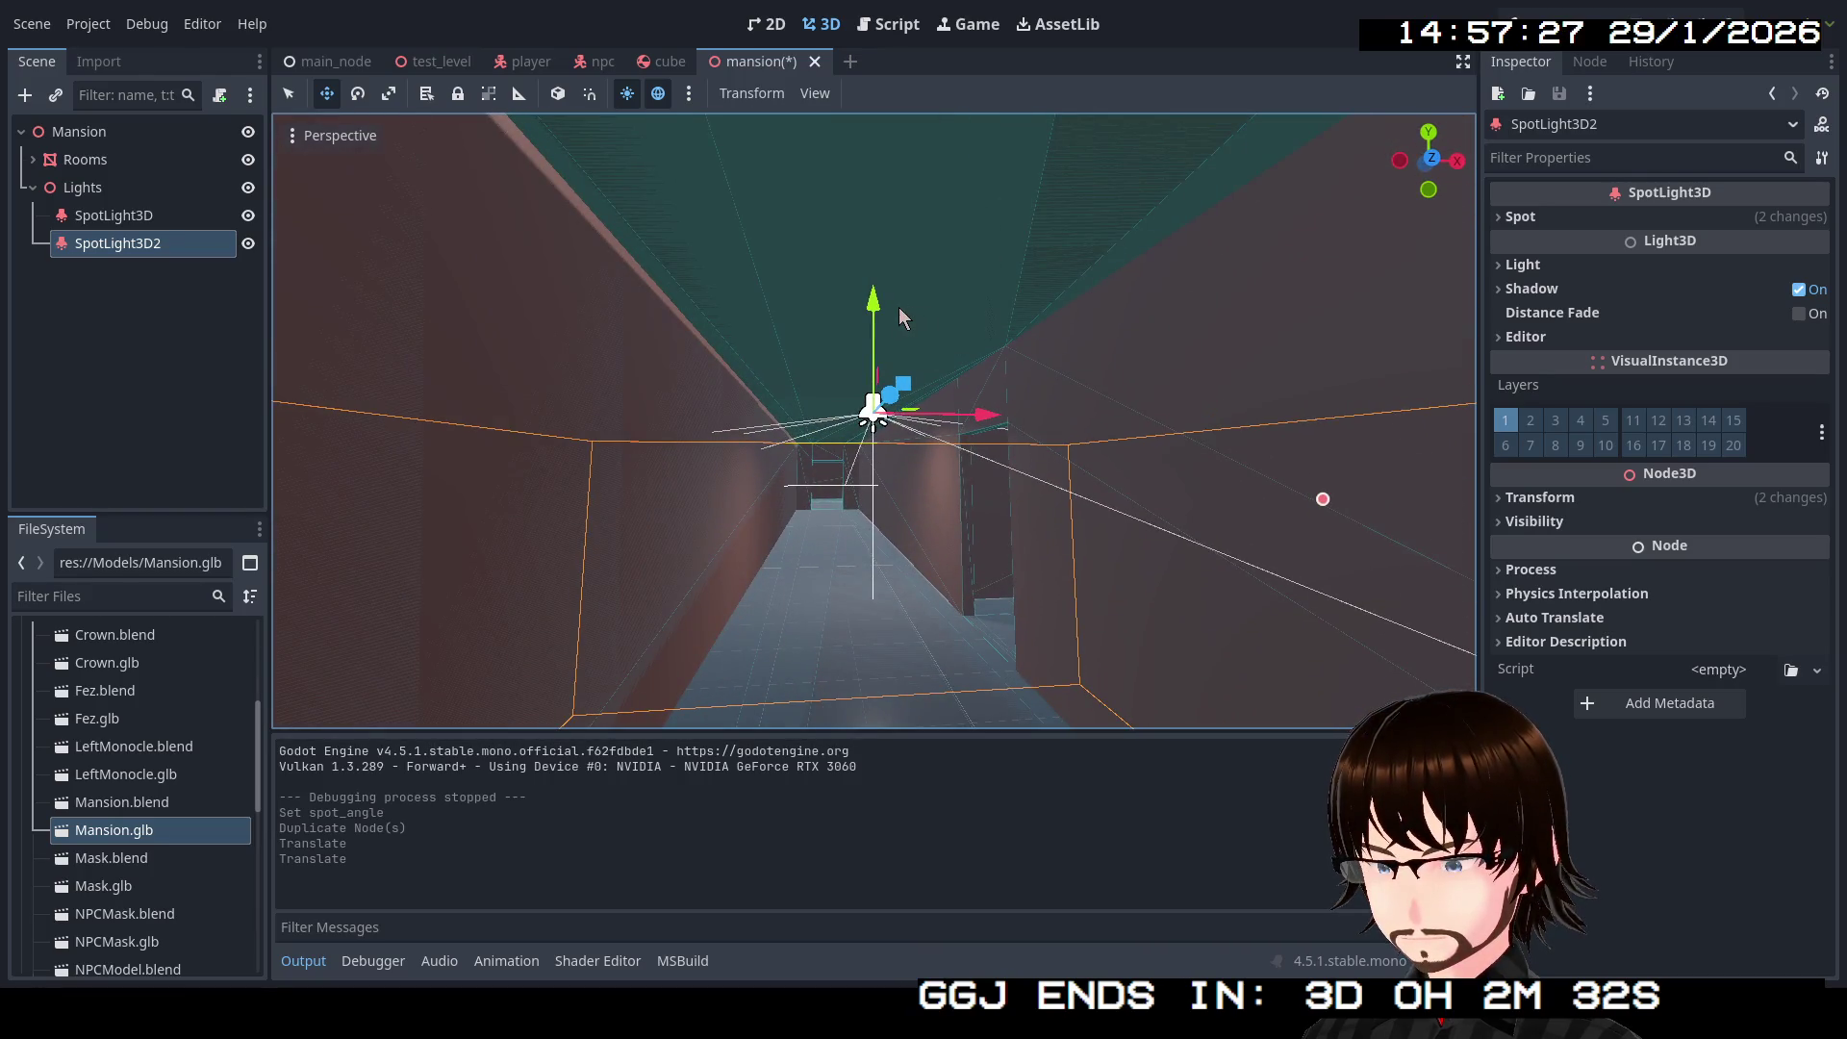
left_click_drag(882, 302, 880, 283)
left_click_drag(901, 370, 938, 319)
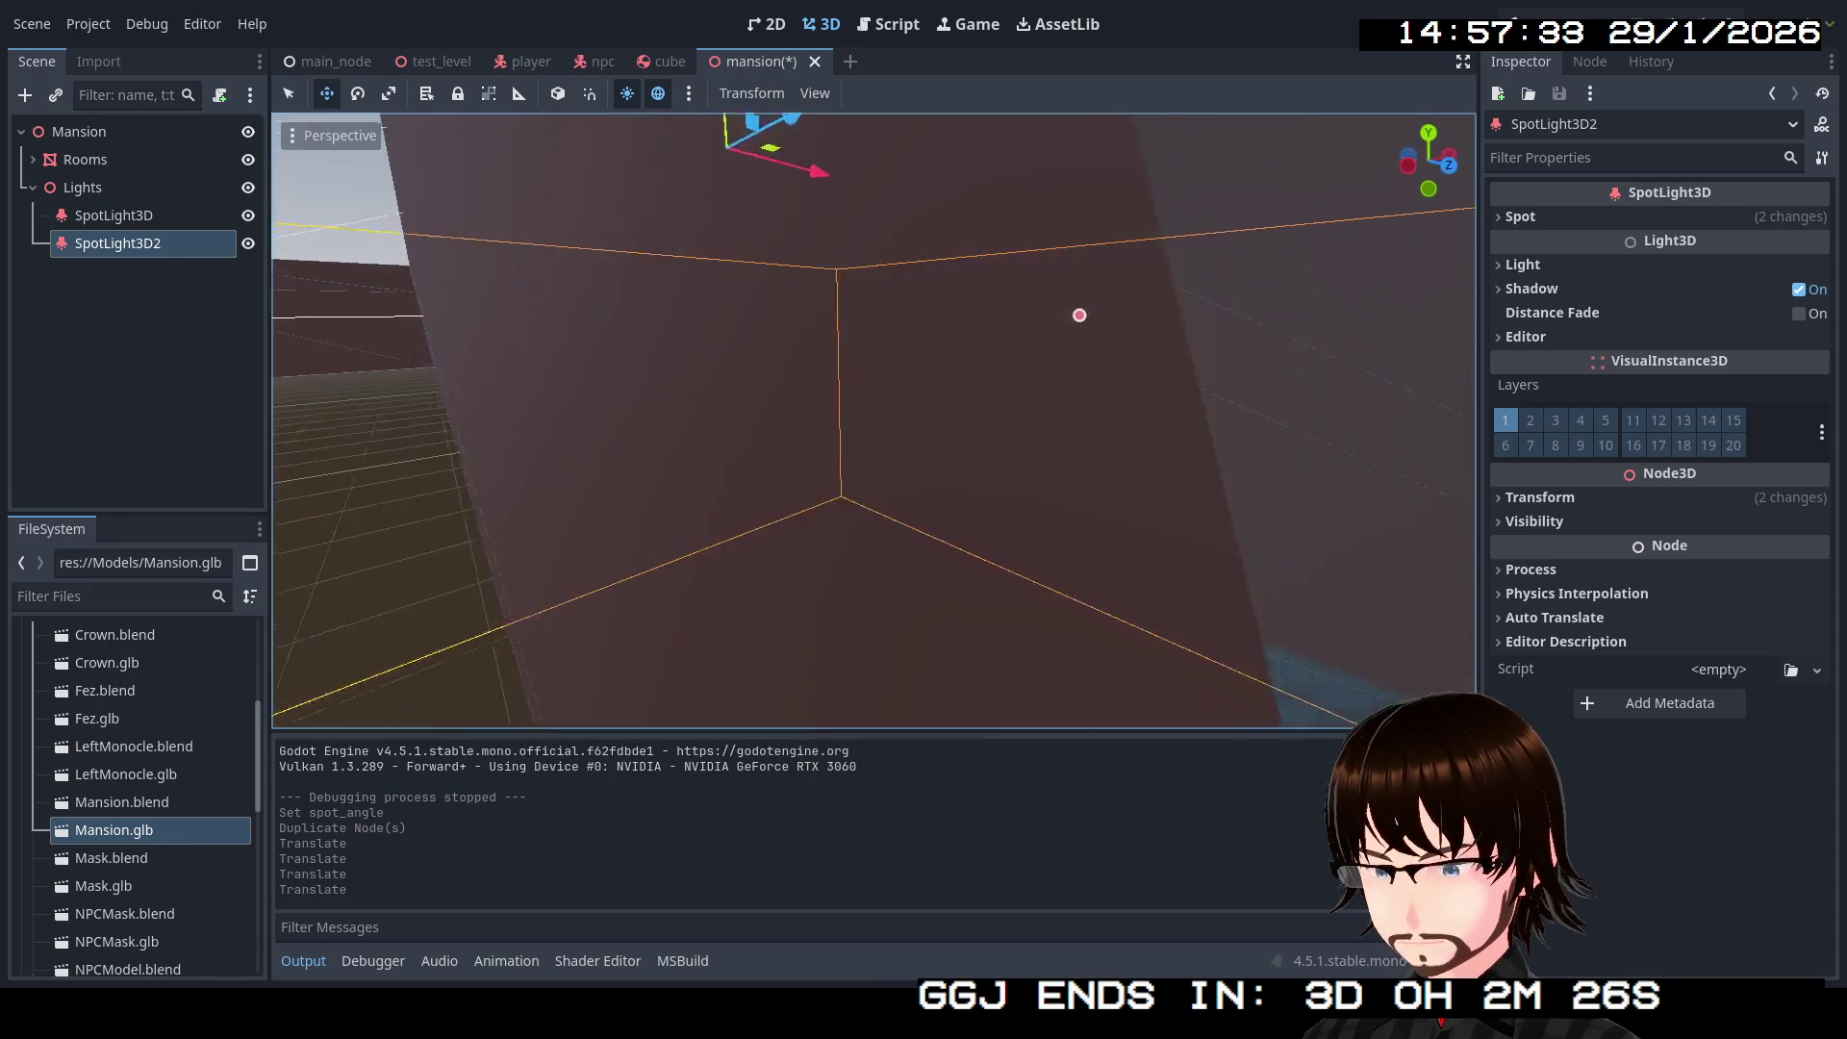
key("w")
key("w")
key("w")
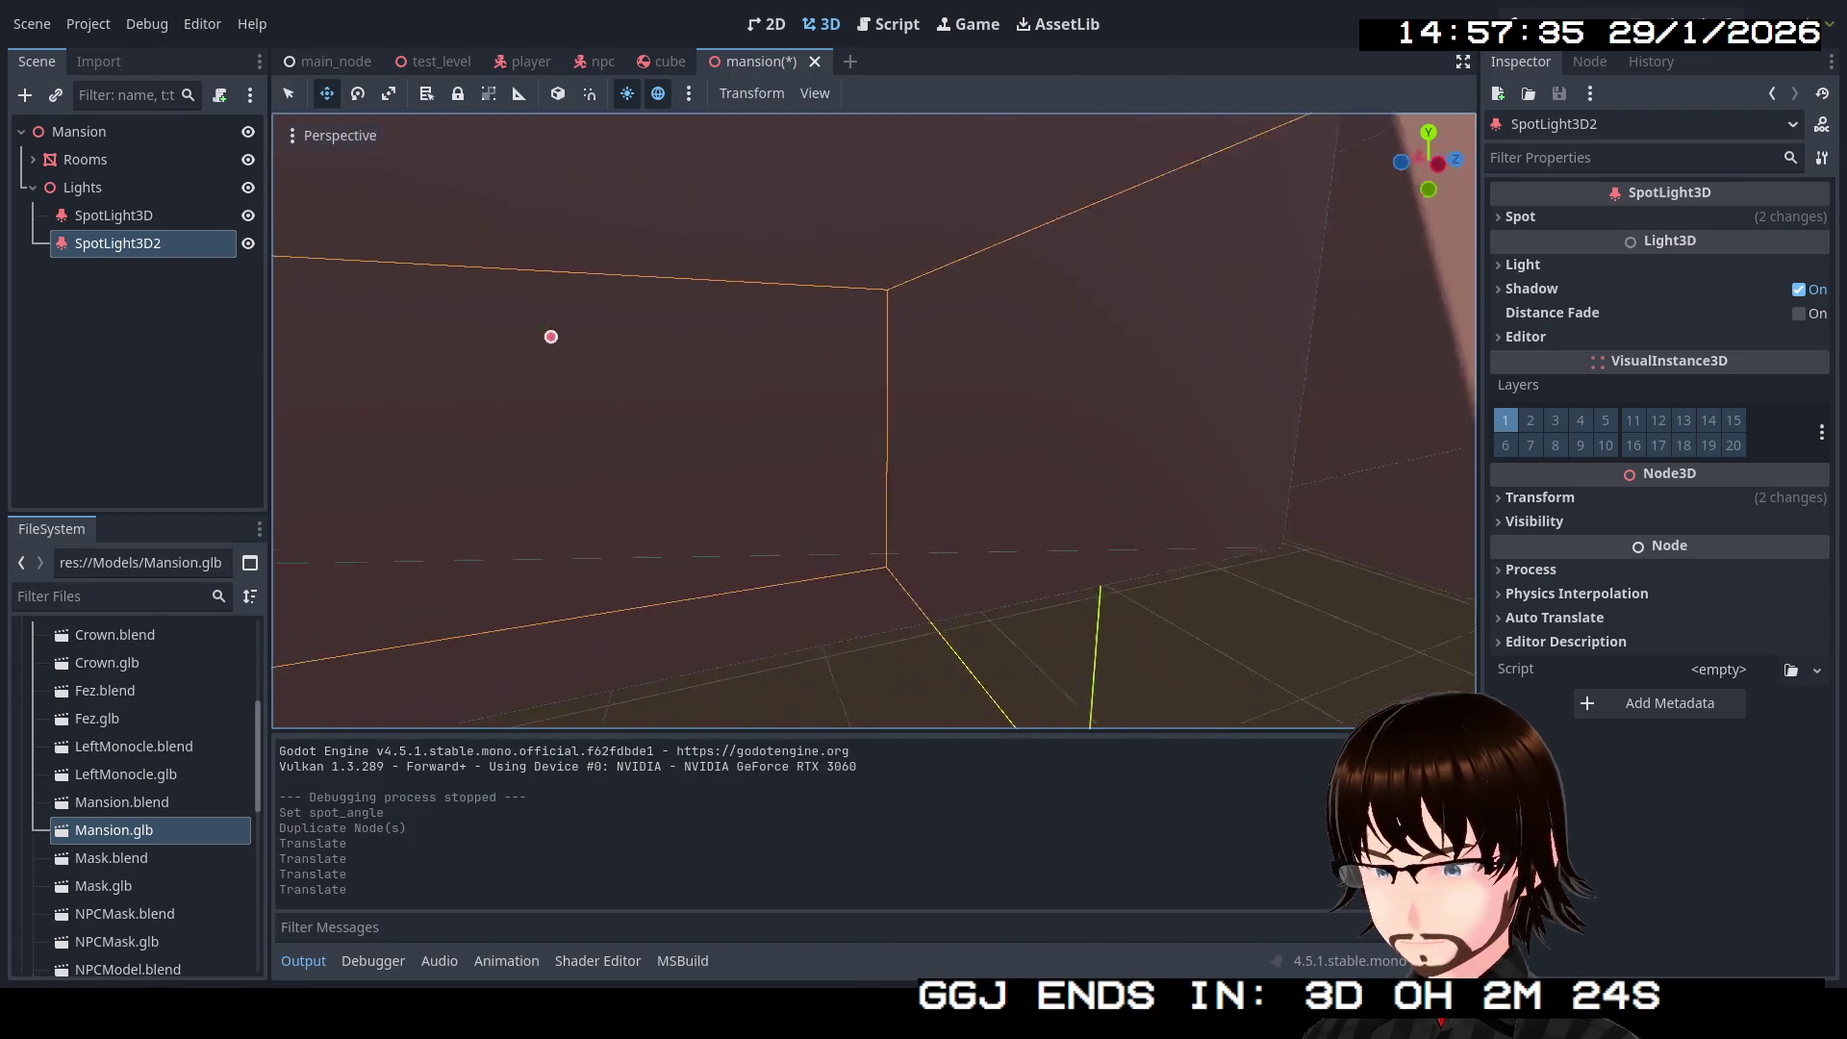
key("e")
key("e")
key("e")
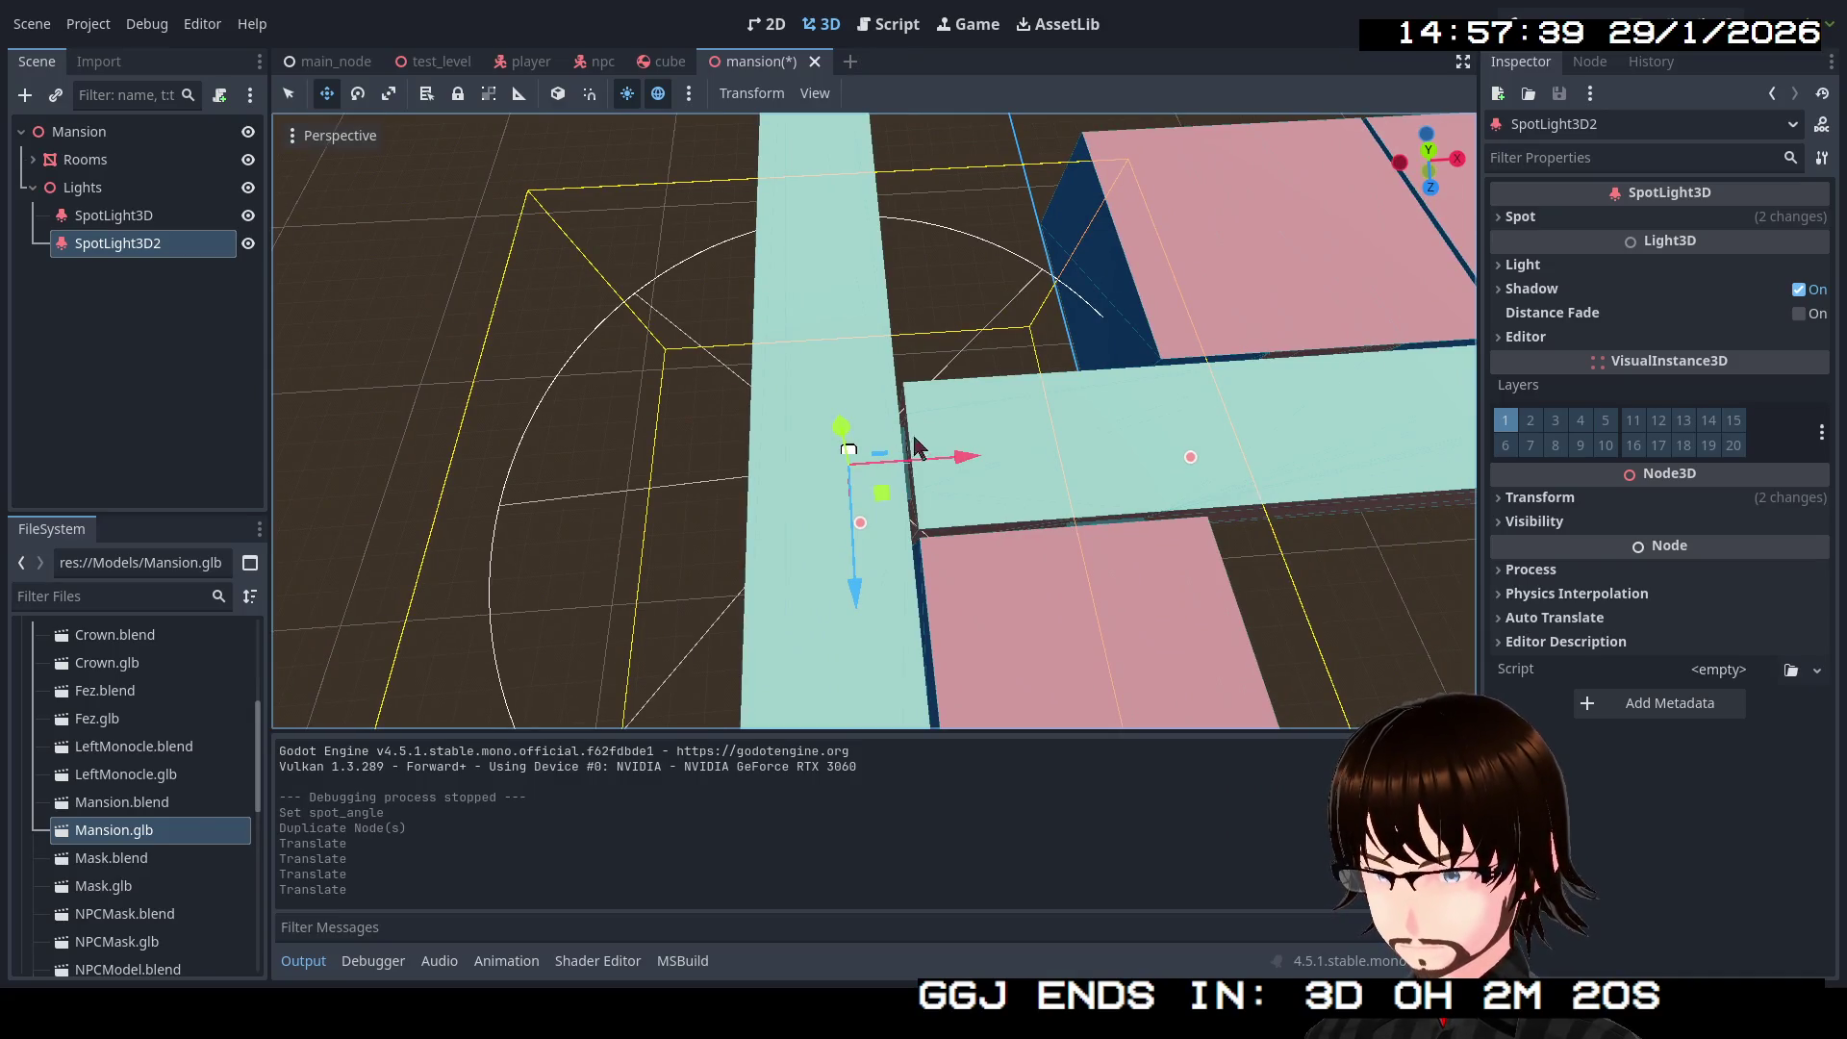
left_click_drag(962, 450, 941, 459)
key("s")
key("s")
key("s")
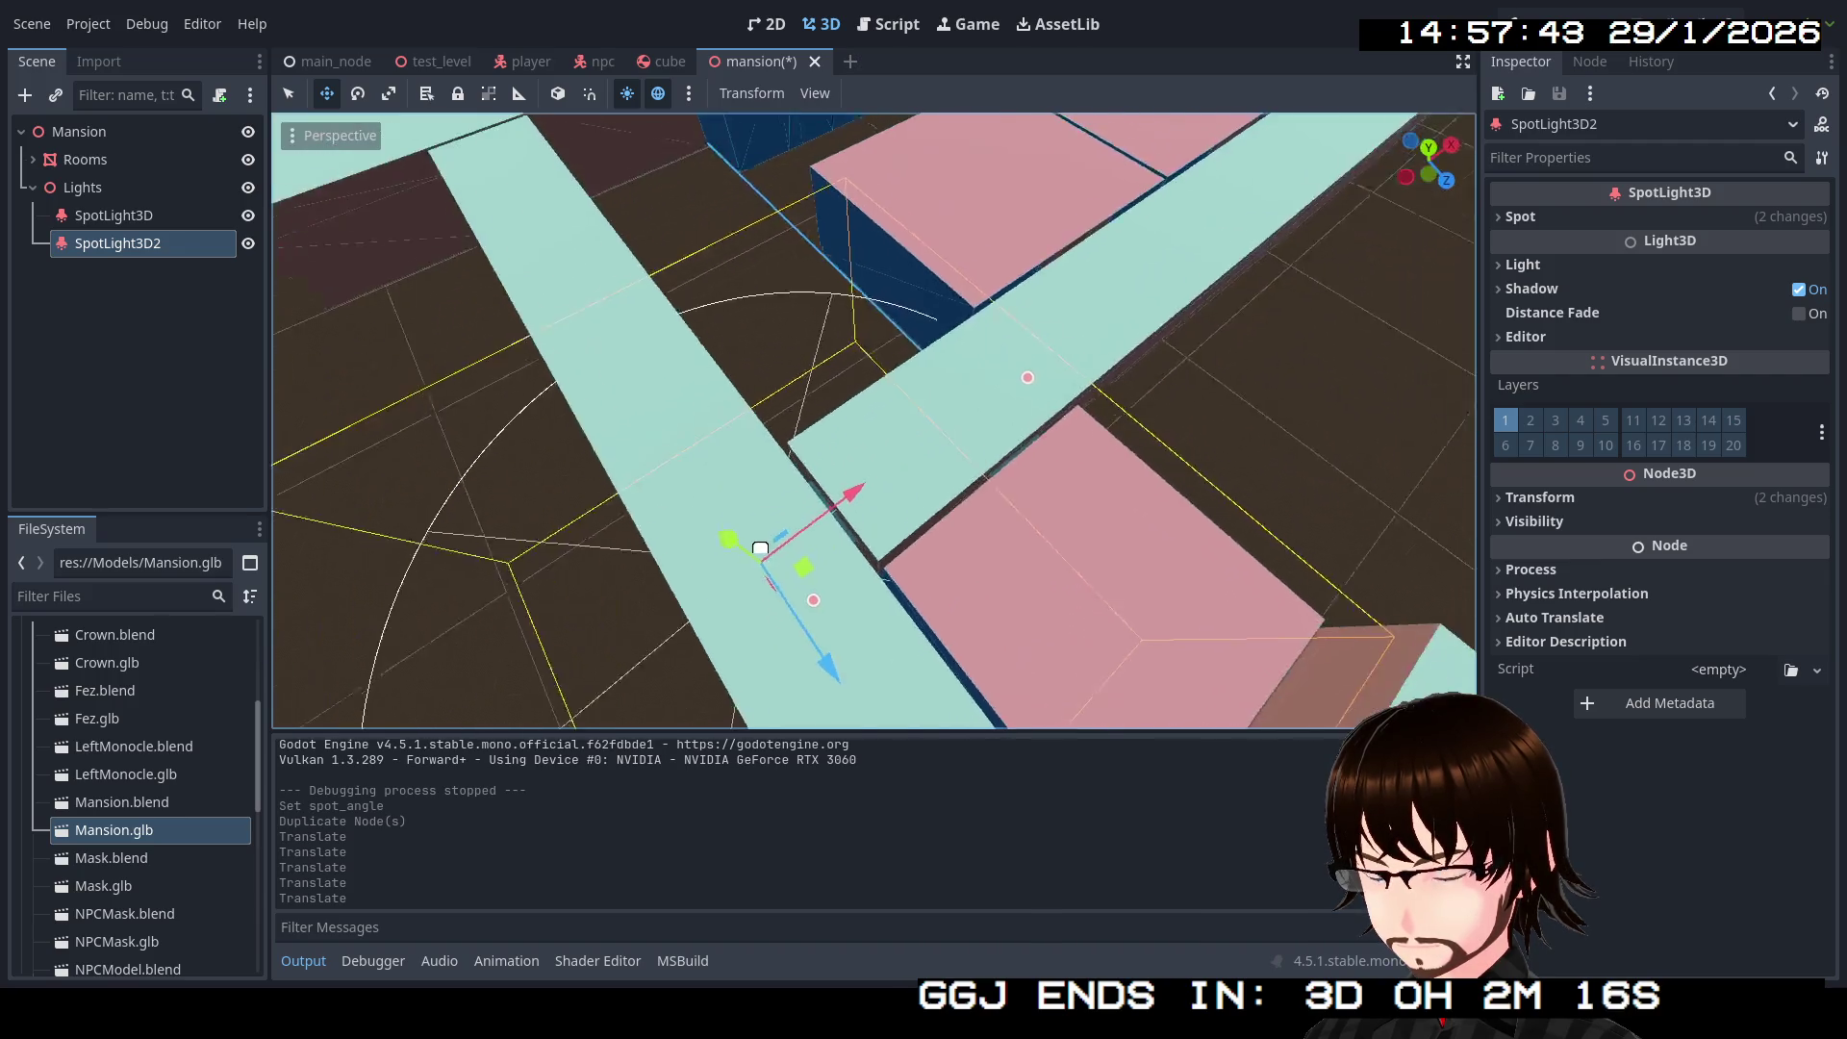
key("a")
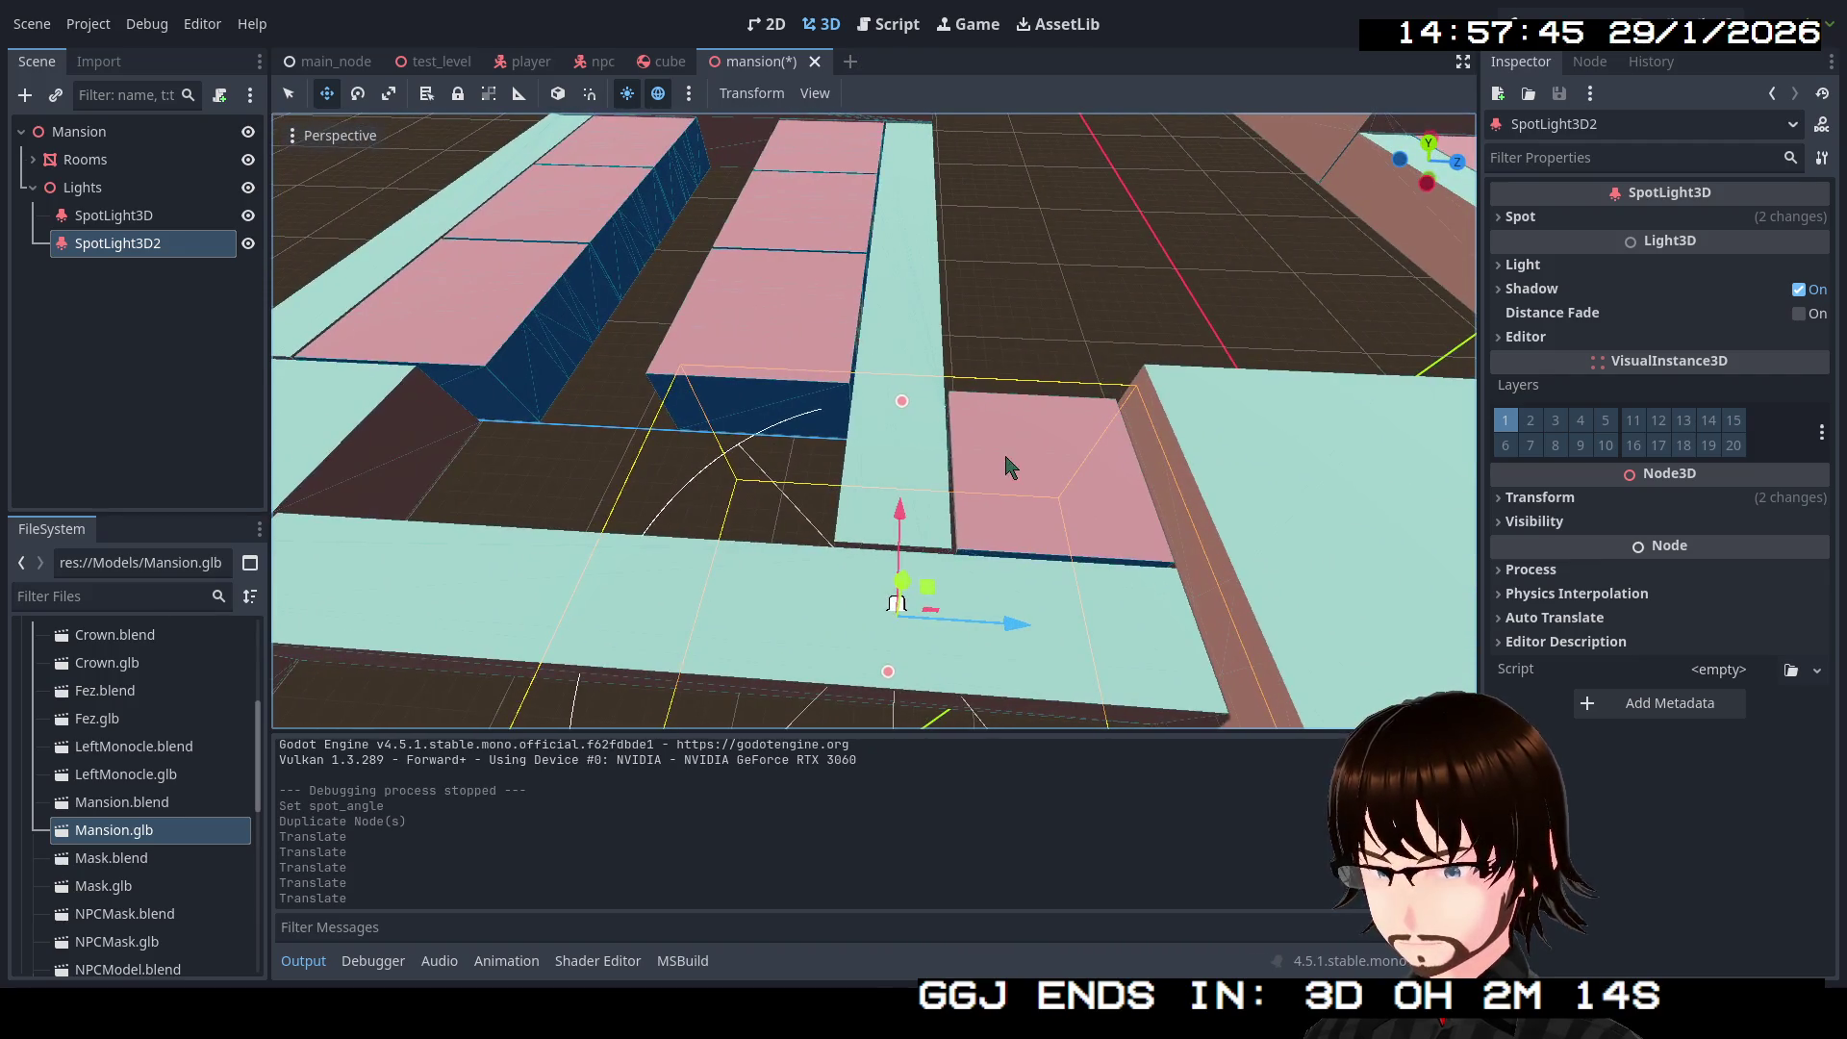
key("ctrl+d")
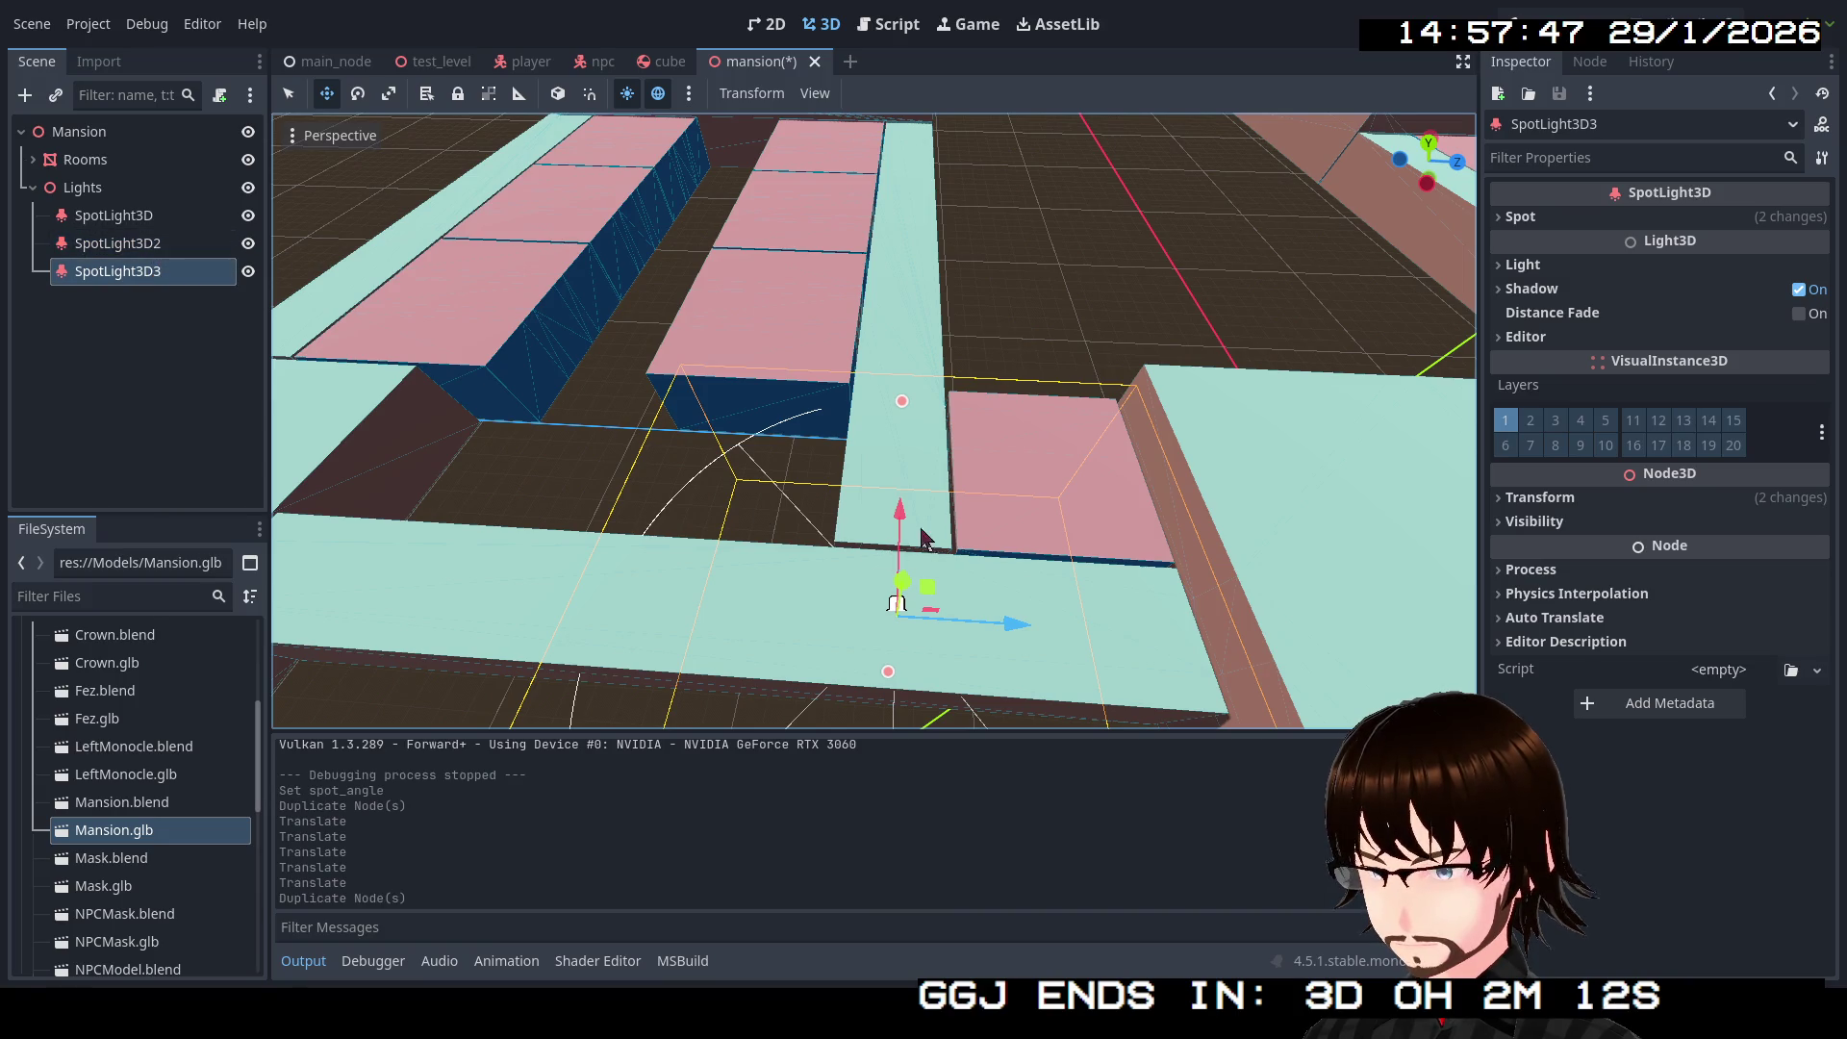
Step: Move SpotLight3D3 into the upper corridor and slide SpotLight3D4 along its corridor
left_click_drag(912, 522, 905, 285)
key("w")
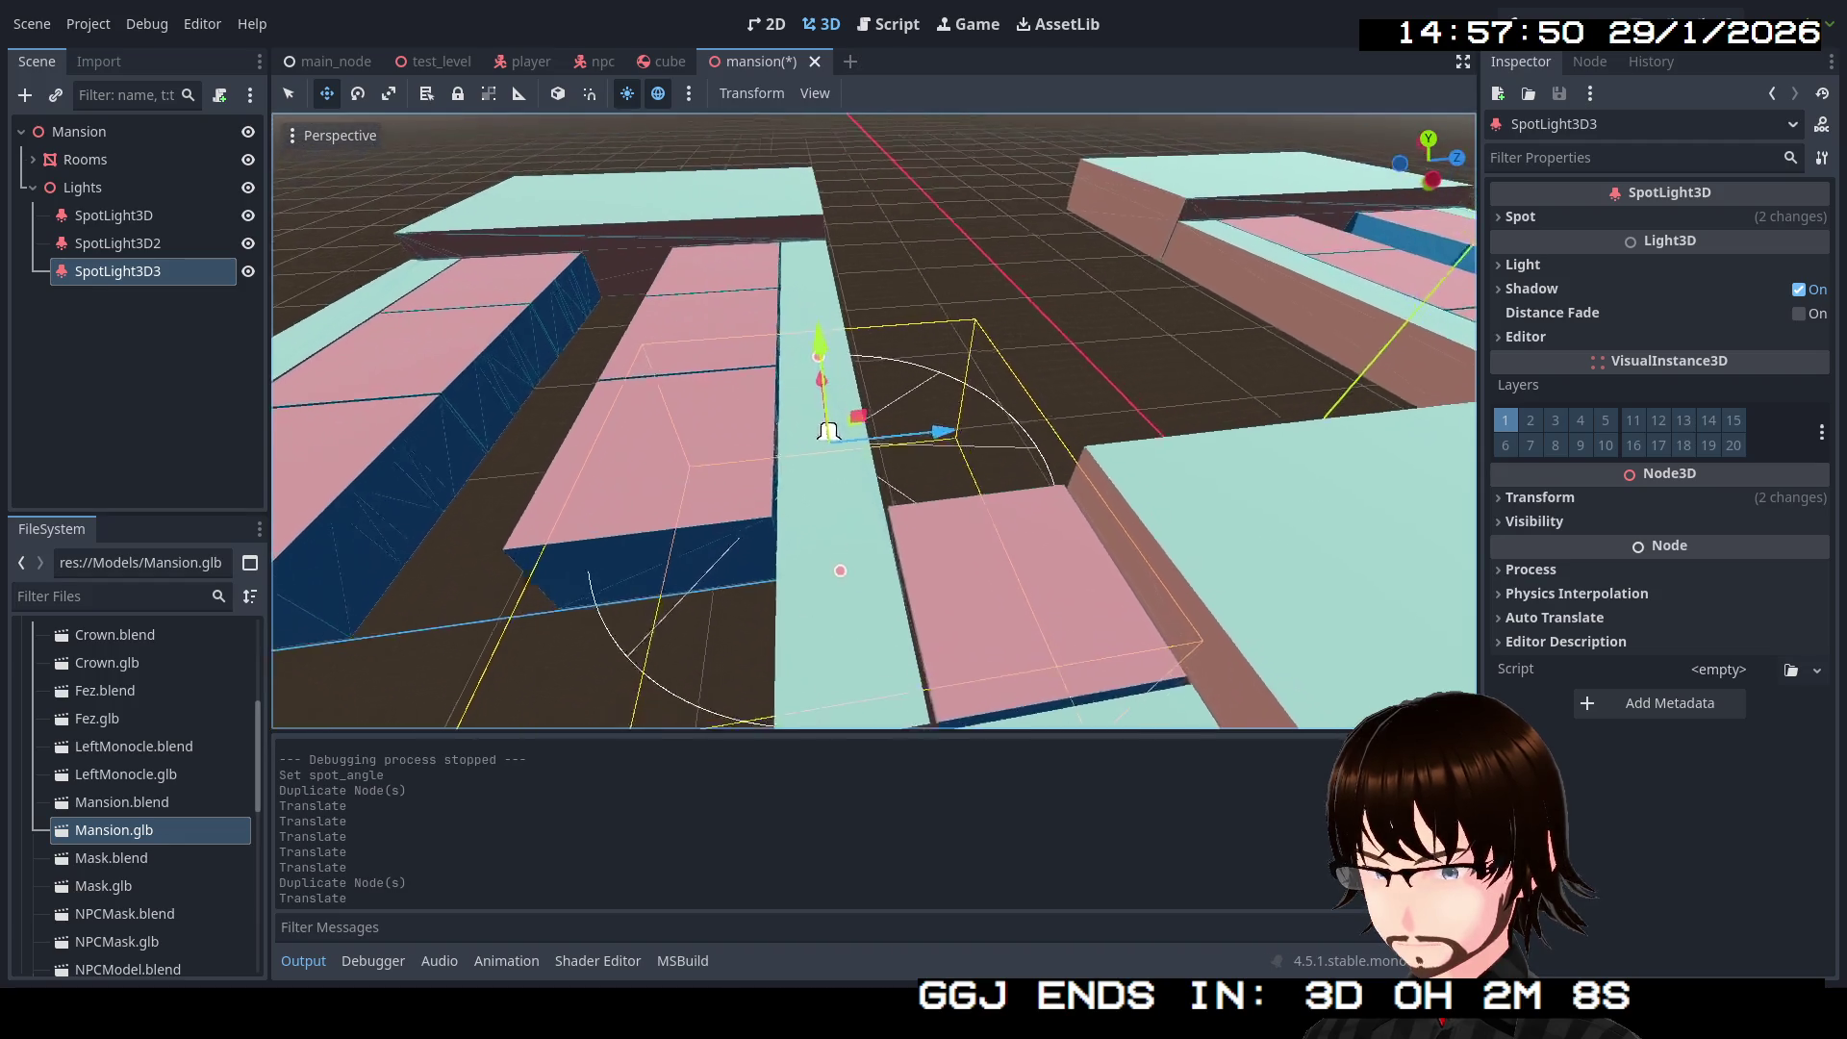
key("e")
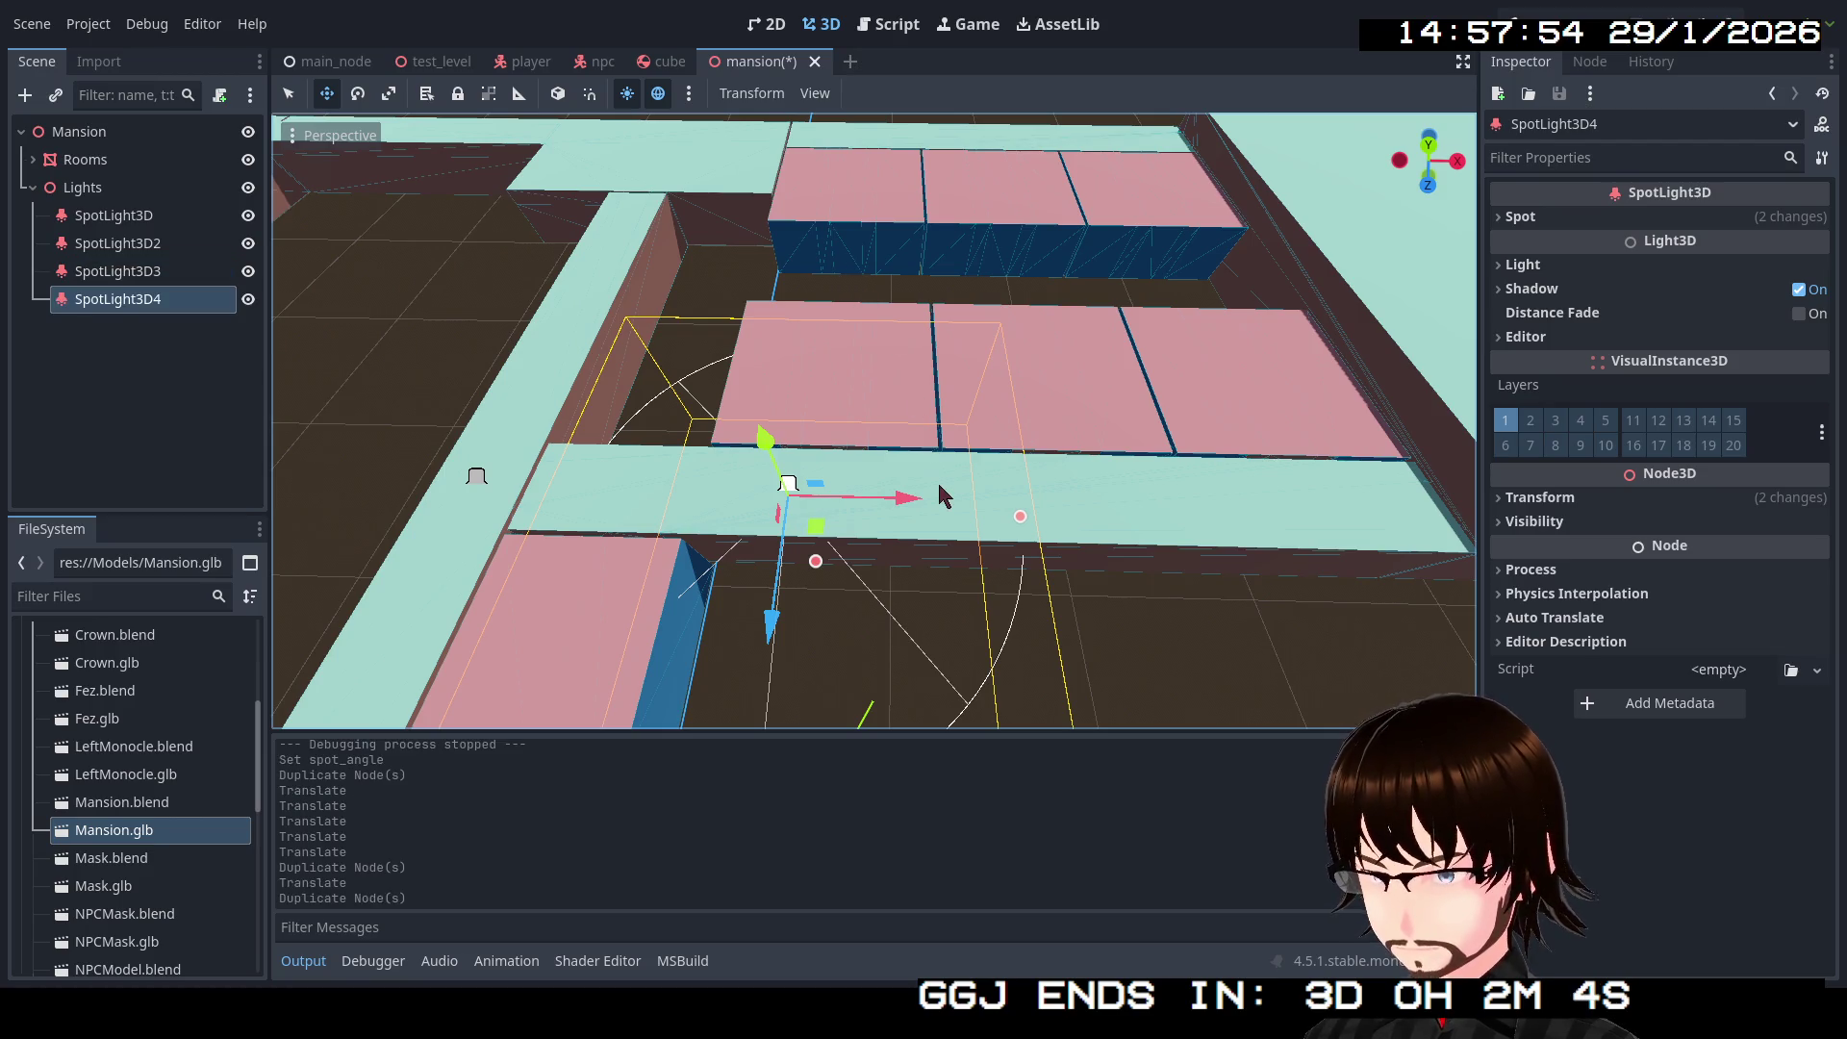
left_click_drag(1136, 498, 1375, 497)
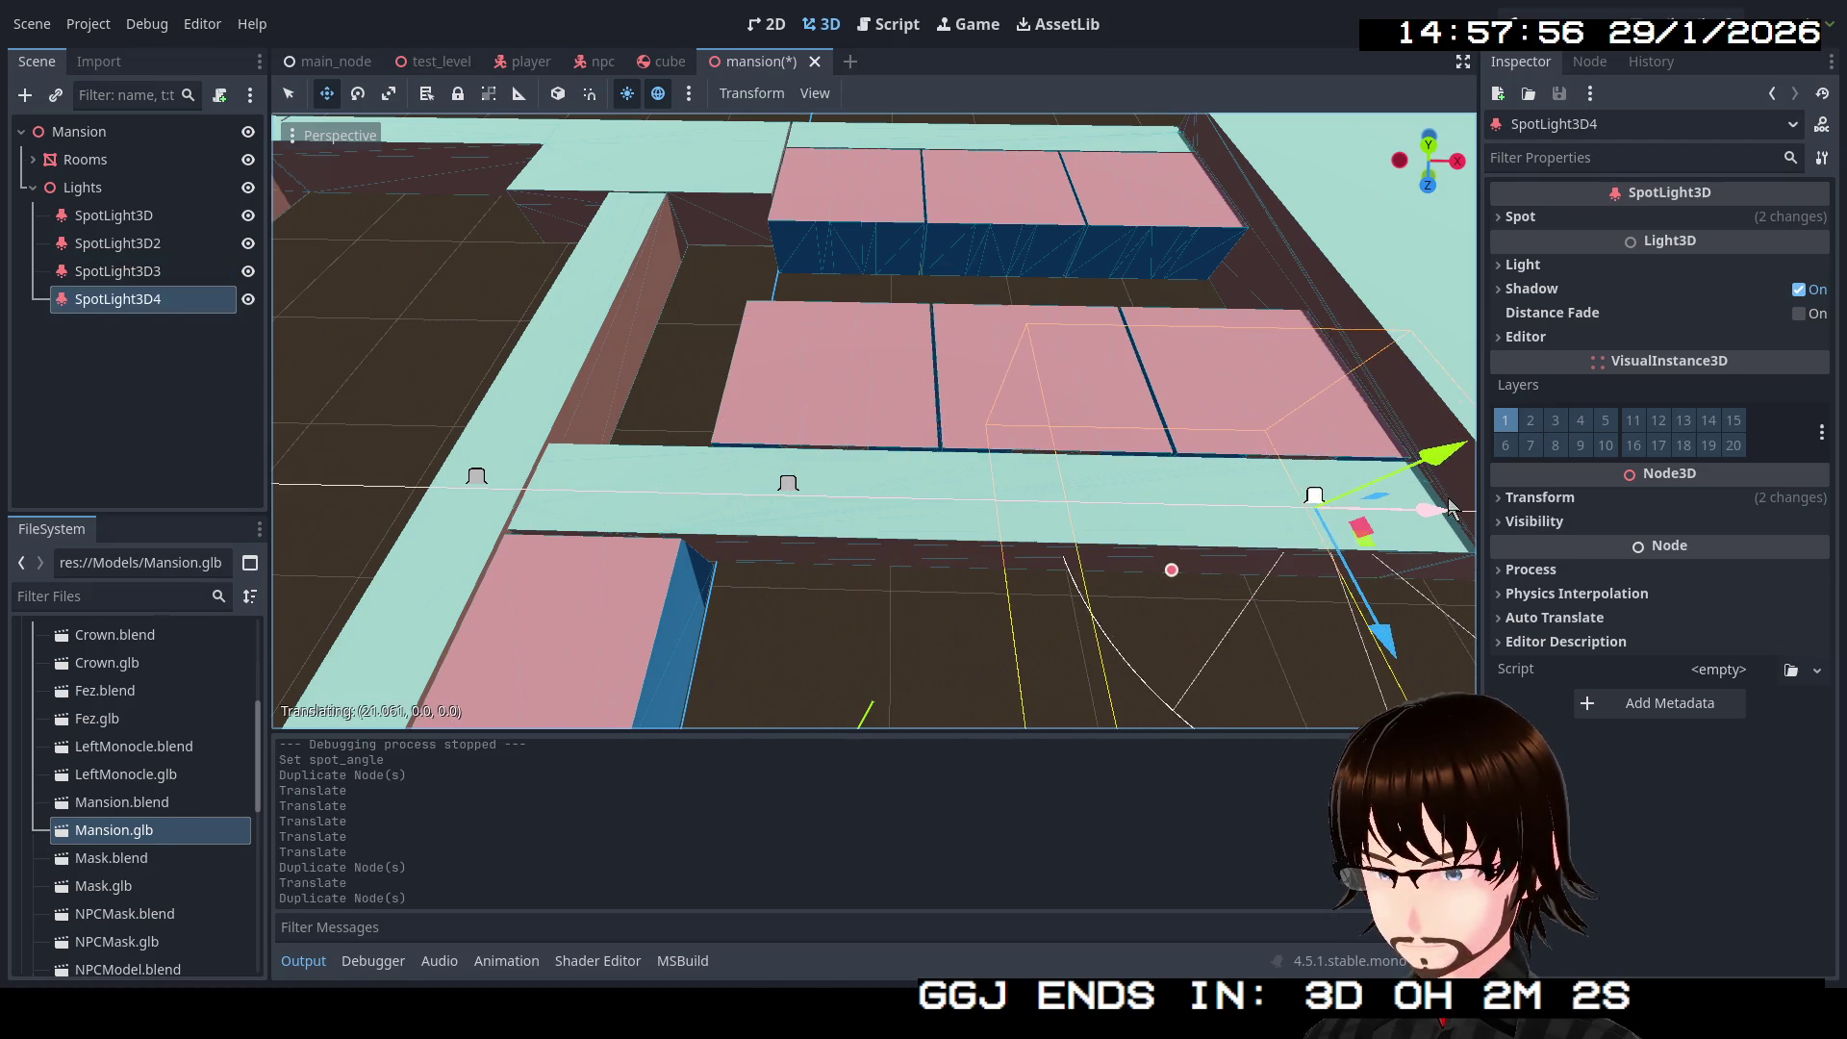
key("q")
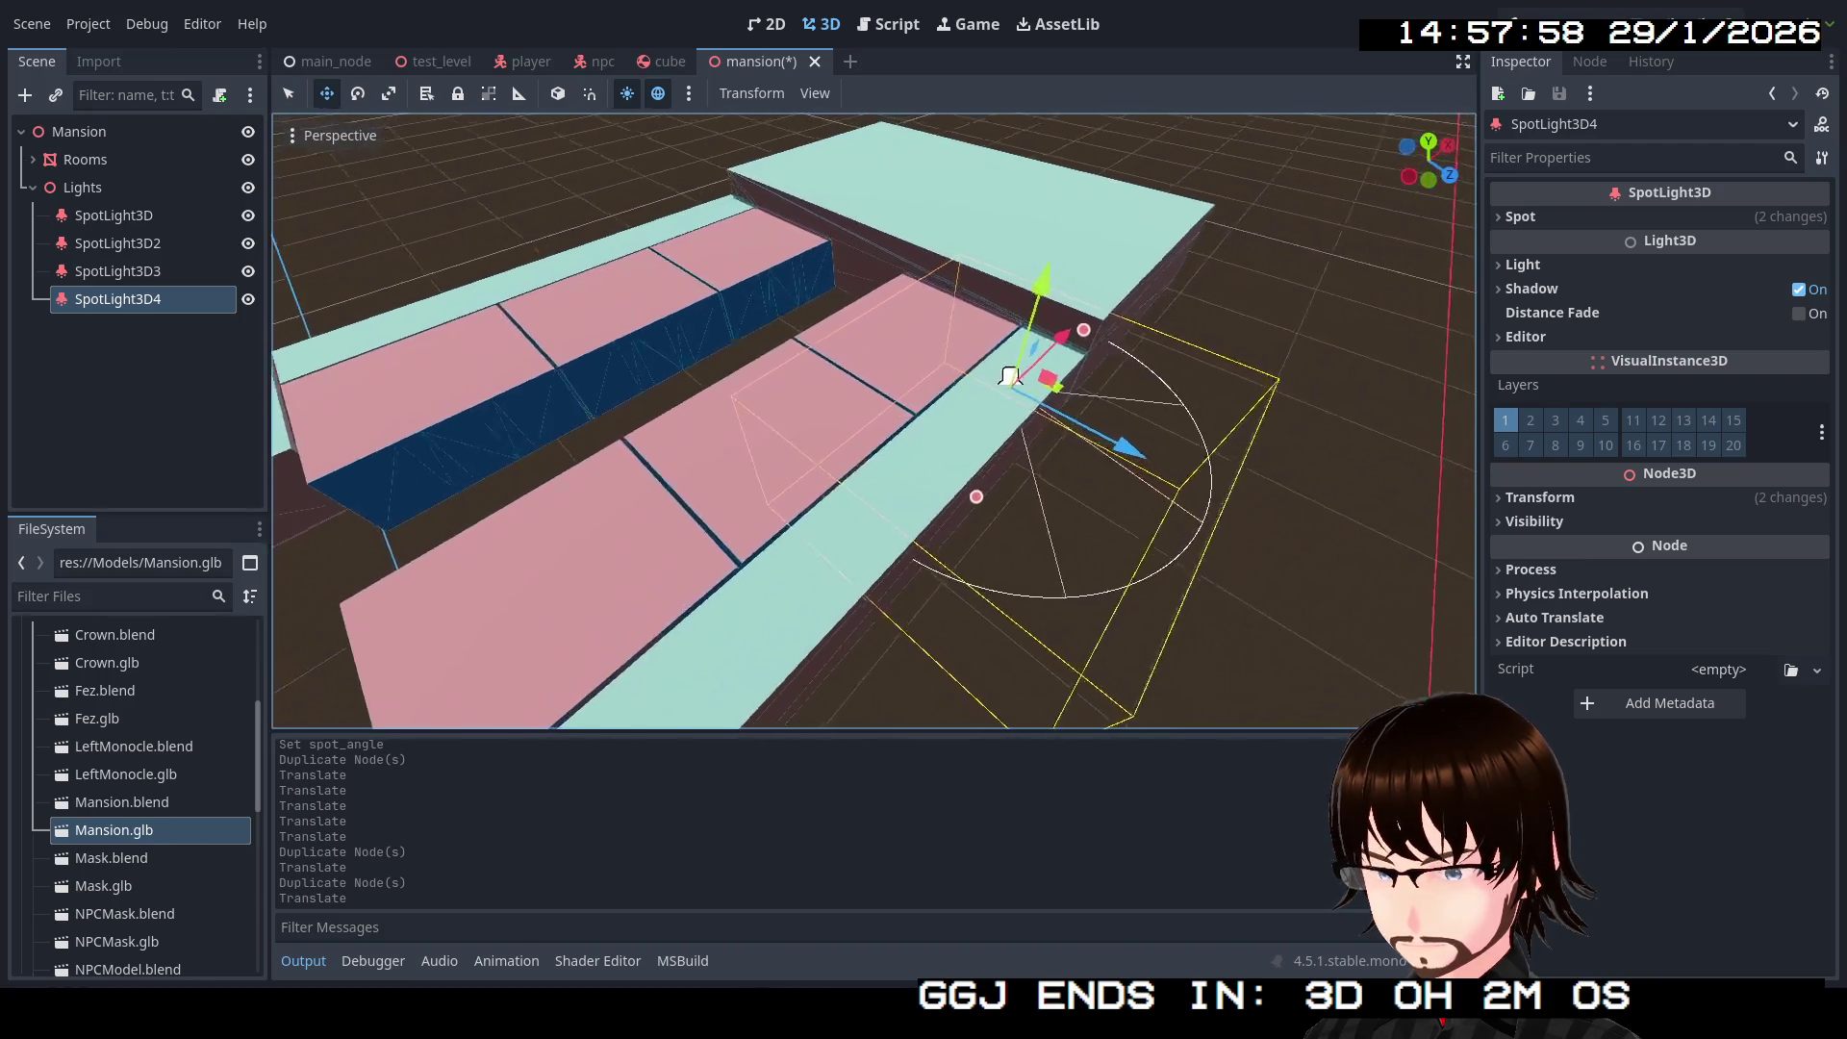
key("s")
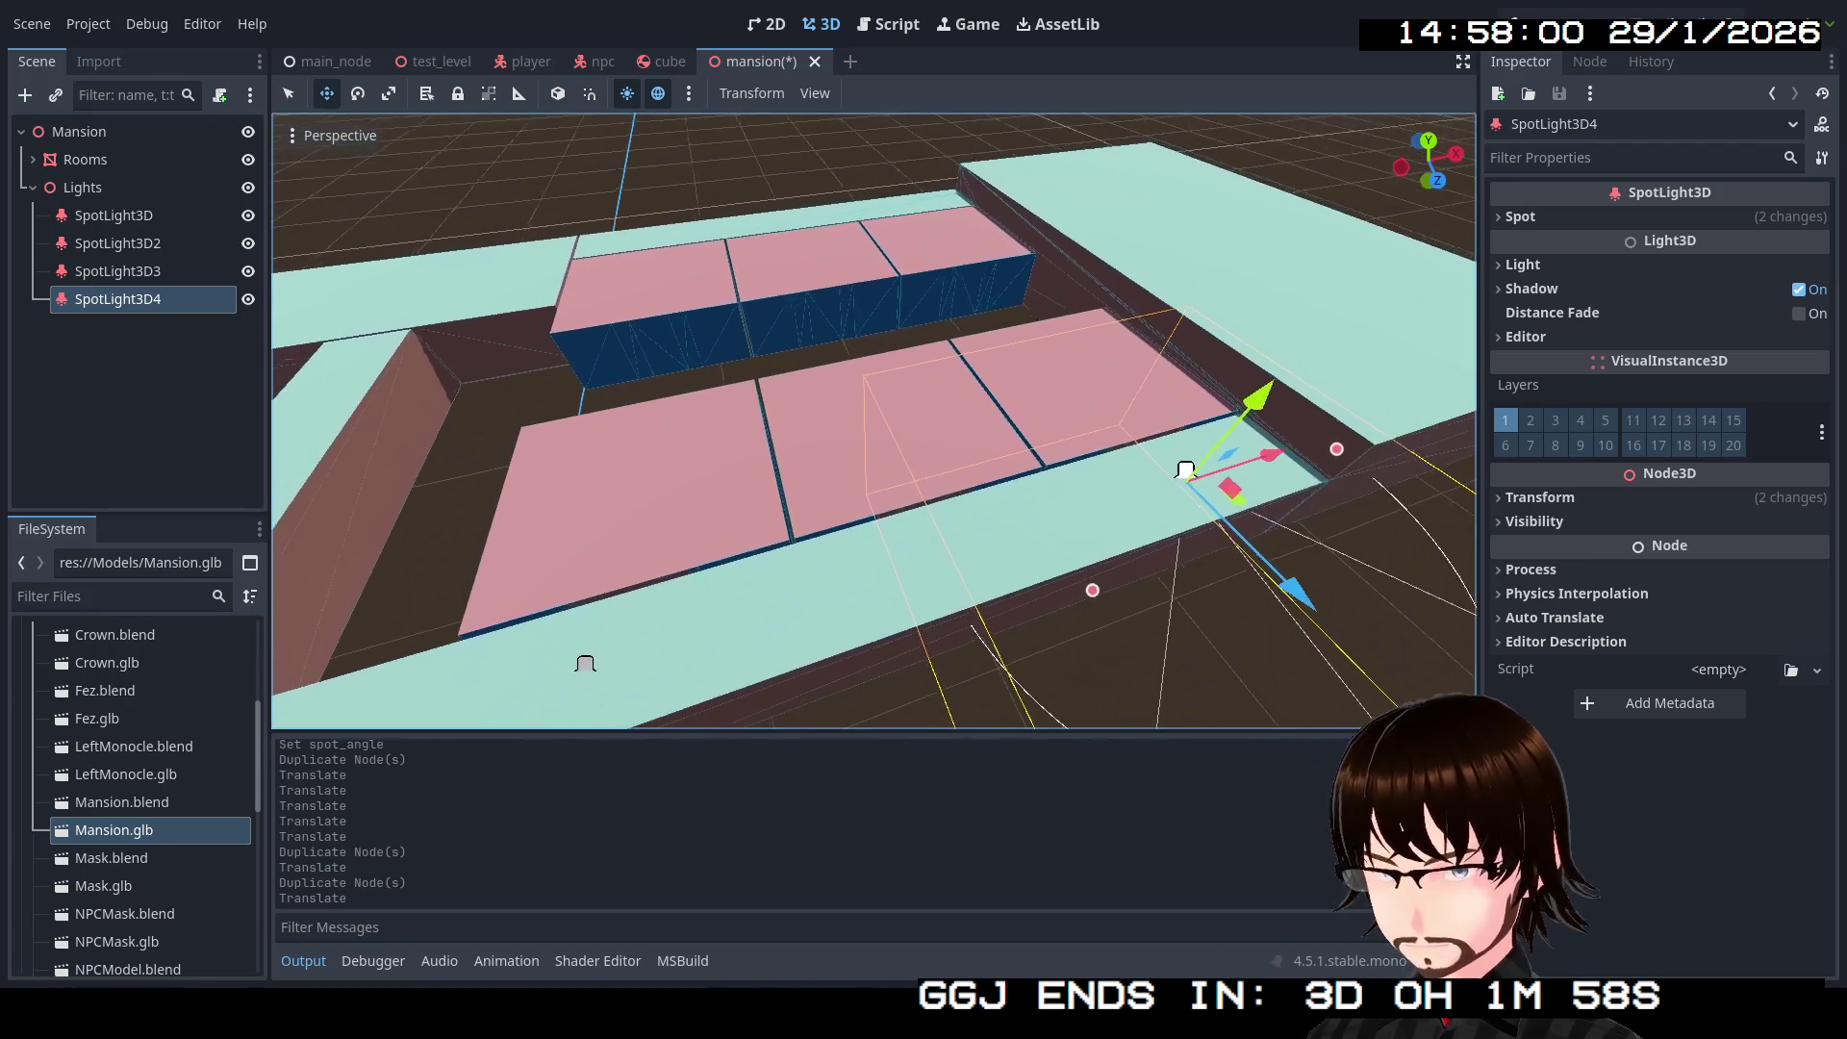
Step: Duplicate SpotLight3D3 with another selected light and move the copies back over the far rooms
left_click(170, 273, "ctrl")
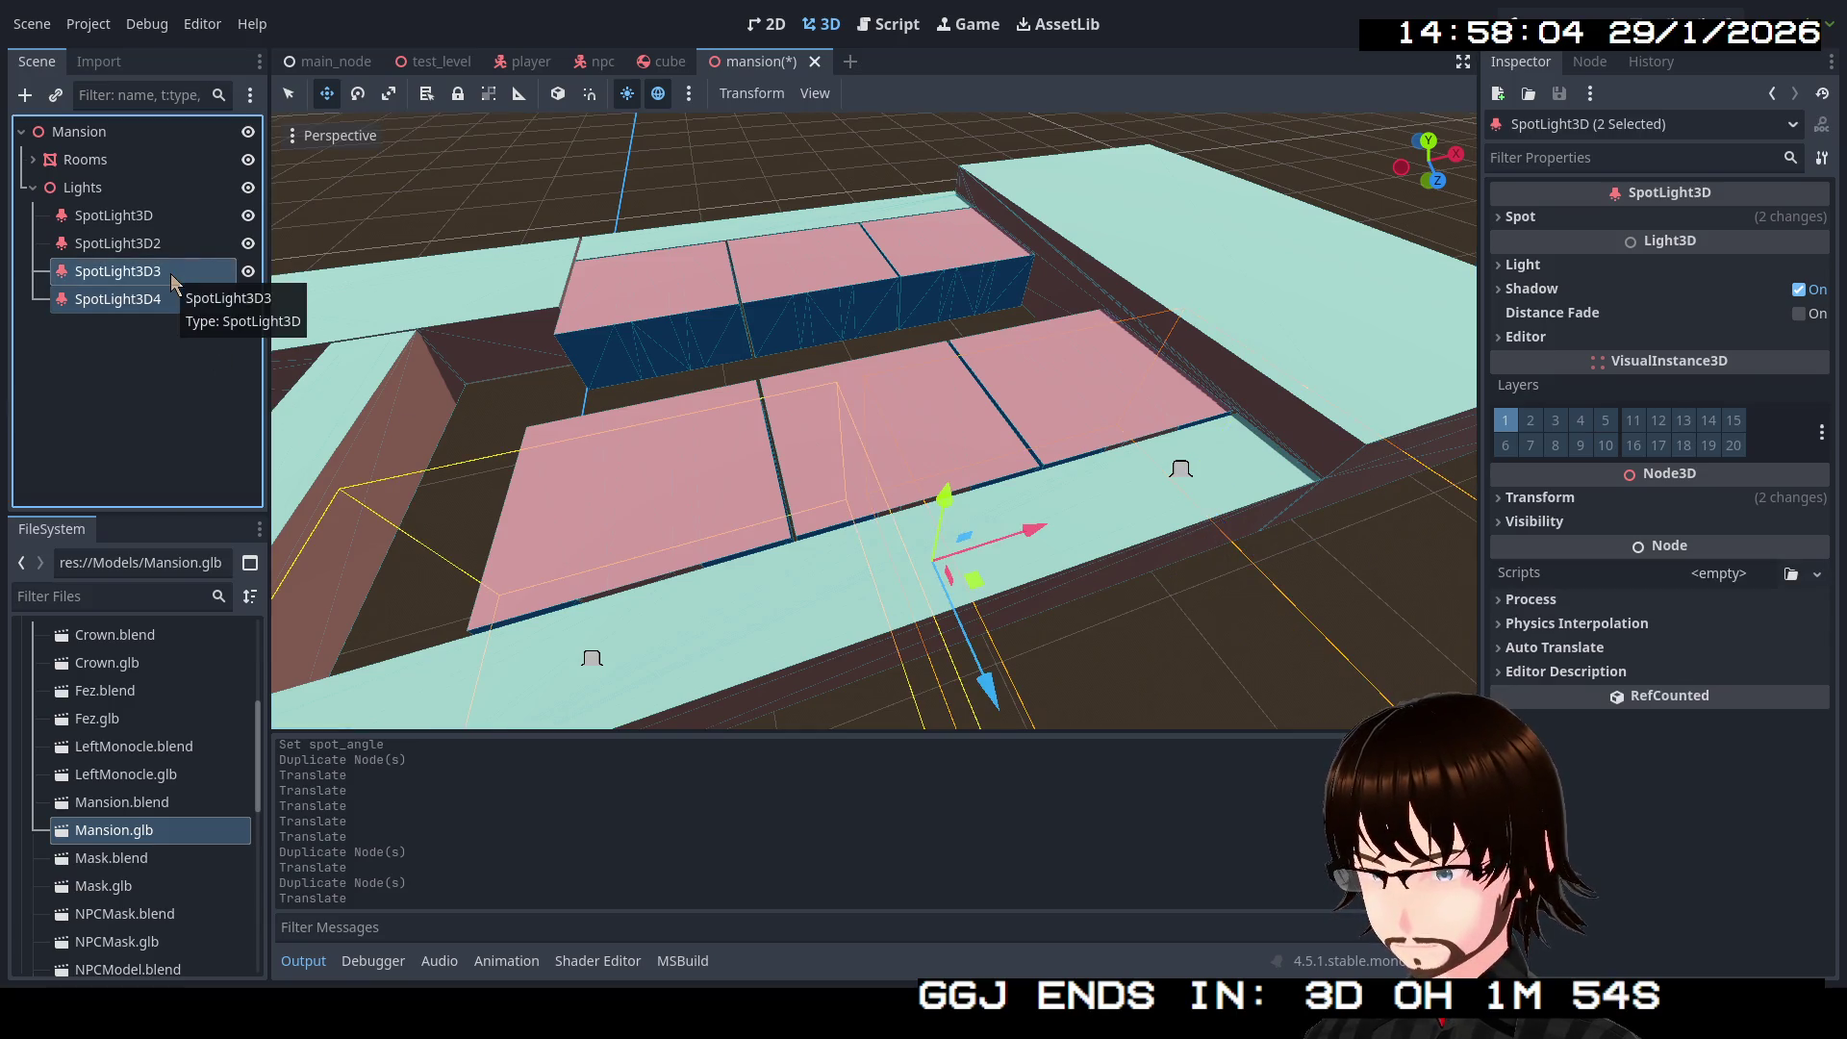
key("ctrl+d")
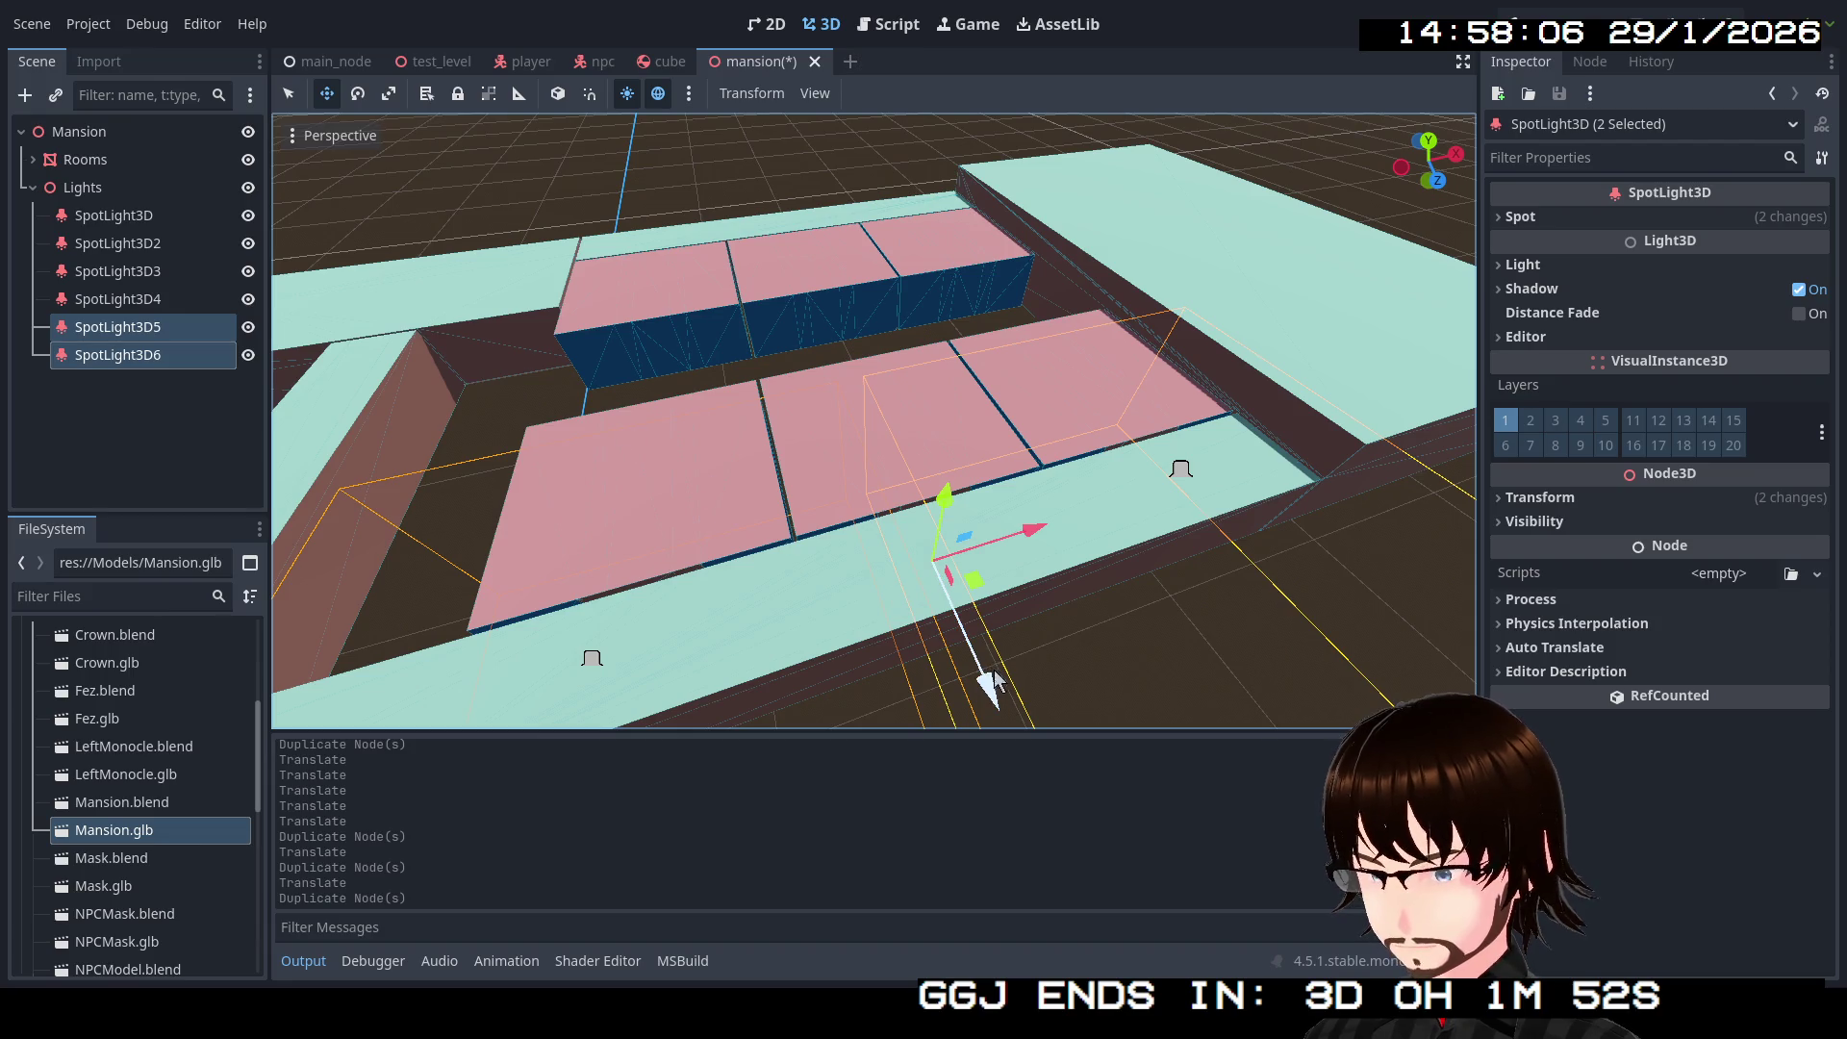
left_click_drag(962, 643, 835, 444)
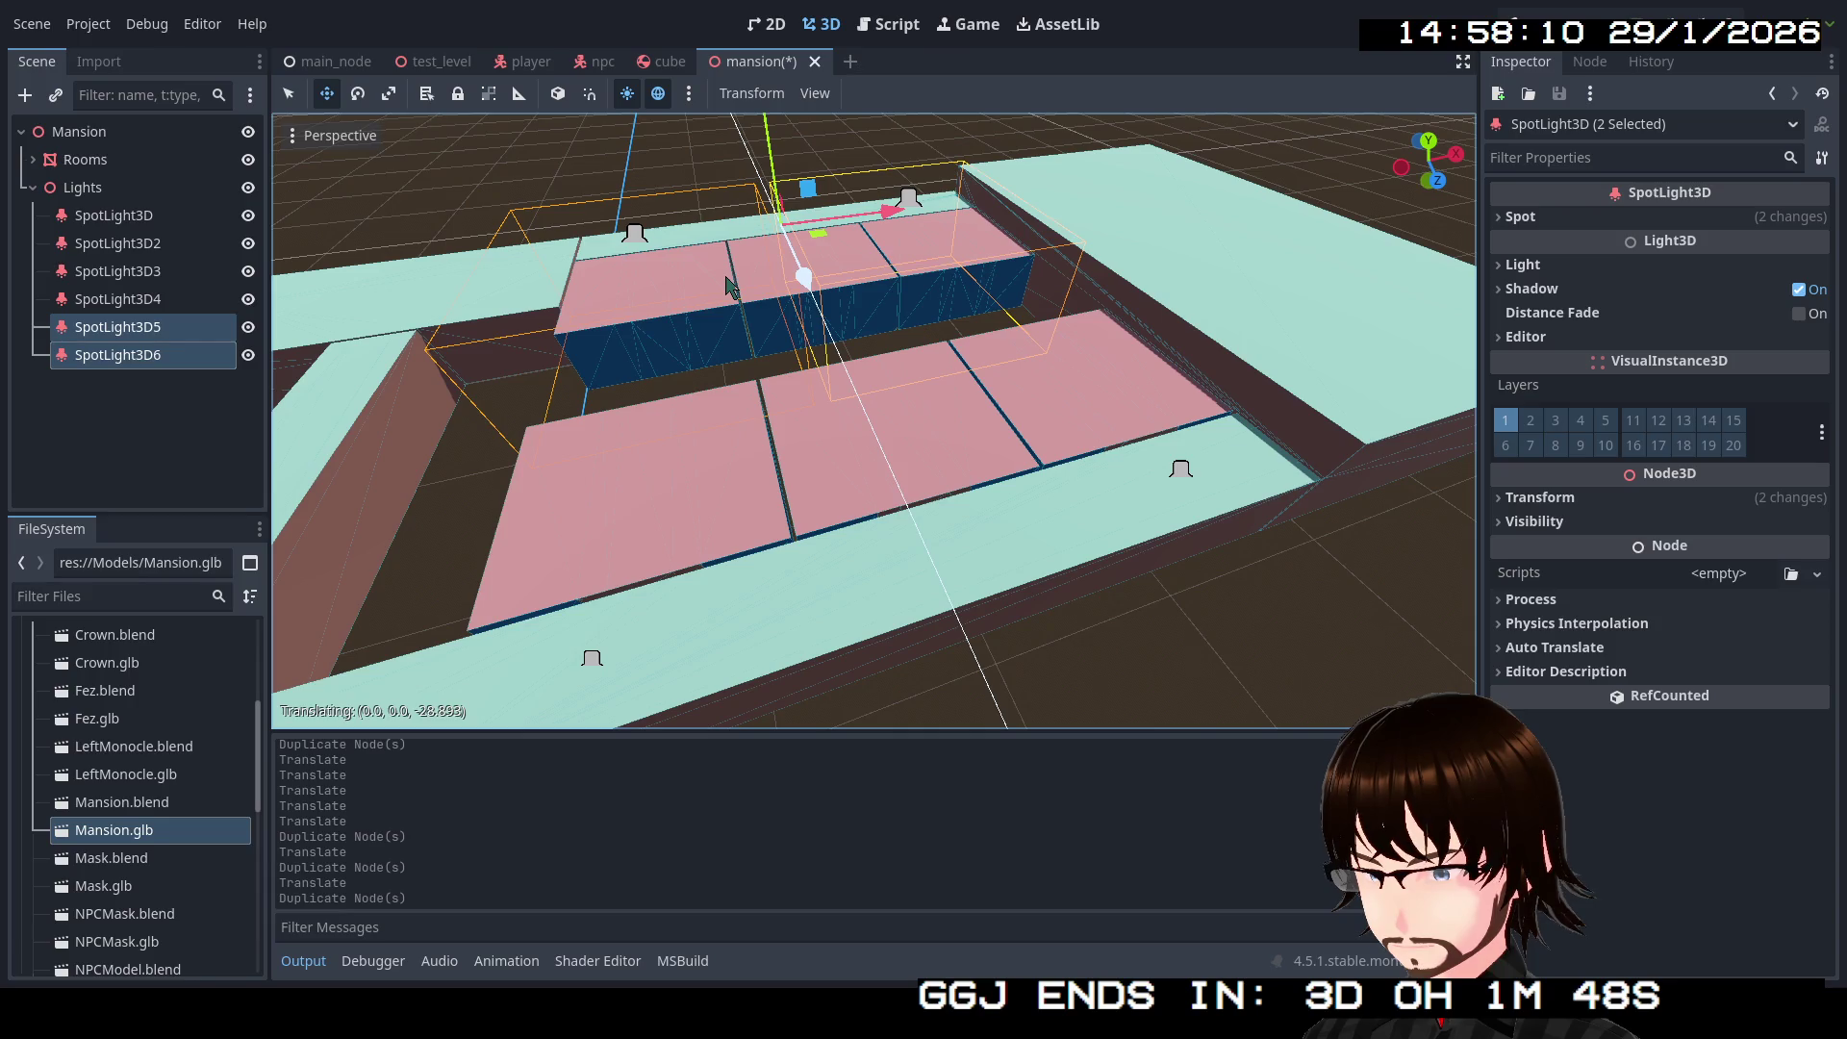
Step: Duplicate SpotLight3D2 to create SpotLight3D7
key("w")
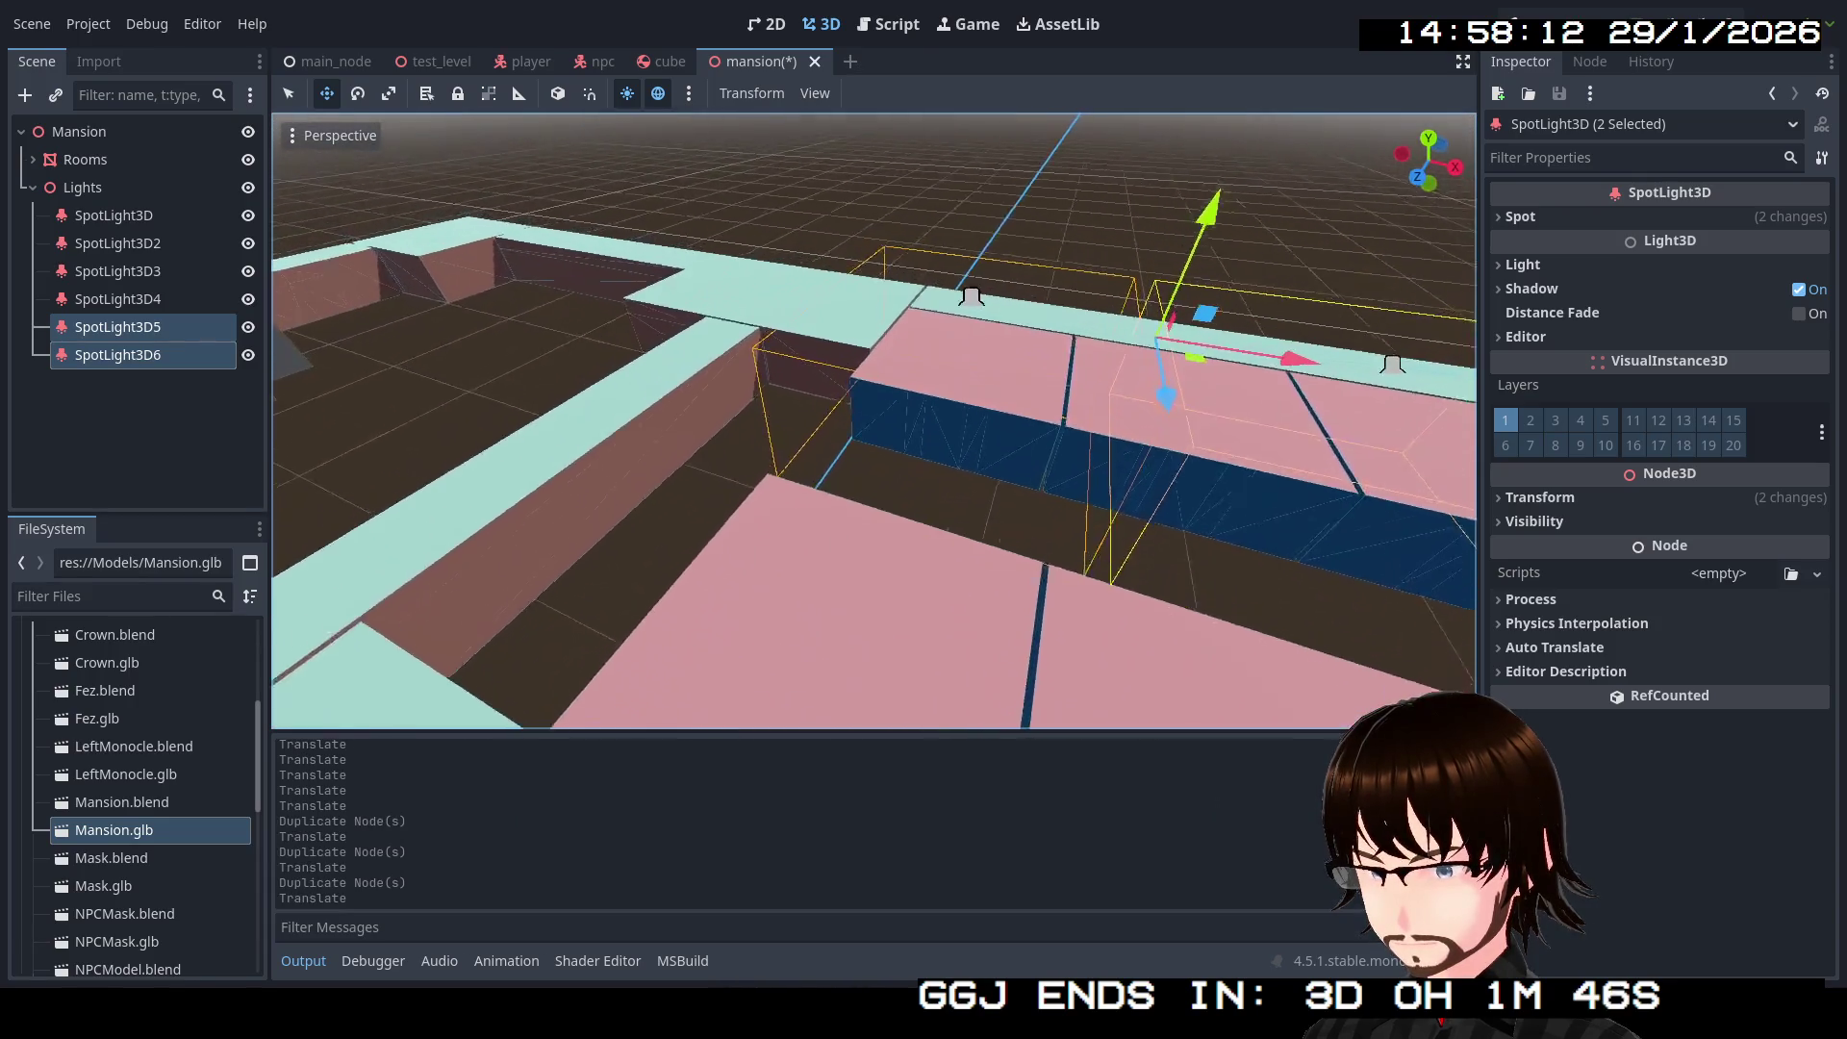
key("w")
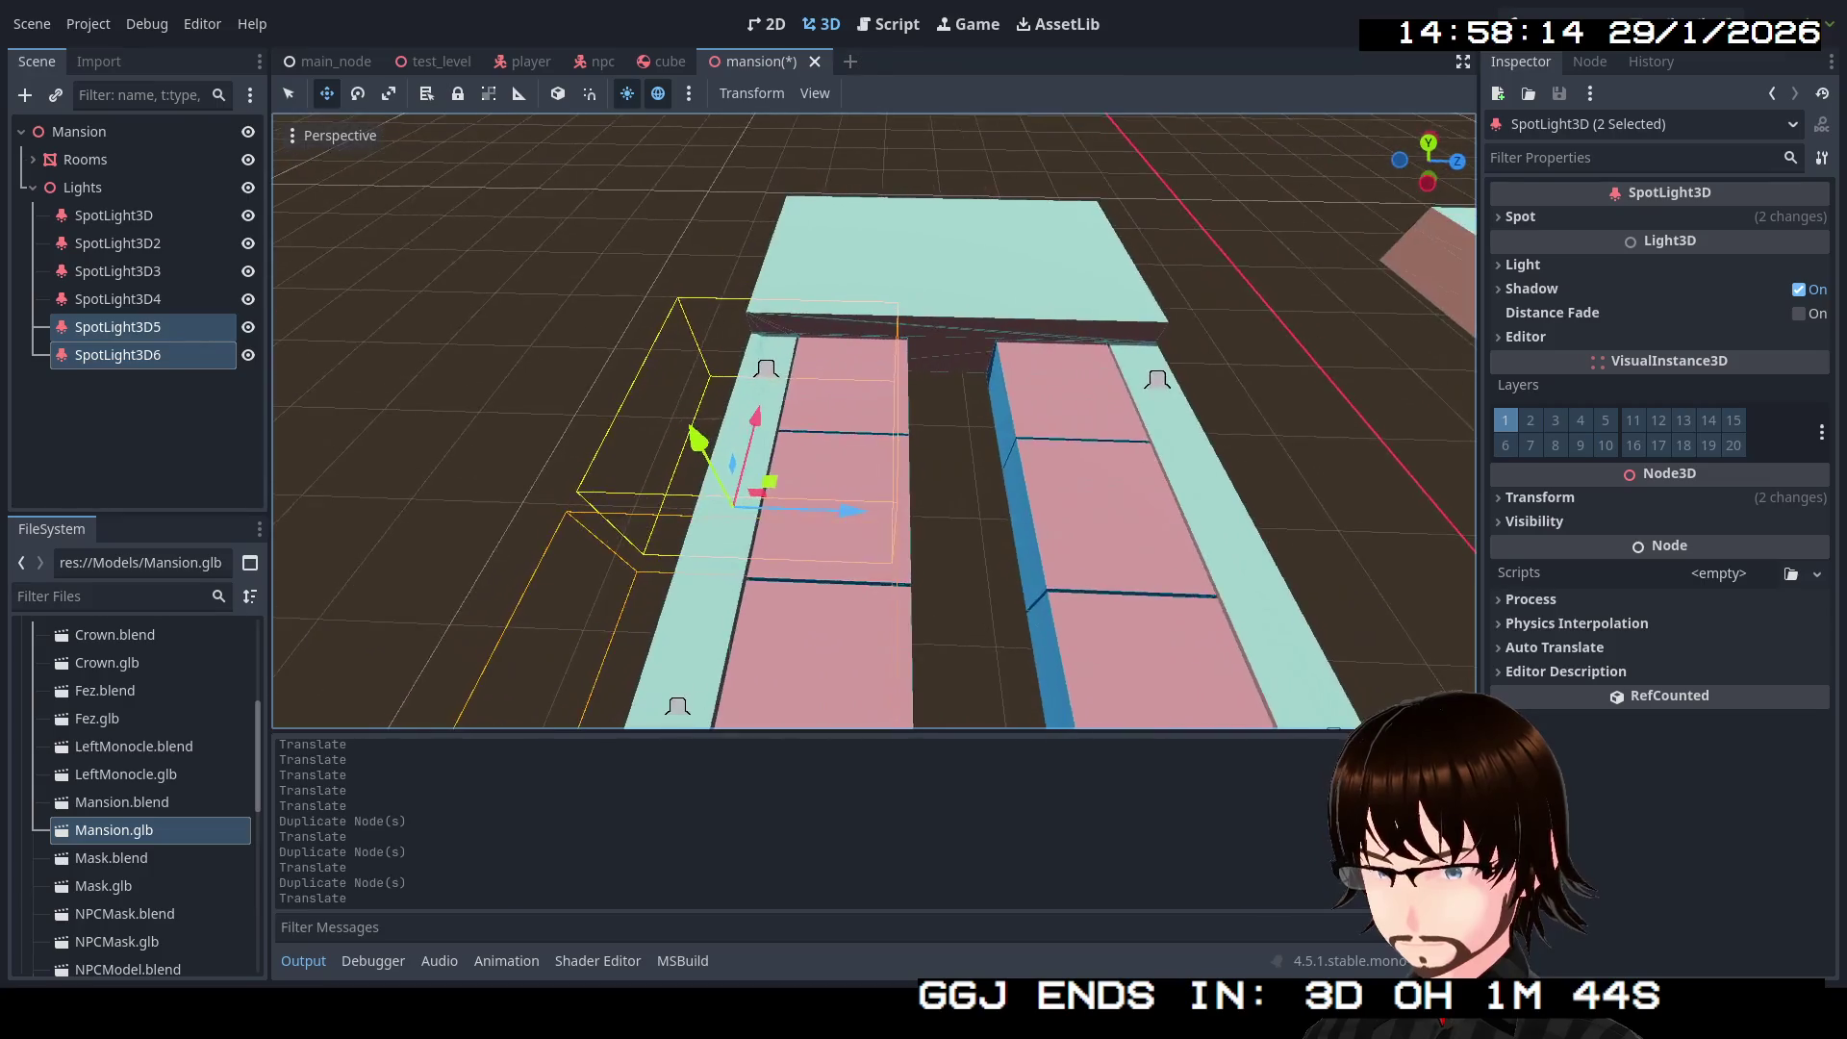
key("s")
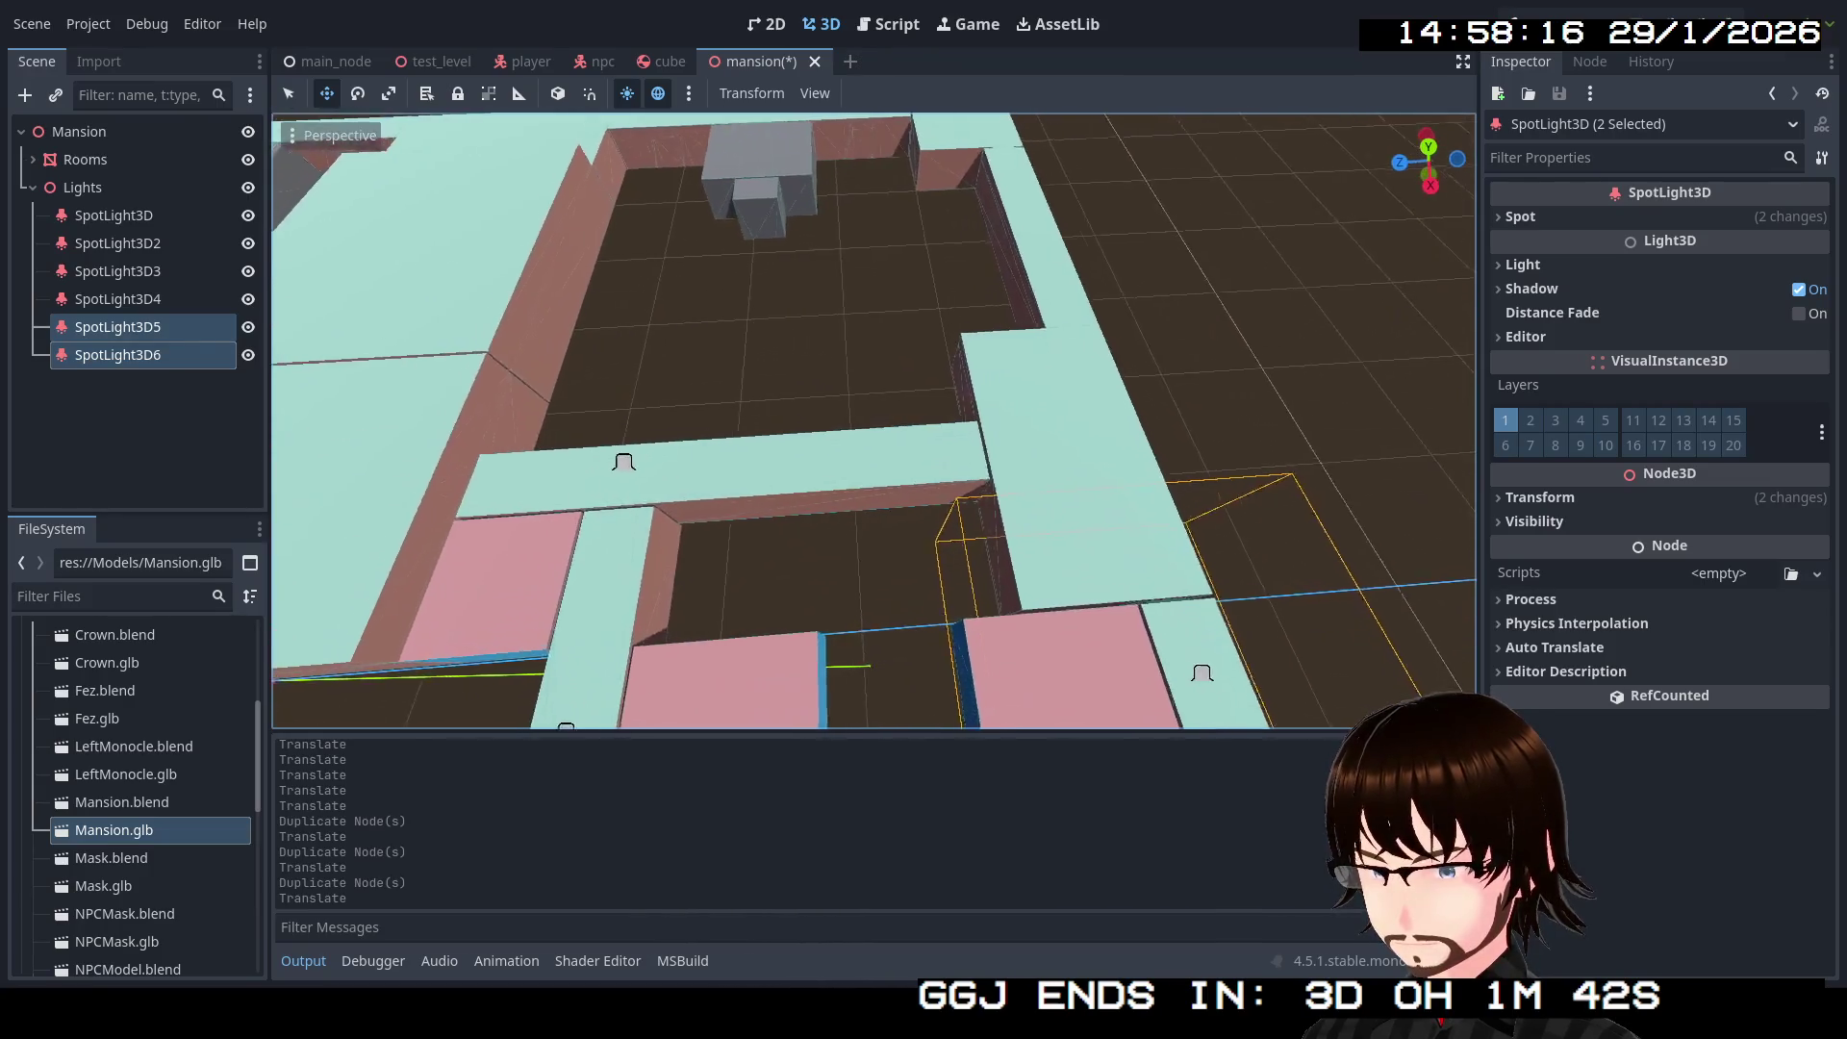
key("w")
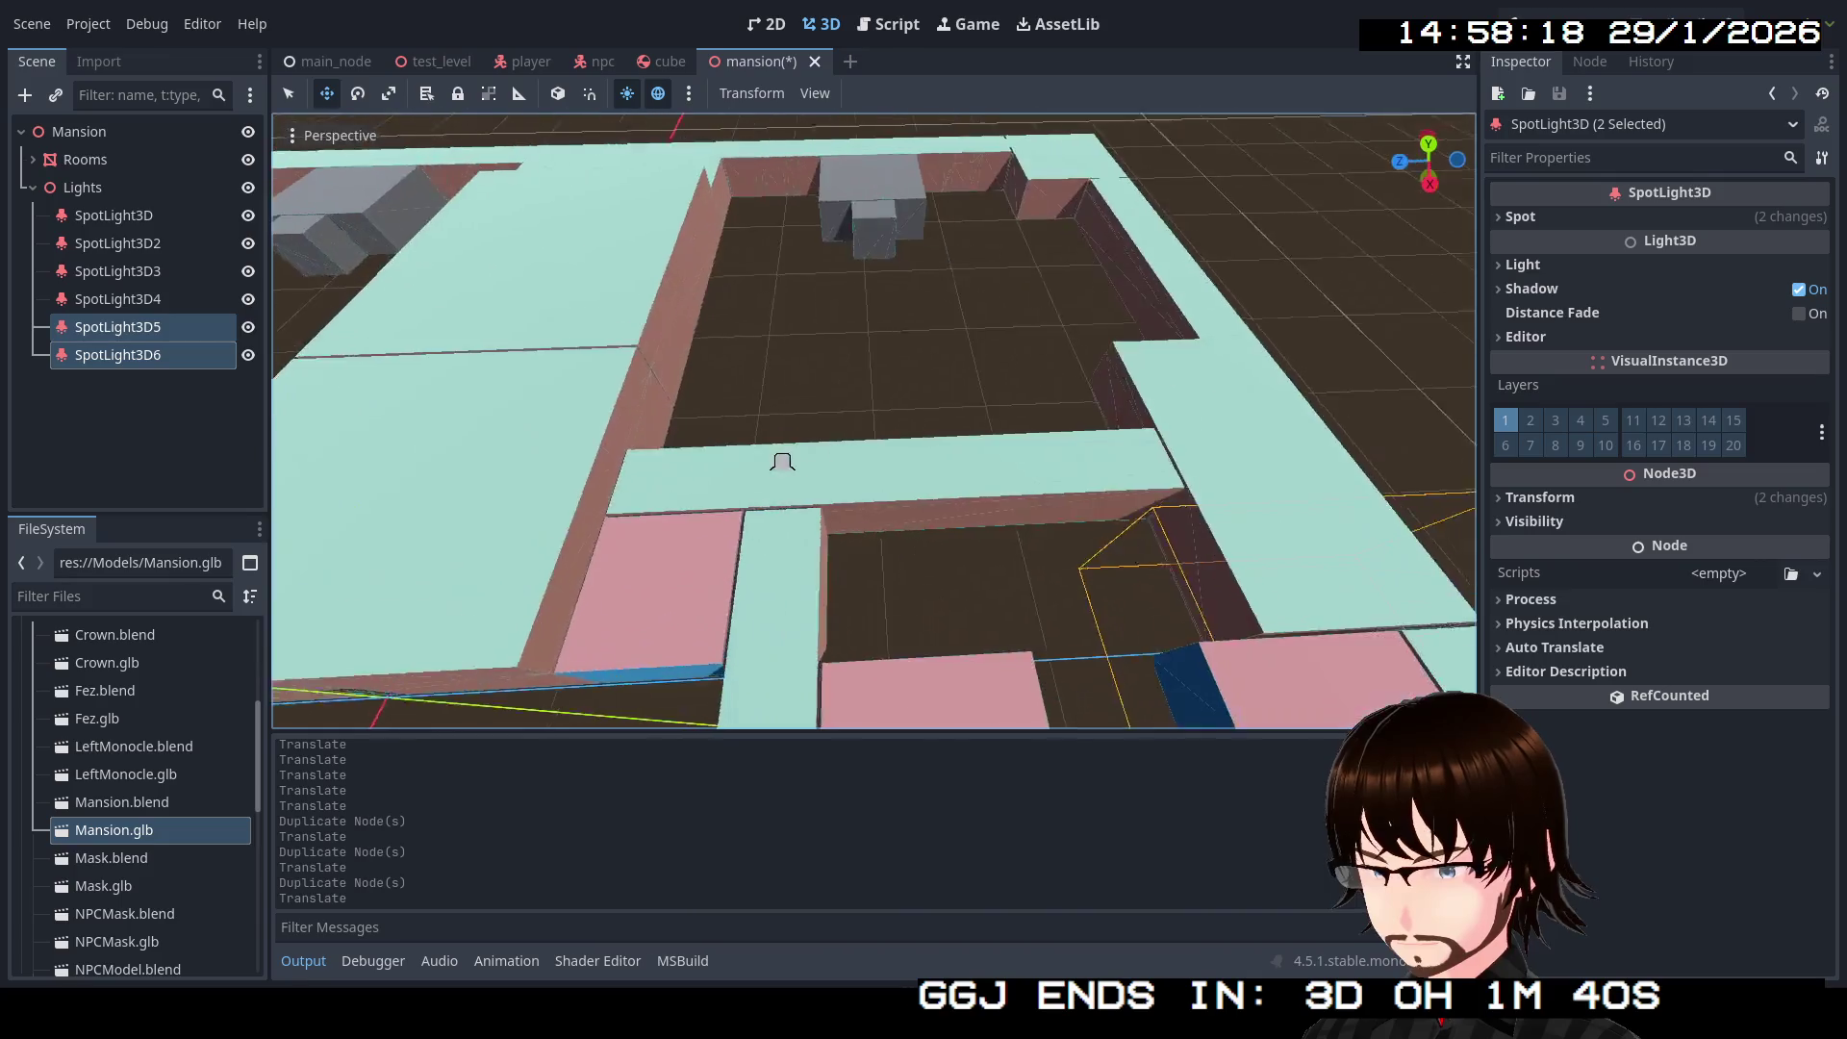
left_click(153, 245)
key("ctrl+d")
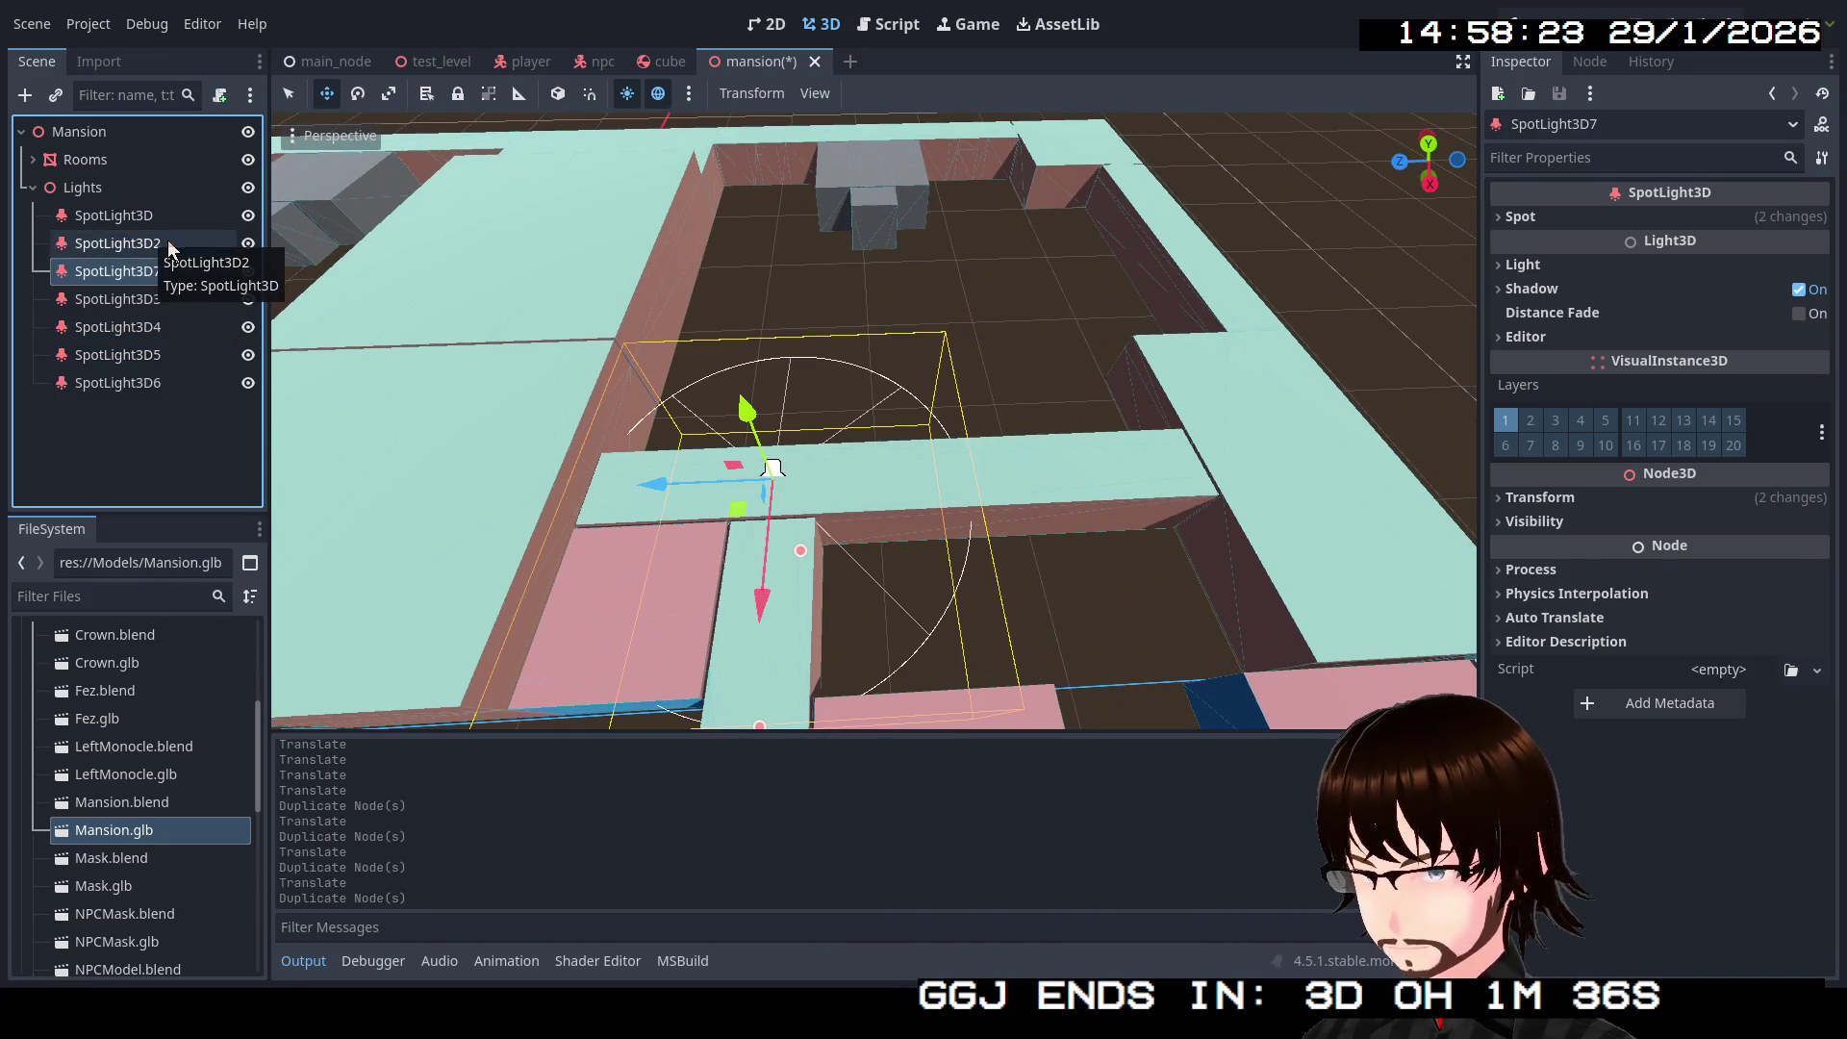
Step: Slide SpotLight3D7 along X over the corridor junction and expand its Light settings
left_click_drag(653, 490, 1190, 500)
scroll(1196, 504, "down", 5)
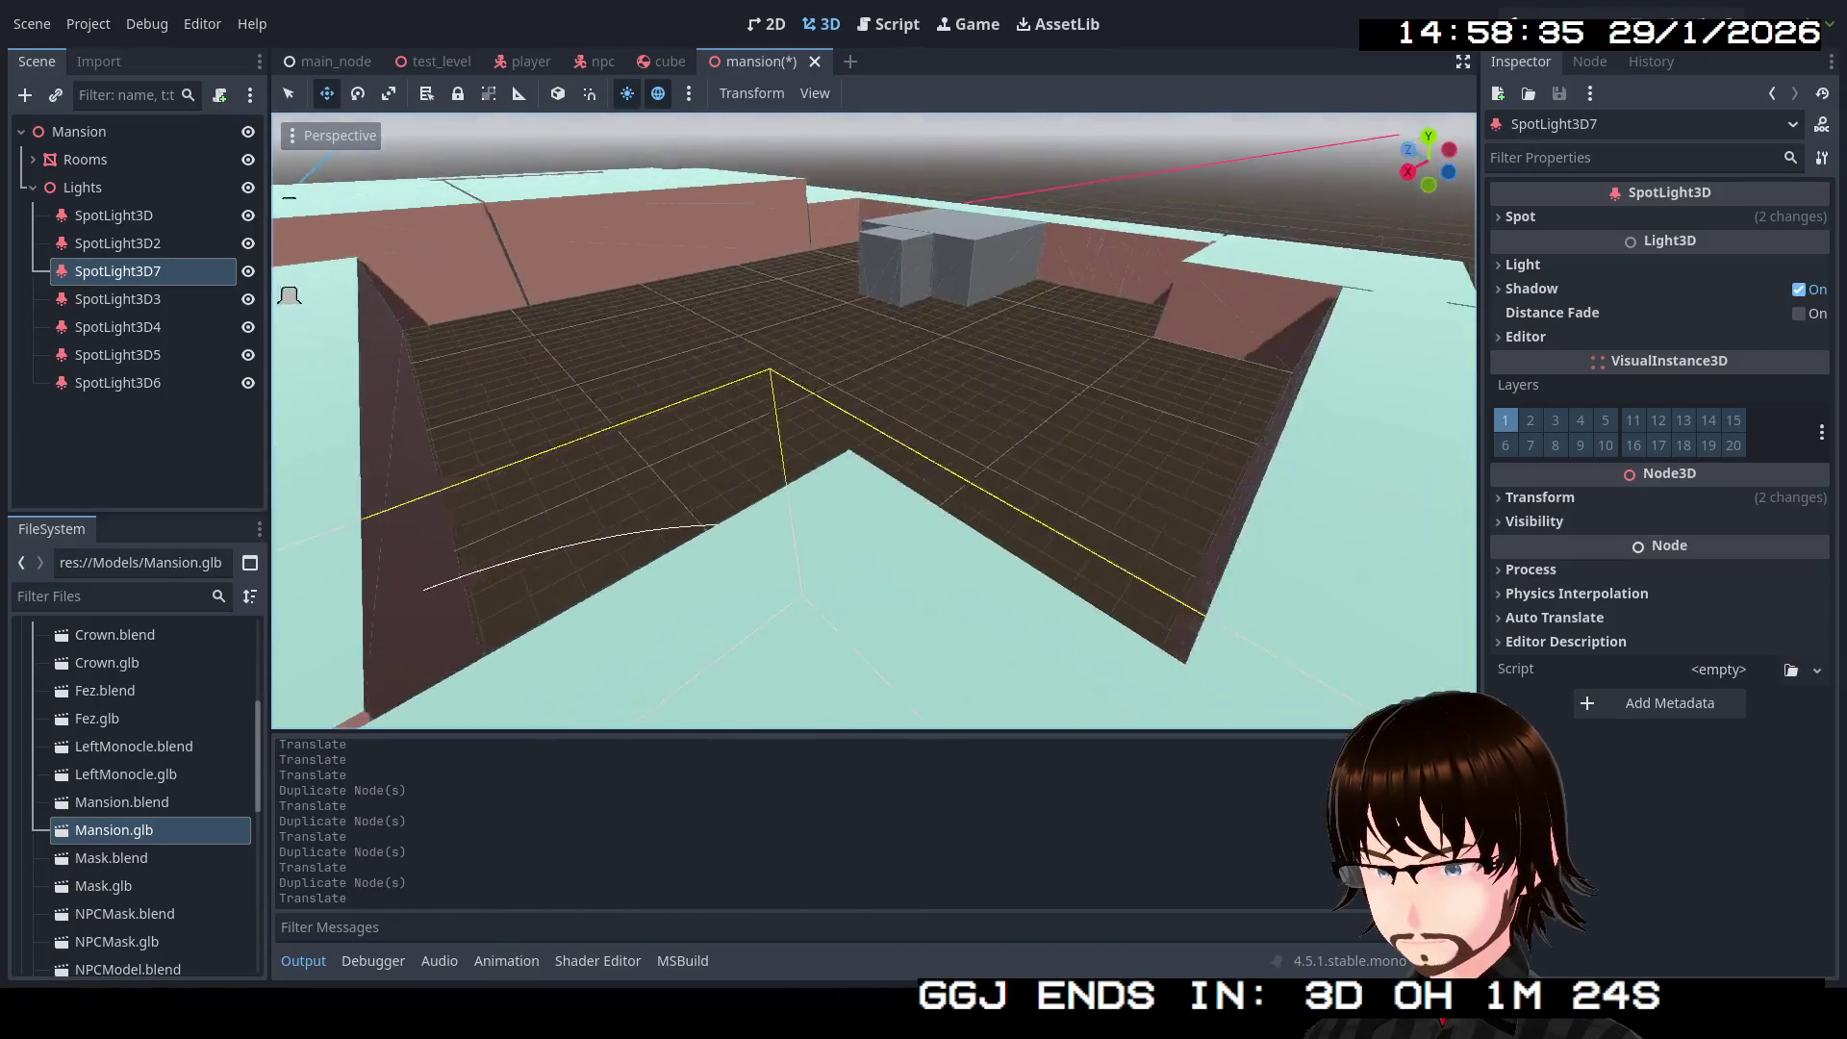
key("f")
left_click_drag(828, 433, 784, 245)
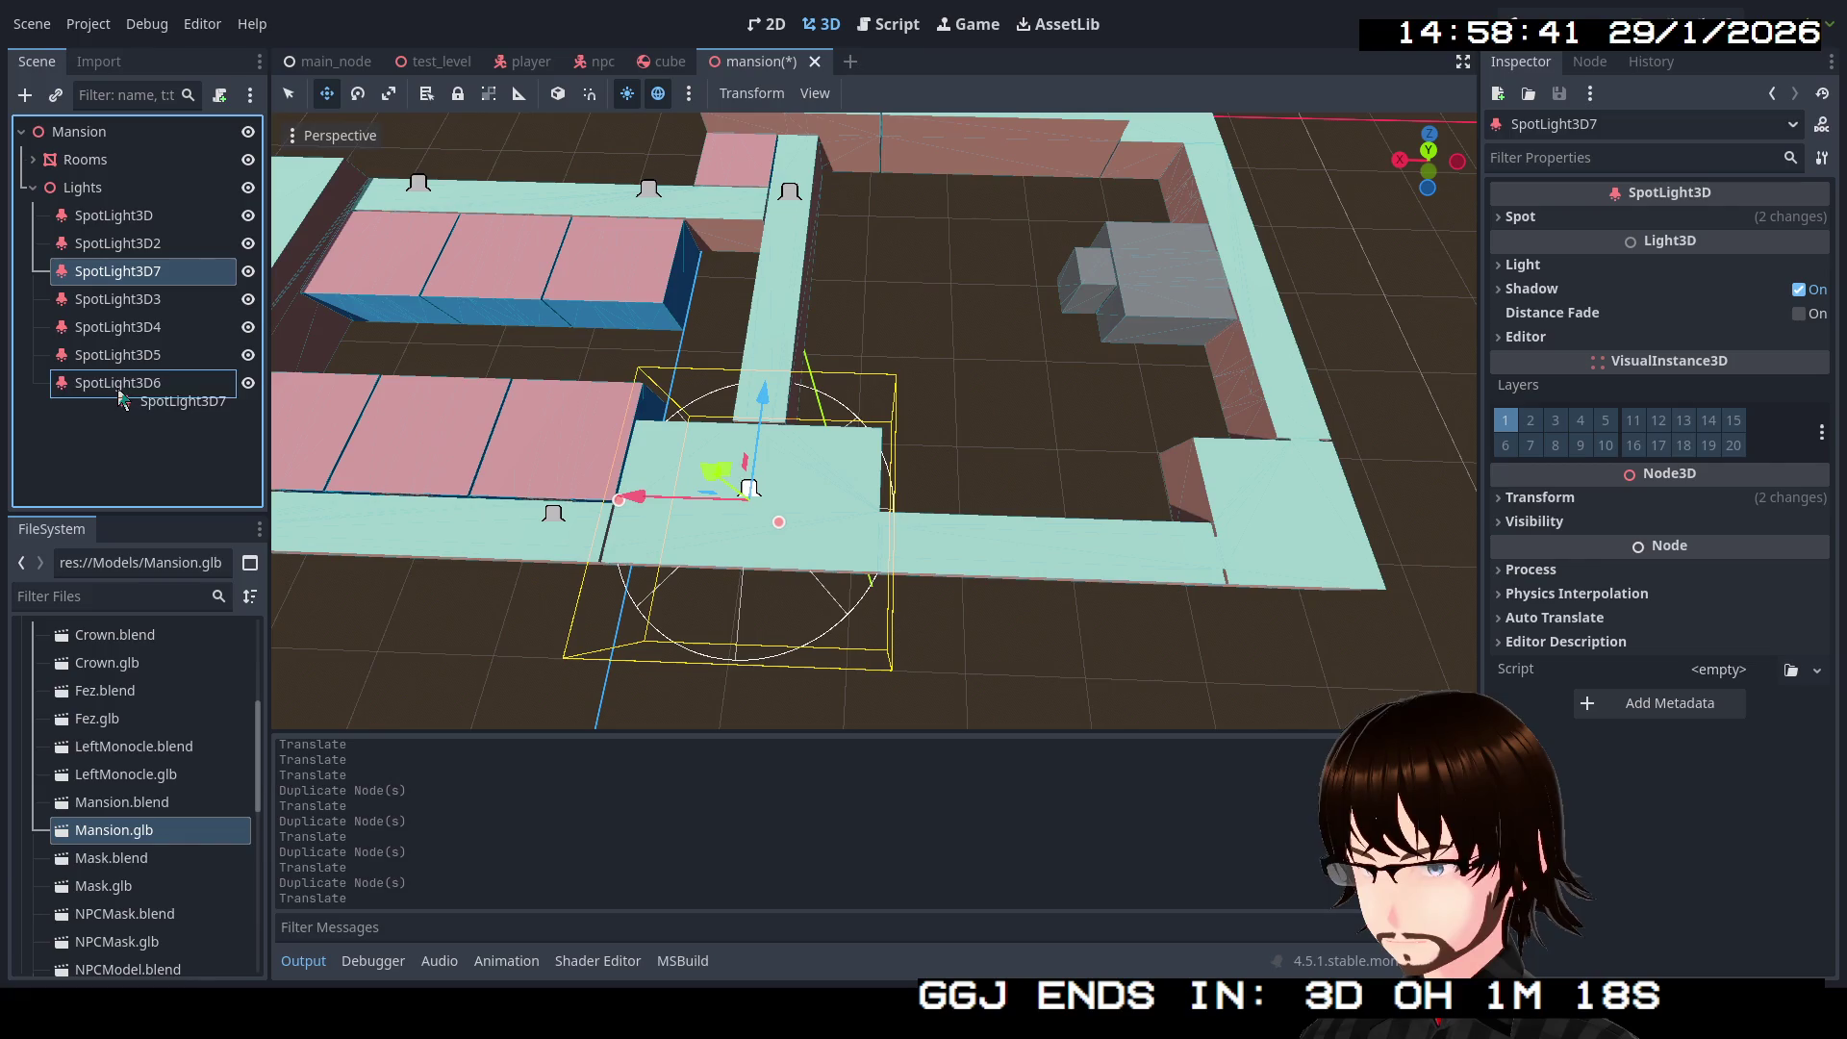
left_click(1563, 265)
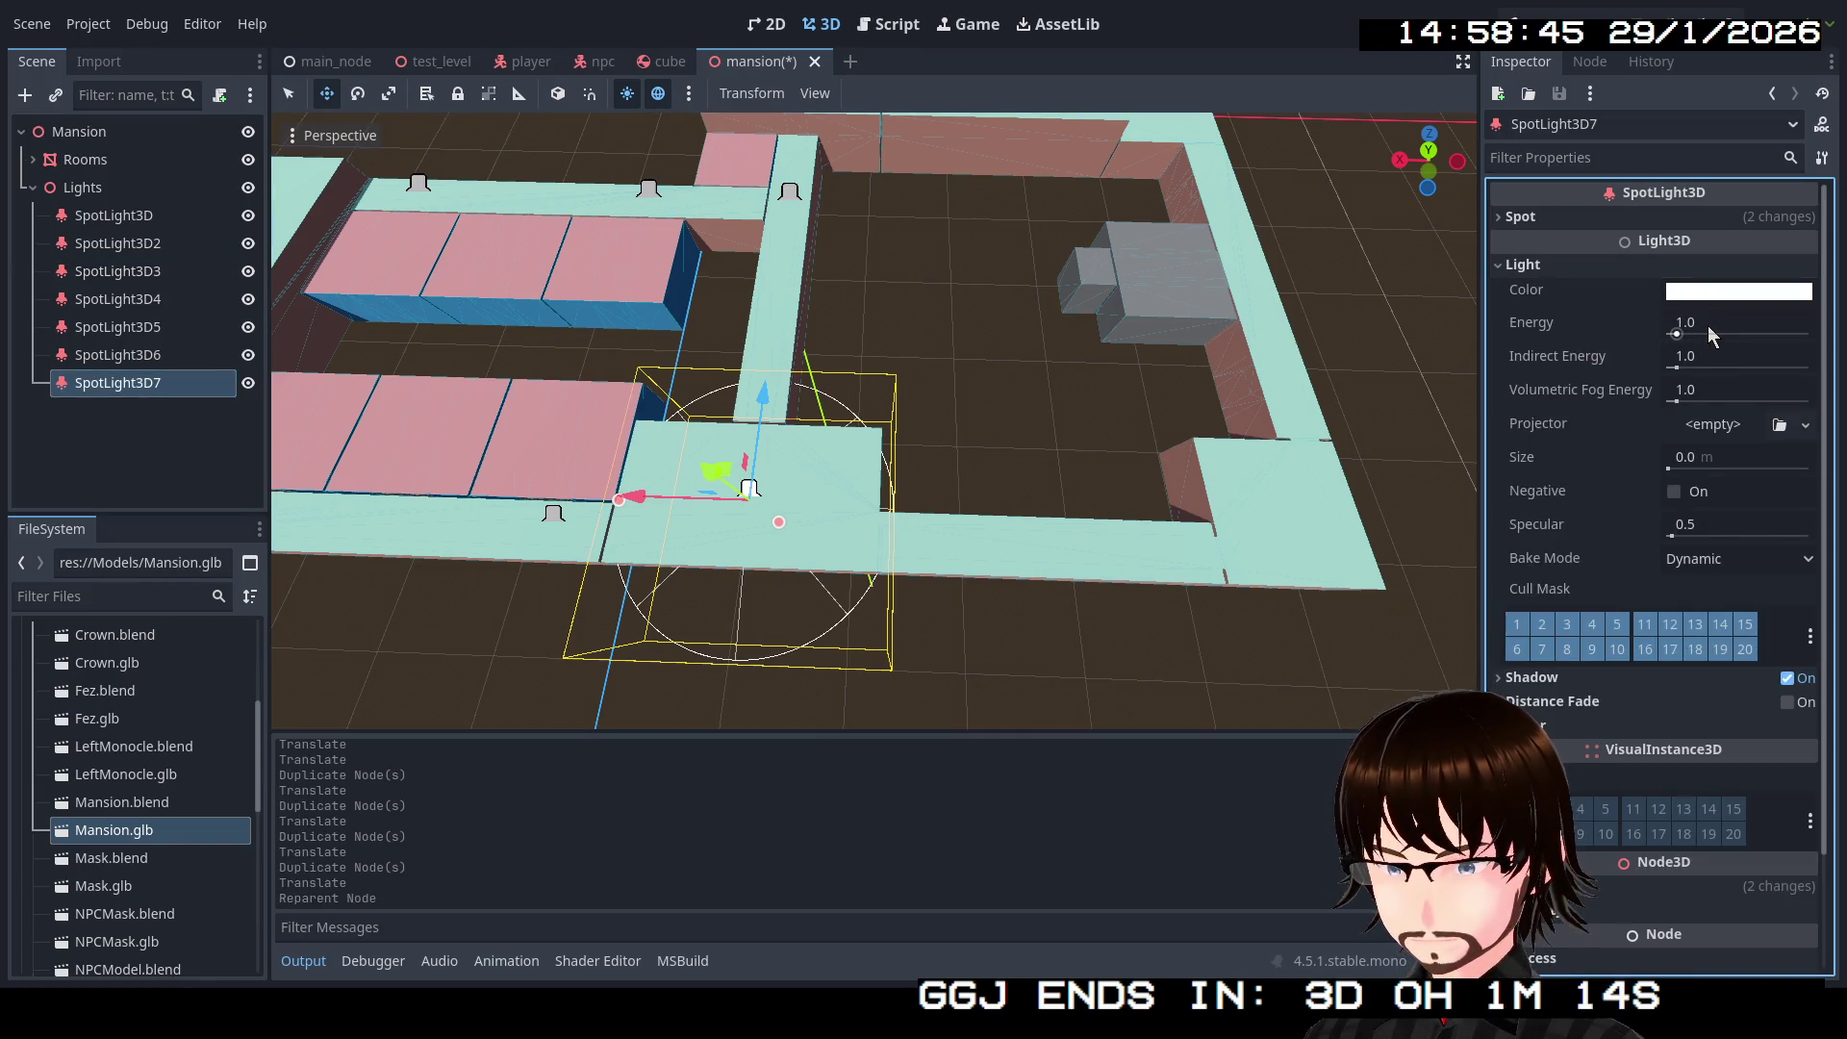
mouse_move(1470, 331)
left_mouse_down()
mouse_move(1250, 250)
mouse_move(1128, 336)
left_mouse_up()
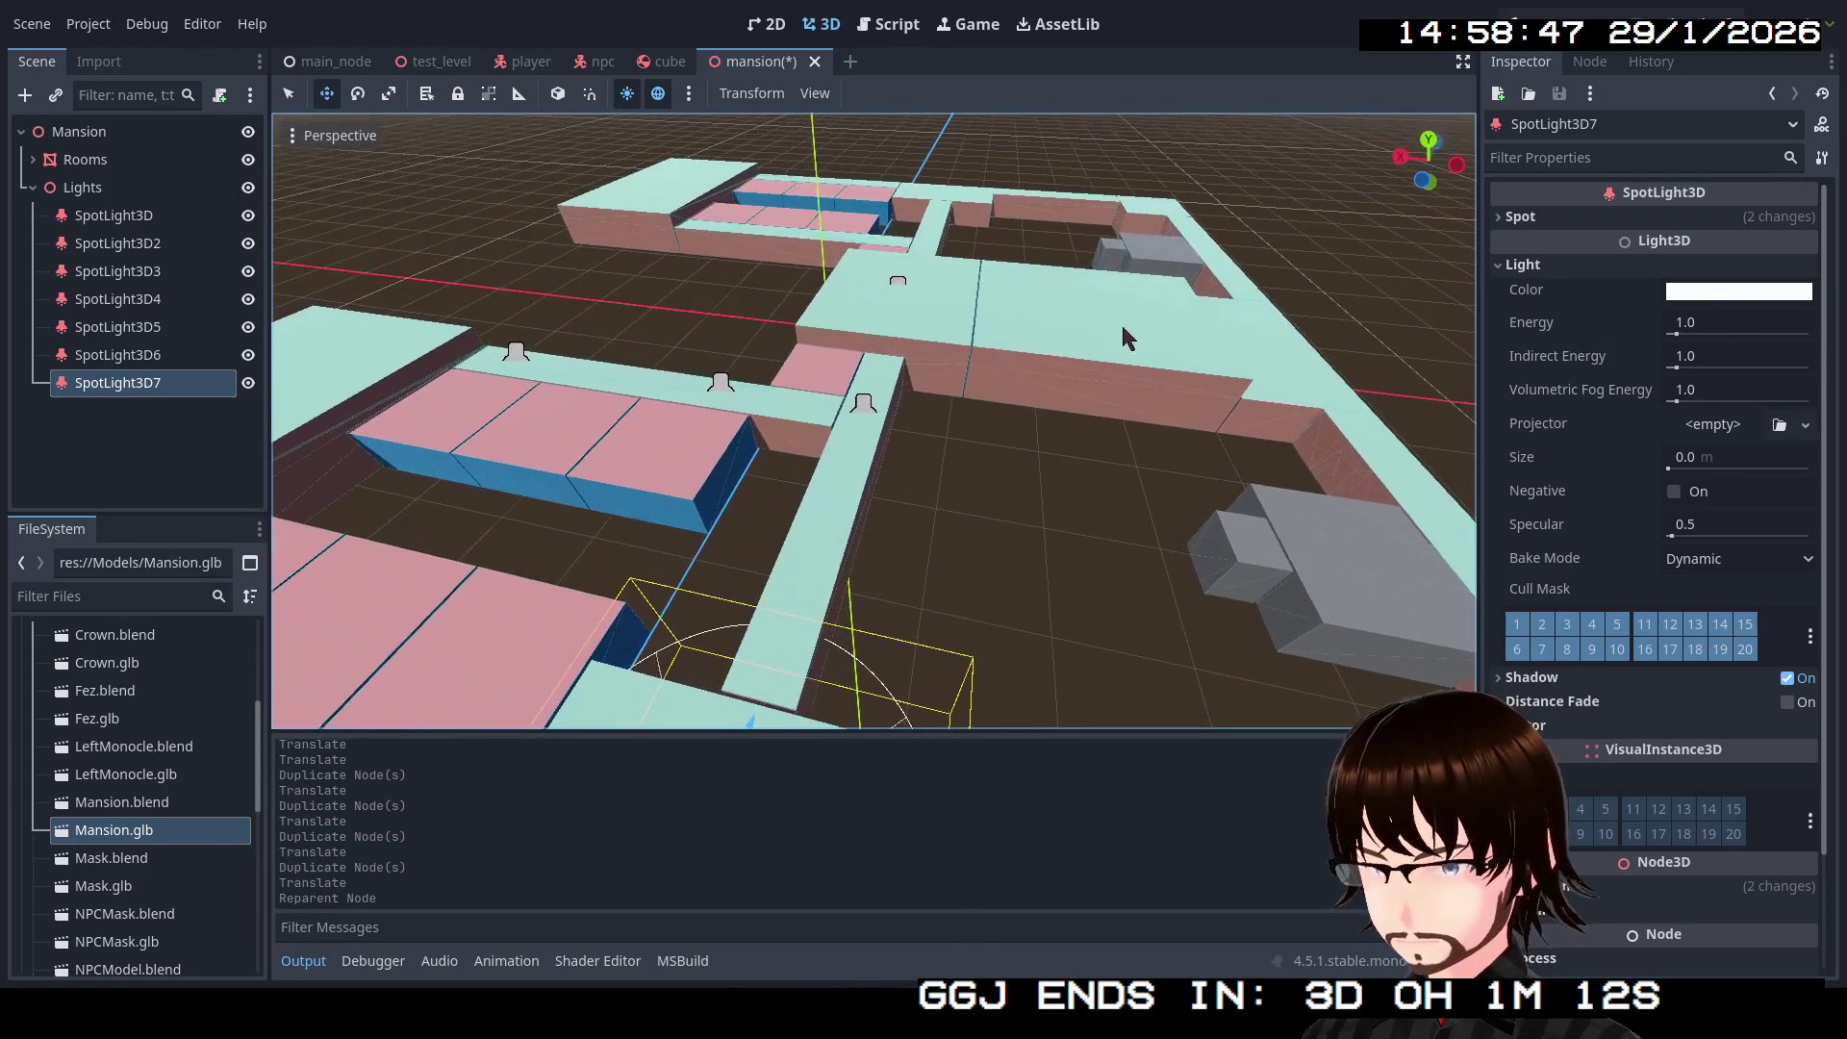
left_click(113, 218)
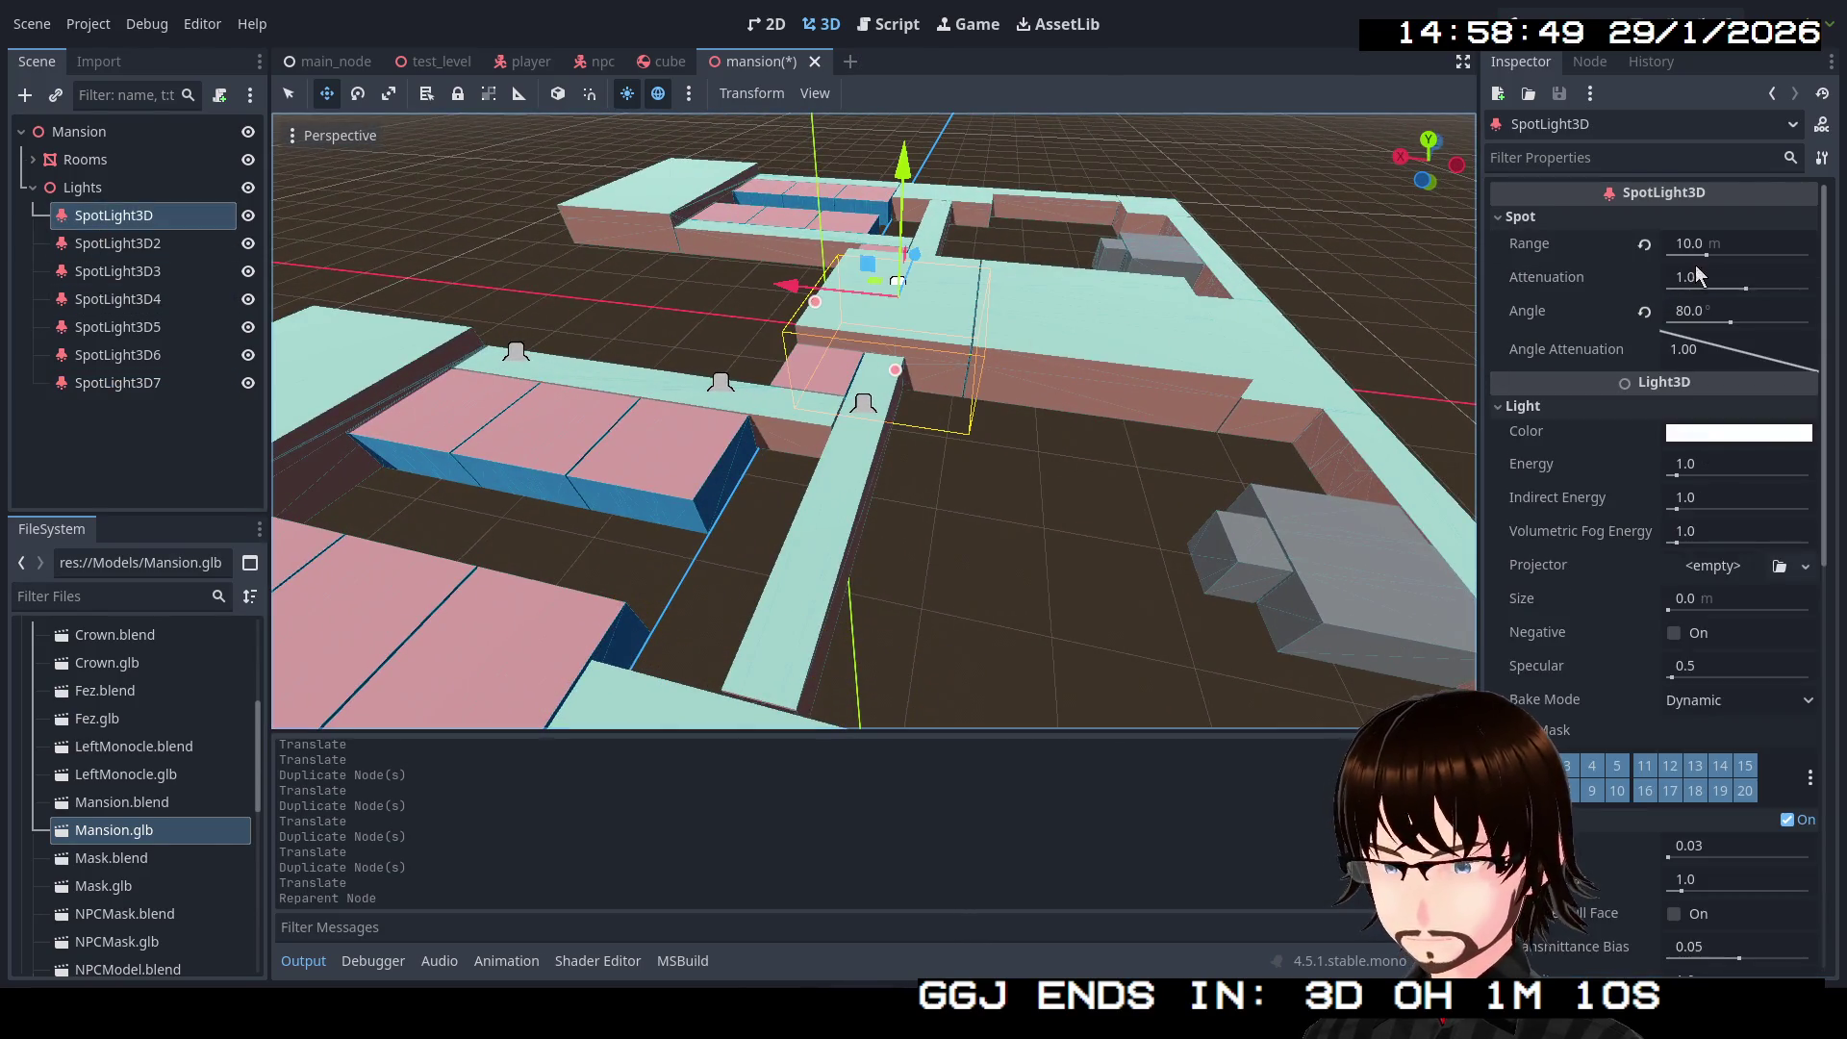
Step: Give SpotLight3D Energy 2.0 and Indirect Energy 5.0, leaving Size at 0.0 m
left_click(1712, 466)
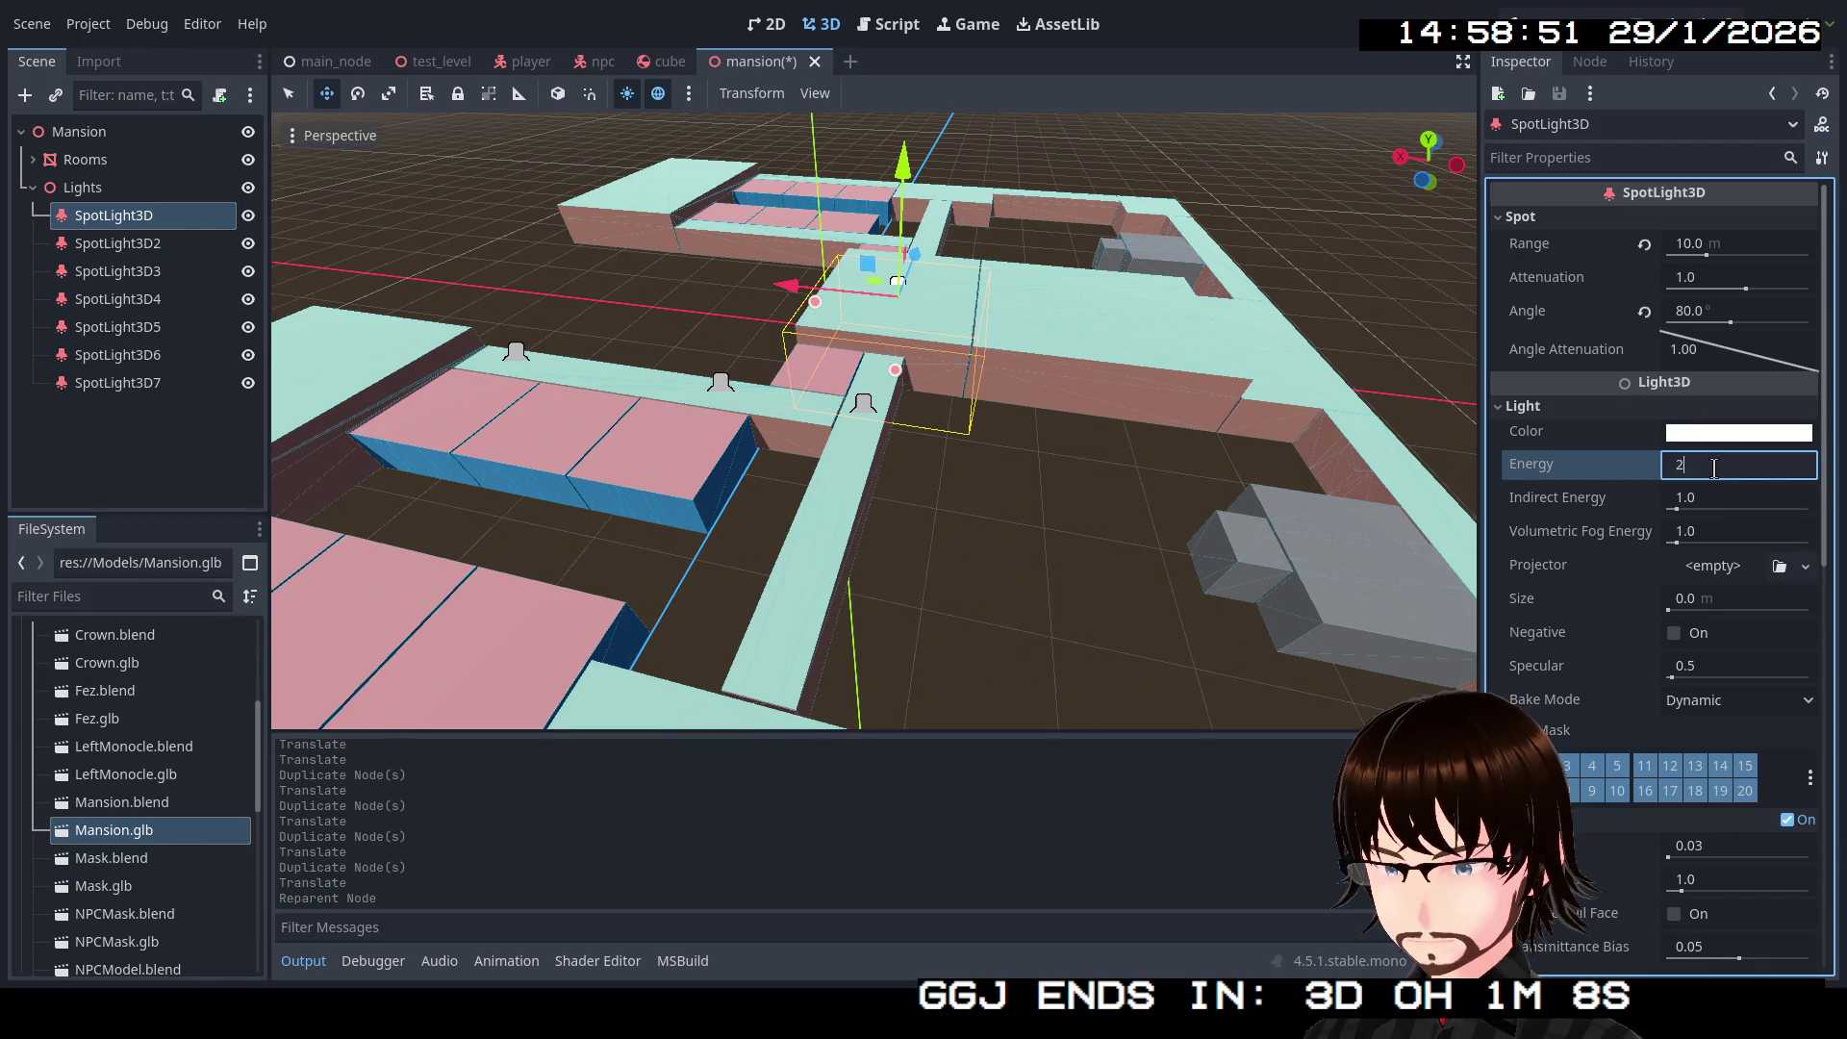
left_click(1721, 492)
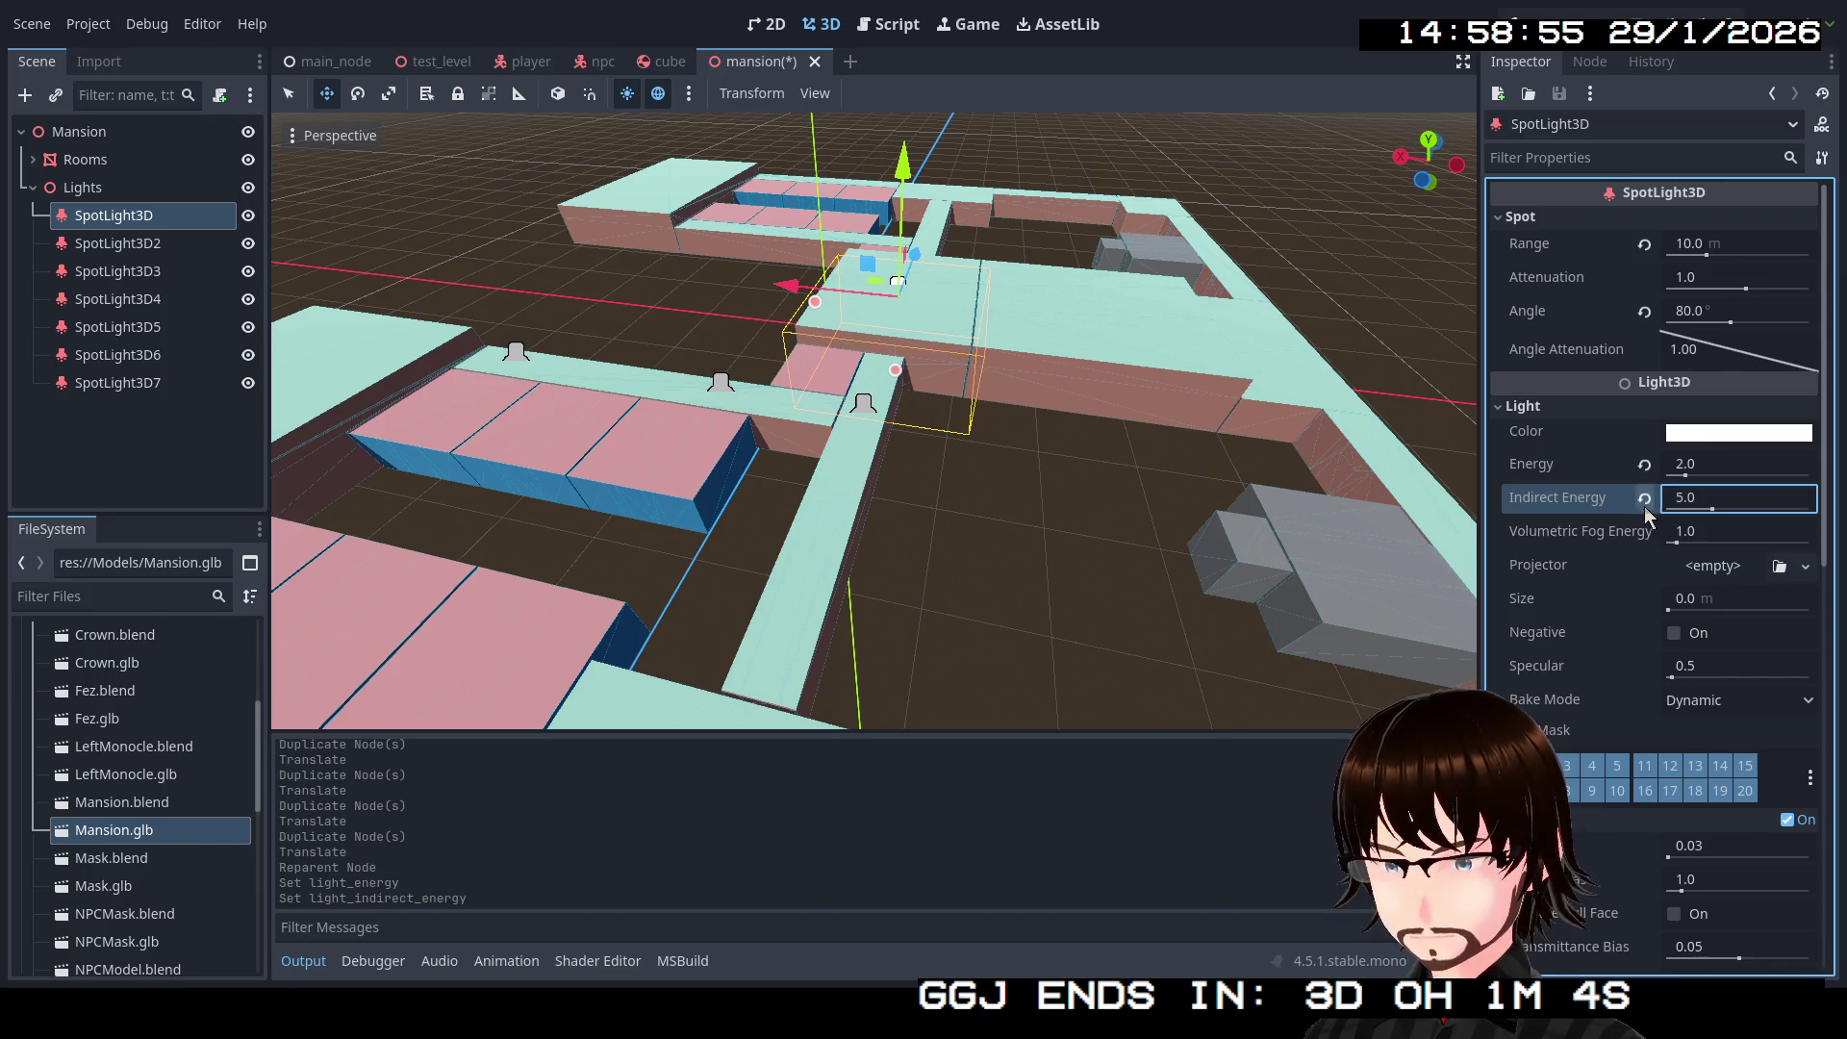
scroll(1131, 365, "up", 5)
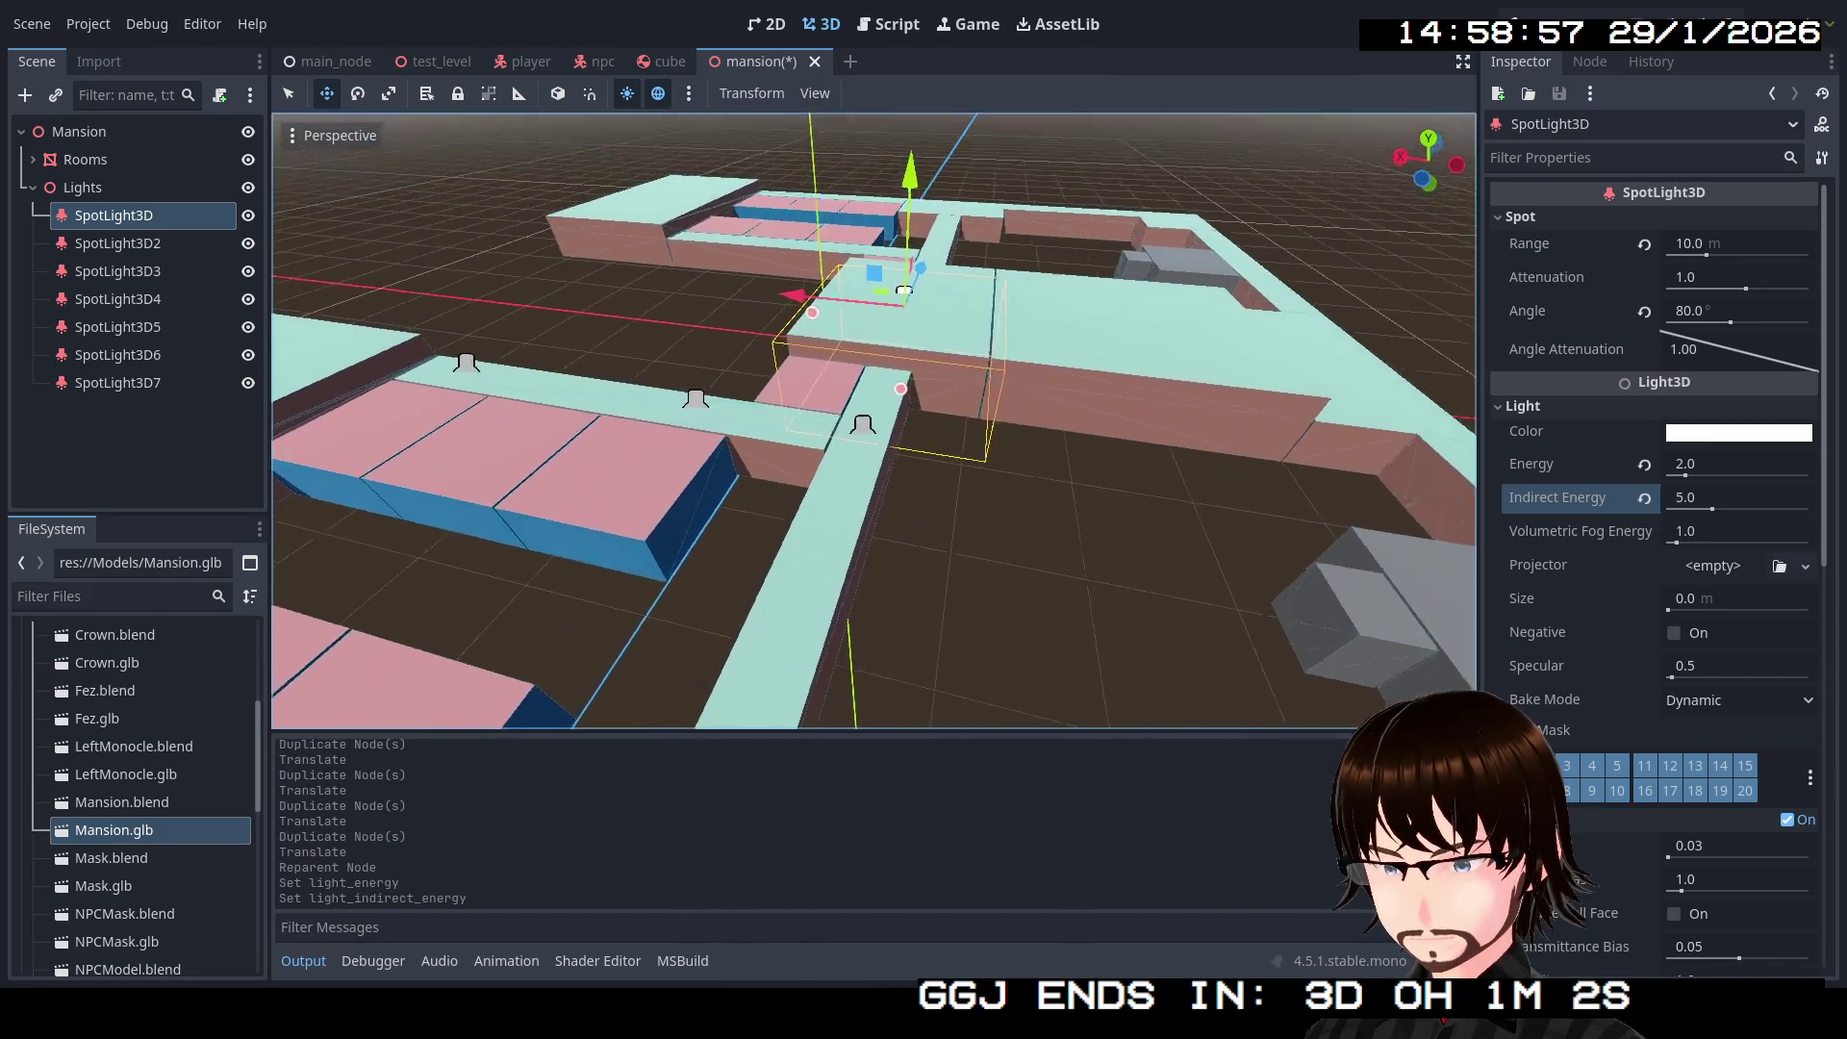
scroll(874, 420, "up", 5)
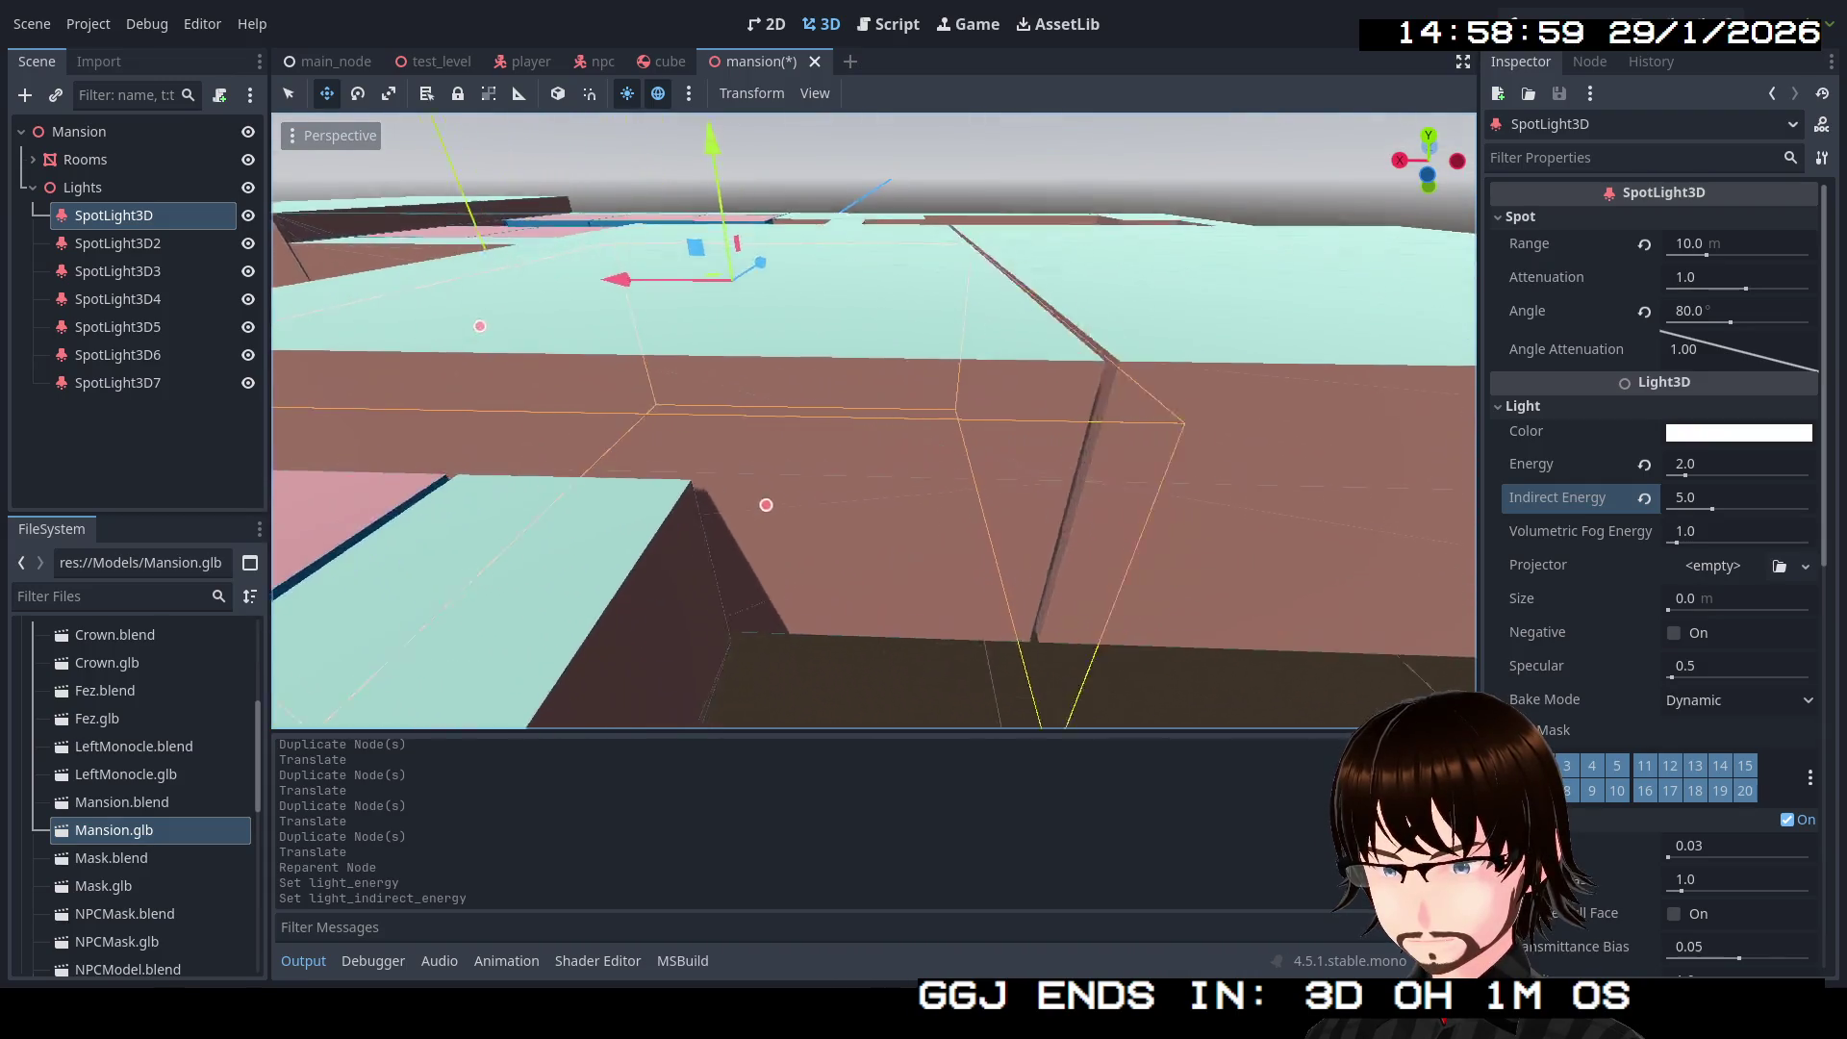
key("f")
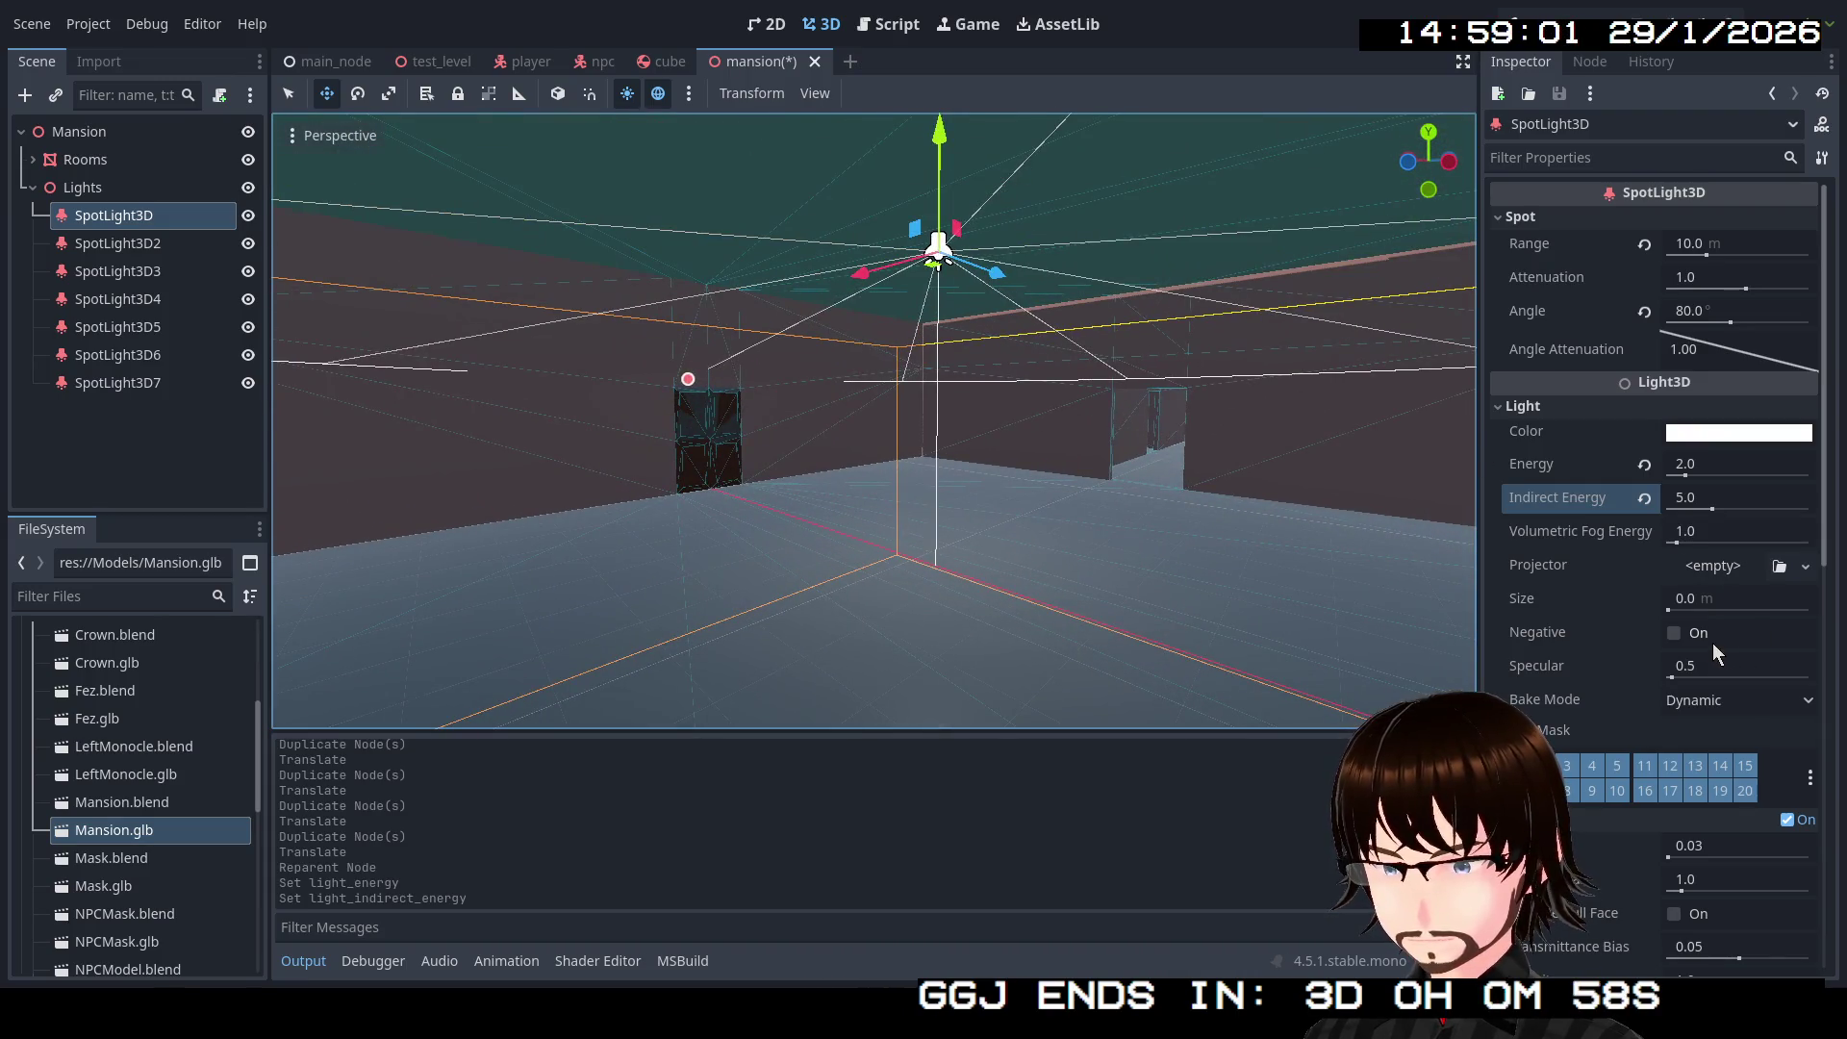
mouse_move(1676, 604)
left_mouse_down()
mouse_move(1813, 604)
mouse_move(1788, 604)
left_mouse_up()
mouse_move(1722, 598)
left_mouse_down()
mouse_move(1761, 598)
mouse_move(1703, 599)
left_mouse_up()
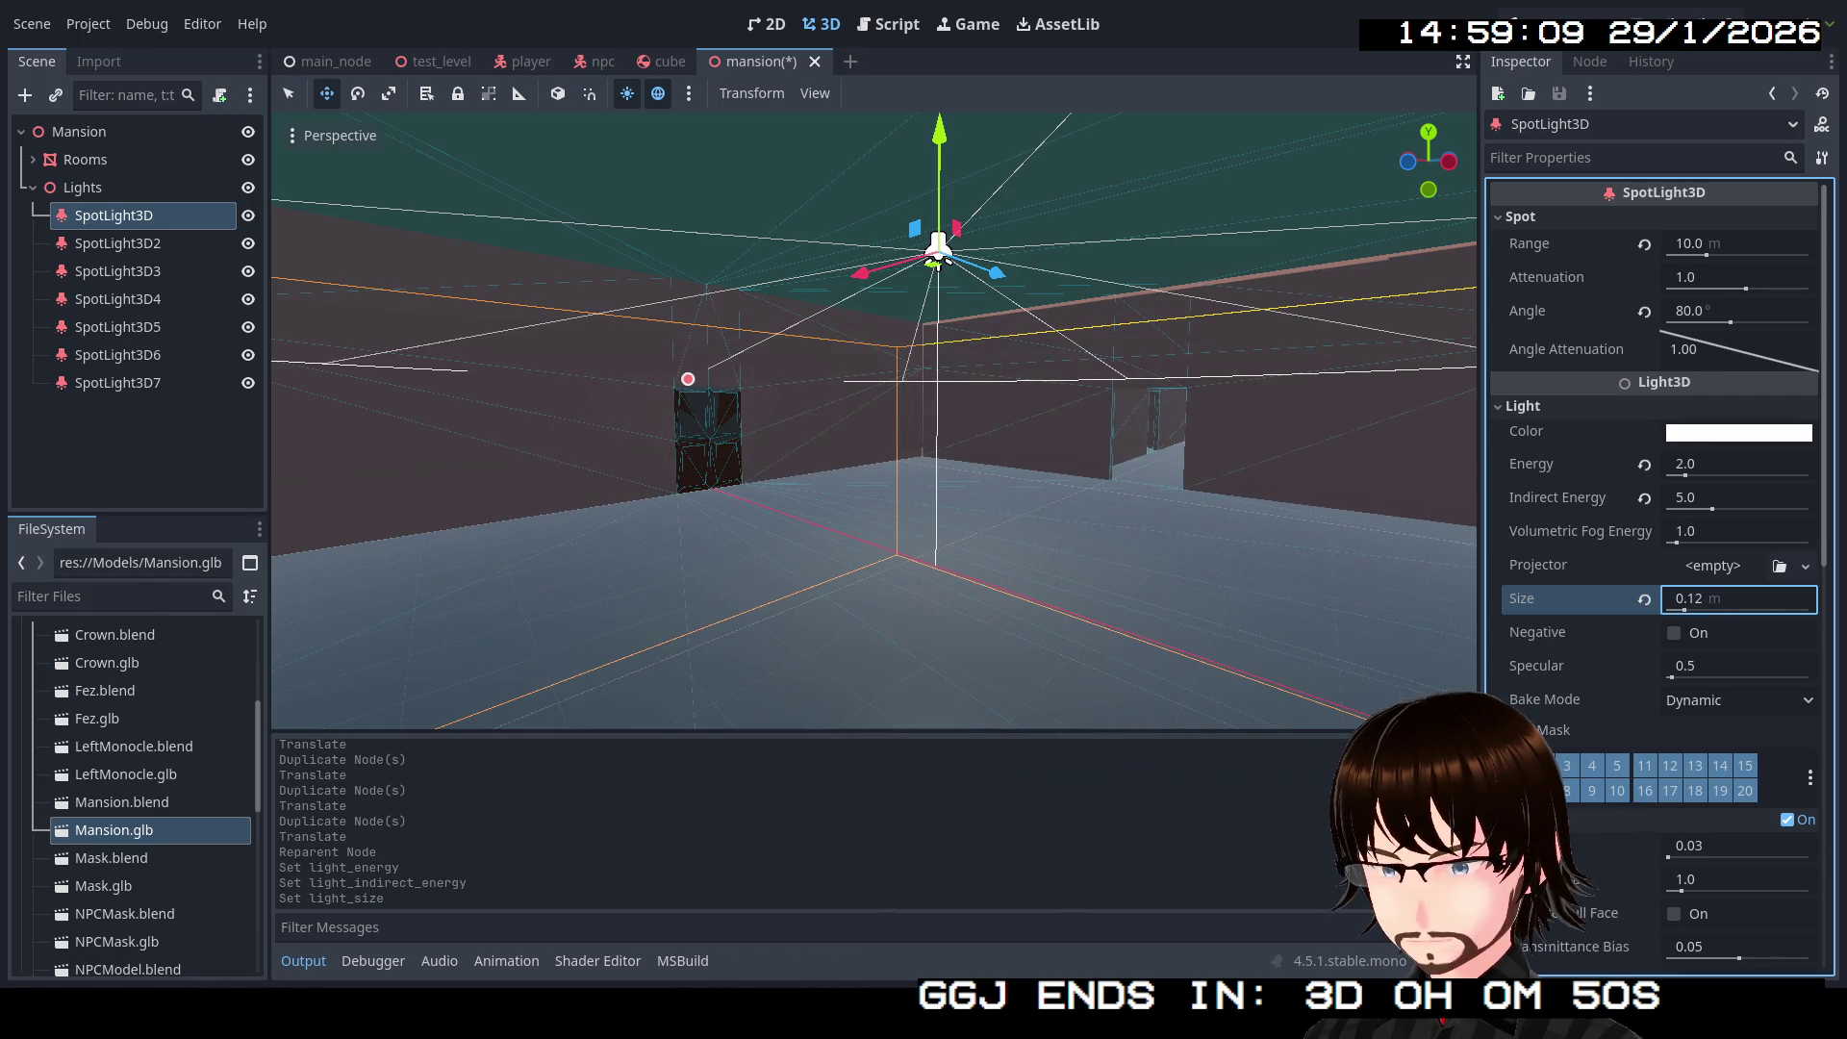
mouse_move(943, 262)
left_mouse_down()
mouse_move(905, 356)
mouse_move(905, 318)
mouse_move(818, 308)
mouse_move(750, 312)
mouse_move(746, 347)
left_mouse_up()
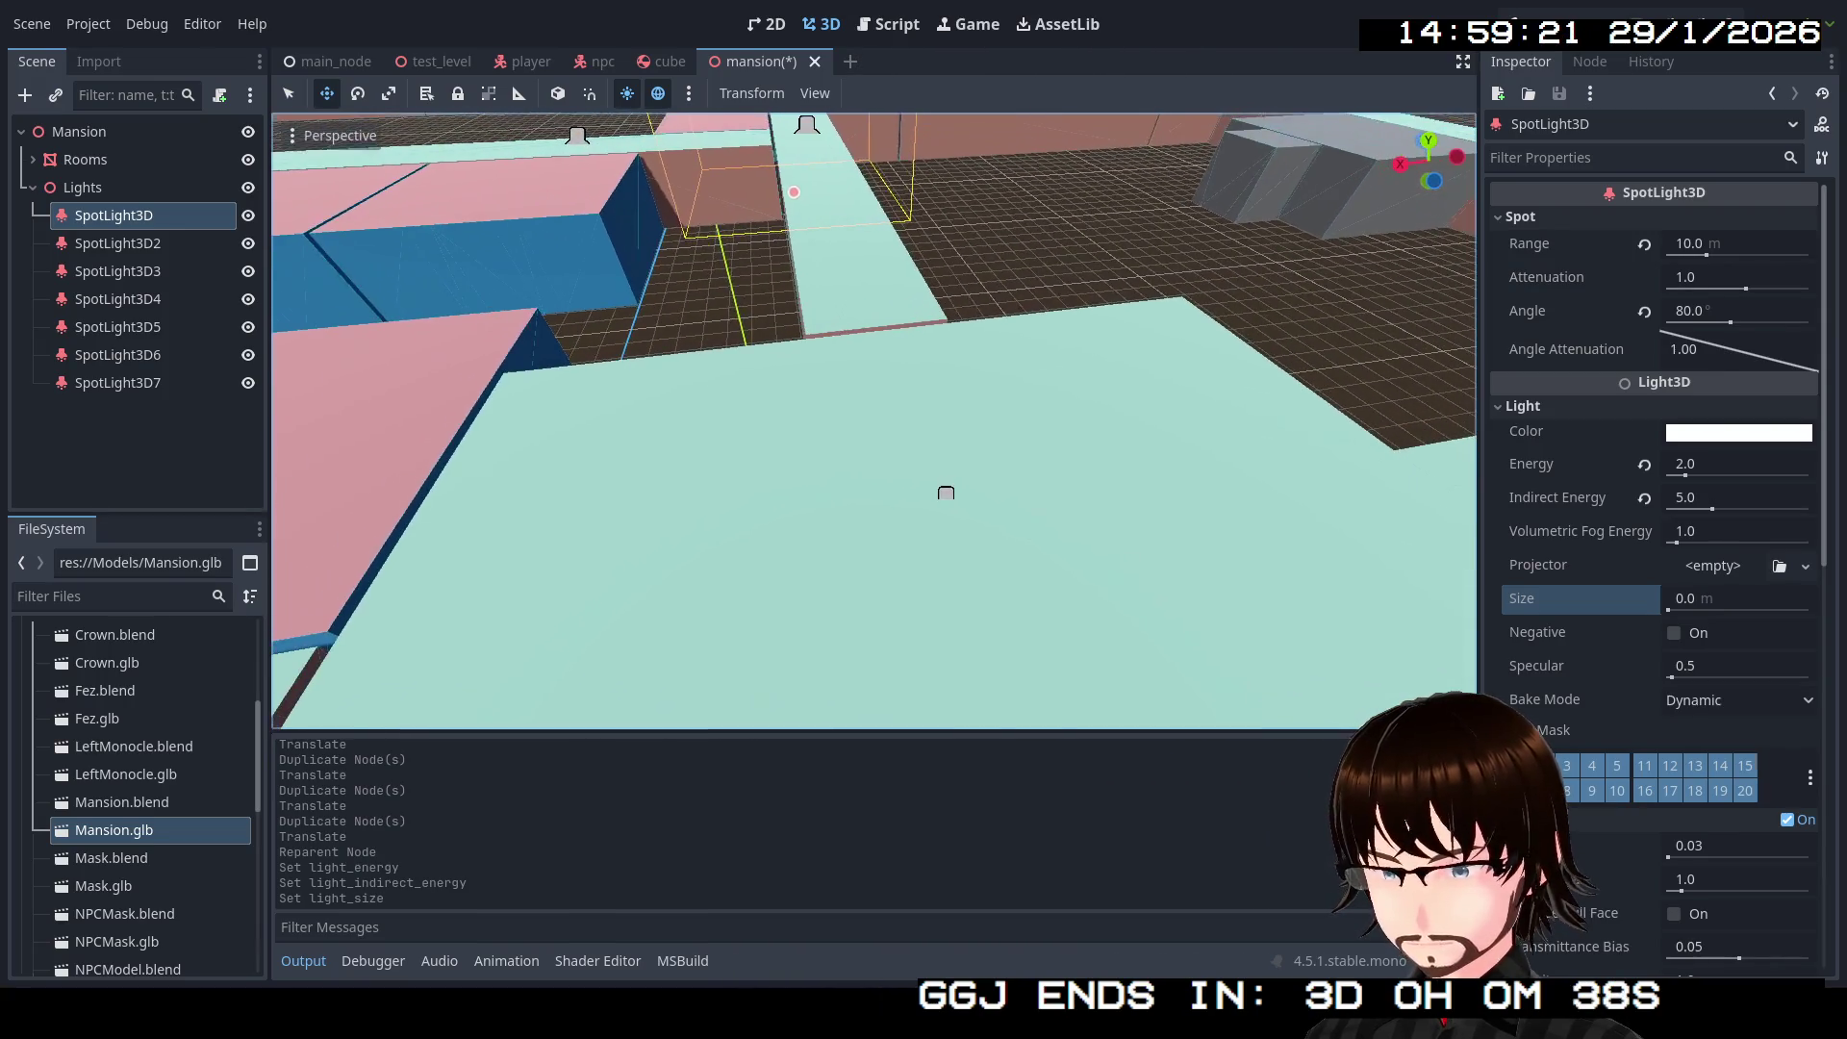
Step: Give SpotLight3D7 Energy 2.0 and Indirect Energy 5.0, then duplicate it as SpotLight3D8
left_click(154, 383)
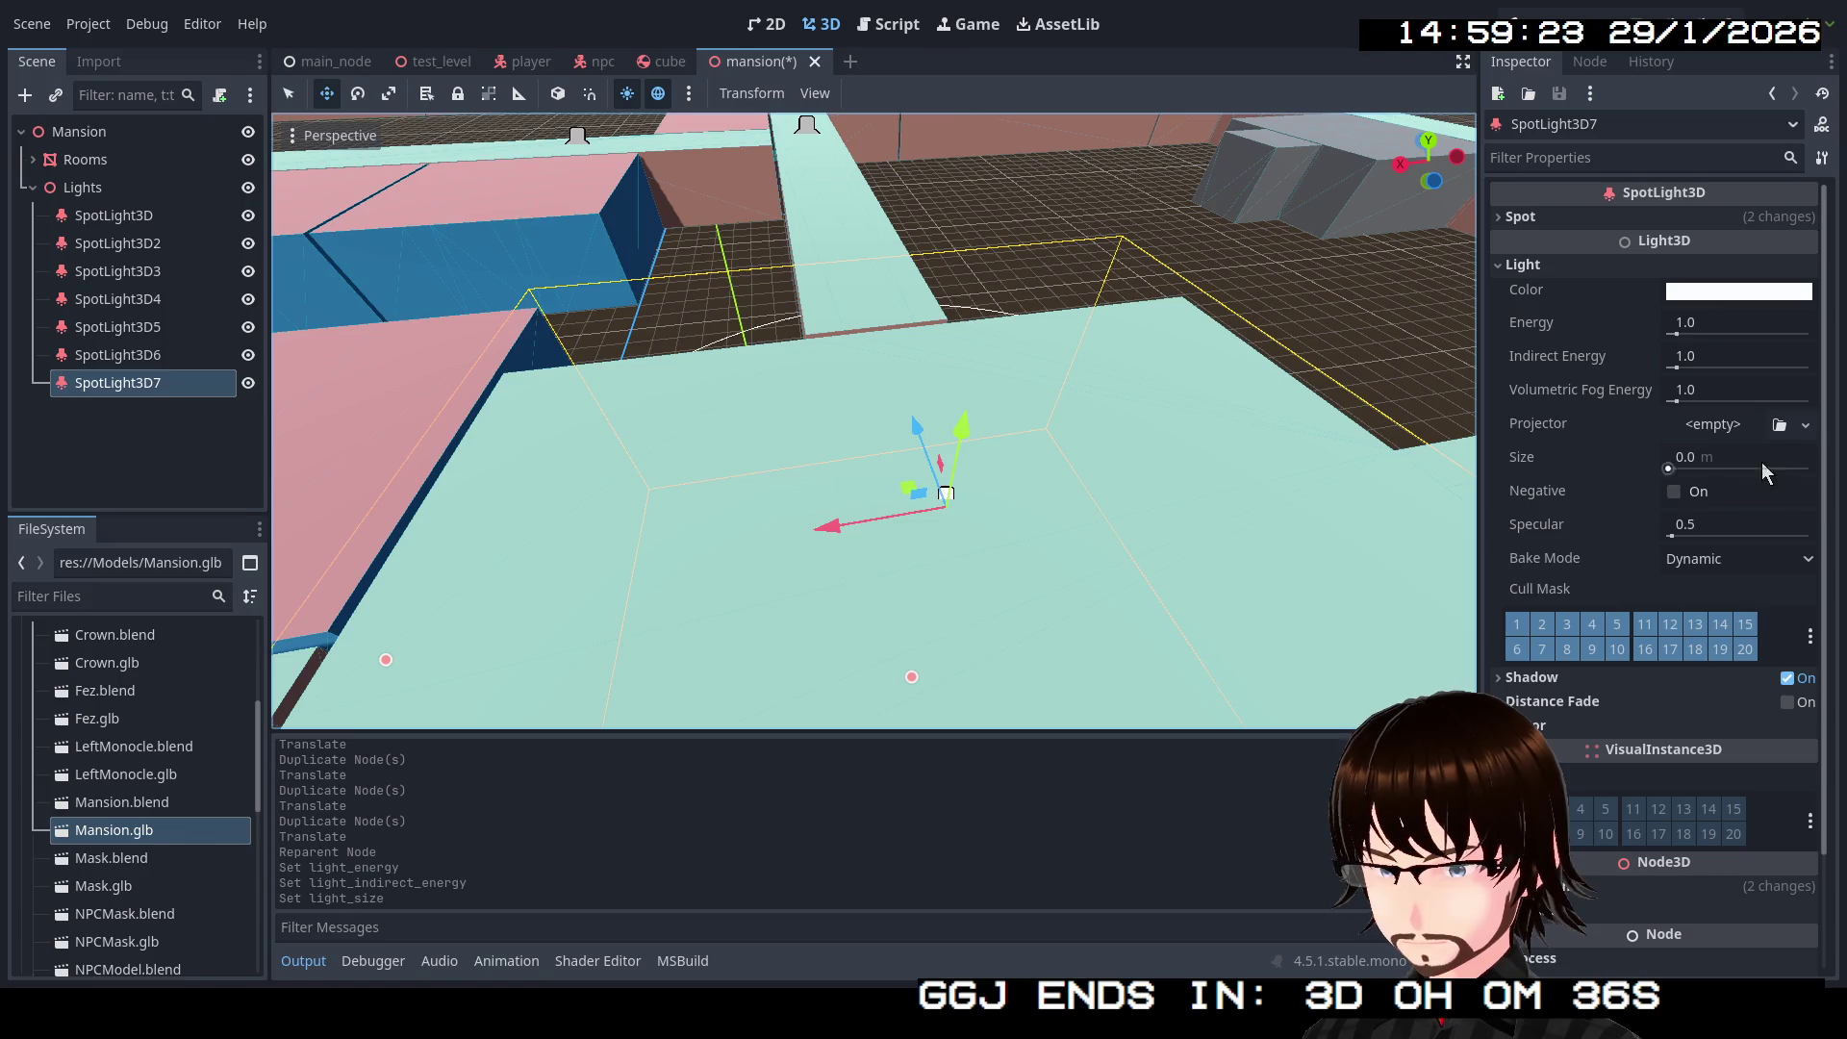
left_click(1704, 327)
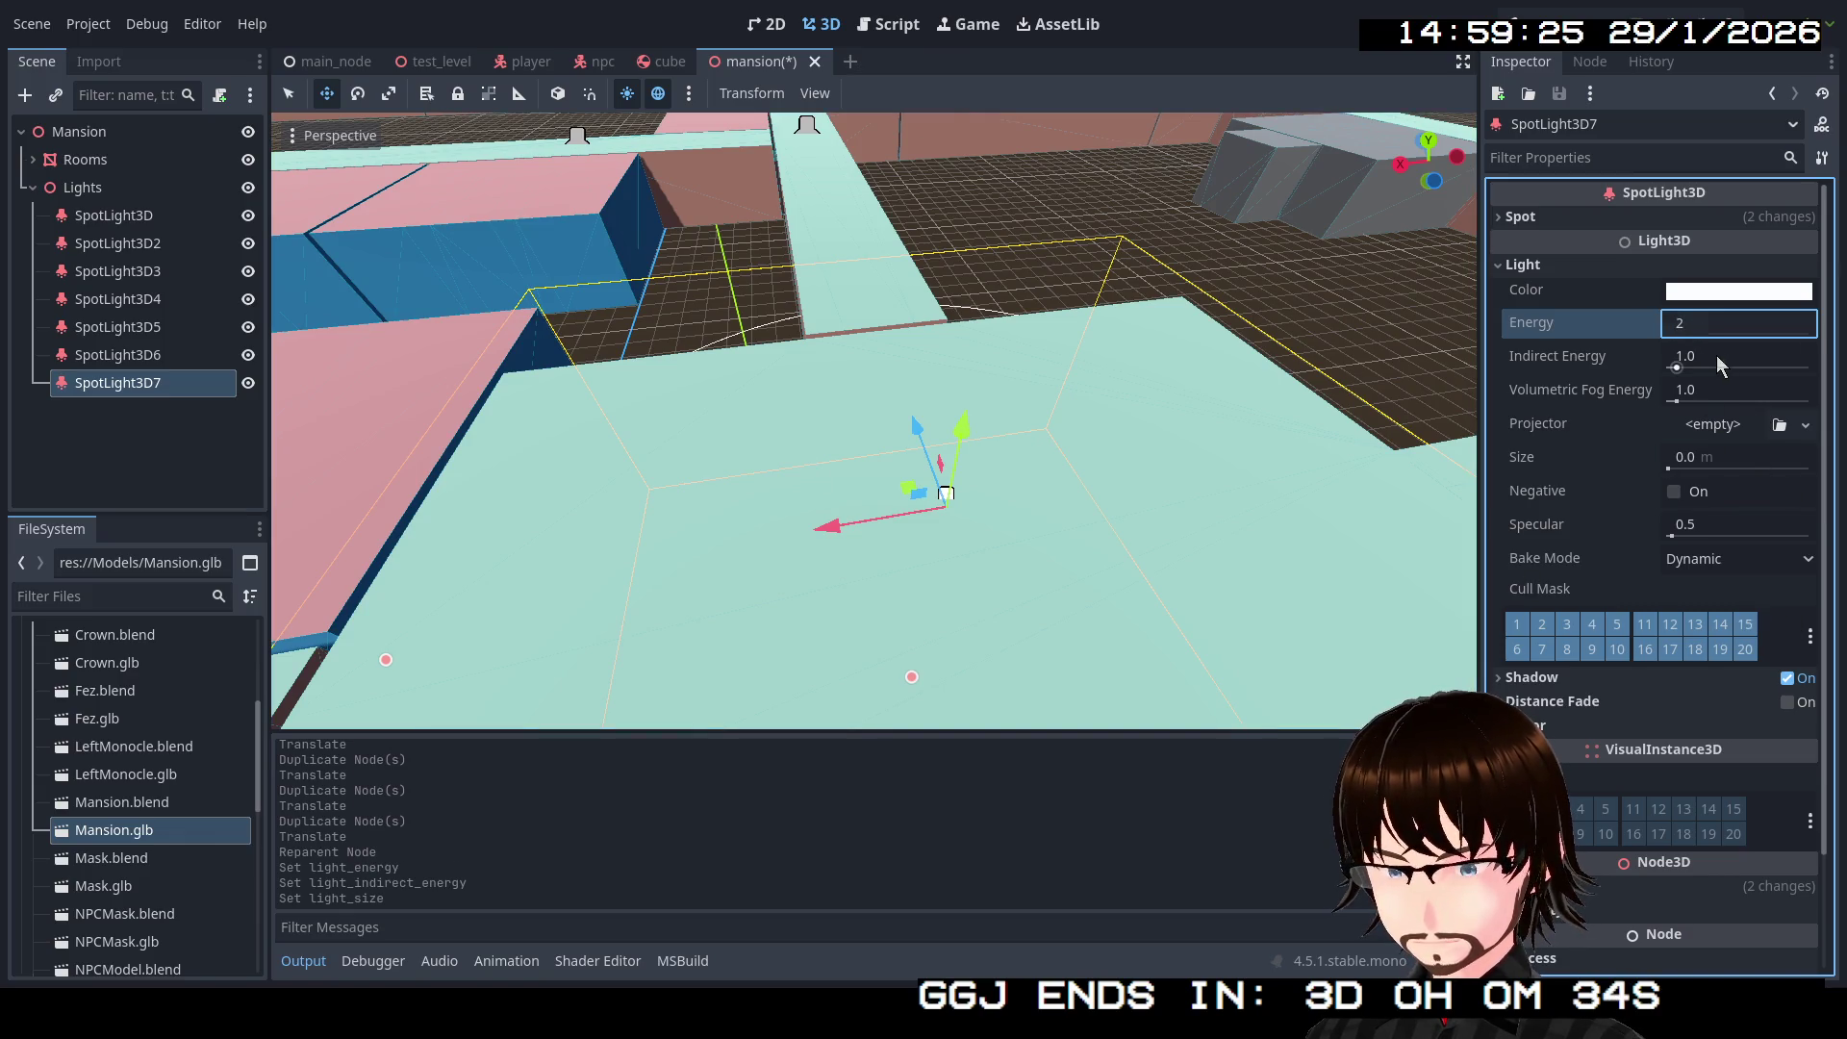
left_click(1721, 364)
key("Return")
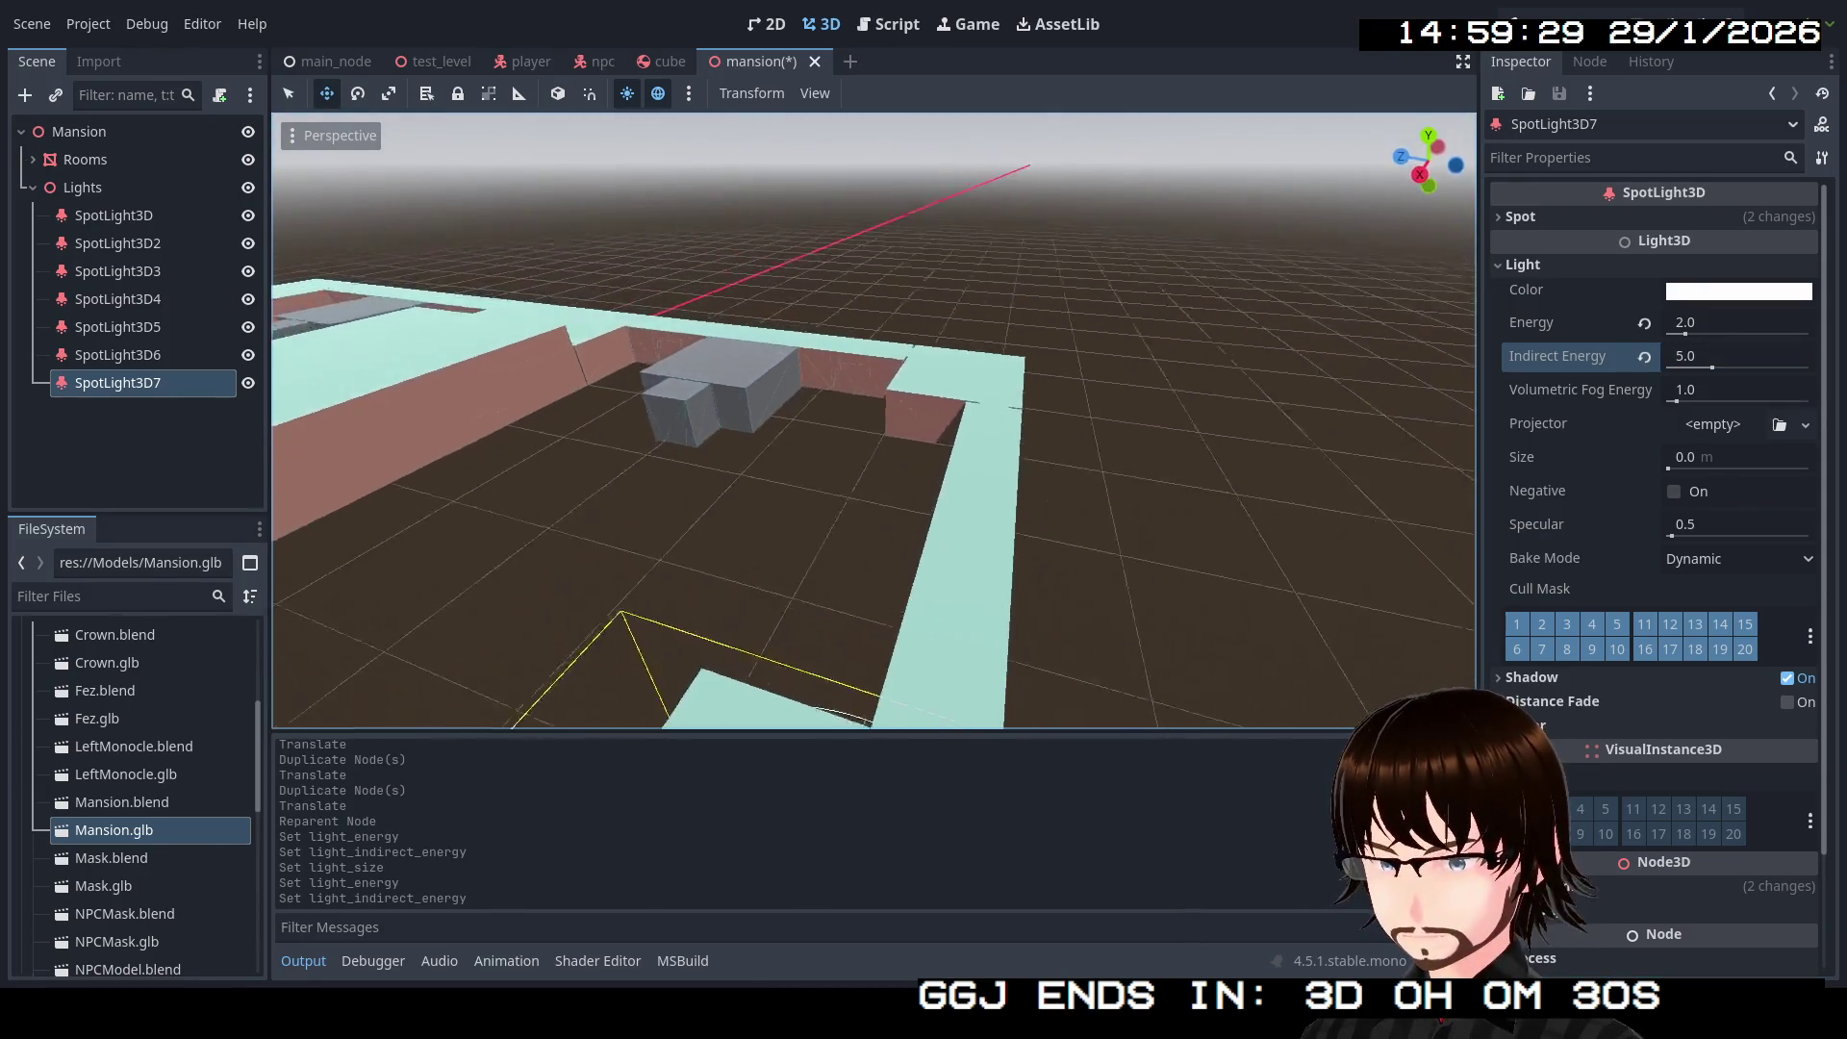
key("s")
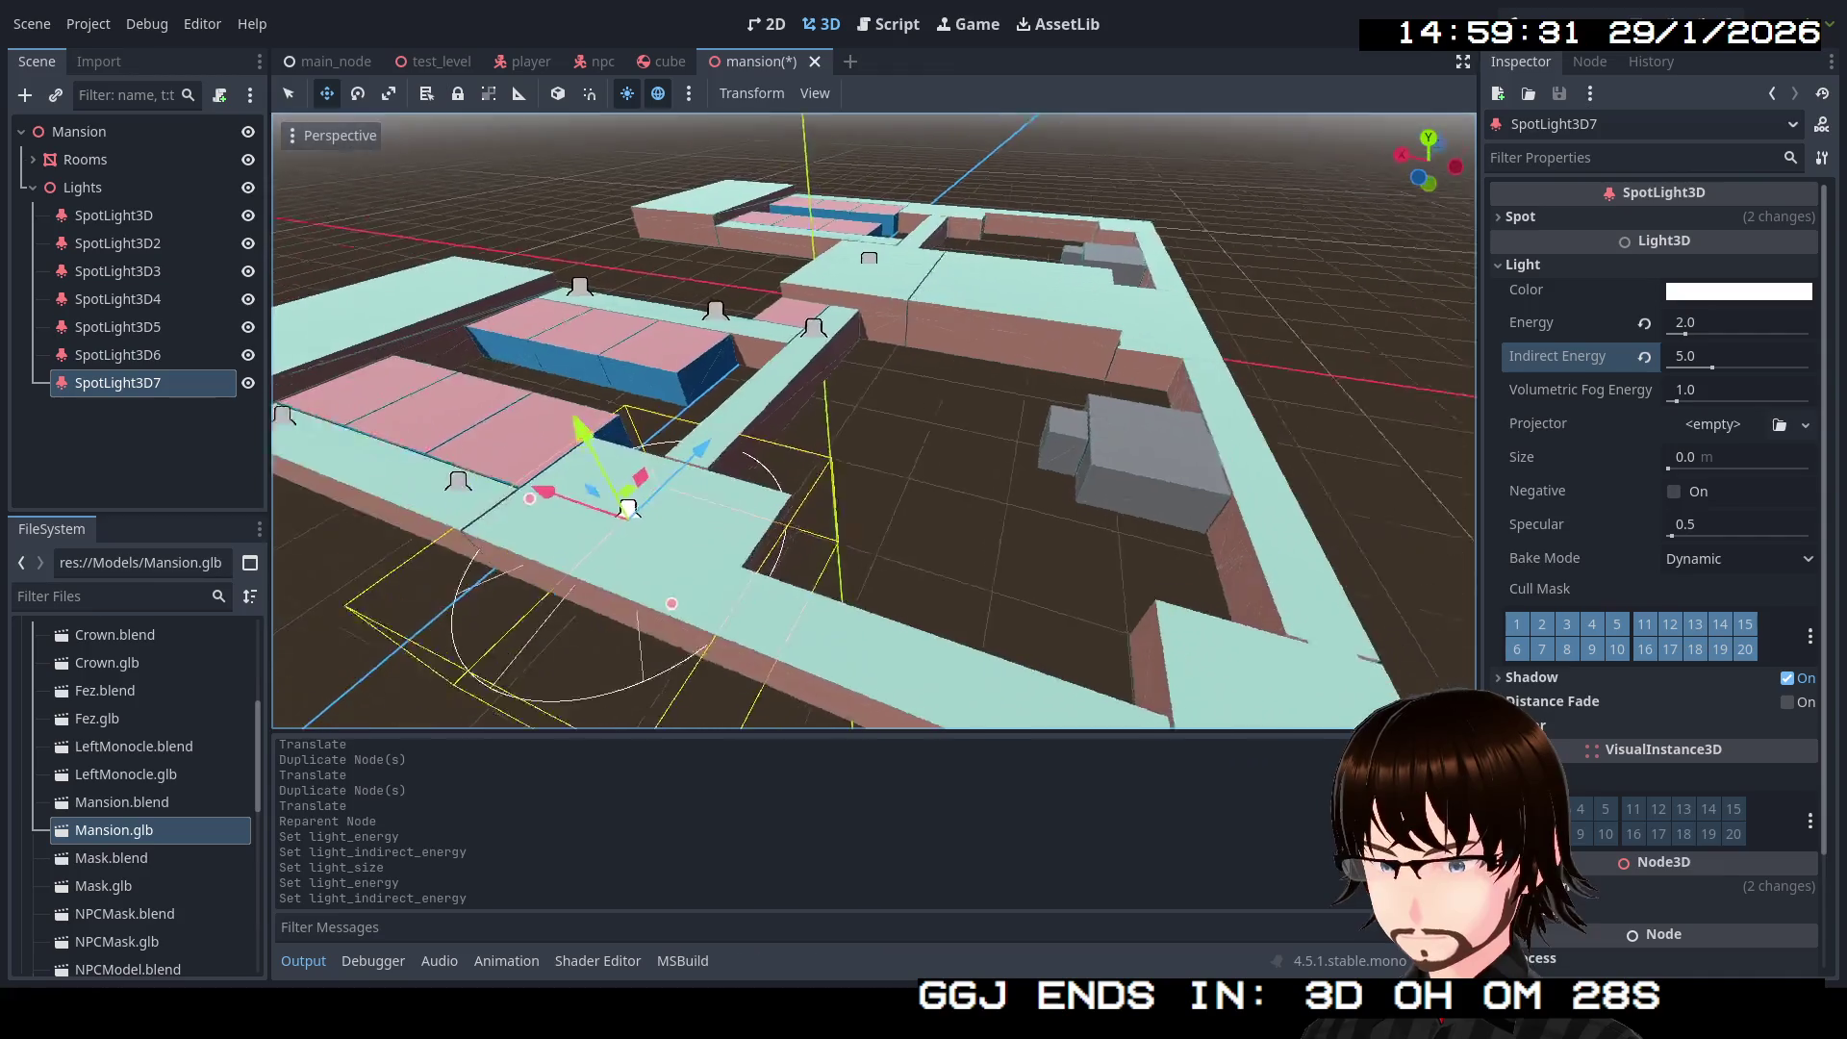
key("w")
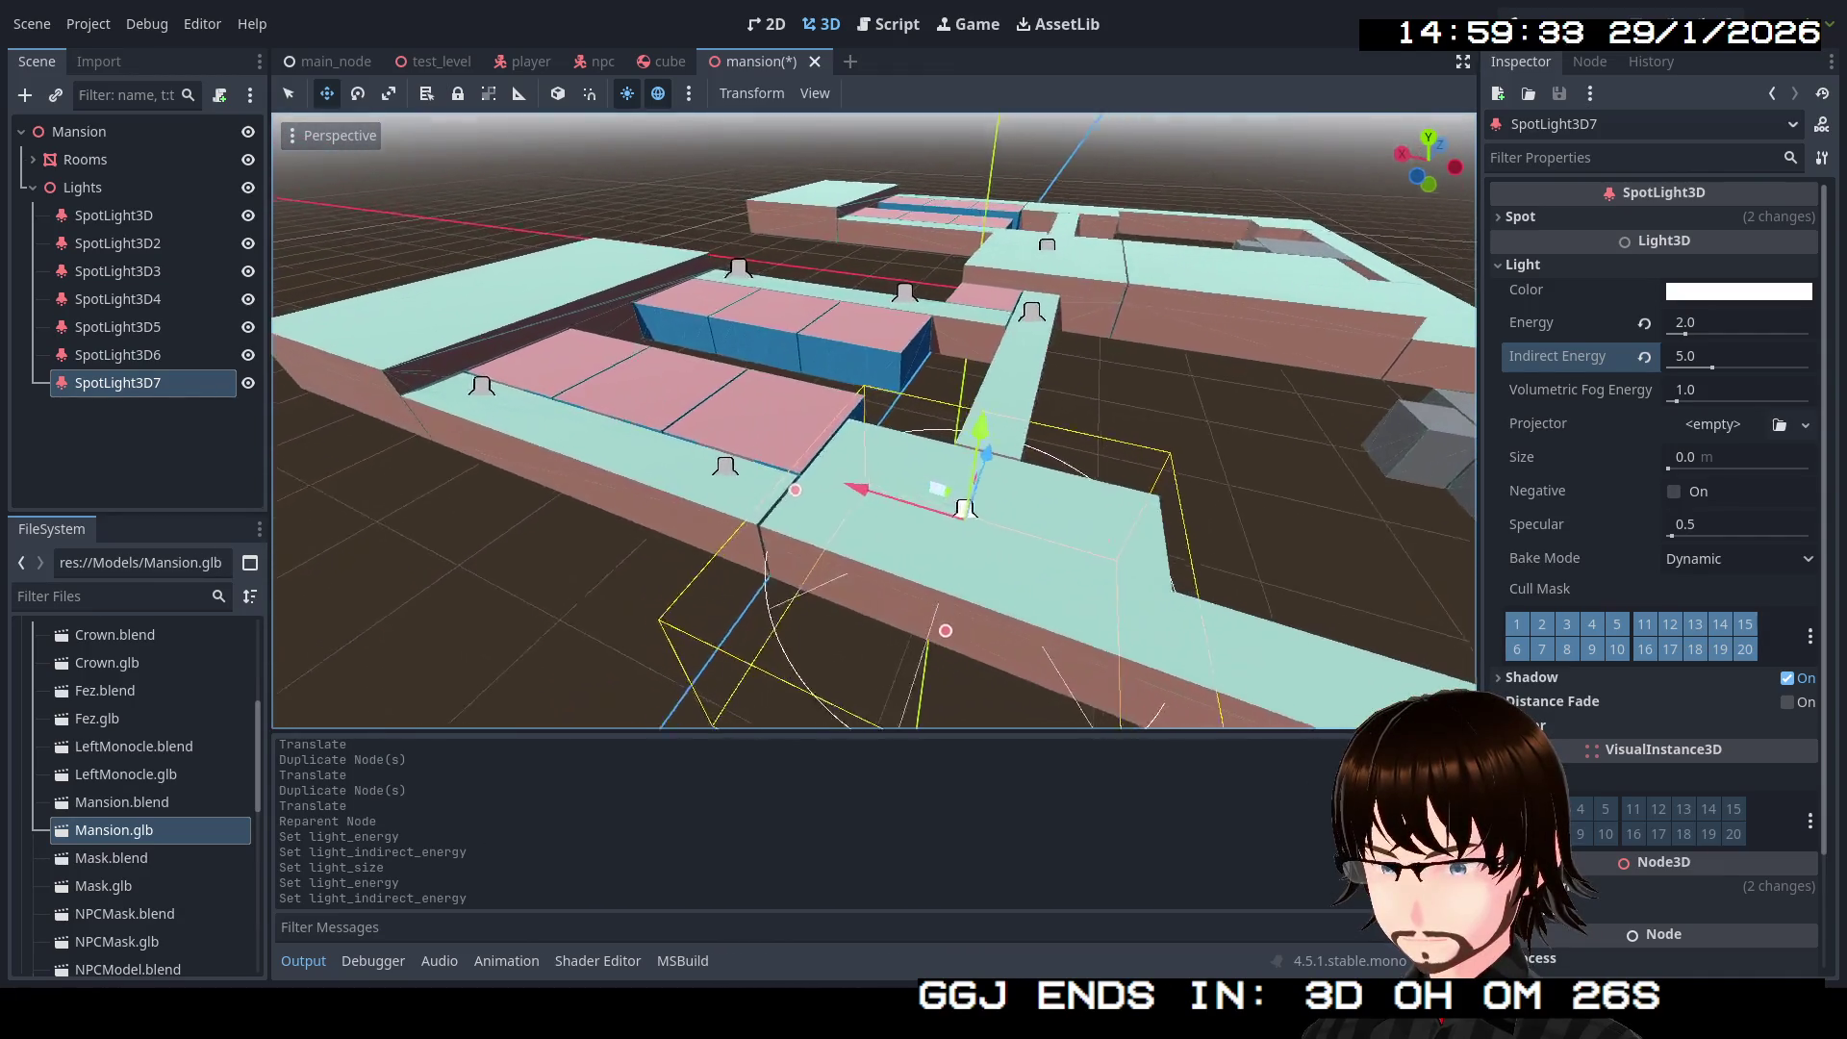
key("a")
left_click(159, 385)
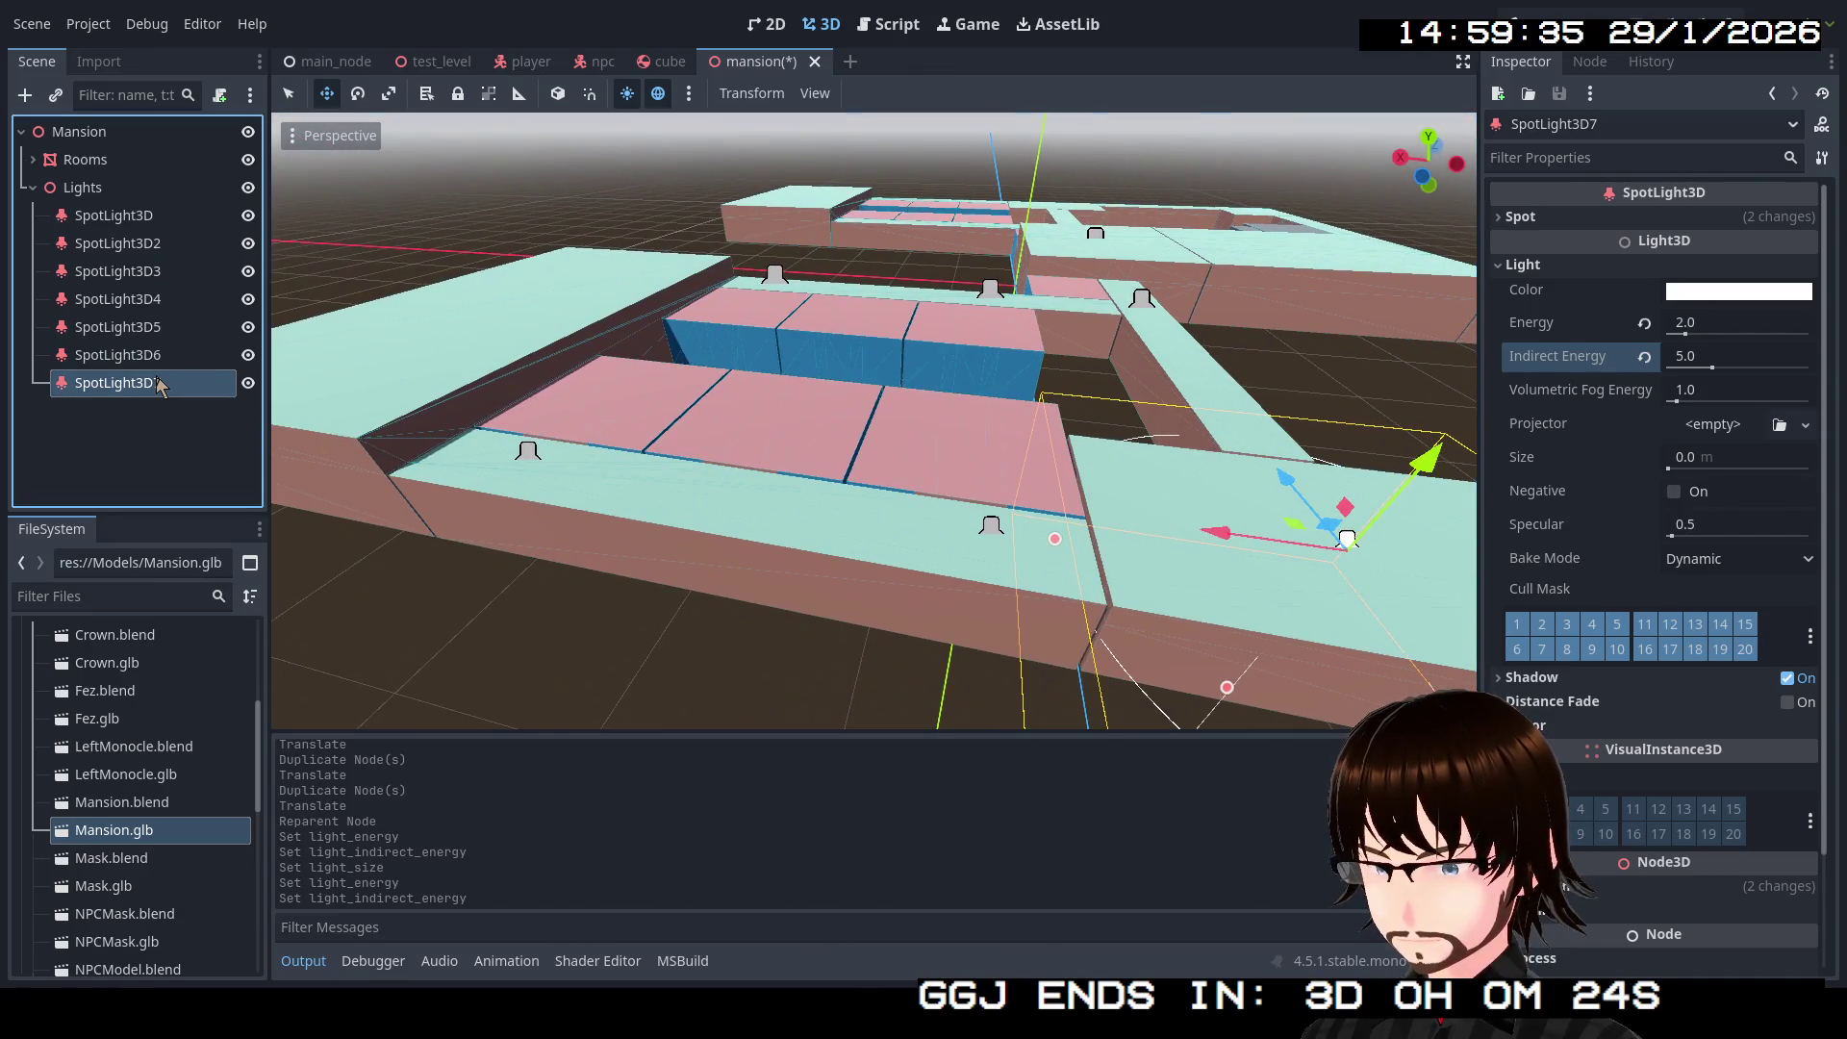
key("ctrl+d")
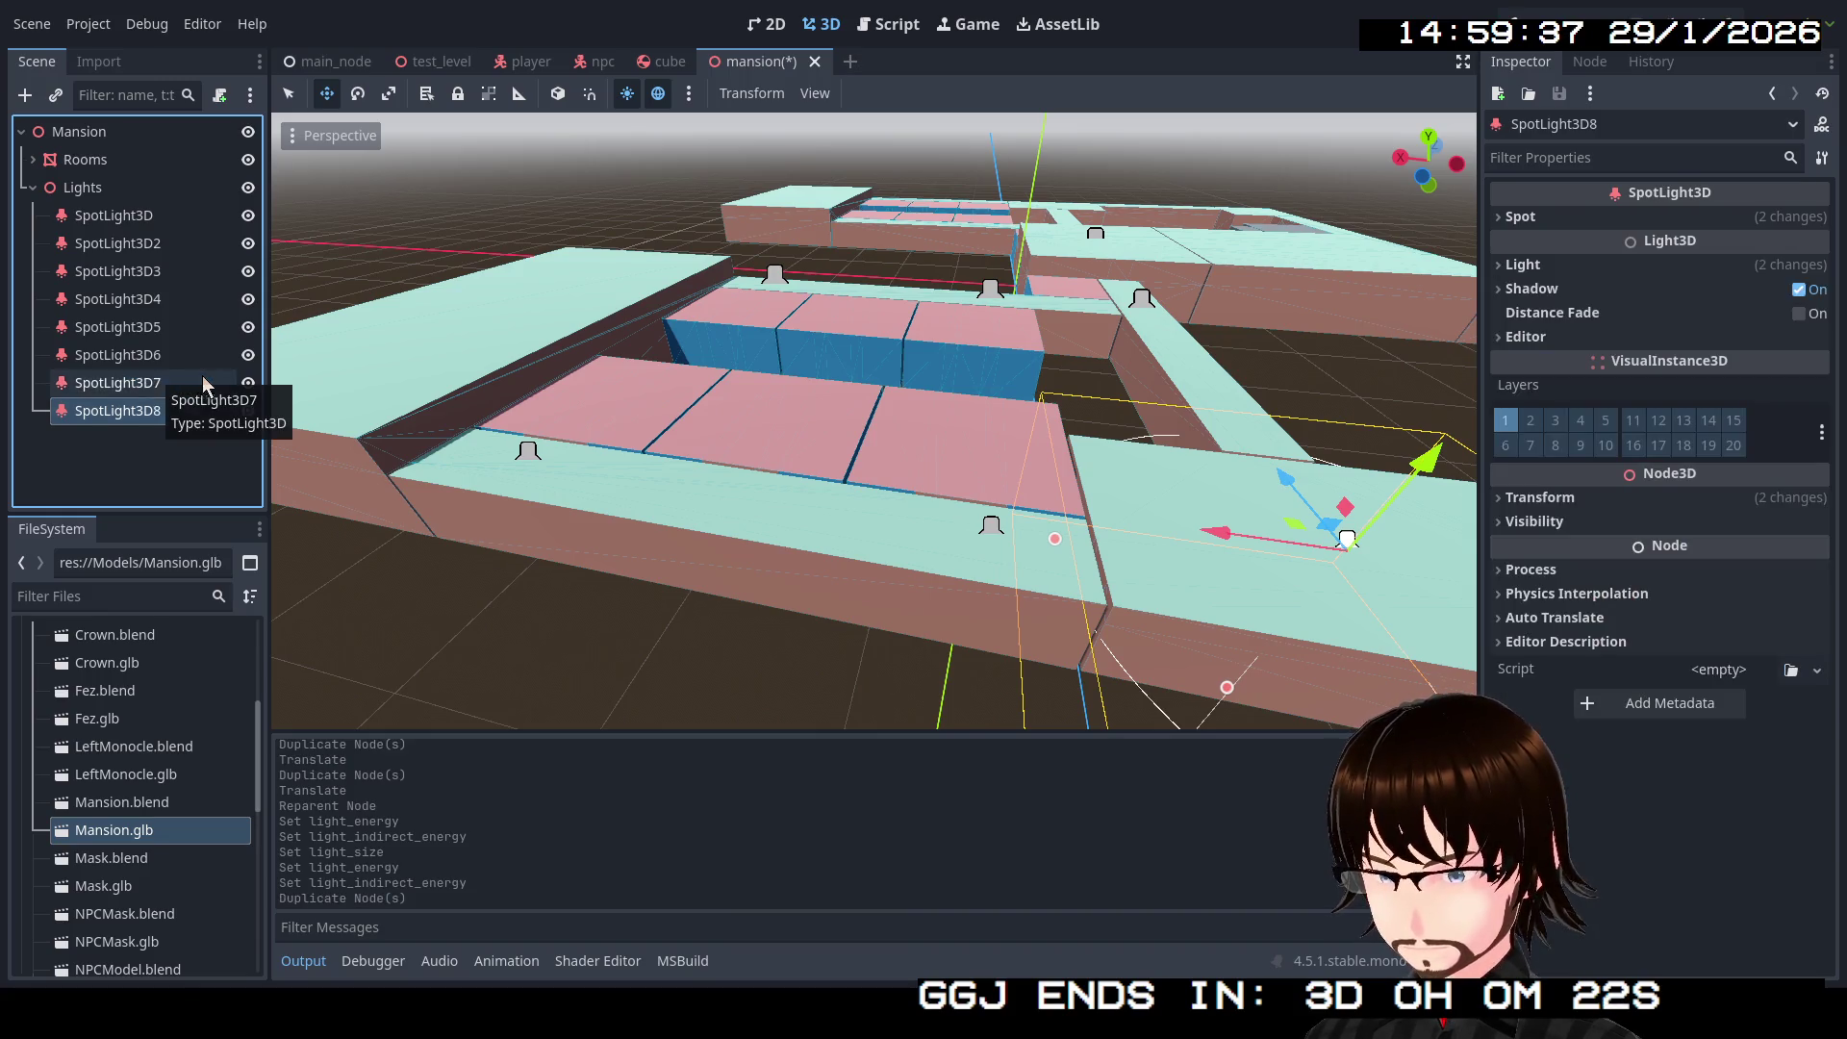
Step: Move SpotLight3D8 across the floor plan to sit over another room
mouse_move(1294, 527)
left_mouse_down()
mouse_move(808, 428)
mouse_move(485, 268)
left_mouse_up()
left_click_drag(630, 352, 630, 352)
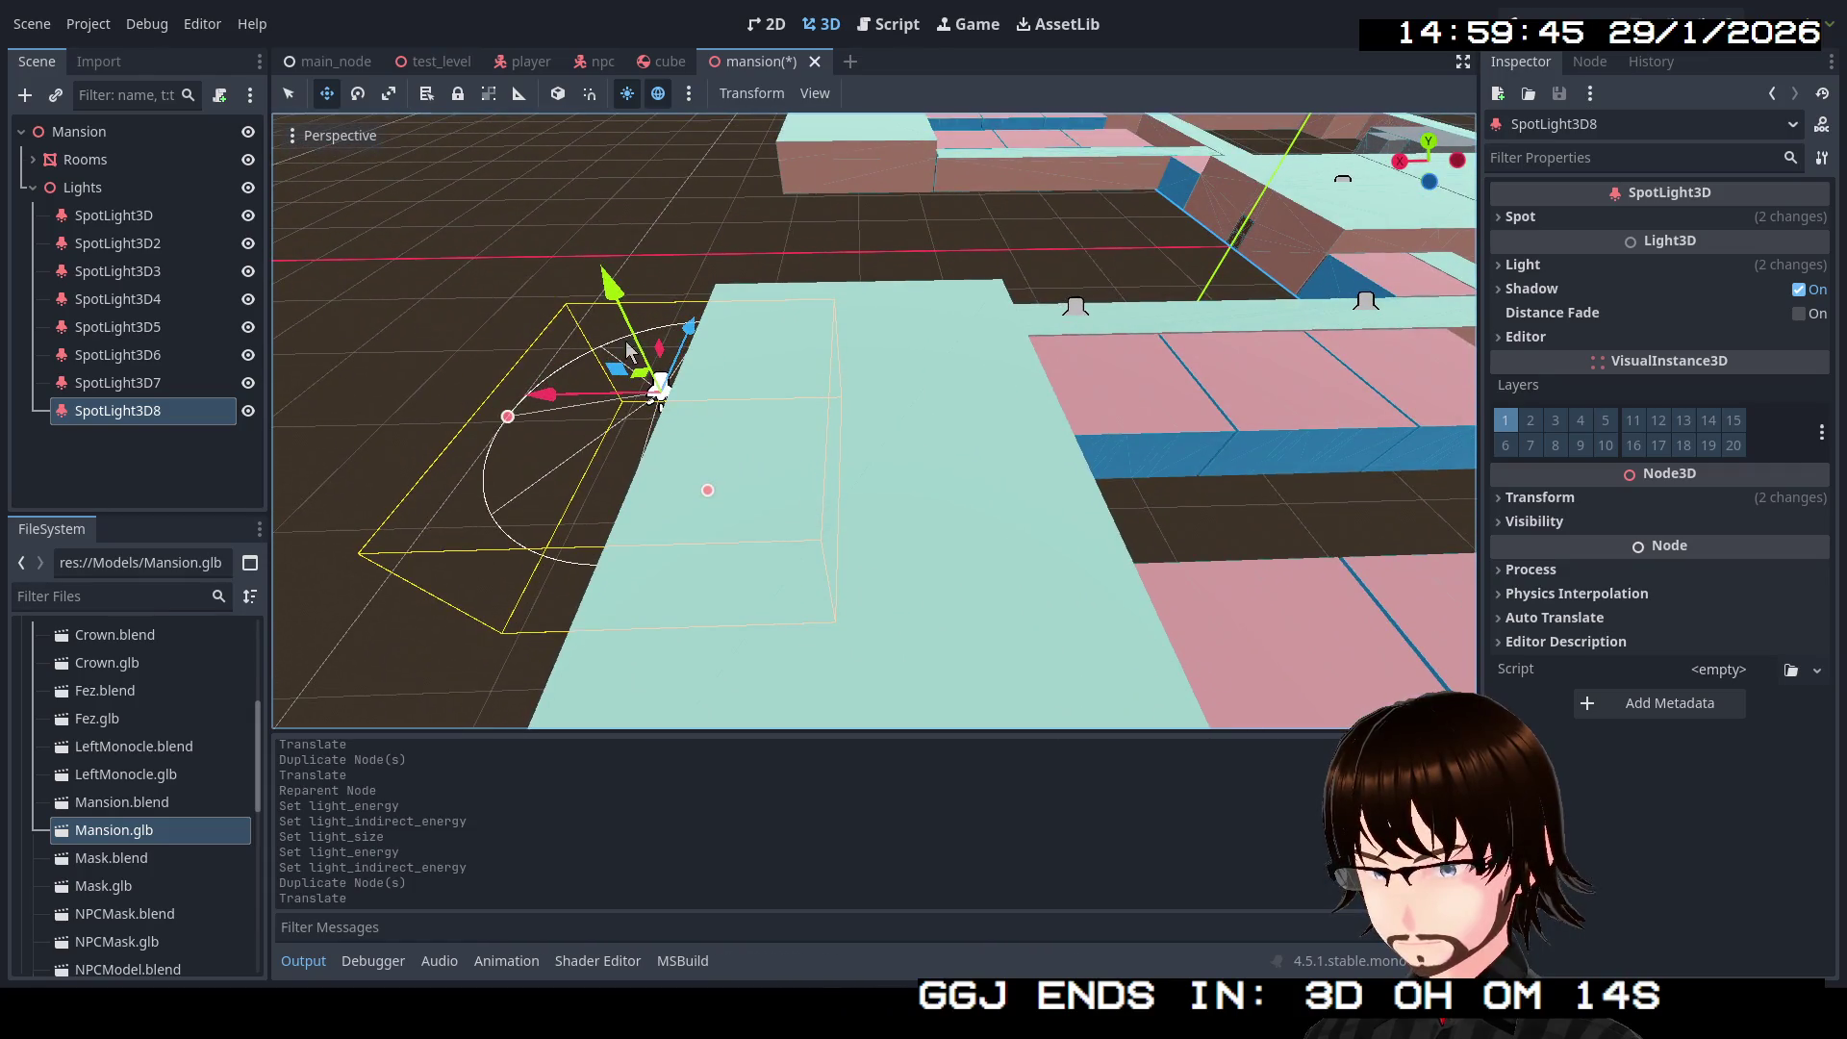
left_click_drag(652, 385, 878, 414)
key("f")
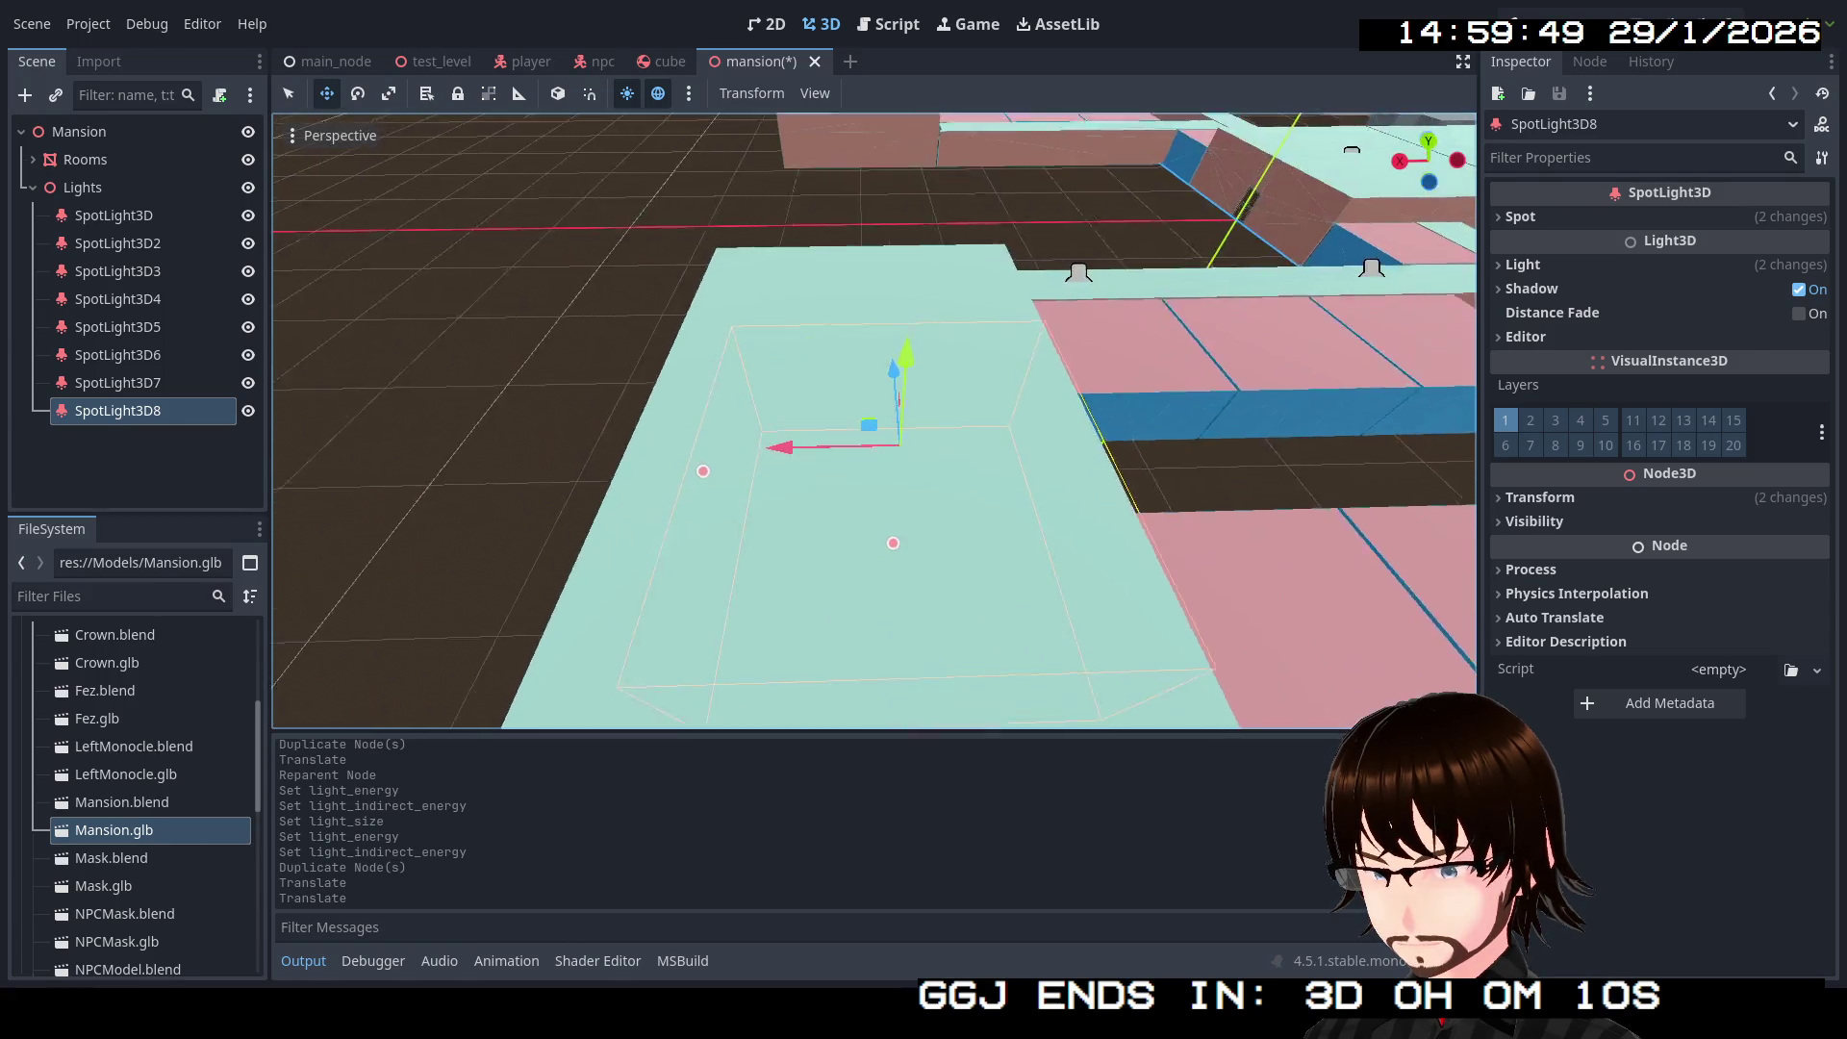
scroll(876, 421, "down", 6)
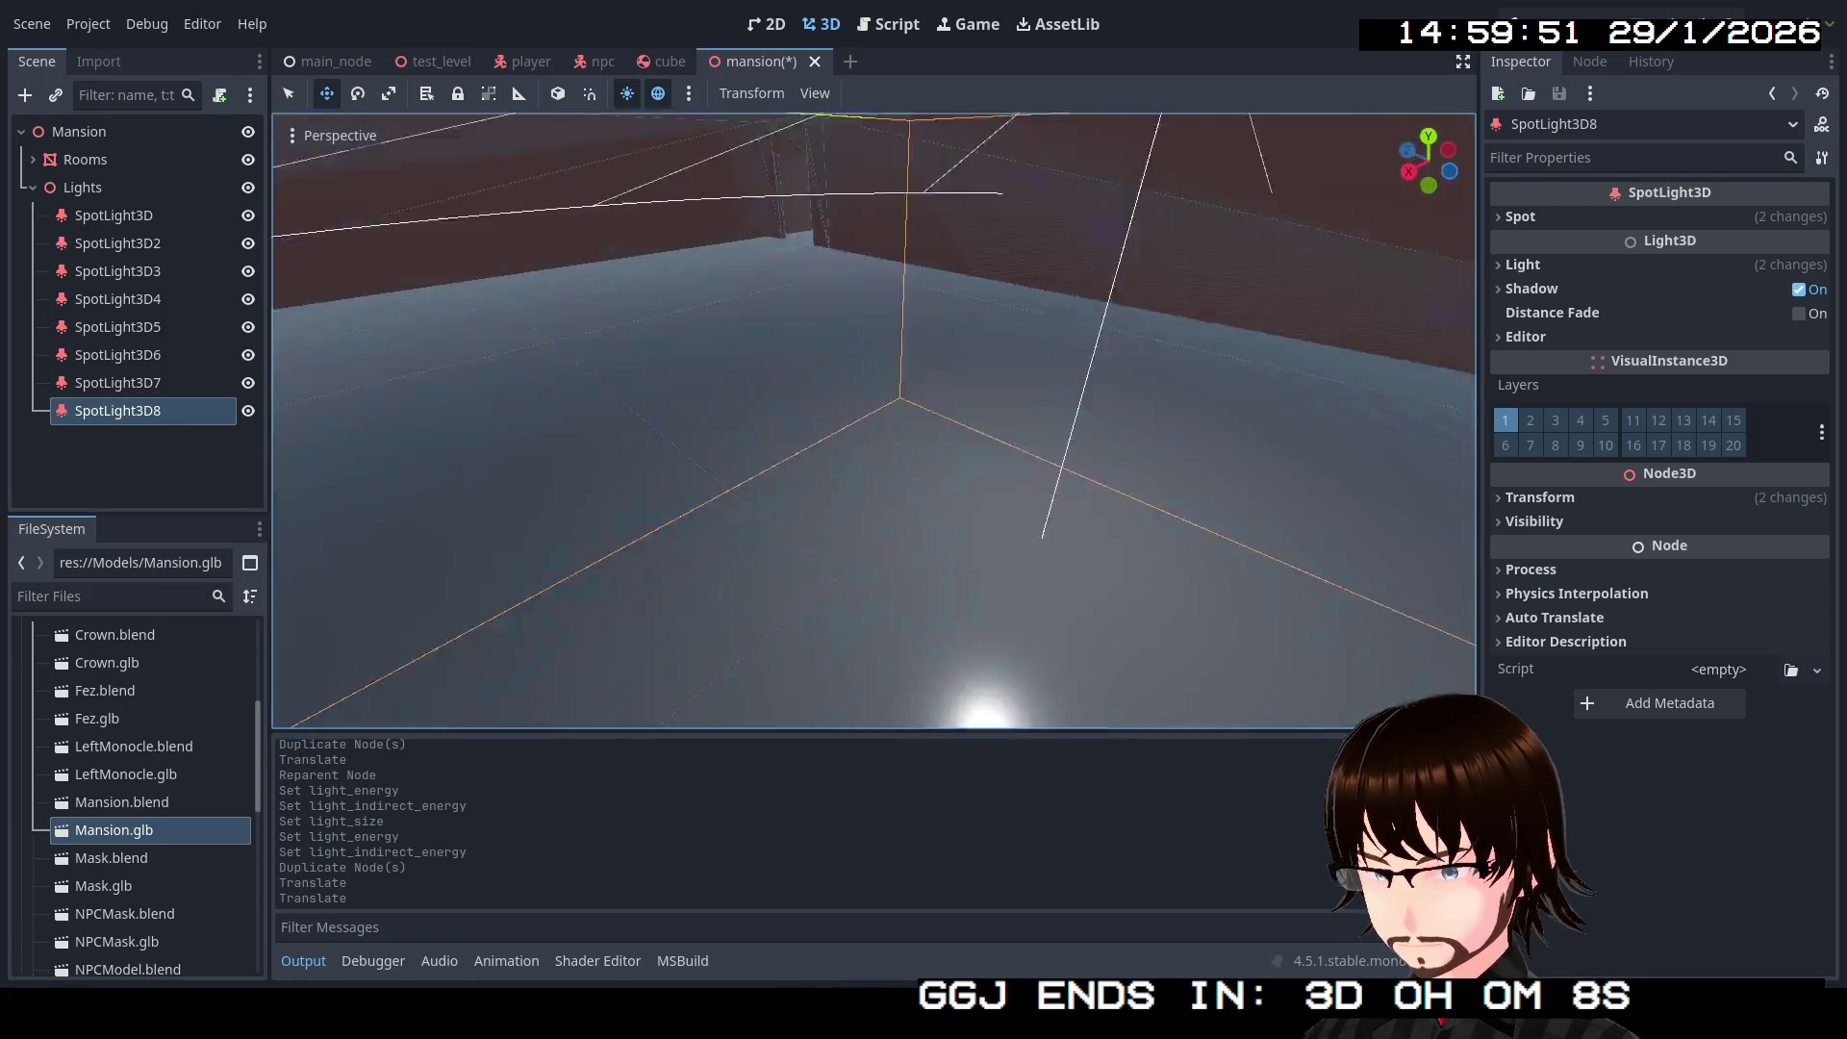
scroll(875, 420, "up", 5)
mouse_move(1139, 577)
left_mouse_down()
mouse_move(969, 545)
mouse_move(1100, 723)
mouse_move(997, 516)
left_mouse_up()
mouse_move(918, 414)
left_mouse_down()
mouse_move(732, 409)
mouse_move(909, 429)
left_mouse_up()
Step: Duplicate SpotLight3D8 as SpotLight3D9 and shift the copy slightly left
key("ctrl+d")
left_click_drag(1168, 453, 1152, 449)
left_click(118, 411)
left_click(117, 439)
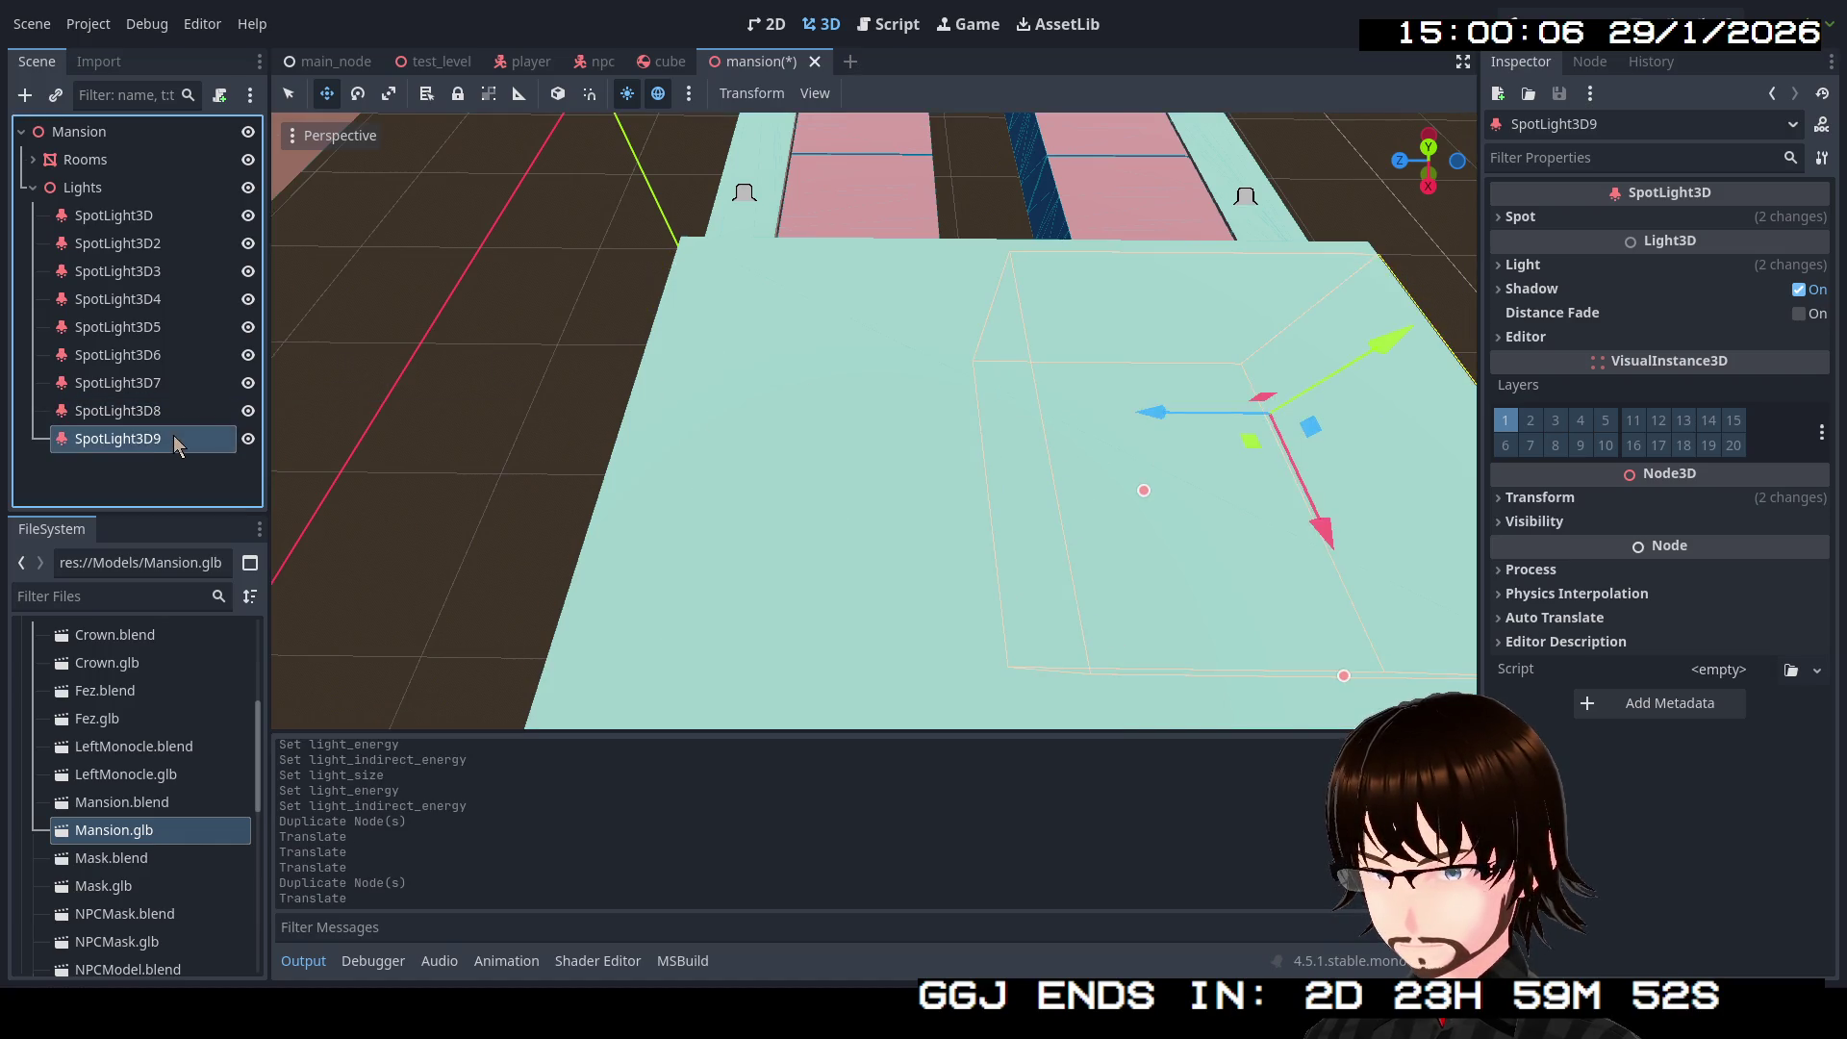
mouse_move(816, 378)
left_mouse_down()
mouse_move(1096, 442)
mouse_move(1004, 433)
left_mouse_up()
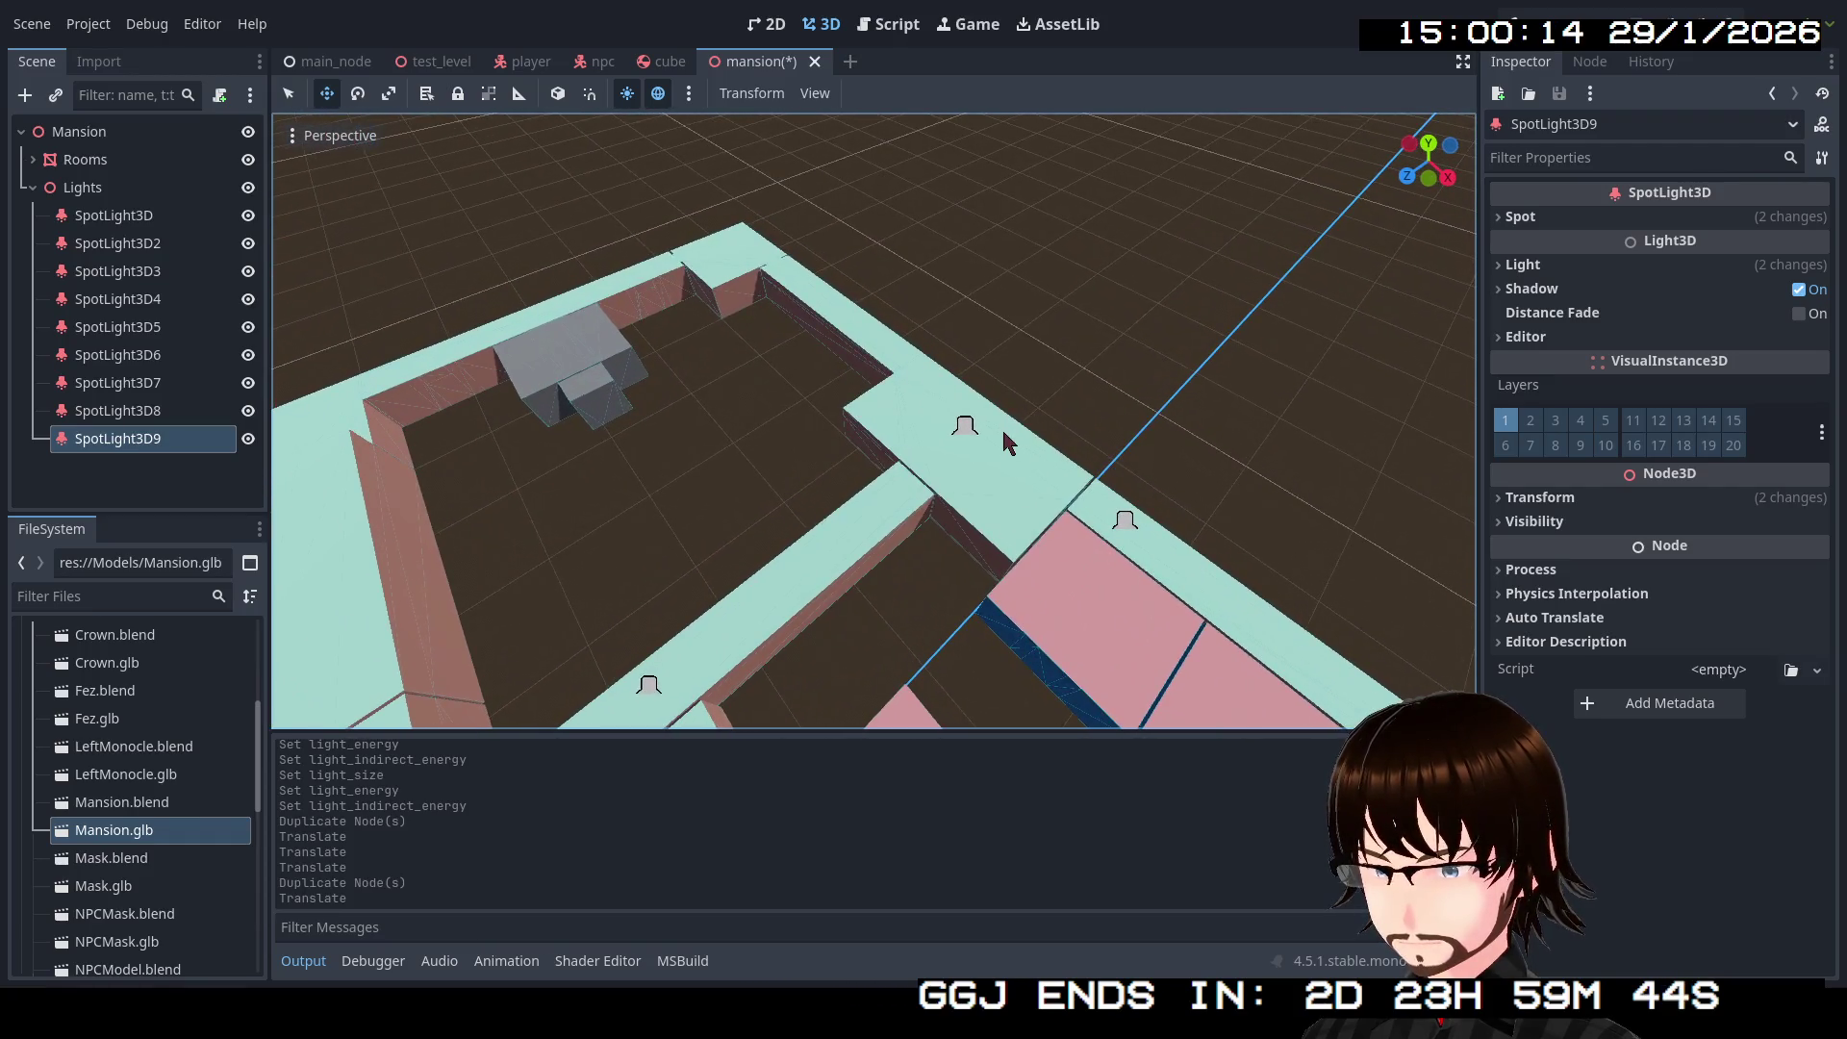
Step: Duplicate SpotLight3D7 as SpotLight3D10, move it to the end of Lights and into a corridor corner
left_click(964, 427)
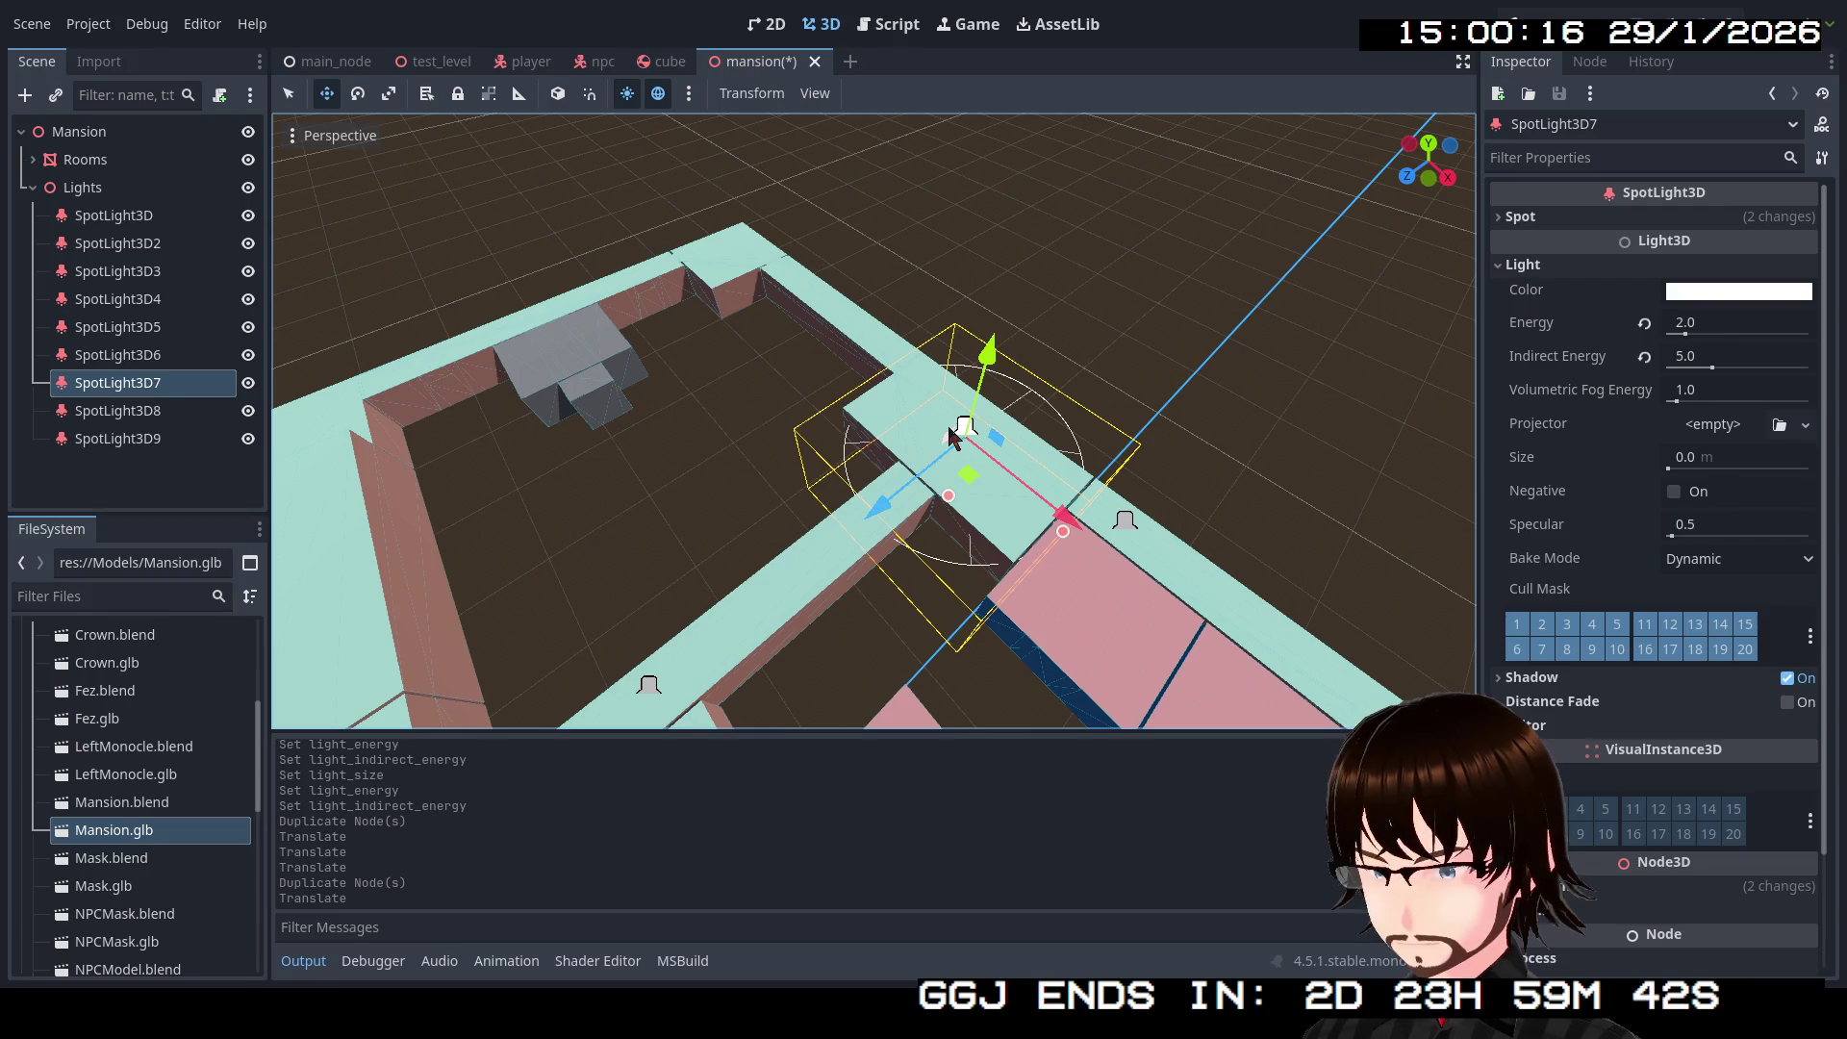
key("ctrl+d")
left_click_drag(166, 421, 159, 491)
mouse_move(1074, 539)
left_mouse_down()
mouse_move(914, 443)
mouse_move(758, 310)
left_mouse_up()
left_click_drag(948, 342, 948, 342)
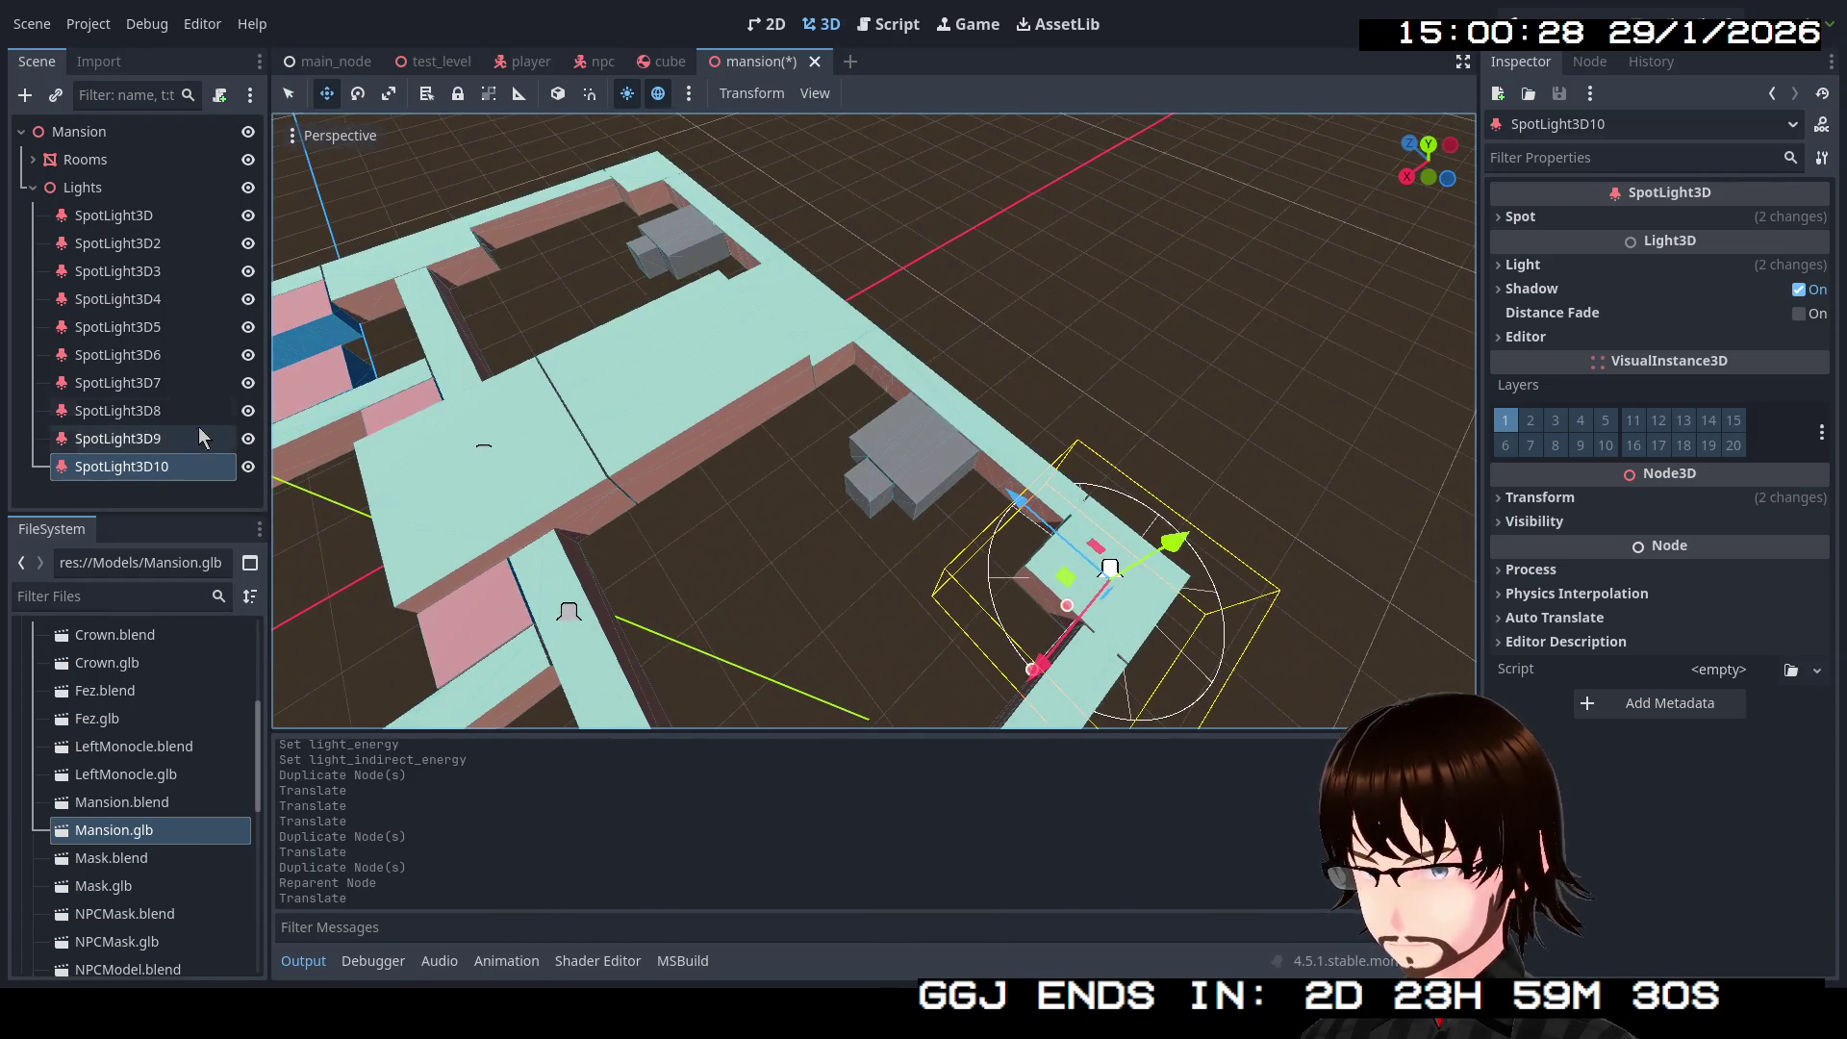
Step: Duplicate SpotLight3D as SpotLight3D11, move it to the end of Lights and slide it along X
left_click(154, 217)
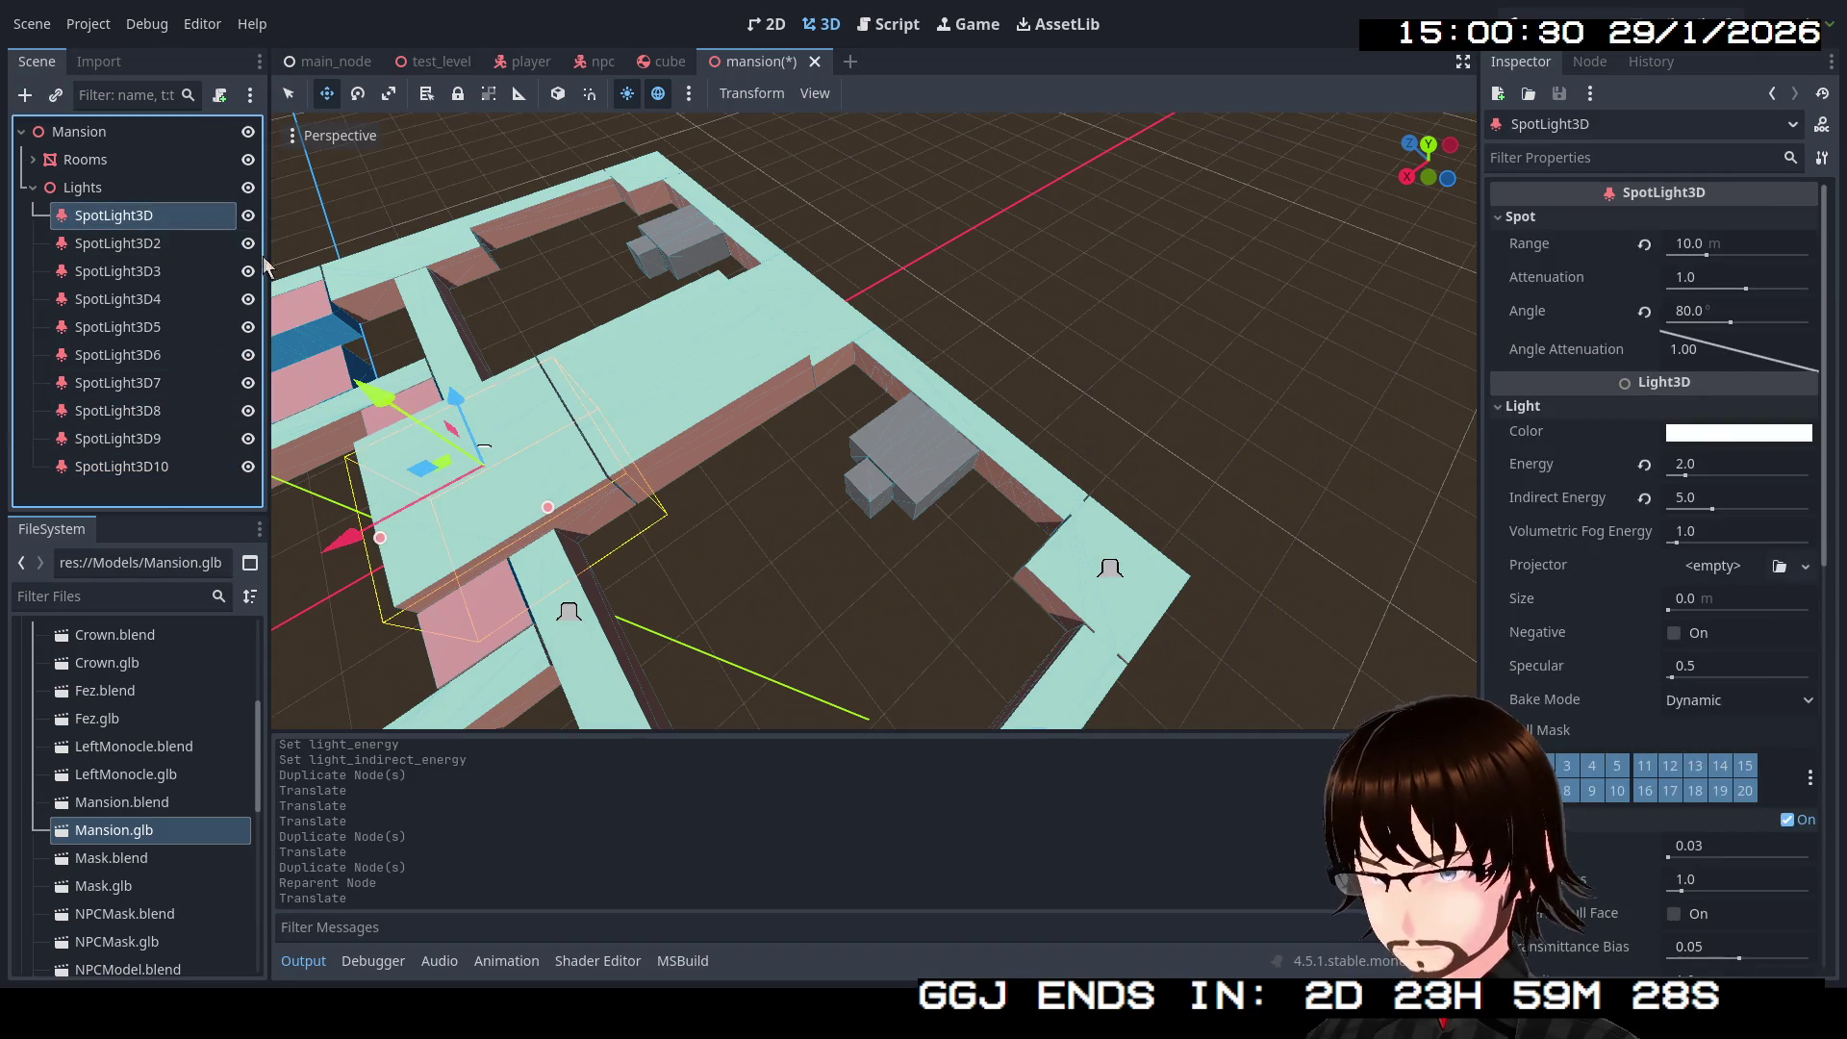
key("ctrl+d")
left_click(152, 250)
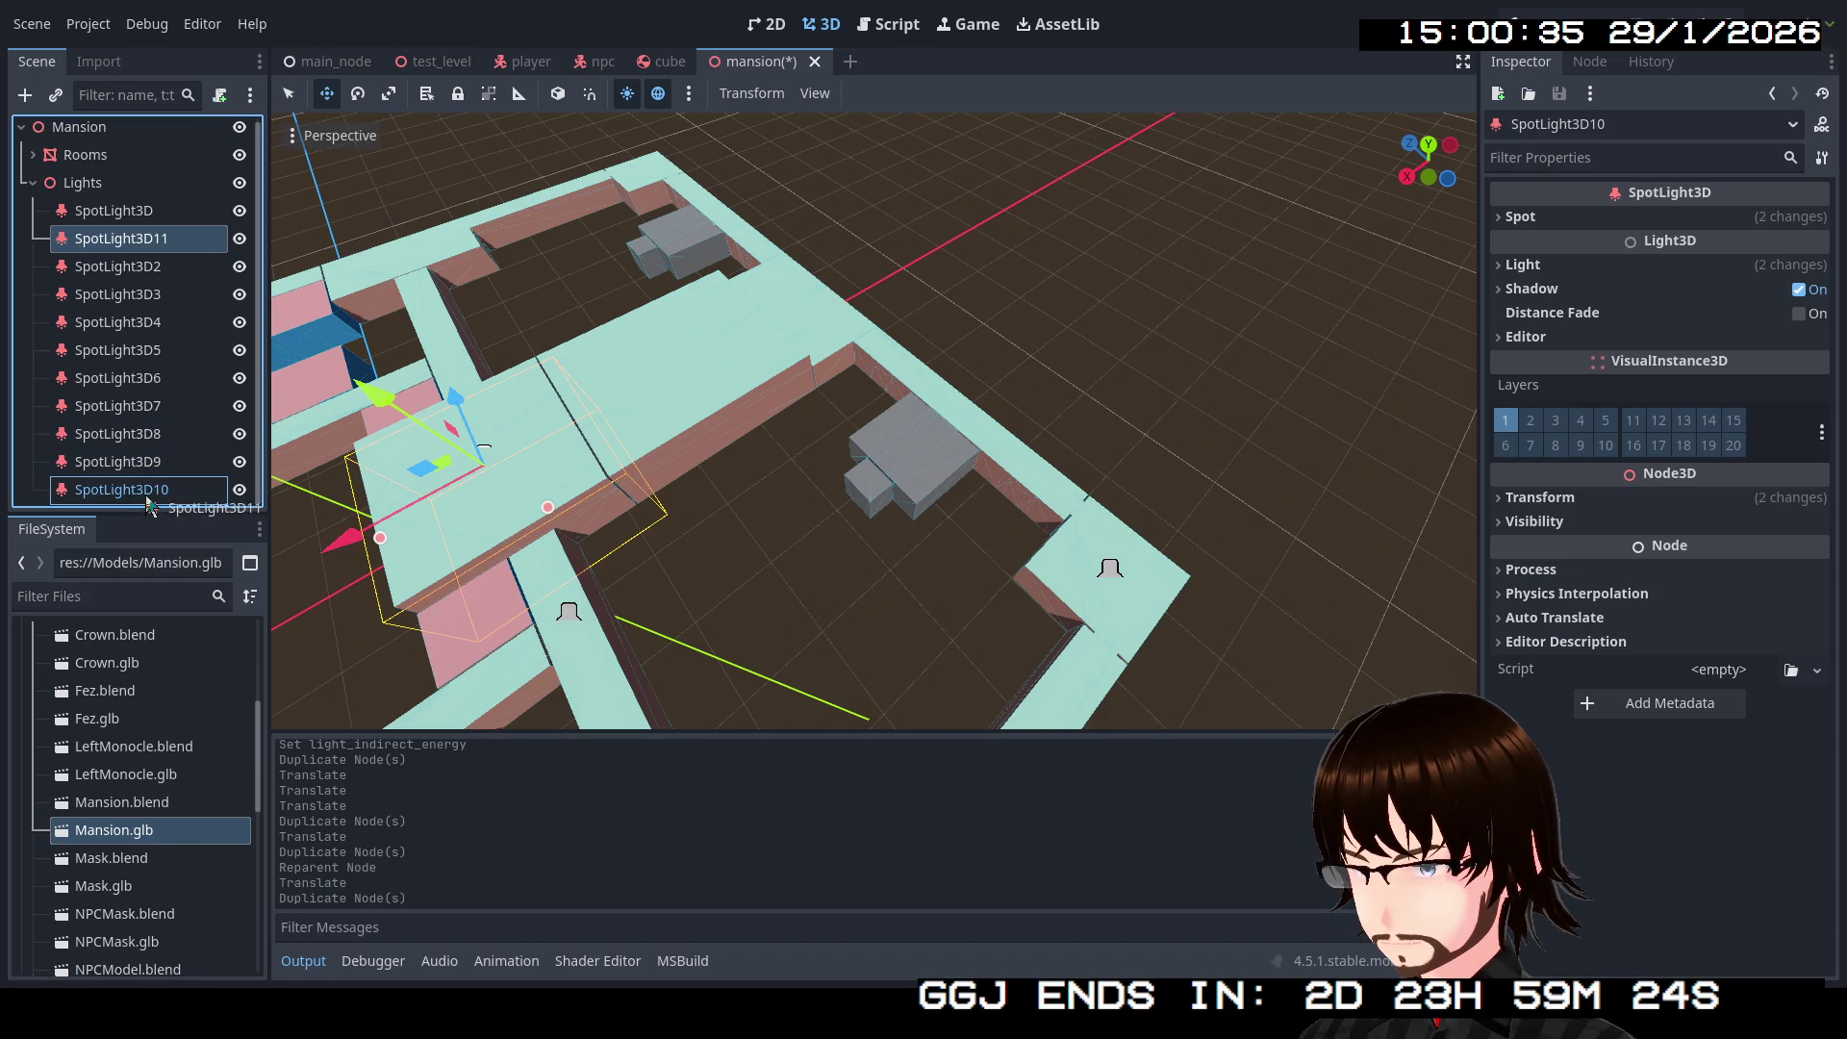
left_click_drag(149, 510, 154, 494)
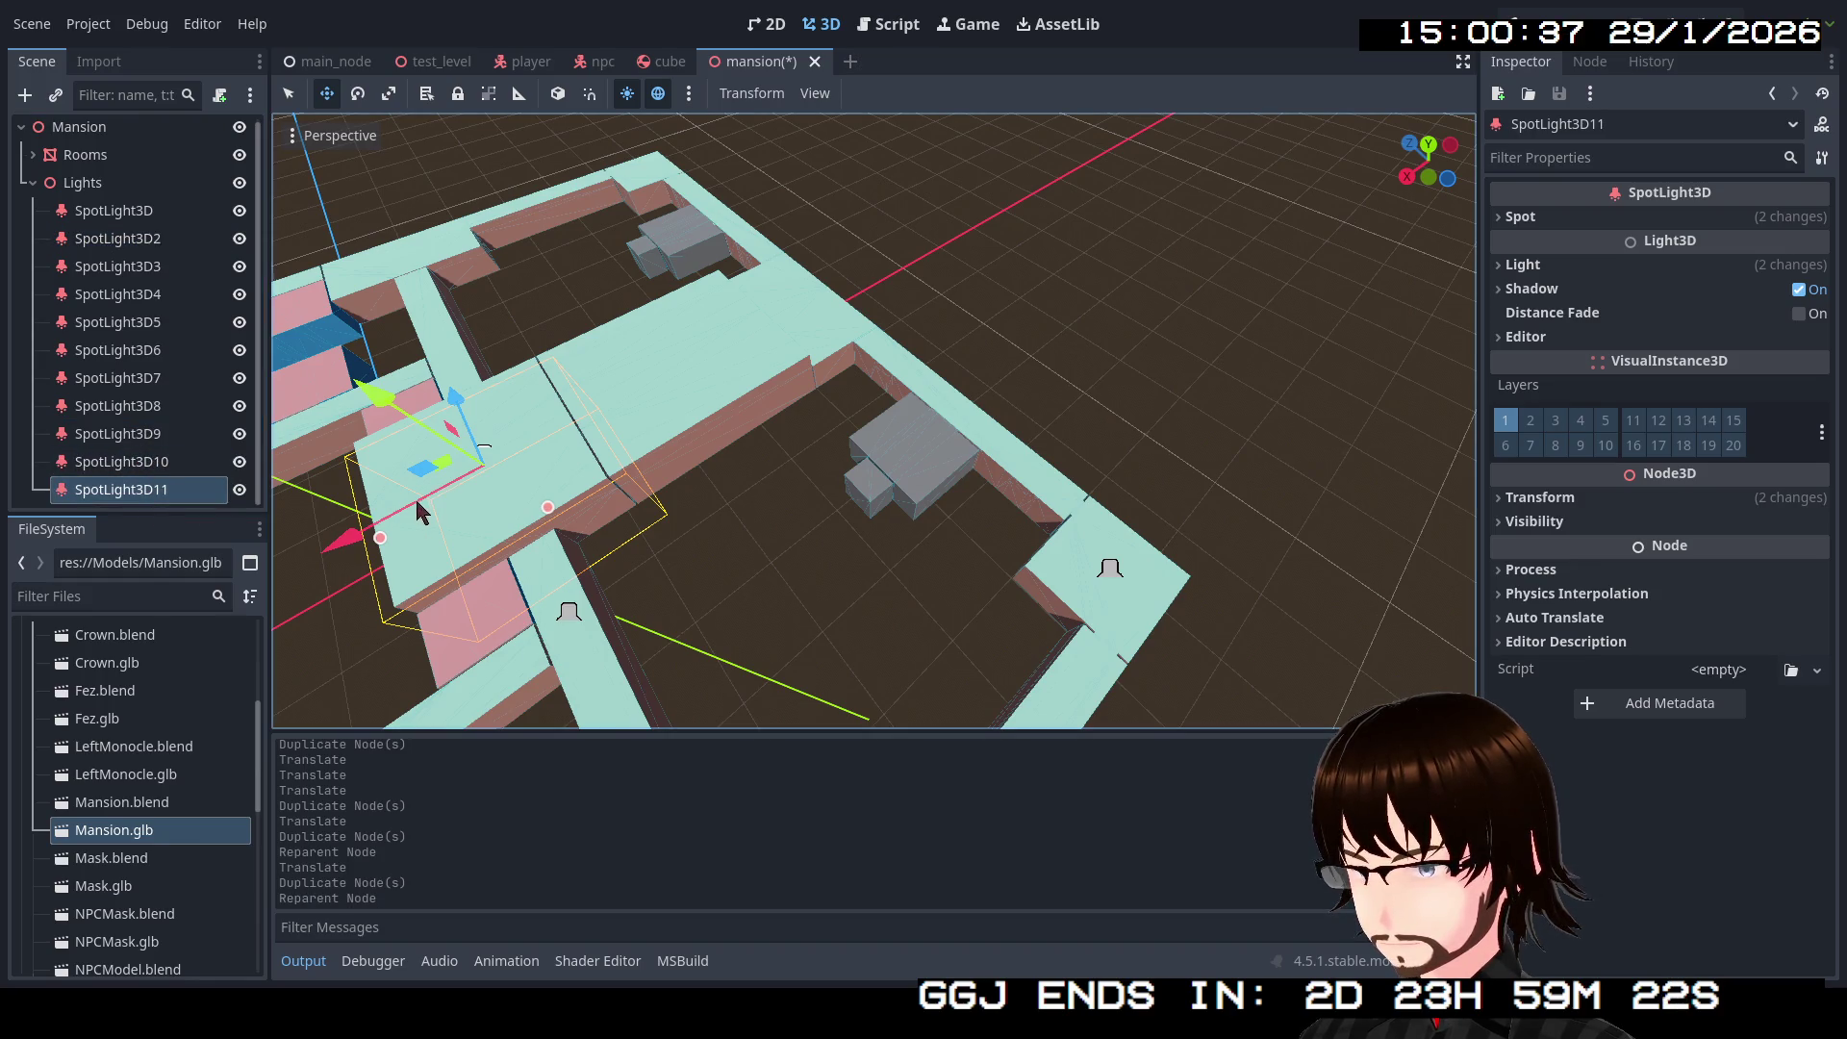
left_click_drag(356, 541, 637, 480)
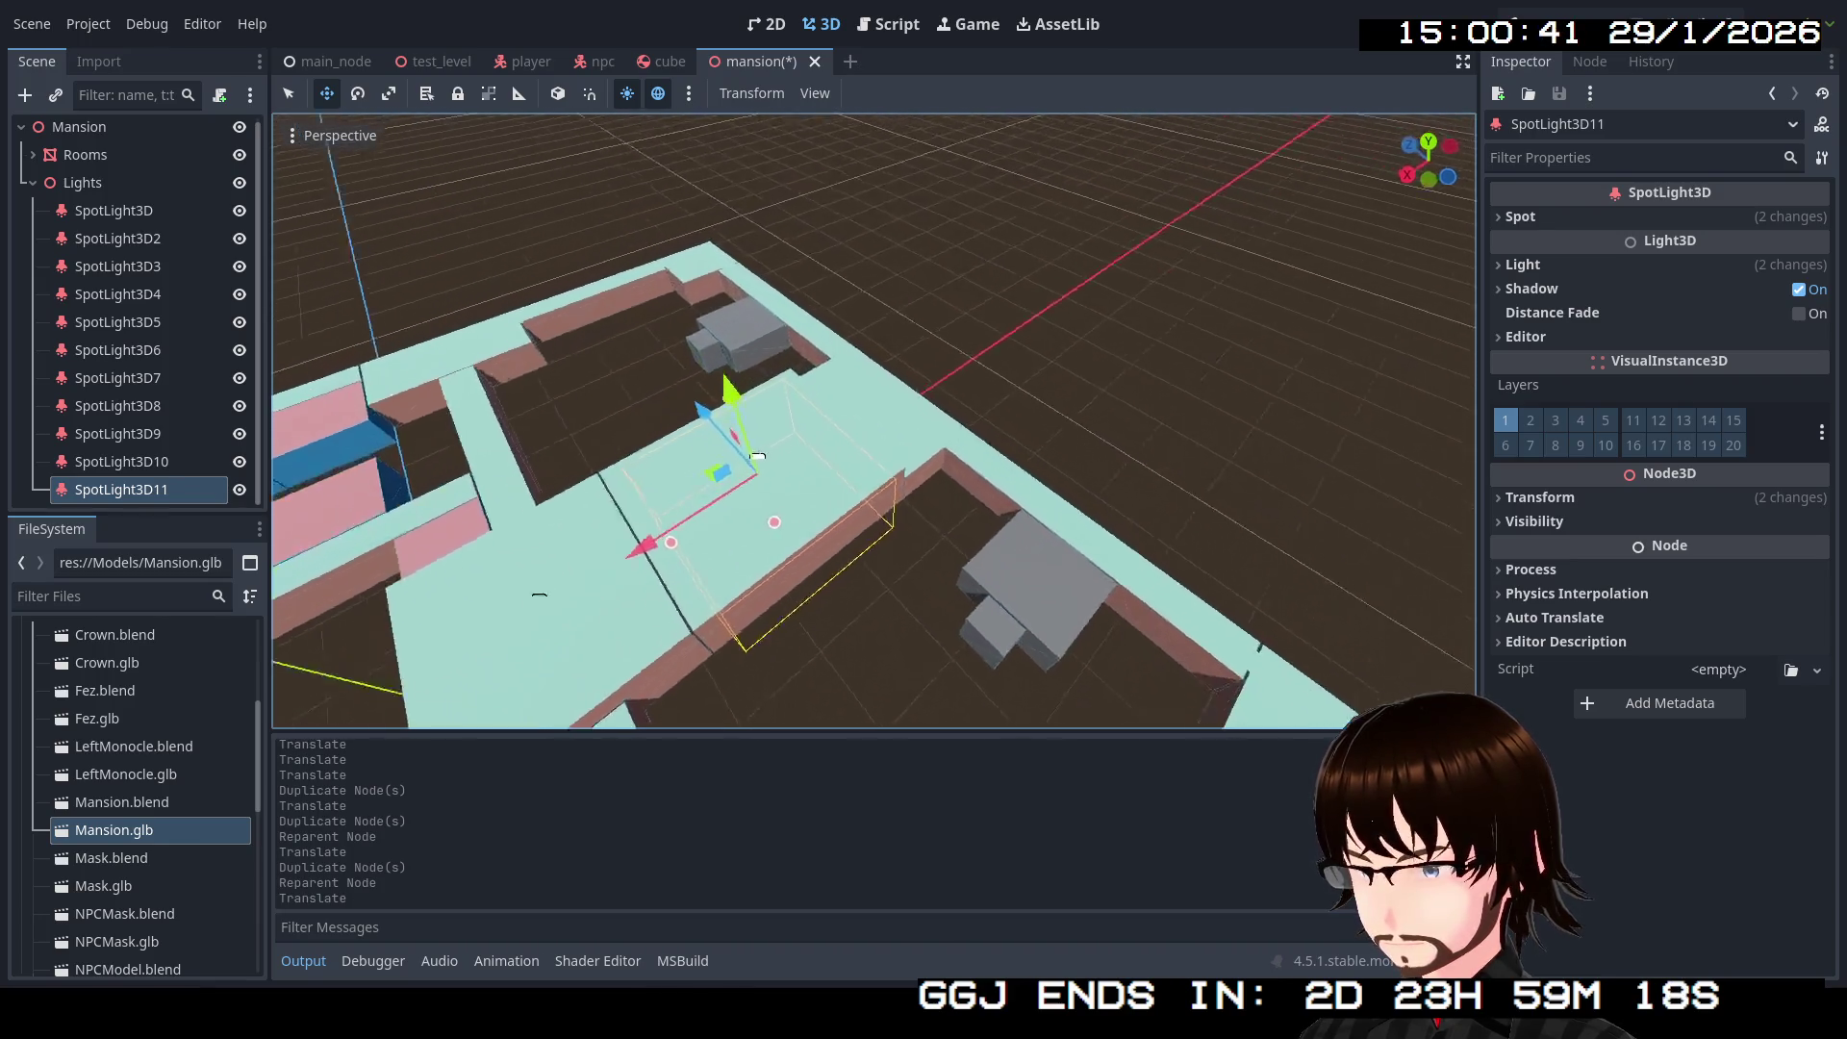
key("w")
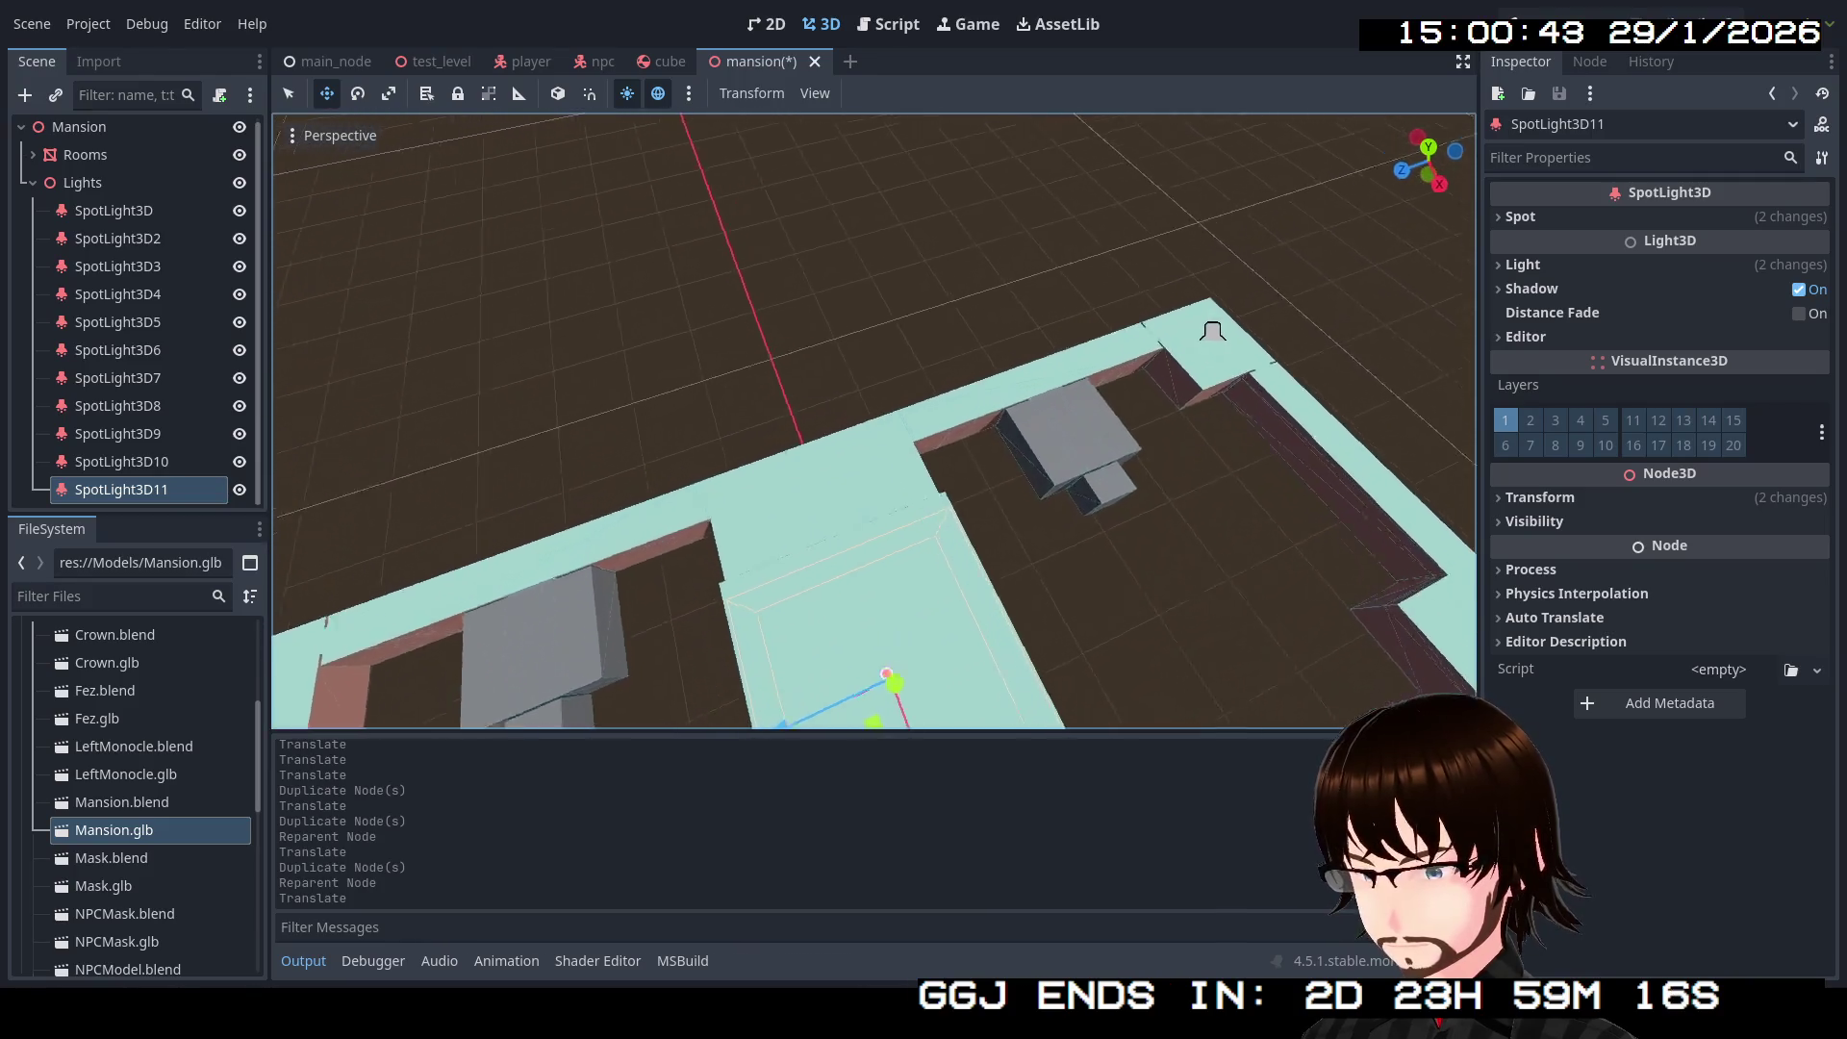
key("s")
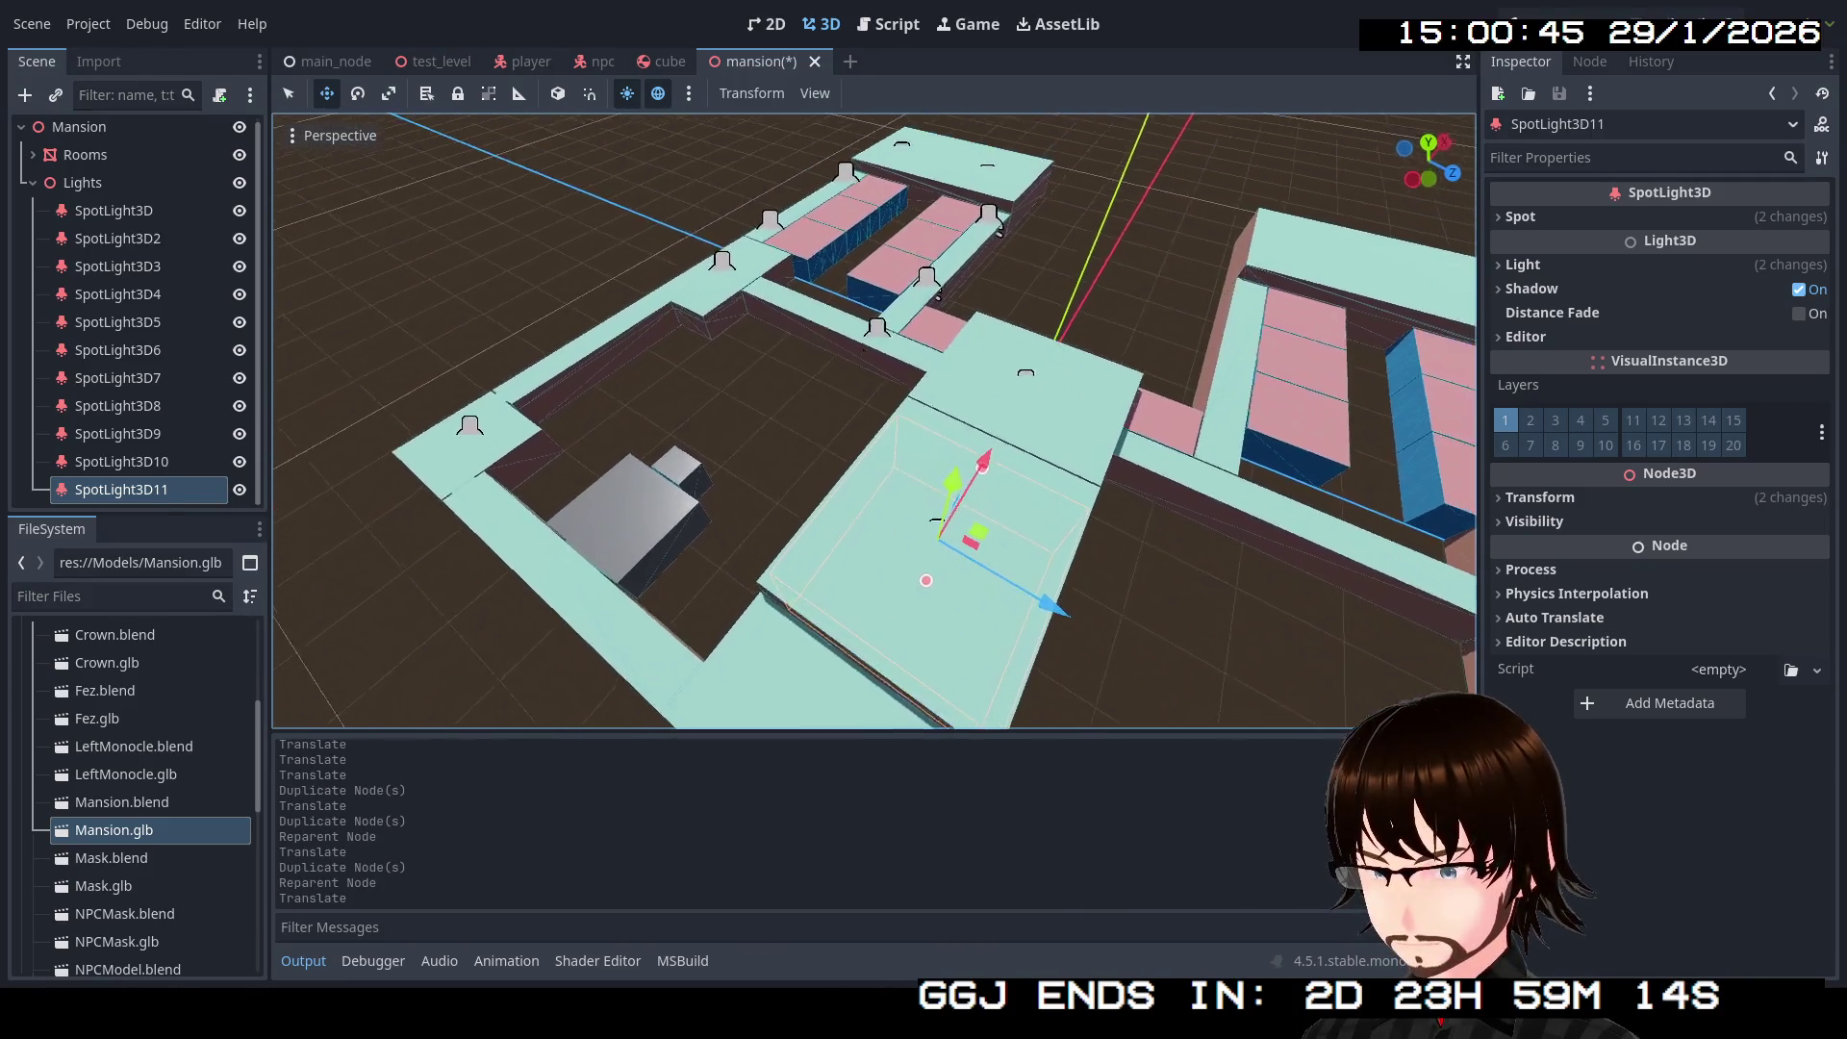
key("w")
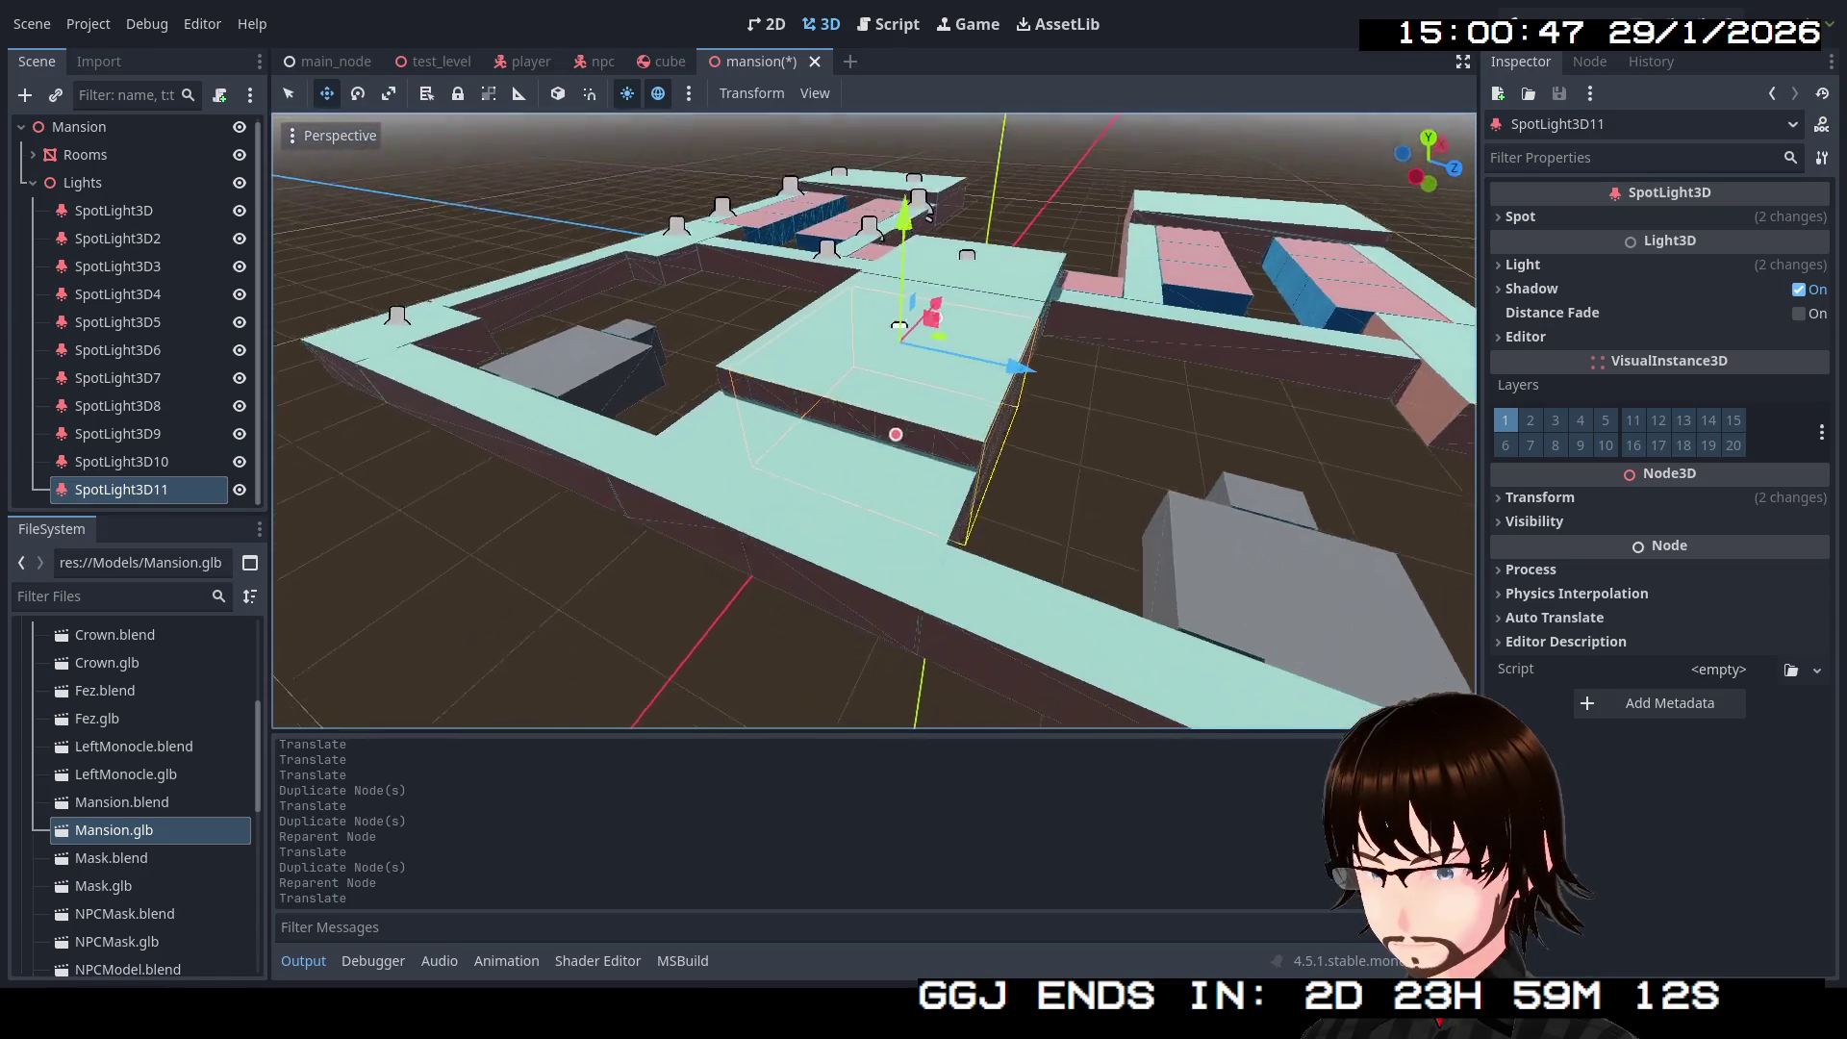
key("a")
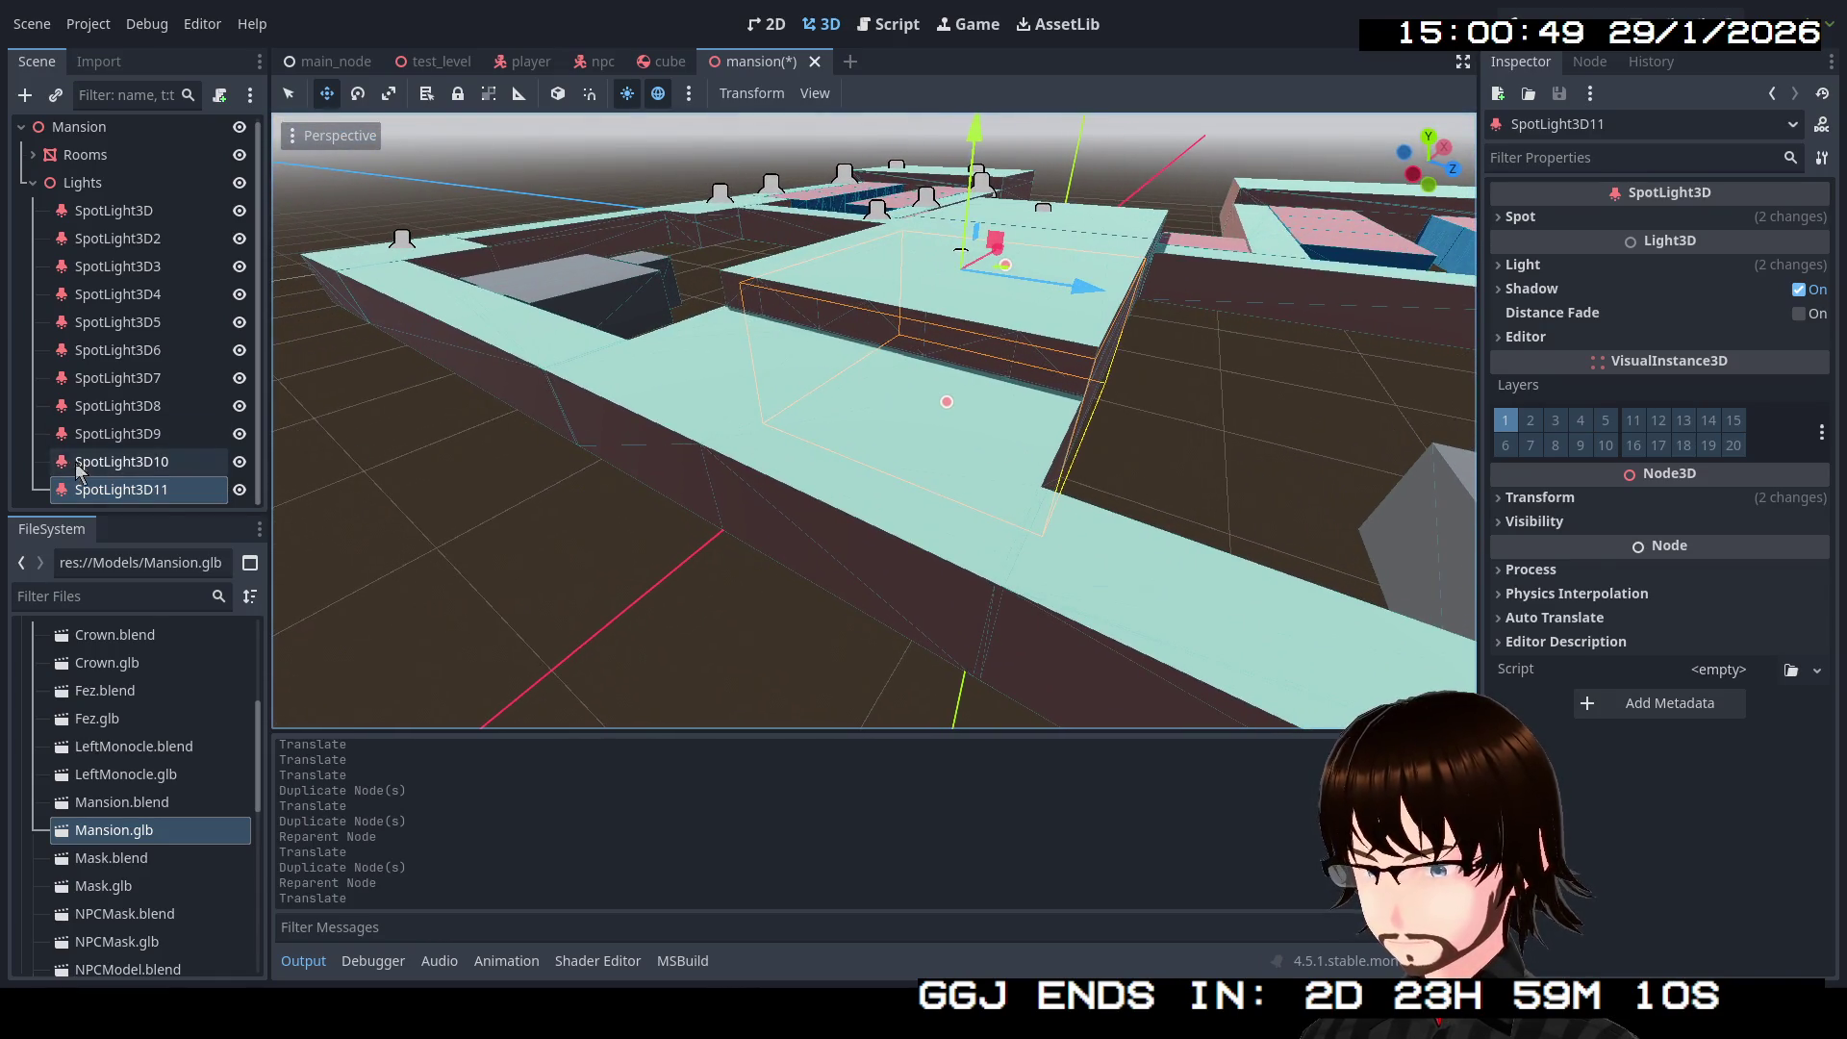
Step: Duplicate it as SpotLight3D12, lower it onto the lower floor and set its Energy to 1.5
key("ctrl+d")
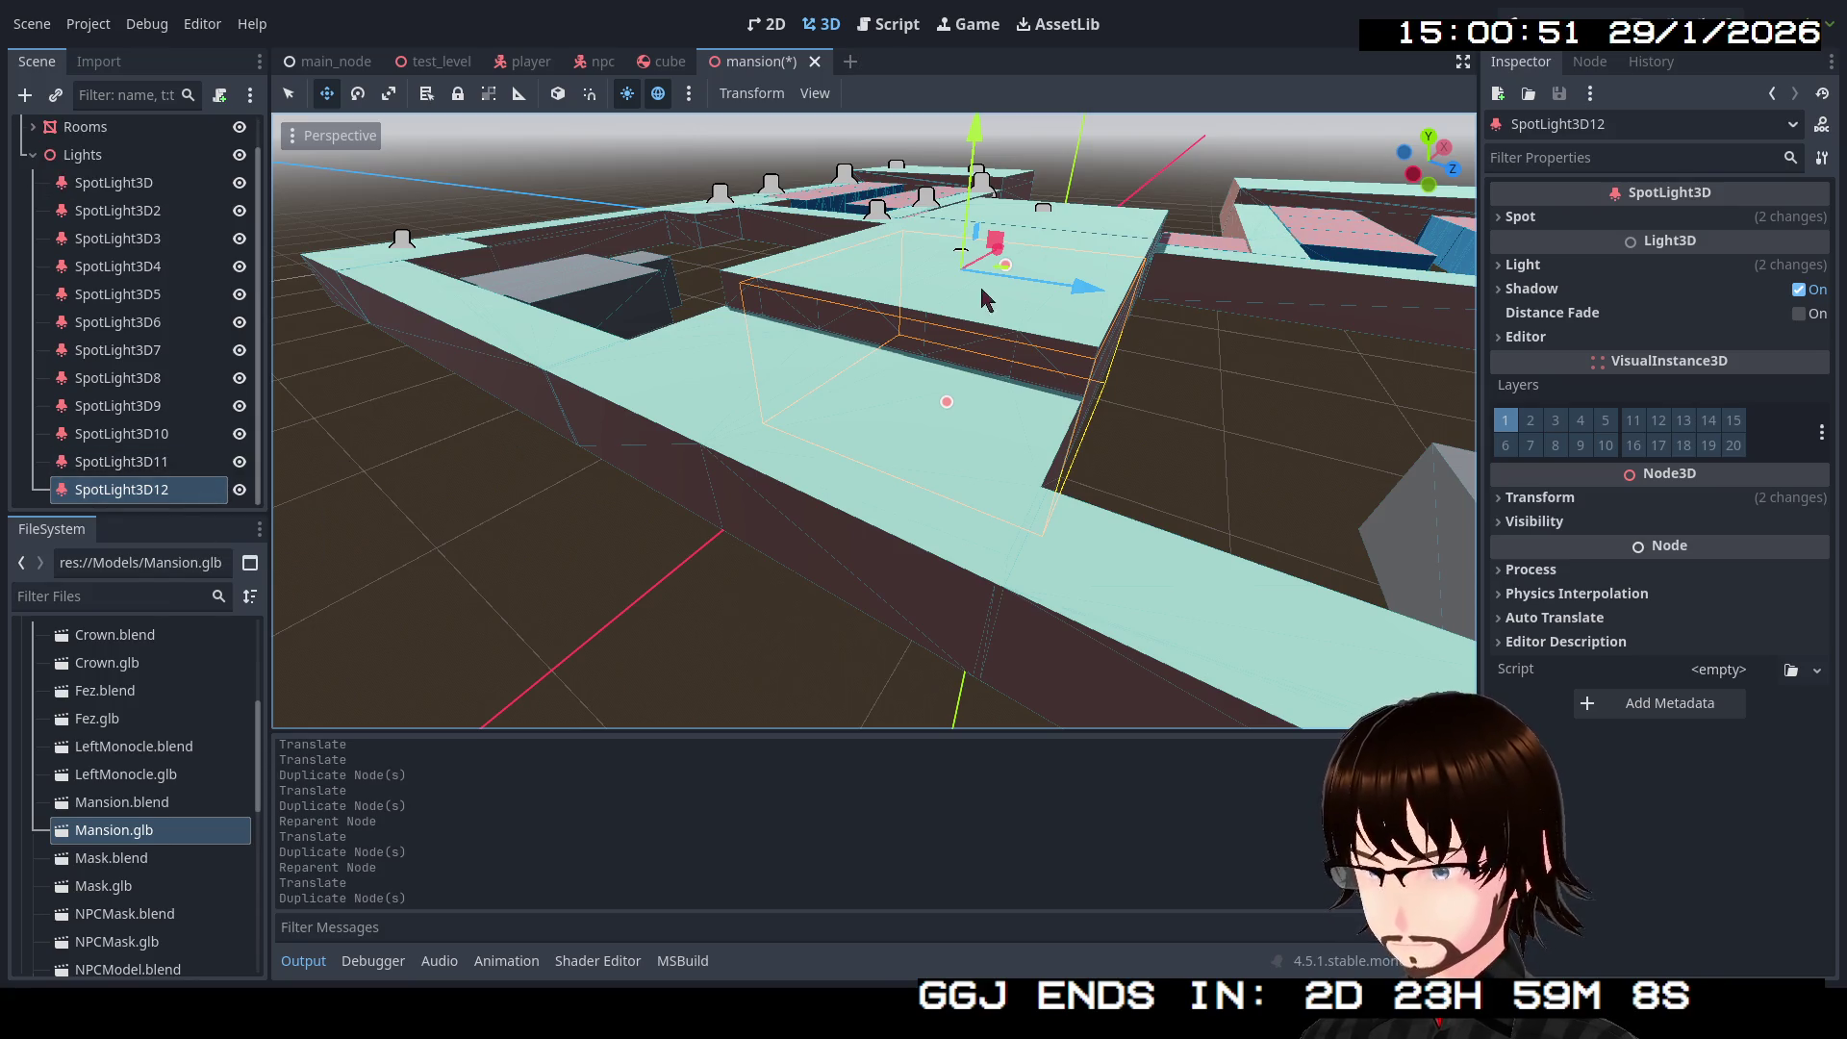
left_click_drag(1011, 260, 888, 305)
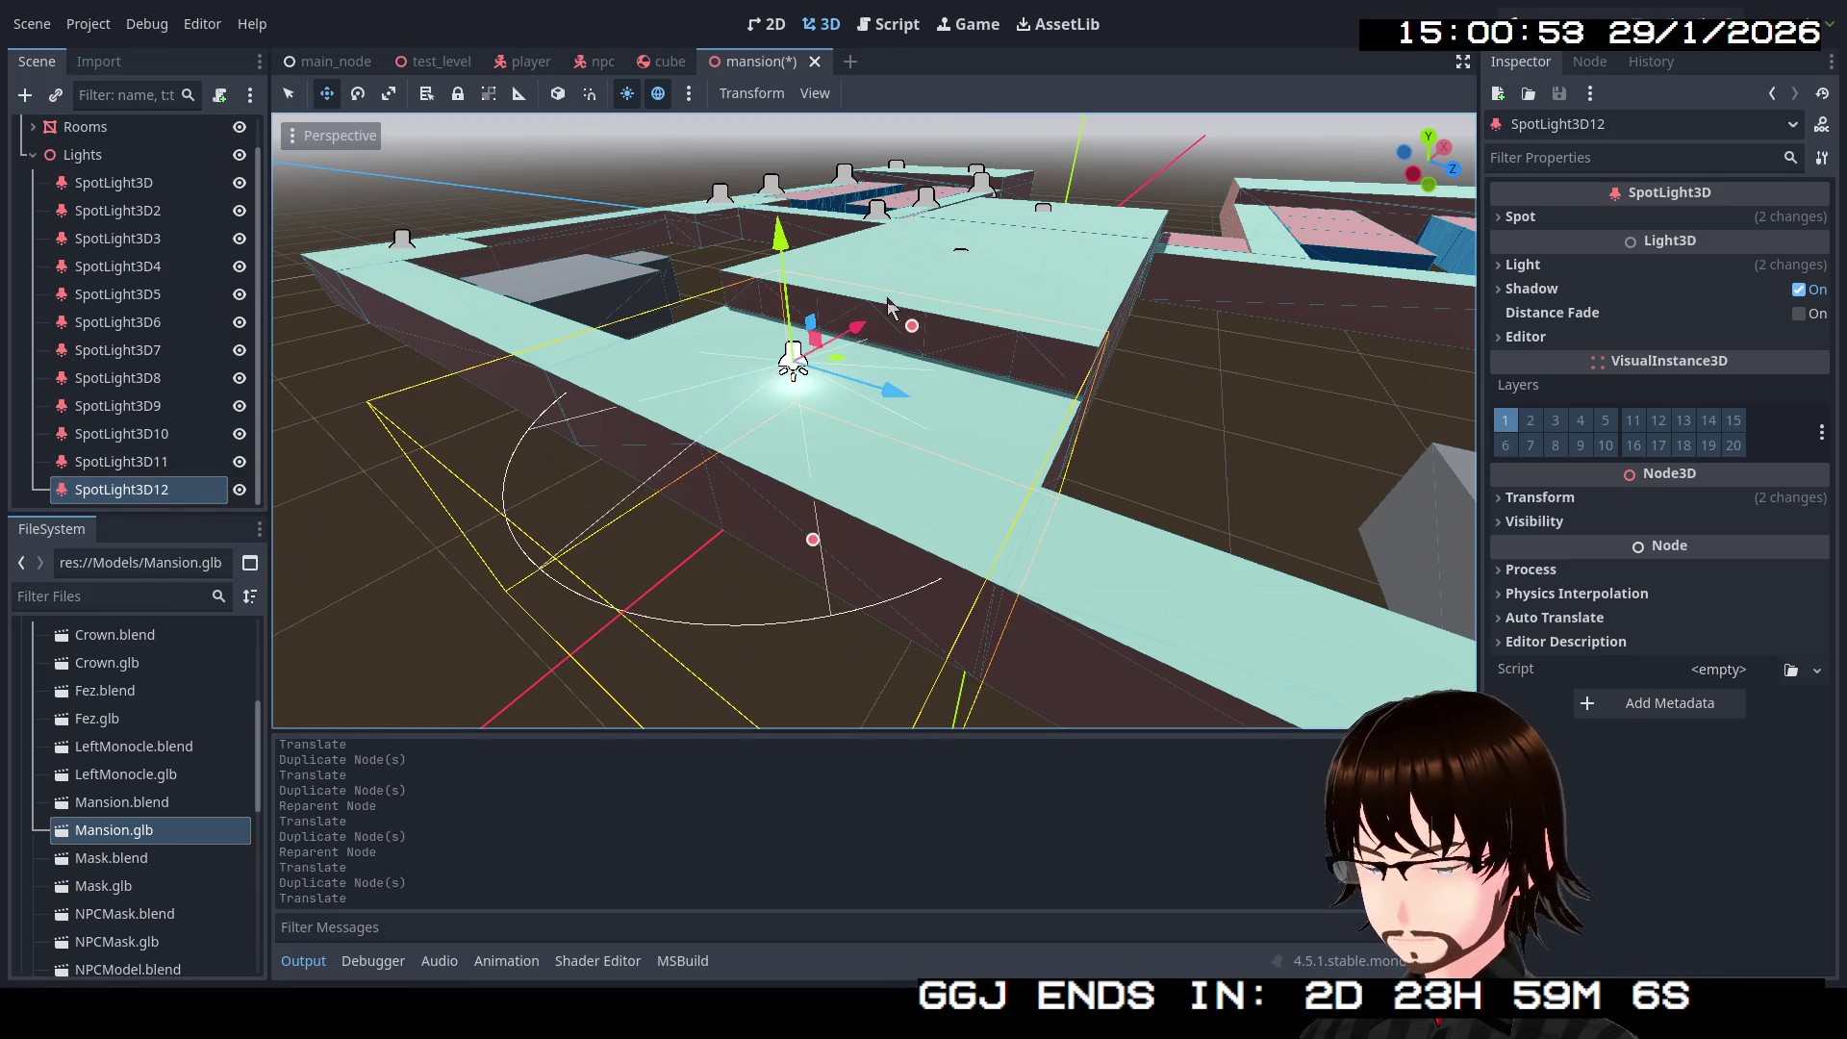
left_click_drag(779, 252, 782, 306)
left_click(1557, 267)
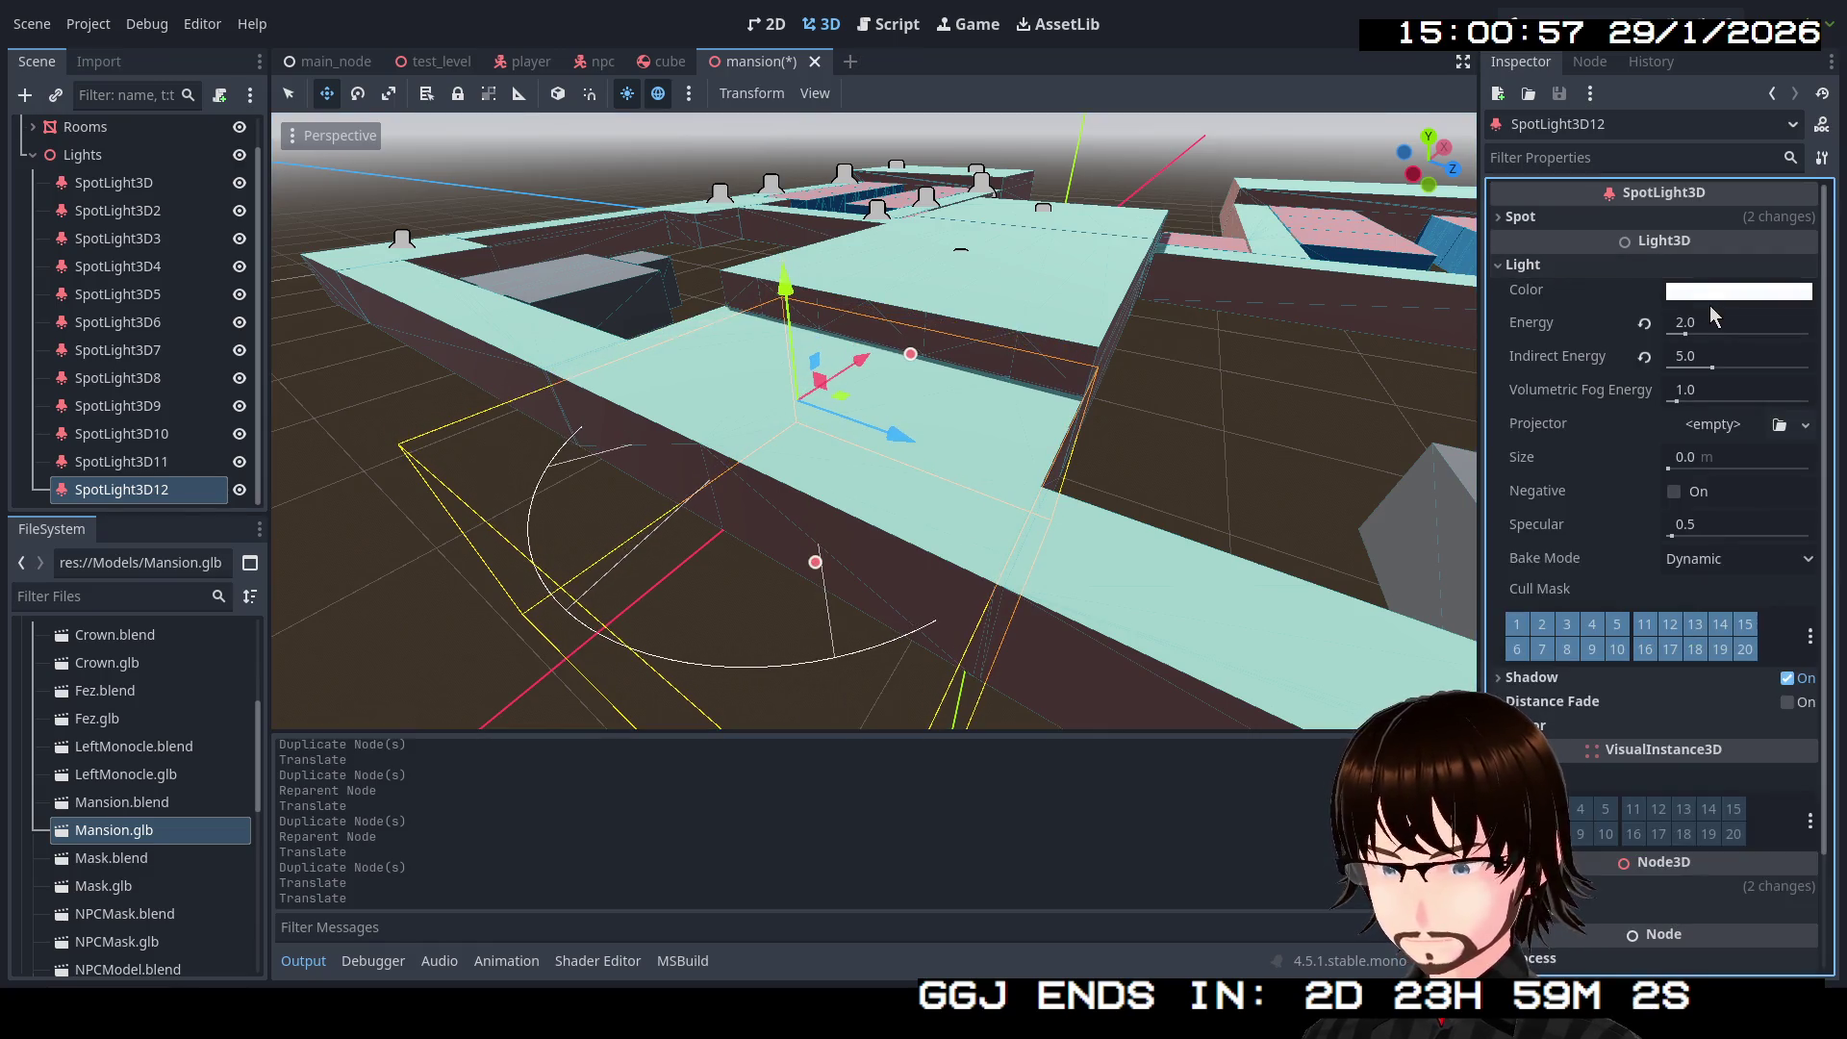
left_click(1713, 322)
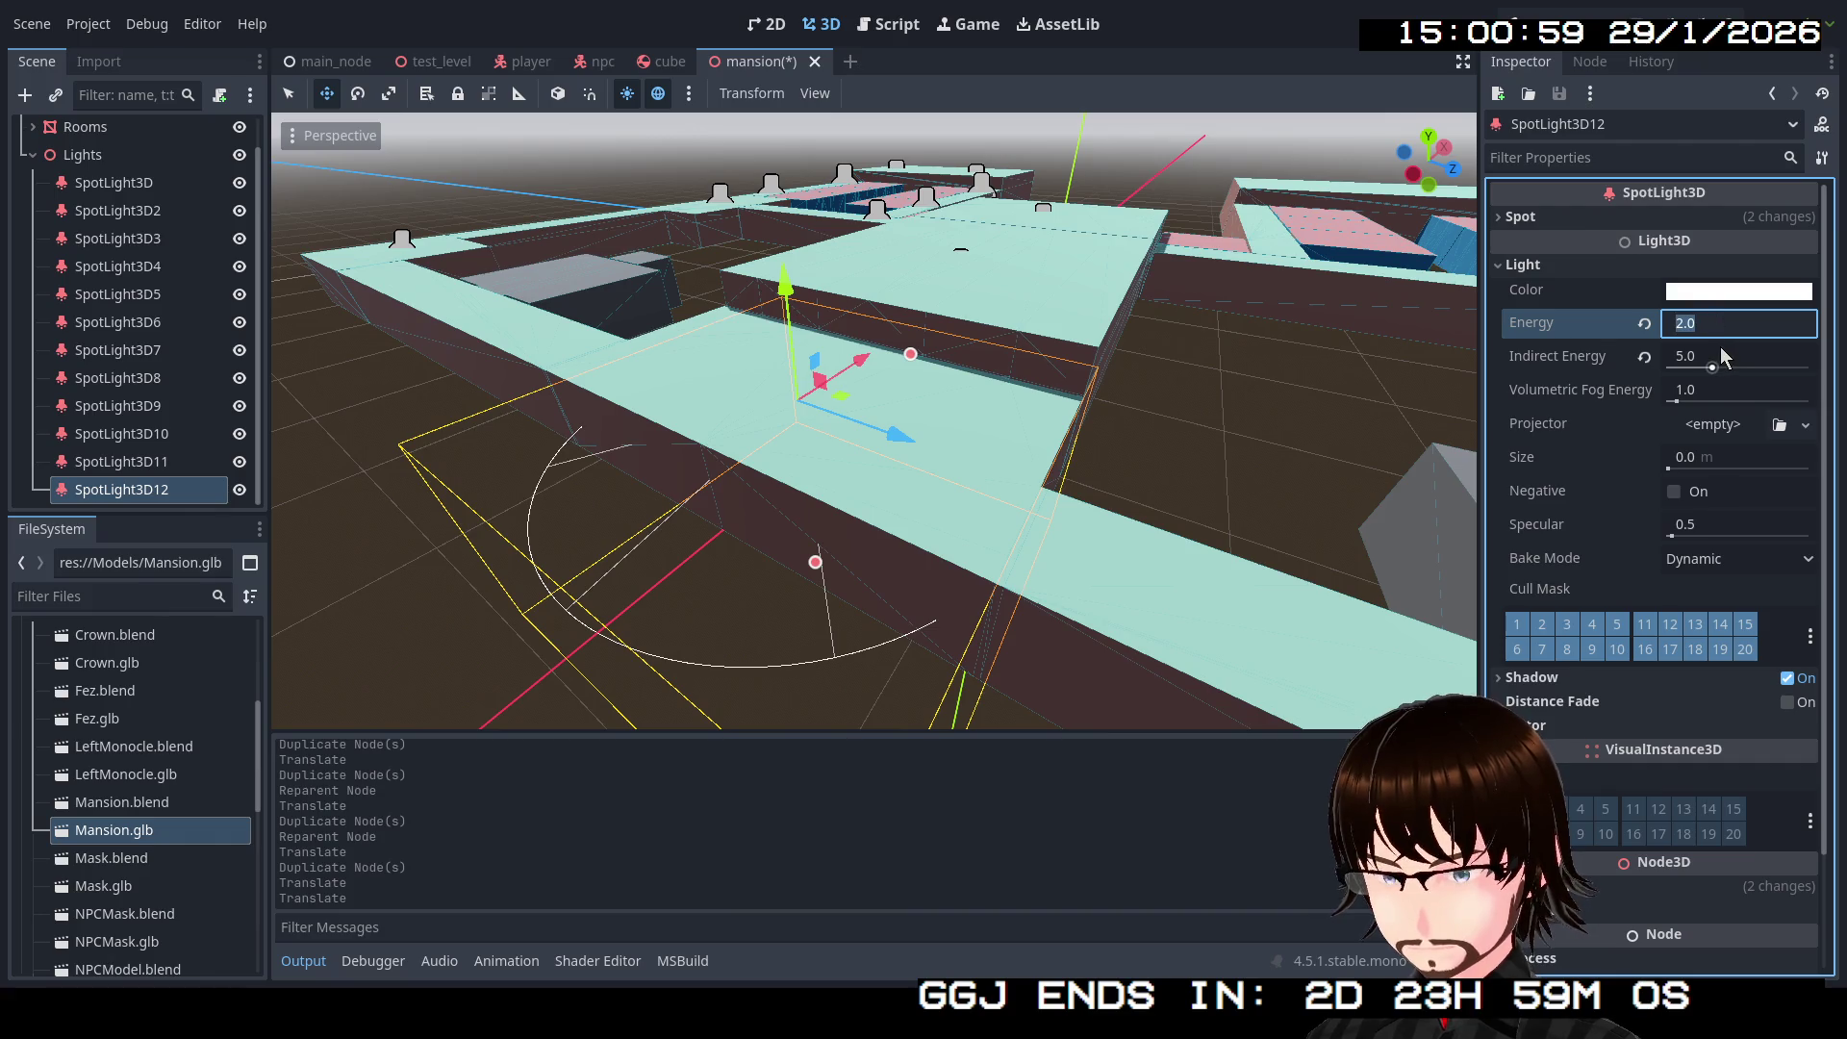
type("1.5")
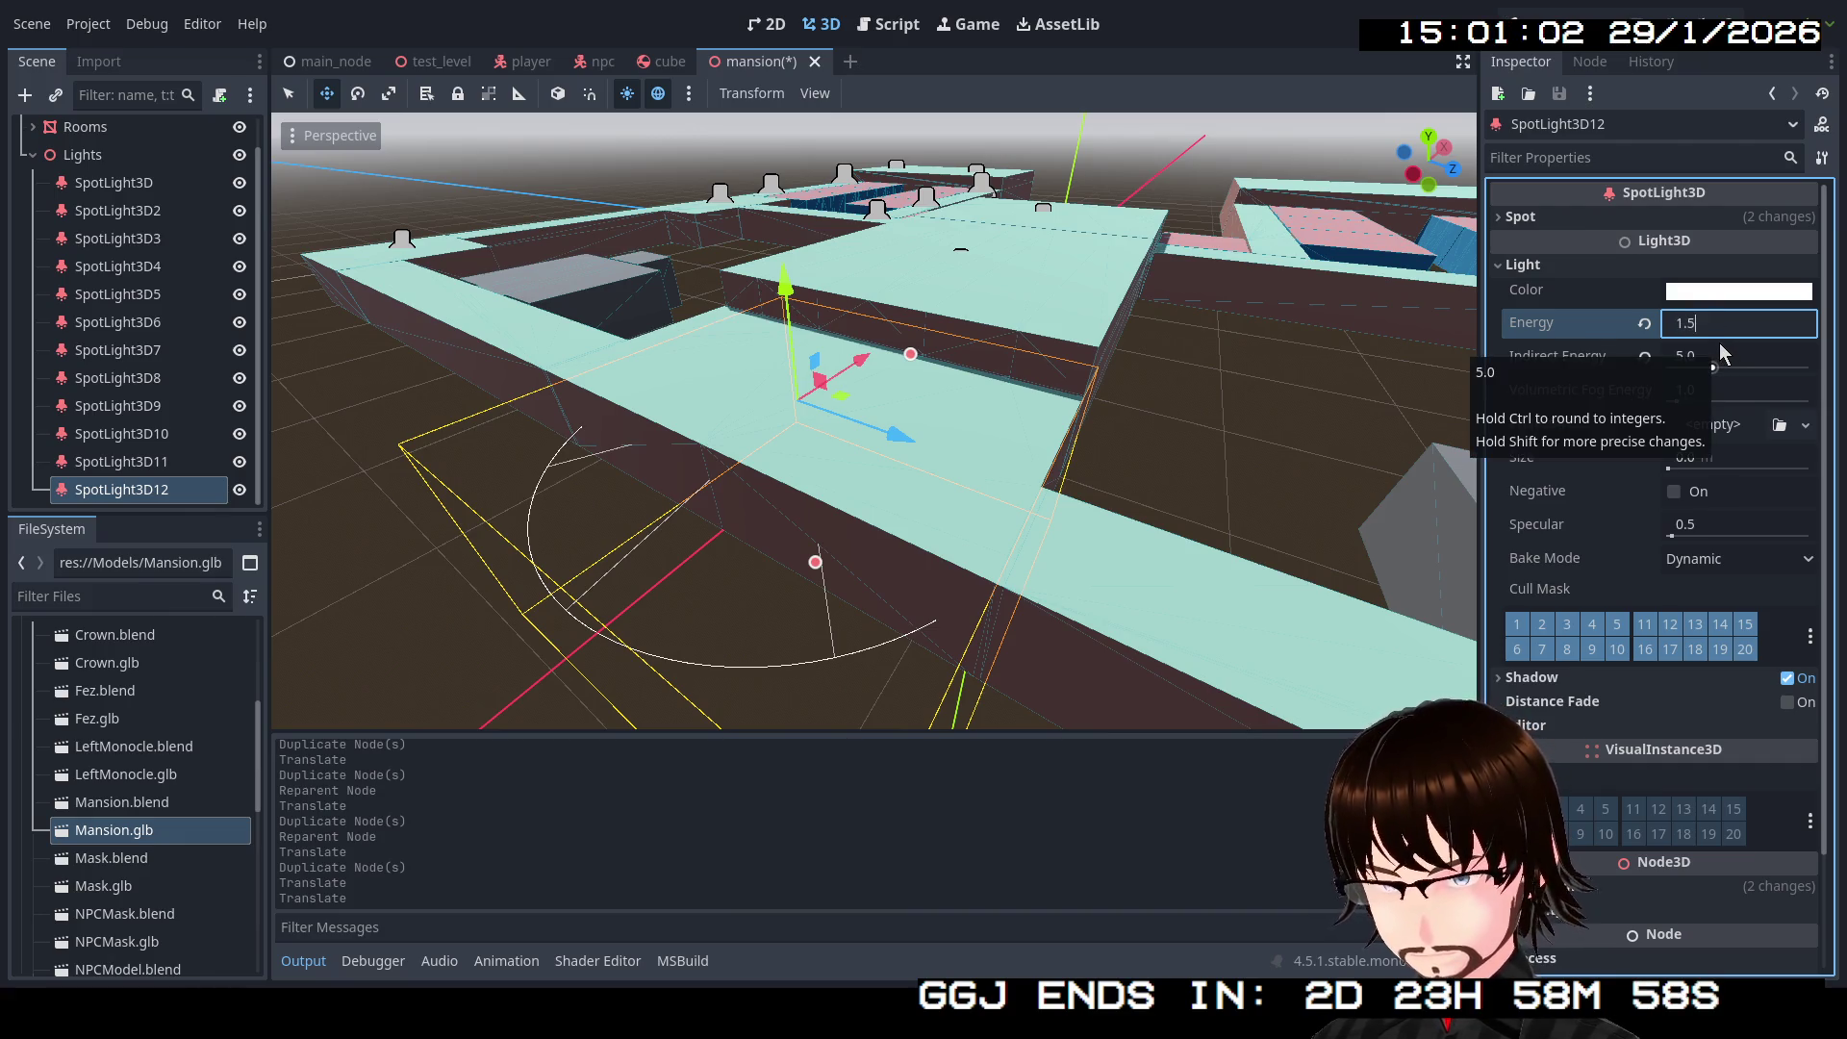
key("Return")
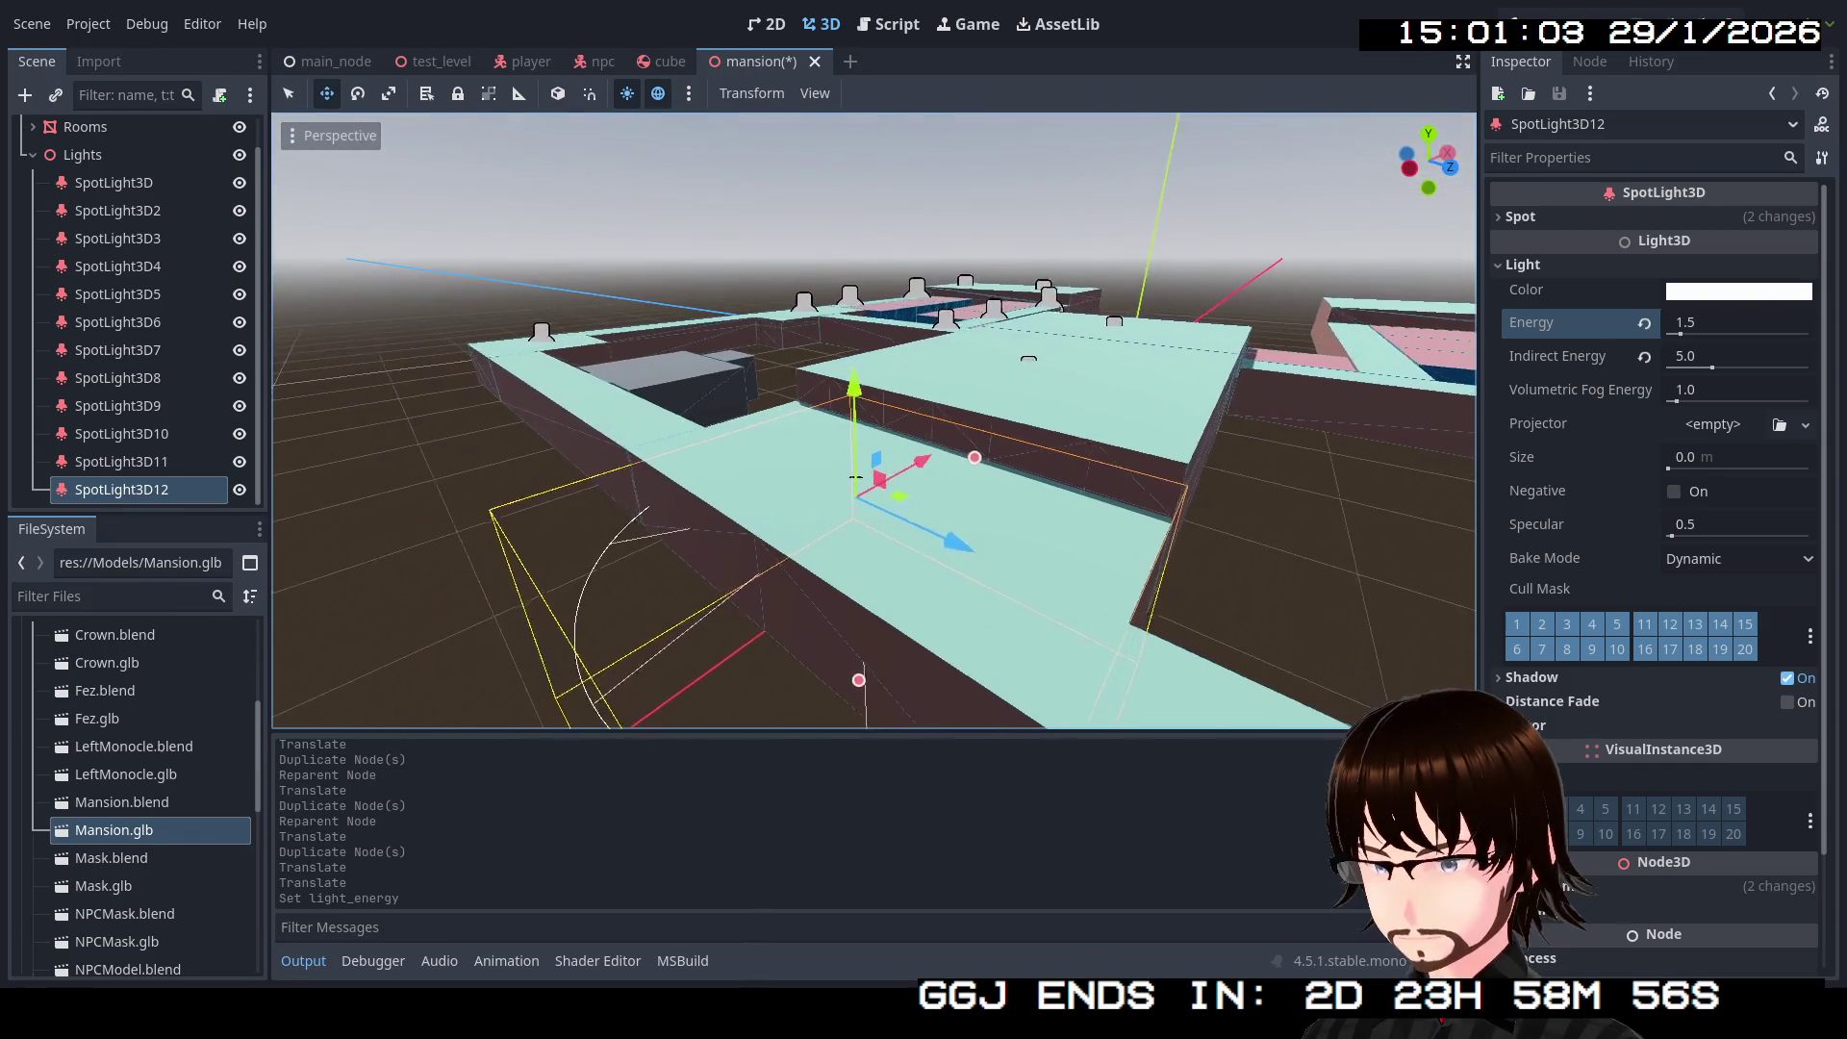
key("s")
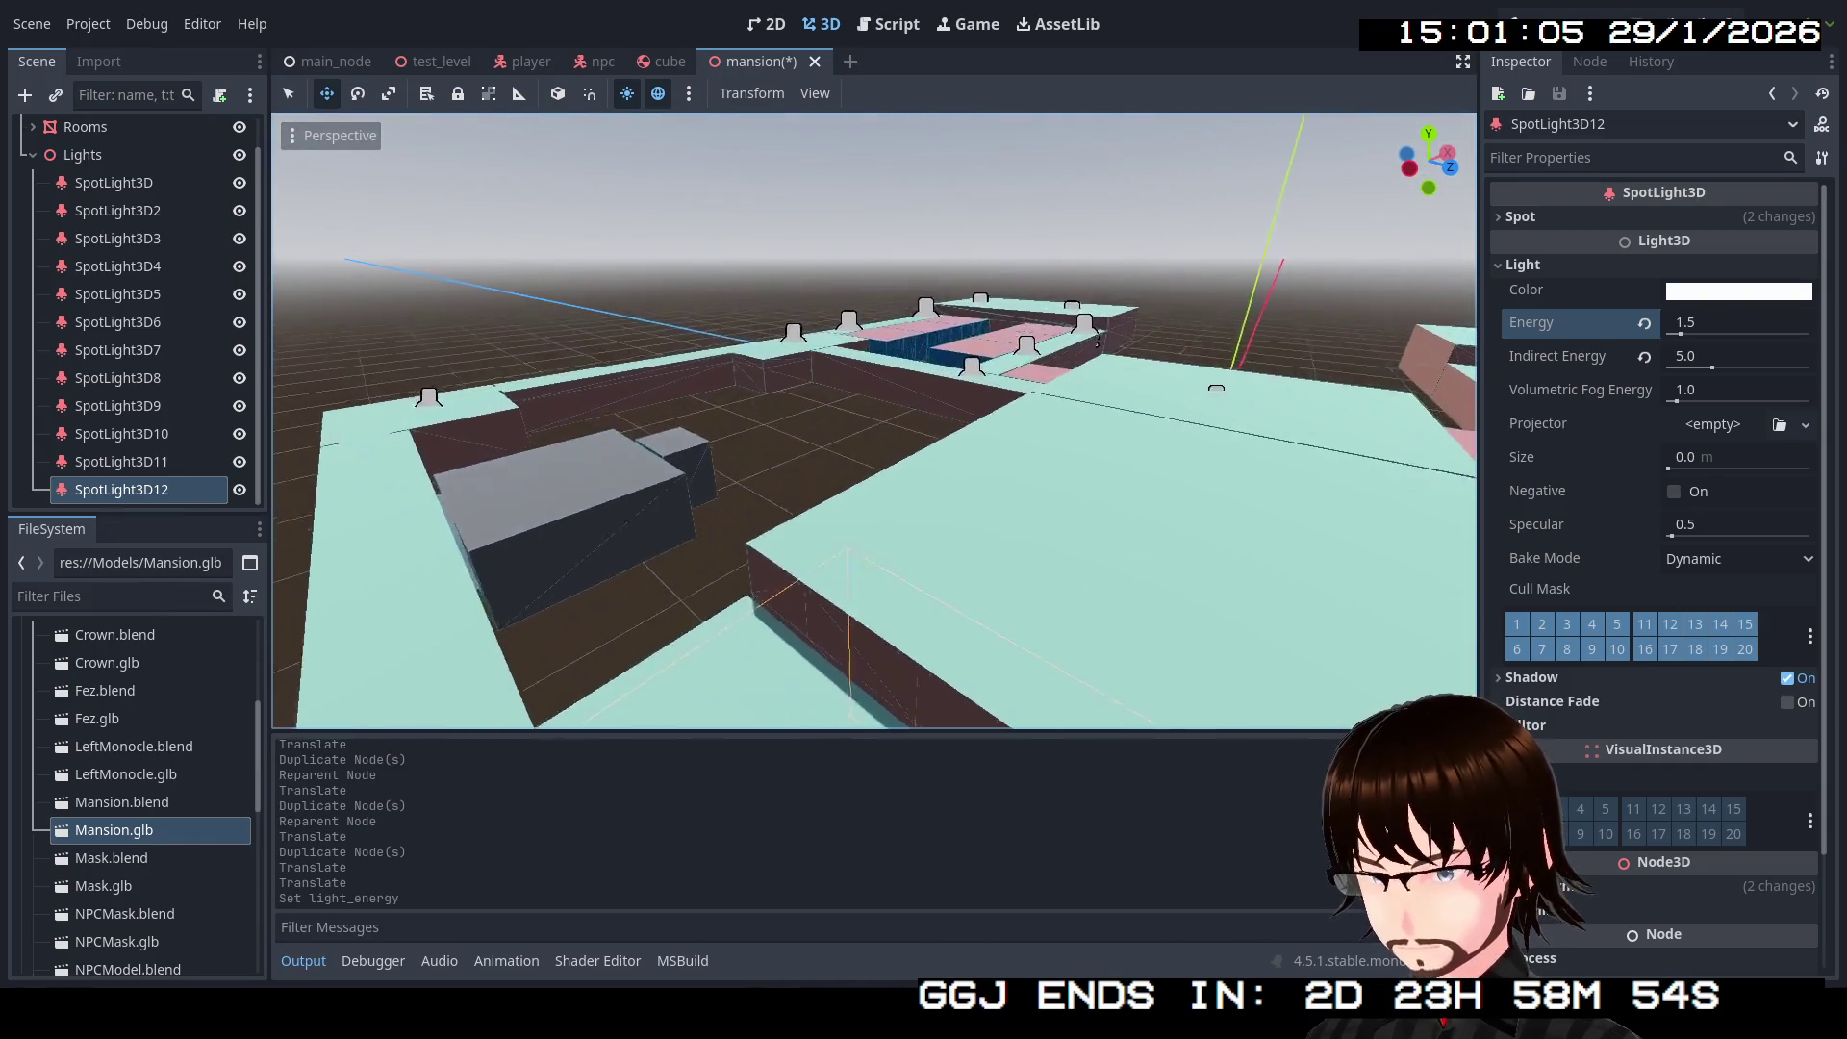
key("s")
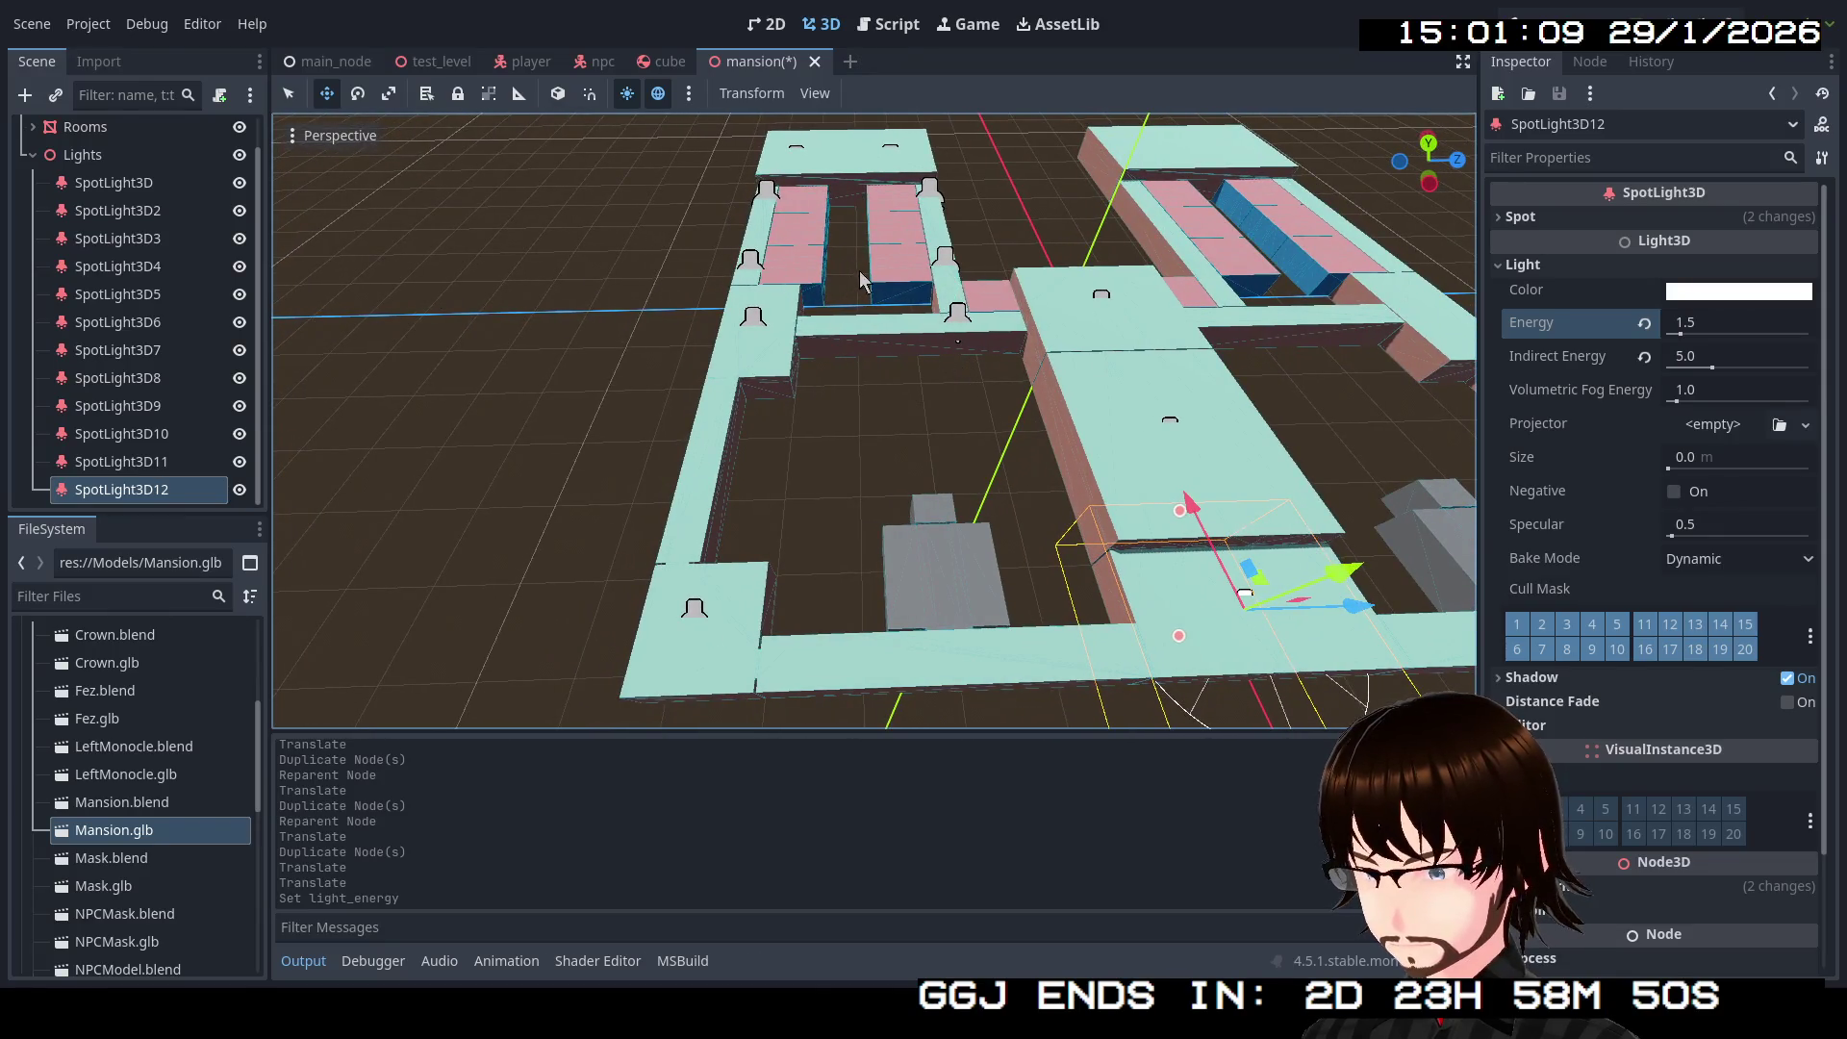
Step: Duplicate SpotLight3D3 and SpotLight3D5, keep the copies last in Lights, and move them to the lower corridor
left_click(947, 265)
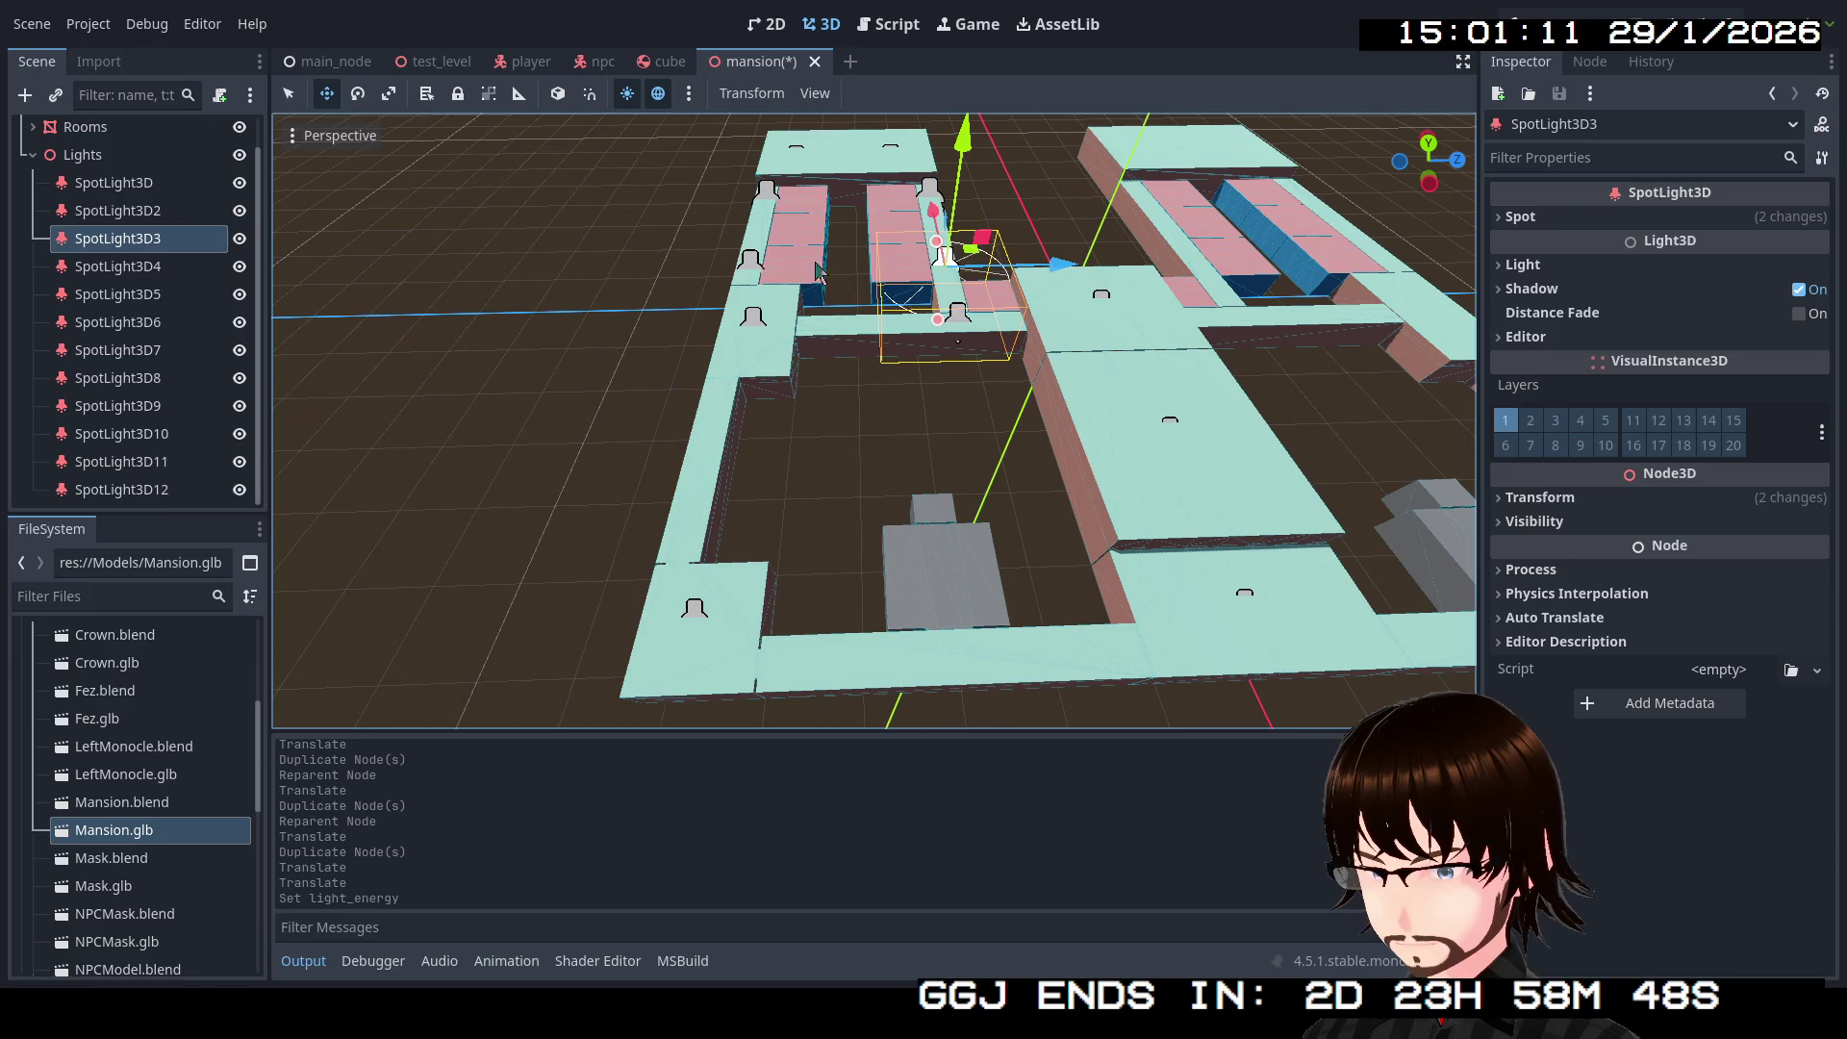
left_click(750, 268, "shift")
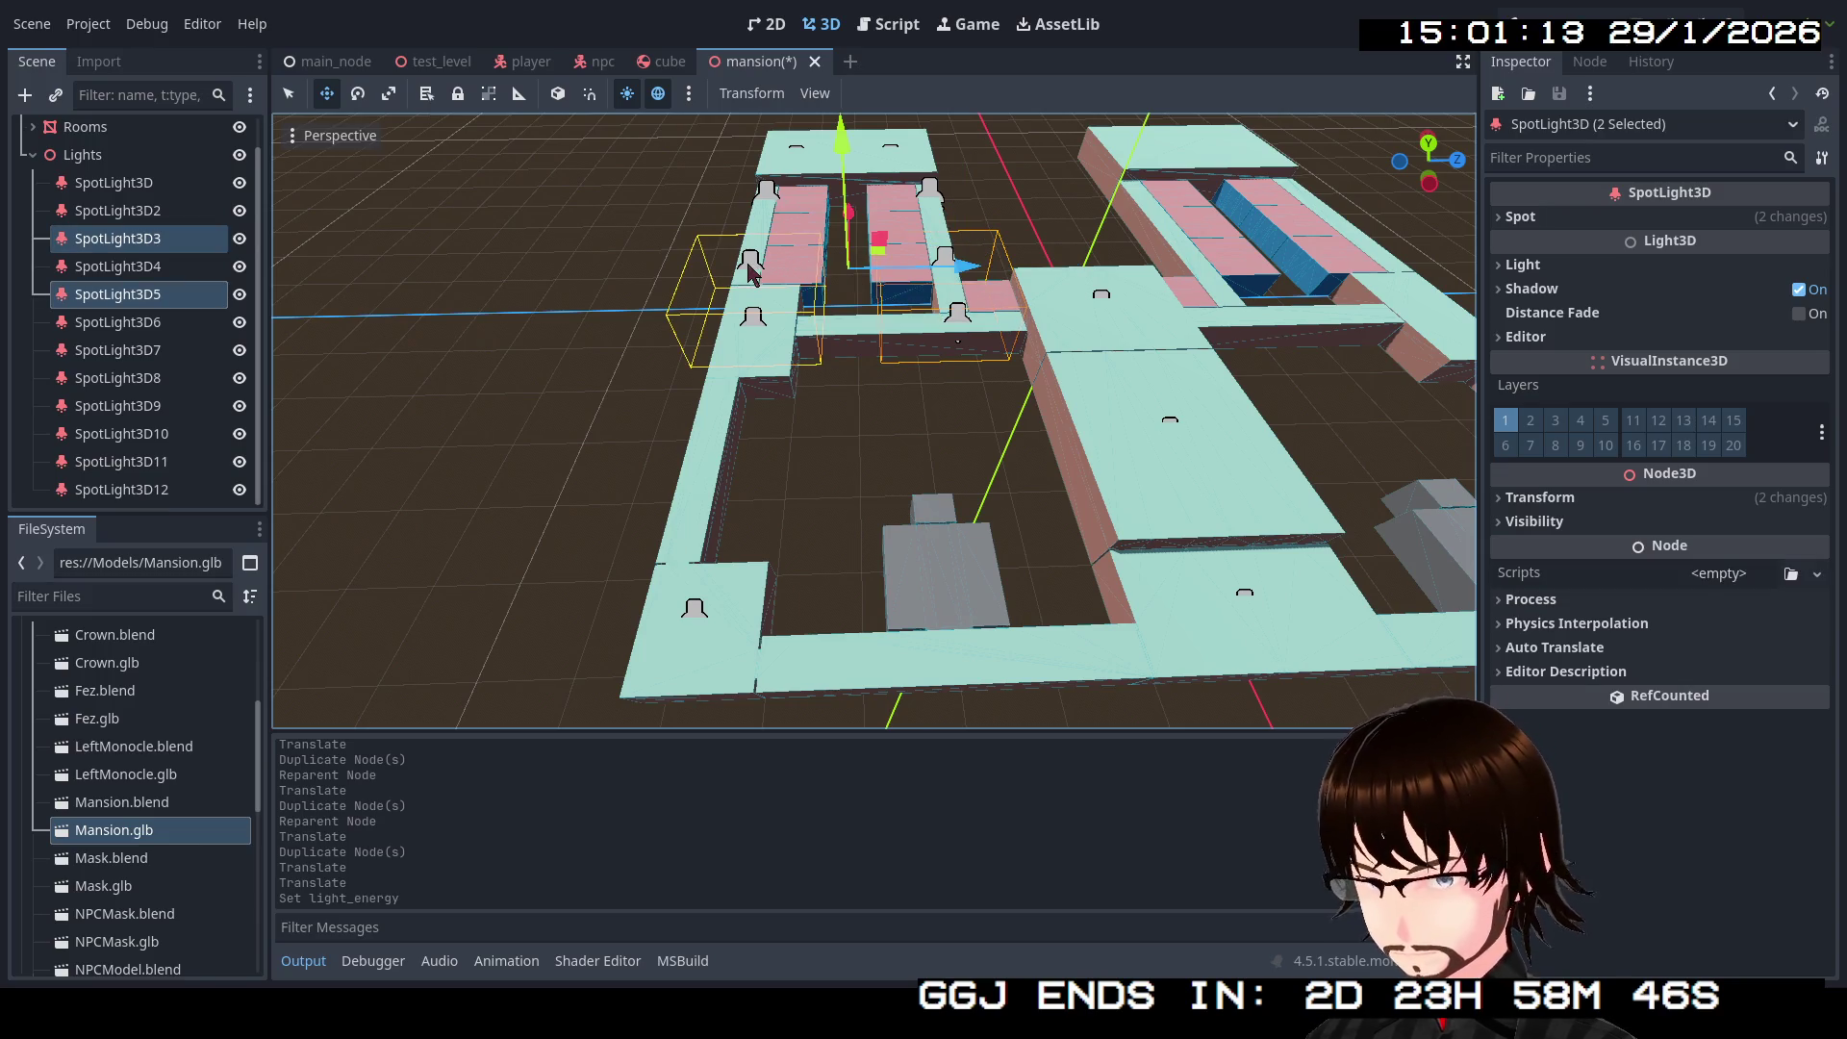
key("ctrl+d")
scroll(134, 337, "down", 1)
left_click_drag(125, 269, 149, 510)
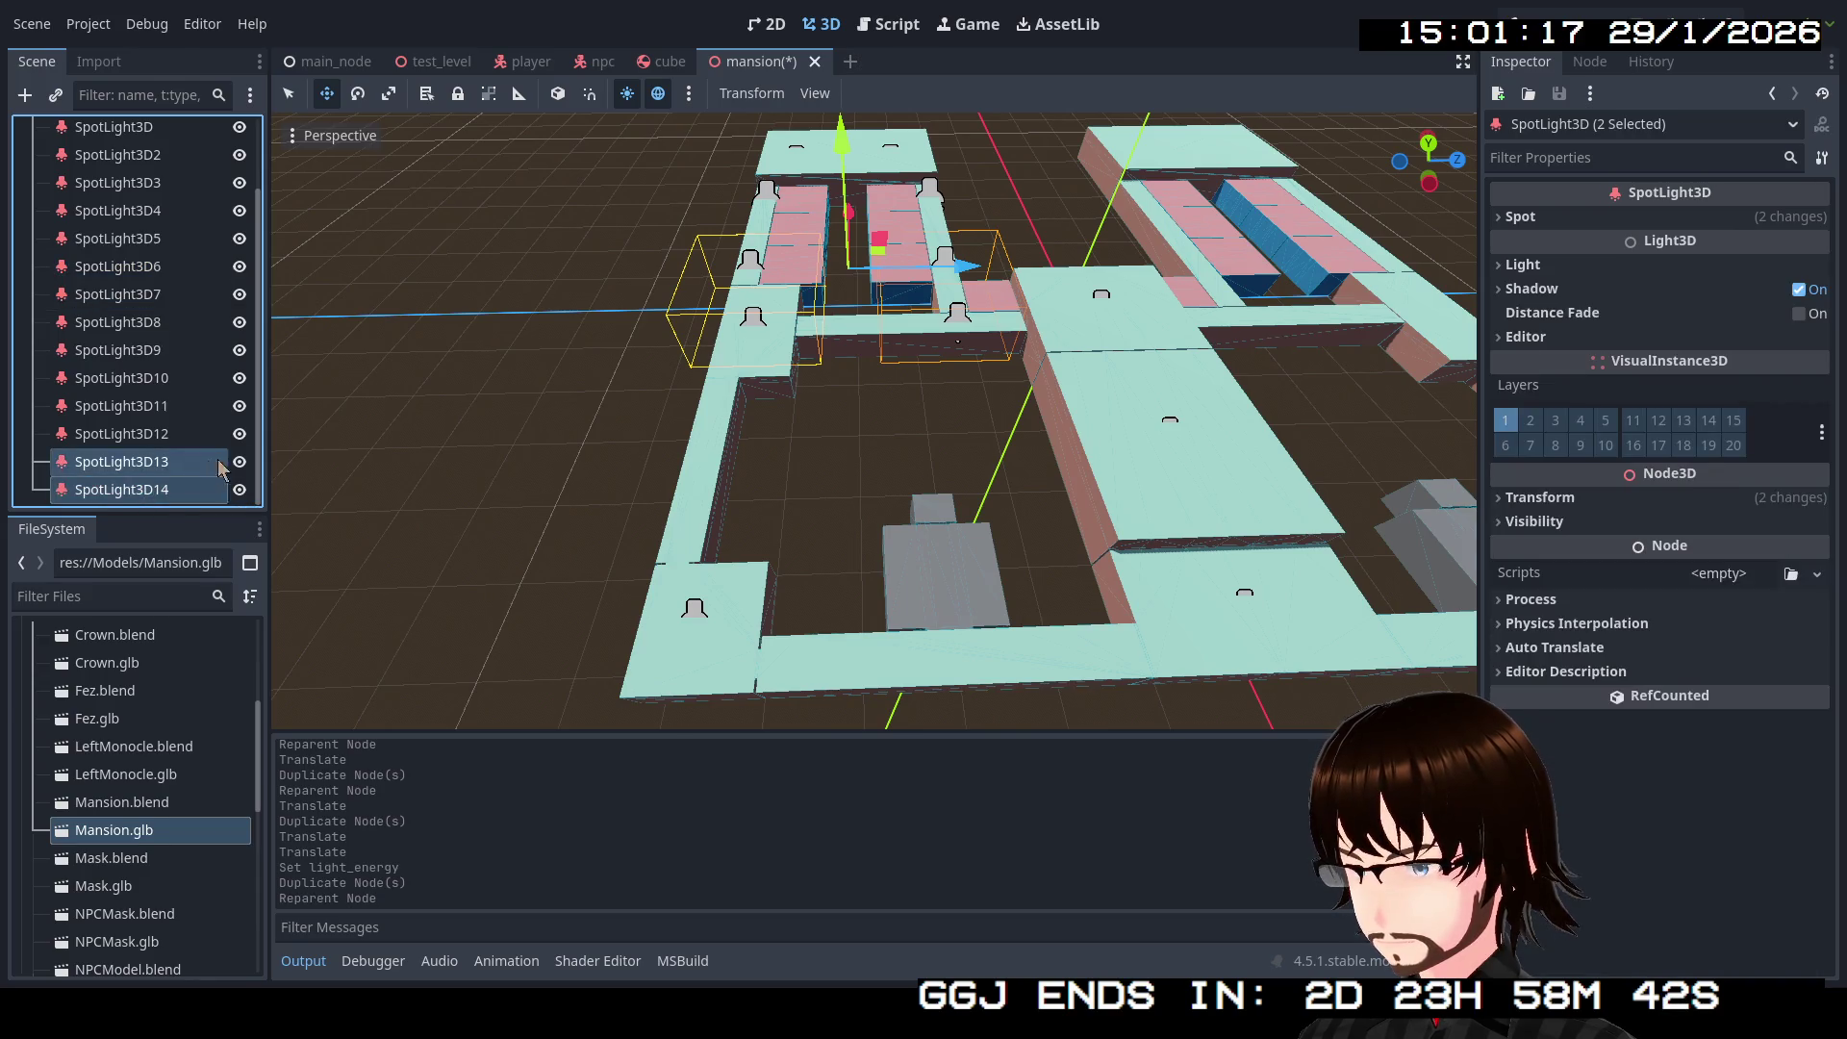
left_click_drag(849, 220, 889, 481)
left_click_drag(967, 655, 1133, 666)
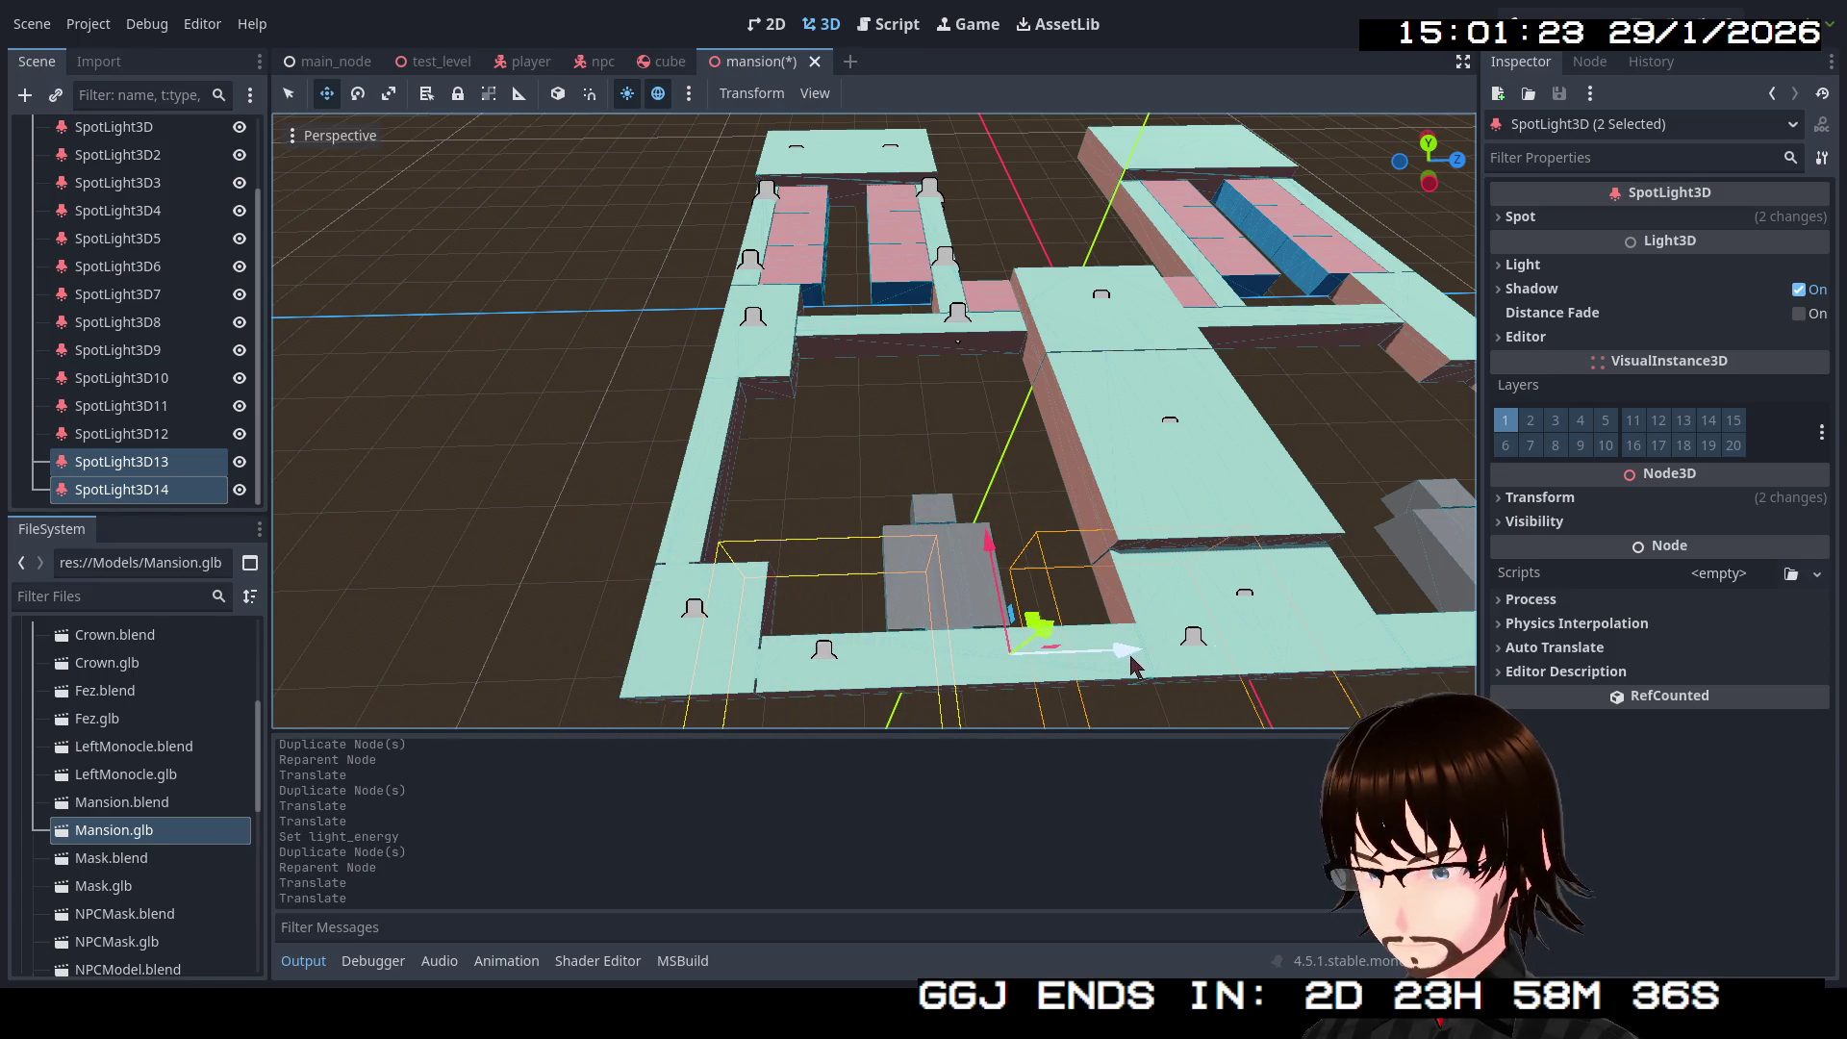
Step: Undo the joint move and reposition SpotLight3D13 alone along the front corridor on Z
left_click(1194, 647)
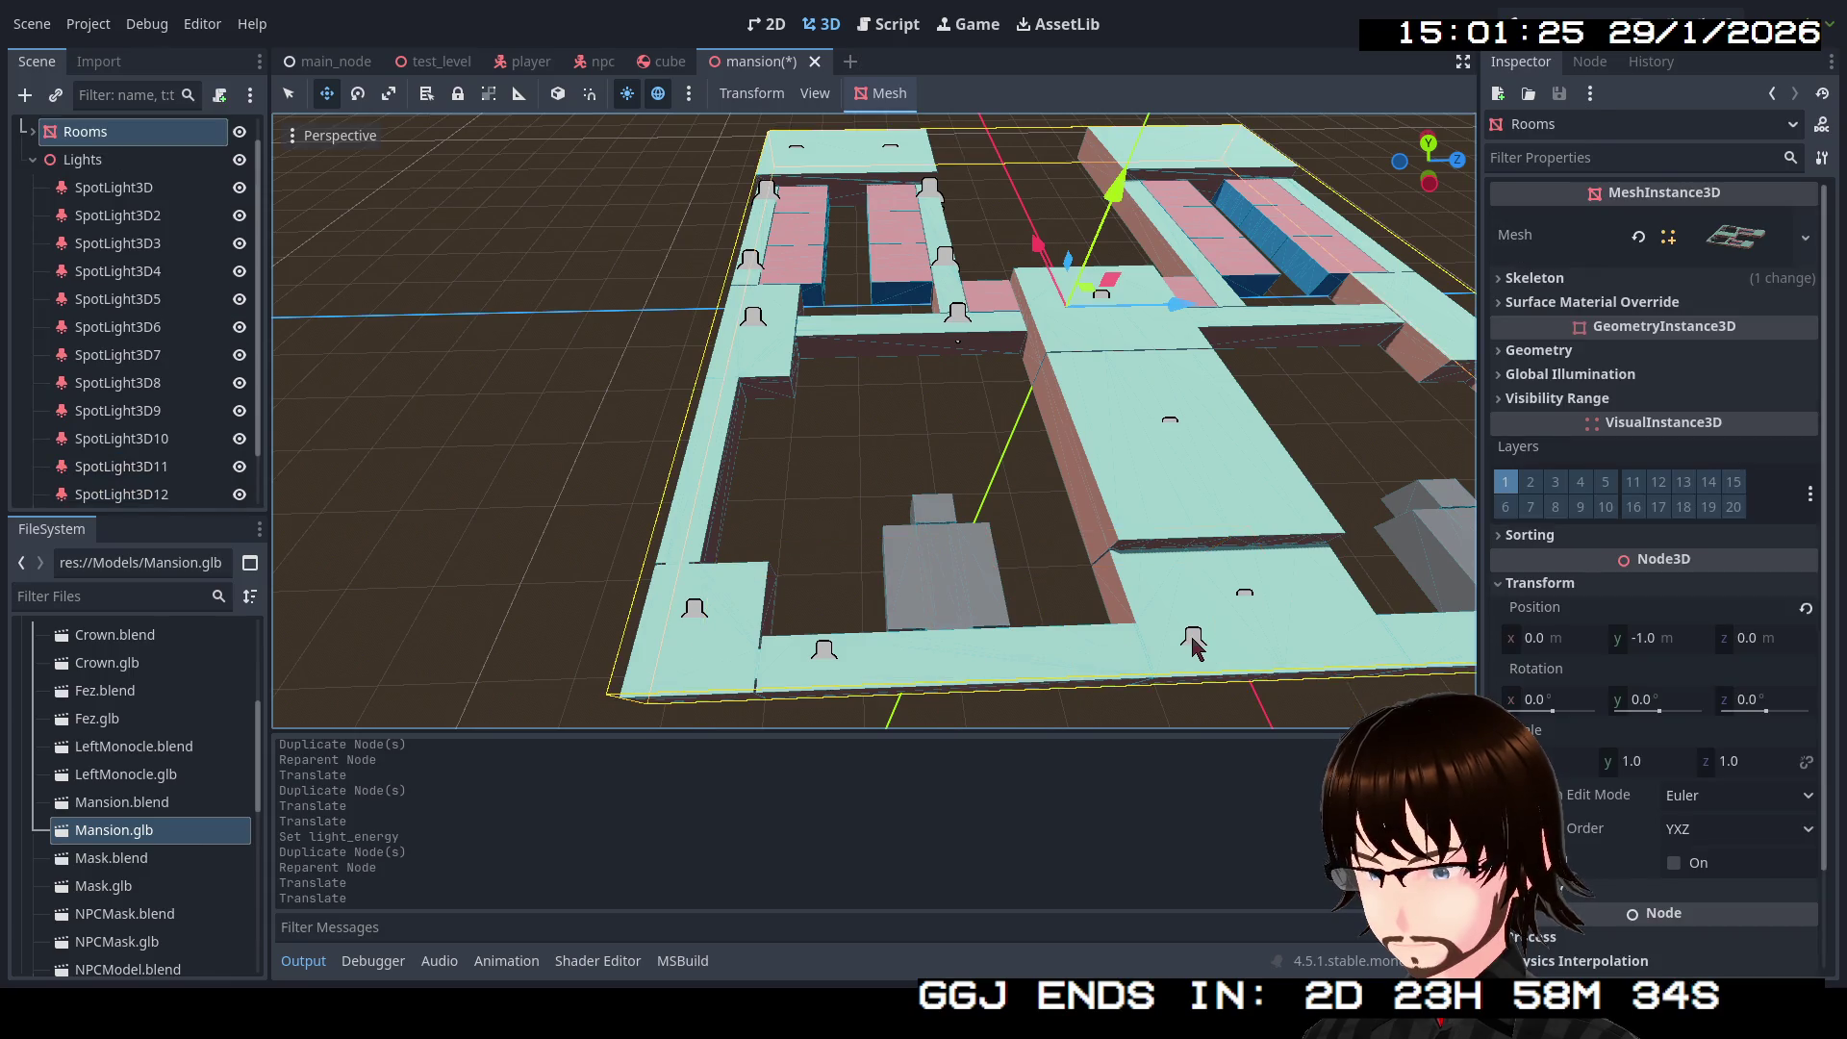
left_click(1194, 645)
key("ctrl+z")
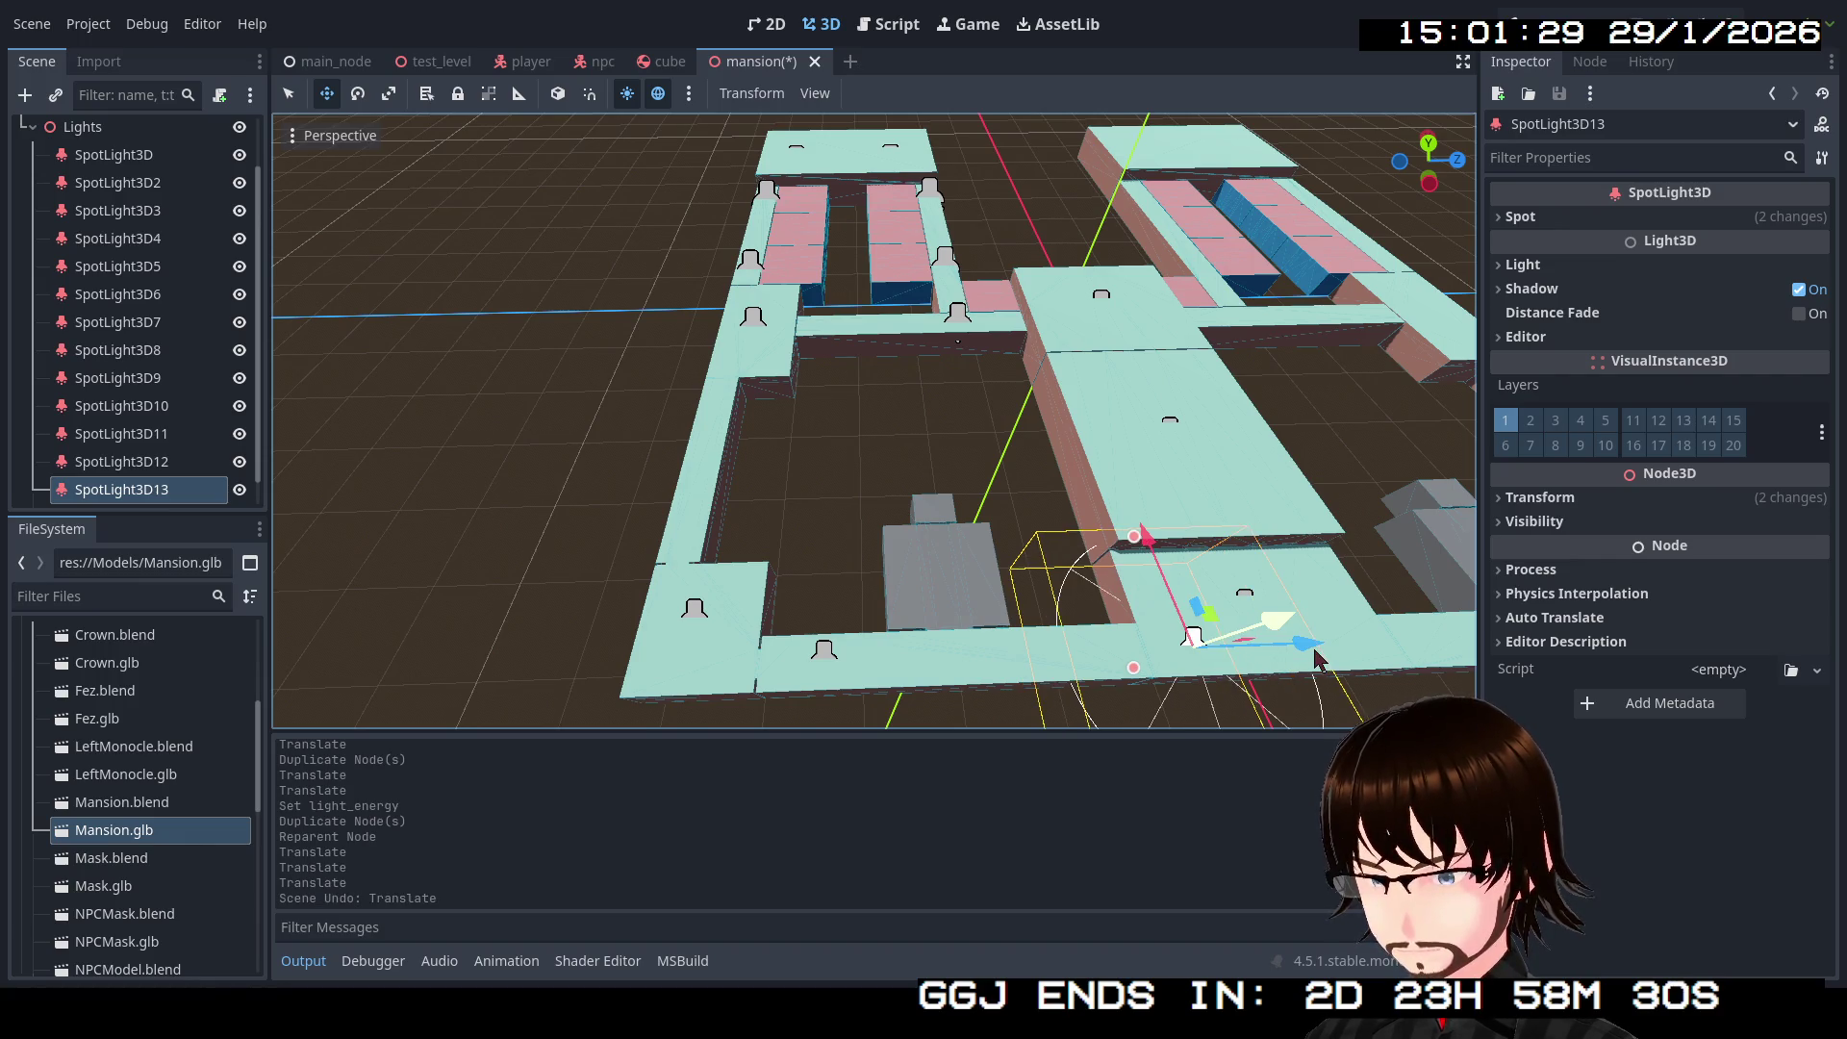
key("g")
key("z")
left_click(1210, 670)
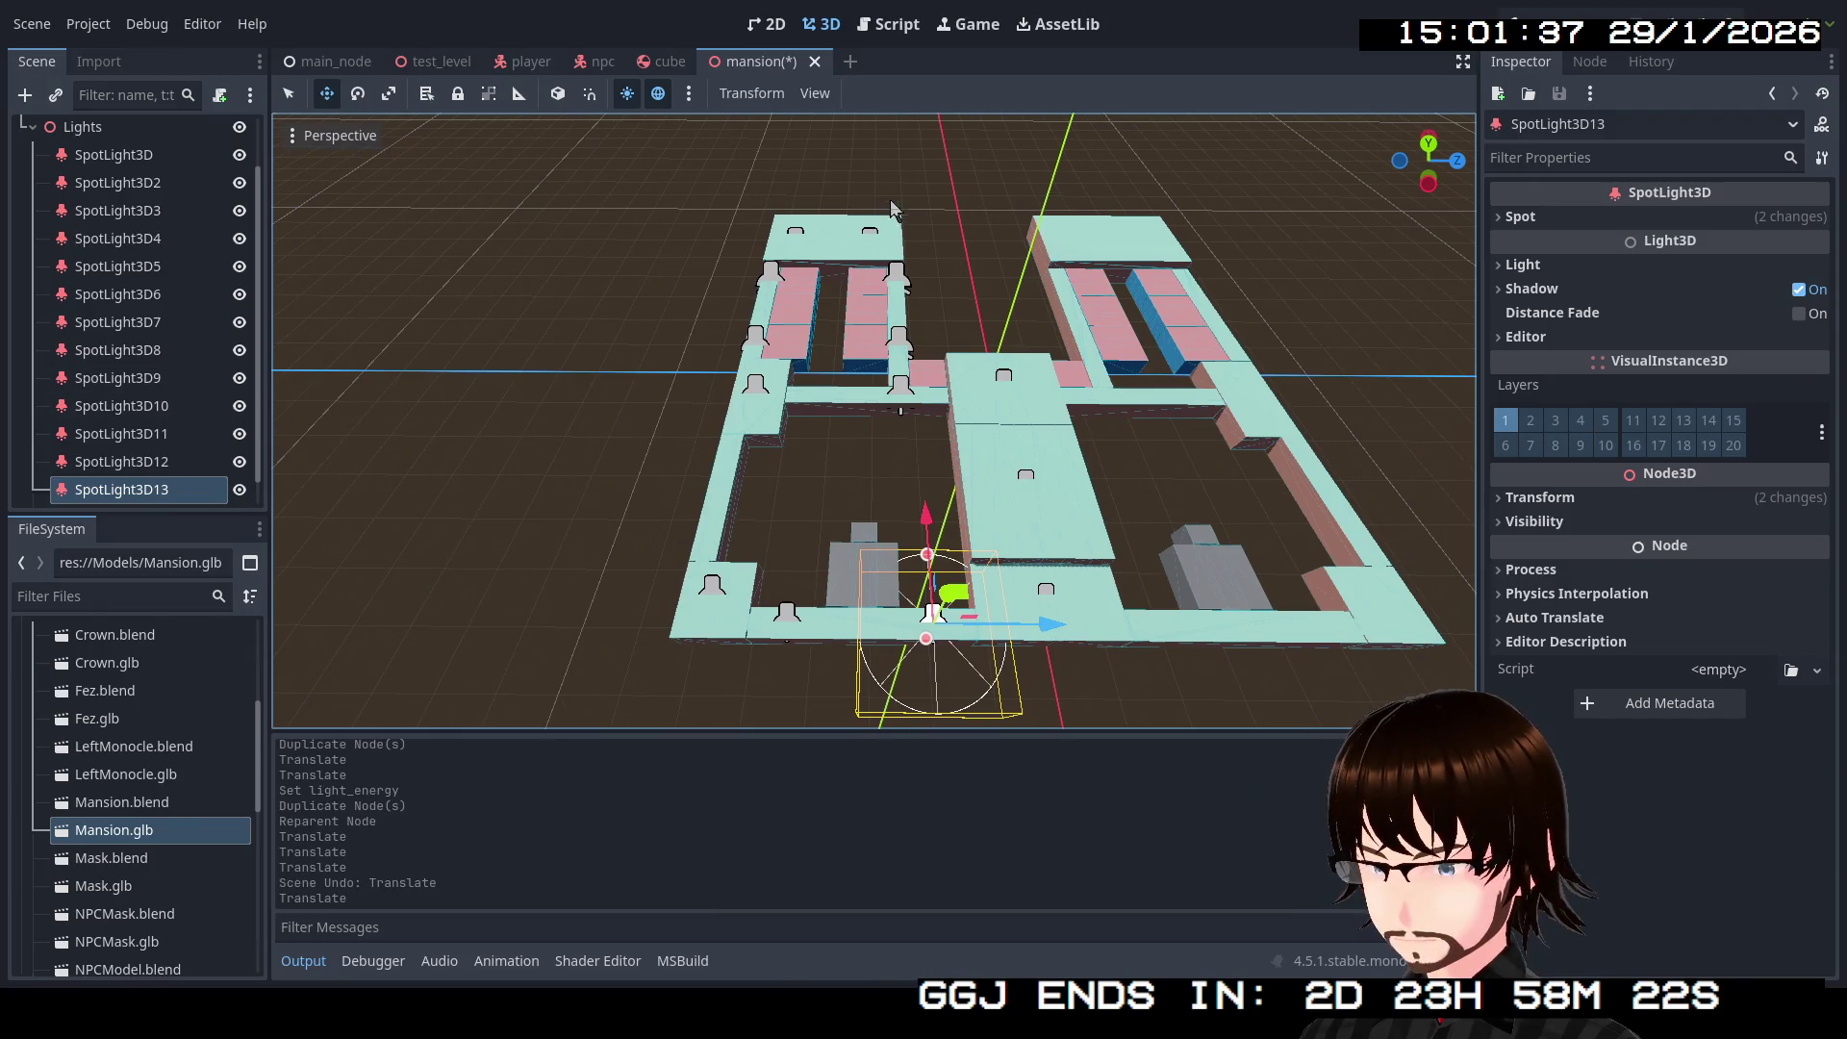
left_click_drag(926, 159, 609, 499)
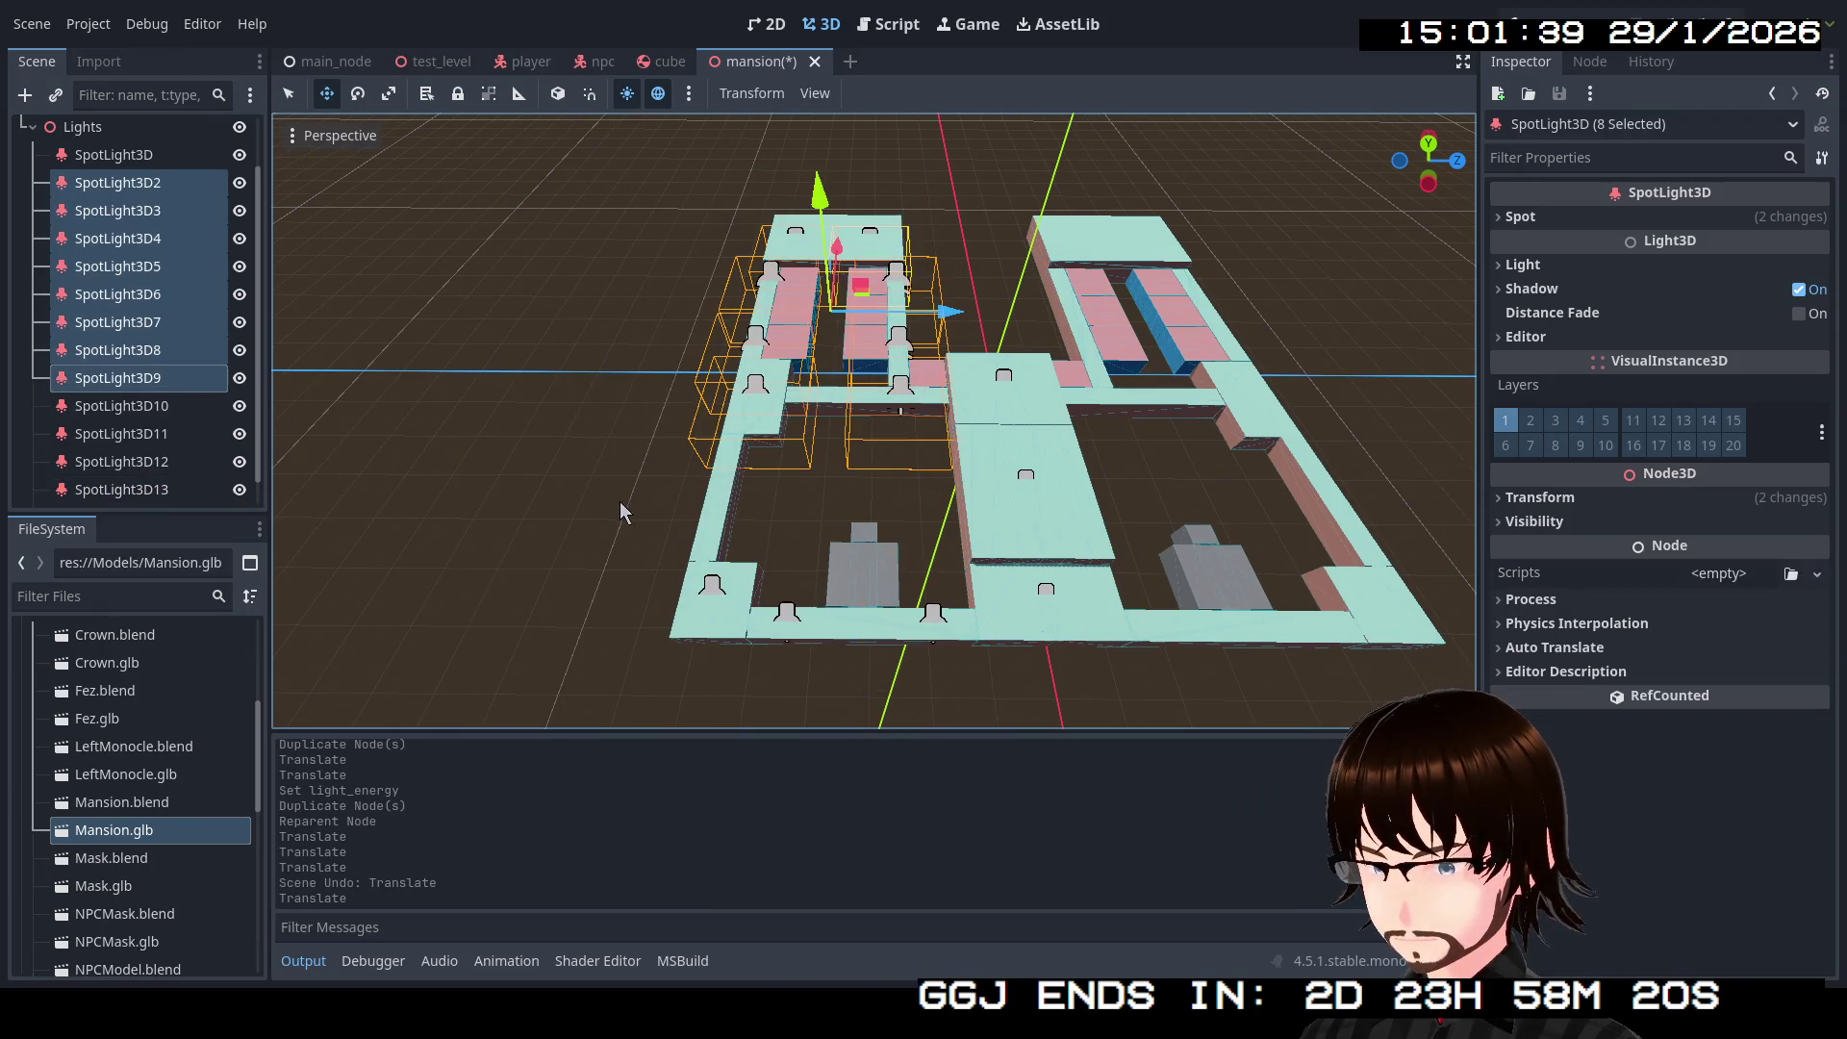
Step: Duplicate eleven selected spotlights, including SpotLight3D10 and SpotLight3D13, and drag the copies to the other wing
left_click(721, 596, "shift")
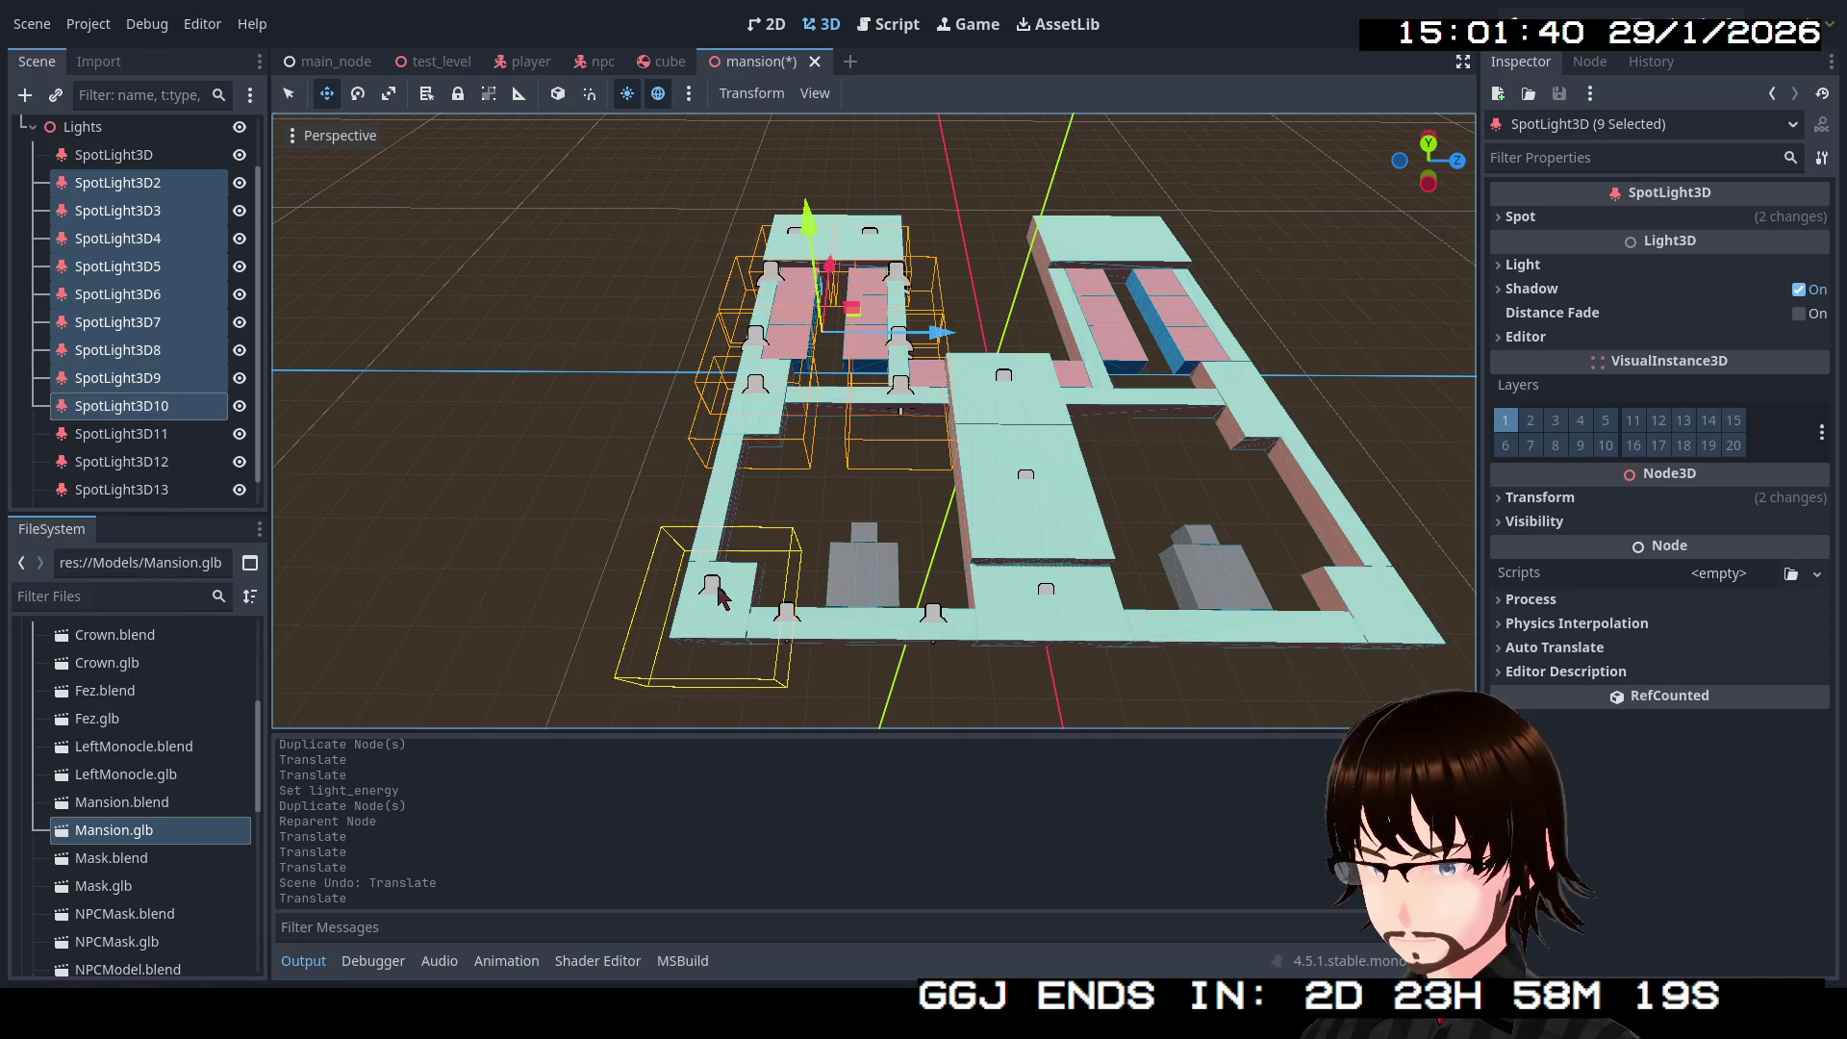
left_click(785, 616, "shift")
left_click(933, 621, "shift")
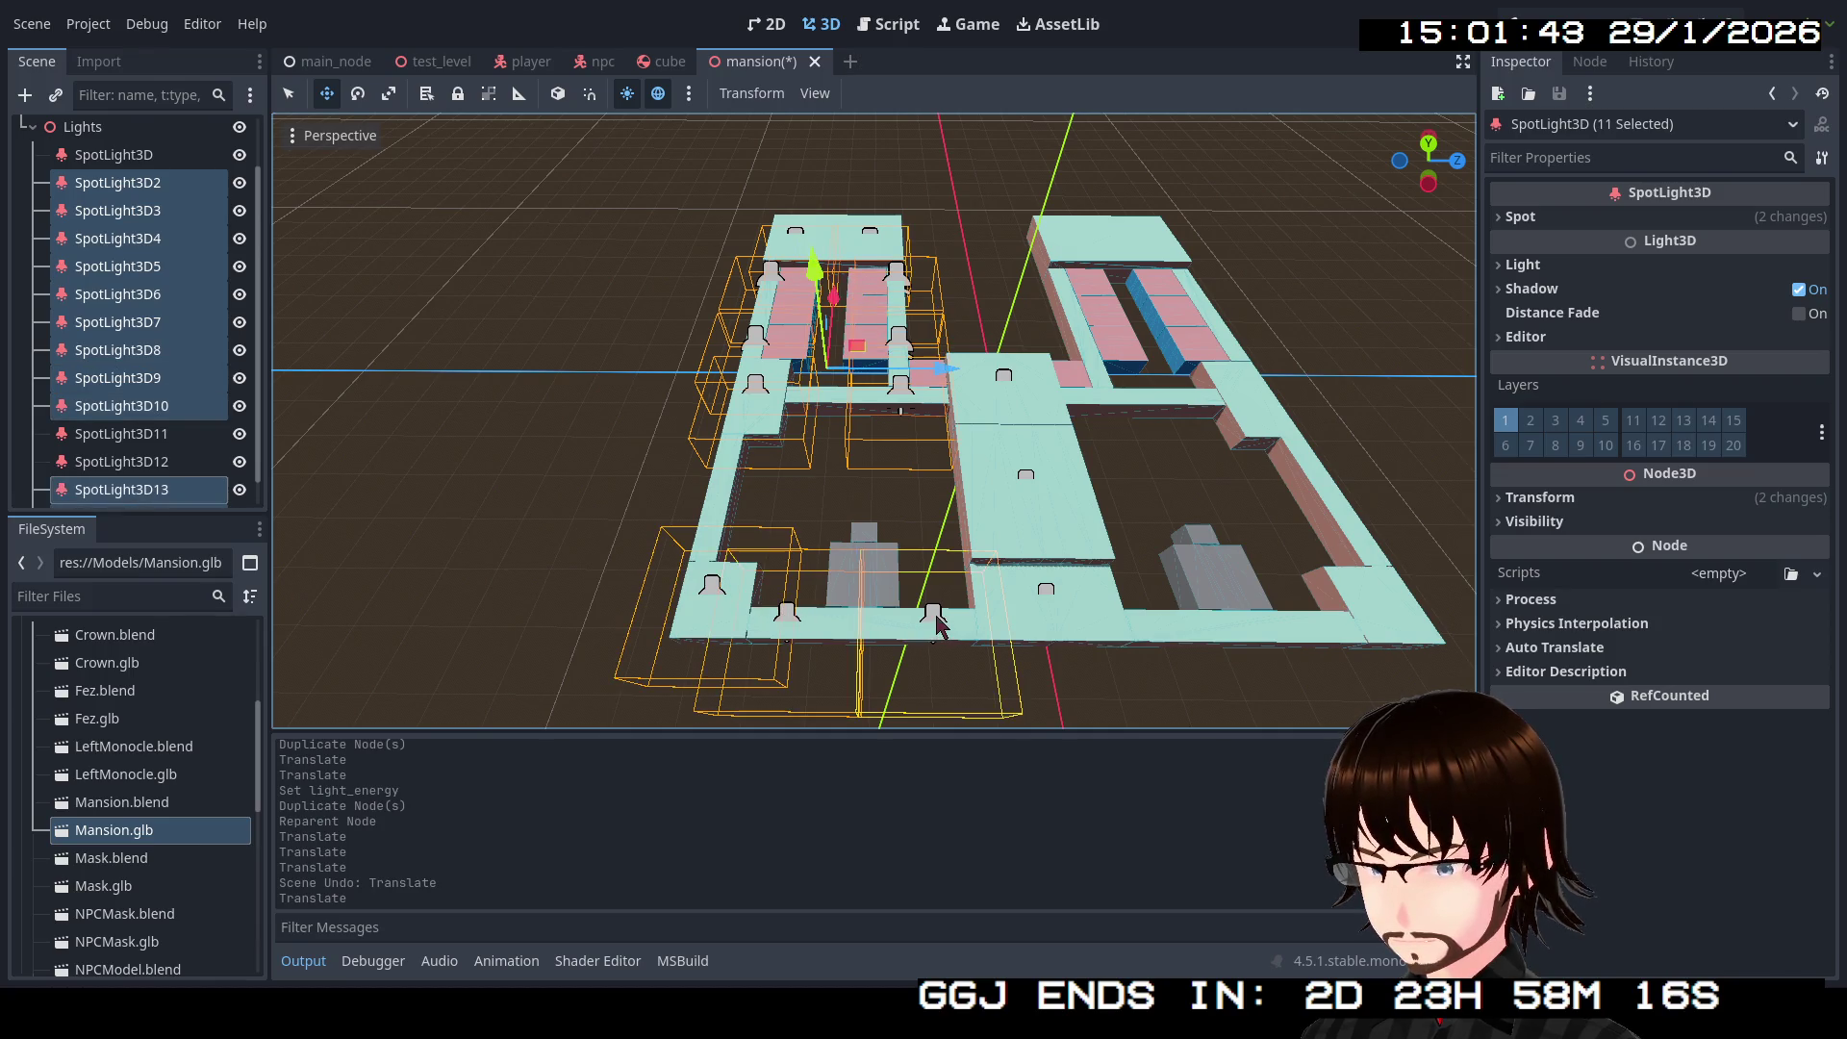
scroll(970, 575, "down", 3)
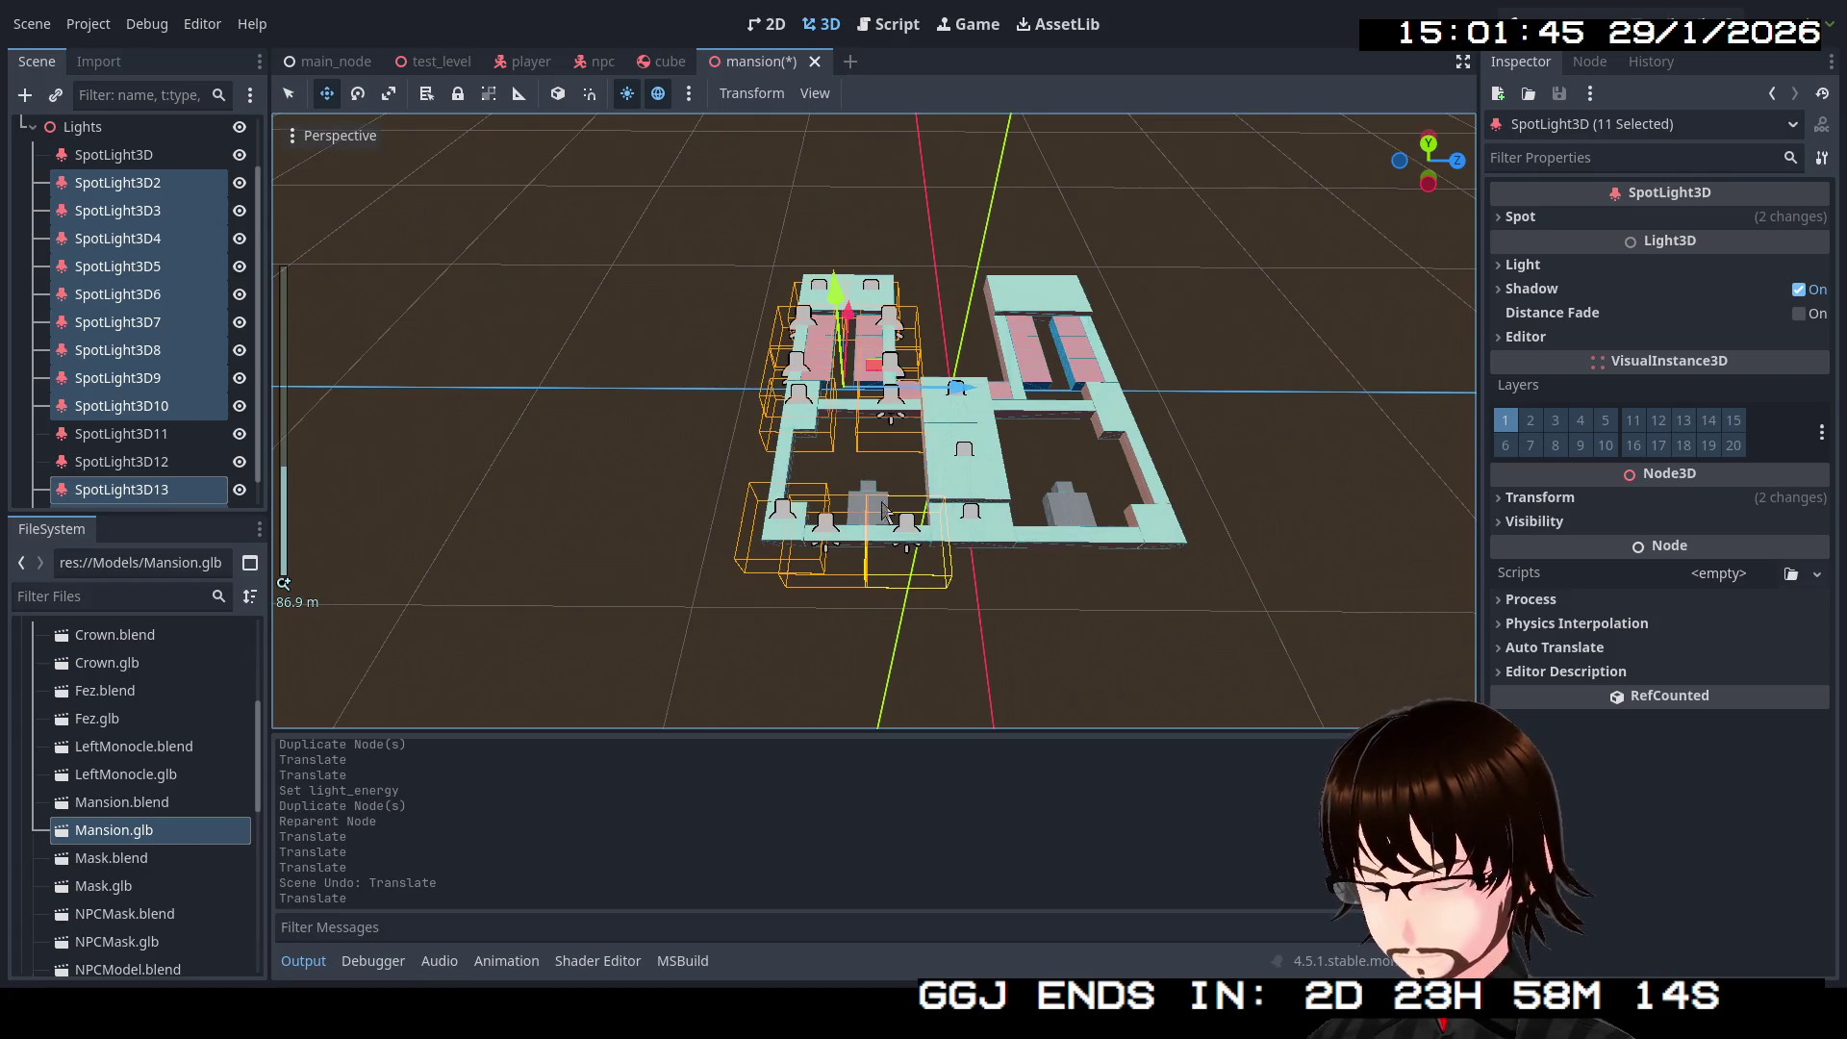
key("ctrl+d")
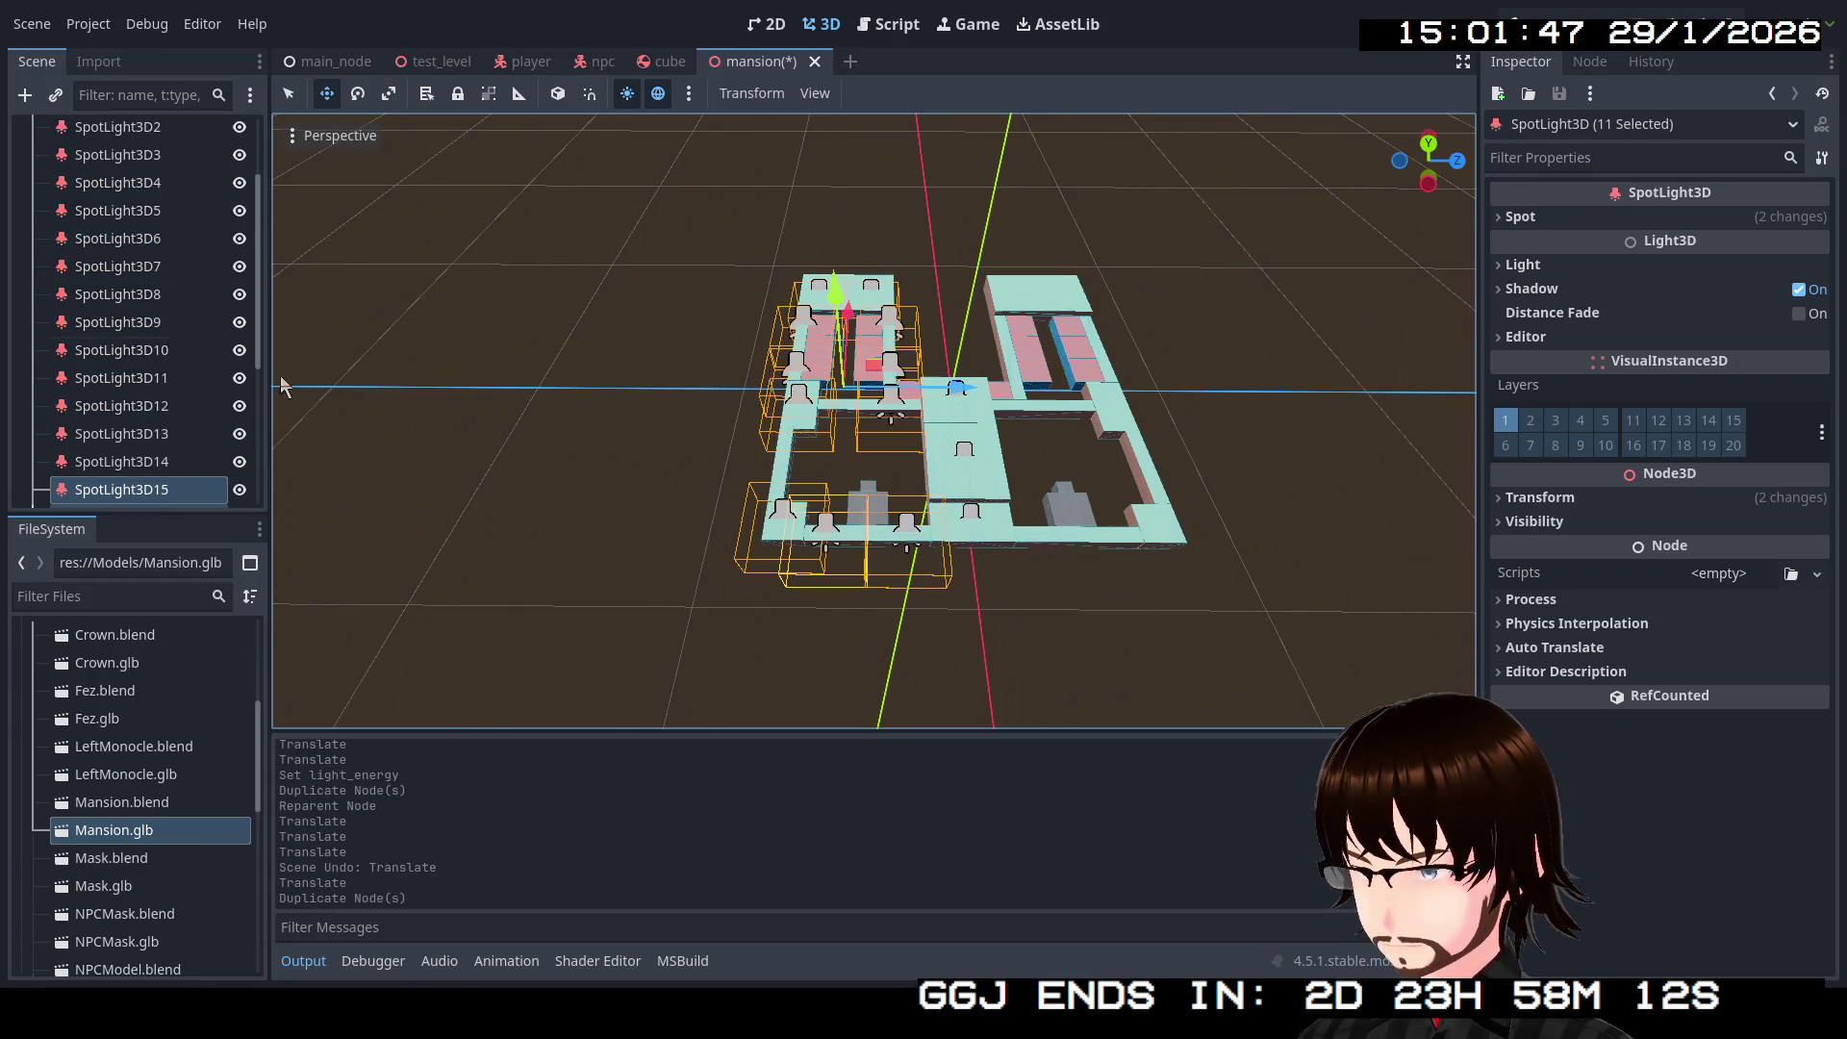
scroll(159, 356, "down", 5)
scroll(158, 356, "down", 1)
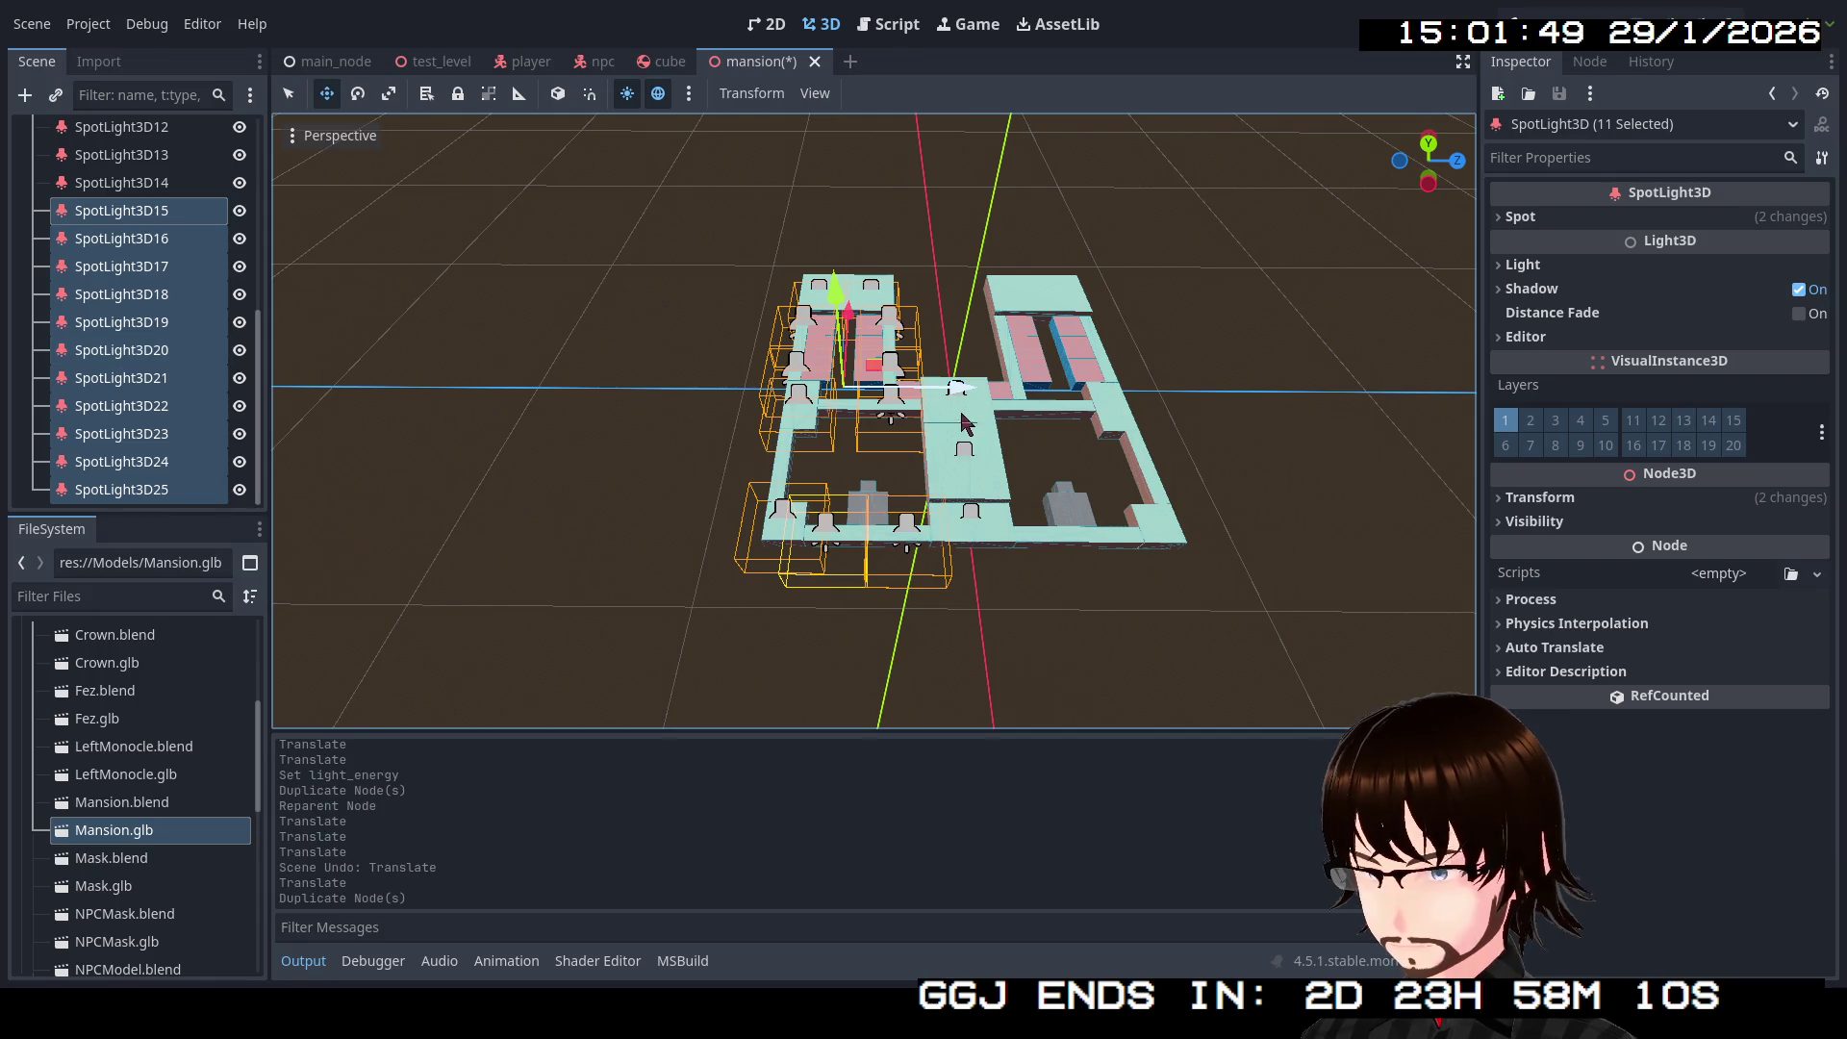
mouse_move(965, 395)
left_mouse_down()
mouse_move(1199, 396)
mouse_move(1138, 396)
left_mouse_up()
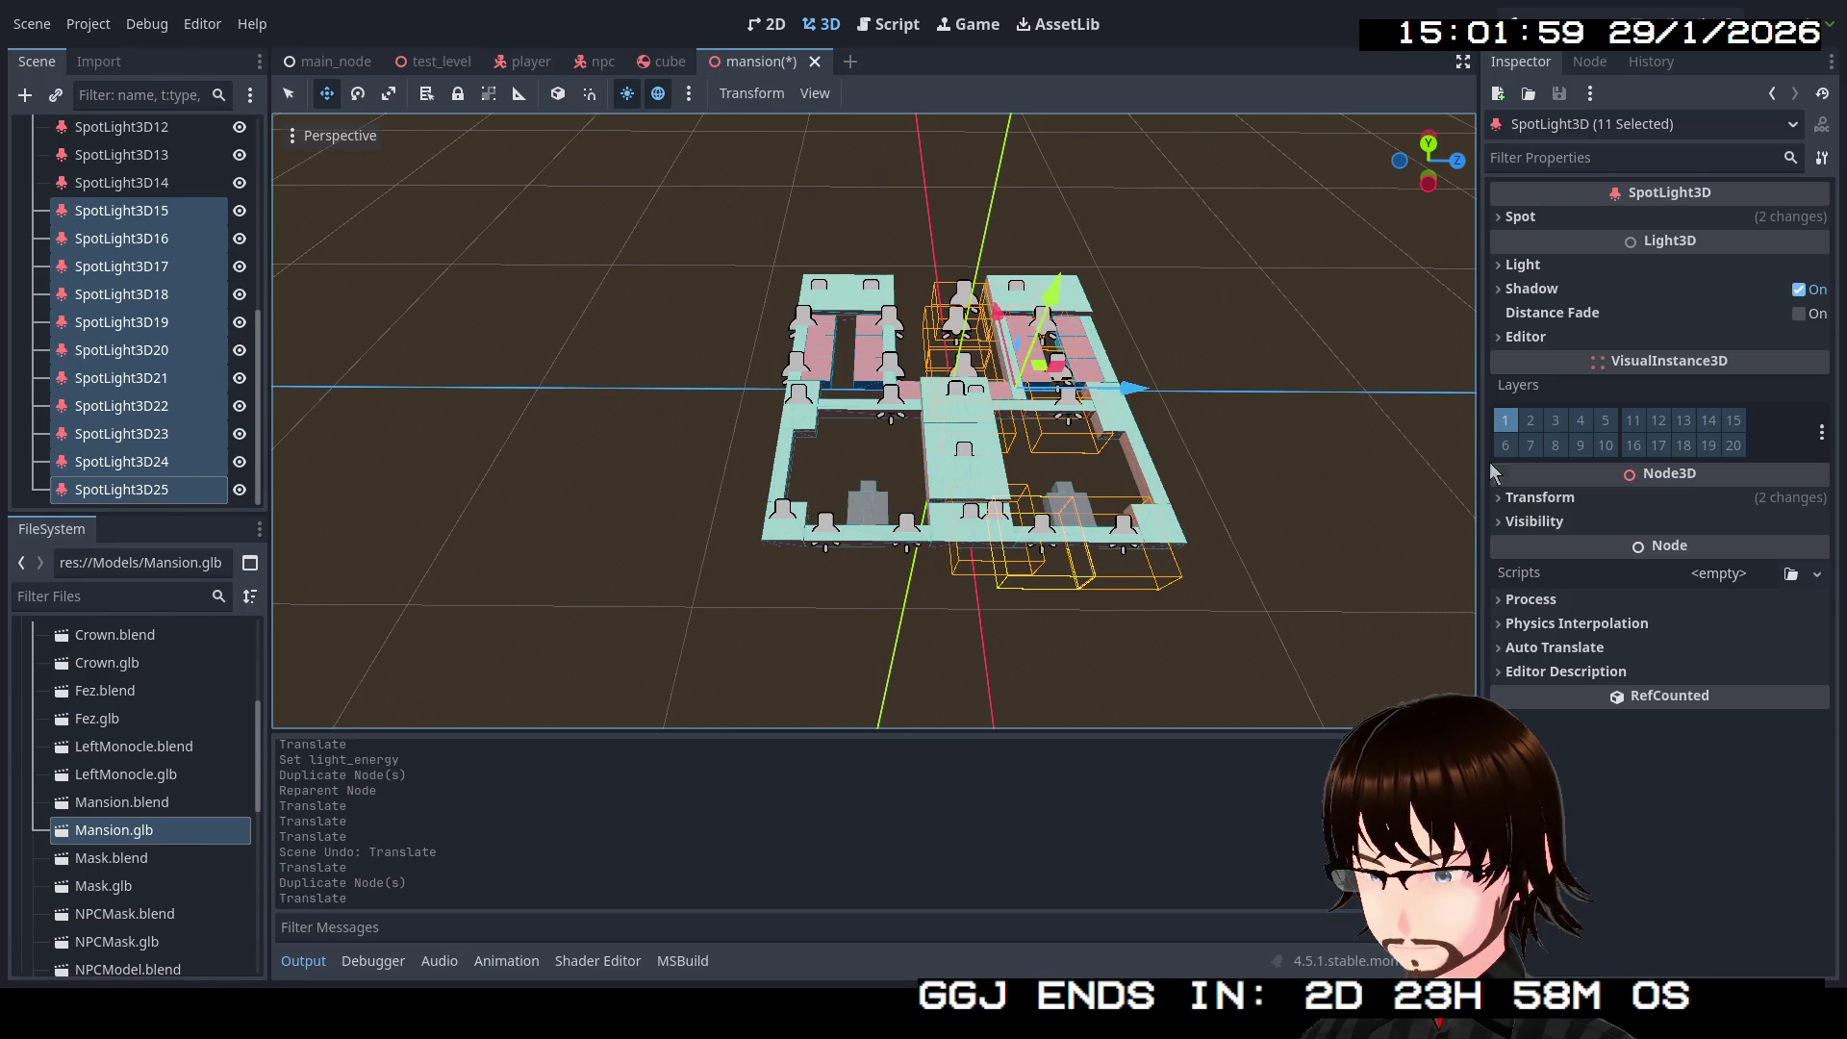
Step: Set the copies' Position X to 9.041, then undo the position change, move and duplication
left_click(1540, 497)
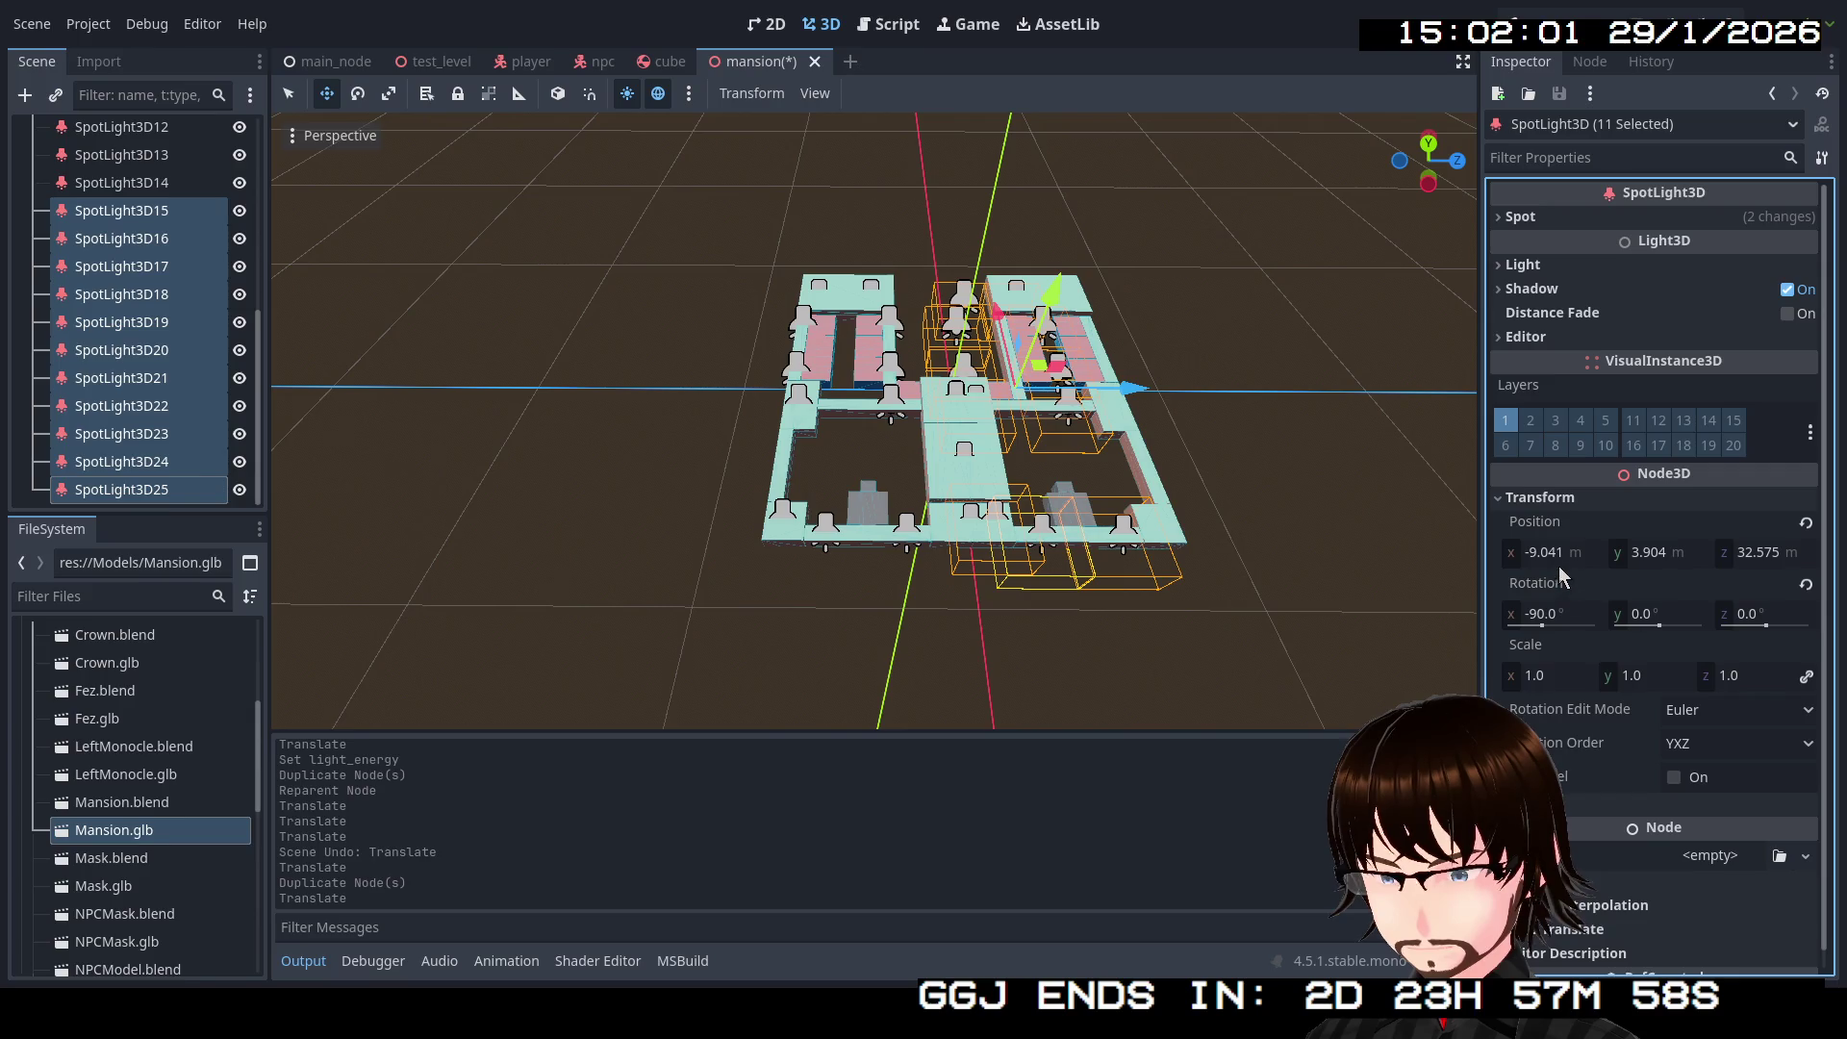
mouse_move(1557, 555)
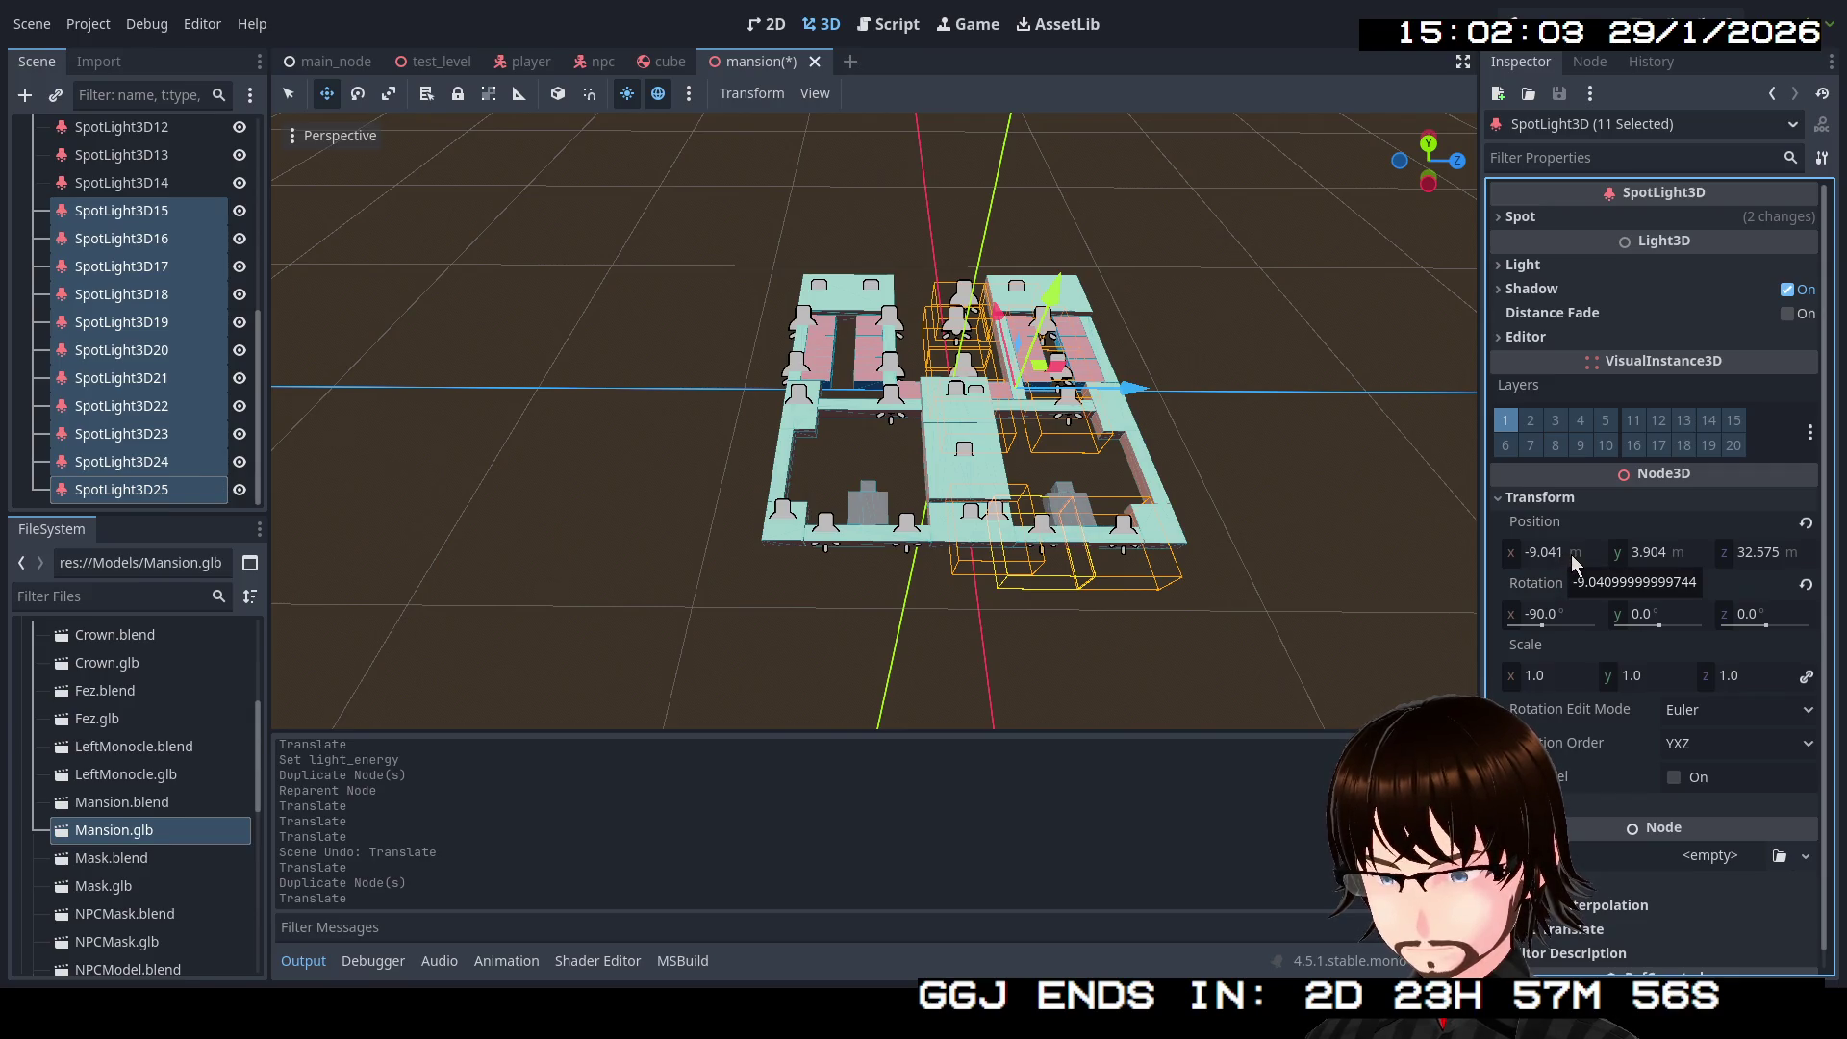
left_click(1572, 554)
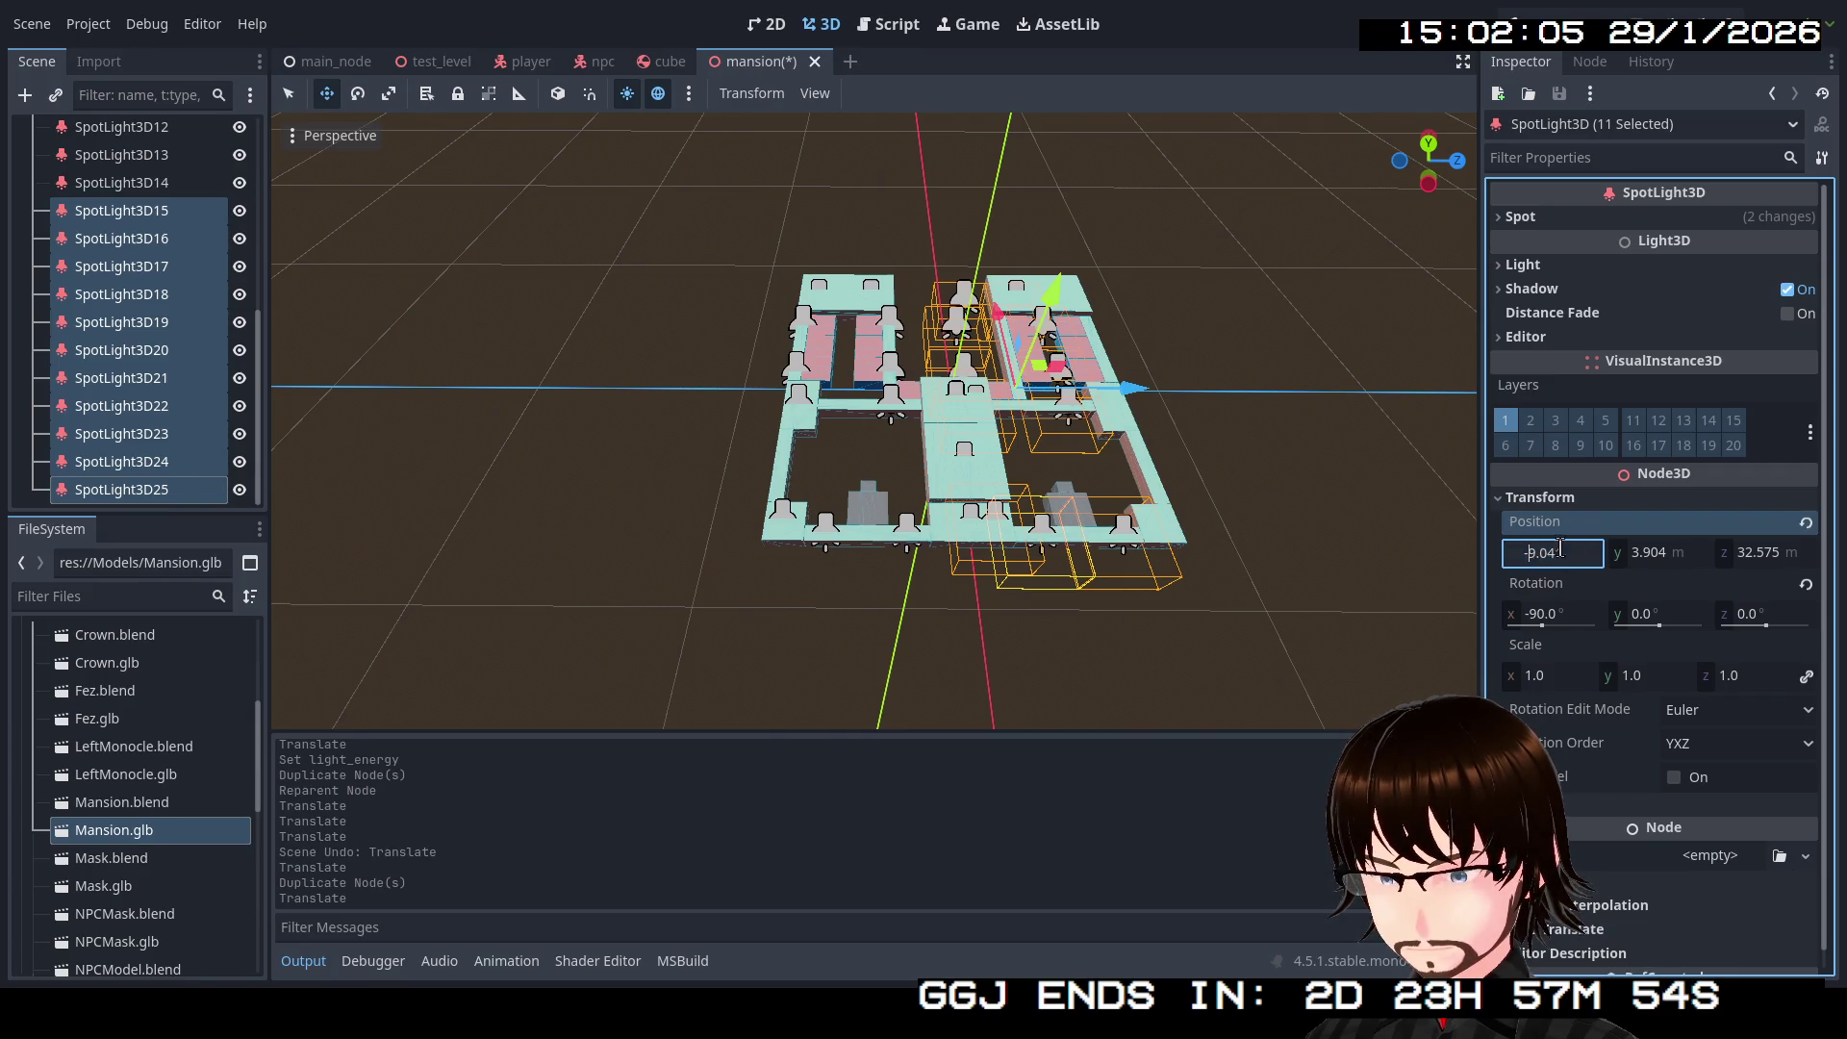
key("Return")
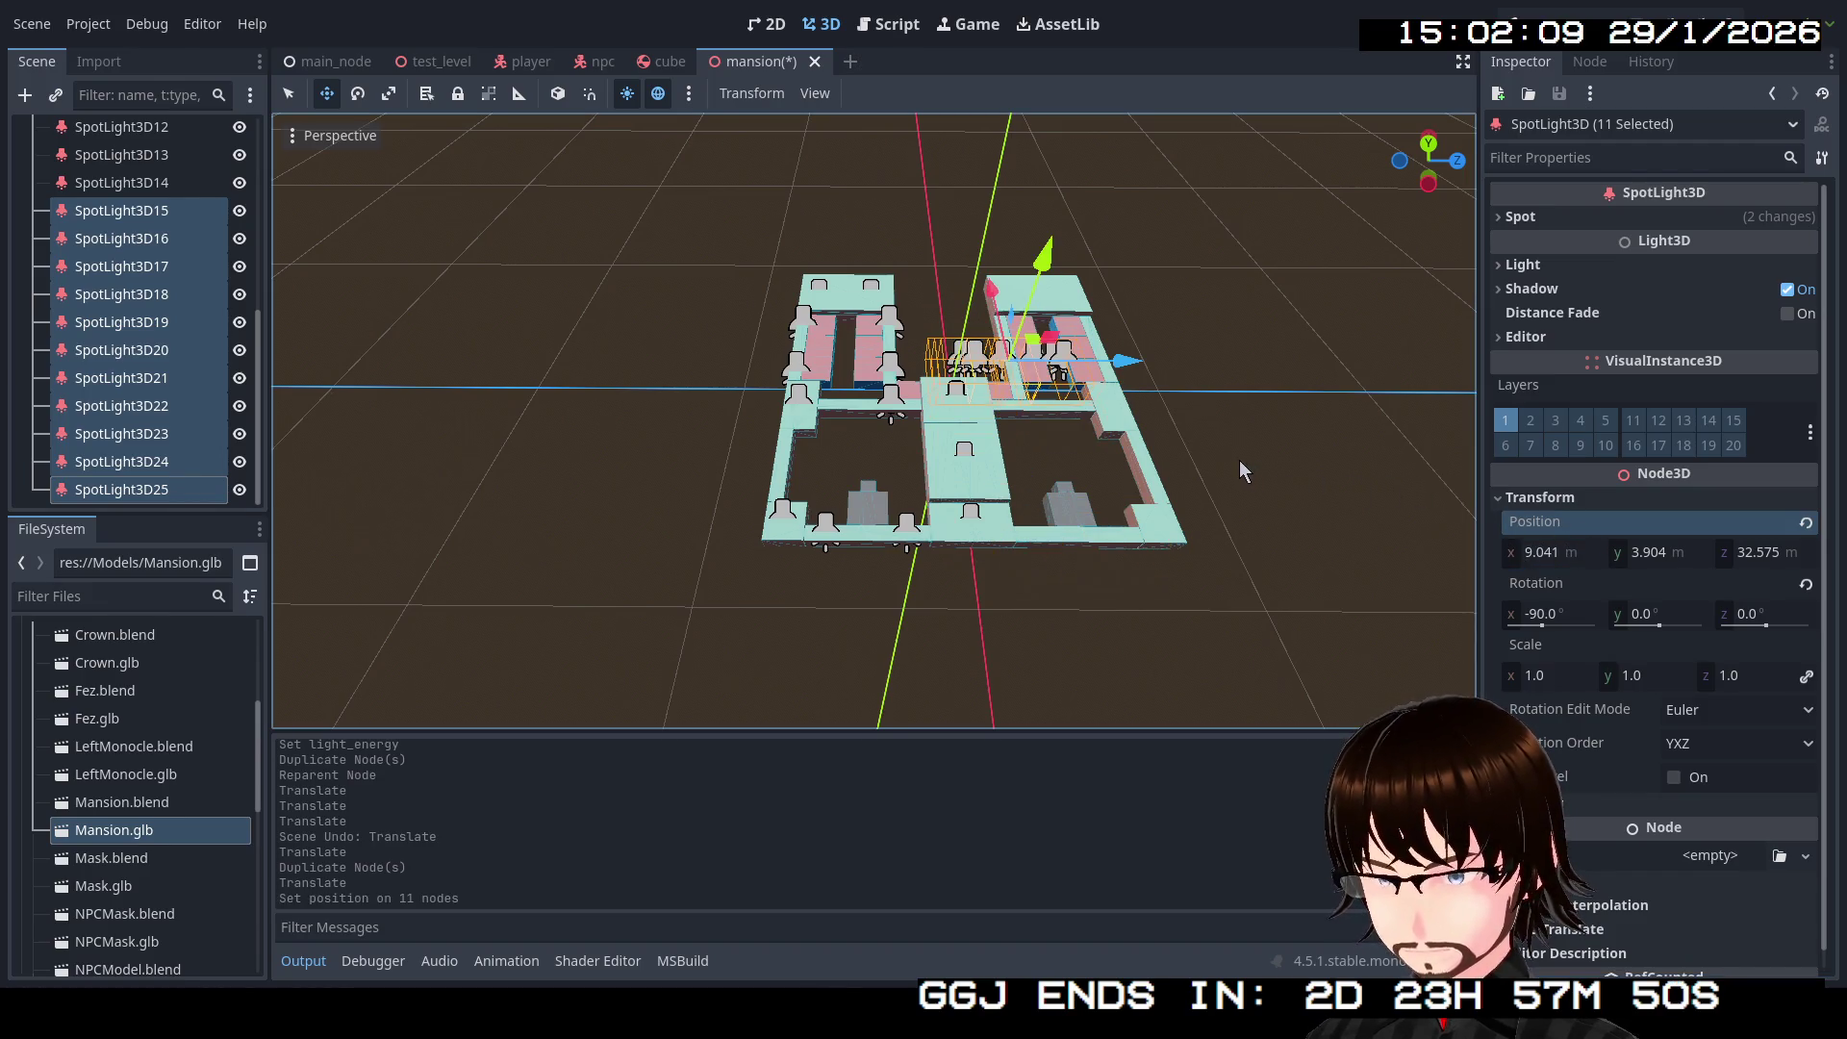
left_click_drag(1235, 396, 1235, 396)
key("ctrl+z")
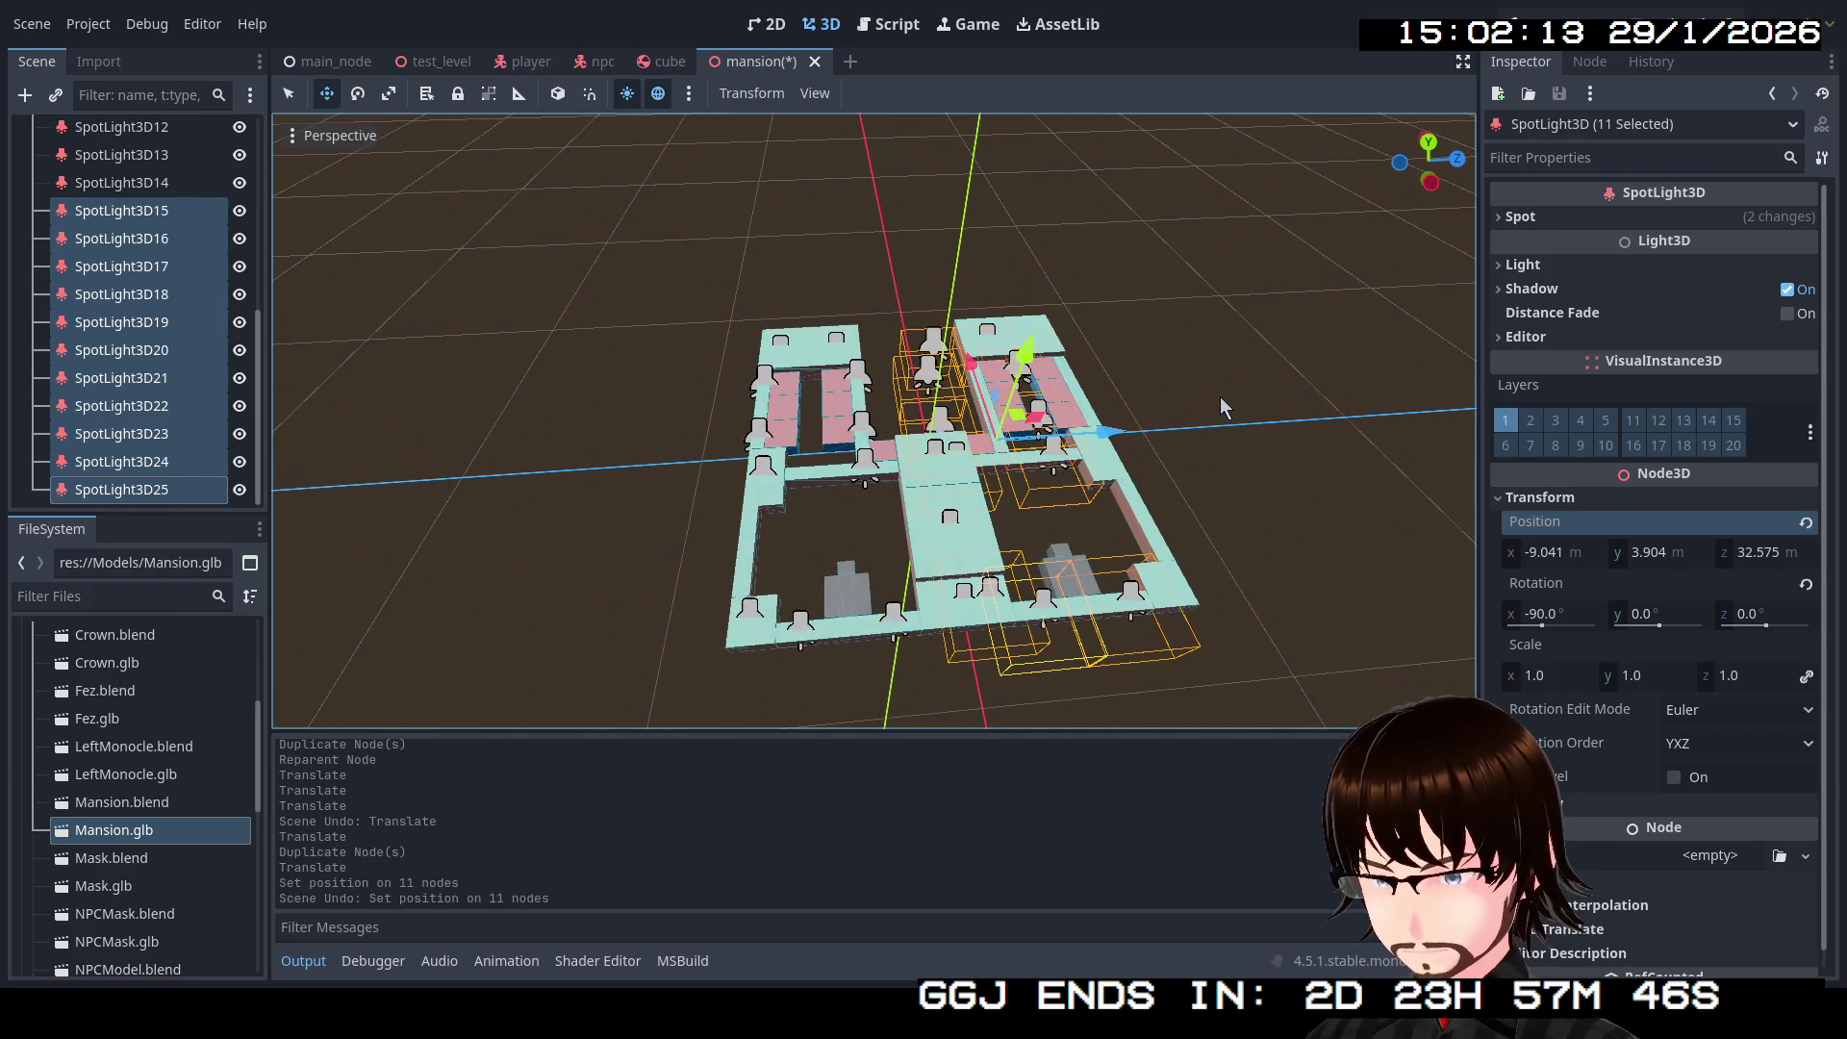
left_click_drag(1237, 477, 1233, 516)
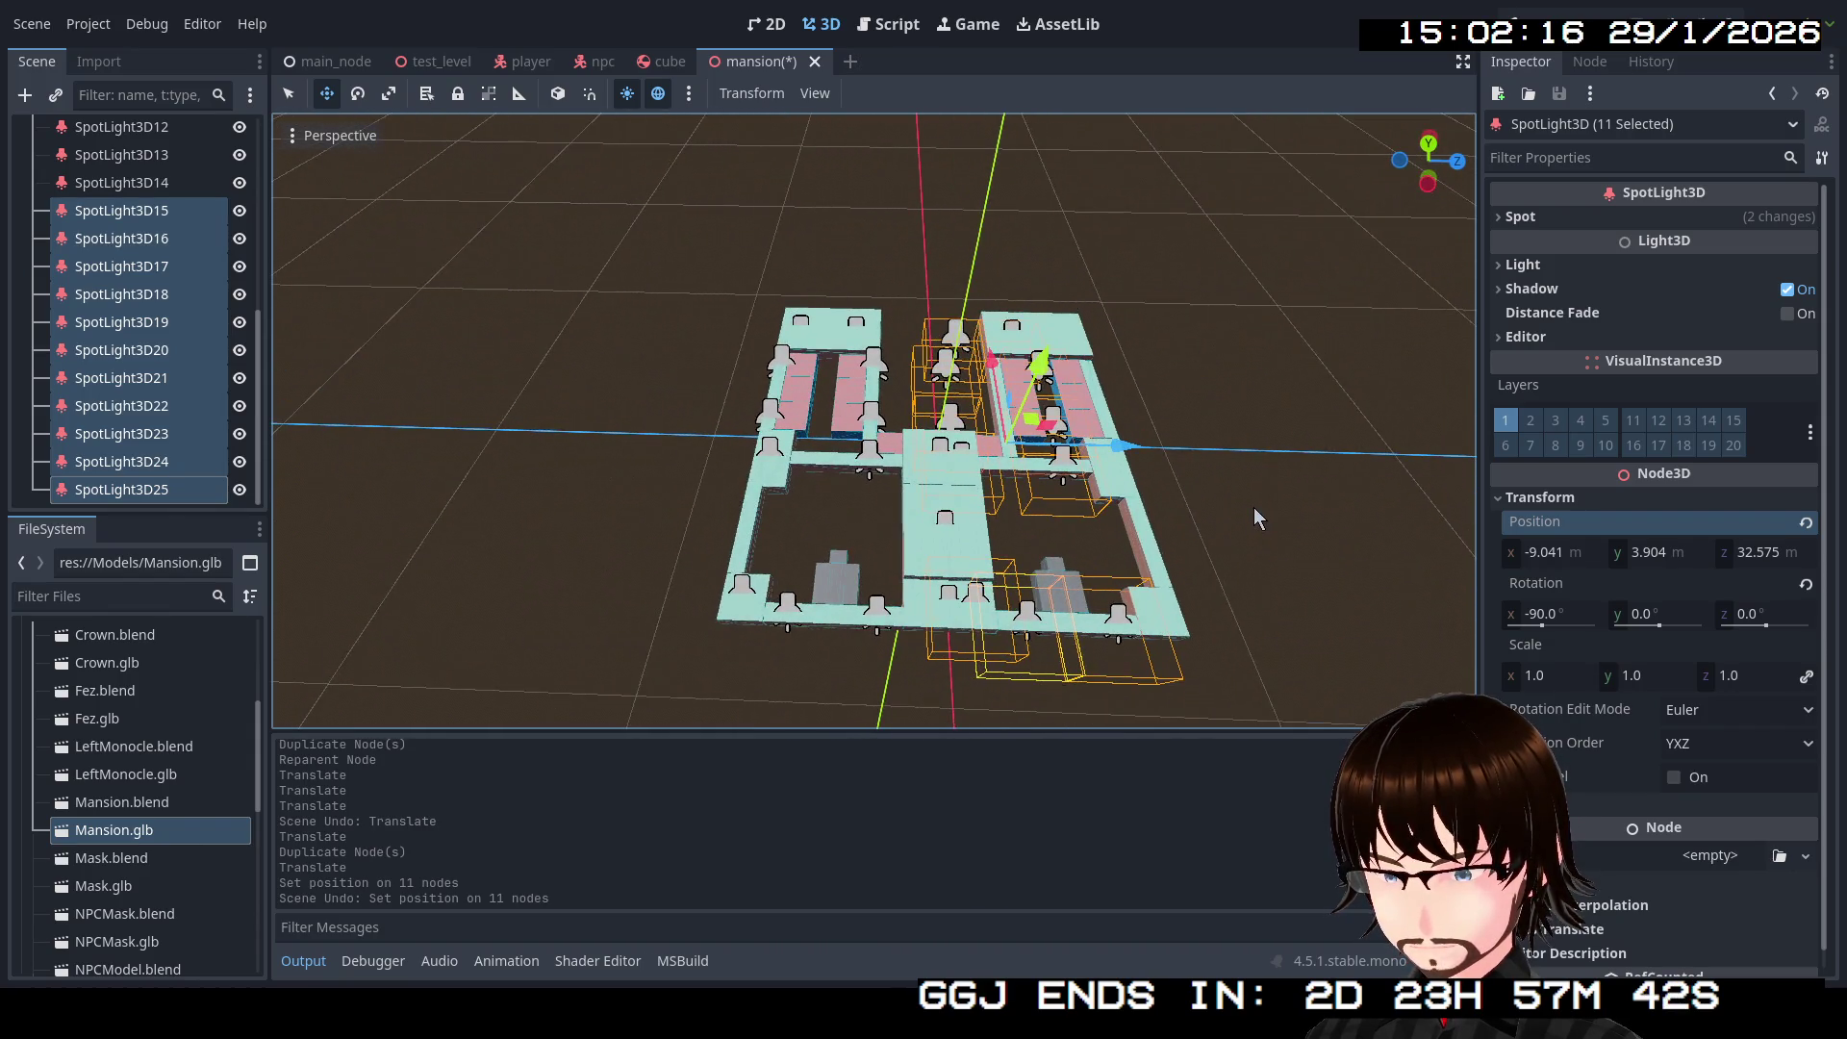
key("ctrl+z")
key("ctrl+z")
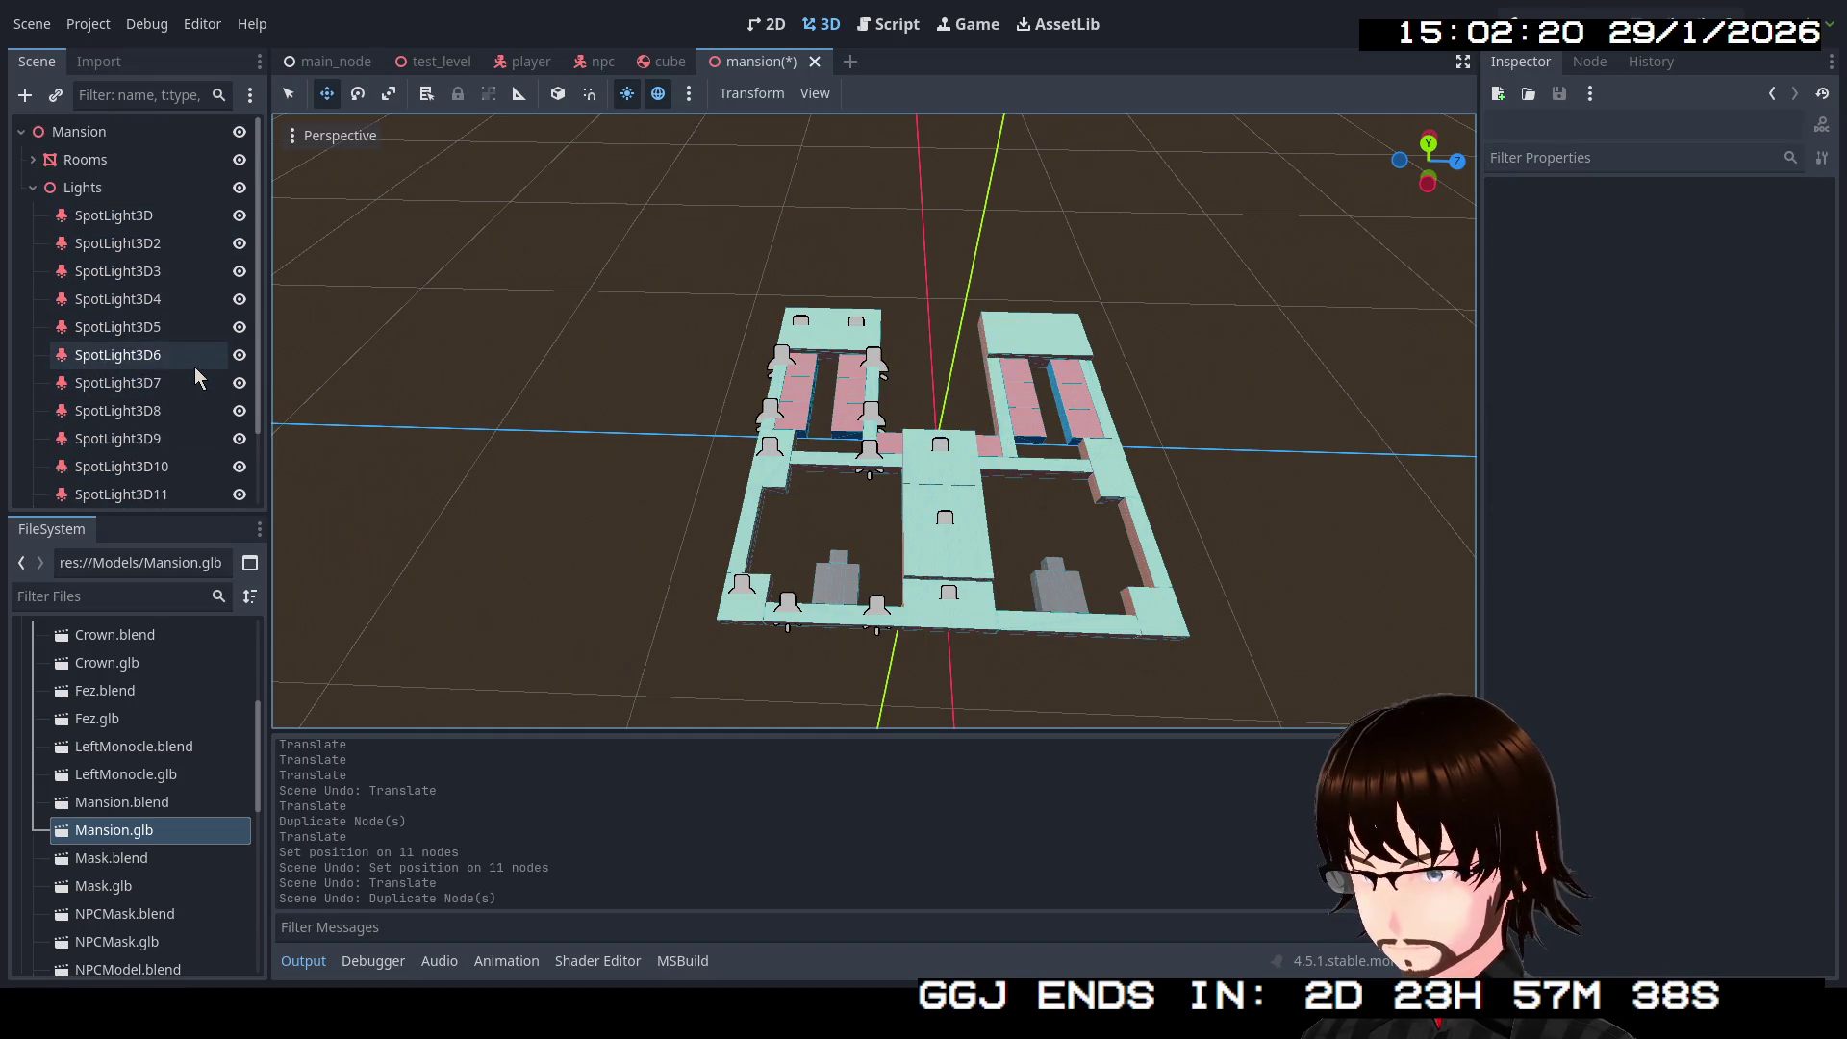
left_click(144, 462)
Step: Duplicate SpotLight3D3–6, move the four copies into the right-hand wing, and list them after SpotLight3D6
left_click(125, 405)
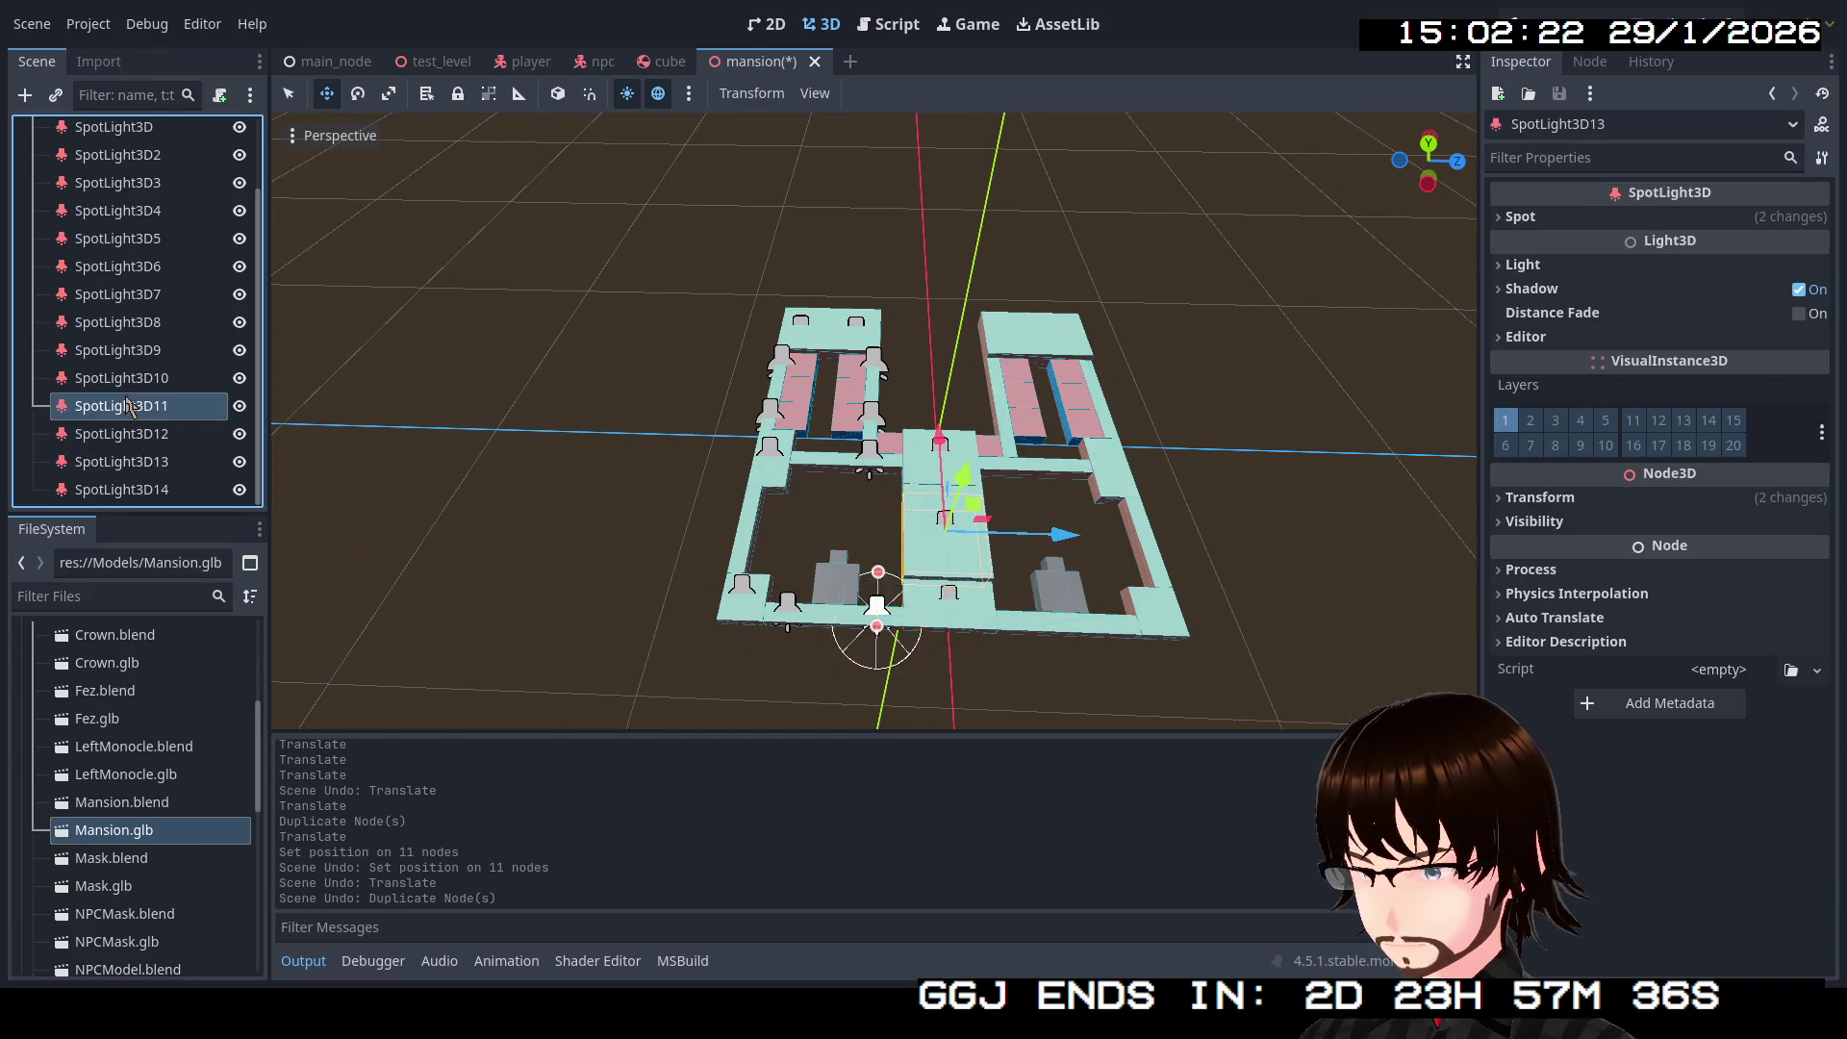
left_click(120, 210)
scroll(128, 247, "up", 2)
scroll(734, 363, "up", 3)
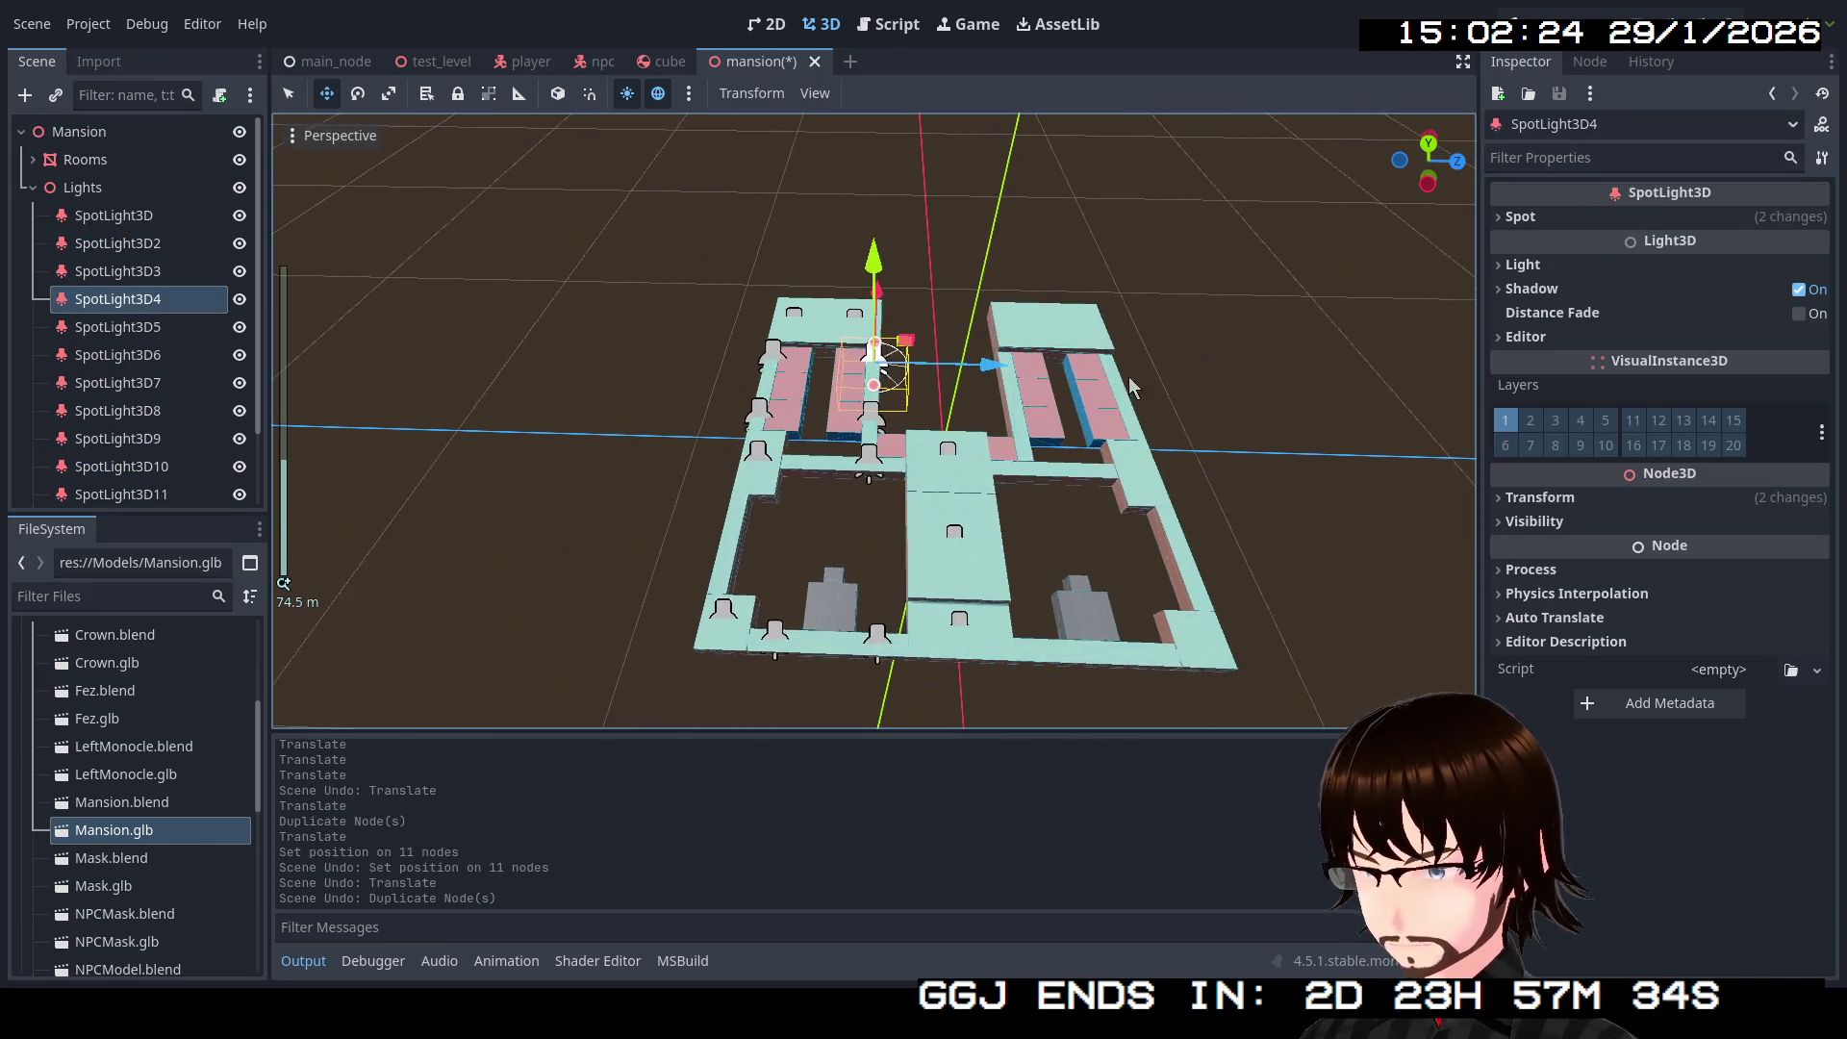
scroll(1184, 387, "up", 3)
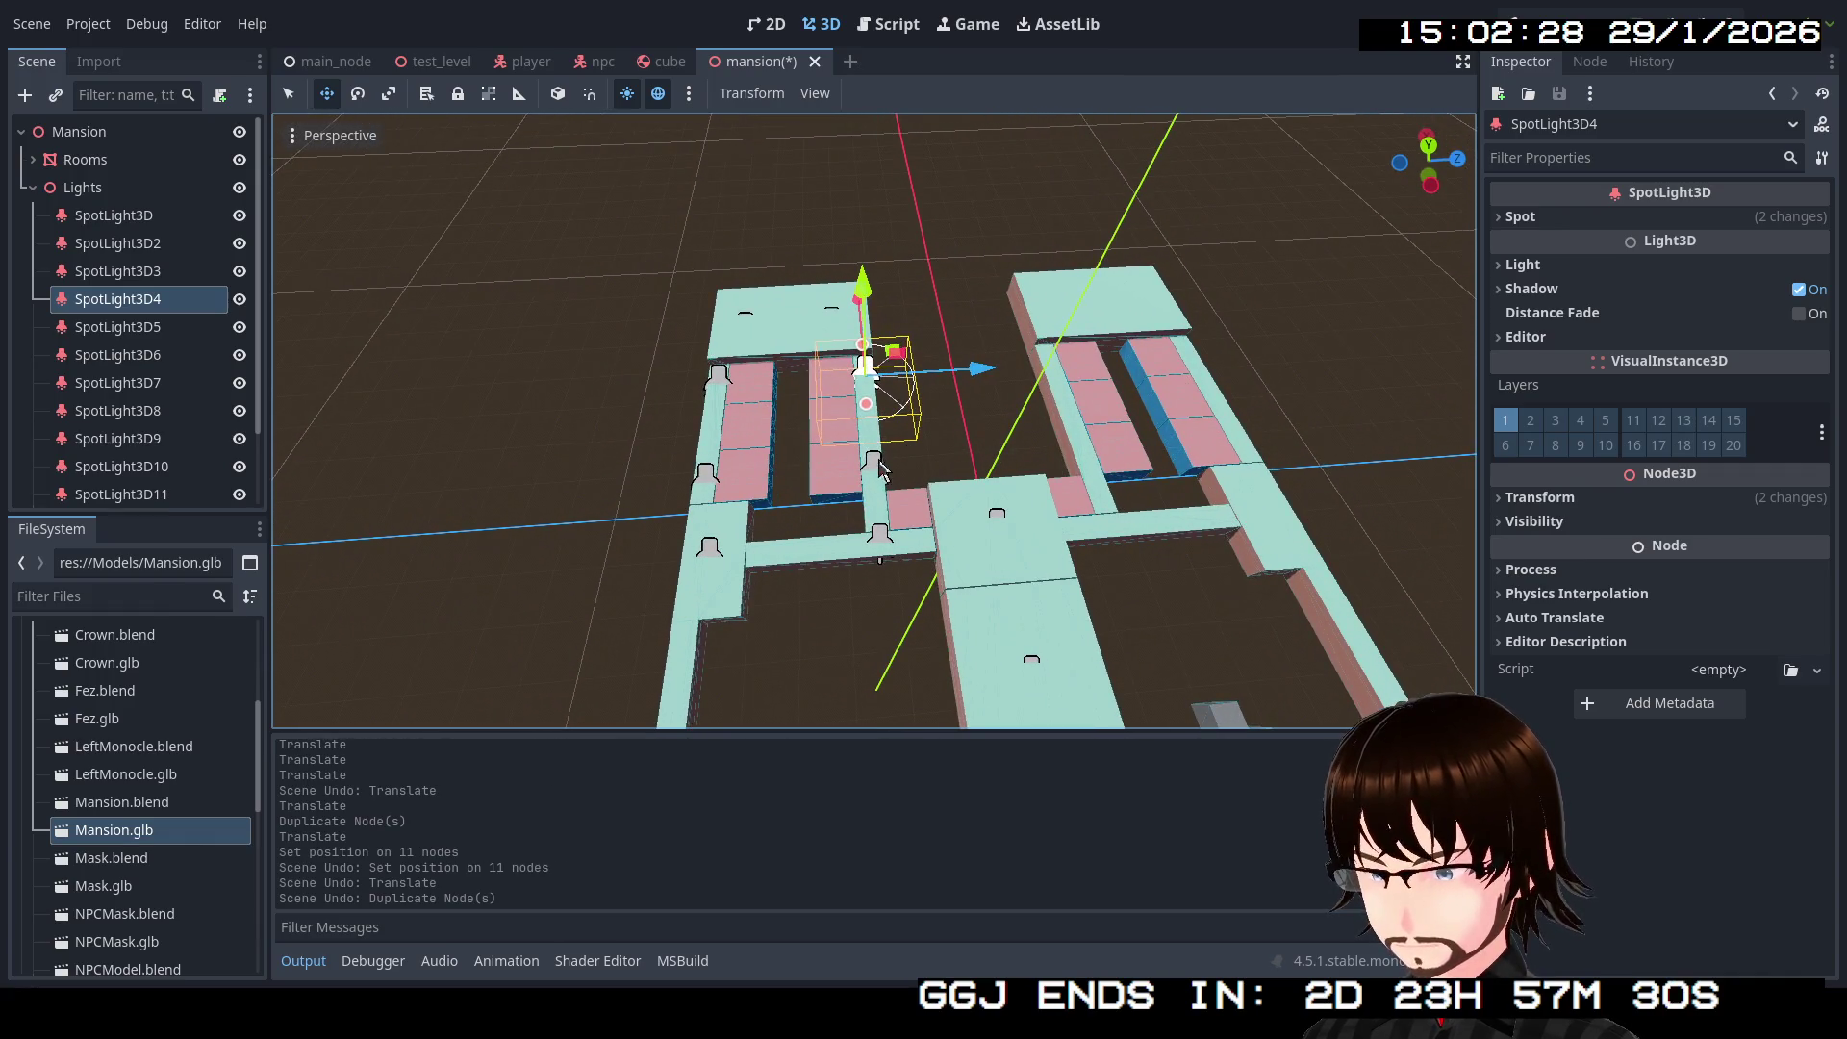
left_click(878, 469, "shift")
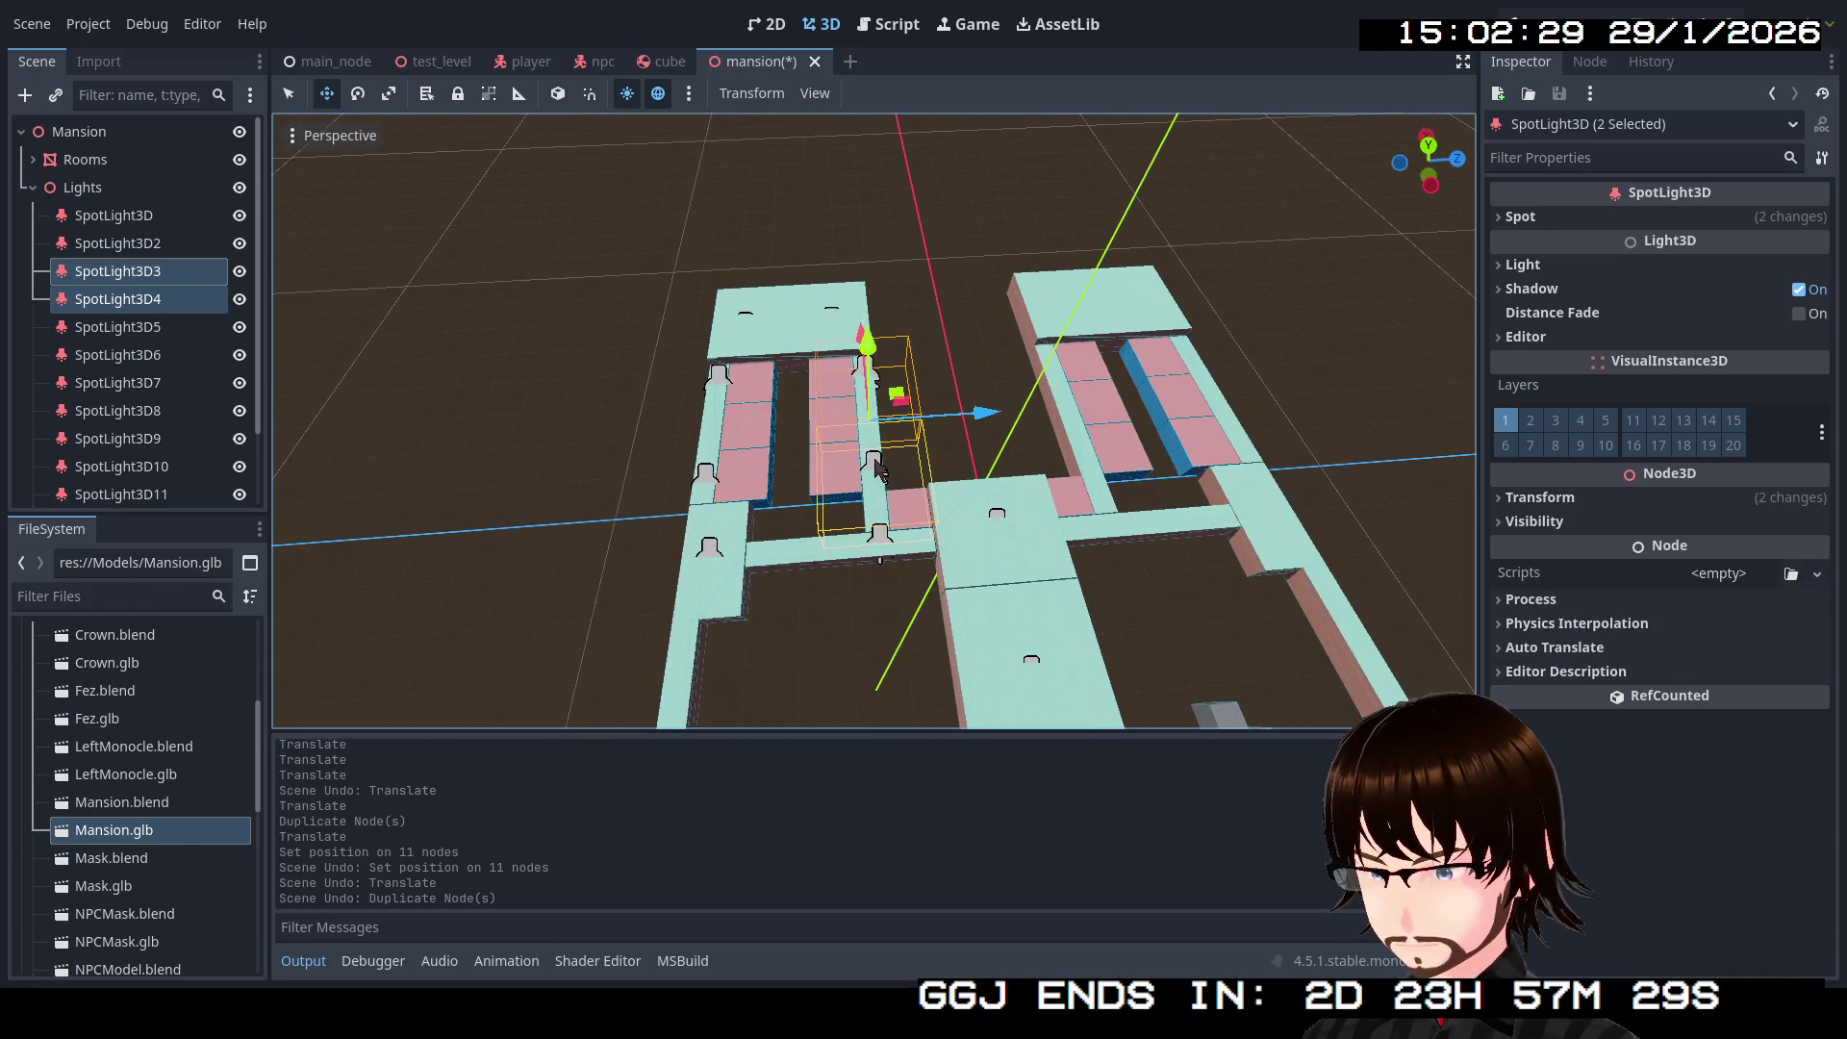
left_click(713, 478, "shift")
left_click(726, 389, "shift")
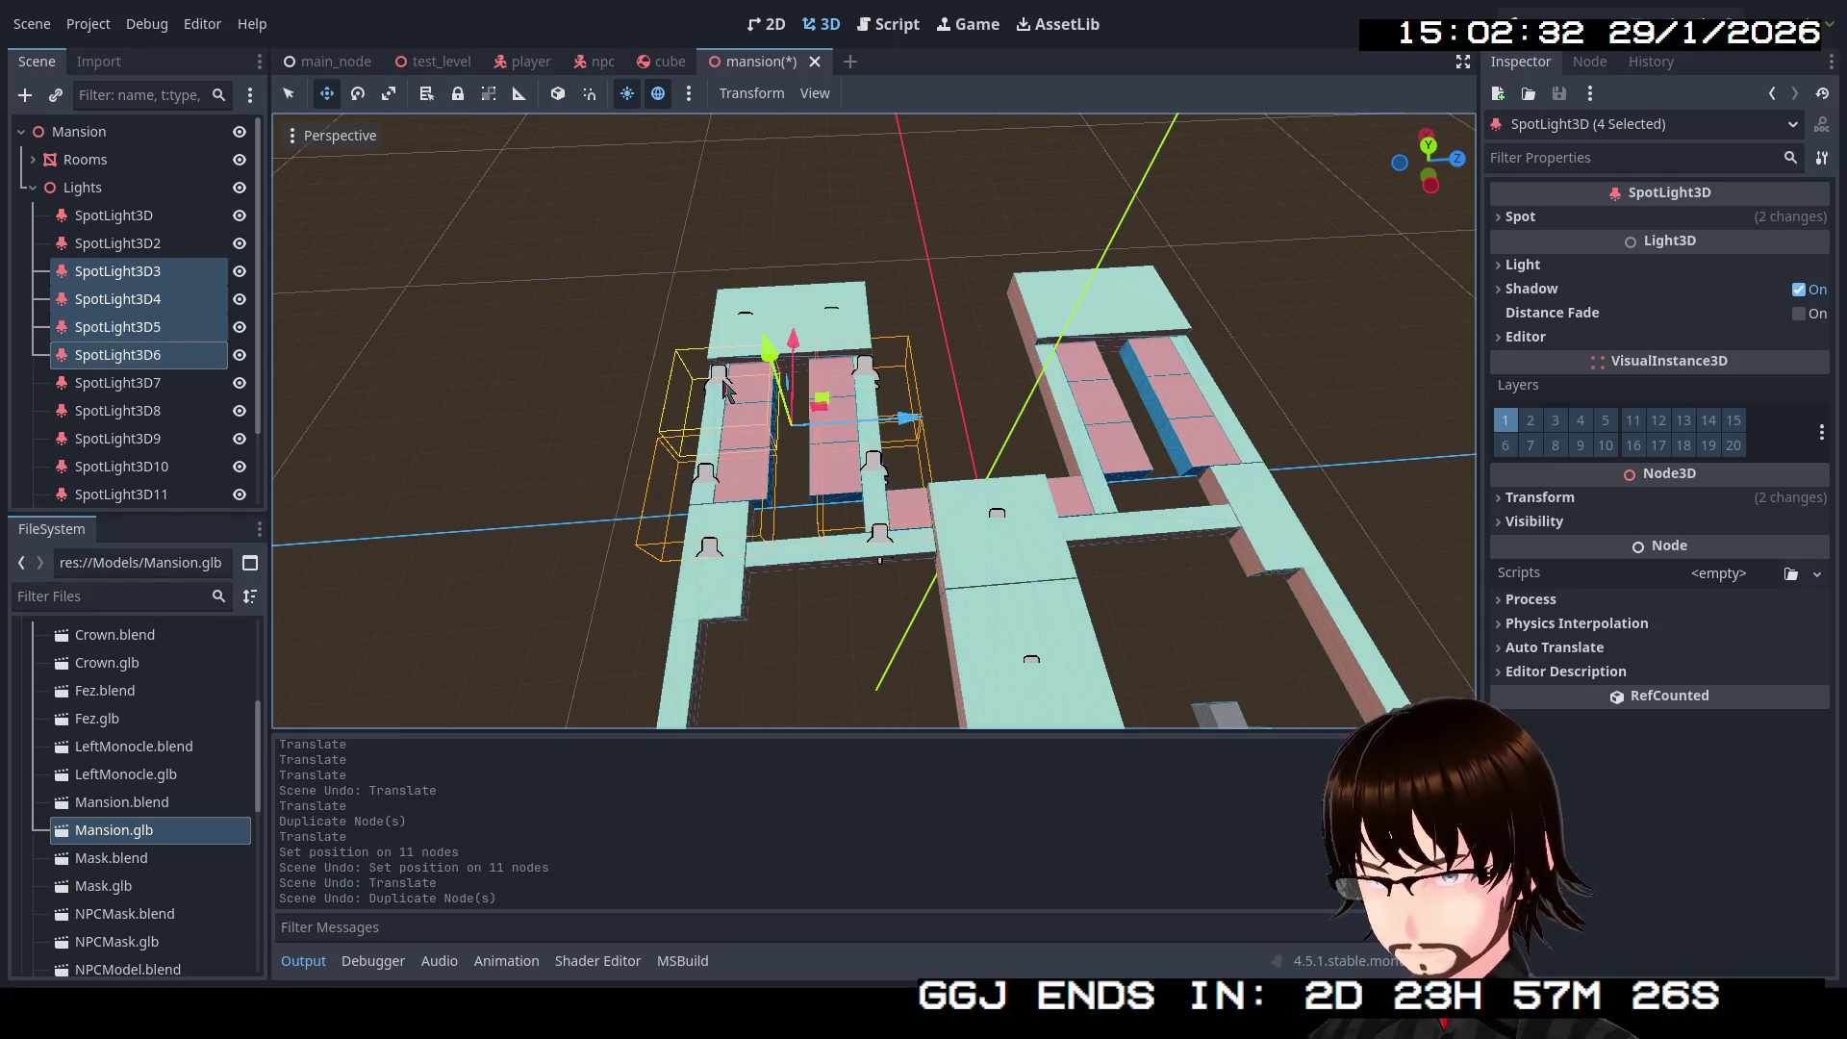
key("ctrl+d")
left_click_drag(917, 435, 1256, 399)
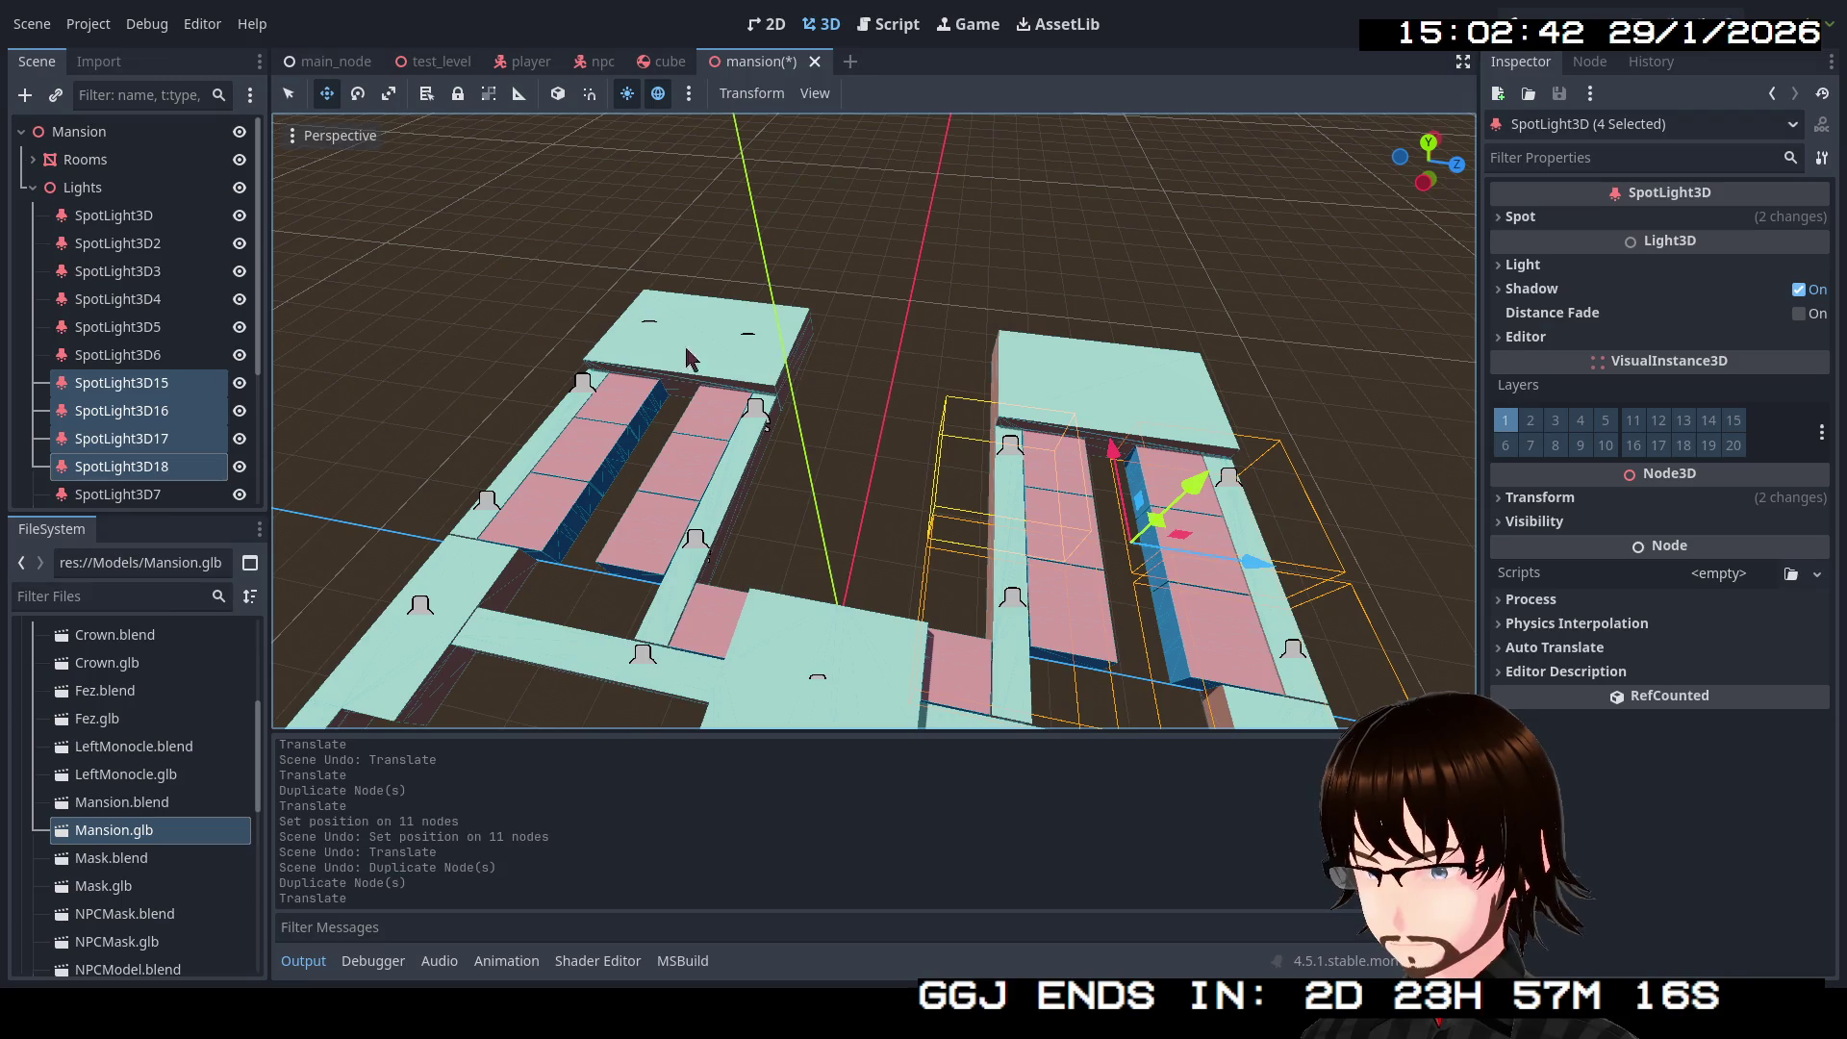
mouse_move(174, 421)
left_mouse_down()
mouse_move(125, 274)
mouse_move(135, 508)
left_mouse_up()
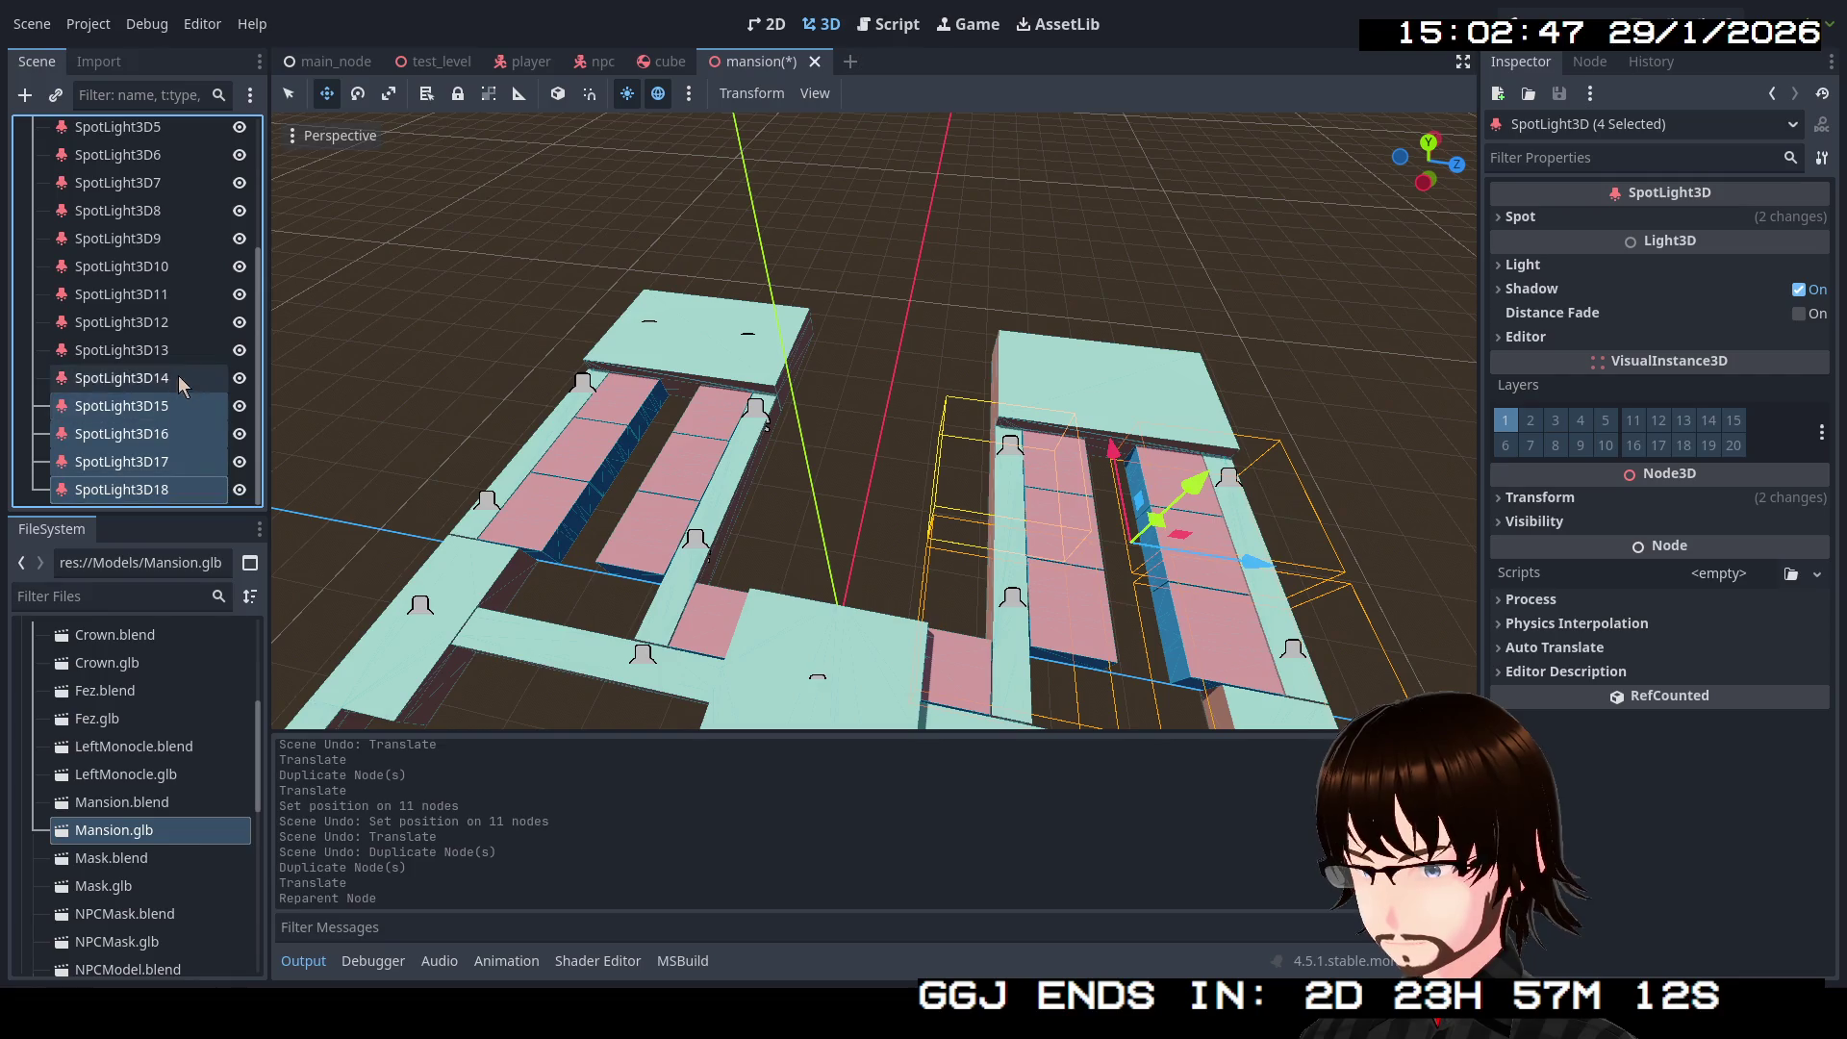
Step: Duplicate SpotLight3D8 and SpotLight3D9, list the copies after SpotLight3D18, and move them to the right wing's top room
left_click(752, 347)
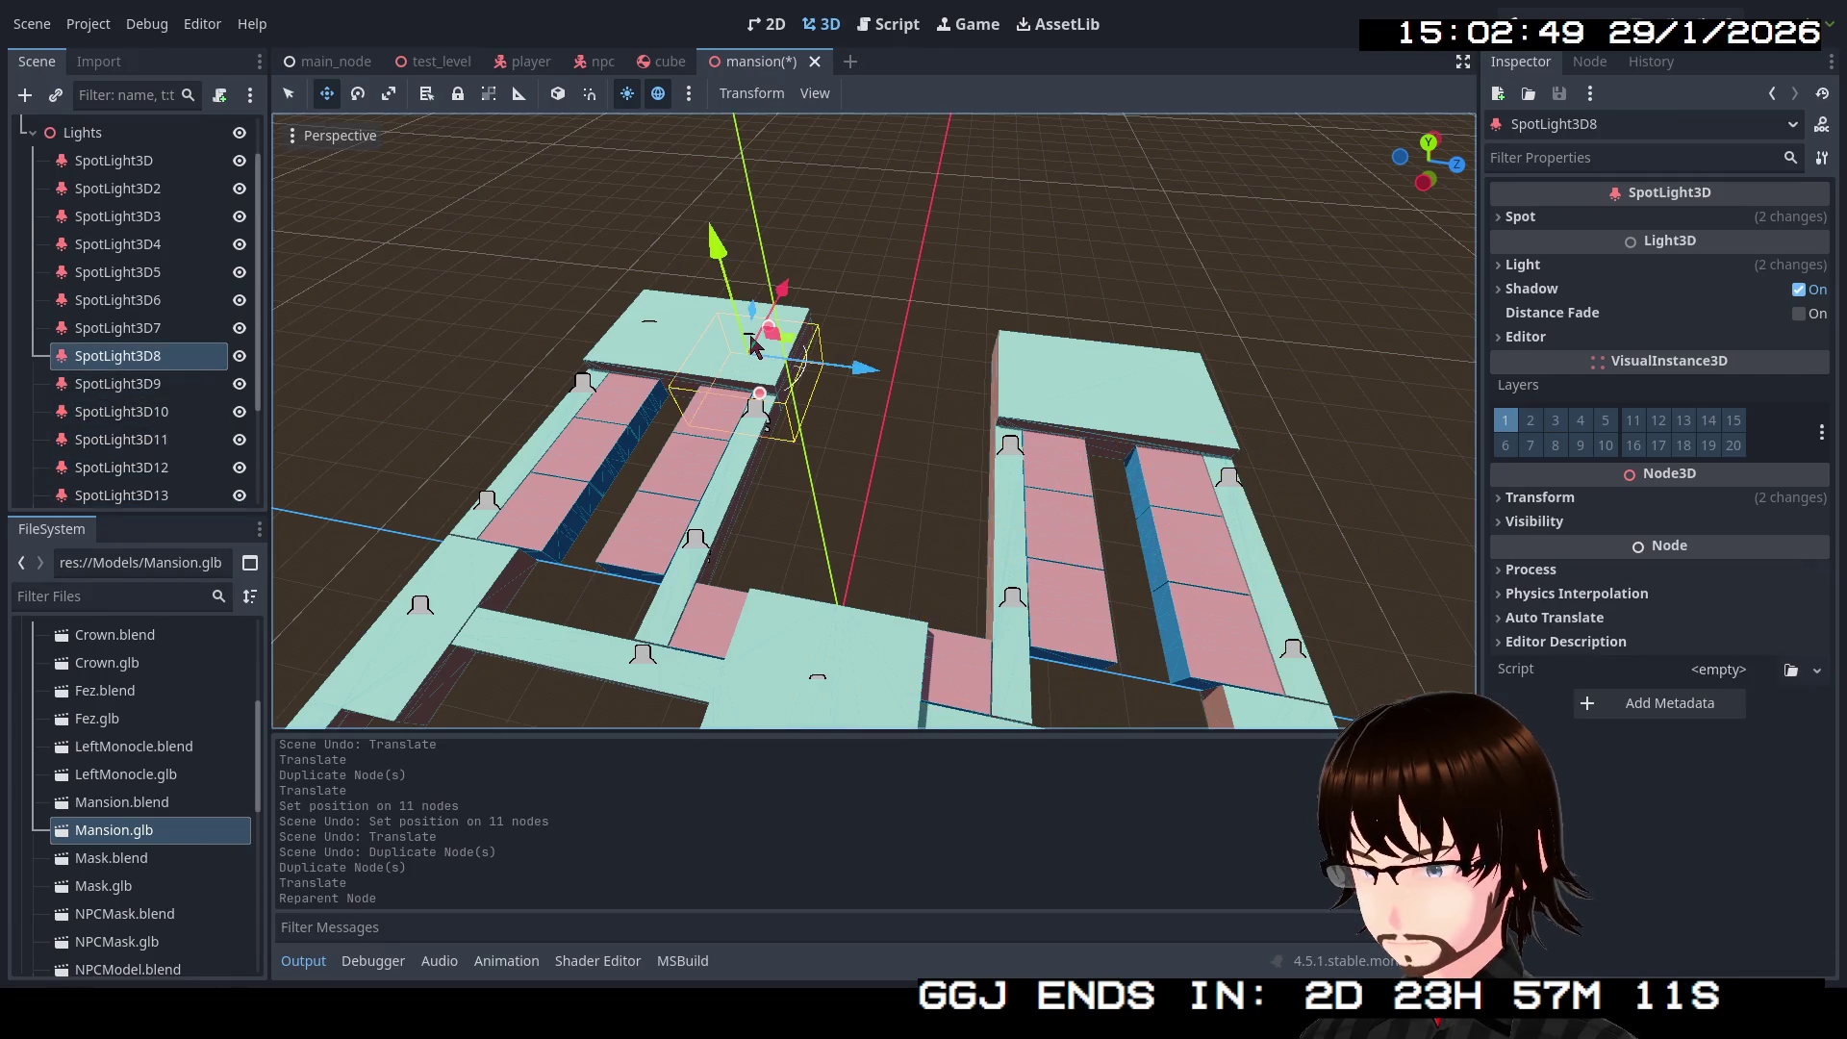
left_click(650, 330, "shift")
key("ctrl+d")
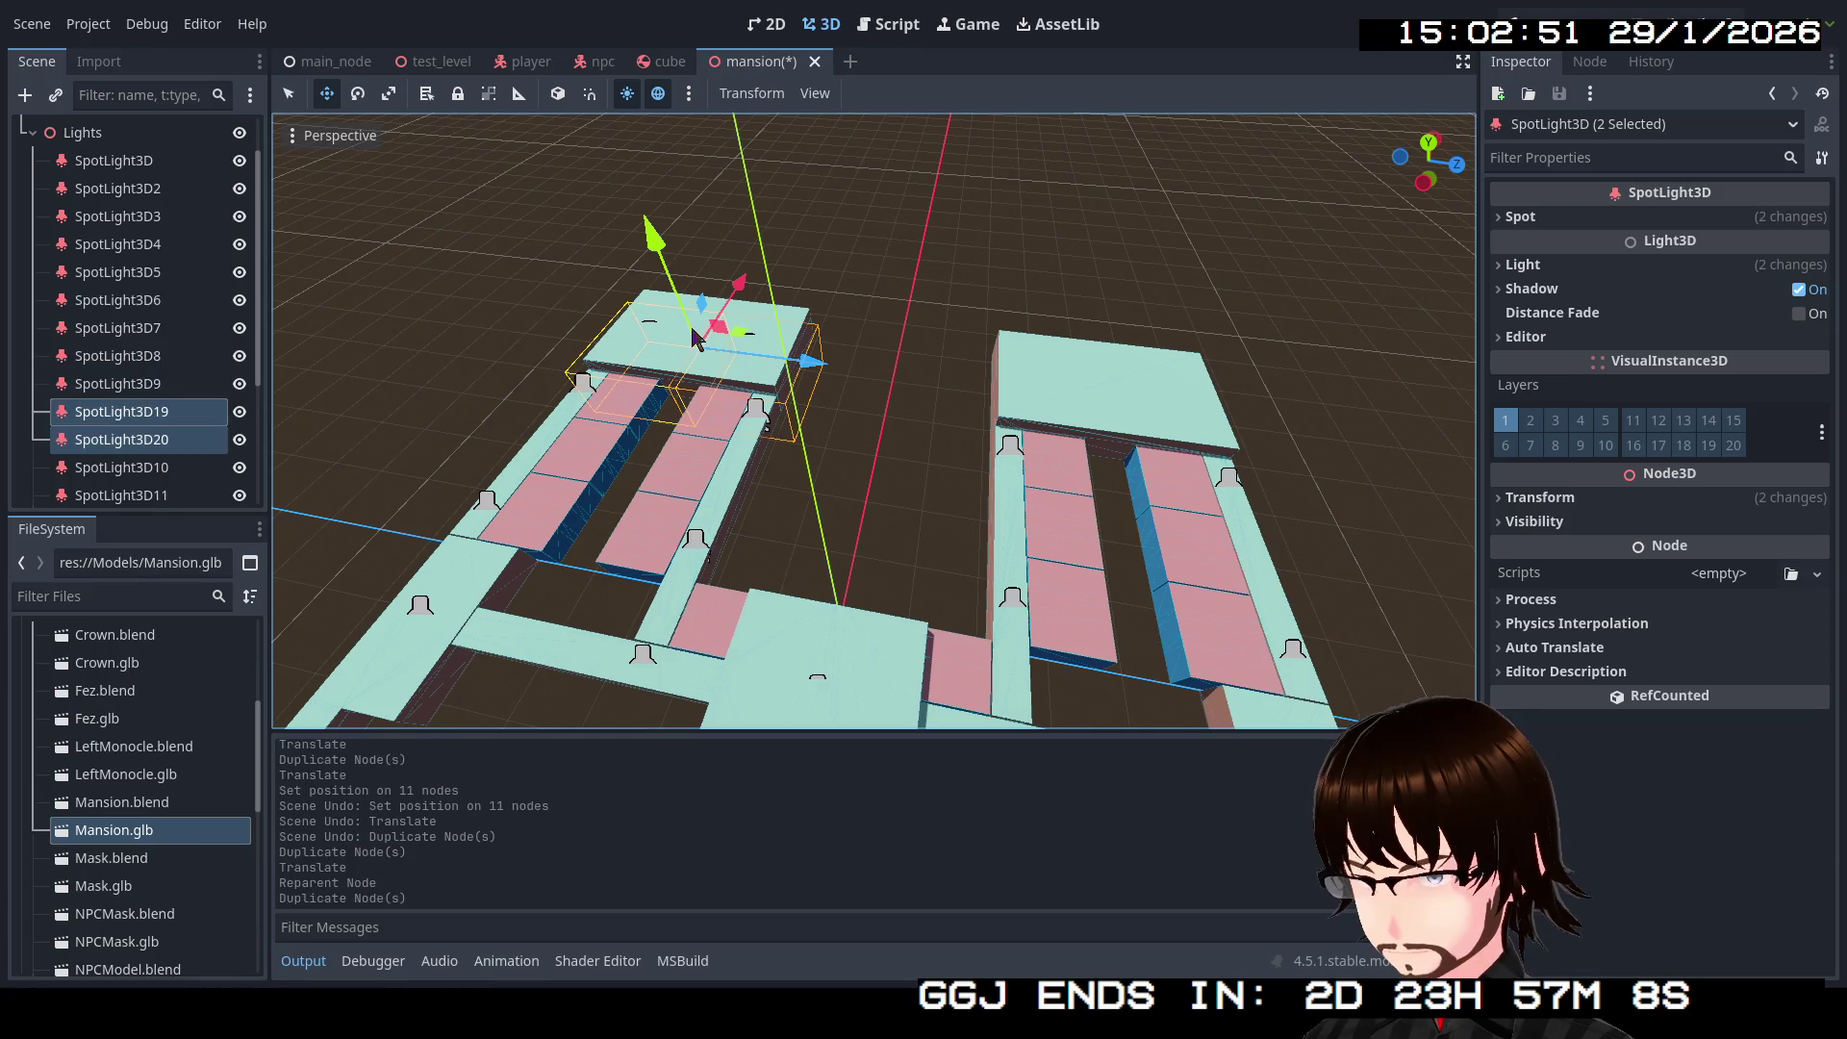
scroll(296, 431, "down", 4)
scroll(171, 389, "down", 3)
left_click_drag(159, 245, 161, 506)
left_click_drag(887, 409, 1119, 426)
left_click_drag(967, 562, 1036, 558)
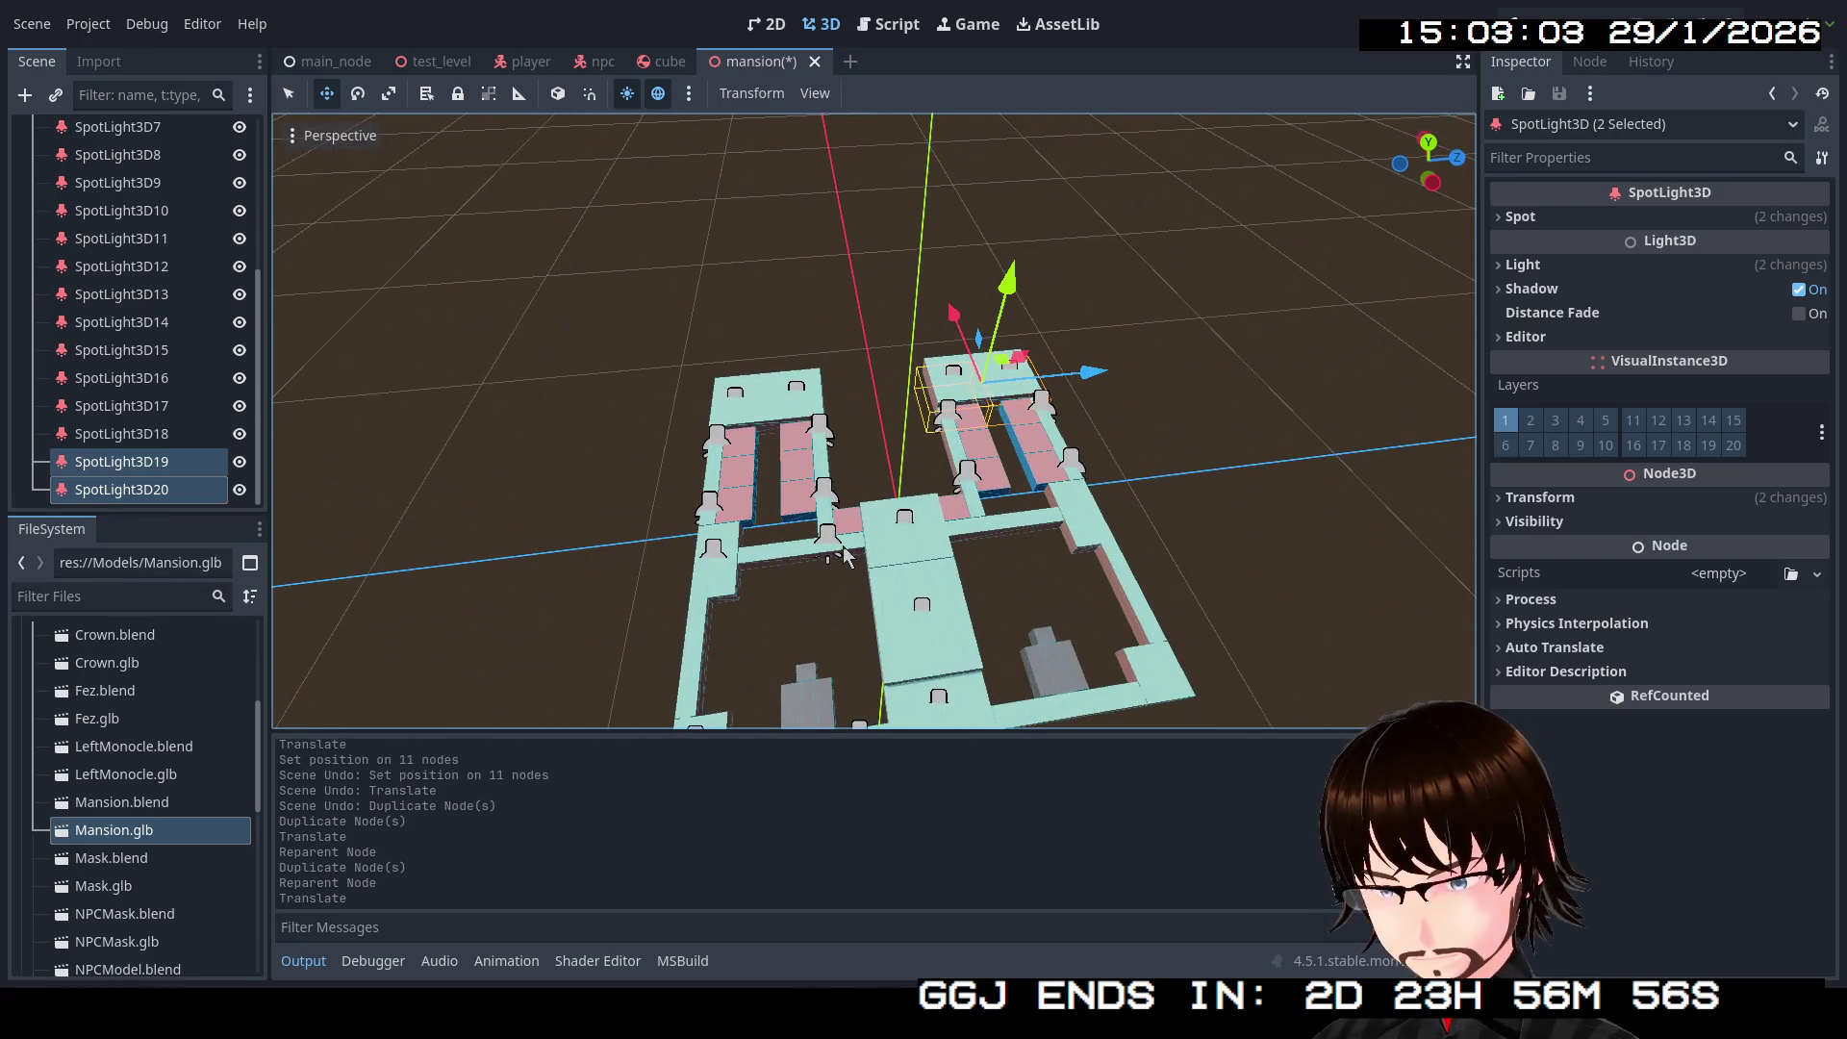
left_click(839, 556)
left_click(833, 550)
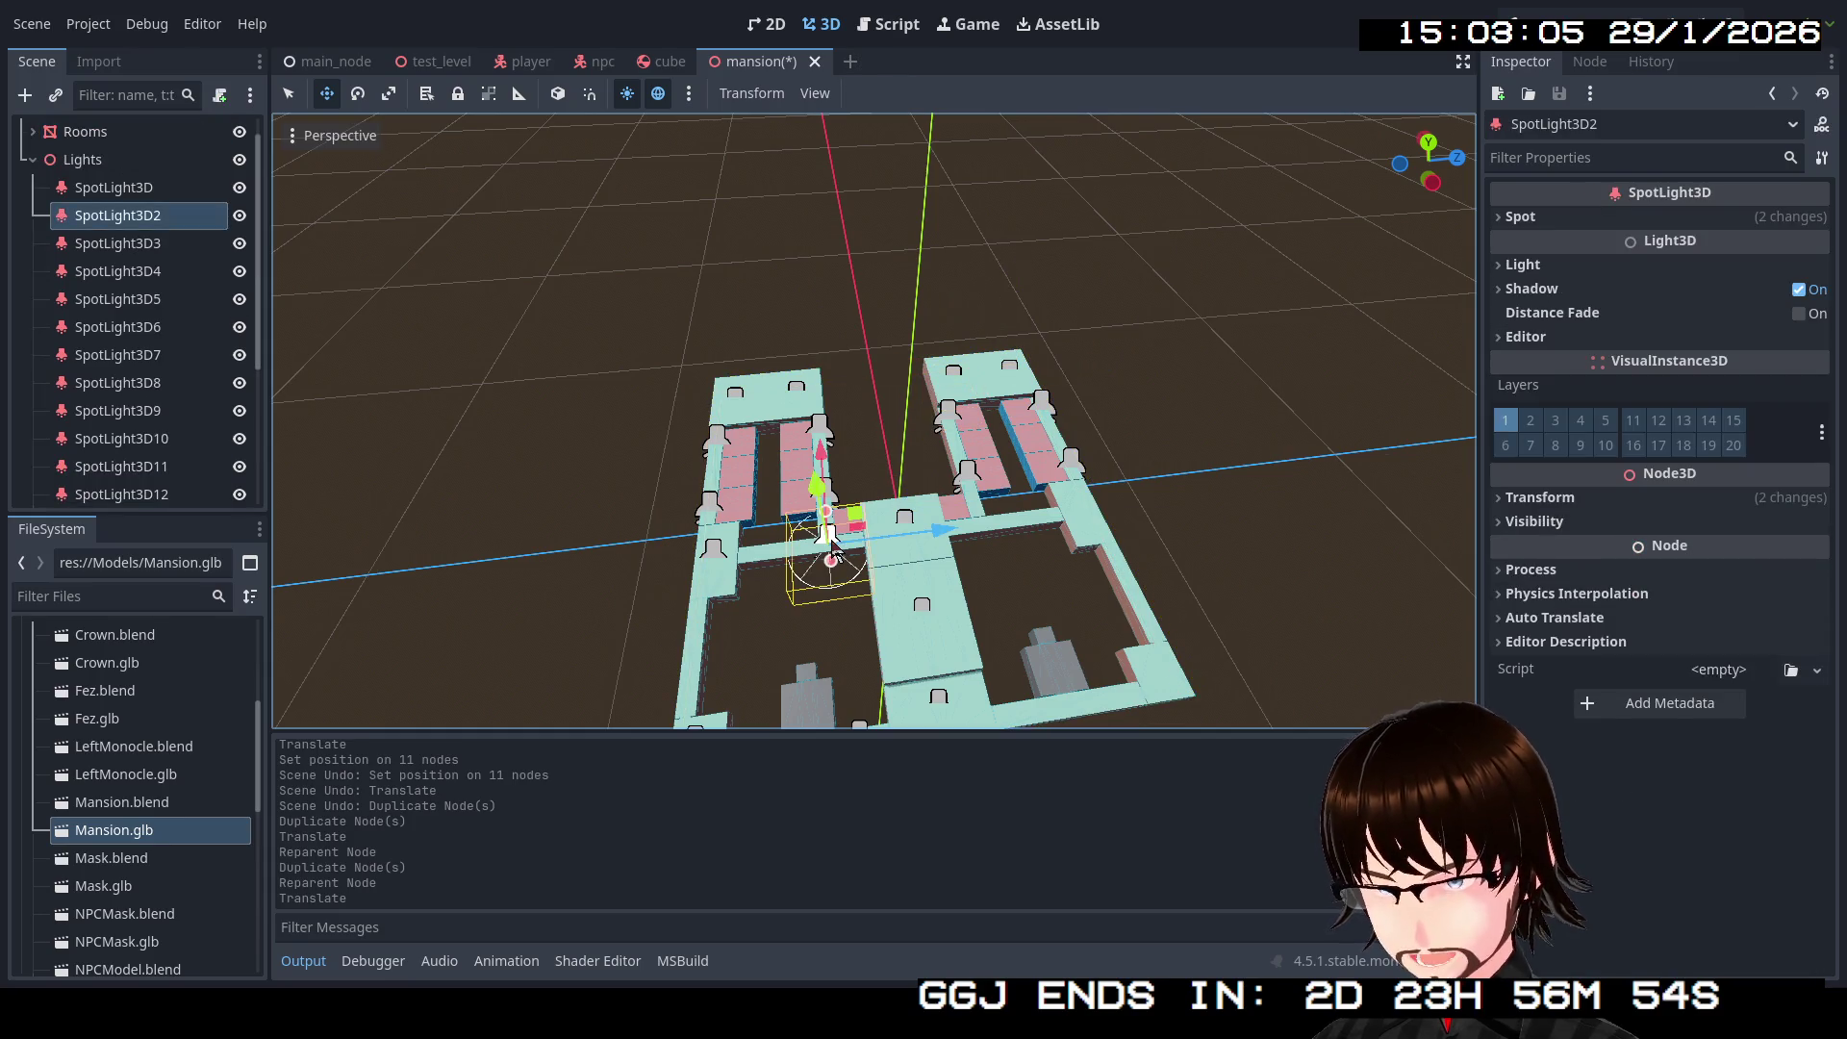
Step: Duplicate SpotLight3D2 and SpotLight3D7 as SpotLight3D21 and 22, sliding them into the corridor and right-hand wing
key("ctrl+d")
left_click_drag(171, 252, 162, 510)
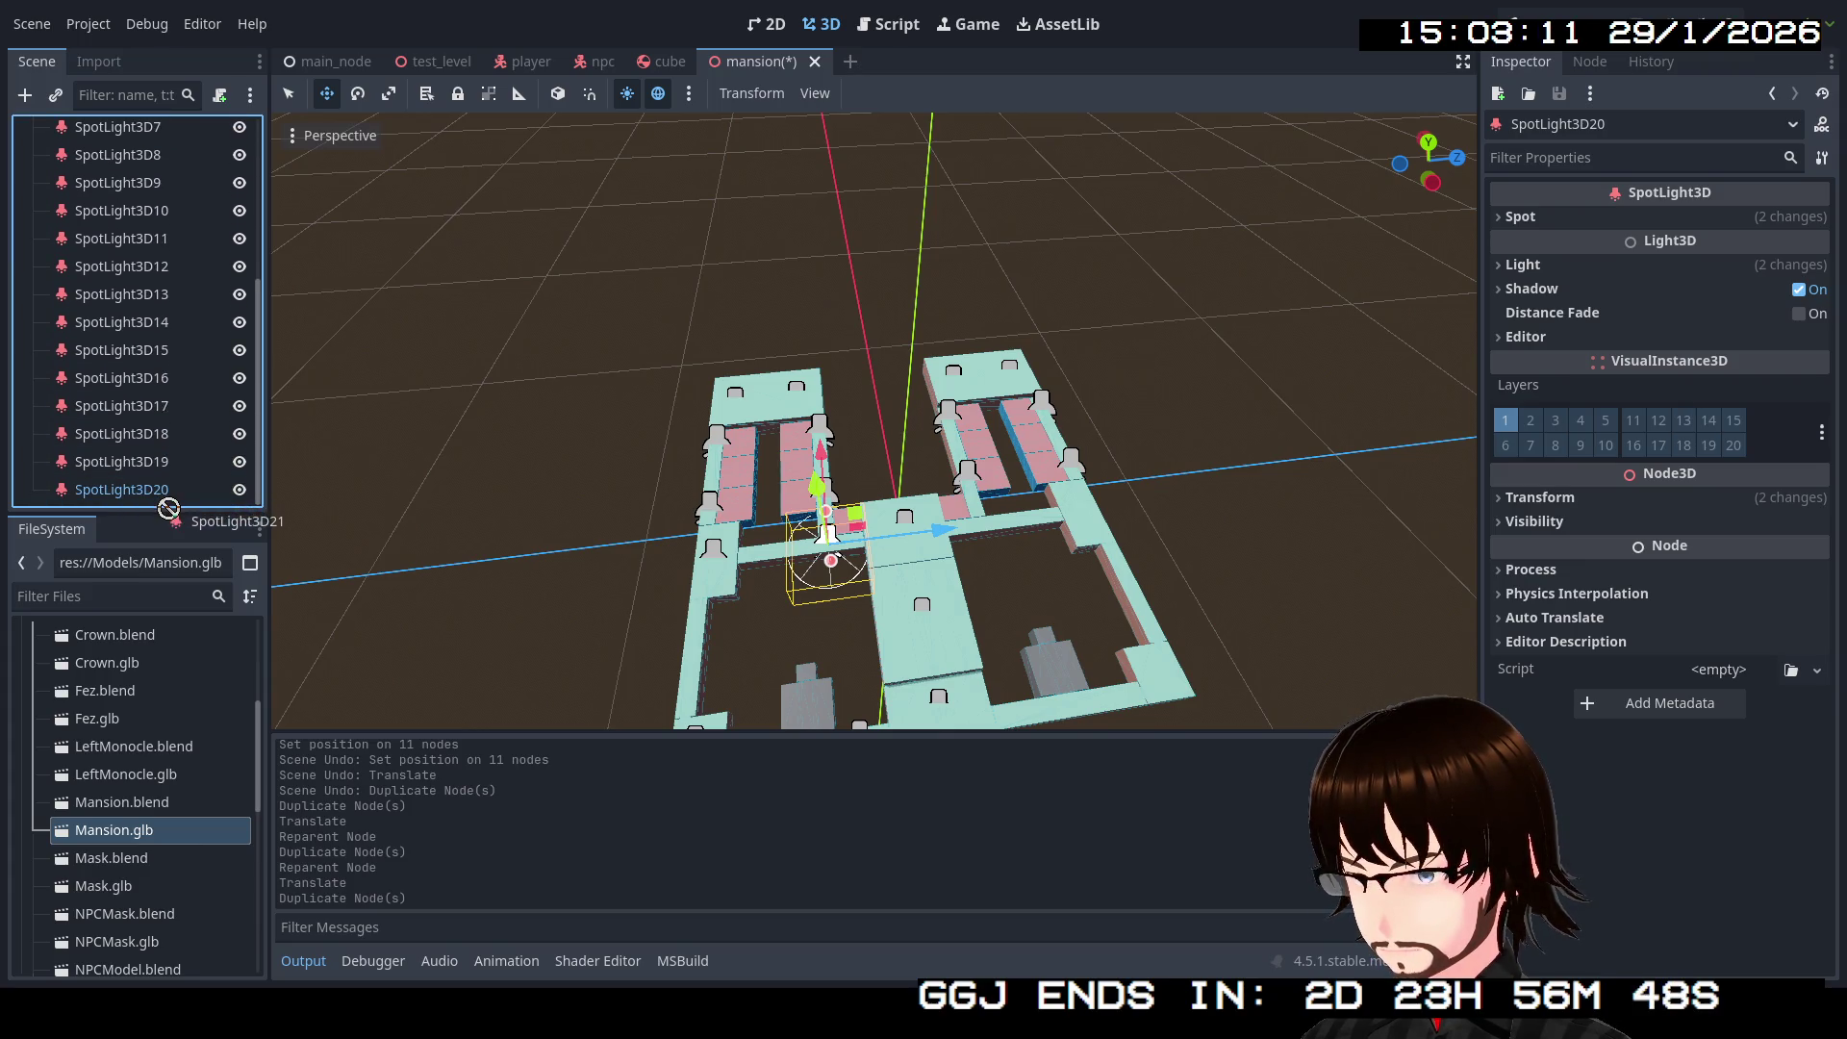
left_click_drag(167, 511, 170, 506)
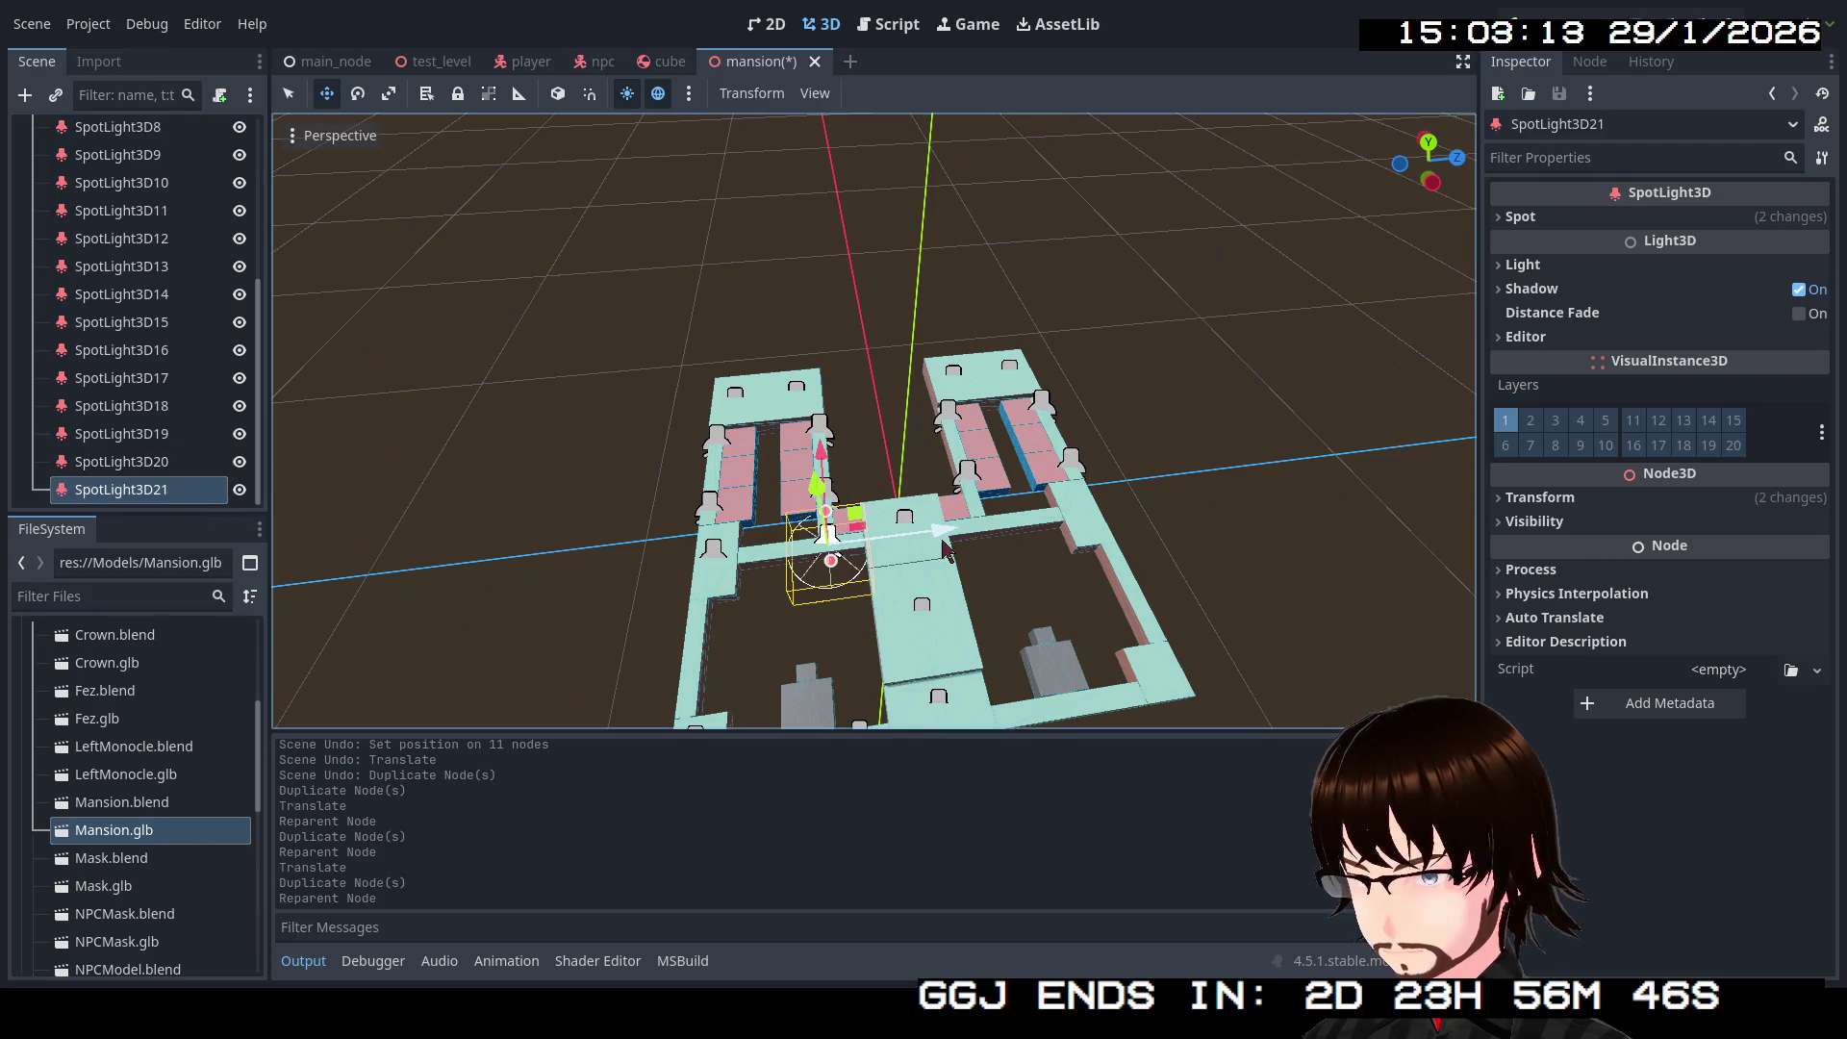
left_click_drag(940, 542, 1052, 555)
left_click(711, 556)
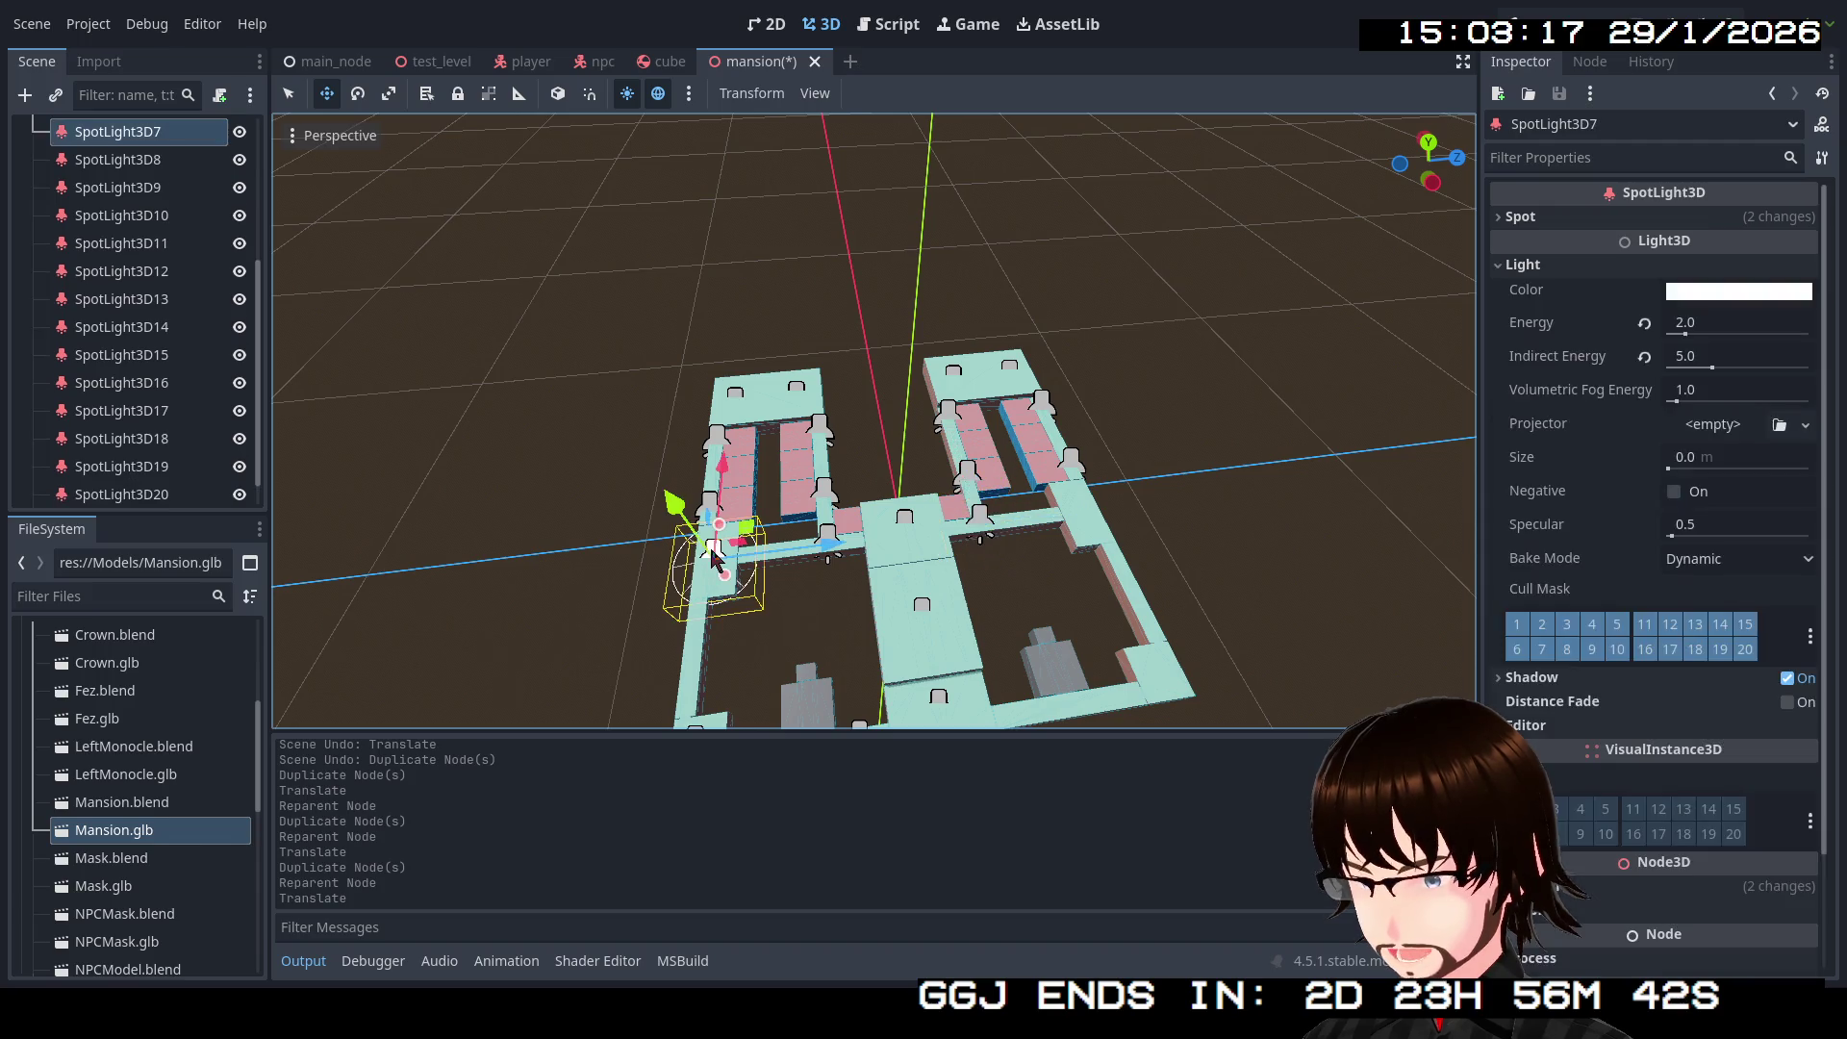
key("ctrl+d")
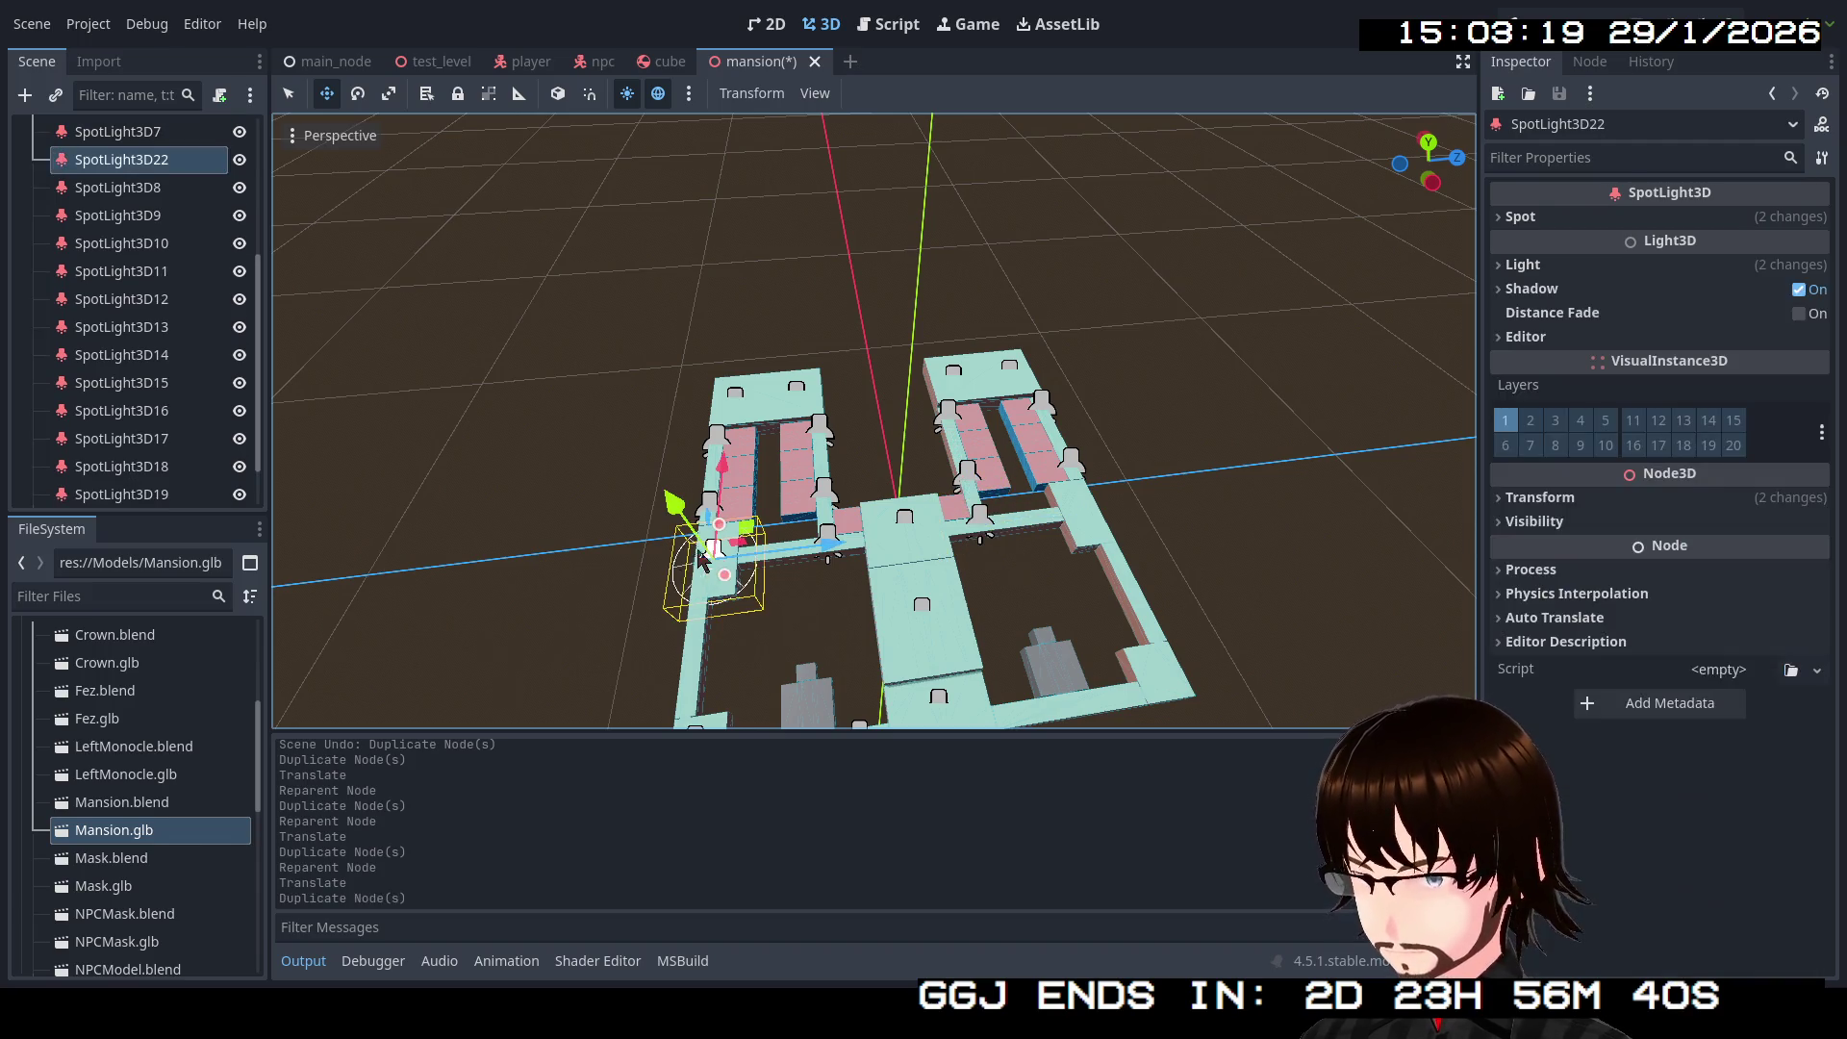
mouse_move(166, 162)
left_mouse_down()
mouse_move(162, 515)
mouse_move(178, 504)
left_mouse_up()
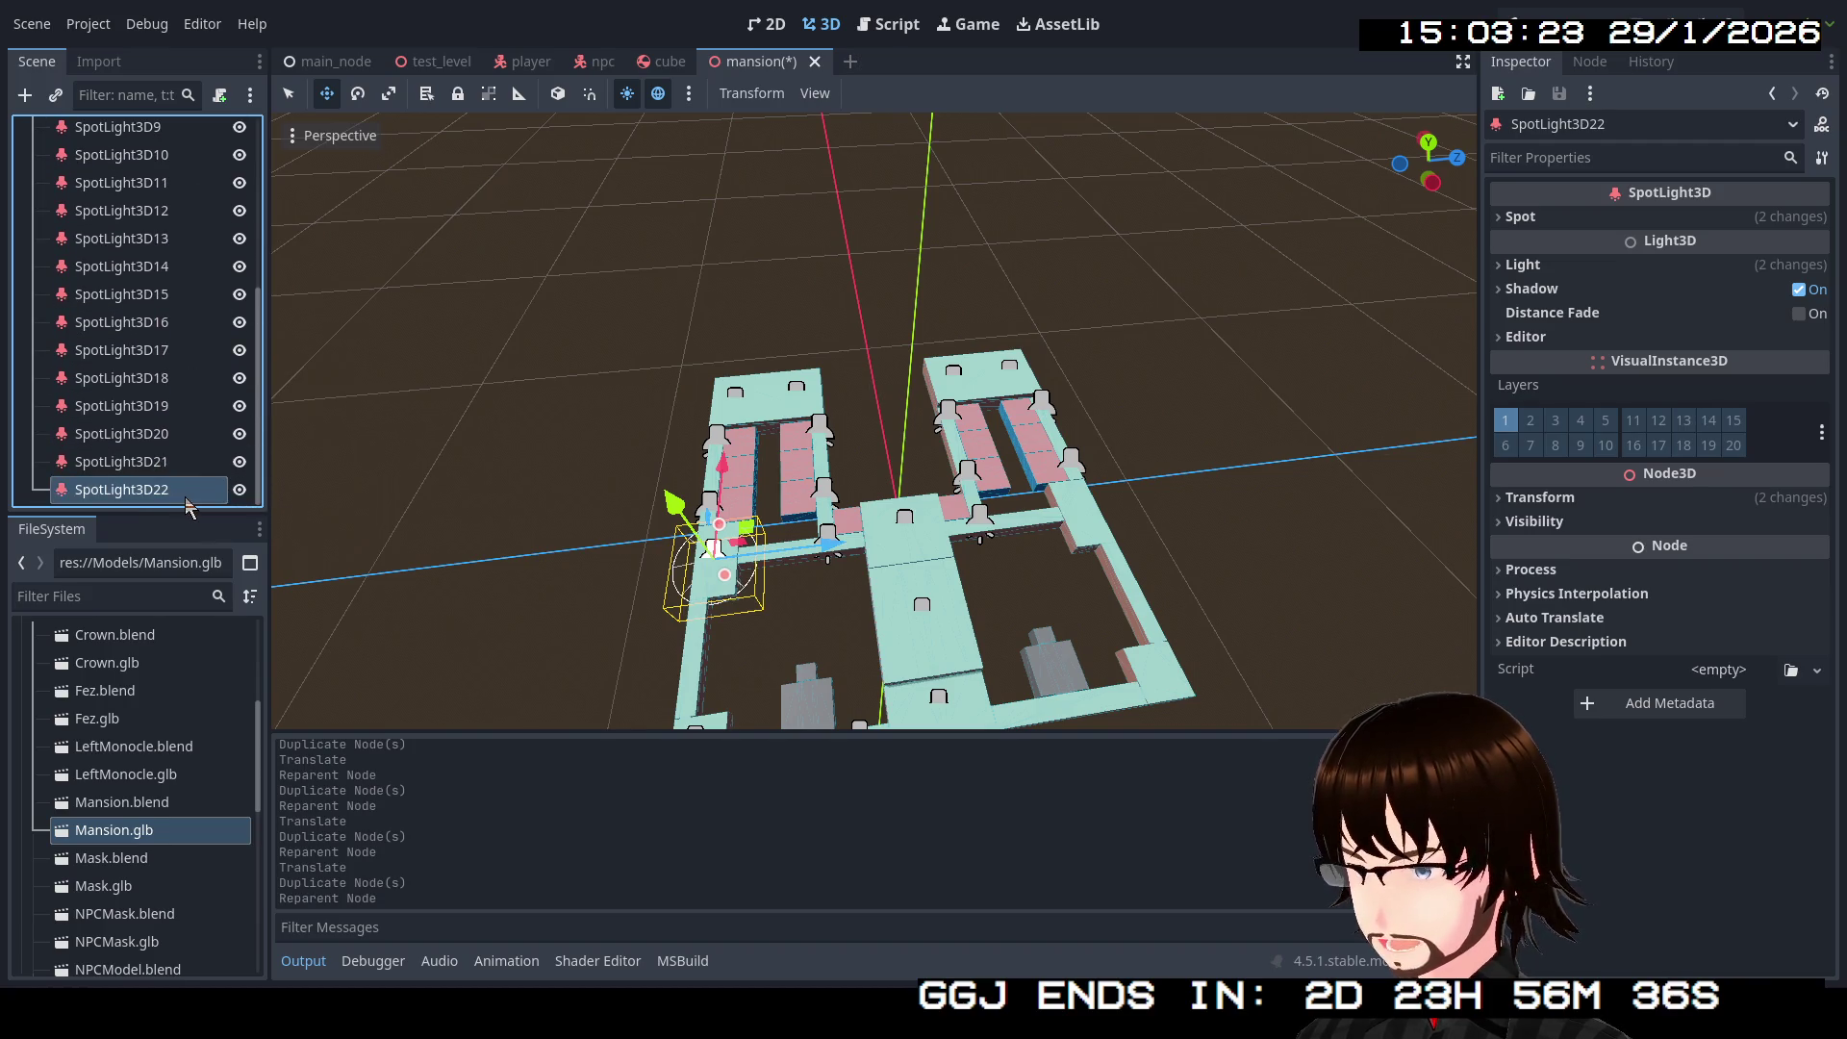
left_click_drag(829, 548, 1187, 543)
Step: Duplicate SpotLight3D13 and 14, list the copies after SpotLight3D22, and move them into the lower-right room
scroll(1125, 596, "down", 5)
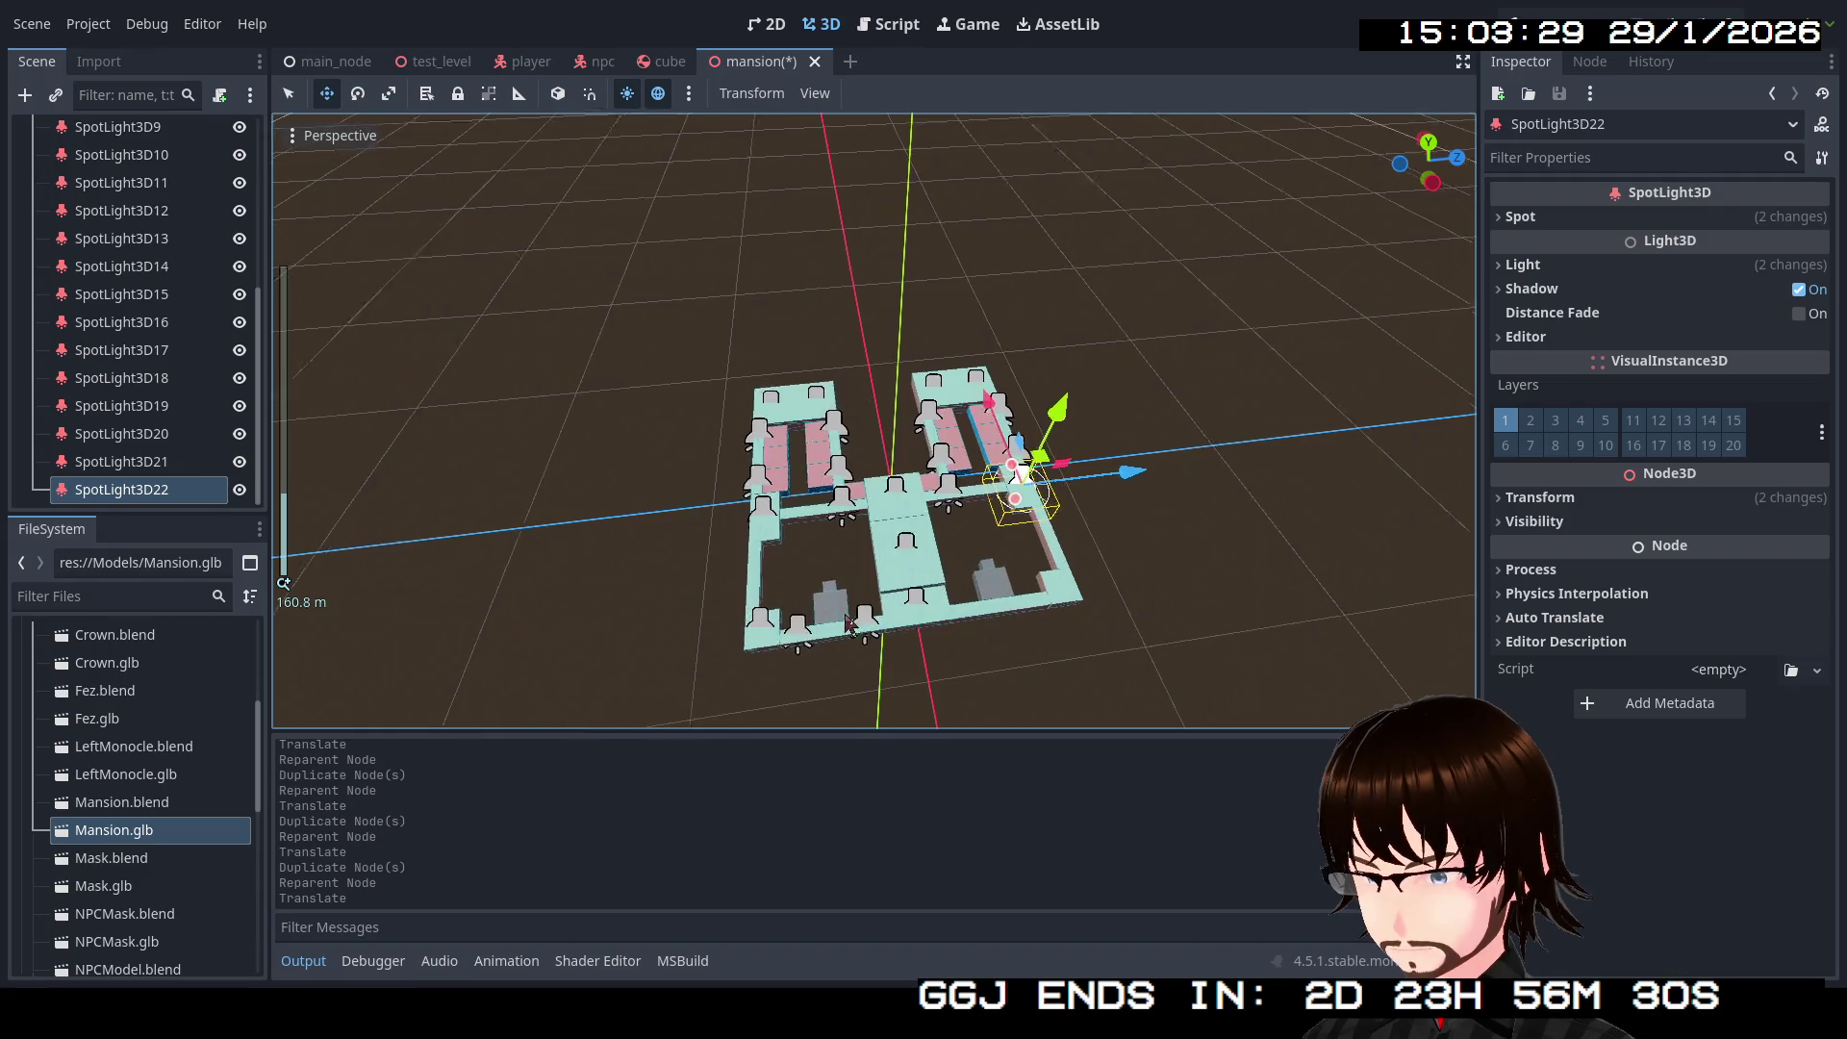
scroll(819, 649, "up", 2)
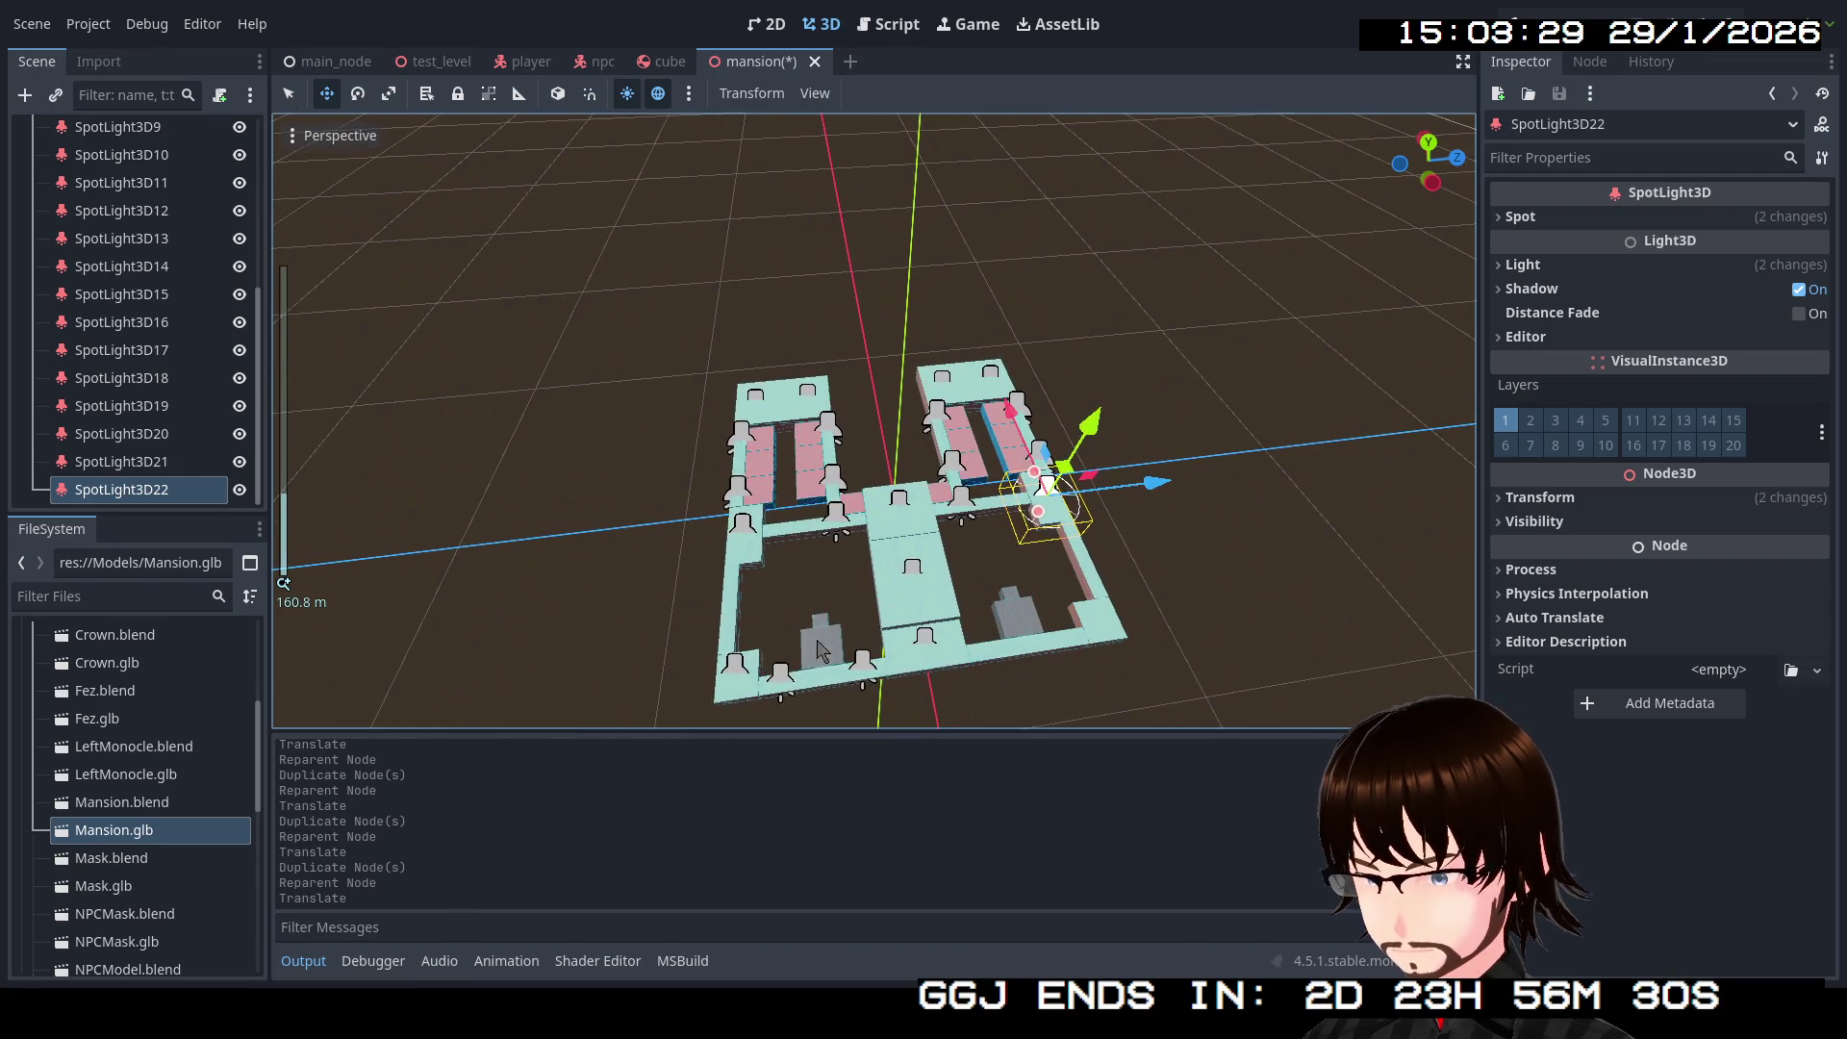
left_click(781, 676)
left_click(863, 670, "shift")
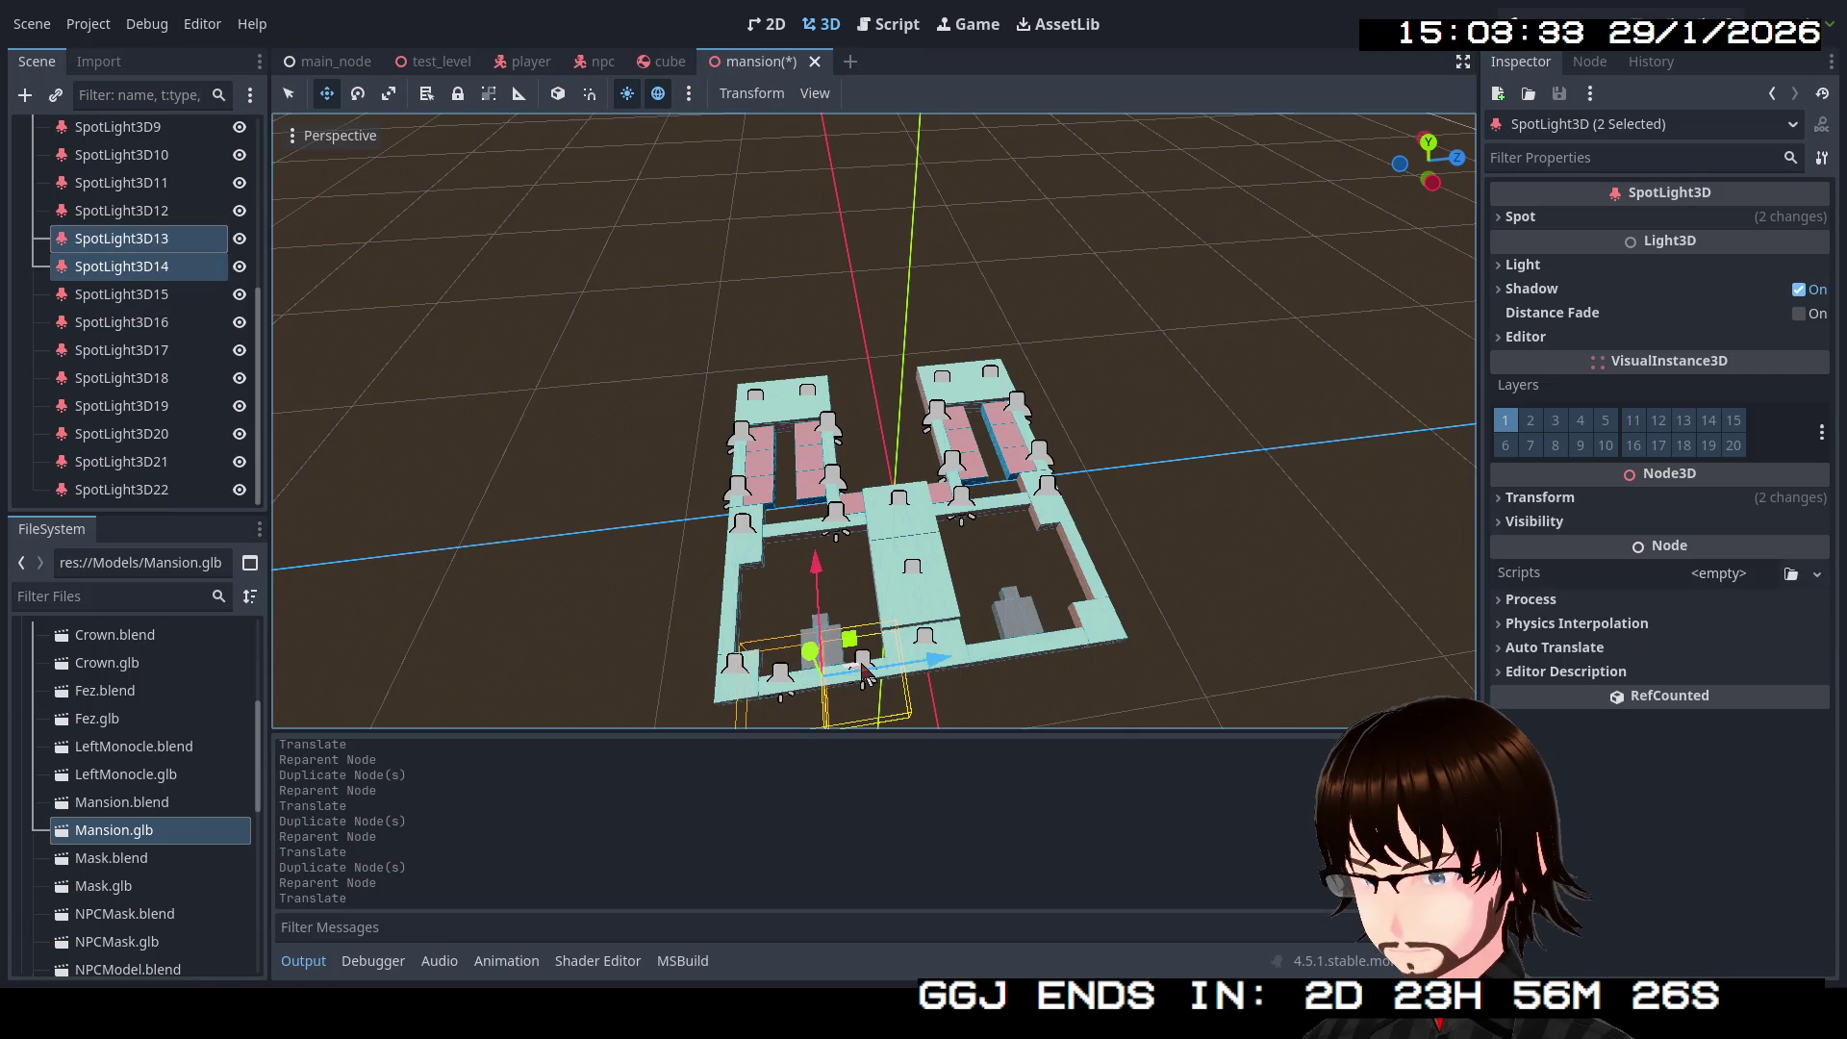
key("ctrl+d")
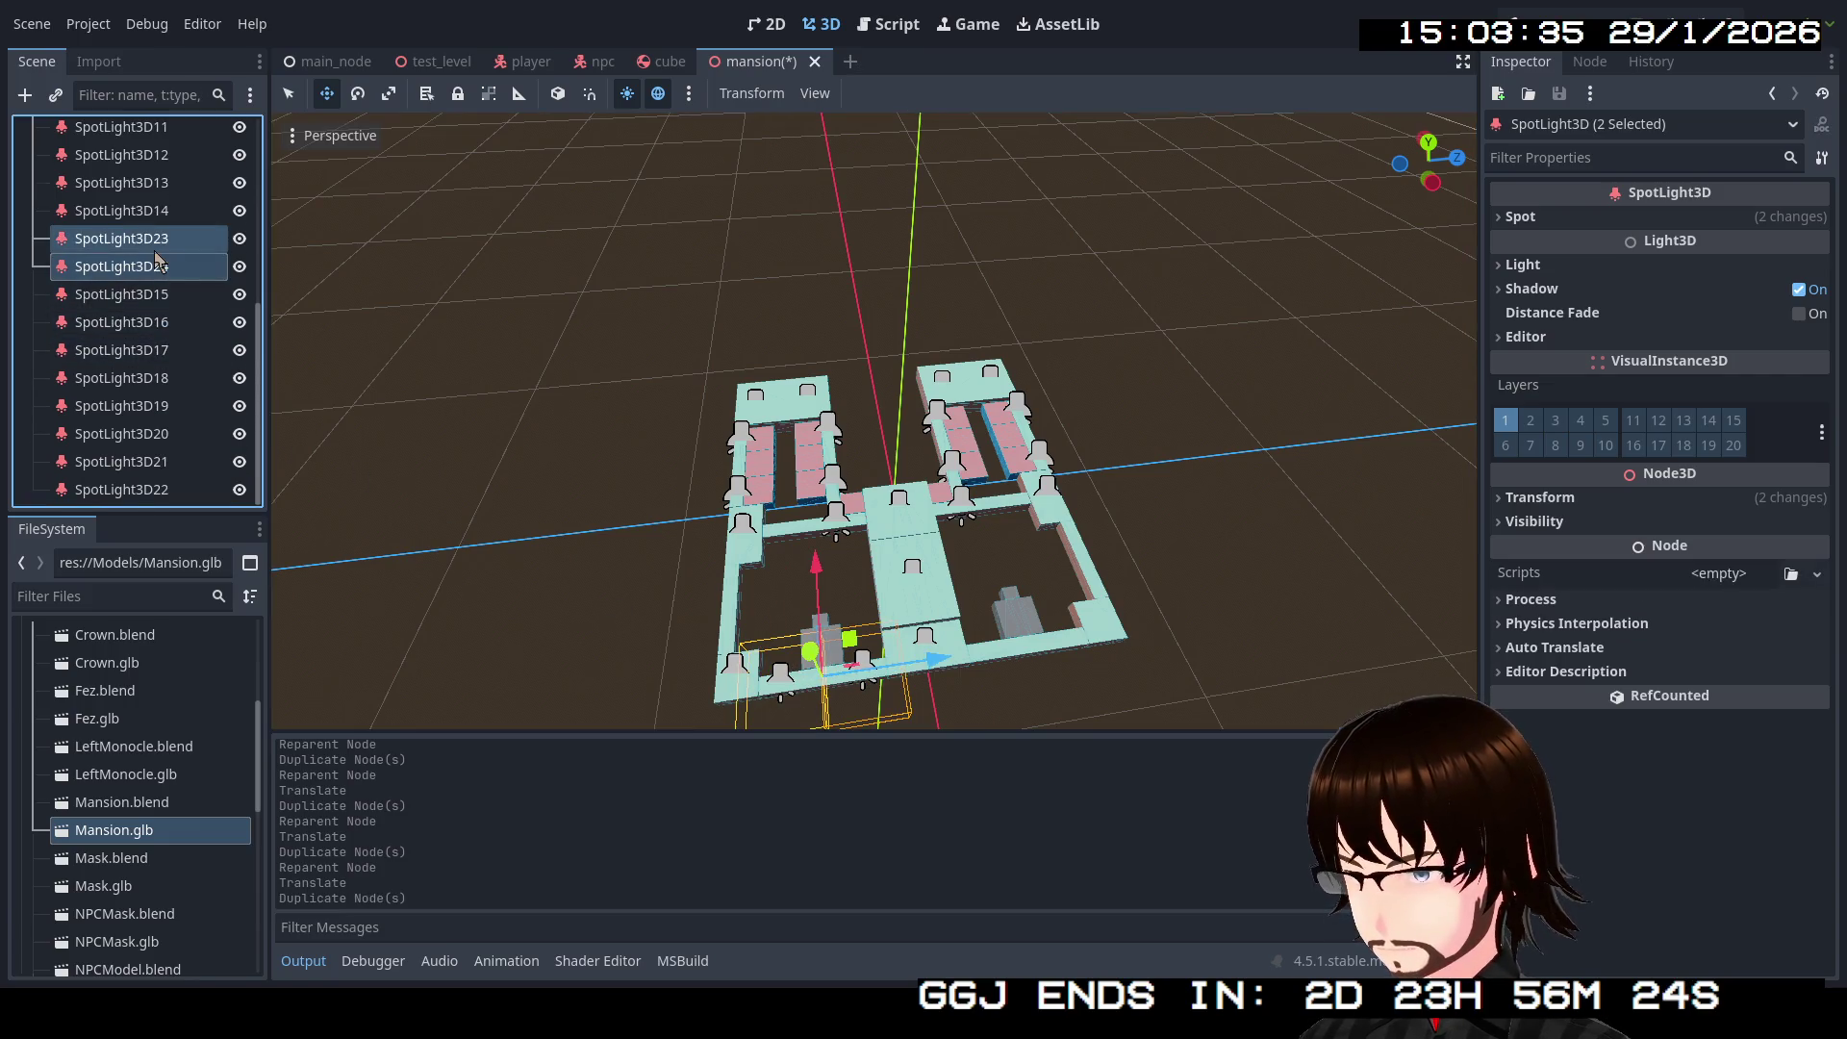
left_click_drag(166, 507, 176, 504)
left_click_drag(937, 656, 1141, 659)
Step: Duplicate SpotLight3D10 as SpotLight3D25 in the lower-right room, save the scene, and launch the game
left_click(739, 670)
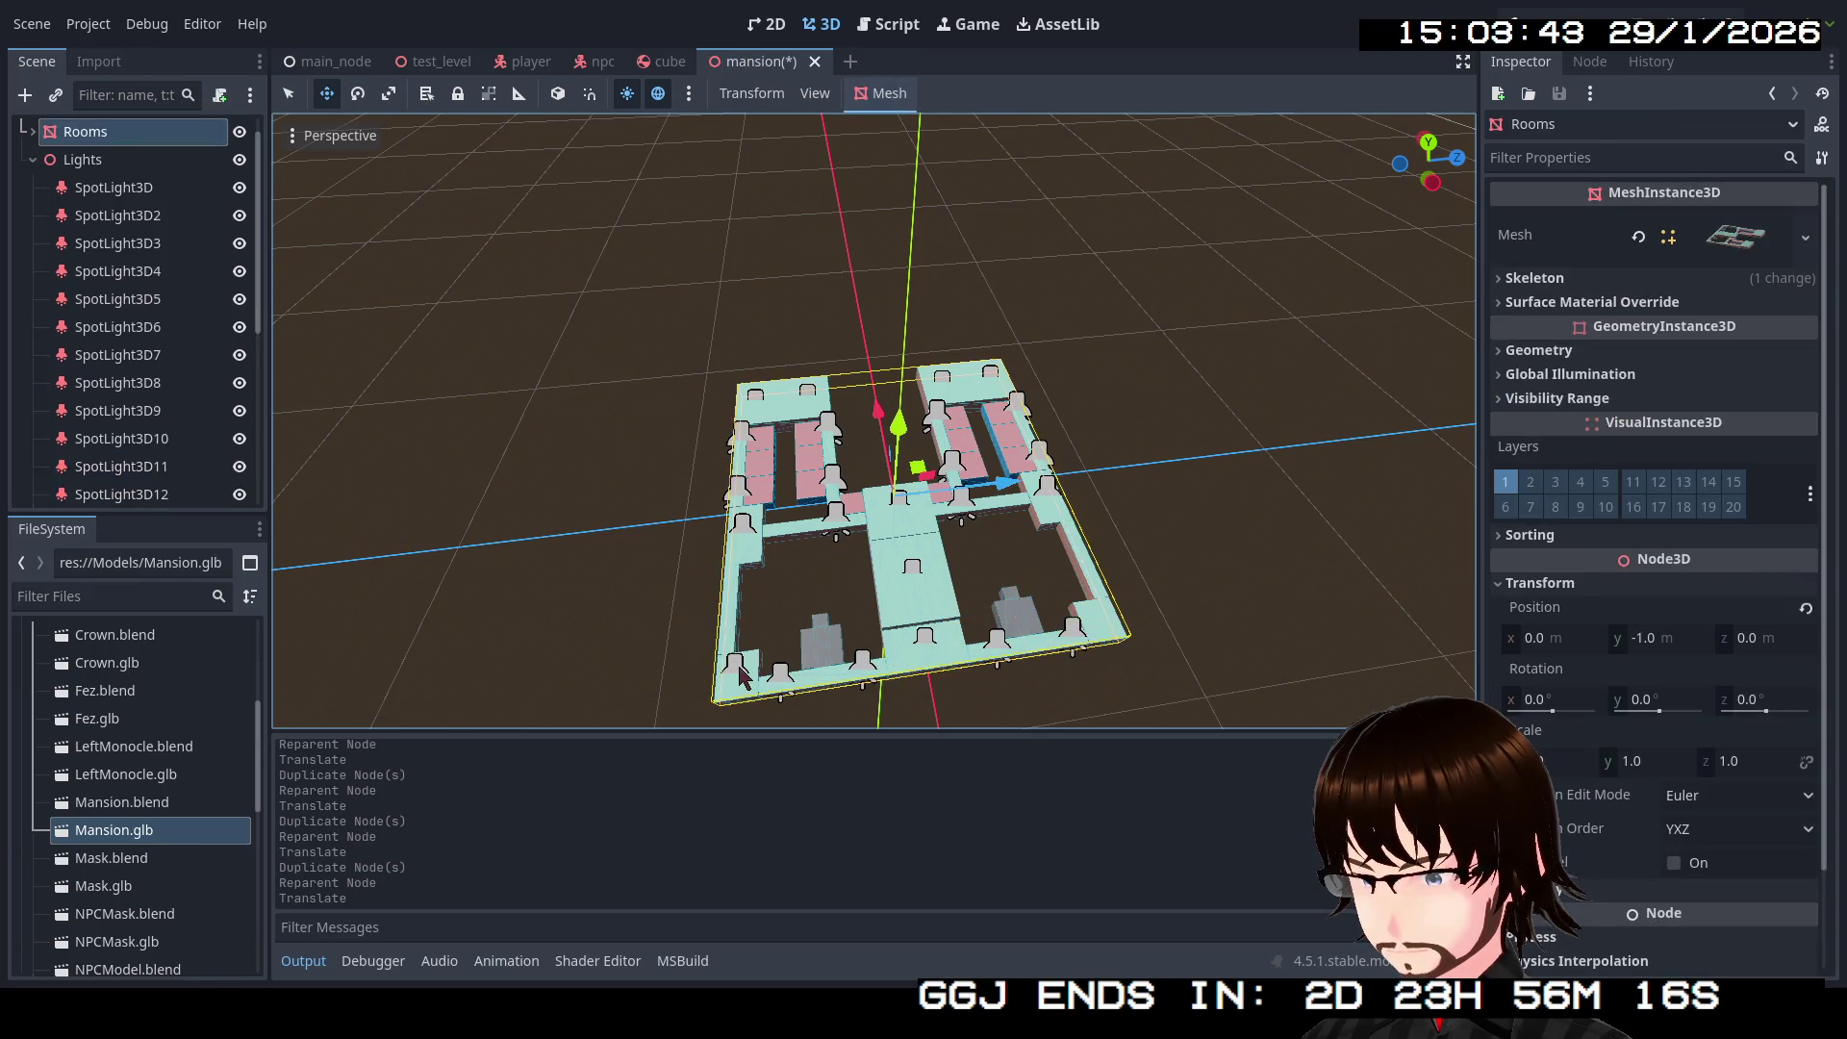
left_click(736, 669)
key("ctrl+d")
scroll(158, 328, "down", 4)
left_click_drag(159, 293, 162, 508)
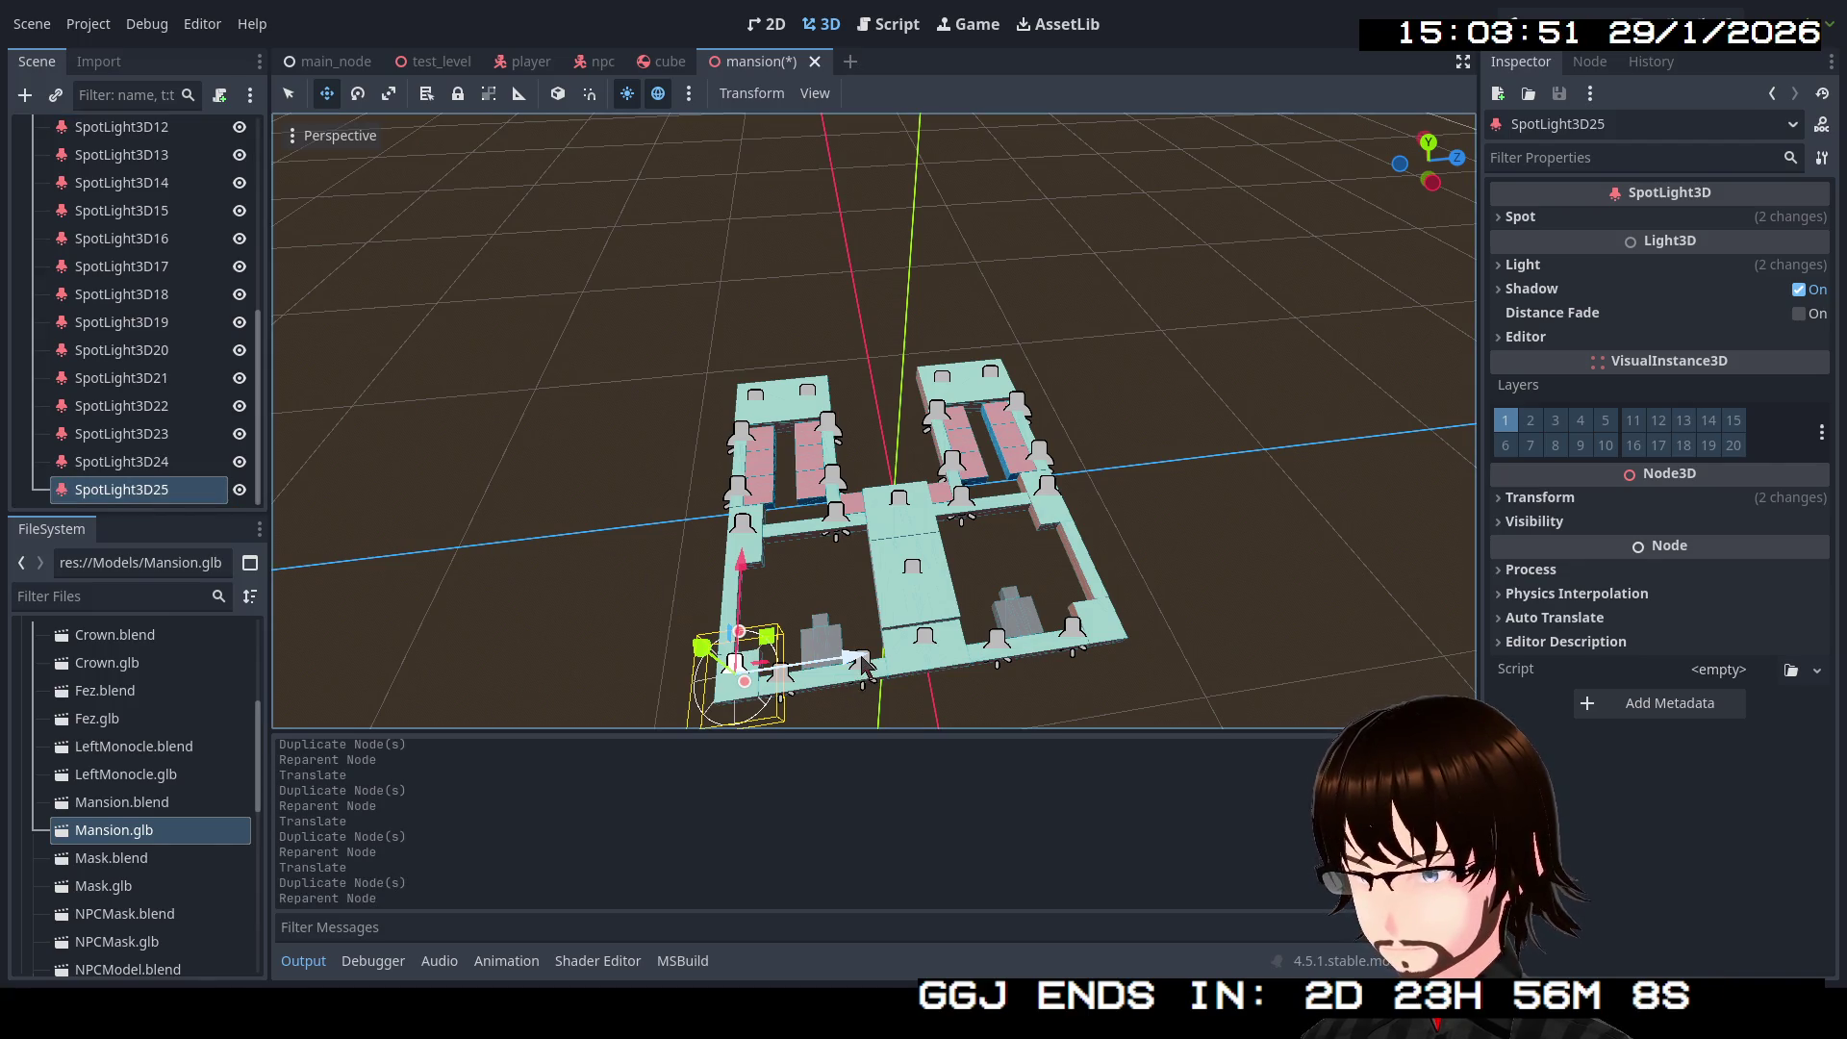
left_click_drag(863, 664, 1104, 662)
left_click_drag(1216, 650, 1216, 650)
key("ctrl+s")
key("F5")
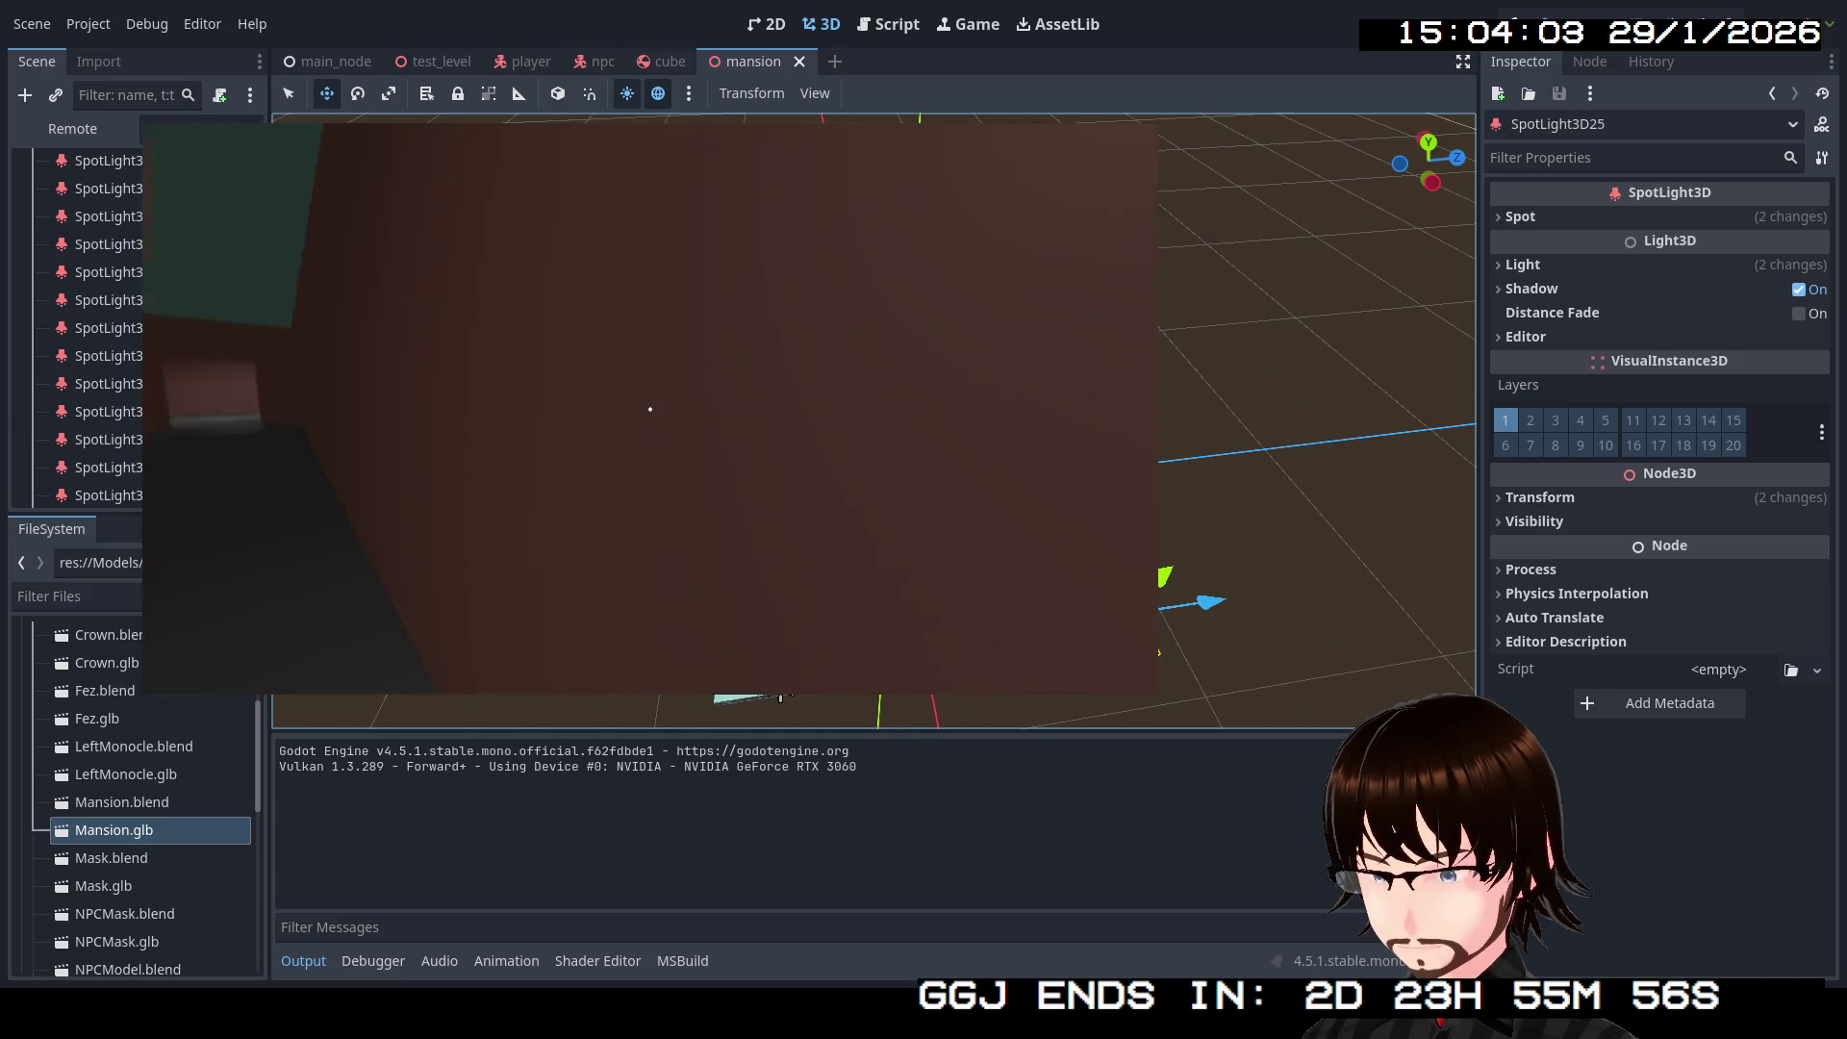
Step: Walk the lit corridors and rooms in-game, through the blue doorway, then stop the game with F8
key("w")
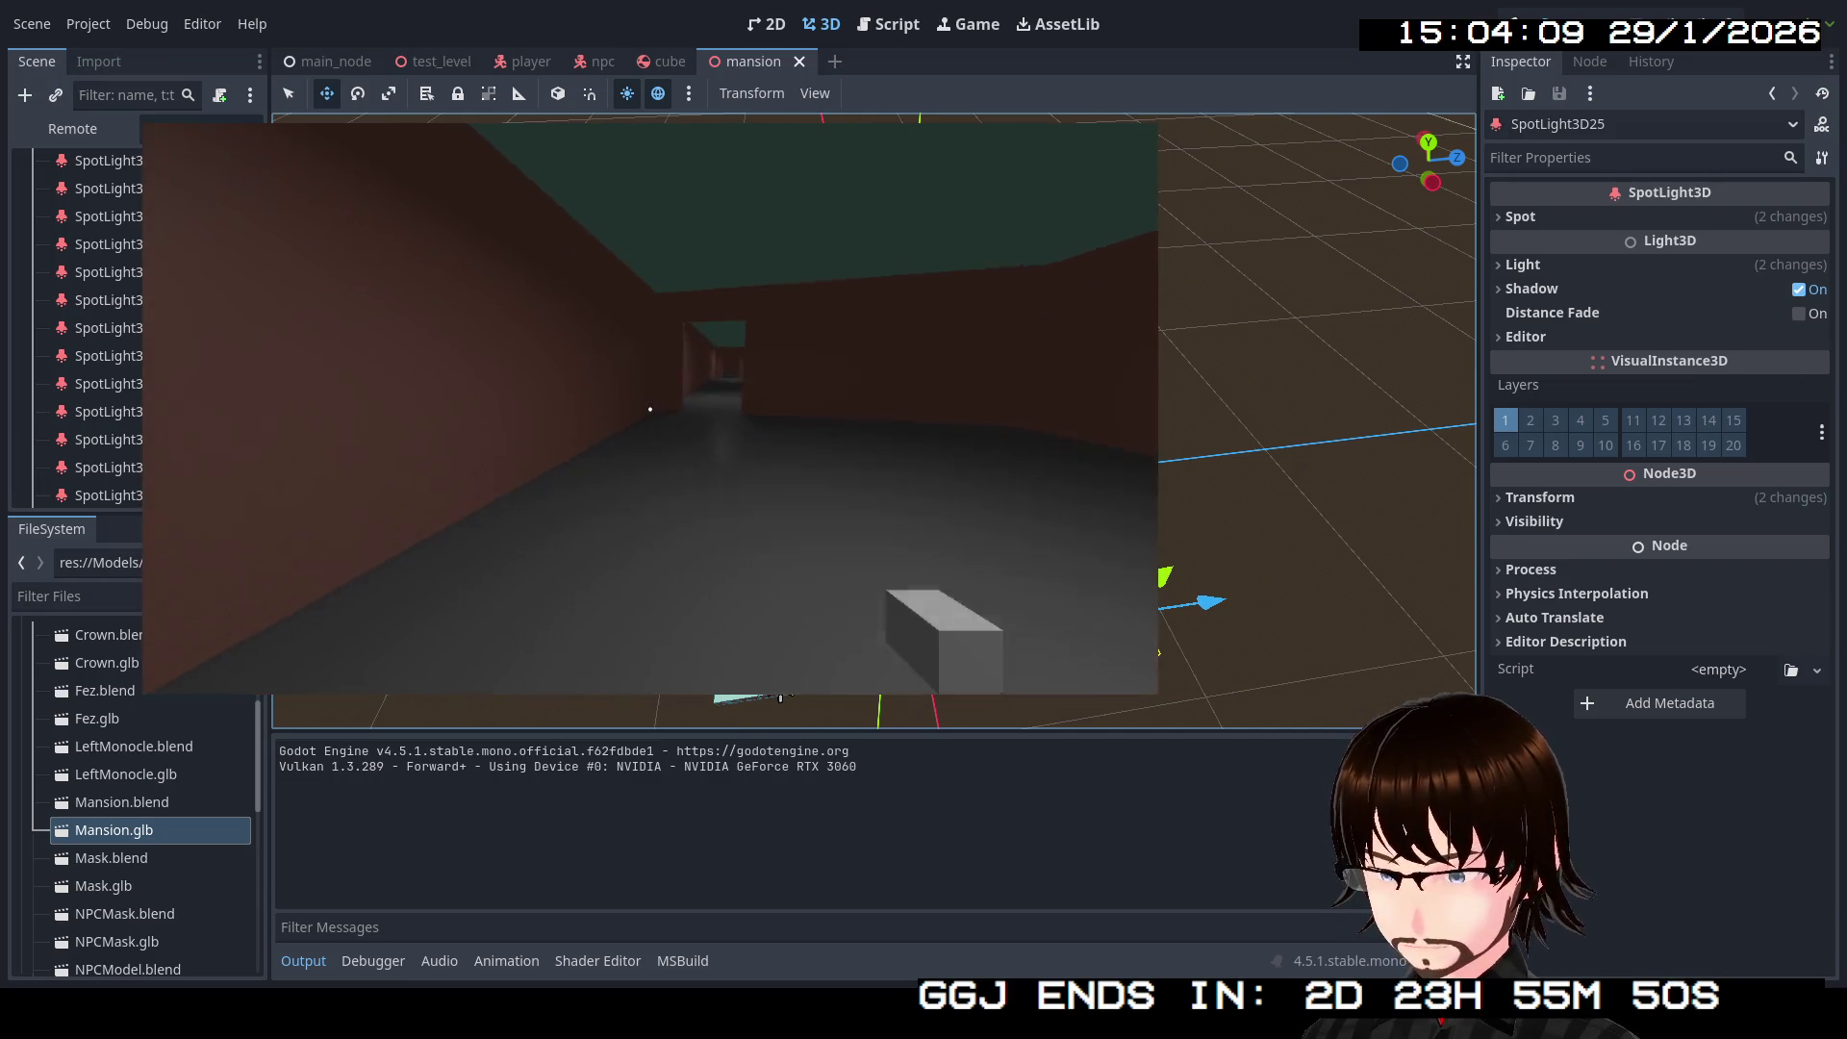
key("w")
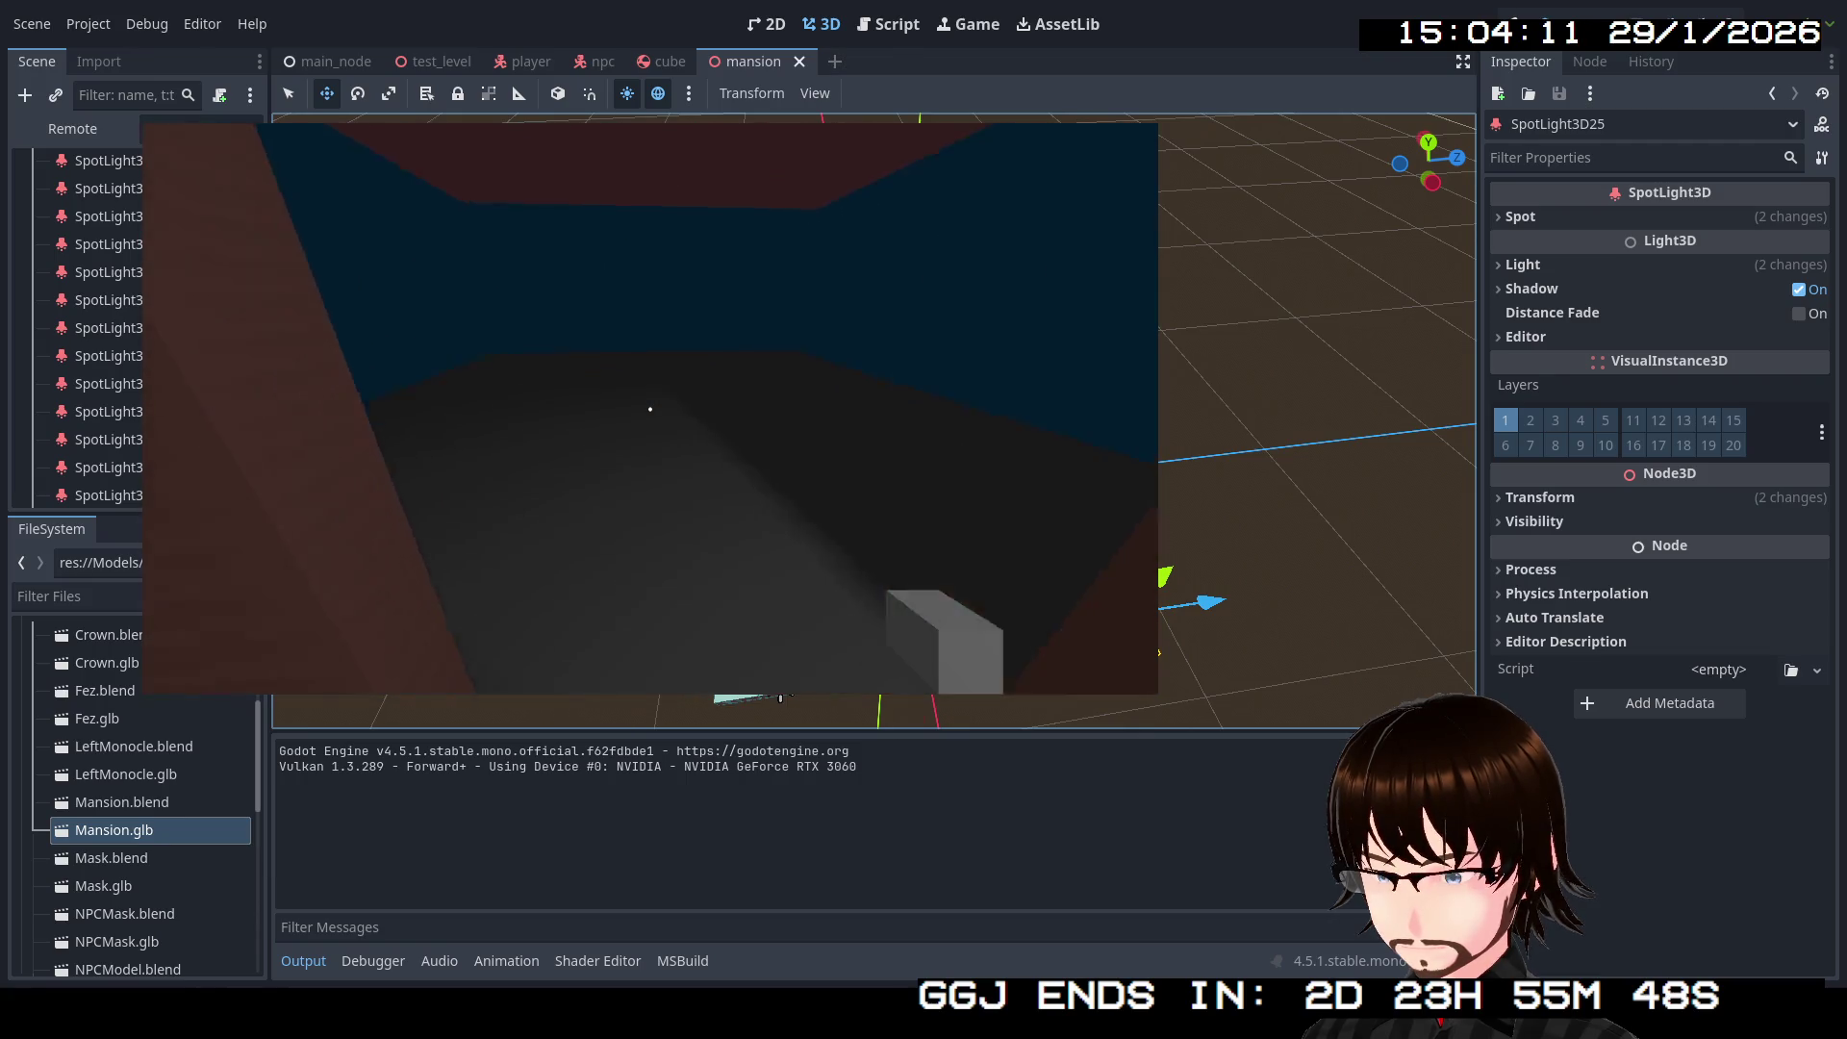
key("w")
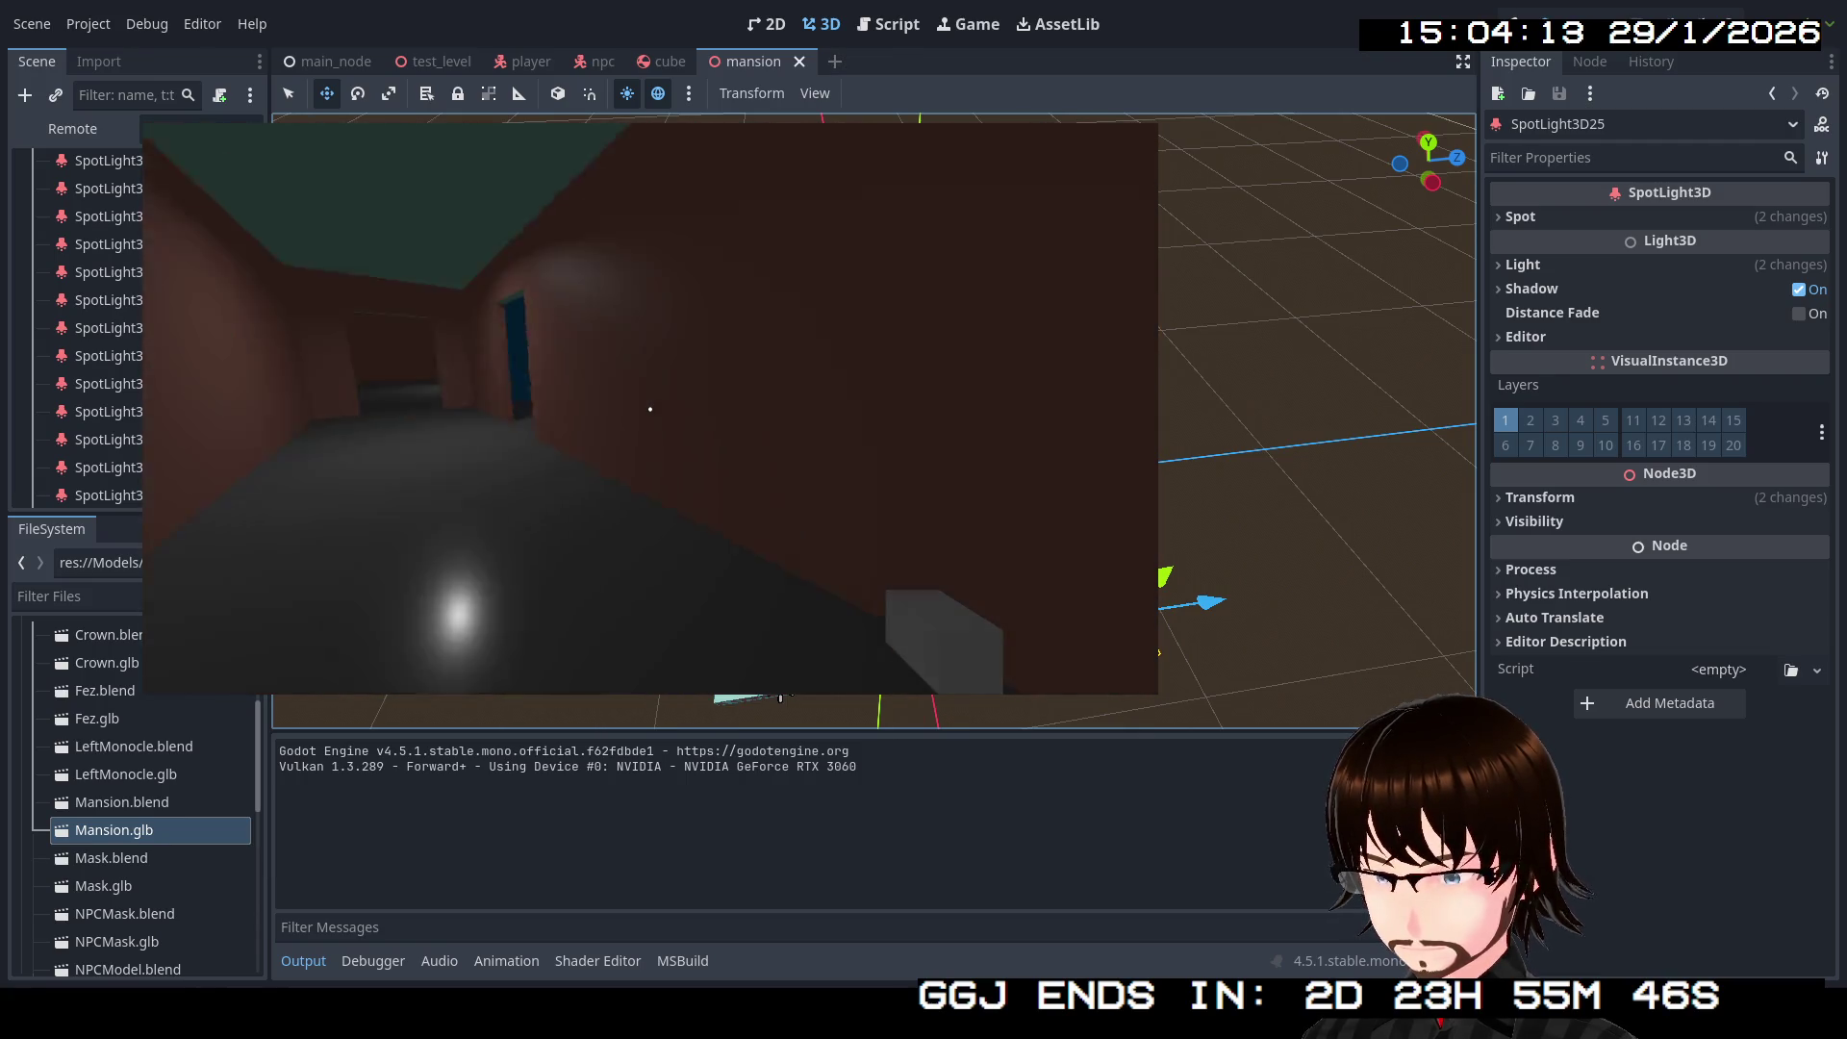
key("w")
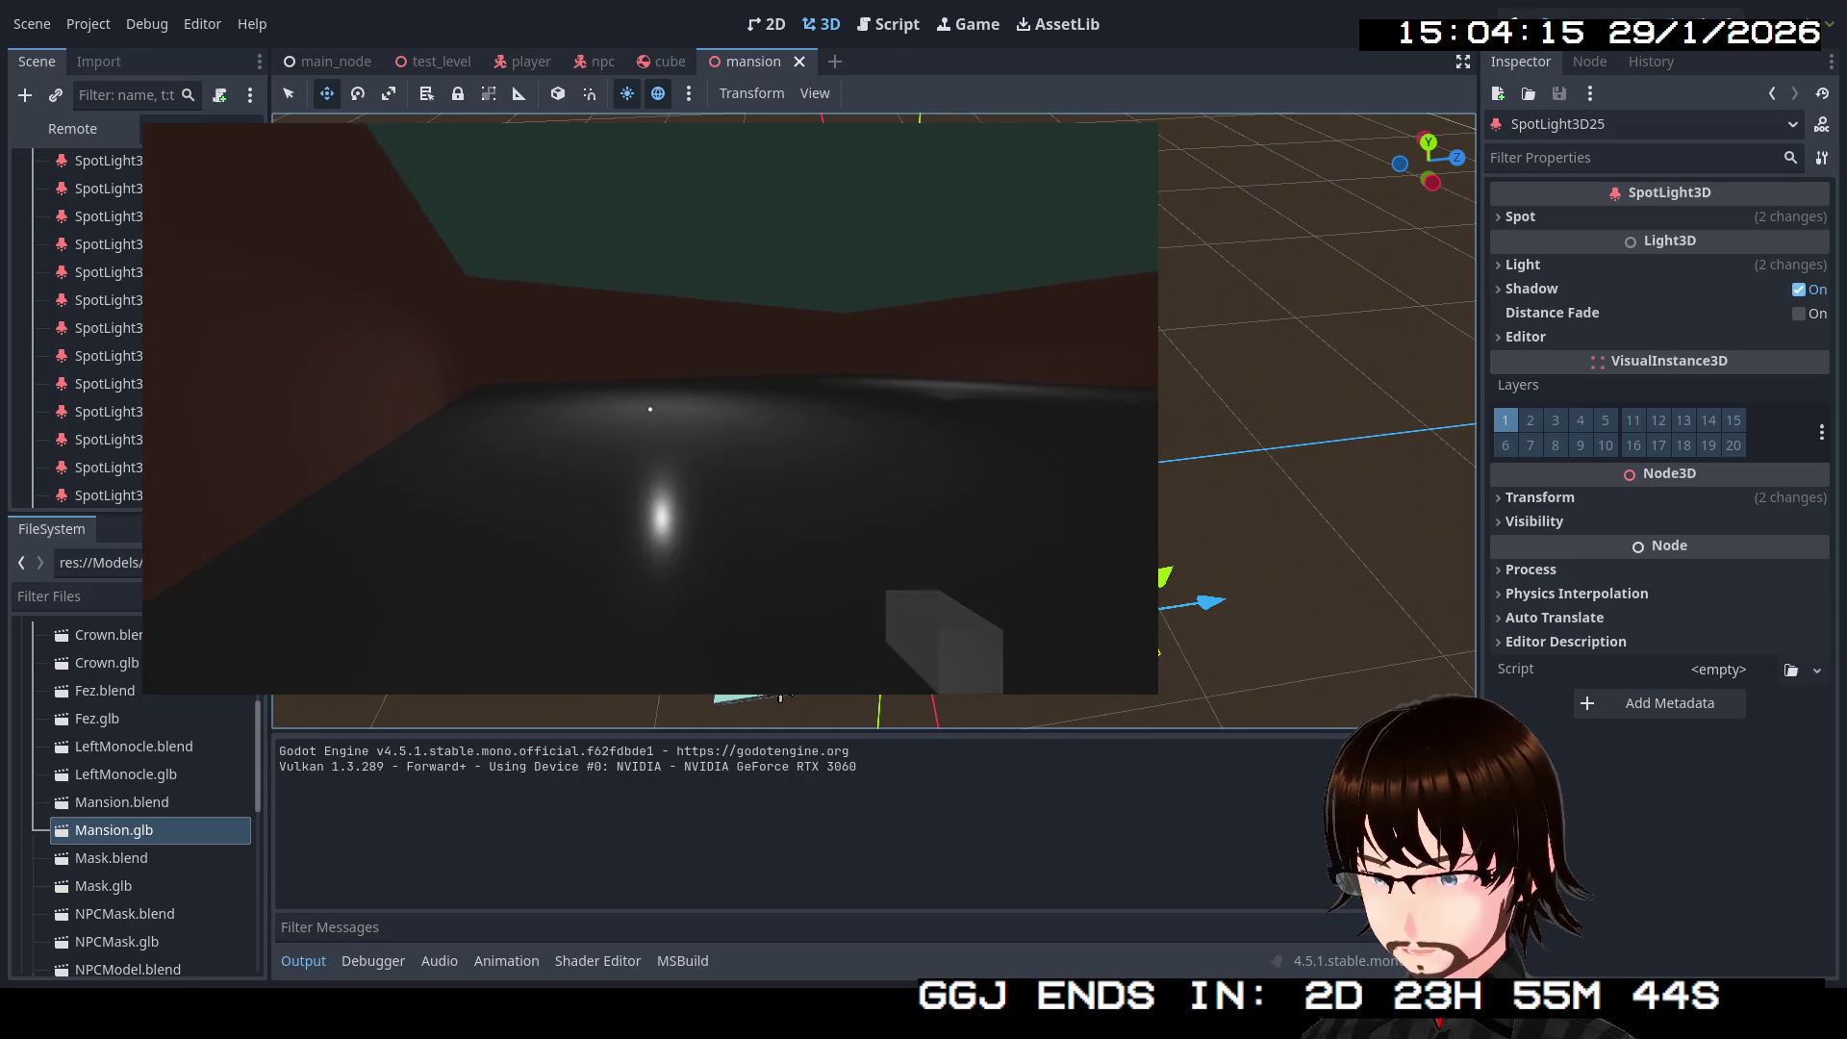
key("w")
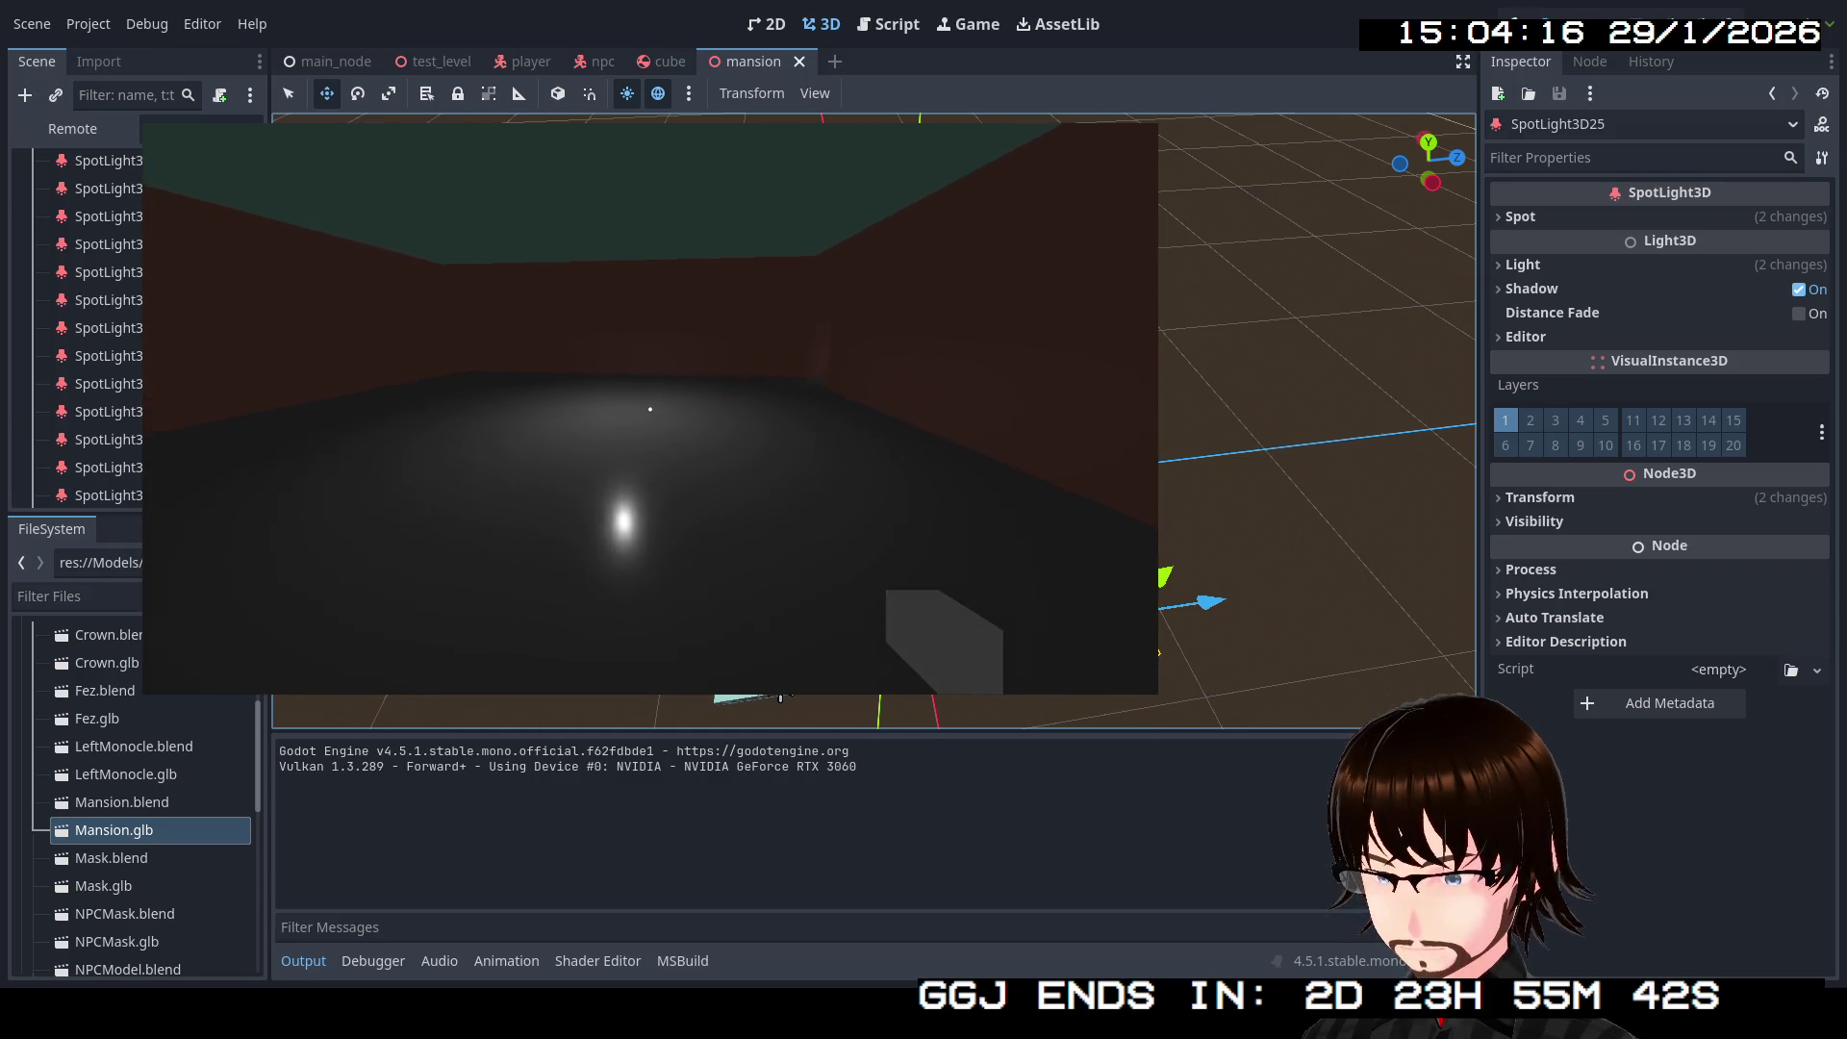
mouse_move(651, 409)
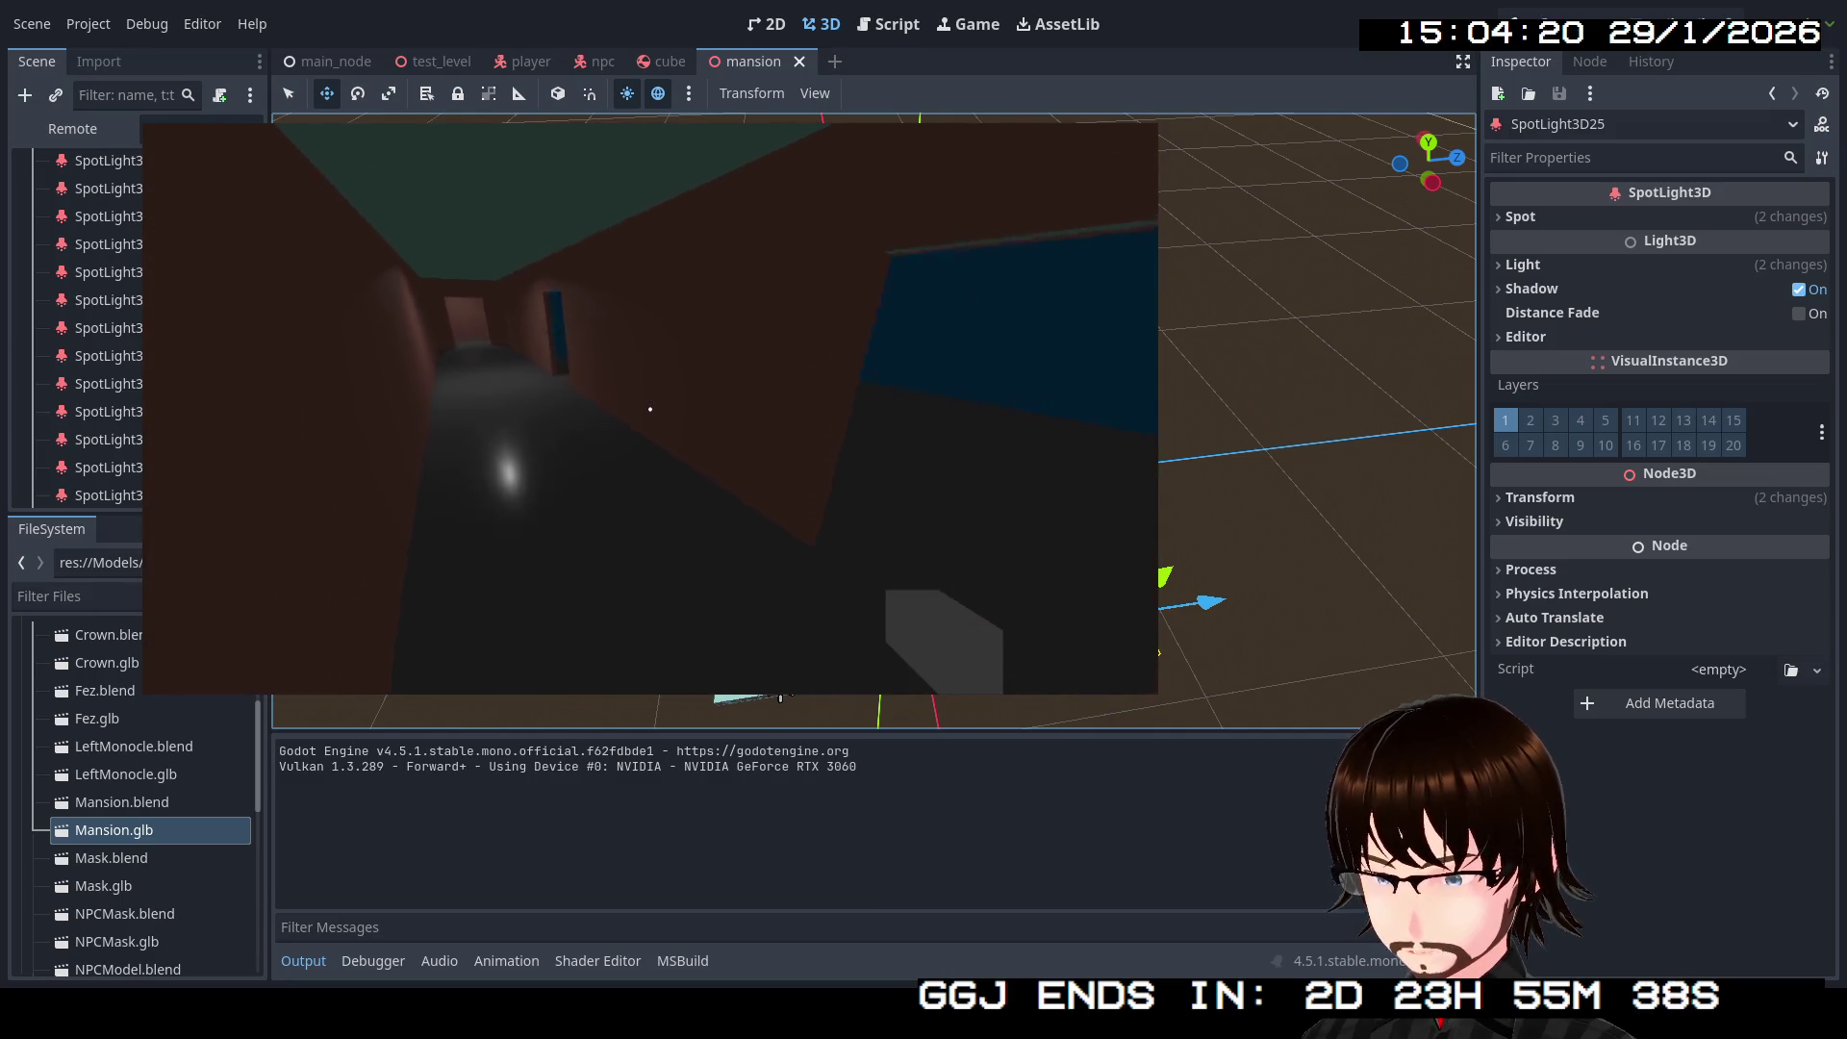
key("w")
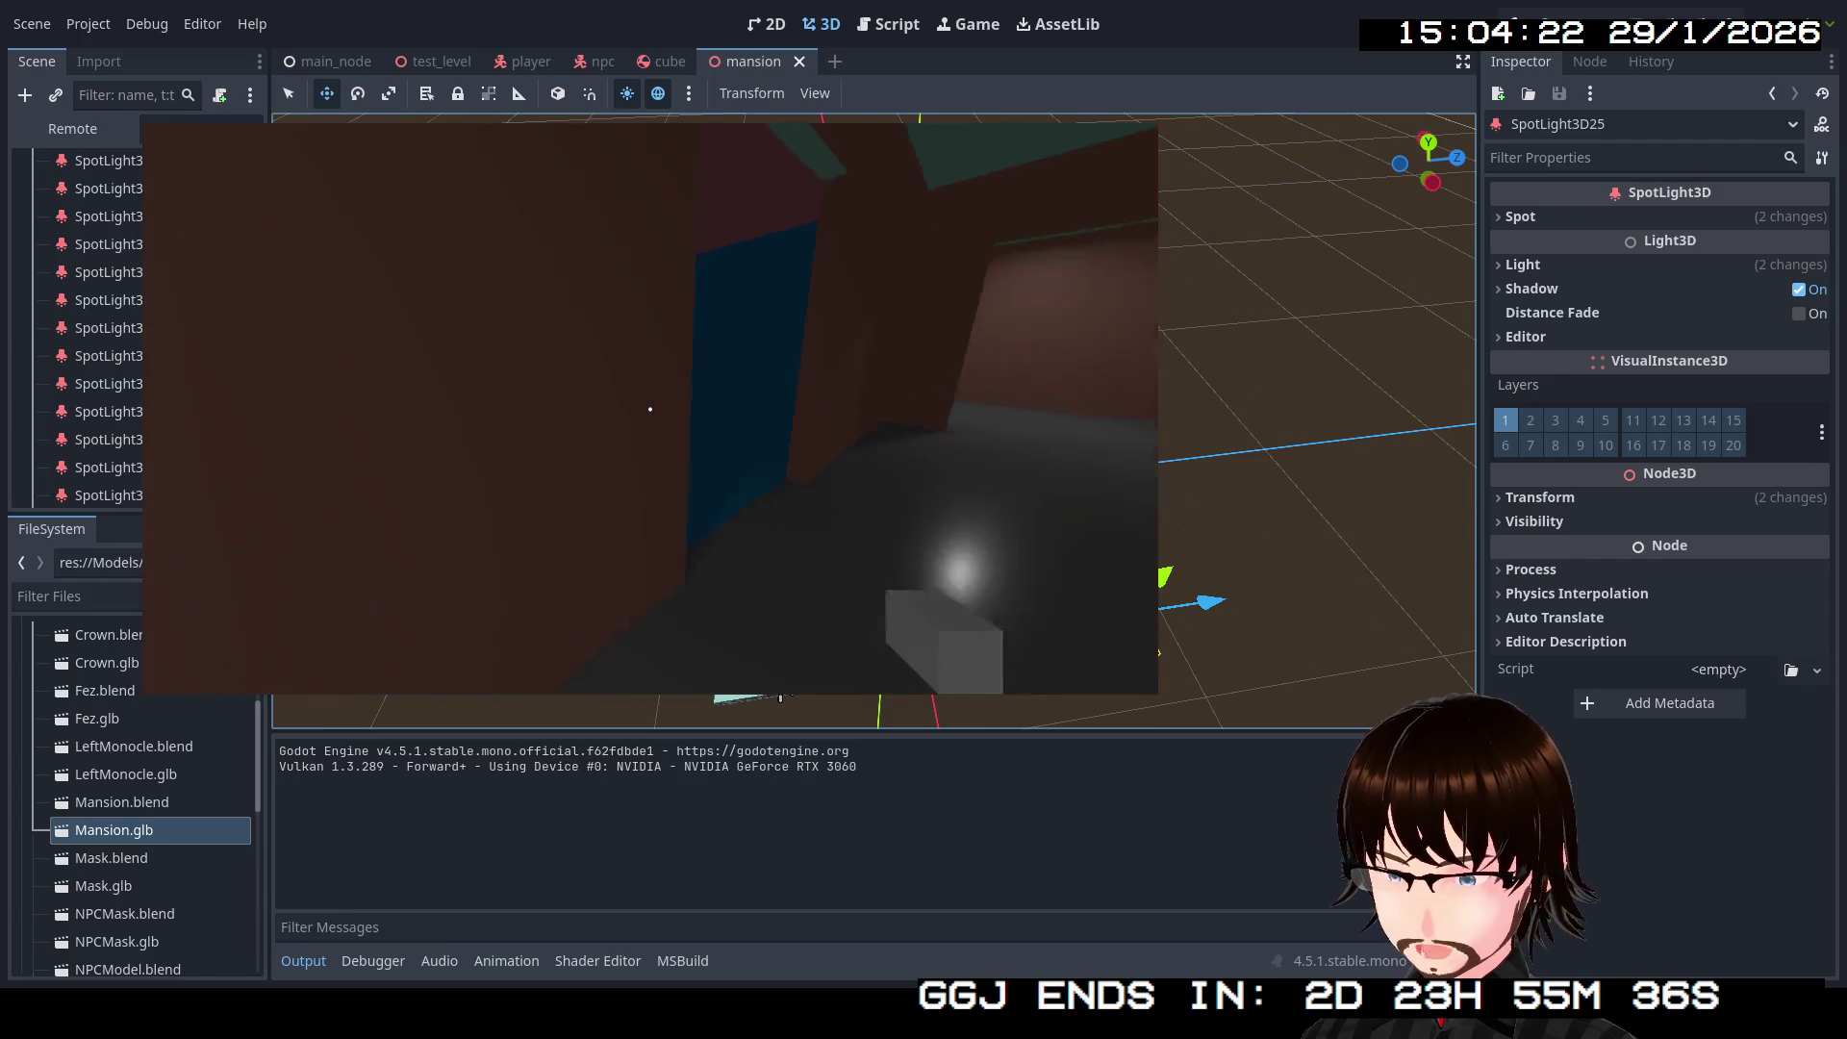
key("w")
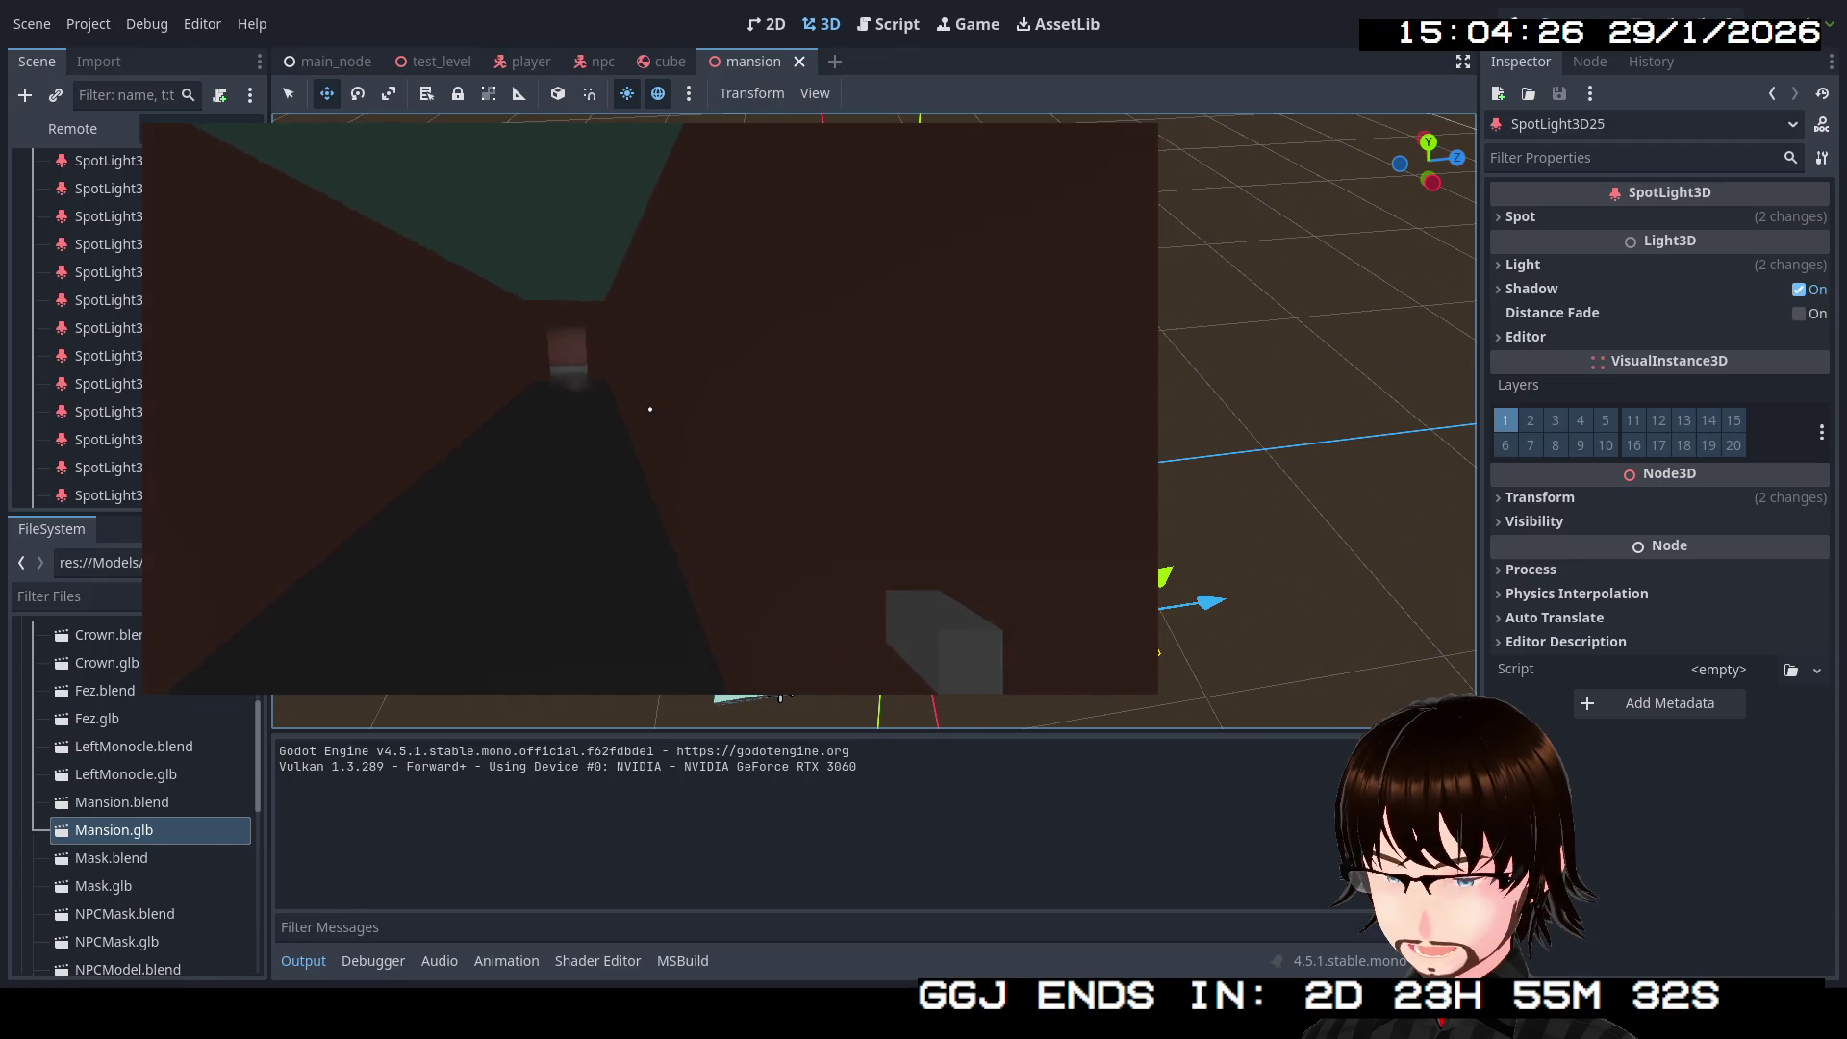
key("w")
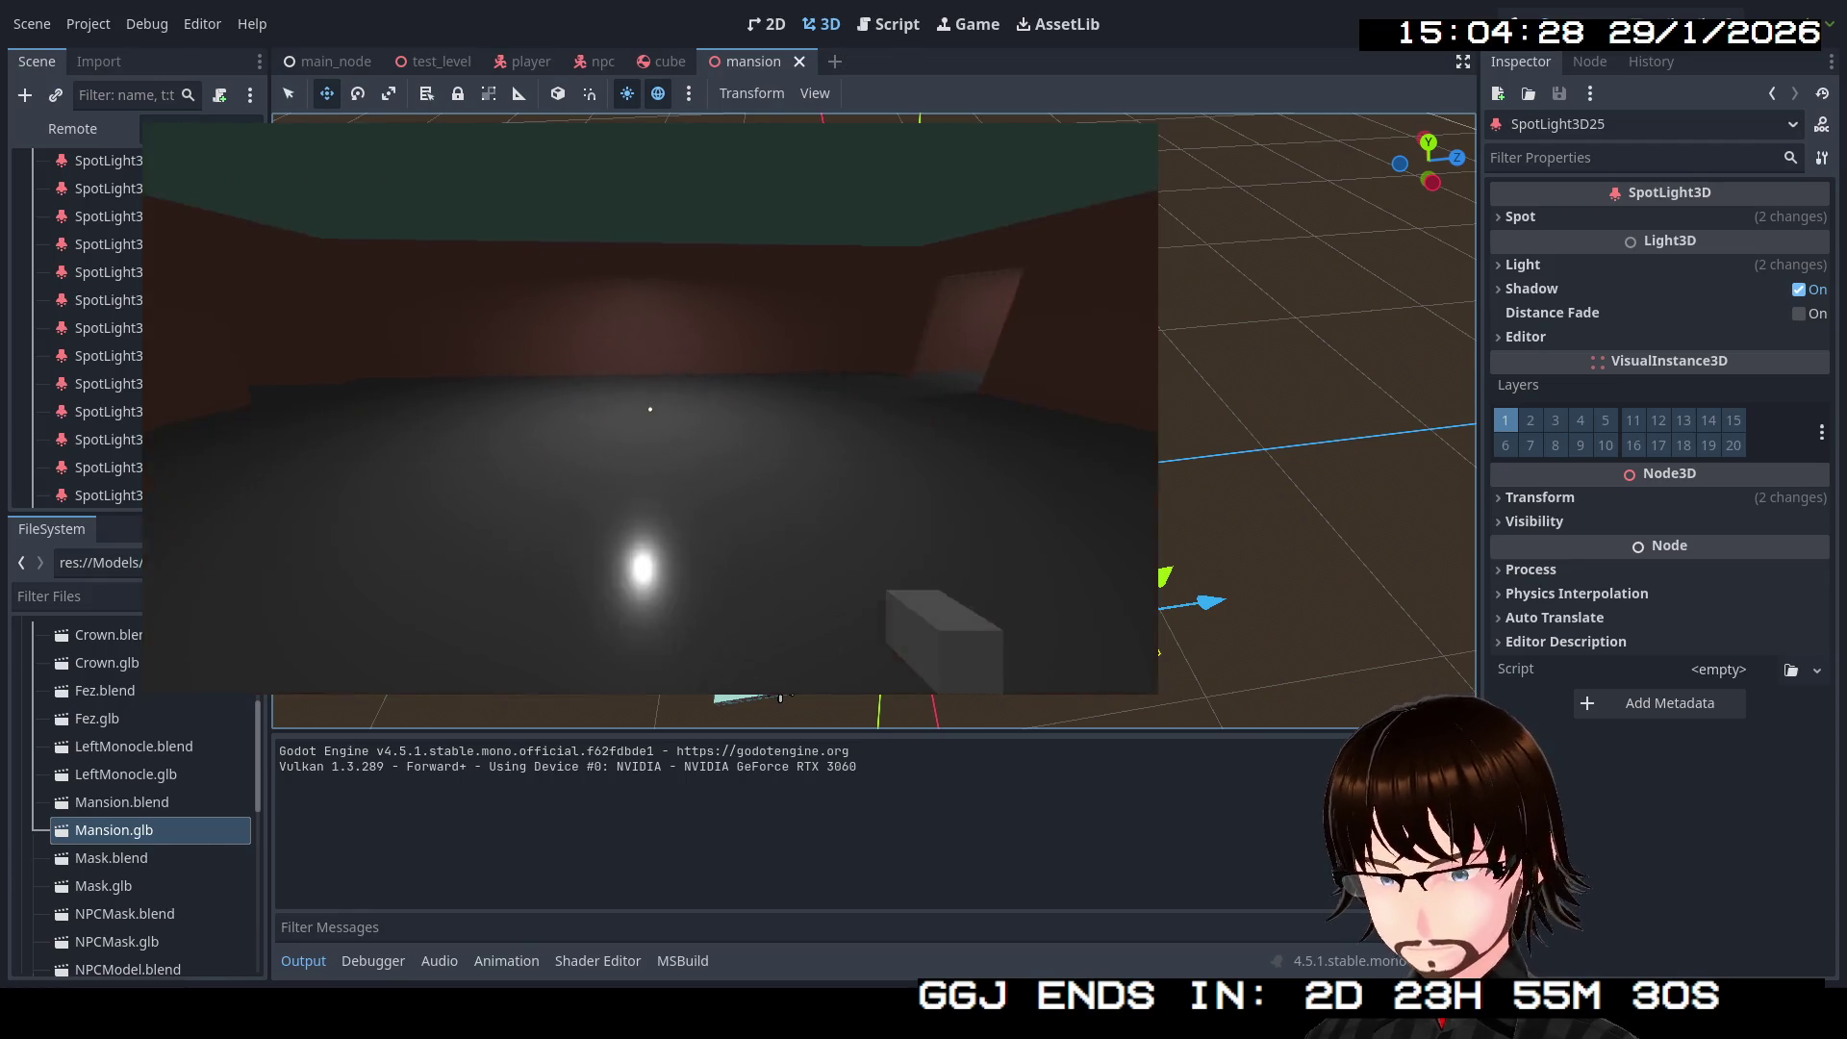
key("w")
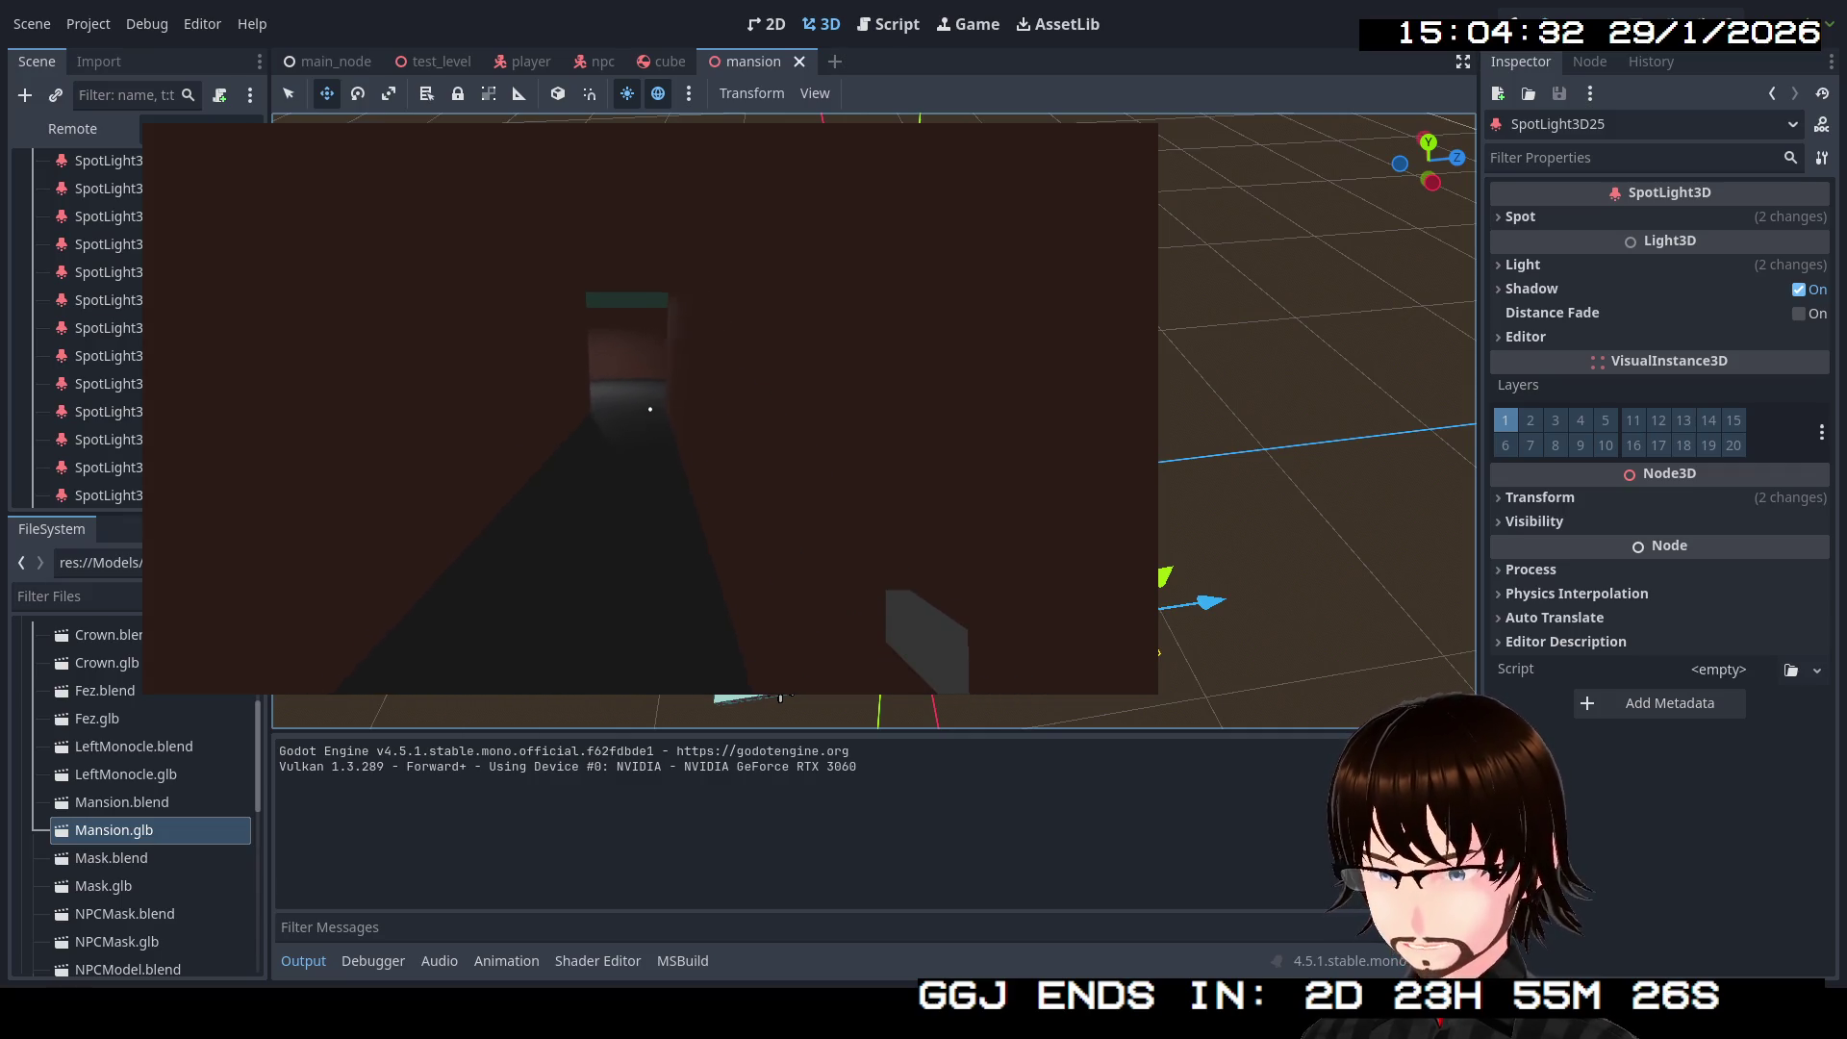
key("w")
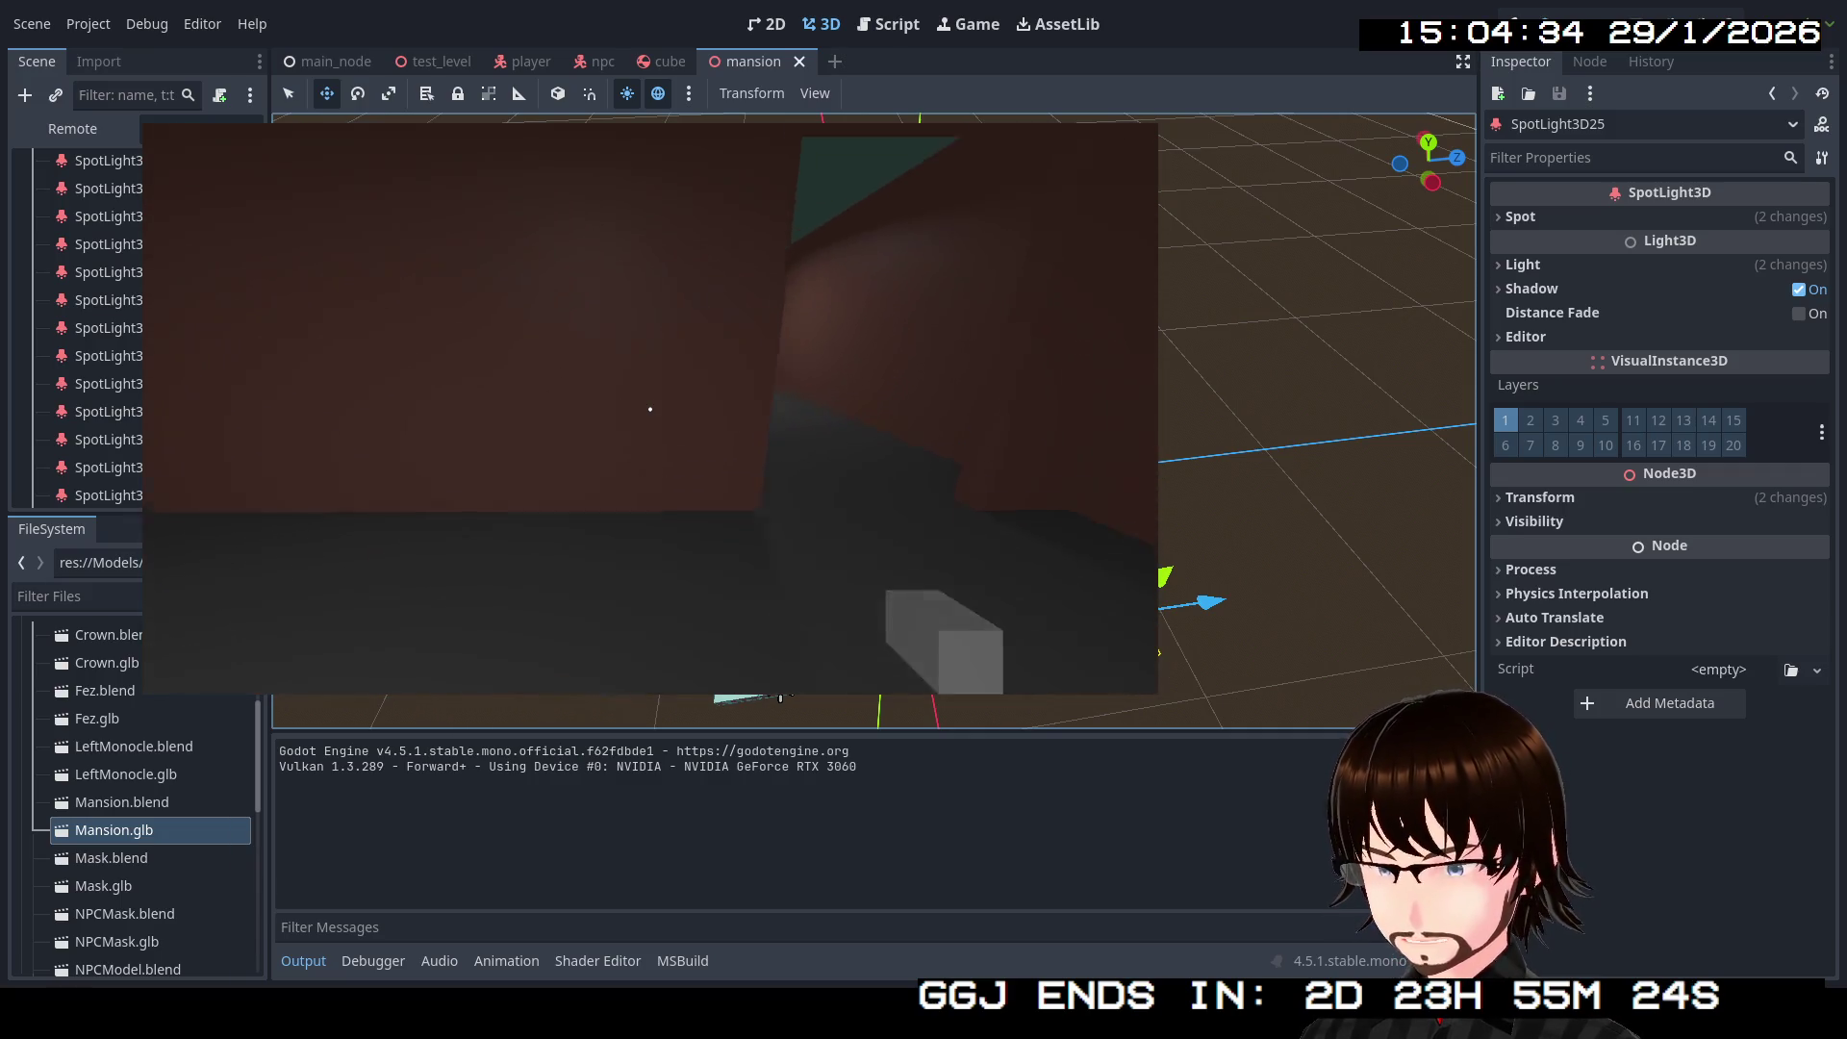
key("w")
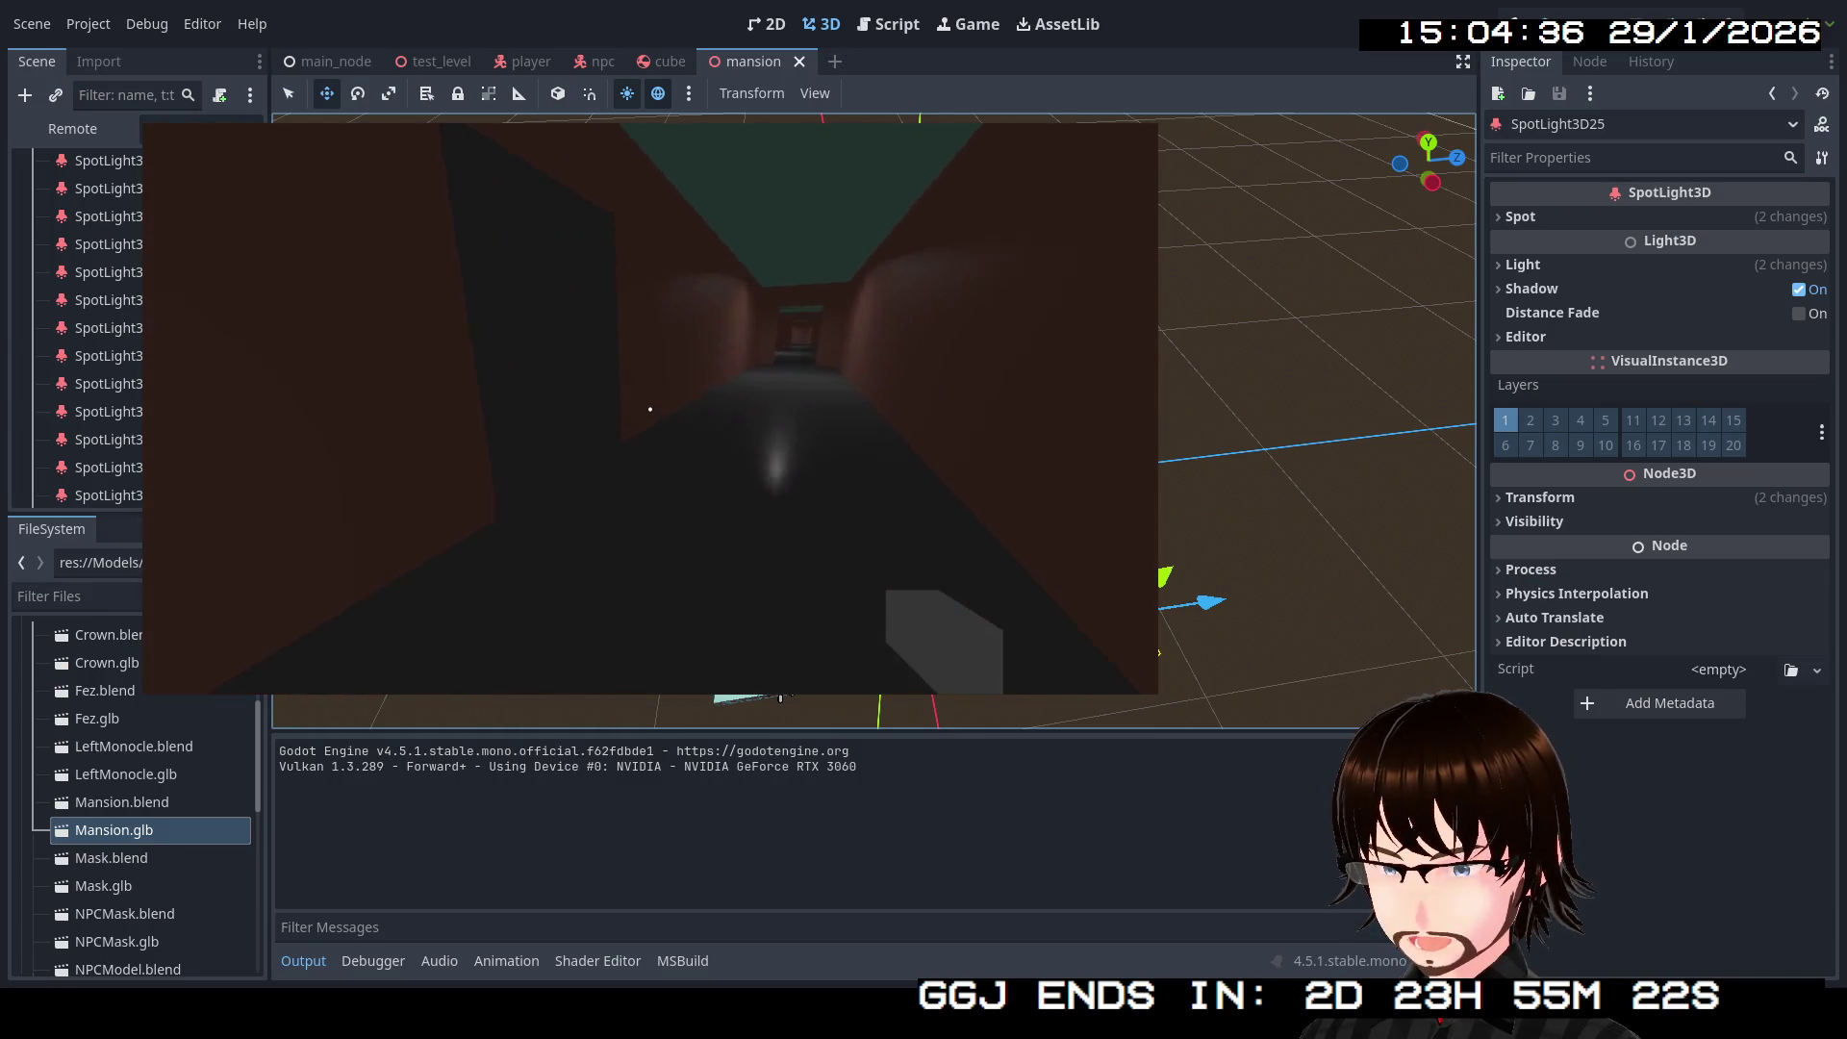
key("w")
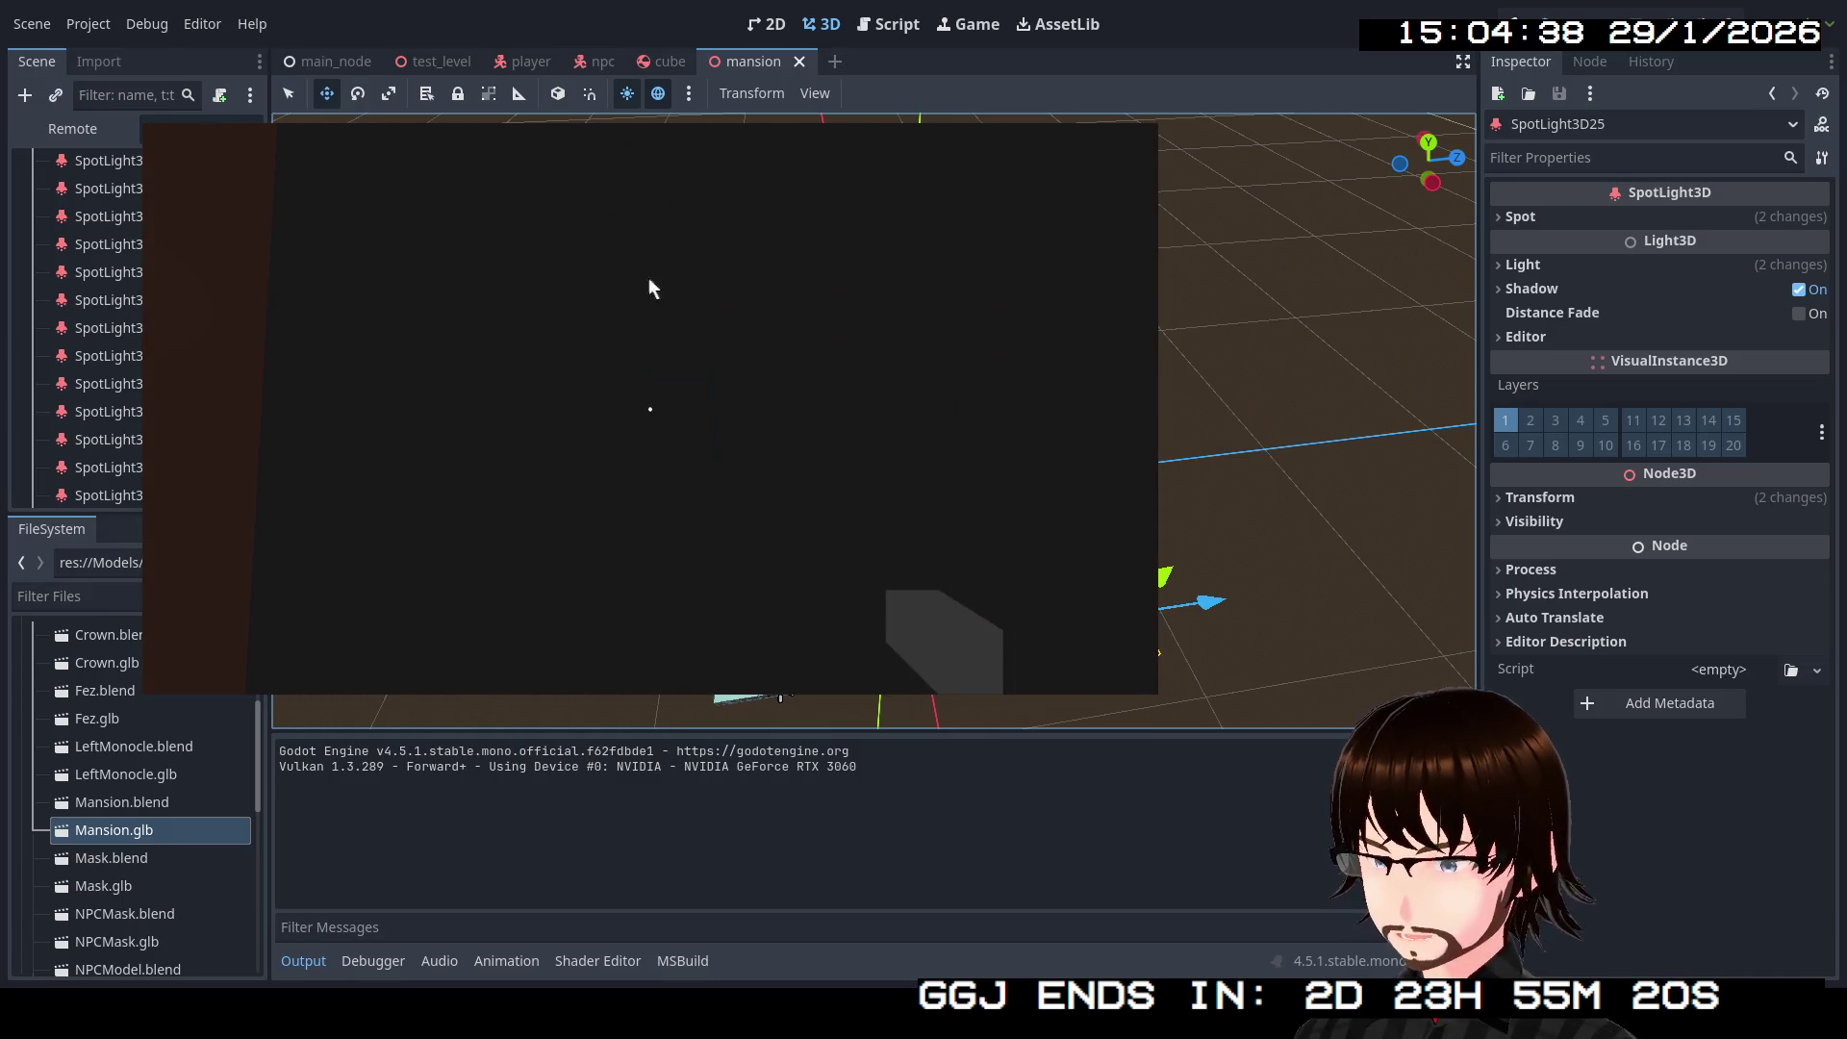
key("F8")
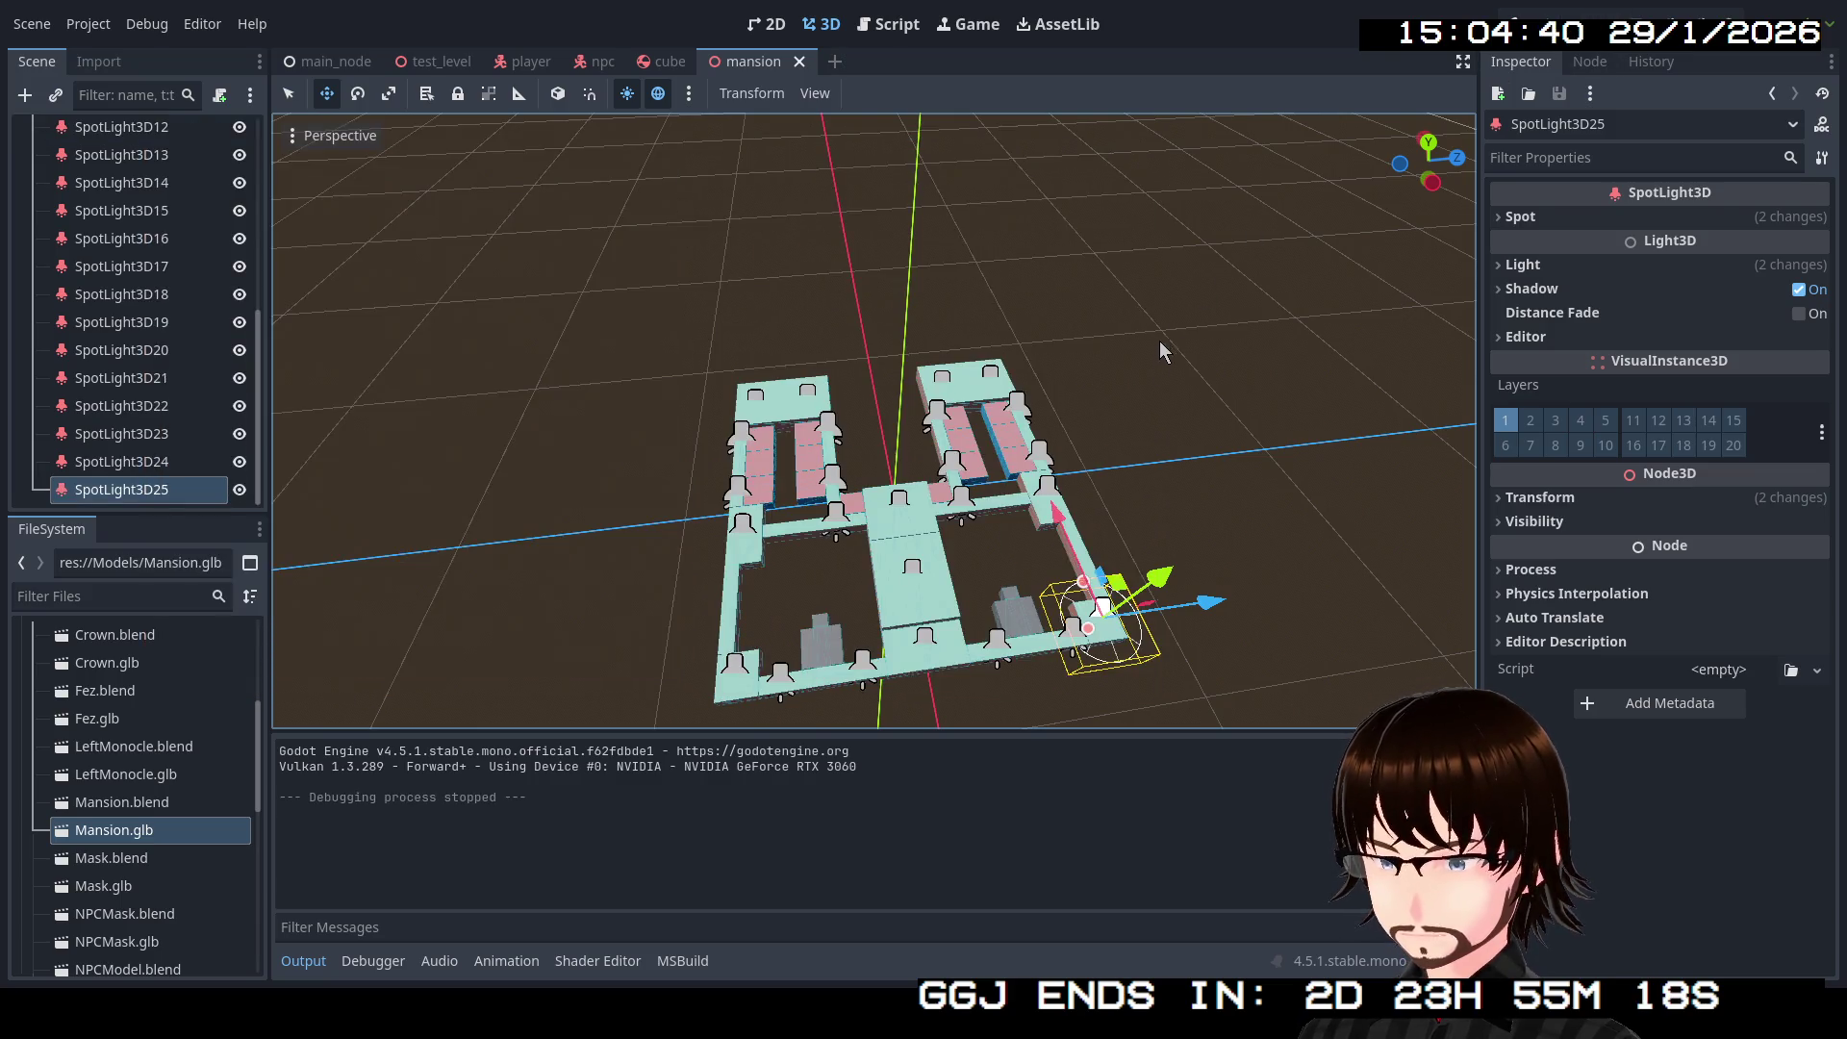
Step: Duplicate the first spotlight as SpotLight3D26, move it to the end of the list and into the lower-right room
left_click_drag(1157, 388, 1156, 388)
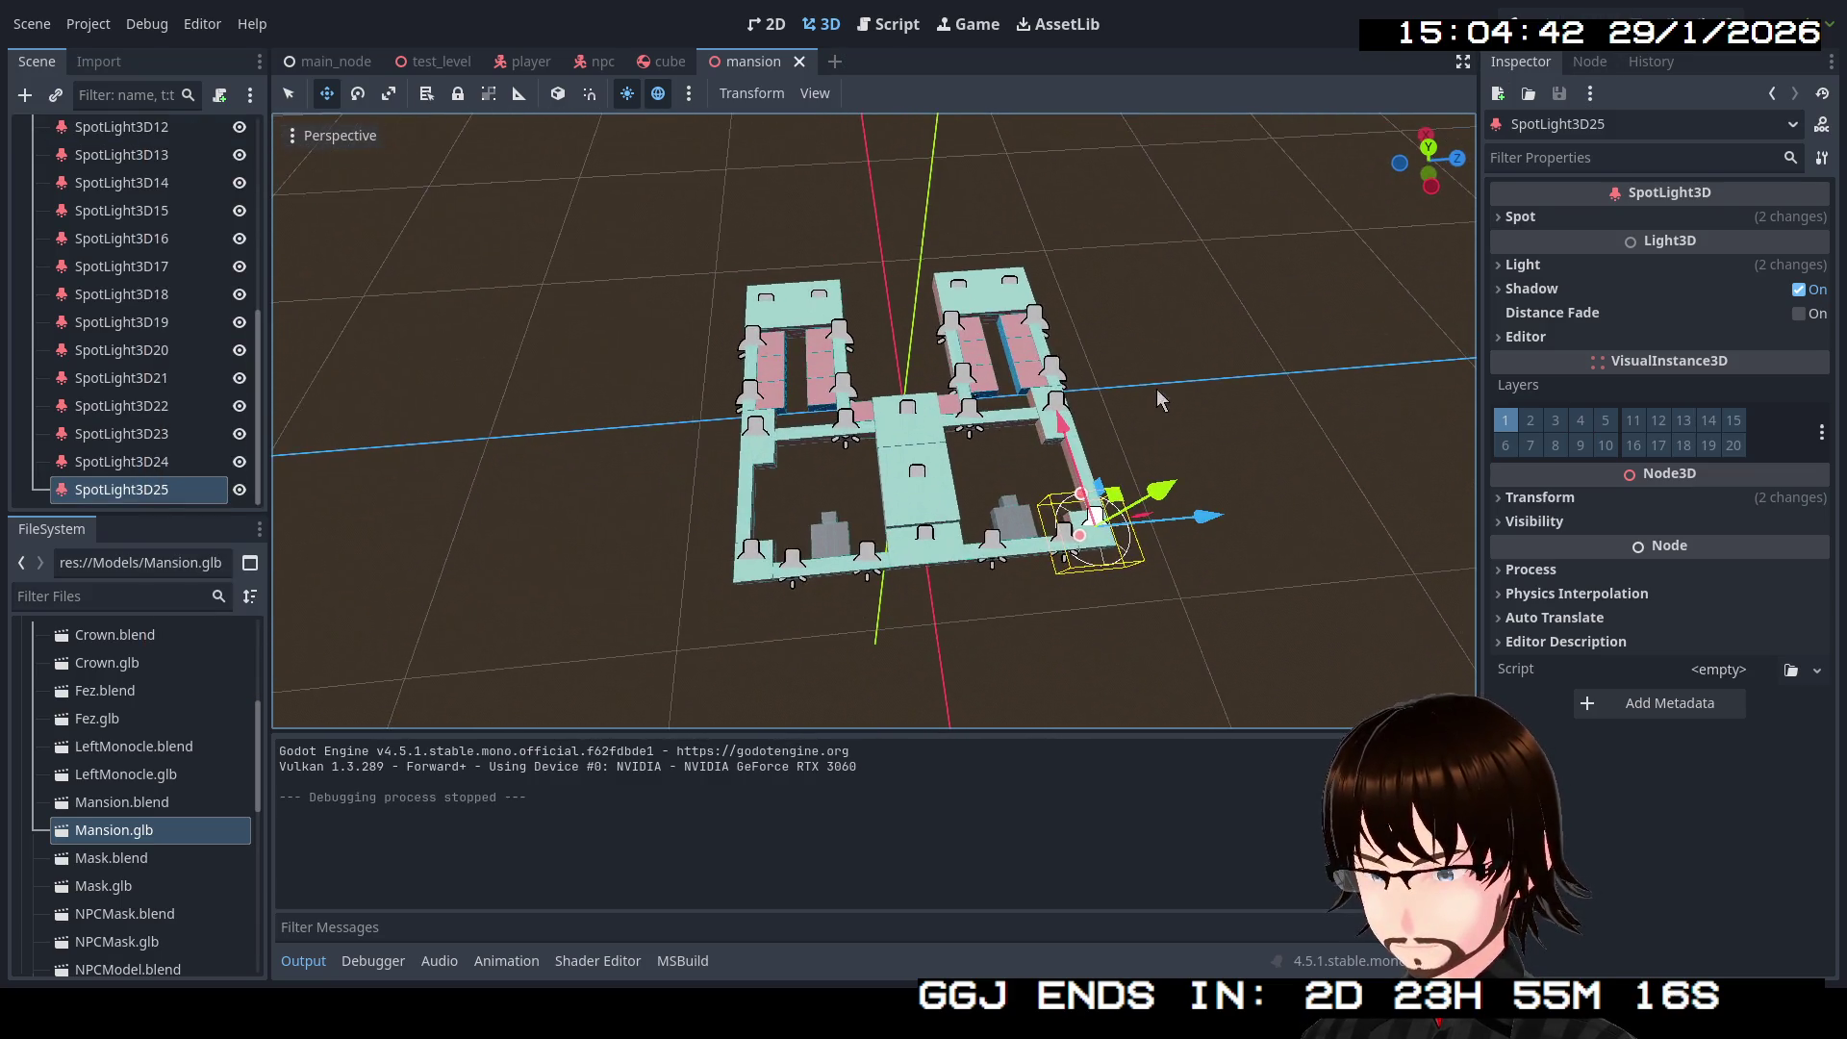
left_click(912, 419)
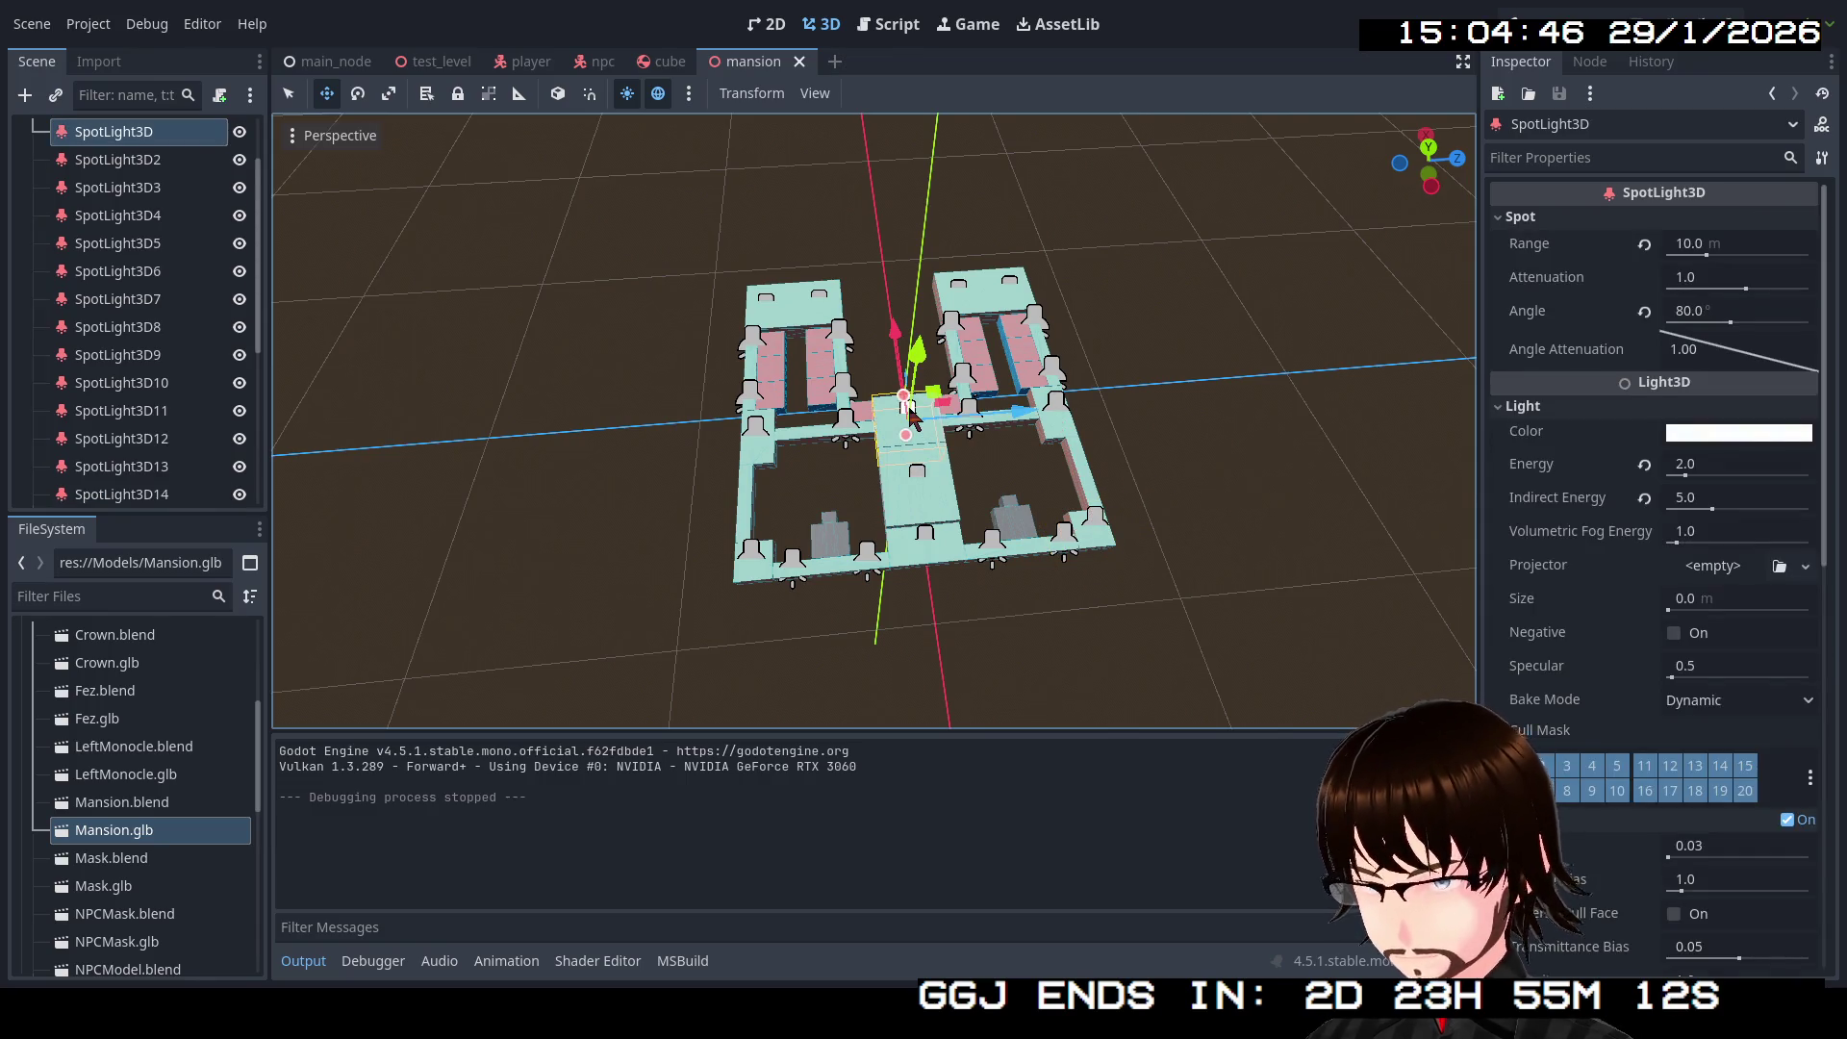
key("ctrl+d")
mouse_move(145, 181)
left_mouse_down()
mouse_move(162, 247)
mouse_move(156, 507)
left_mouse_up()
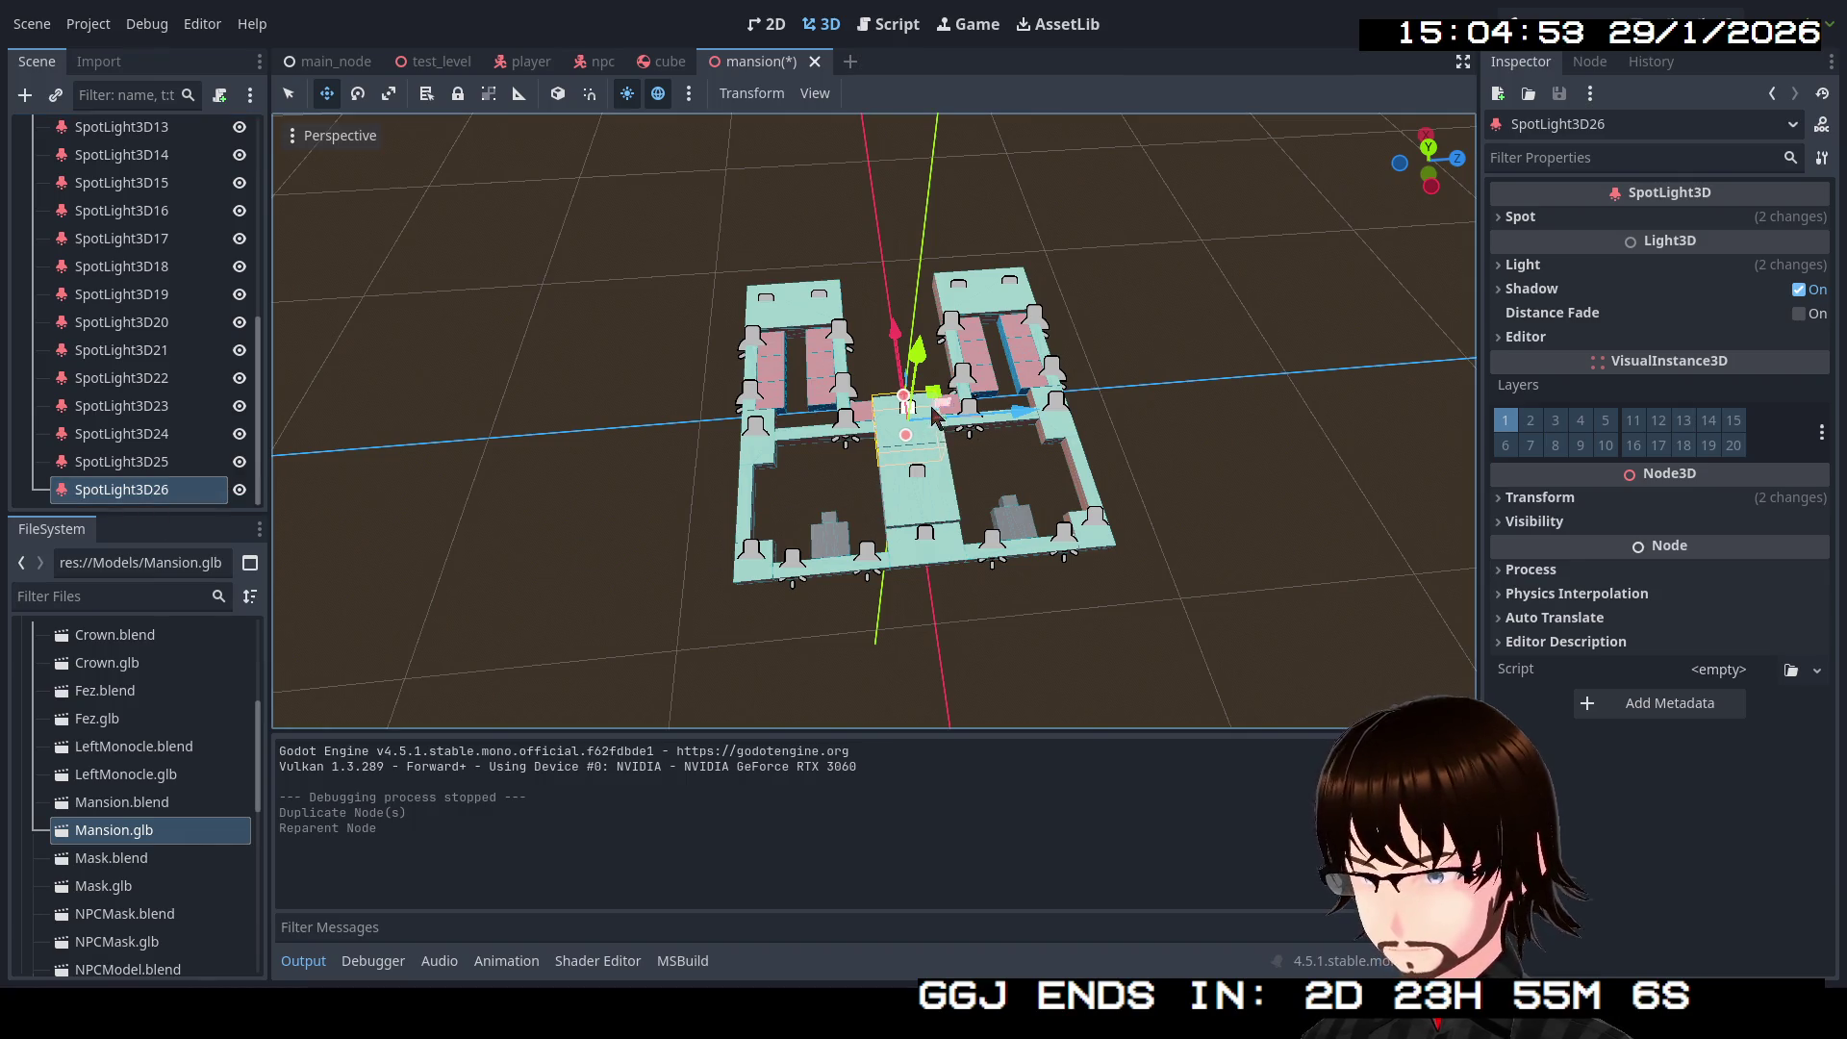
left_click_drag(930, 390, 1044, 489)
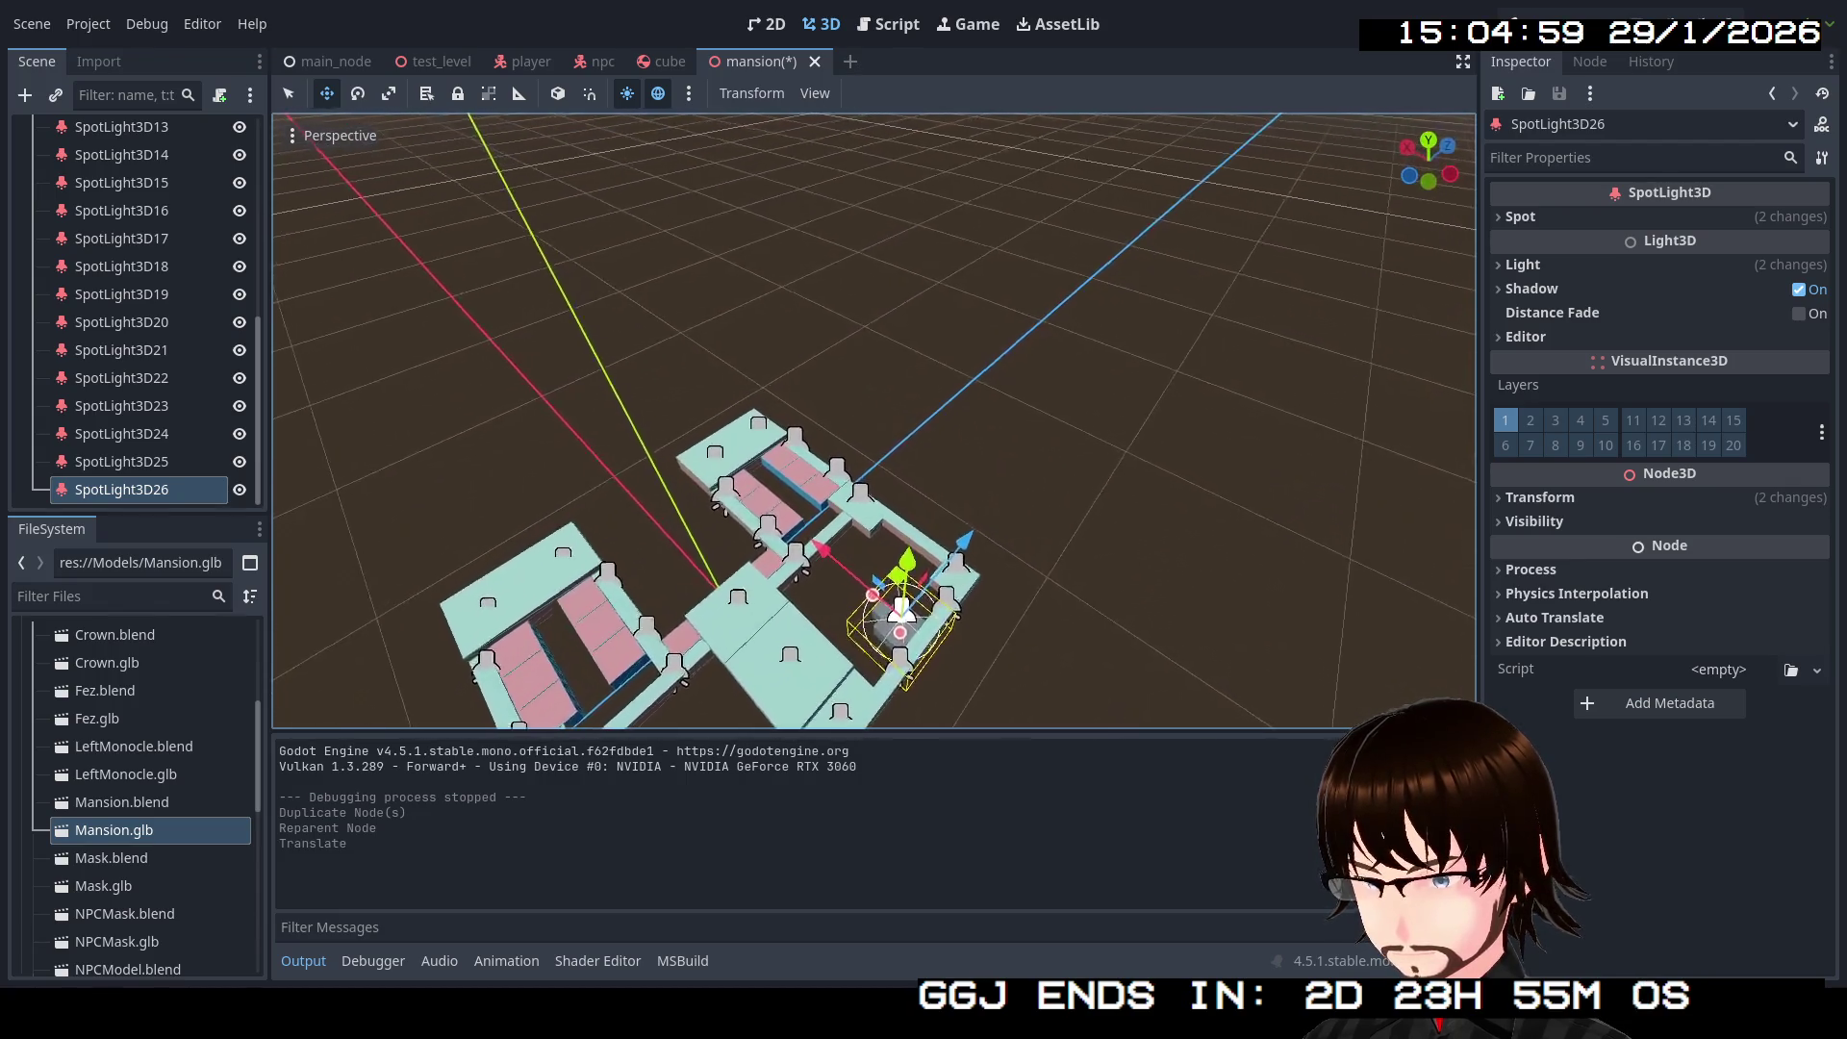
Step: Lower SpotLight3D26 by about 1.5 units and check its placement from a low angle
scroll(873, 421, "up", 5)
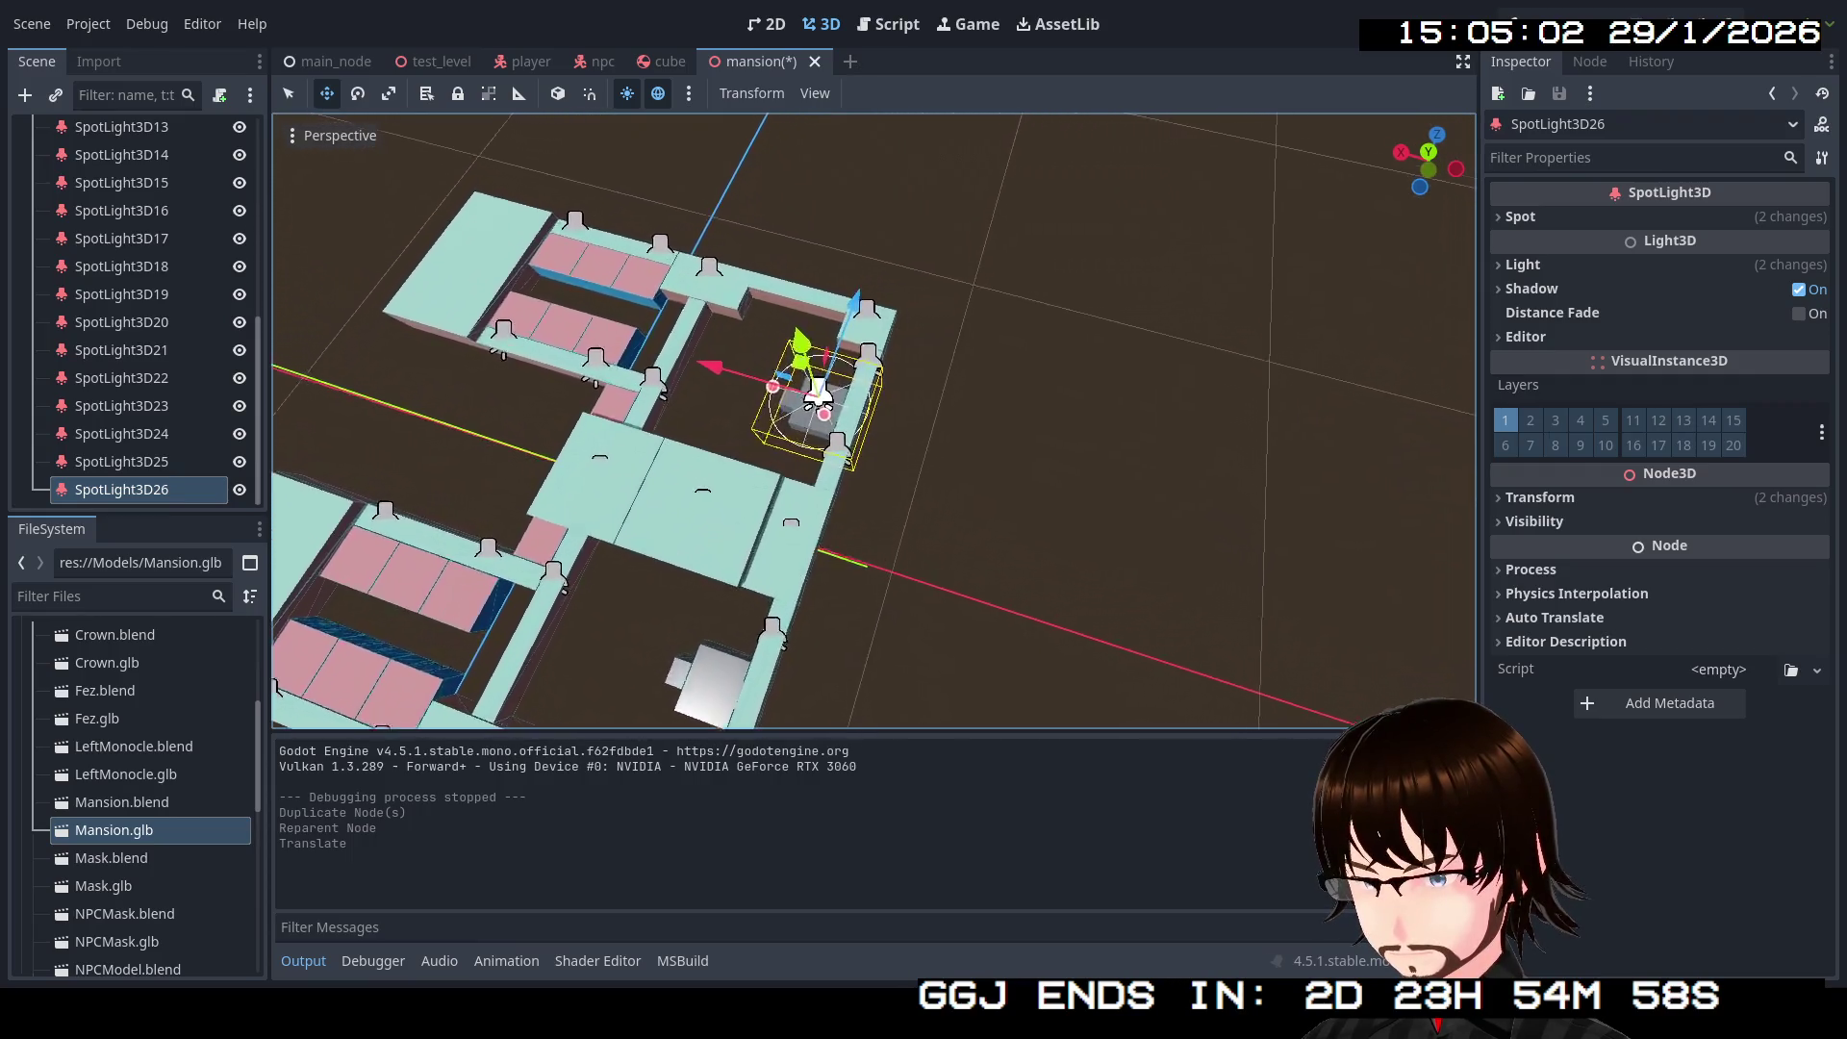
scroll(874, 421, "up", 4)
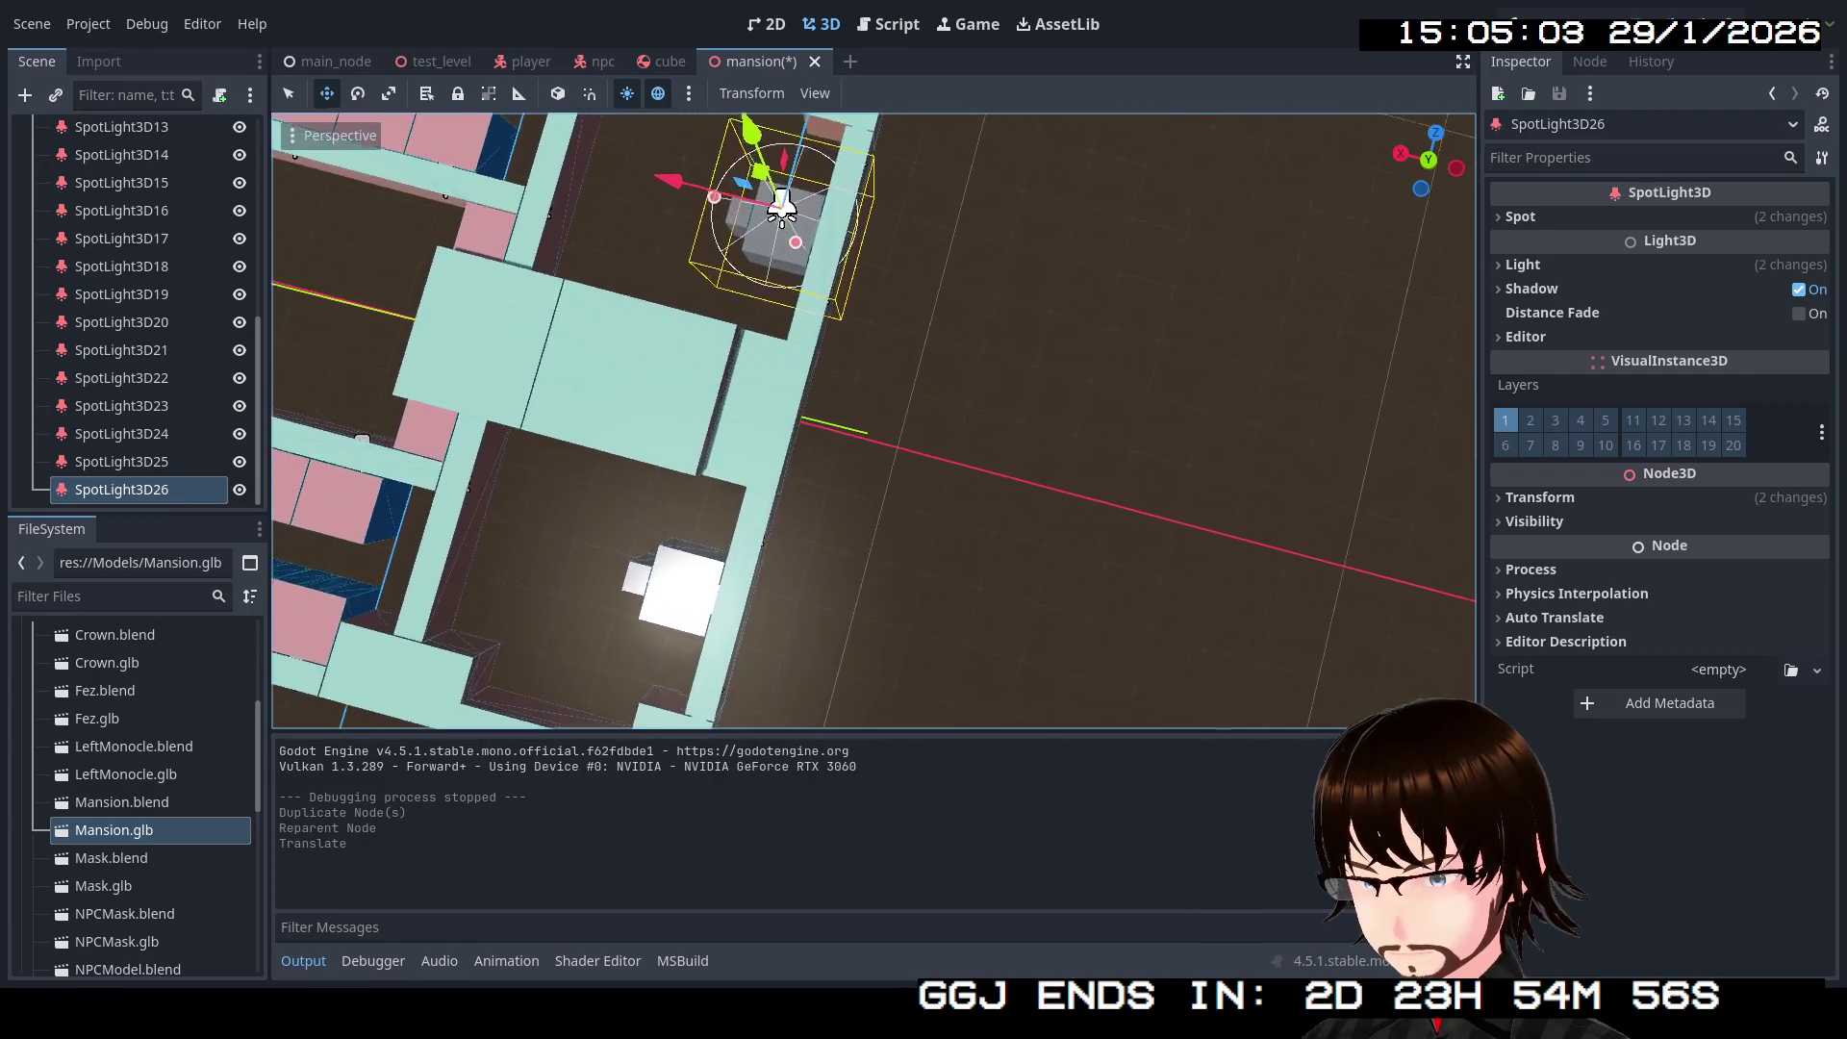
scroll(873, 420, "down", 5)
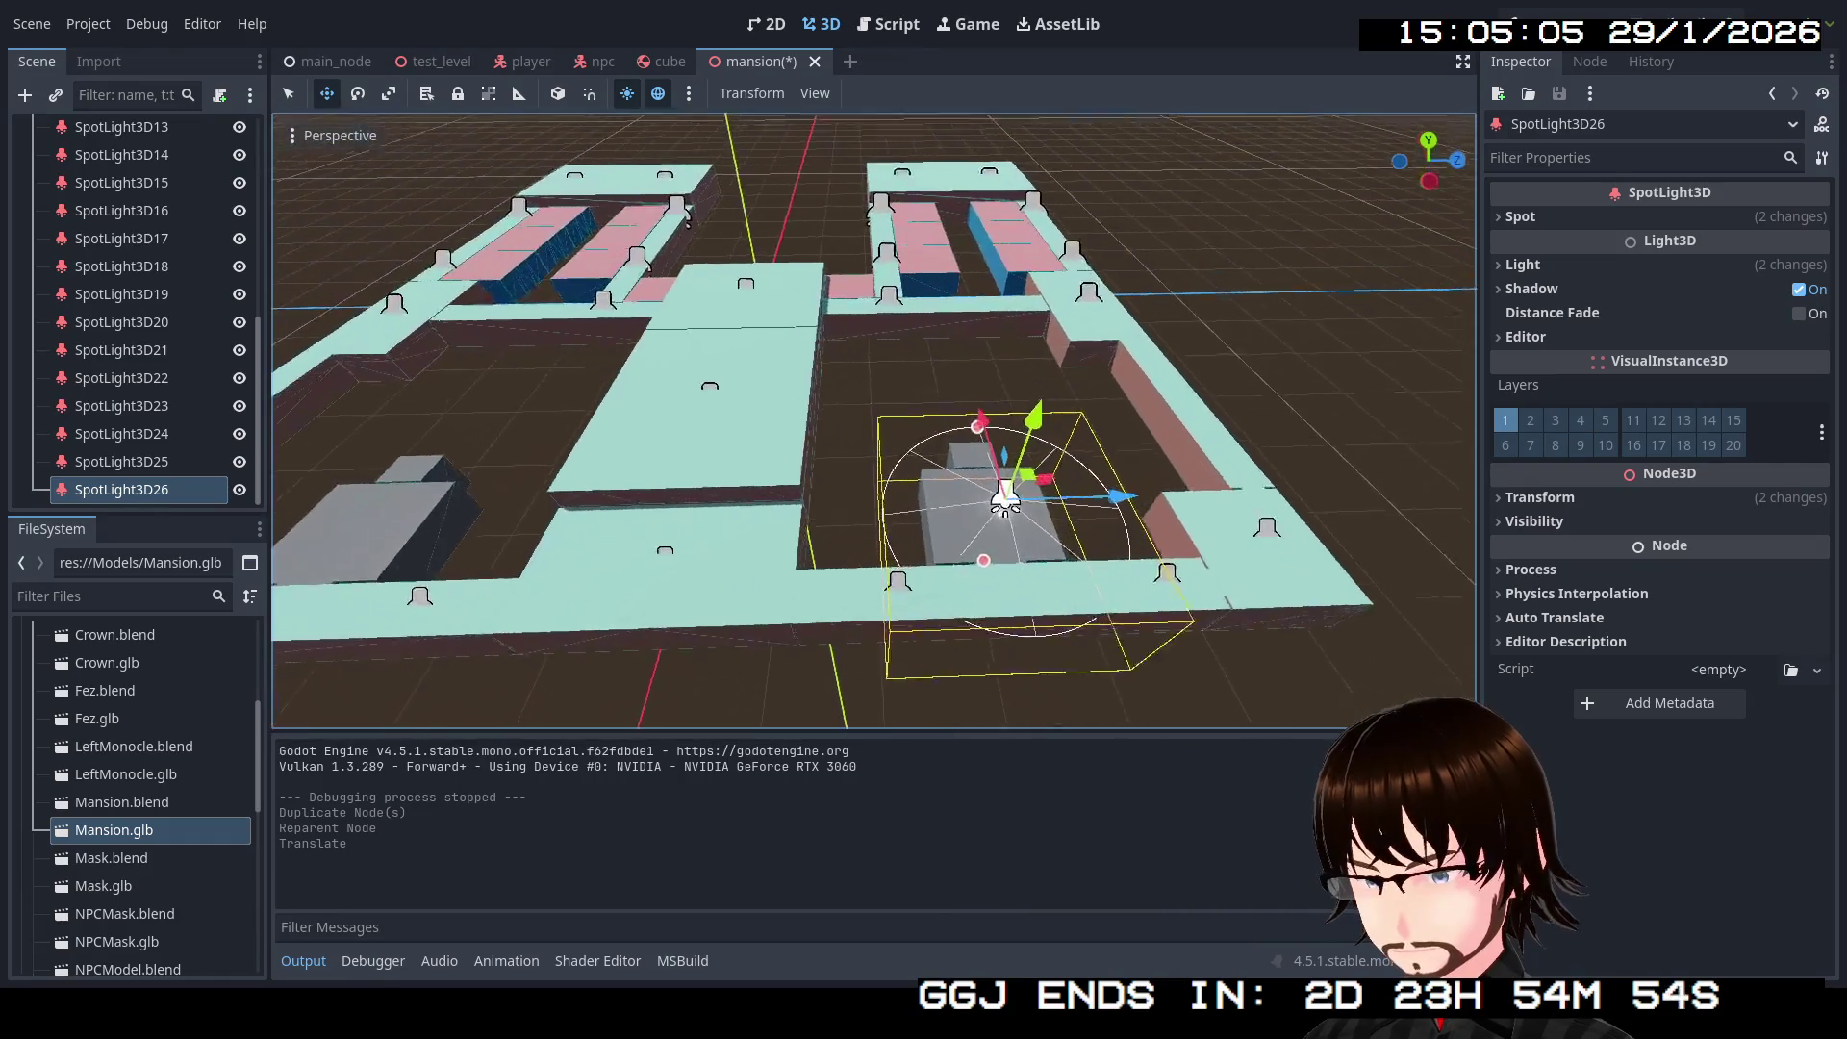
left_click_drag(1155, 615, 1159, 444)
left_click_drag(930, 260, 929, 317)
scroll(928, 317, "up", 10)
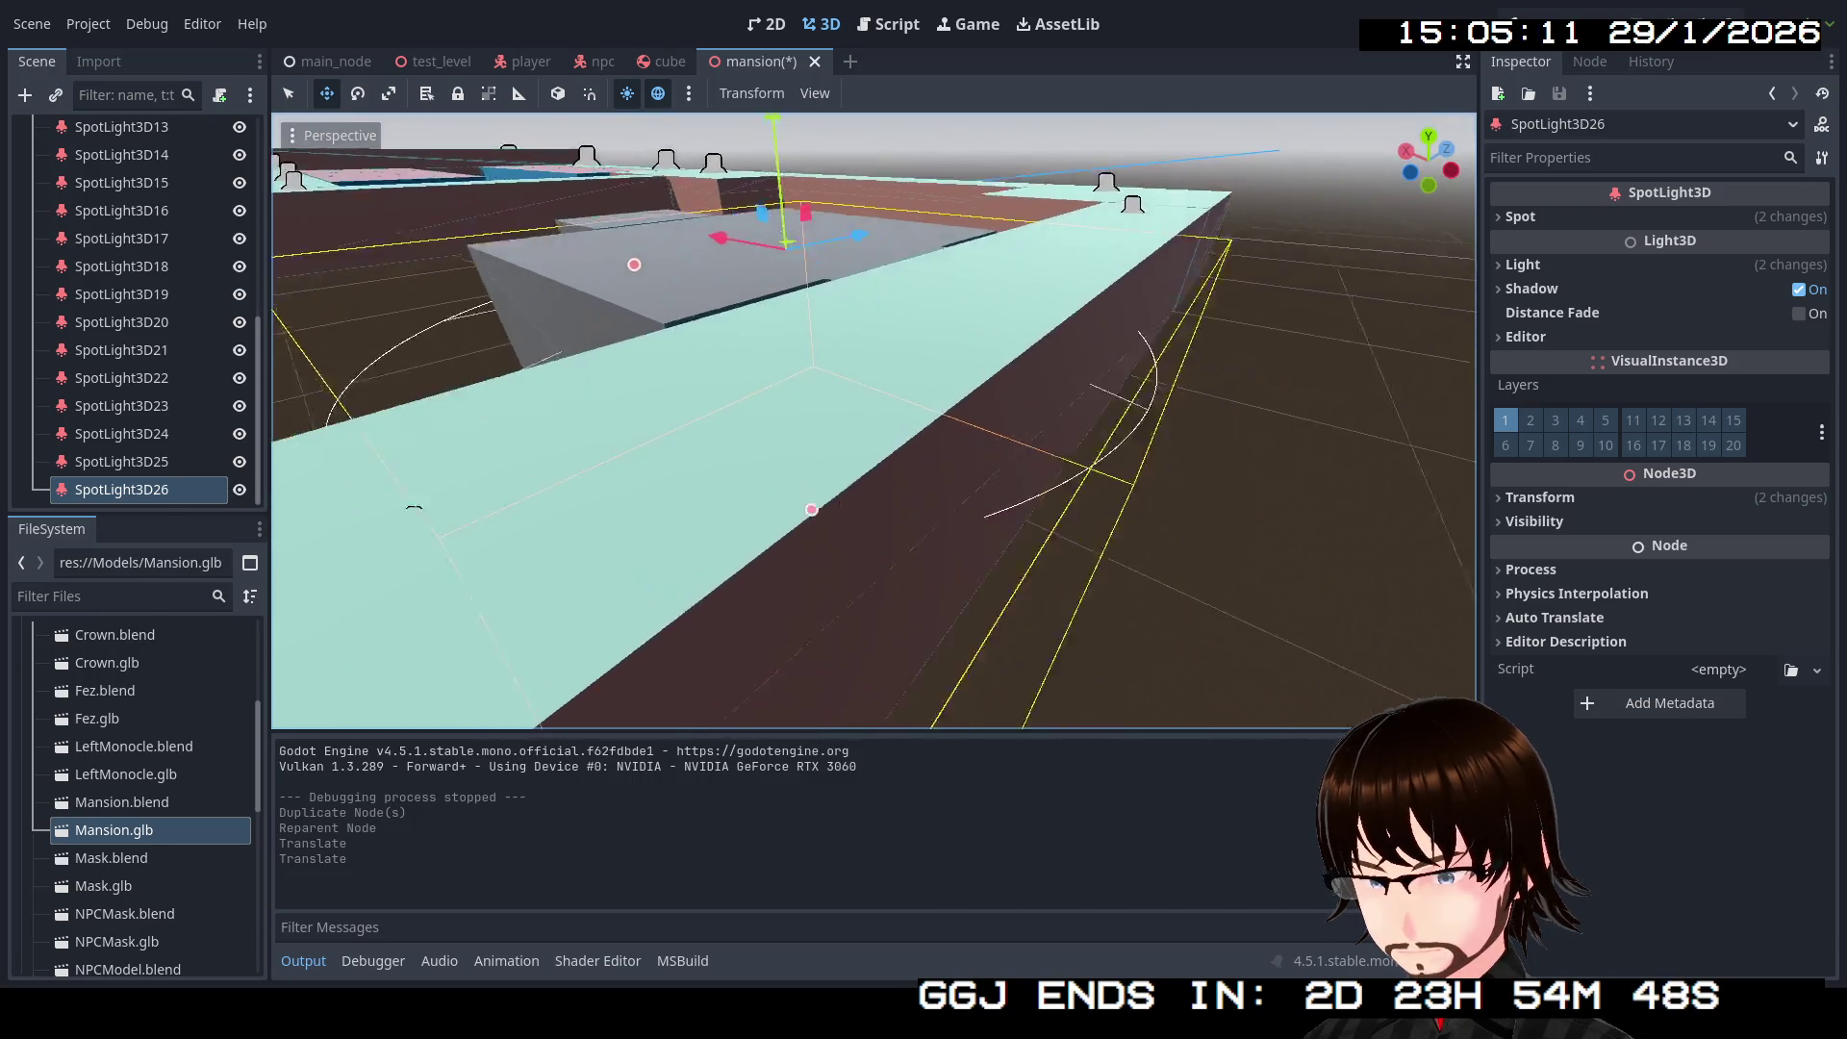
mouse_move(981, 404)
left_mouse_down()
mouse_move(1028, 383)
mouse_move(962, 323)
mouse_move(932, 321)
left_mouse_up()
scroll(875, 420, "down", 15)
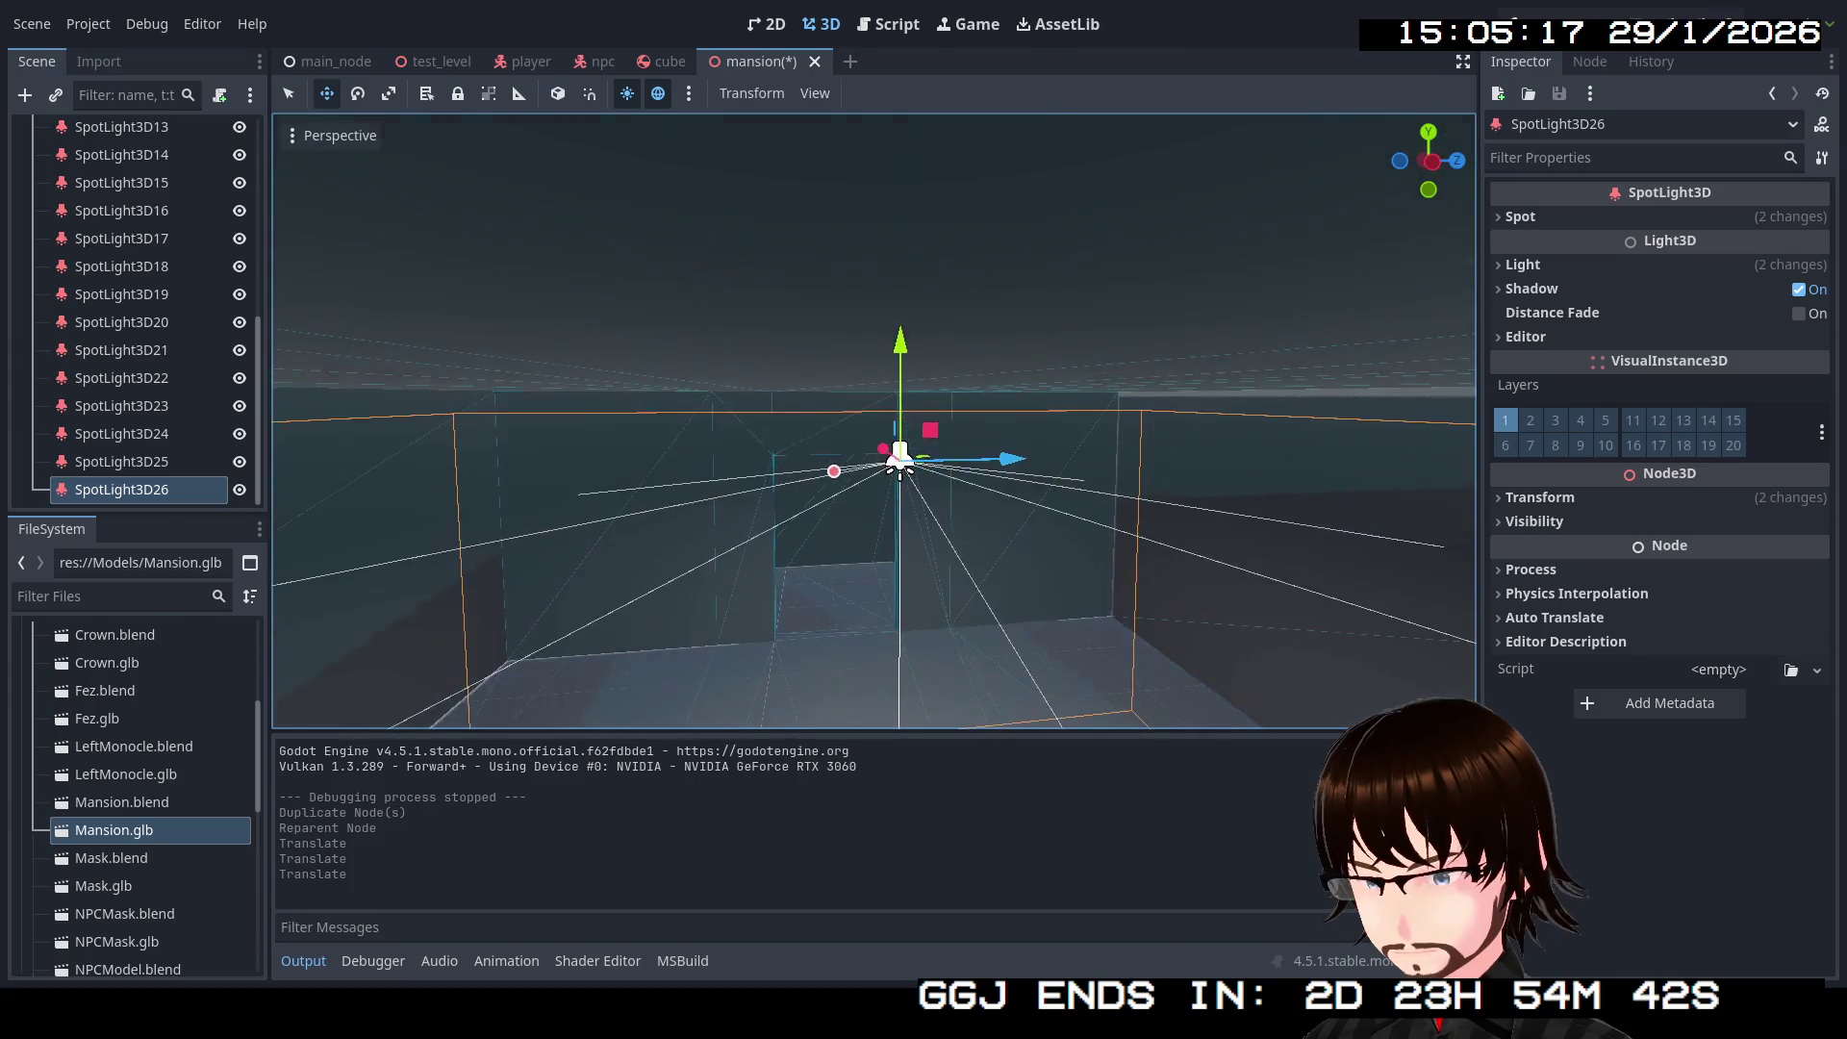
scroll(875, 420, "down", 15)
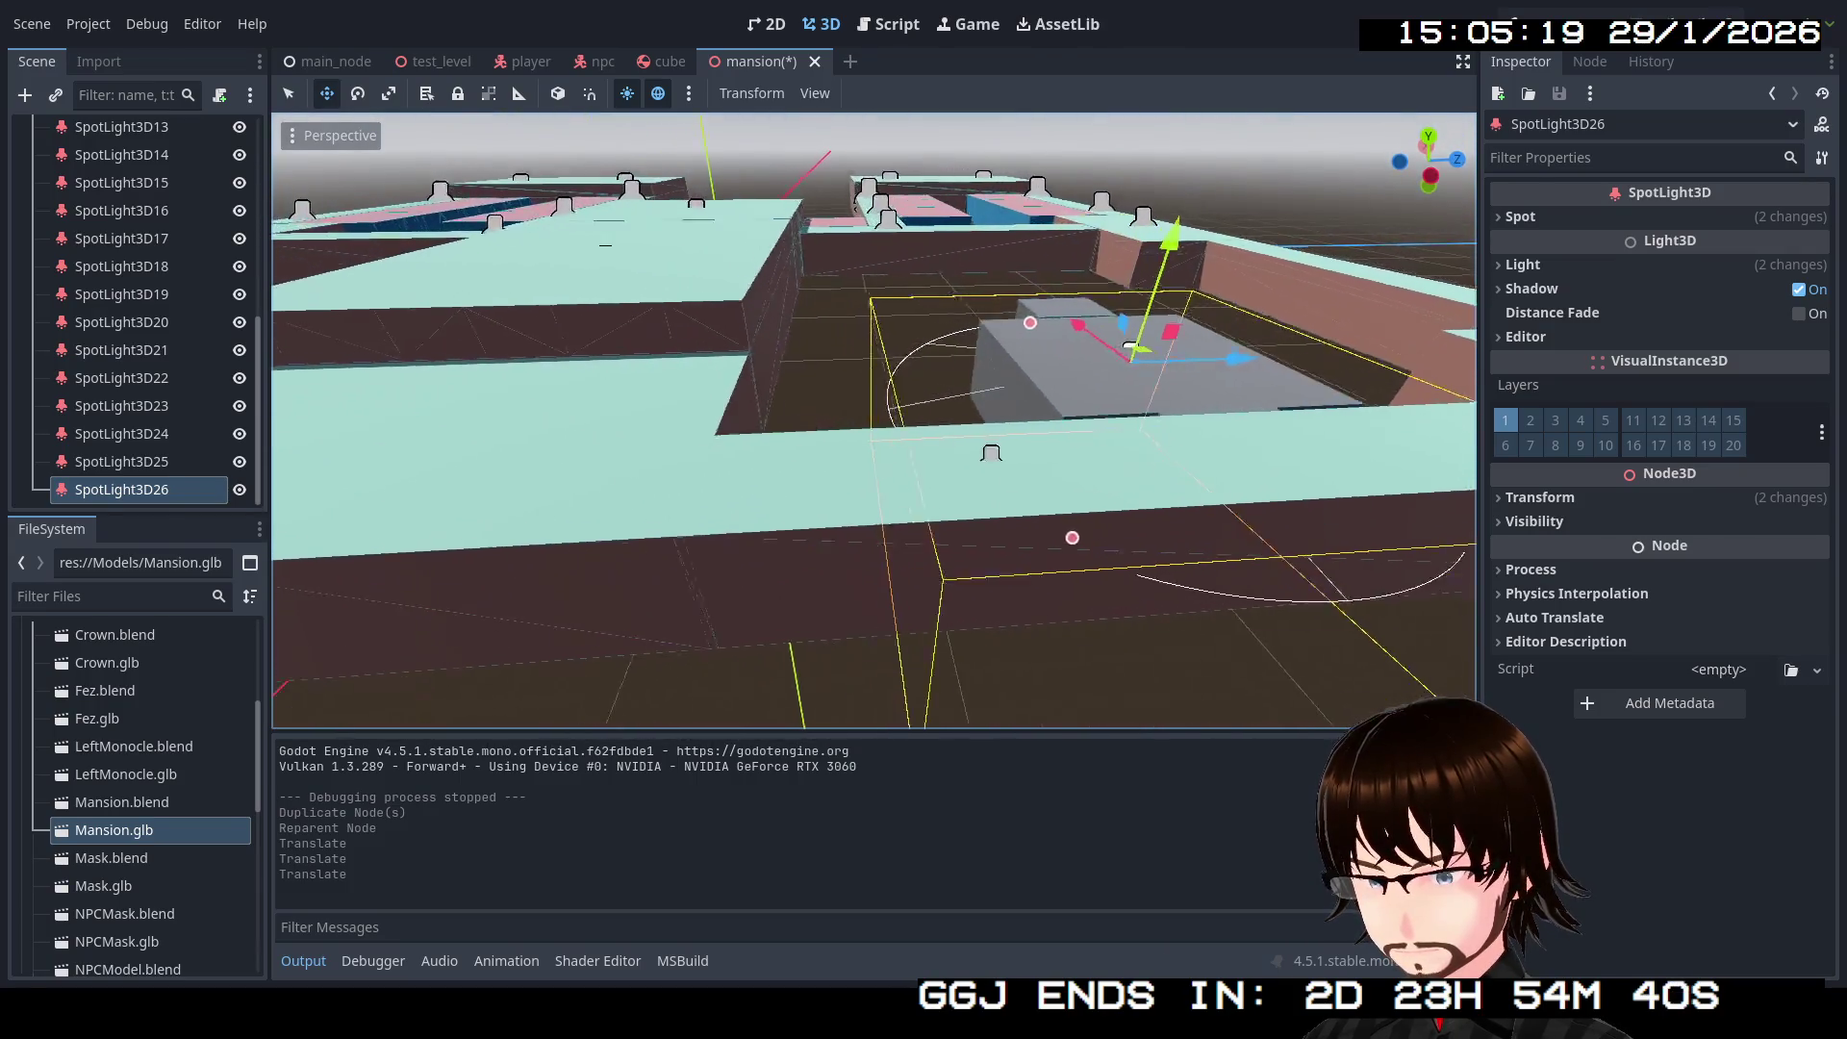
left_click_drag(520, 375, 517, 404)
Step: Duplicate SpotLight3D26 as SpotLight3D27 at position -41.16, 3.476, -25.228, then duplicate it again
key("ctrl+d")
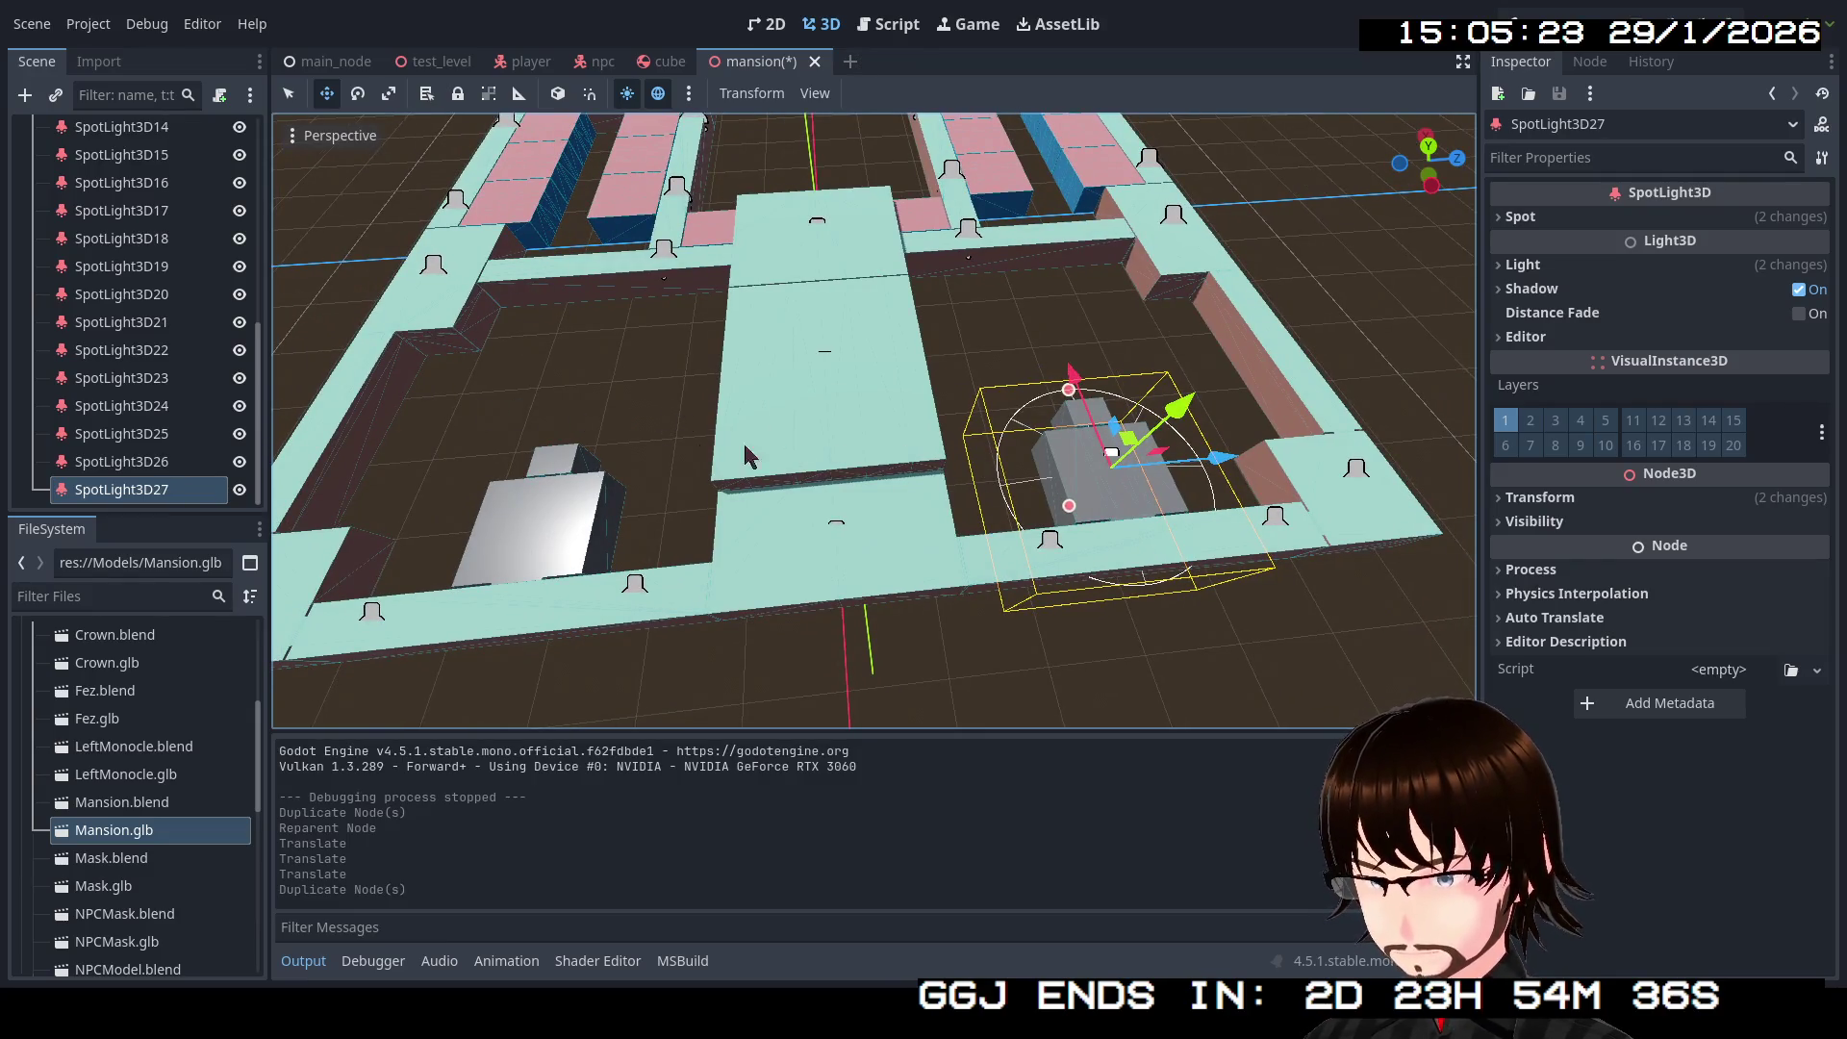
left_click(170, 489)
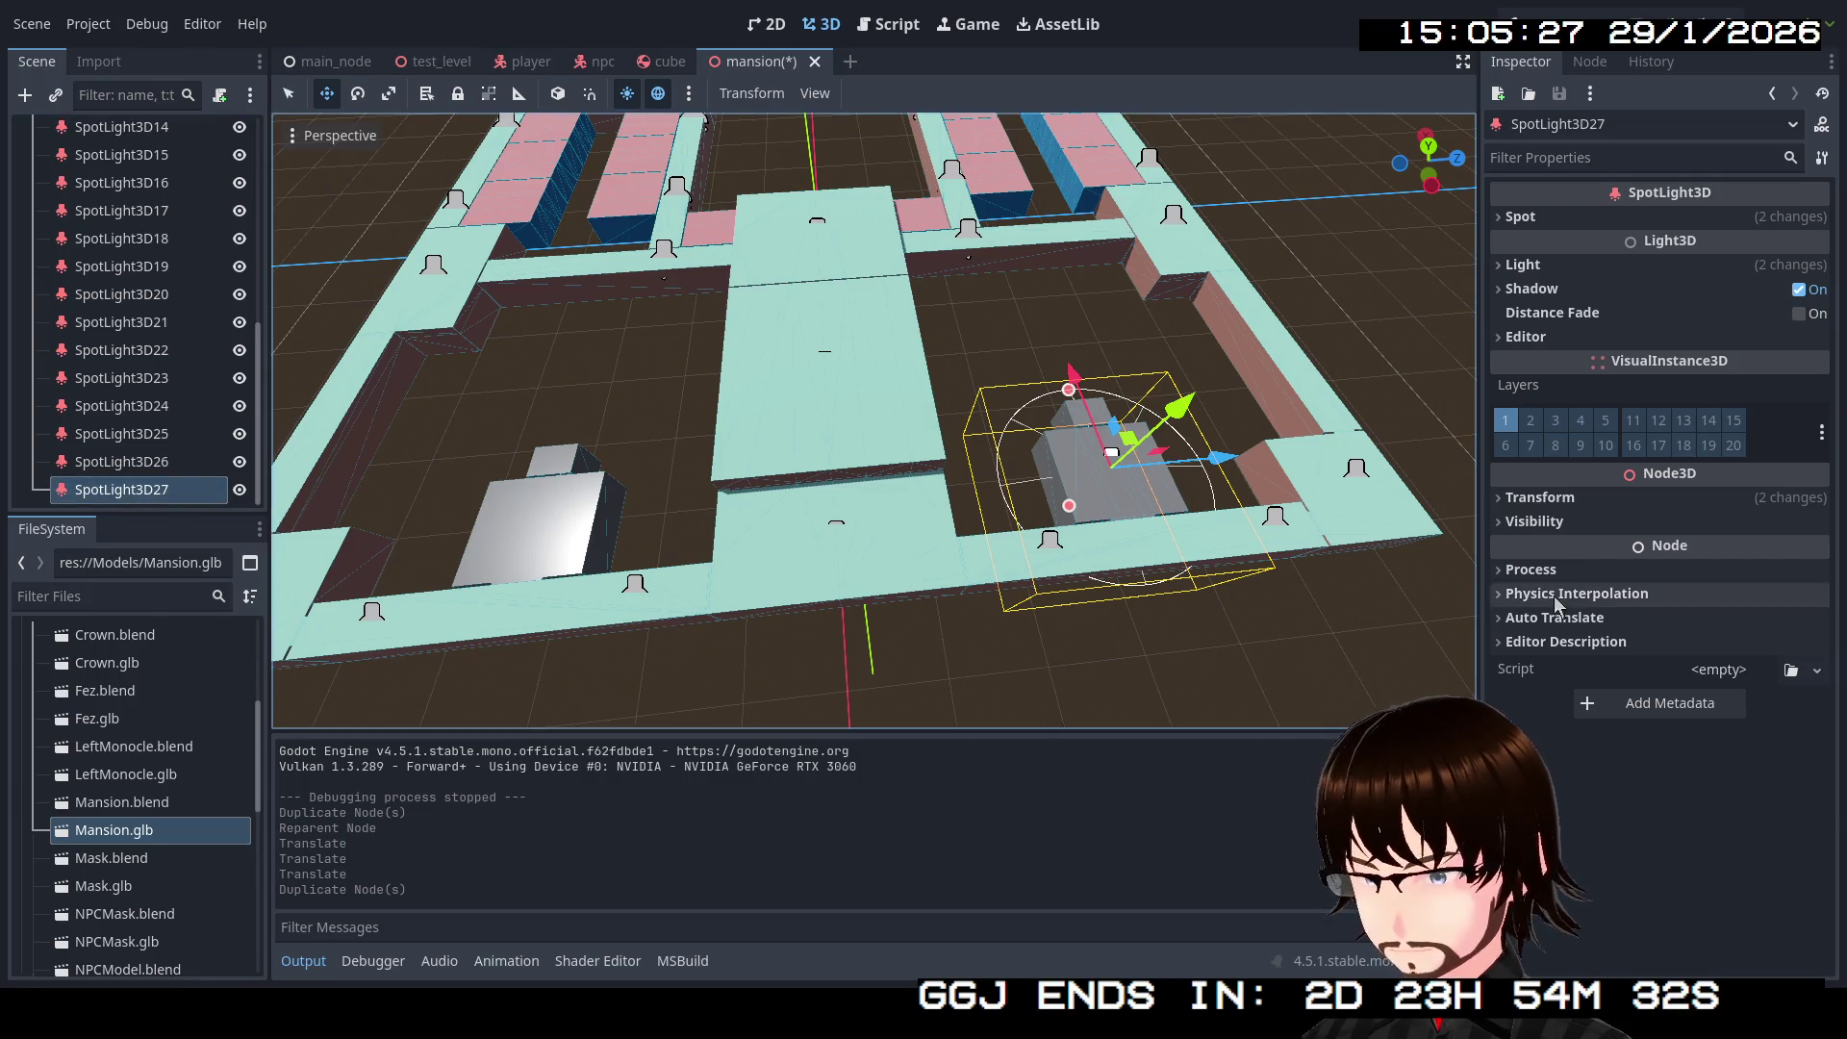
left_click(1580, 498)
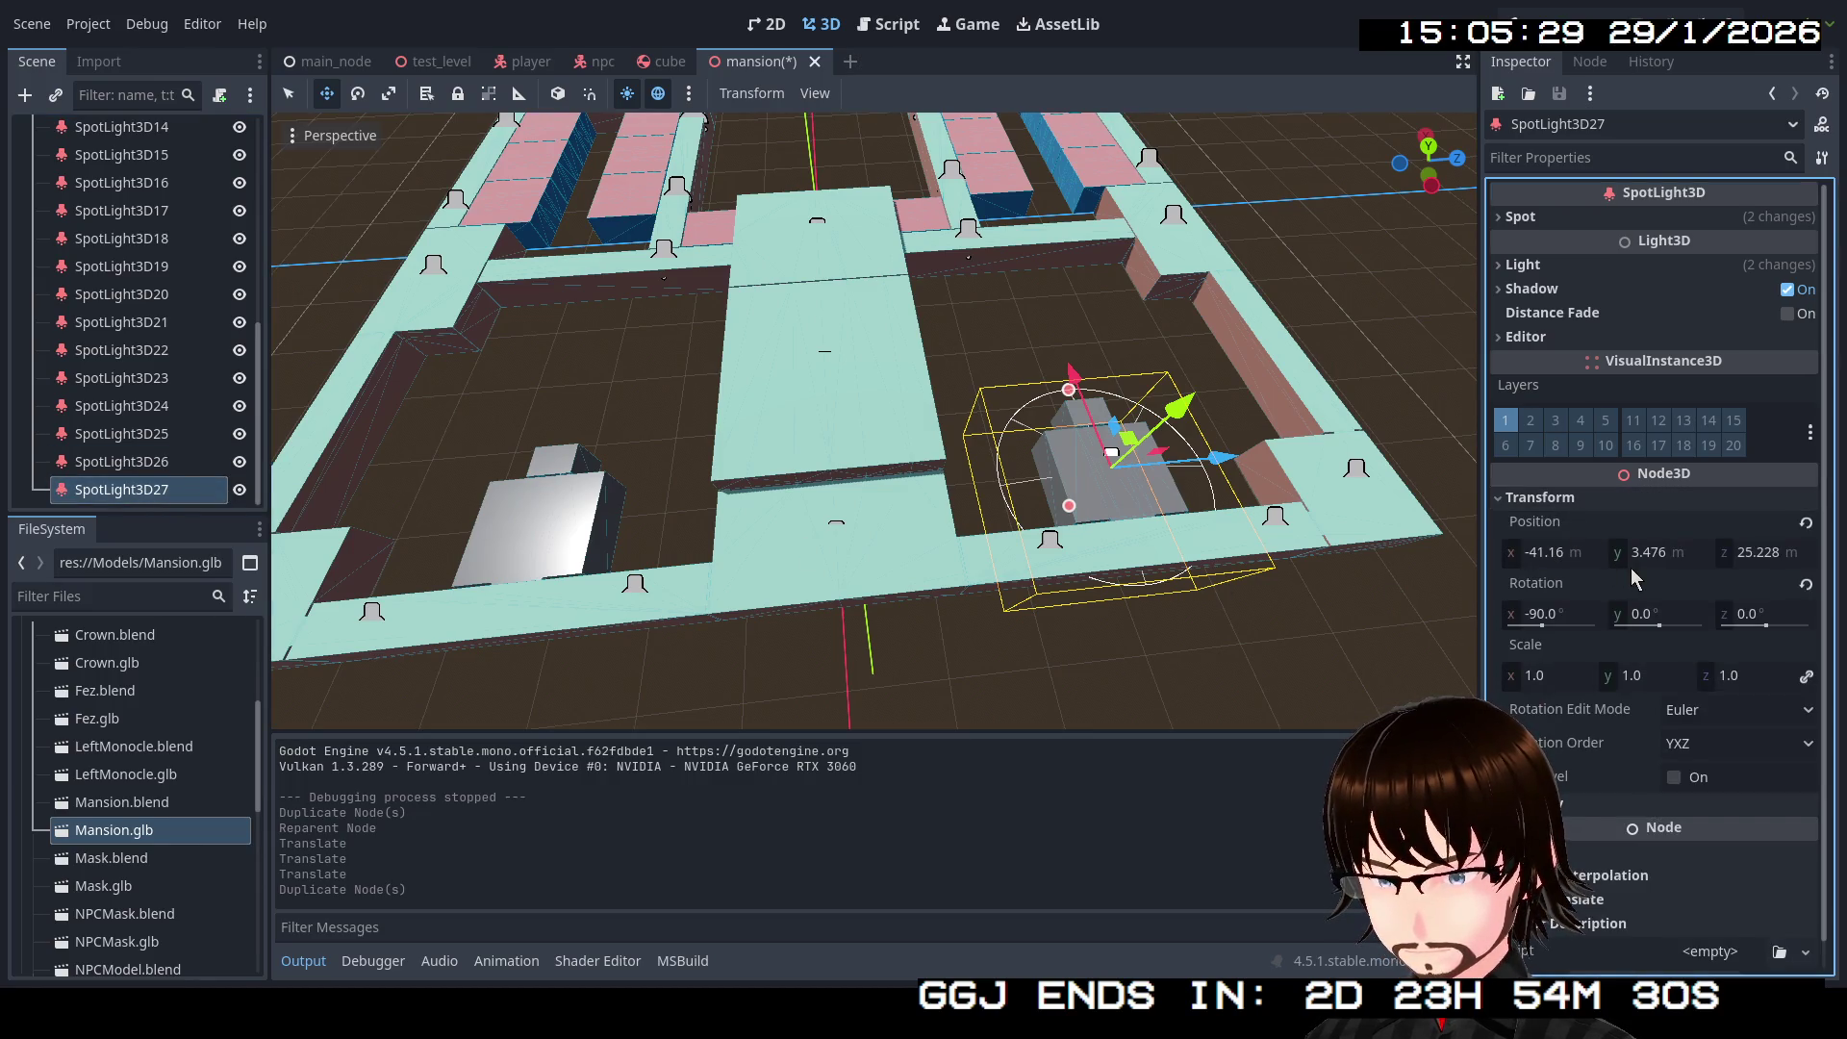
left_click(1740, 556)
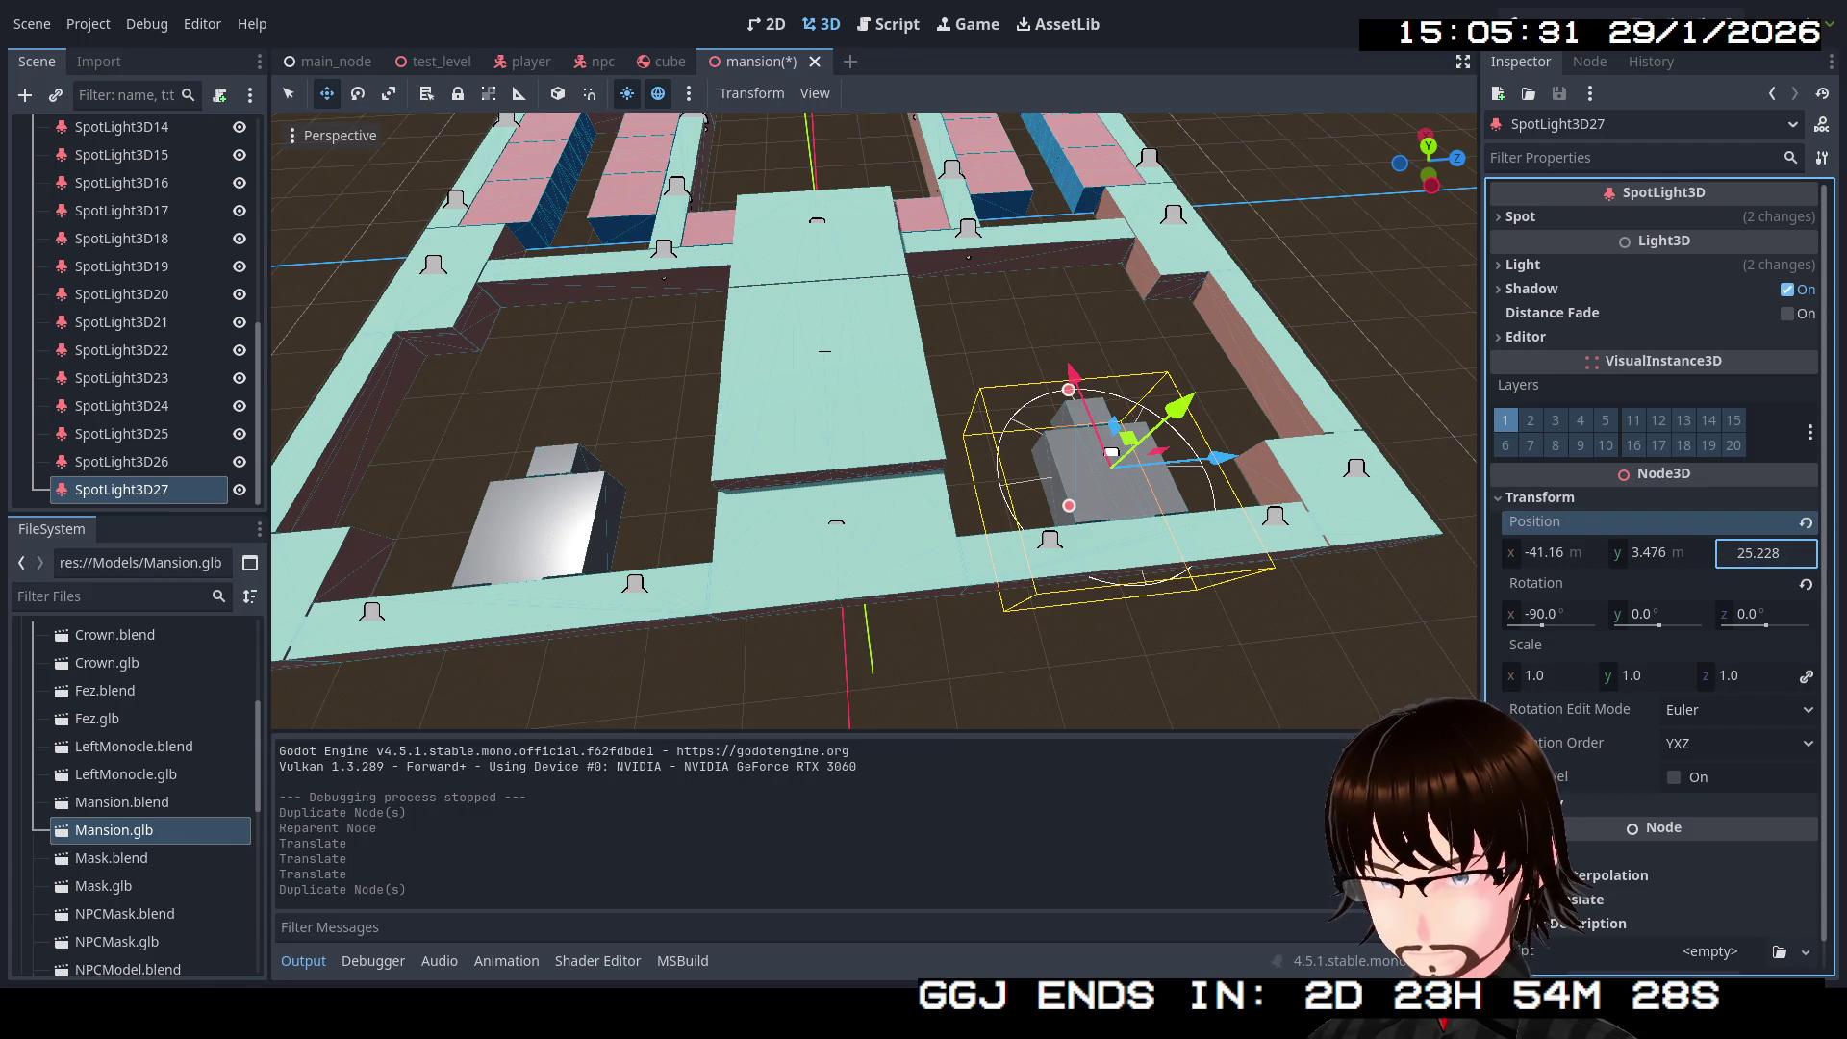
type("-25.228")
key("Return")
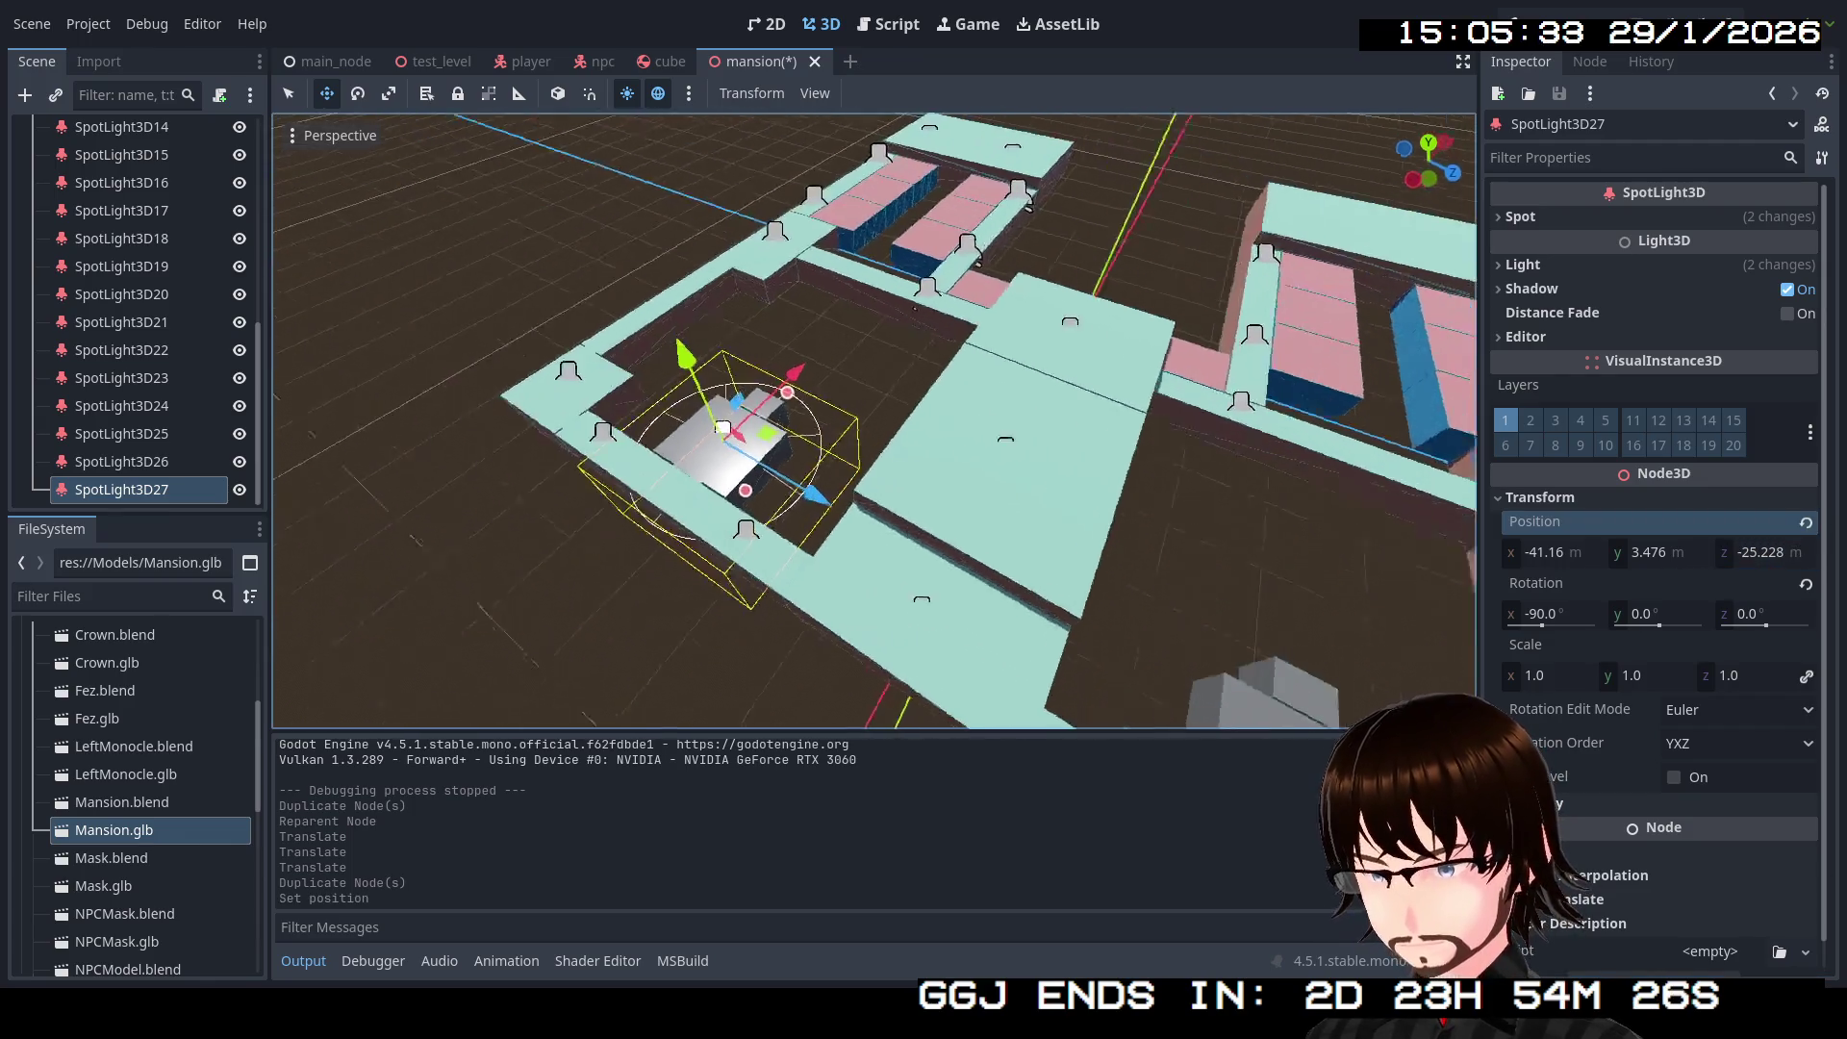
scroll(873, 420, "up", 6)
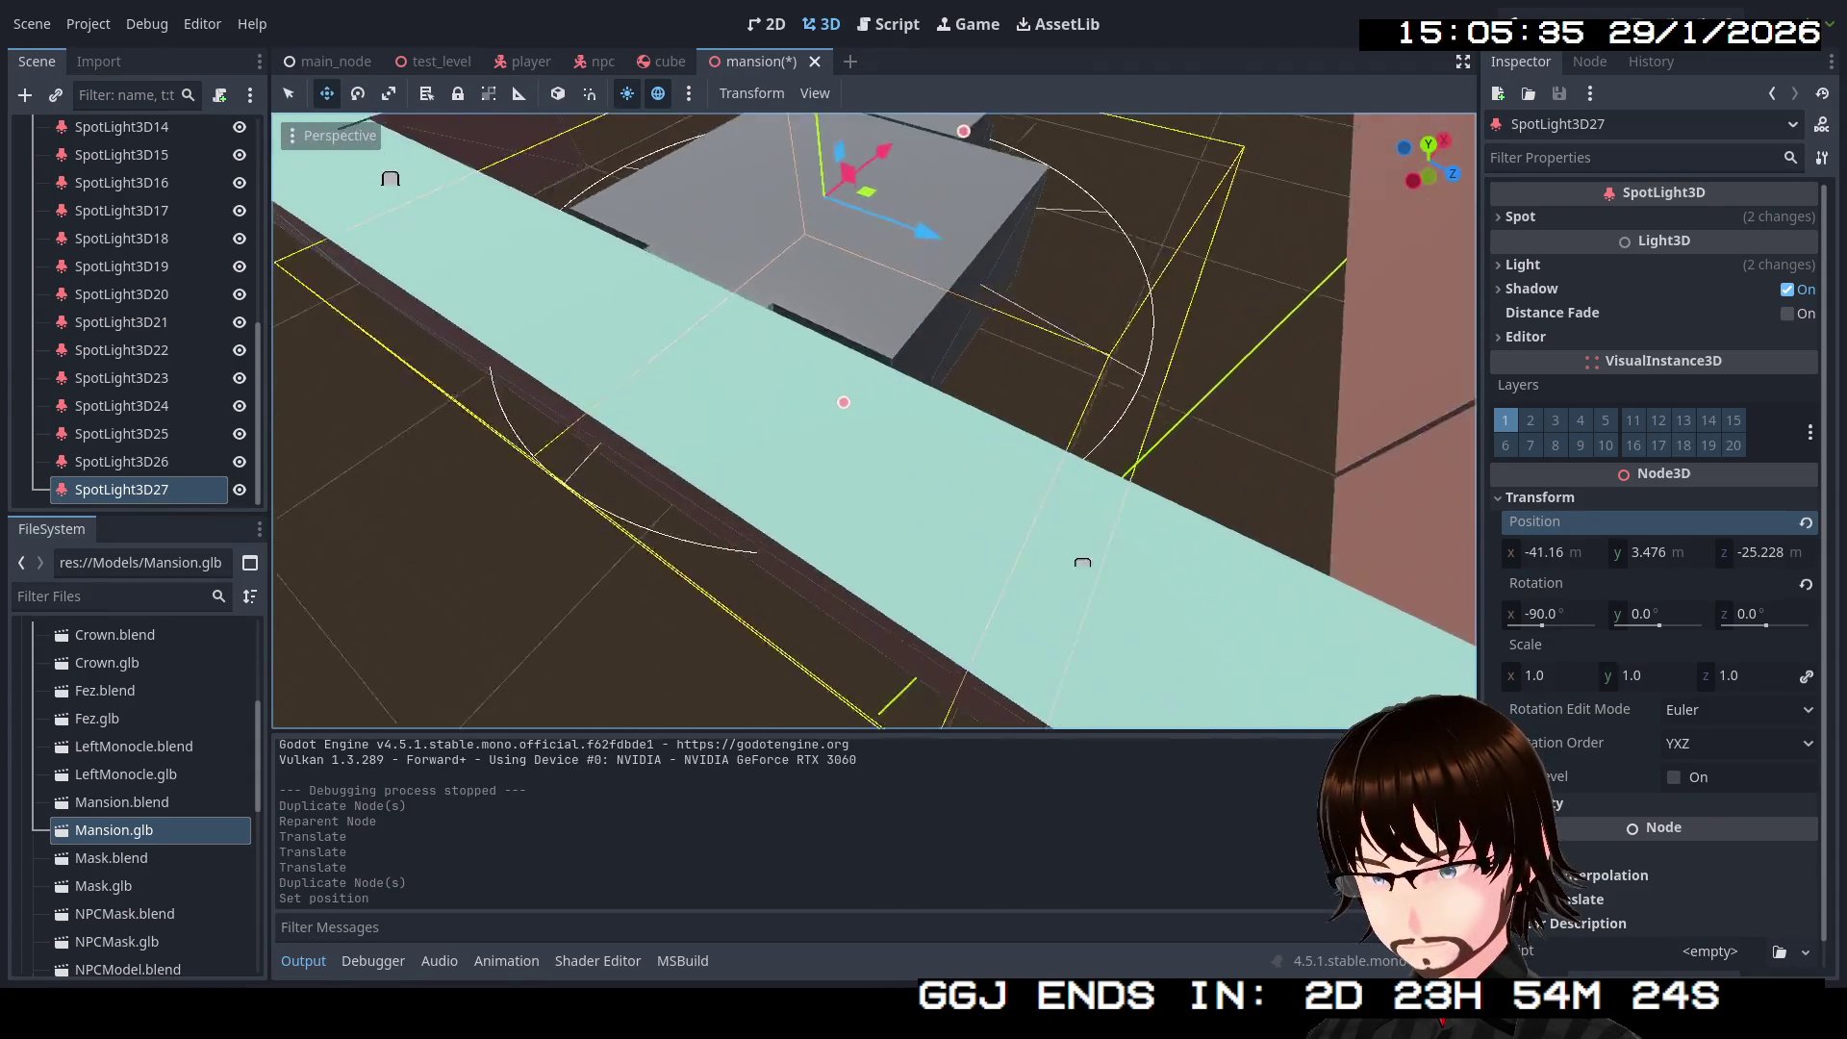
scroll(844, 402, "up", 5)
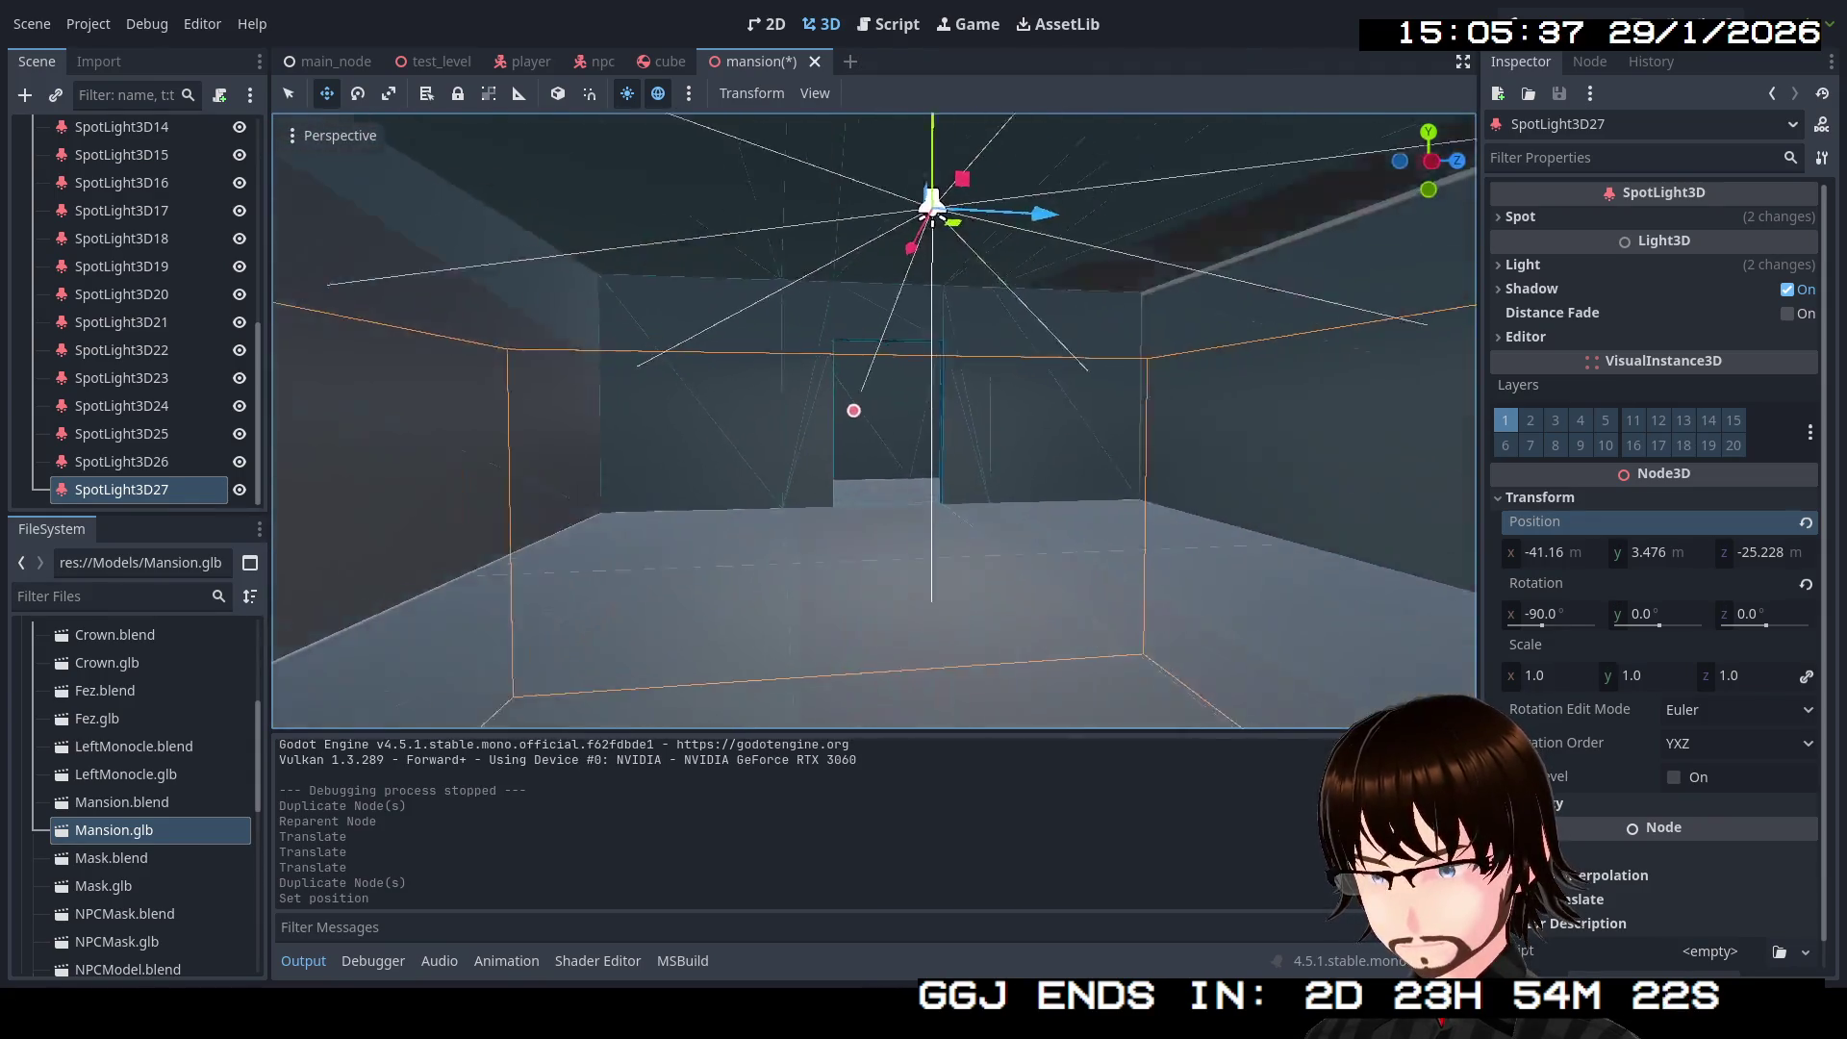
left_click_drag(844, 402, 712, 428)
scroll(859, 286, "down", 10)
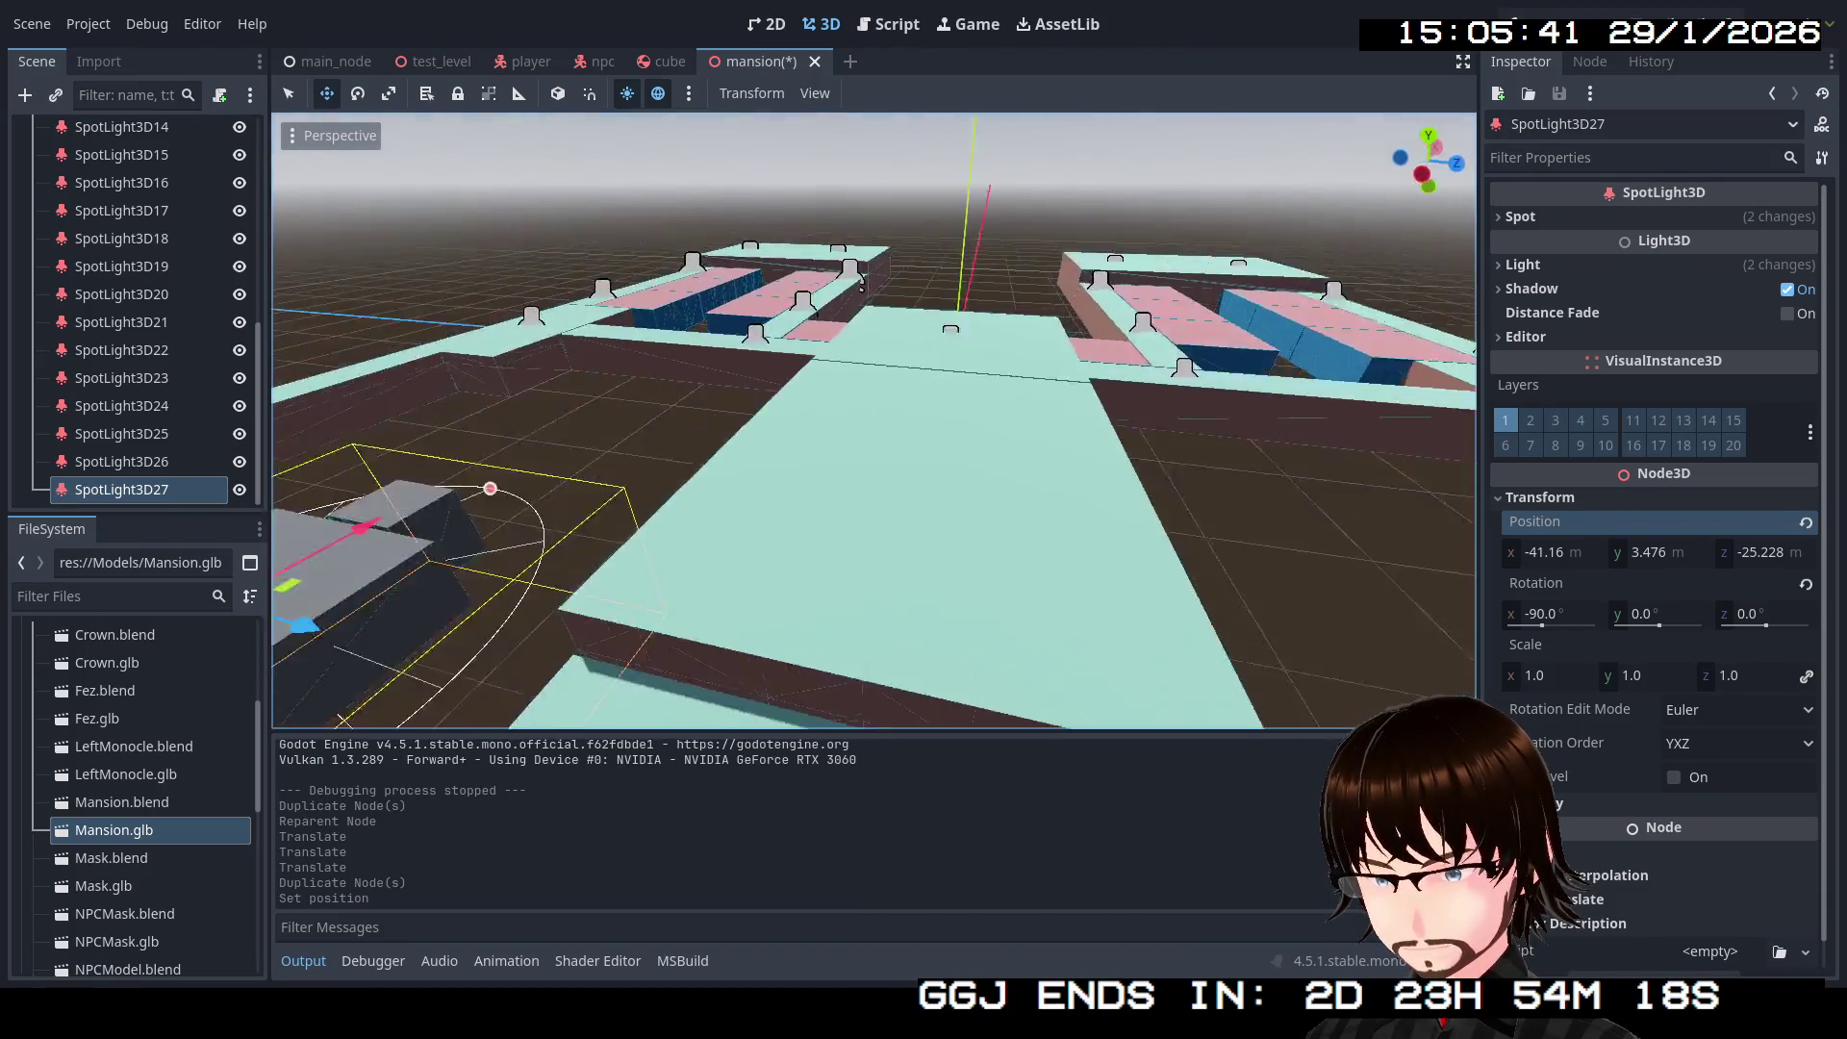
left_click_drag(859, 286, 891, 252)
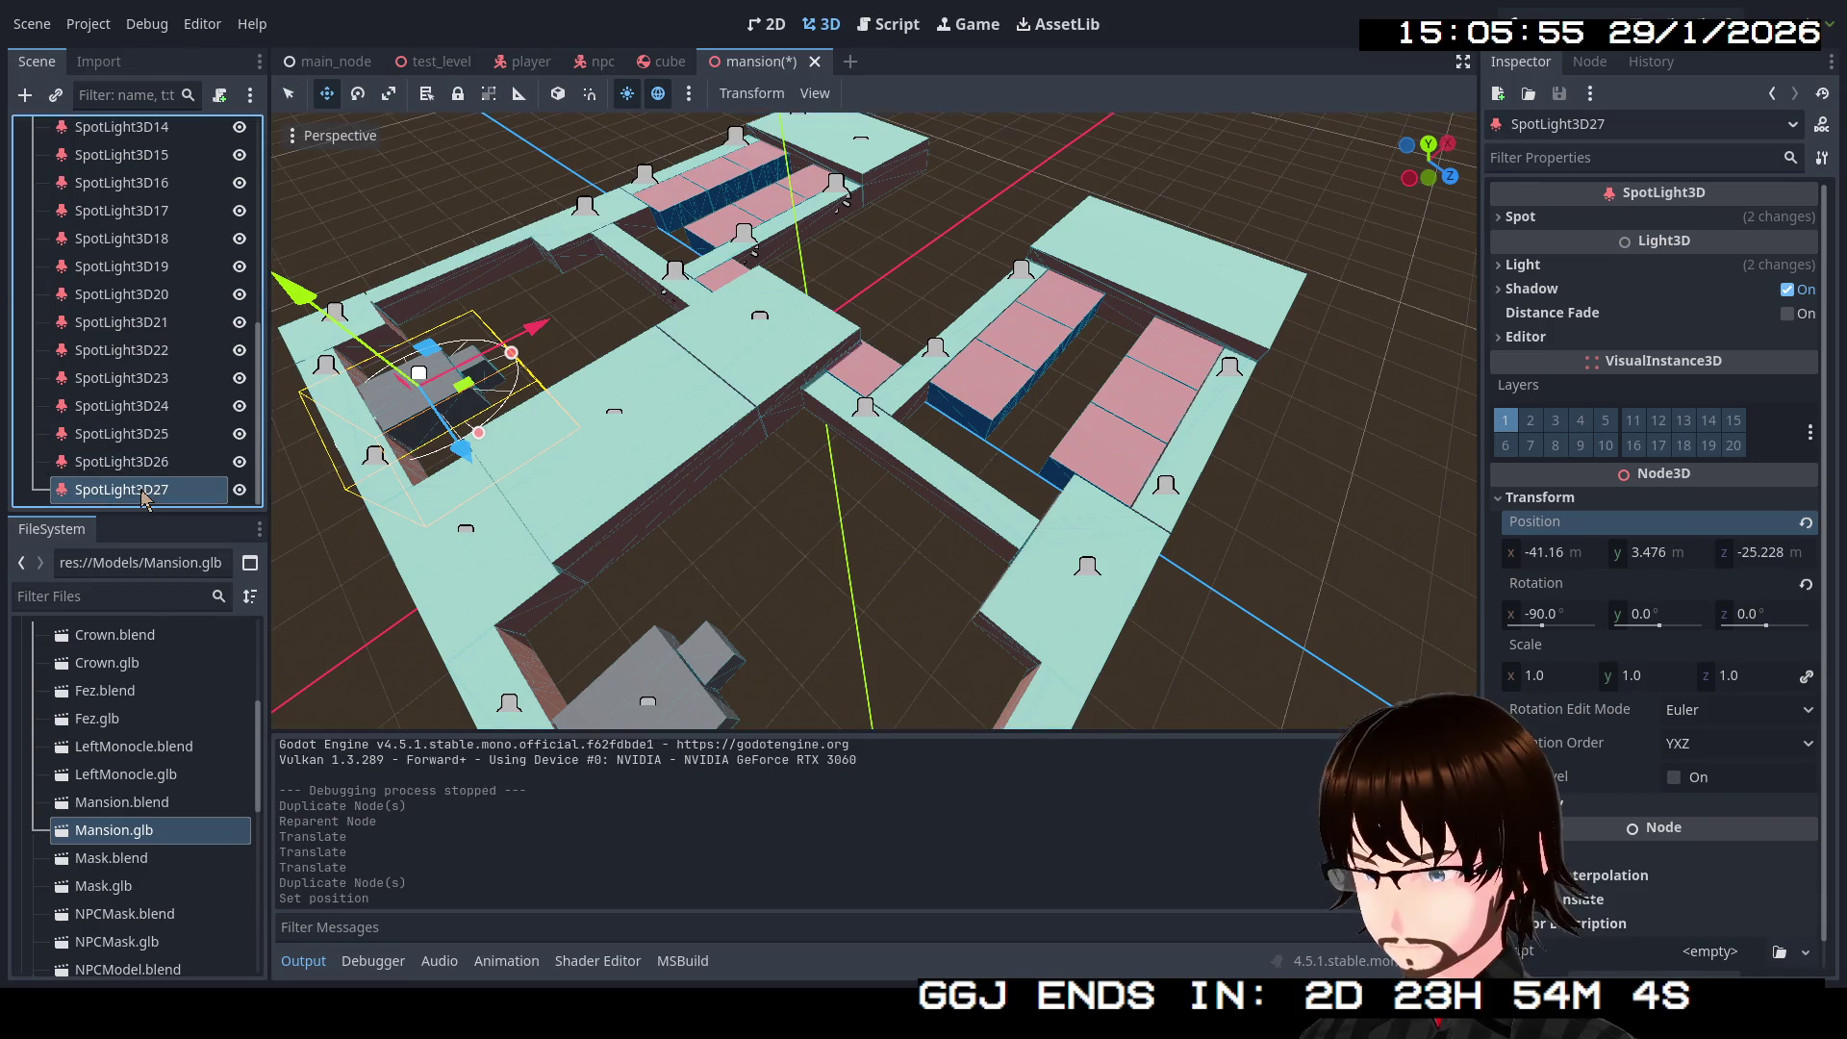
key("ctrl+d")
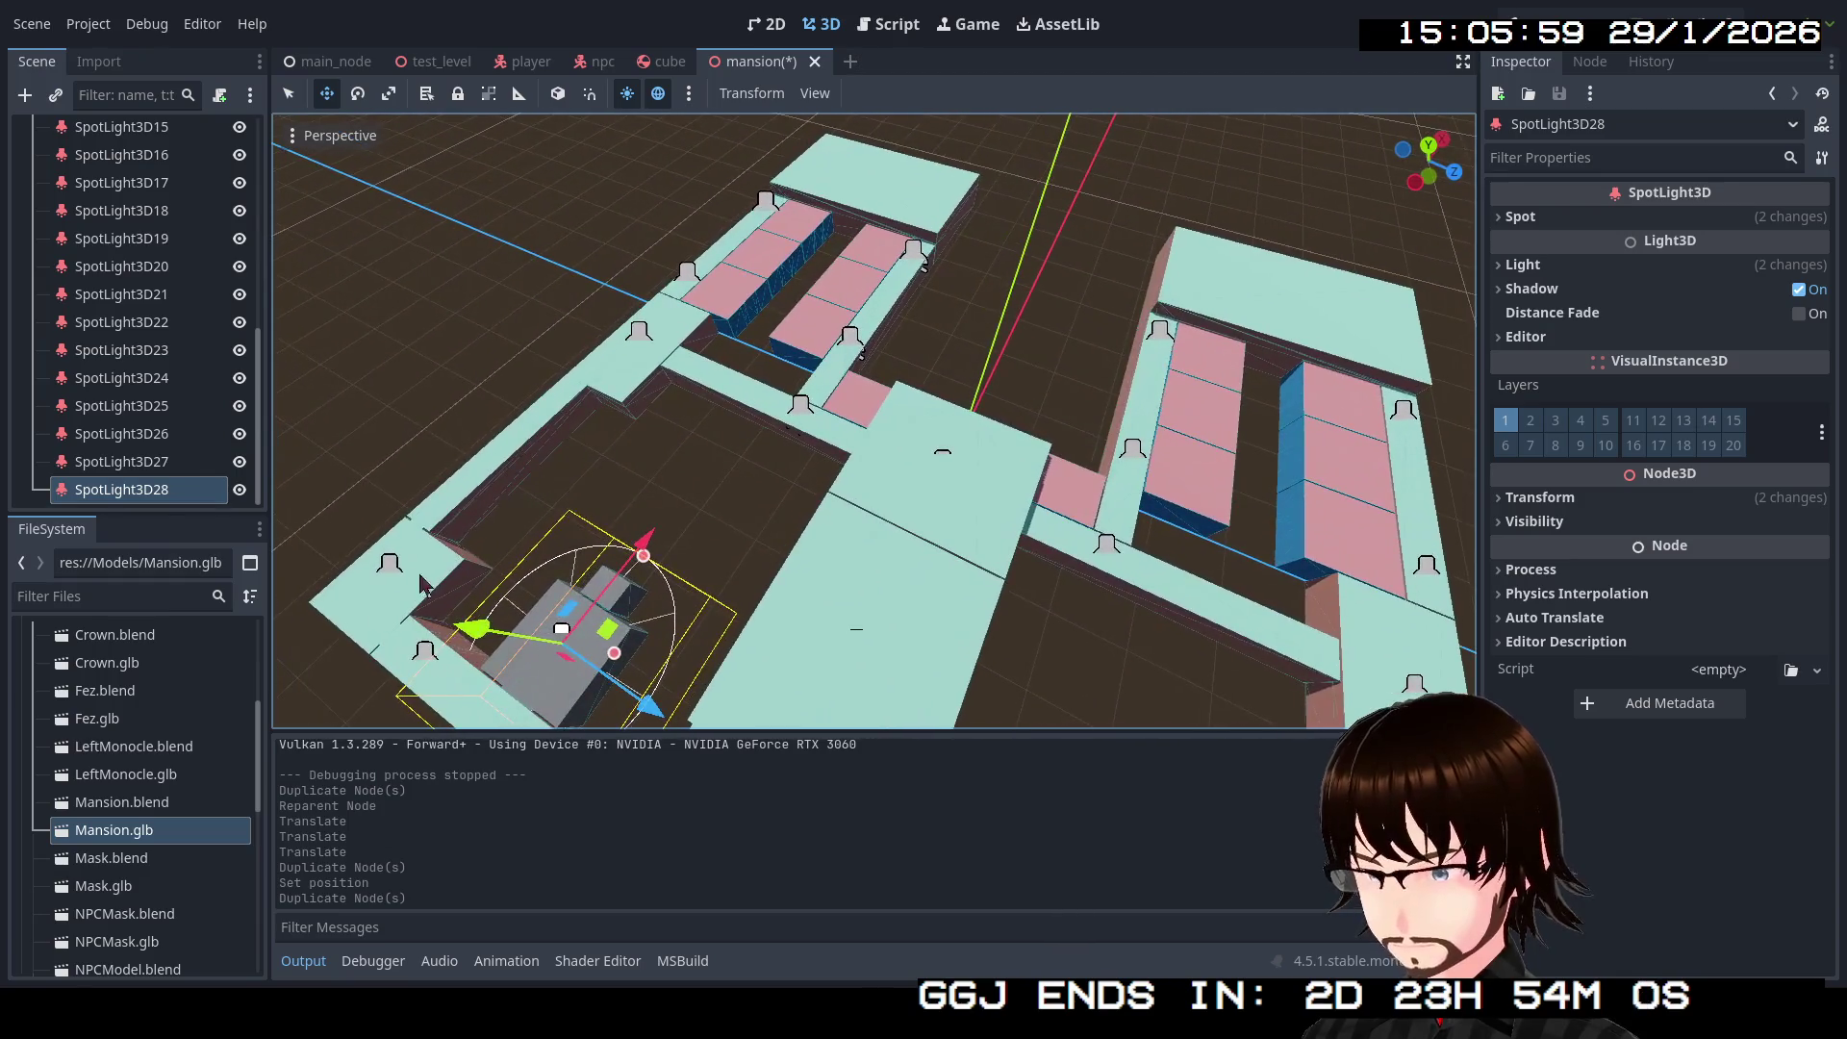
Step: Move SpotLight3D28 into another room, undo the extra duplicate, and select SpotLight3D30
left_click_drag(664, 515, 756, 300)
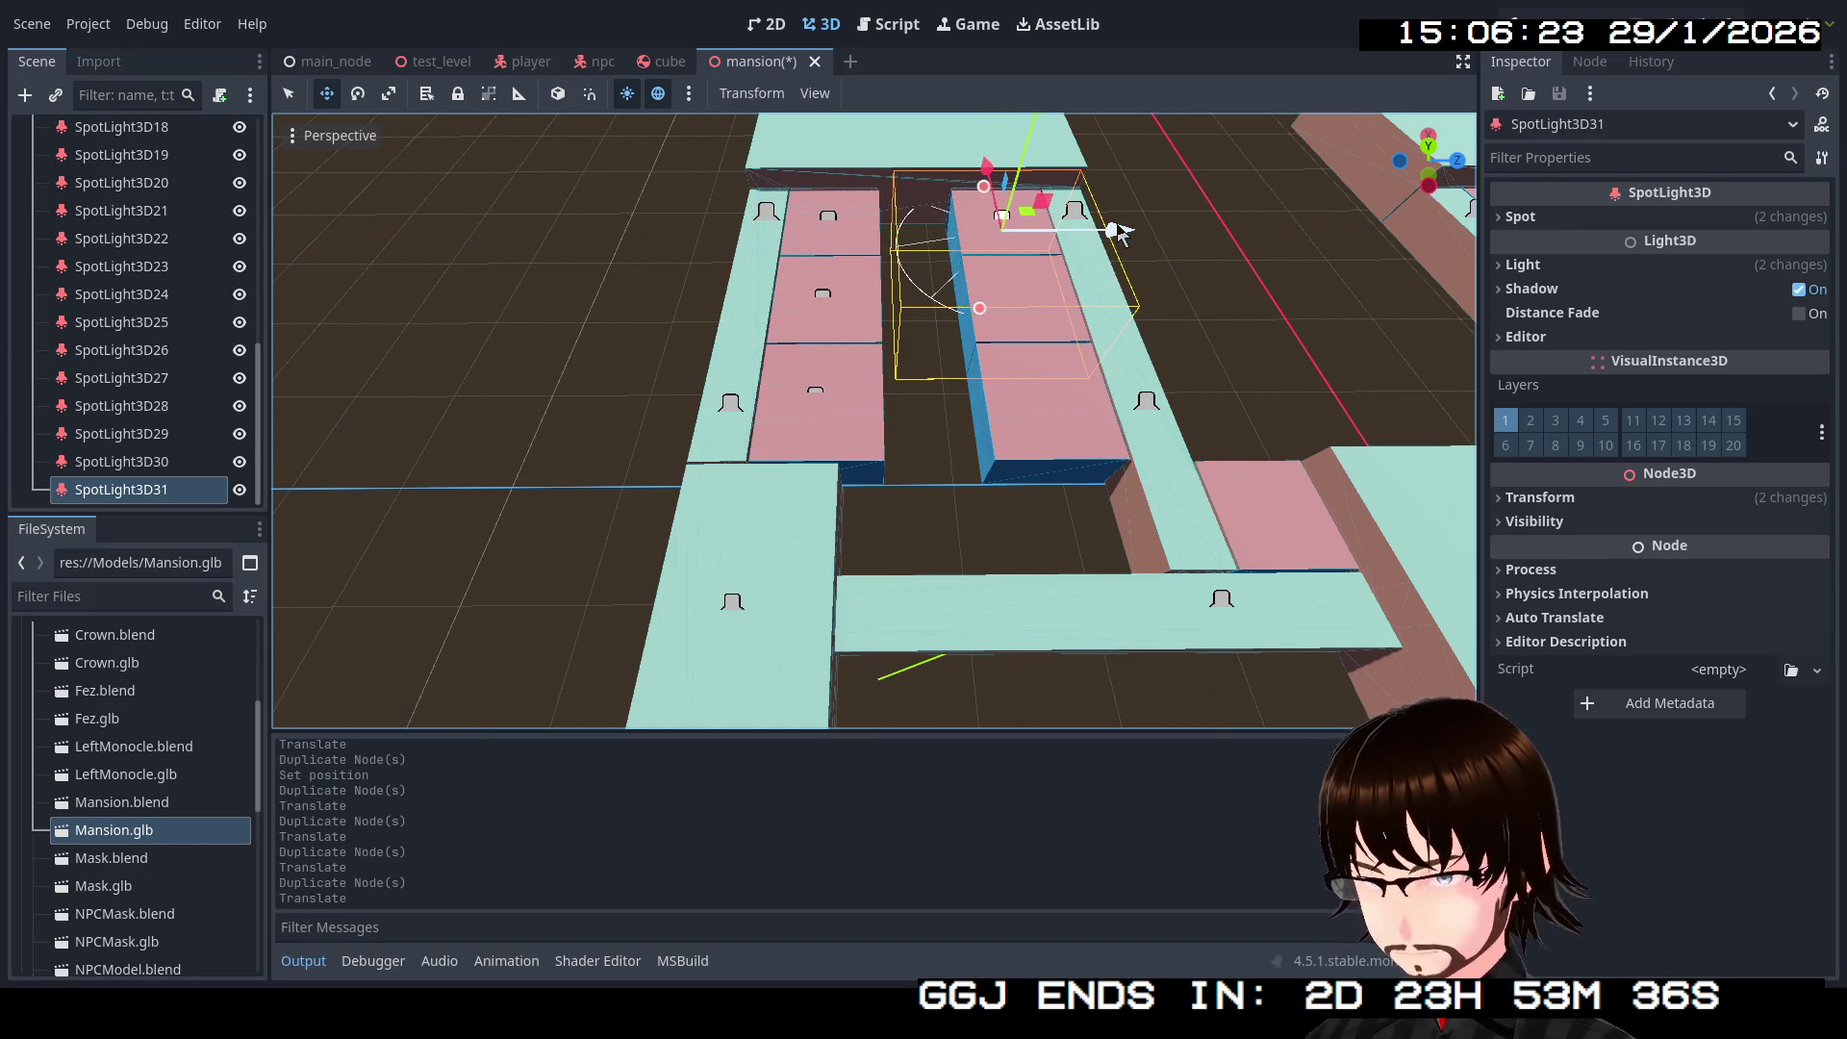
key("ctrl+z")
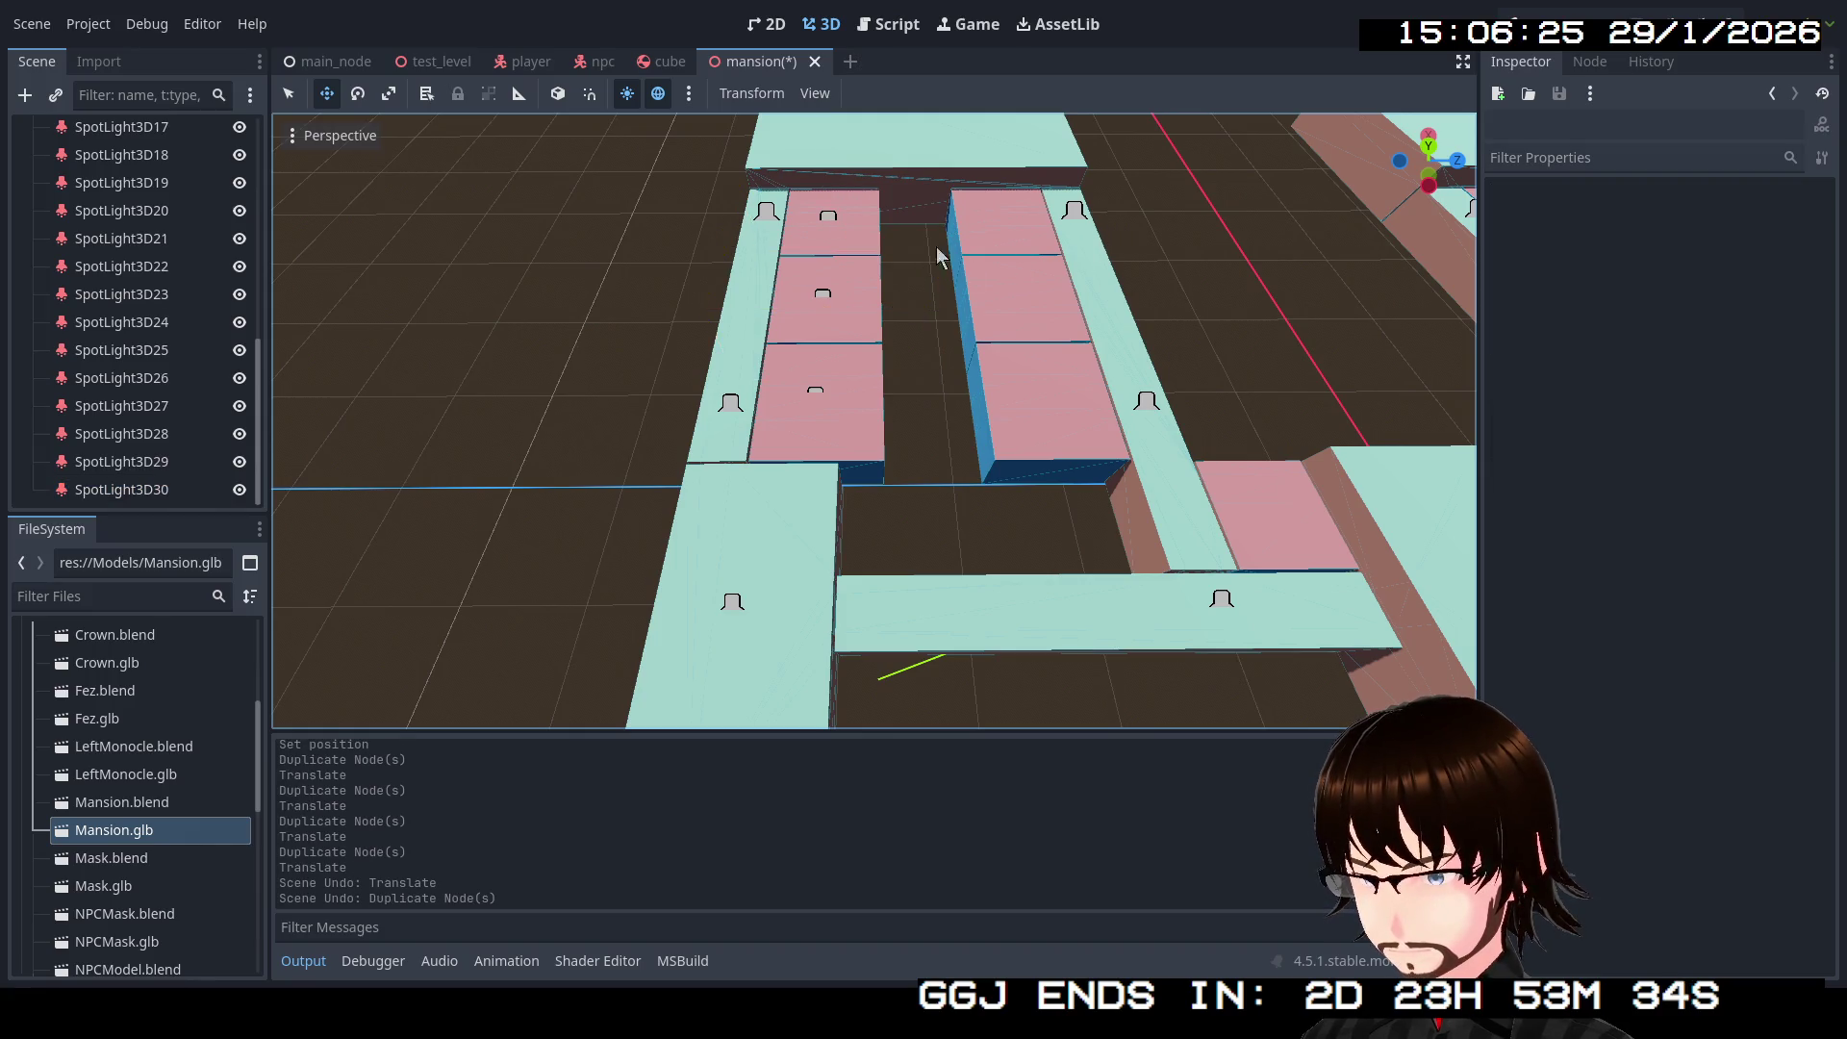
left_click(830, 217)
Step: Select SpotLight3D28–33, duplicate all six, and fly the editor camera along the corridor
left_click(826, 295, "shift")
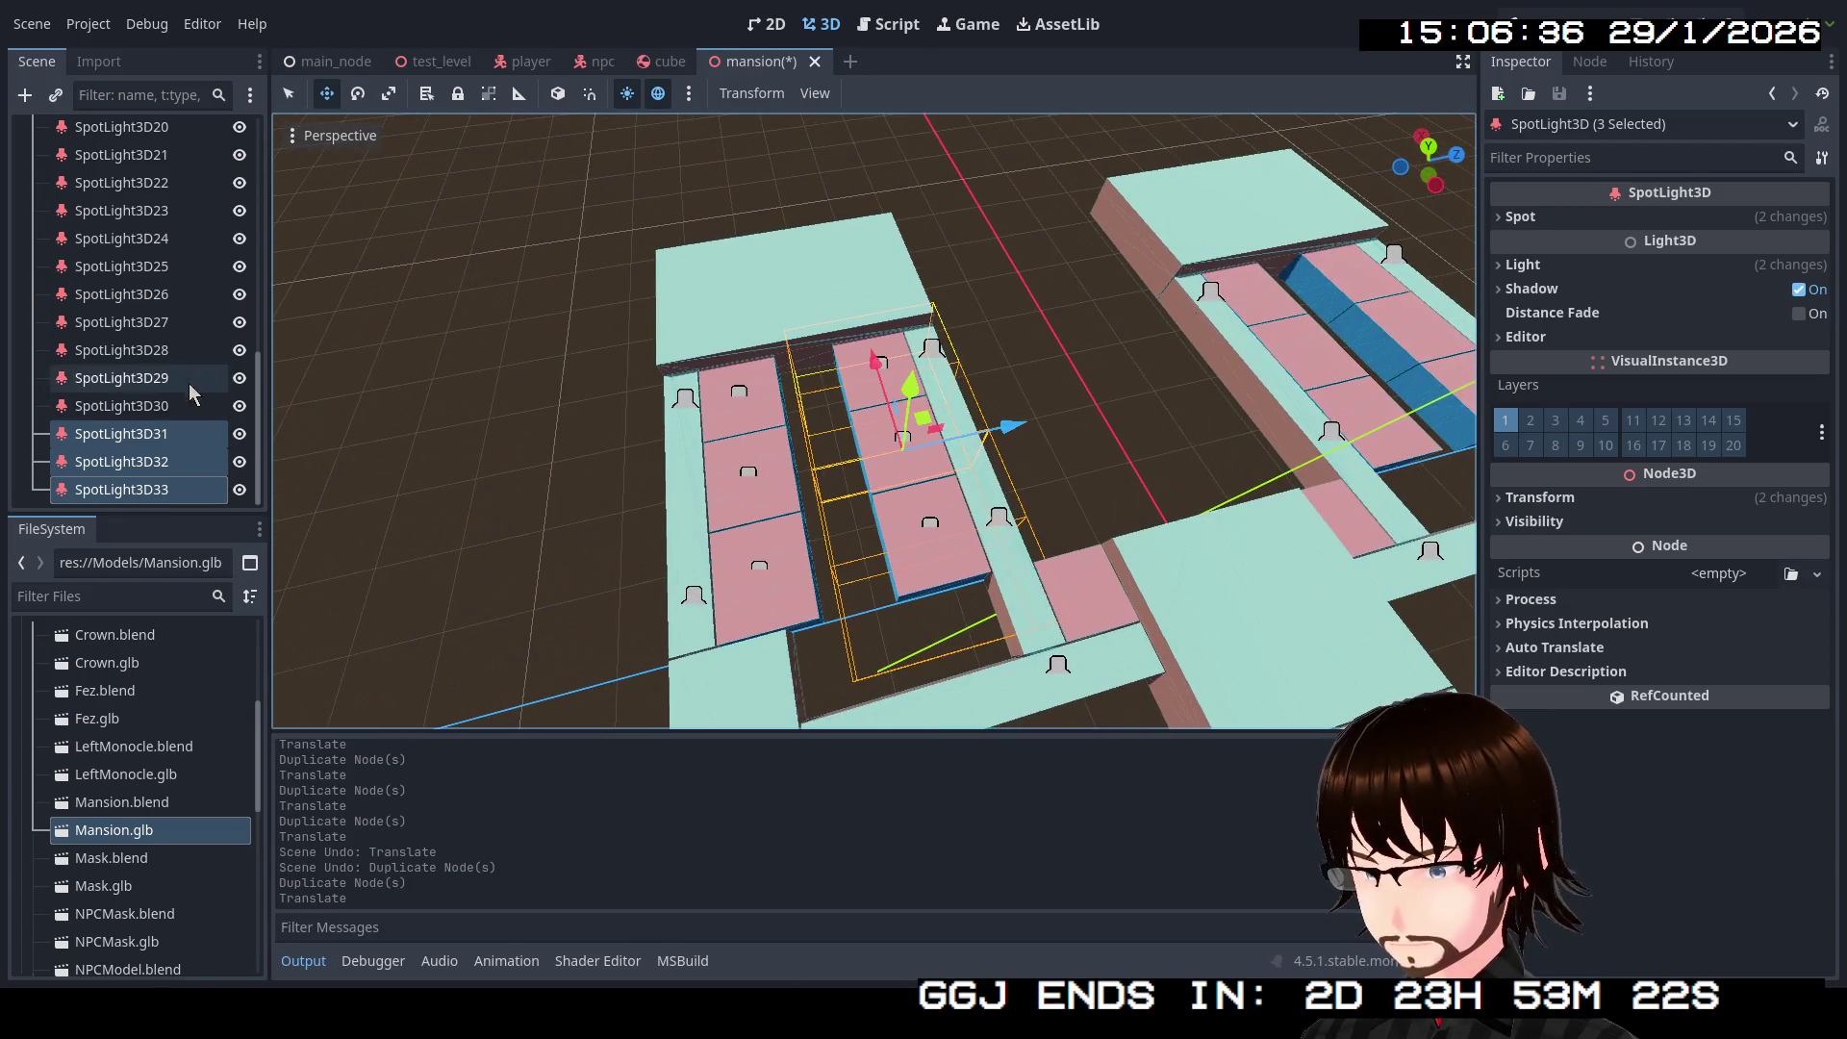
left_click(174, 358, "shift")
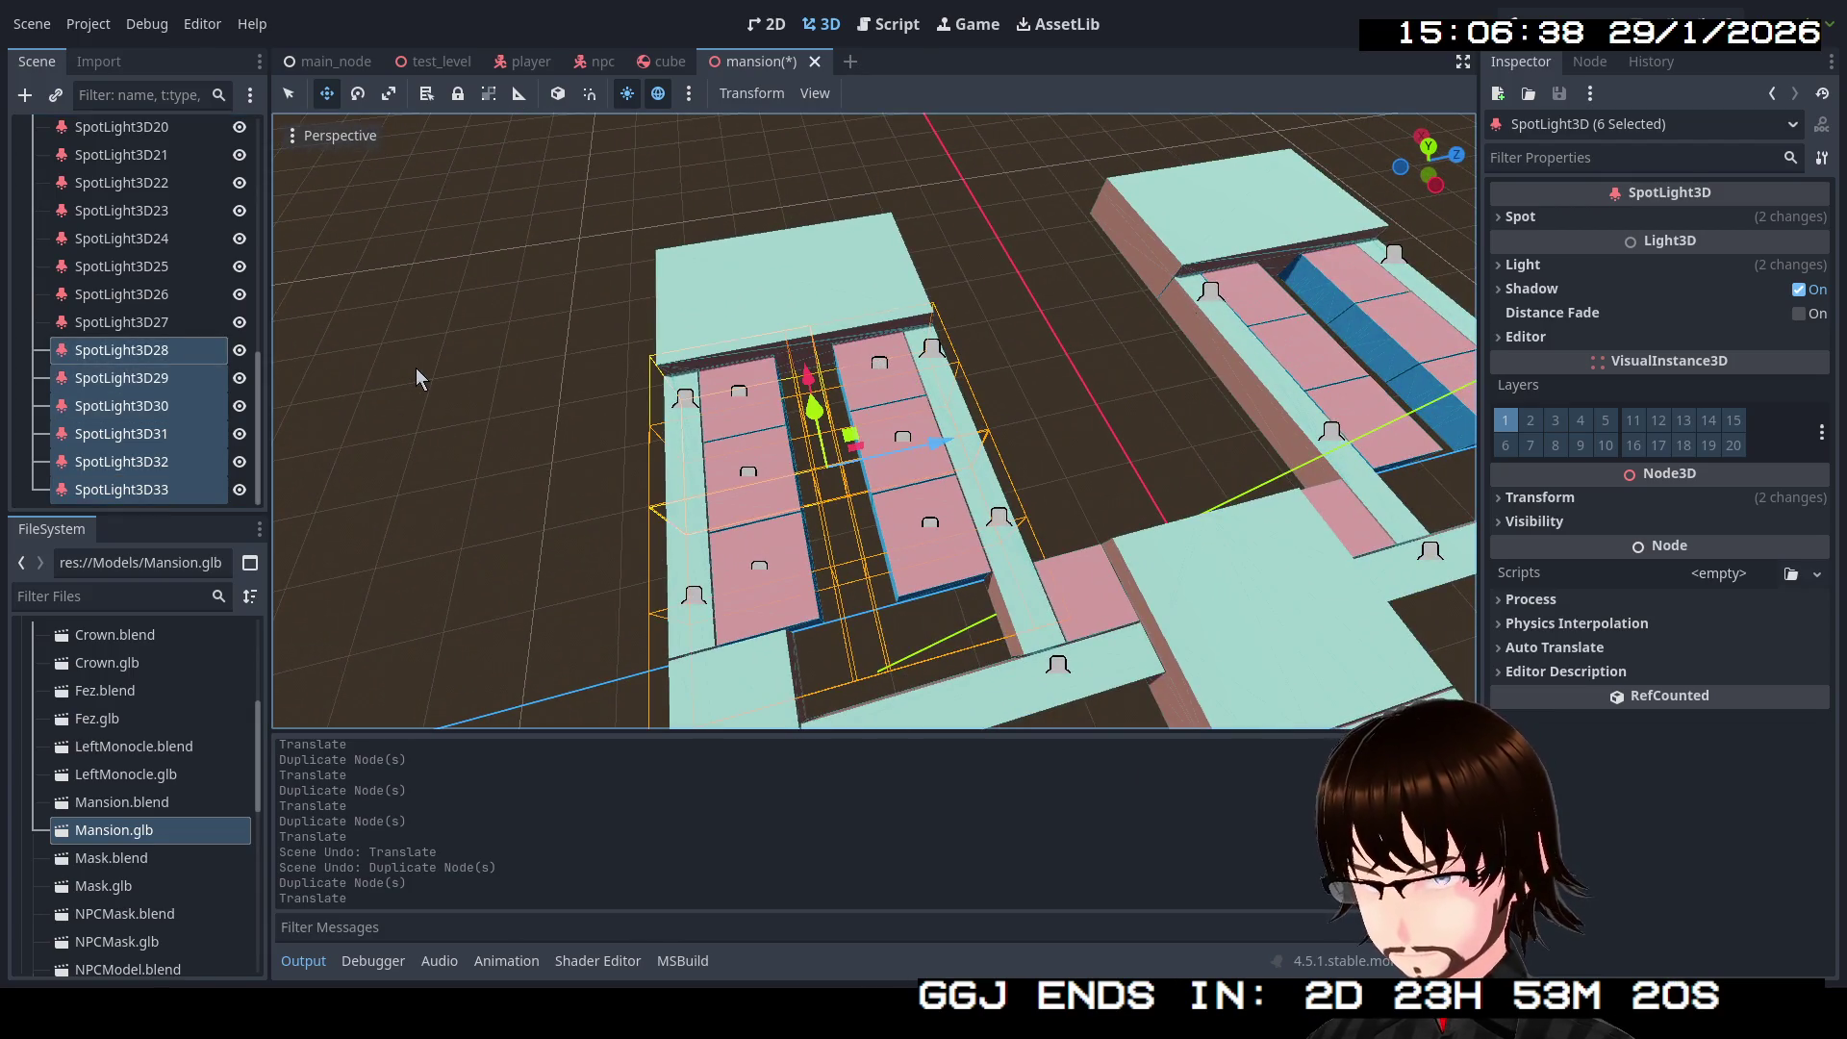
key("ctrl+d")
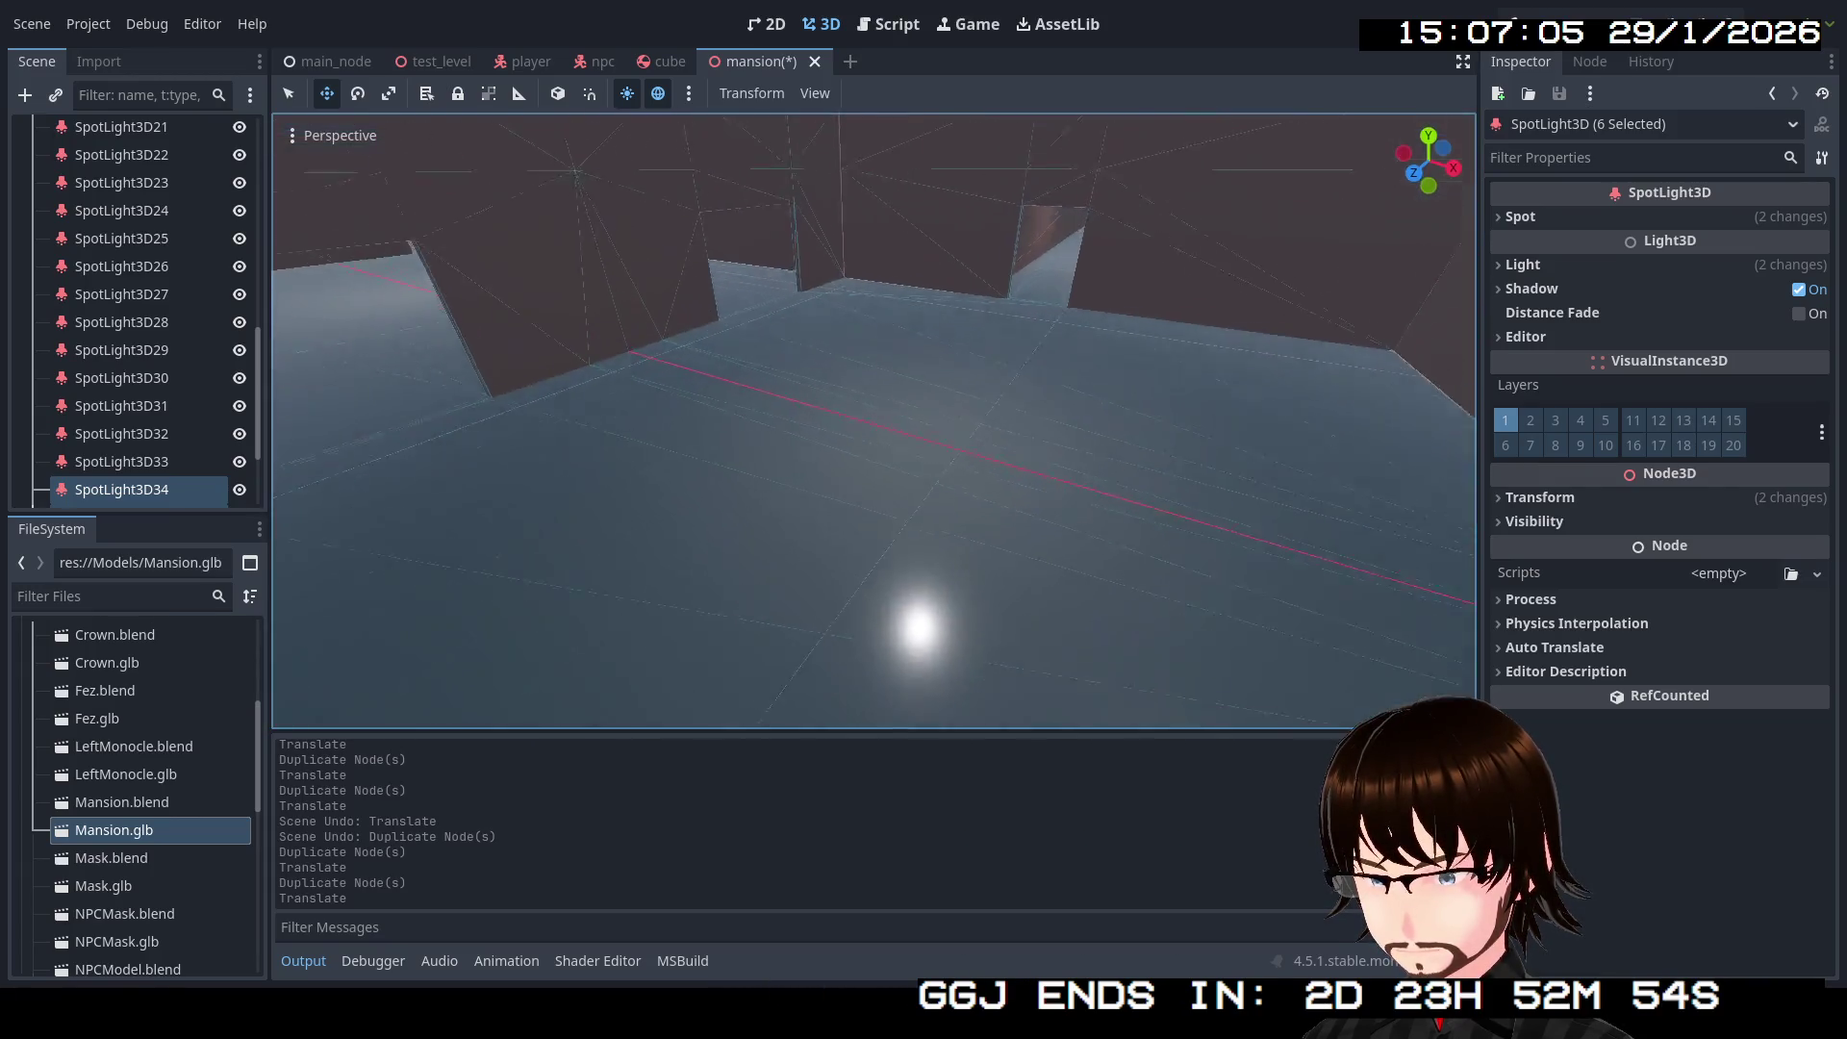
key("w")
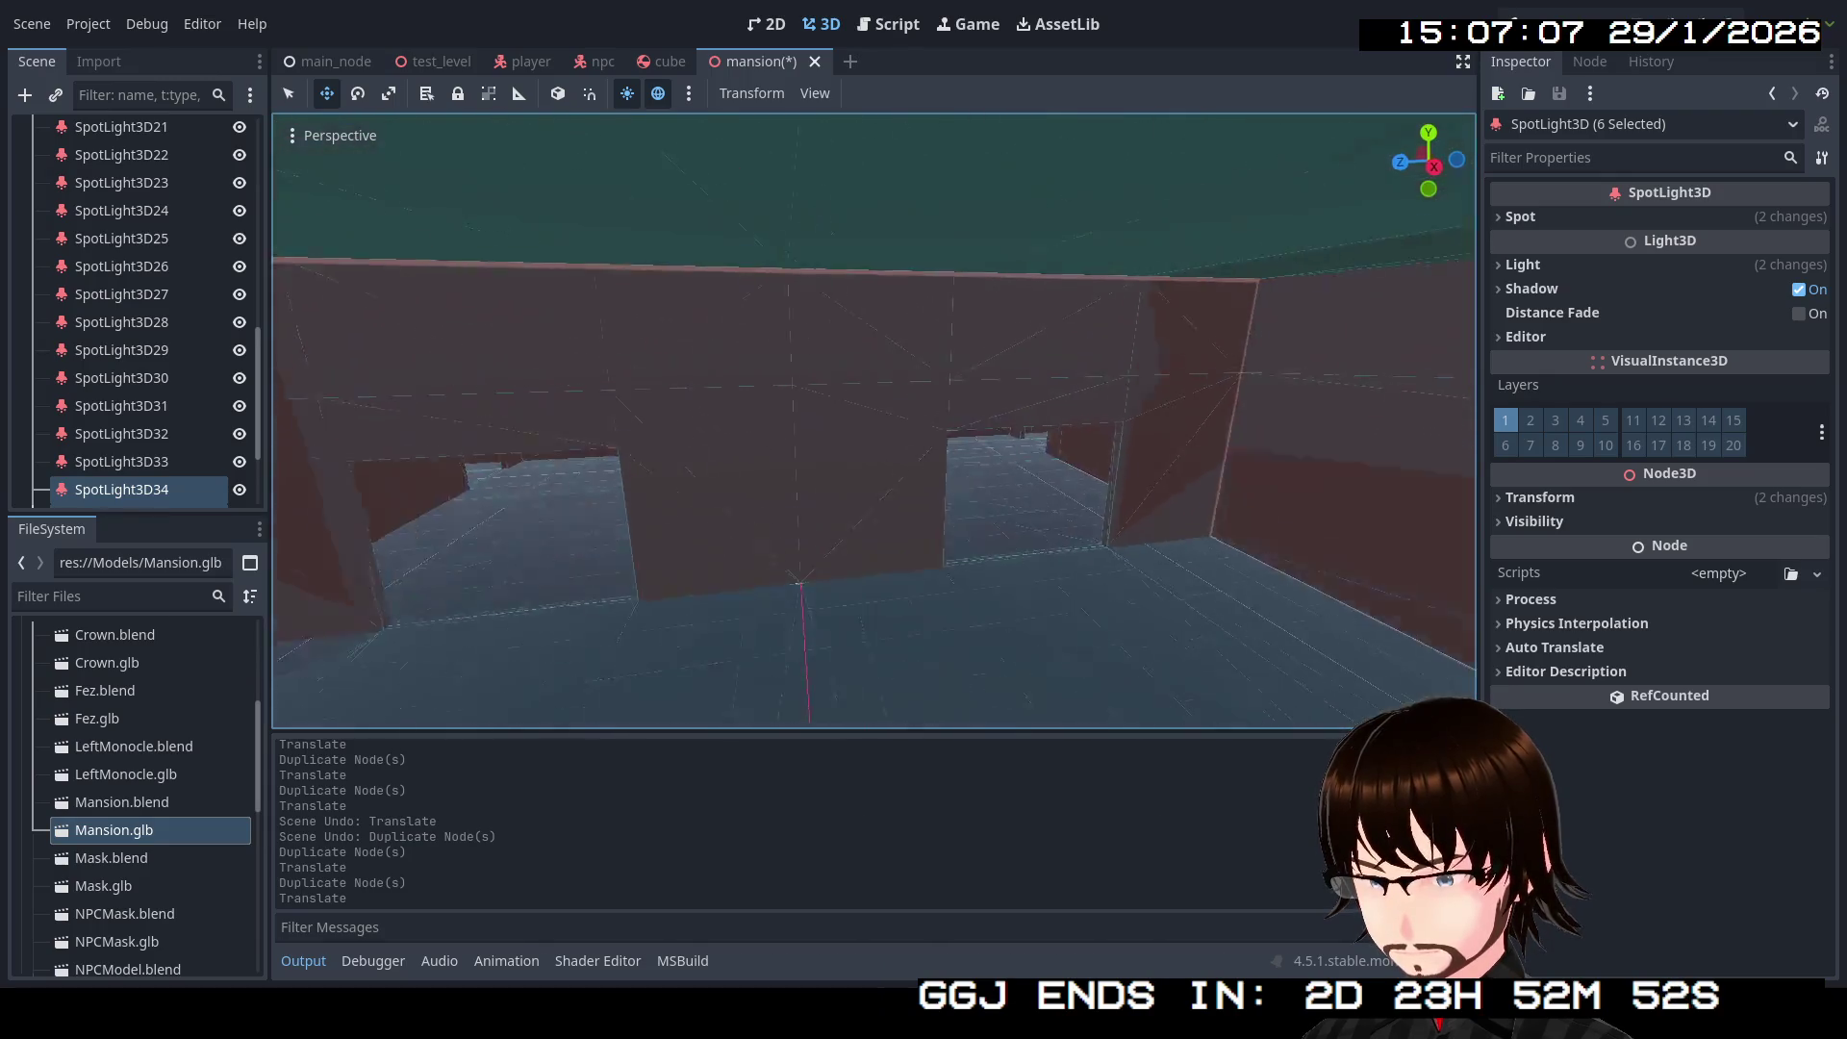
key("w")
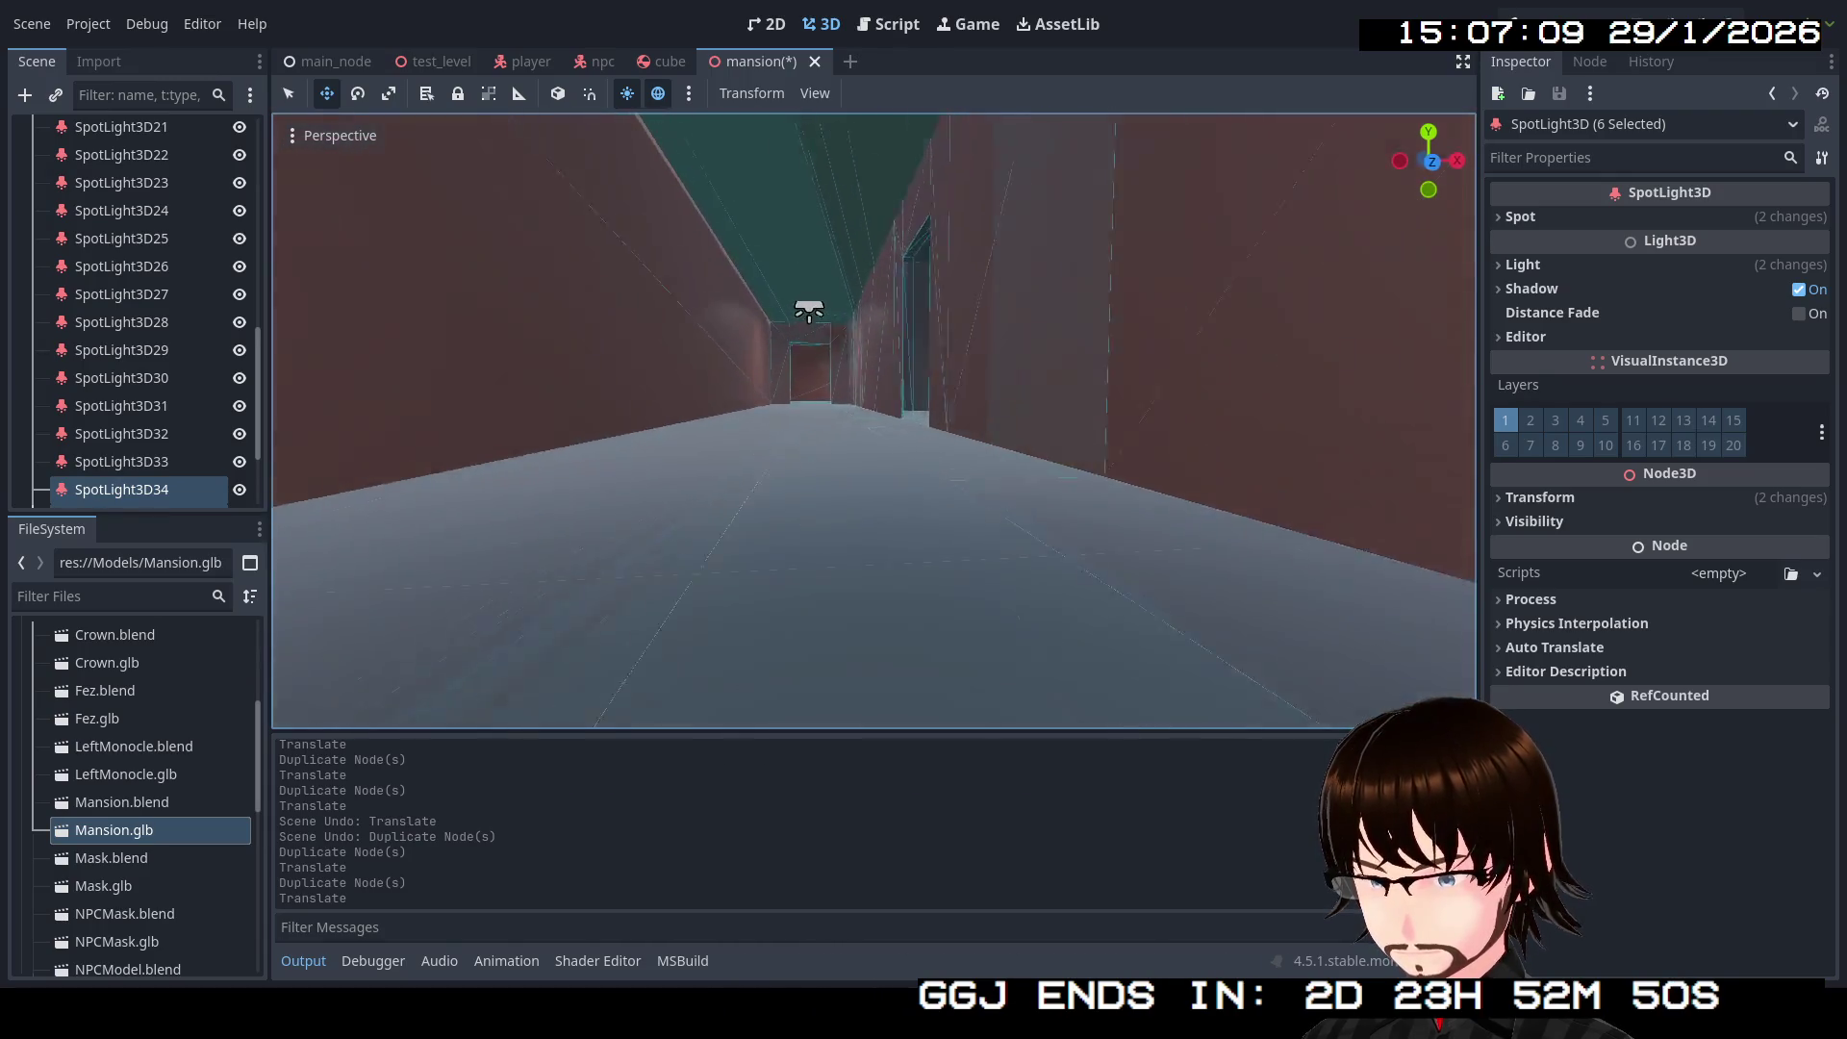
key("w")
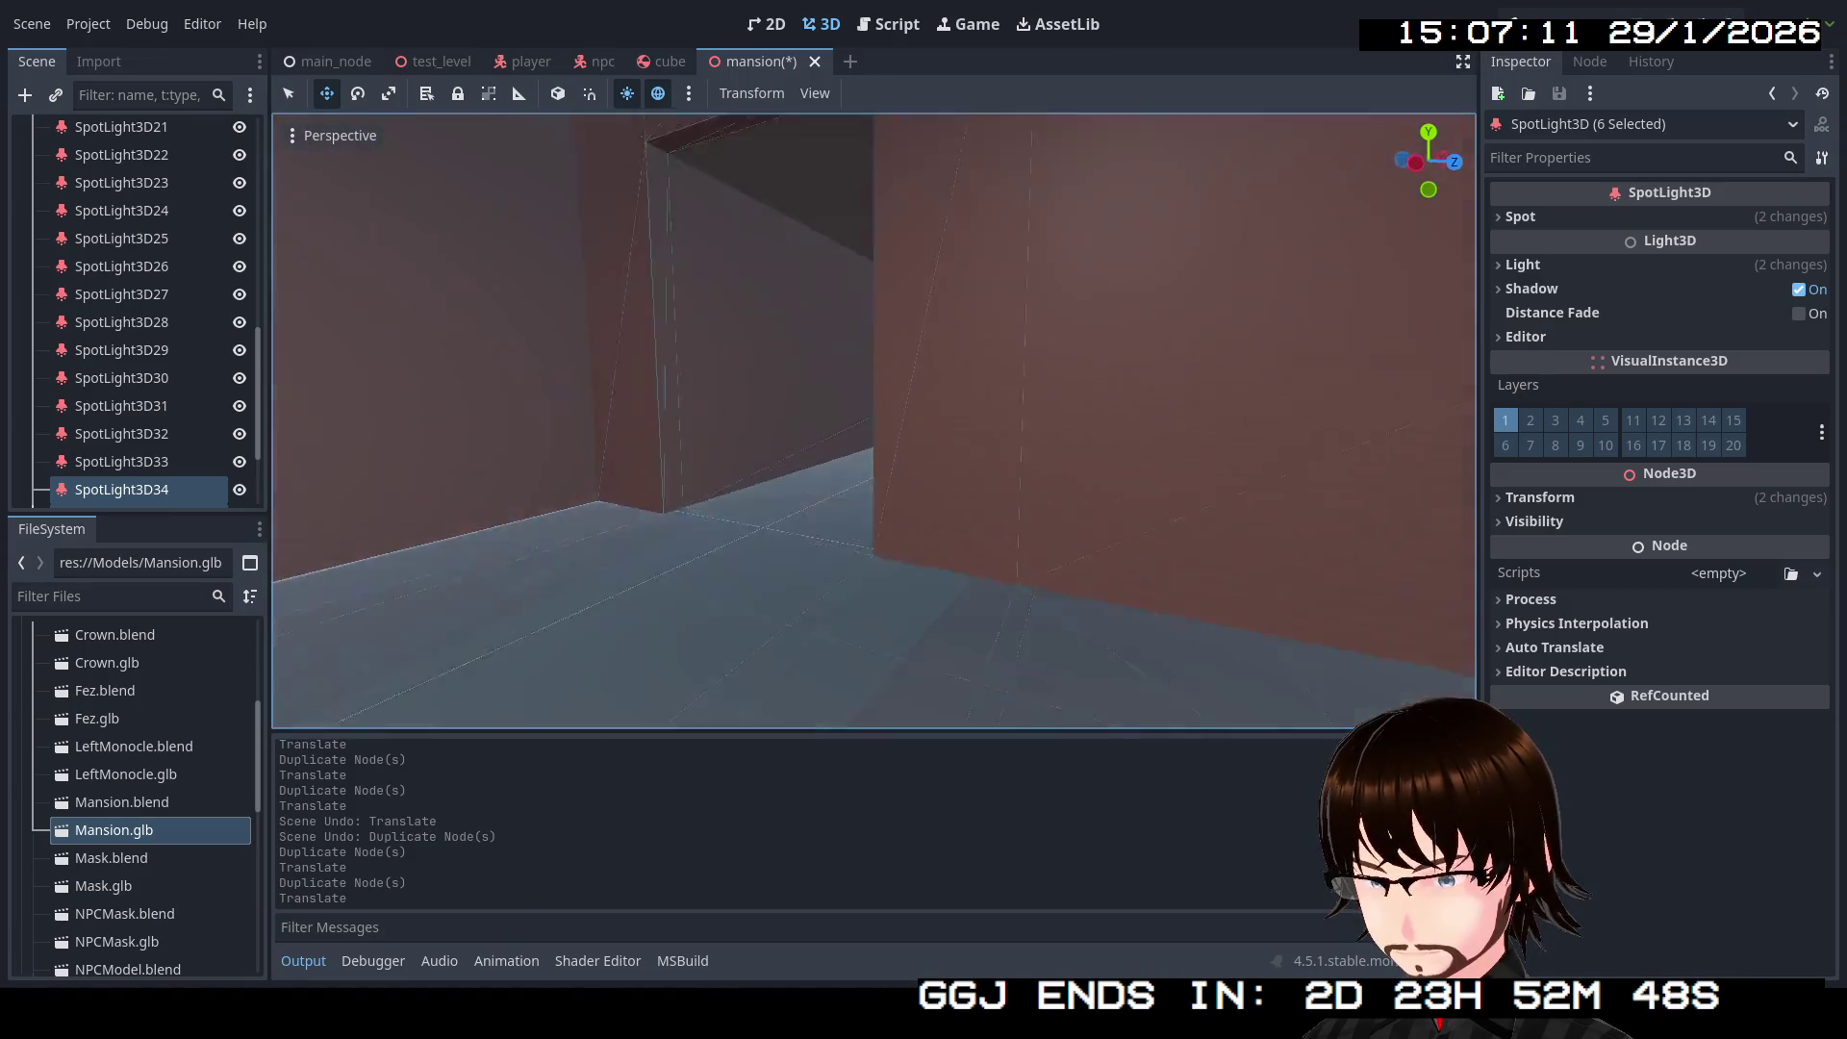
key("w")
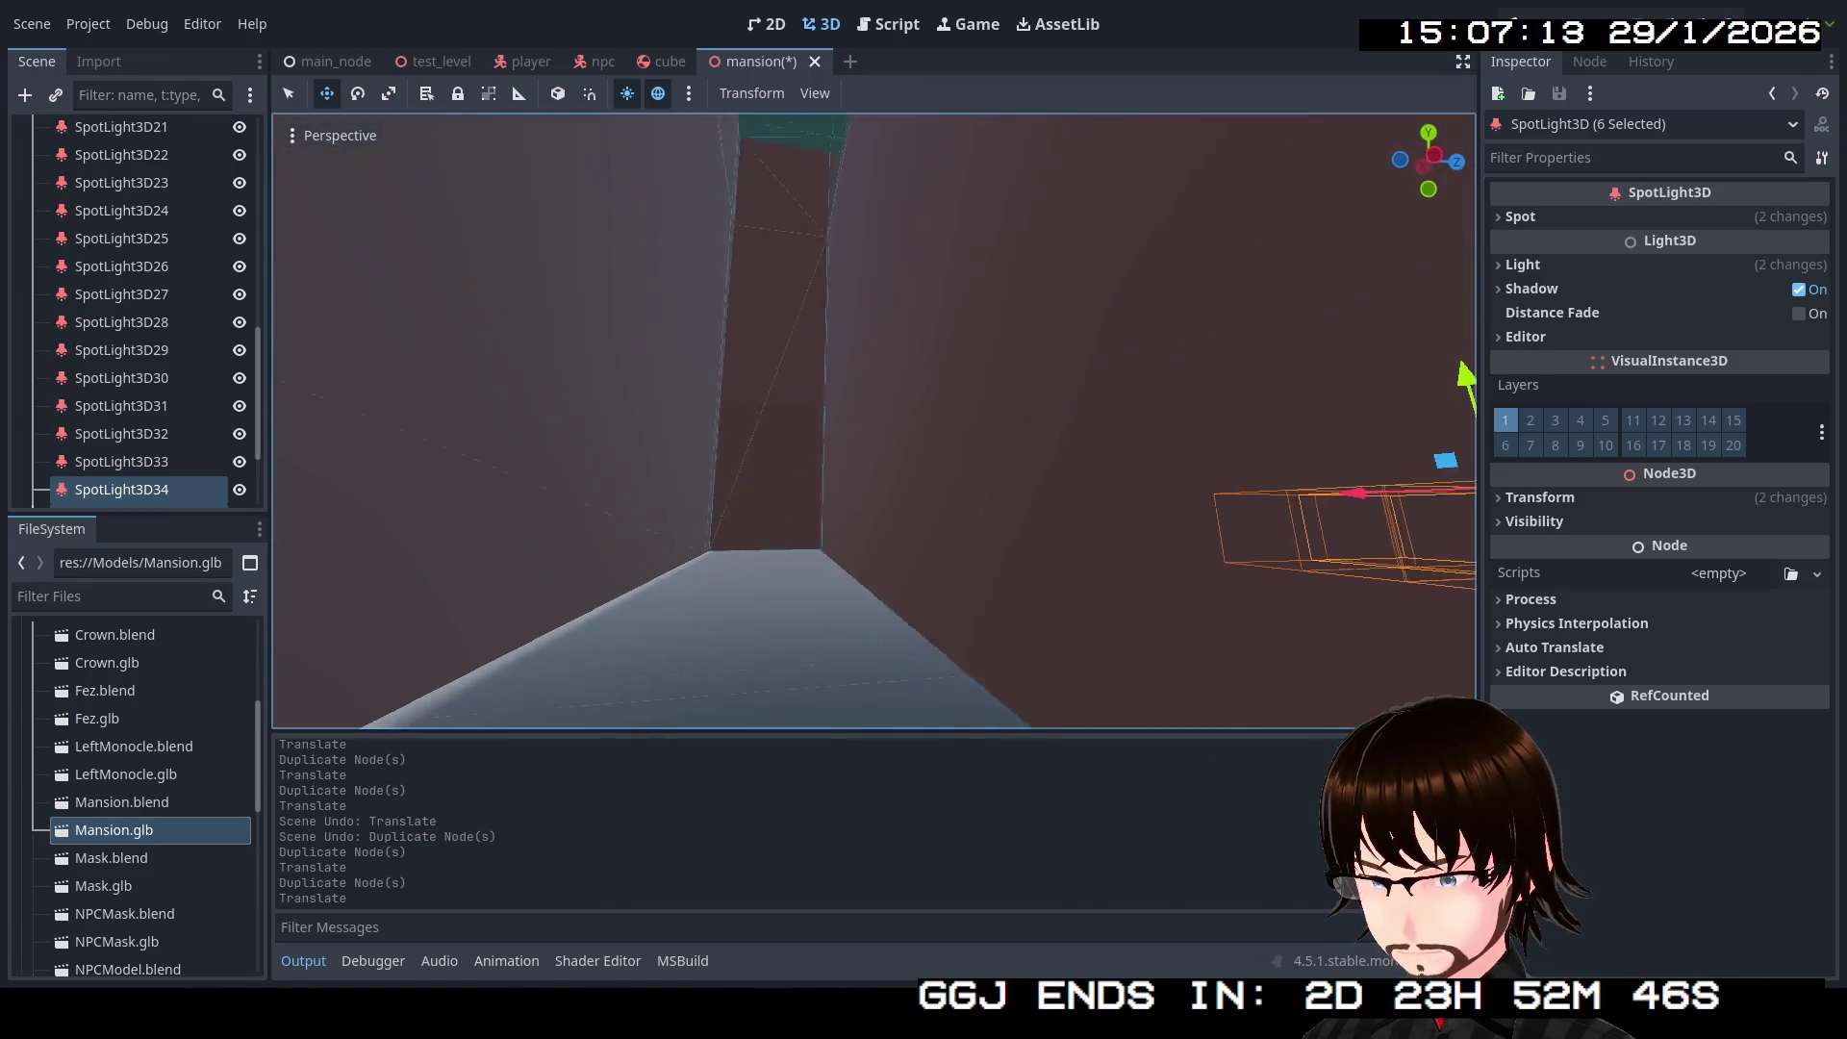
key("w")
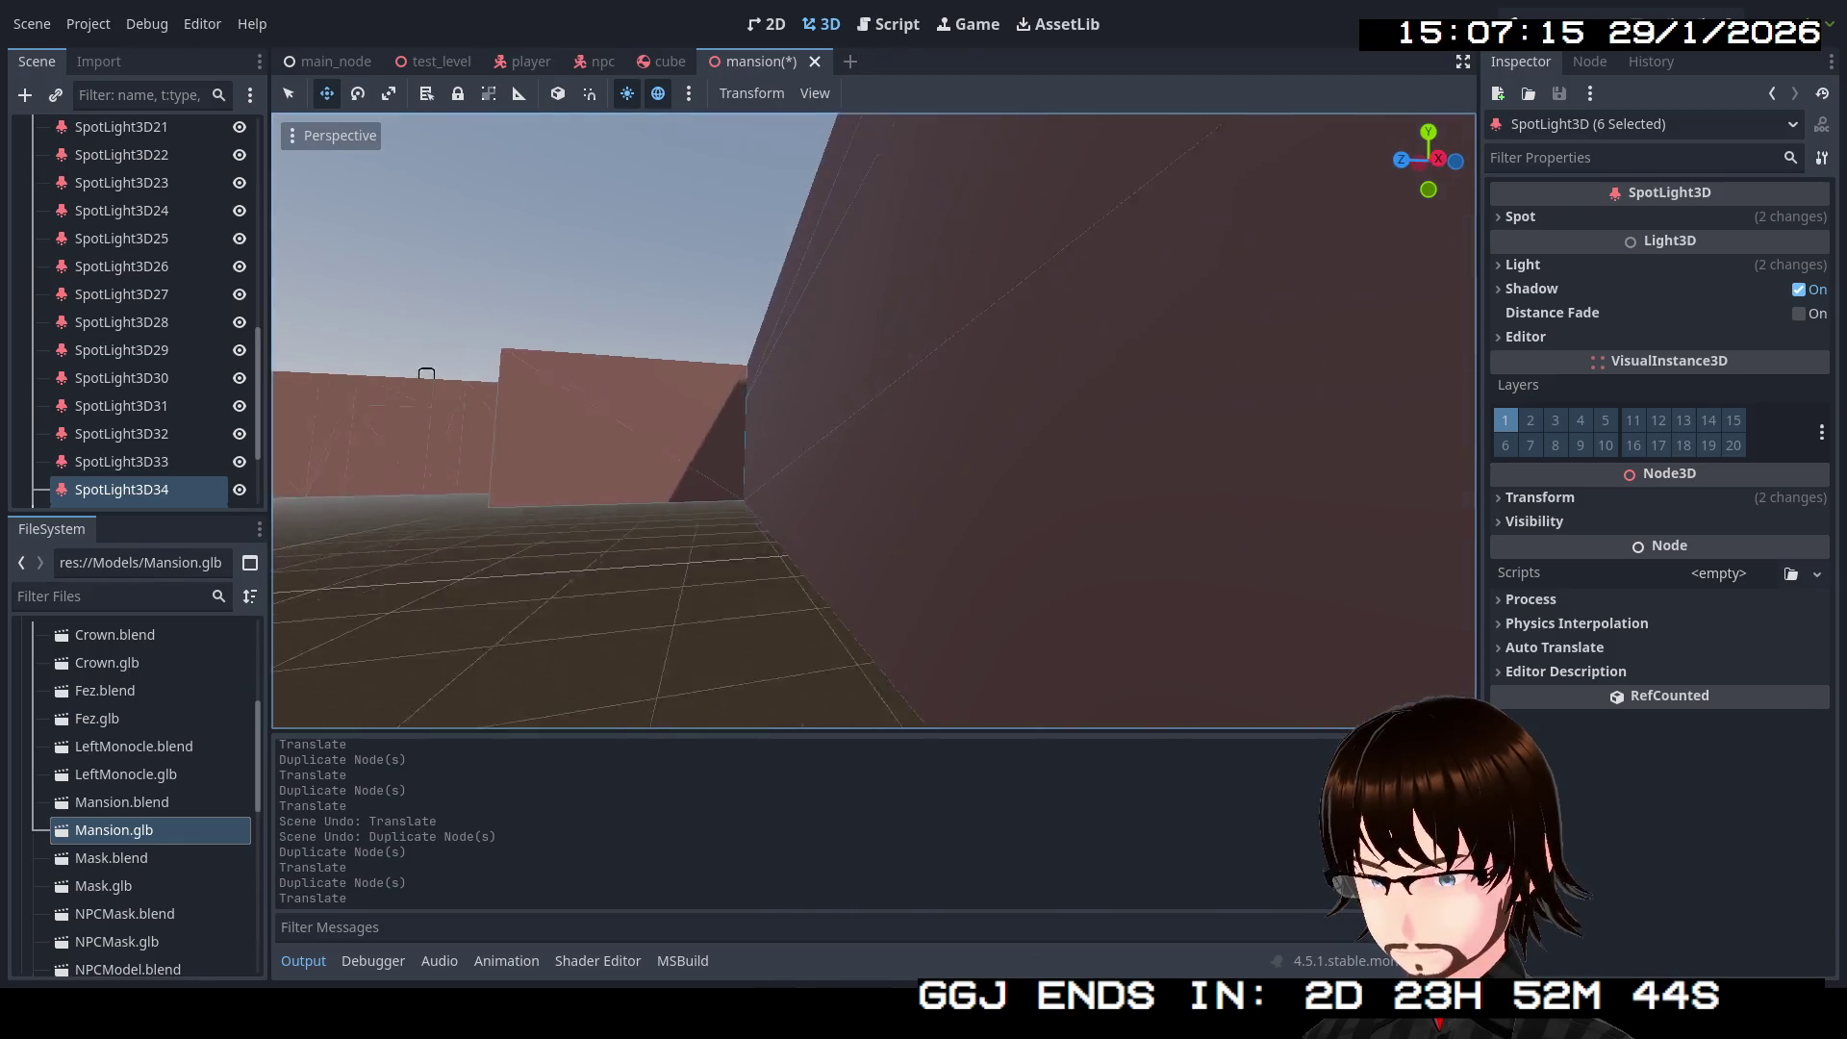
key("s")
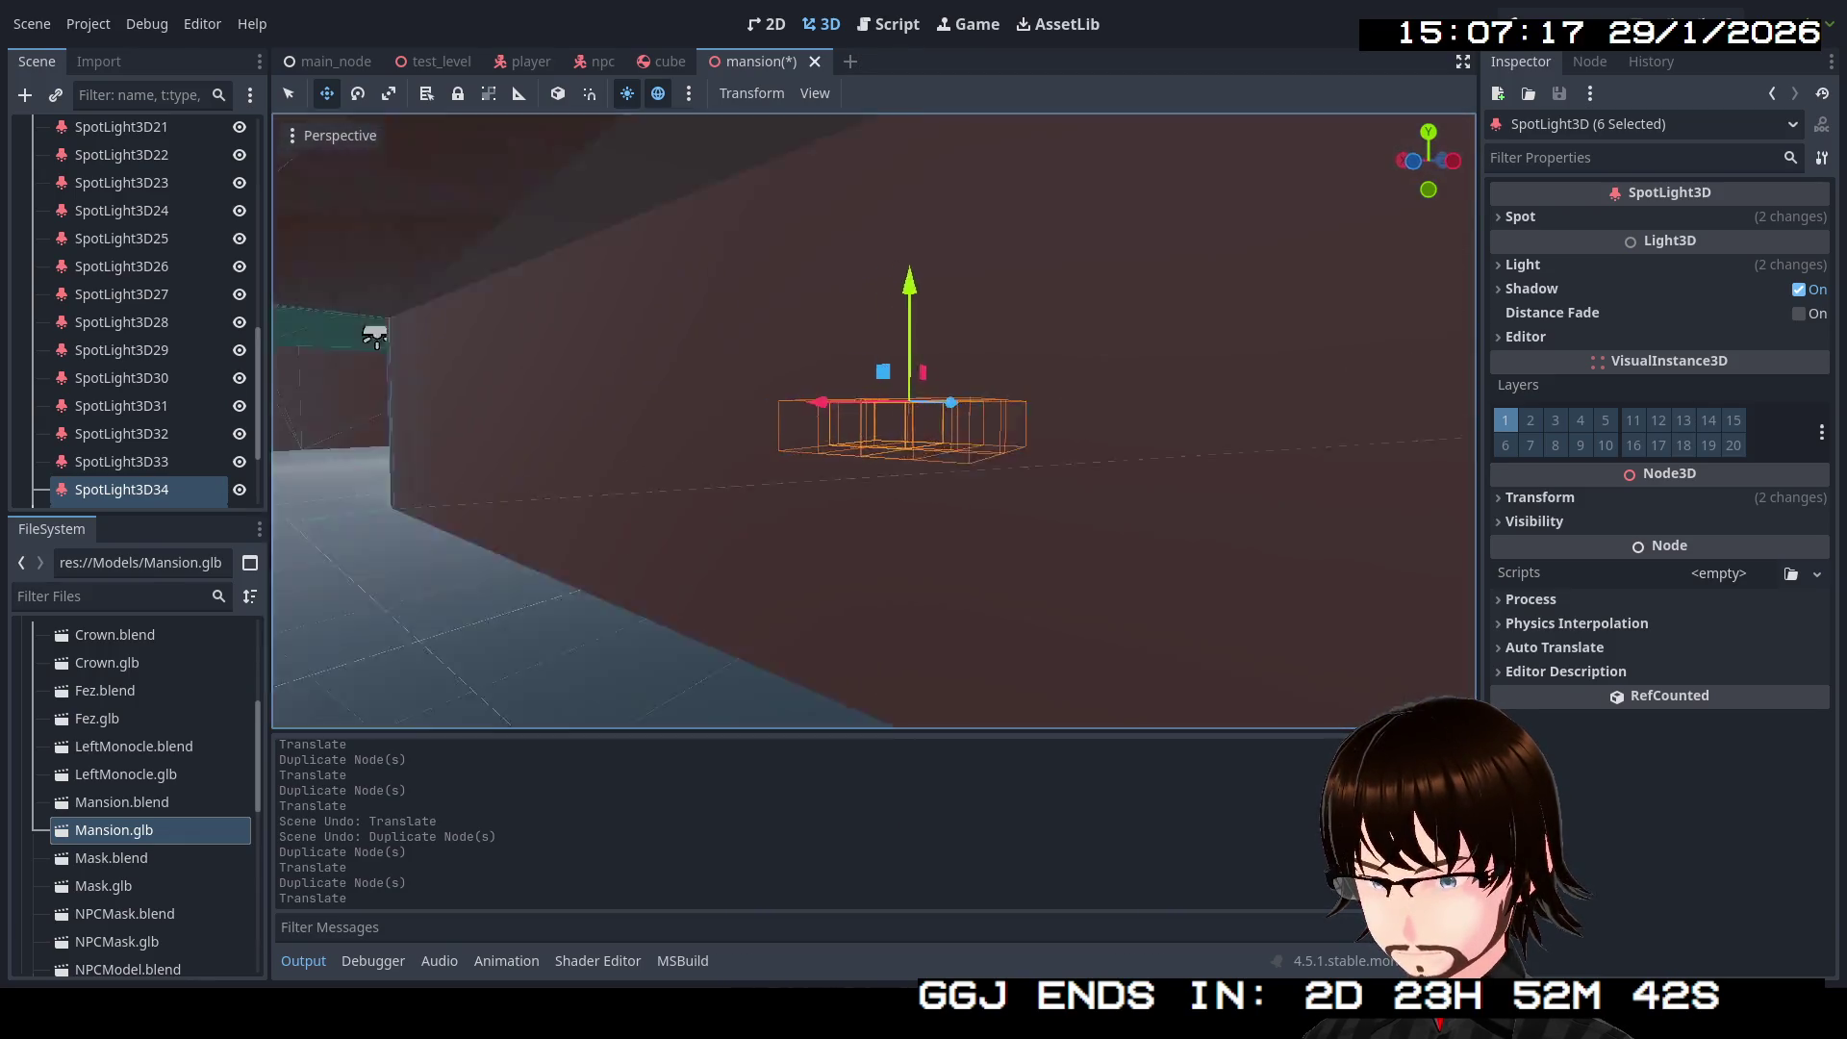
key("e")
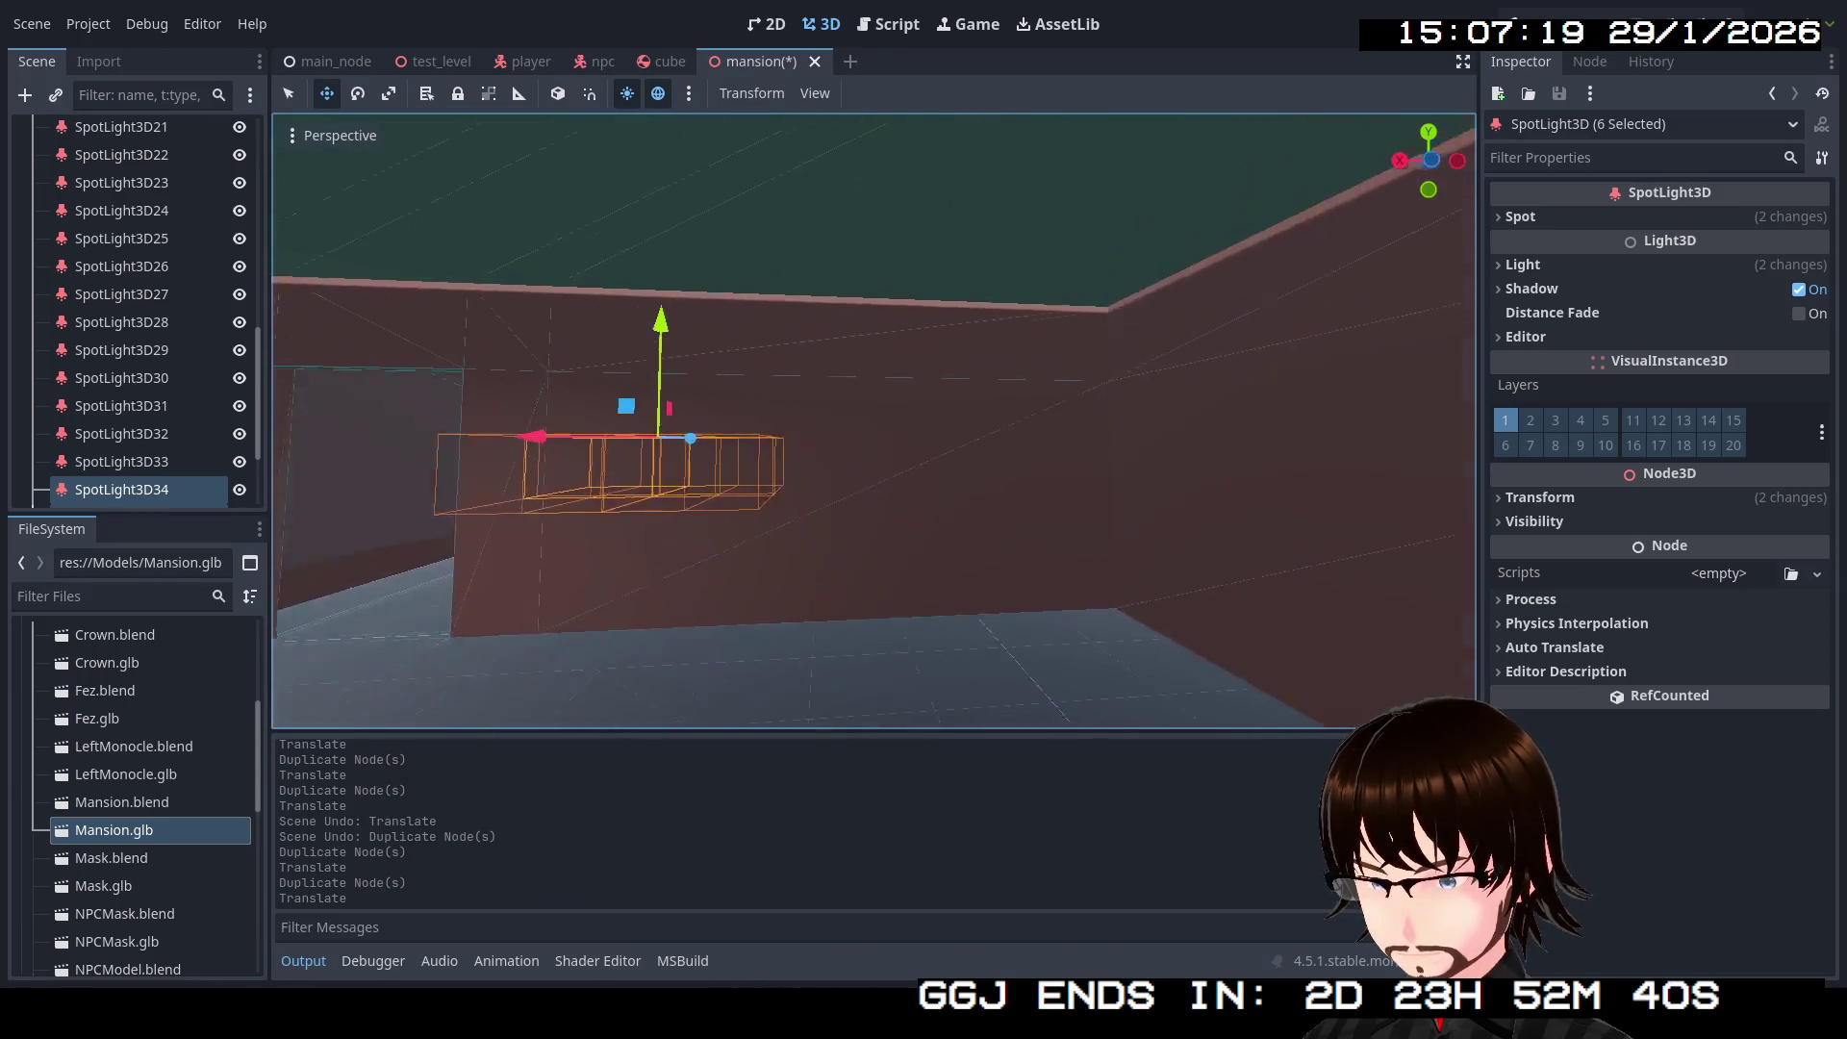
key("s")
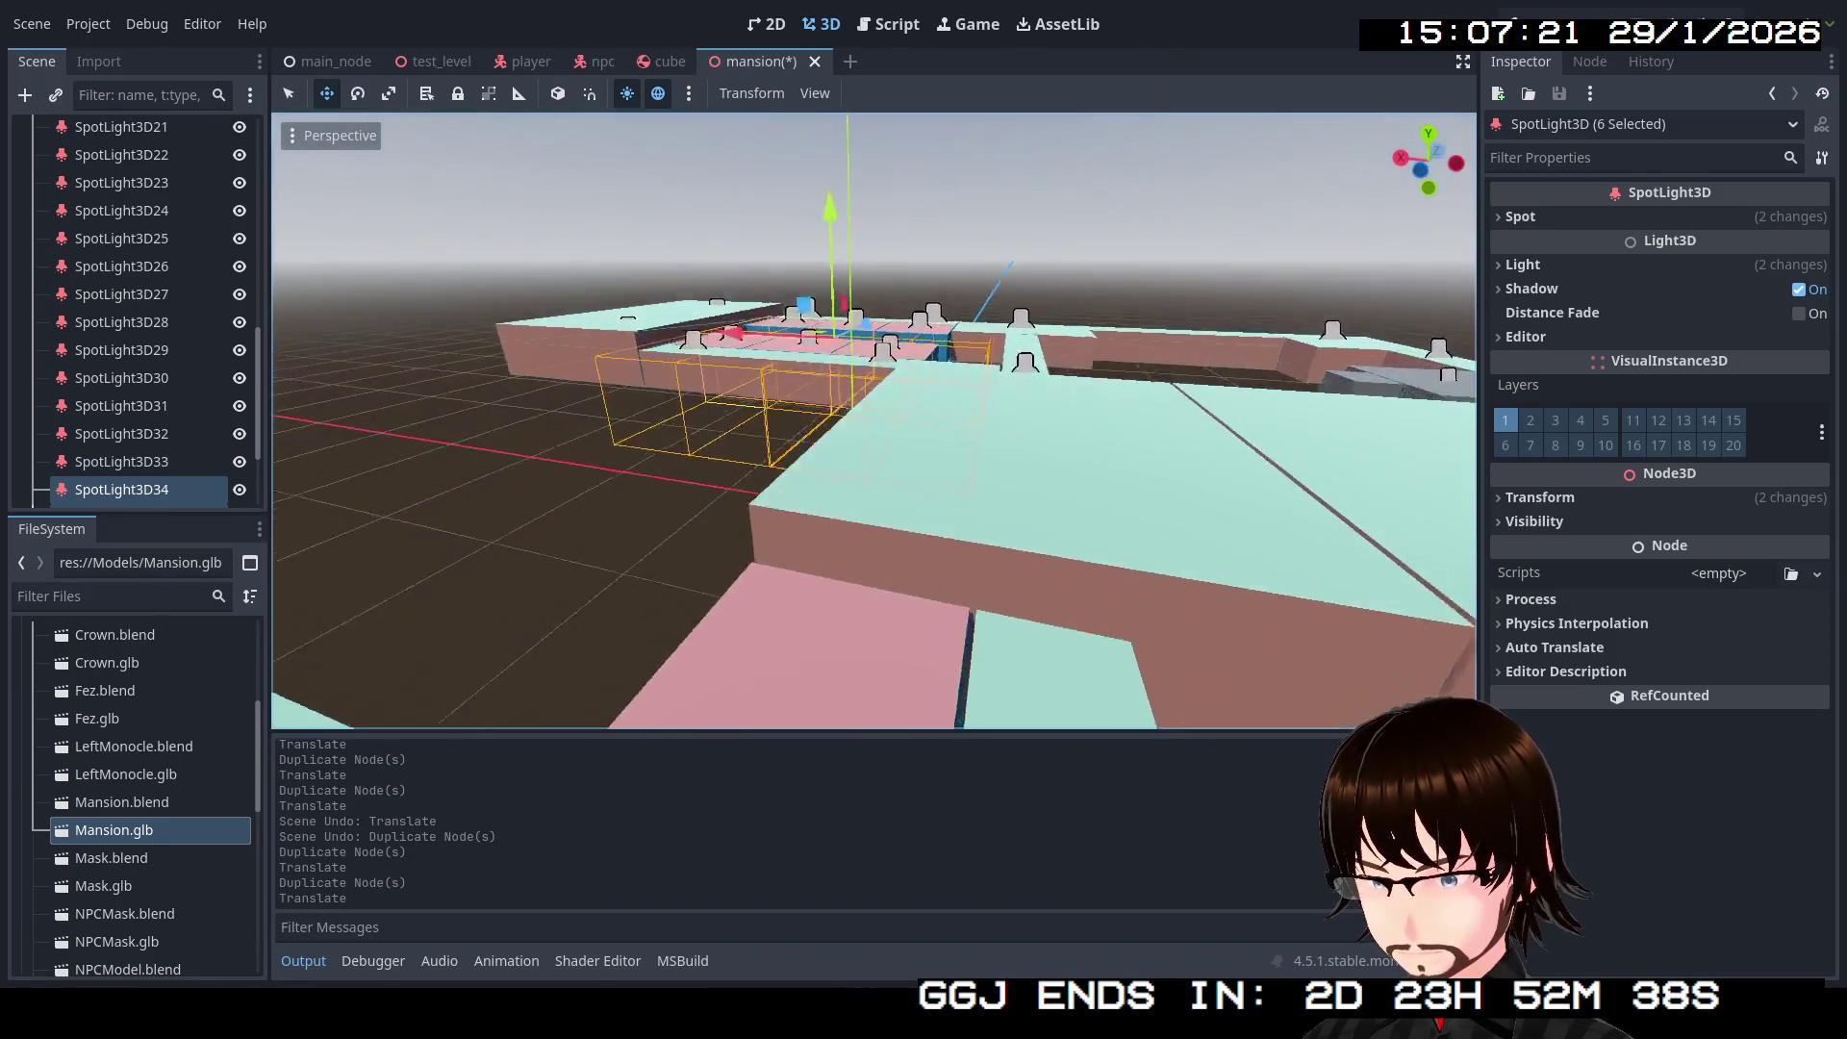
left_click(1040, 392)
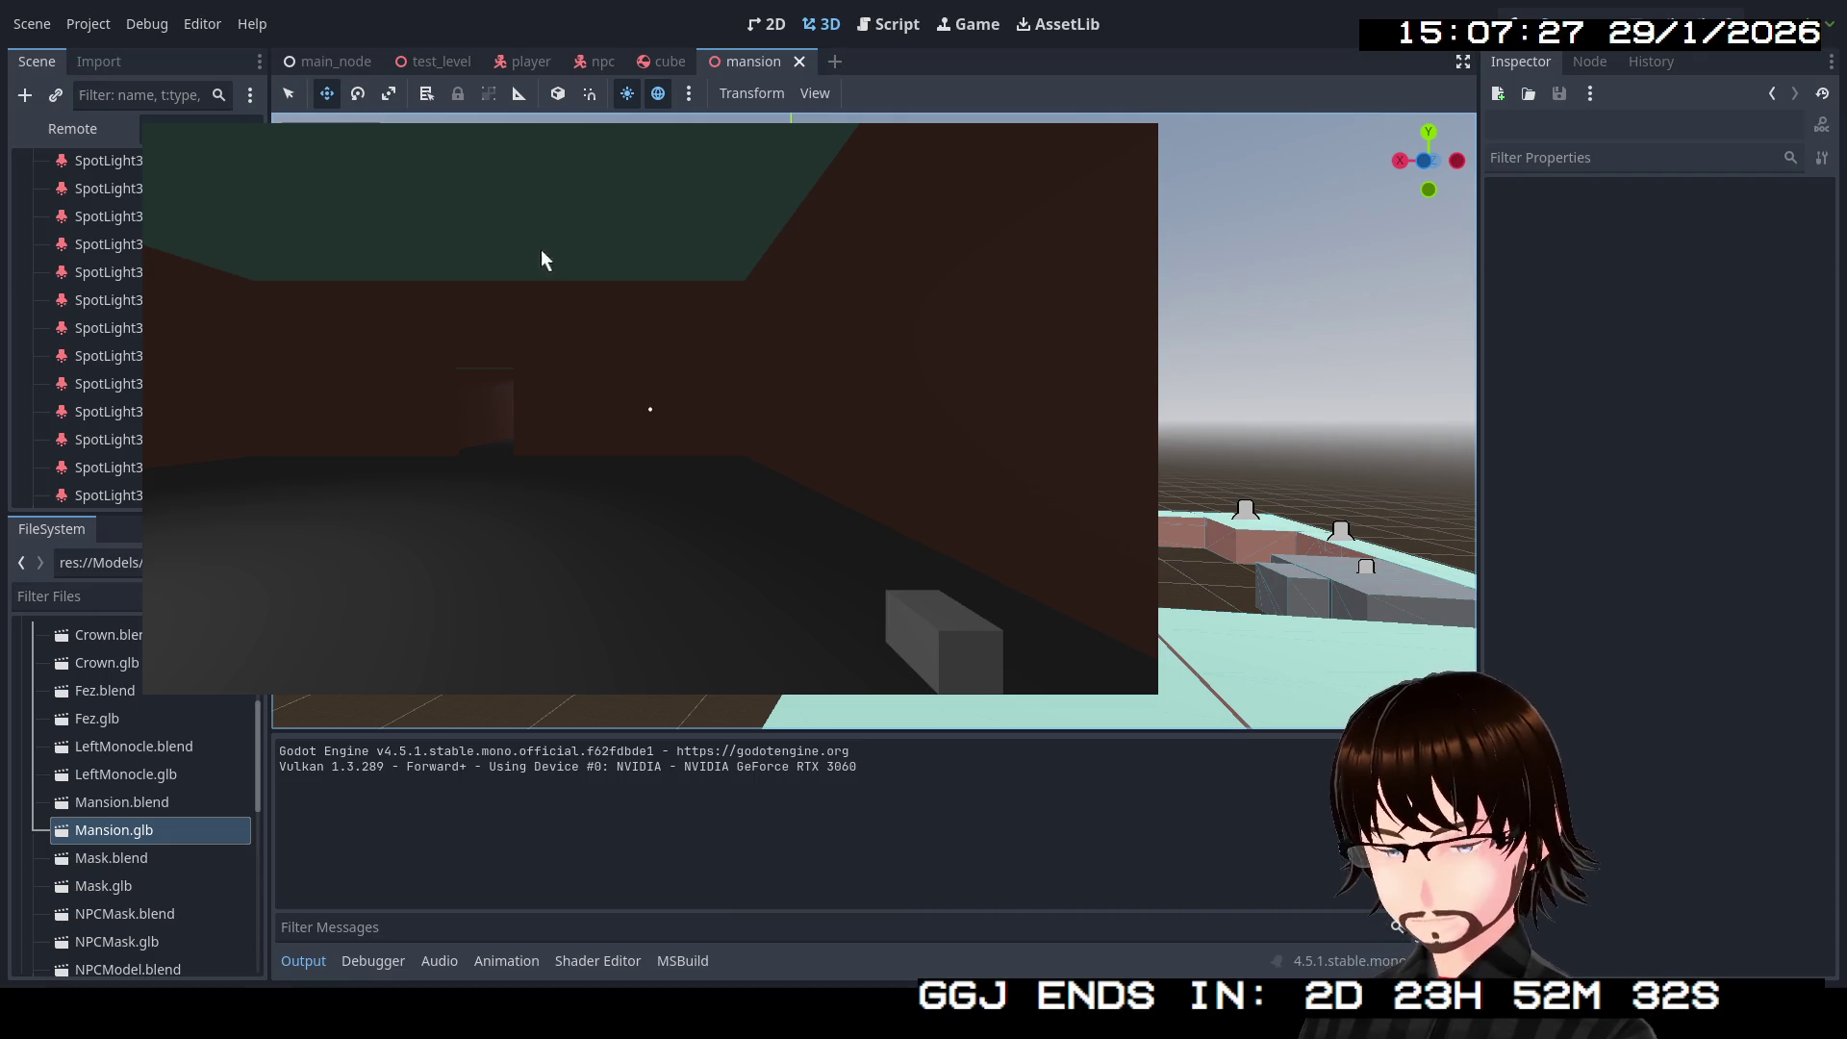
Step: Take control in the game window and walk the spotlit corridors past the blue doorway
left_click(541, 256)
mouse_move(651, 409)
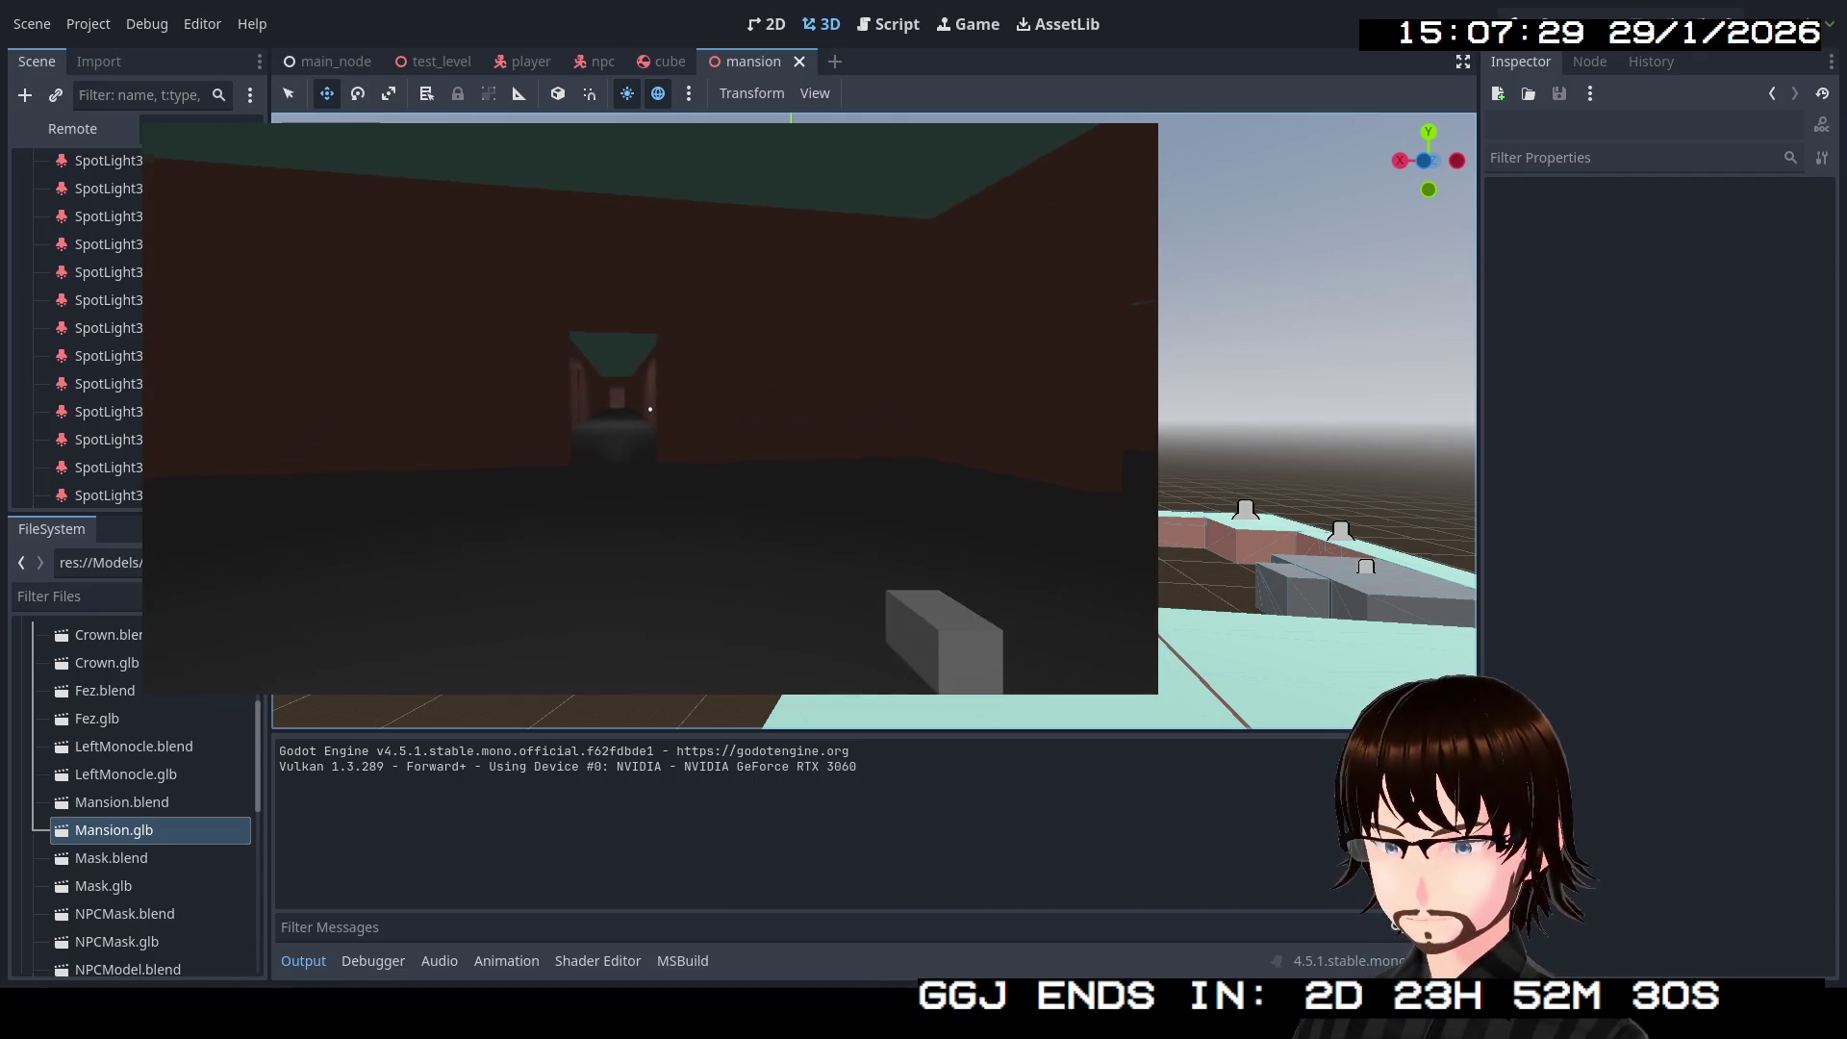
key("w")
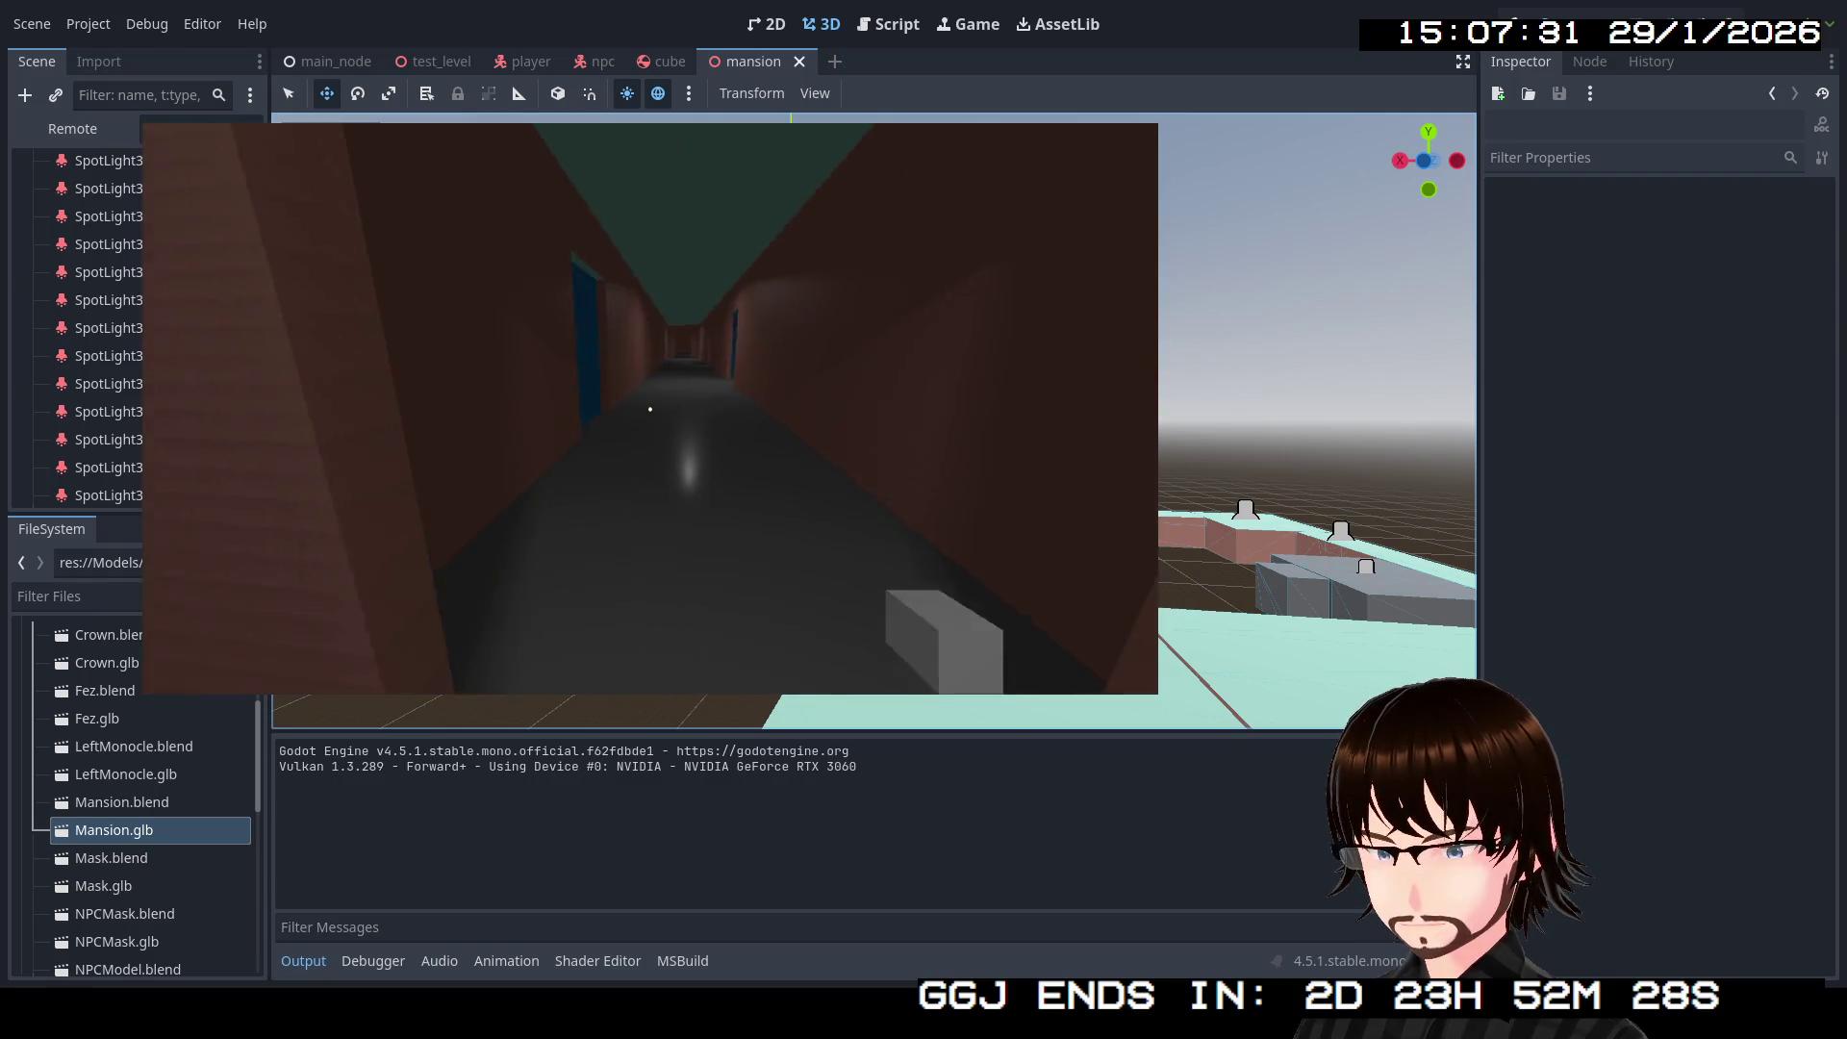
key("w")
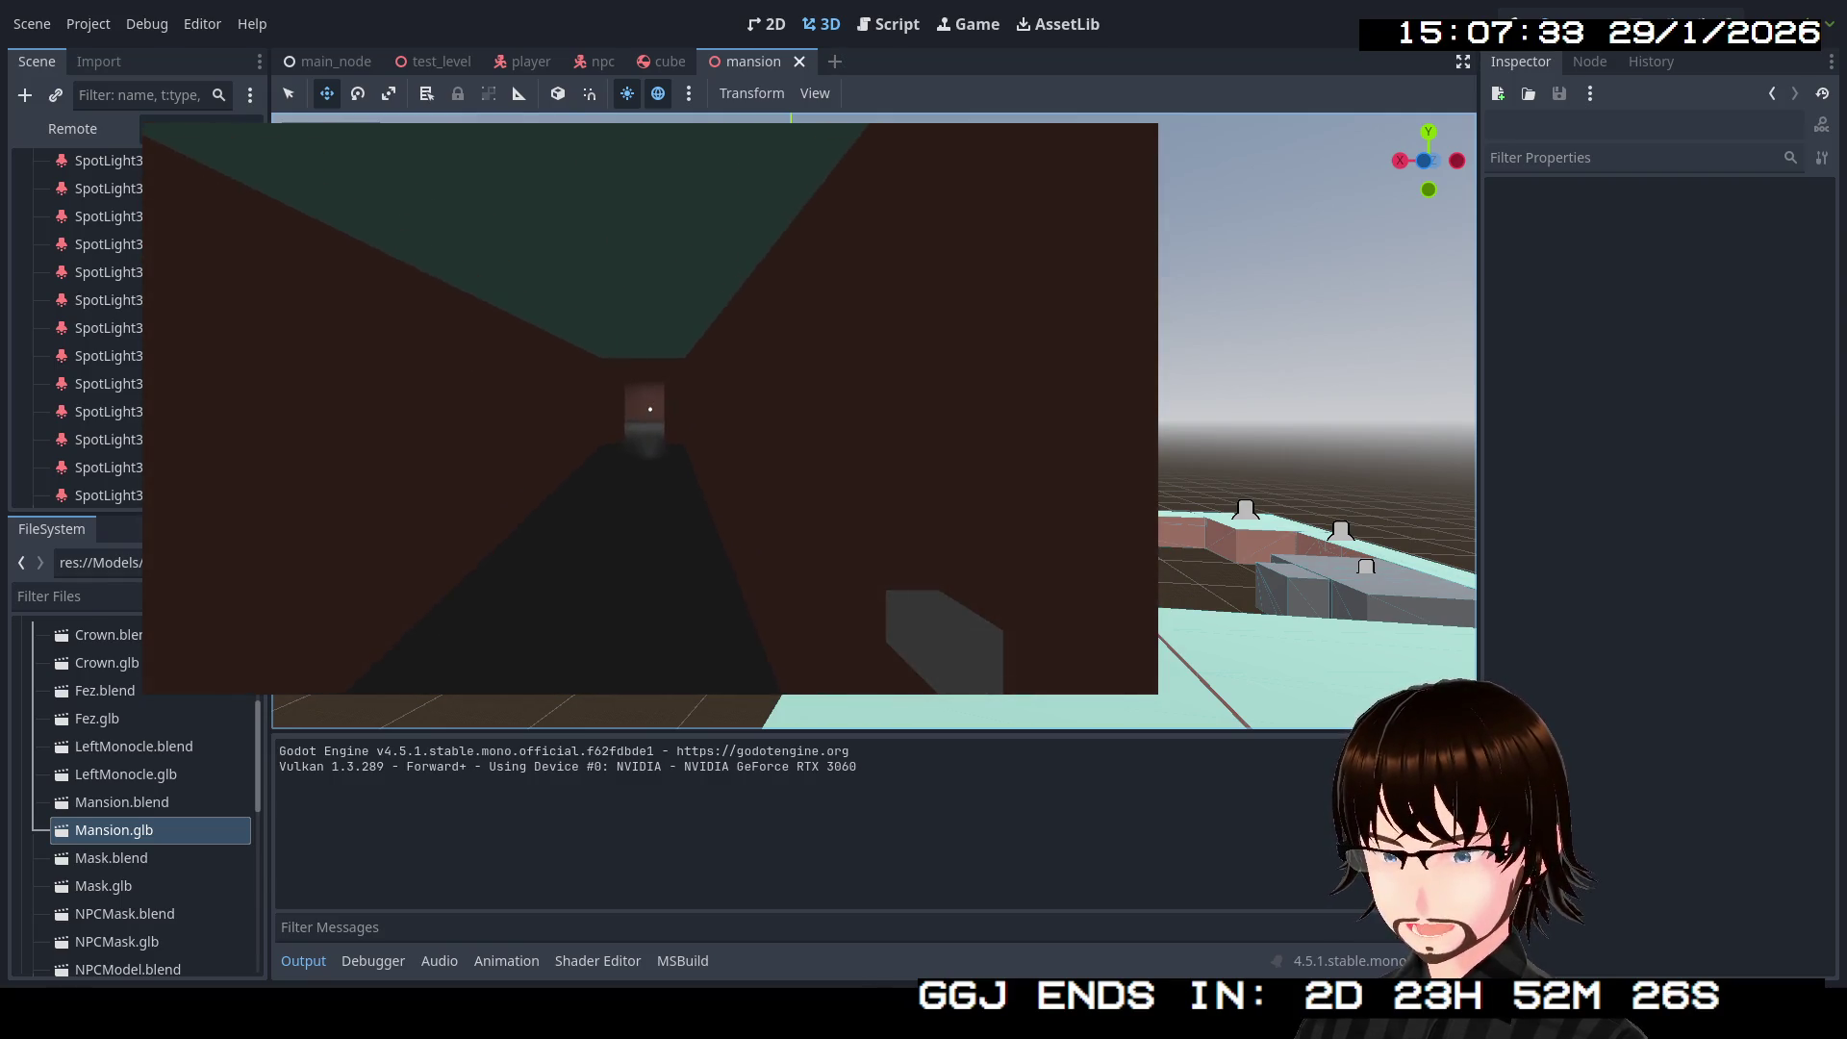
key("w")
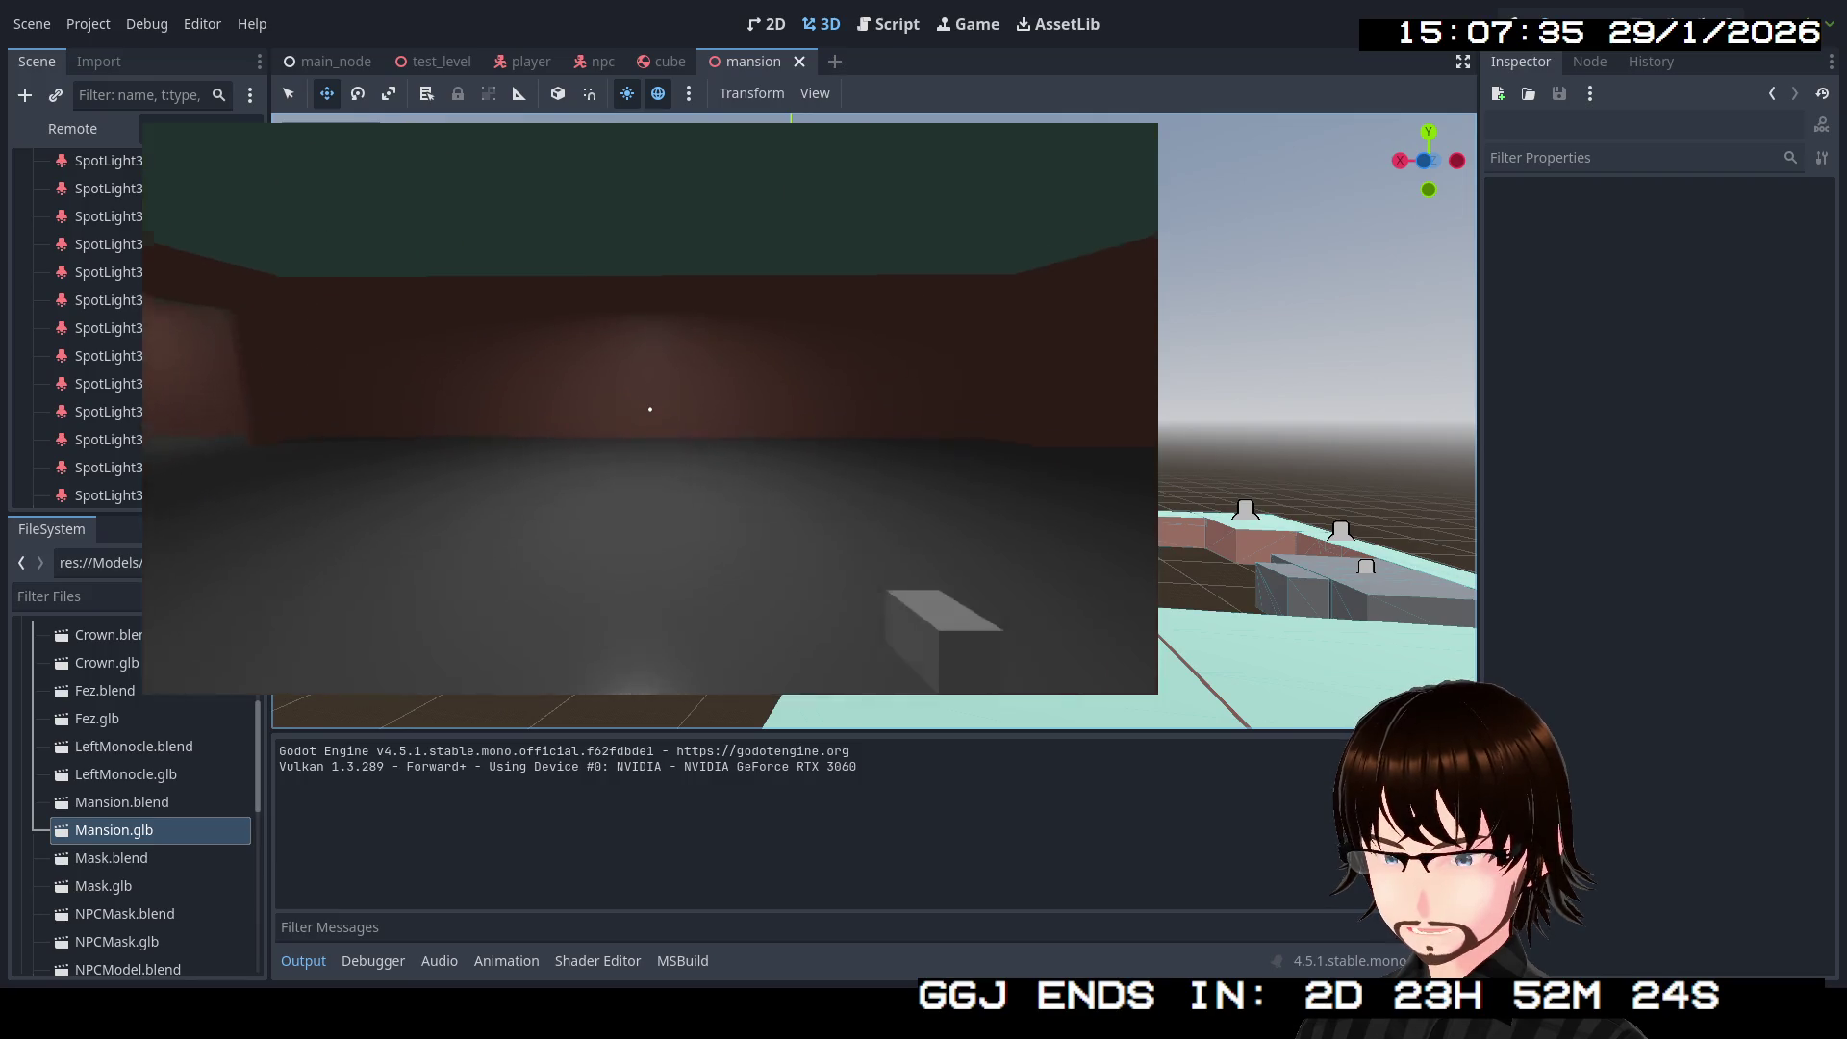
key("w")
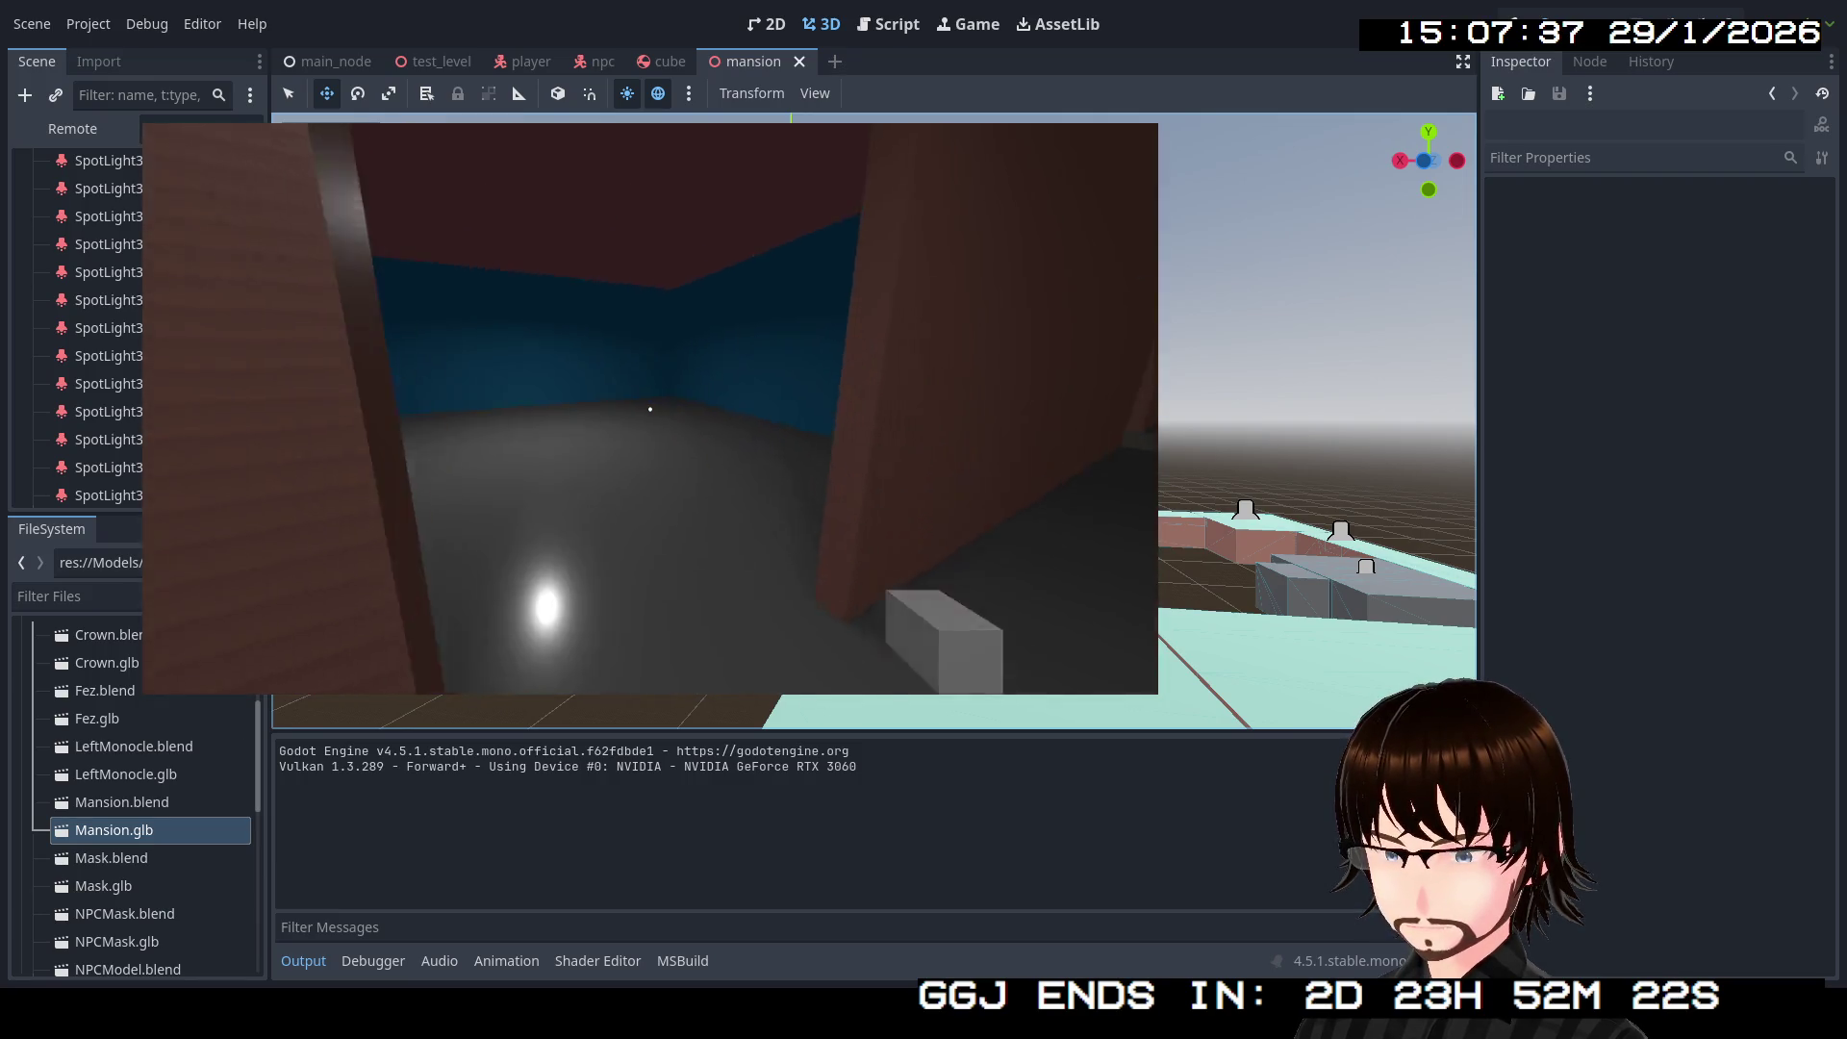
key("w")
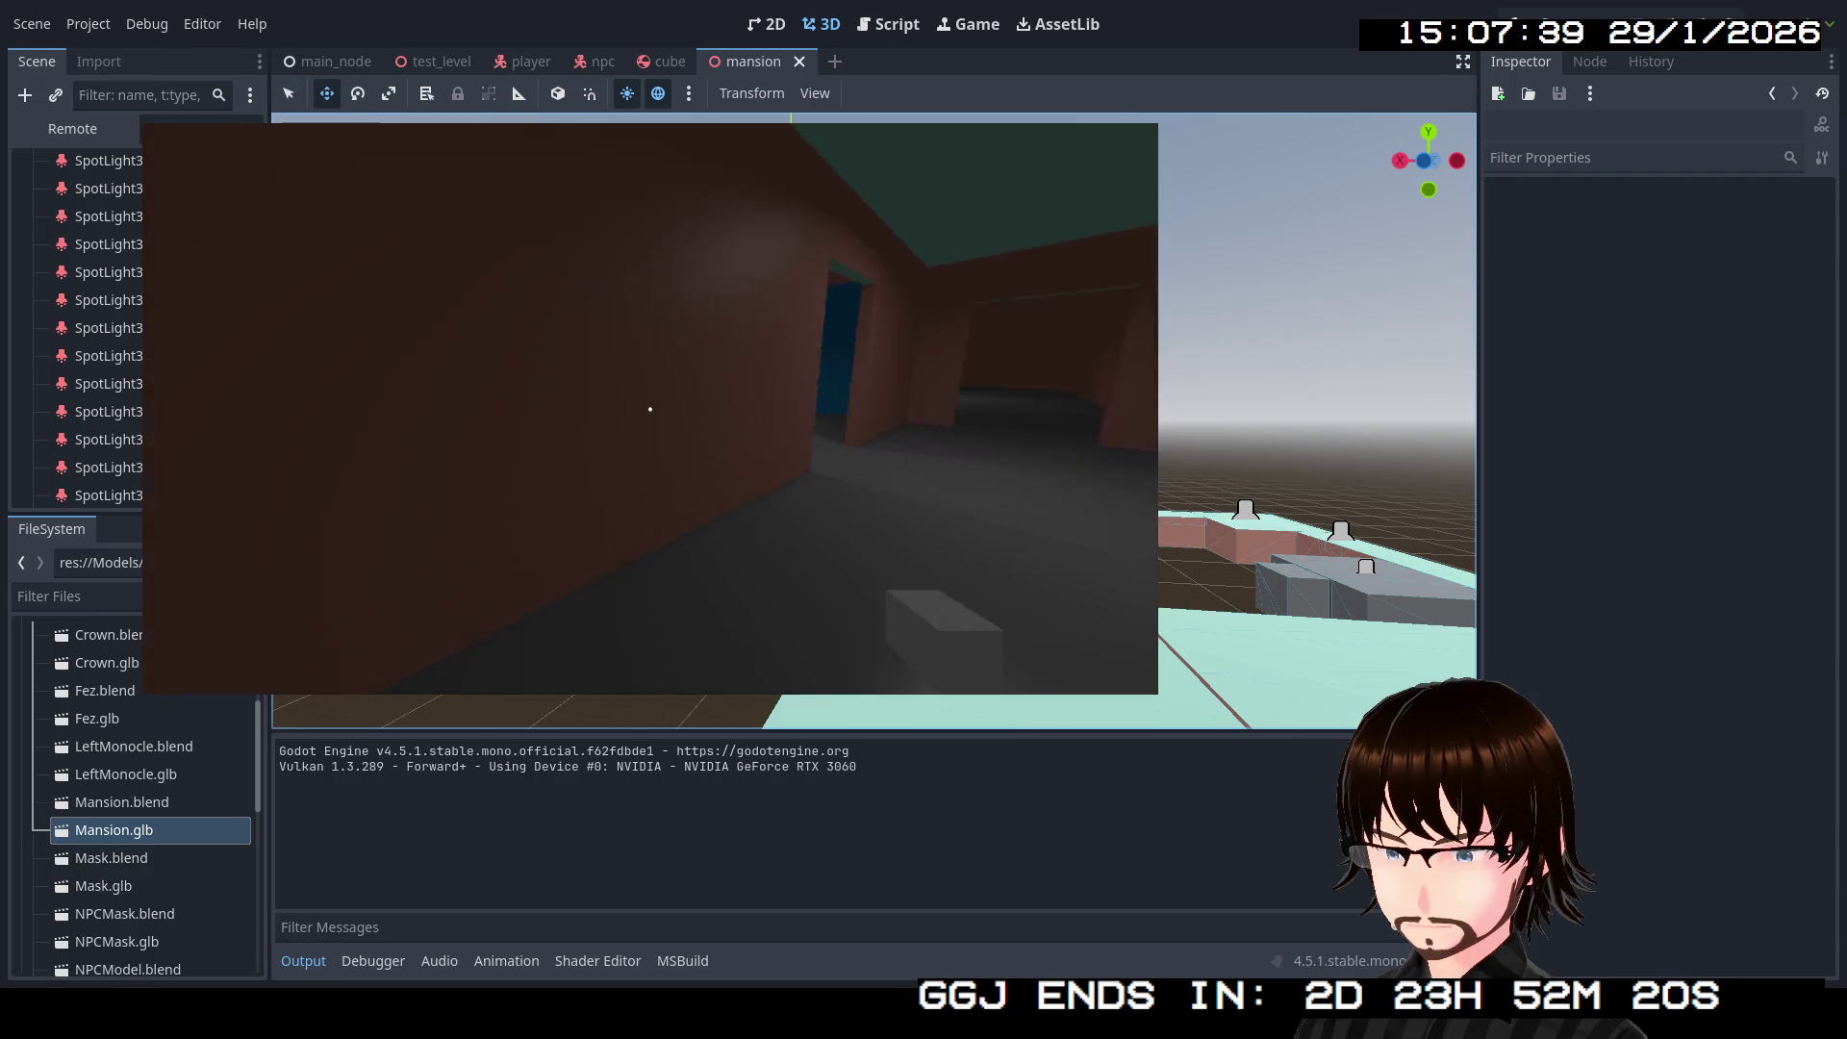
key("w")
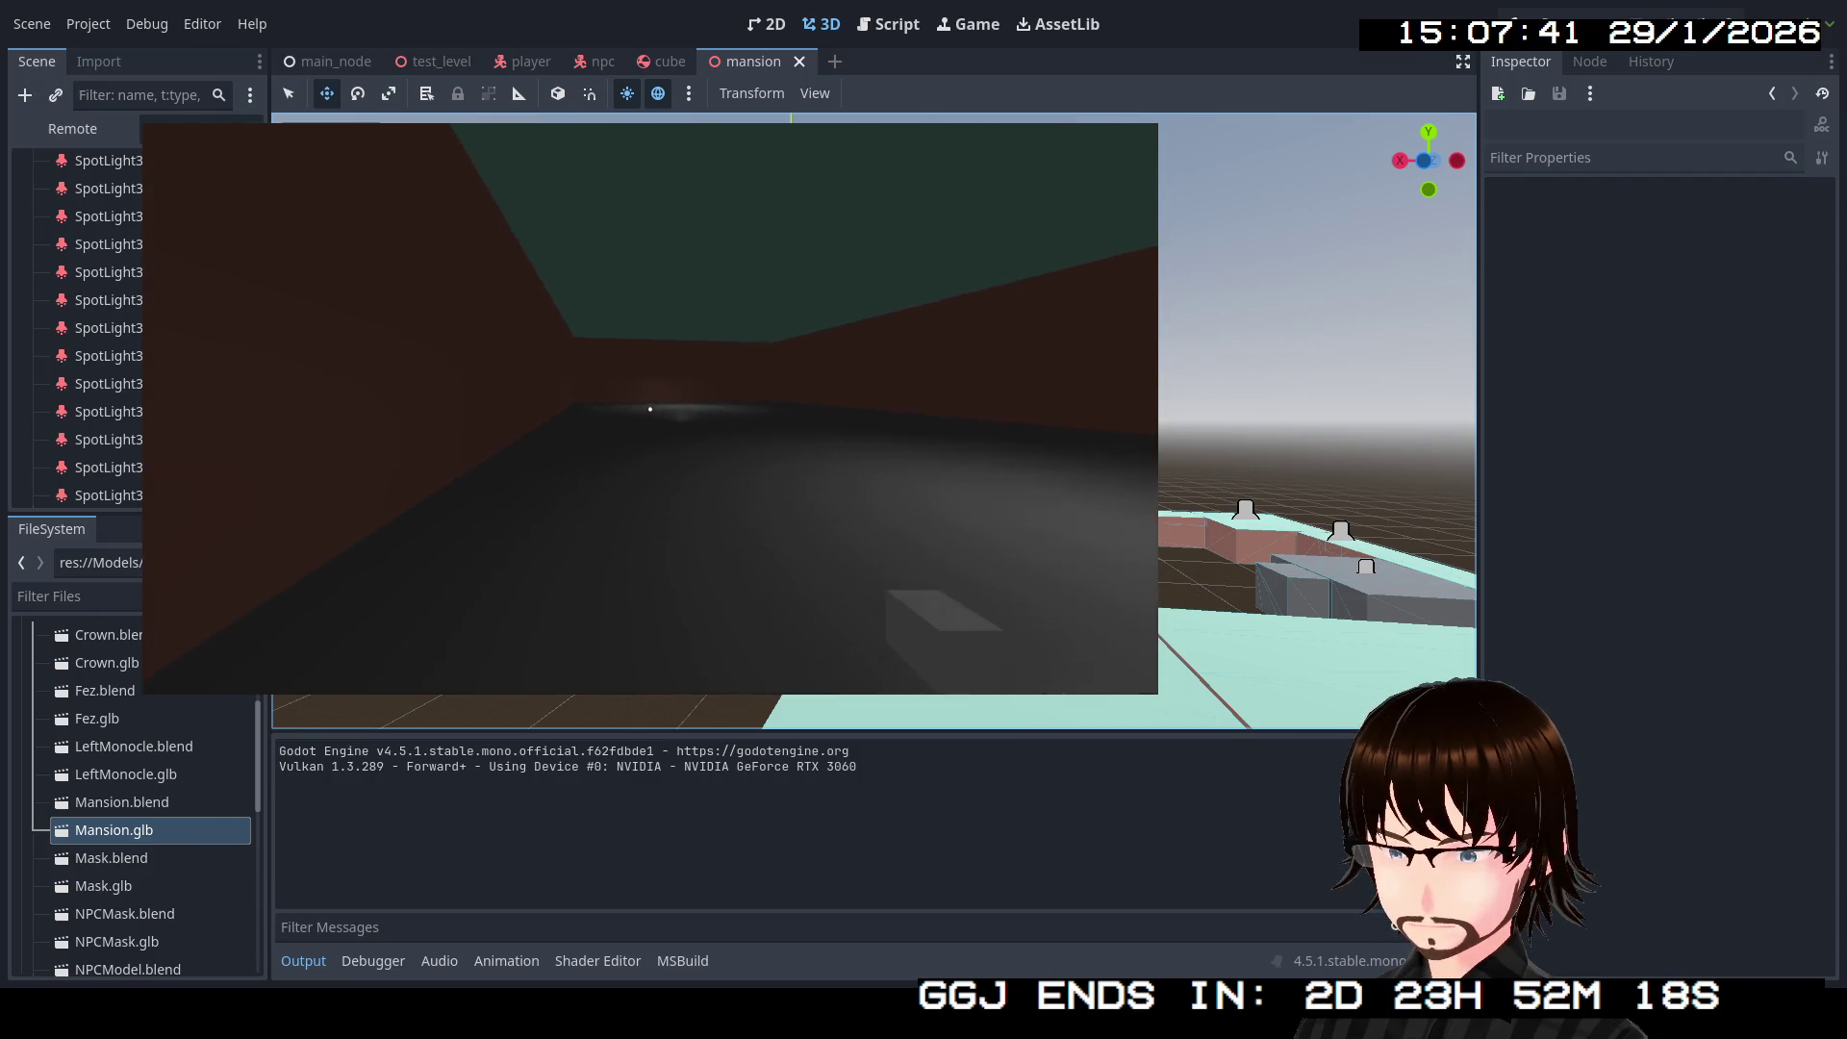
key("w")
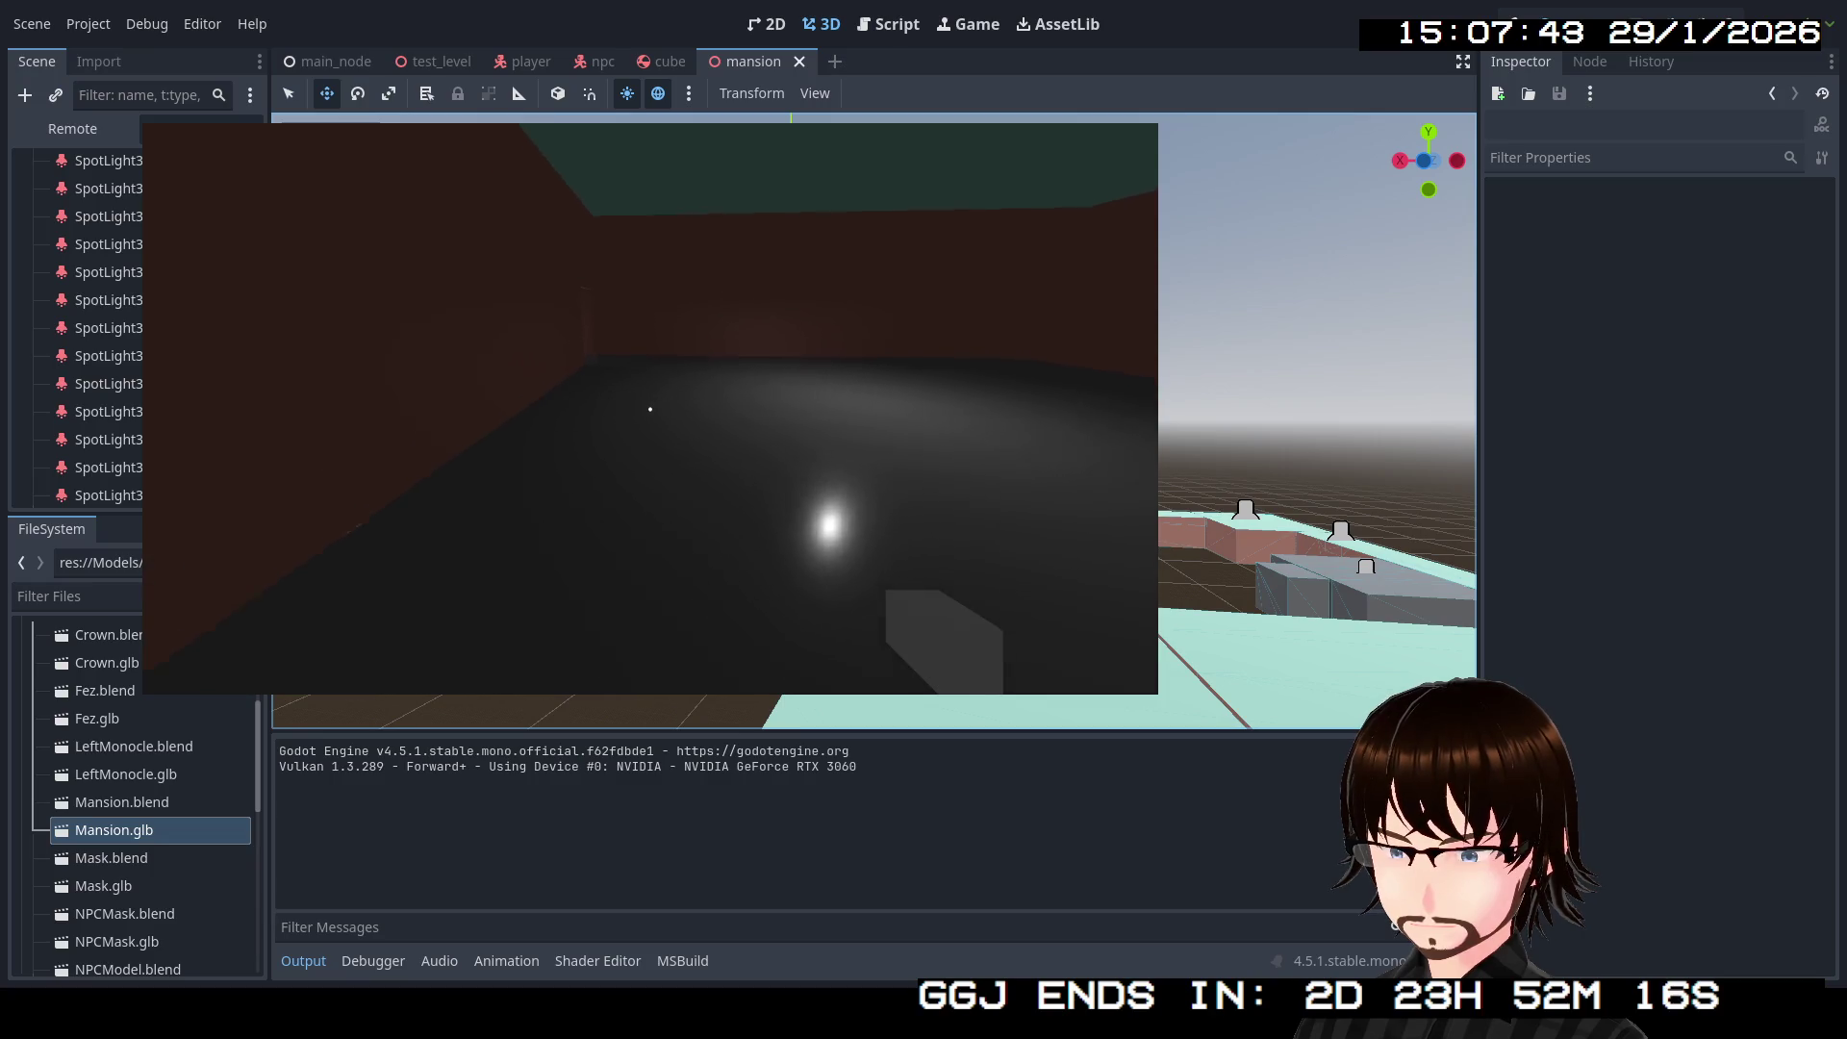
key("w")
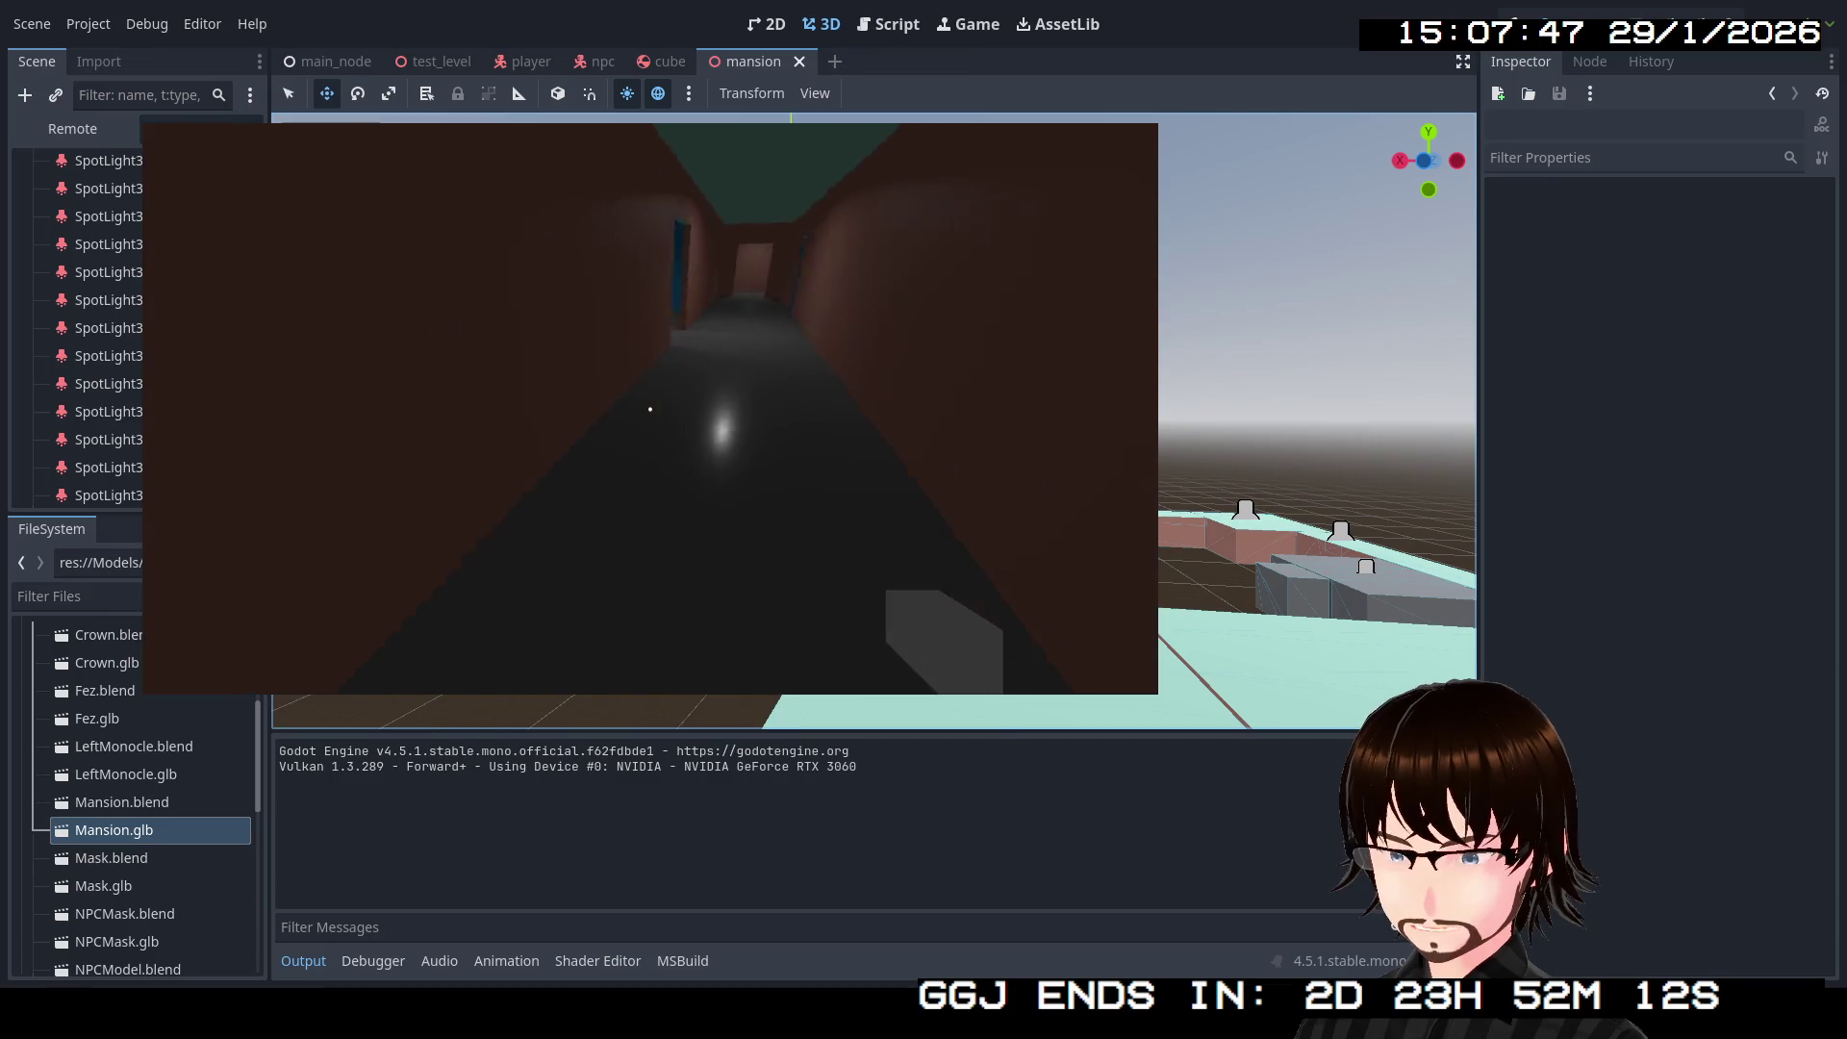
key("w")
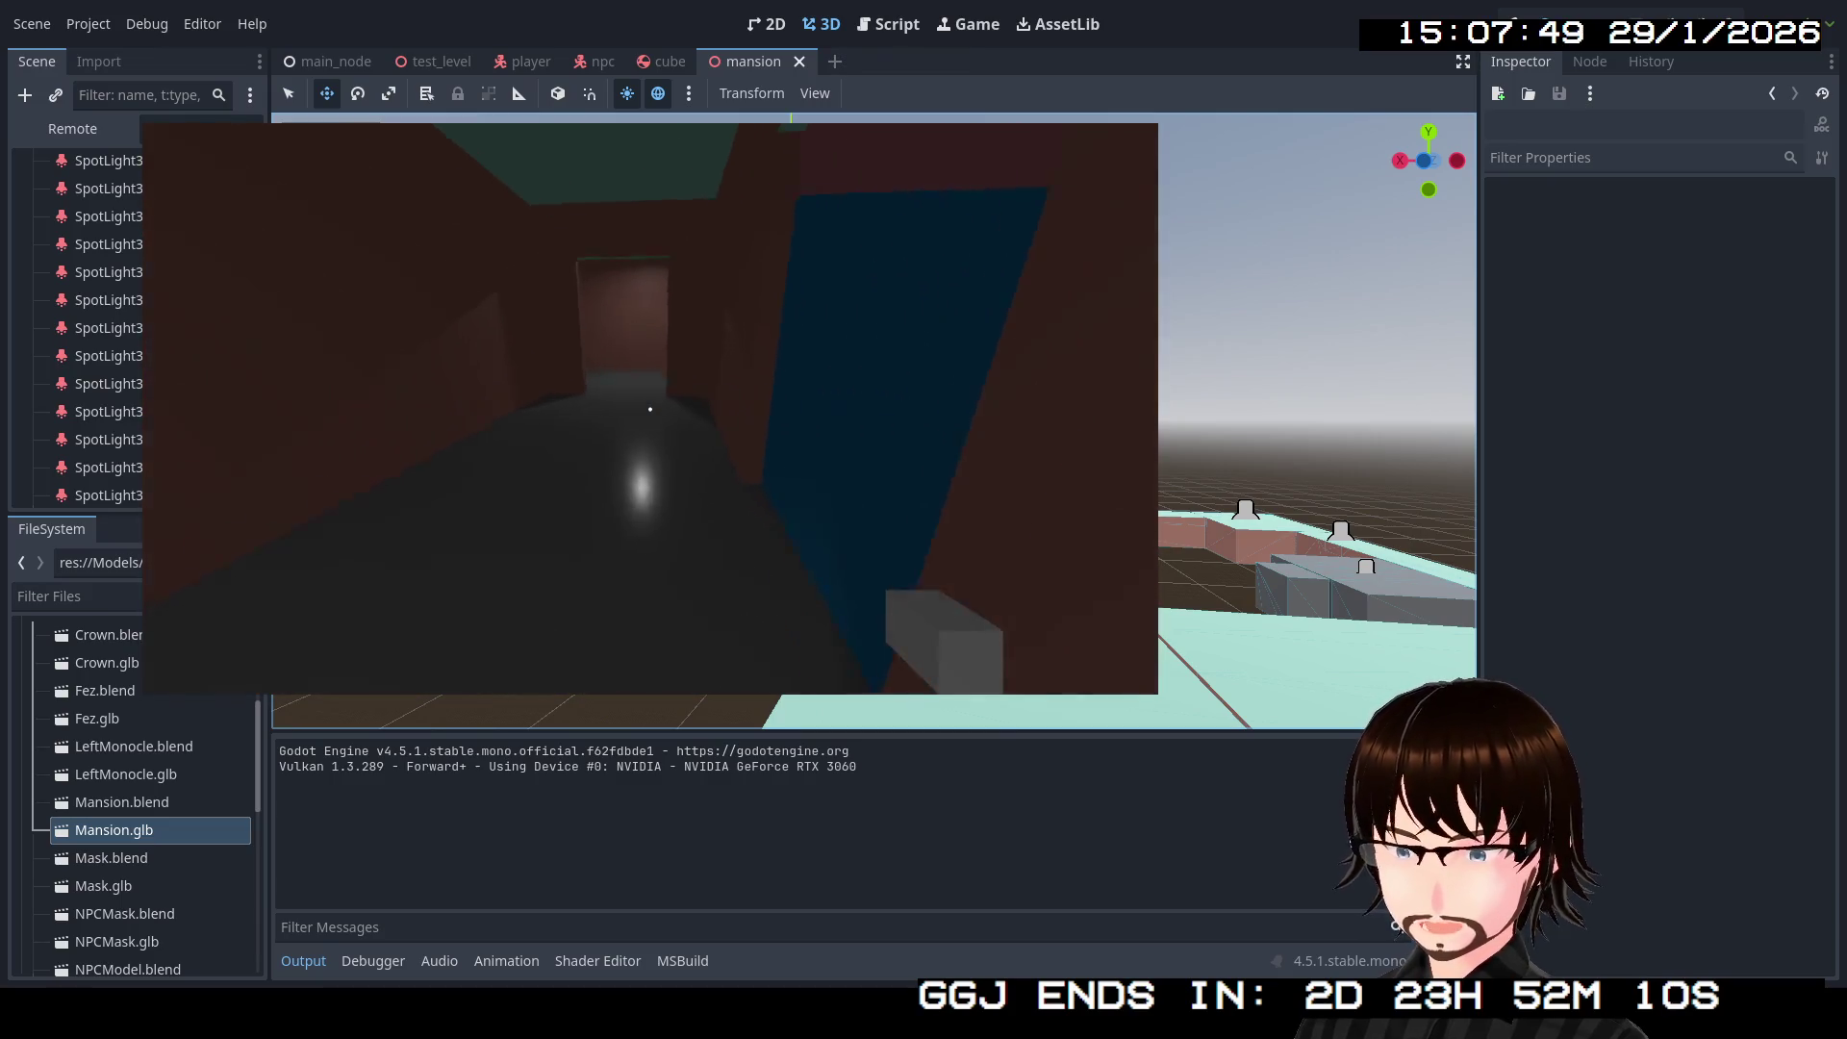
key("w")
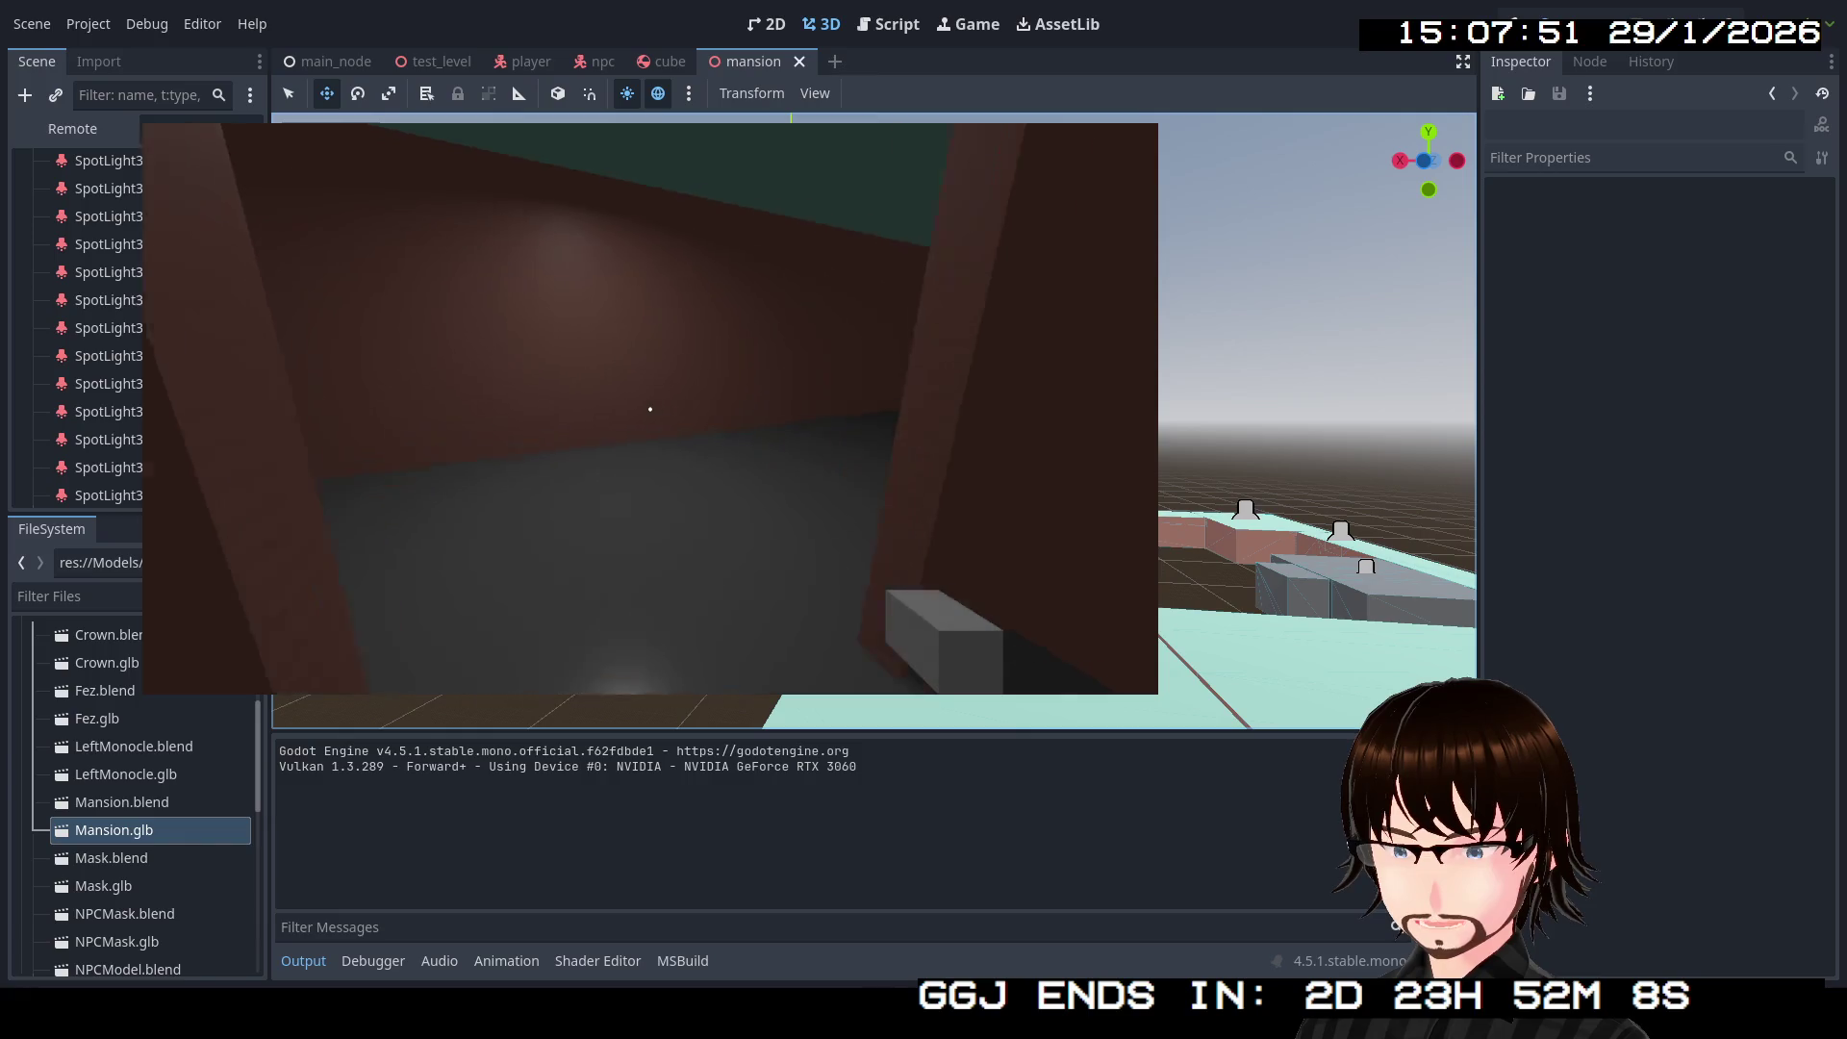
key("w")
key("w")
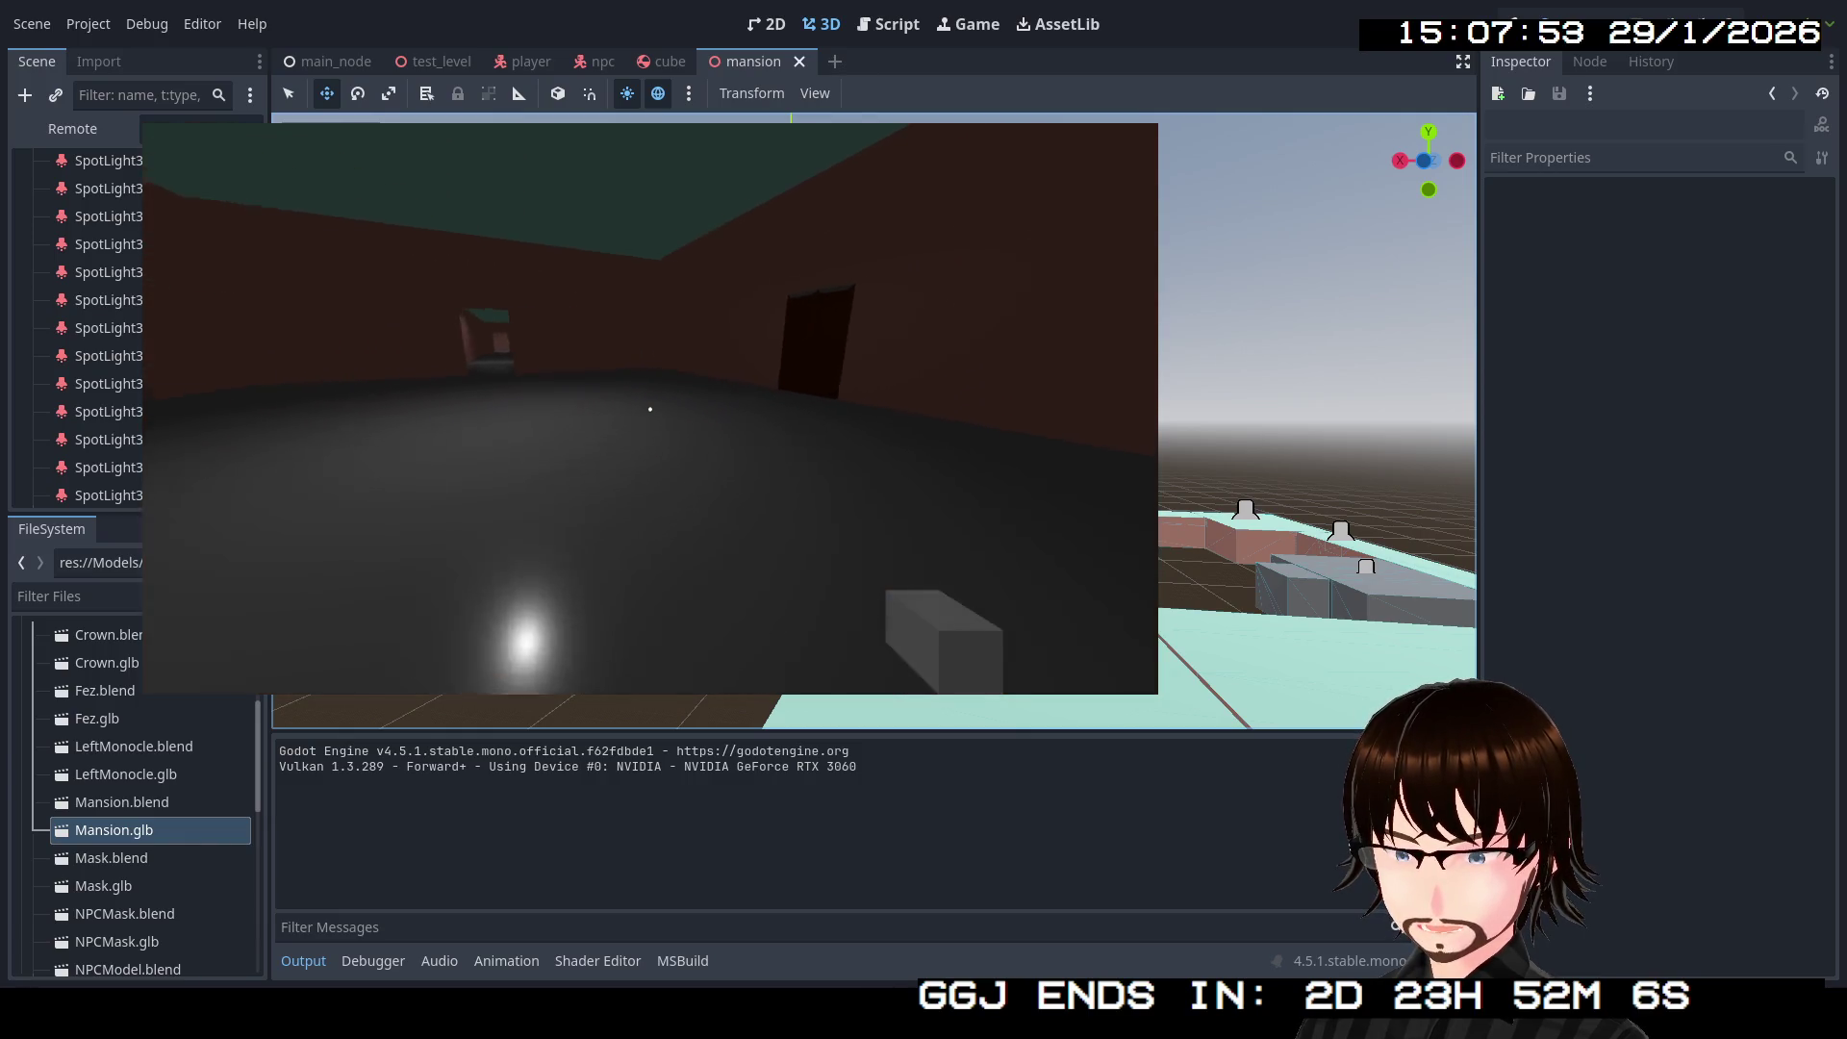
key("w")
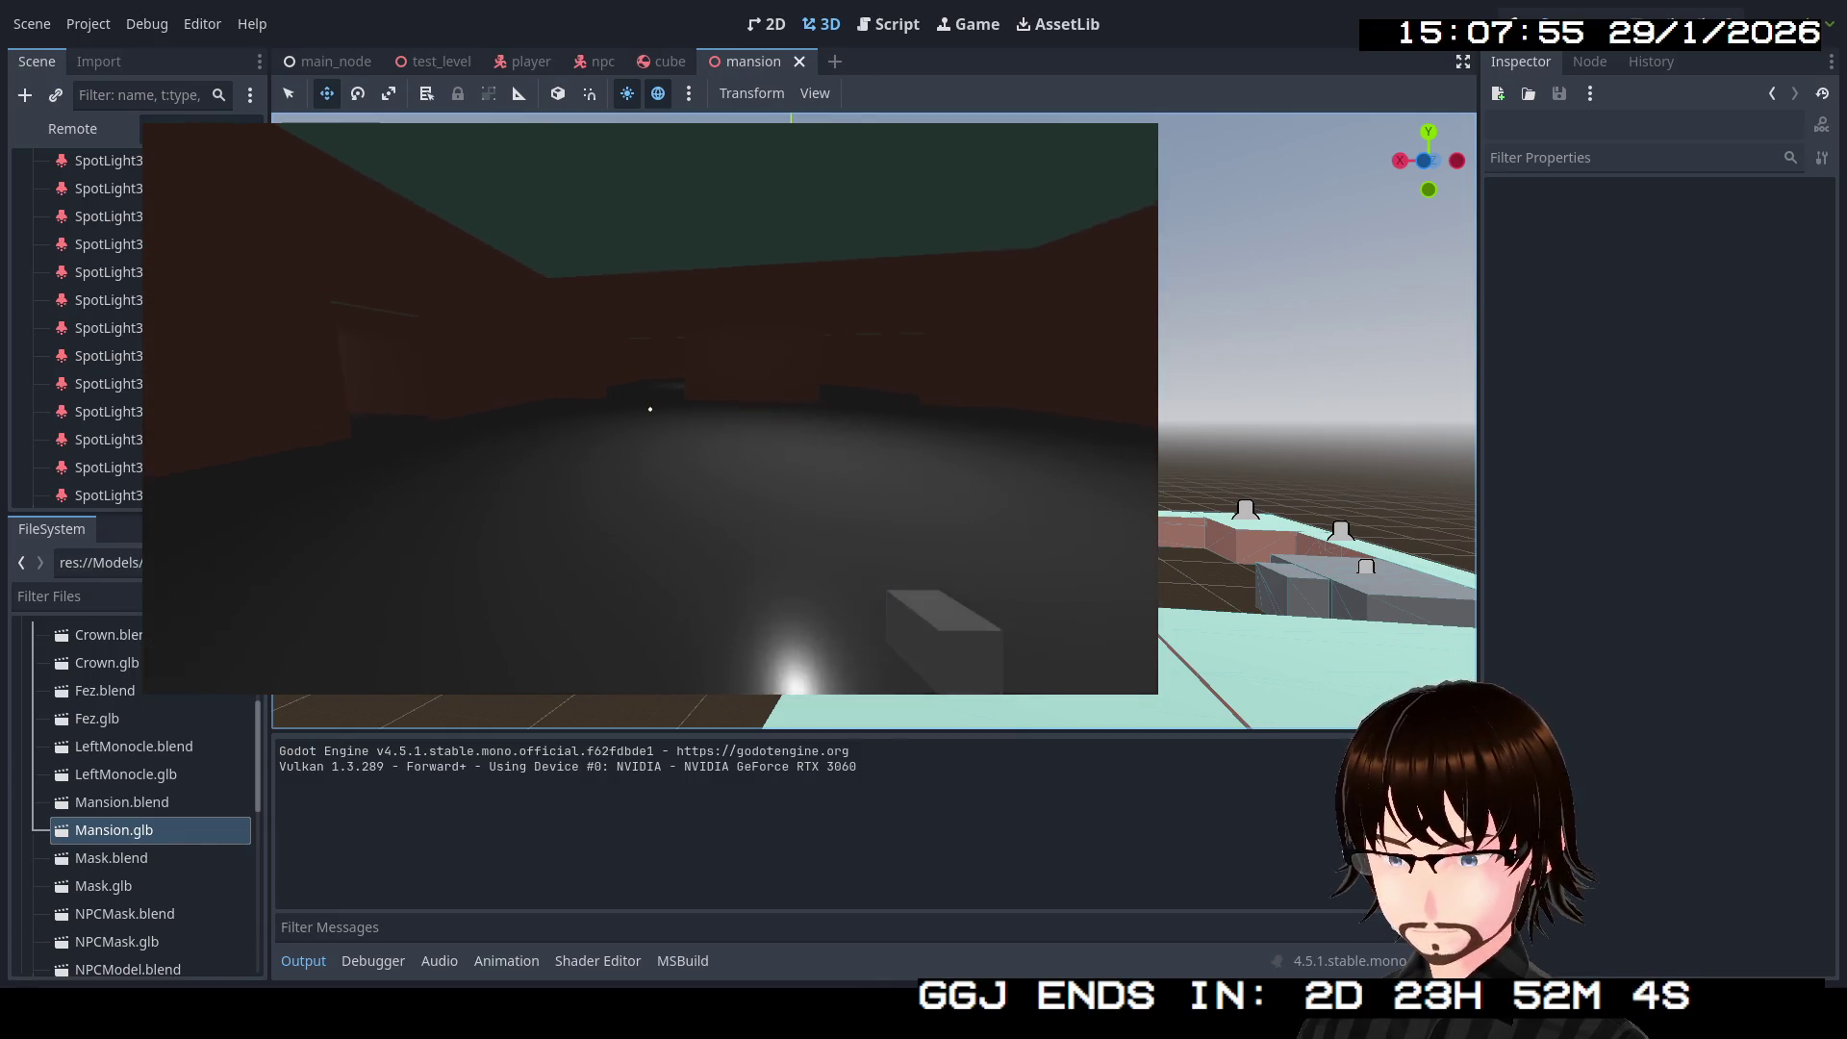
key("w")
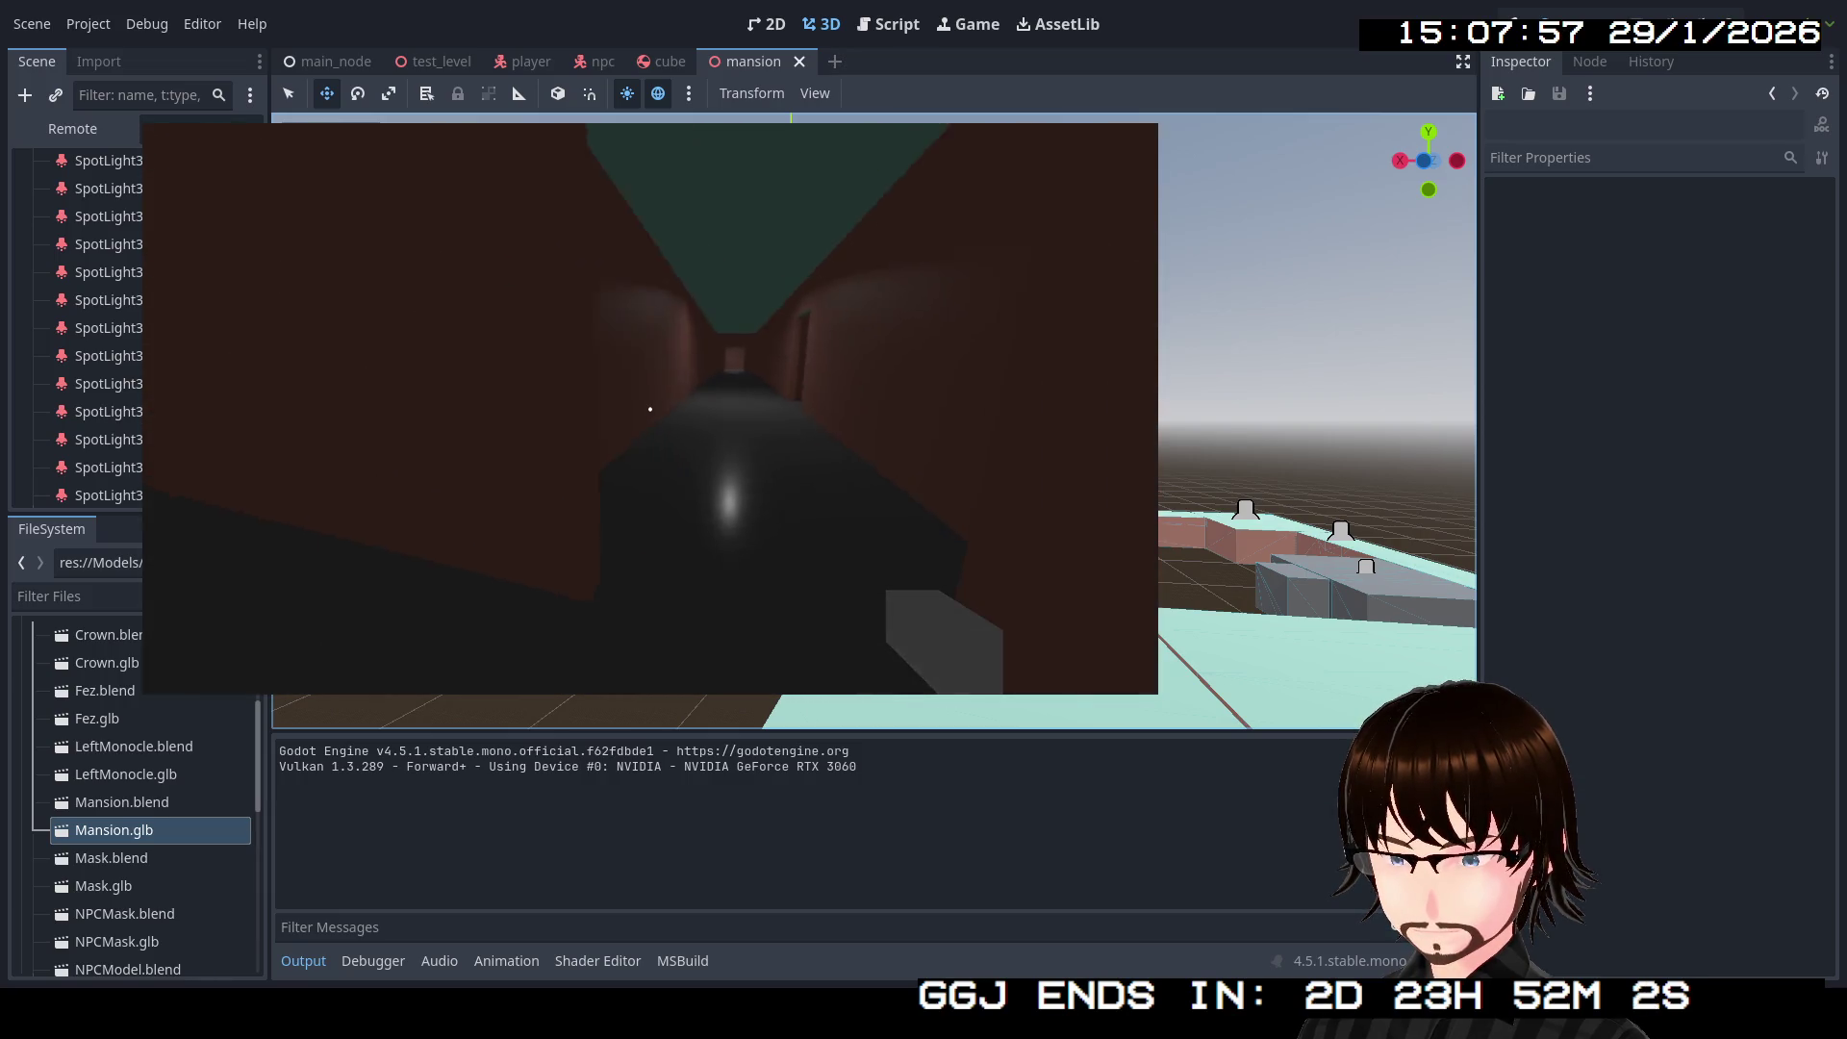
key("w")
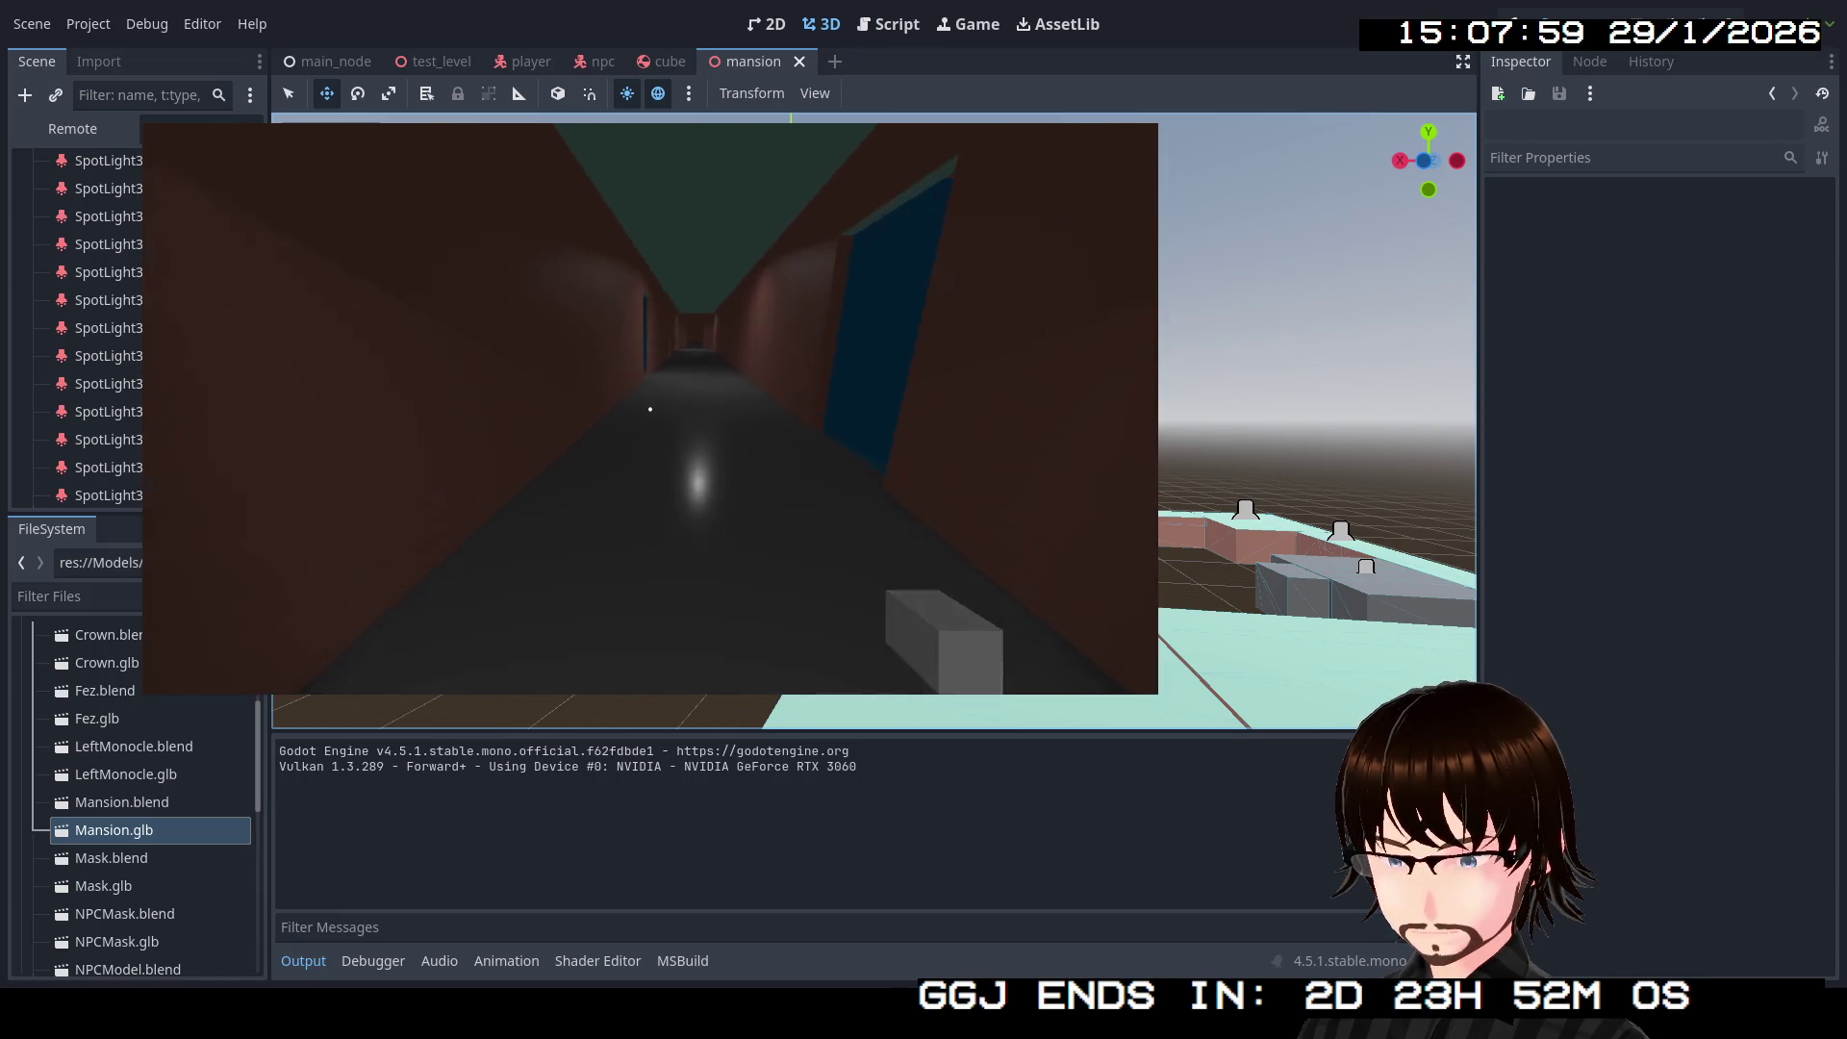
Step: Walk through the mansion's hallways, corridors and dark rooms in the first-person playtest
key("w")
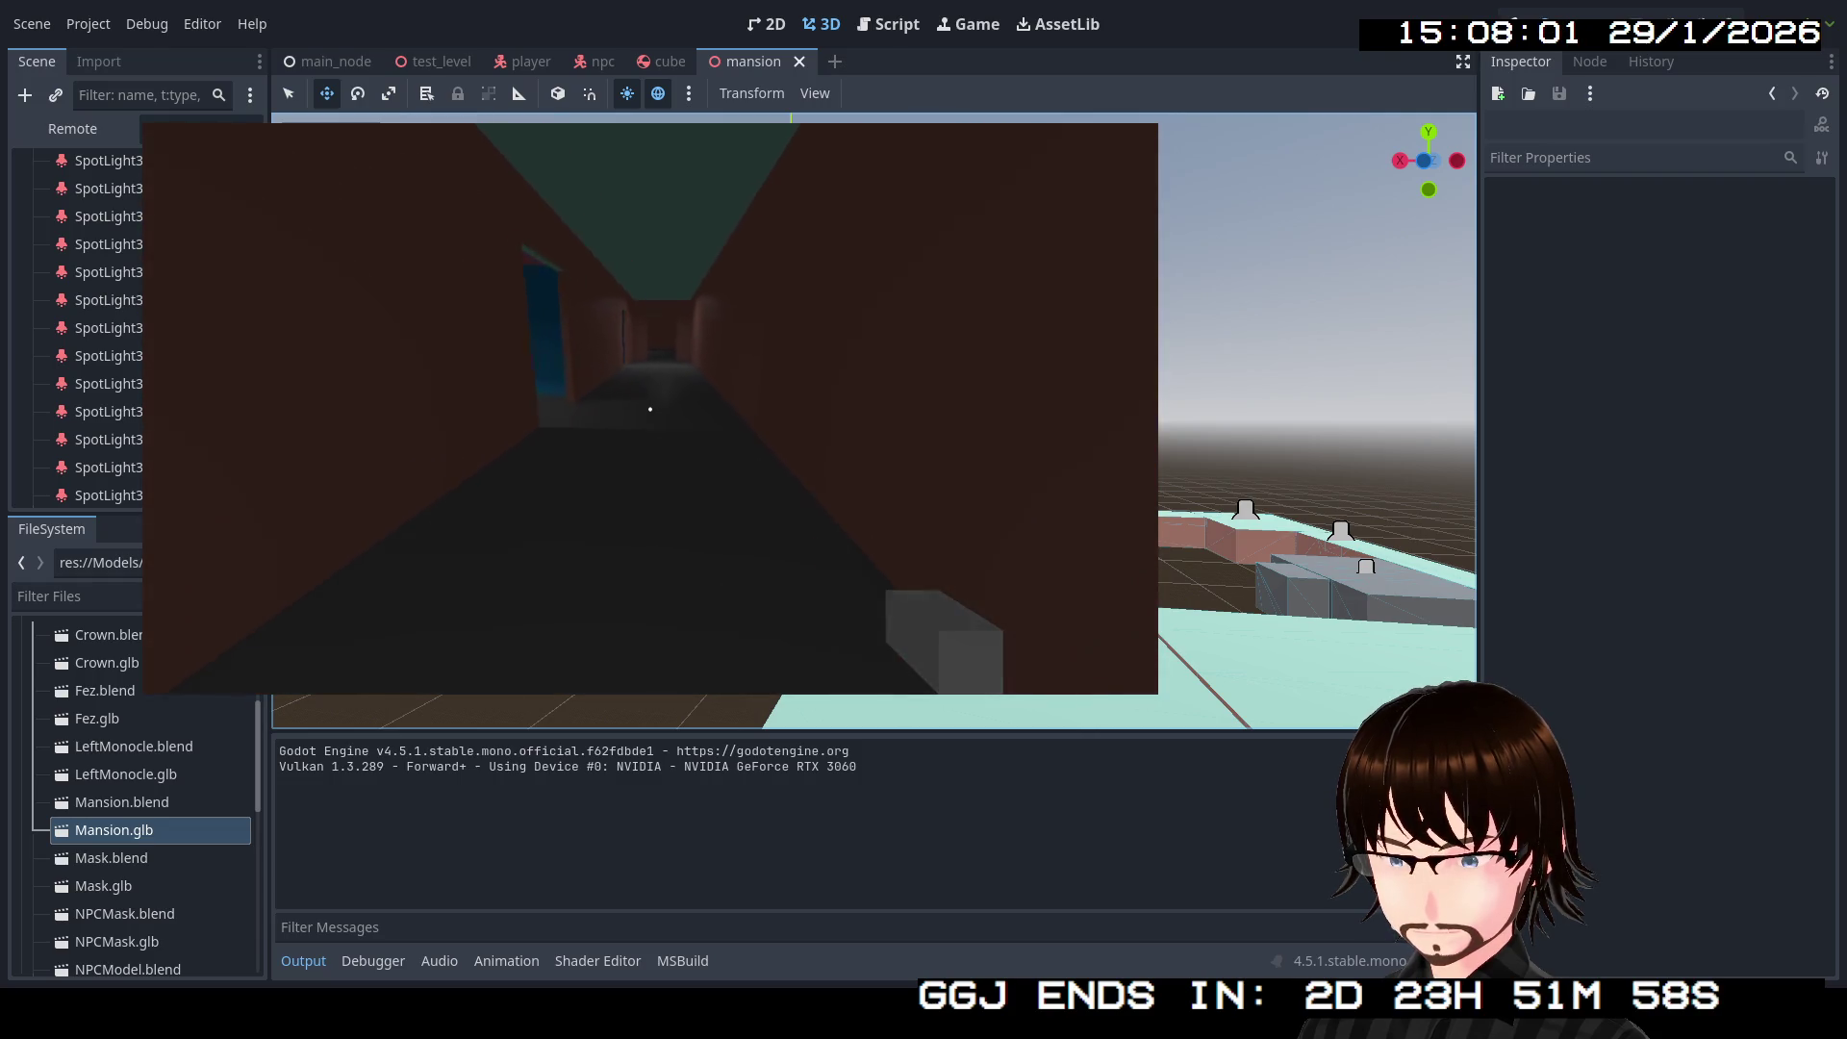
key("w")
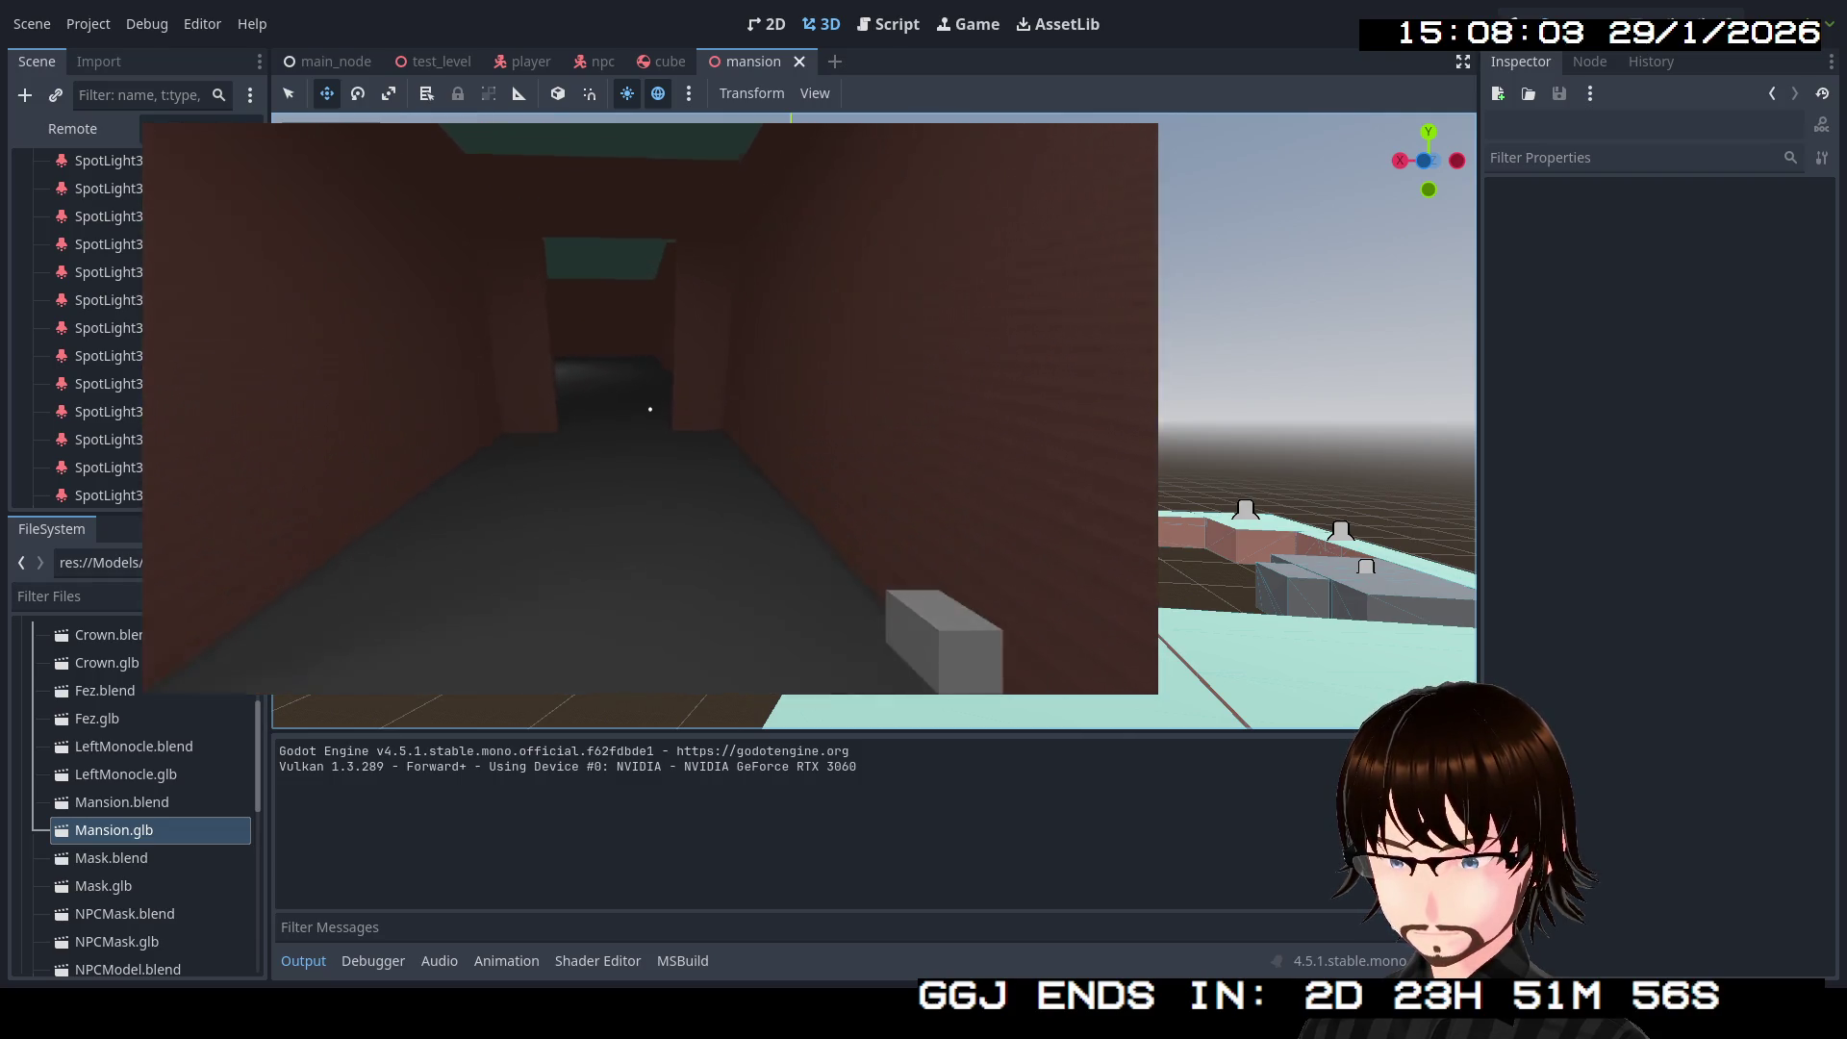
key("w")
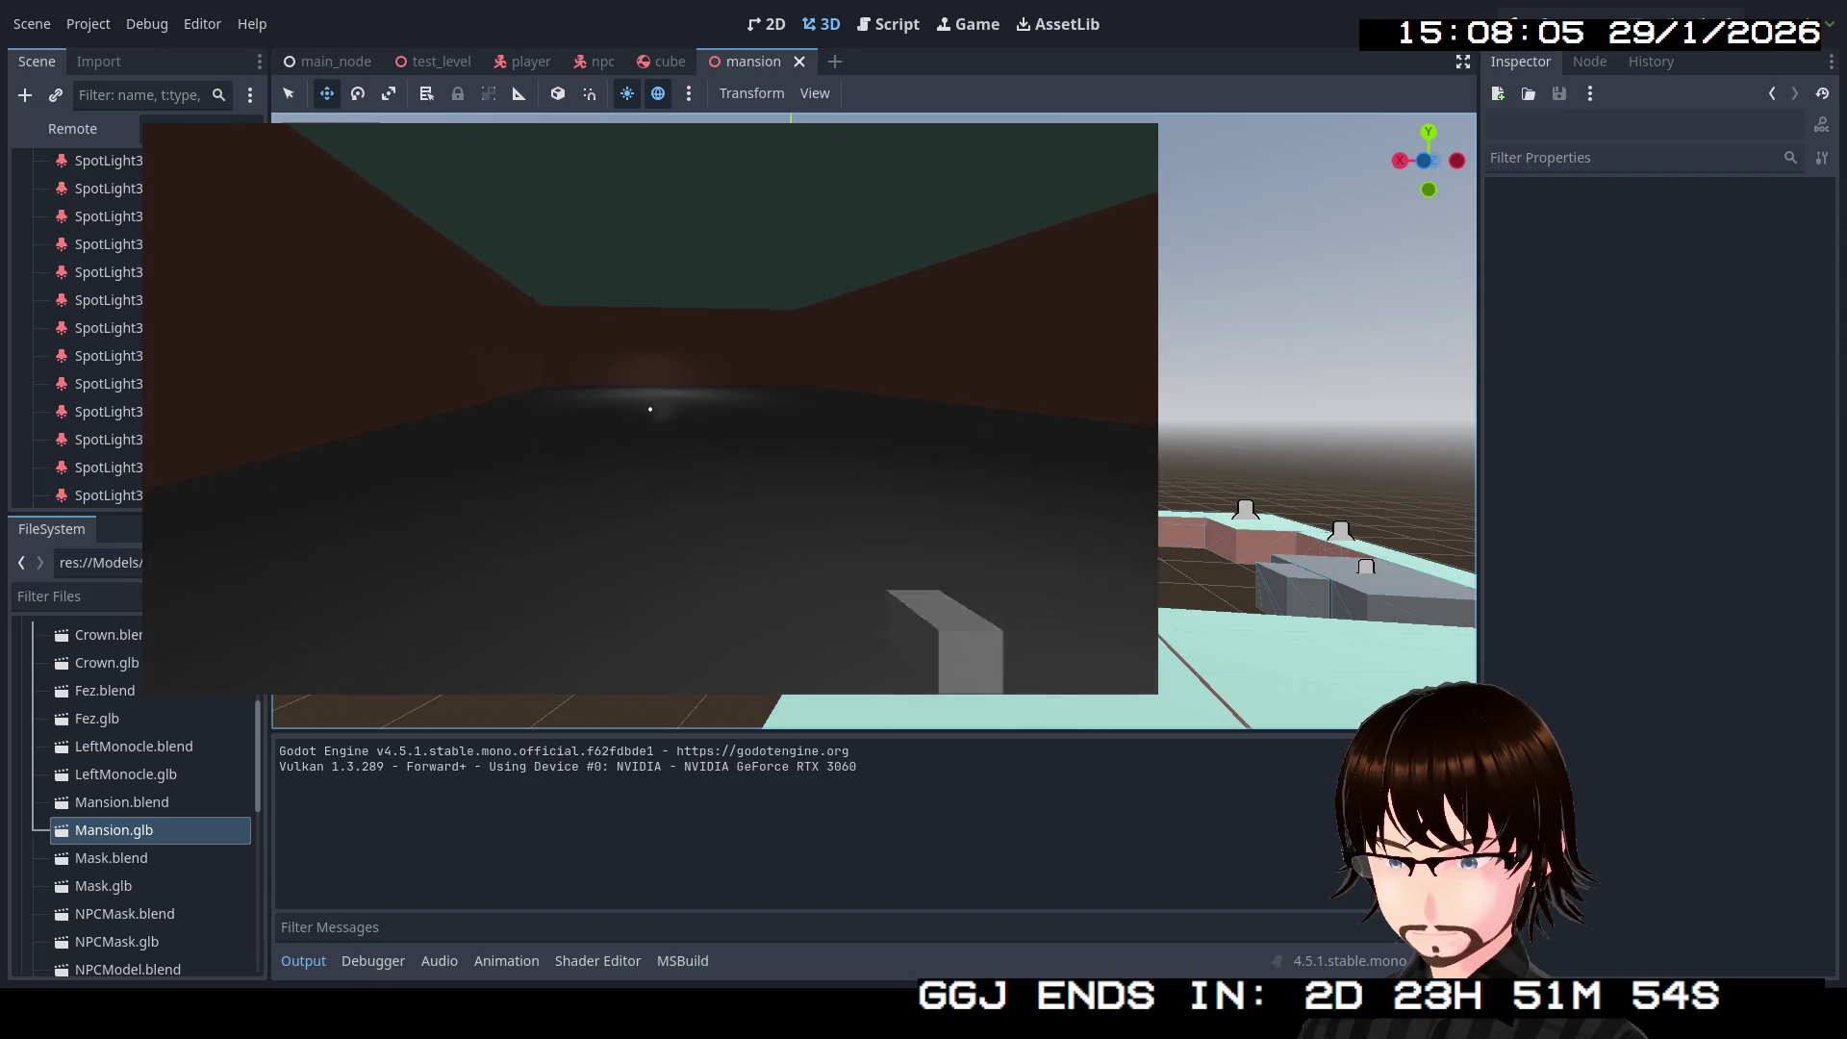
key("w")
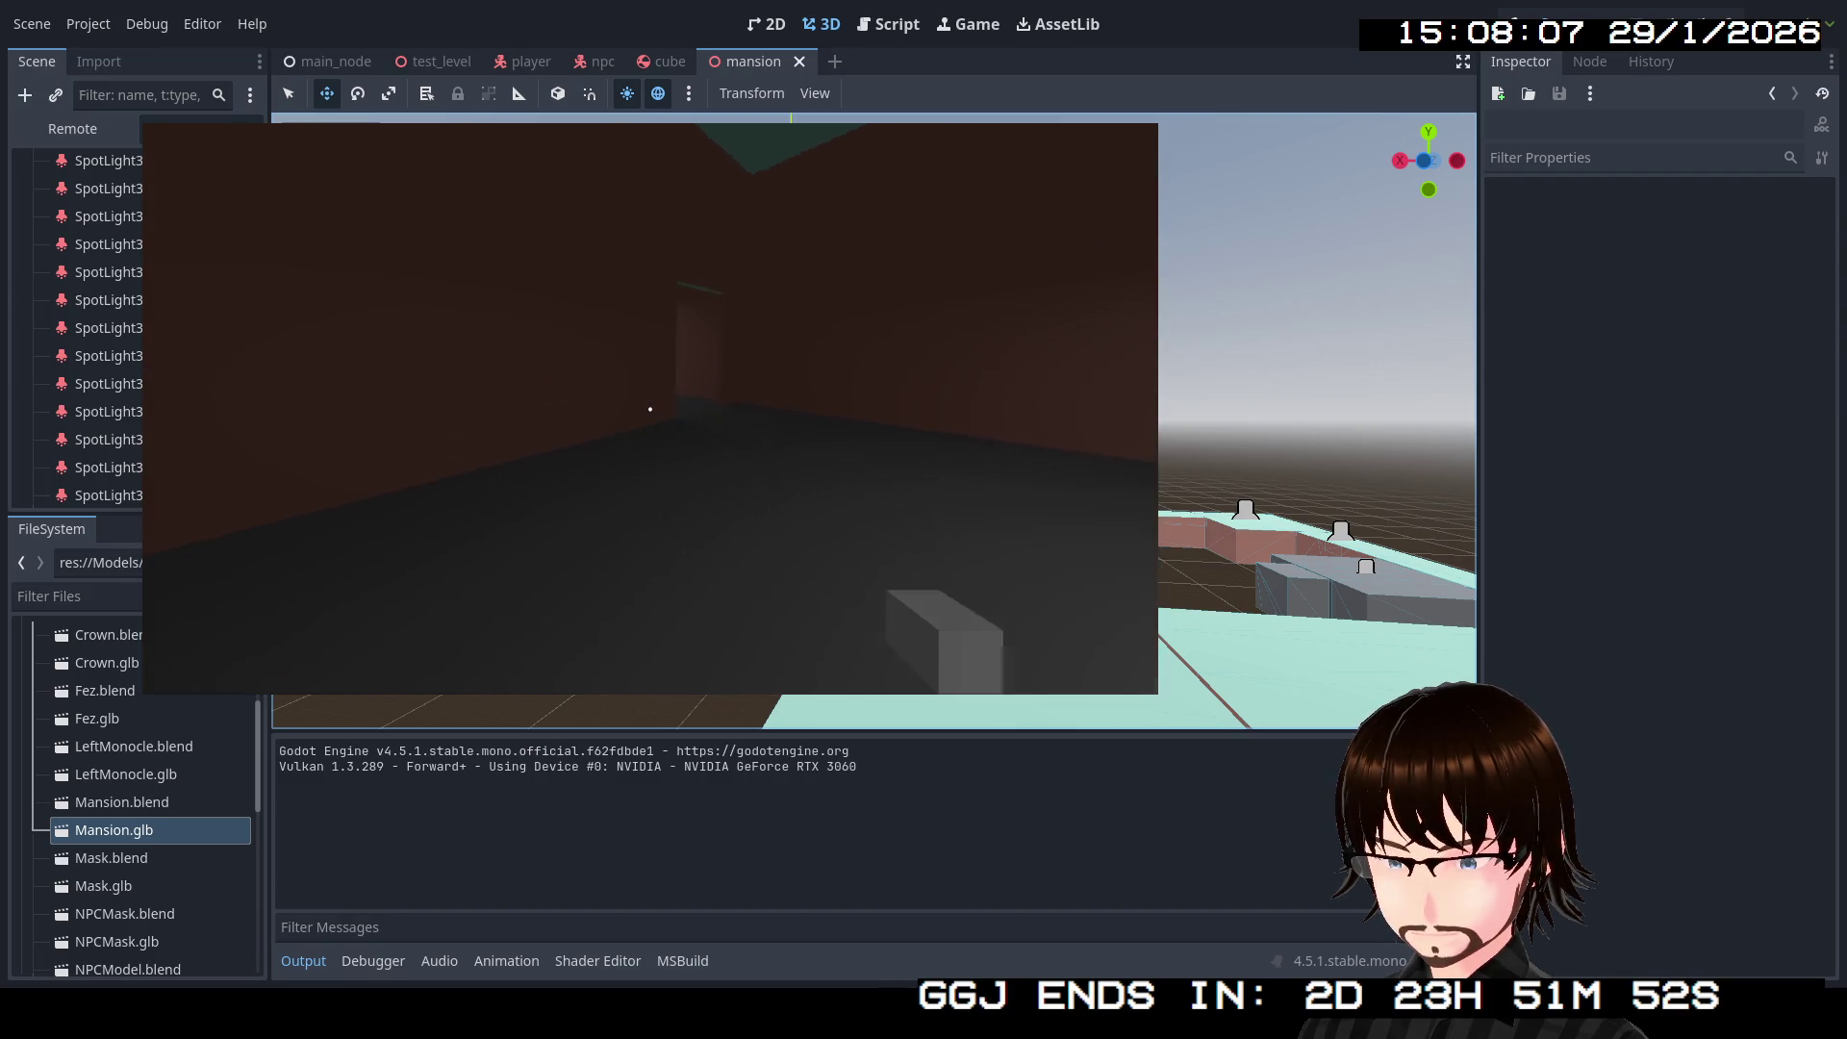
key("w")
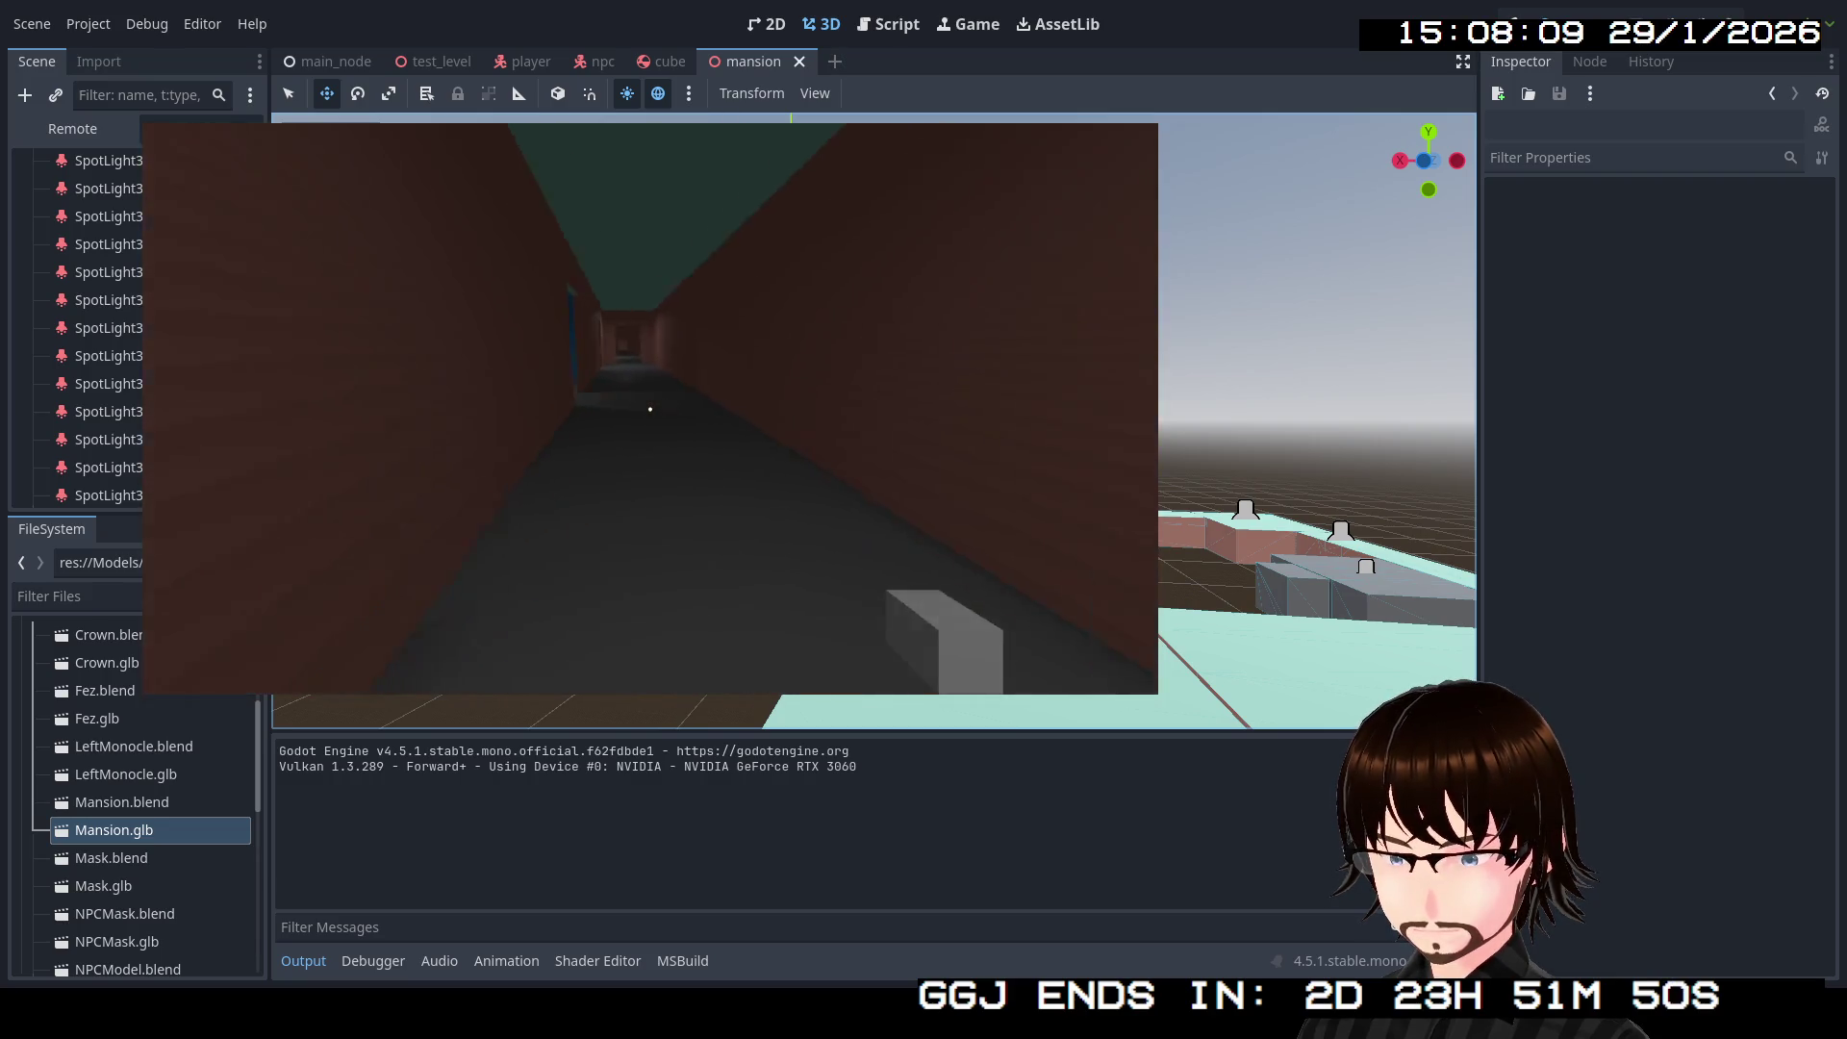
key("w")
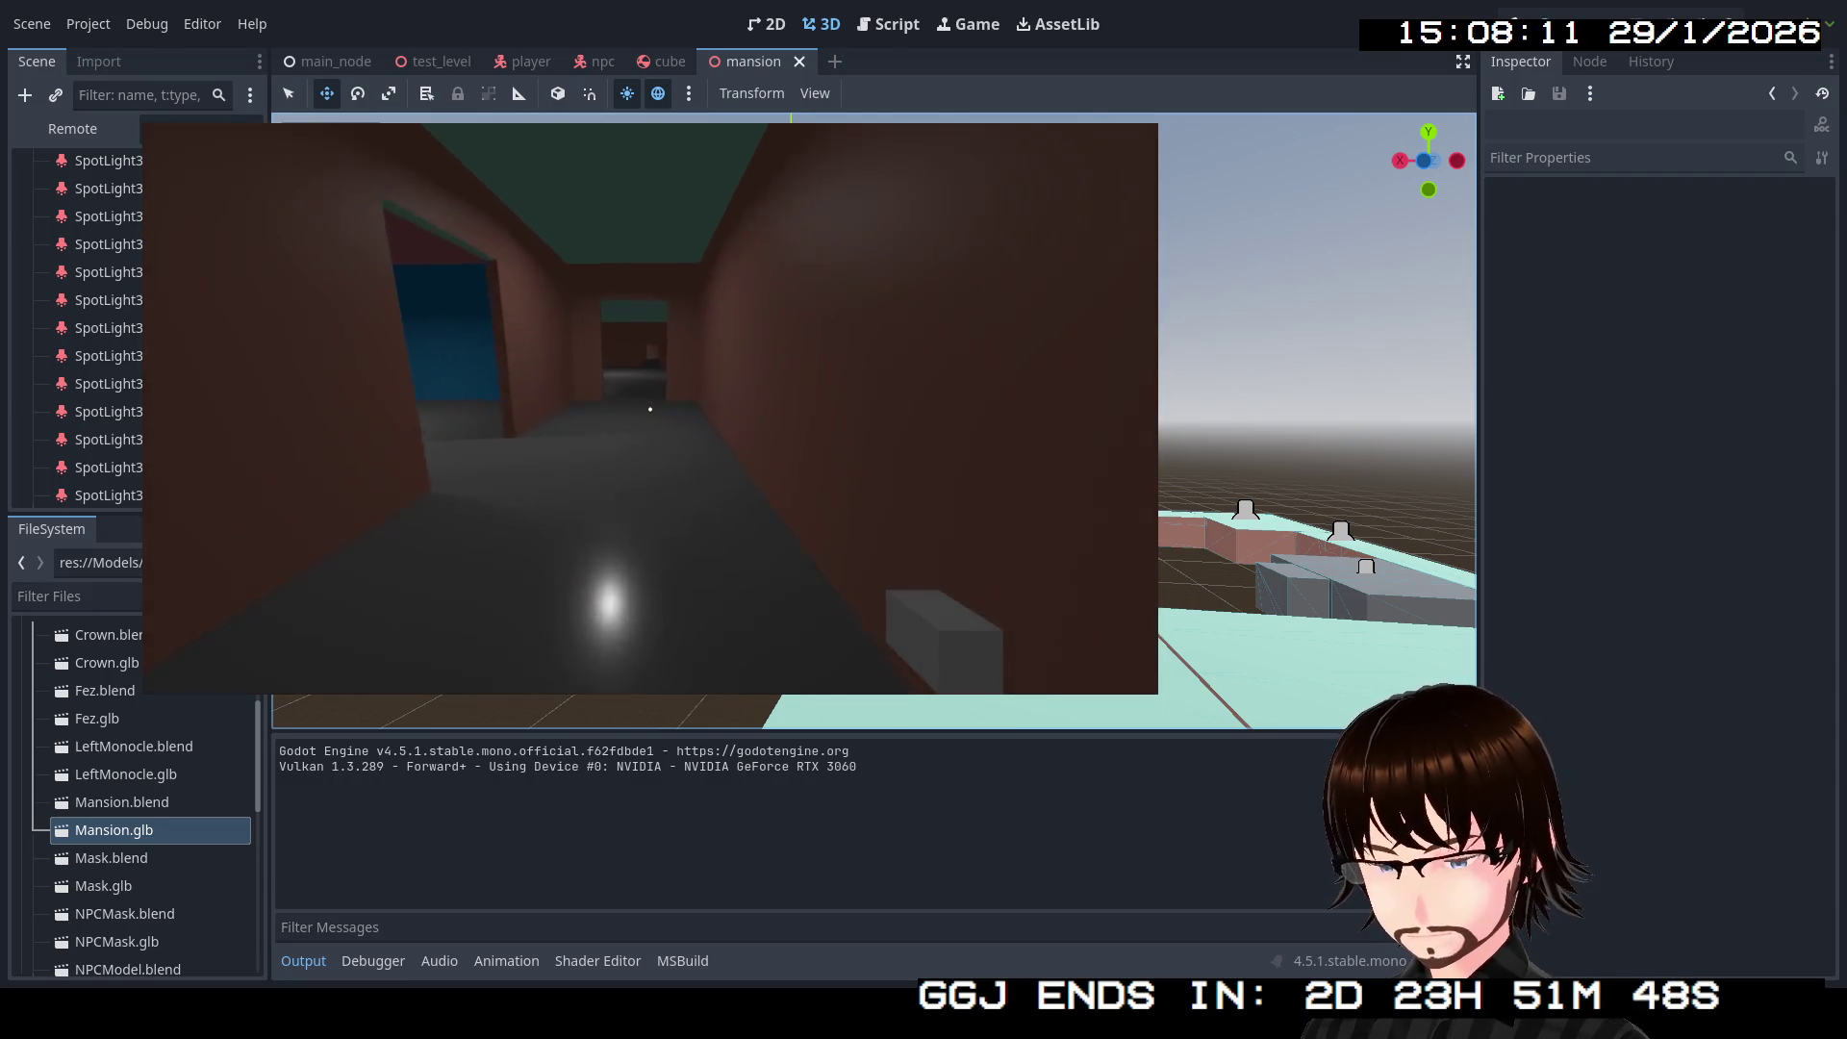
key("w")
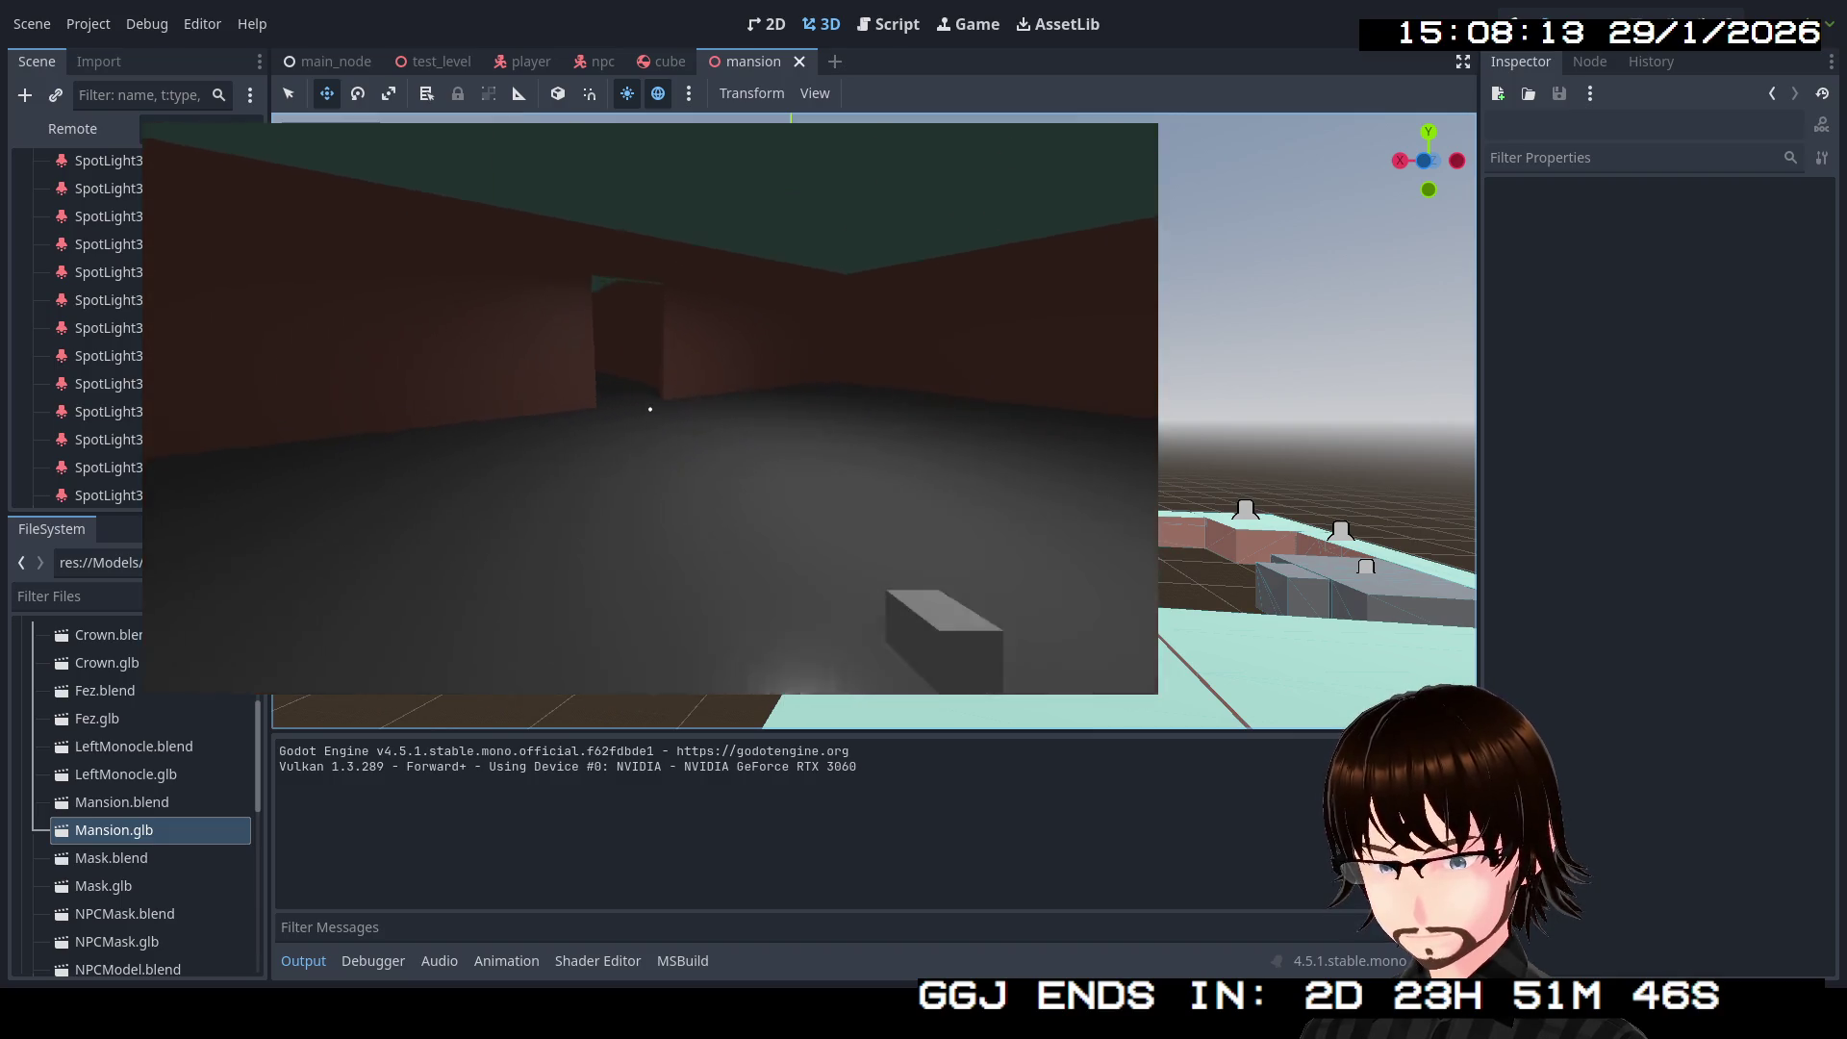
key("w")
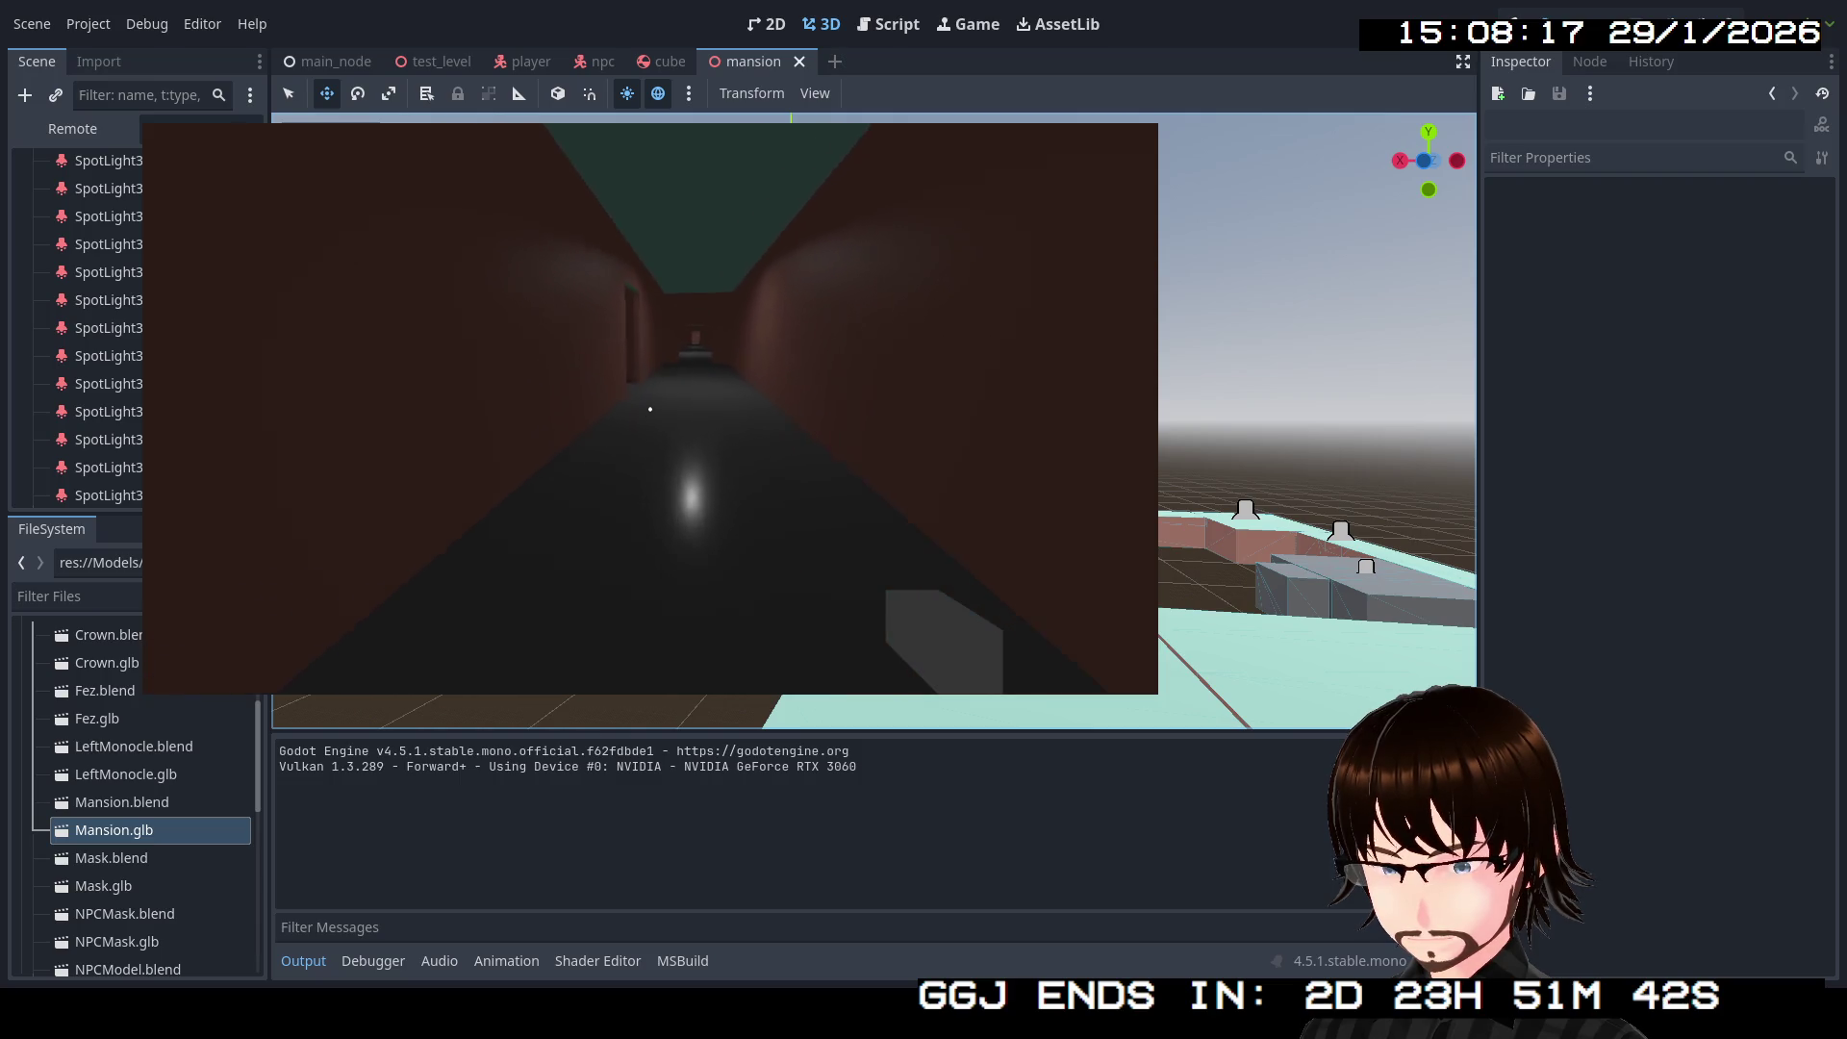
key("w")
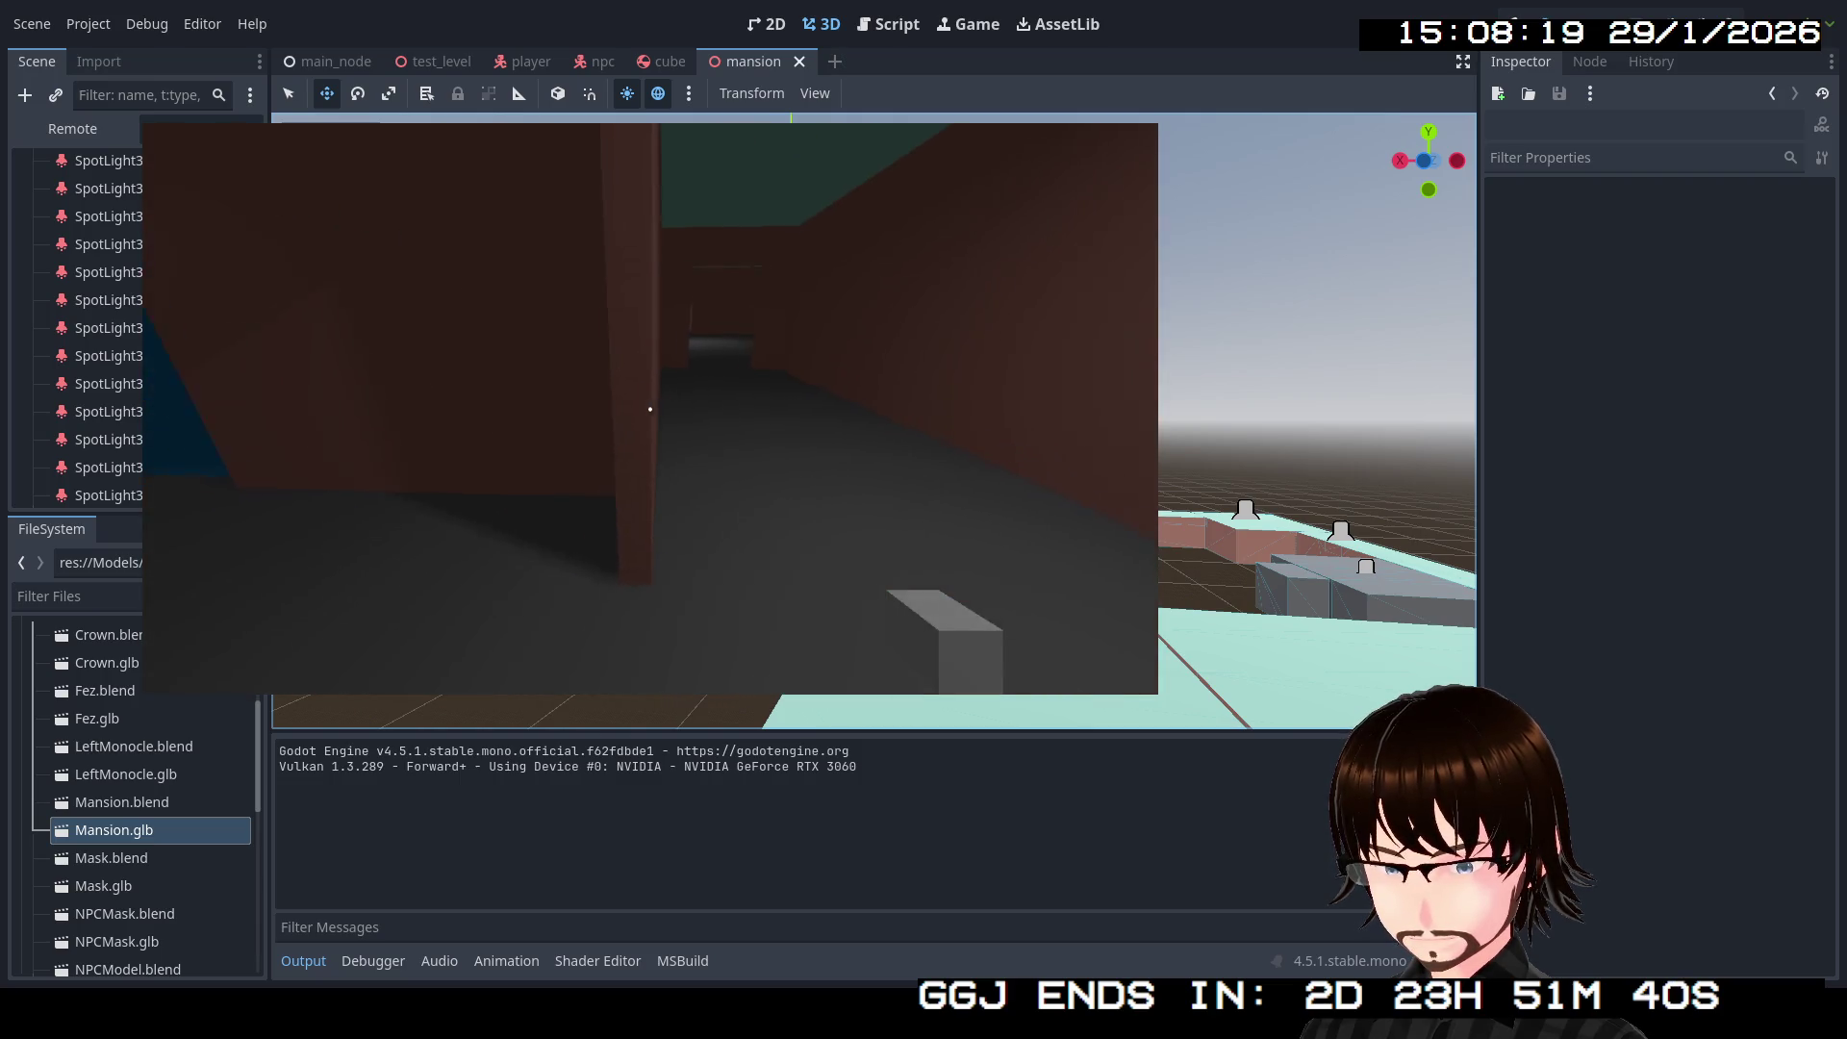
key("w")
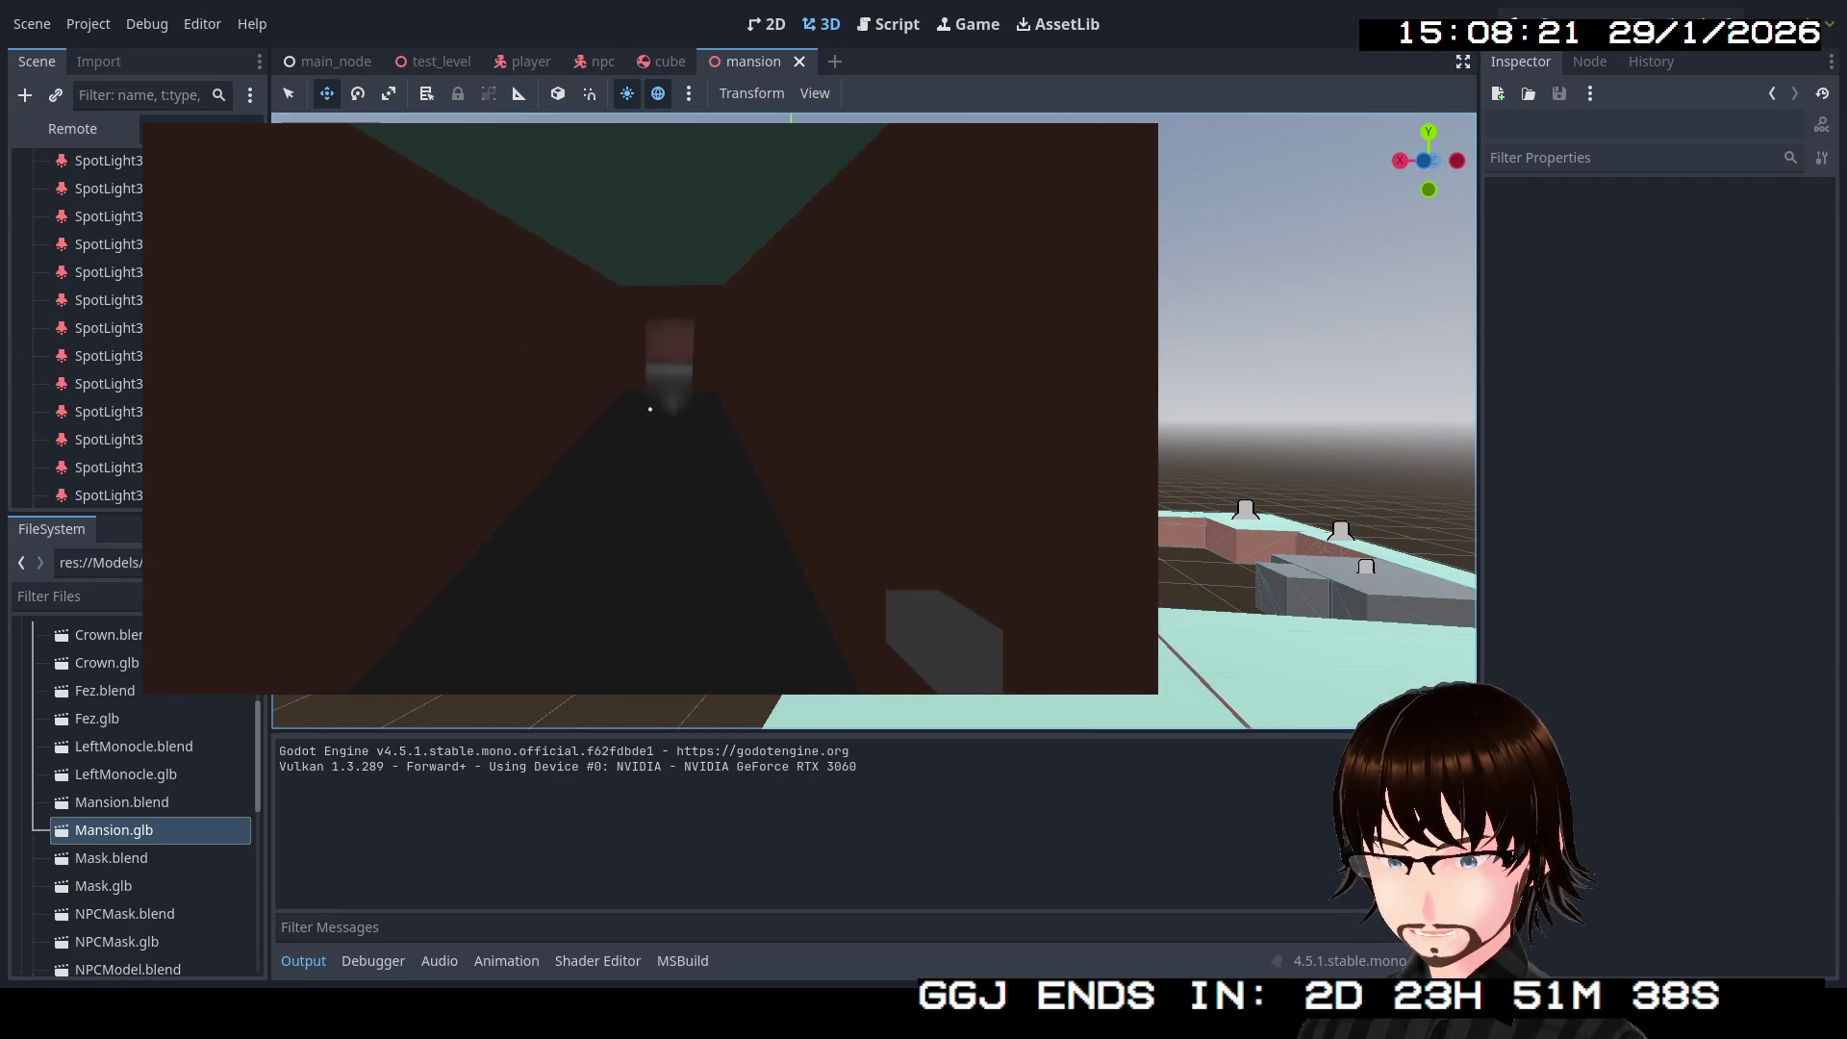
key("w")
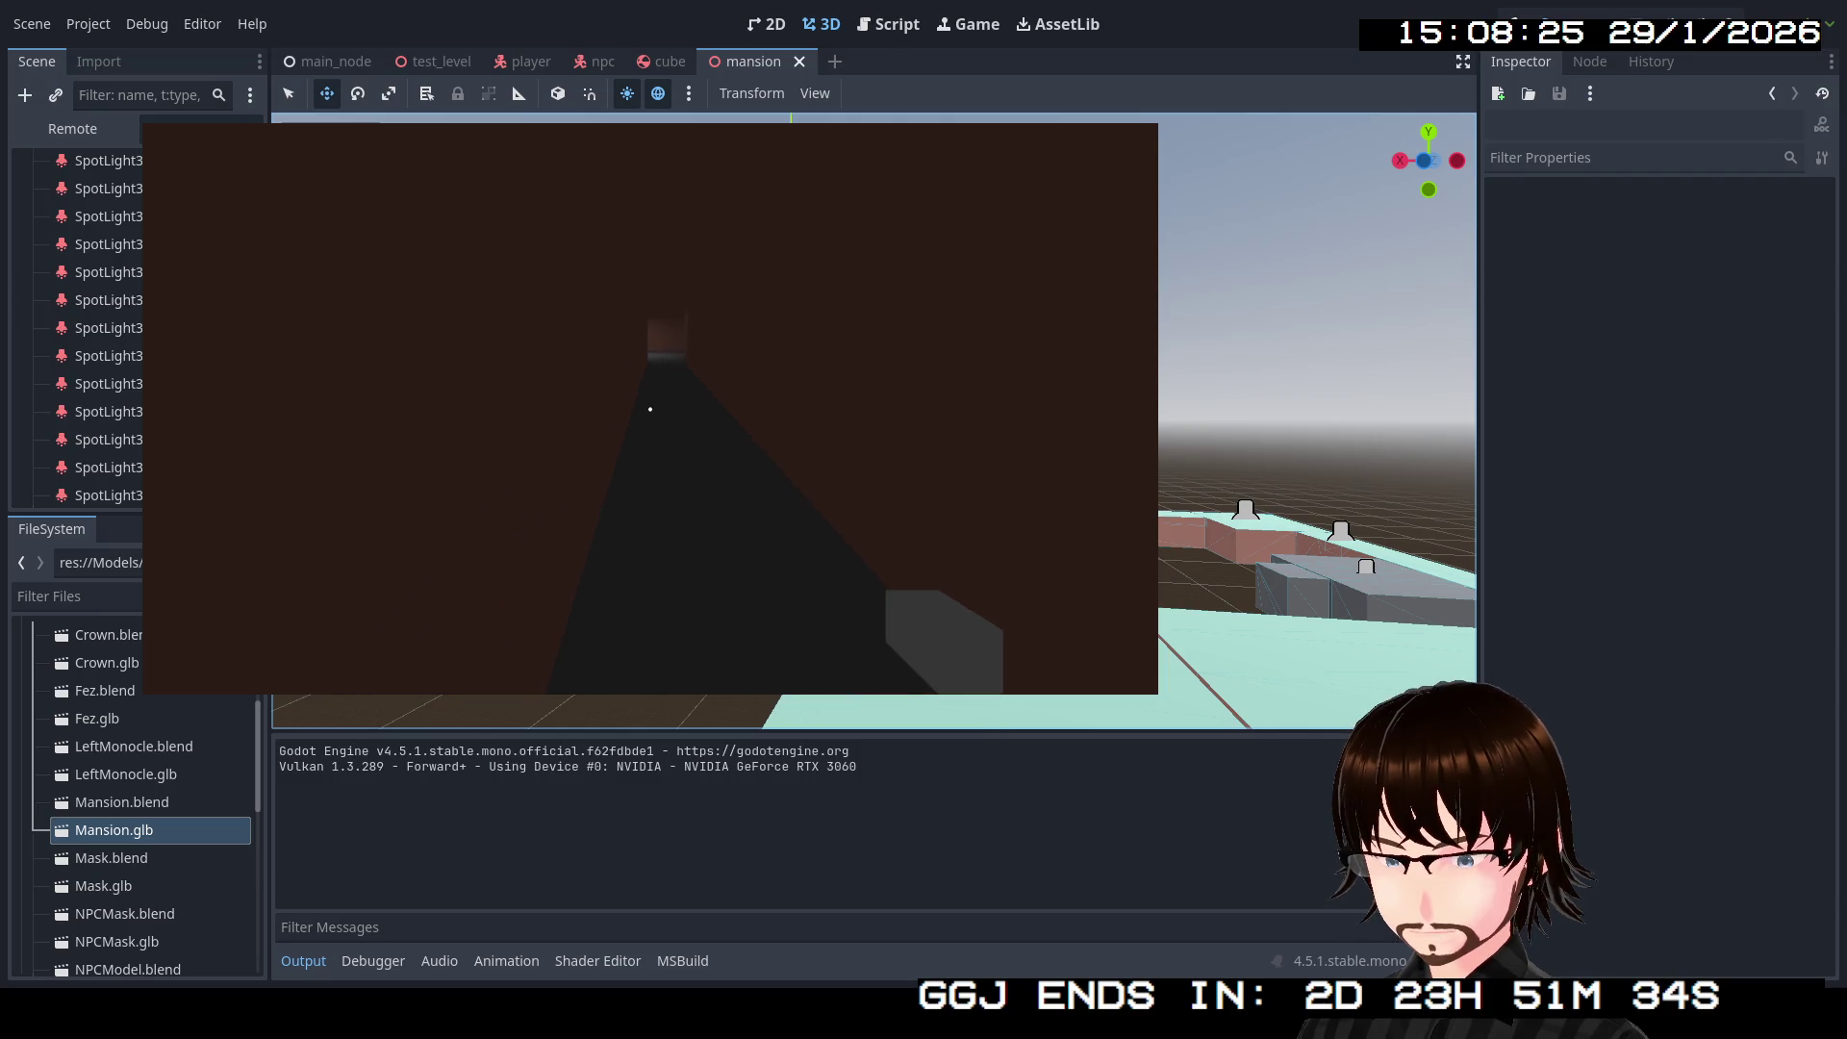
key("w")
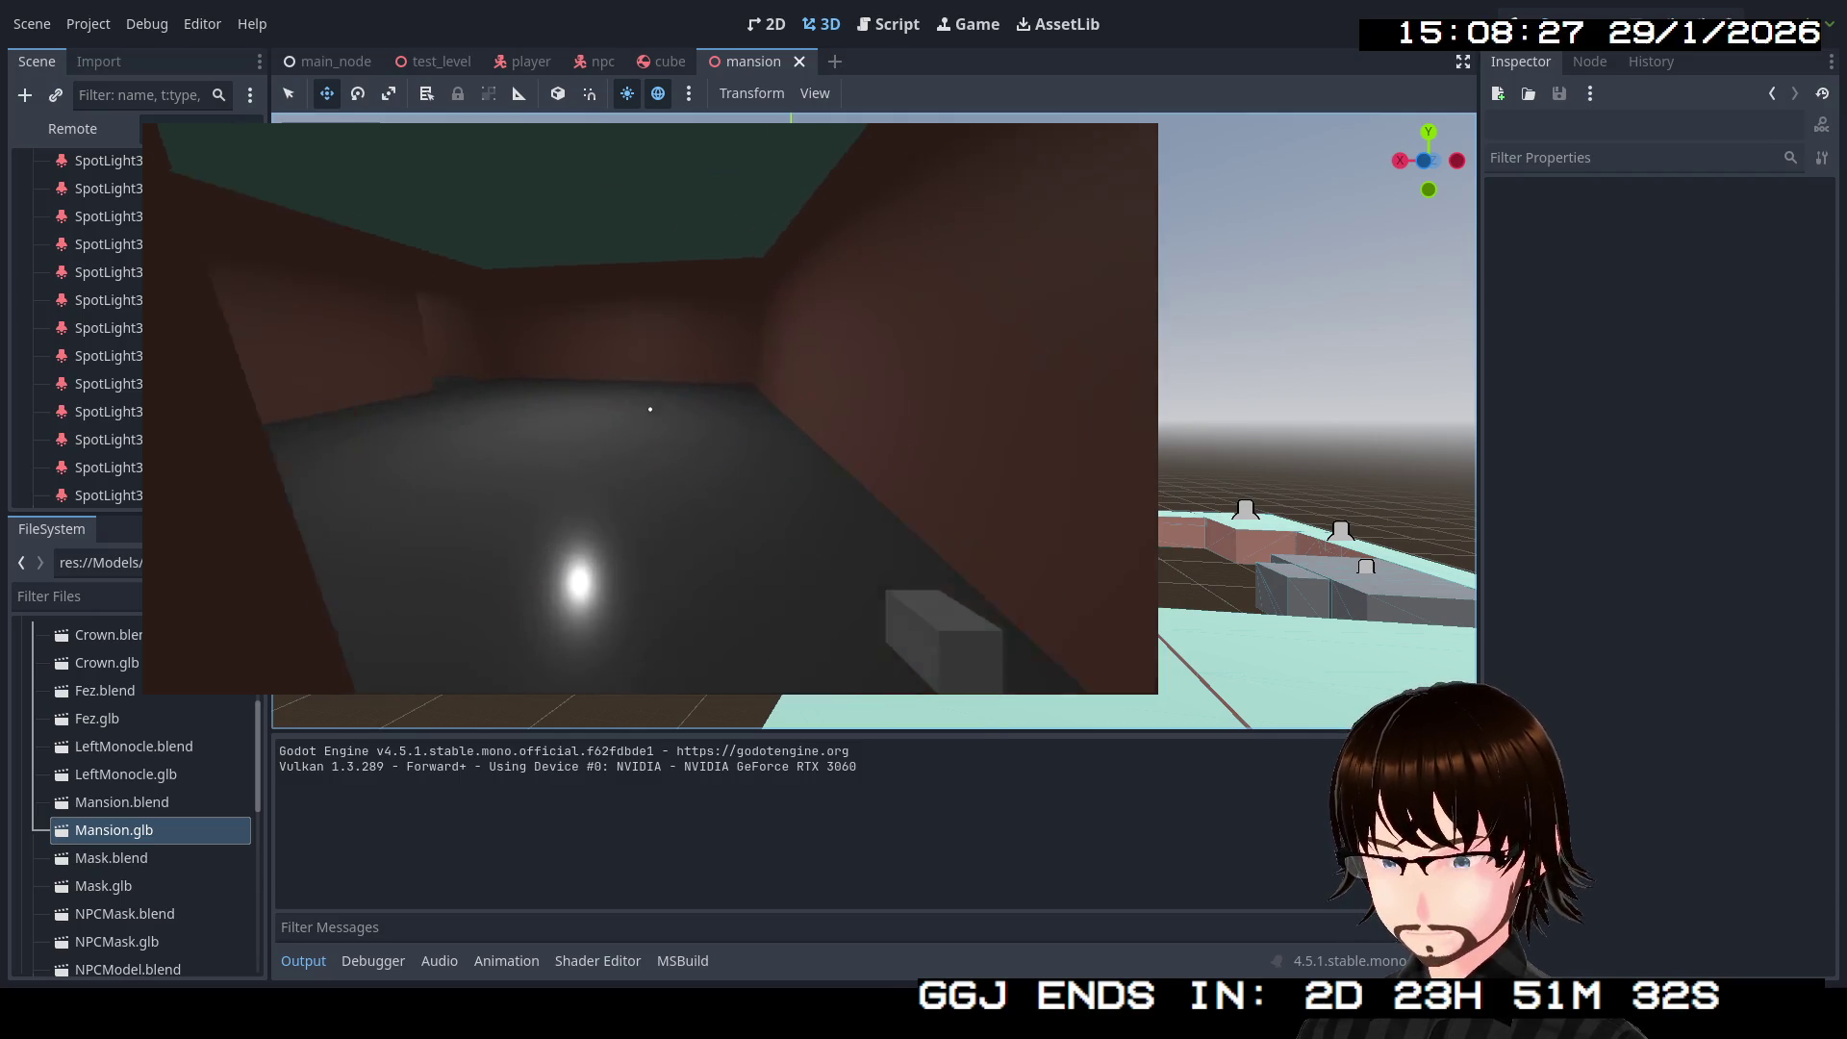
key("w")
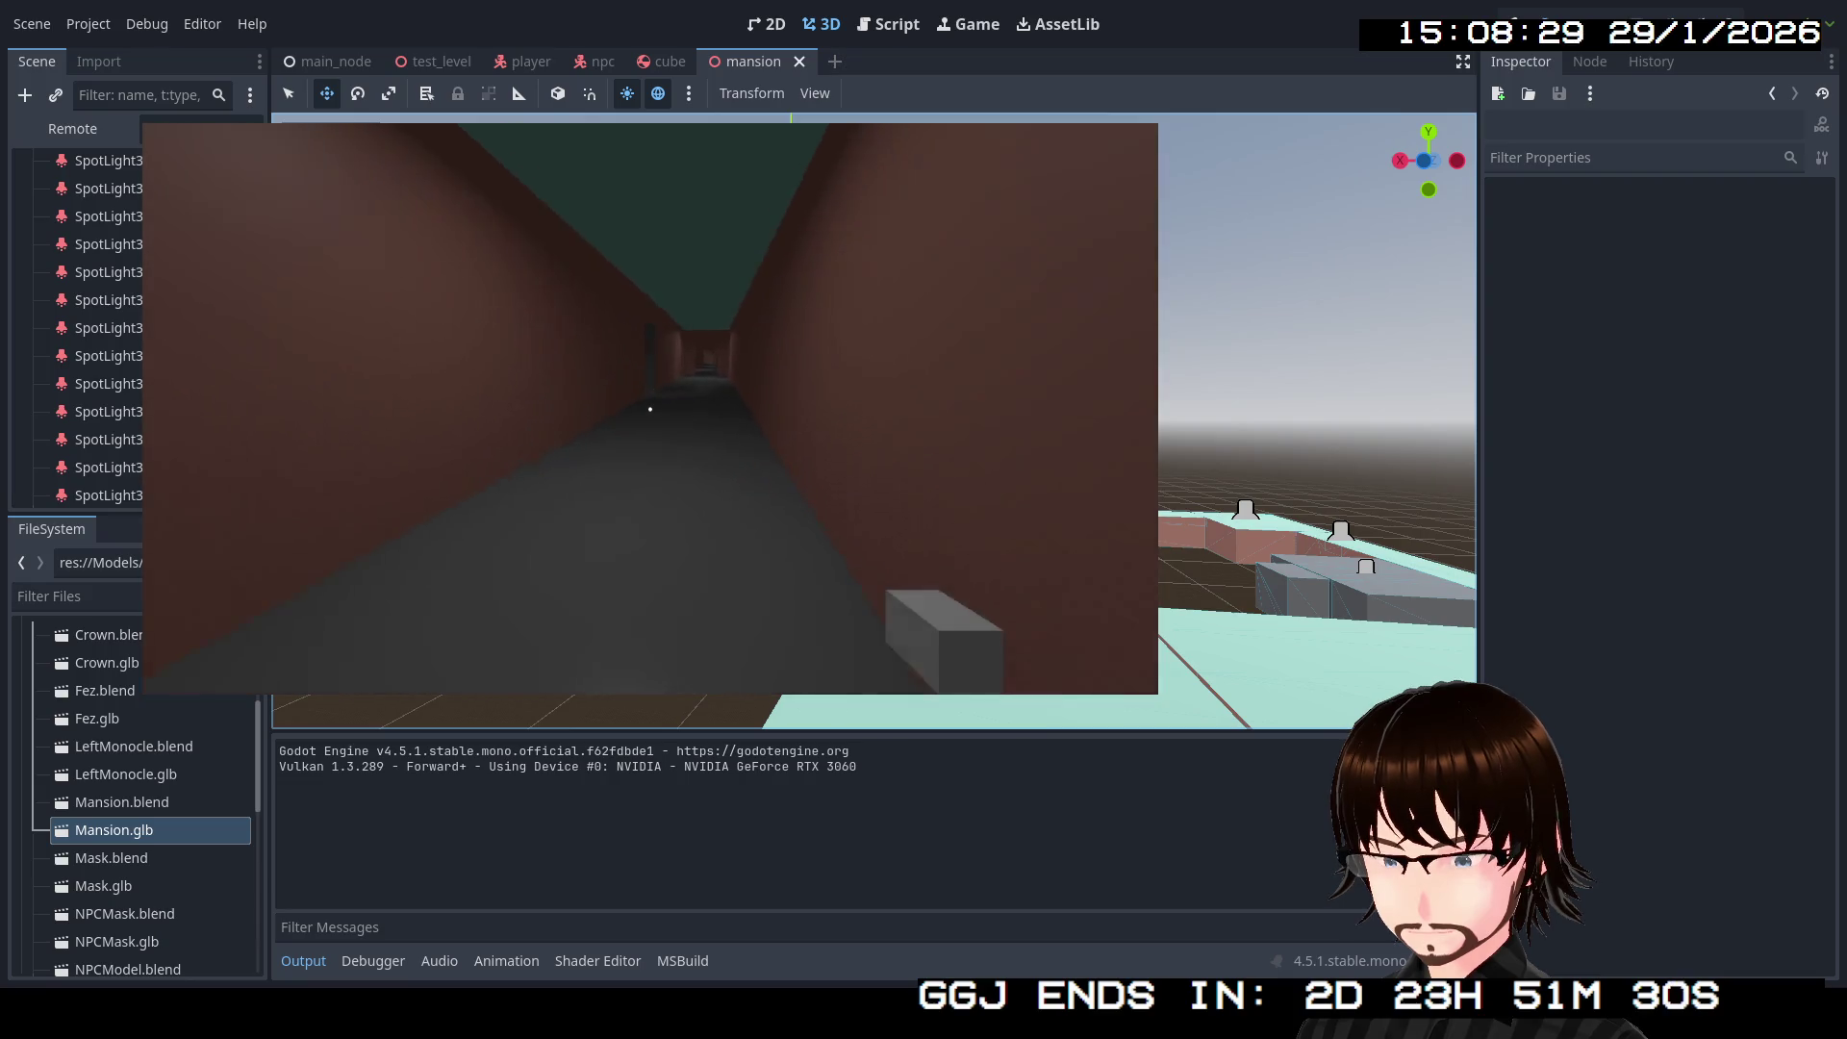
key("w")
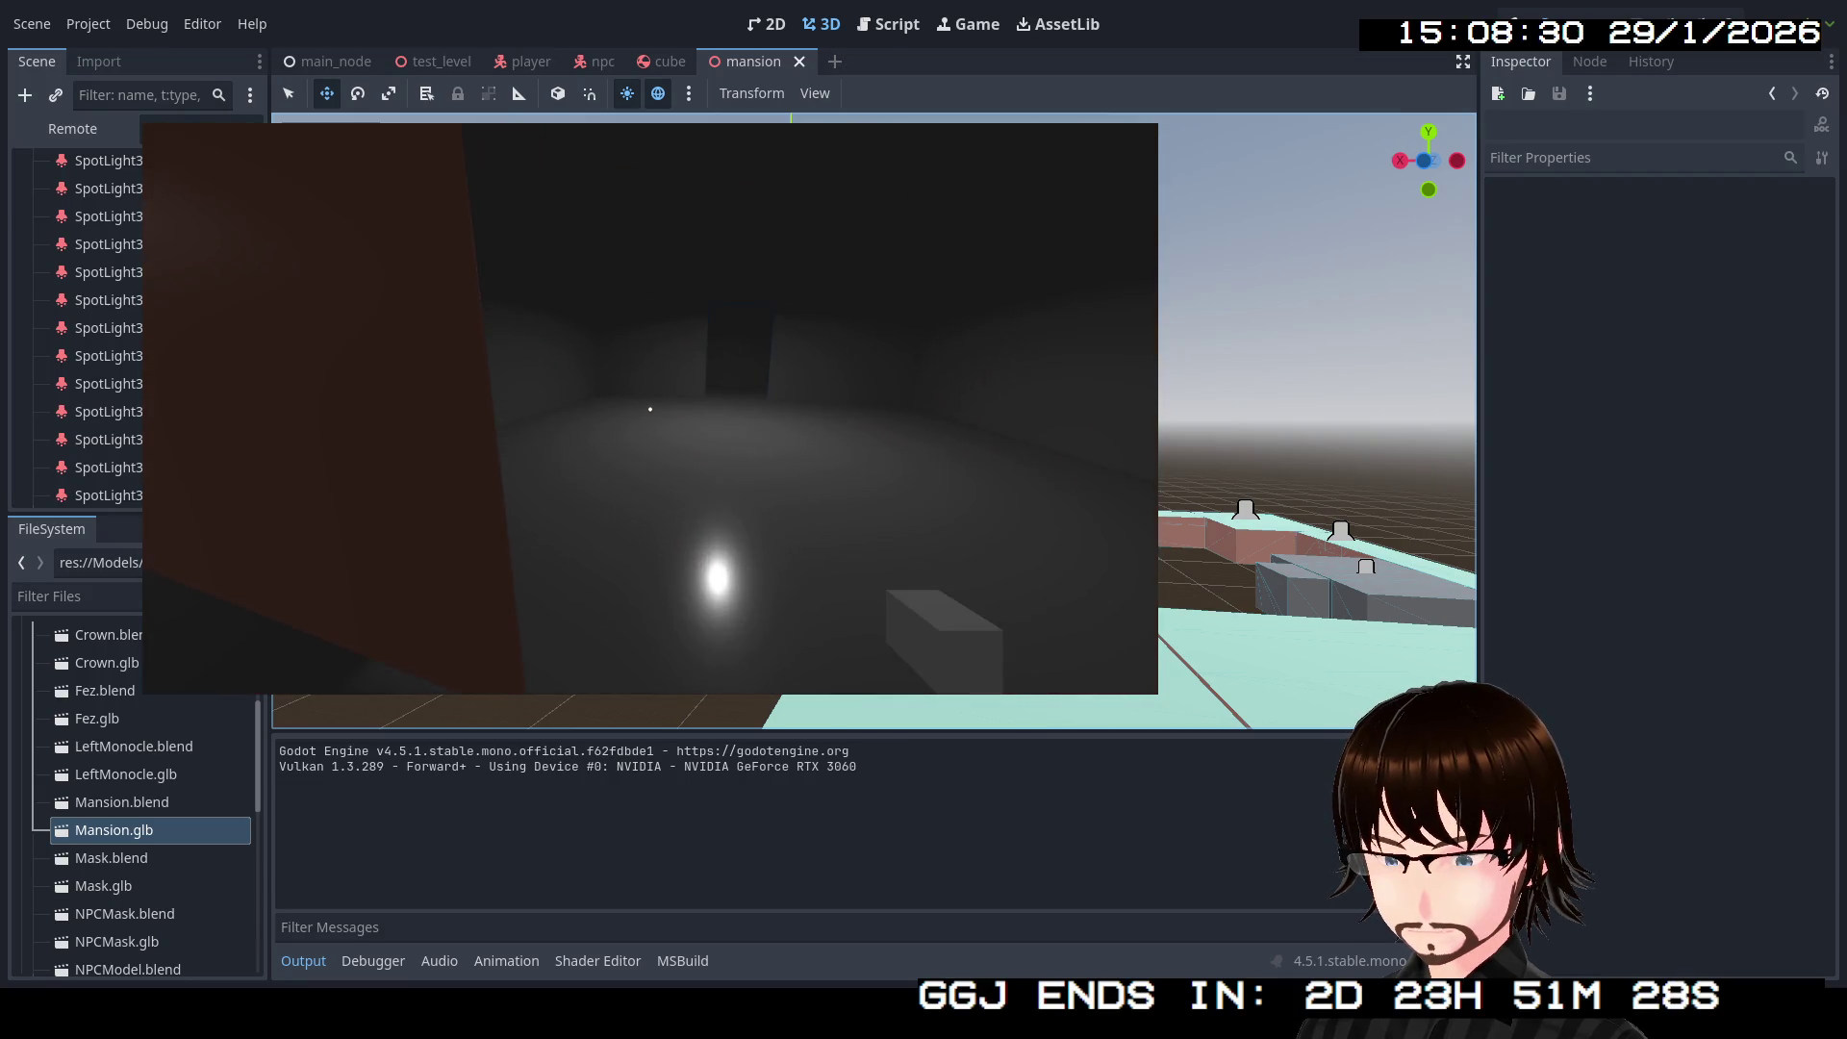
key("w")
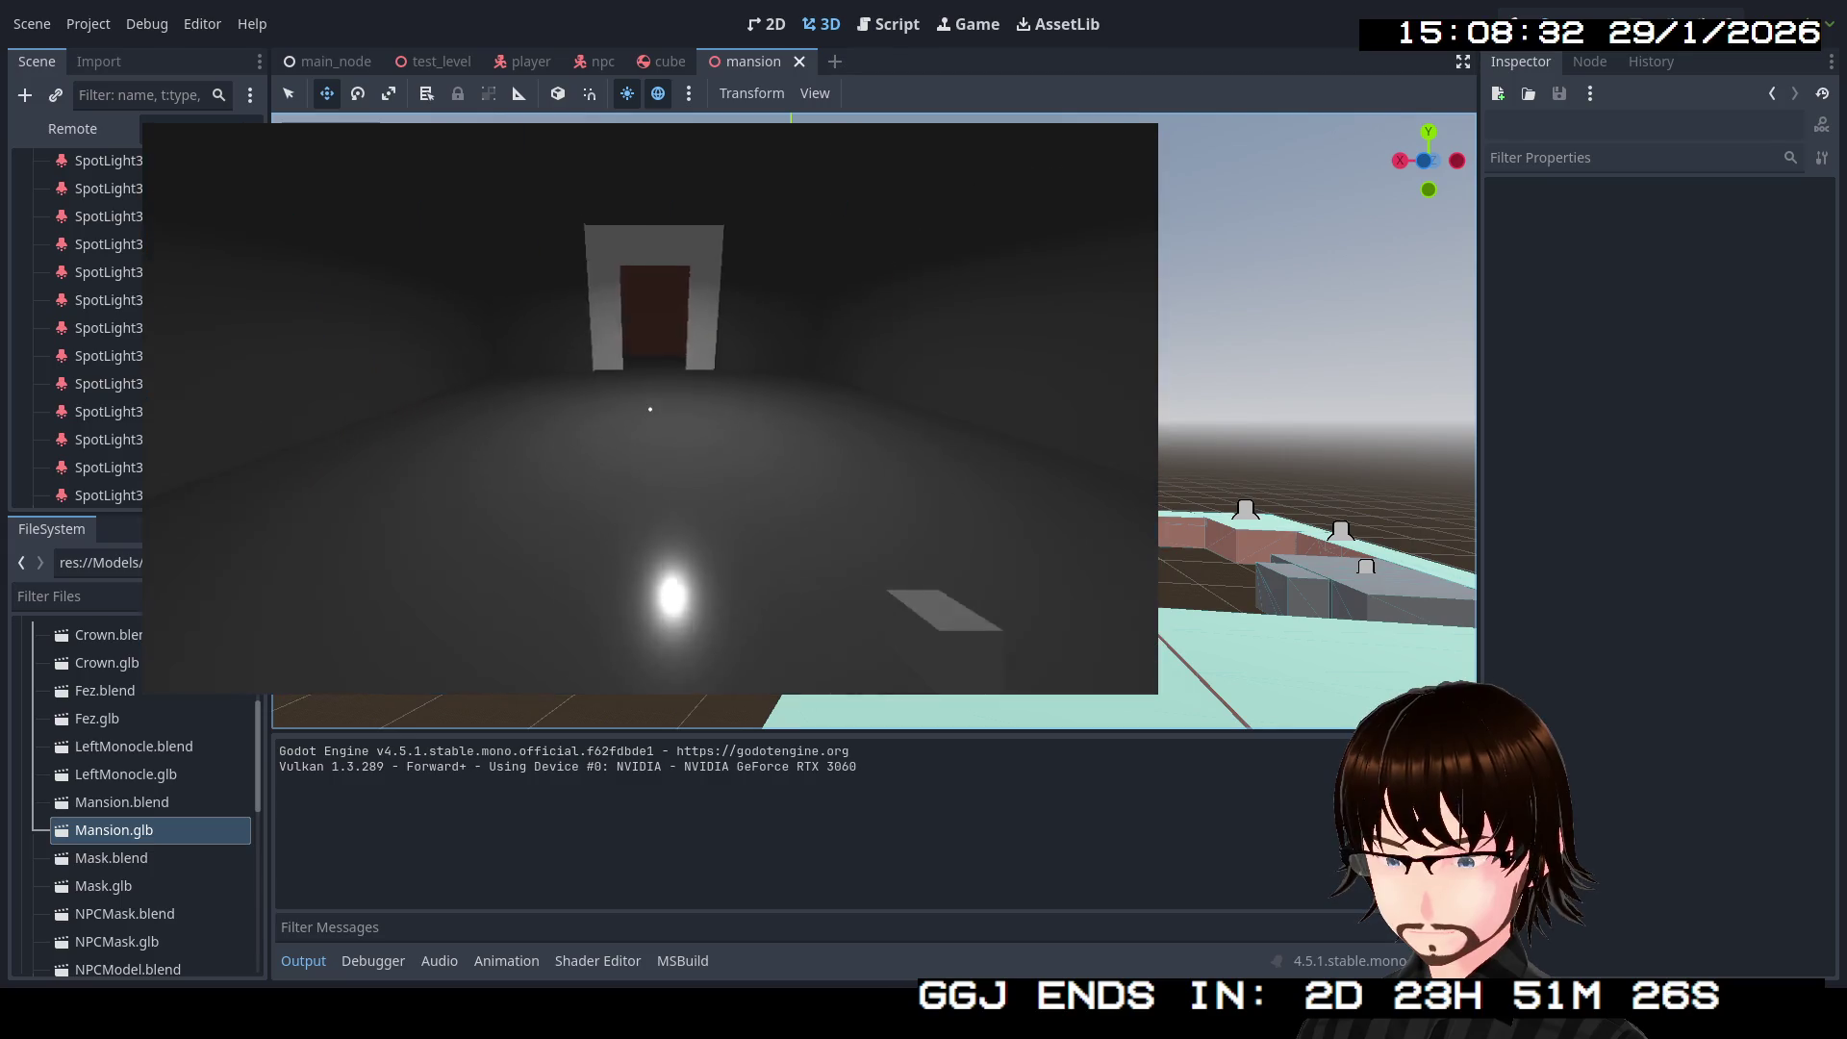
key("w")
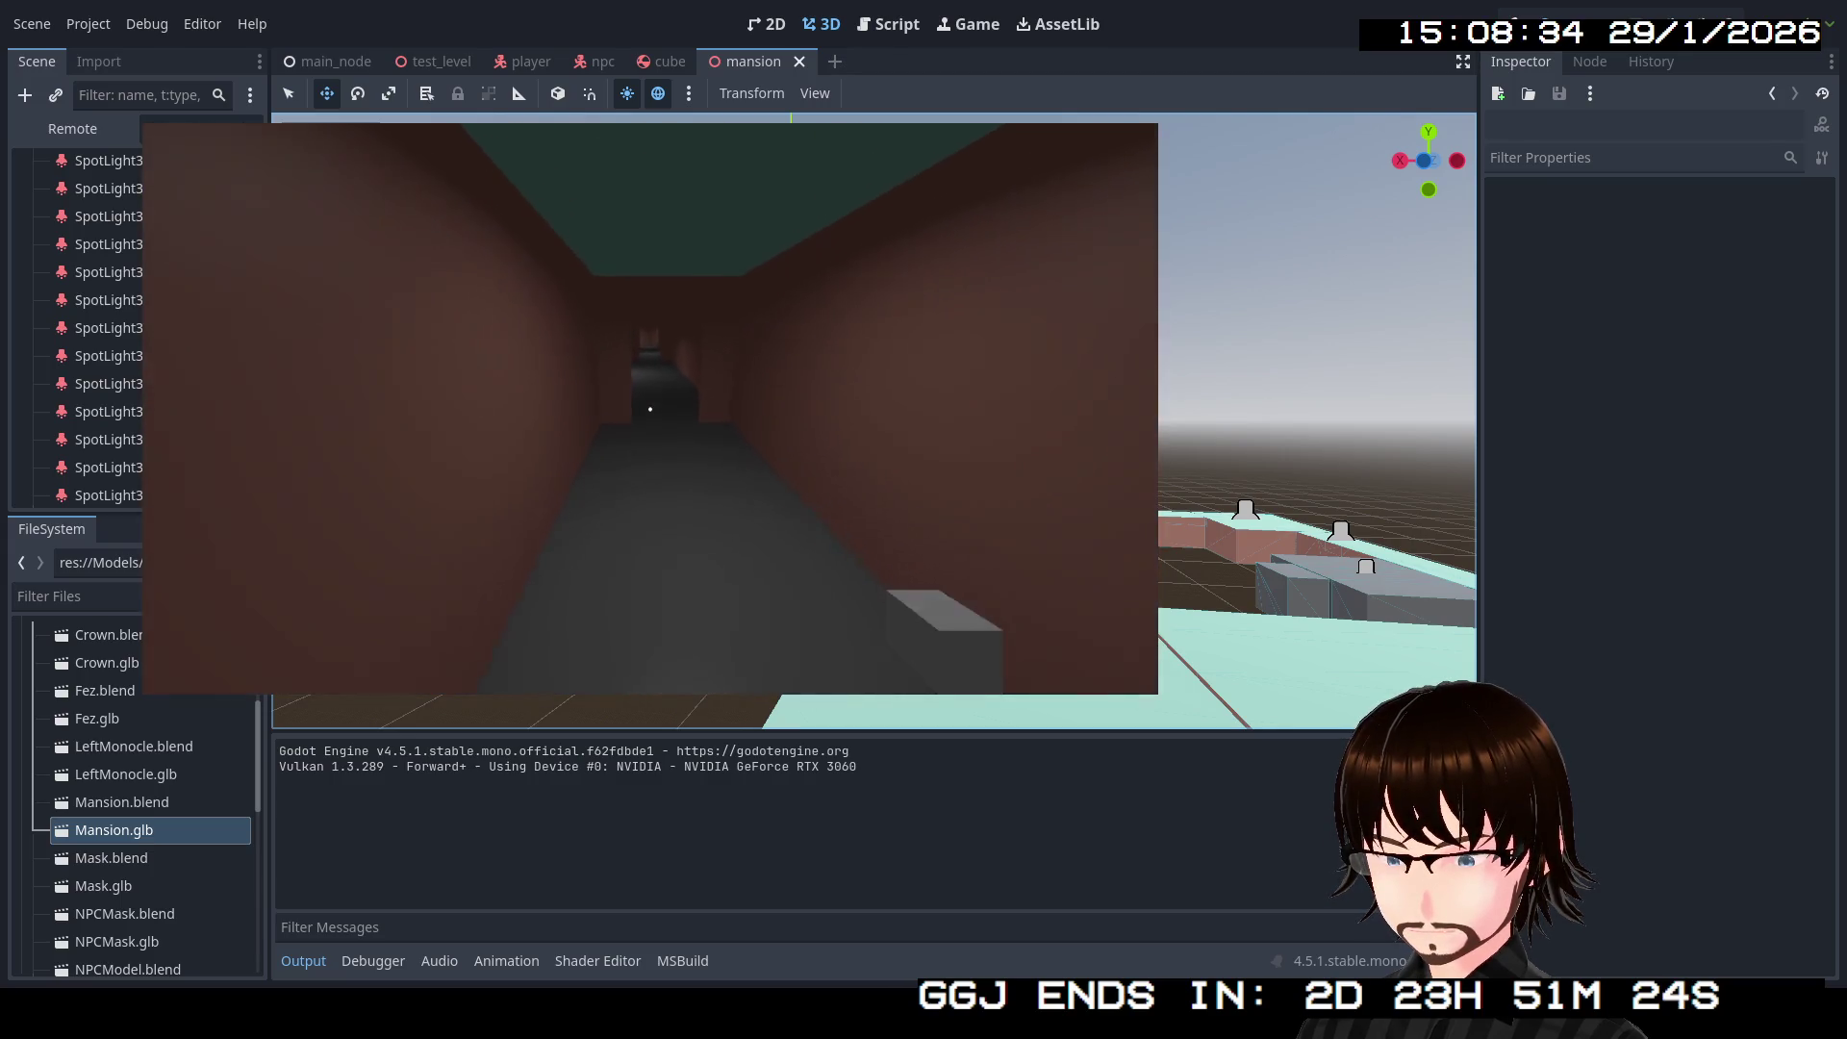
key("w")
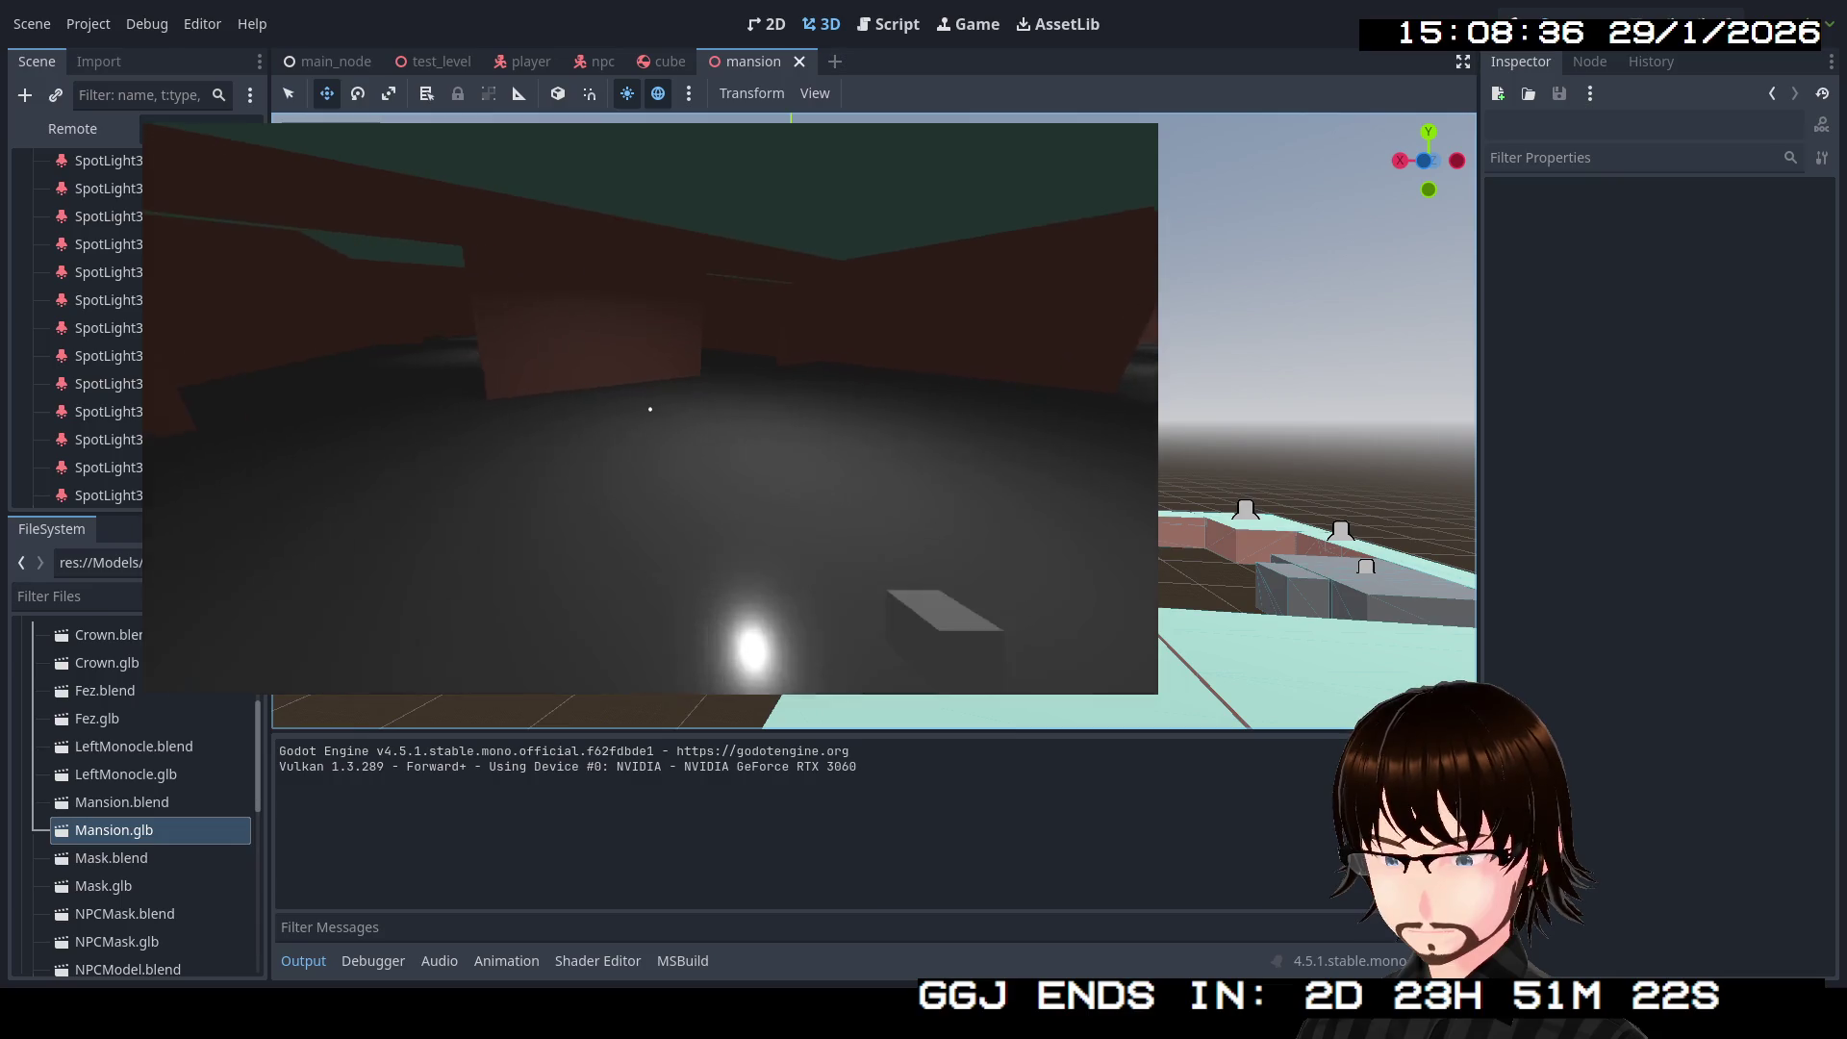
key("w")
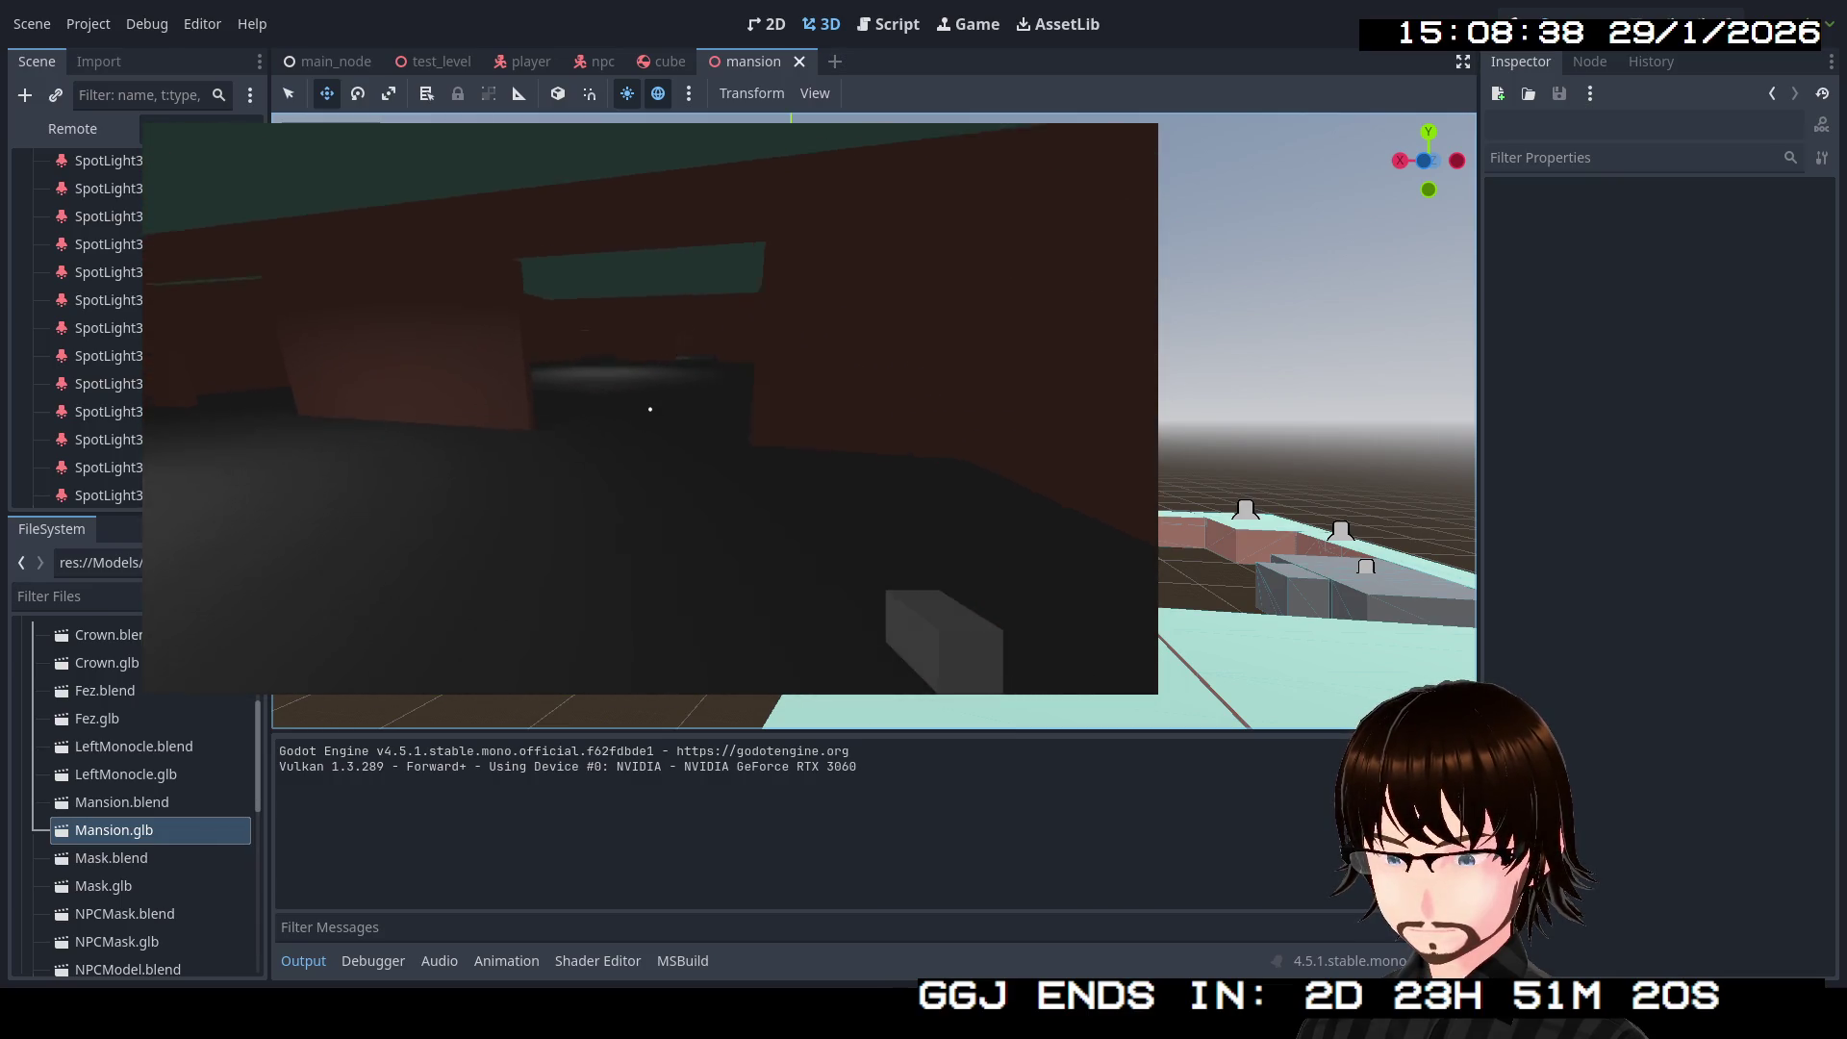
key("w")
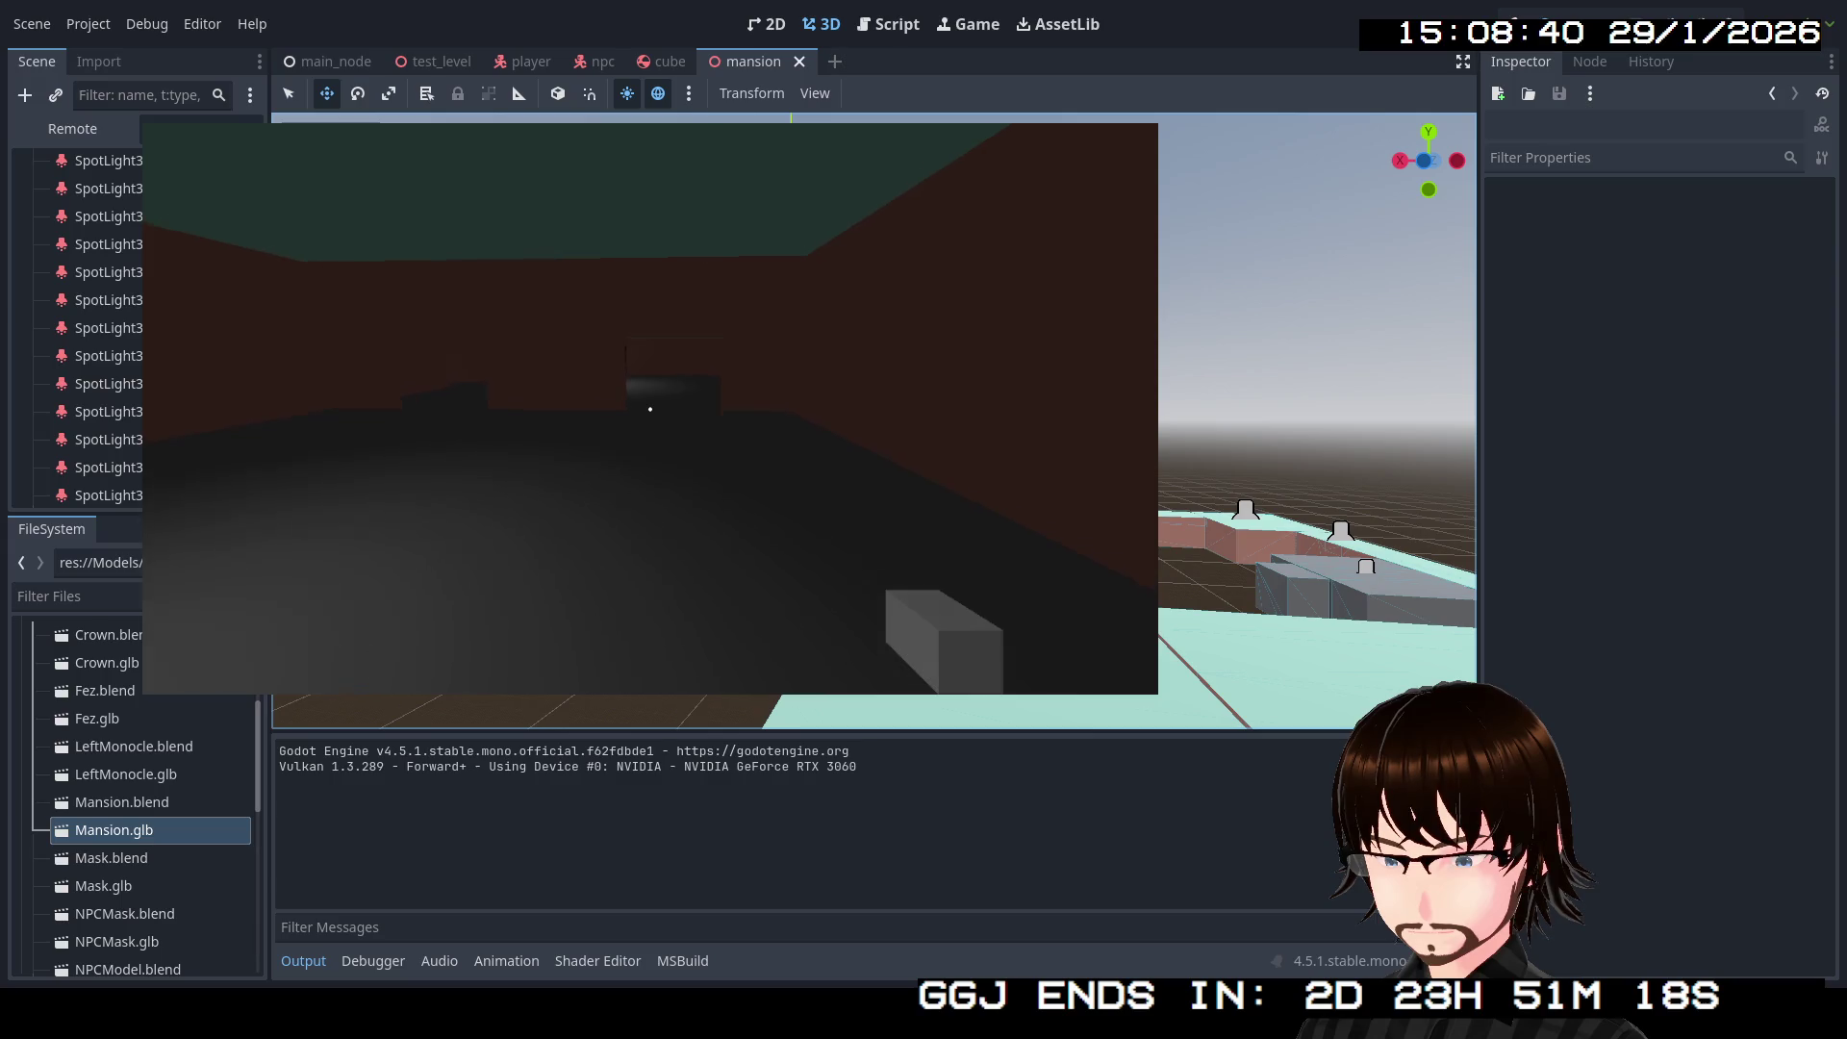
key("w")
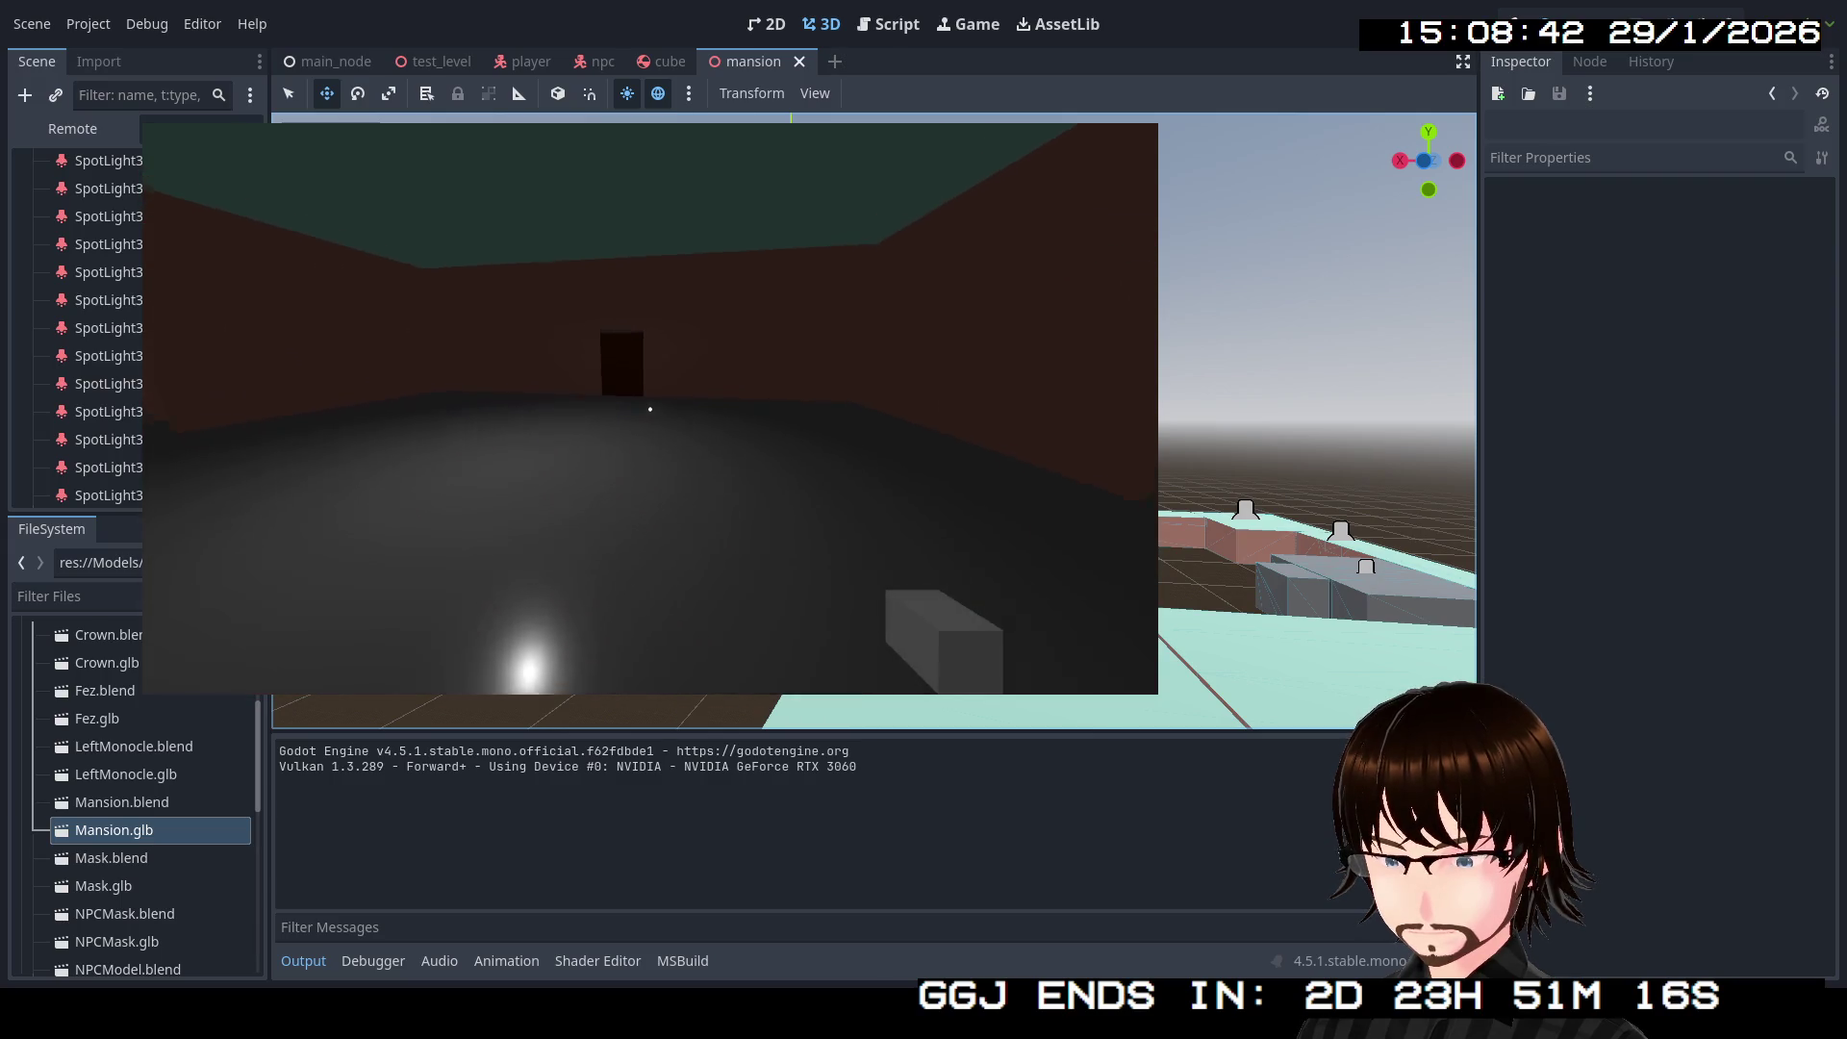
key("w")
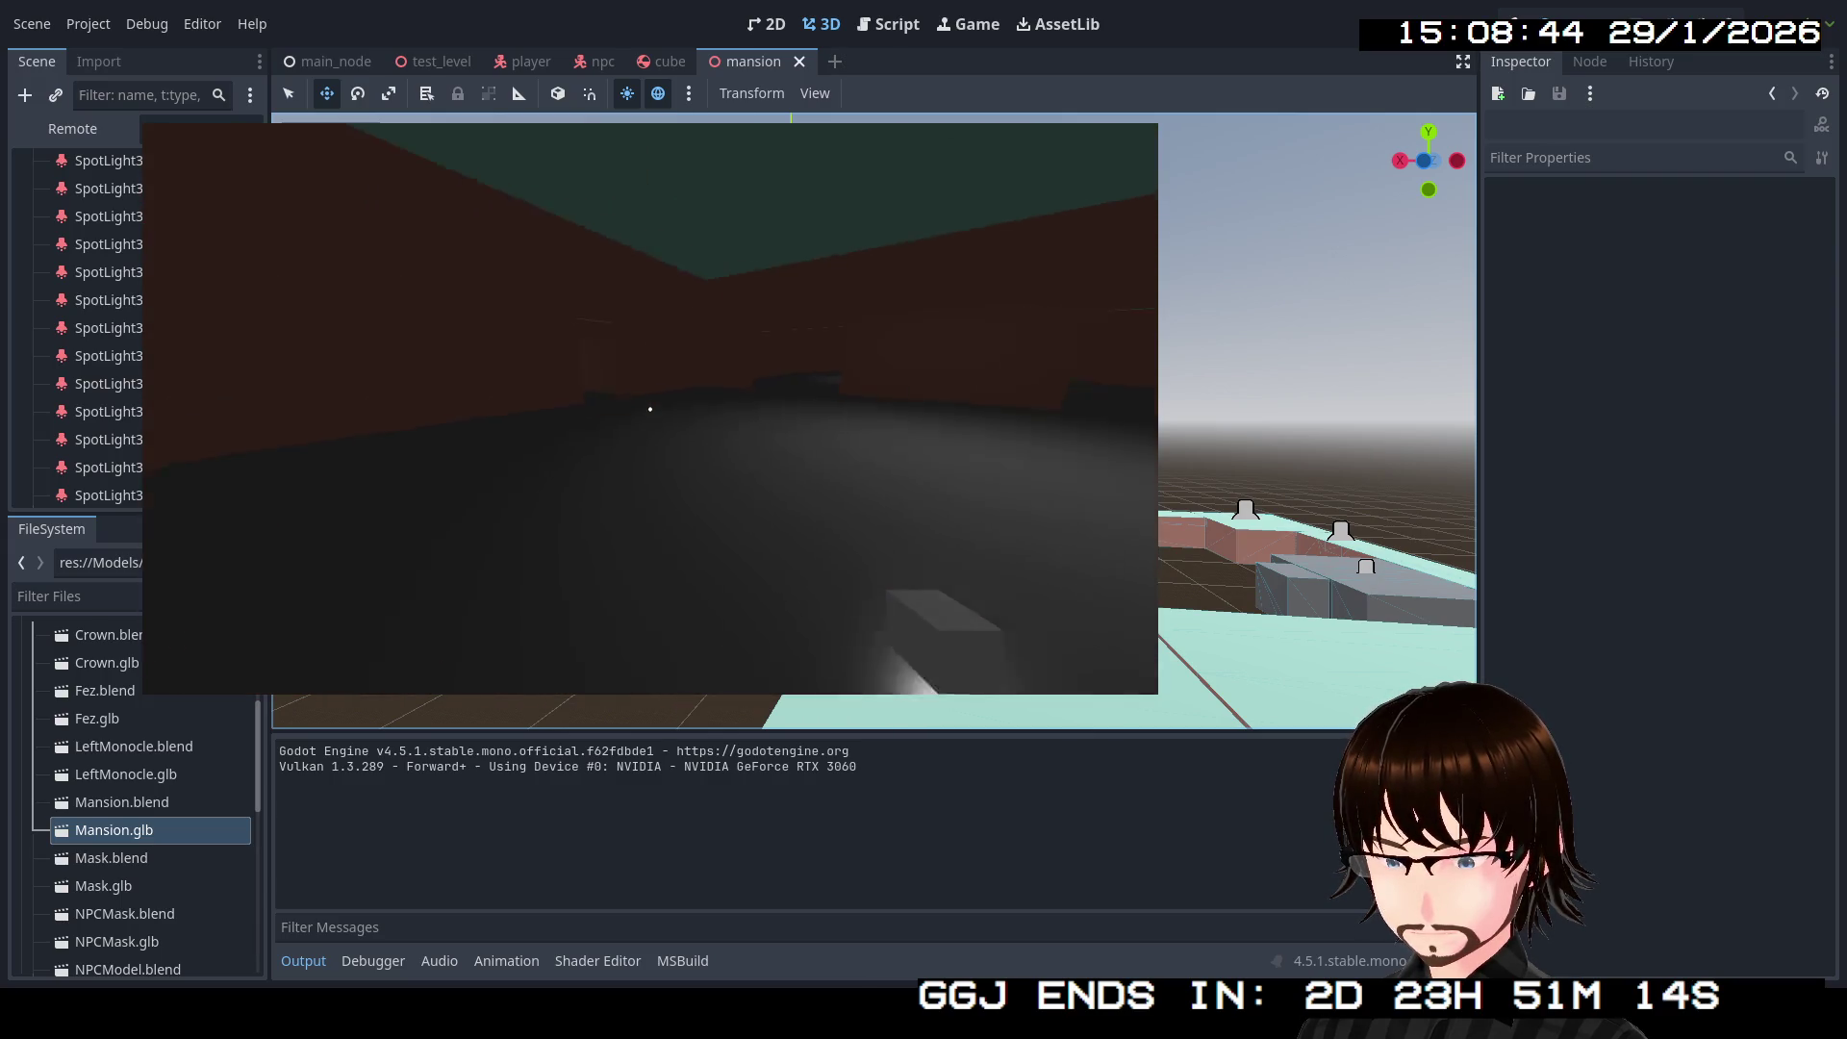
key("w")
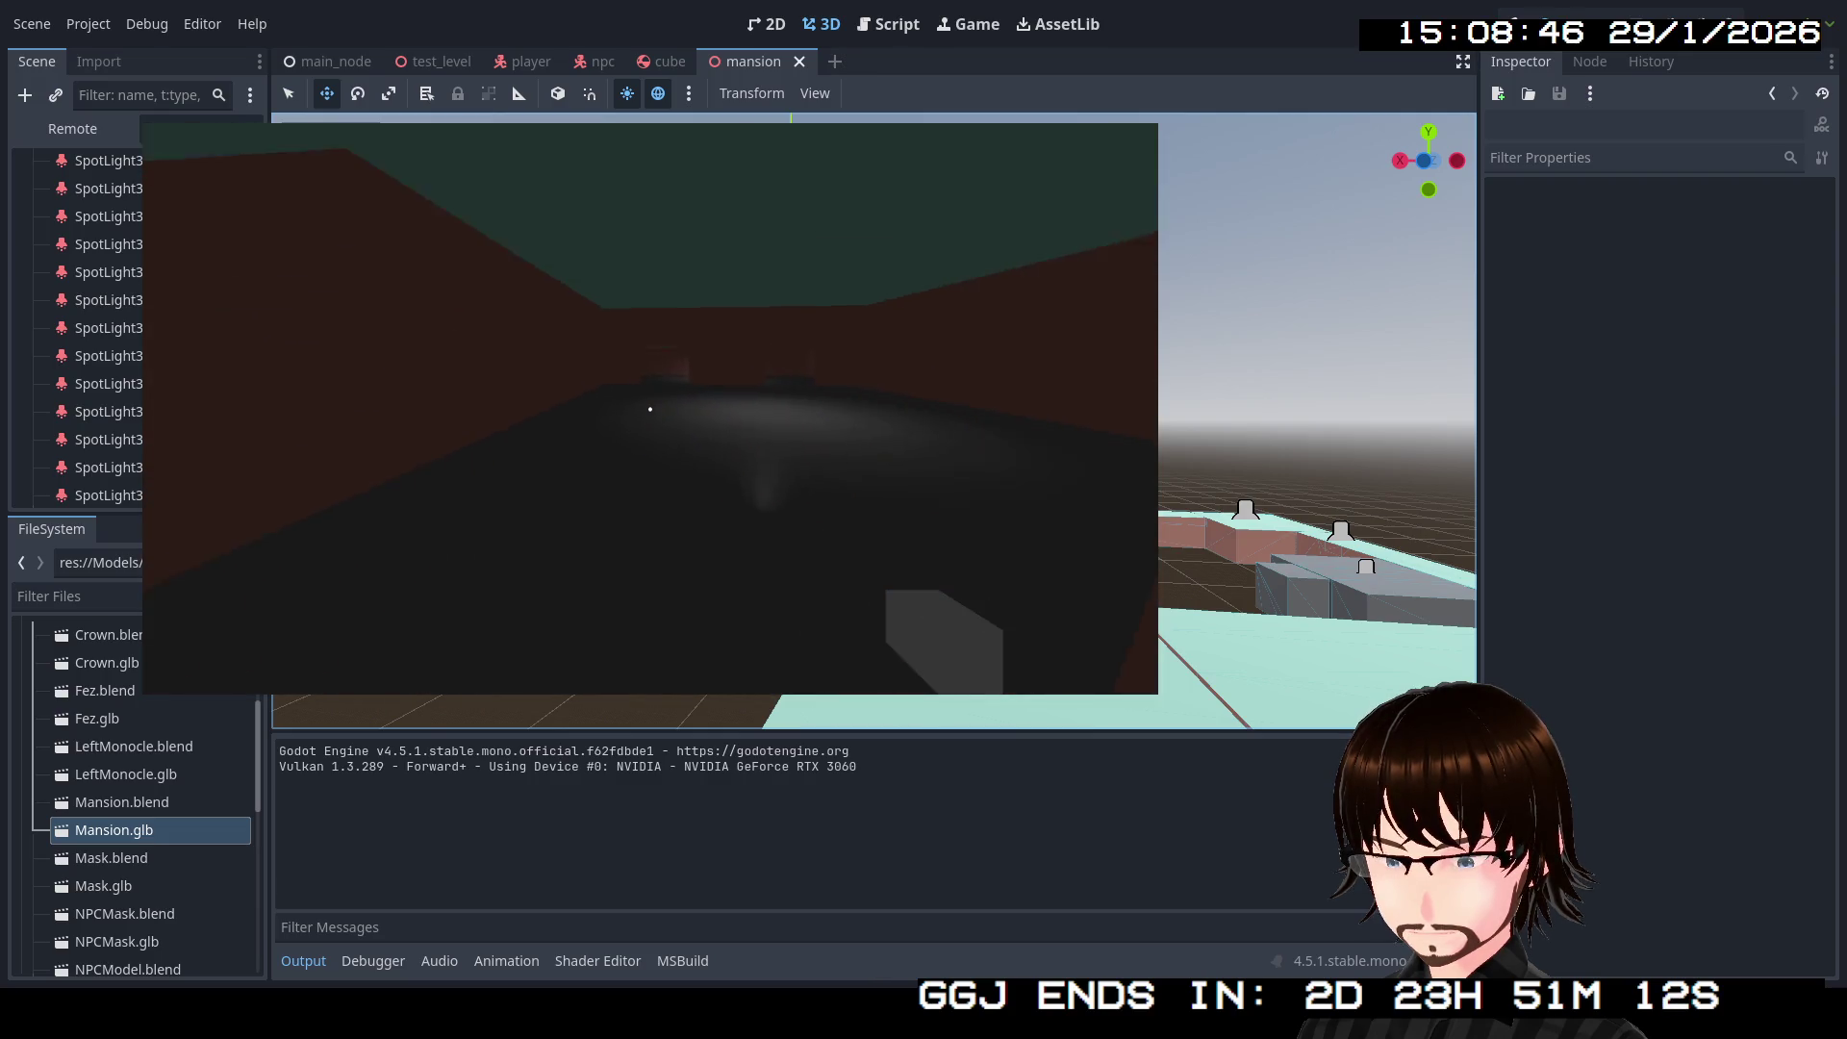
key("w")
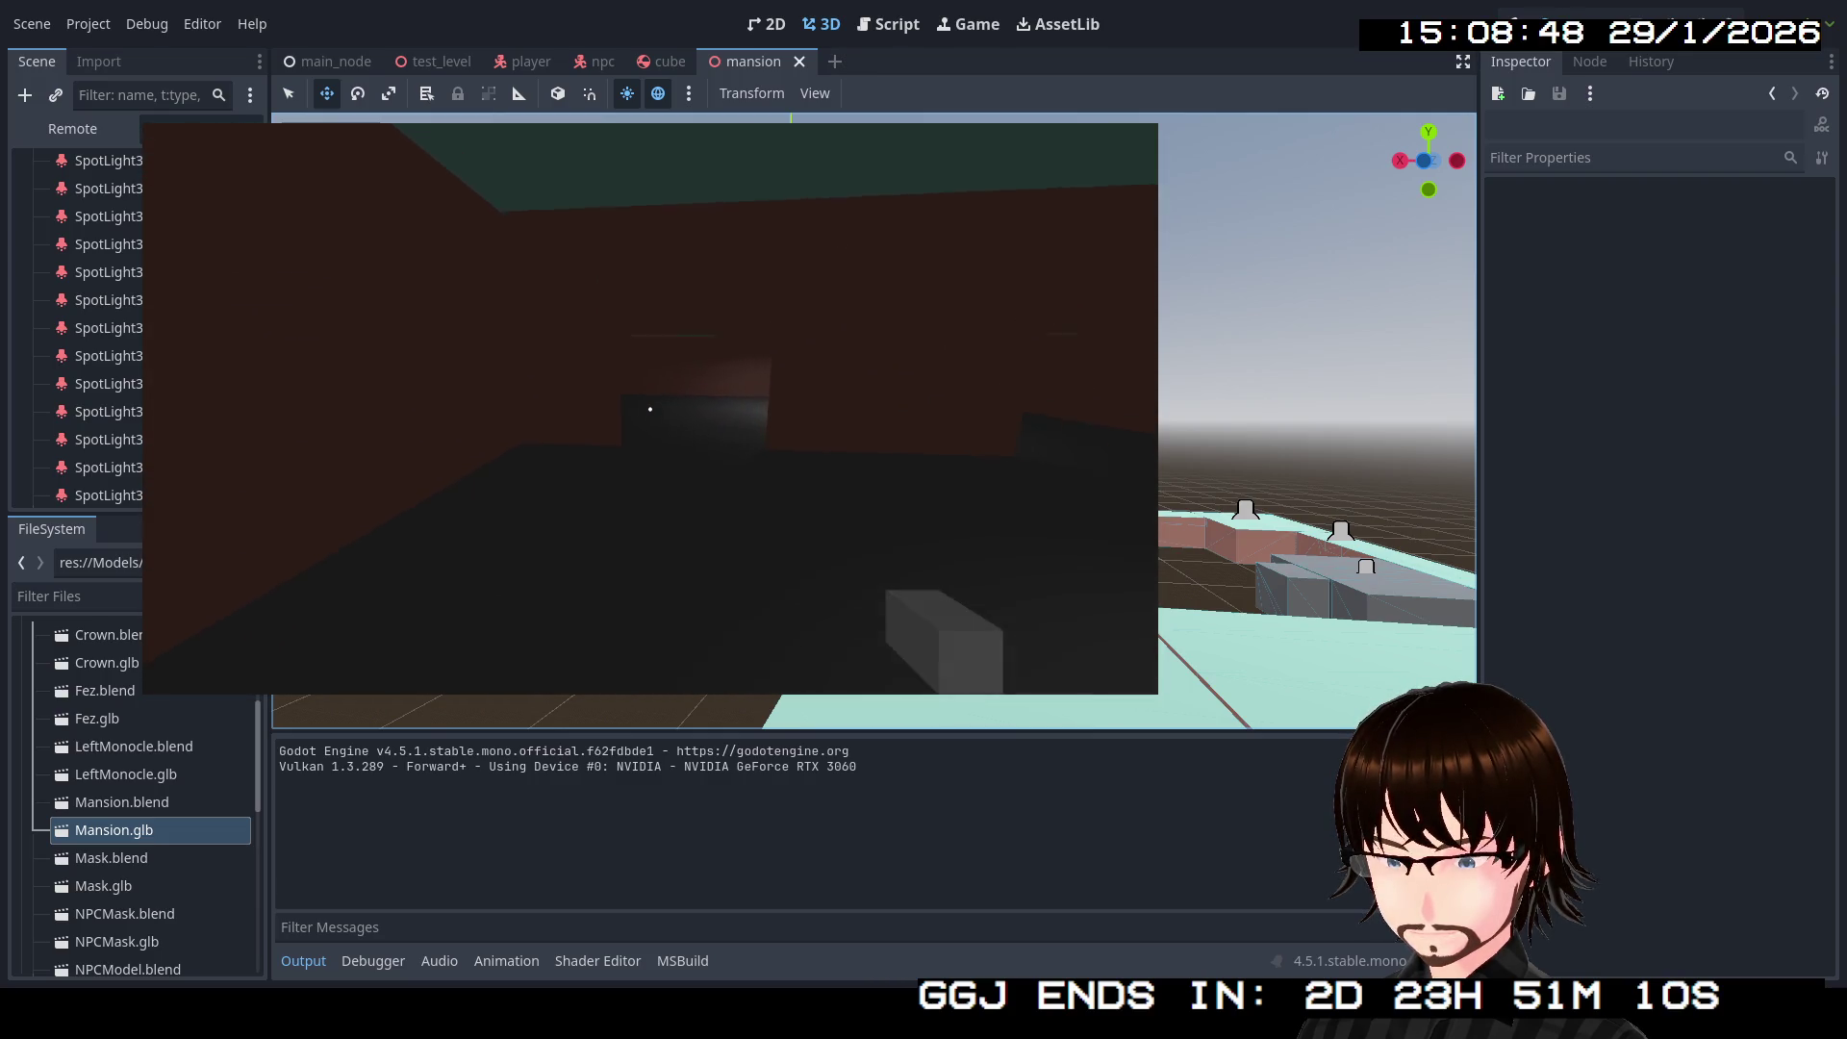
key("w")
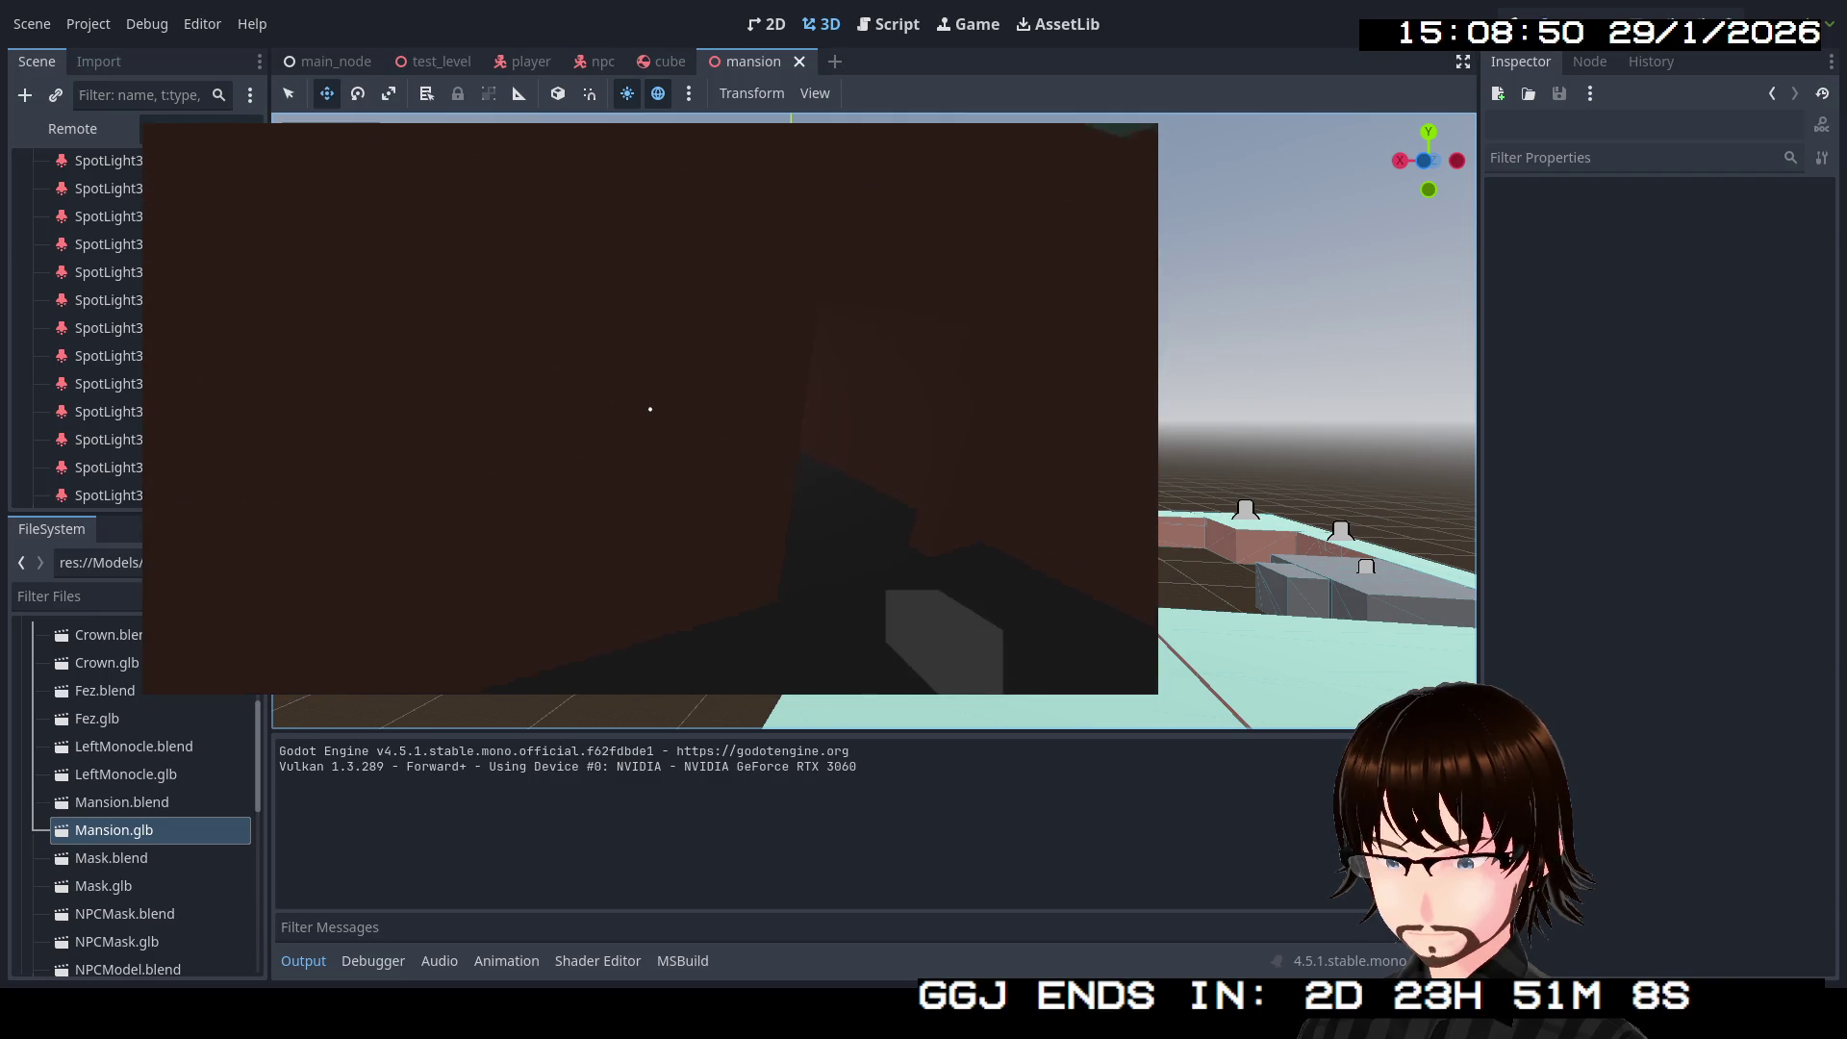
Step: Explore the spotlit corridor and open floor area, then stop the game with F8
key("w")
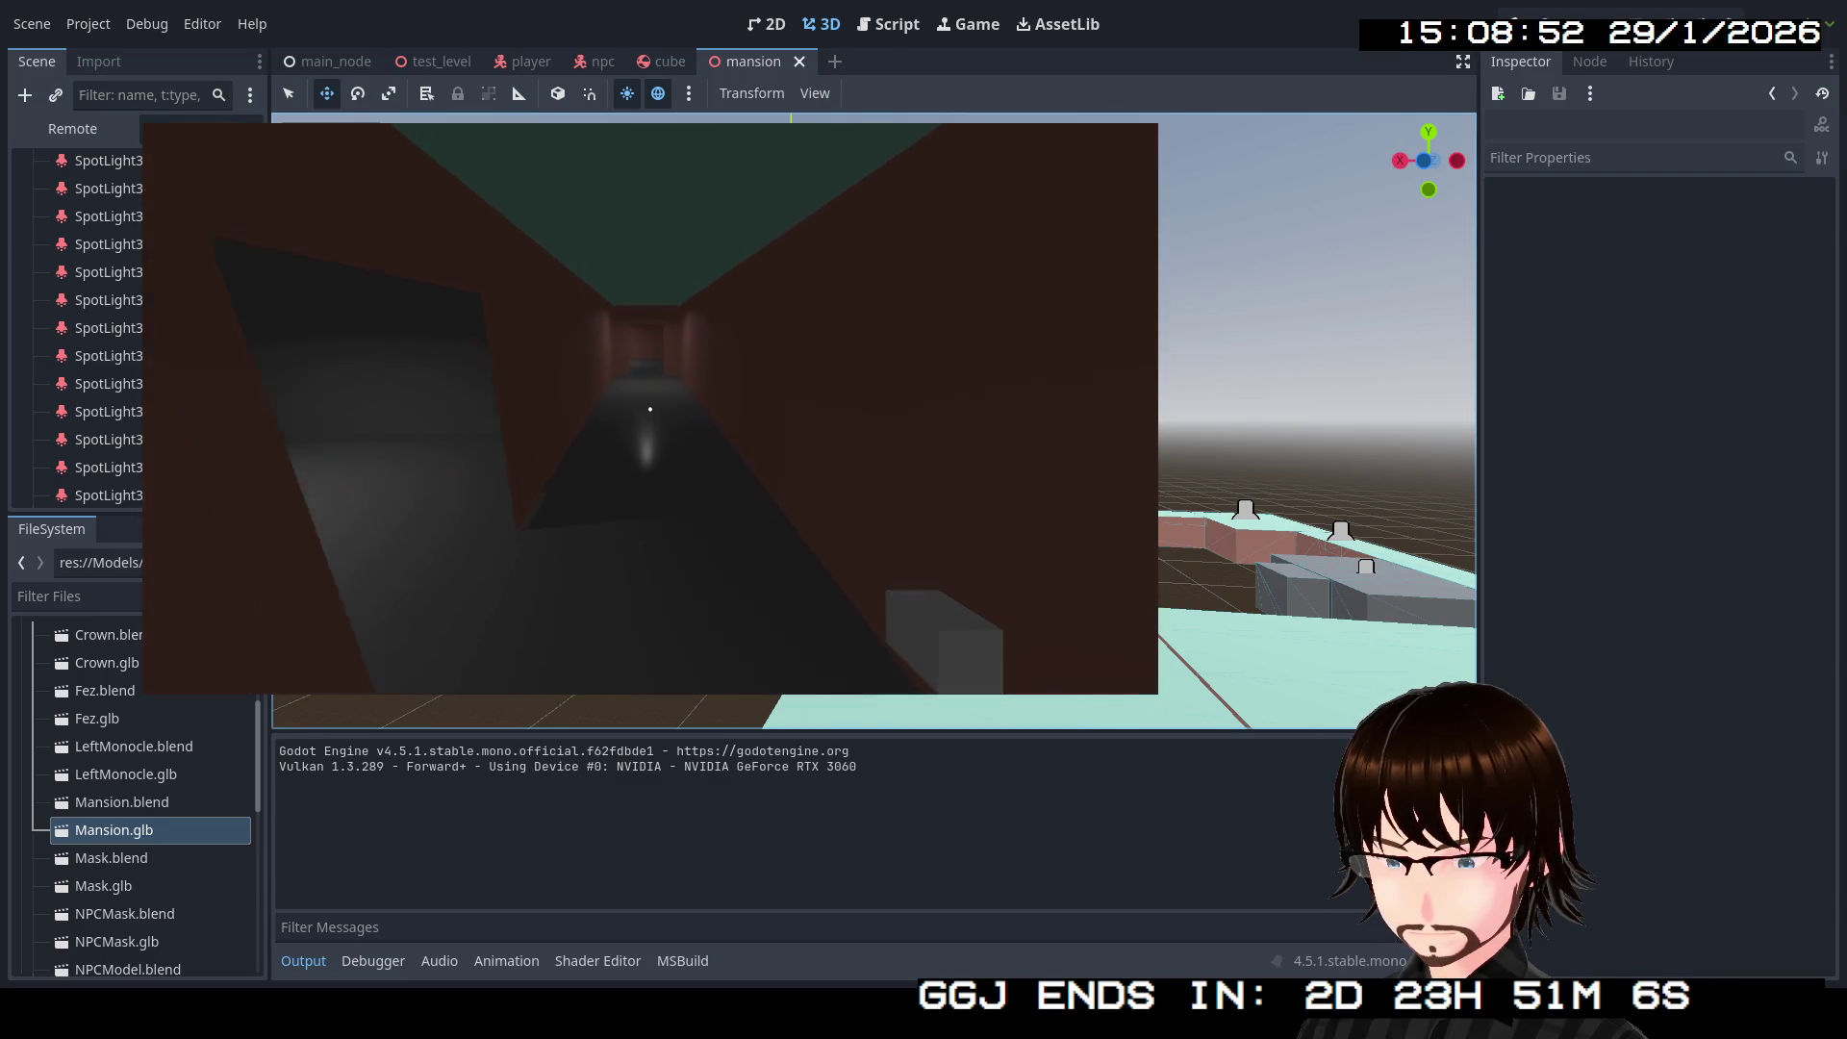
key("w")
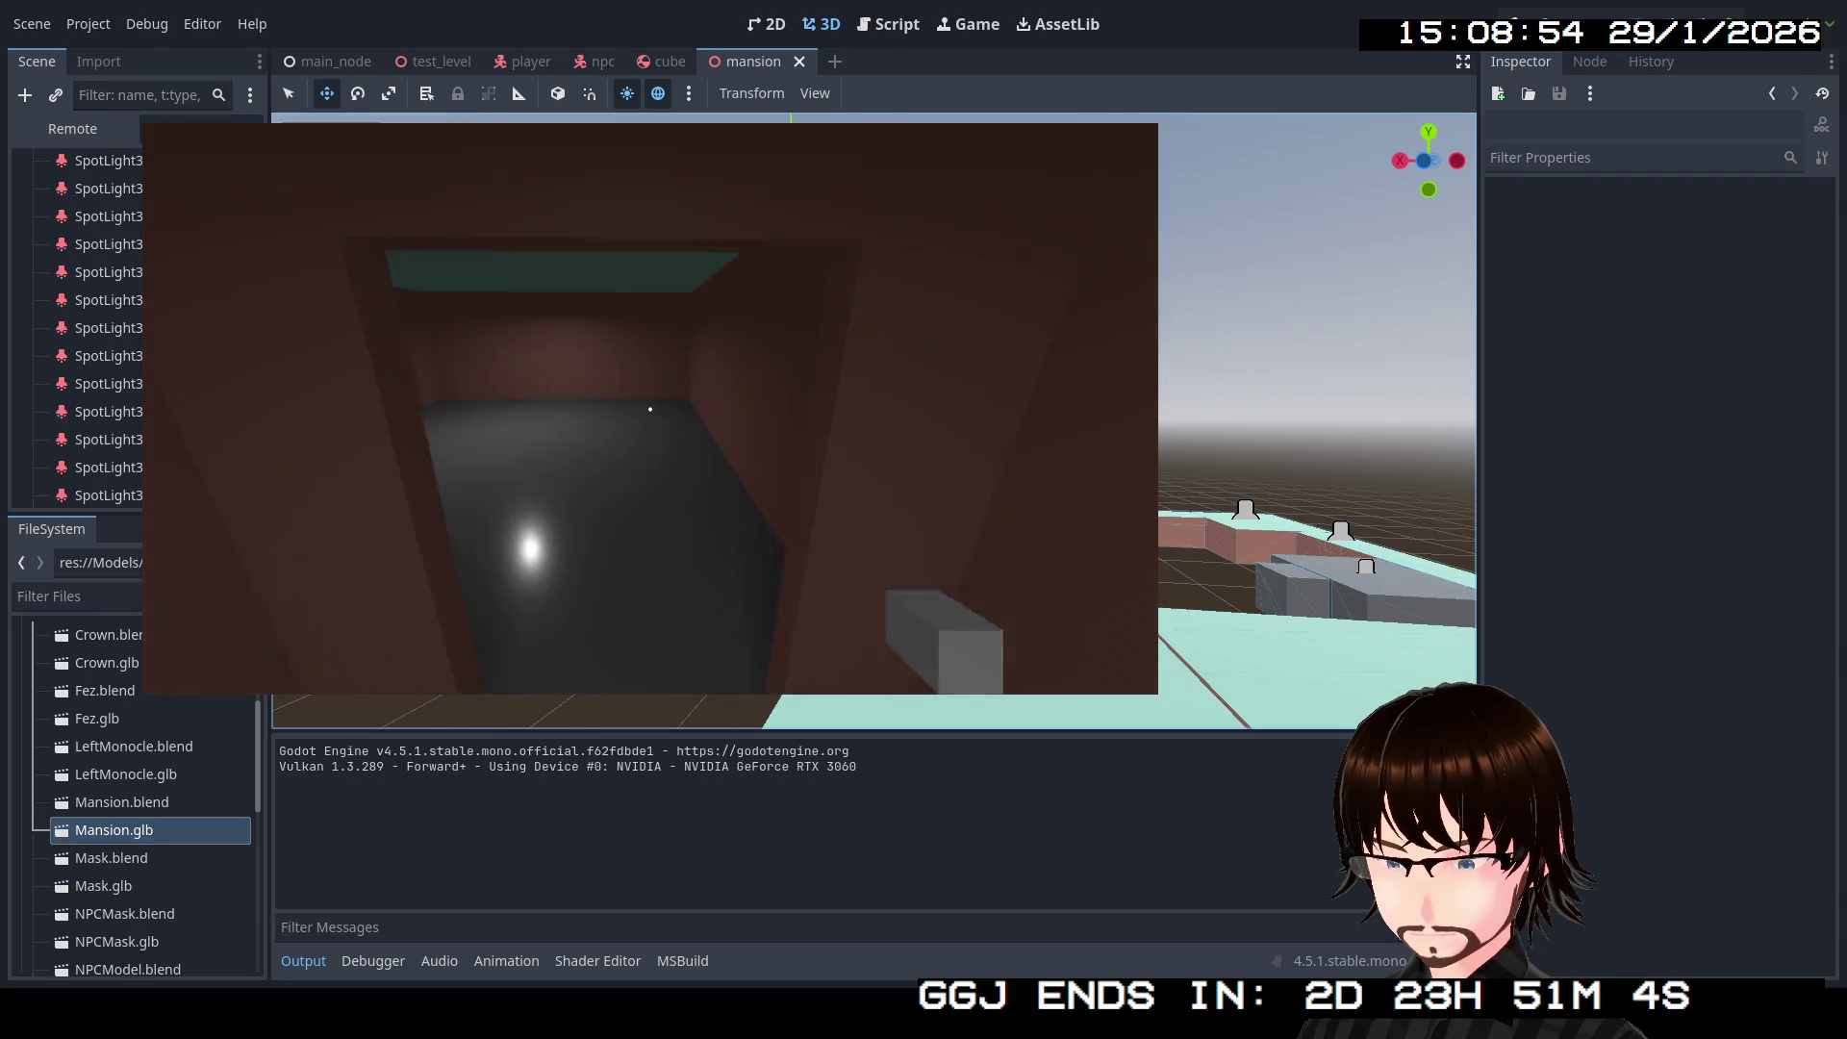
key("w")
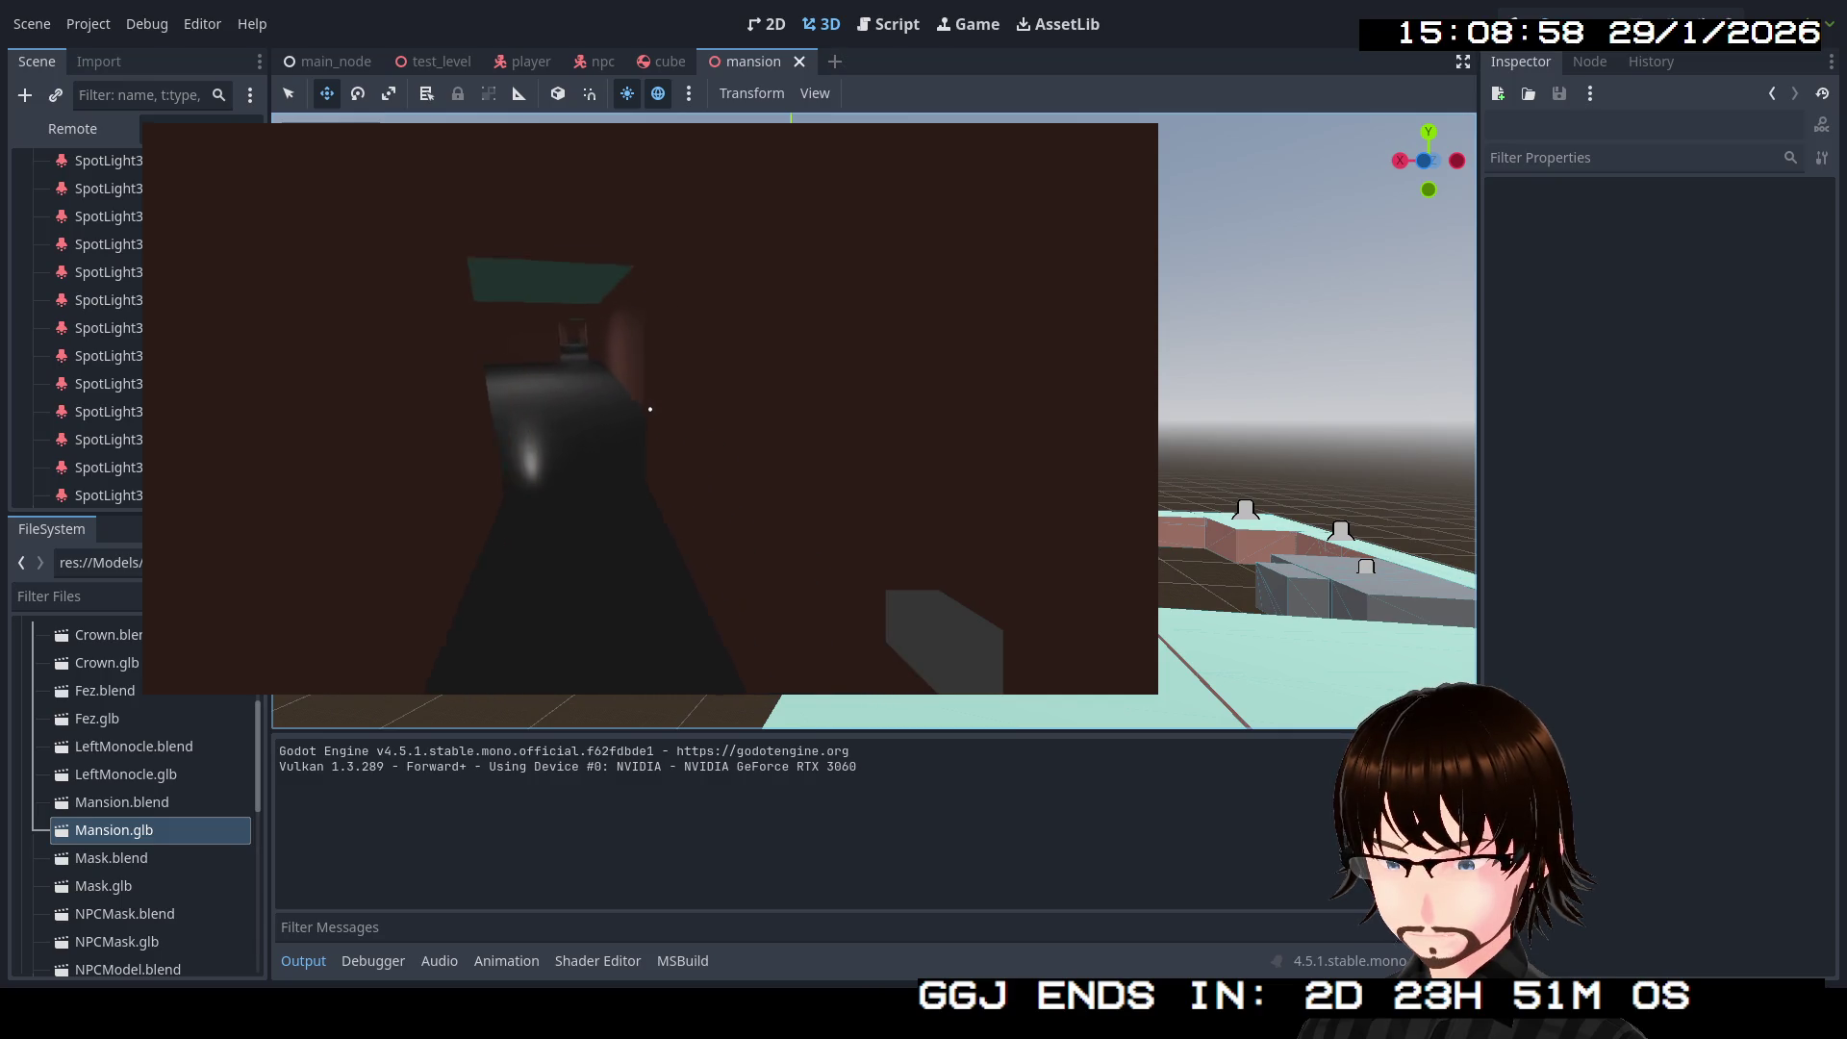
key("w")
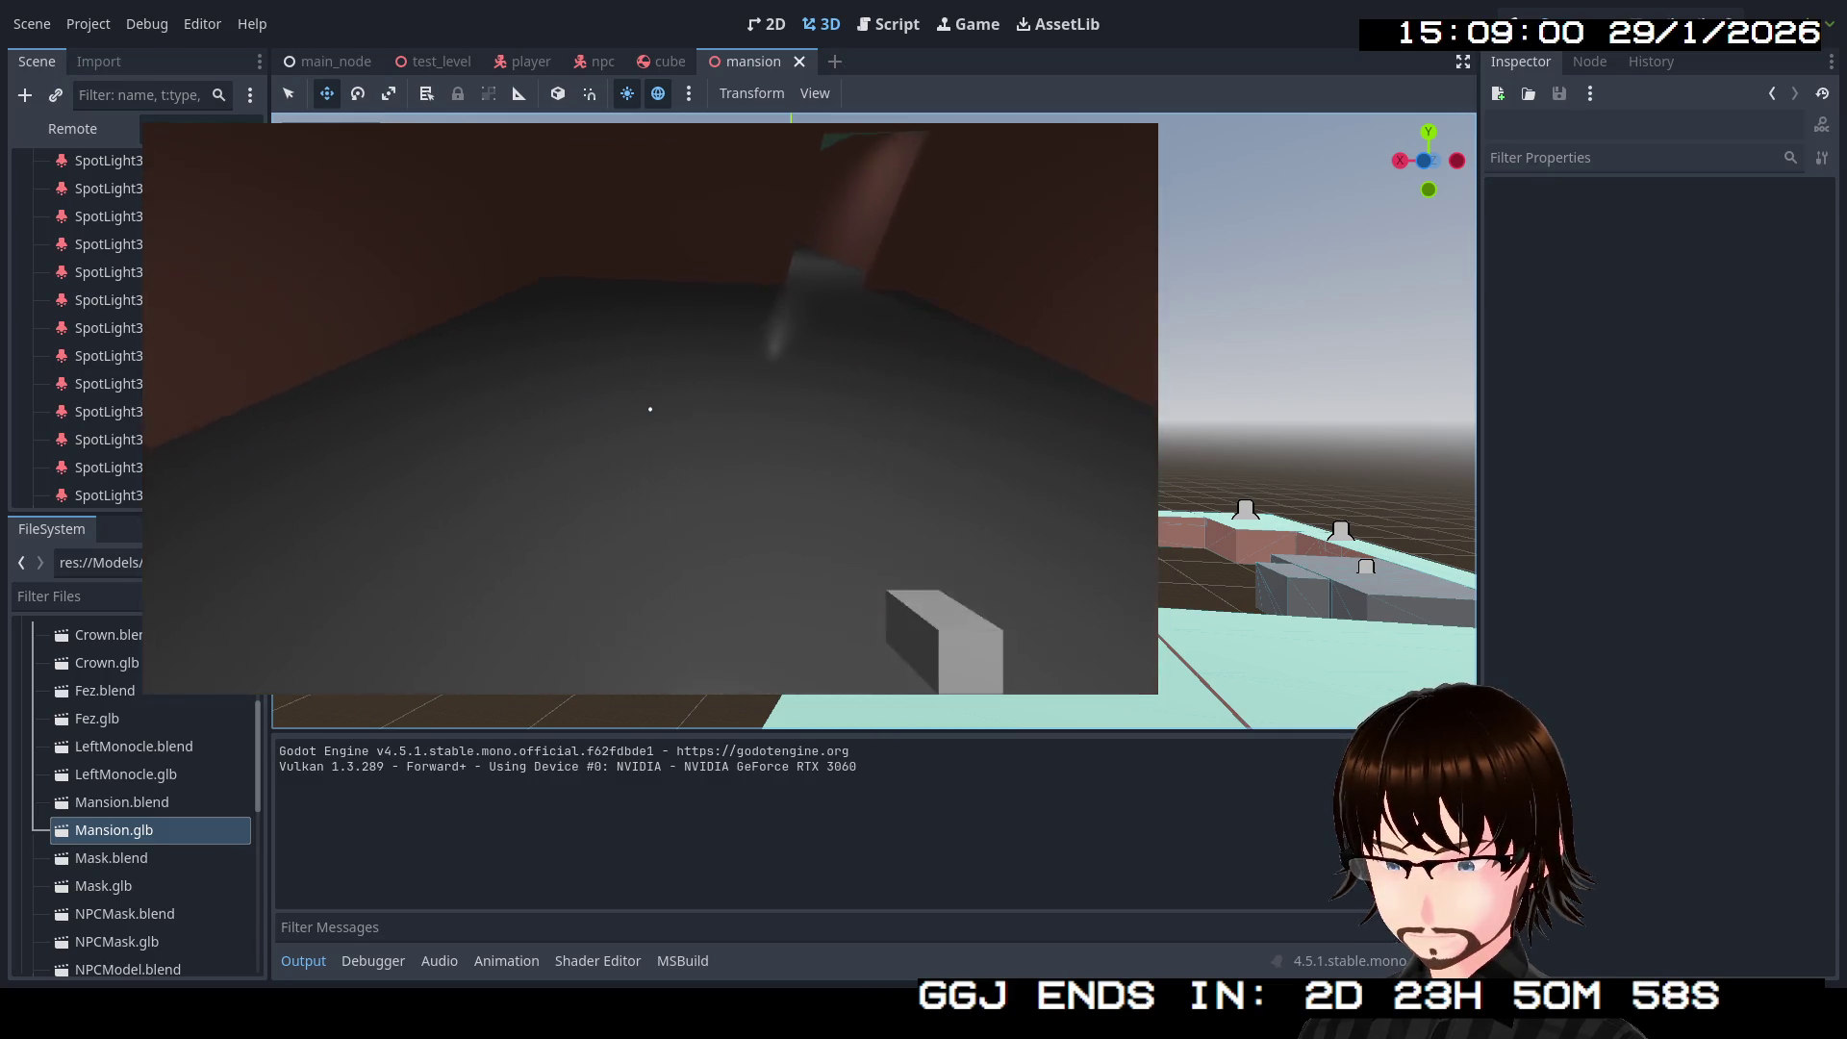
key("w")
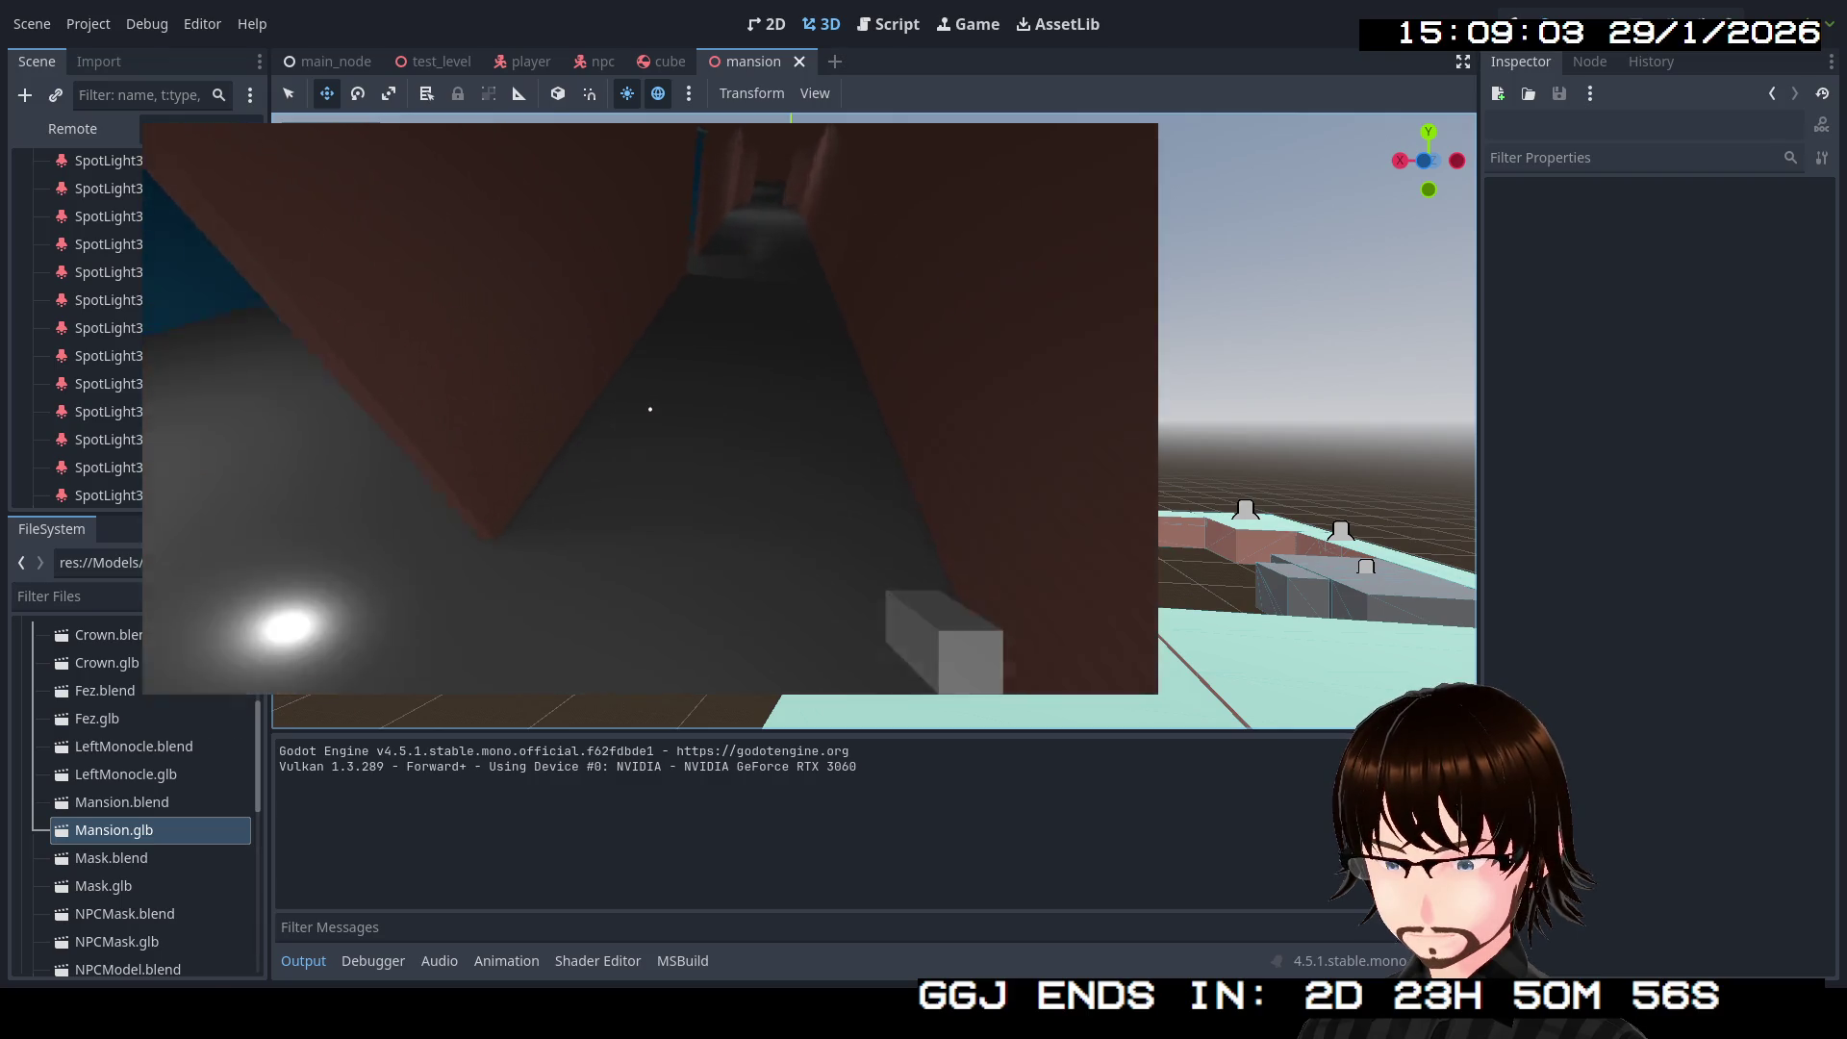
key("w")
key("w")
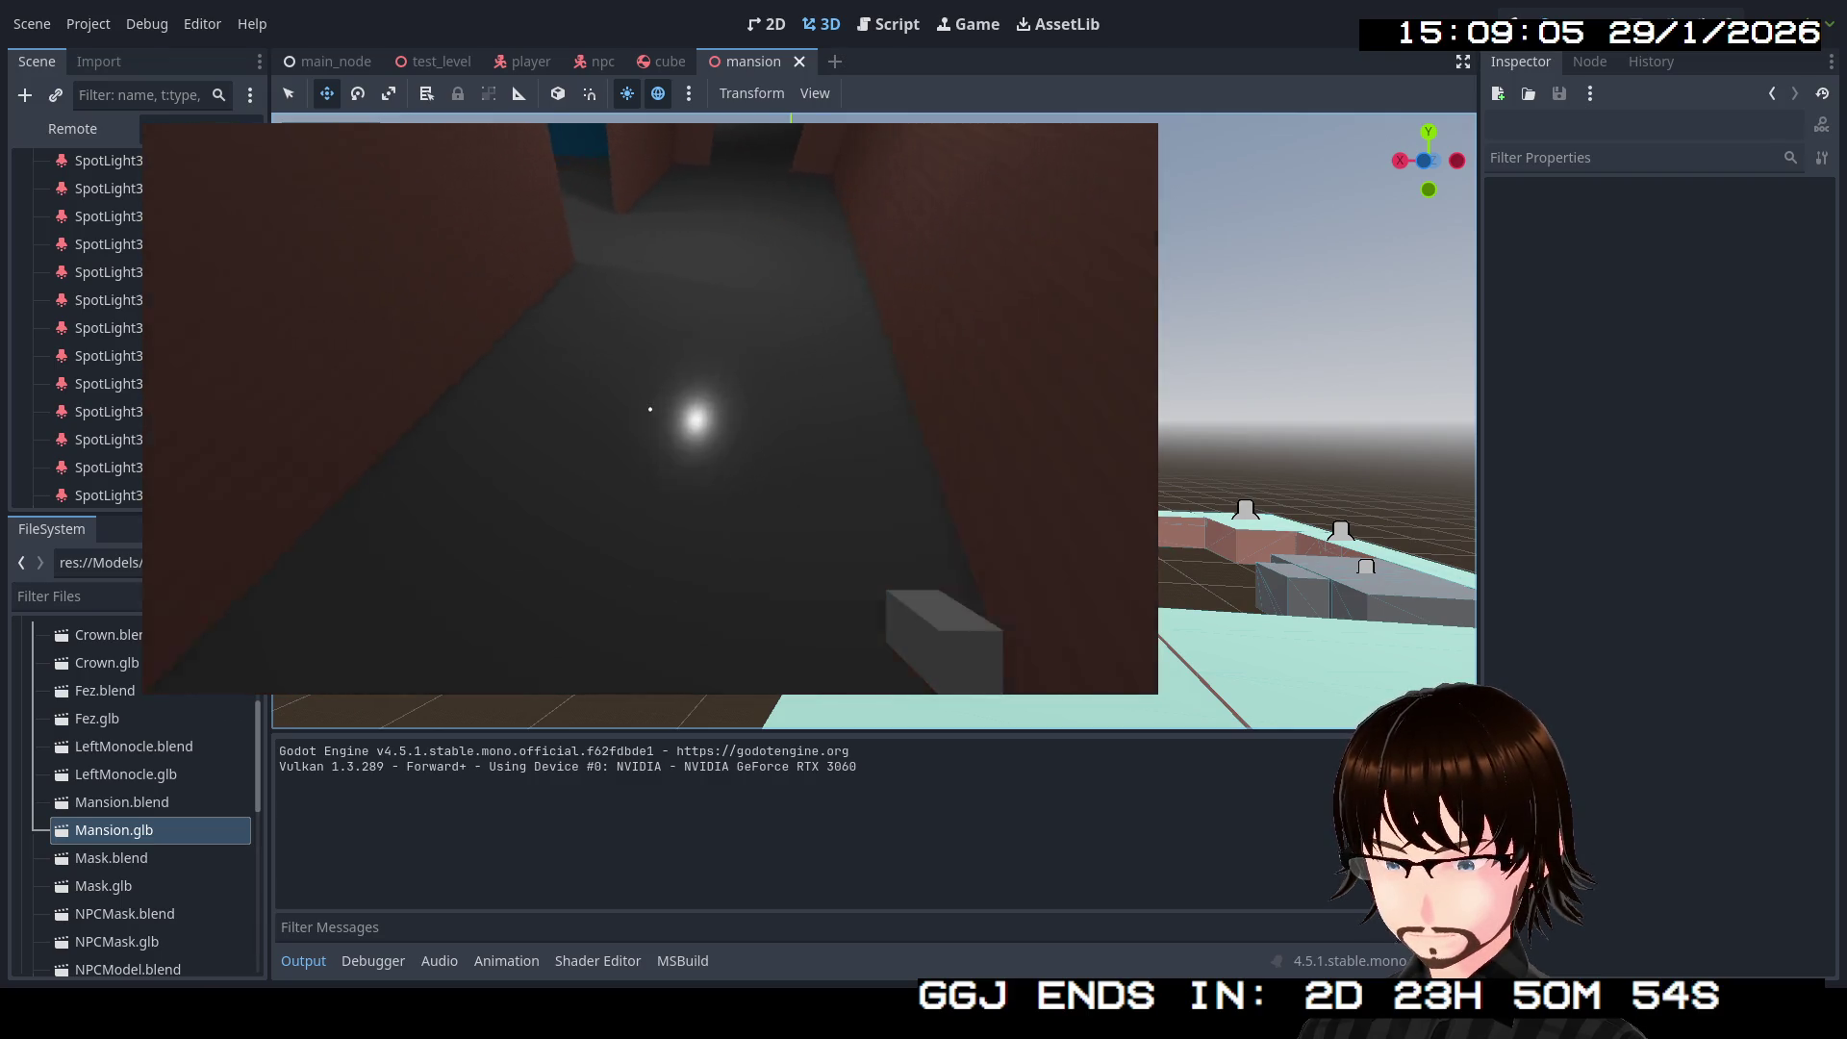
key("w")
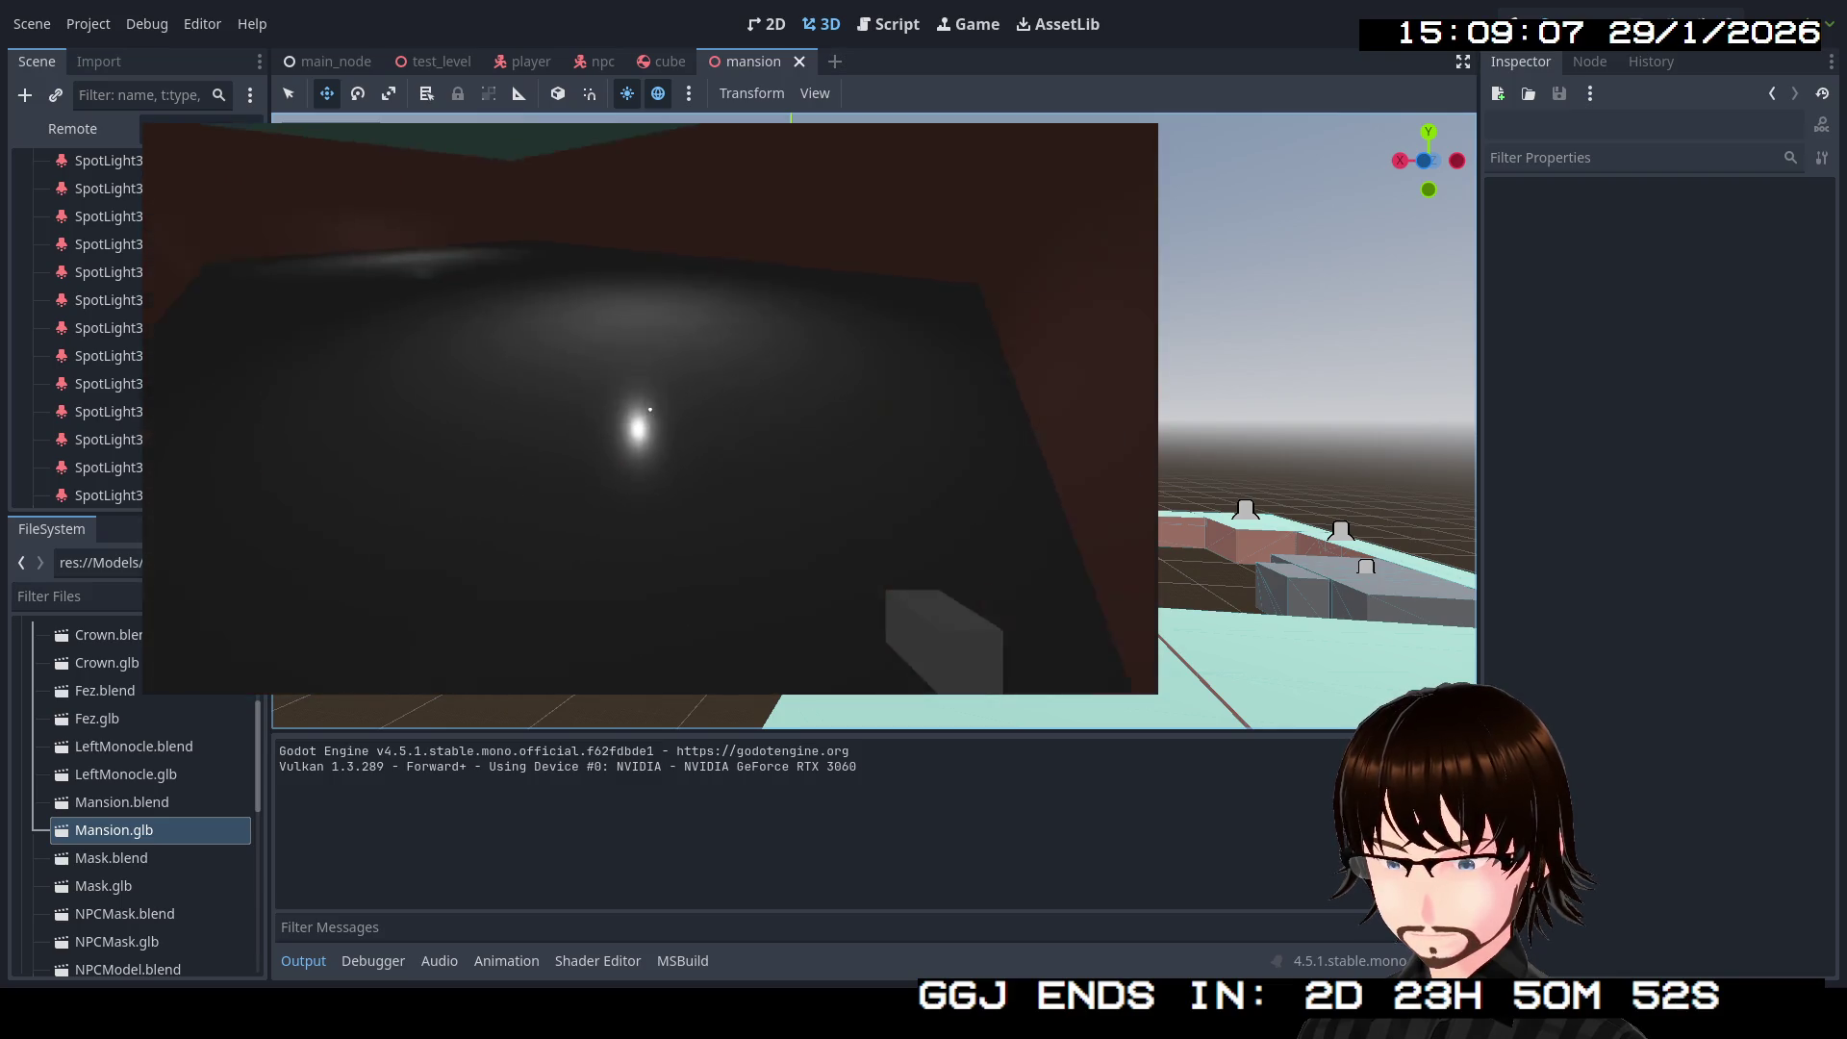
key("w")
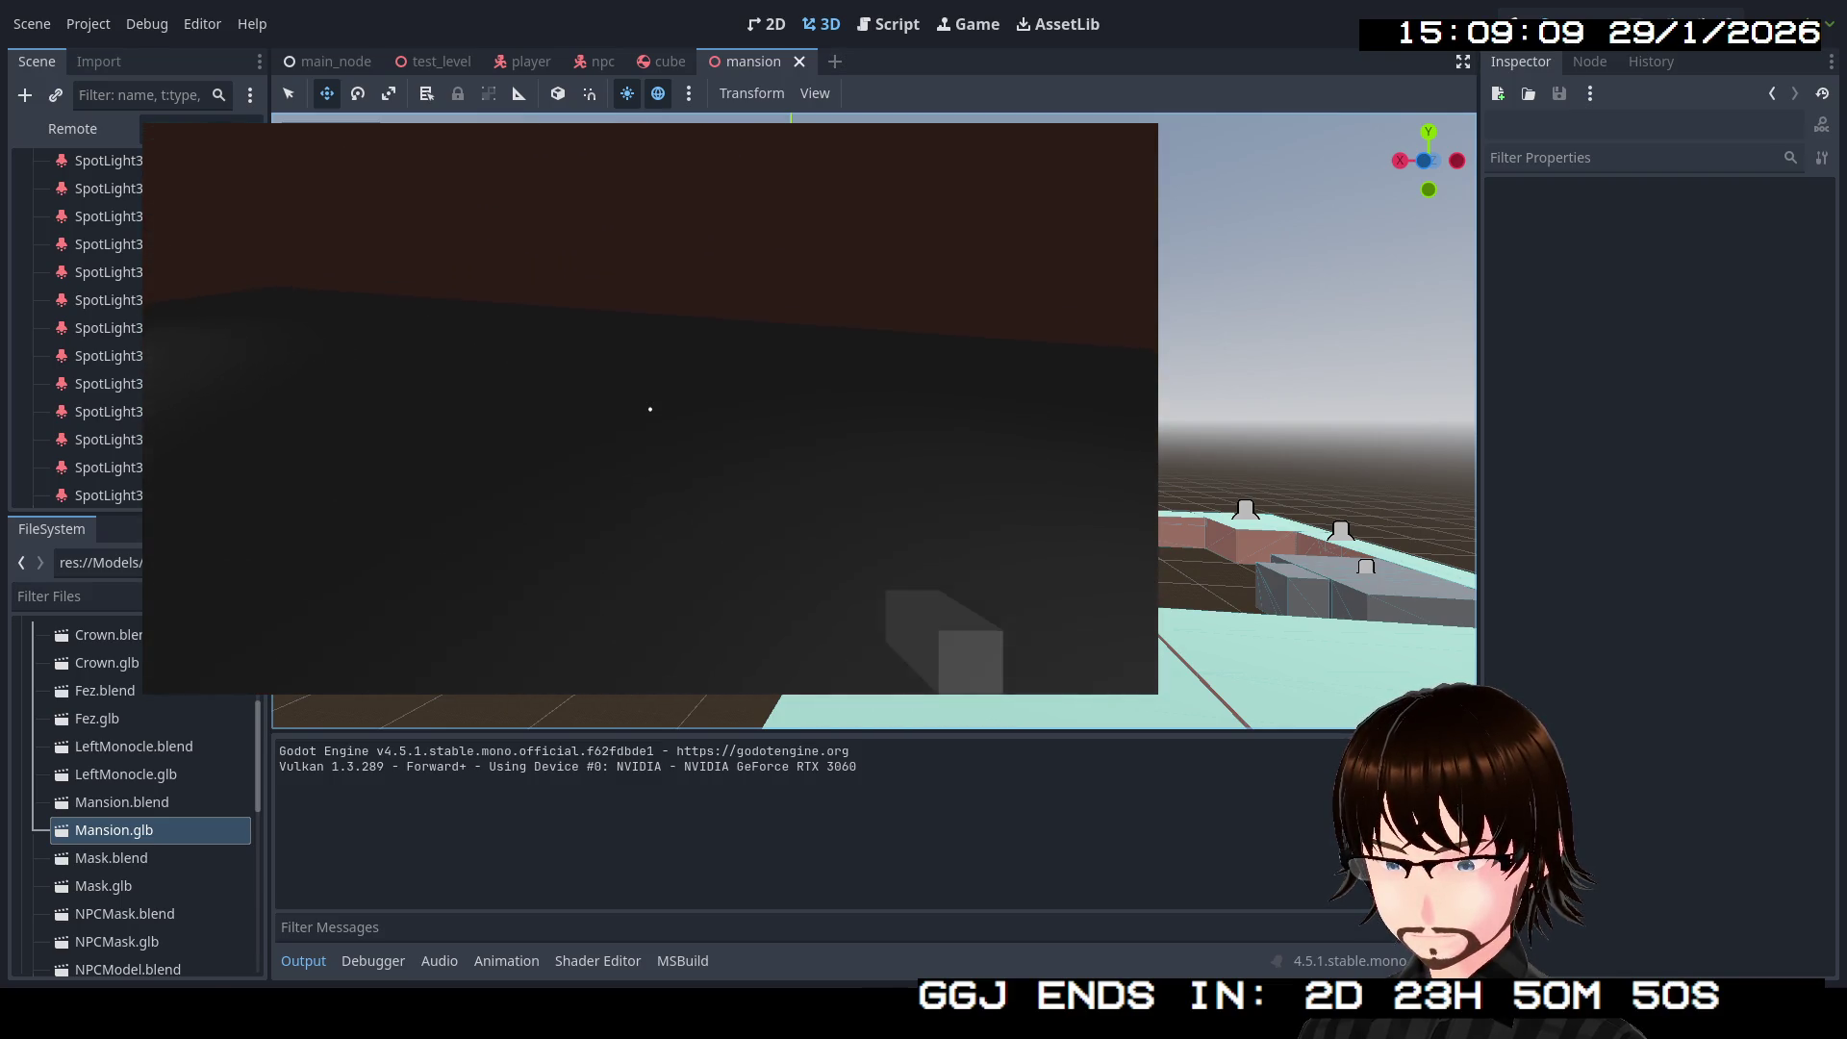
key("w")
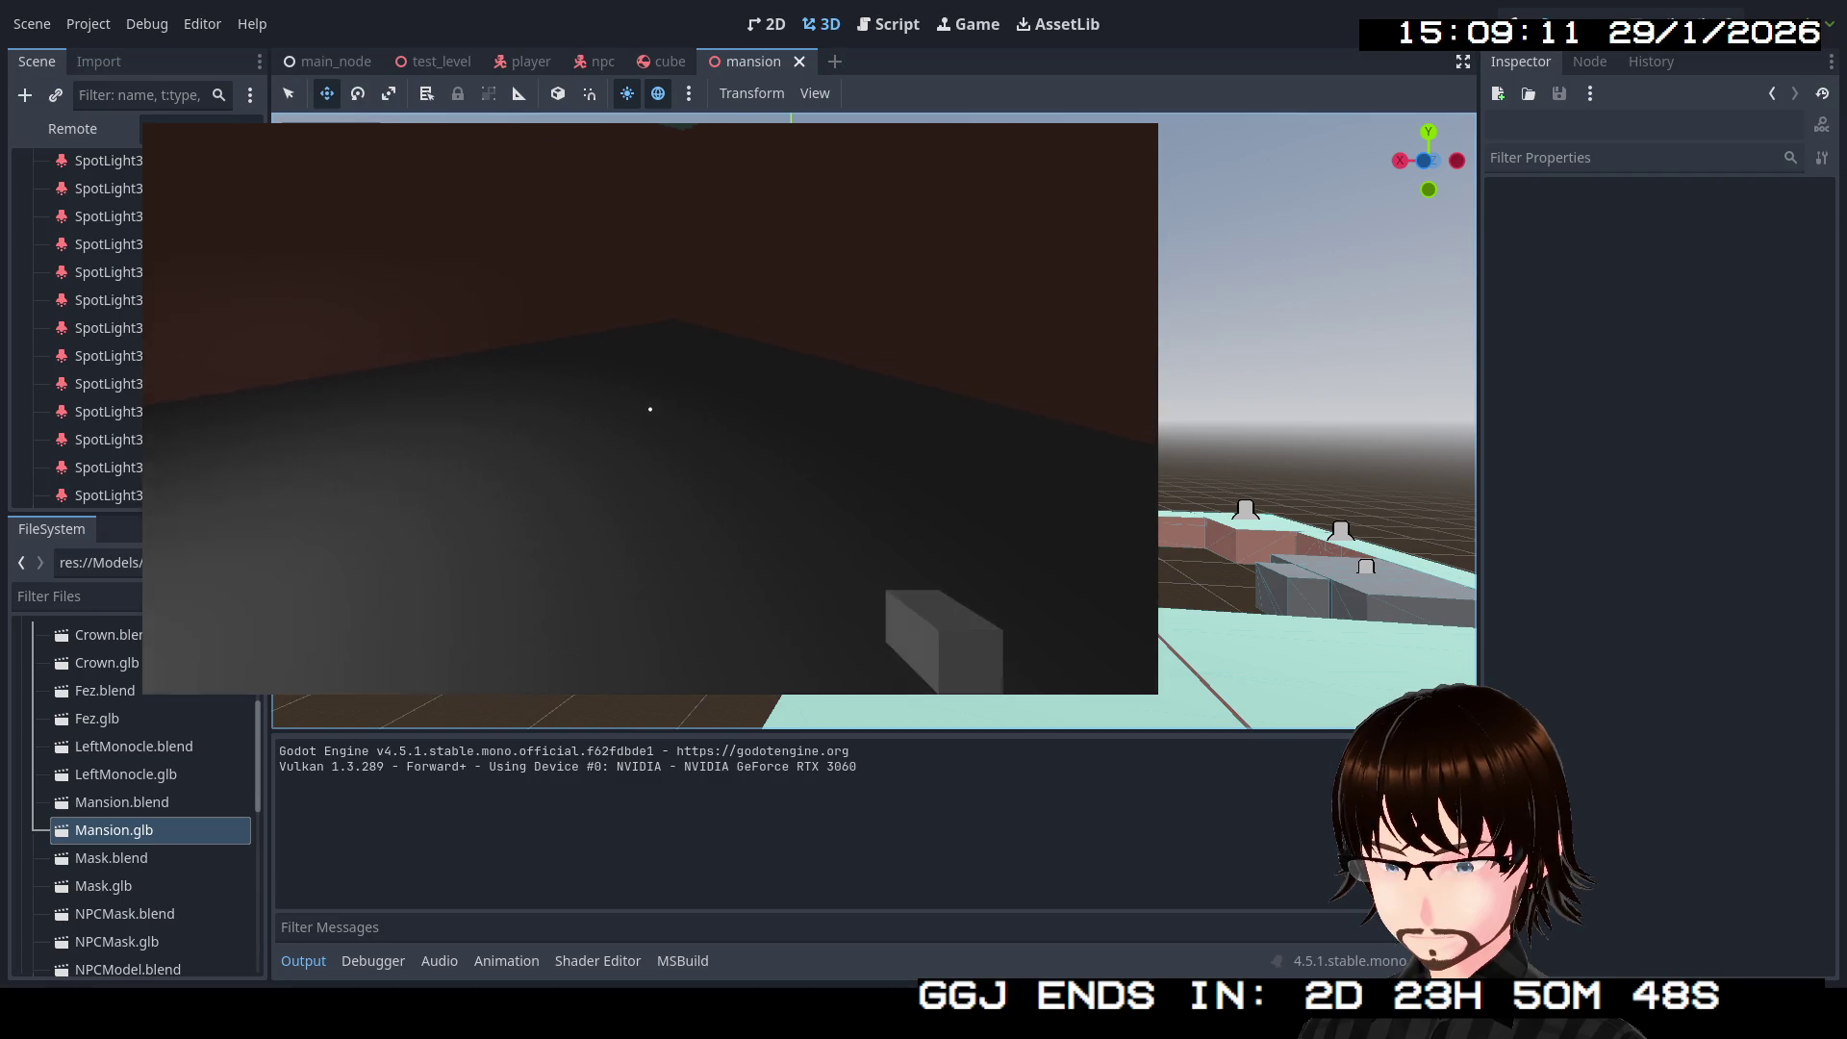
key("w")
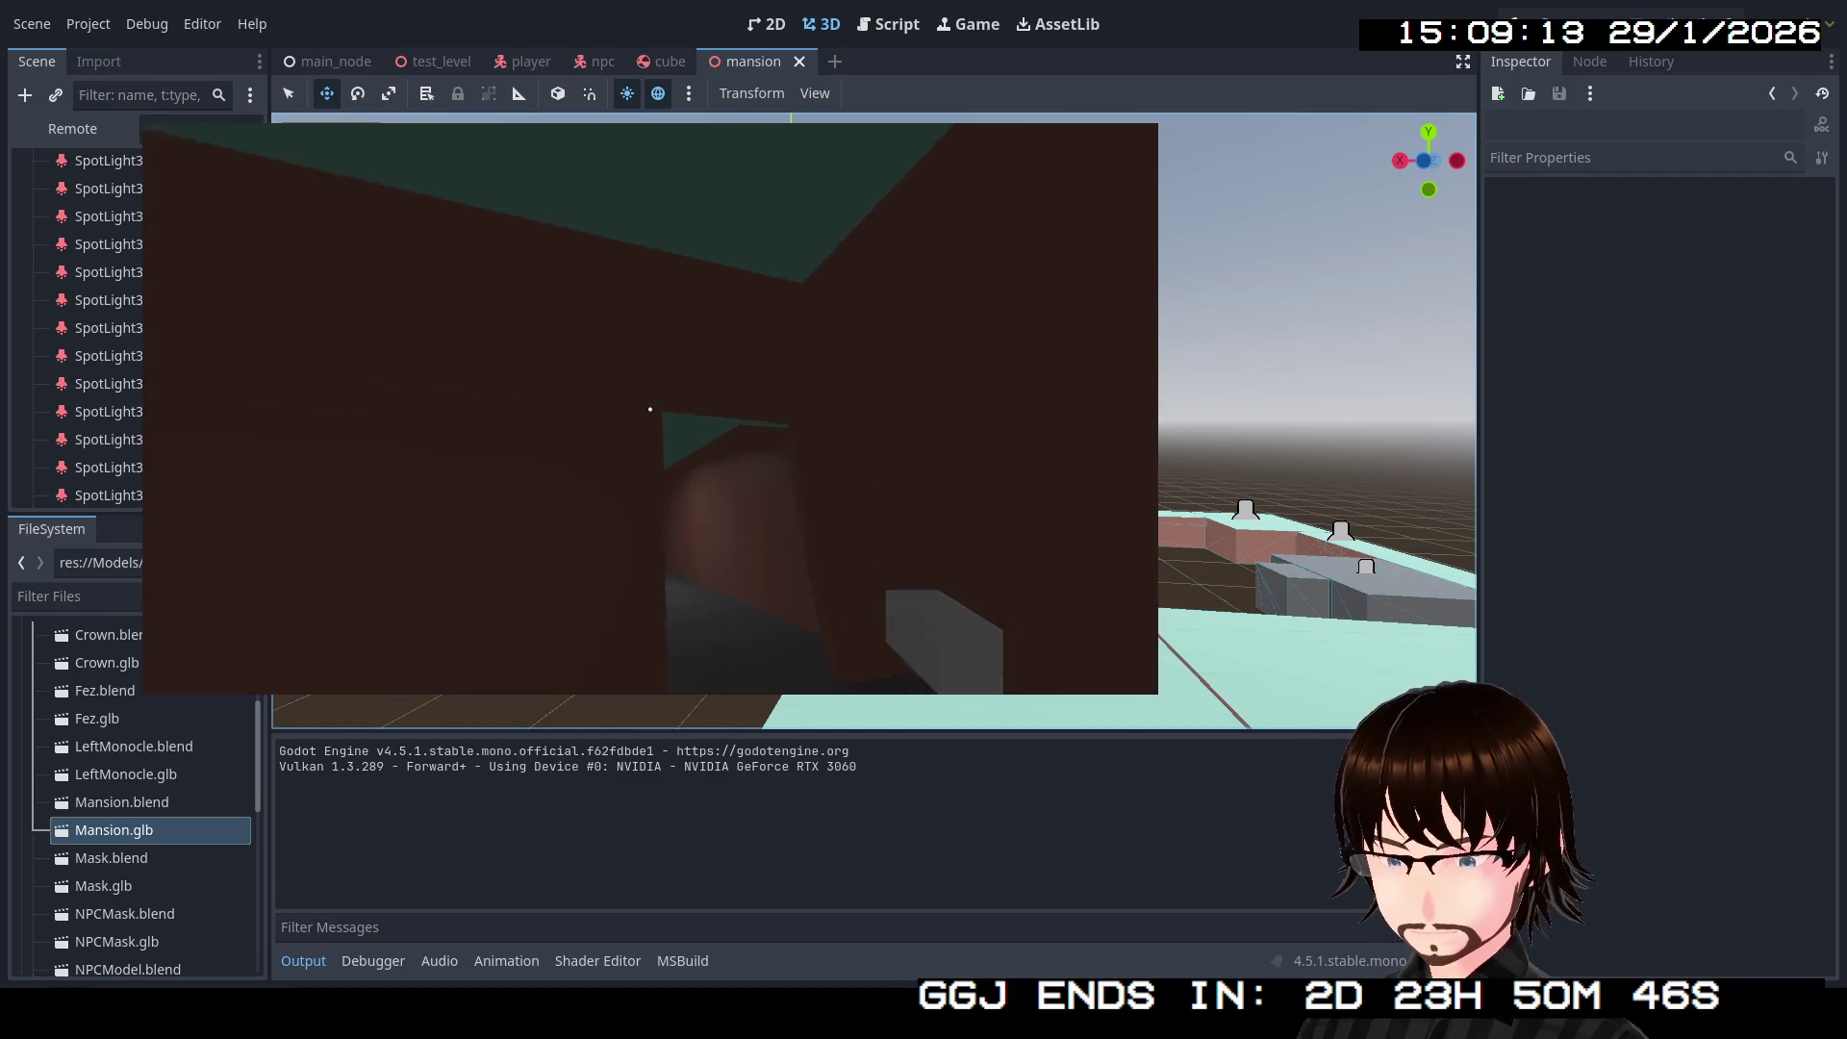
key("Escape")
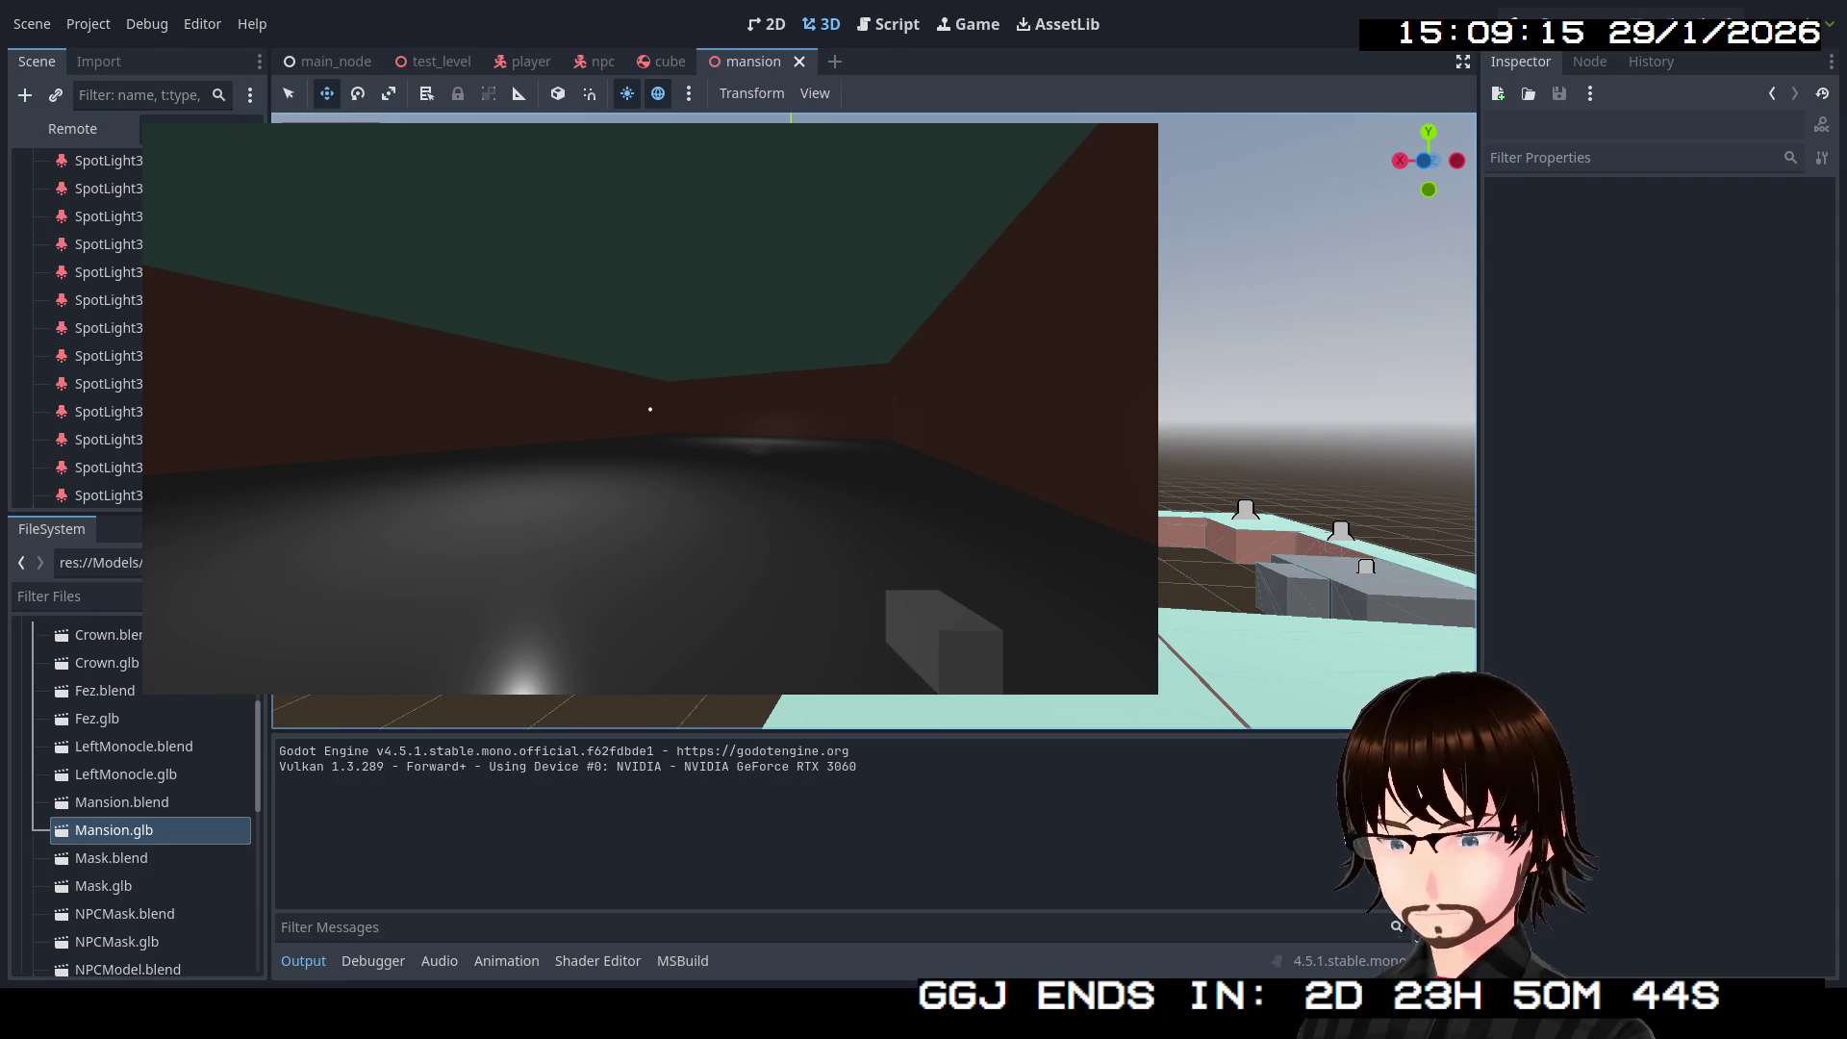
key("F8")
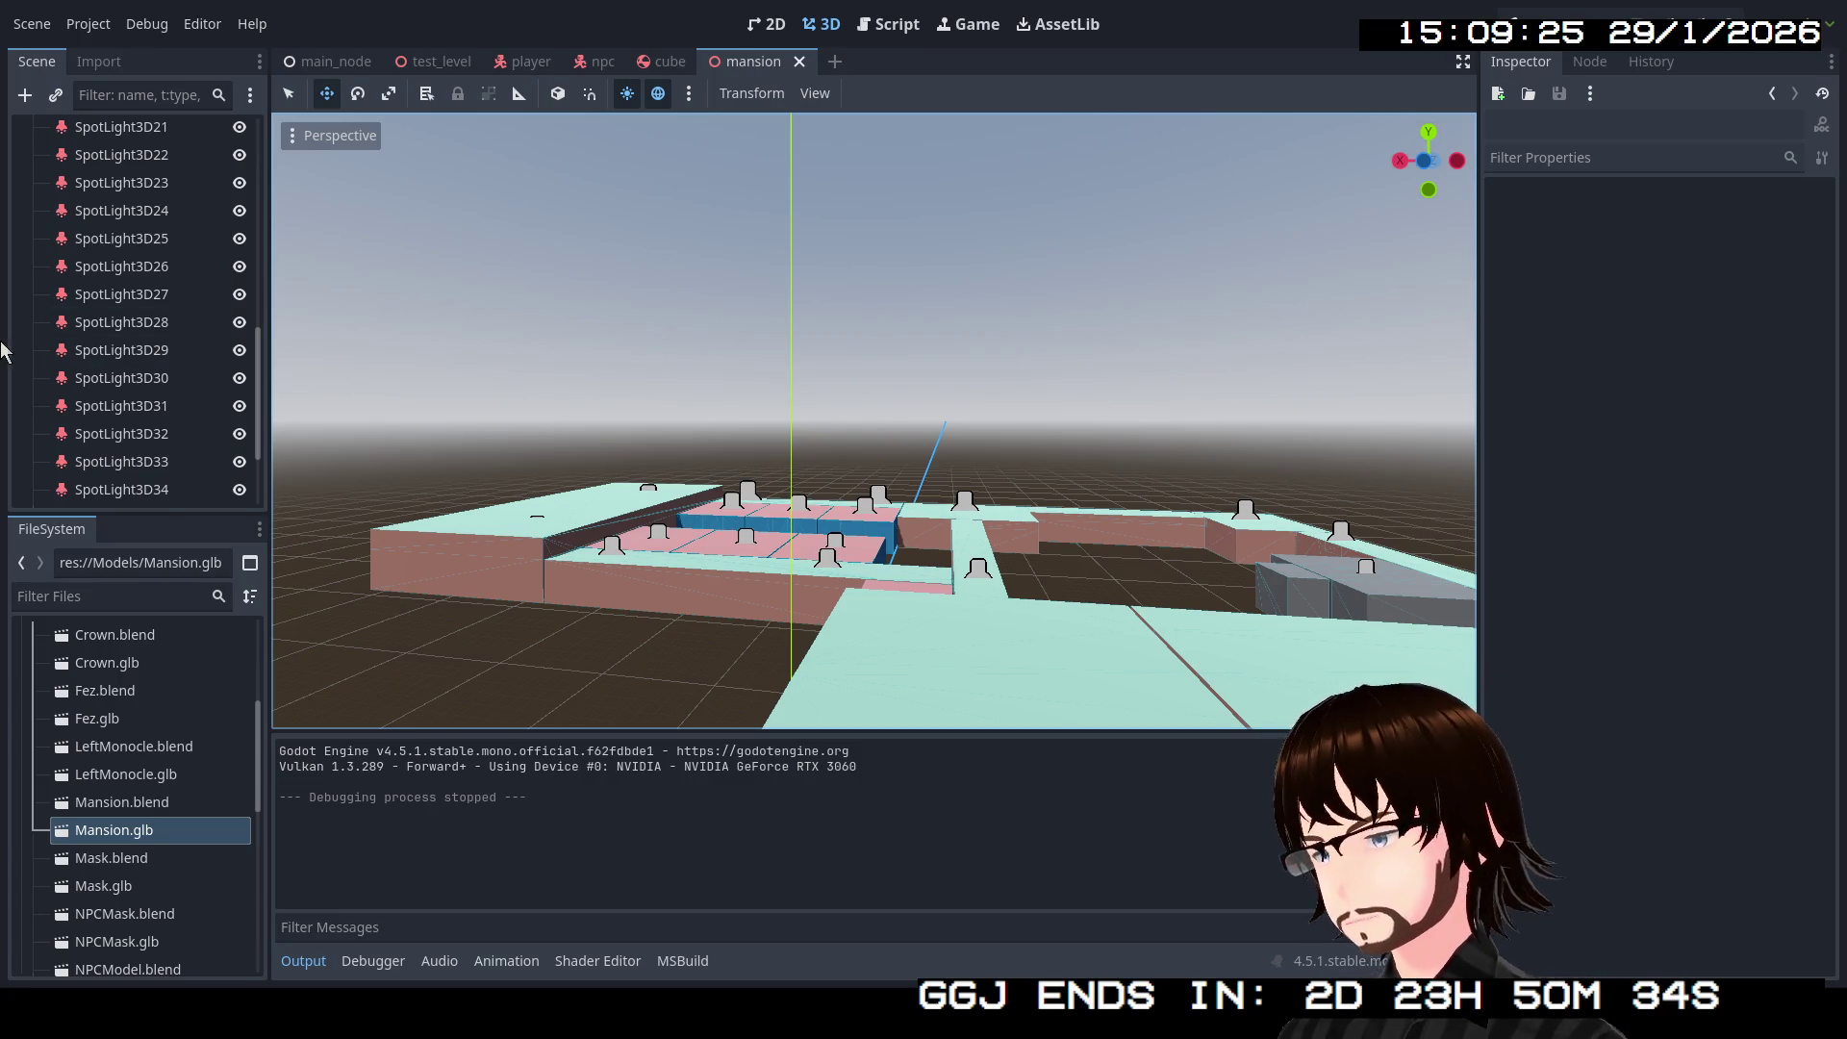
Step: Collapse the mansion's Lights spotlight children and switch to the main_node scene tab
scroll(57, 296, "up", 10)
scroll(43, 231, "up", 2)
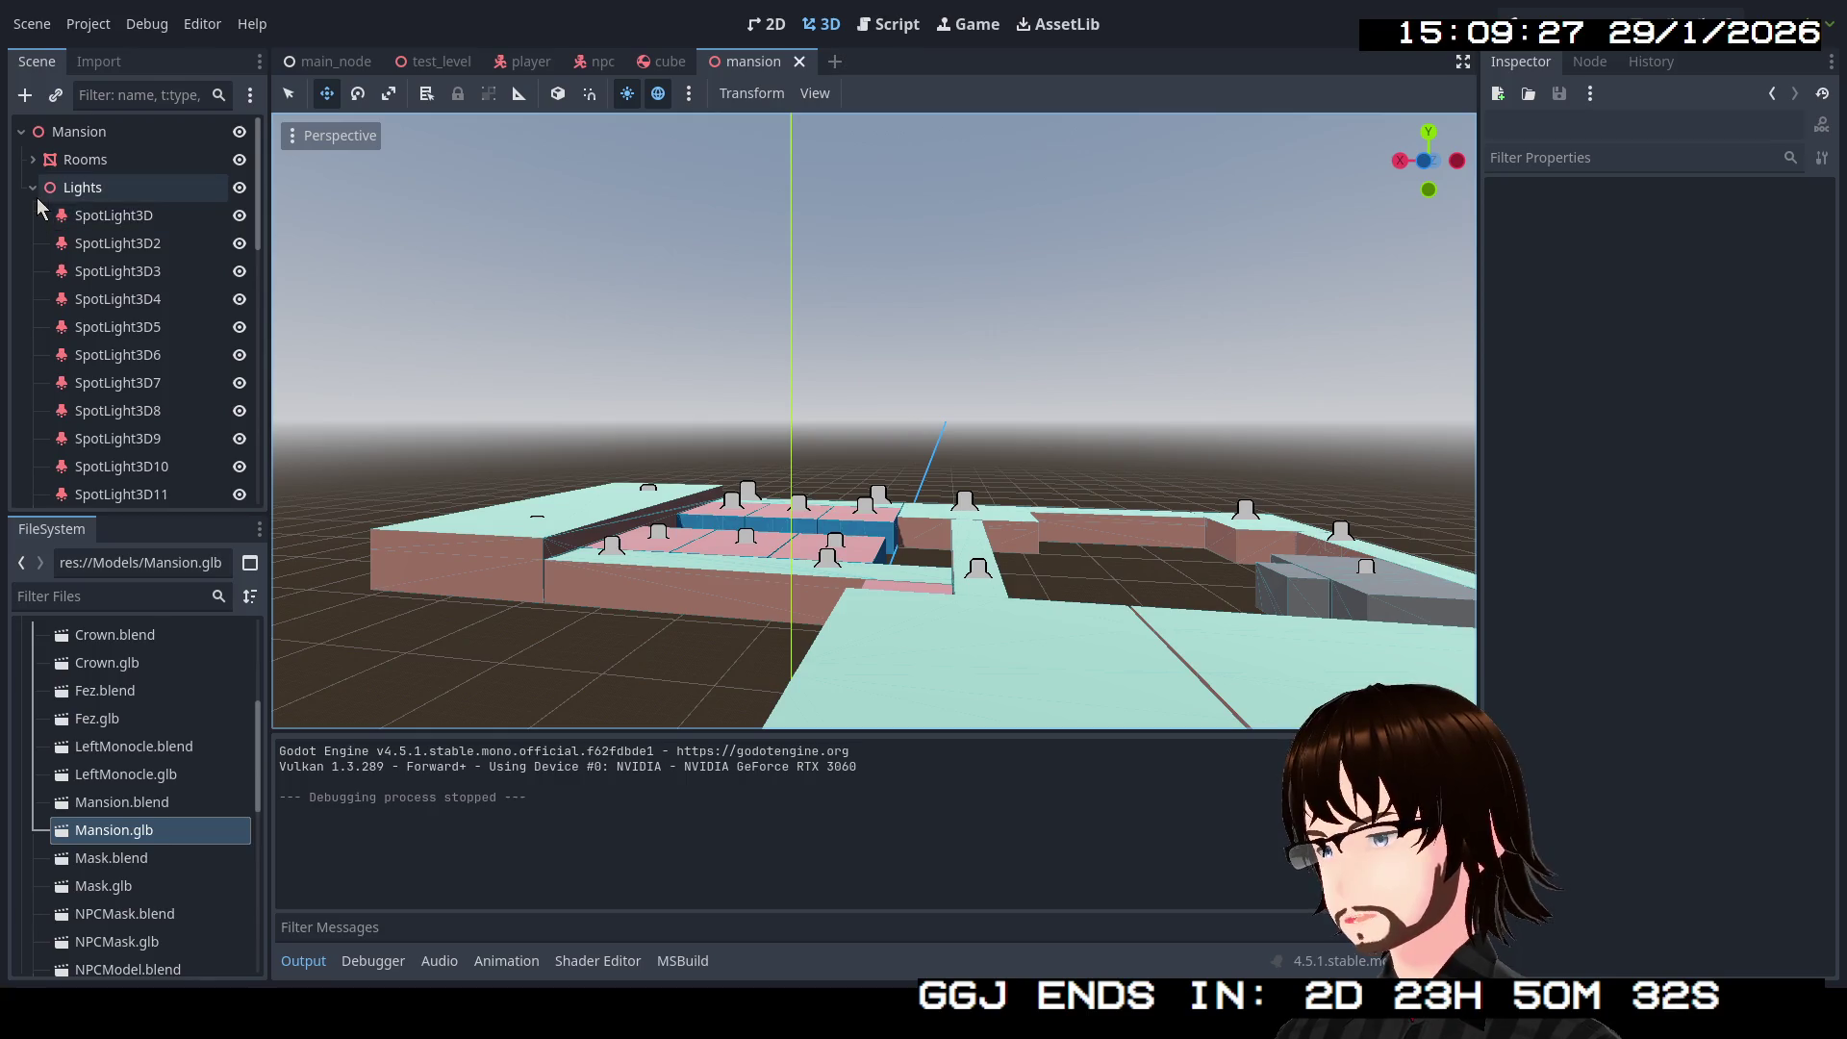
left_click(35, 191)
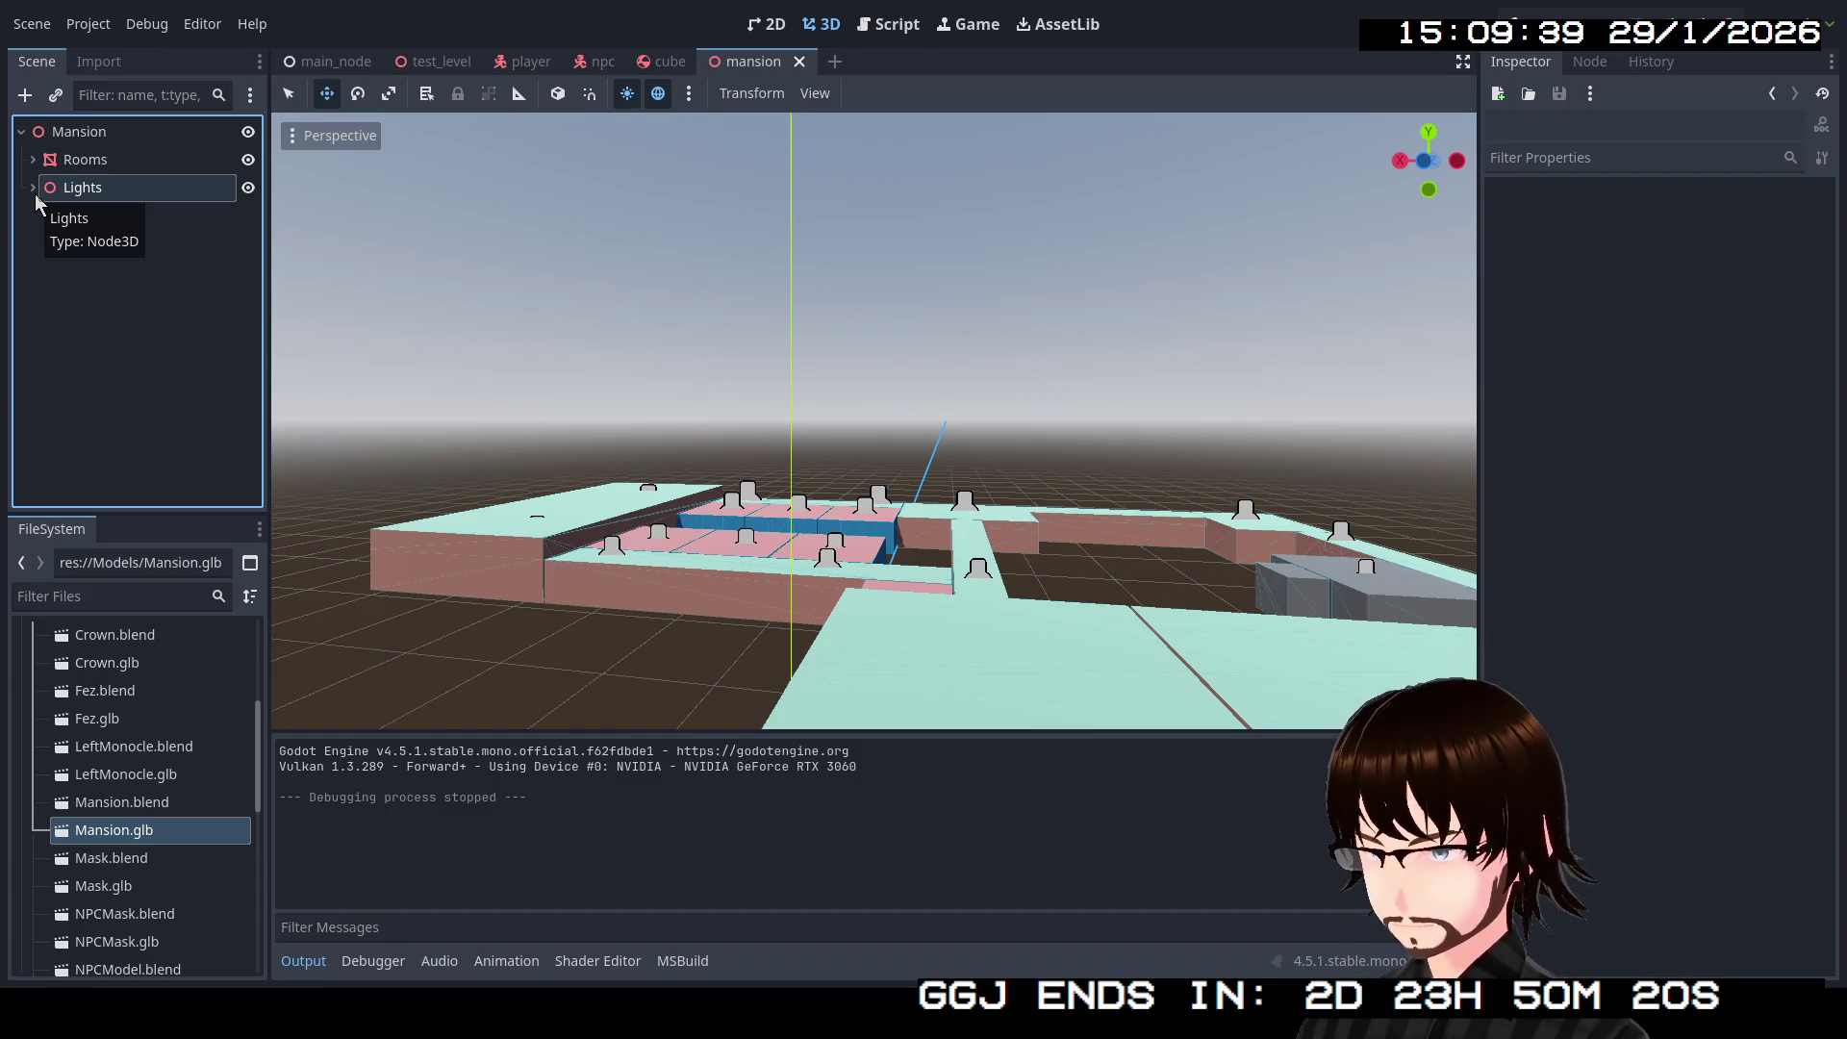
left_click(300, 68)
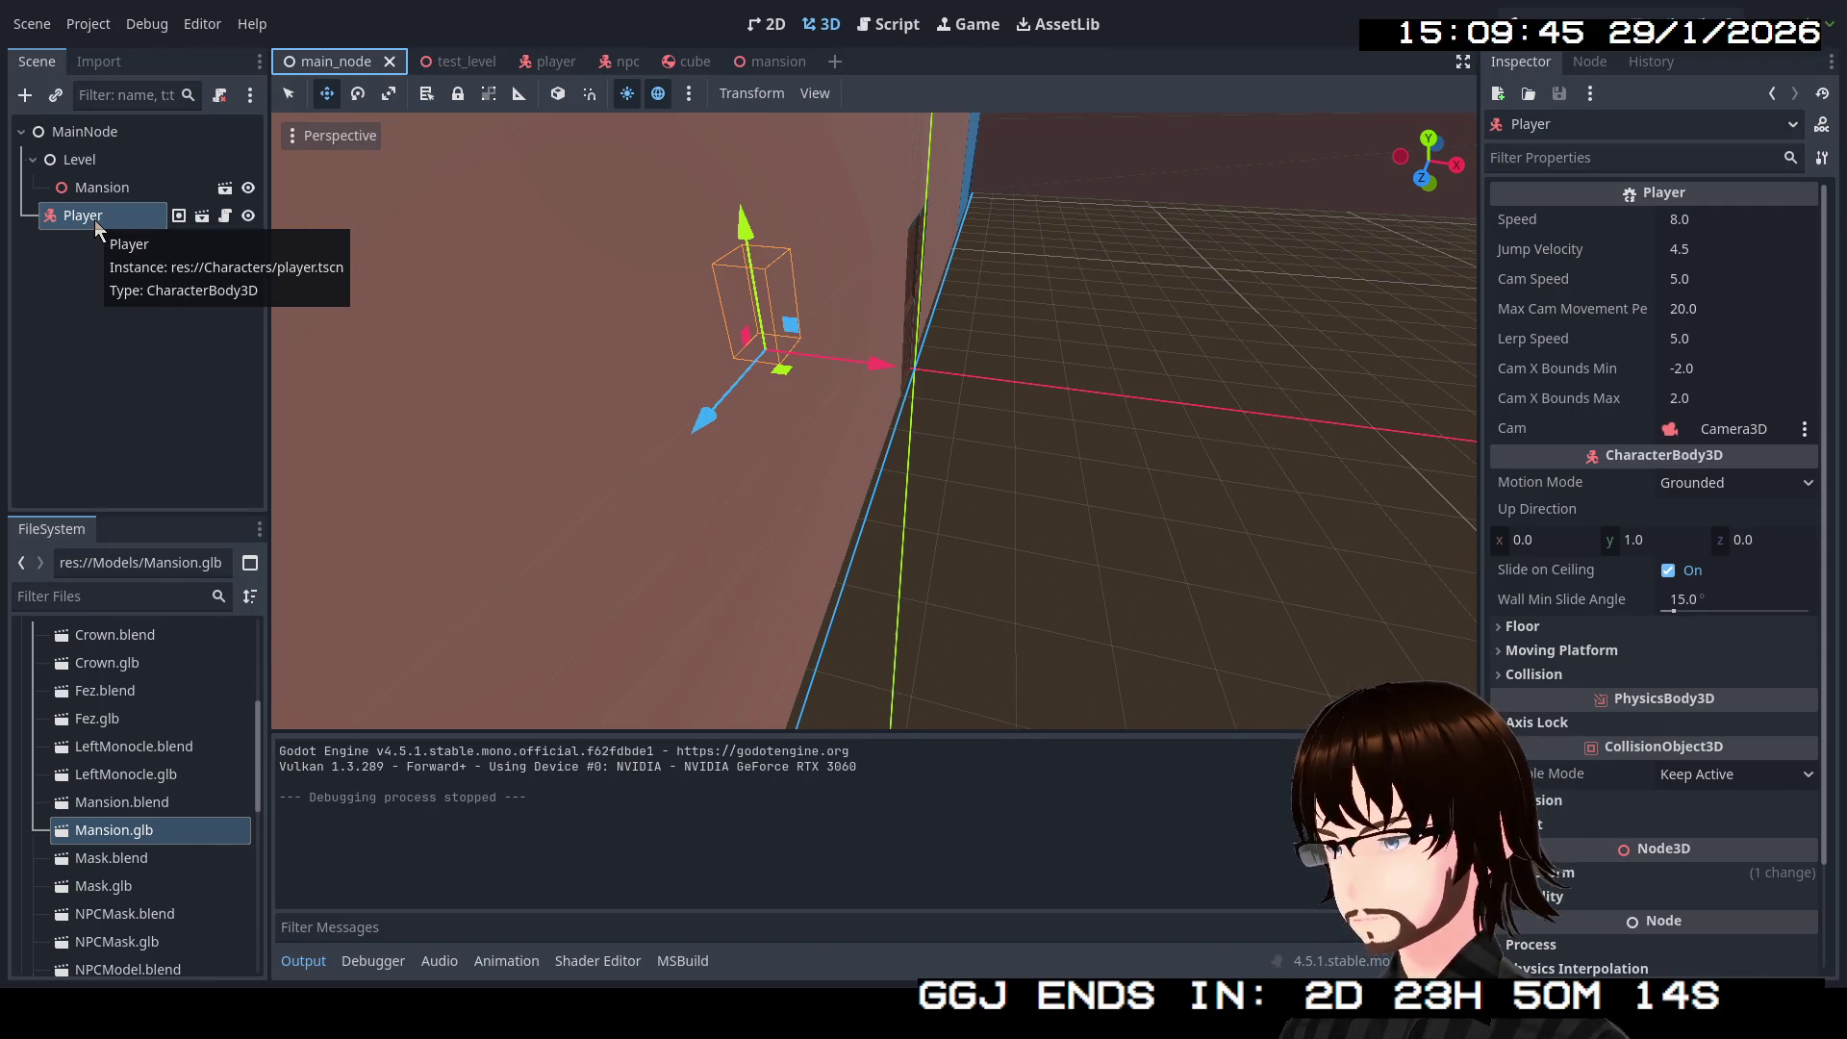
Step: Reparent Player directly under MainNode and collapse the Level branch
left_click_drag(95, 219, 92, 154)
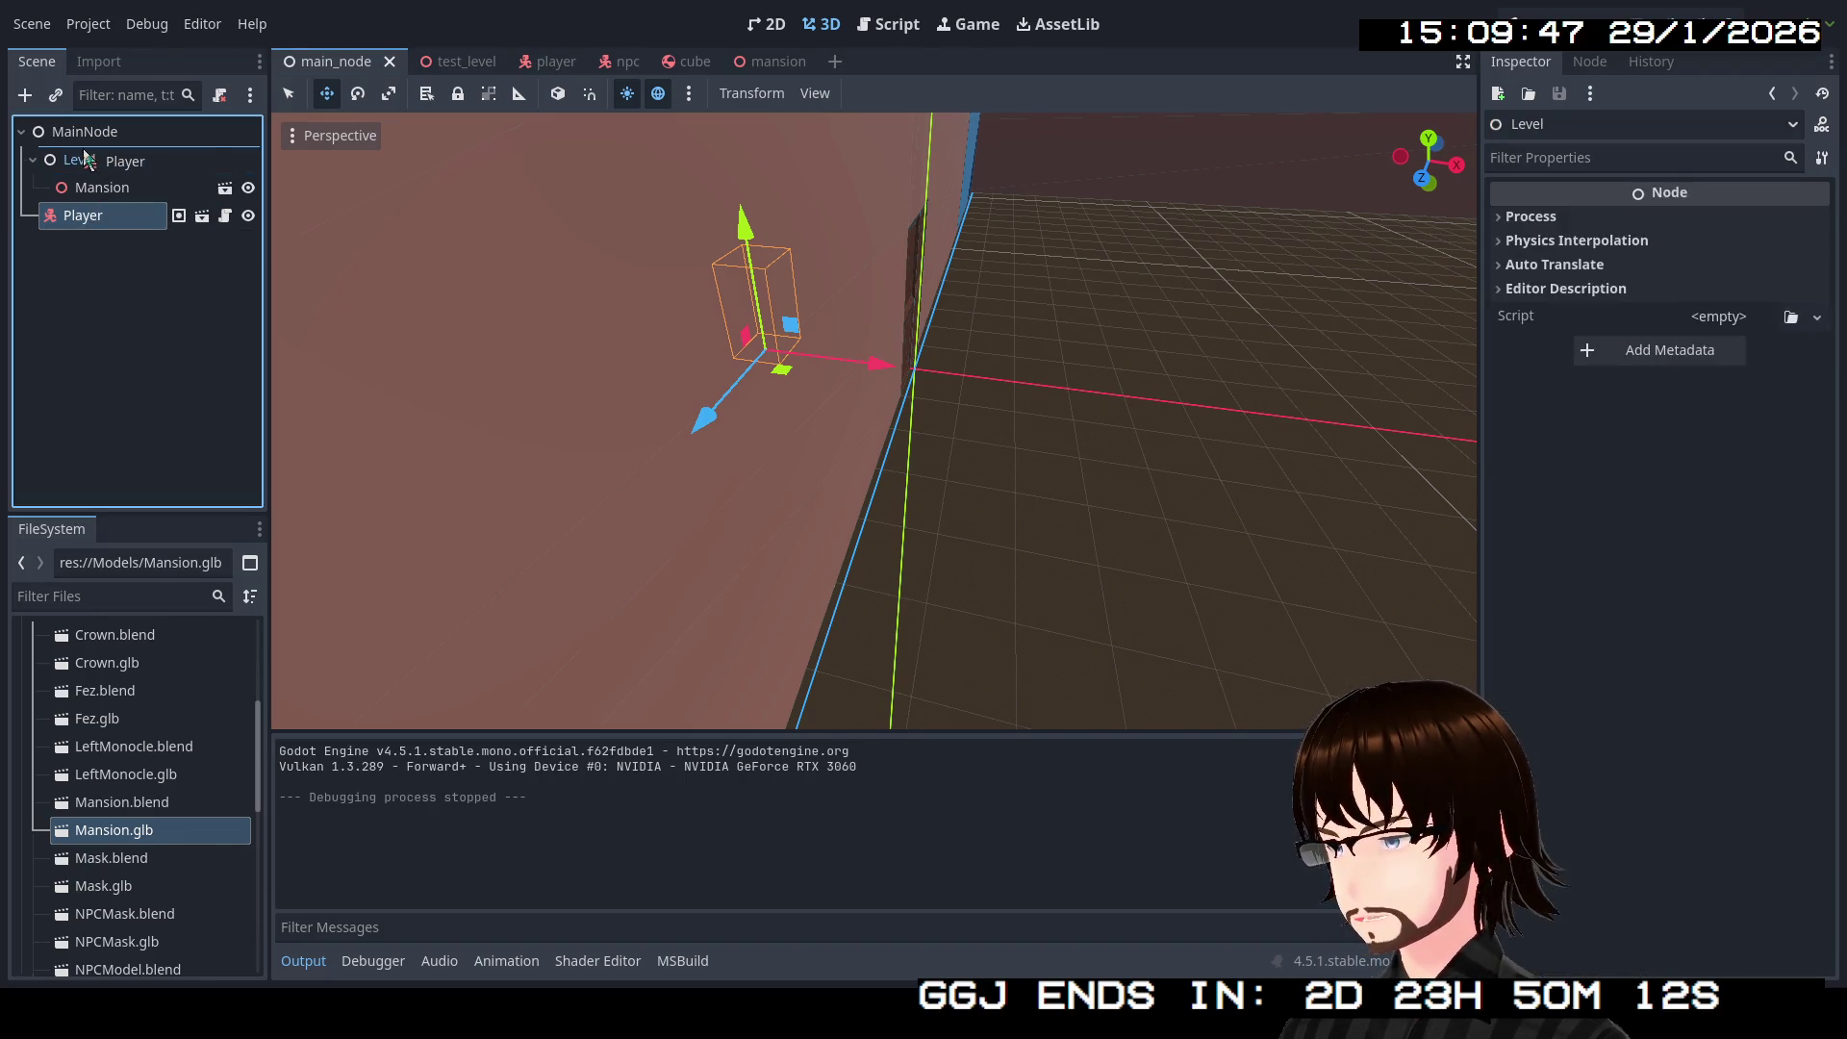
left_click(83, 235)
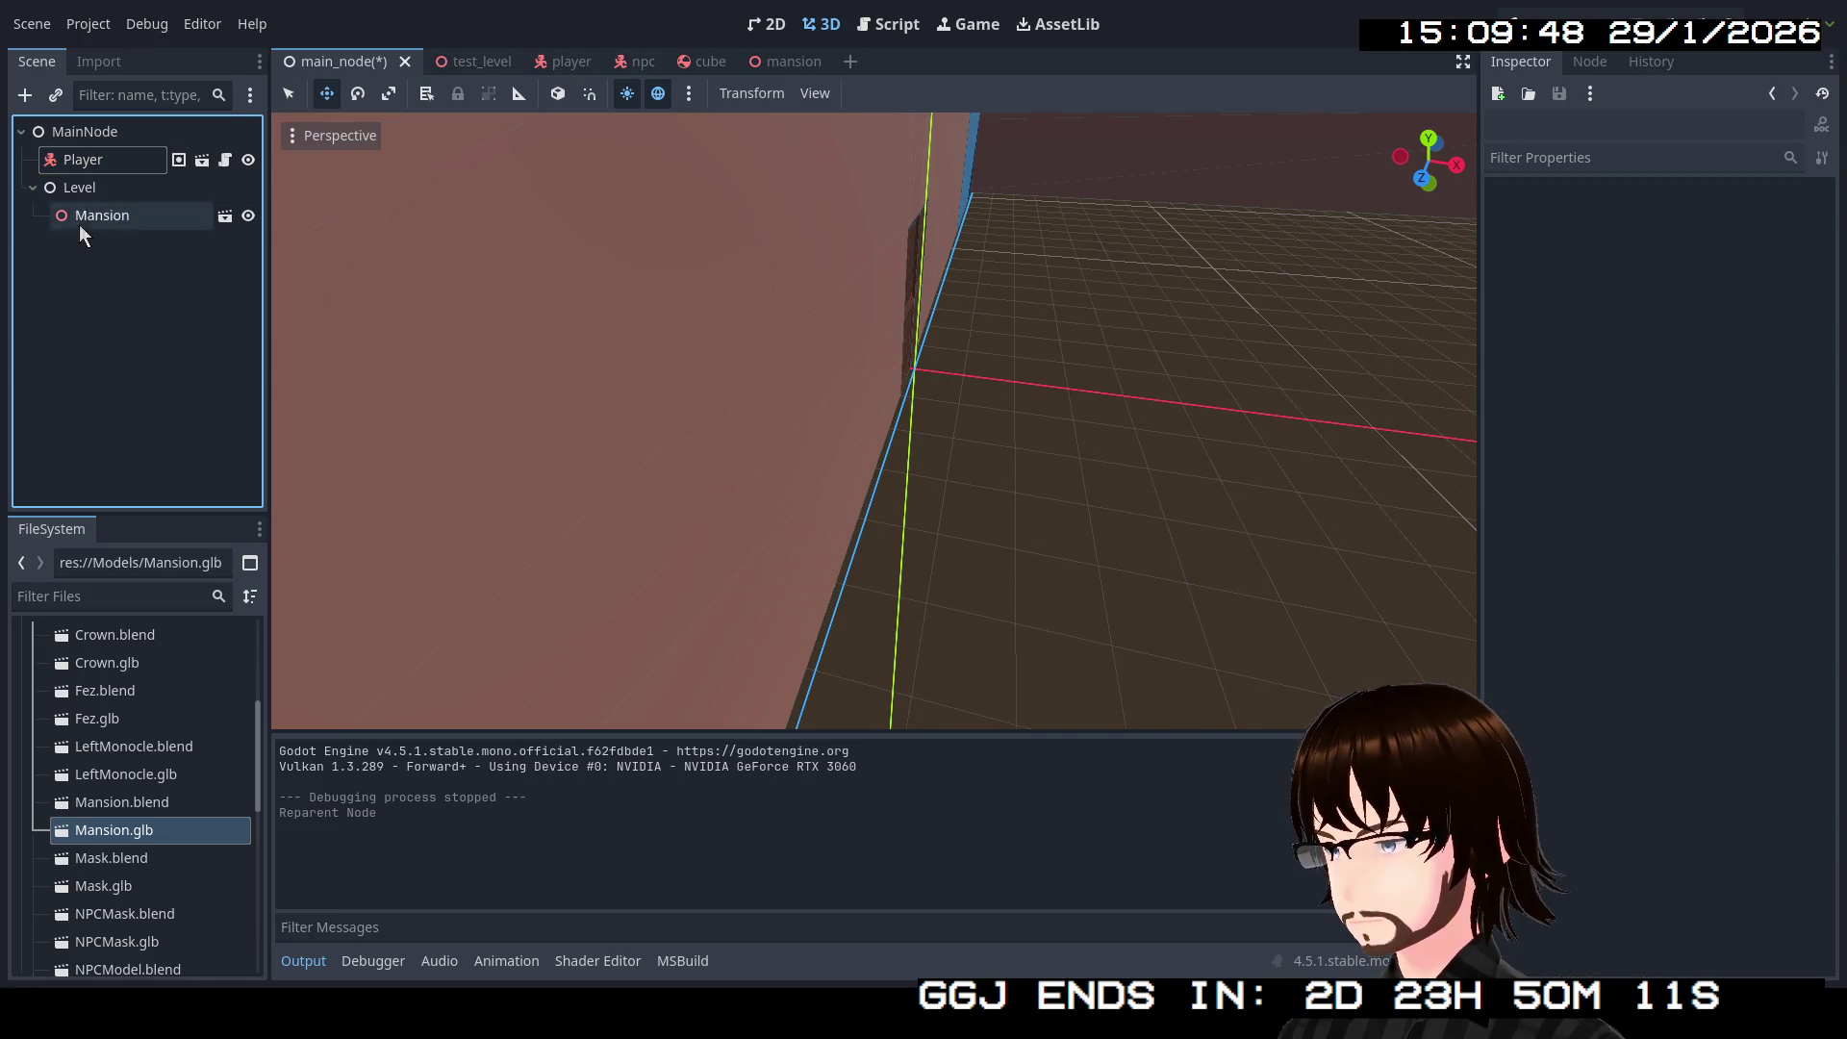
left_click(34, 191)
Step: Add a plain Node child under MainNode and name it NPCs
right_click(102, 135)
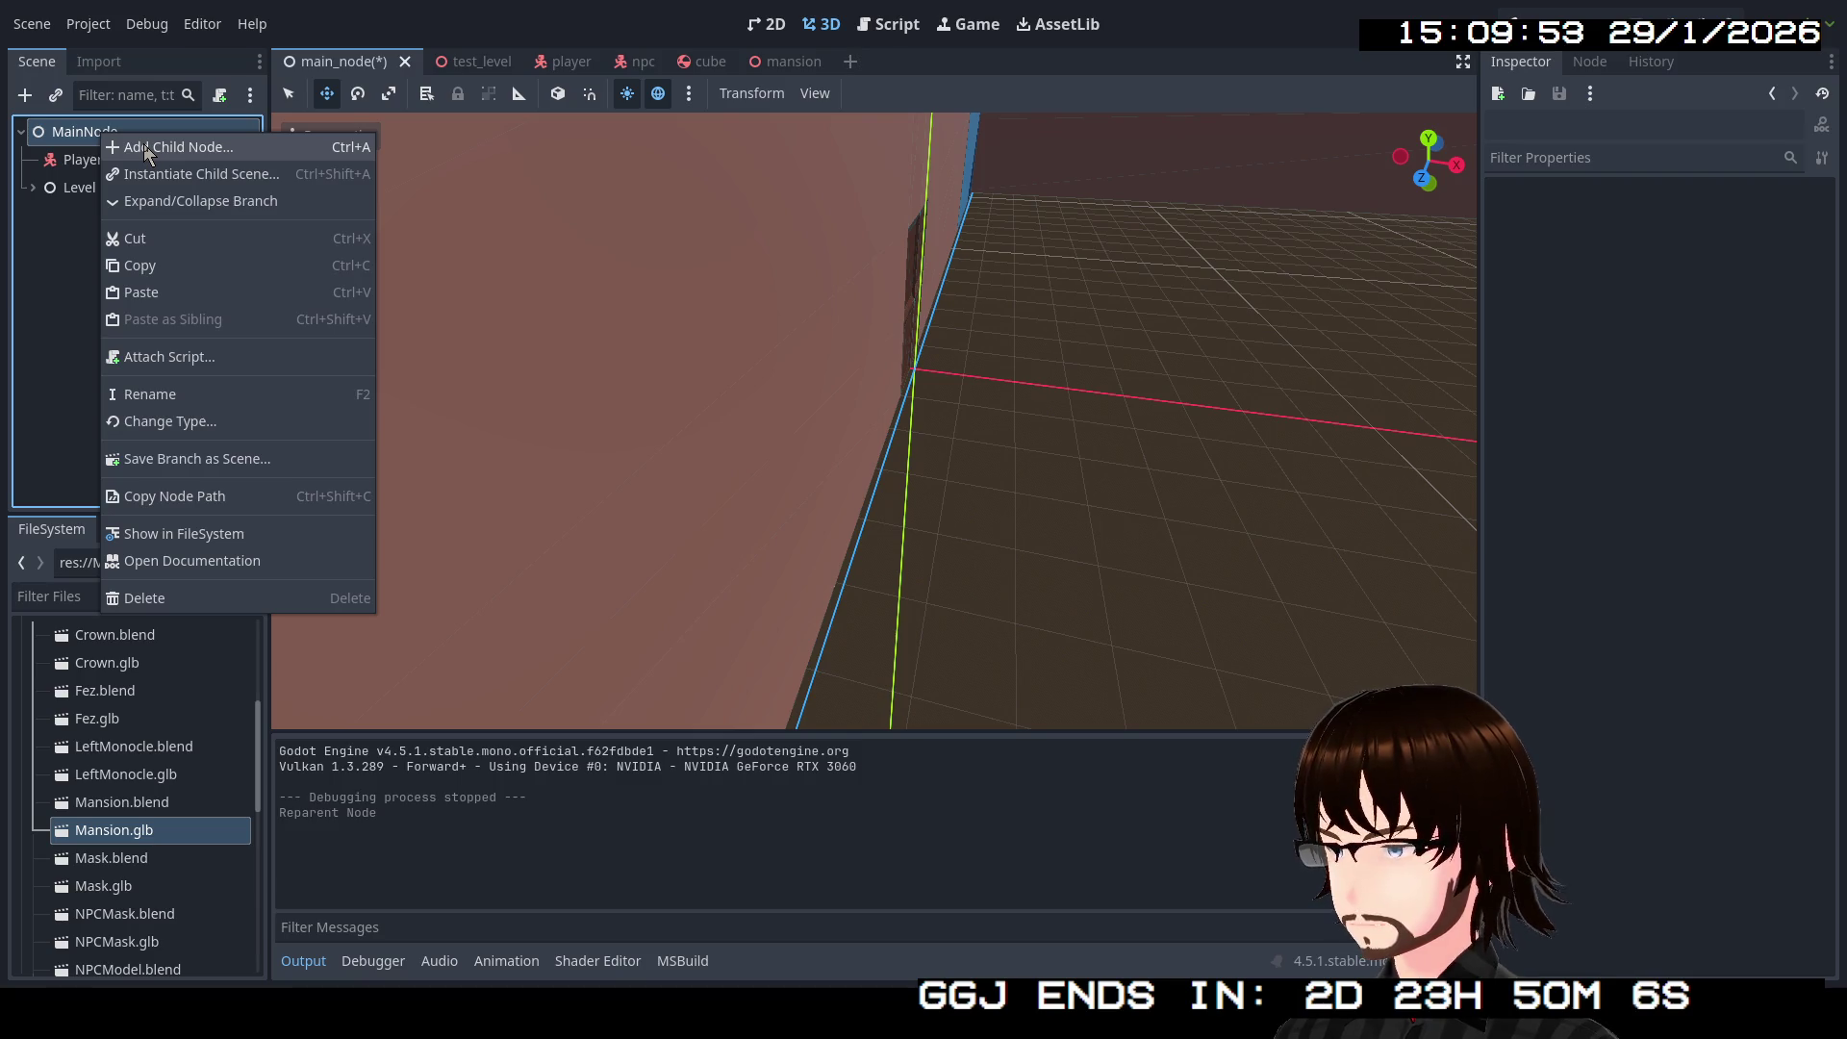
left_click(142, 146)
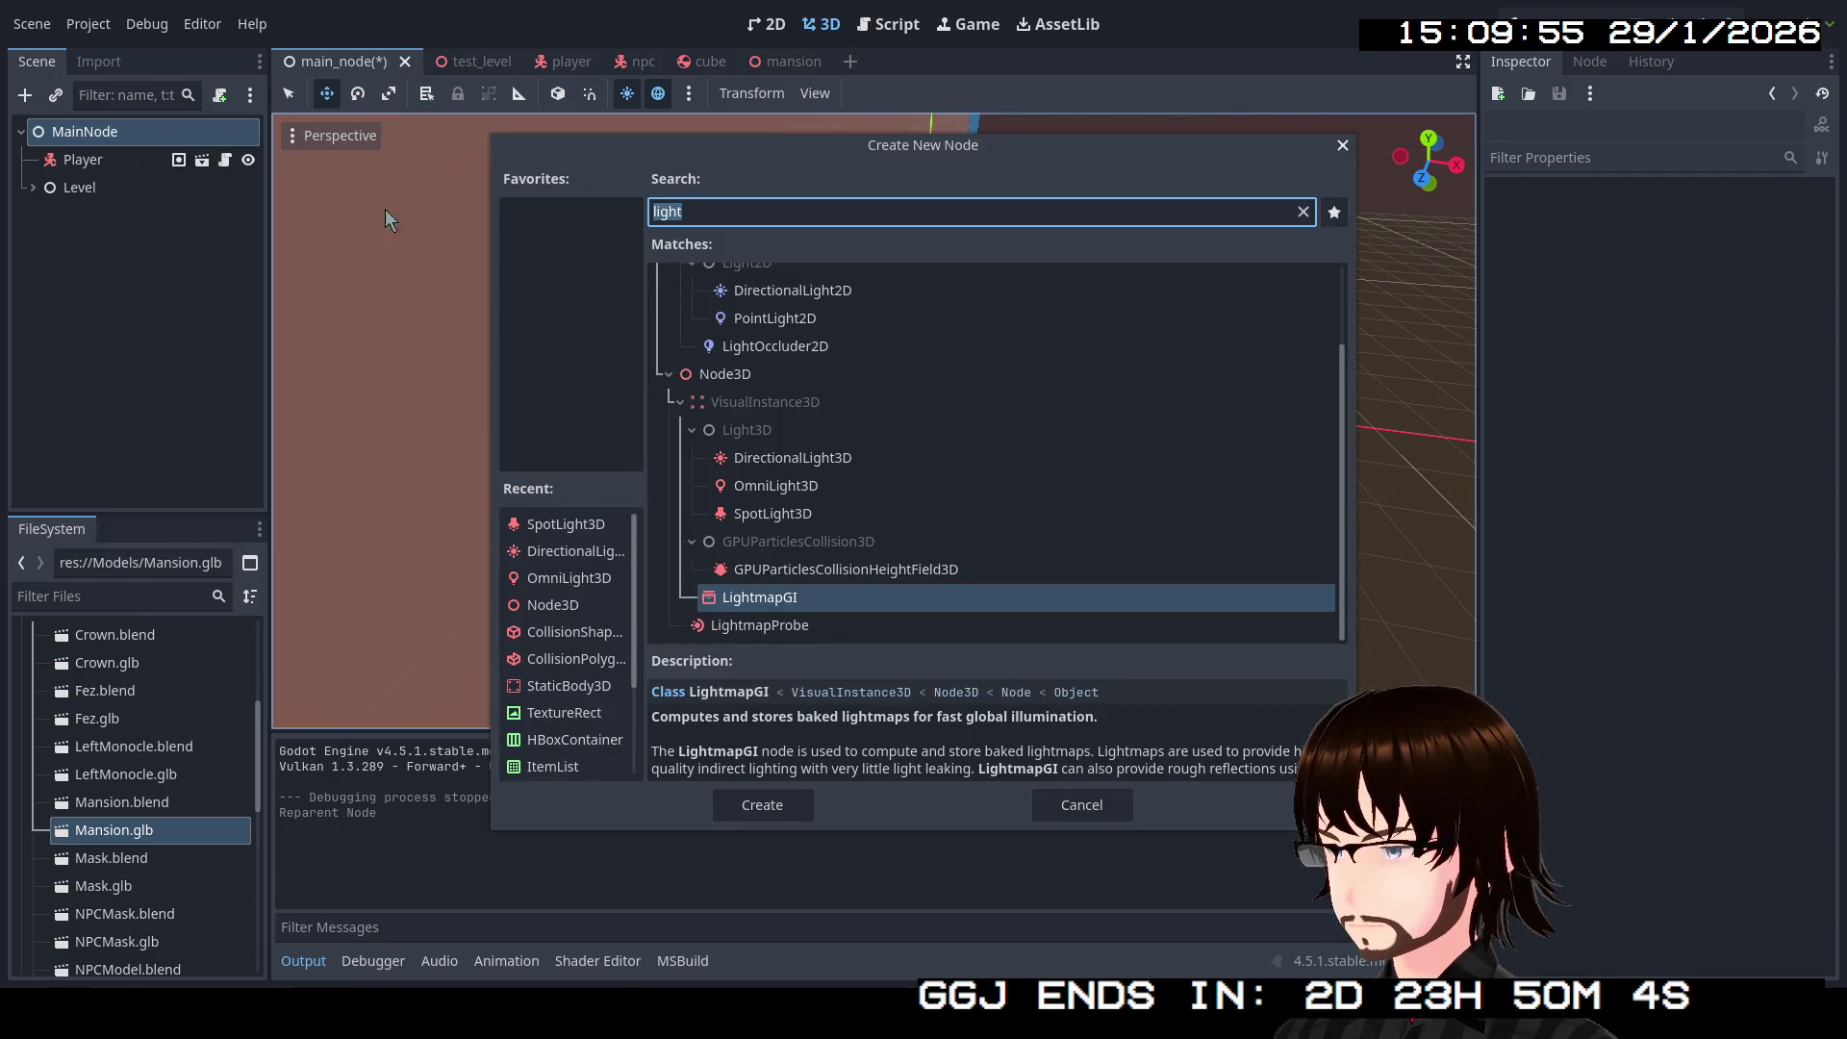
scroll(741, 385, "up", 3)
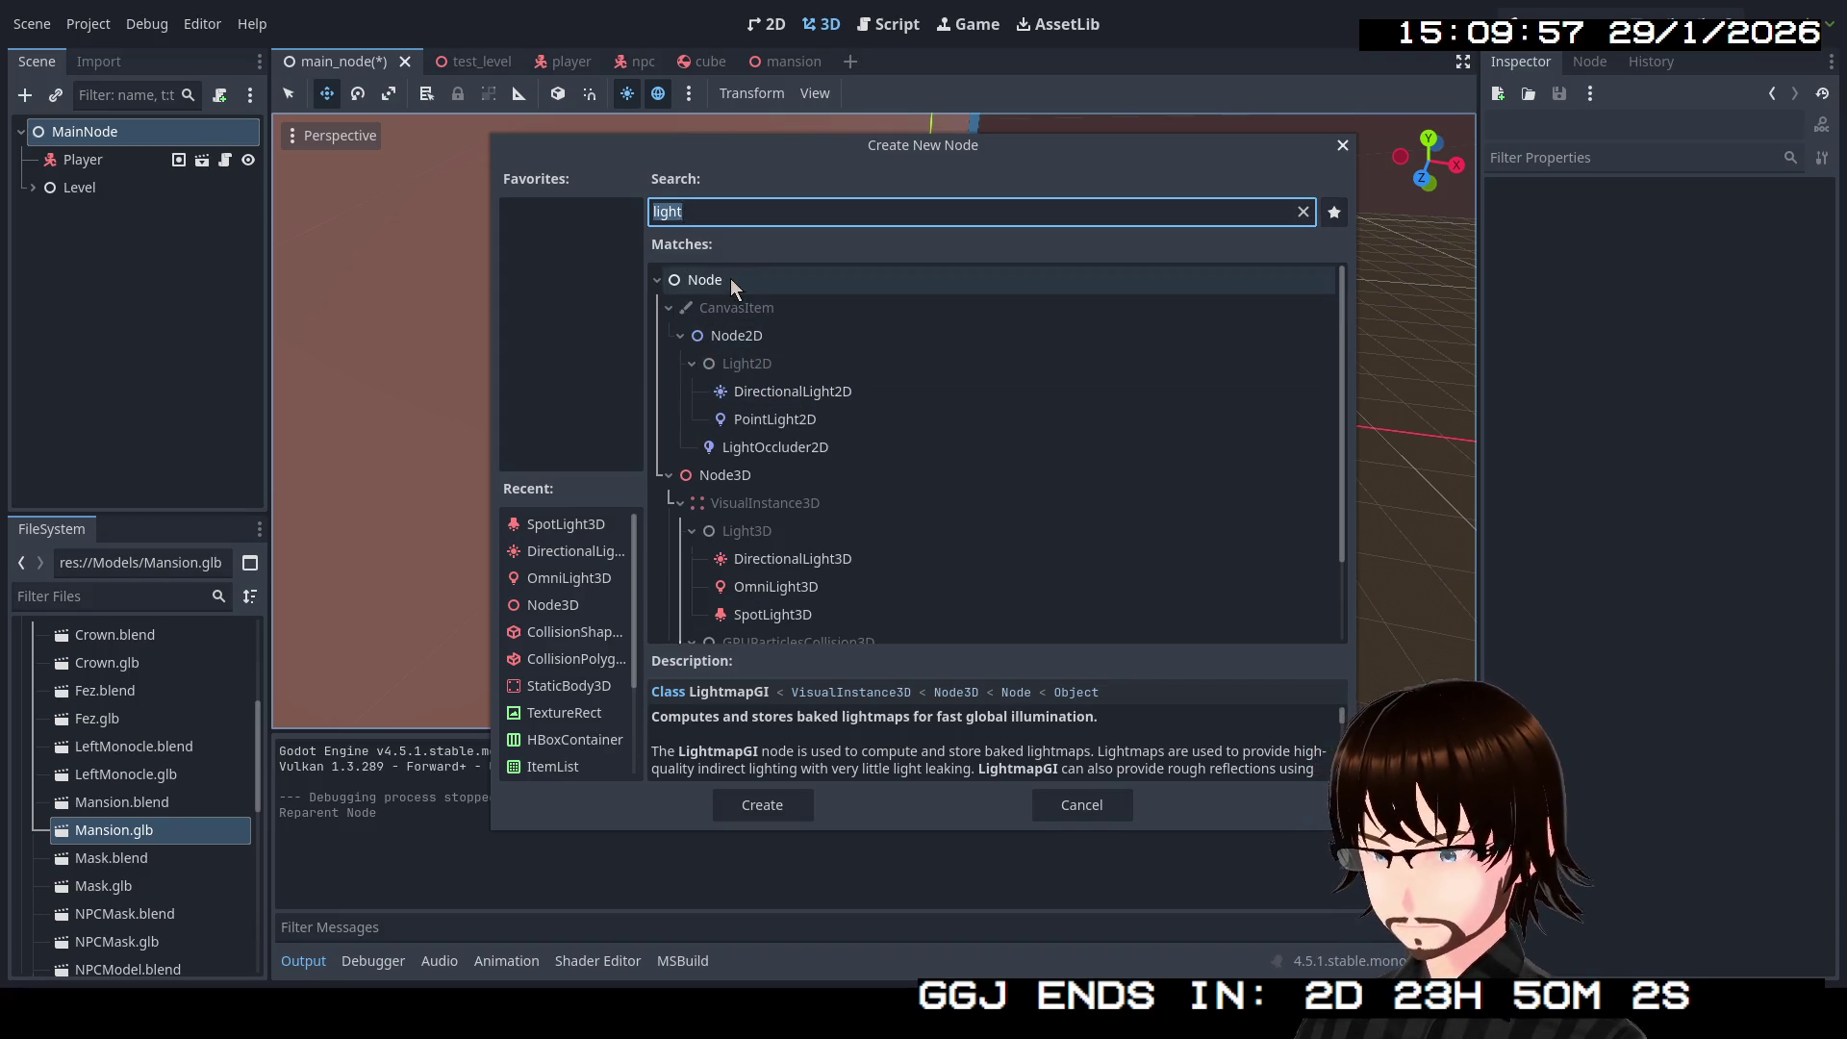
double_click(730, 279)
key("F2")
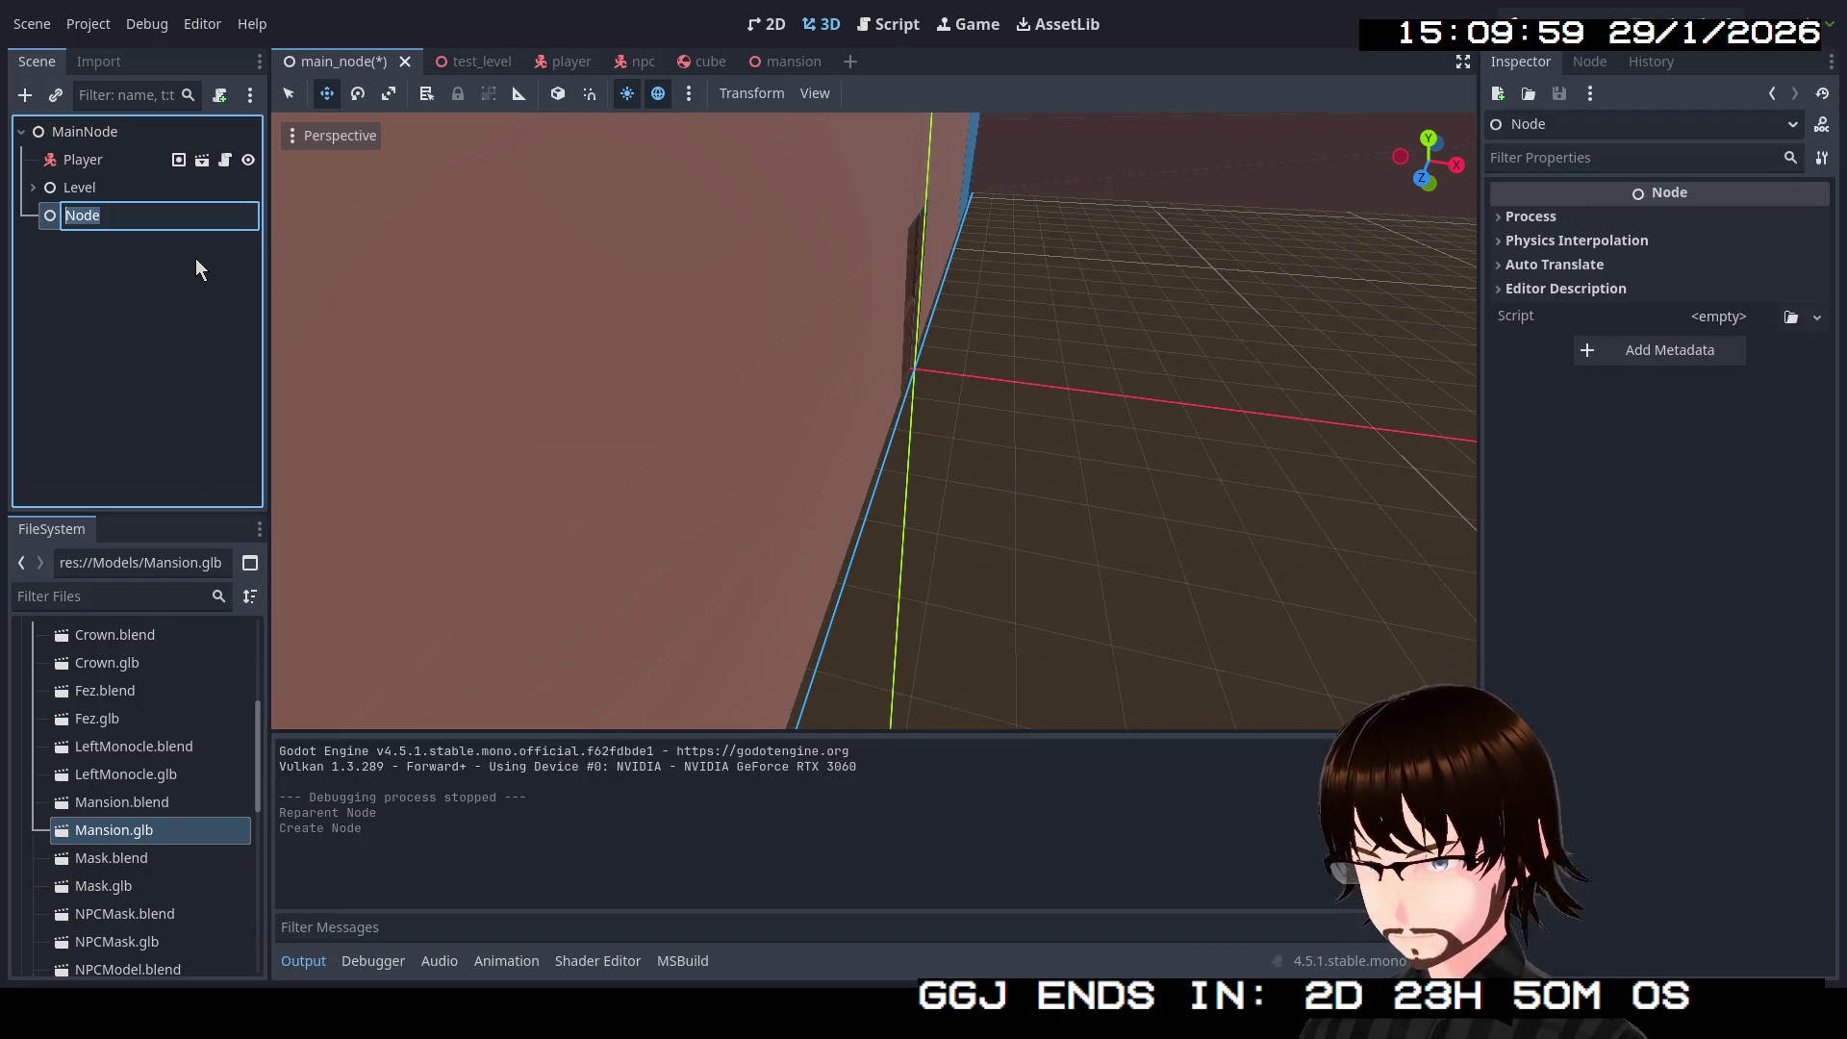
type("NPCs")
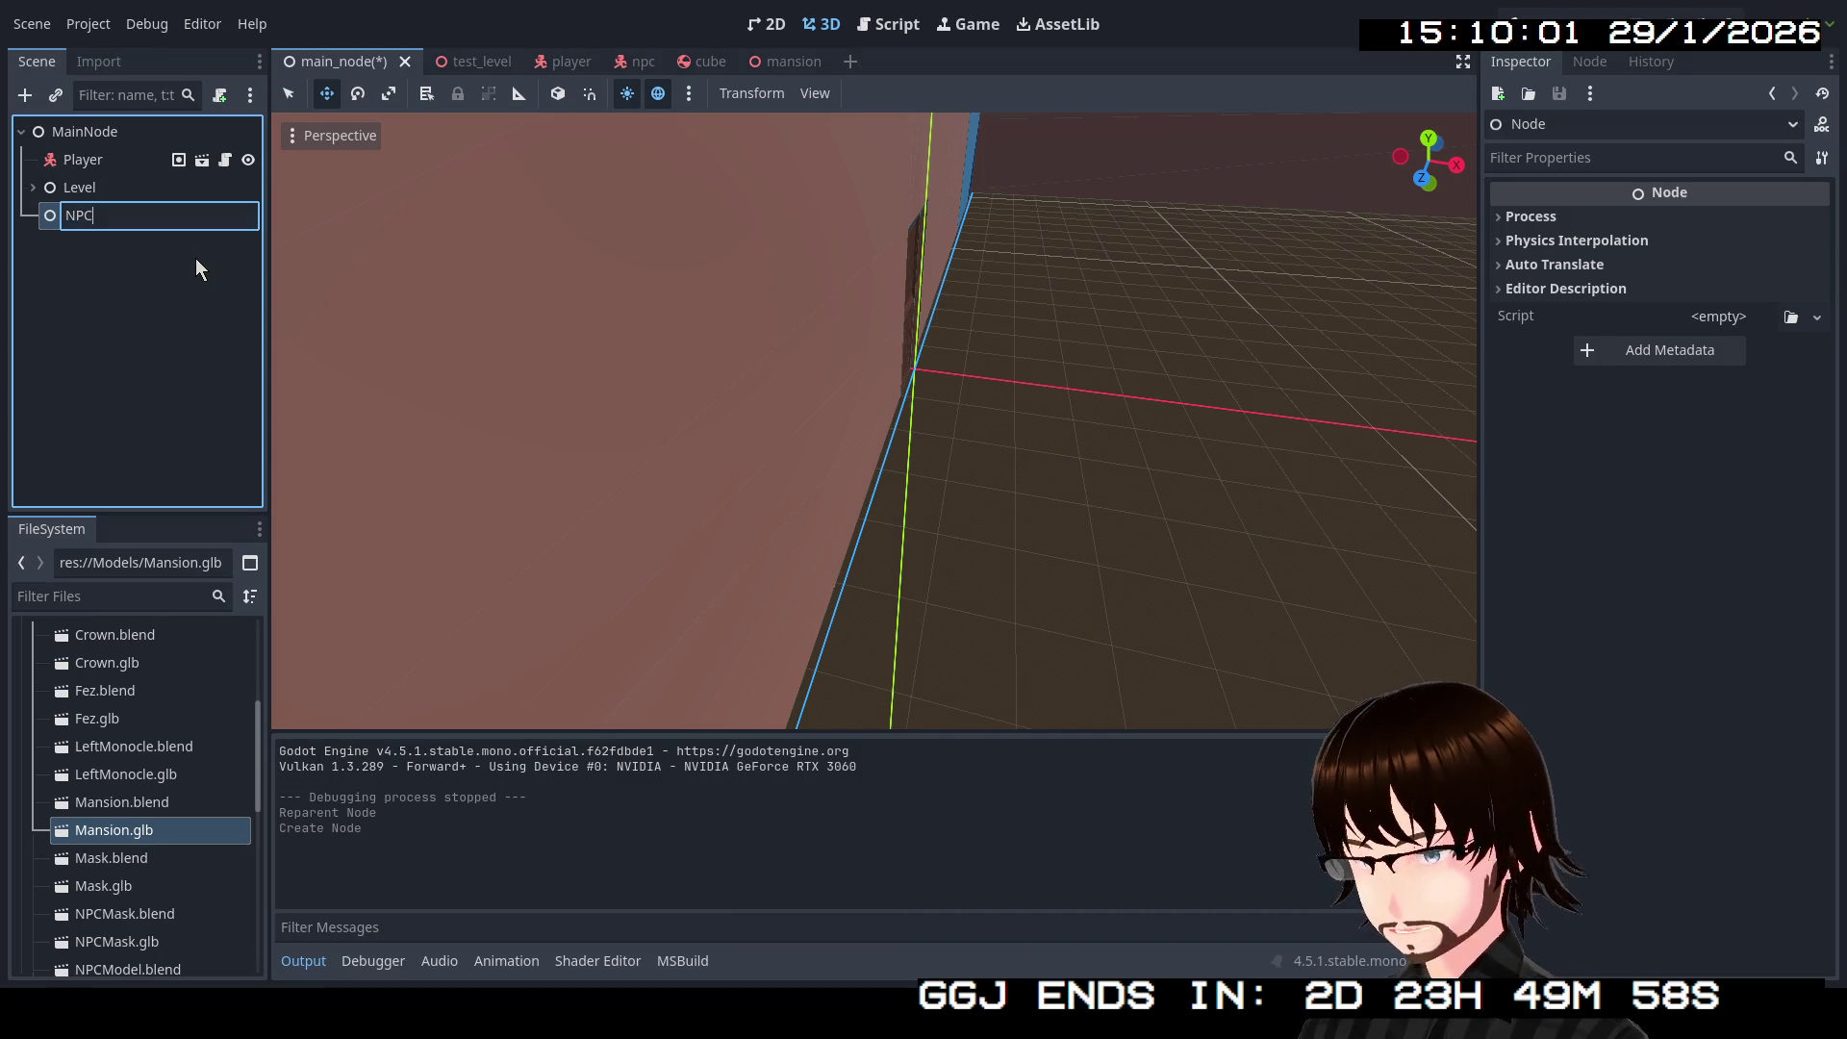
key("Return")
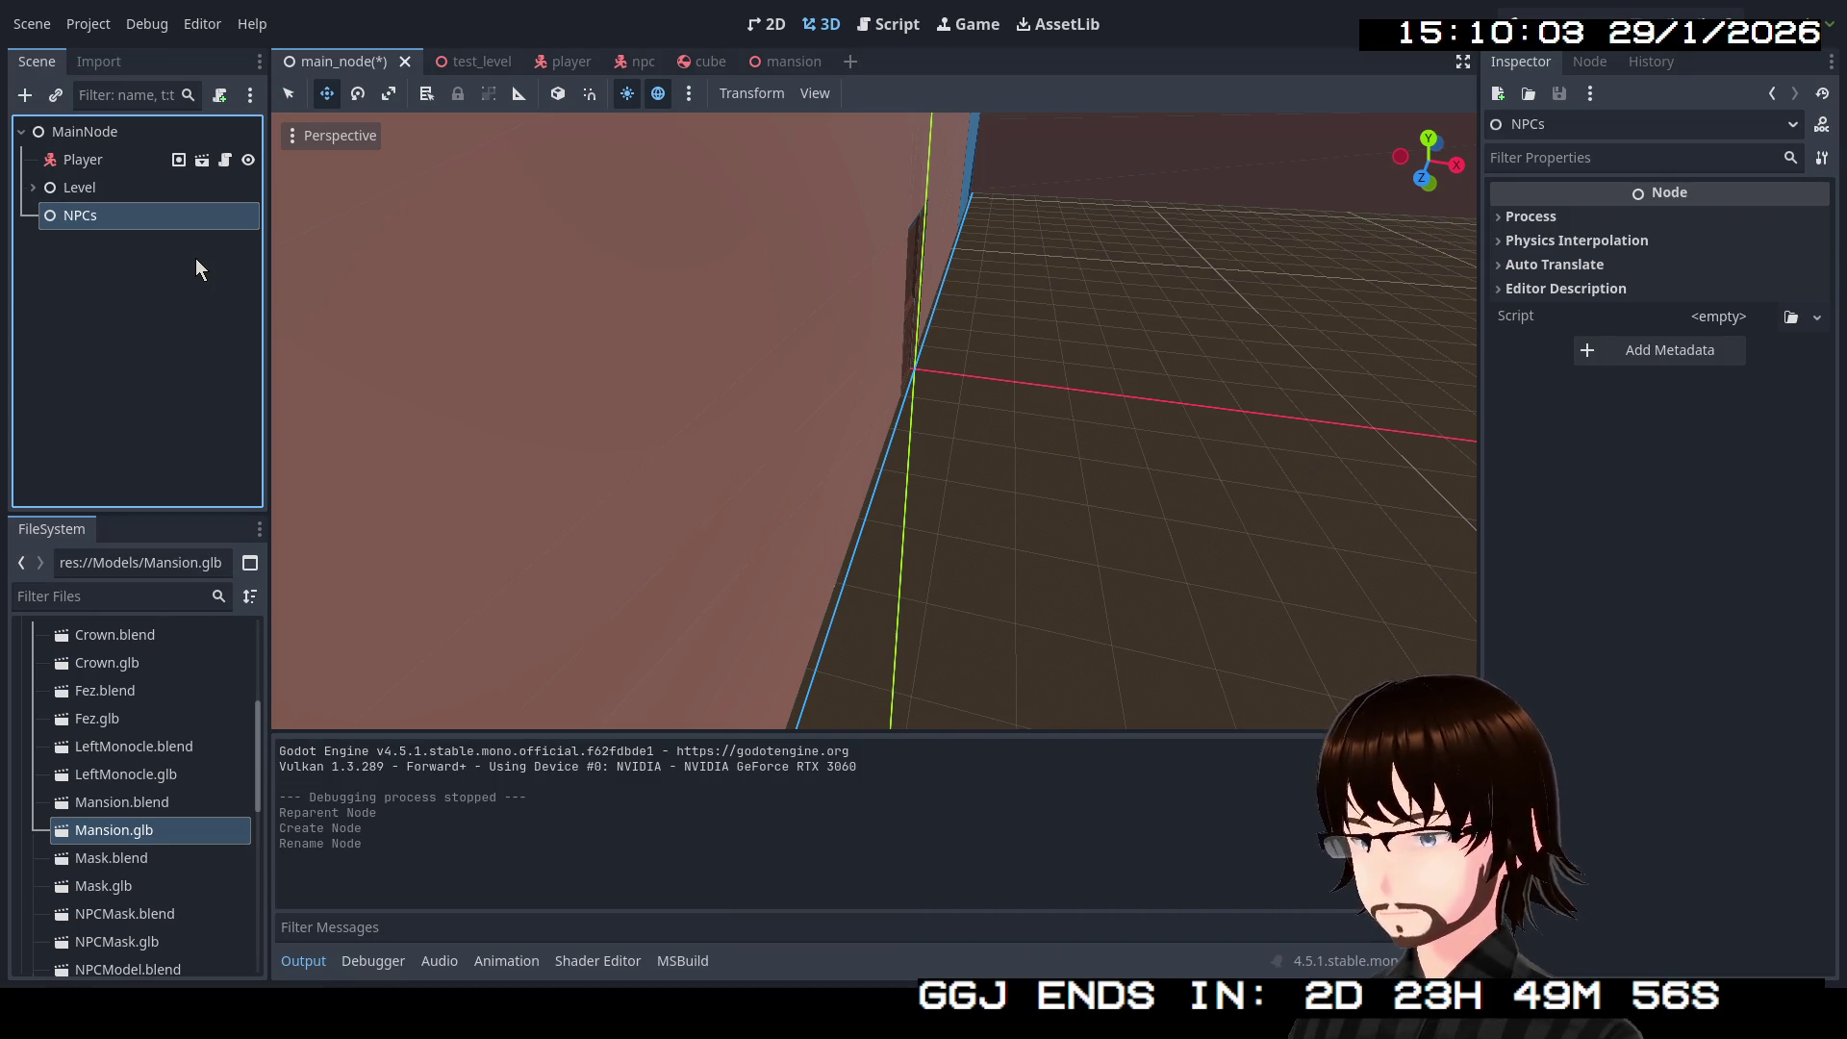
right_click(136, 225)
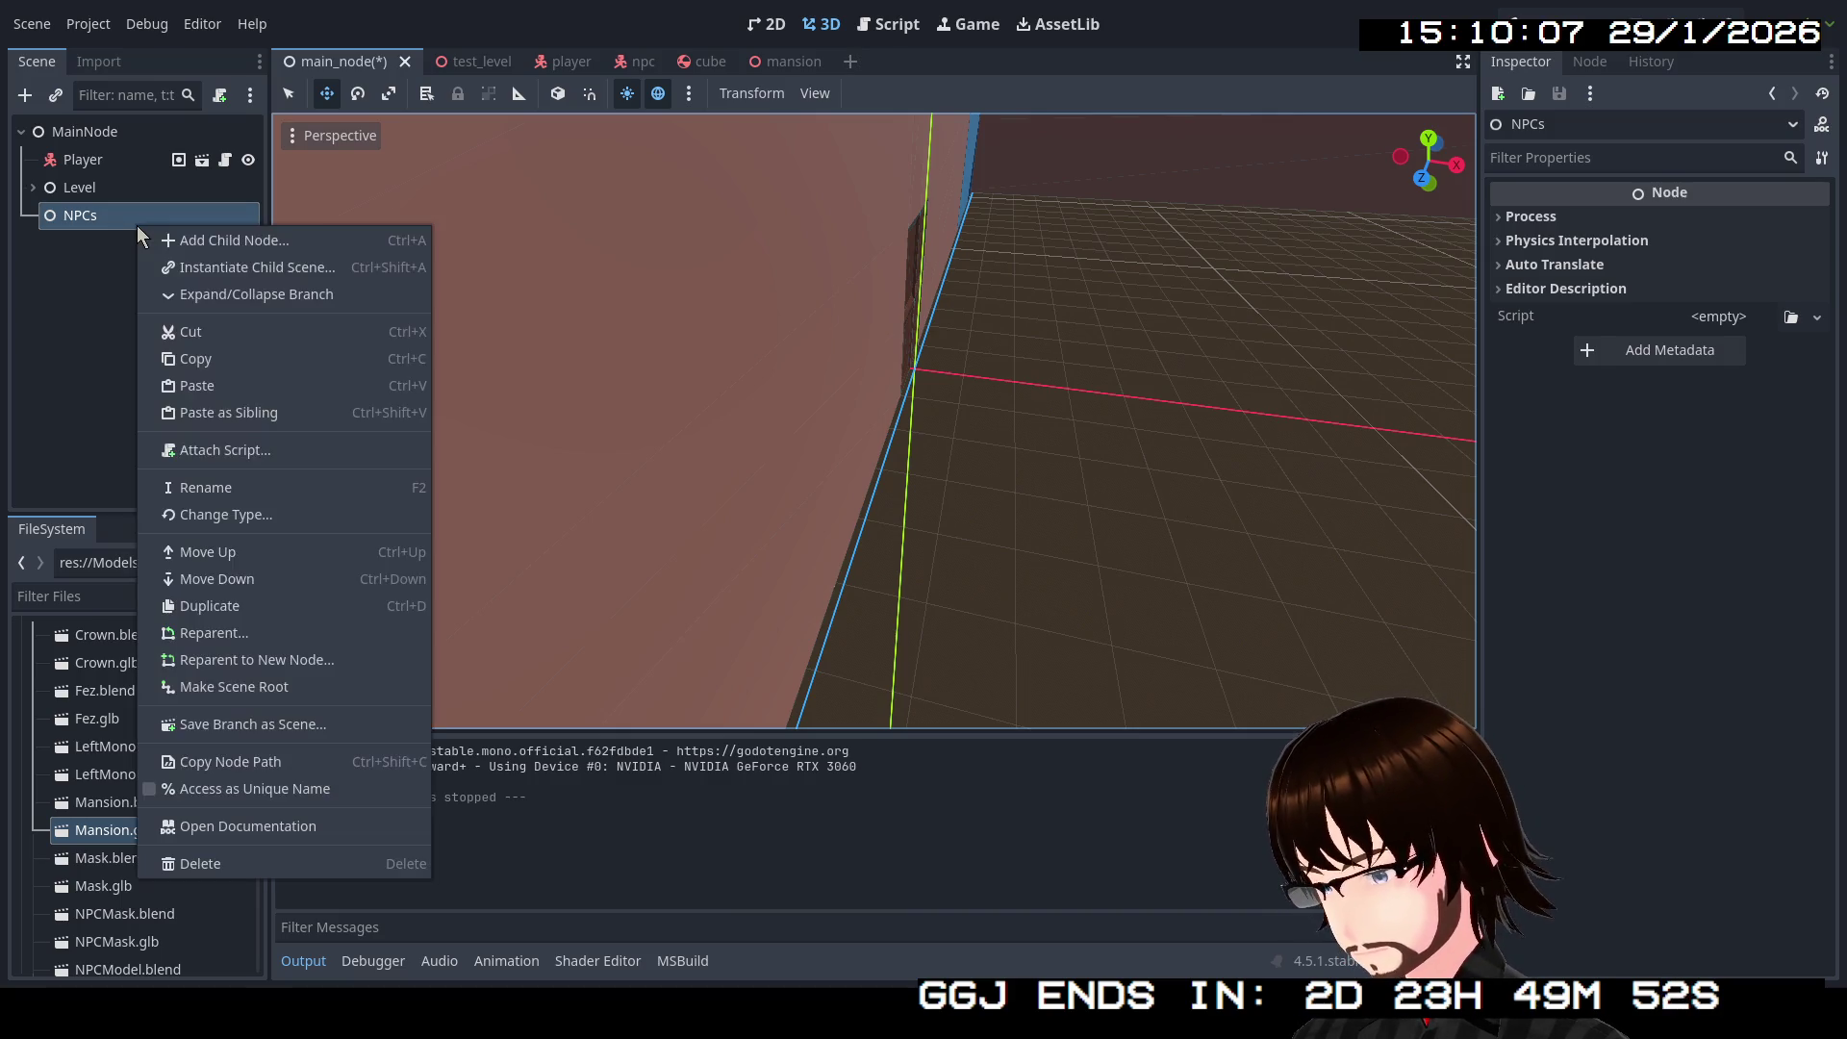
Step: Instantiate npc.tscn as a child of NPCs and view it over the mansion floor
left_click(182, 268)
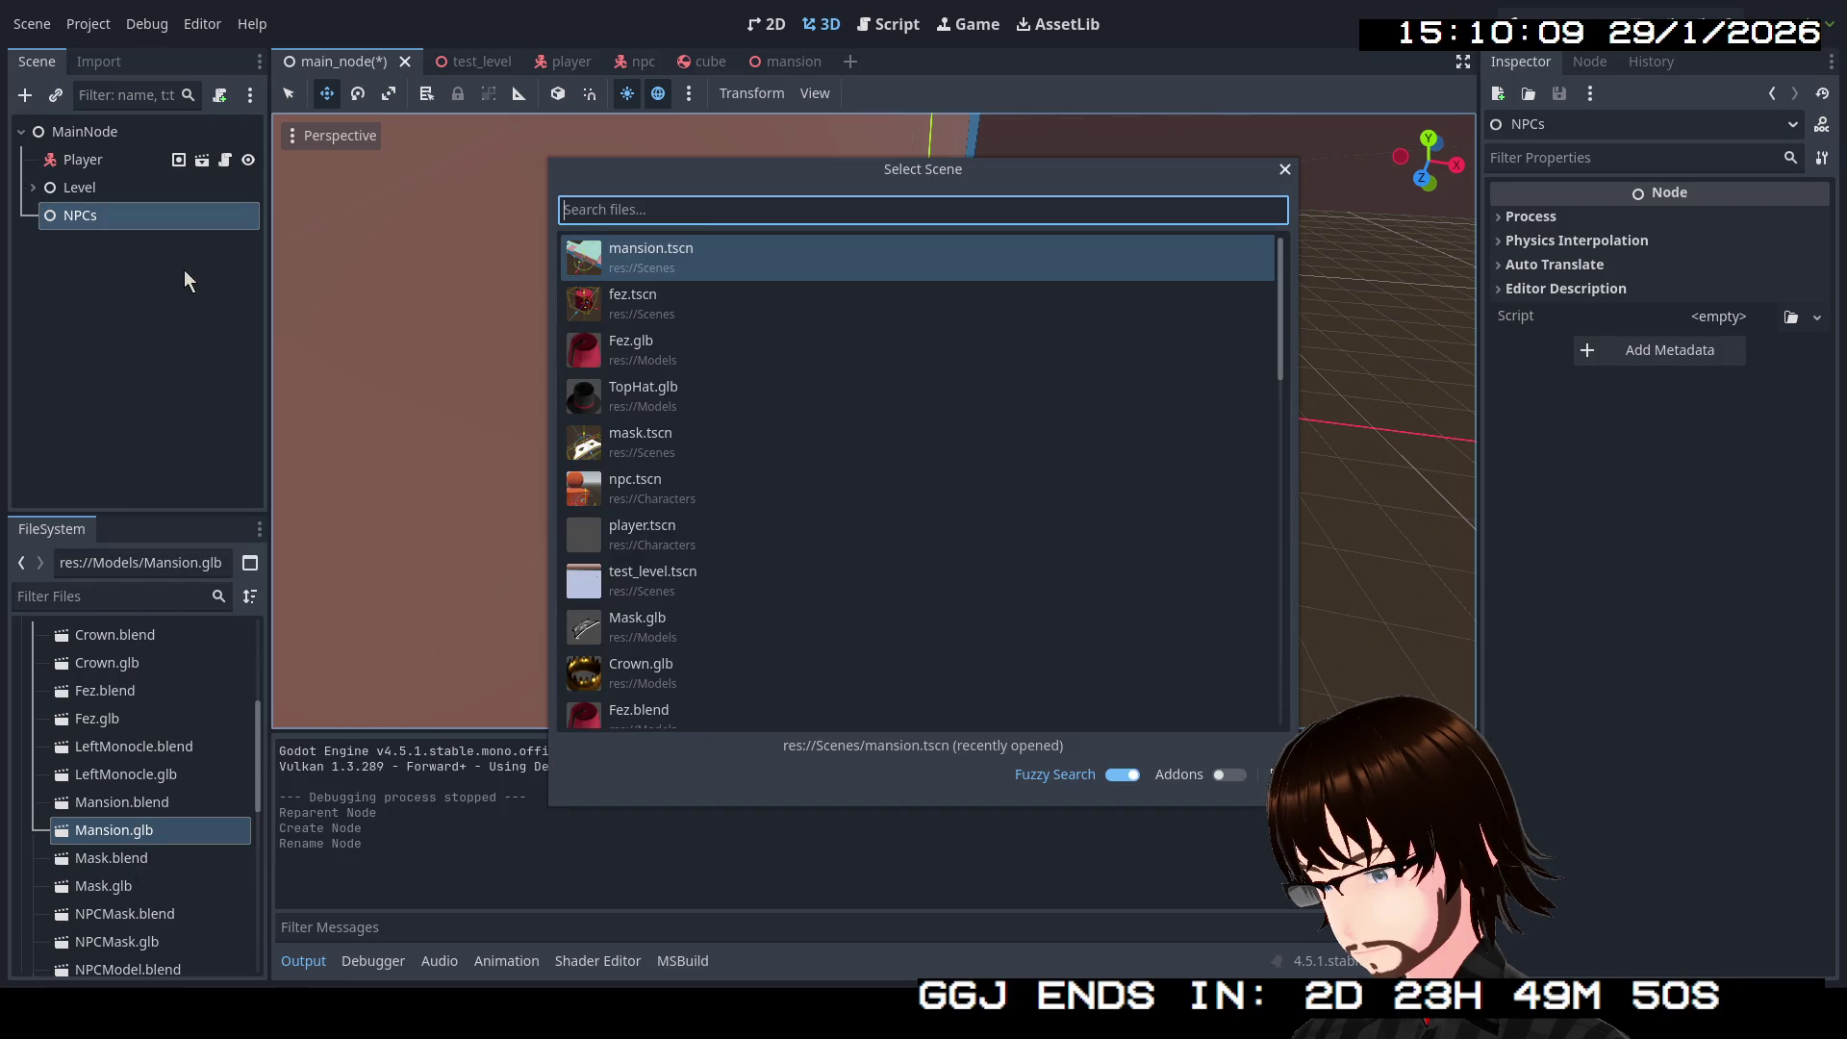
double_click(689, 494)
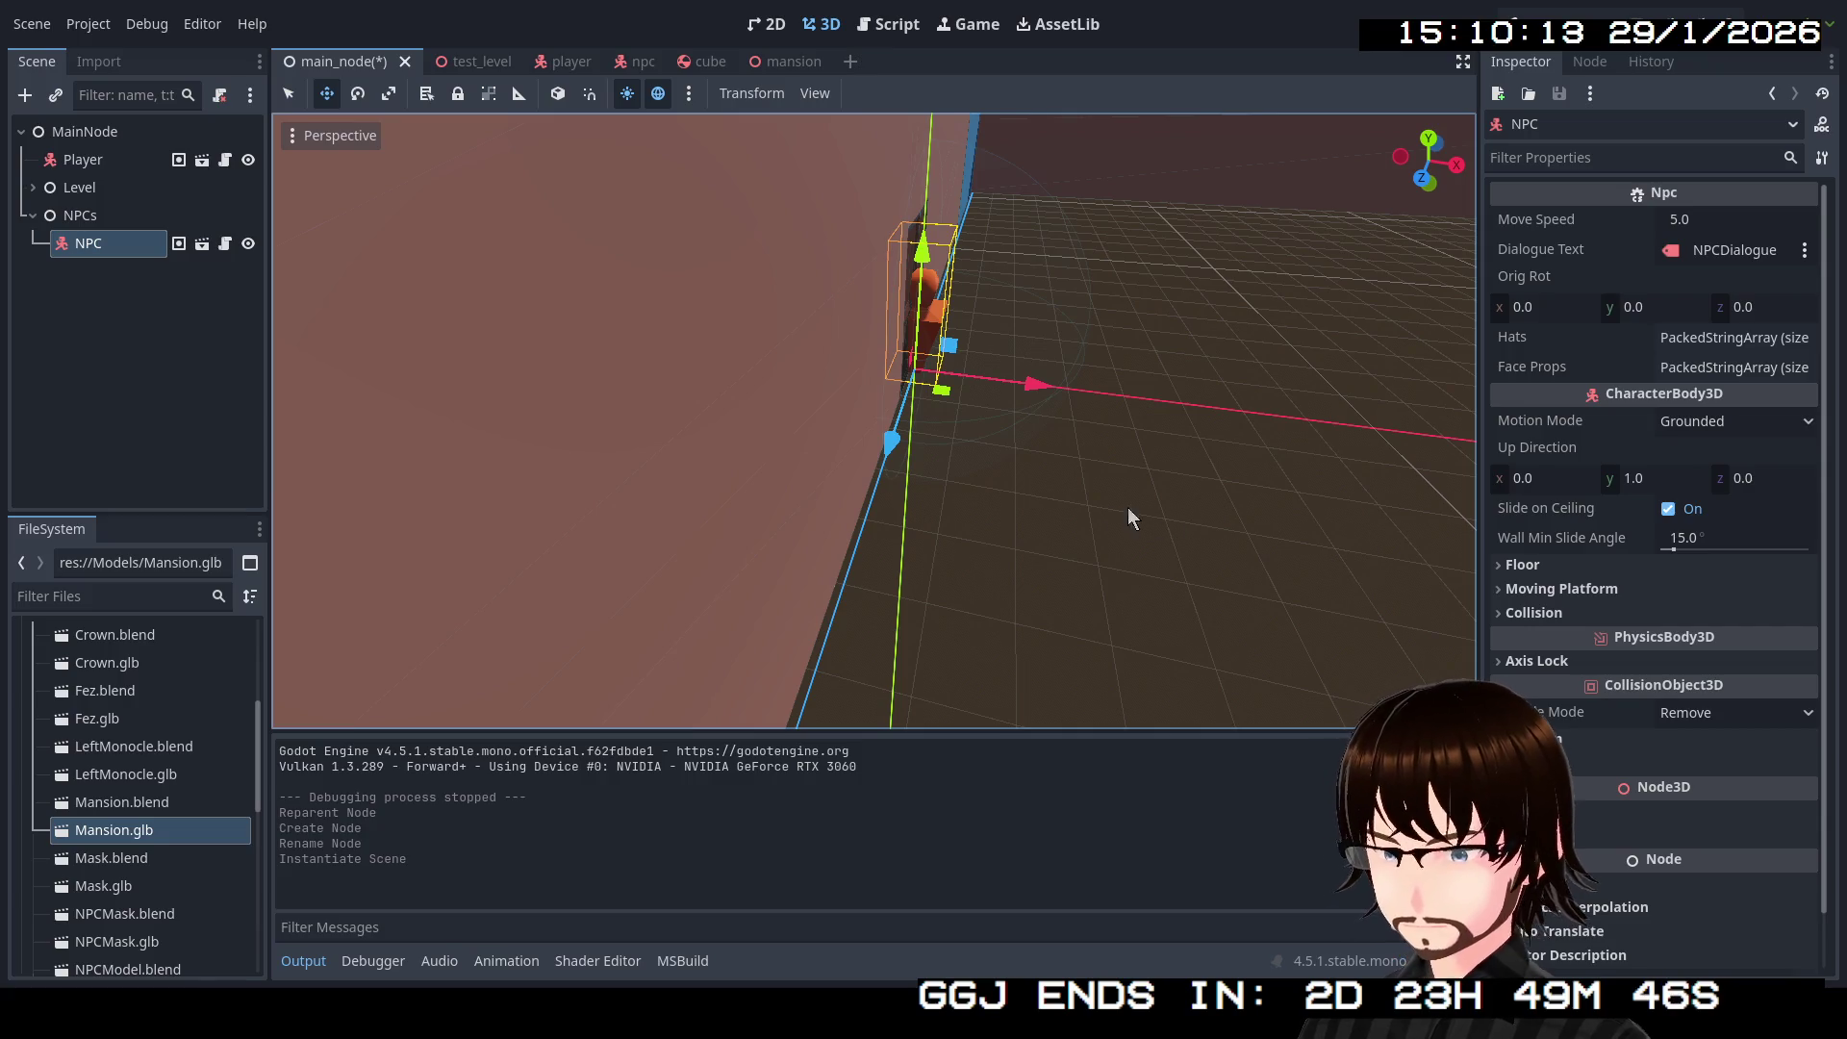
scroll(1116, 510, "down", 1)
mouse_move(1107, 504)
left_mouse_down()
mouse_move(1068, 505)
mouse_move(1000, 452)
mouse_move(1196, 494)
mouse_move(1176, 465)
mouse_move(723, 481)
left_mouse_up()
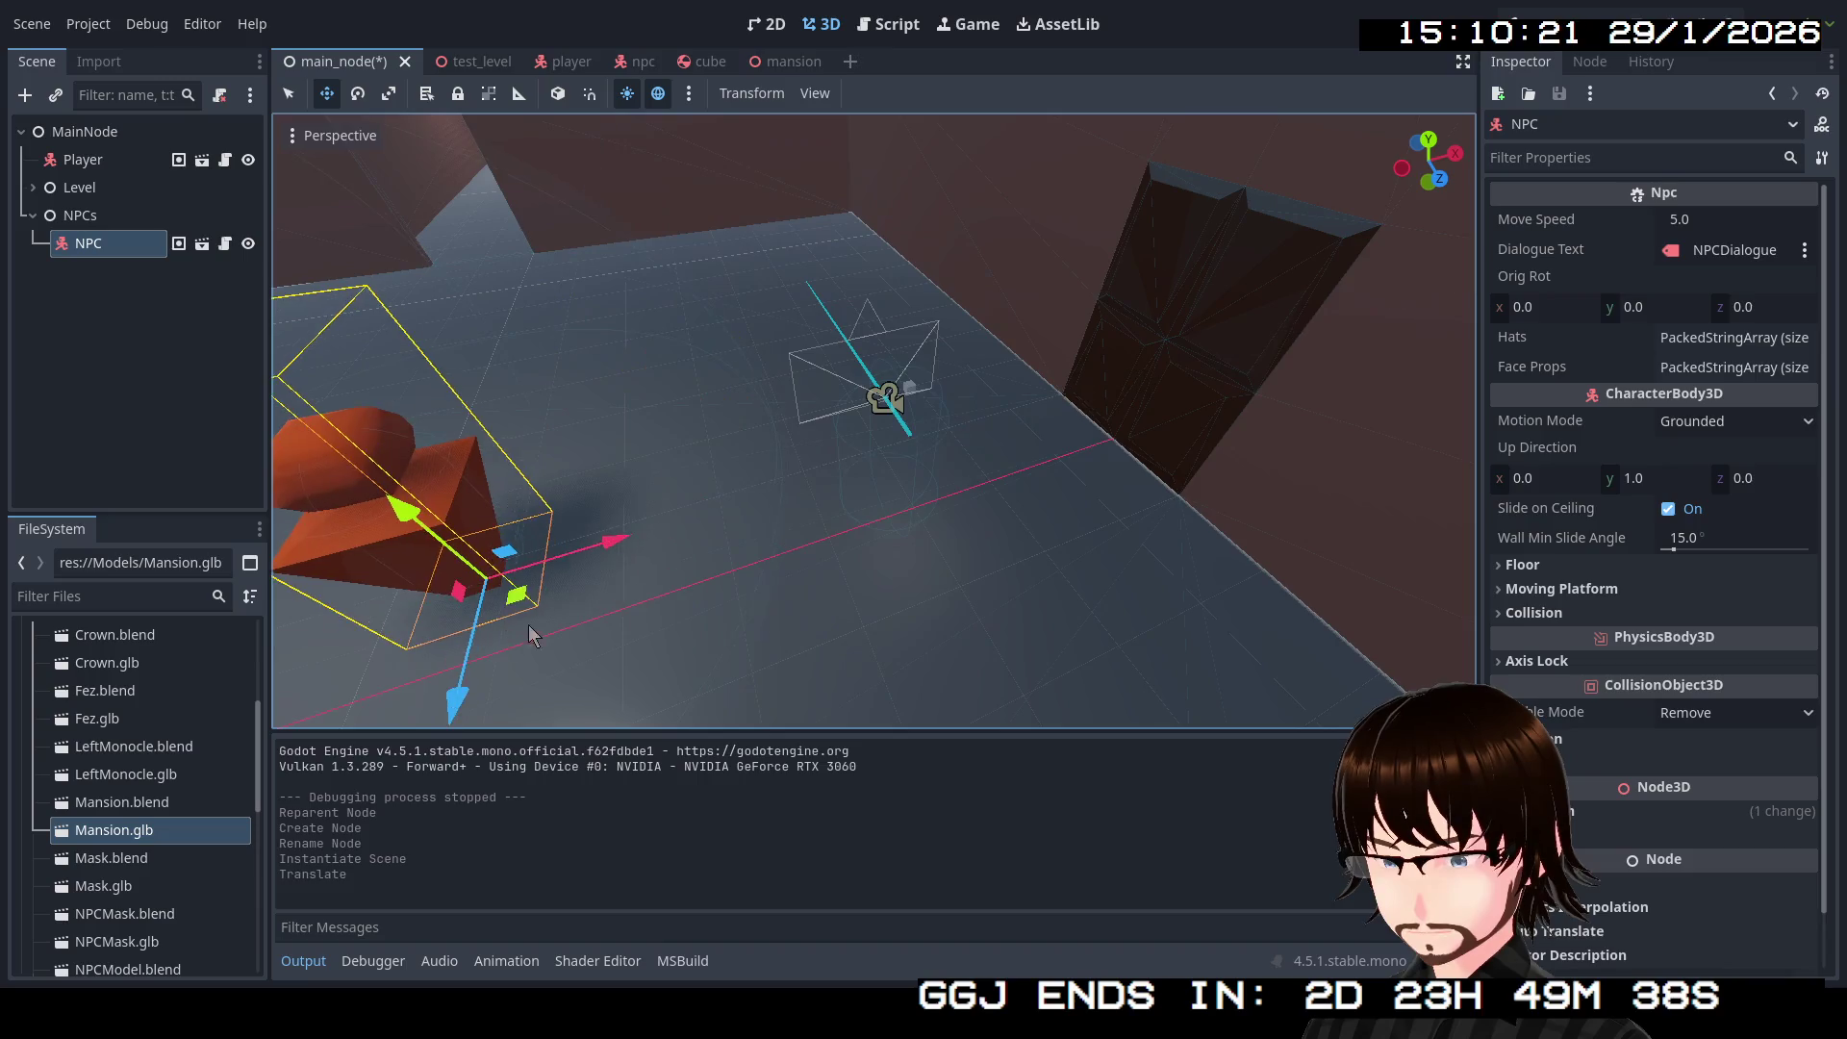
left_click_drag(943, 577, 955, 598)
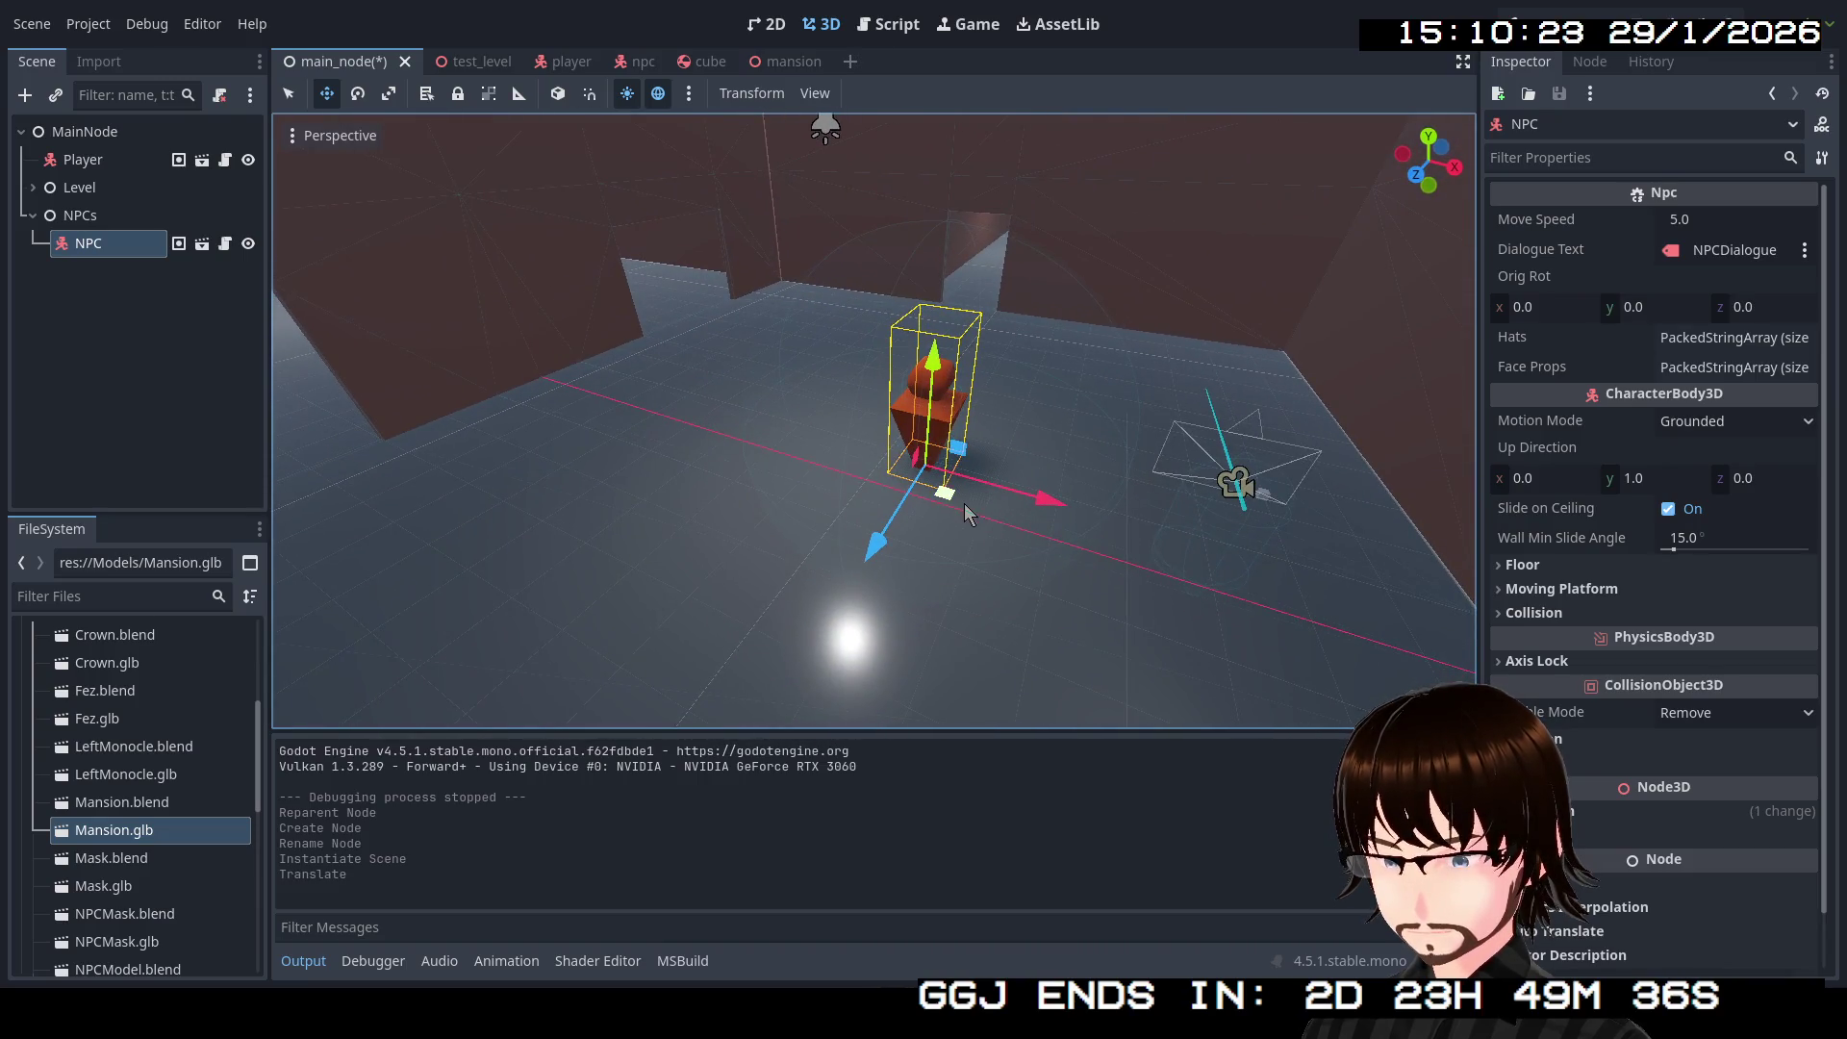
Step: Move the NPC left across the mansion floor, then save and run the game with F5
left_click_drag(953, 503, 875, 510)
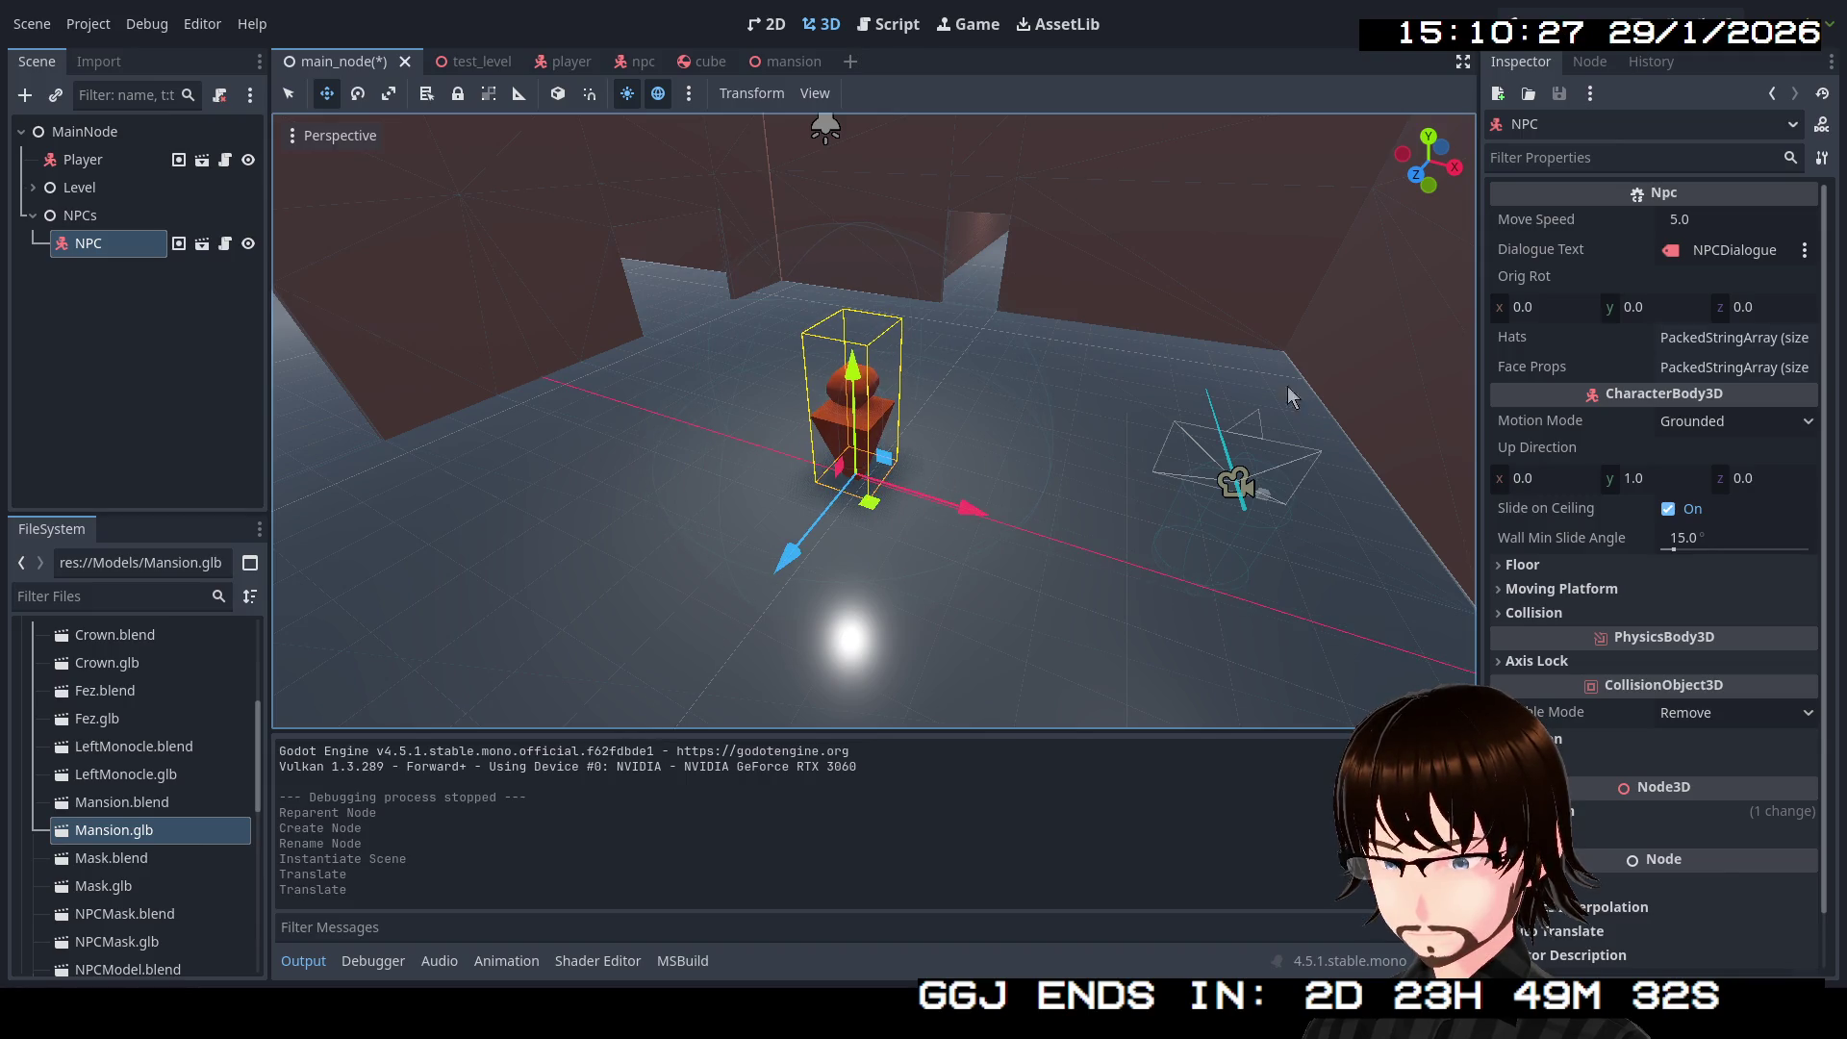
key("w")
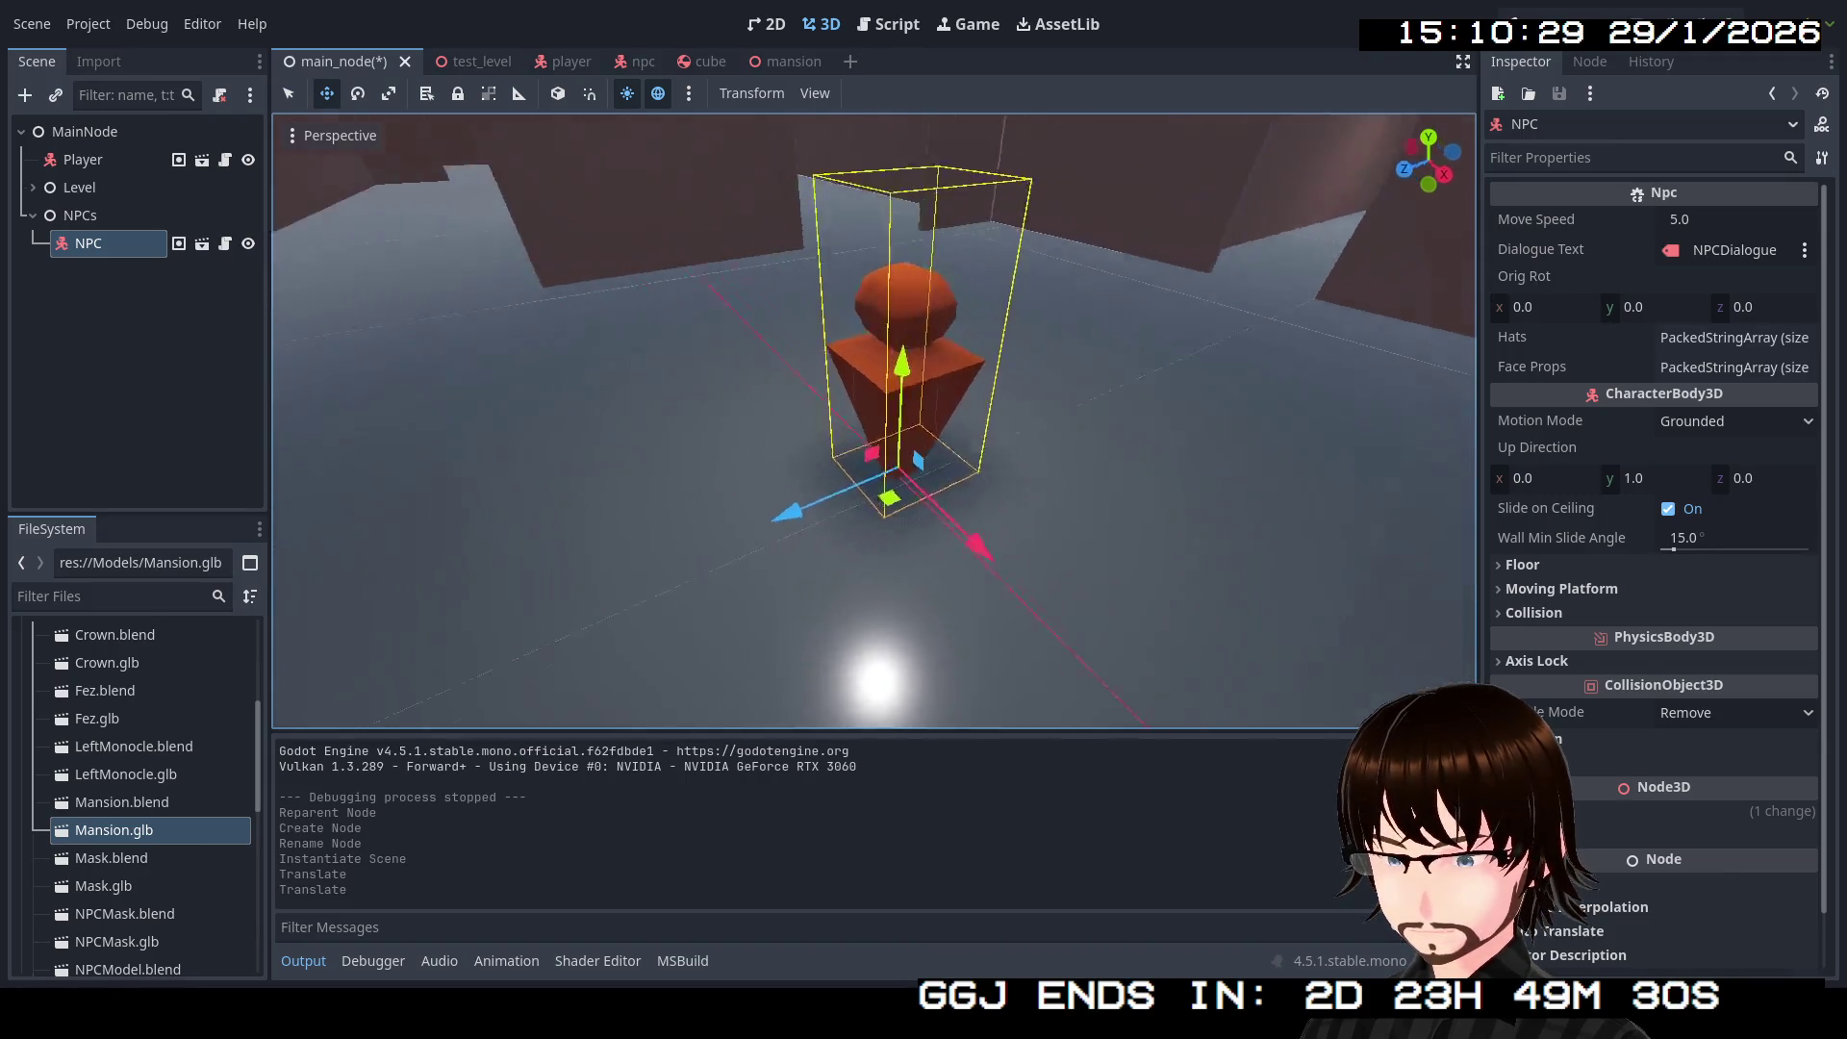
key("w")
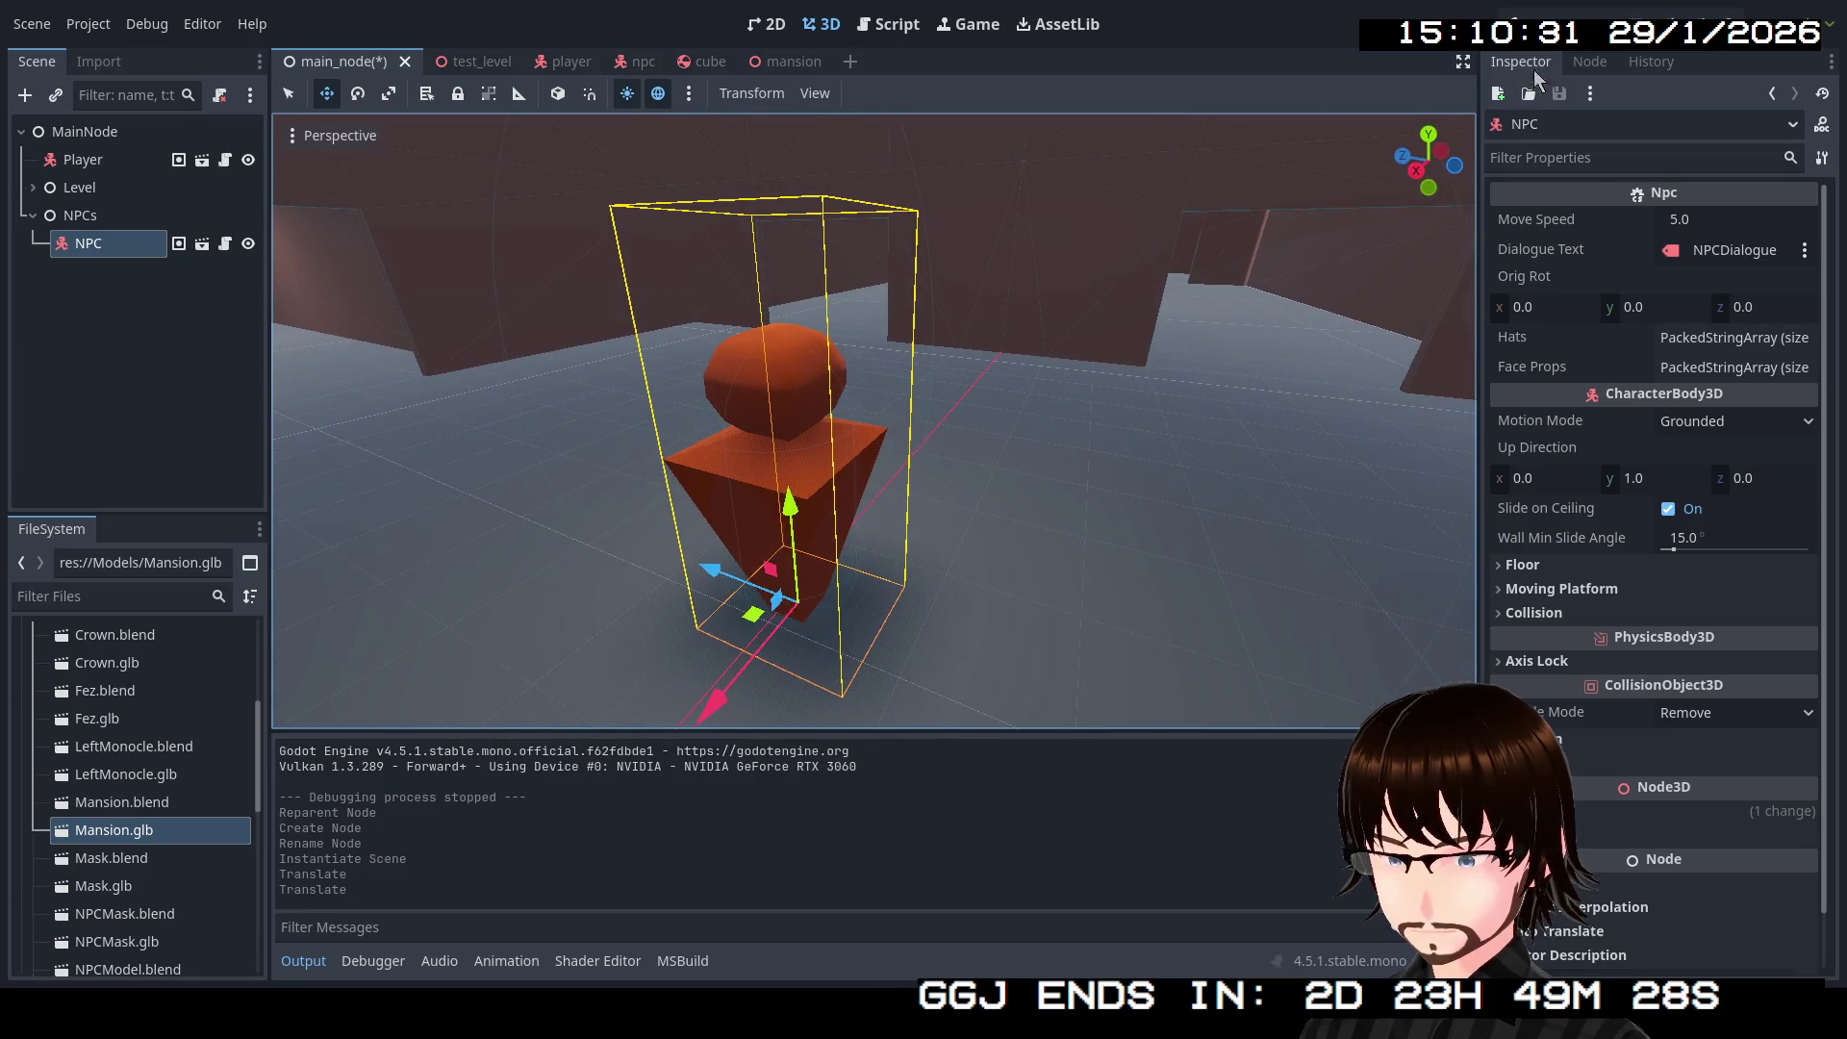
key("F5")
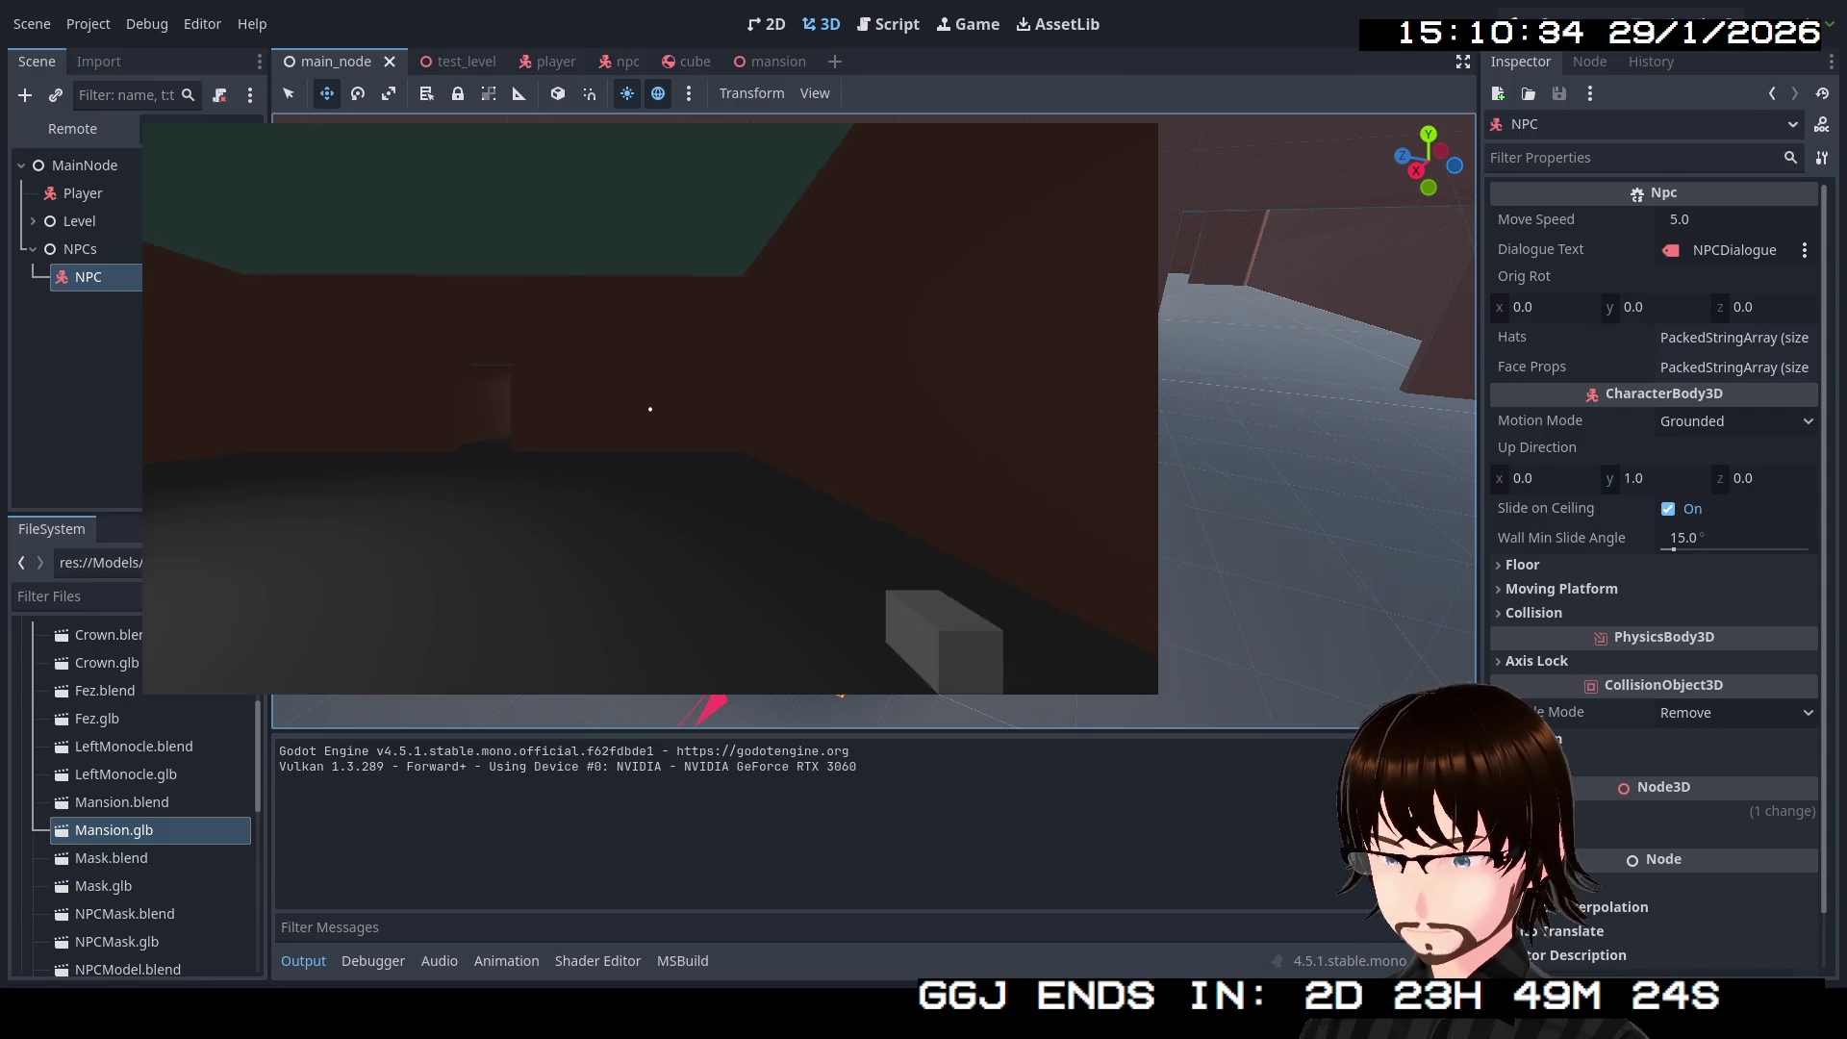
Step: Walk toward the NPC in the running game, then stop the playtest with F8
key("w")
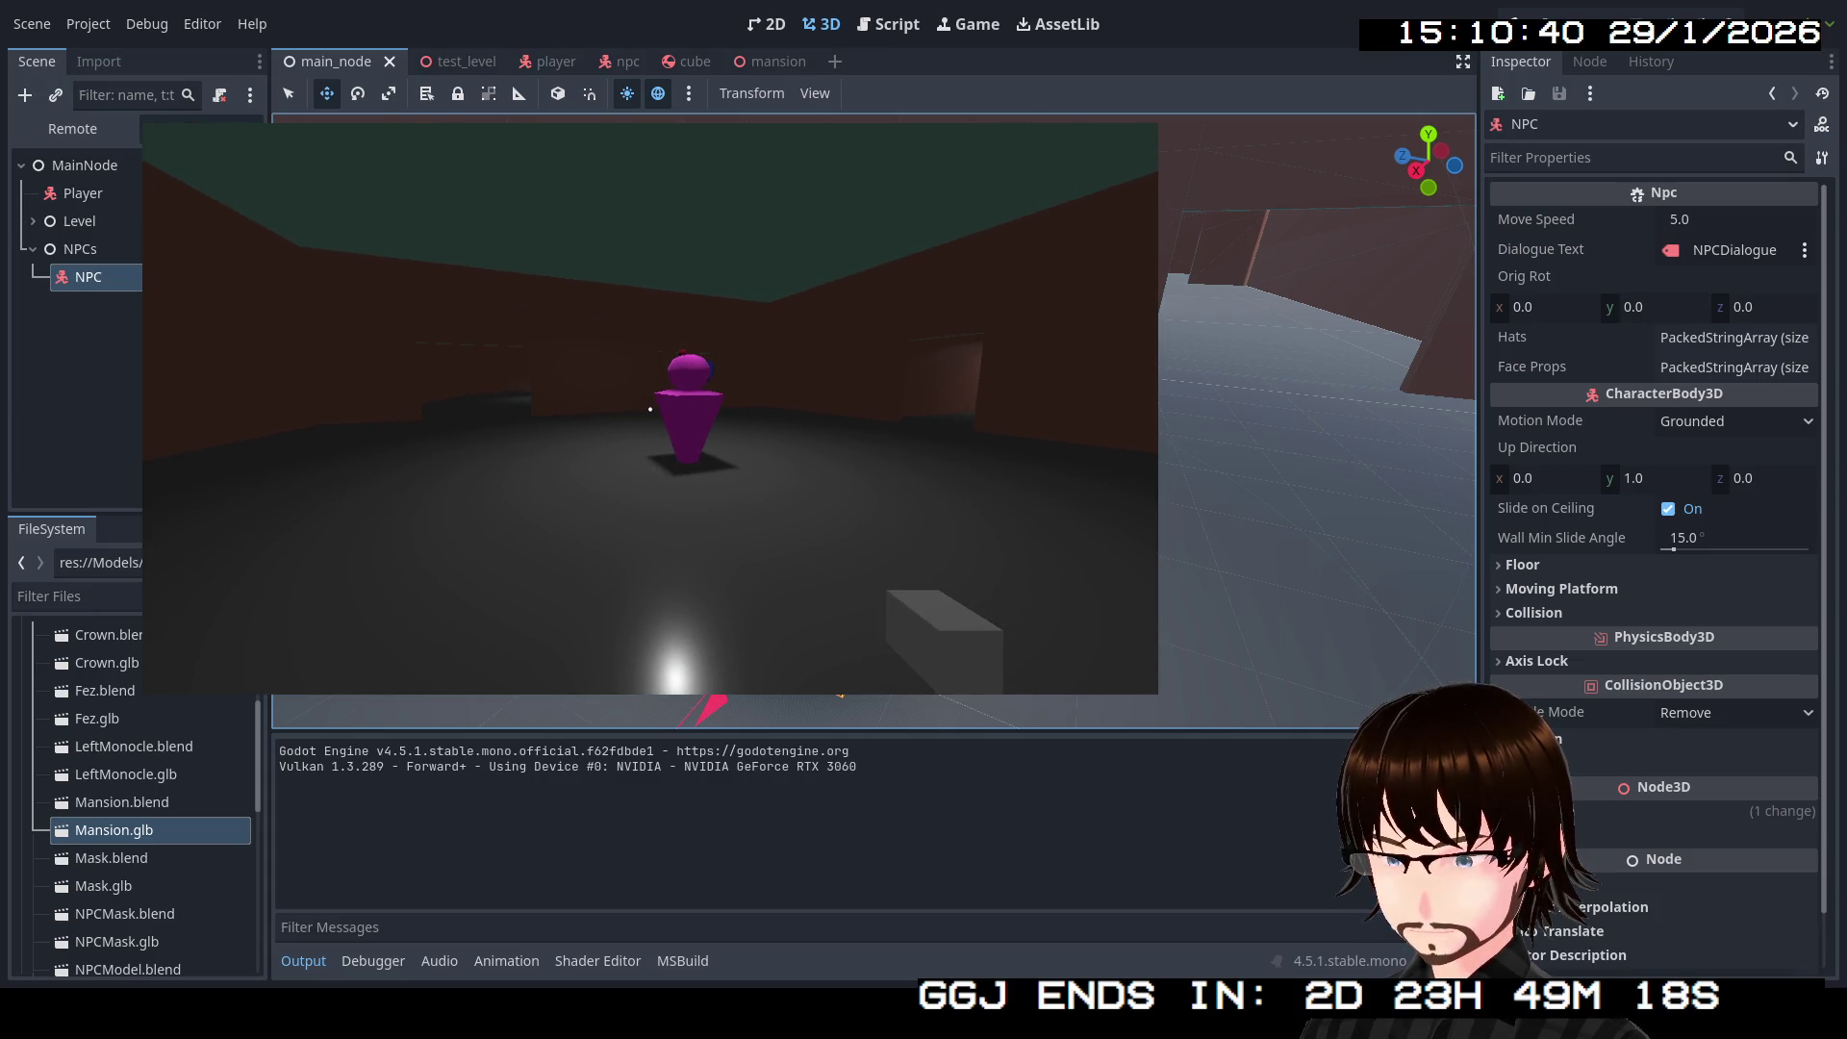
key("F8")
left_click_drag(912, 481, 953, 543)
Step: Turn the NPC around its vertical axis with the Rotate tool and reselect it
left_click(358, 93)
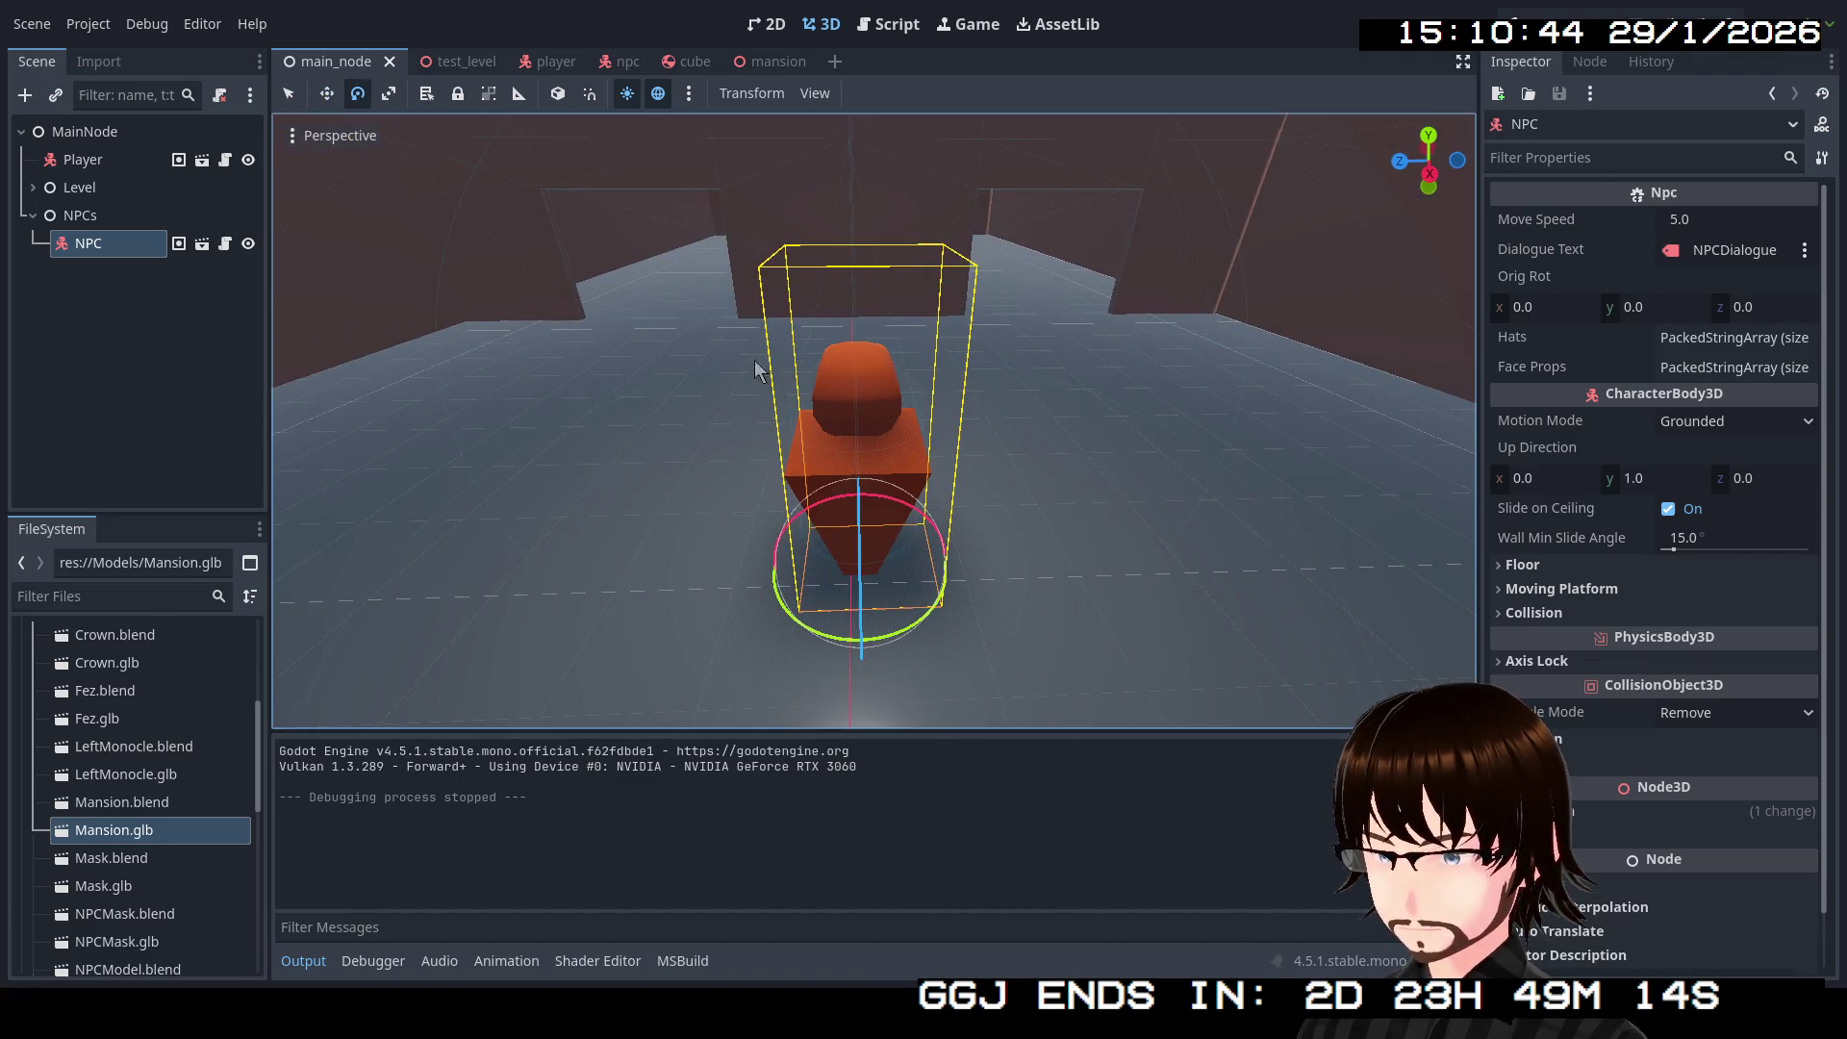
left_click_drag(921, 619, 797, 643)
left_click_drag(914, 627, 928, 616)
left_click(977, 610)
left_click(907, 476)
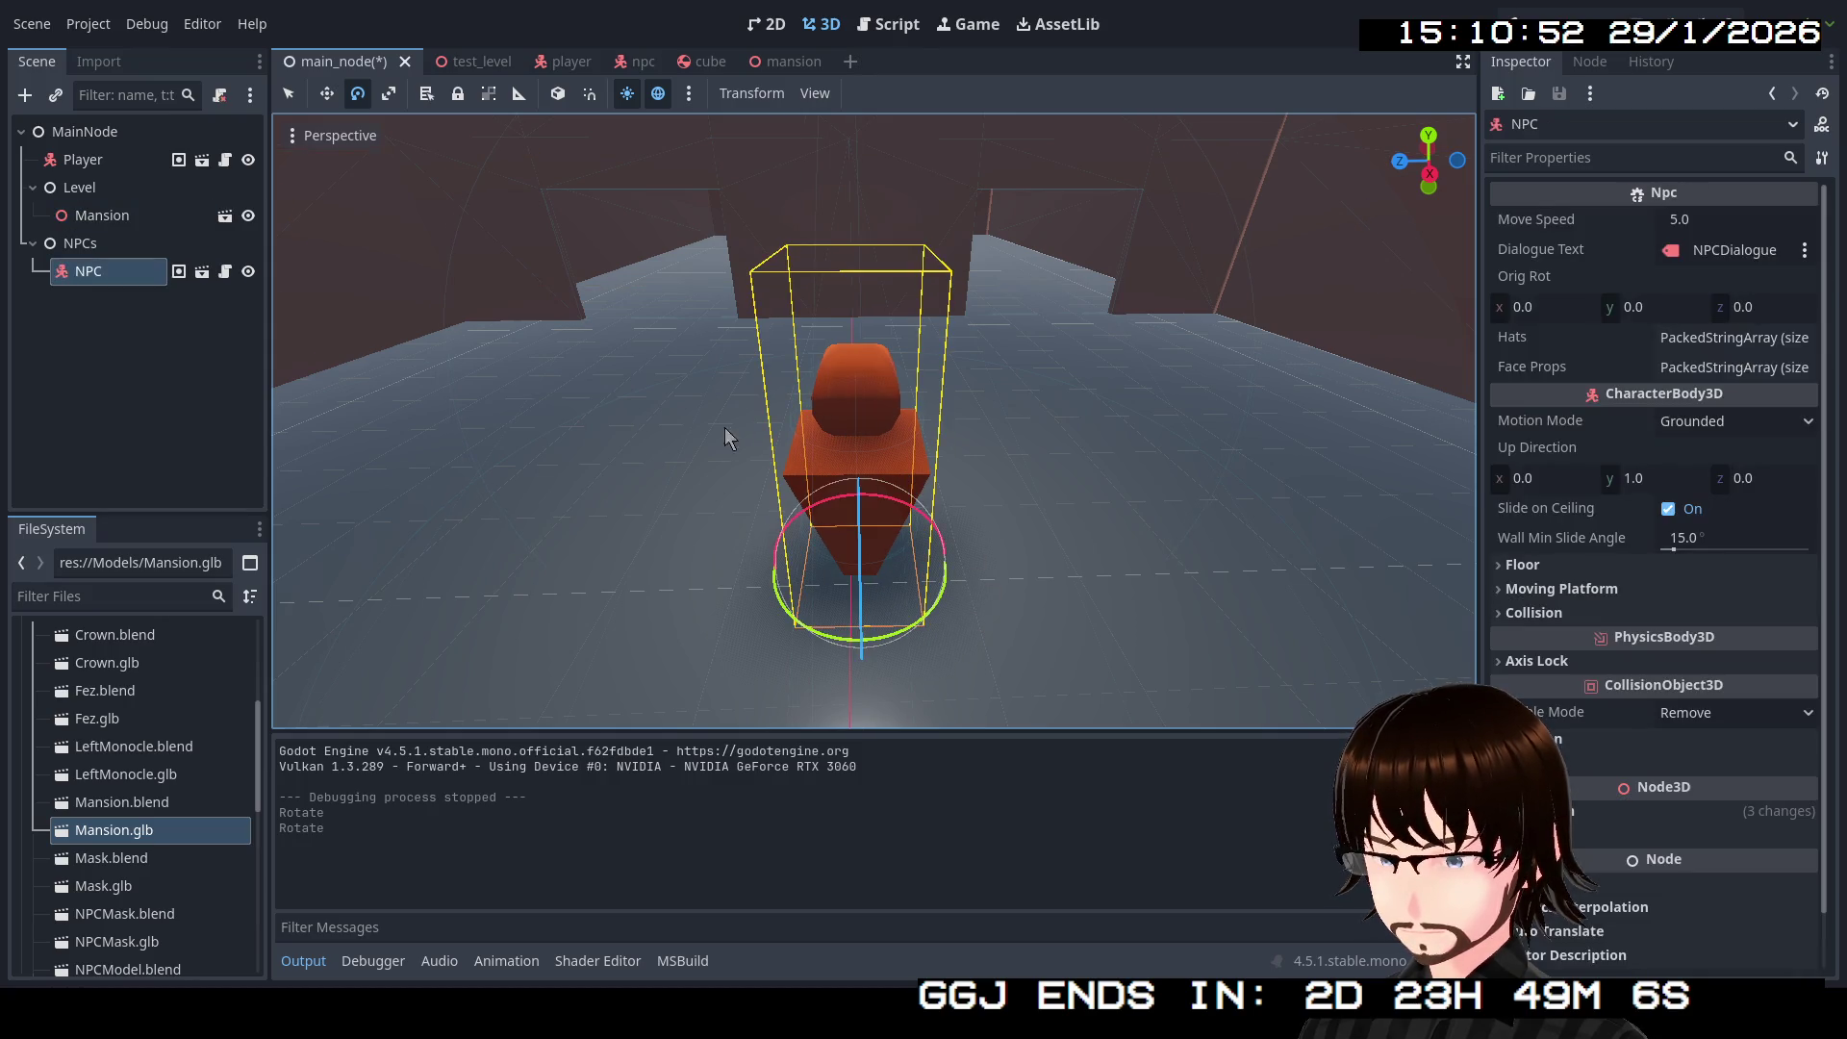
right_click(87, 284)
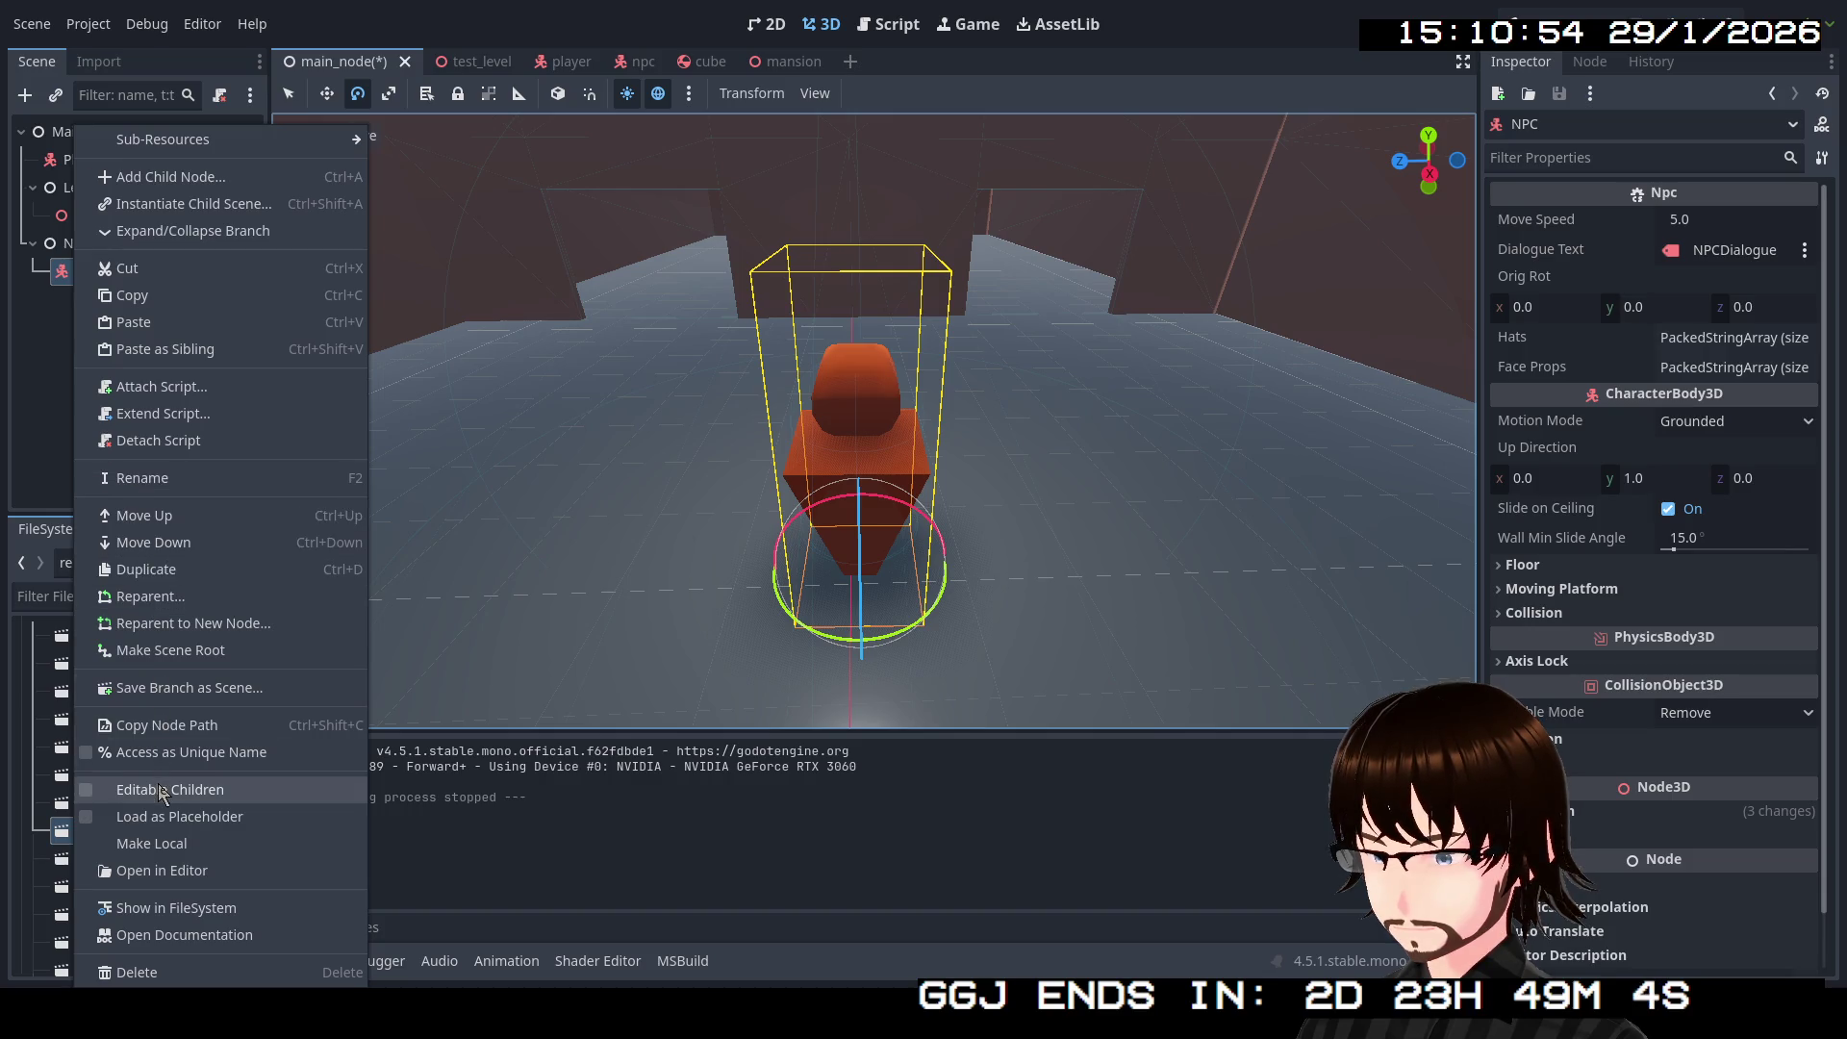
Step: Enable Editable Children on the NPC and select its QuestScript node
left_click(162, 795)
scroll(159, 399, "down", 1)
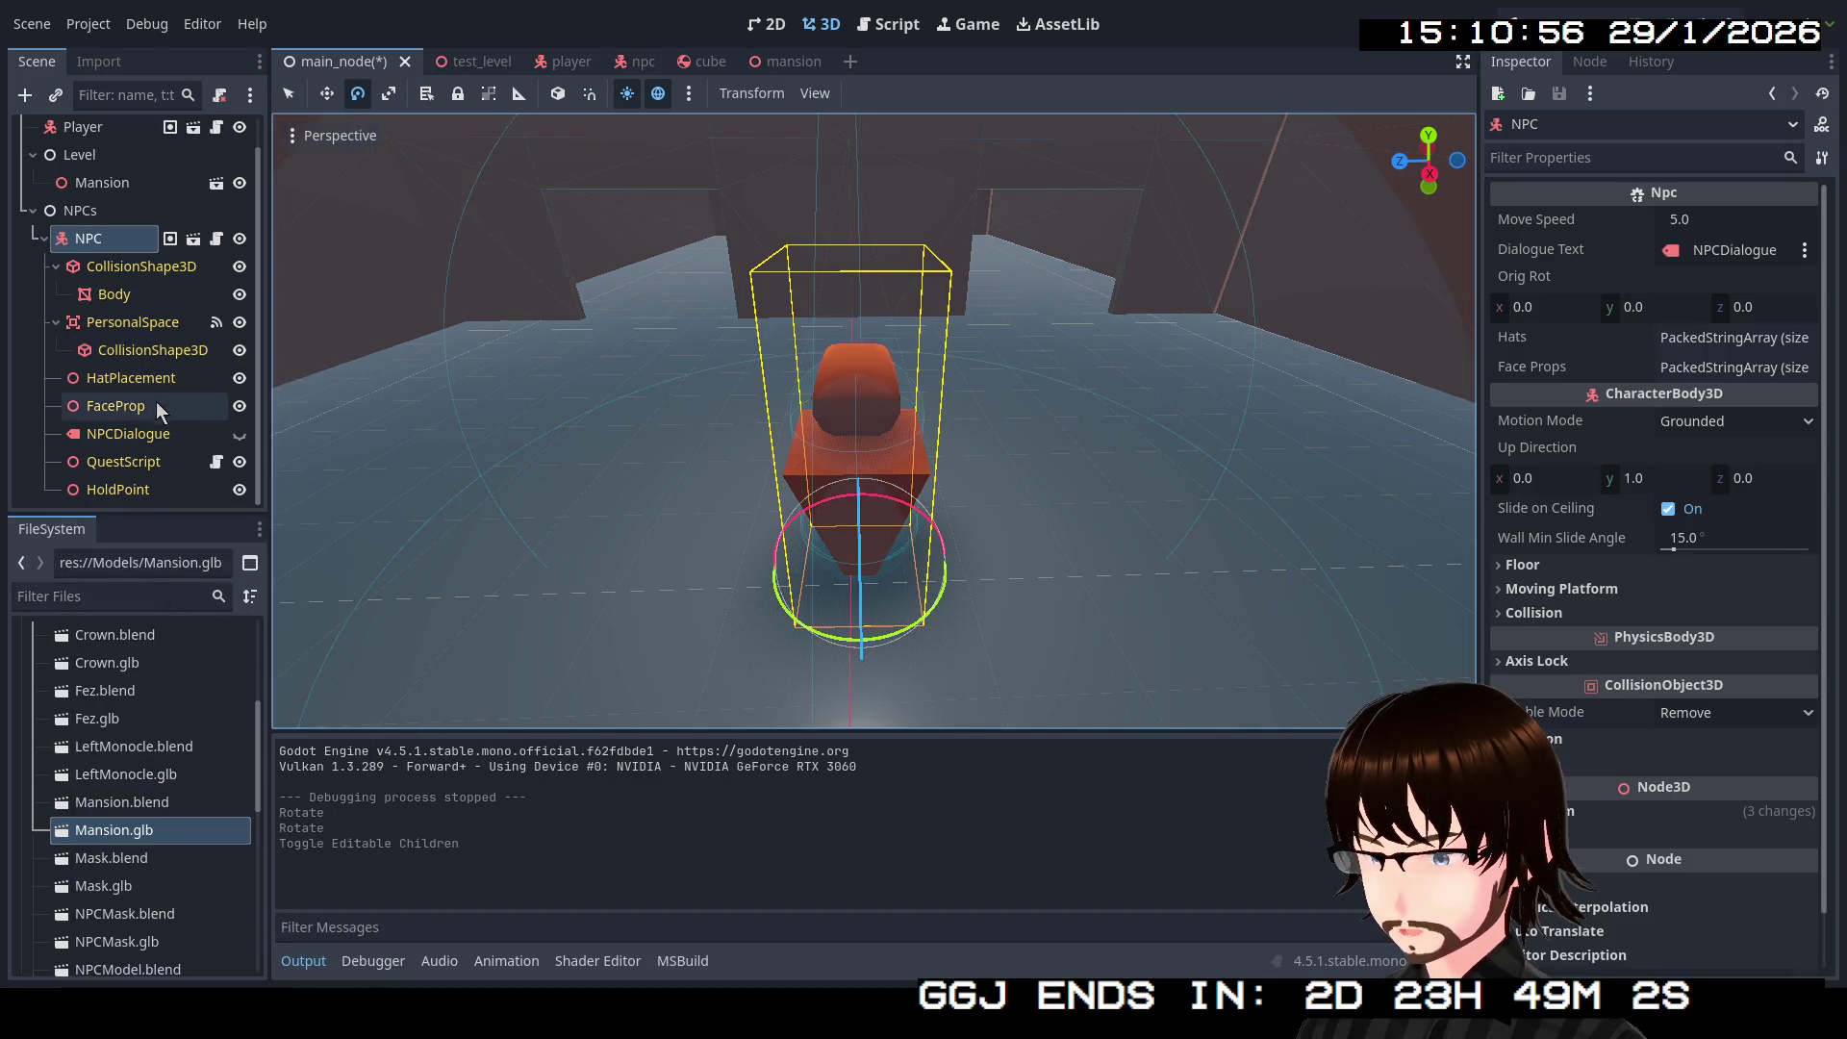
left_click(110, 470)
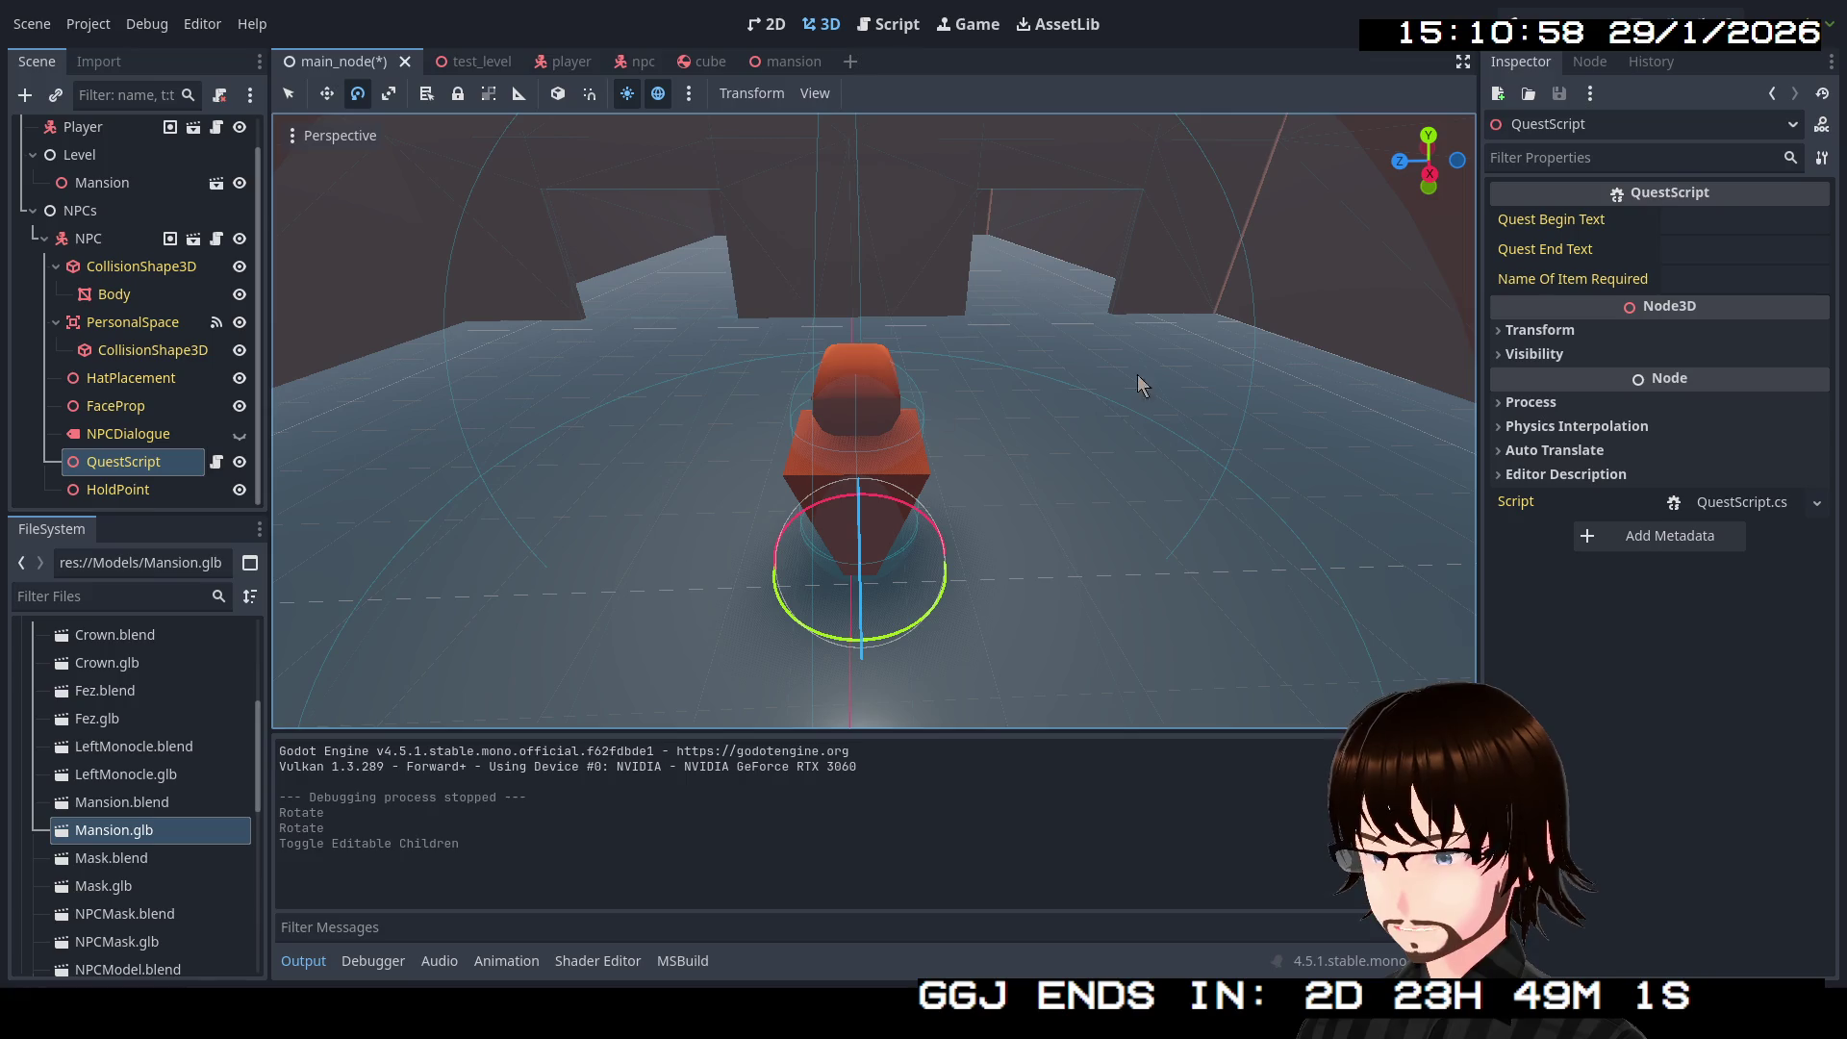
Step: Set Quest Begin Text to 'Welcome to the party.\nEnjoy your stay!' and run the game
left_click(1719, 223)
type("Welcome to the party.")
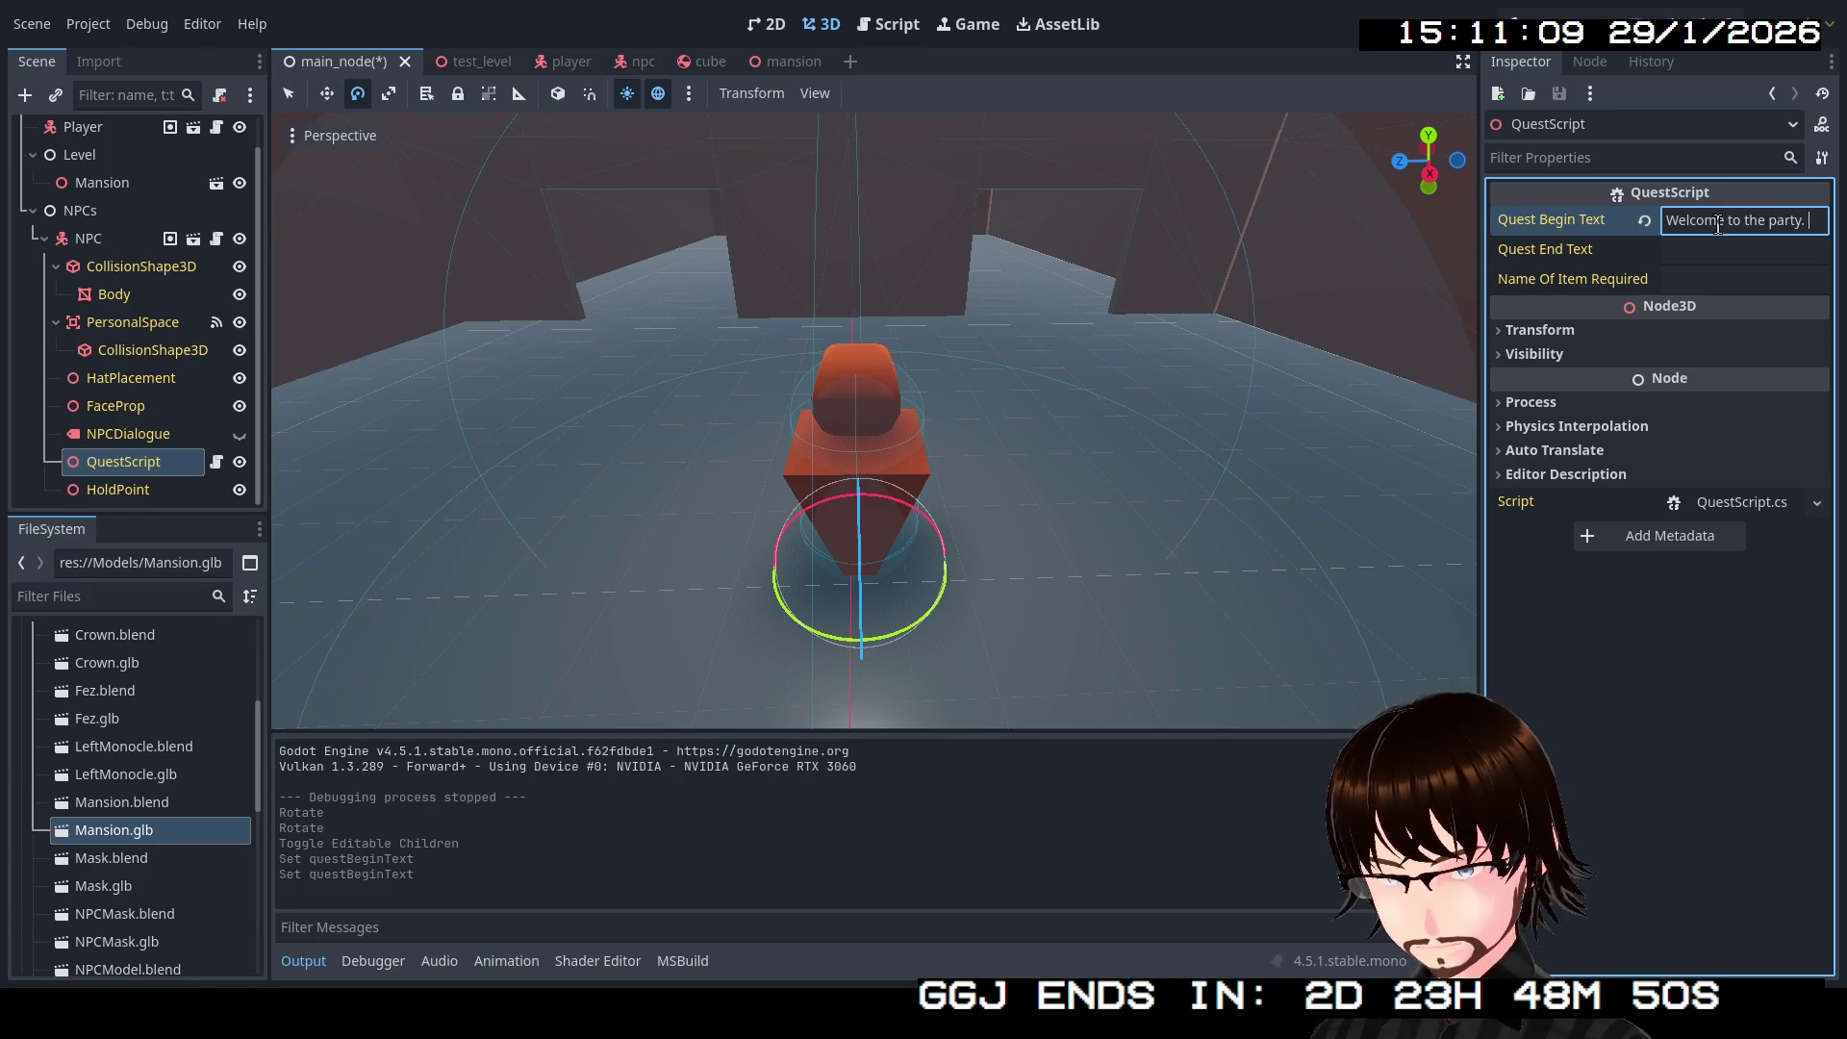
key("BackSpace")
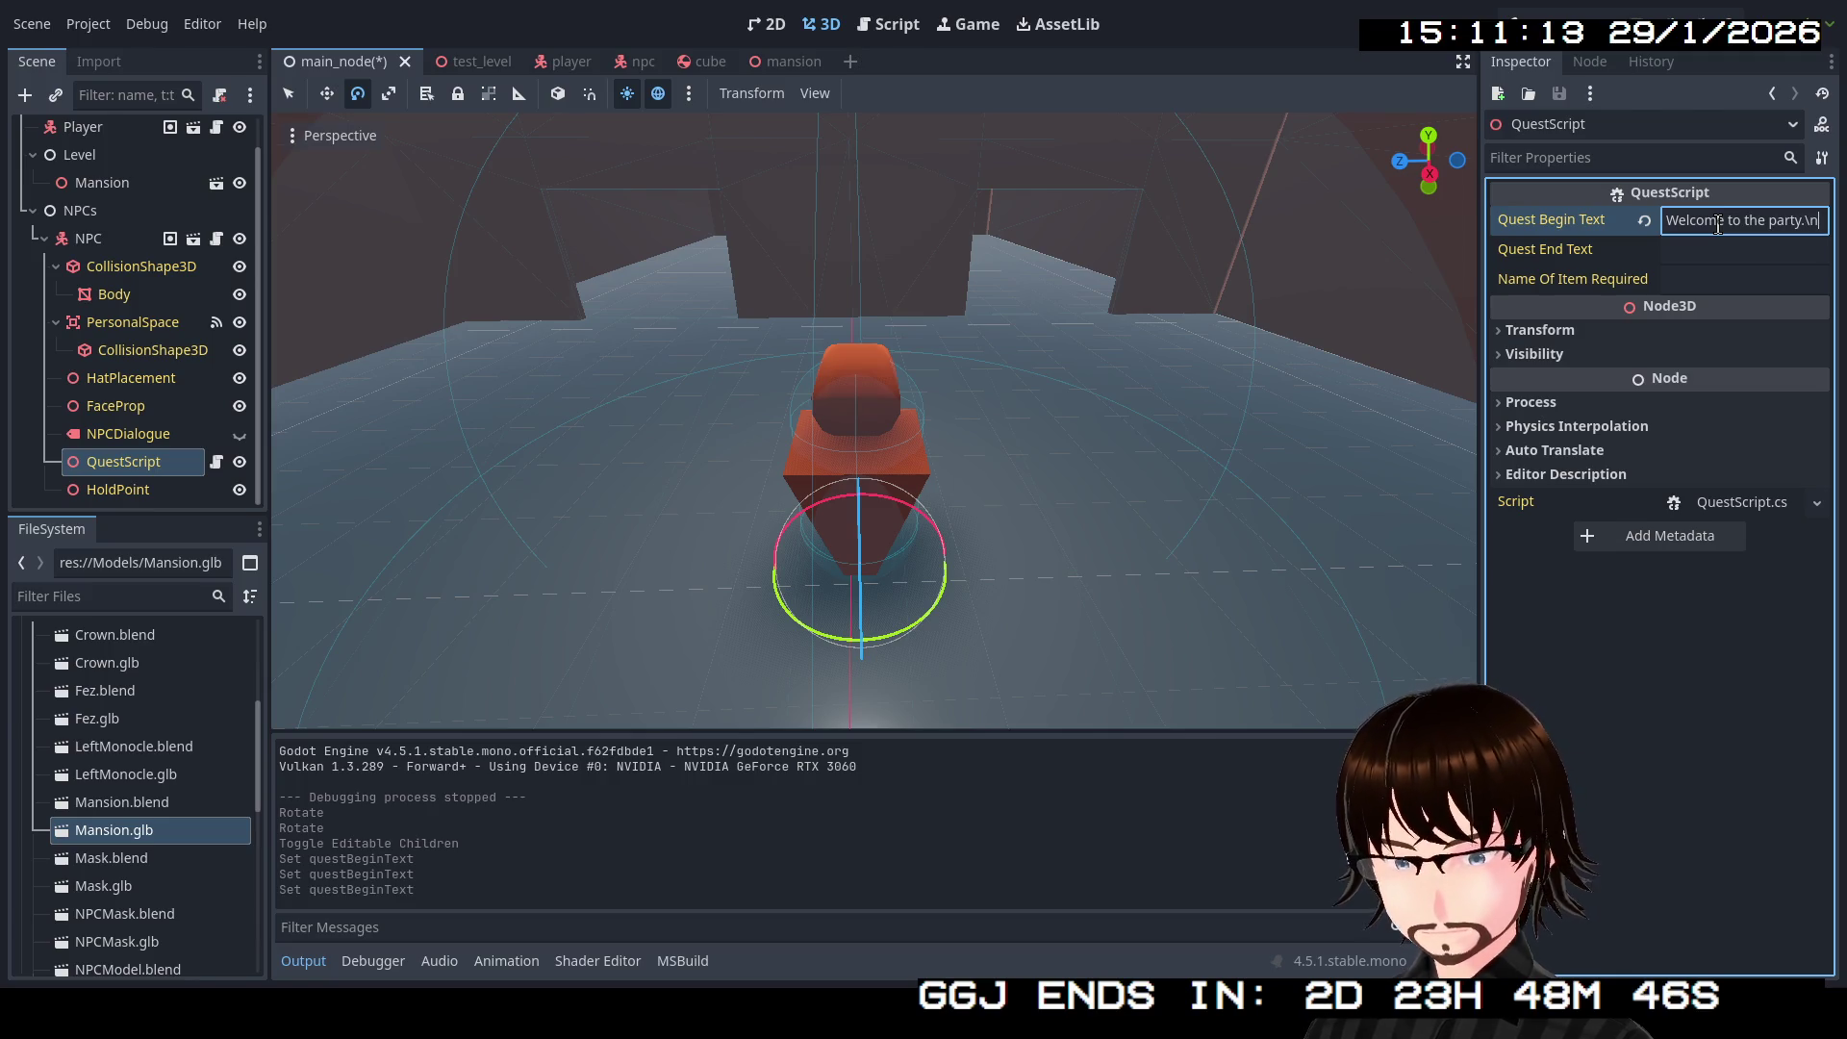
type("Ebjoy")
key("BackSpace")
key("BackSpace")
key("BackSpace")
type("njoy your ")
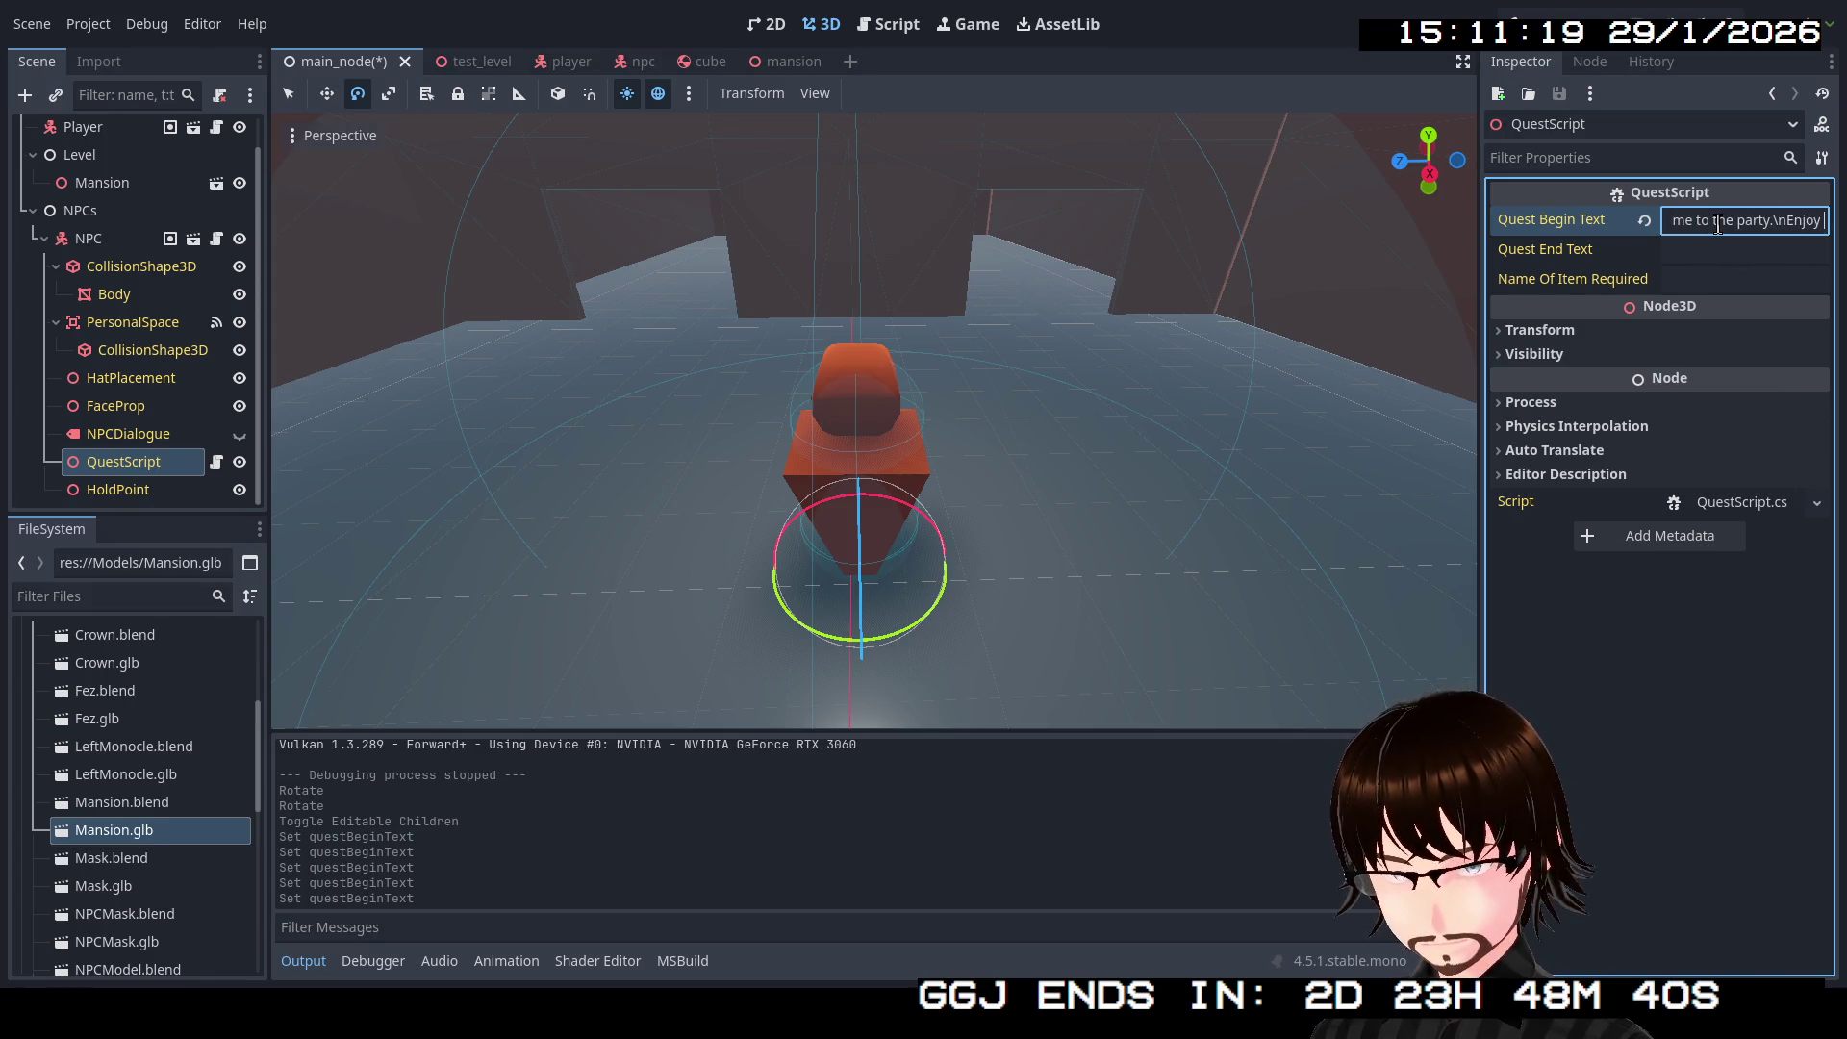
type("stay!")
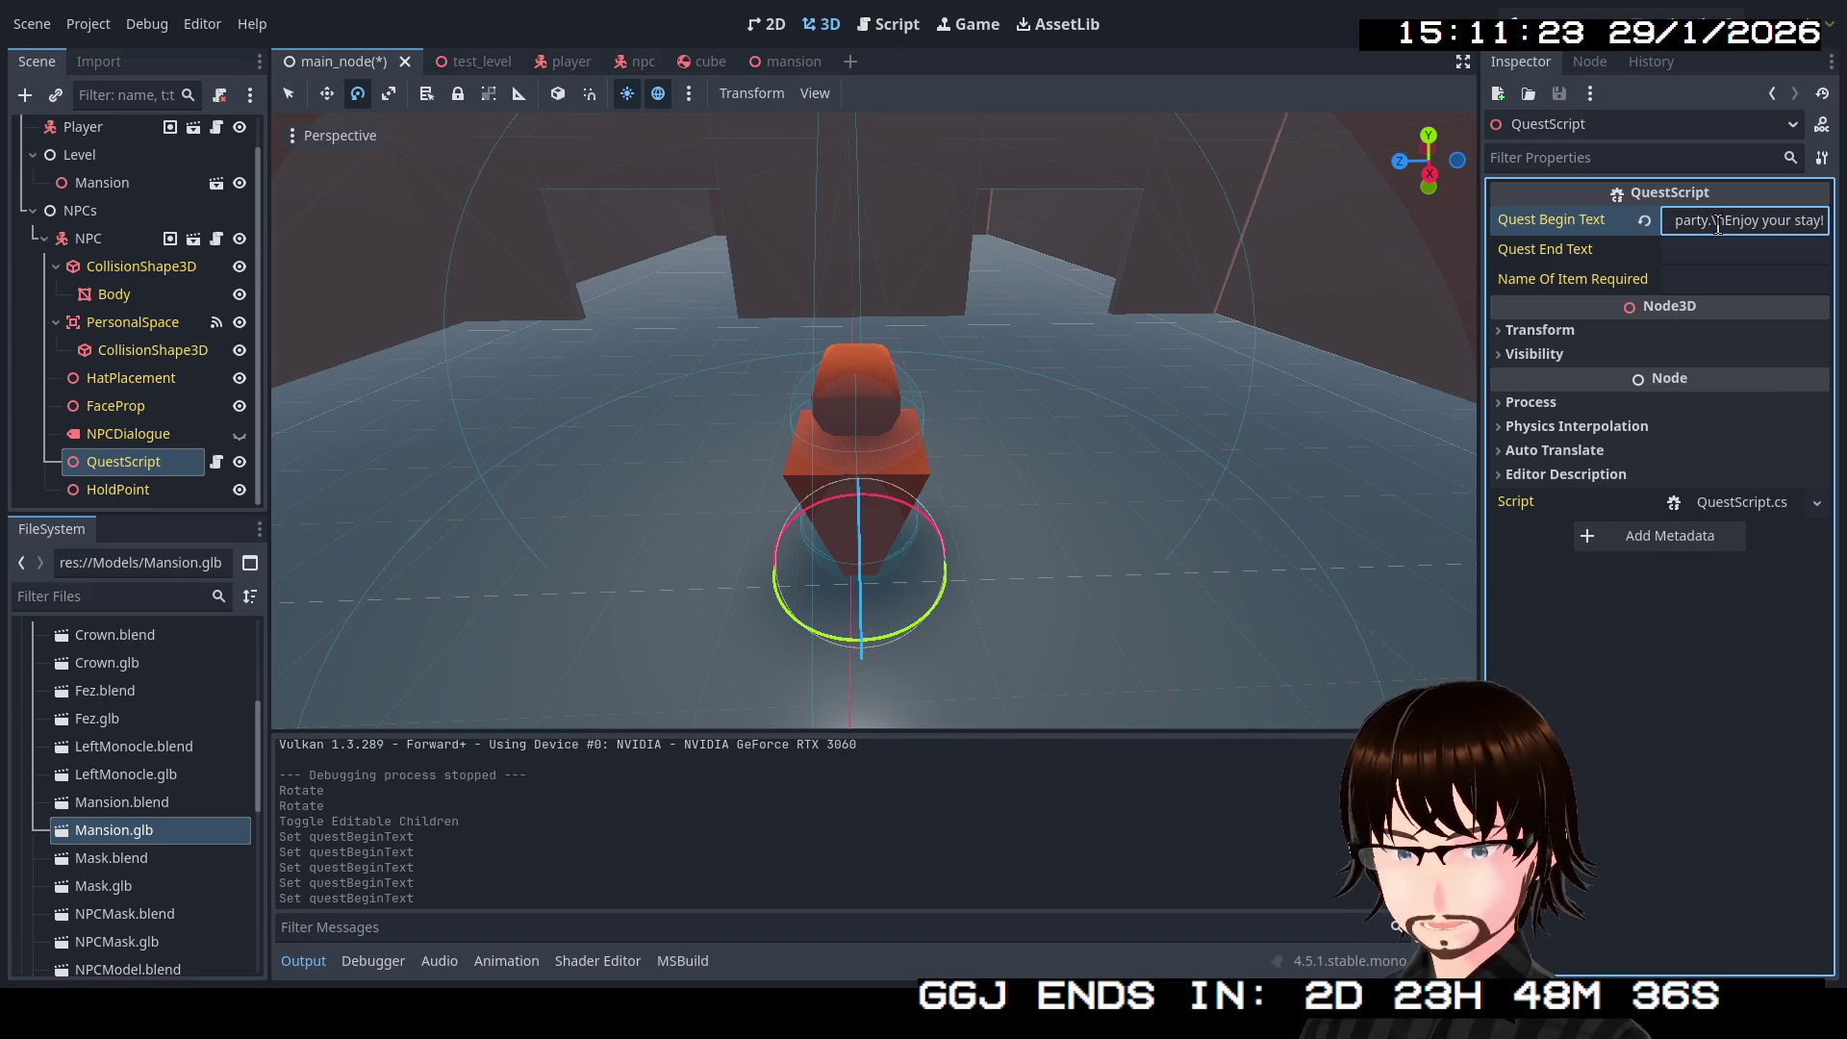
key("F5")
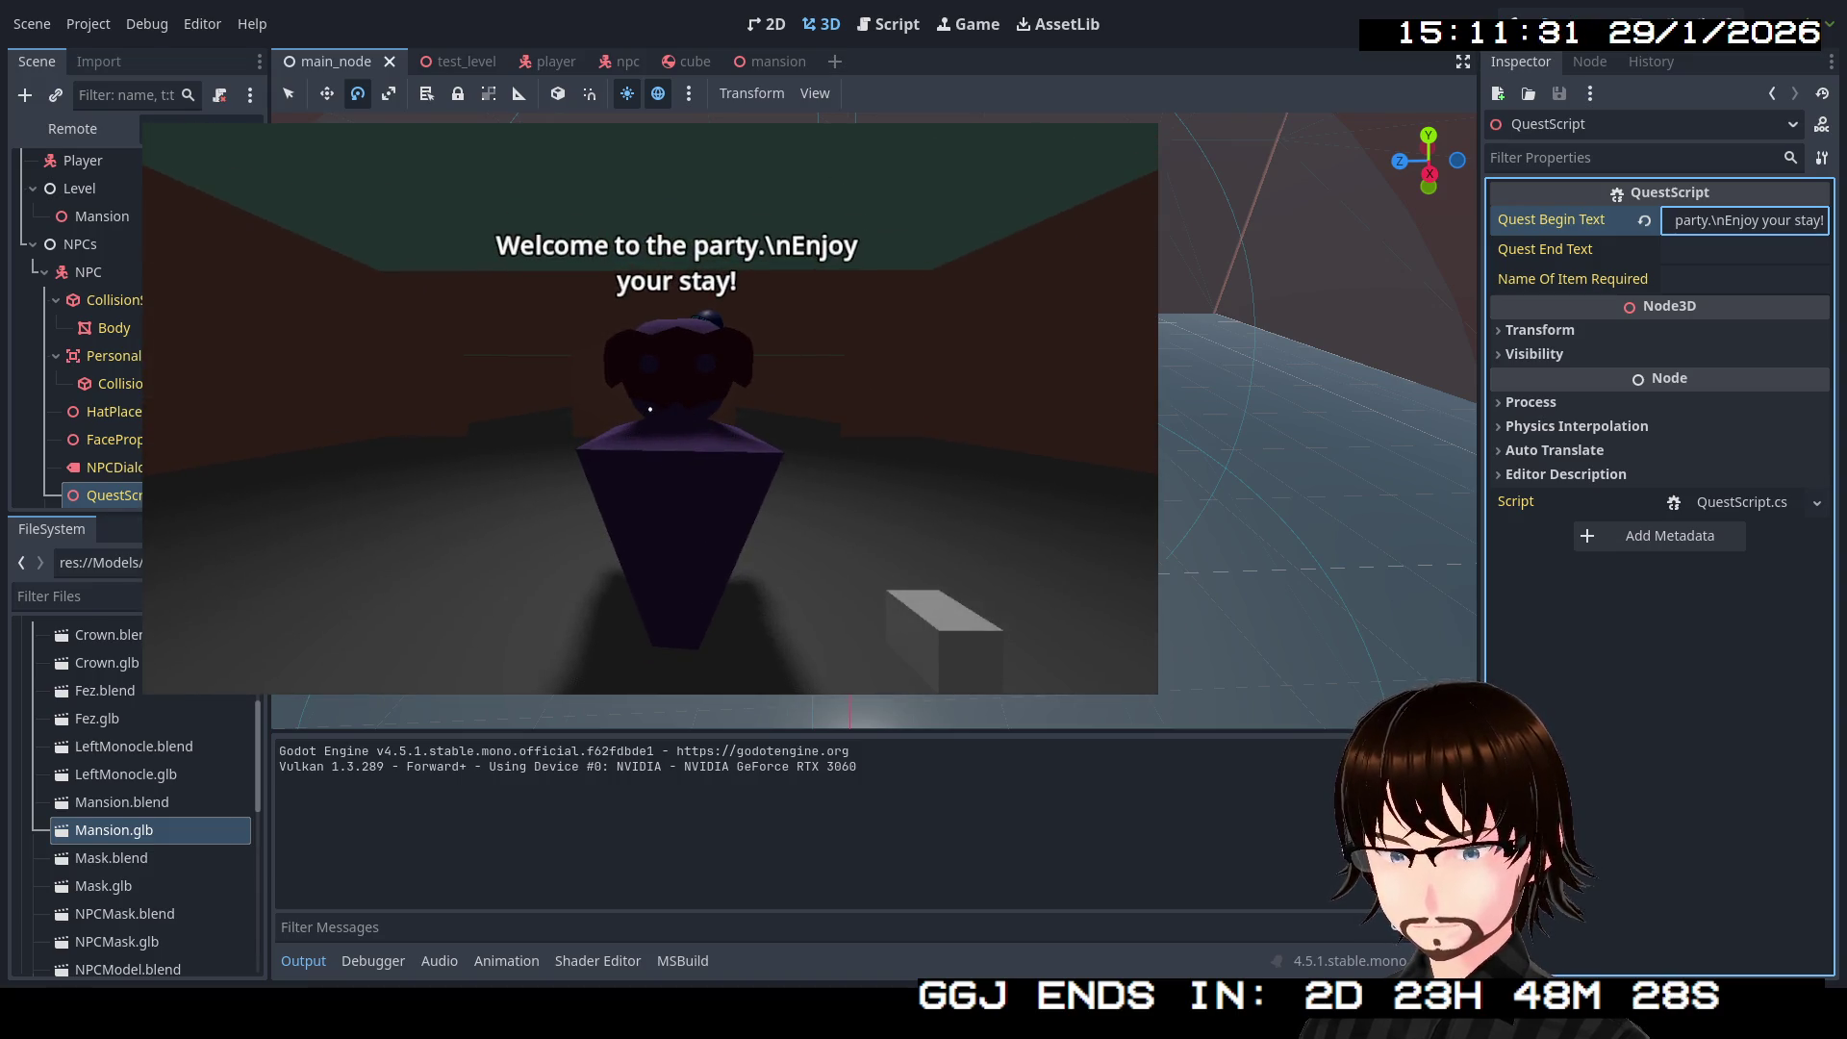
Step: Stop the game, fix Quest Begin Text to 'Welcome to the party. Enjoy your stay!', and rerun
key("F8")
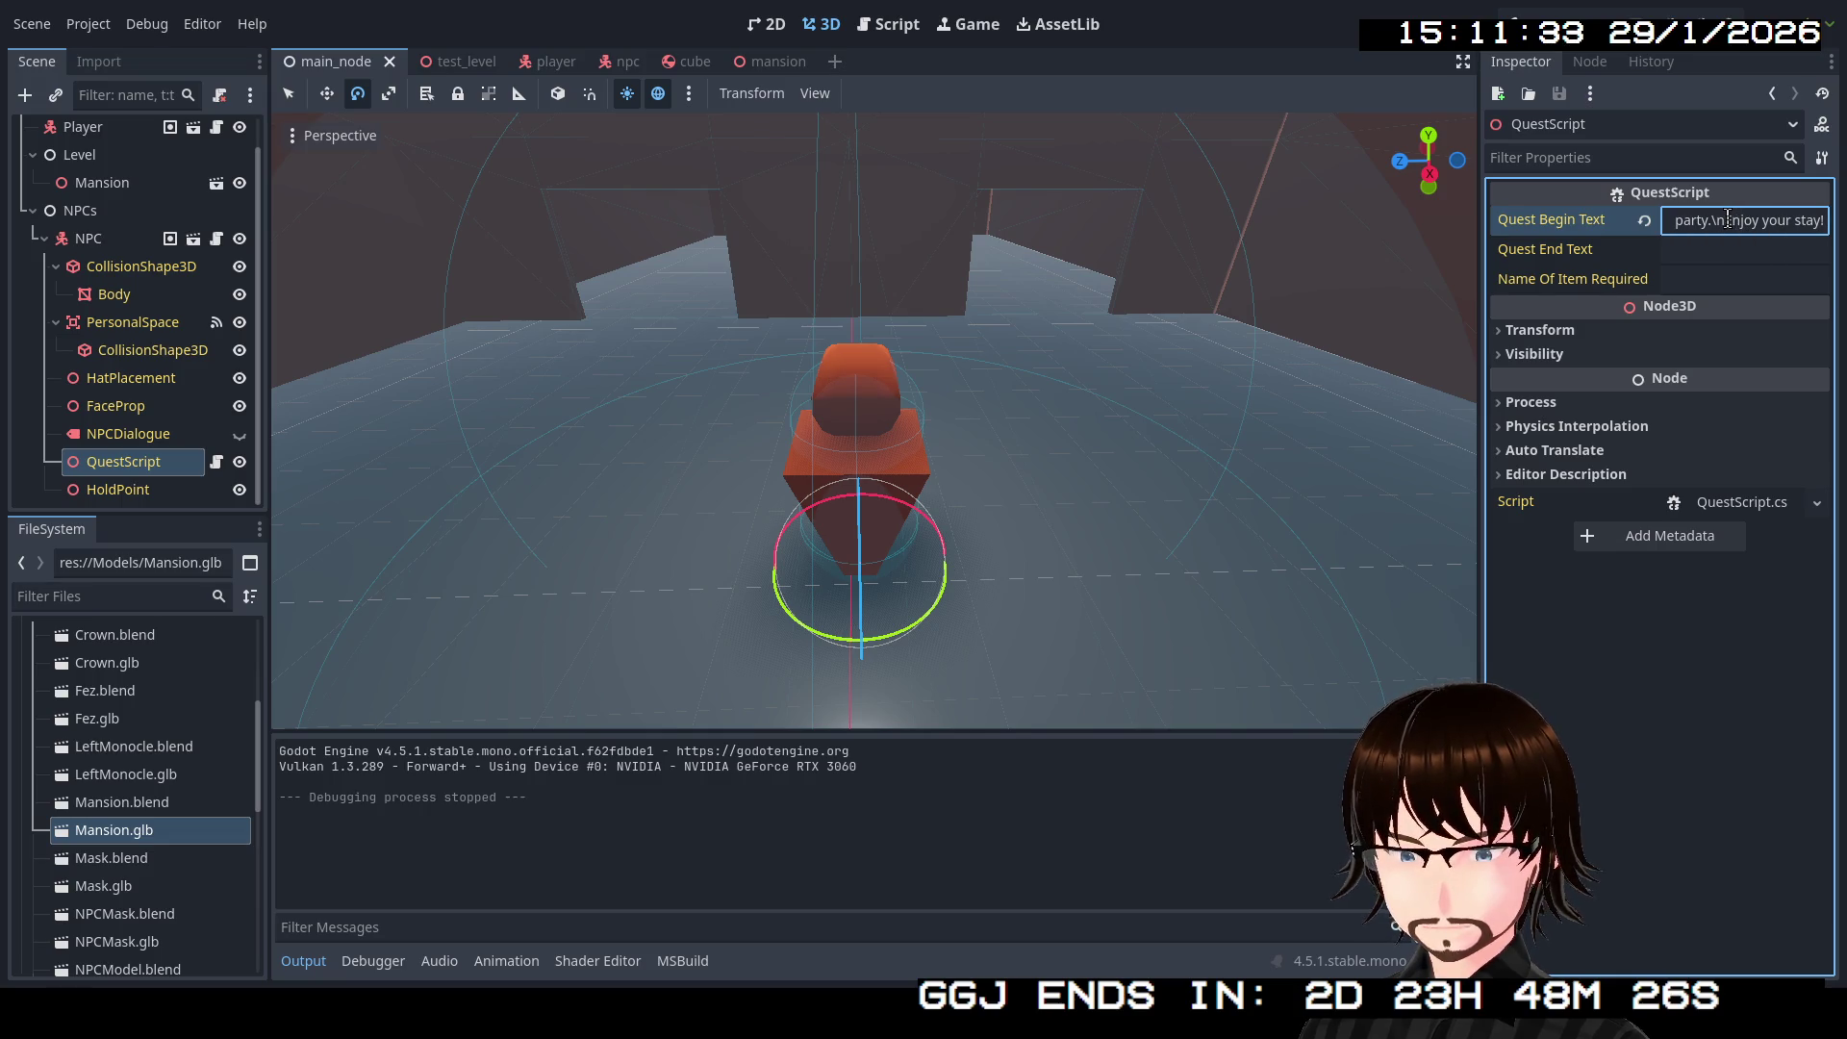
key("BackSpace")
key("BackSpace")
key("Return")
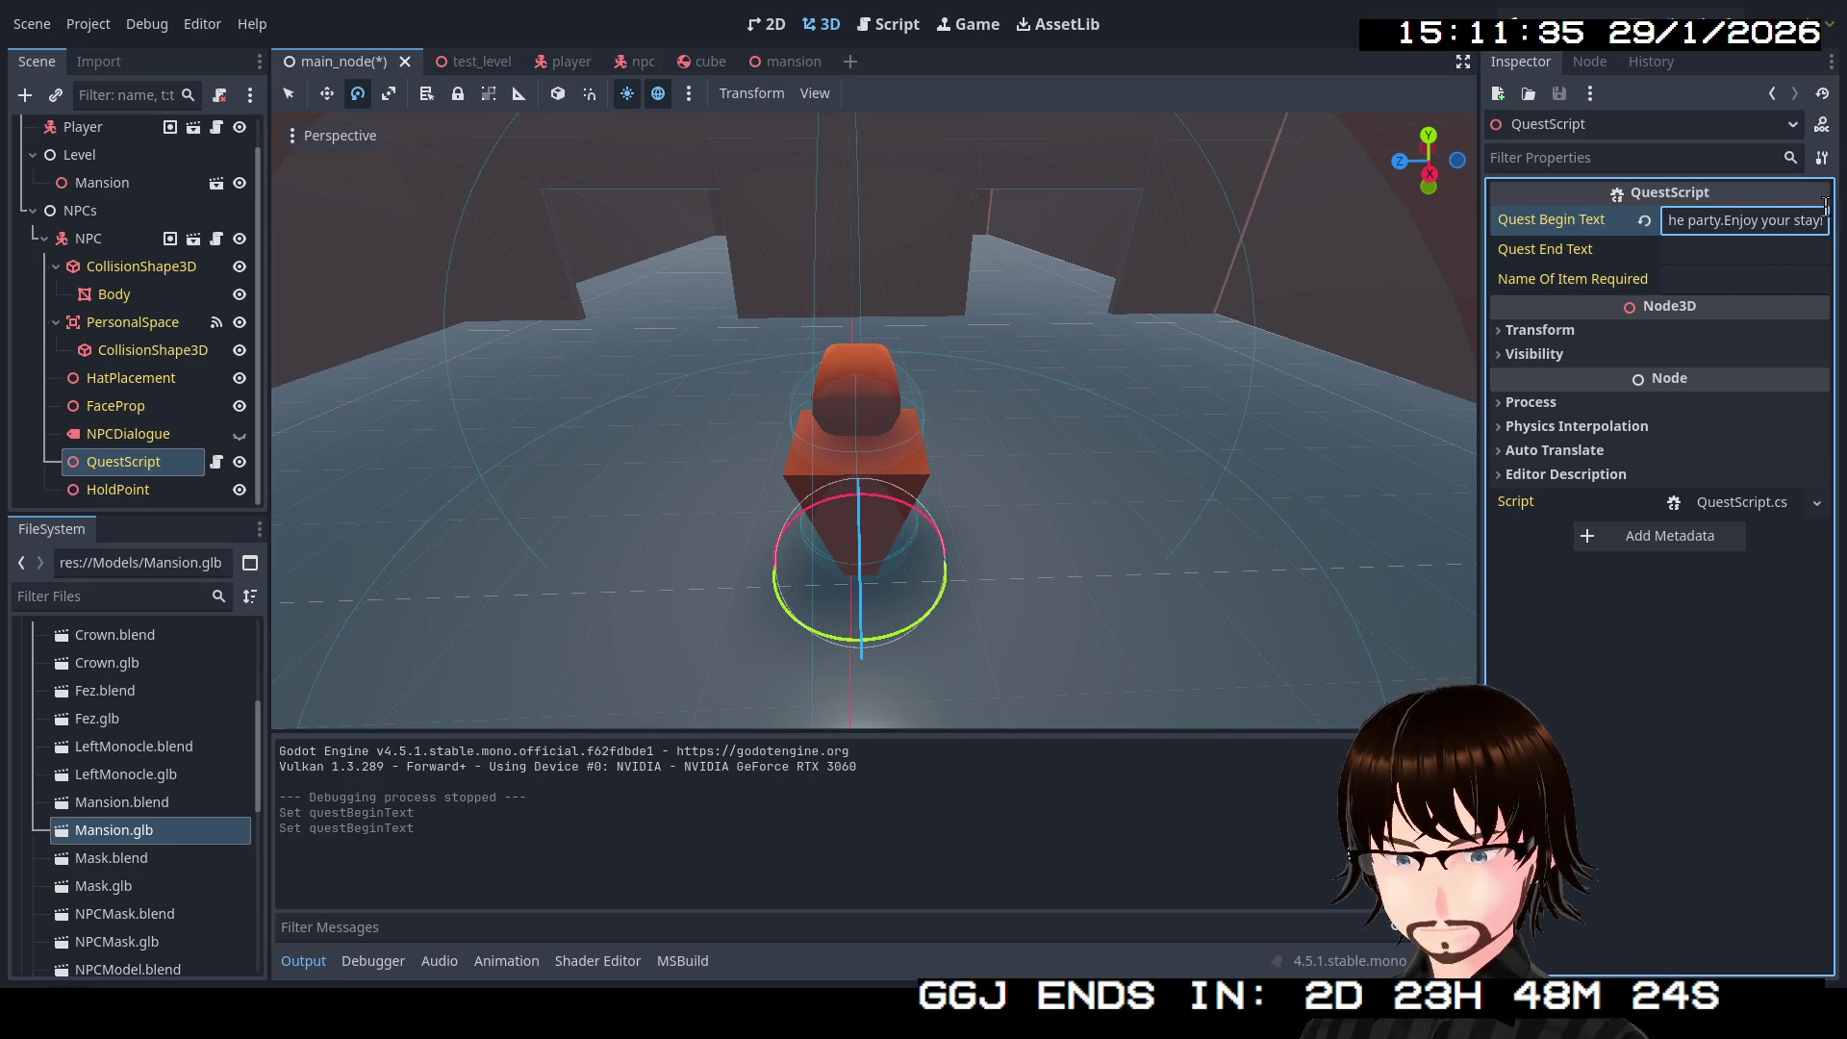
key("Return")
key("Return")
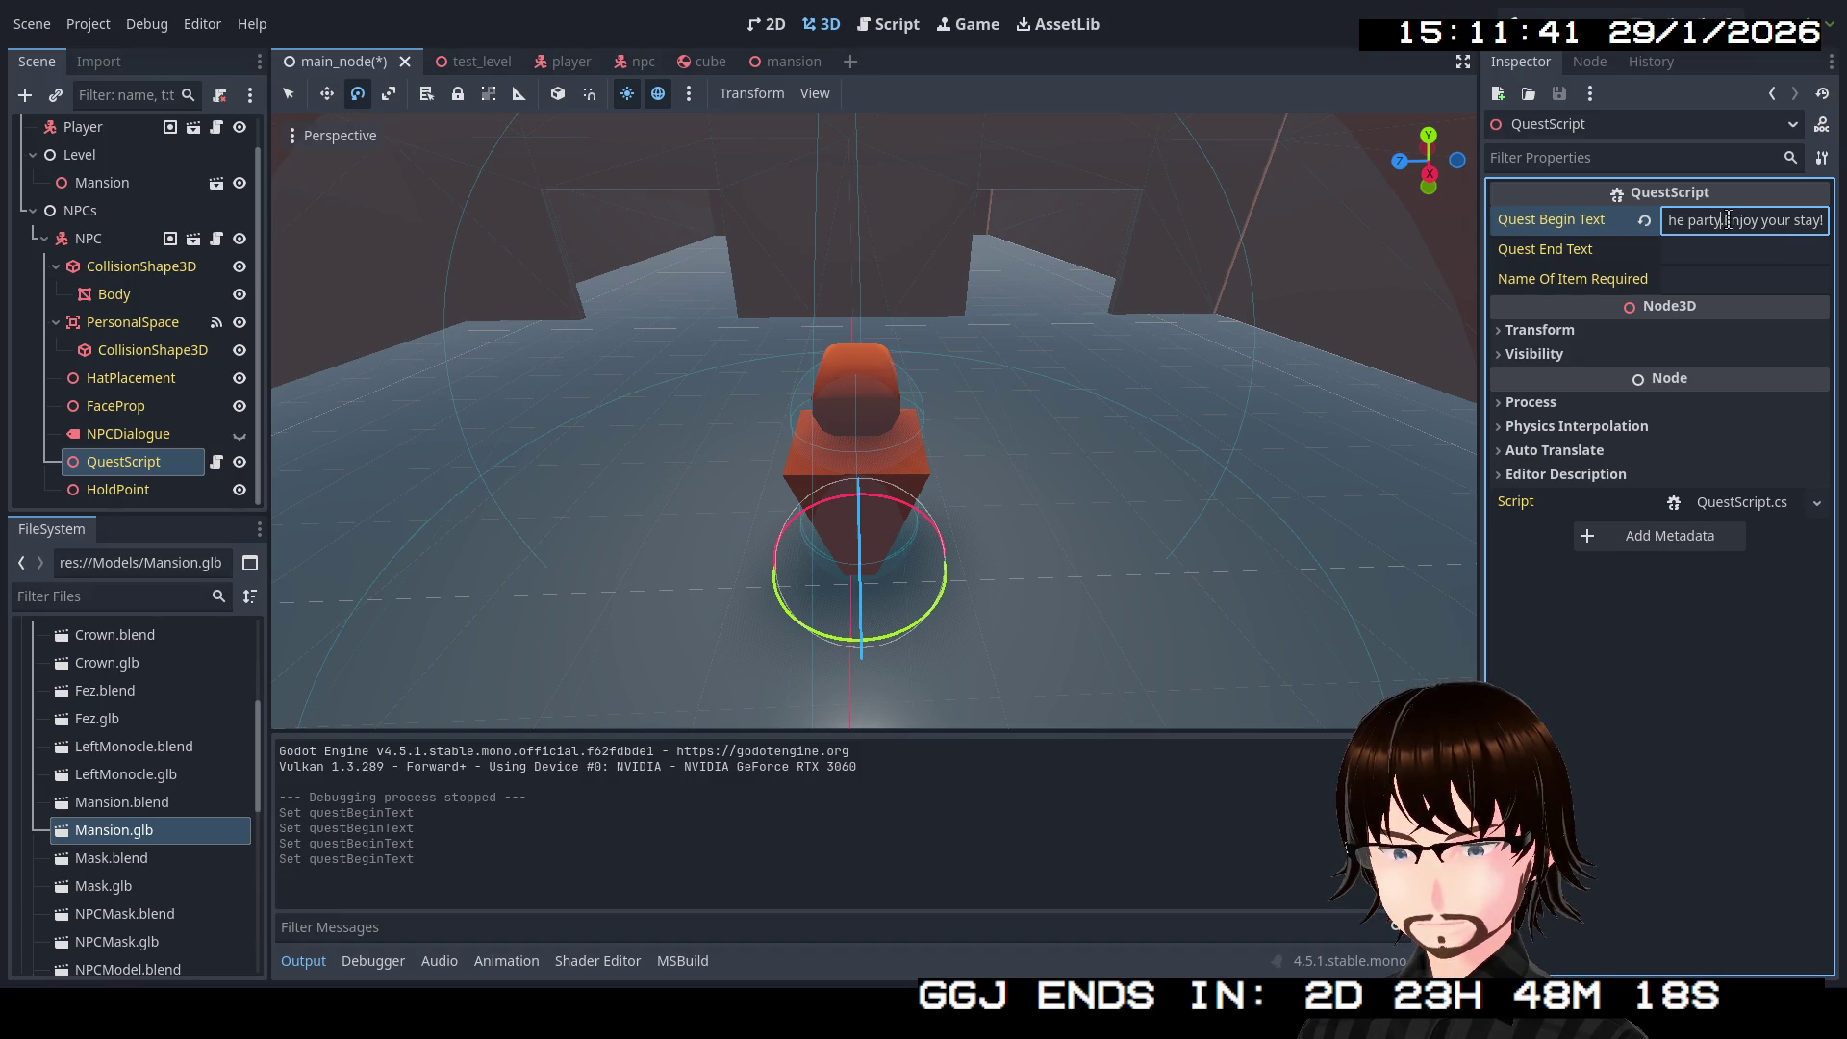
type(".")
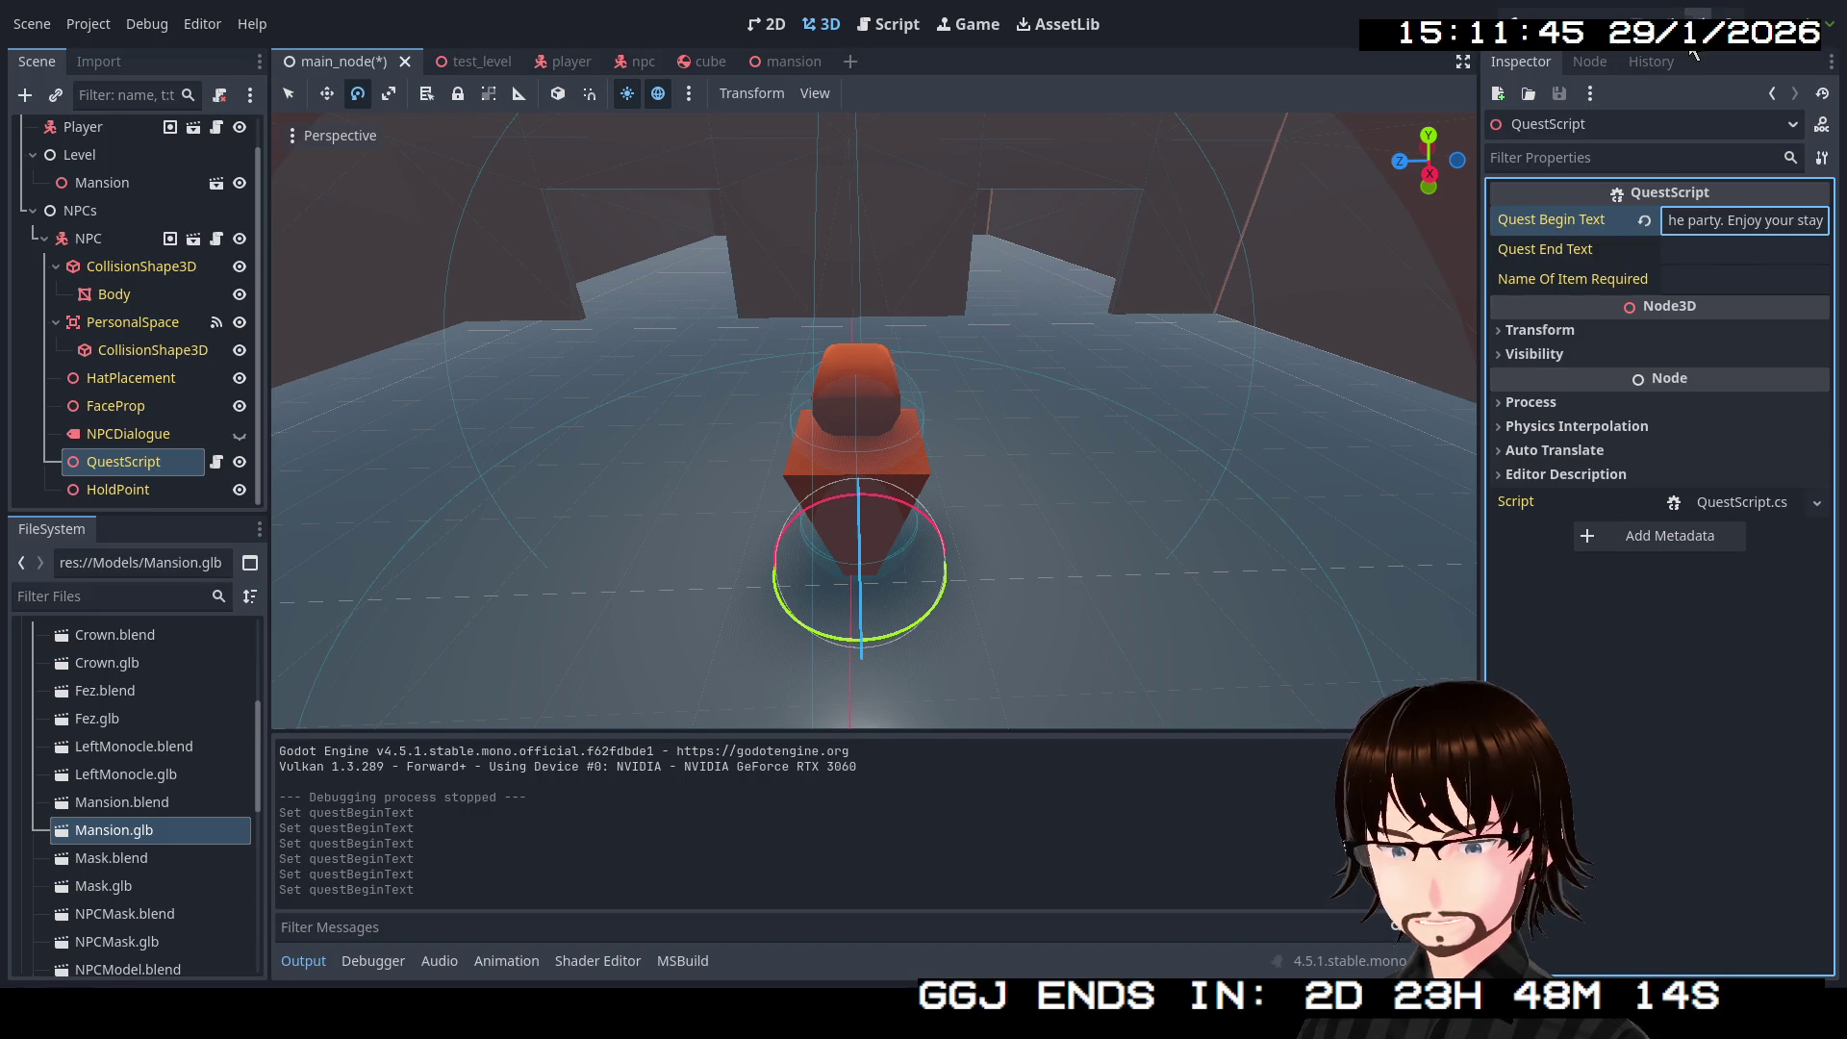
left_click(1545, 17)
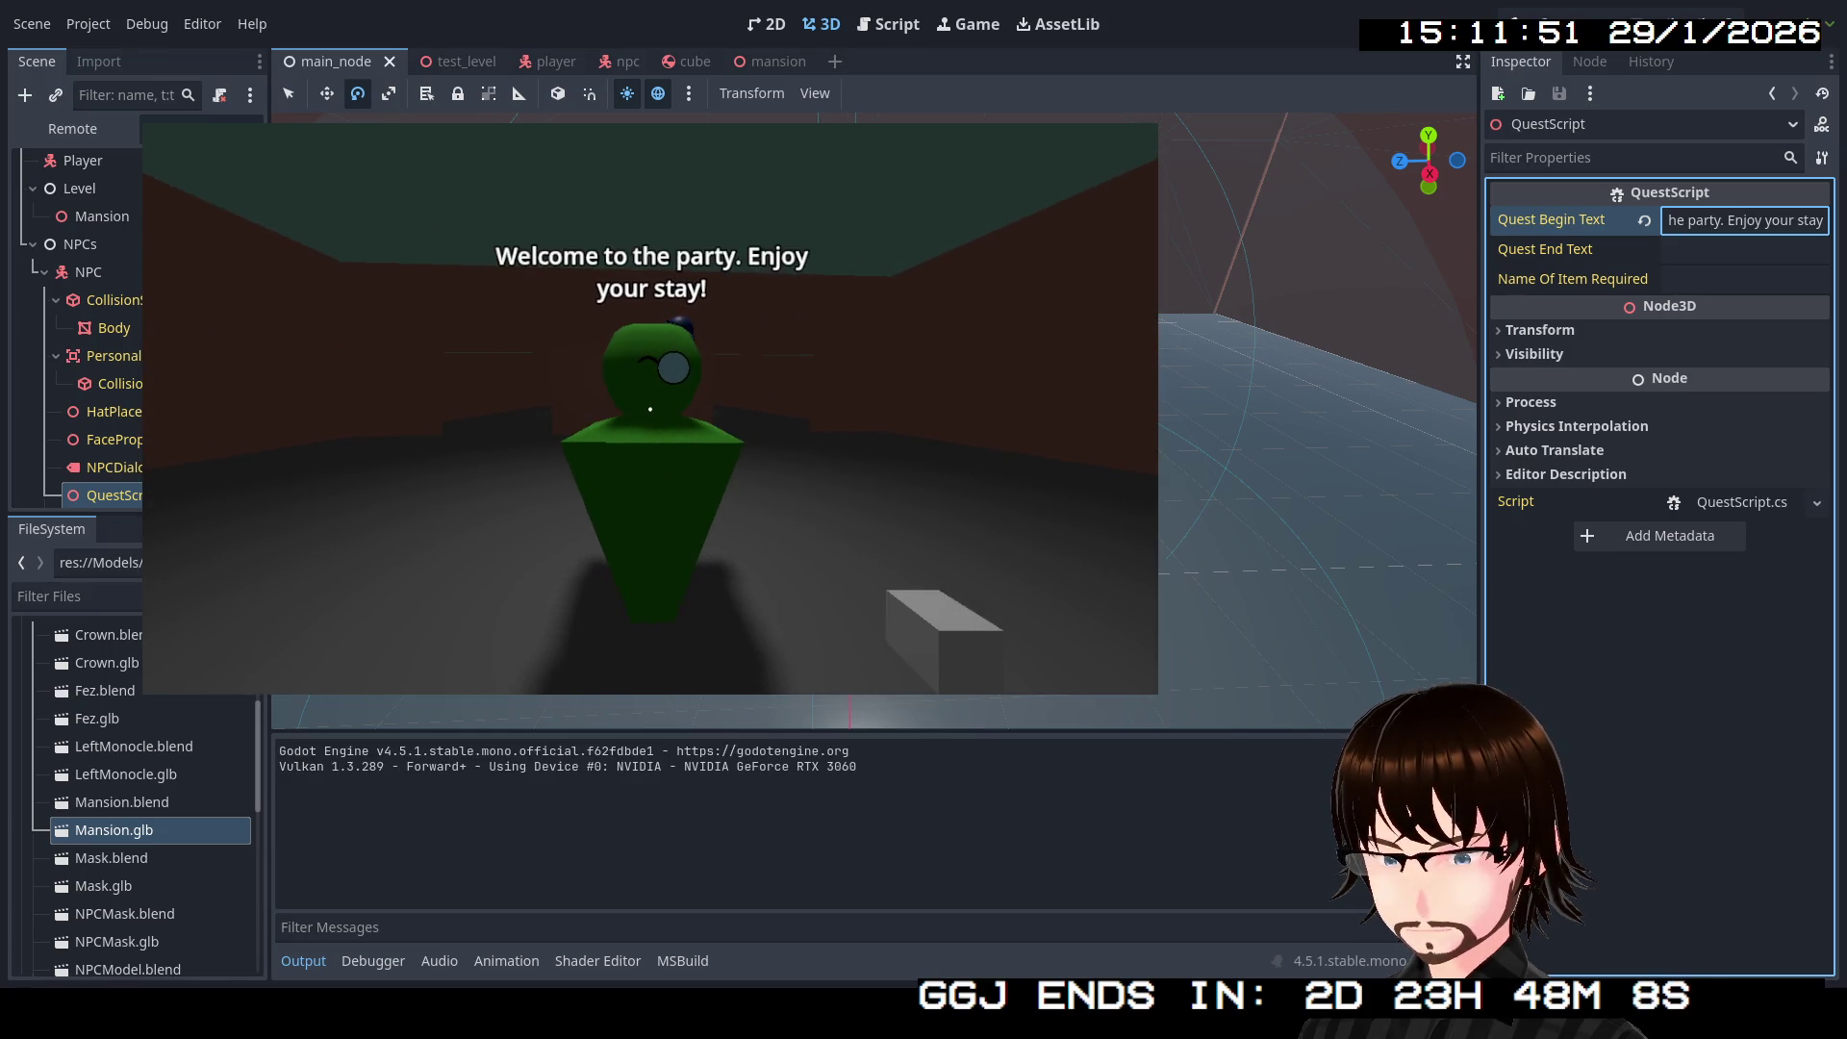
key("s")
key("w")
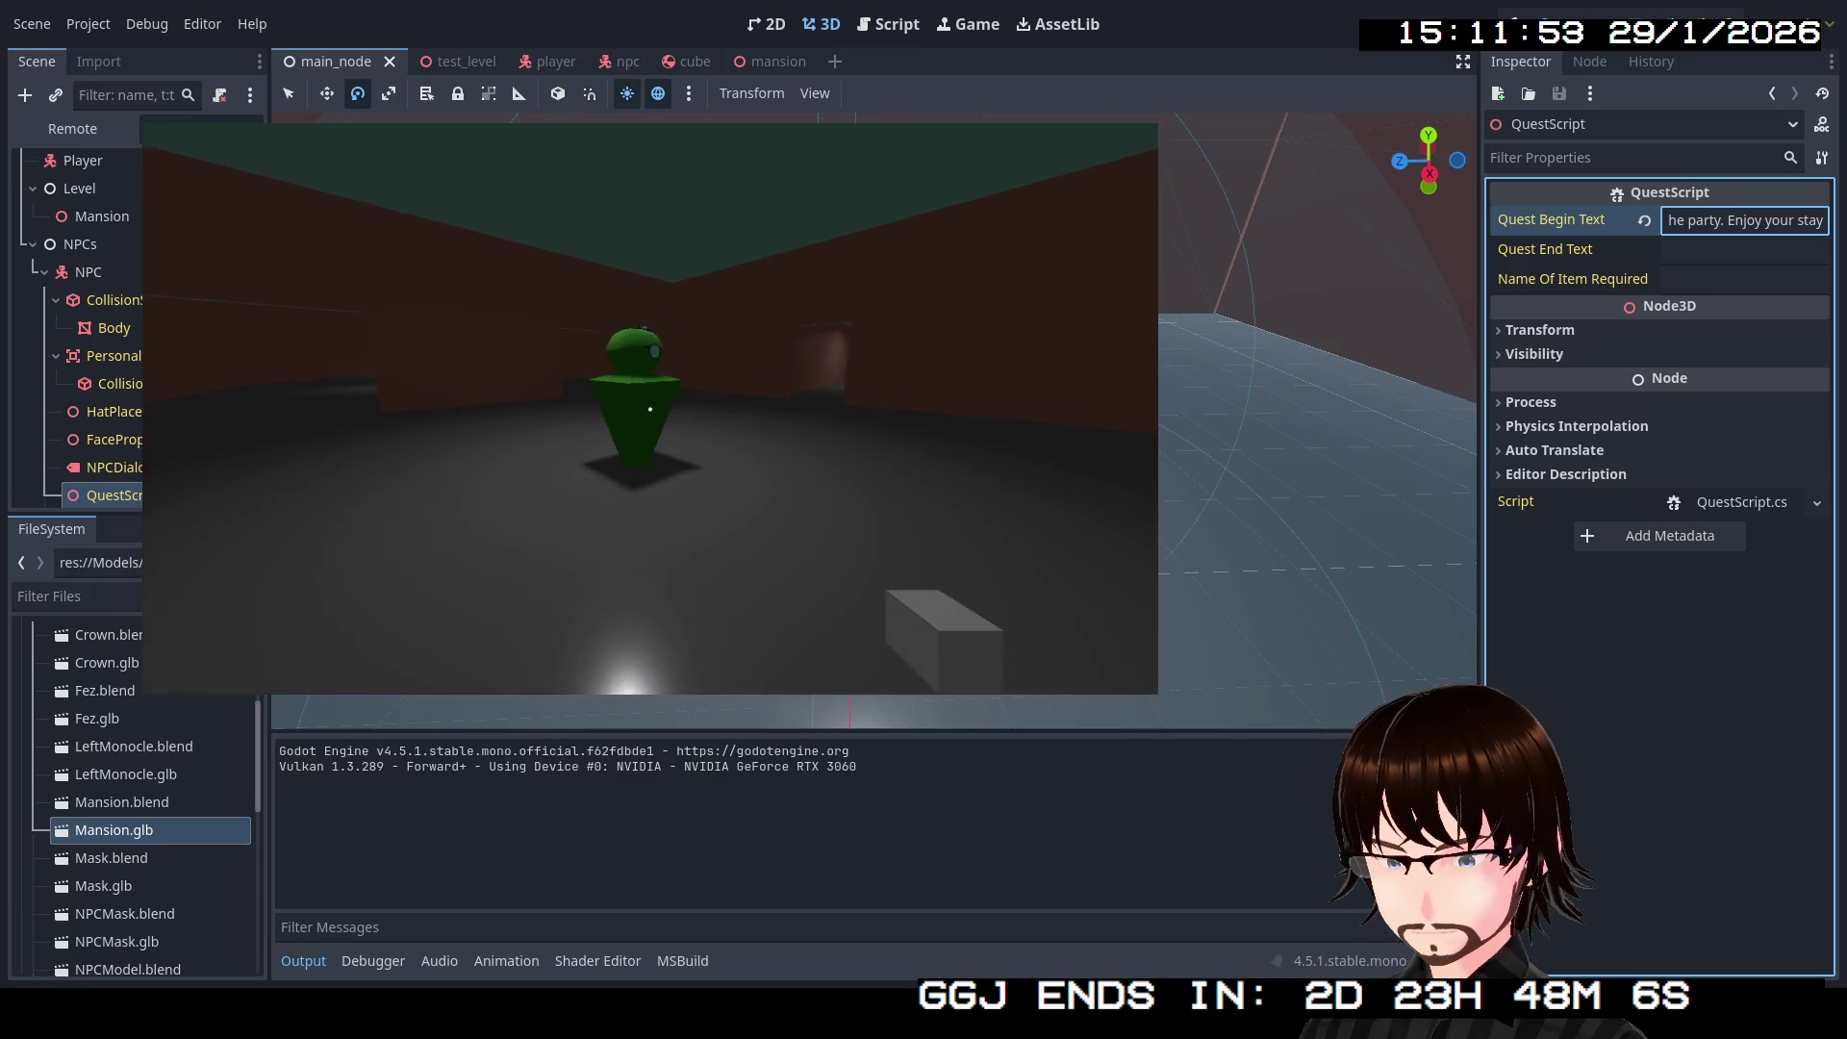
key("s")
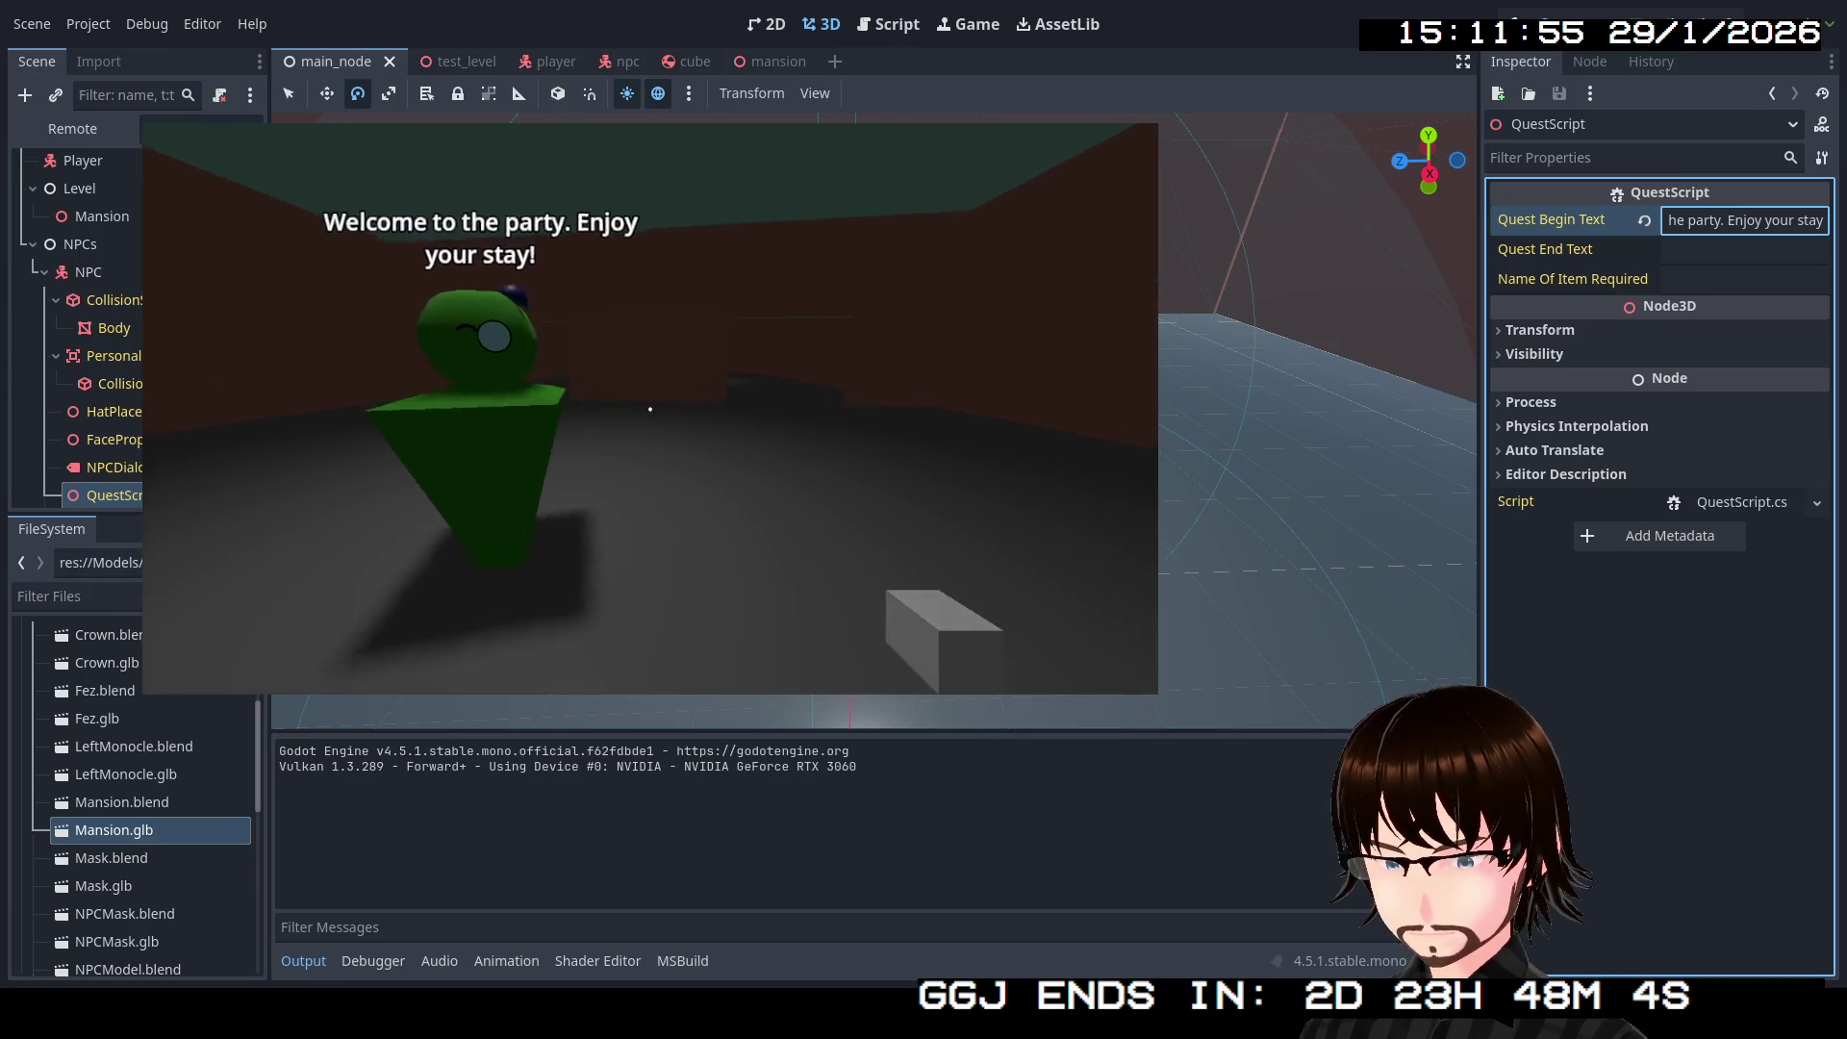
key("w")
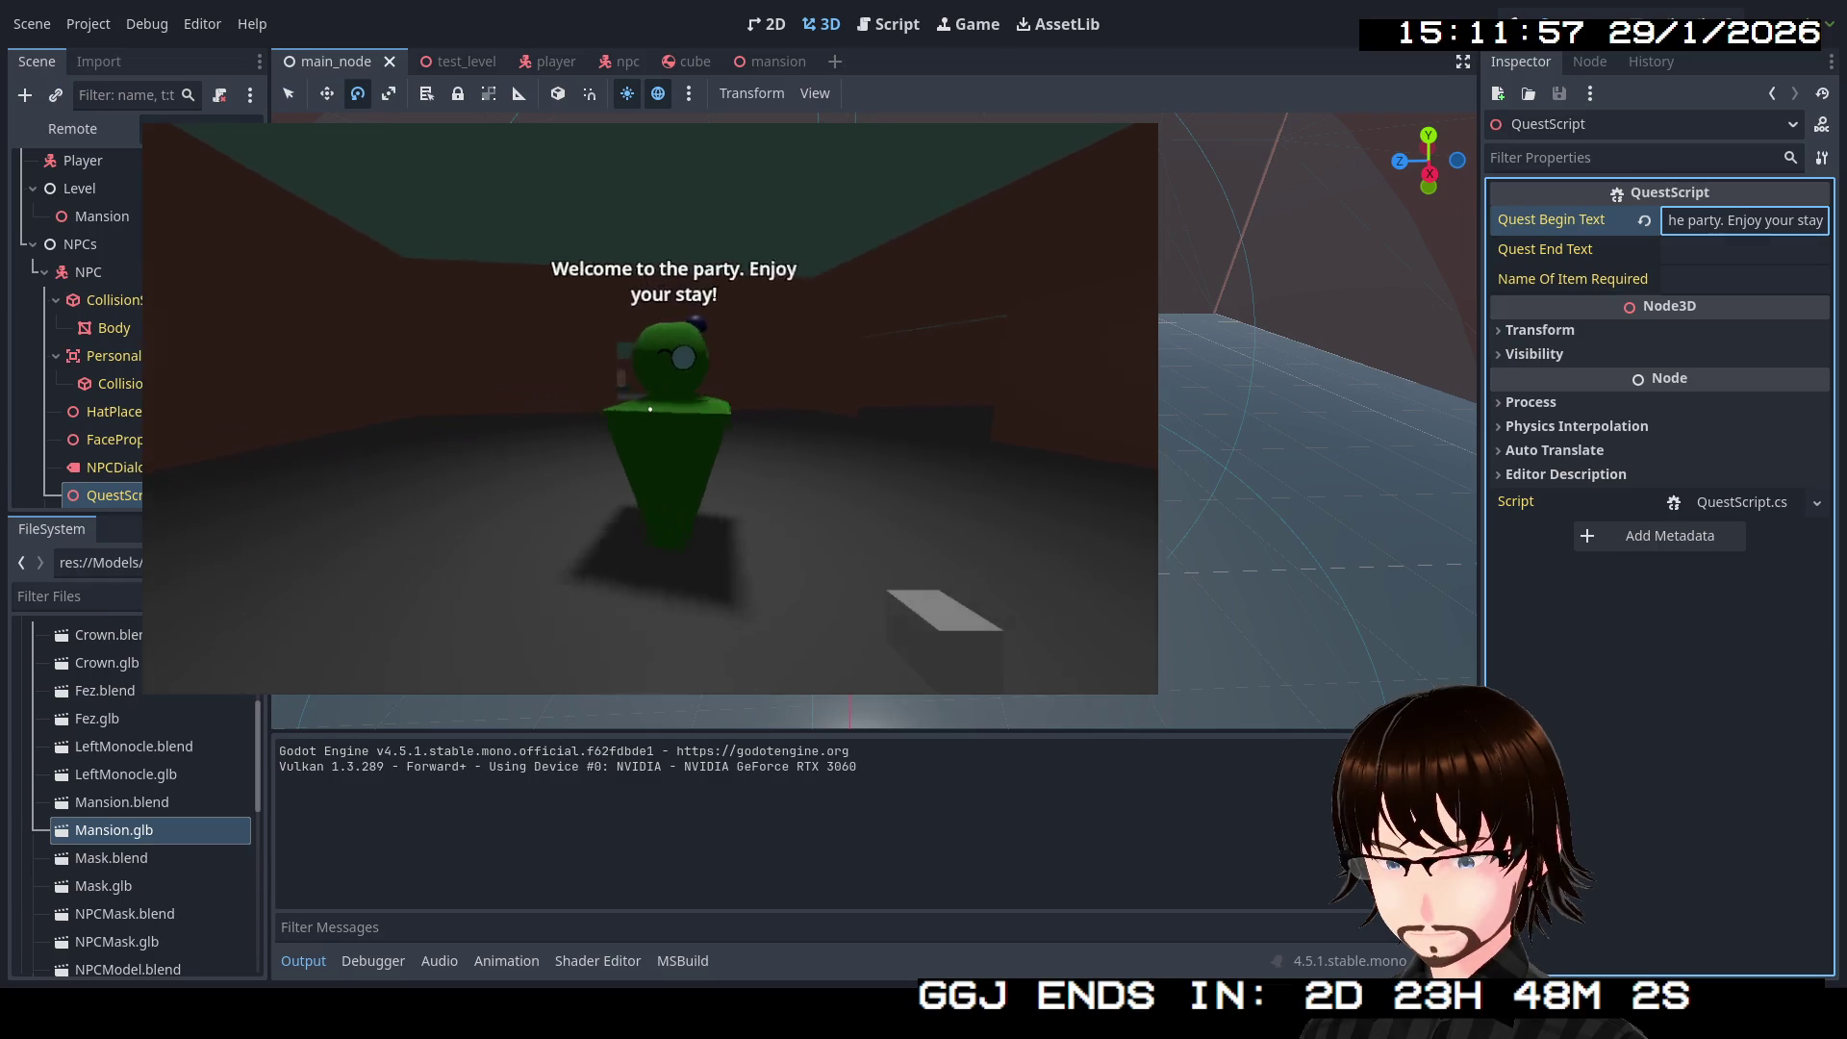
key("s")
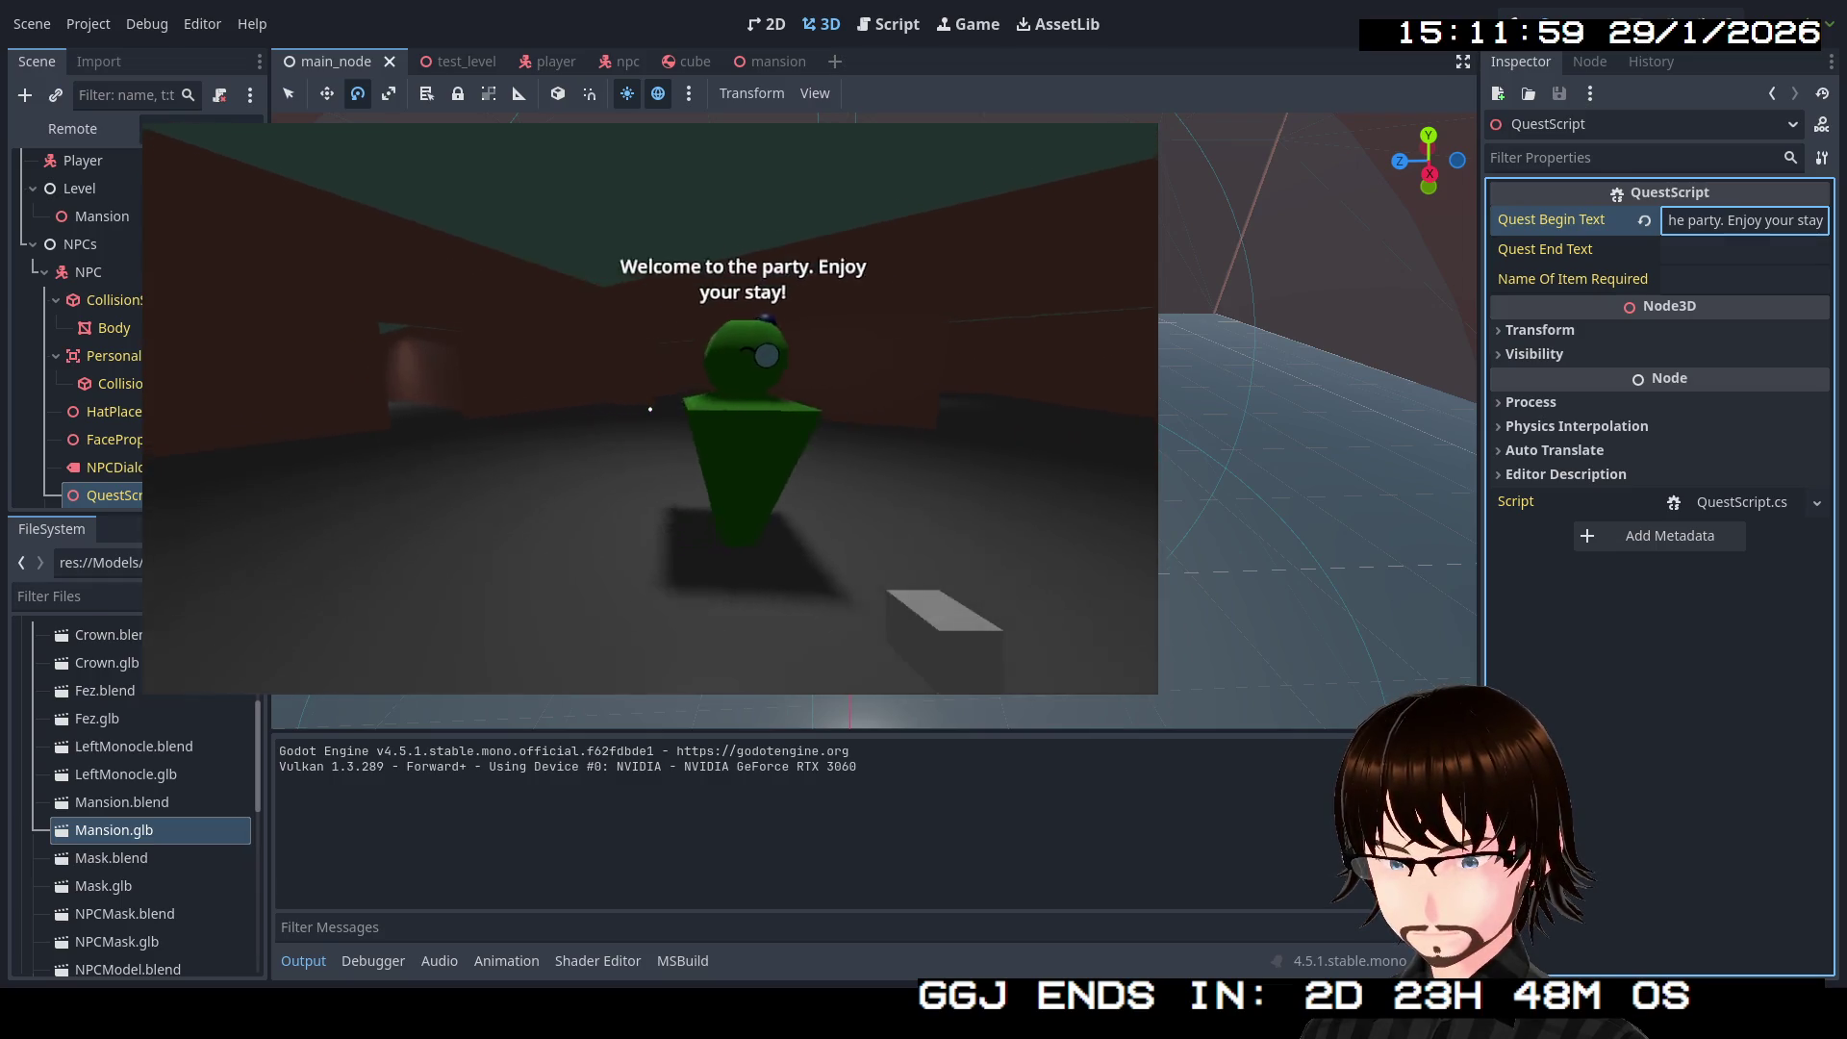
key("w")
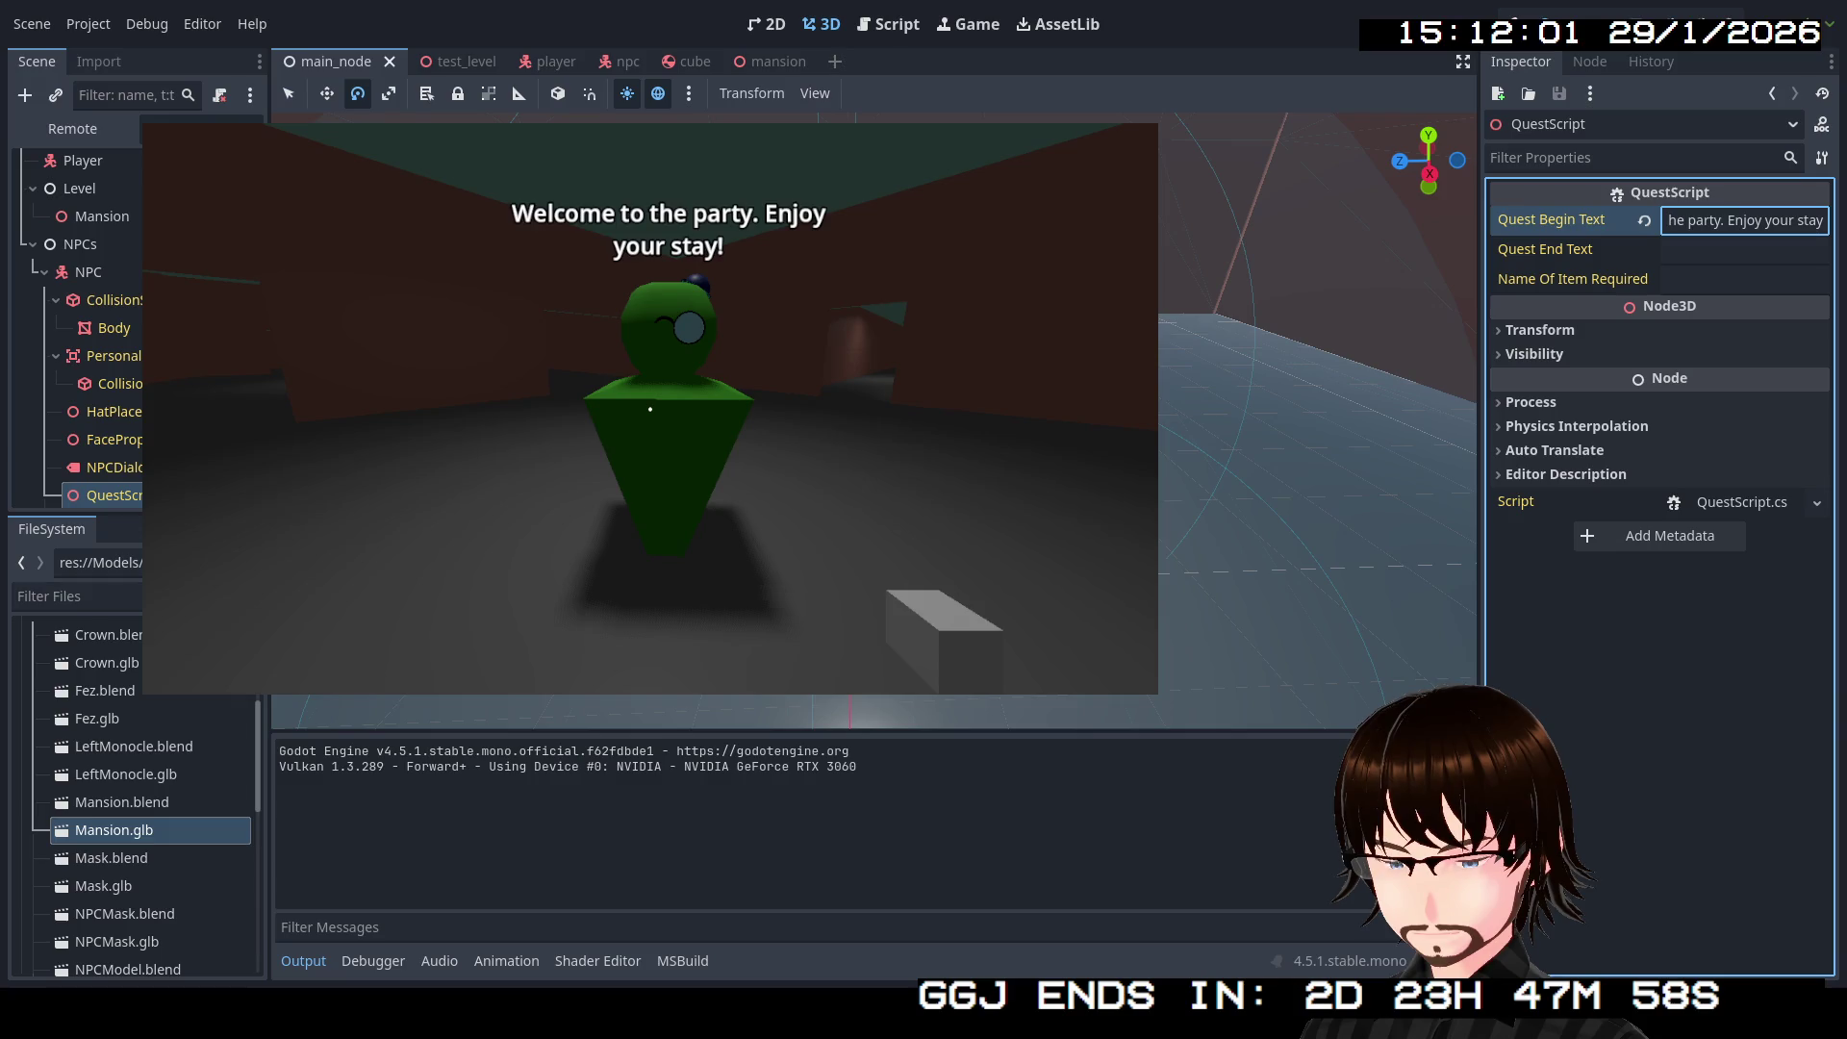
key("s")
key("d")
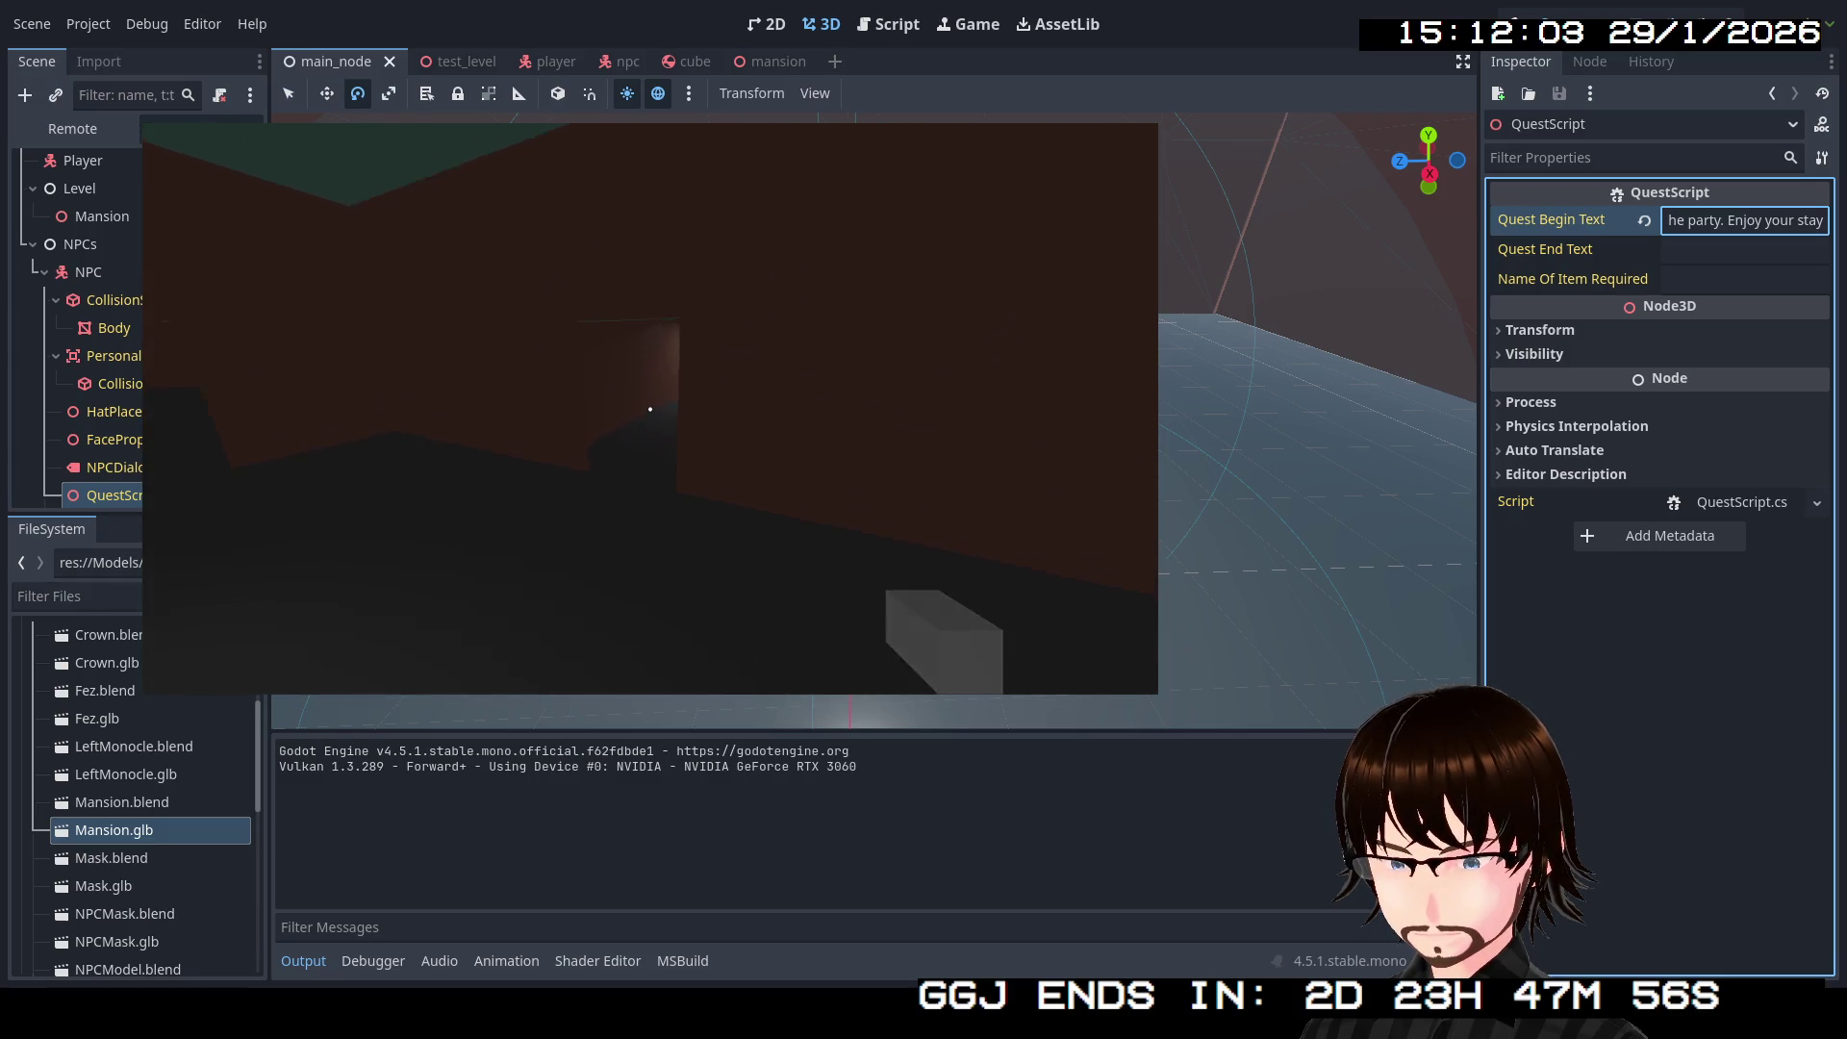
key("d")
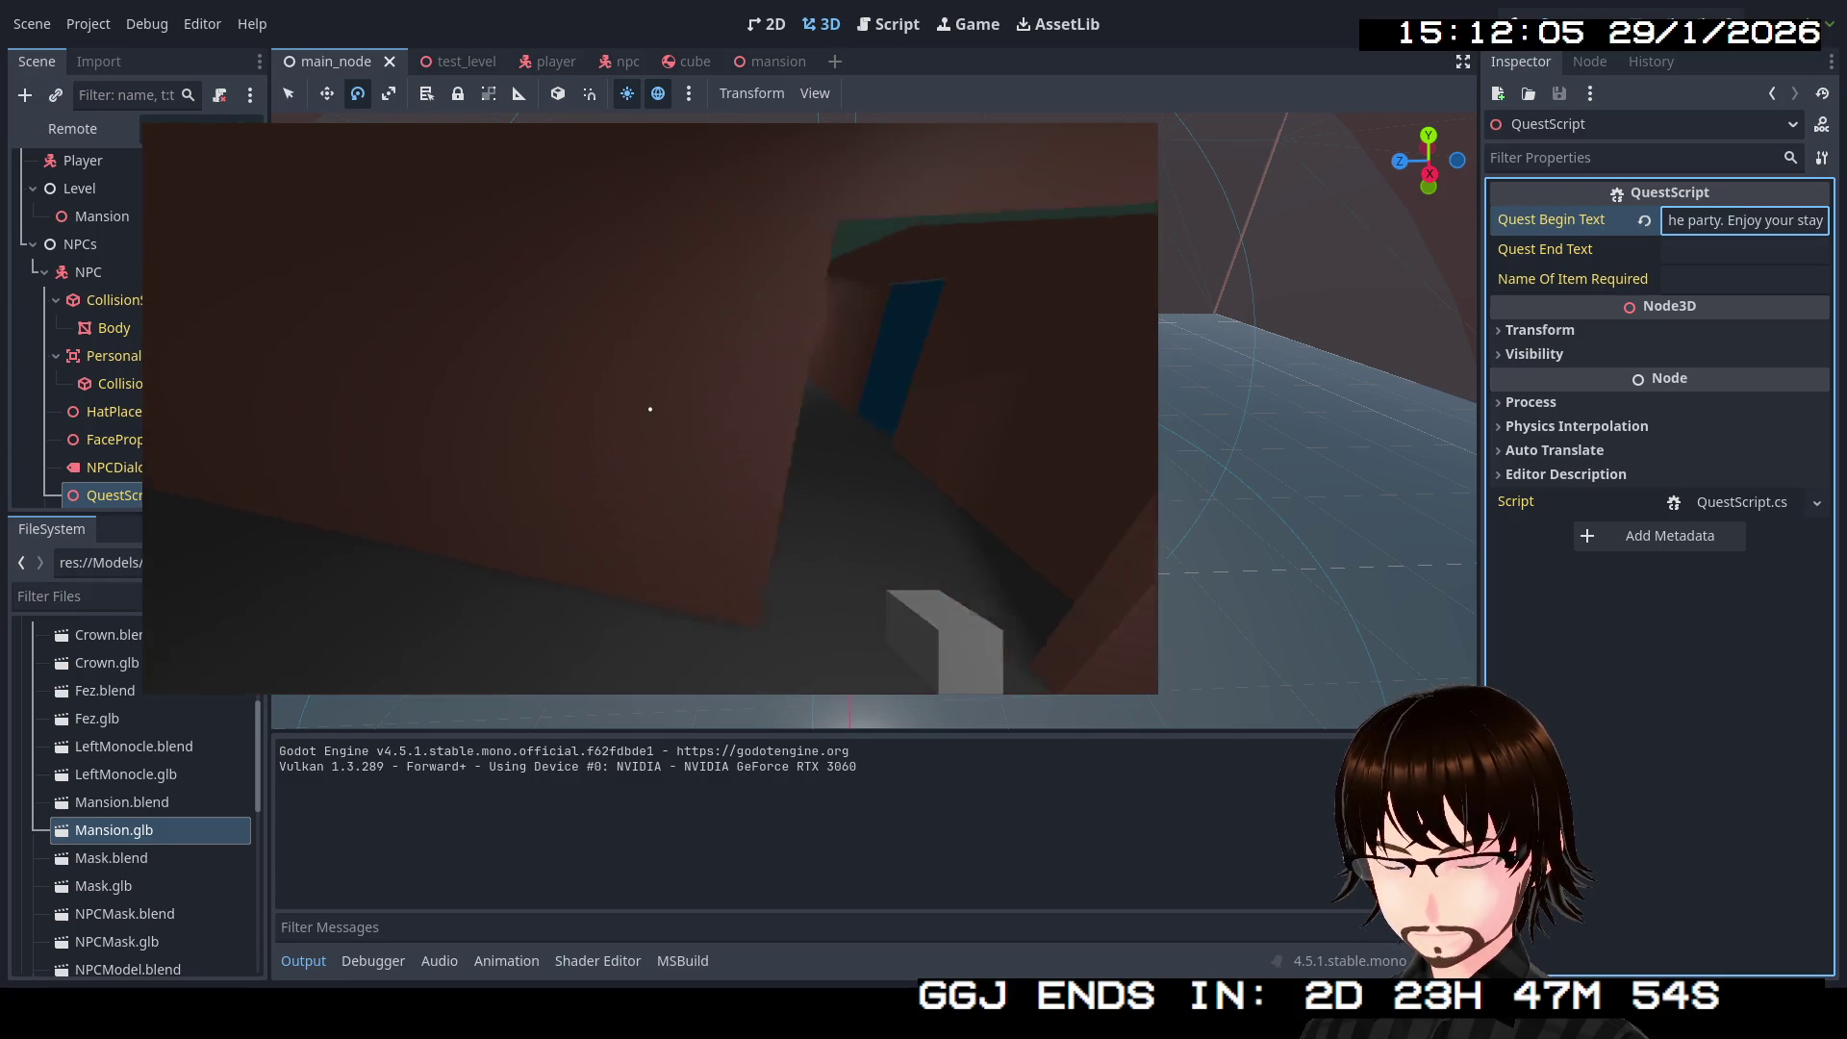
key("d")
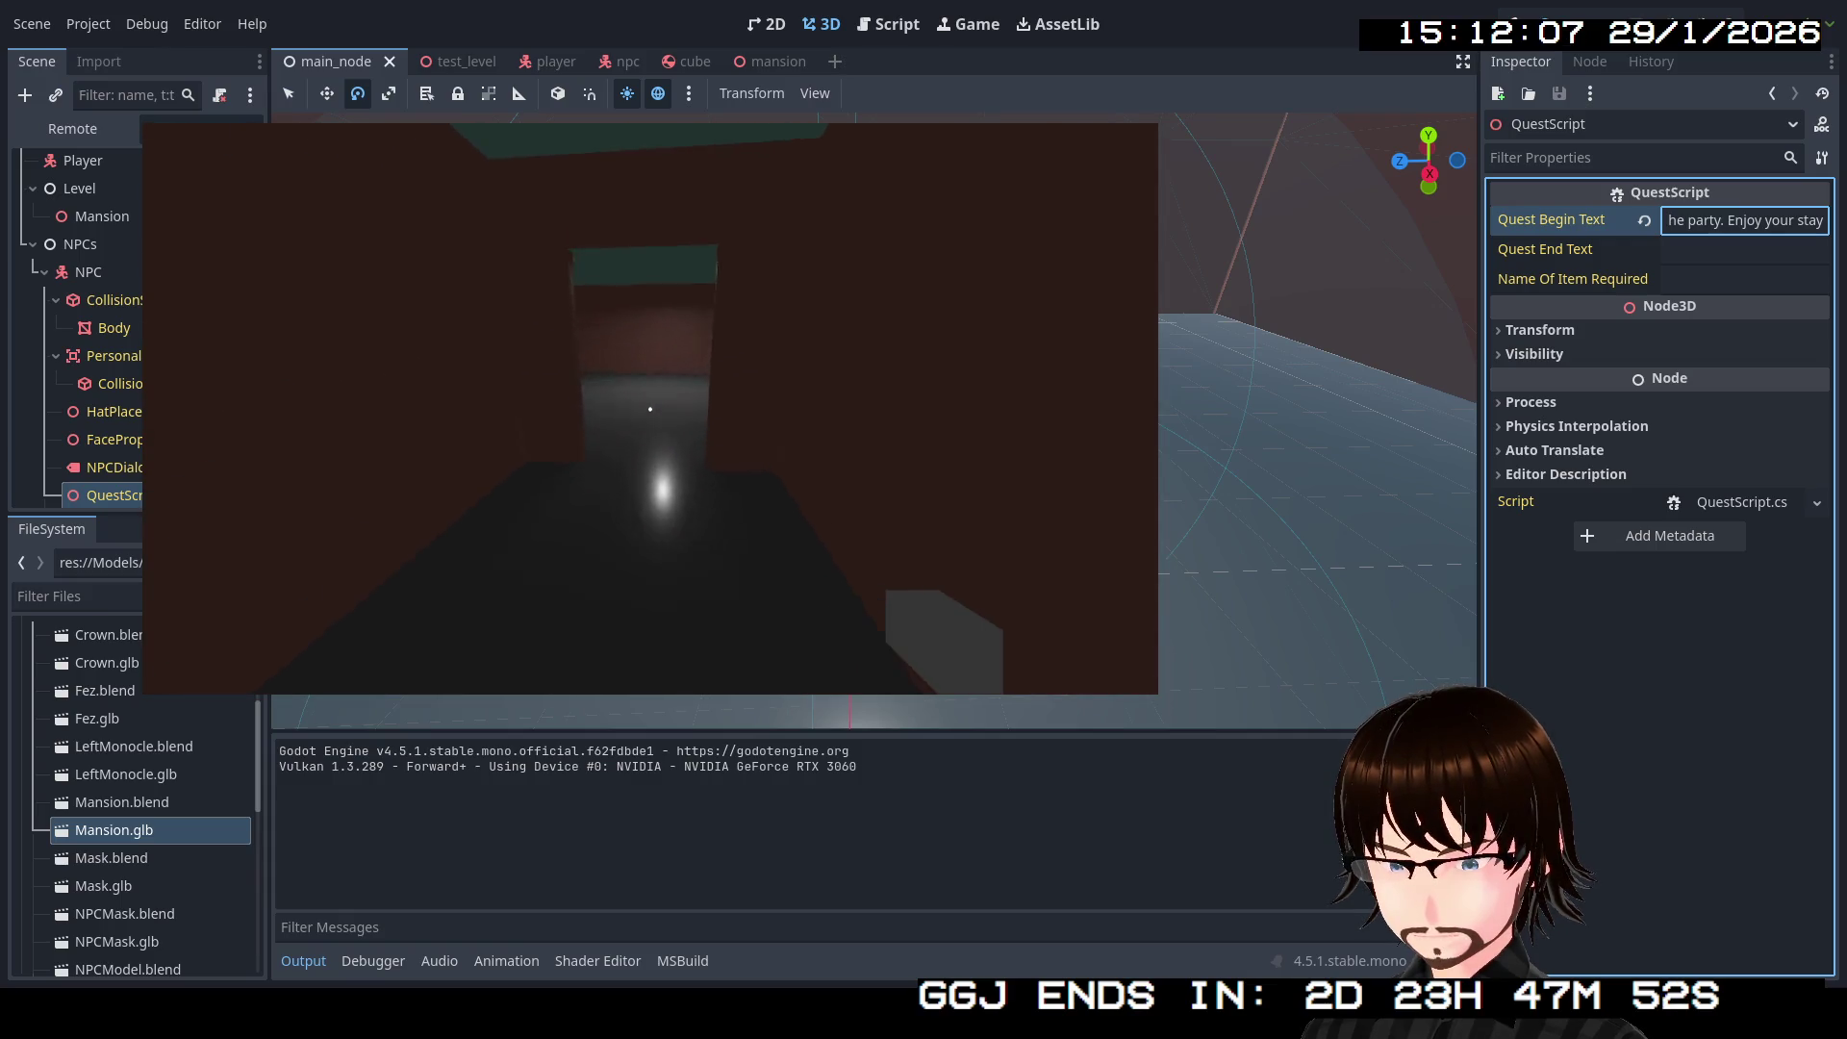
key("d")
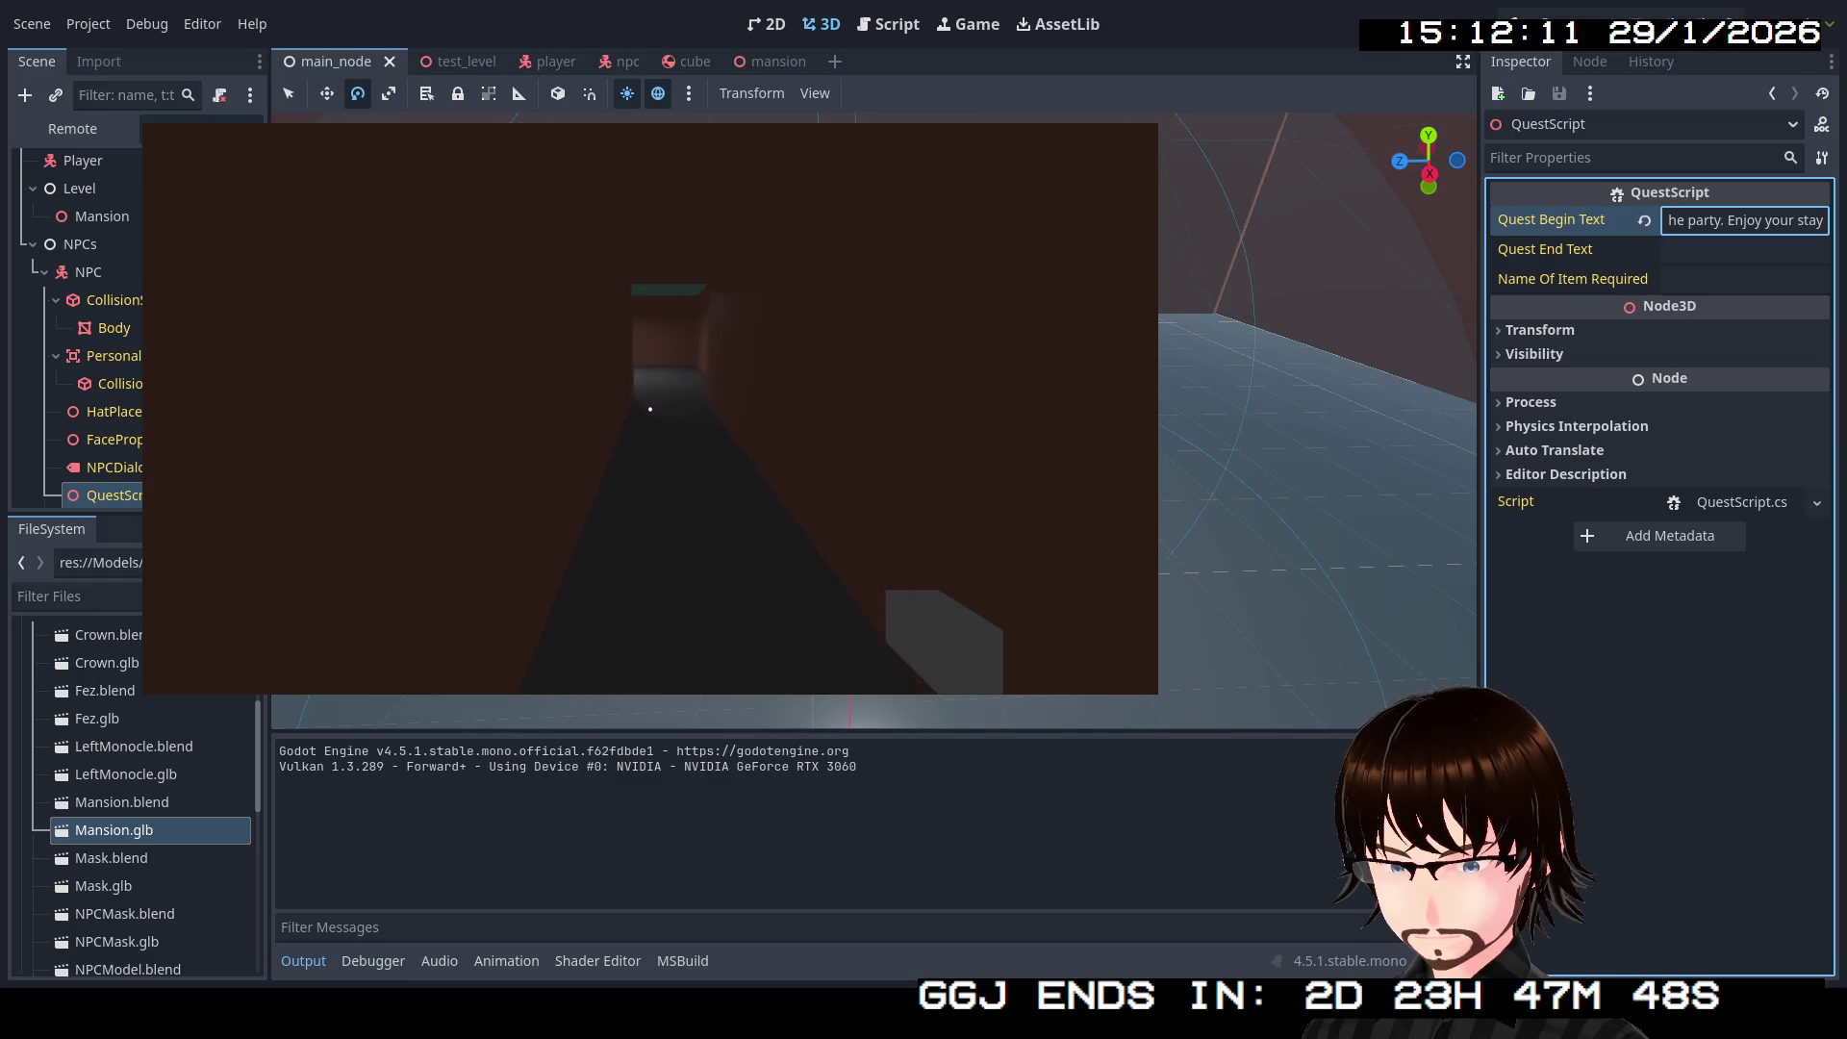
key("w")
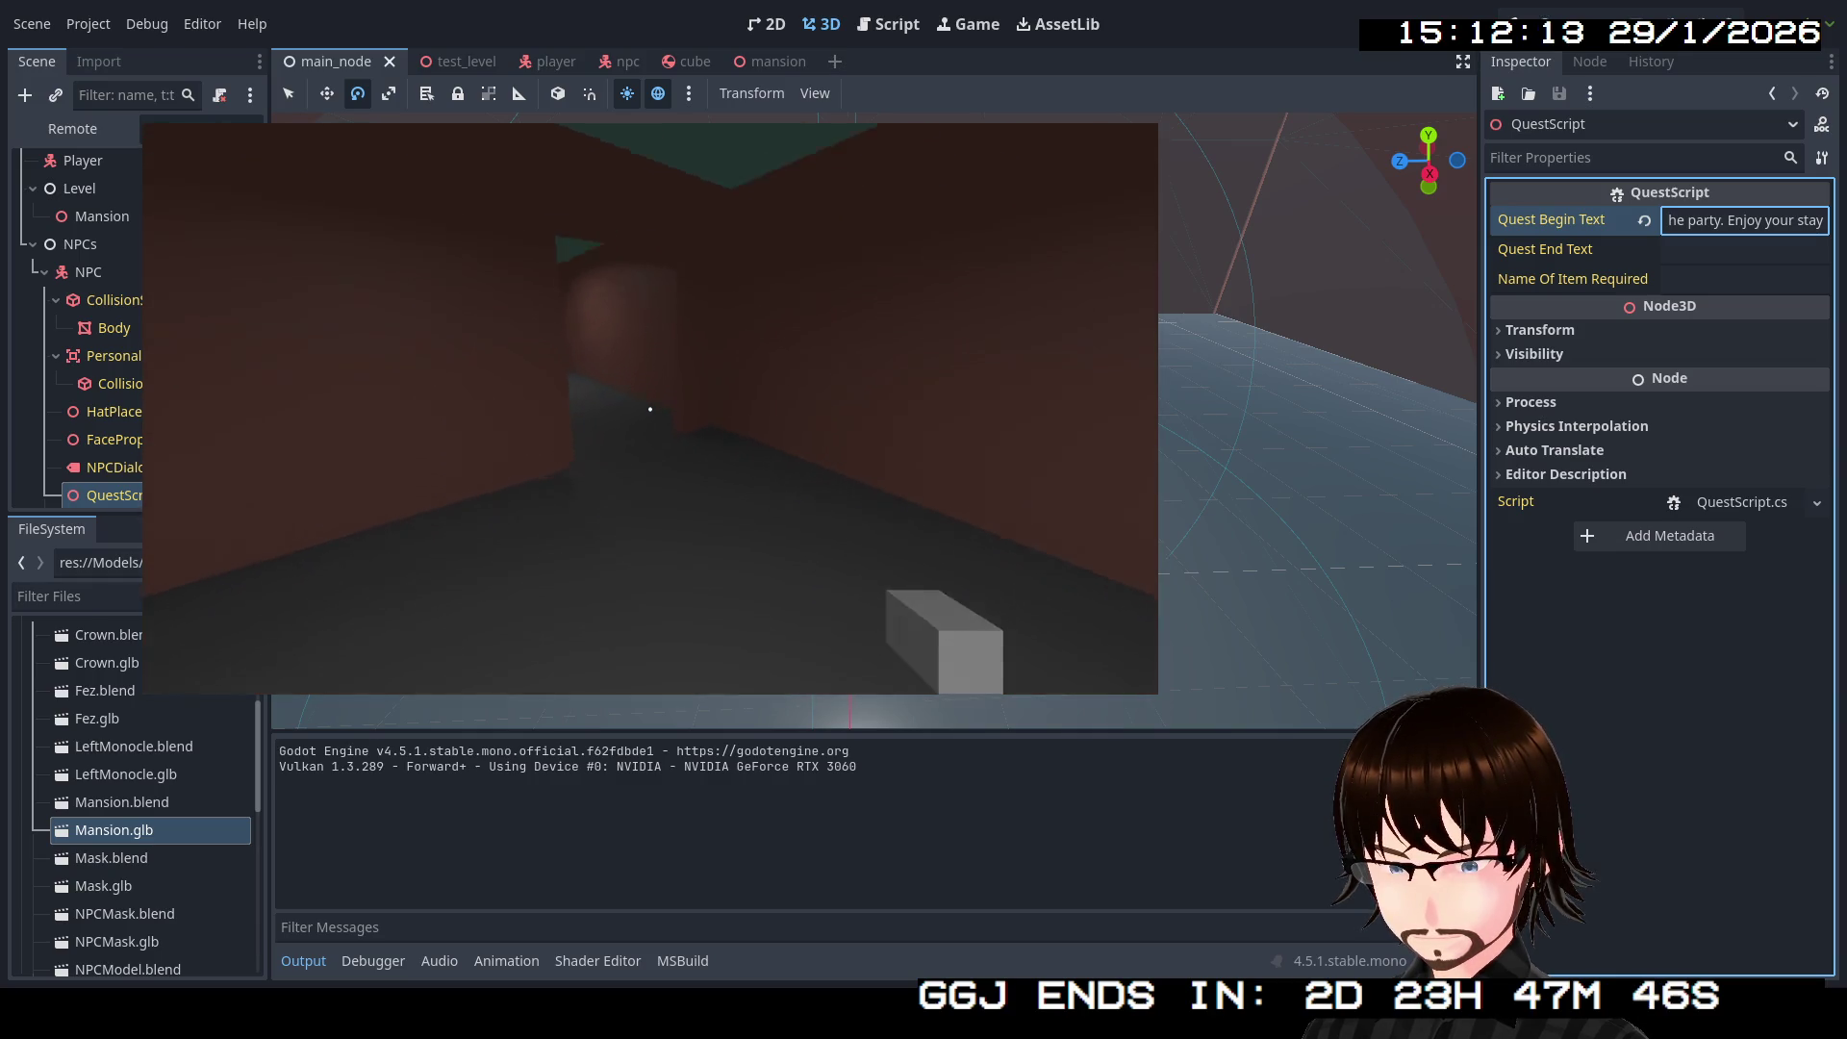
key("w")
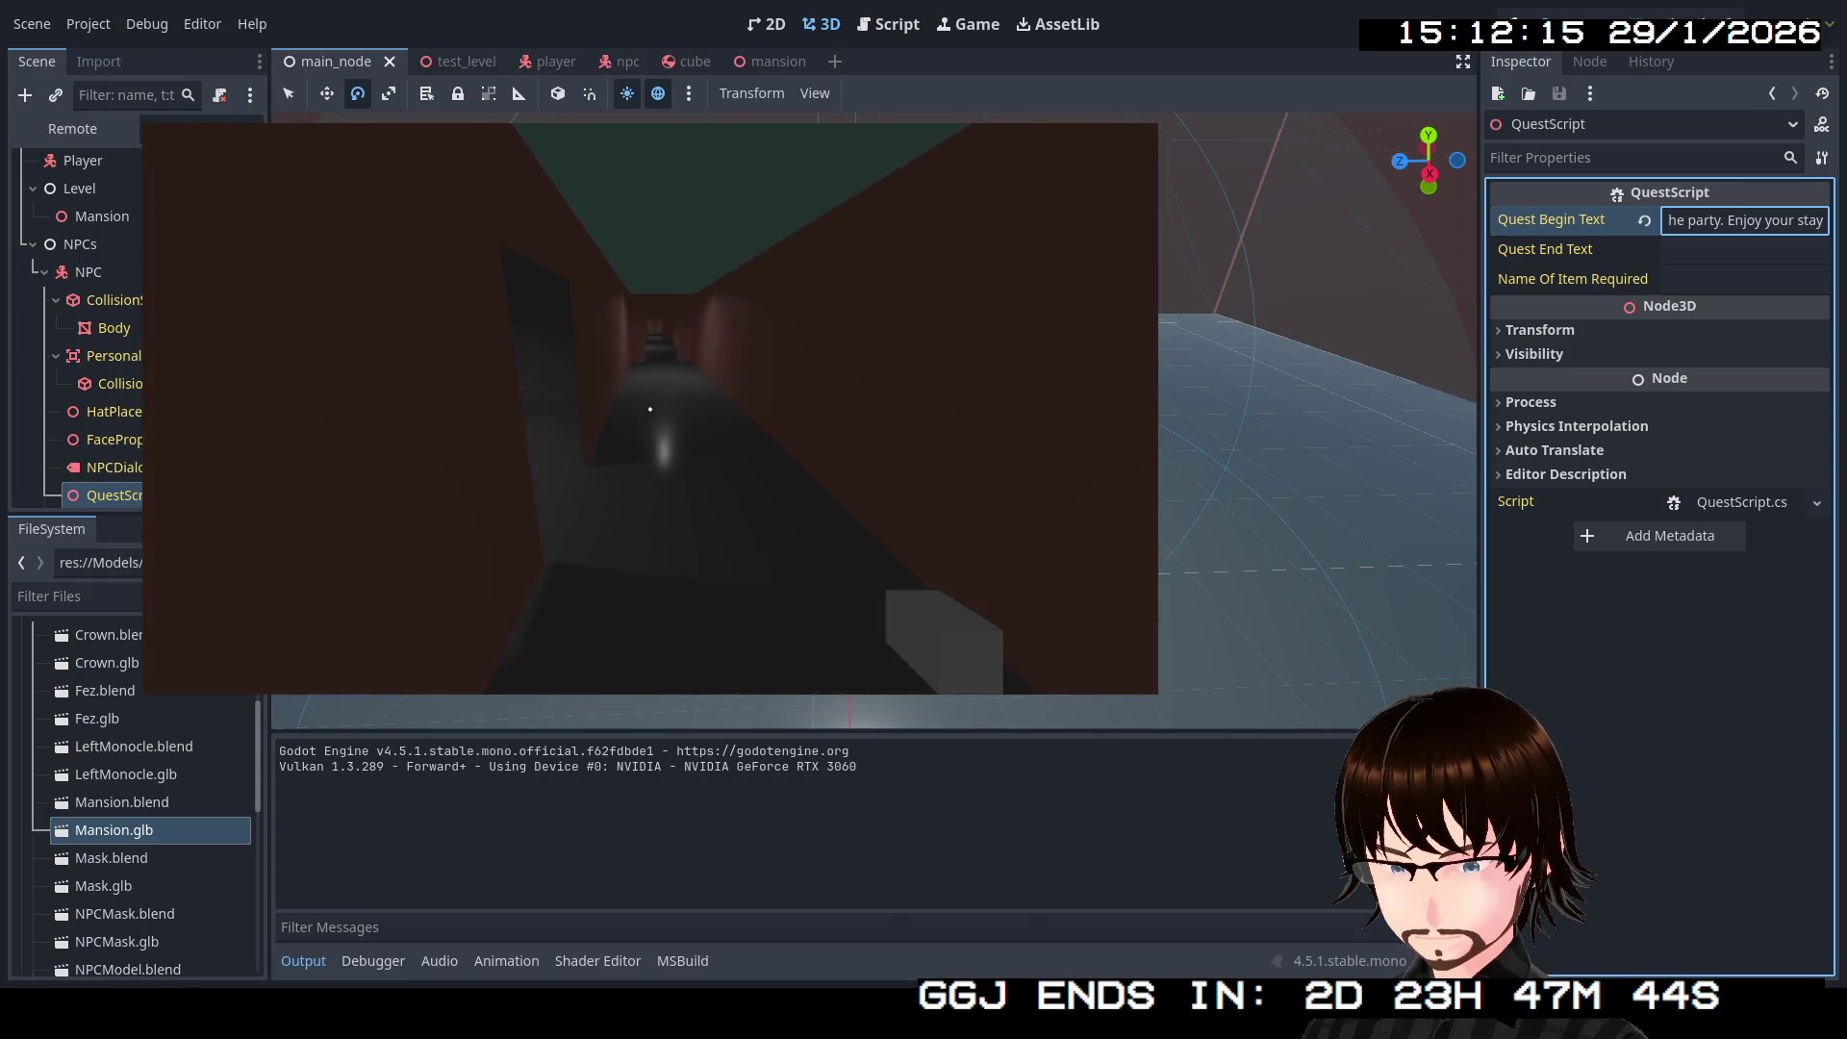
key("w")
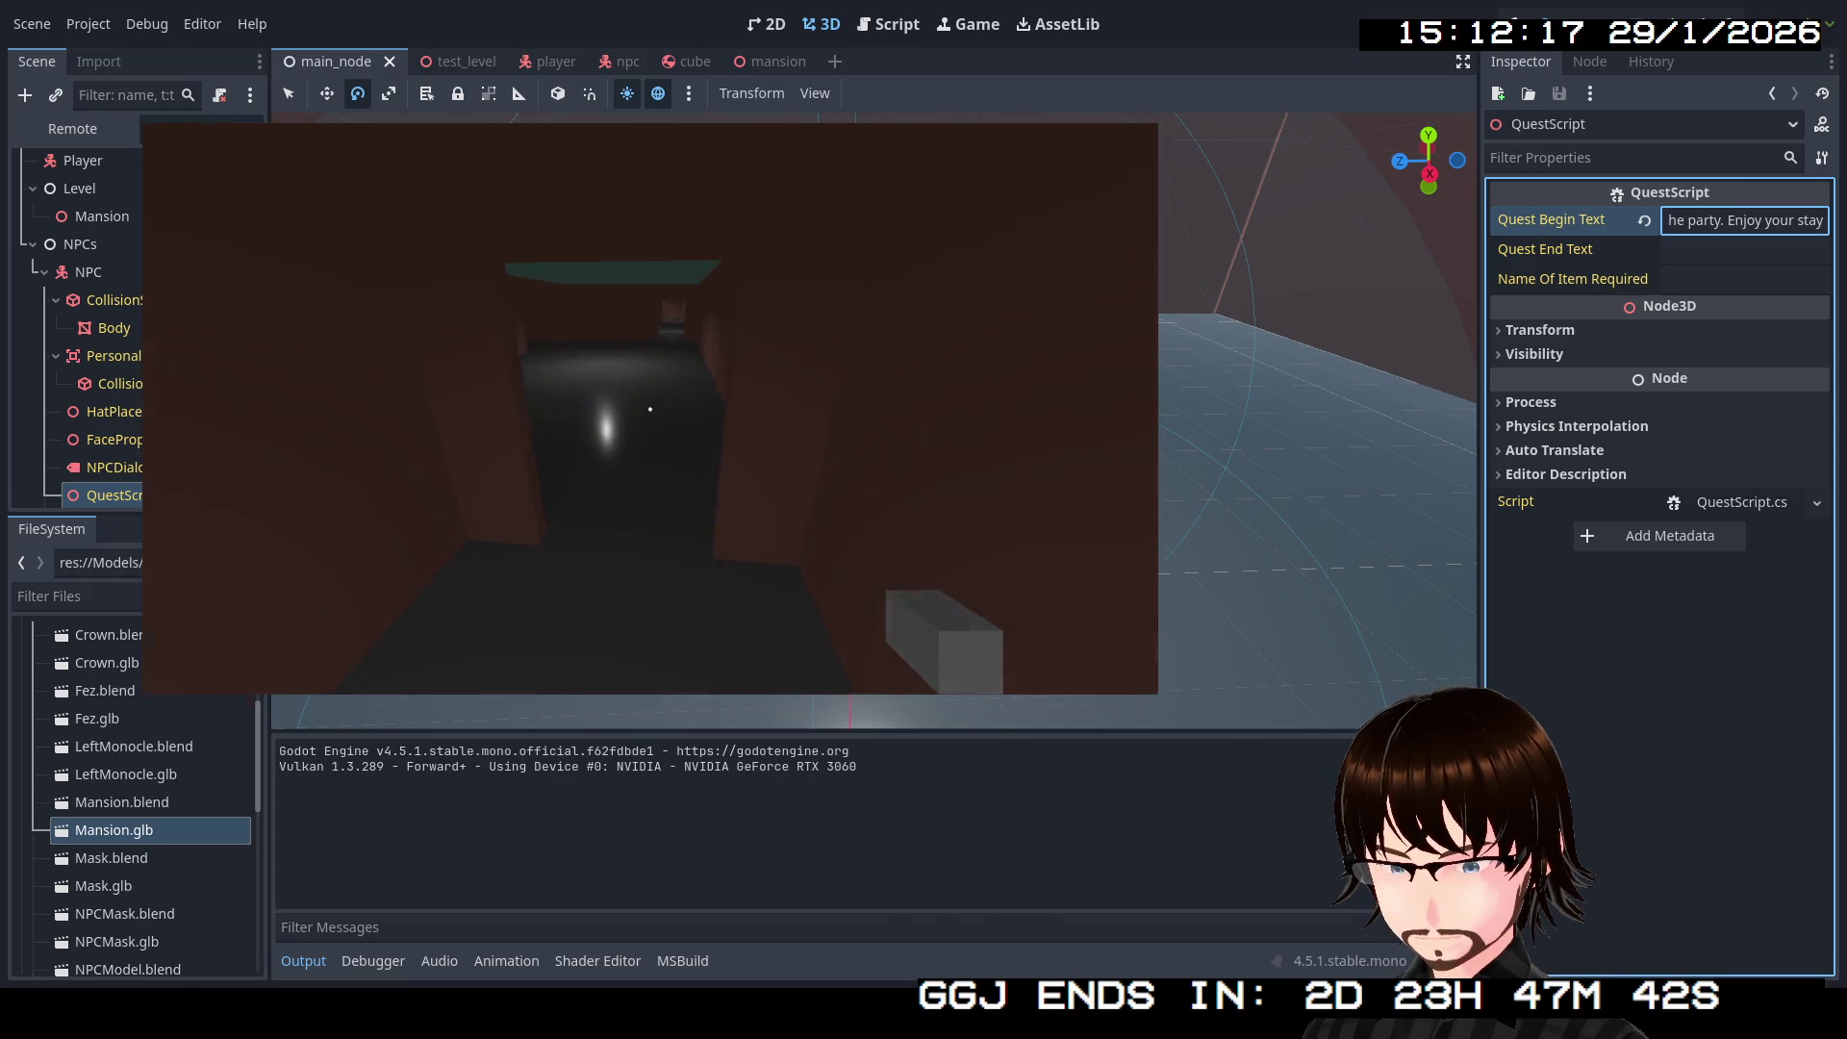
key("w")
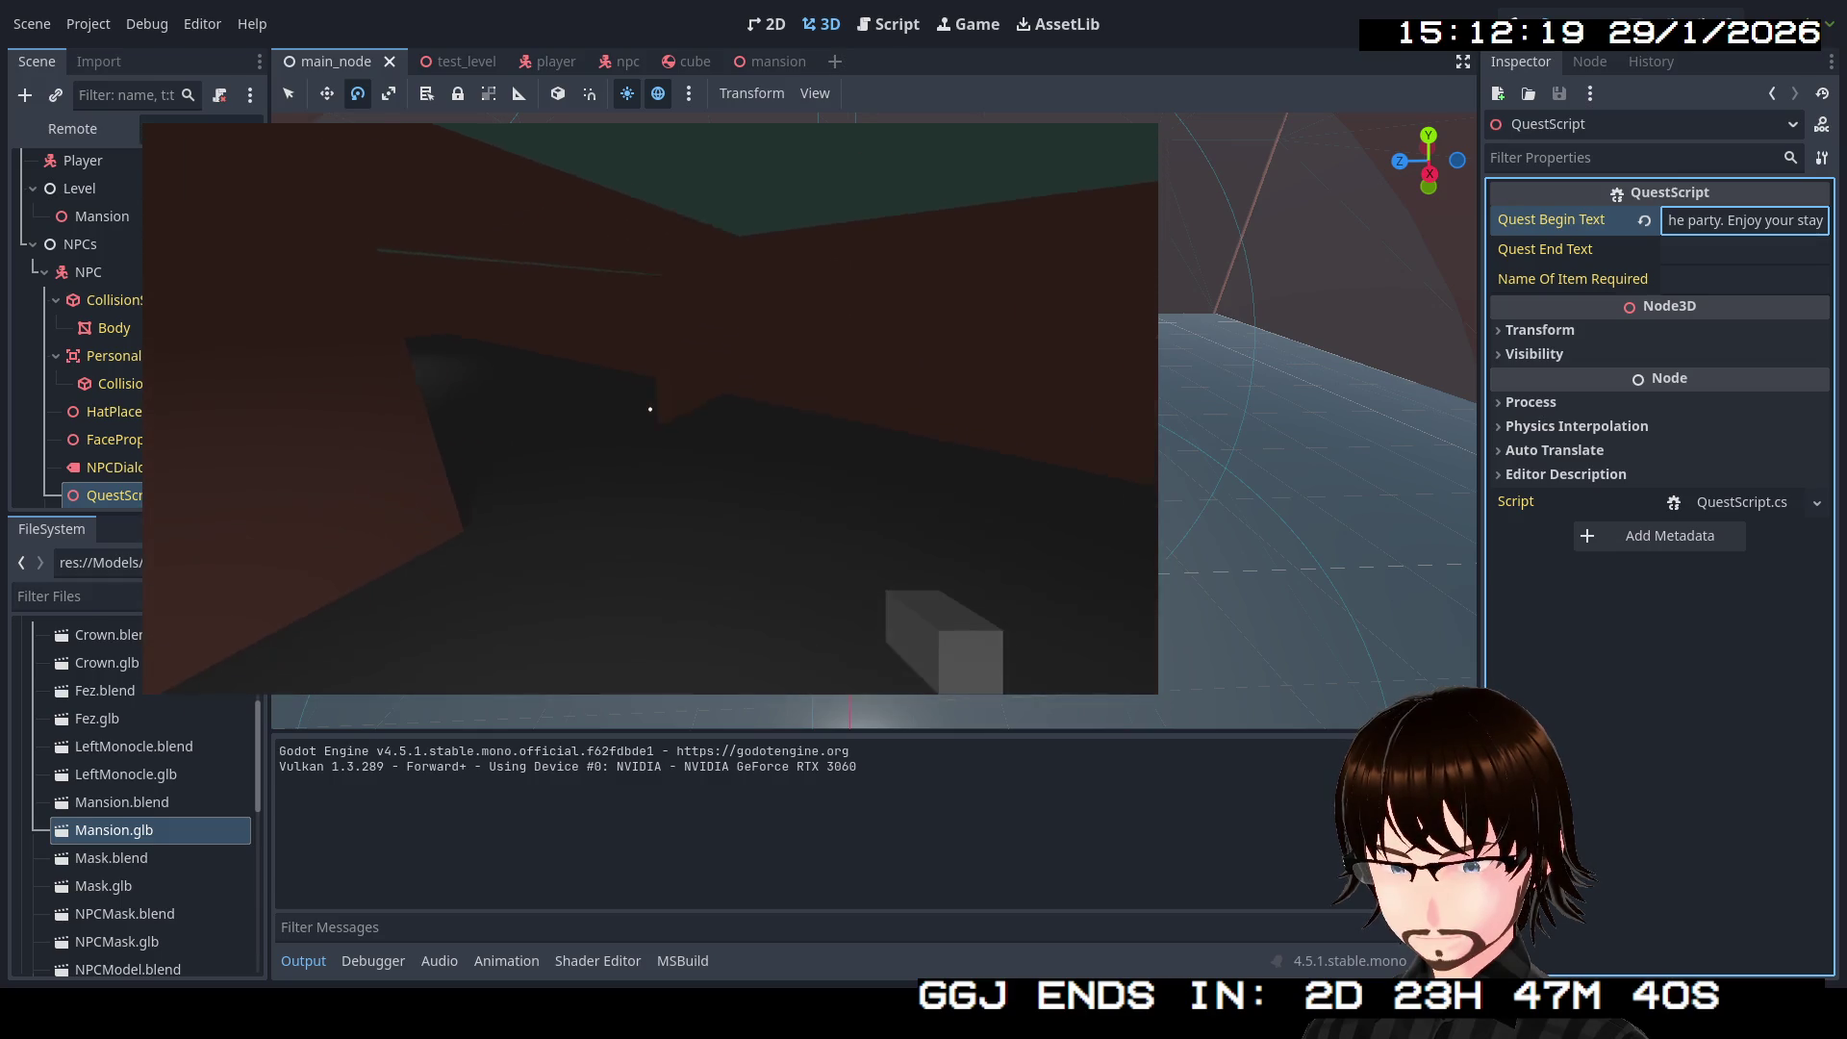
key("w")
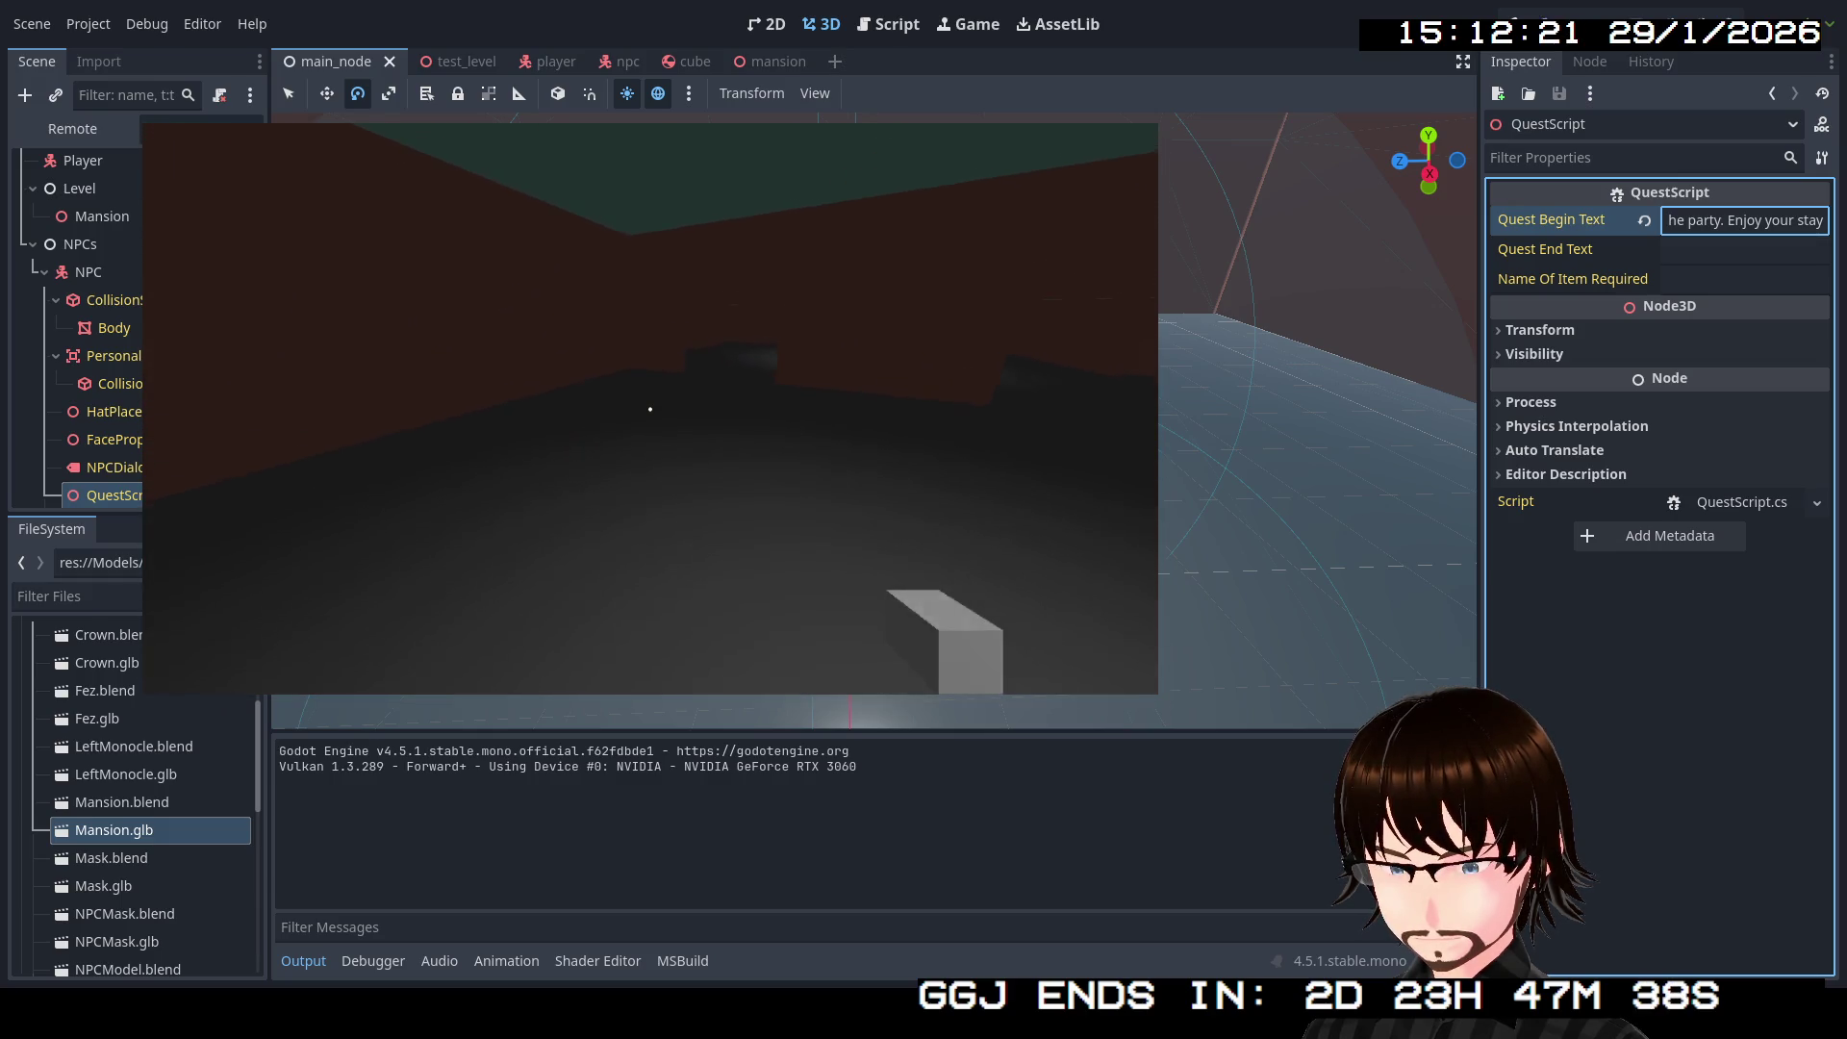
key("w")
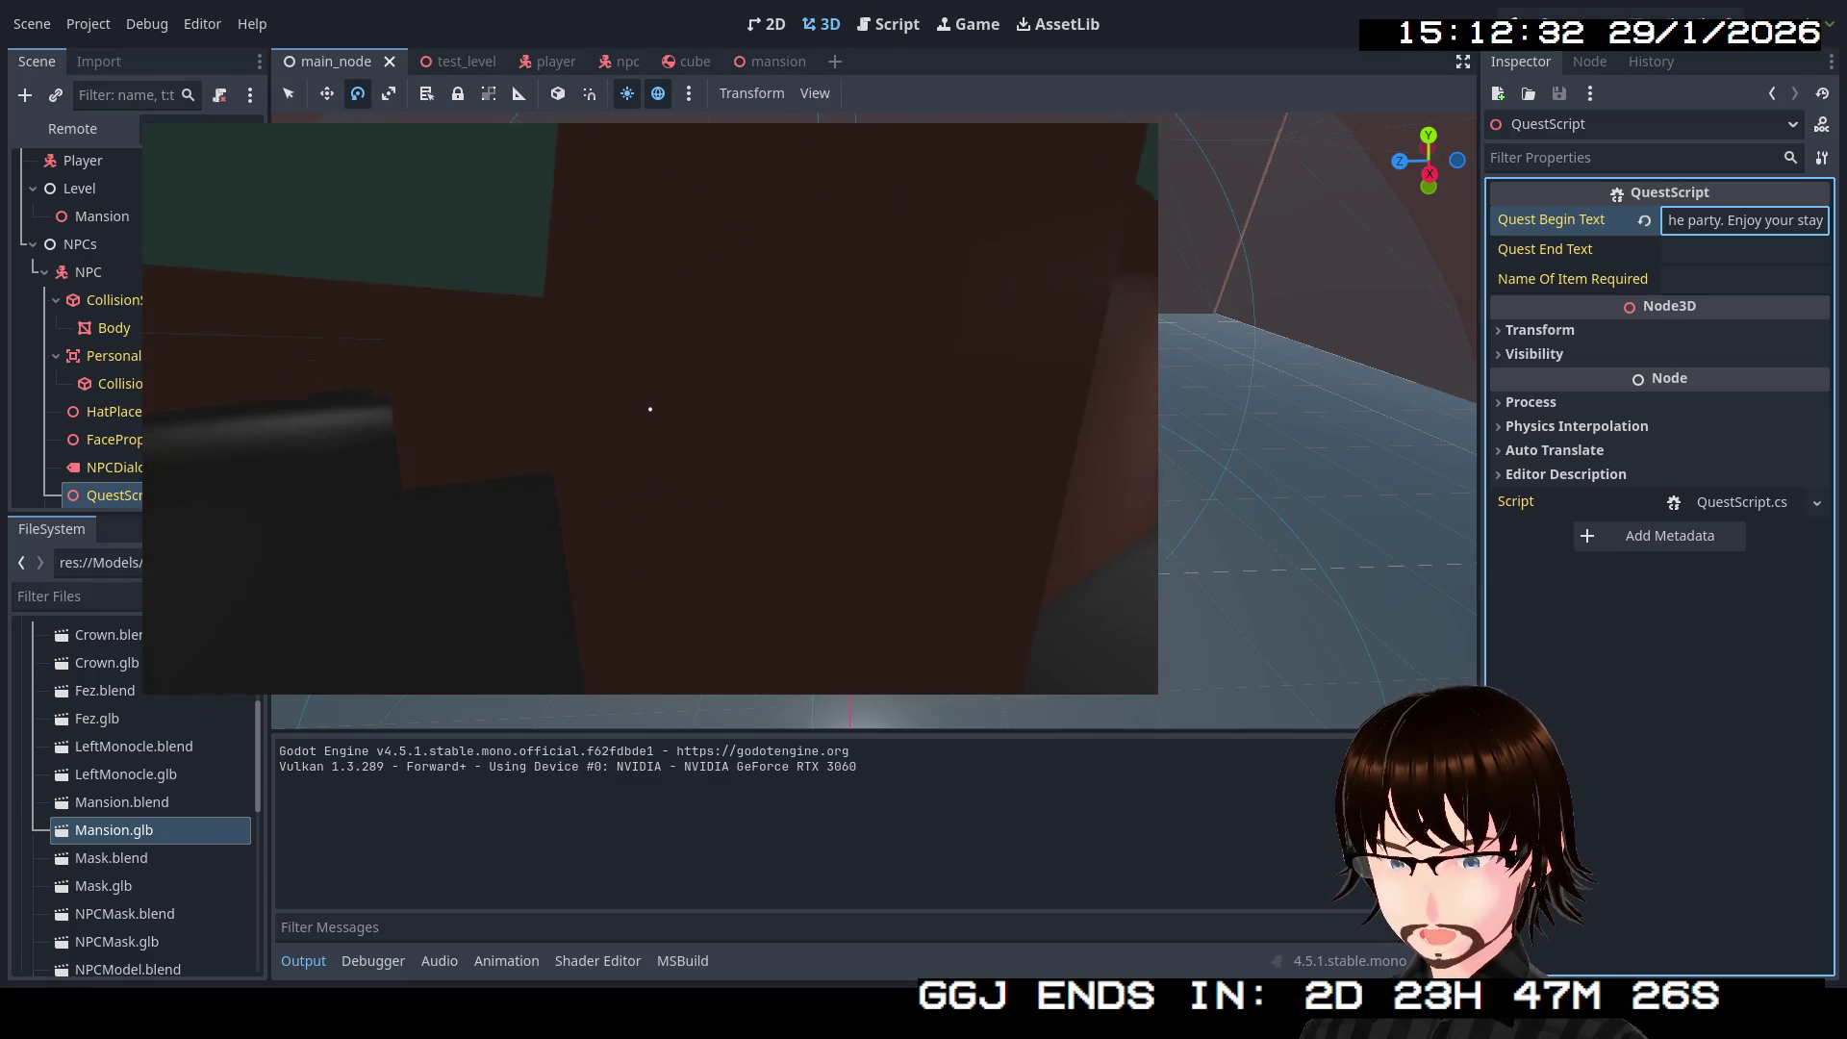
key("F5")
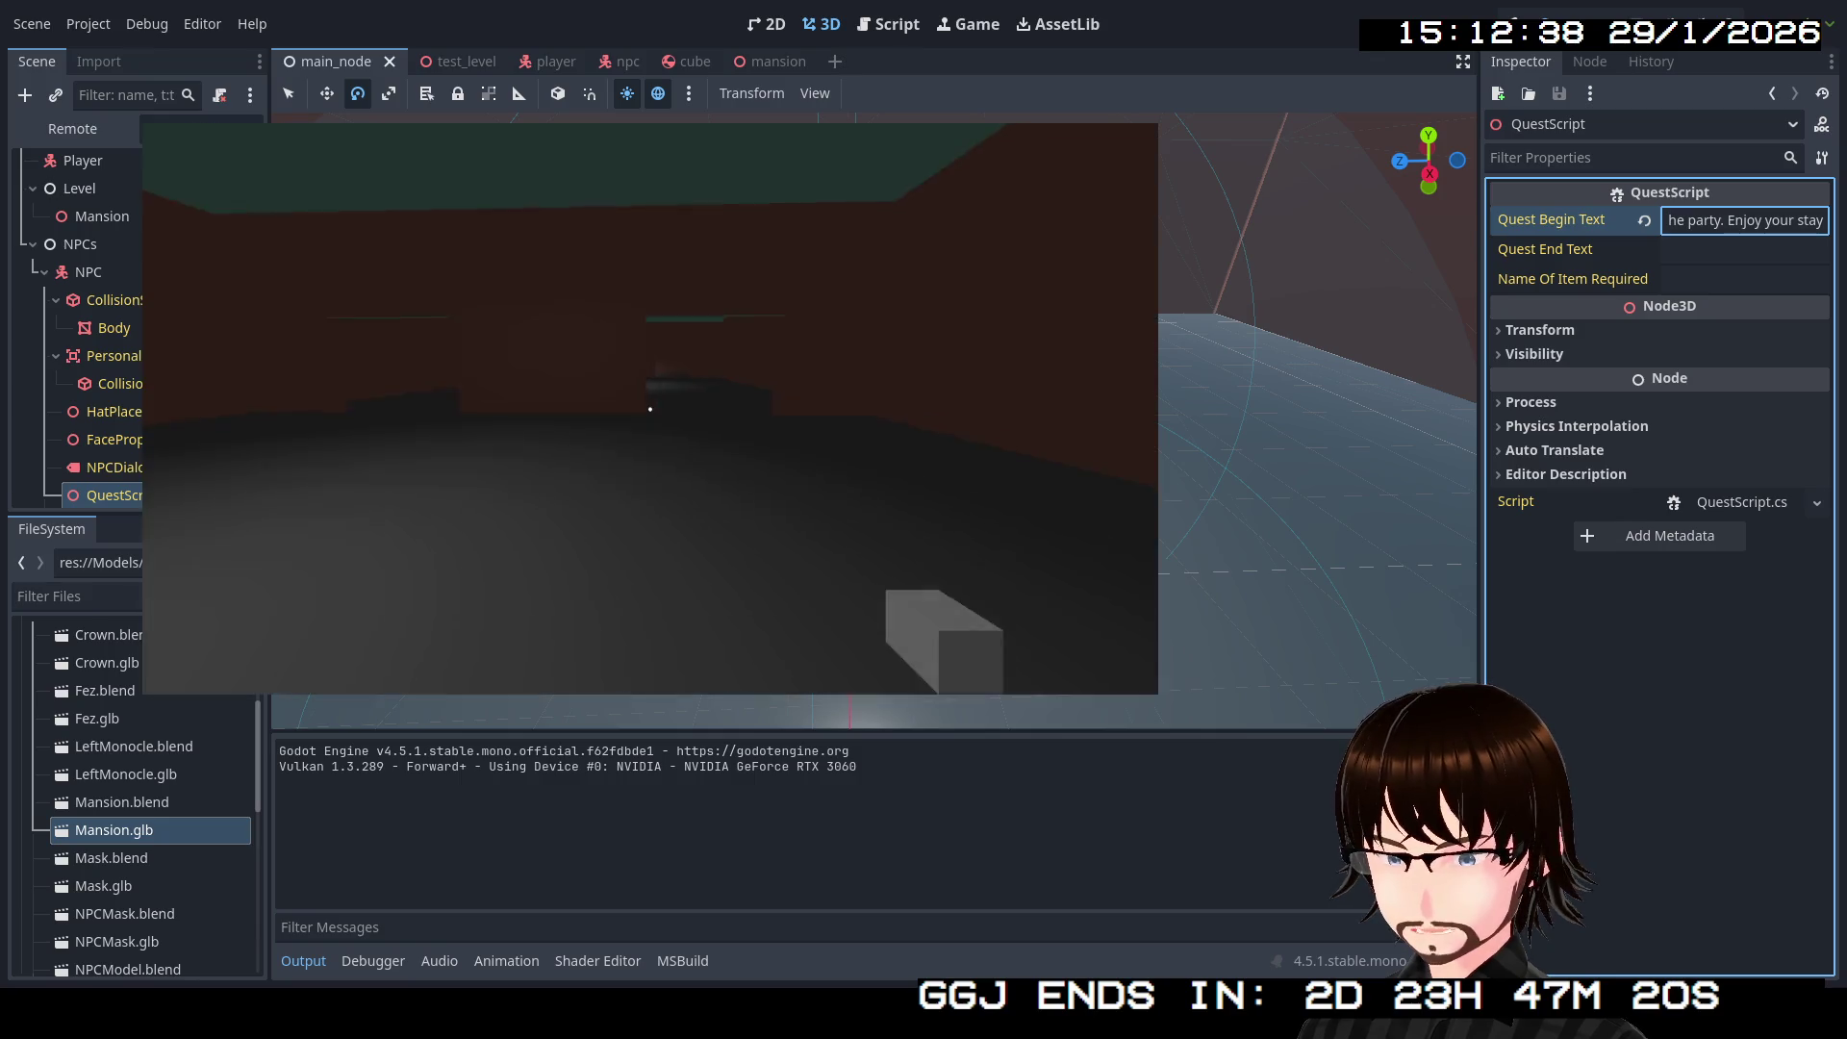
key("w")
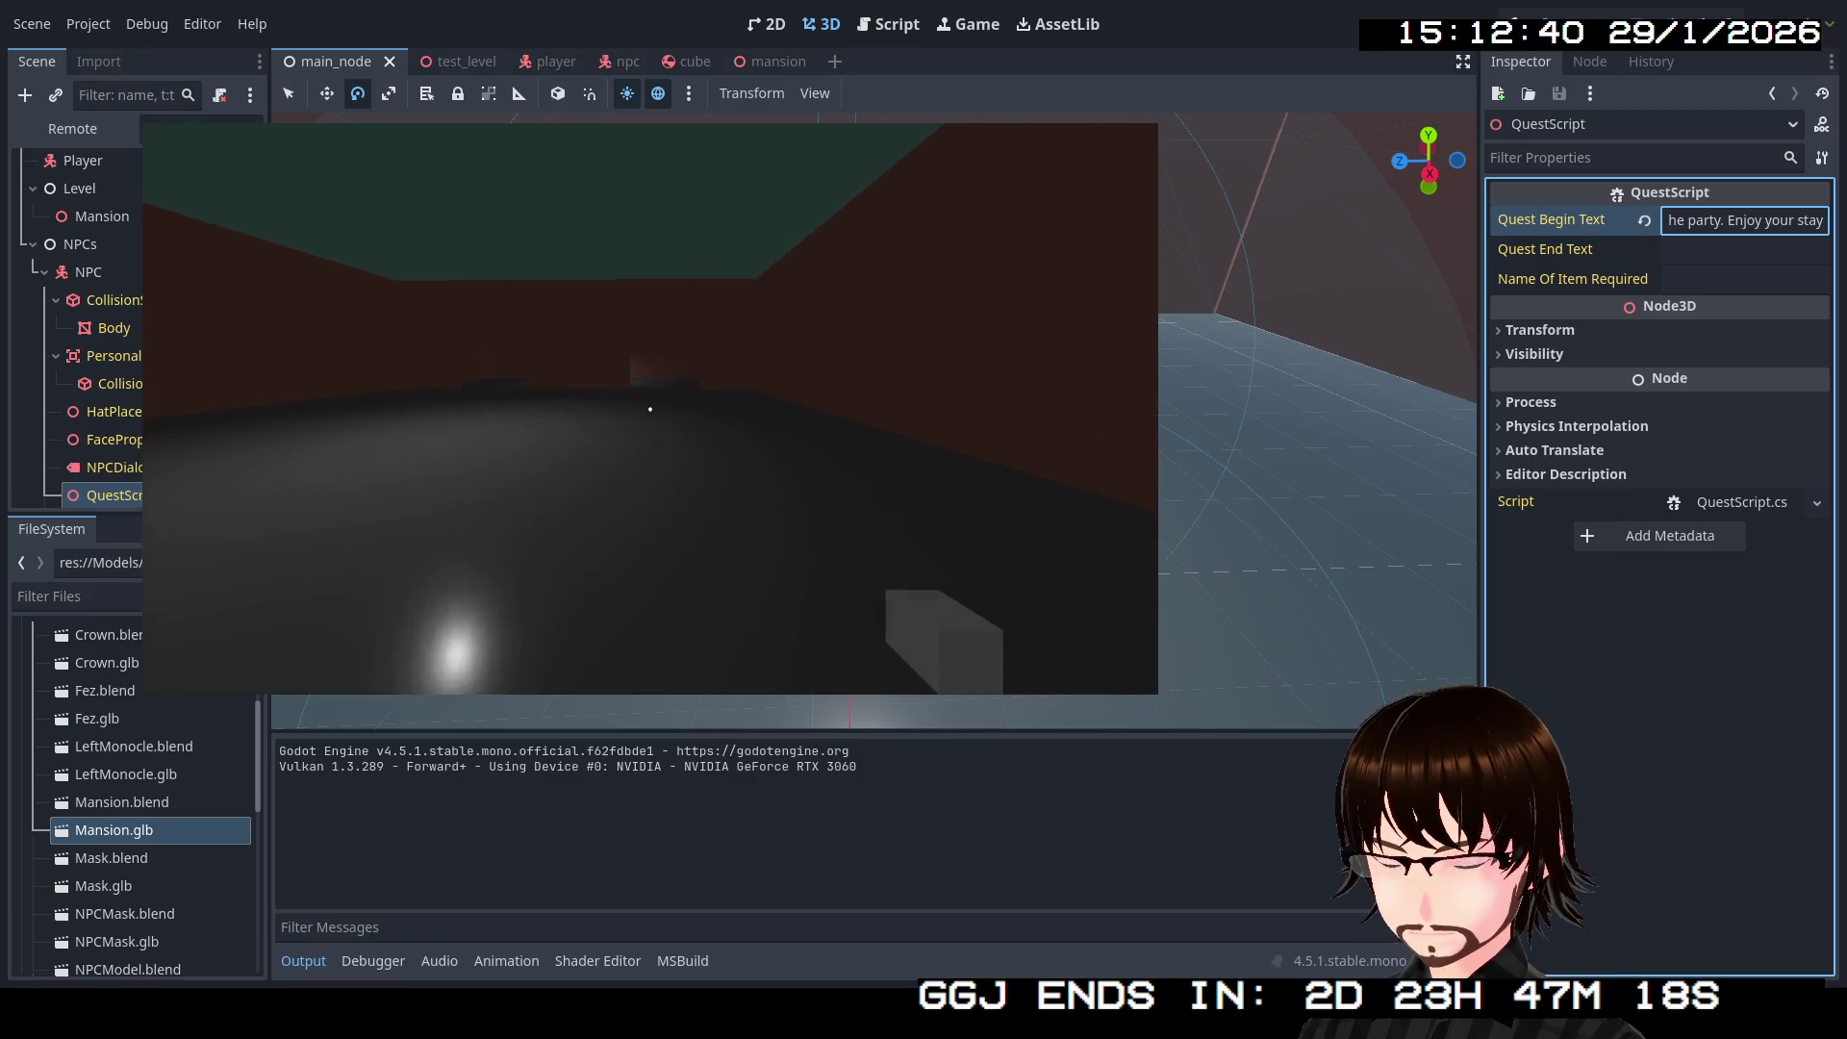
key("w")
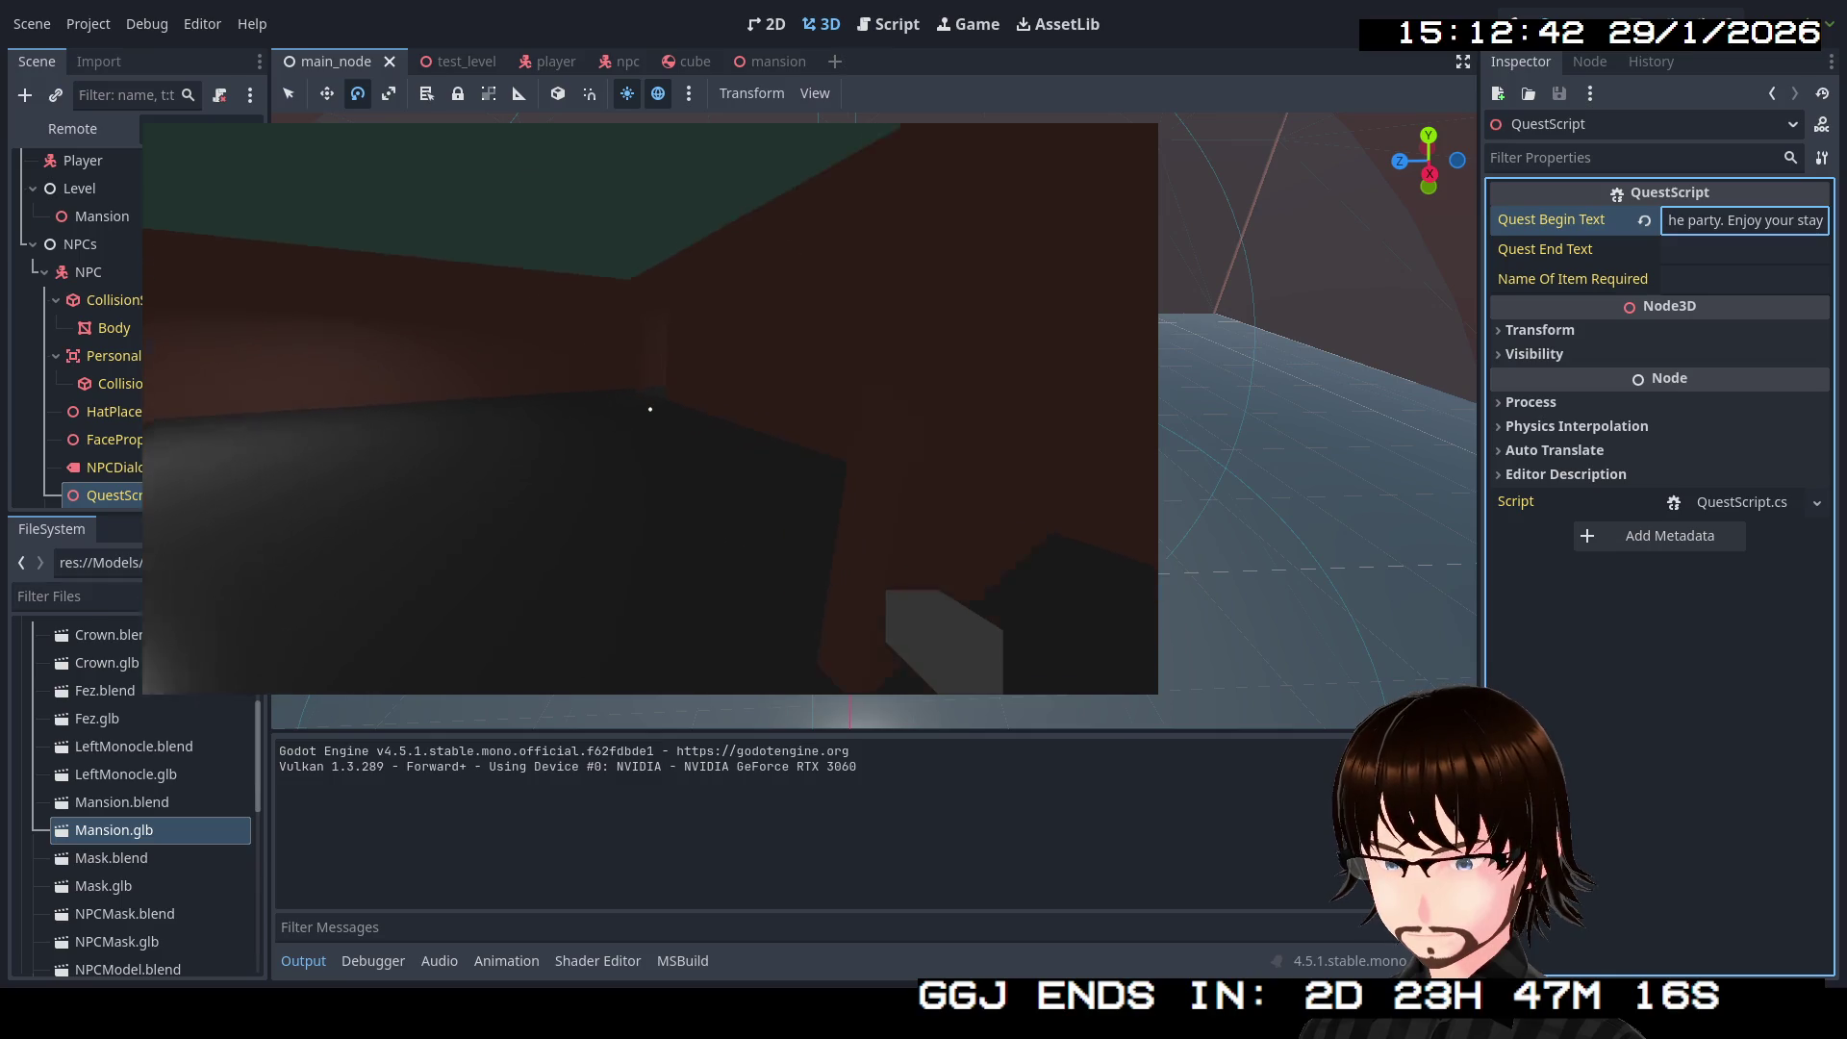
key("w")
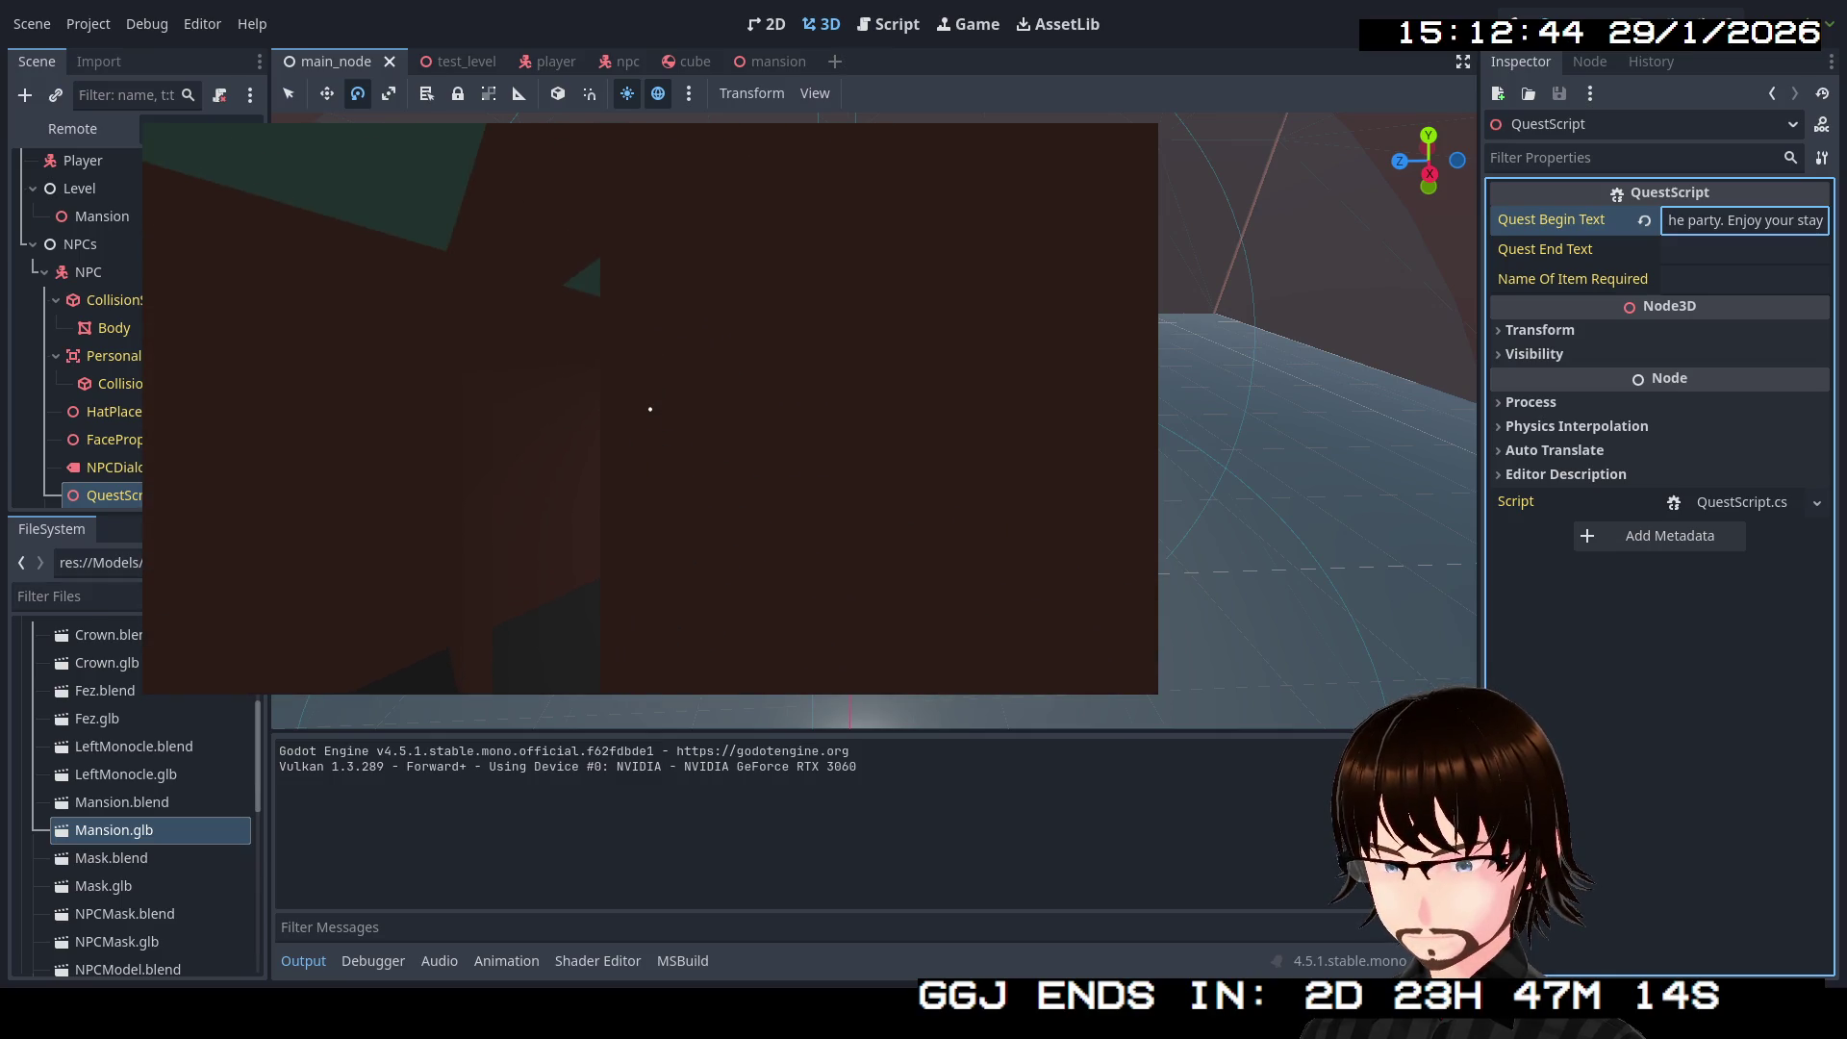
key("w")
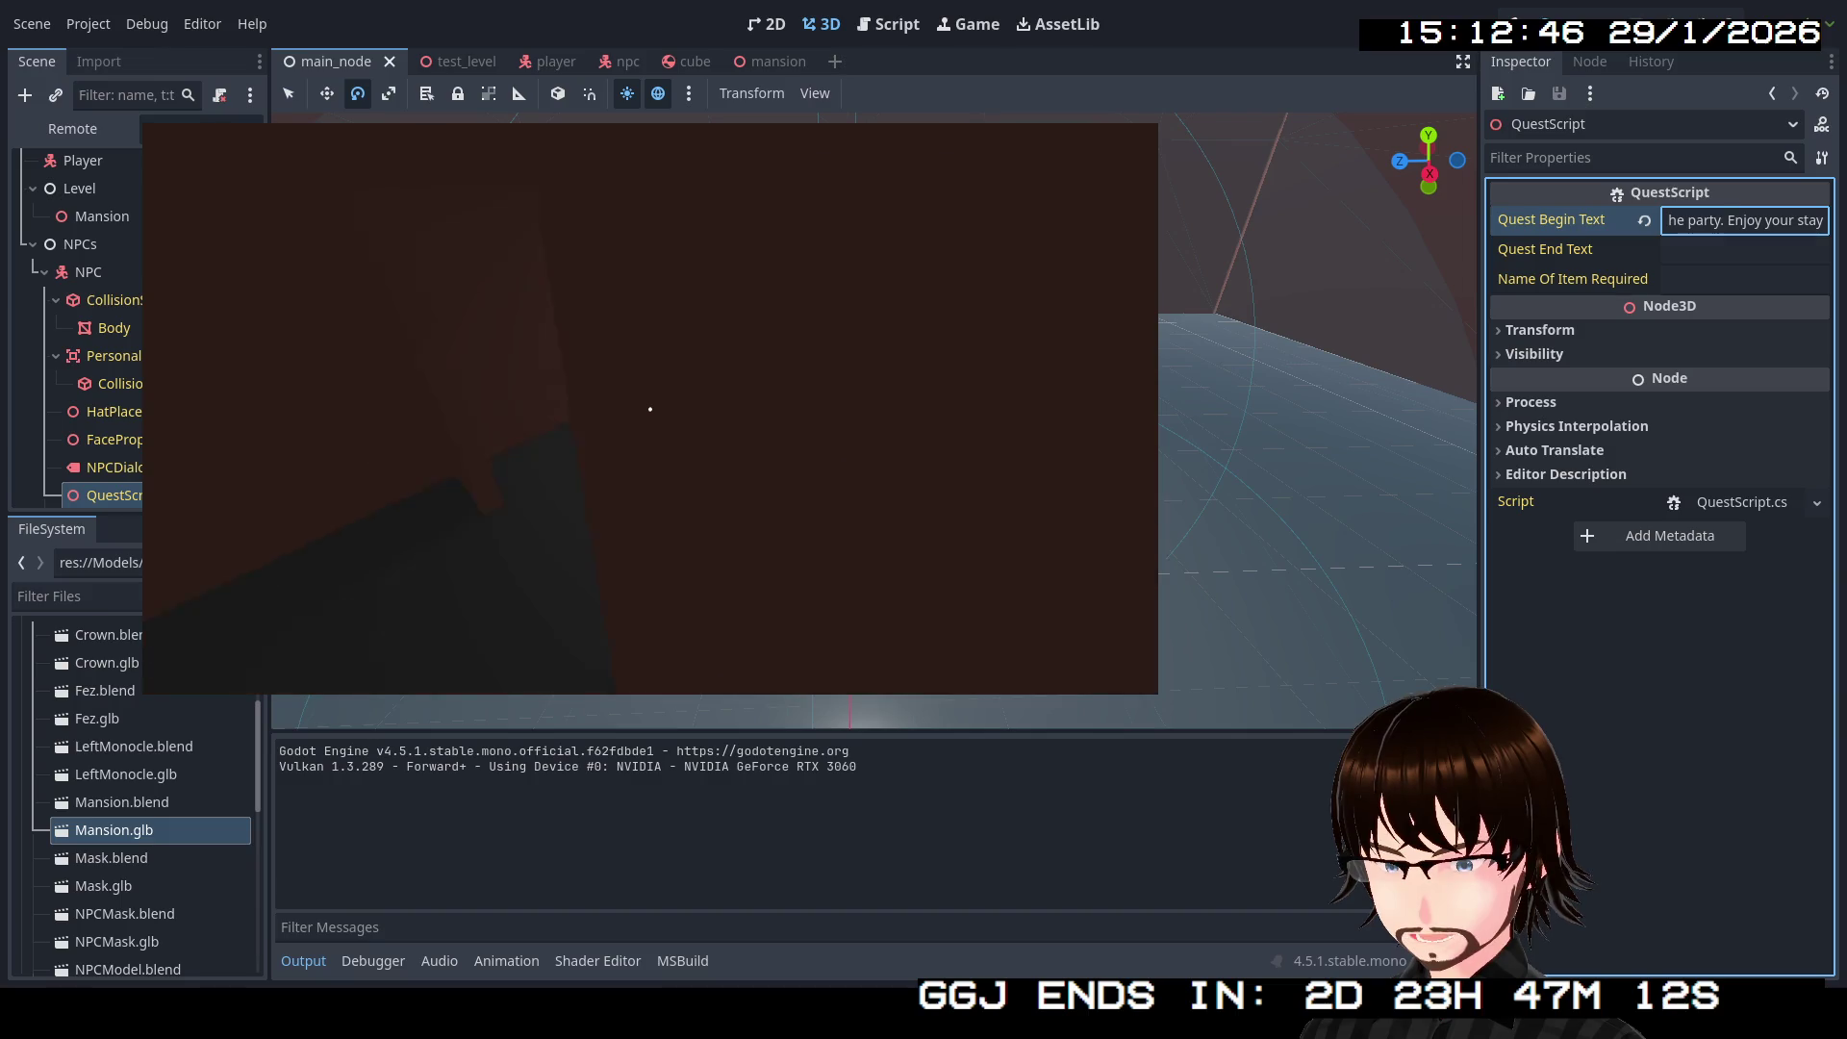
key("w")
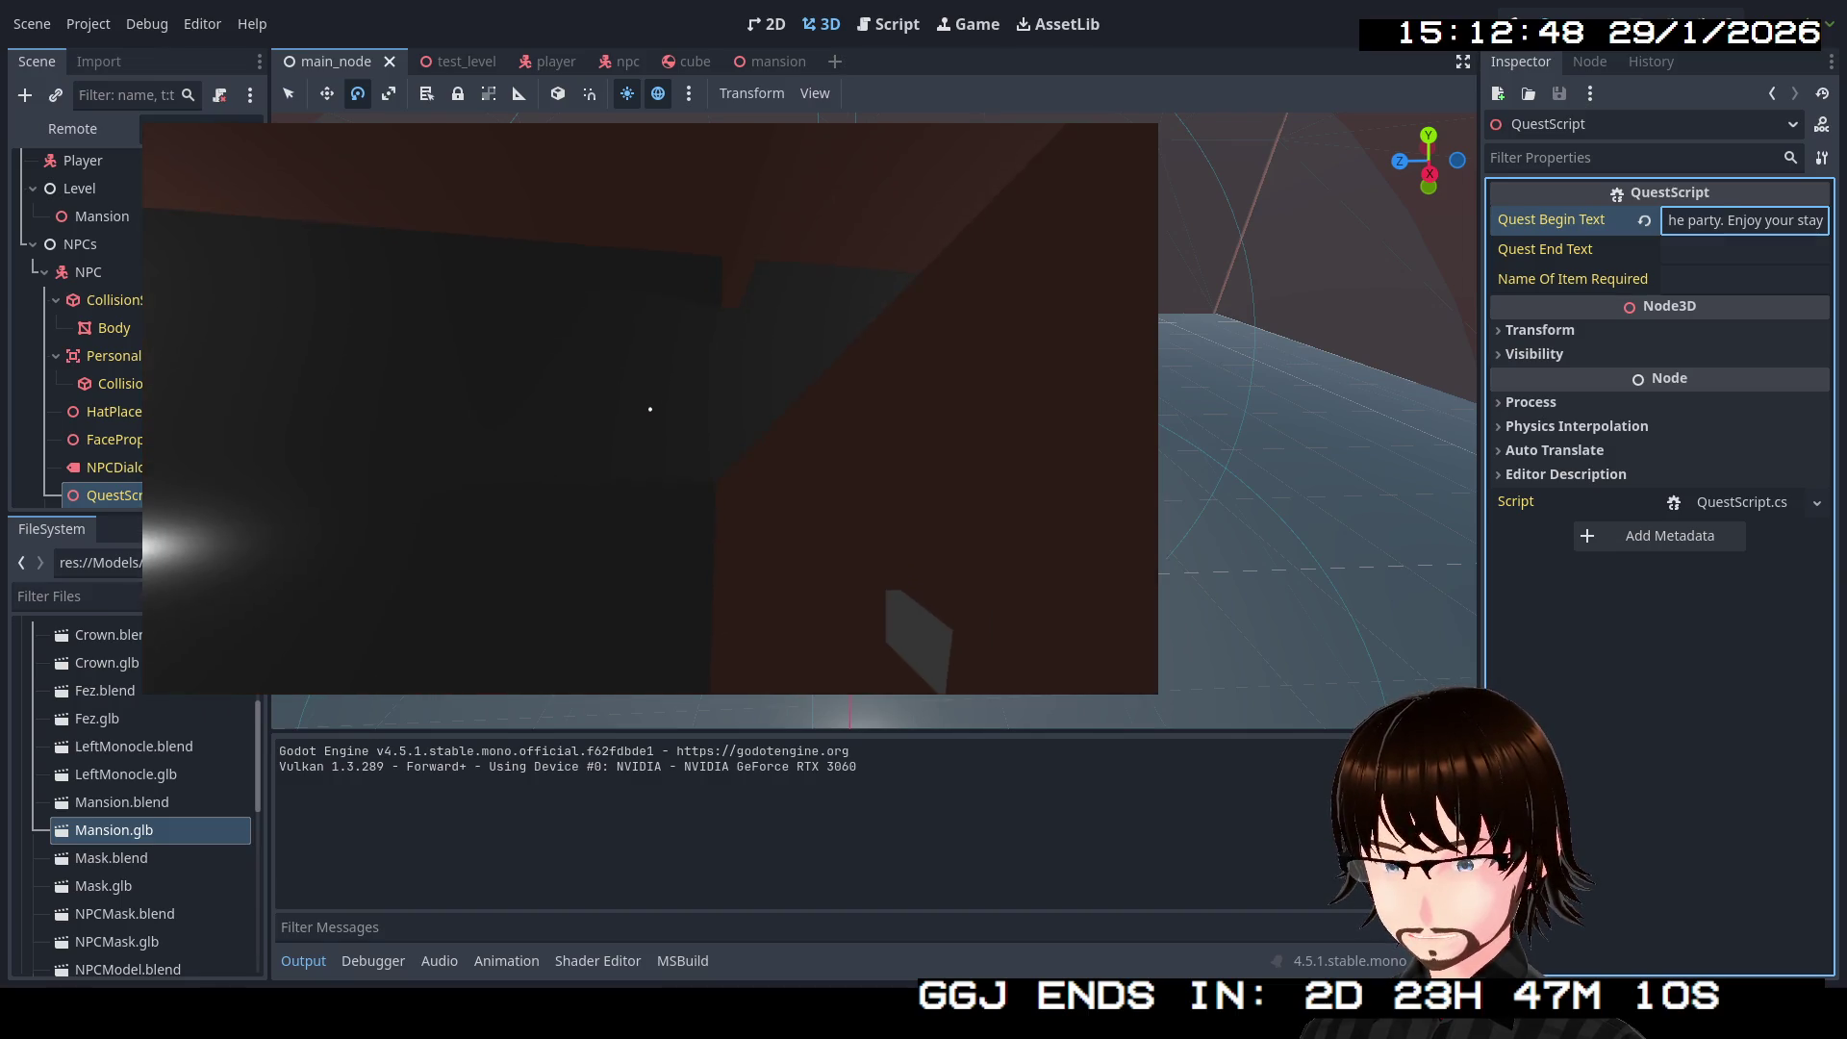
key("Escape")
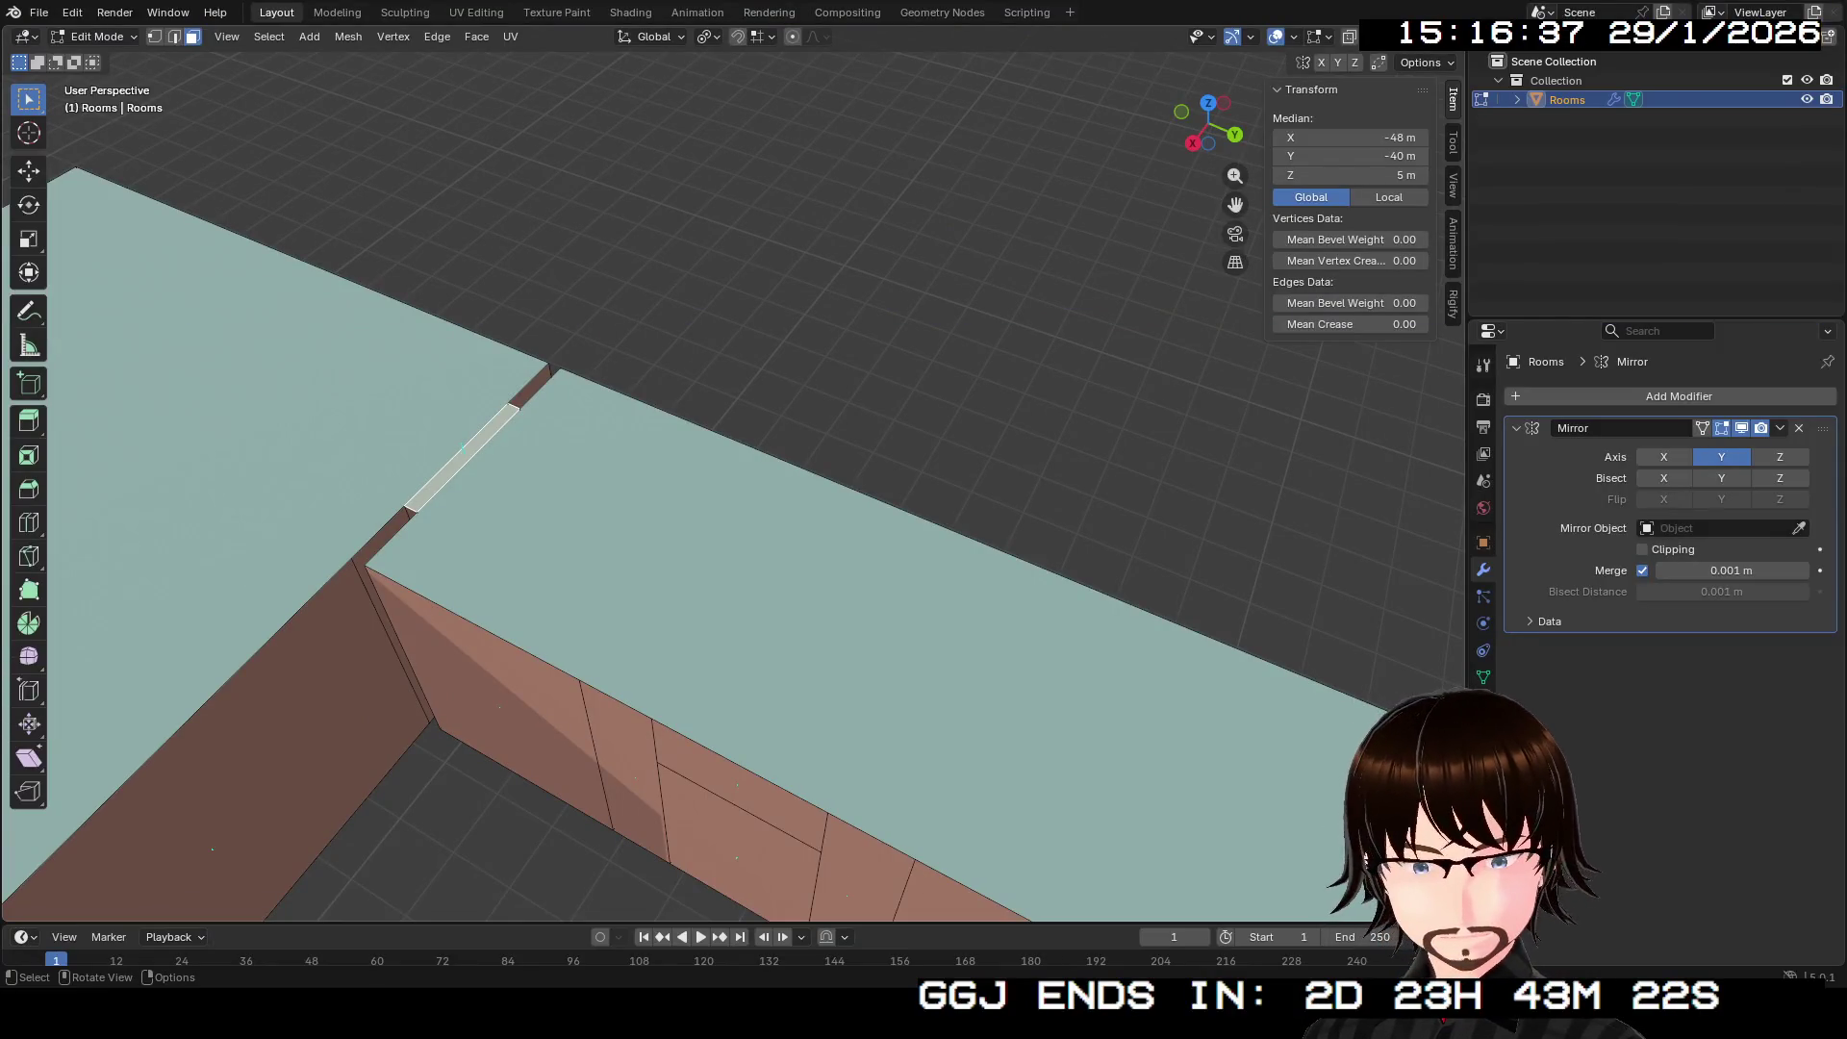
left_click(818, 597)
key("ctrl+z")
key("KP_Decimal")
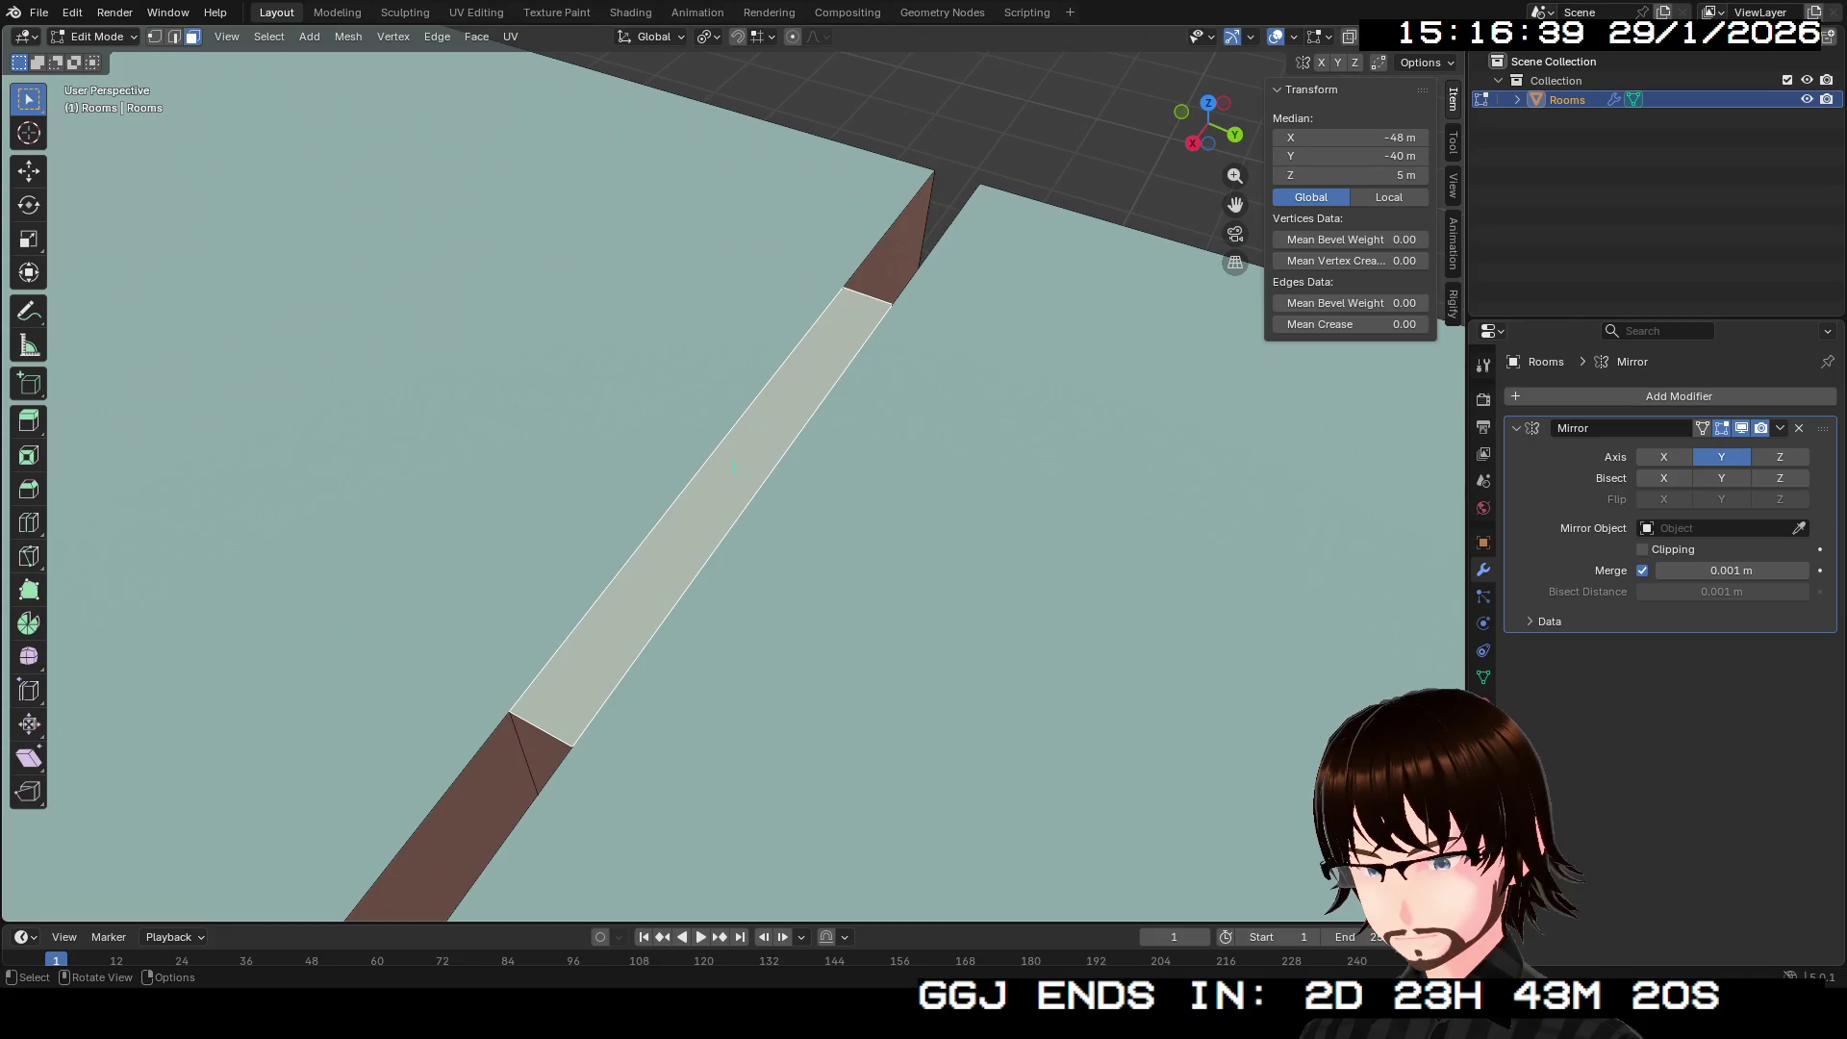
scroll(733, 474, "up", 5)
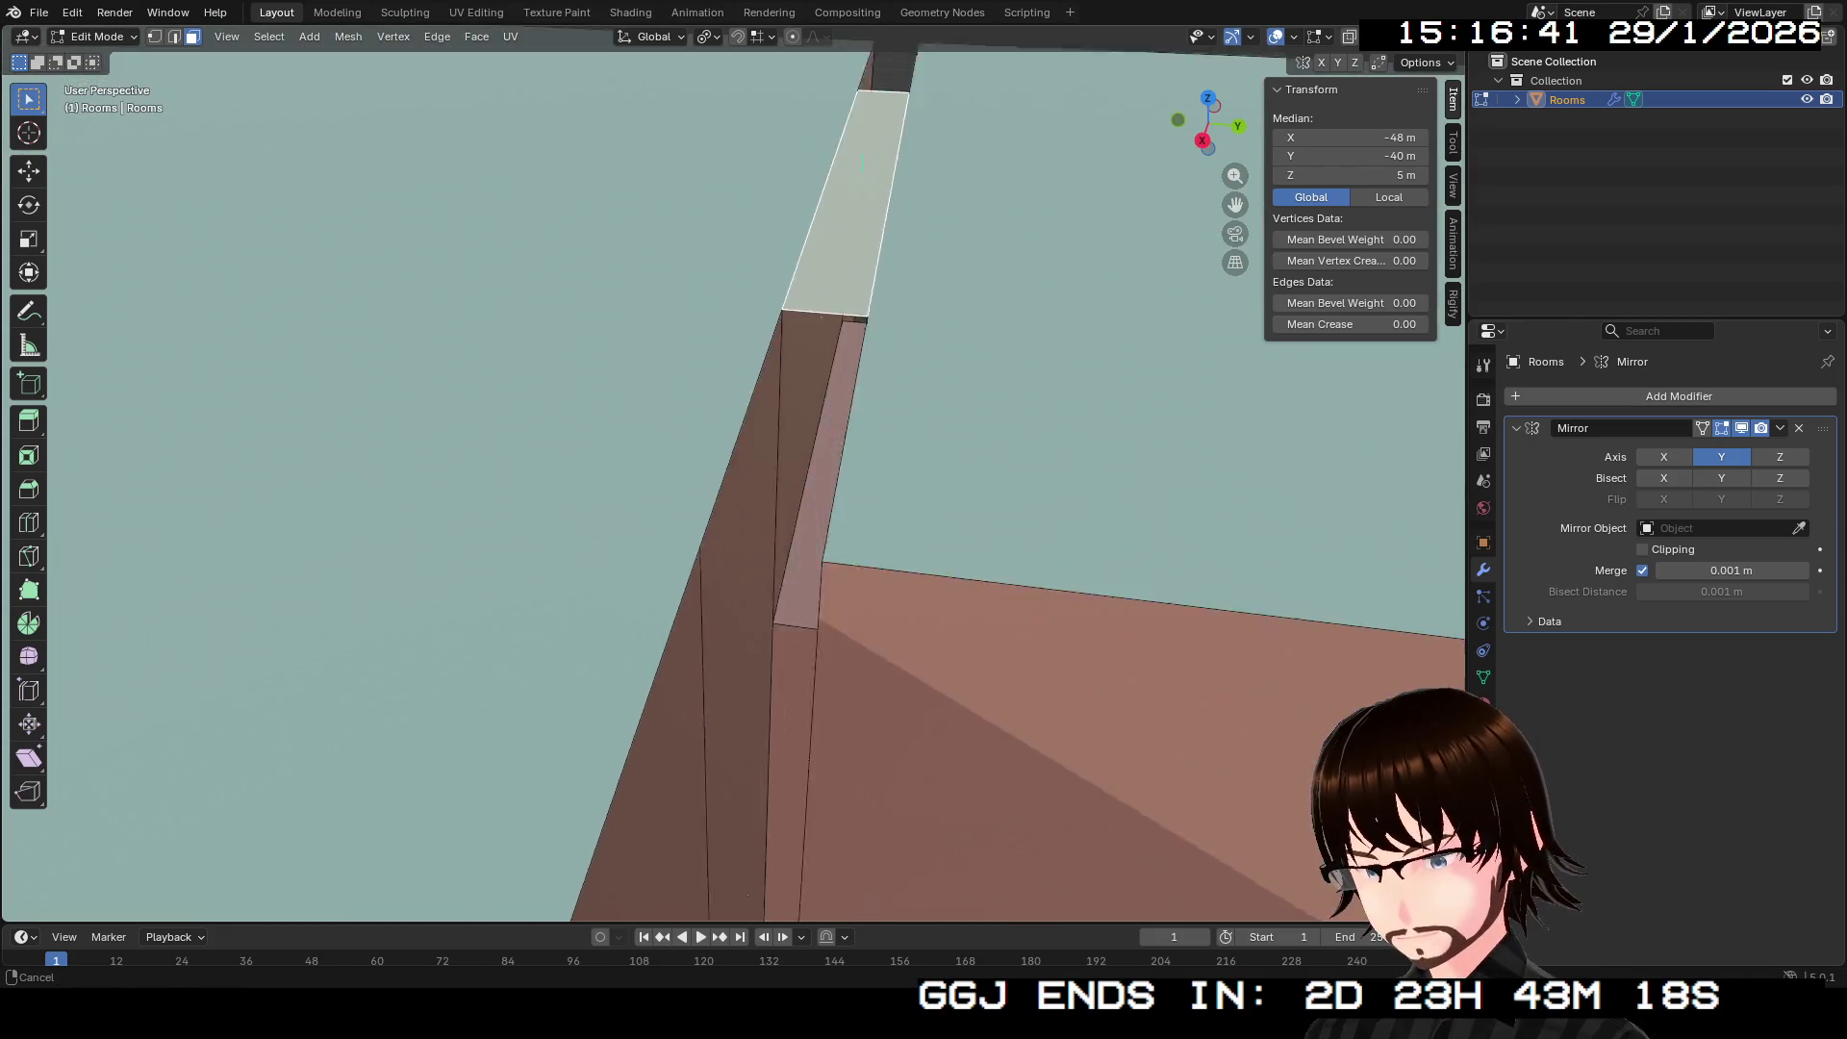
key("KP_8")
key("KP_8")
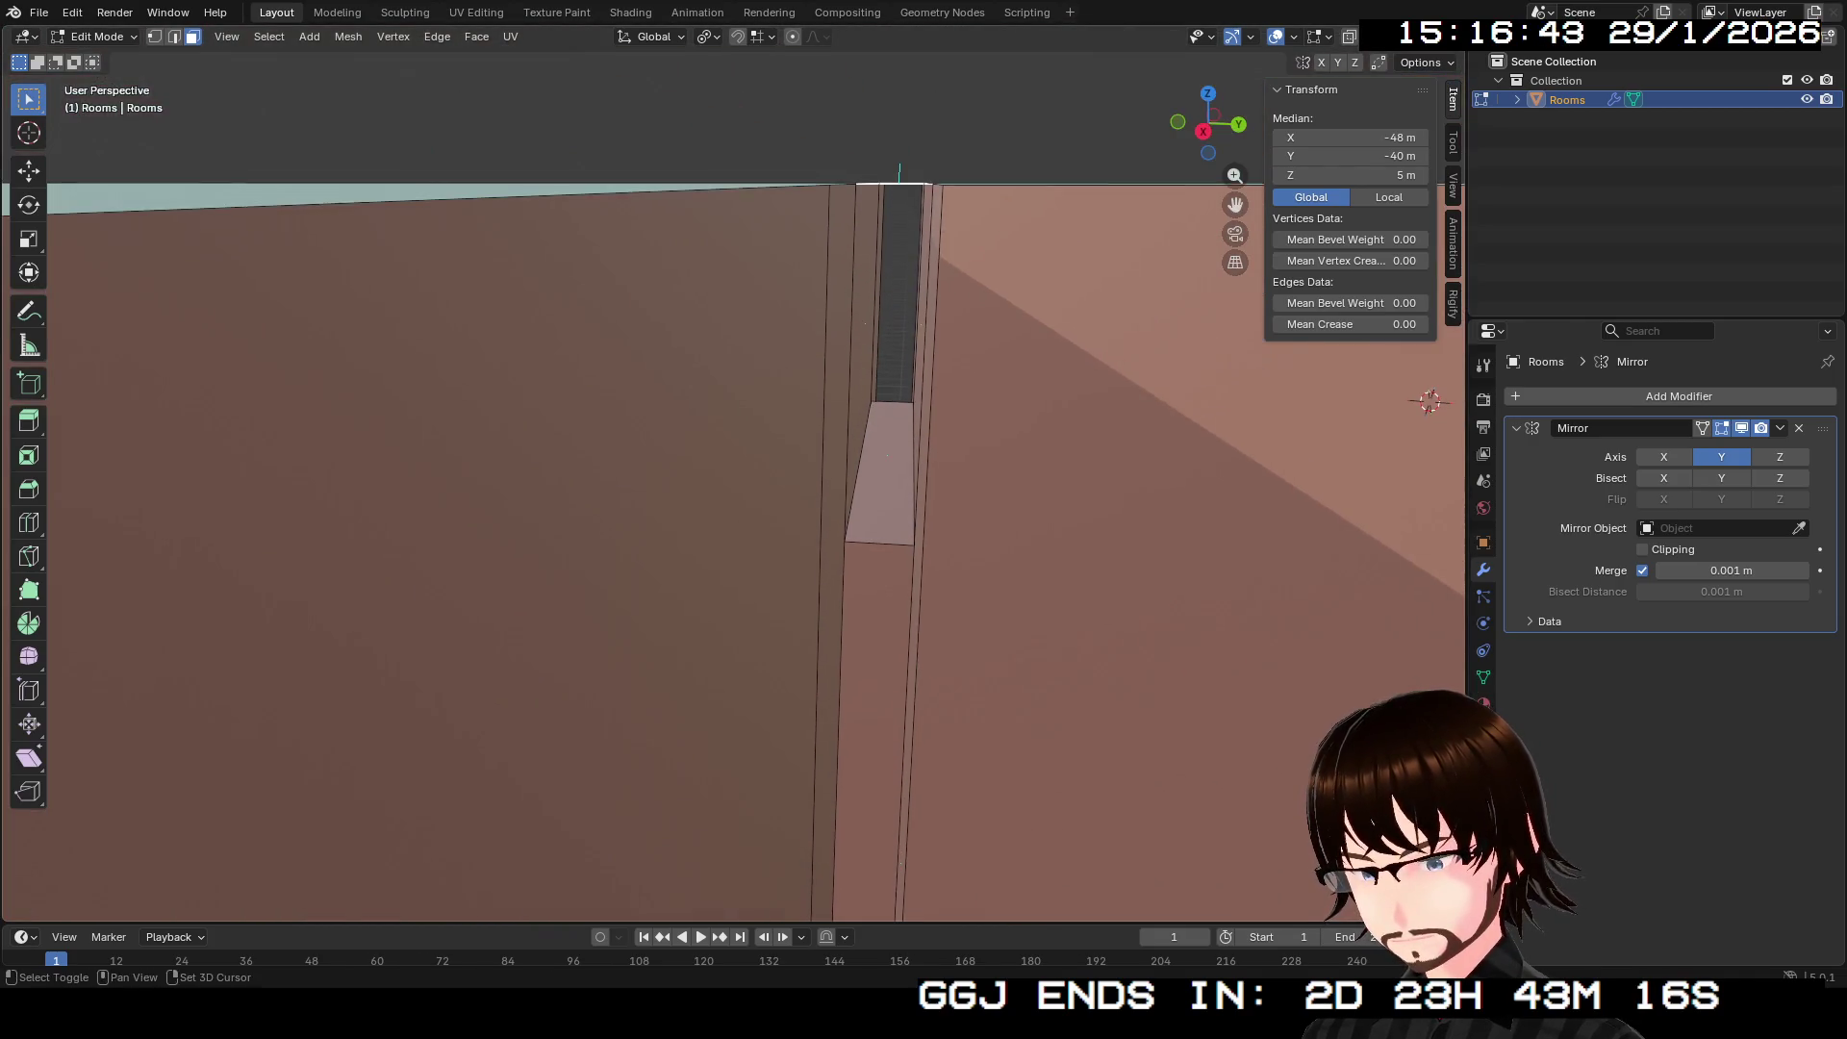